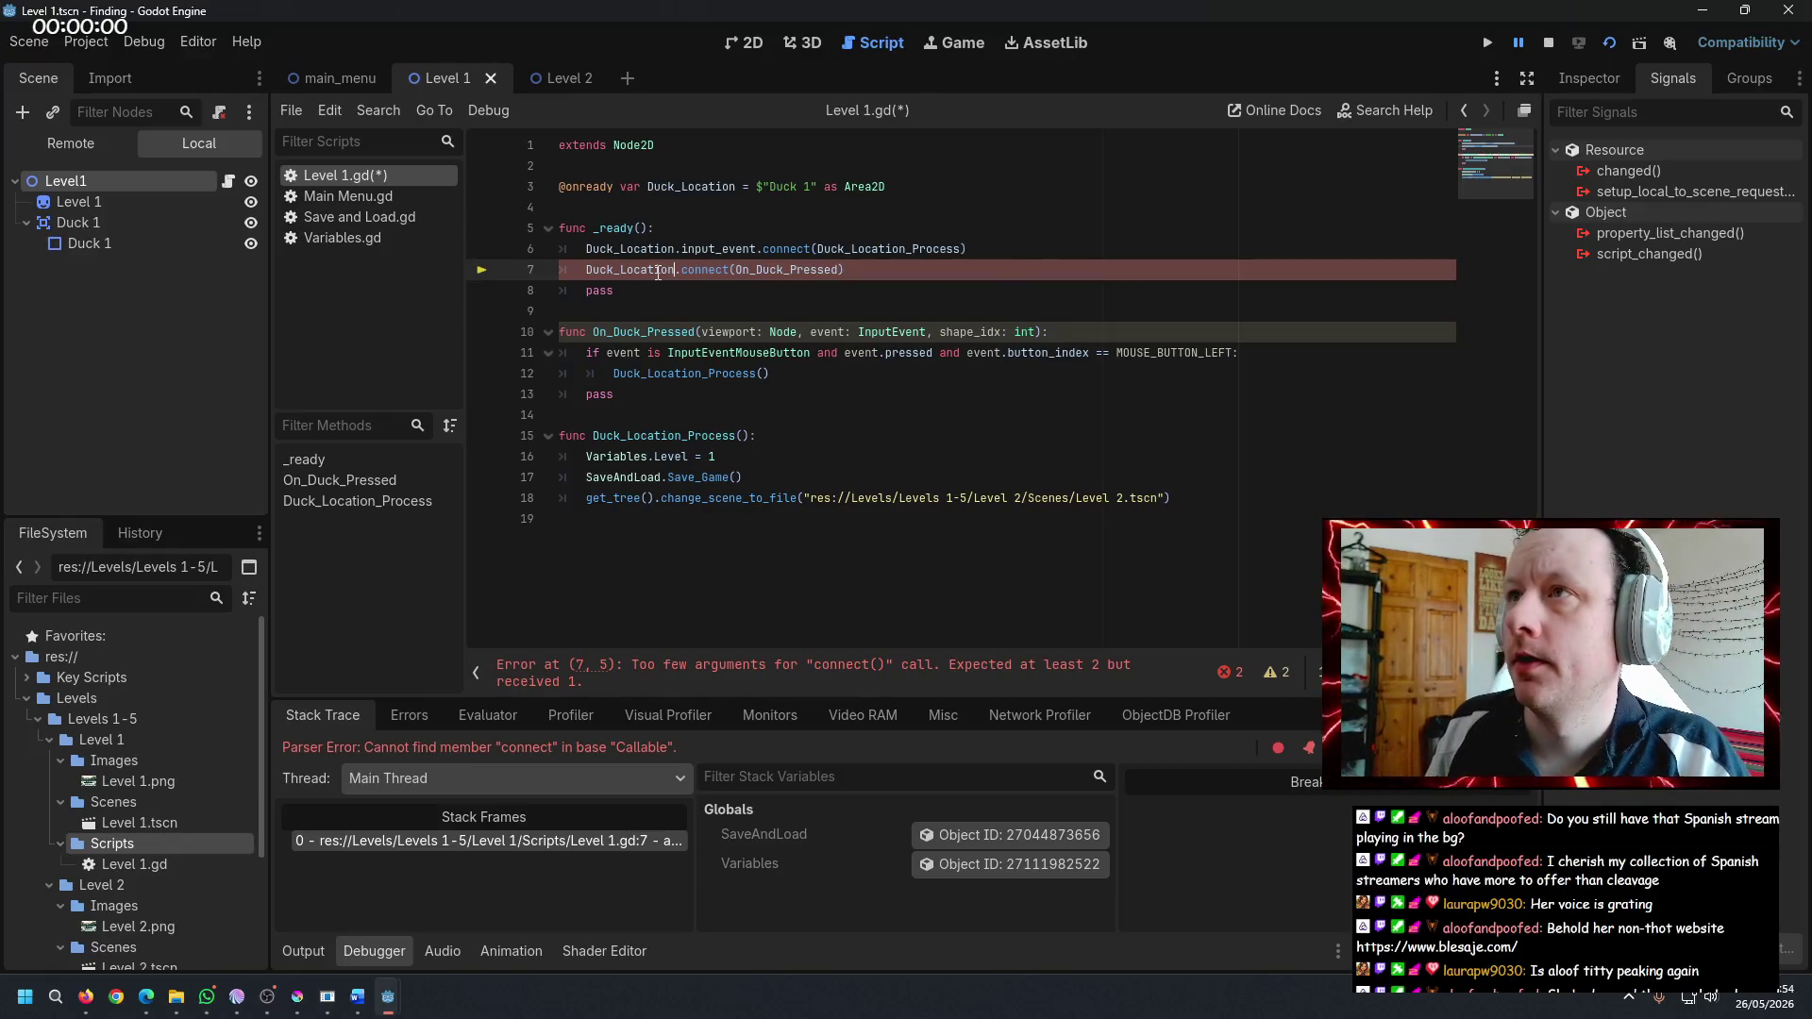
Copy the On_Duck_Pressed name and paste it between the dots on line 7 of Level 1.gd
{"action": "type", "text": ".On"}
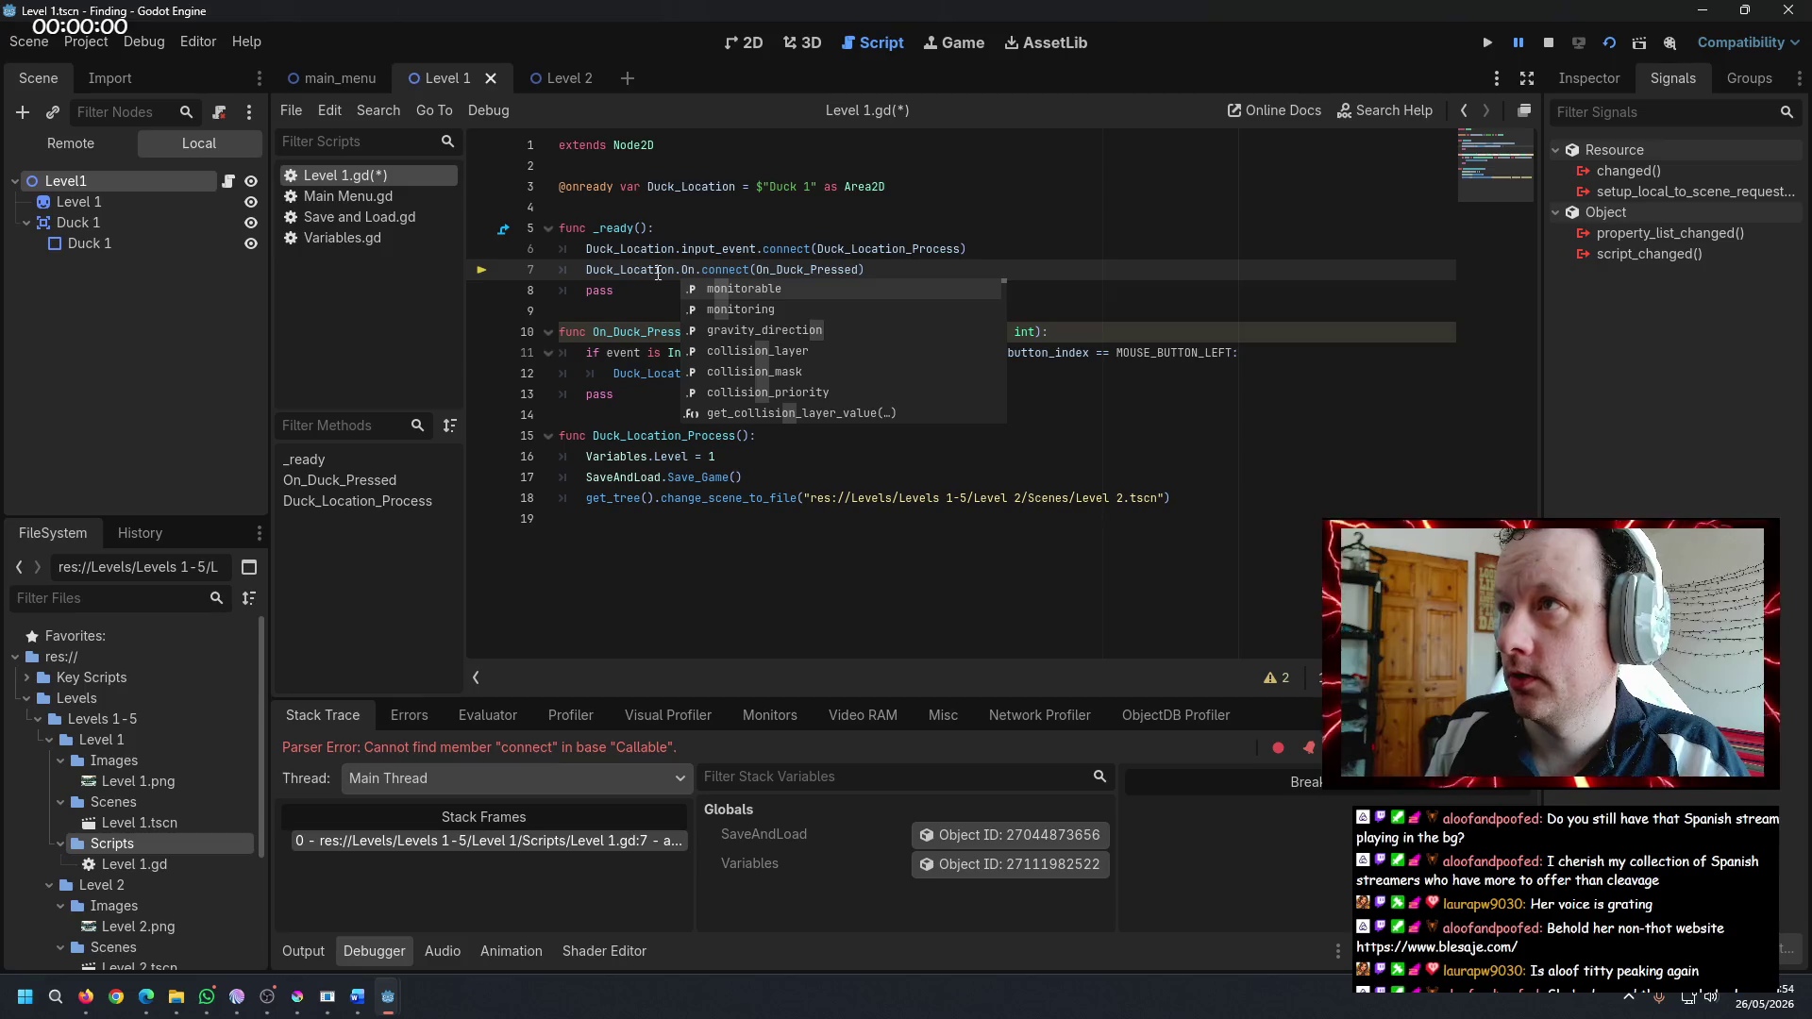
{"action": "key", "text": "BackSpace"}
{"action": "key", "text": "BackSpace"}
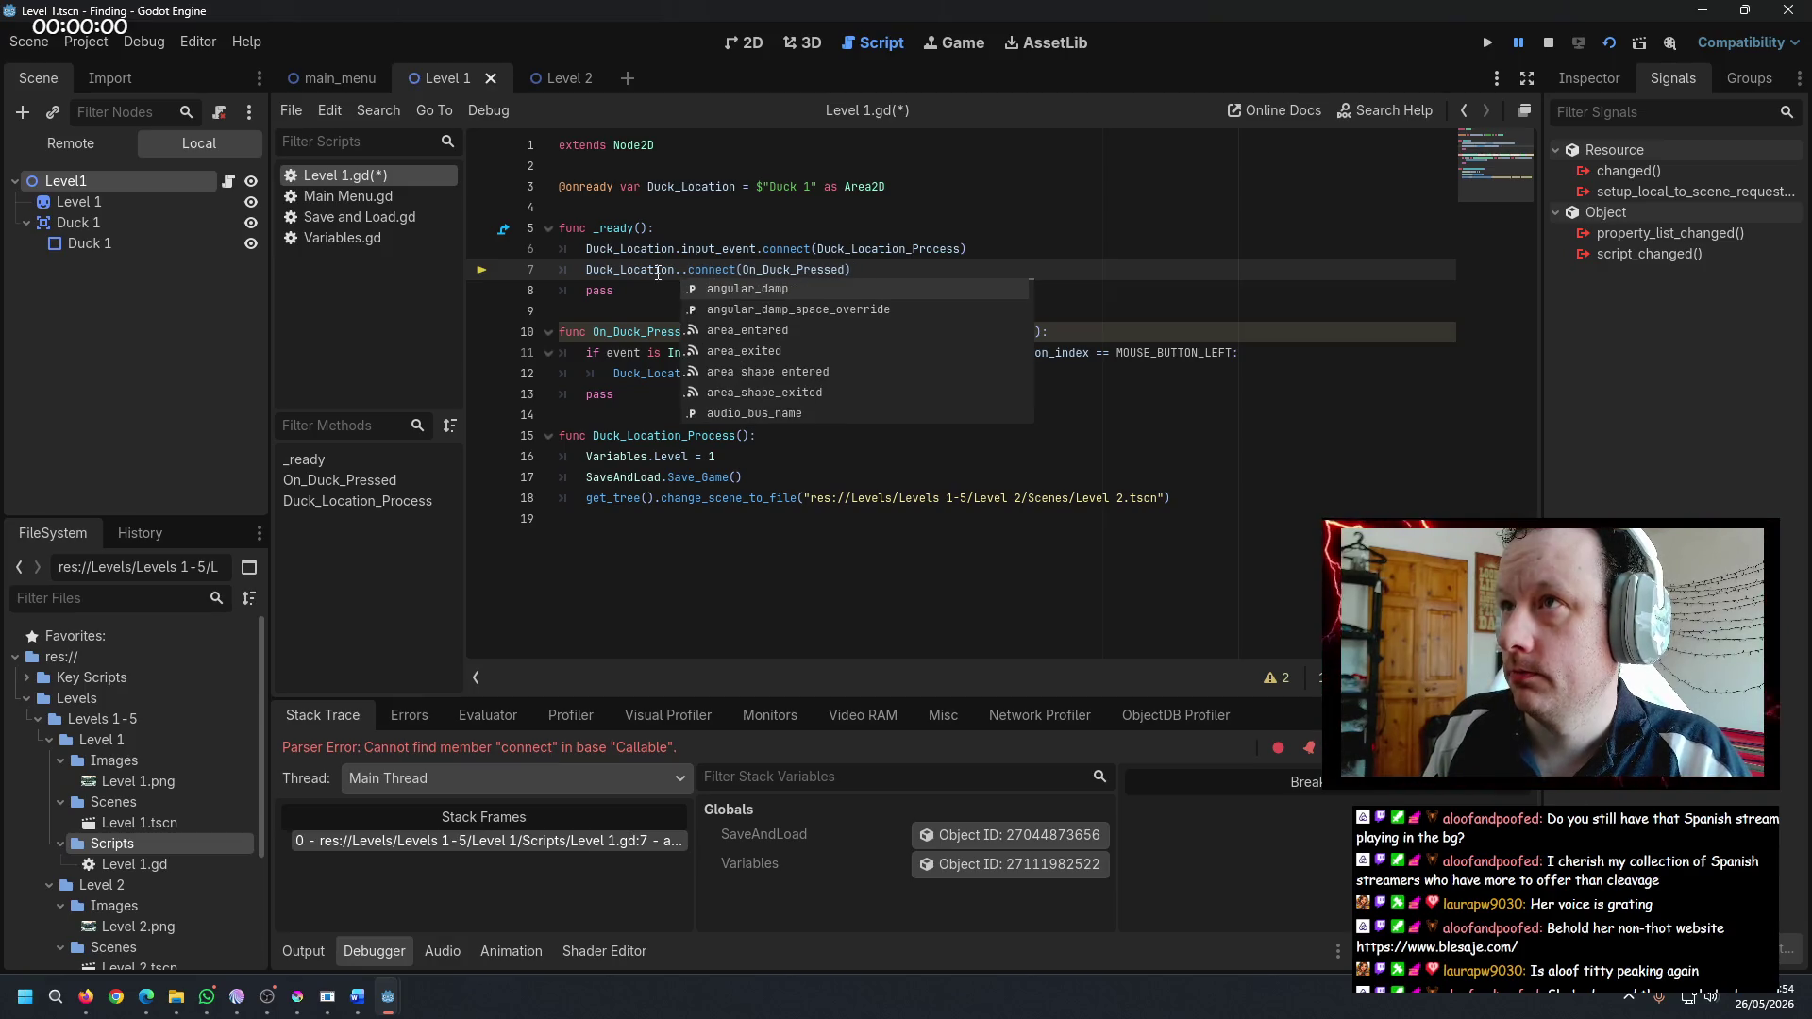
{"action": "type", "text": "On"}
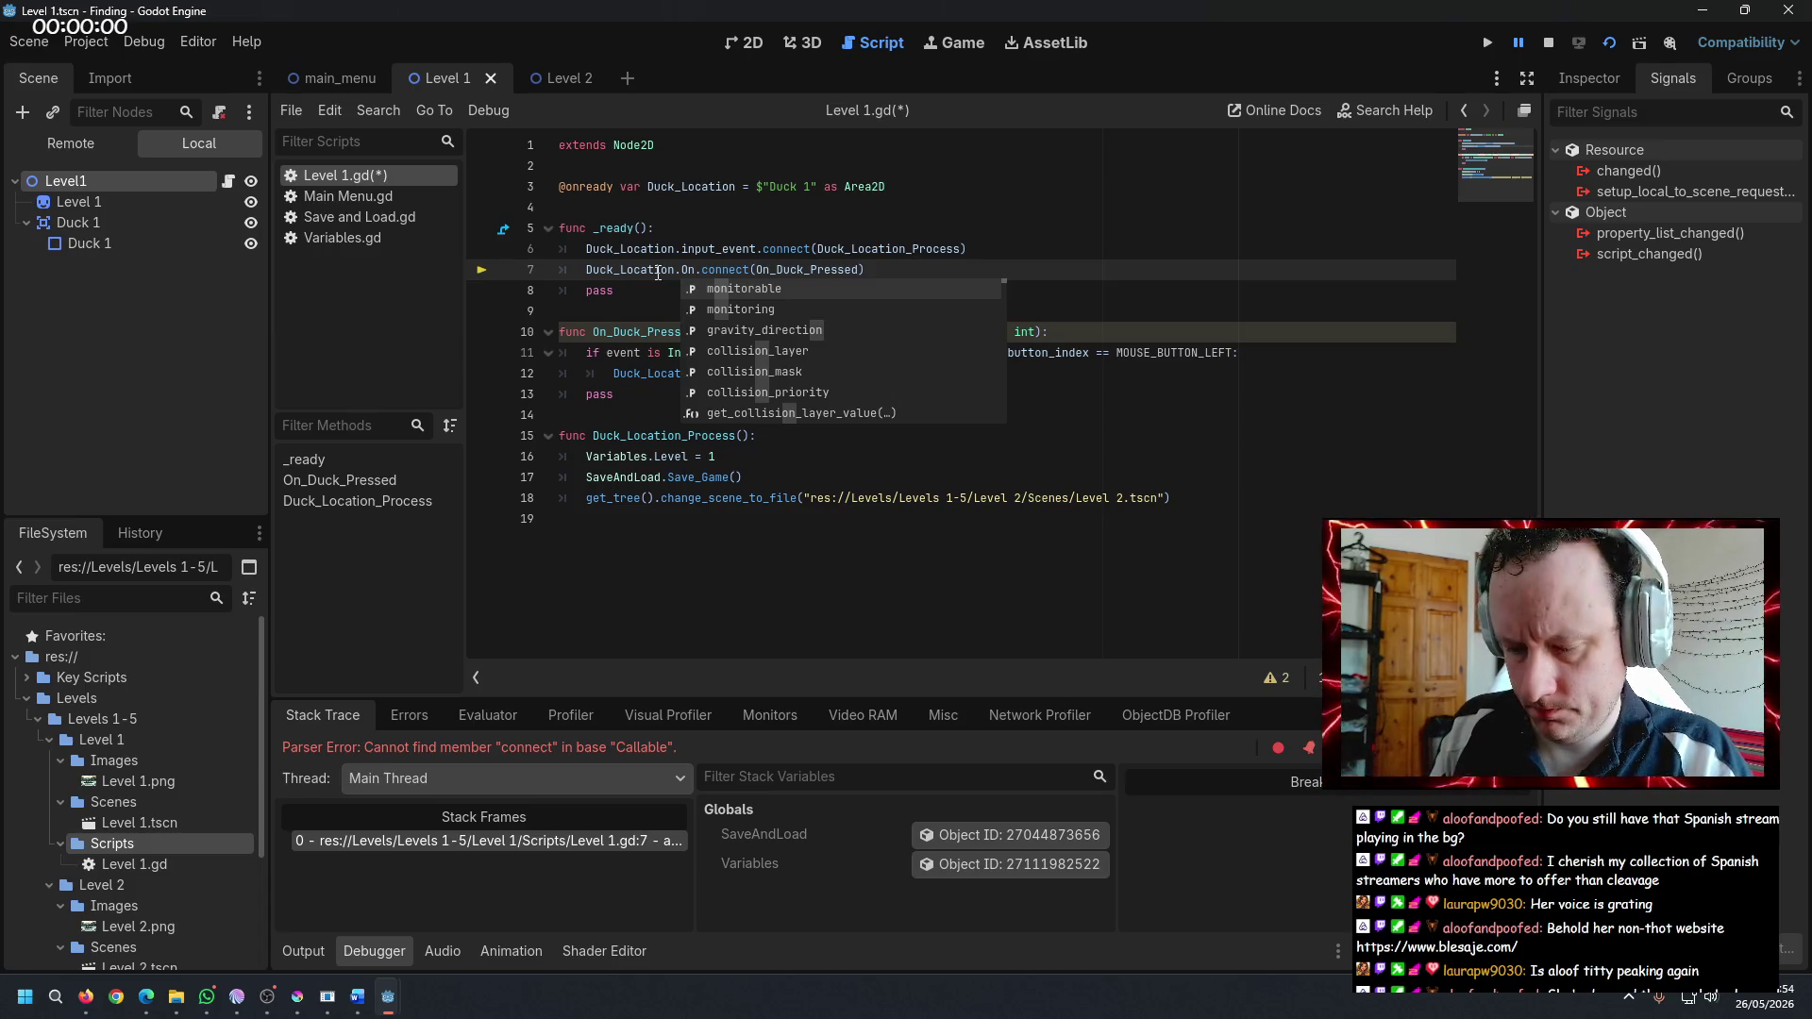
{"action": "key", "text": "BackSpace"}
{"action": "key", "text": "BackSpace"}
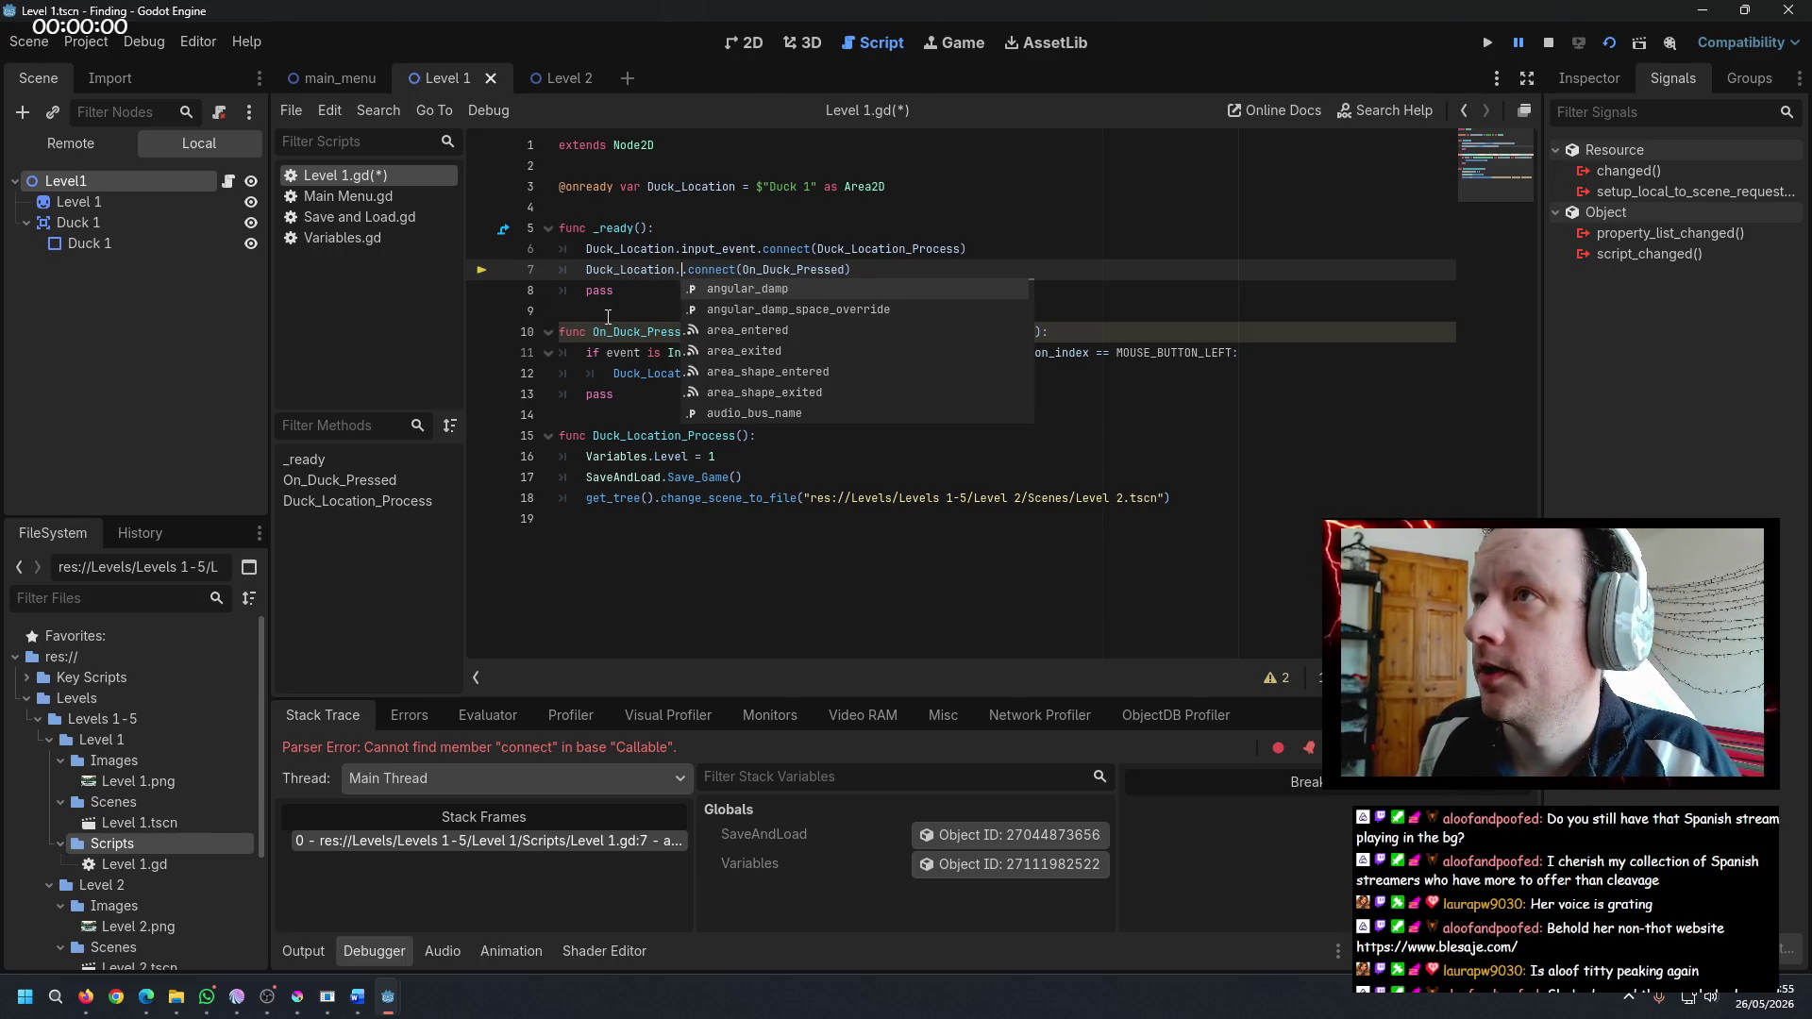
{"action": "double_click", "coordinate": [653, 331]}
{"action": "right_click", "coordinate": [653, 331]}
{"action": "left_click", "coordinate": [717, 451]}
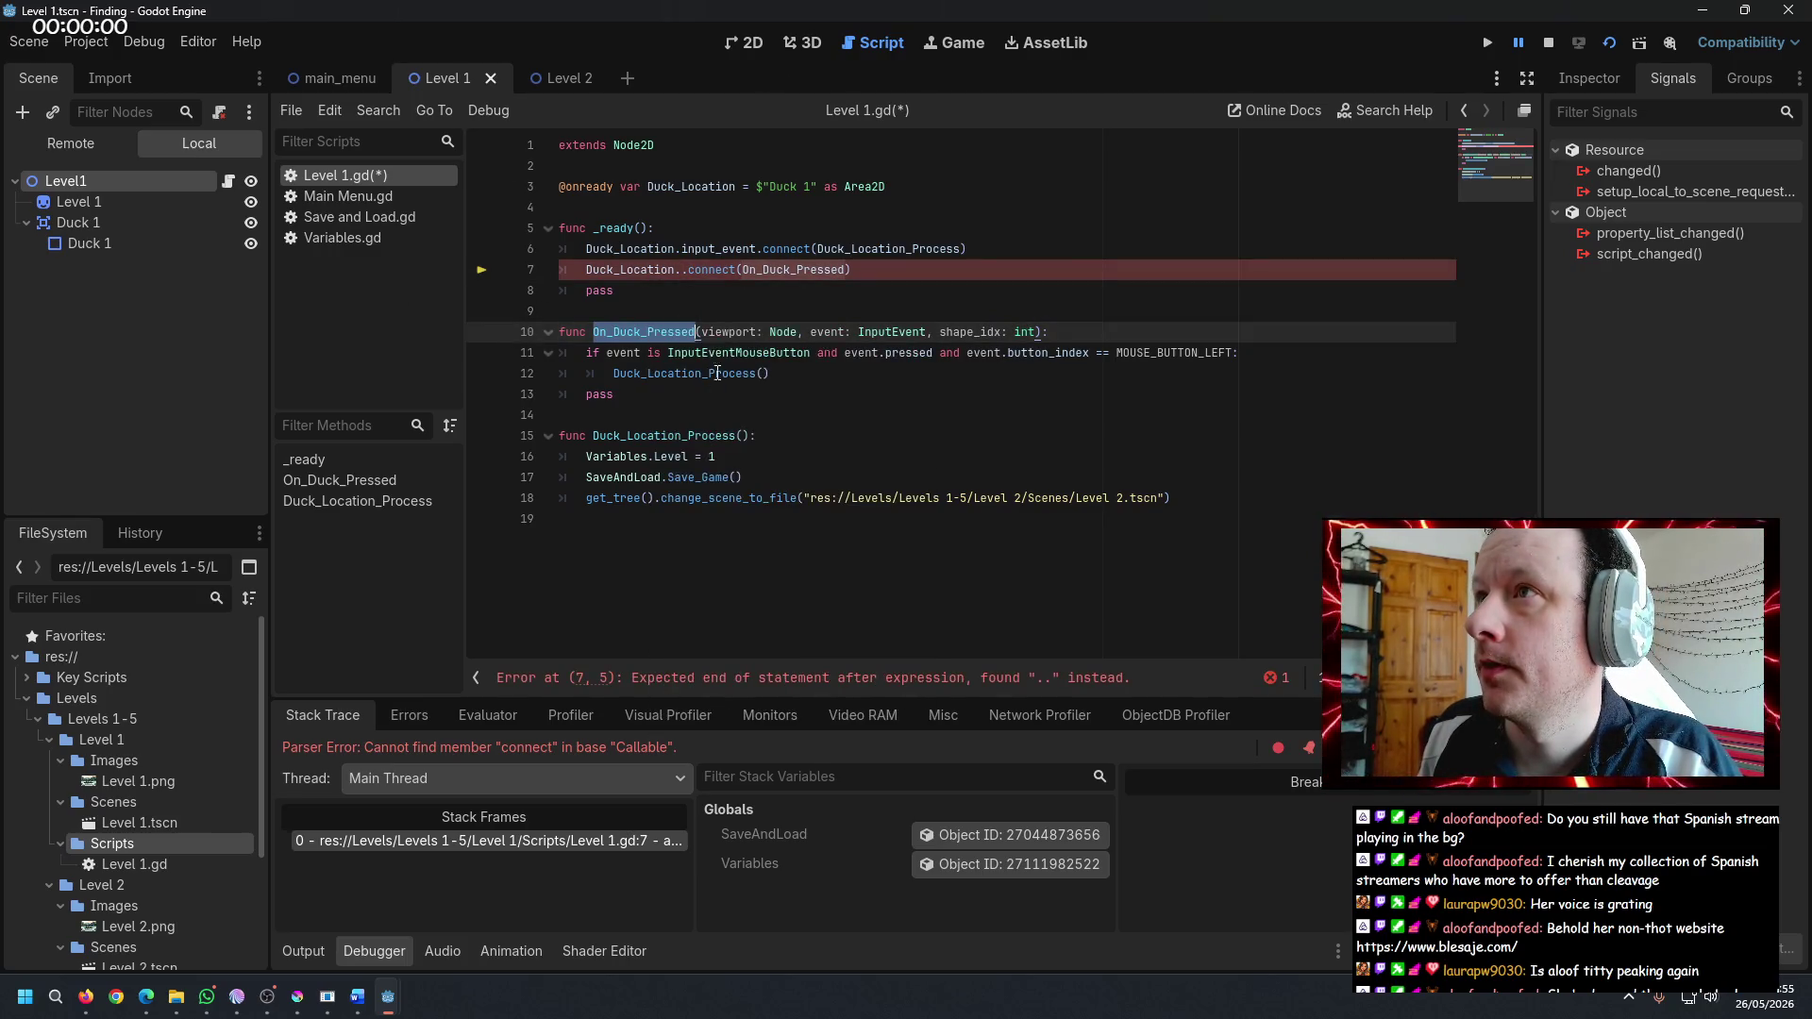
{"action": "left_click", "coordinate": [687, 274]}
{"action": "key", "text": "ctrl+v"}
Change line 7 to Duck_Location.input_event.connect(On_Duck_Pressed) using autocomplete, then save and rerun the game
{"action": "left_click", "coordinate": [814, 369]}
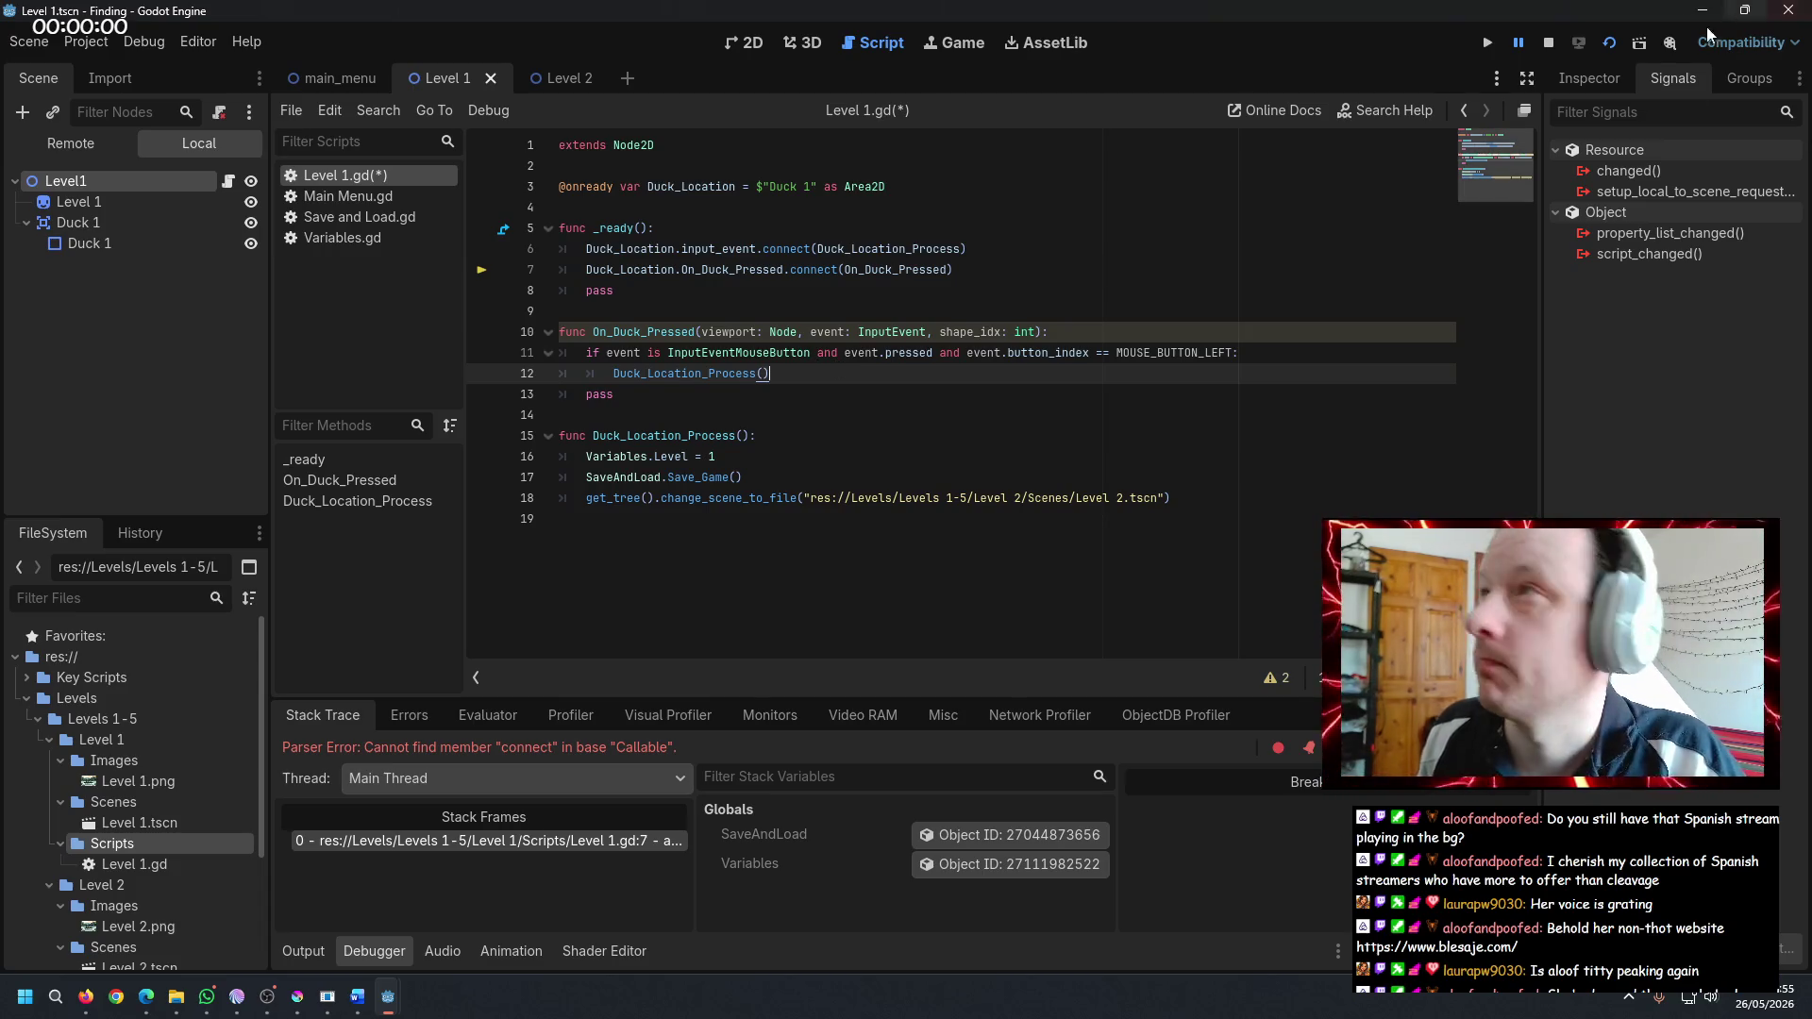
{"action": "left_click", "coordinate": [1615, 52]}
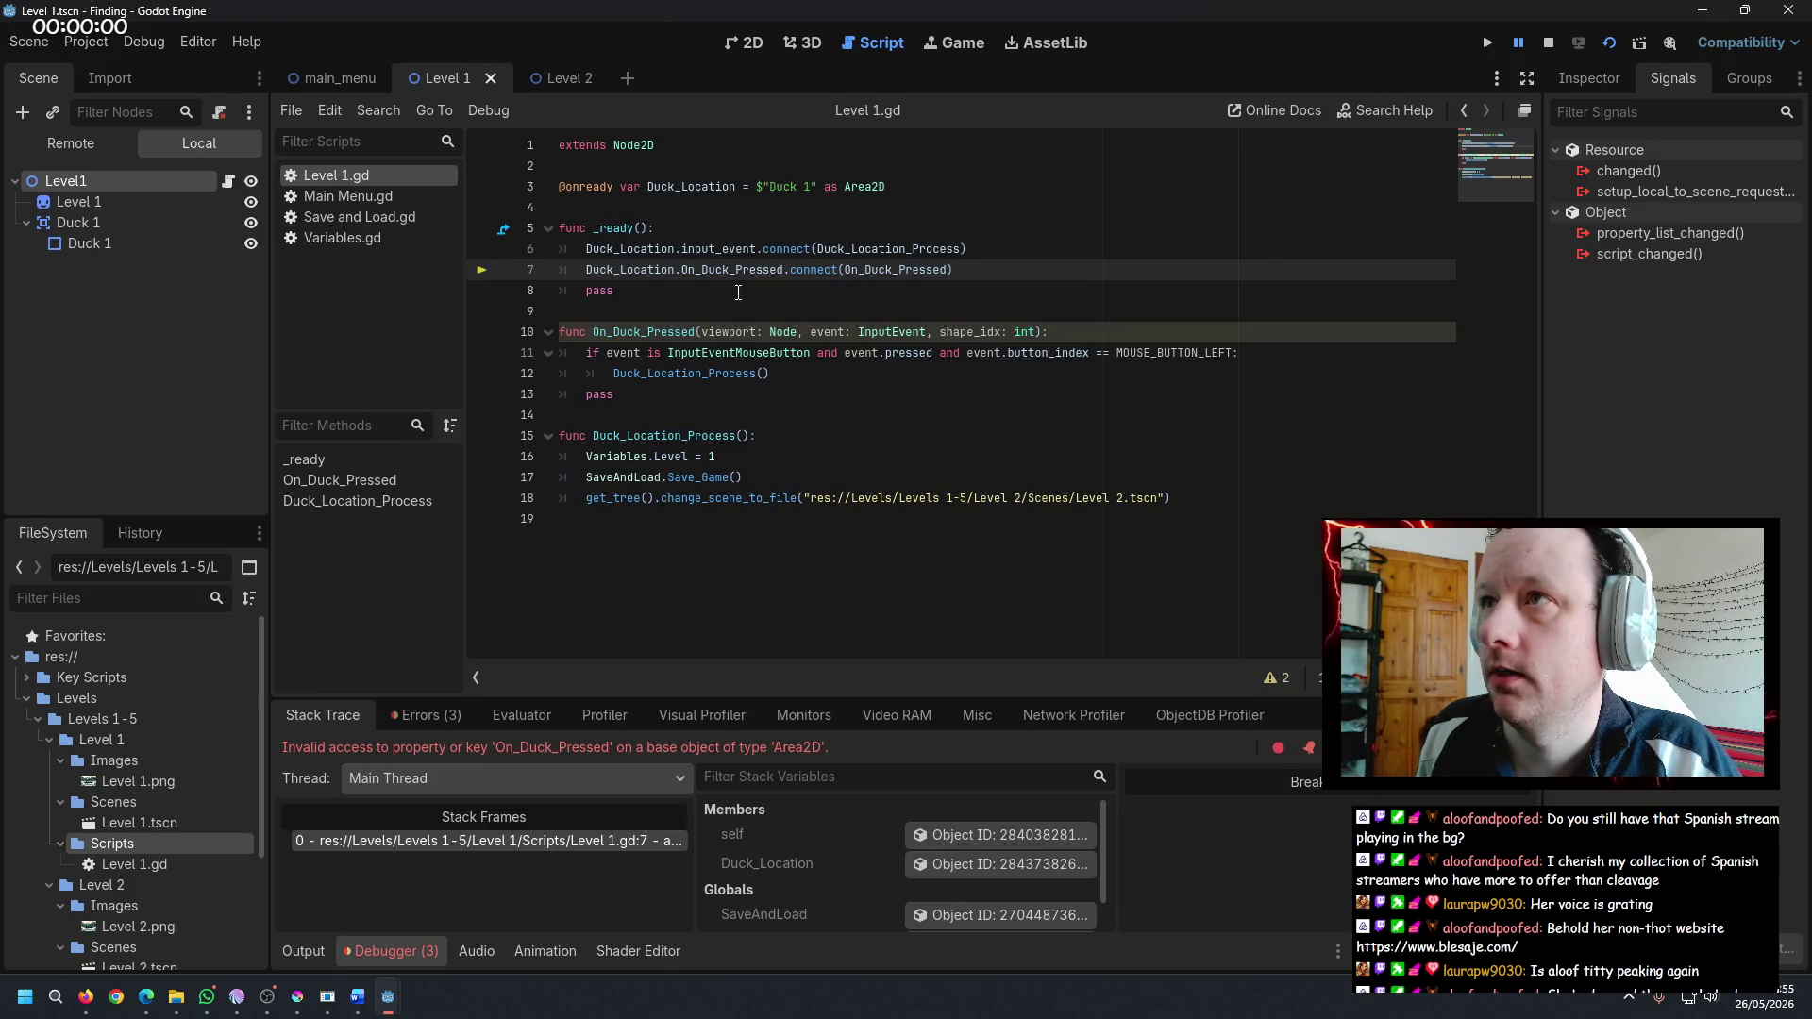
{"action": "mouse_move", "coordinate": [748, 243]}
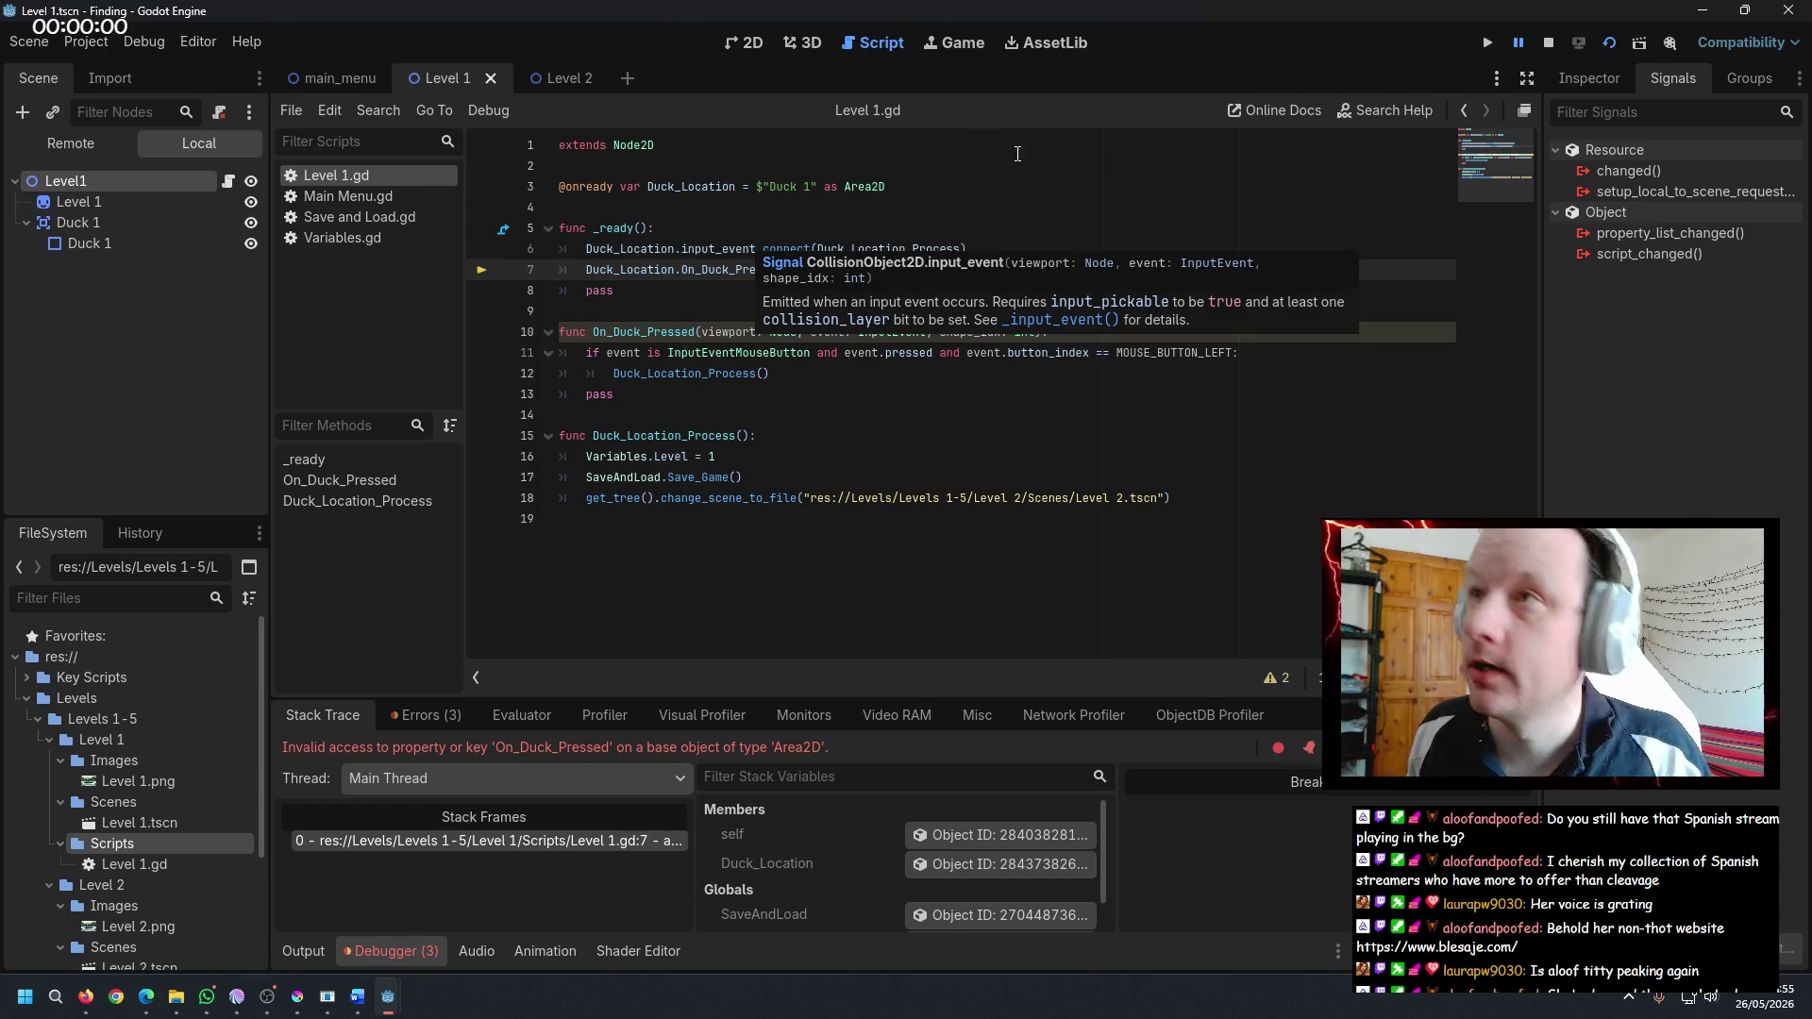
{"action": "double_click", "coordinate": [714, 269]}
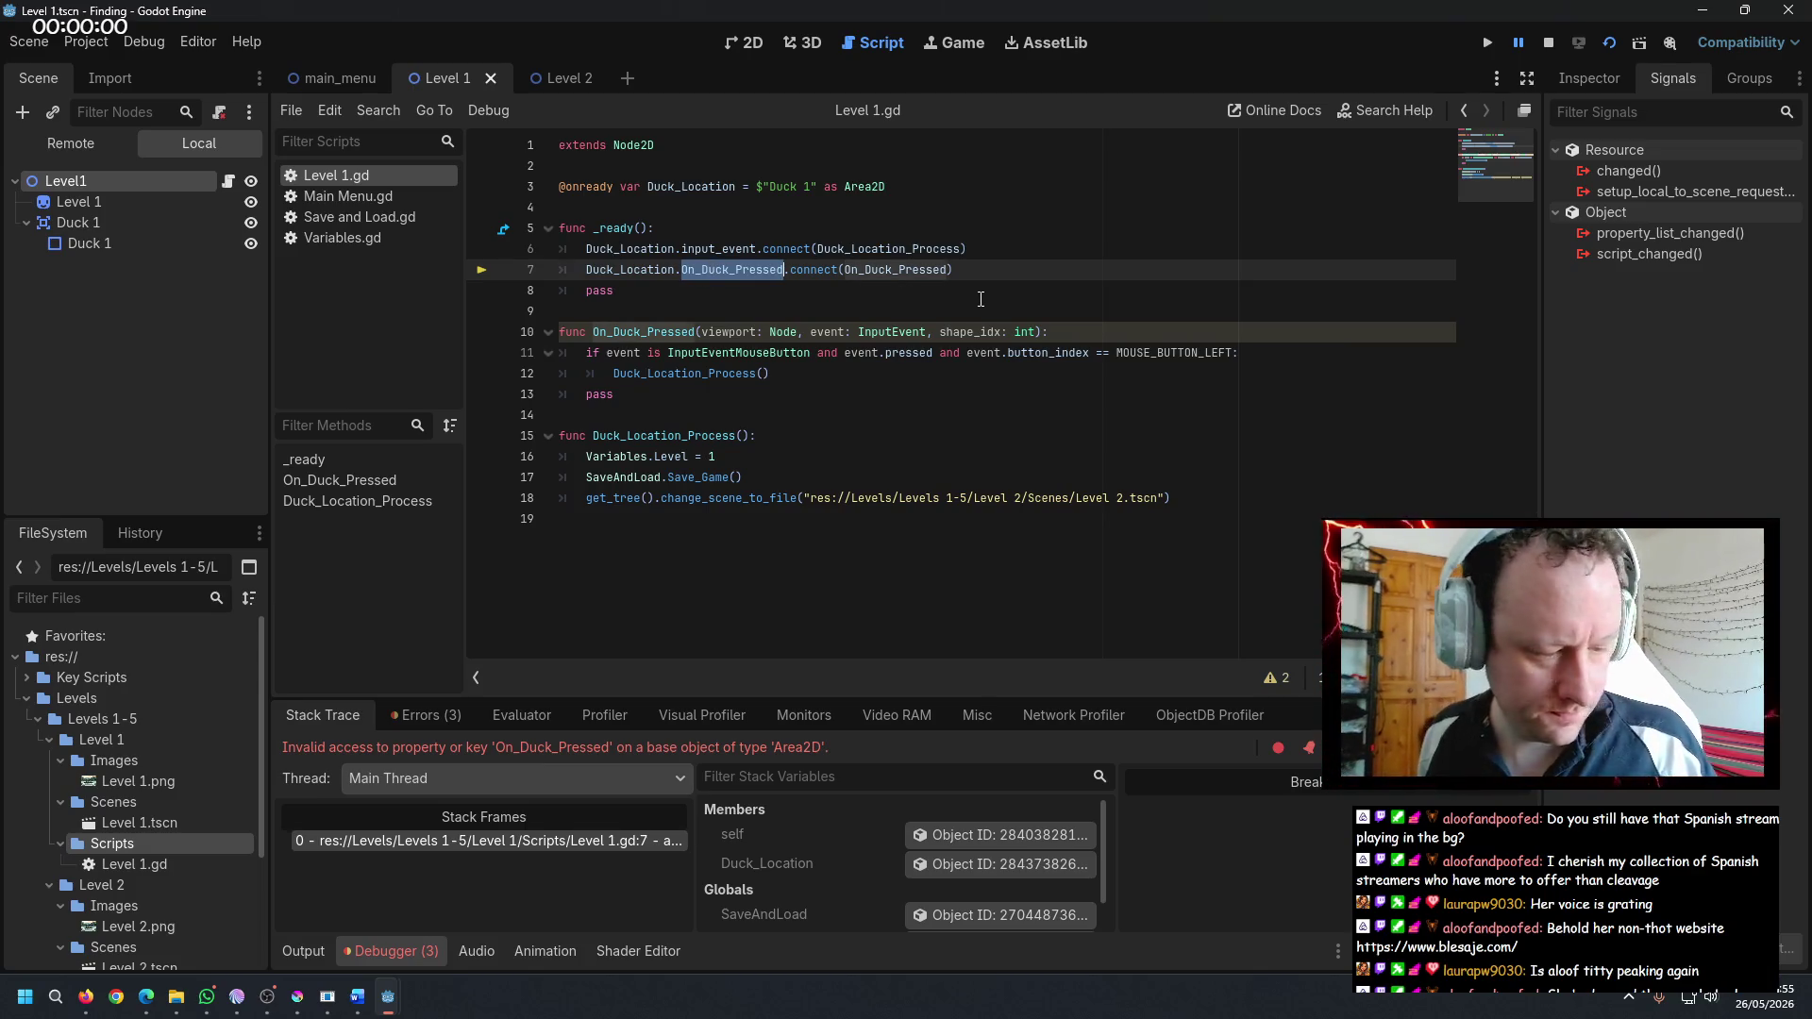
{"action": "type", "text": "input_"}
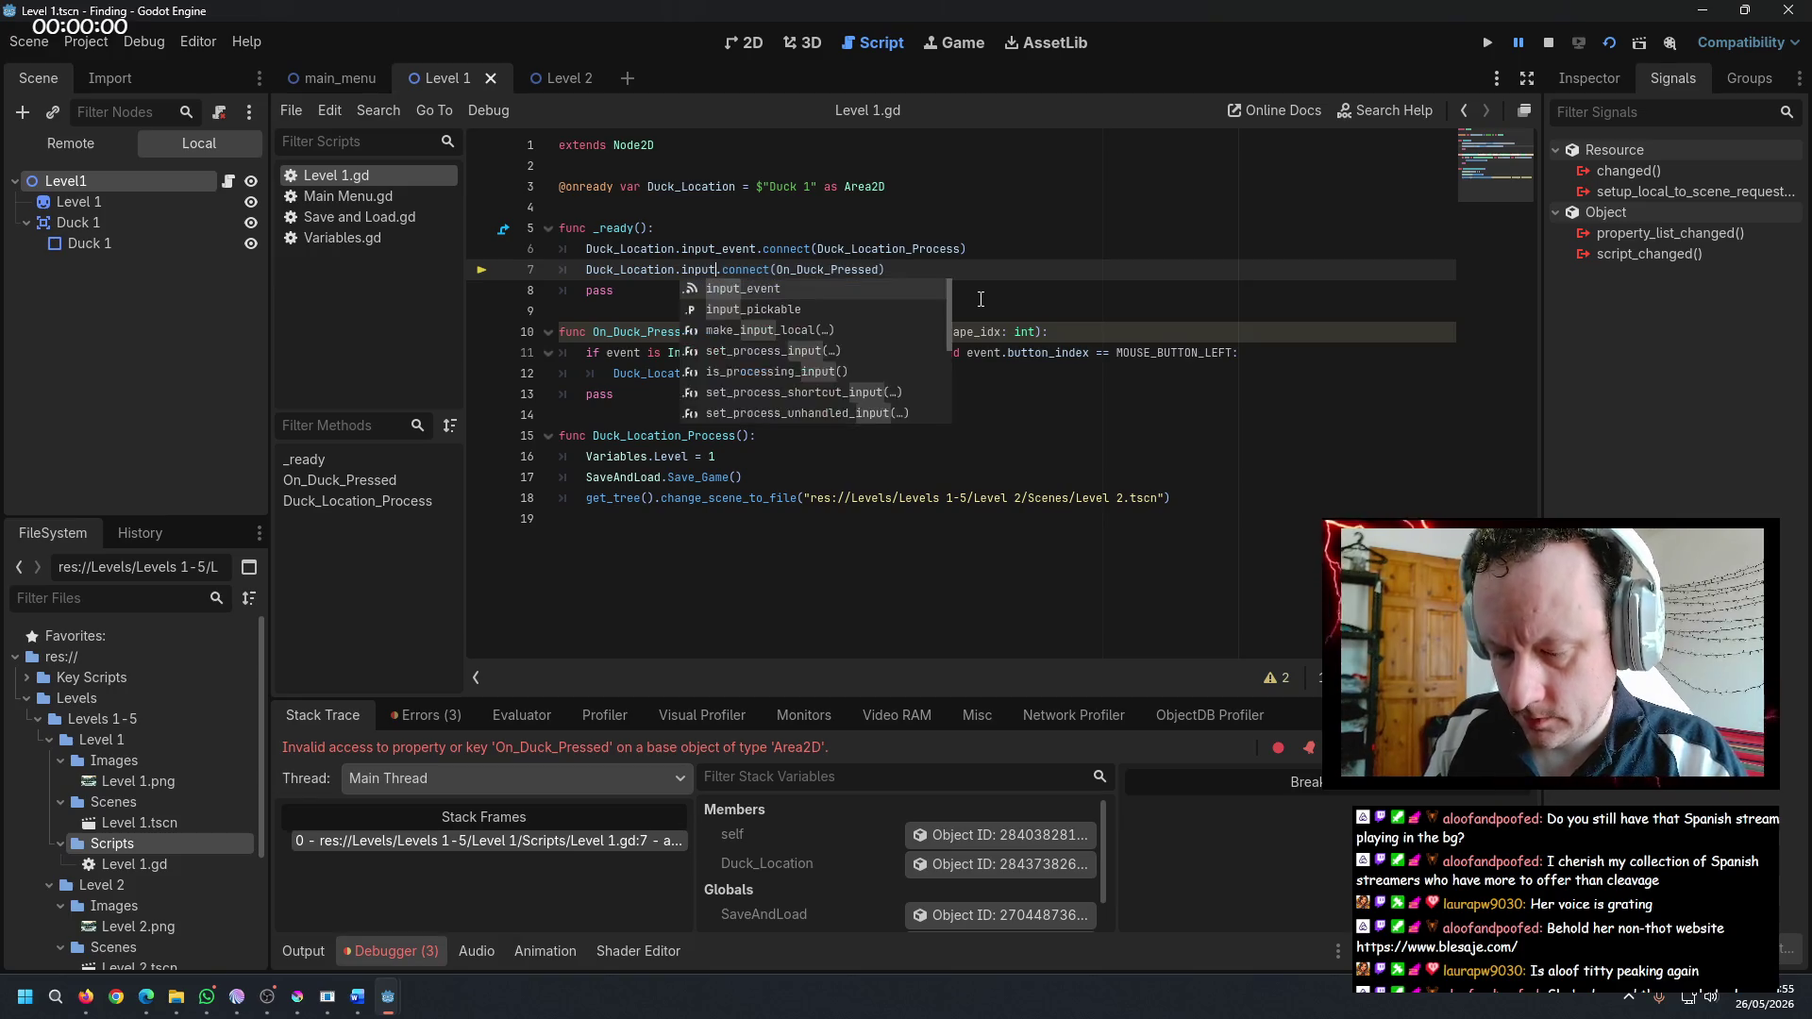
{"action": "type", "text": "ev"}
{"action": "key", "text": "Return"}
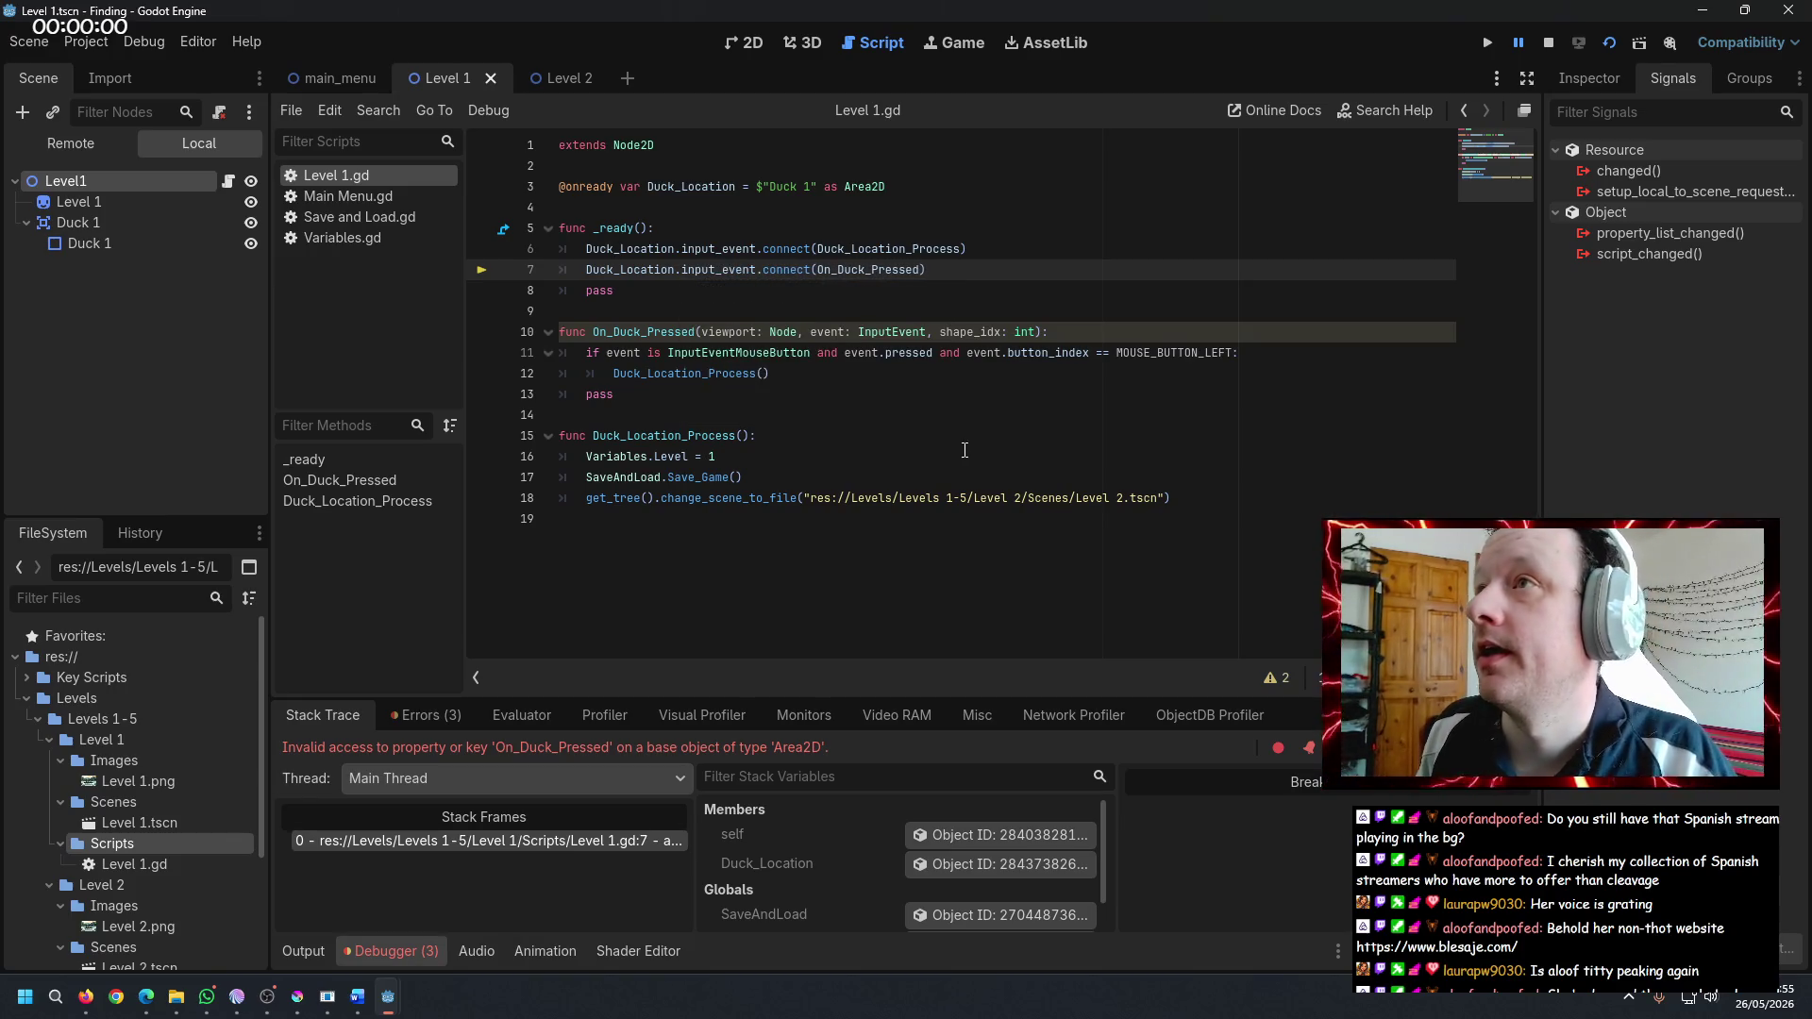
{"action": "key", "text": "Down"}
{"action": "key", "text": "Down"}
{"action": "key", "text": "Down"}
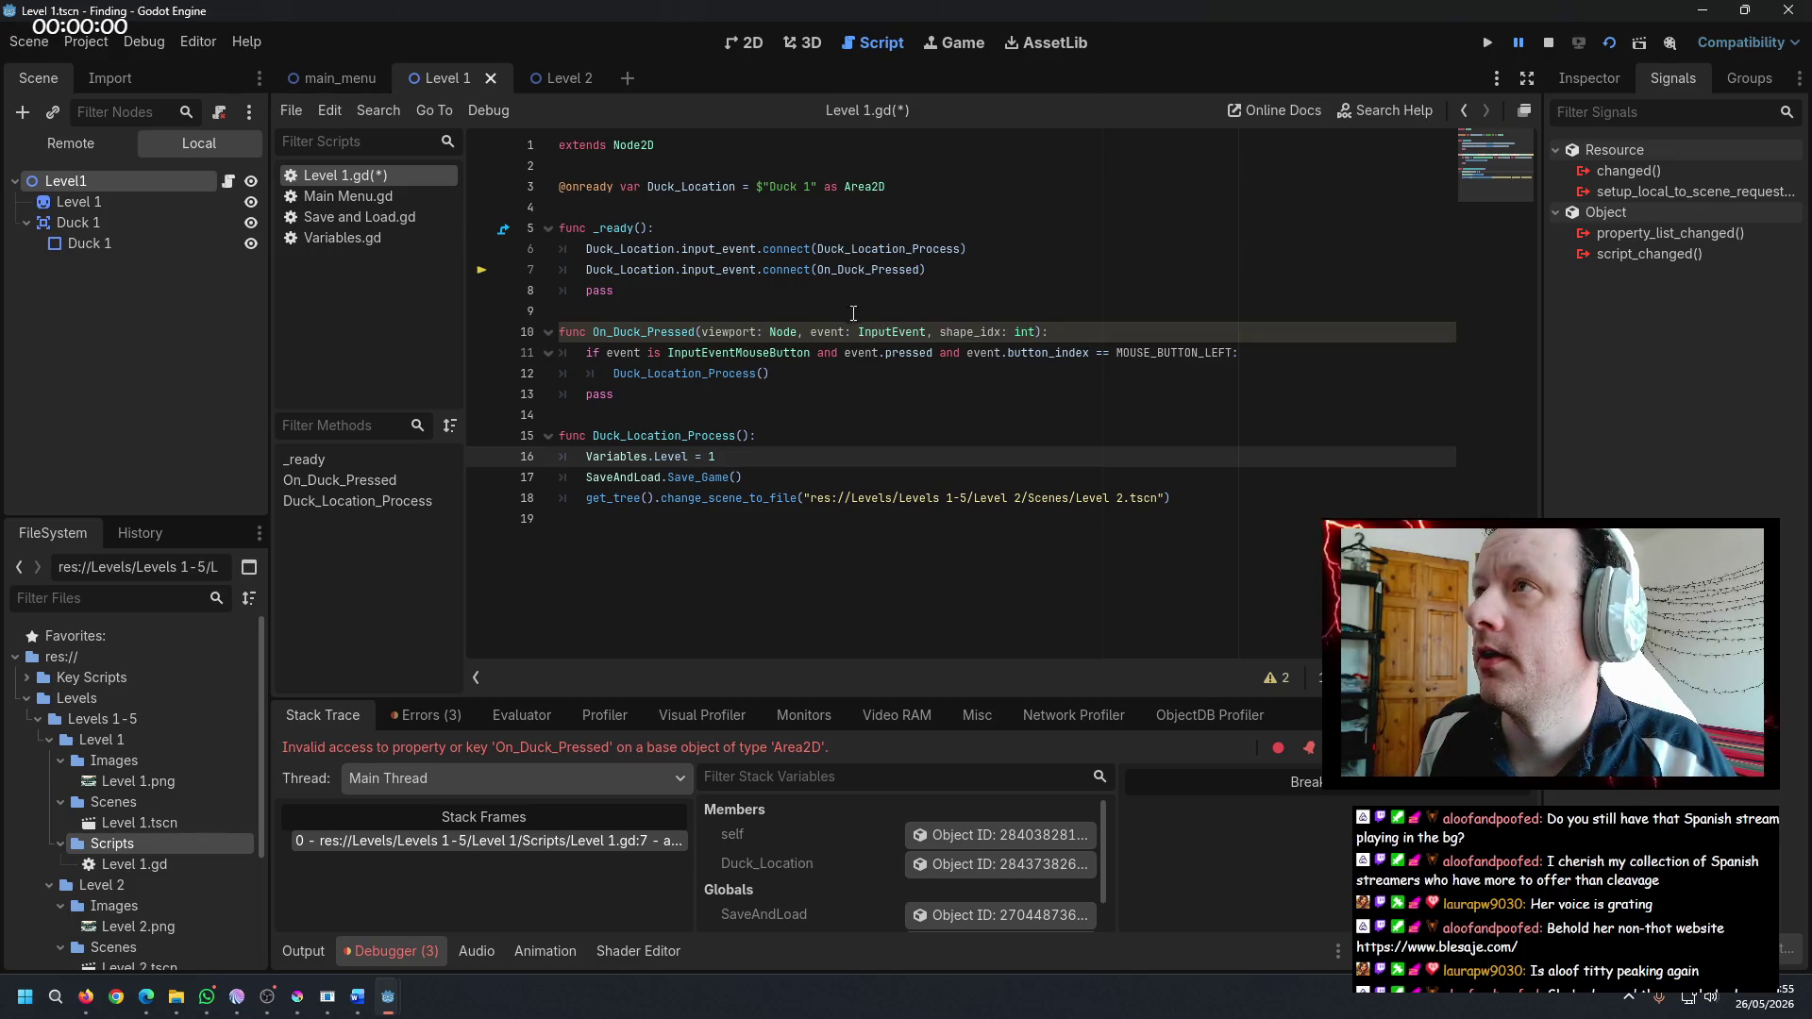
{"action": "left_click", "coordinate": [1609, 42]}
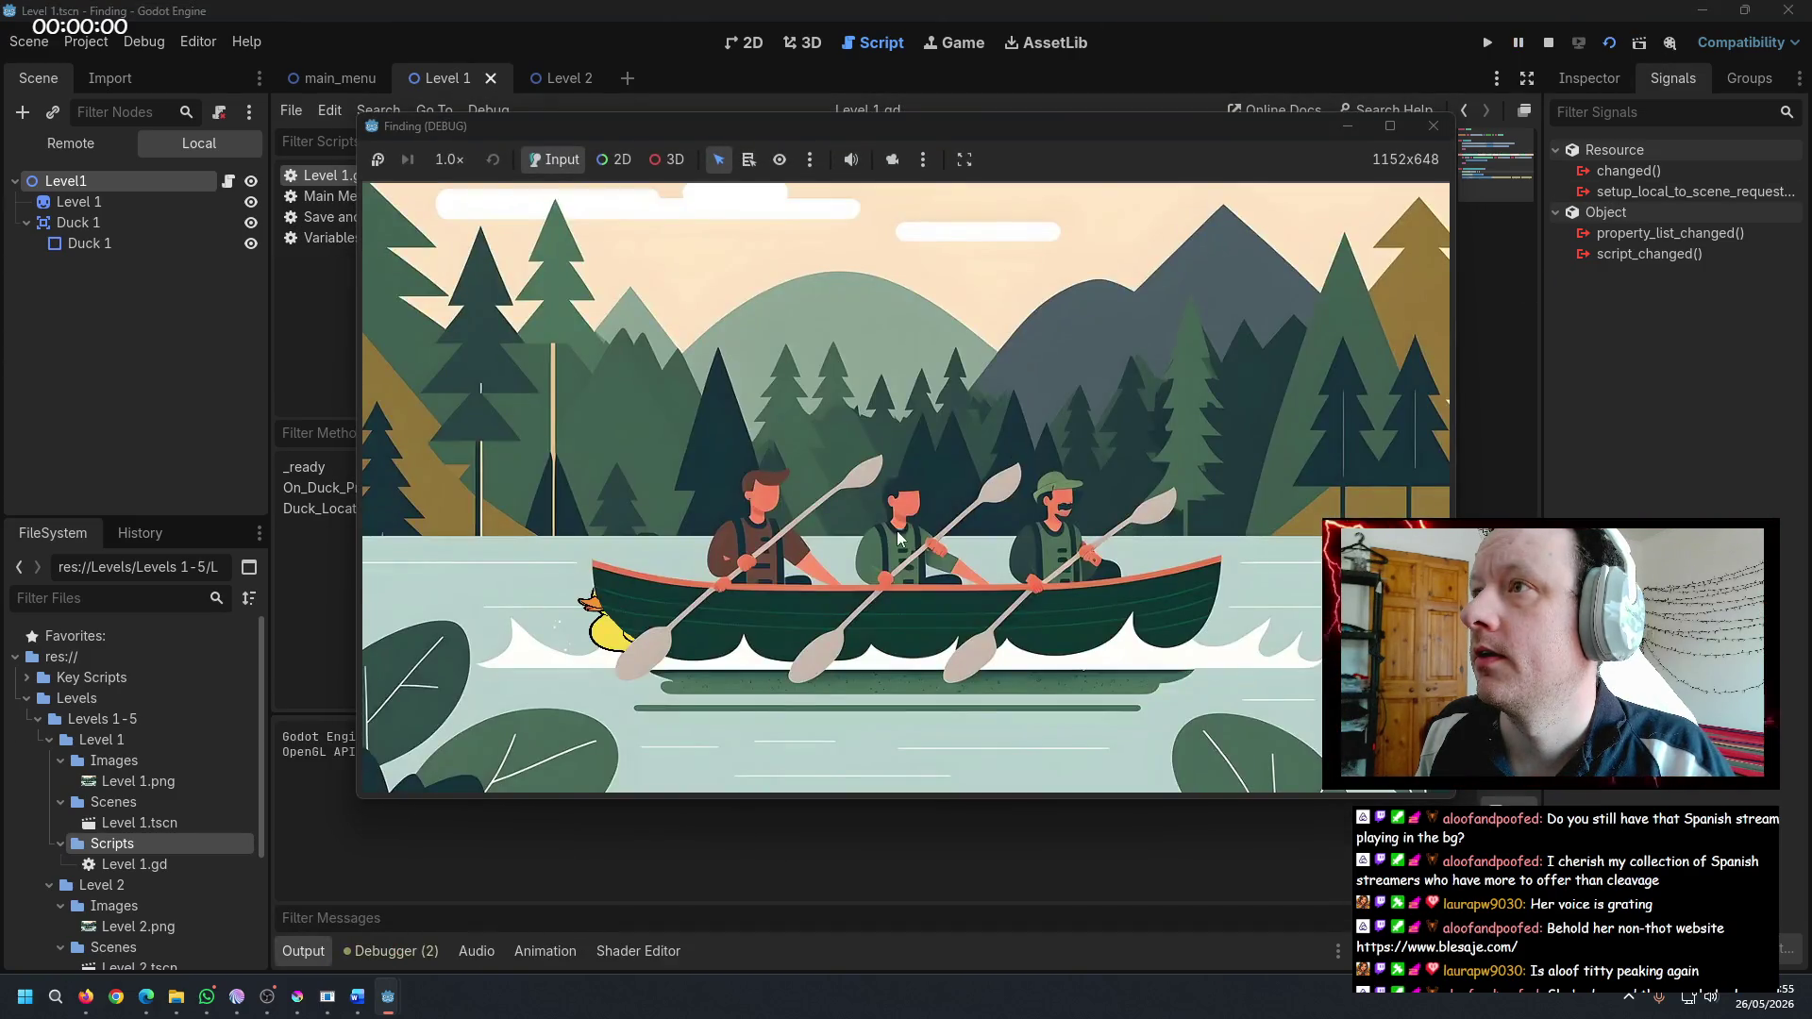
Click the duck beside the canoe in the Finding (DEBUG) game window
{"action": "left_click", "coordinate": [603, 645]}
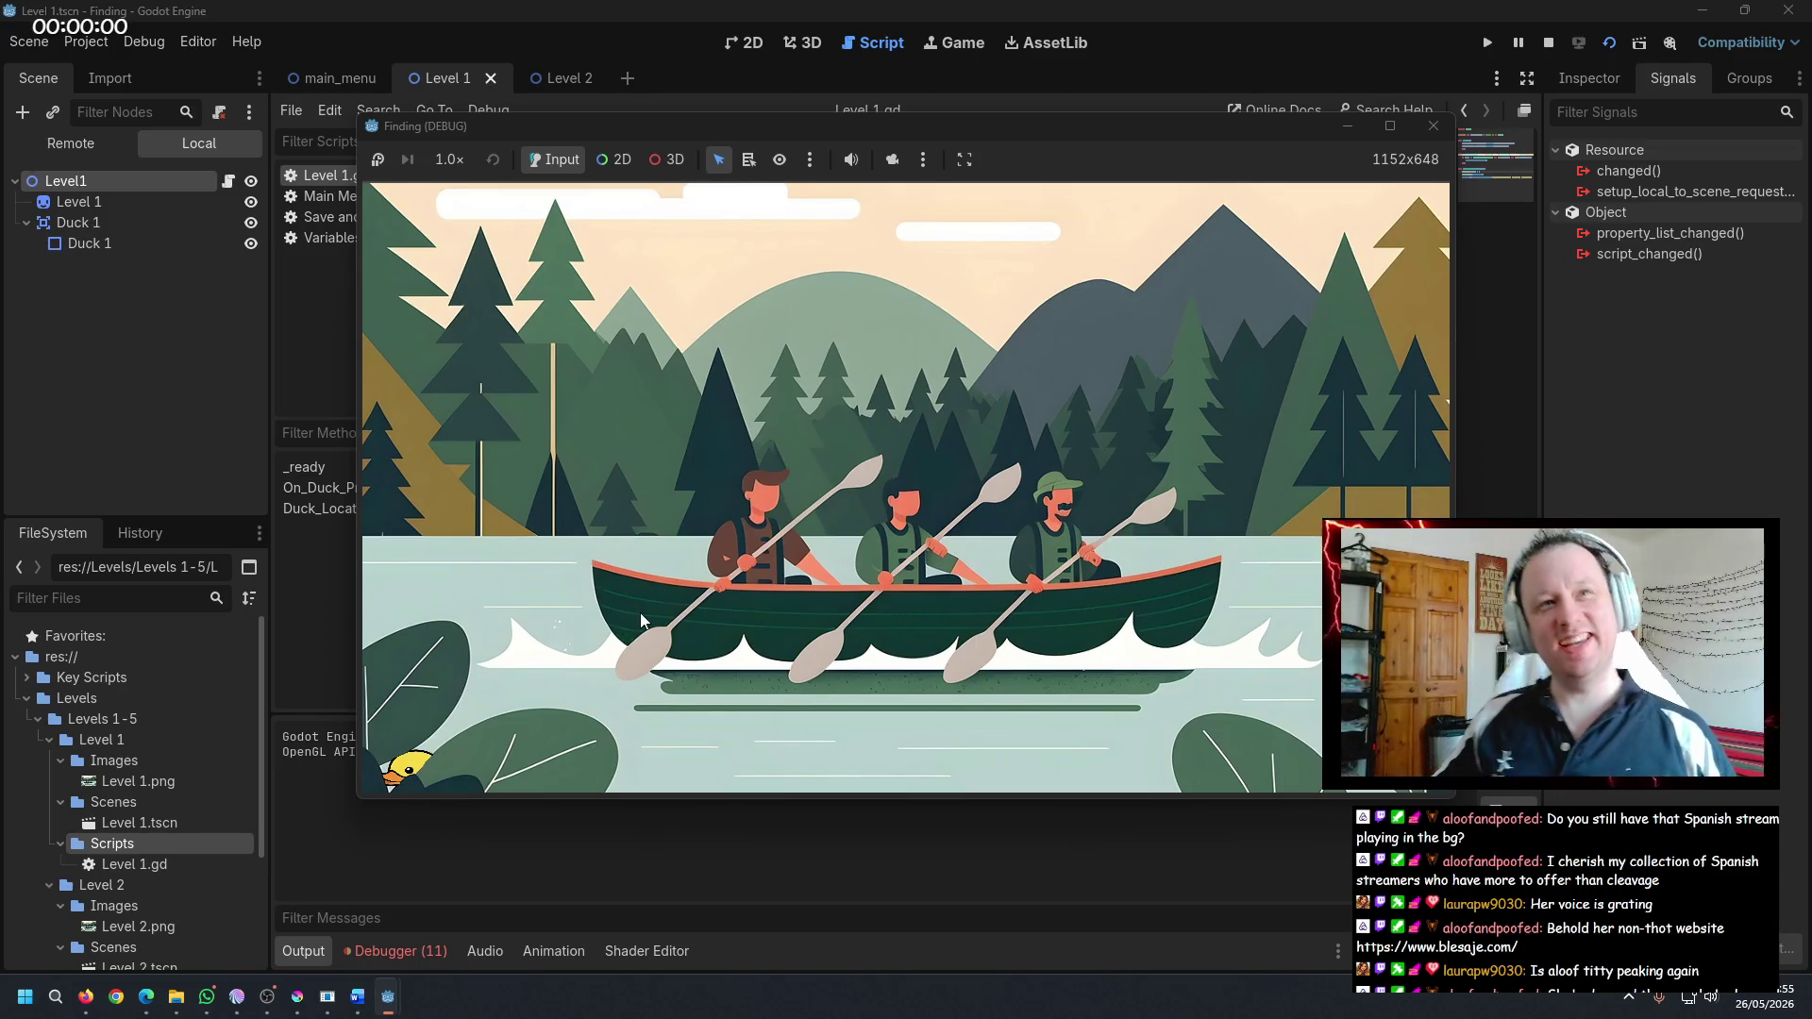
{"action": "key", "text": "alt+Tab"}
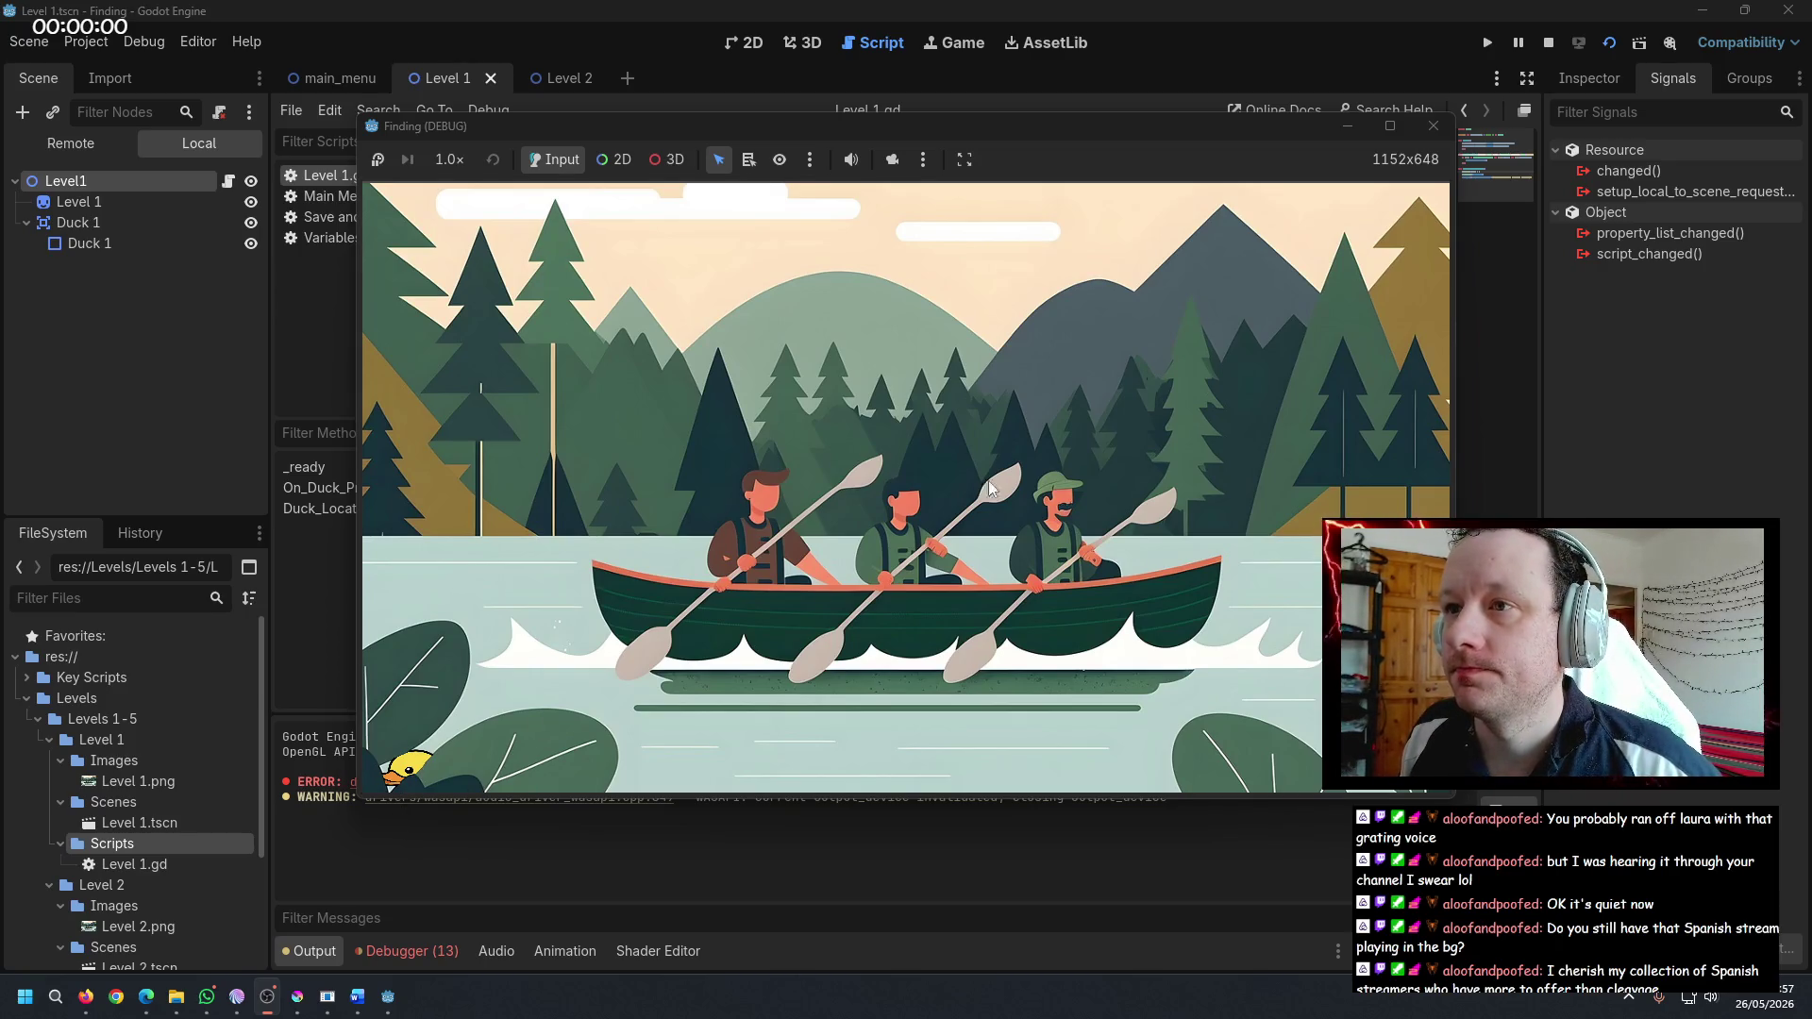
Close the debug game and switch to the main_menu scene and its Main Menu.gd script
{"action": "left_click", "coordinate": [1433, 126]}
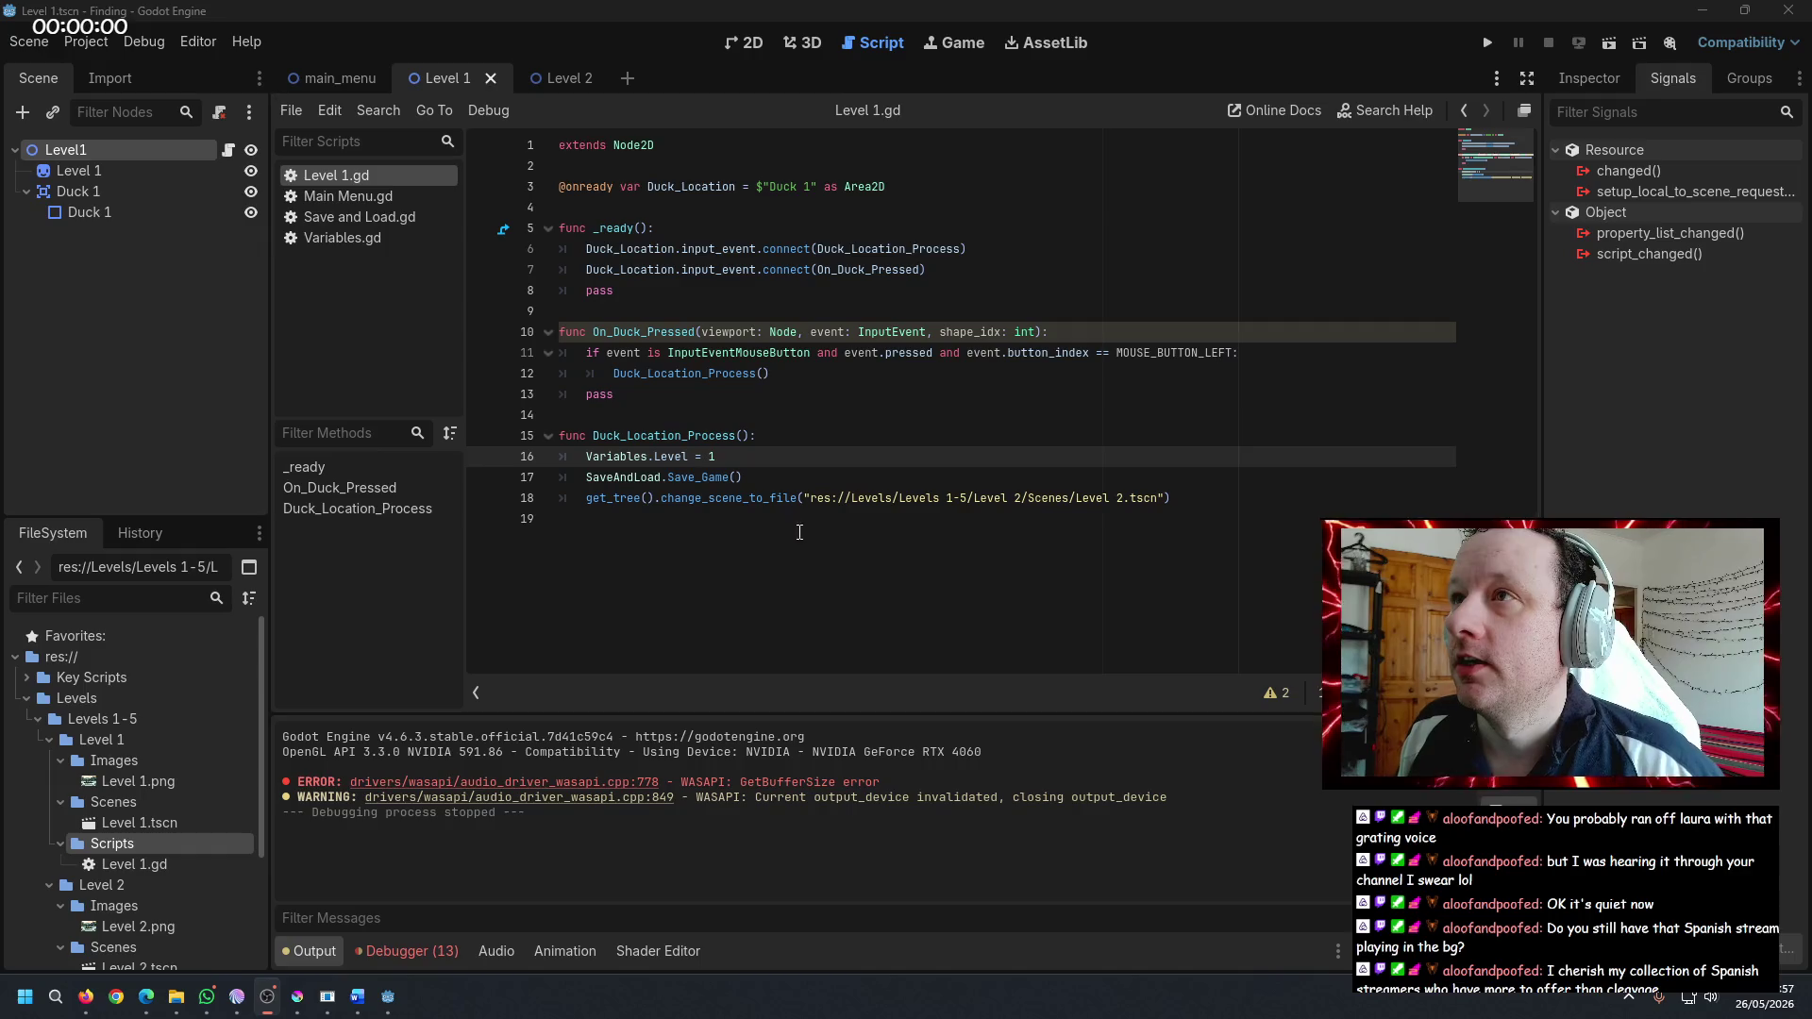
{"action": "left_click", "coordinate": [833, 544]}
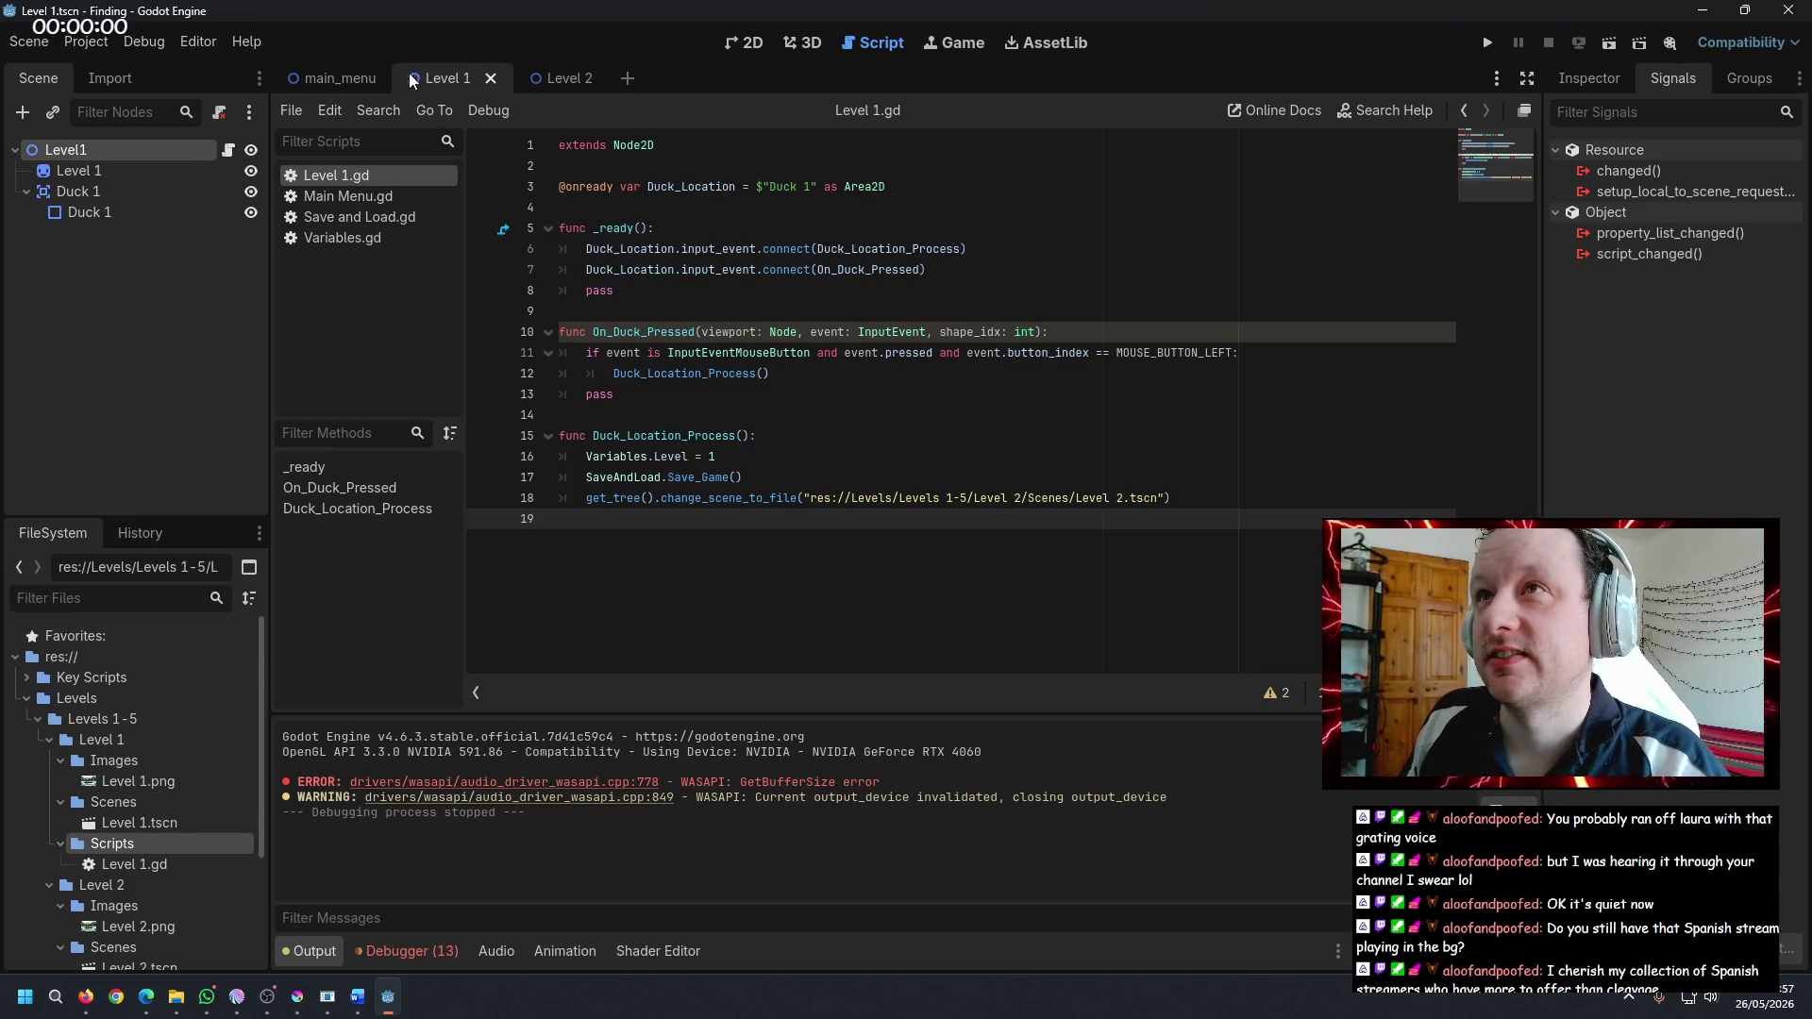
{"action": "left_click", "coordinate": [337, 76]}
{"action": "scroll", "coordinate": [912, 557], "scroll_direction": "down", "scroll_amount": 3}
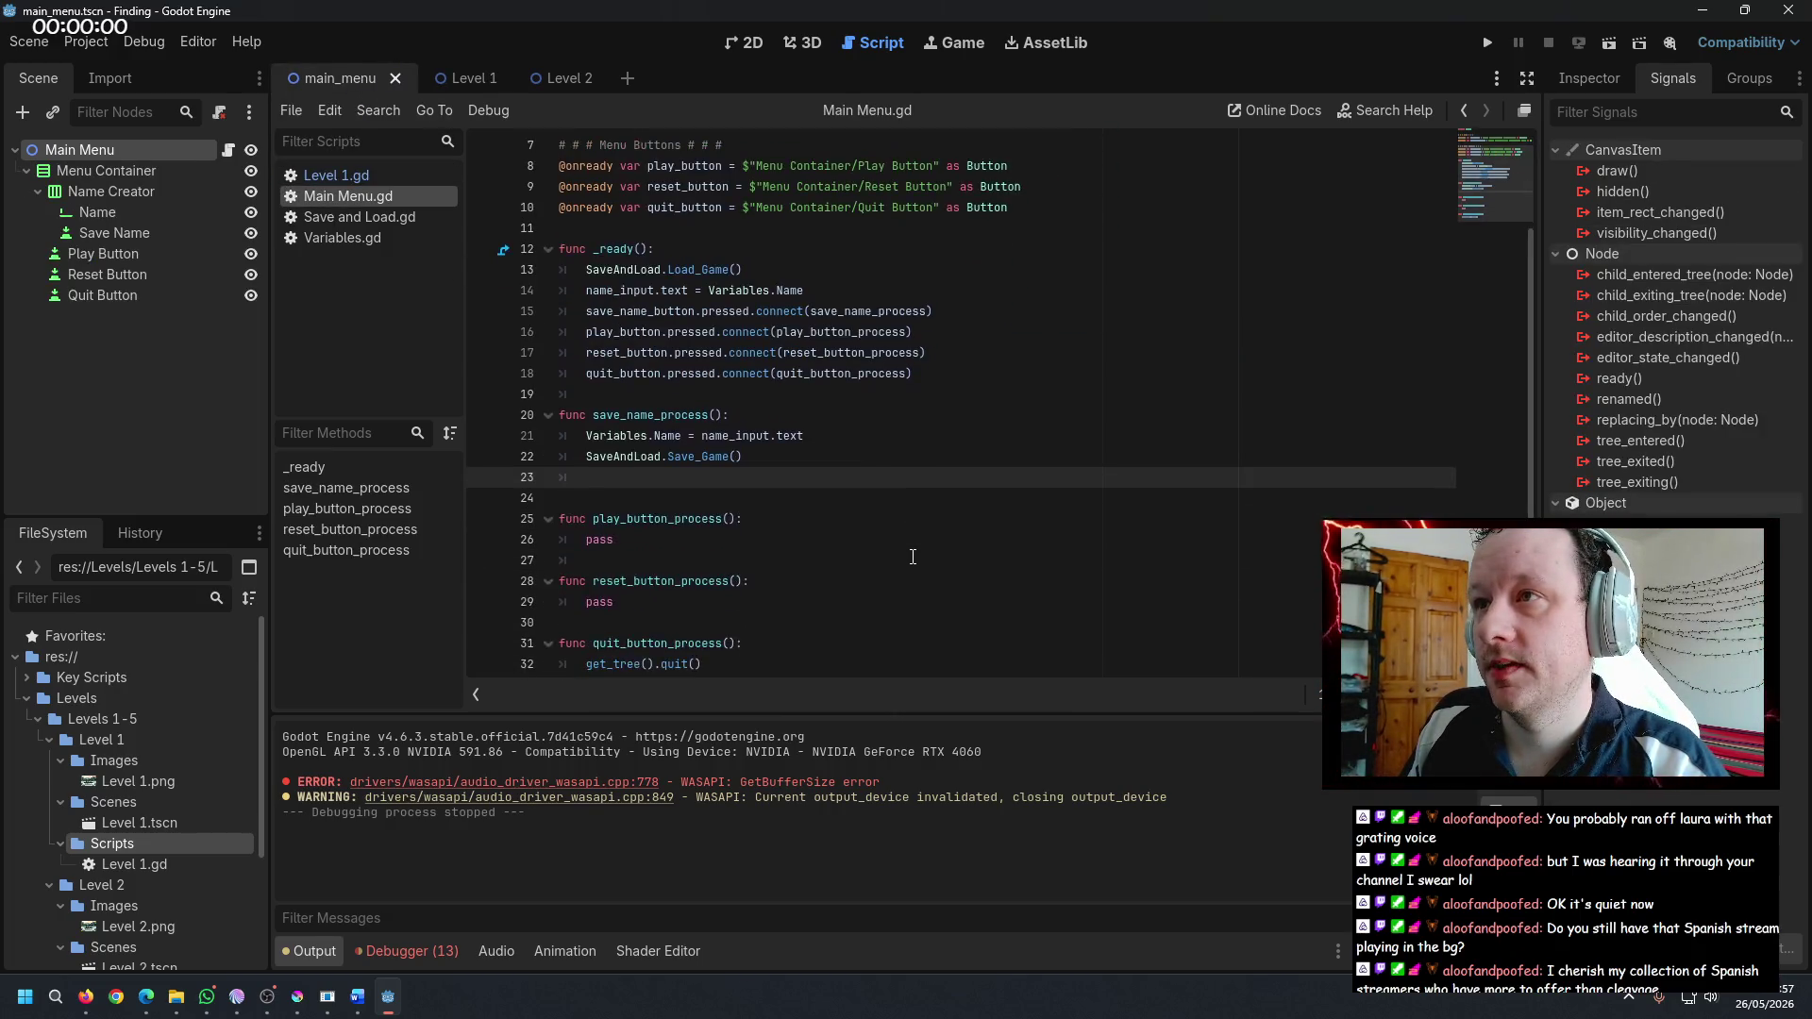
Replace pass with an if Variables.Level == 0 branch that changes scene to the Level 1 file
{"action": "double_click", "coordinate": [616, 525]}
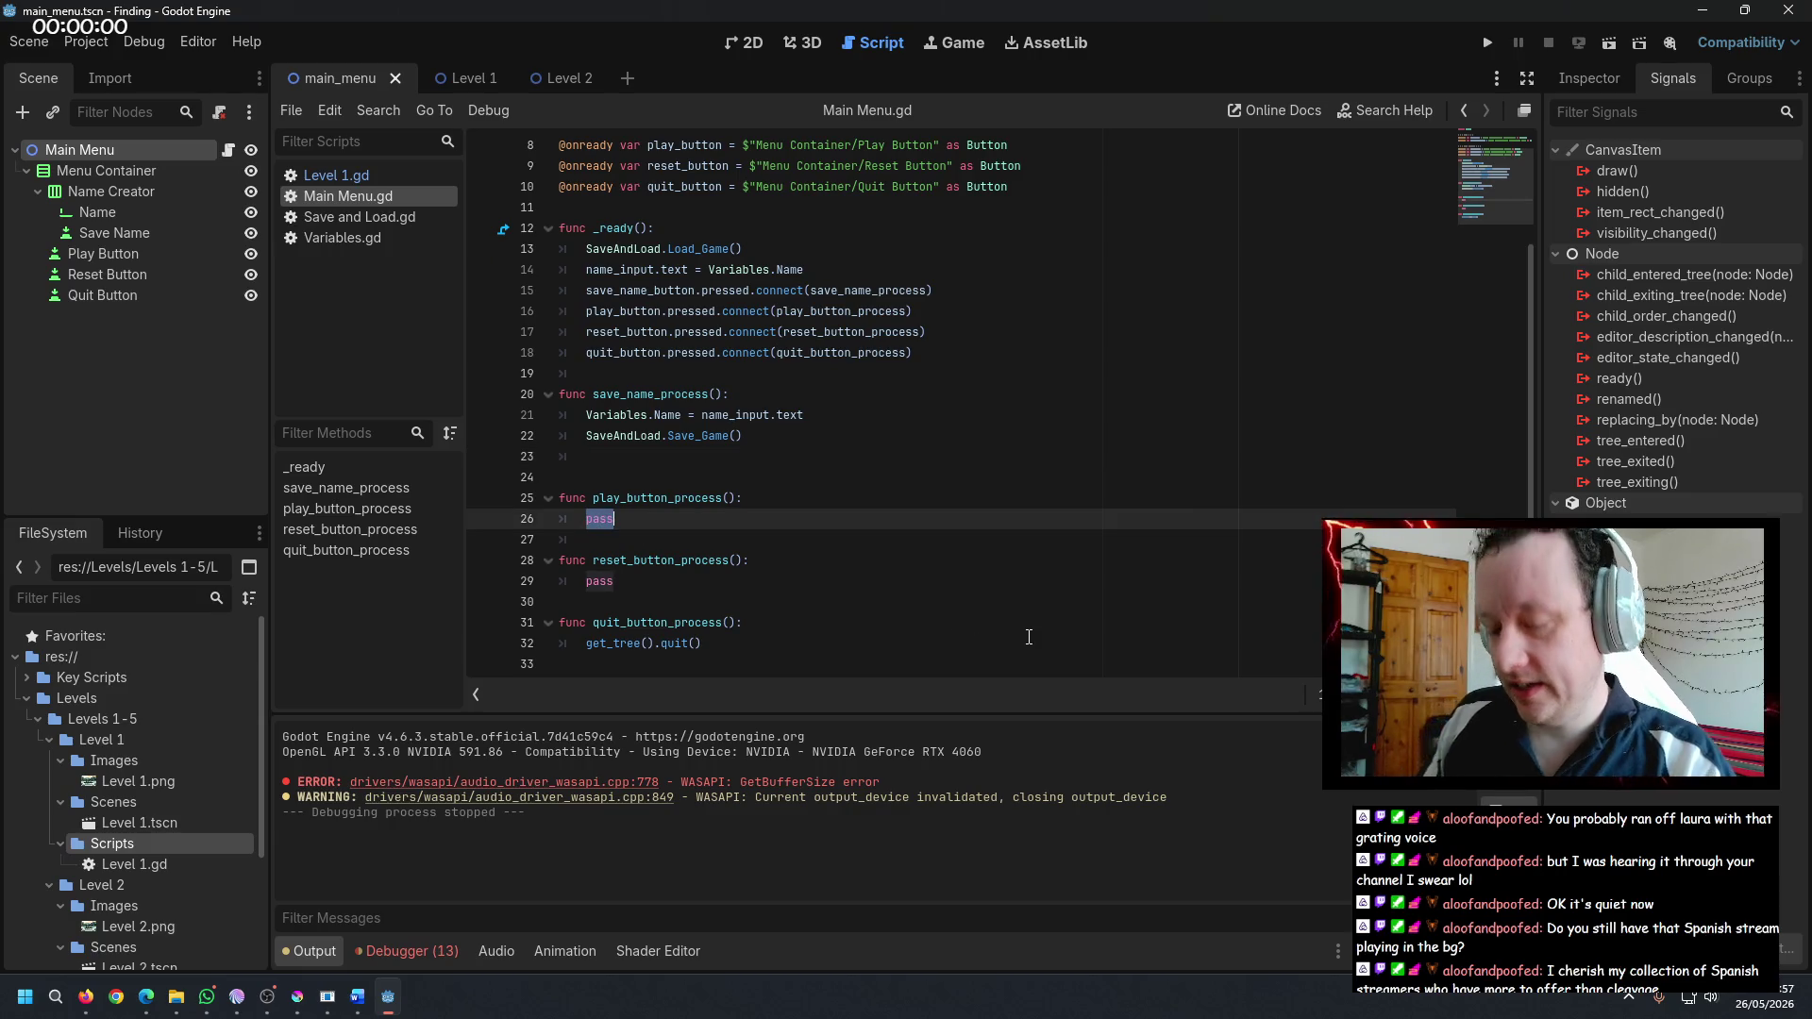
{"action": "type", "text": "if "}
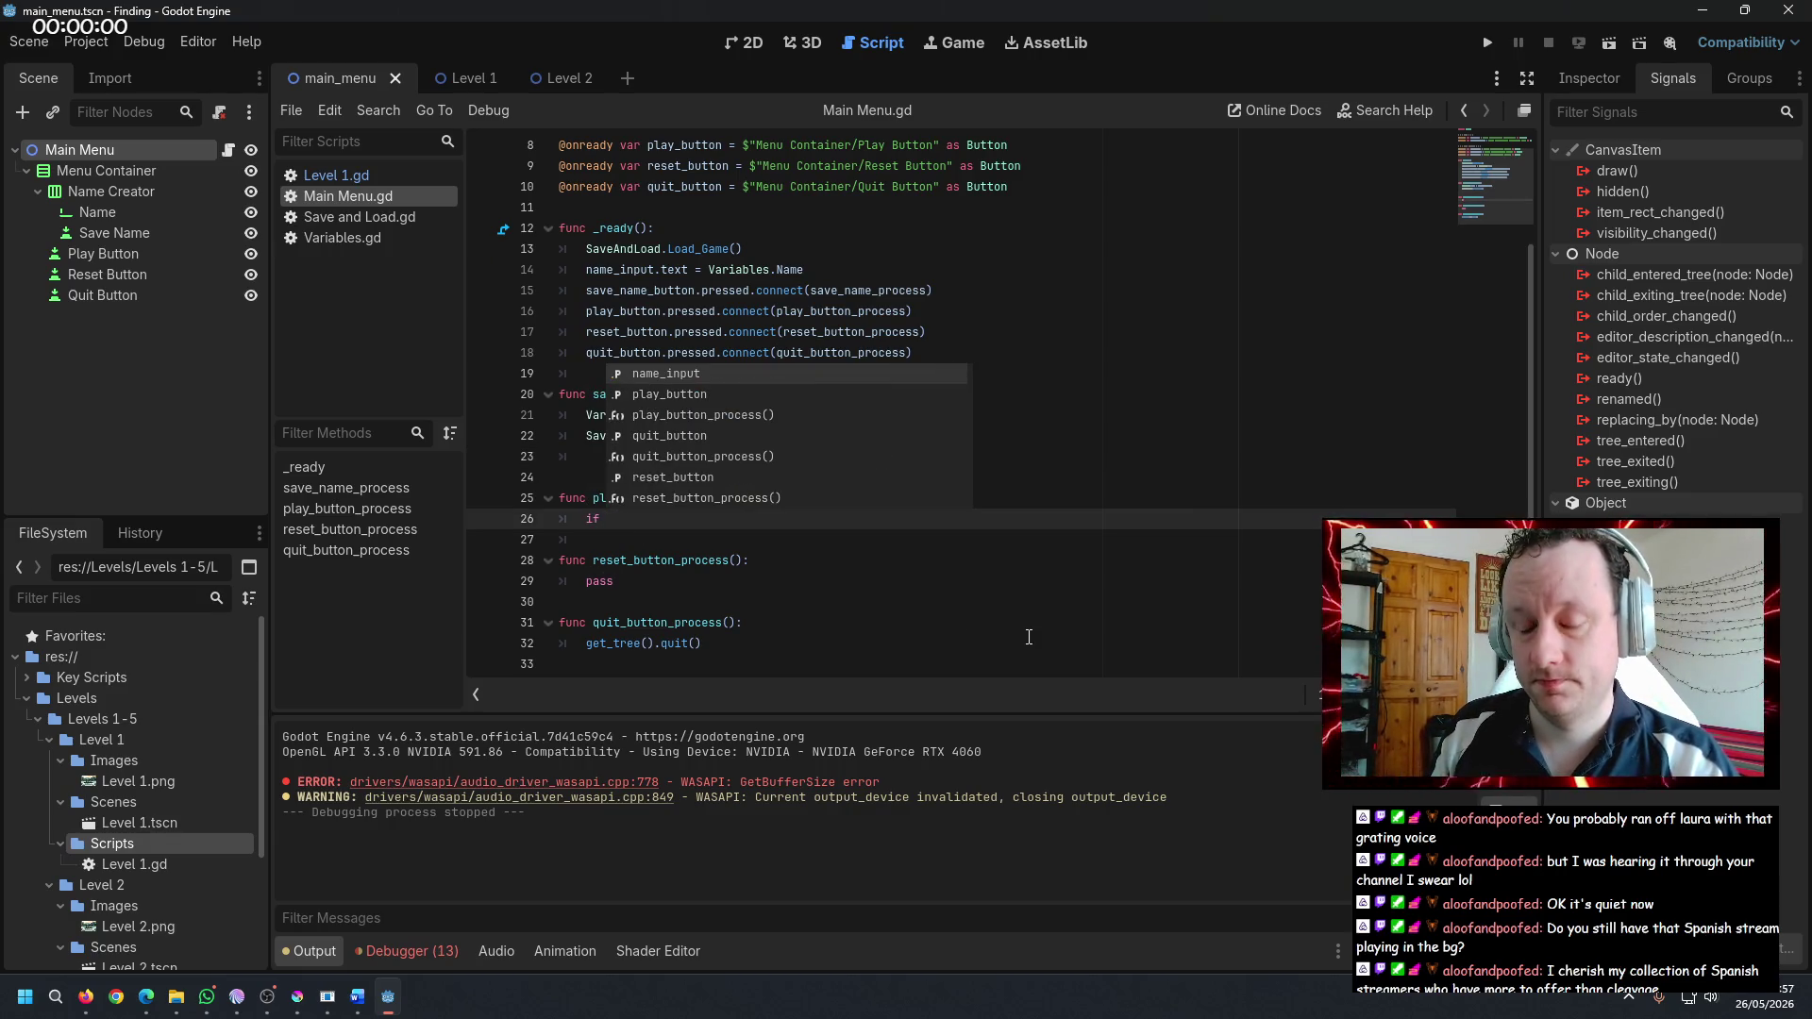
{"action": "type", "text": "Vari"}
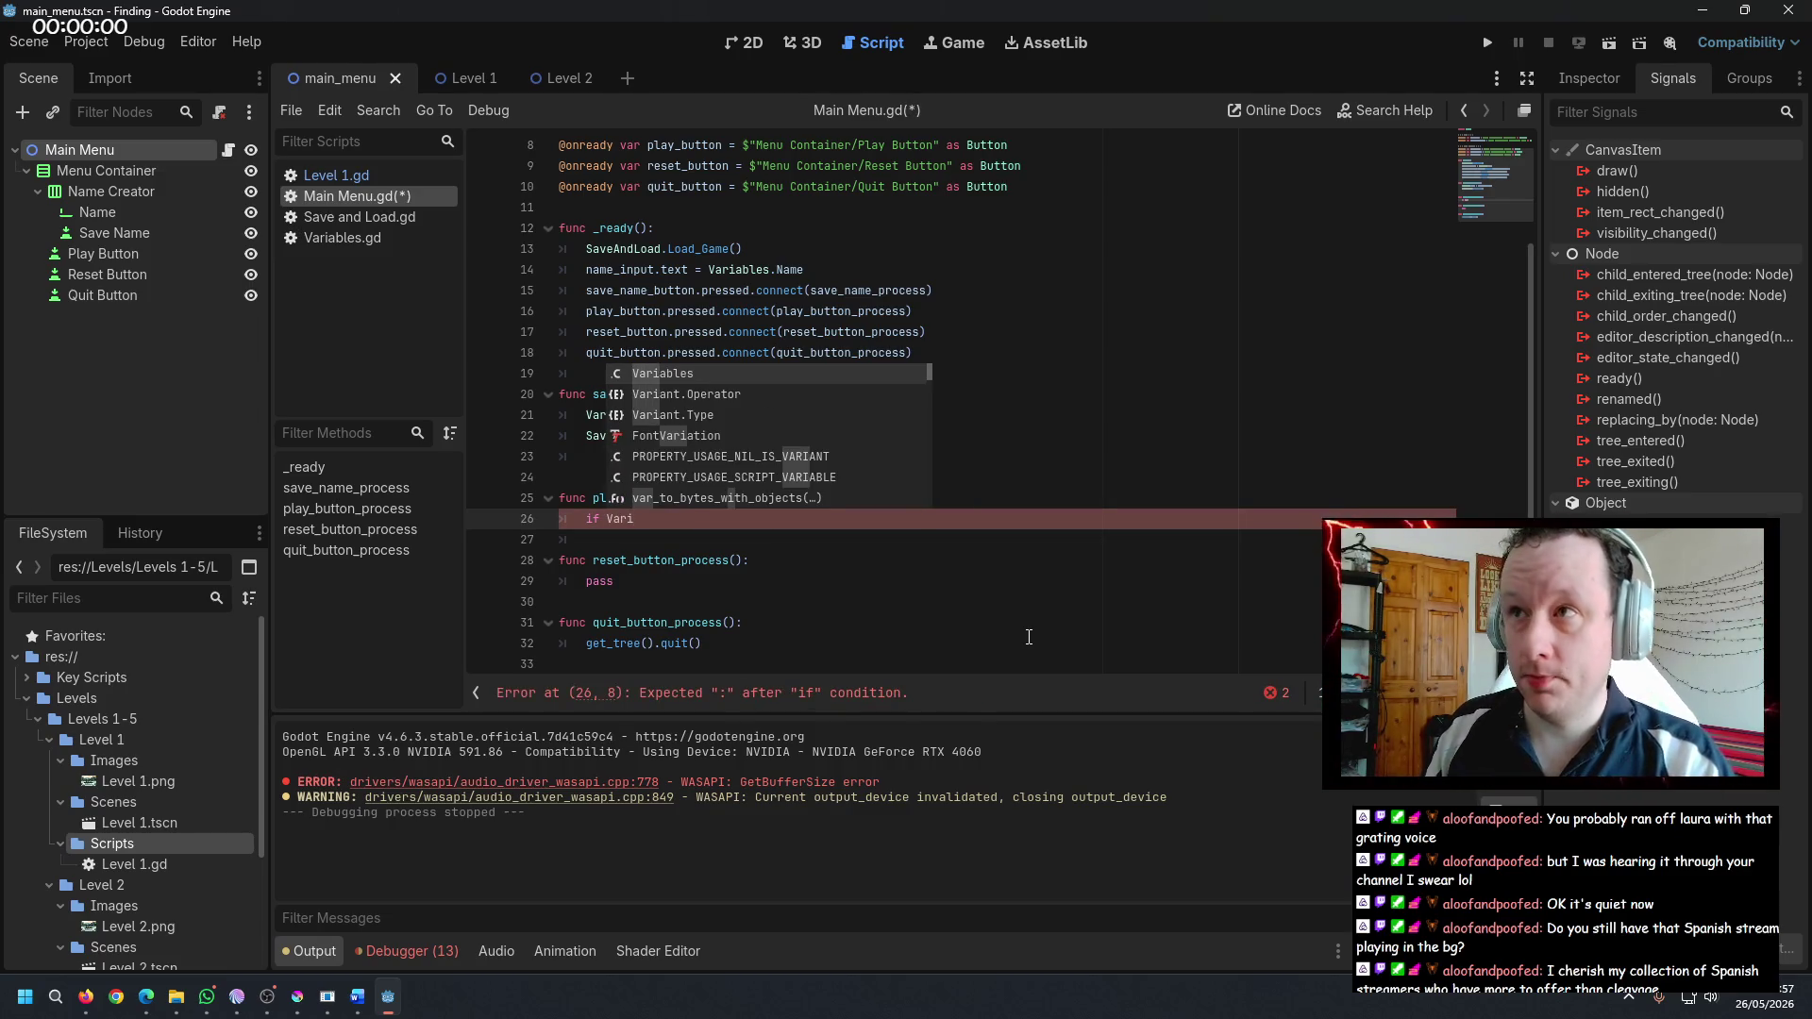
{"action": "key", "text": "Return"}
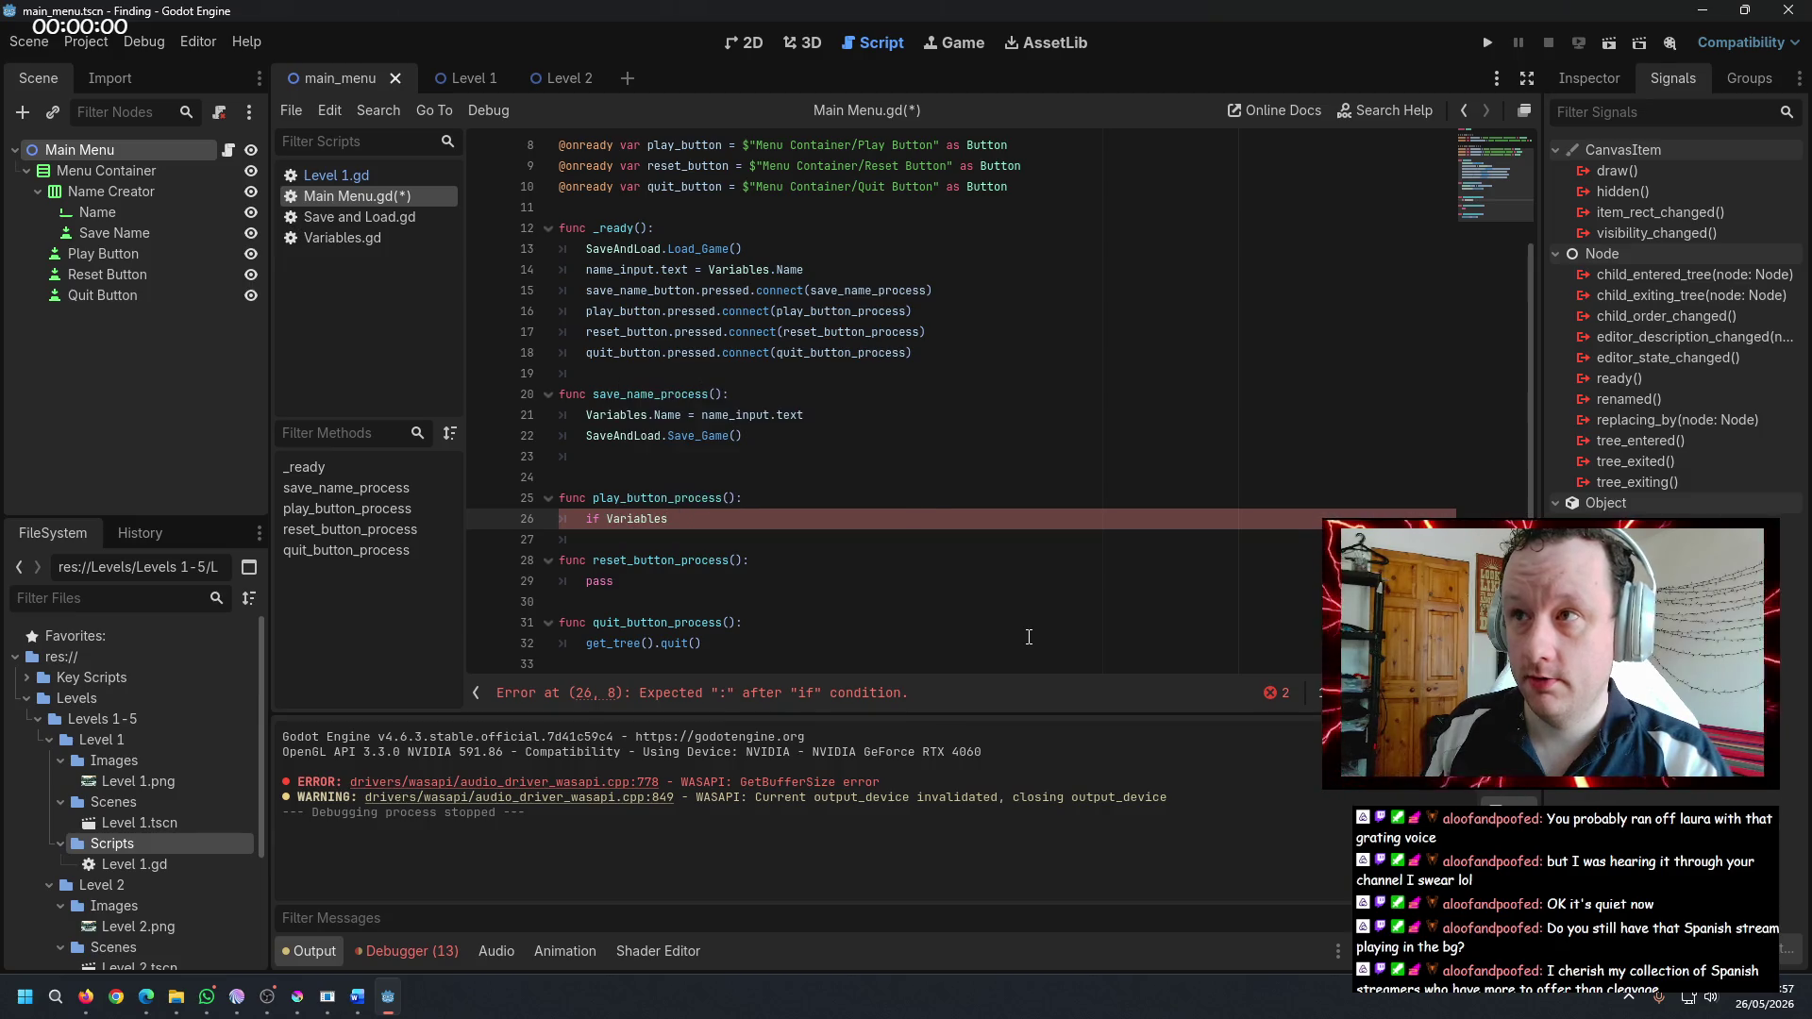
{"action": "type", "text": ".Leve"}
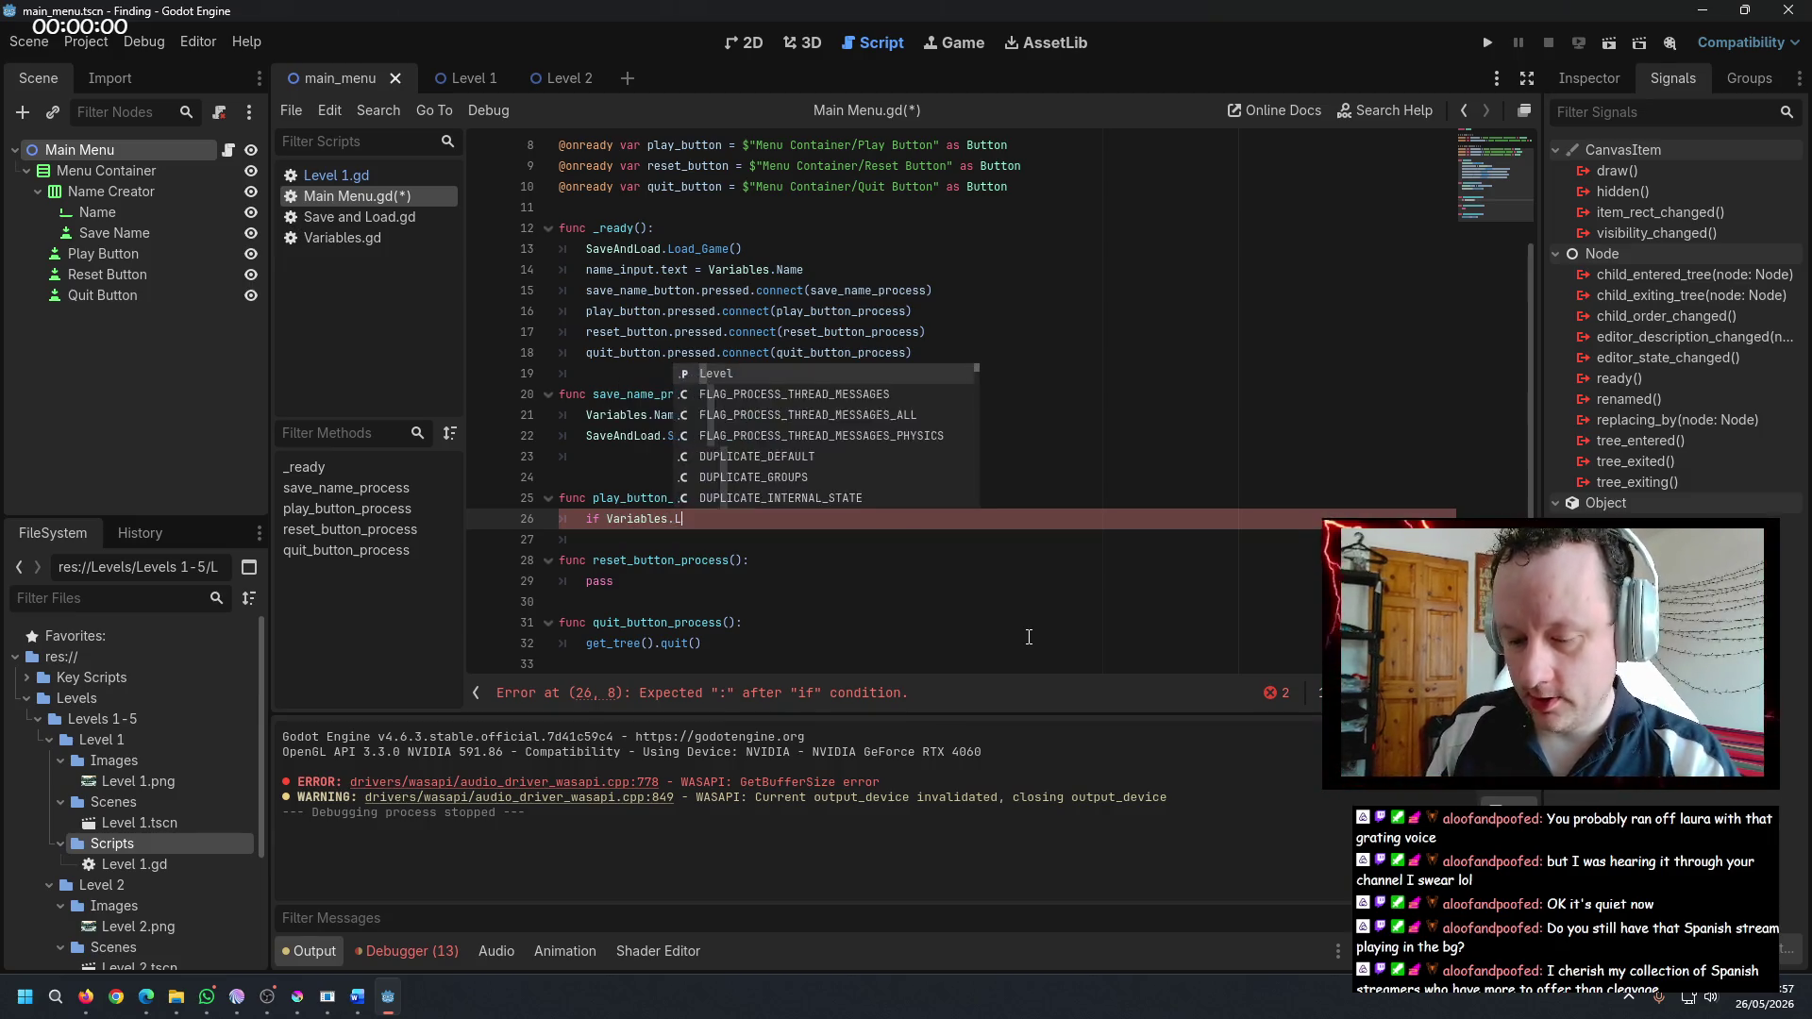
{"action": "key", "text": "Return"}
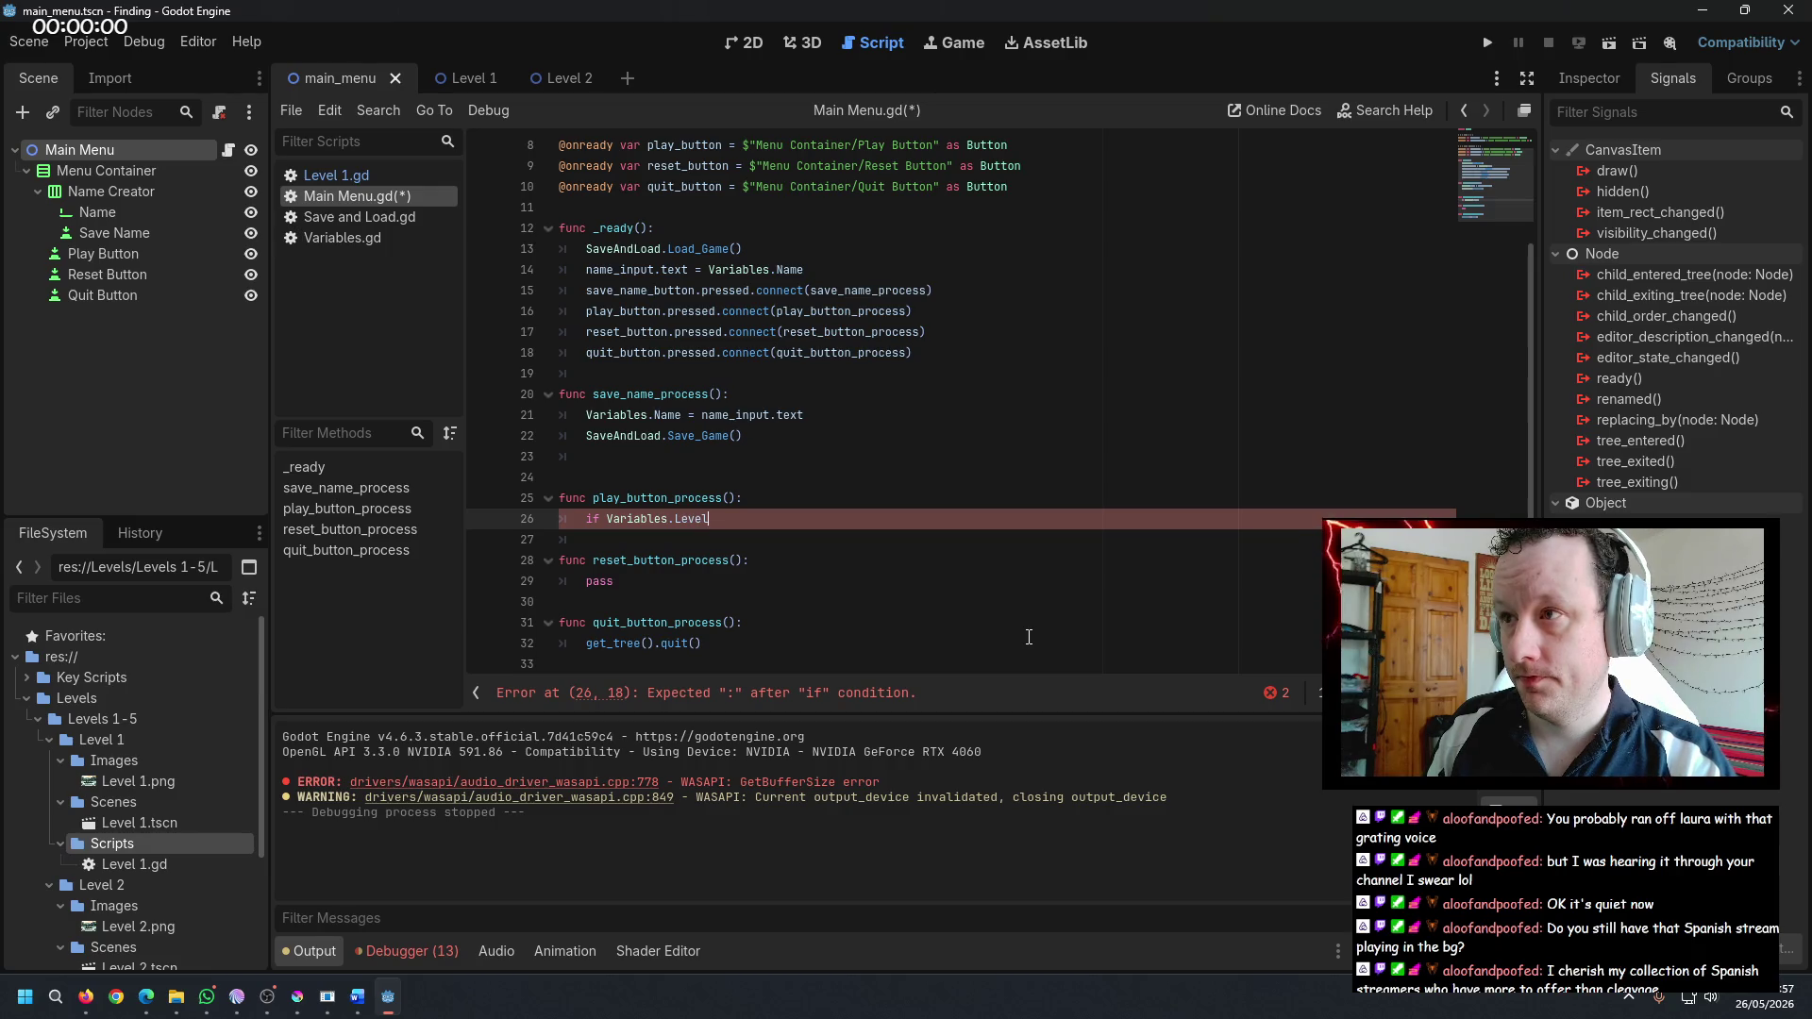
{"action": "type", "text": "="}
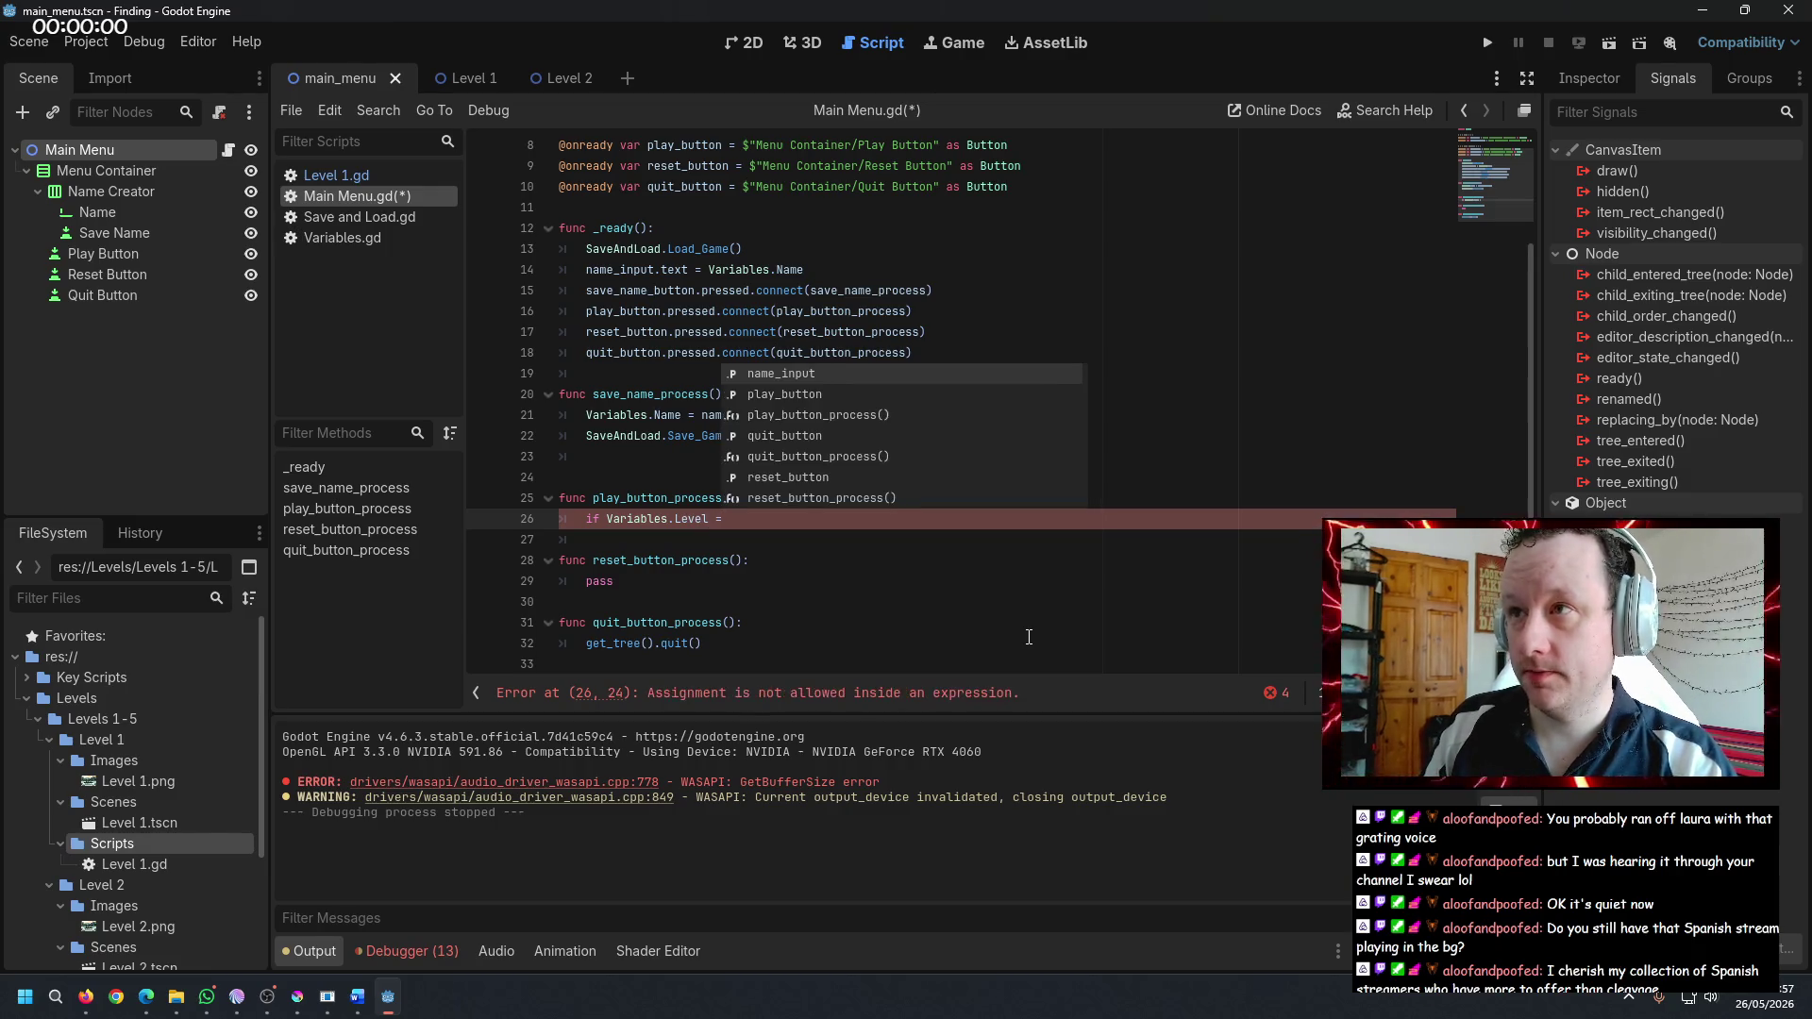
{"action": "type", "text": "= "}
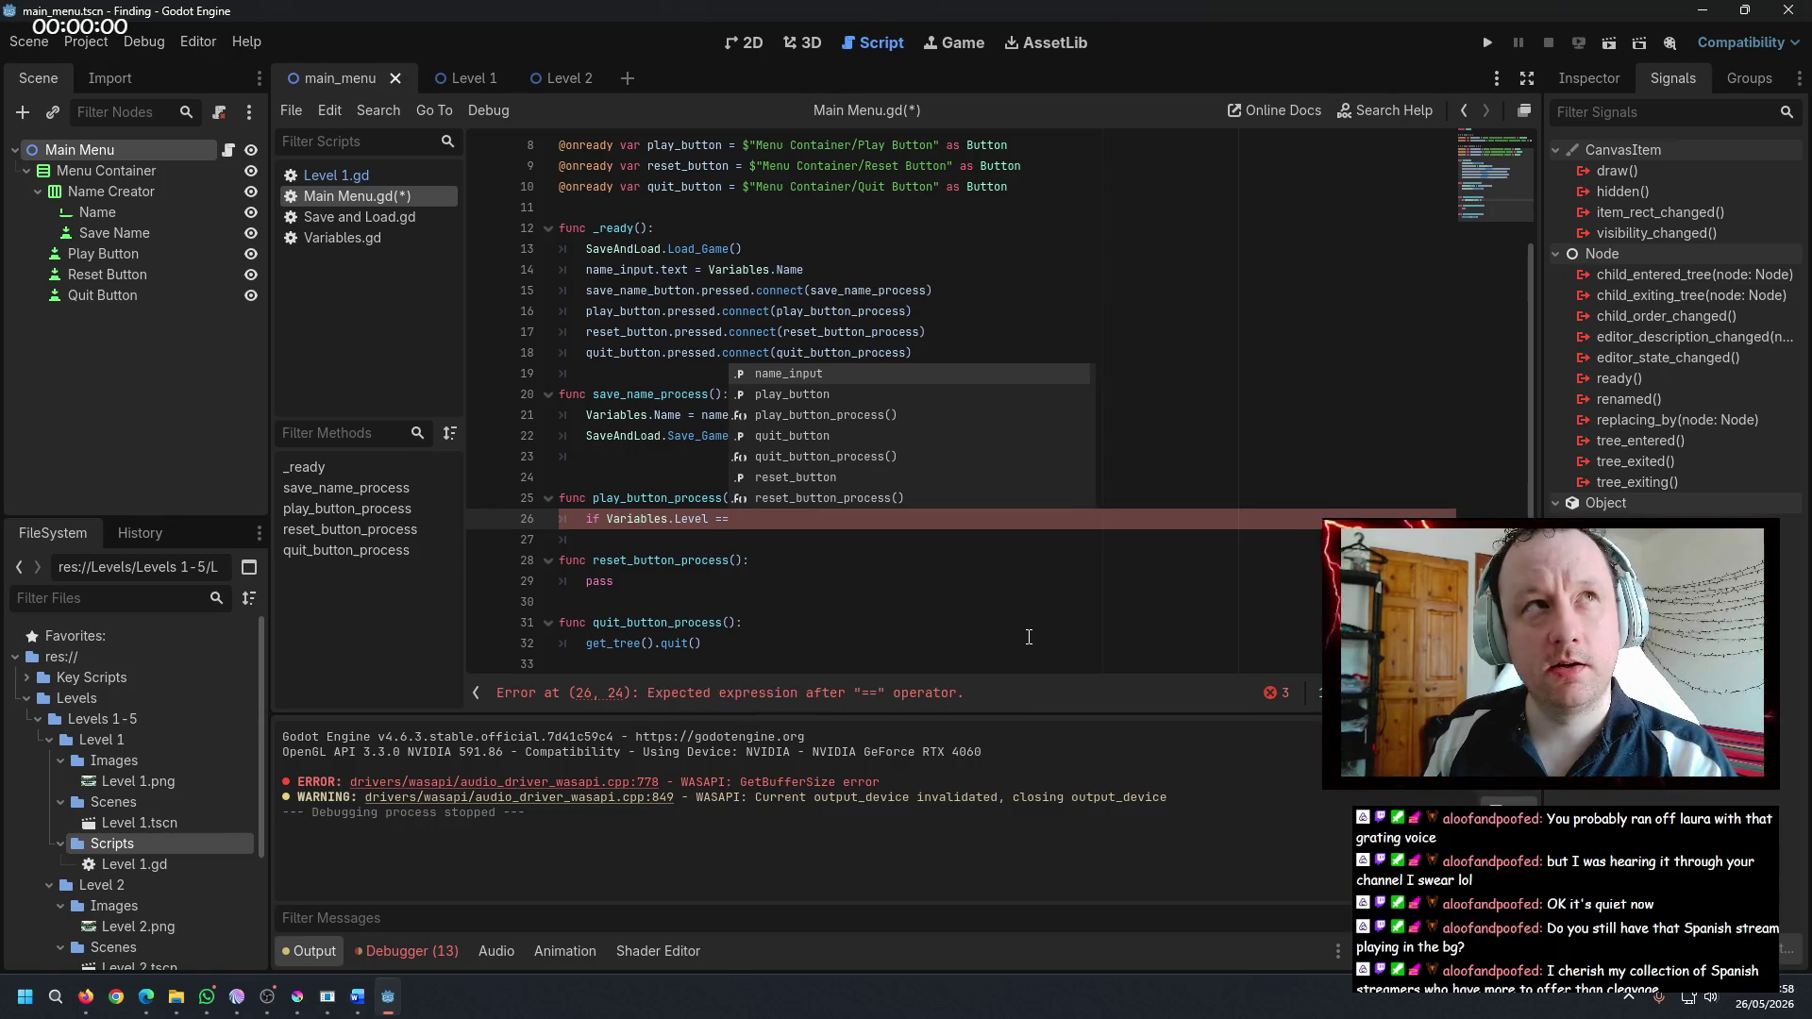
{"action": "type", "text": "0"}
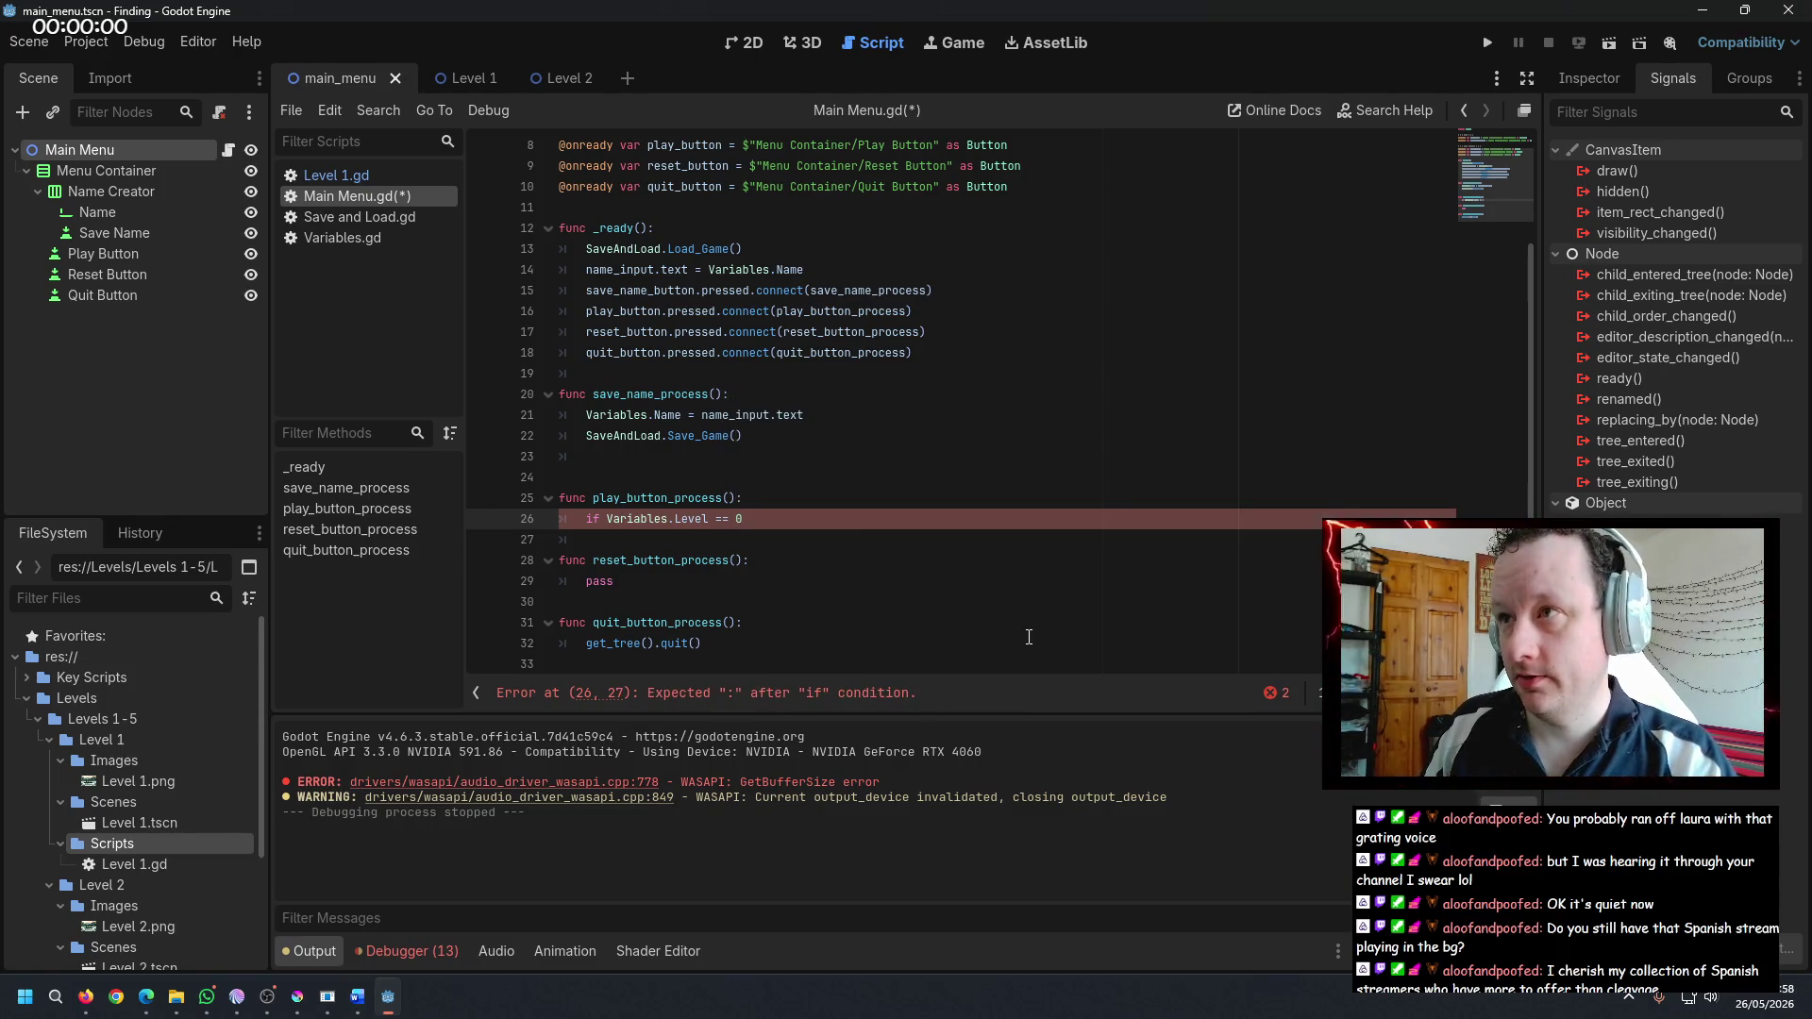
{"action": "type", "text": ":"}
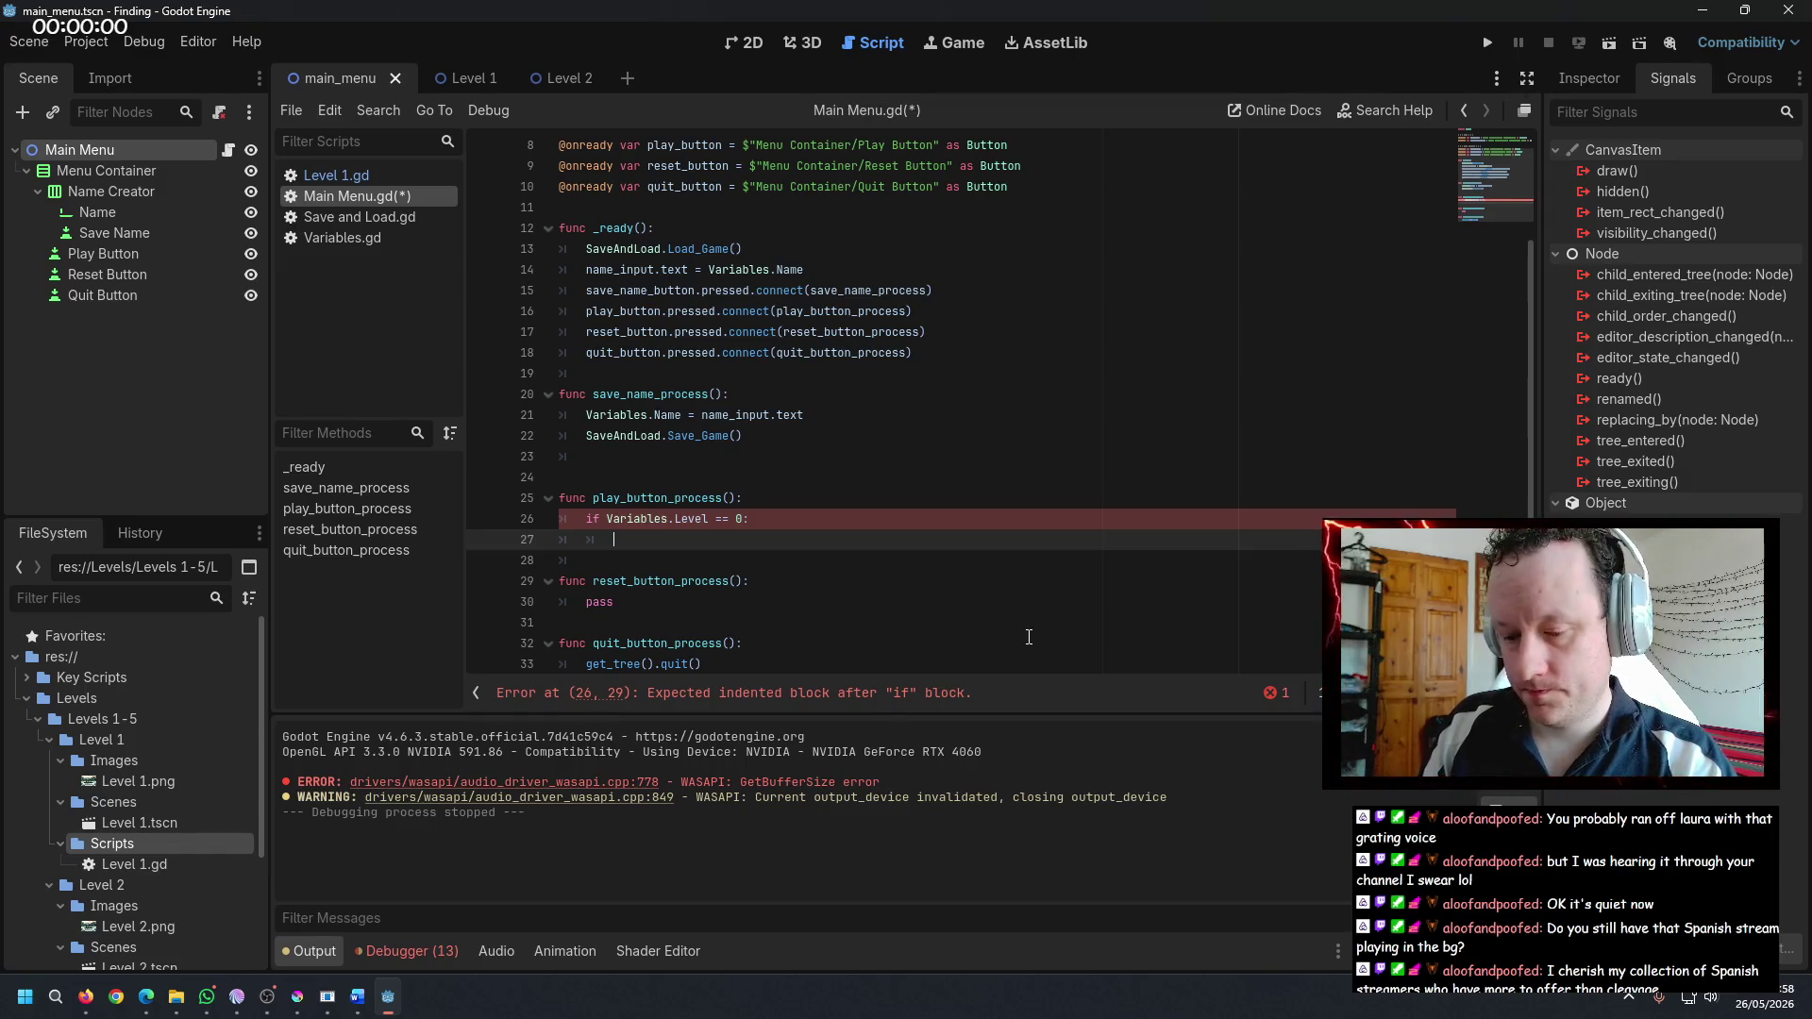
{"action": "type", "text": "t_tre"}
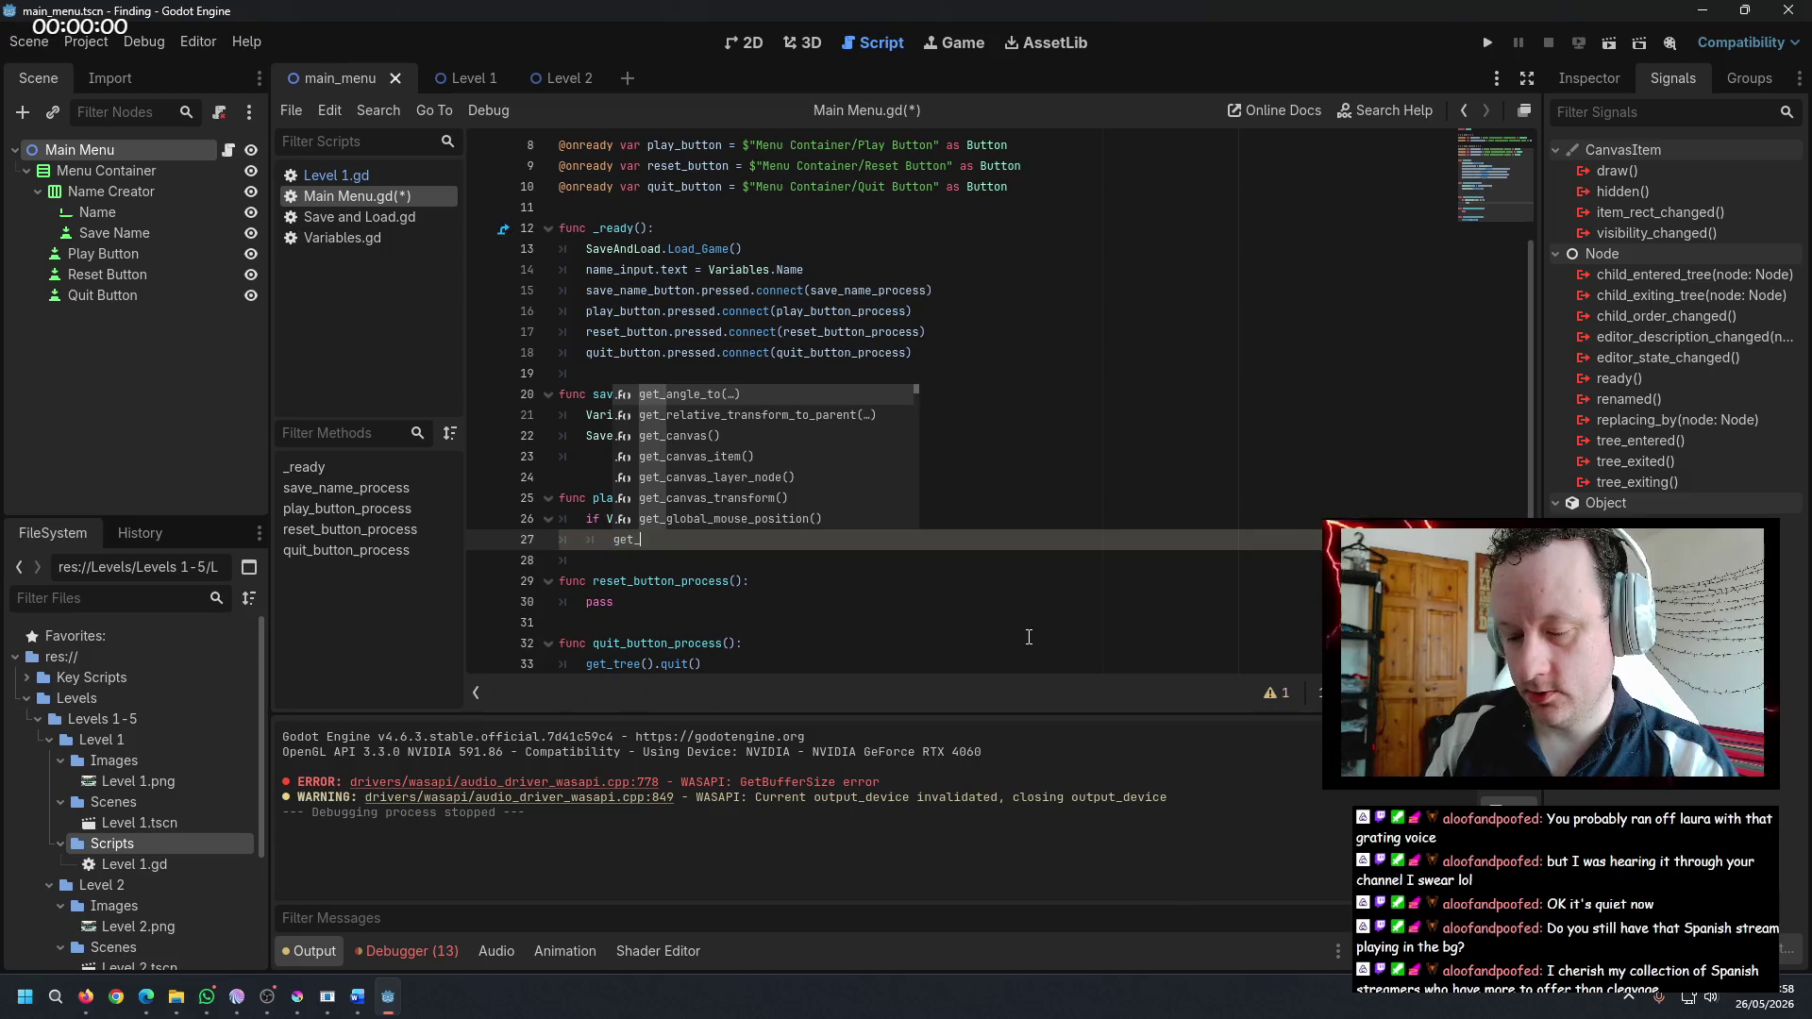
{"action": "key", "text": "Return"}
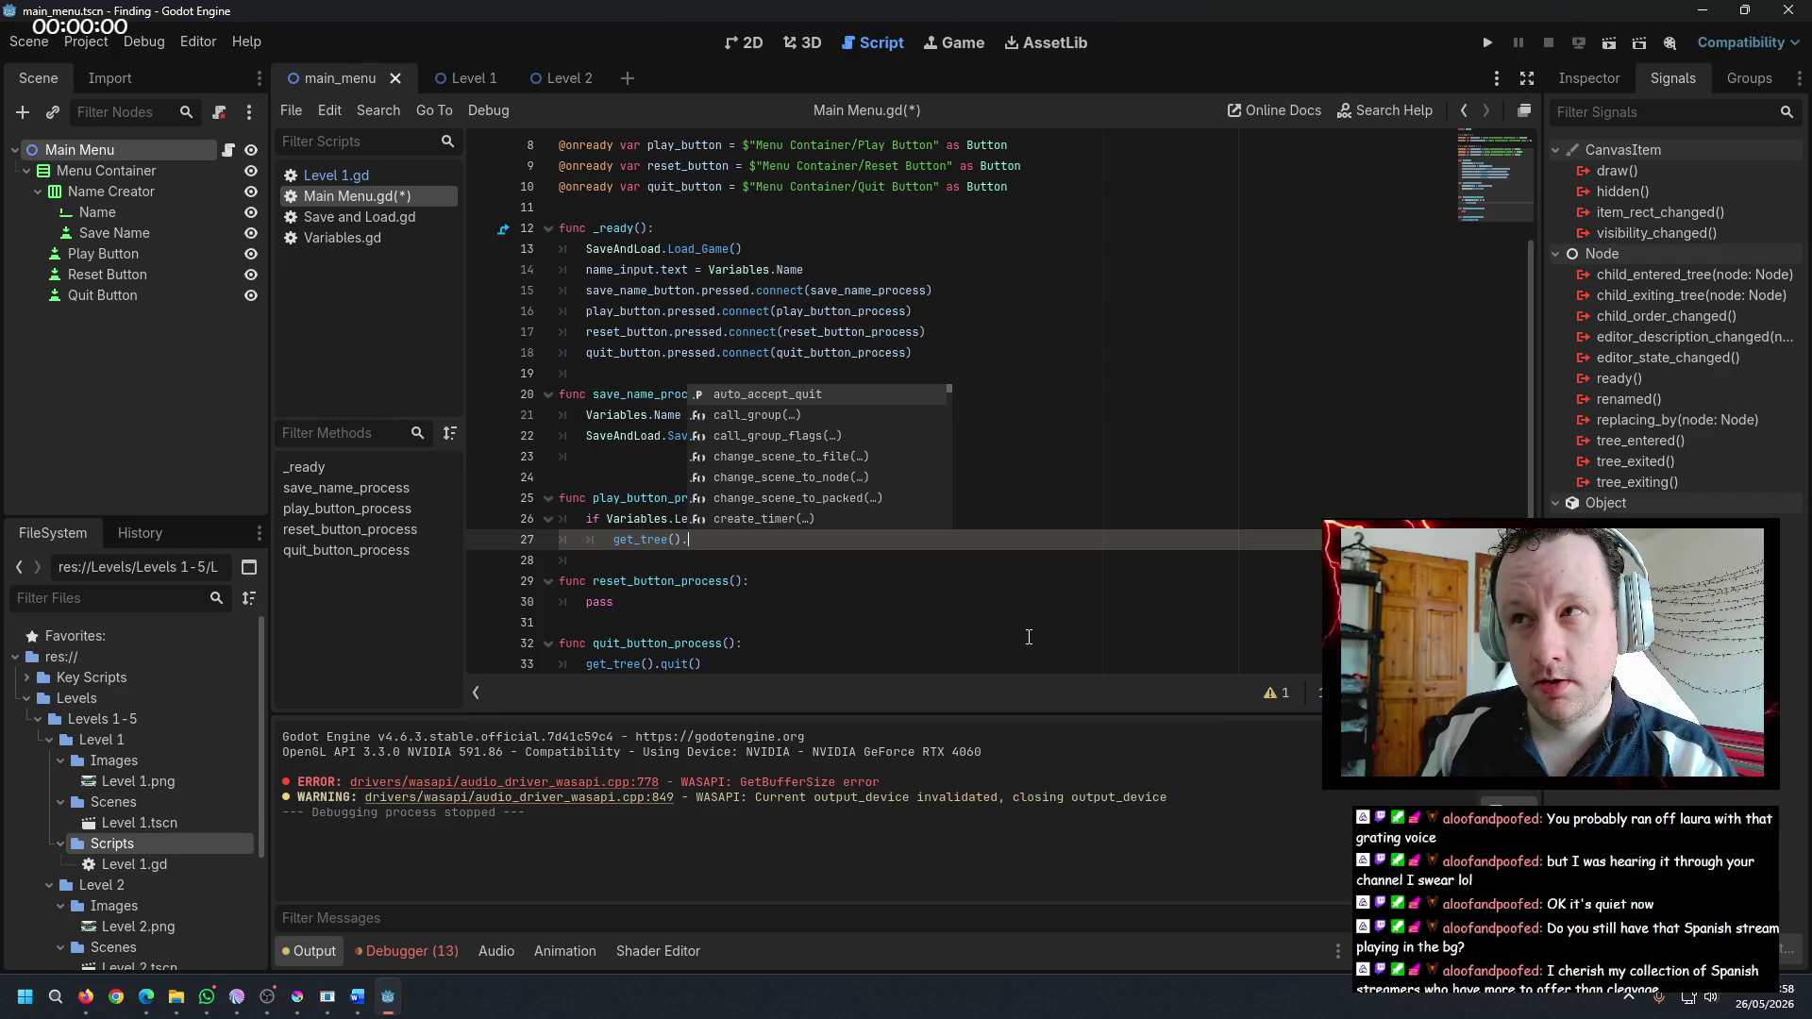
{"action": "key", "text": "Down"}
{"action": "key", "text": "Down"}
{"action": "key", "text": "Down"}
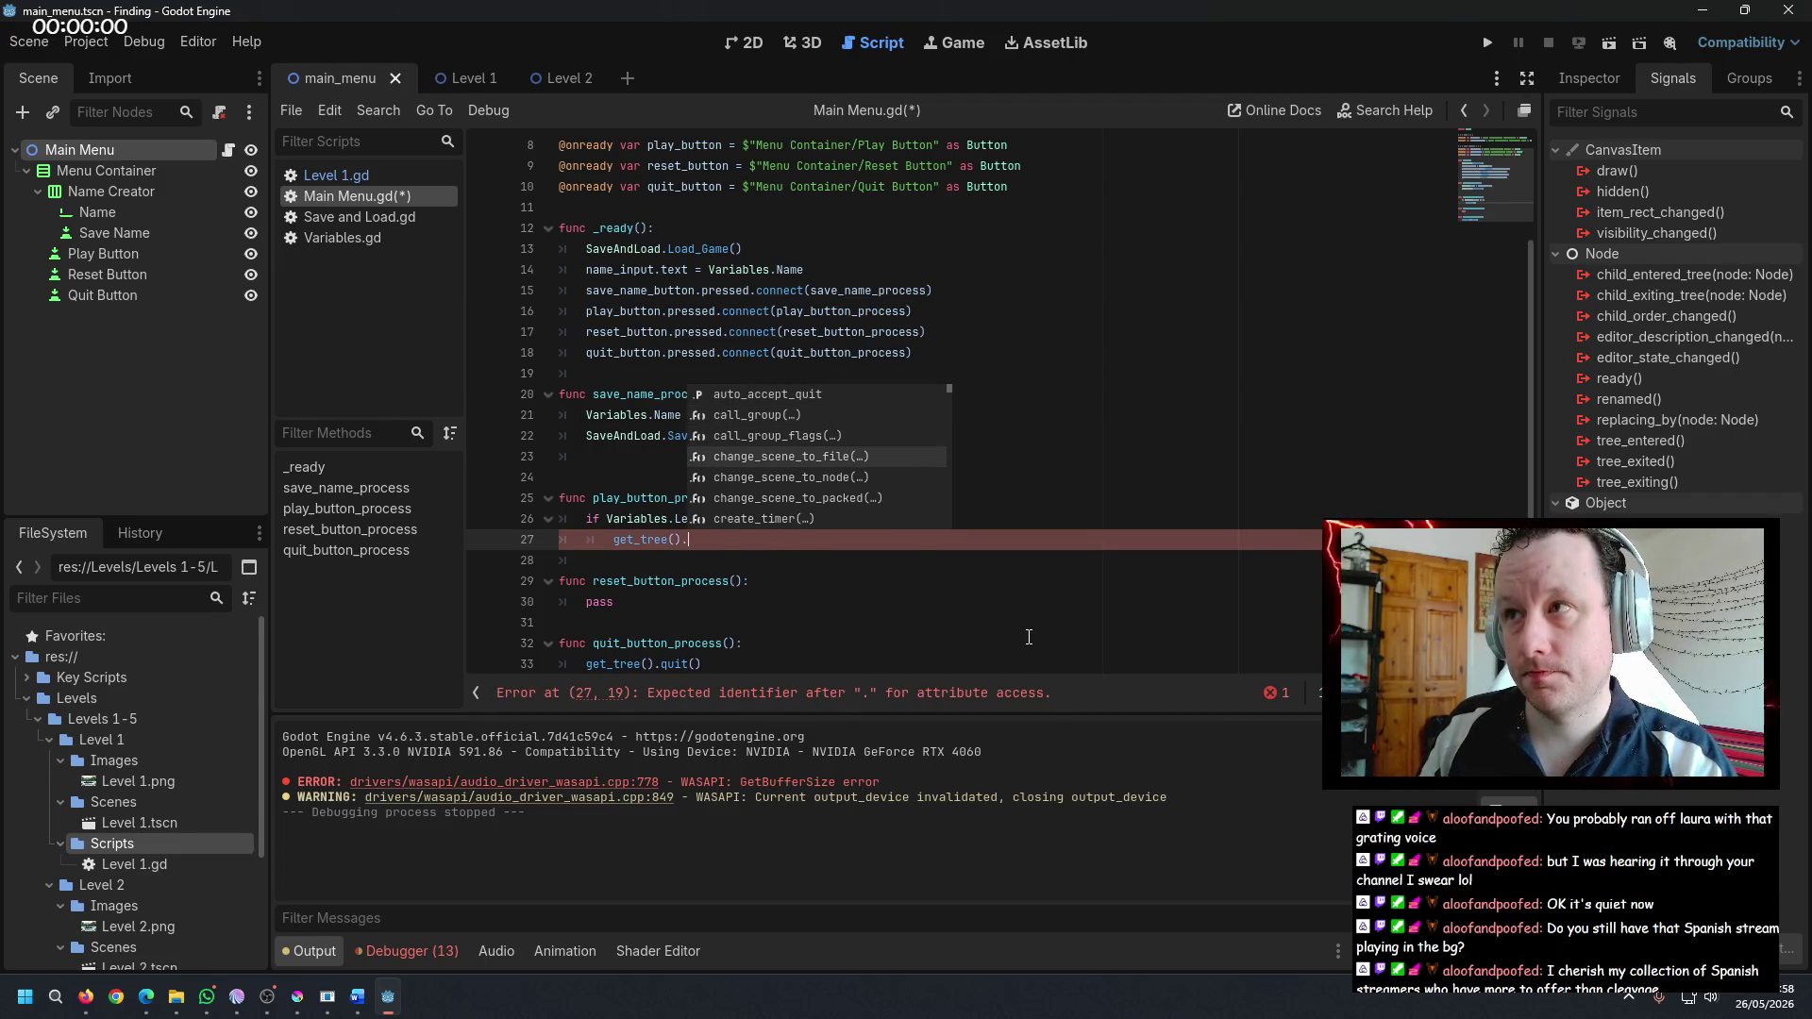
{"action": "key", "text": "Return"}
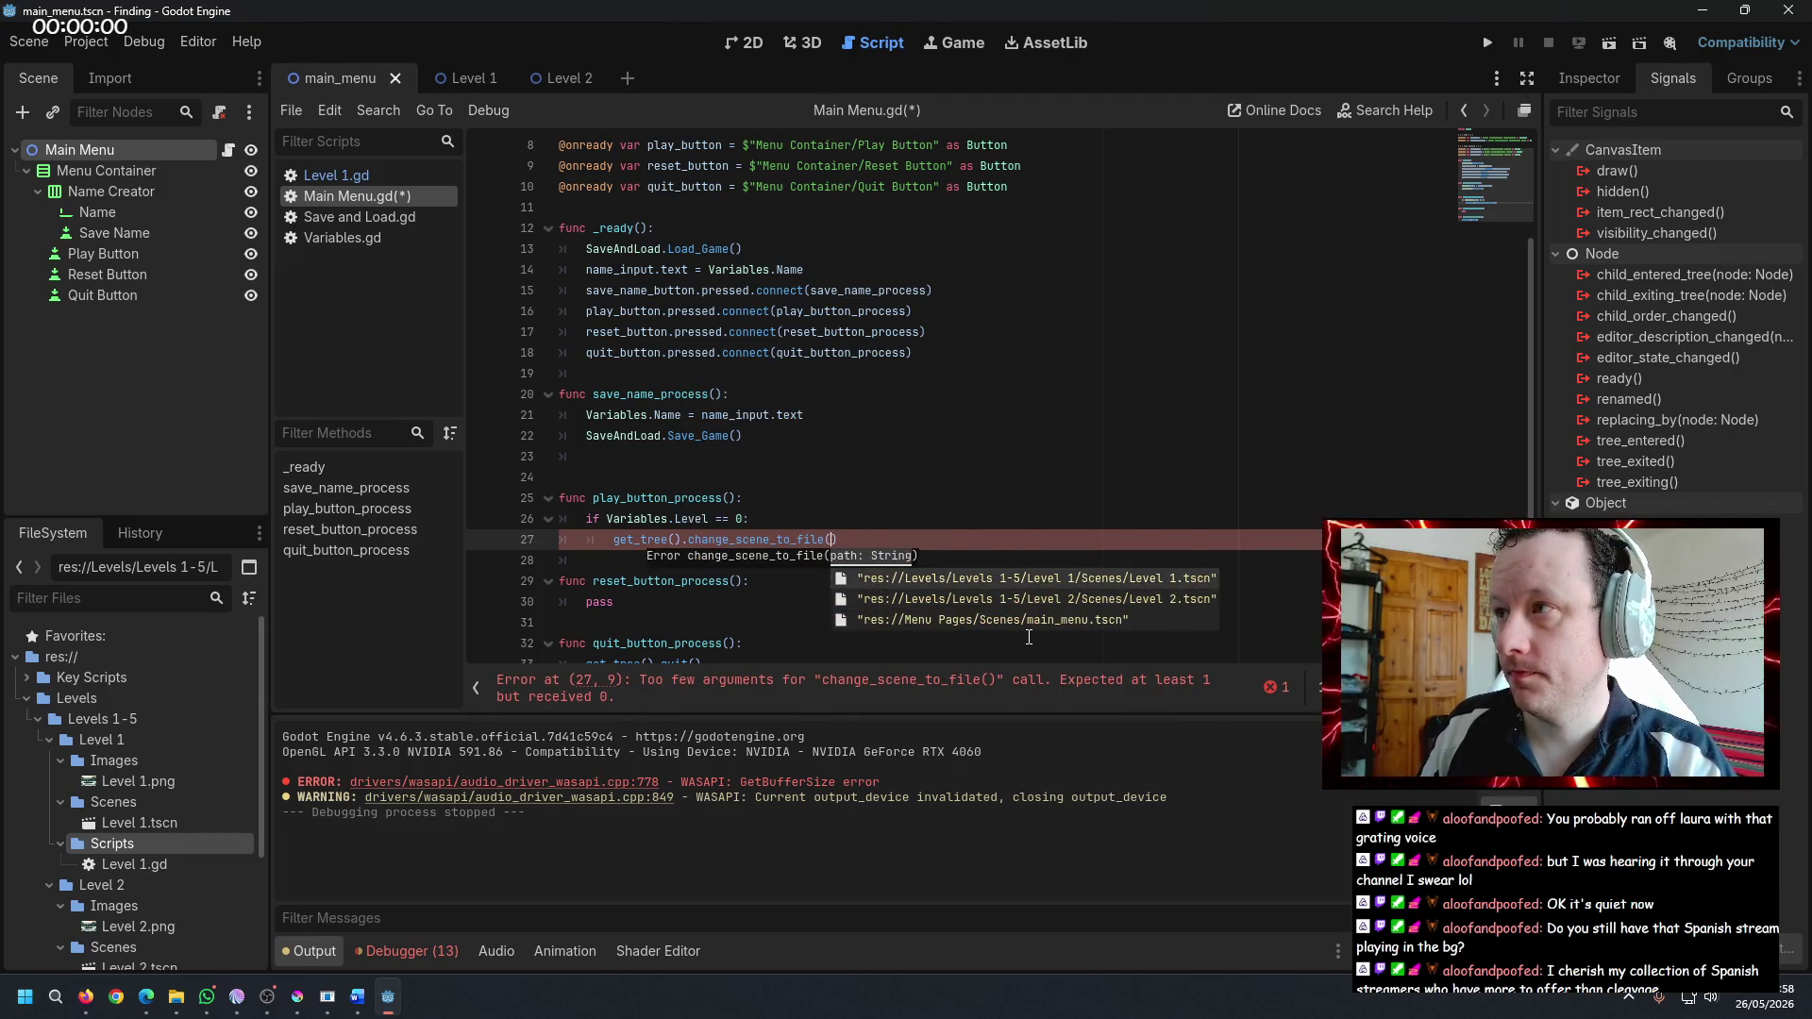
{"action": "key", "text": "Return"}
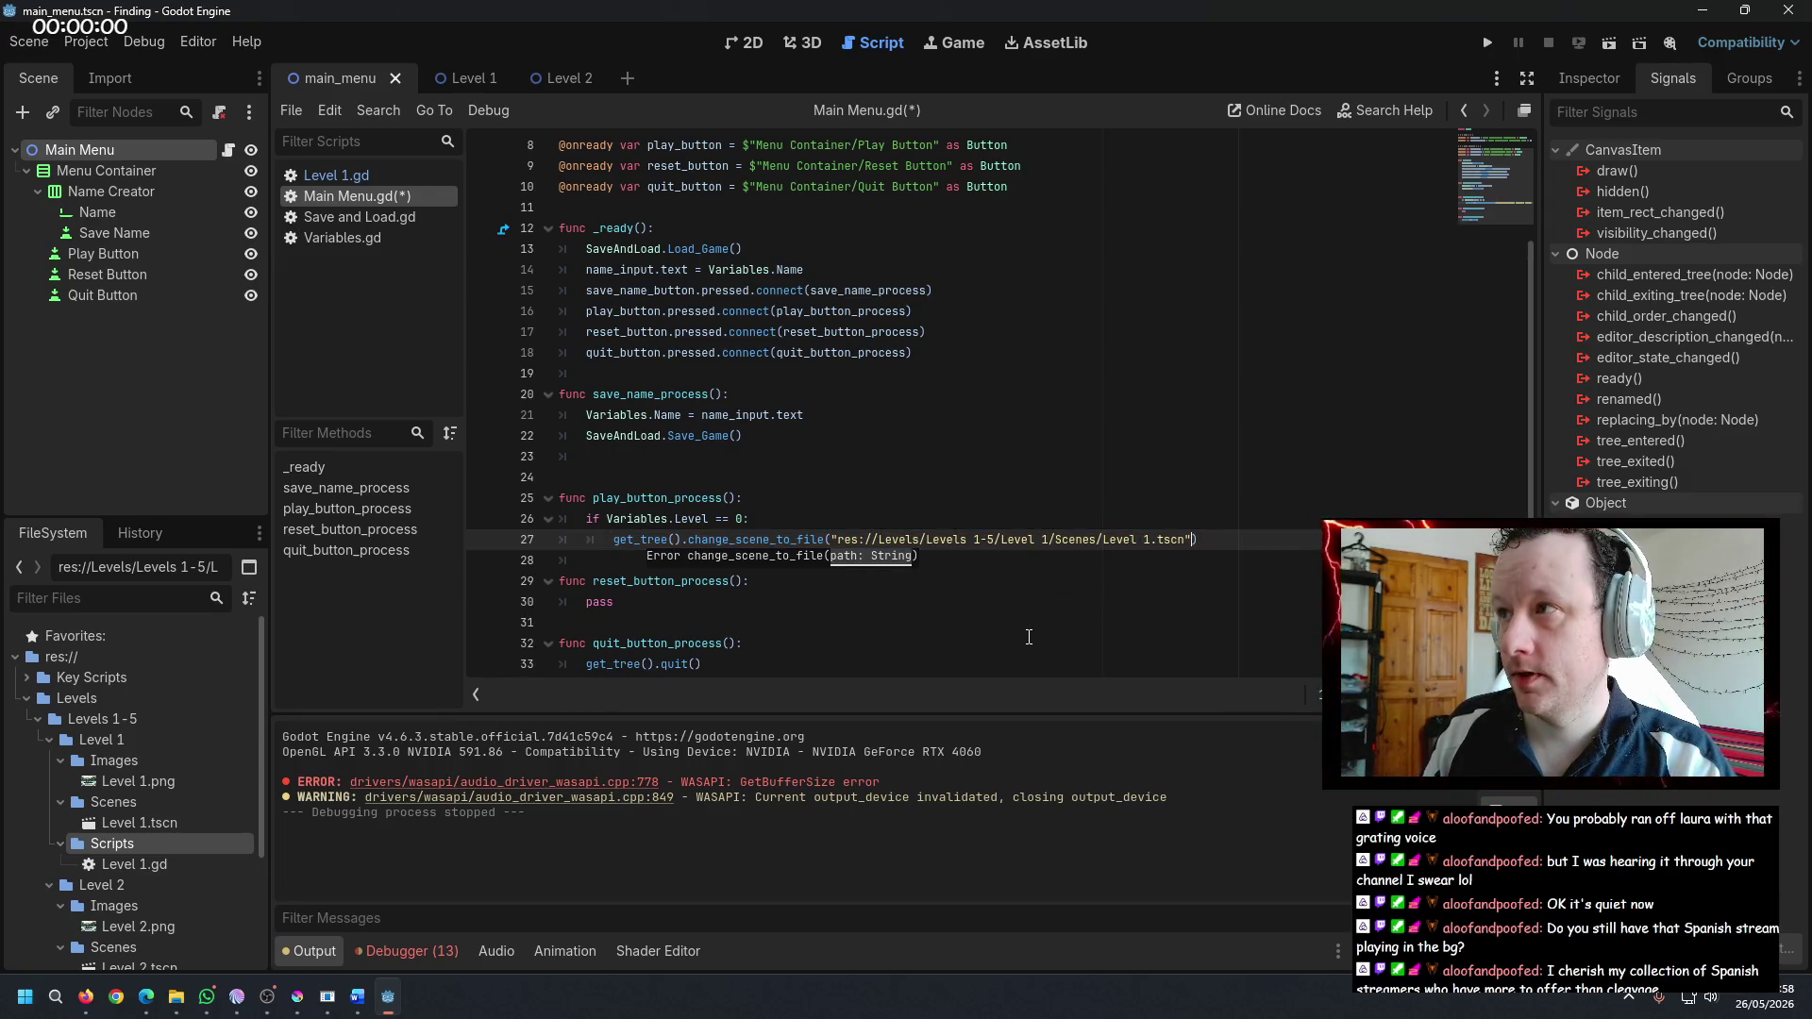
{"action": "key", "text": "Return"}
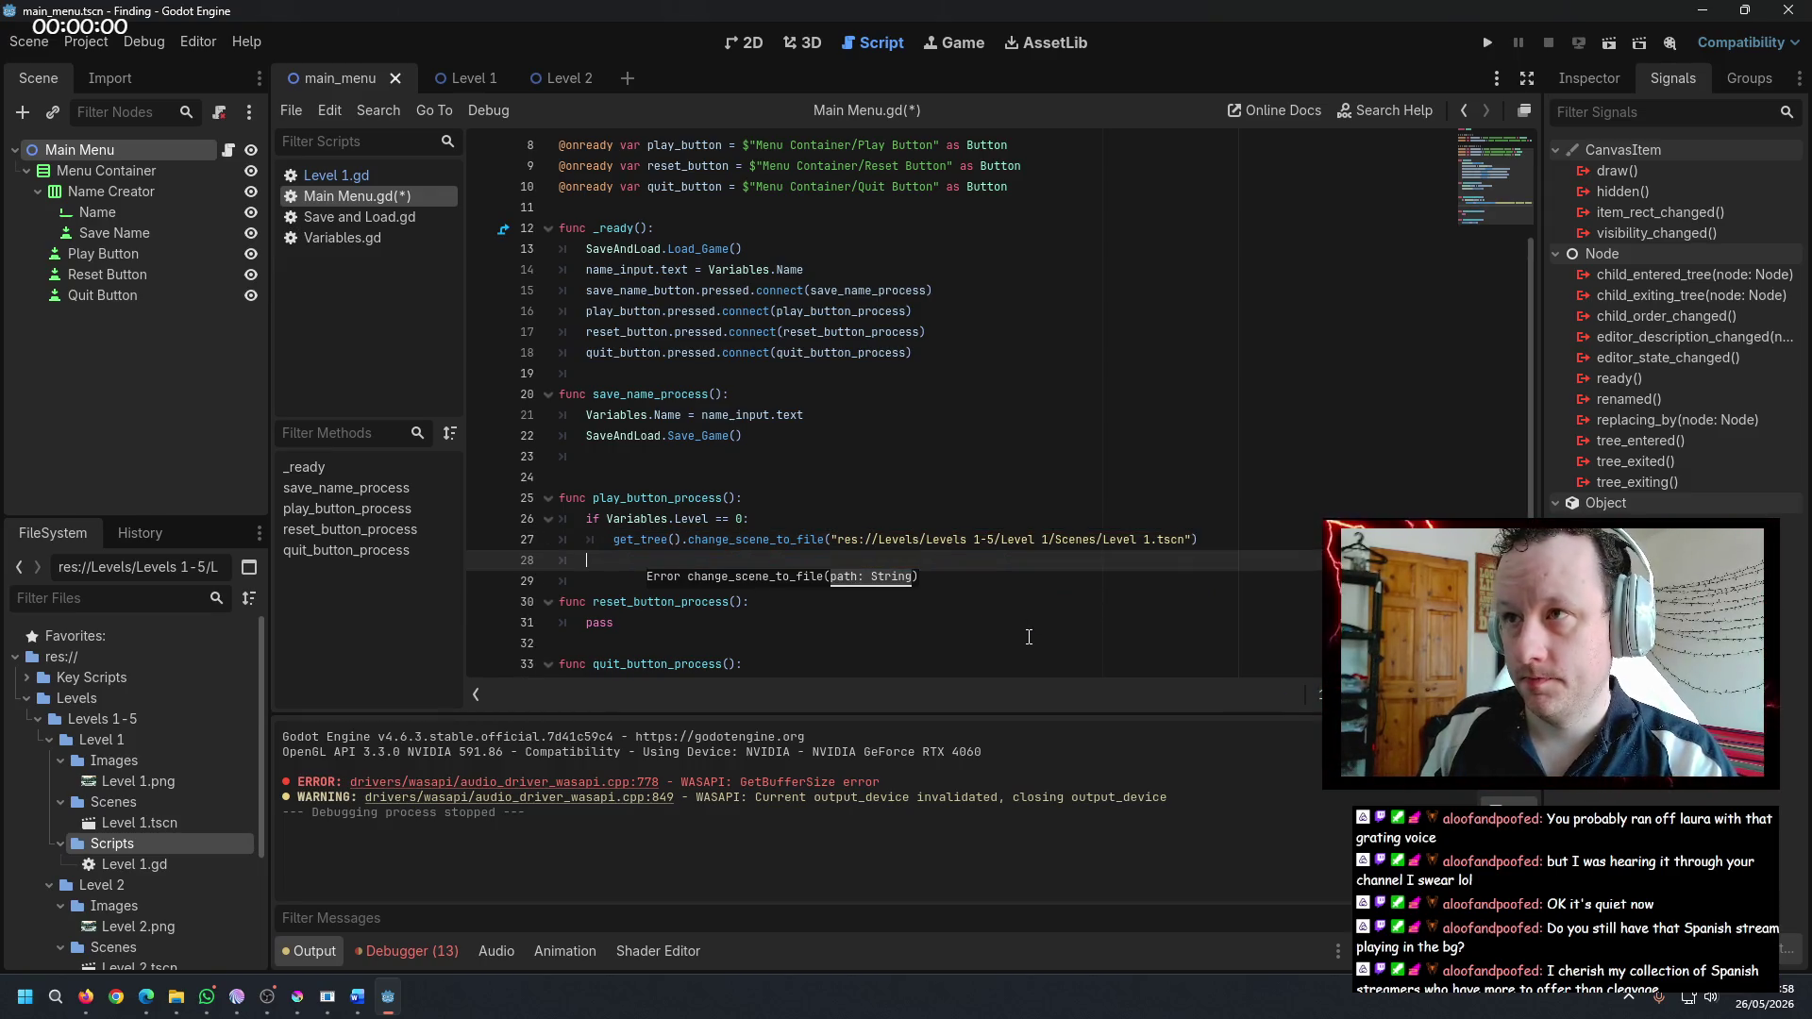
Add an elif Variables.Level == 1 branch calling get_tree().change_scene_to_file with the Level 2 path
{"action": "type", "text": "elif"}
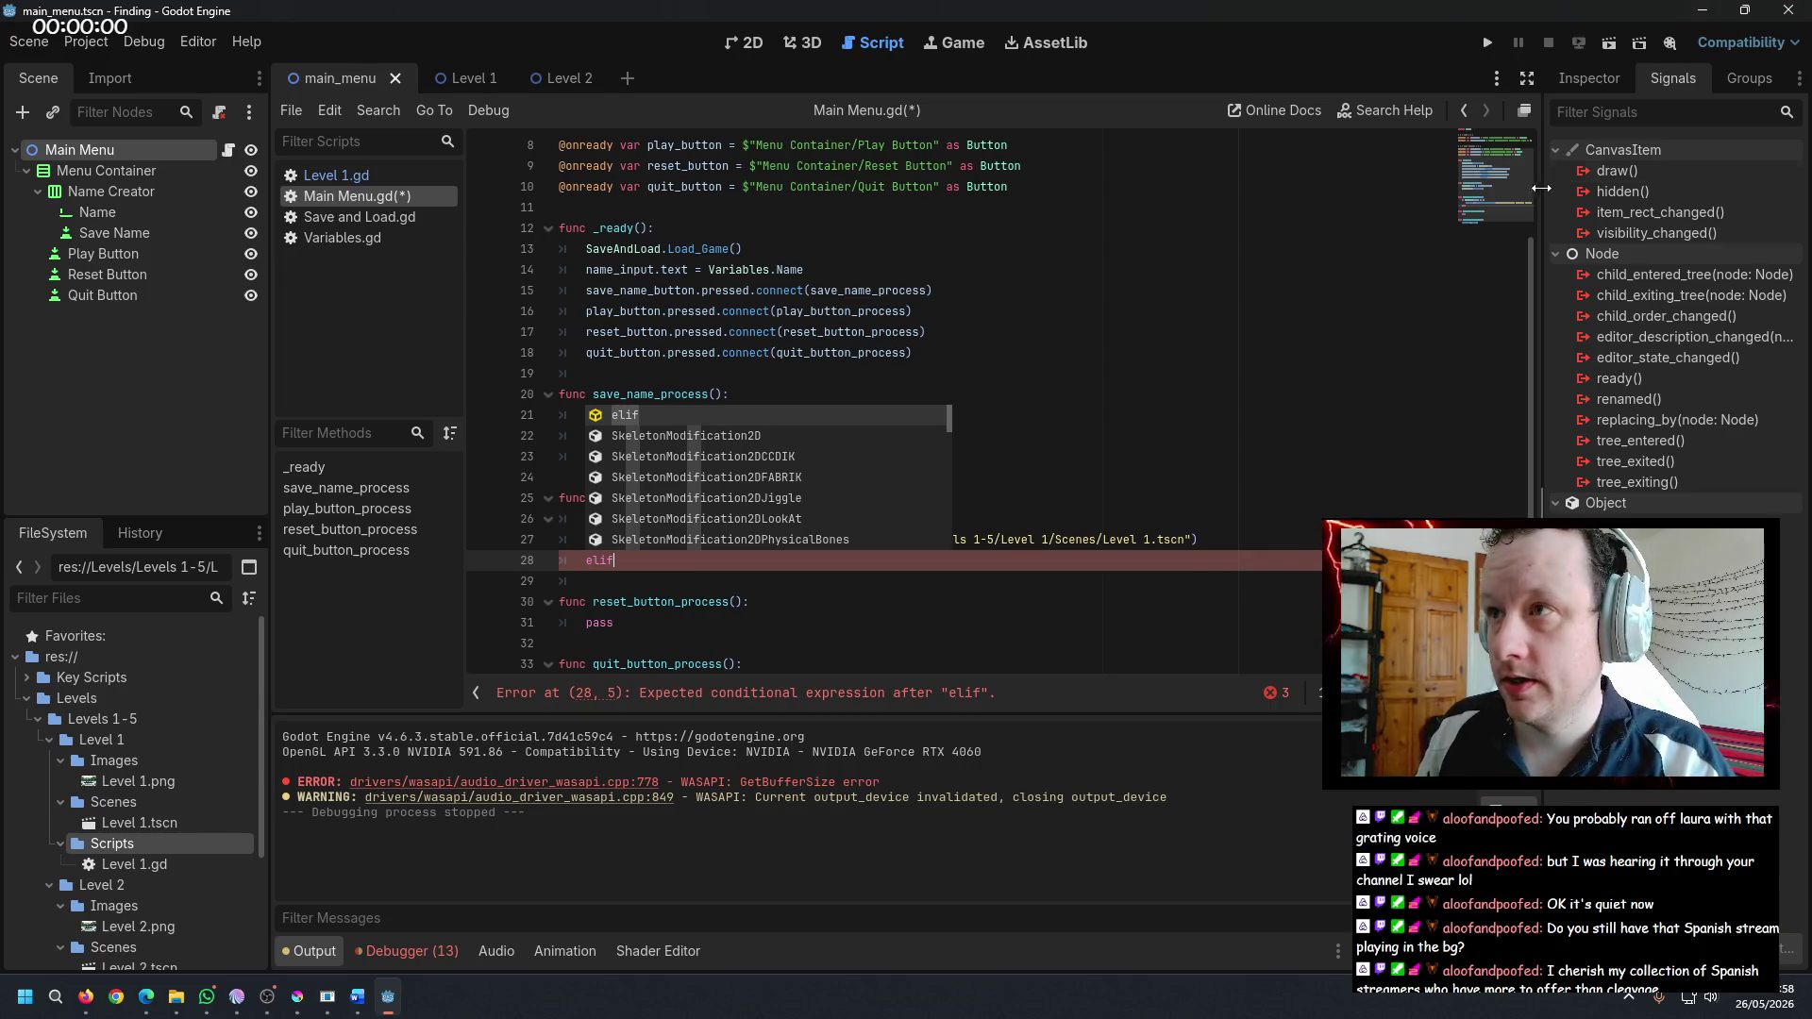
{"action": "left_click", "coordinate": [1199, 387]}
{"action": "left_click", "coordinate": [673, 556]}
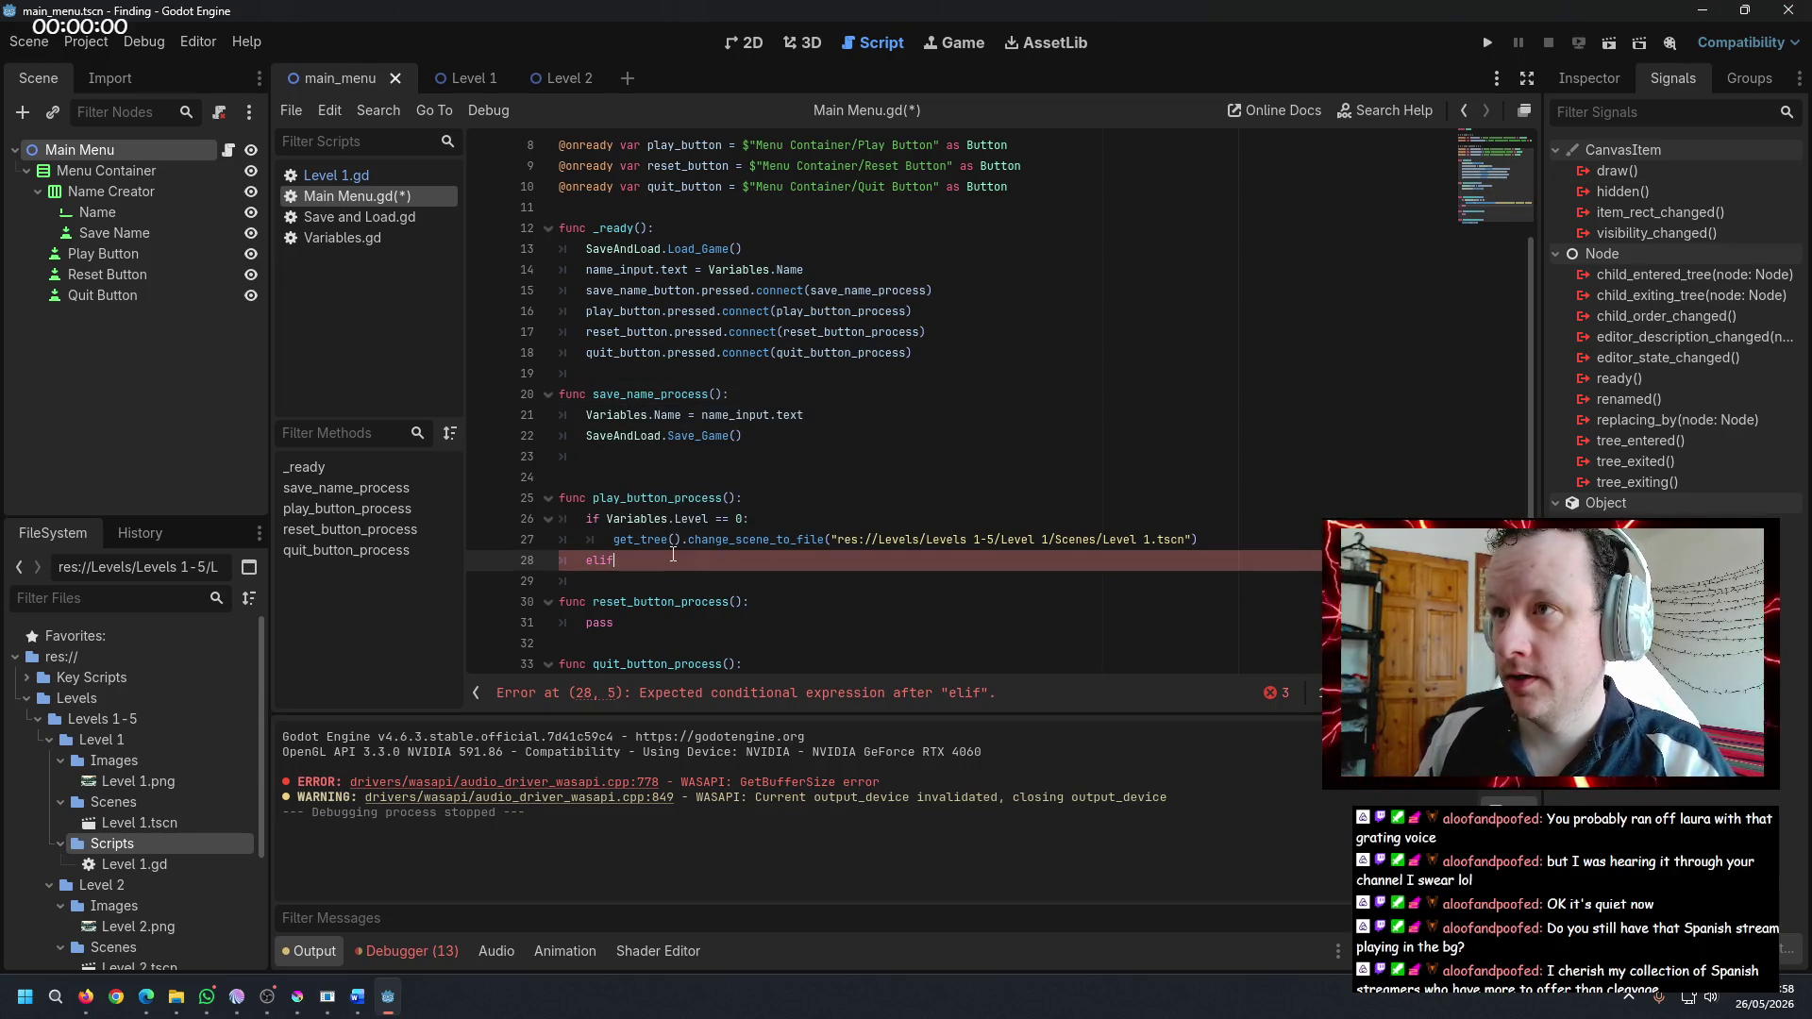
{"action": "type", "text": "riables"}
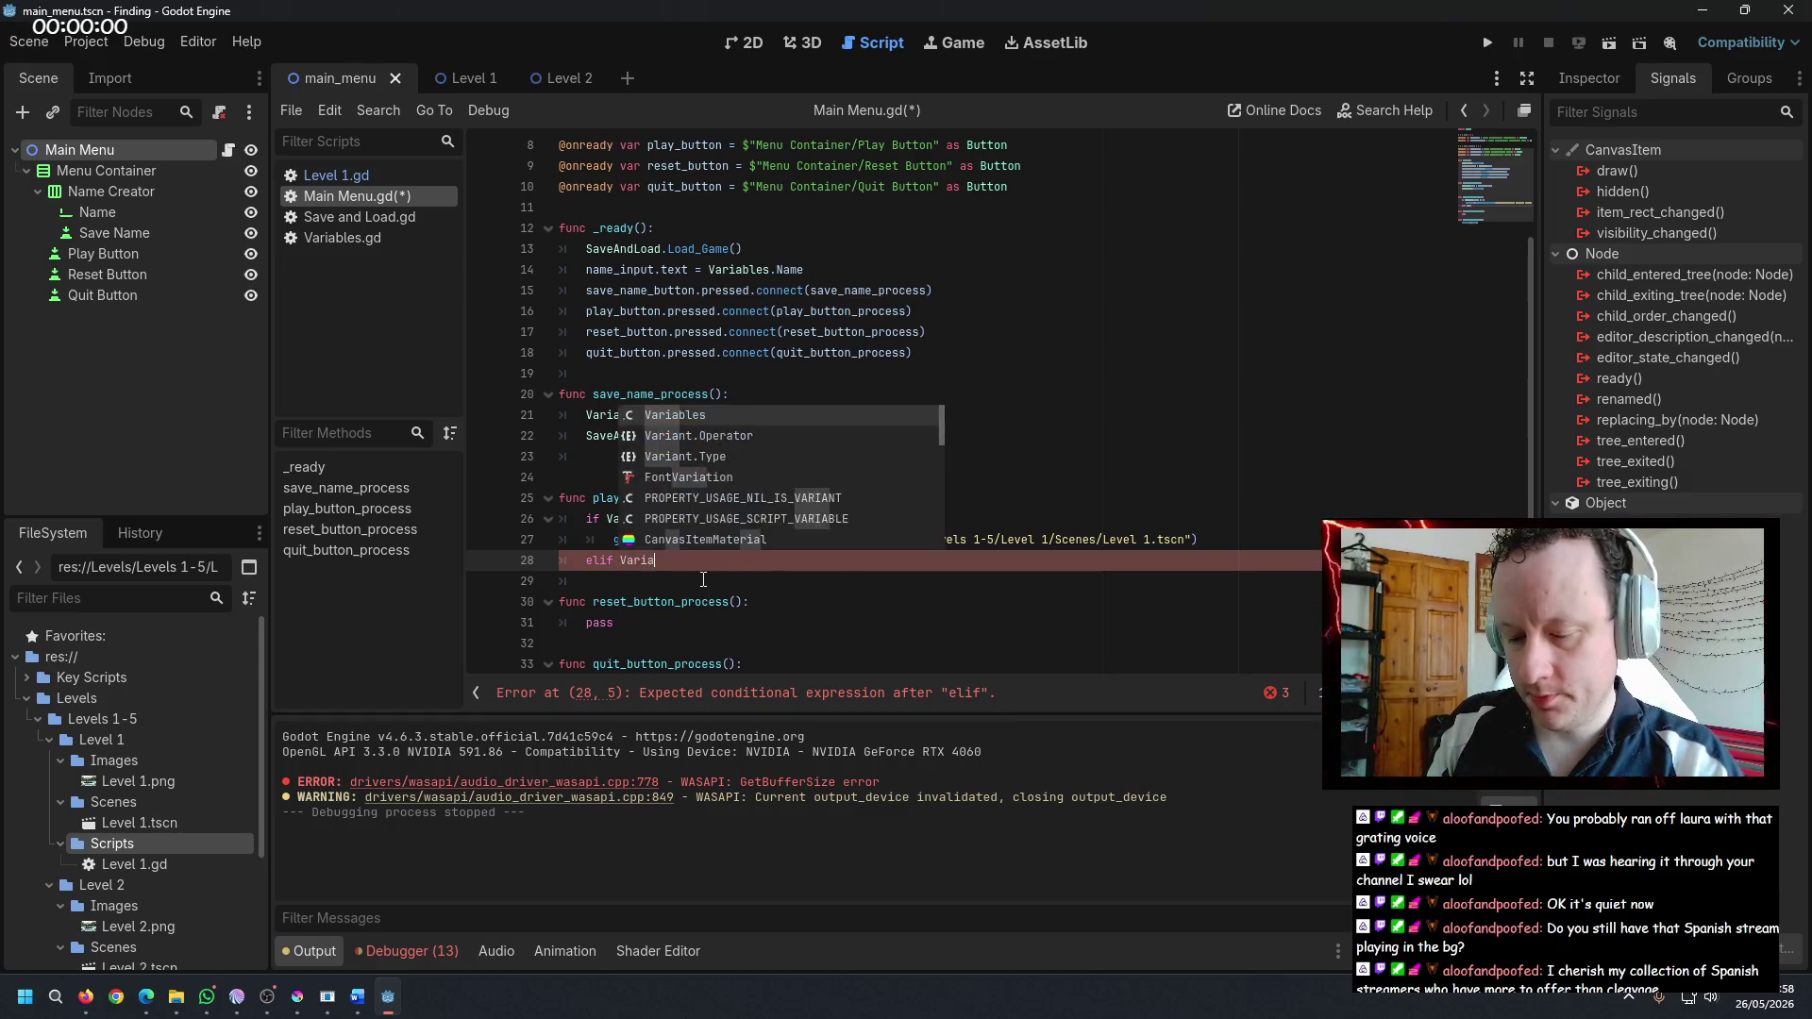
{"action": "type", "text": ".Levek"}
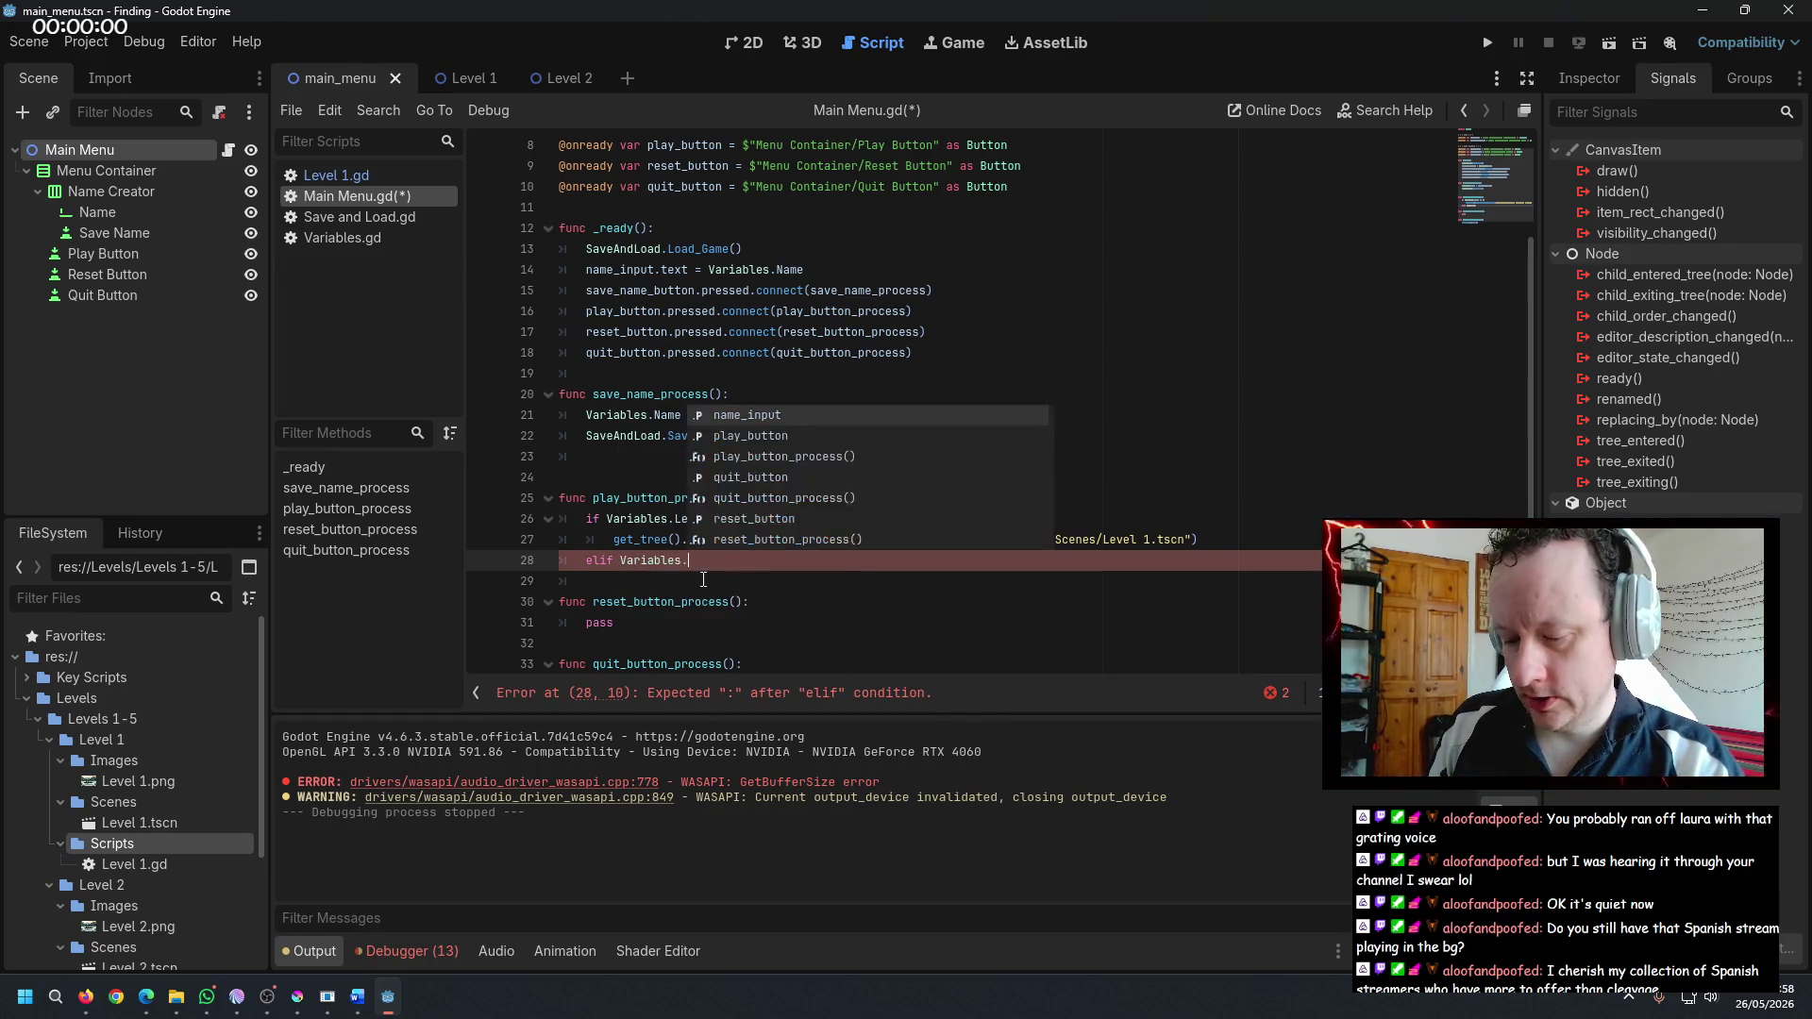
{"action": "key", "text": "BackSpace"}
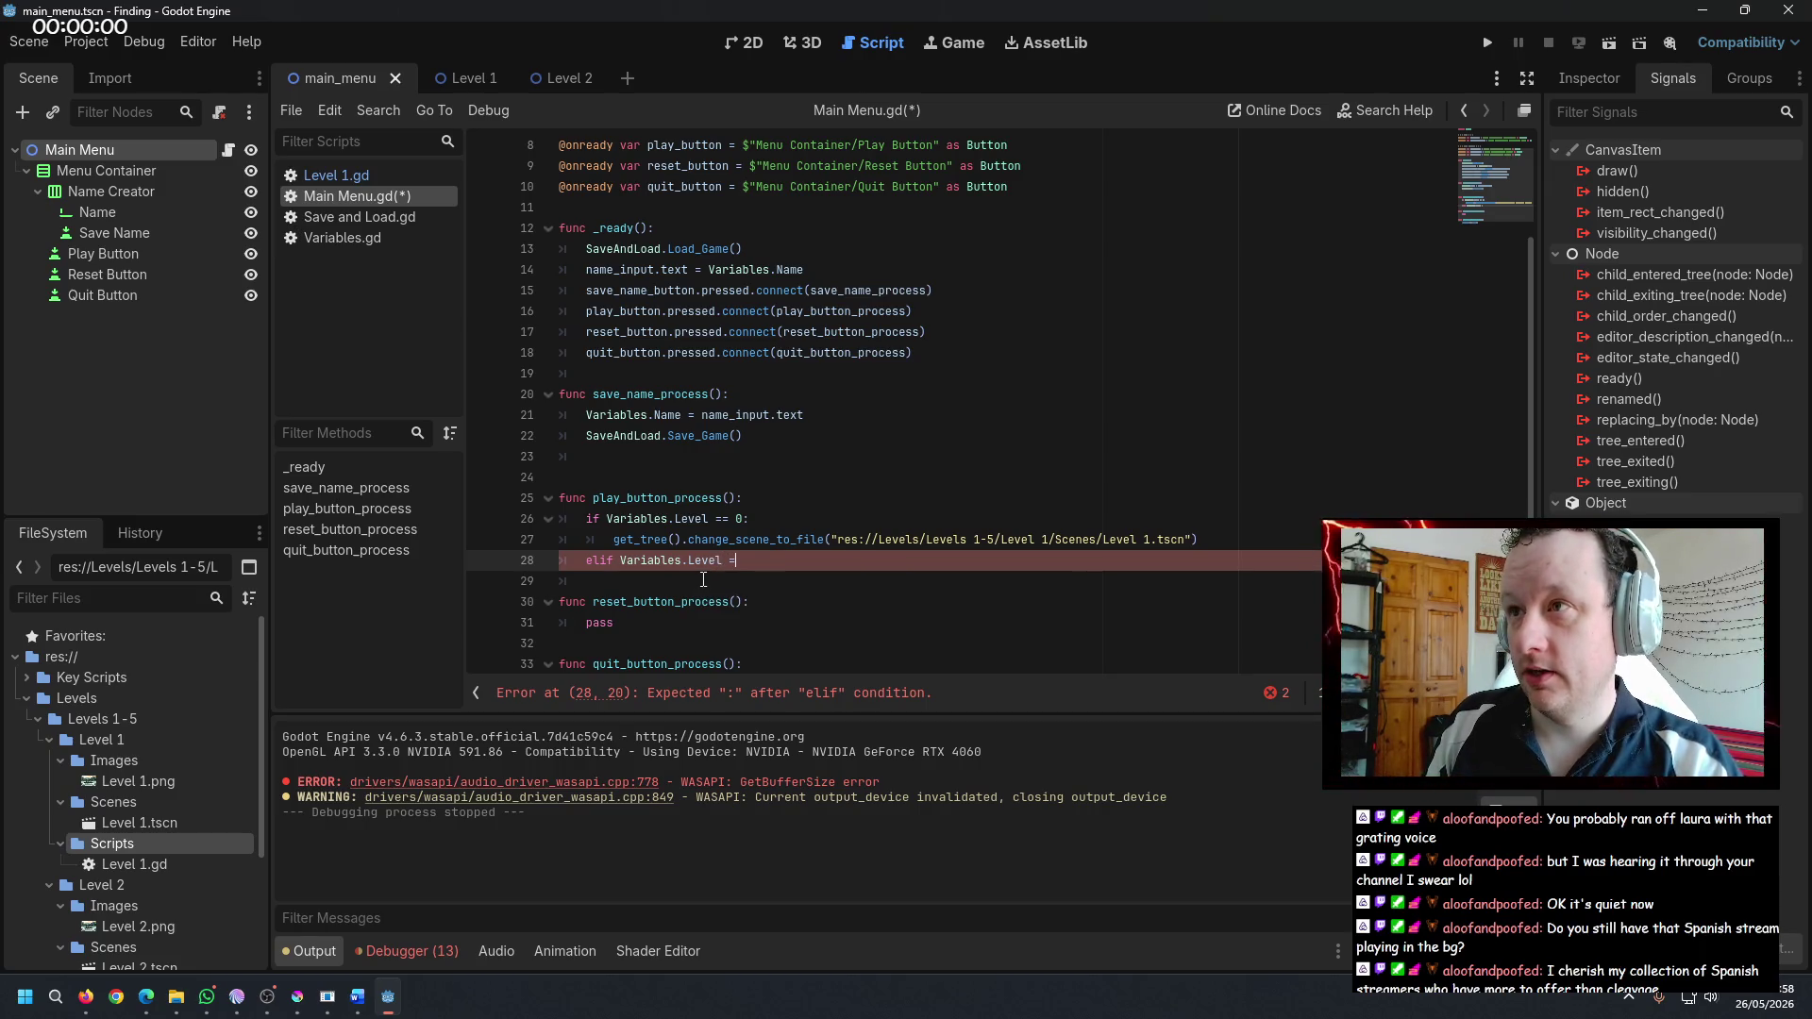
{"action": "type", "text": "== 1:"}
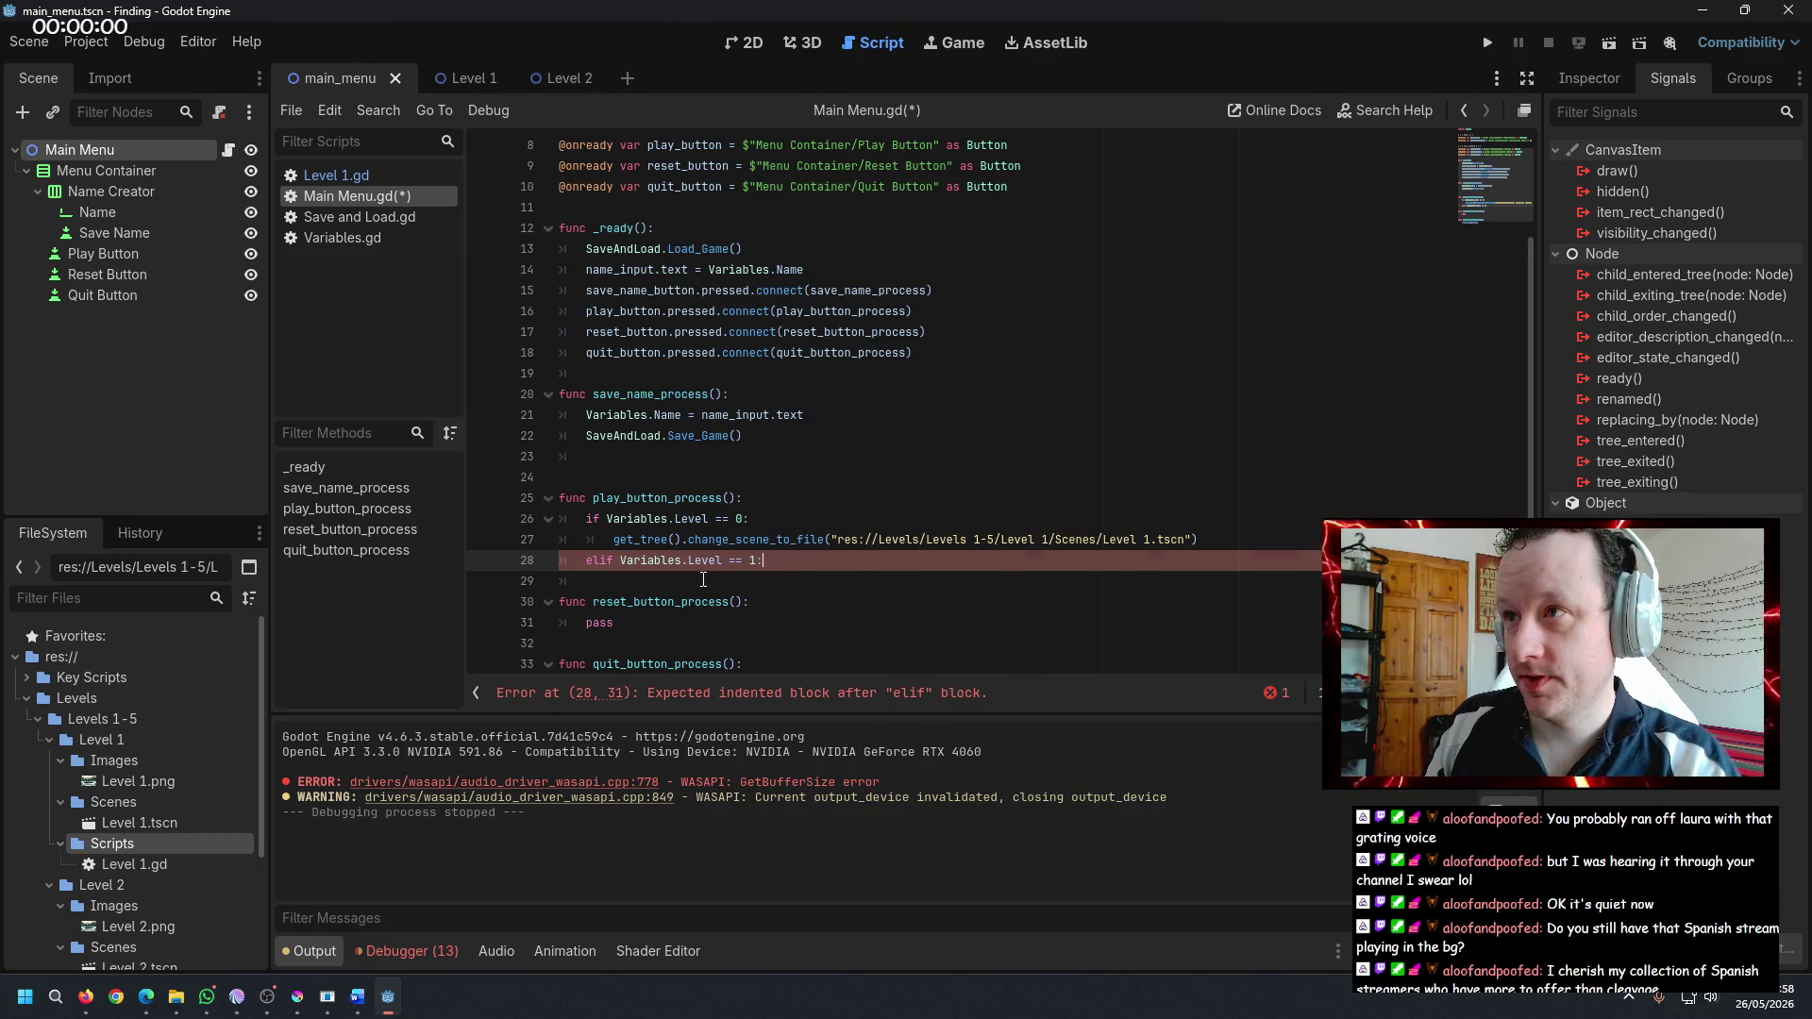
{"action": "key", "text": "Return"}
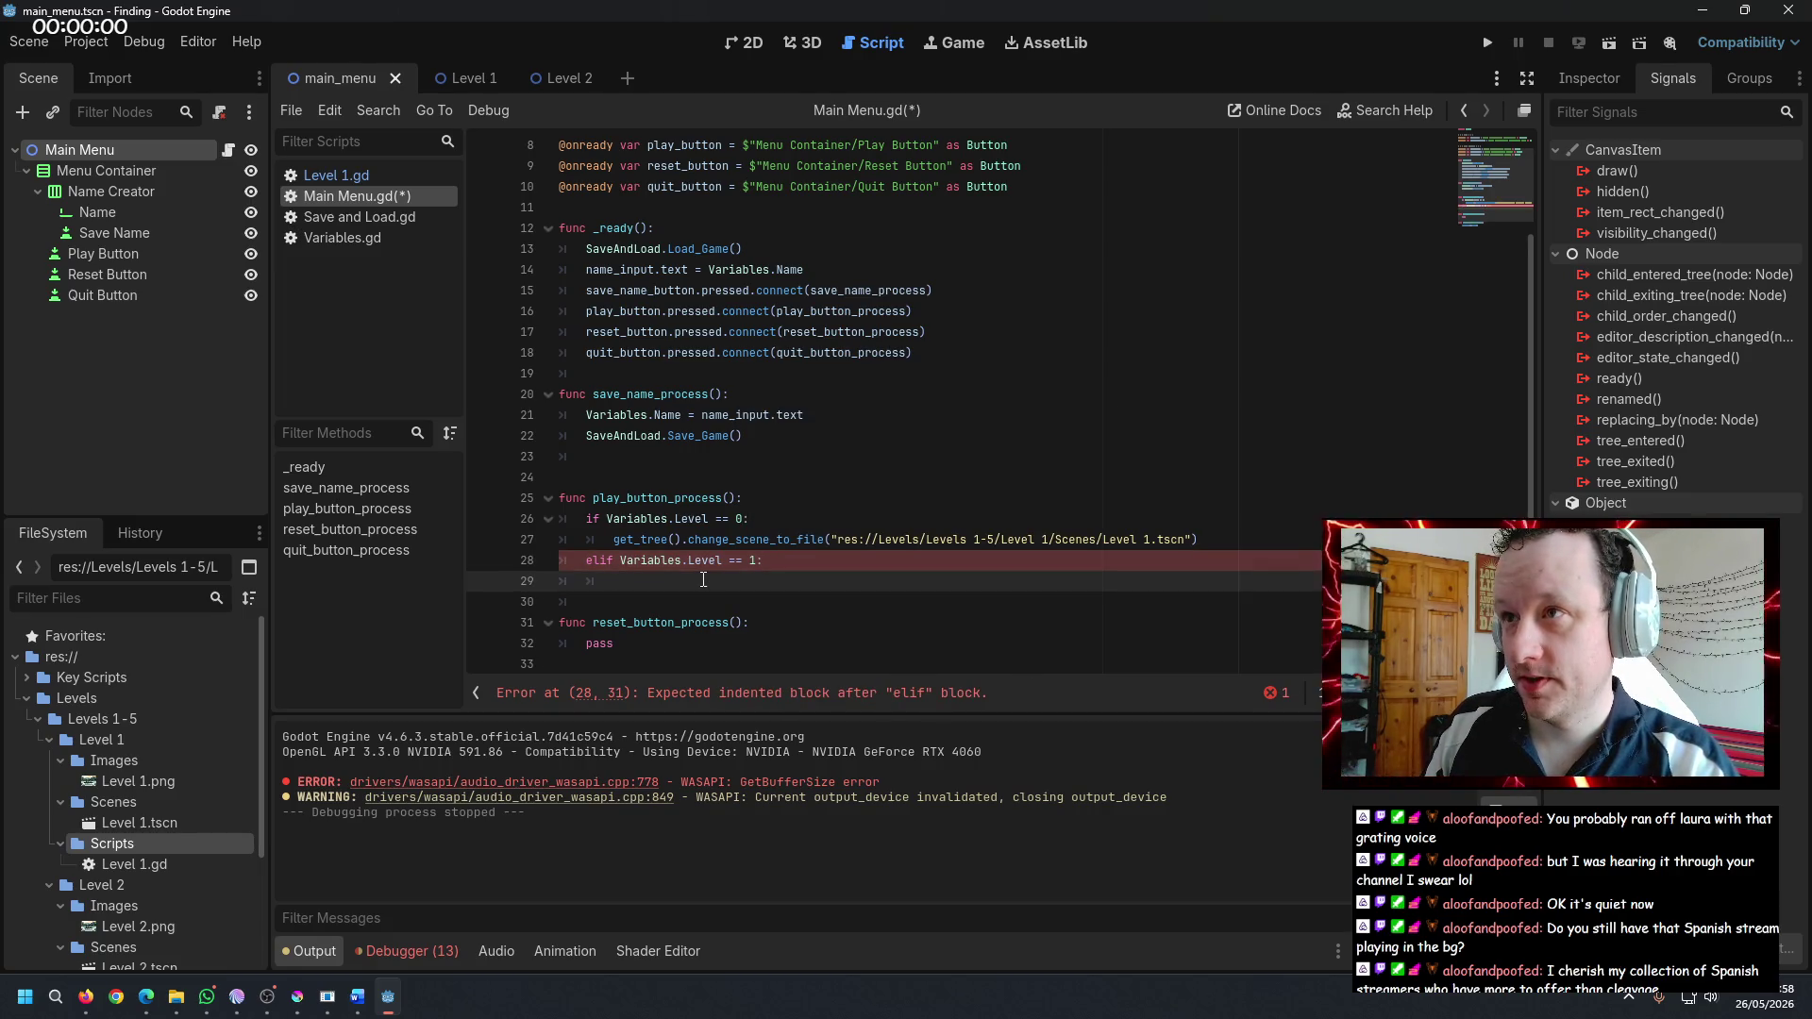
{"action": "type", "text": "_tree"}
{"action": "key", "text": "Return"}
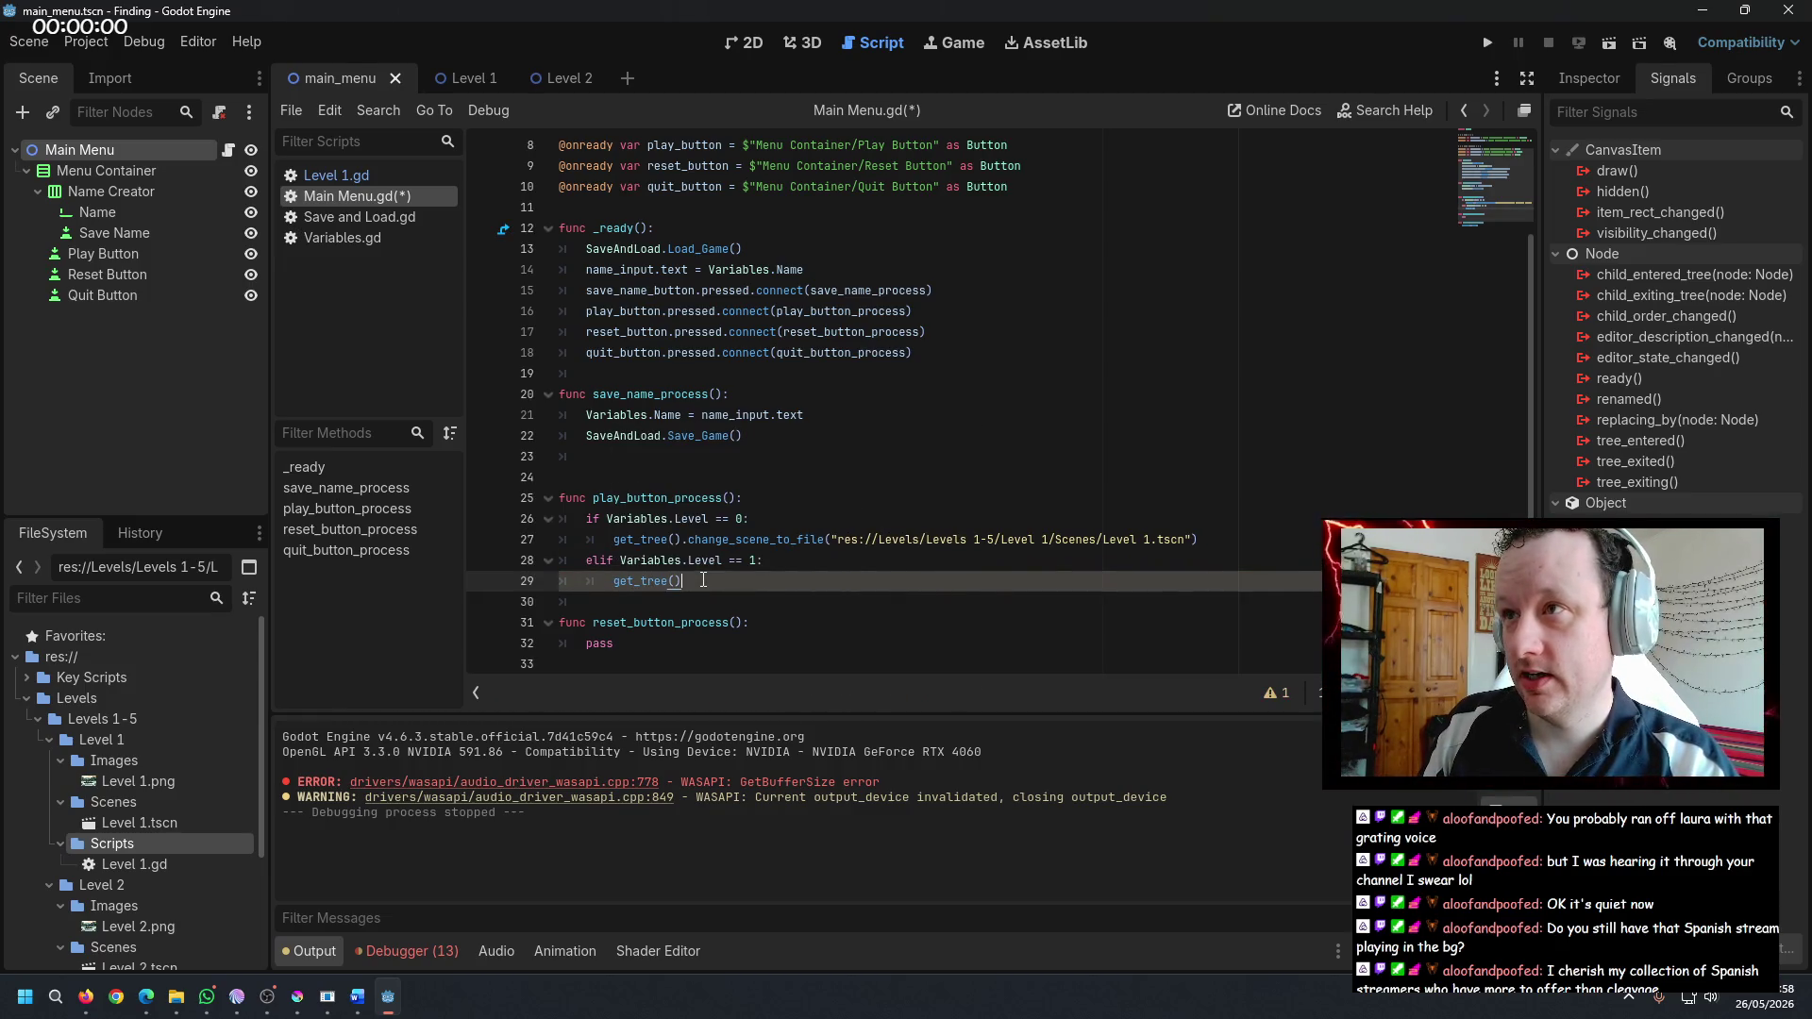
{"action": "key", "text": "BackSpace"}
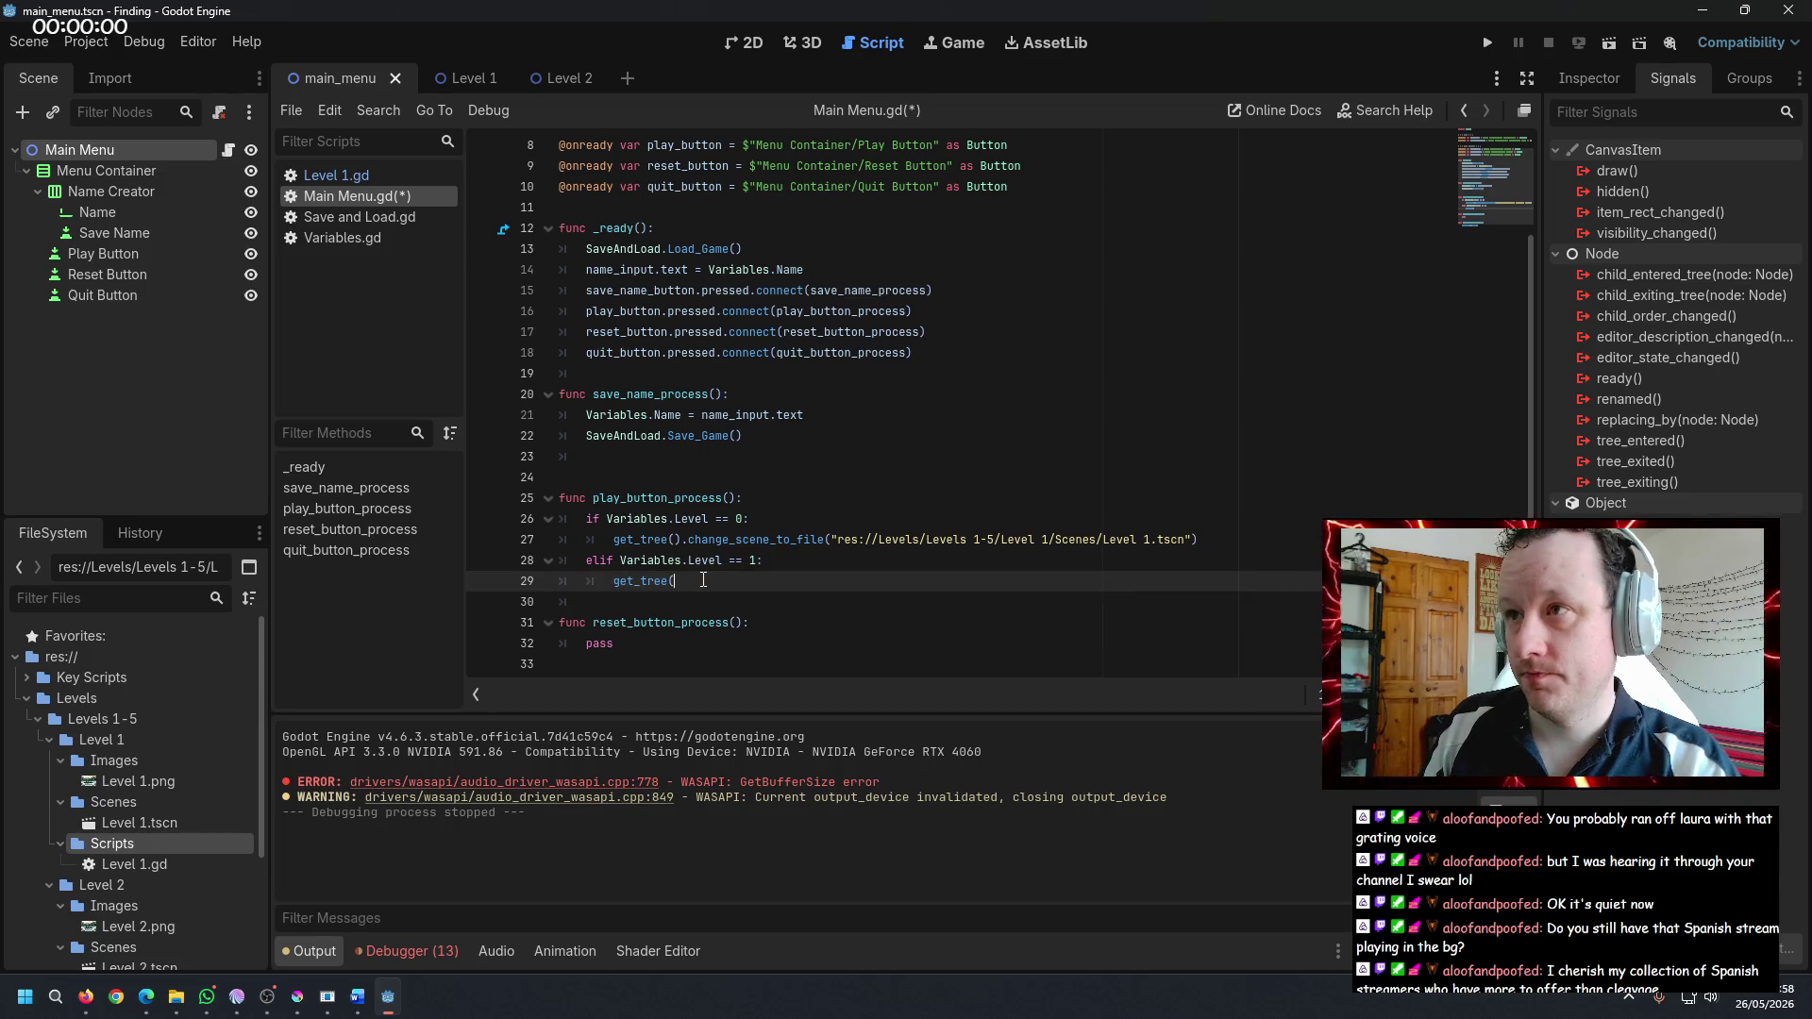
{"action": "type", "text": ".cha"}
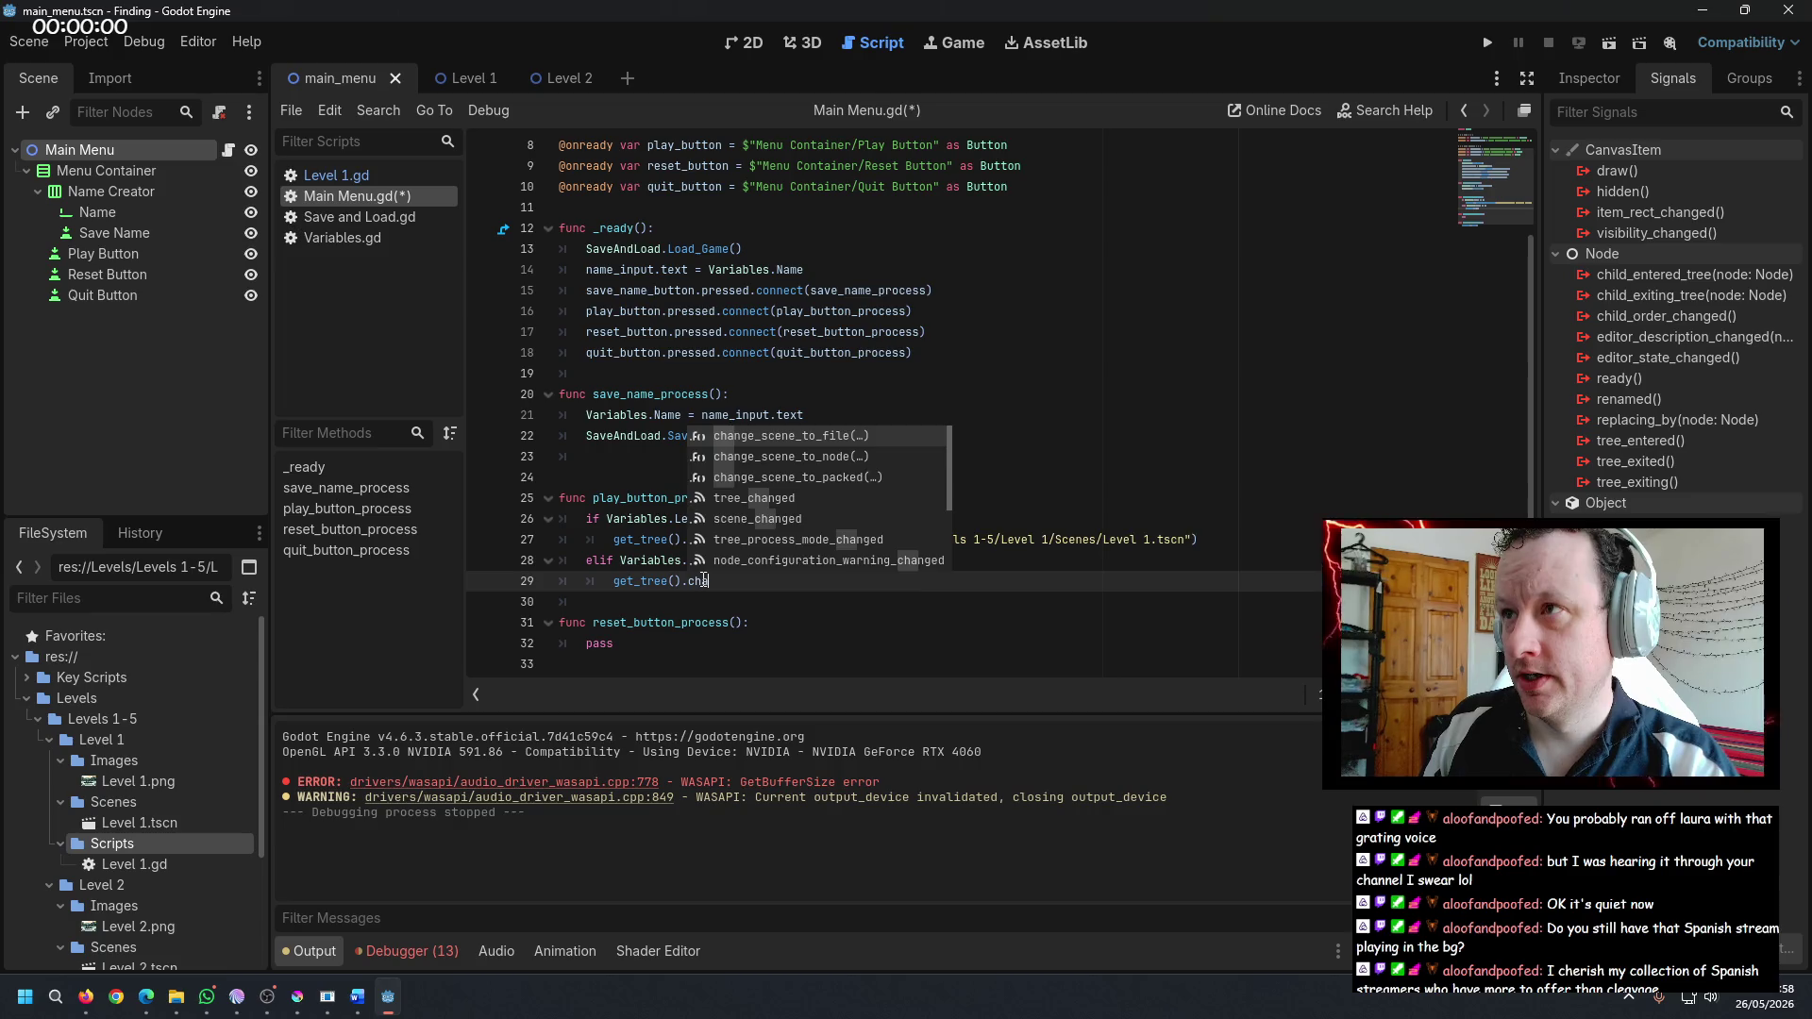
{"action": "key", "text": "Return"}
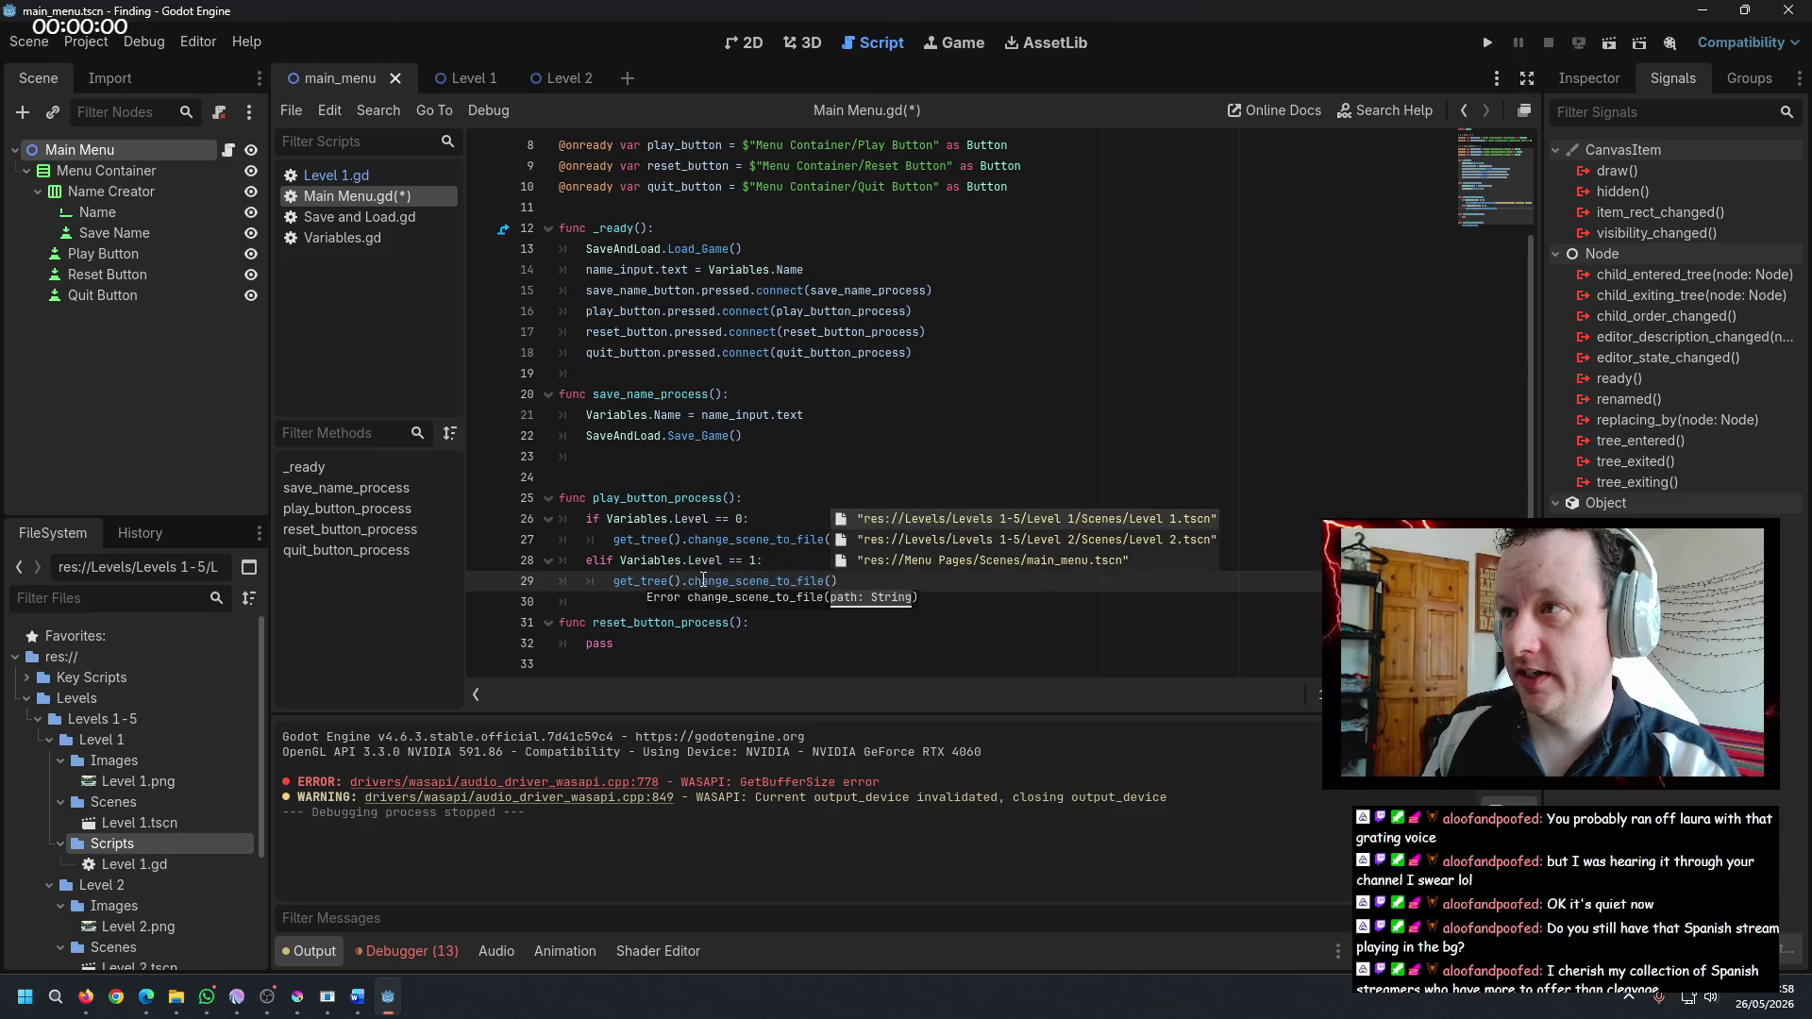
{"action": "key", "text": "Down"}
{"action": "key", "text": "Return"}
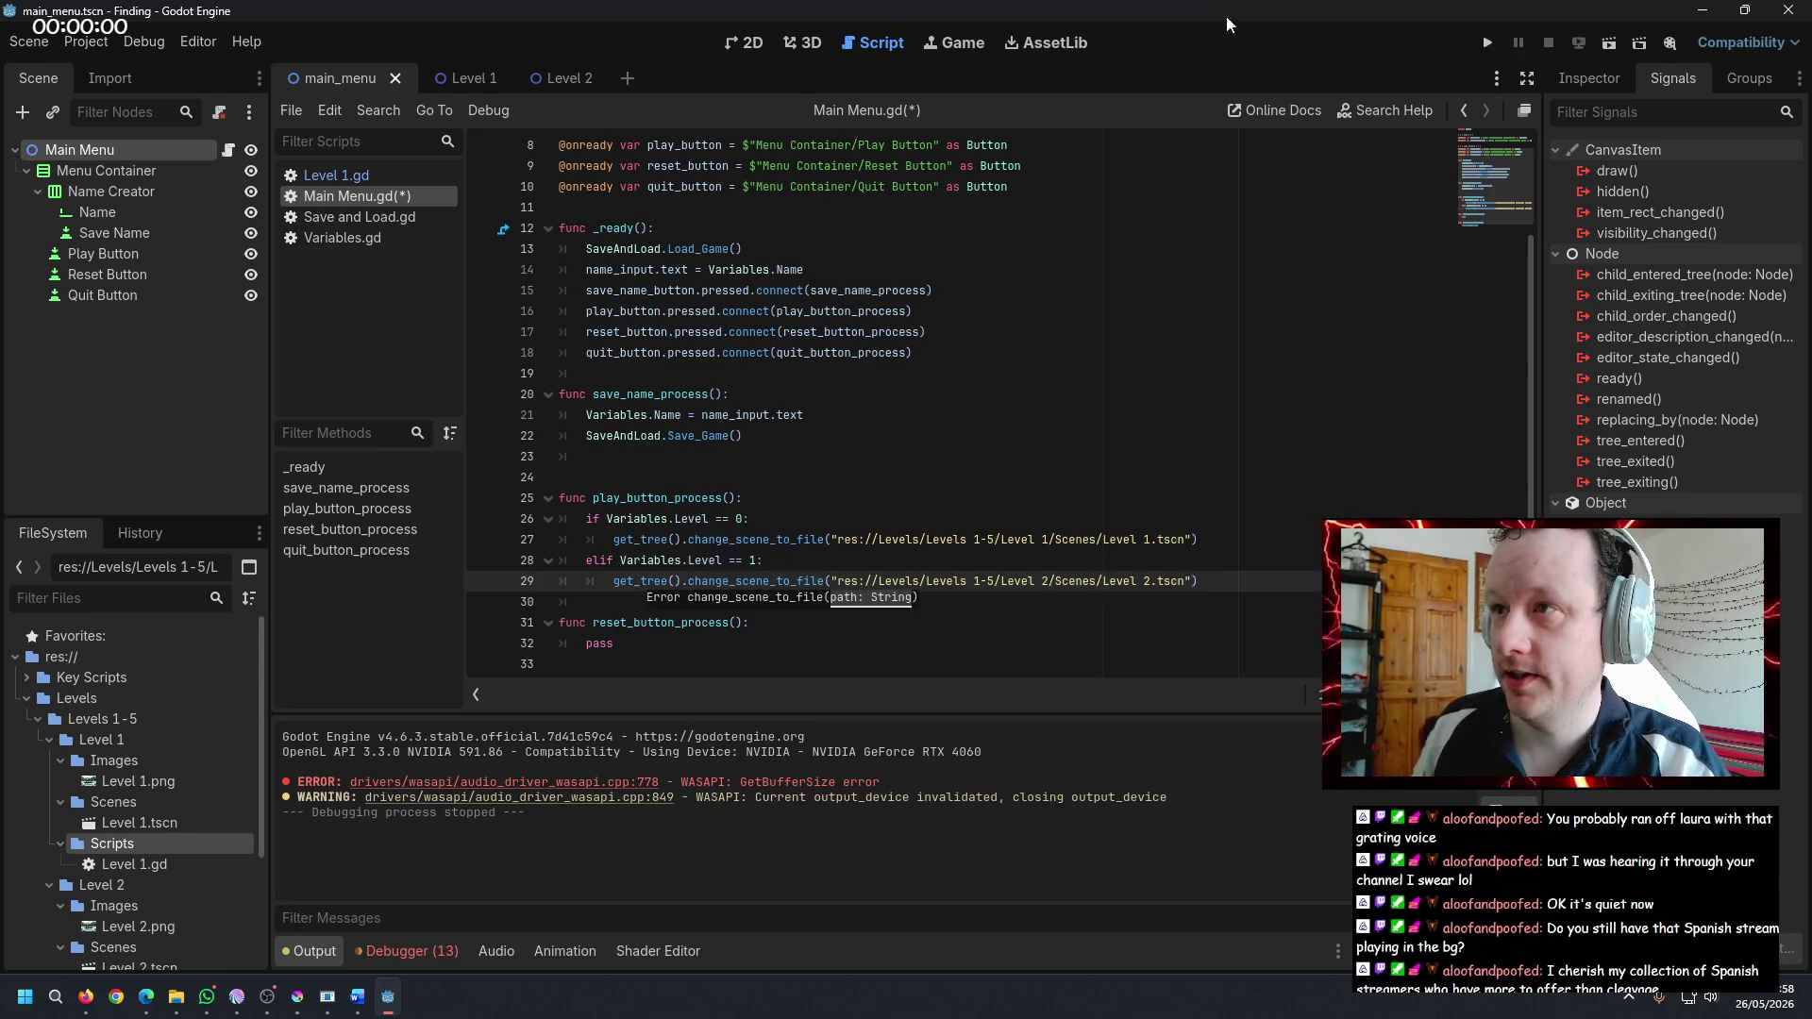
{"action": "left_click", "coordinate": [1047, 442]}
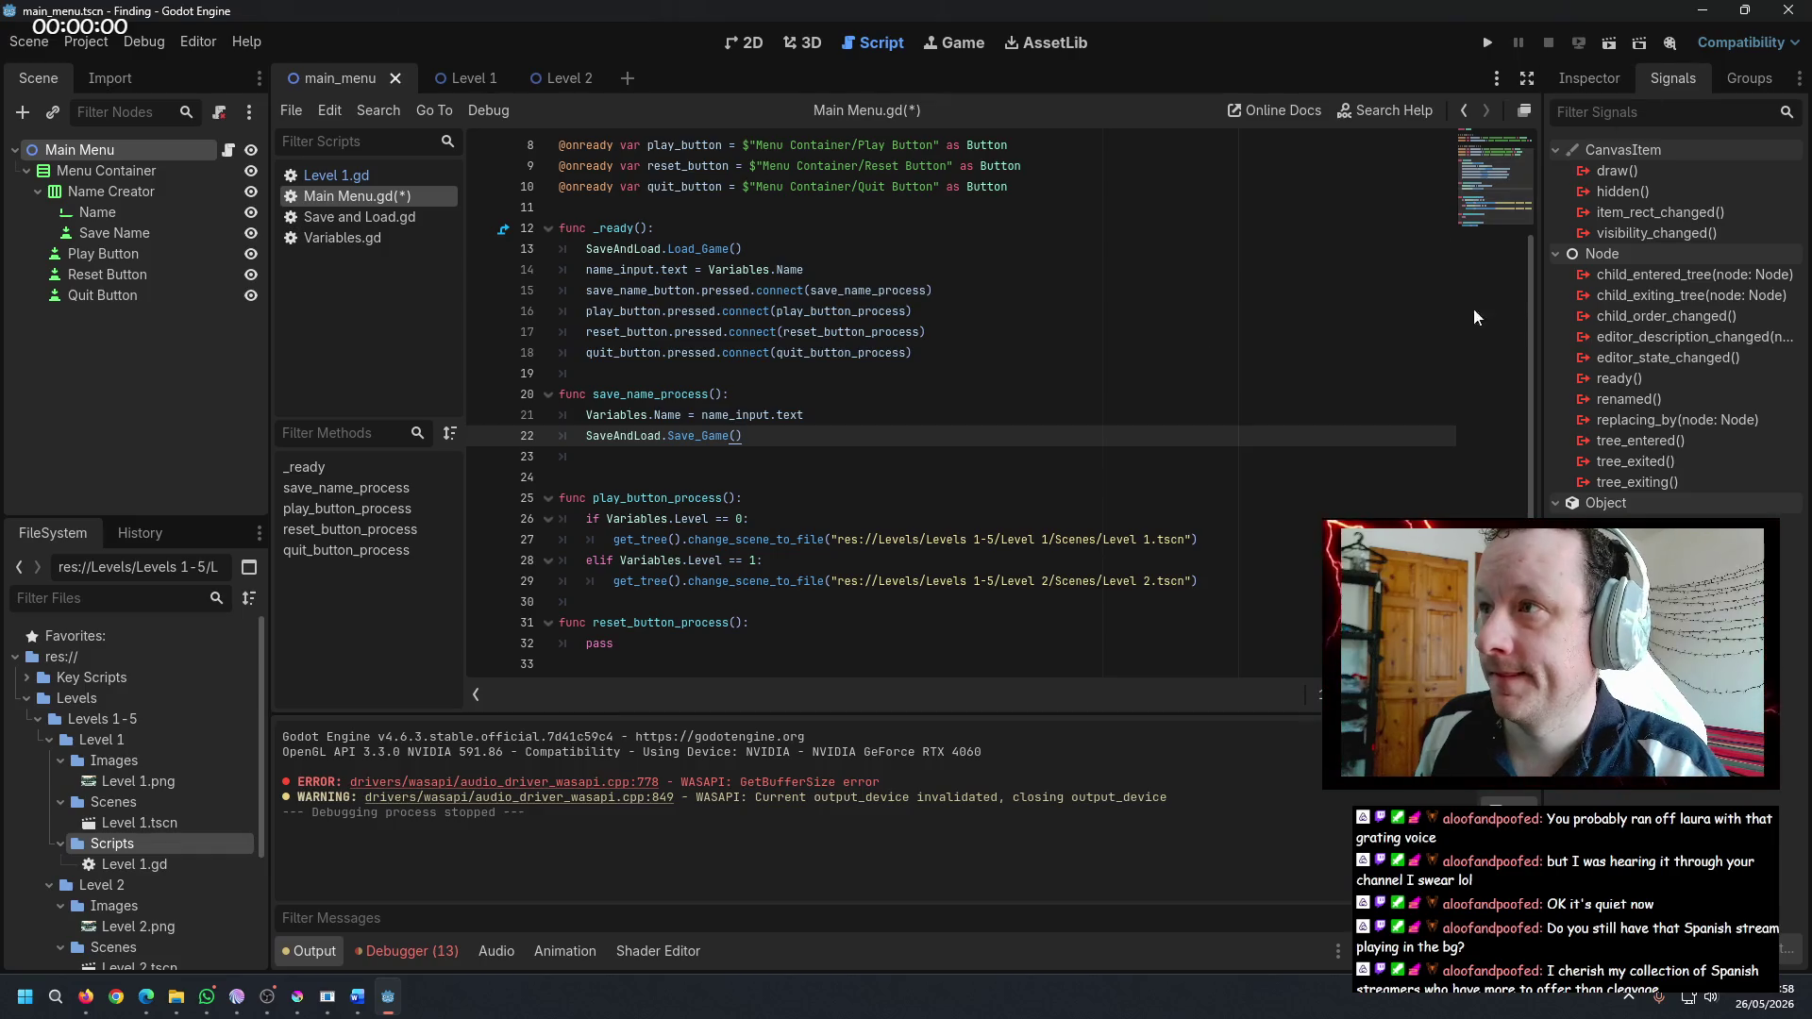
Run the main menu scene, press Play to test, then close the game
{"action": "left_click", "coordinate": [1608, 42]}
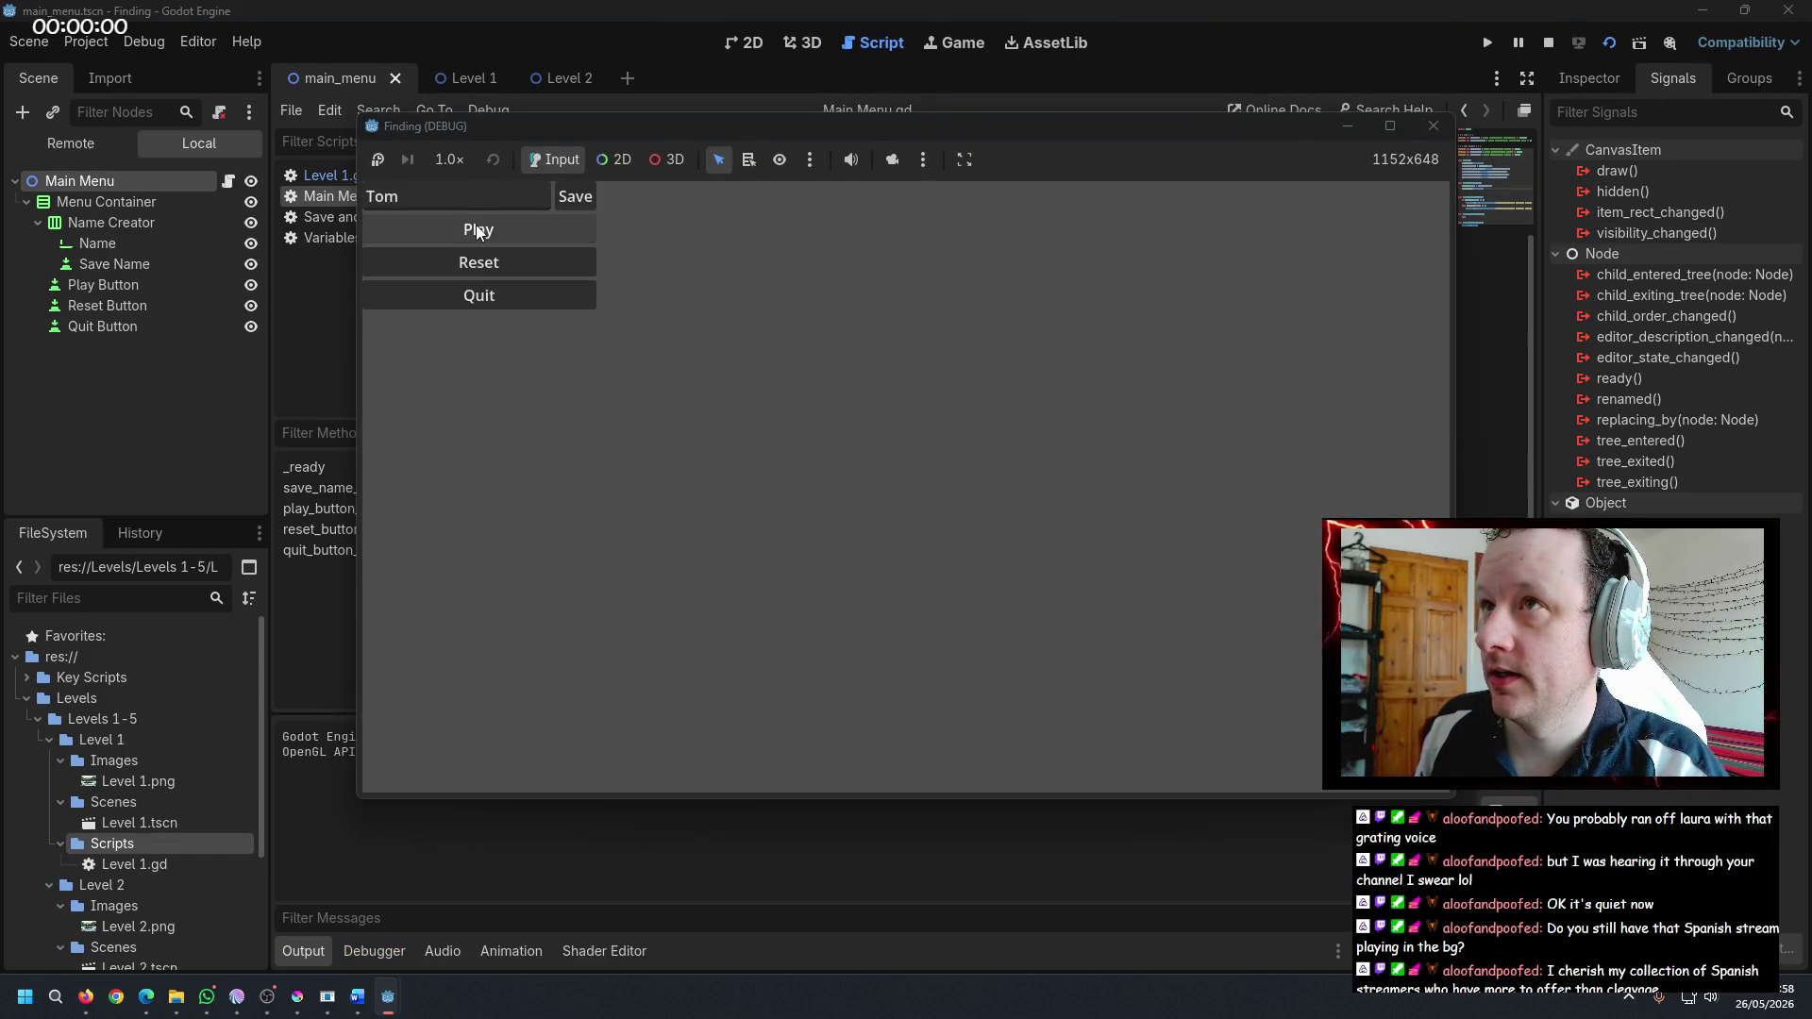
{"action": "left_click", "coordinate": [476, 227]}
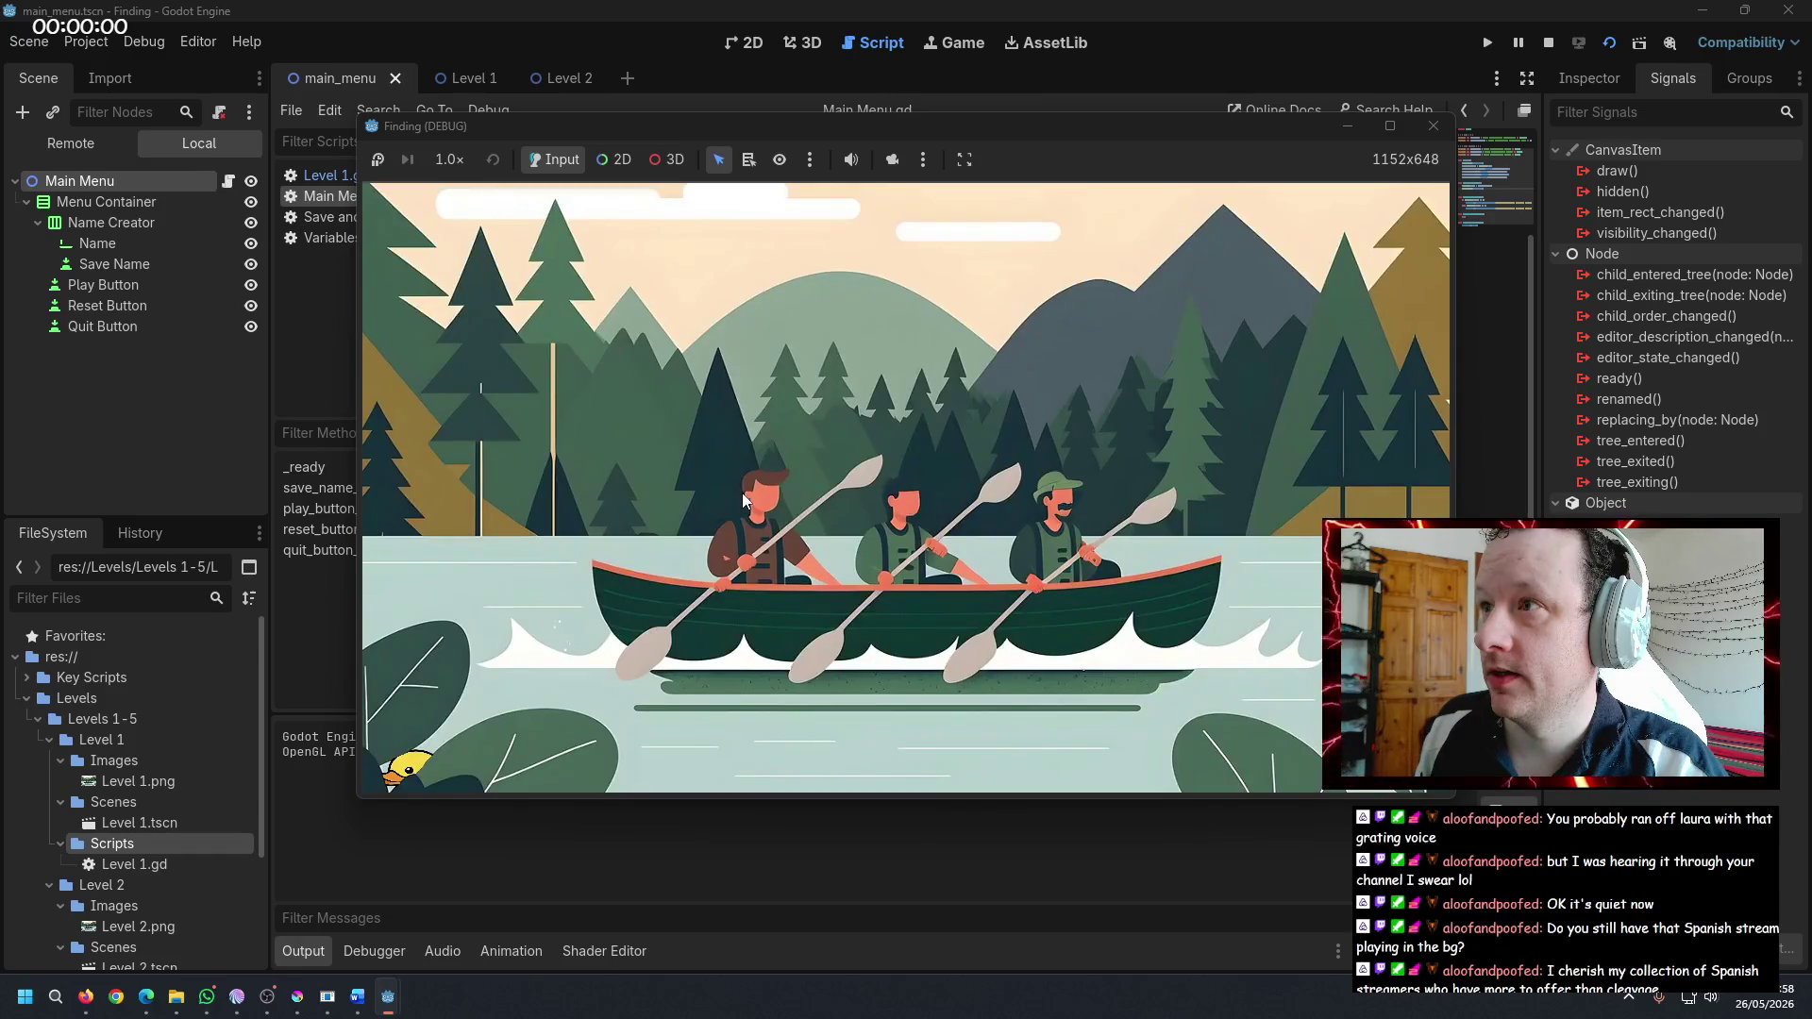
{"action": "left_click", "coordinate": [1433, 126]}
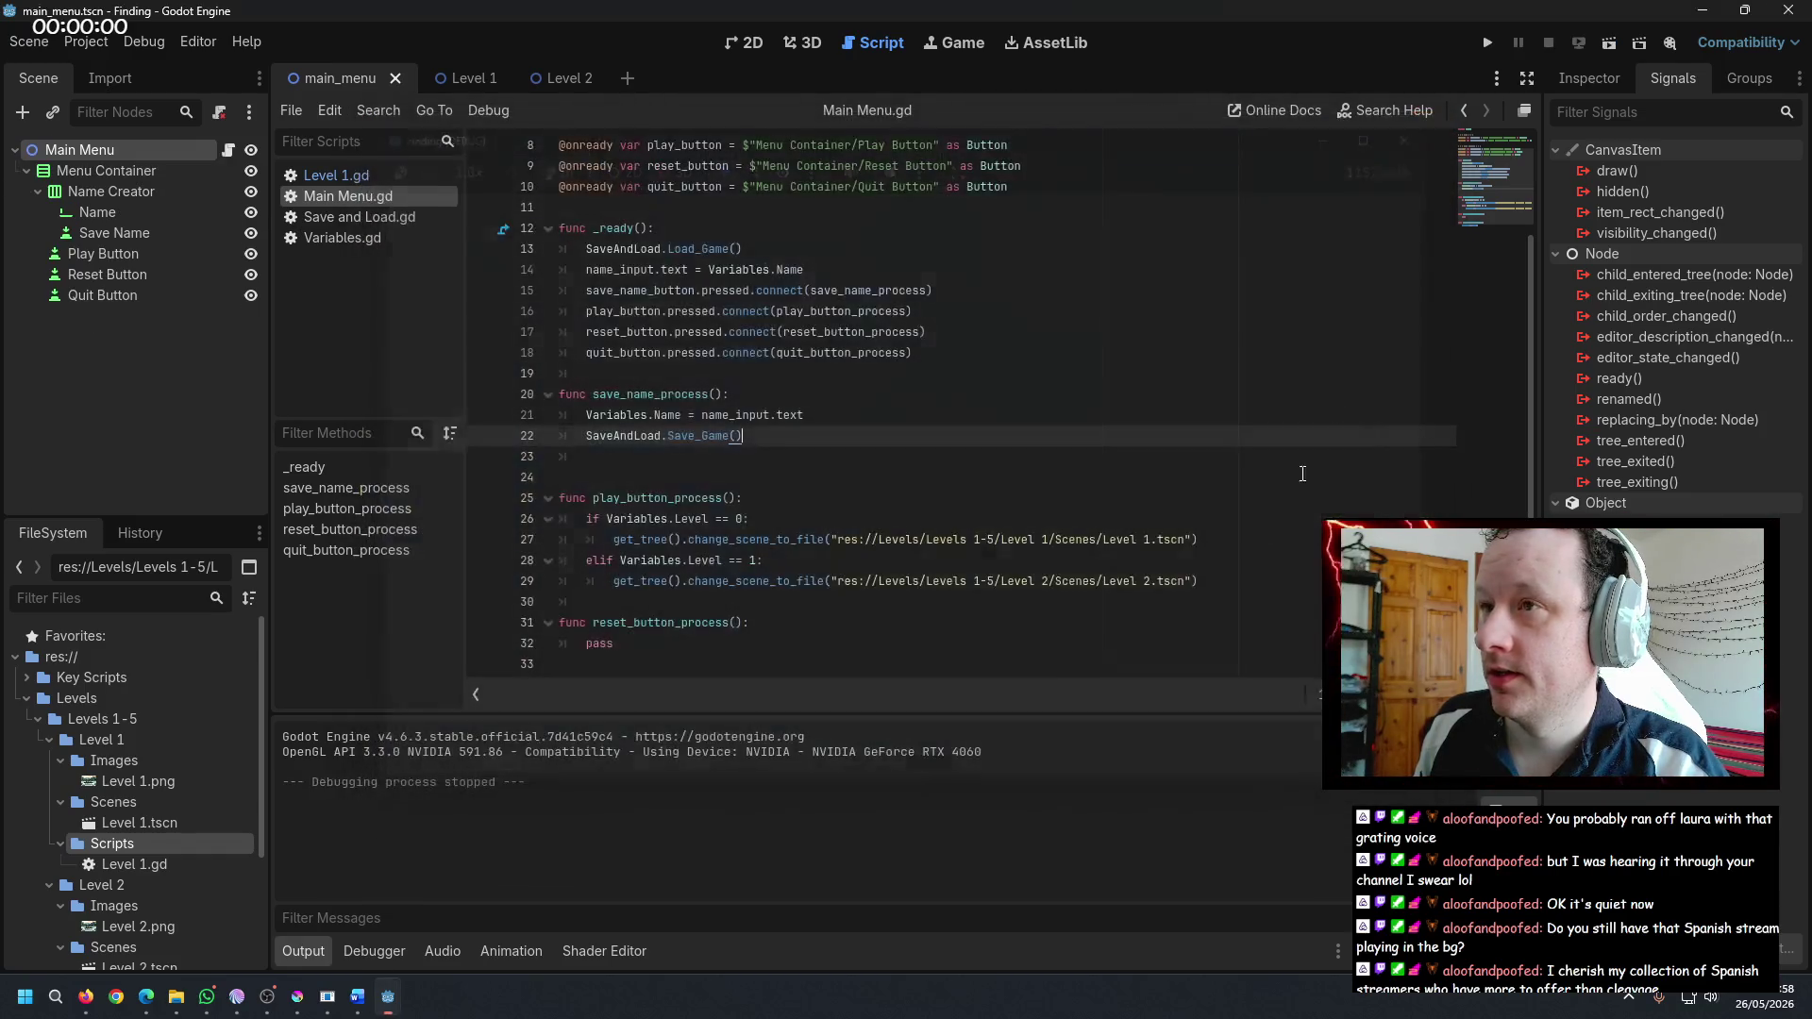
{"action": "left_click", "coordinate": [746, 623]}
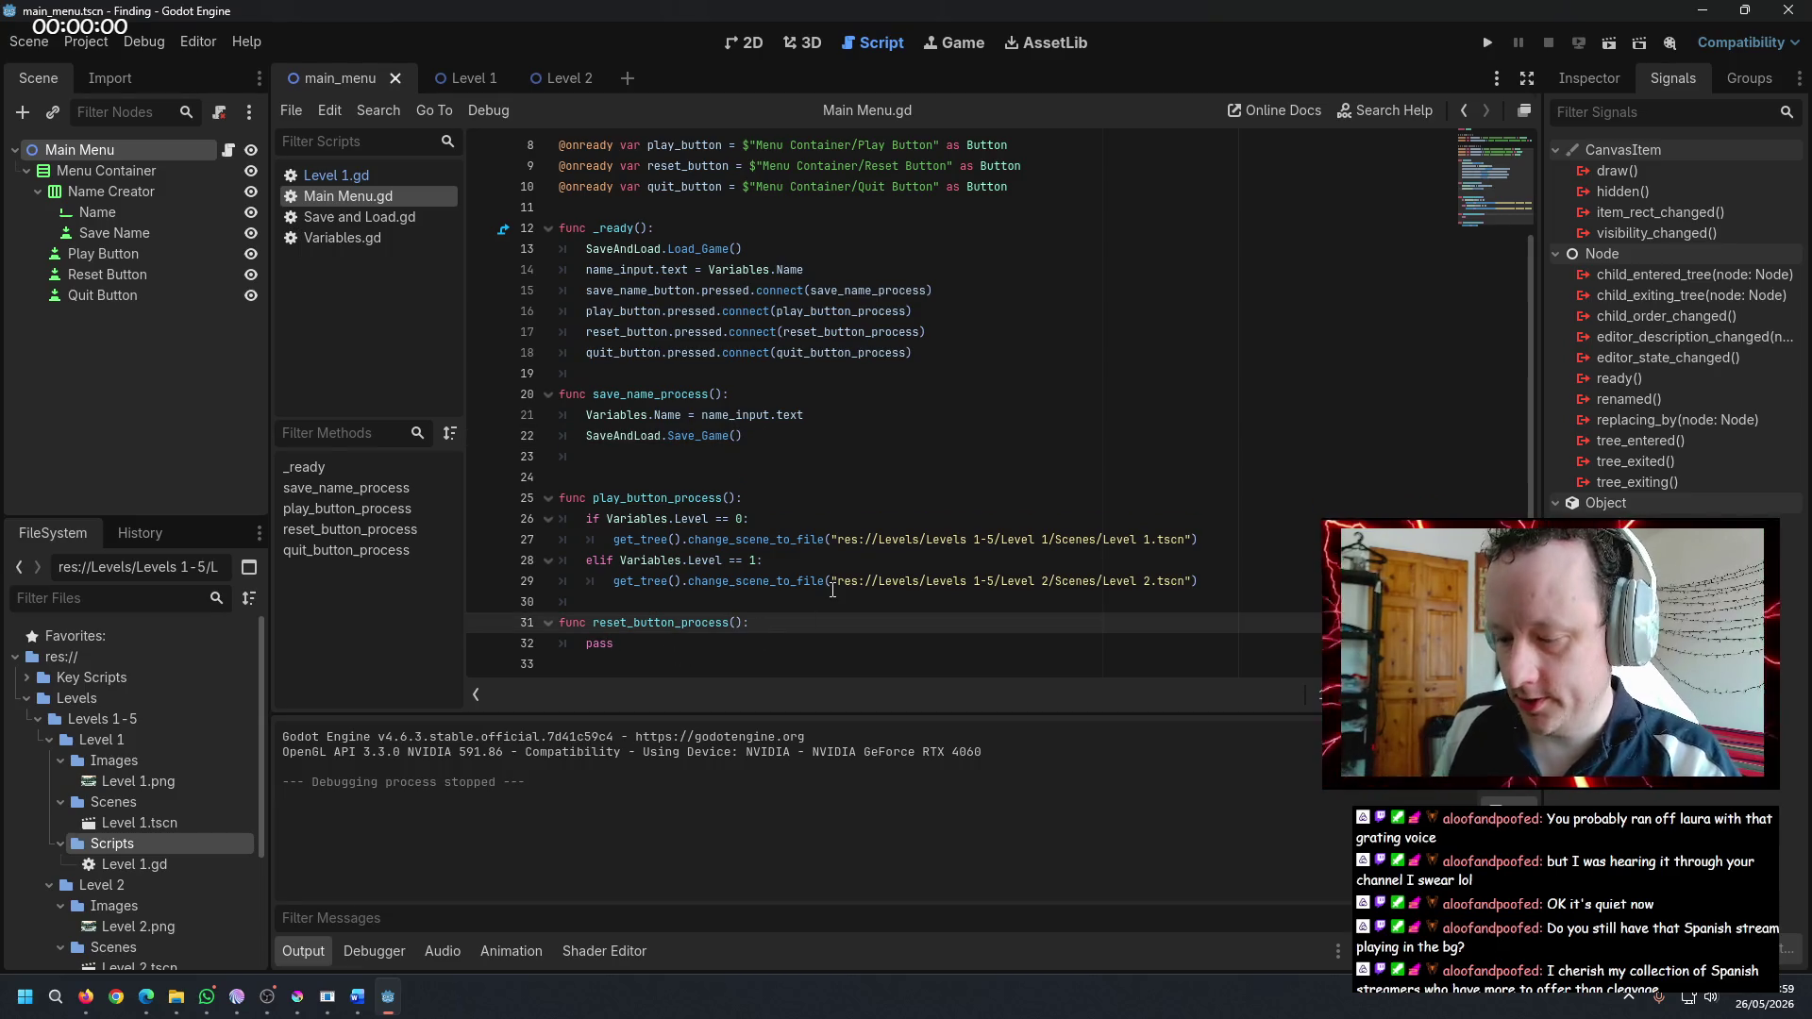
Make reset_button_process set Variables.Level = 0 and call SaveAndLoad.Save_Game()
{"action": "key", "text": "Return"}
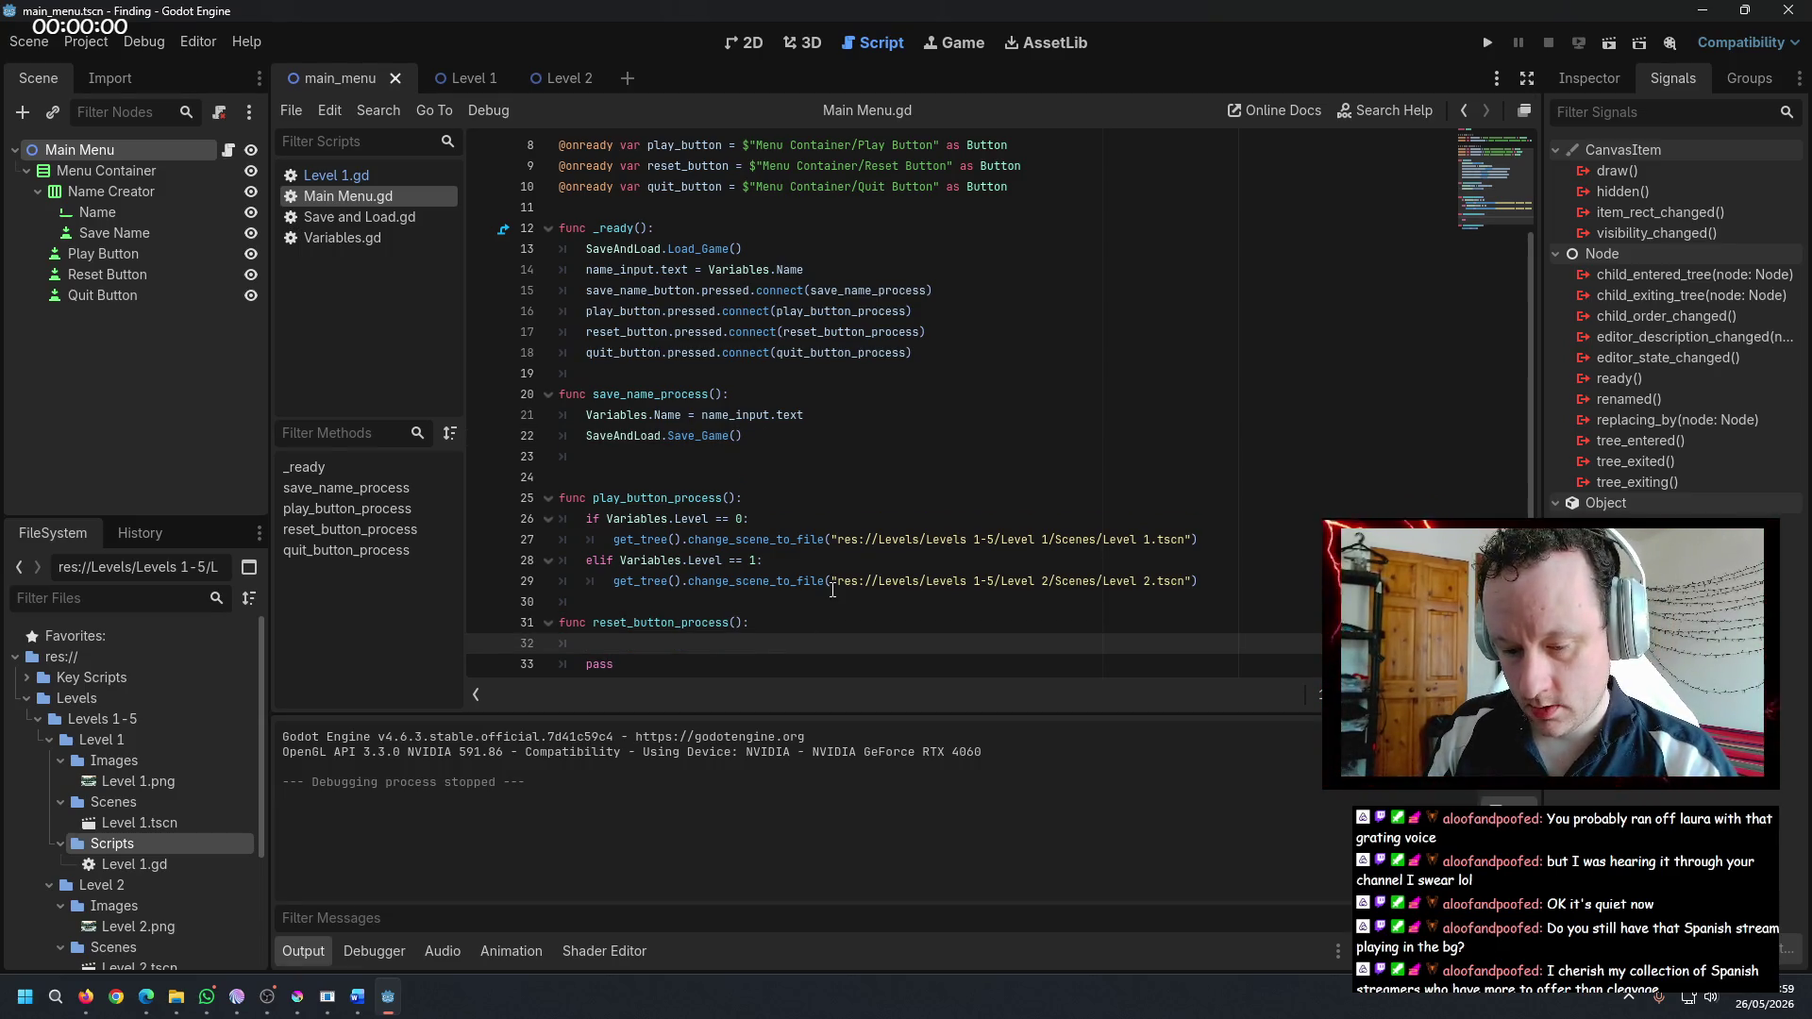
{"action": "type", "text": "ariable"}
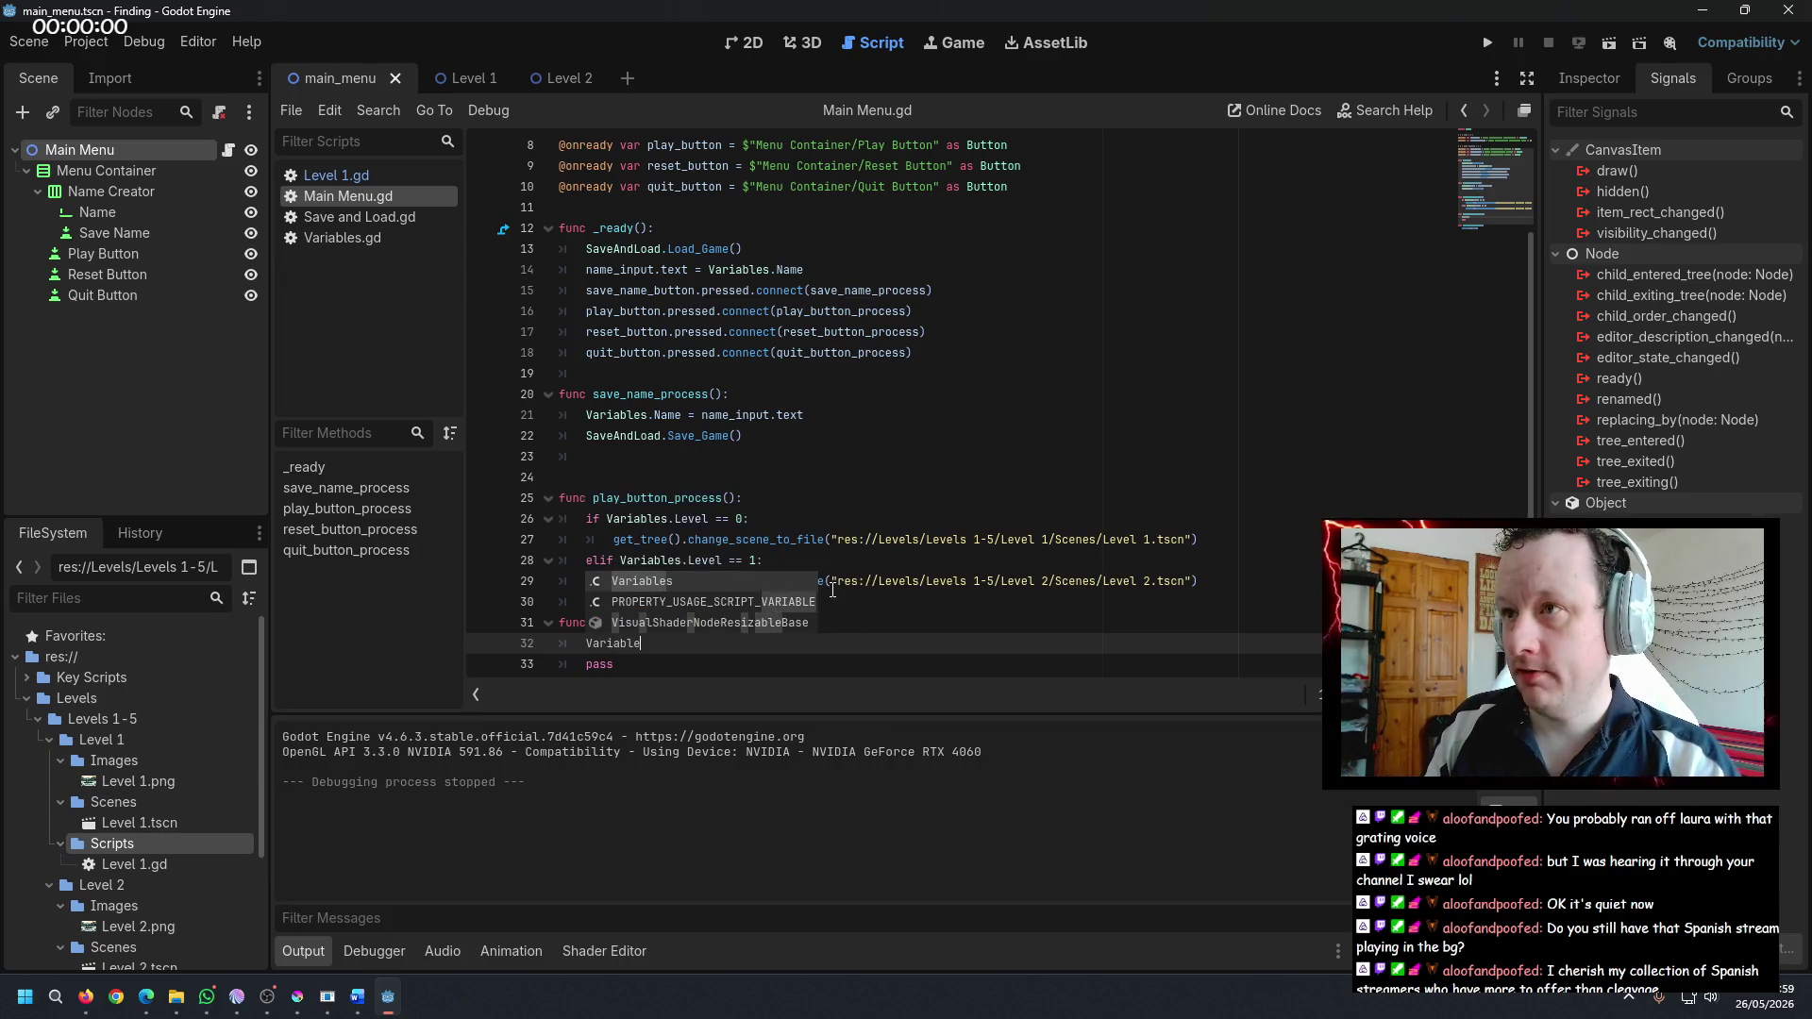
{"action": "type", "text": "s.Le"}
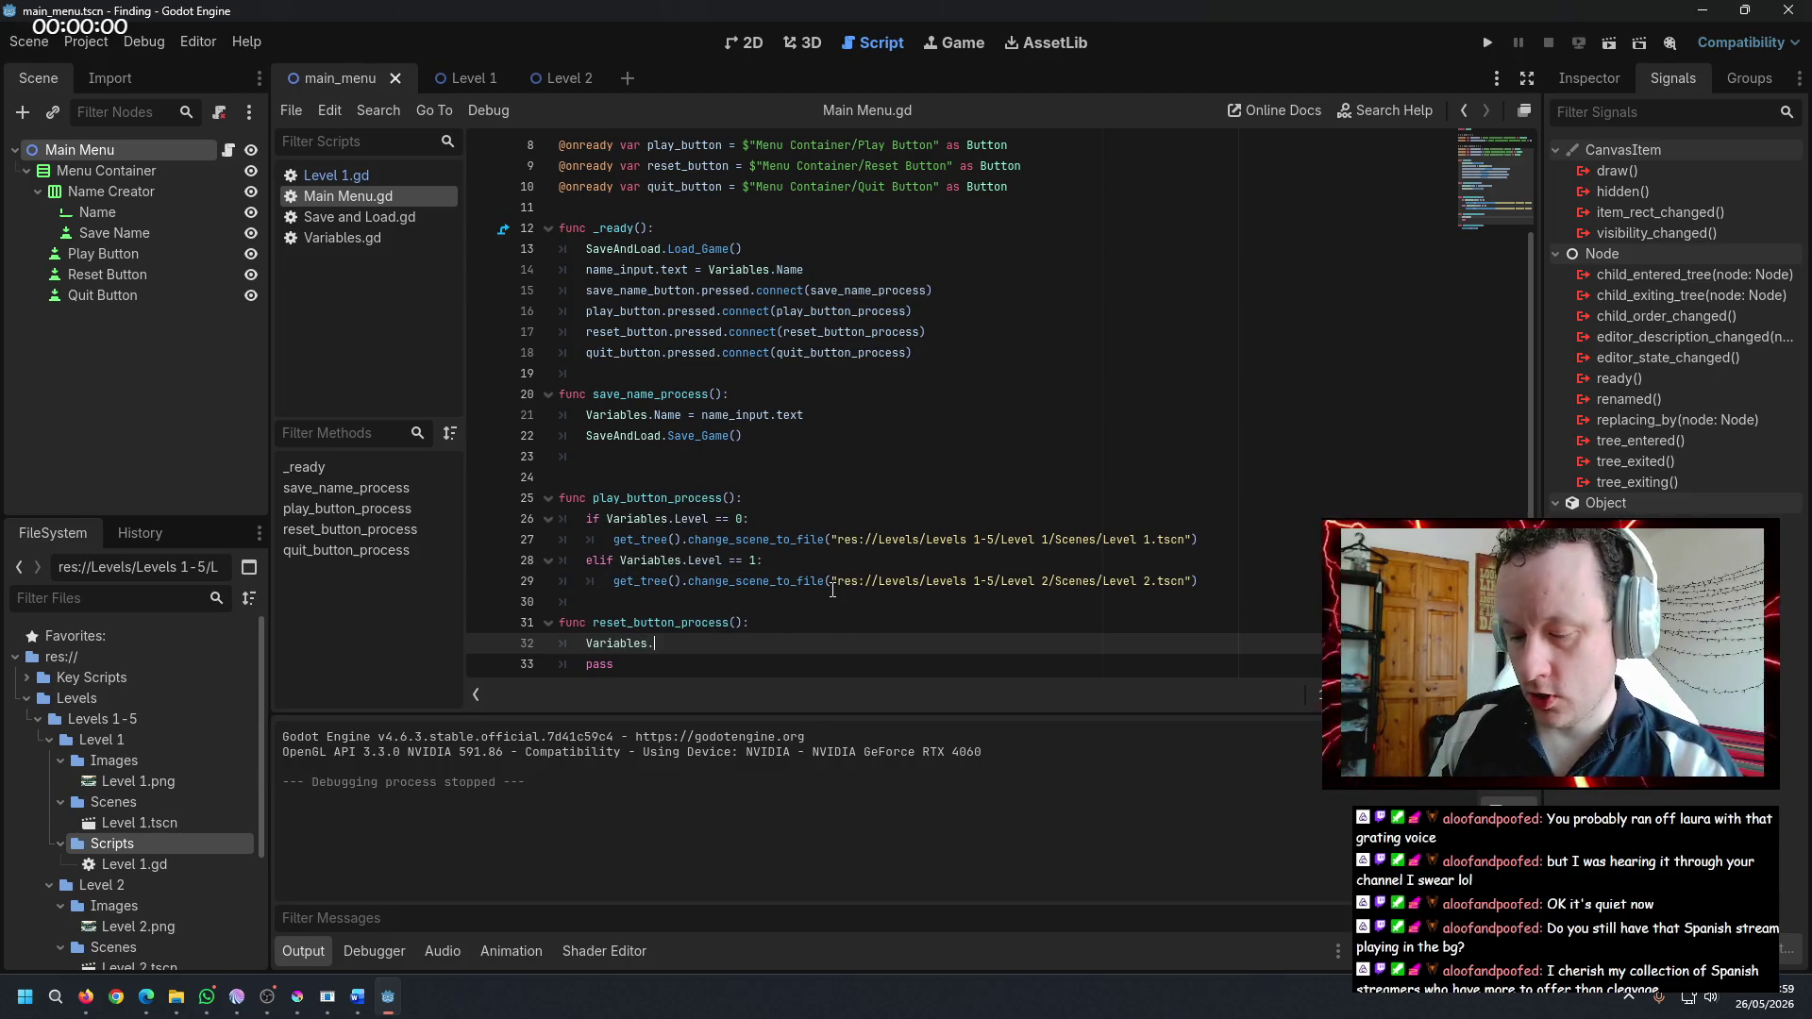
{"action": "type", "text": "vel = 0"}
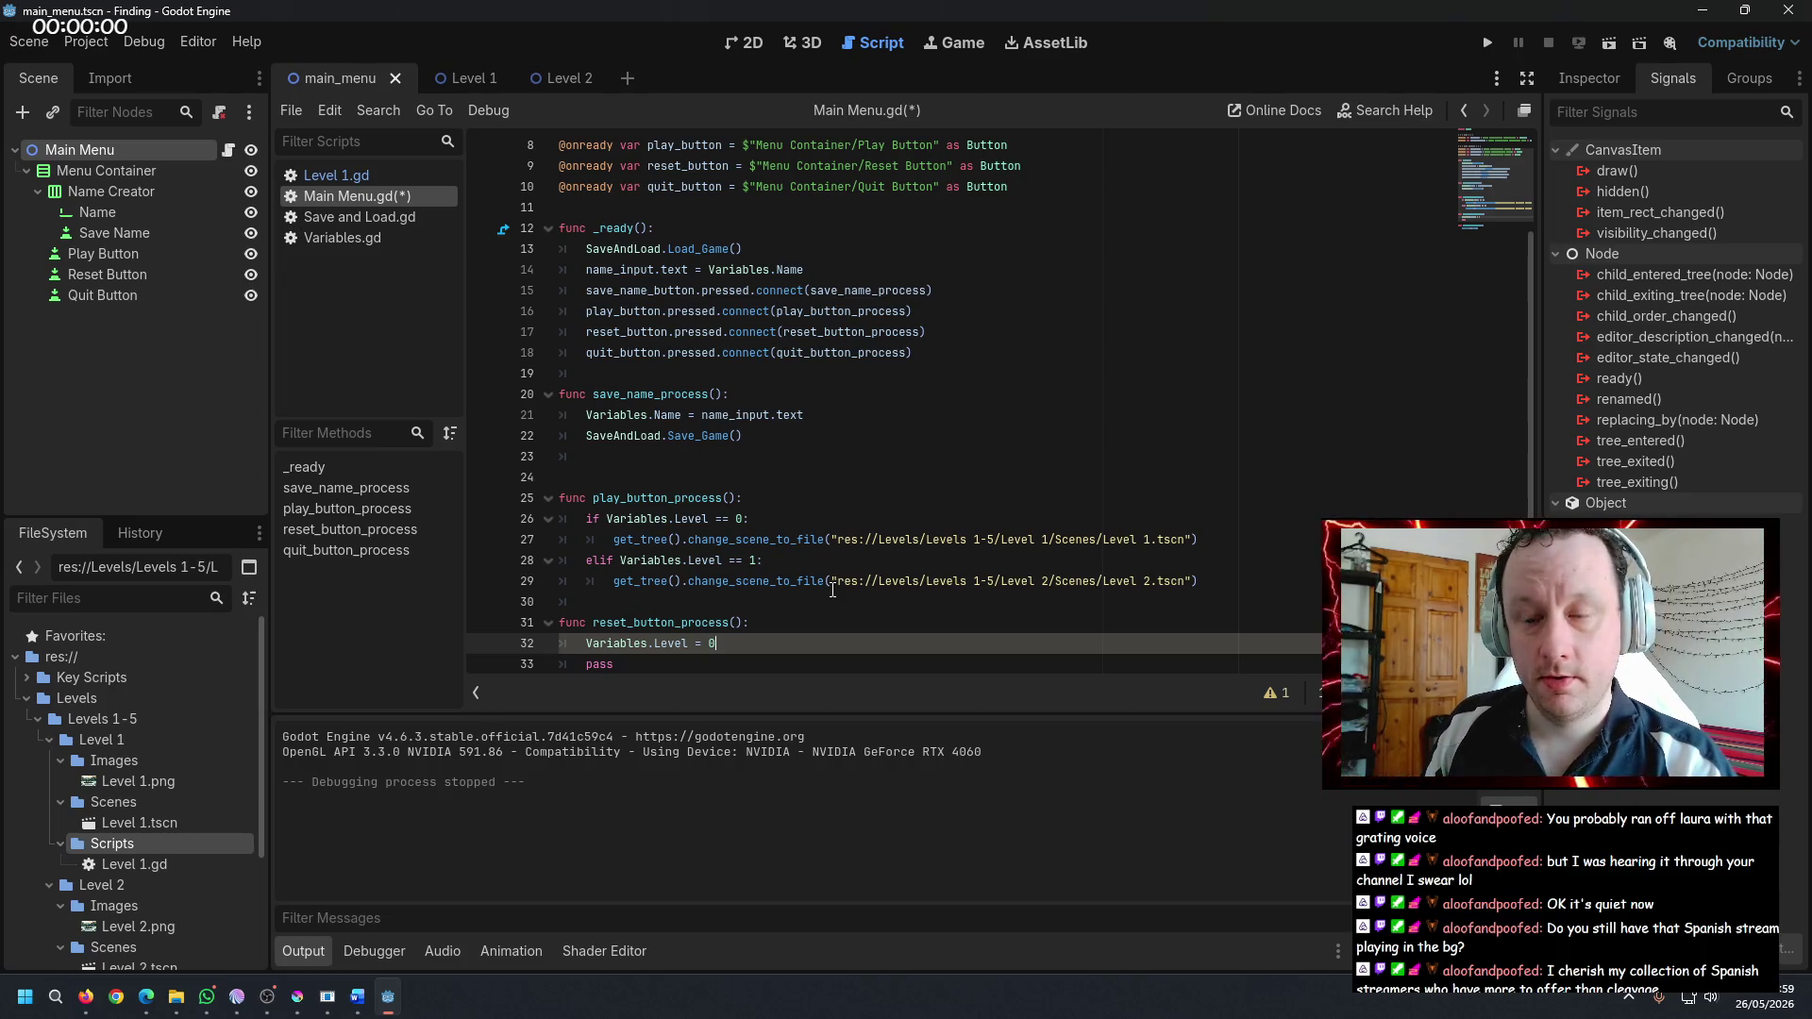
{"action": "key", "text": "Return"}
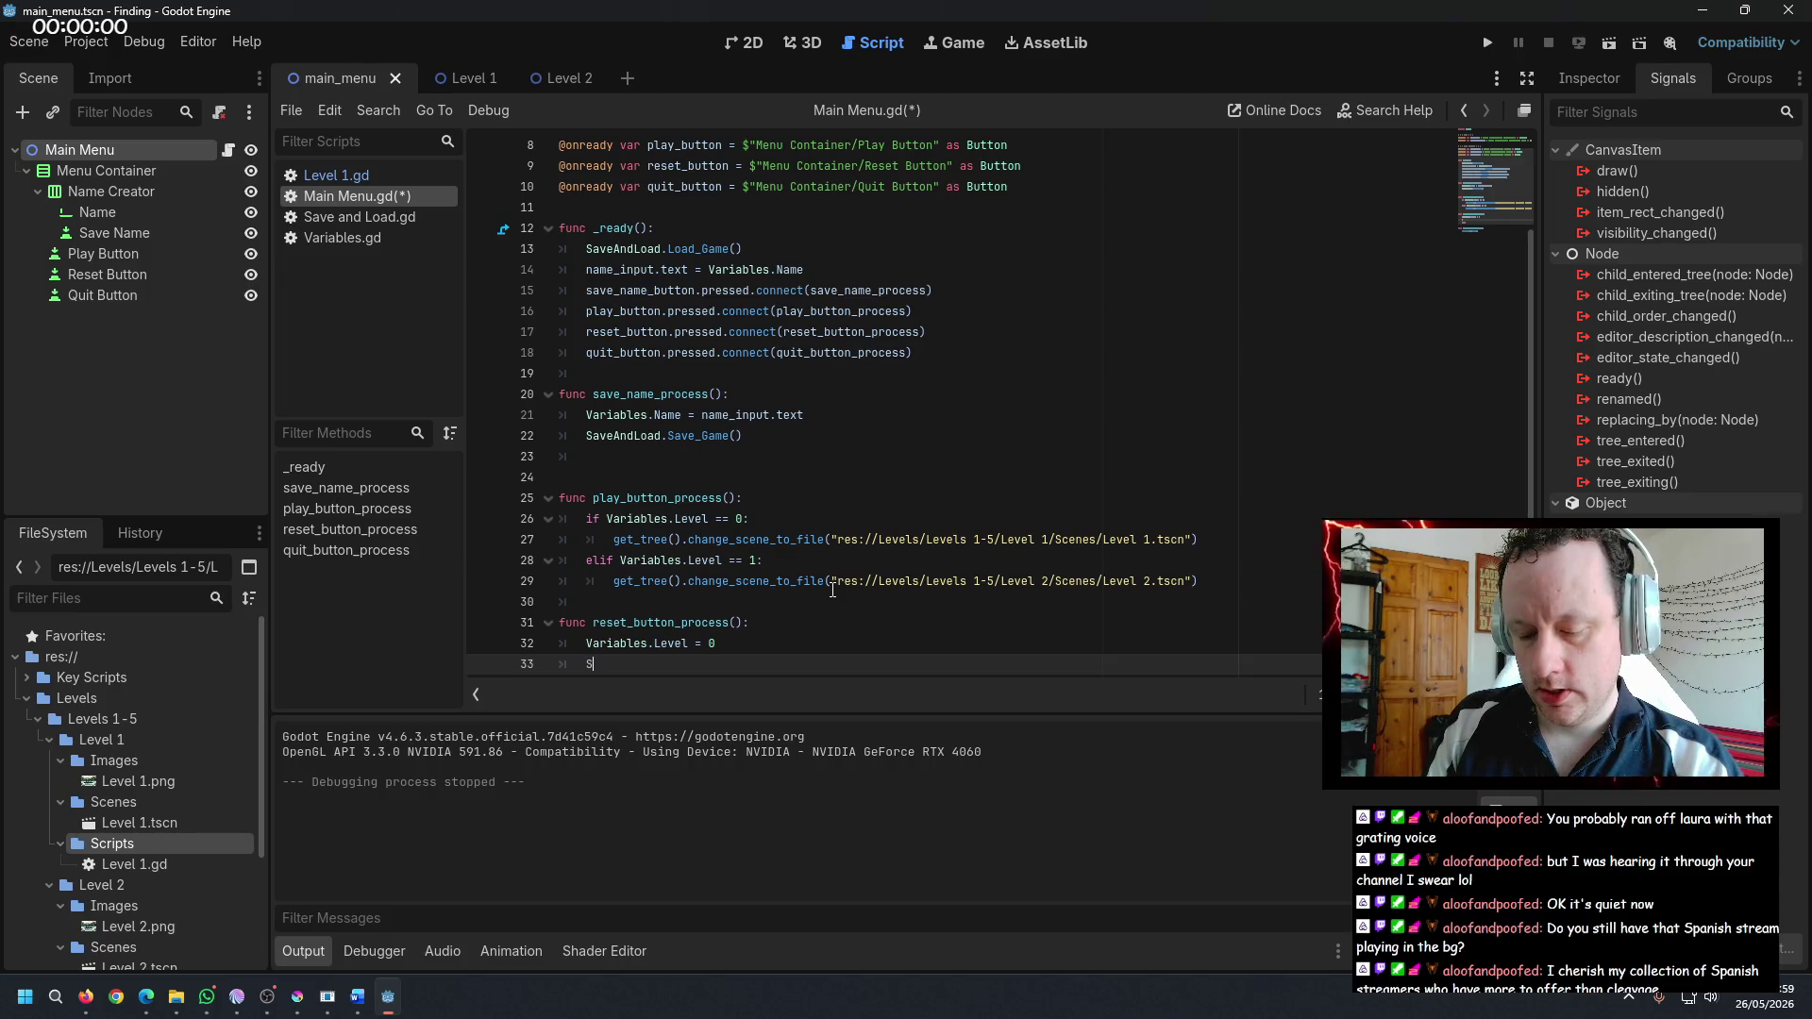
{"action": "type", "text": "ave"}
{"action": "key", "text": "Return"}
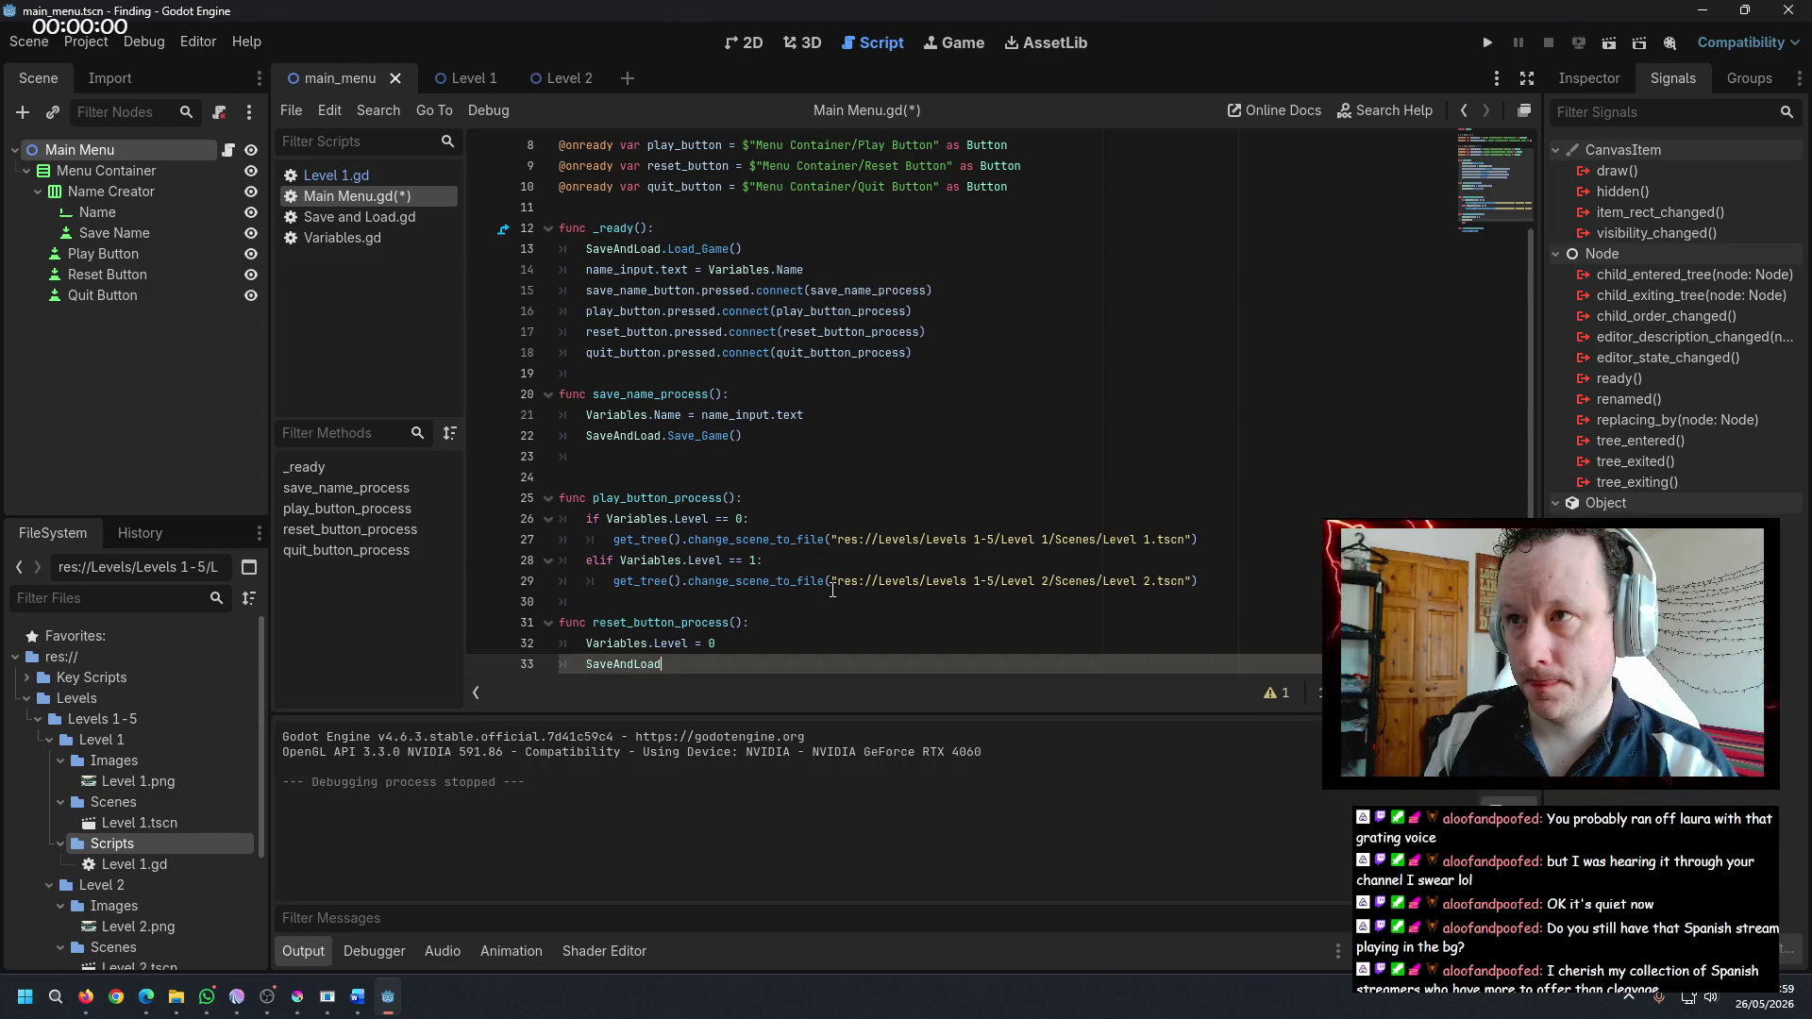
{"action": "type", "text": ".Sav"}
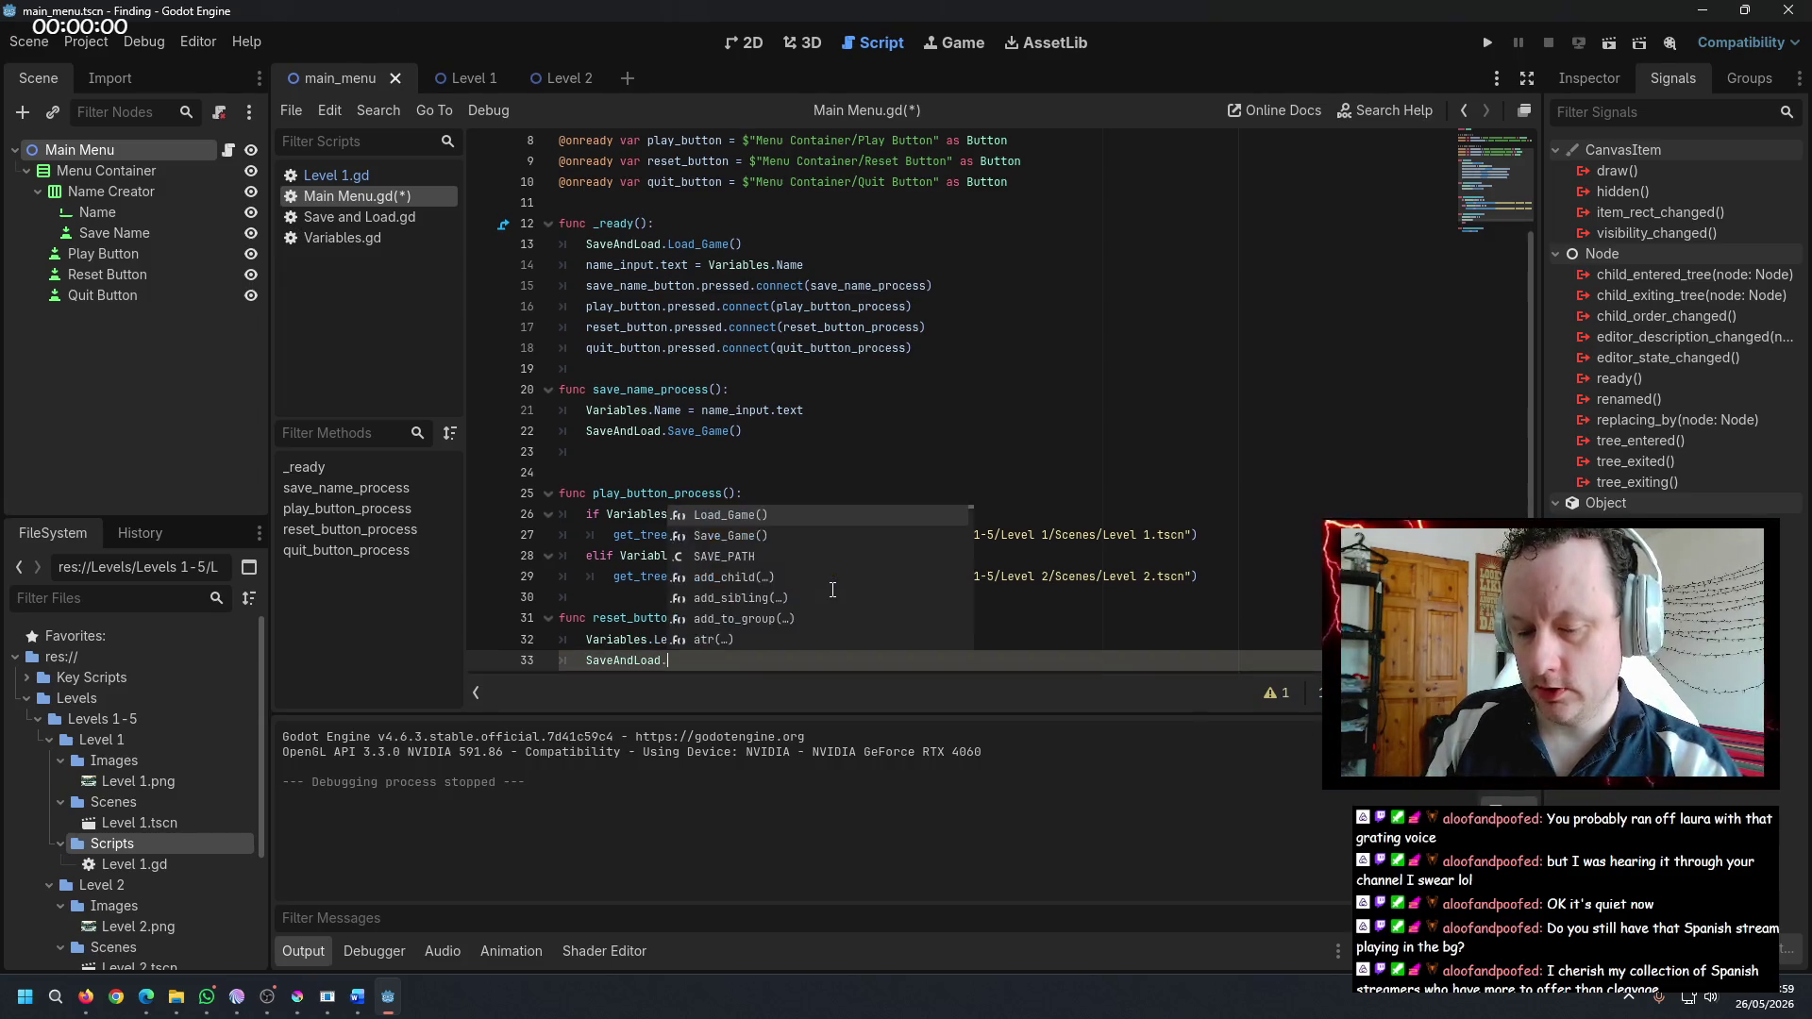
{"action": "key", "text": "Return"}
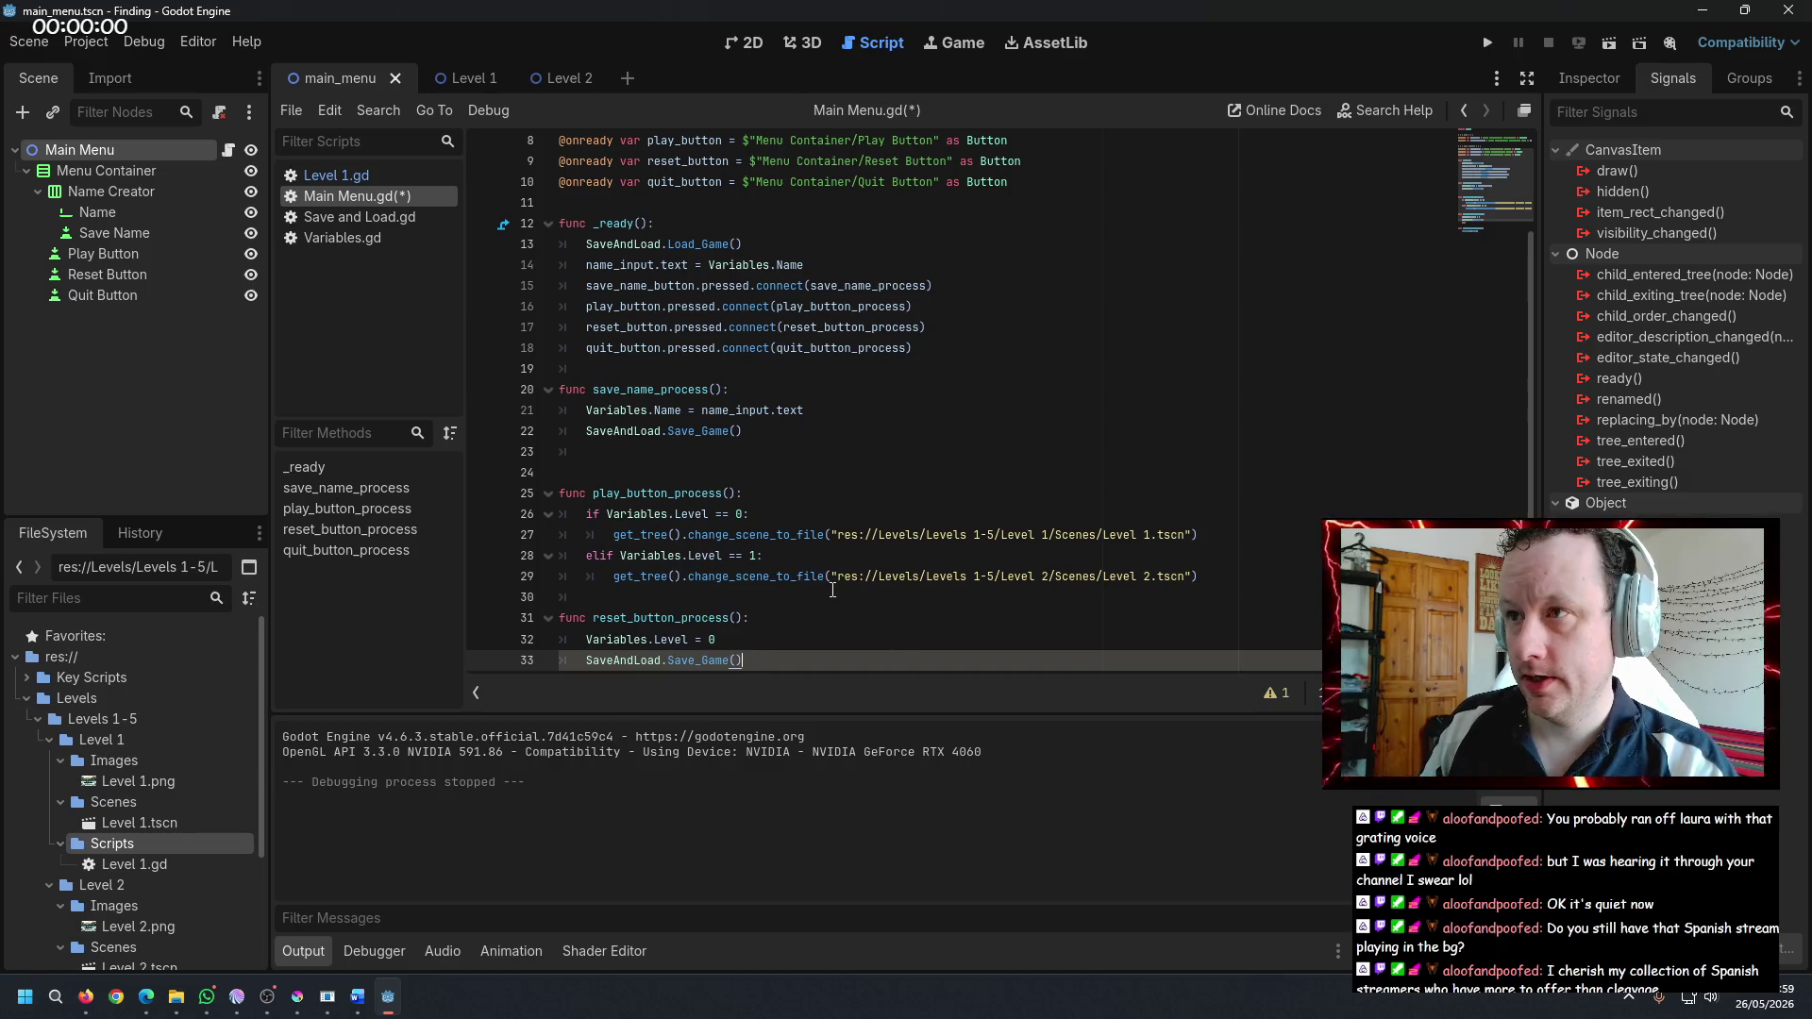
{"action": "left_click", "coordinate": [1486, 43]}
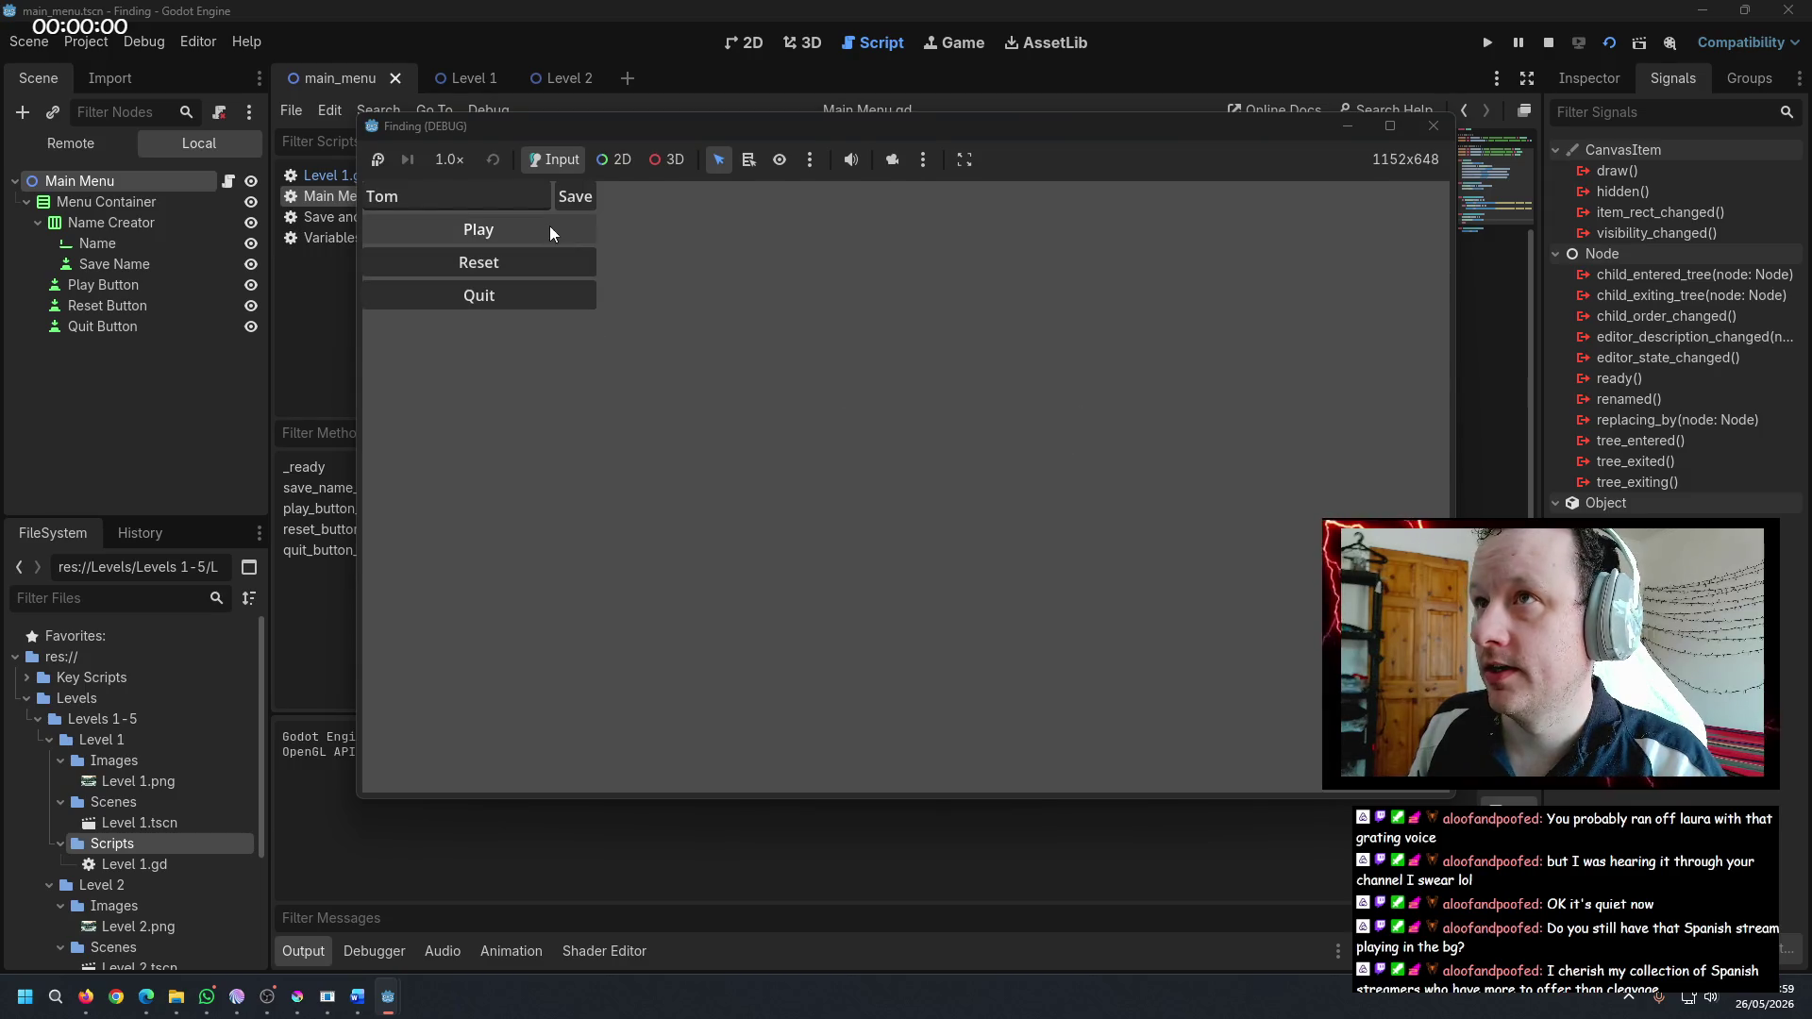
Test Play from the running menu twice, close the game, and show the Debugger panel
{"action": "left_click", "coordinate": [549, 226]}
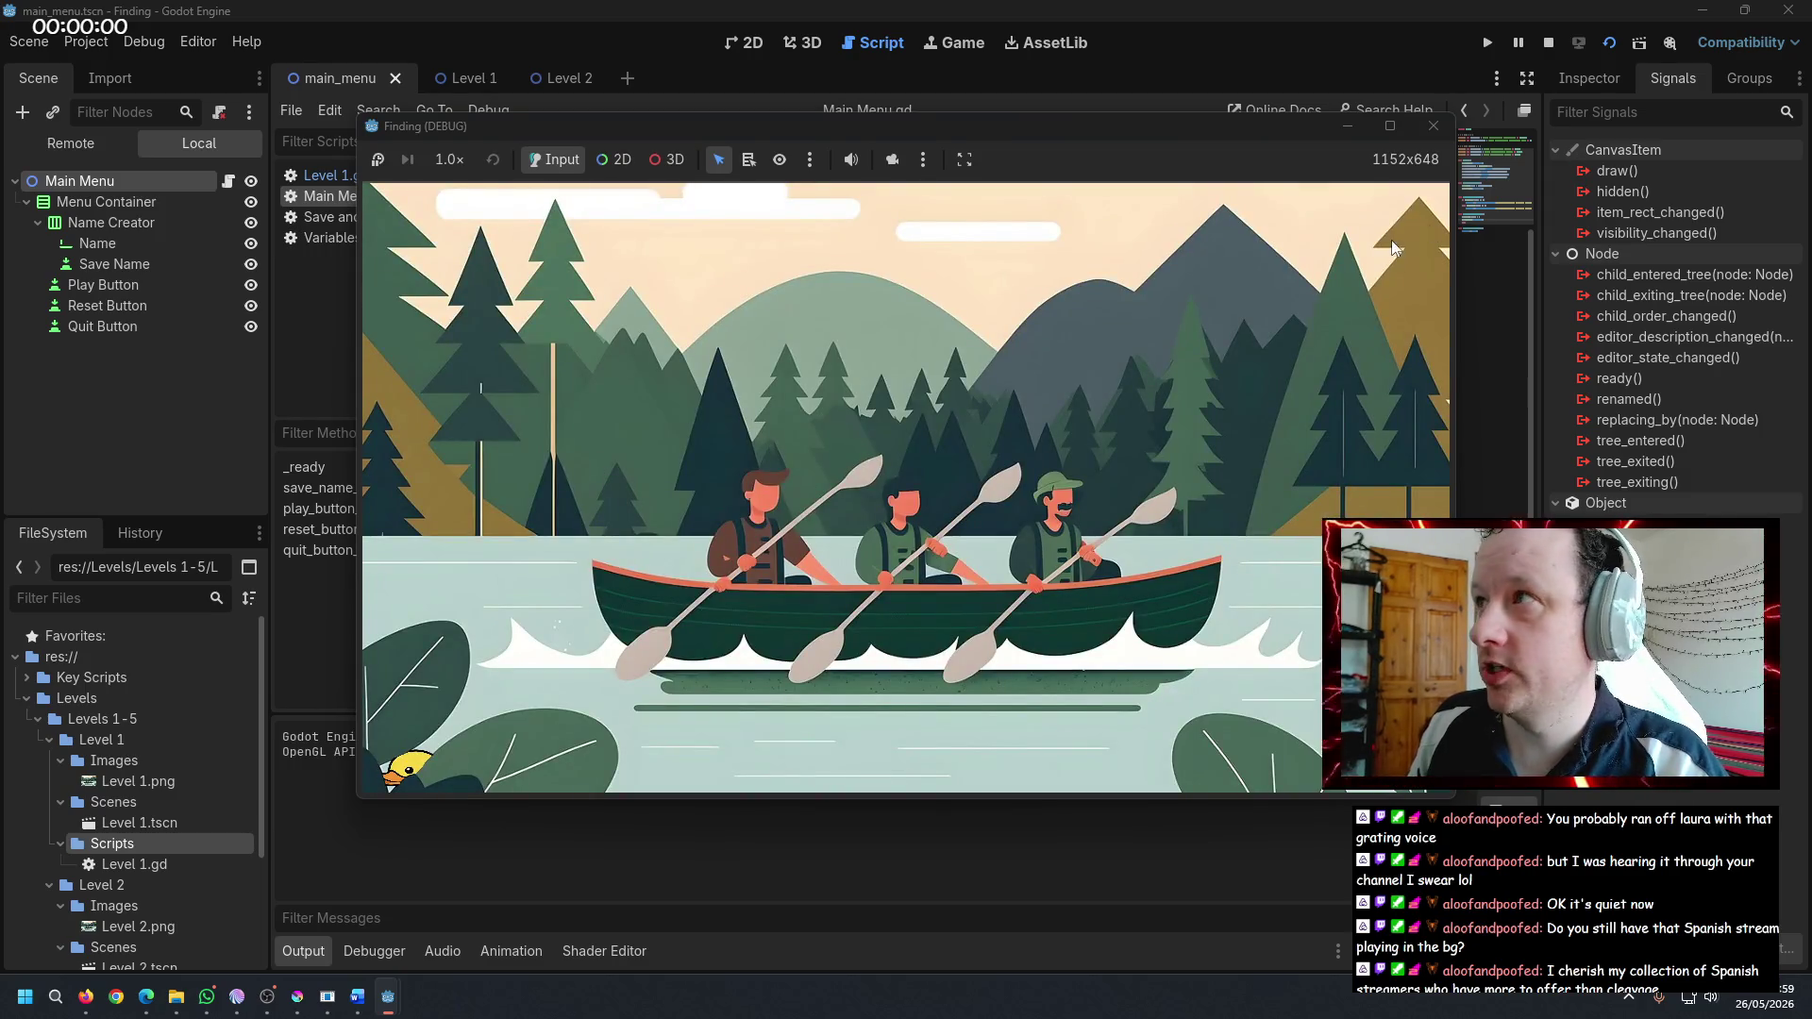
{"action": "left_click", "coordinate": [1431, 126]}
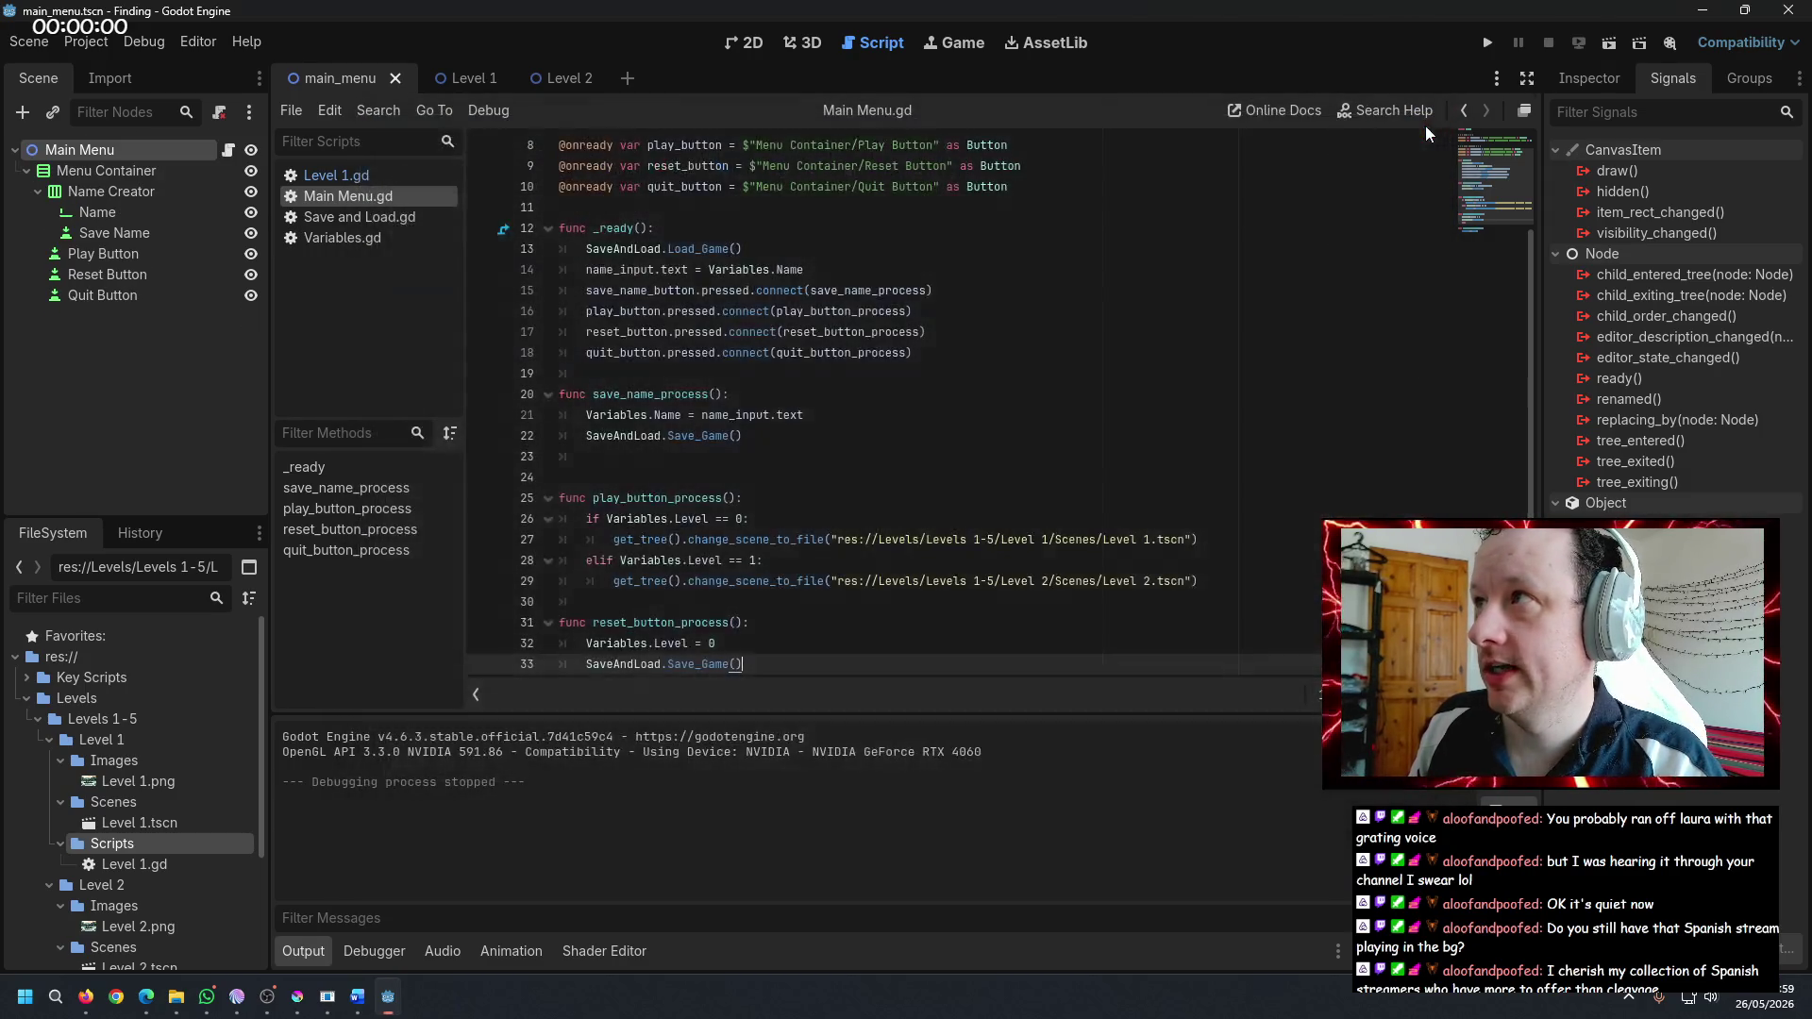
{"action": "left_click", "coordinate": [1613, 43]}
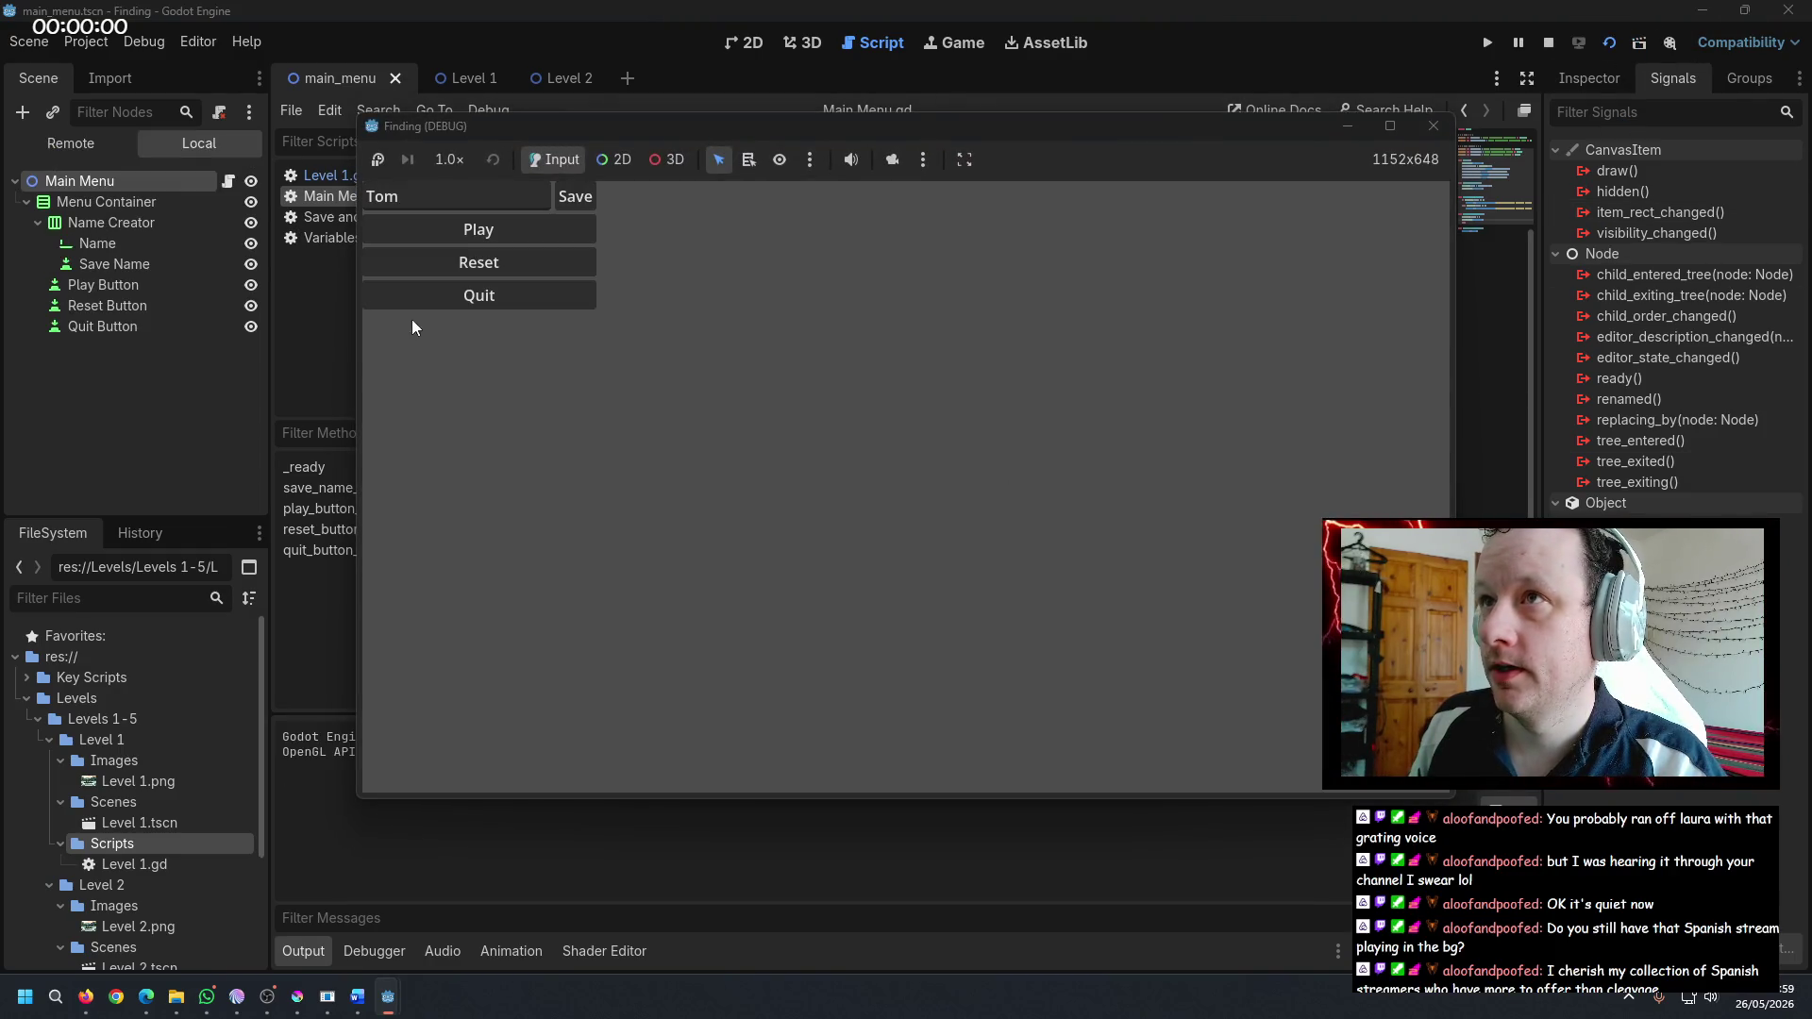
{"action": "left_click", "coordinate": [478, 231]}
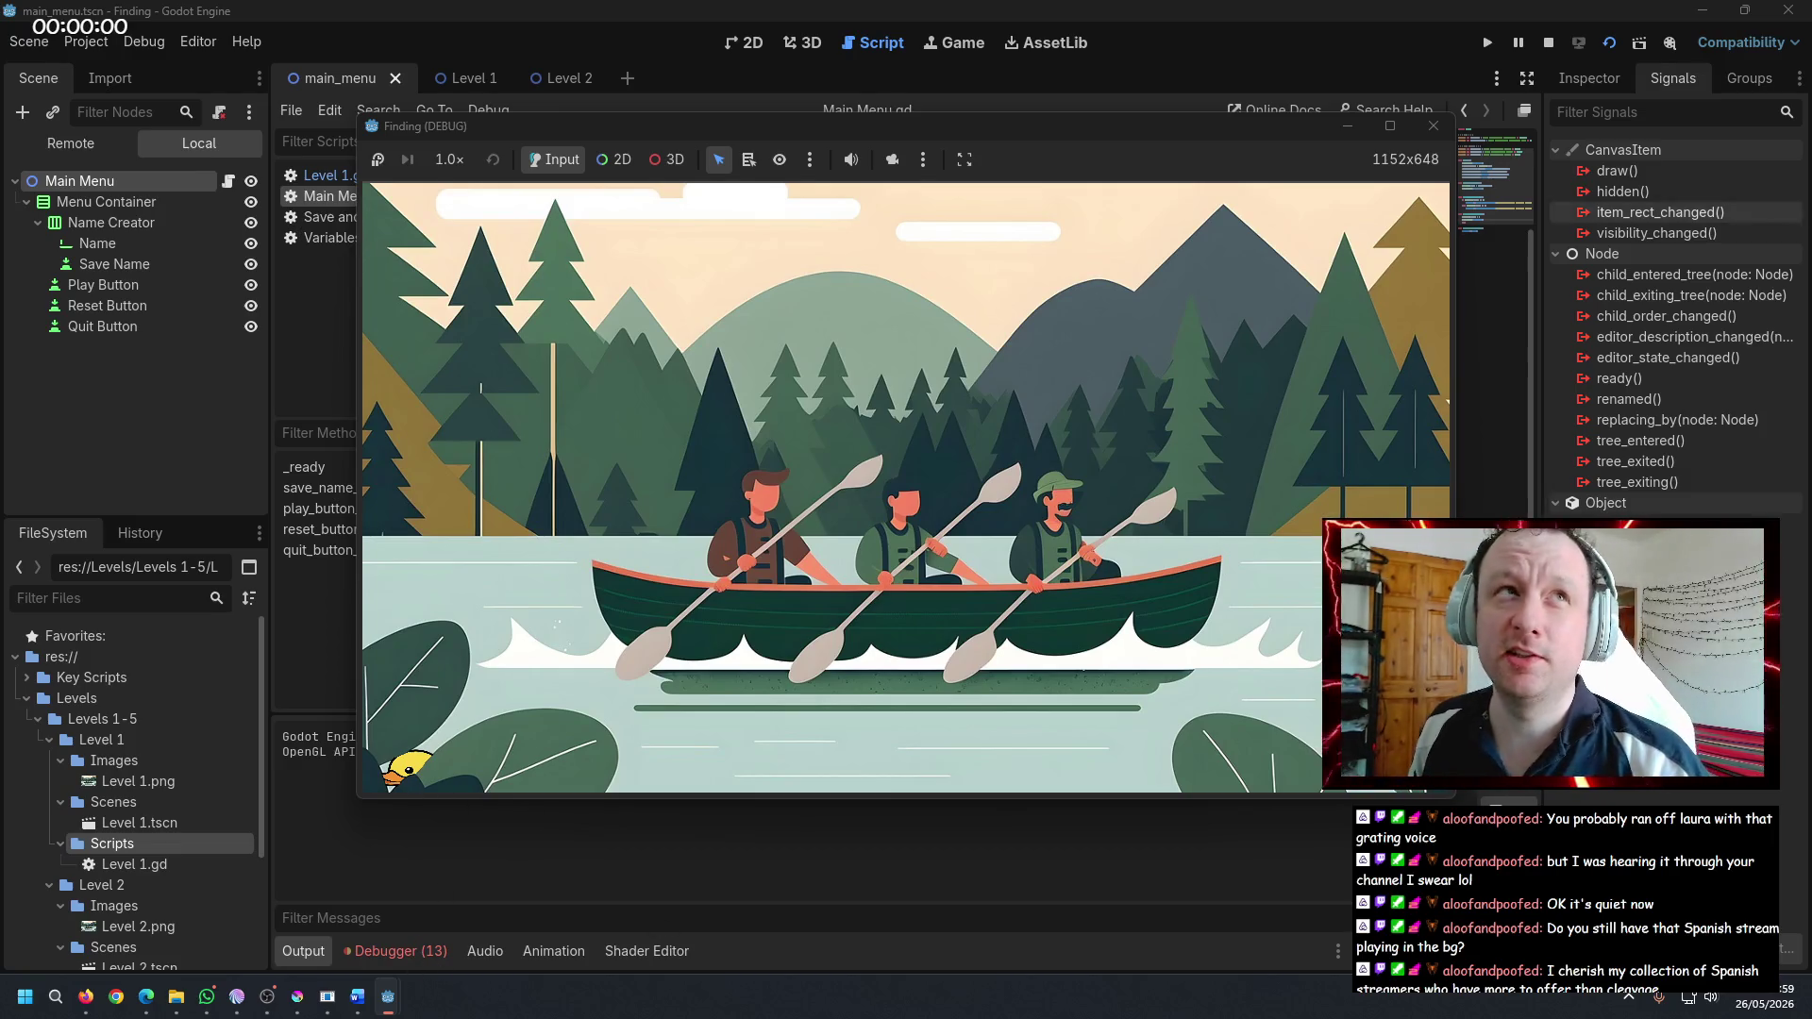
{"action": "left_click", "coordinate": [1433, 126]}
{"action": "left_click", "coordinate": [440, 944]}
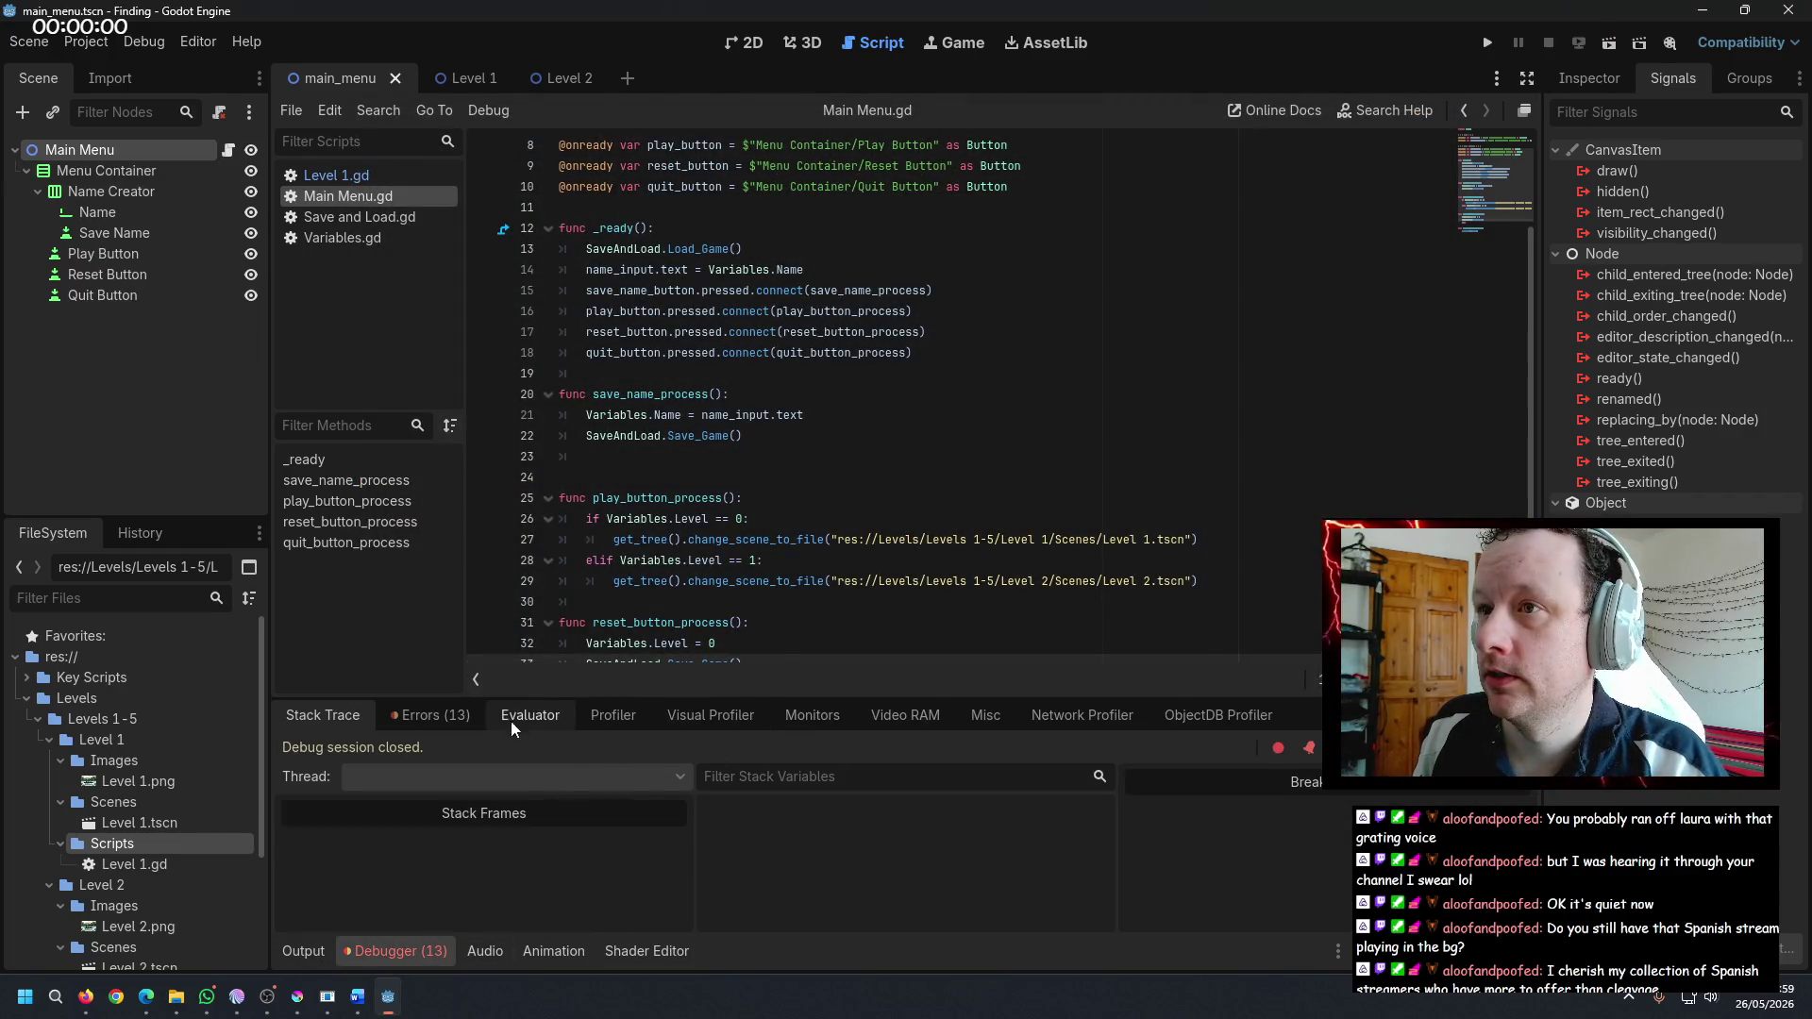
Open the Errors (13) tab and scroll through the Duck_Location_Process argument-count errors
{"action": "left_click", "coordinate": [455, 717]}
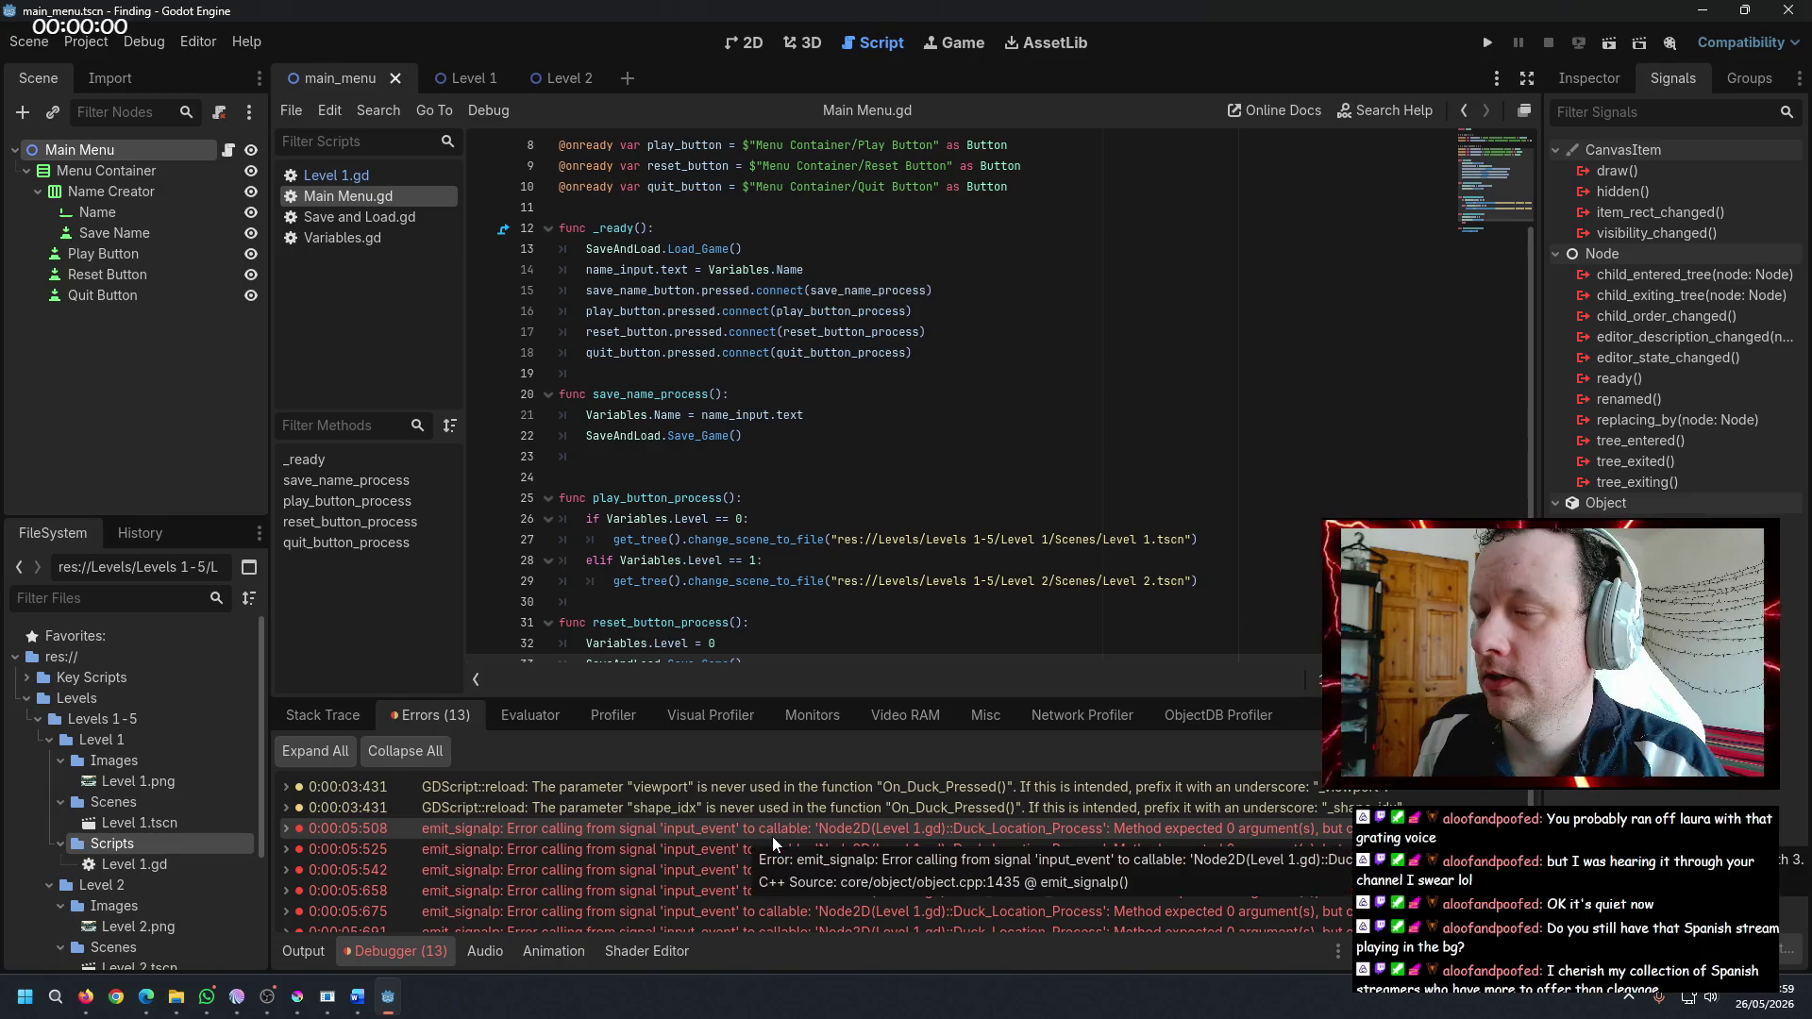
{"action": "scroll", "coordinate": [771, 836], "scroll_direction": "down", "scroll_amount": 1}
{"action": "scroll", "coordinate": [772, 836], "scroll_direction": "down", "scroll_amount": 5}
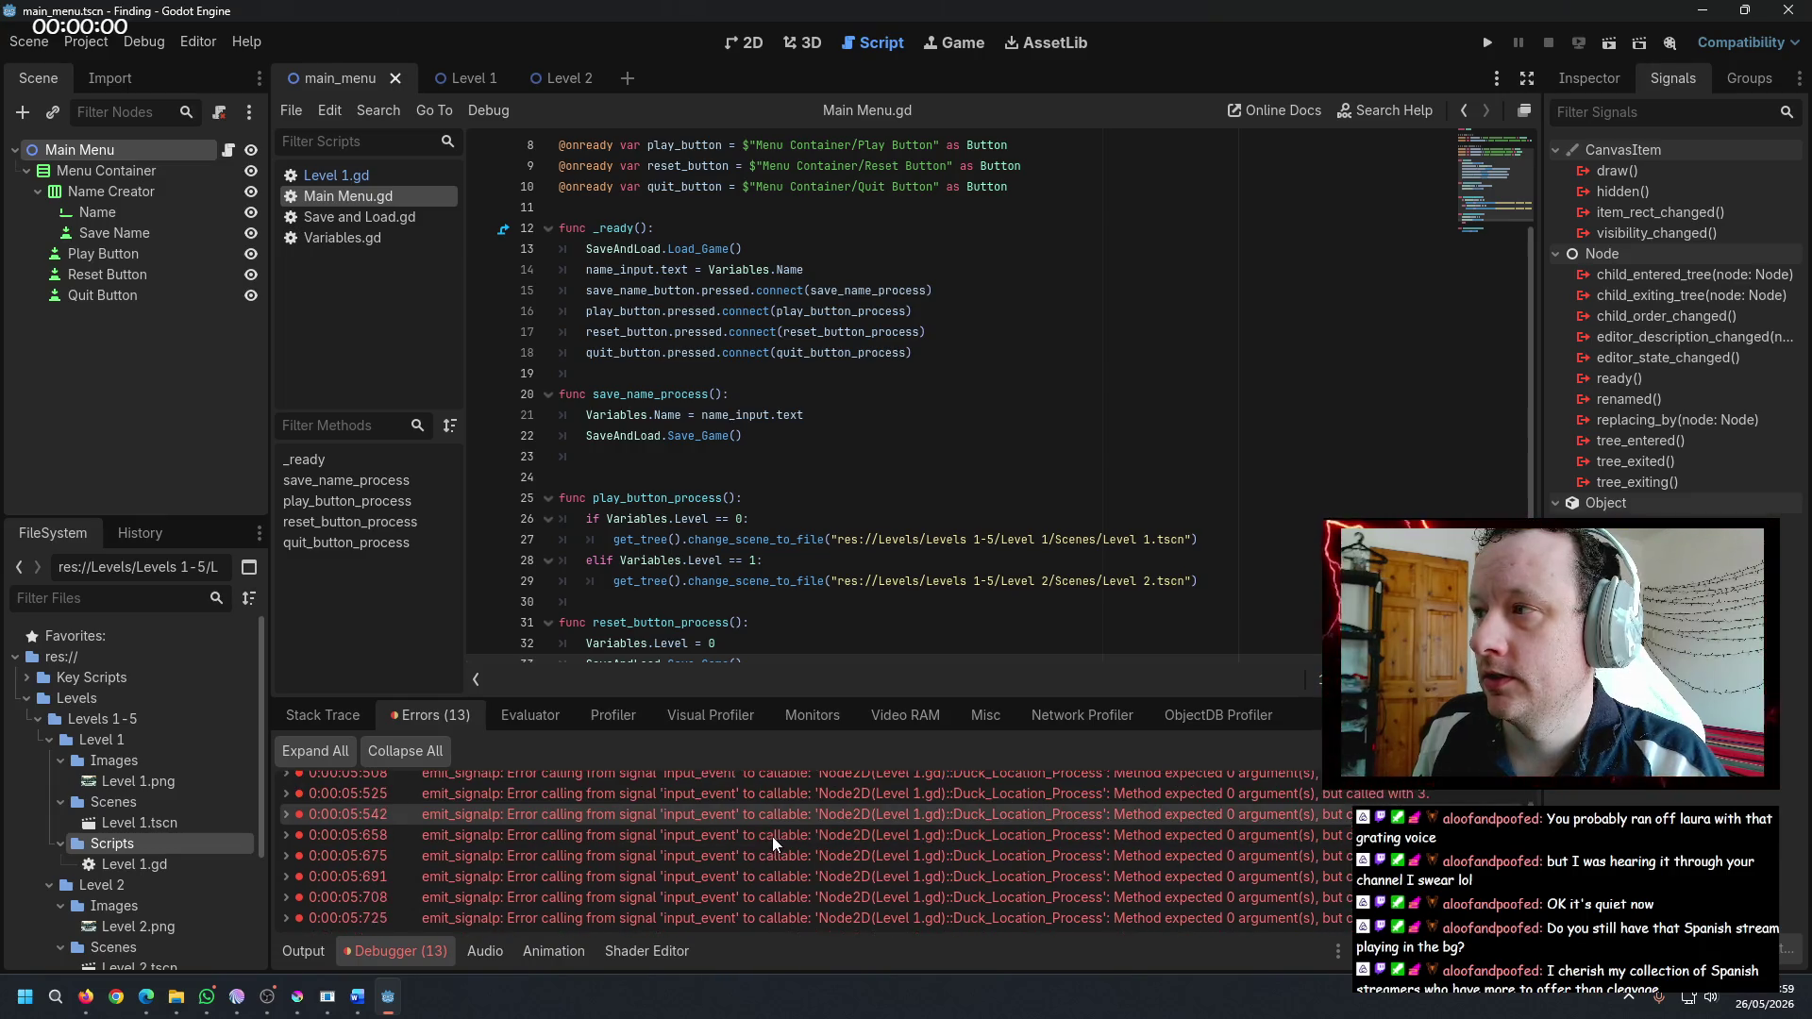
{"action": "scroll", "coordinate": [772, 836], "scroll_direction": "up", "scroll_amount": 5}
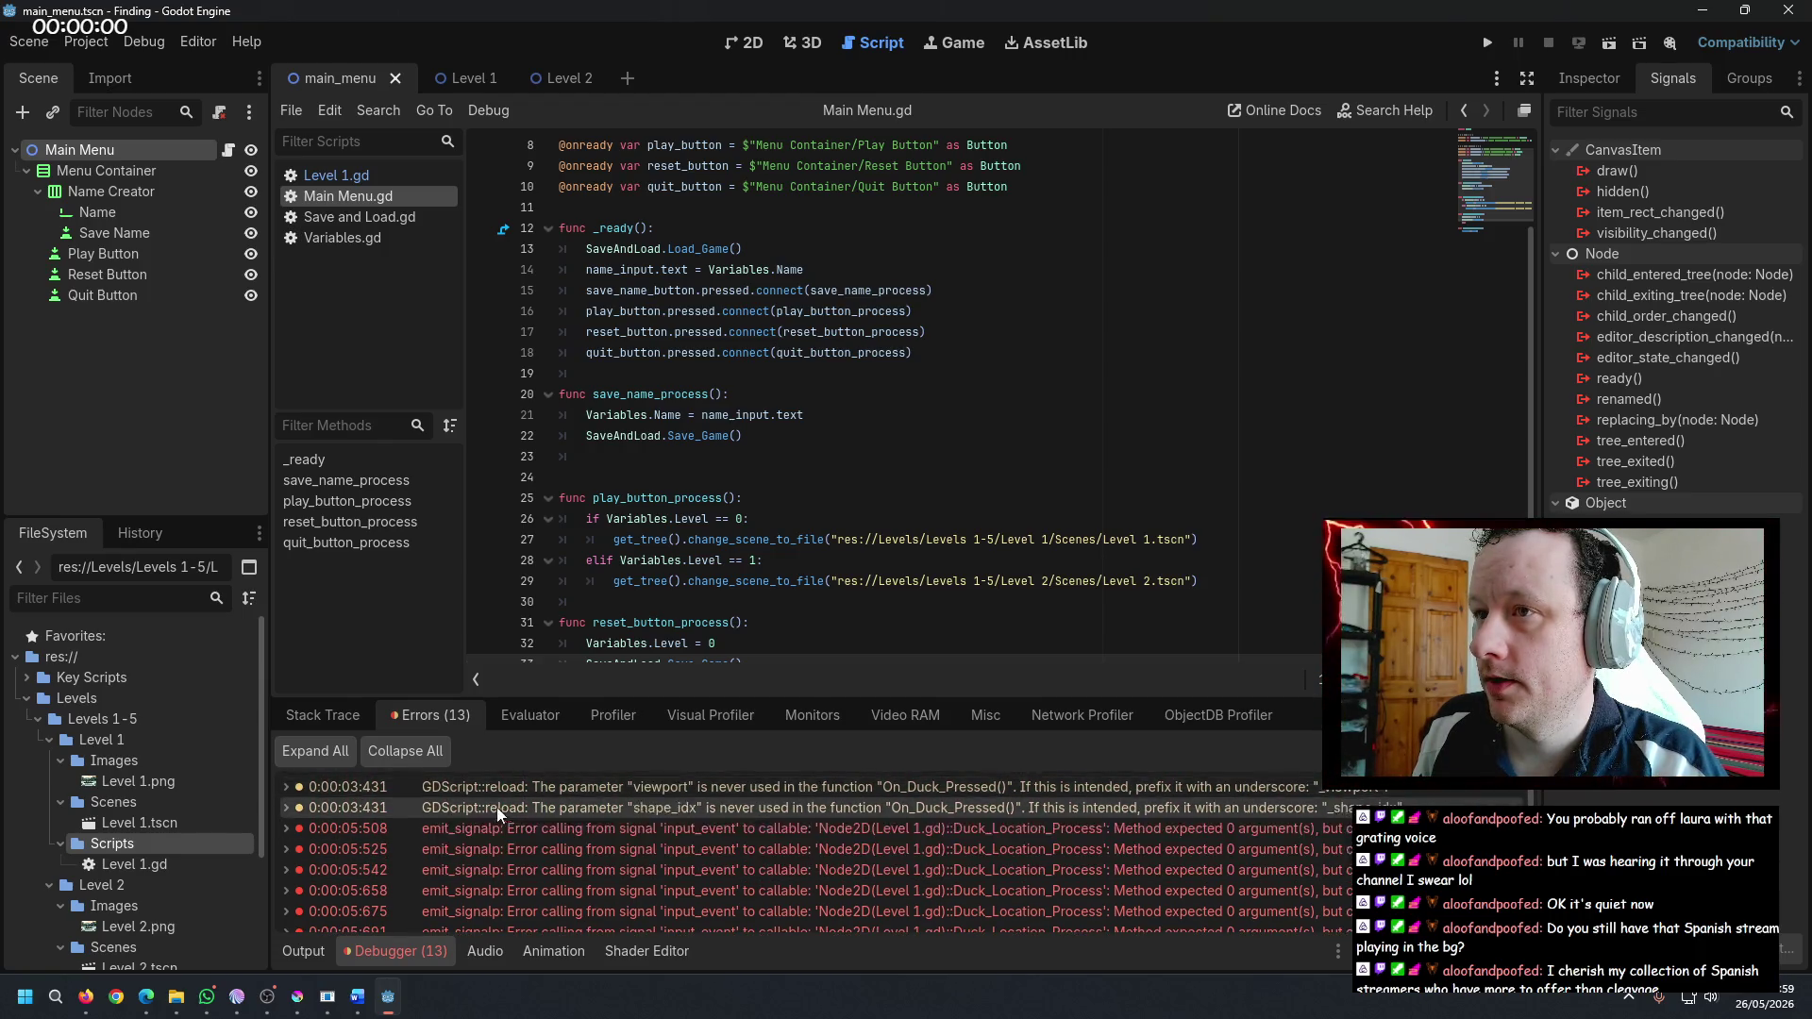
{"action": "scroll", "coordinate": [541, 836], "scroll_direction": "down", "scroll_amount": 5}
{"action": "scroll", "coordinate": [574, 849], "scroll_direction": "up", "scroll_amount": 5}
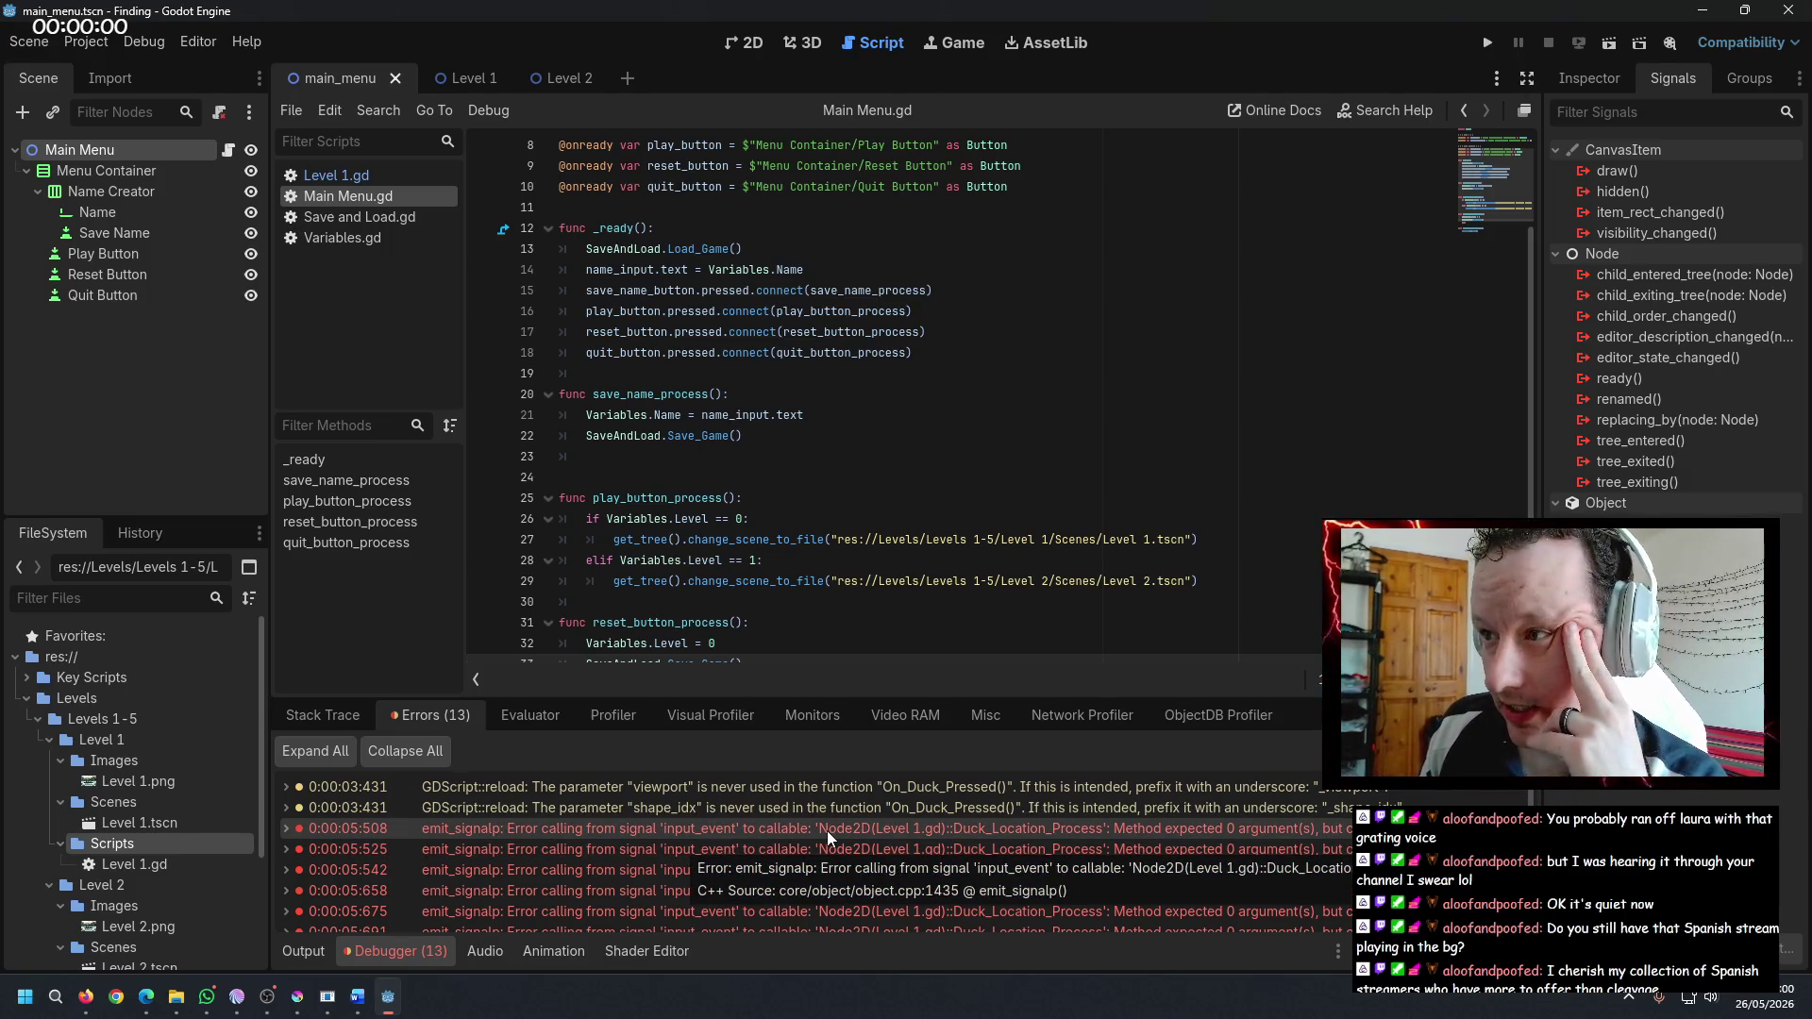
{"action": "scroll", "coordinate": [840, 283], "scroll_direction": "up", "scroll_amount": 3}
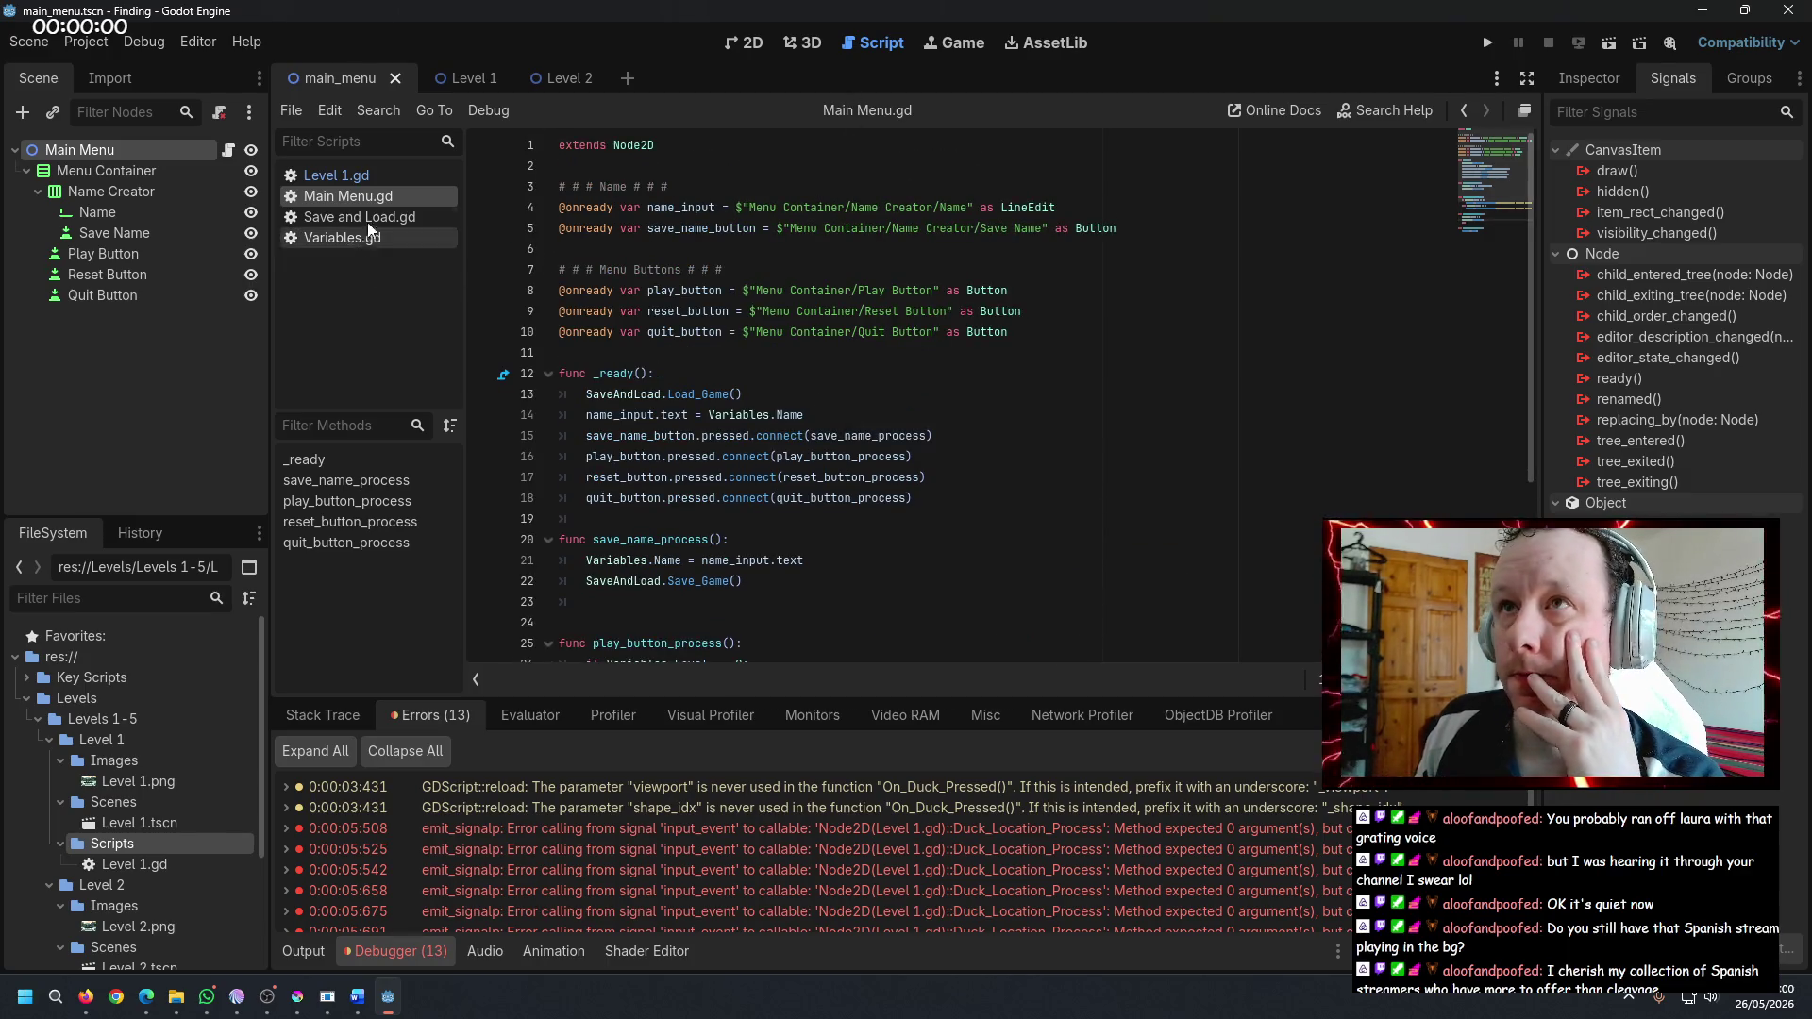
In Level 1.gd, delete the line connecting input_event to Duck_Location_Process
{"action": "left_click", "coordinate": [377, 171]}
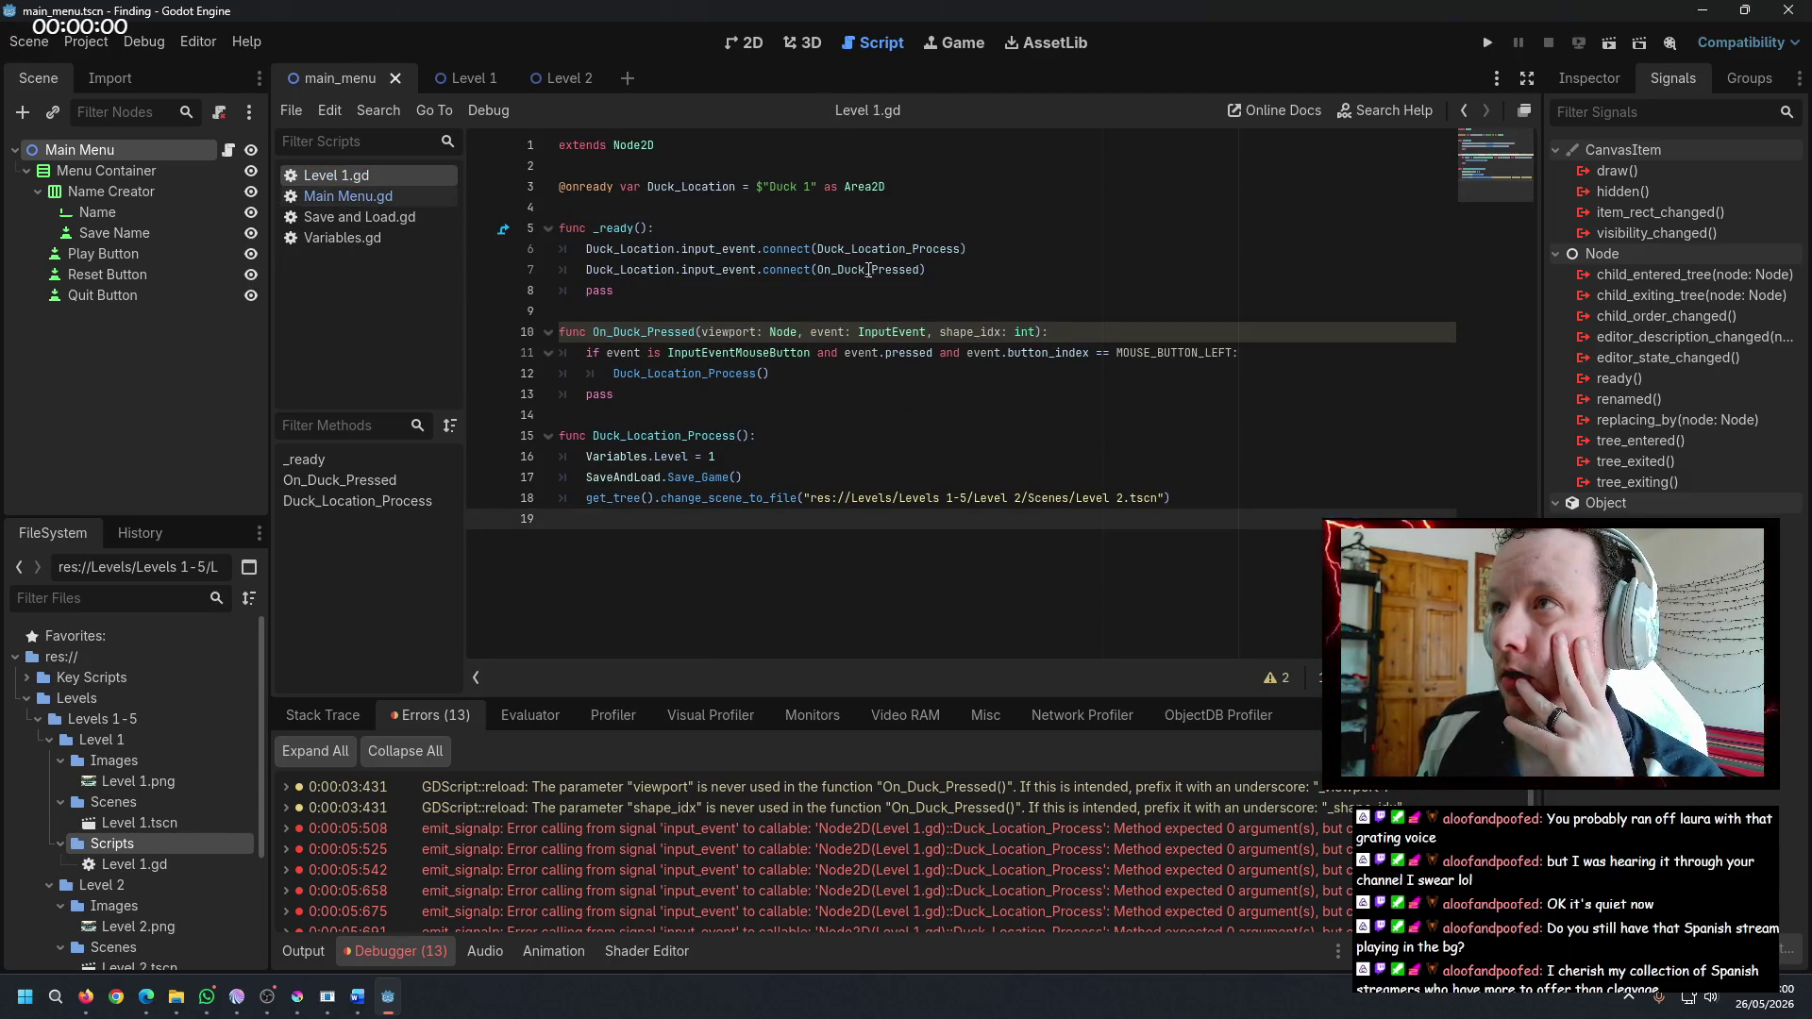
{"action": "left_click_drag", "start_coordinate": [1008, 249], "coordinate": [530, 248]}
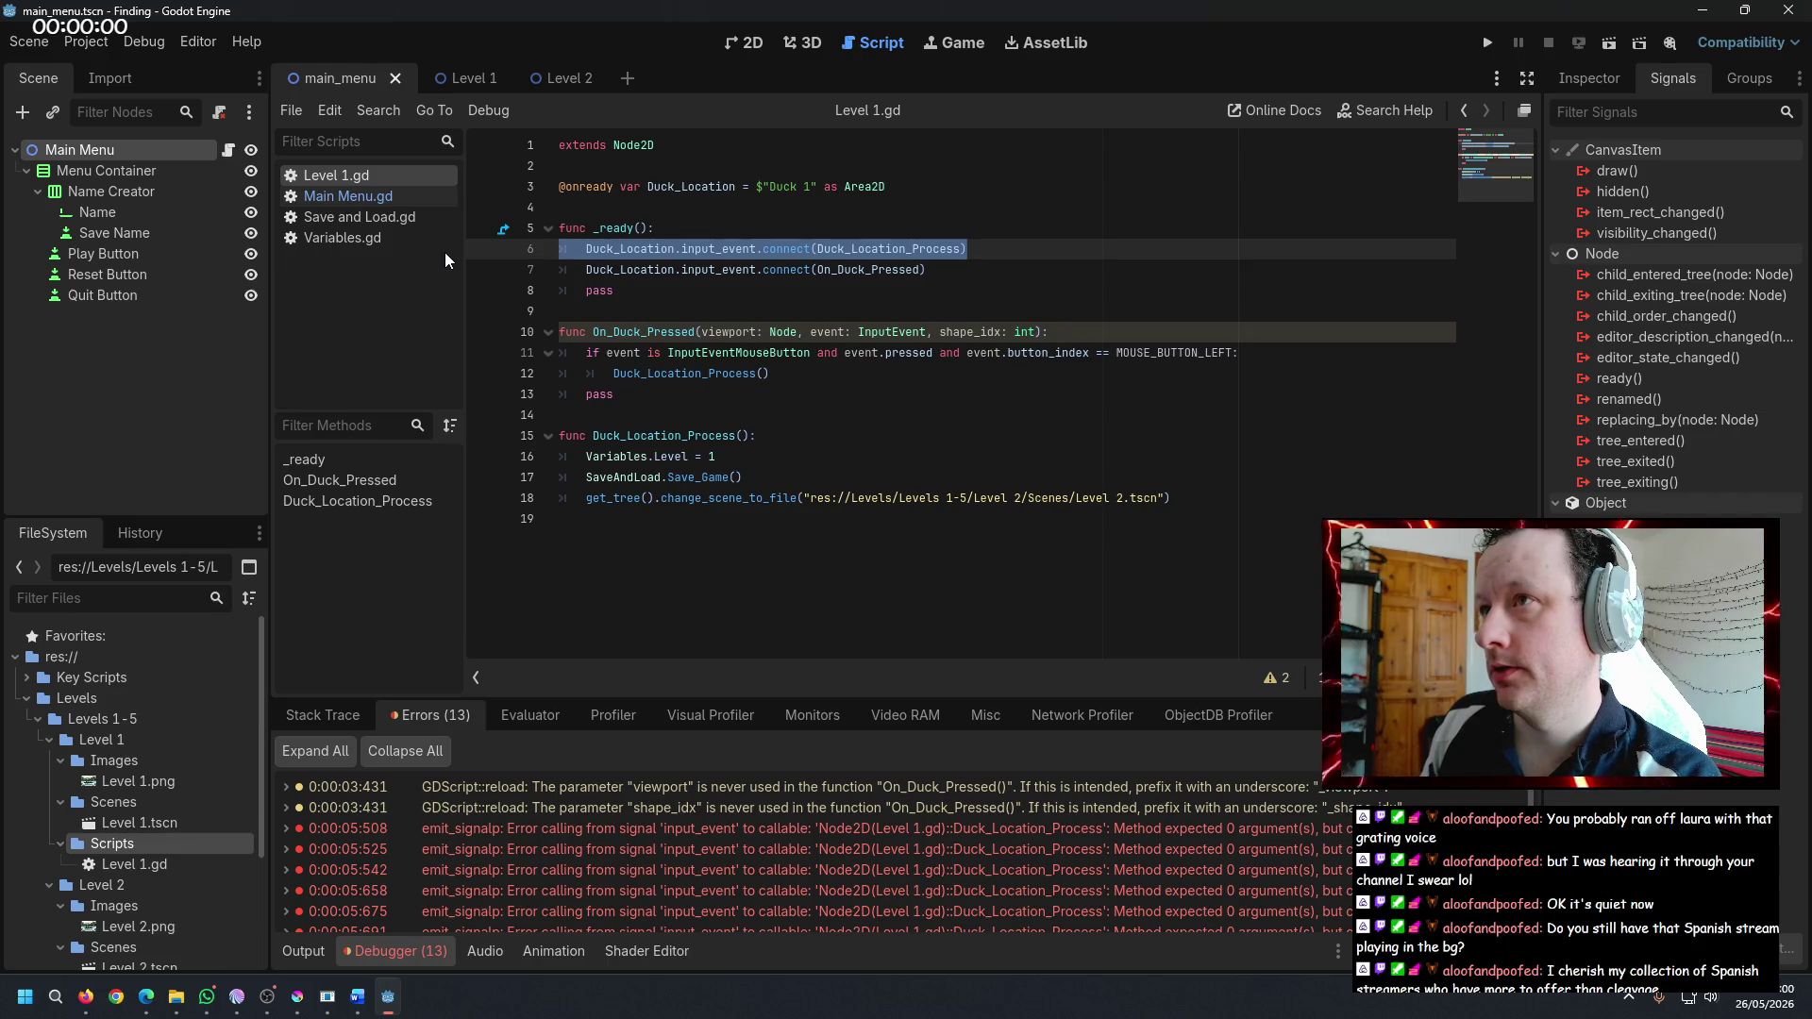
{"action": "key", "text": "BackSpace"}
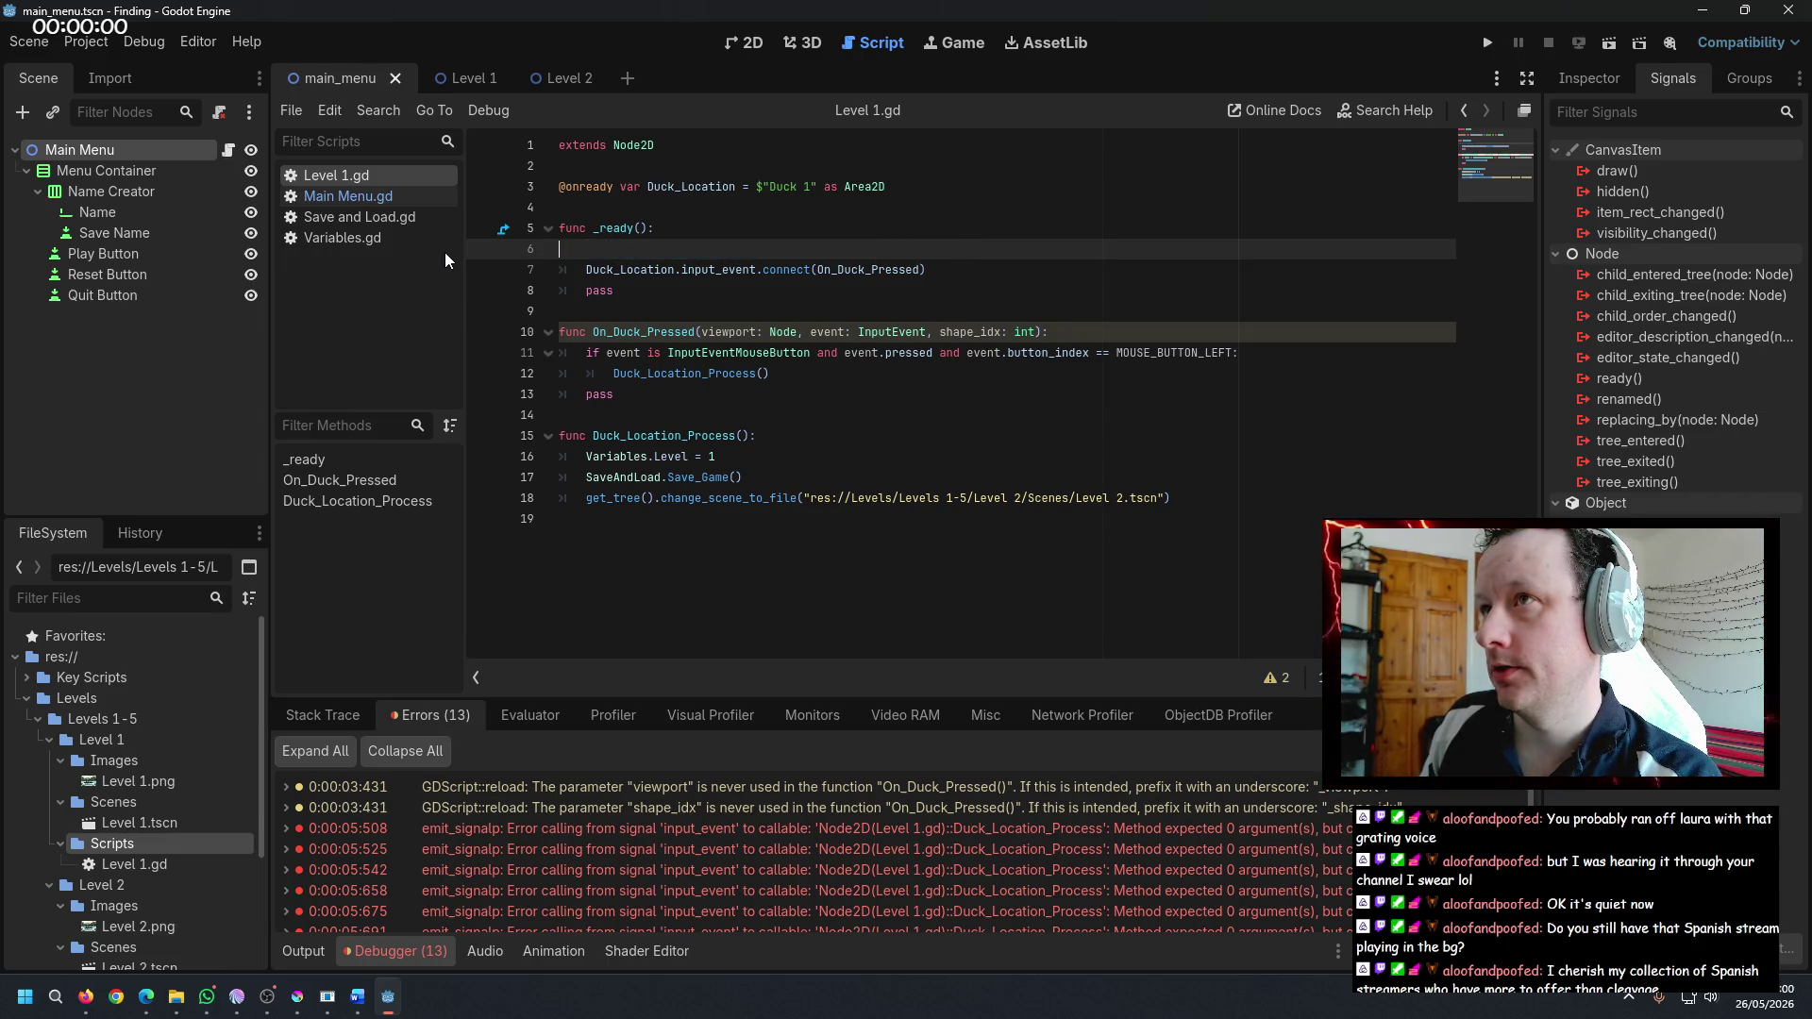
Playtest from the main menu into the canoe level, click the duck, then close the game
{"action": "left_click", "coordinate": [1610, 45]}
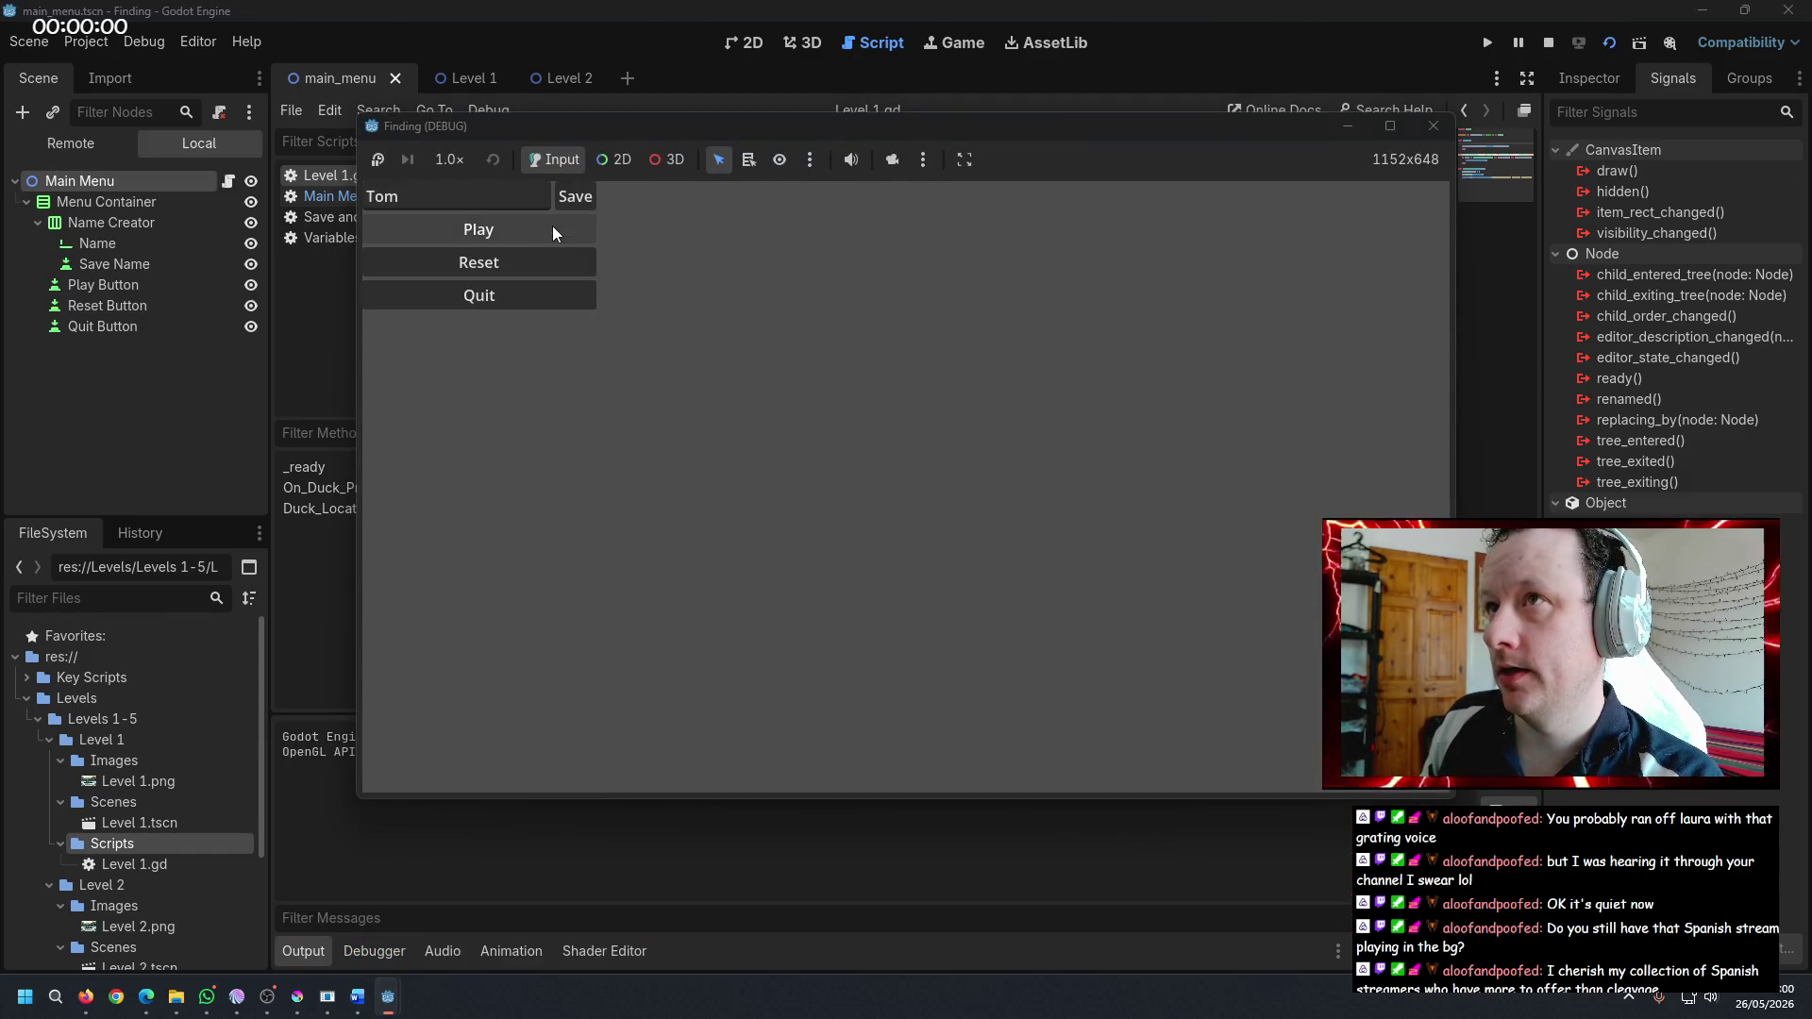
{"action": "left_click", "coordinate": [552, 228]}
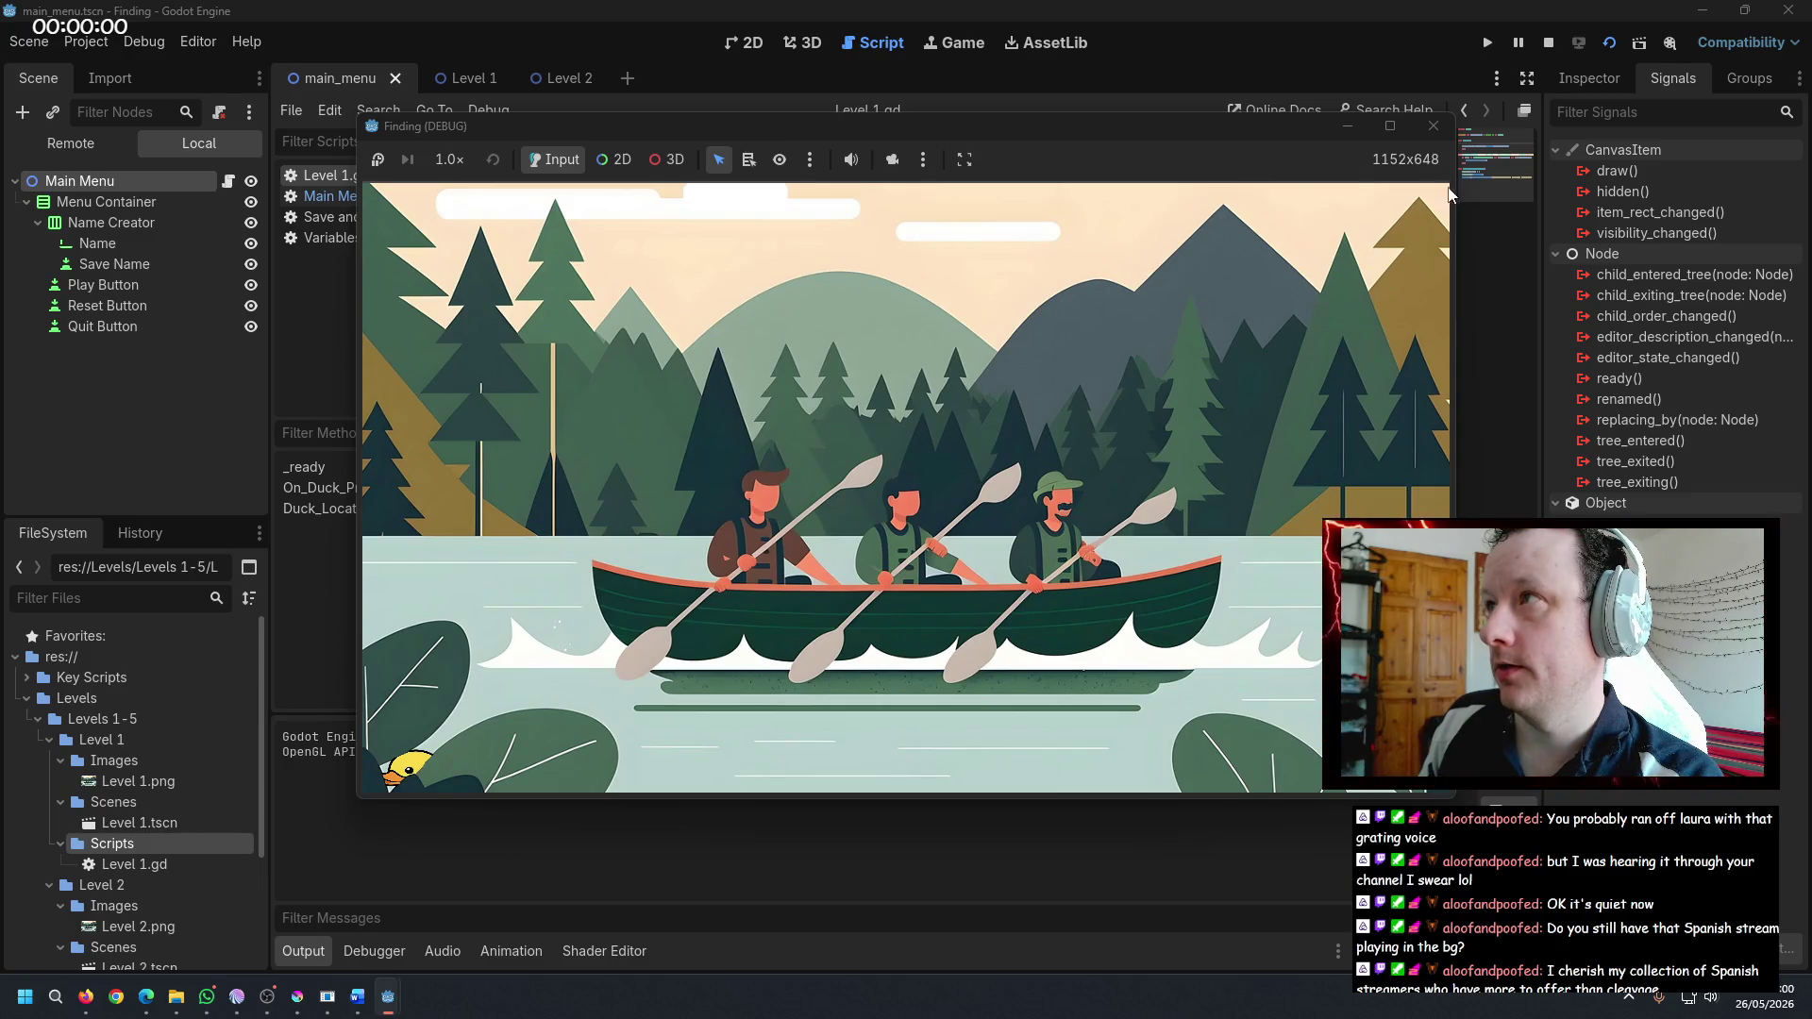
{"action": "left_click", "coordinate": [1434, 129]}
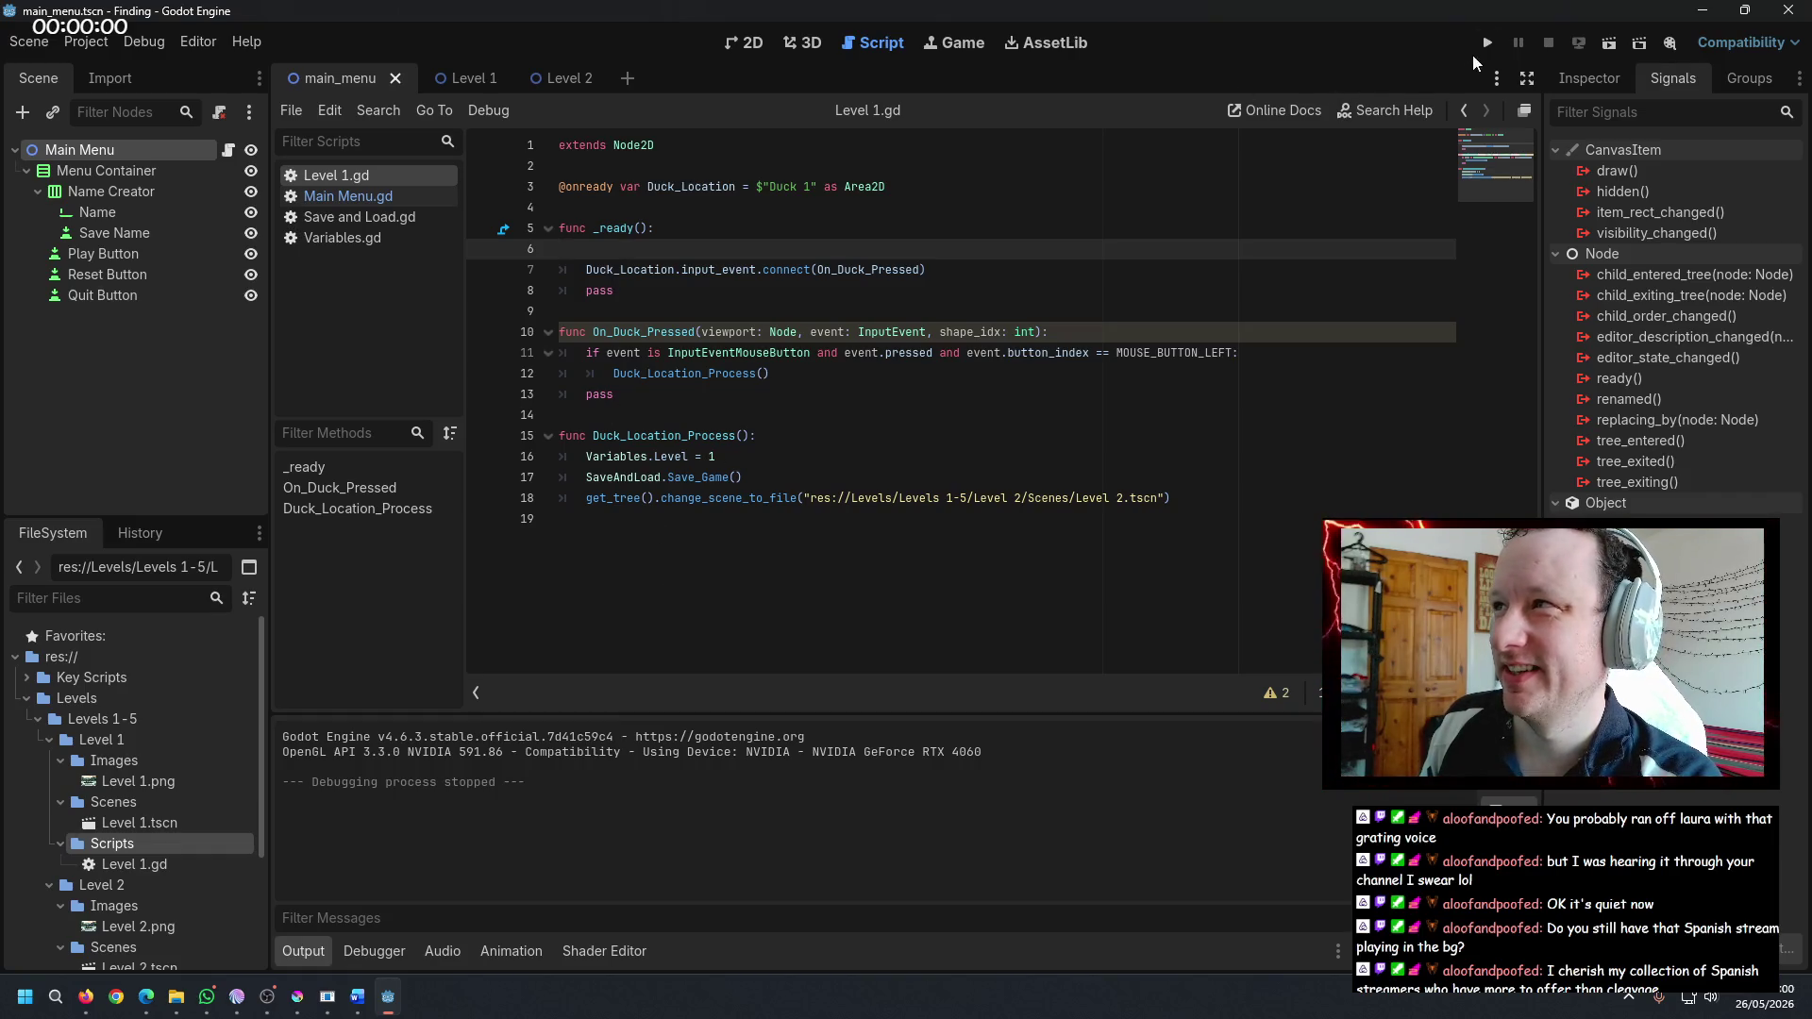
{"action": "left_click", "coordinate": [1485, 42]}
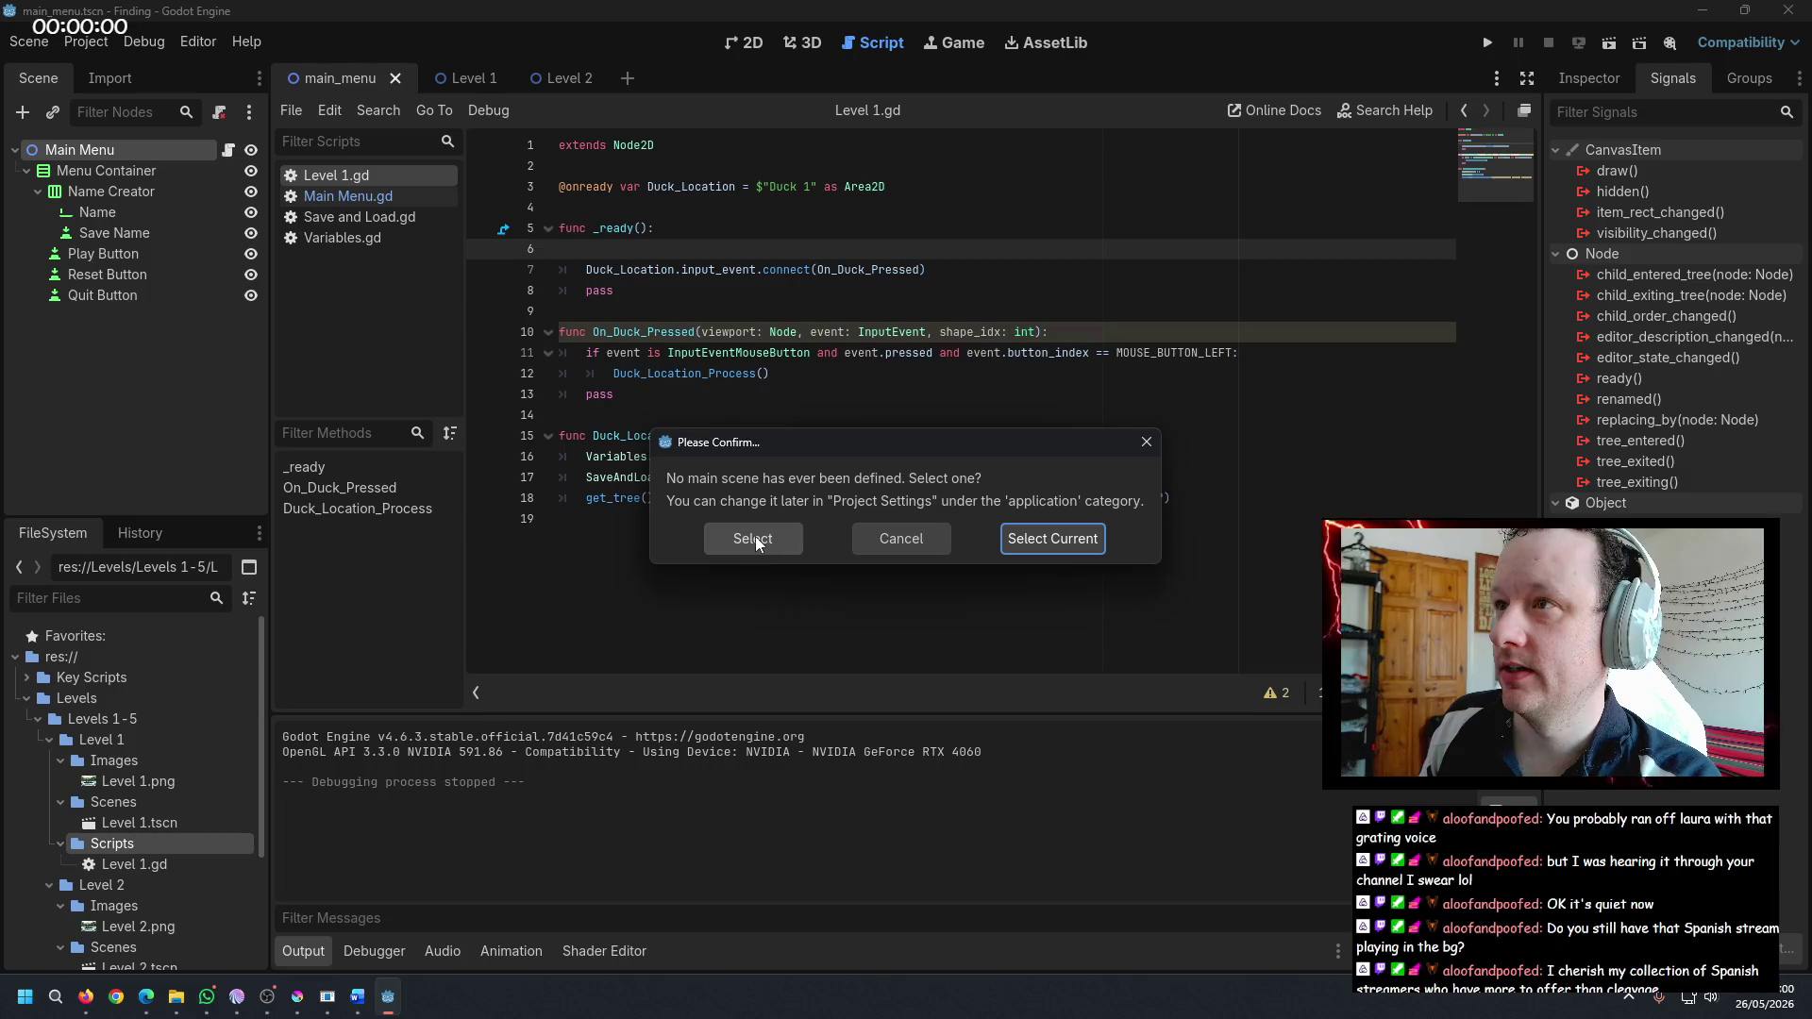
{"action": "left_click", "coordinate": [924, 545]}
{"action": "left_click", "coordinate": [1608, 42]}
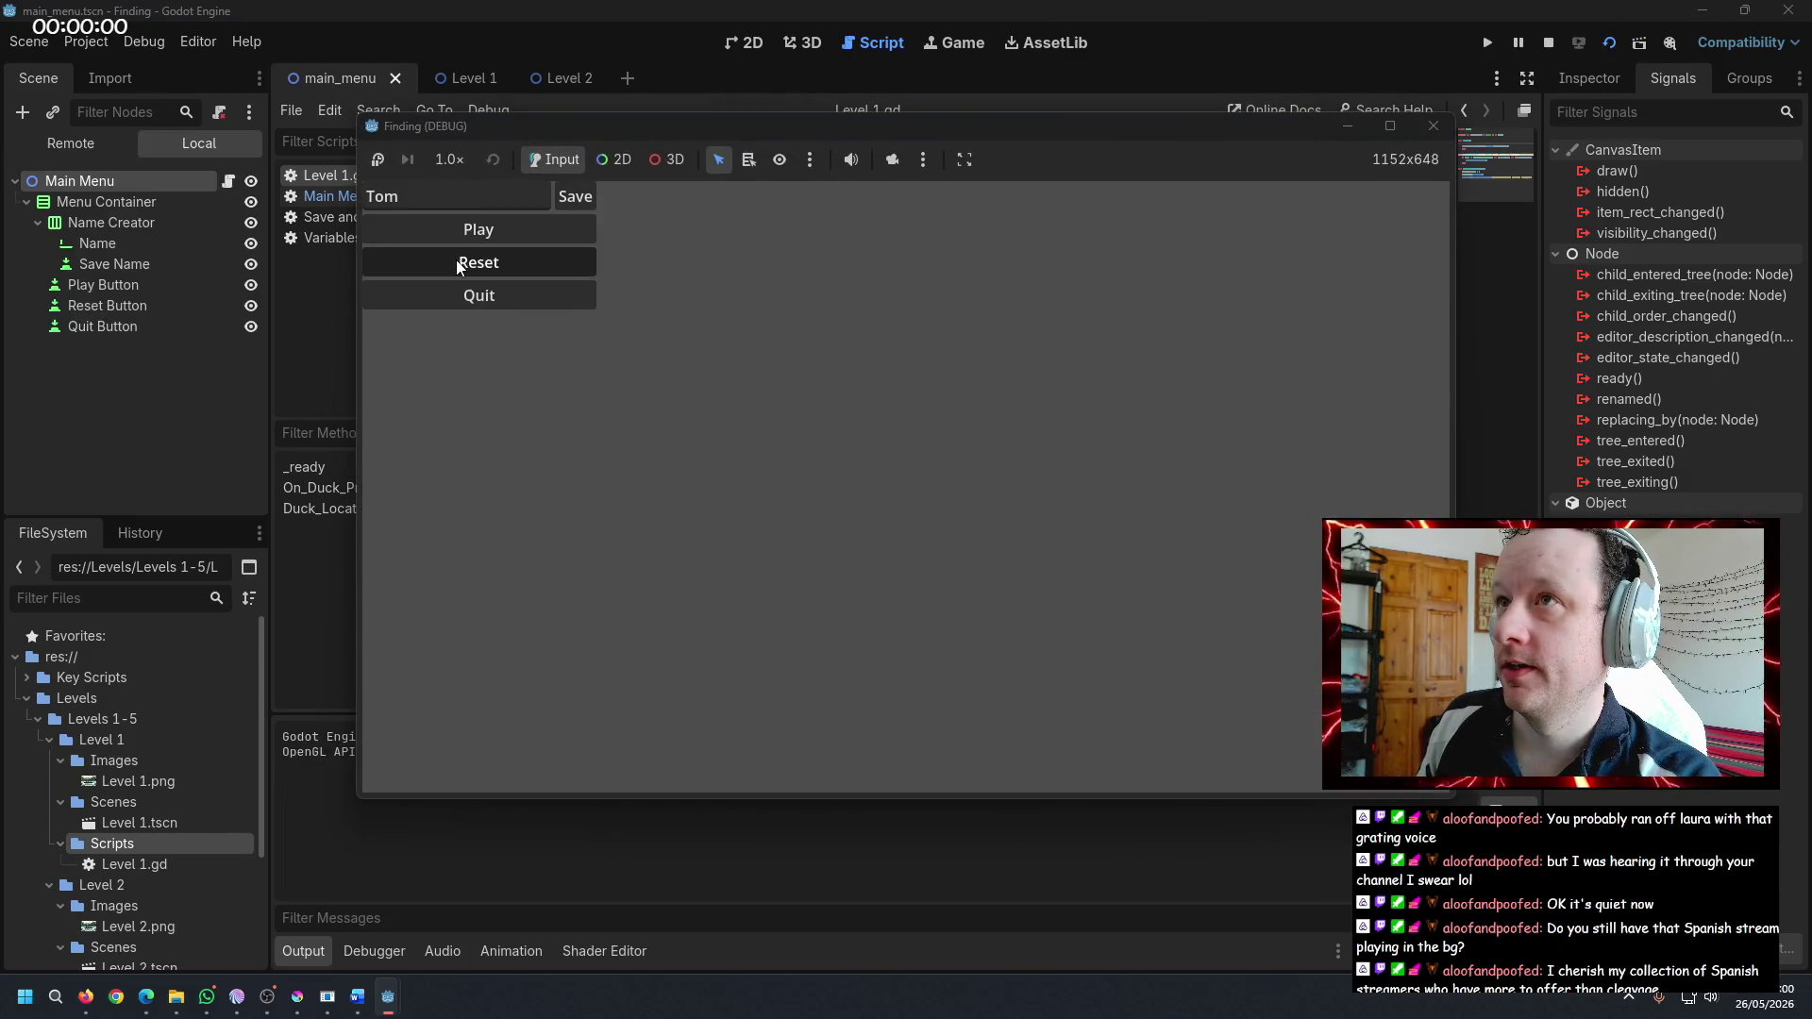
{"action": "left_click", "coordinate": [464, 229]}
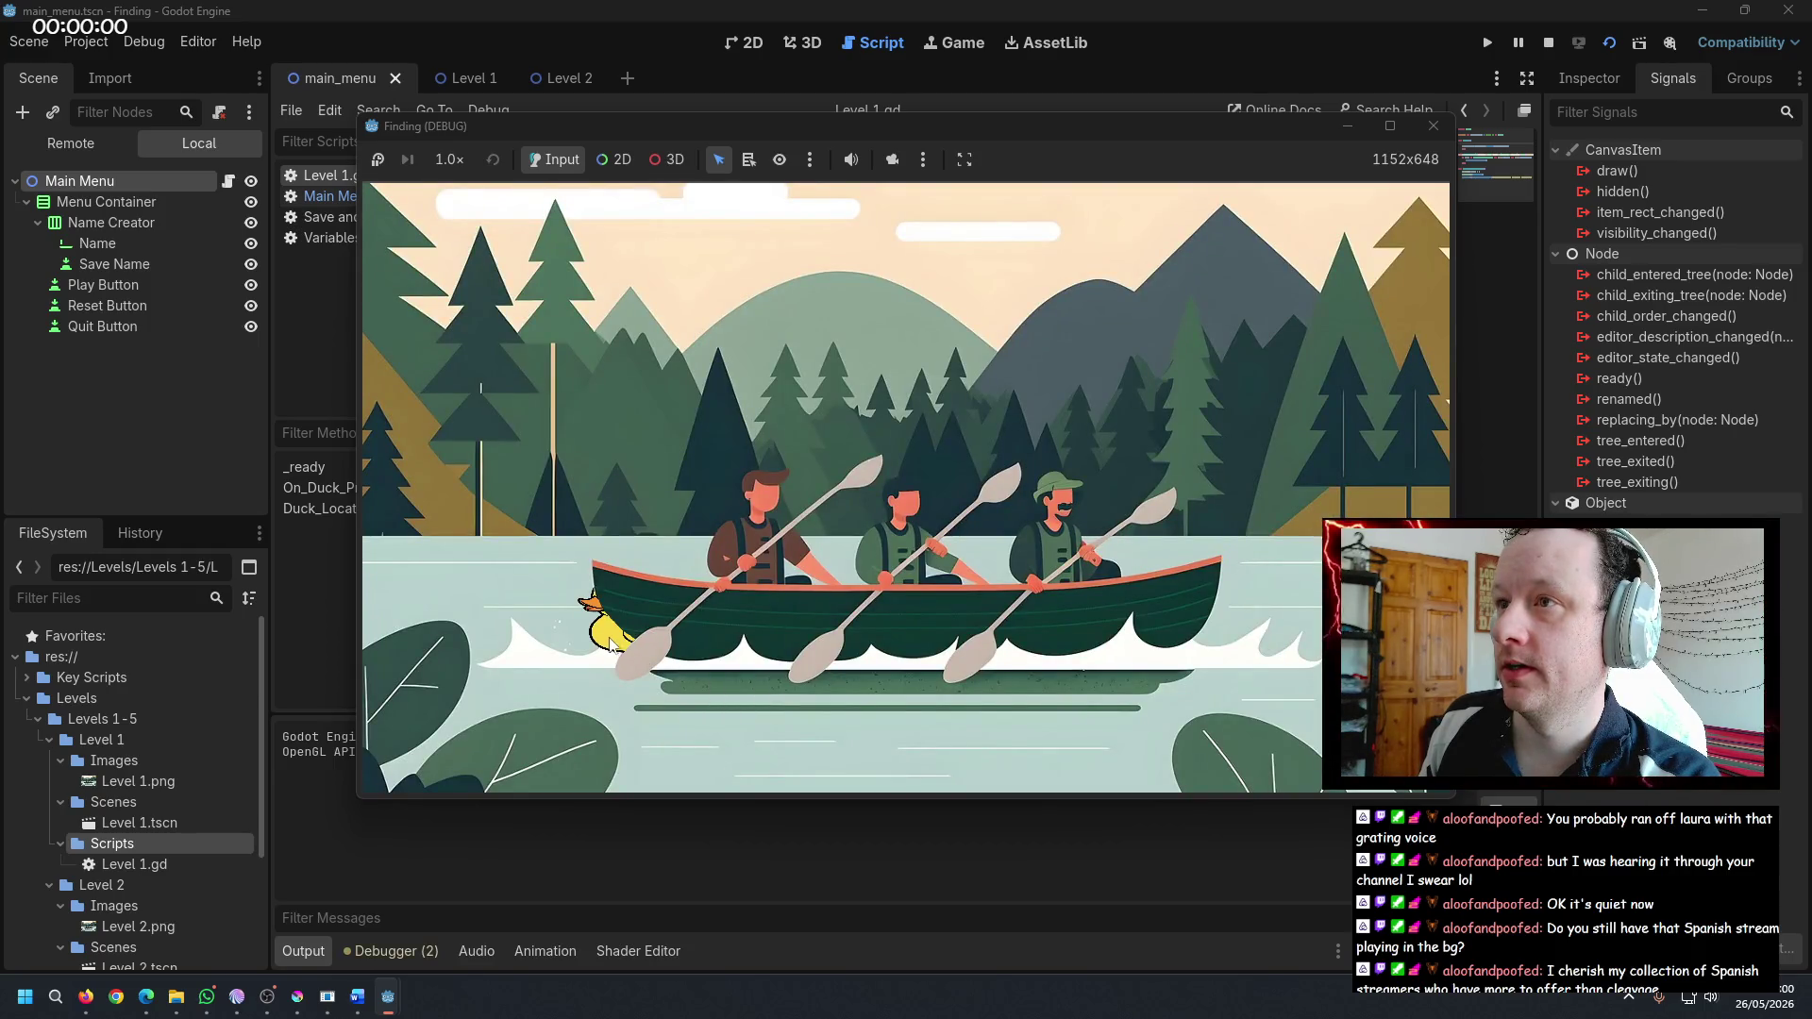
{"action": "left_click", "coordinate": [606, 648]}
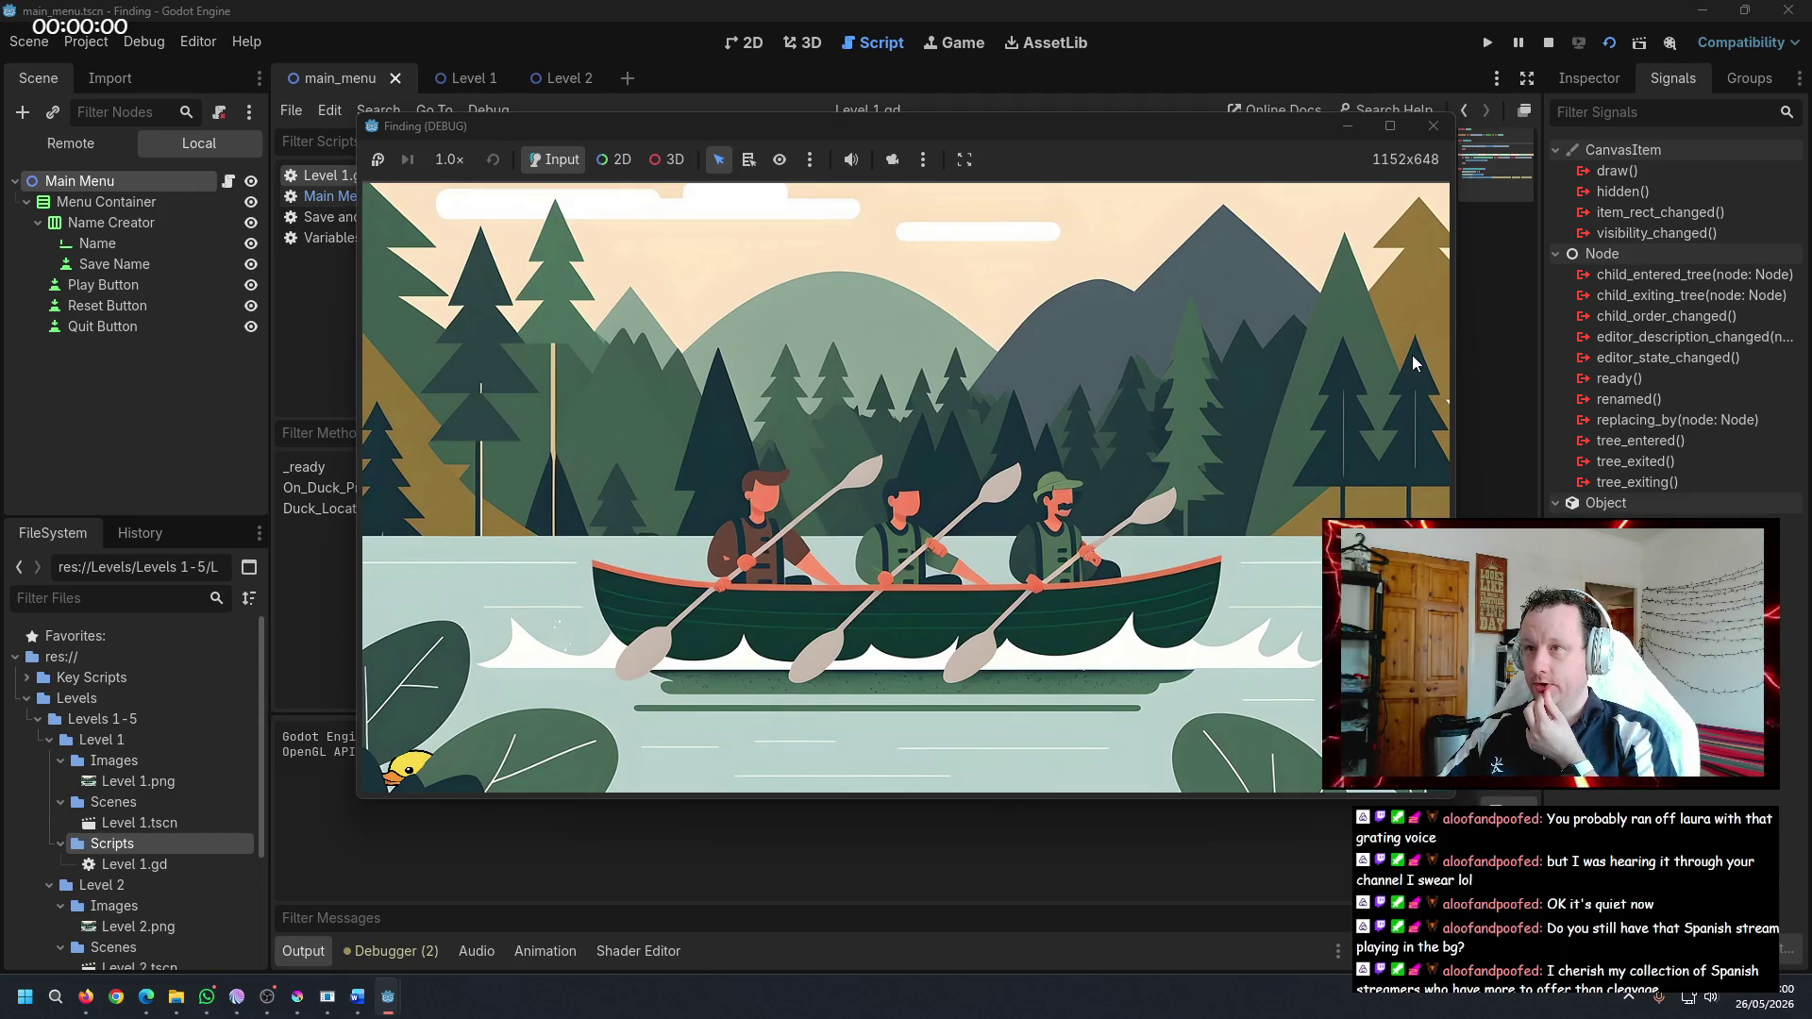
{"action": "left_click", "coordinate": [1433, 125]}
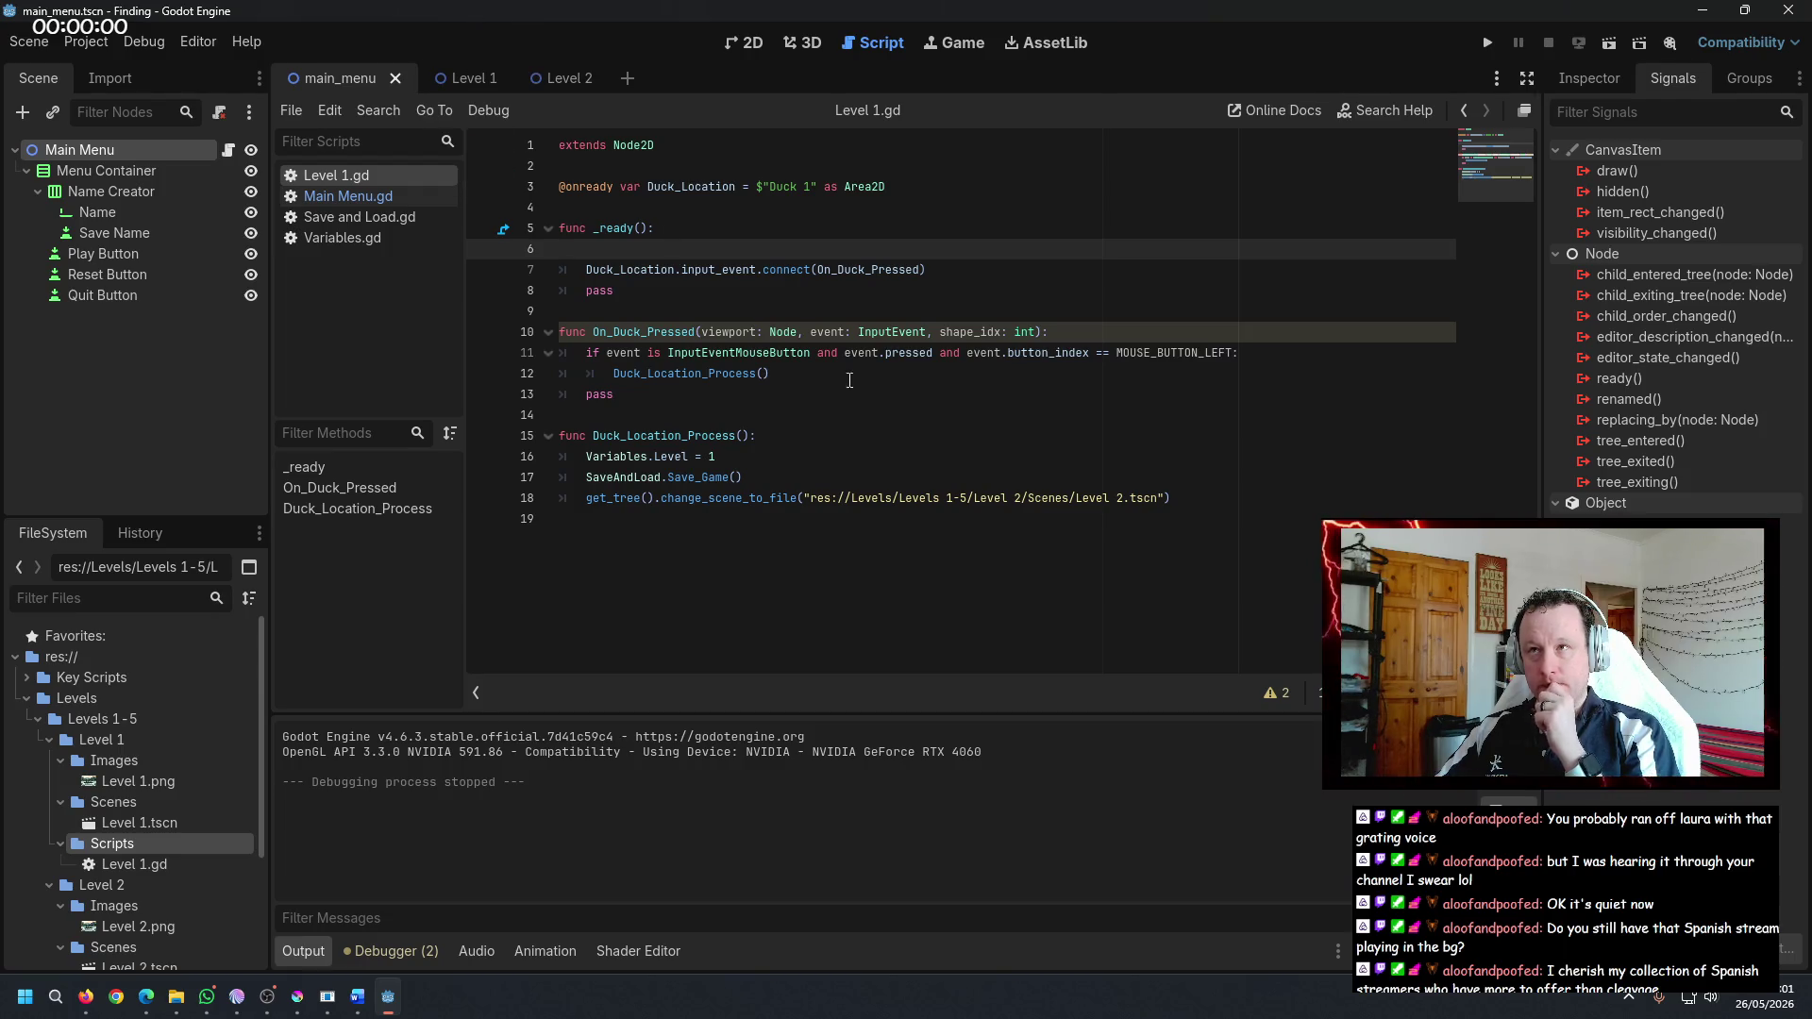
Select all the Level 1.gd code and copy it
{"action": "key", "text": "ctrl+a"}
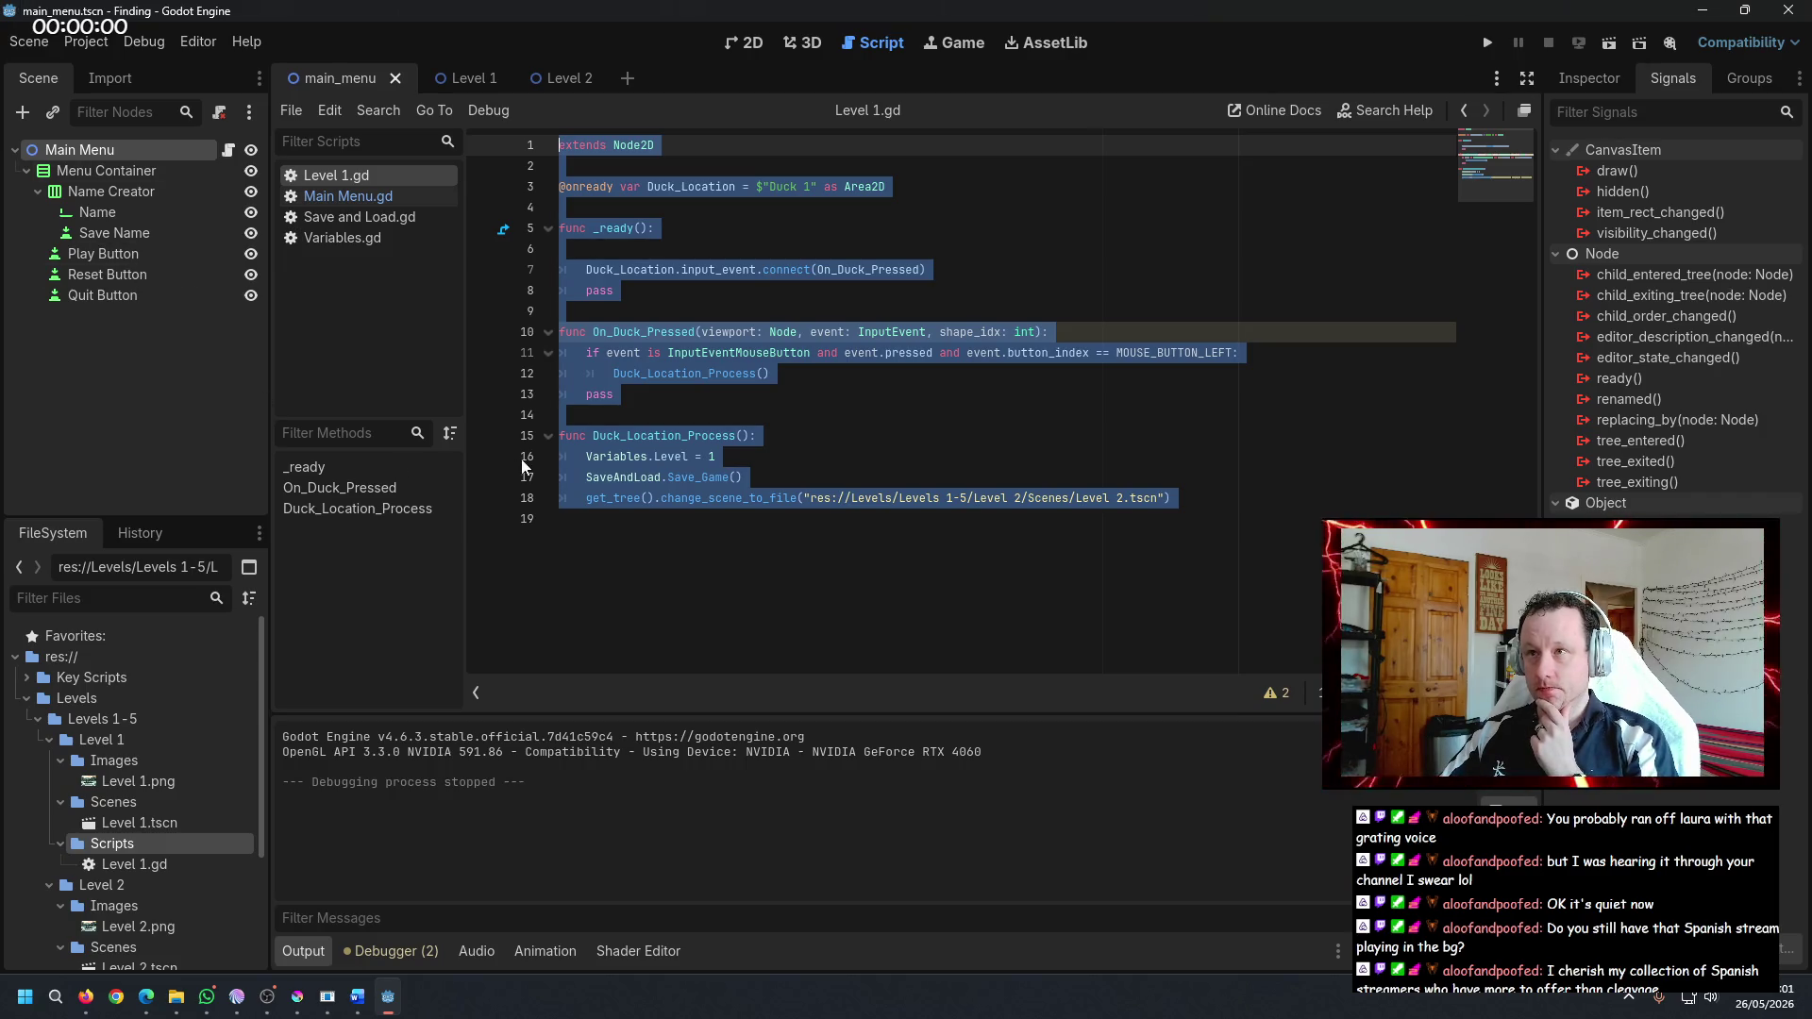
{"action": "right_click", "coordinate": [631, 468]}
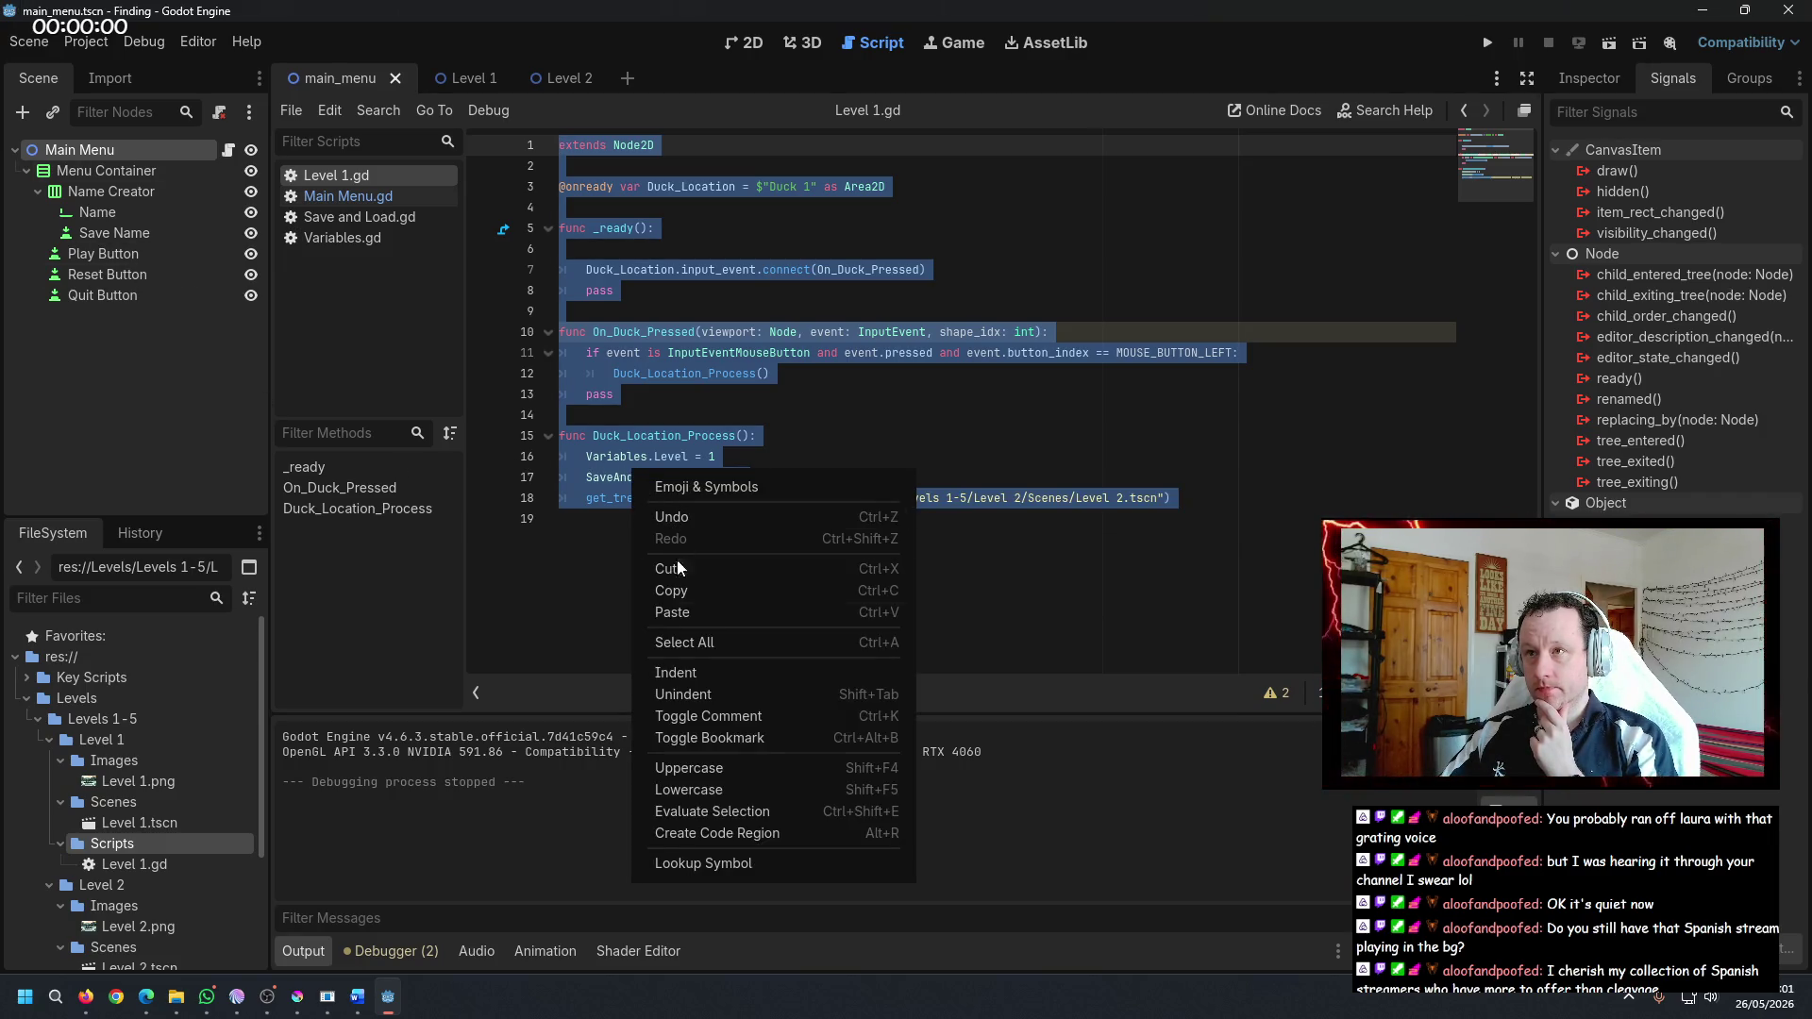
{"action": "left_click", "coordinate": [692, 594]}
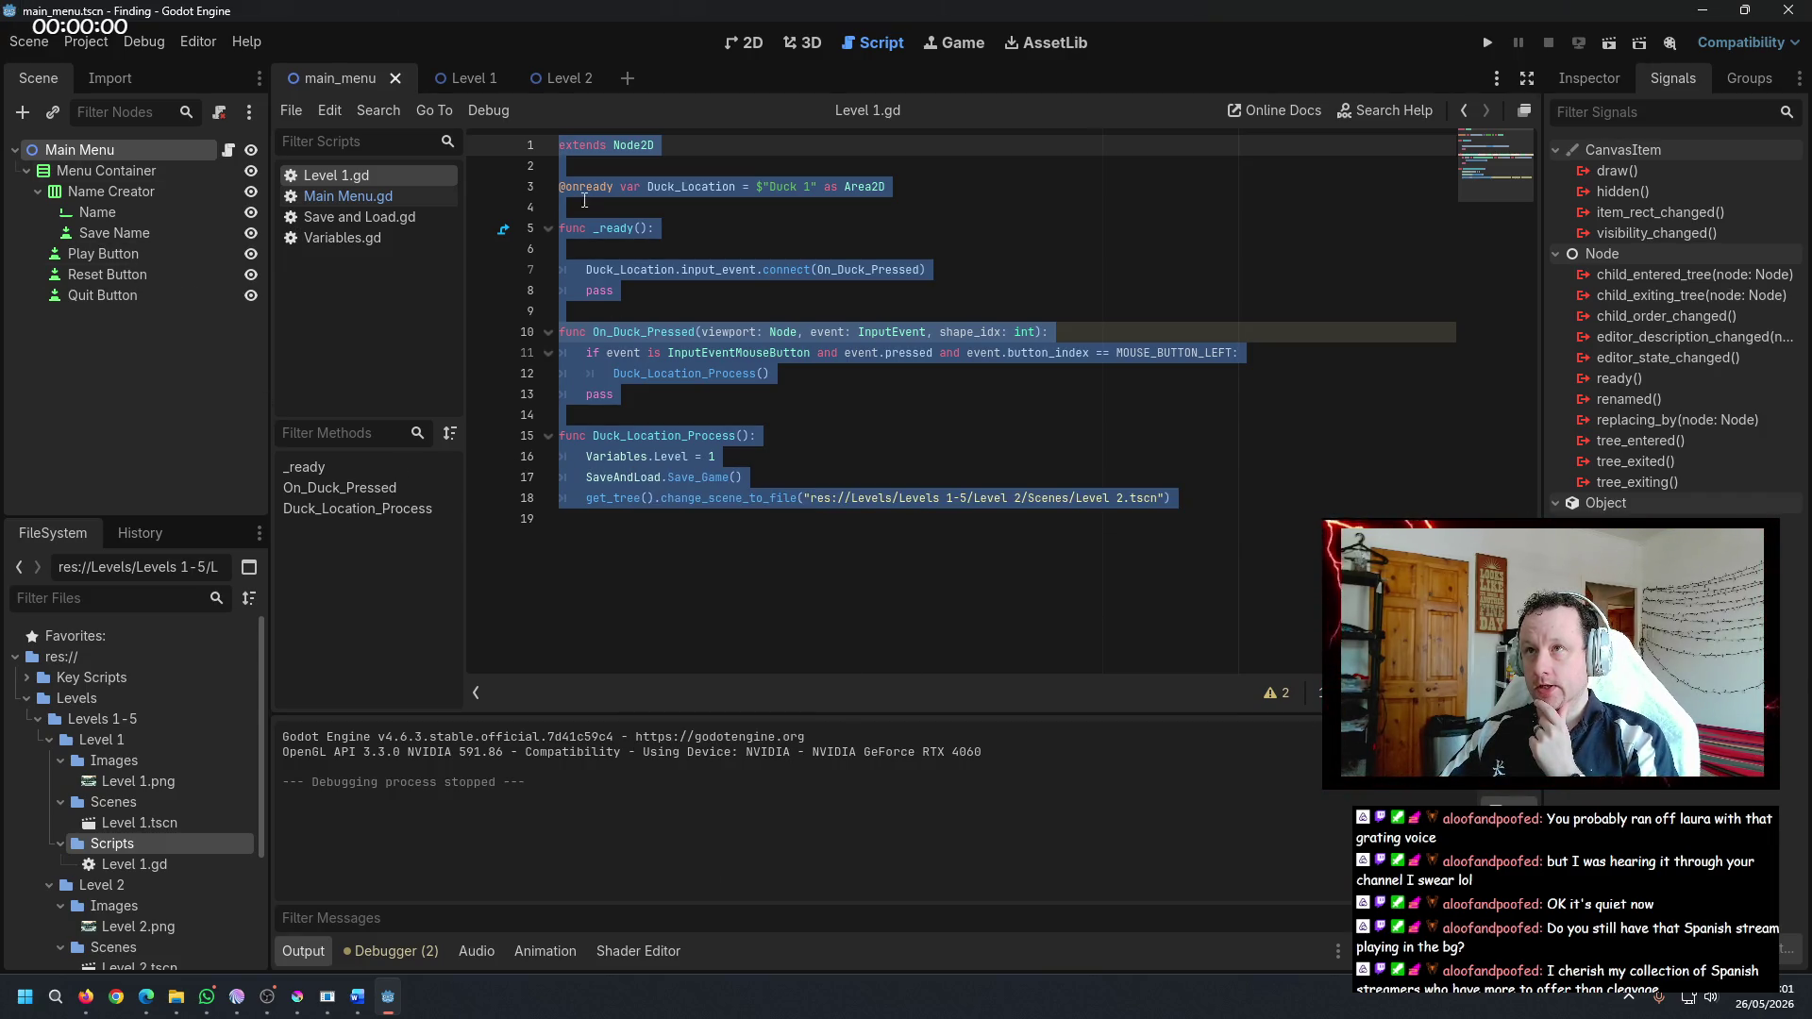
Attach a new script named Level 2.gd to the Level 2 scene's root node
{"action": "left_click", "coordinate": [556, 80]}
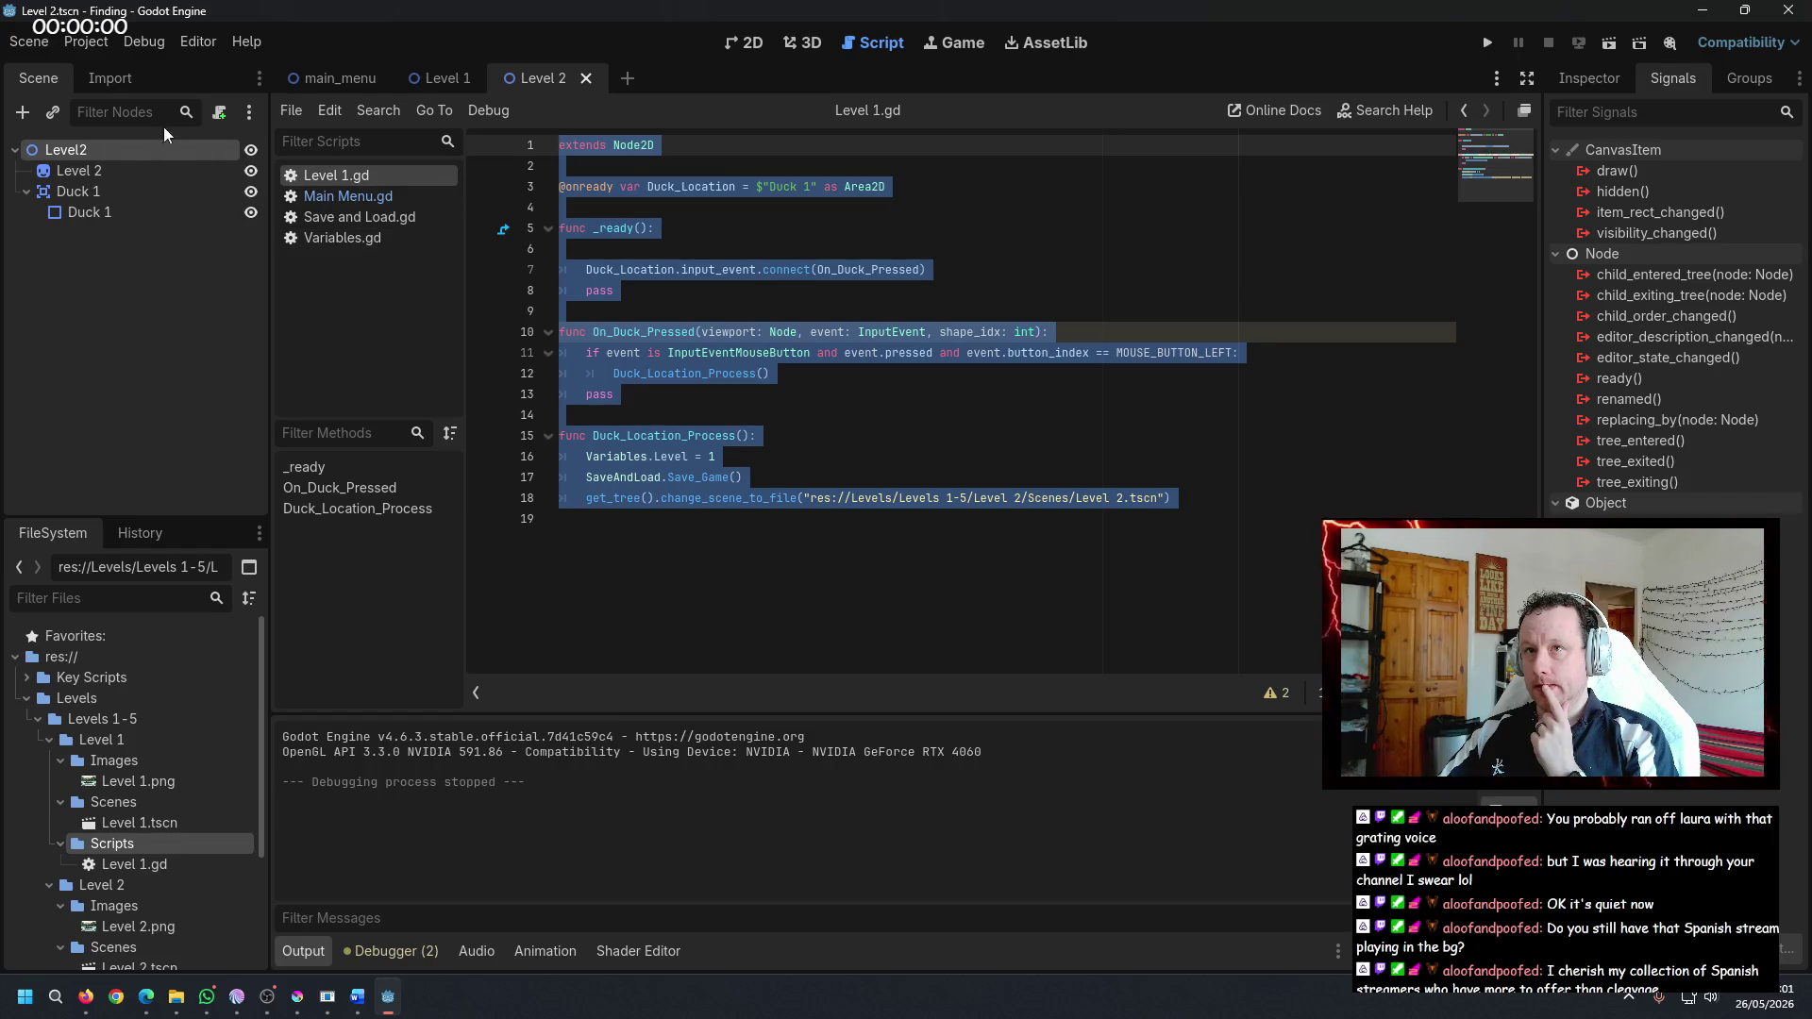
{"action": "left_click", "coordinate": [219, 112]}
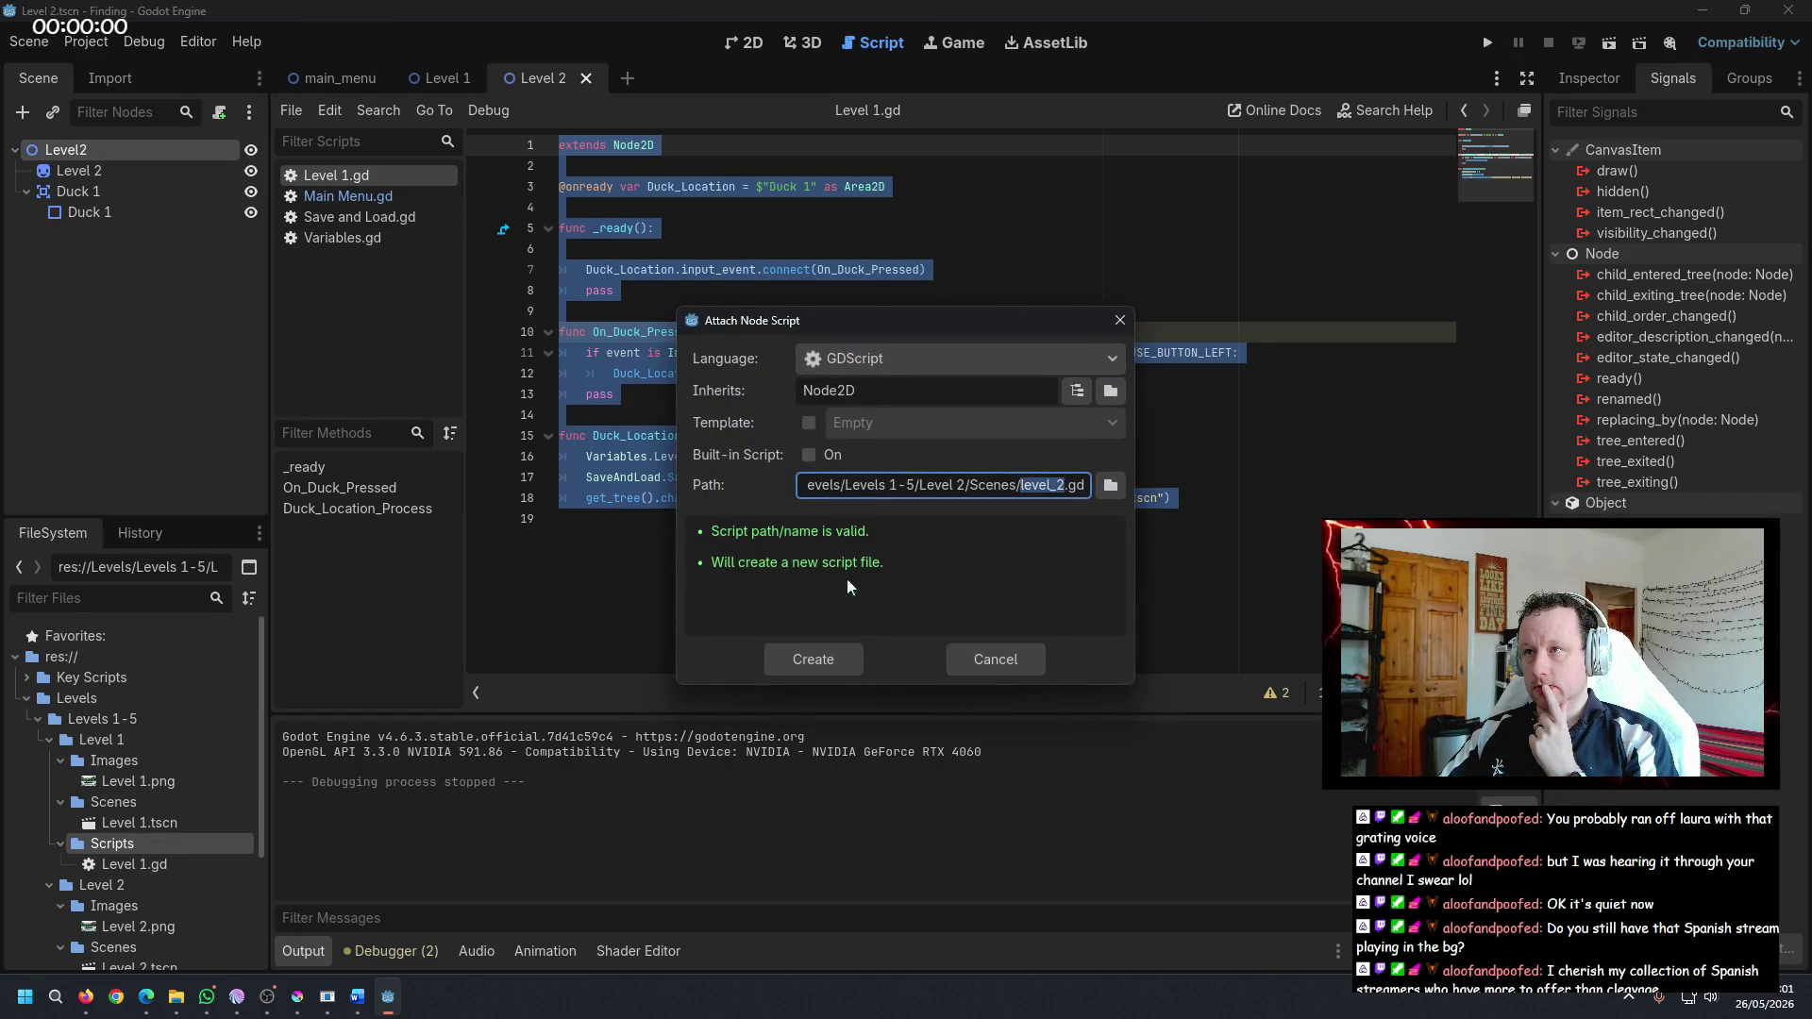
{"action": "key", "text": "BackSpace"}
{"action": "key", "text": "BackSpace"}
{"action": "key", "text": "BackSpace"}
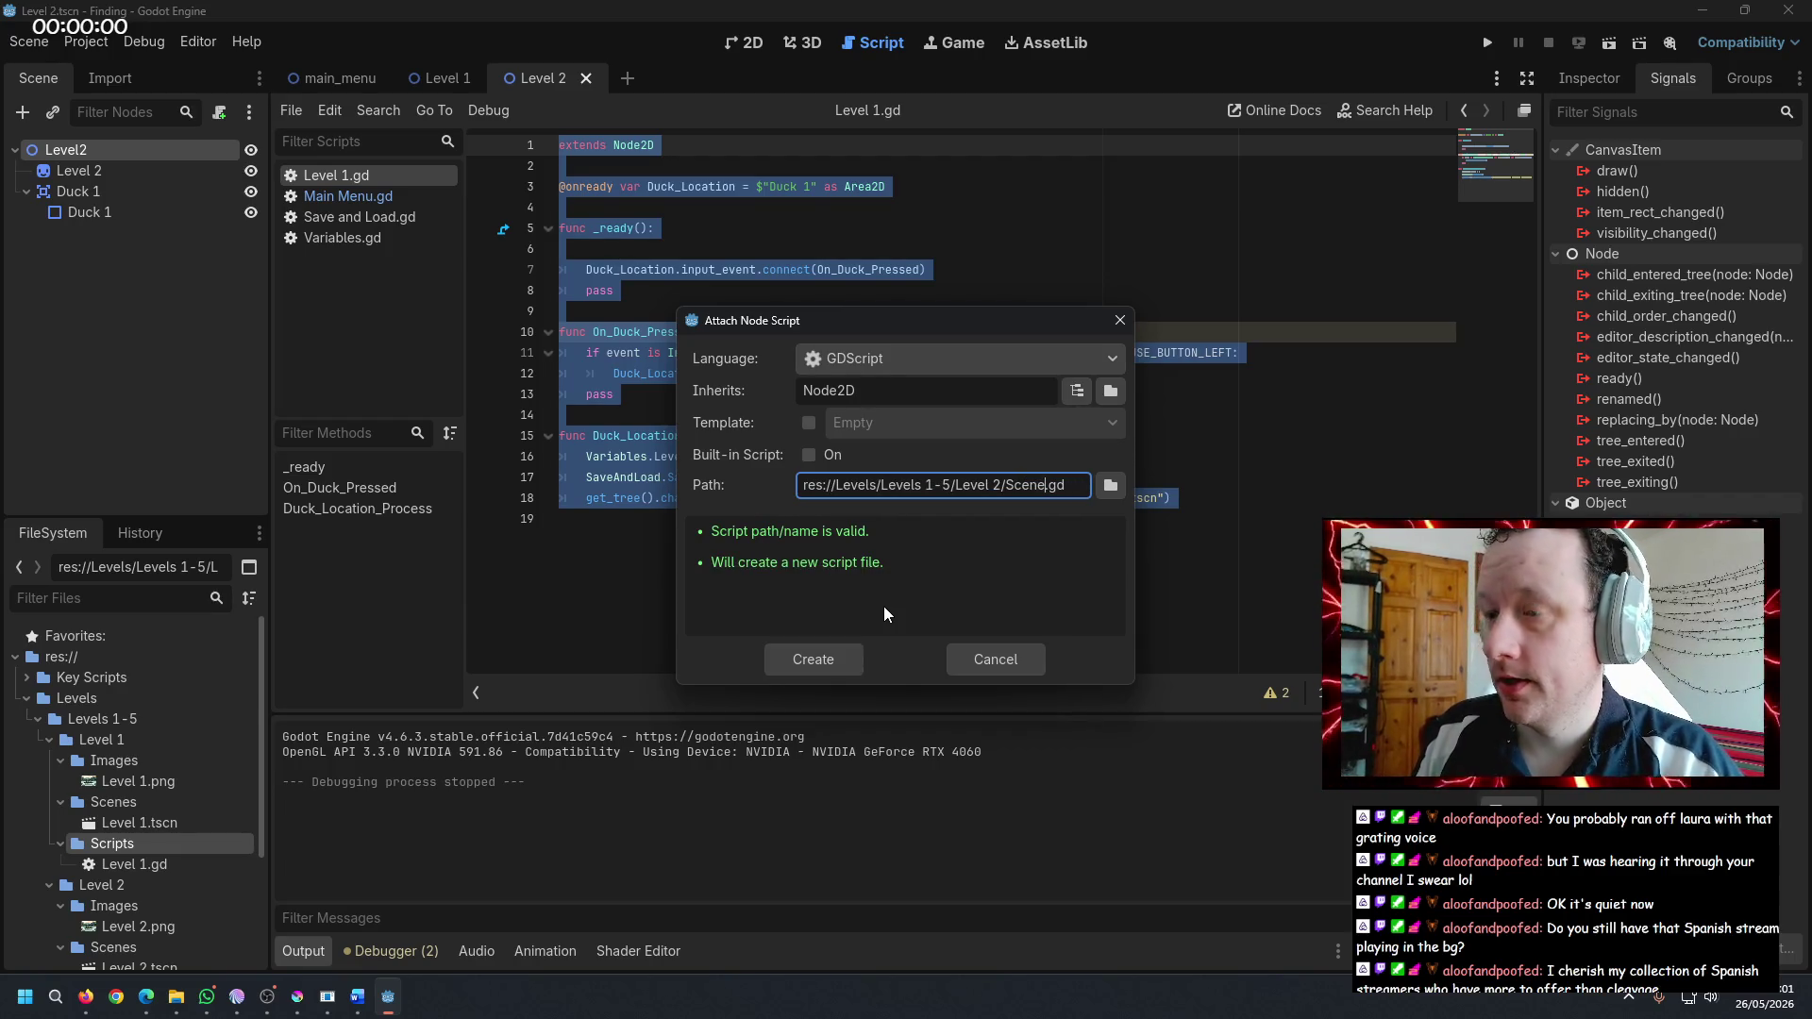
{"action": "type", "text": "s/"}
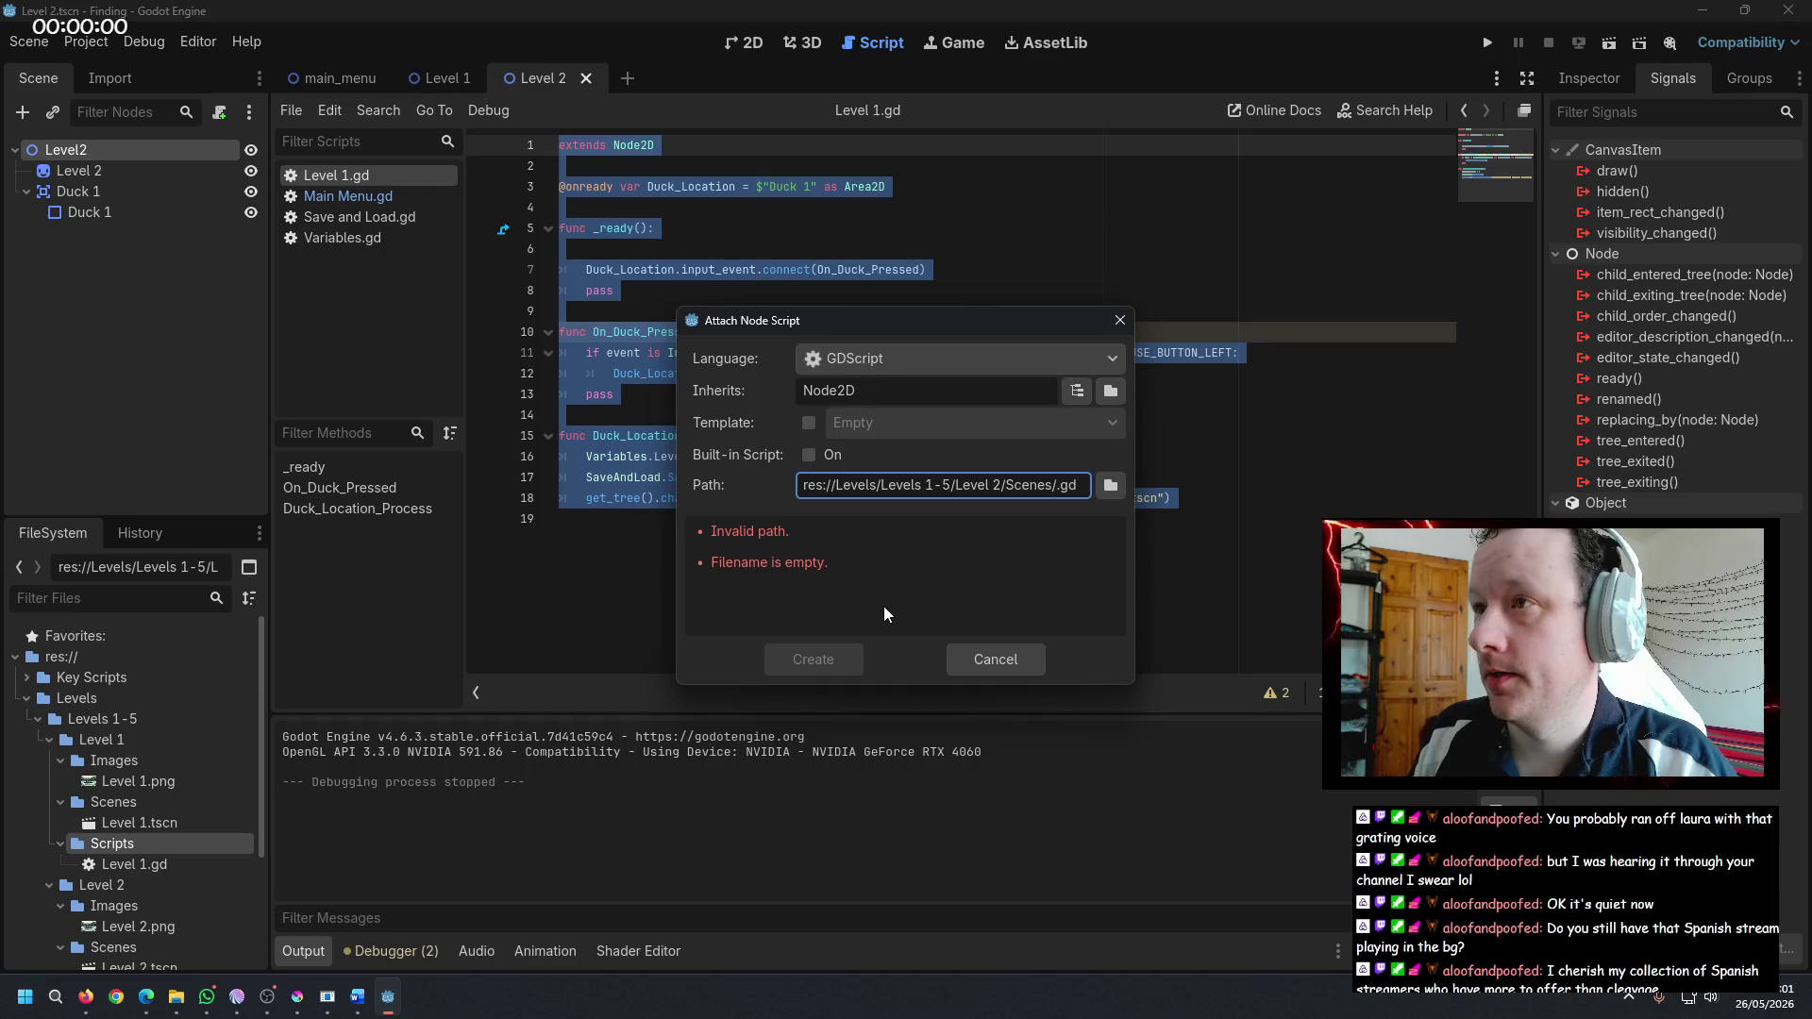
{"action": "type", "text": "Level 2"}
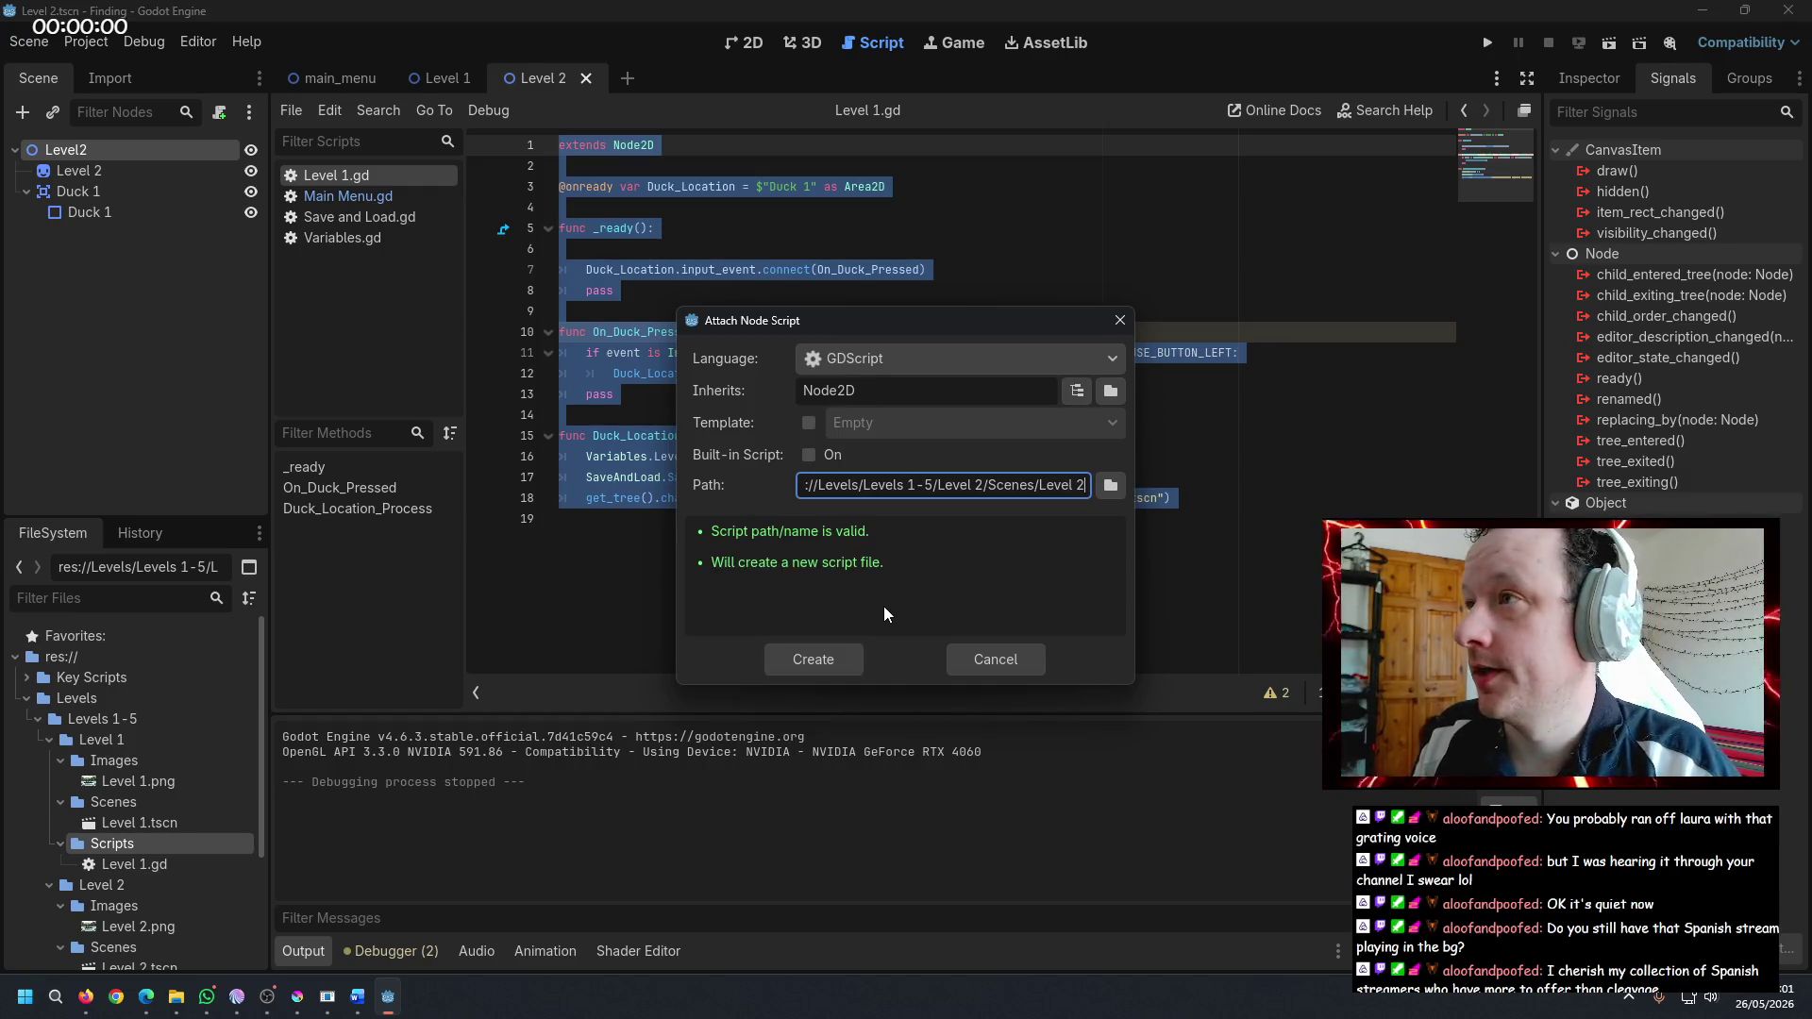
{"action": "key", "text": "Return"}
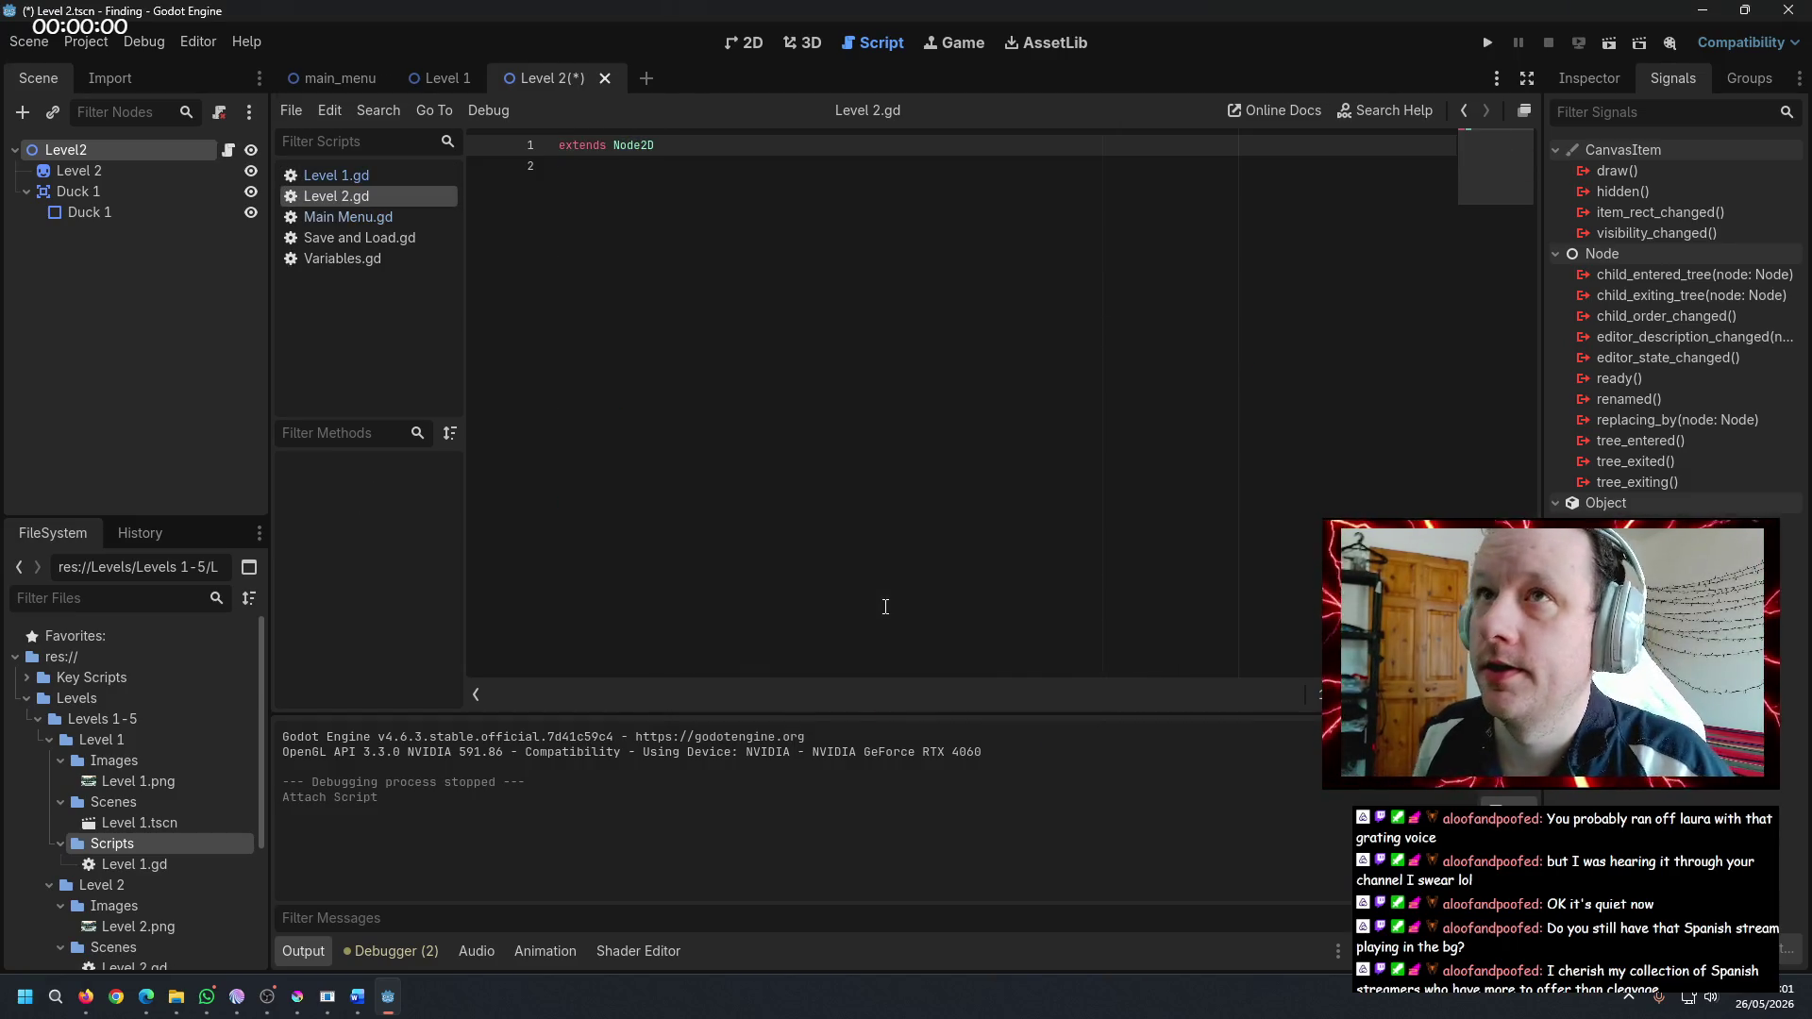
Move Level 2.gd into the Level 2 Scripts folder
{"action": "scroll", "coordinate": [160, 885], "scroll_direction": "down", "scroll_amount": 2}
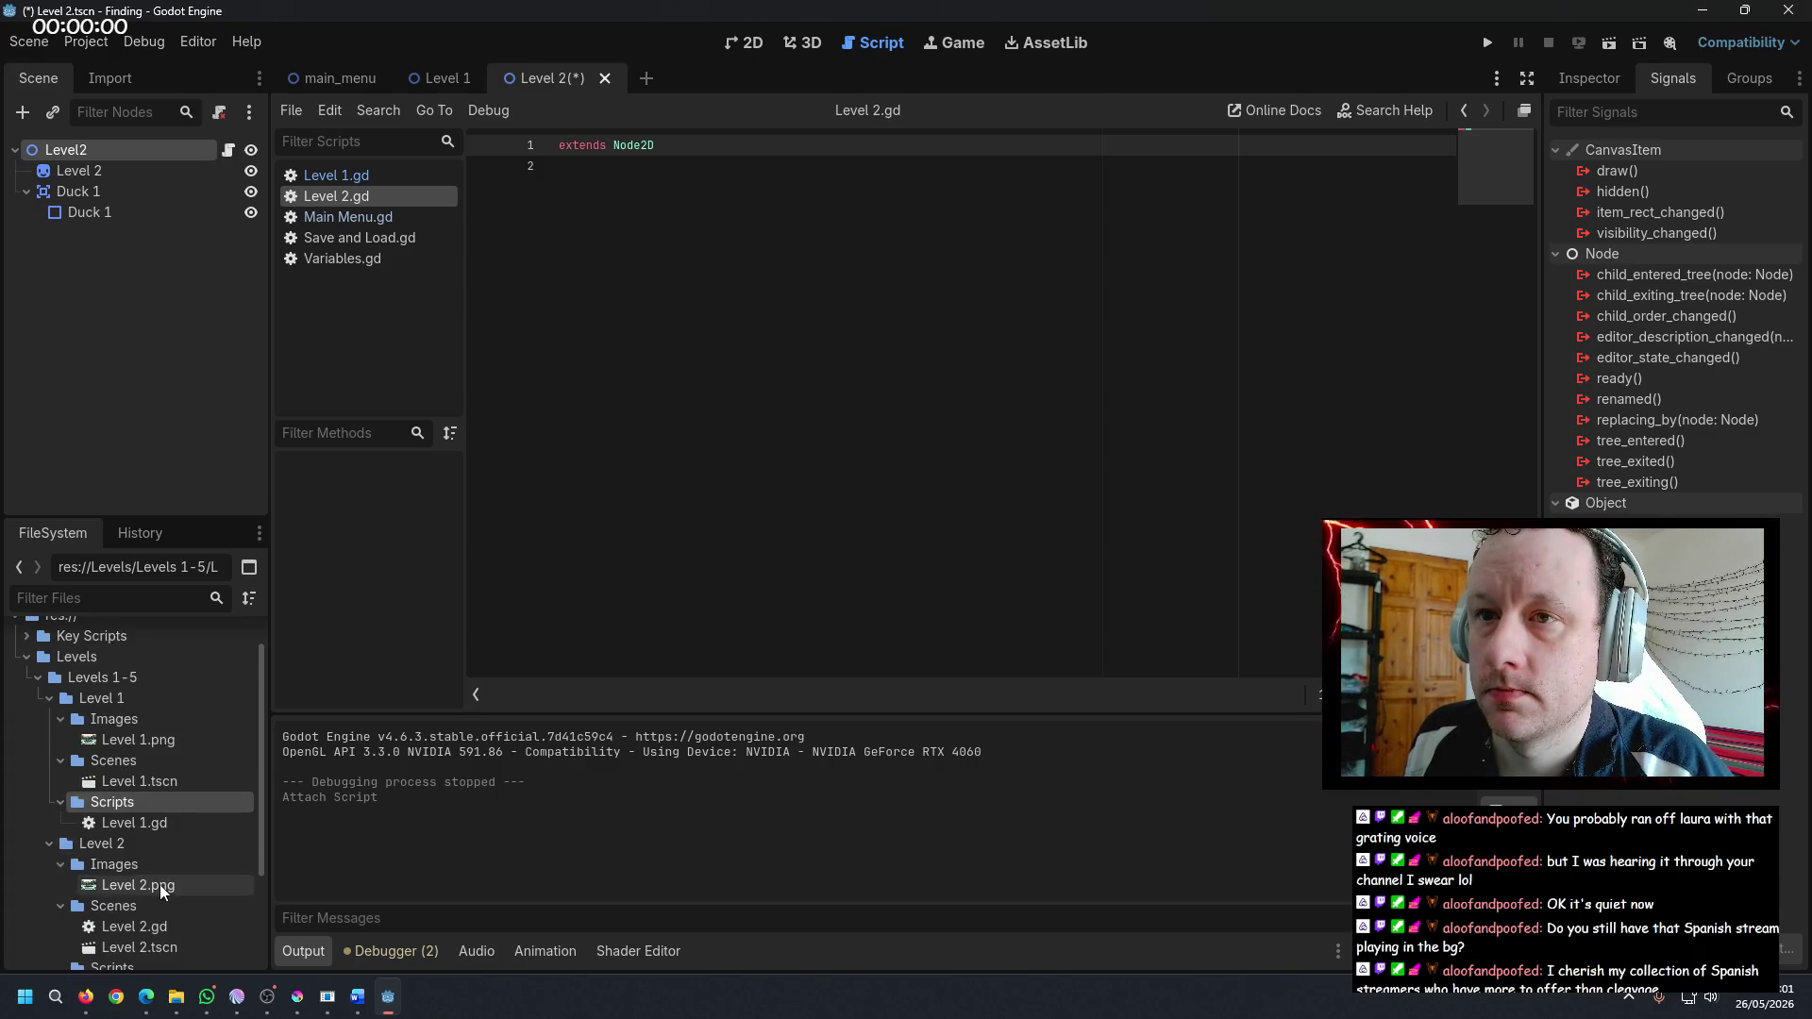
{"action": "scroll", "coordinate": [160, 885], "scroll_direction": "down", "scroll_amount": 2}
{"action": "left_click_drag", "start_coordinate": [116, 883], "coordinate": [118, 929]}
{"action": "left_click", "coordinate": [831, 540]}
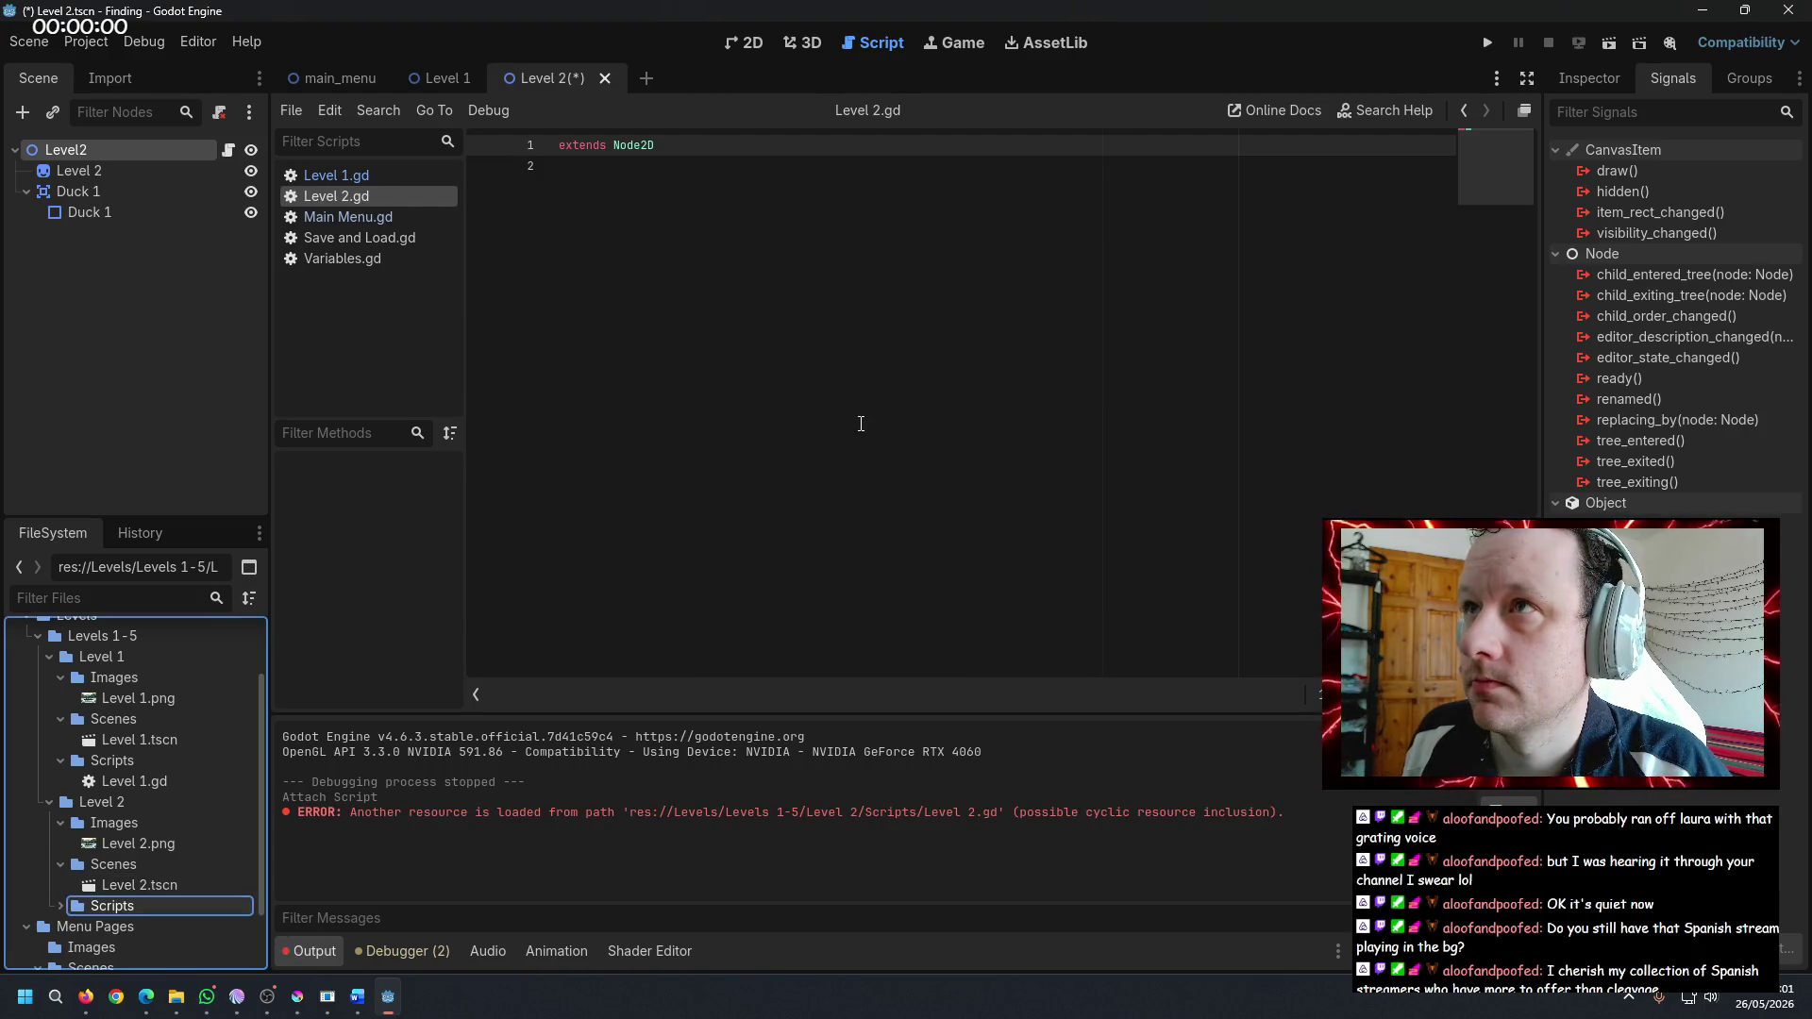
Replace the Level 2 script's contents with the copied Level 1 code and save
{"action": "left_click", "coordinate": [851, 420]}
{"action": "key", "text": "ctrl+a"}
{"action": "type", "text": "extends Node2D  @onready var Duck_Location = $\"Duck 1\" as Area2D  func _ready():  \tDuck_Location.input_event.connect(On_Duck_Pressed) \tpass  func On_Duck_Pressed(viewport: Node, event: InputEvent, shape_idx: int): \tif event is InputEventMouseButton and event.pressed and event.button_index == MOUSE_BUTTON_LEFT: \t\tDuck_Location_Process() \tpass  func Duck_Location_Process(): \tVariables.Level = 1 \tSaveAndLoad.Save_Game() \tget_tree().change_scene_to_file(\"res://Levels/Levels 1-5/Level 2/Scenes/Level 2.tscn\")"}
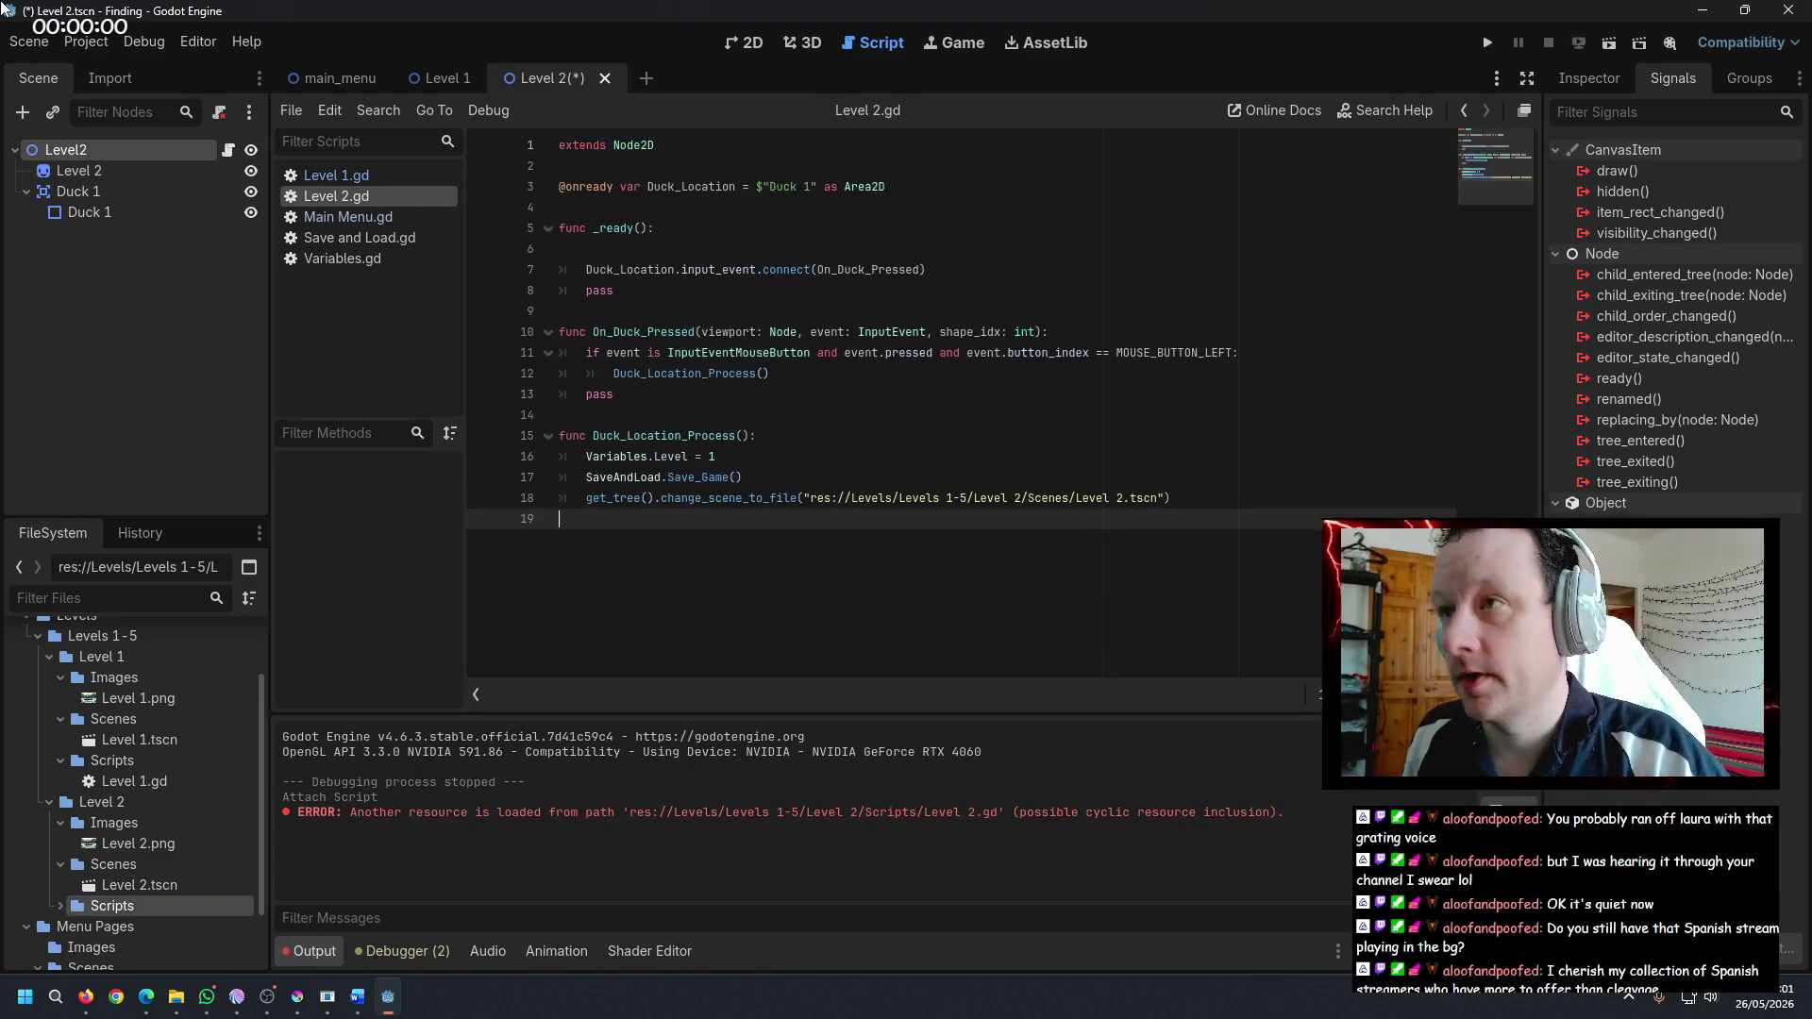
{"action": "left_click_drag", "start_coordinate": [1157, 497], "coordinate": [815, 500]}
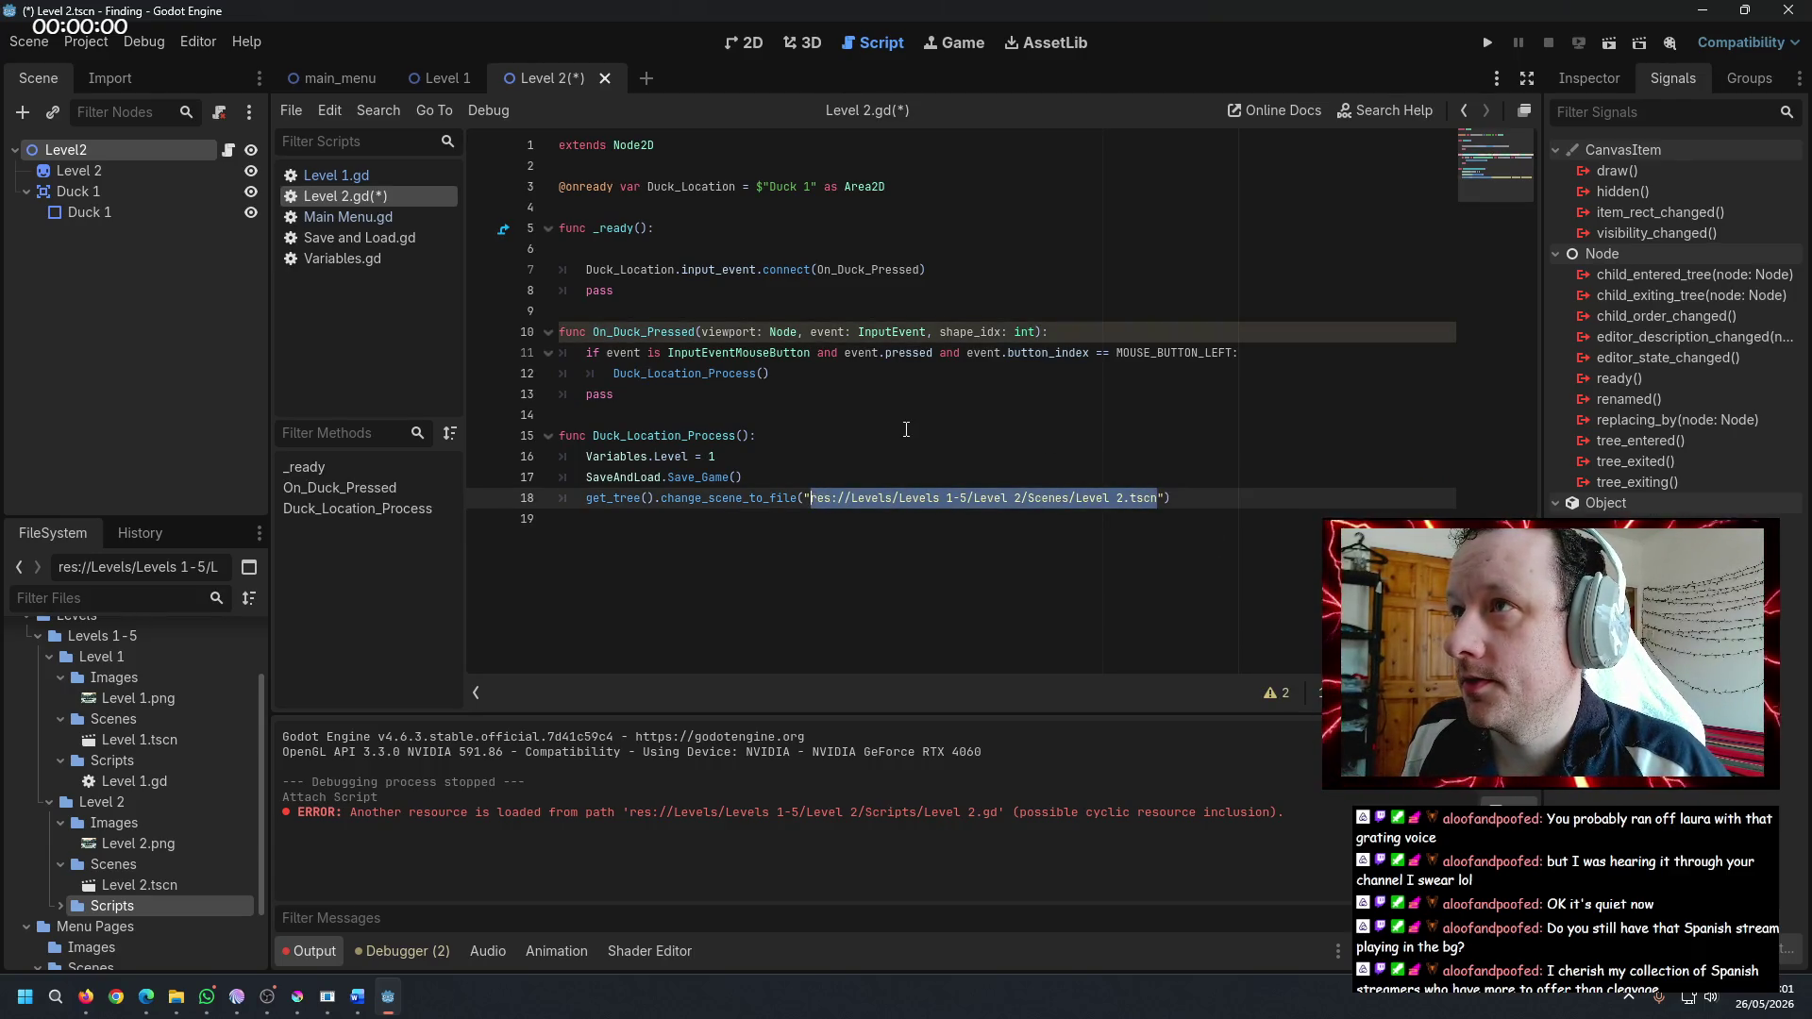
{"action": "left_click", "coordinate": [781, 435]}
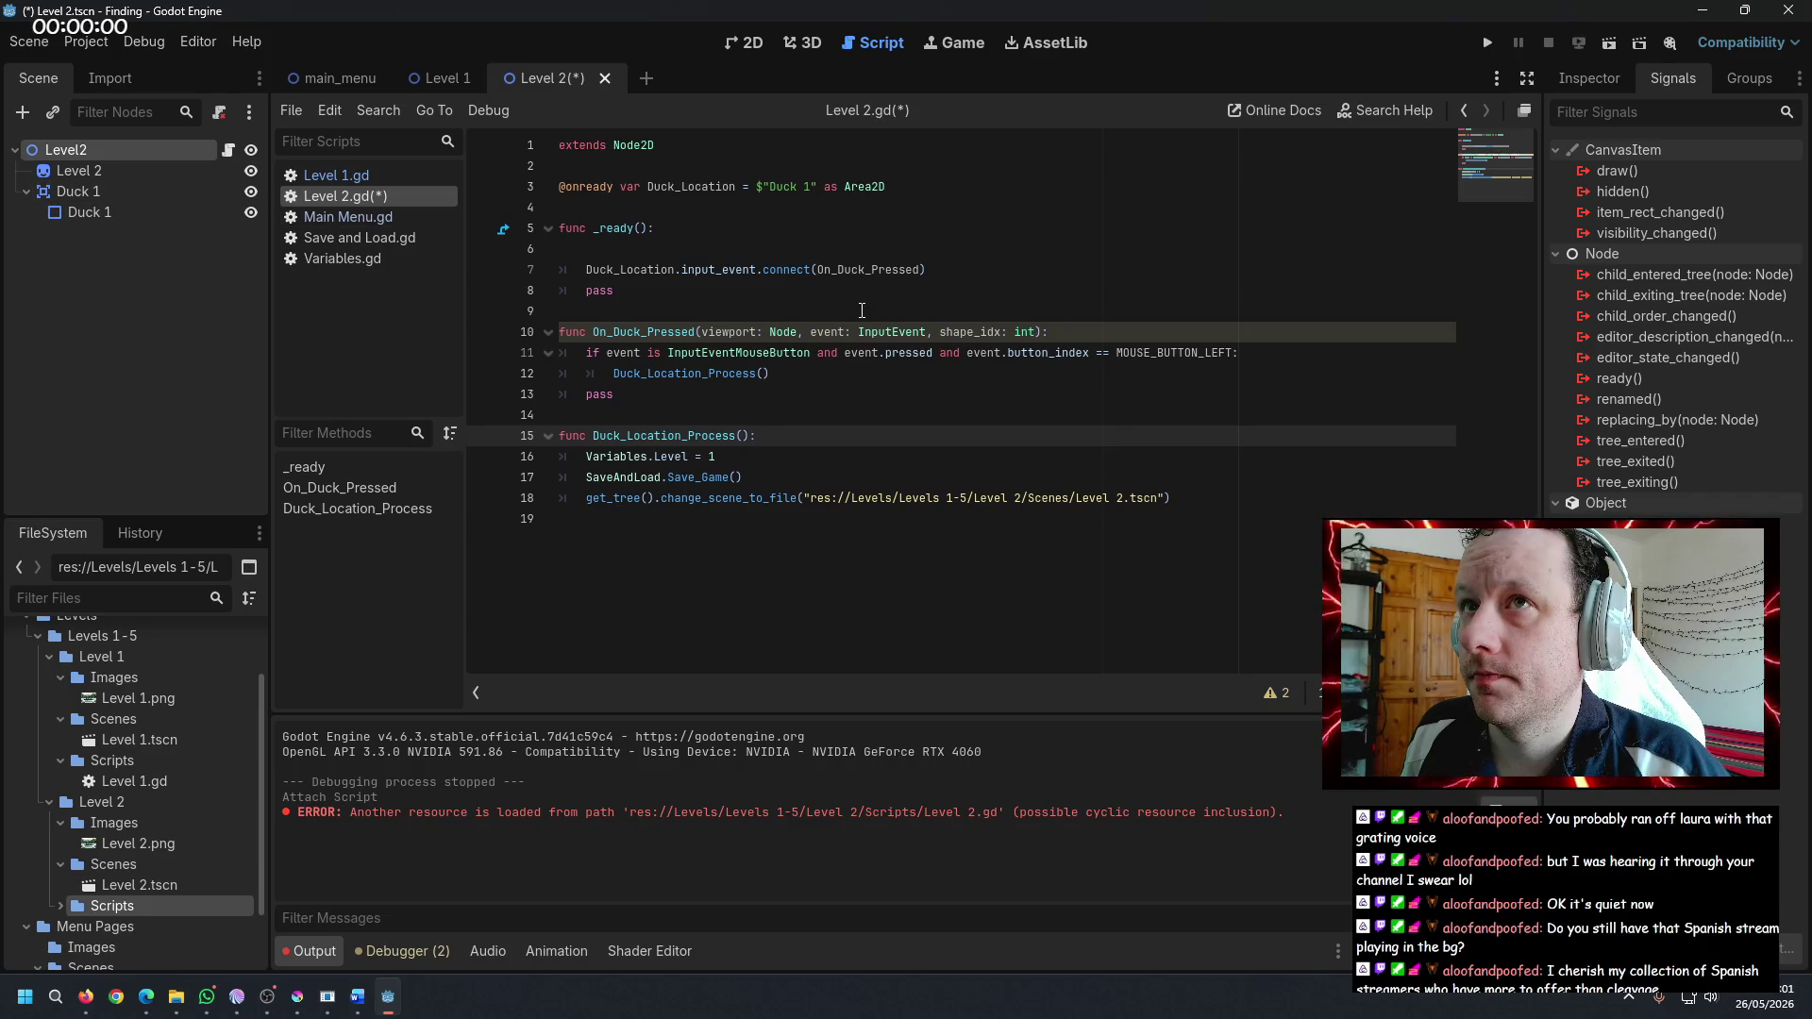
{"action": "left_click", "coordinate": [927, 291]}
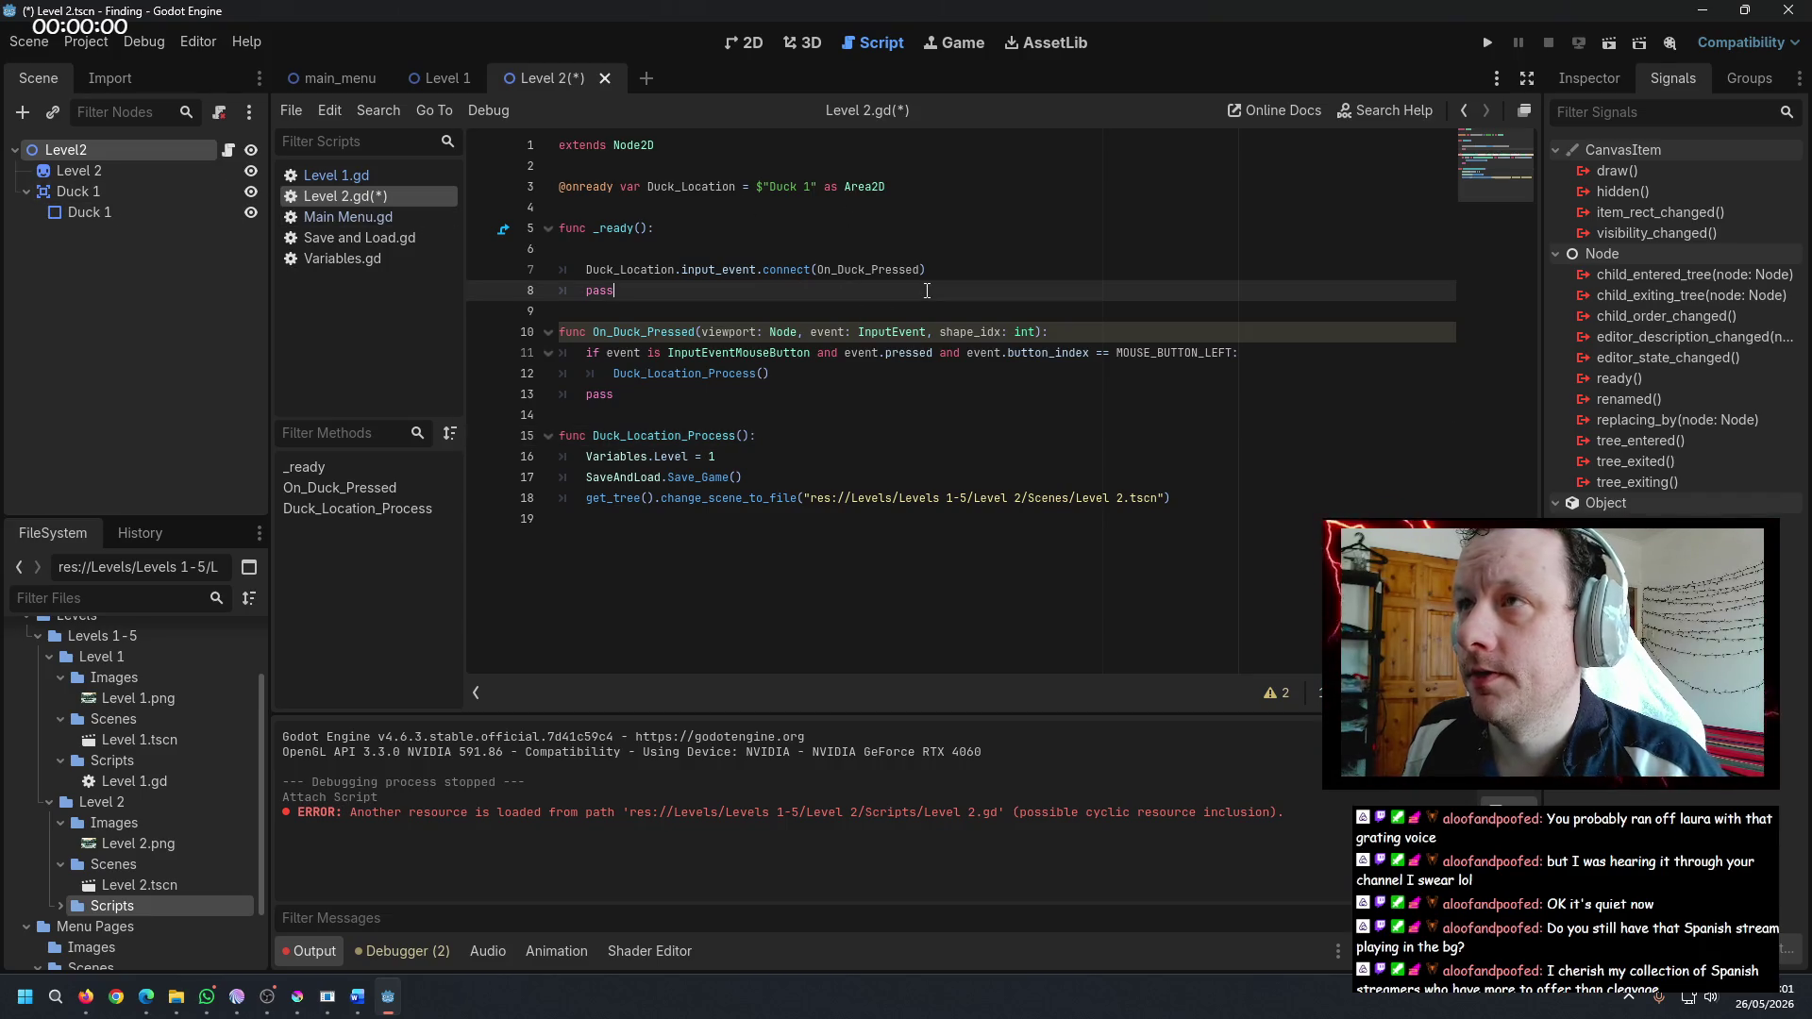
{"action": "key", "text": "ctrl+s"}
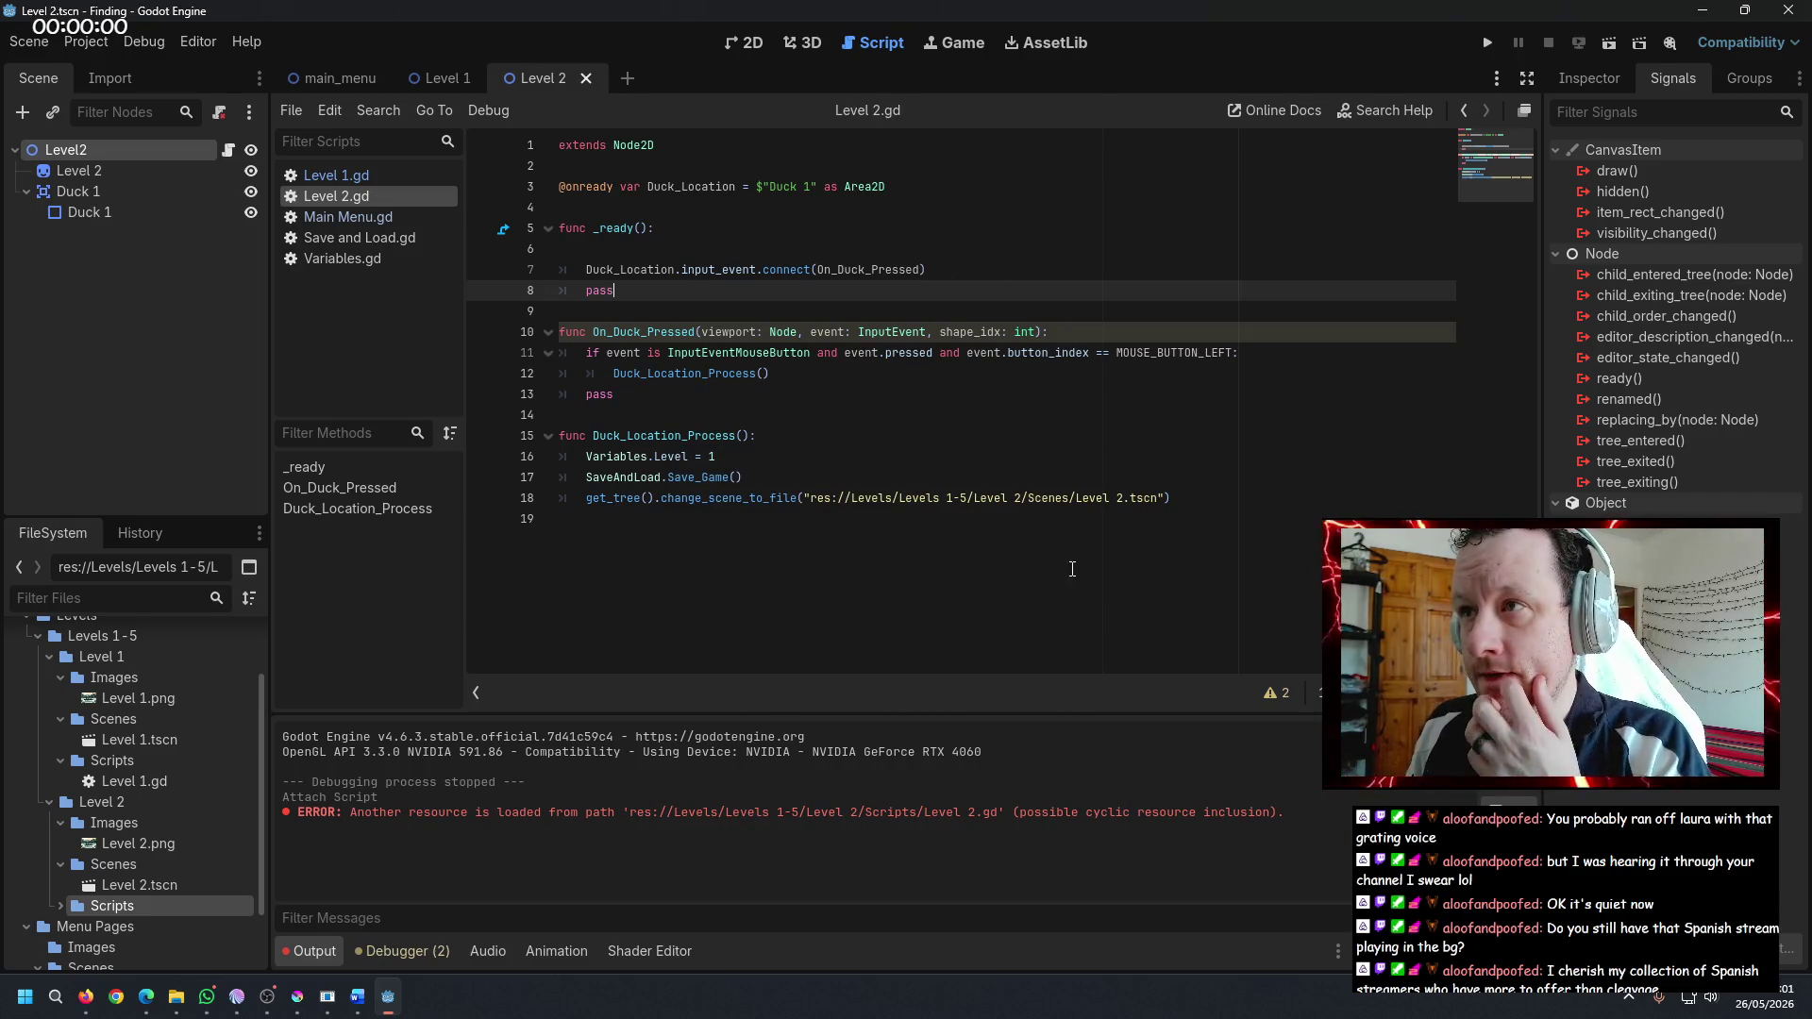
Set Variables.Level to 2 and delete the old scene path from change_scene_to_file
{"action": "left_click", "coordinate": [722, 457]}
{"action": "key", "text": "BackSpace"}
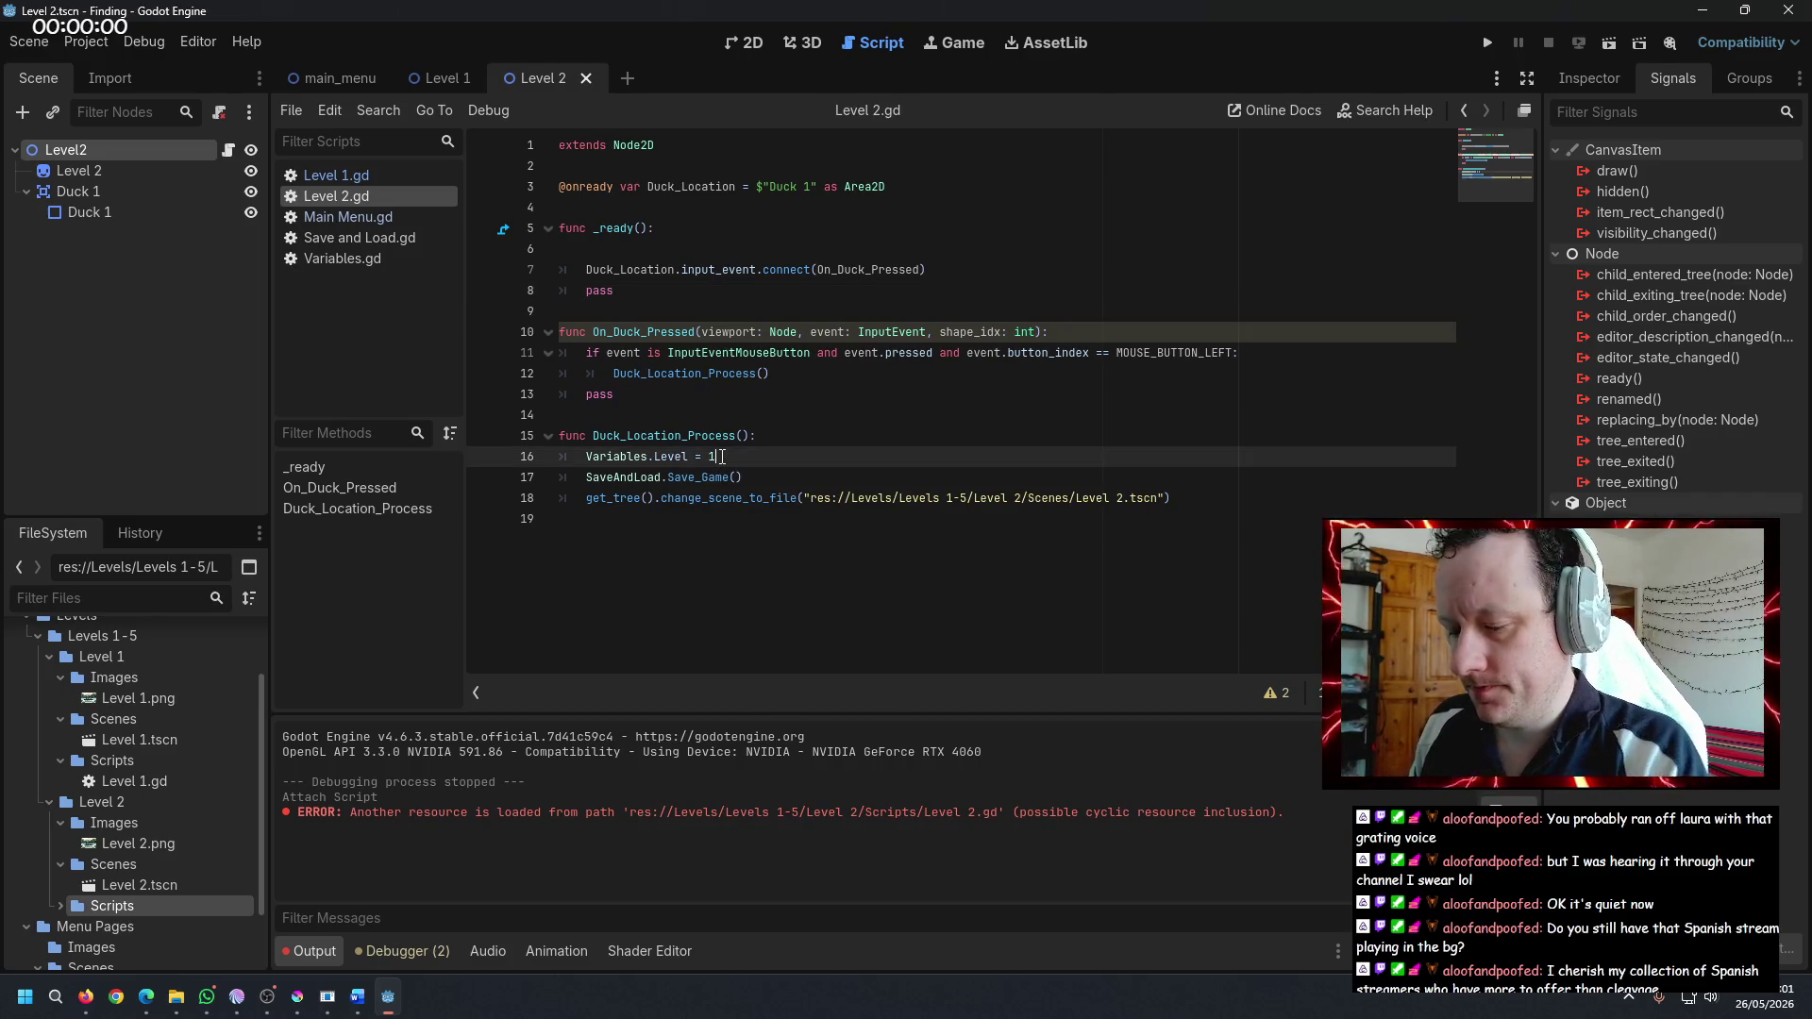
{"action": "left_click", "coordinate": [779, 529]}
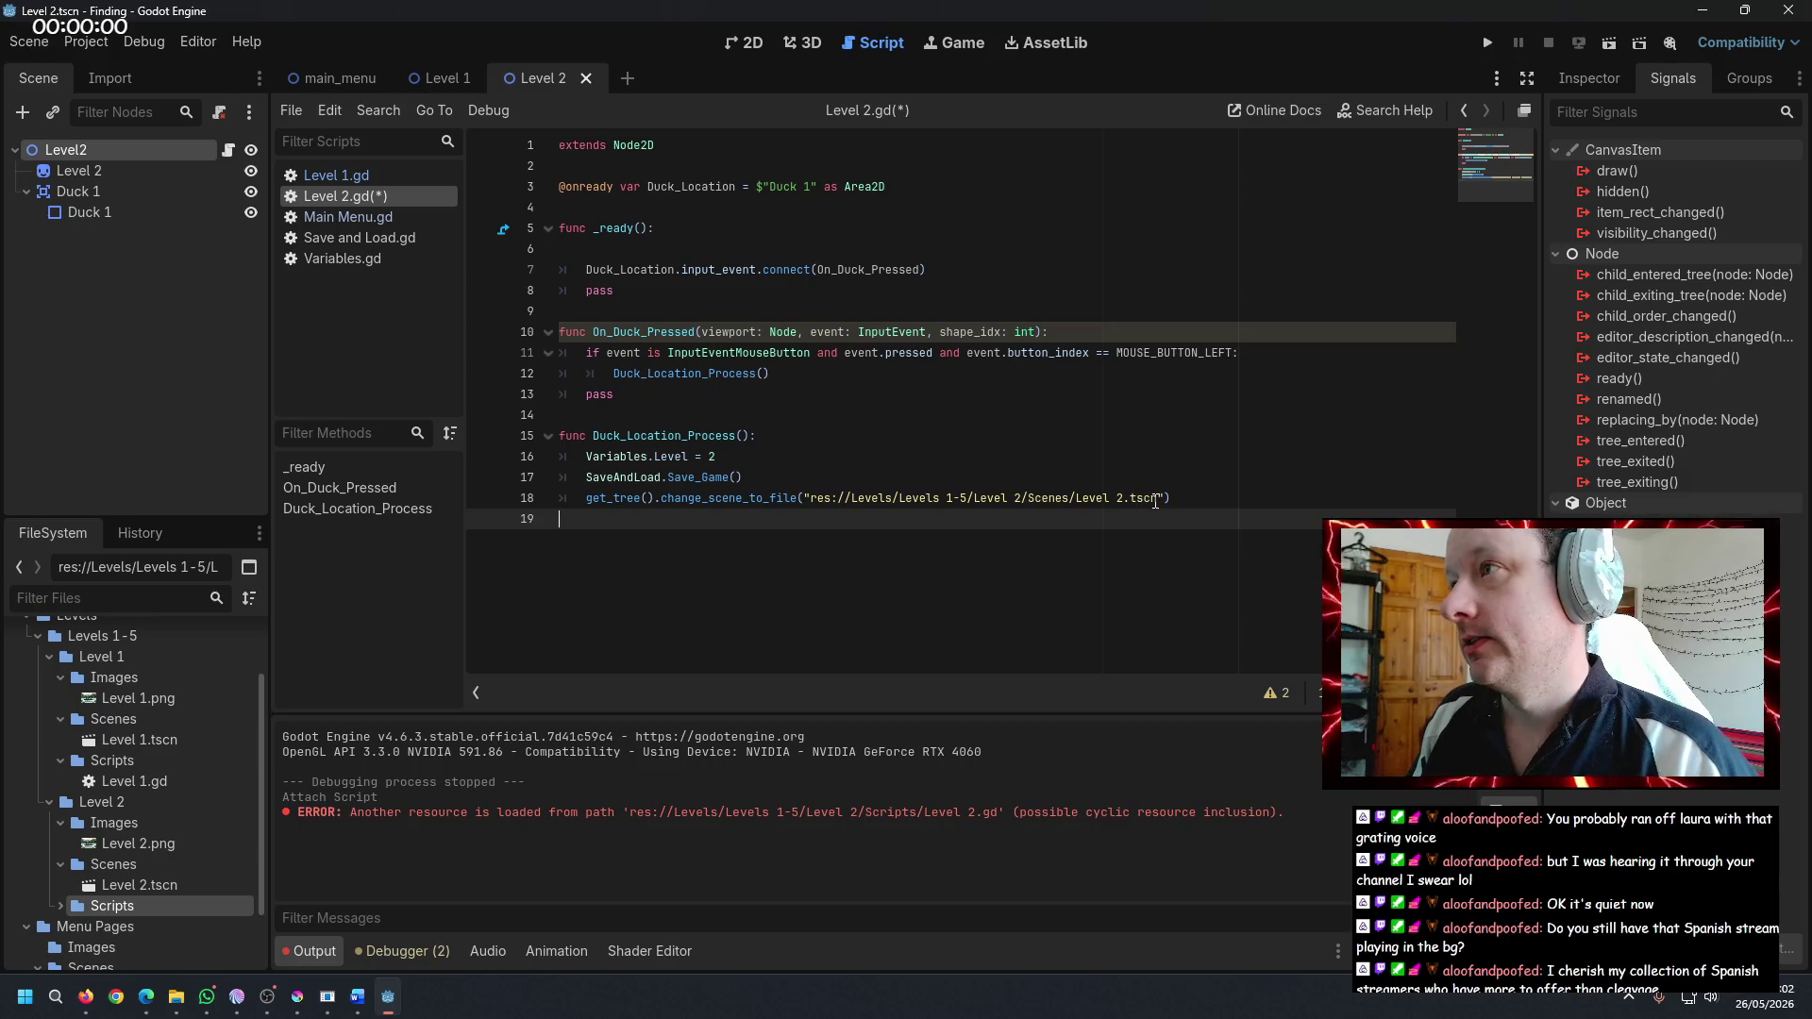
{"action": "left_click_drag", "start_coordinate": [1155, 501], "coordinate": [805, 497]}
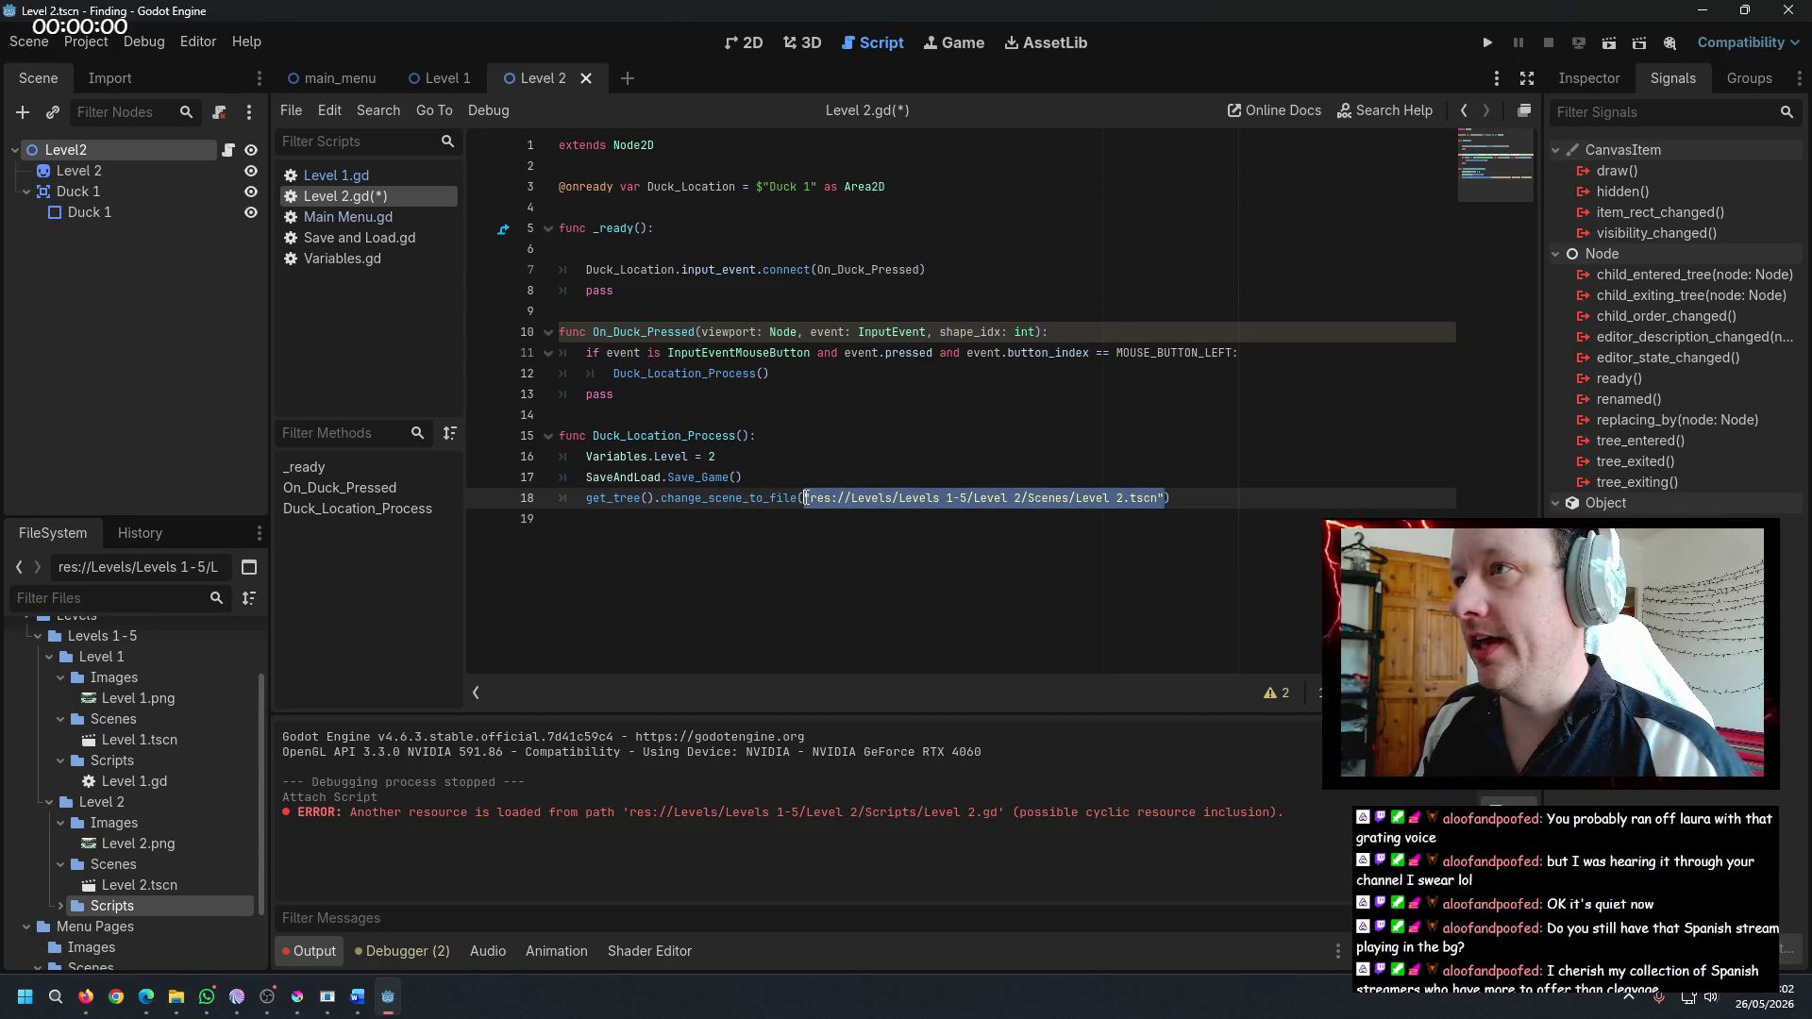
{"action": "key", "text": "BackSpace"}
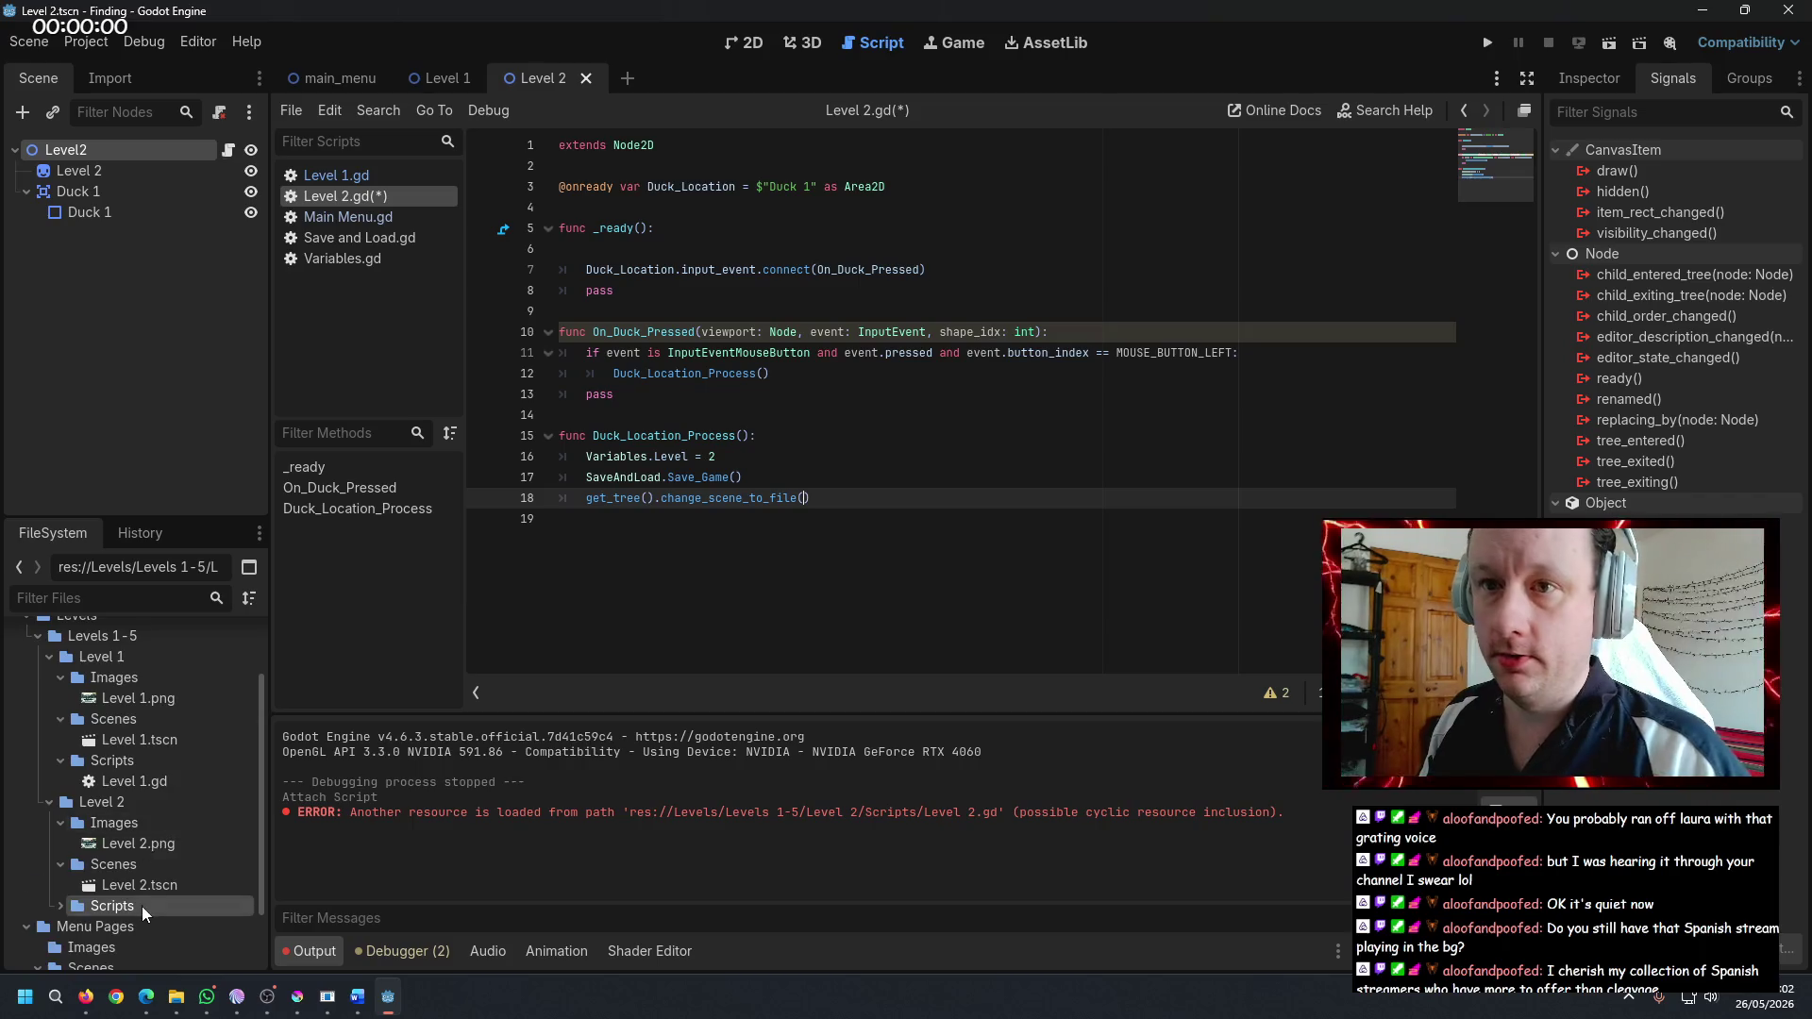
Insert the res://Menu Pages/Scenes/main_menu.tscn path into change_scene_to_file()
{"action": "scroll", "coordinate": [142, 906], "scroll_direction": "down", "scroll_amount": 2}
{"action": "mouse_move", "coordinate": [100, 908]}
{"action": "left_mouse_down"}
{"action": "mouse_move", "coordinate": [784, 490]}
{"action": "mouse_move", "coordinate": [814, 514]}
{"action": "mouse_move", "coordinate": [807, 500]}
{"action": "left_mouse_up"}
{"action": "left_click", "coordinate": [986, 550]}
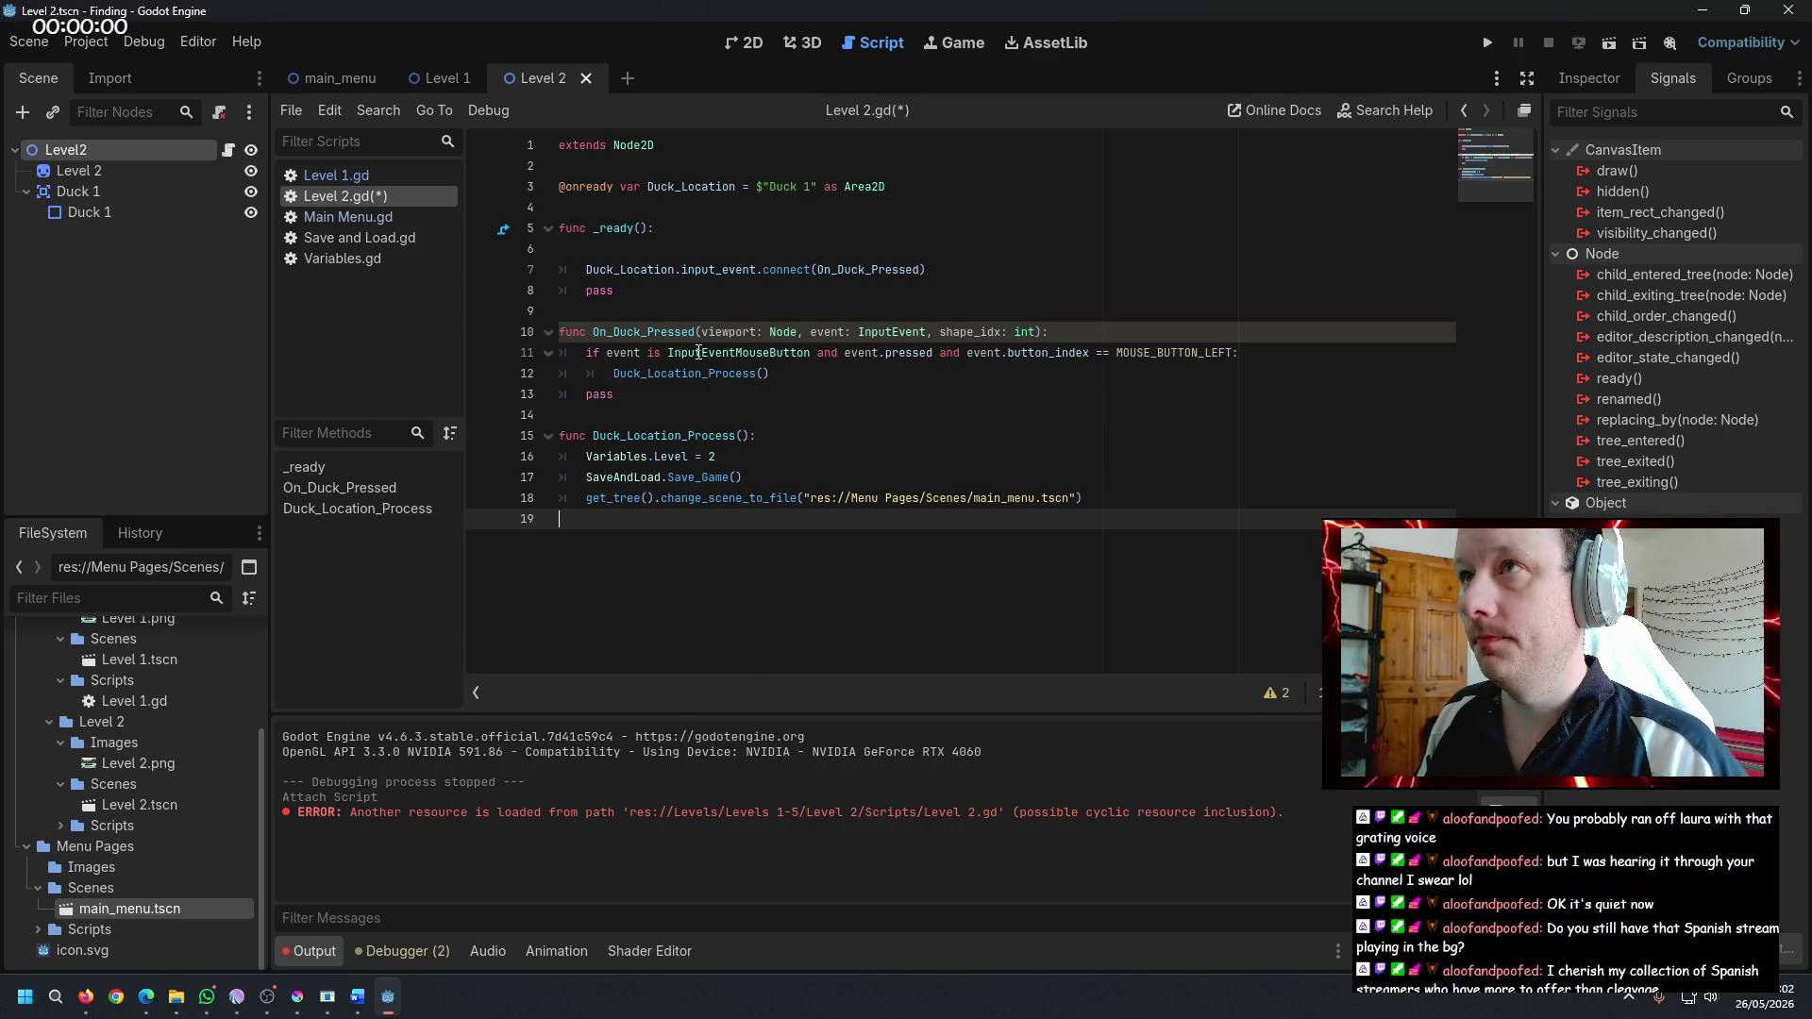
Remove the empty line 6 and the pass lines 7 and 12, then save Level 2.gd
{"action": "left_click", "coordinate": [610, 253]}
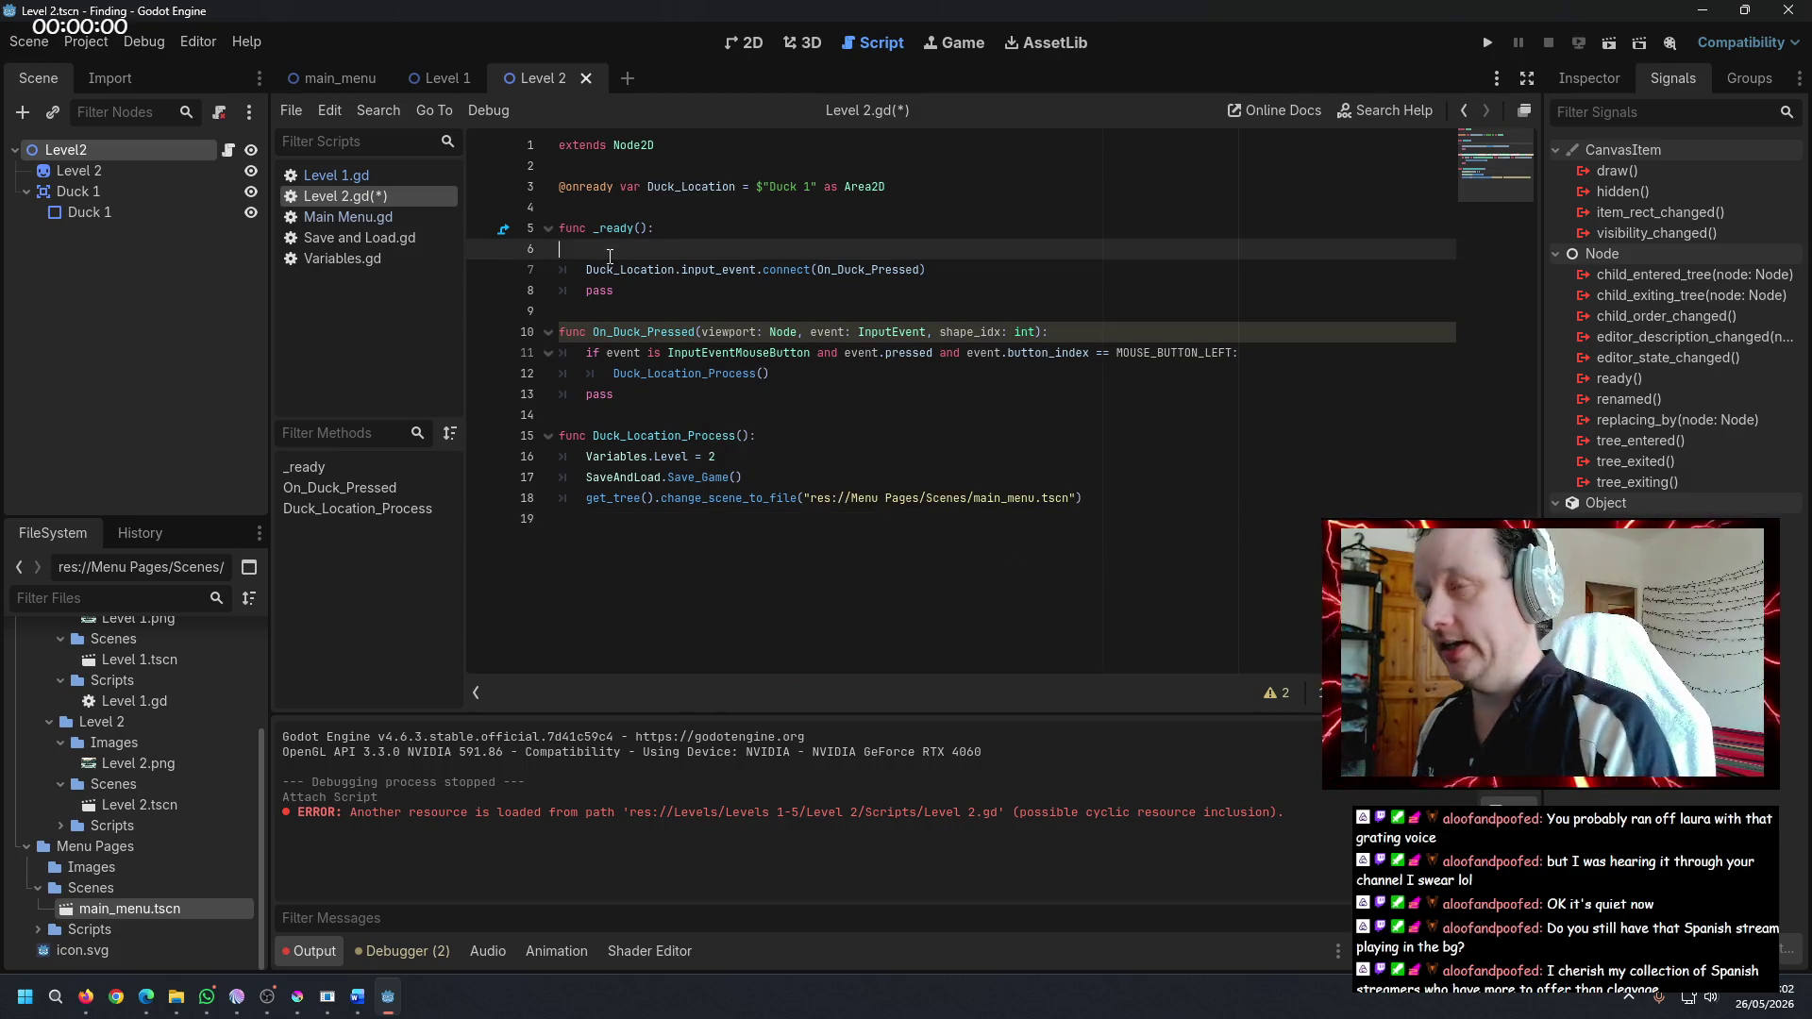
{"action": "key", "text": "BackSpace"}
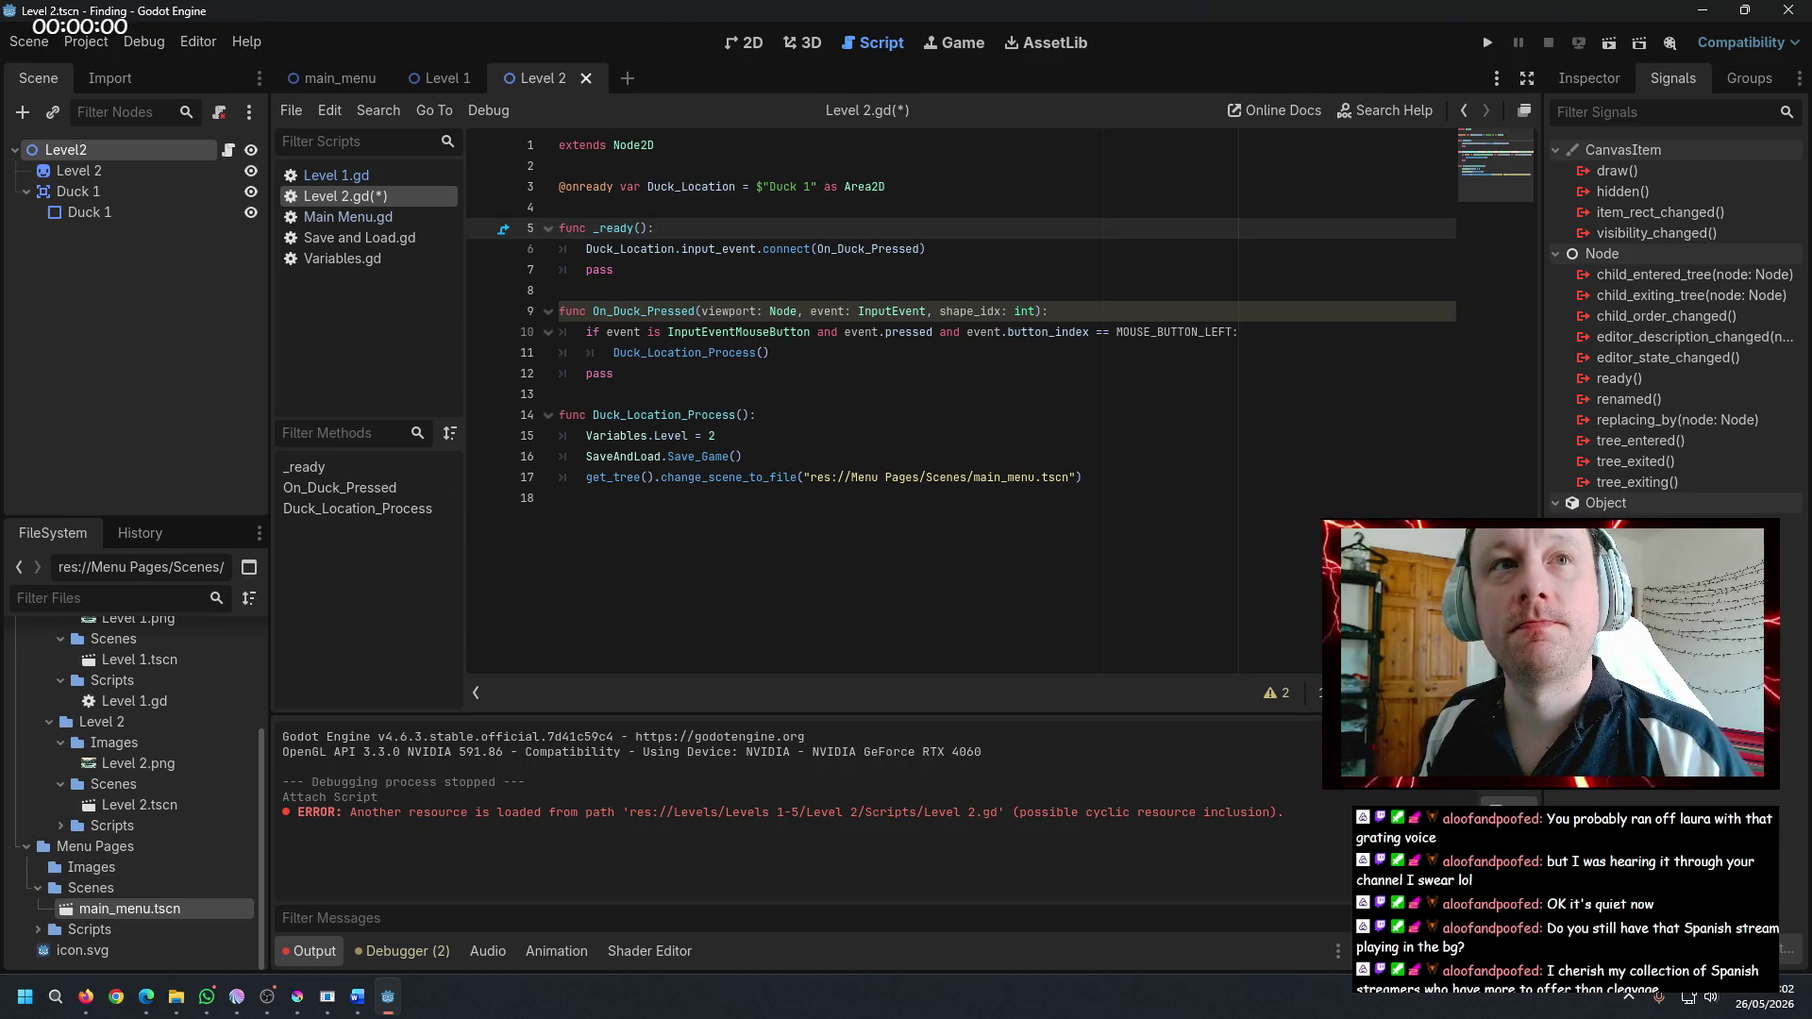
{"action": "key", "text": "alt+Tab"}
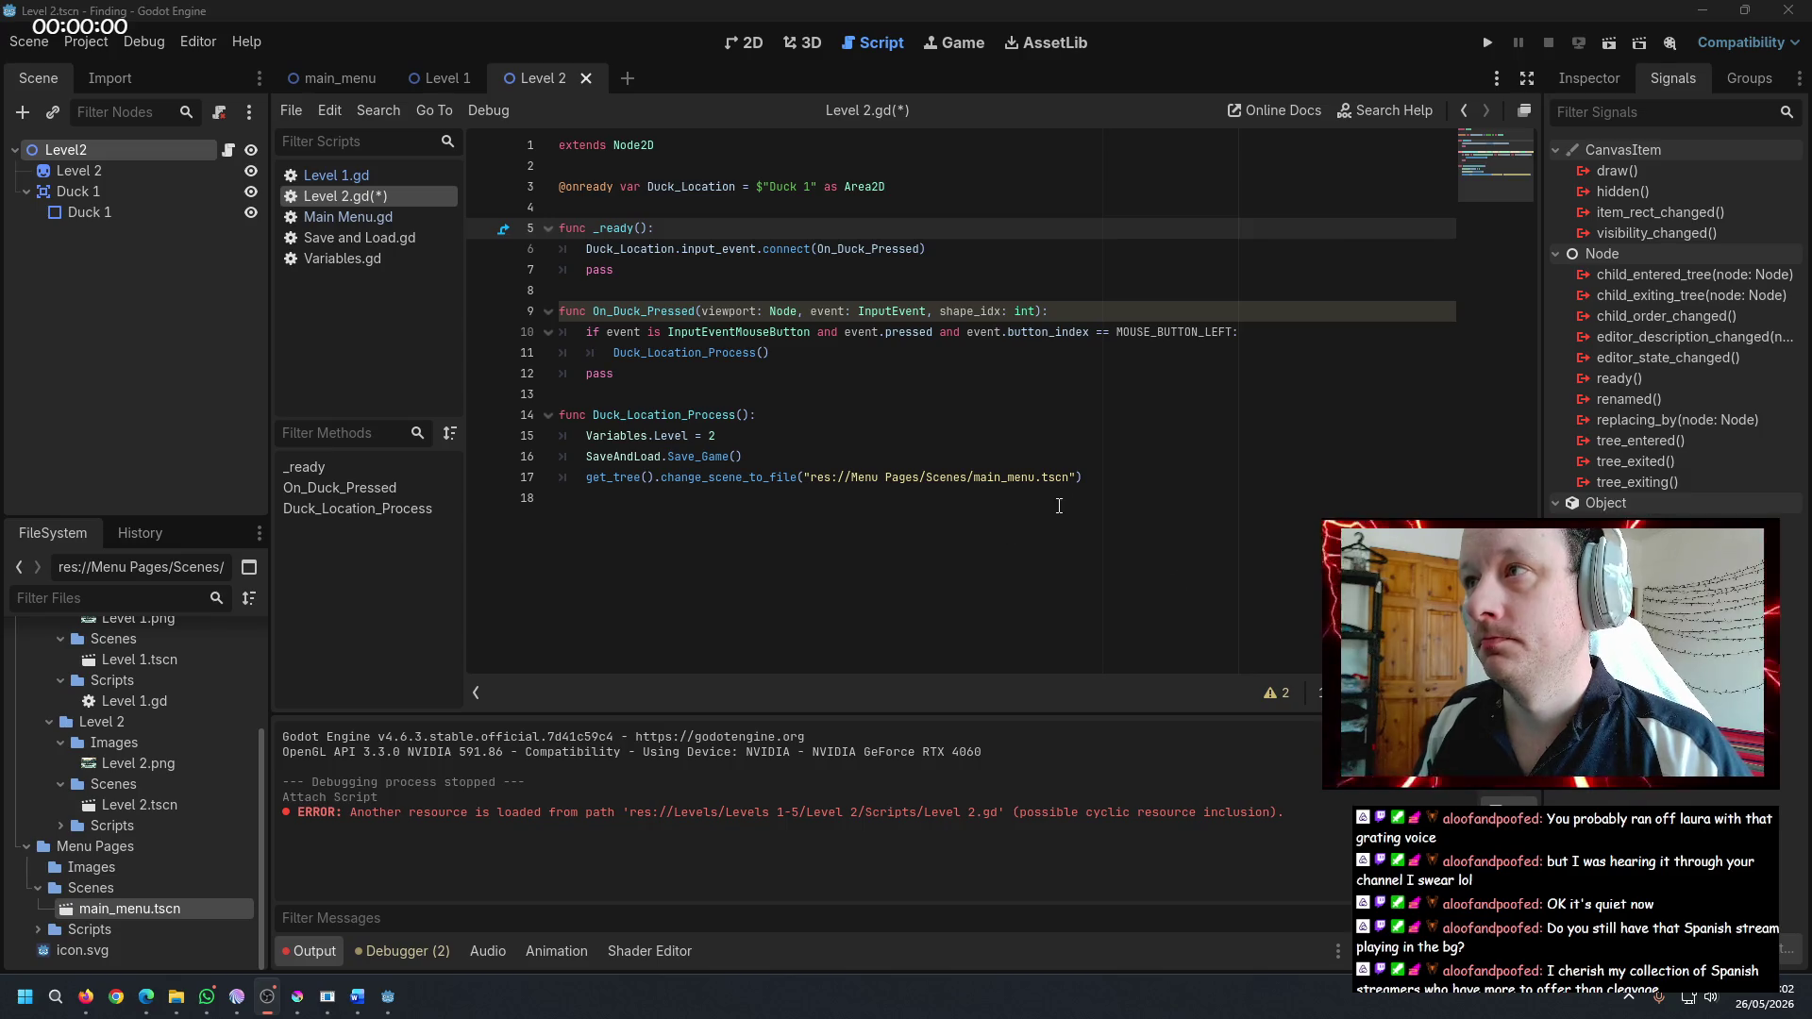
{"action": "triple_click", "coordinate": [644, 372]}
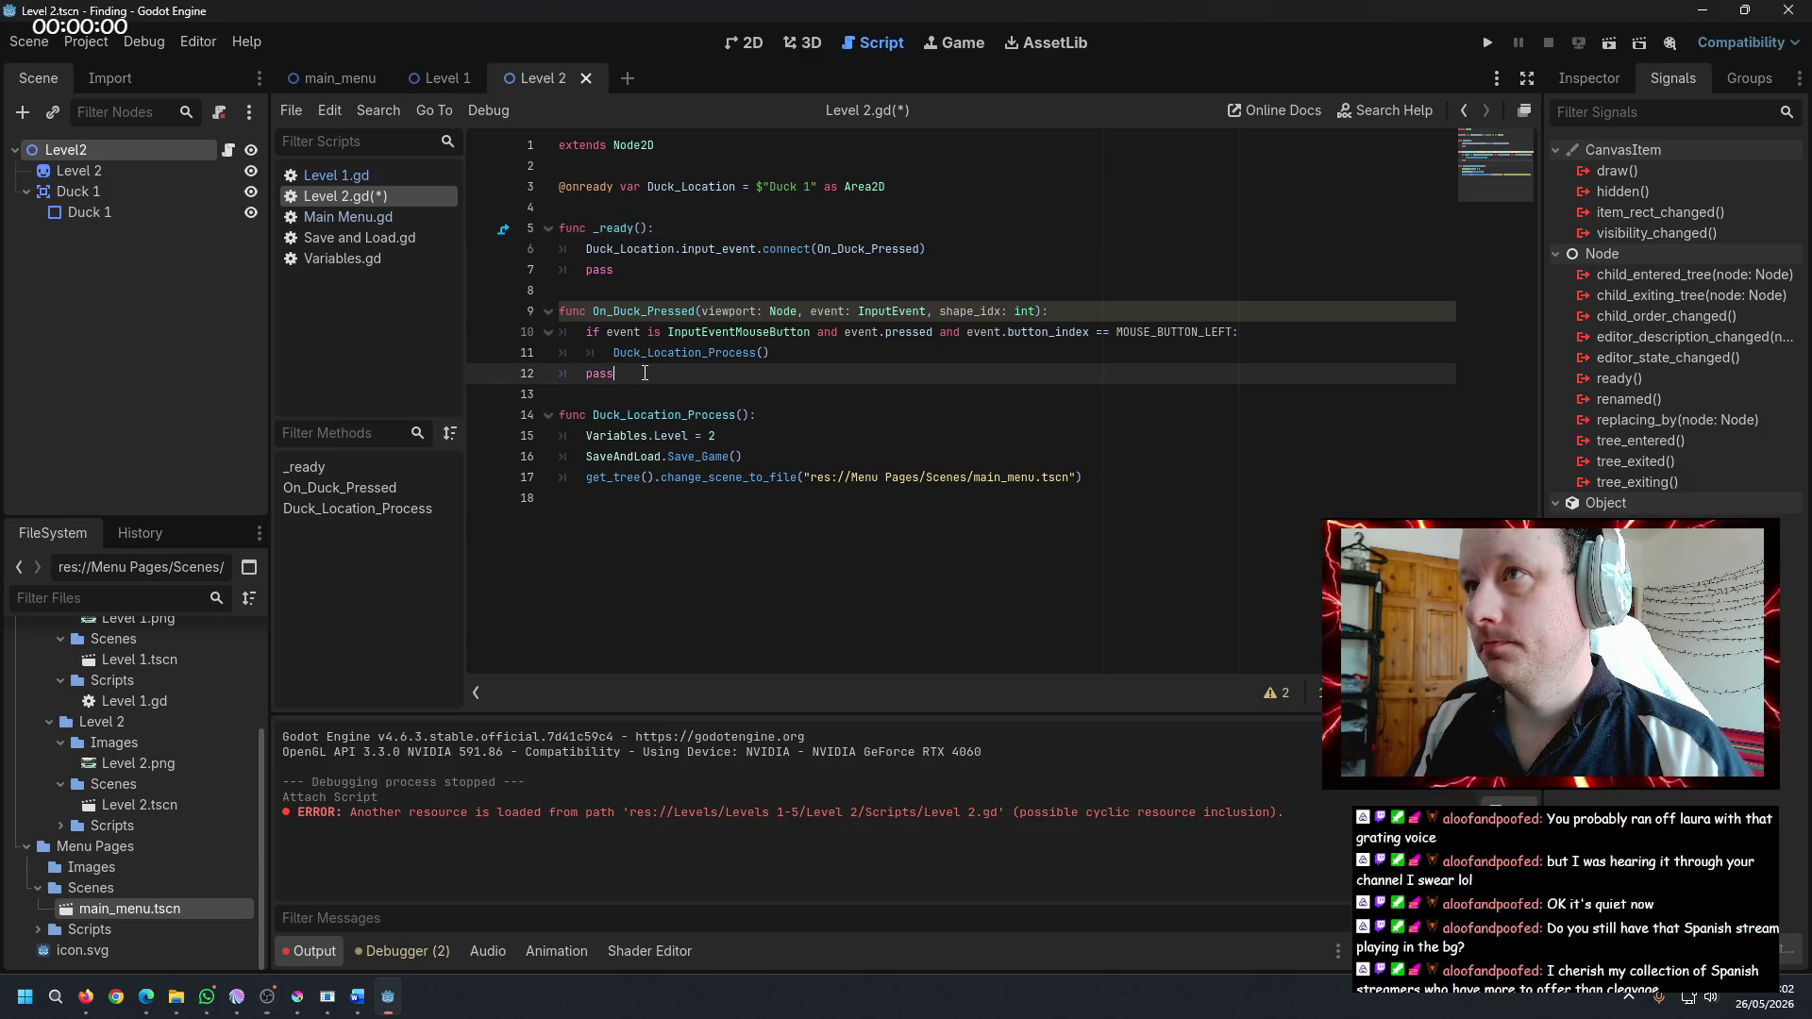
{"action": "left_click", "coordinate": [585, 383]}
{"action": "double_click", "coordinate": [607, 376]}
{"action": "key", "text": "BackSpace"}
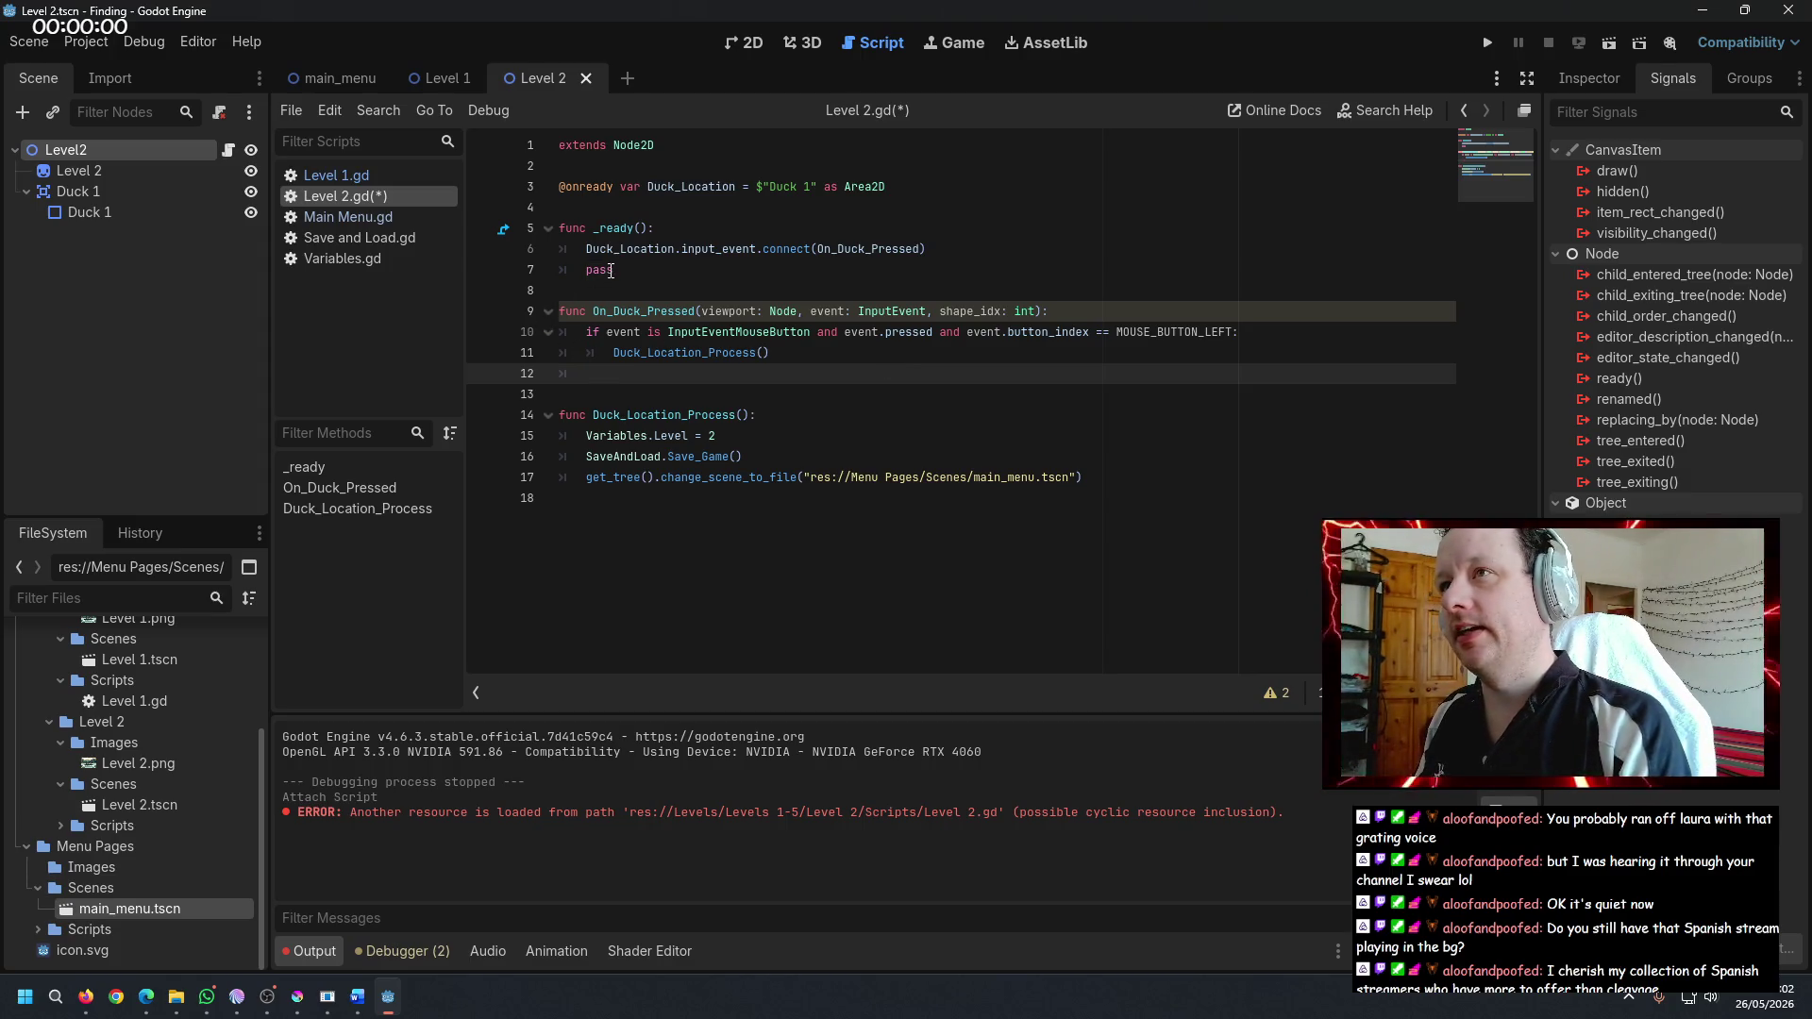
{"action": "double_click", "coordinate": [600, 270]}
{"action": "key", "text": "BackSpace"}
{"action": "left_click", "coordinate": [833, 421]}
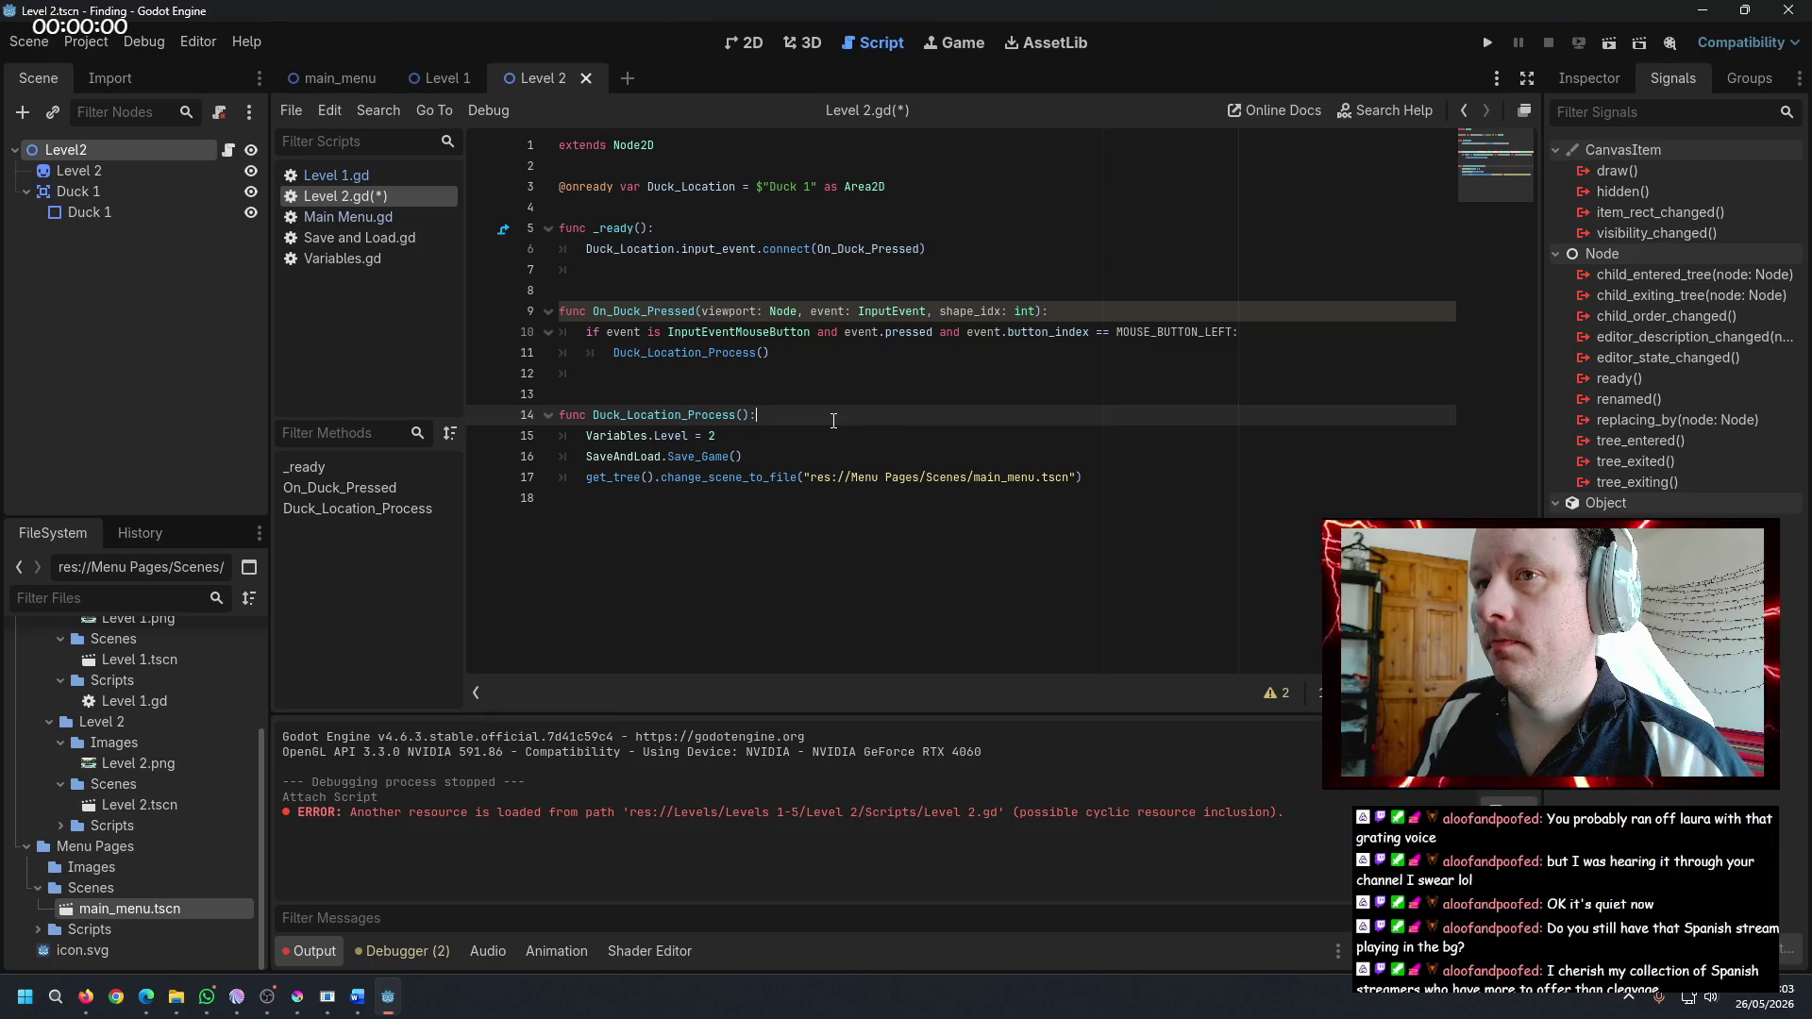
{"action": "left_click", "coordinate": [889, 570]}
{"action": "key", "text": "ctrl+s"}
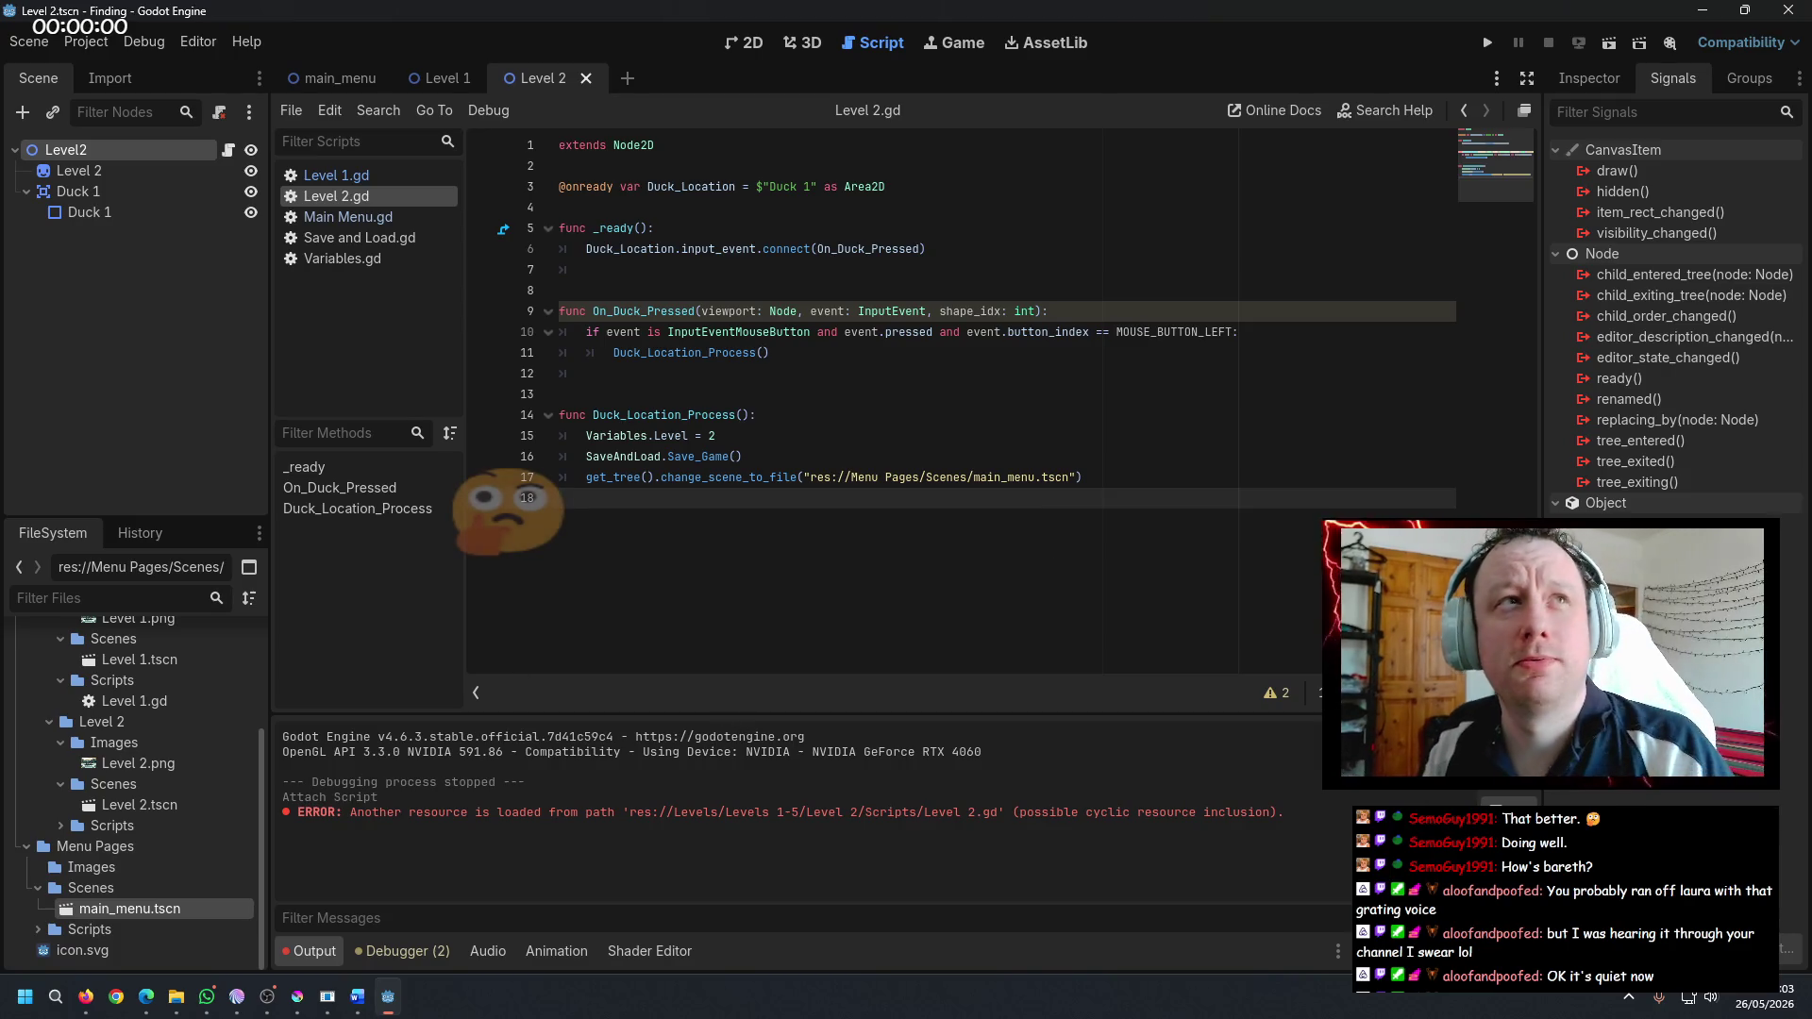
Delete the stray blank lines 12 and 7 between the functions in Level 2.gd
{"action": "key", "text": "alt+Tab"}
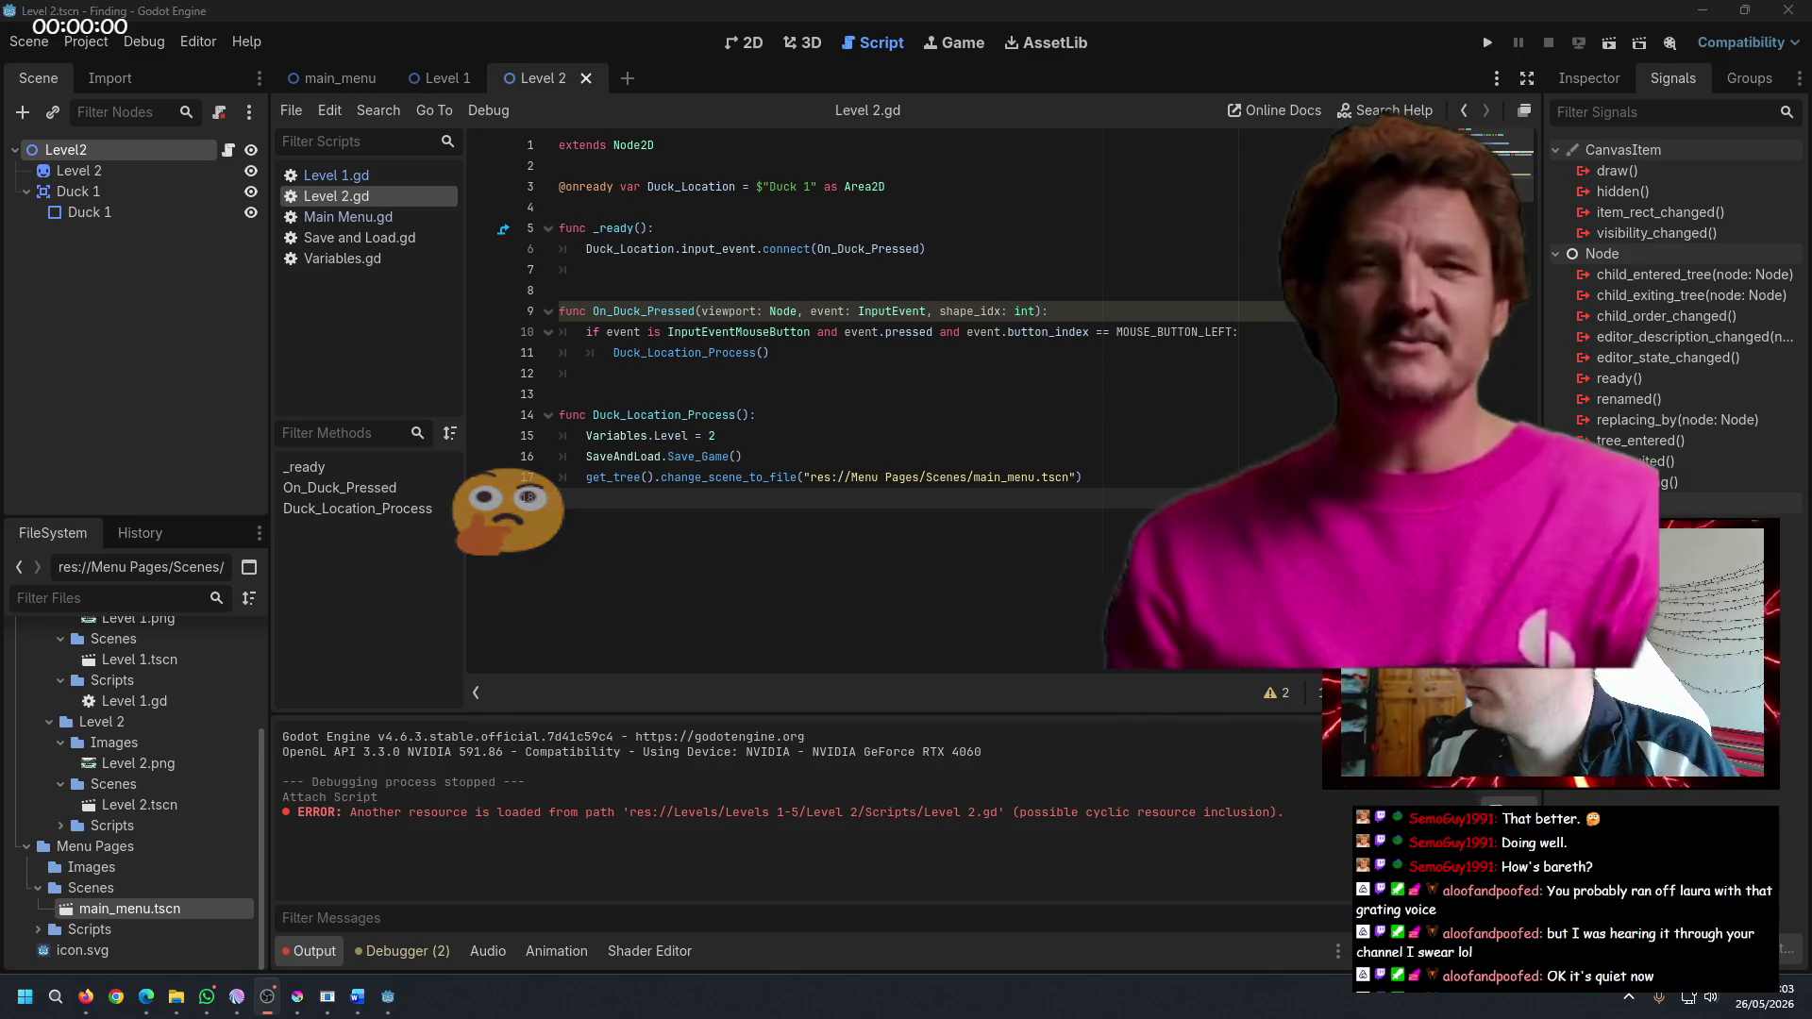
{"action": "left_click", "coordinate": [1074, 557]}
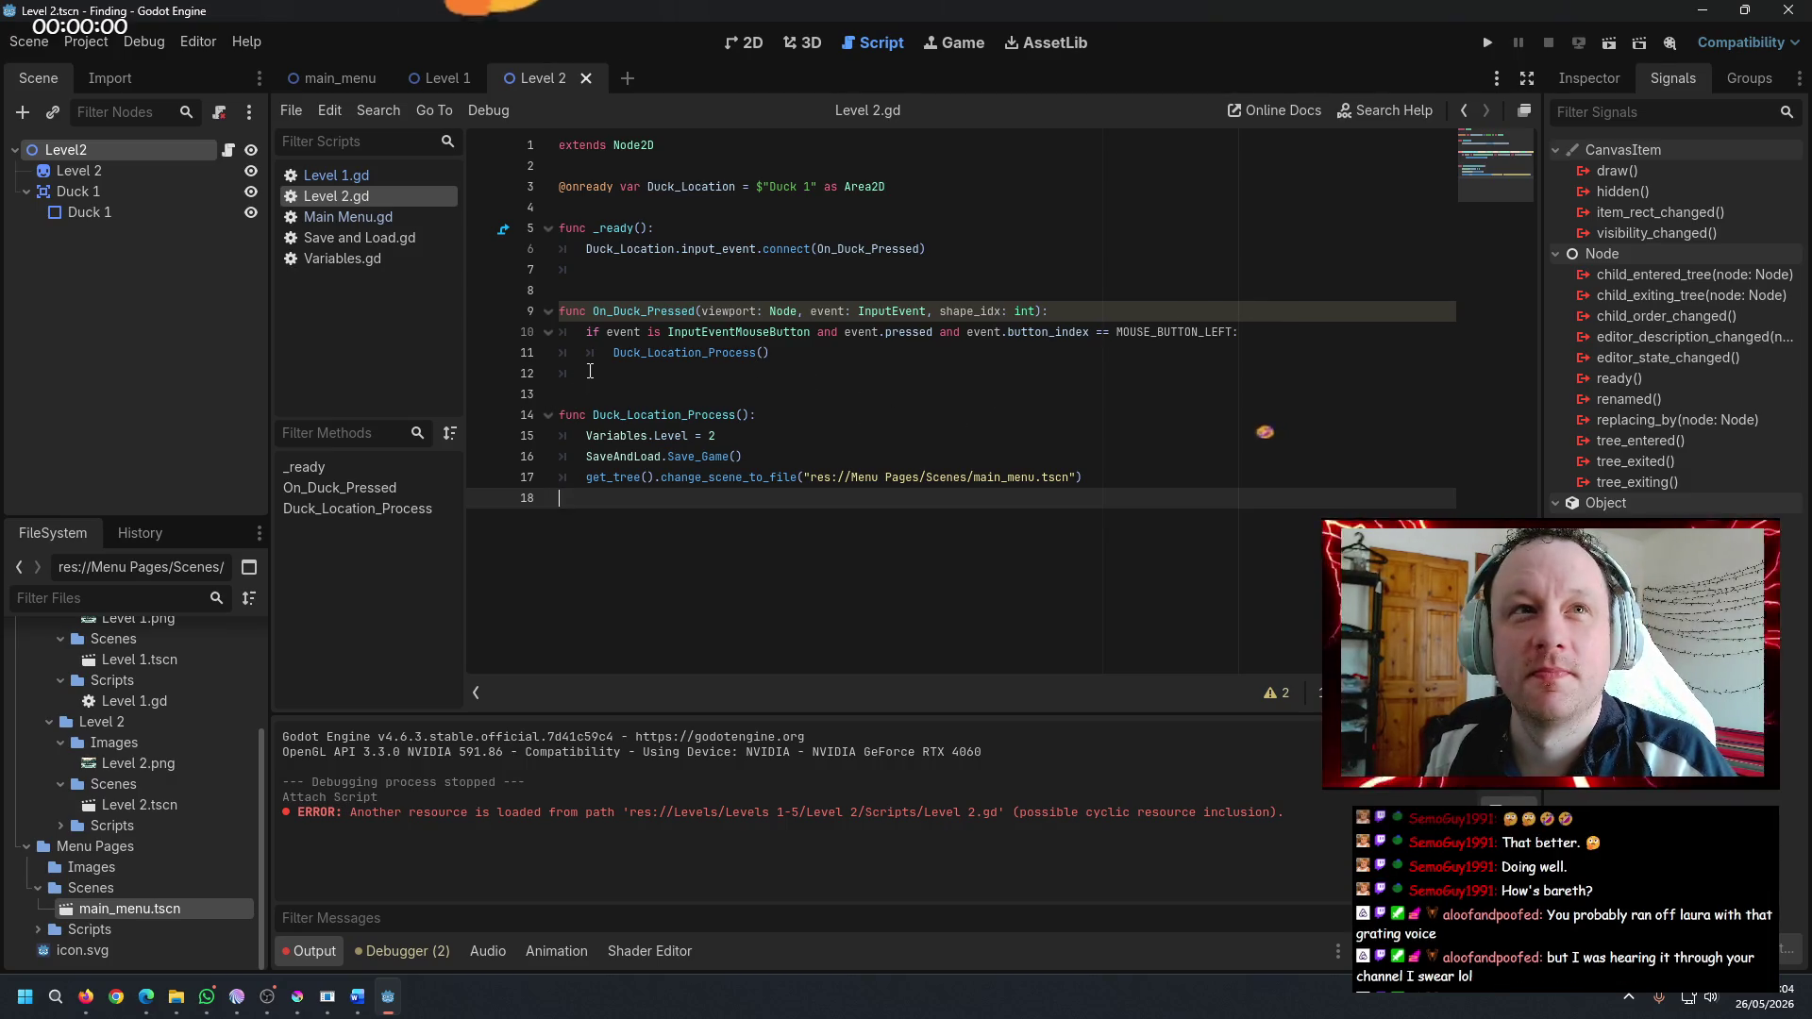
{"action": "left_click", "coordinate": [602, 364]}
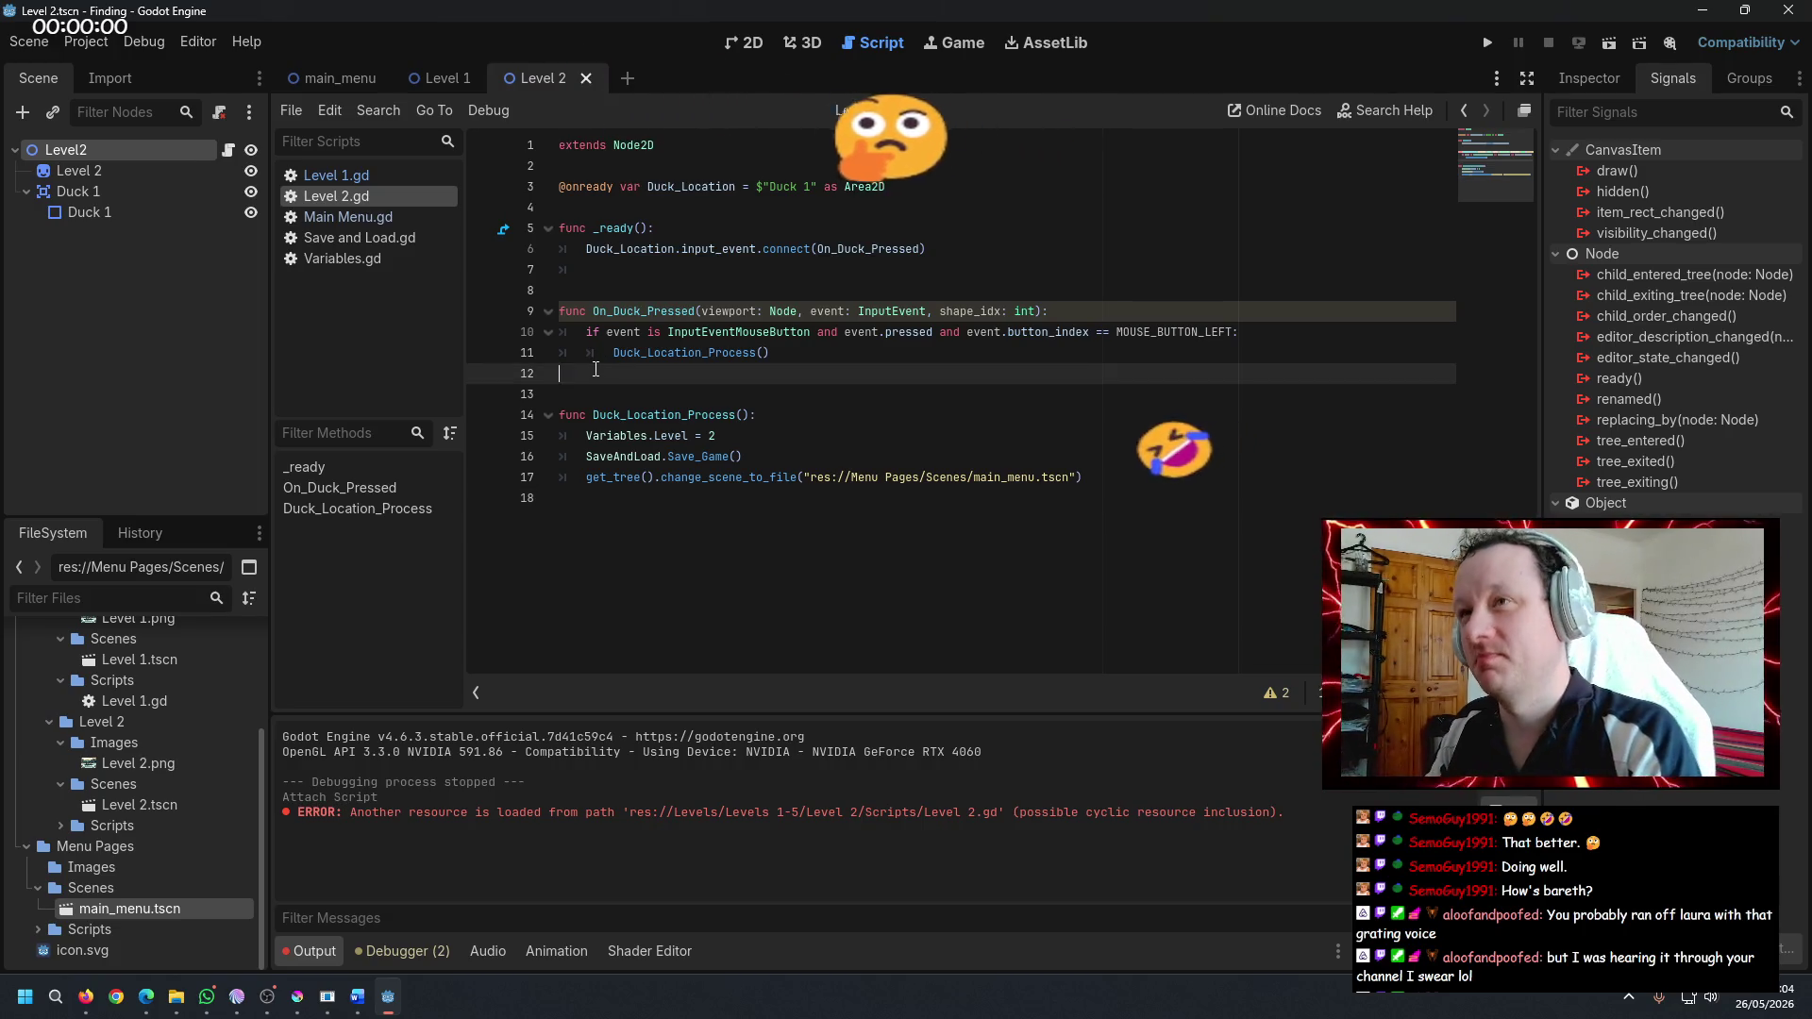
{"action": "key", "text": "BackSpace"}
{"action": "key", "text": "BackSpace"}
{"action": "left_click", "coordinate": [581, 269]}
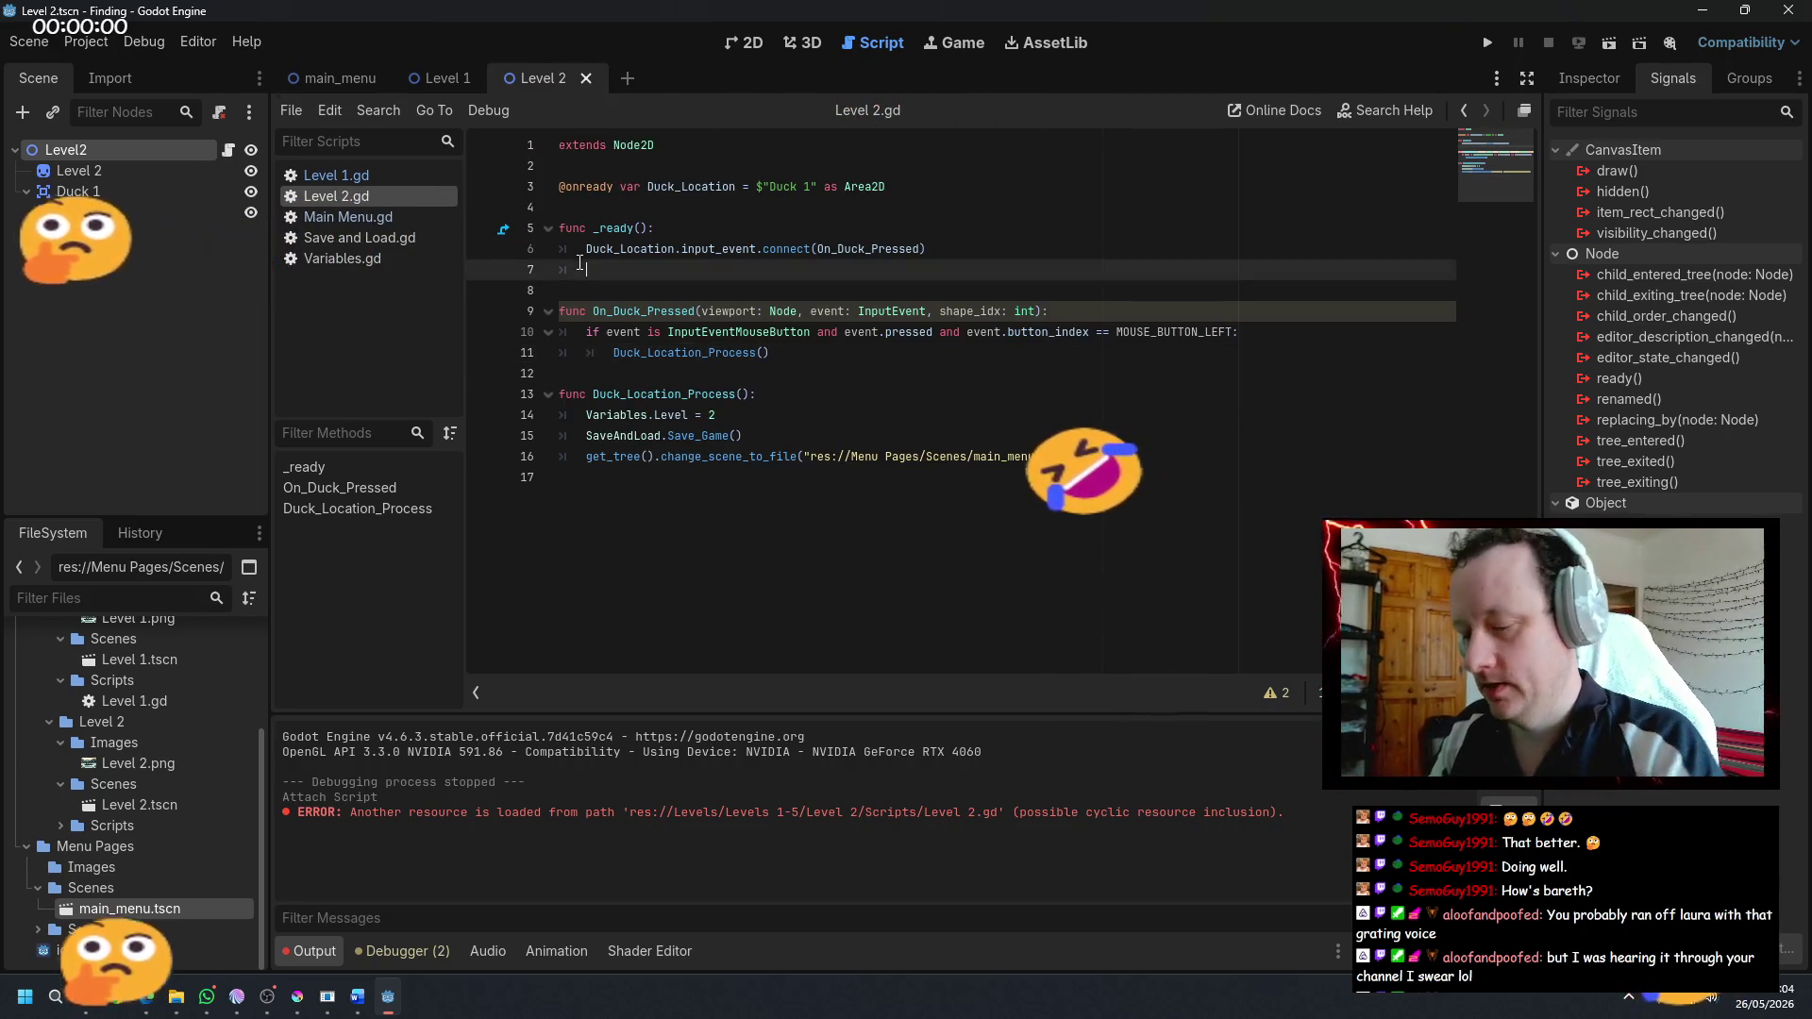
{"action": "key", "text": "BackSpace"}
{"action": "key", "text": "BackSpace"}
{"action": "key", "text": "ctrl+End"}
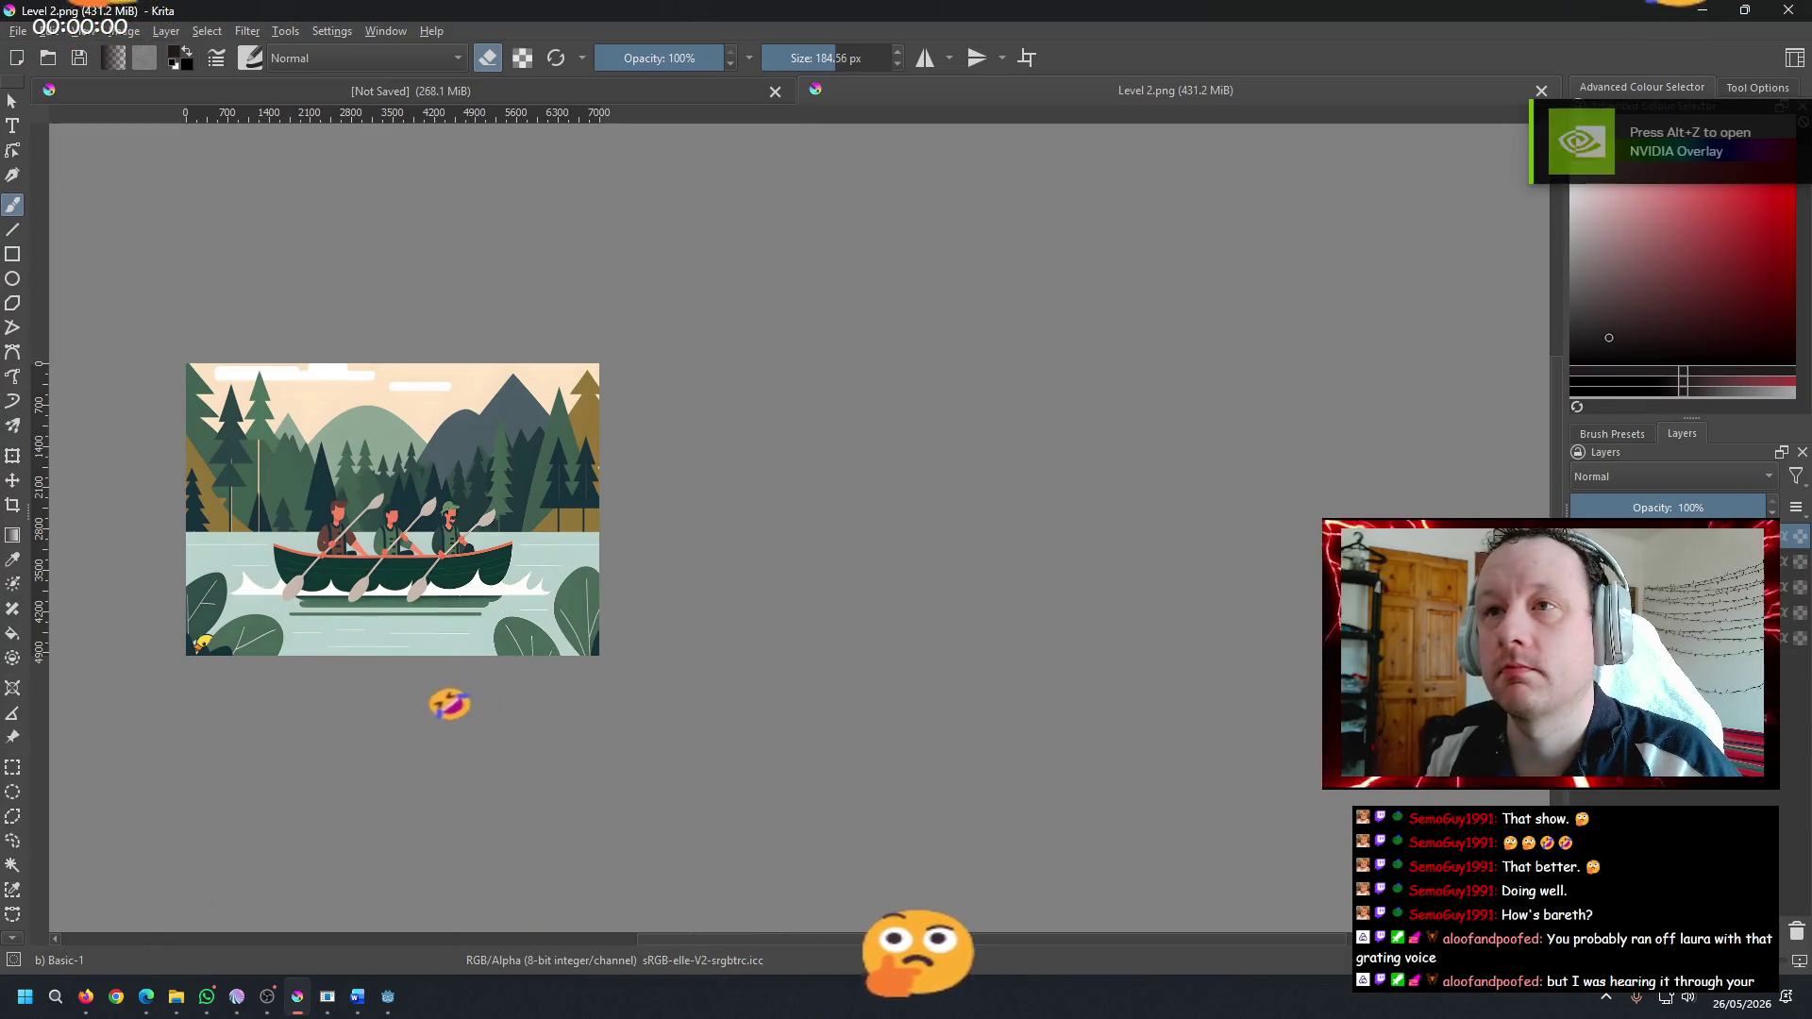
With the Transform tool, drag the duck out of the bottom-left corner toward the image's top
{"action": "mouse_move", "coordinate": [359, 666]}
{"action": "left_mouse_down"}
{"action": "mouse_move", "coordinate": [434, 690]}
{"action": "mouse_move", "coordinate": [617, 594]}
{"action": "left_mouse_up"}
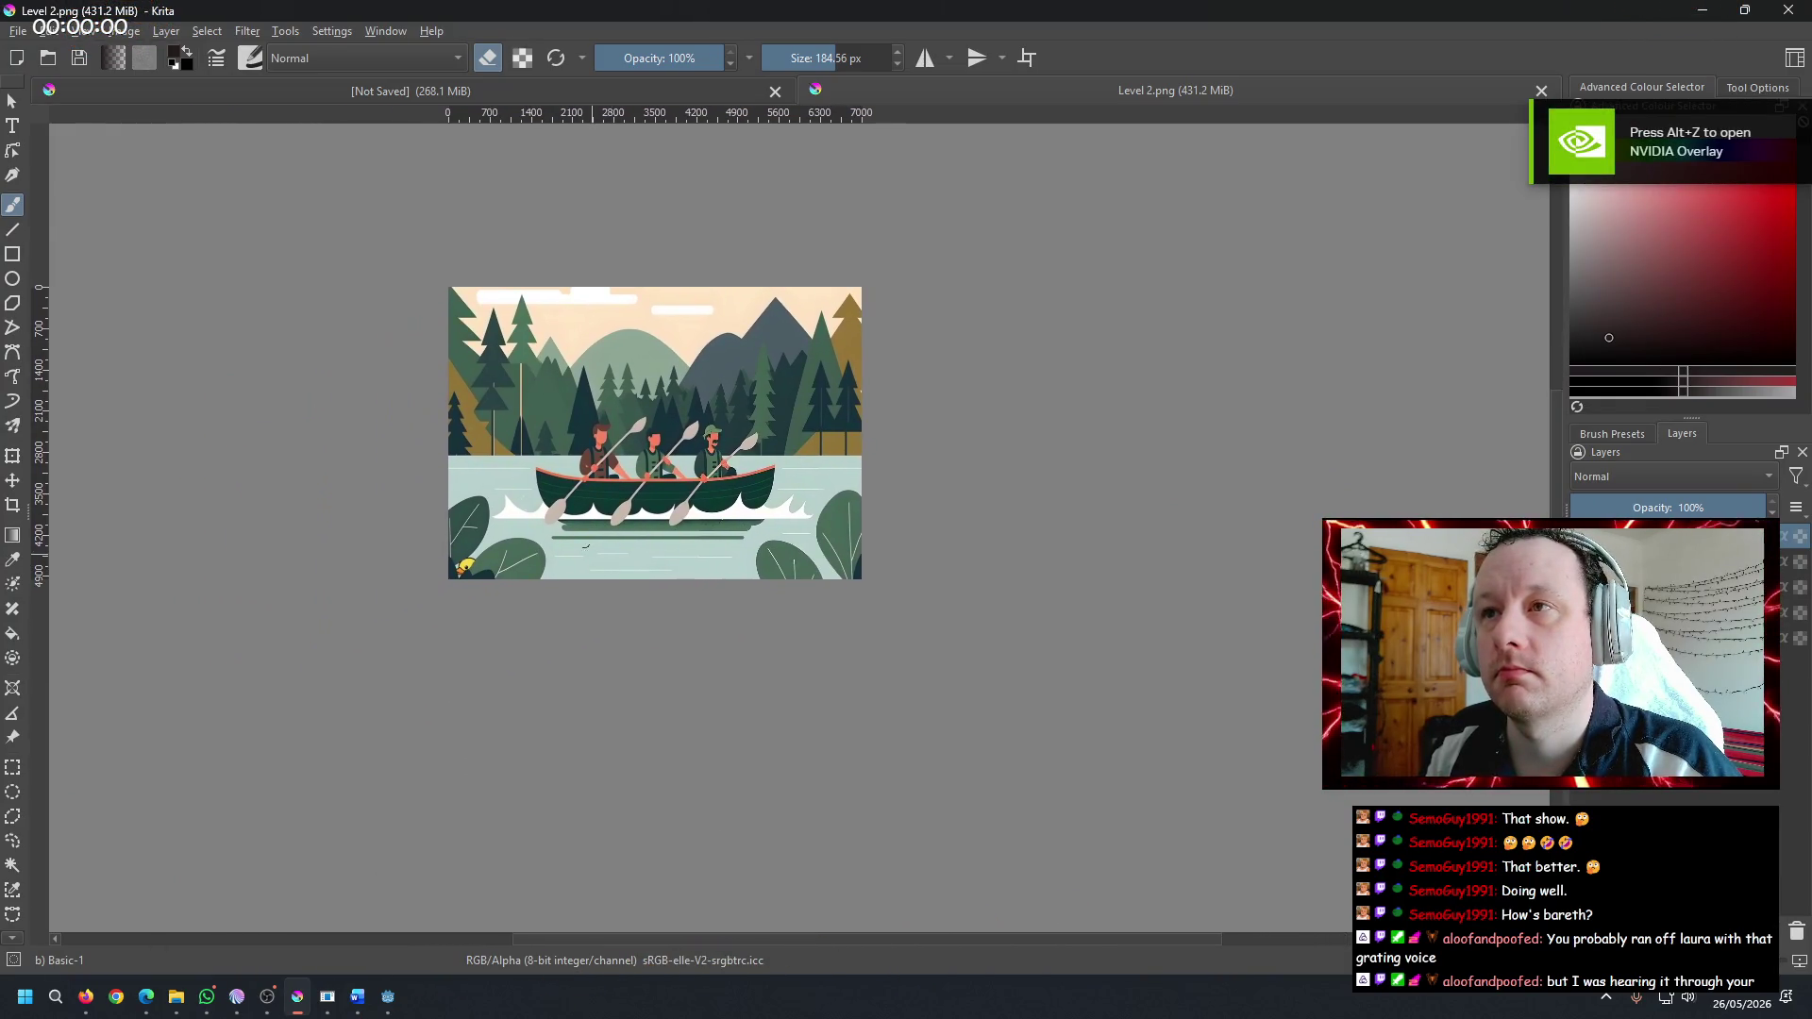
{"action": "scroll", "coordinate": [579, 534], "scroll_direction": "up", "scroll_amount": 3}
{"action": "mouse_move", "coordinate": [613, 584]}
{"action": "left_mouse_down"}
{"action": "mouse_move", "coordinate": [633, 761]}
{"action": "mouse_move", "coordinate": [607, 732]}
{"action": "left_mouse_up"}
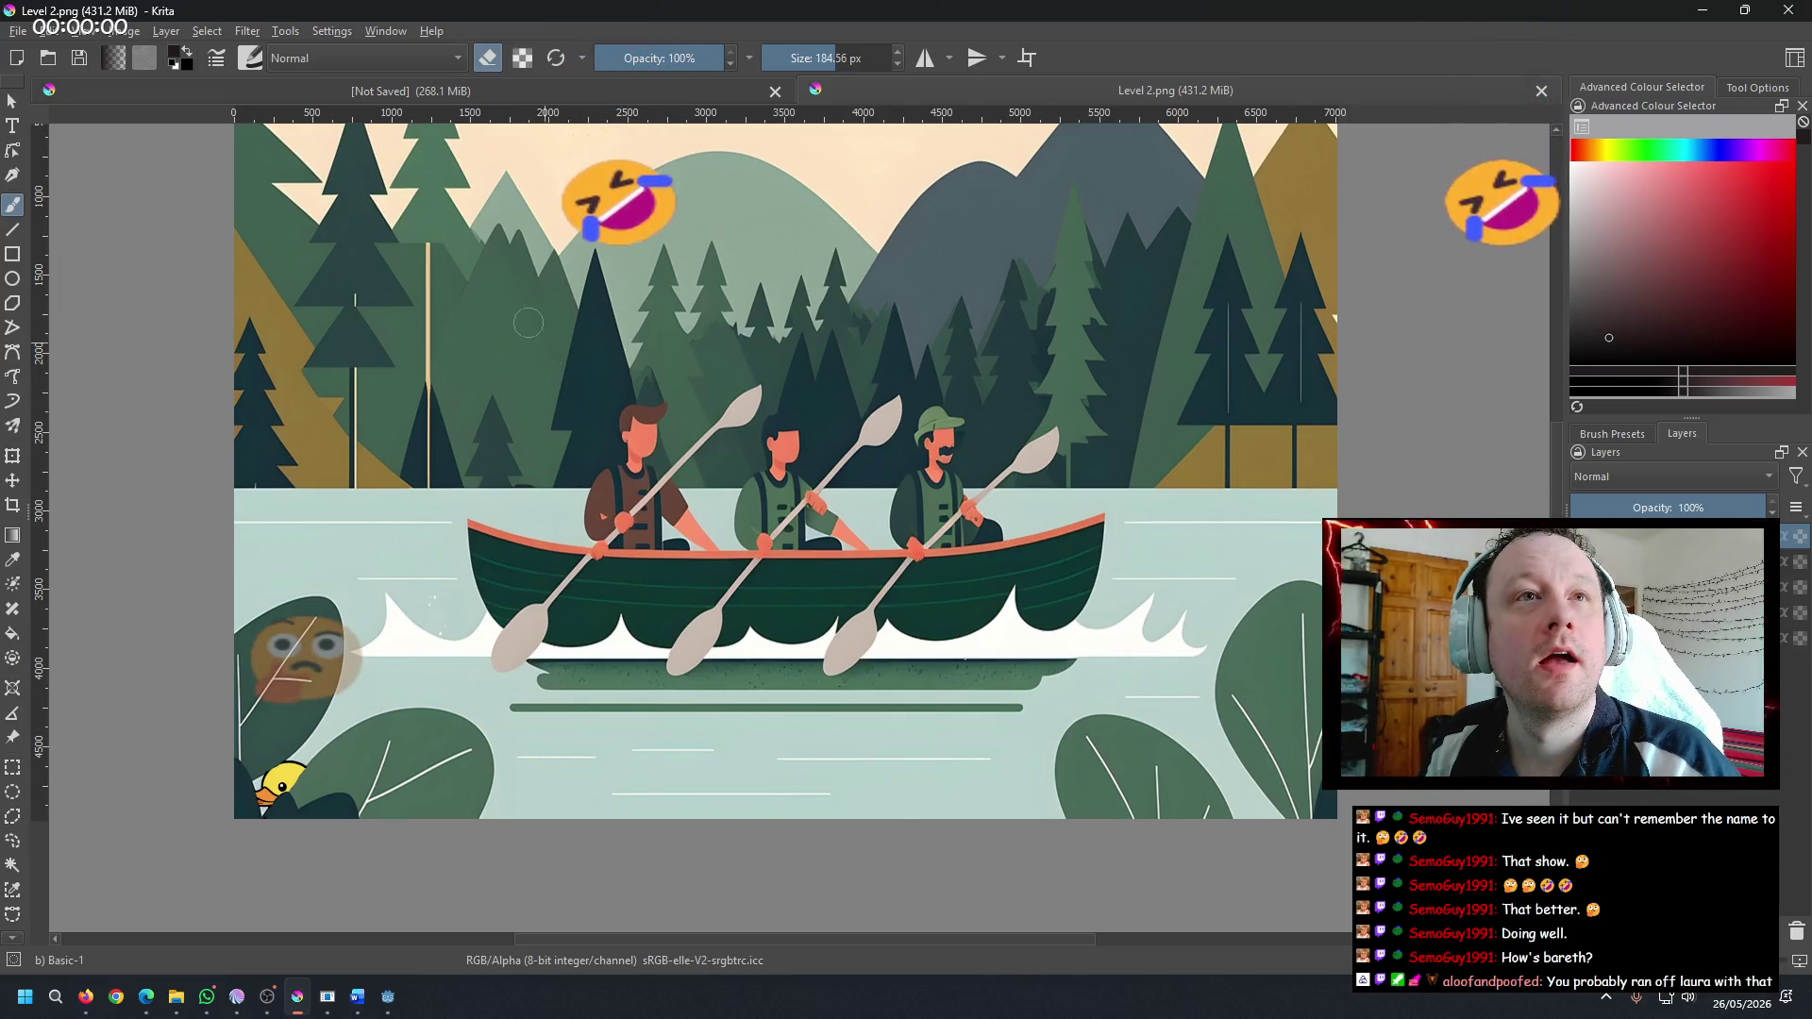
{"action": "left_click", "coordinate": [12, 101]}
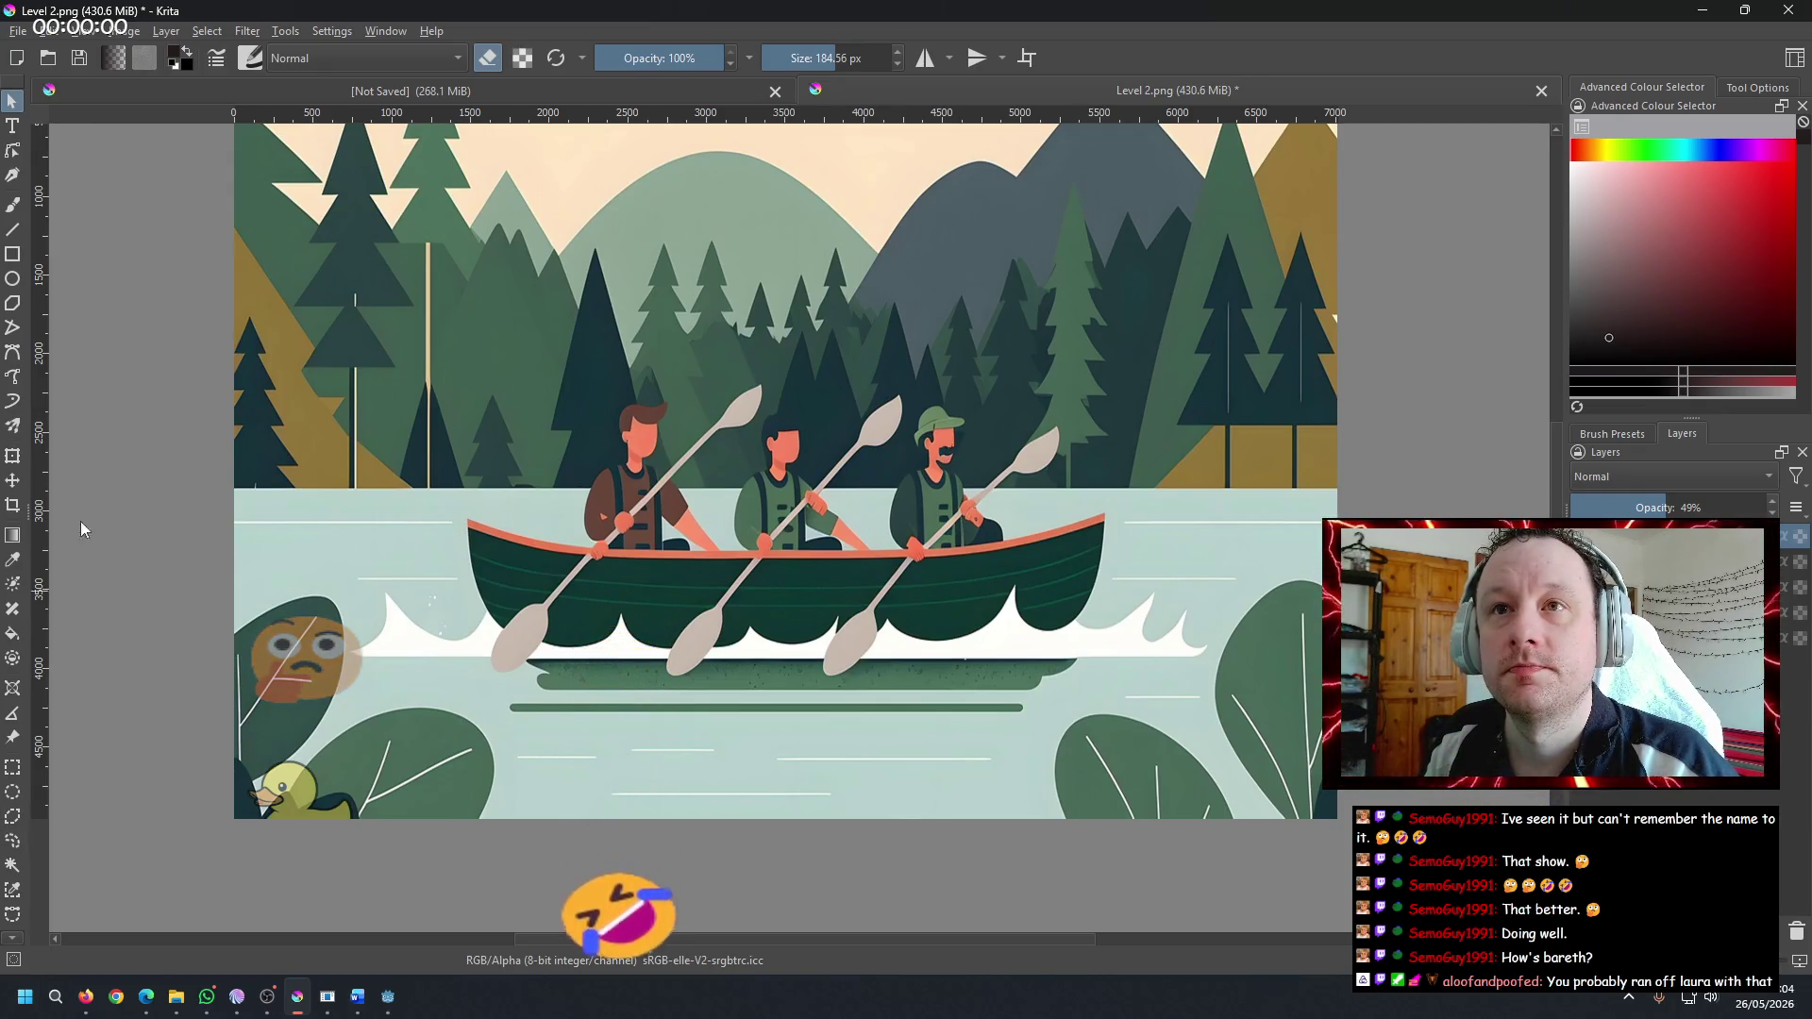
{"action": "left_click", "coordinate": [13, 458]}
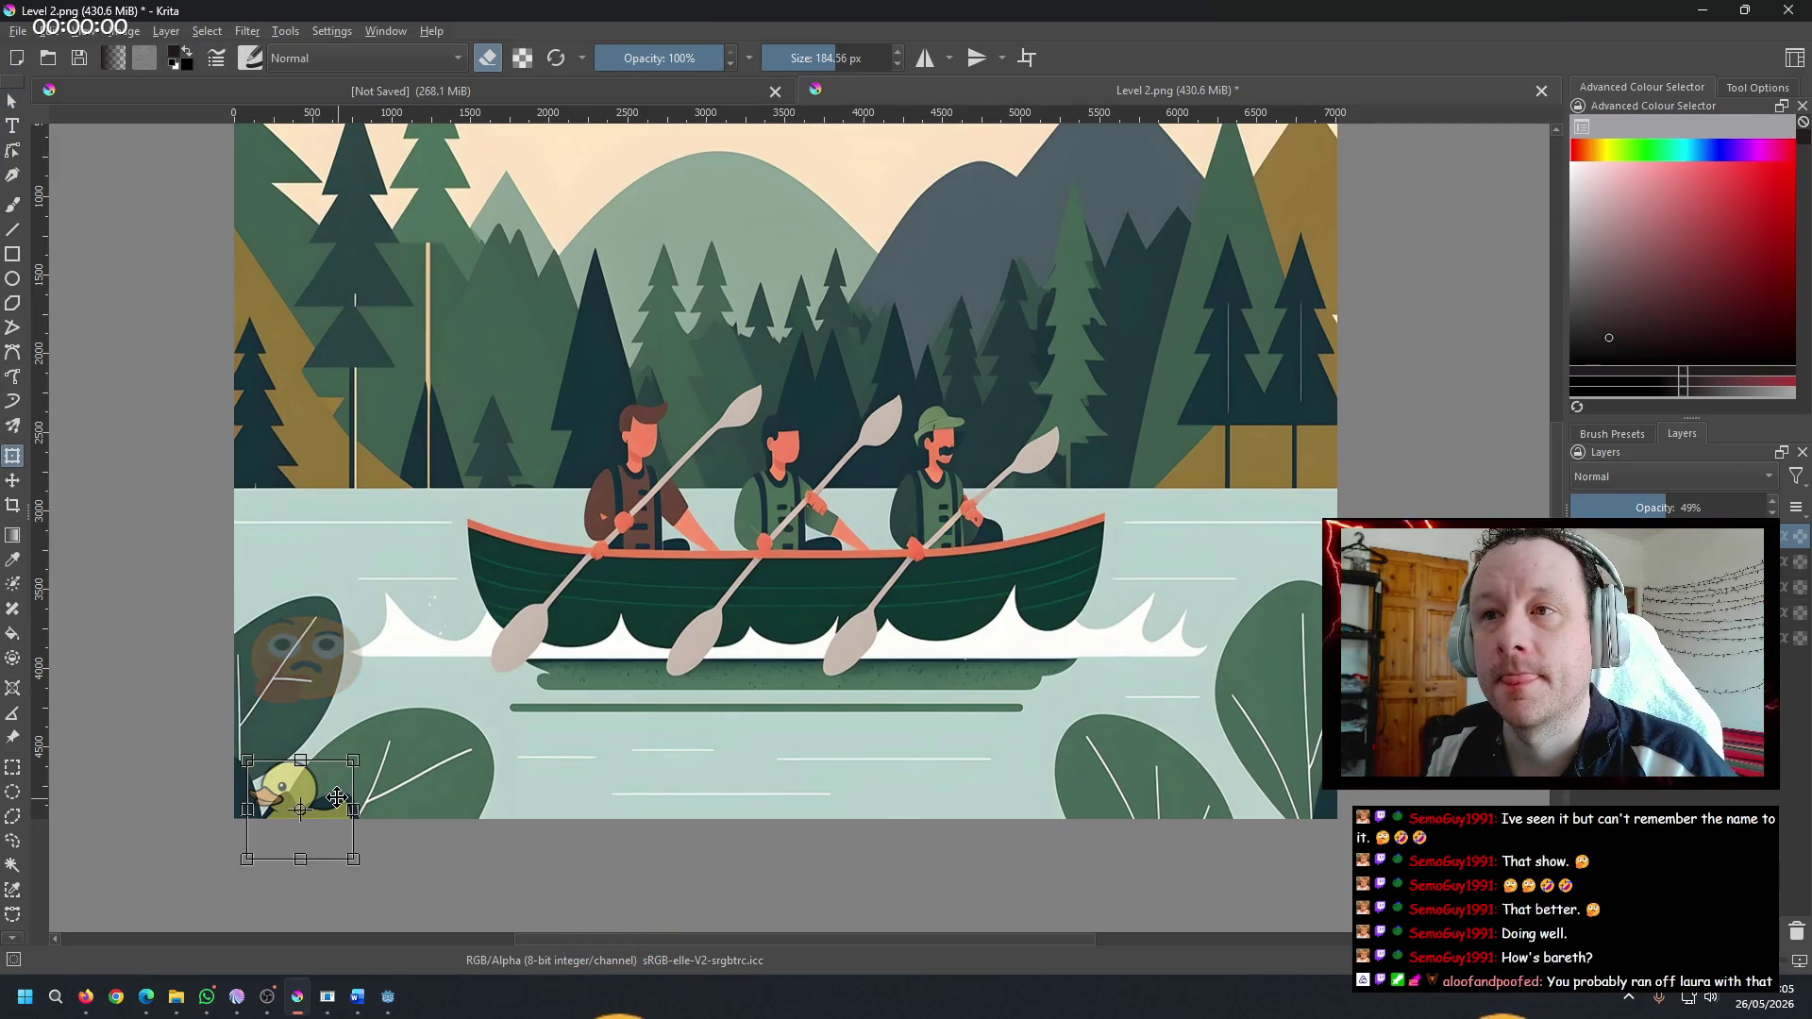
{"action": "mouse_move", "coordinate": [335, 799]}
{"action": "left_mouse_down"}
{"action": "mouse_move", "coordinate": [438, 465]}
{"action": "mouse_move", "coordinate": [981, 517]}
{"action": "mouse_move", "coordinate": [934, 217]}
{"action": "mouse_move", "coordinate": [1317, 742]}
{"action": "mouse_move", "coordinate": [1201, 670]}
{"action": "mouse_move", "coordinate": [1076, 463]}
{"action": "mouse_move", "coordinate": [1078, 544]}
{"action": "mouse_move", "coordinate": [1076, 528]}
{"action": "left_mouse_up"}
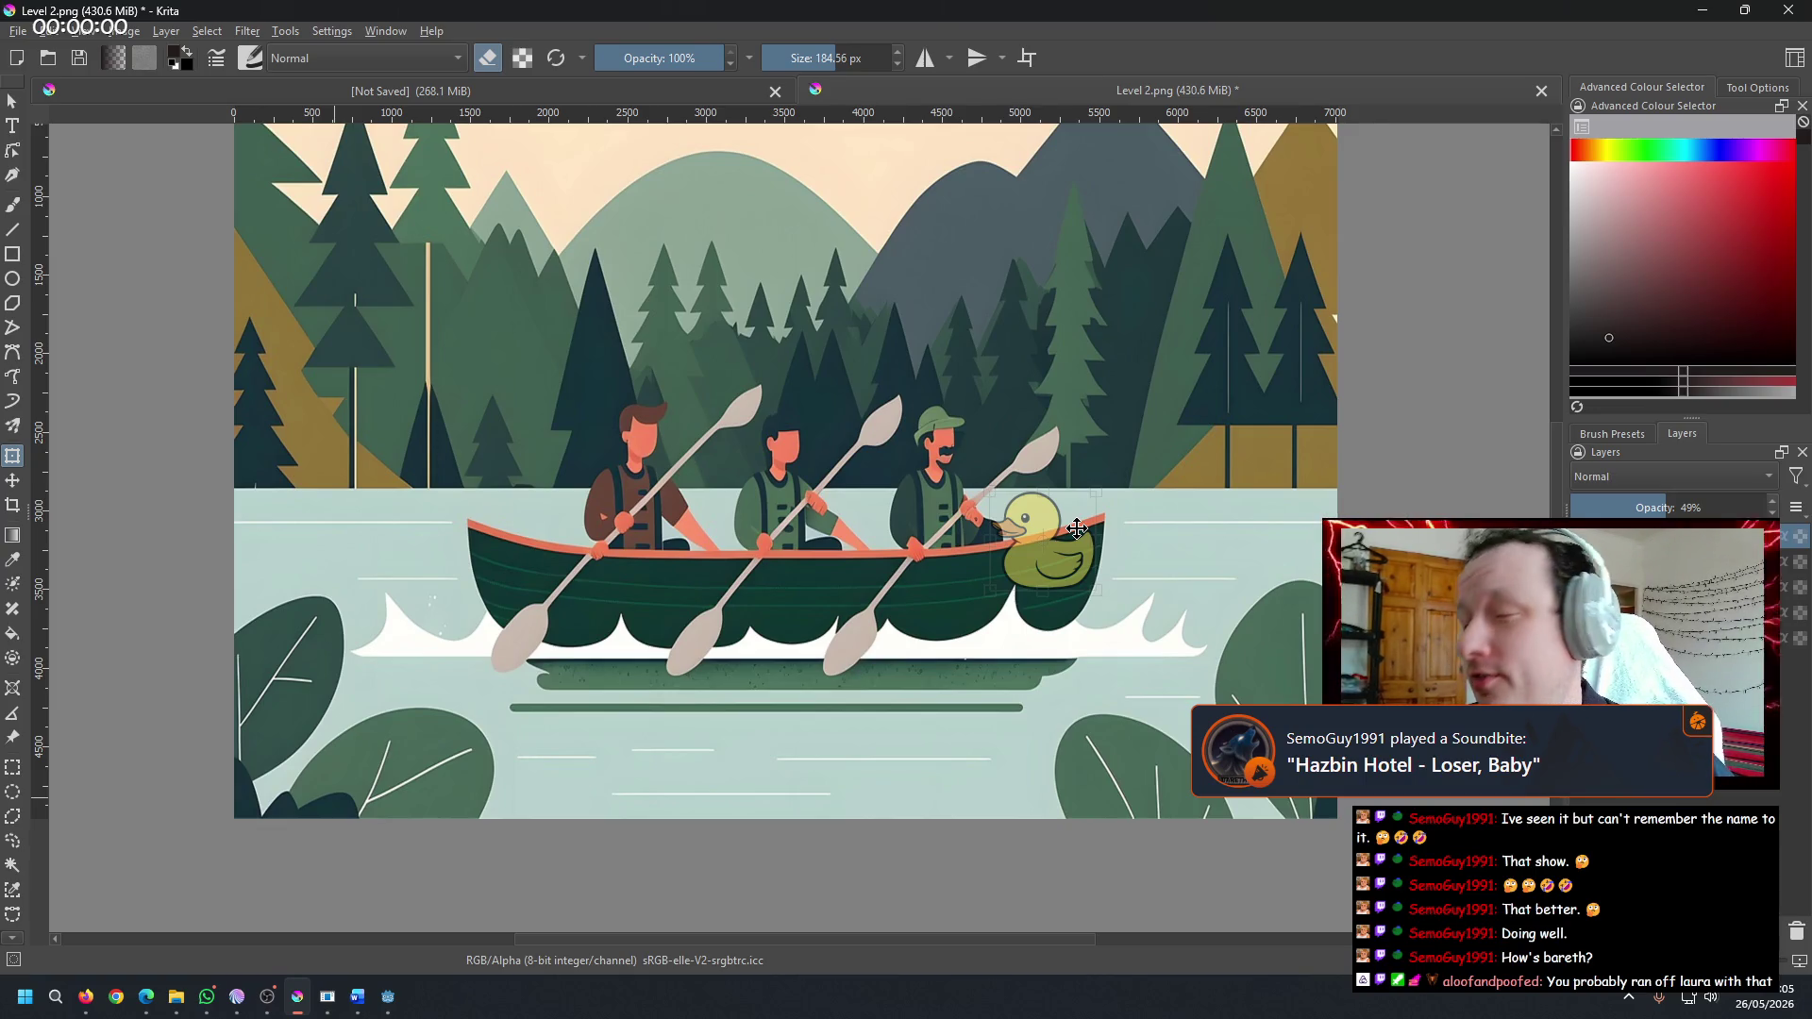
Move the duck above the paddlers and scale it down onto the left paddle blade
{"action": "mouse_move", "coordinate": [1076, 528]}
{"action": "left_mouse_down"}
{"action": "mouse_move", "coordinate": [737, 544]}
{"action": "mouse_move", "coordinate": [753, 392]}
{"action": "left_mouse_up"}
{"action": "scroll", "coordinate": [749, 405], "scroll_direction": "up", "scroll_amount": 5}
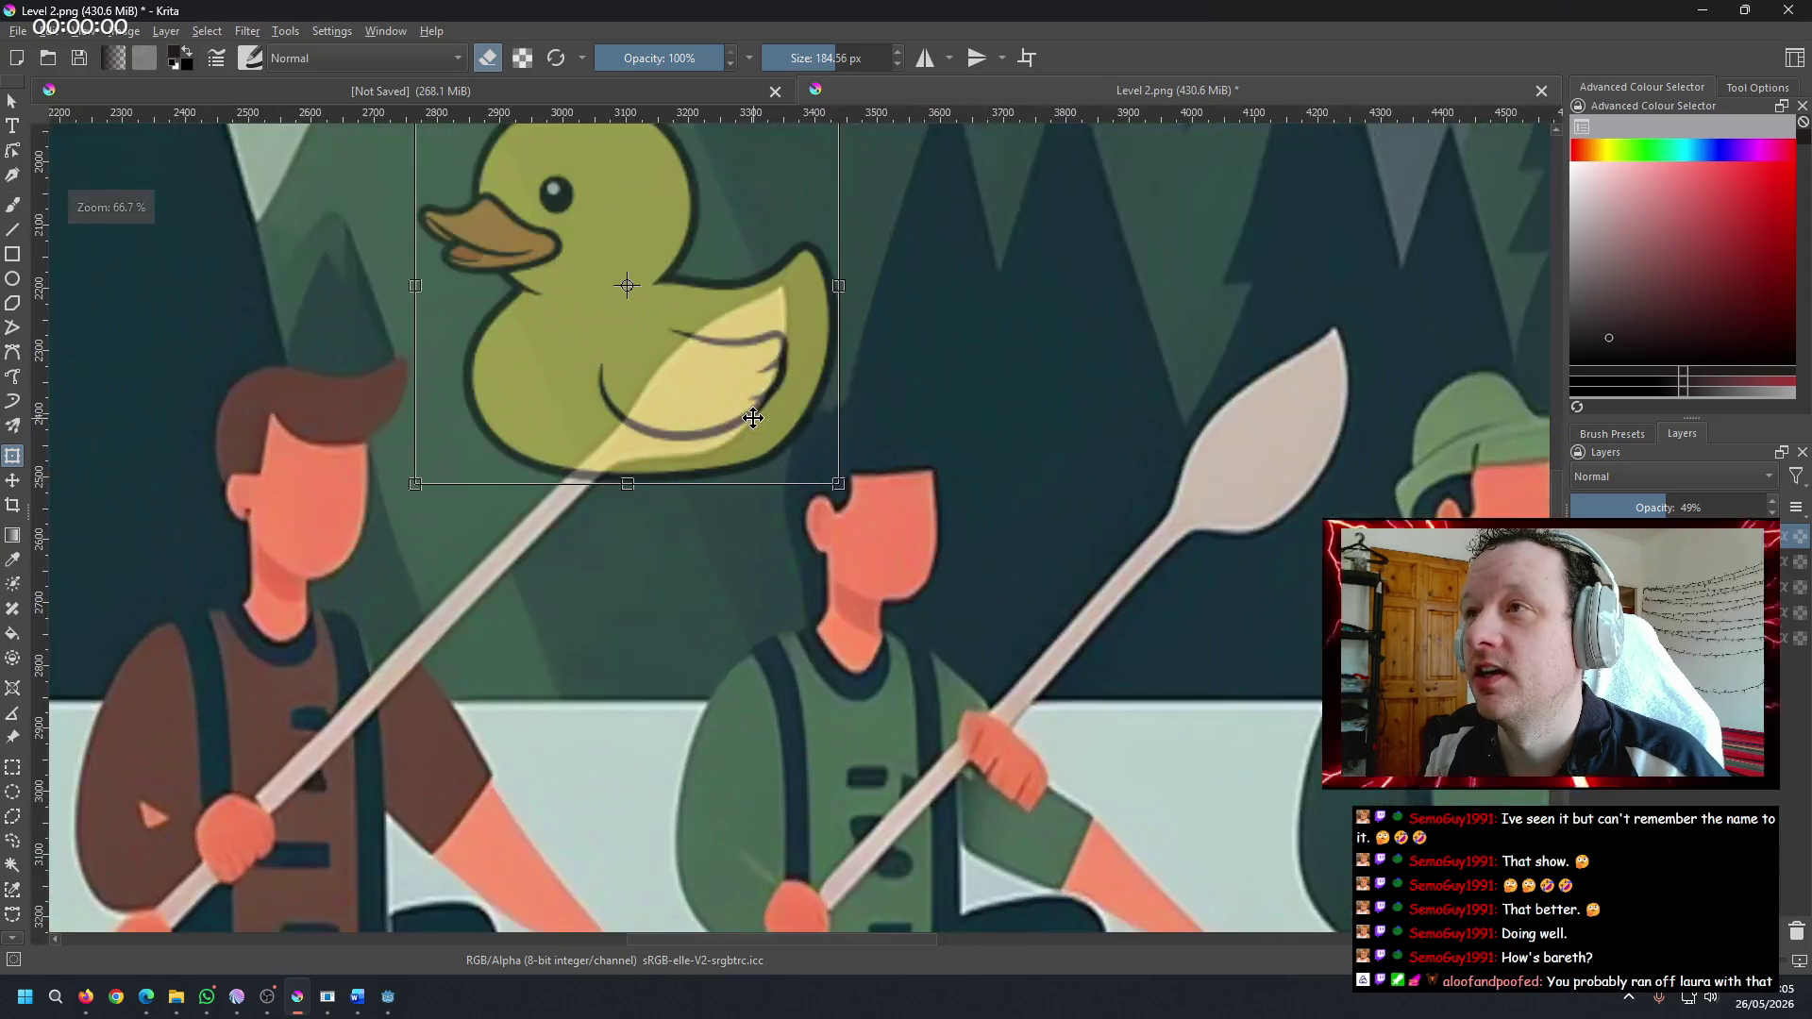
{"action": "scroll", "coordinate": [748, 442], "scroll_direction": "down", "scroll_amount": 3}
{"action": "left_click_drag", "start_coordinate": [889, 371], "coordinate": [962, 579]}
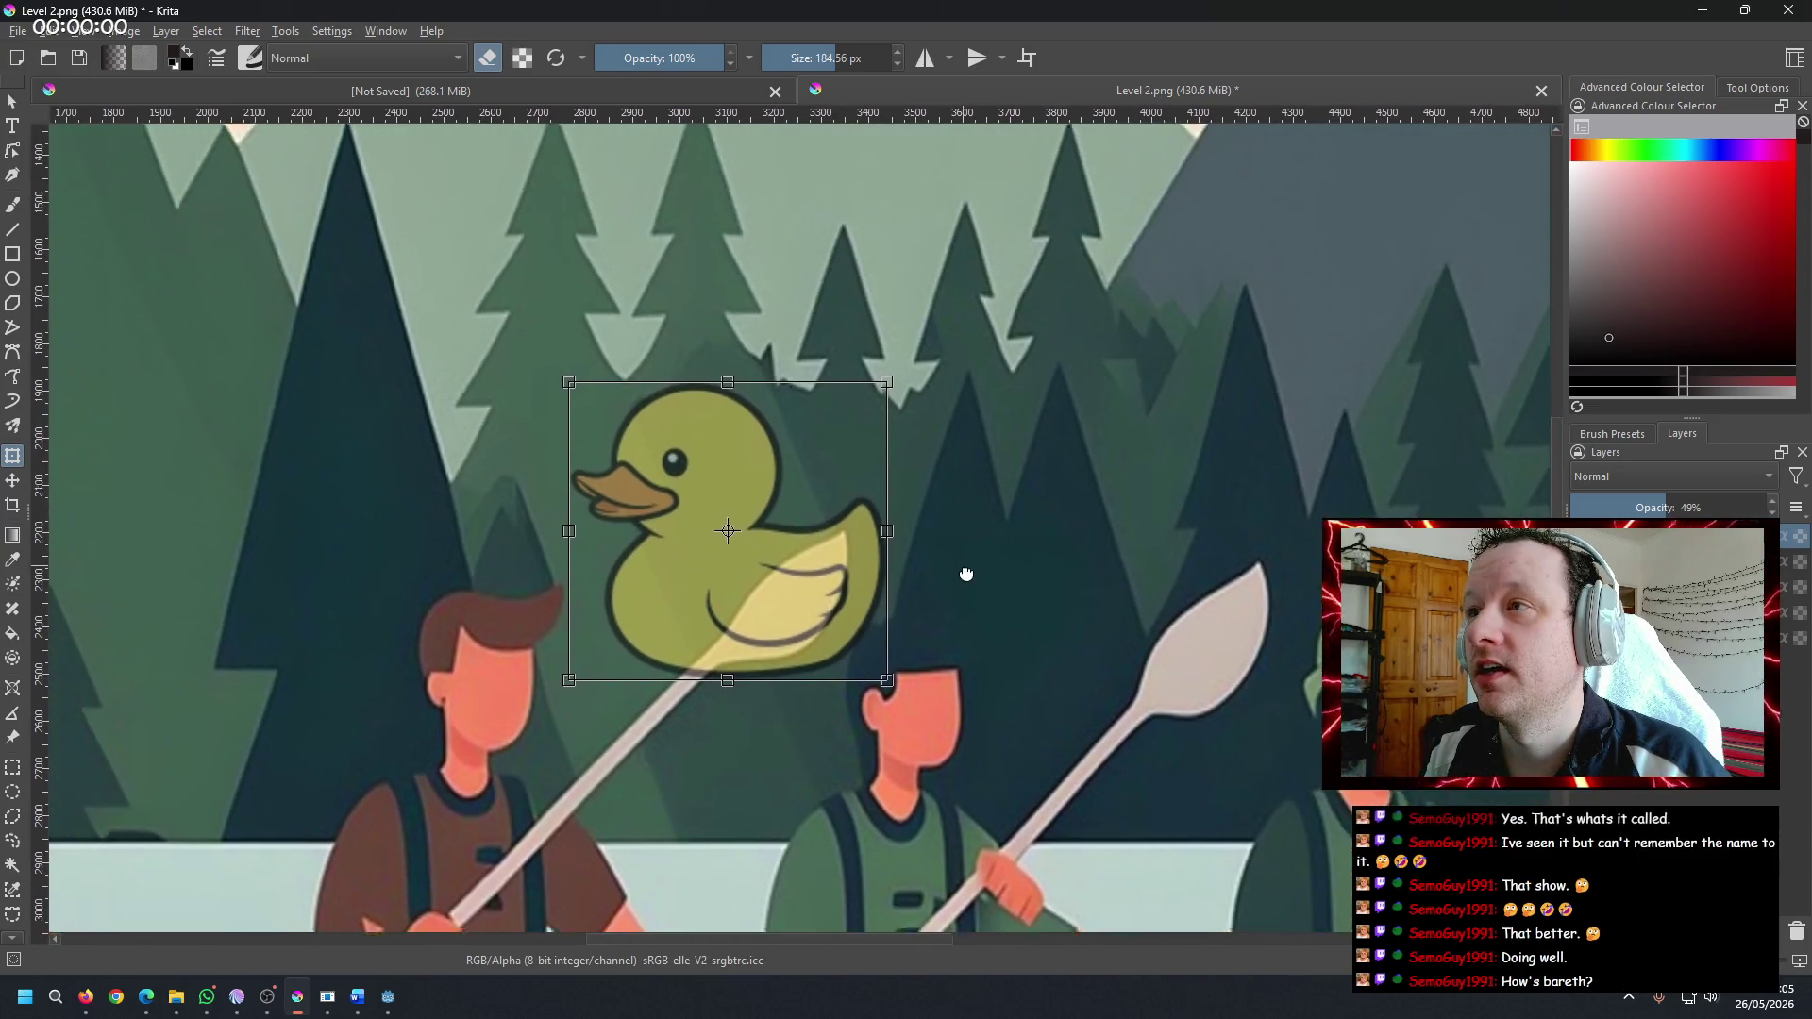
{"action": "mouse_move", "coordinate": [893, 688]}
{"action": "left_mouse_down"}
{"action": "mouse_move", "coordinate": [698, 526]}
{"action": "mouse_move", "coordinate": [645, 450]}
{"action": "mouse_move", "coordinate": [799, 561]}
{"action": "mouse_move", "coordinate": [775, 614]}
{"action": "left_mouse_up"}
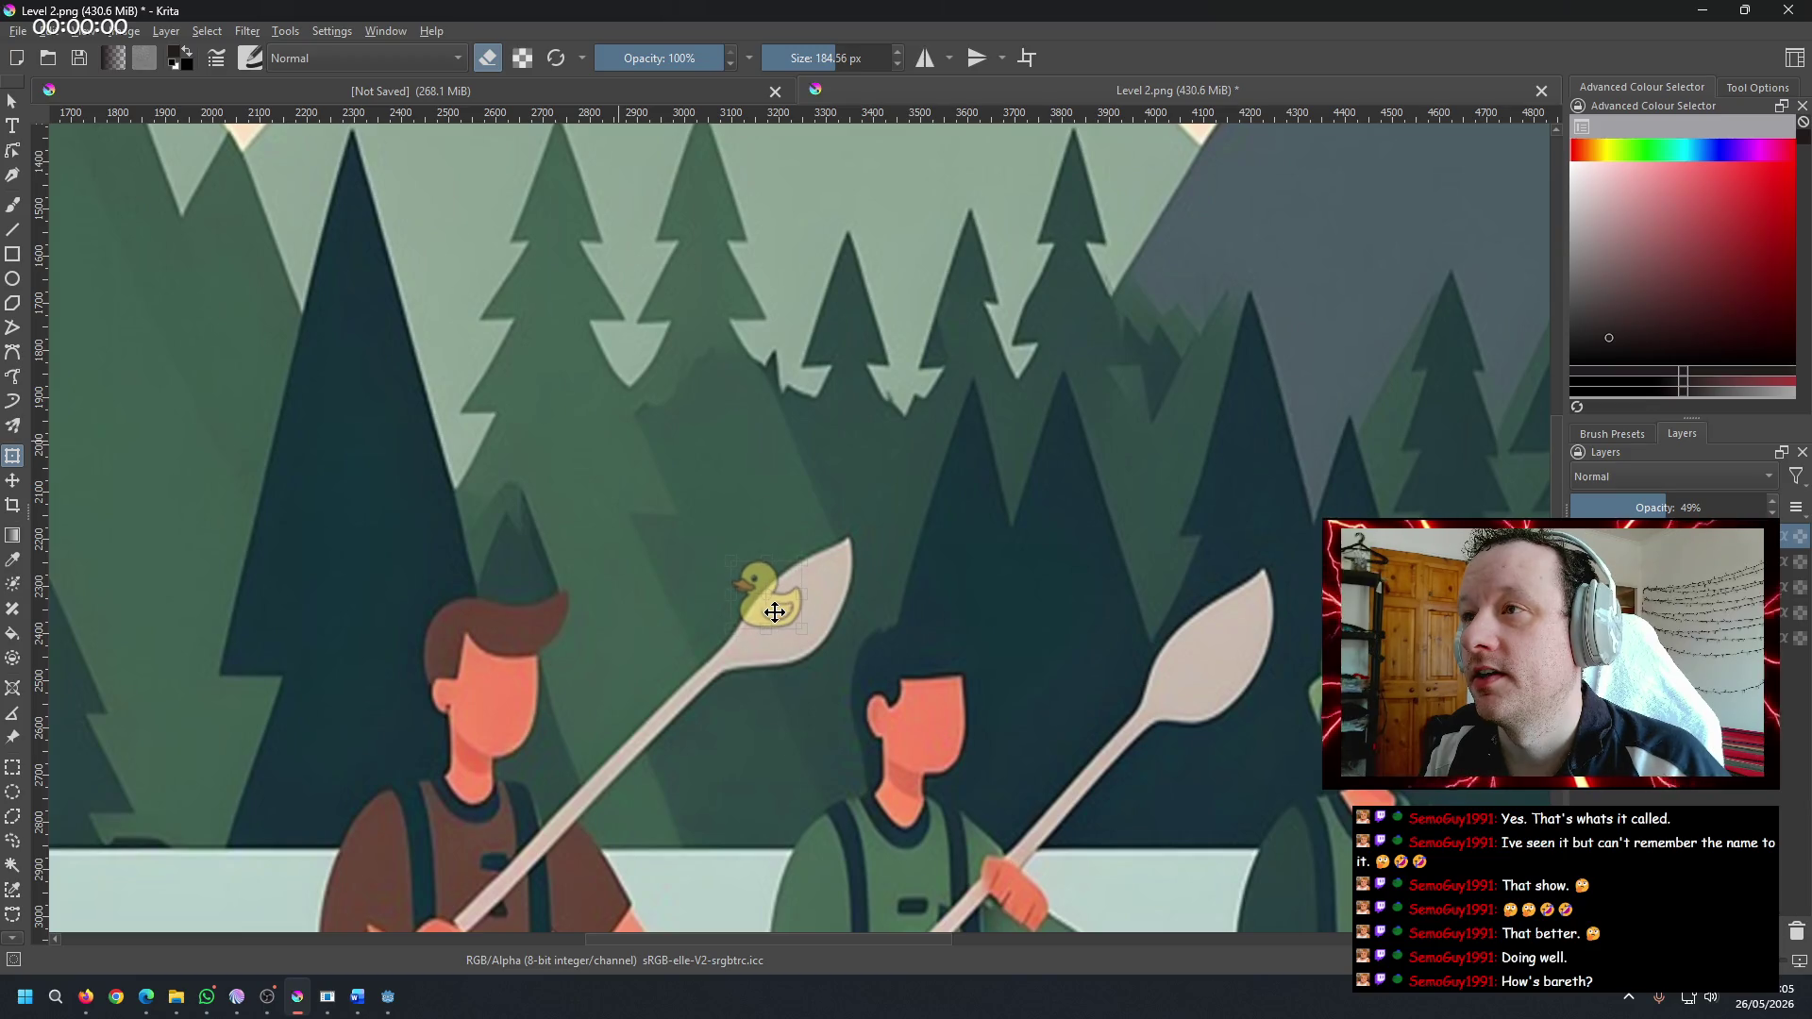
{"action": "scroll", "coordinate": [775, 612], "scroll_direction": "up", "scroll_amount": 4}
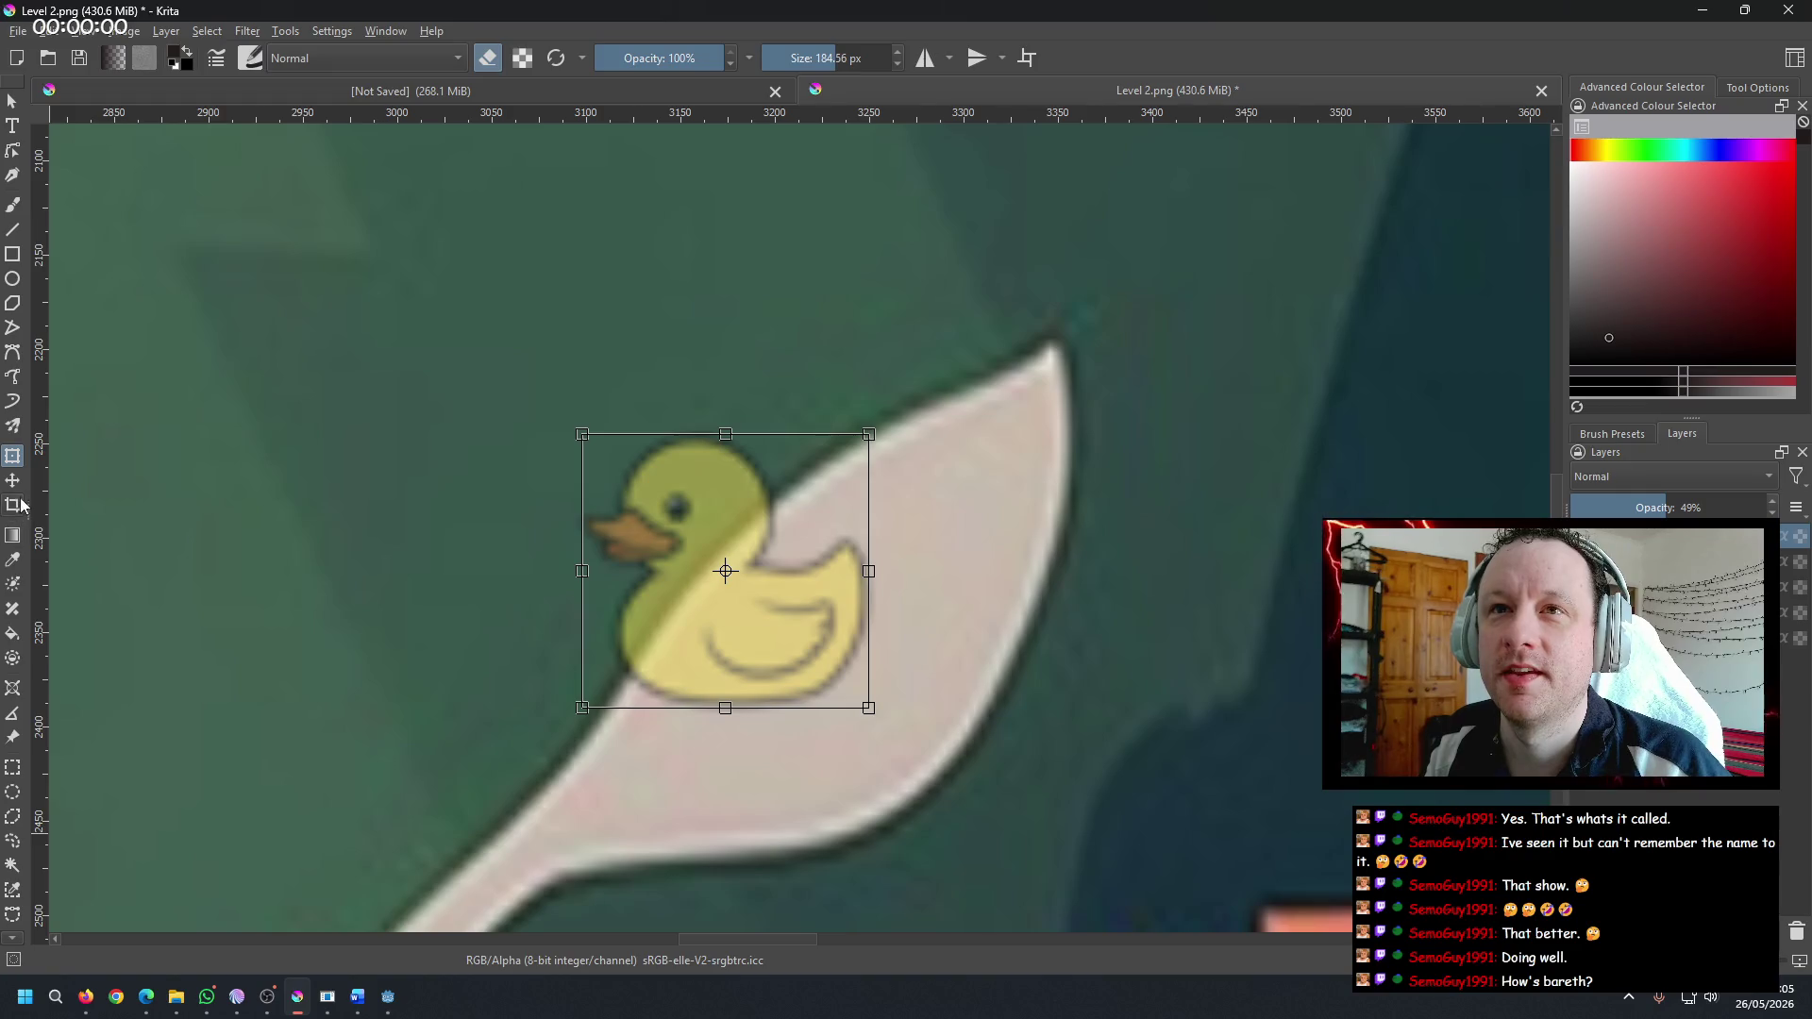
Erase the duck's lower body along the paddle edge with a 19.71 px eraser
{"action": "left_click", "coordinate": [18, 206]}
{"action": "left_click", "coordinate": [828, 691]}
{"action": "mouse_move", "coordinate": [828, 691]}
{"action": "left_mouse_down"}
{"action": "mouse_move", "coordinate": [789, 761]}
{"action": "mouse_move", "coordinate": [760, 768]}
{"action": "left_mouse_up"}
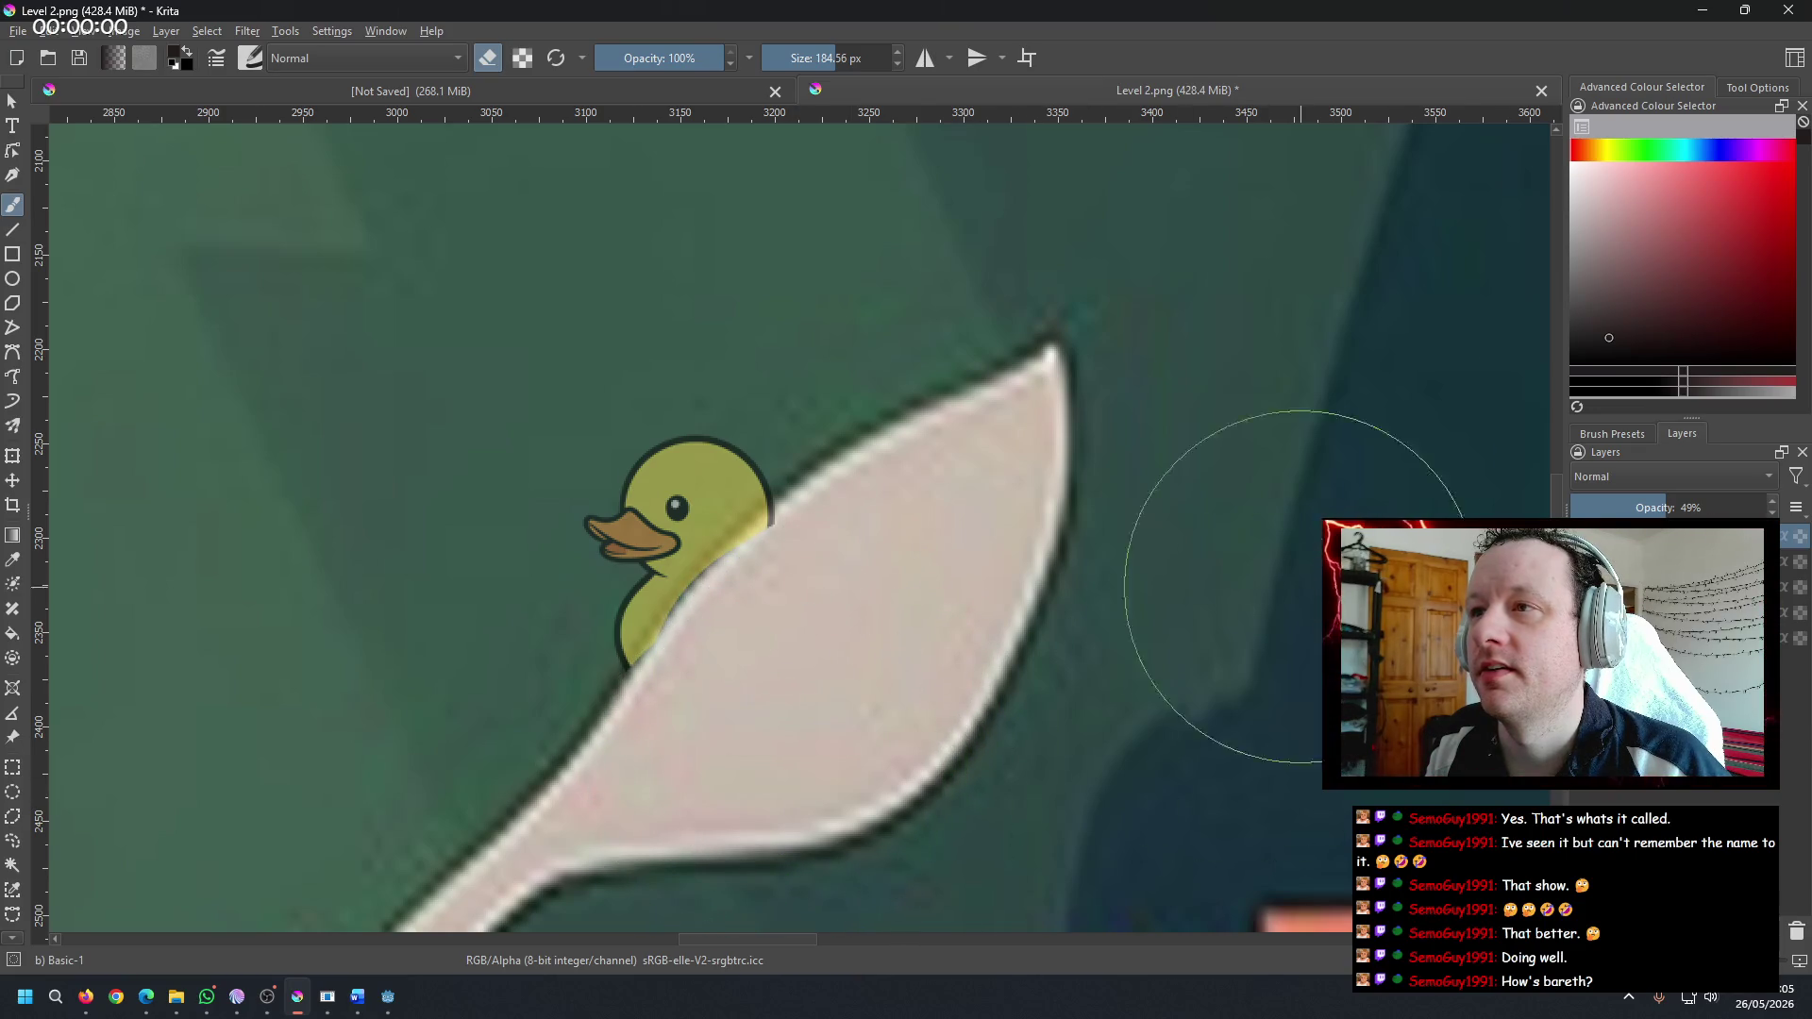
{"action": "left_click_drag", "start_coordinate": [798, 63], "coordinate": [792, 62]}
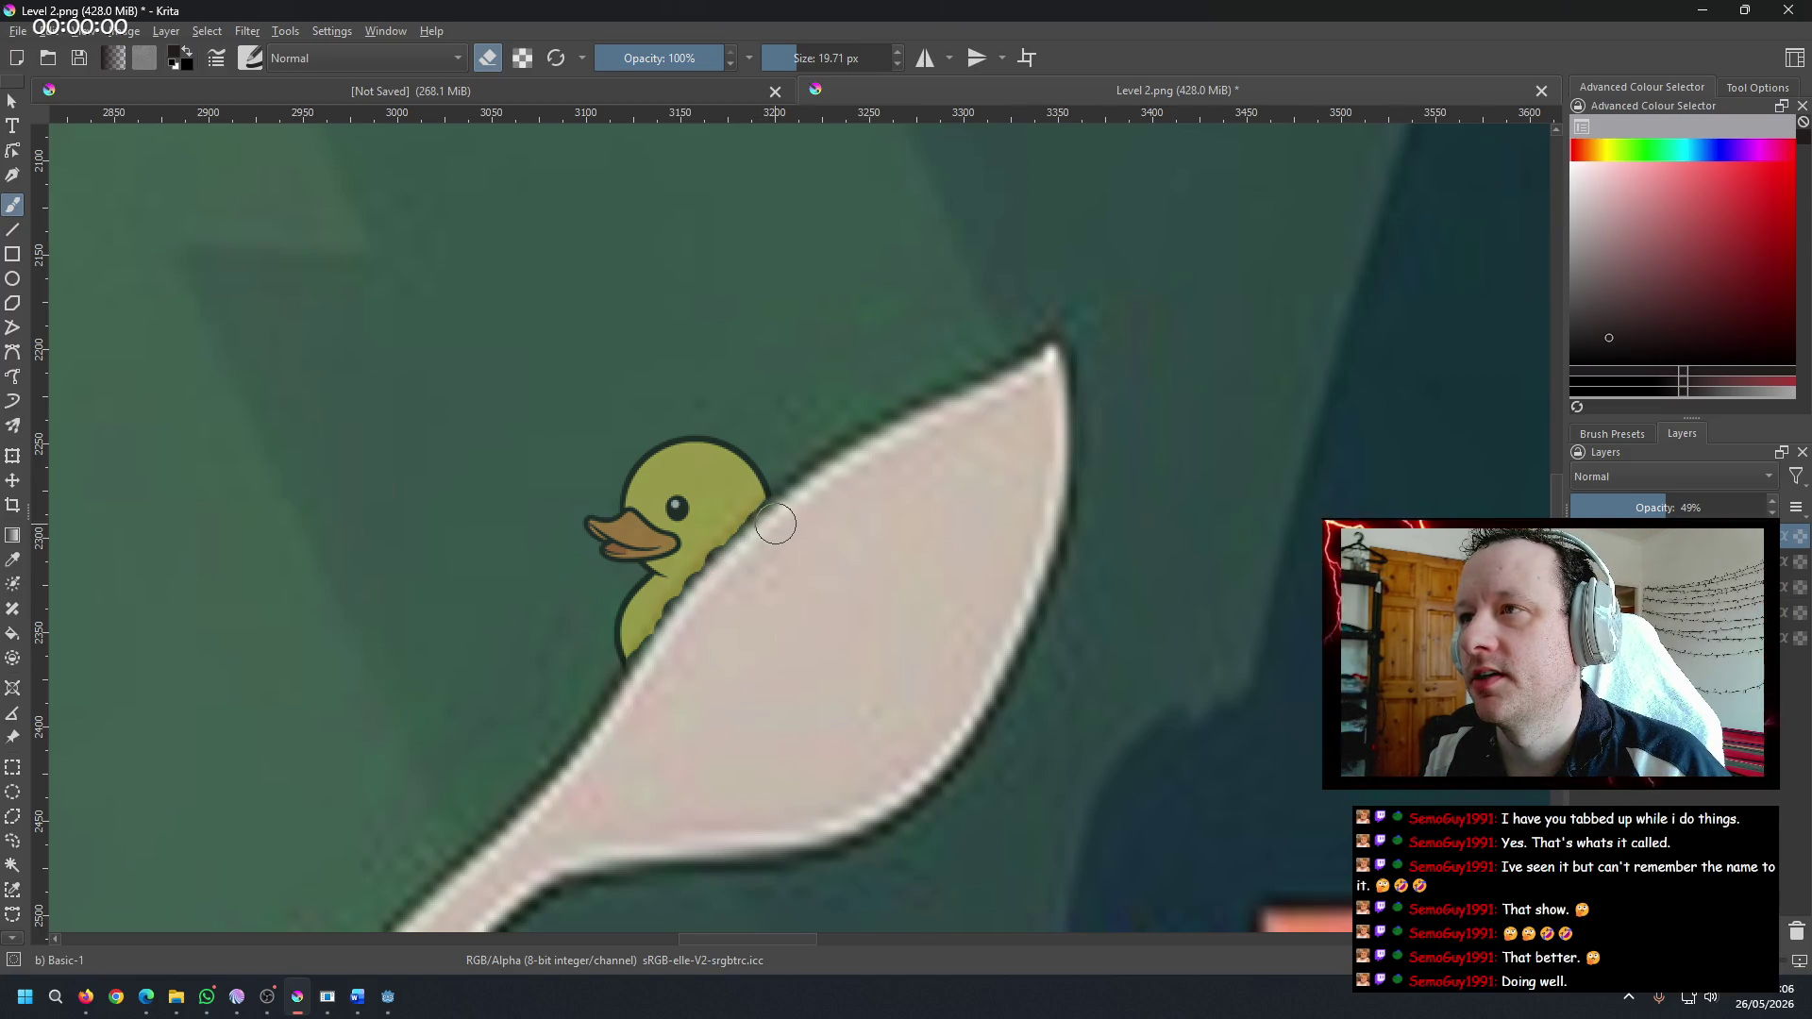
{"action": "scroll", "coordinate": [919, 665], "scroll_direction": "down", "scroll_amount": 10}
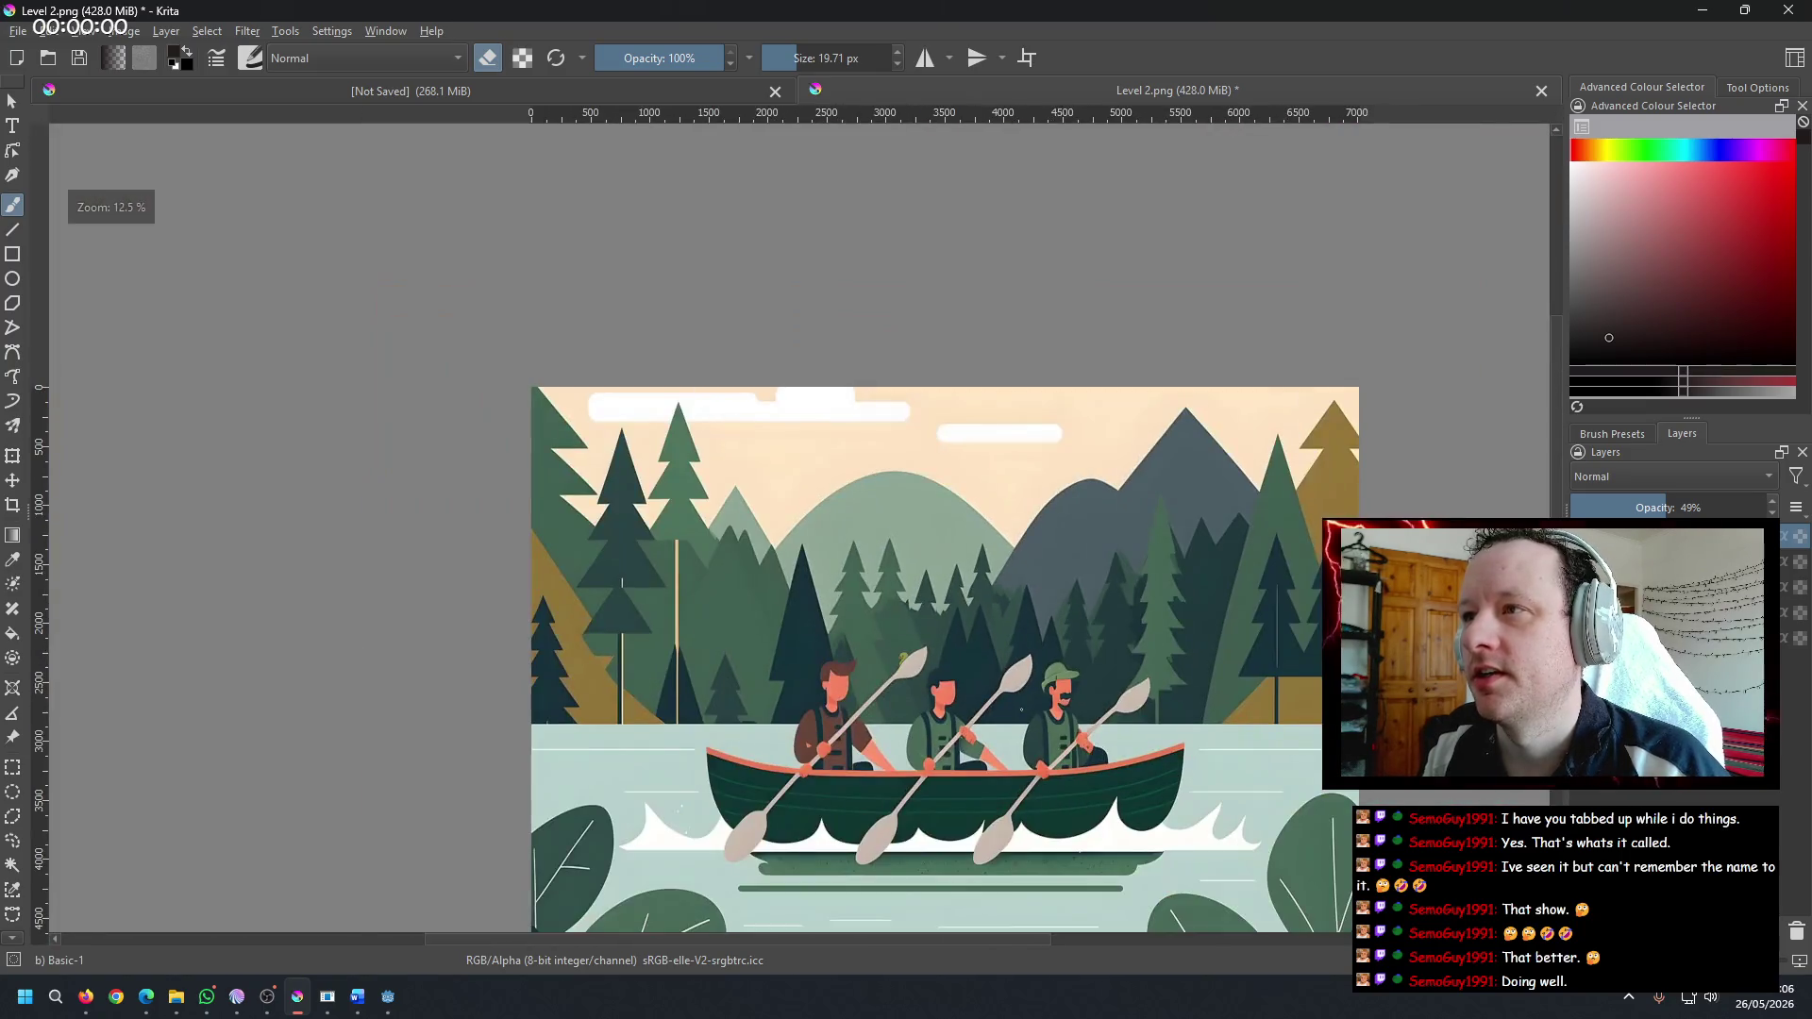
{"action": "left_click_drag", "start_coordinate": [1221, 741], "coordinate": [861, 632]}
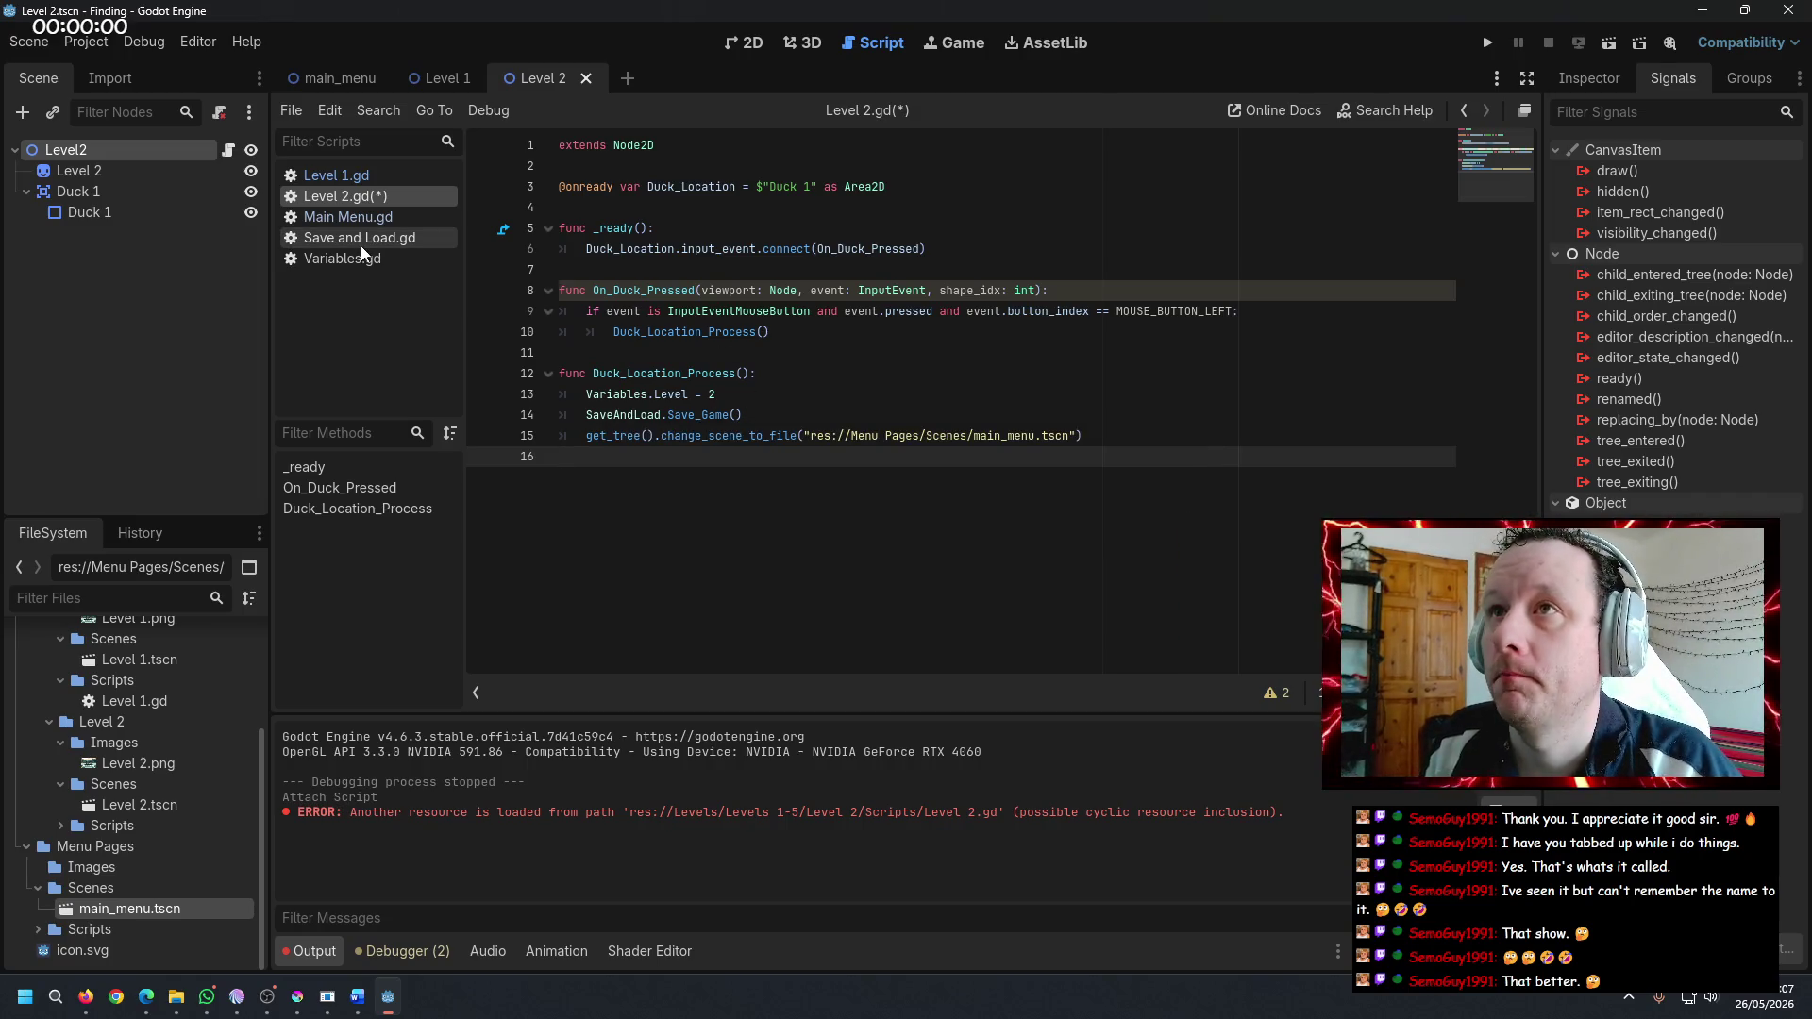
Save Level 2.gd and collapse the Level 1 and Level 2 folders
{"action": "key", "text": "ctrl+s"}
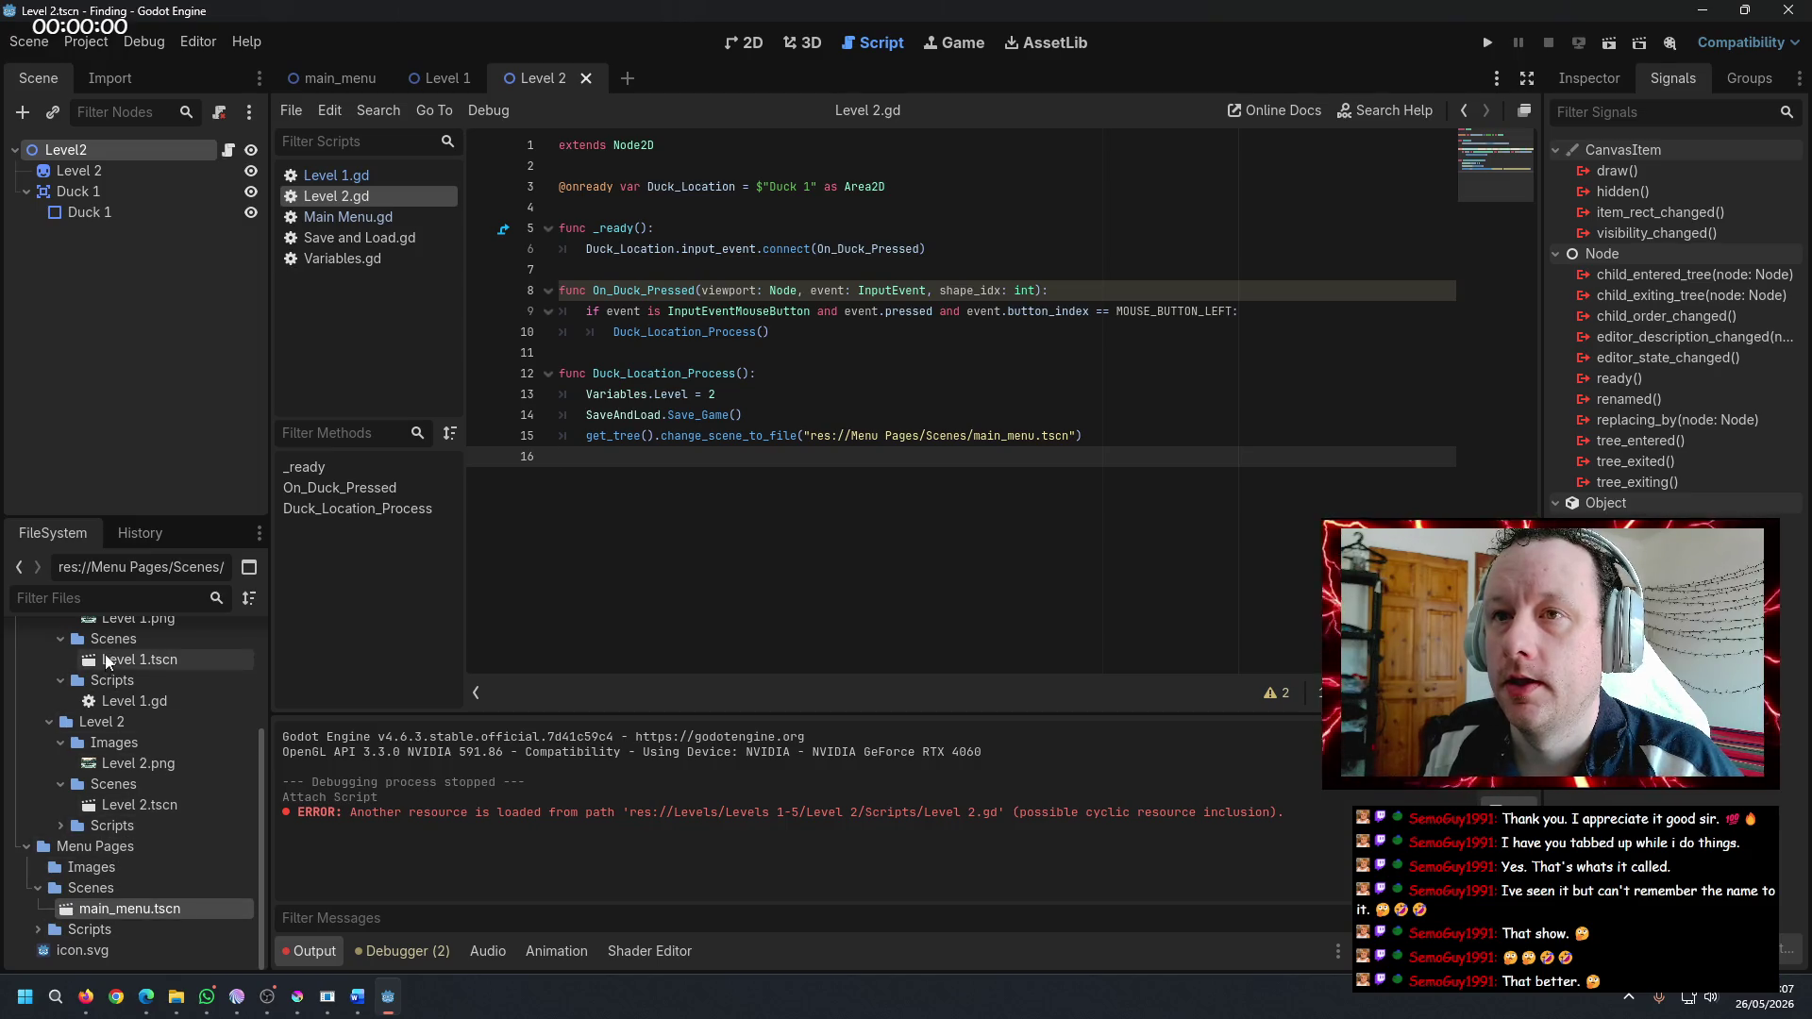
{"action": "scroll", "coordinate": [57, 754], "scroll_direction": "up", "scroll_amount": 4}
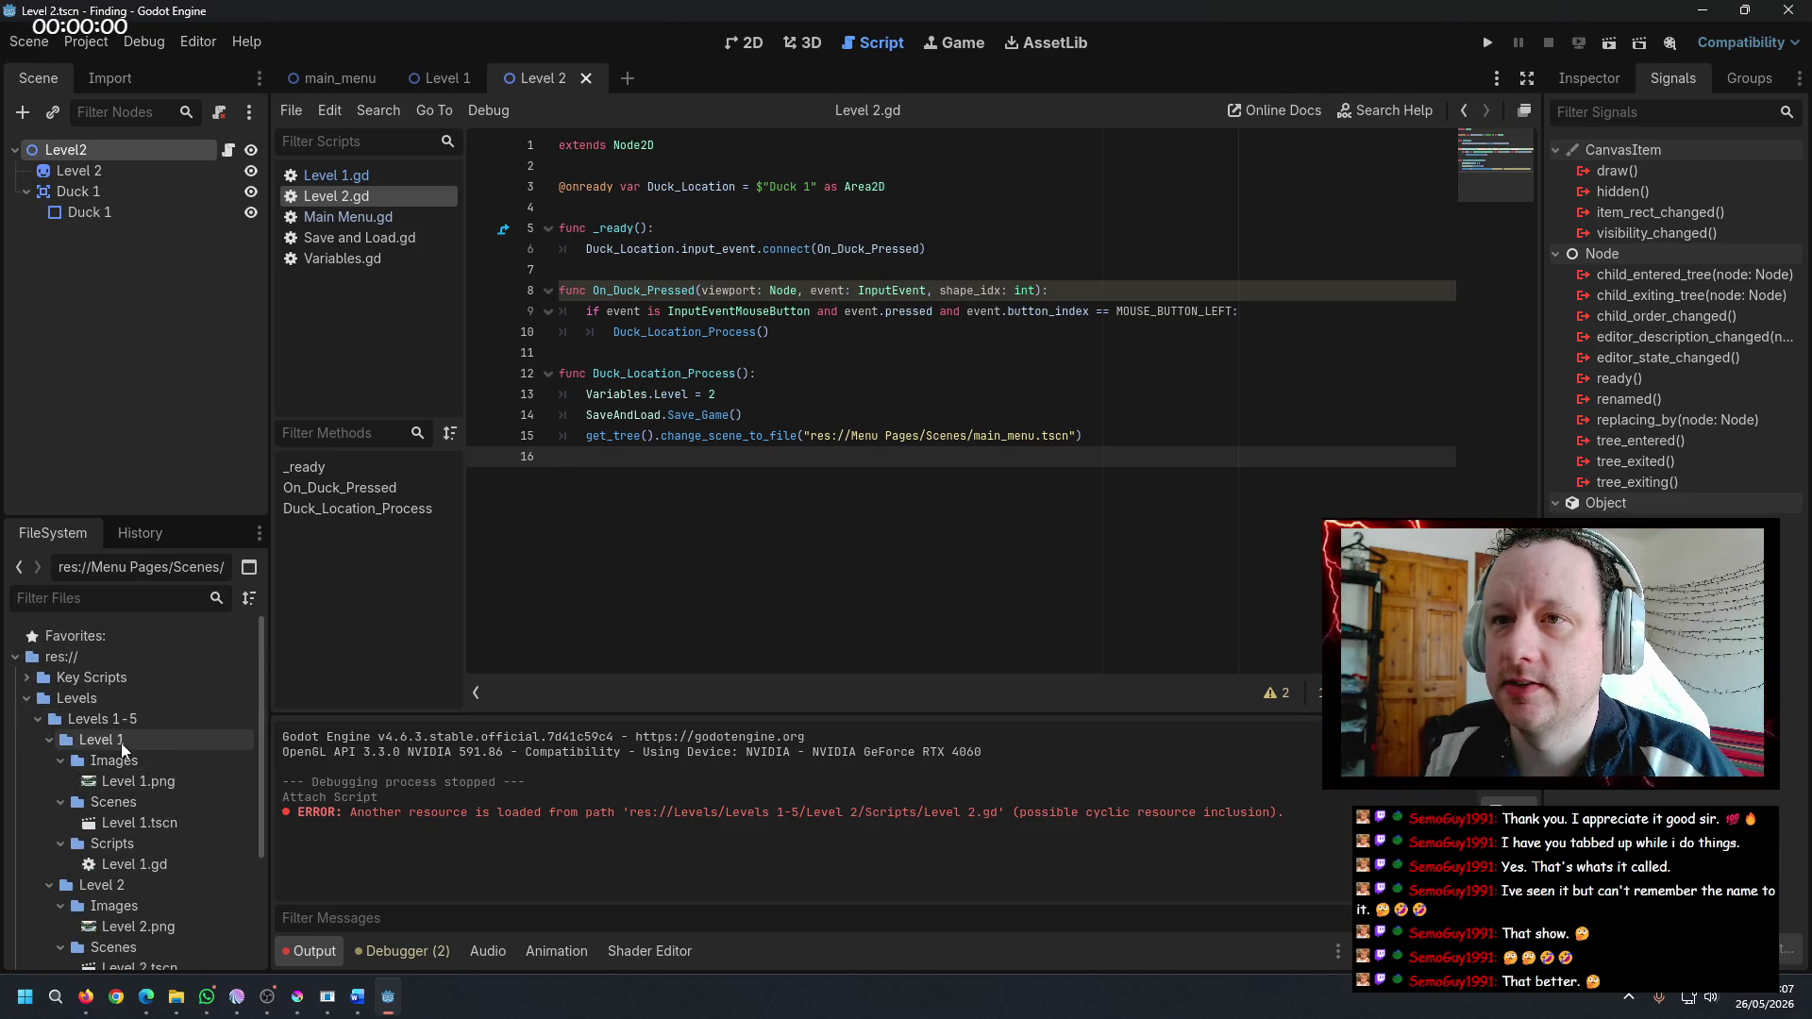
{"action": "left_click", "coordinate": [51, 742]}
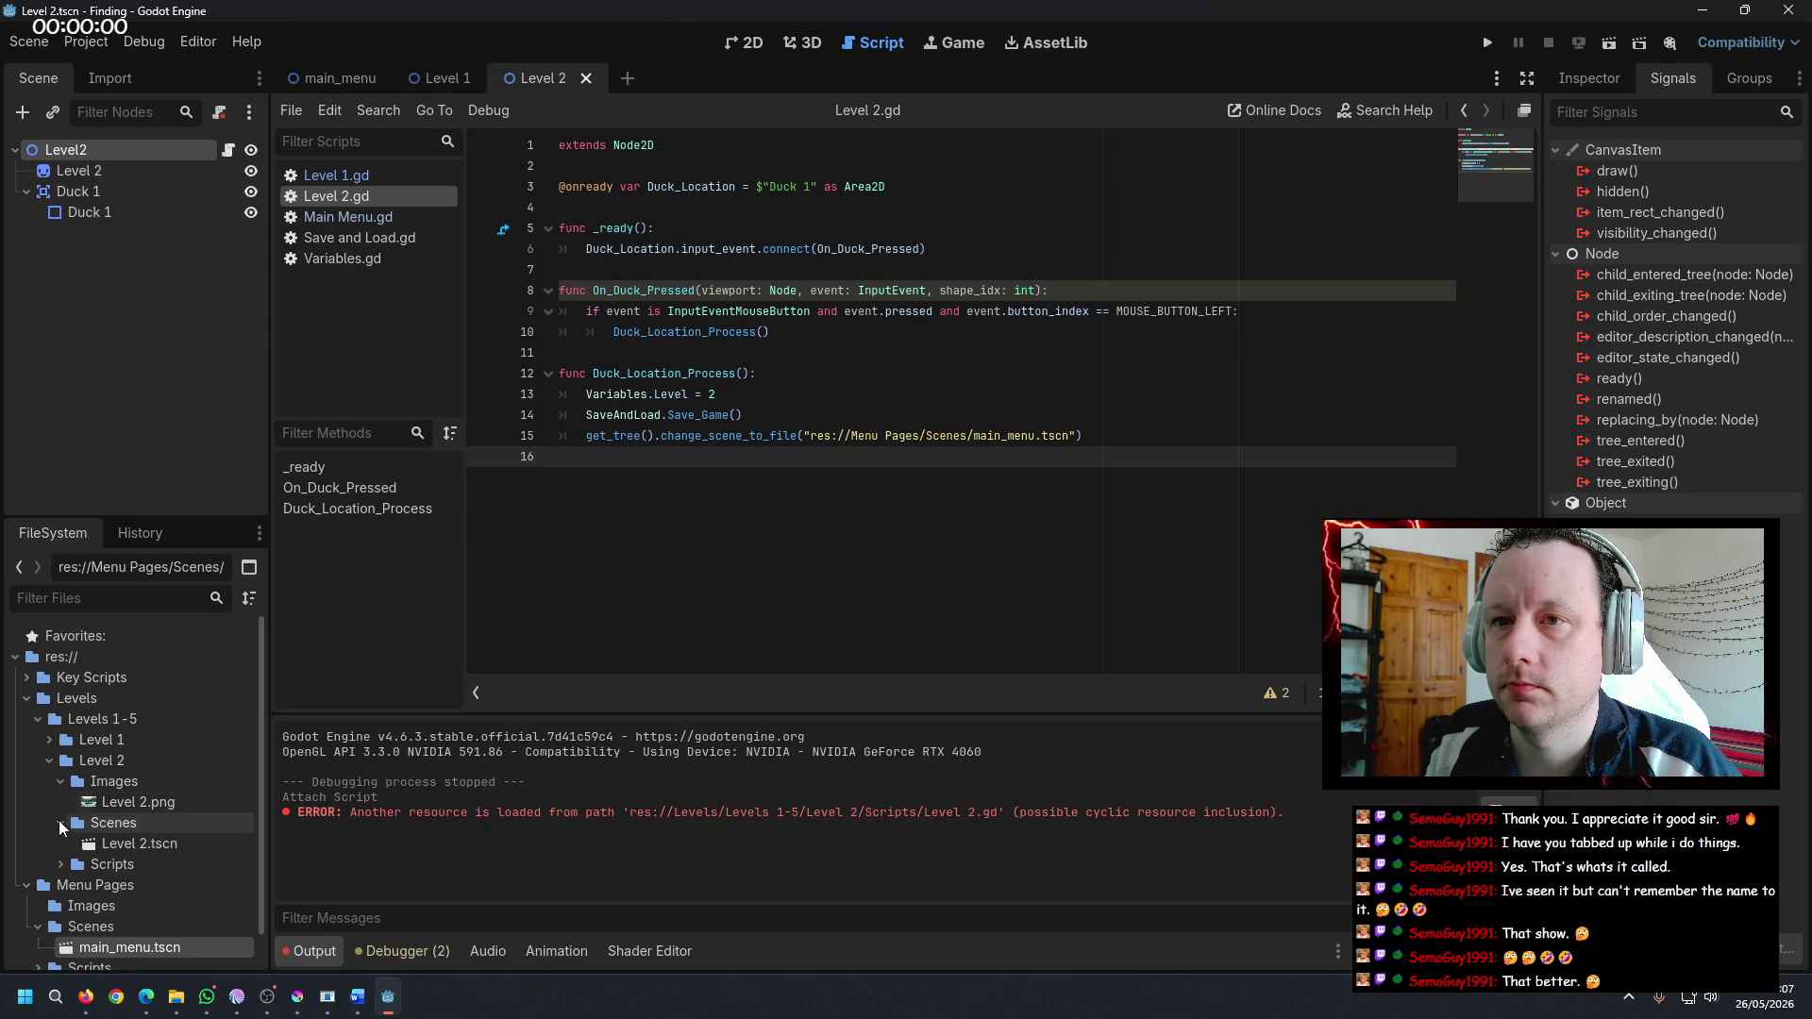
{"action": "left_click", "coordinate": [49, 760]}
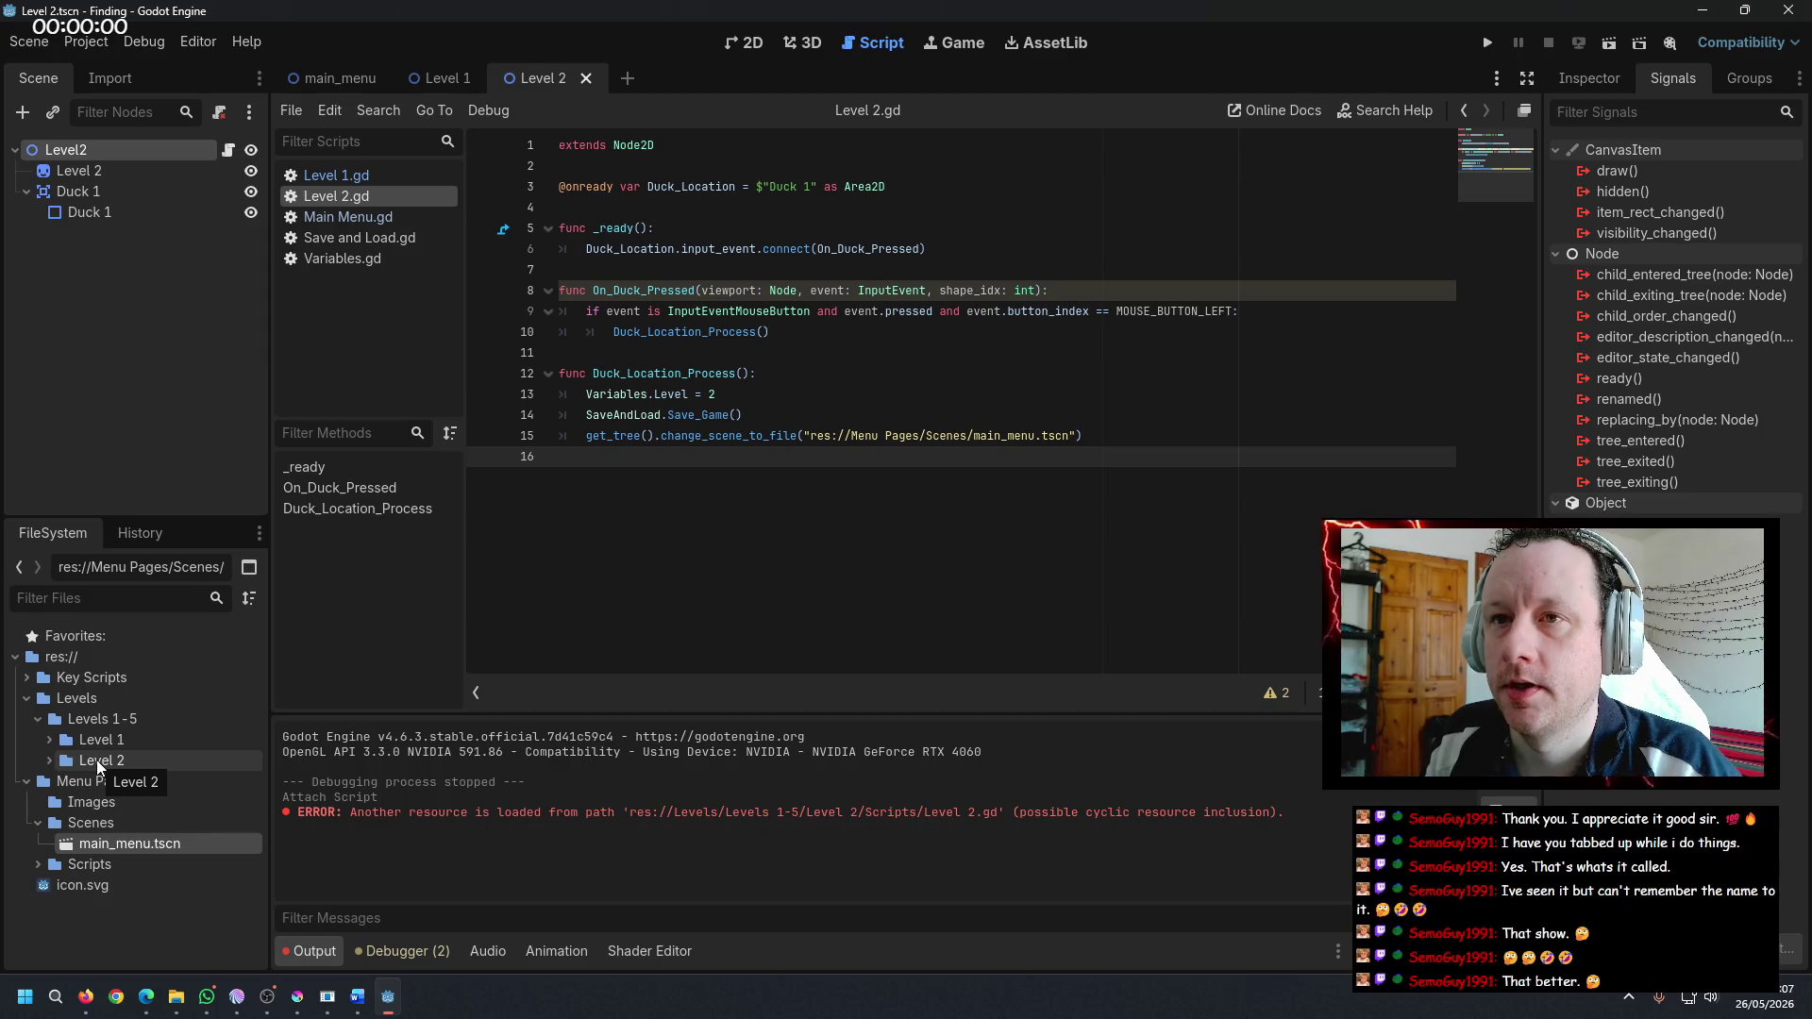
Duplicate the Level 2 folder under the name Level 3
{"action": "right_click", "coordinate": [98, 766]}
{"action": "left_click", "coordinate": [196, 842]}
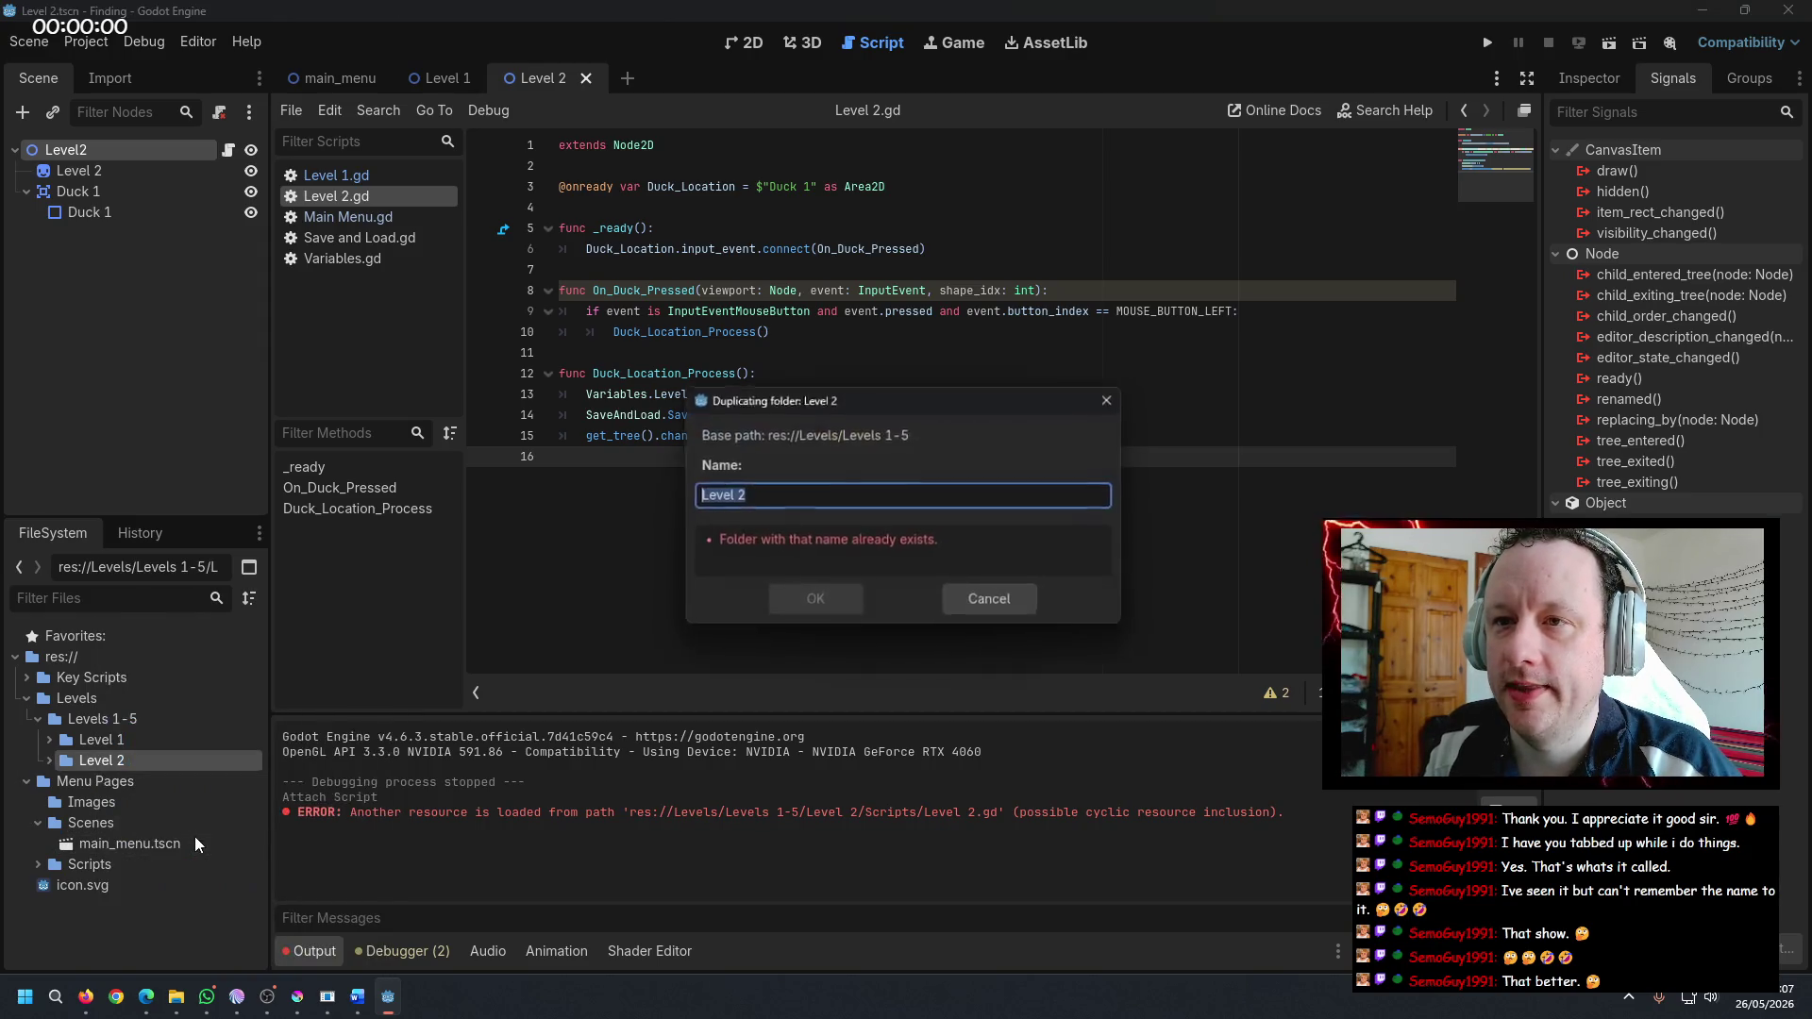
{"action": "left_click", "coordinate": [841, 501]}
{"action": "key", "text": "BackSpace"}
{"action": "type", "text": "3"}
{"action": "key", "text": "Return"}
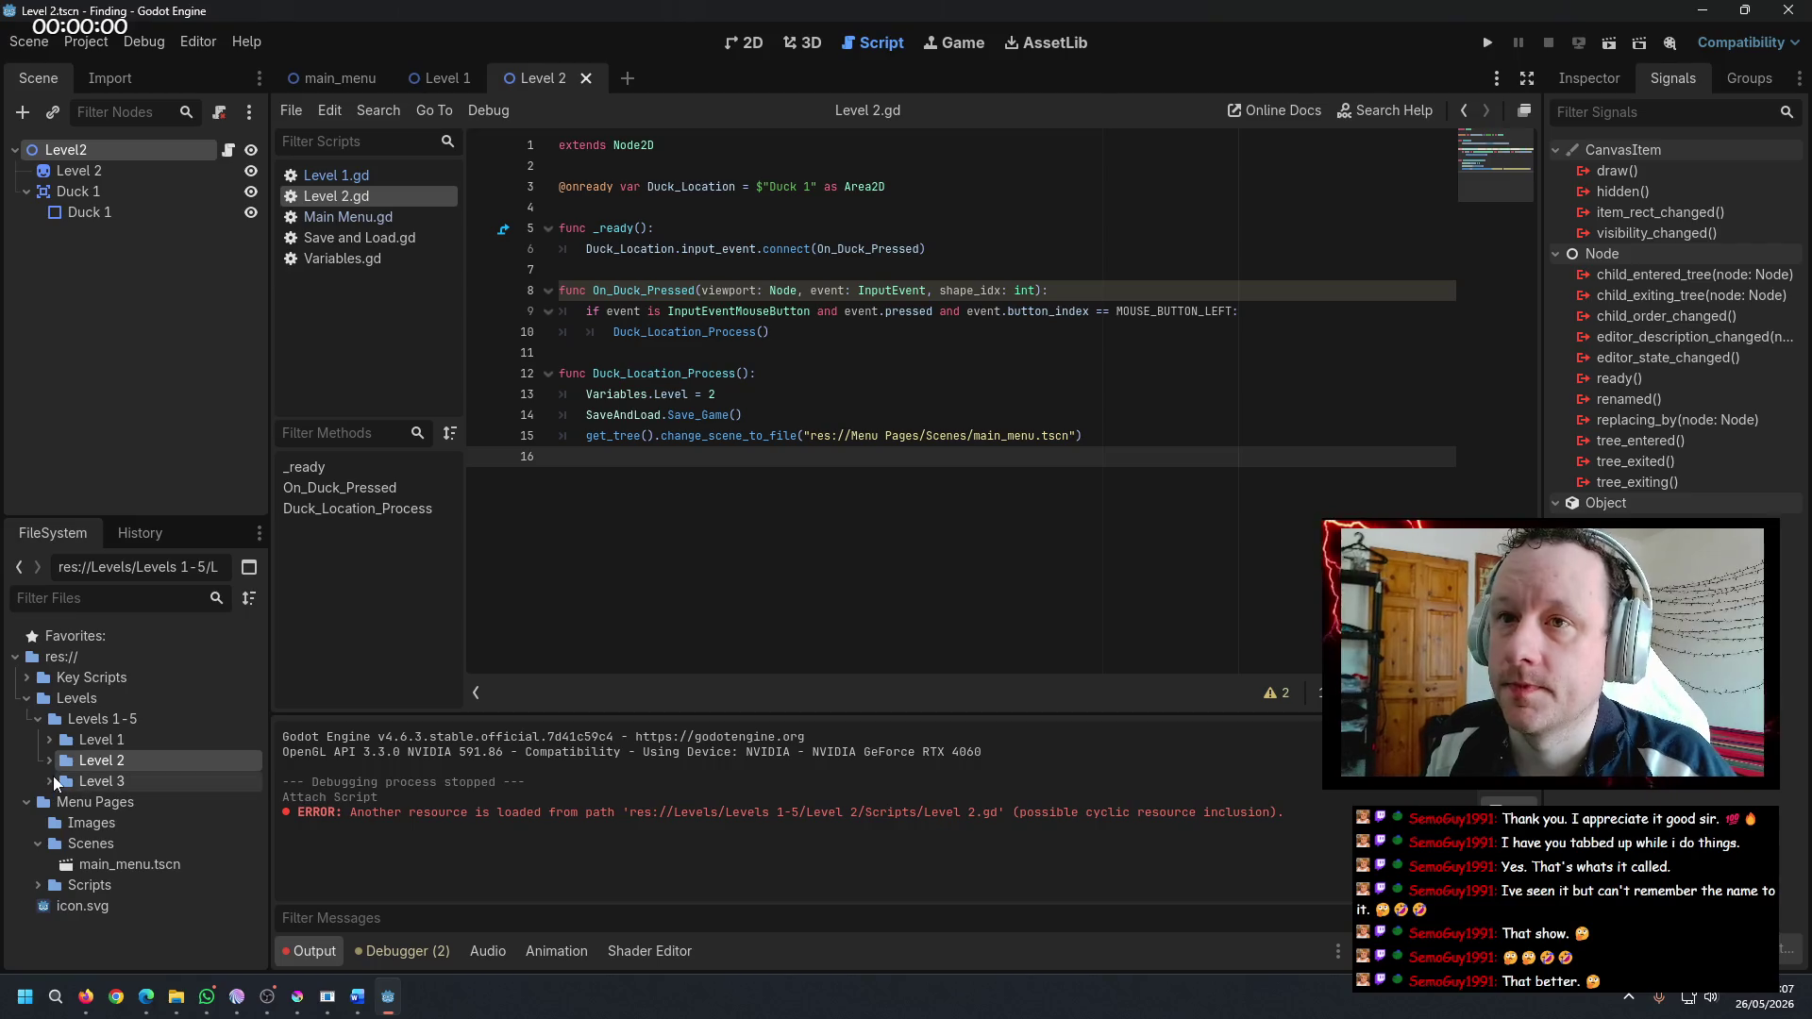
Expand the Level 3 folder and its images, working with the copied Level 2.png
{"action": "left_click", "coordinate": [50, 782]}
{"action": "left_click", "coordinate": [61, 803]}
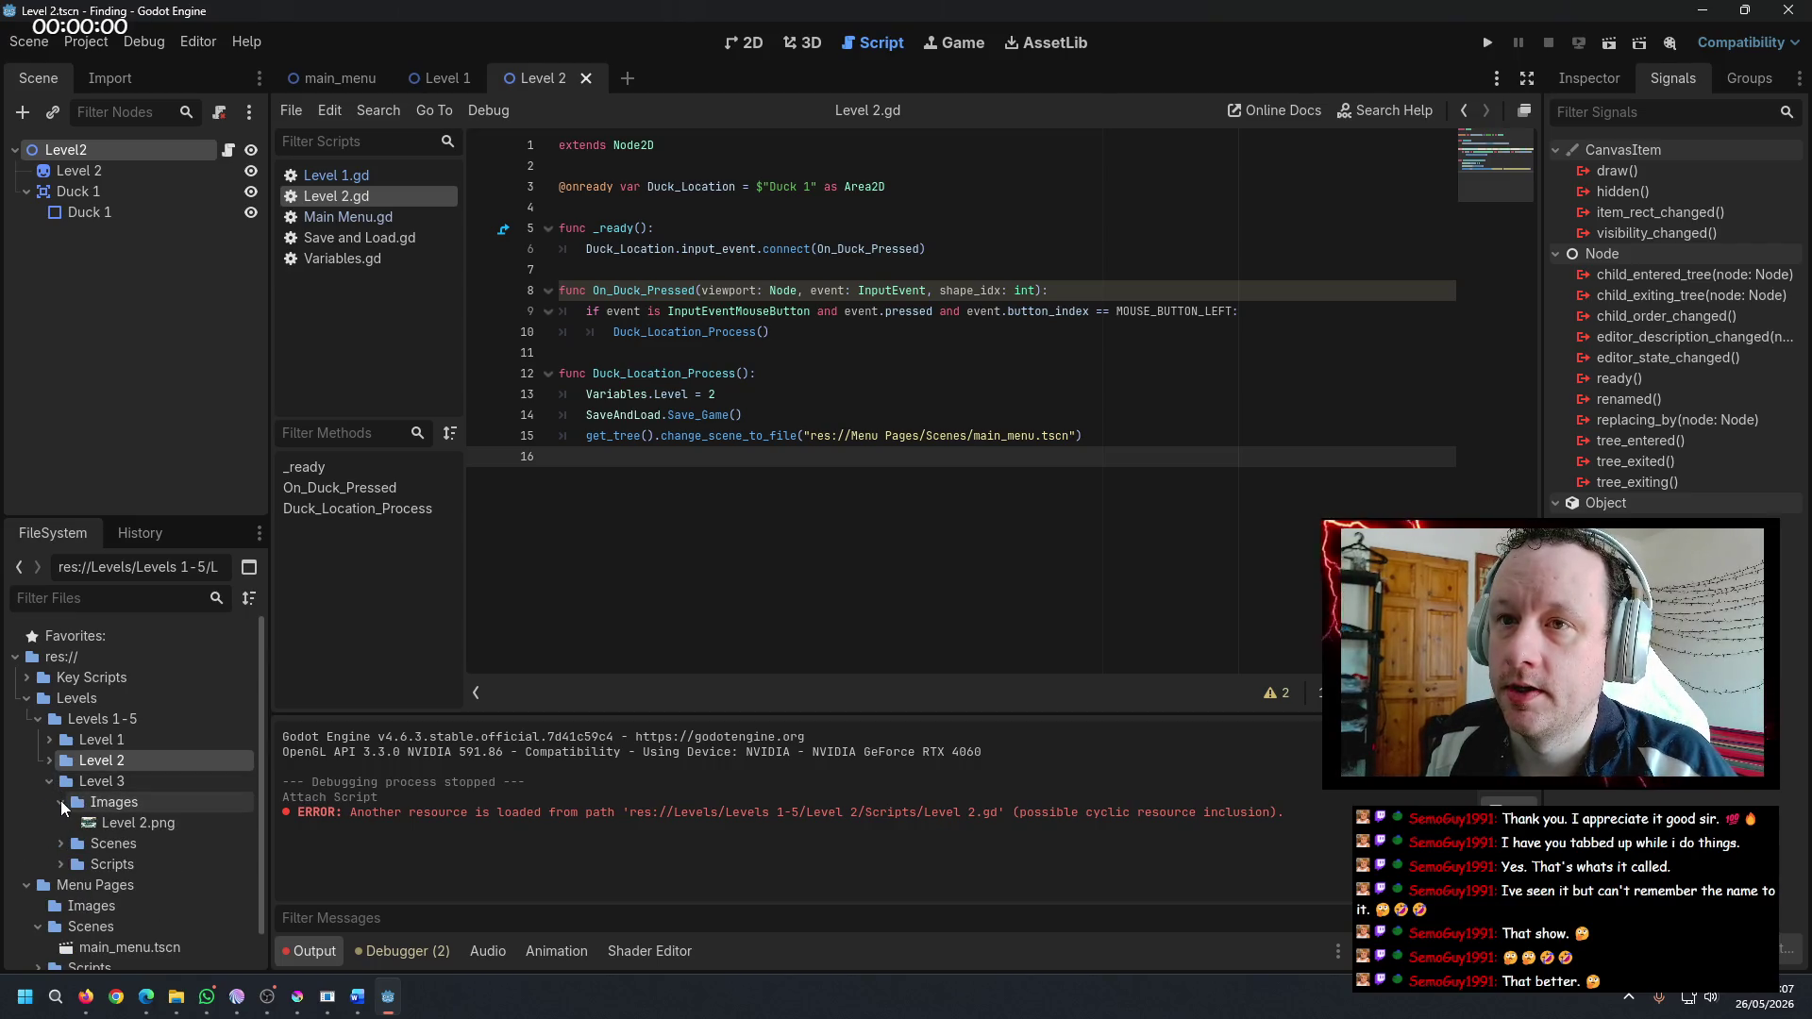
{"action": "left_click", "coordinate": [141, 823]}
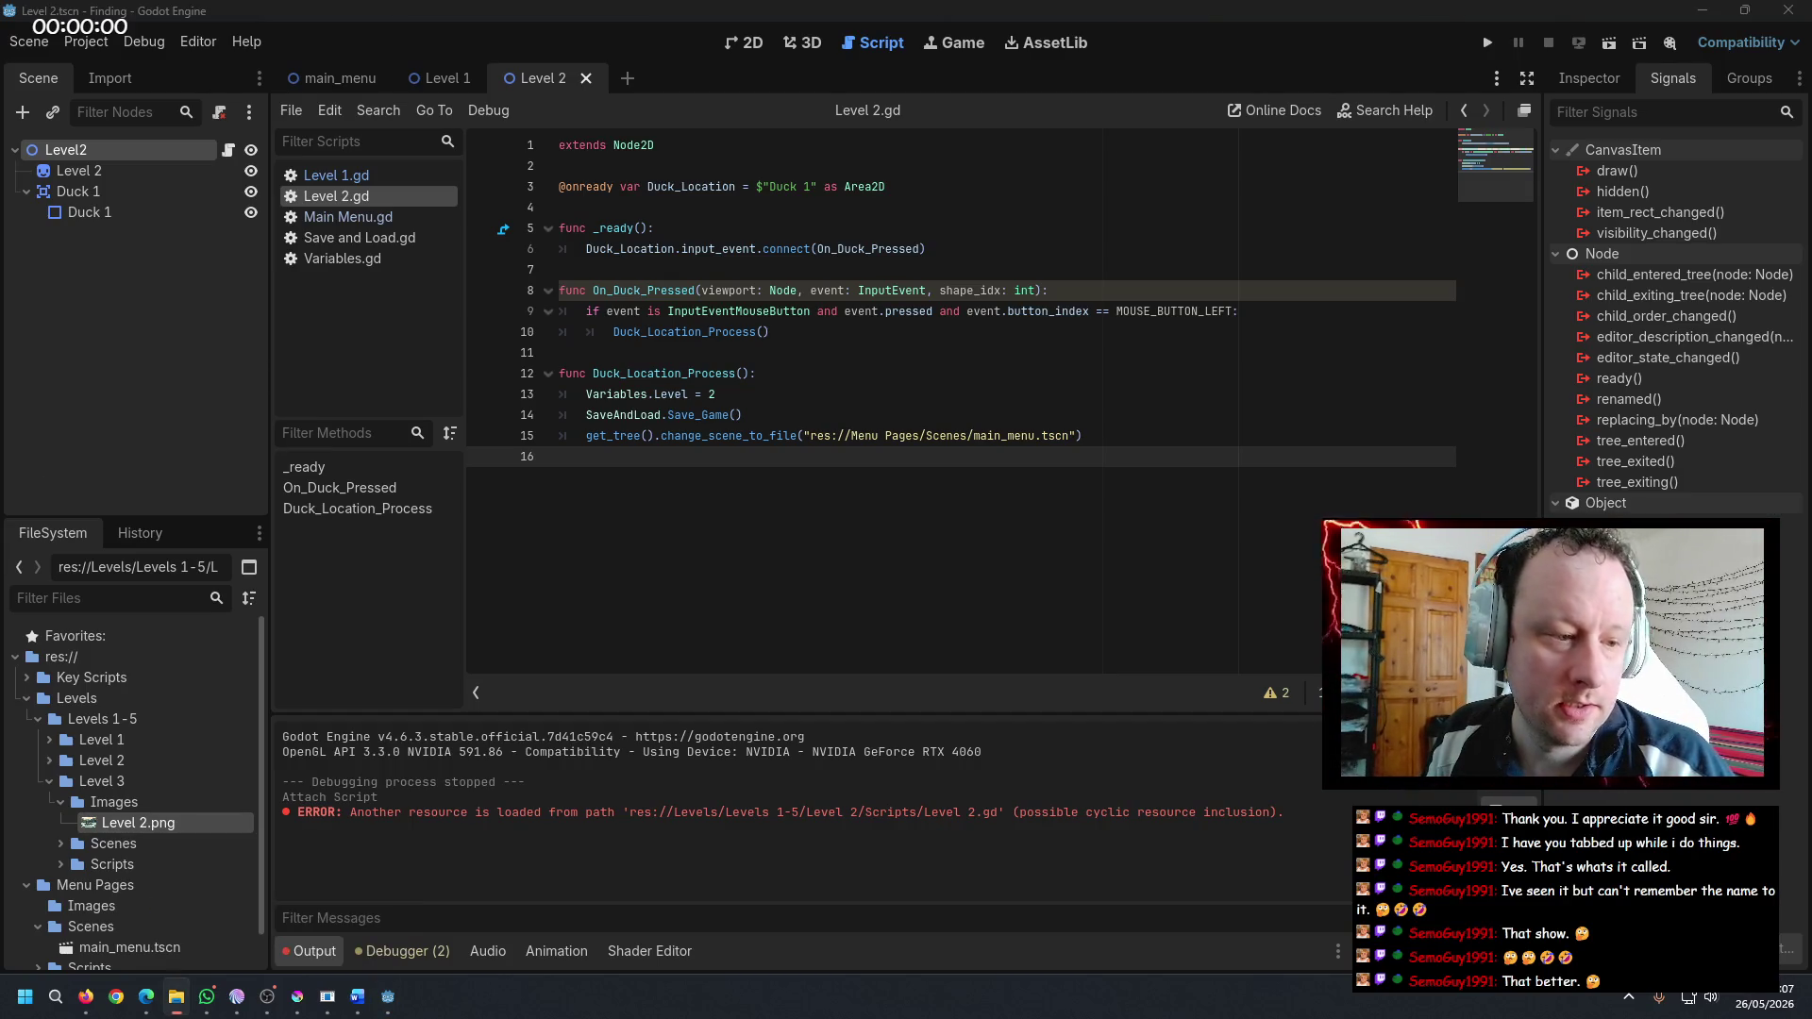
{"action": "mouse_move", "coordinate": [133, 823]}
{"action": "left_mouse_down"}
{"action": "mouse_move", "coordinate": [99, 764]}
{"action": "mouse_move", "coordinate": [102, 781]}
{"action": "left_mouse_up"}
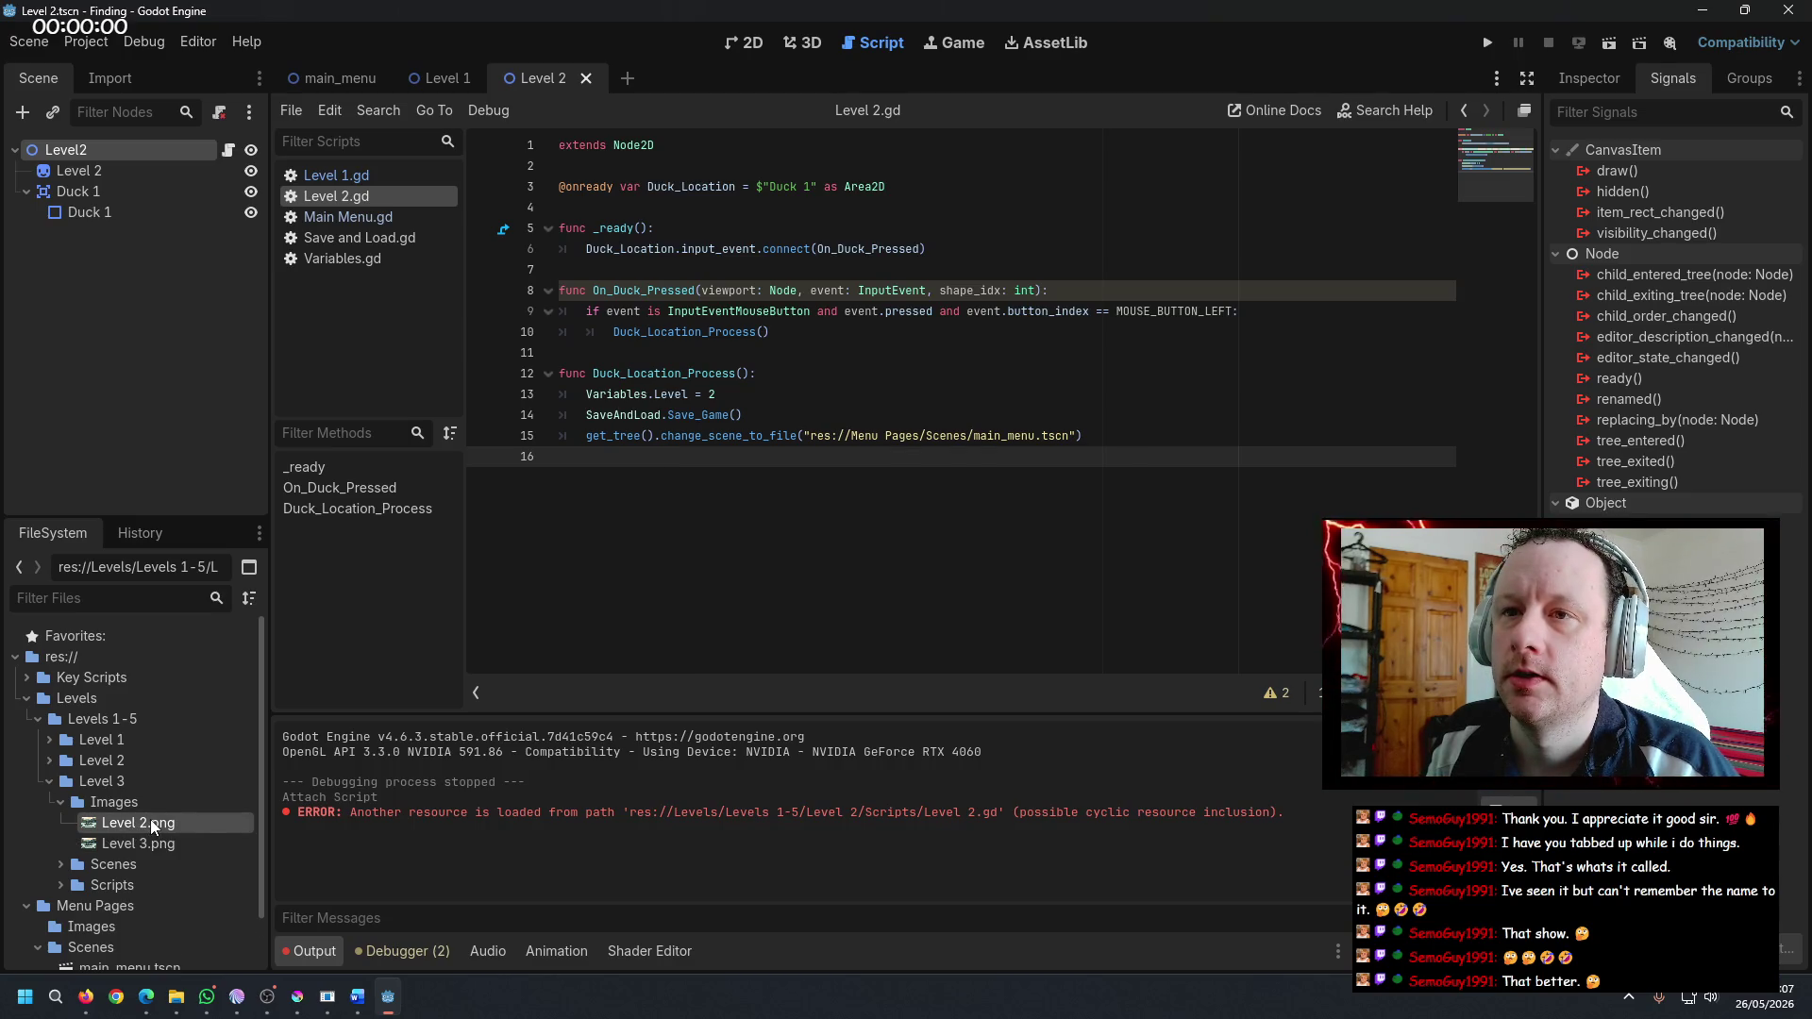
{"action": "right_click", "coordinate": [154, 826]}
{"action": "left_click", "coordinate": [115, 851]}
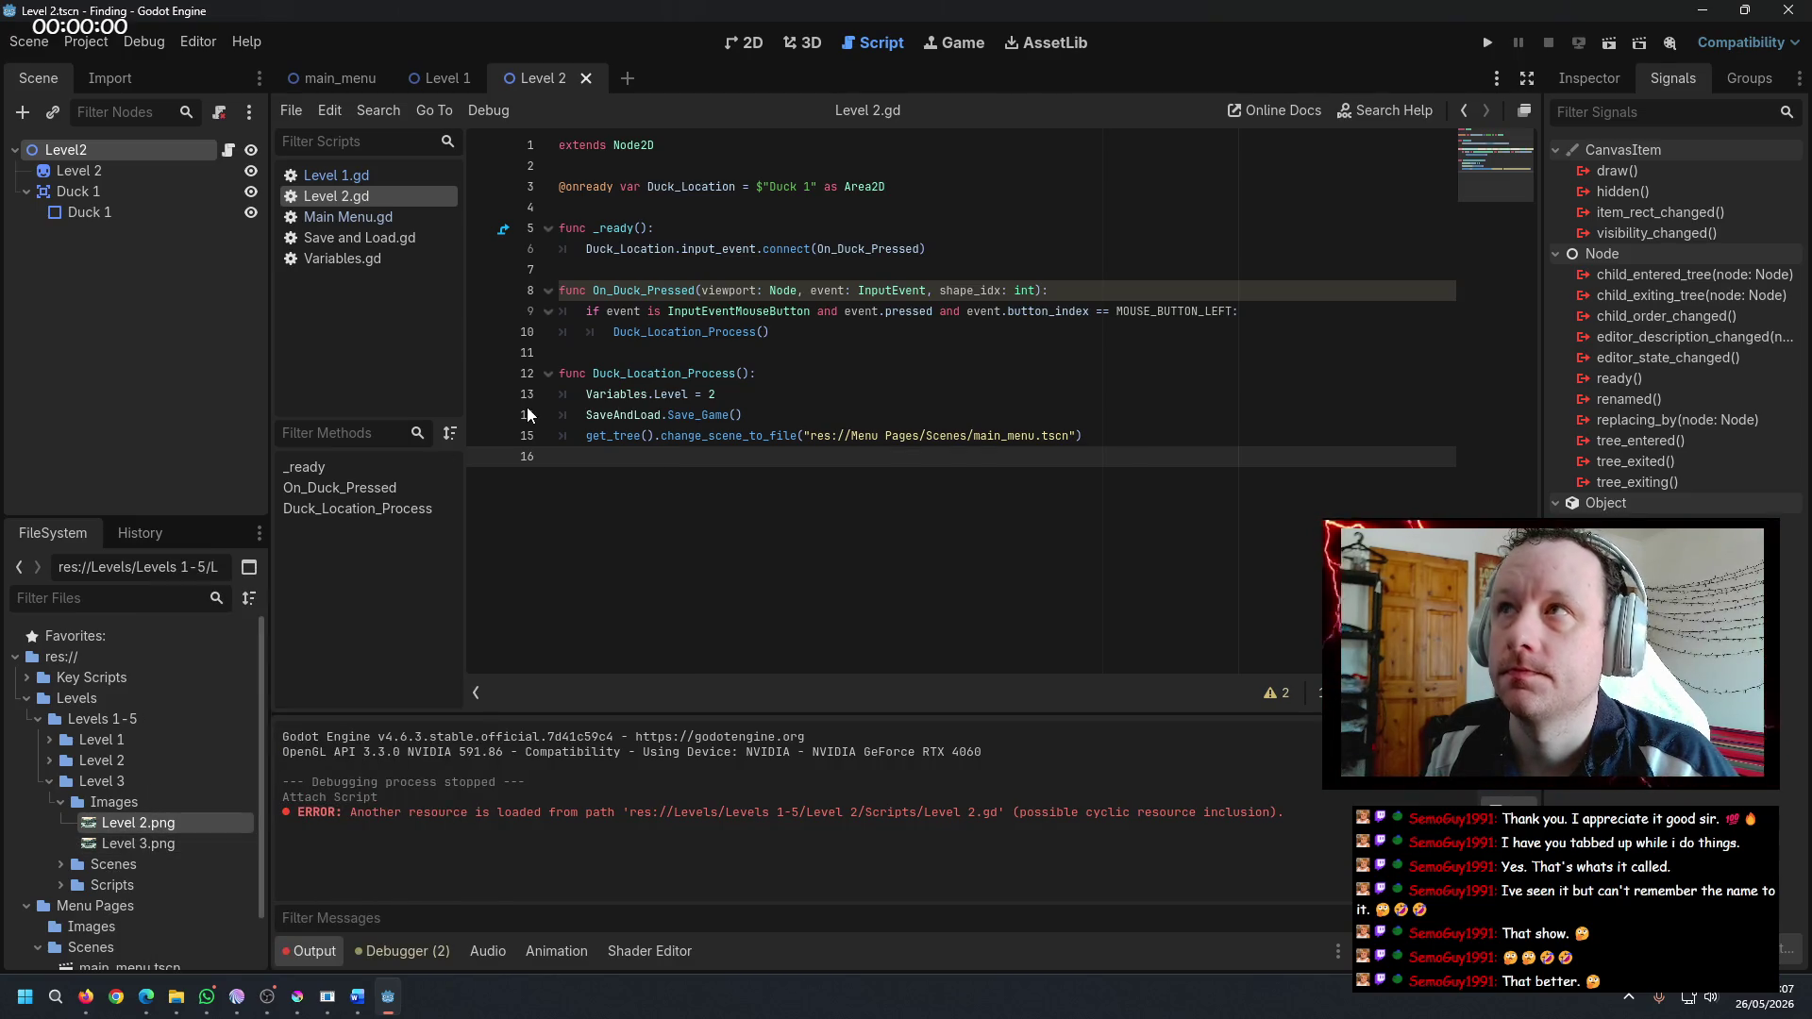
Rename the copied scene to Level 3.tscn and start renaming its root node
{"action": "left_click", "coordinate": [60, 864]}
{"action": "right_click", "coordinate": [132, 887]}
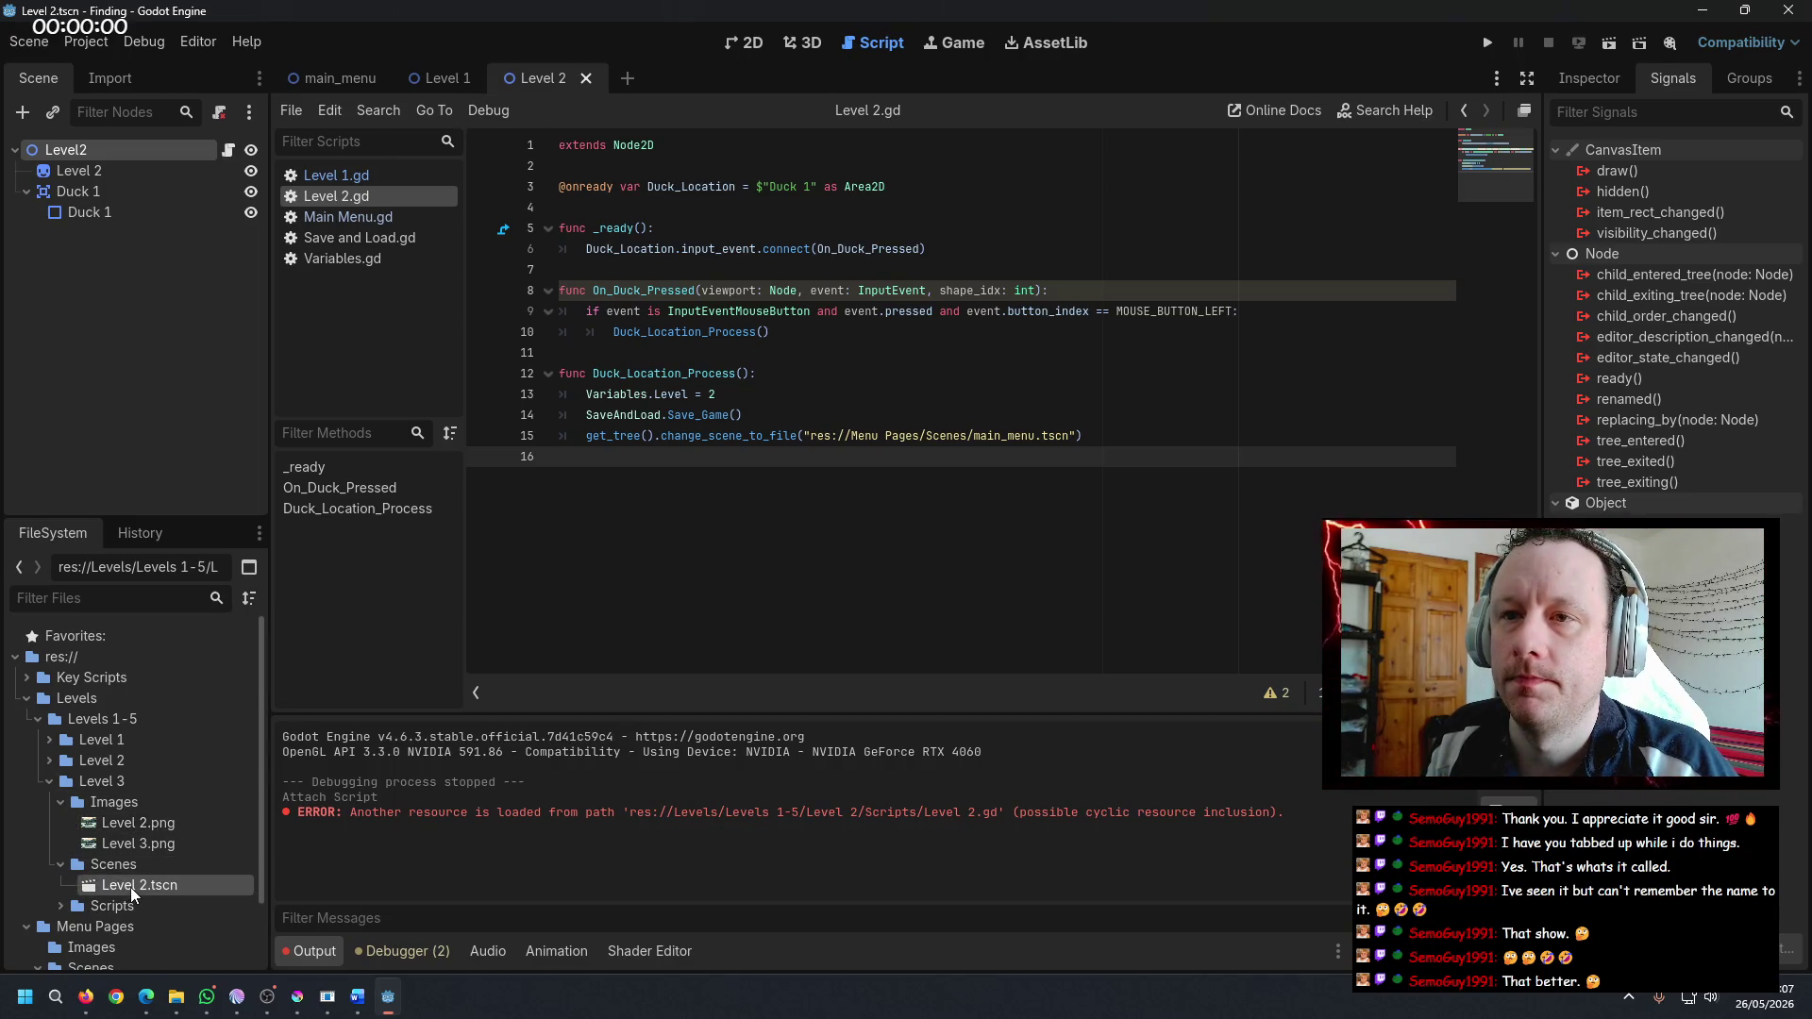
{"action": "left_click", "coordinate": [200, 785]}
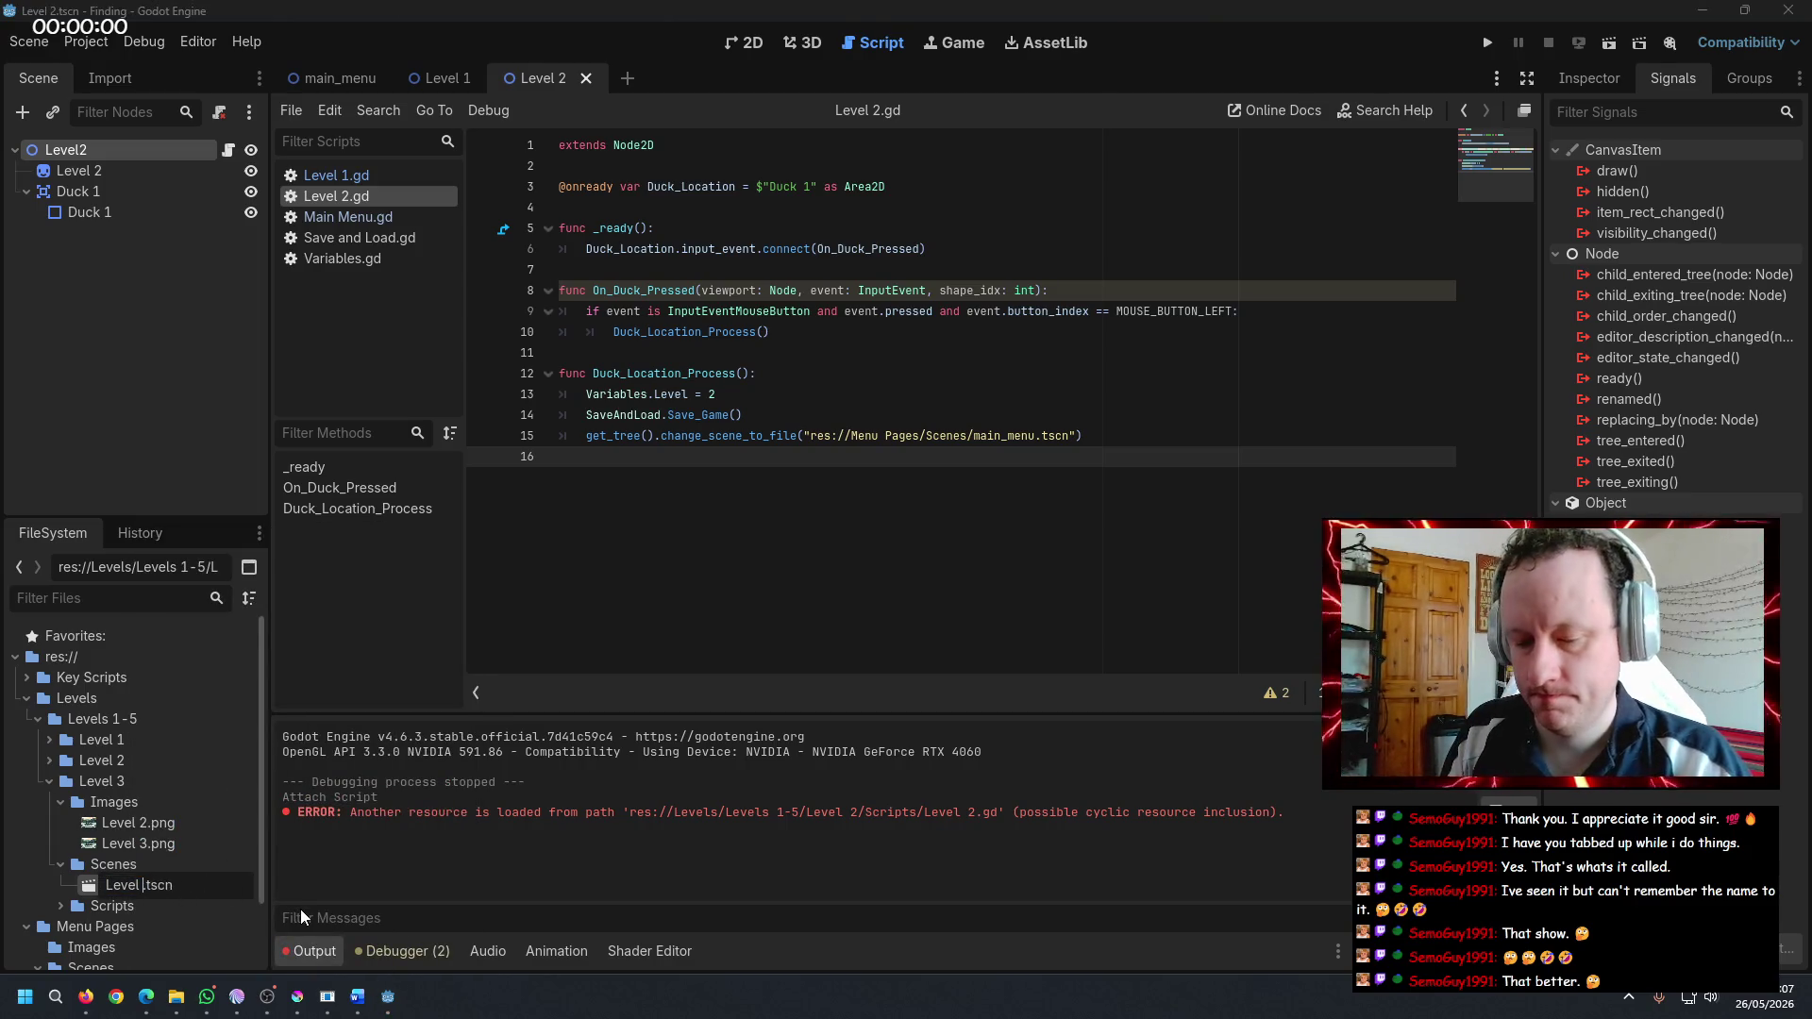
{"action": "type", "text": "3"}
{"action": "key", "text": "Return"}
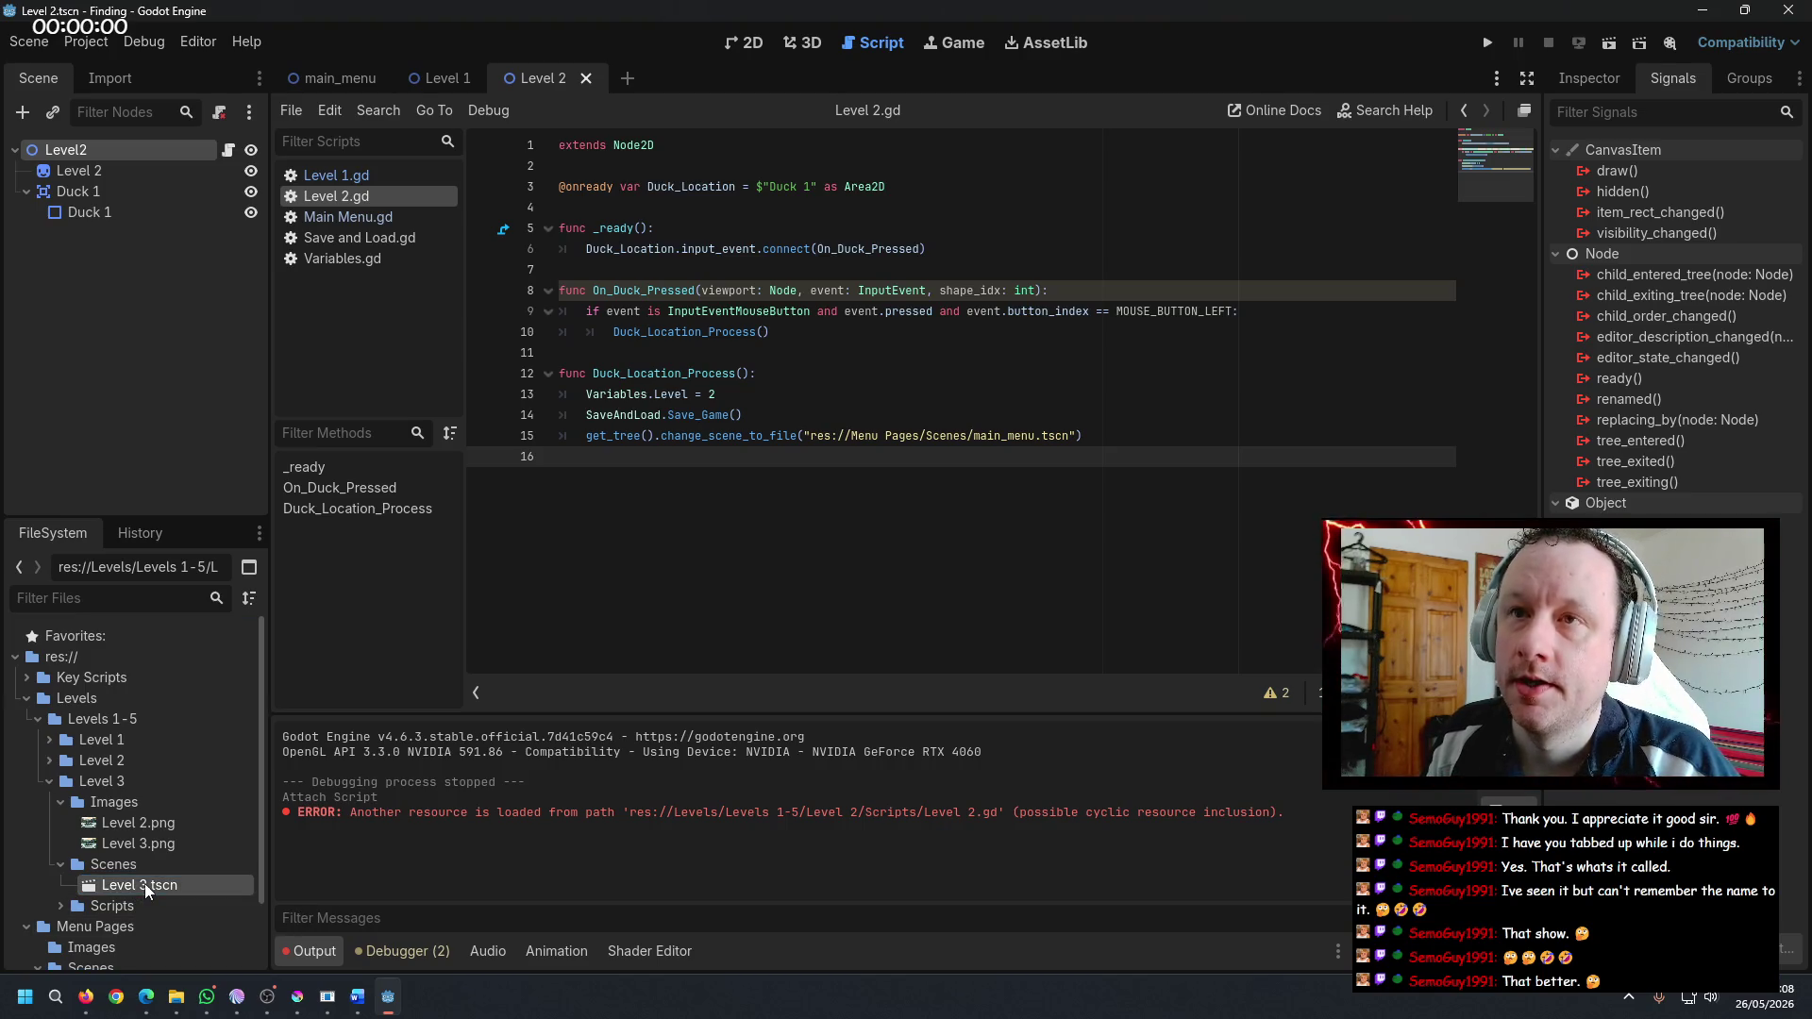
{"action": "double_click", "coordinate": [102, 149]}
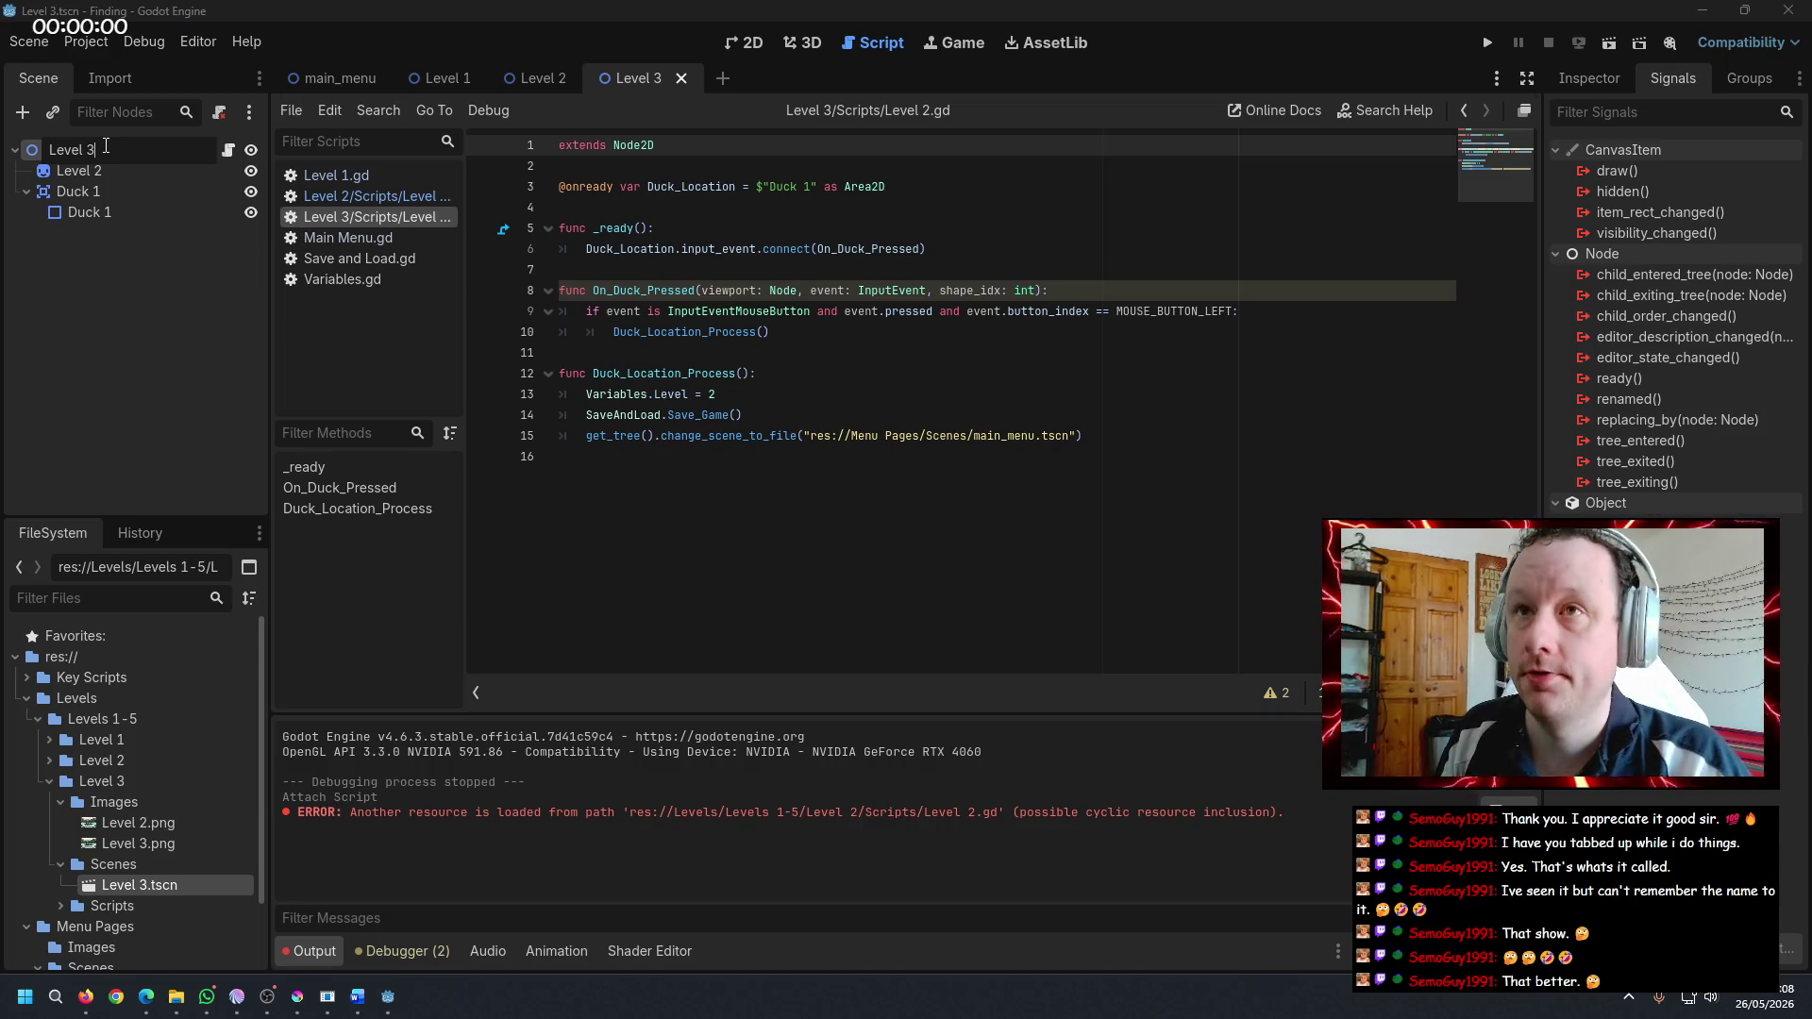
Rename the root node and the sprite node to Level 3
{"action": "key", "text": "Return"}
{"action": "left_click", "coordinate": [107, 169]}
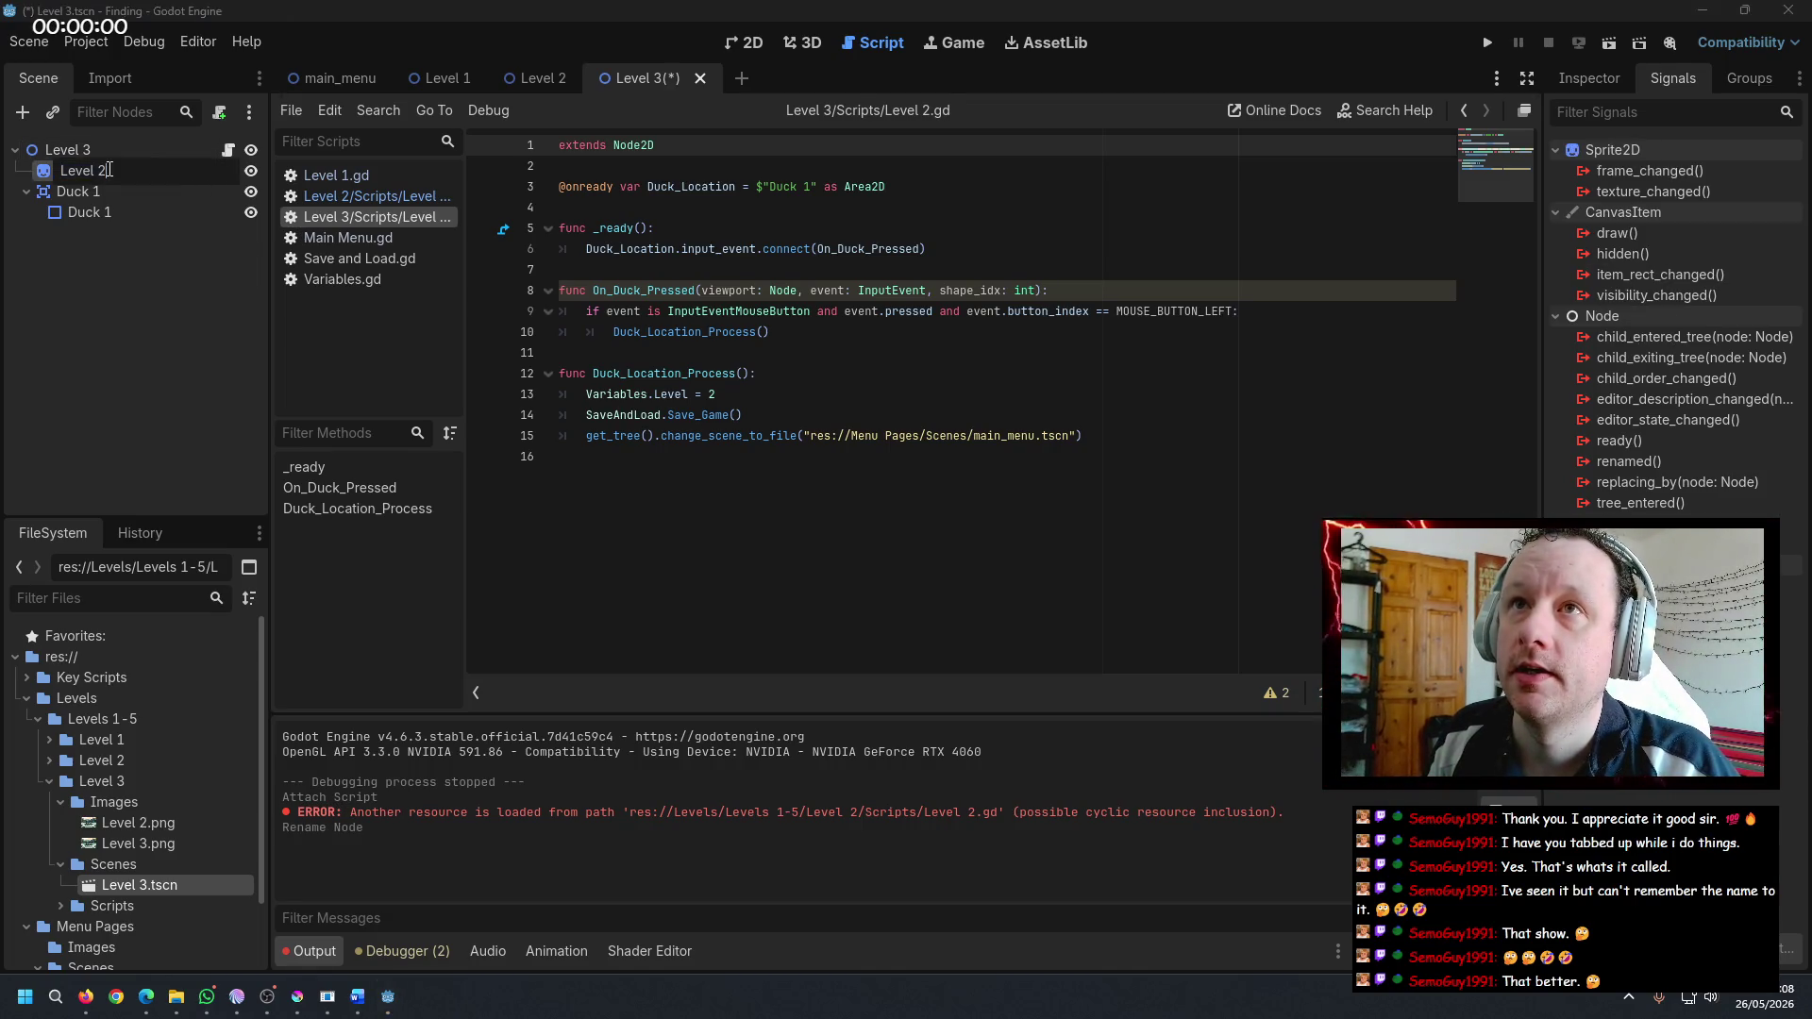
{"action": "type", "text": "3"}
{"action": "key", "text": "Return"}
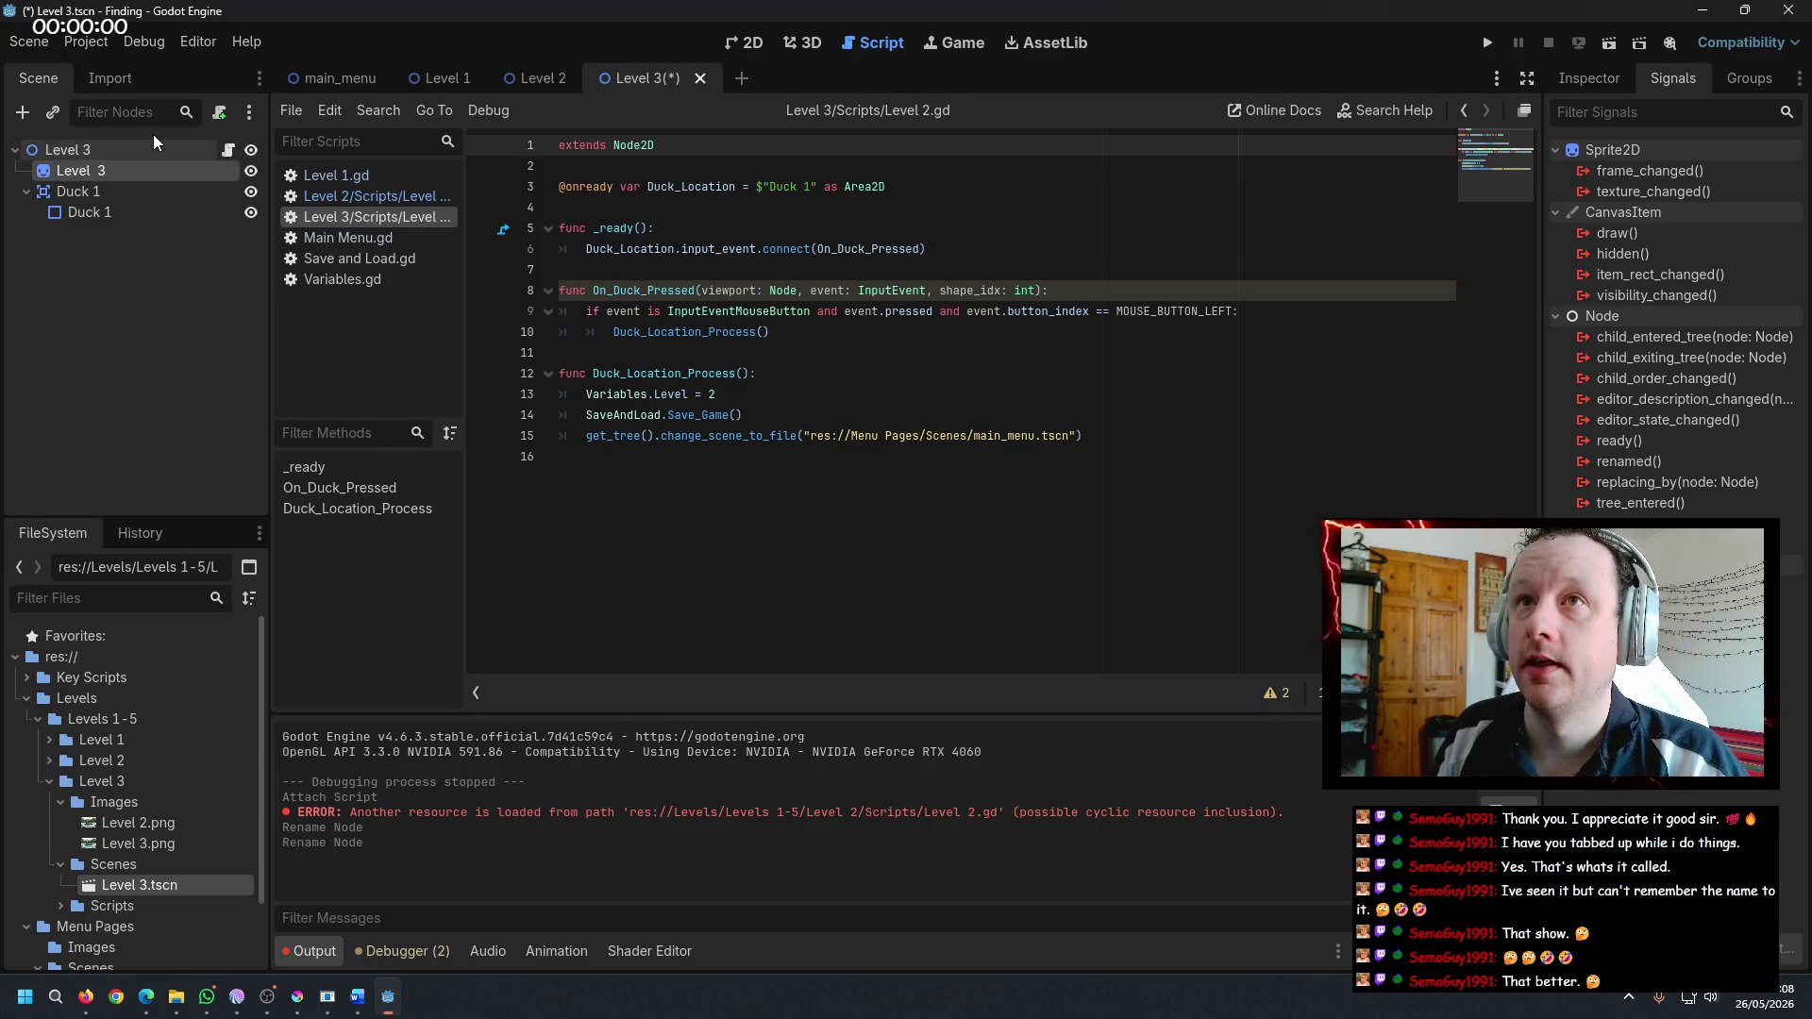
{"action": "double_click", "coordinate": [104, 173]}
{"action": "key", "text": "Return"}
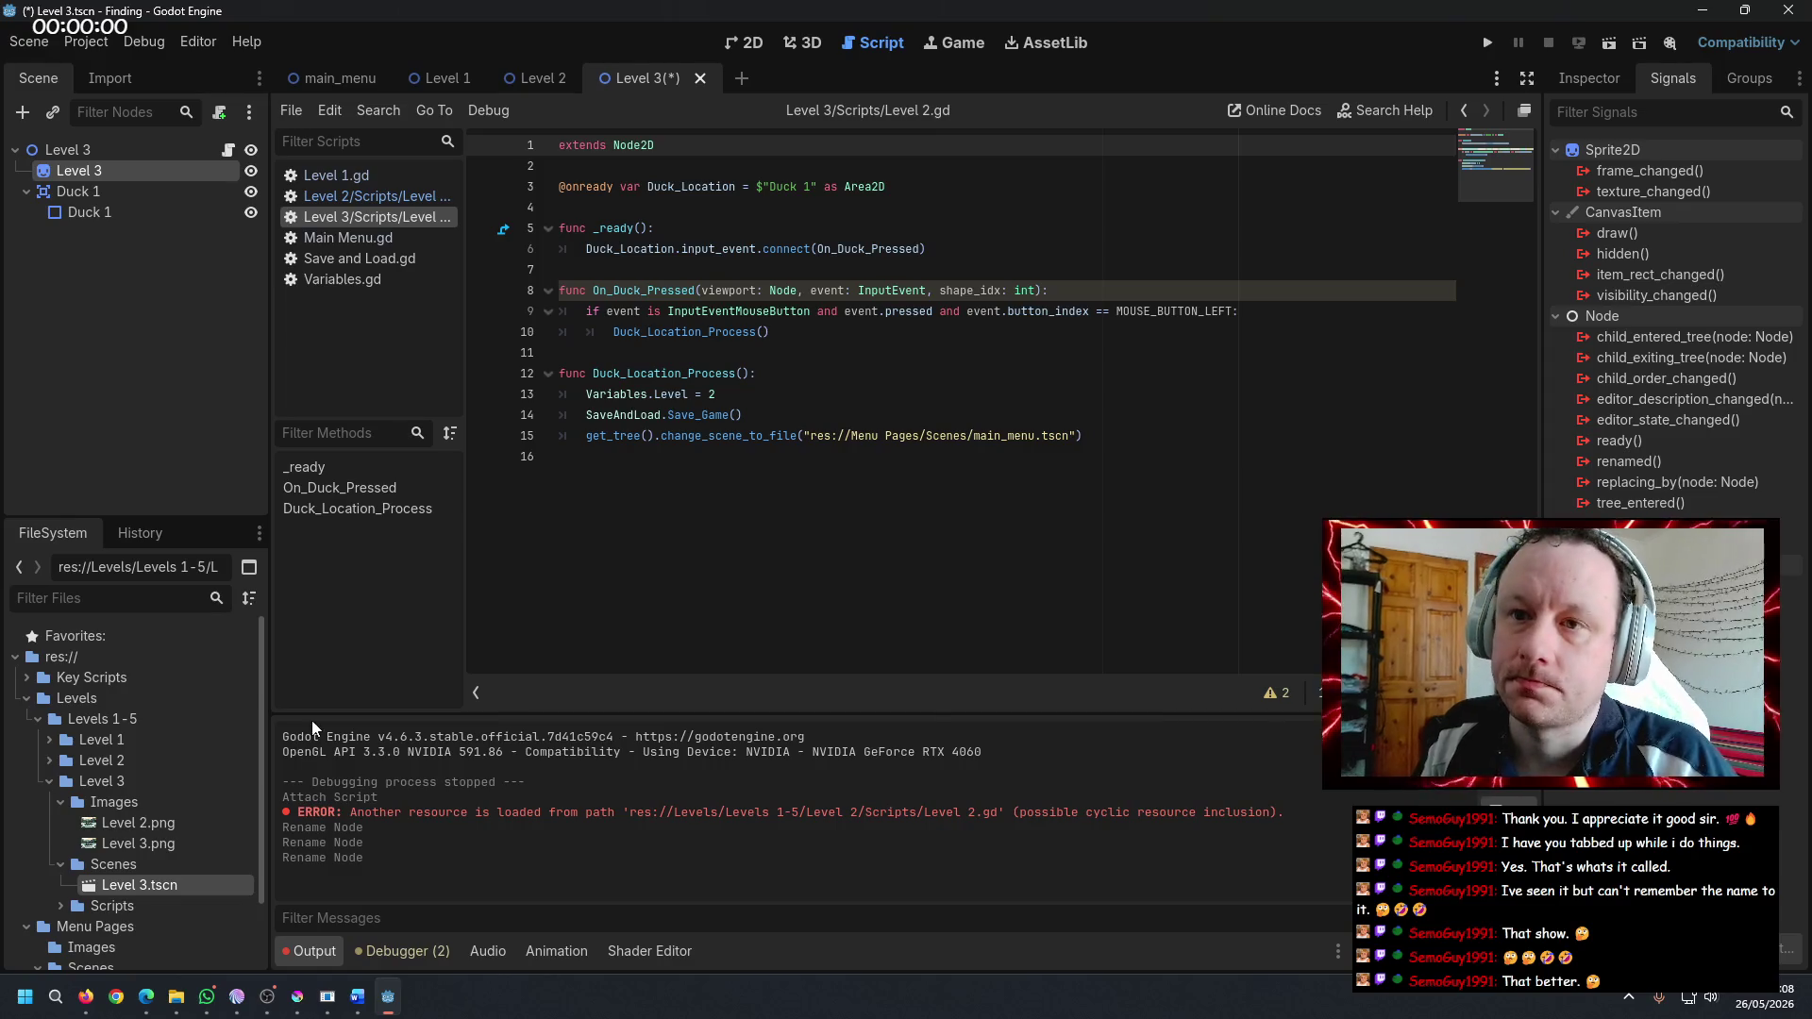
Rename the copied script to Level 3.gd and set Variables.Level to 3
{"action": "left_click", "coordinate": [60, 905]}
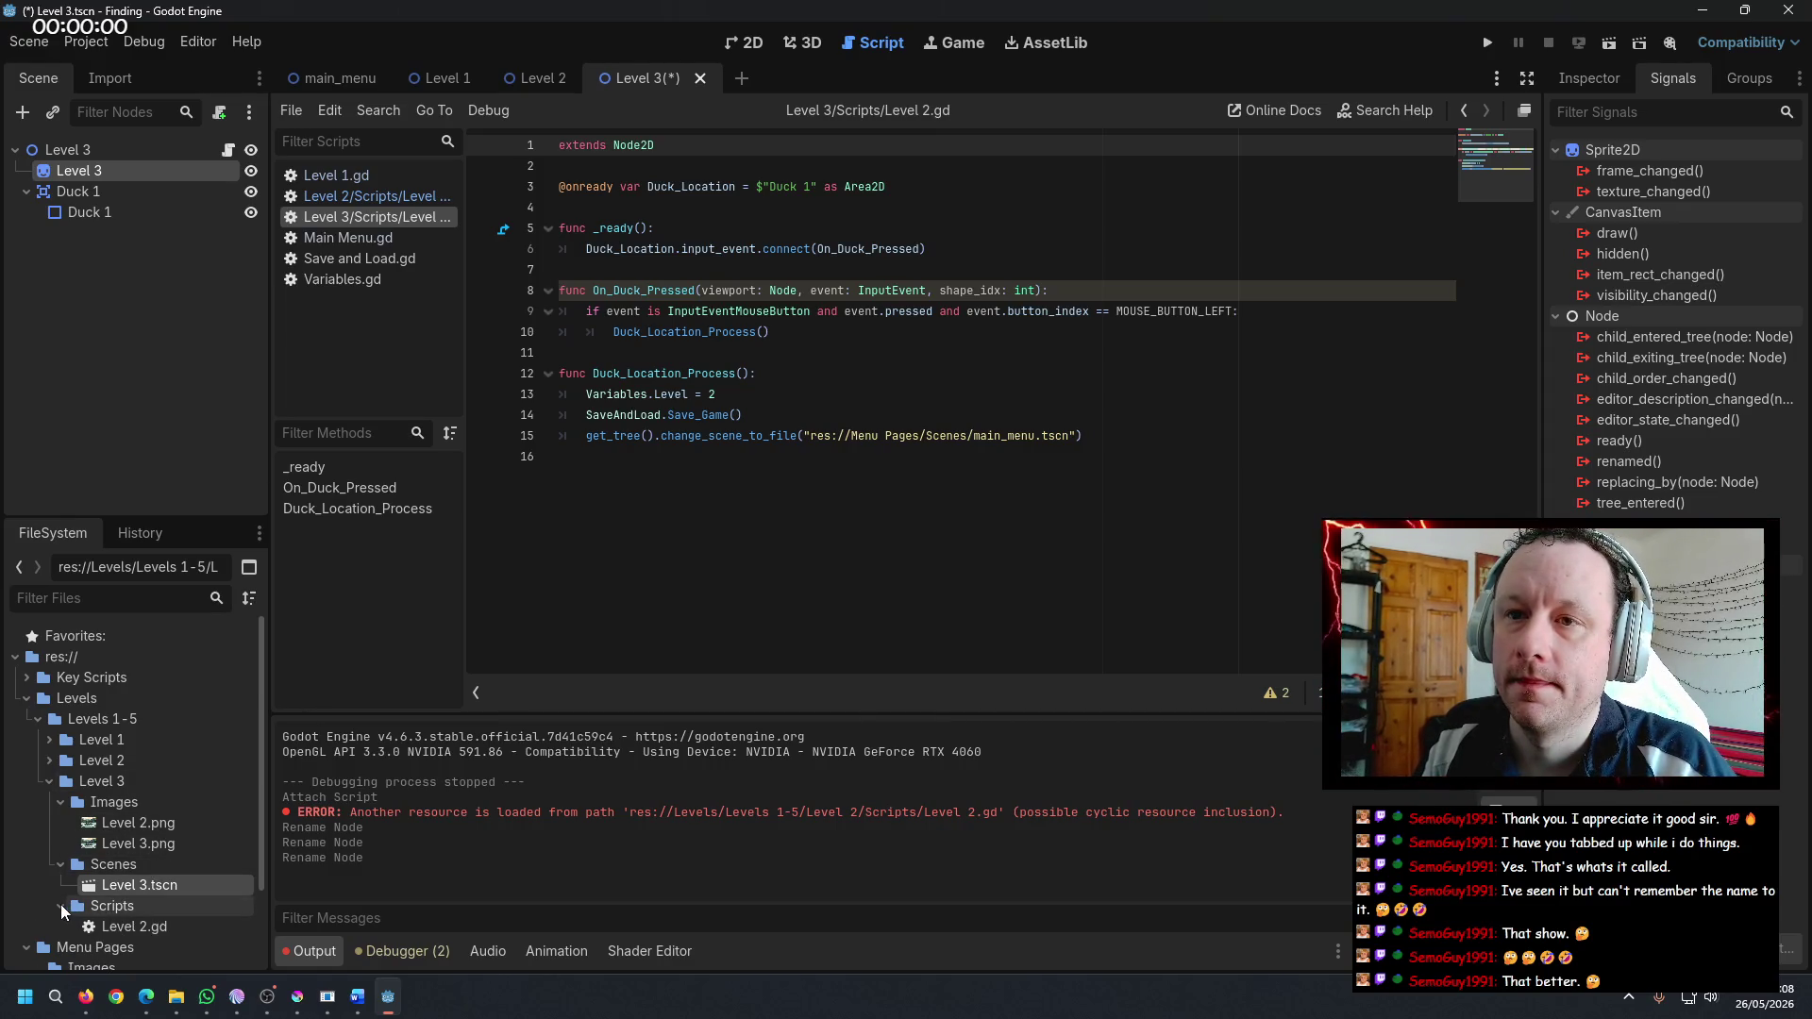
{"action": "left_click", "coordinate": [138, 926]}
{"action": "right_click", "coordinate": [137, 926]}
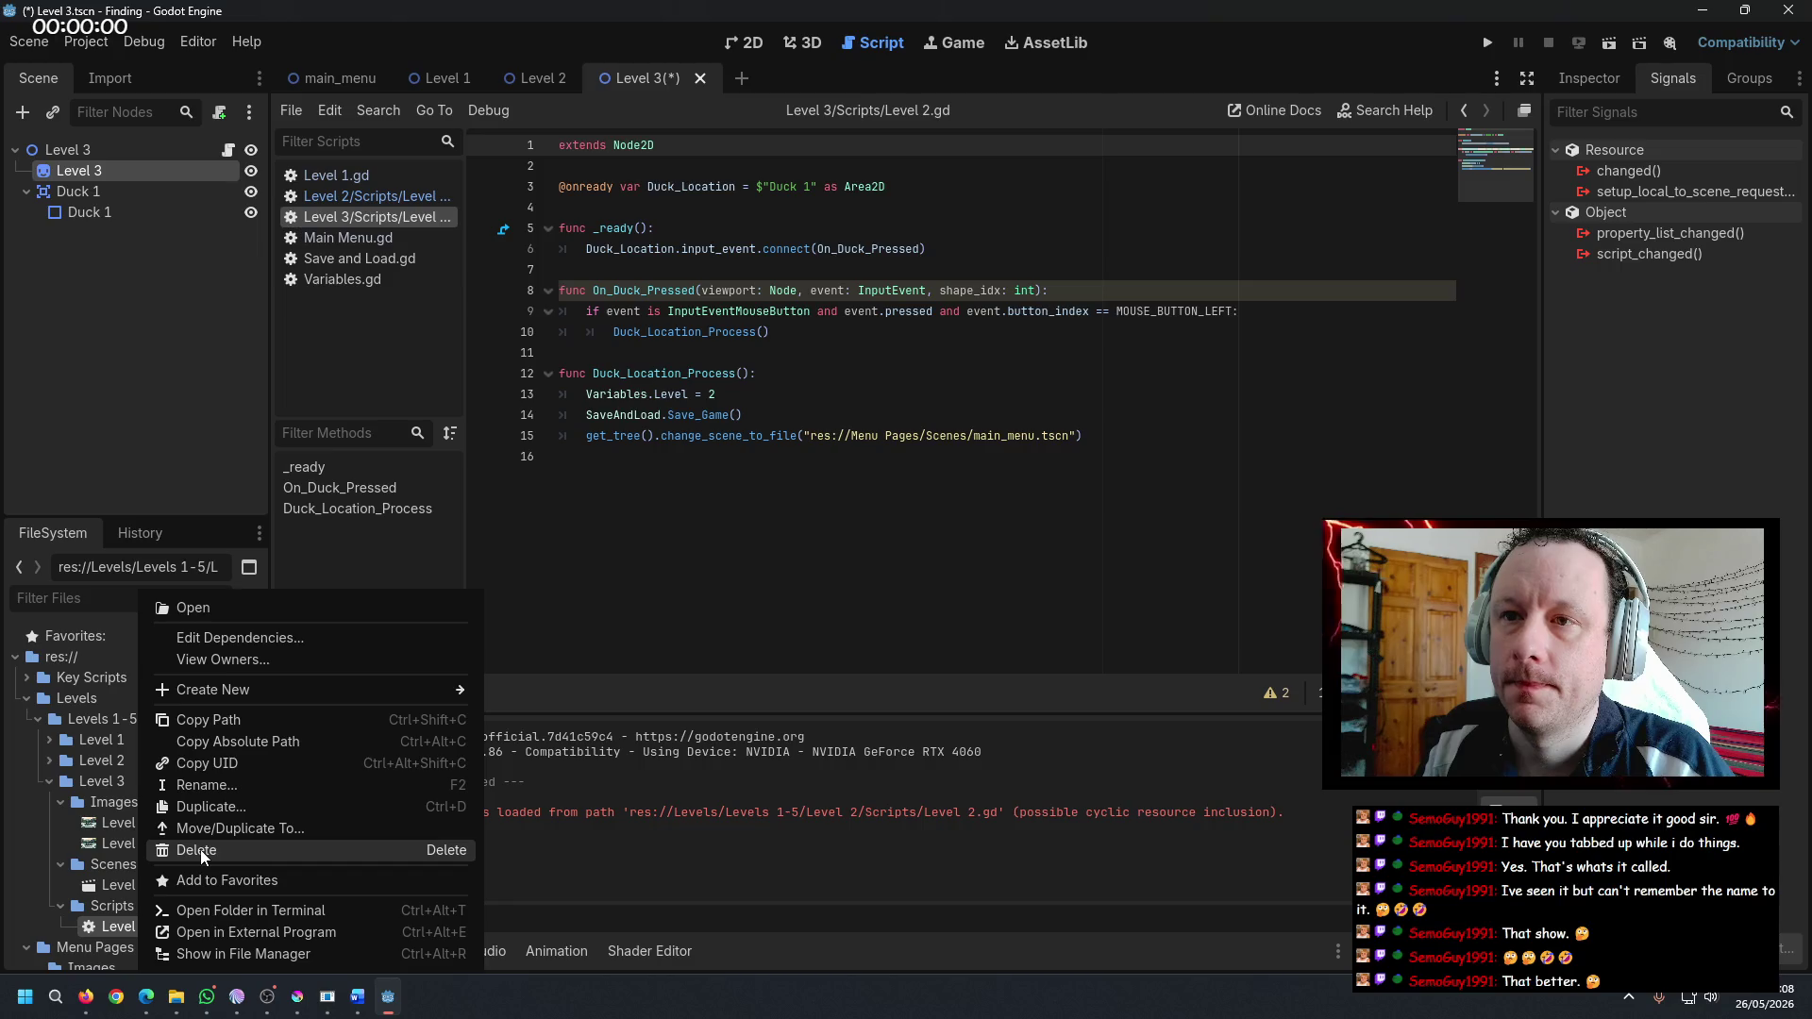
{"action": "left_click", "coordinate": [214, 786]}
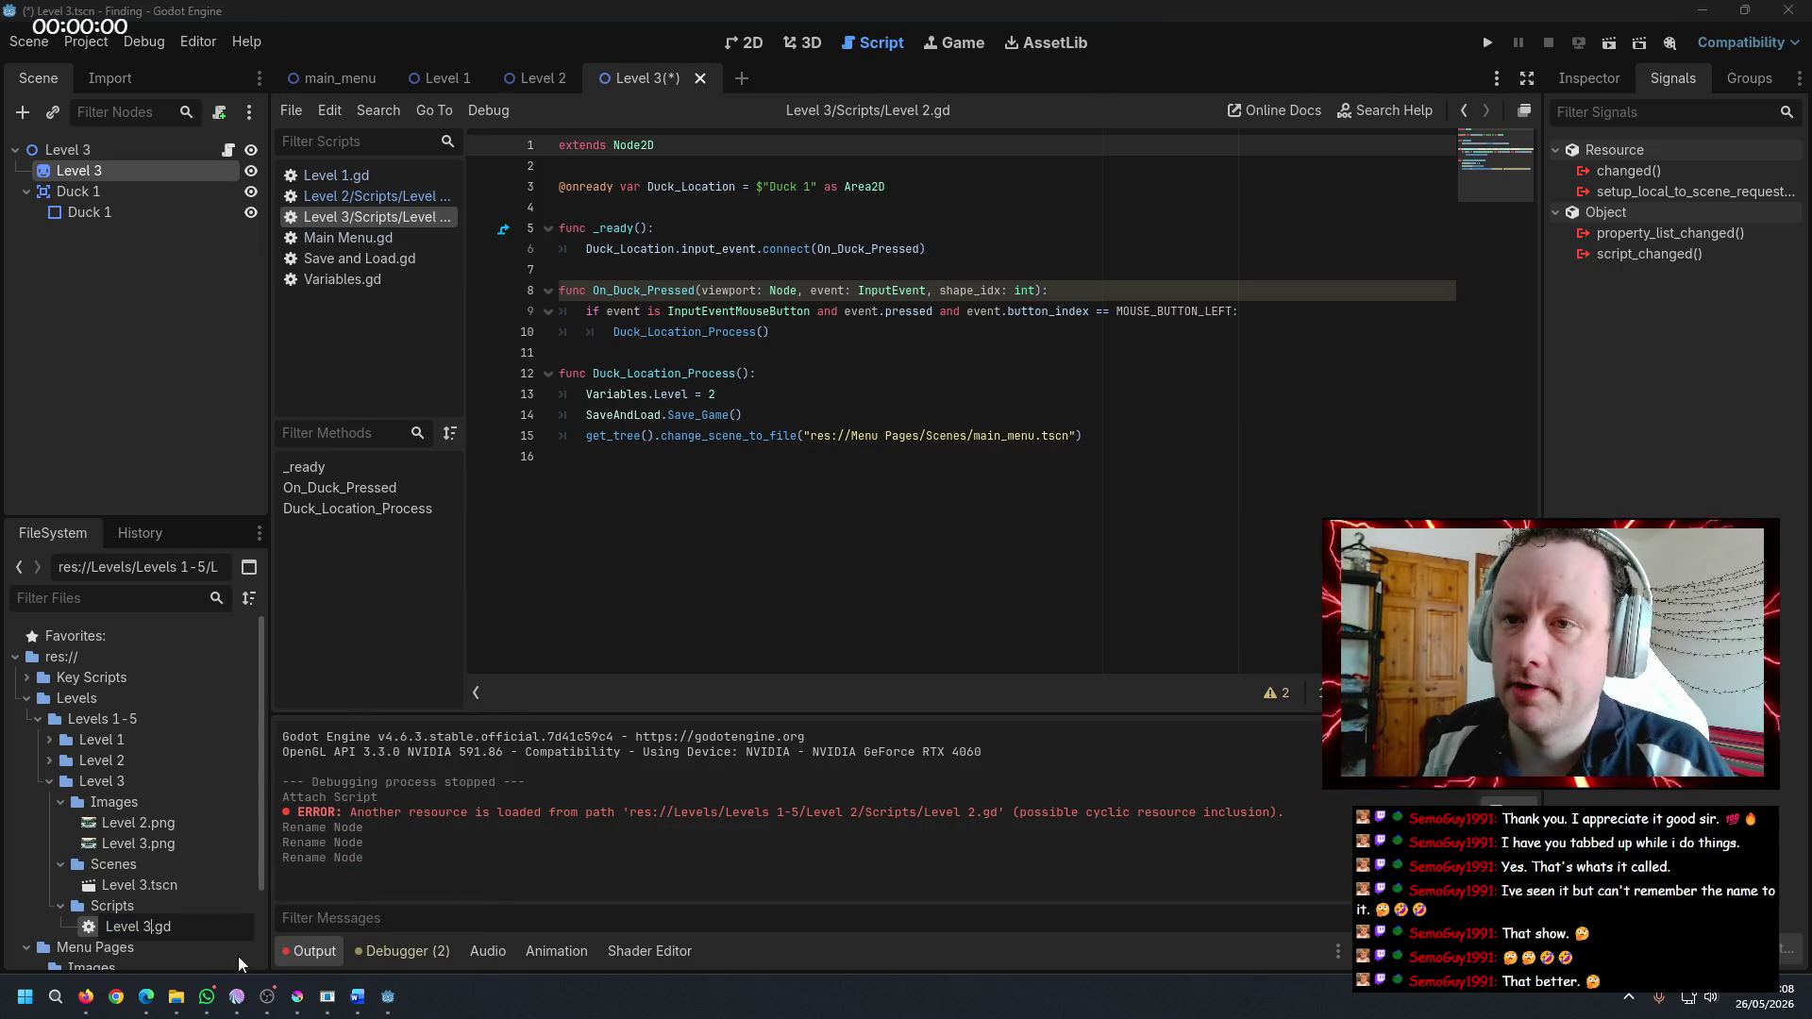
{"action": "key", "text": "Return"}
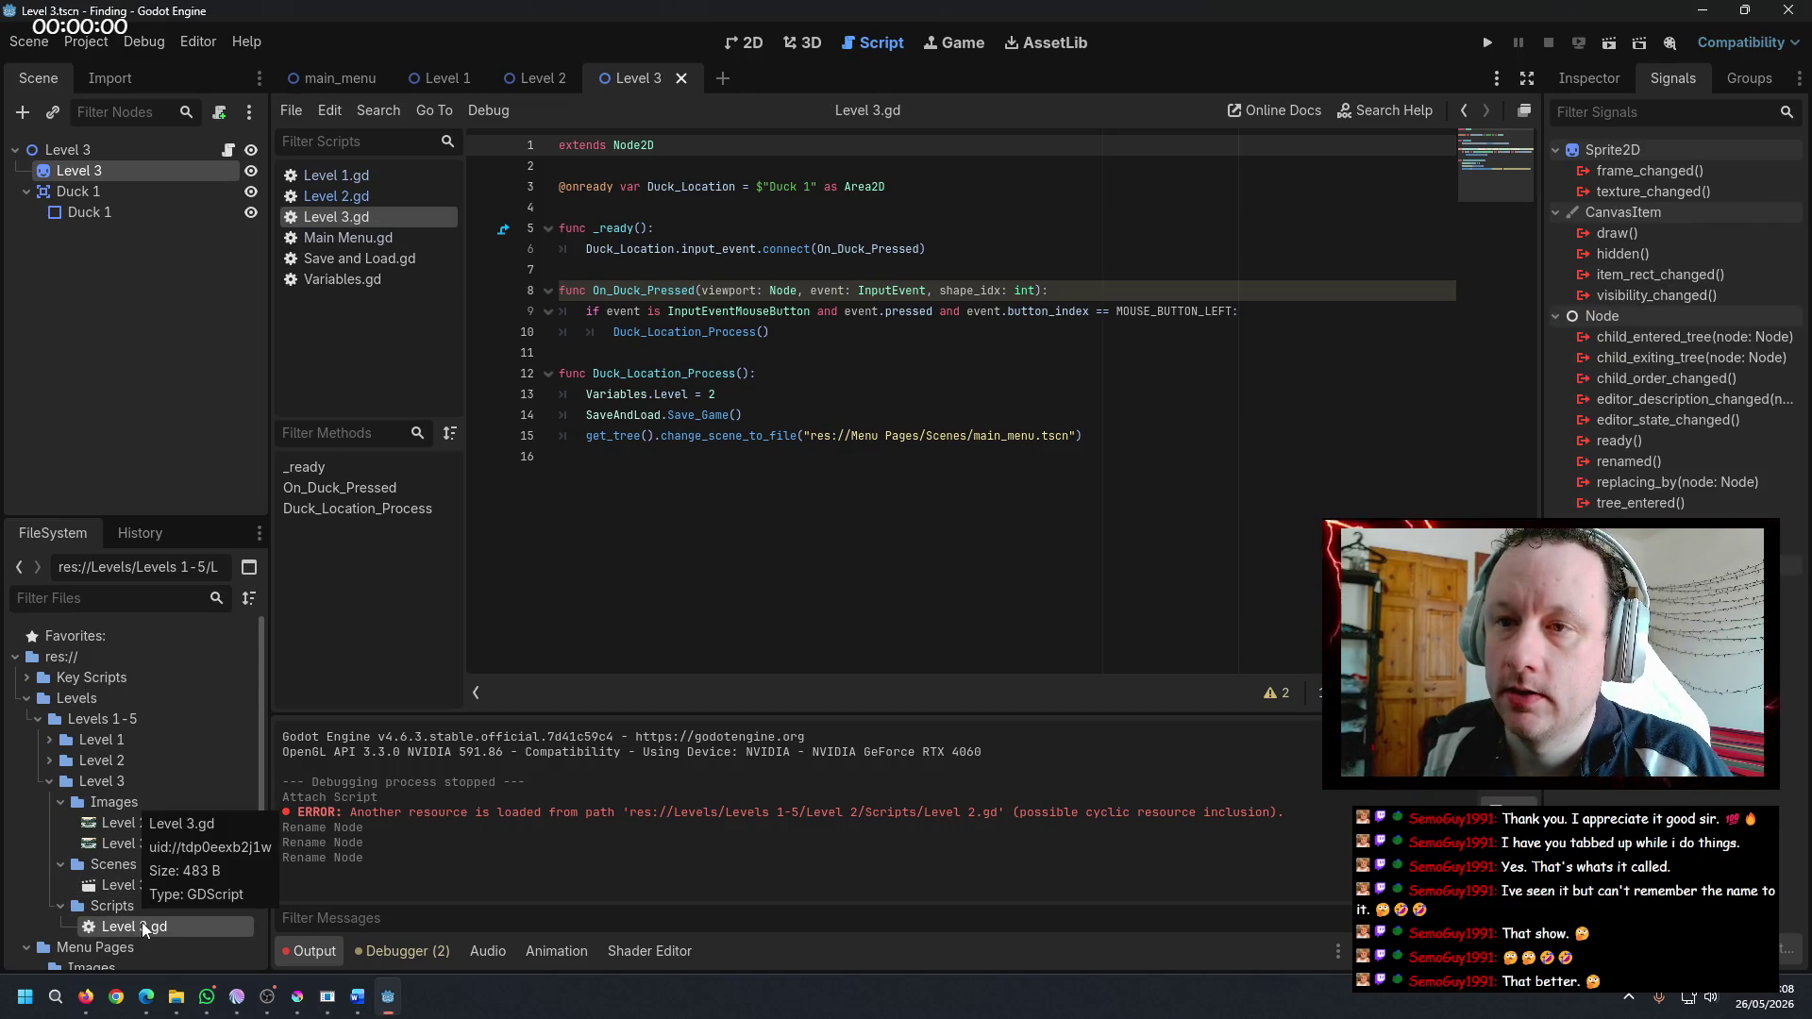
{"action": "left_click", "coordinate": [734, 394]}
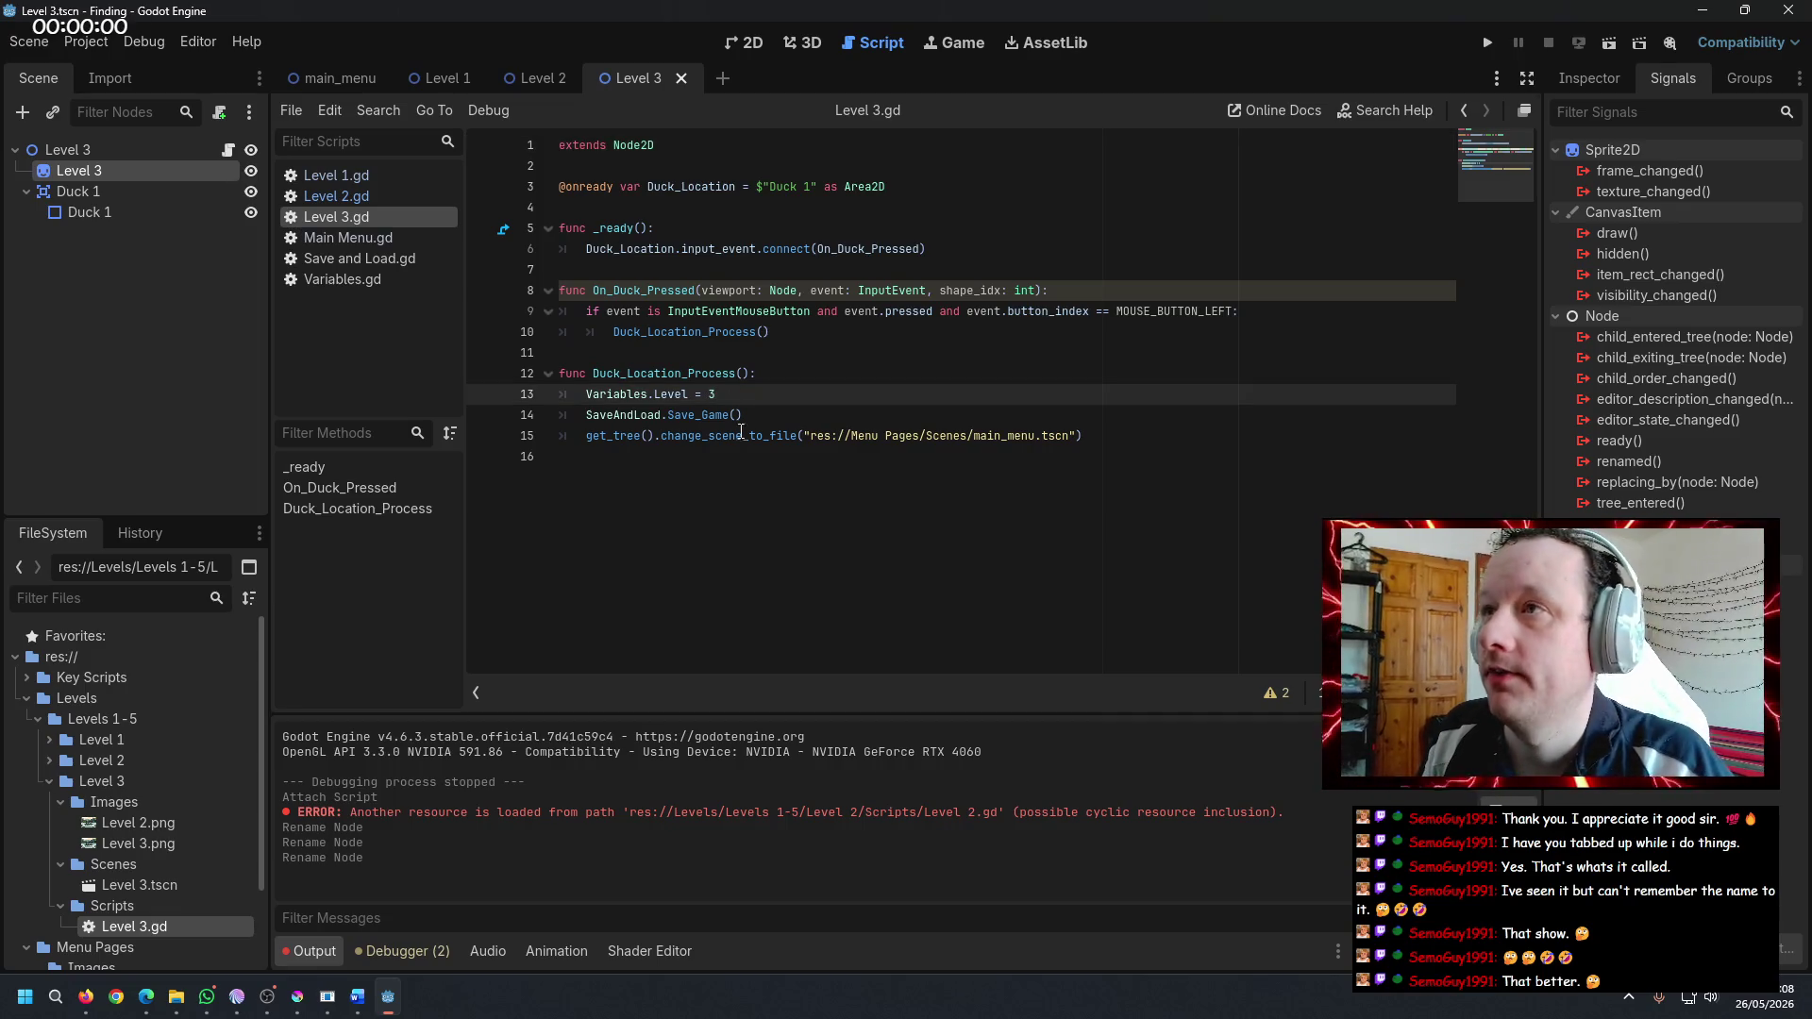
{"action": "left_click", "coordinate": [765, 509]}
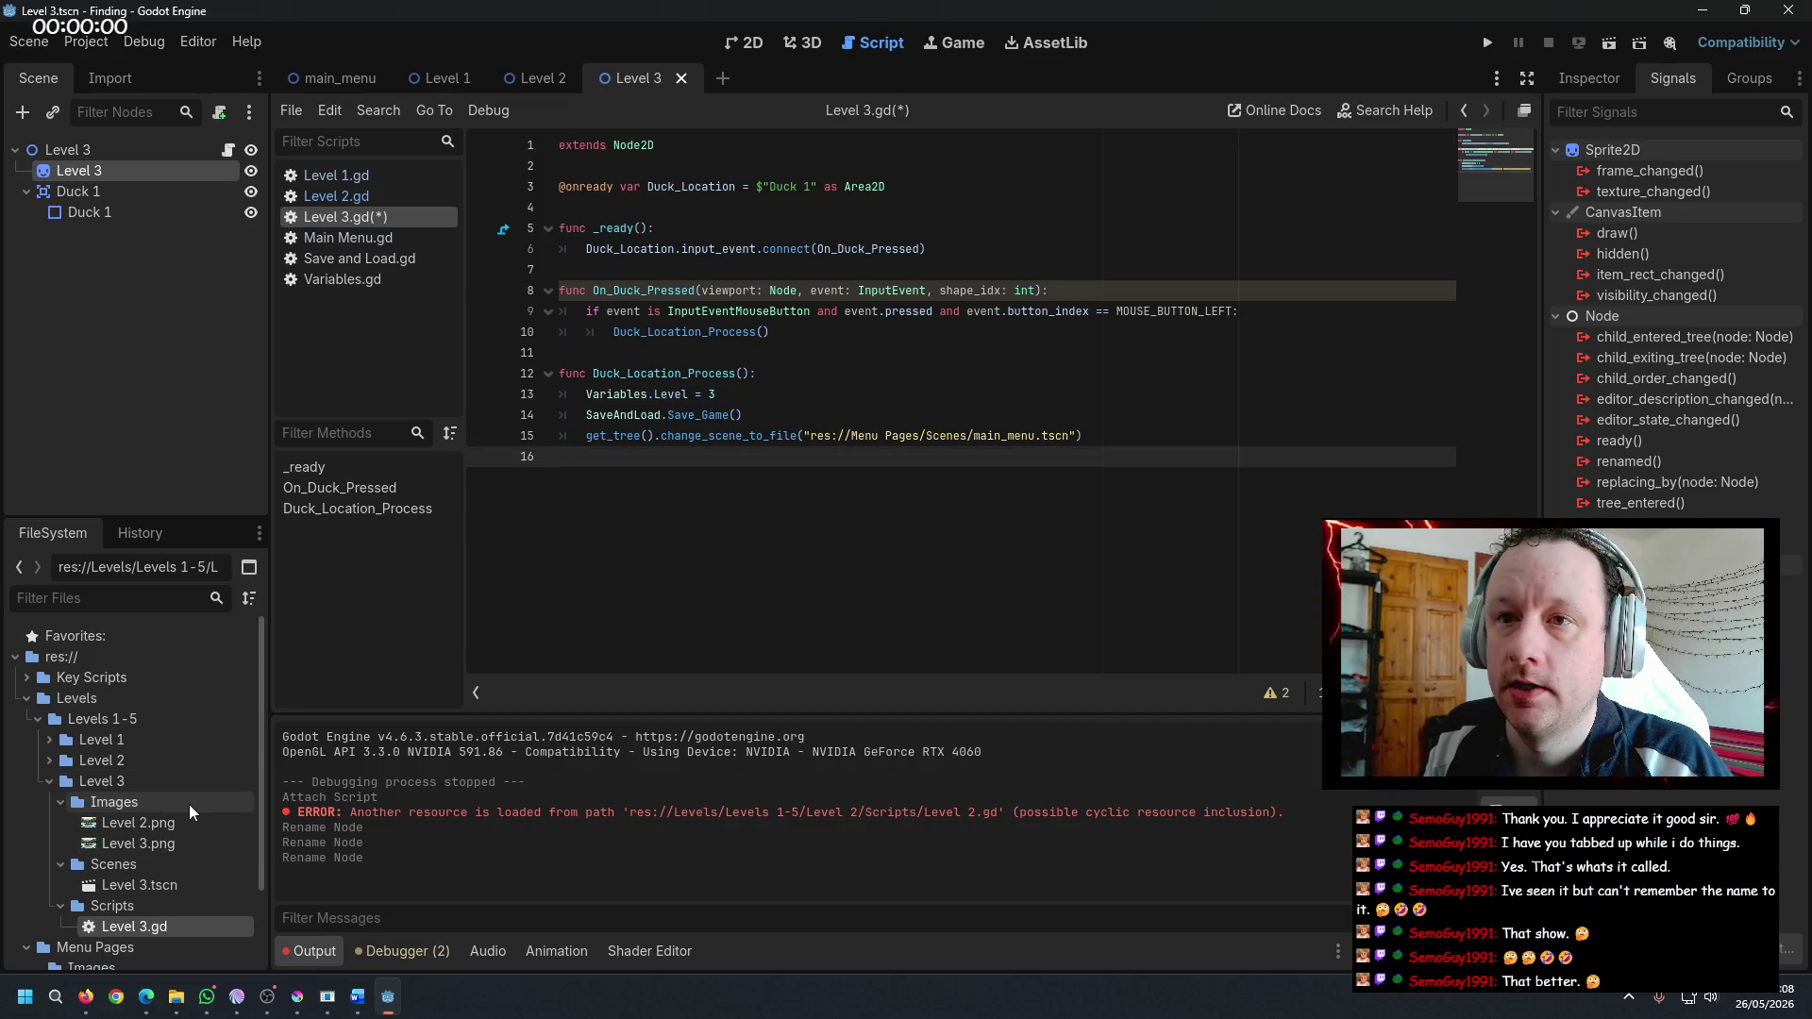
Open Level 2.gd and select the main menu scene path on line 15
{"action": "left_click", "coordinate": [47, 761]}
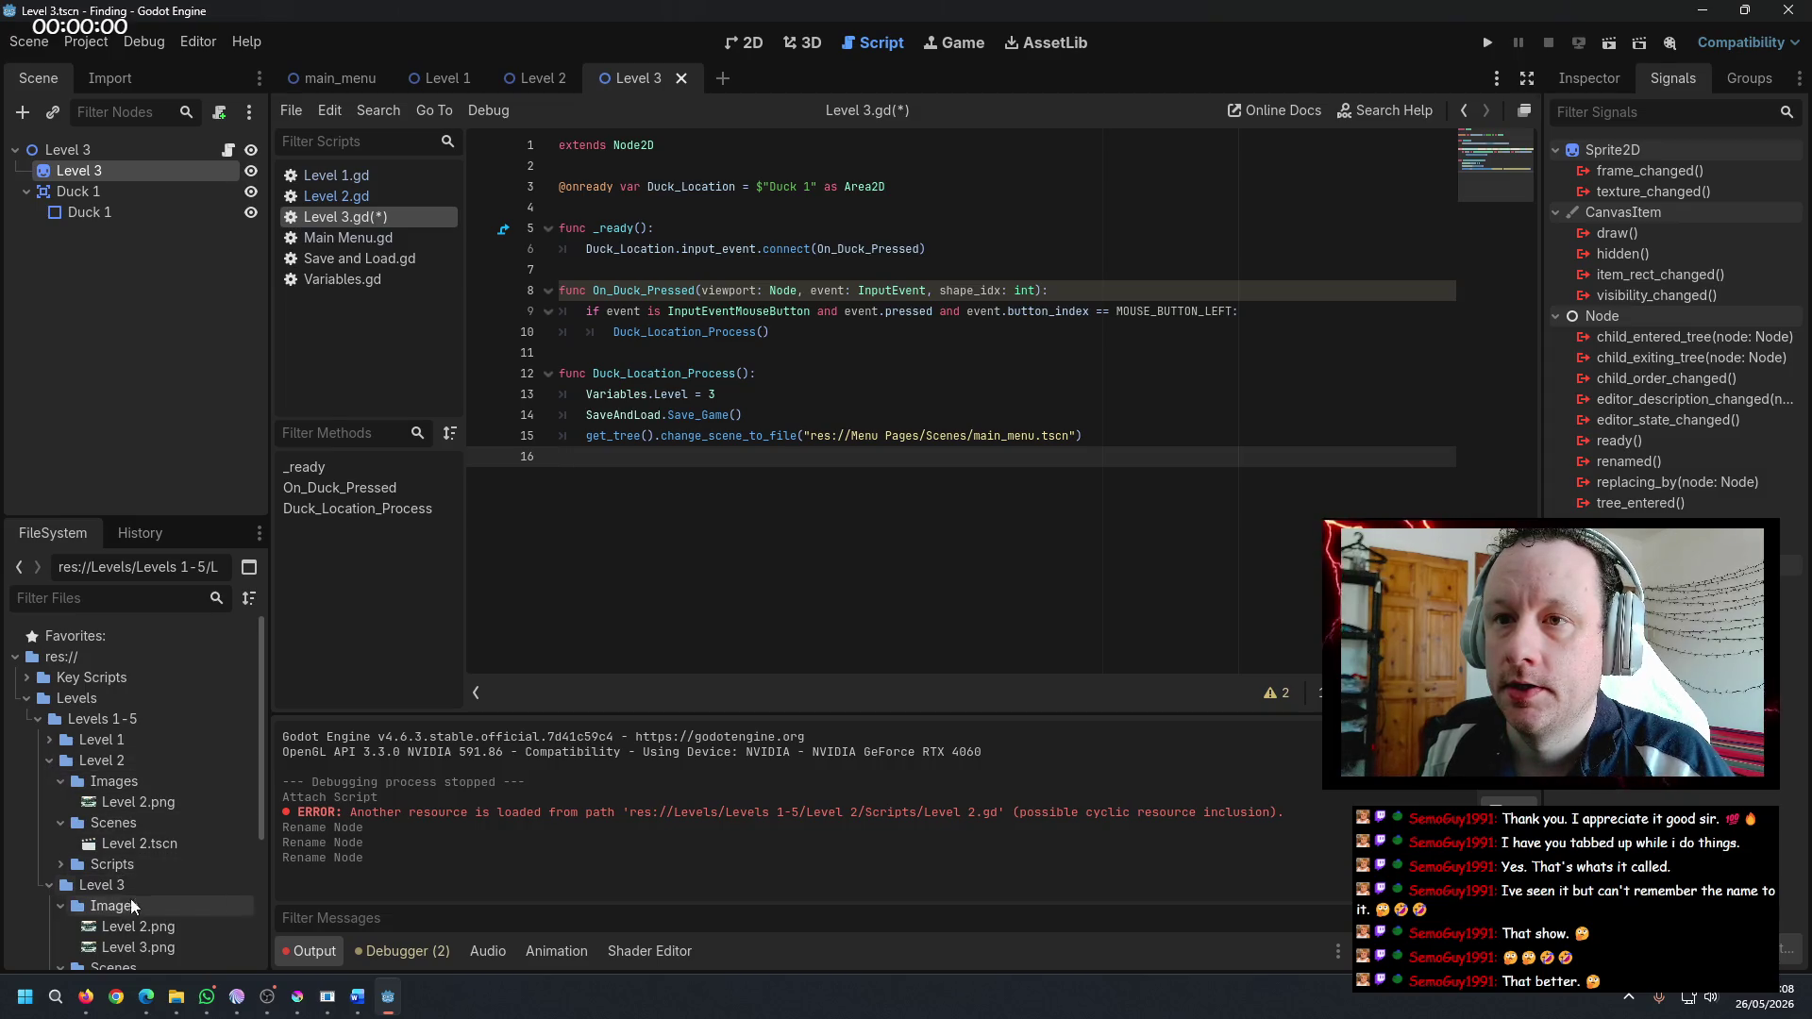
{"action": "left_click", "coordinate": [61, 865]}
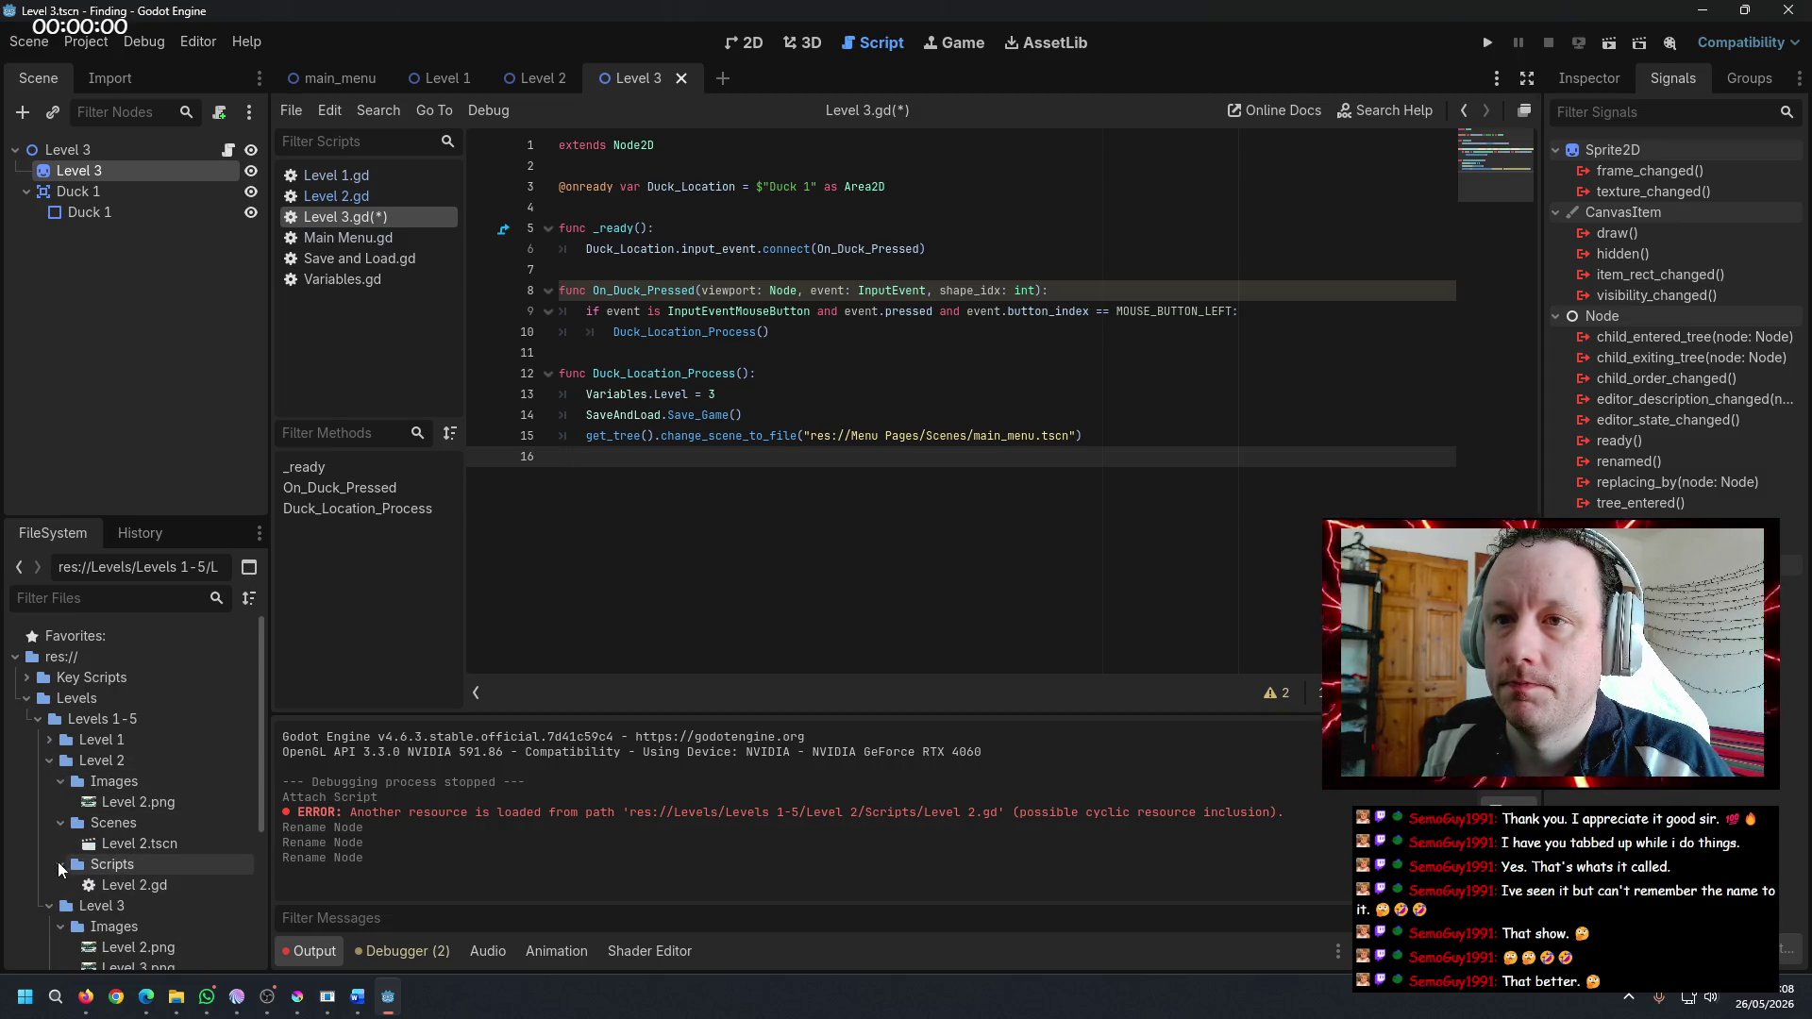
{"action": "double_click", "coordinate": [154, 885]}
{"action": "left_click_drag", "start_coordinate": [1078, 436], "coordinate": [810, 438]}
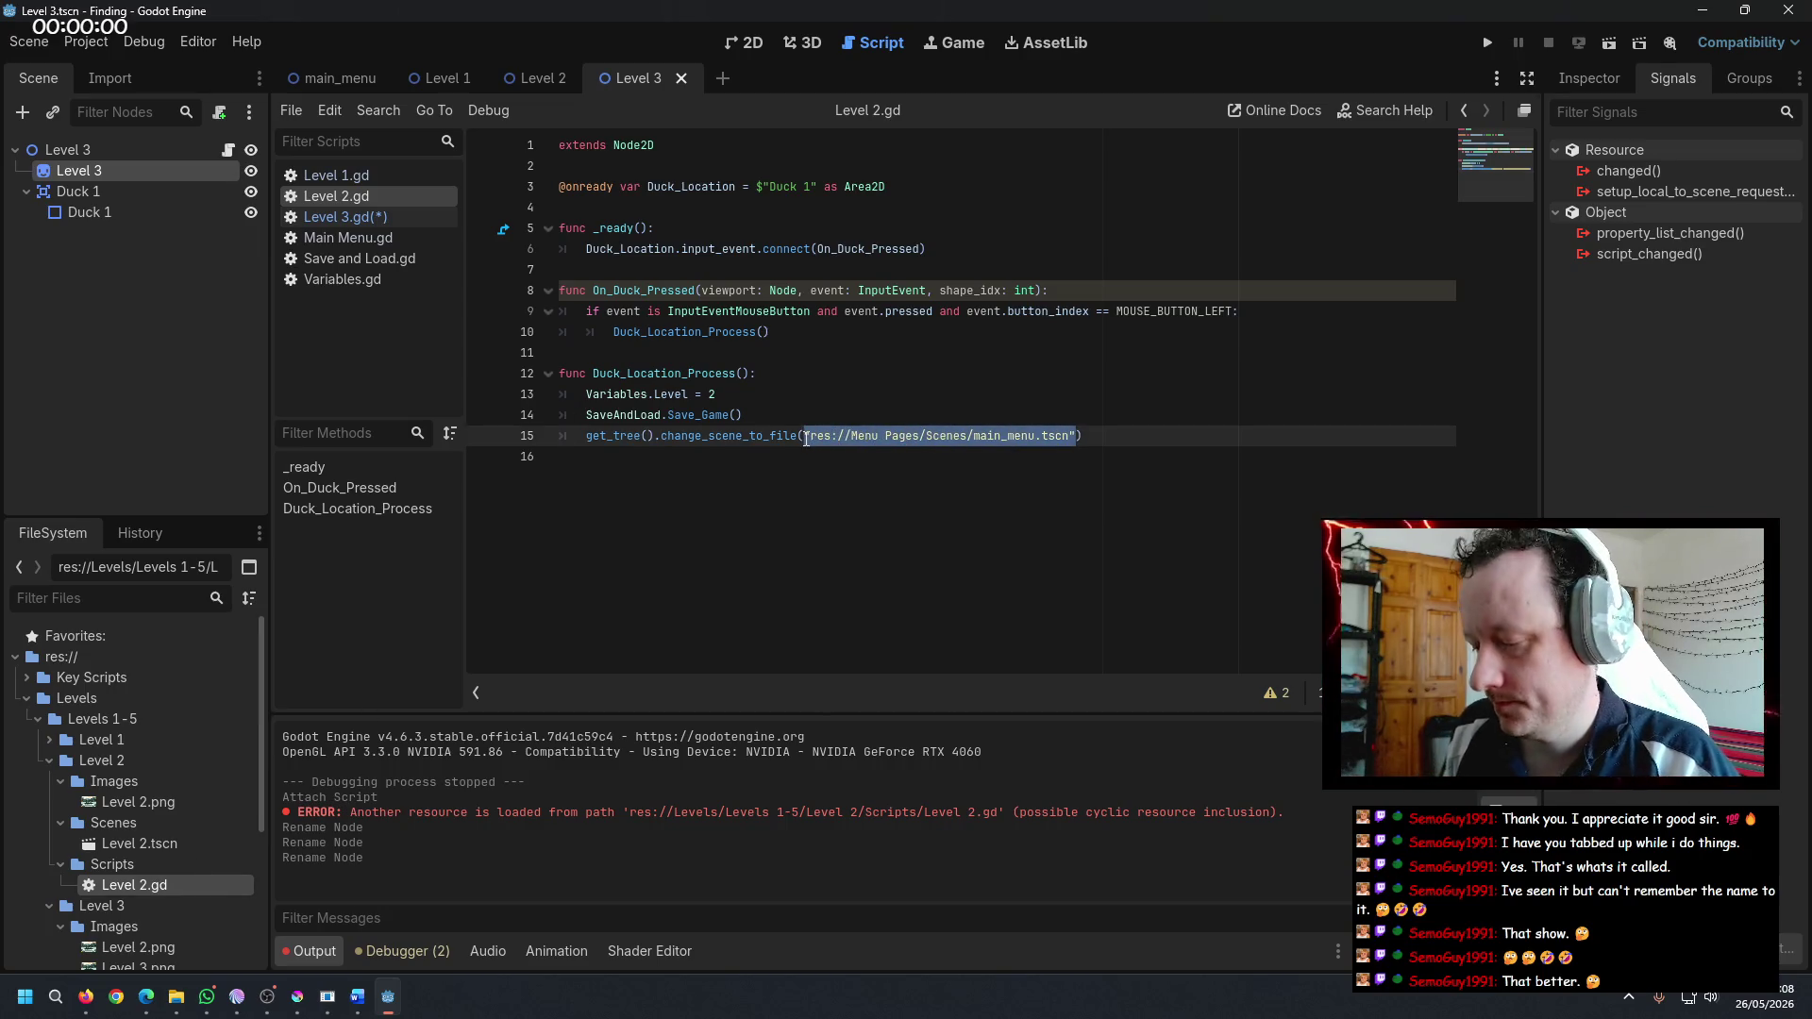
Replace the main menu path in Level 2's change_scene_to_file() on line 15 with Level 3.tscn
{"action": "key", "text": "BackSpace"}
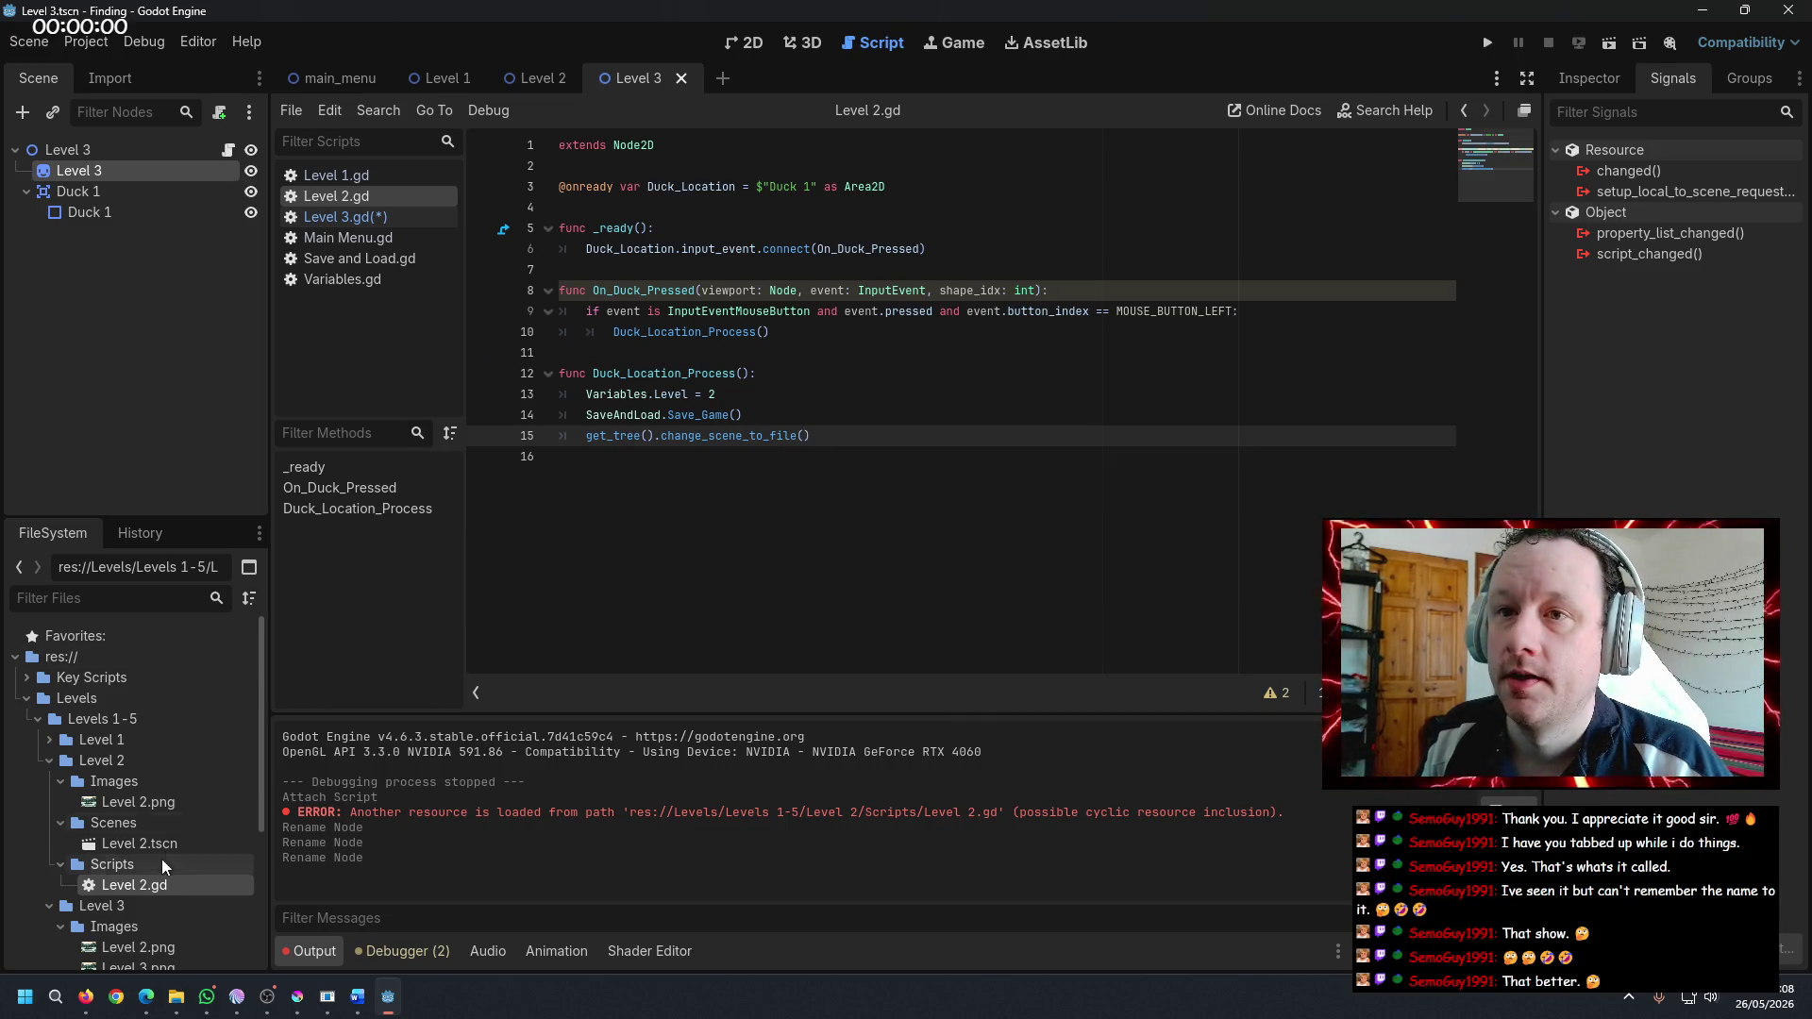
{"action": "scroll", "coordinate": [179, 853], "scroll_direction": "down", "scroll_amount": 2}
{"action": "scroll", "coordinate": [236, 811], "scroll_direction": "down", "scroll_amount": 2}
{"action": "left_click_drag", "start_coordinate": [178, 847], "coordinate": [458, 655]}
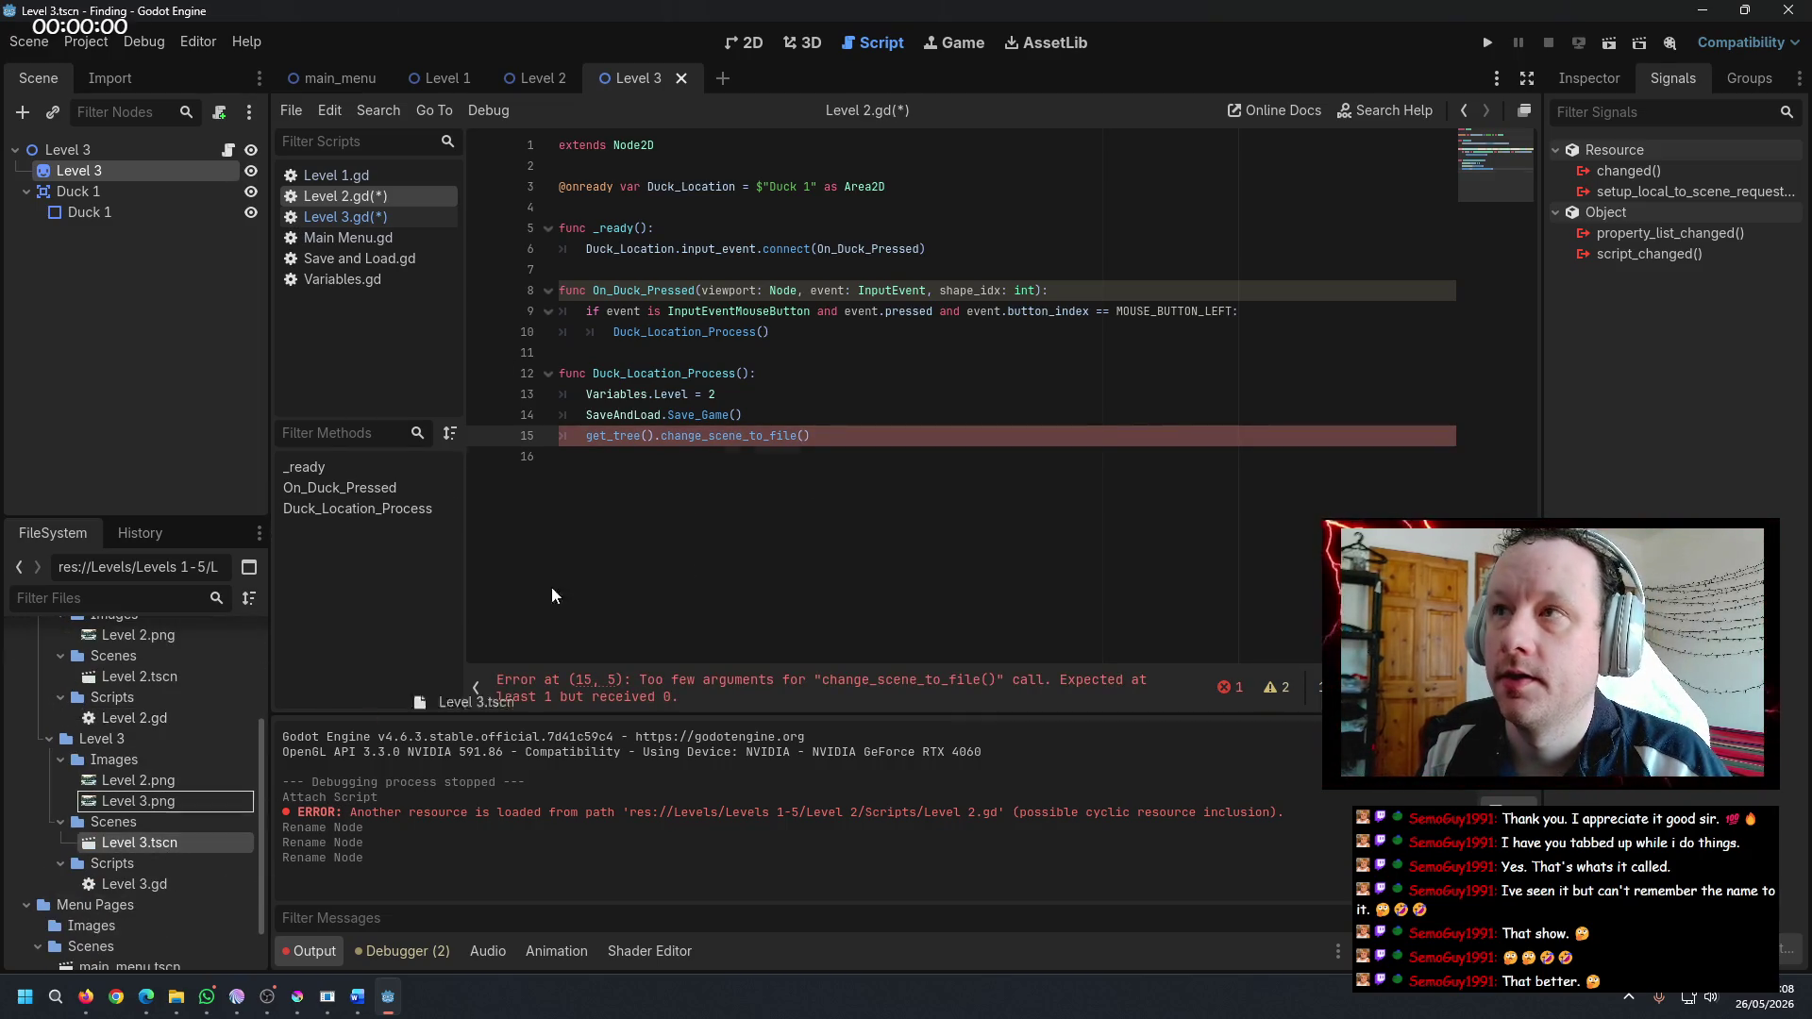
{"action": "left_click_drag", "start_coordinate": [803, 447], "coordinate": [804, 441]}
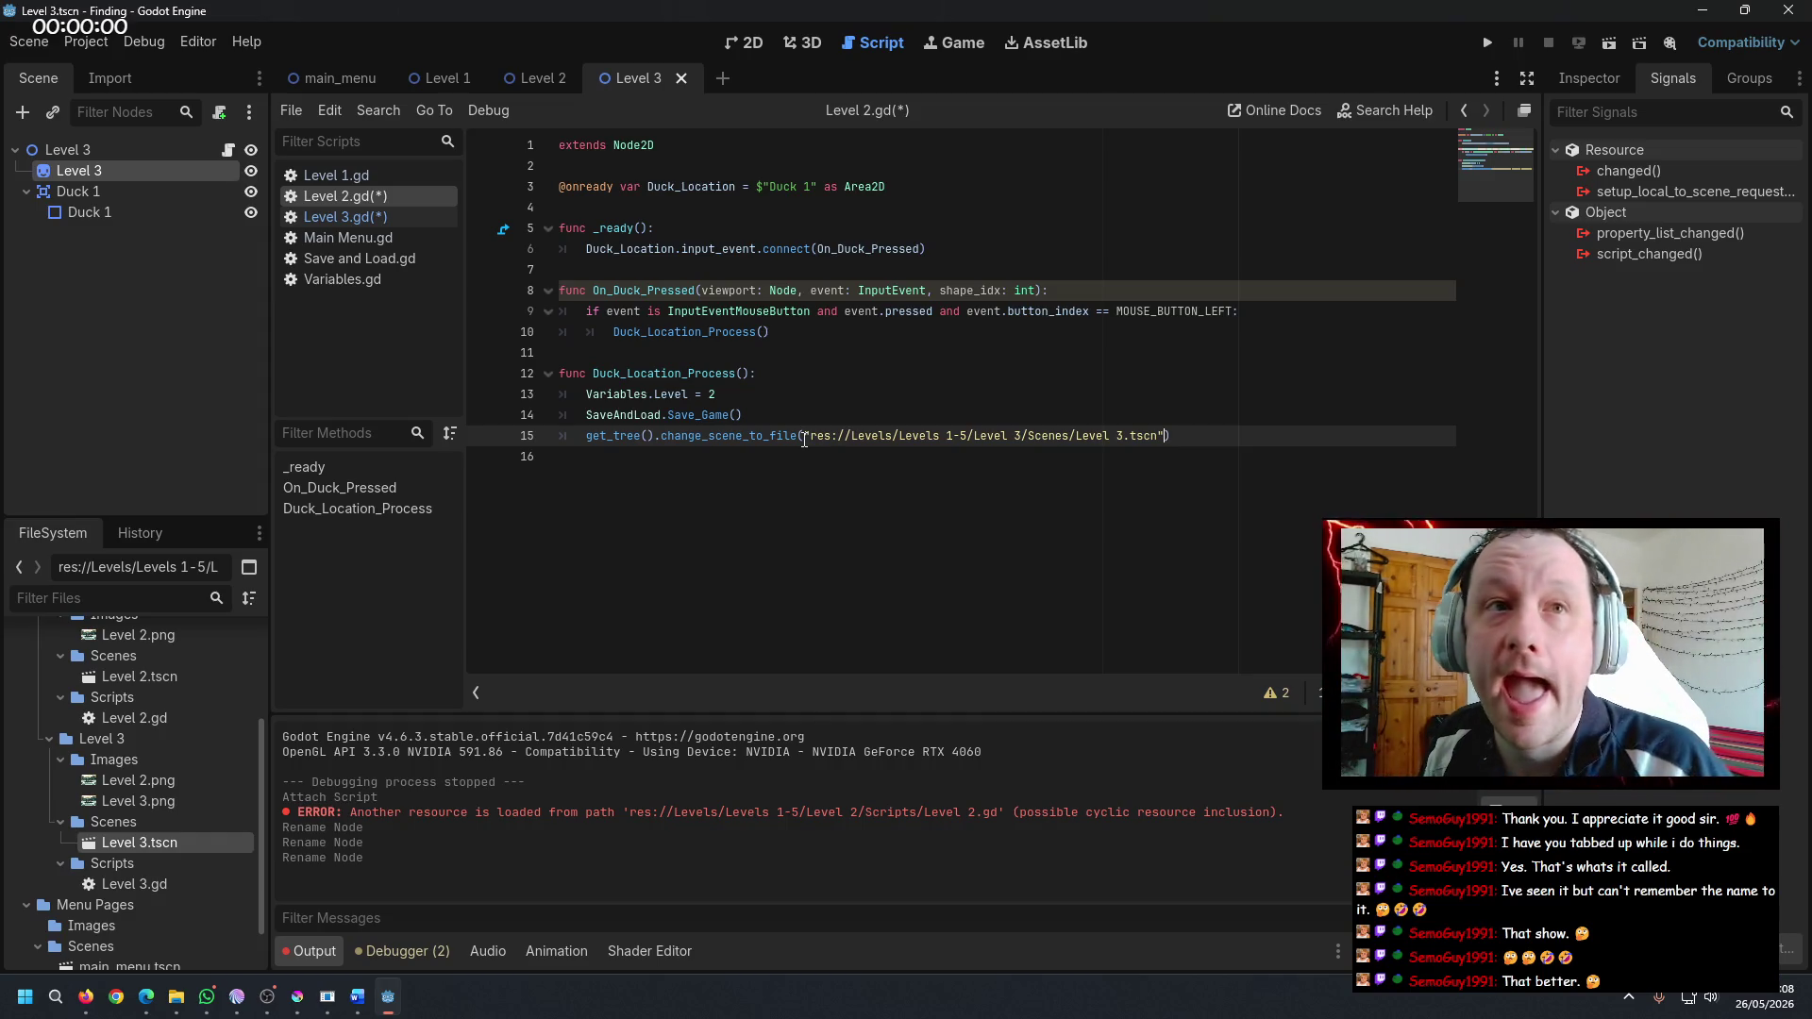
{"action": "left_click", "coordinate": [937, 546]}
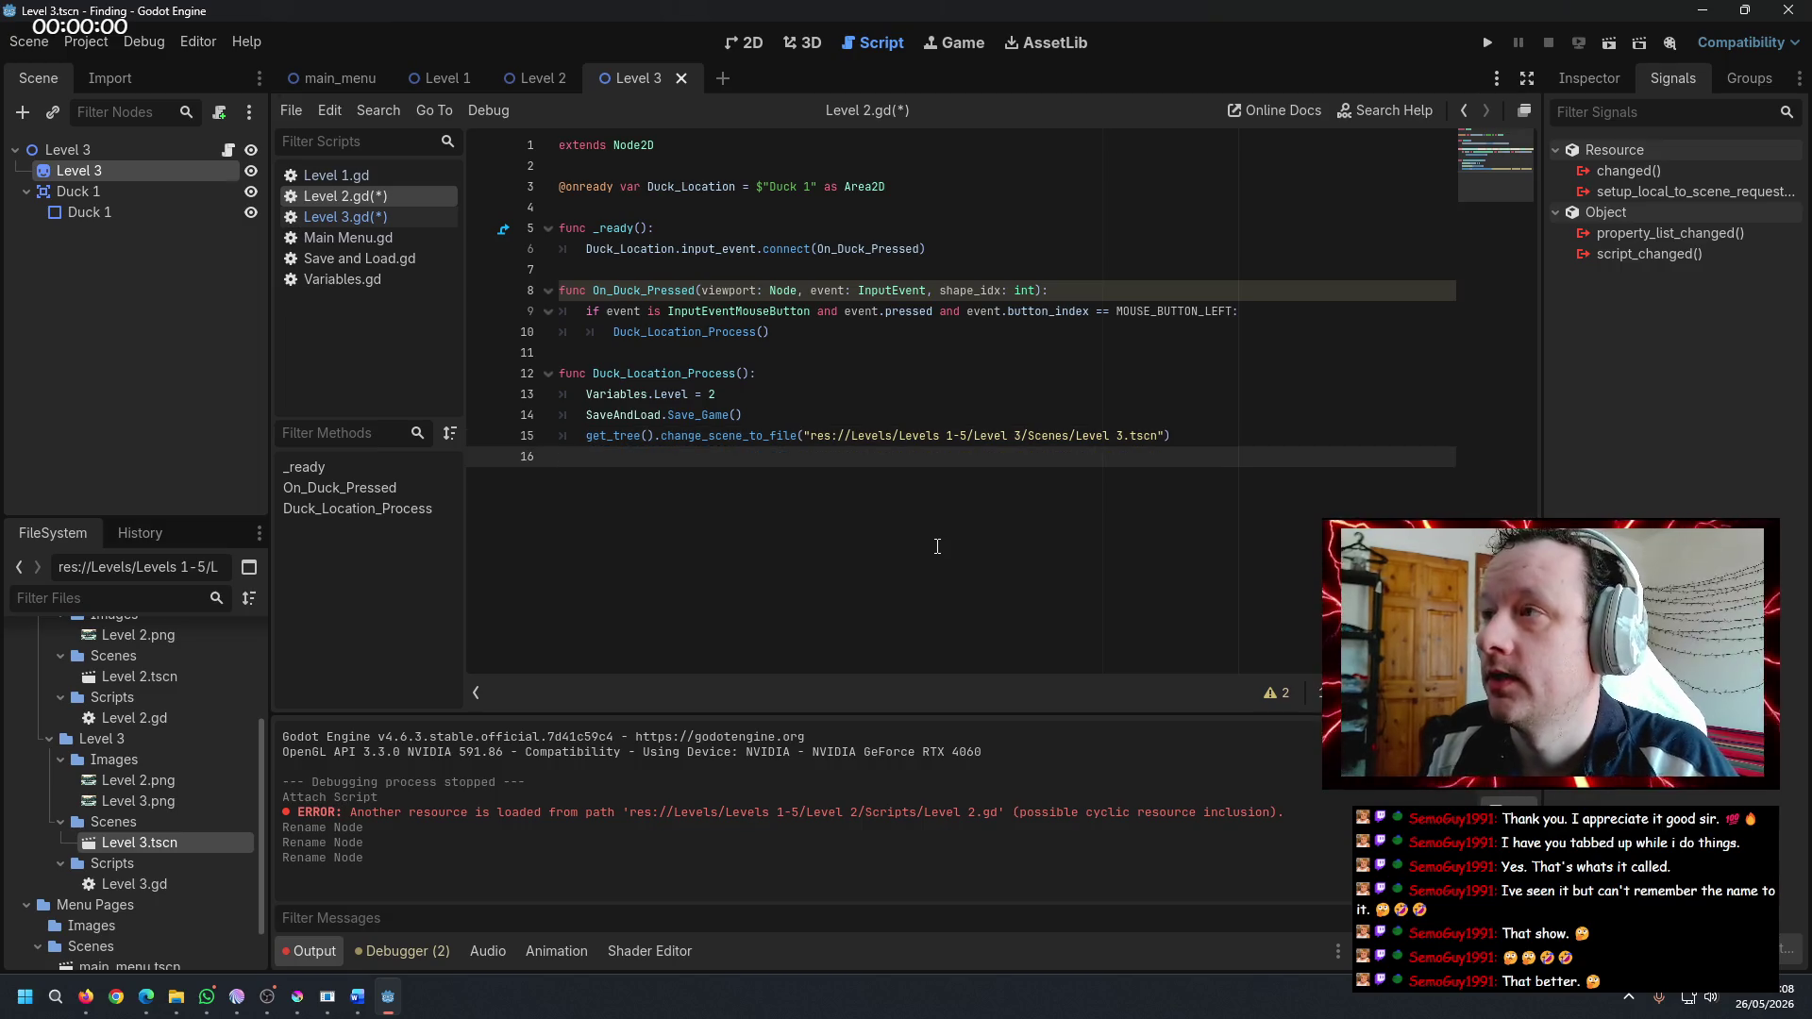
Bring up the Level 3 scene in the 2D editor
{"action": "mouse_move", "coordinate": [128, 798]}
{"action": "left_mouse_down"}
{"action": "mouse_move", "coordinate": [272, 62]}
{"action": "mouse_move", "coordinate": [666, 60]}
{"action": "left_mouse_up"}
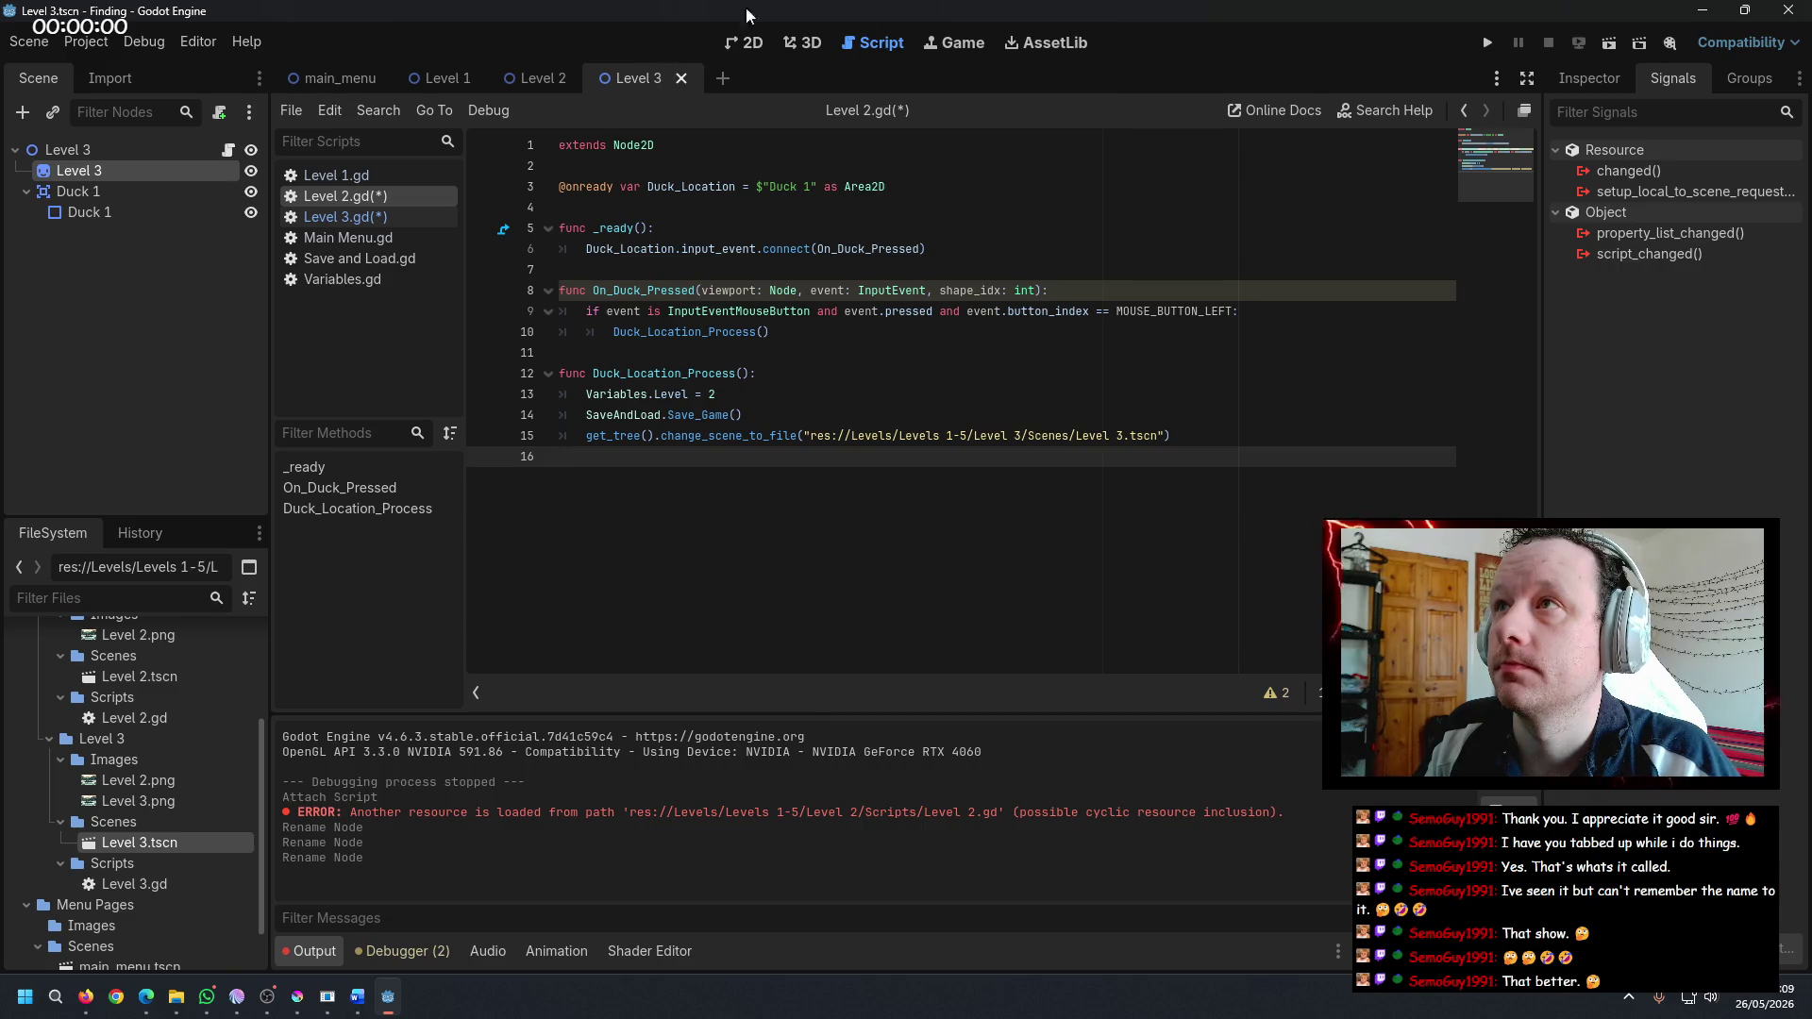
{"action": "left_click", "coordinate": [750, 43]}
{"action": "scroll", "coordinate": [715, 527], "scroll_direction": "down", "scroll_amount": 4}
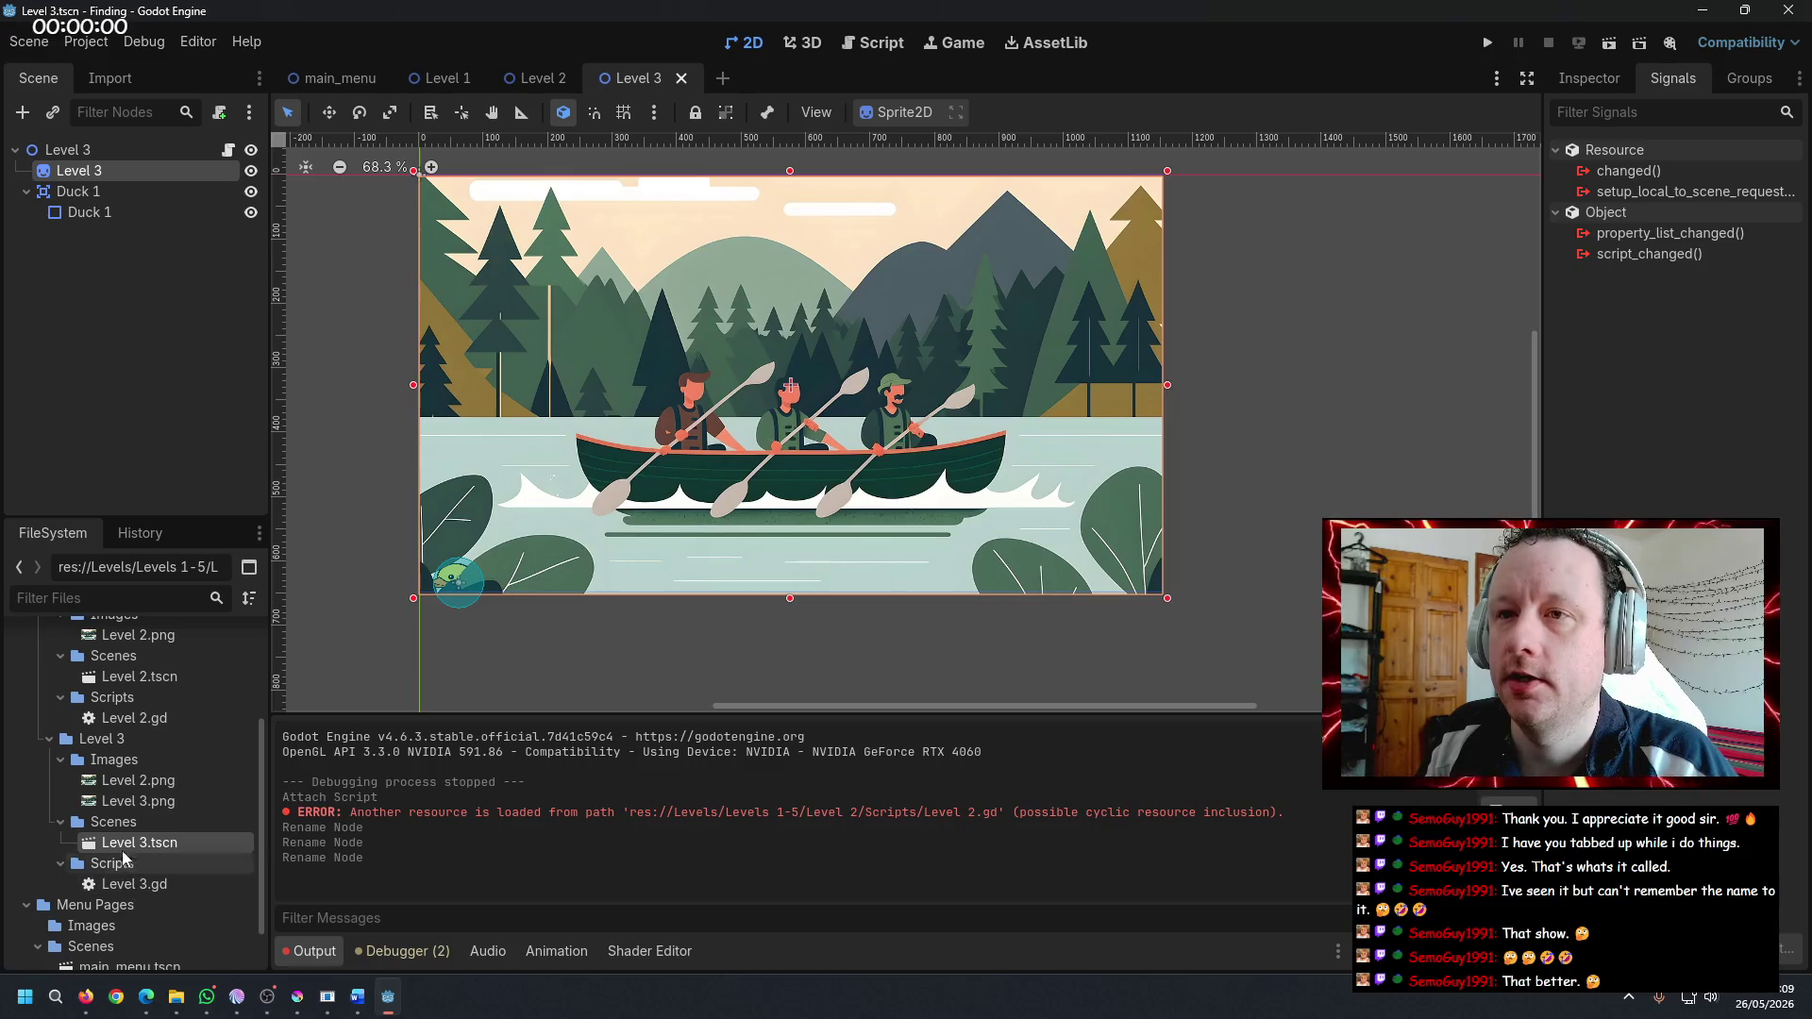
Assign the Level 3 image to the Level 3 node and move Duck 1 onto the canoe picture
{"action": "mouse_move", "coordinate": [133, 802]}
{"action": "left_mouse_down"}
{"action": "mouse_move", "coordinate": [113, 231]}
{"action": "mouse_move", "coordinate": [86, 168]}
{"action": "left_mouse_up"}
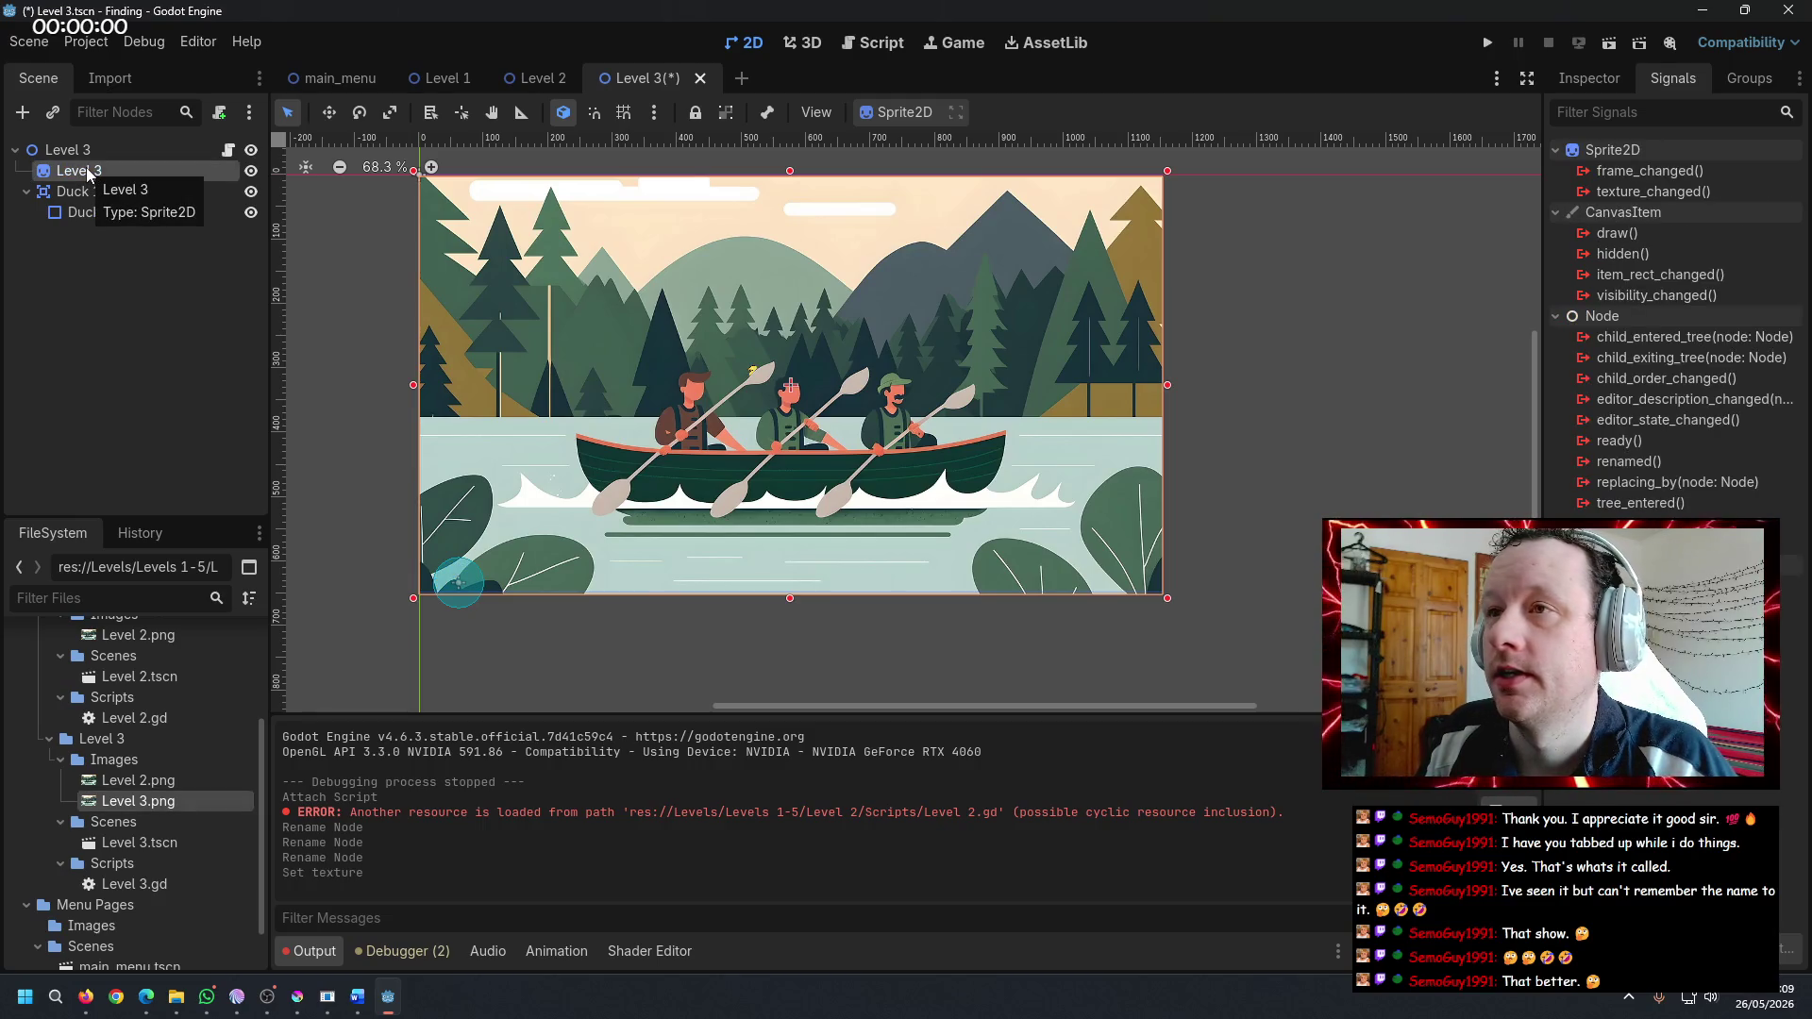
{"action": "mouse_move", "coordinate": [467, 599]}
{"action": "left_mouse_down"}
{"action": "mouse_move", "coordinate": [755, 406]}
{"action": "mouse_move", "coordinate": [764, 375]}
{"action": "left_mouse_up"}
{"action": "scroll", "coordinate": [765, 376], "scroll_direction": "up", "scroll_amount": 10}
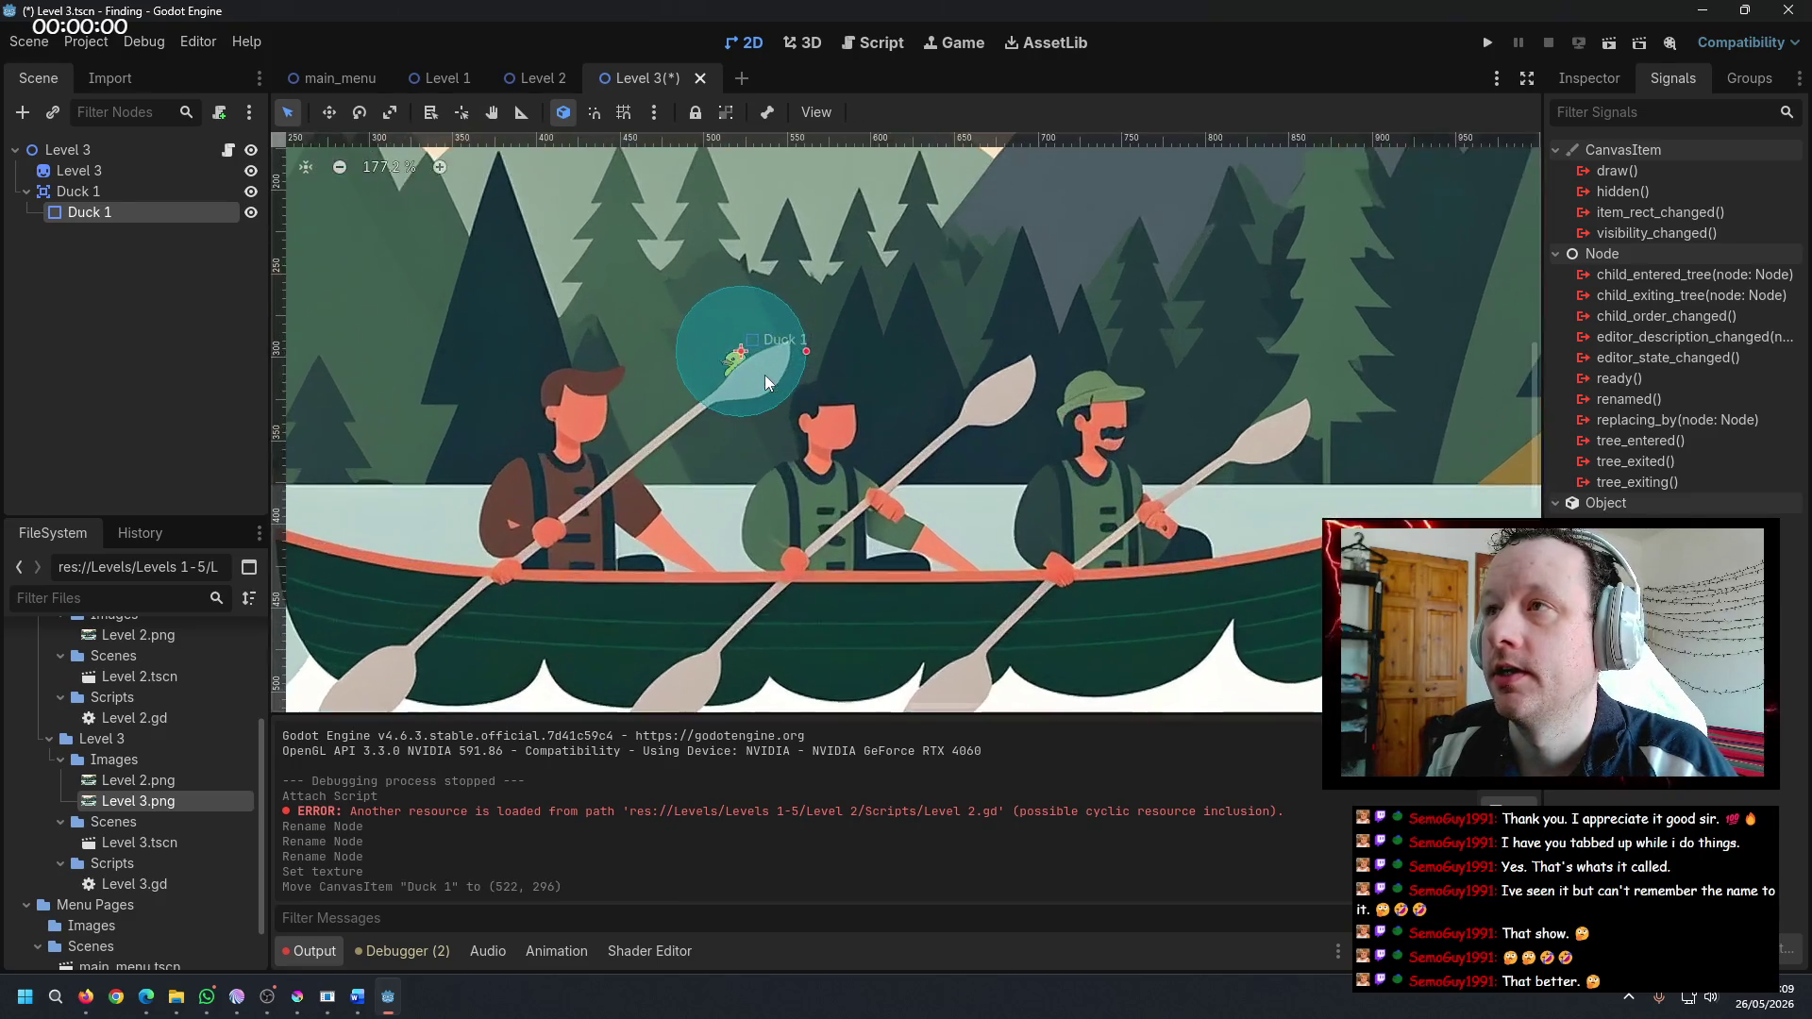
{"action": "scroll", "coordinate": [764, 375], "scroll_direction": "up", "scroll_amount": 2}
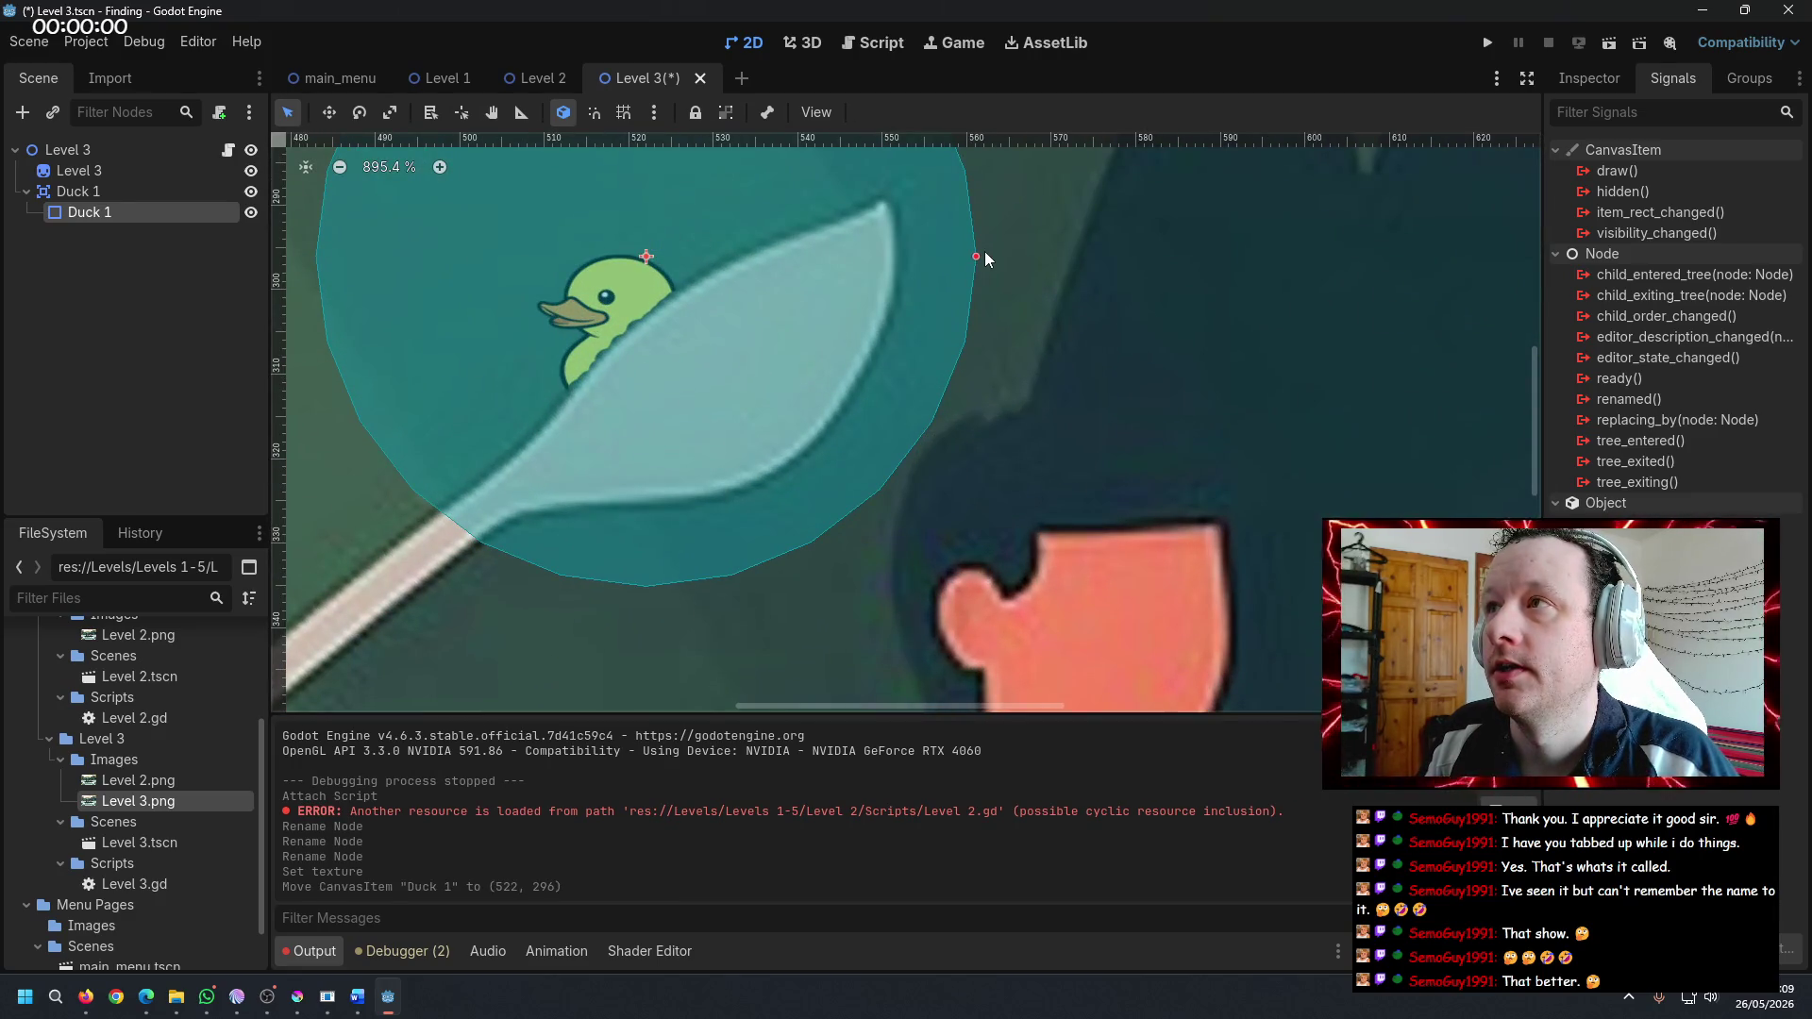
Shrink Duck 1's collision circle to hug the duck on the paddle blade at (518, 305)
{"action": "mouse_move", "coordinate": [952, 257]}
{"action": "left_mouse_down"}
{"action": "mouse_move", "coordinate": [717, 247]}
{"action": "mouse_move", "coordinate": [738, 258]}
{"action": "mouse_move", "coordinate": [655, 300]}
{"action": "mouse_move", "coordinate": [621, 358]}
{"action": "mouse_move", "coordinate": [640, 364]}
{"action": "left_mouse_up"}
{"action": "left_click", "coordinate": [643, 536]}
{"action": "scroll", "coordinate": [644, 536], "scroll_direction": "down", "scroll_amount": 12}
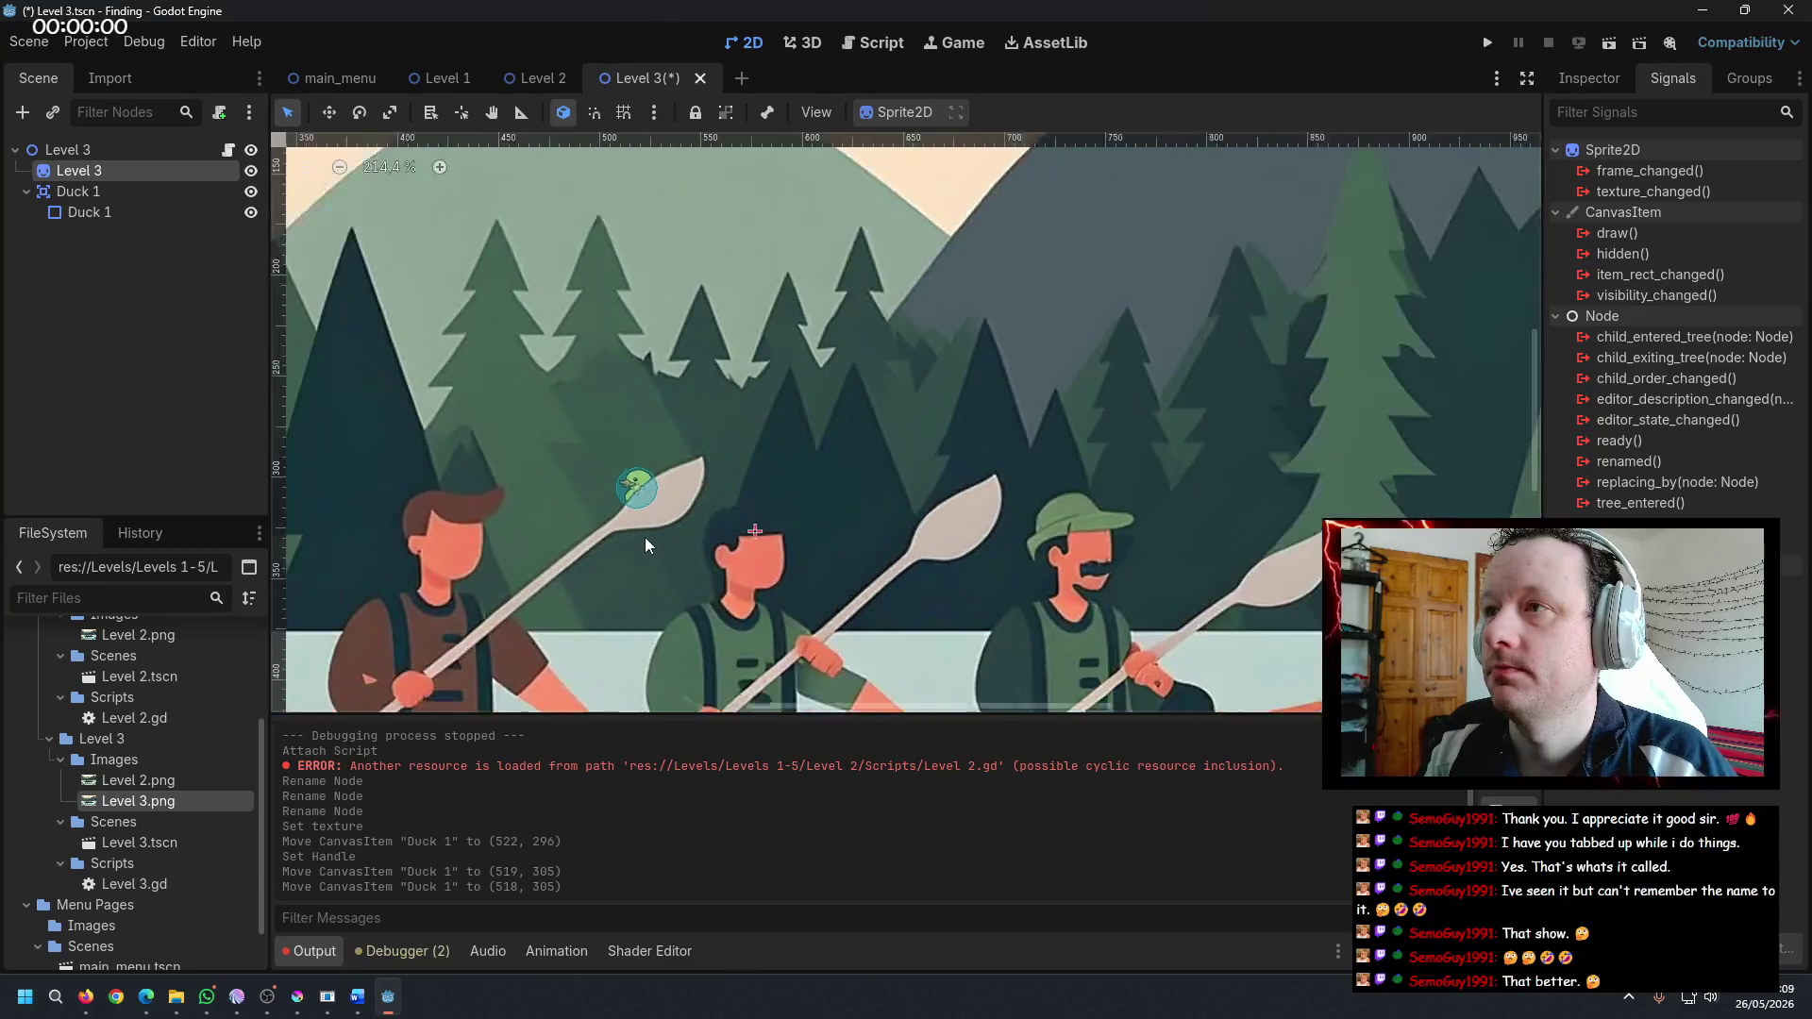
{"action": "scroll", "coordinate": [645, 539], "scroll_direction": "down", "scroll_amount": 3}
{"action": "left_click", "coordinate": [926, 538]}
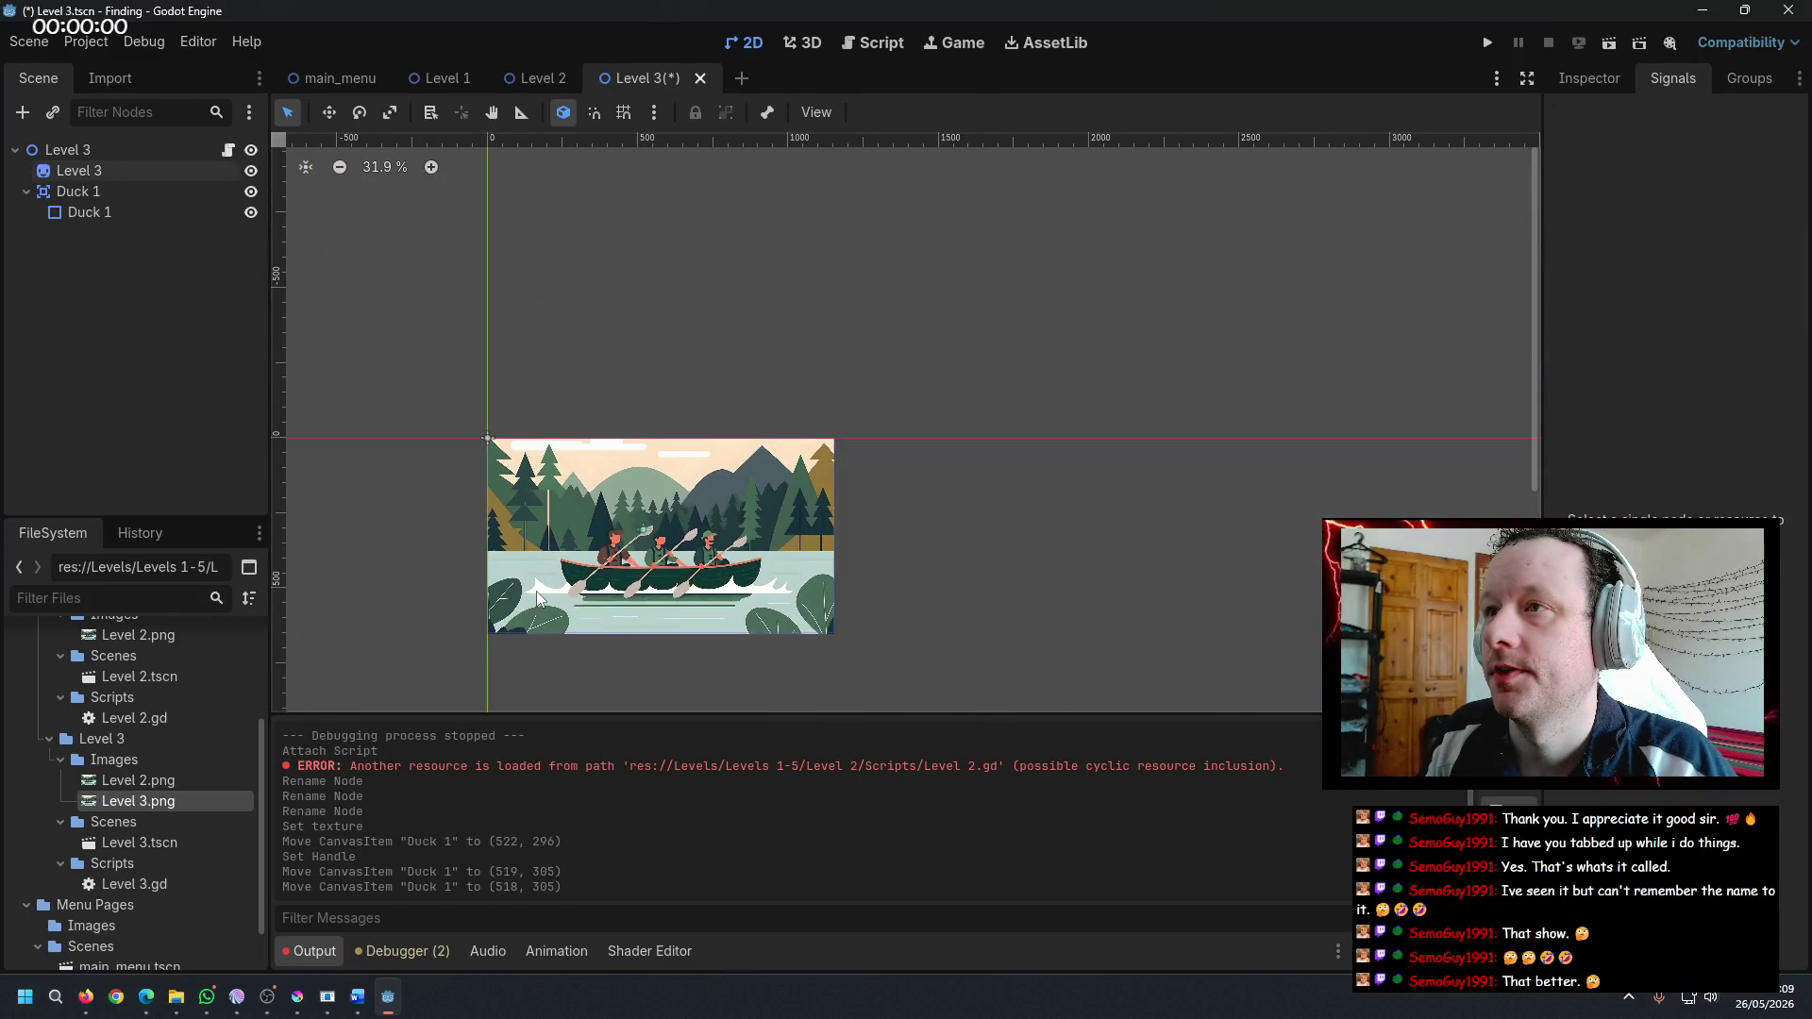
Delete Level 3/Images/Level 2.png, confirming the removal despite its dependency
{"action": "scroll", "coordinate": [536, 591], "scroll_direction": "up", "scroll_amount": 4}
{"action": "left_click", "coordinate": [93, 781]}
{"action": "right_click", "coordinate": [109, 779]}
{"action": "left_click", "coordinate": [161, 828]}
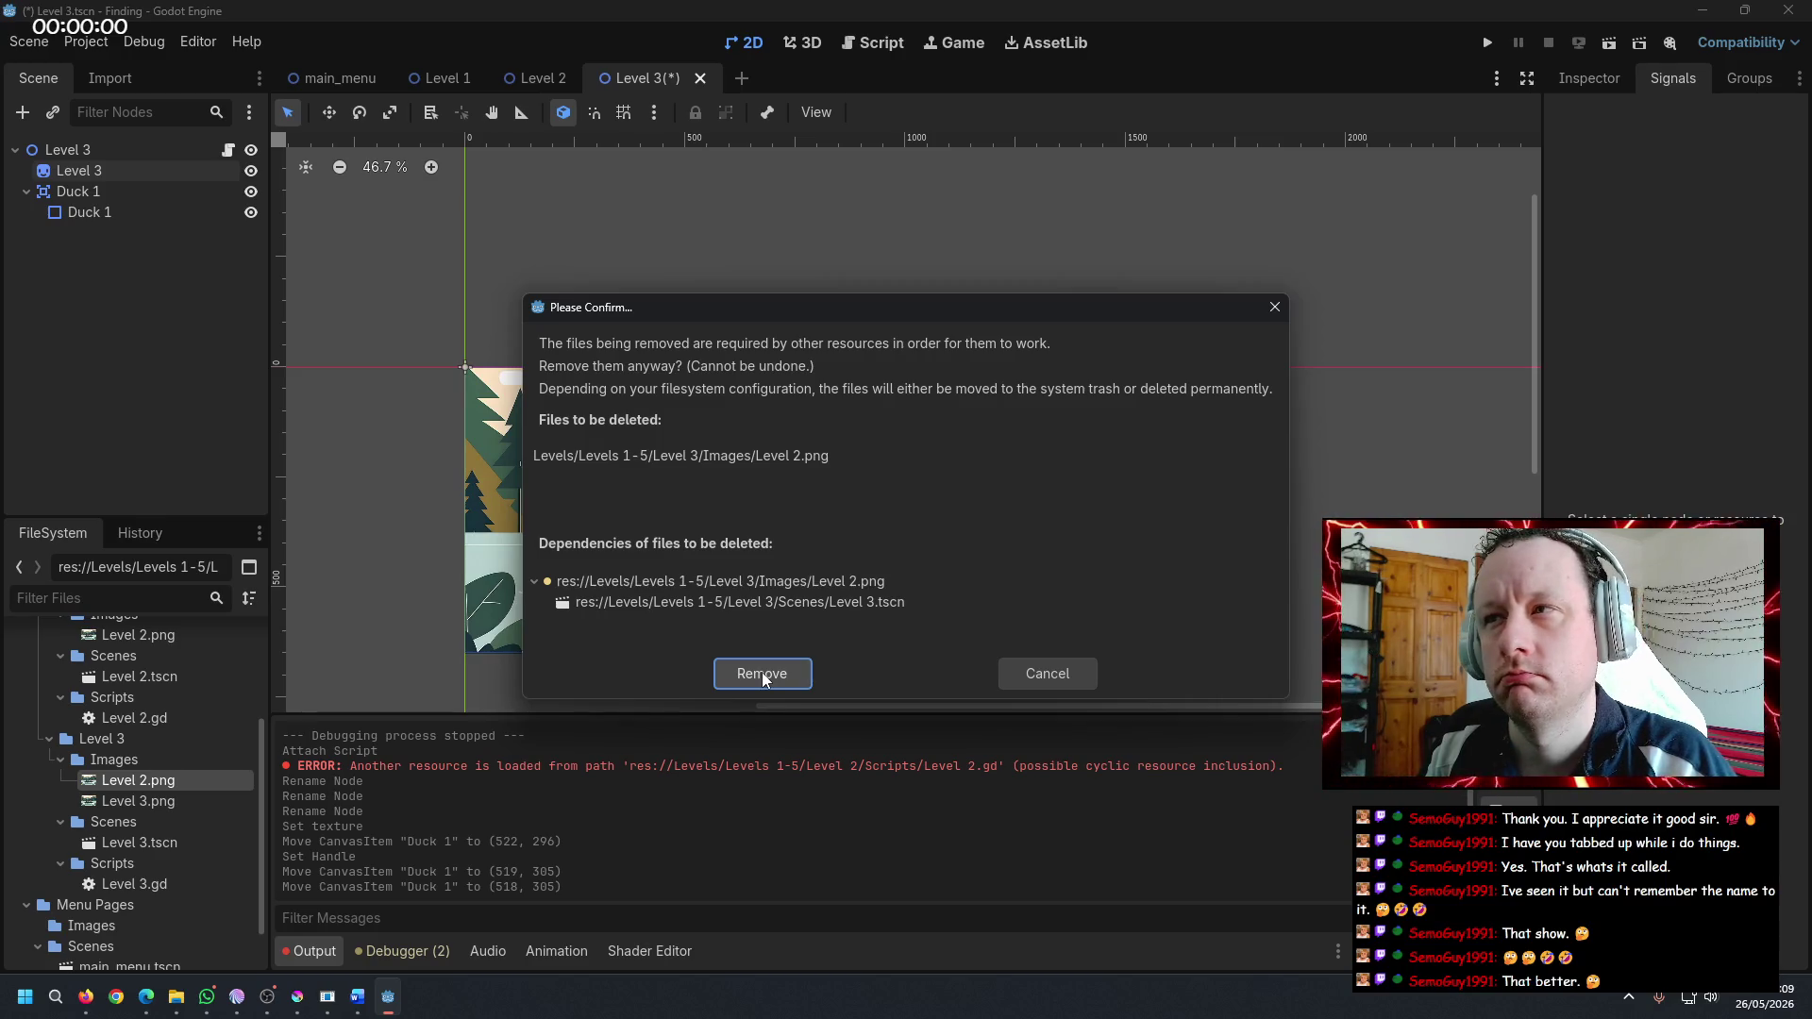
{"action": "left_click", "coordinate": [1057, 666]}
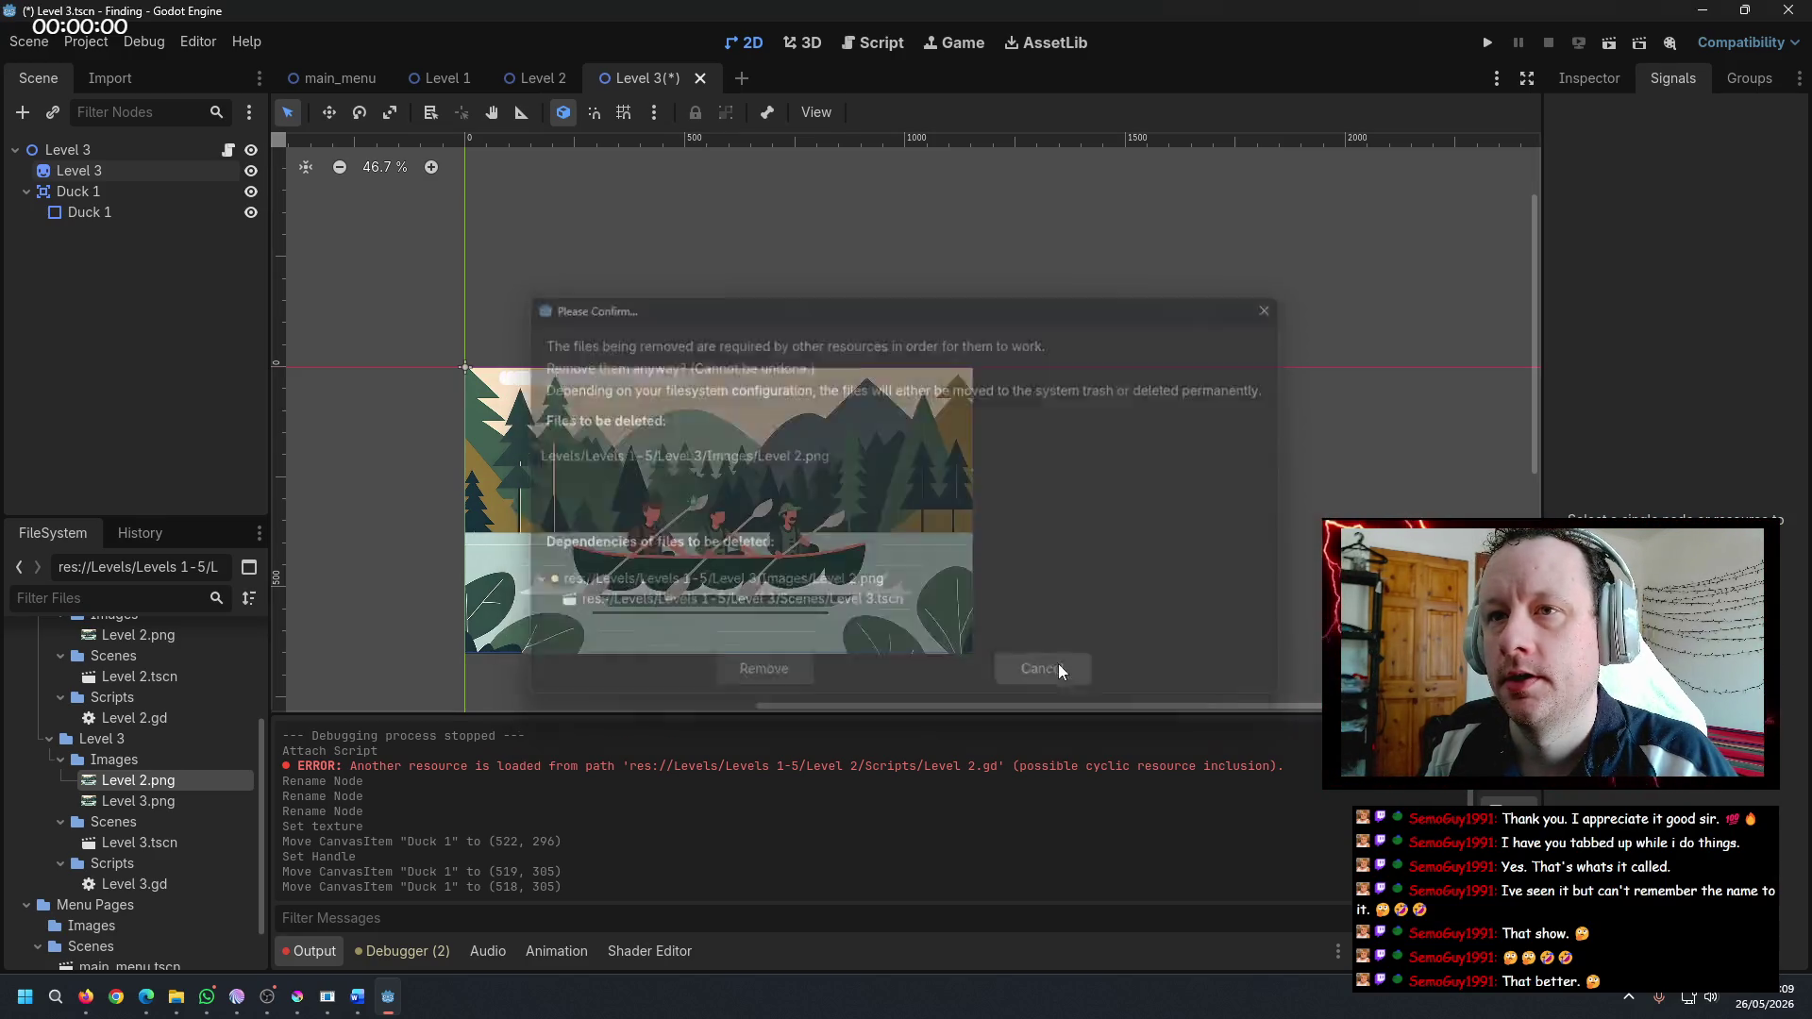
{"action": "right_click", "coordinate": [130, 778]}
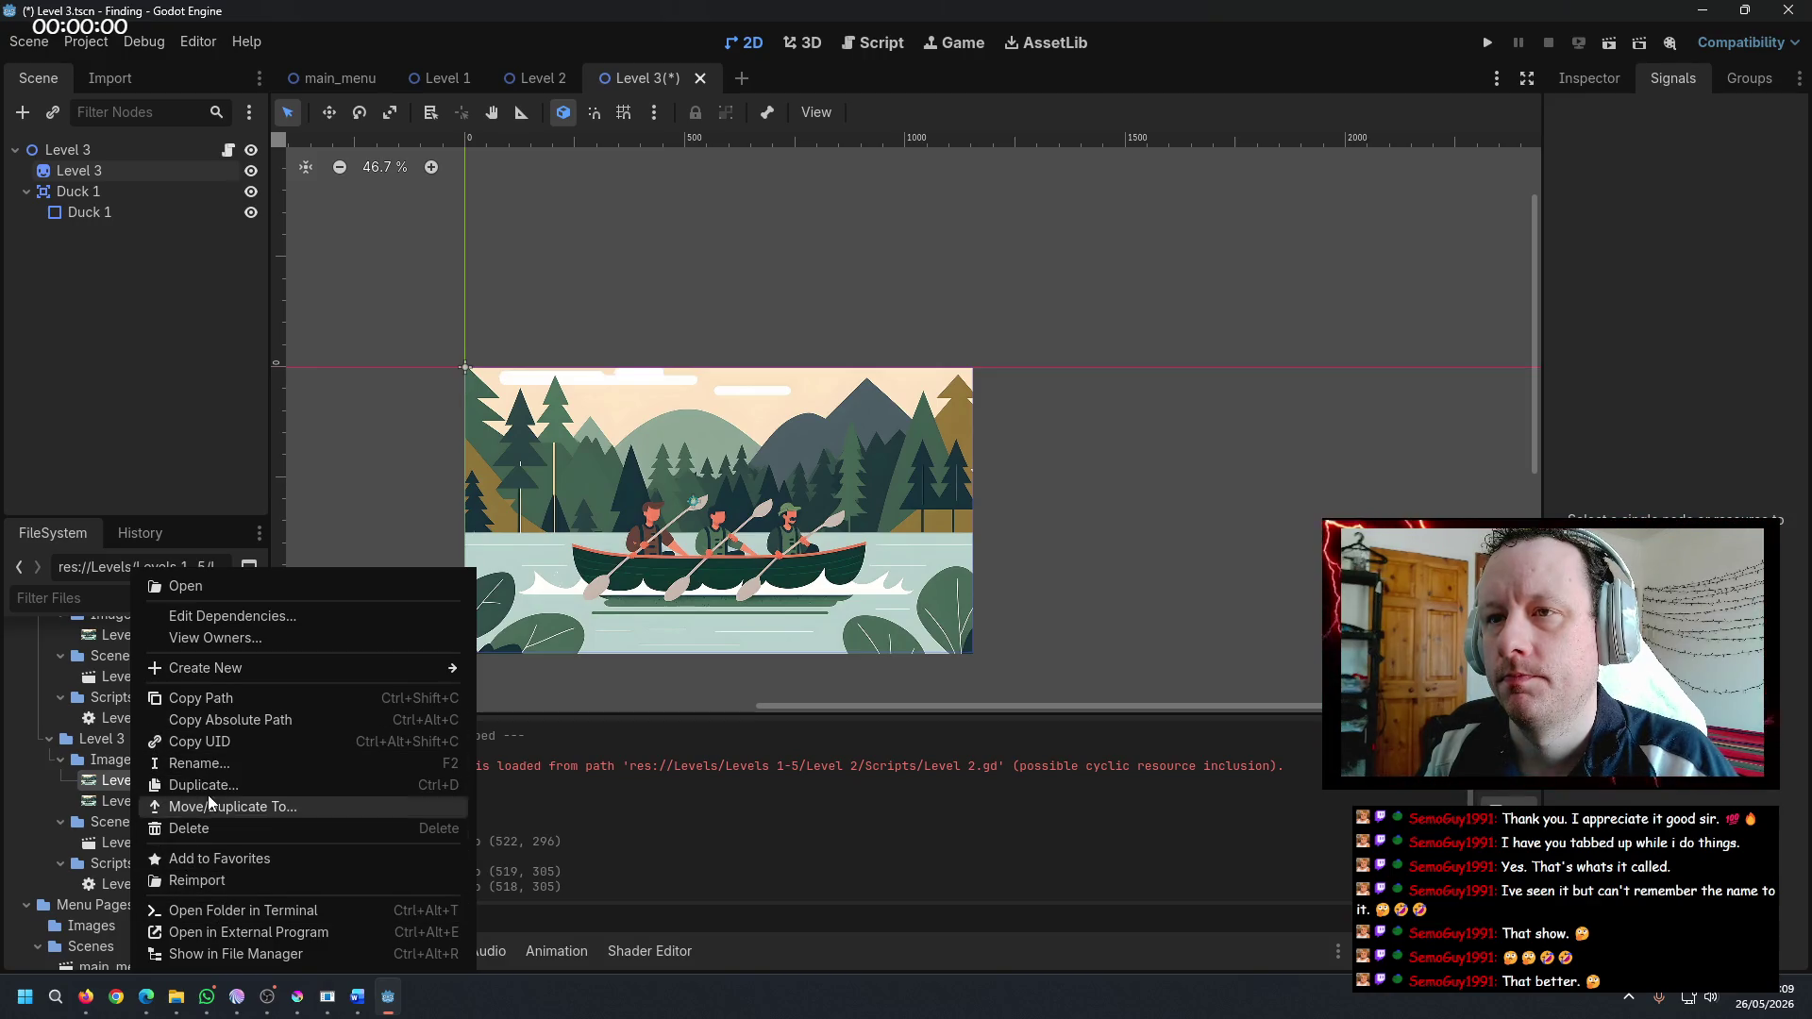
{"action": "left_click", "coordinate": [178, 828]}
{"action": "left_click", "coordinate": [738, 683]}
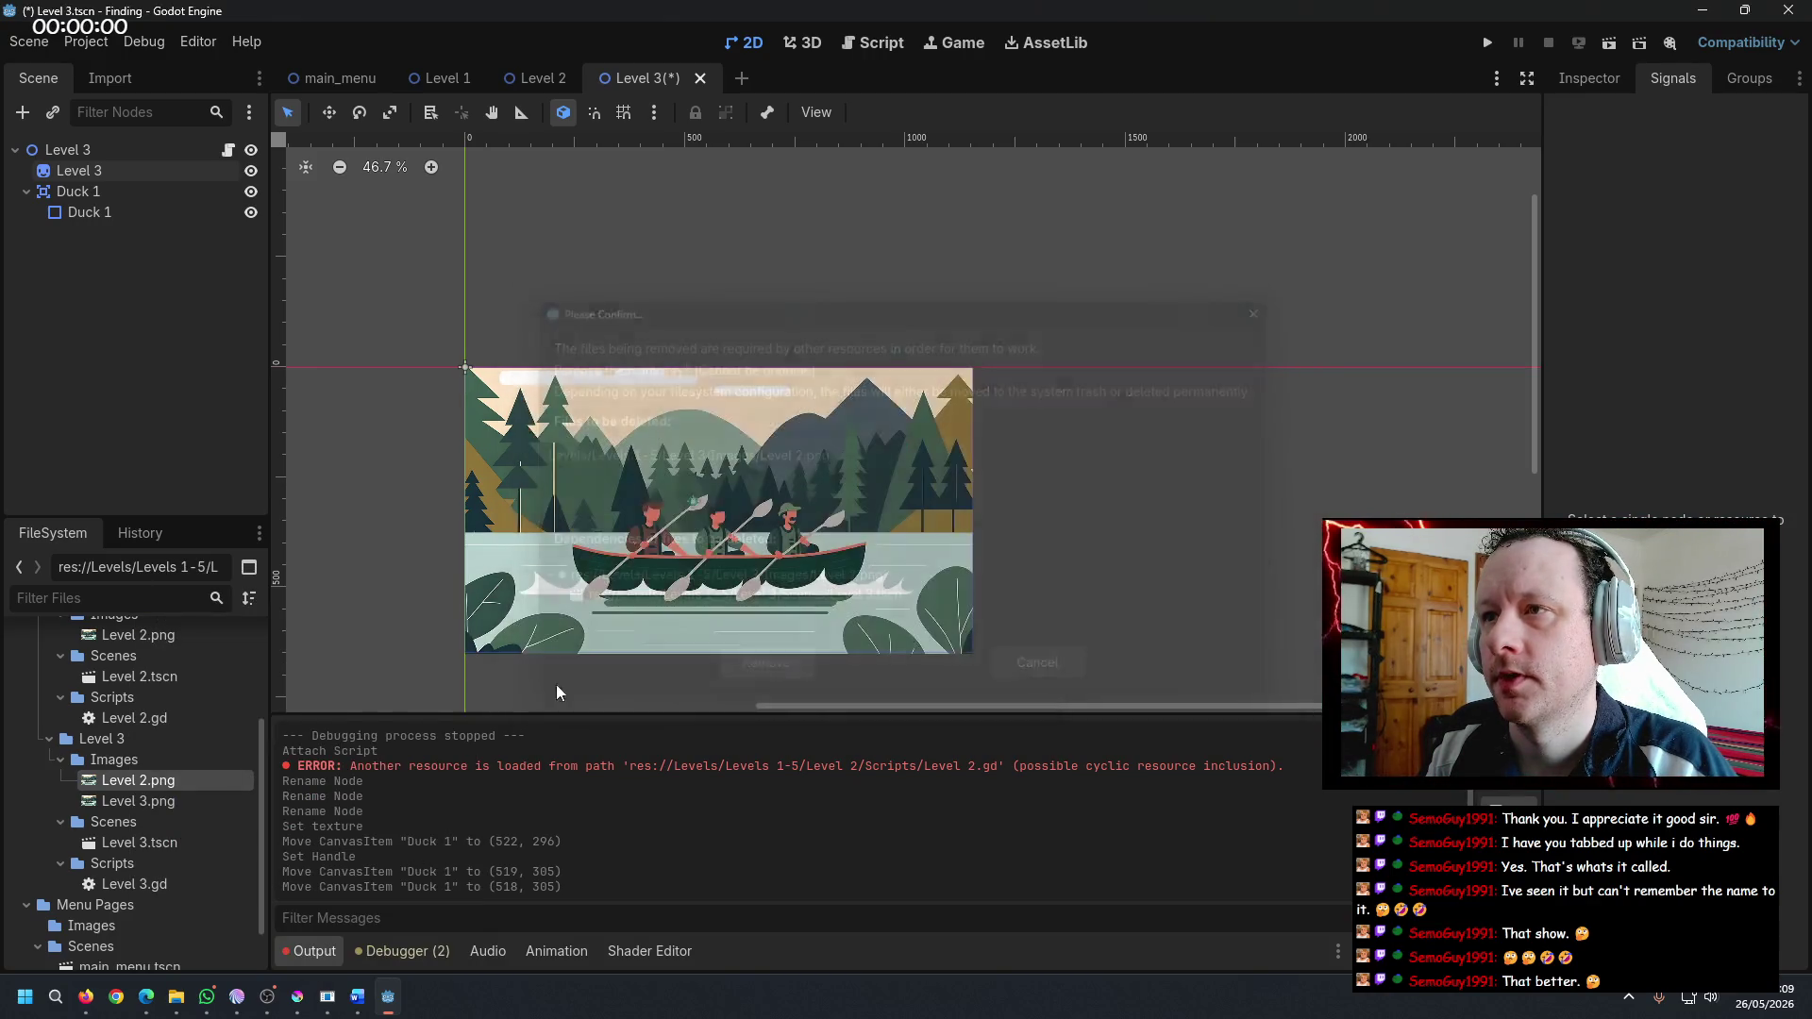
Review the Level 2 scene, return to Level 3, collapse the Level 2 folder, and run Level 3
{"action": "scroll", "coordinate": [130, 717], "scroll_direction": "up", "scroll_amount": 3}
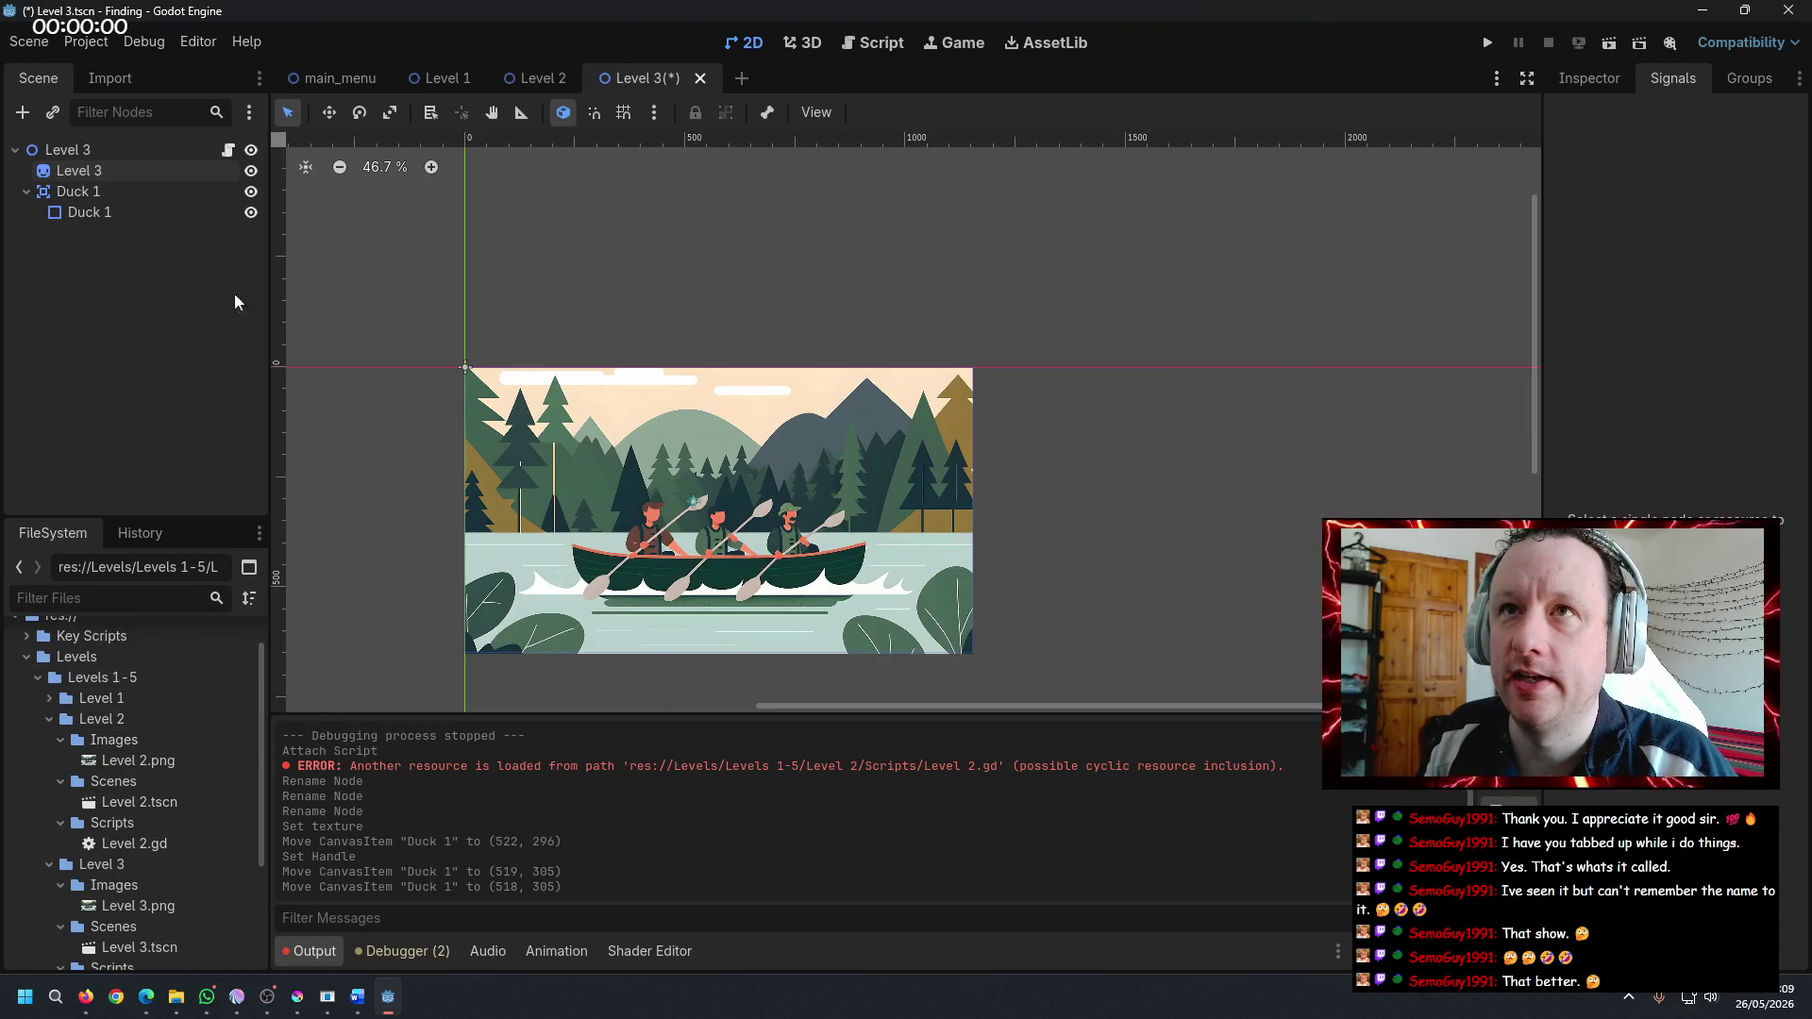
{"action": "left_click", "coordinate": [540, 82]}
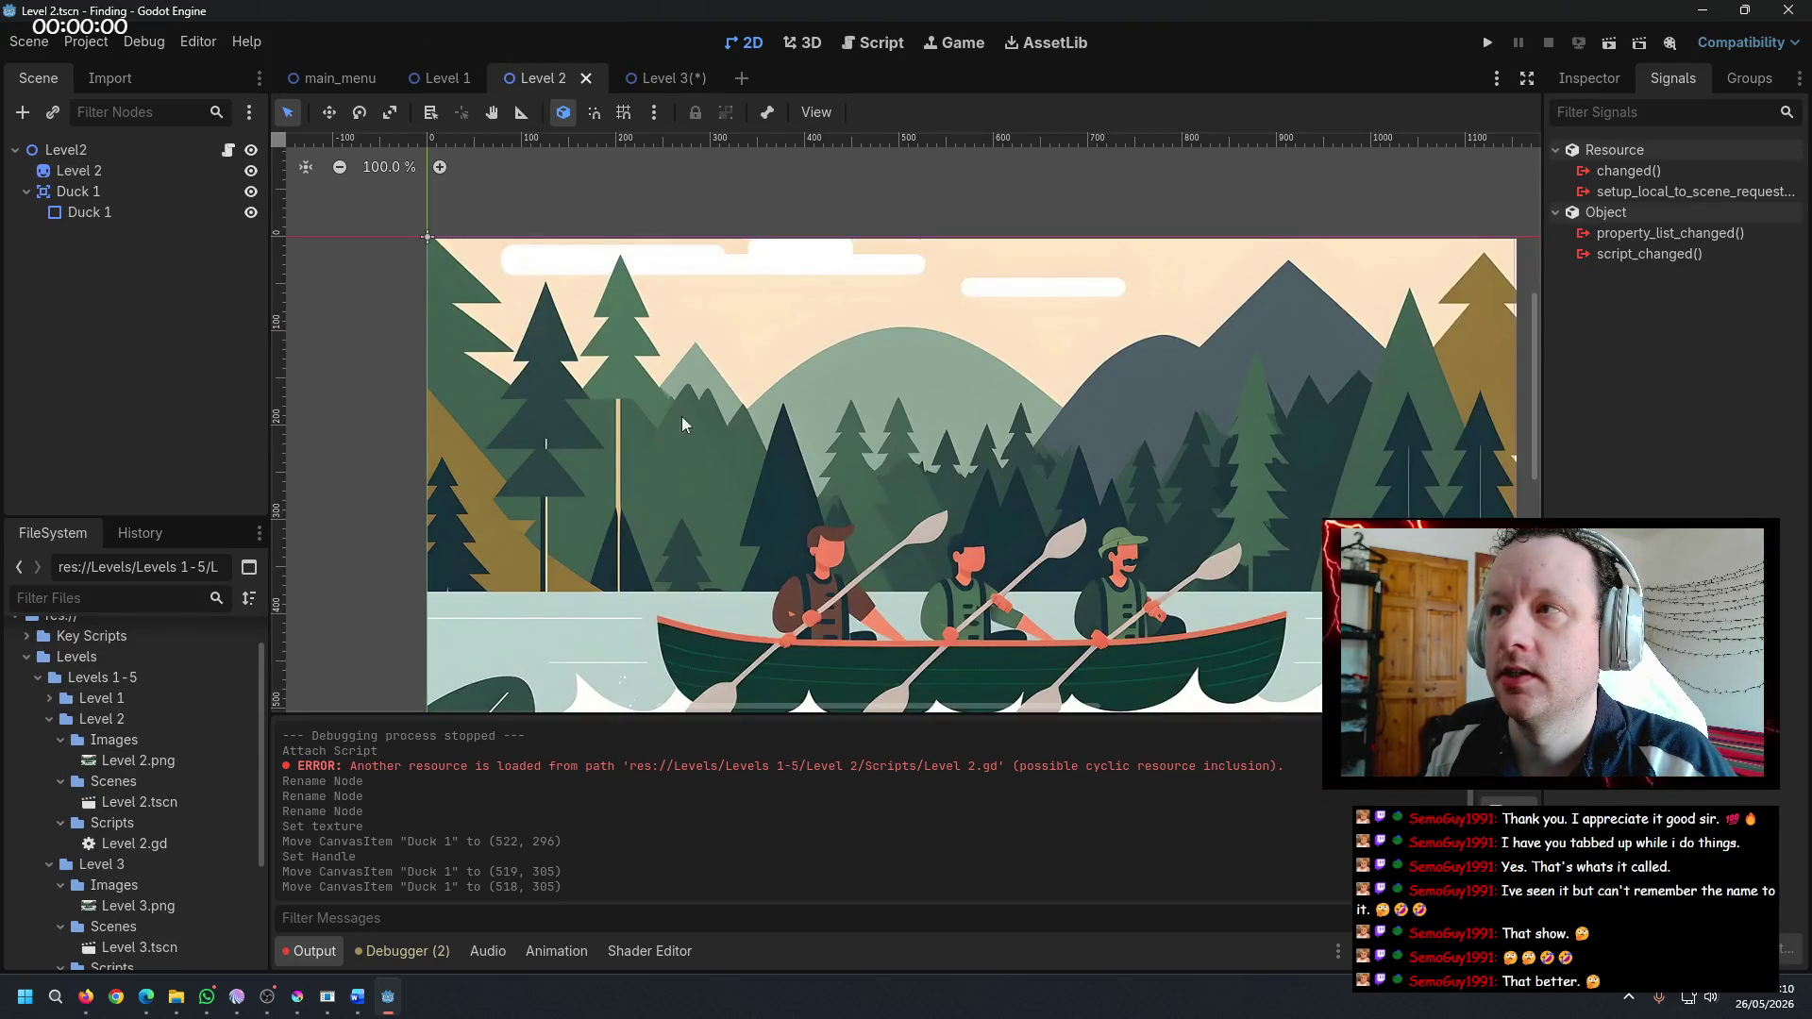
{"action": "scroll", "coordinate": [700, 484], "scroll_direction": "down", "scroll_amount": 2}
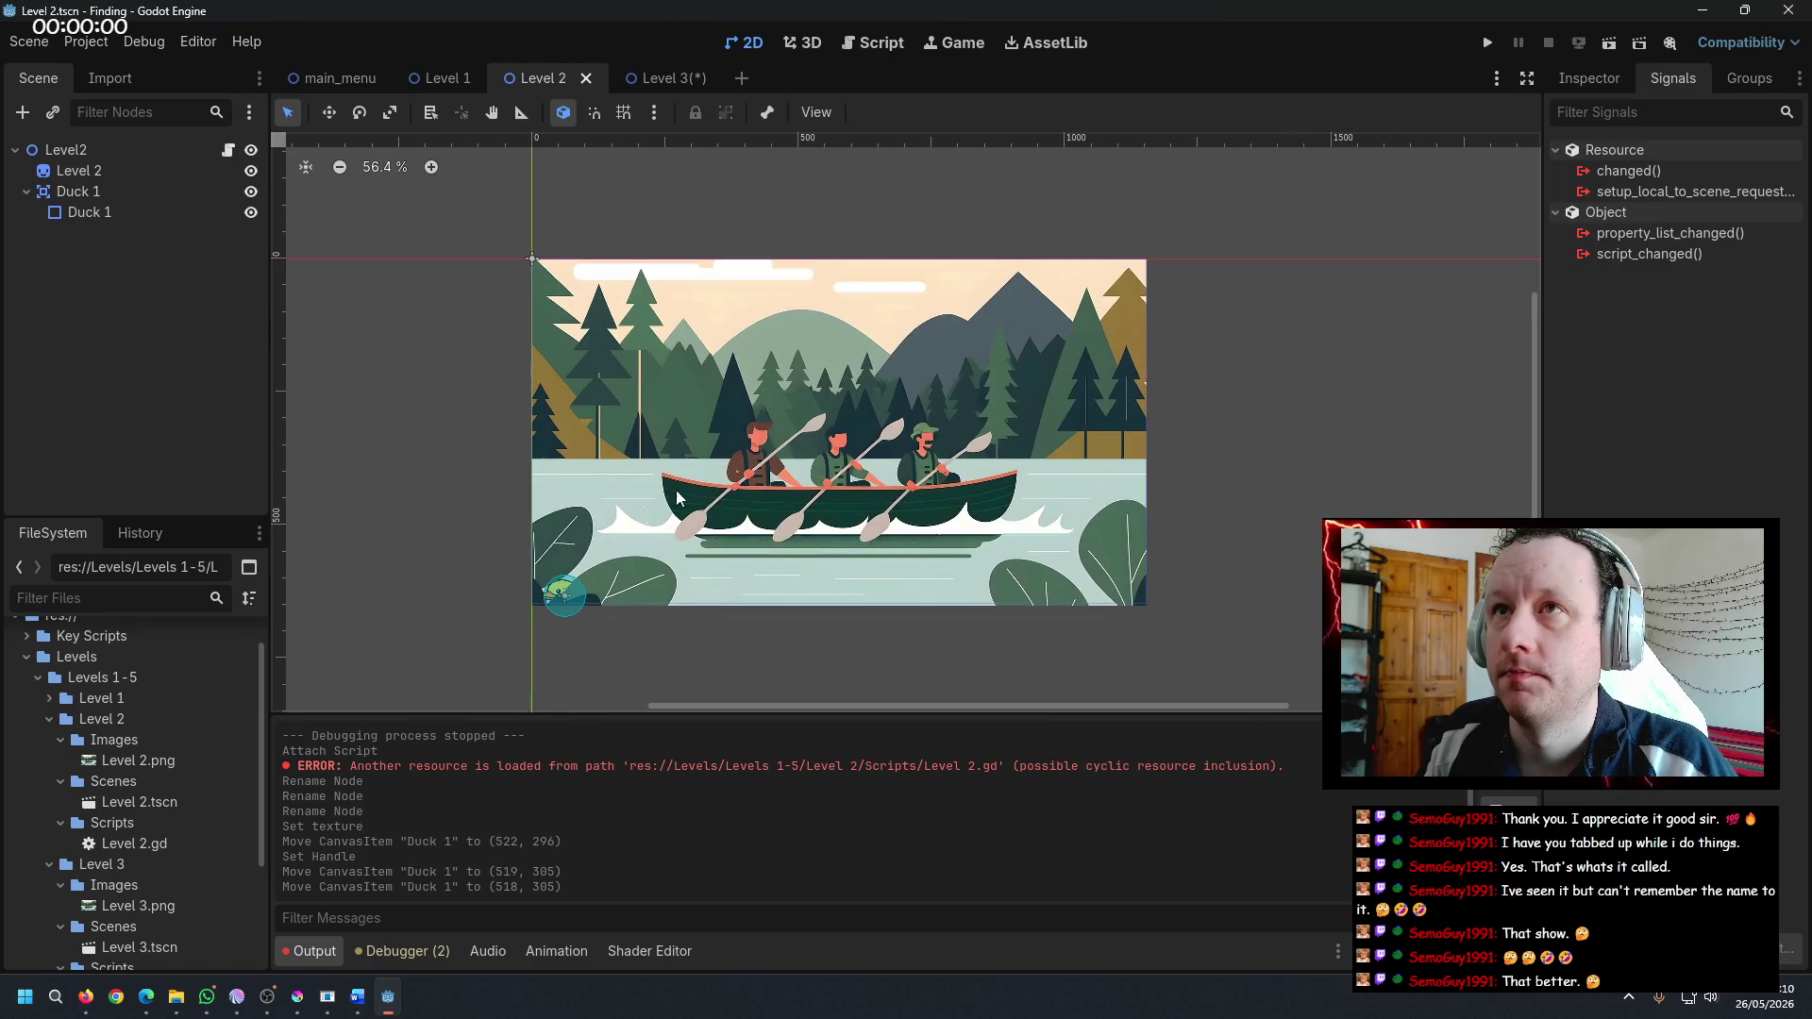
{"action": "left_click", "coordinate": [668, 79]}
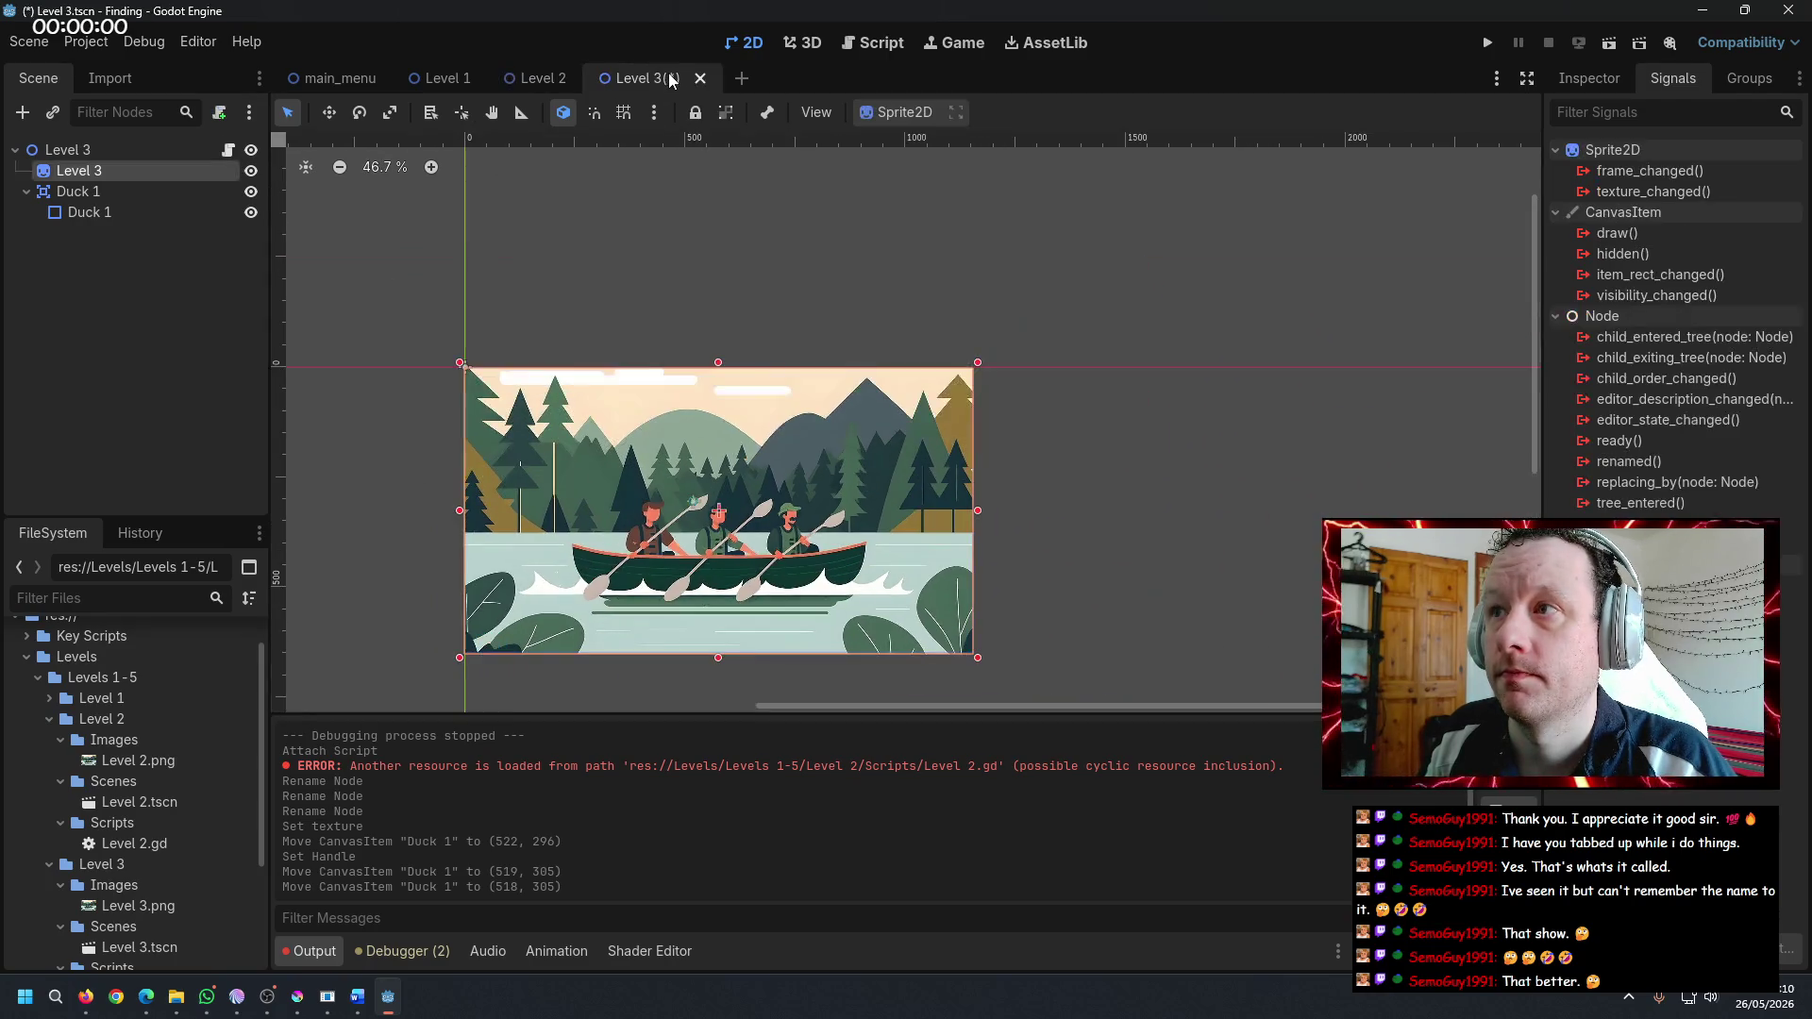
{"action": "left_click_drag", "start_coordinate": [408, 566], "coordinate": [449, 498]}
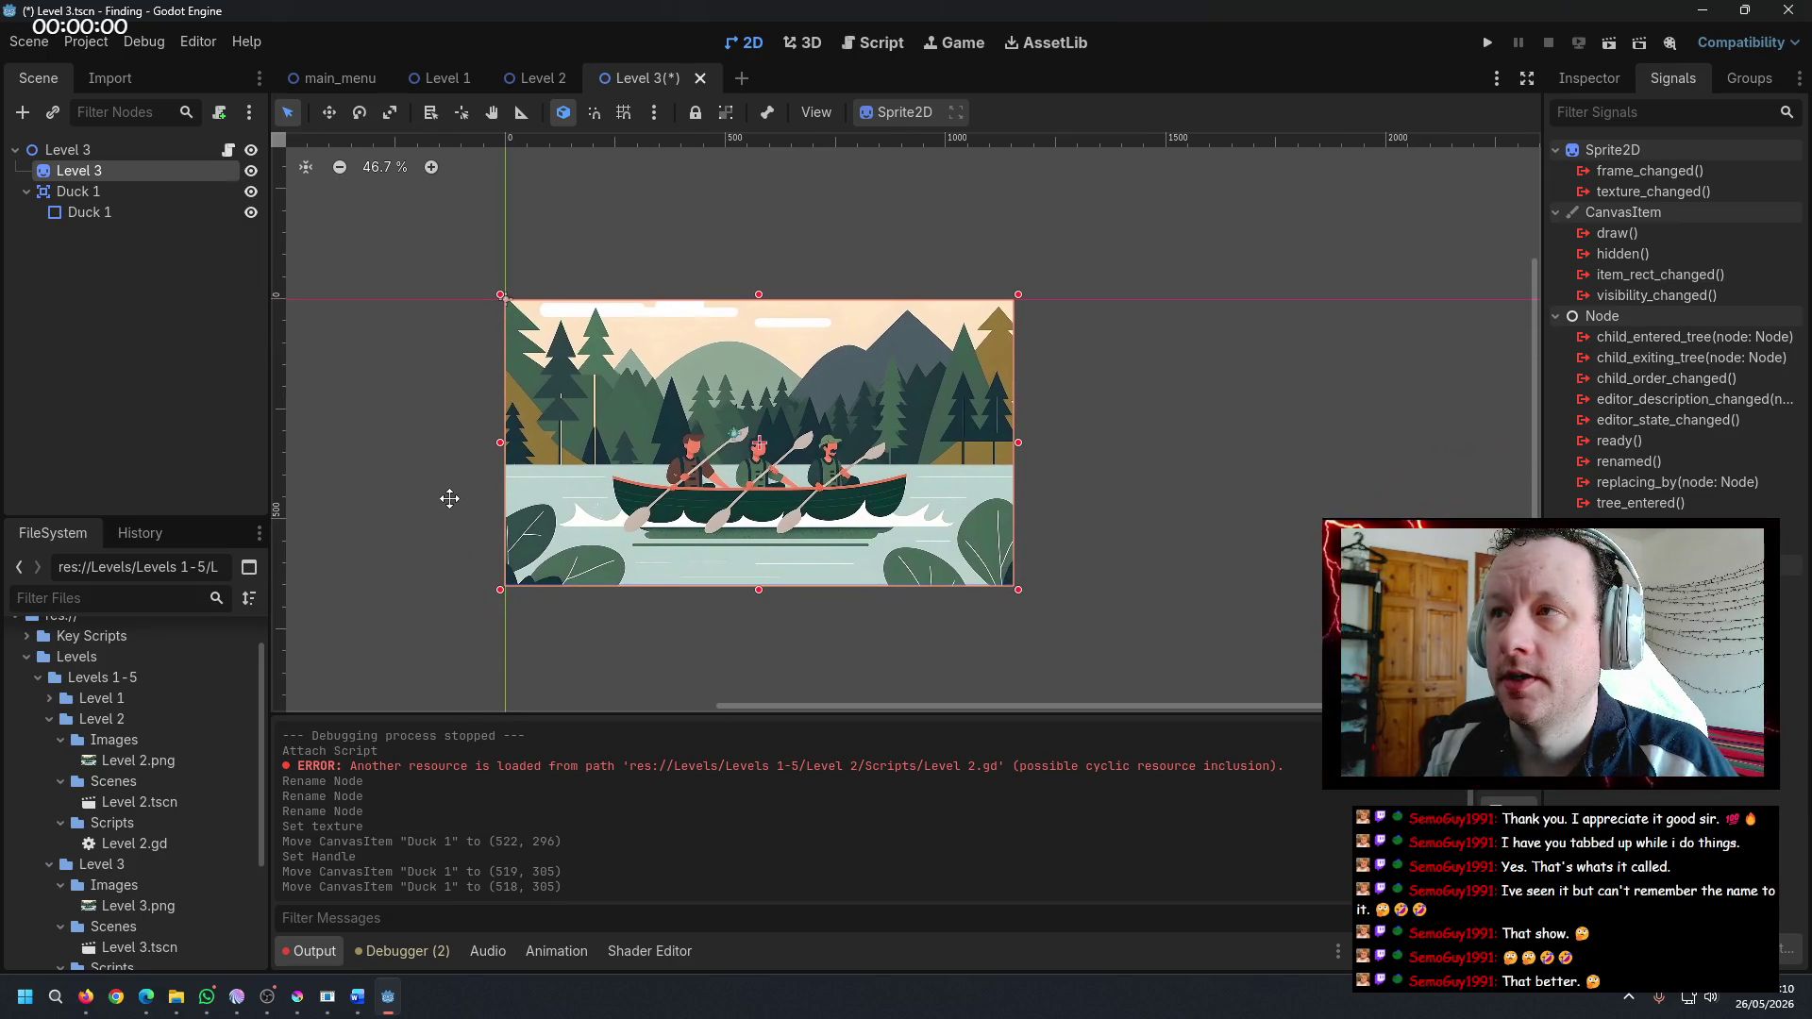
{"action": "left_click", "coordinate": [1175, 527]}
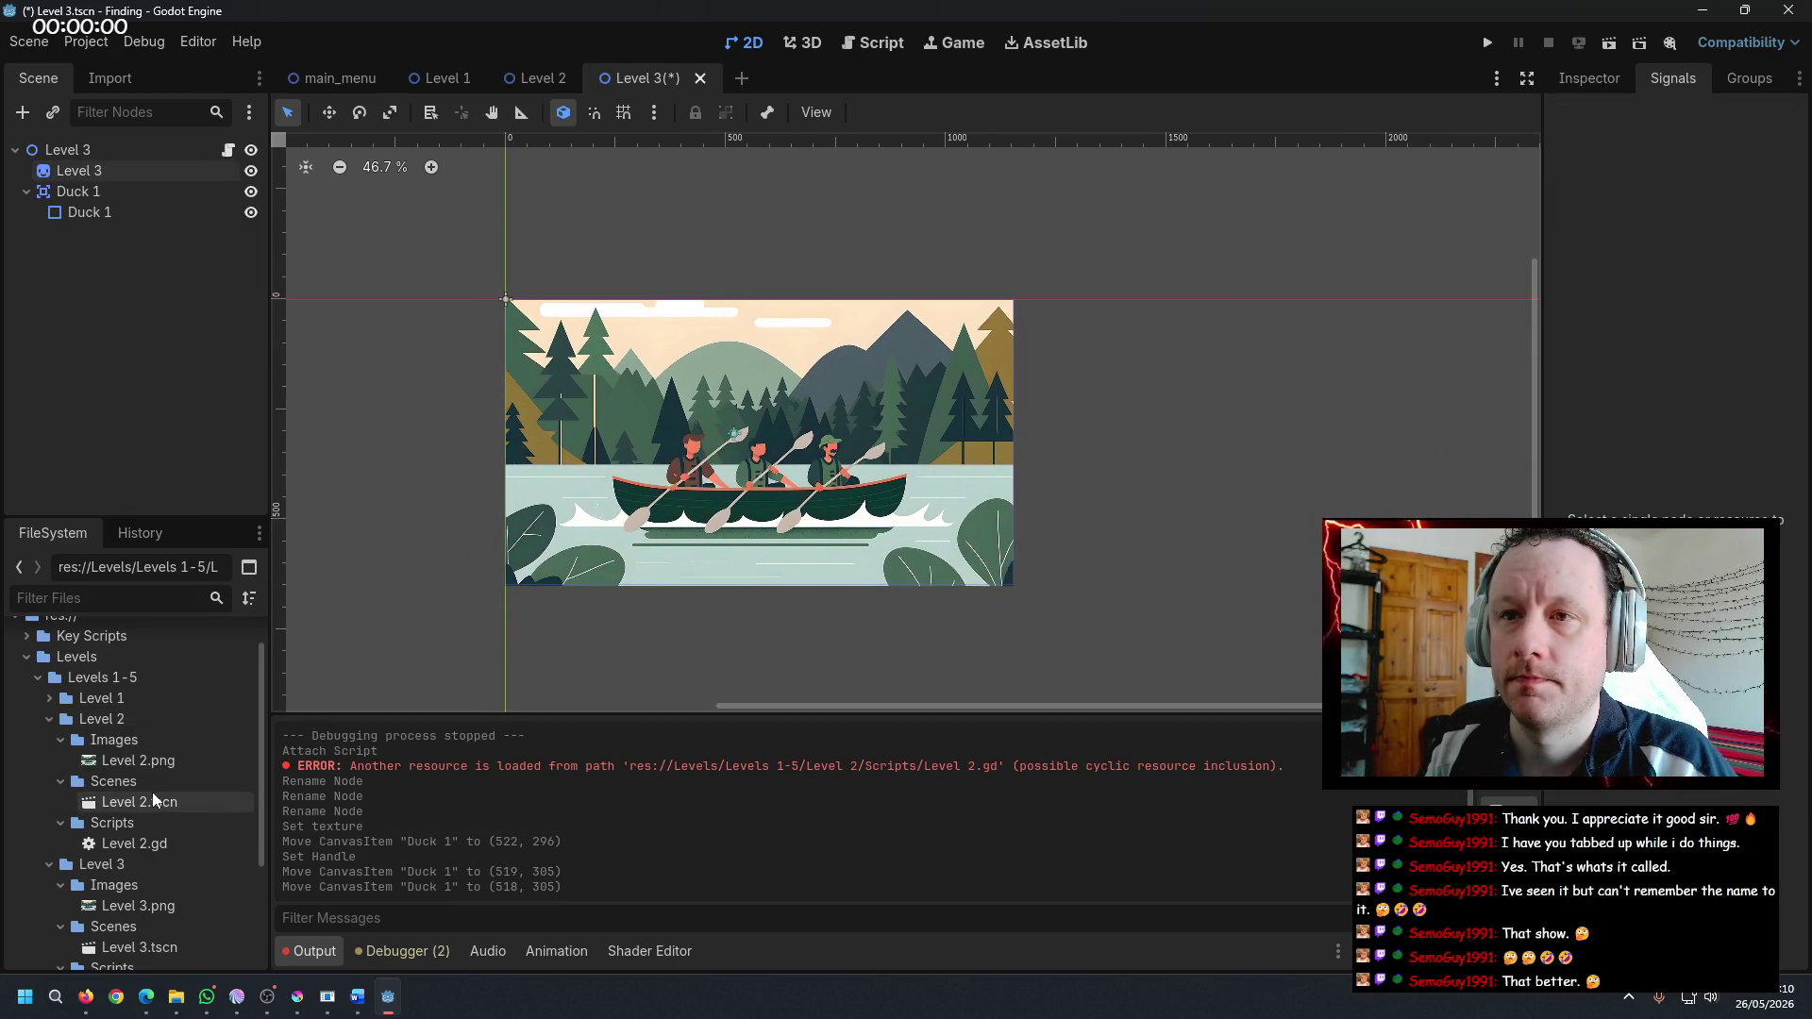
{"action": "left_click", "coordinate": [49, 719]}
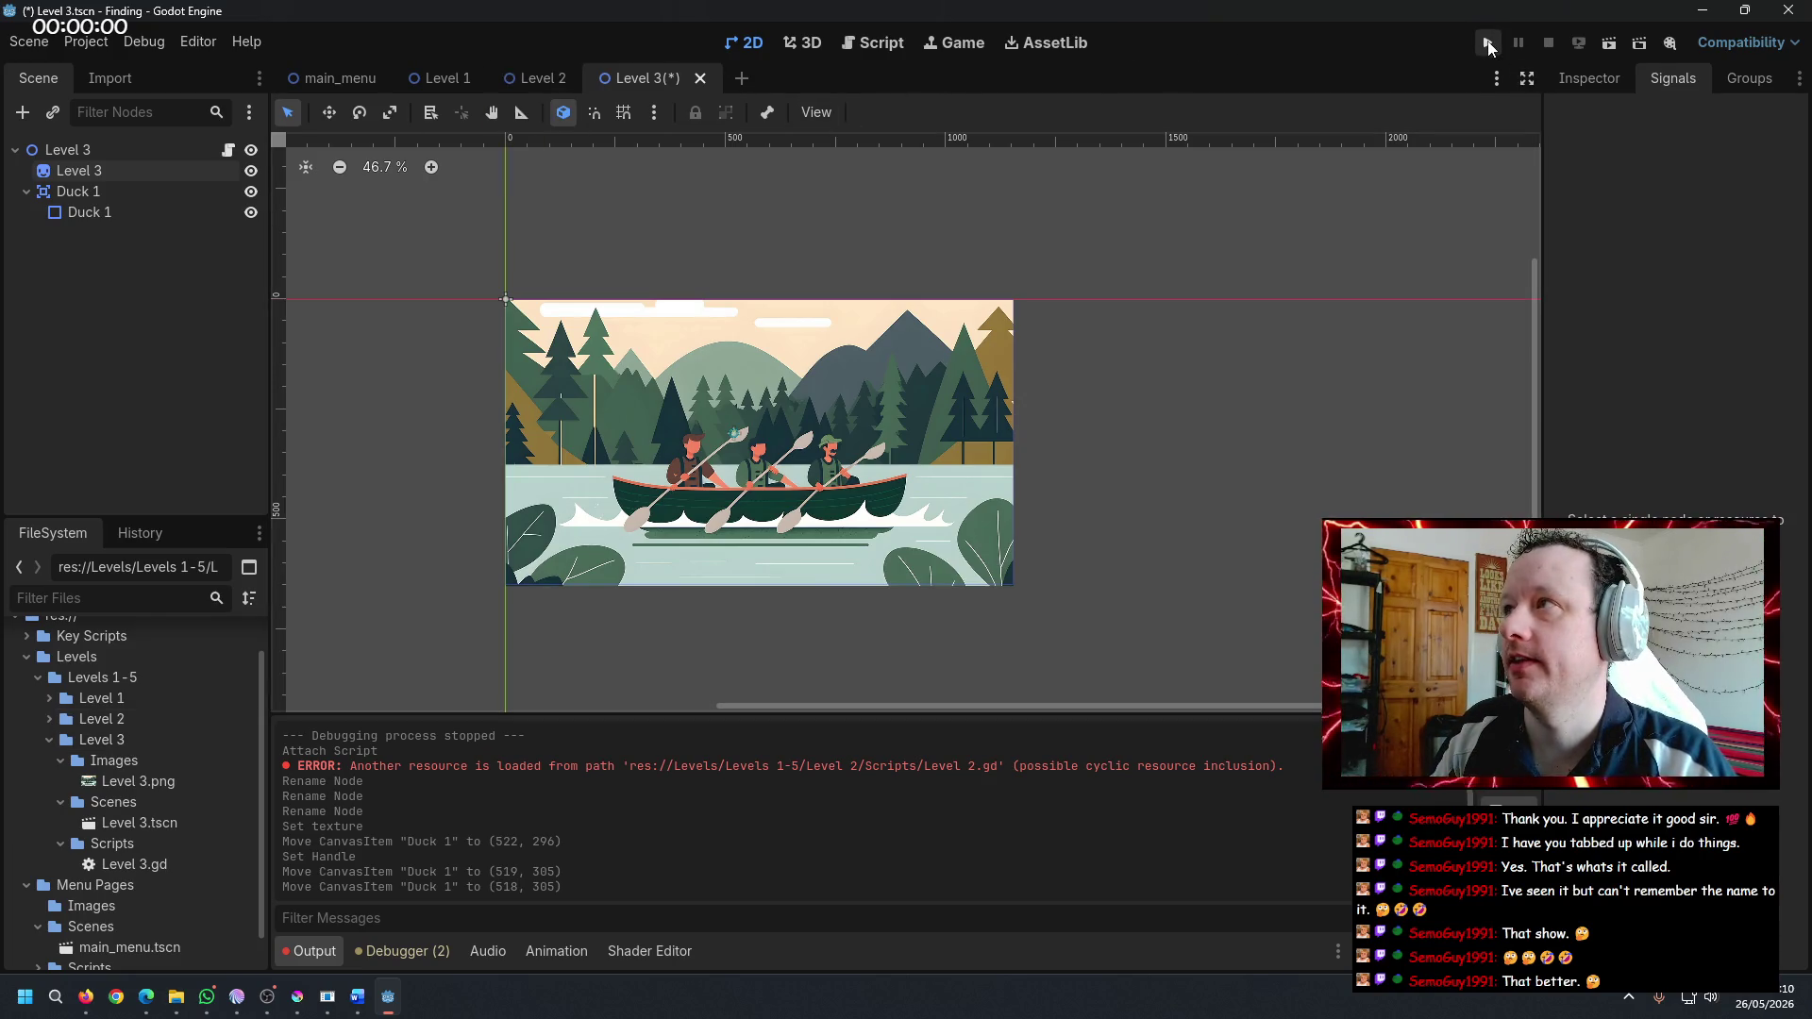
{"action": "left_click", "coordinate": [1609, 43]}
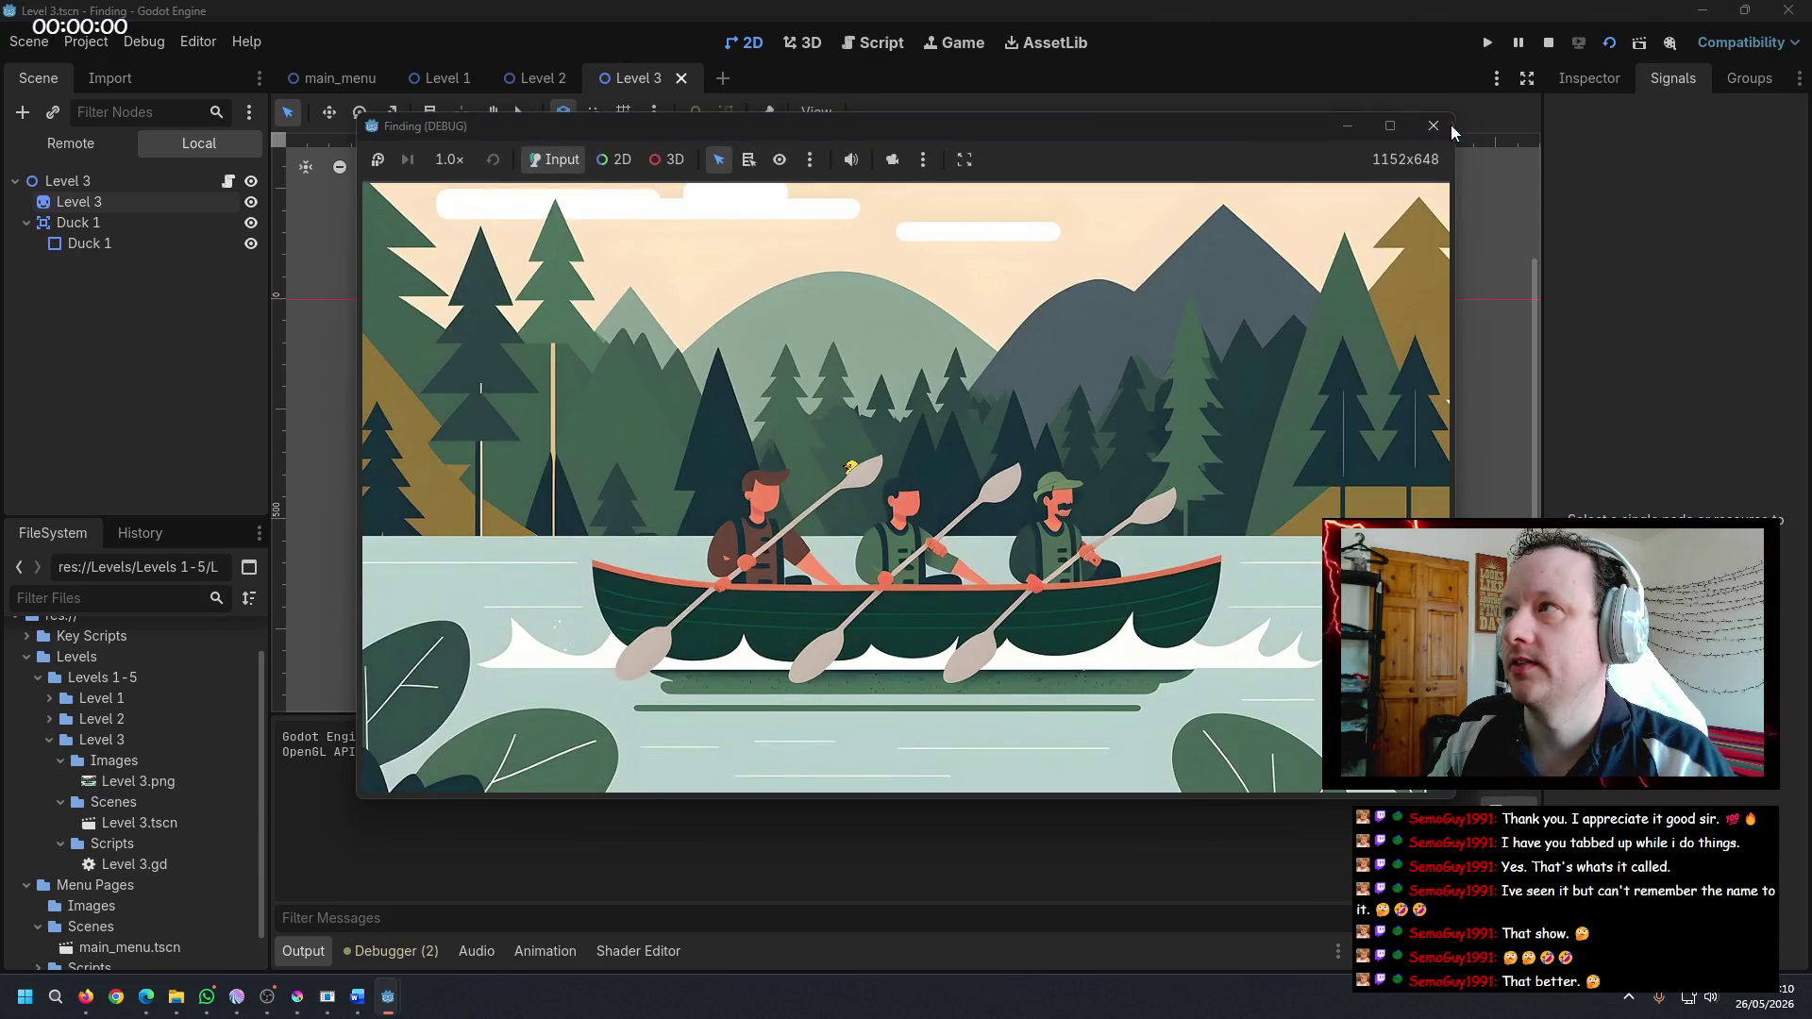
Close the Level 3 test run and launch the whole project from the main_menu scene
{"action": "left_click", "coordinate": [1436, 127]}
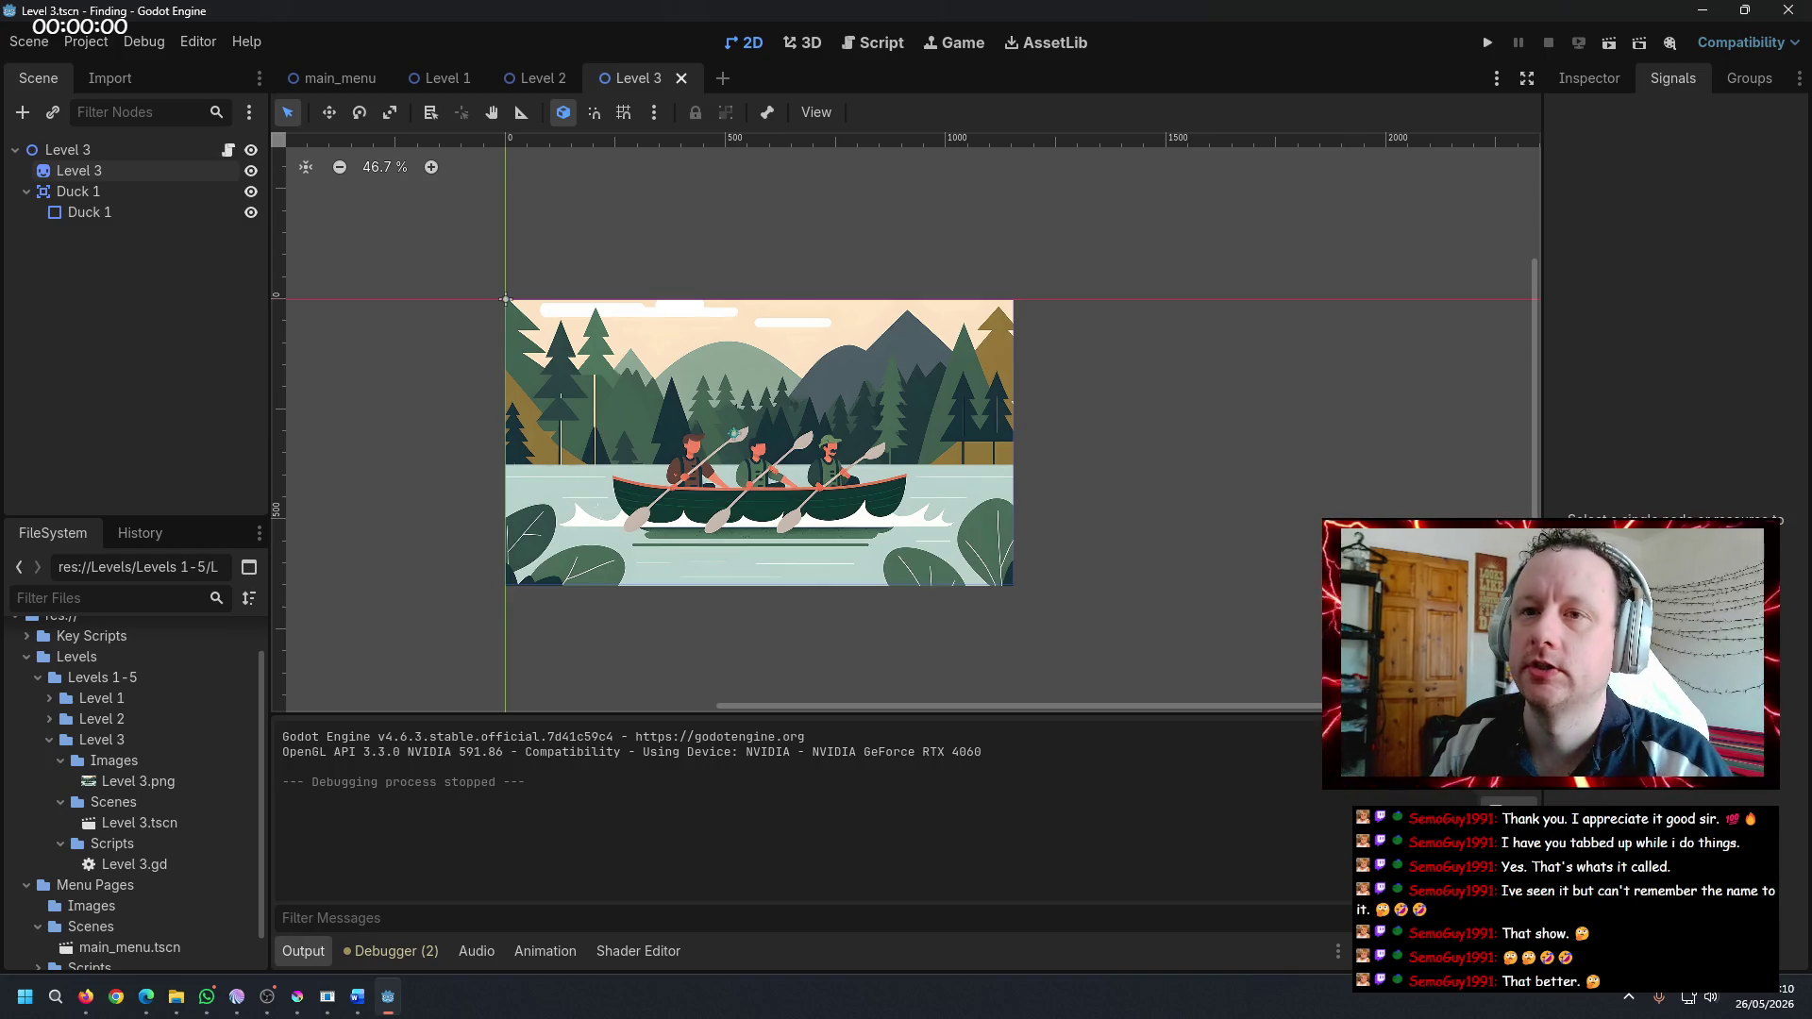
{"action": "left_click", "coordinate": [357, 84]}
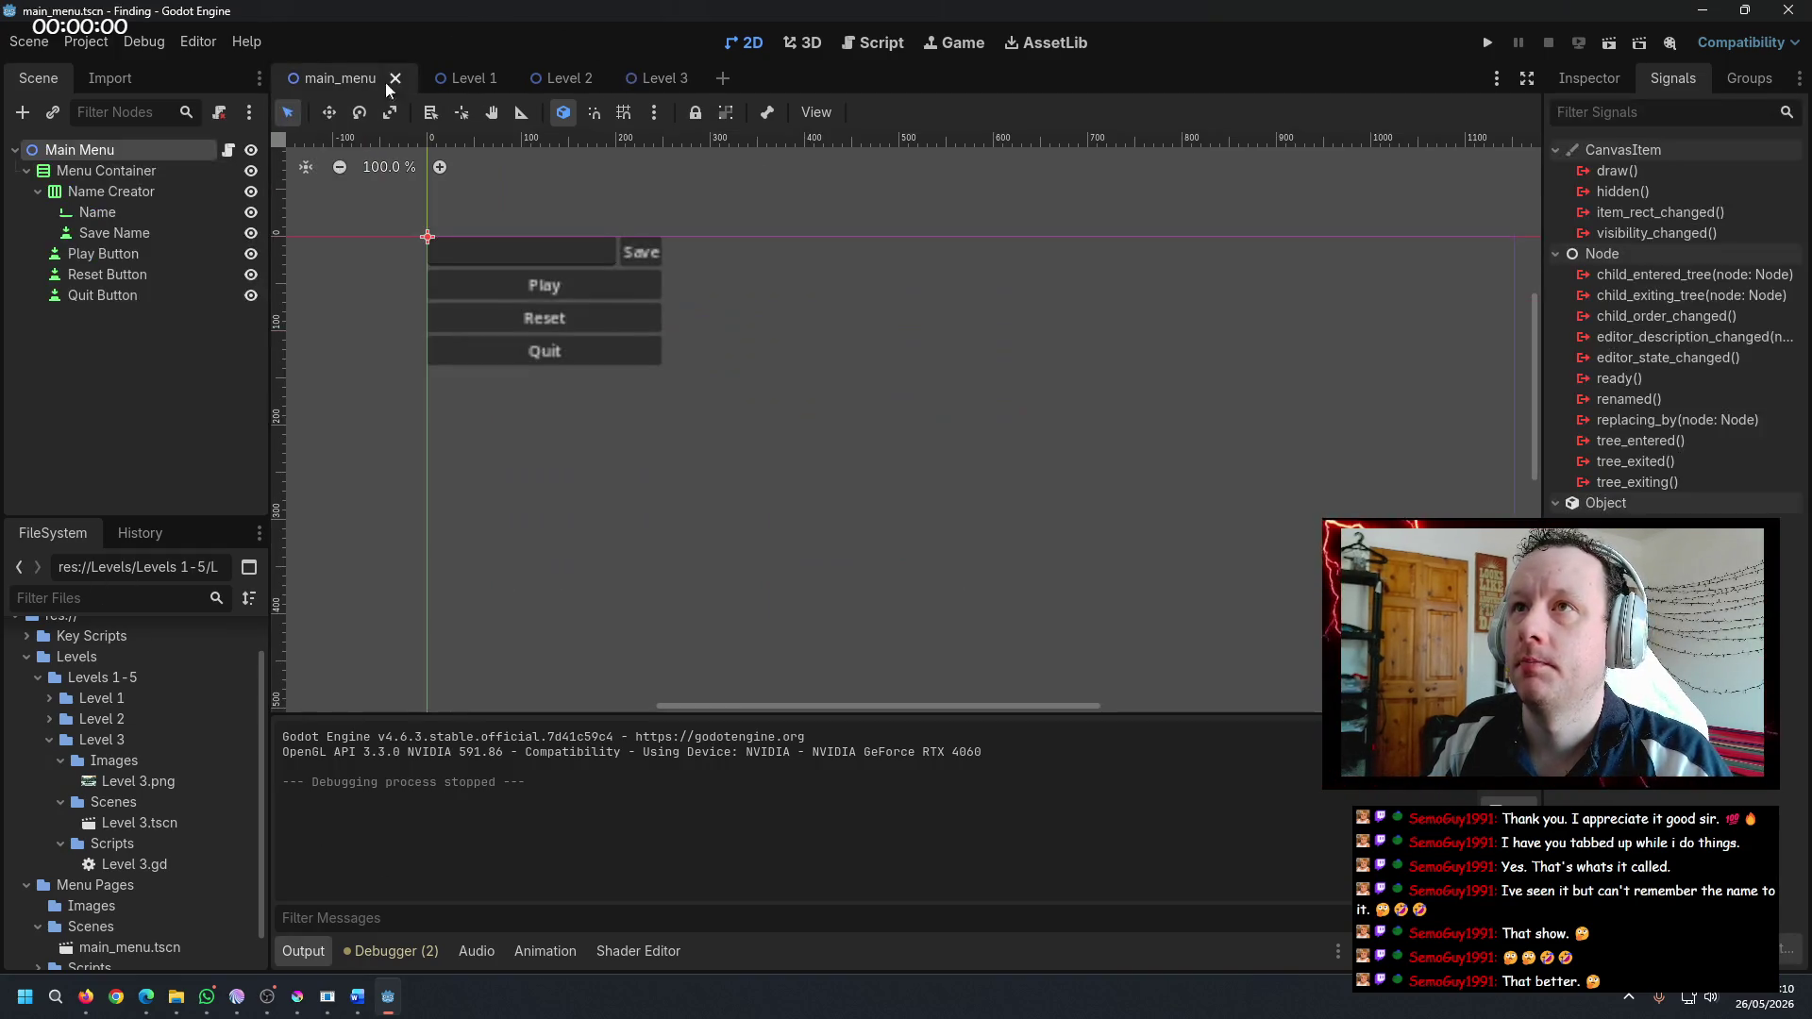
{"action": "left_click", "coordinate": [1609, 44]}
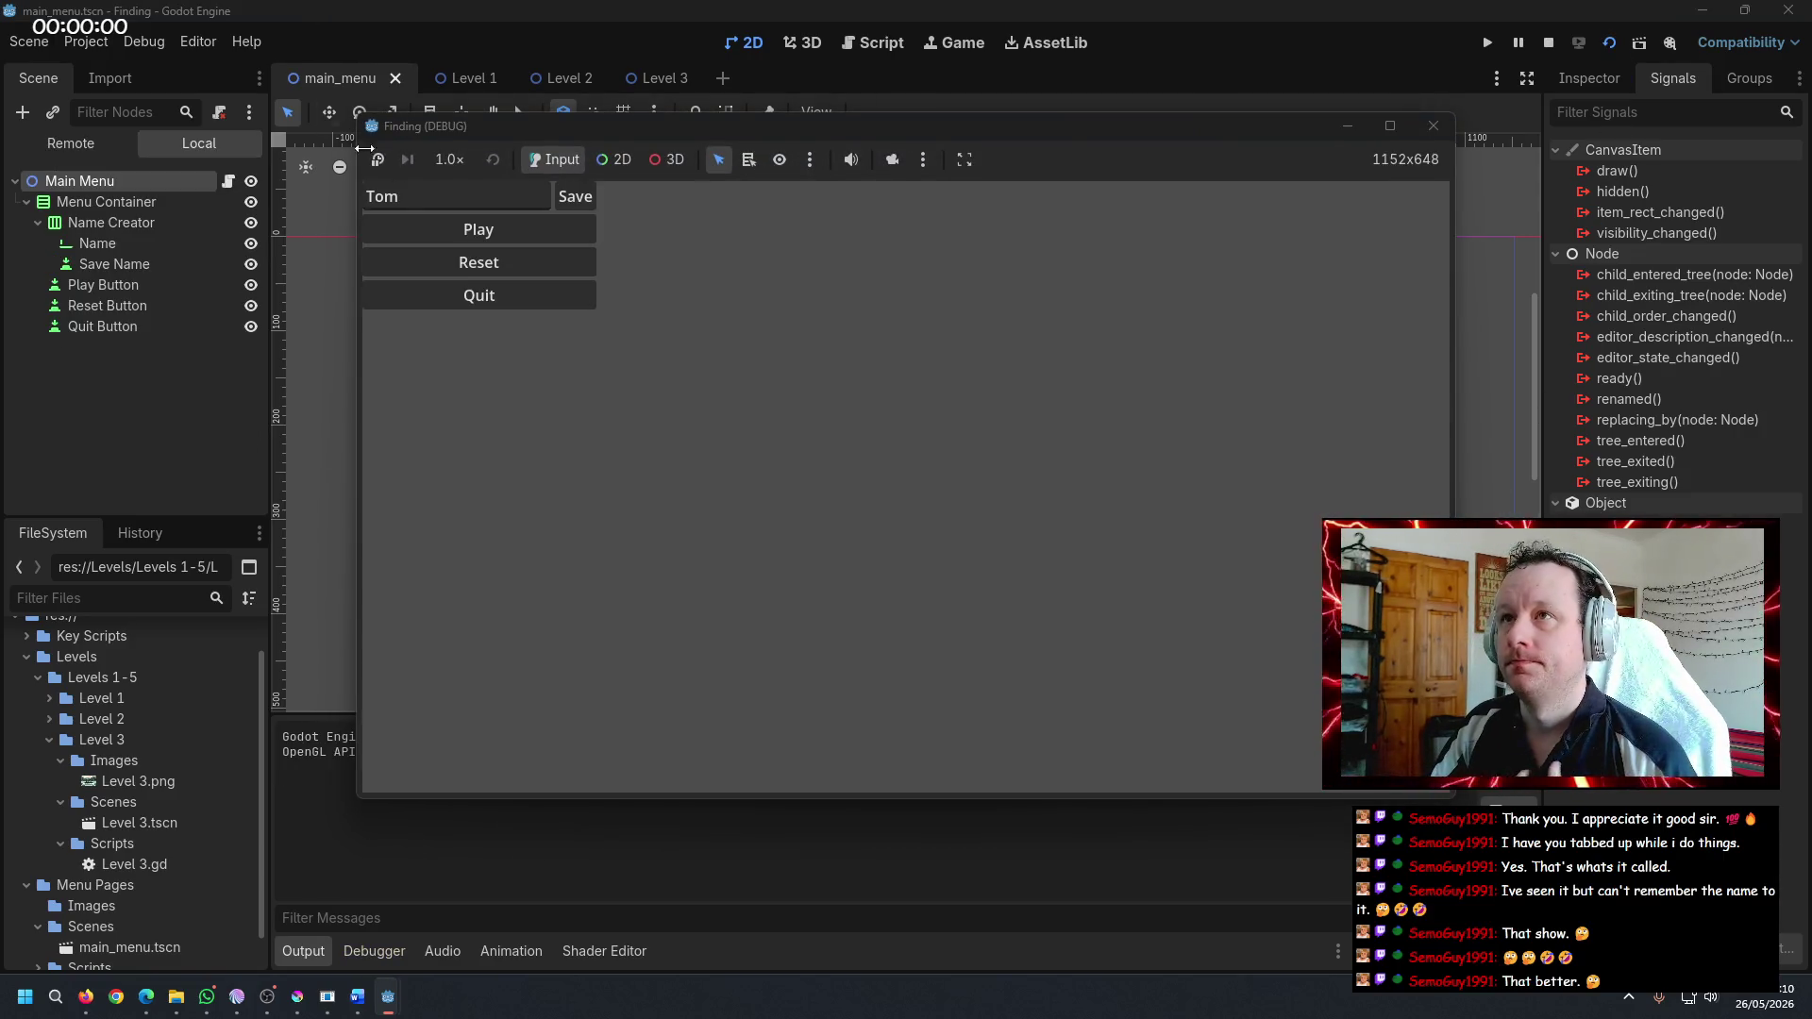
Play into the canoe level twice, clicking the hidden duck each time, then quit the game
{"action": "left_click", "coordinate": [467, 234]}
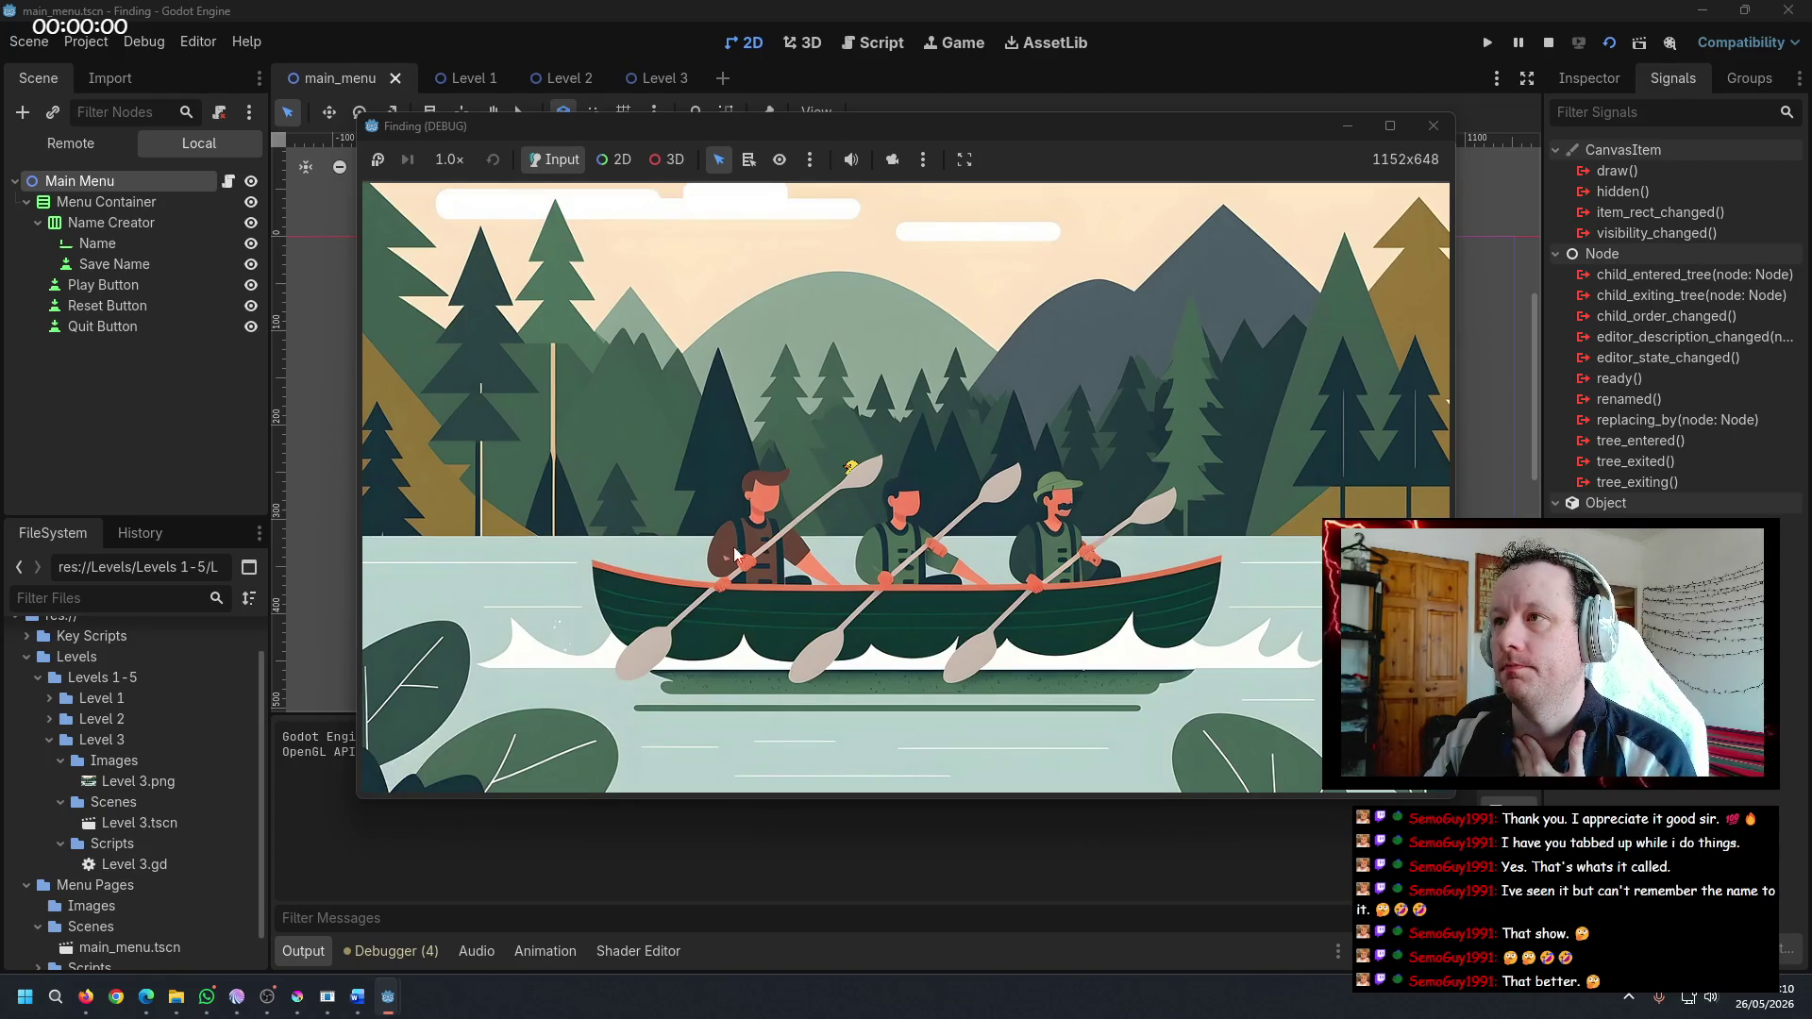
{"action": "left_click", "coordinate": [859, 462]}
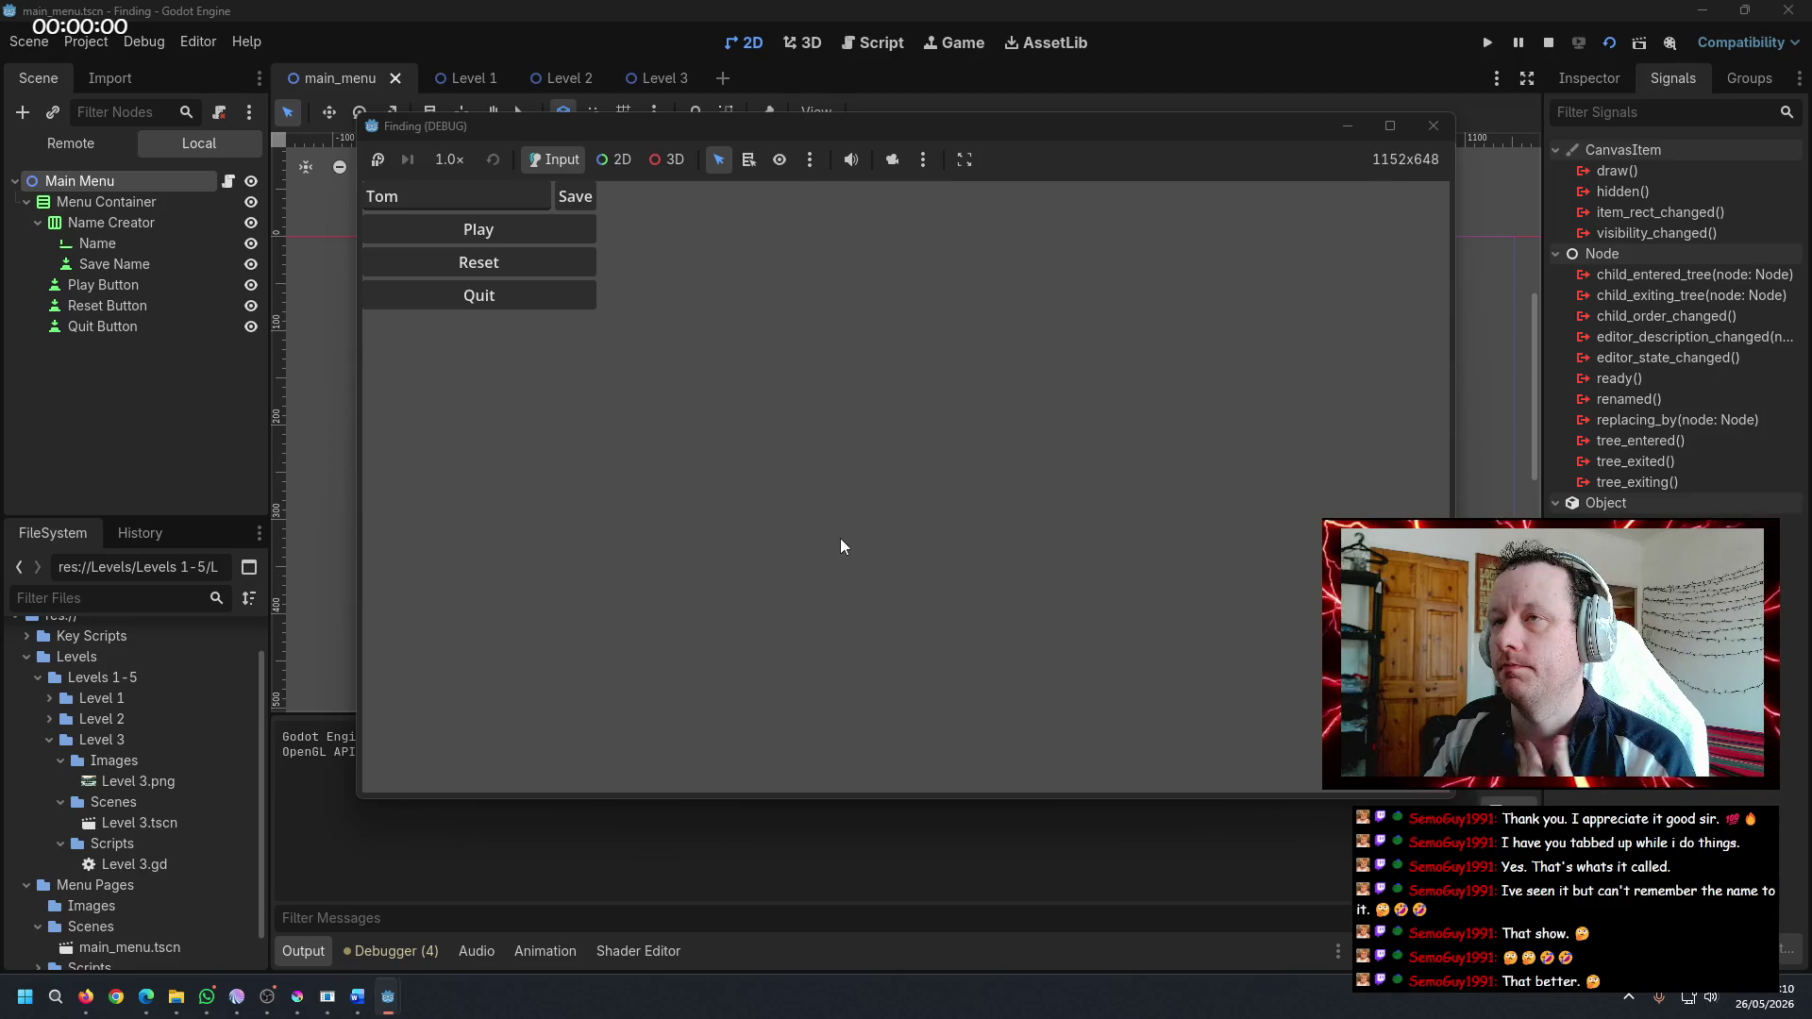
{"action": "left_click", "coordinate": [491, 228]}
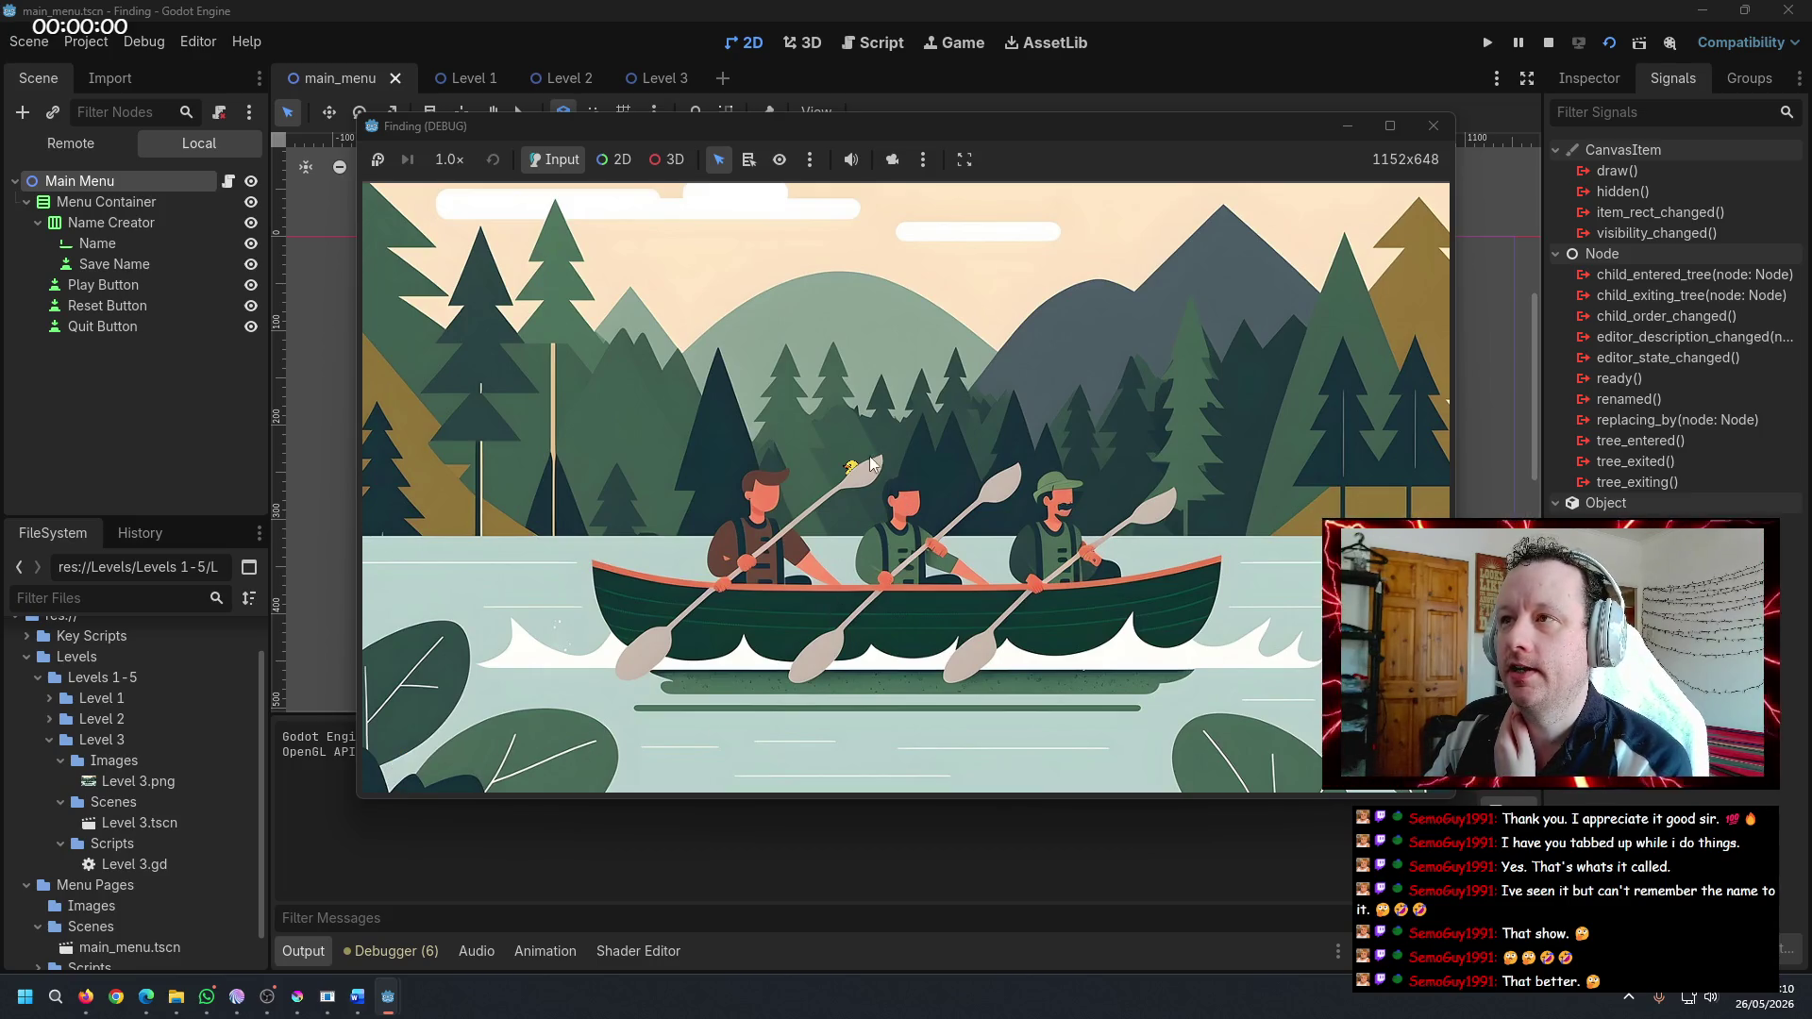
{"action": "left_click", "coordinate": [852, 468]}
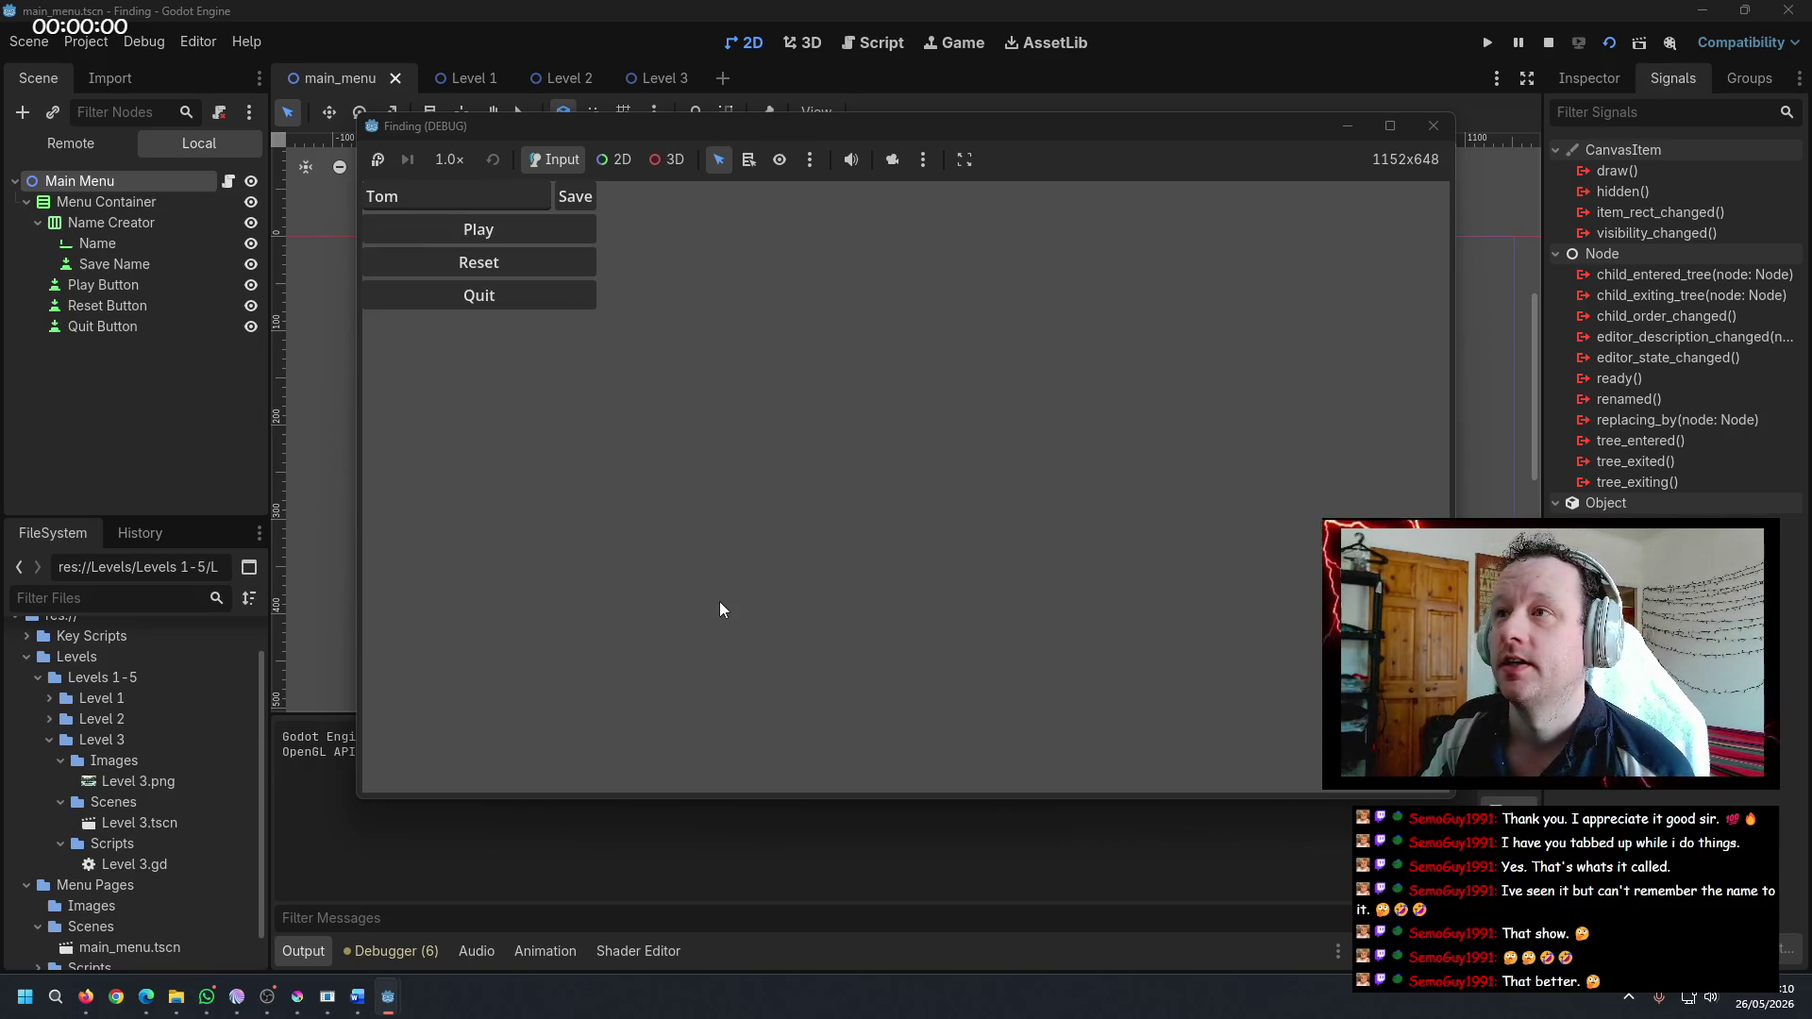
{"action": "left_click", "coordinate": [499, 300]}
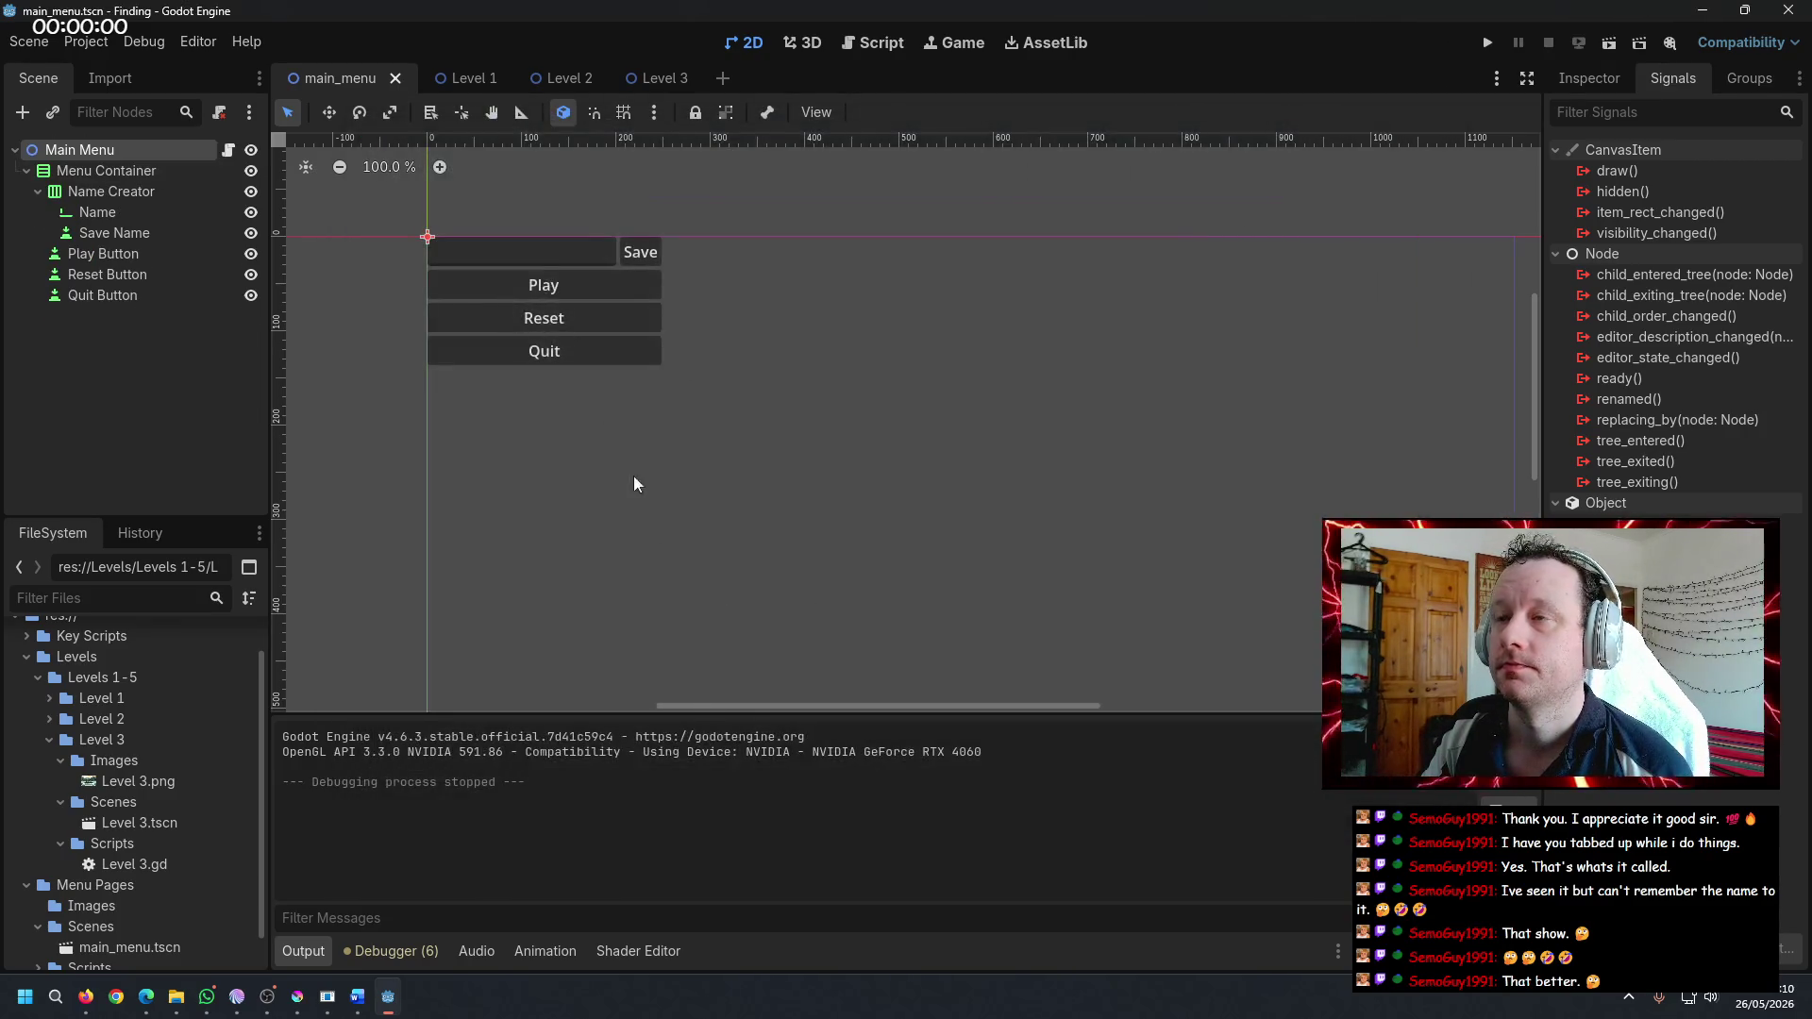
In Main Menu.gd, add an 'elif Variables.Level == 2:' line after line 29
{"action": "left_click", "coordinate": [868, 43]}
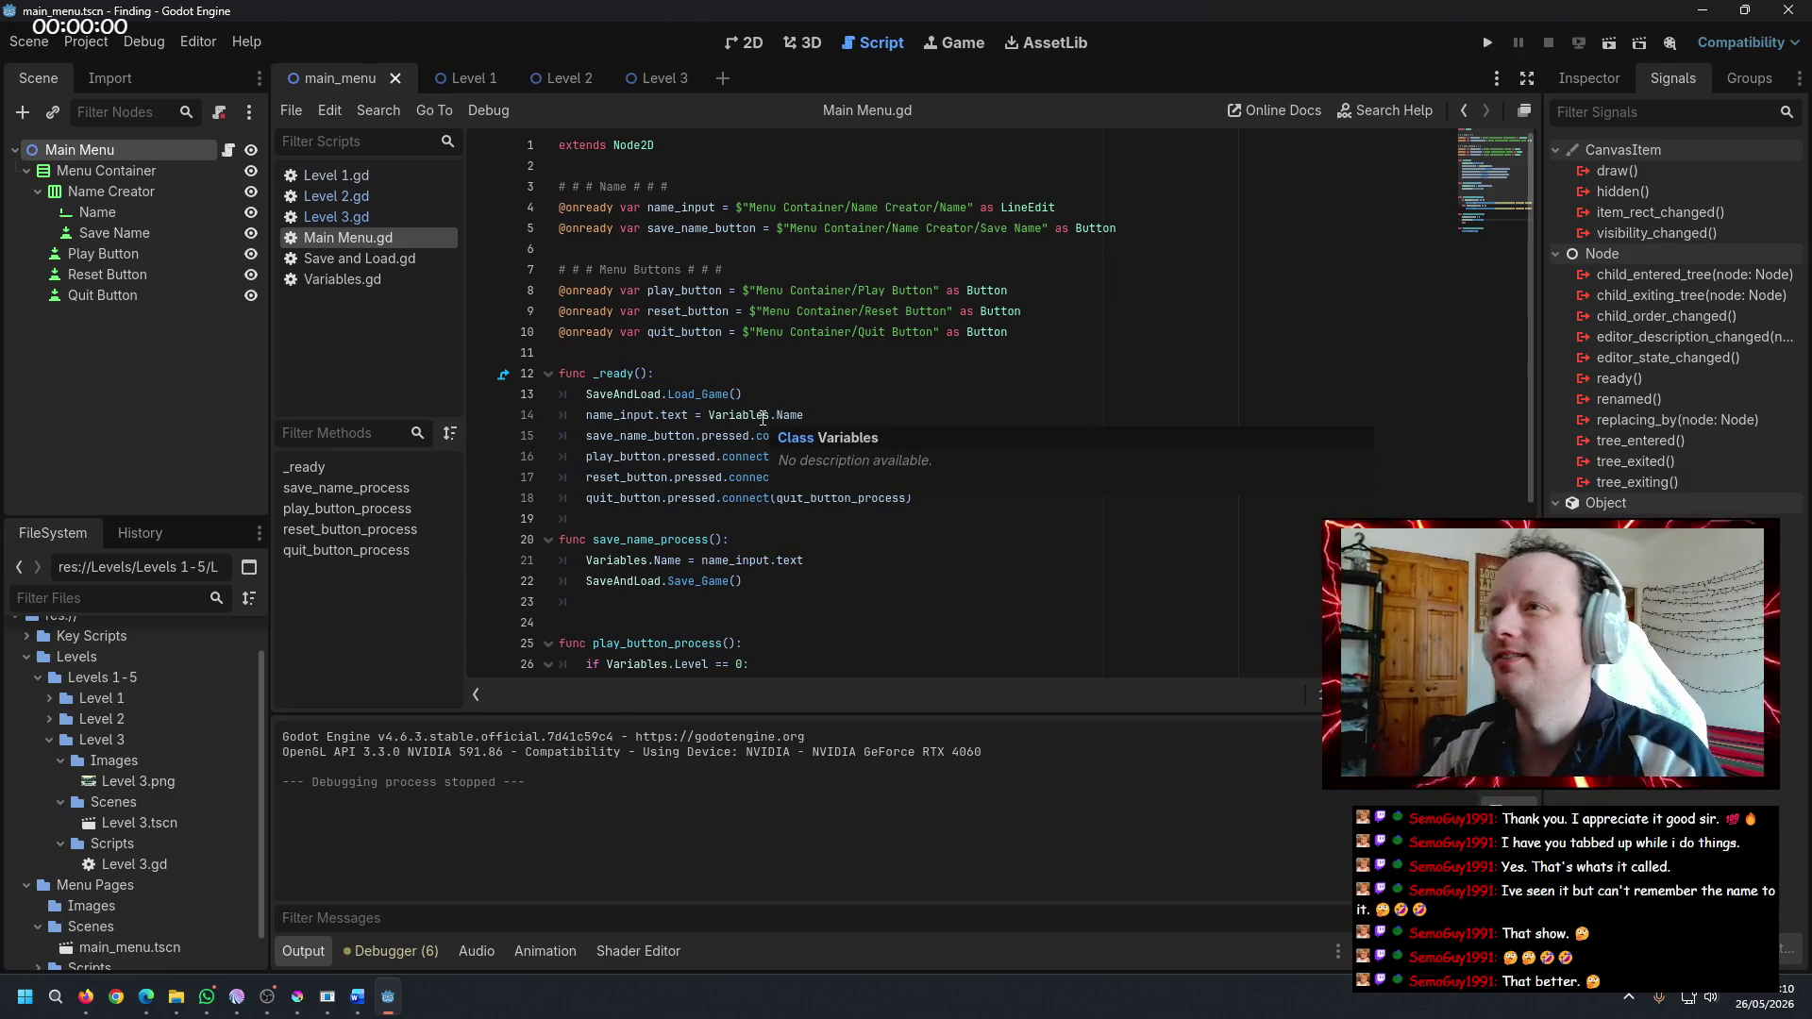
{"action": "scroll", "coordinate": [698, 519], "scroll_direction": "down", "scroll_amount": 4}
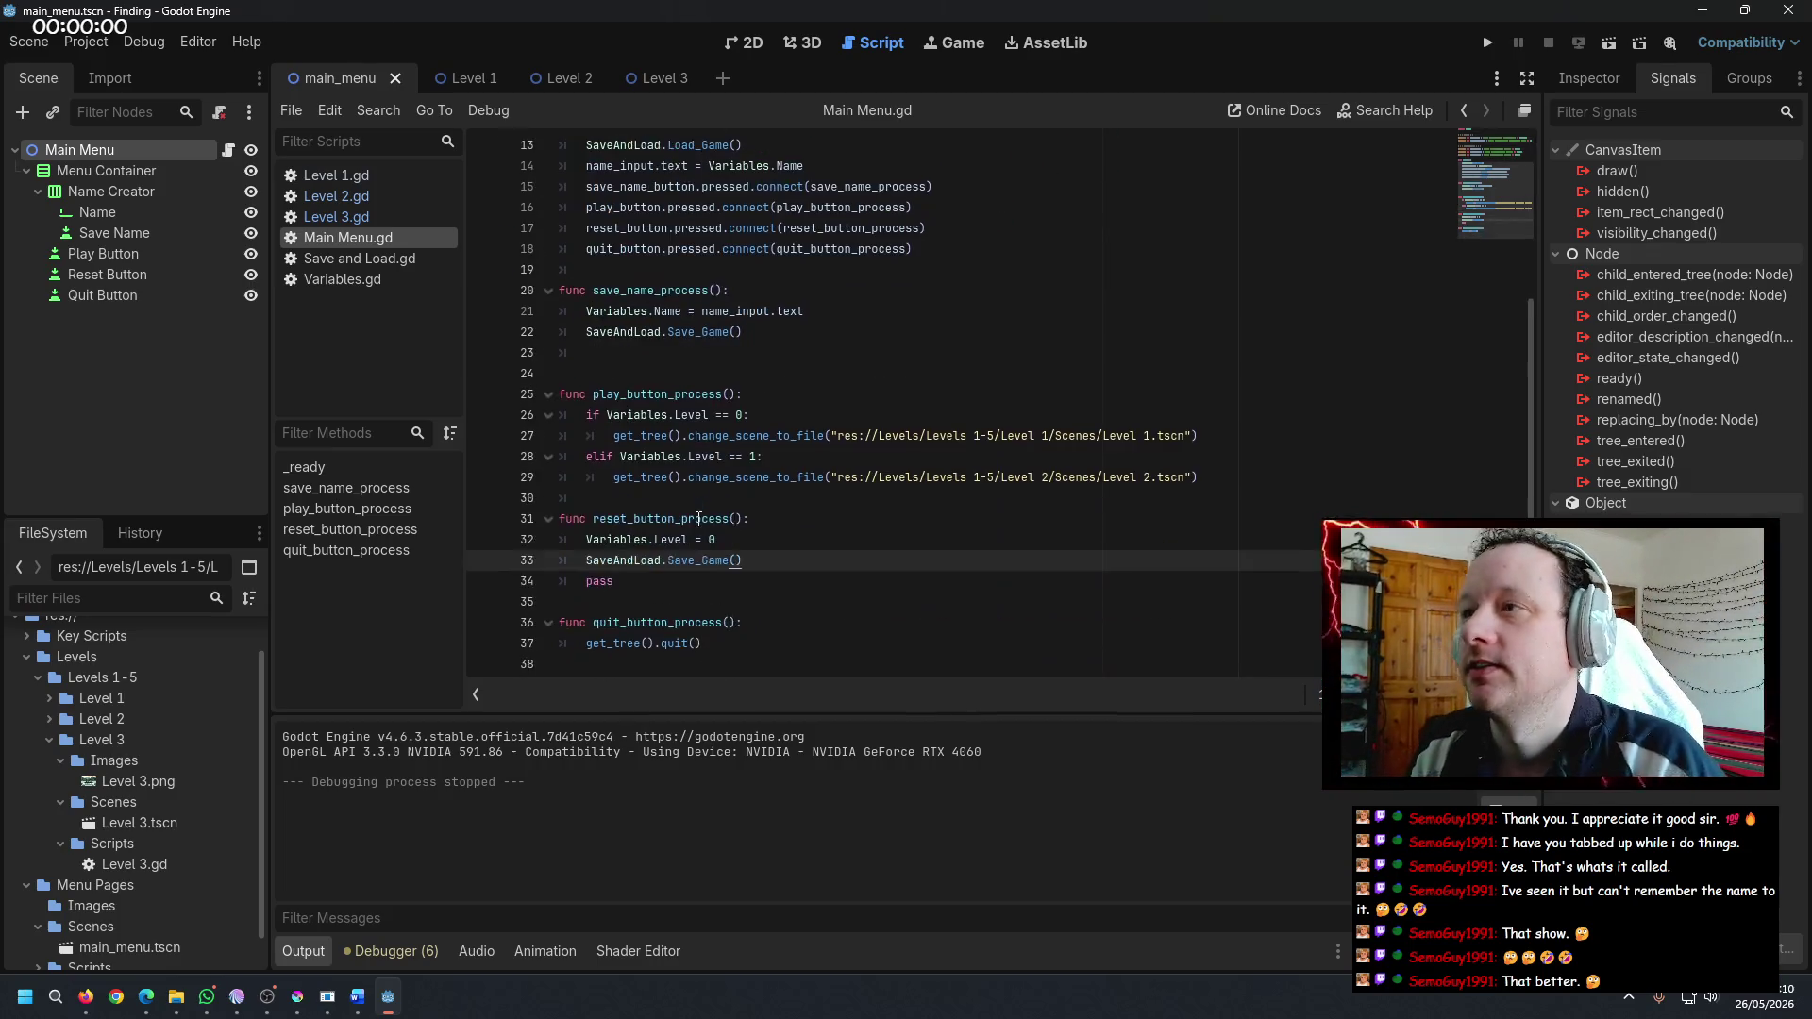
{"action": "left_click", "coordinate": [1231, 469]}
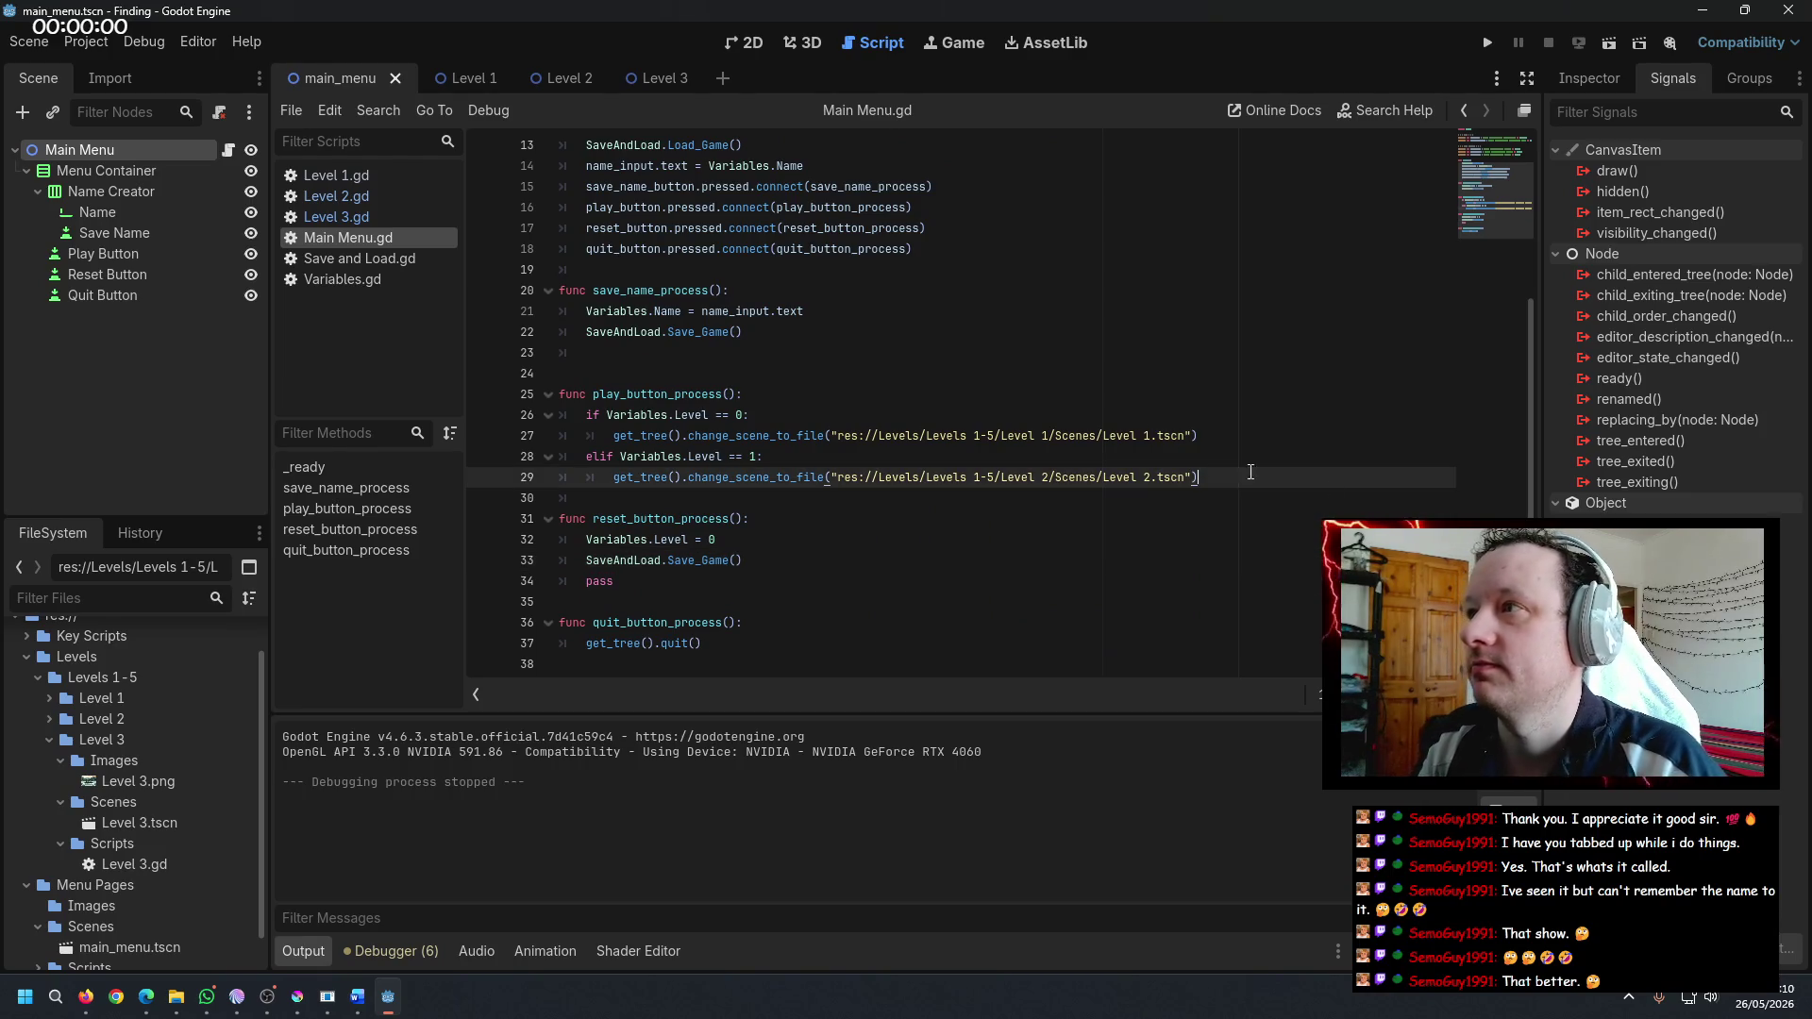
{"action": "key", "text": "Return"}
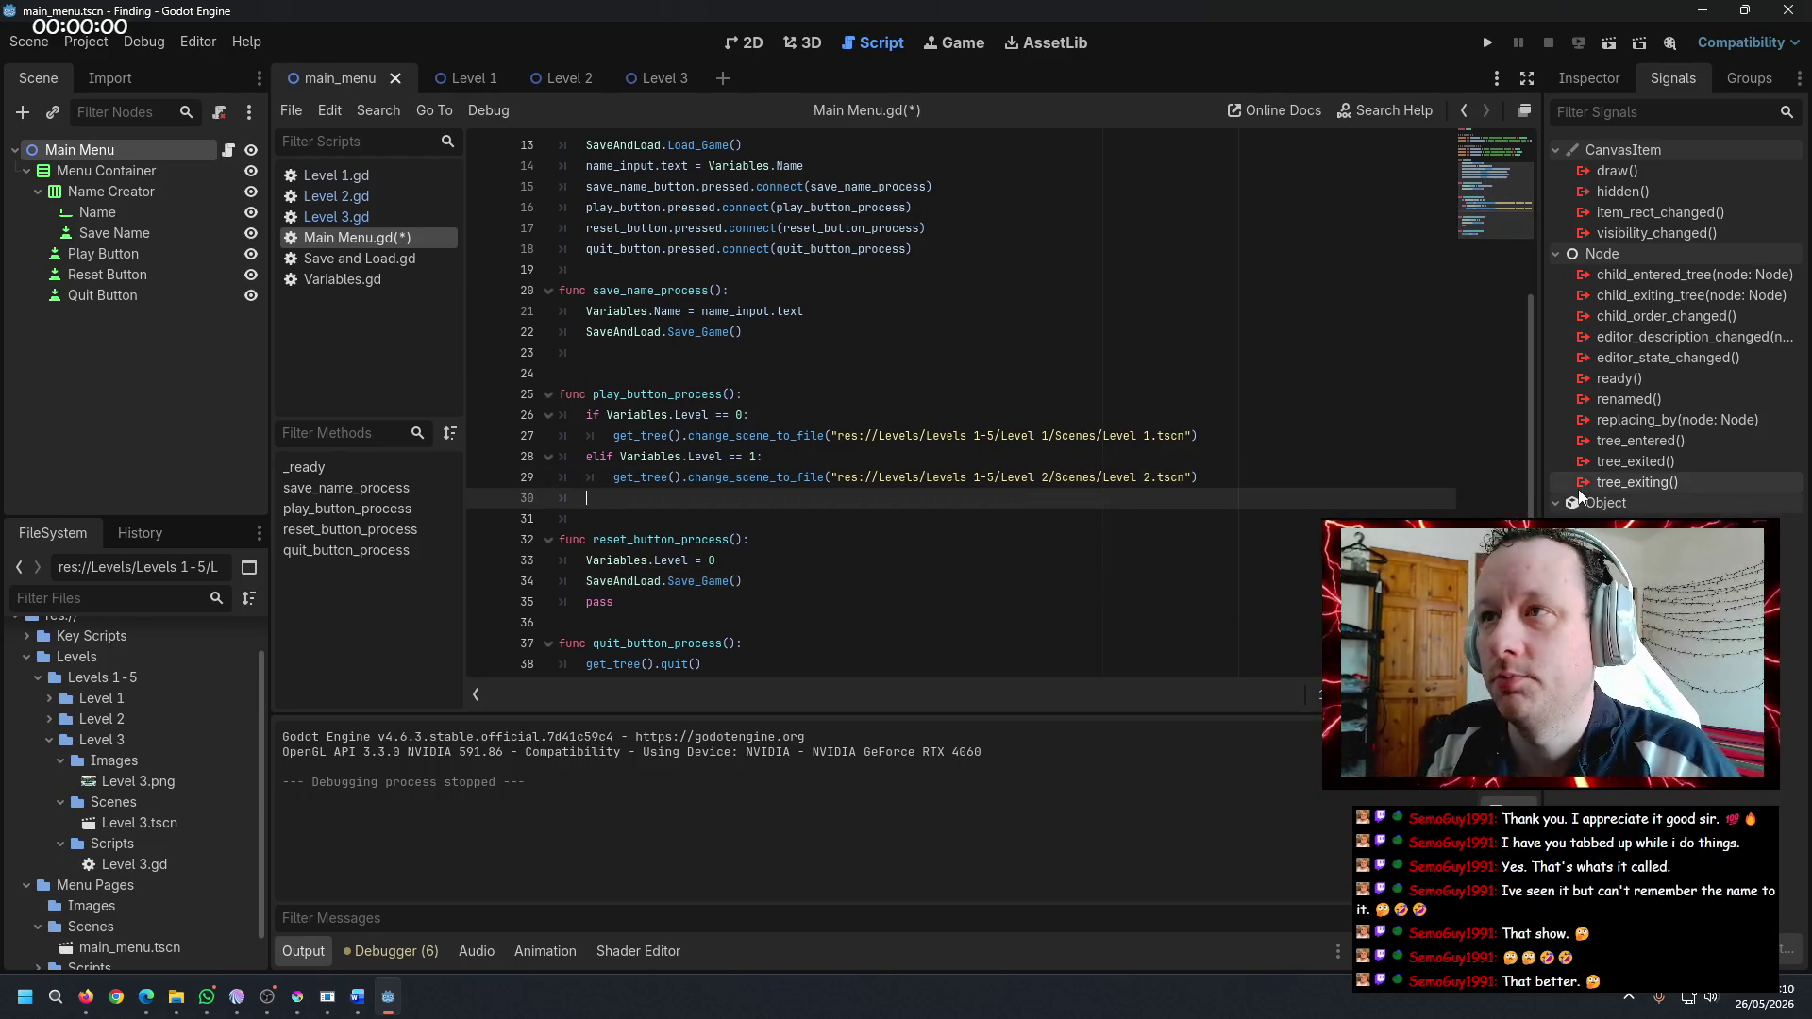
{"action": "type", "text": "elif"}
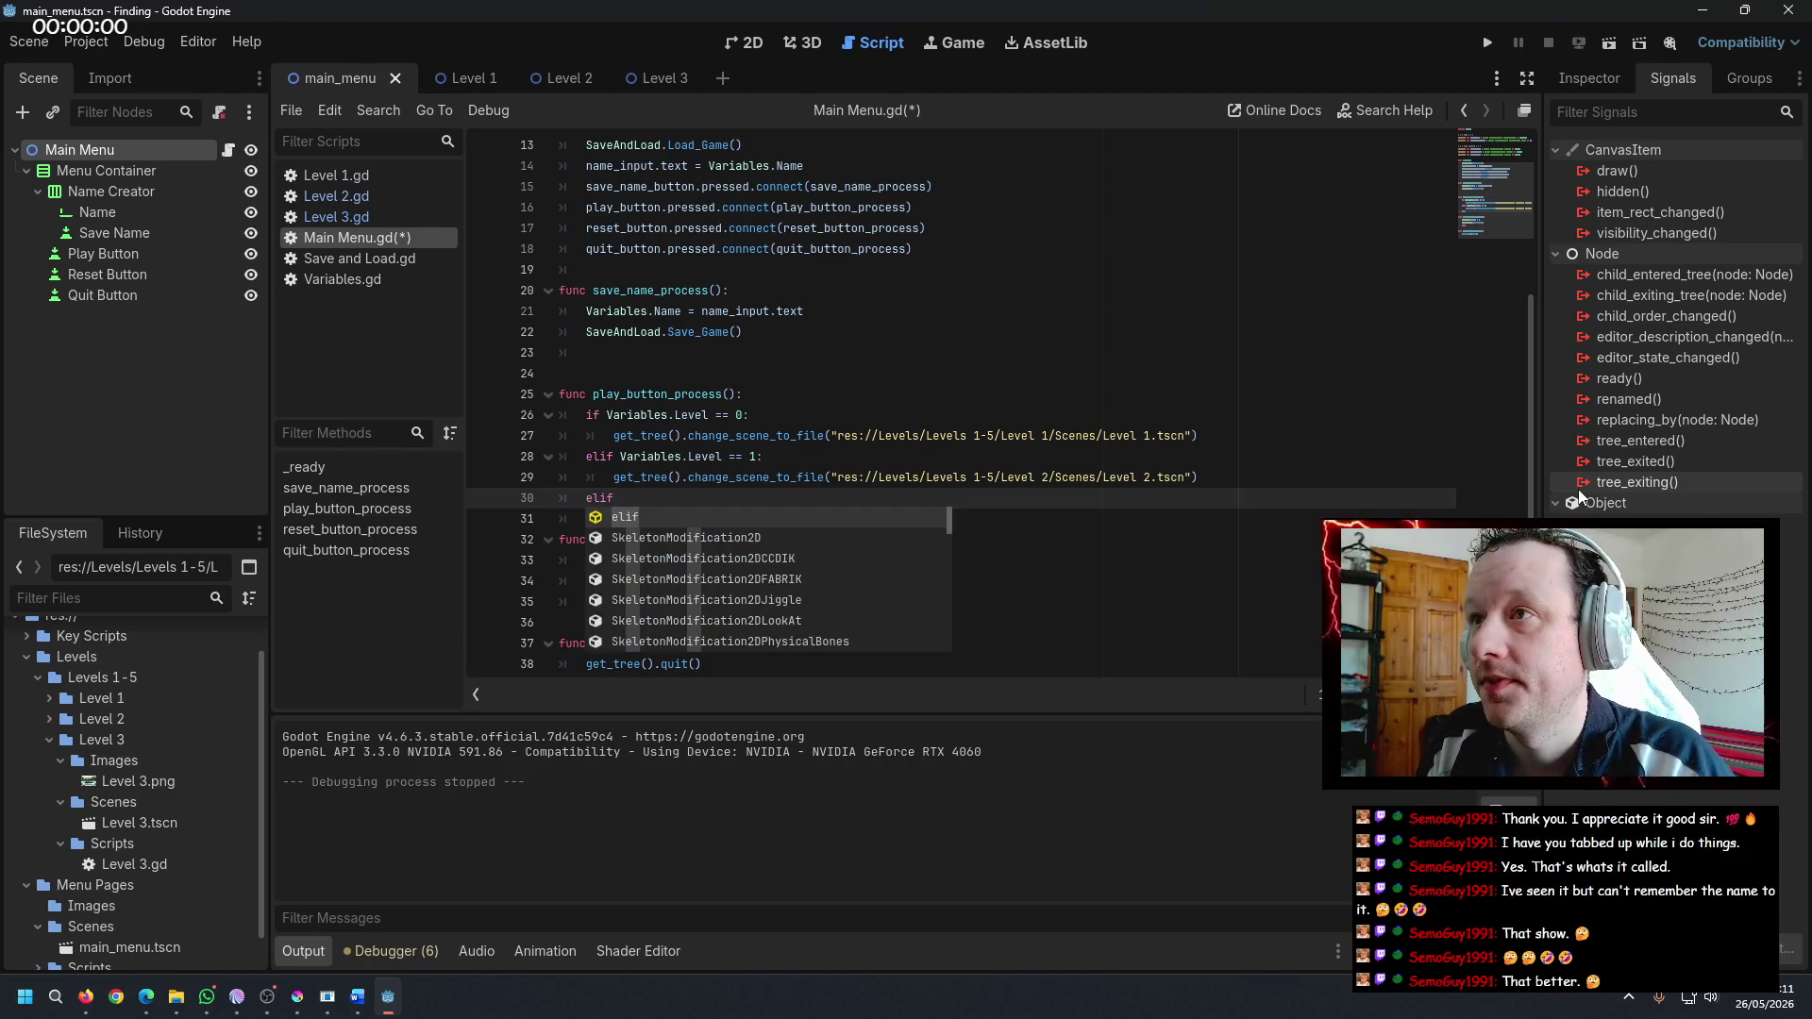
{"action": "type", "text": " Var"}
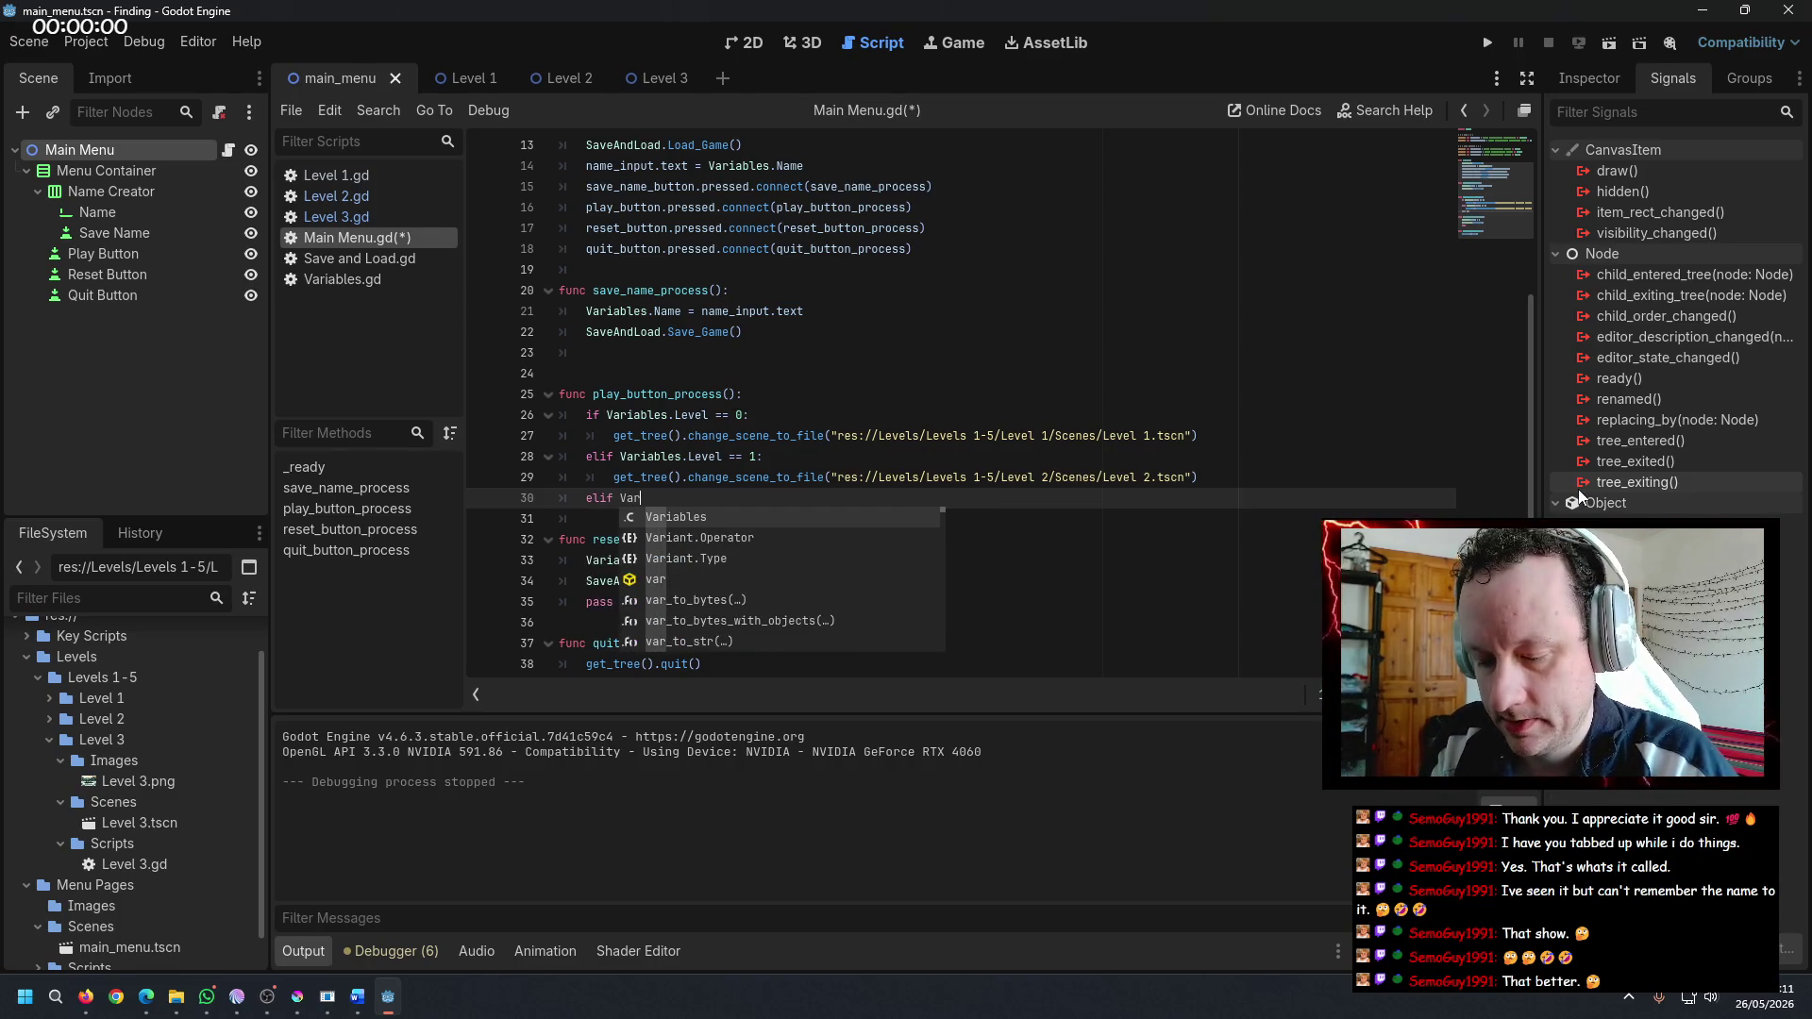
{"action": "type", "text": "iables.Level"}
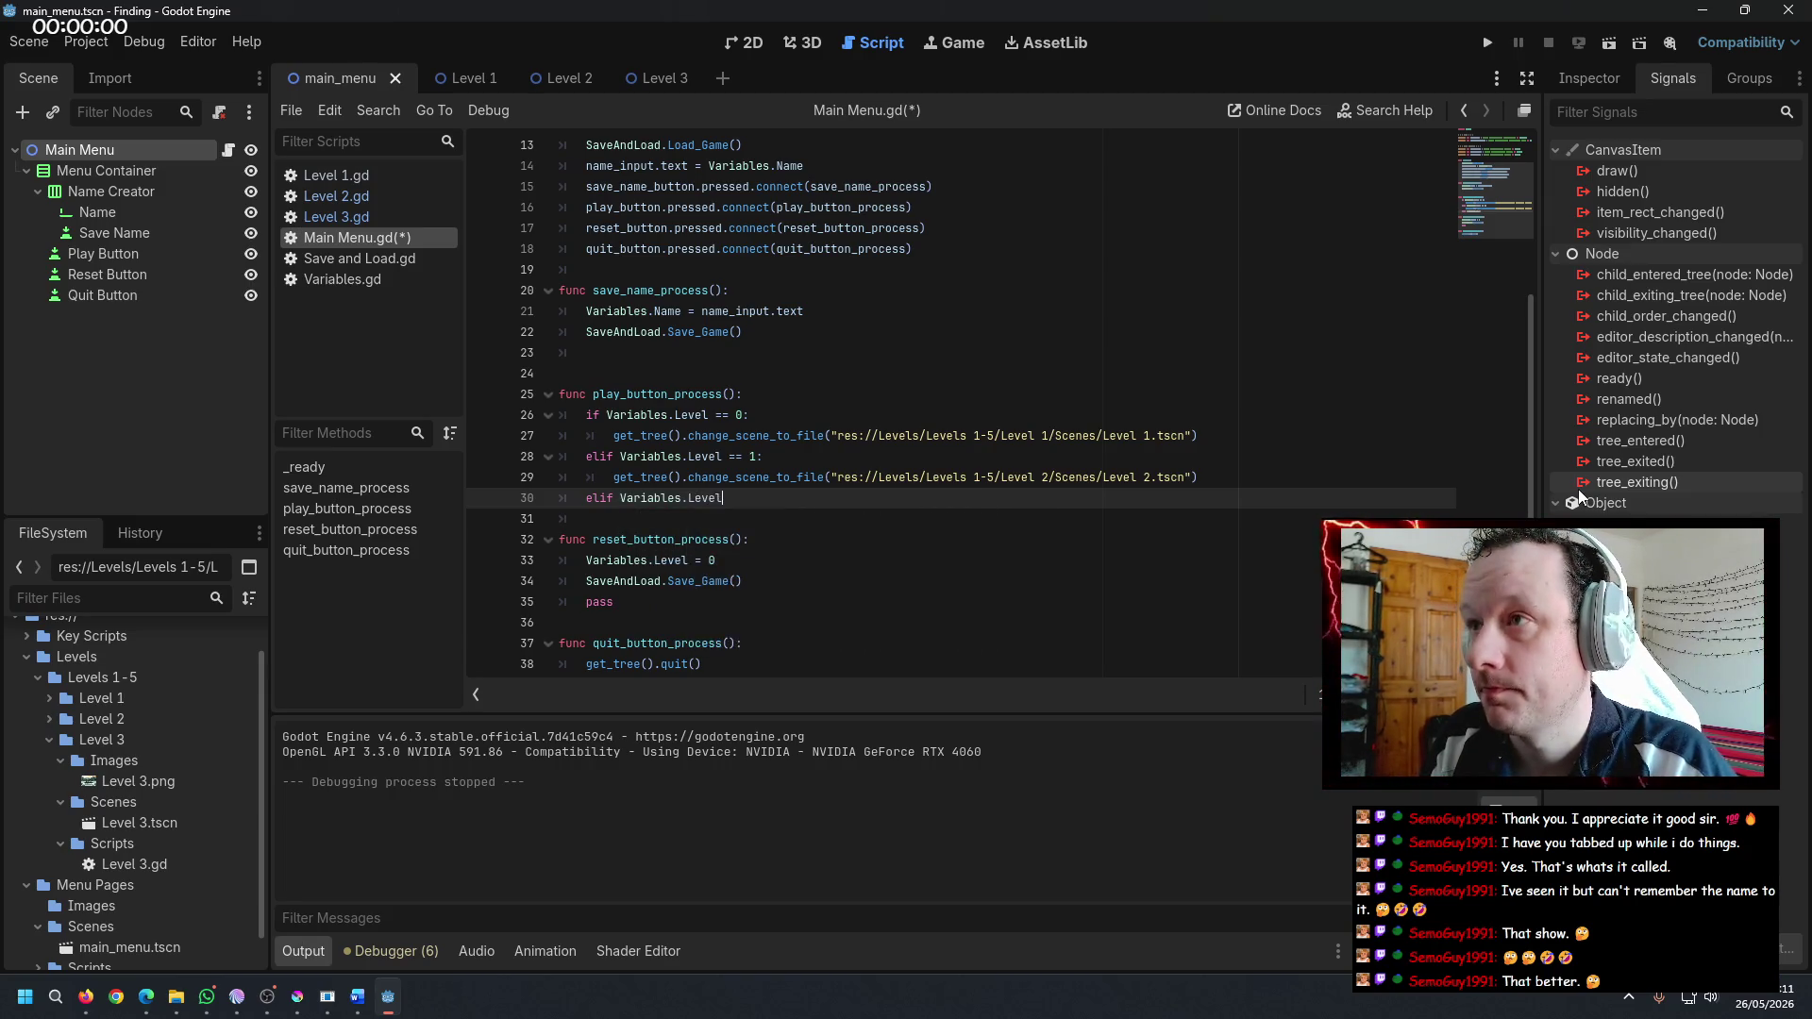
{"action": "type", "text": " =="}
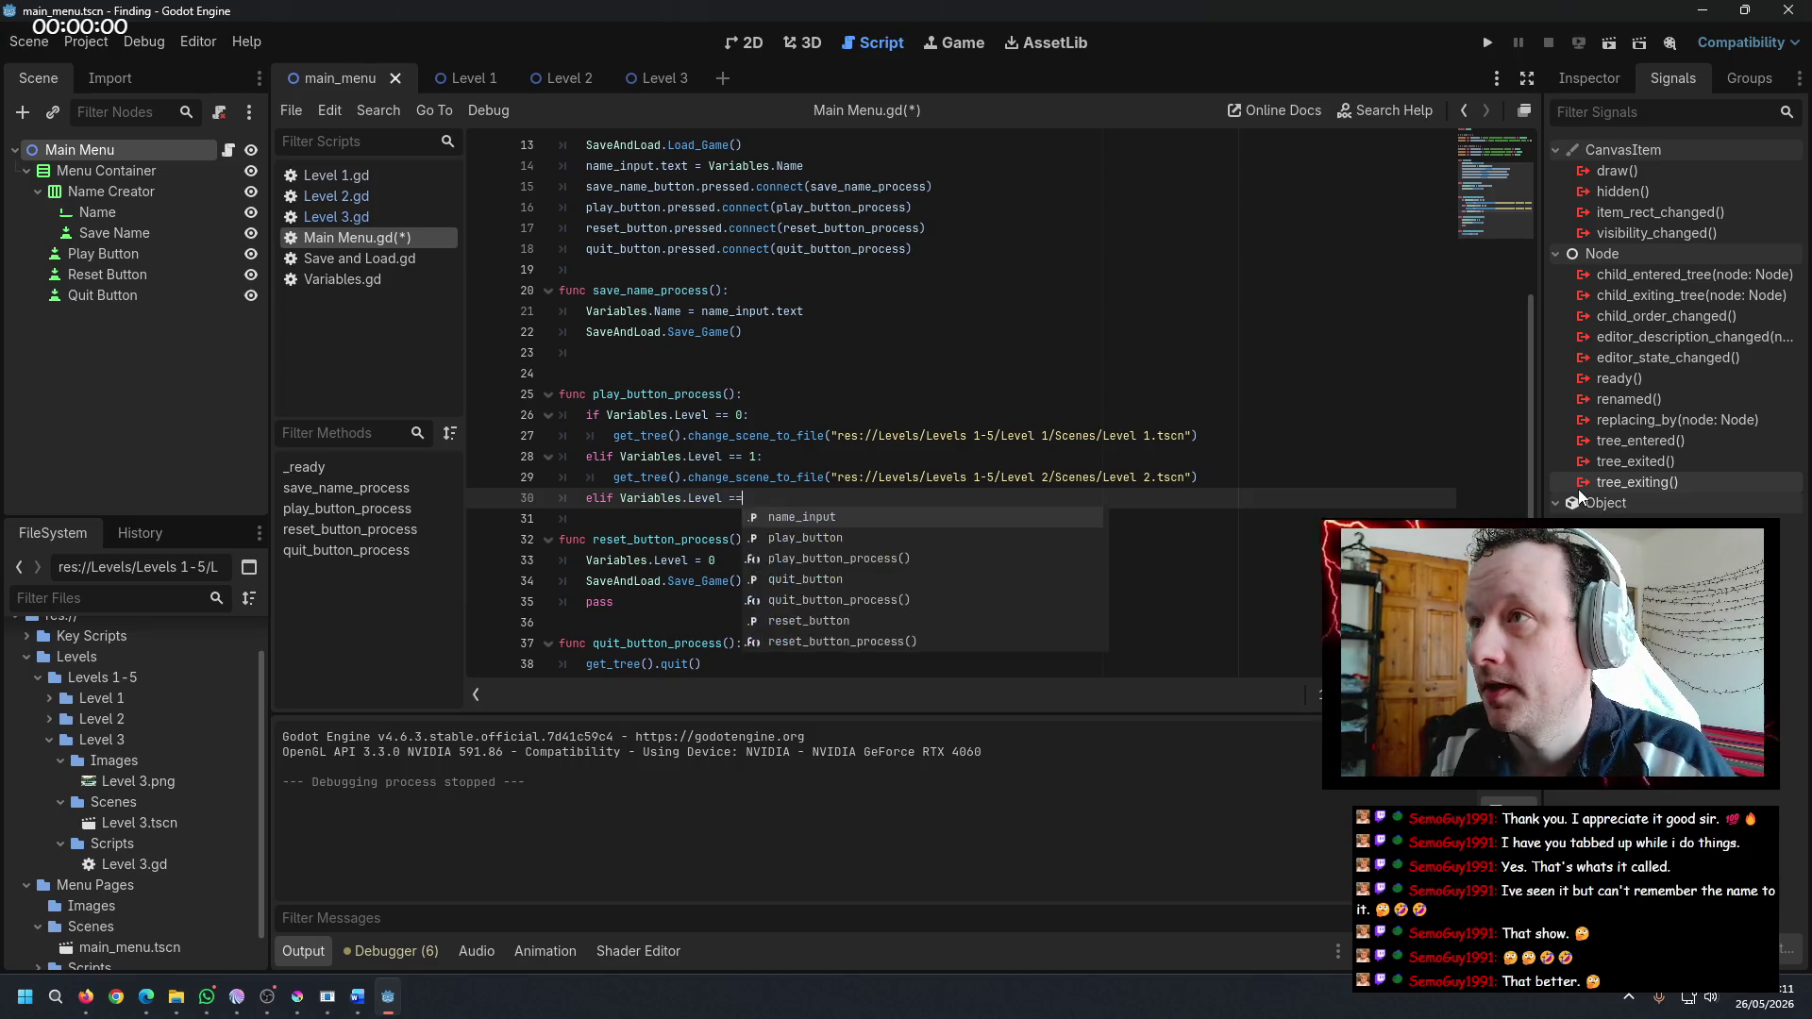
{"action": "type", "text": " 2"}
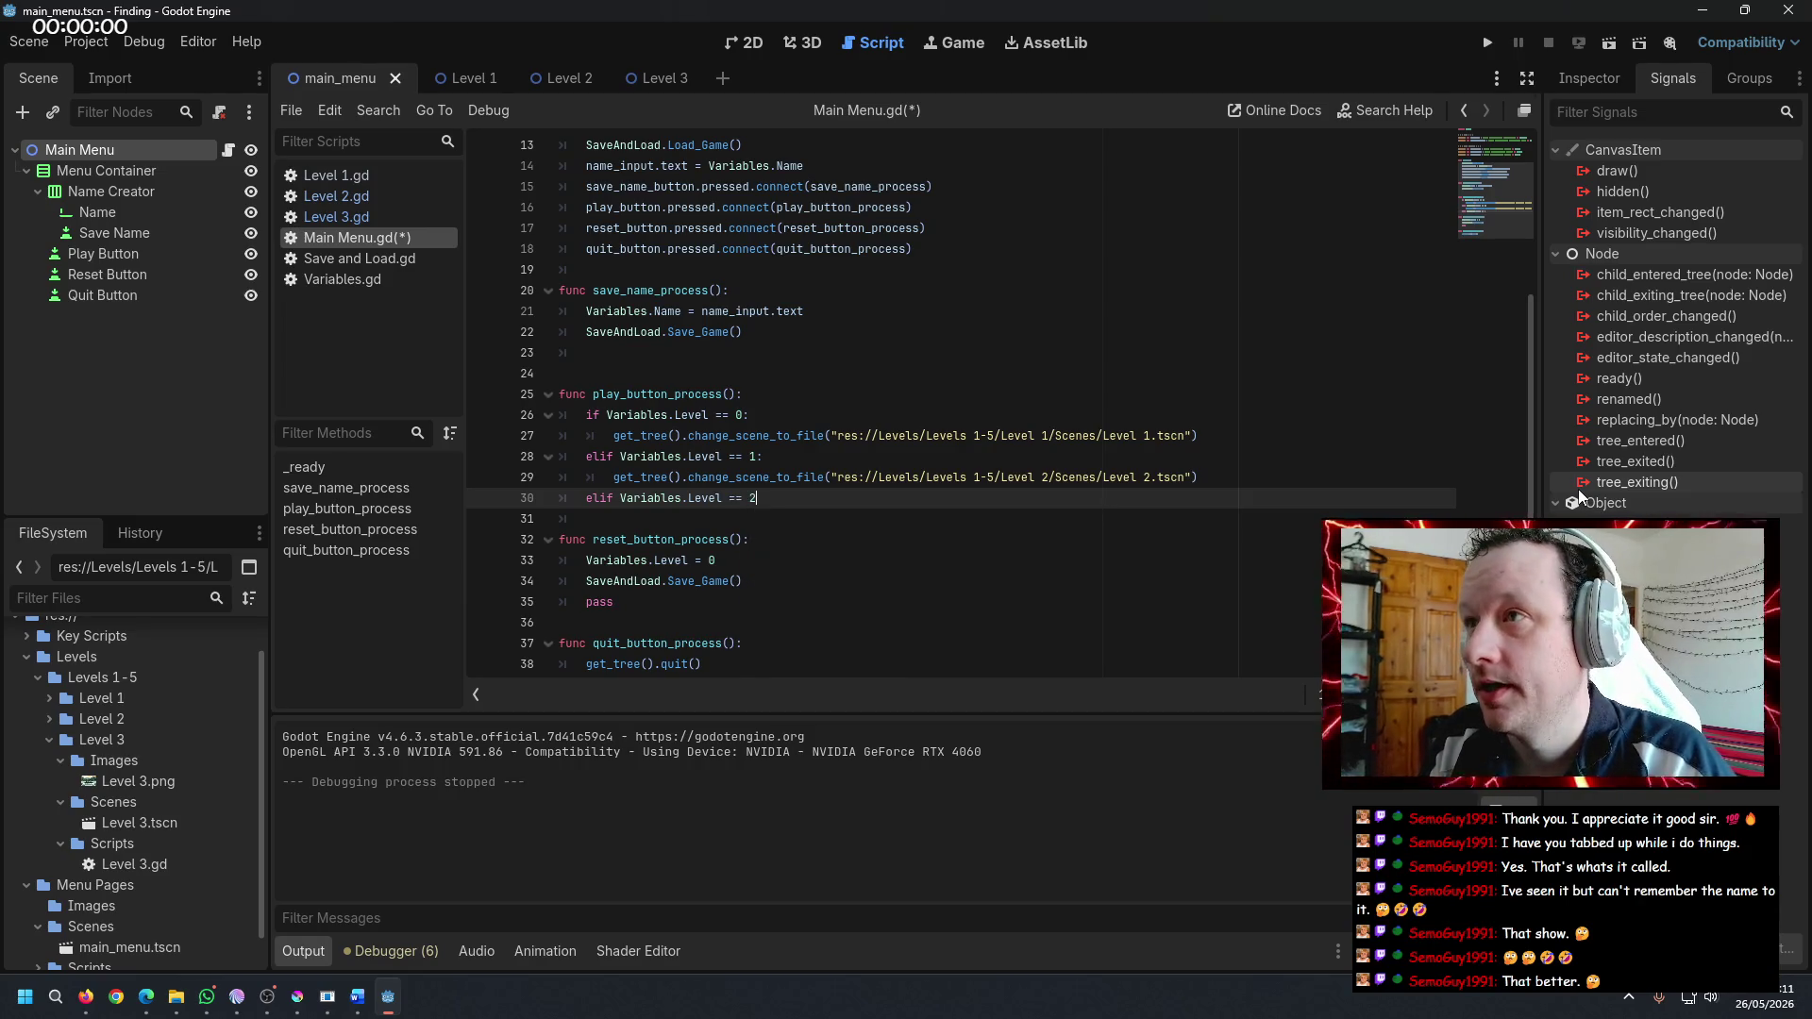
{"action": "type", "text": ":"}
{"action": "key", "text": "Return"}
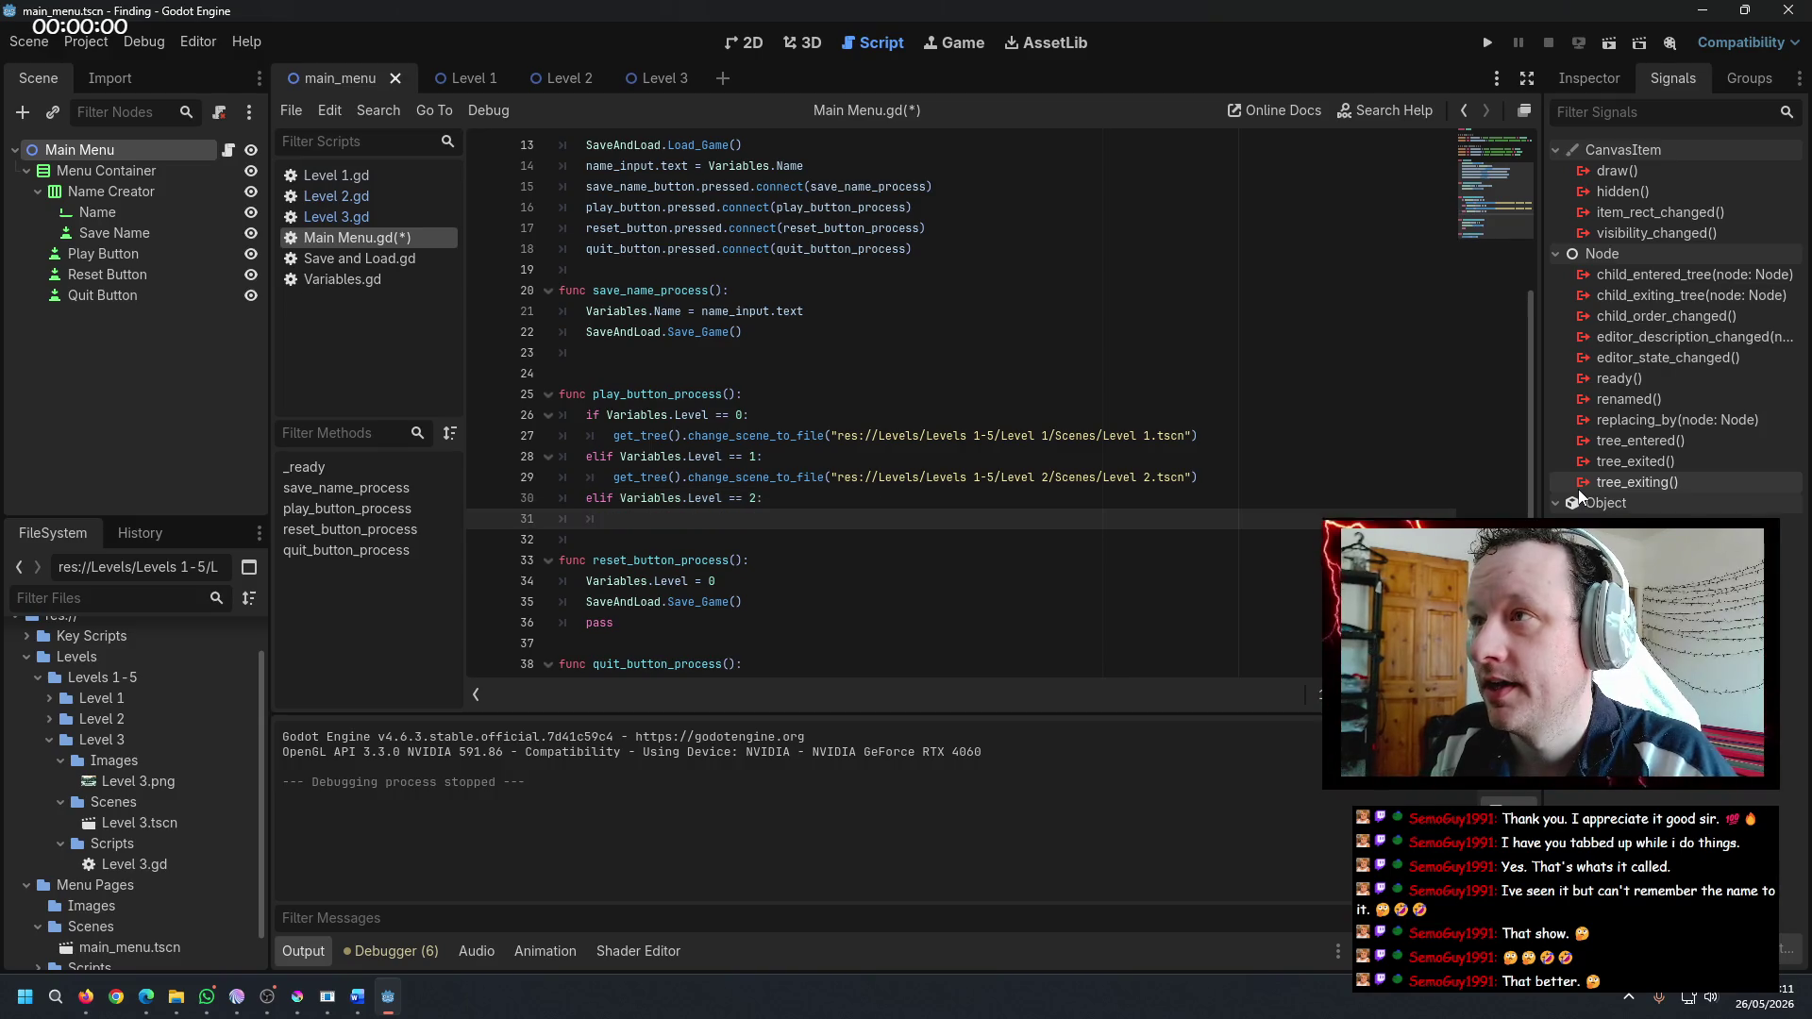
Make that branch call get_tree().change_scene_to_file() with the Level 3.tscn path
{"action": "type", "text": "get"}
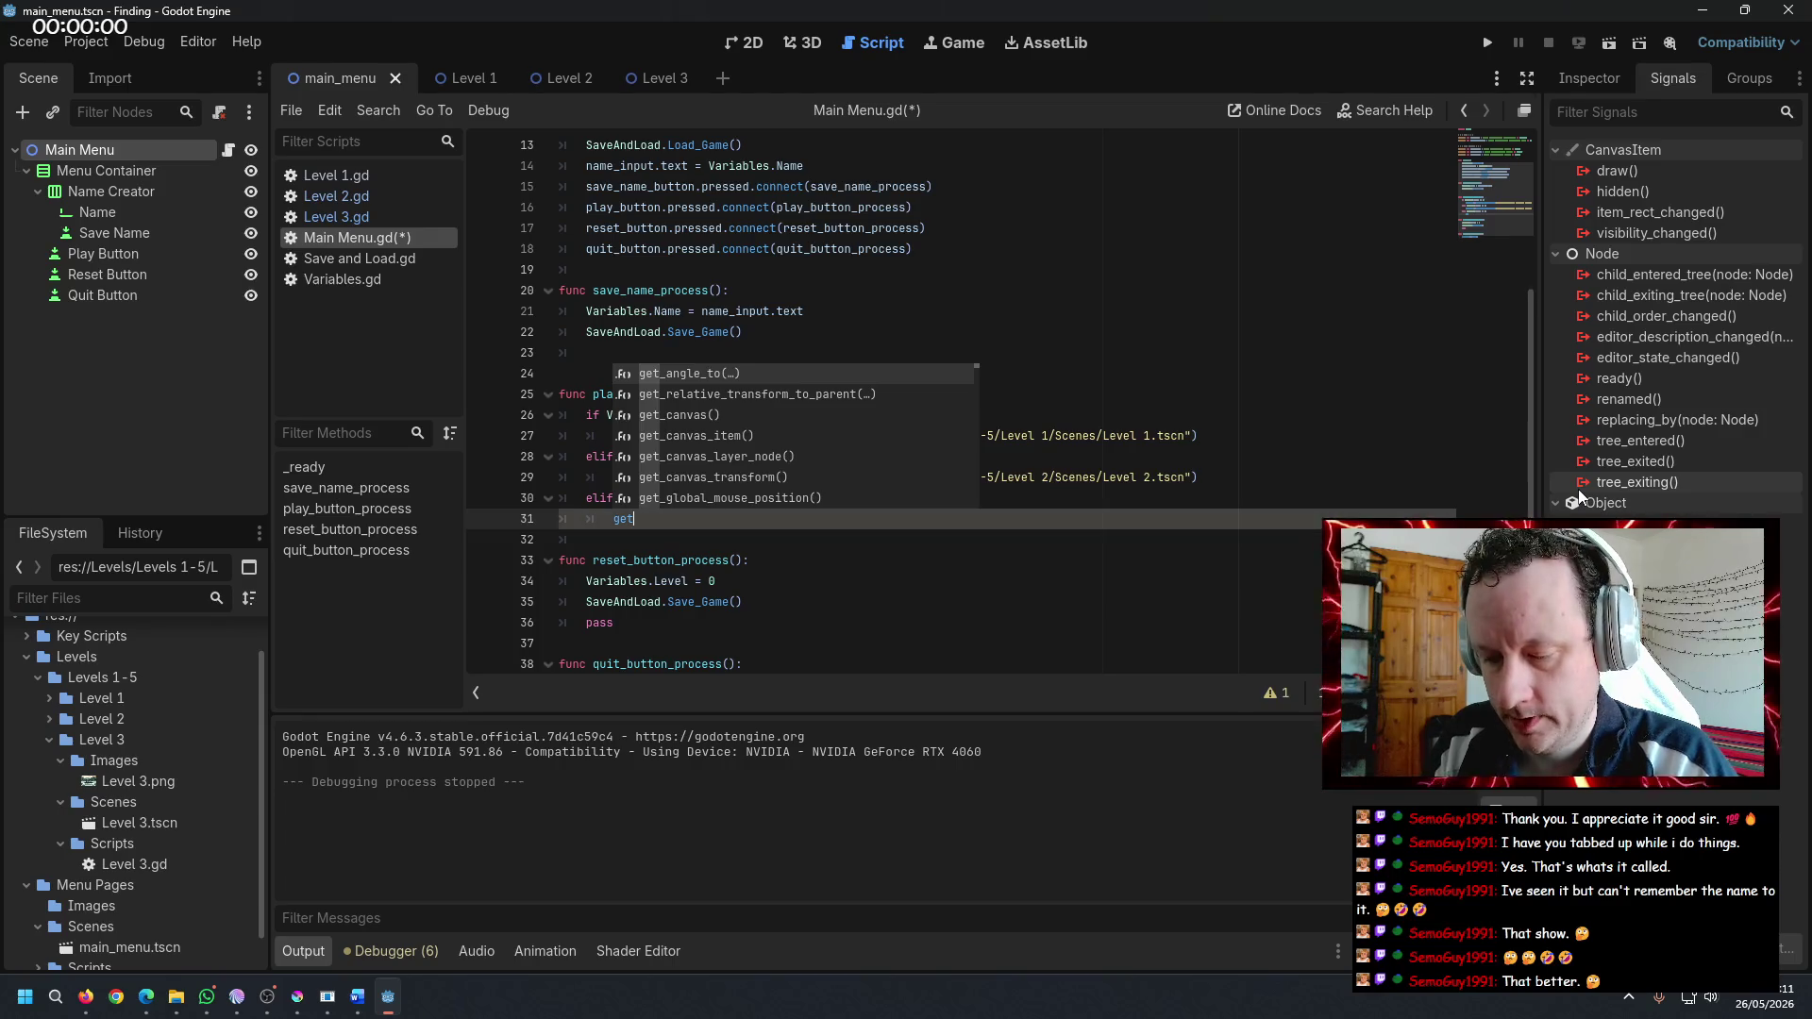
{"action": "type", "text": "_tre"}
{"action": "key", "text": "Return"}
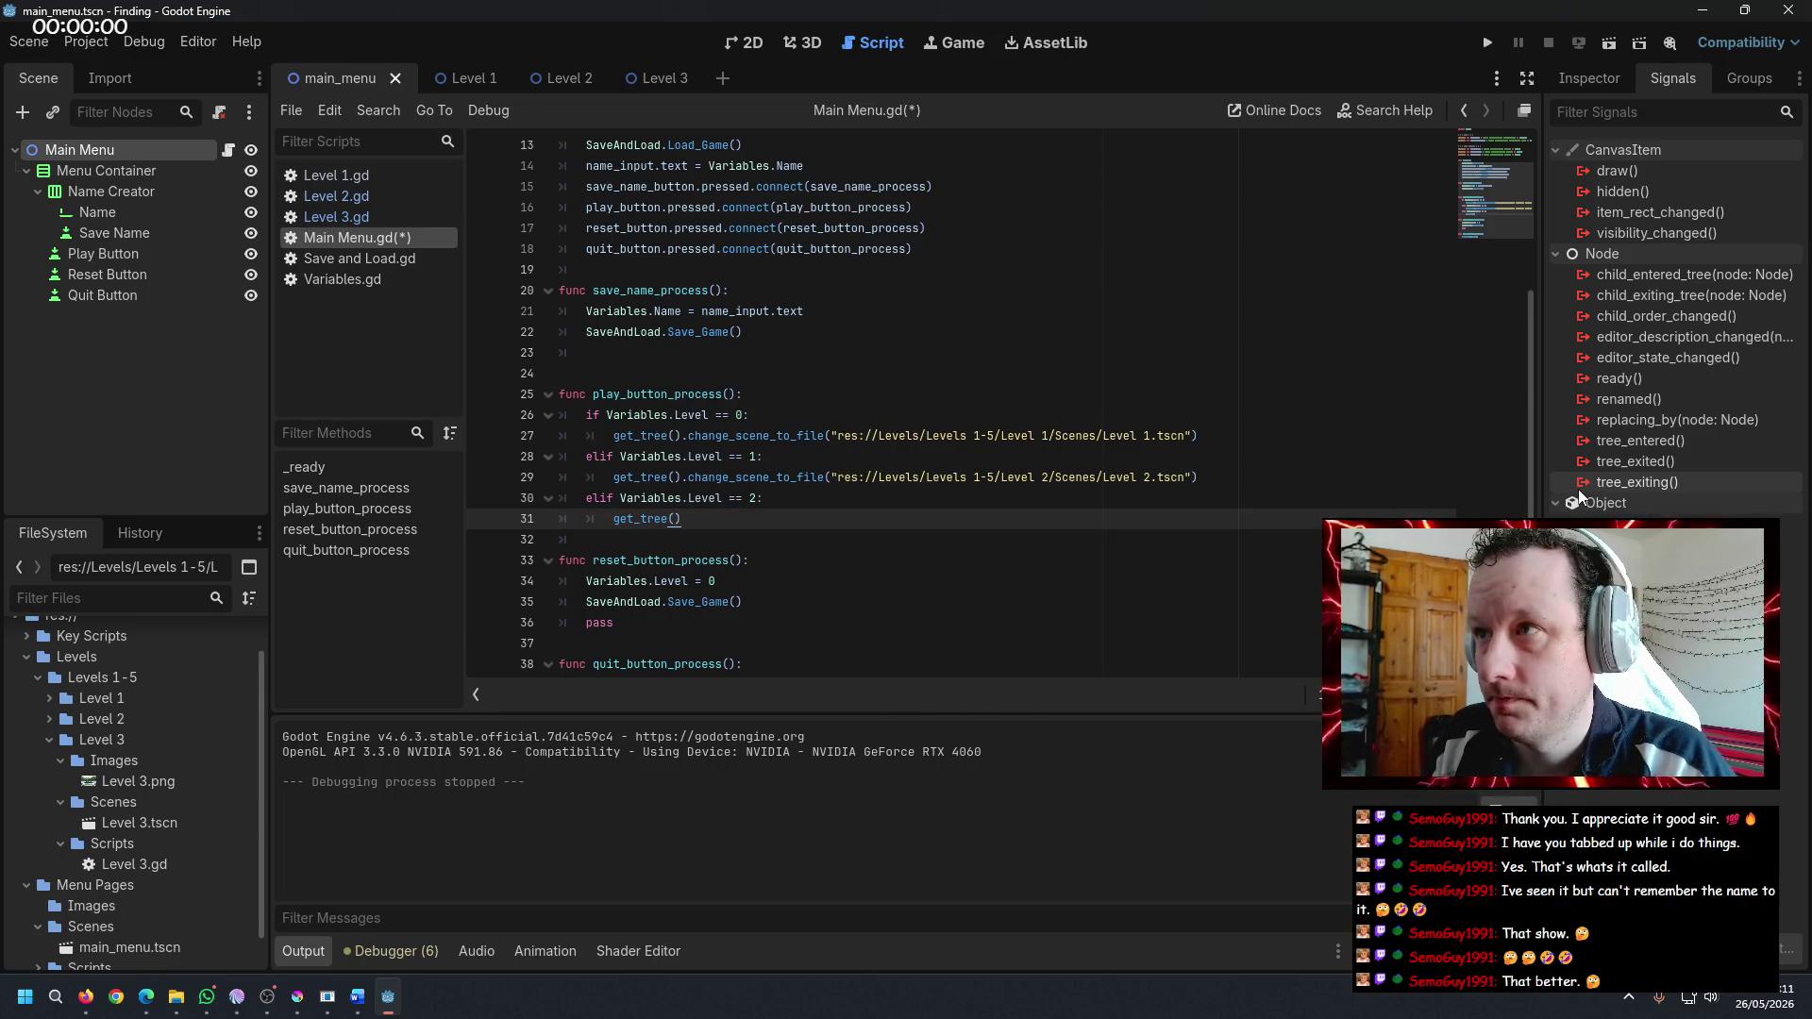
{"action": "type", "text": ".ch"}
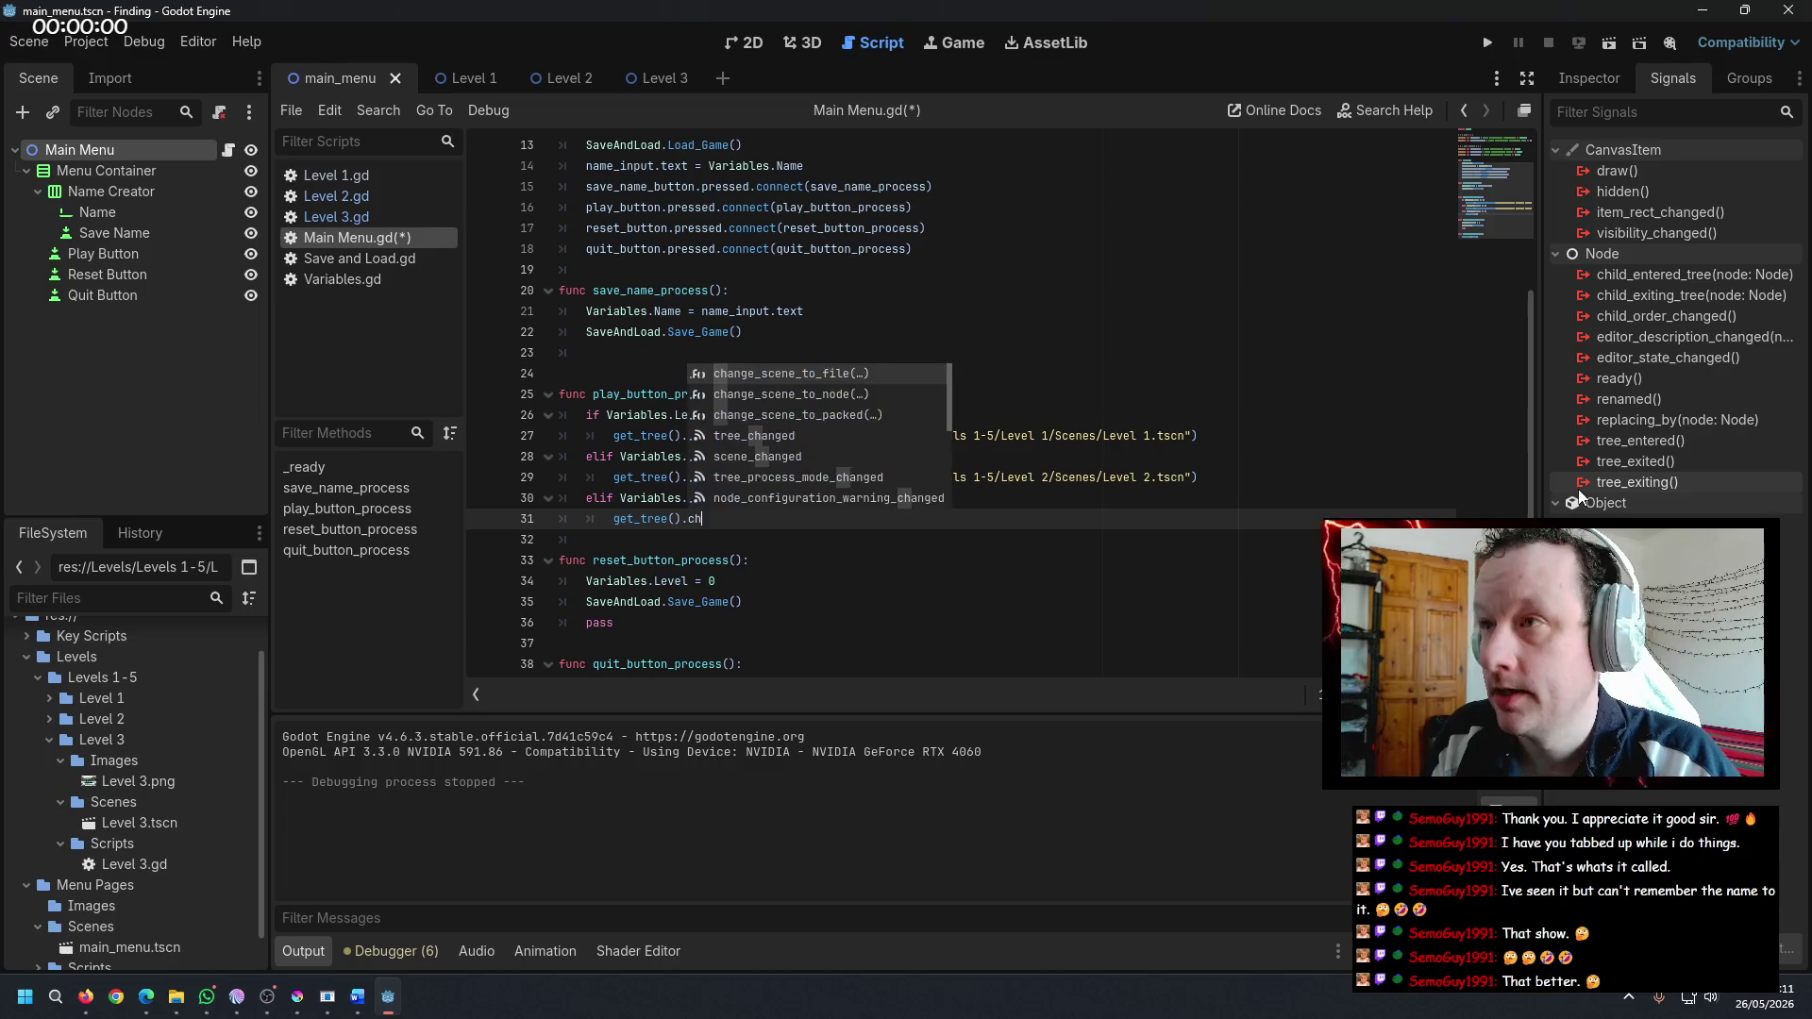
{"action": "type", "text": "ange_scene_to_file("}
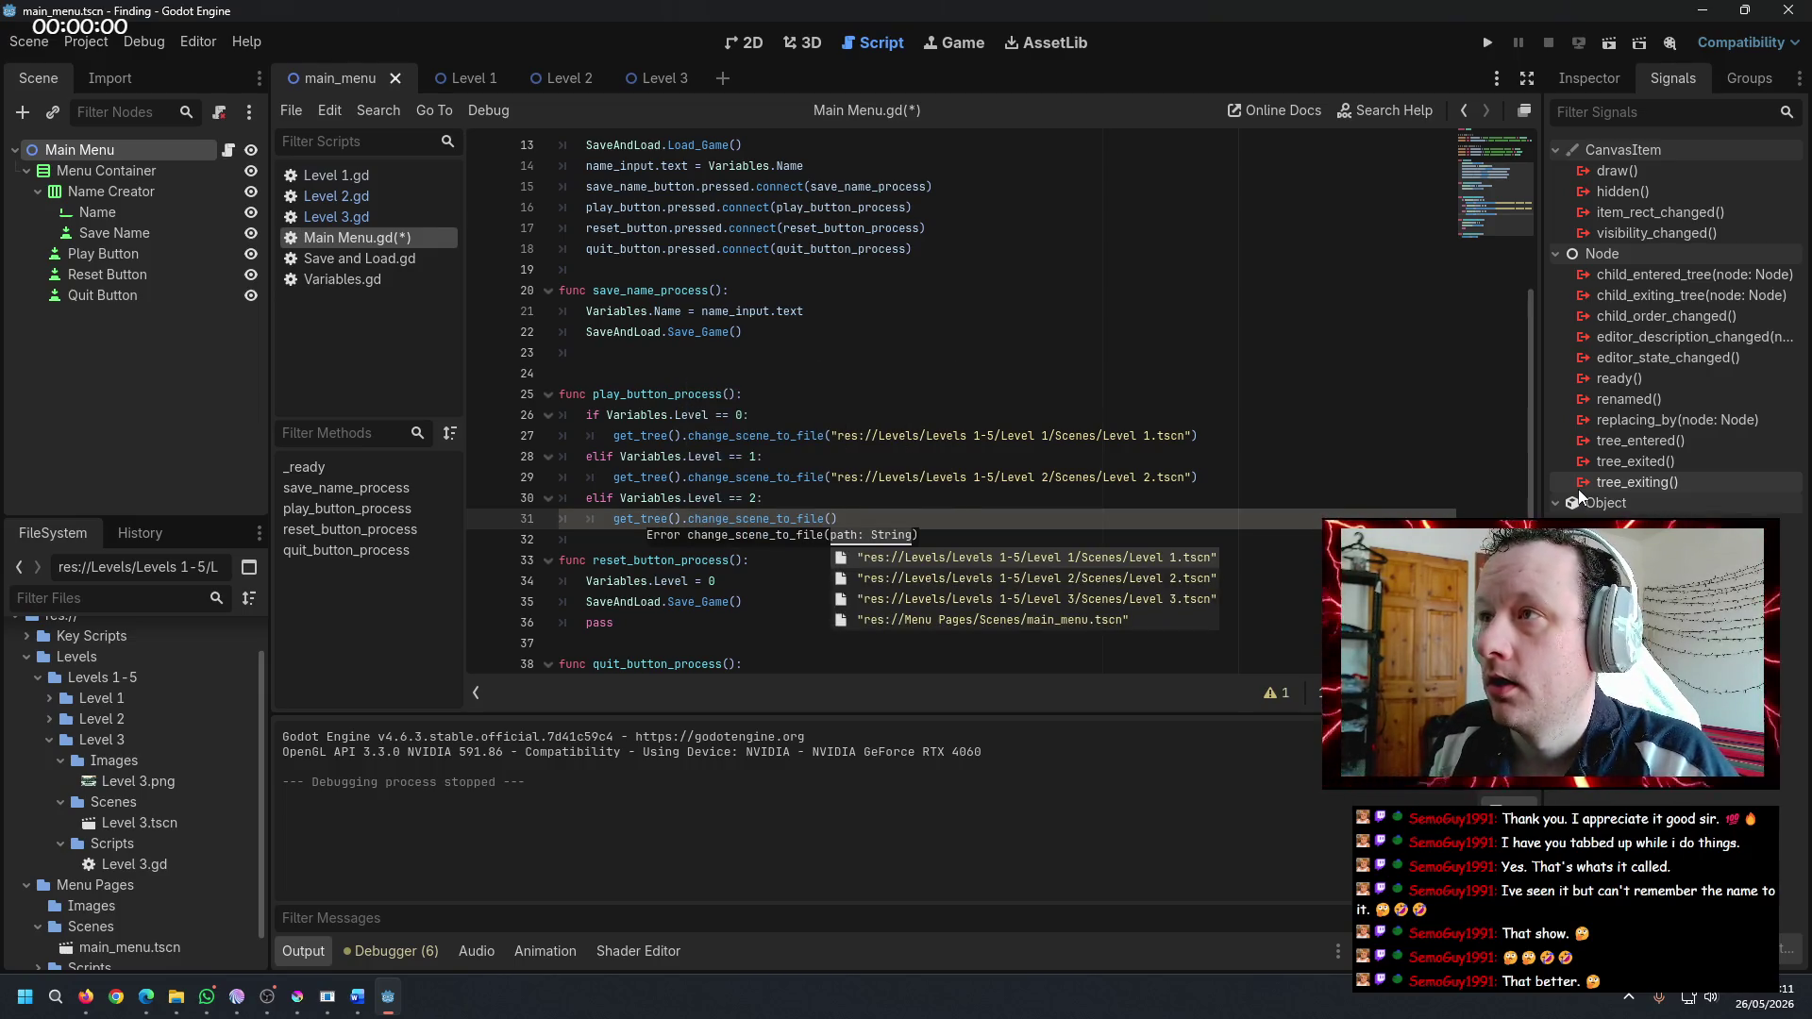
{"action": "key", "text": "Down"}
{"action": "key", "text": "Down"}
{"action": "key", "text": "Return"}
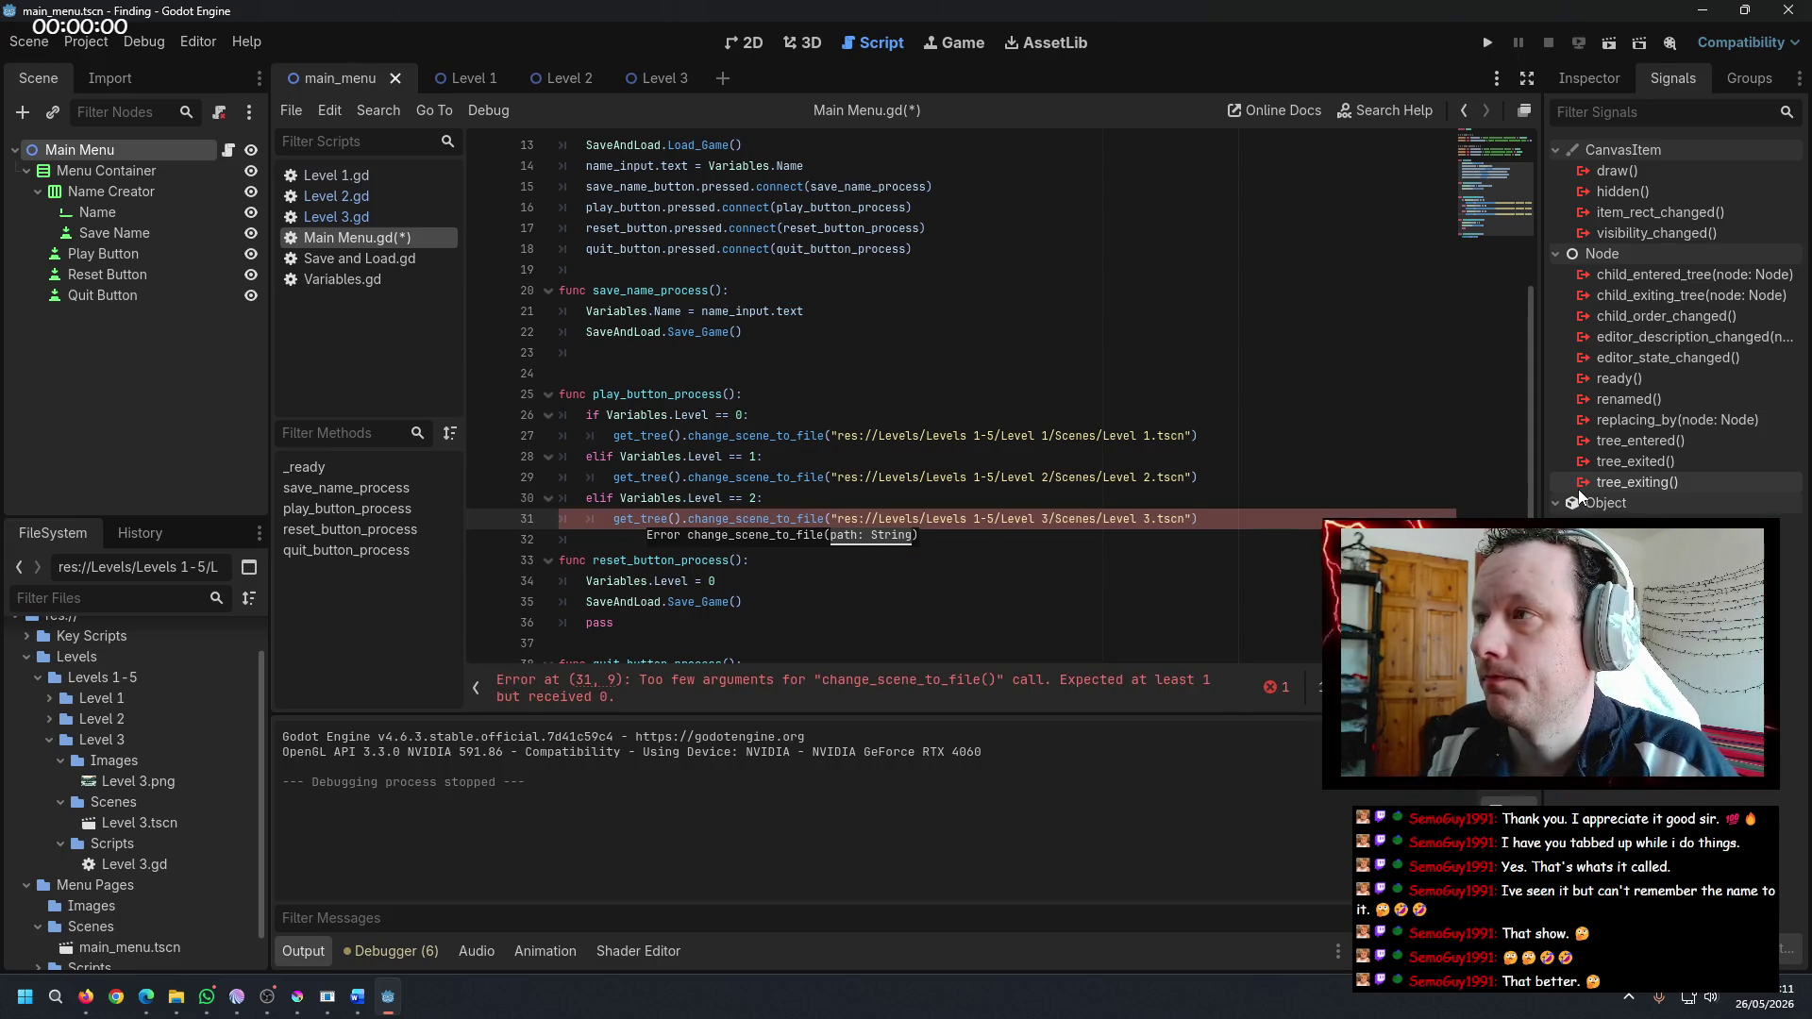
{"action": "key", "text": "Down"}
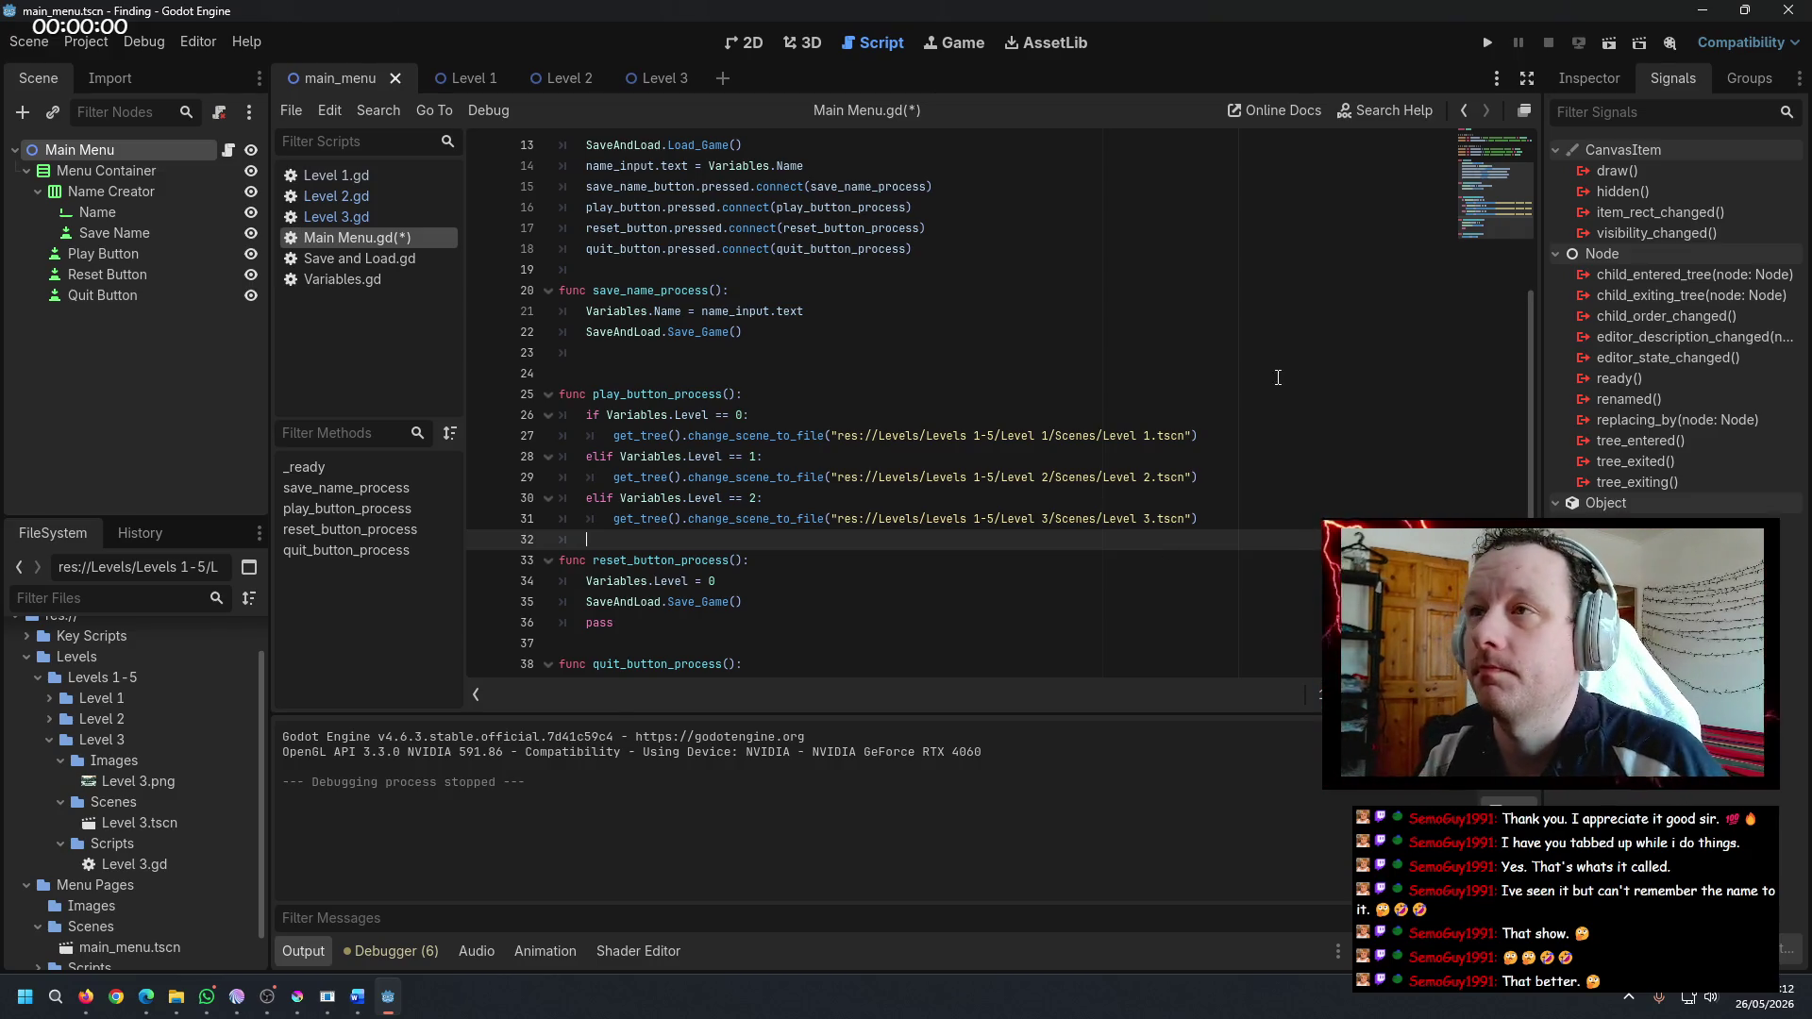
Review Main Menu.gd's new Level 3 branch and save the script
{"action": "mouse_move", "coordinate": [722, 529]}
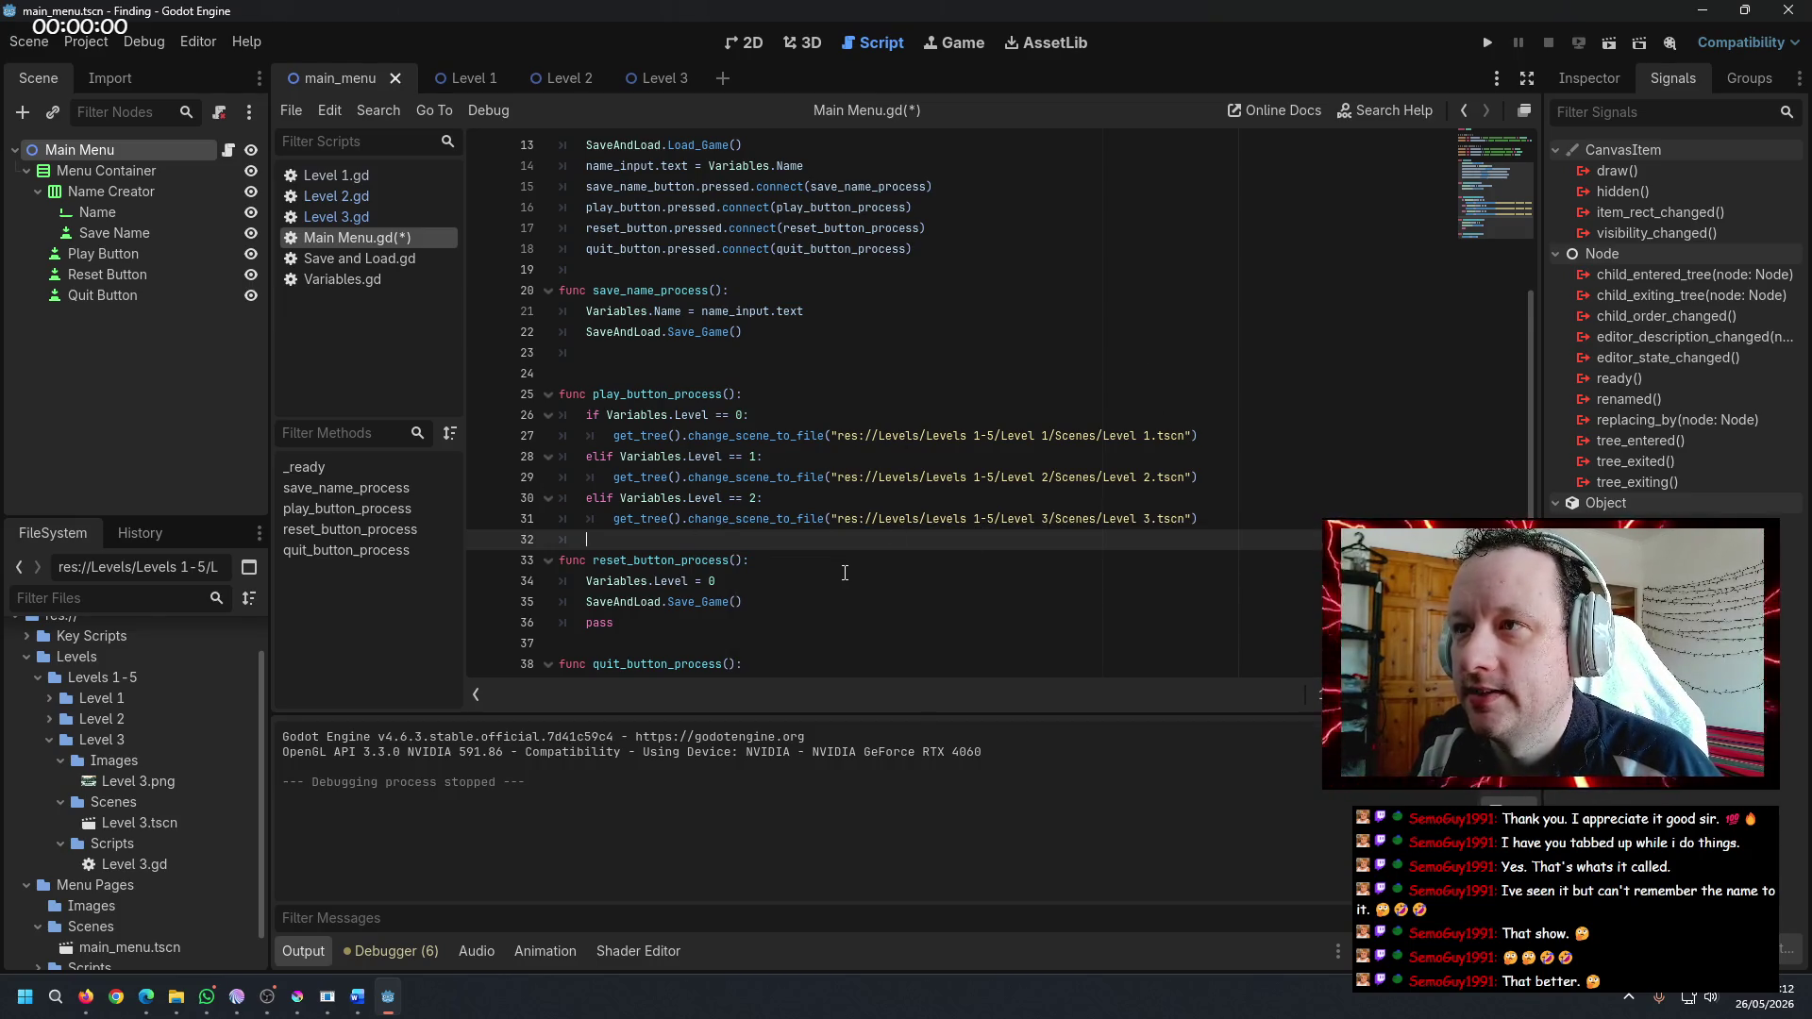
{"action": "scroll", "coordinate": [845, 573], "scroll_direction": "up", "scroll_amount": 4}
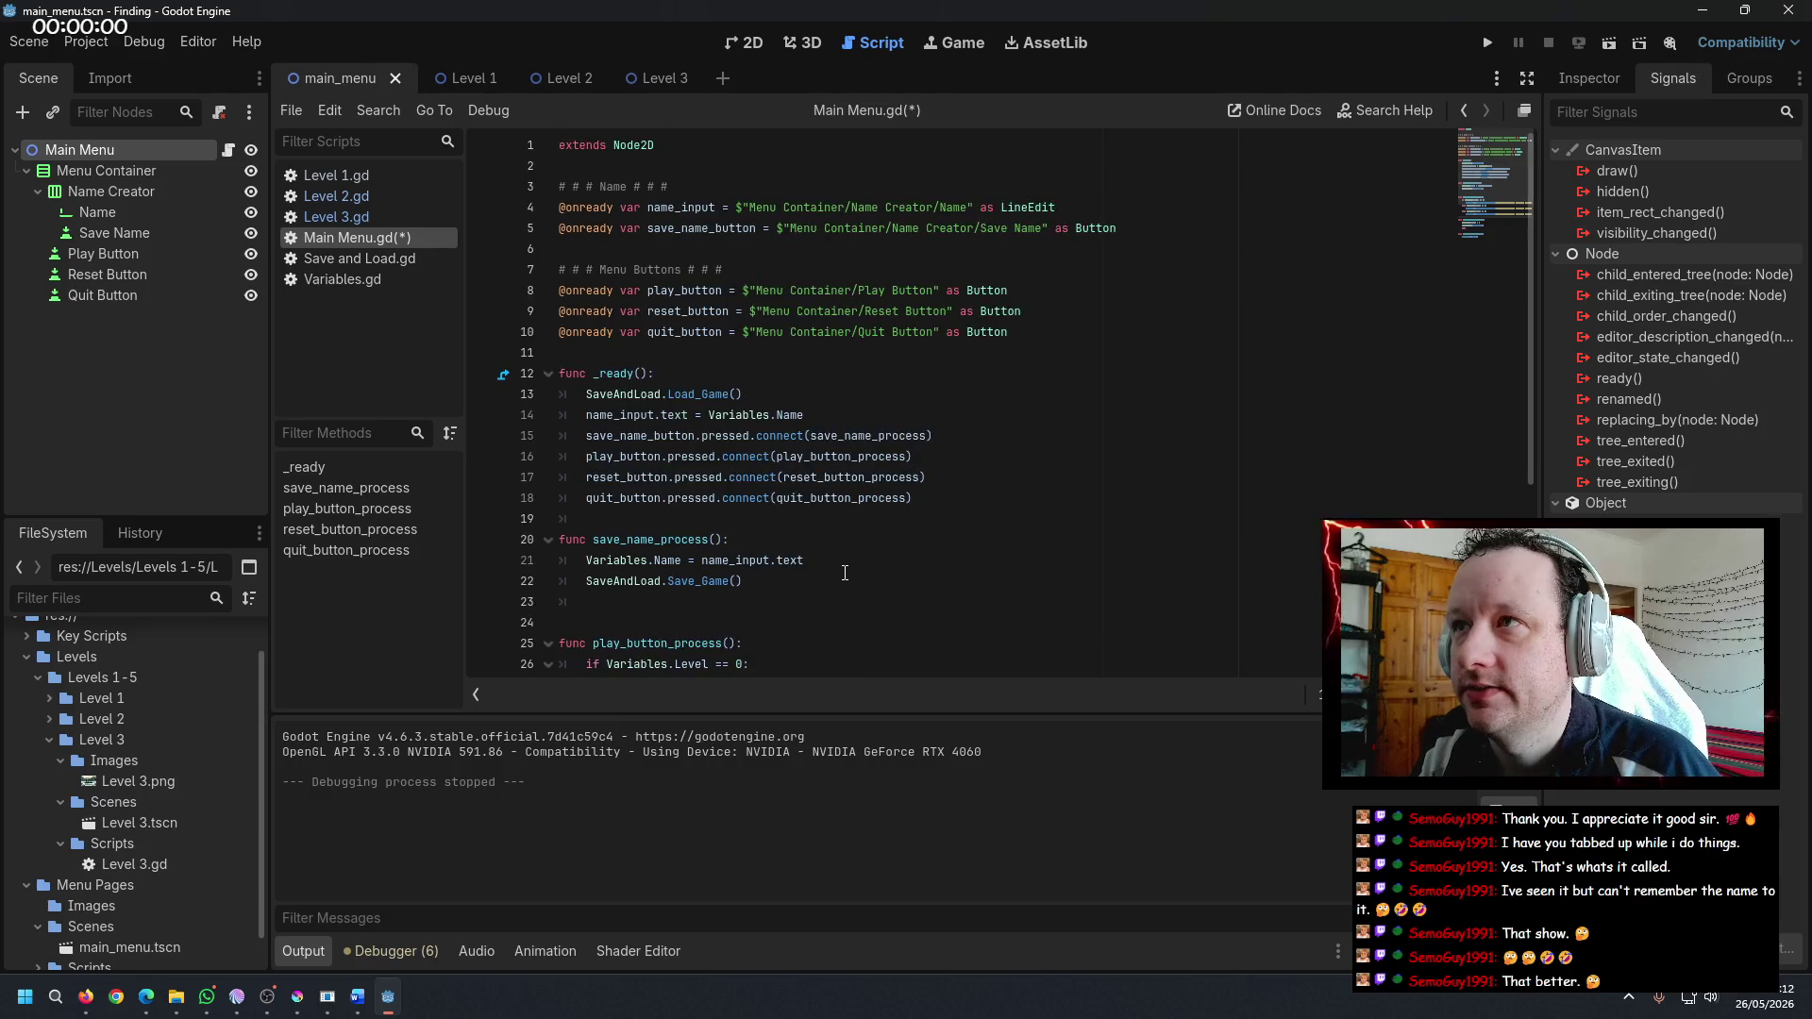
{"action": "scroll", "coordinate": [844, 573], "scroll_direction": "down", "scroll_amount": 1}
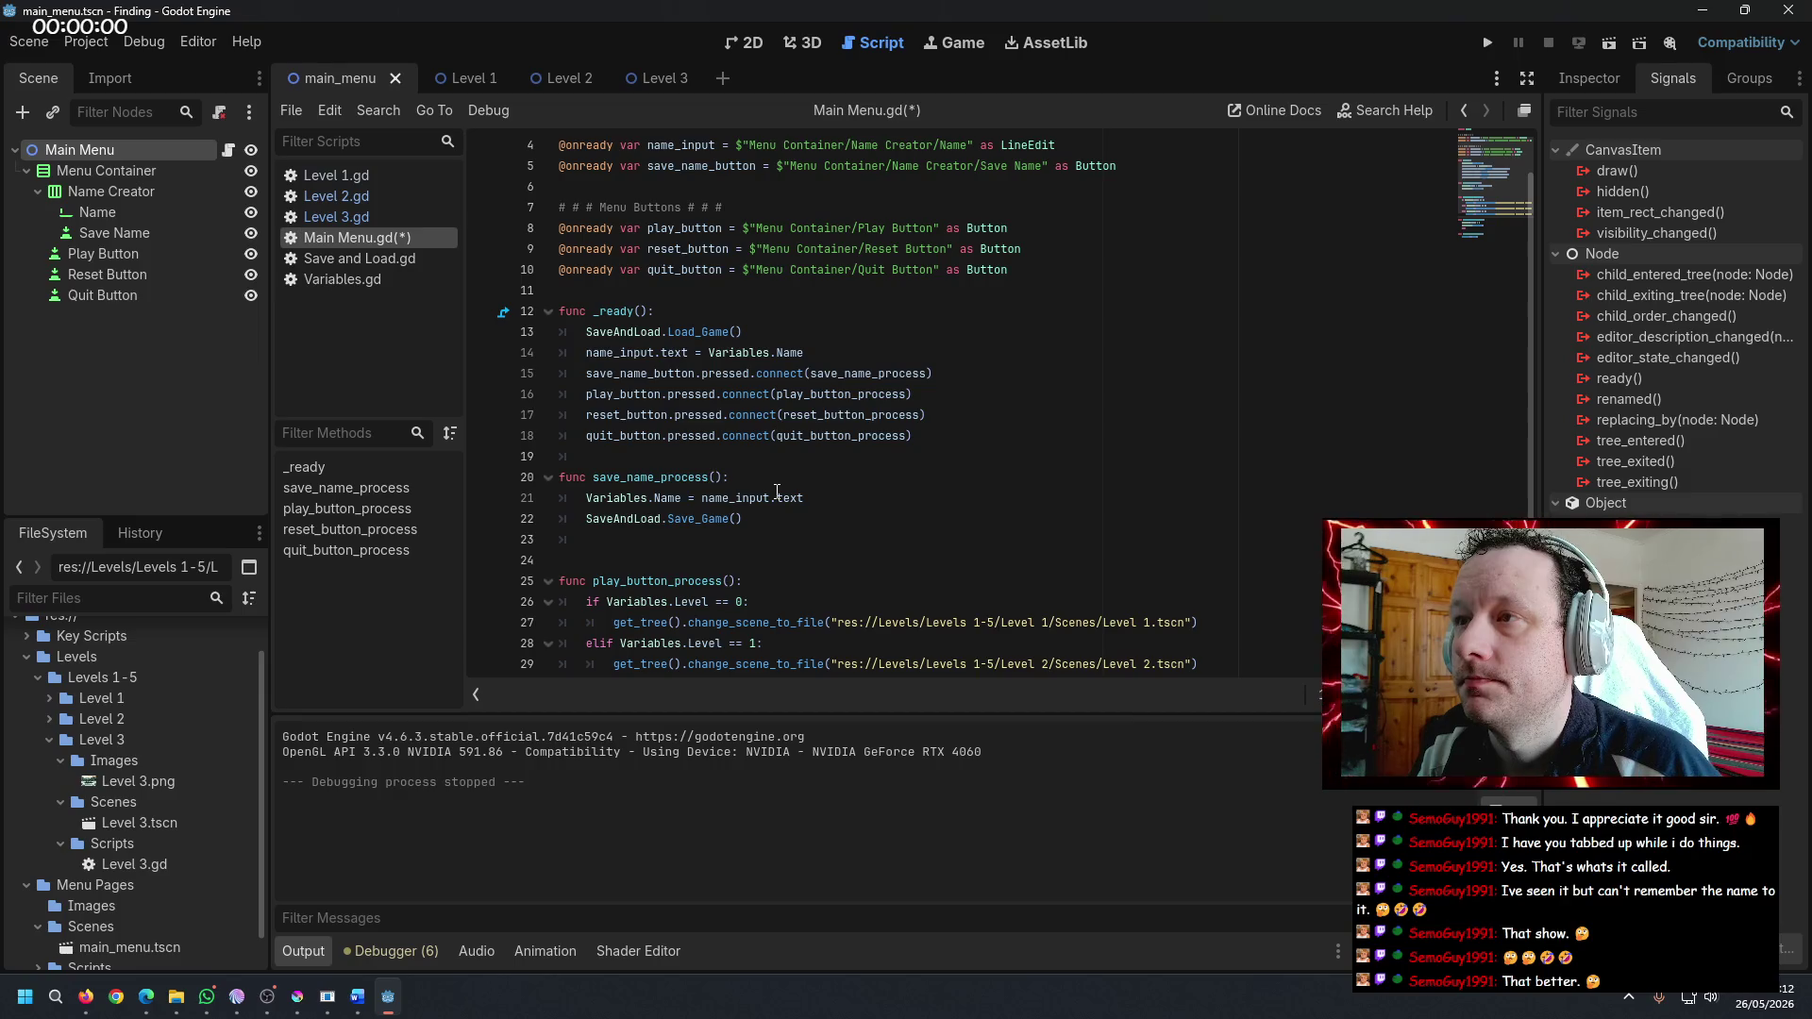
{"action": "scroll", "coordinate": [777, 492], "scroll_direction": "down", "scroll_amount": 4}
{"action": "scroll", "coordinate": [776, 491], "scroll_direction": "up", "scroll_amount": 4}
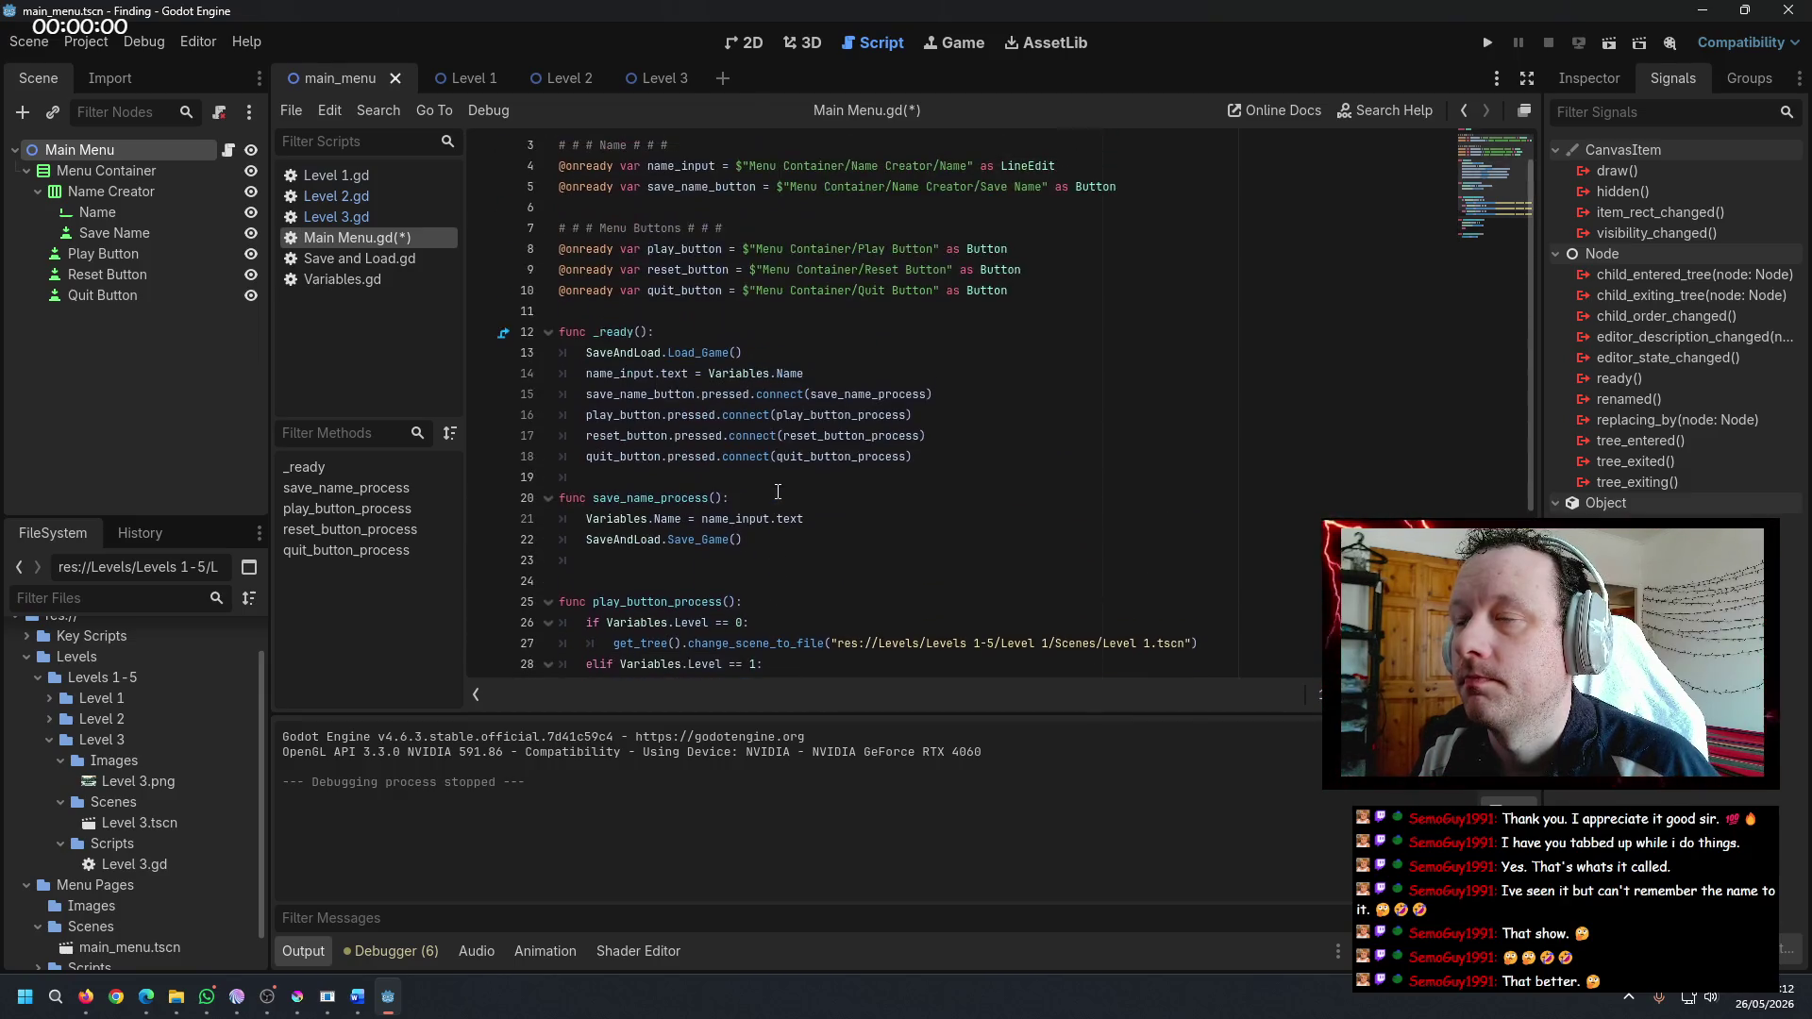
{"action": "left_click", "coordinate": [1065, 432]}
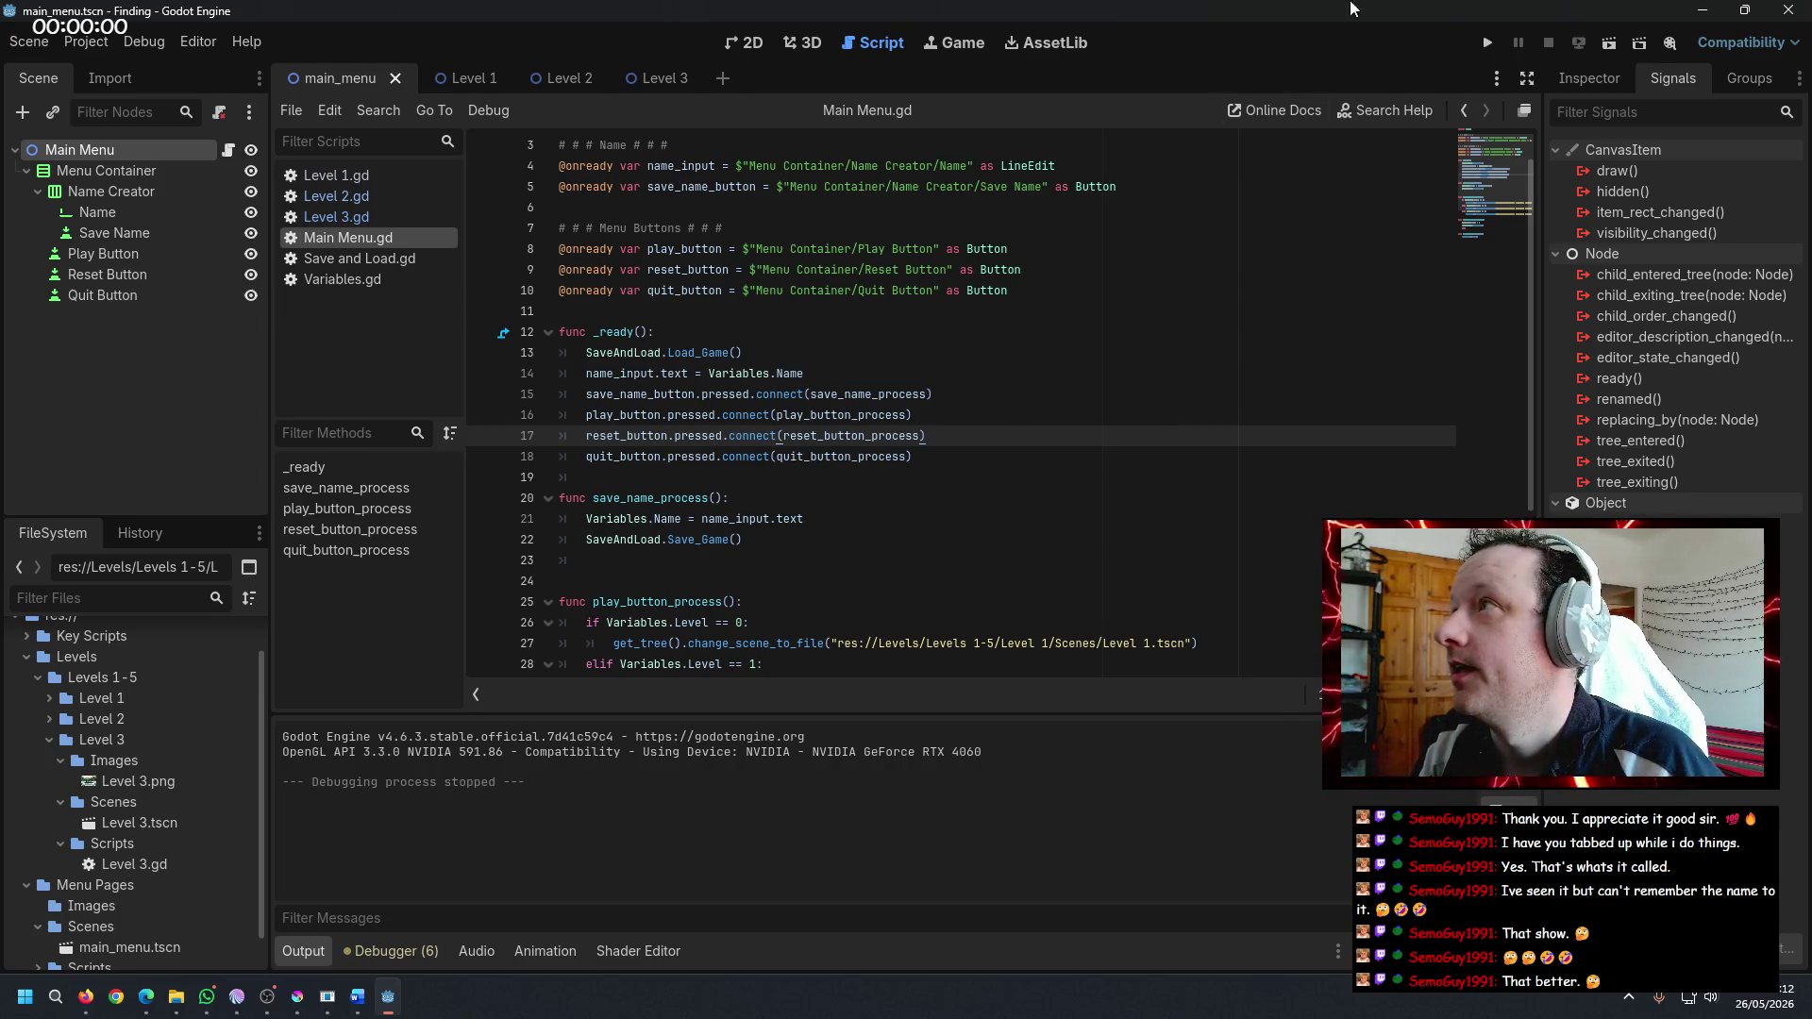
Move the Menu Container in the 2D view to about (453, 261), near the screen centre
{"action": "left_click", "coordinate": [751, 47]}
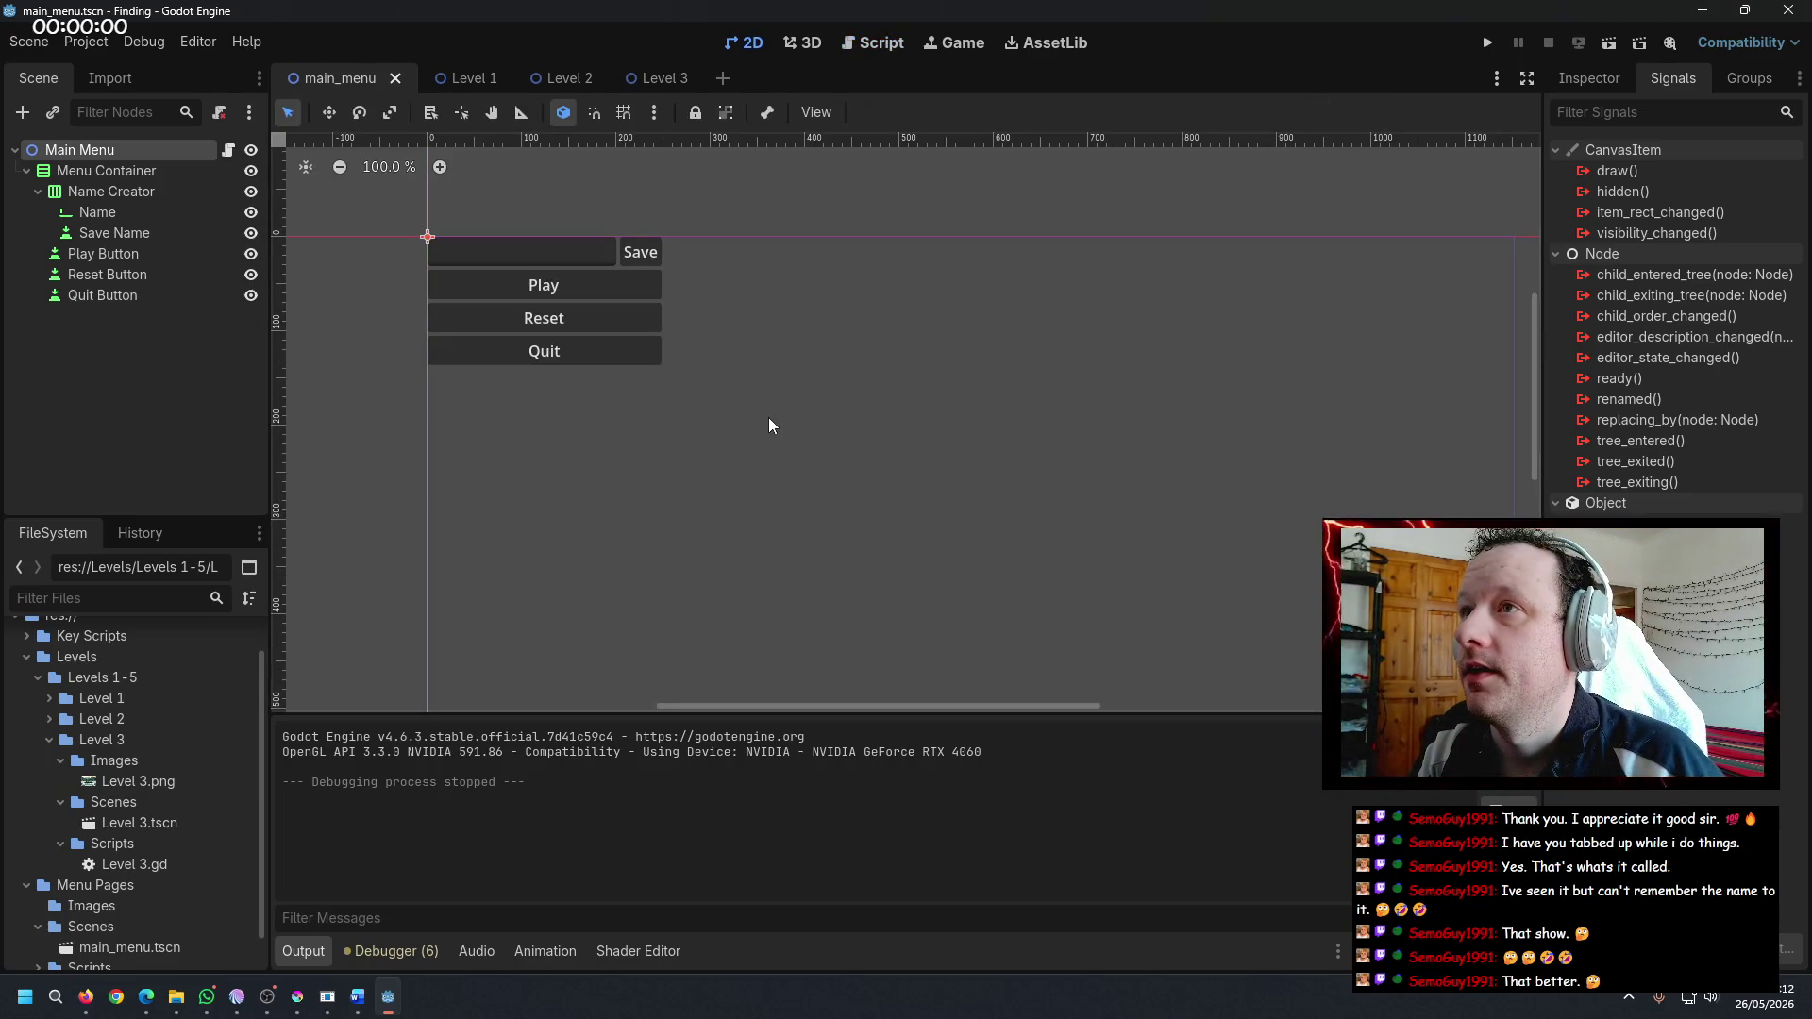
{"action": "scroll", "coordinate": [944, 546], "scroll_direction": "down", "scroll_amount": 1}
{"action": "mouse_move", "coordinate": [1019, 538]}
{"action": "left_mouse_down"}
{"action": "mouse_move", "coordinate": [822, 385]}
{"action": "mouse_move", "coordinate": [882, 449]}
{"action": "mouse_move", "coordinate": [915, 438]}
{"action": "left_mouse_up"}
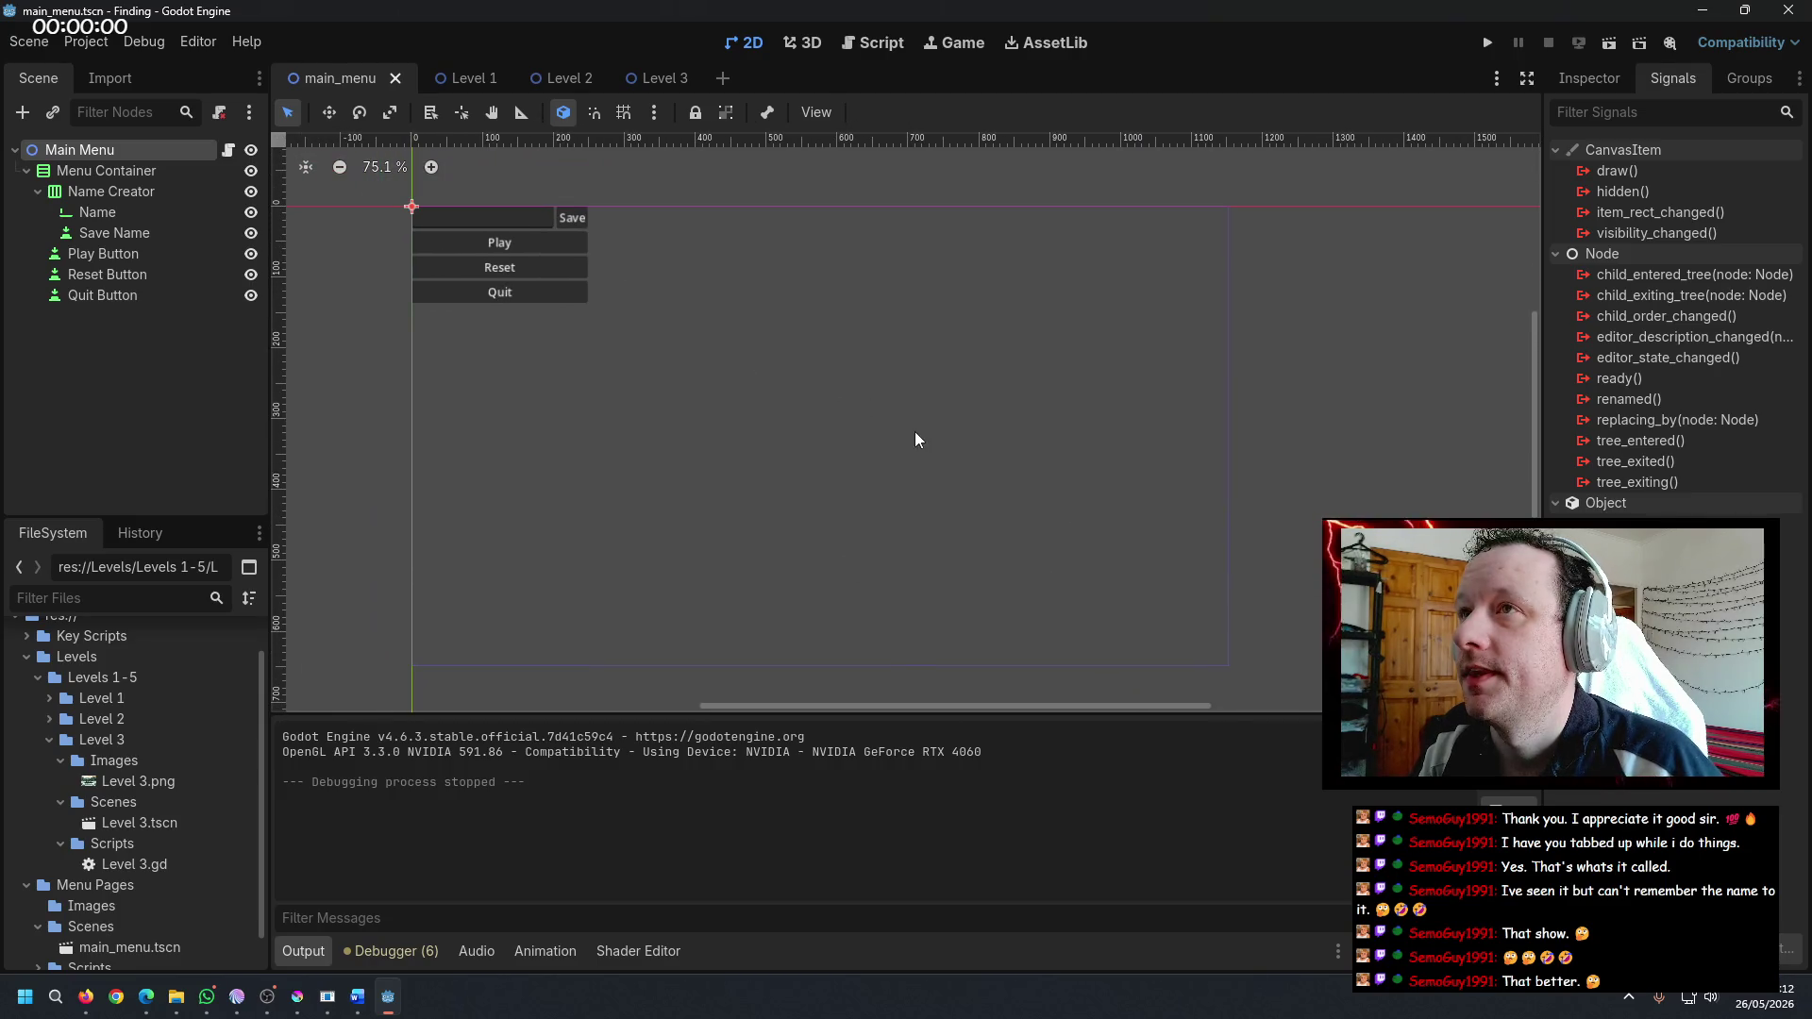
{"action": "left_click", "coordinate": [70, 173]}
{"action": "left_click", "coordinate": [329, 112]}
{"action": "mouse_move", "coordinate": [476, 259]}
{"action": "left_mouse_down"}
{"action": "mouse_move", "coordinate": [817, 502]}
{"action": "mouse_move", "coordinate": [805, 442]}
{"action": "left_mouse_up"}
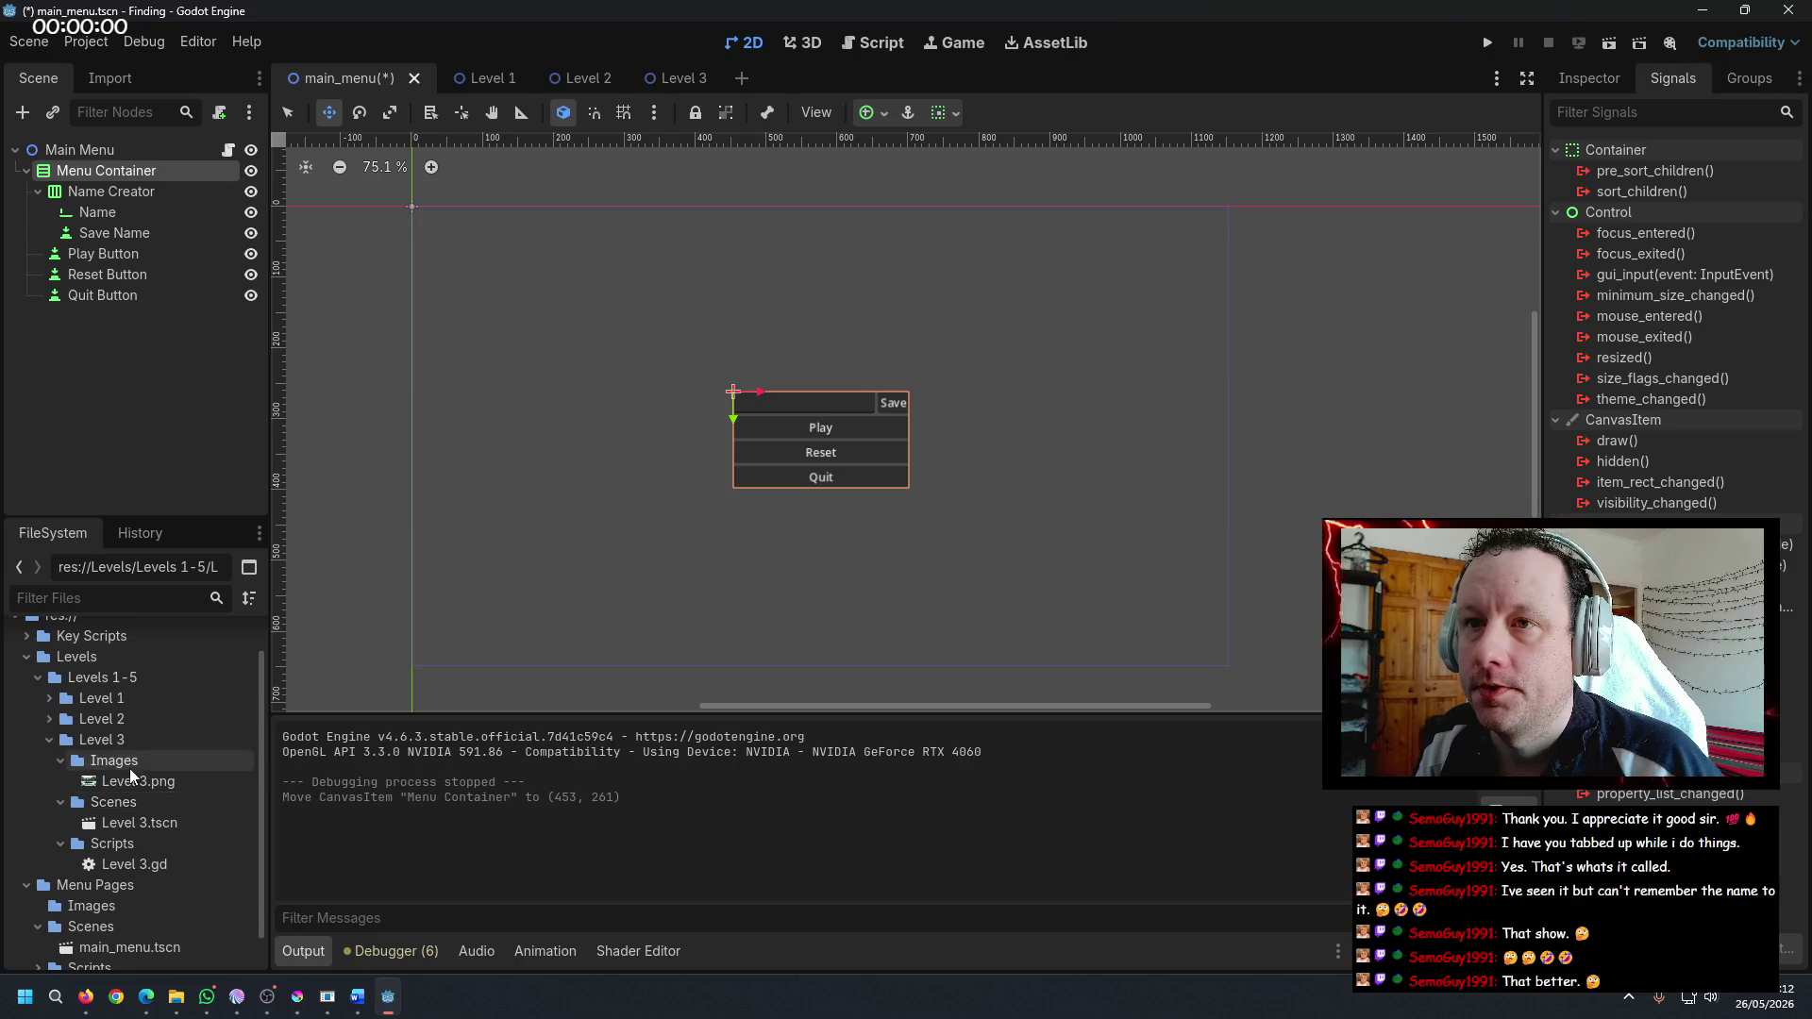
{"action": "scroll", "coordinate": [128, 768], "scroll_direction": "up", "scroll_amount": 2}
{"action": "left_click", "coordinate": [49, 737]}
{"action": "mouse_move", "coordinate": [133, 783]}
{"action": "left_mouse_down"}
{"action": "mouse_move", "coordinate": [711, 471]}
{"action": "mouse_move", "coordinate": [660, 530]}
{"action": "mouse_move", "coordinate": [591, 343]}
{"action": "mouse_move", "coordinate": [728, 405]}
{"action": "mouse_move", "coordinate": [710, 411]}
{"action": "left_mouse_up"}
{"action": "scroll", "coordinate": [709, 413], "scroll_direction": "down", "scroll_amount": 3}
{"action": "scroll", "coordinate": [905, 442], "scroll_direction": "down", "scroll_amount": 2}
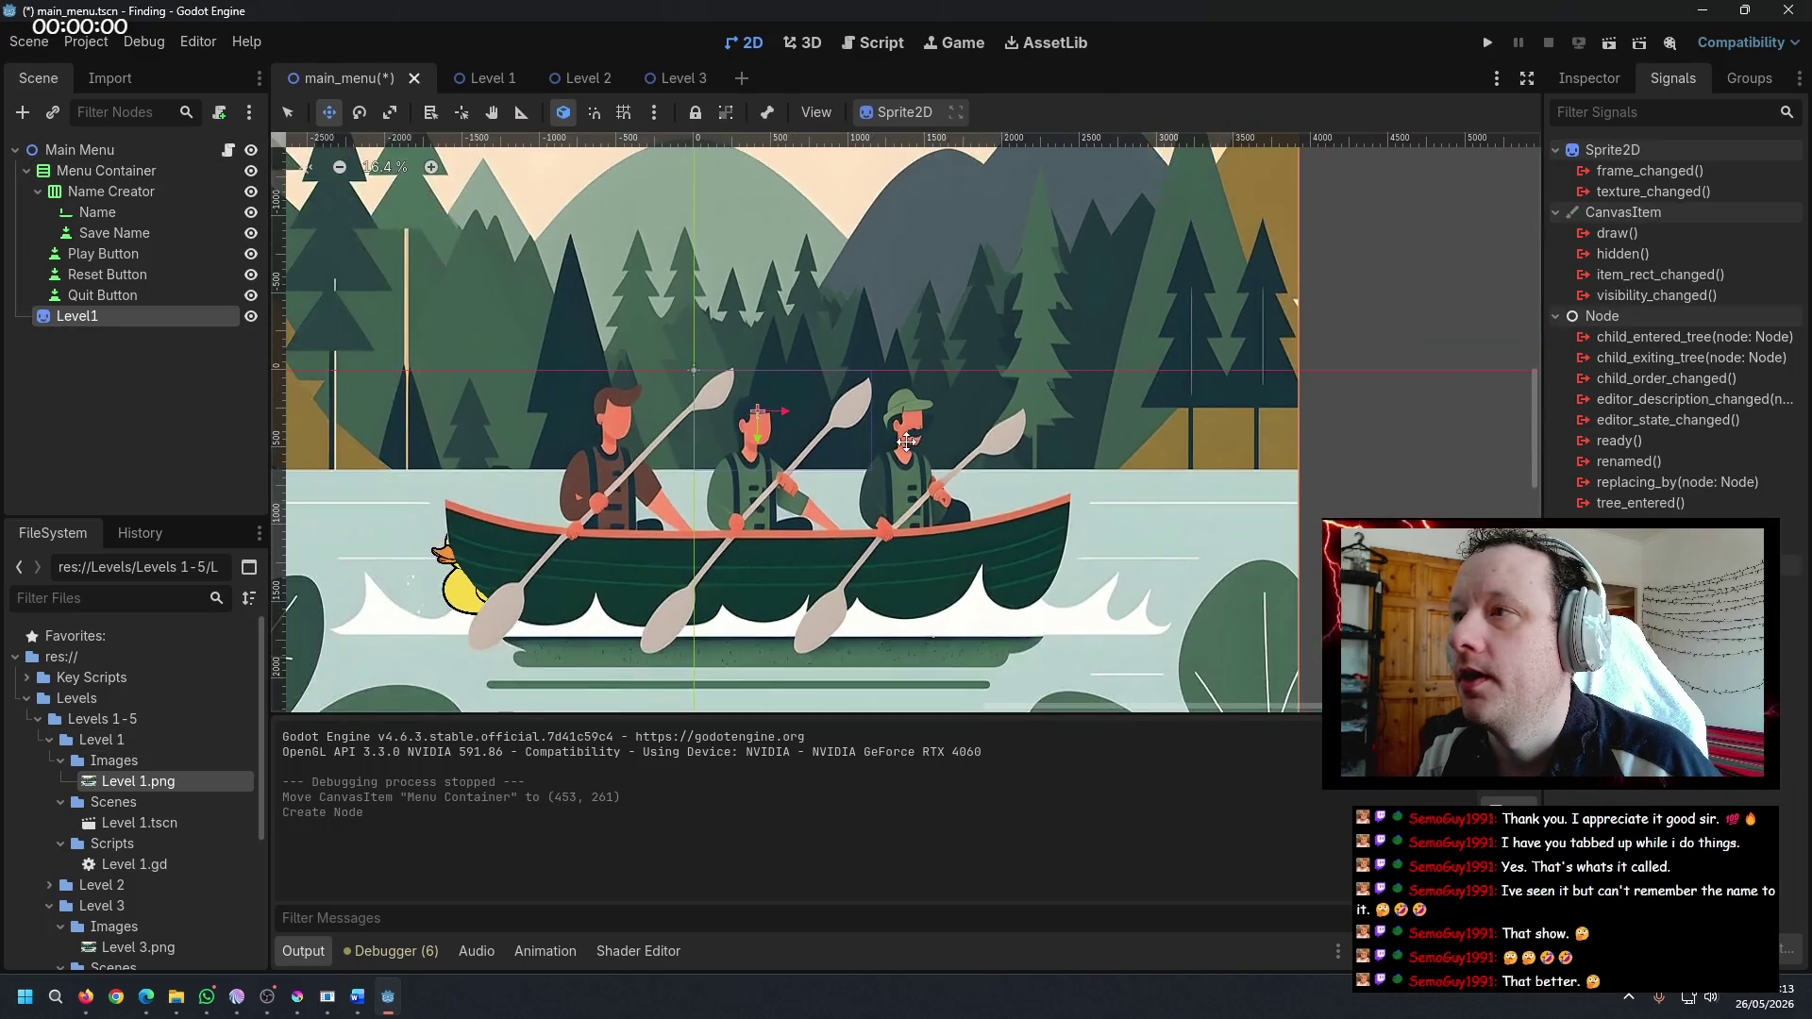
{"action": "scroll", "coordinate": [1168, 558], "scroll_direction": "down", "scroll_amount": 2}
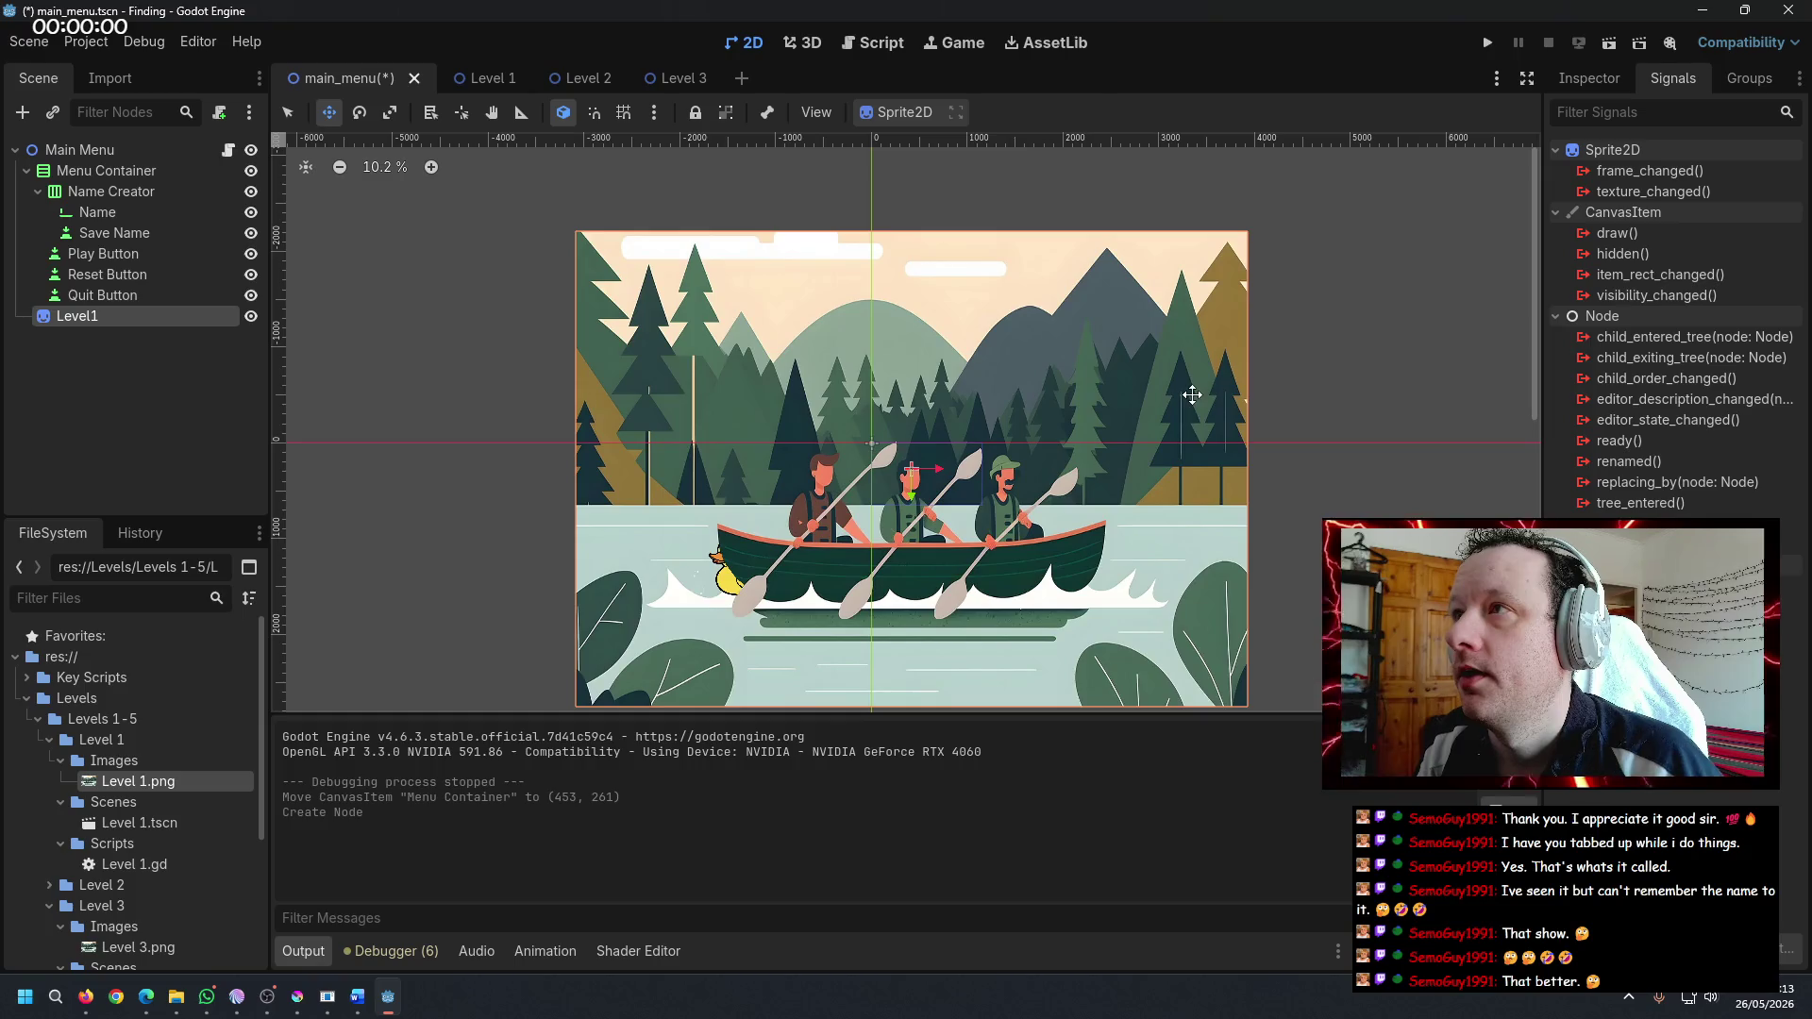
{"action": "right_click", "coordinate": [1193, 396]}
{"action": "left_click", "coordinate": [626, 642]}
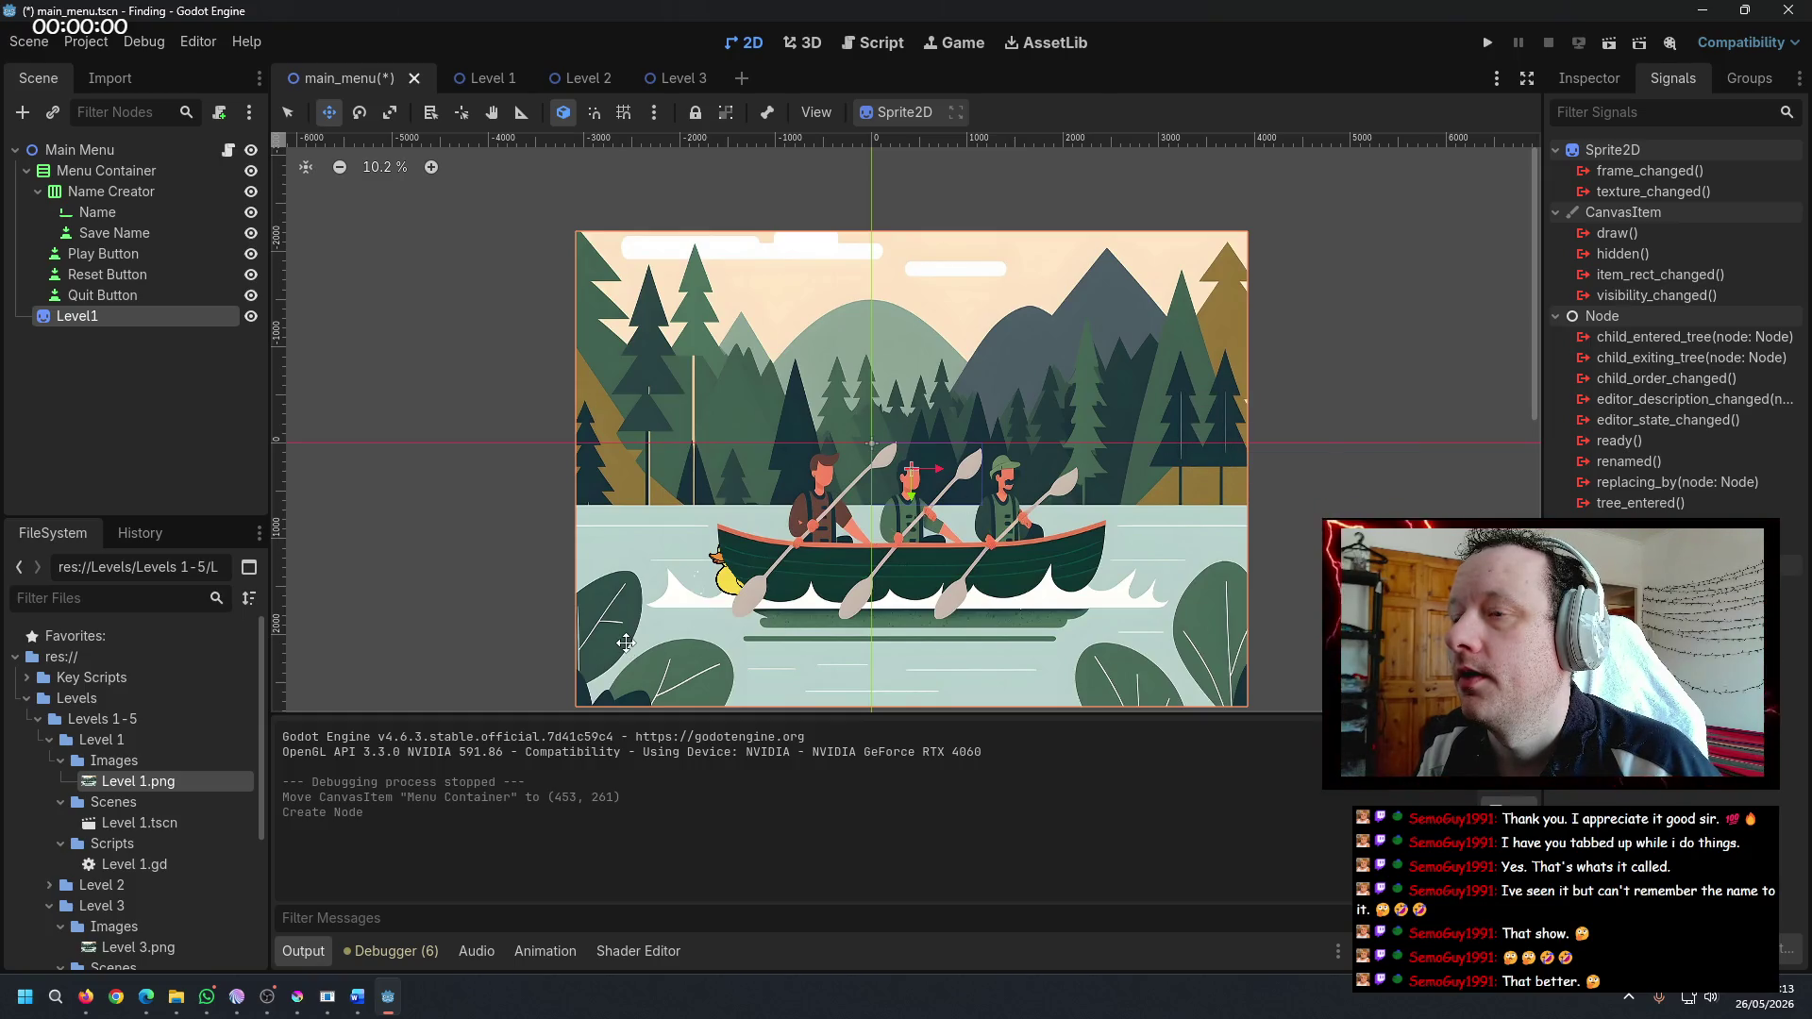
{"action": "key", "text": "ctrl+z"}
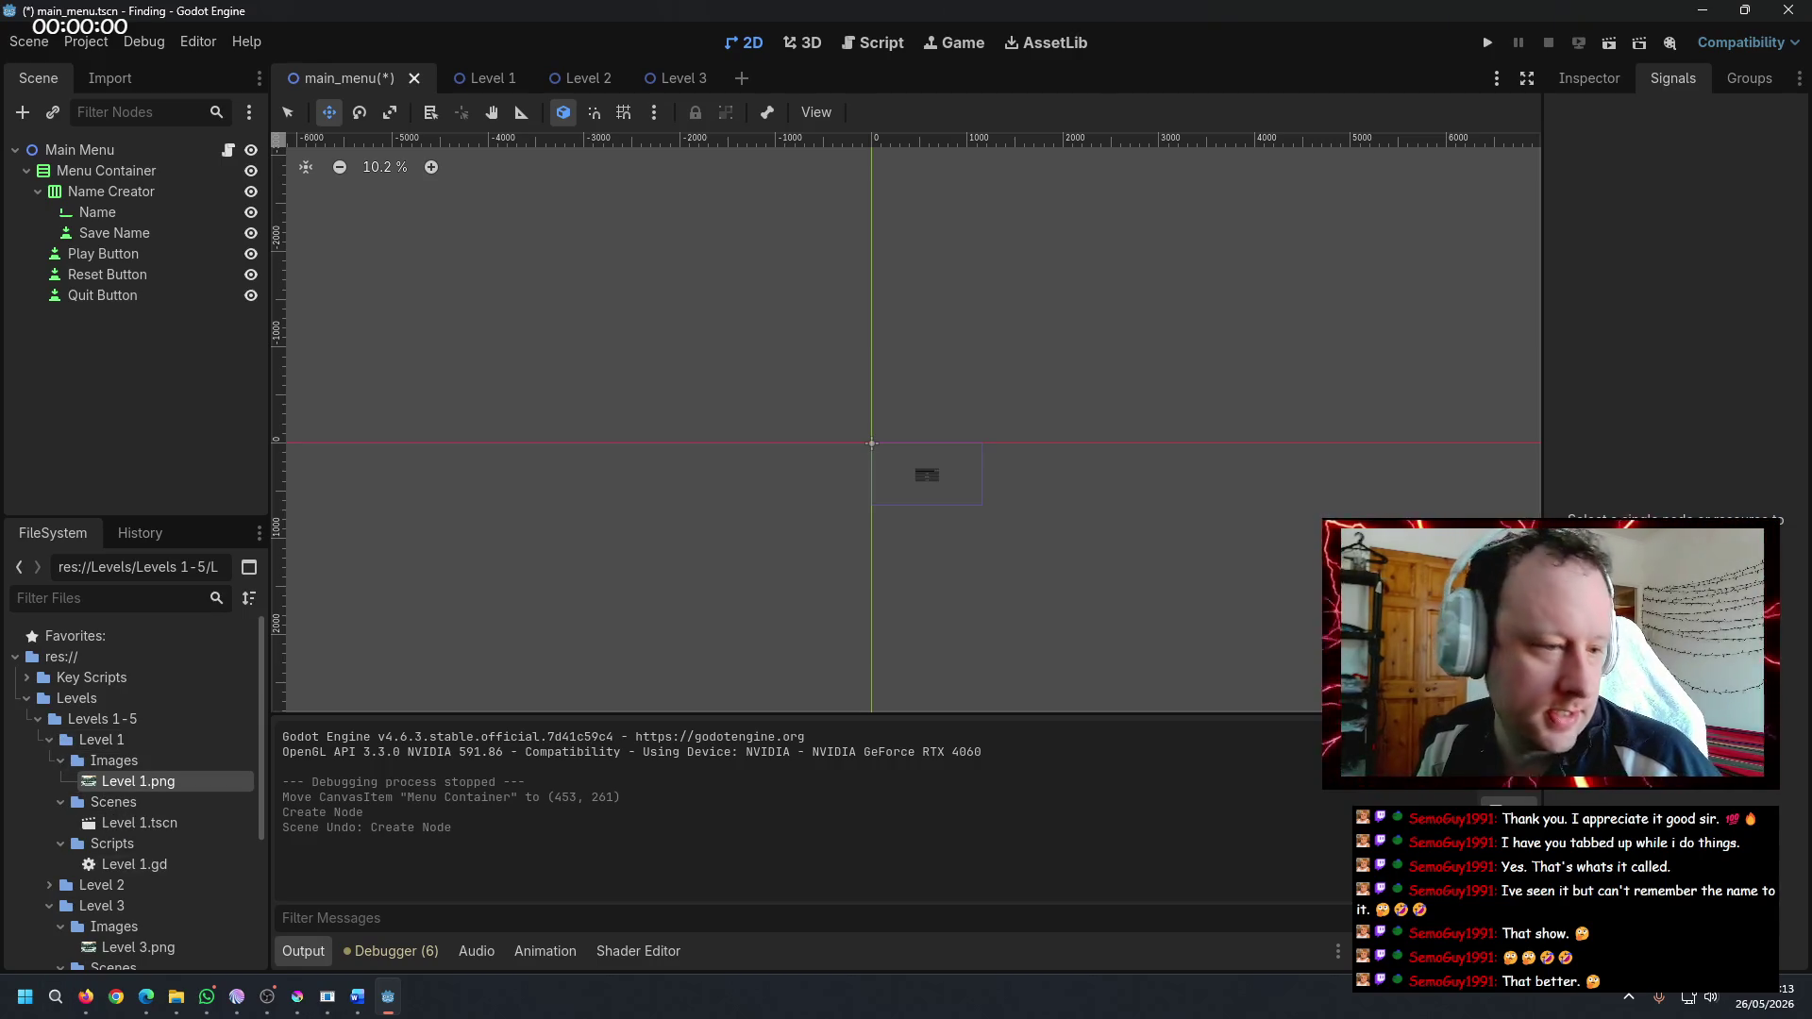
{"action": "key", "text": "alt+Tab"}
{"action": "mouse_move", "coordinate": [37, 747]}
{"action": "left_mouse_down"}
{"action": "mouse_move", "coordinate": [167, 776]}
{"action": "mouse_move", "coordinate": [103, 703]}
{"action": "mouse_move", "coordinate": [75, 906]}
{"action": "left_mouse_up"}
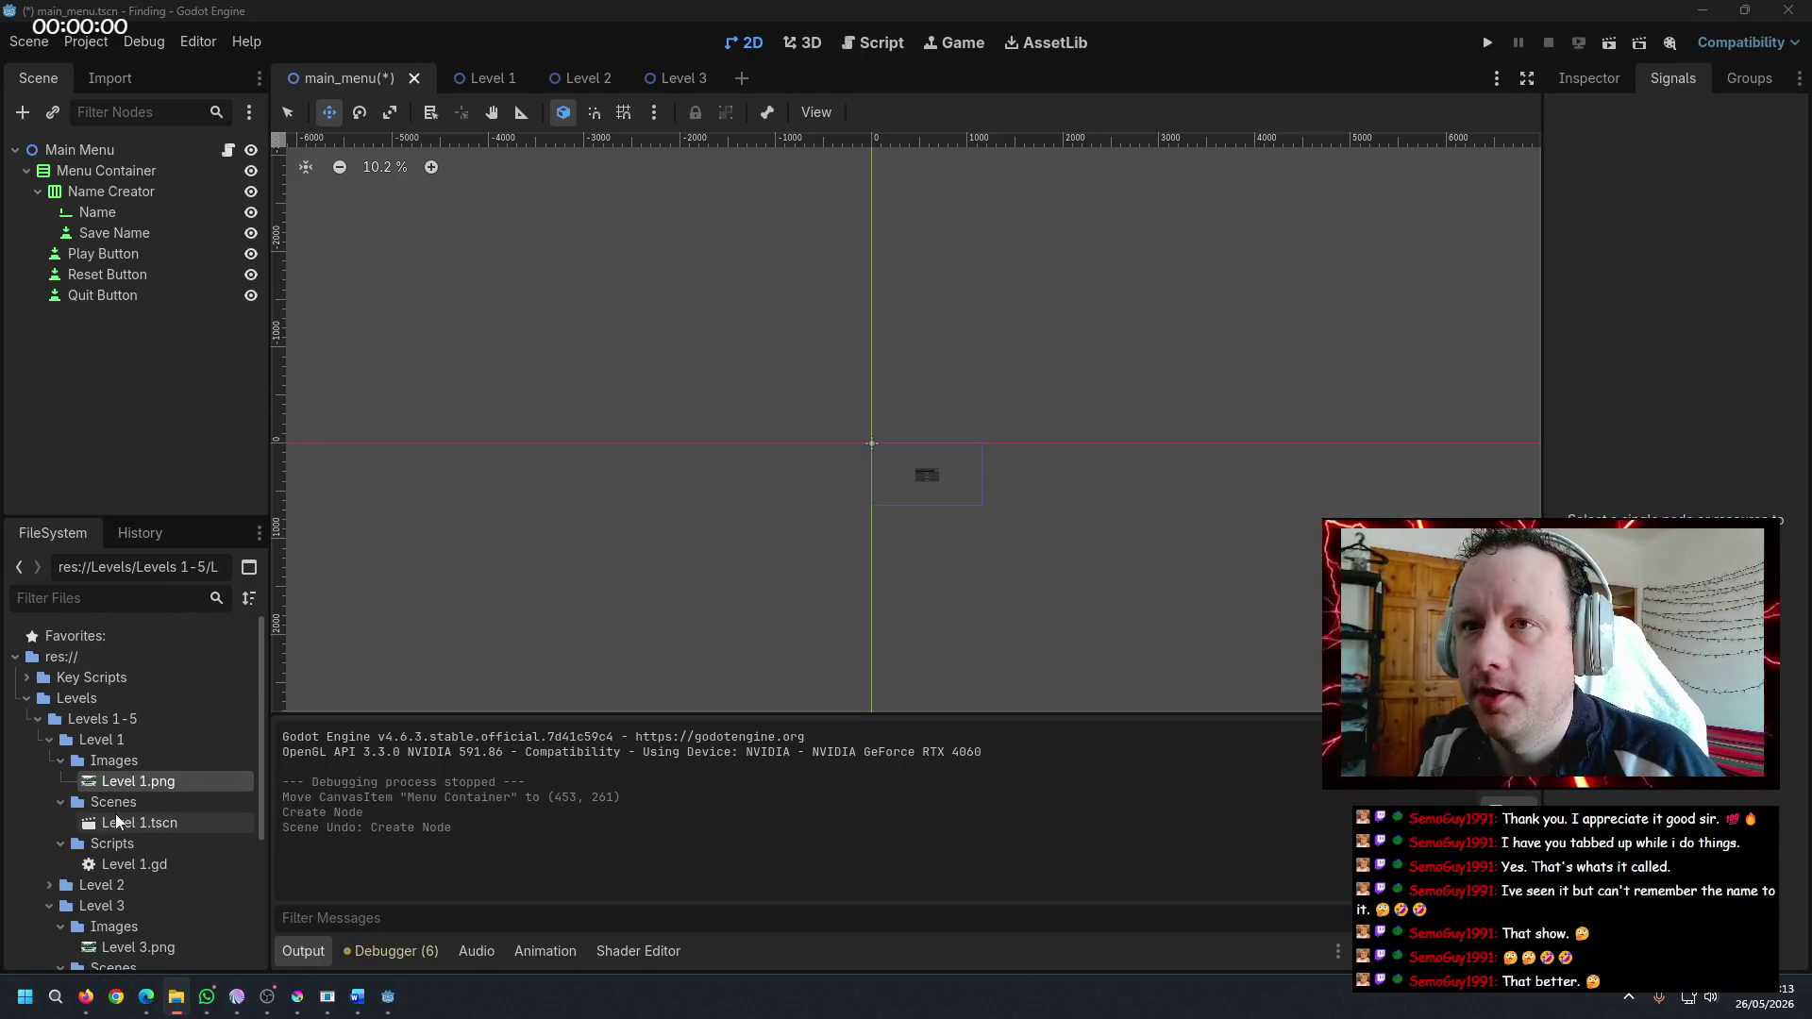
Copy the cartoon duck PNG into Menu Pages/Images and expand that folder
{"action": "left_click", "coordinate": [26, 698]}
{"action": "left_click", "coordinate": [26, 718]}
{"action": "left_click", "coordinate": [38, 759]}
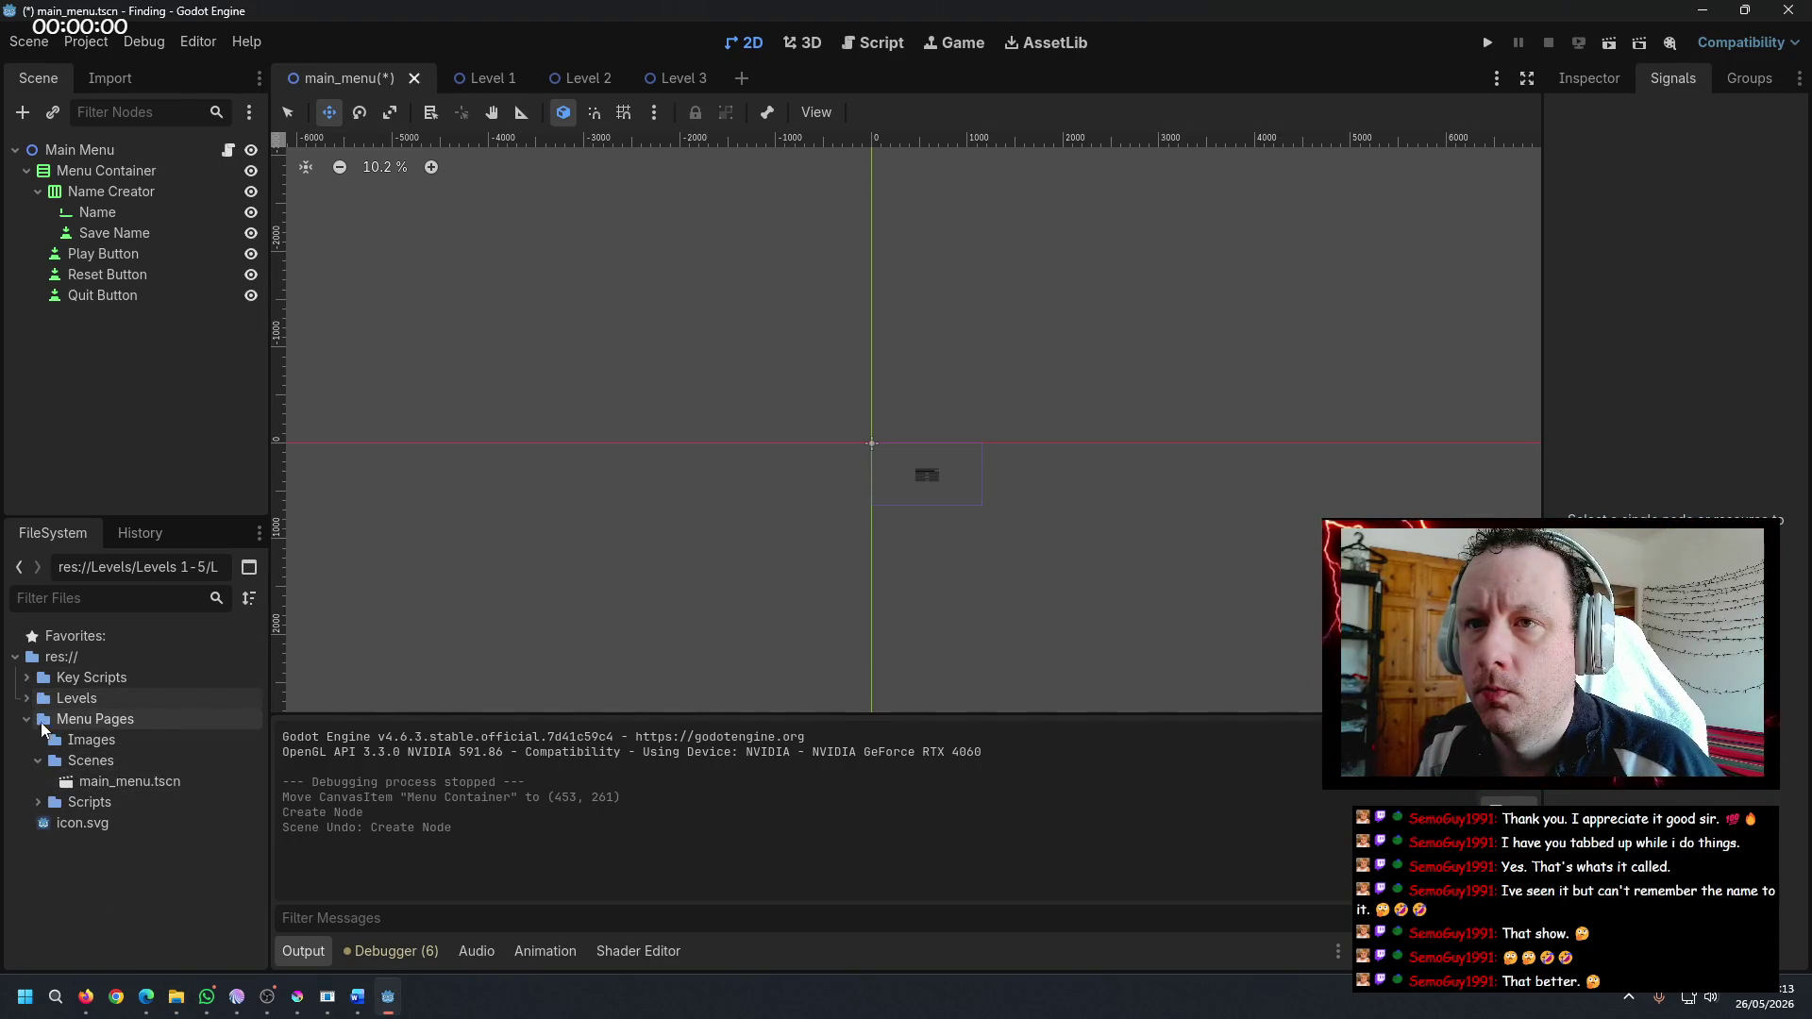
{"action": "left_click", "coordinate": [76, 742]}
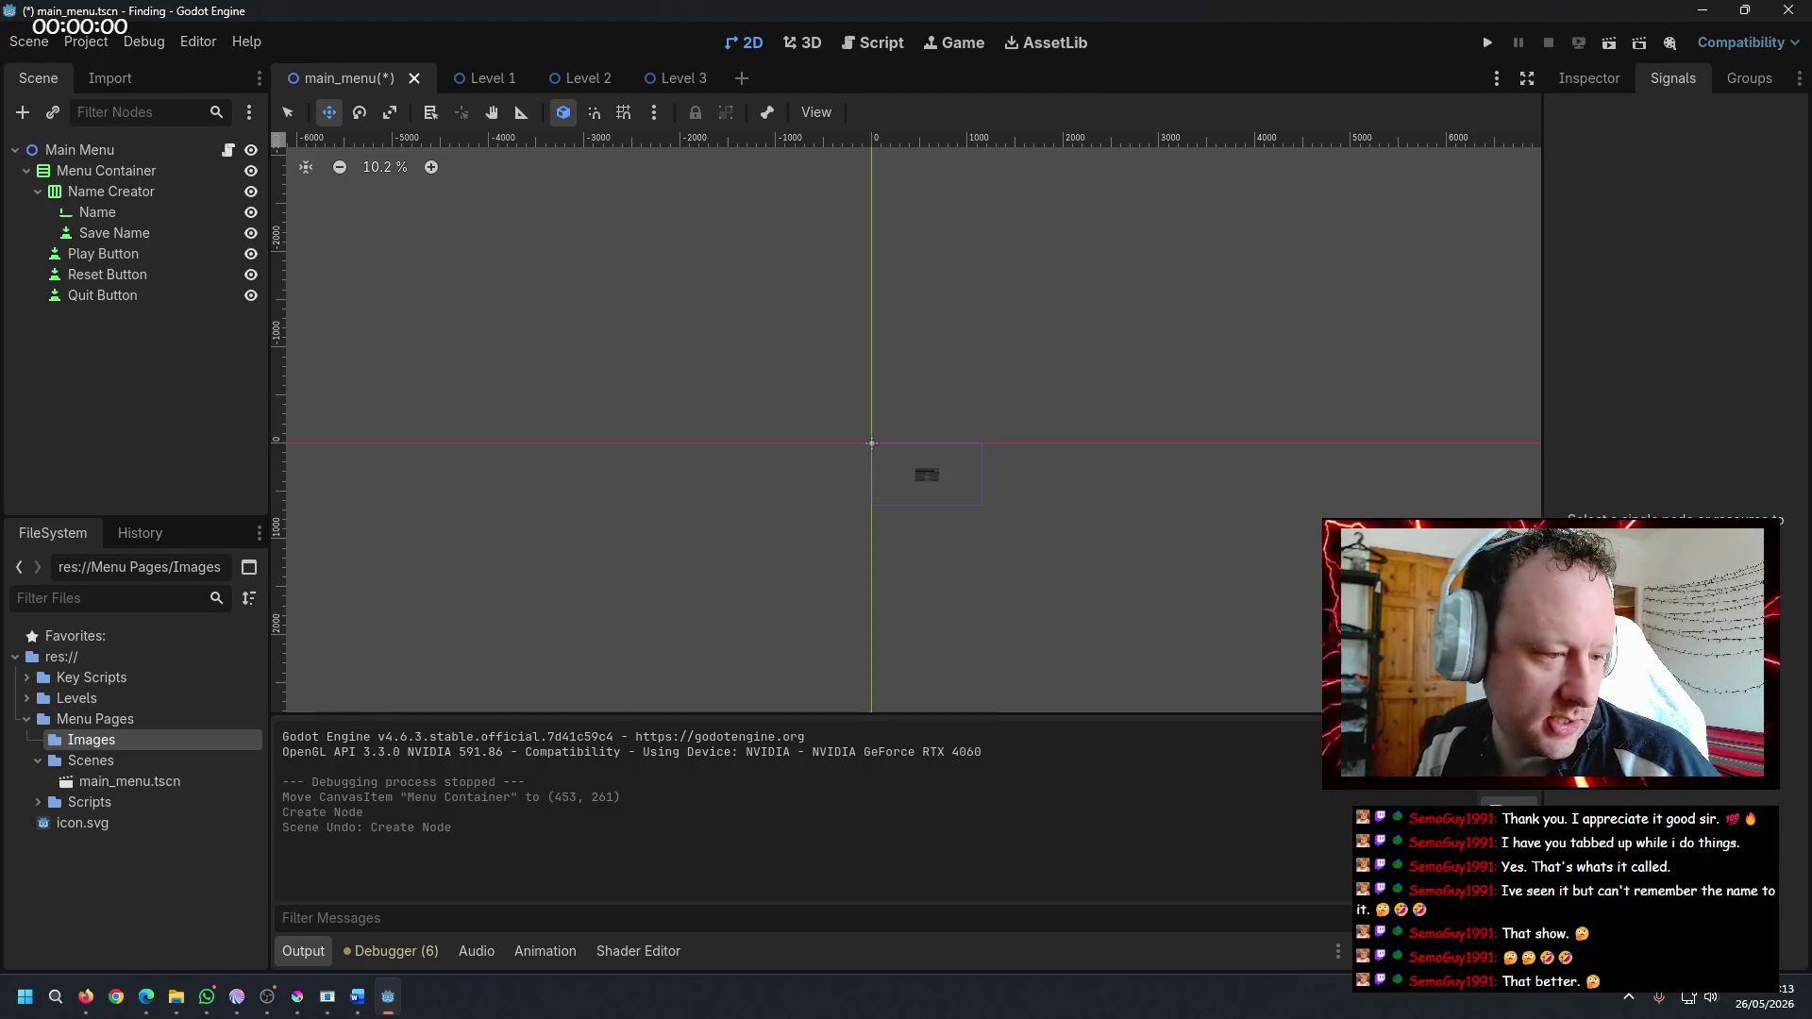
{"action": "mouse_move", "coordinate": [119, 762]}
{"action": "left_mouse_down"}
{"action": "mouse_move", "coordinate": [113, 703]}
{"action": "mouse_move", "coordinate": [147, 781]}
{"action": "mouse_move", "coordinate": [129, 727]}
{"action": "mouse_move", "coordinate": [102, 742]}
{"action": "left_mouse_up"}
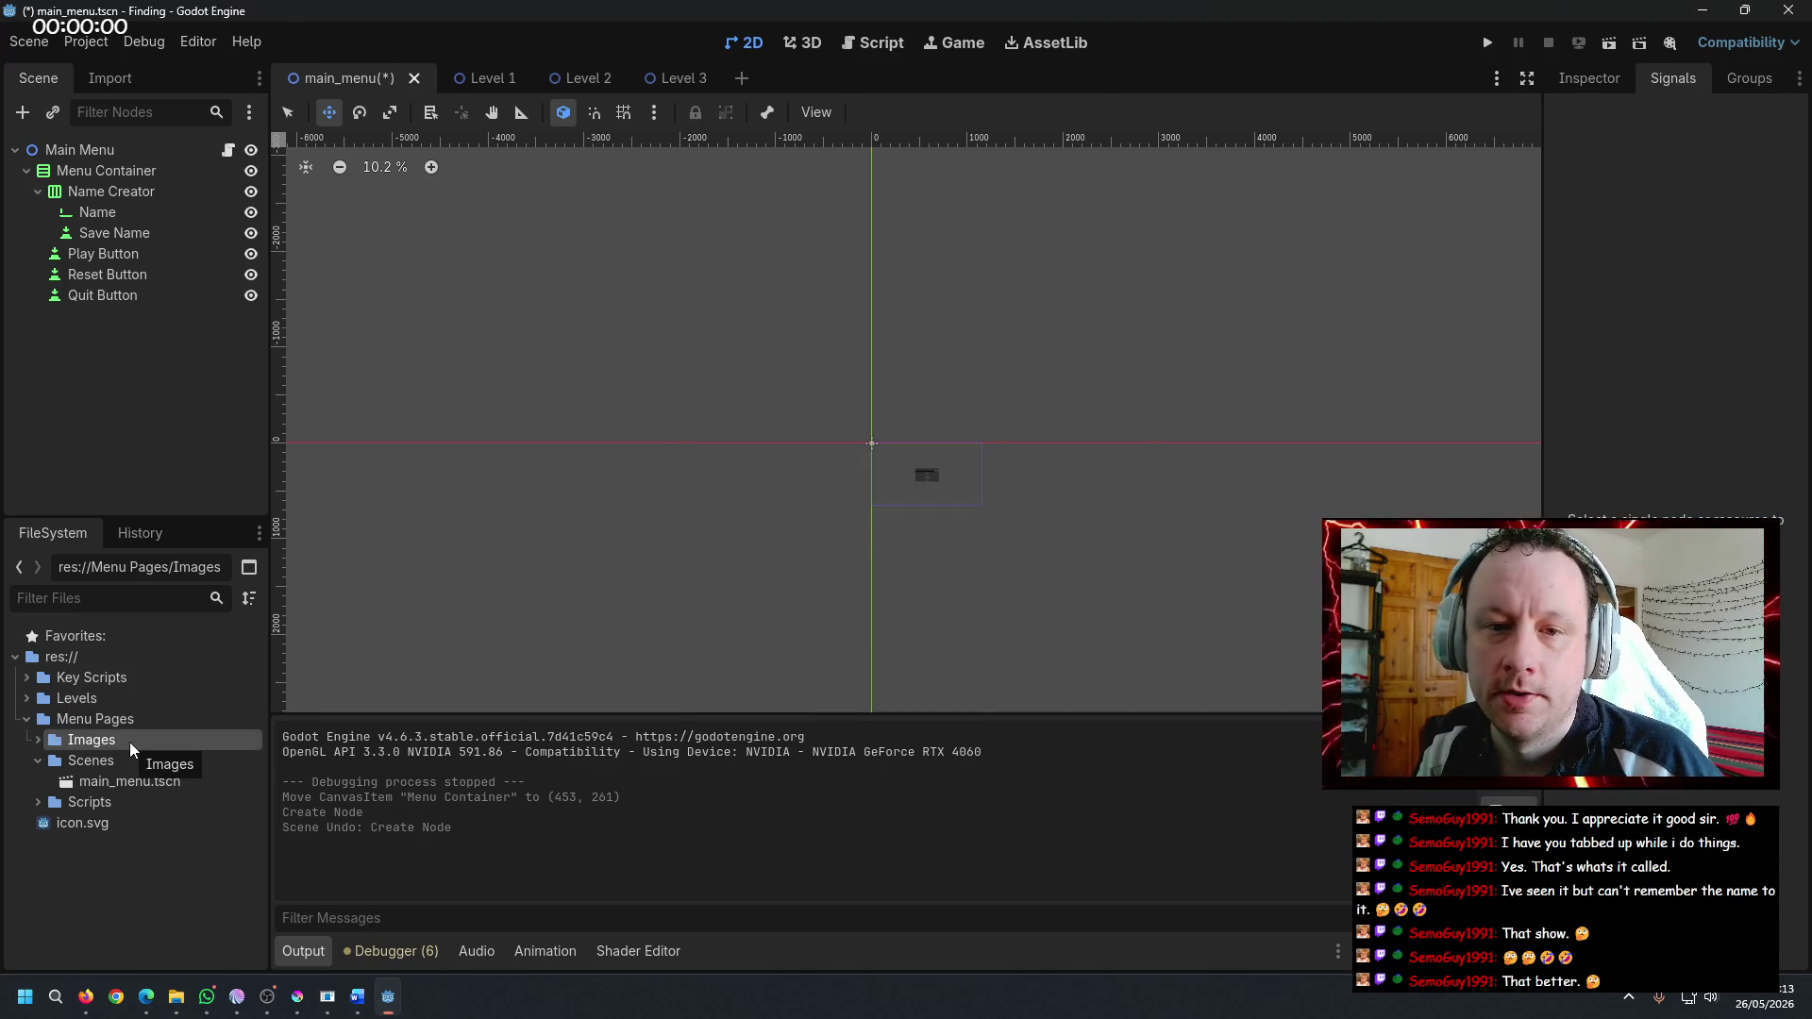
{"action": "scroll", "coordinate": [885, 521], "scroll_direction": "up", "scroll_amount": 5}
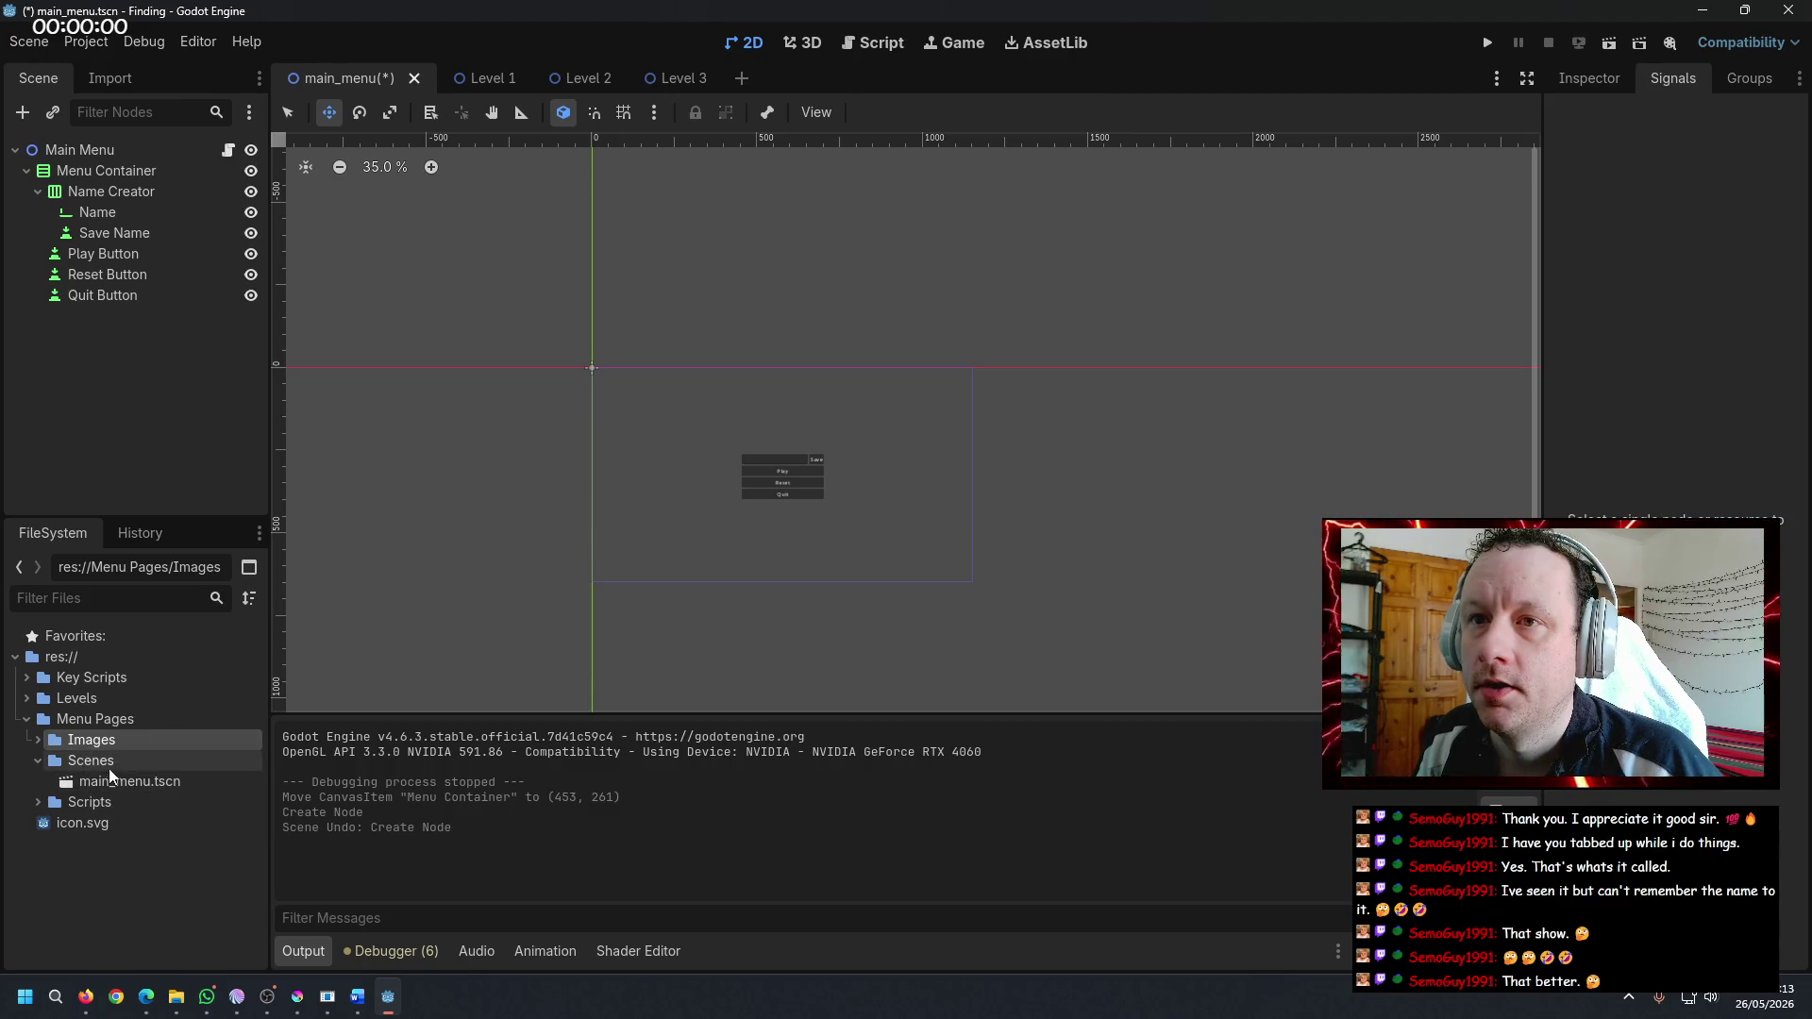
{"action": "left_click", "coordinate": [37, 739]}
Add the duck PNG to the main_menu scene as a sprite and shrink it to about 40%
{"action": "mouse_move", "coordinate": [118, 762]}
{"action": "left_mouse_down"}
{"action": "mouse_move", "coordinate": [845, 496]}
{"action": "mouse_move", "coordinate": [814, 504]}
{"action": "left_mouse_up"}
{"action": "scroll", "coordinate": [963, 456], "scroll_direction": "down", "scroll_amount": 2}
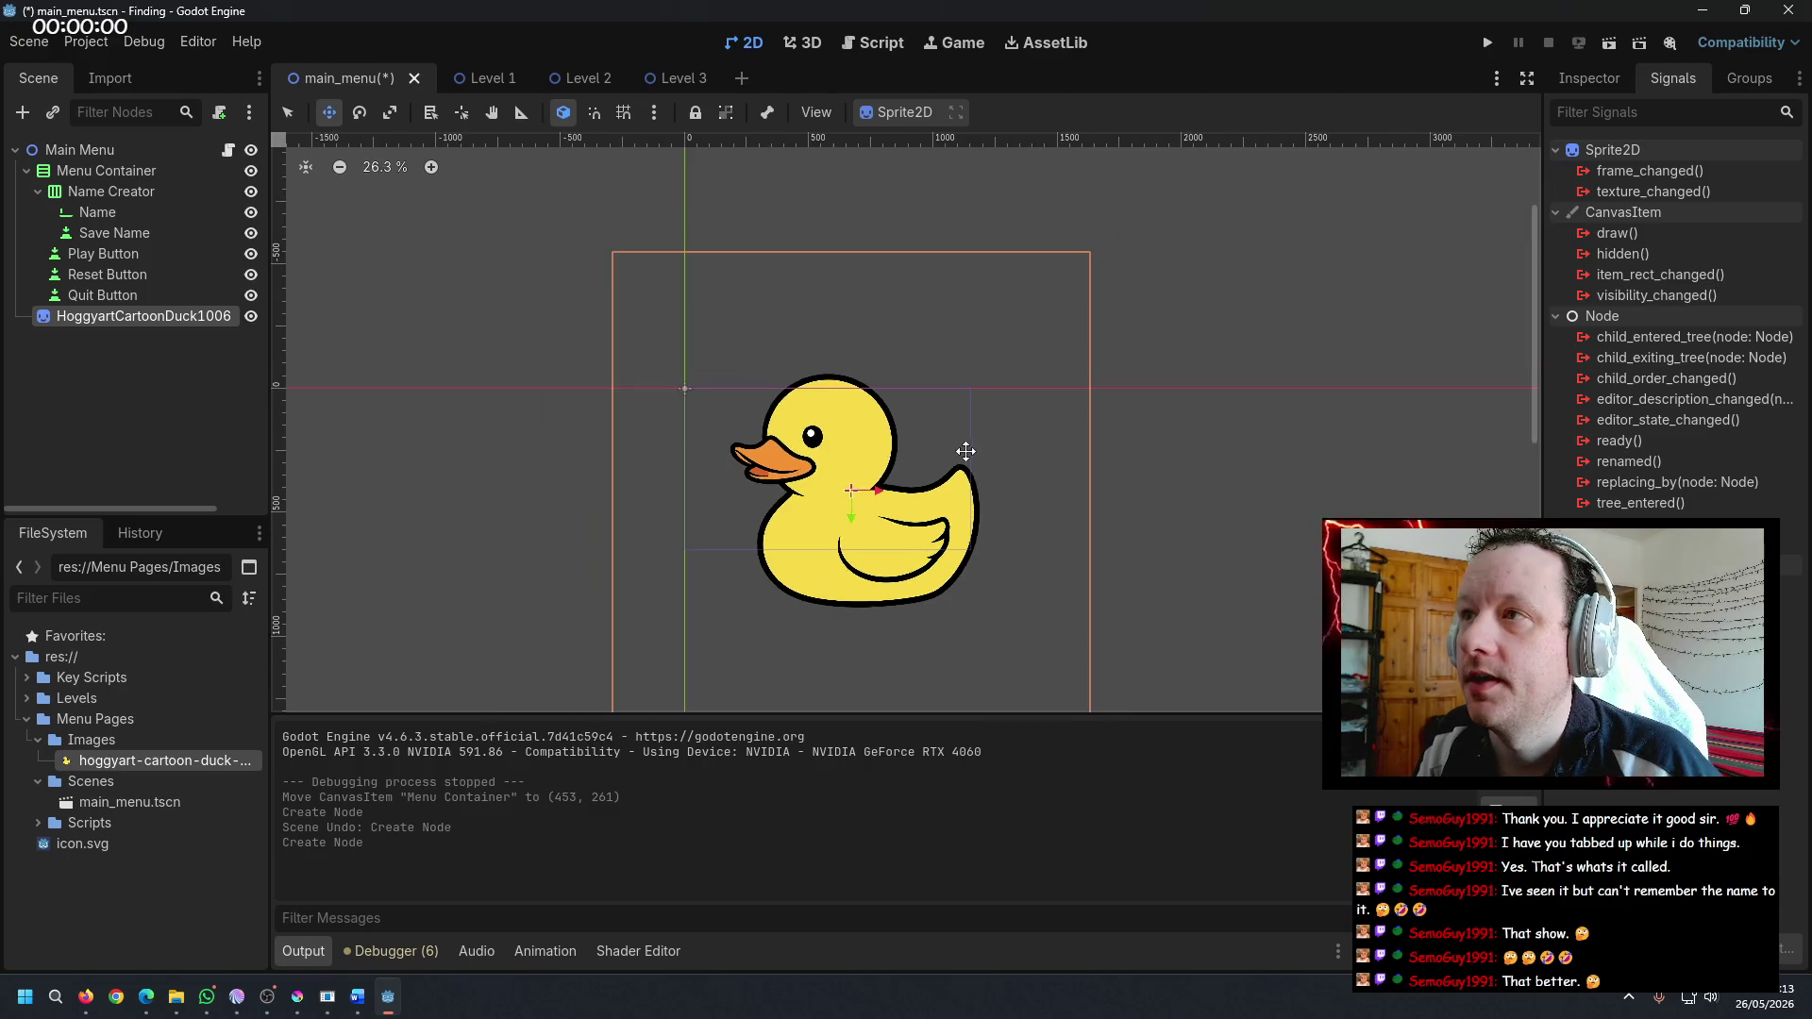
{"action": "scroll", "coordinate": [1001, 596], "scroll_direction": "down", "scroll_amount": 1}
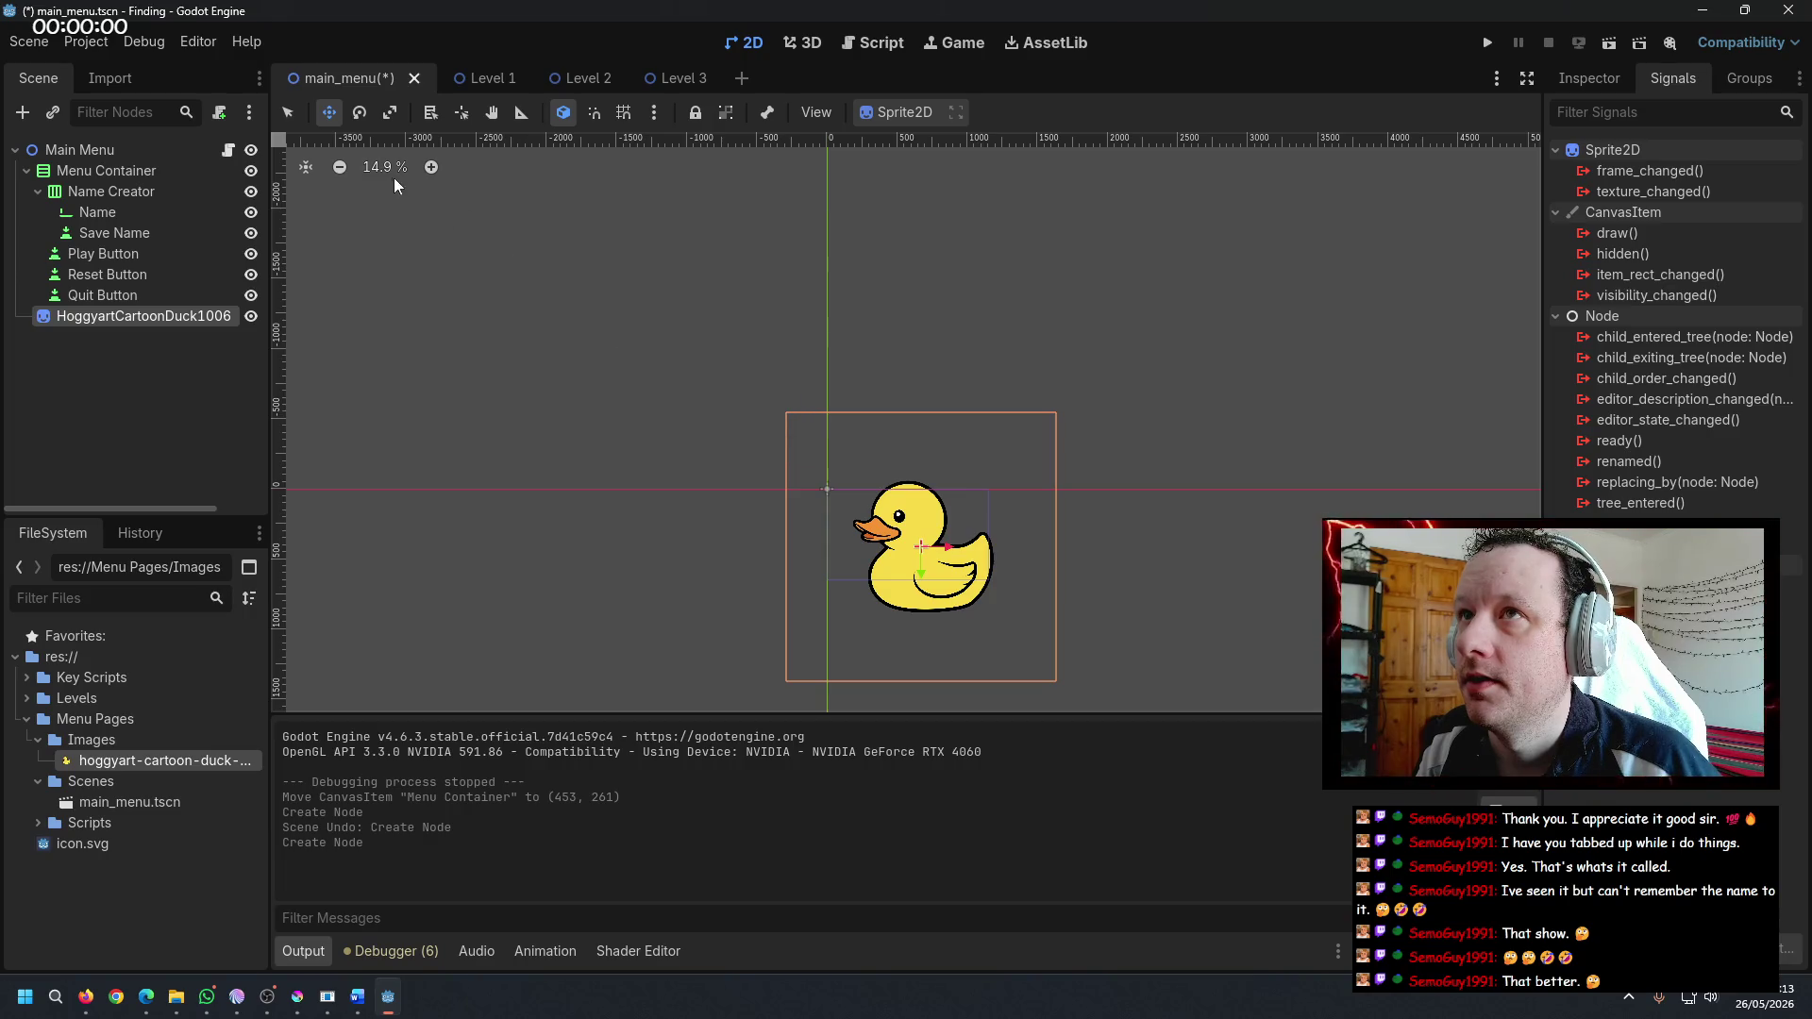
{"action": "left_click", "coordinate": [288, 114]}
{"action": "mouse_move", "coordinate": [781, 407]}
{"action": "left_mouse_down"}
{"action": "mouse_move", "coordinate": [955, 589]}
{"action": "mouse_move", "coordinate": [941, 572]}
{"action": "left_mouse_up"}
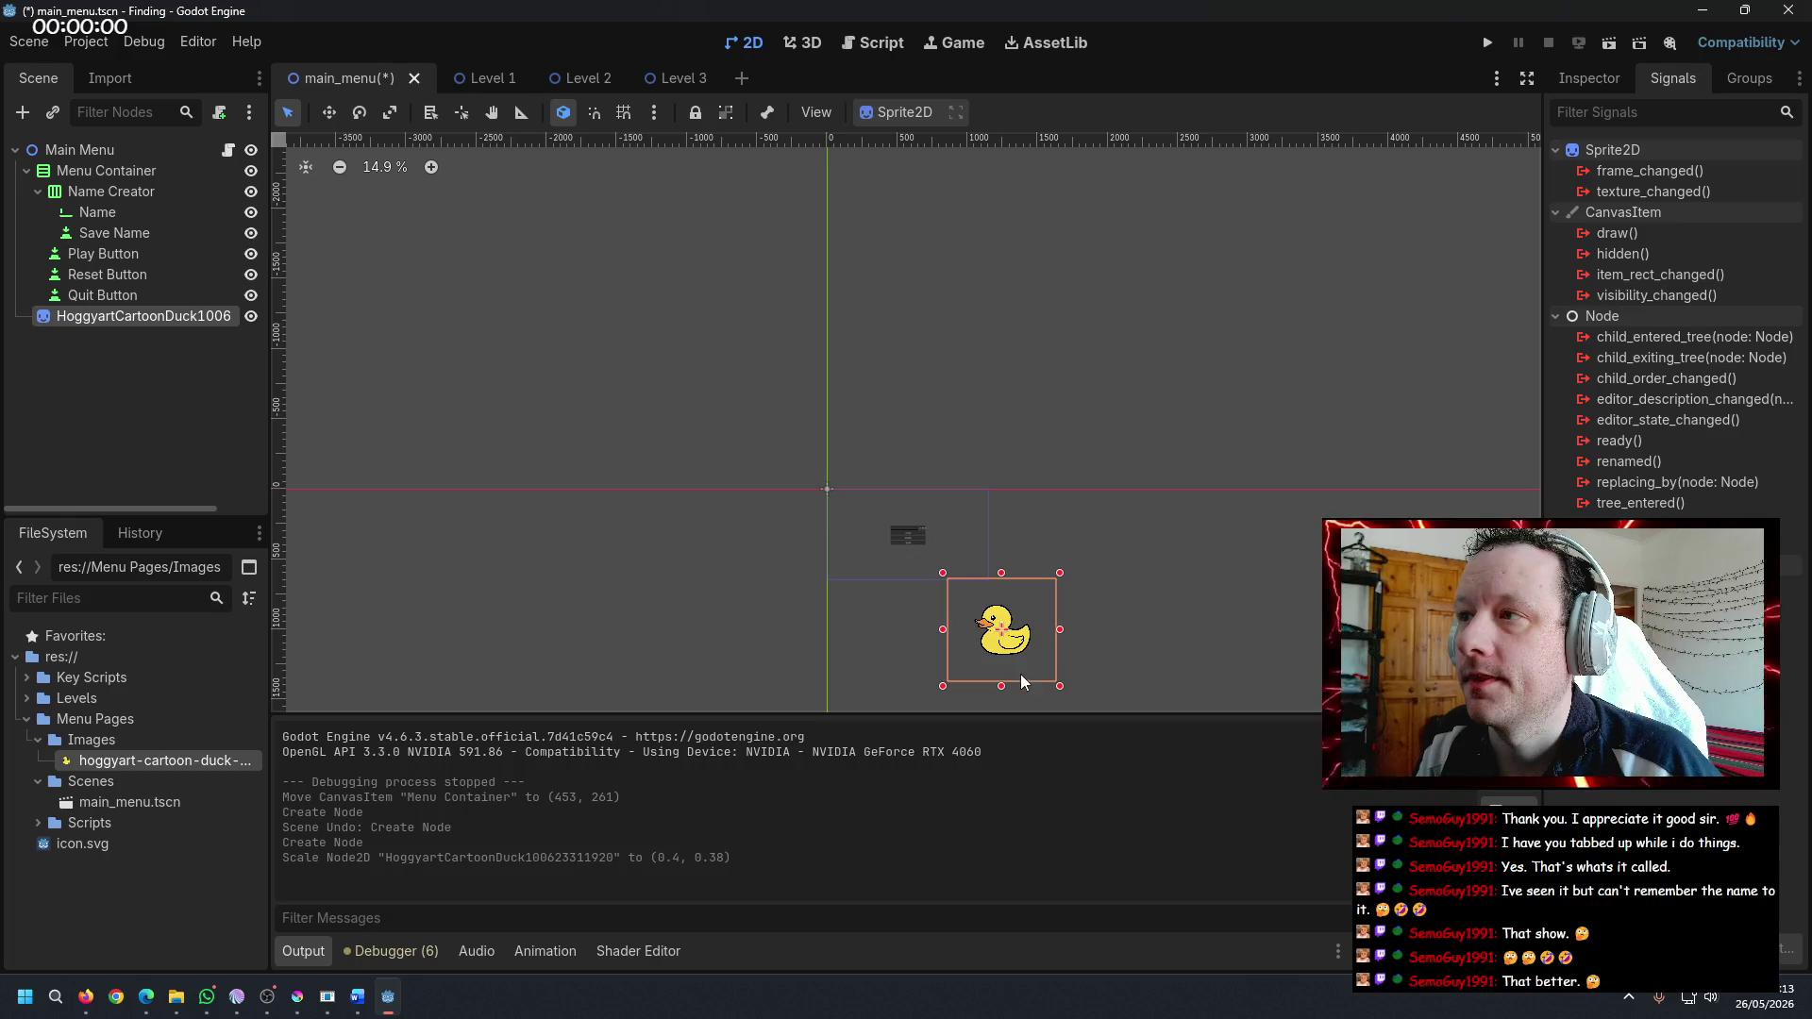
{"action": "left_click", "coordinate": [966, 579]}
Move the duck sprite up to (940, 471) beside the menu buttons
{"action": "left_click", "coordinate": [1026, 643]}
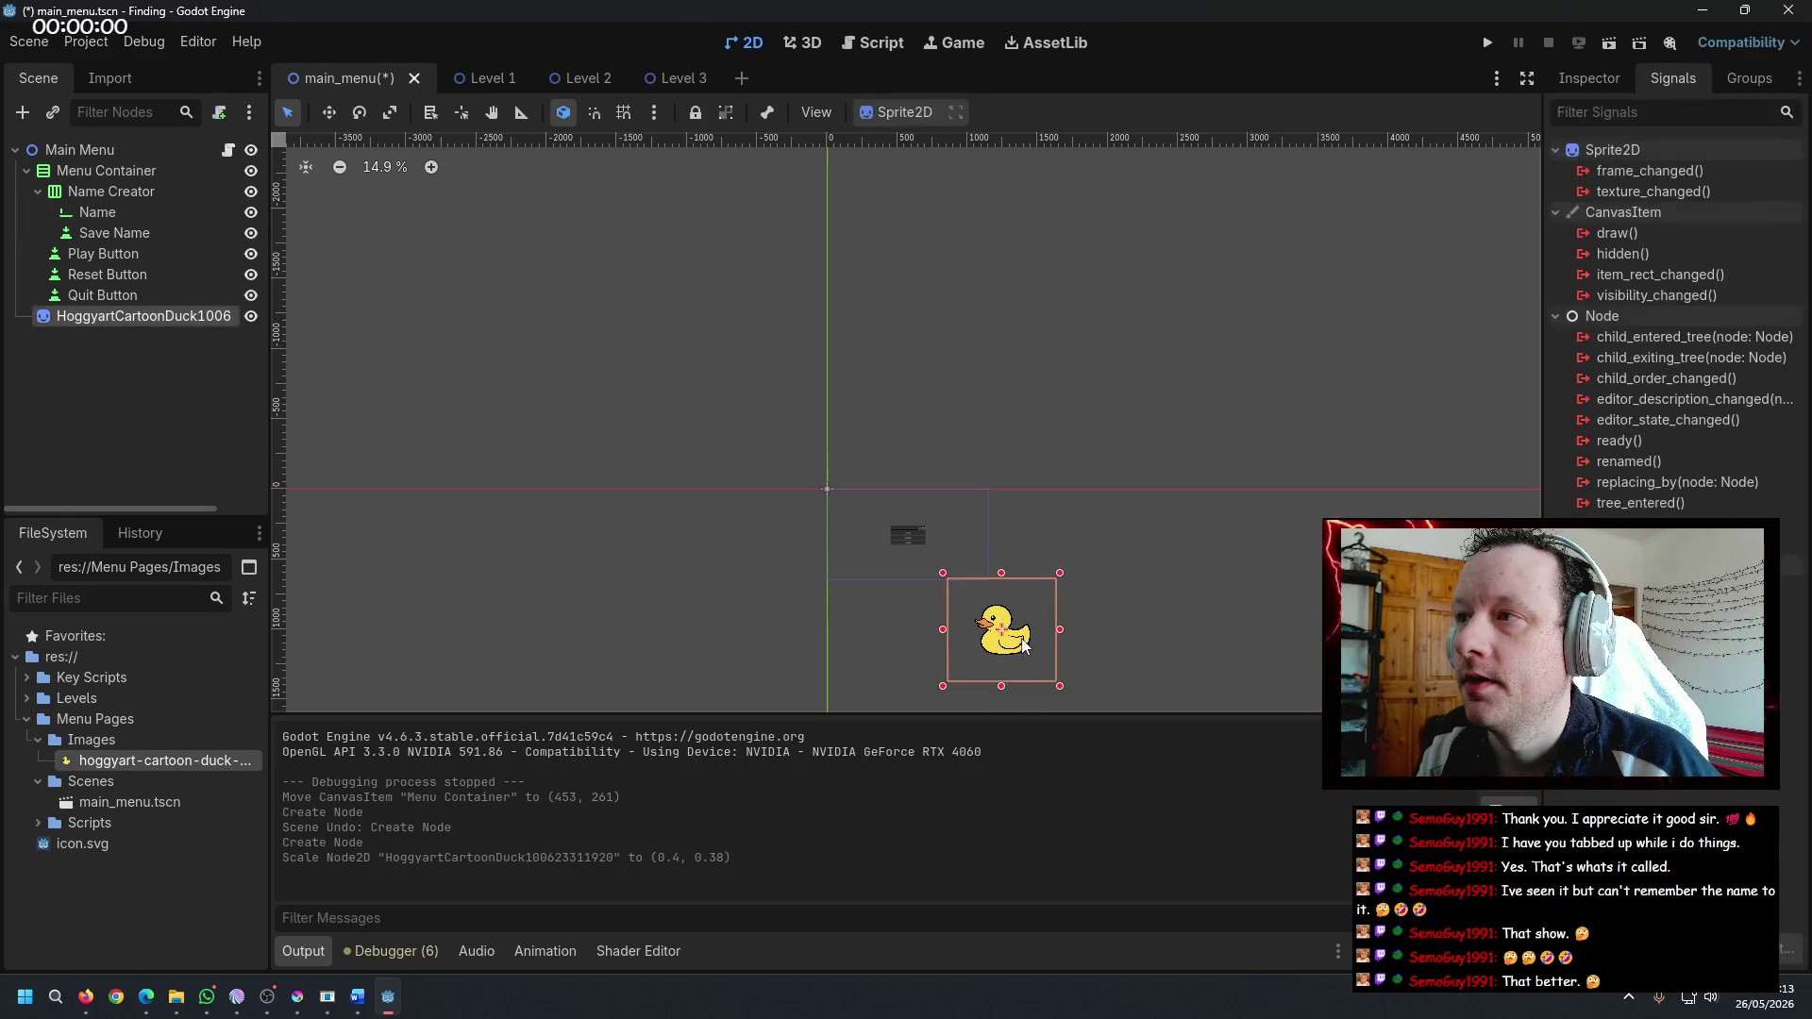
{"action": "mouse_move", "coordinate": [1011, 646]}
{"action": "left_mouse_down"}
{"action": "mouse_move", "coordinate": [963, 606]}
{"action": "mouse_move", "coordinate": [951, 562]}
{"action": "mouse_move", "coordinate": [1001, 578]}
{"action": "left_mouse_up"}
{"action": "scroll", "coordinate": [964, 570], "scroll_direction": "up", "scroll_amount": 8}
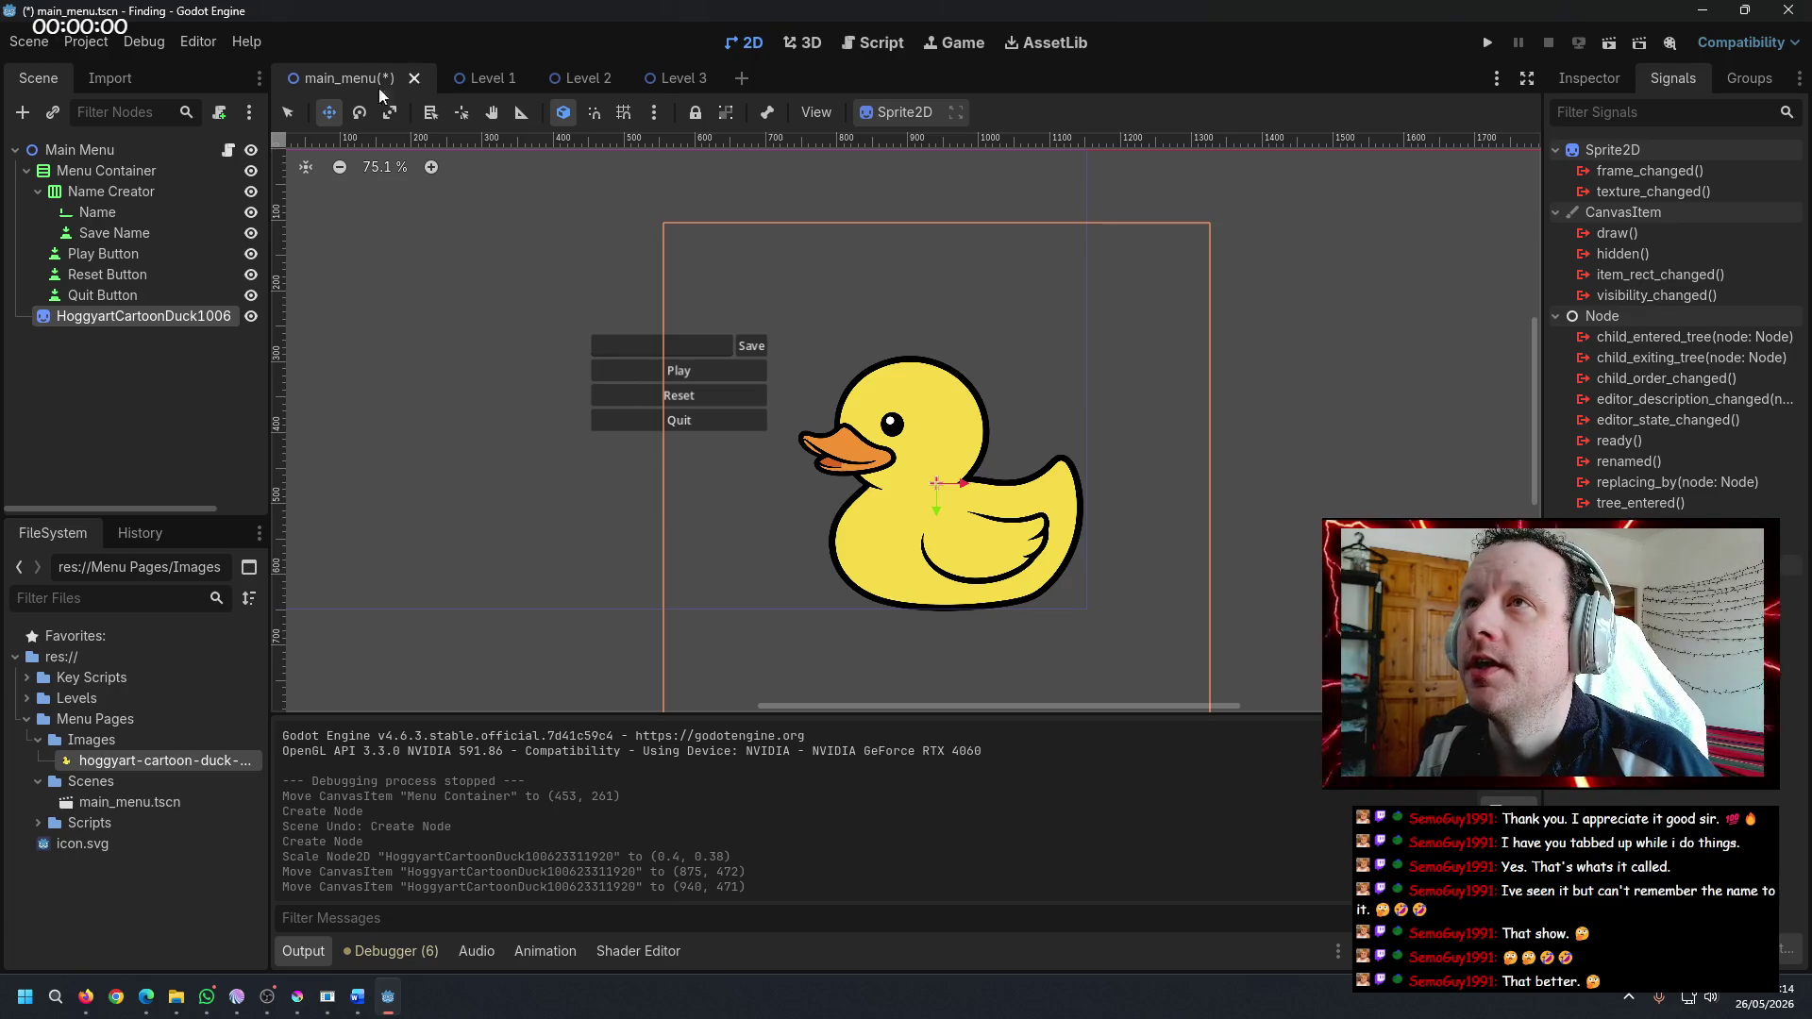
Save the main menu scene and pan the canvas to show the duck and menu
{"action": "key", "text": "ctrl+s"}
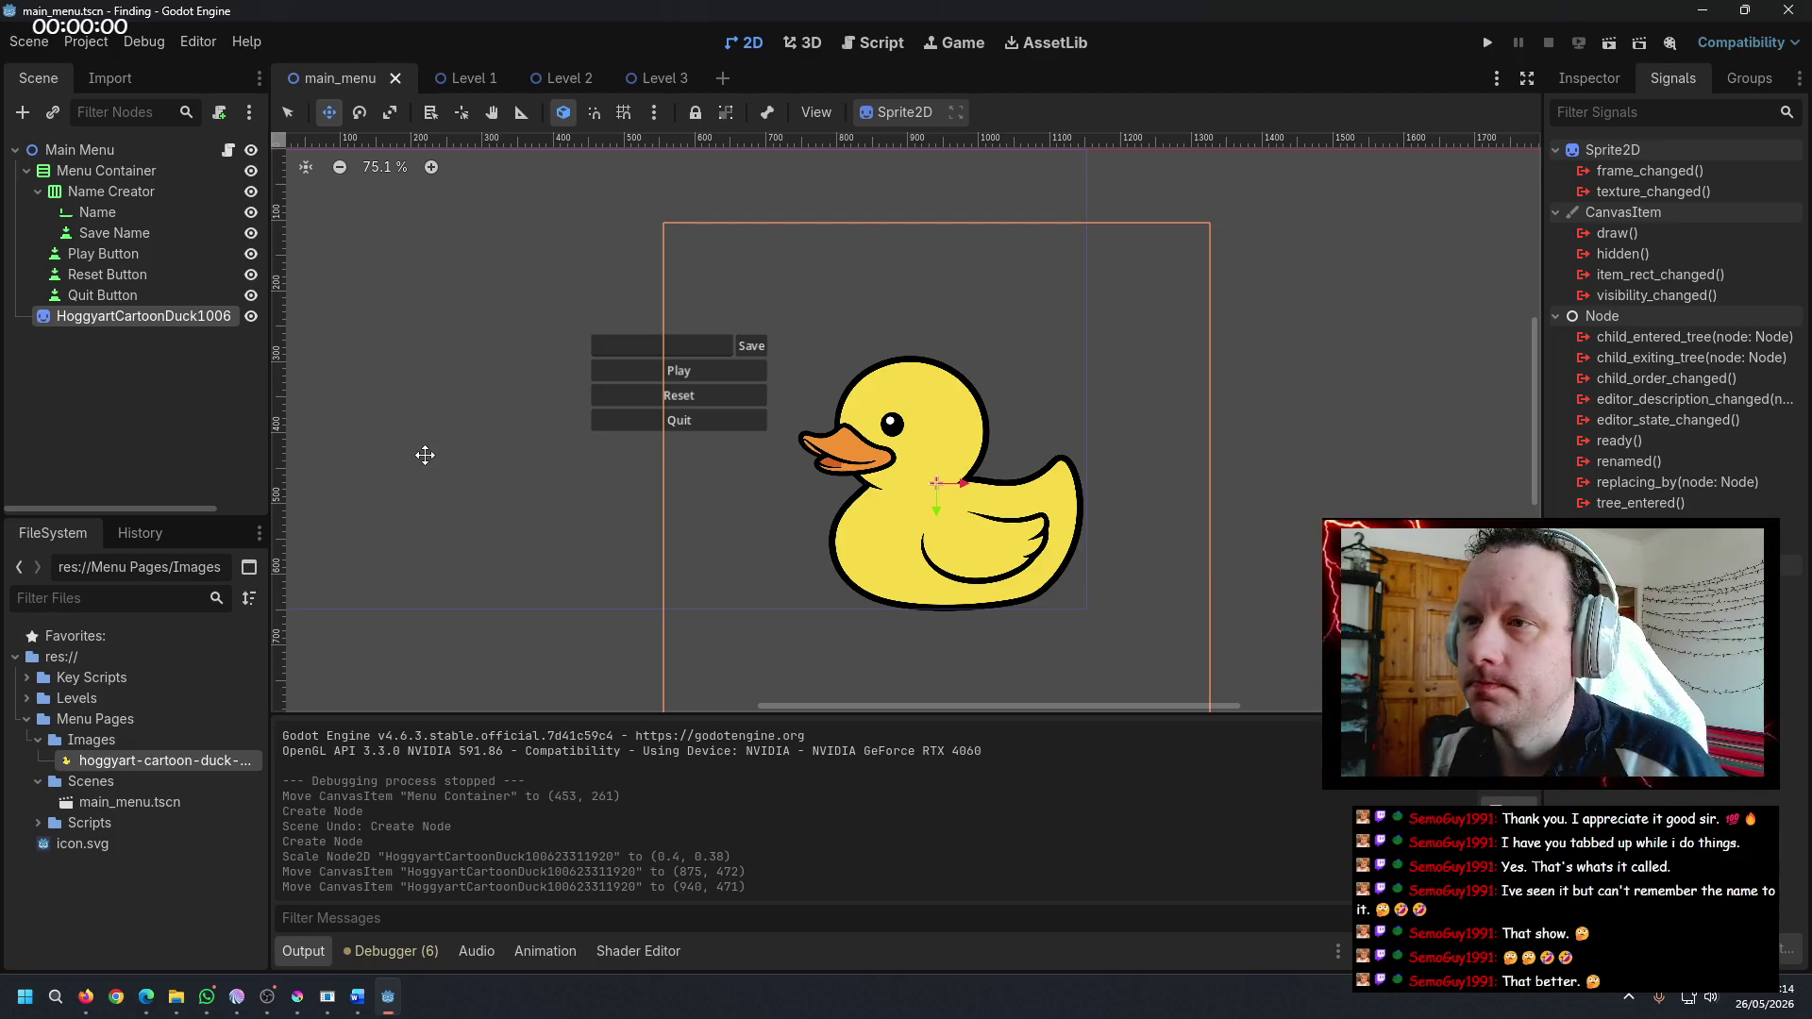
{"action": "scroll", "coordinate": [473, 513], "scroll_direction": "down", "scroll_amount": 1}
{"action": "left_click_drag", "start_coordinate": [472, 514], "coordinate": [599, 514]}
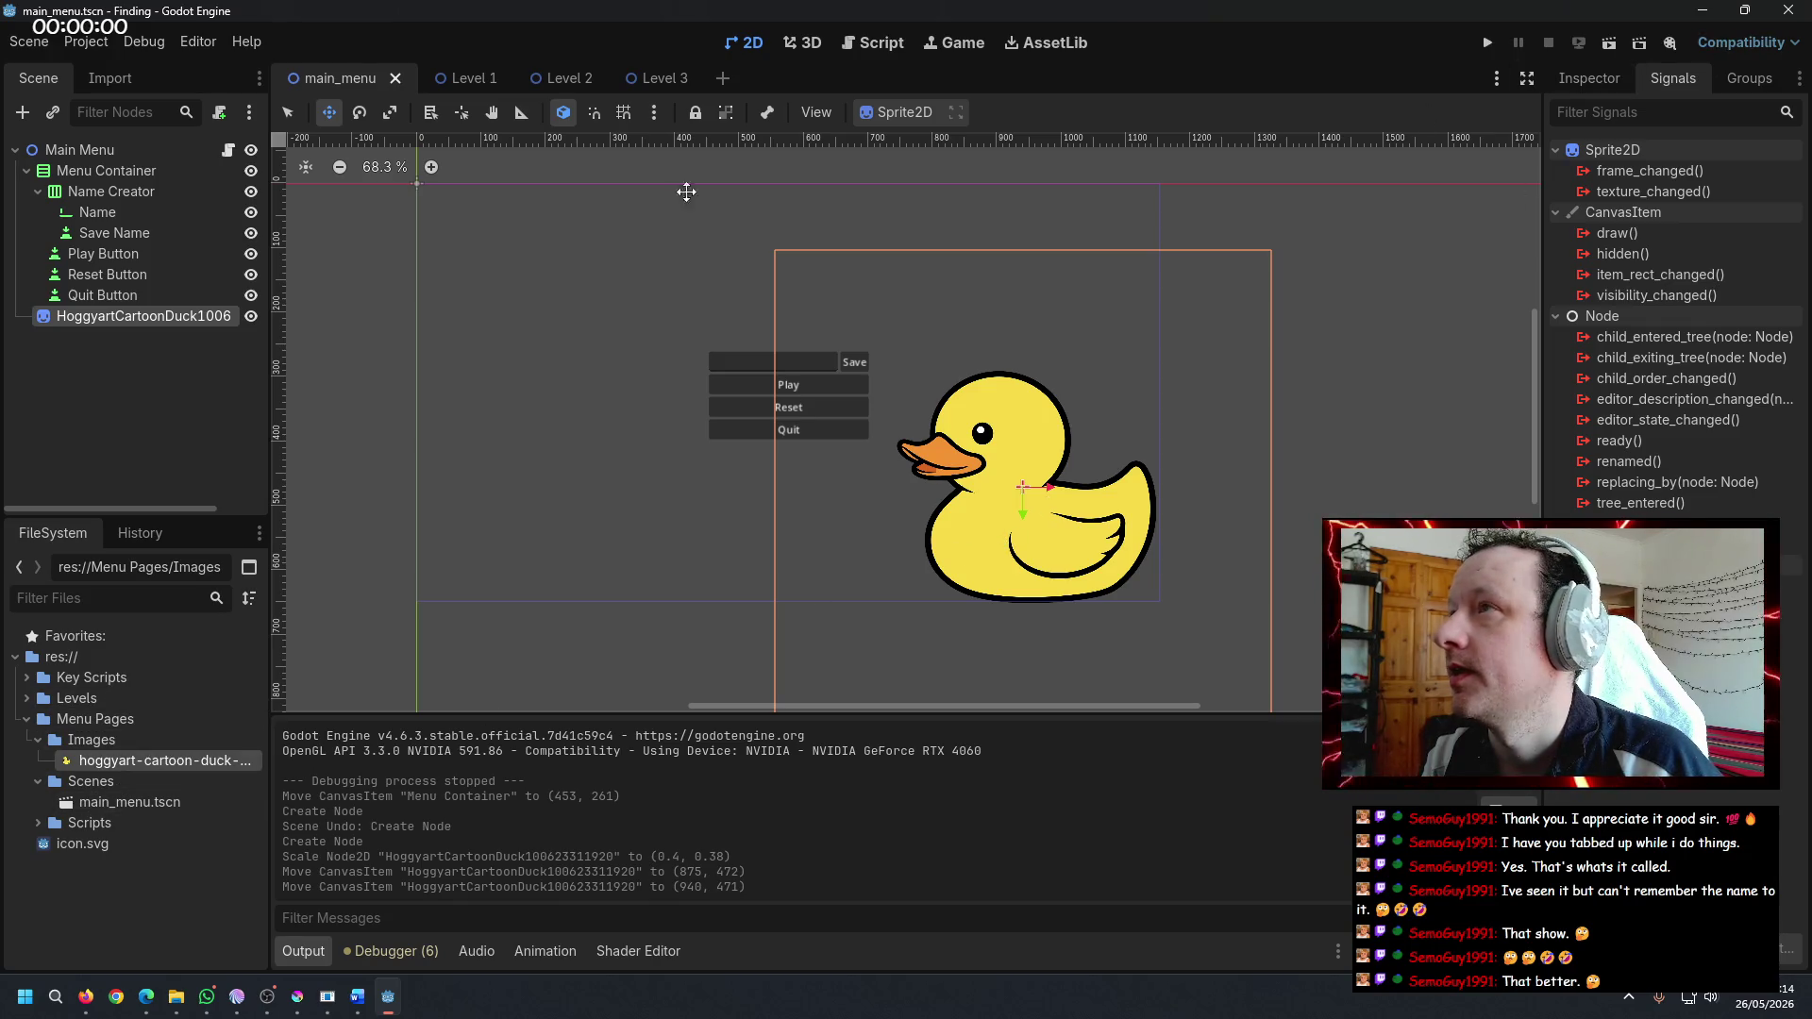
Reparent the duck directly under Main Menu and nudge it slightly left to (912, 470)
{"action": "left_click_drag", "start_coordinate": [104, 319], "coordinate": [111, 157]}
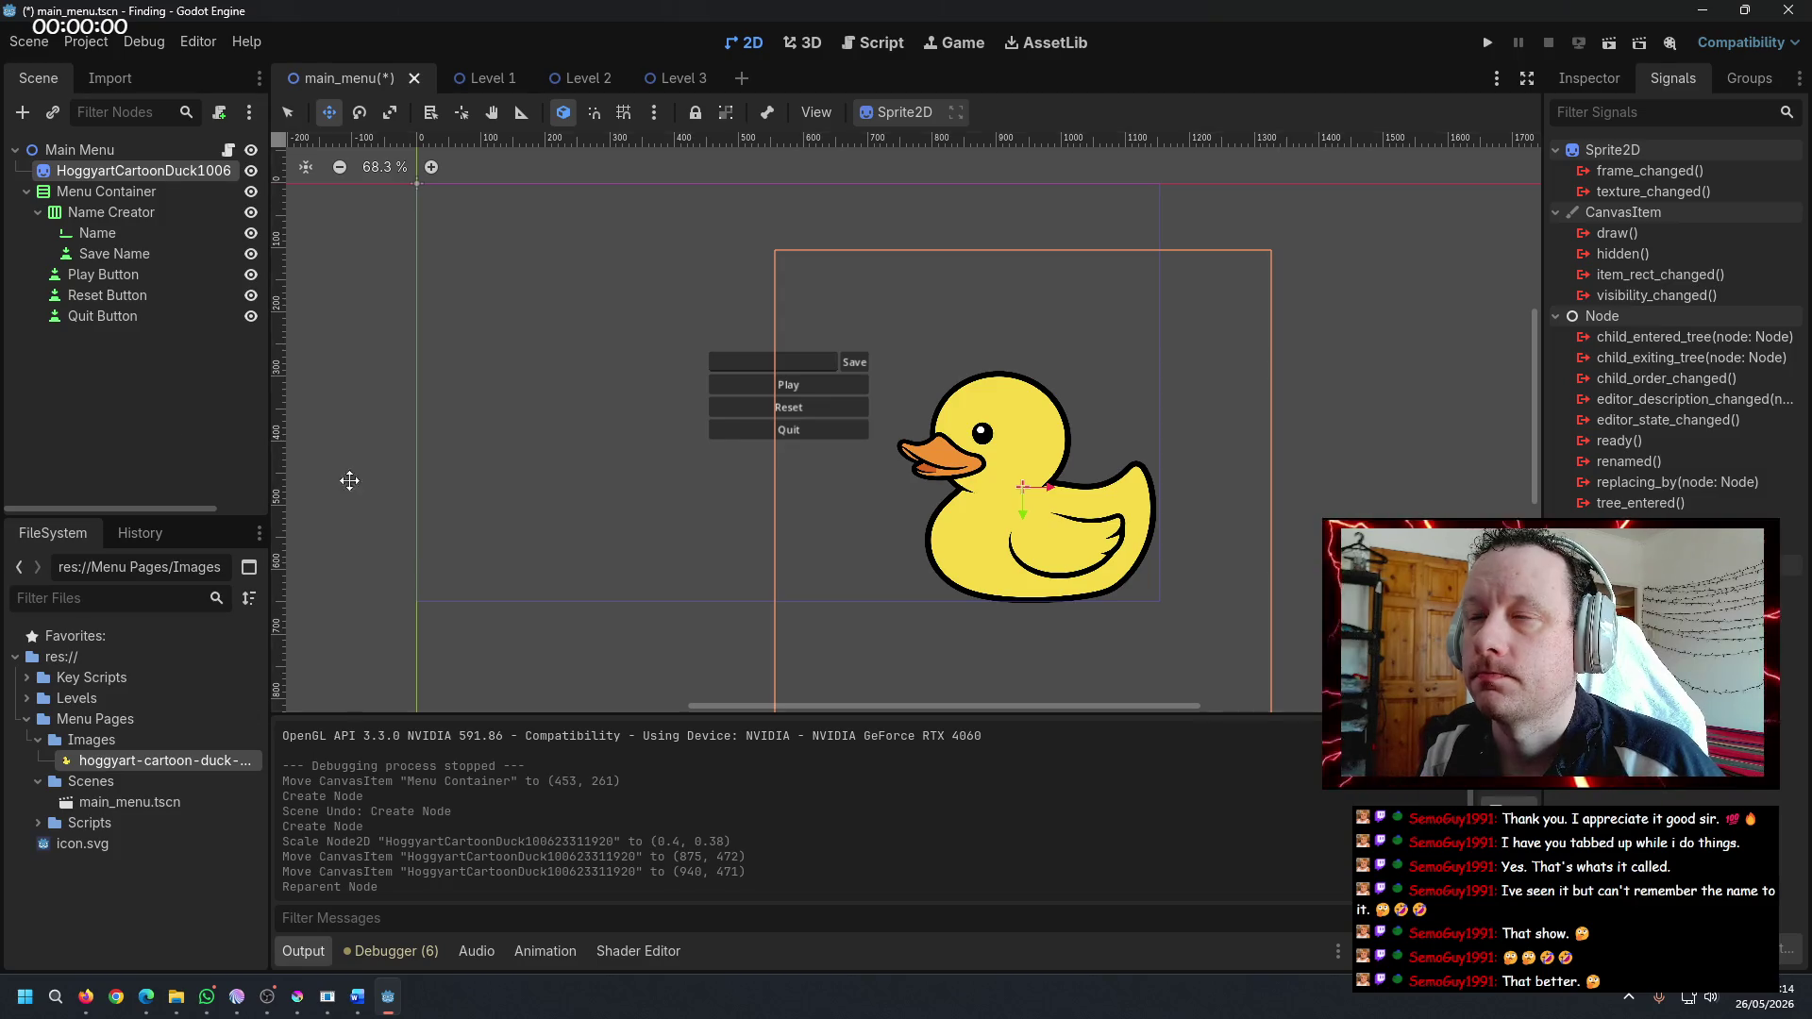
{"action": "left_click_drag", "start_coordinate": [1002, 546], "coordinate": [983, 545]}
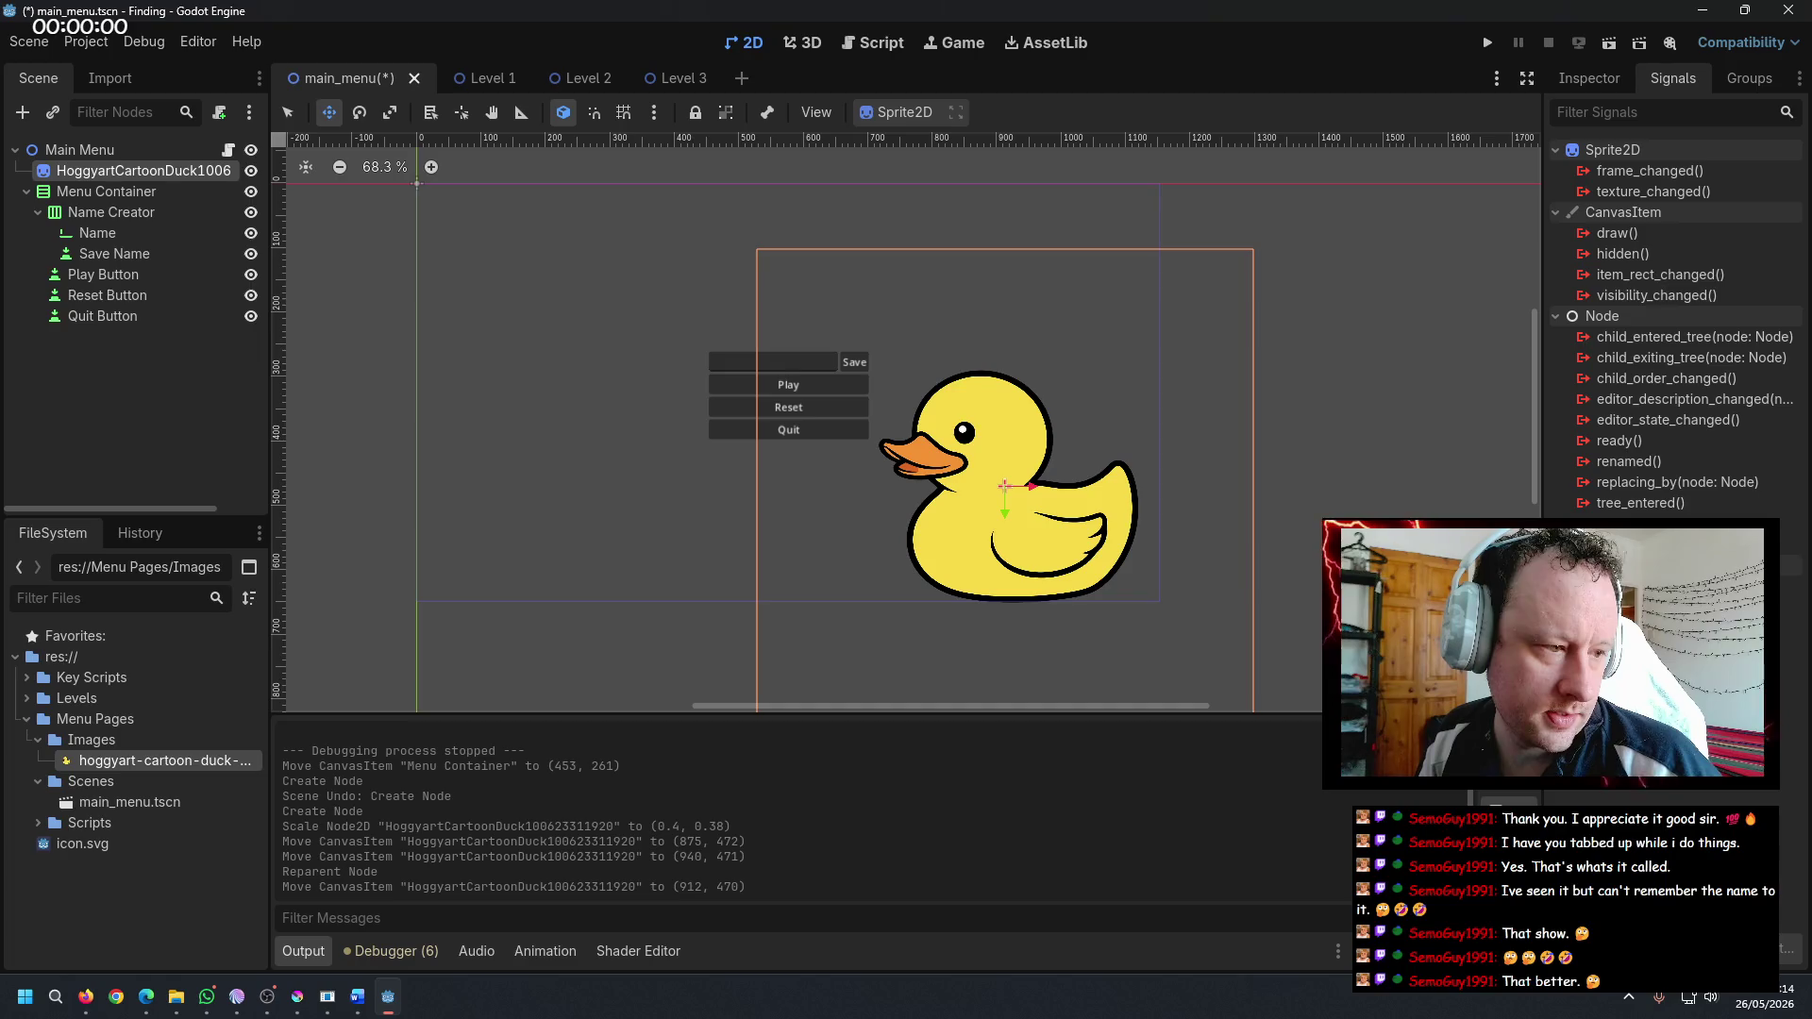
{"action": "key", "text": "alt+Tab"}
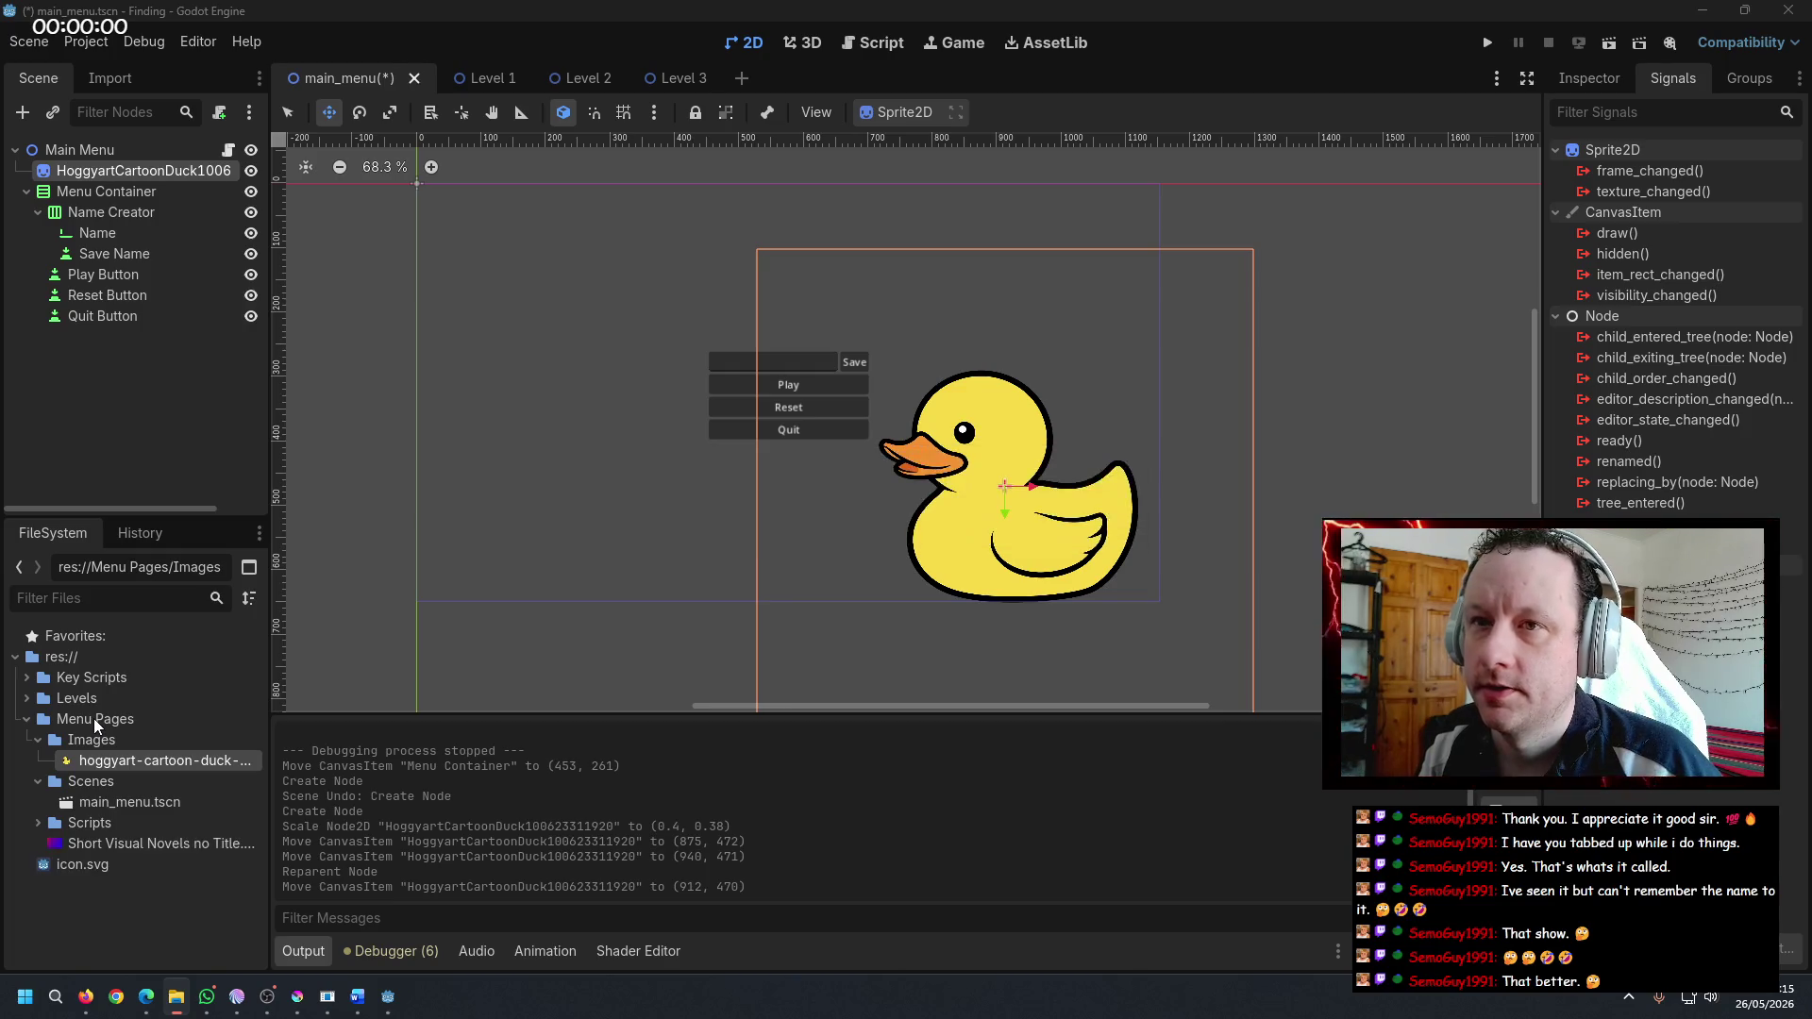
Import the gradient PNG and drop it into the main menu scene as a sprite
{"action": "left_click", "coordinate": [104, 842]}
{"action": "mouse_move", "coordinate": [728, 671]}
{"action": "left_mouse_down"}
{"action": "mouse_move", "coordinate": [910, 471]}
{"action": "mouse_move", "coordinate": [1062, 496]}
{"action": "mouse_move", "coordinate": [958, 466]}
{"action": "left_mouse_up"}
{"action": "scroll", "coordinate": [830, 473], "scroll_direction": "down", "scroll_amount": 2}
{"action": "scroll", "coordinate": [829, 473], "scroll_direction": "down", "scroll_amount": 8}
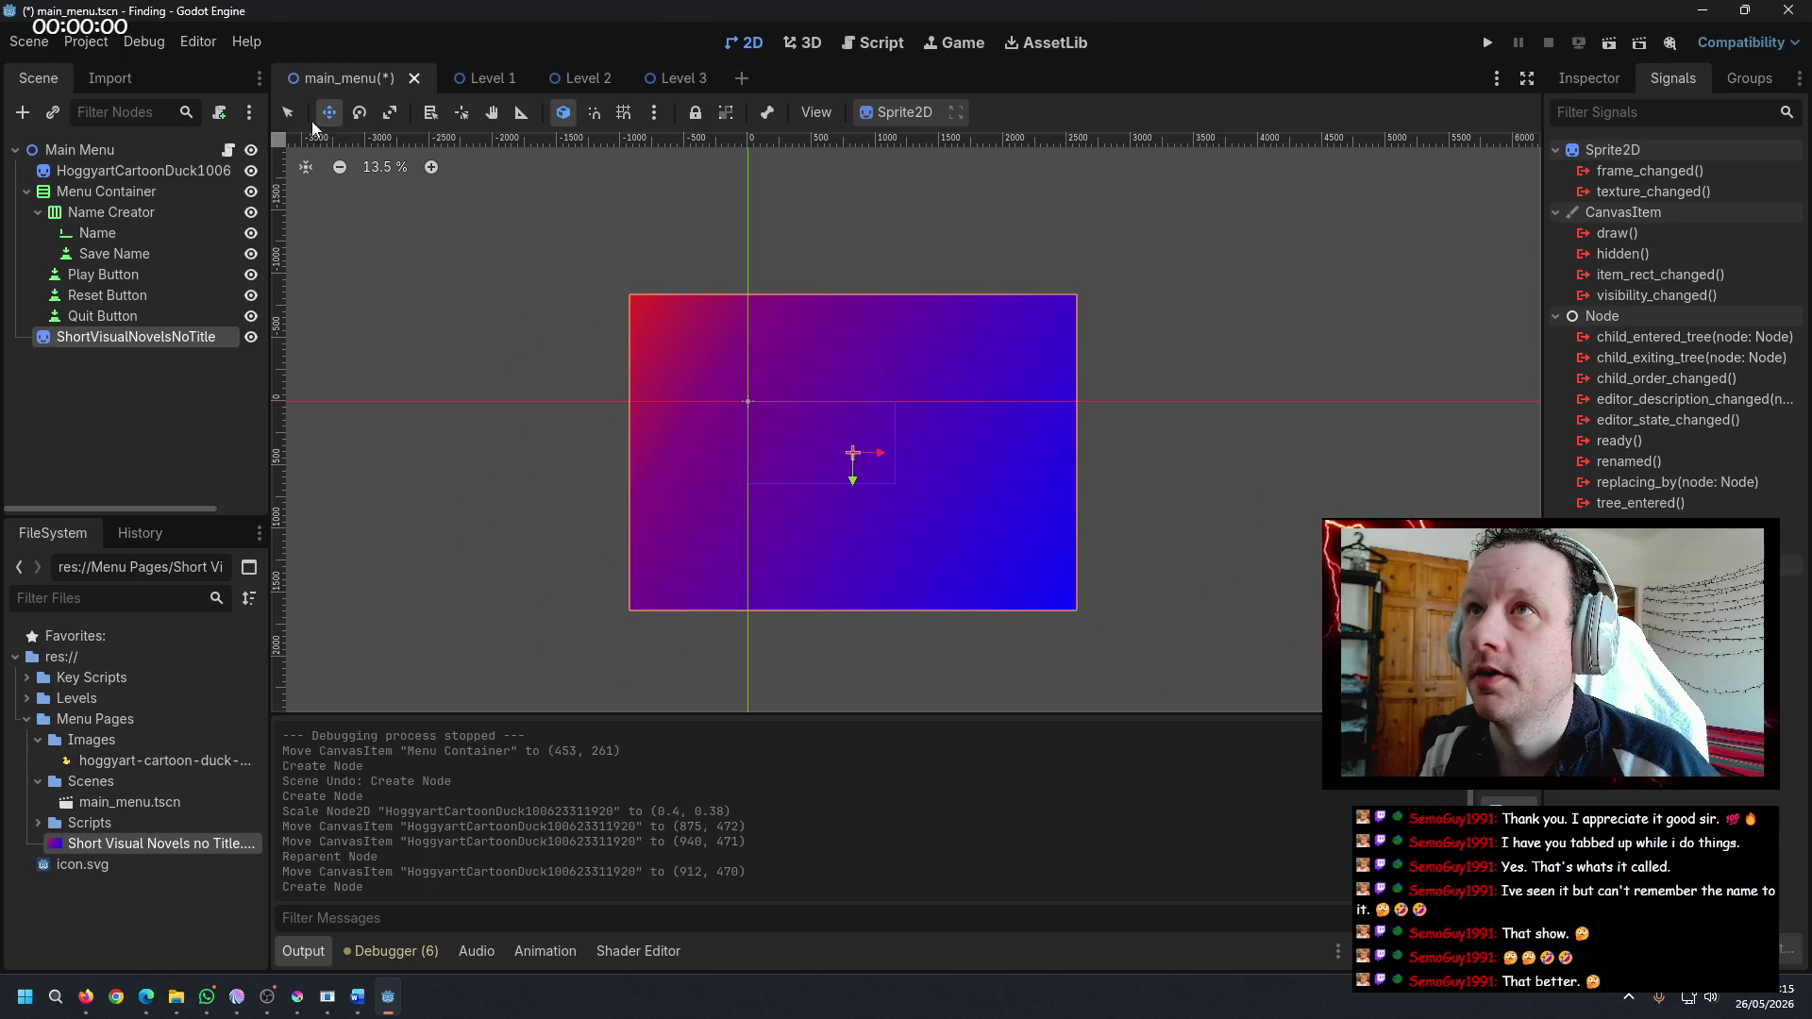
Resize the background sprite by its corners to fit the game area, about (0.33, 0.27) scale
{"action": "left_click", "coordinate": [288, 112]}
{"action": "left_click_drag", "start_coordinate": [1079, 615], "coordinate": [871, 475]}
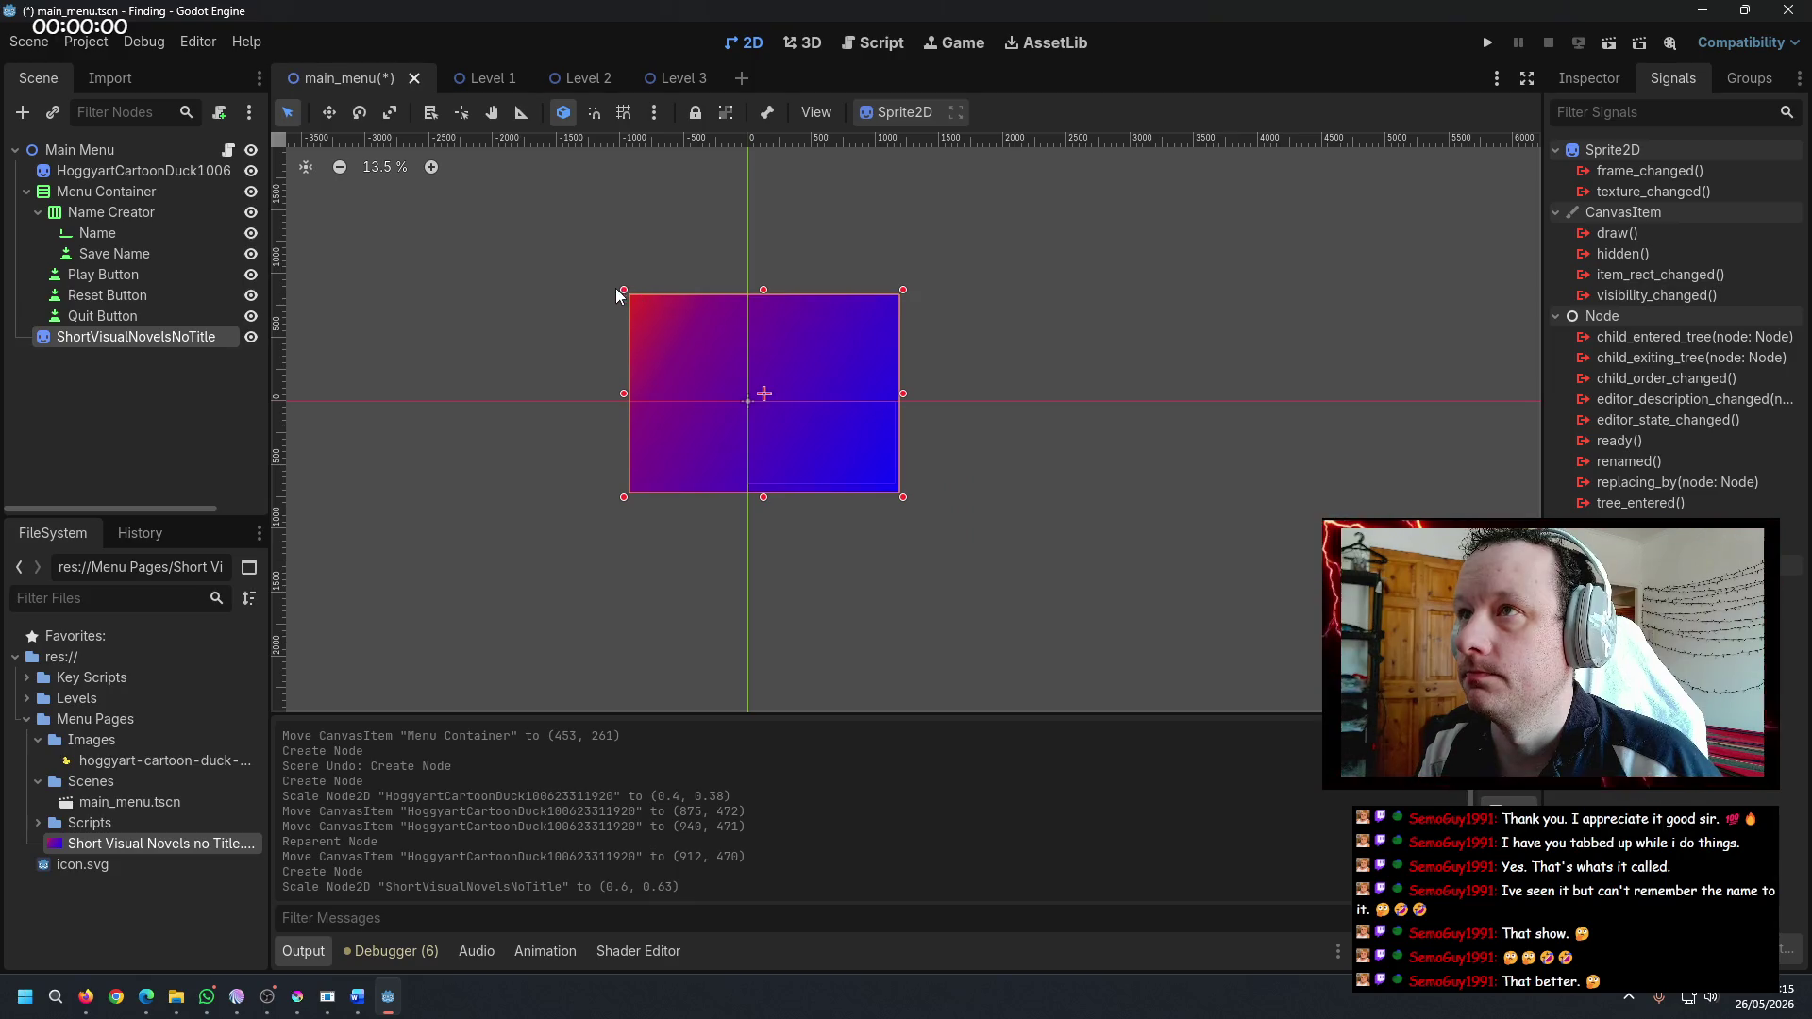
{"action": "mouse_move", "coordinate": [624, 290]}
{"action": "left_mouse_down"}
{"action": "mouse_move", "coordinate": [797, 416]}
{"action": "mouse_move", "coordinate": [738, 390]}
{"action": "left_mouse_up"}
{"action": "scroll", "coordinate": [912, 493], "scroll_direction": "up", "scroll_amount": 3}
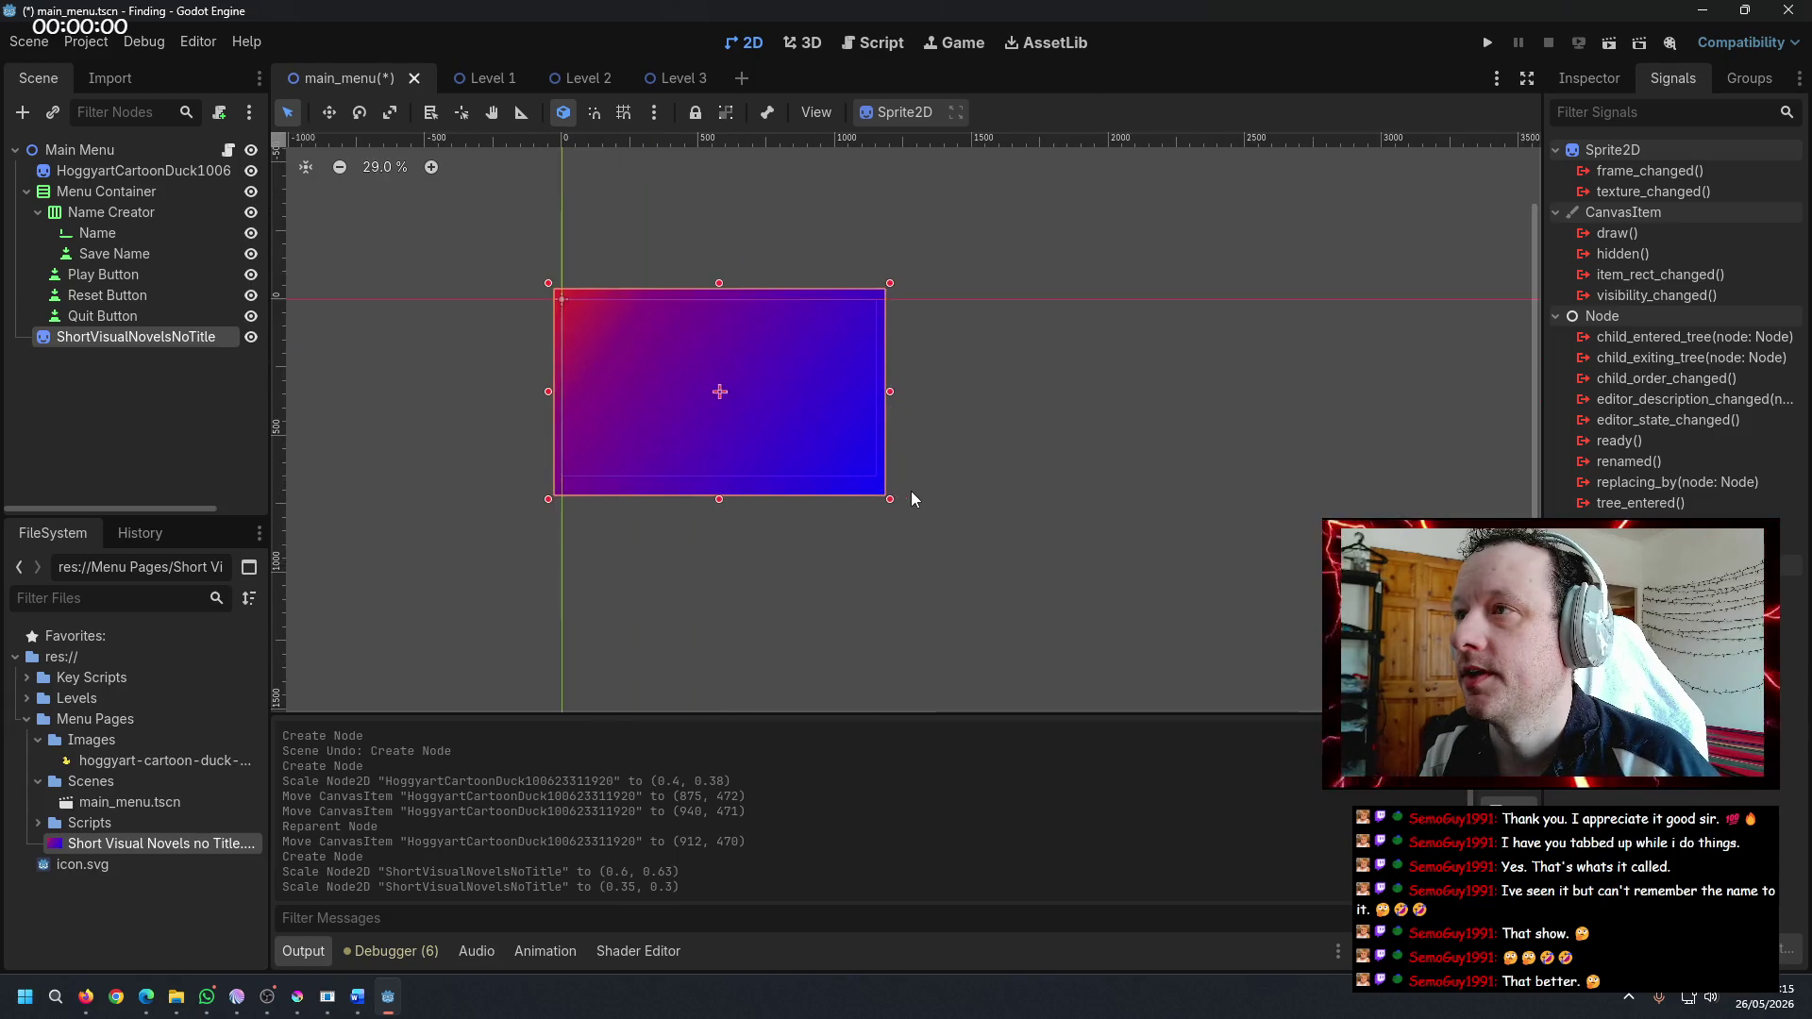
{"action": "scroll", "coordinate": [788, 491], "scroll_direction": "up", "scroll_amount": 2}
{"action": "left_click_drag", "start_coordinate": [924, 510], "coordinate": [905, 466]}
{"action": "scroll", "coordinate": [715, 602], "scroll_direction": "up", "scroll_amount": 5}
{"action": "scroll", "coordinate": [715, 602], "scroll_direction": "left", "scroll_amount": 4}
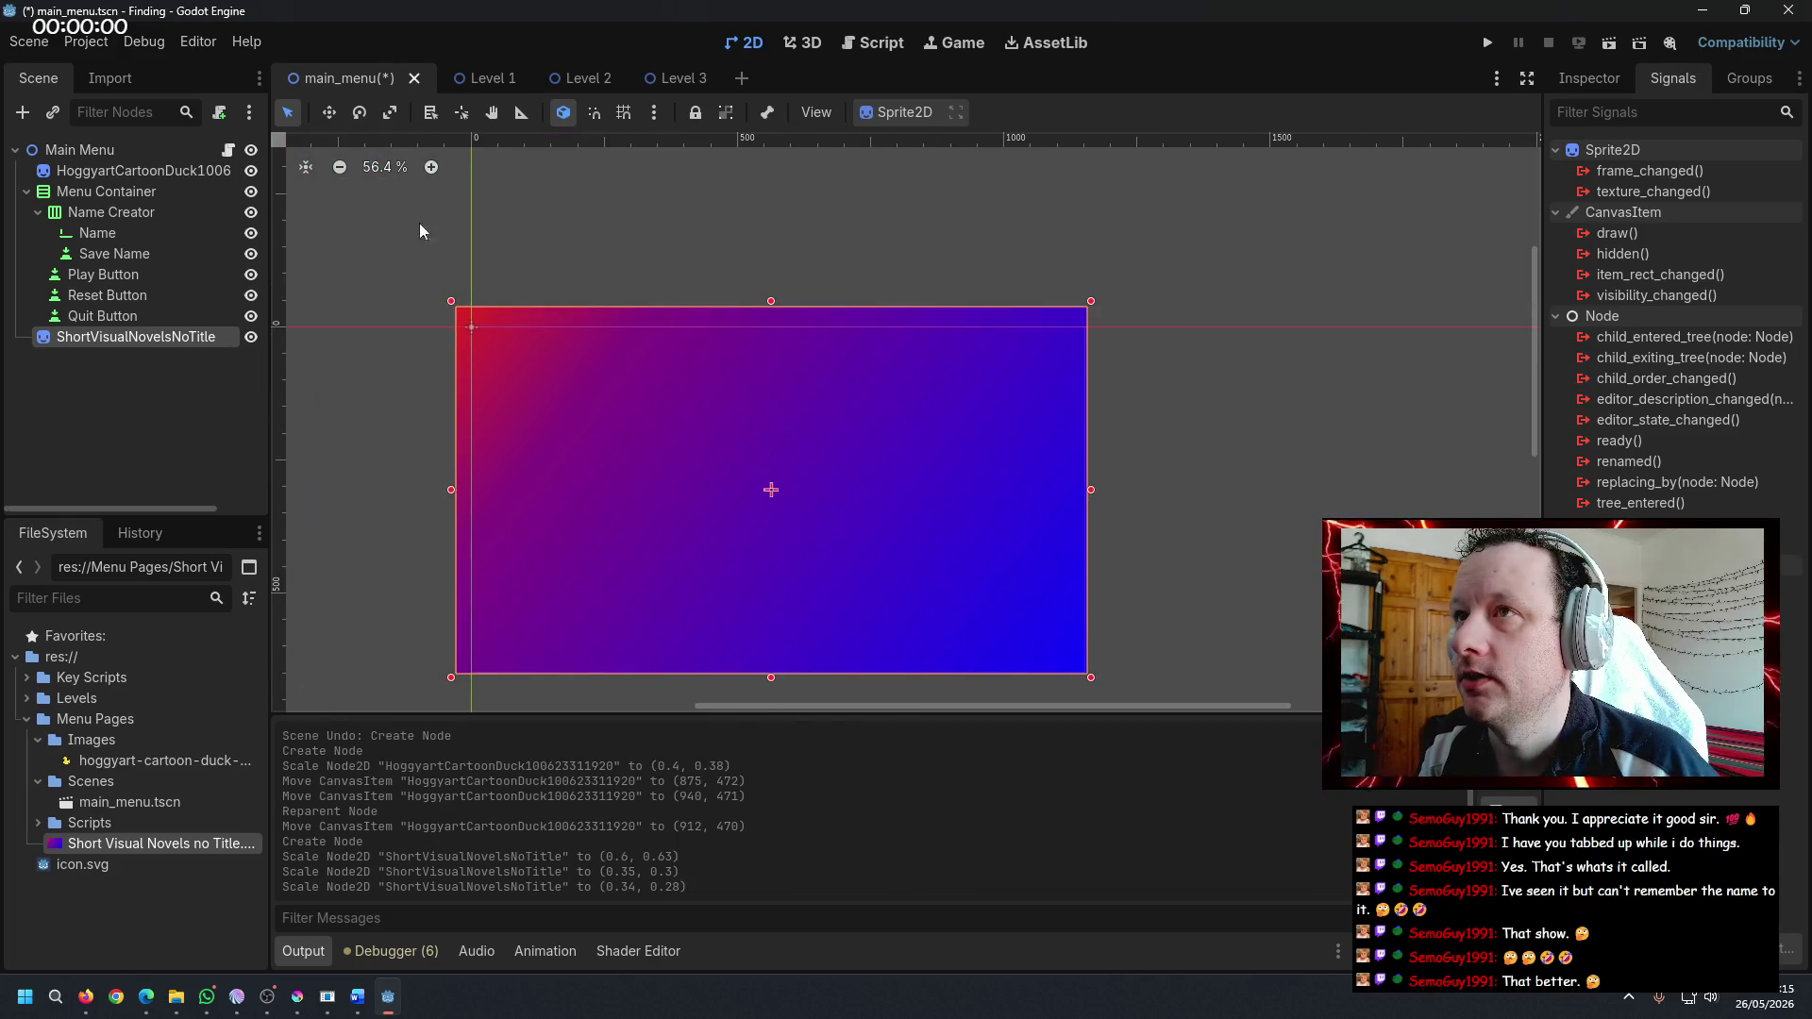
{"action": "left_click_drag", "start_coordinate": [450, 308], "coordinate": [462, 326]}
Move the background node to the top of the Scene tree so it draws behind everything
{"action": "left_click", "coordinate": [1128, 499]}
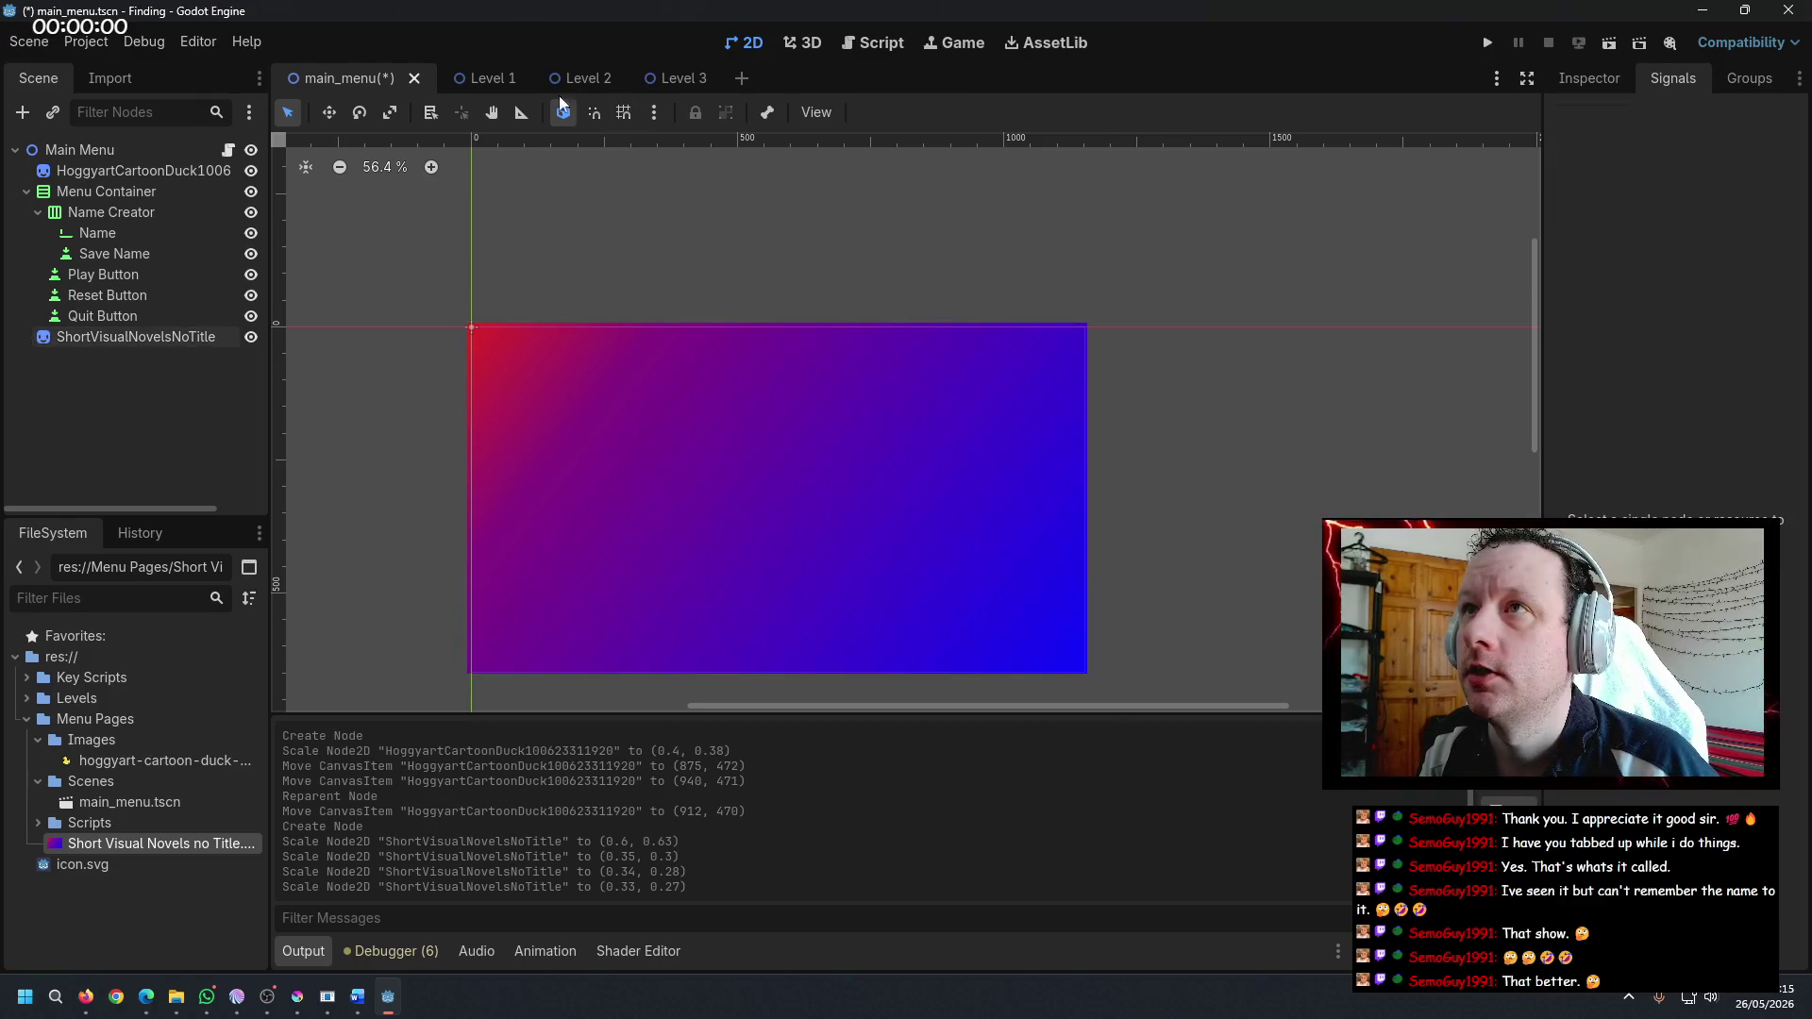
{"action": "left_click_drag", "start_coordinate": [126, 336], "coordinate": [121, 170]}
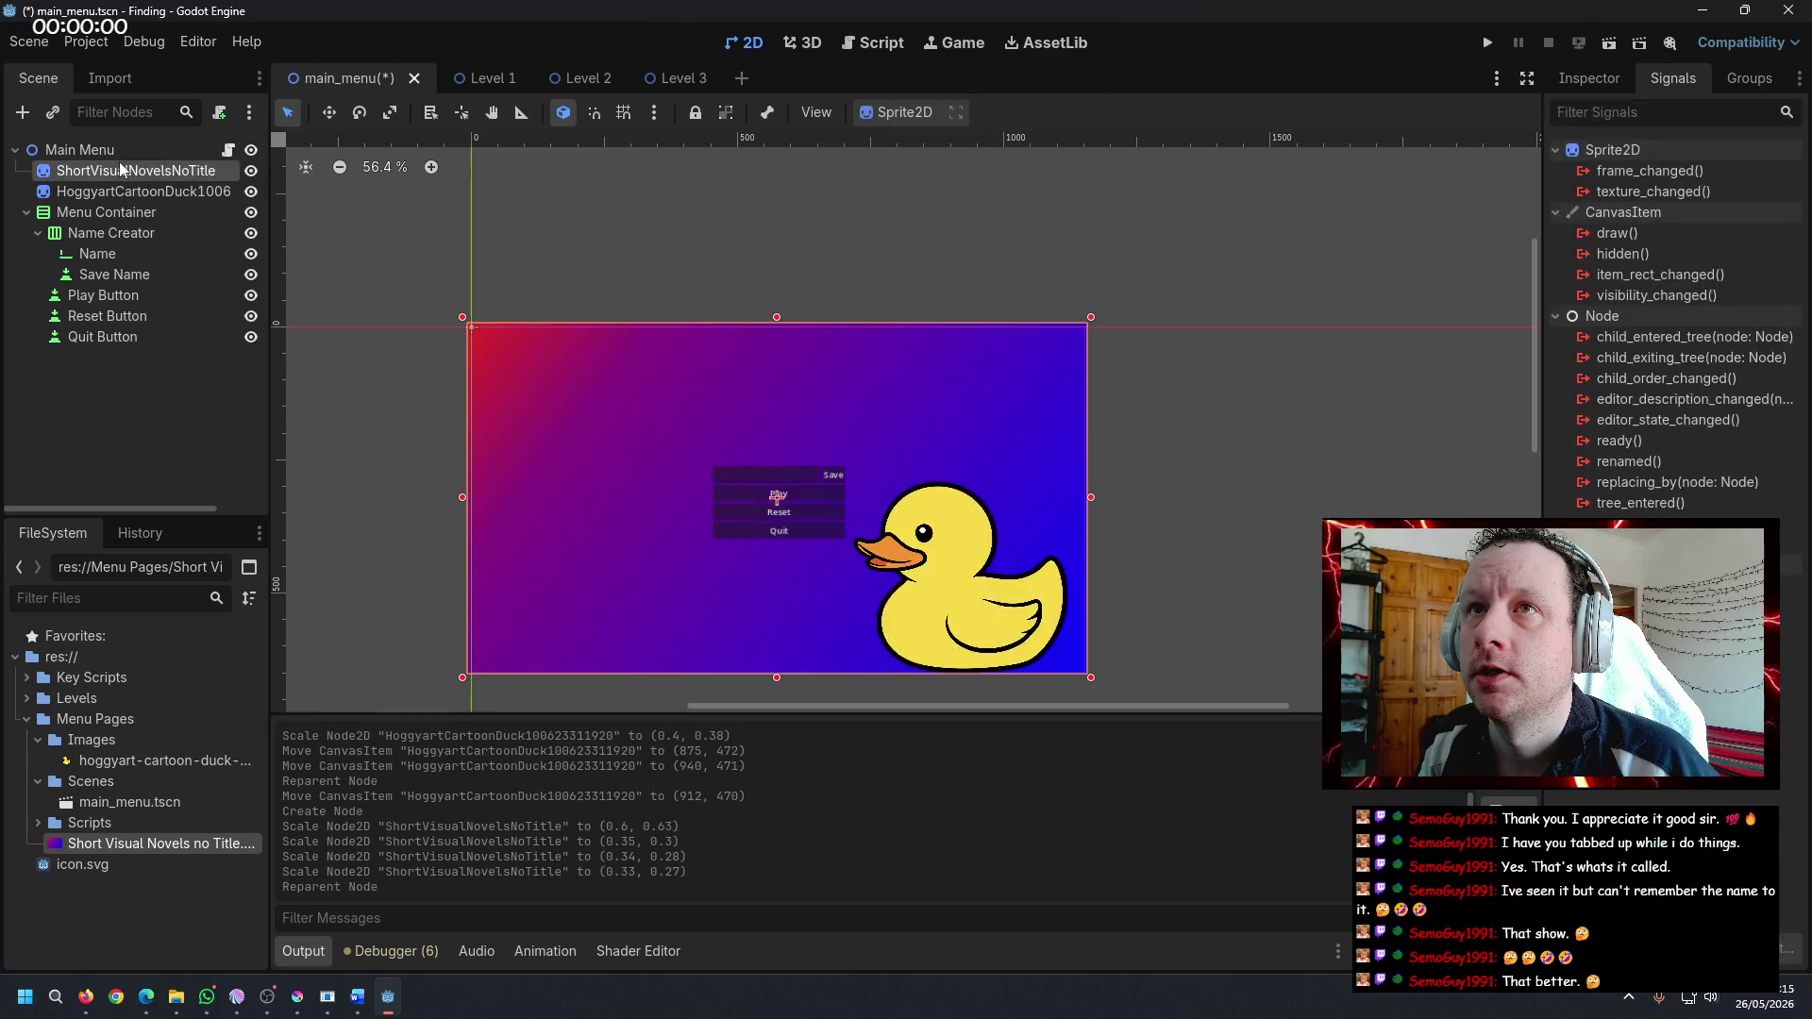
{"action": "left_click", "coordinate": [1166, 484]}
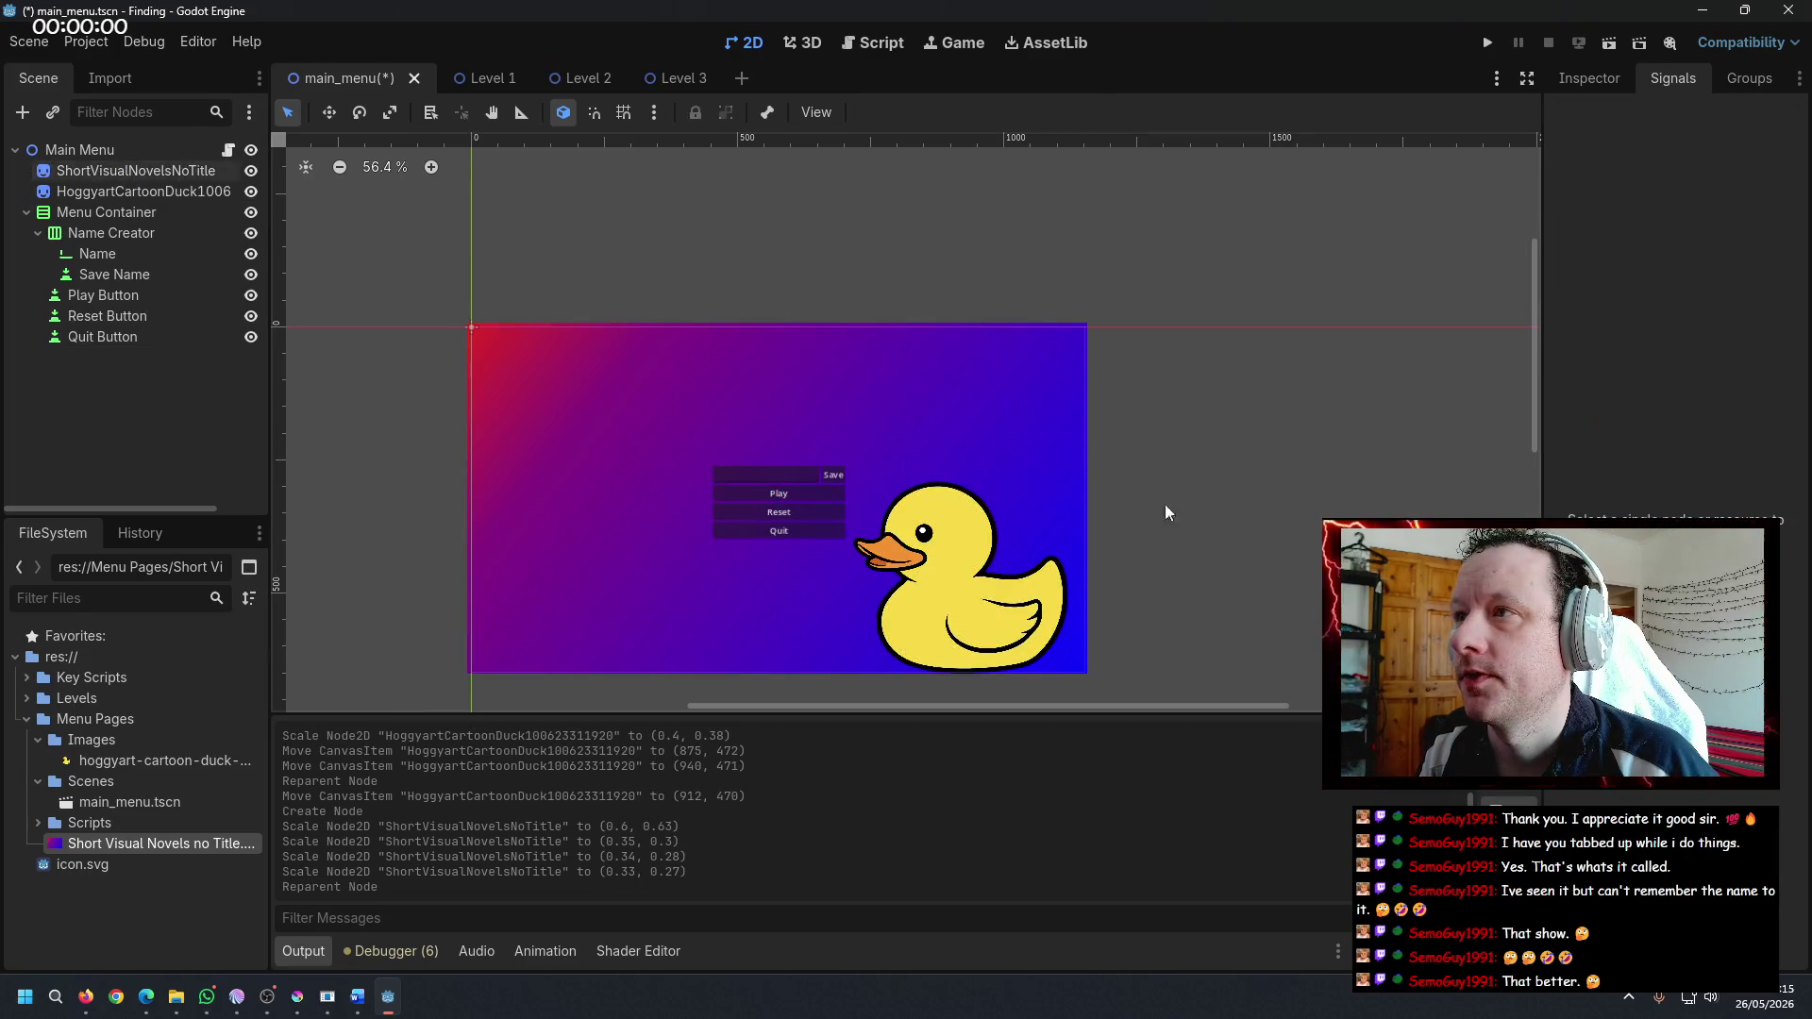
Run the project with the current main_menu scene selected as the main scene
{"action": "left_click", "coordinate": [1487, 43]}
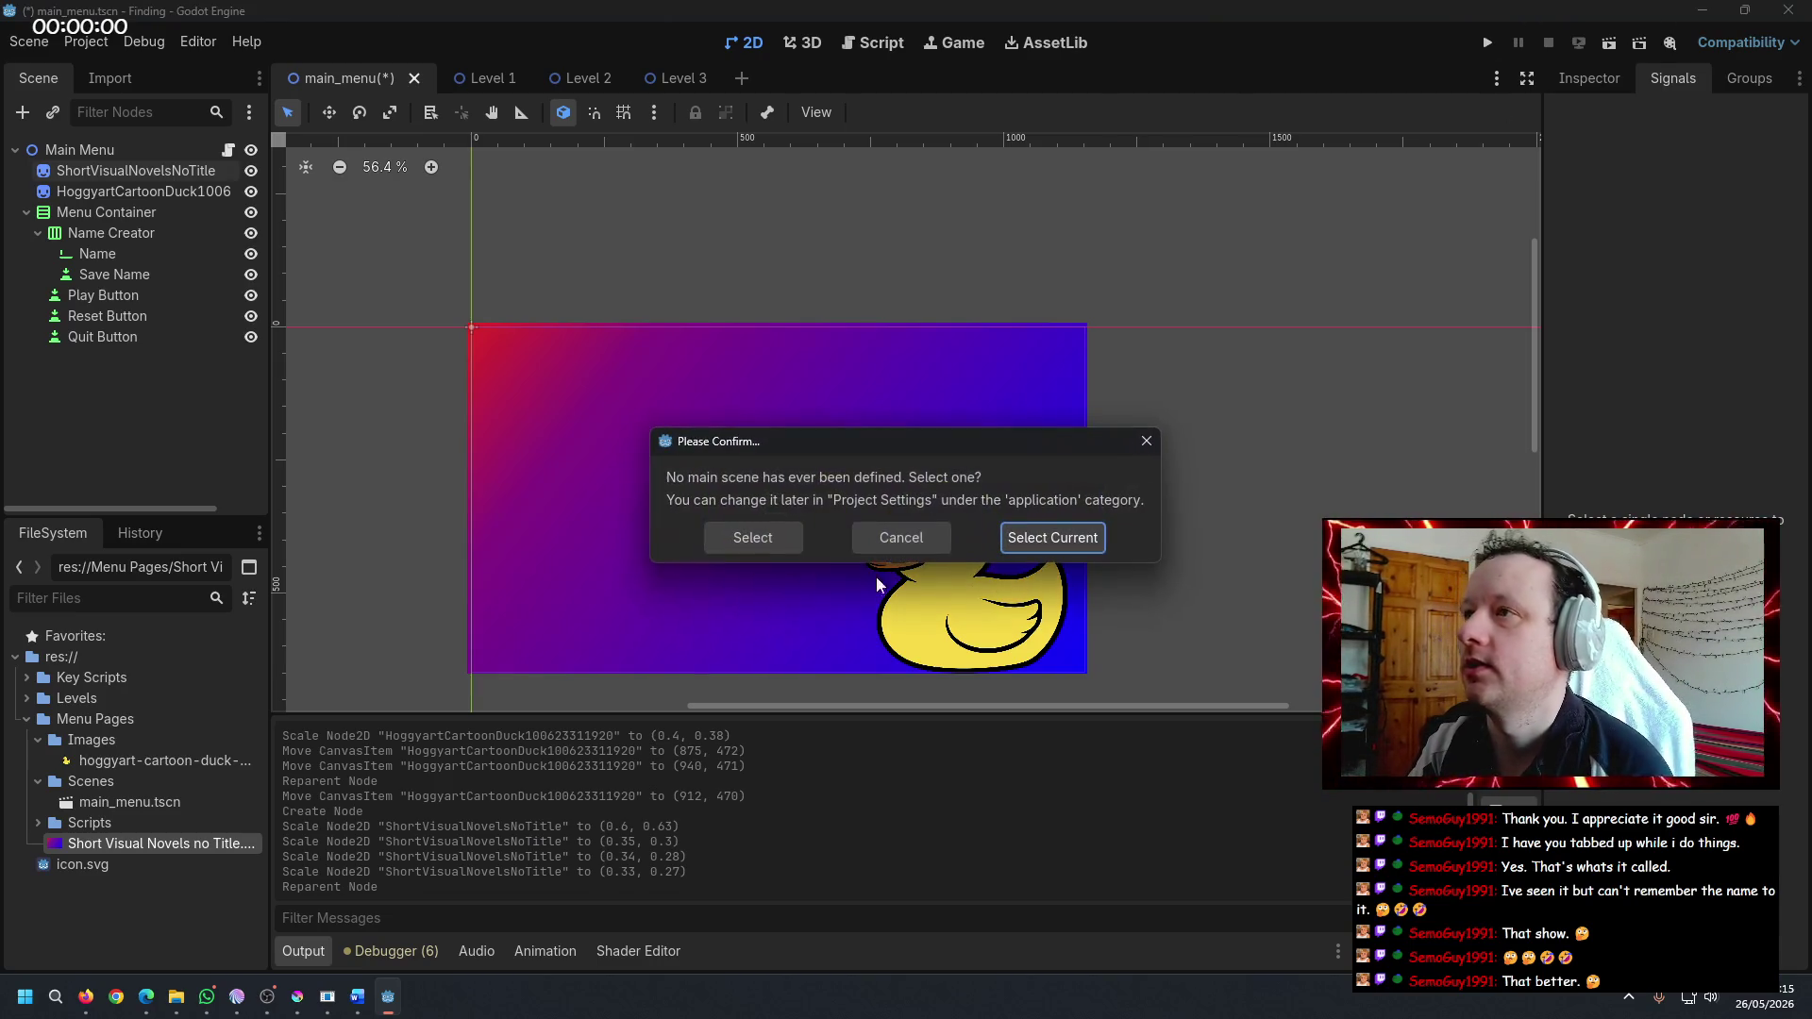
{"action": "left_click", "coordinate": [1048, 535]}
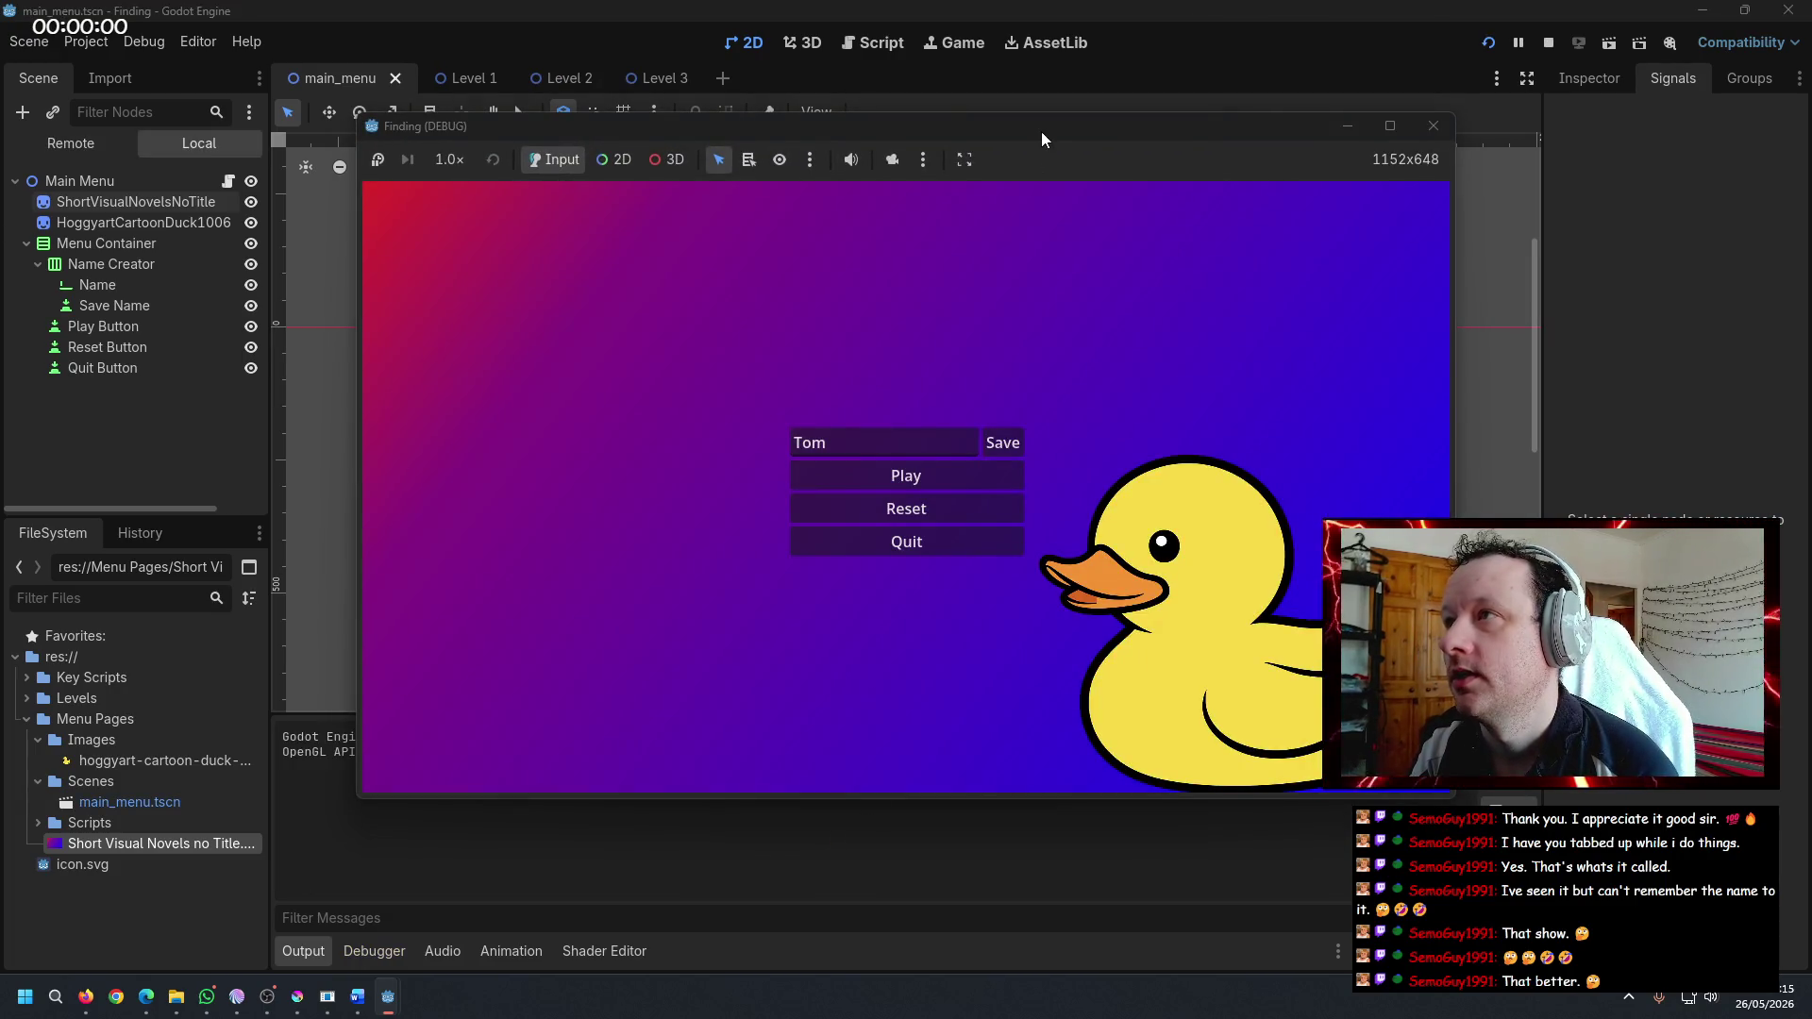
{"action": "left_click_drag", "start_coordinate": [1057, 141], "coordinate": [882, 152]}
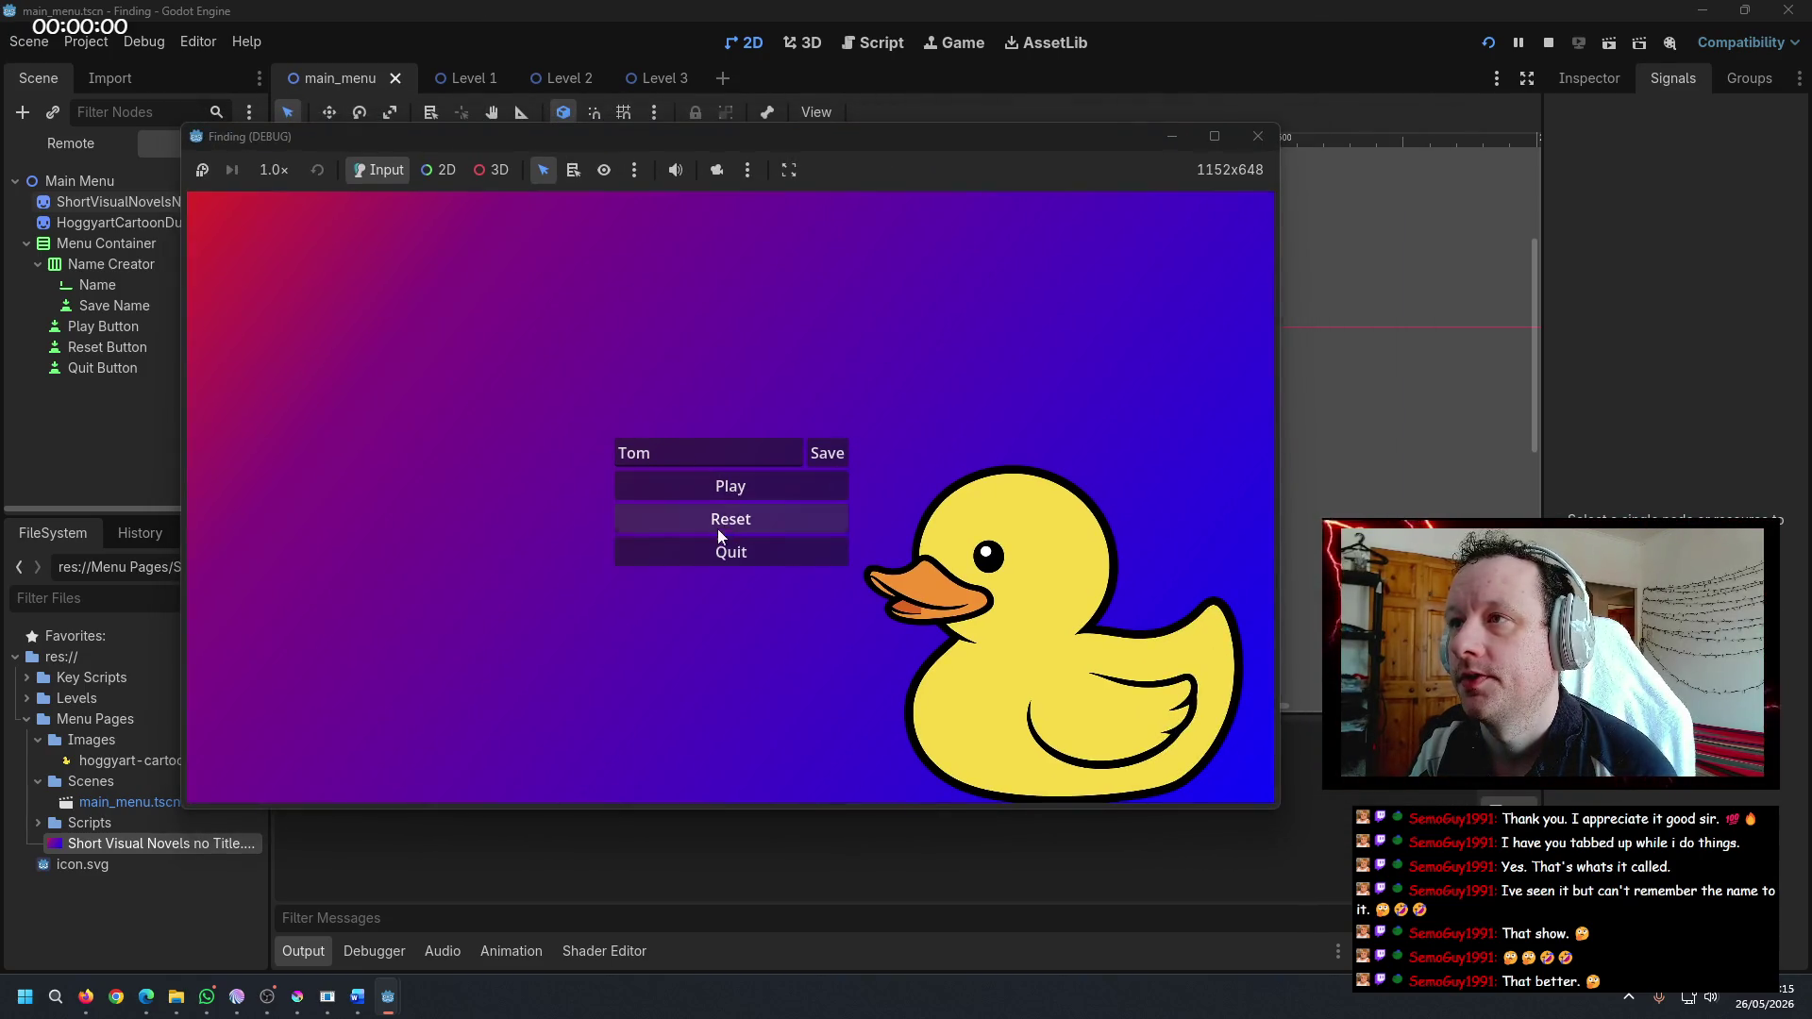
Press Play, find the hidden duck in the canoe level, then start again from the menu
{"action": "left_click", "coordinate": [745, 488]}
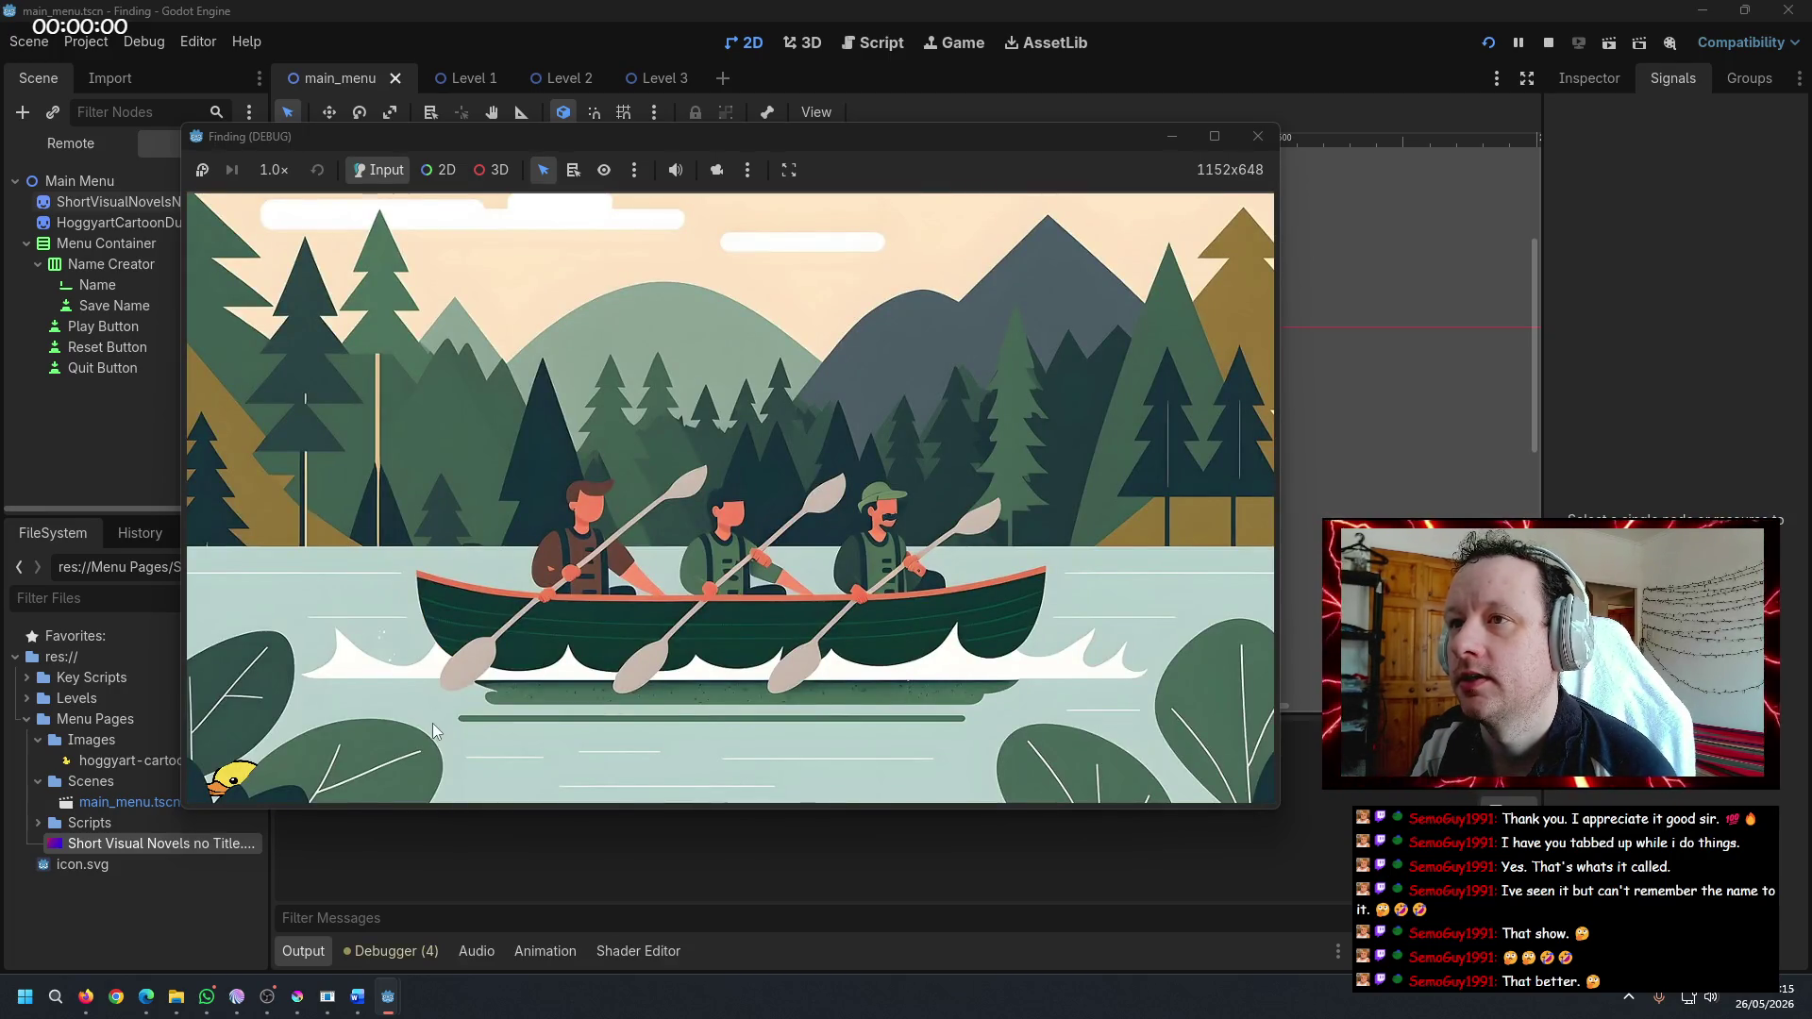
{"action": "left_click", "coordinate": [677, 475]}
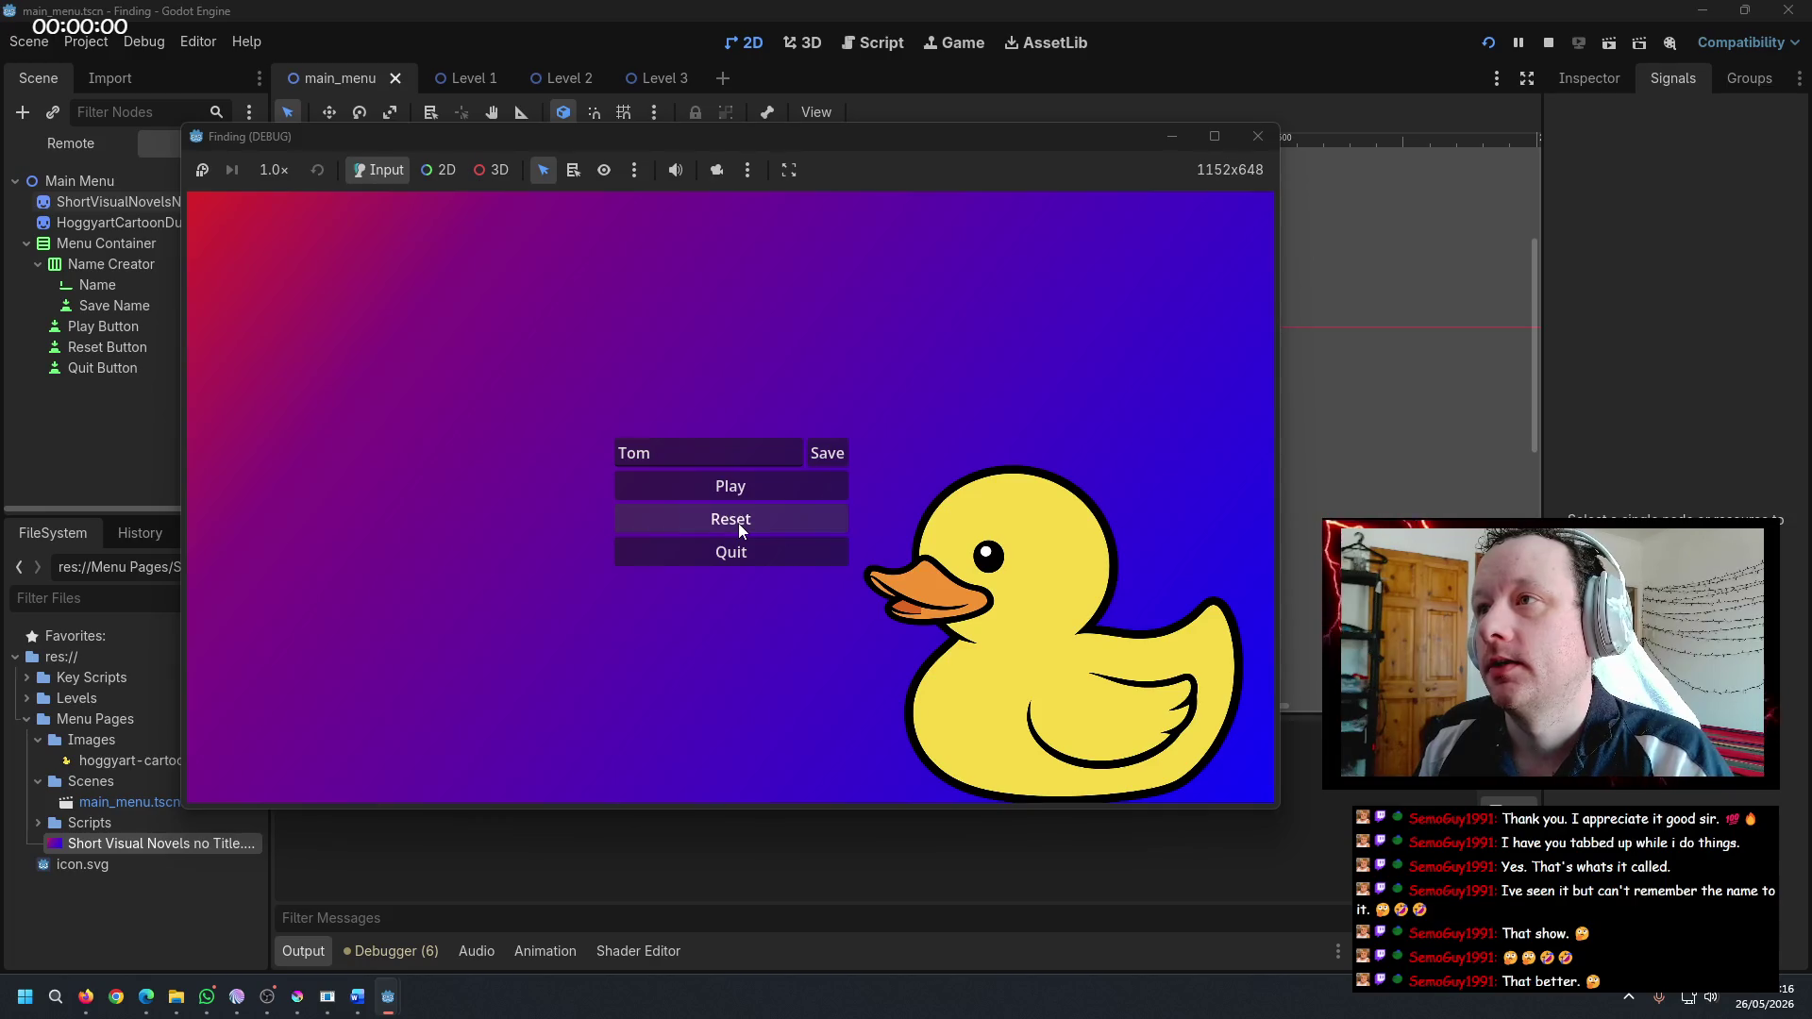
{"action": "left_click", "coordinate": [741, 487]}
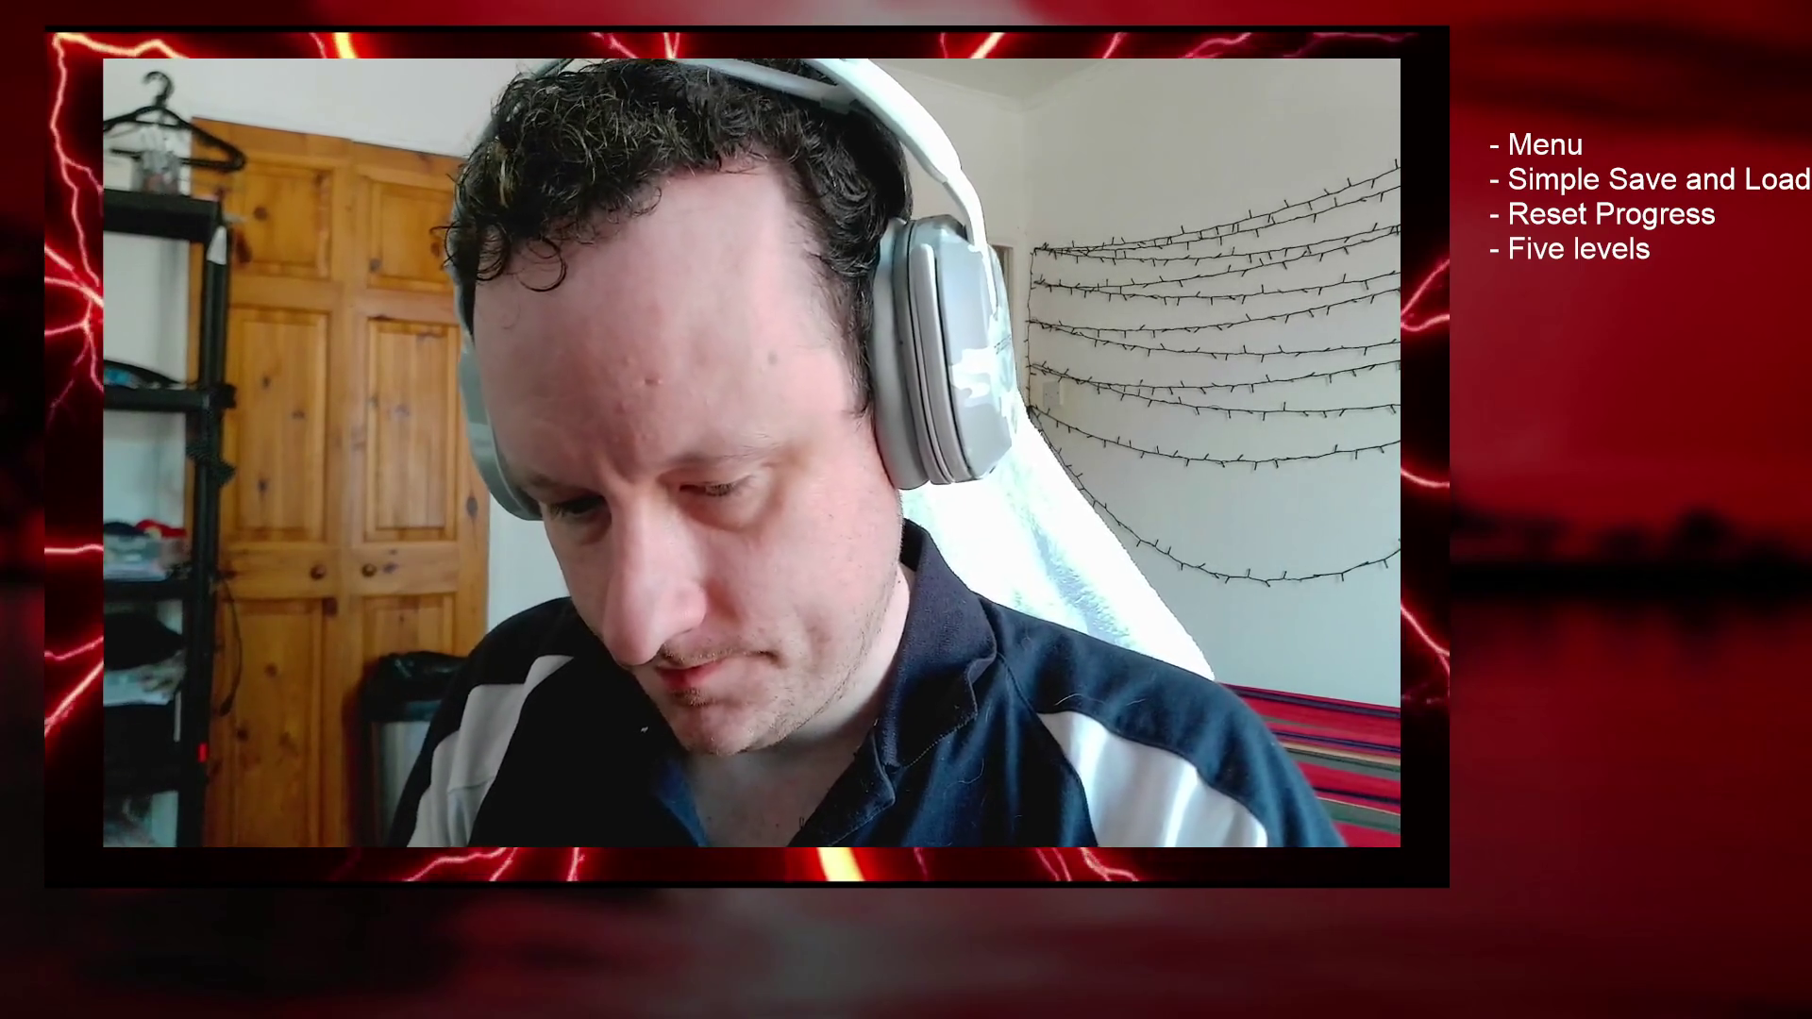
{"action": "type", "text": "OMPLETED"}
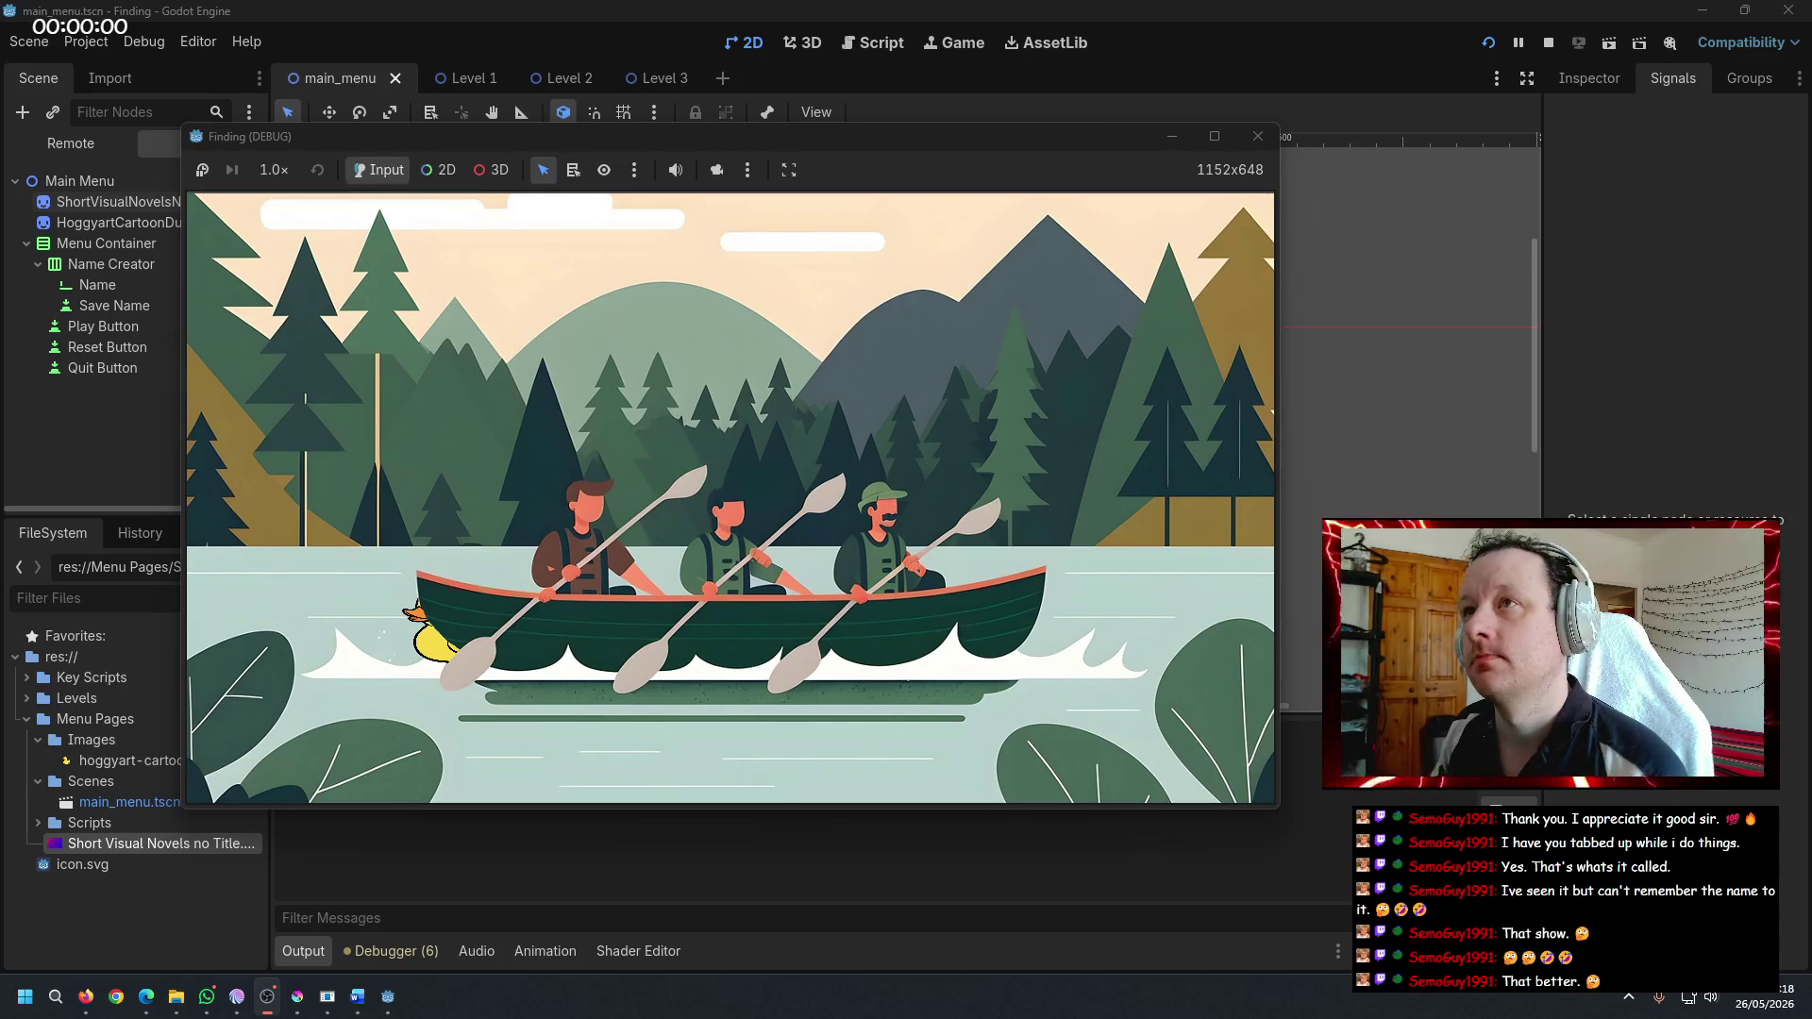
Close the Finding (DEBUG) game window and switch to the Level 1 scene tab
{"action": "left_click", "coordinate": [1257, 135]}
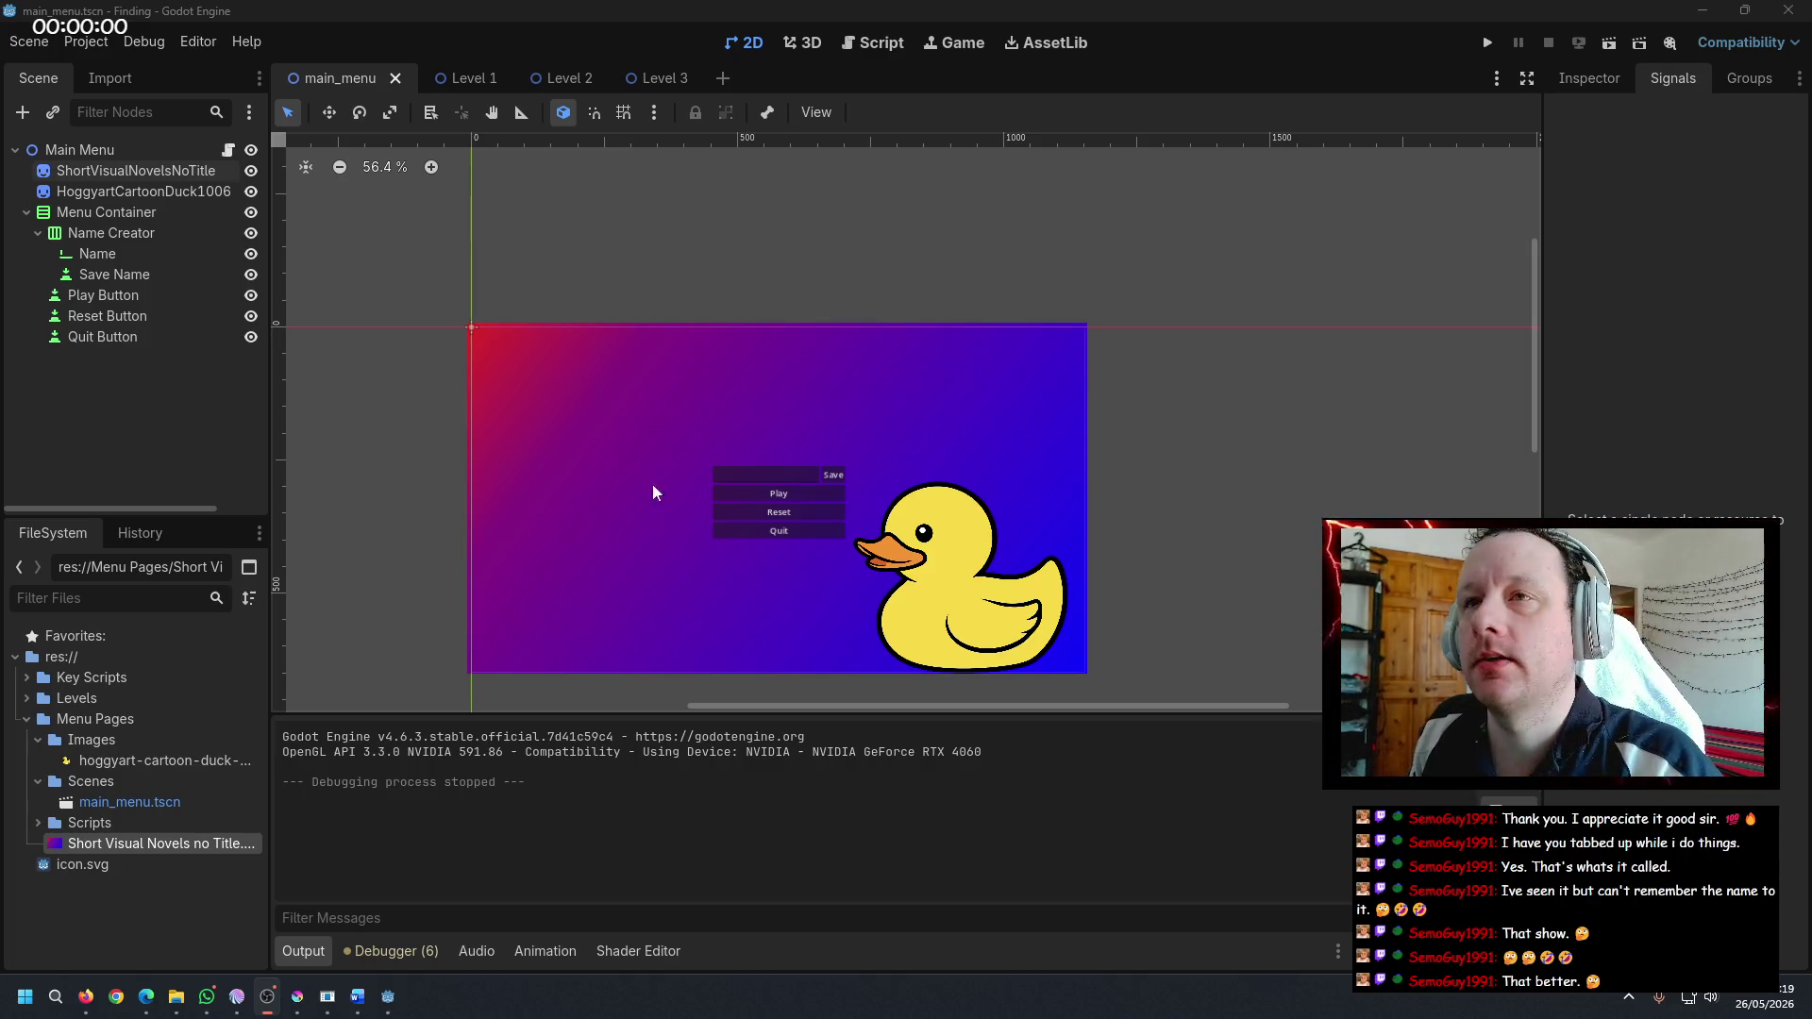
{"action": "left_click", "coordinate": [476, 78]}
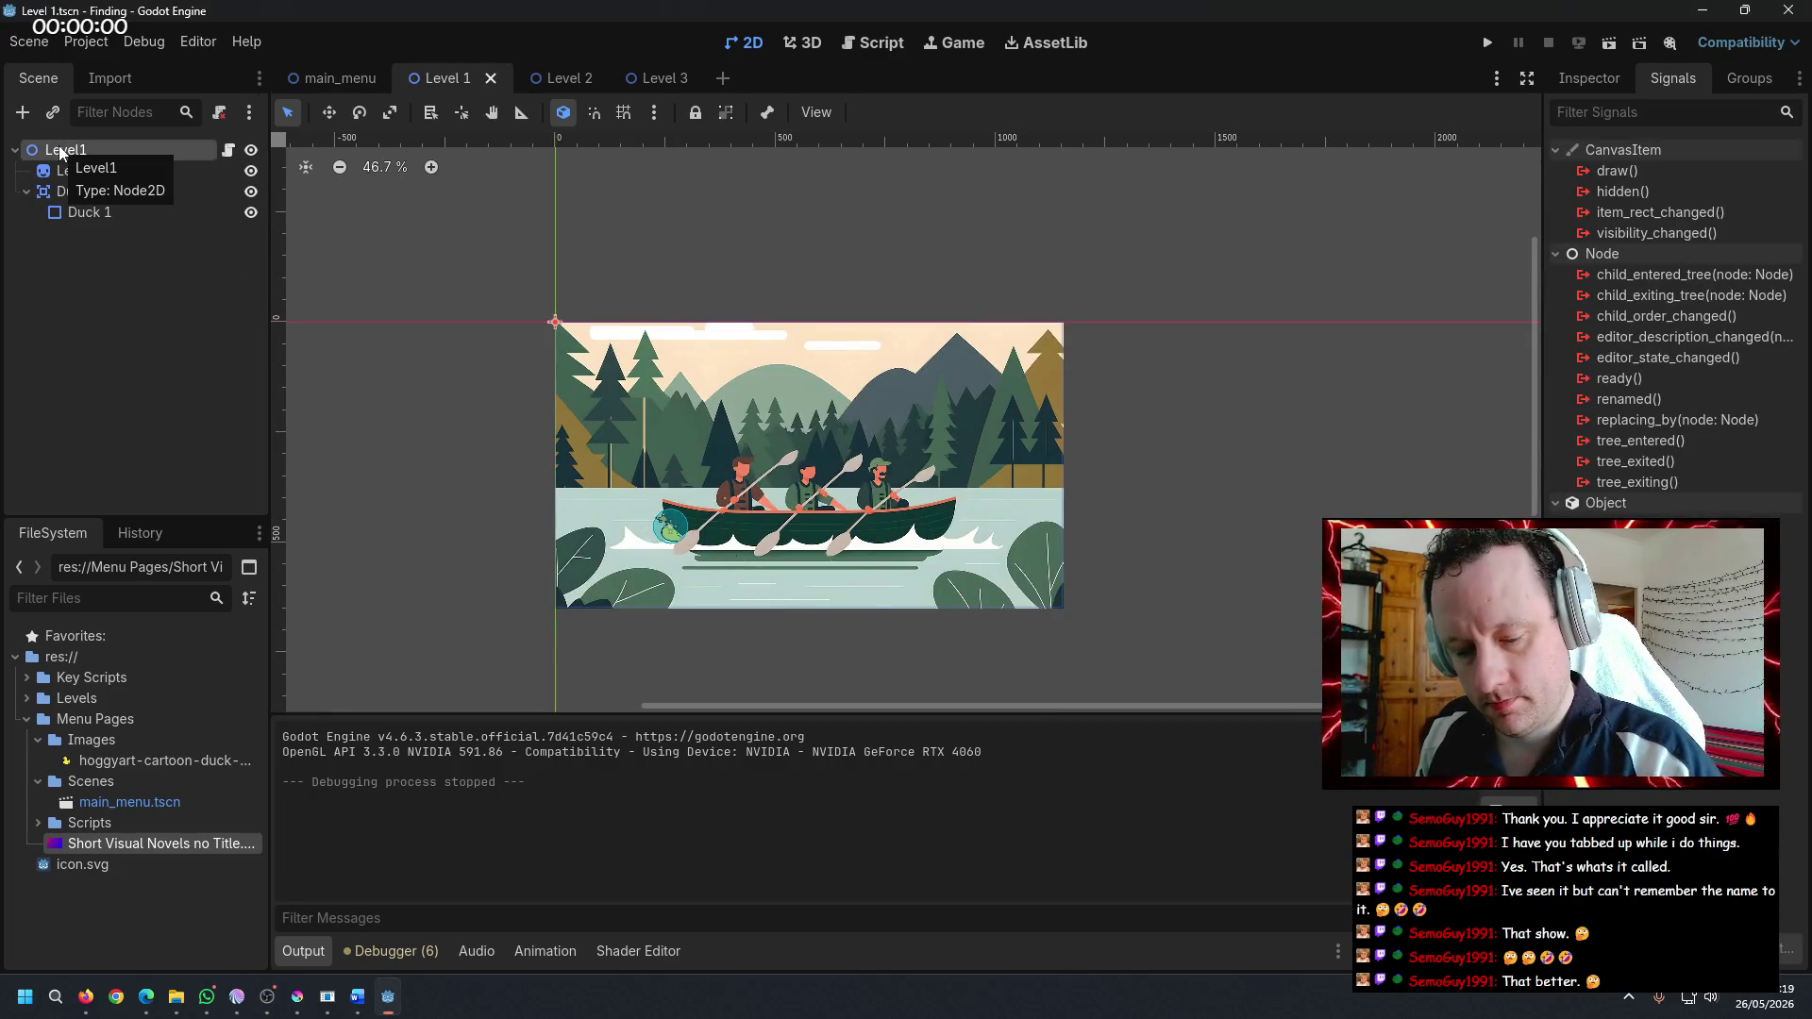
Add an AudioStreamPlayer node to Level 1 via an 'audio' search and show it in the Inspector
{"action": "key", "text": "ctrl+a"}
{"action": "type", "text": "au"}
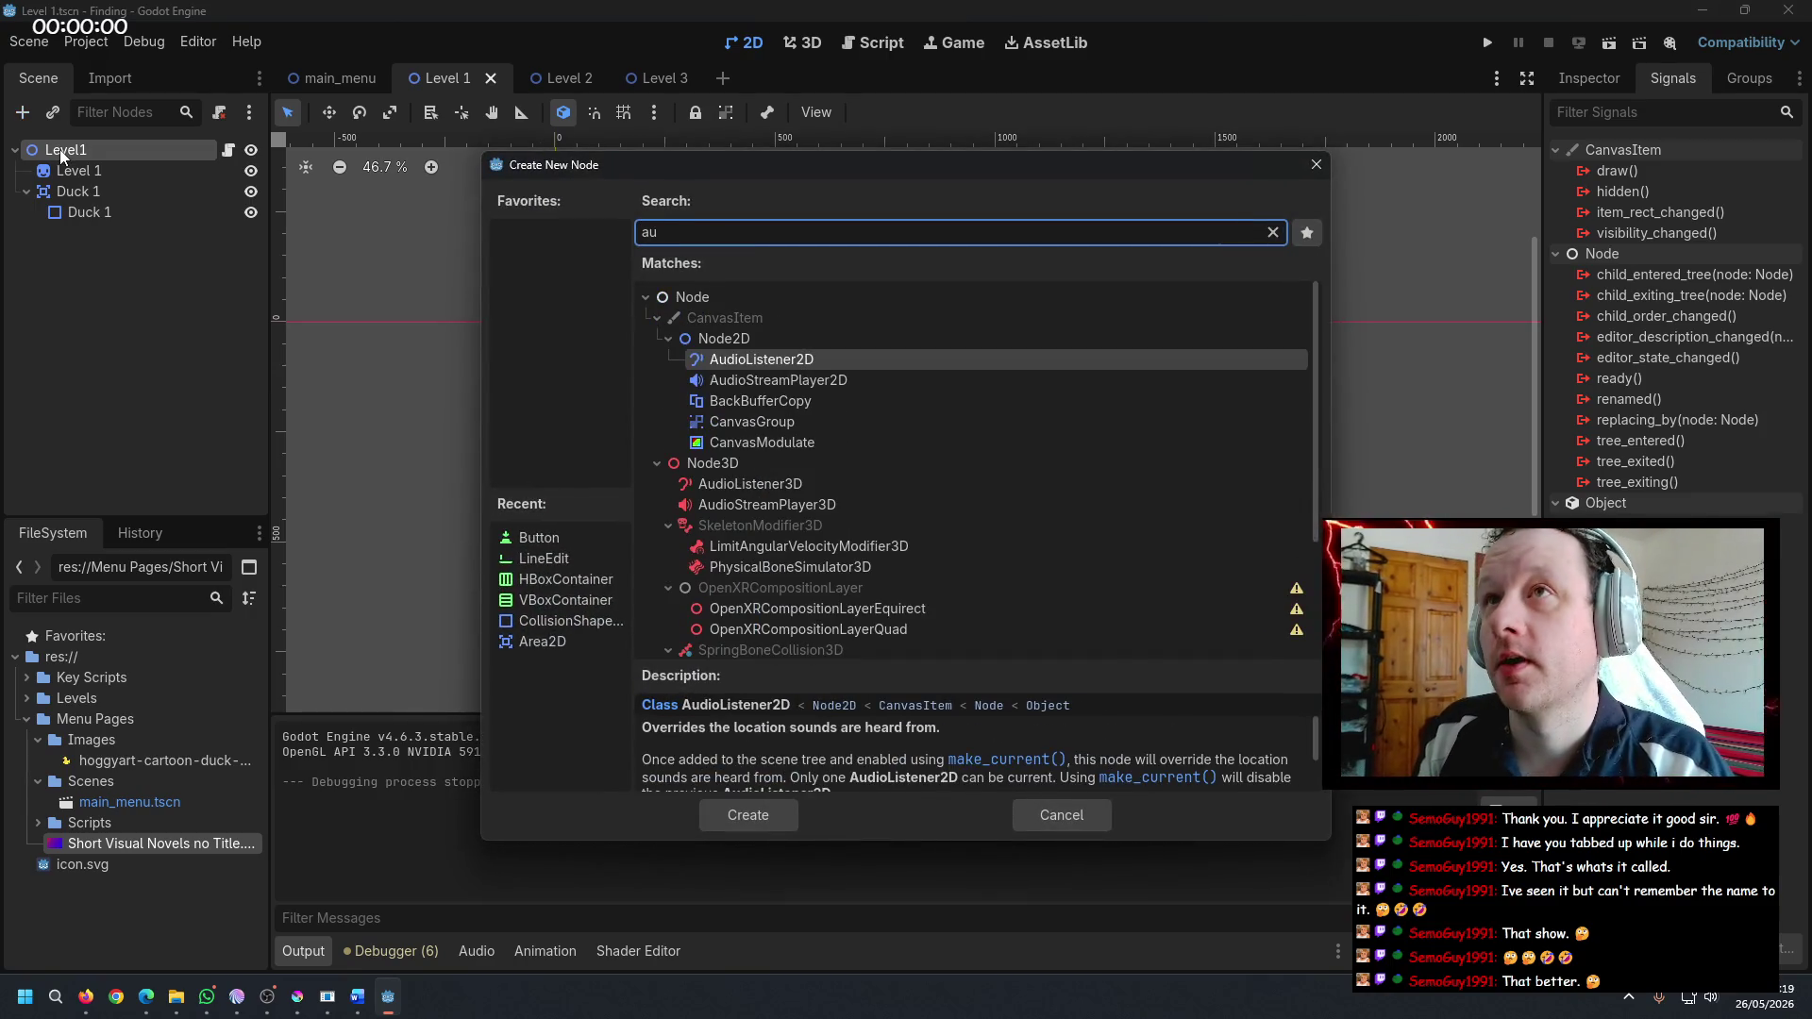
{"action": "type", "text": "f"}
{"action": "key", "text": "BackSpace"}
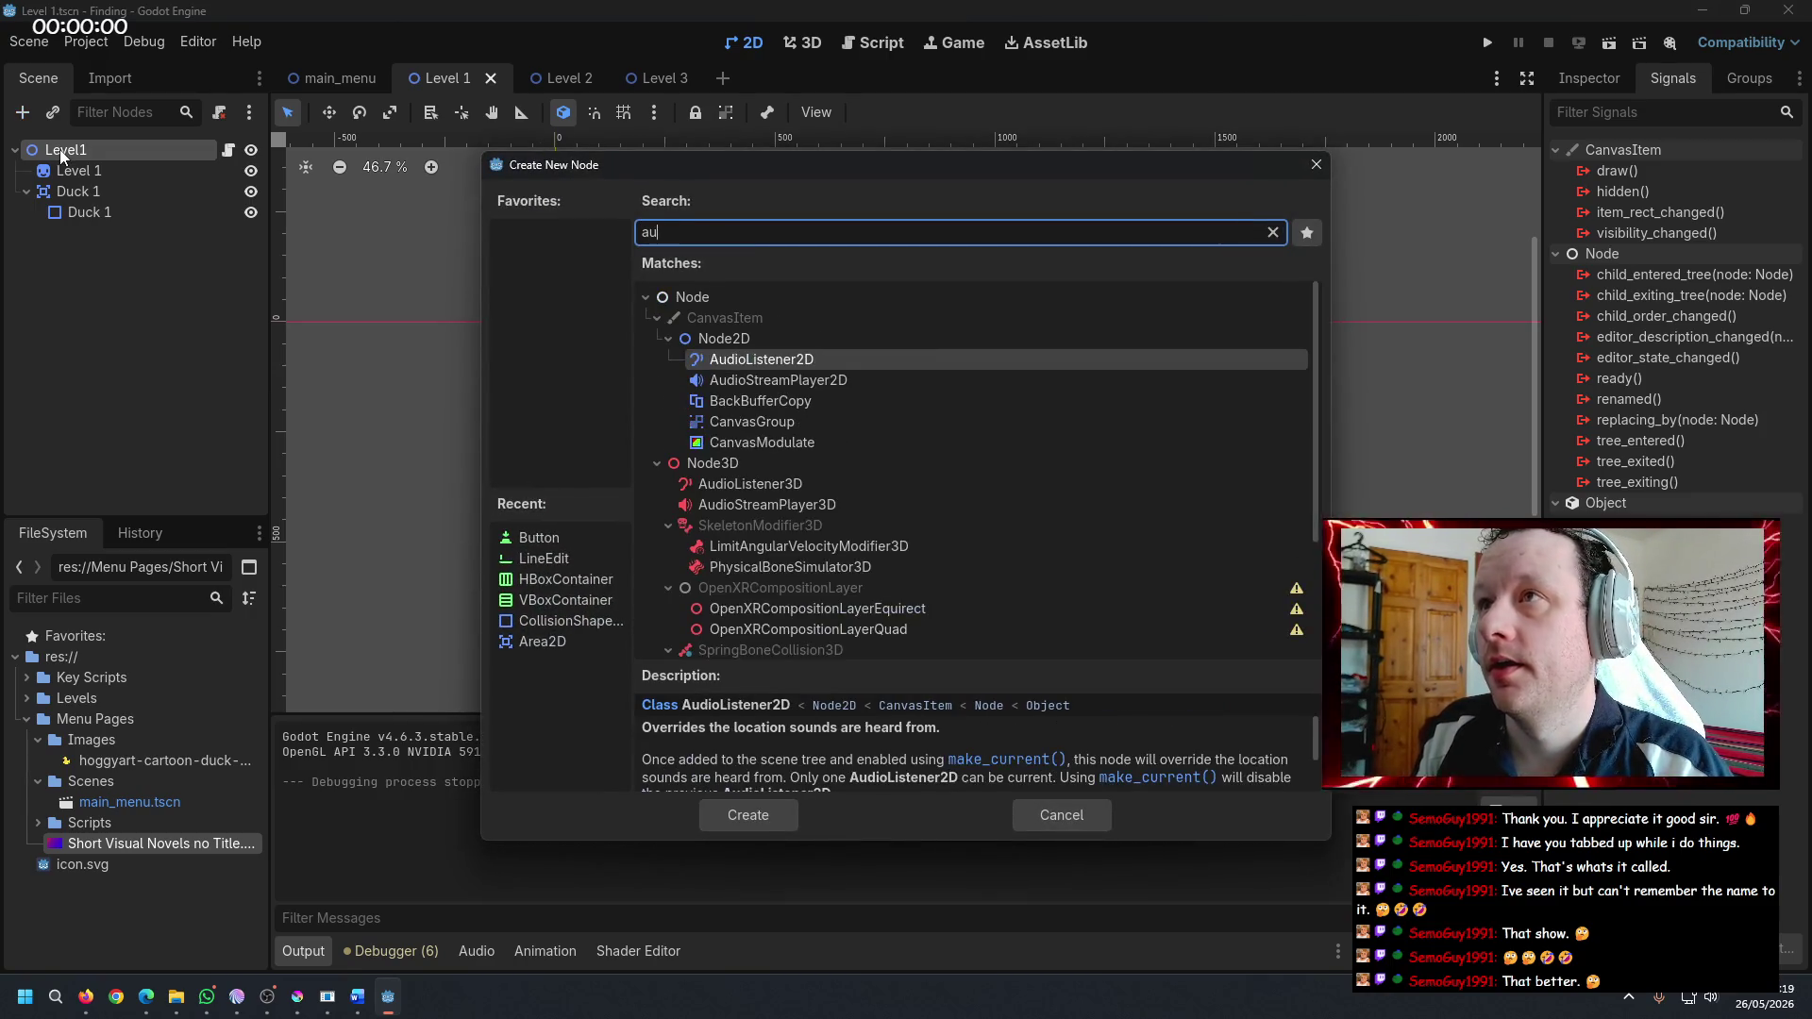
{"action": "type", "text": "dio"}
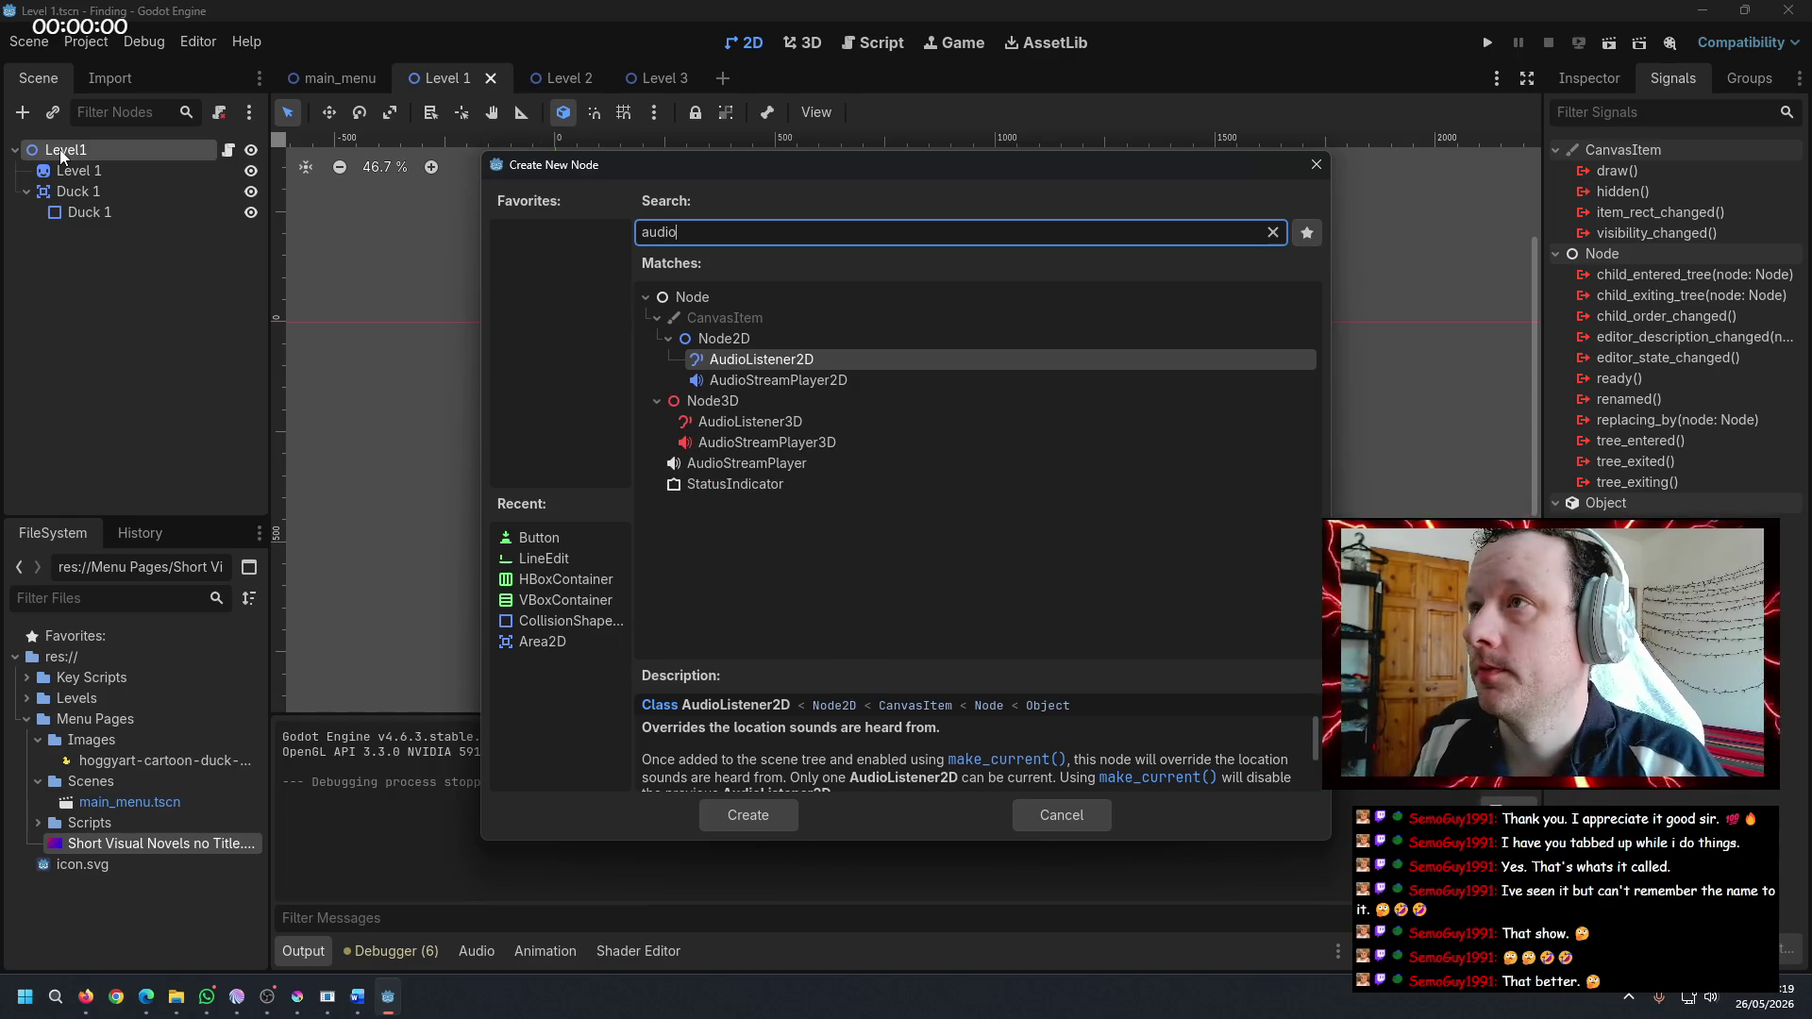
{"action": "key", "text": "Down"}
{"action": "key", "text": "Down"}
{"action": "key", "text": "Down"}
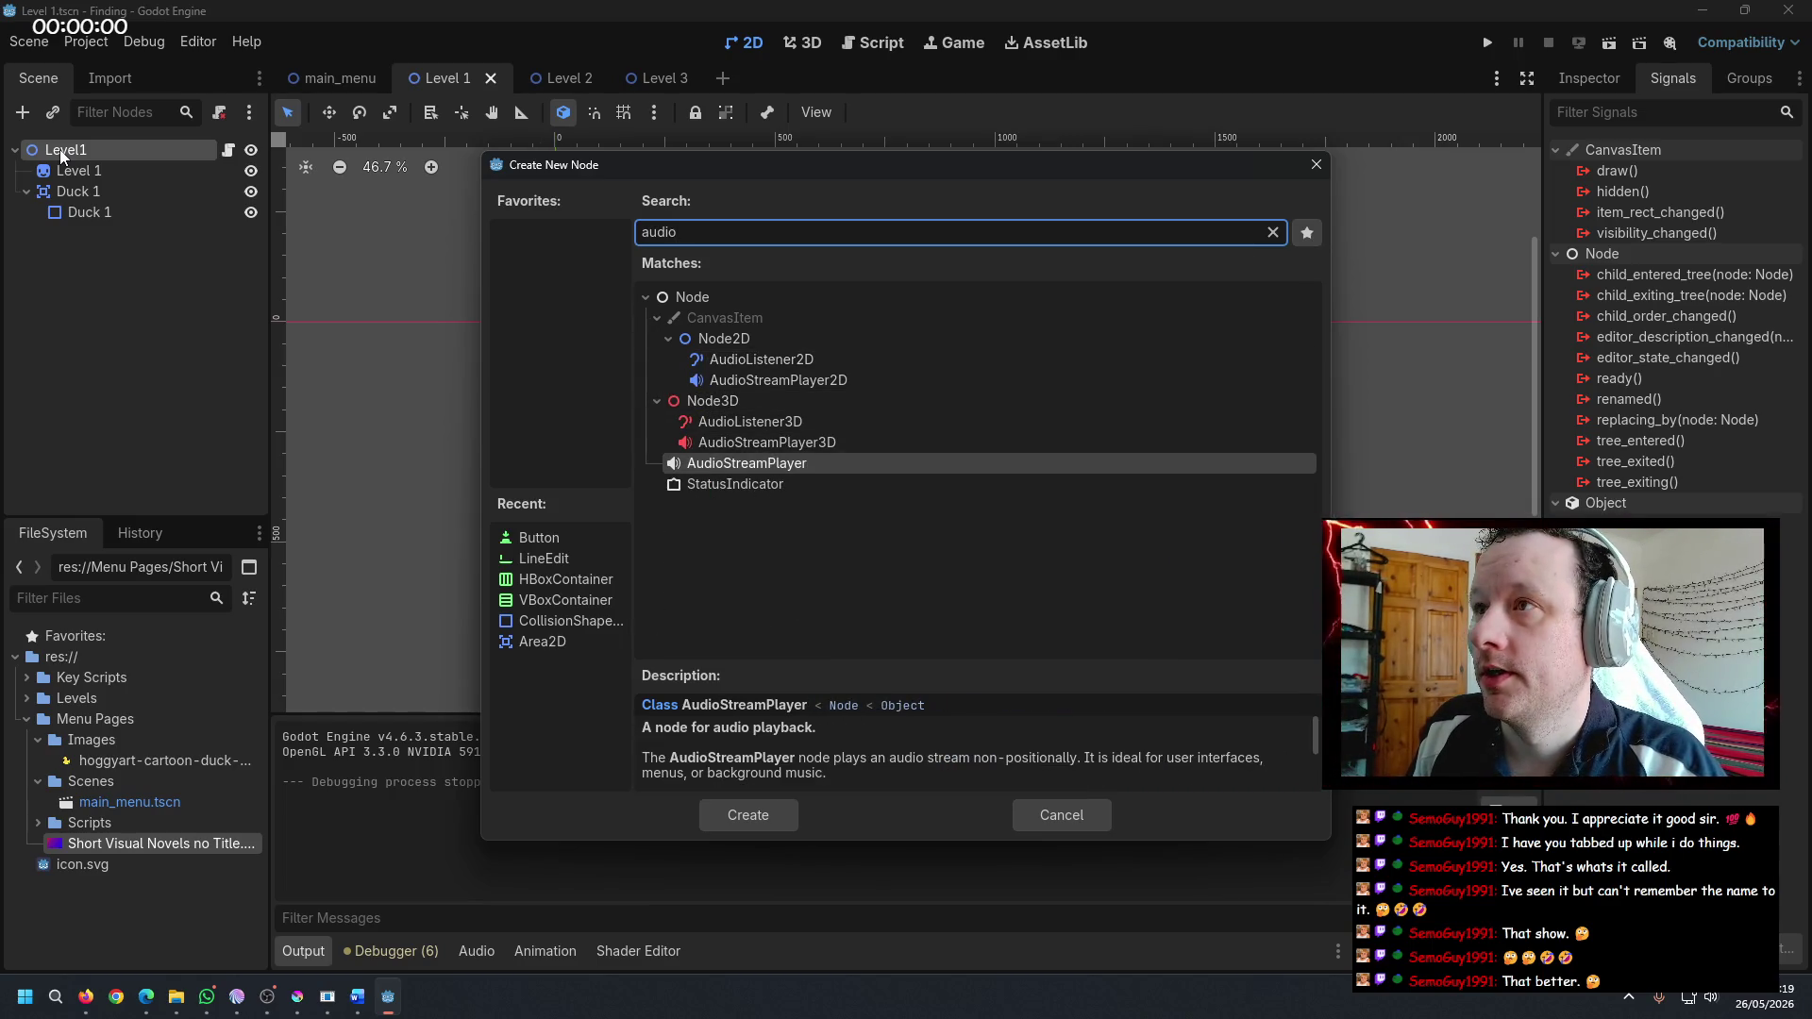
{"action": "key", "text": "Return"}
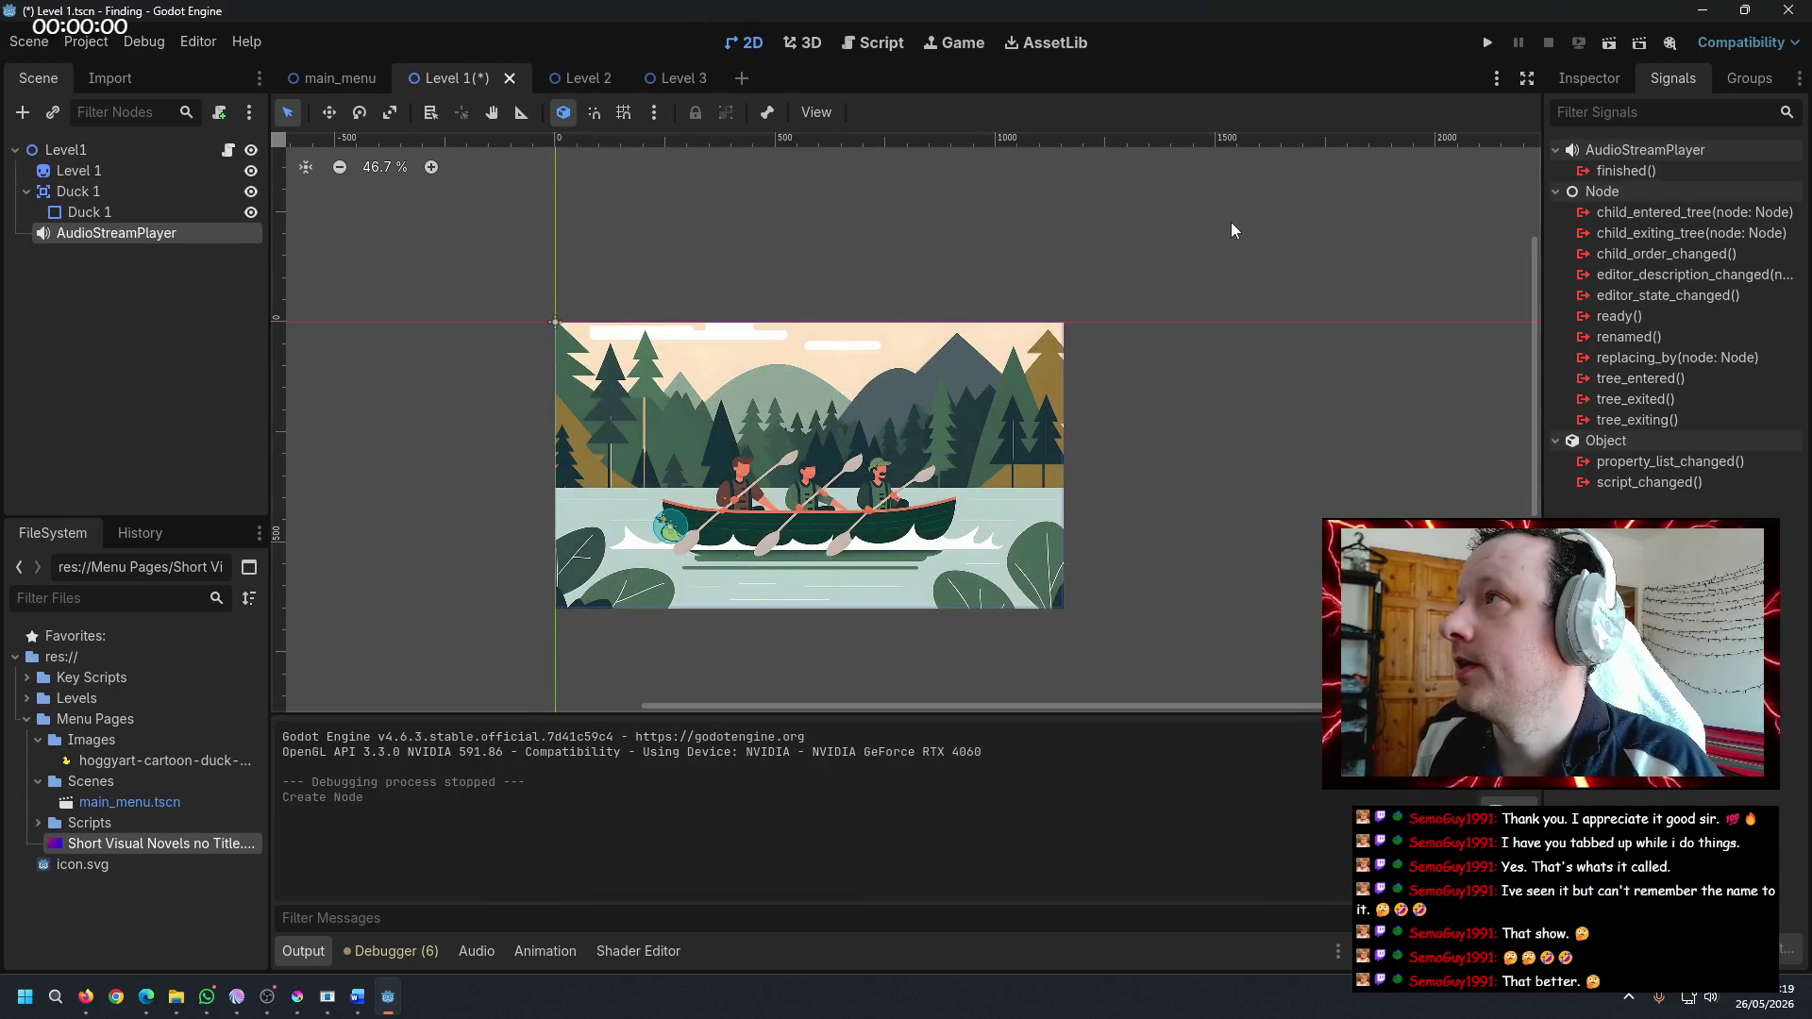
{"action": "left_click", "coordinate": [1589, 79]}
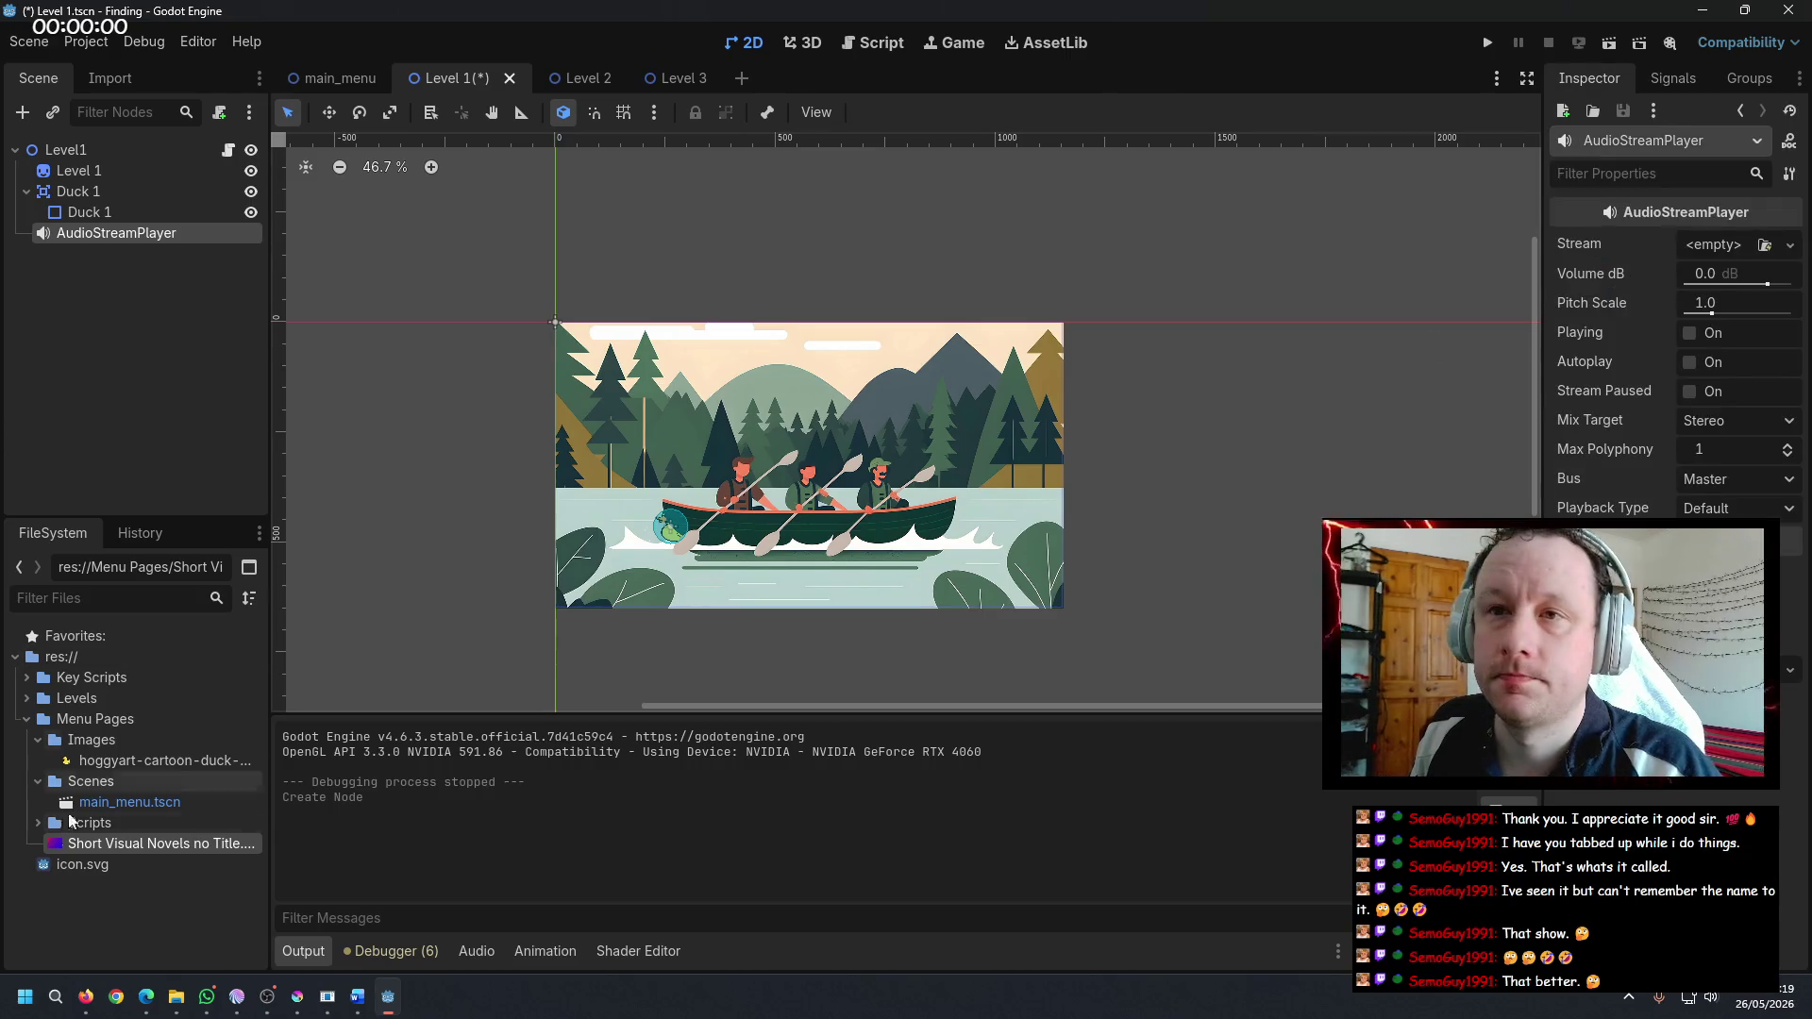
{"action": "left_click", "coordinate": [26, 719]}
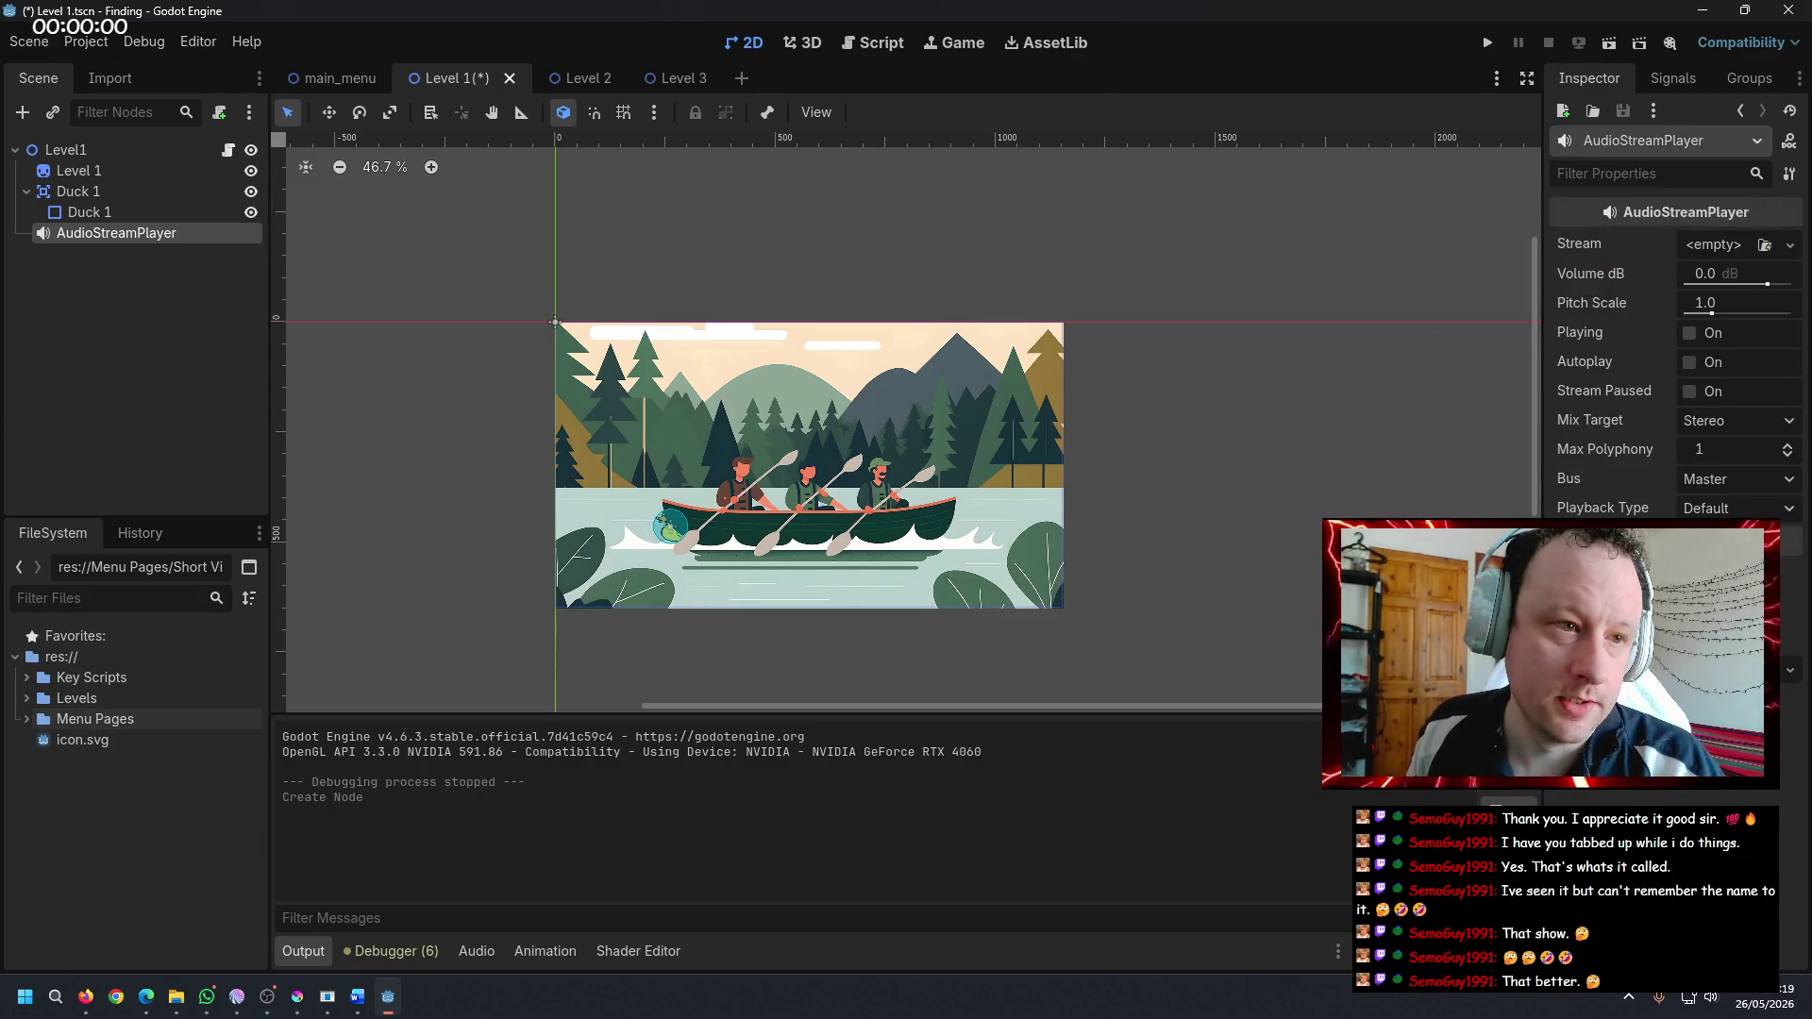
{"action": "key", "text": "alt+Tab"}
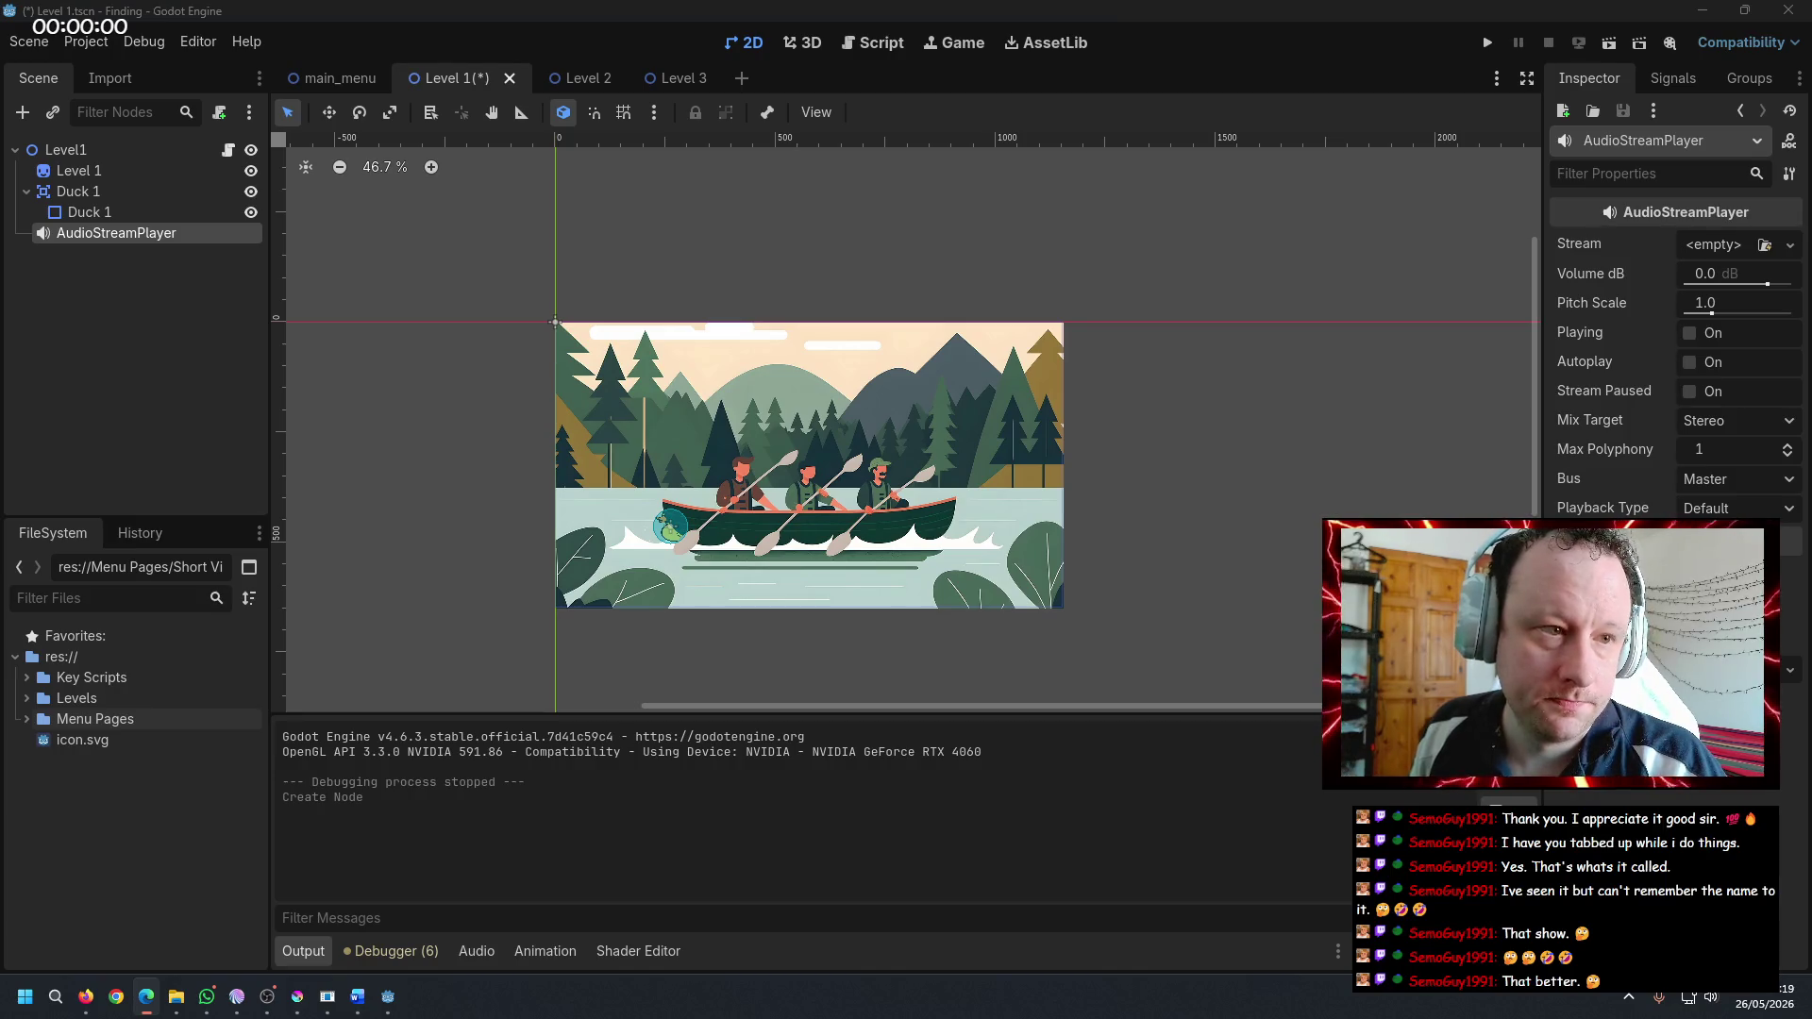
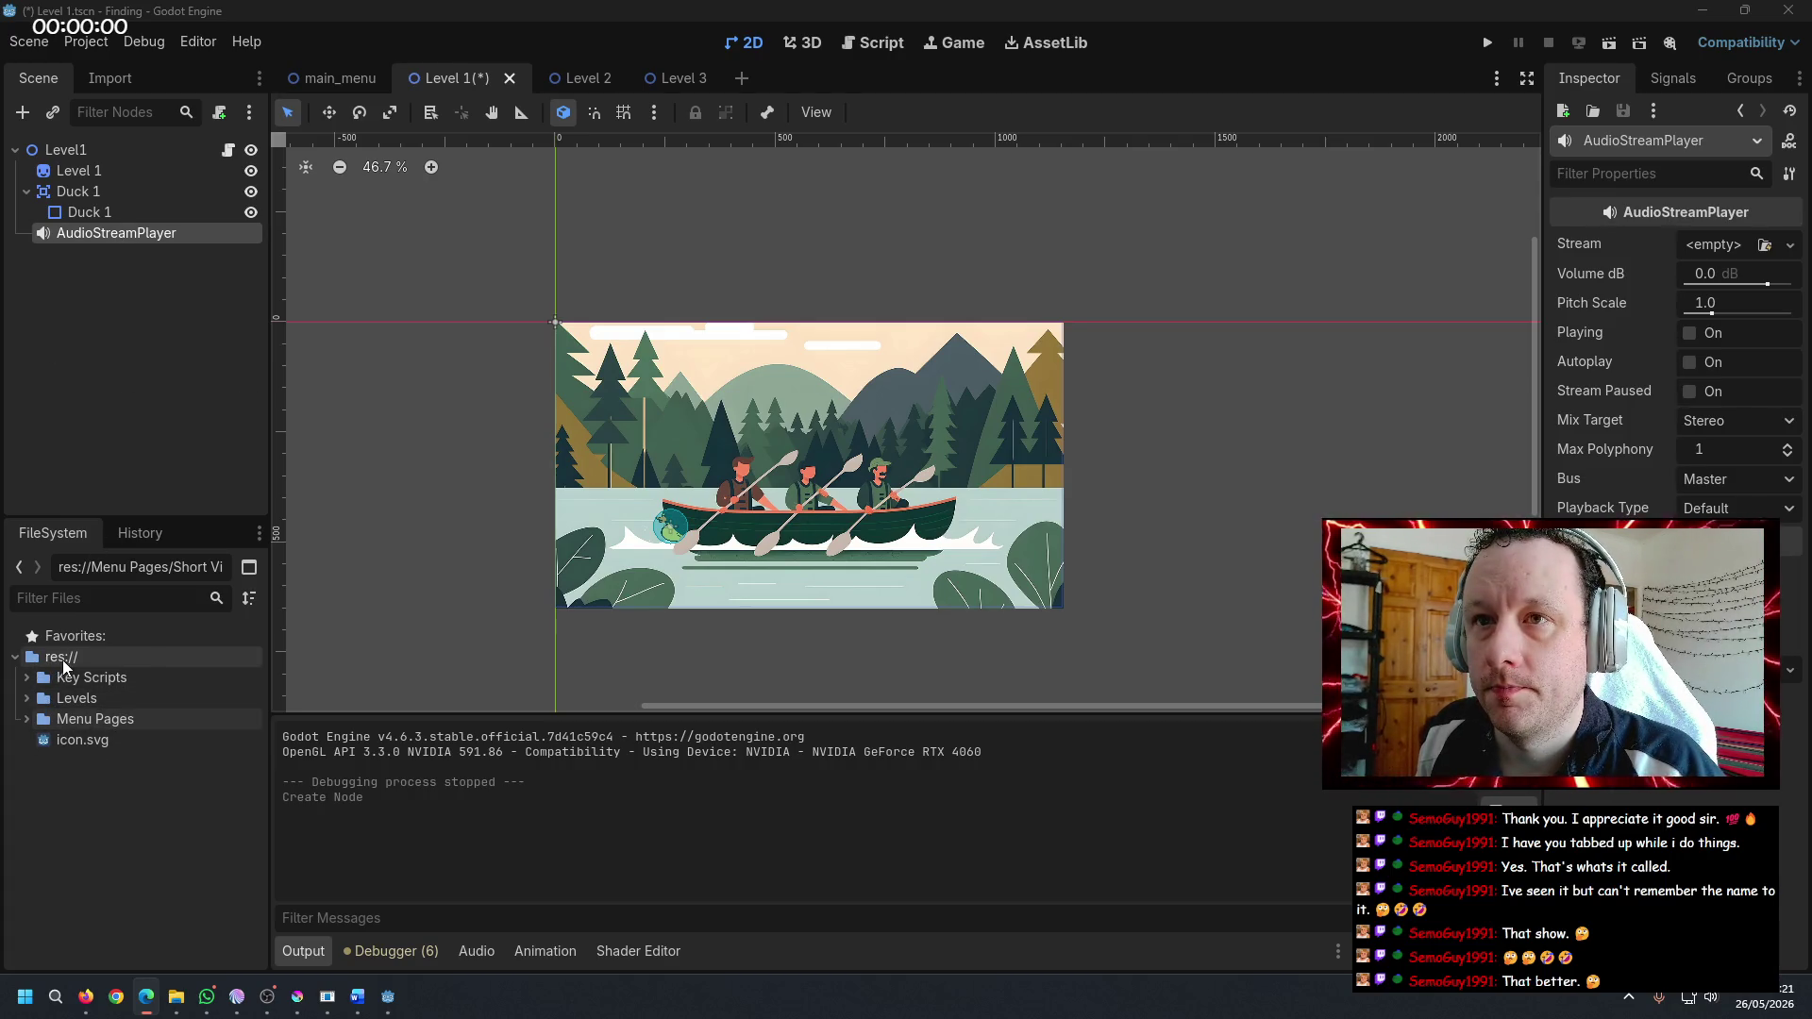
In the FileSystem dock, add a folder named Music under Levels/Levels 1-5
{"action": "left_click", "coordinate": [61, 658]}
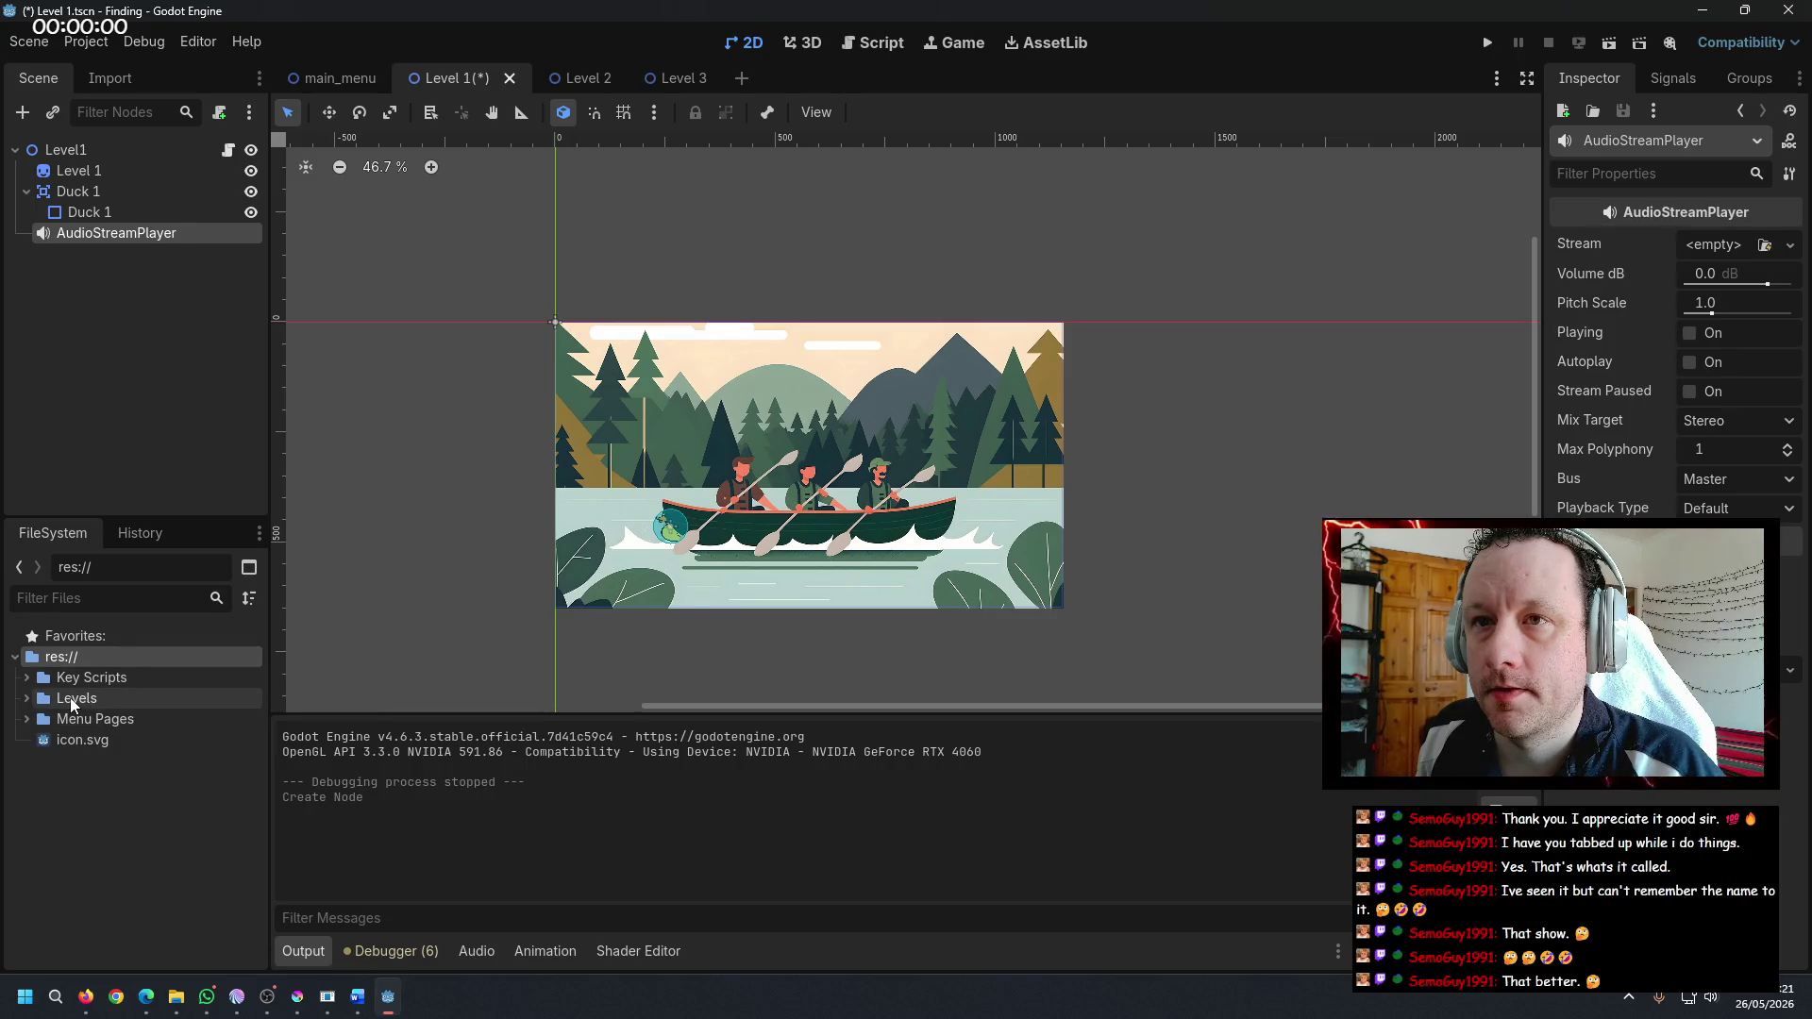
{"action": "left_click", "coordinate": [25, 698]}
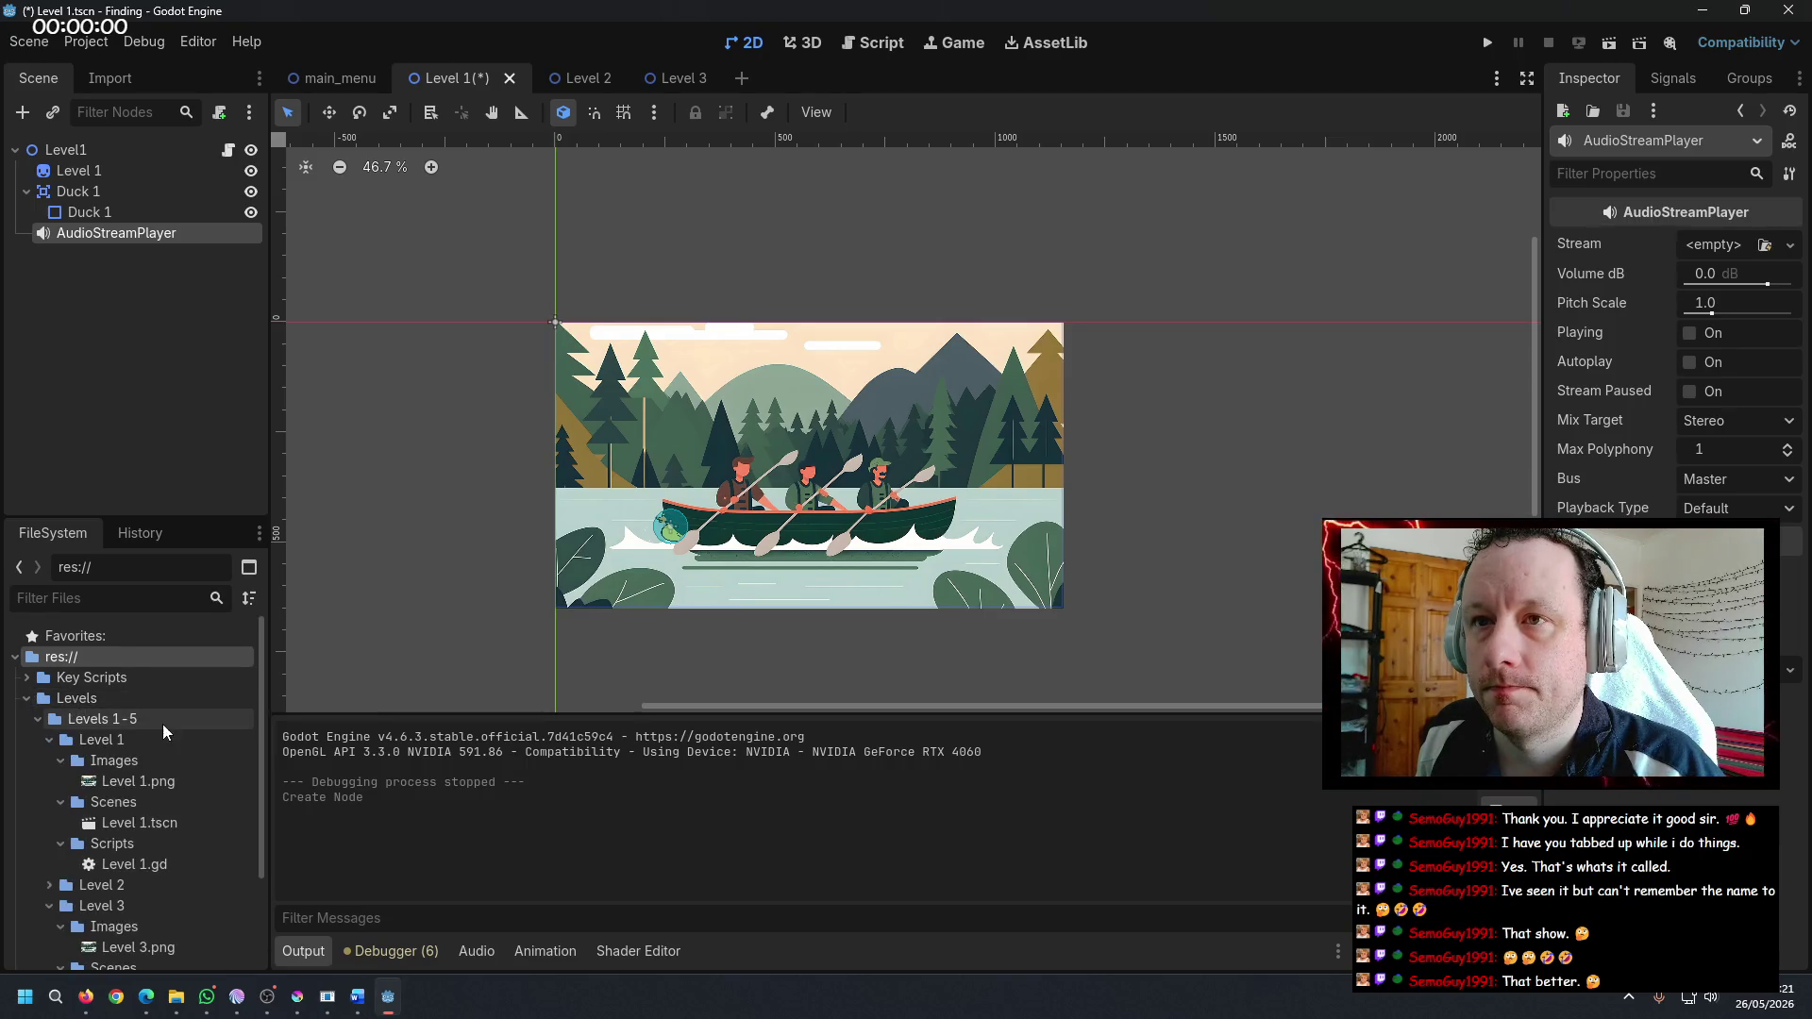
{"action": "left_click", "coordinate": [83, 720]}
{"action": "right_click", "coordinate": [83, 720]}
{"action": "mouse_move", "coordinate": [239, 638]}
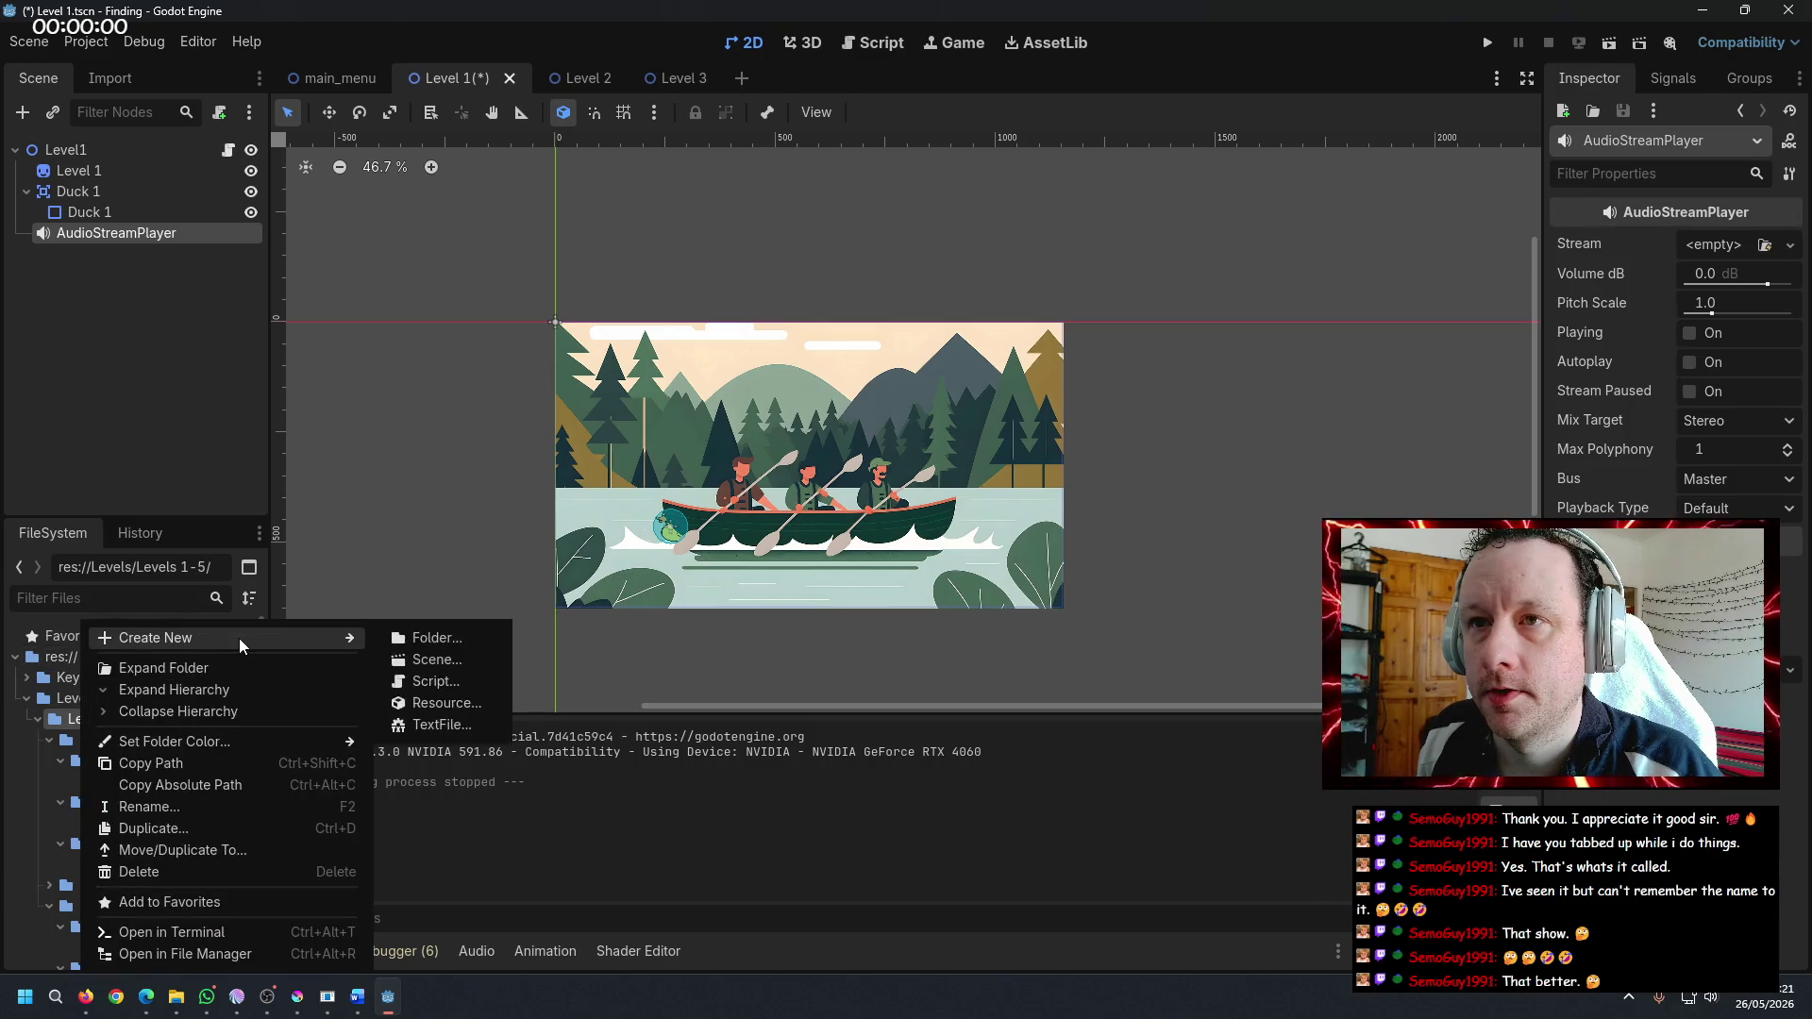
{"action": "left_click", "coordinate": [427, 640]}
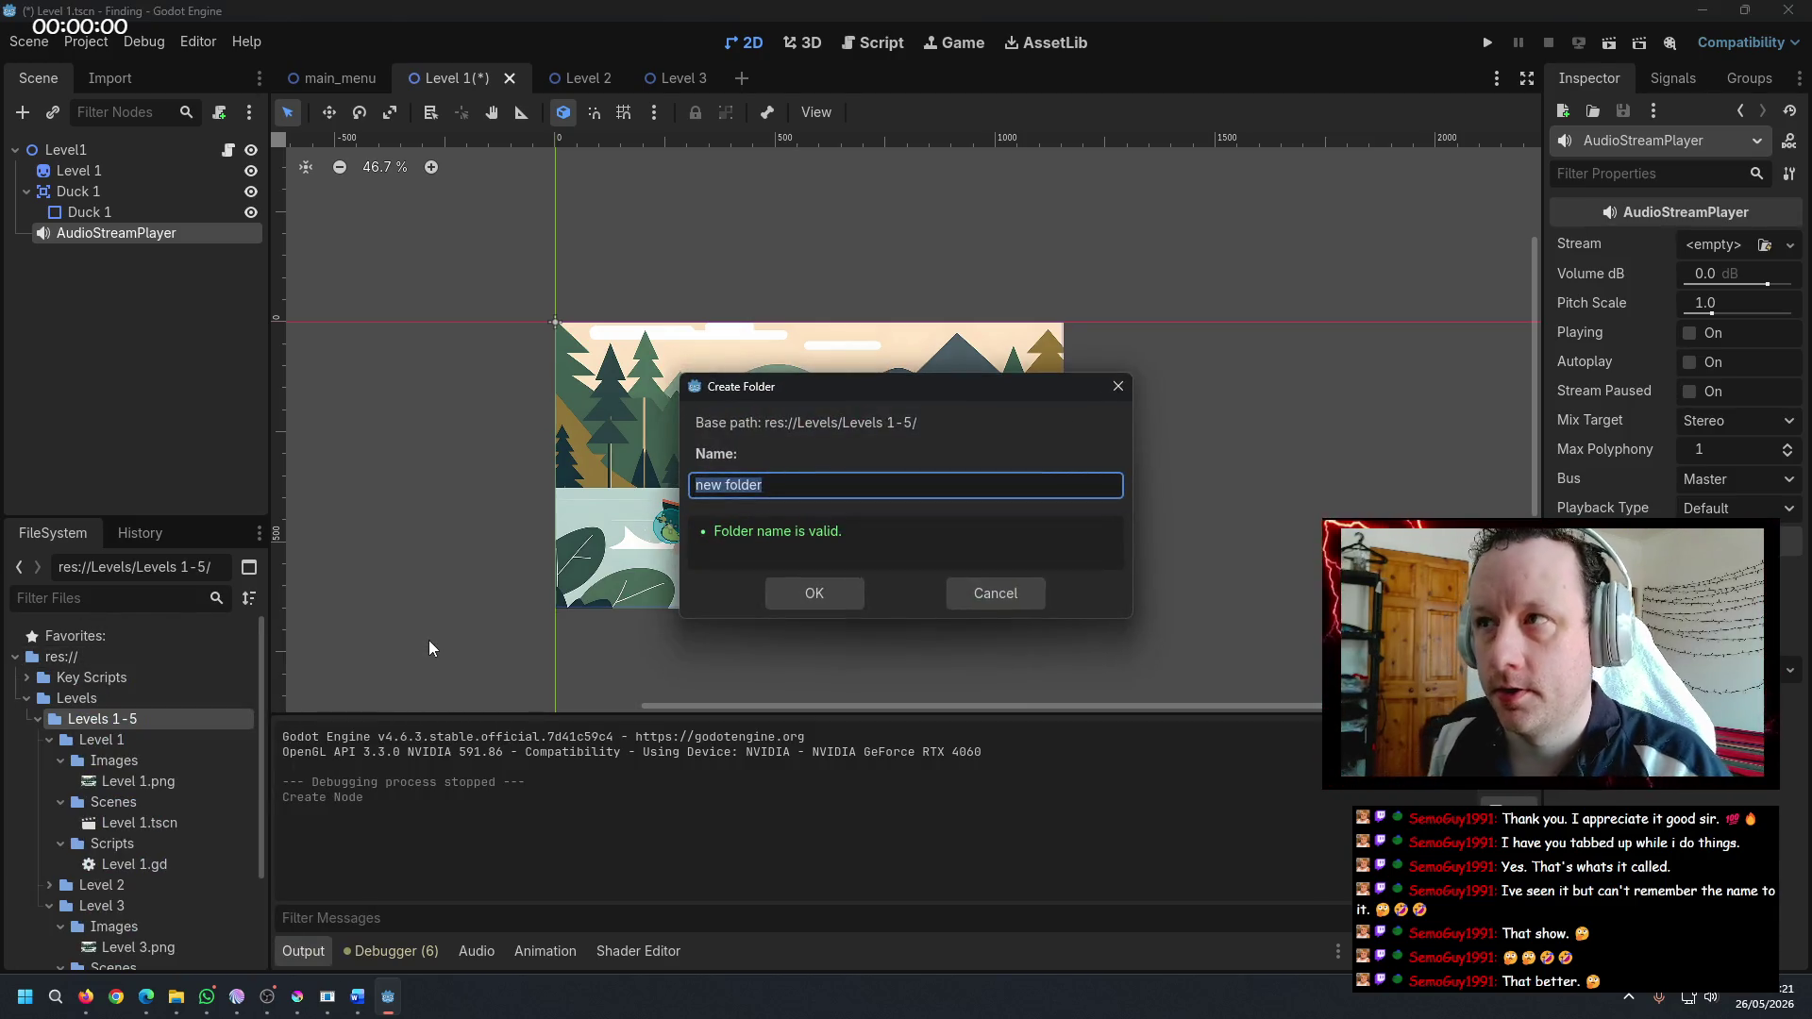
{"action": "type", "text": "Music"}
{"action": "key", "text": "Return"}
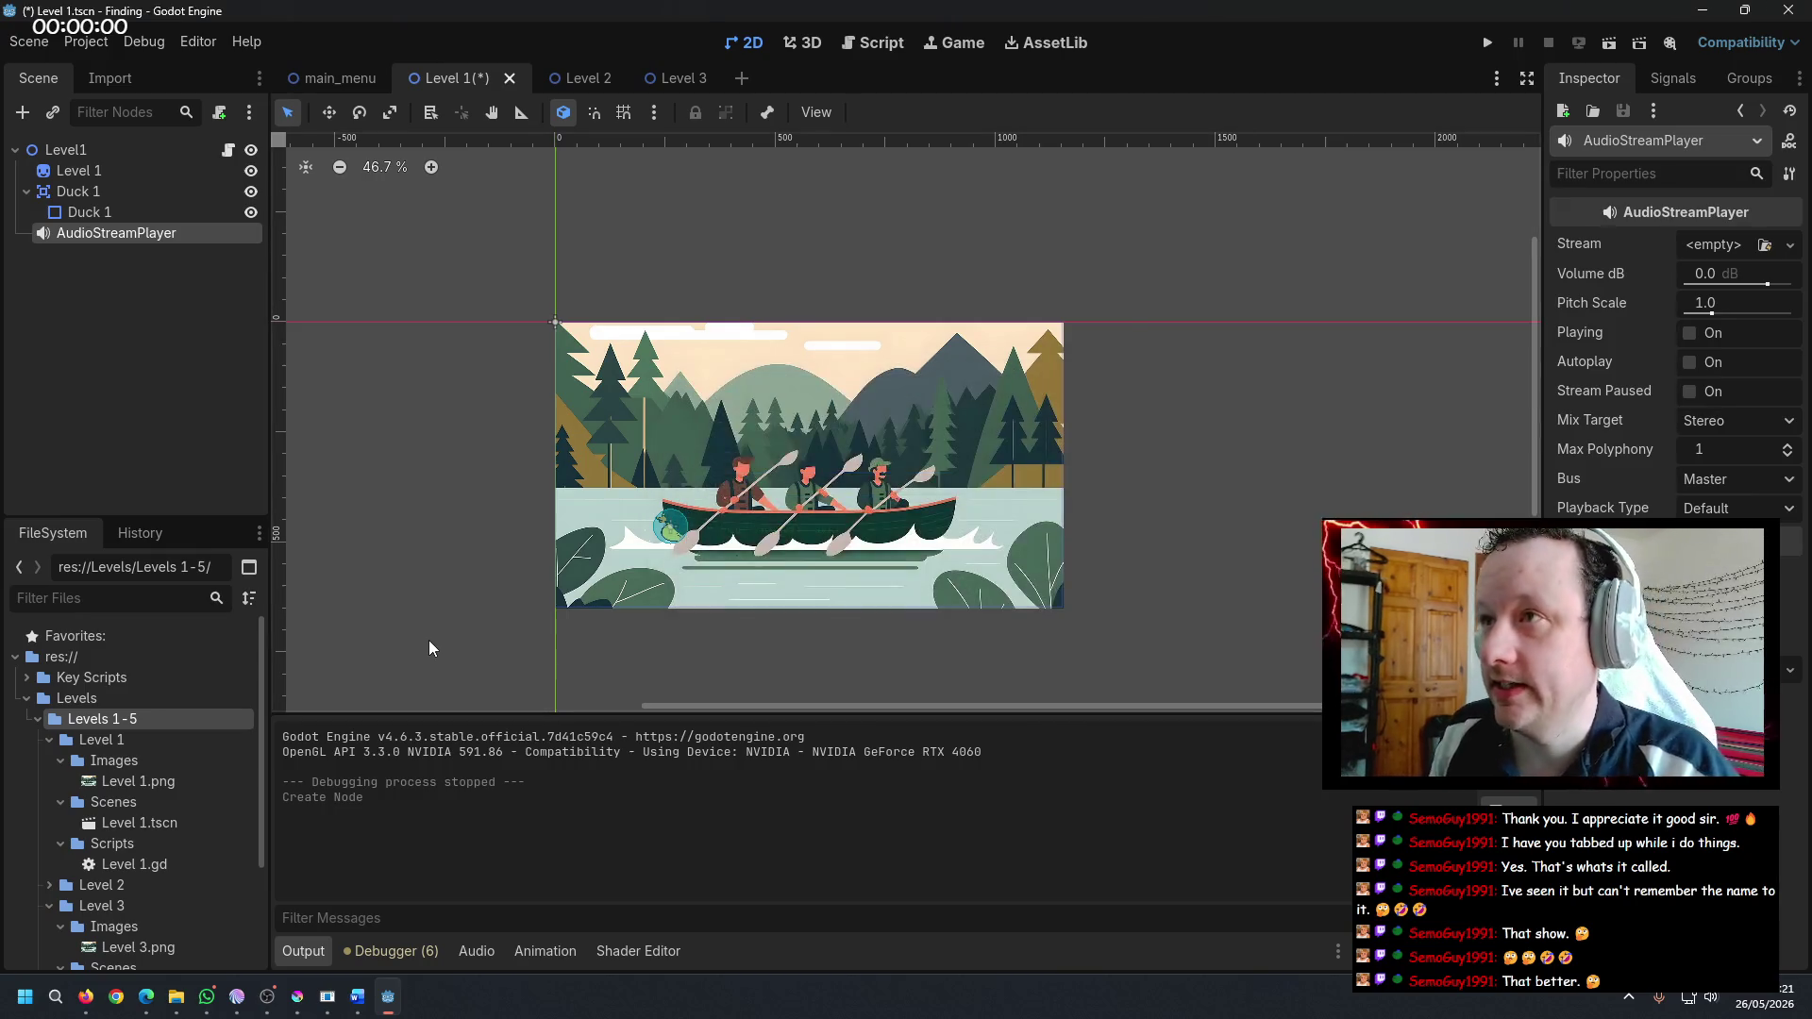
{"action": "scroll", "coordinate": [157, 792], "scroll_direction": "down", "scroll_amount": 3}
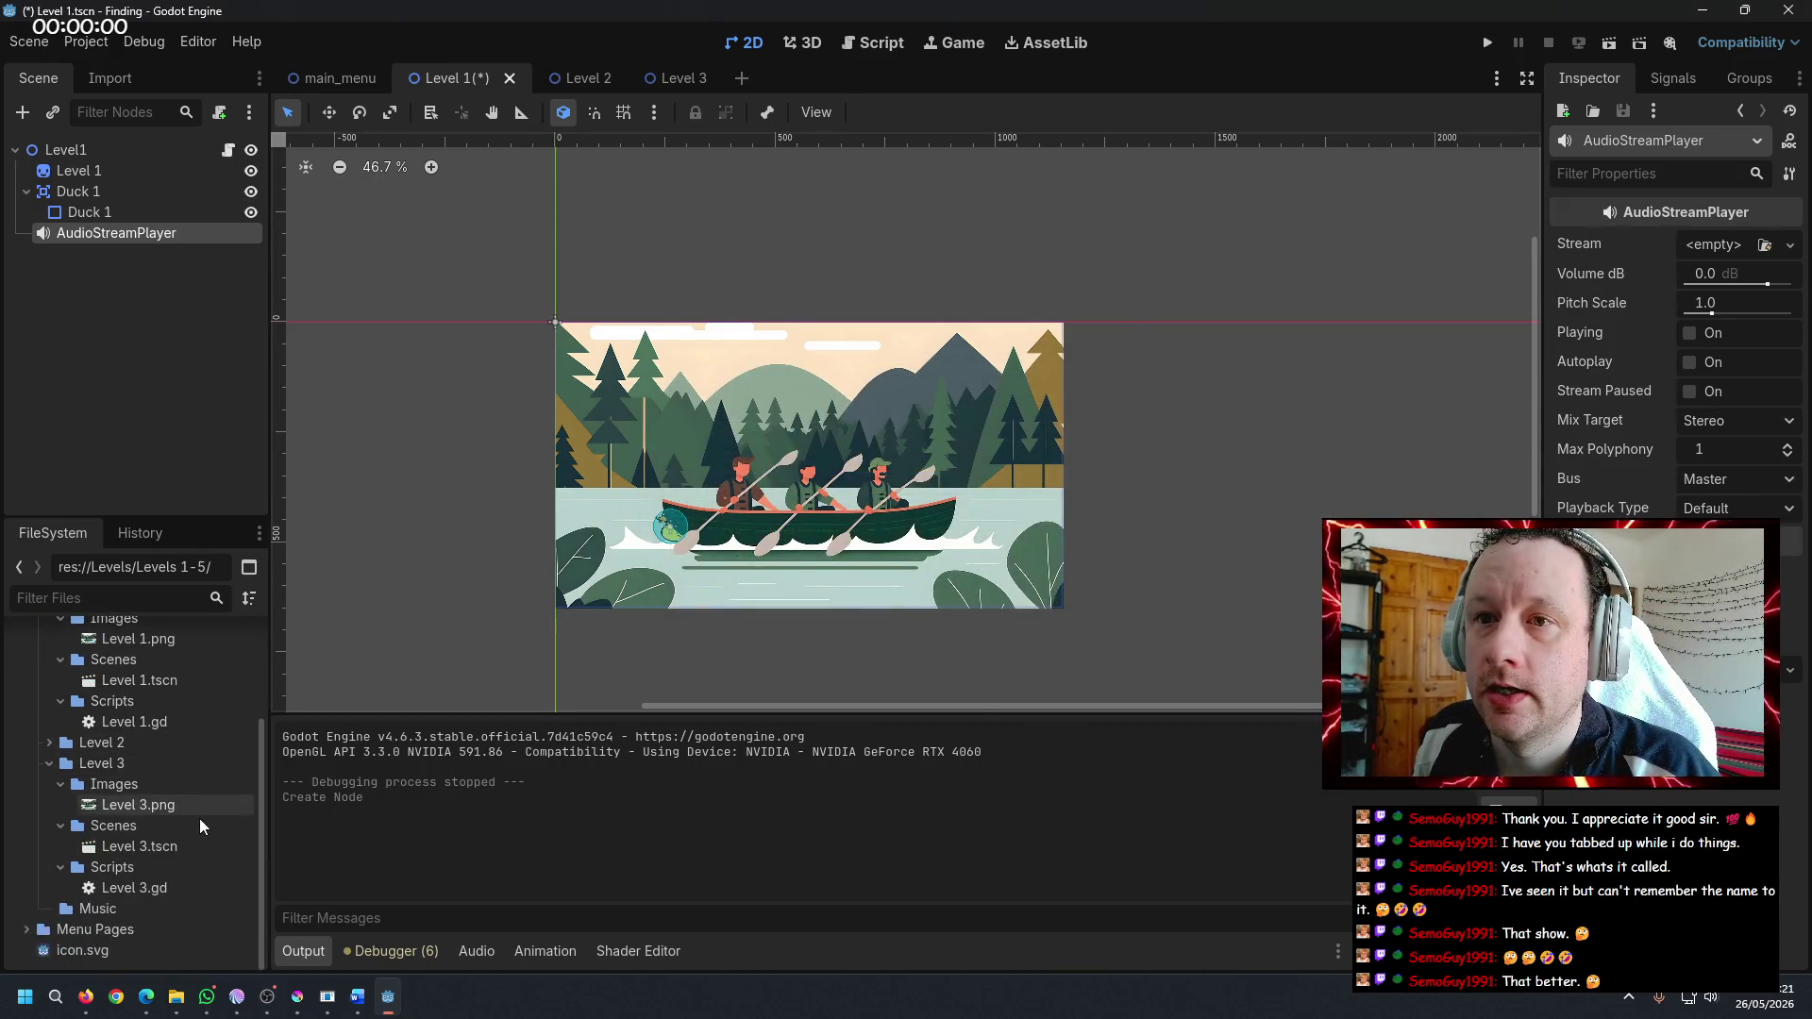
{"action": "left_click", "coordinate": [115, 909]}
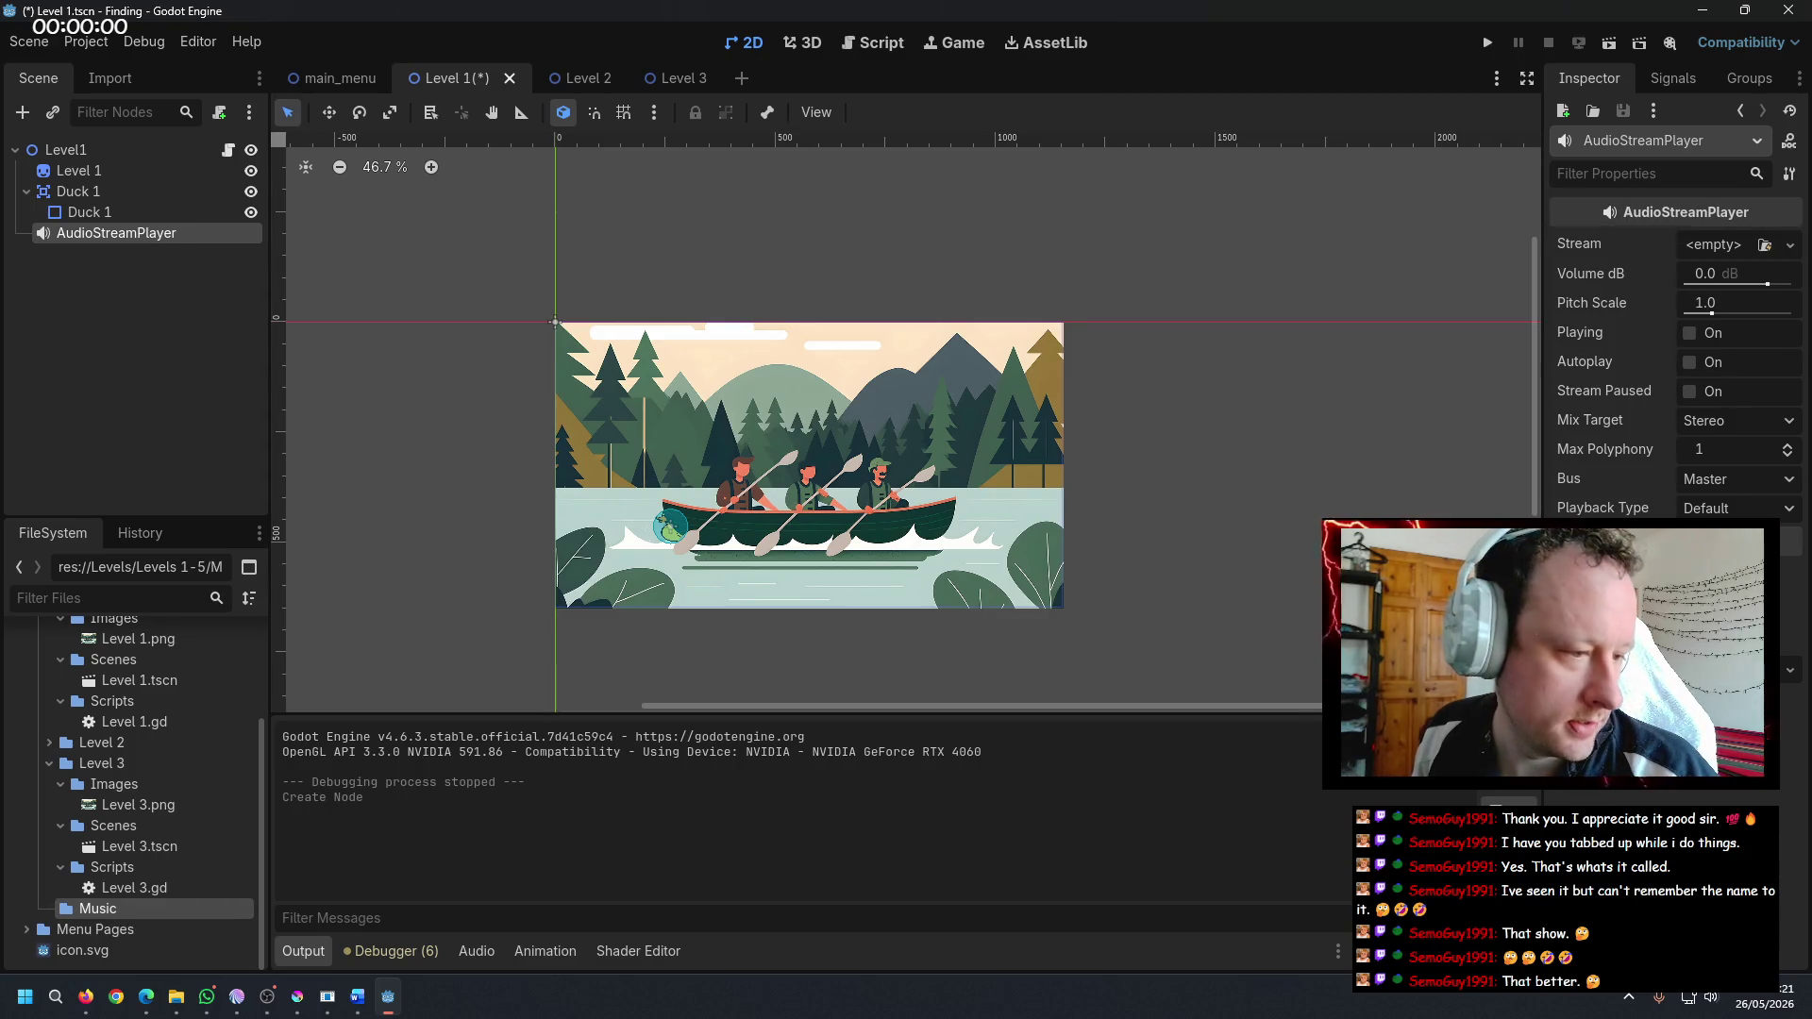
{"action": "key", "text": "alt+Tab"}
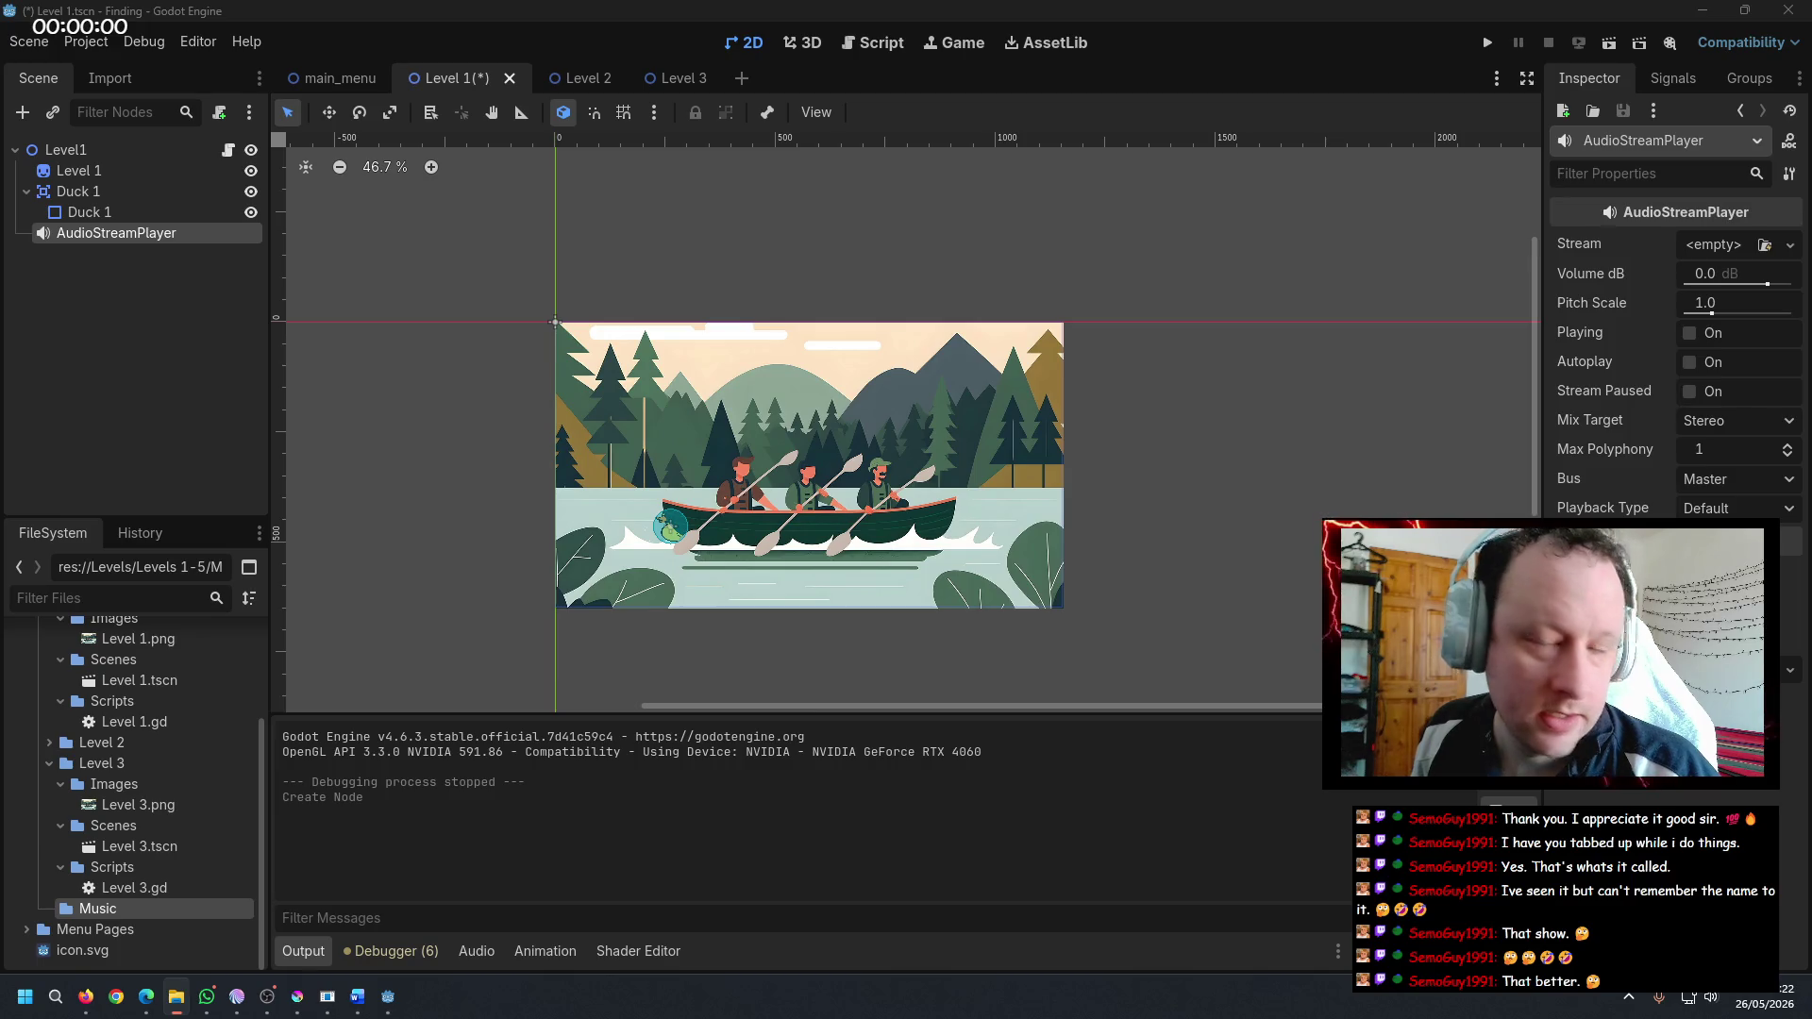
Import the acoustic music track into Music and assign it as the AudioStreamPlayer's Stream
{"action": "left_click_drag", "start_coordinate": [131, 898], "coordinate": [118, 915]}
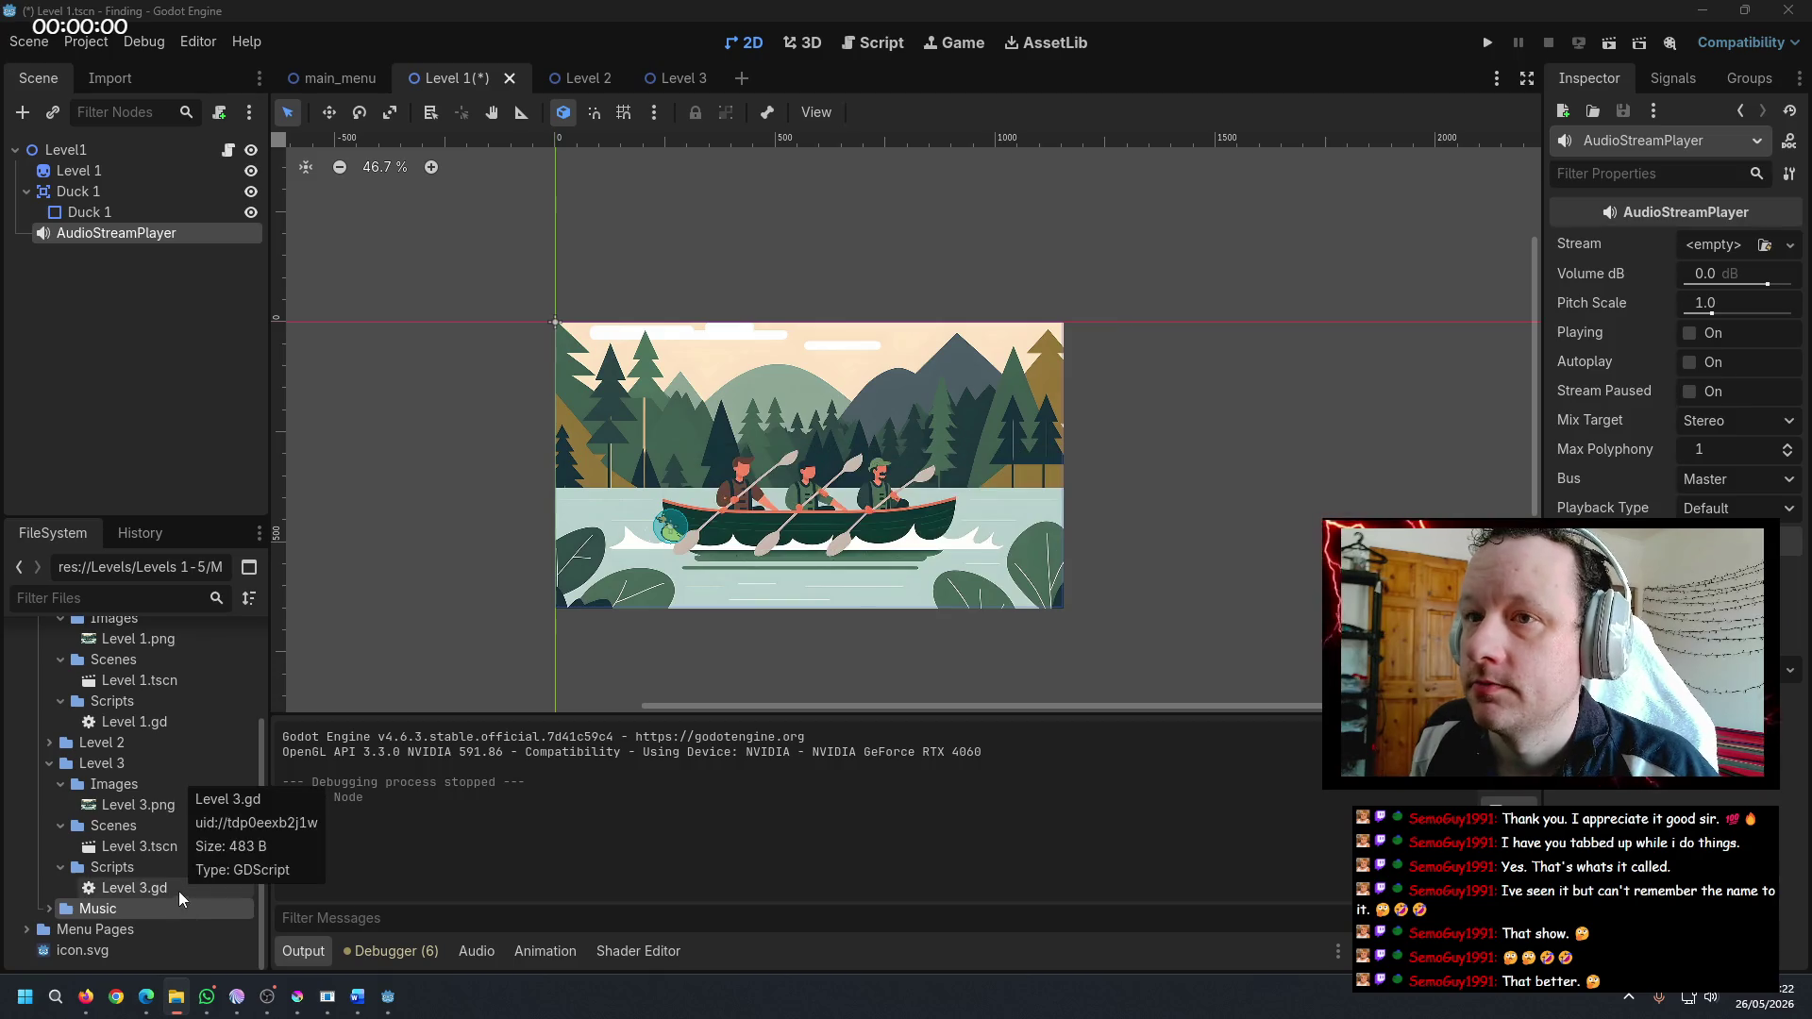
{"action": "left_click", "coordinate": [49, 909]}
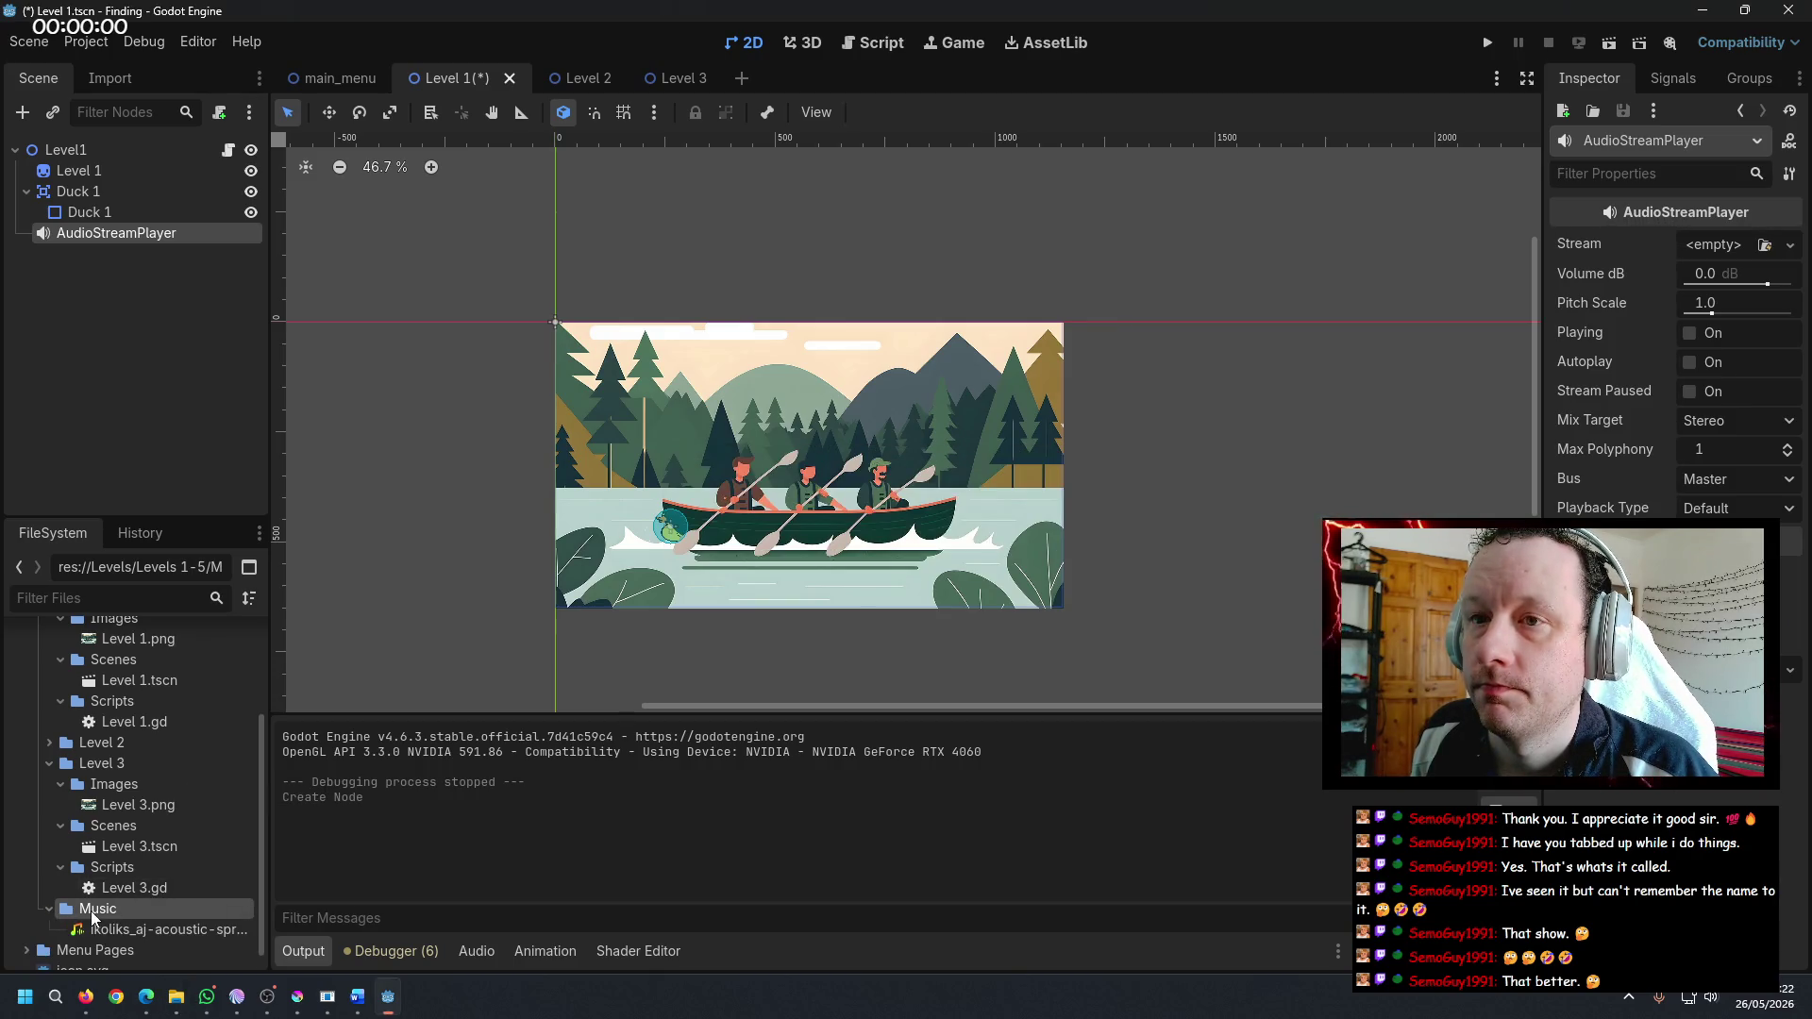
{"action": "mouse_move", "coordinate": [108, 929]}
{"action": "left_mouse_down"}
{"action": "mouse_move", "coordinate": [316, 299]}
{"action": "mouse_move", "coordinate": [87, 230]}
{"action": "left_mouse_up"}
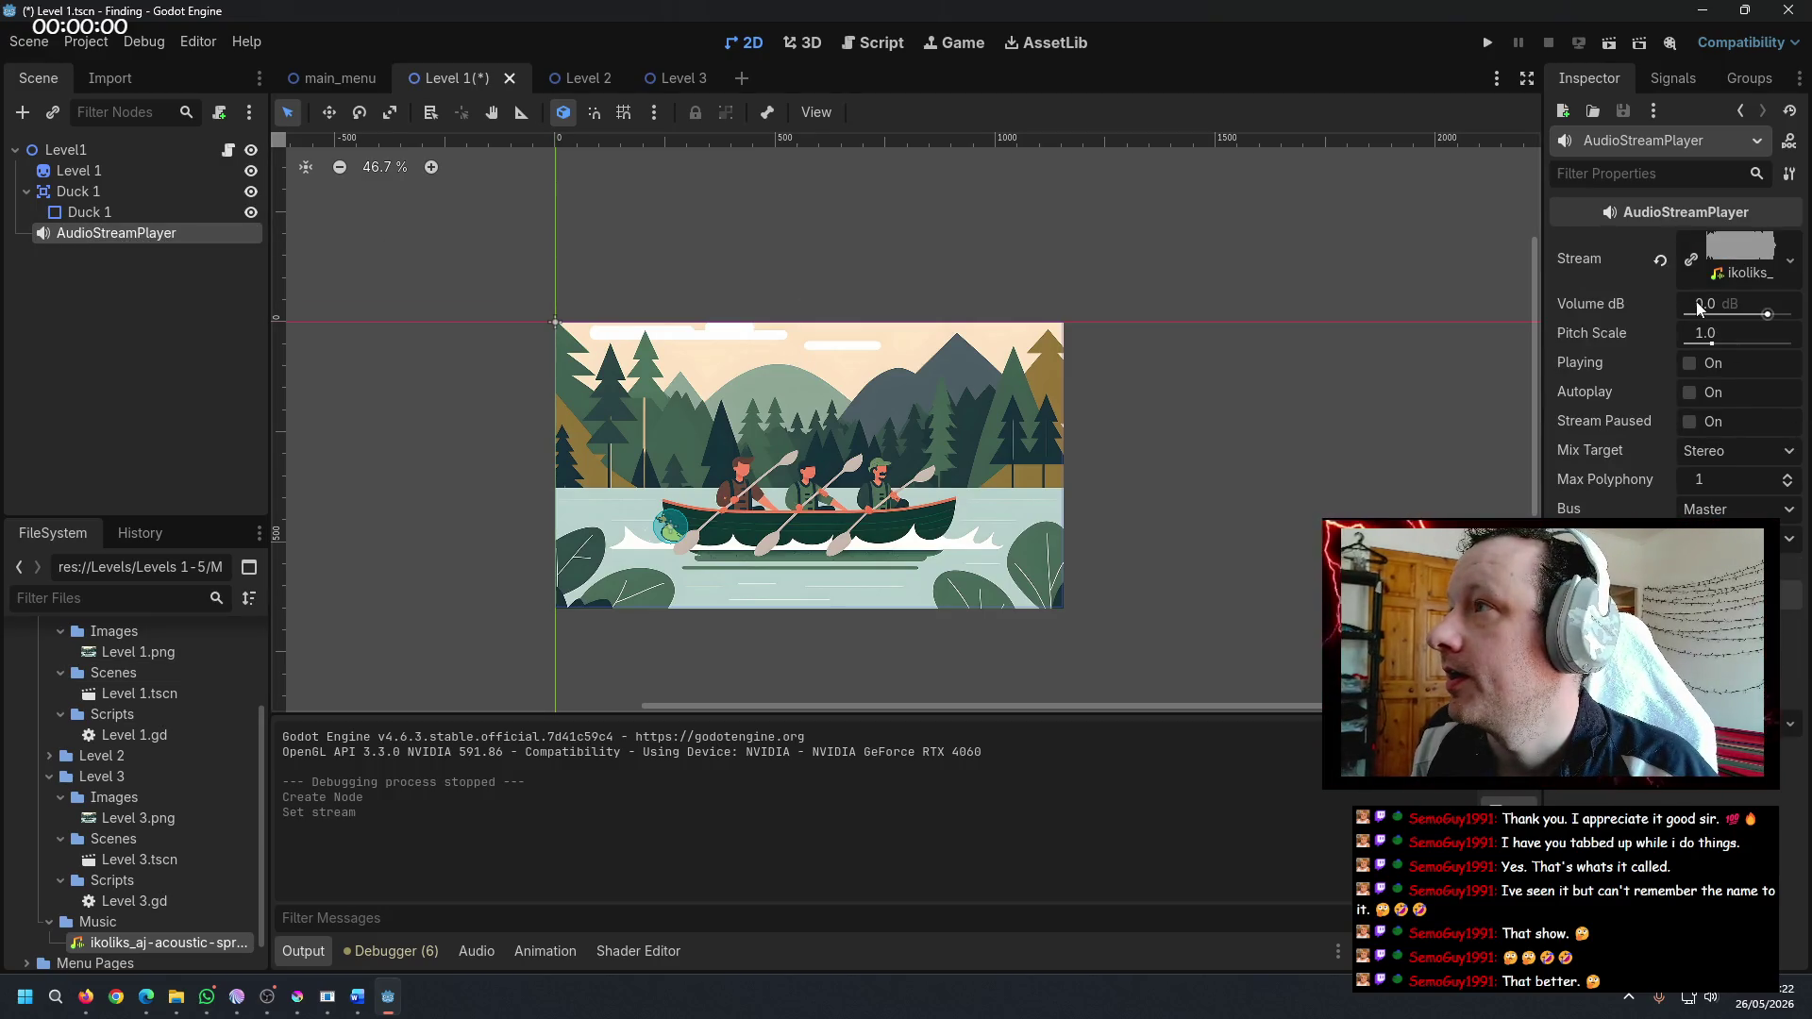
Copy the AudioStreamPlayer node and paste it under the Level 2 and Level 3 root nodes
{"action": "right_click", "coordinate": [115, 234]}
{"action": "left_click", "coordinate": [212, 380]}
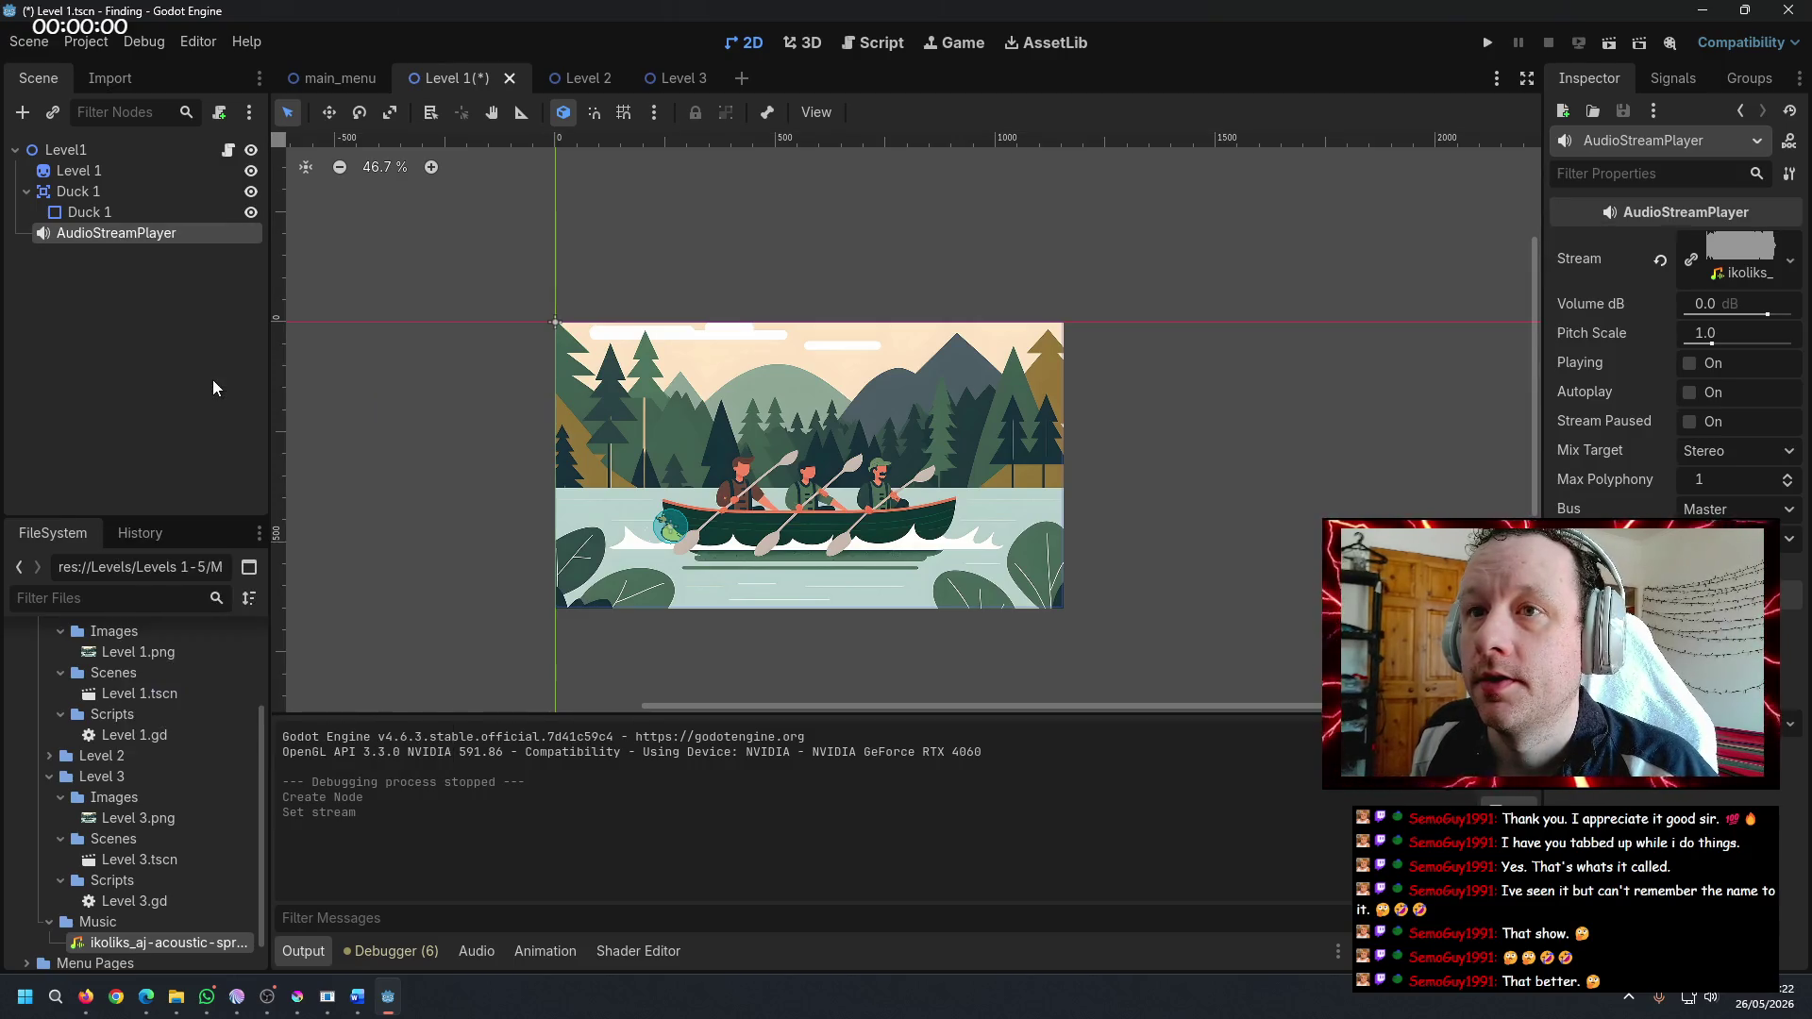
{"action": "left_click", "coordinate": [581, 79]}
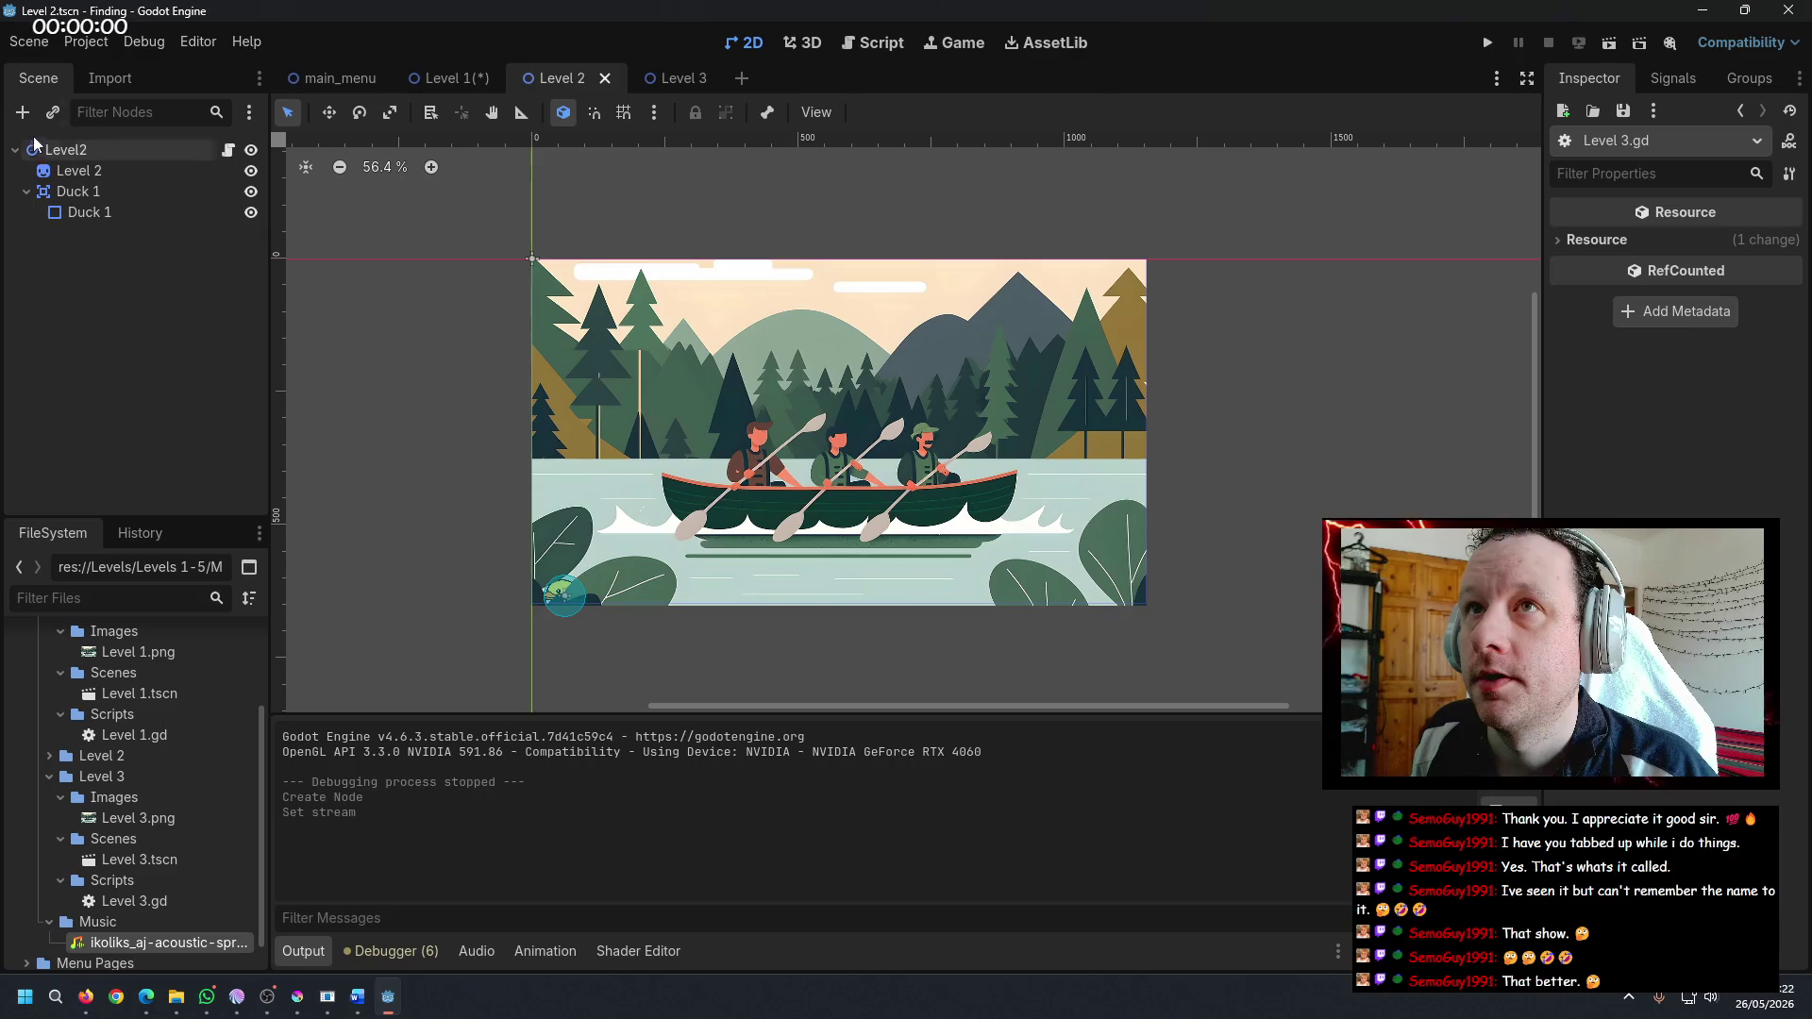
{"action": "left_click", "coordinate": [47, 151]}
{"action": "right_click", "coordinate": [47, 151]}
{"action": "left_click", "coordinate": [103, 317]}
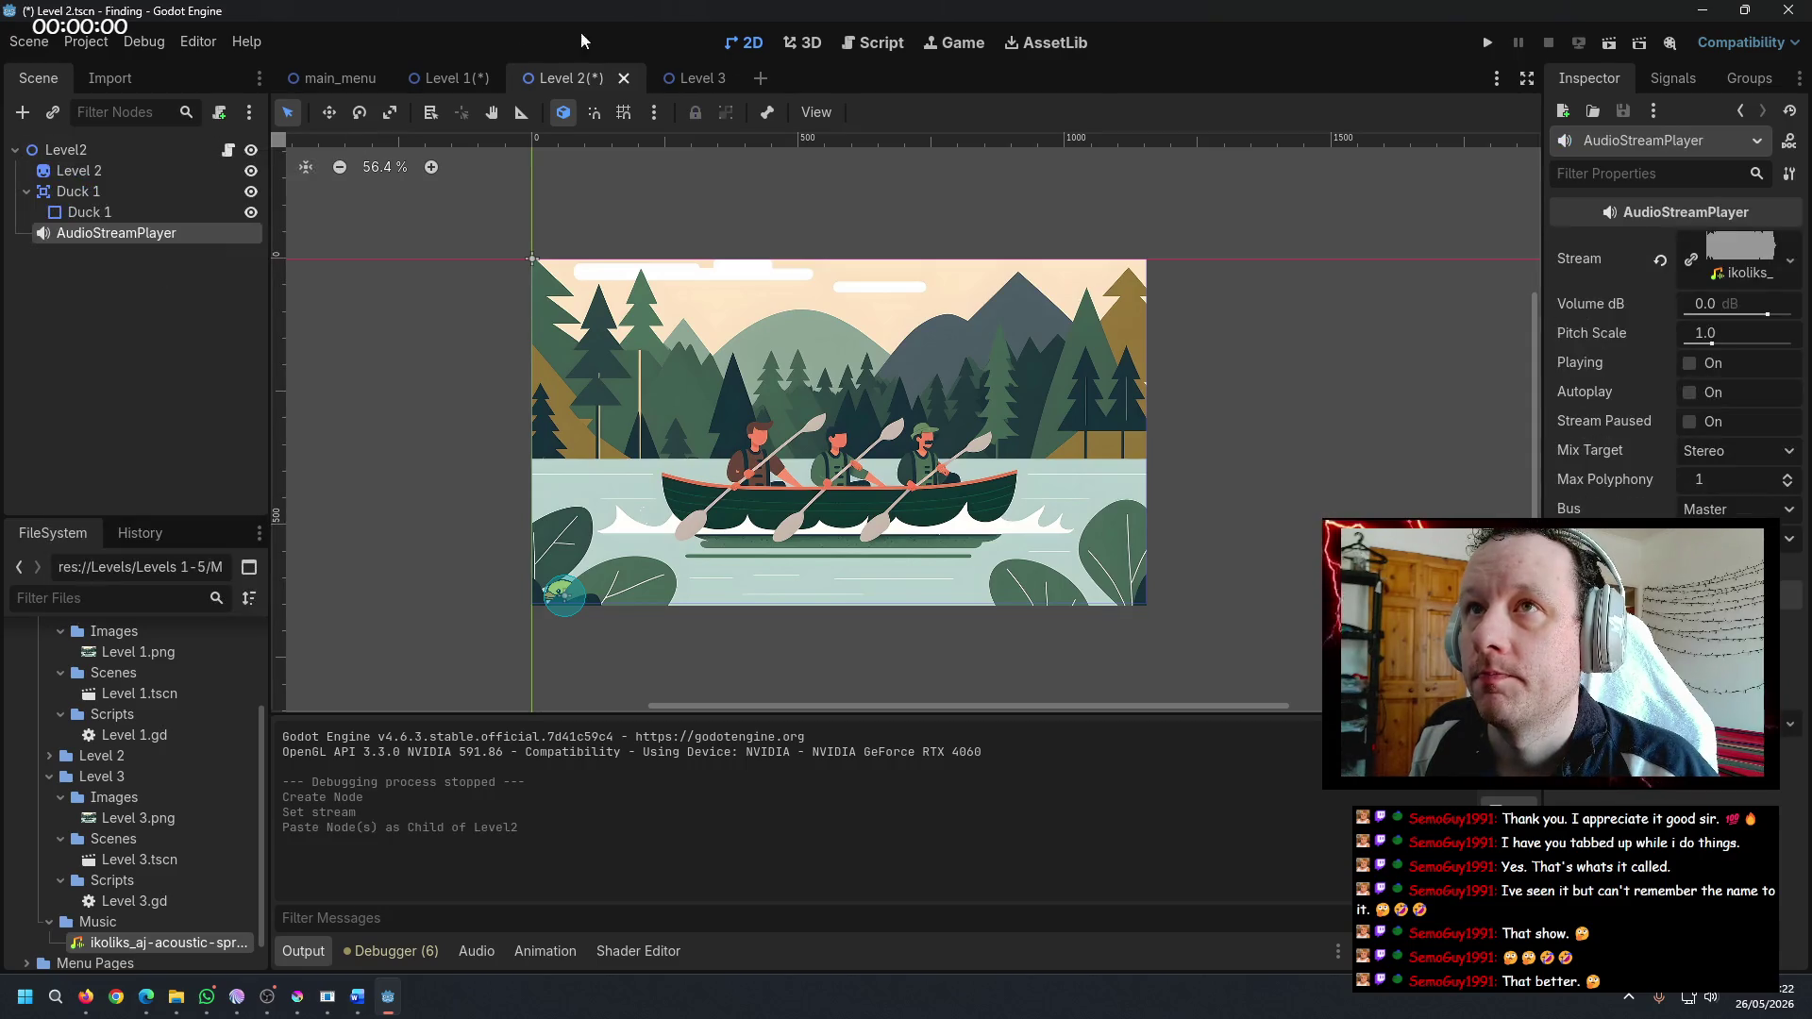
{"action": "left_click", "coordinate": [675, 78]}
{"action": "right_click", "coordinate": [74, 150]}
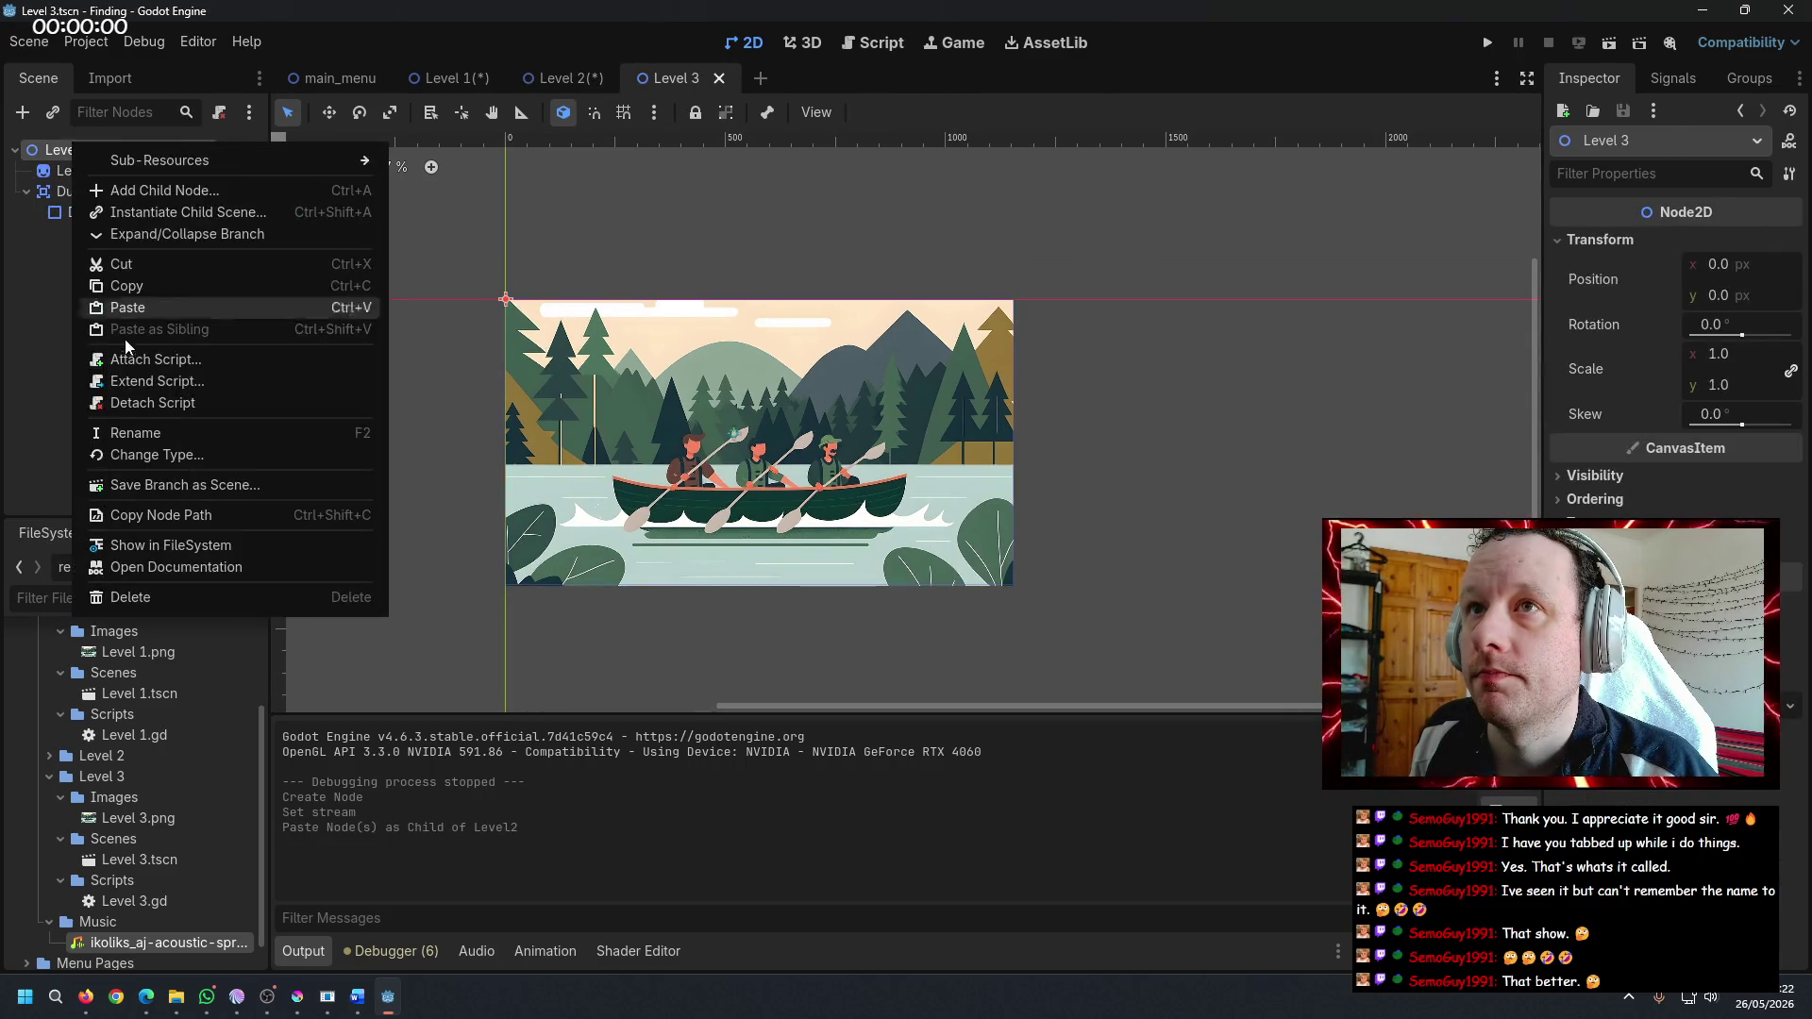
{"action": "left_click", "coordinate": [103, 310]}
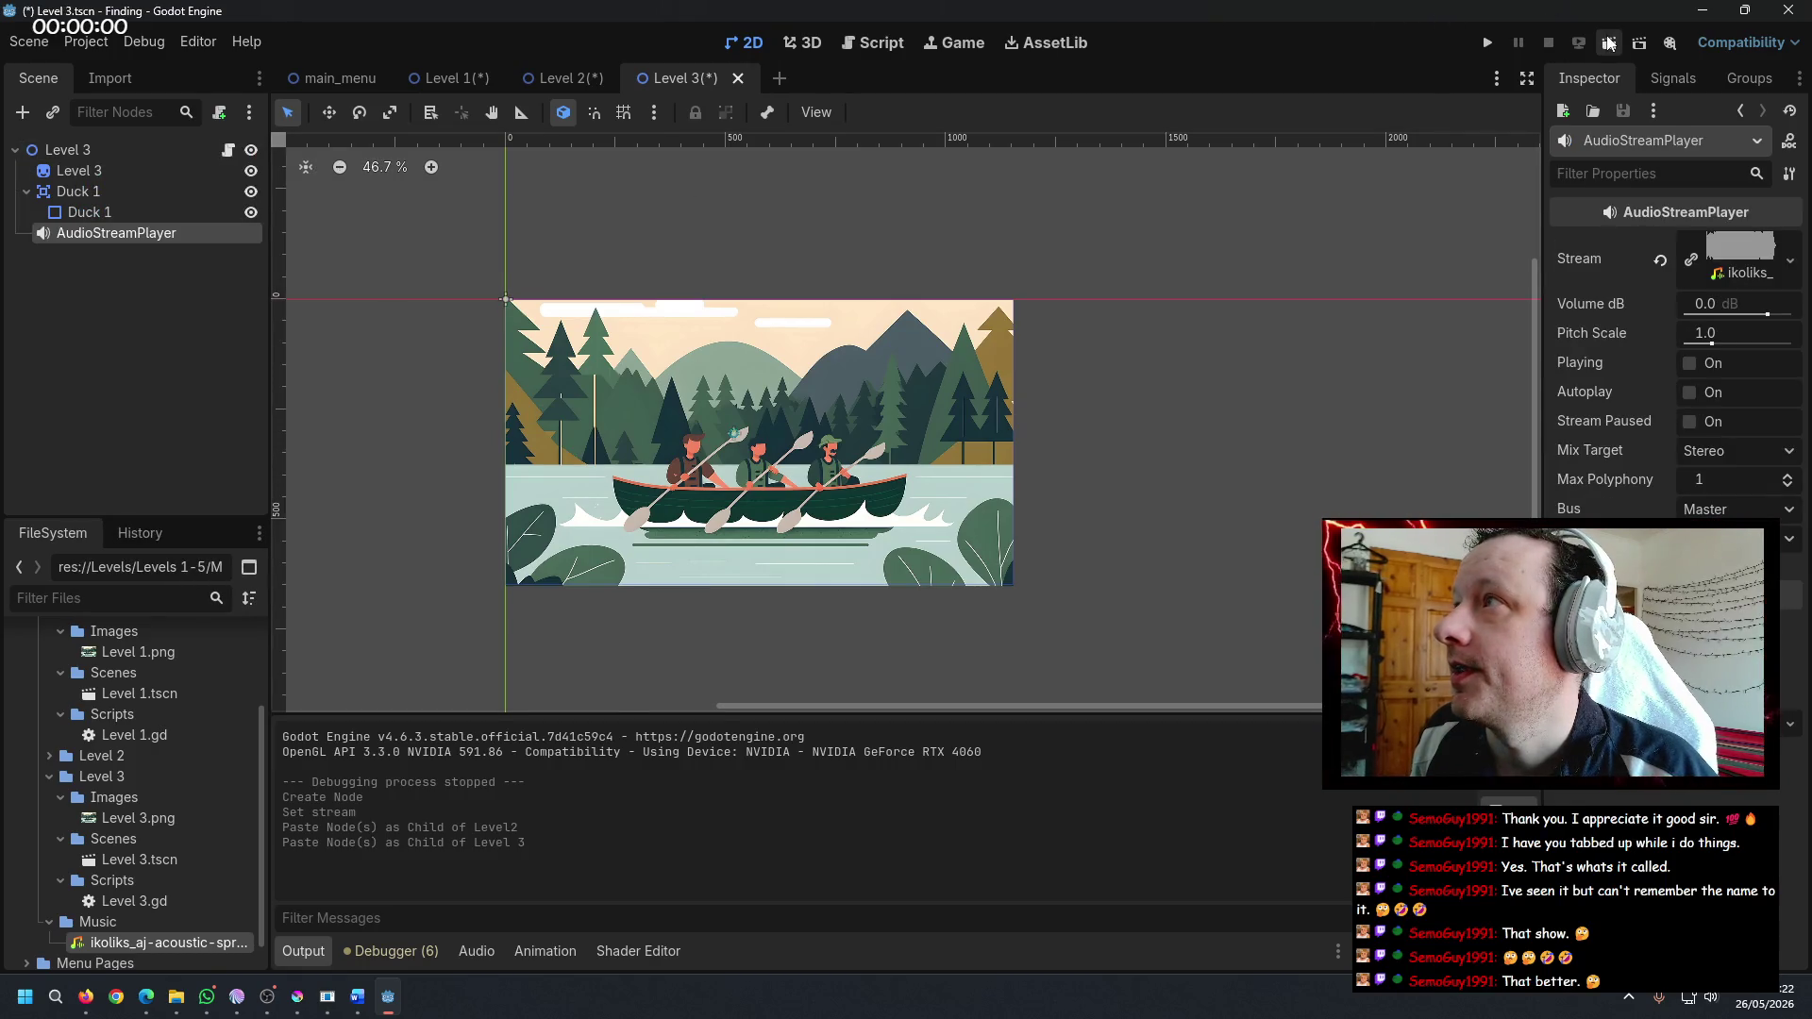
{"action": "left_click", "coordinate": [1491, 42]}
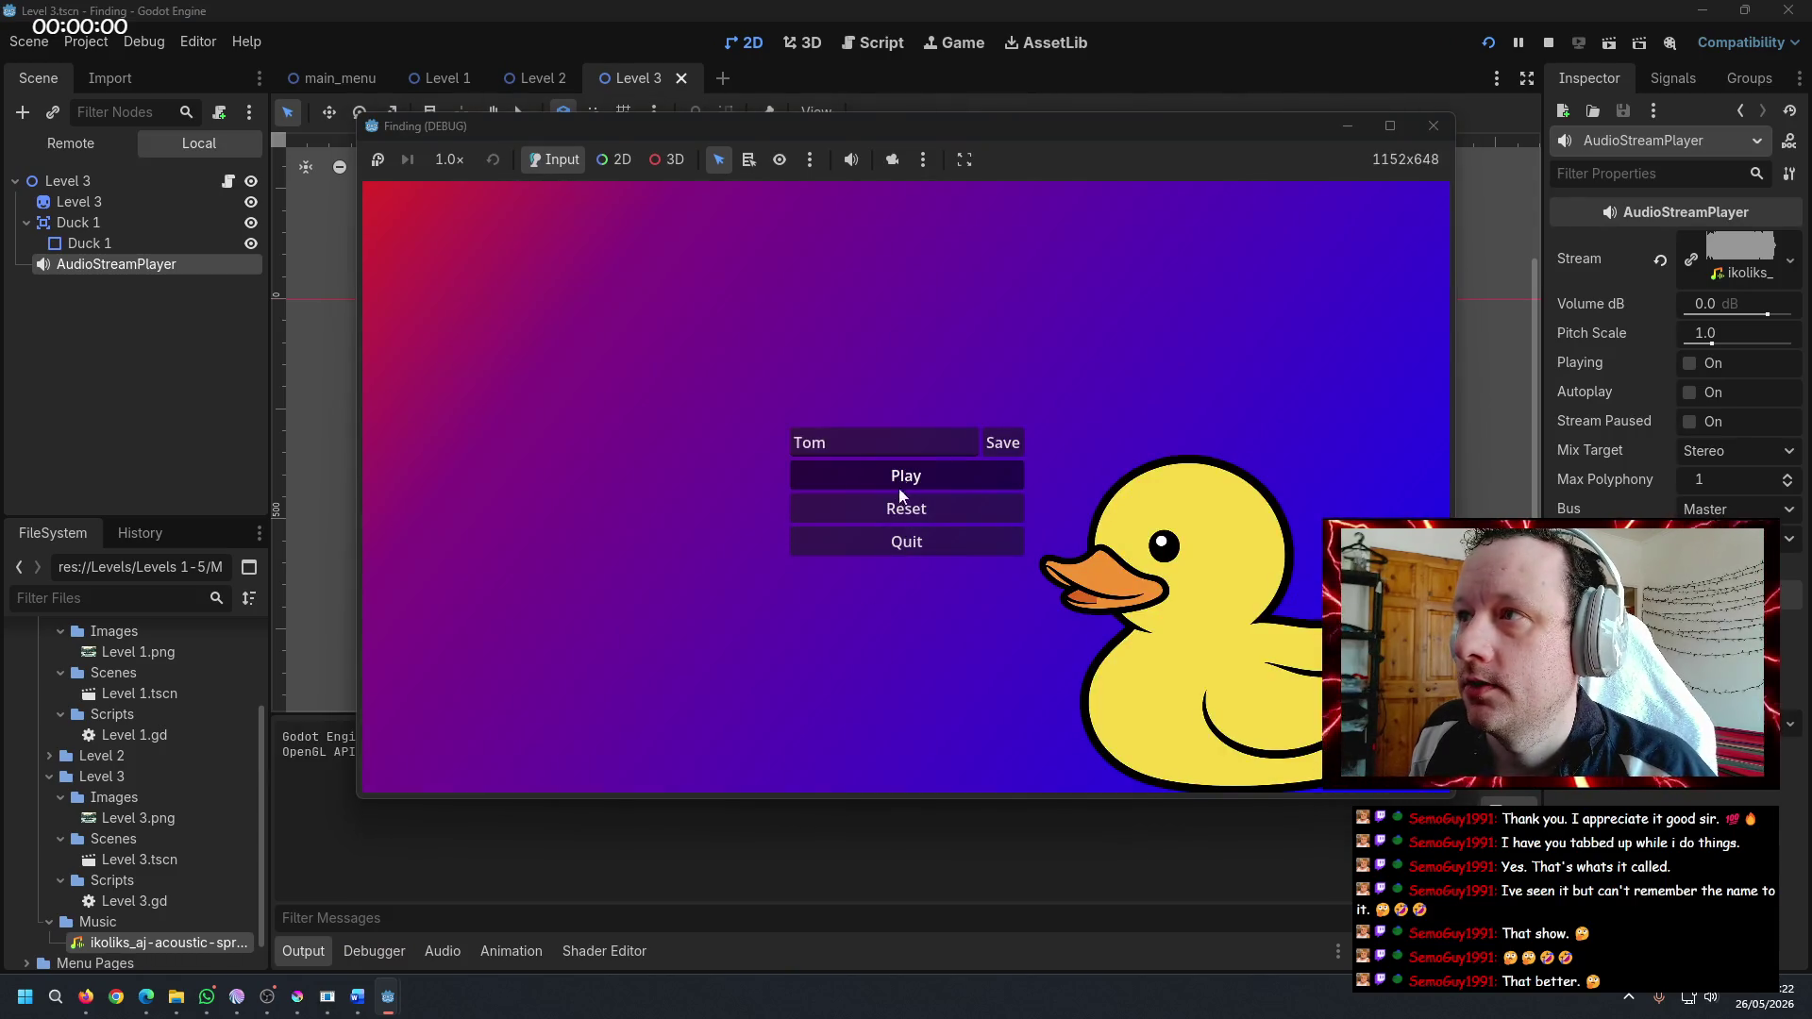
Play from the main menu, click the hidden duck in the first level, then close the game
{"action": "left_click", "coordinate": [898, 480]}
{"action": "left_click", "coordinate": [617, 638]}
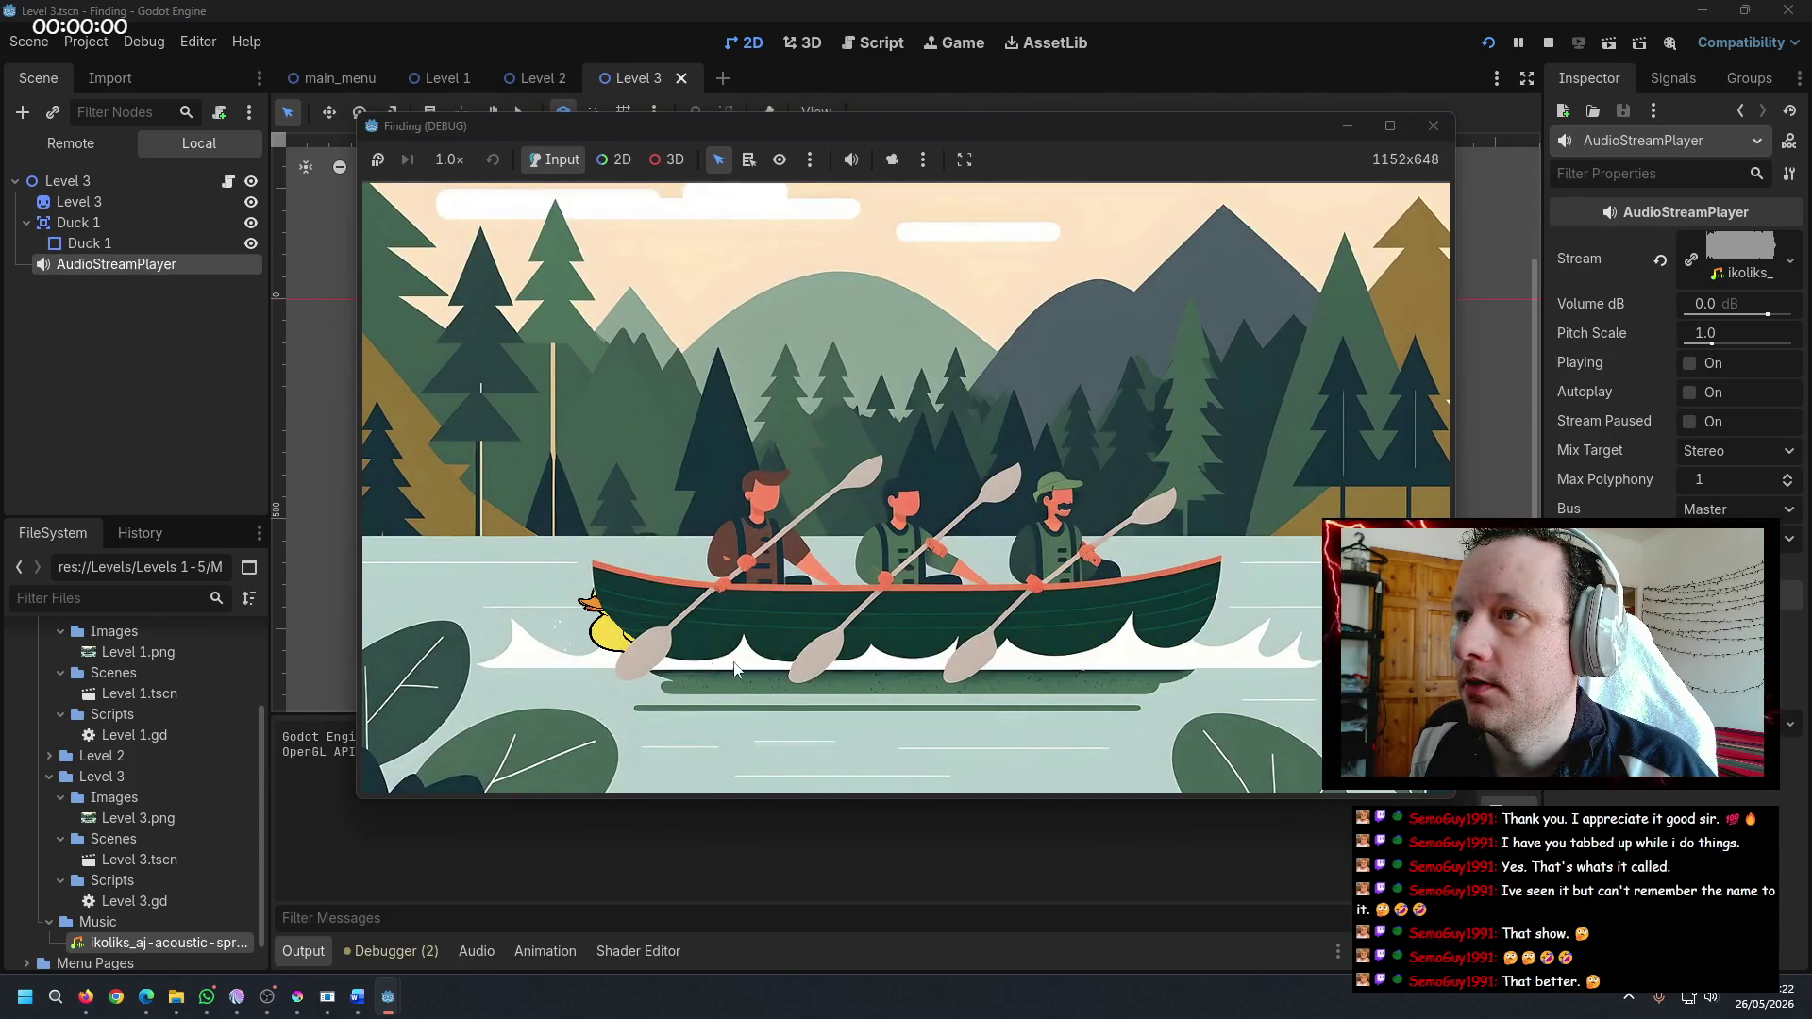
{"action": "left_click", "coordinate": [1434, 125]}
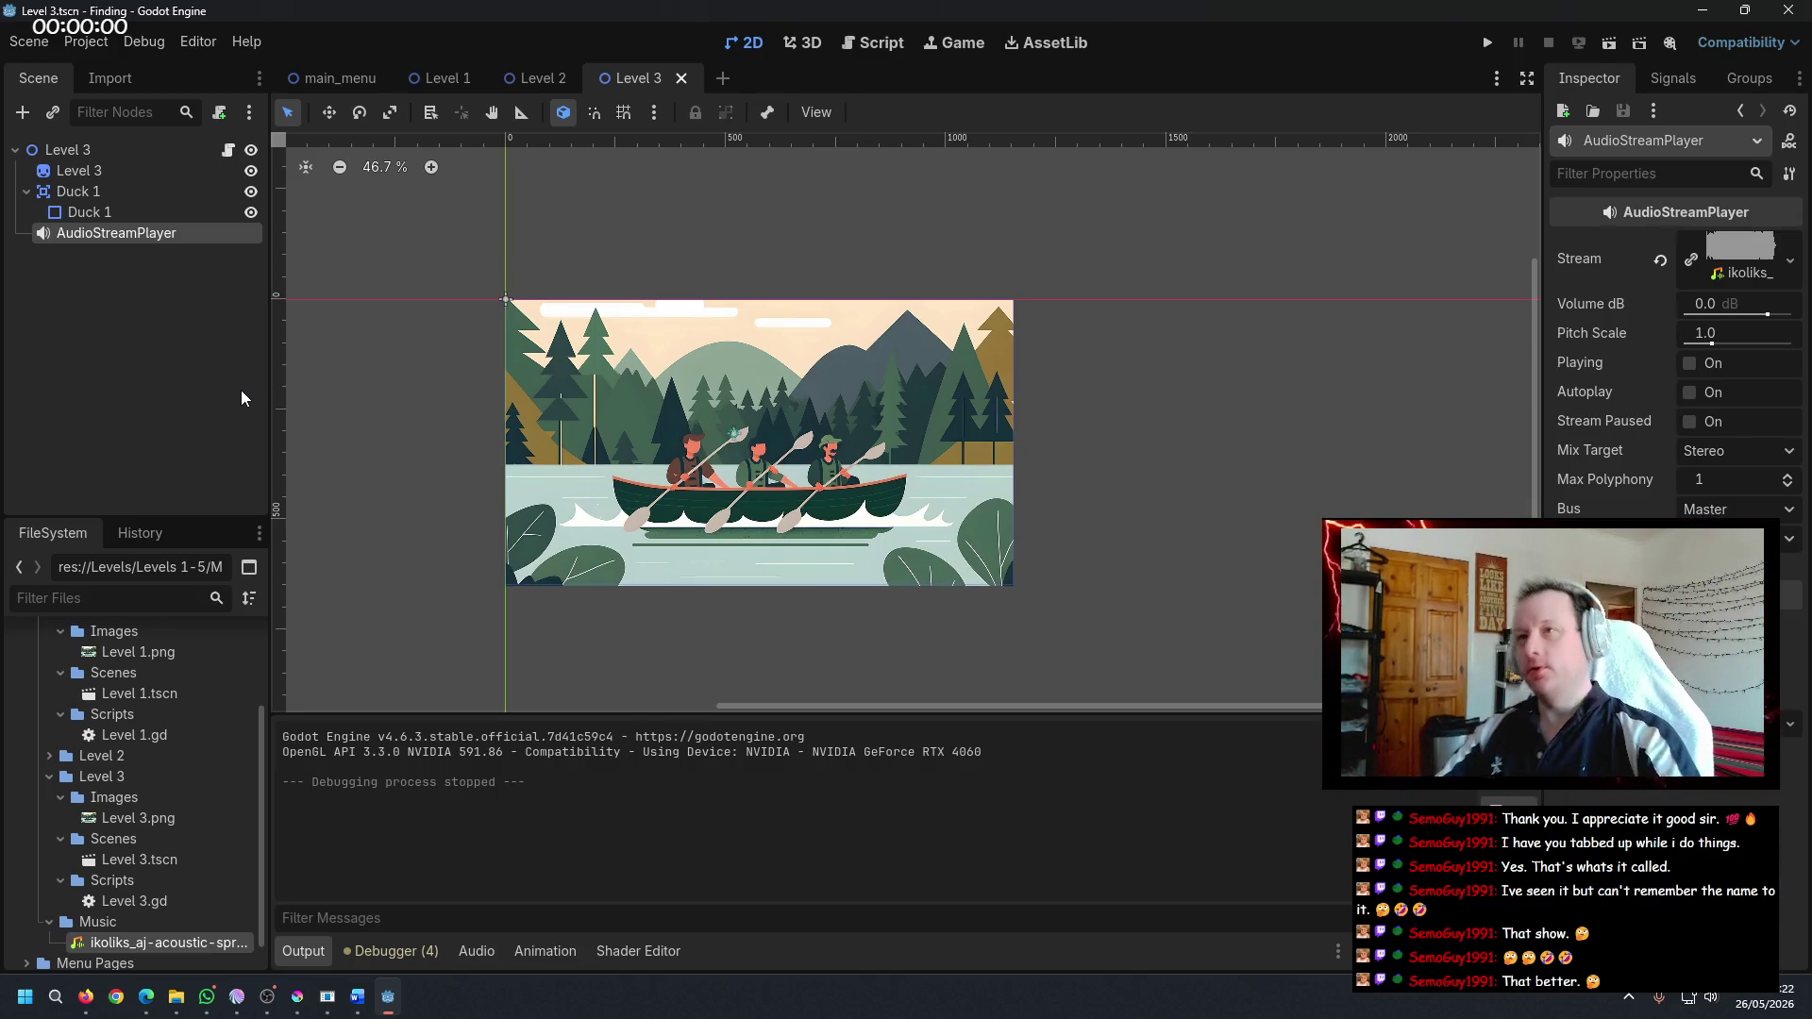
{"action": "left_click", "coordinate": [875, 42]}
{"action": "left_click", "coordinate": [439, 78]}
{"action": "key", "text": "ctrl+a"}
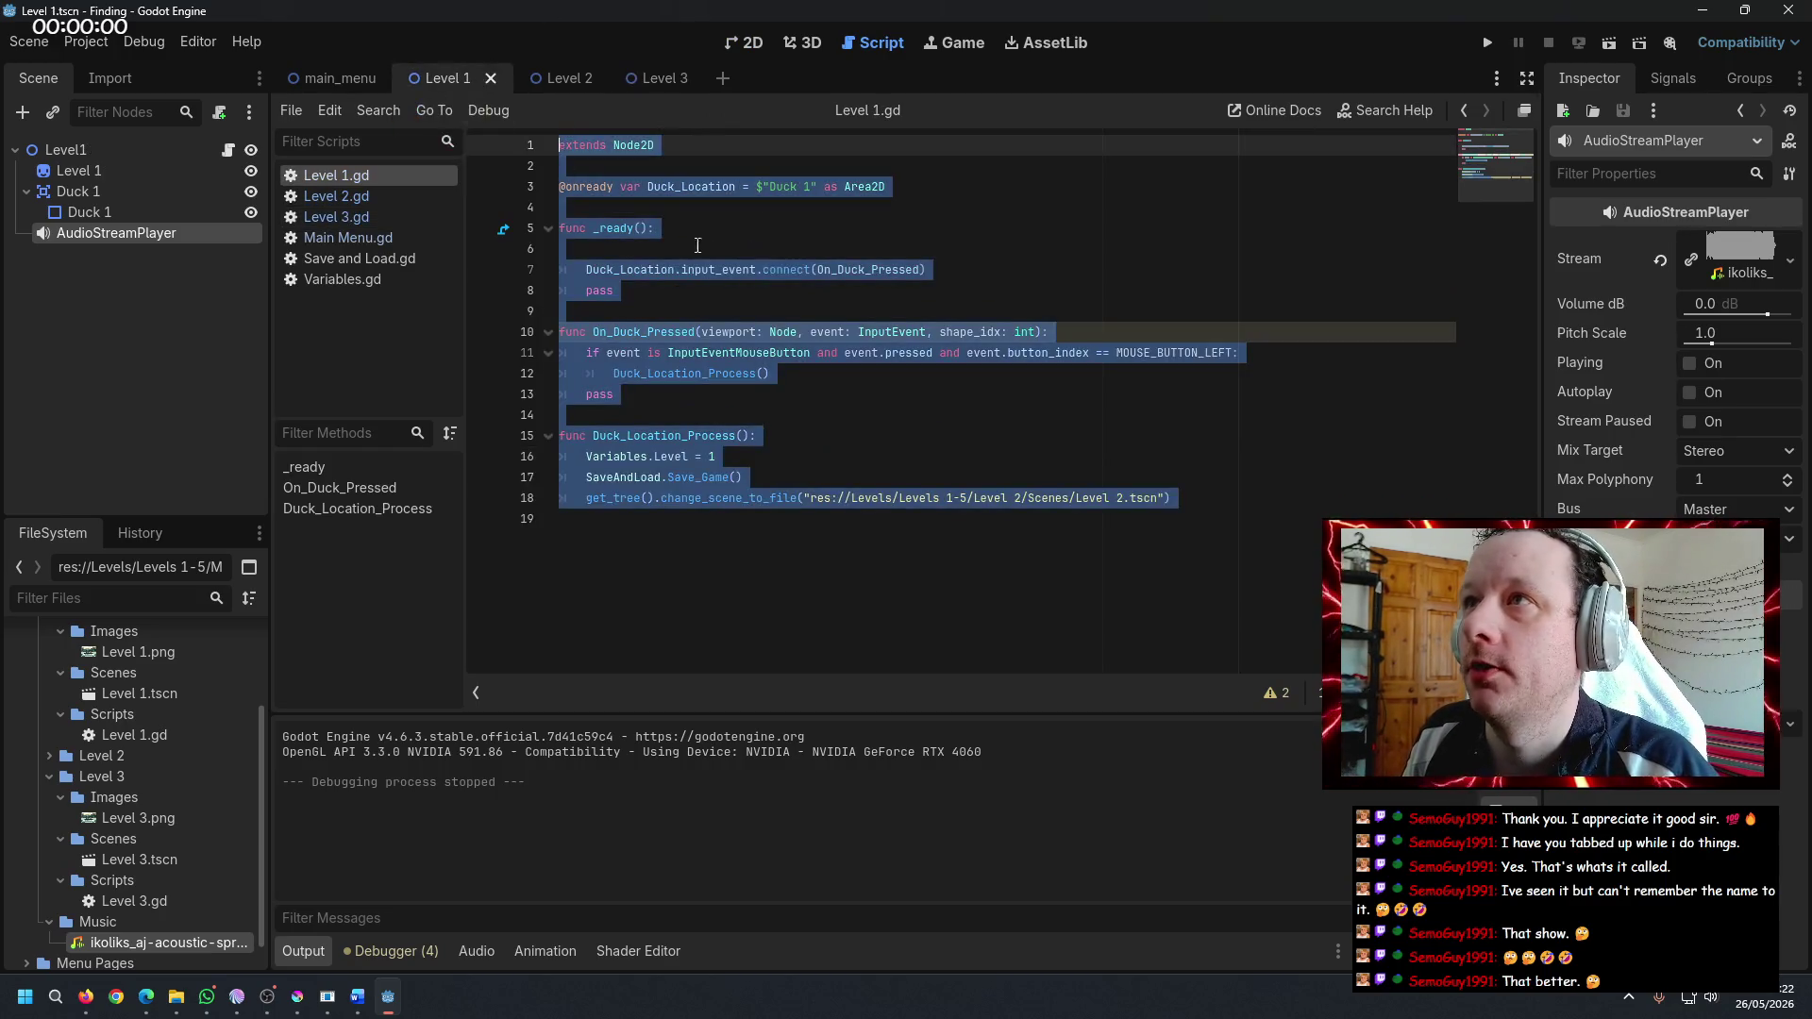
{"action": "left_click", "coordinate": [774, 225]}
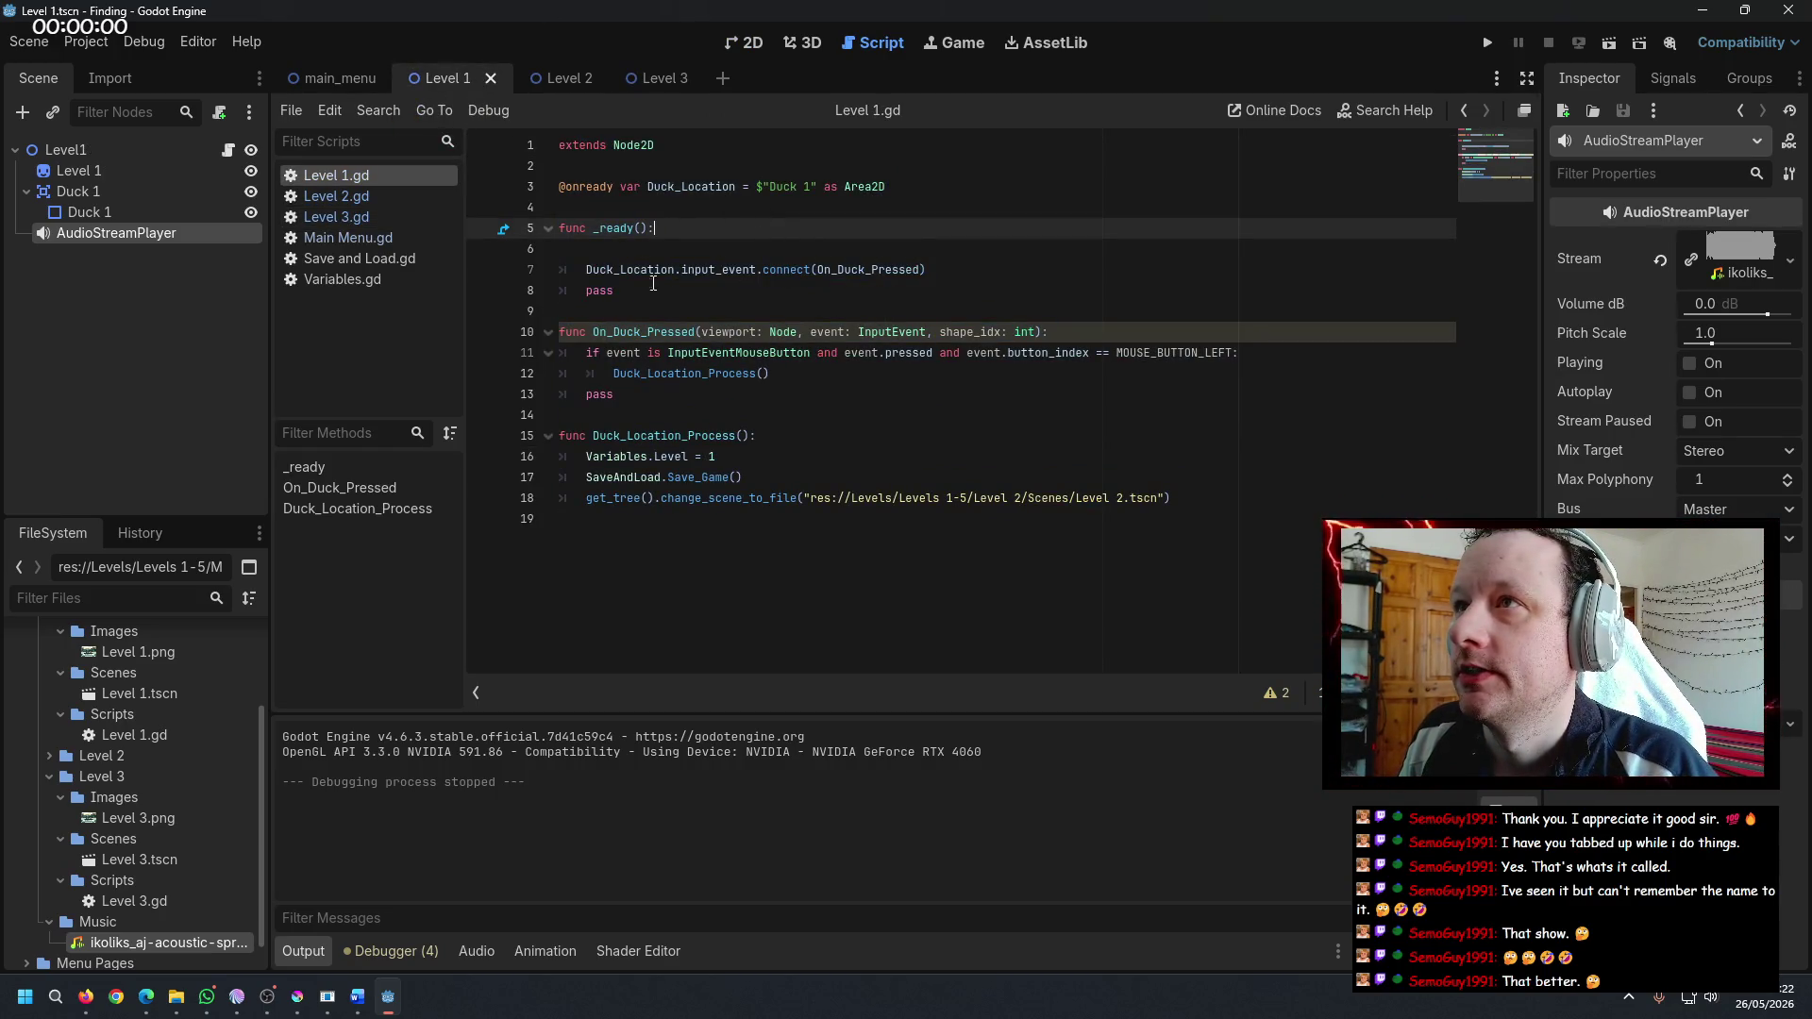
{"action": "left_click", "coordinate": [632, 254]}
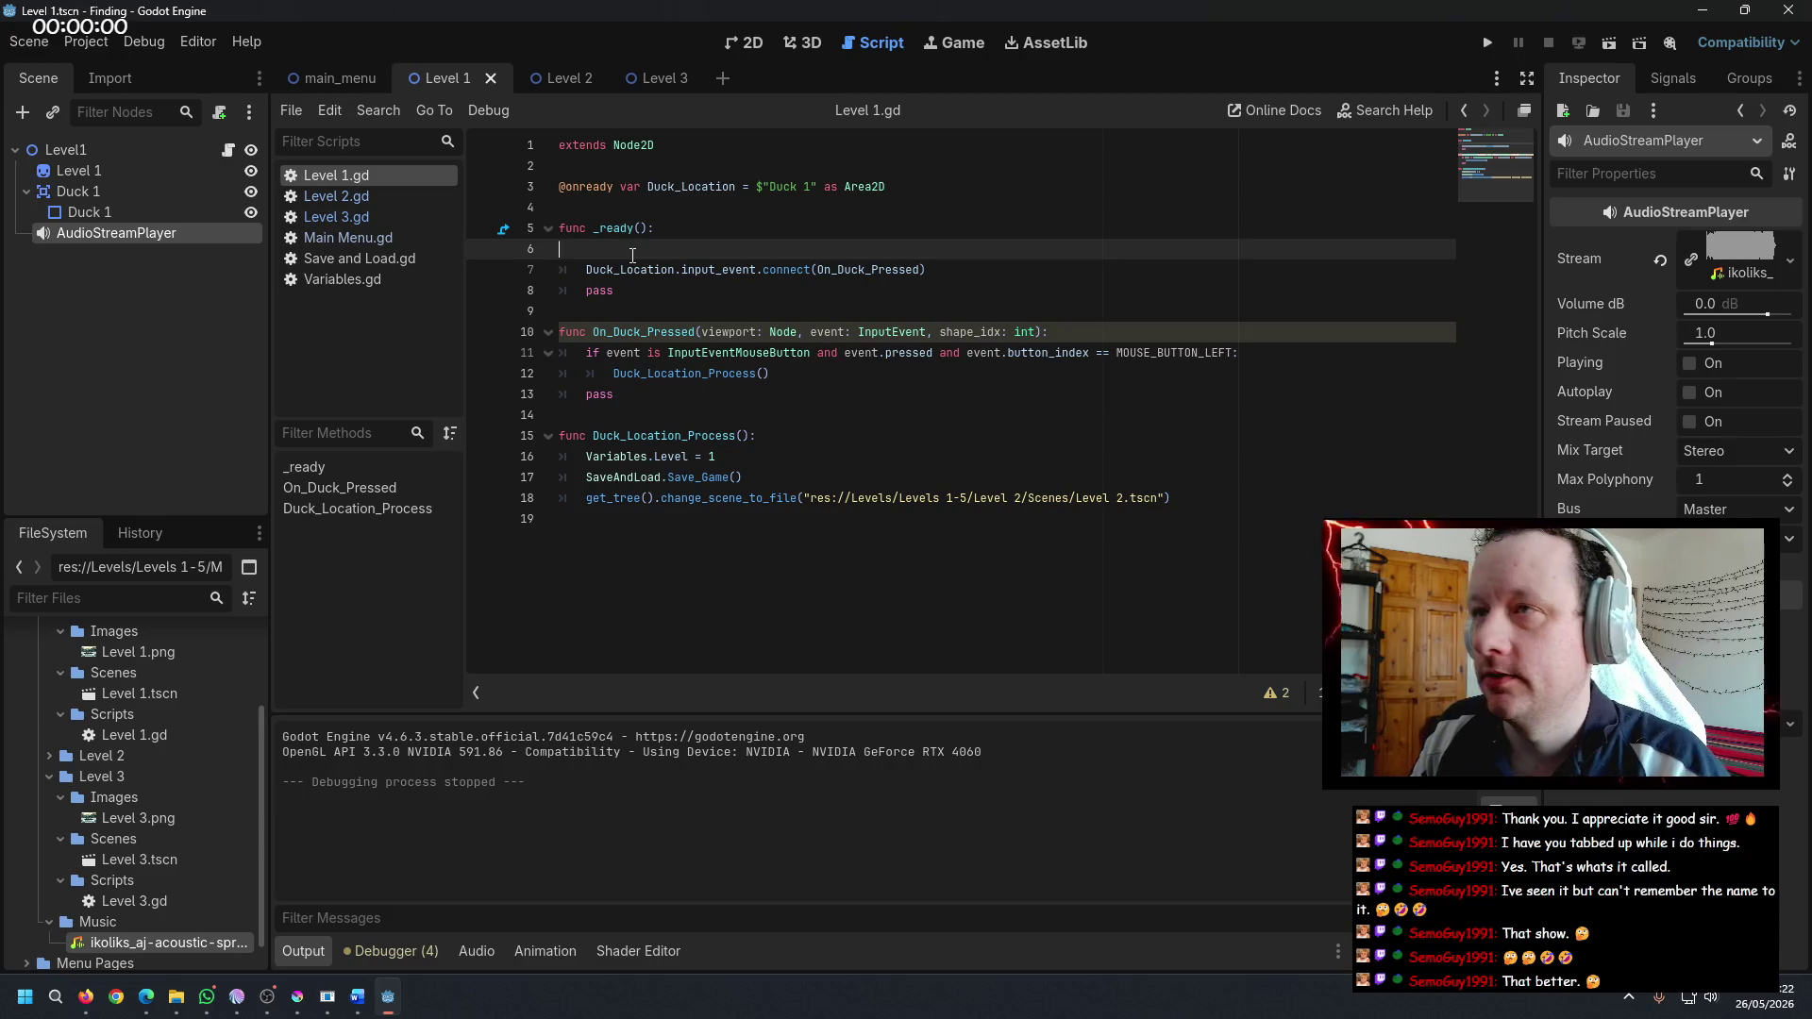
{"action": "left_click", "coordinate": [921, 193]}
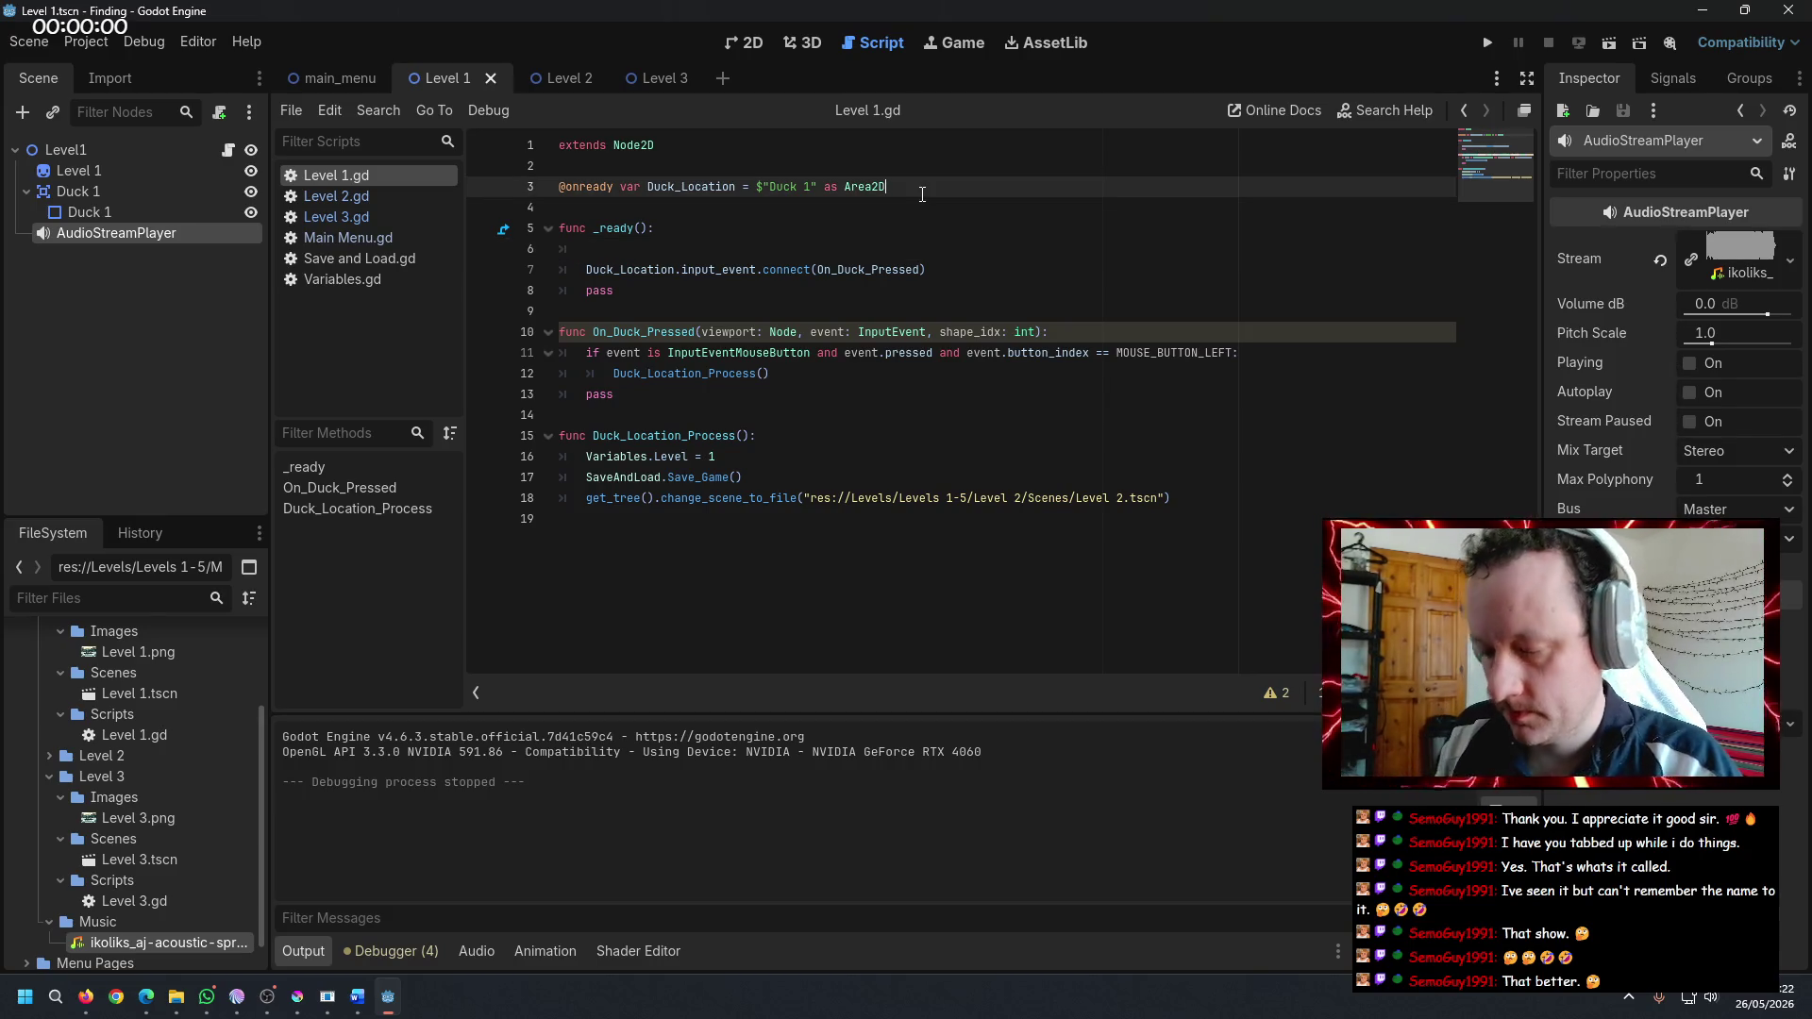
{"action": "key", "text": "Return"}
{"action": "type", "text": "onready"}
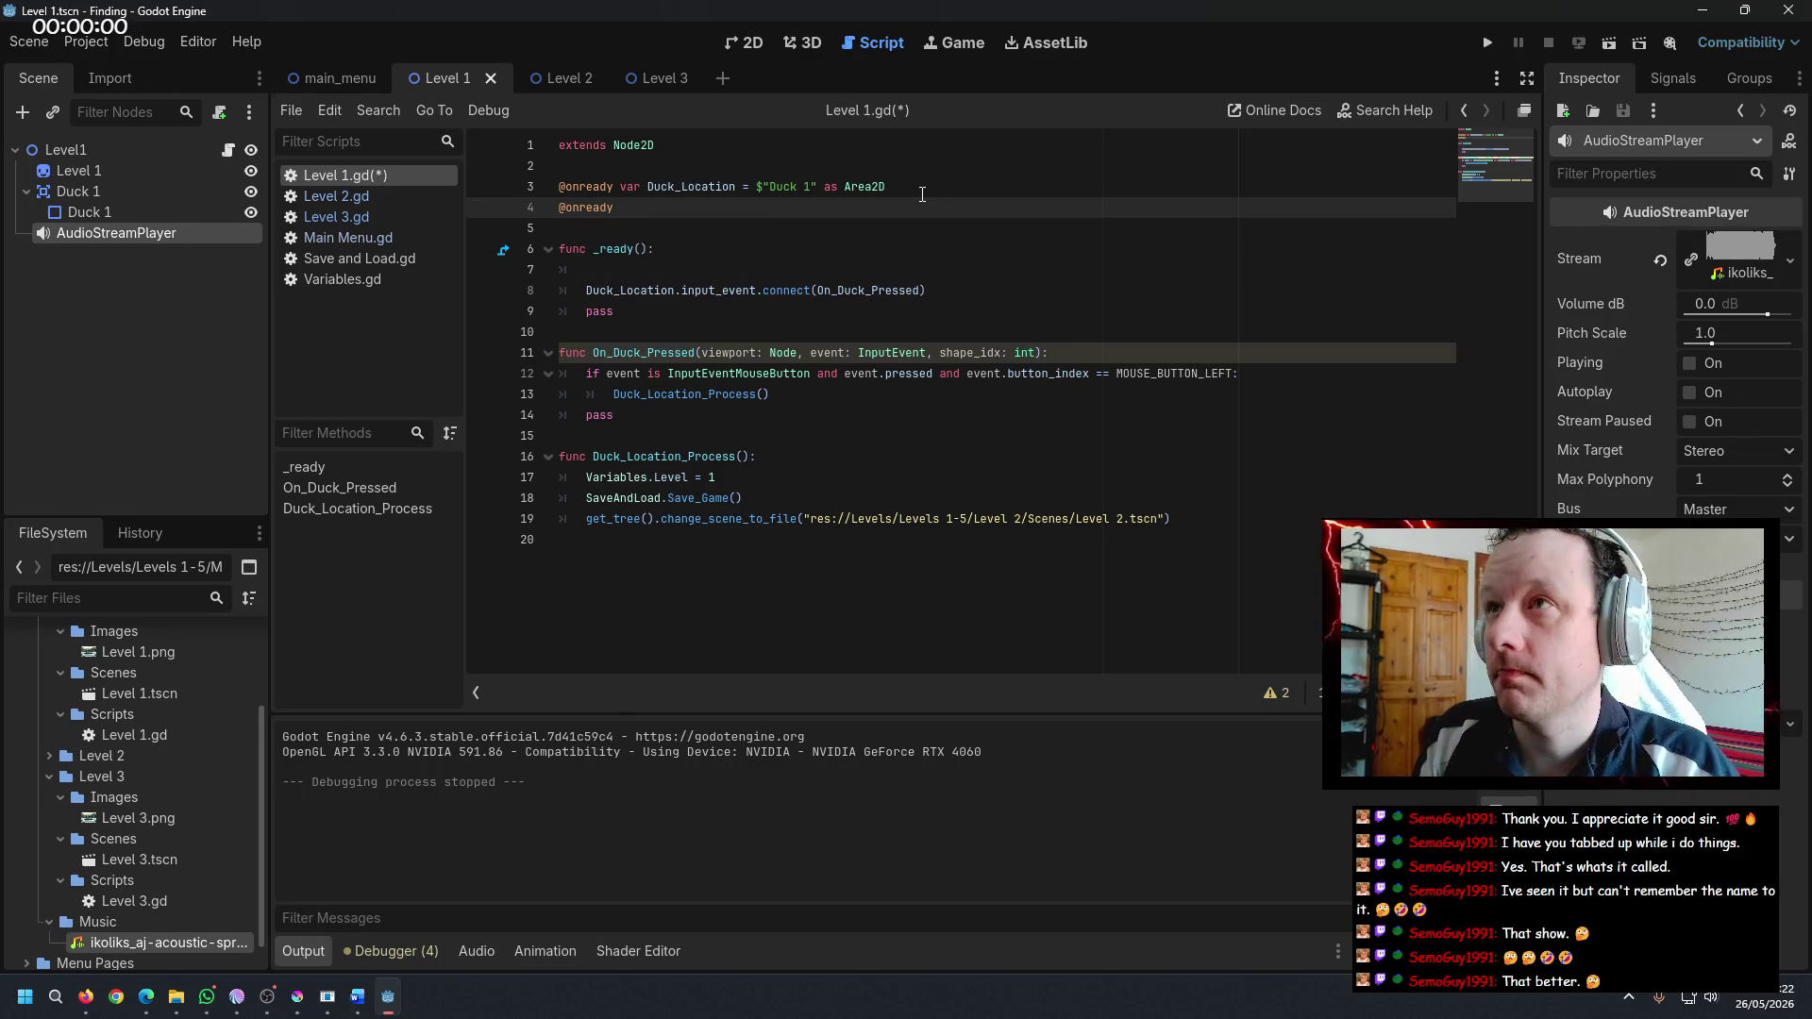
{"action": "type", "text": " var "}
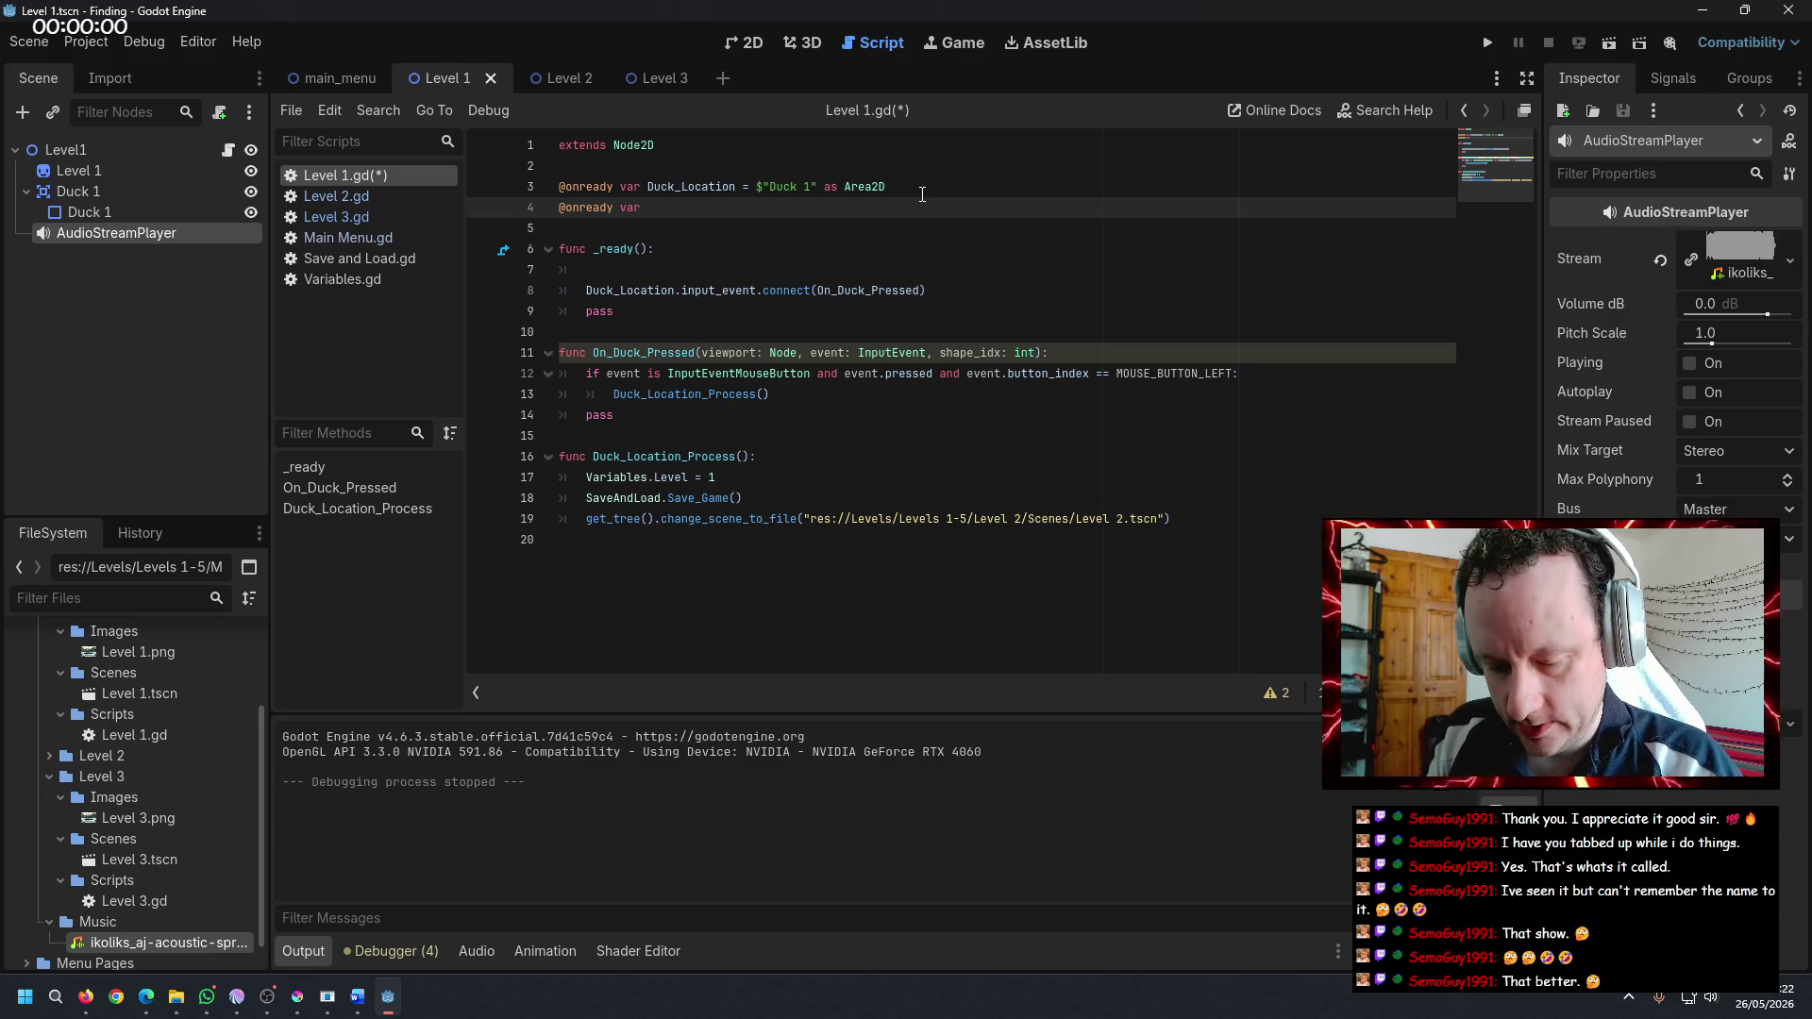
{"action": "type", "text": "Music"}
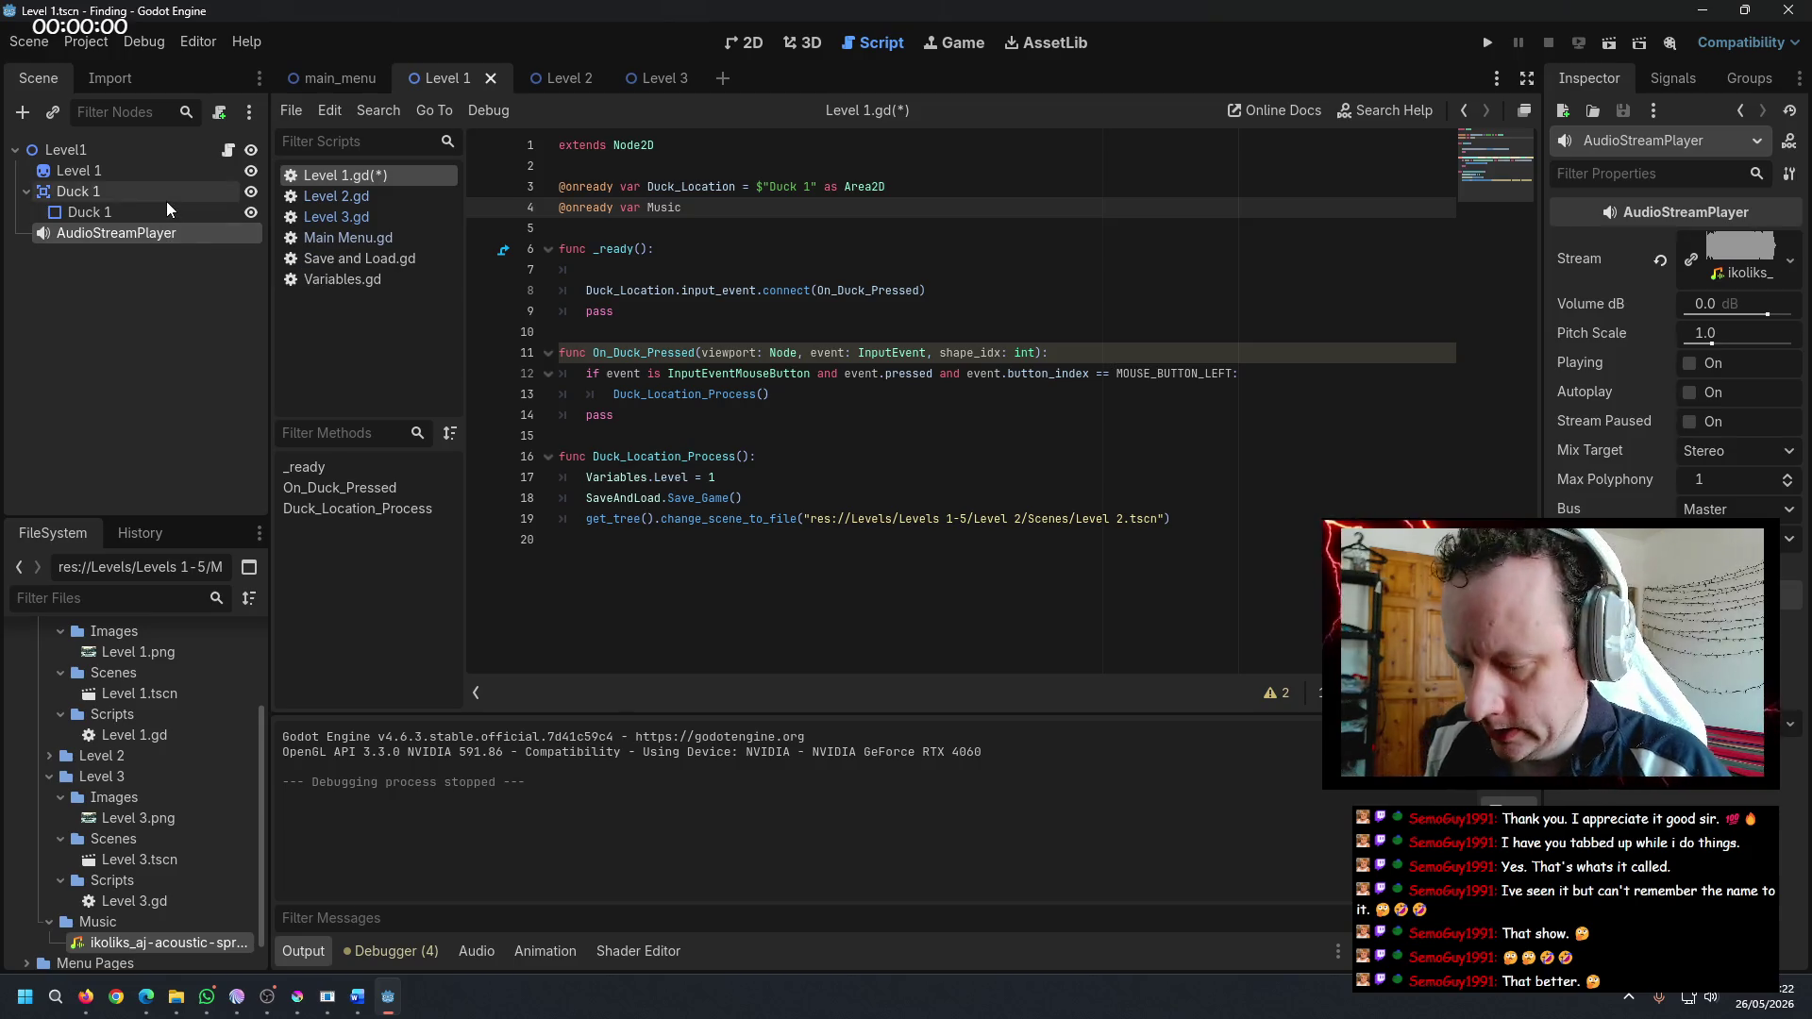
{"action": "type", "text": " ="}
{"action": "left_click_drag", "start_coordinate": [89, 230], "coordinate": [713, 203]}
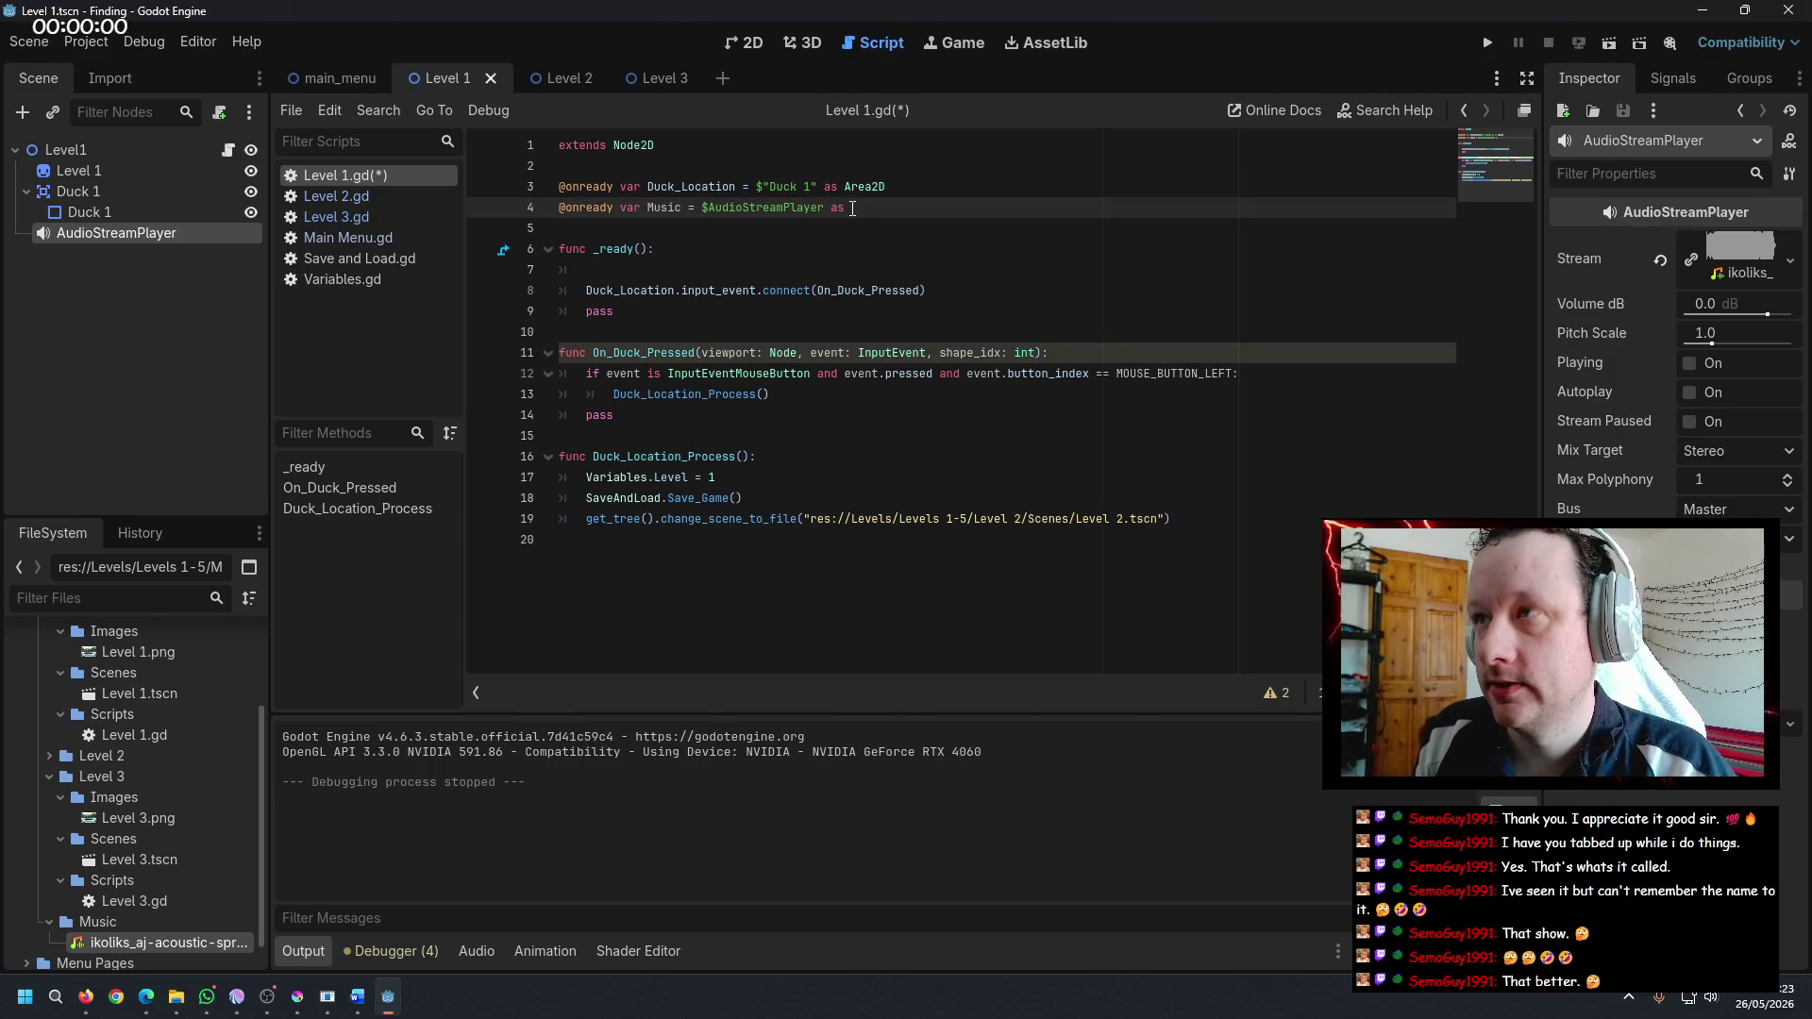
{"action": "key", "text": "ctrl+space"}
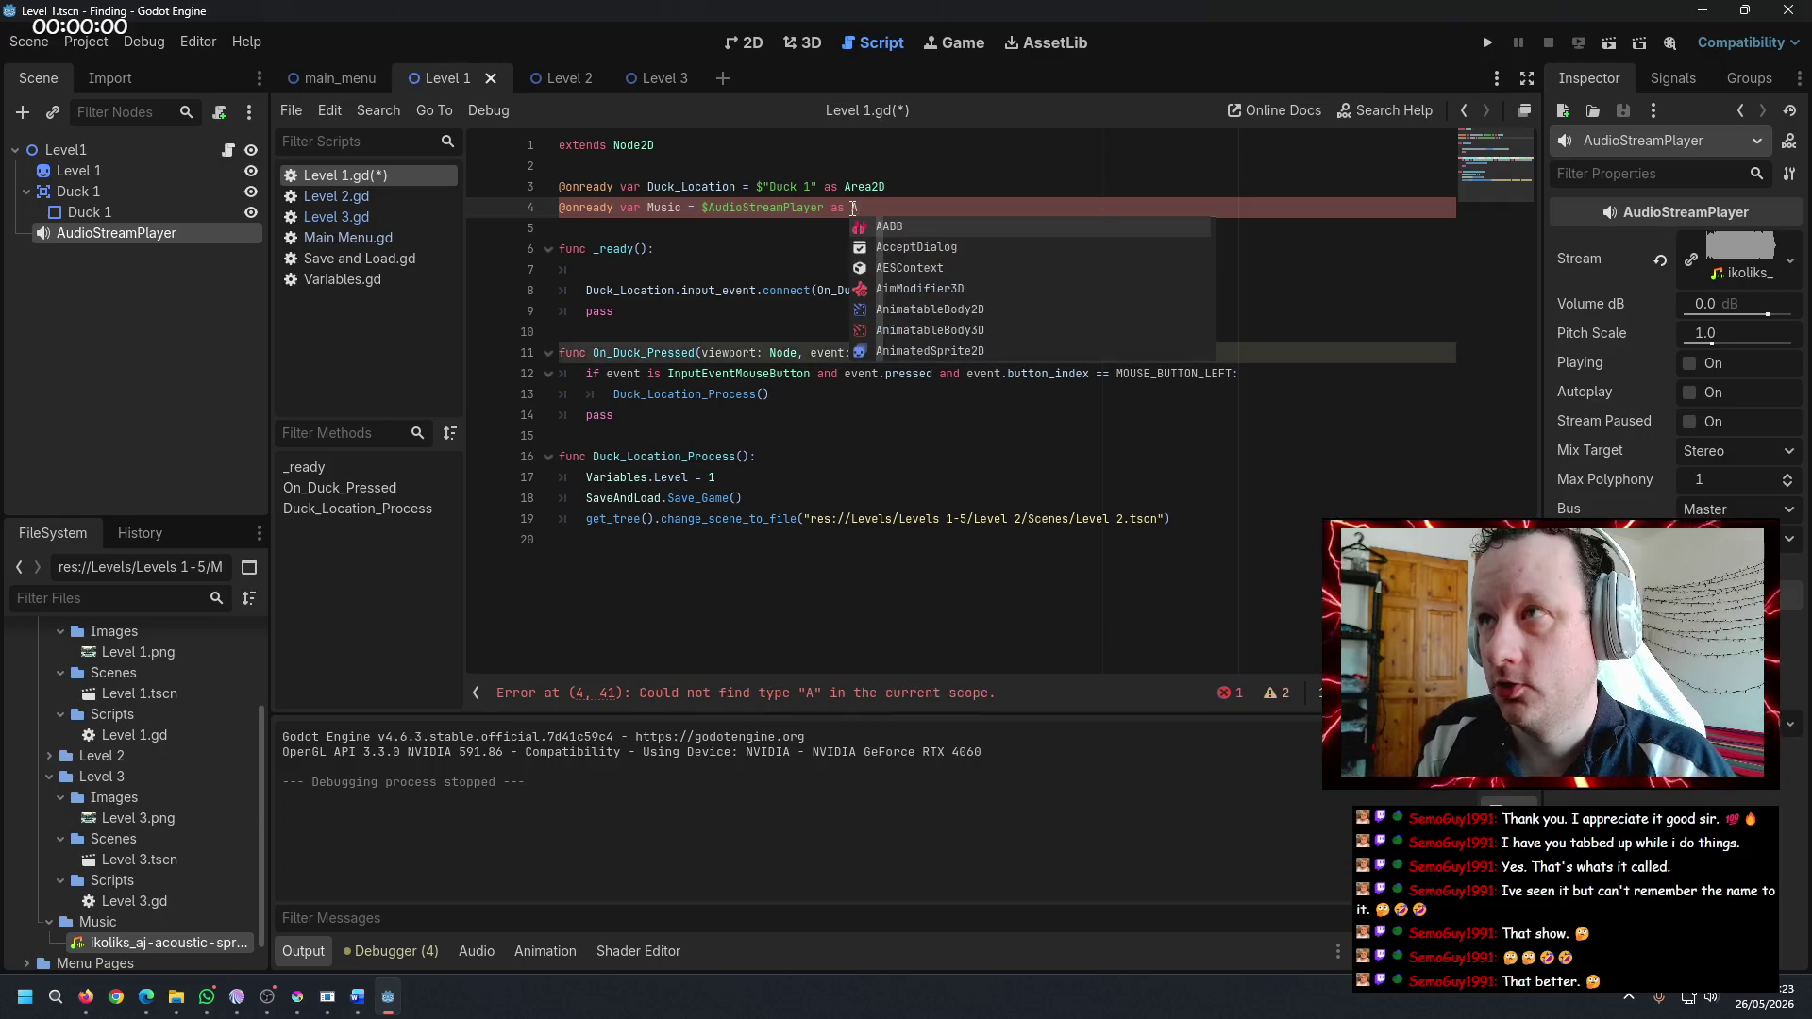
{"action": "type", "text": "Audio"}
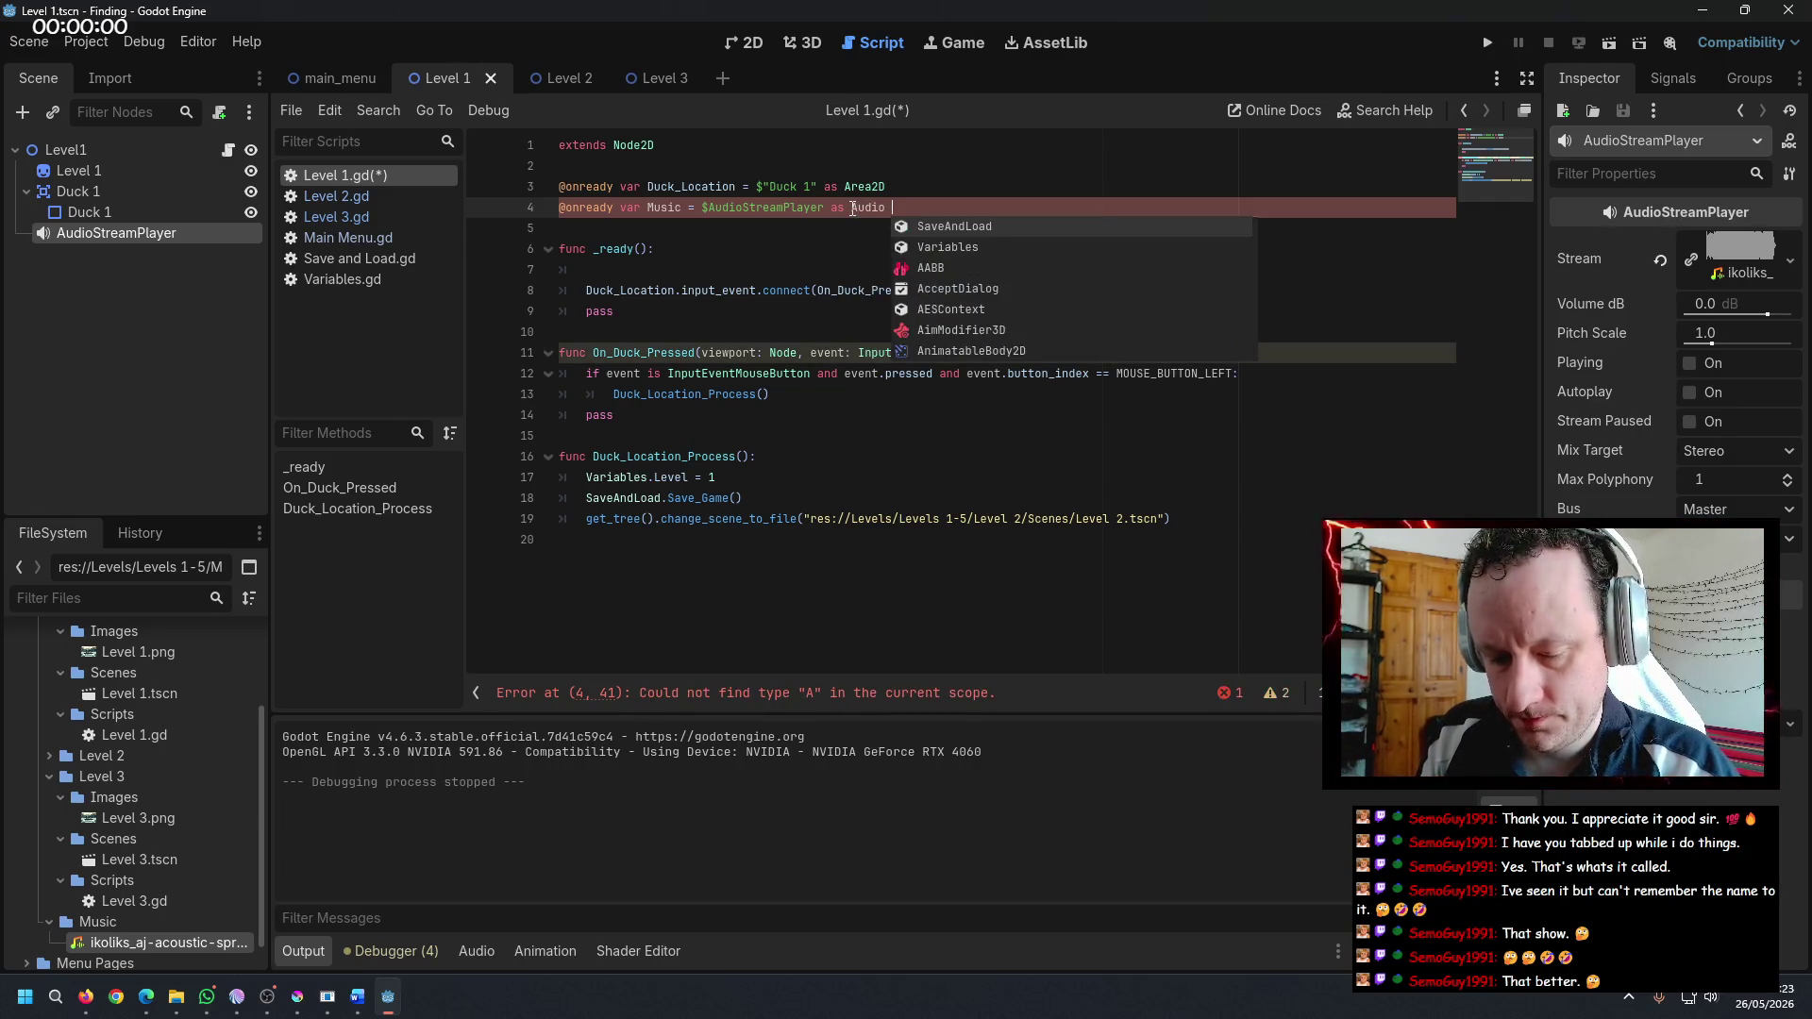
{"action": "key", "text": "BackSpace"}
{"action": "type", "text": "S"}
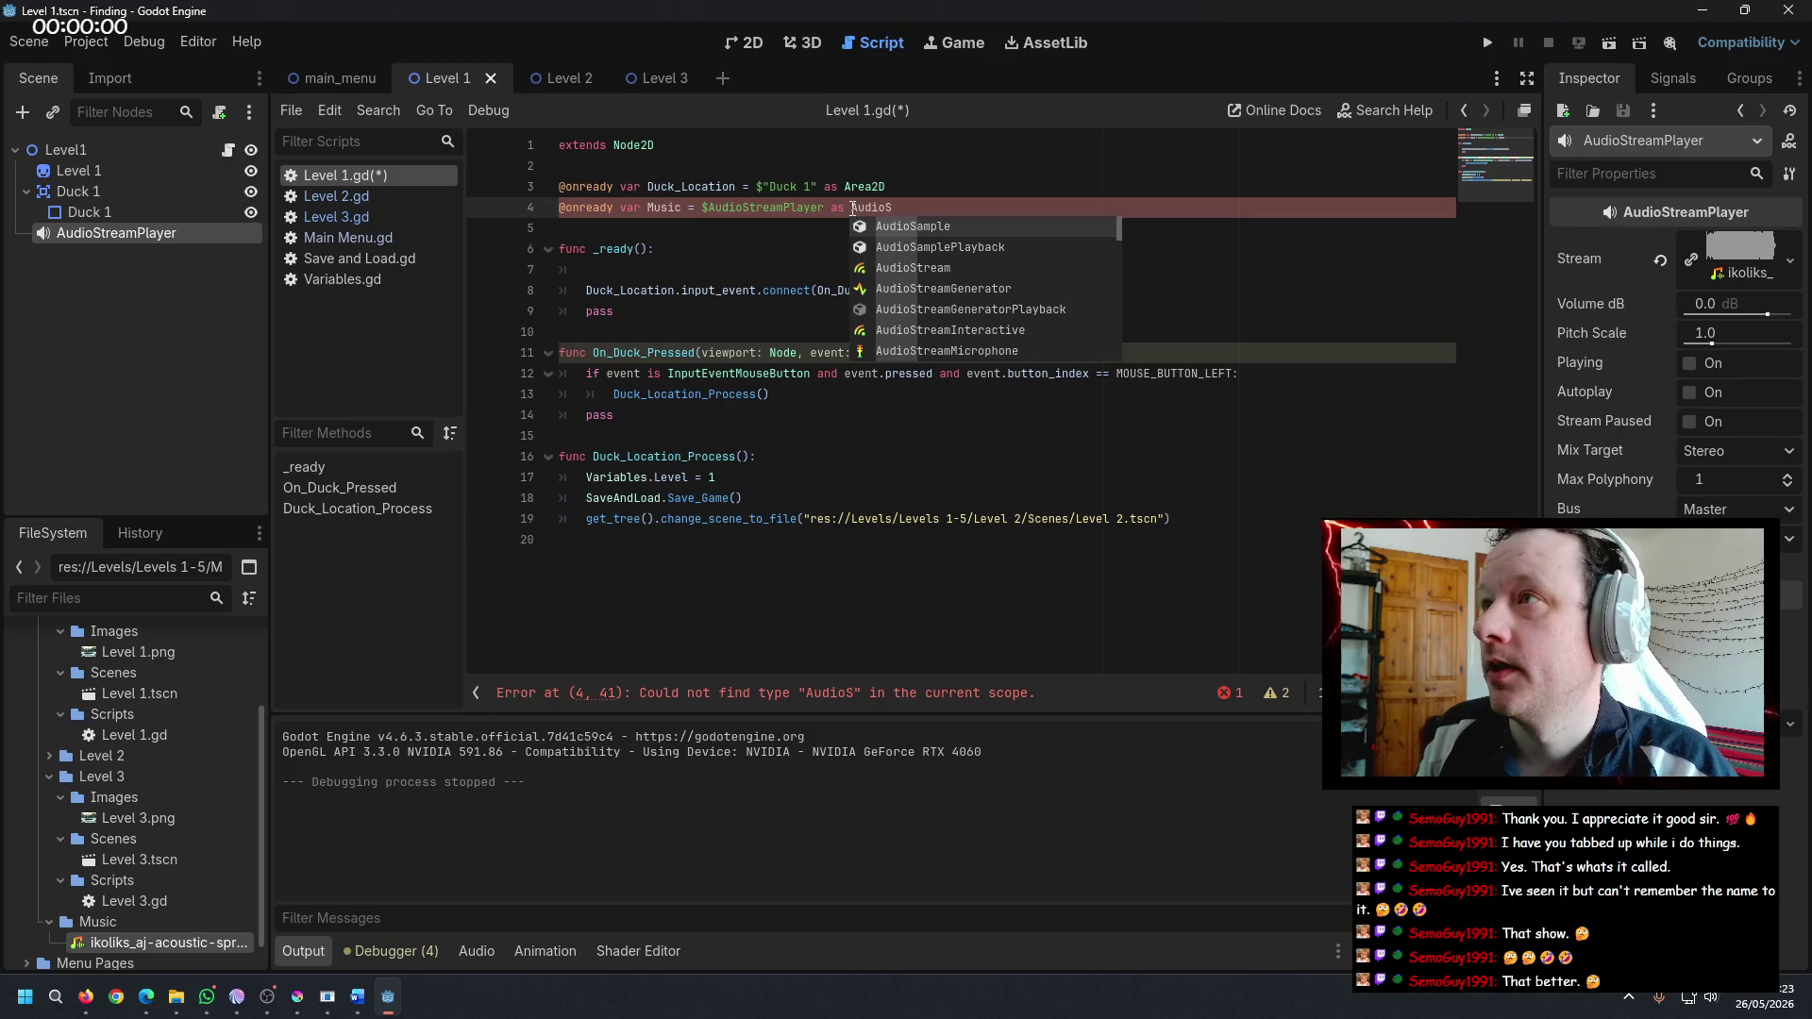
{"action": "type", "text": "t"}
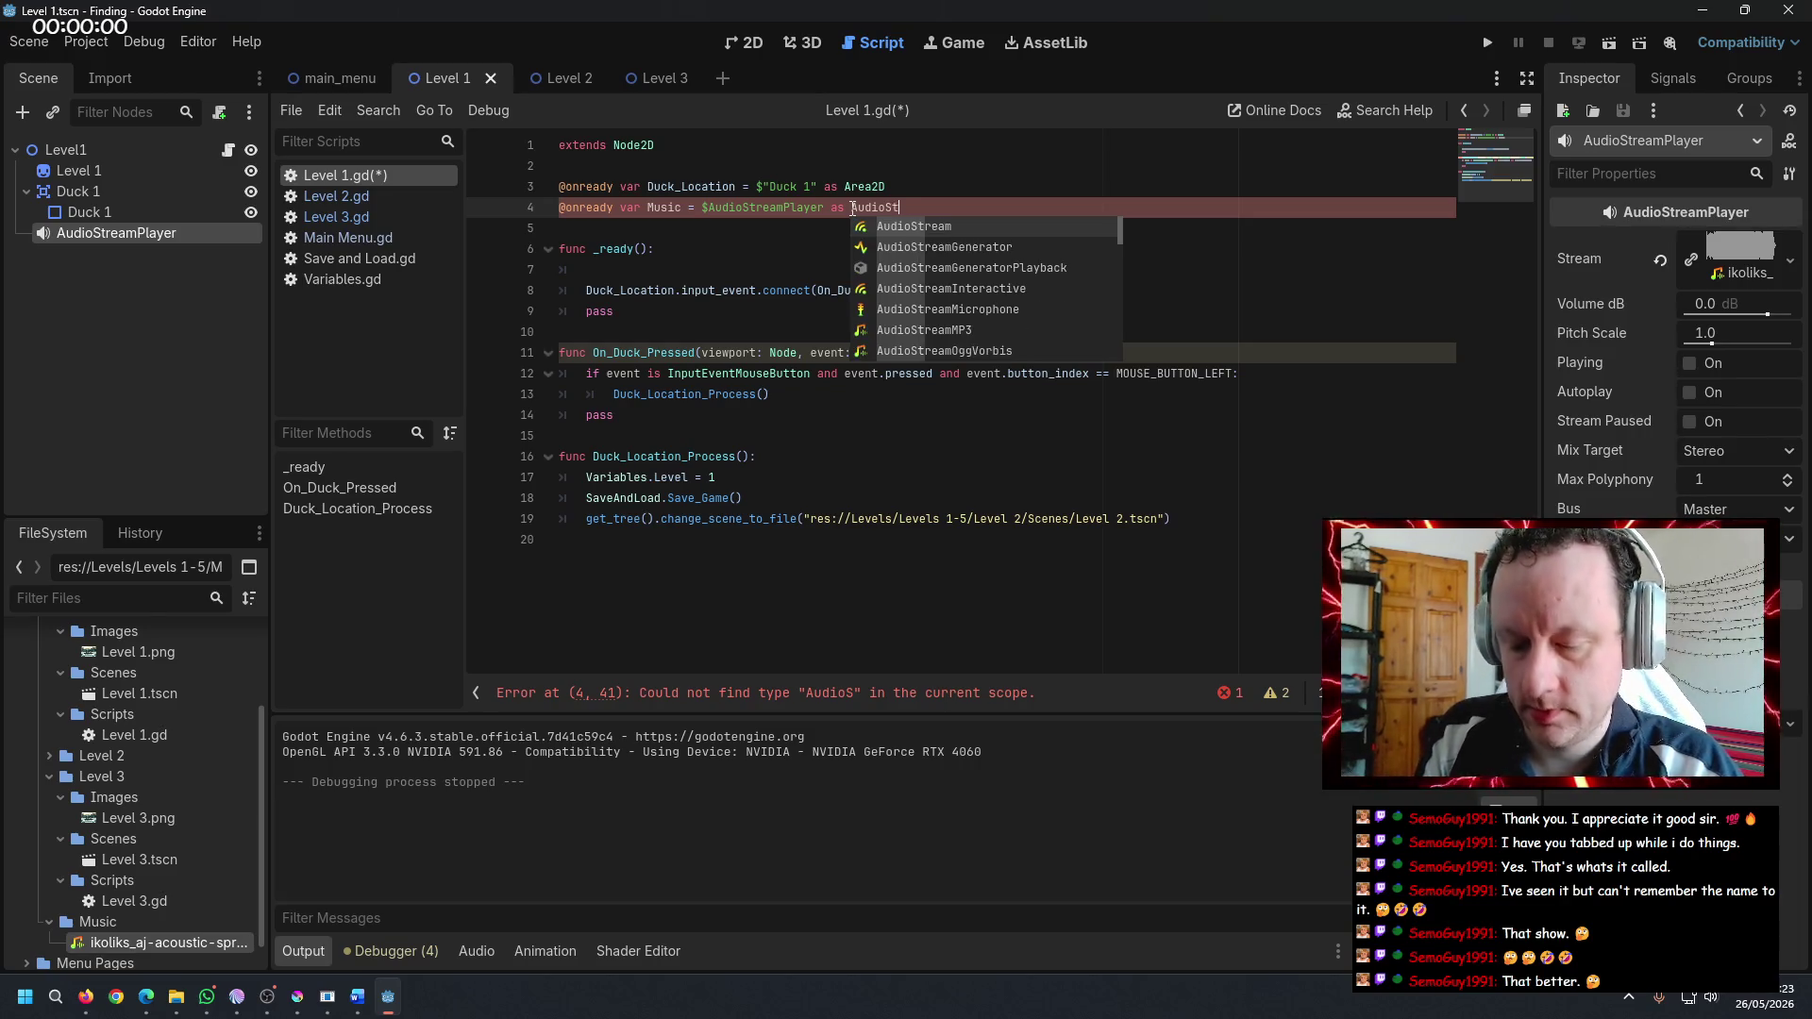
{"action": "type", "text": "reamPlayer"}
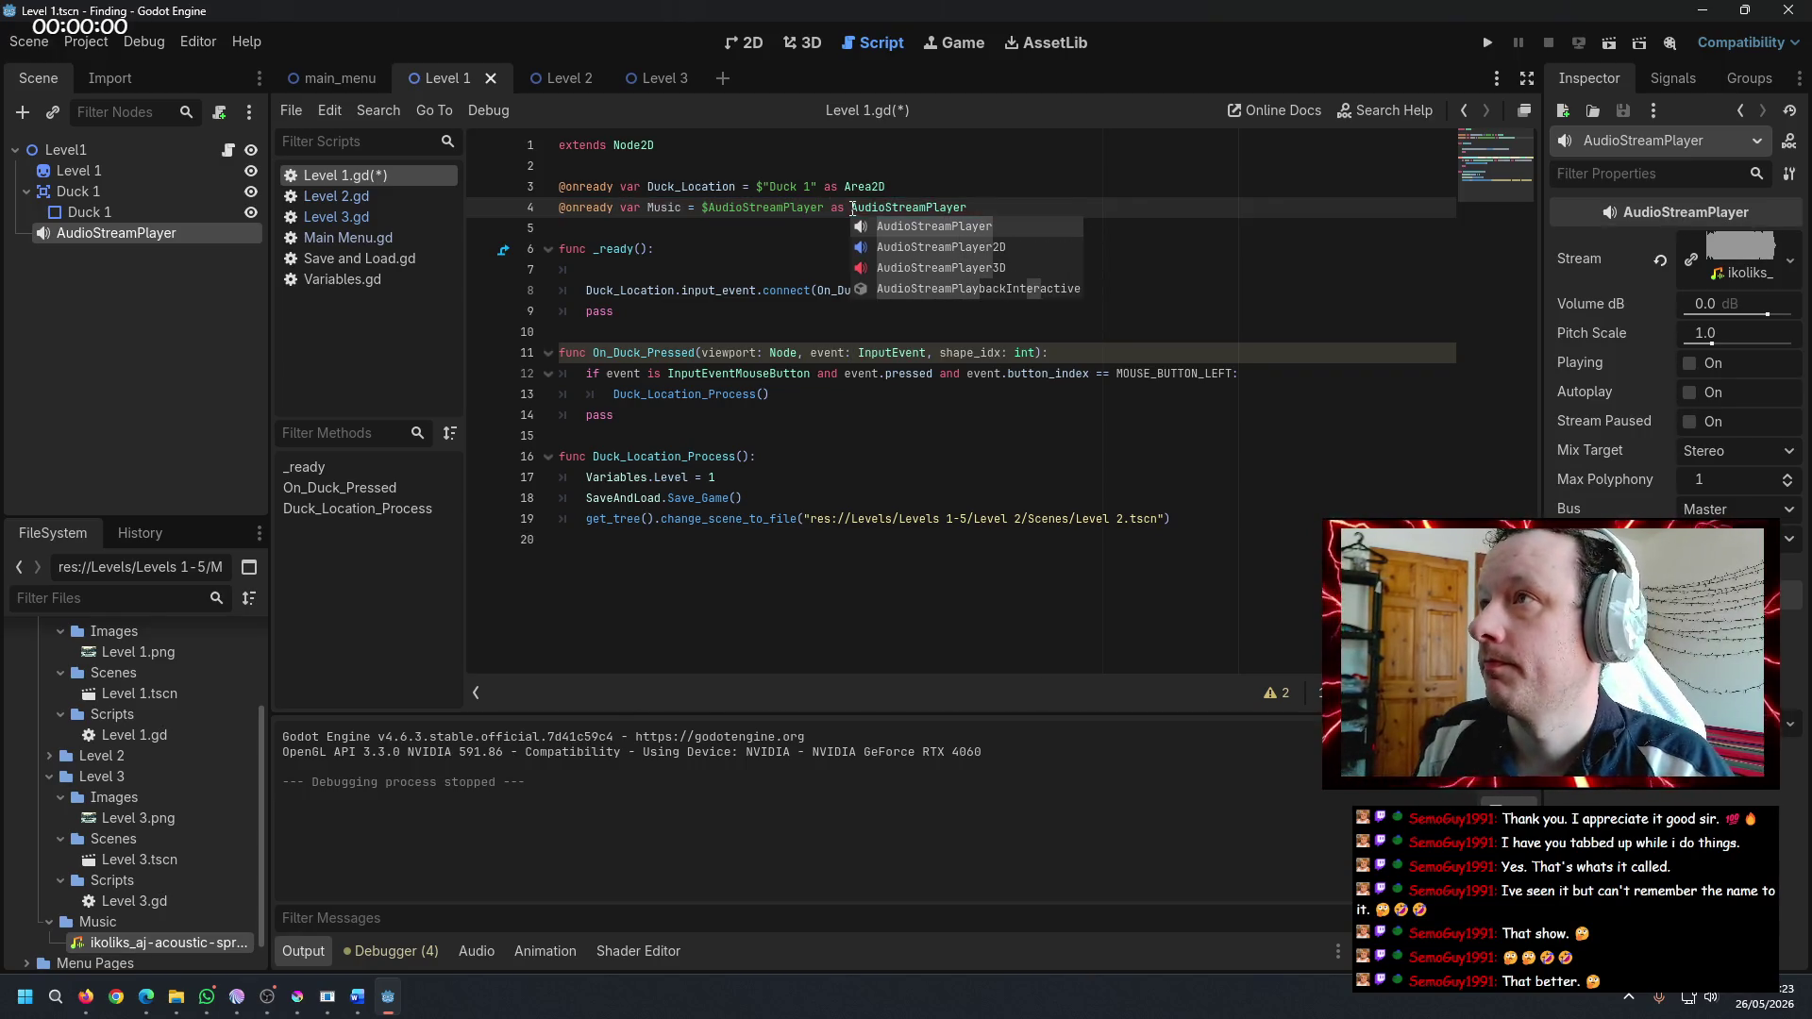
{"action": "key", "text": "Escape"}
Begin a Music.autoplay line on line 7 inside _ready using autocomplete
{"action": "left_click", "coordinate": [711, 289]}
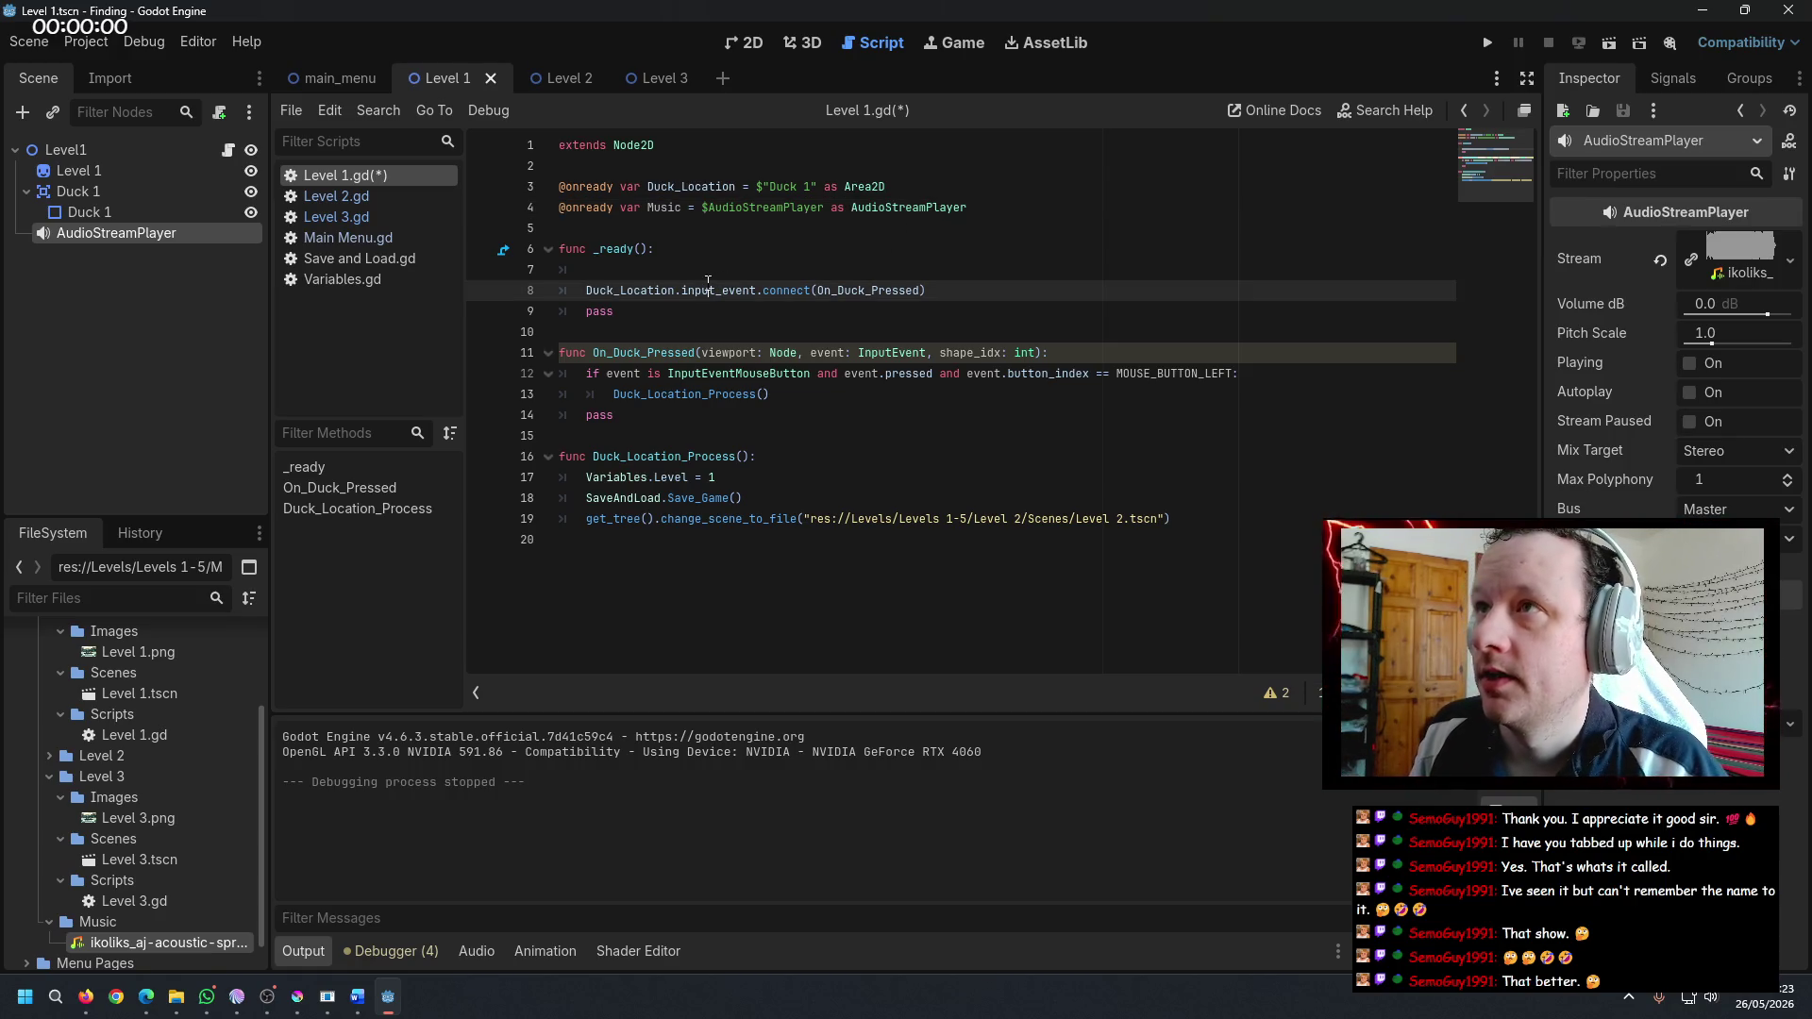
{"action": "left_click", "coordinate": [710, 272]}
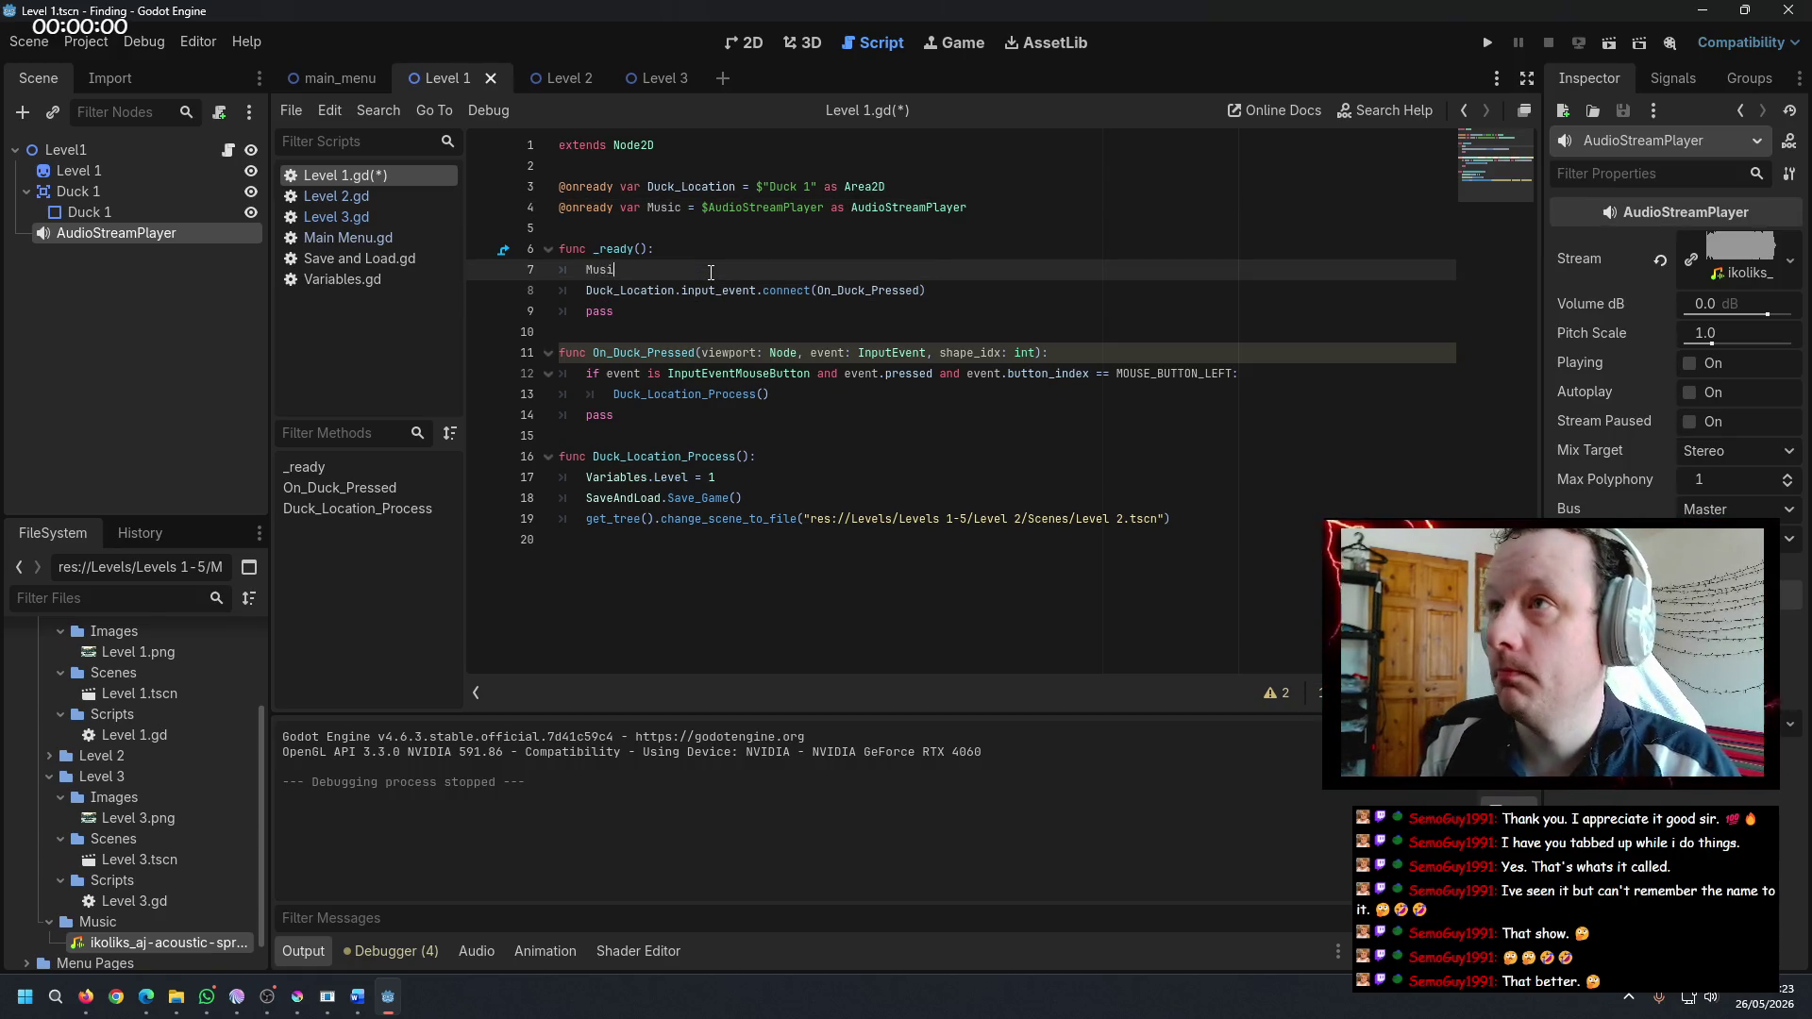
{"action": "type", "text": "c."}
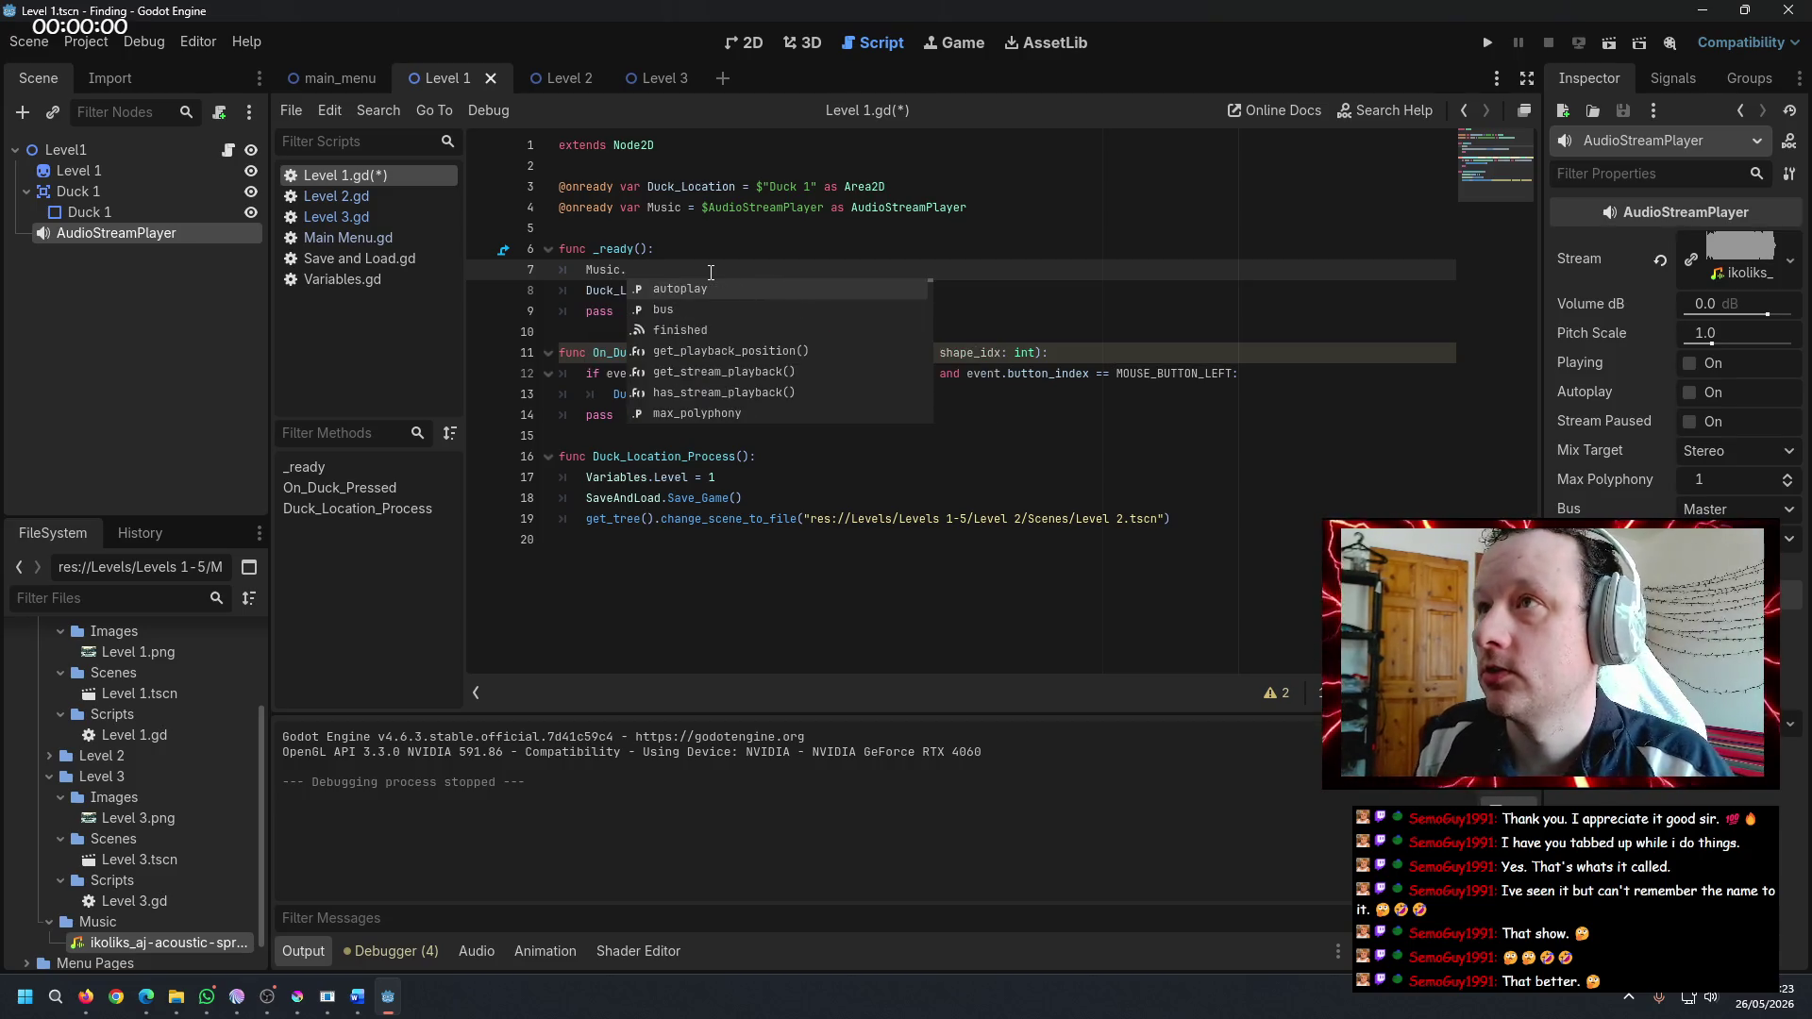
{"action": "key", "text": "Return"}
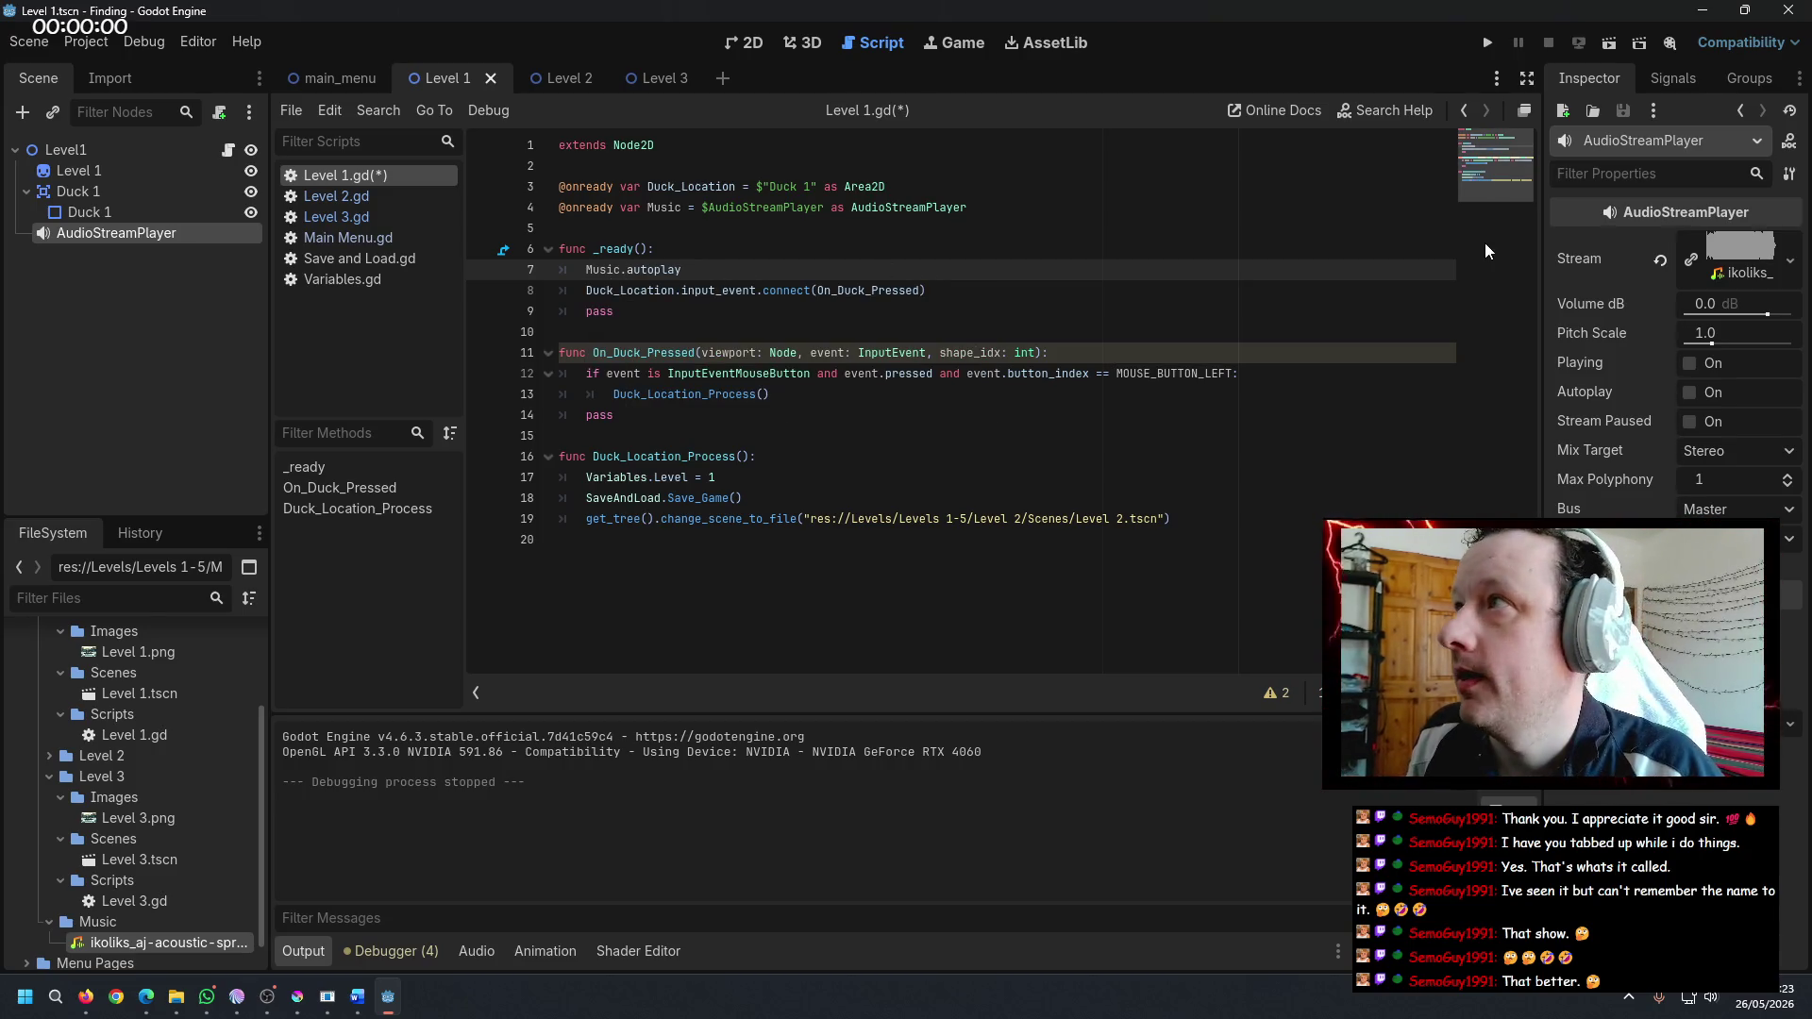
{"action": "left_click", "coordinate": [1612, 44]}
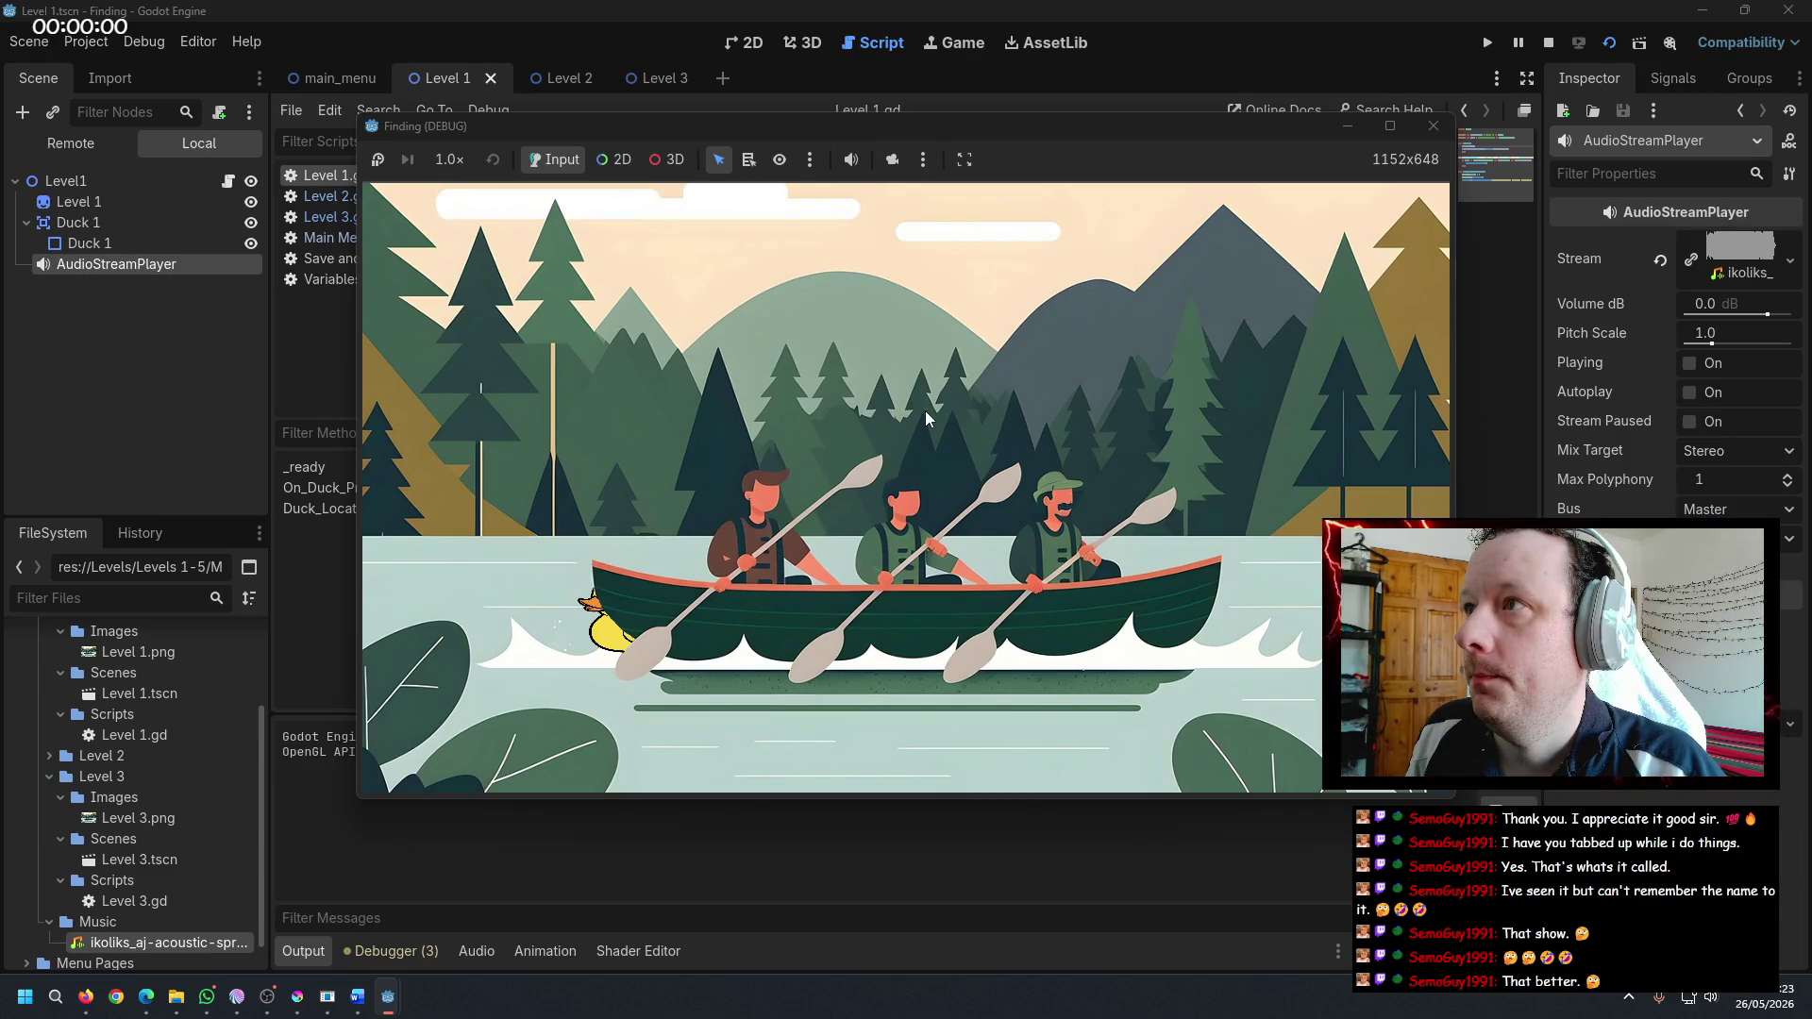
Make line 7 read 'Music.autoplay = true' and test-run the Level 1 scene again
{"action": "left_click", "coordinate": [1434, 125]}
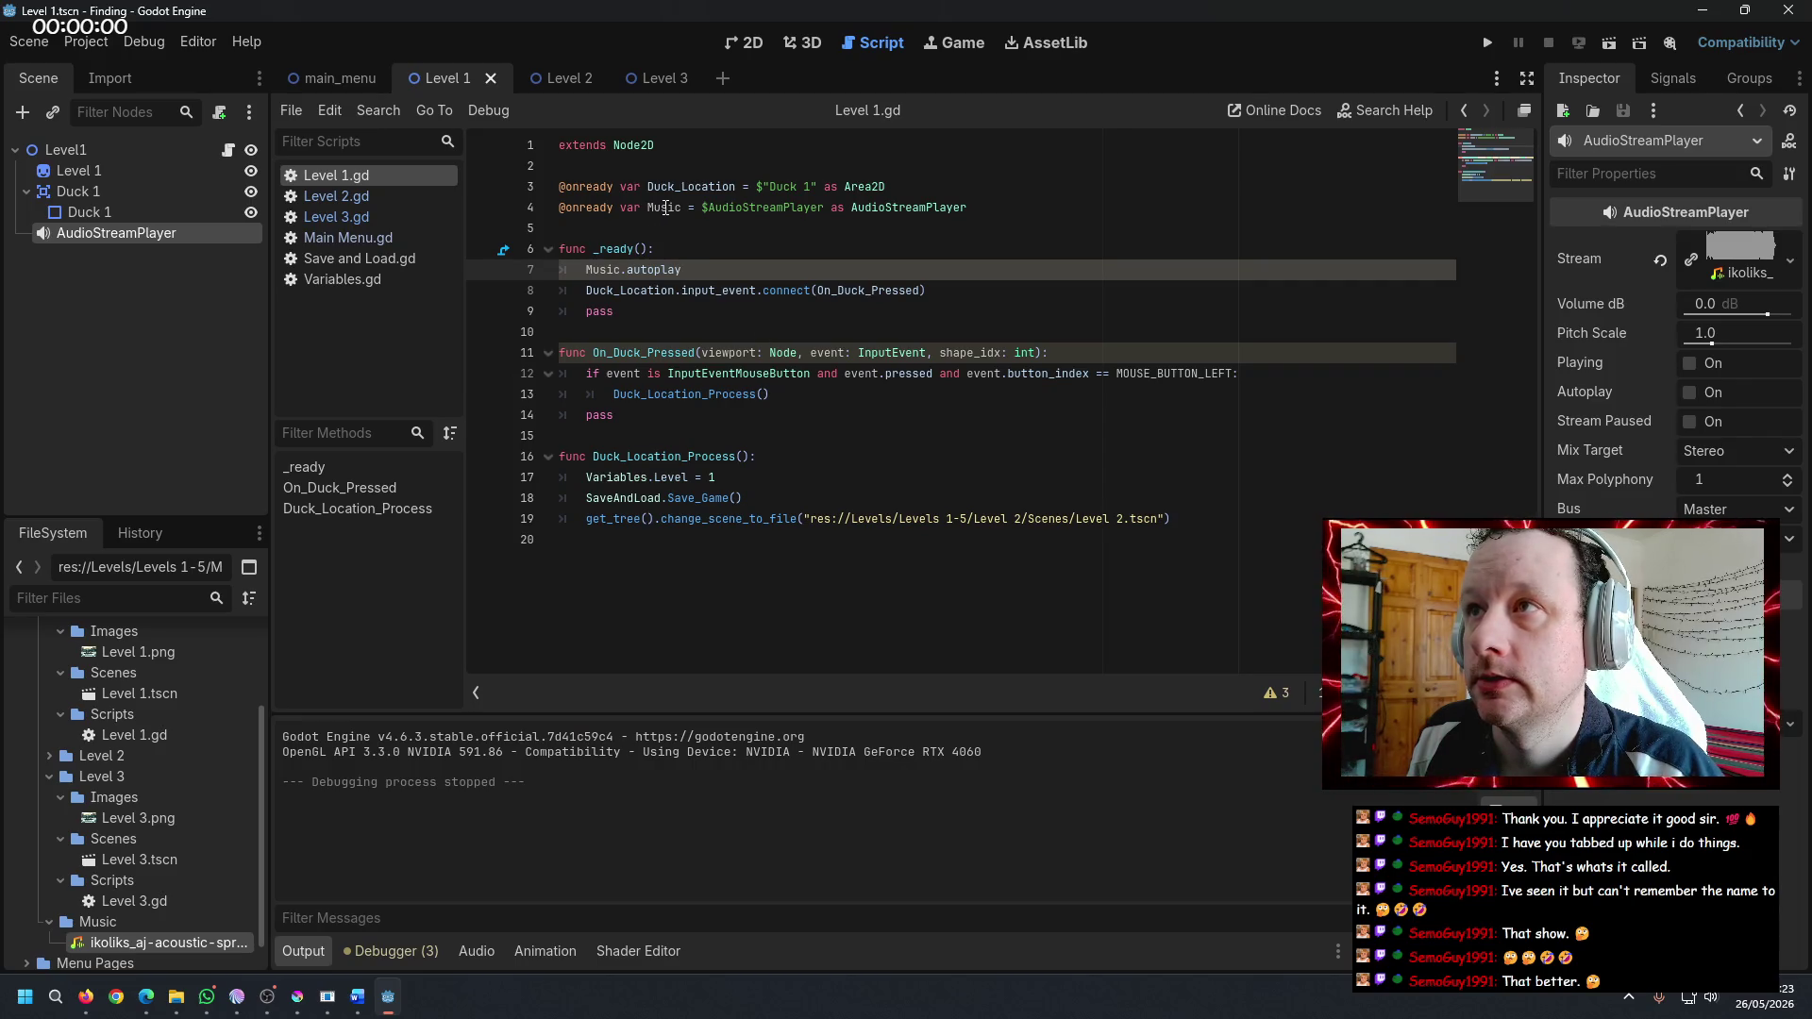
{"action": "mouse_move", "coordinate": [629, 271]}
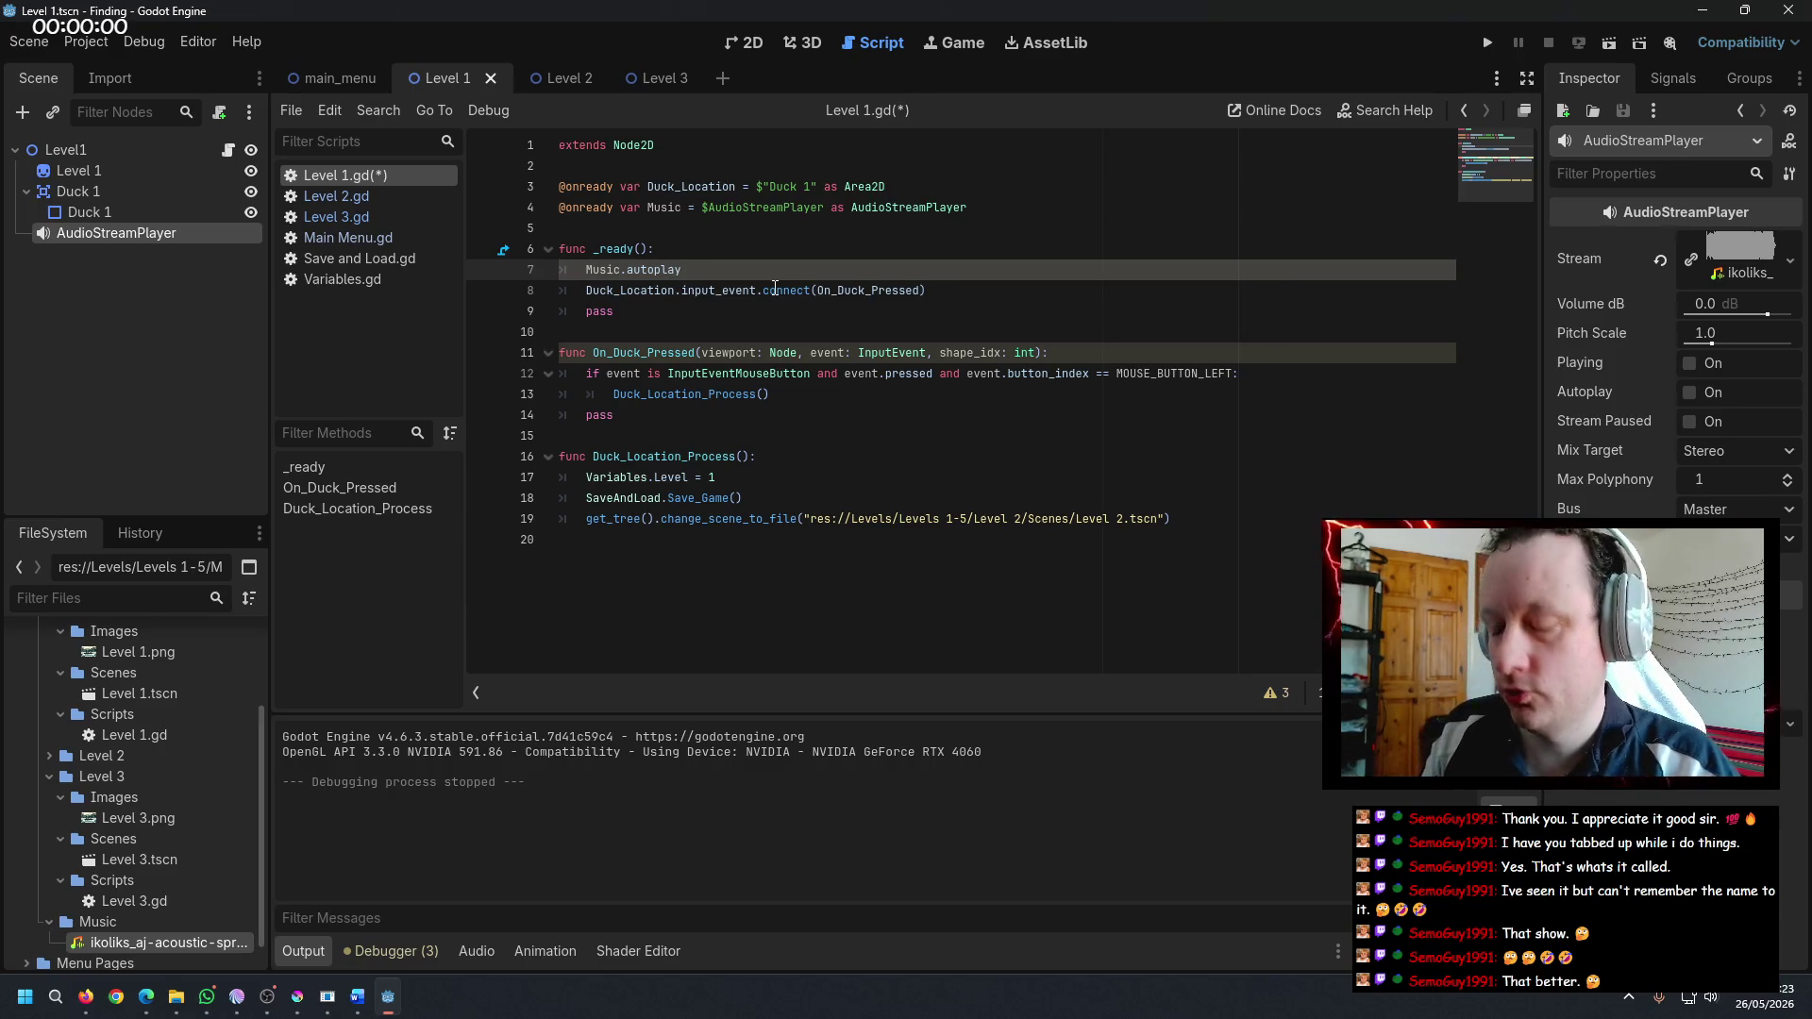
{"action": "type", "text": "= true"}
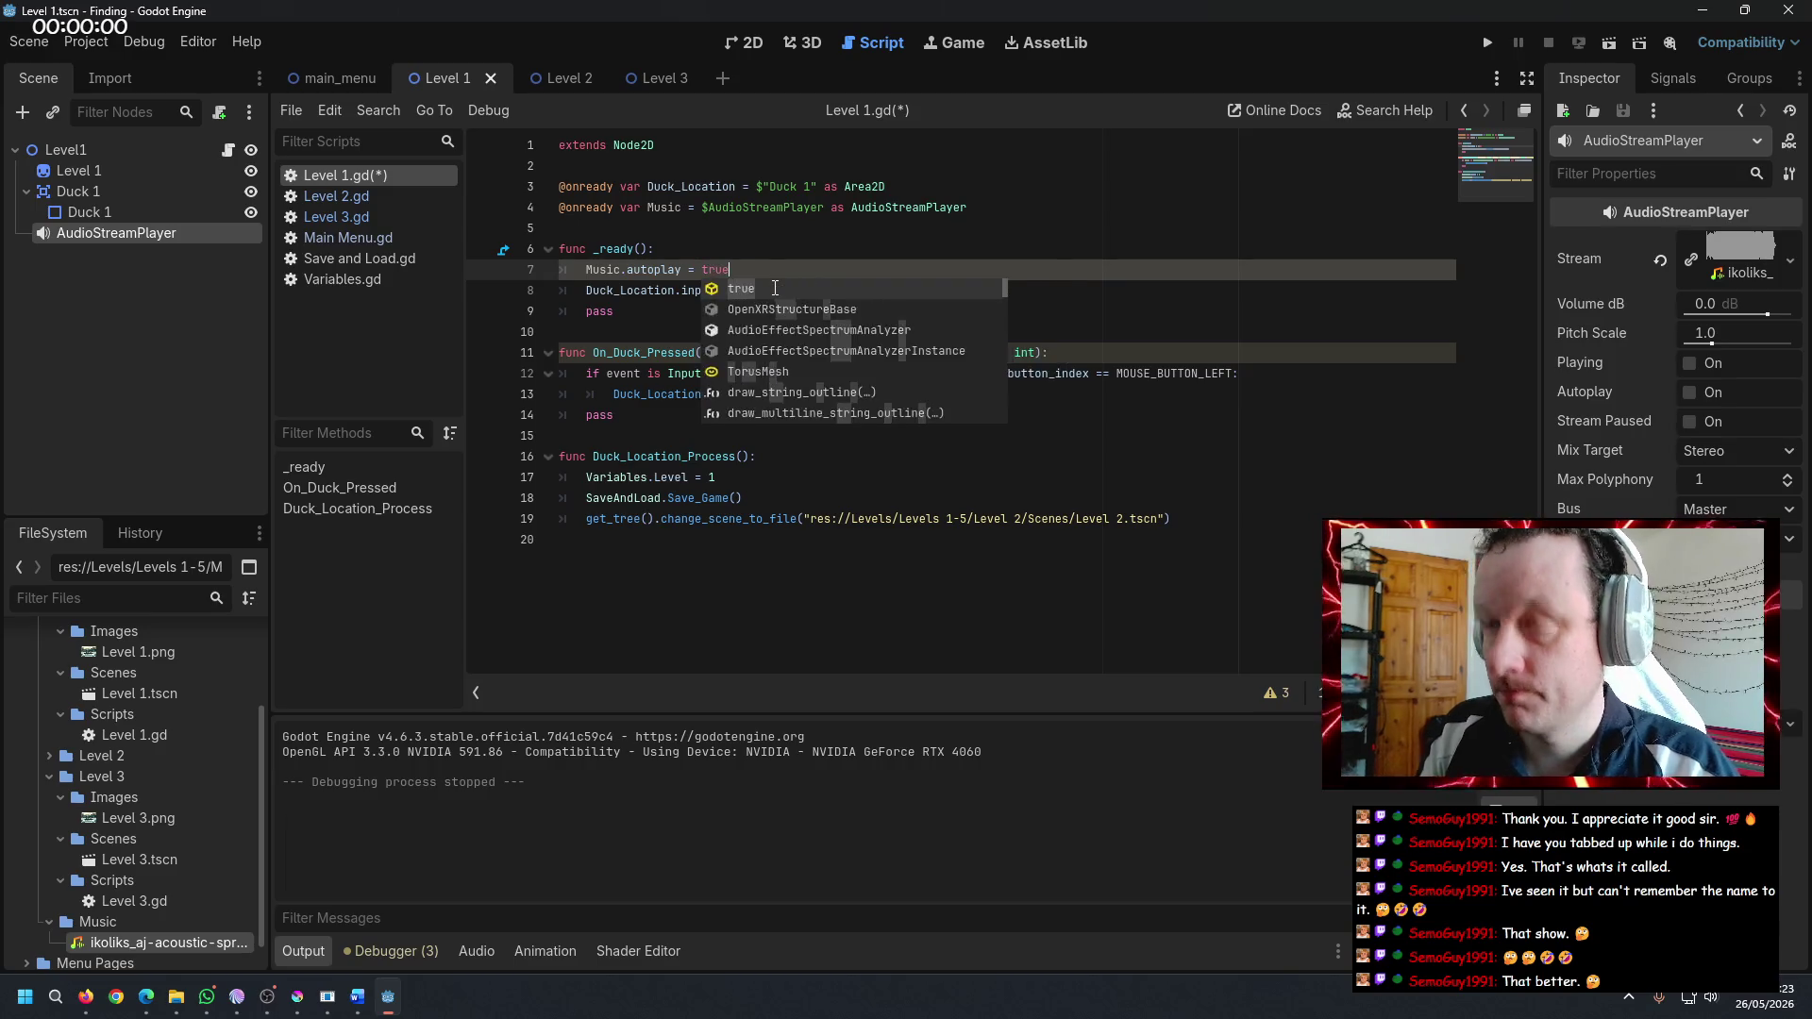
{"action": "left_click", "coordinate": [1602, 49]}
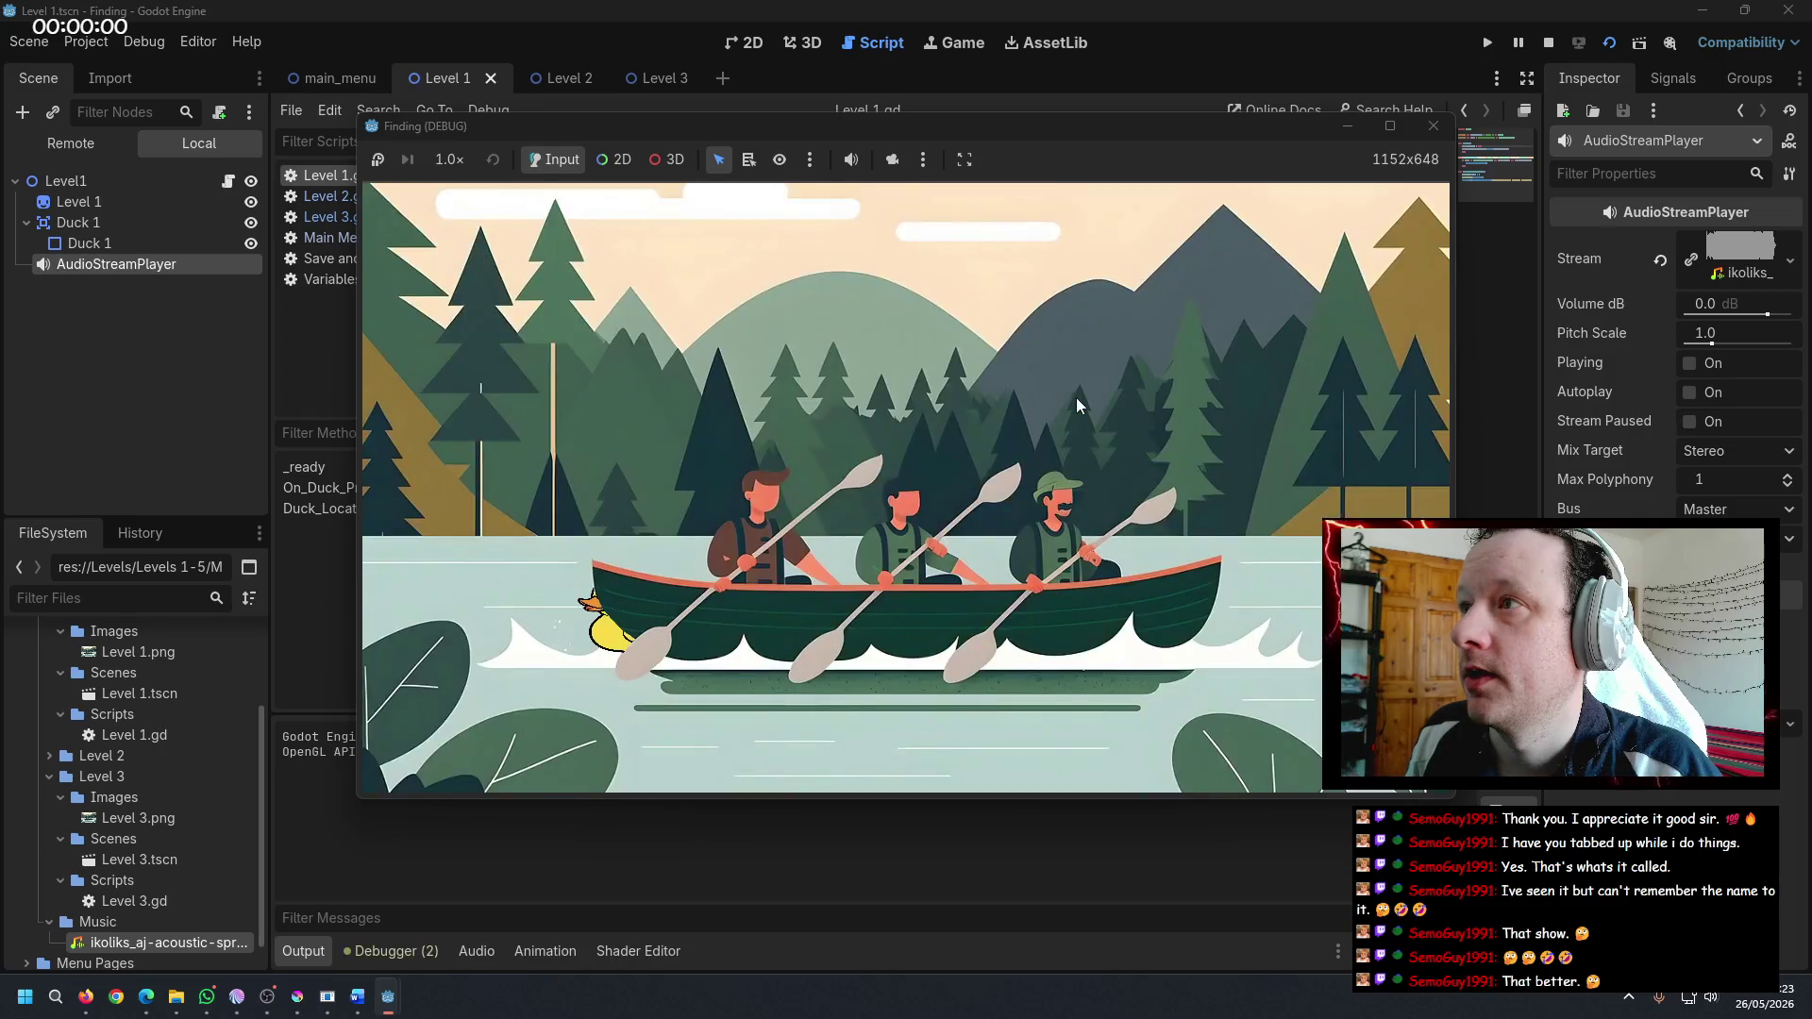
{"action": "left_click", "coordinate": [1433, 125]}
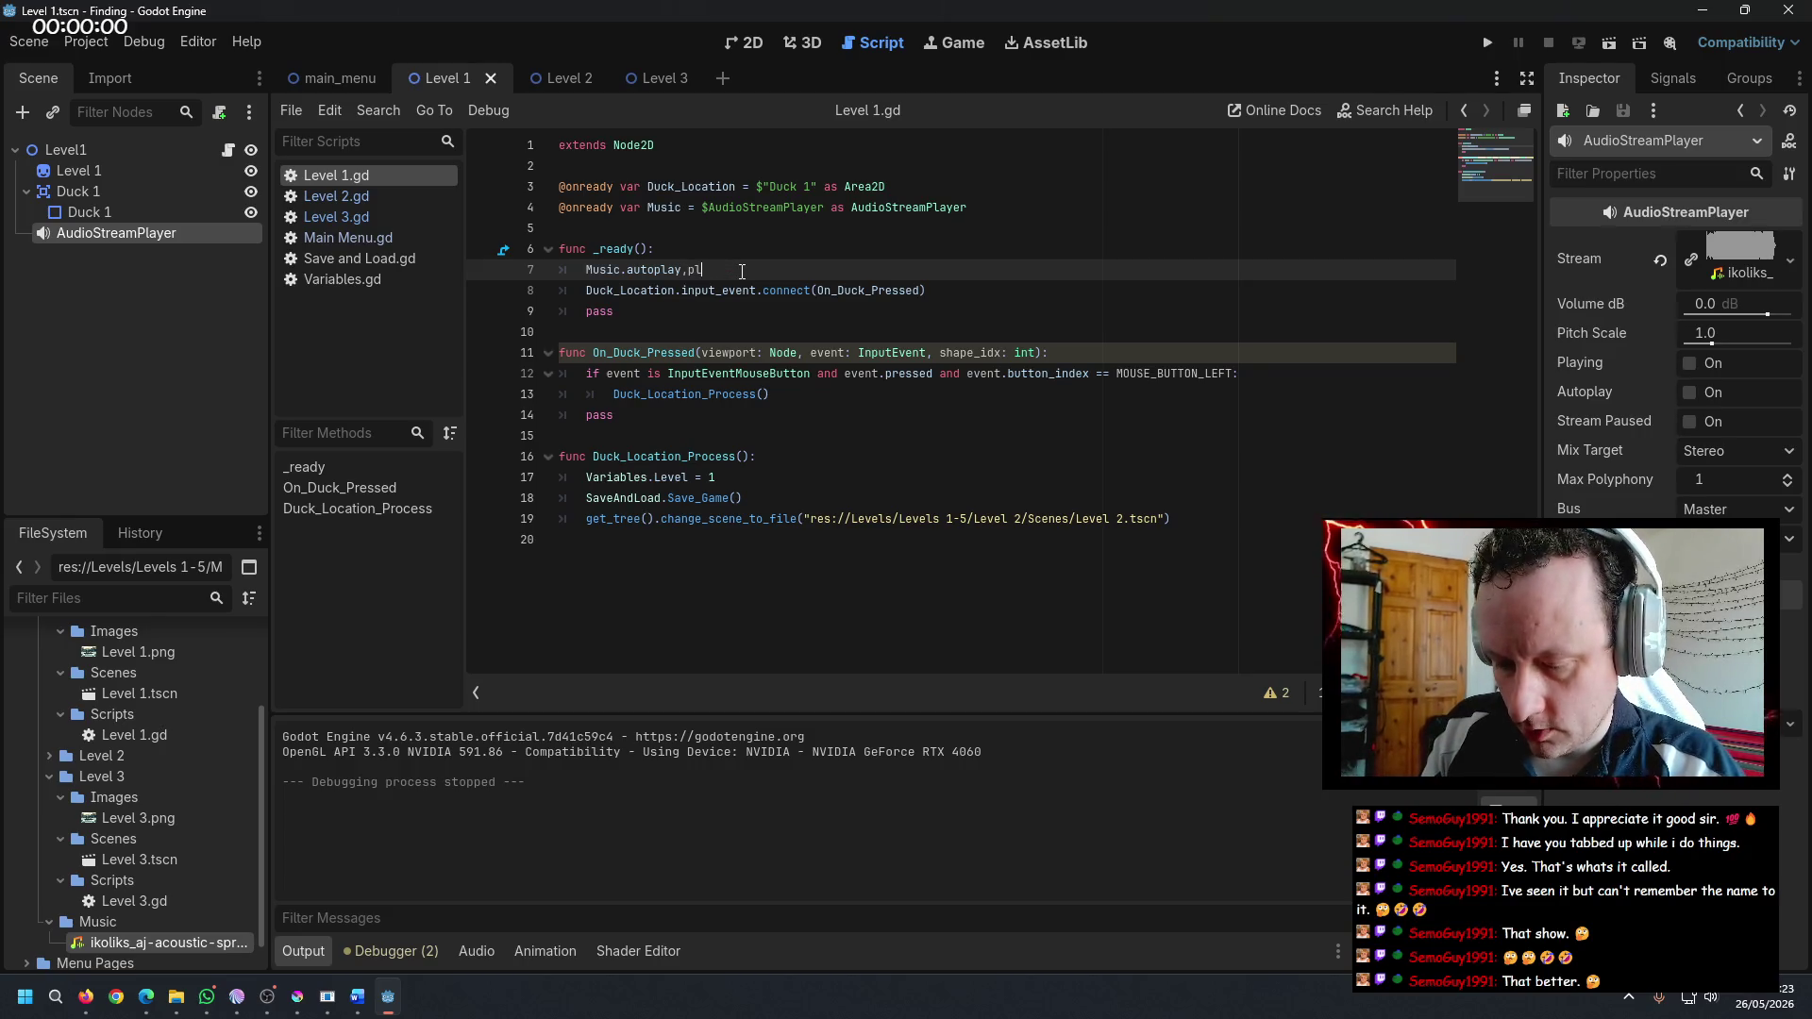
Change line 7 to Music.autoplay.play() and run the scene, which raises an invalid-call error
{"action": "type", "text": "()"}
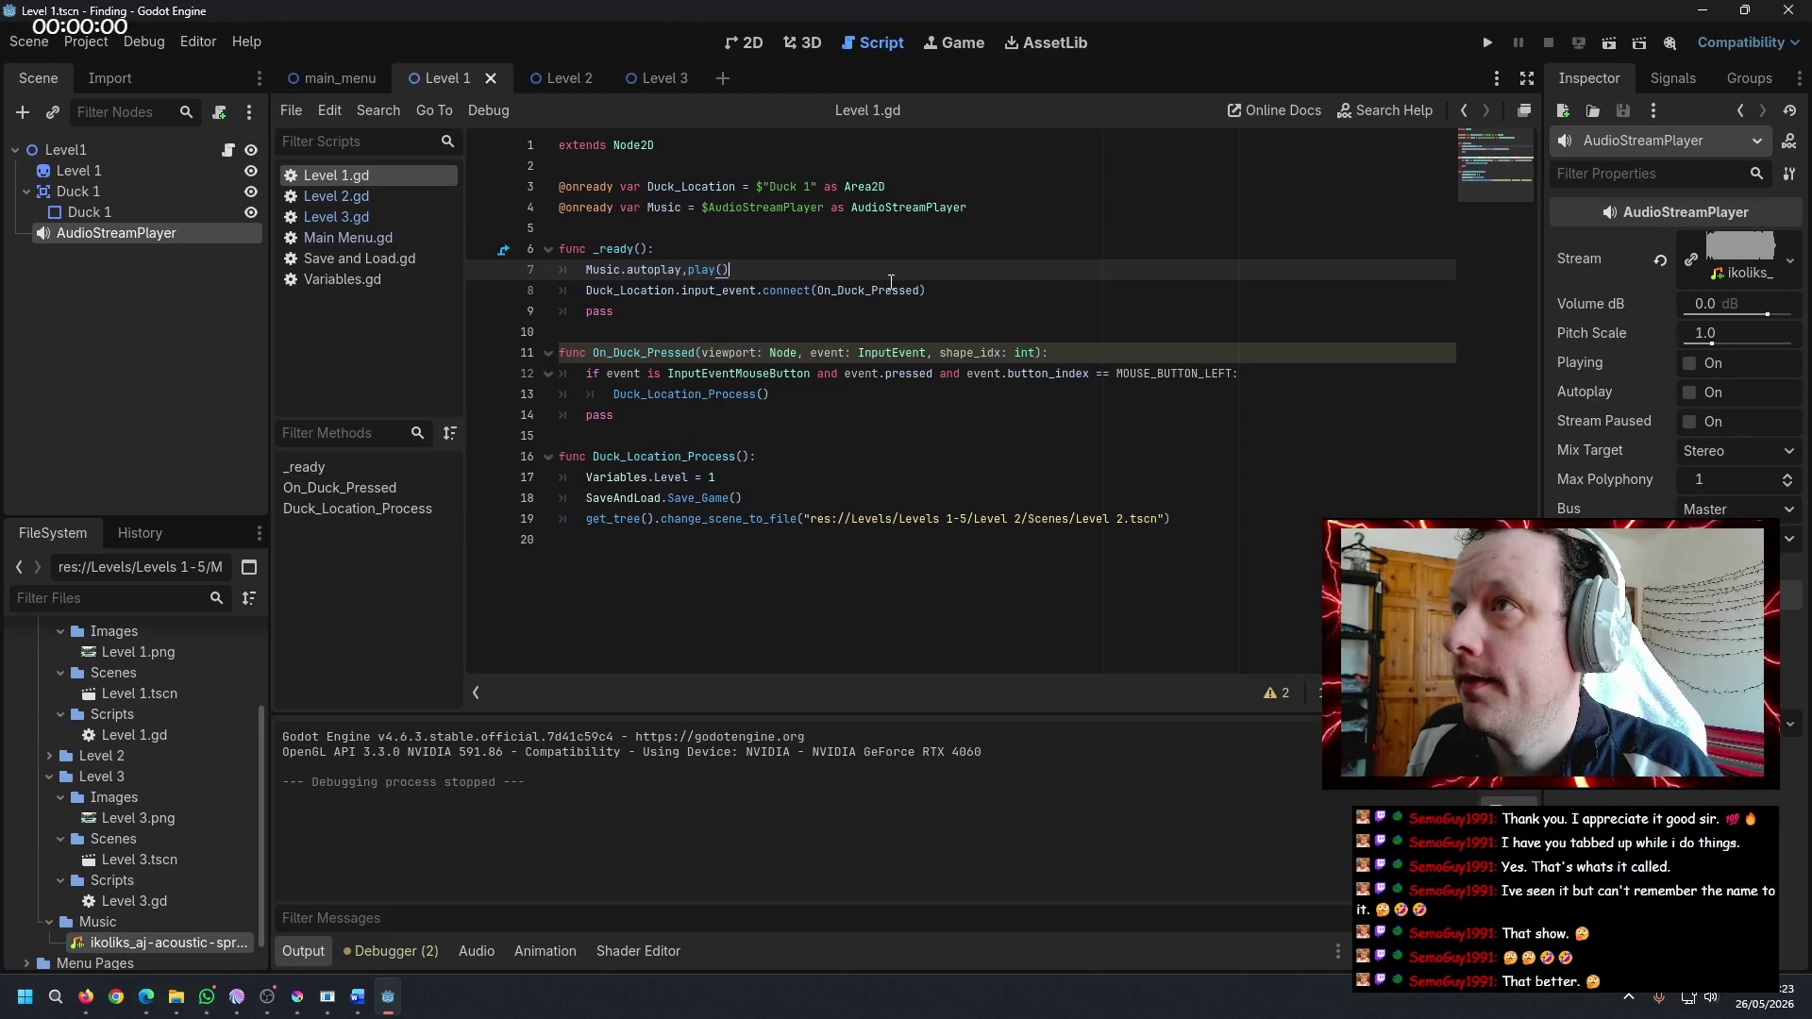
{"action": "key", "text": "Left"}
{"action": "key", "text": "Left"}
{"action": "key", "text": "Left"}
{"action": "key", "text": "Delete"}
{"action": "type", "text": "."}
{"action": "left_click_drag", "start_coordinate": [941, 305], "coordinate": [934, 291]}
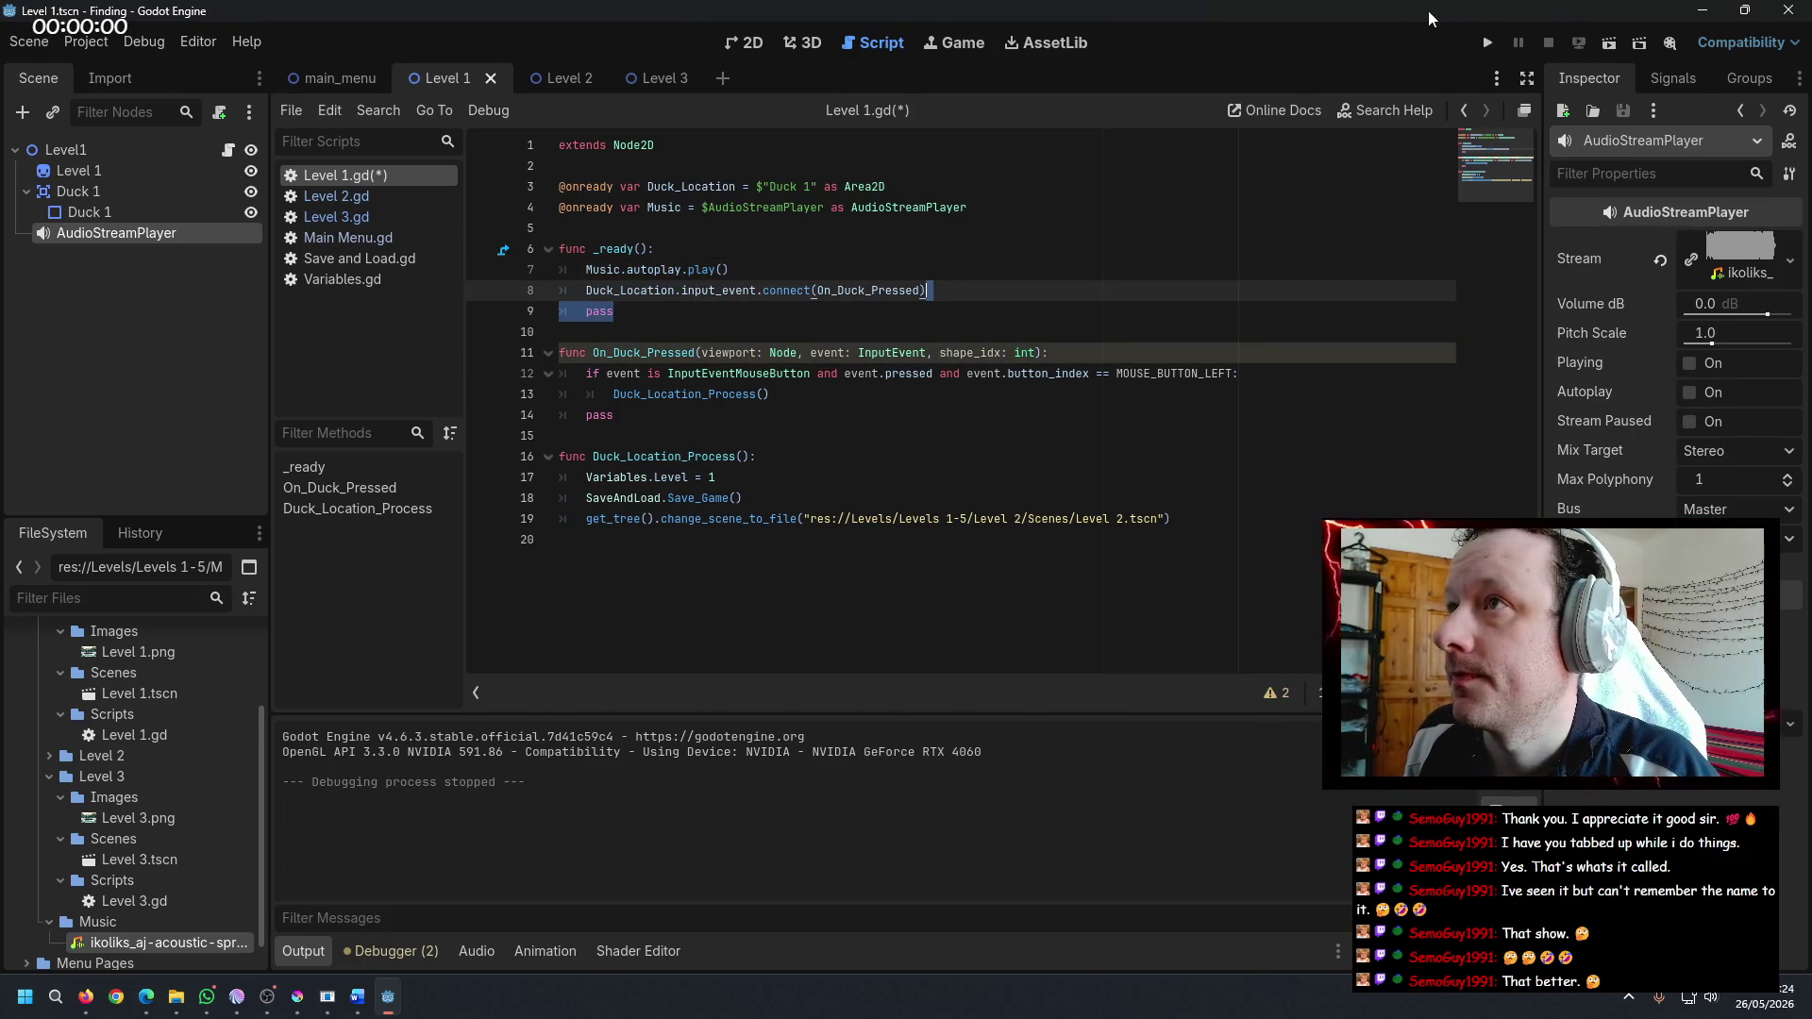
{"action": "left_click", "coordinate": [1612, 49]}
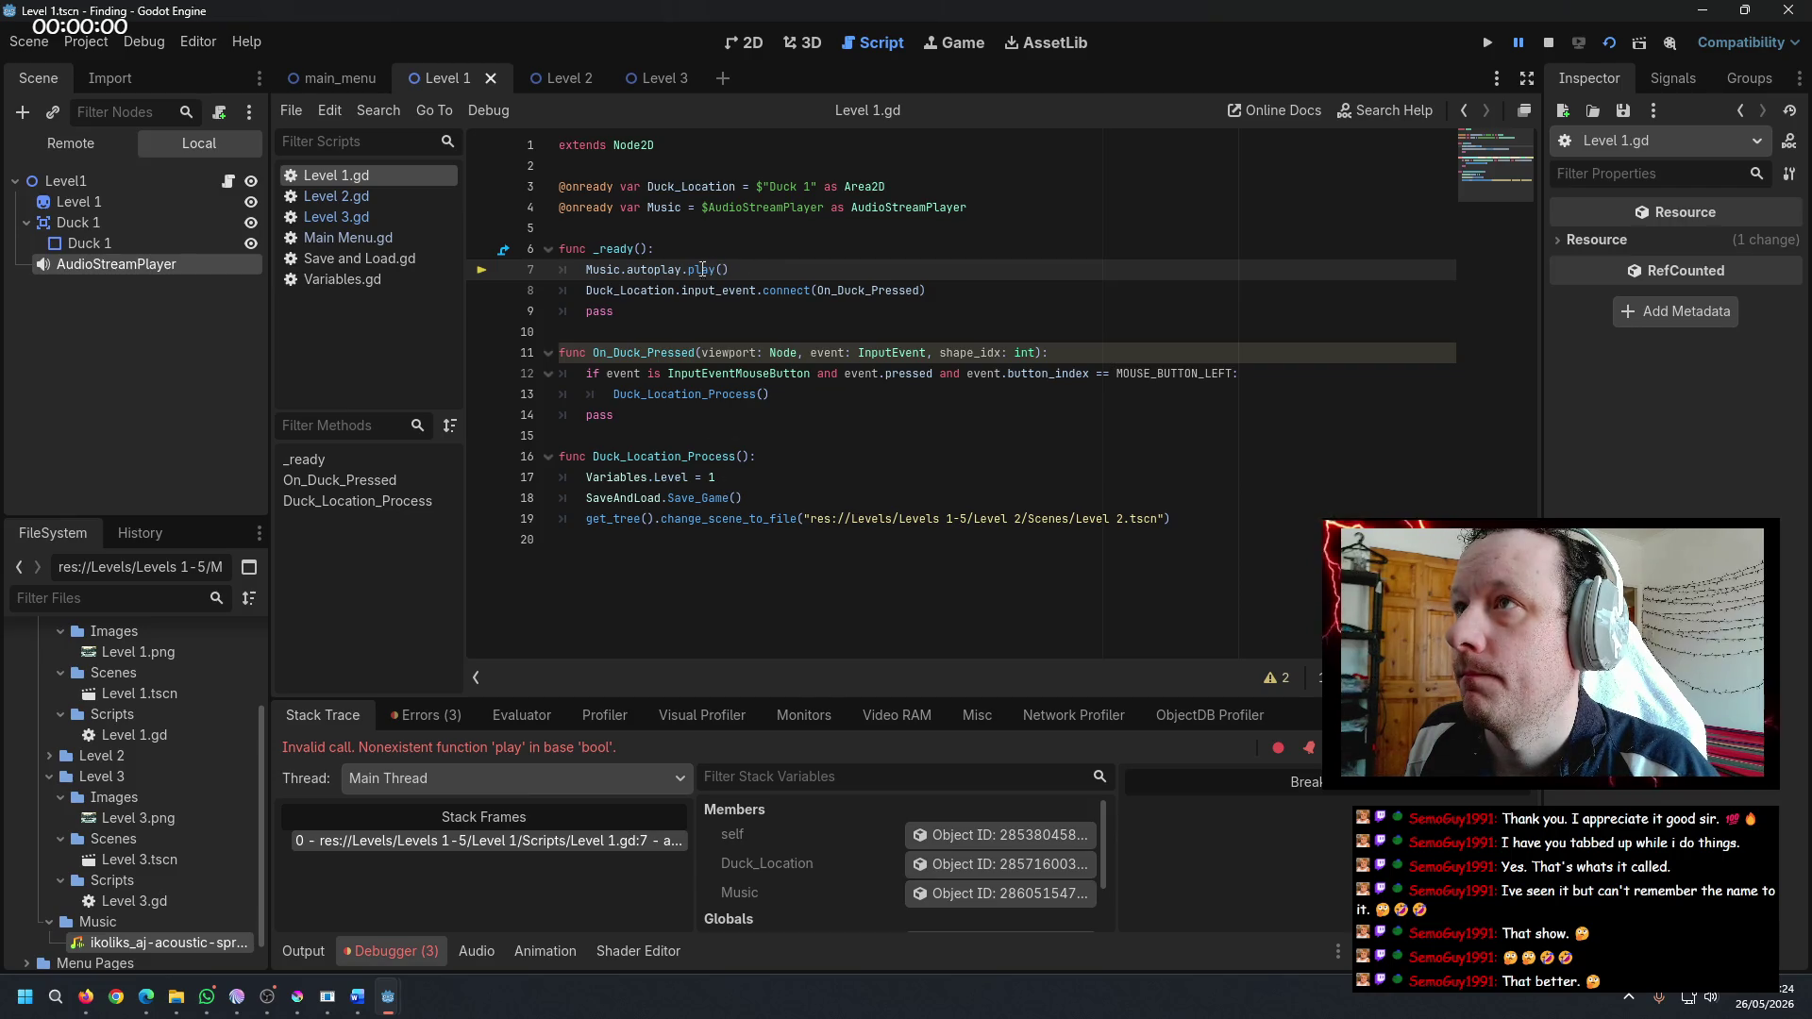
Remove 'autoplay.' so line 7 reads Music.play(), then rerun and close the level
{"action": "double_click", "coordinate": [660, 270]}
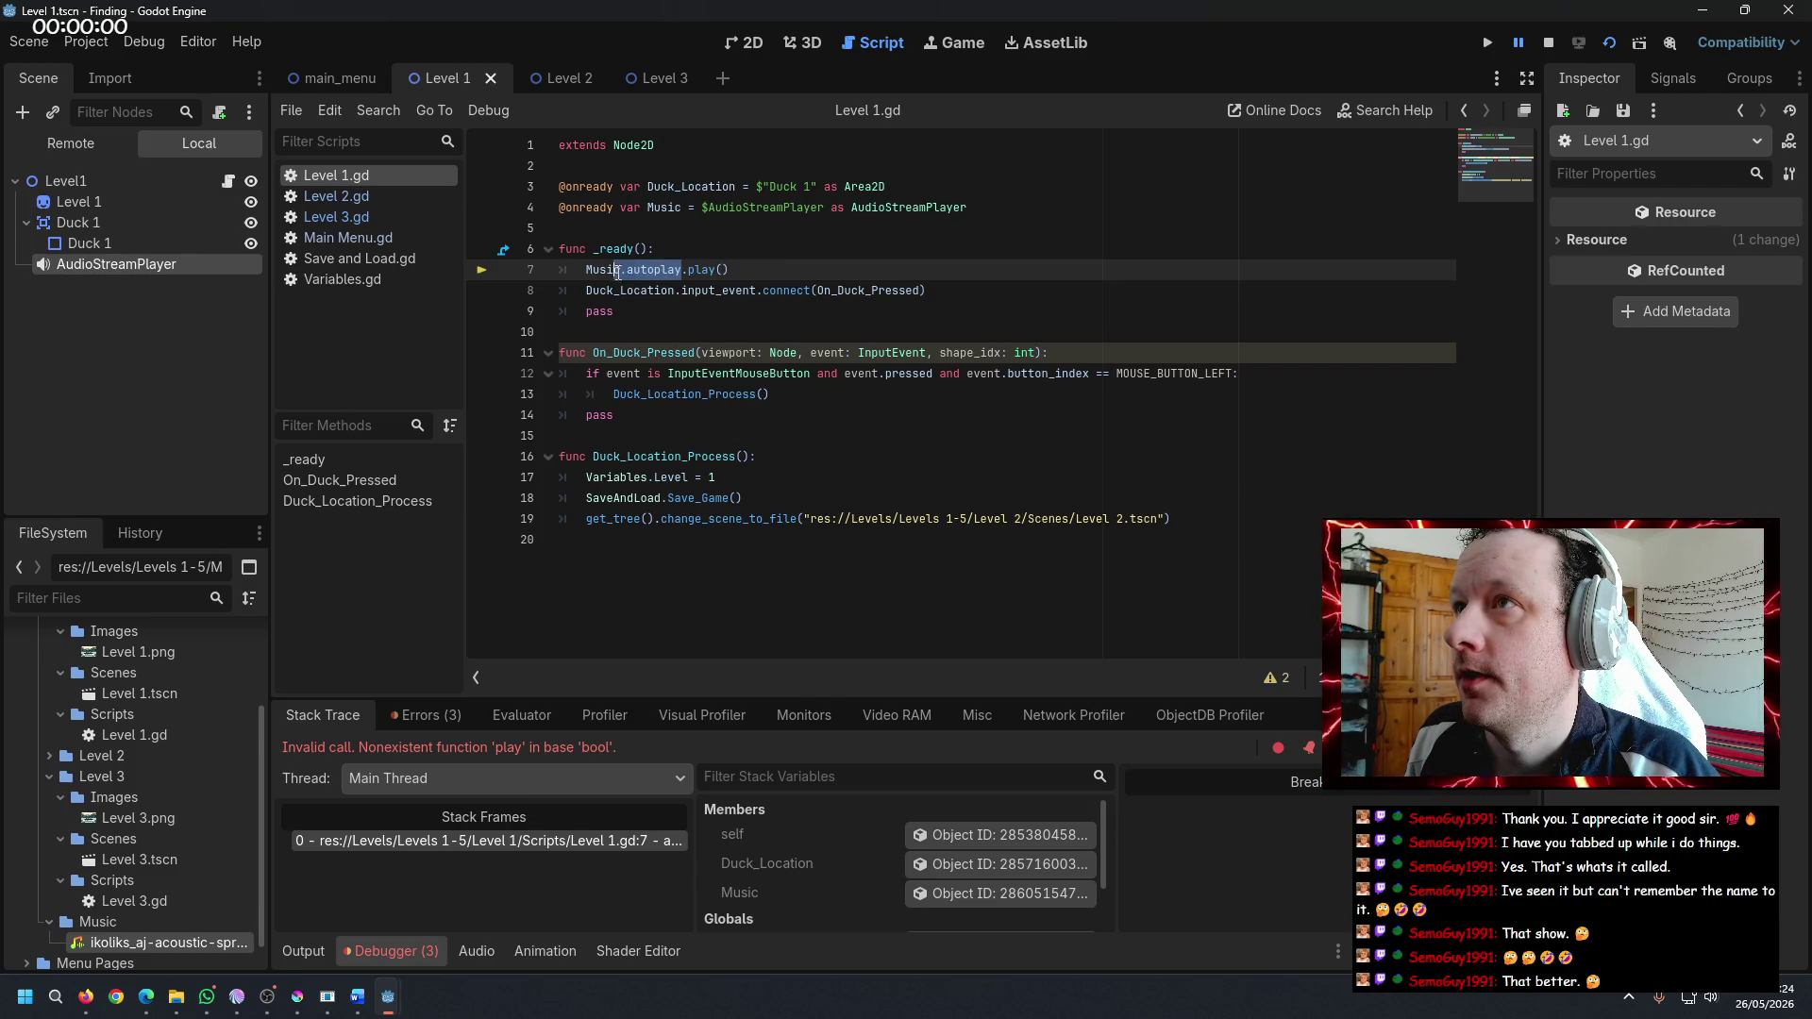
{"action": "key", "text": "BackSpace"}
{"action": "key", "text": "BackSpace"}
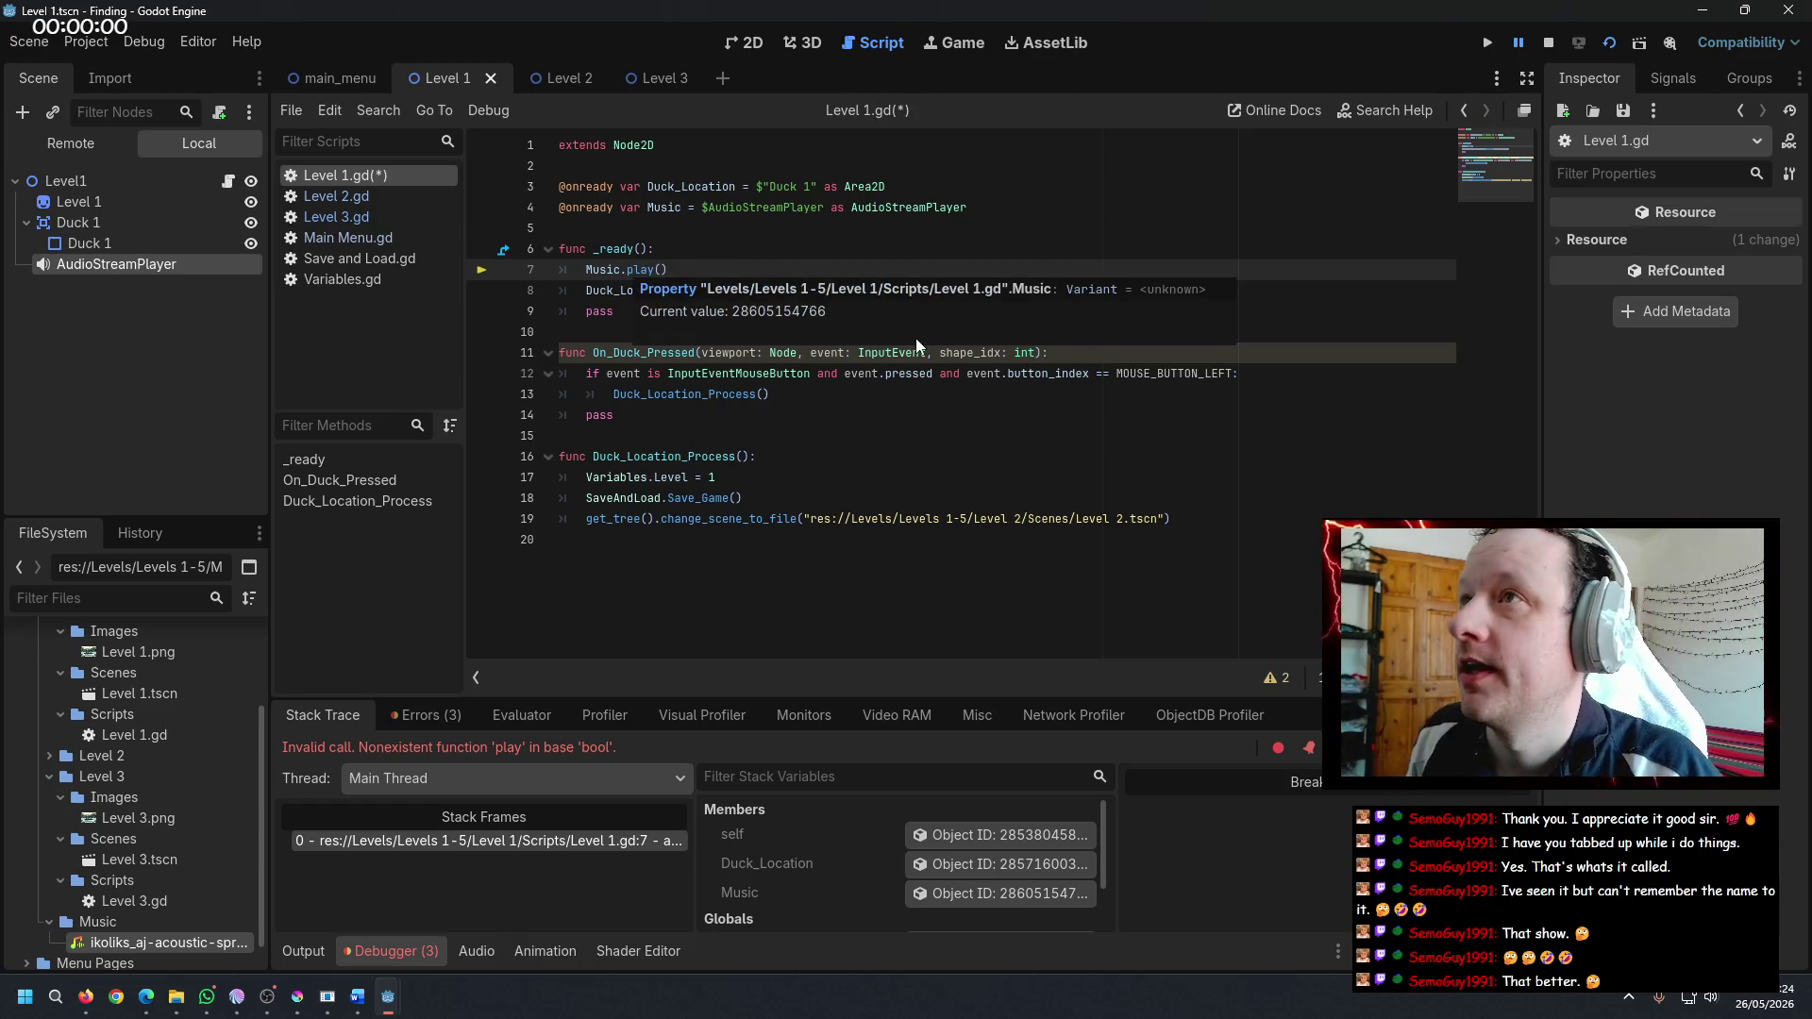
{"action": "left_click", "coordinate": [1213, 228]}
{"action": "left_click", "coordinate": [1606, 47]}
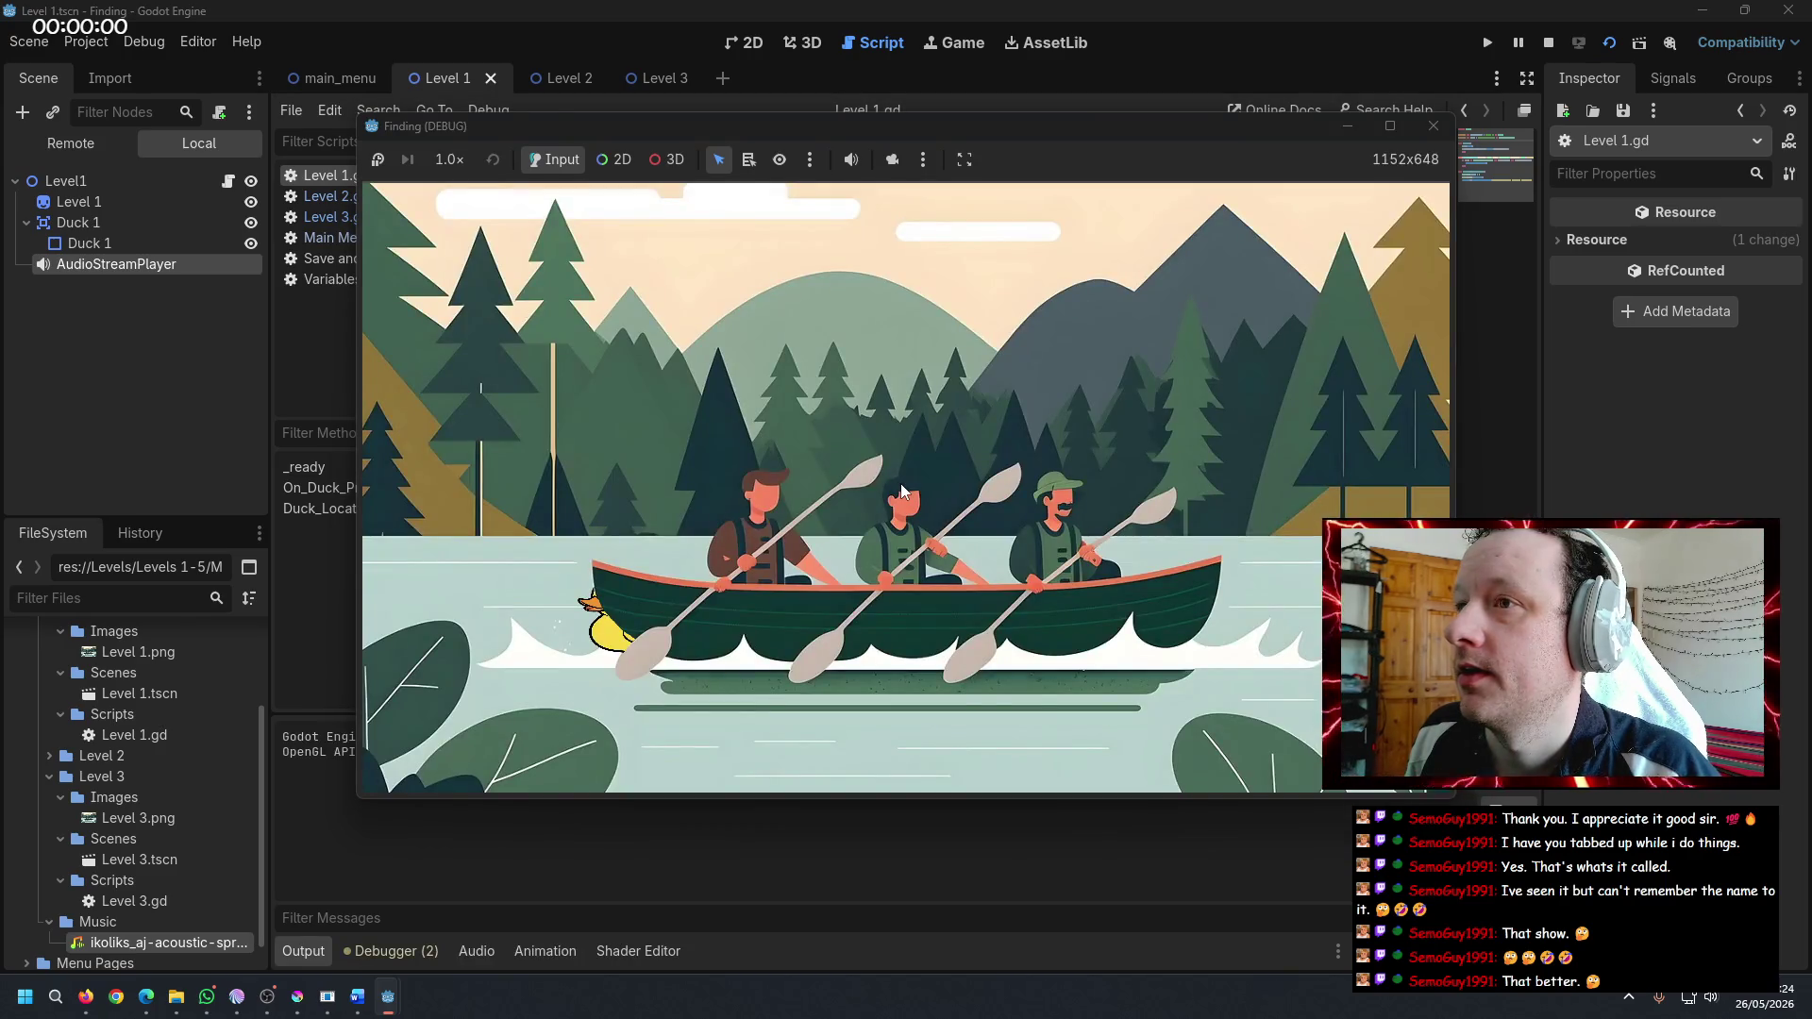
{"action": "left_click", "coordinate": [1433, 128]}
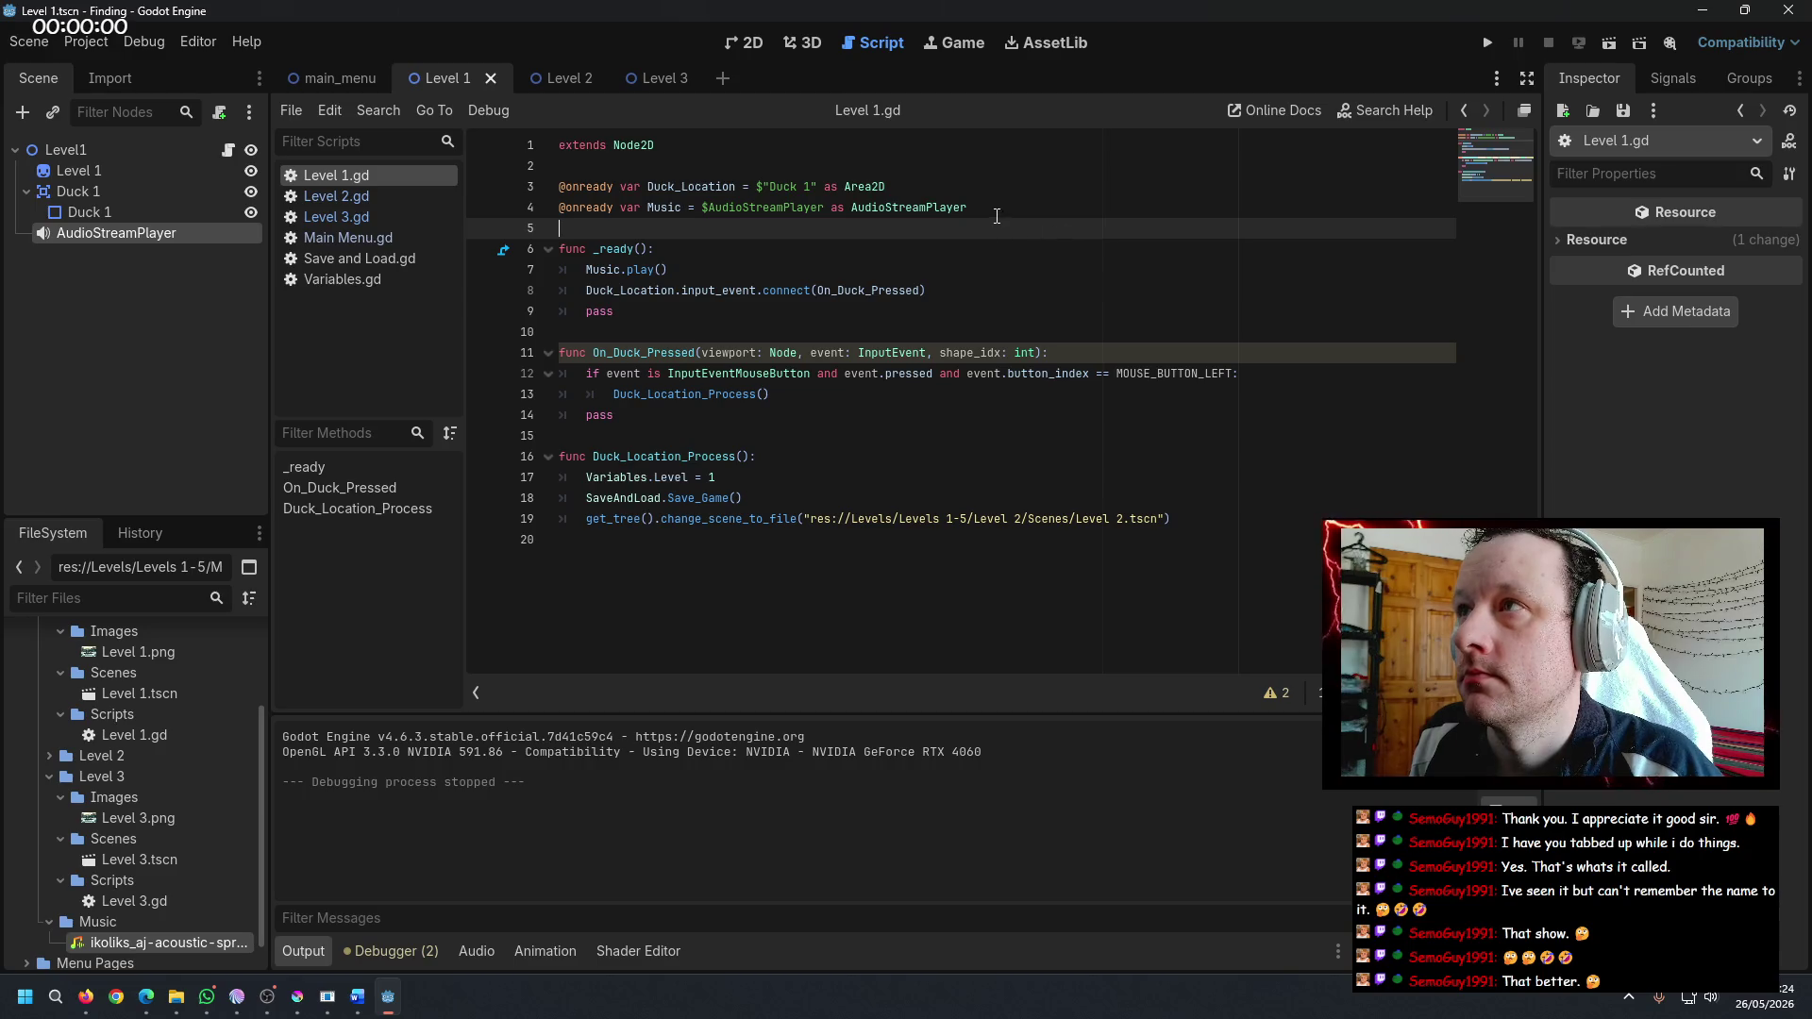
Copy lines 3–8 of Level 1.gd over the matching variable and _ready lines in Level 2.gd and Level 3.gd
{"action": "left_click", "coordinate": [564, 82]}
{"action": "left_click", "coordinate": [440, 78]}
{"action": "left_click_drag", "start_coordinate": [558, 186], "coordinate": [929, 290]}
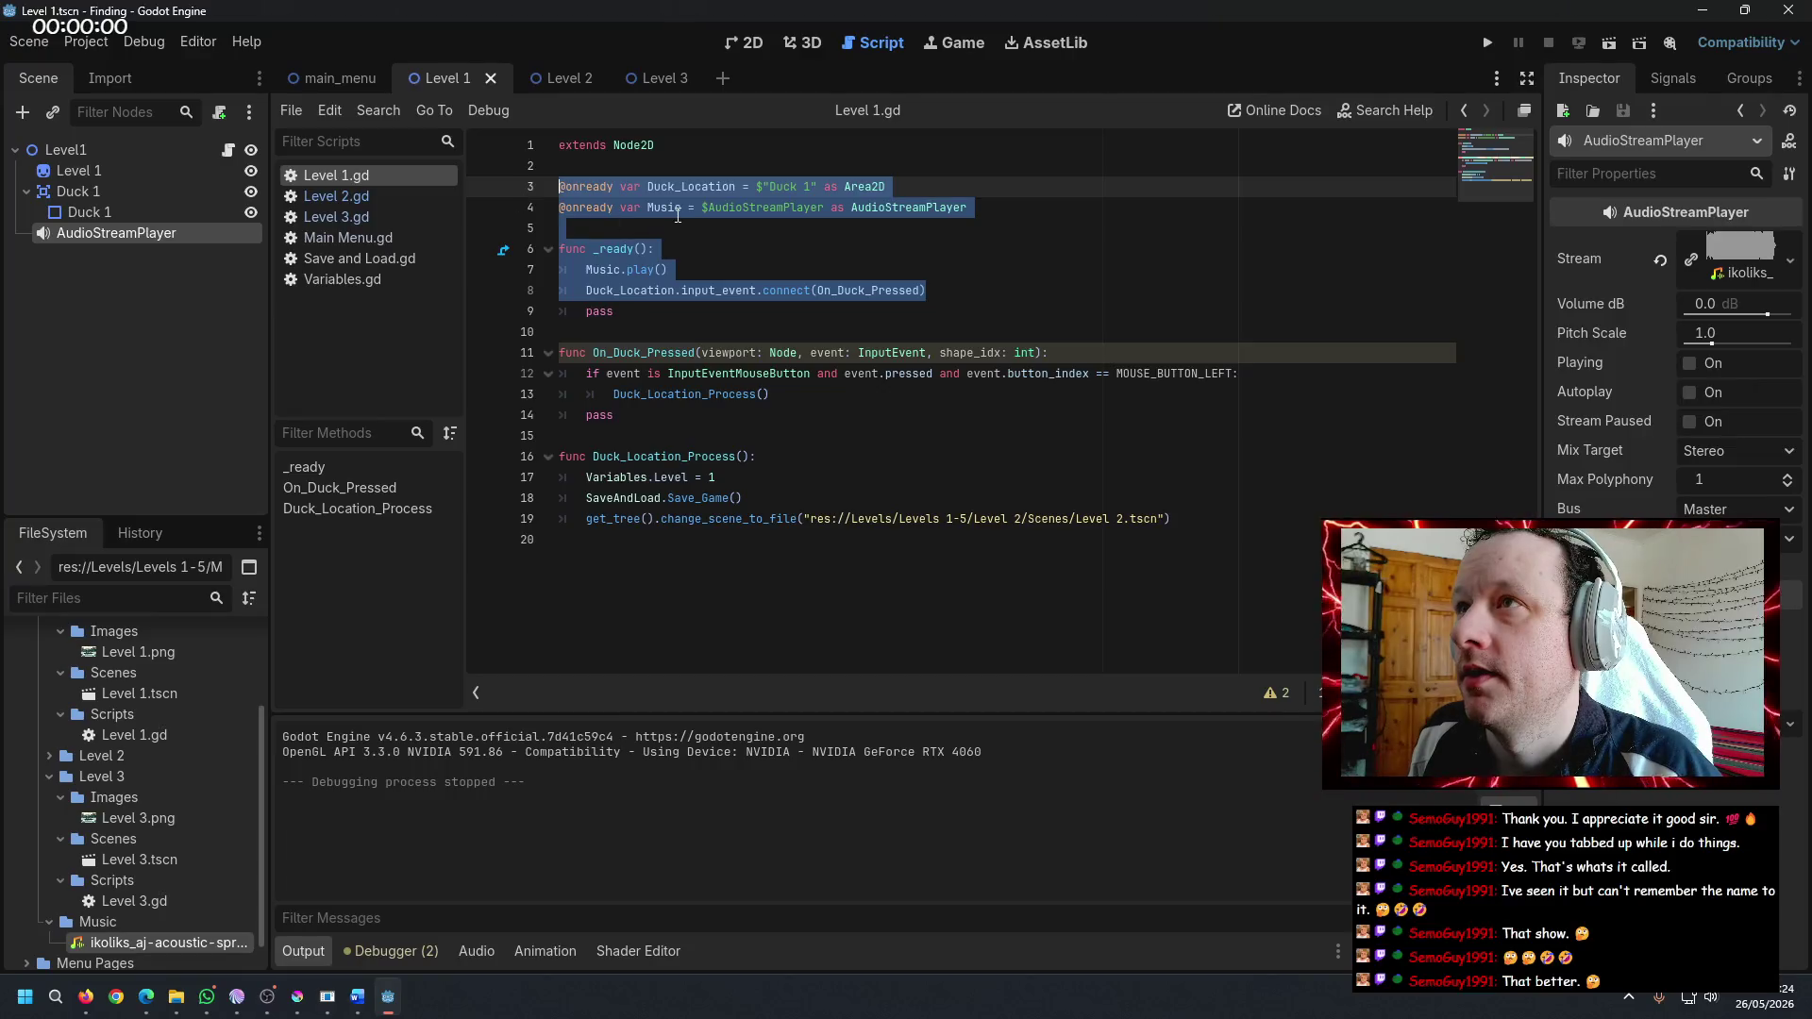
{"action": "right_click", "coordinate": [678, 224]}
{"action": "left_click", "coordinate": [728, 337]}
{"action": "left_click", "coordinate": [338, 197]}
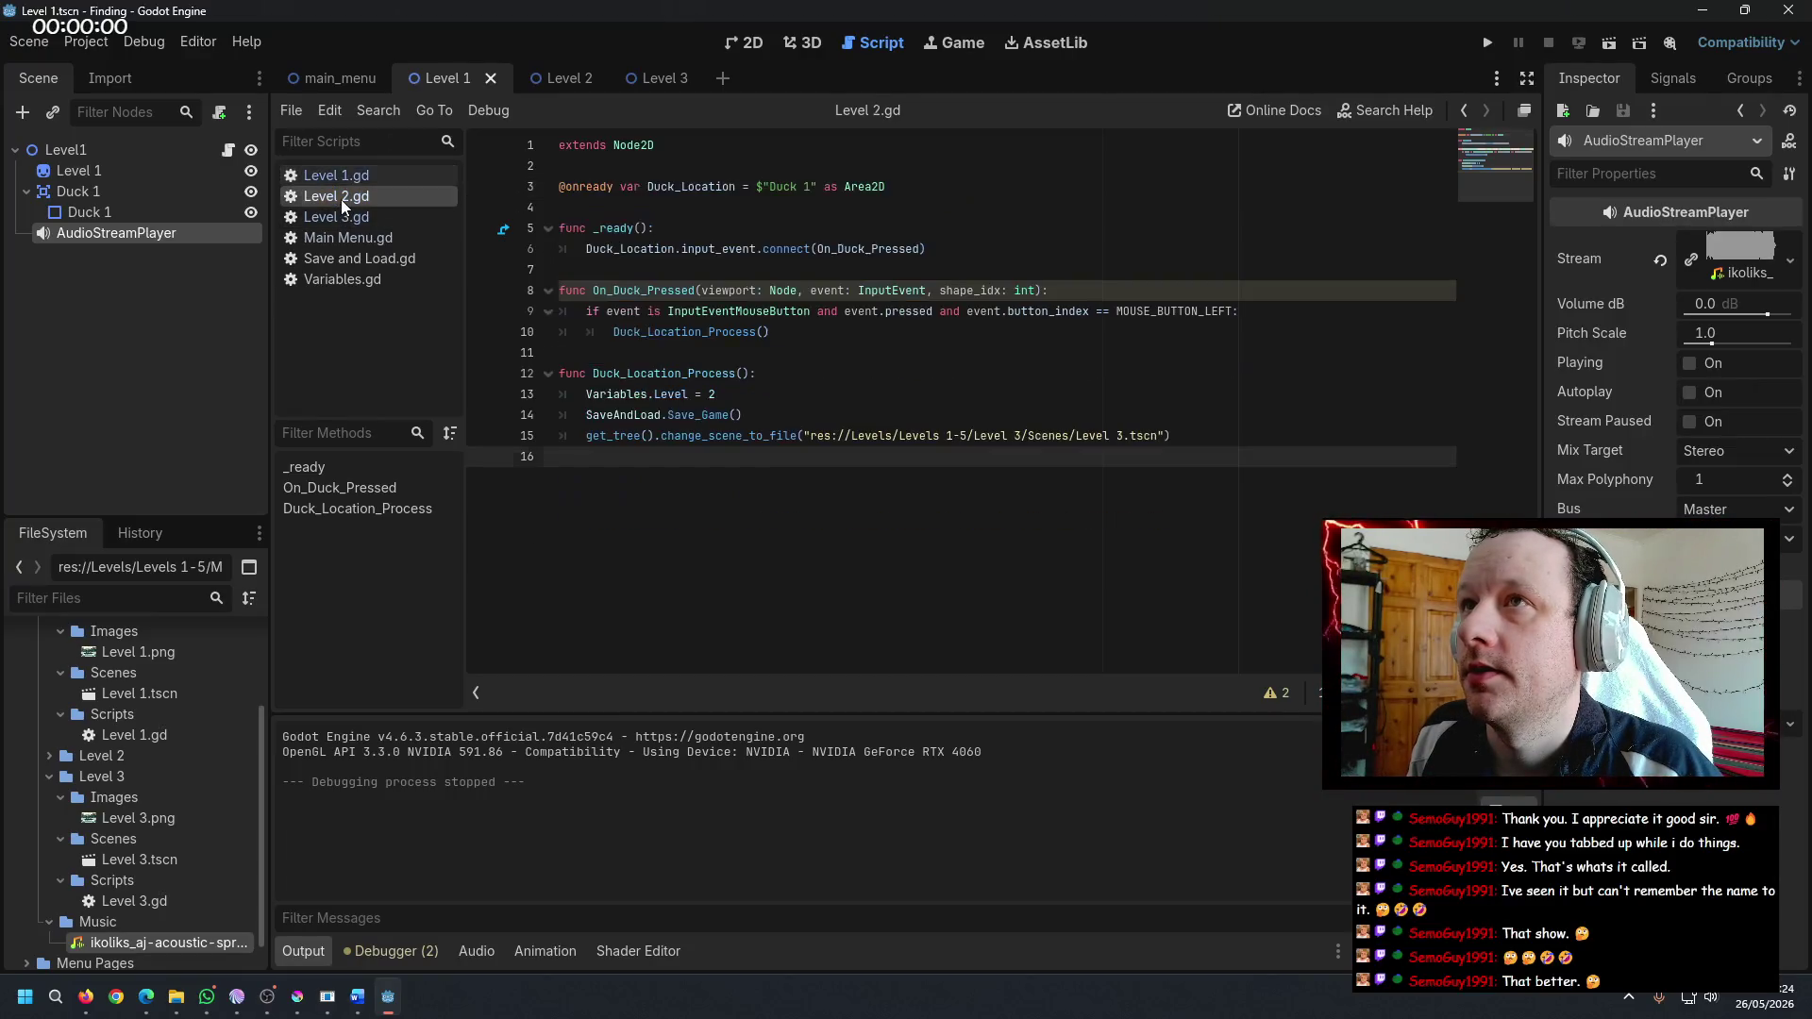
{"action": "left_click_drag", "start_coordinate": [953, 243], "coordinate": [559, 168]}
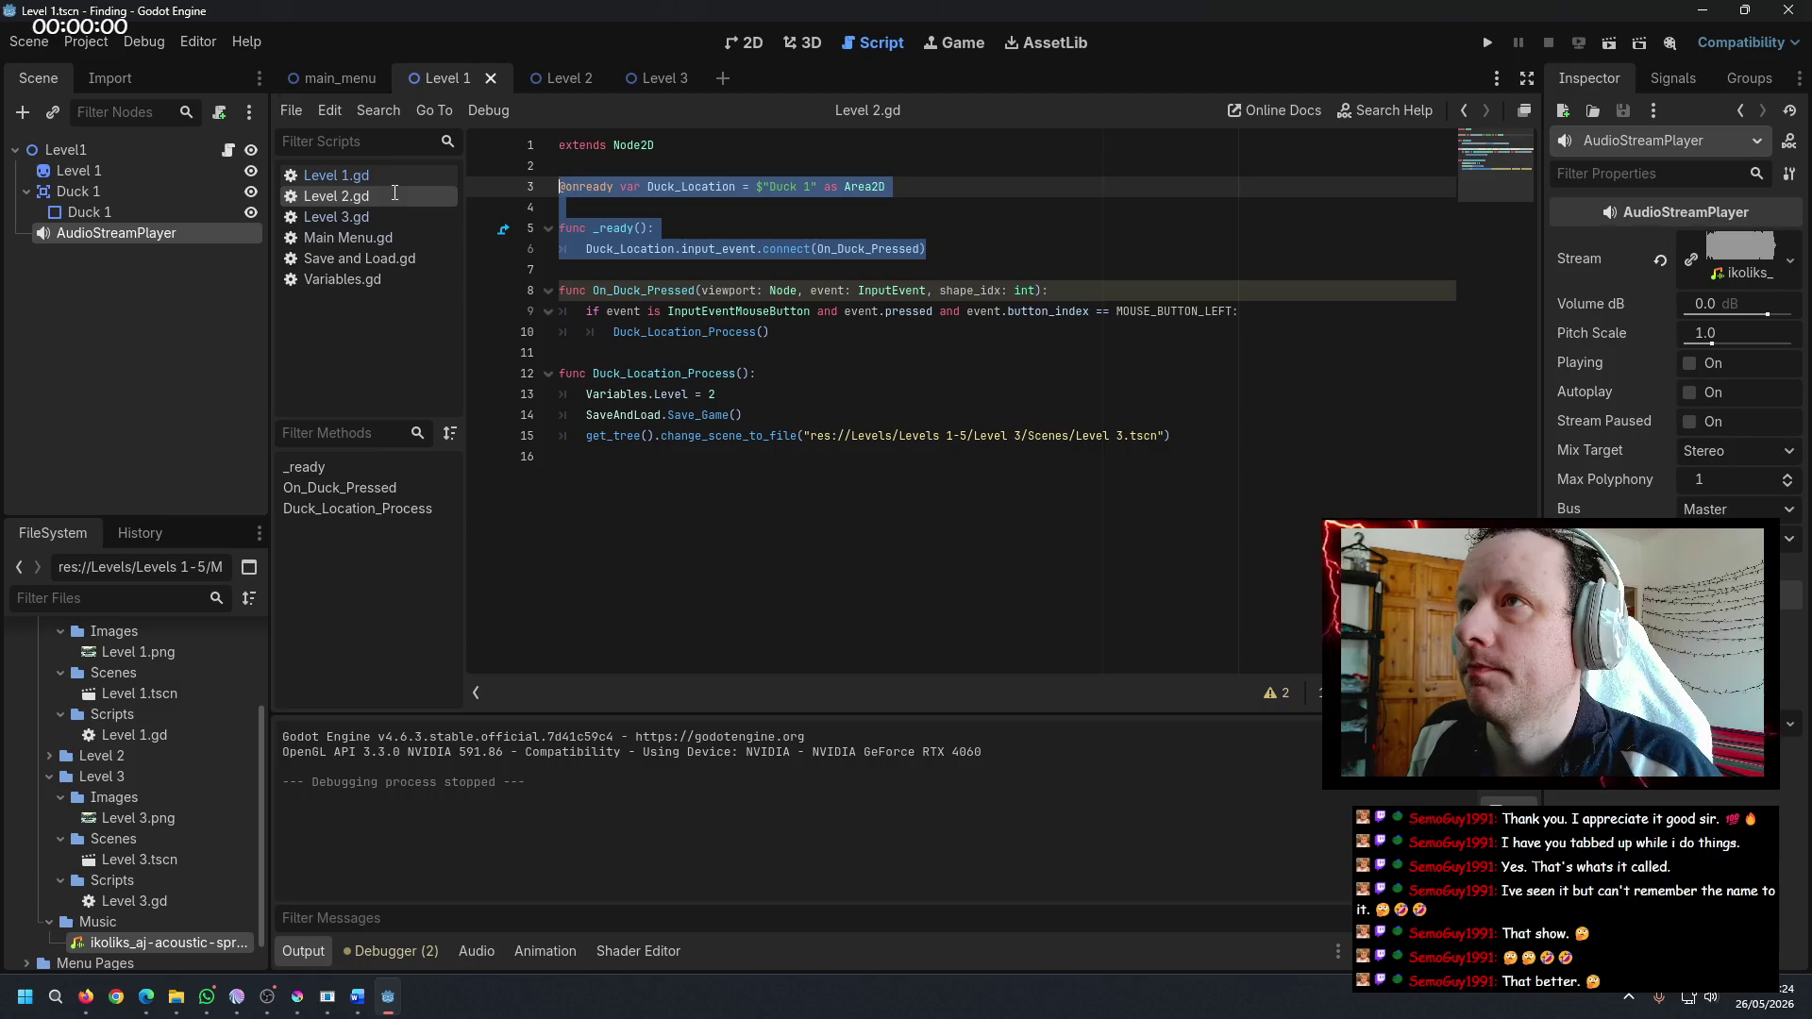
{"action": "key", "text": "ctrl+v"}
{"action": "left_click", "coordinate": [356, 217]}
{"action": "left_click_drag", "start_coordinate": [932, 249], "coordinate": [528, 195]}
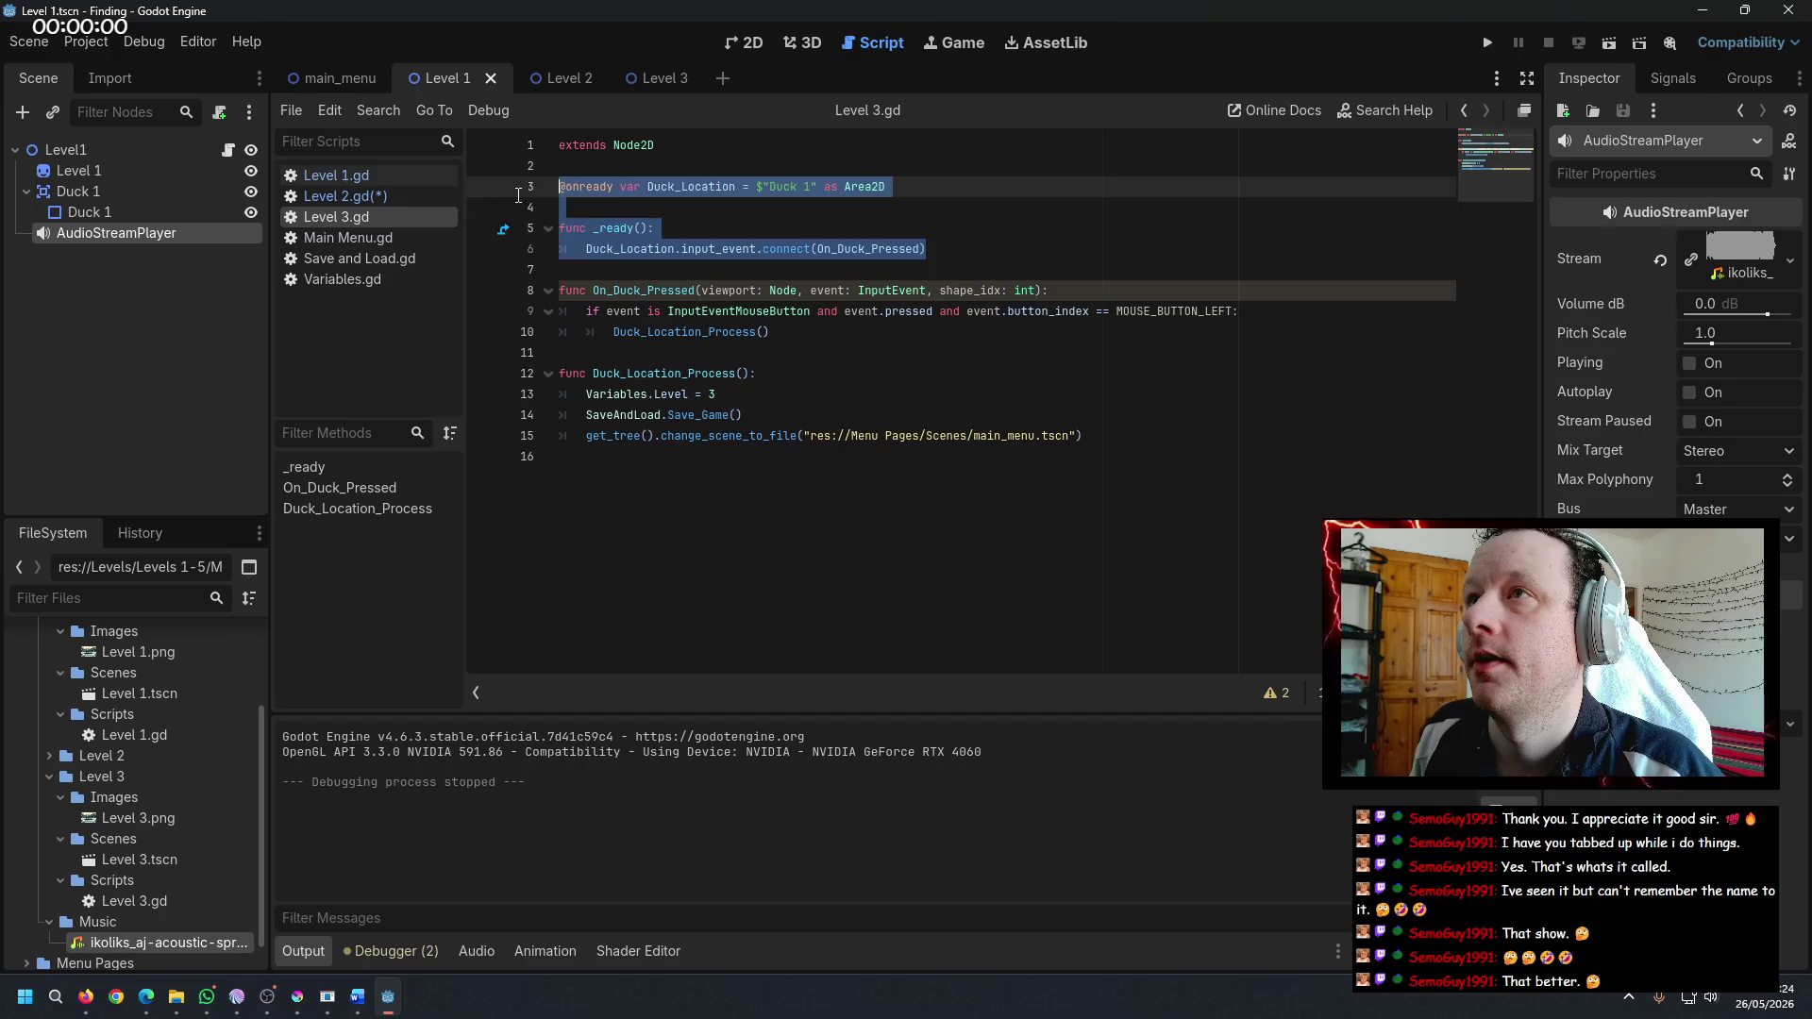
{"action": "key", "text": "ctrl+v"}
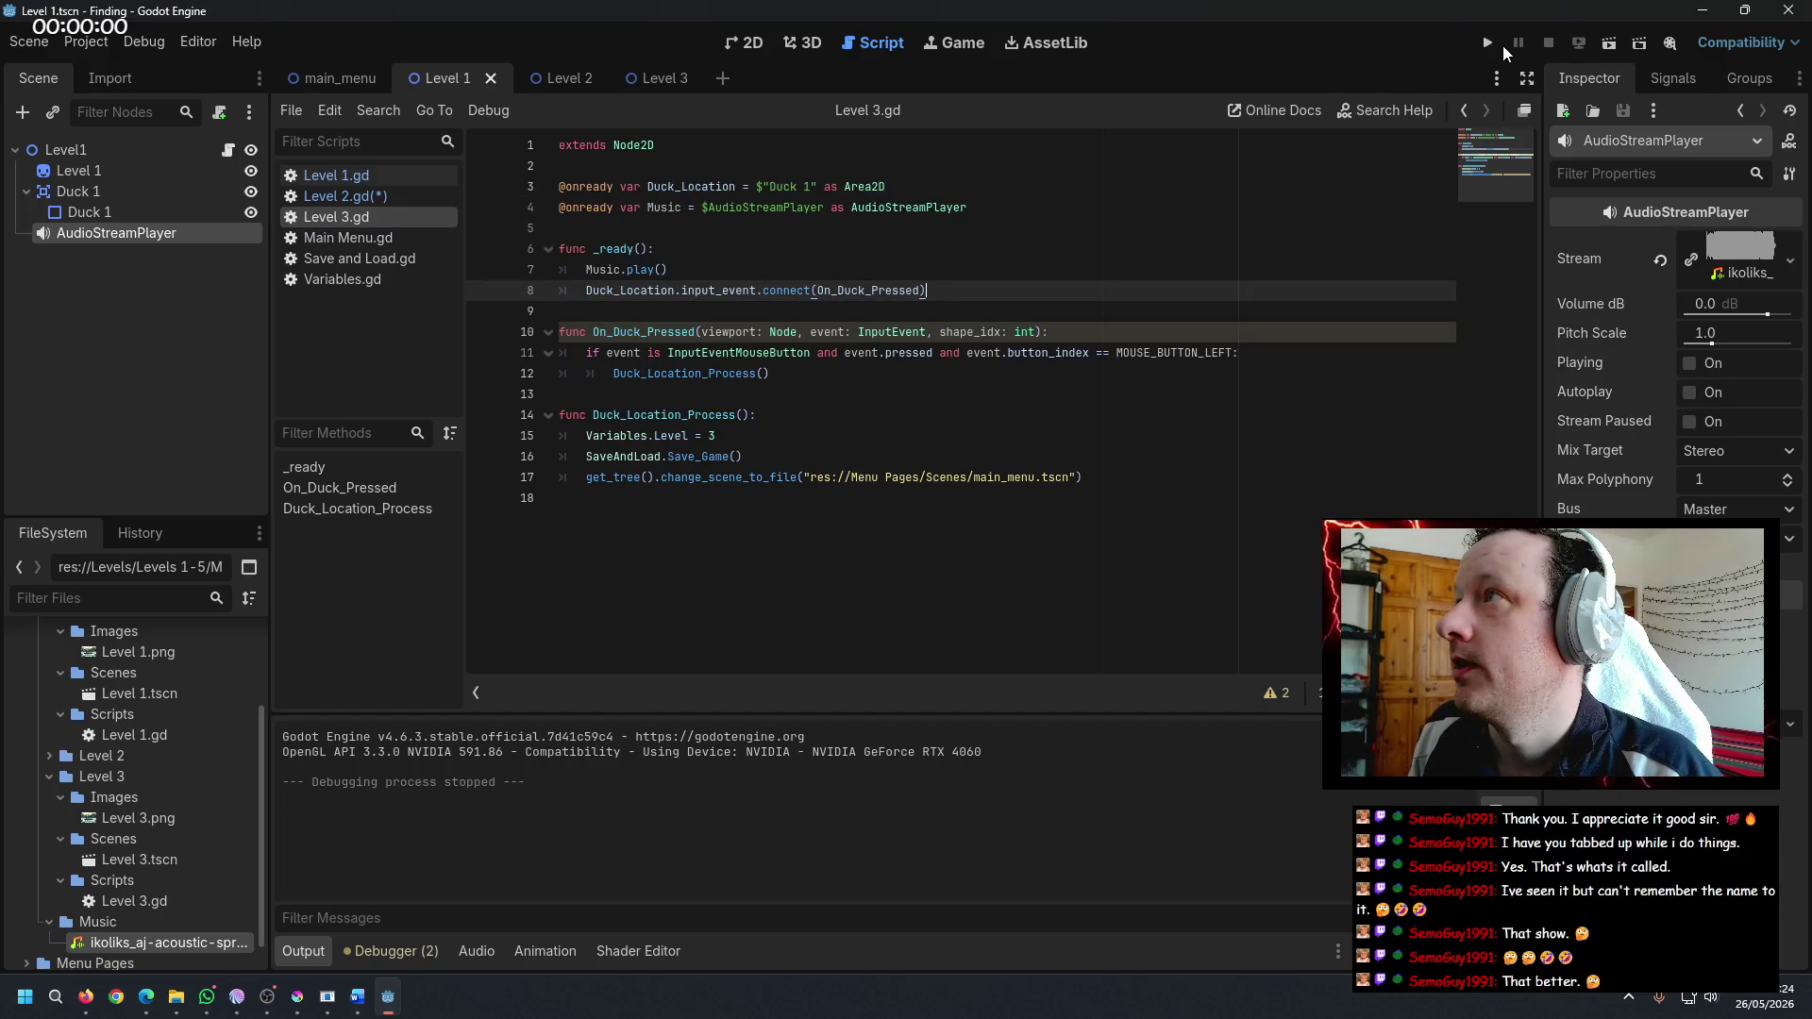
Play the game through, finding the ducks beside the canoe, at bottom-left and on the paddle
{"action": "left_click", "coordinate": [1486, 42]}
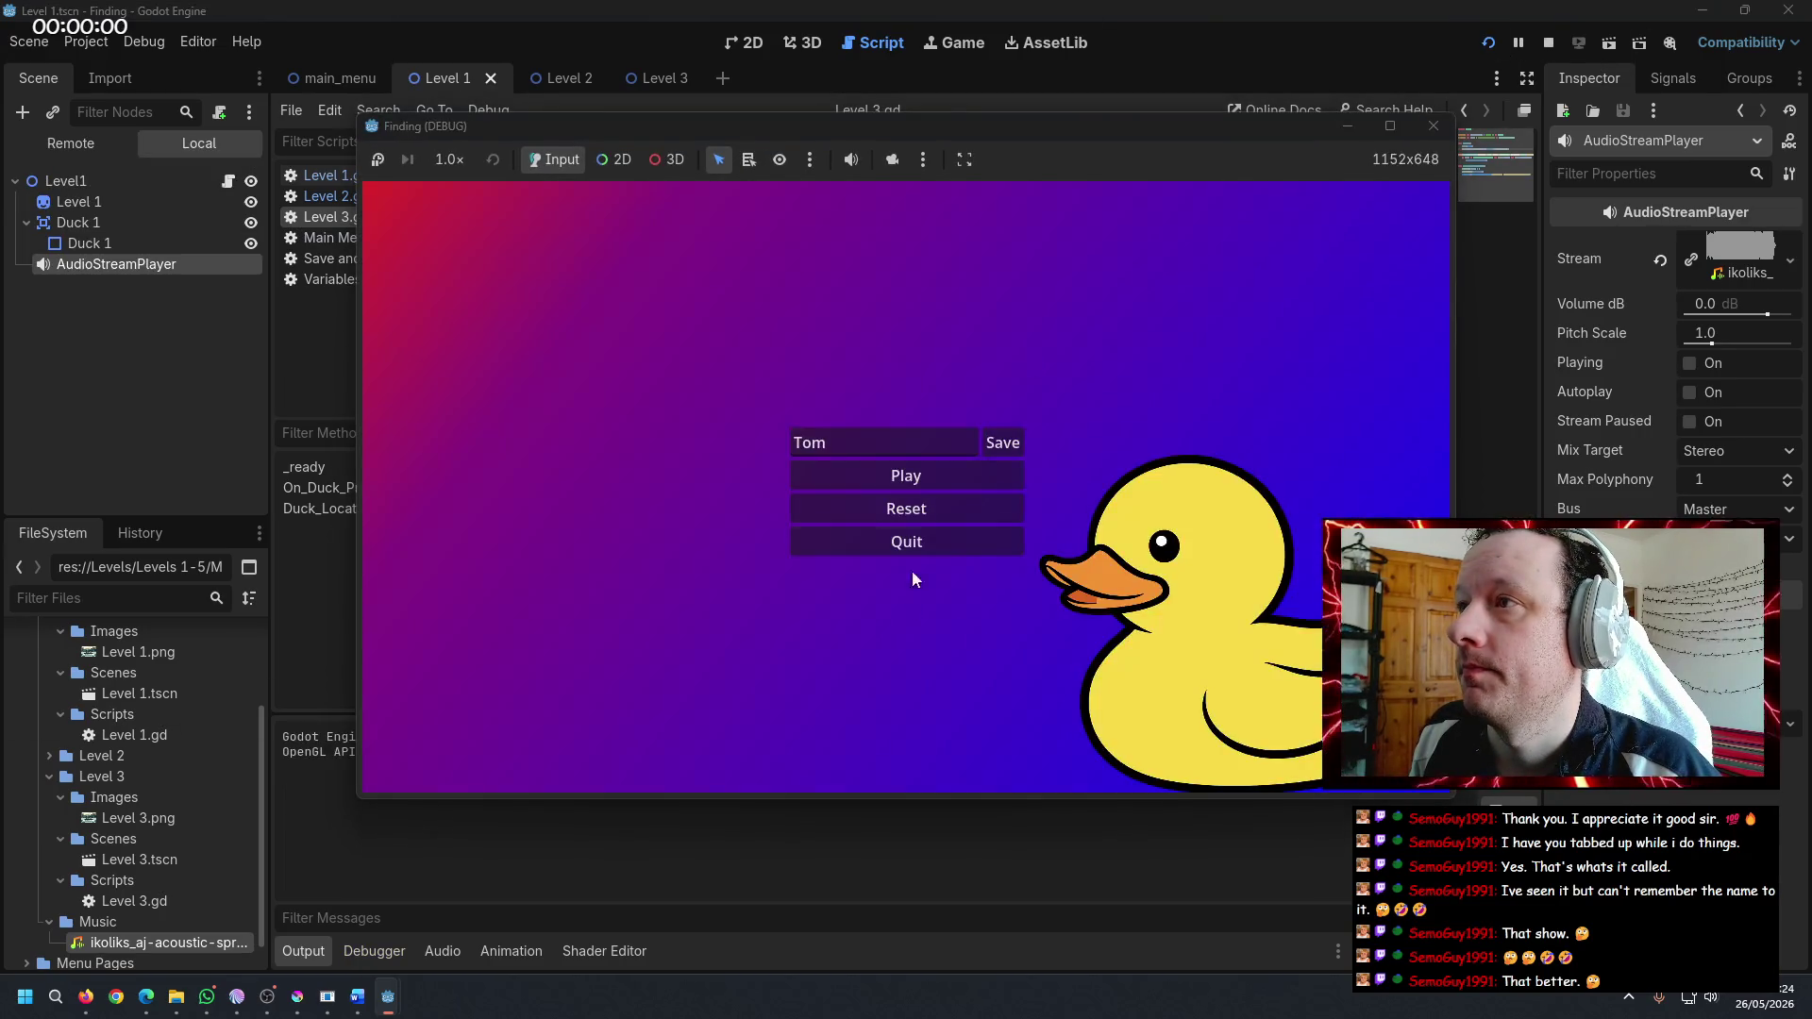
{"action": "left_click", "coordinate": [898, 481]}
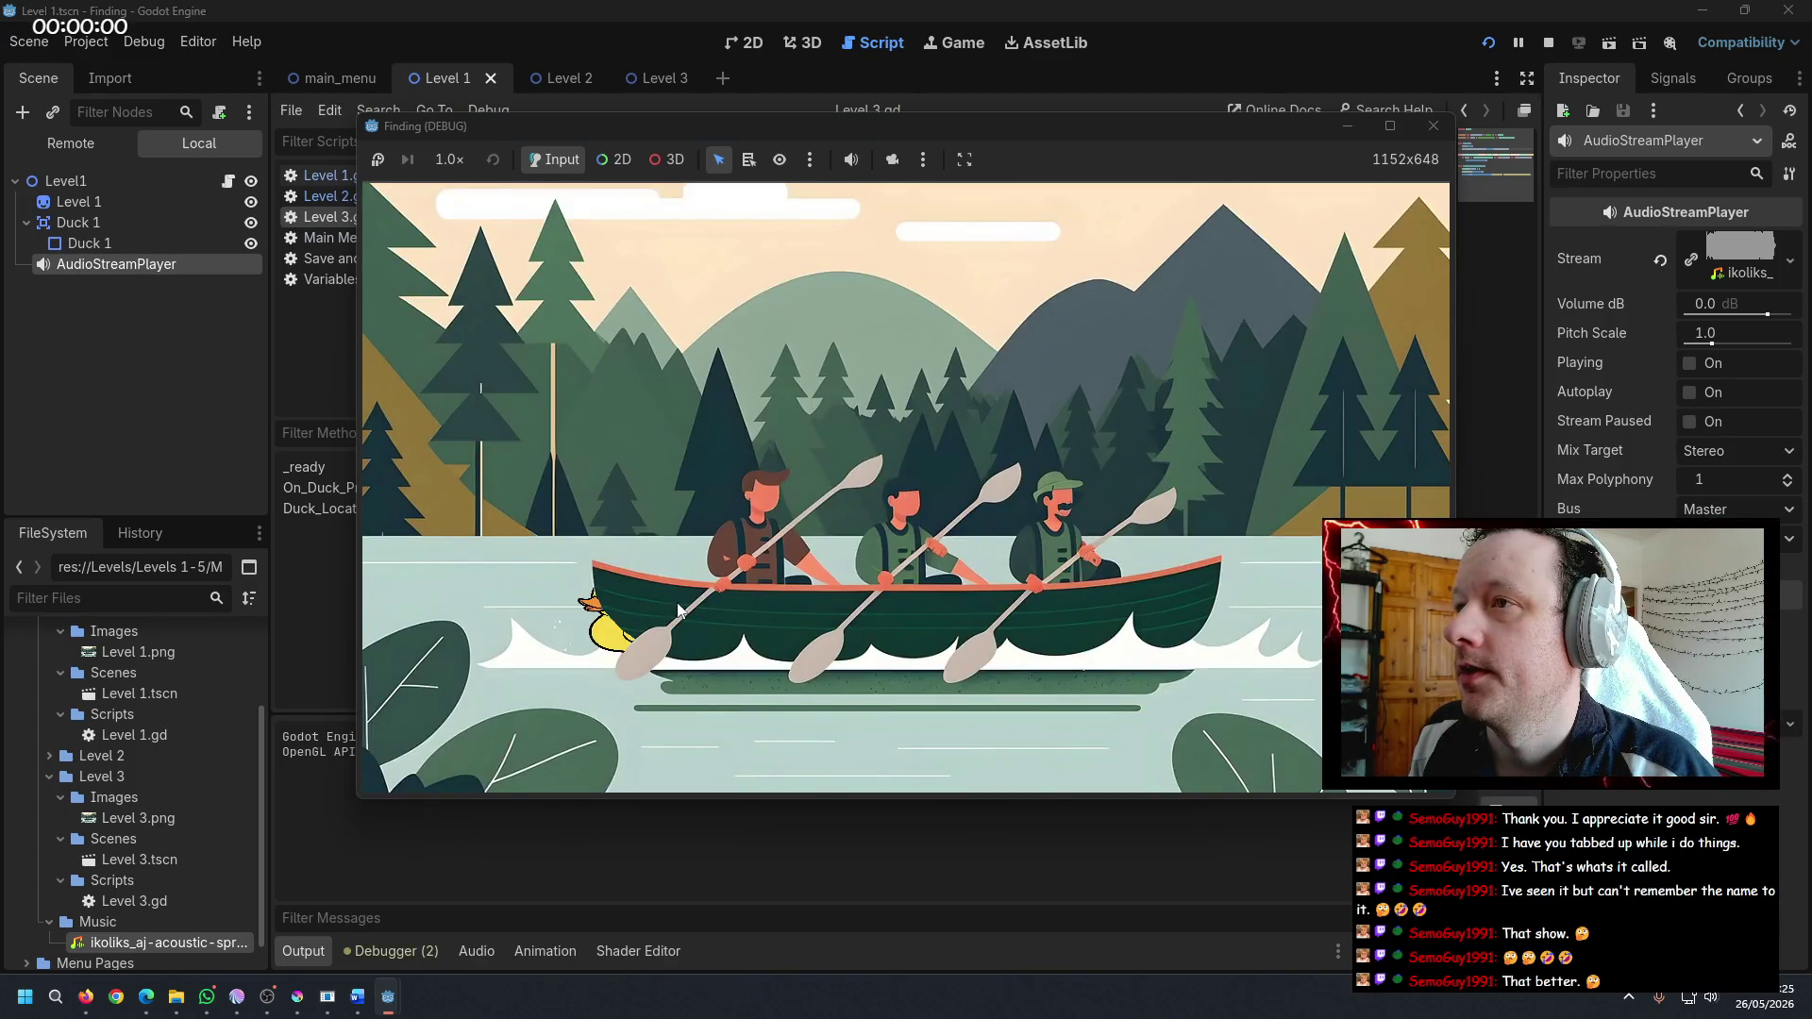
{"action": "left_click", "coordinate": [604, 630]}
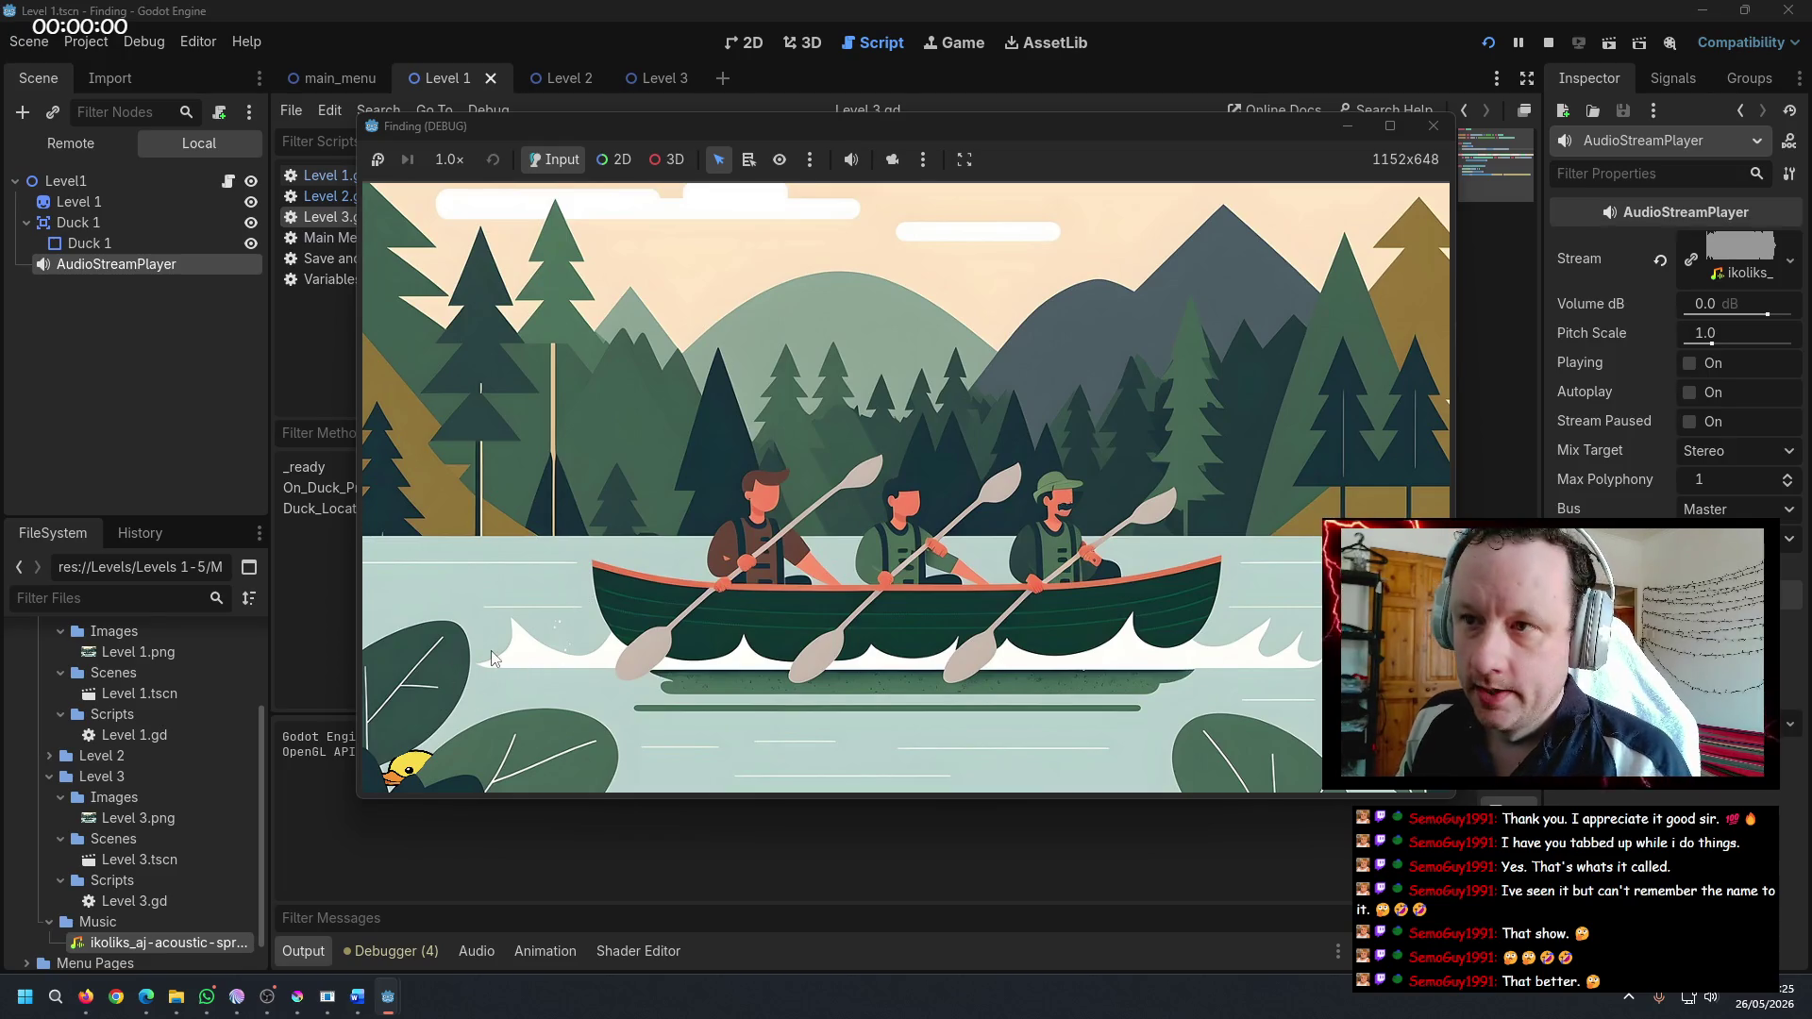
{"action": "left_click", "coordinate": [415, 772]}
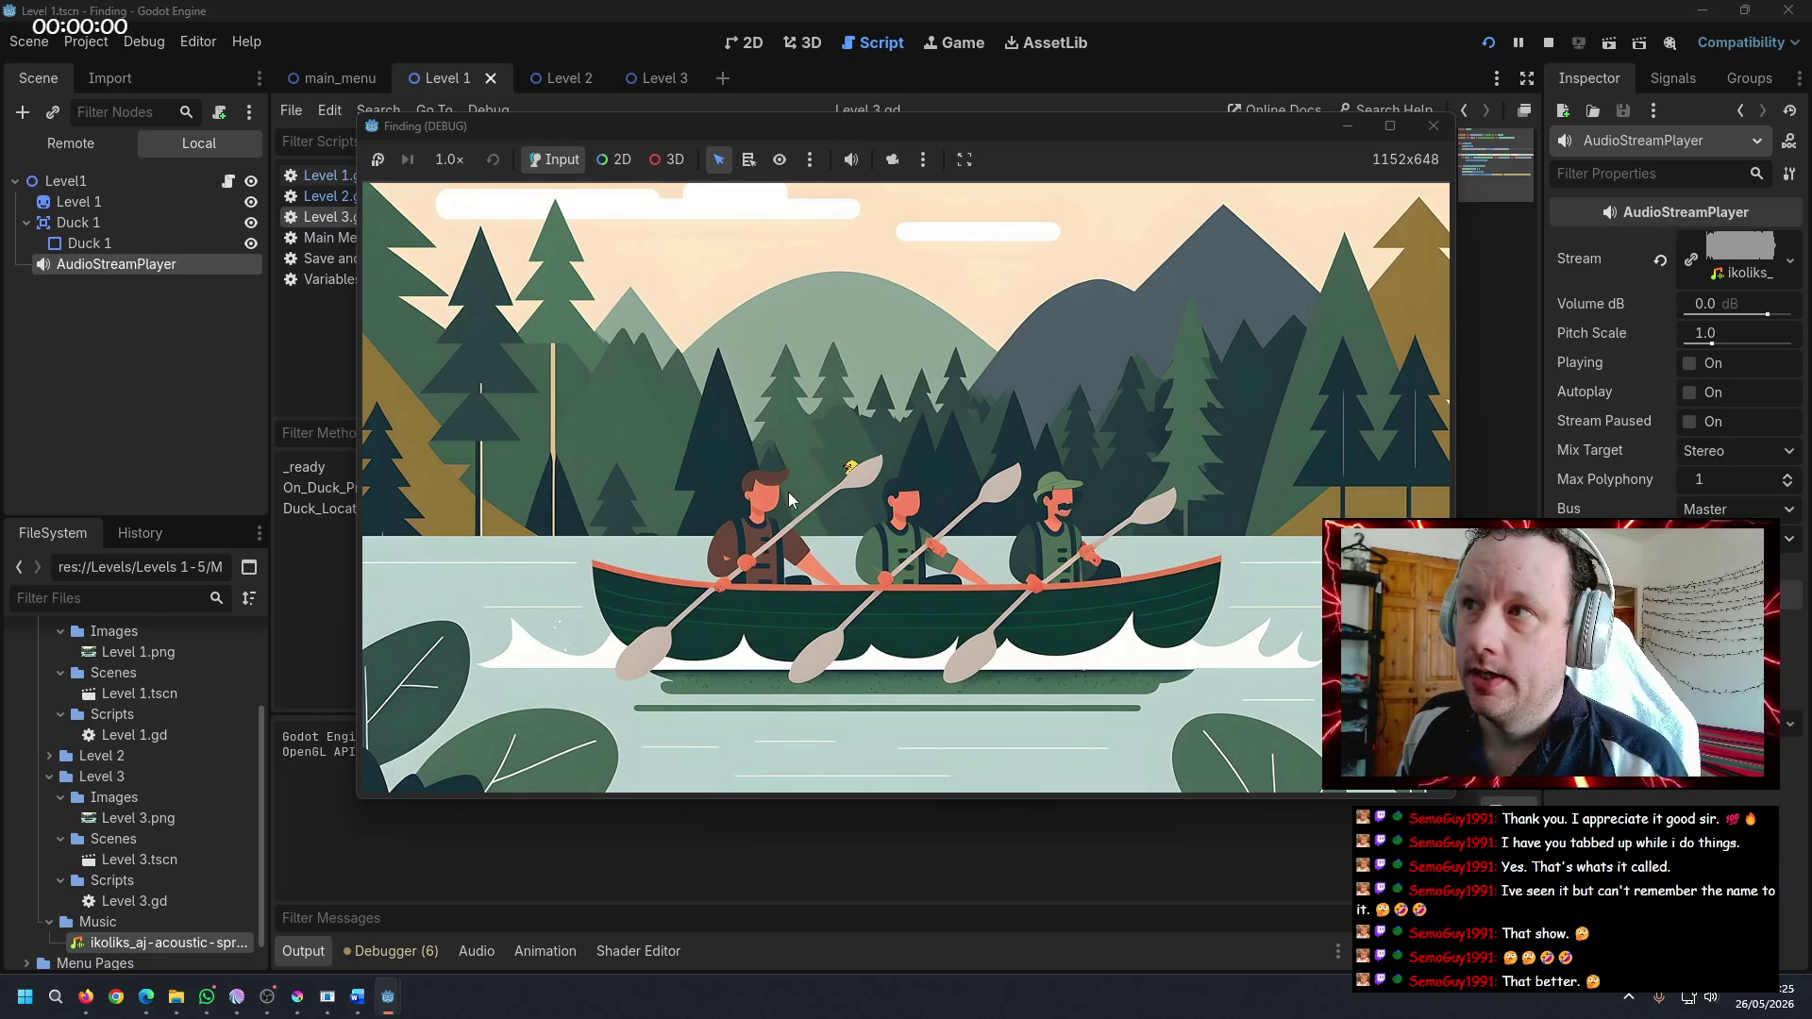
{"action": "left_click", "coordinate": [851, 466]}
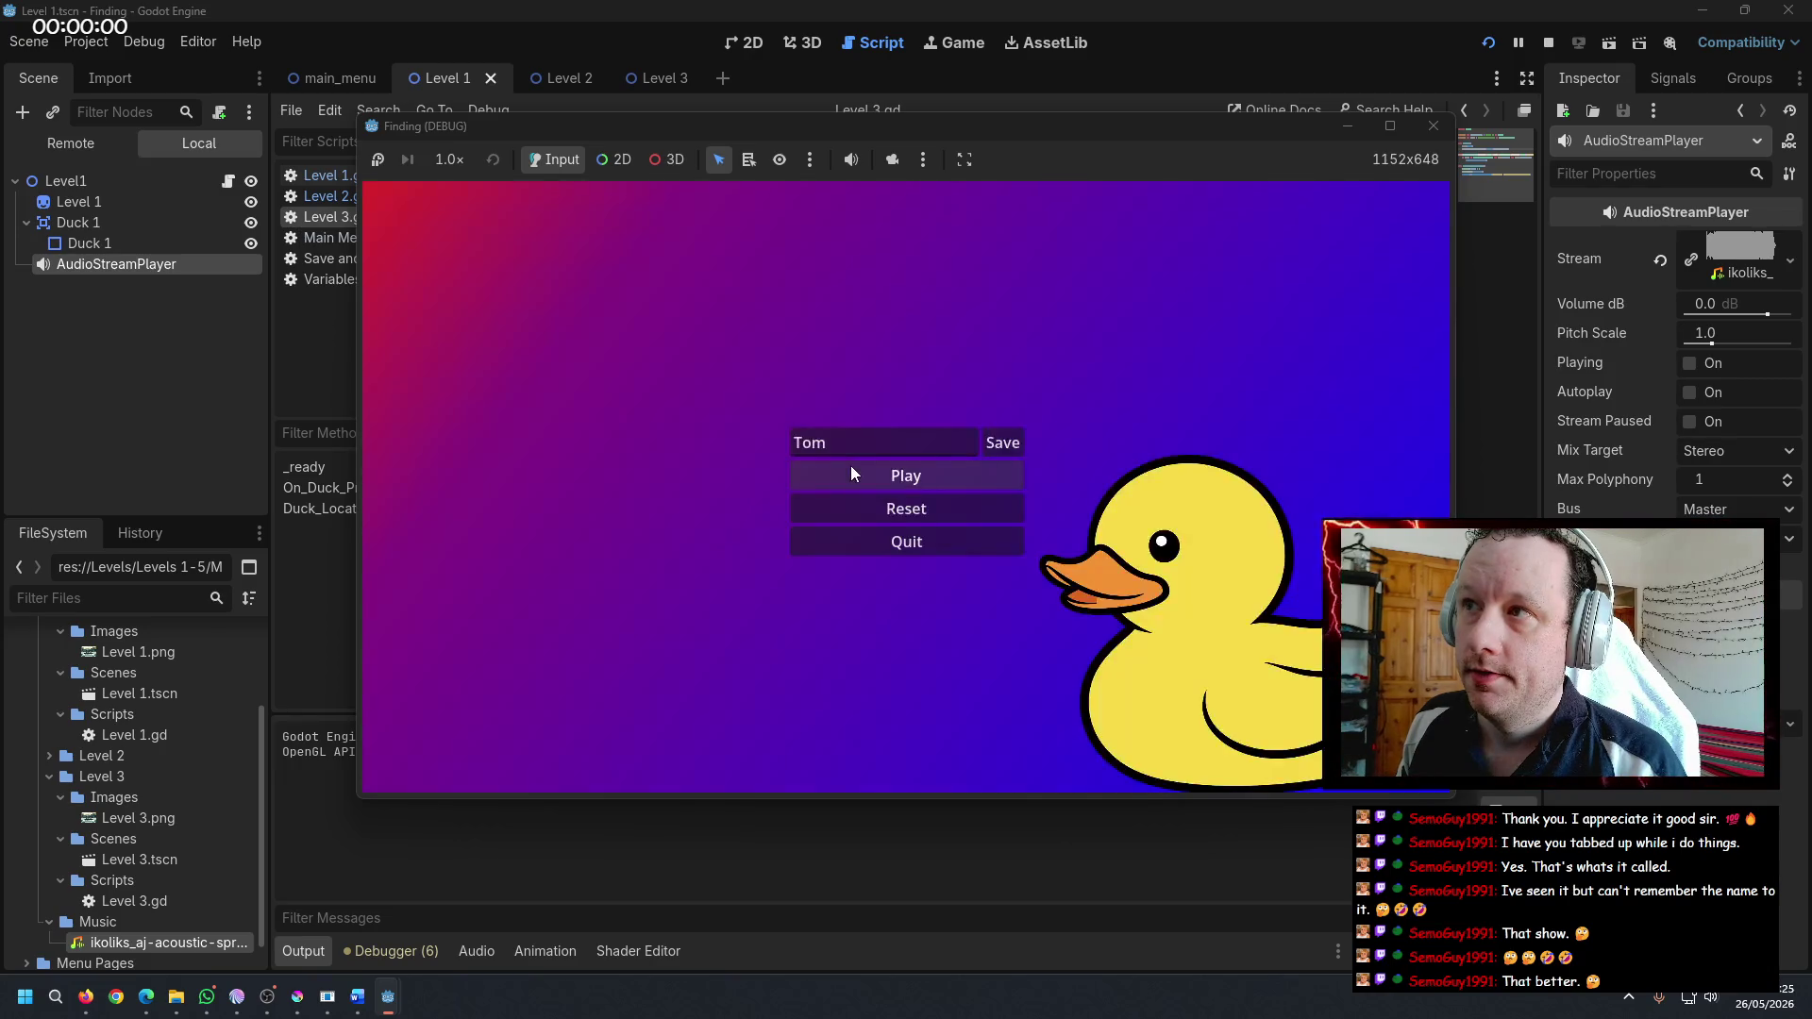
{"action": "left_click", "coordinate": [993, 434]}
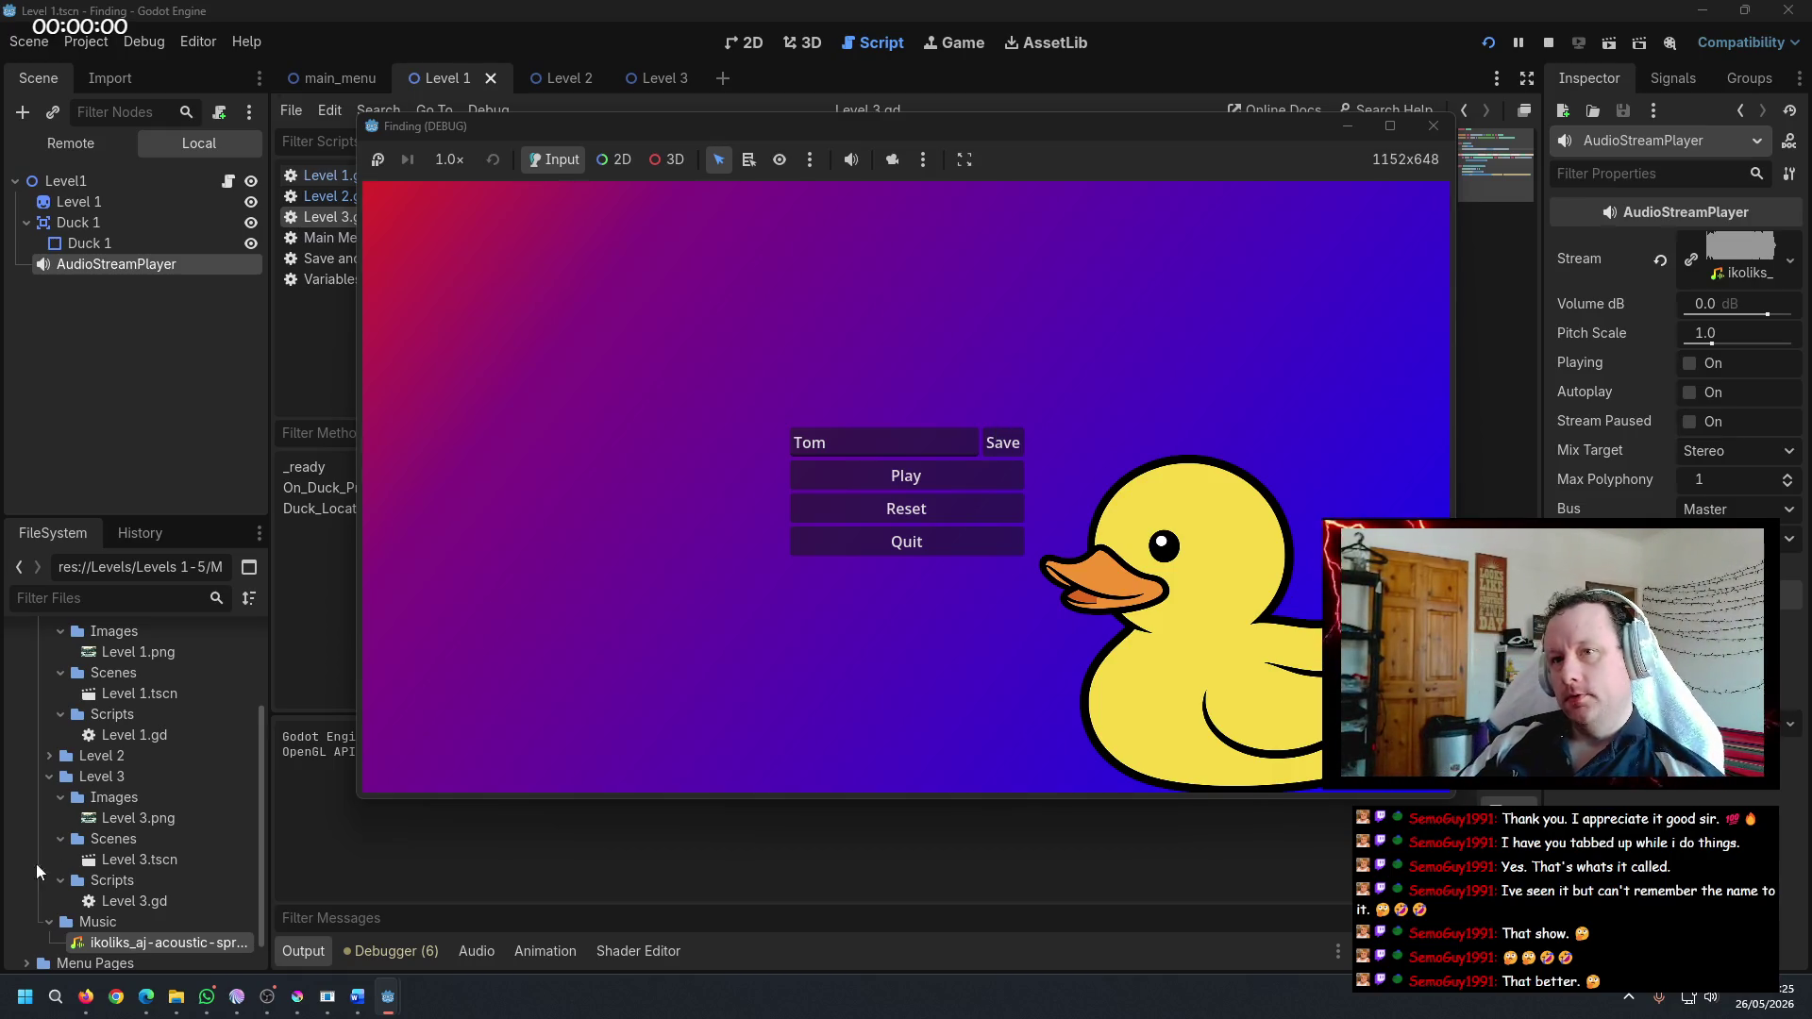
{"action": "key", "text": "F8"}
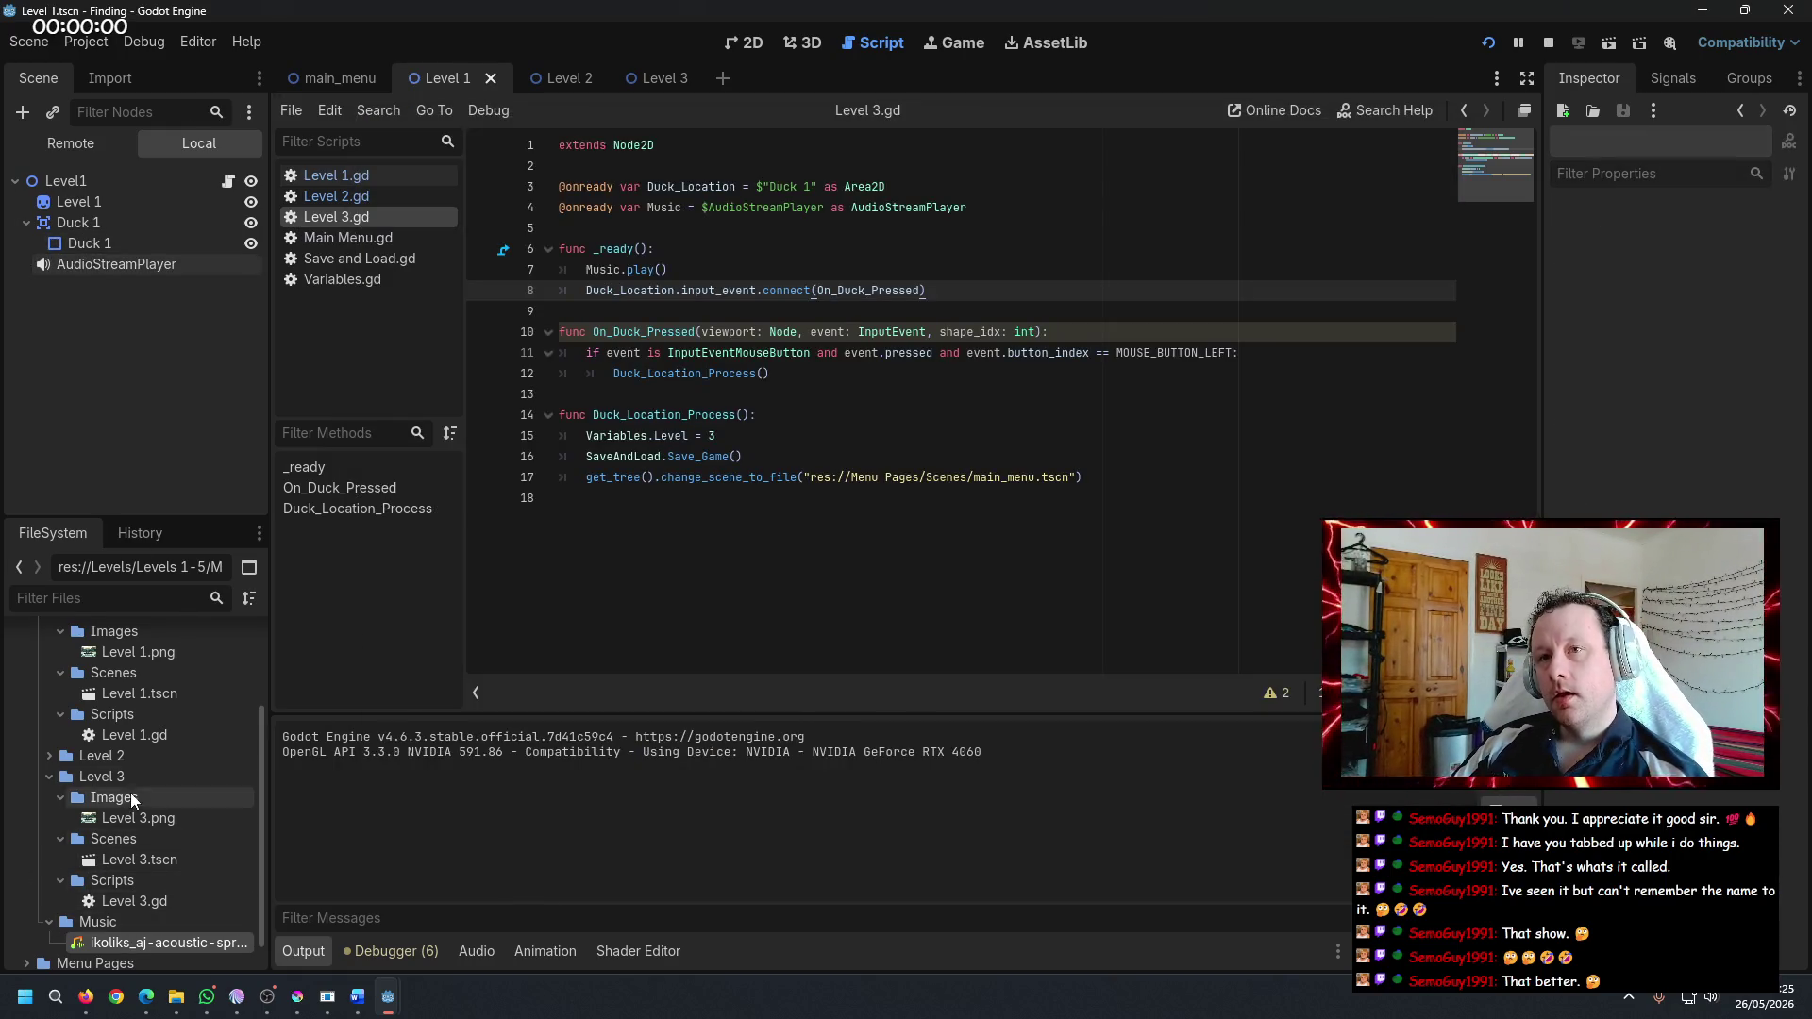
Collapse the Levels folders and select the Scenes folder inside Menu Pages
{"action": "scroll", "coordinate": [108, 731], "scroll_direction": "up", "scroll_amount": 3}
{"action": "left_click", "coordinate": [47, 689]}
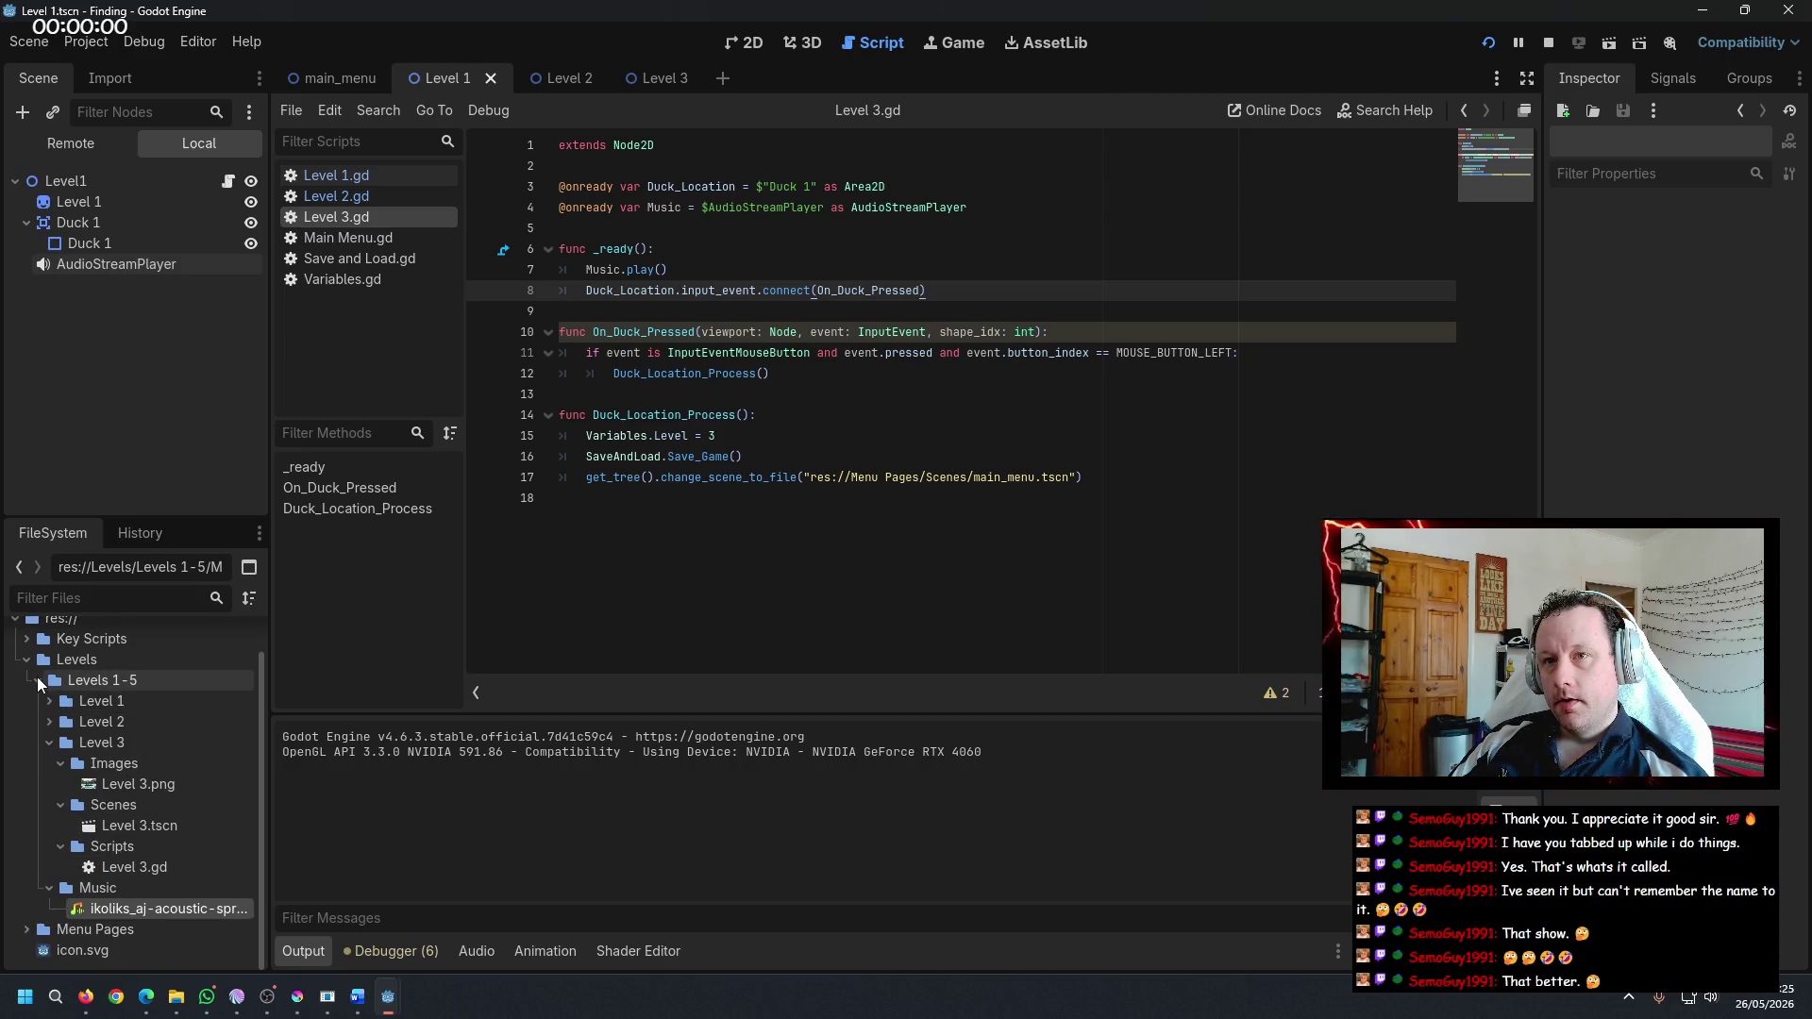
{"action": "left_click", "coordinate": [47, 743]}
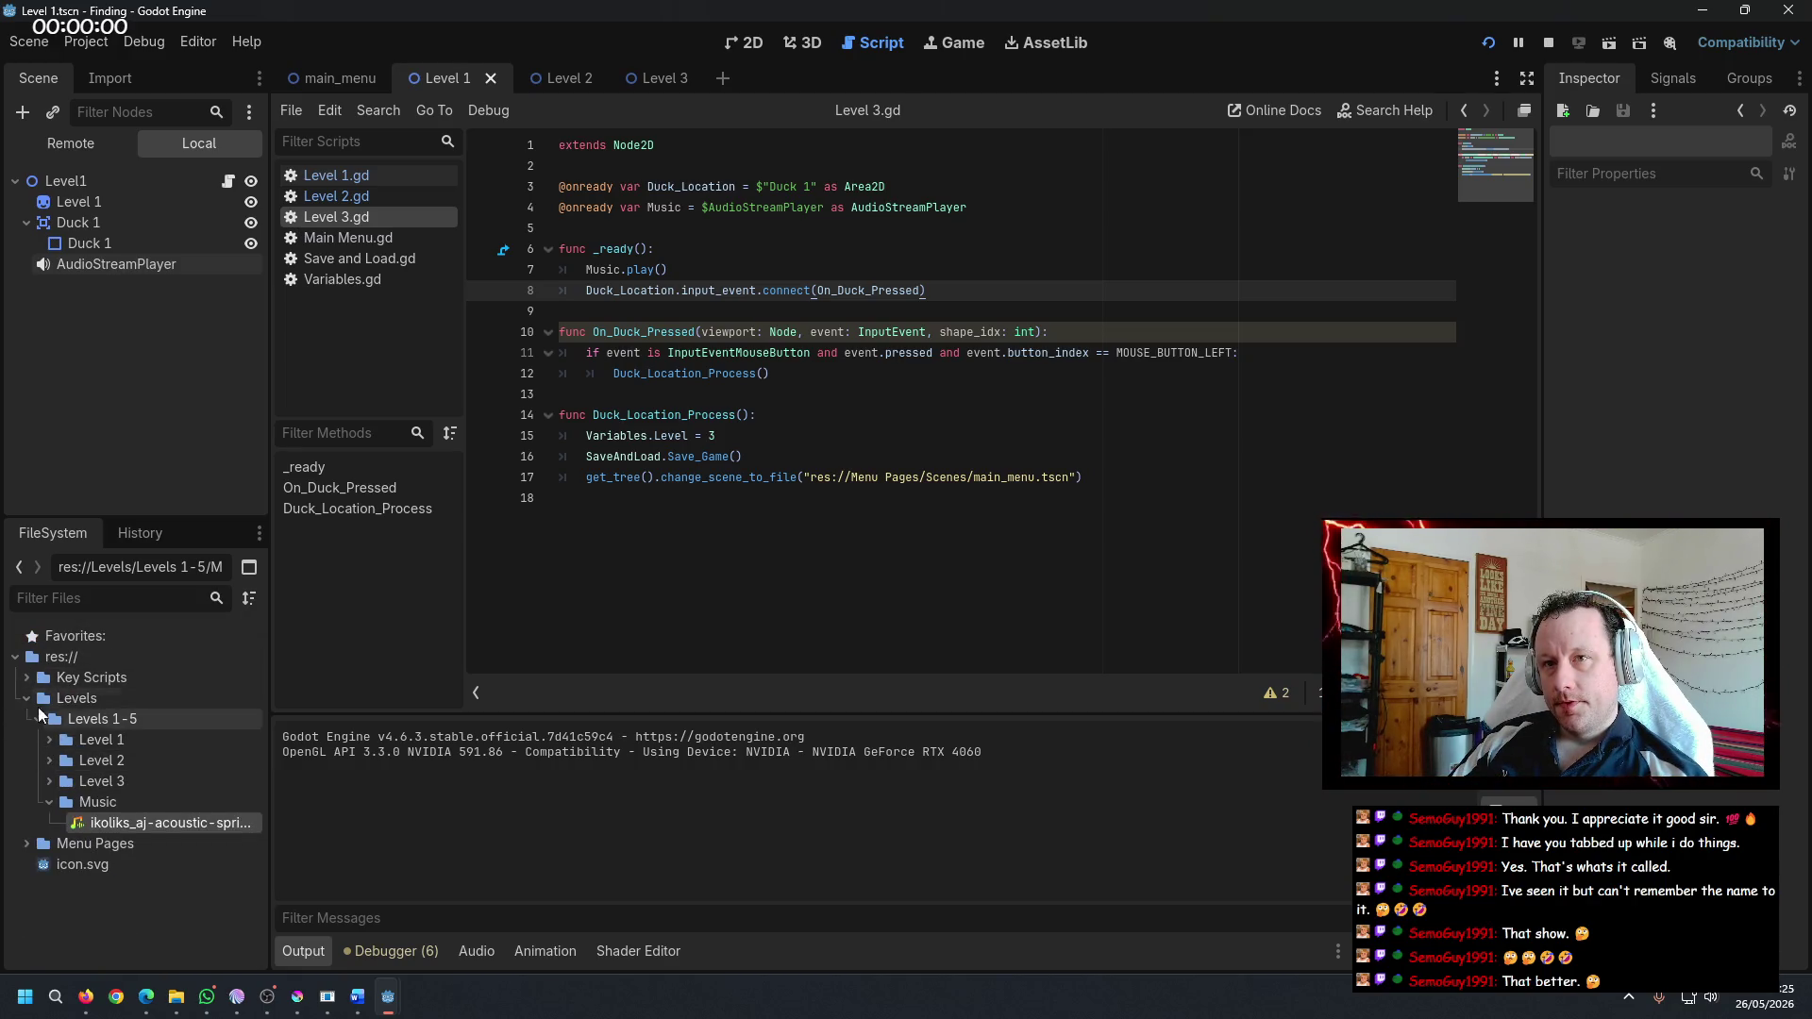
{"action": "left_click", "coordinate": [37, 719]}
{"action": "left_click", "coordinate": [27, 698]}
{"action": "left_click", "coordinate": [86, 719]}
{"action": "left_click", "coordinate": [26, 719]}
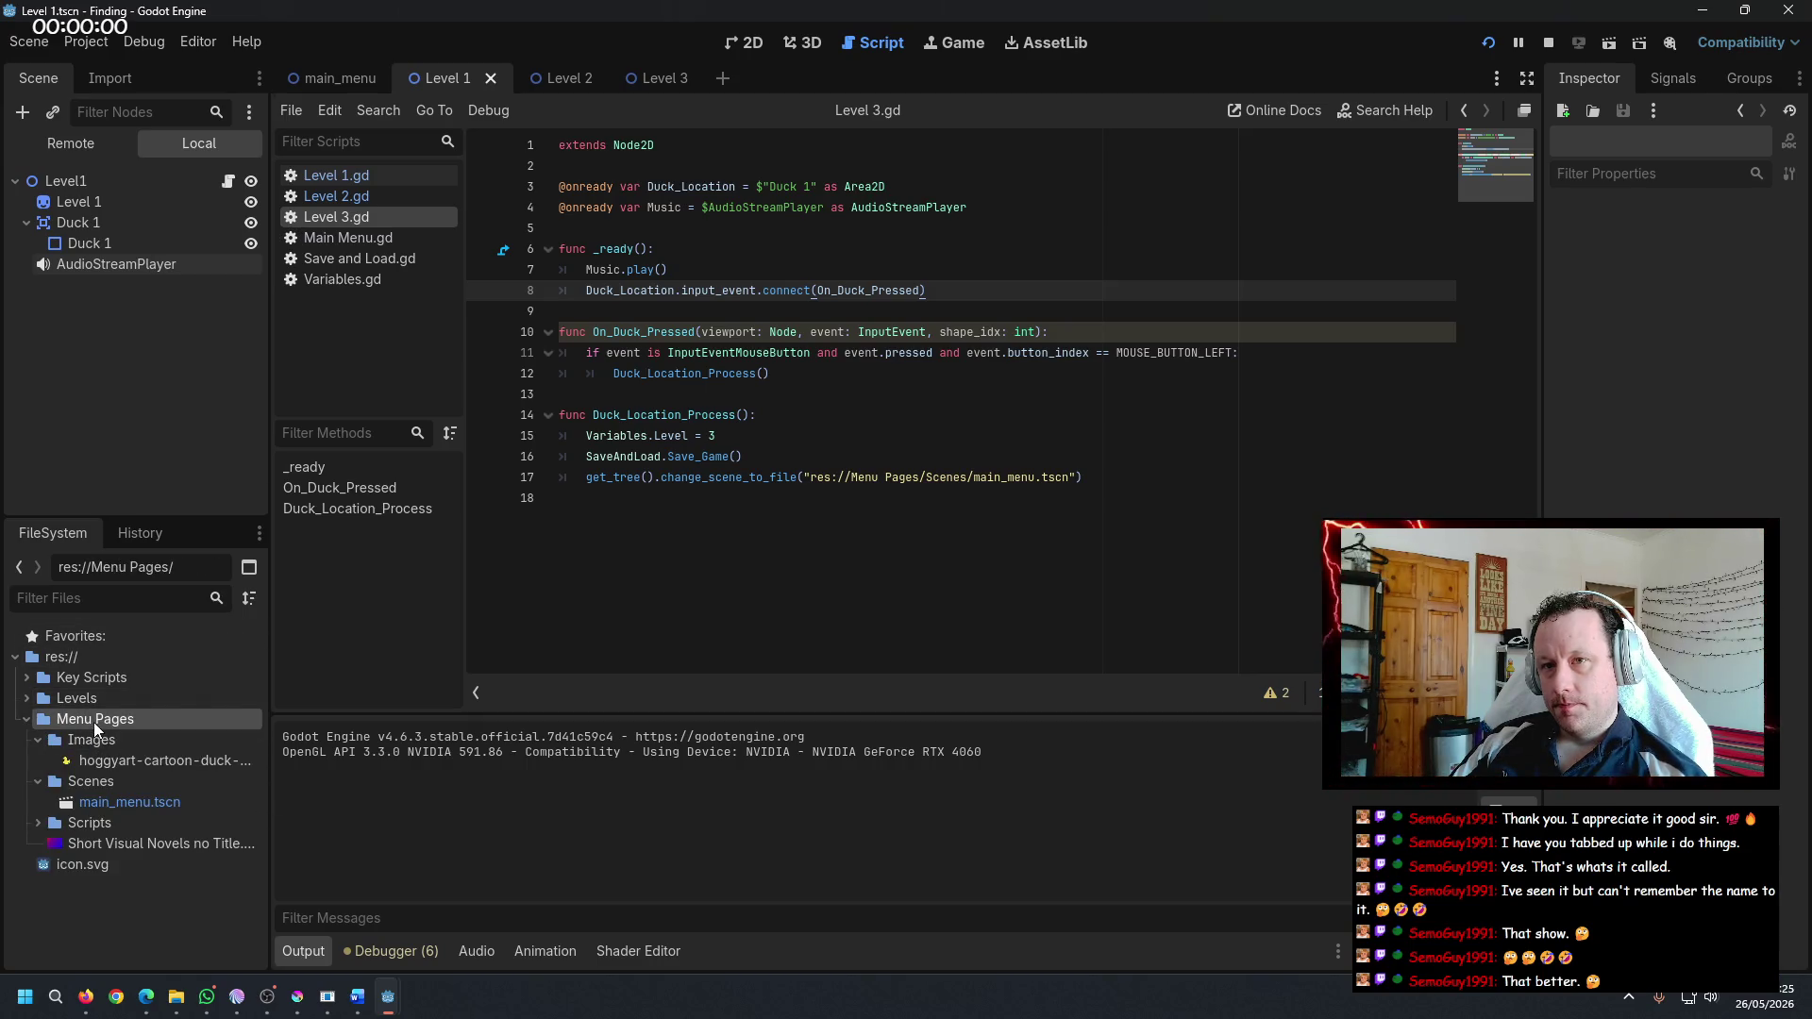
{"action": "left_click", "coordinate": [79, 783]}
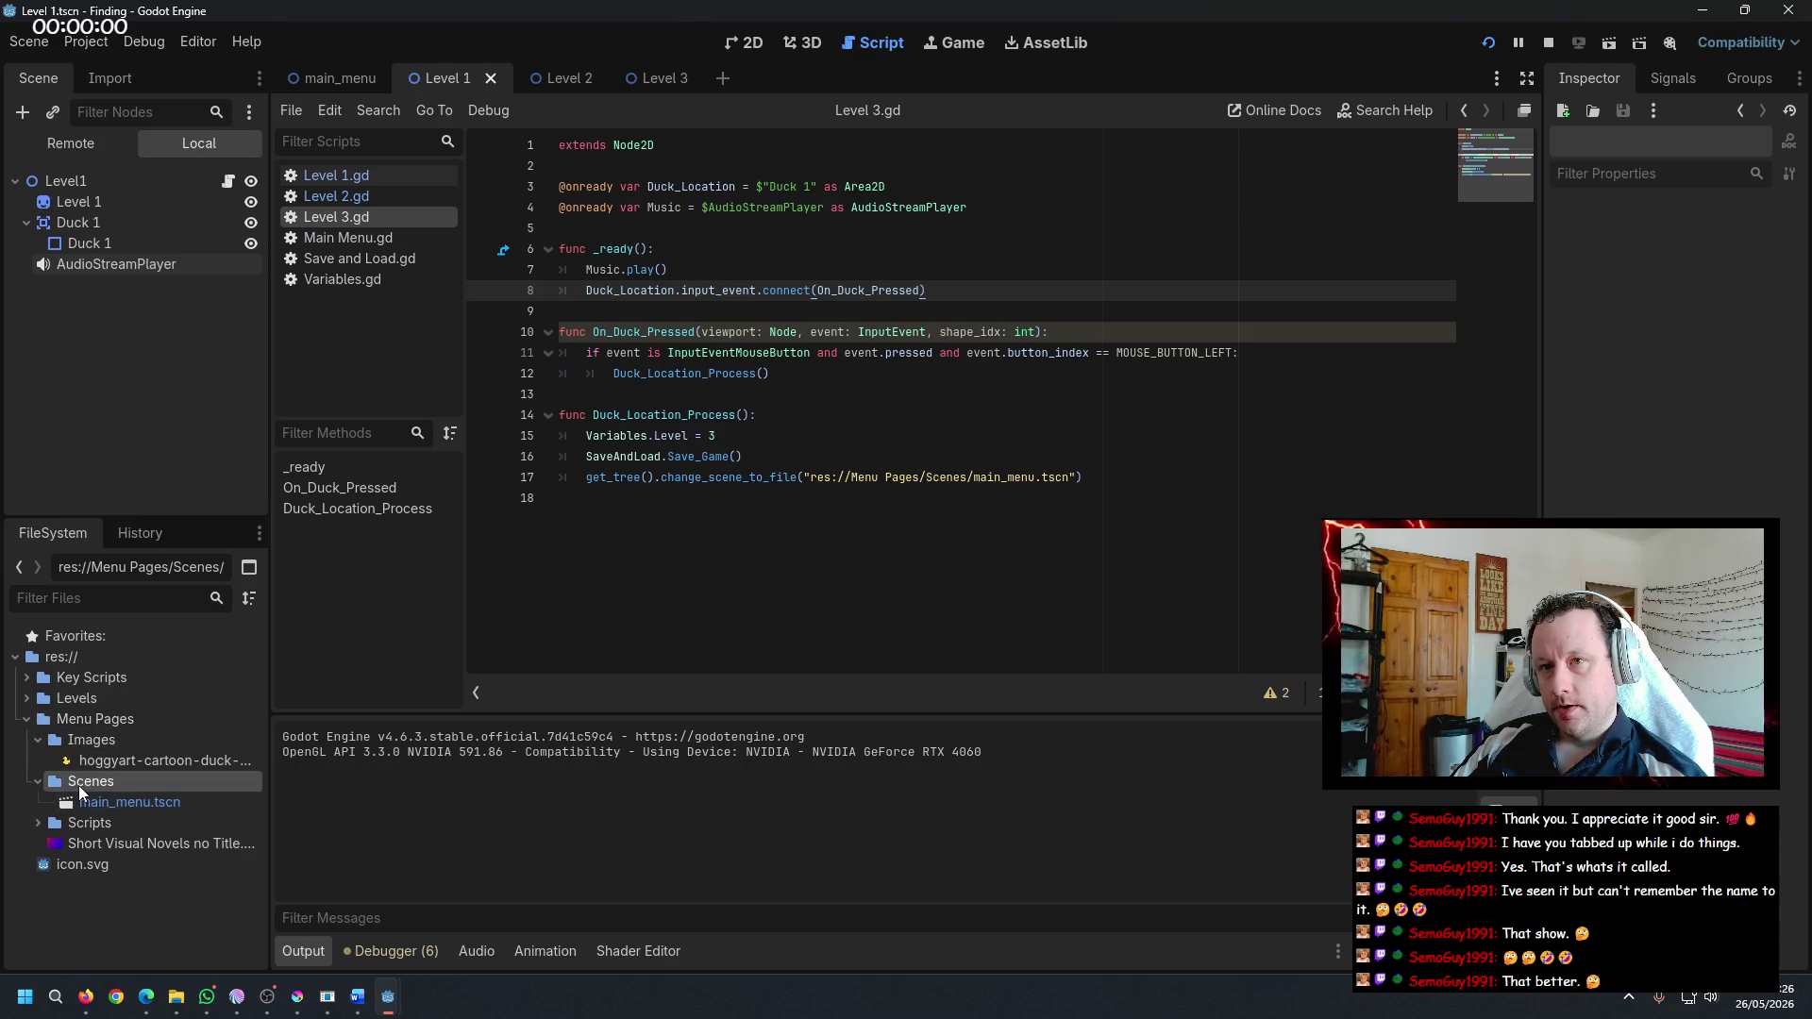
Create a new 2D scene named In Game Menu in Menu Pages/Scenes
{"action": "key", "text": "ctrl+a"}
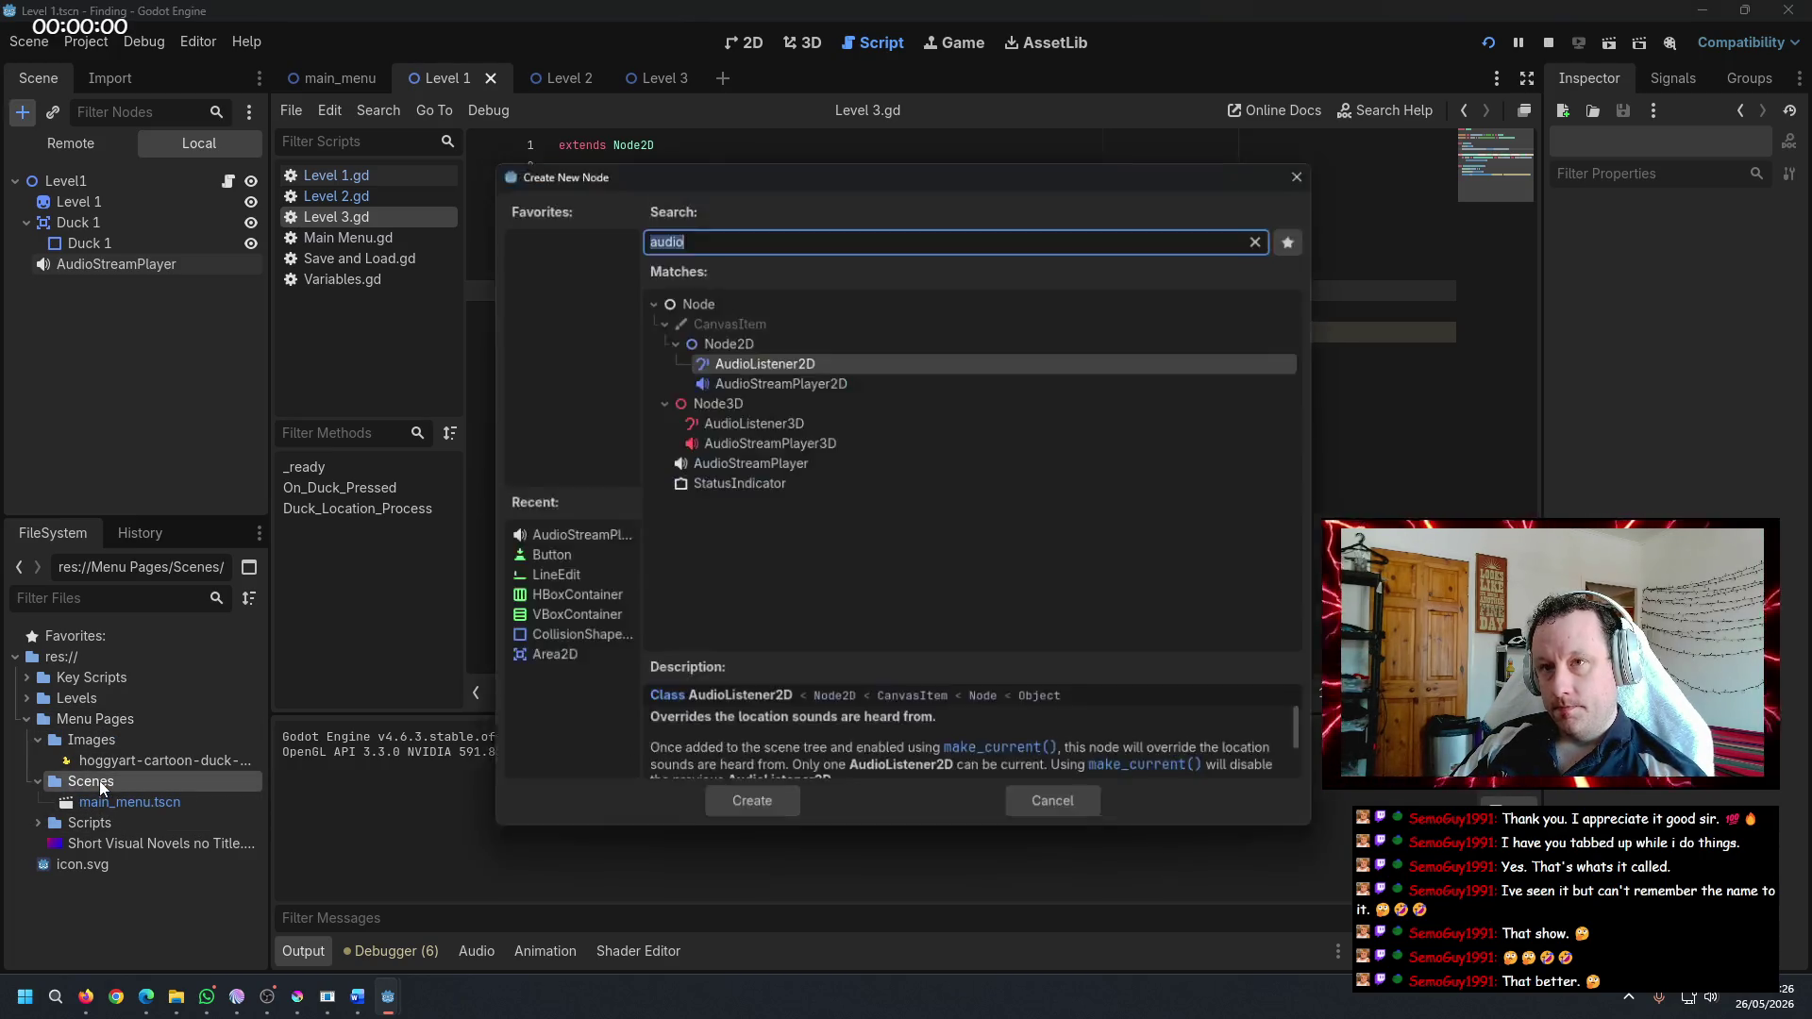
{"action": "left_click", "coordinate": [1051, 812]}
{"action": "right_click", "coordinate": [82, 782]}
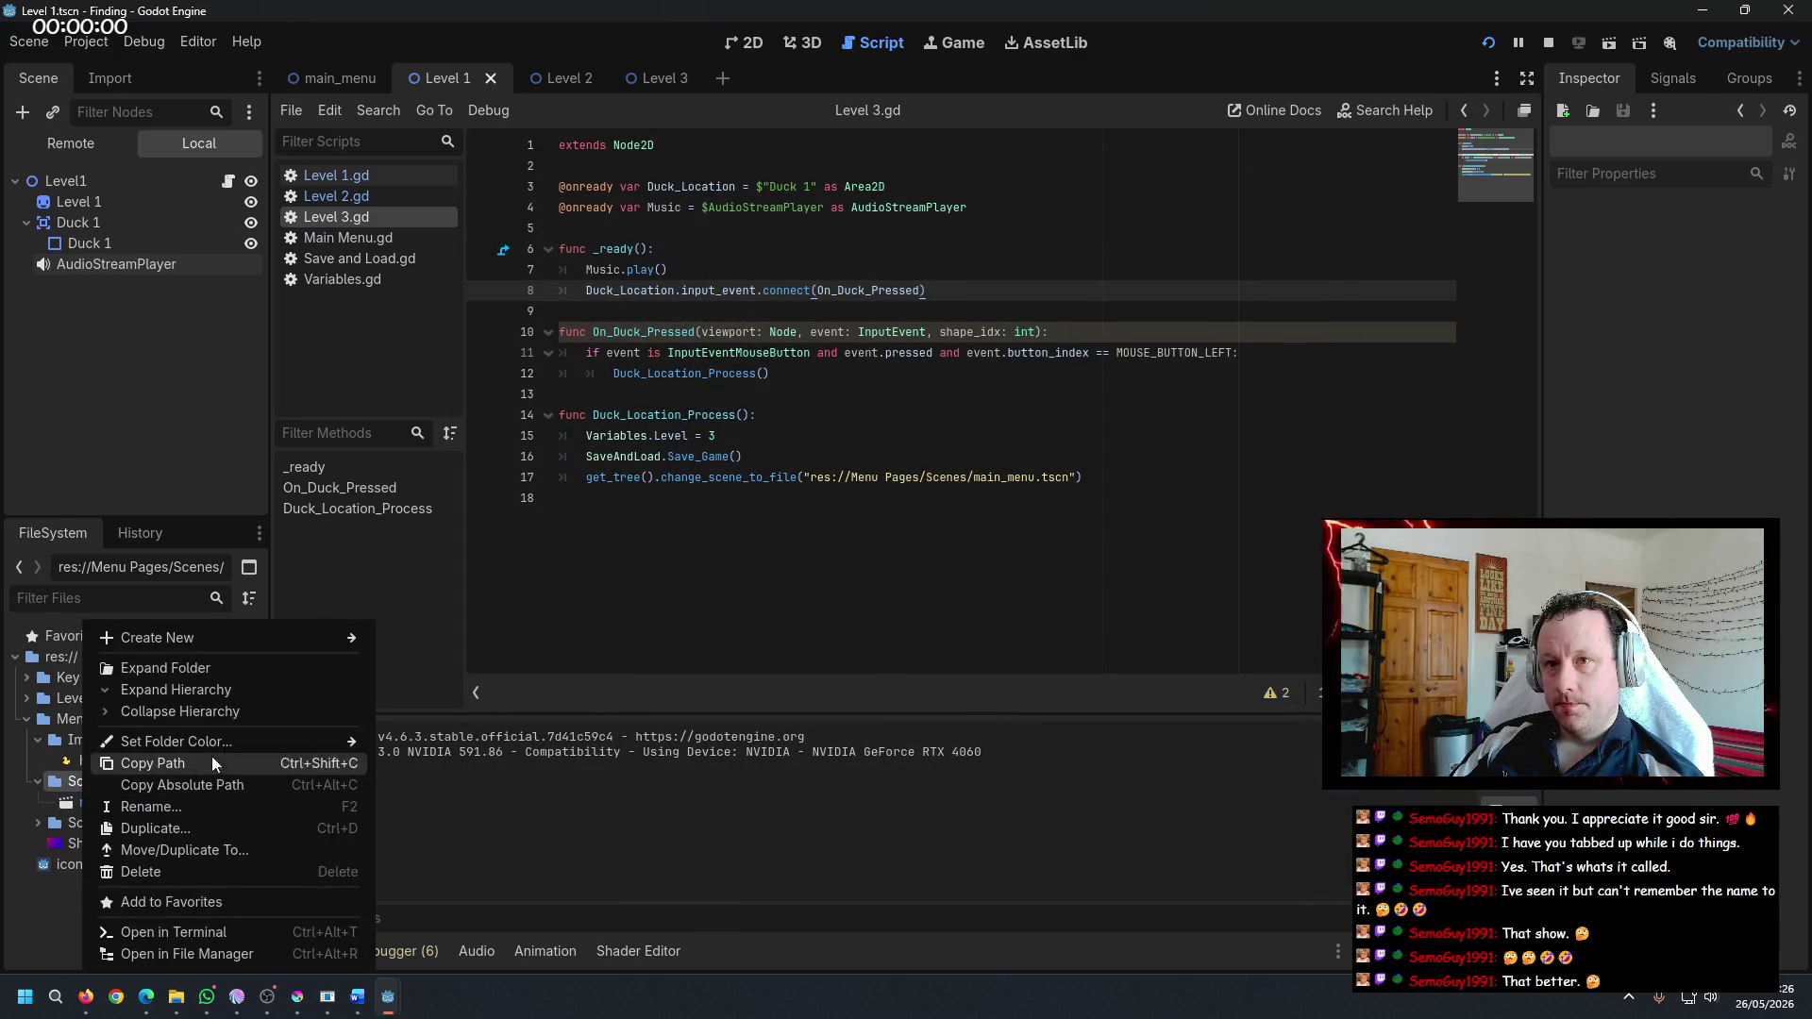
{"action": "mouse_move", "coordinate": [344, 642]}
{"action": "left_click", "coordinate": [436, 660]}
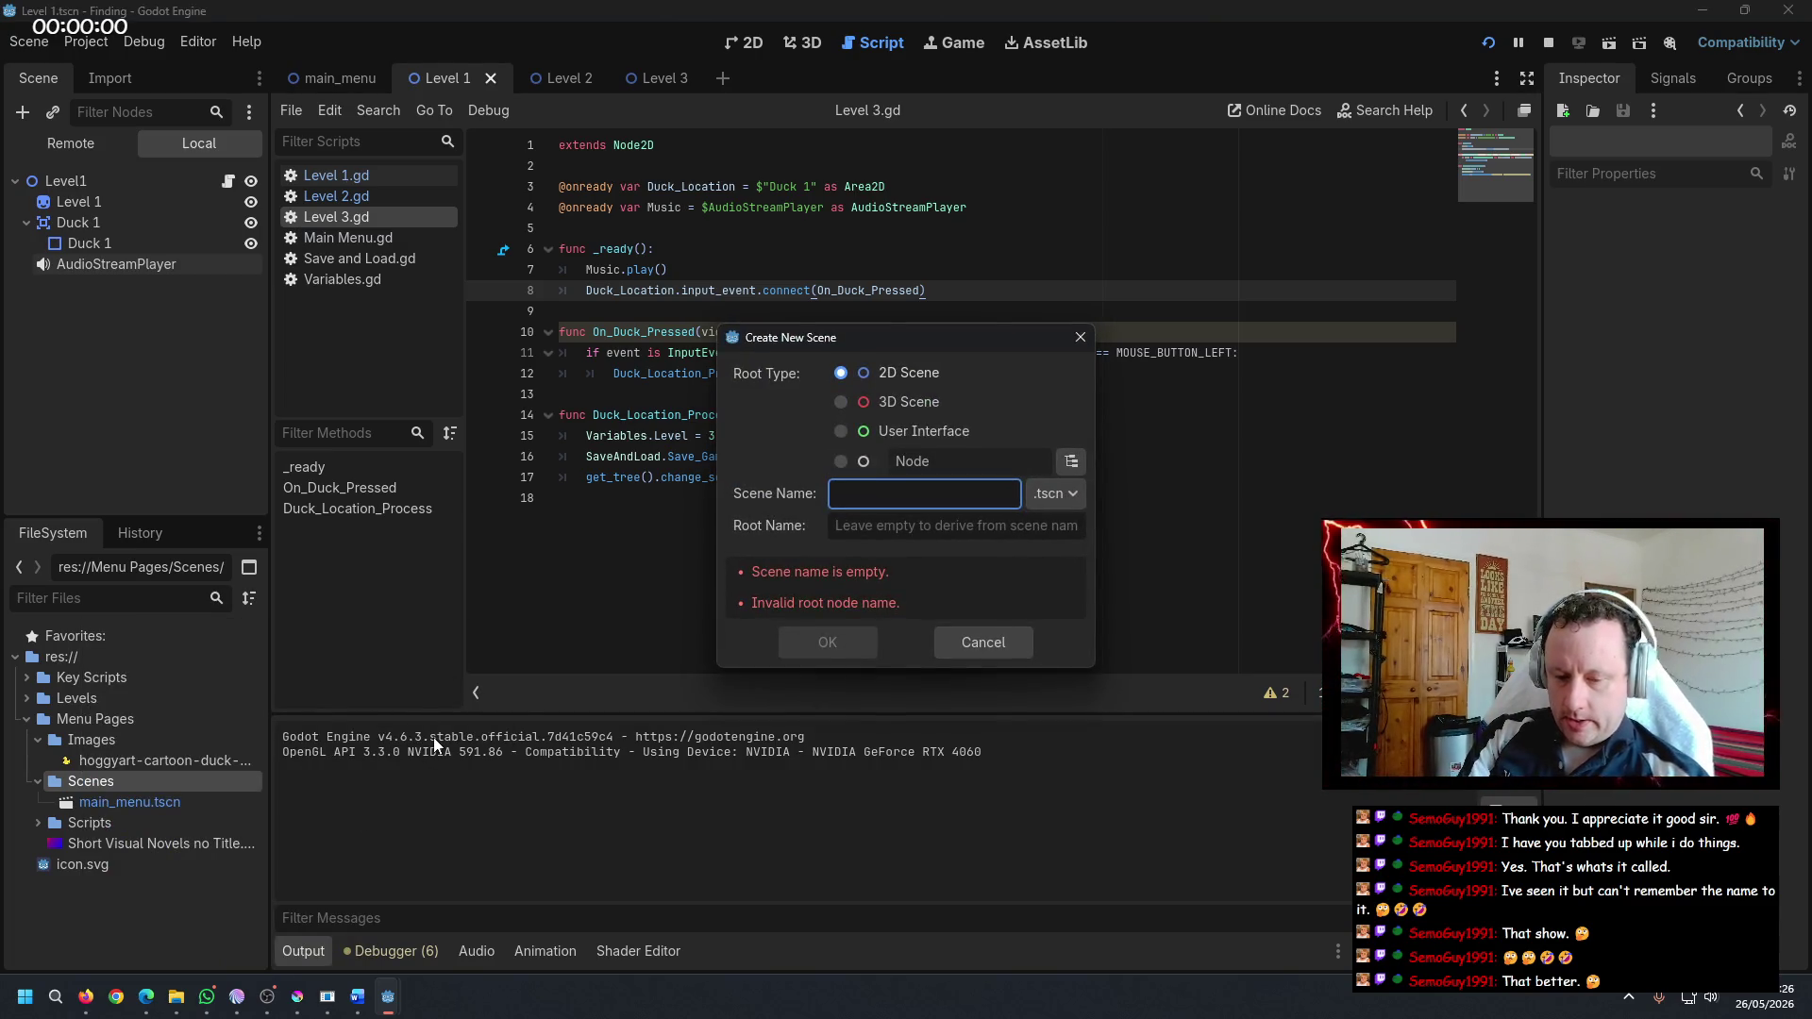
{"action": "type", "text": "l"}
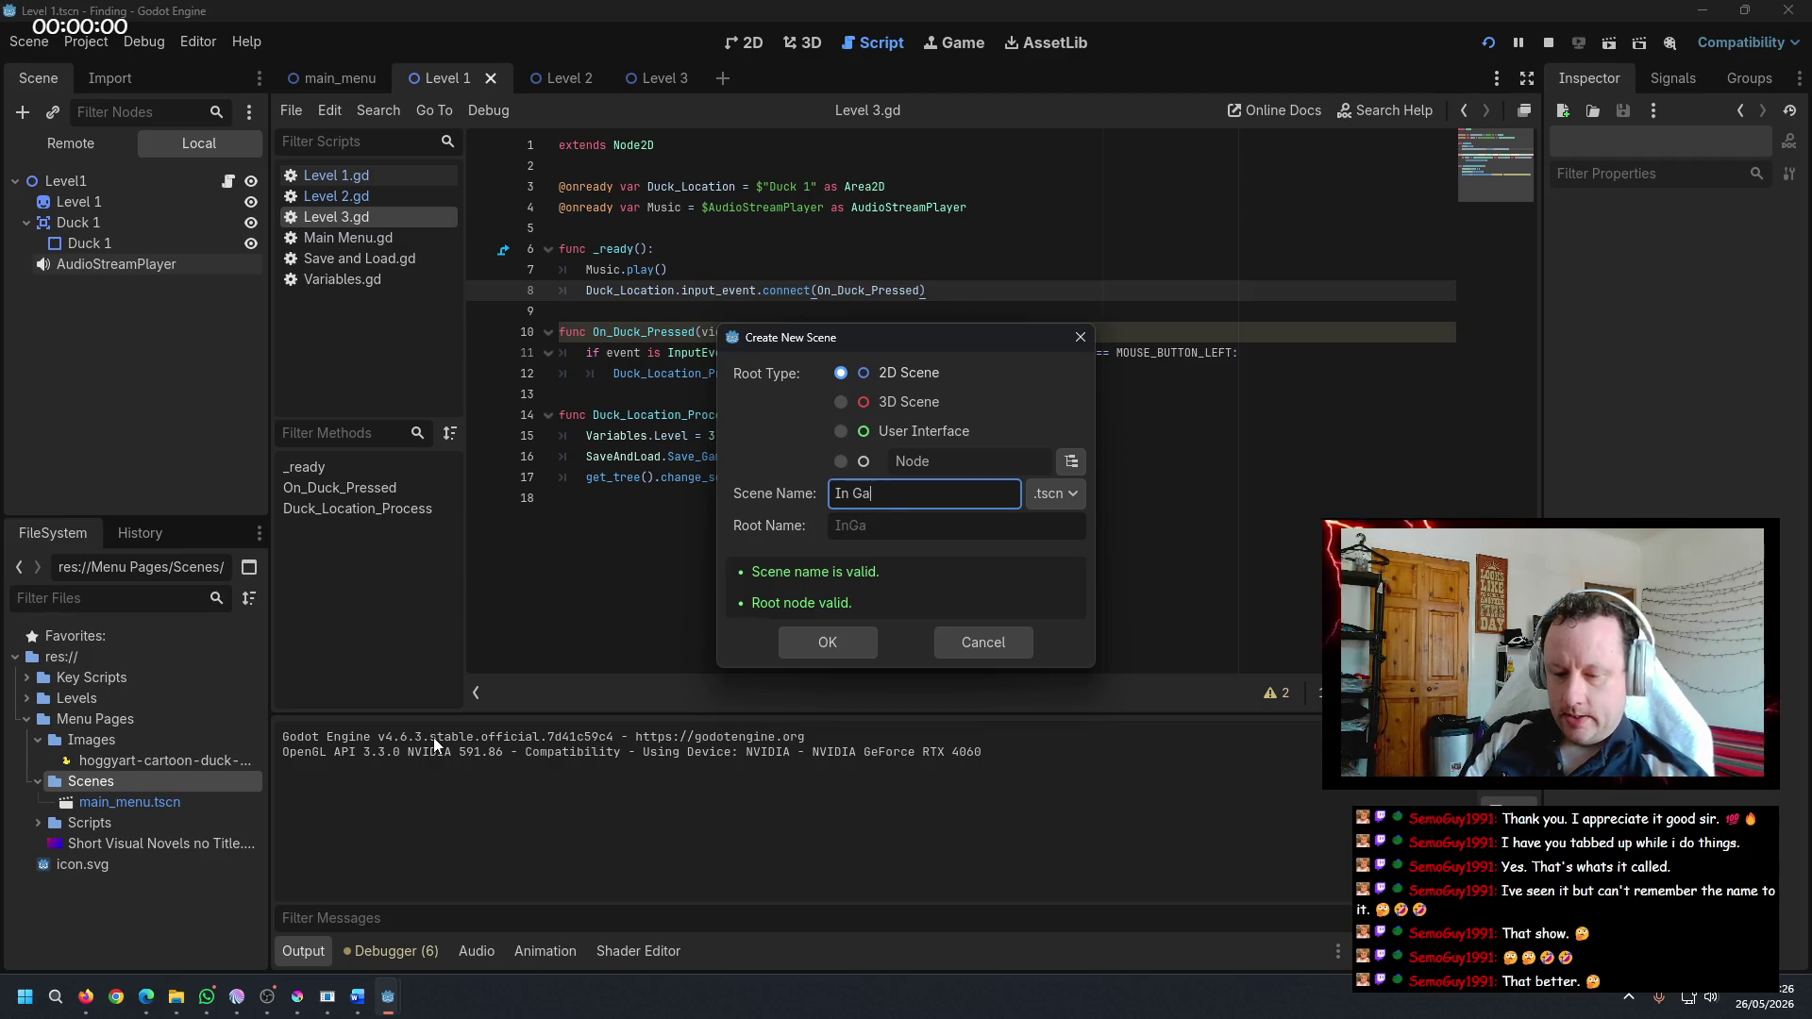
{"action": "type", "text": "Menu"}
{"action": "key", "text": "Return"}
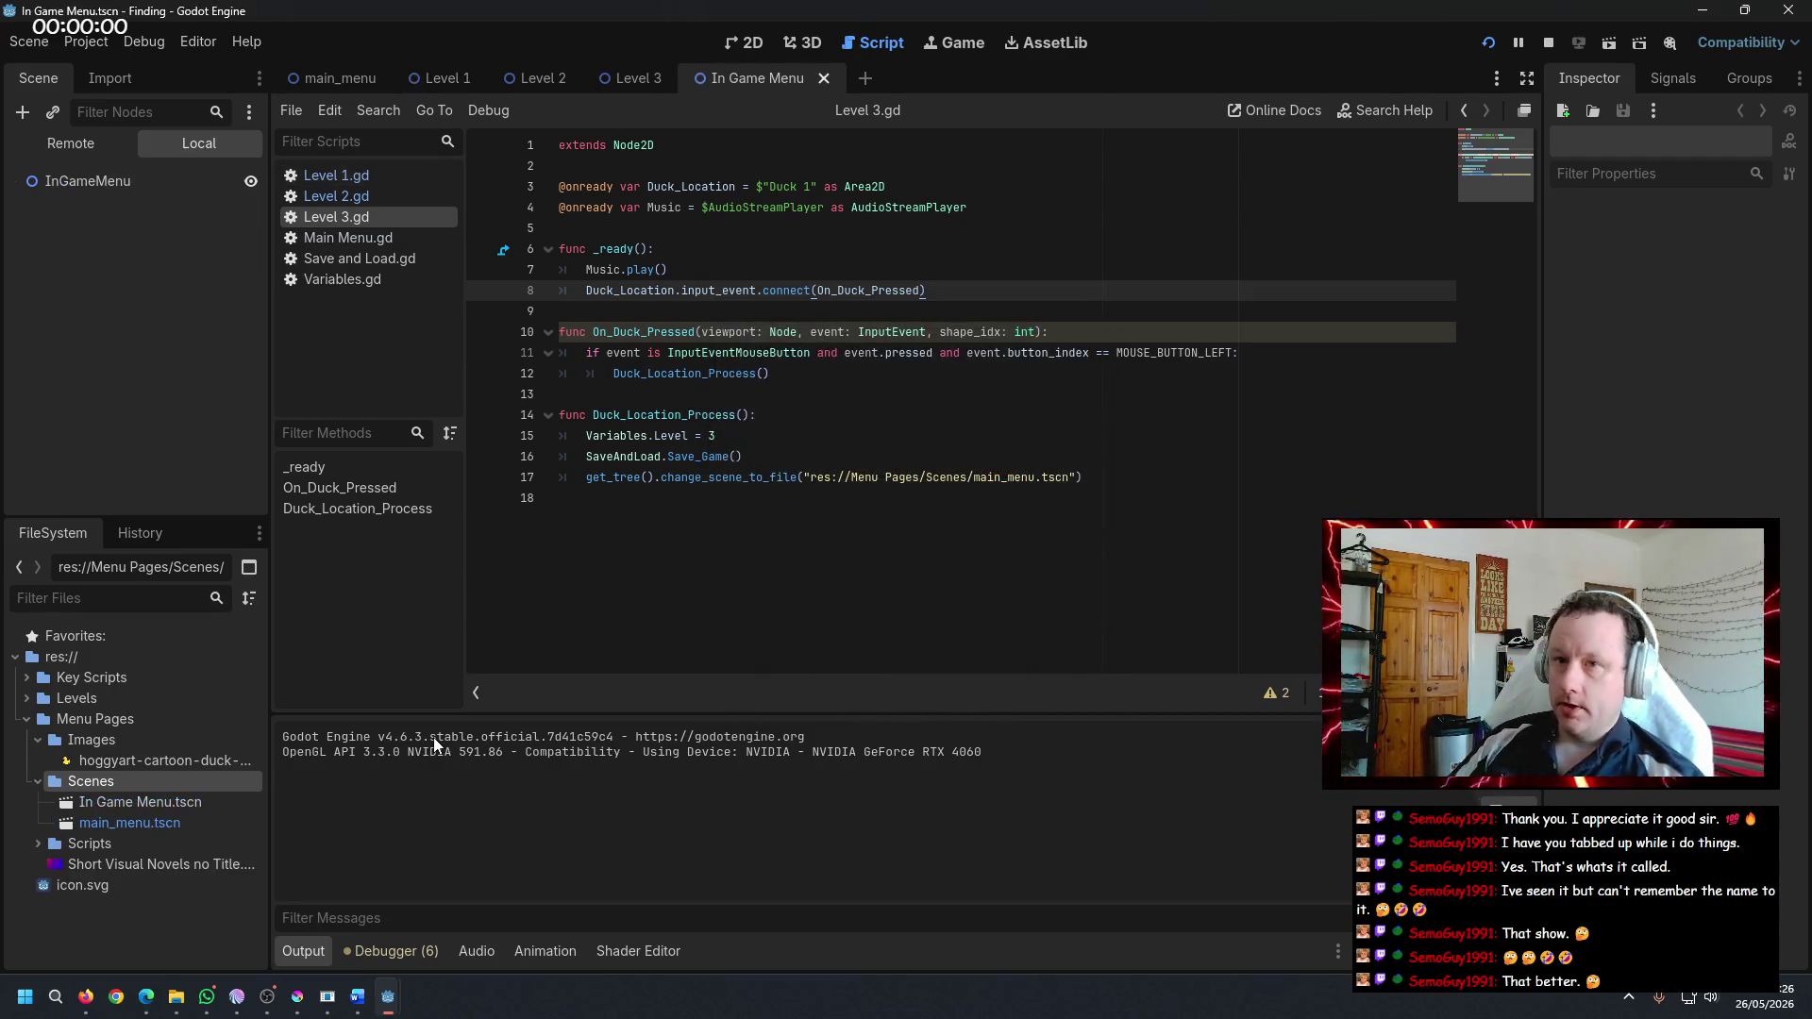
{"action": "left_click", "coordinate": [109, 805]}
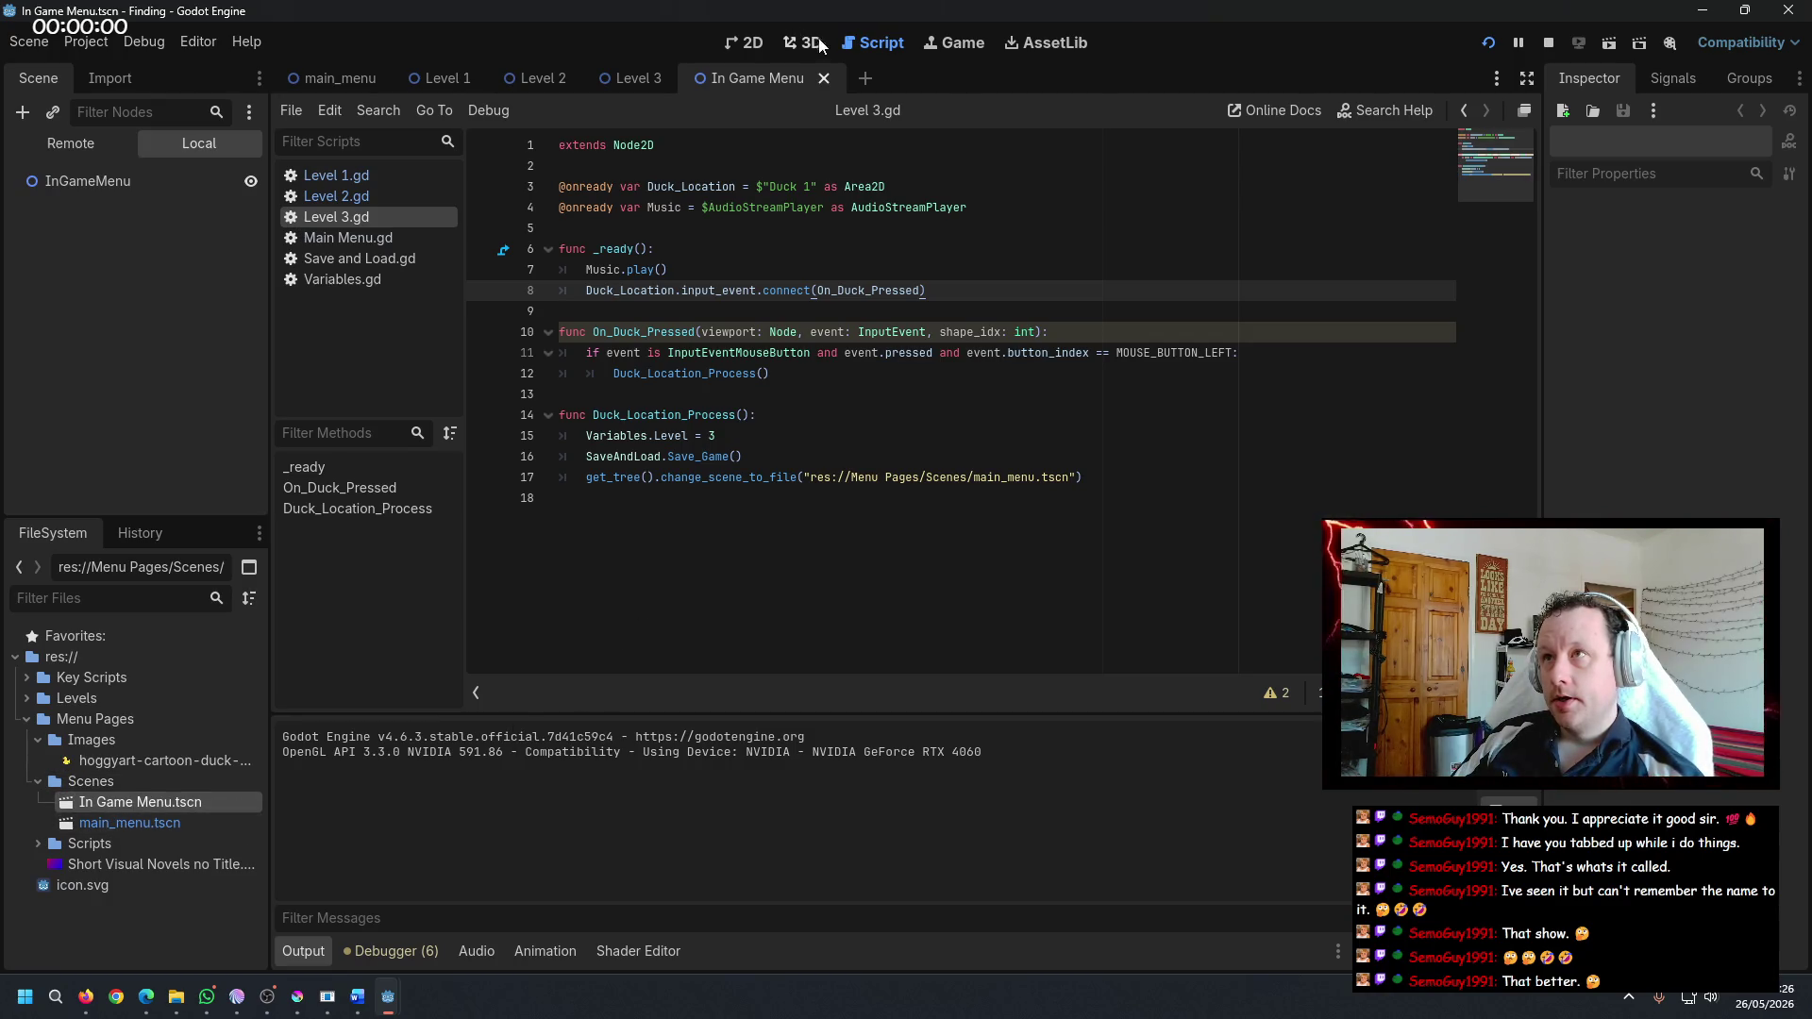
In the 2D view, add a VBoxContainer under InGameMenu and rename it Game Menu
{"action": "left_click", "coordinate": [752, 42]}
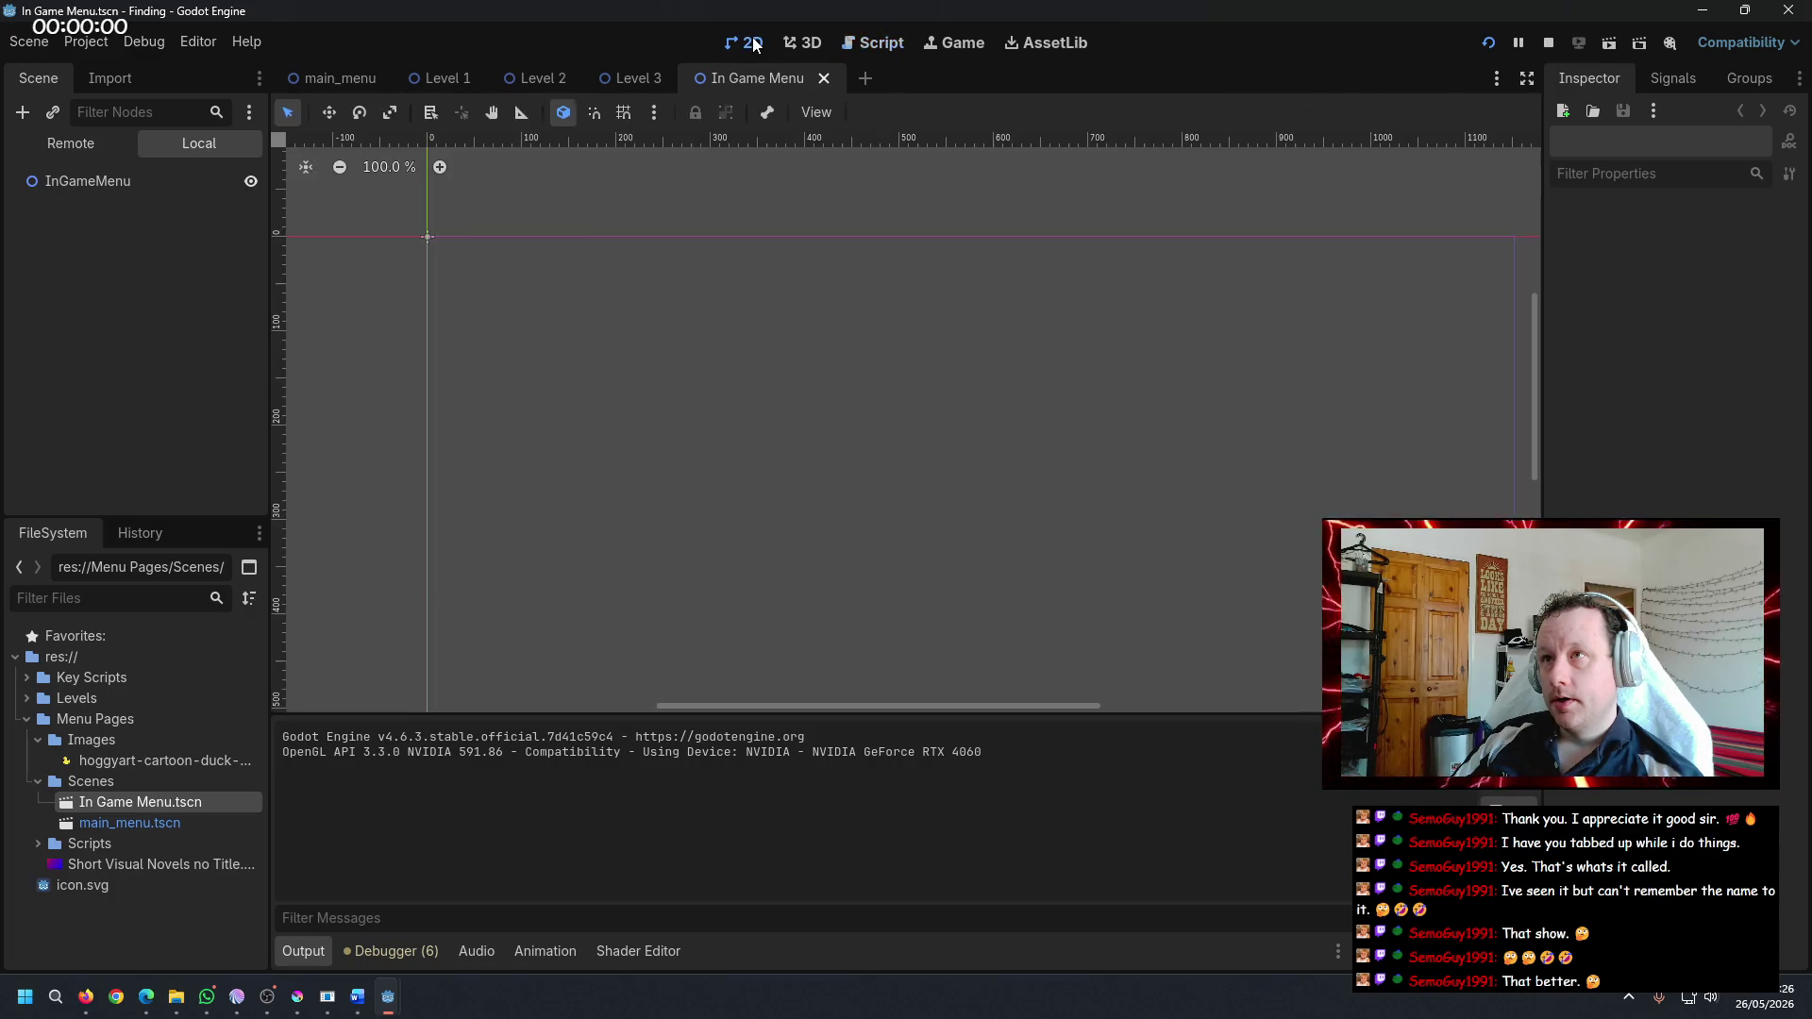
{"action": "left_click", "coordinate": [115, 183]}
{"action": "key", "text": "ctrl+a"}
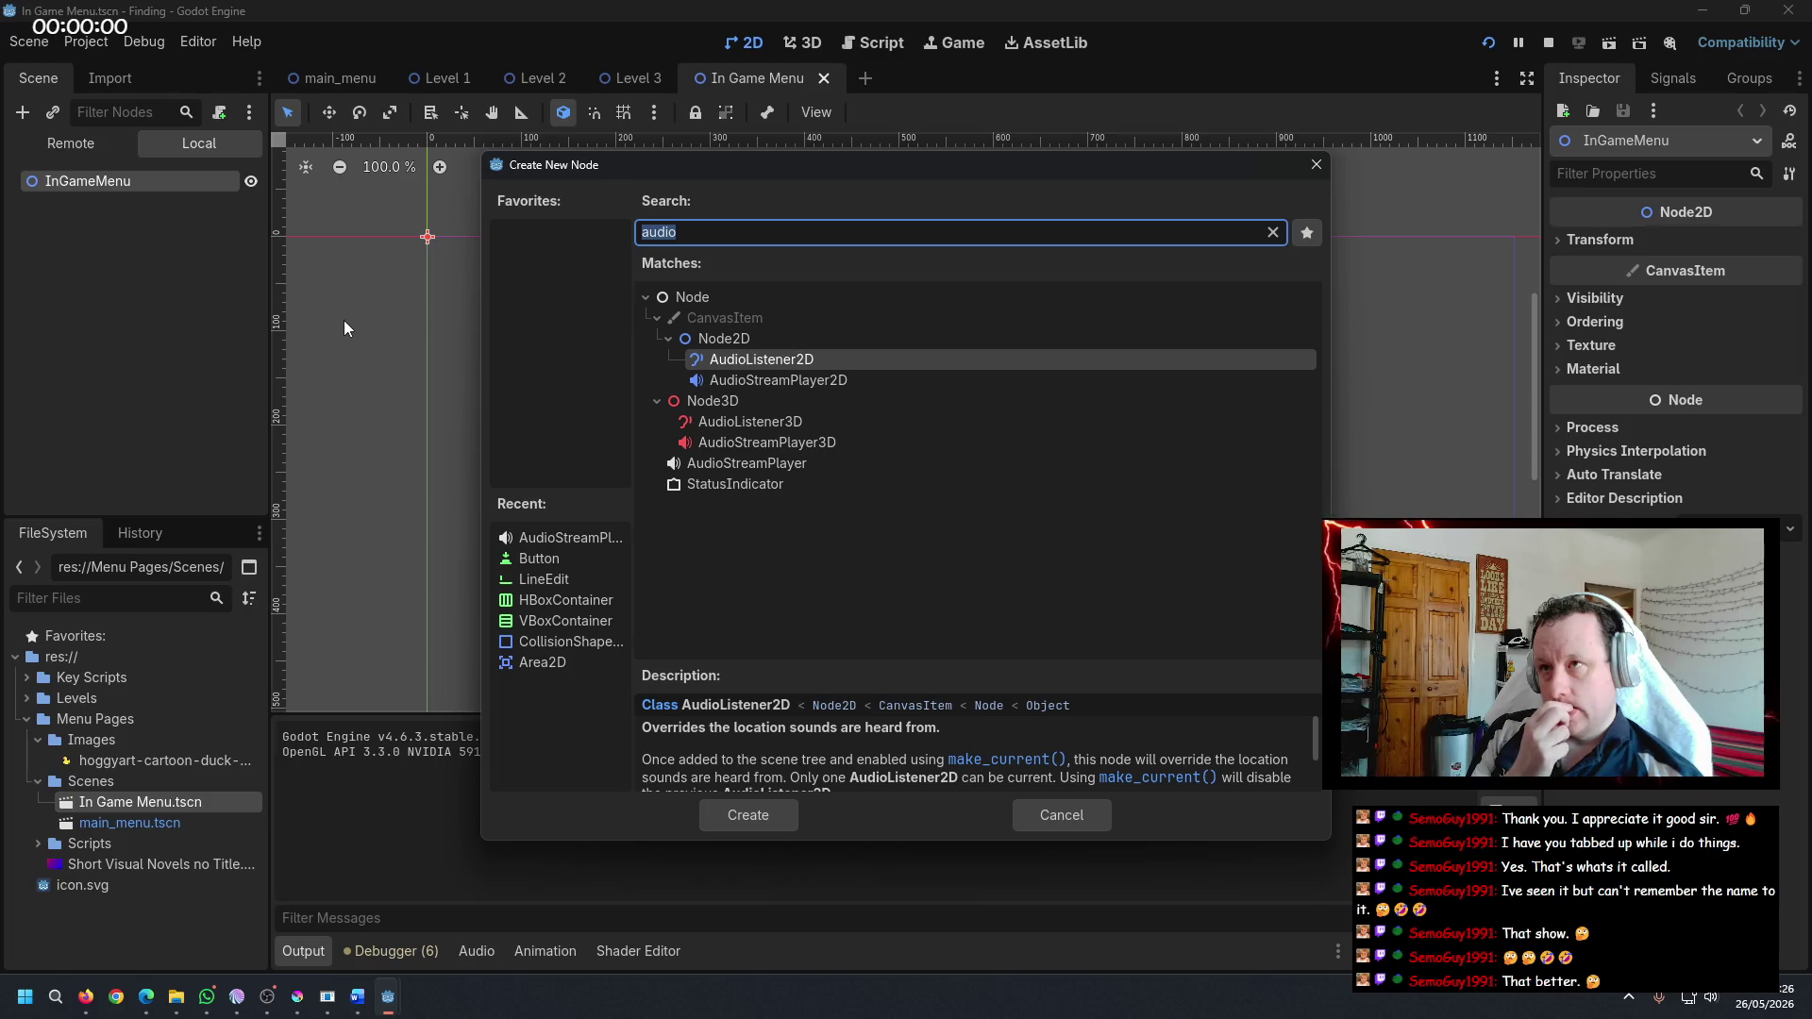
{"action": "key", "text": "BackSpace"}
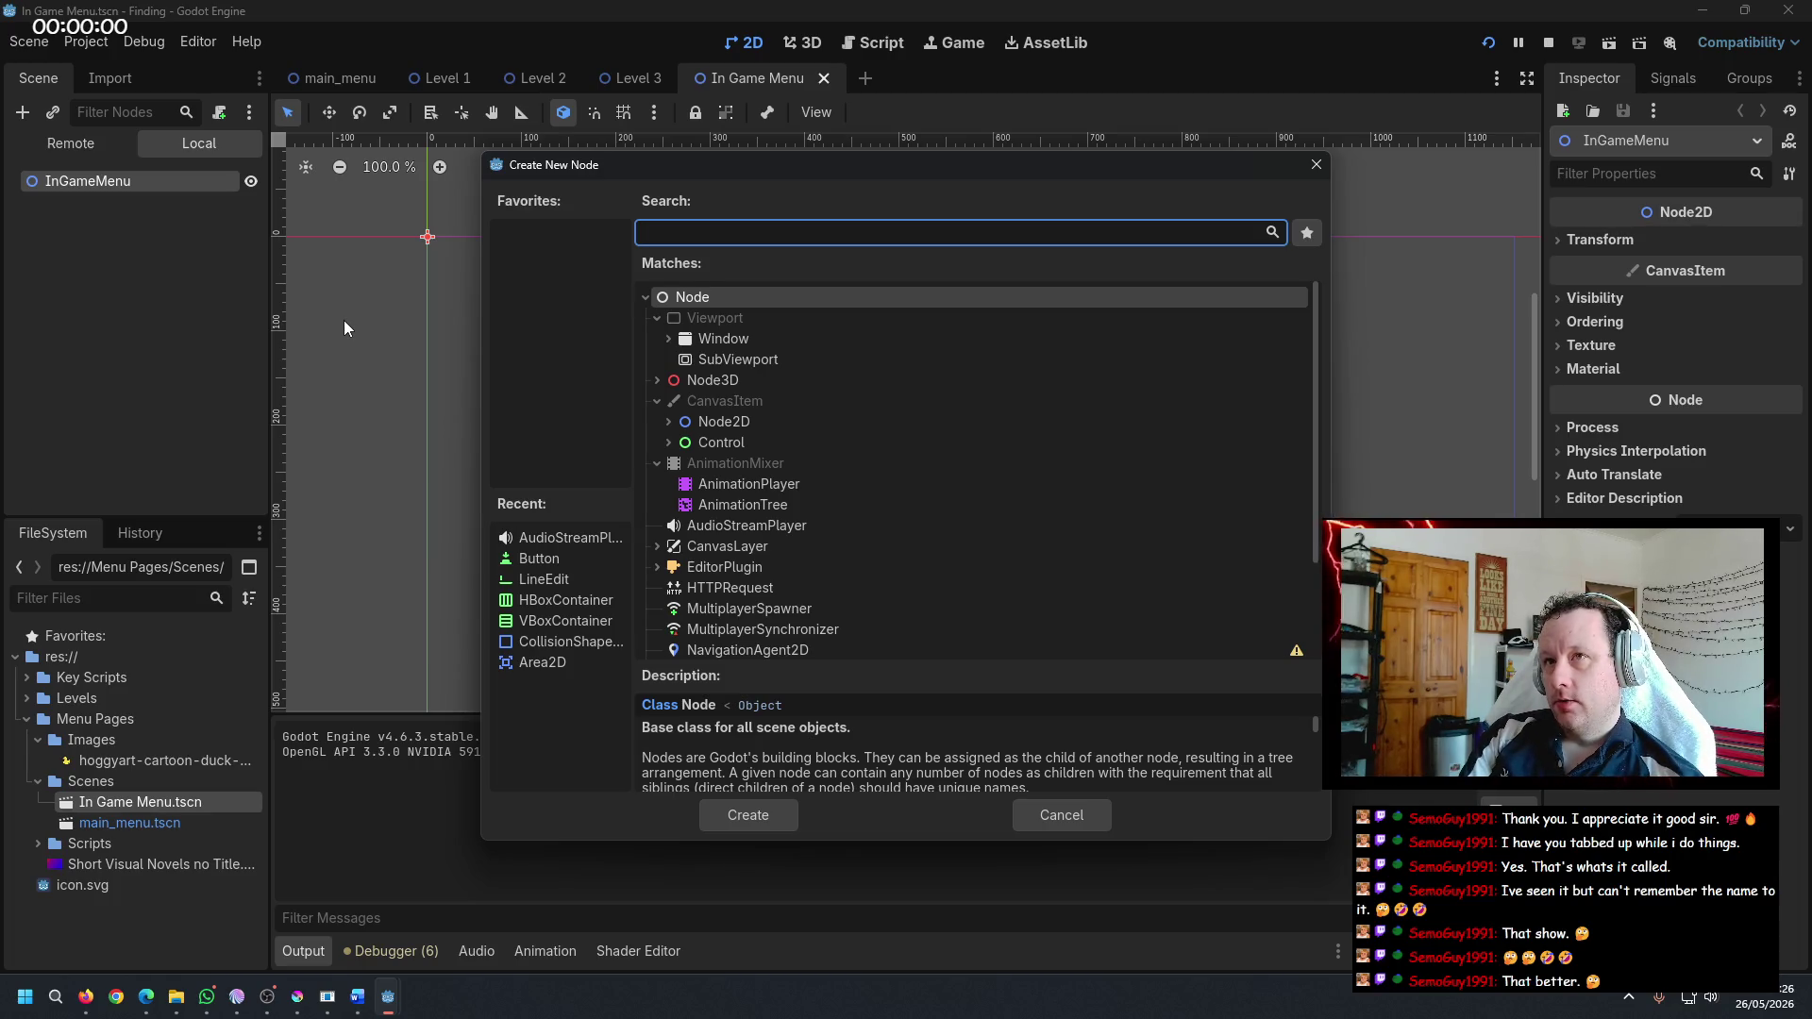
{"action": "type", "text": "vbo"}
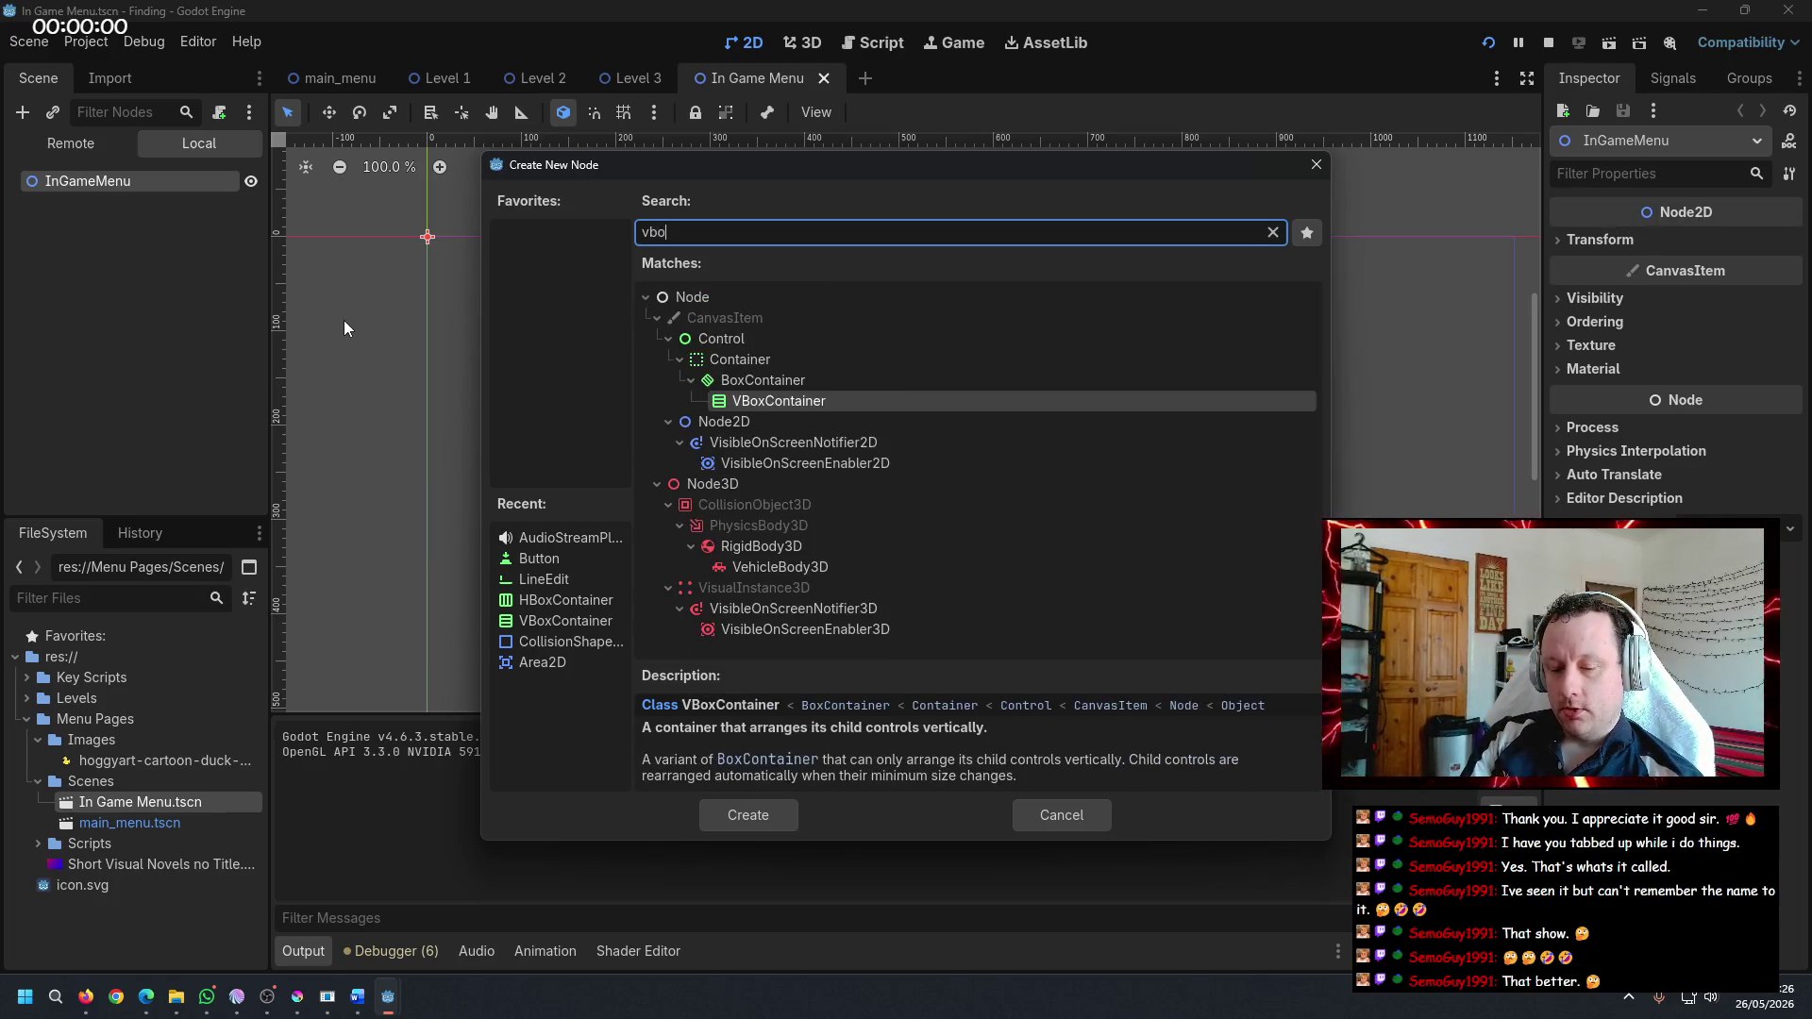
{"action": "key", "text": "Return"}
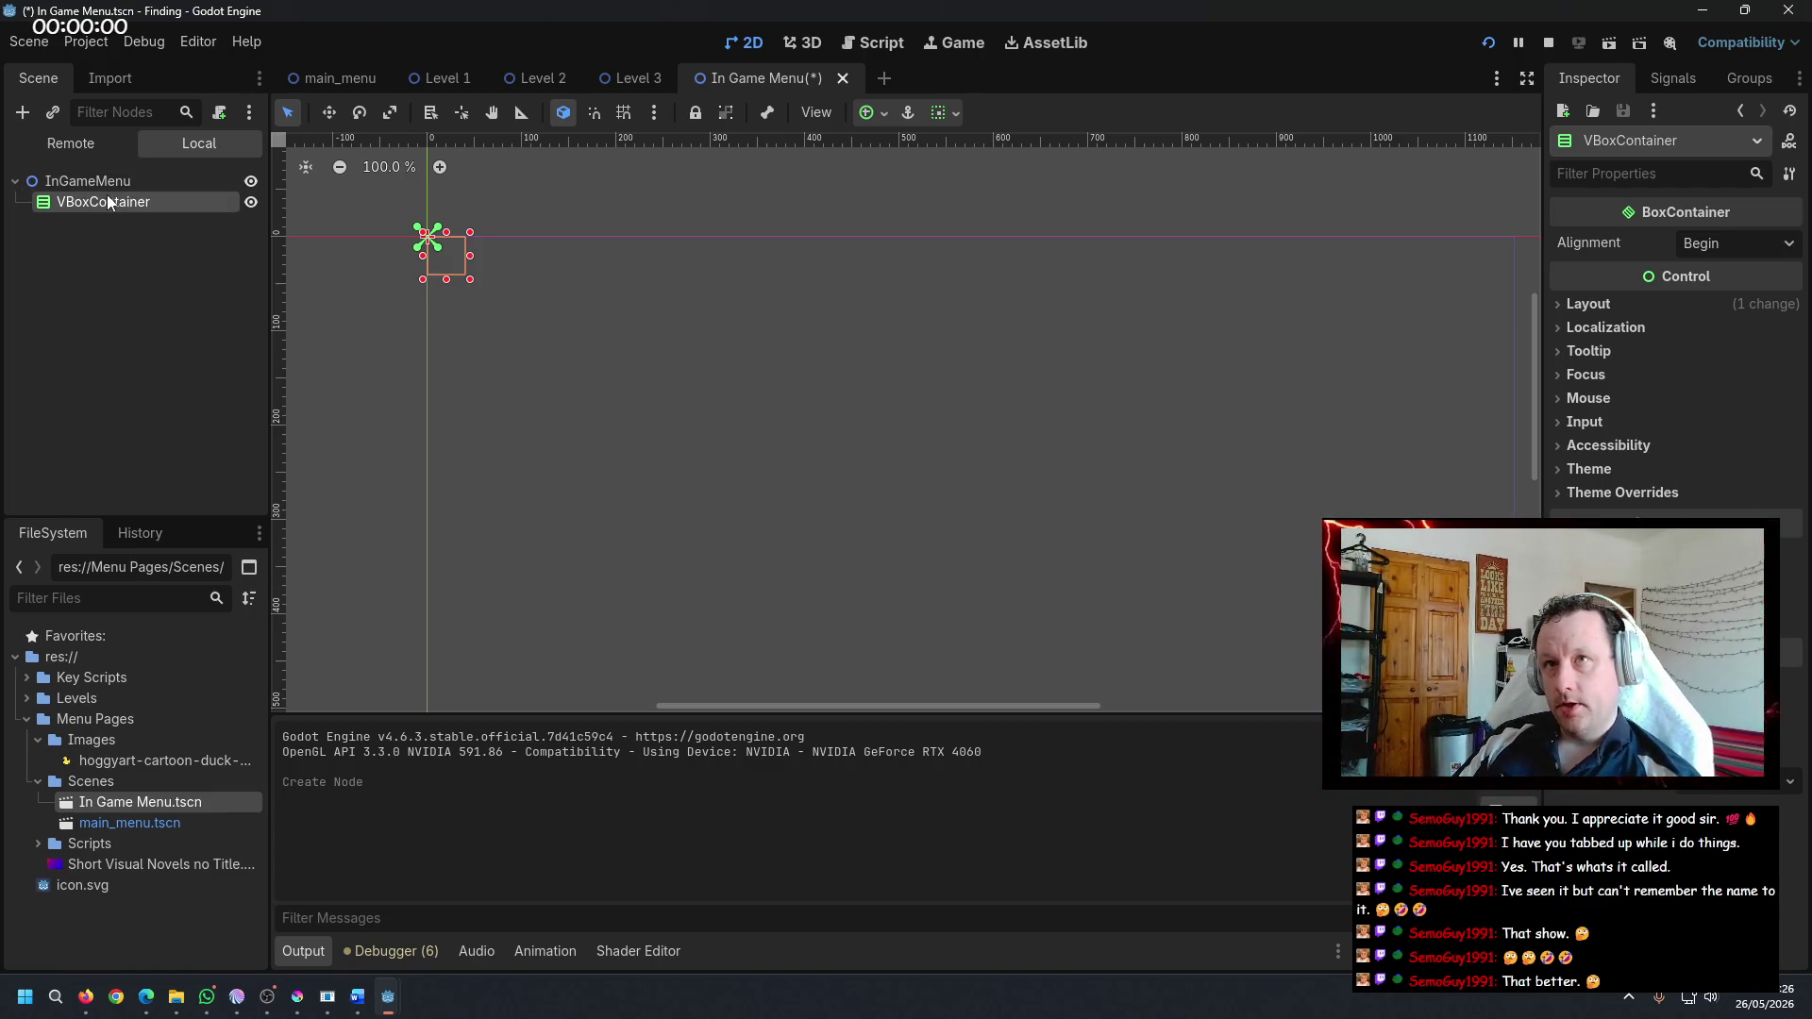
{"action": "double_click", "coordinate": [202, 204]}
{"action": "type", "text": "Game Menu"}
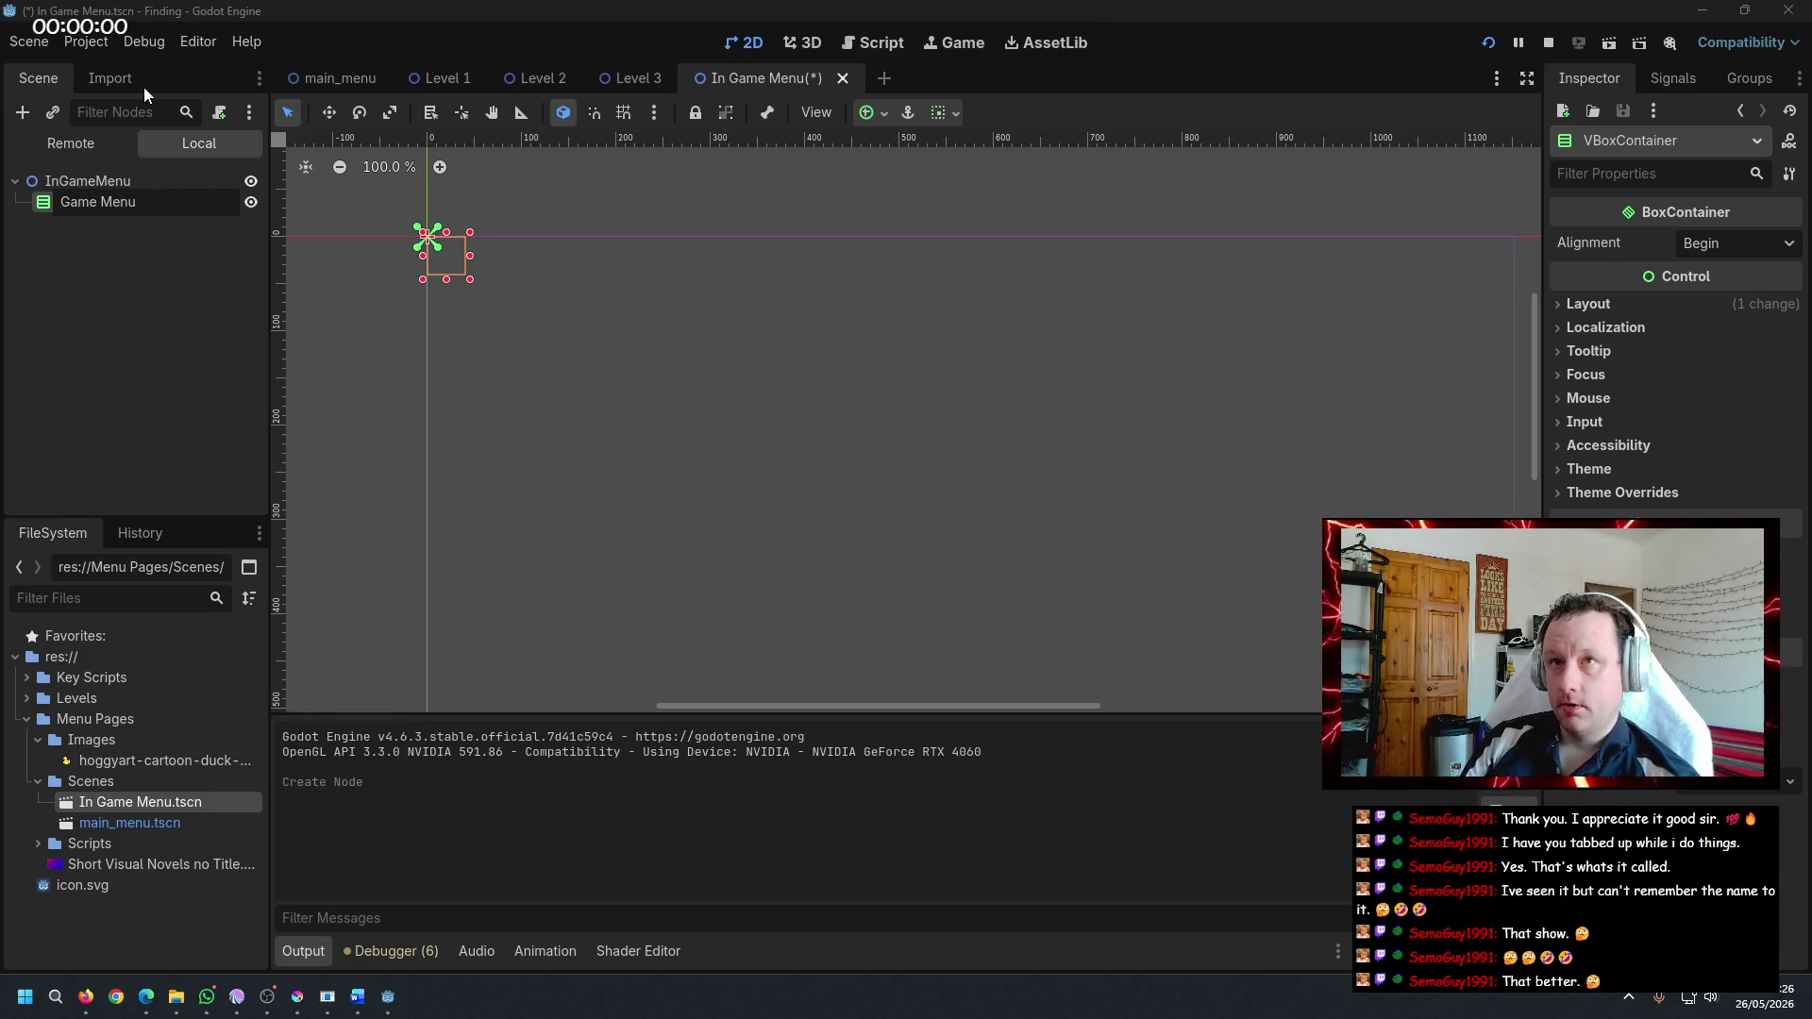
{"action": "key", "text": "Return"}
Add a Button named Back Button under Game Menu
{"action": "key", "text": "ctrl+a"}
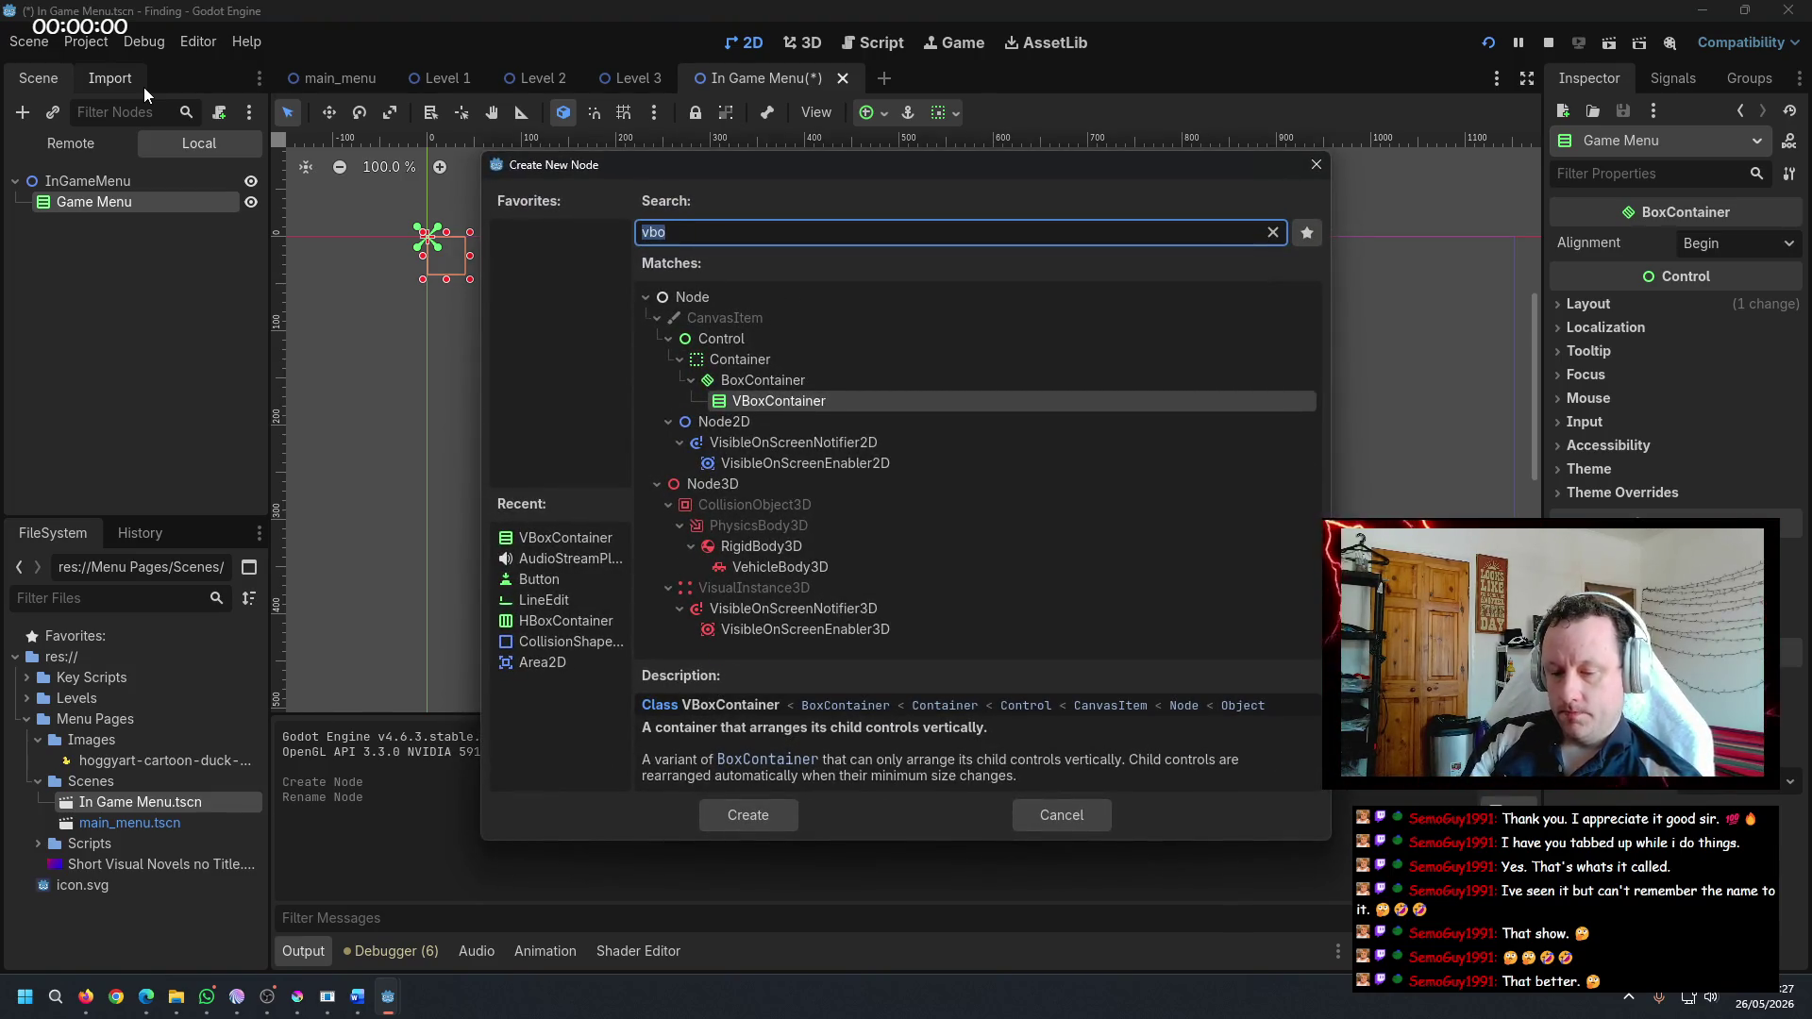
{"action": "type", "text": "button"}
{"action": "key", "text": "Return"}
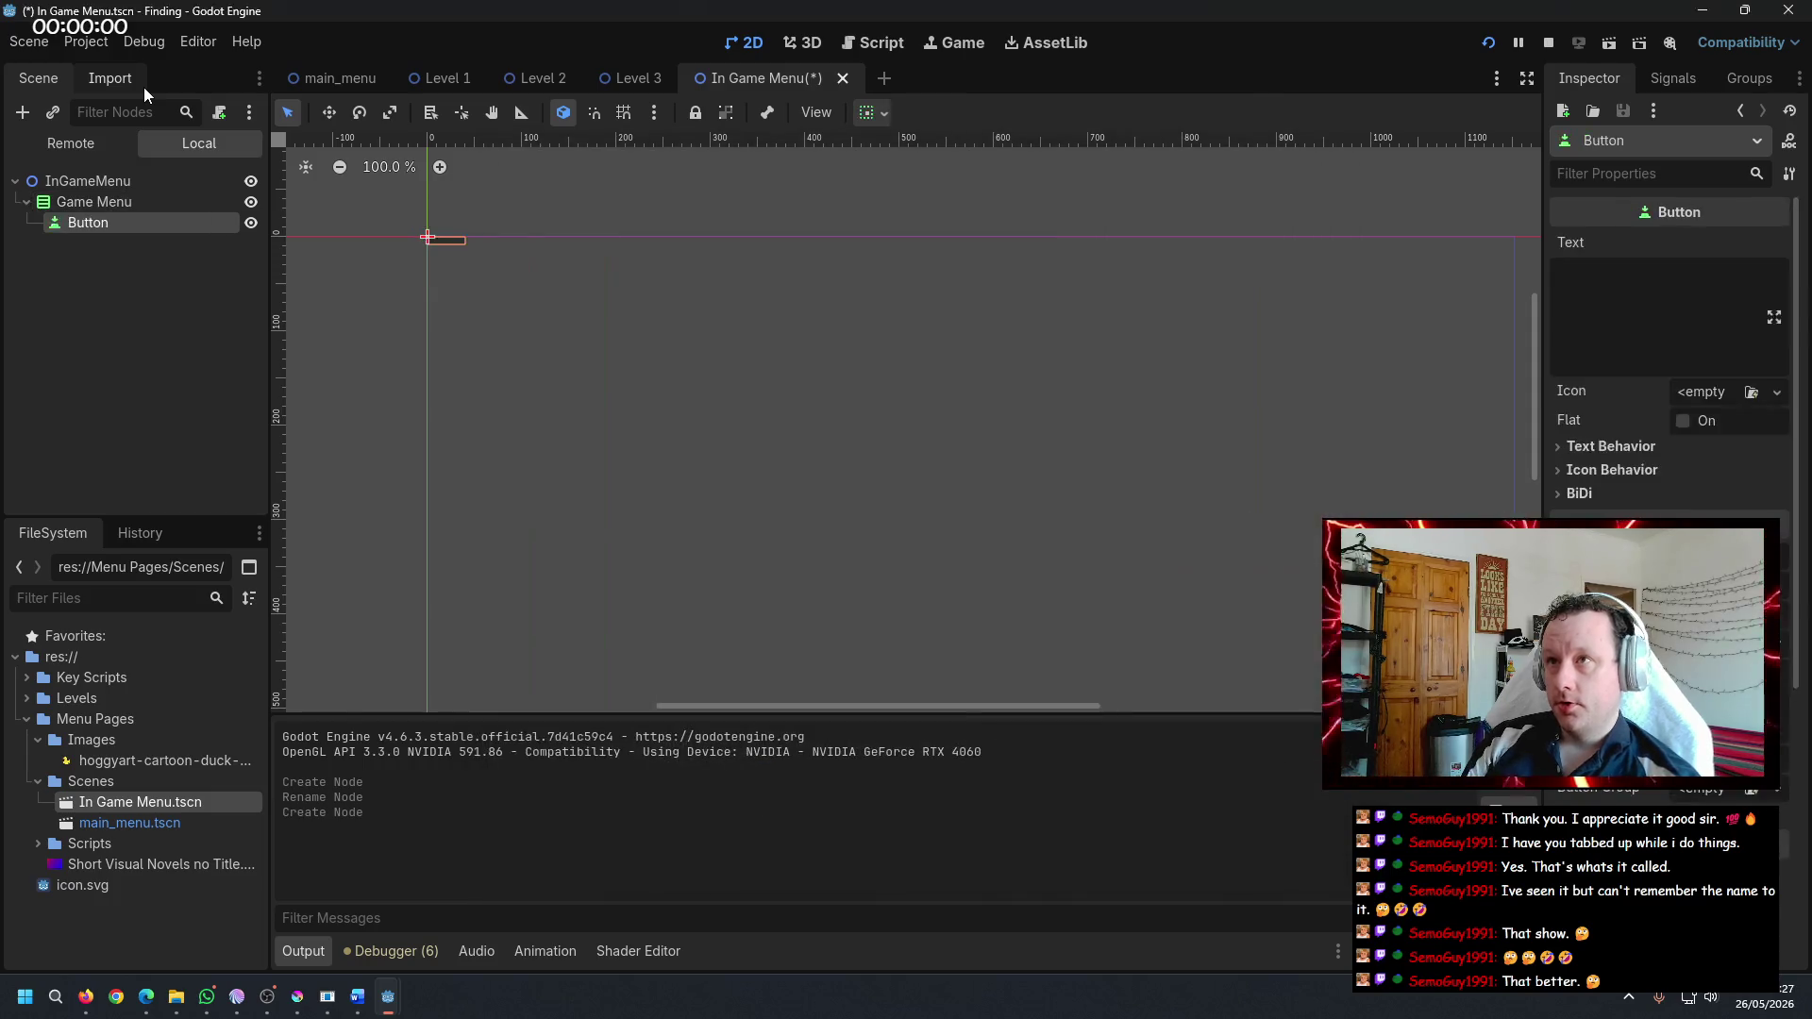
{"action": "key", "text": "F2"}
{"action": "type", "text": "Back B"}
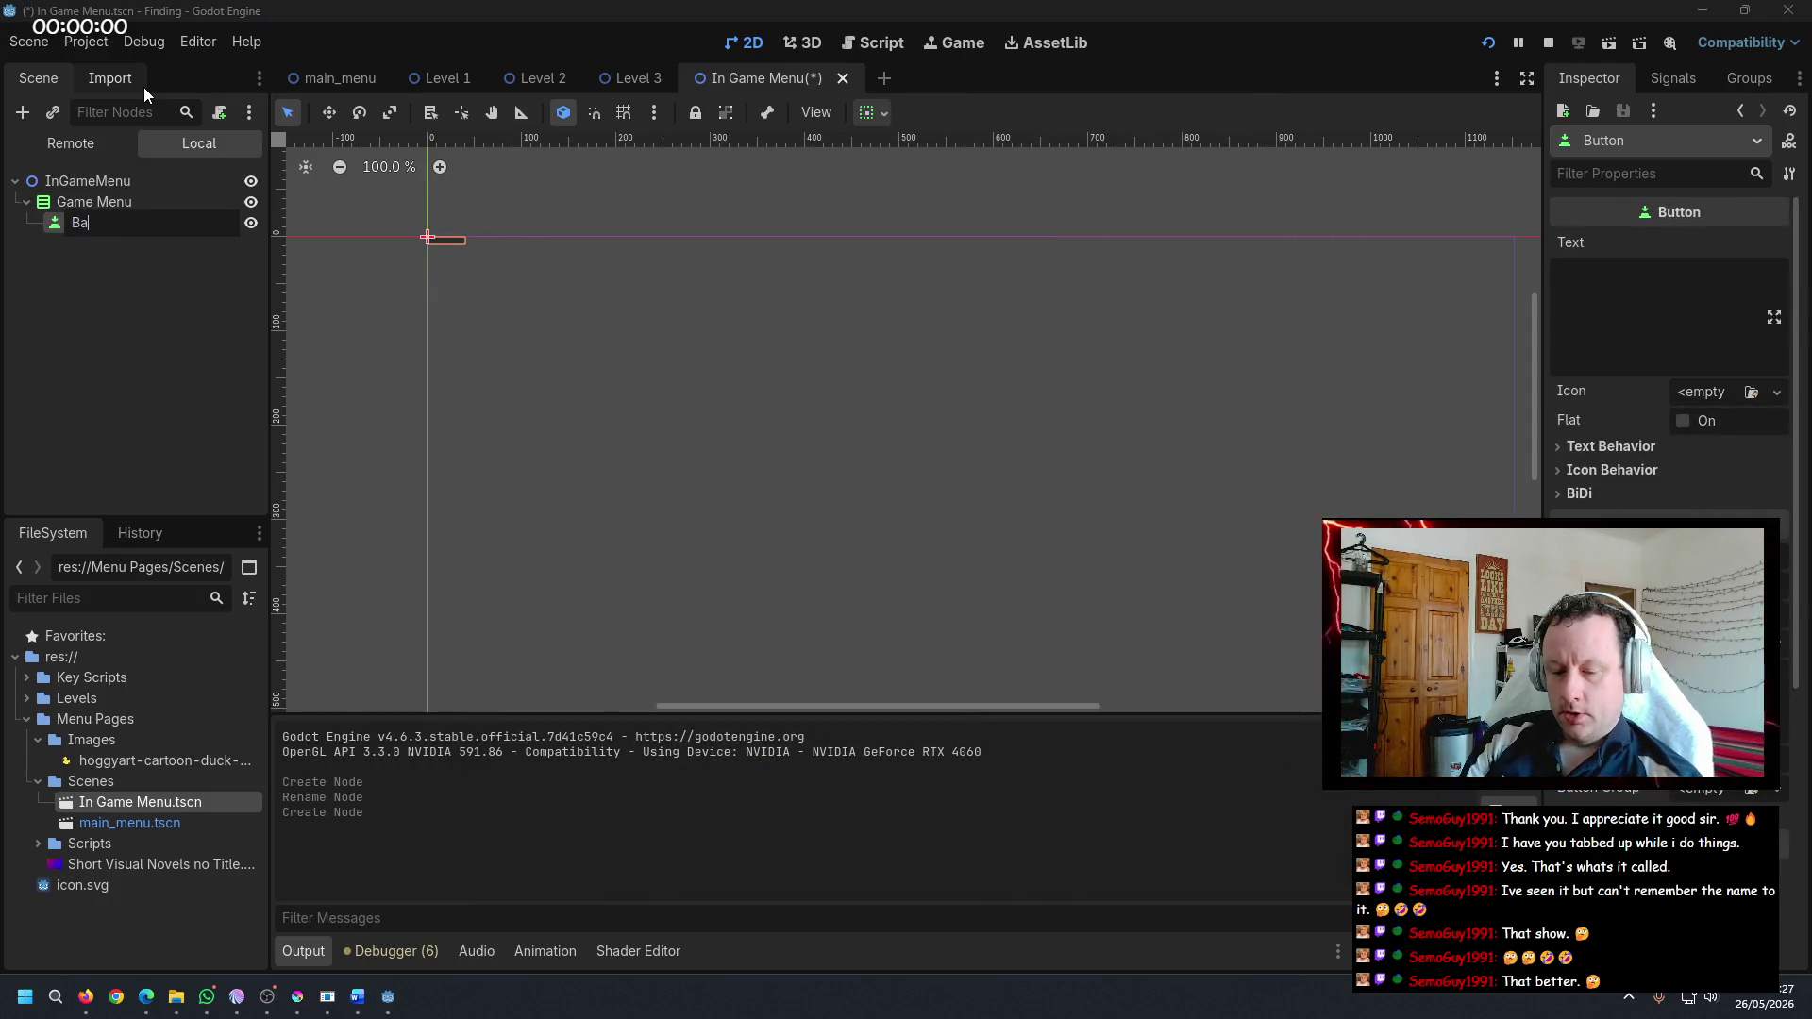
{"action": "type", "text": "utton"}
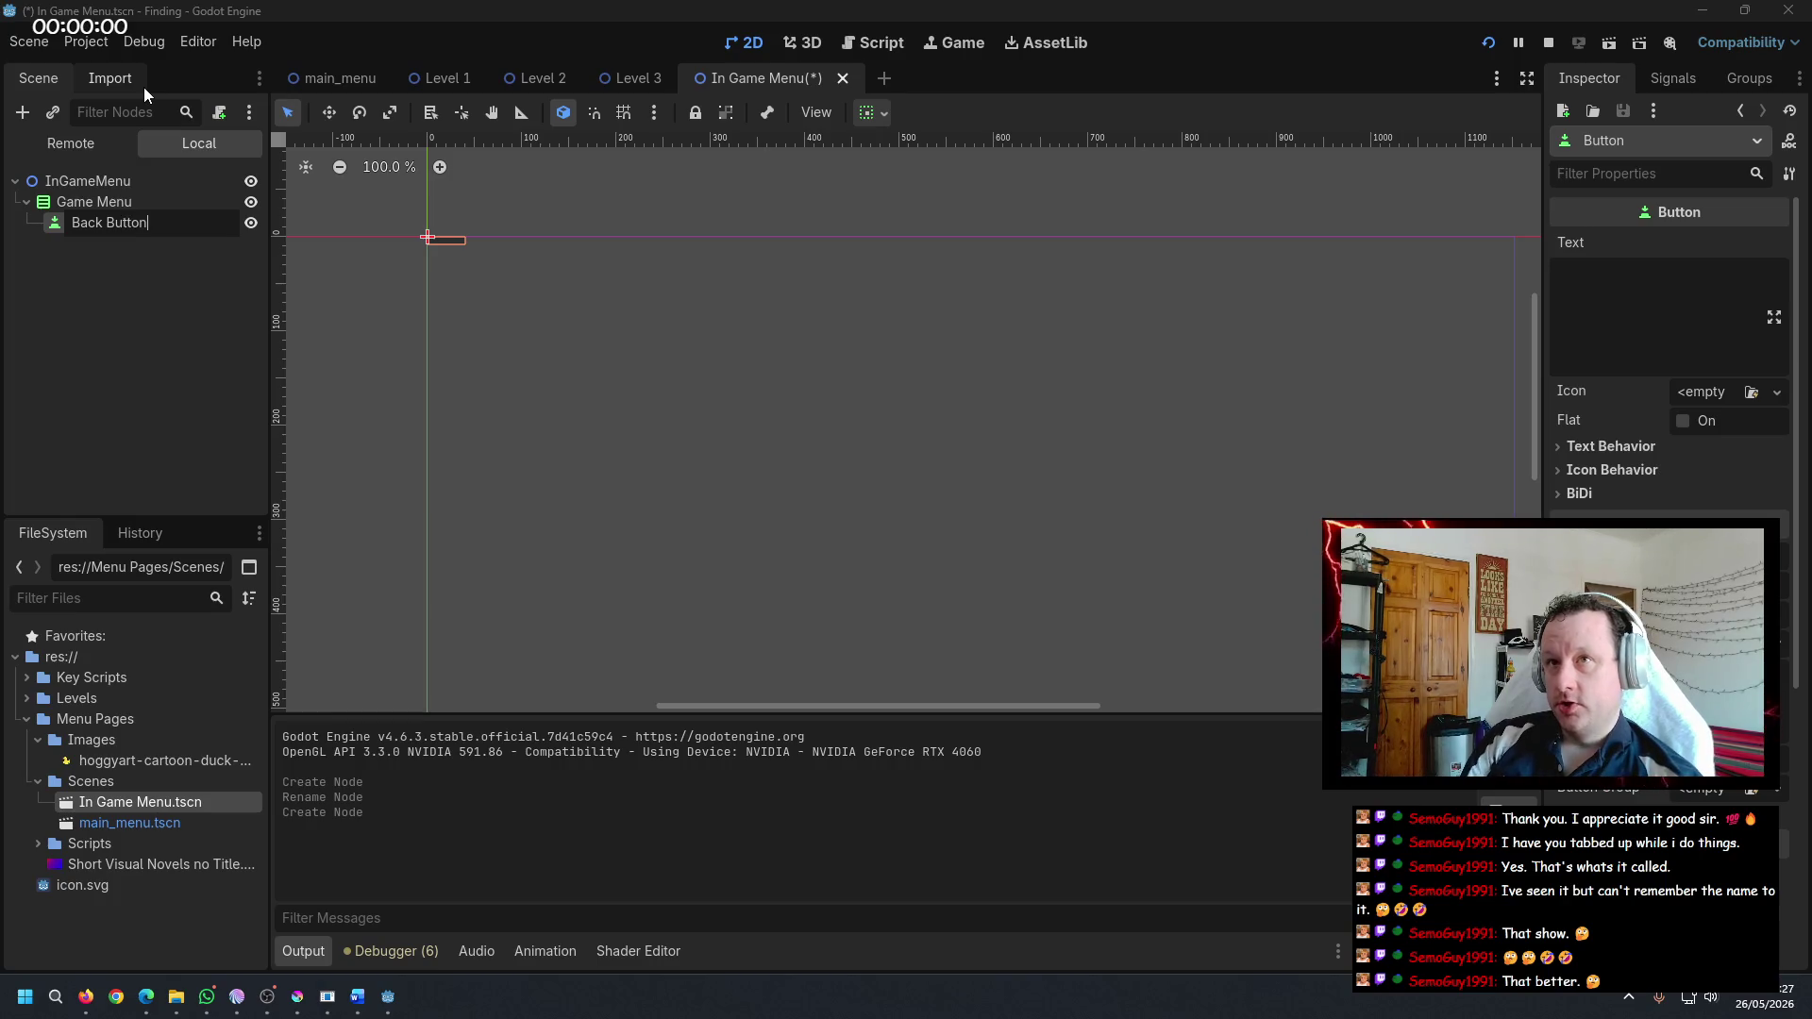
{"action": "key", "text": "Return"}
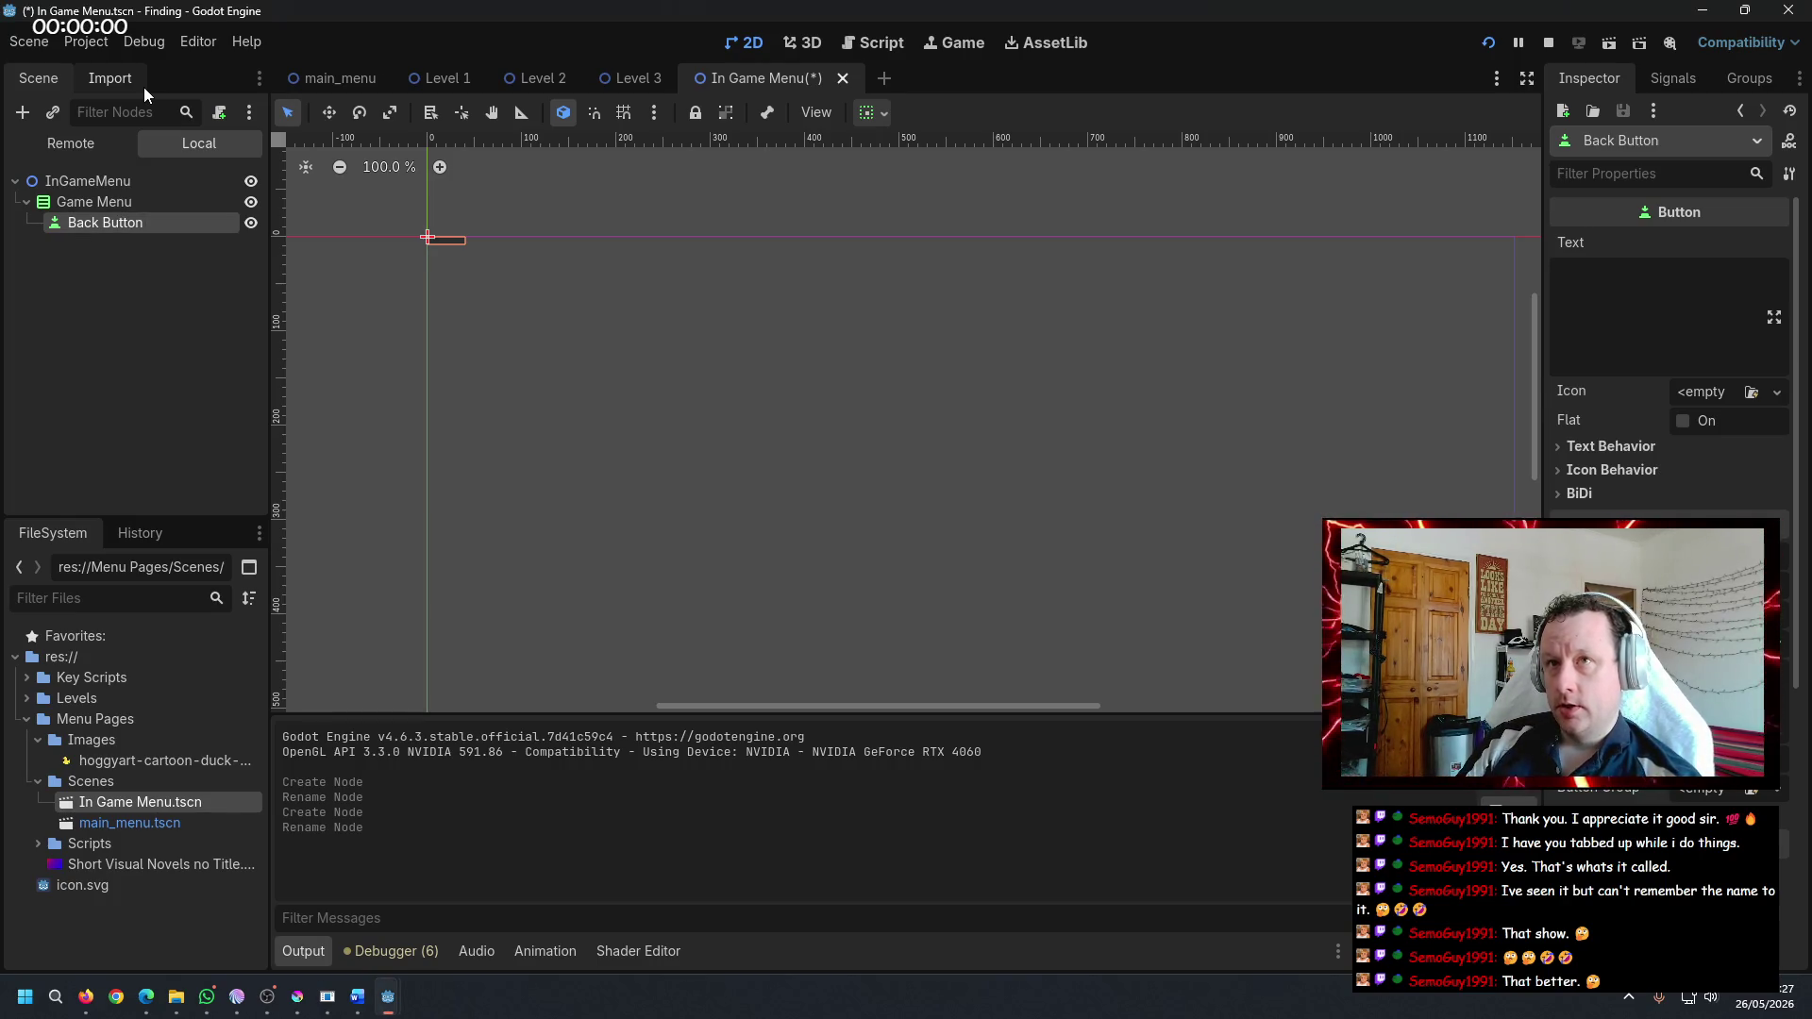
Add a second Button named Exit Button under Game Menu
{"action": "key", "text": "Up"}
{"action": "key", "text": "ctrl+a"}
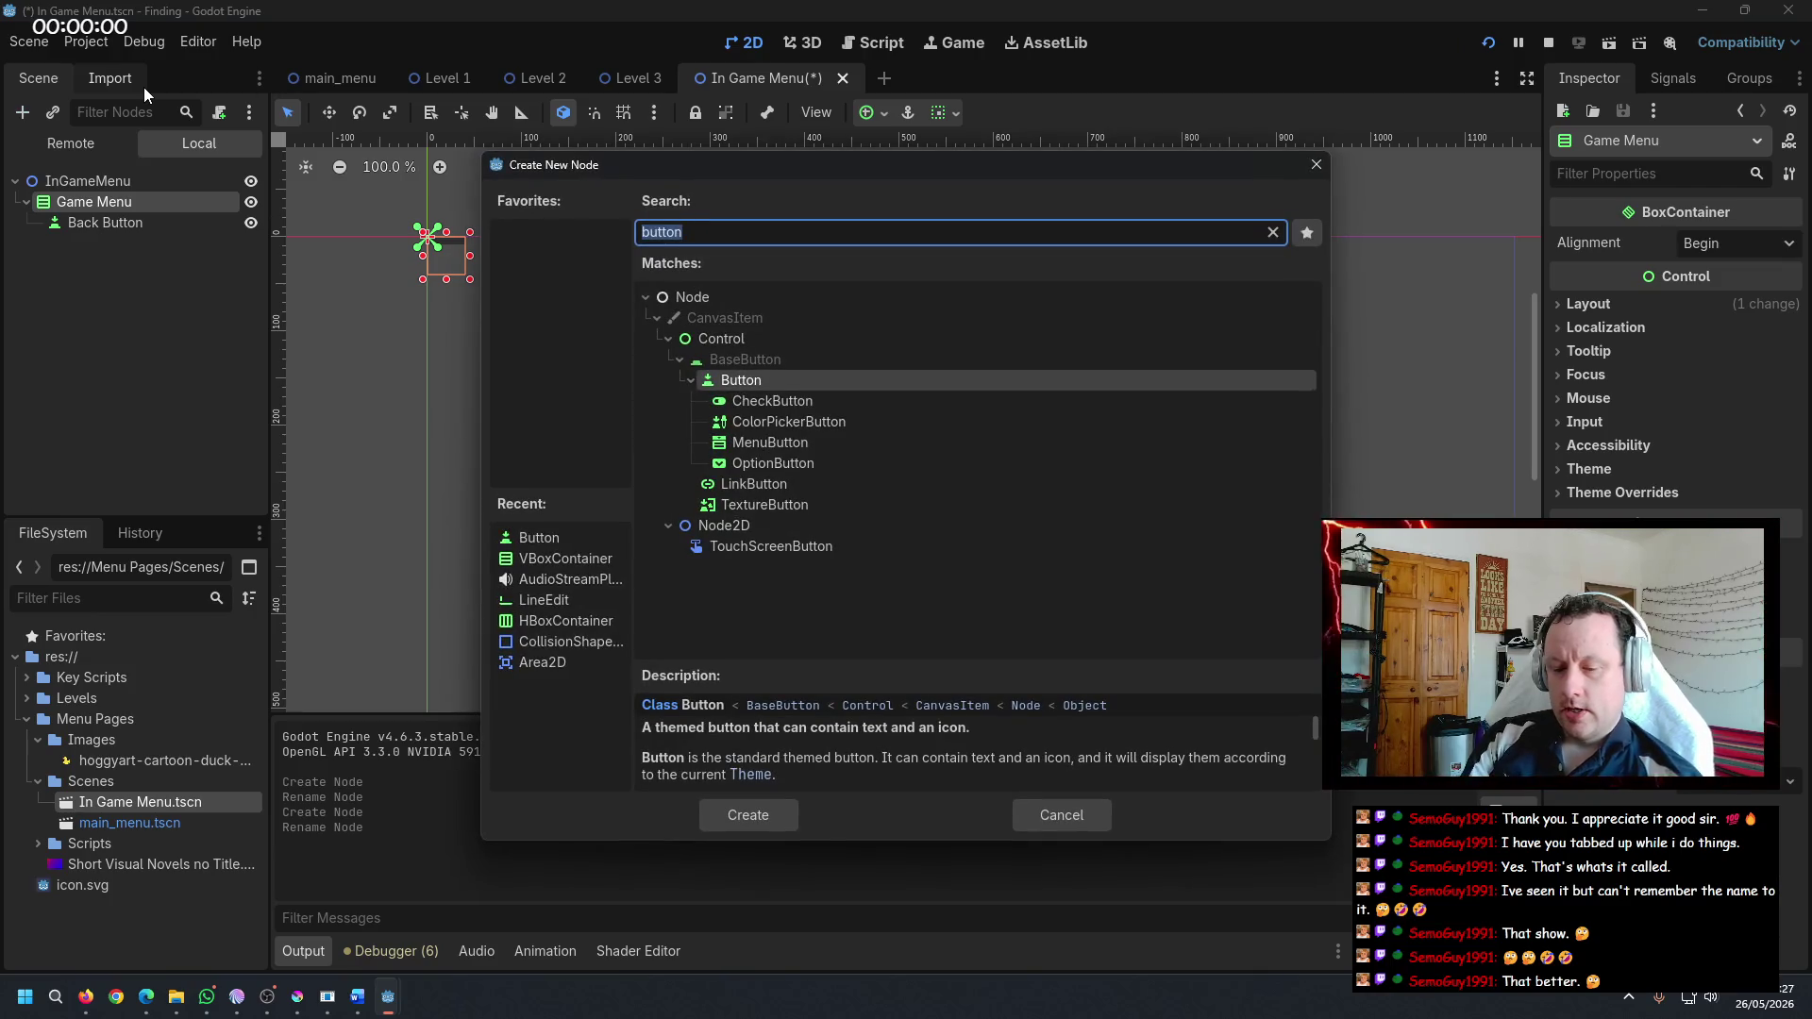
{"action": "type", "text": "E"}
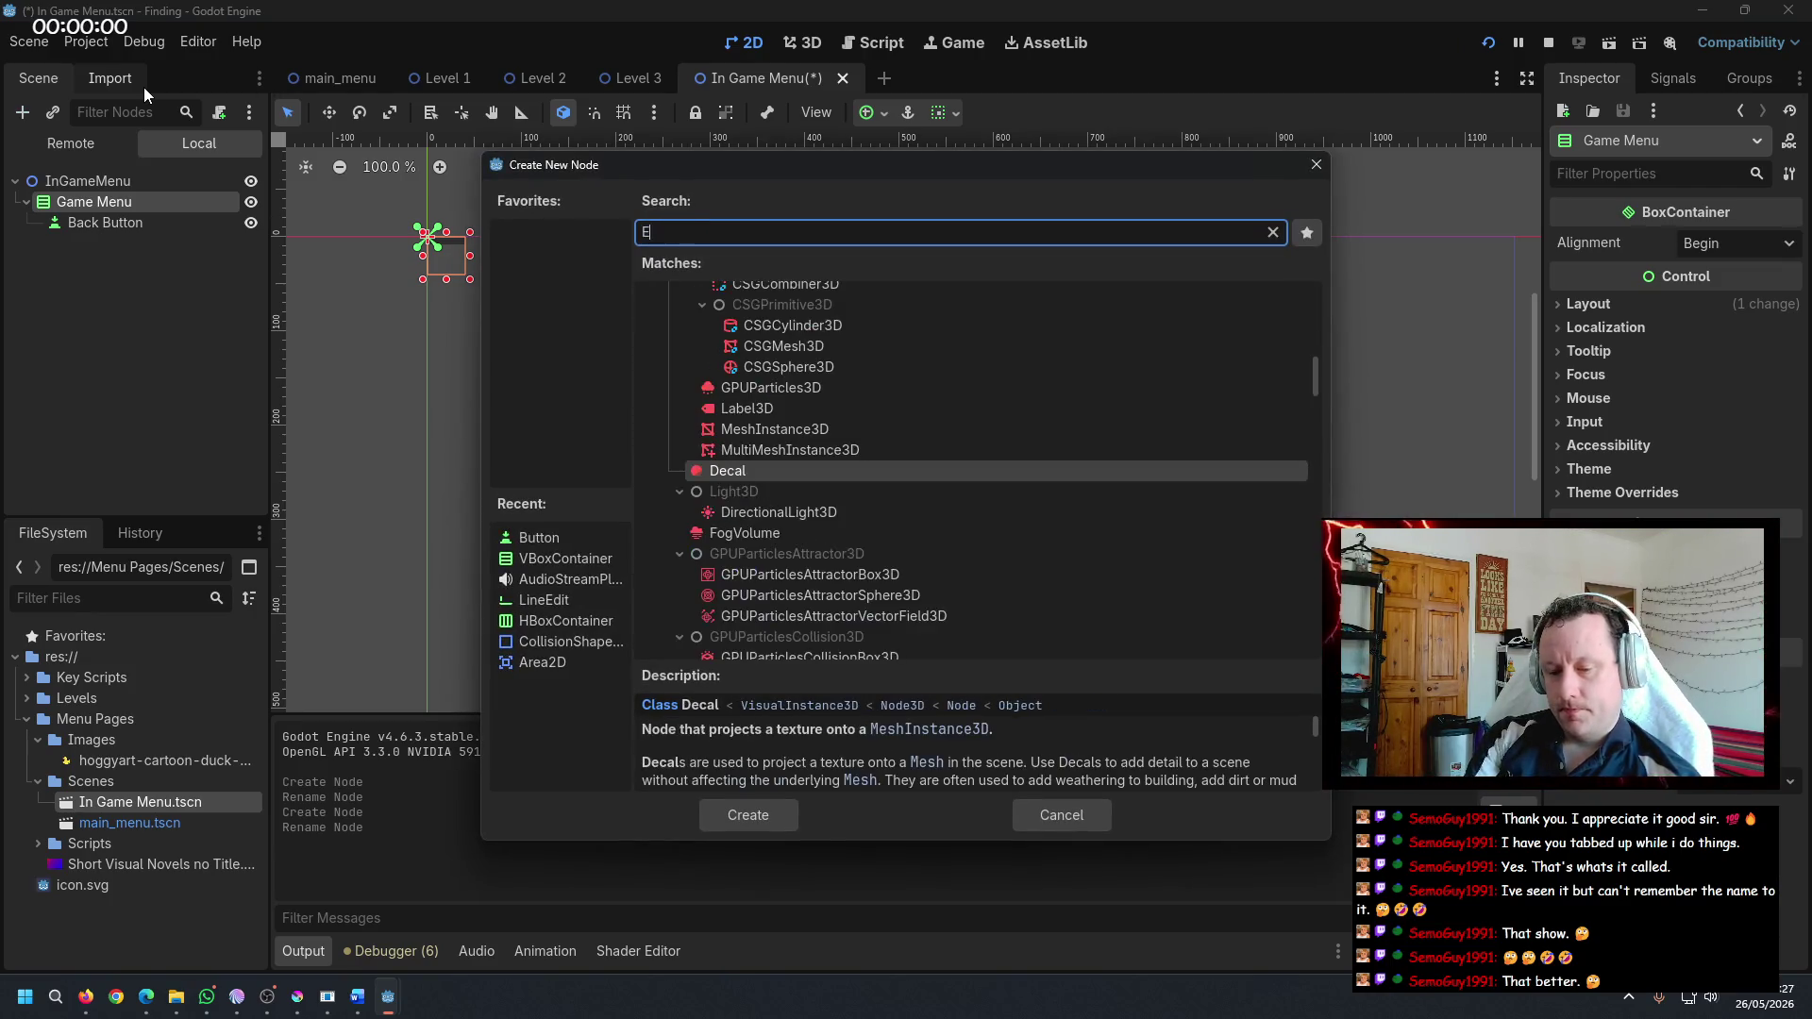
{"action": "type", "text": "xitBut"}
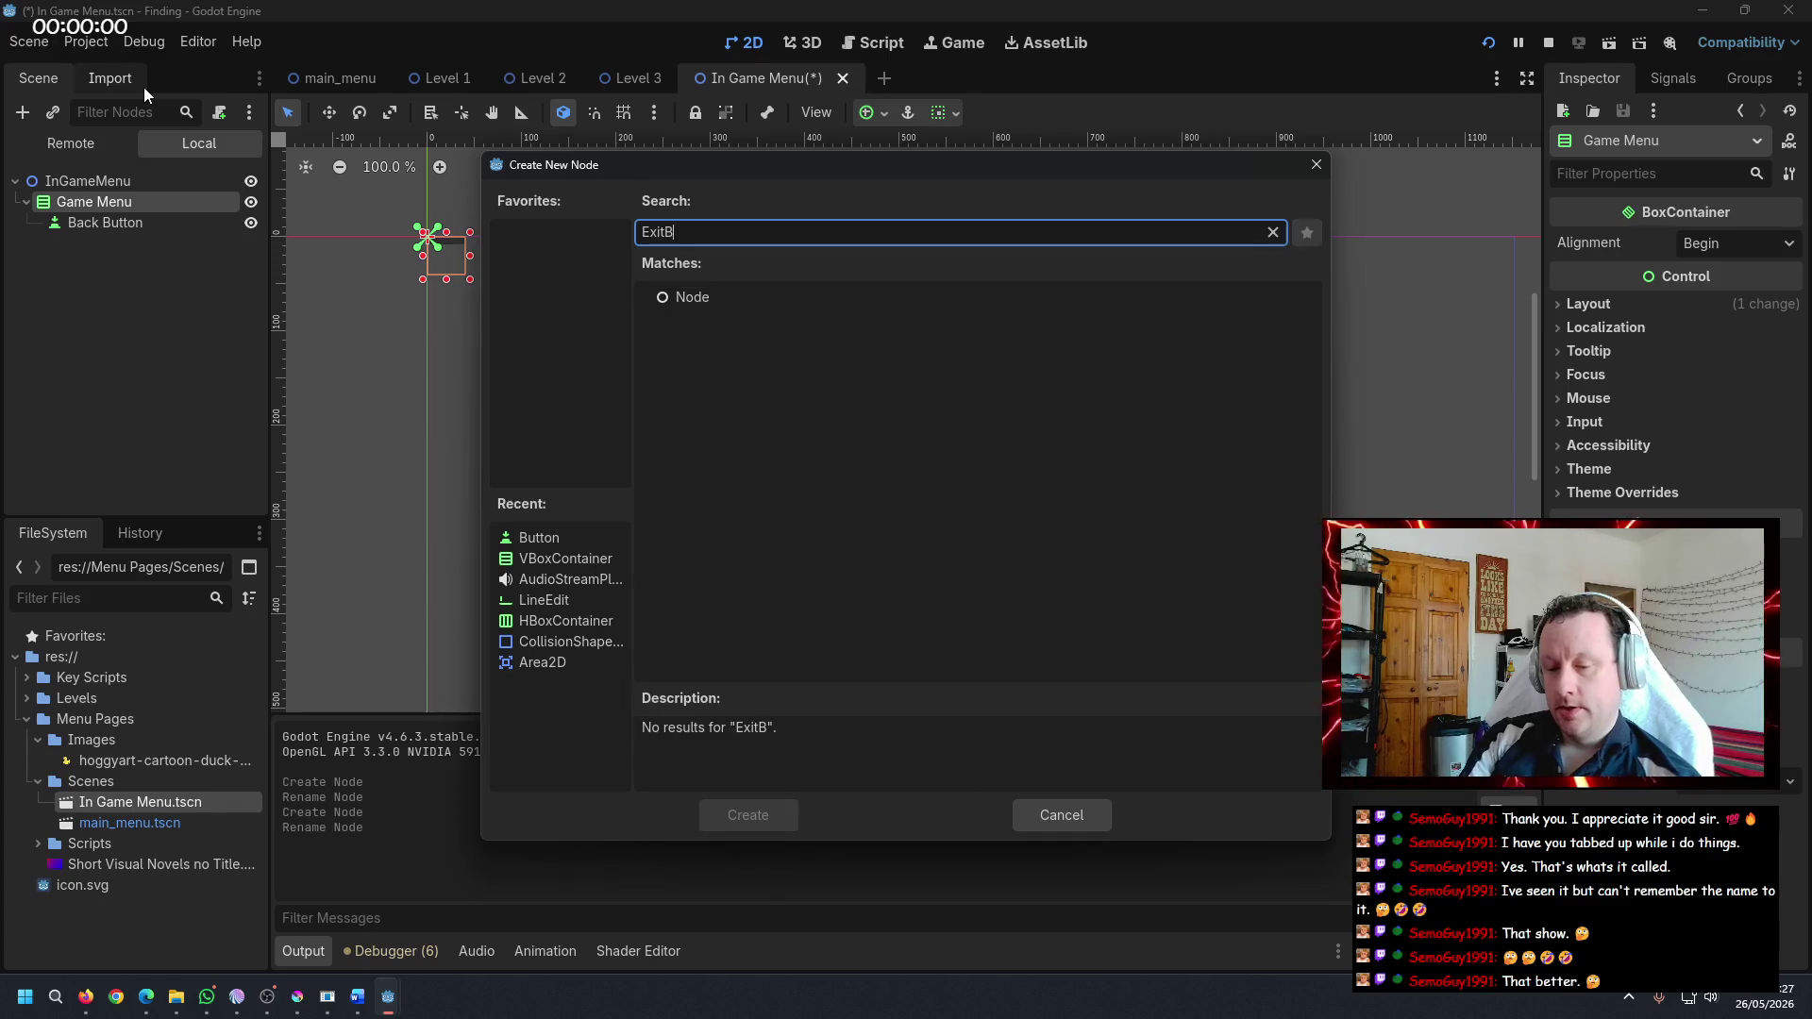
{"action": "key", "text": "BackSpace"}
{"action": "key", "text": "BackSpace"}
{"action": "key", "text": "BackSpace"}
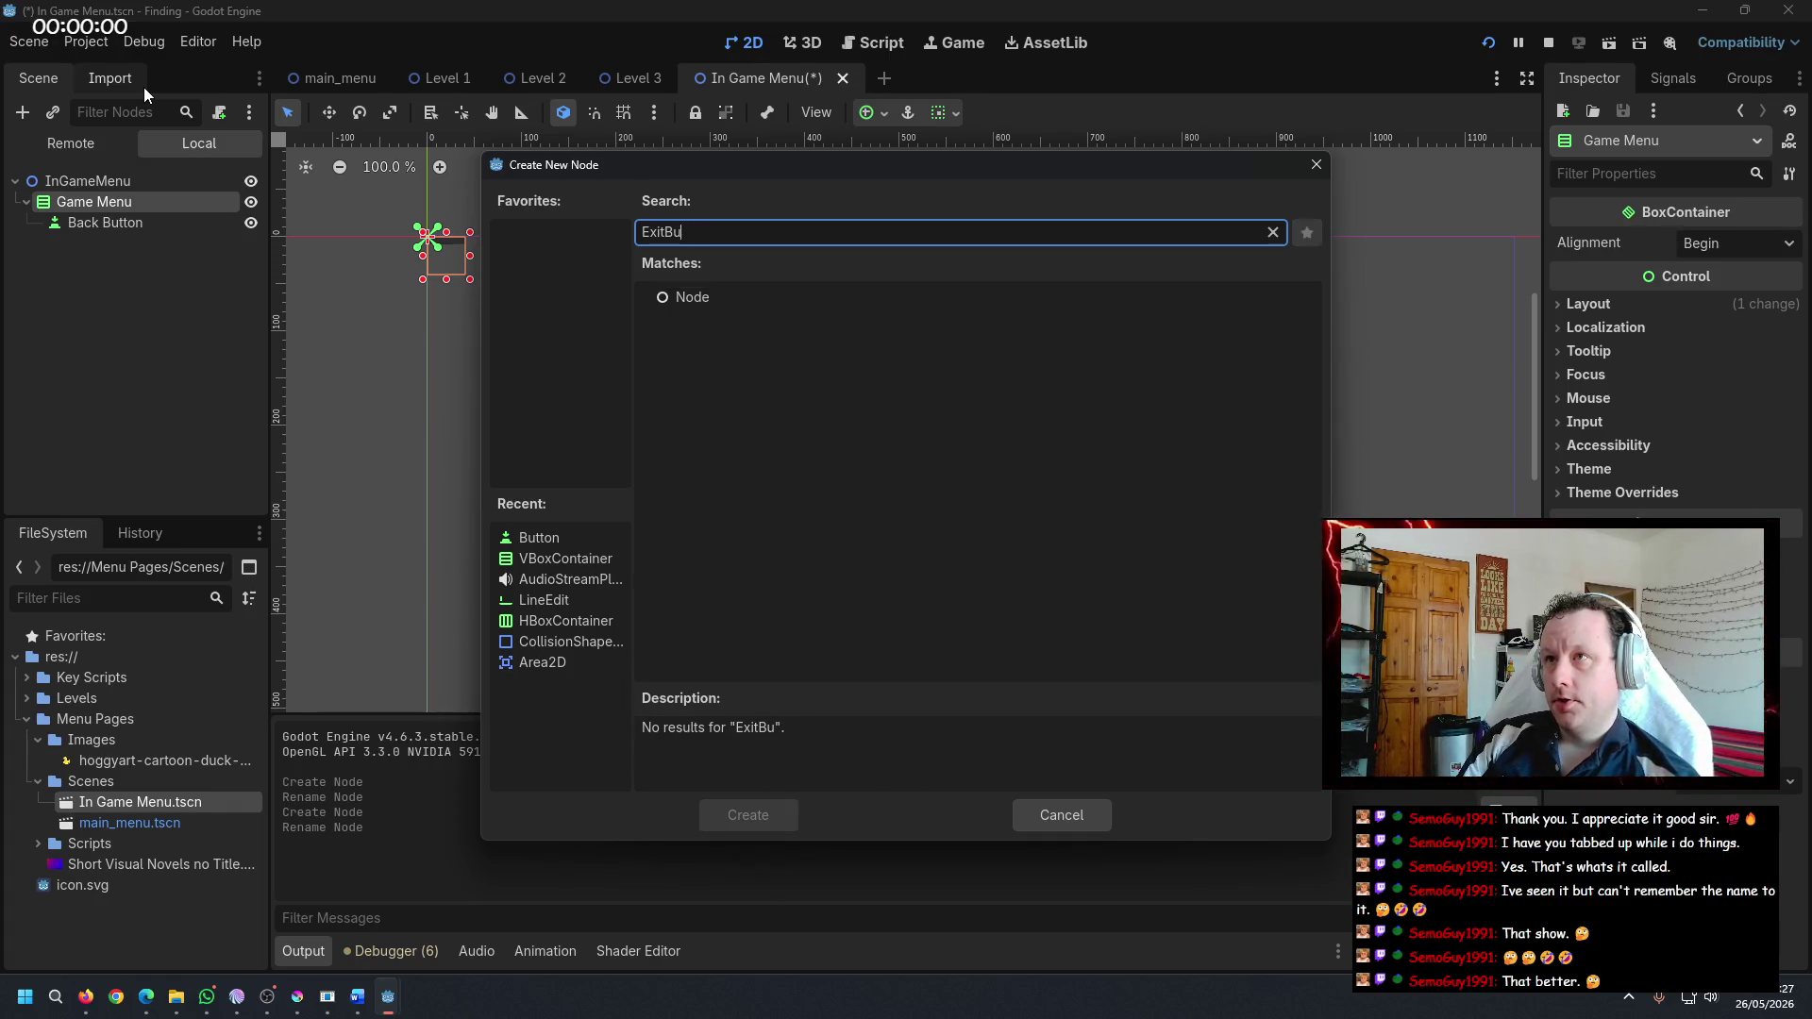
{"action": "key", "text": "BackSpace"}
{"action": "key", "text": "BackSpace"}
{"action": "key", "text": "BackSpace"}
{"action": "type", "text": "Butt"}
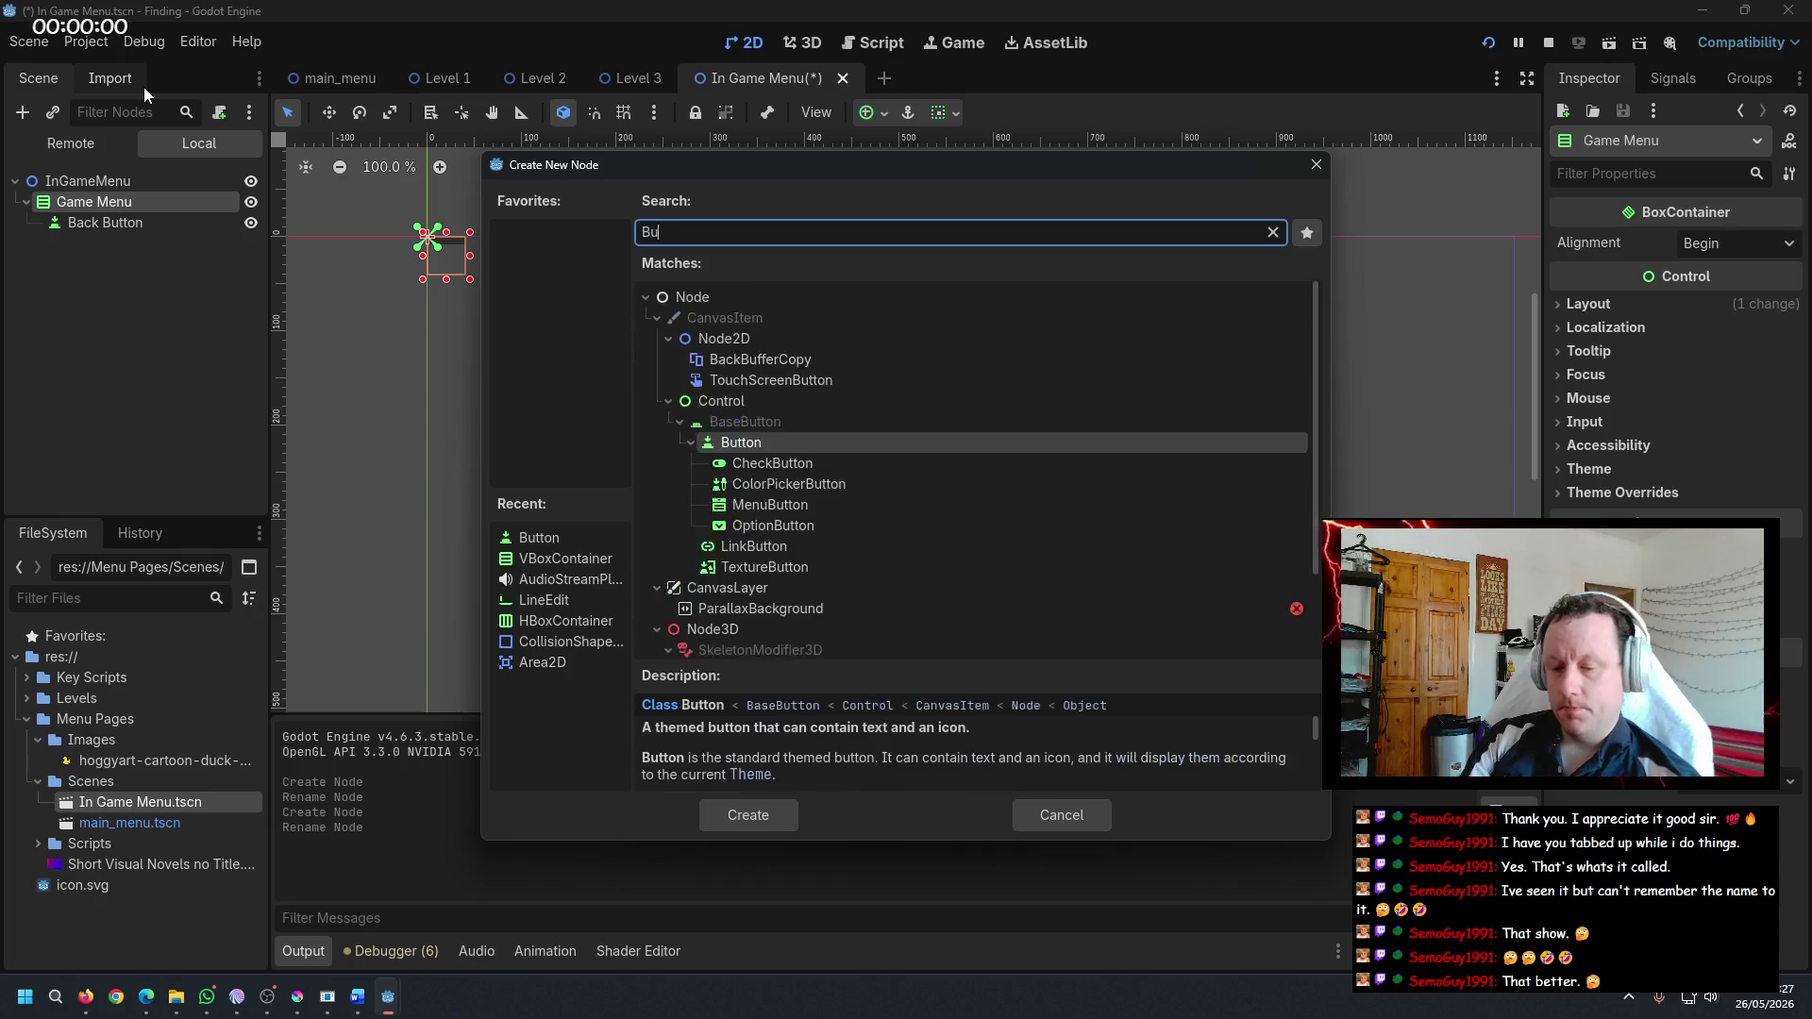
{"action": "key", "text": "Return"}
{"action": "key", "text": "F2"}
{"action": "type", "text": "Exit Bu"}
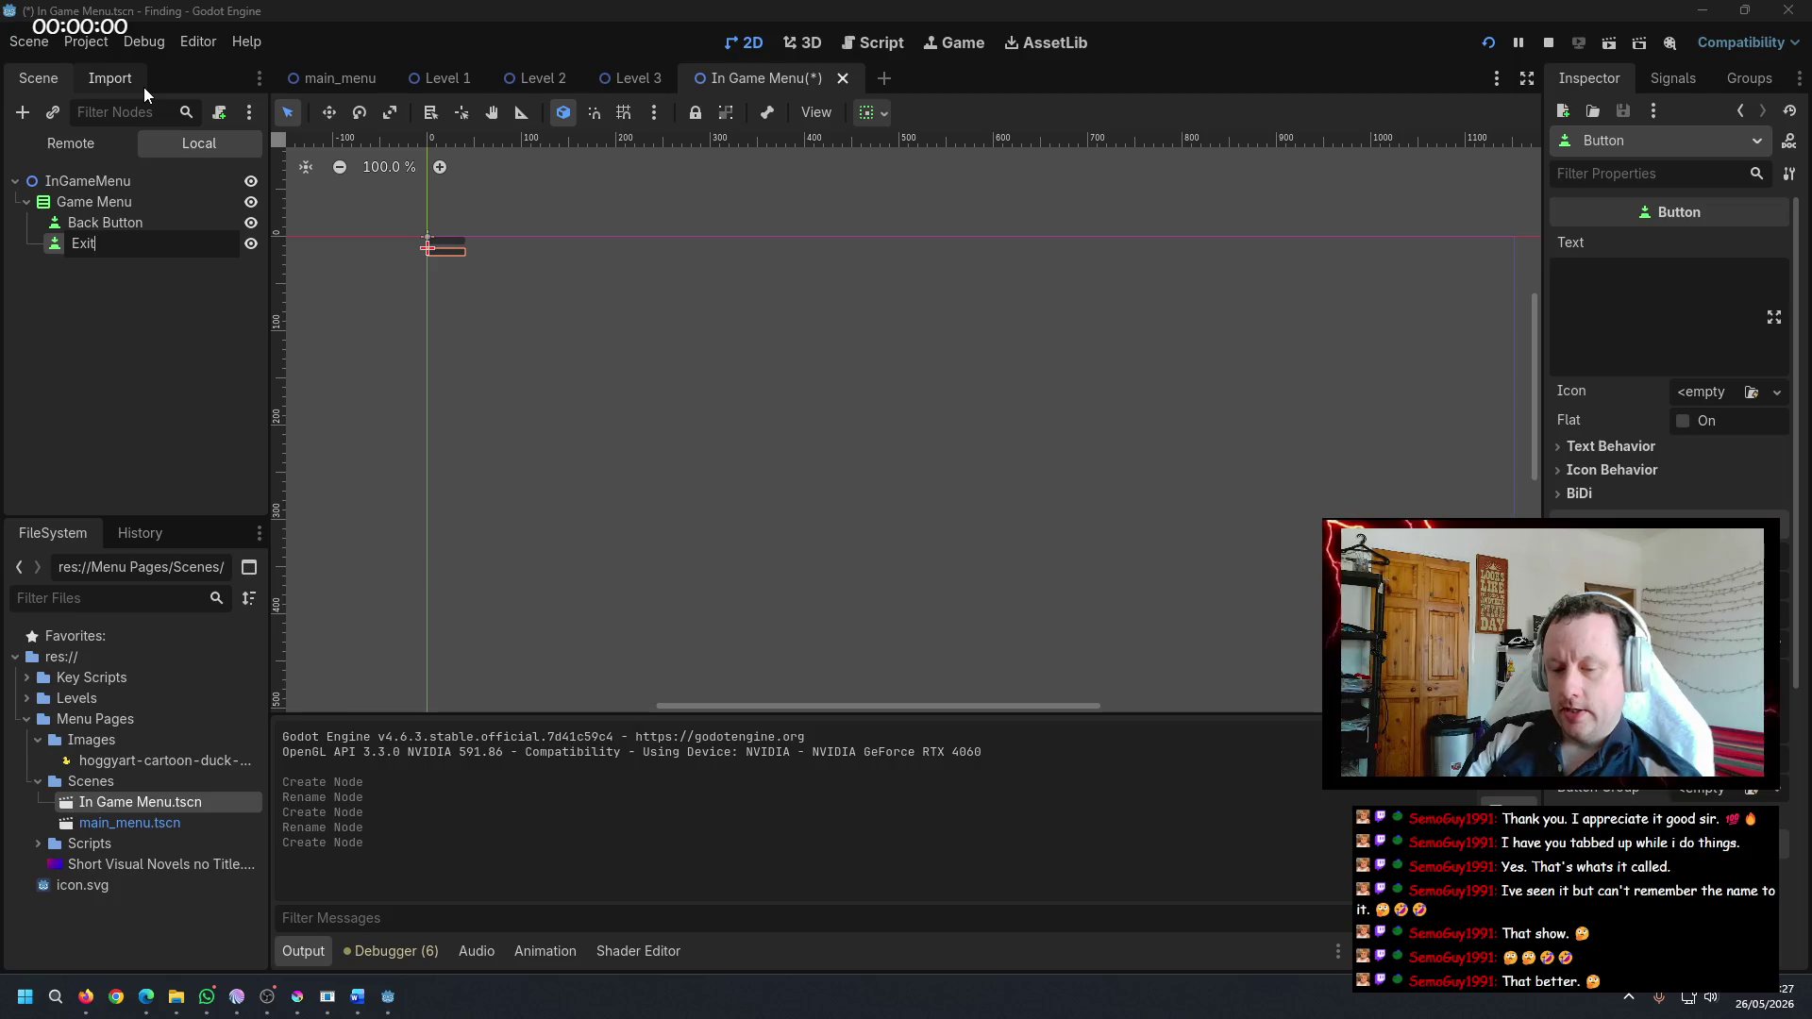
{"action": "type", "text": "tton"}
{"action": "key", "text": "Return"}
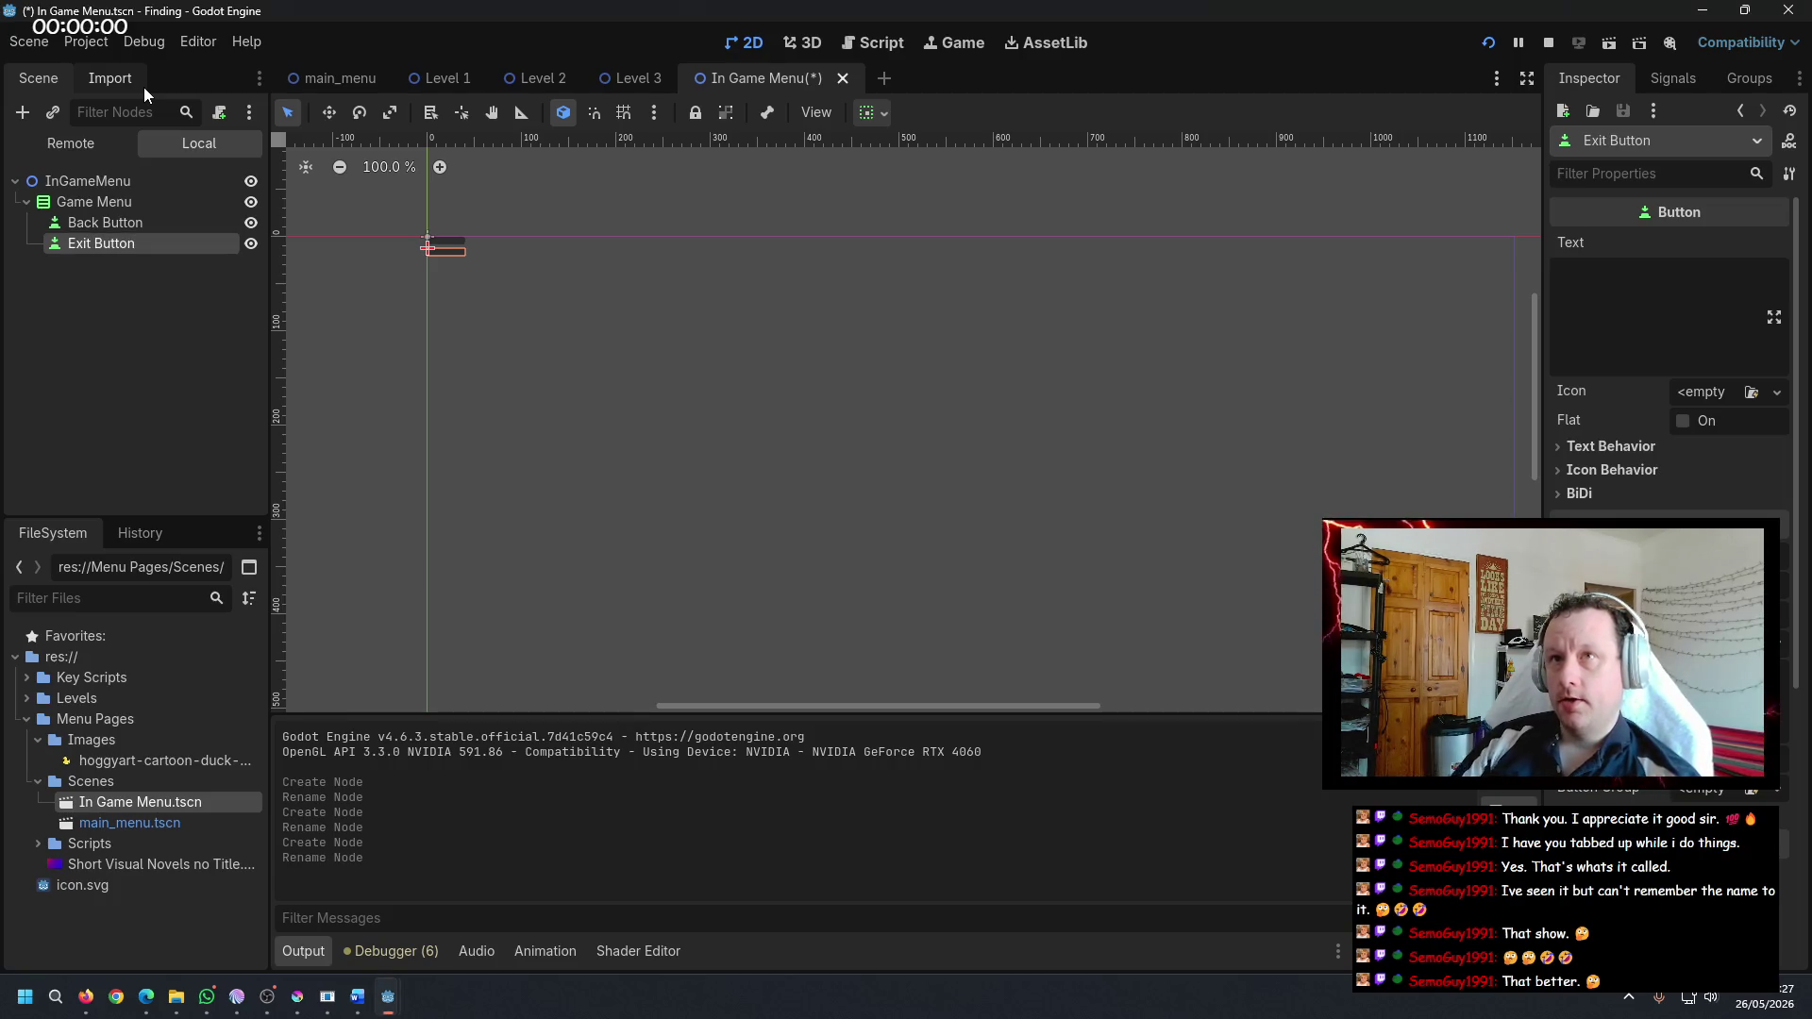
Set the Text of Back Button to 'Back' and Exit Button to 'Exit'
{"action": "left_click", "coordinate": [436, 240]}
{"action": "left_click", "coordinate": [1553, 279]}
{"action": "type", "text": "Back"}
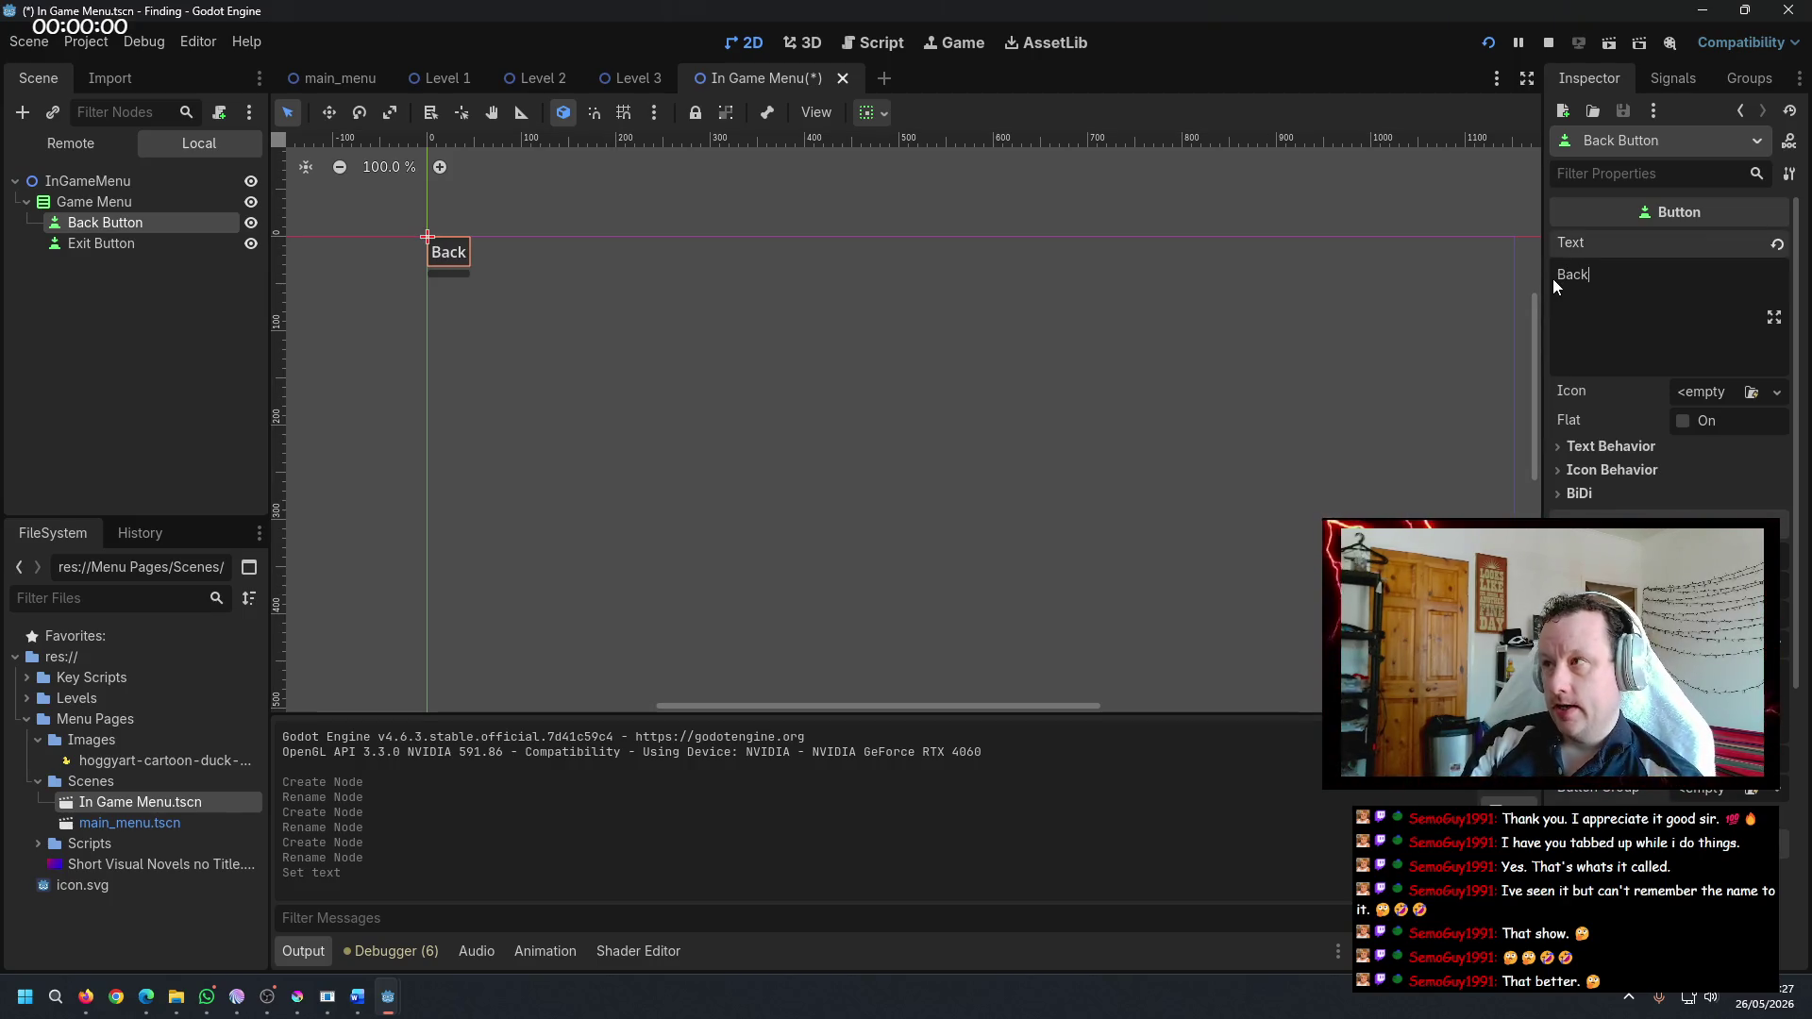
{"action": "left_click", "coordinate": [133, 242]}
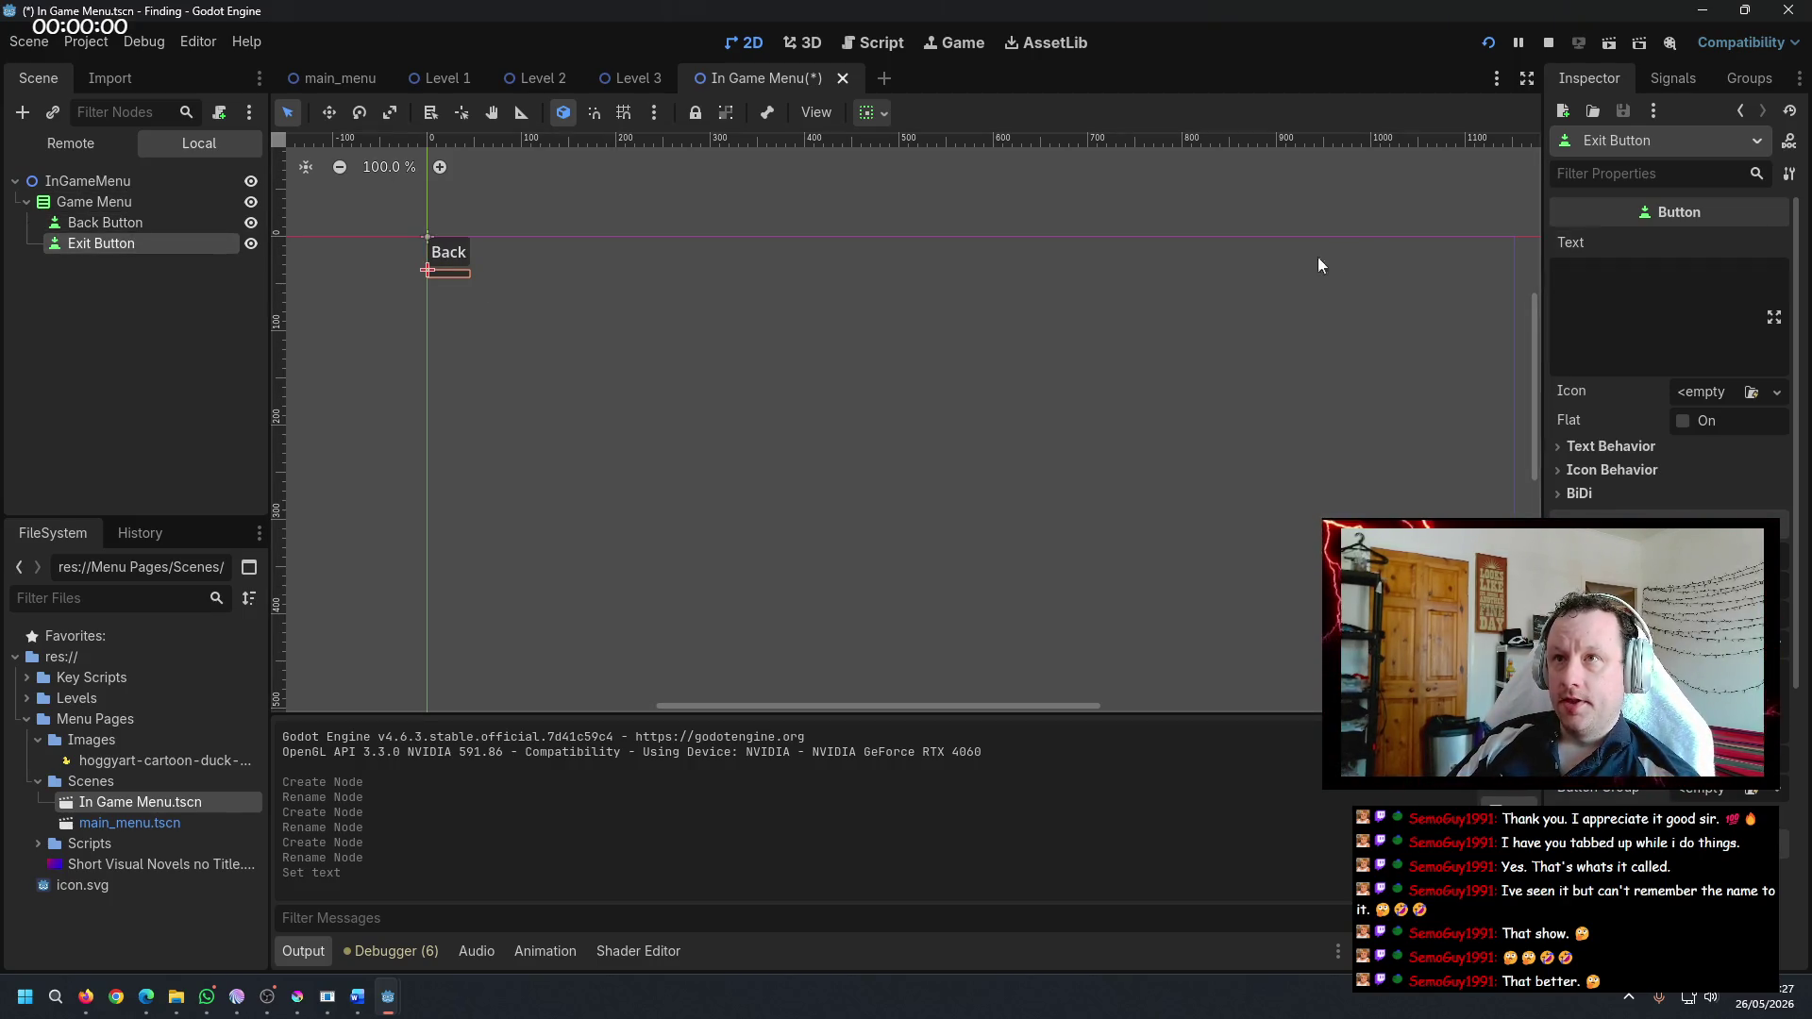
{"action": "type", "text": "Exit"}
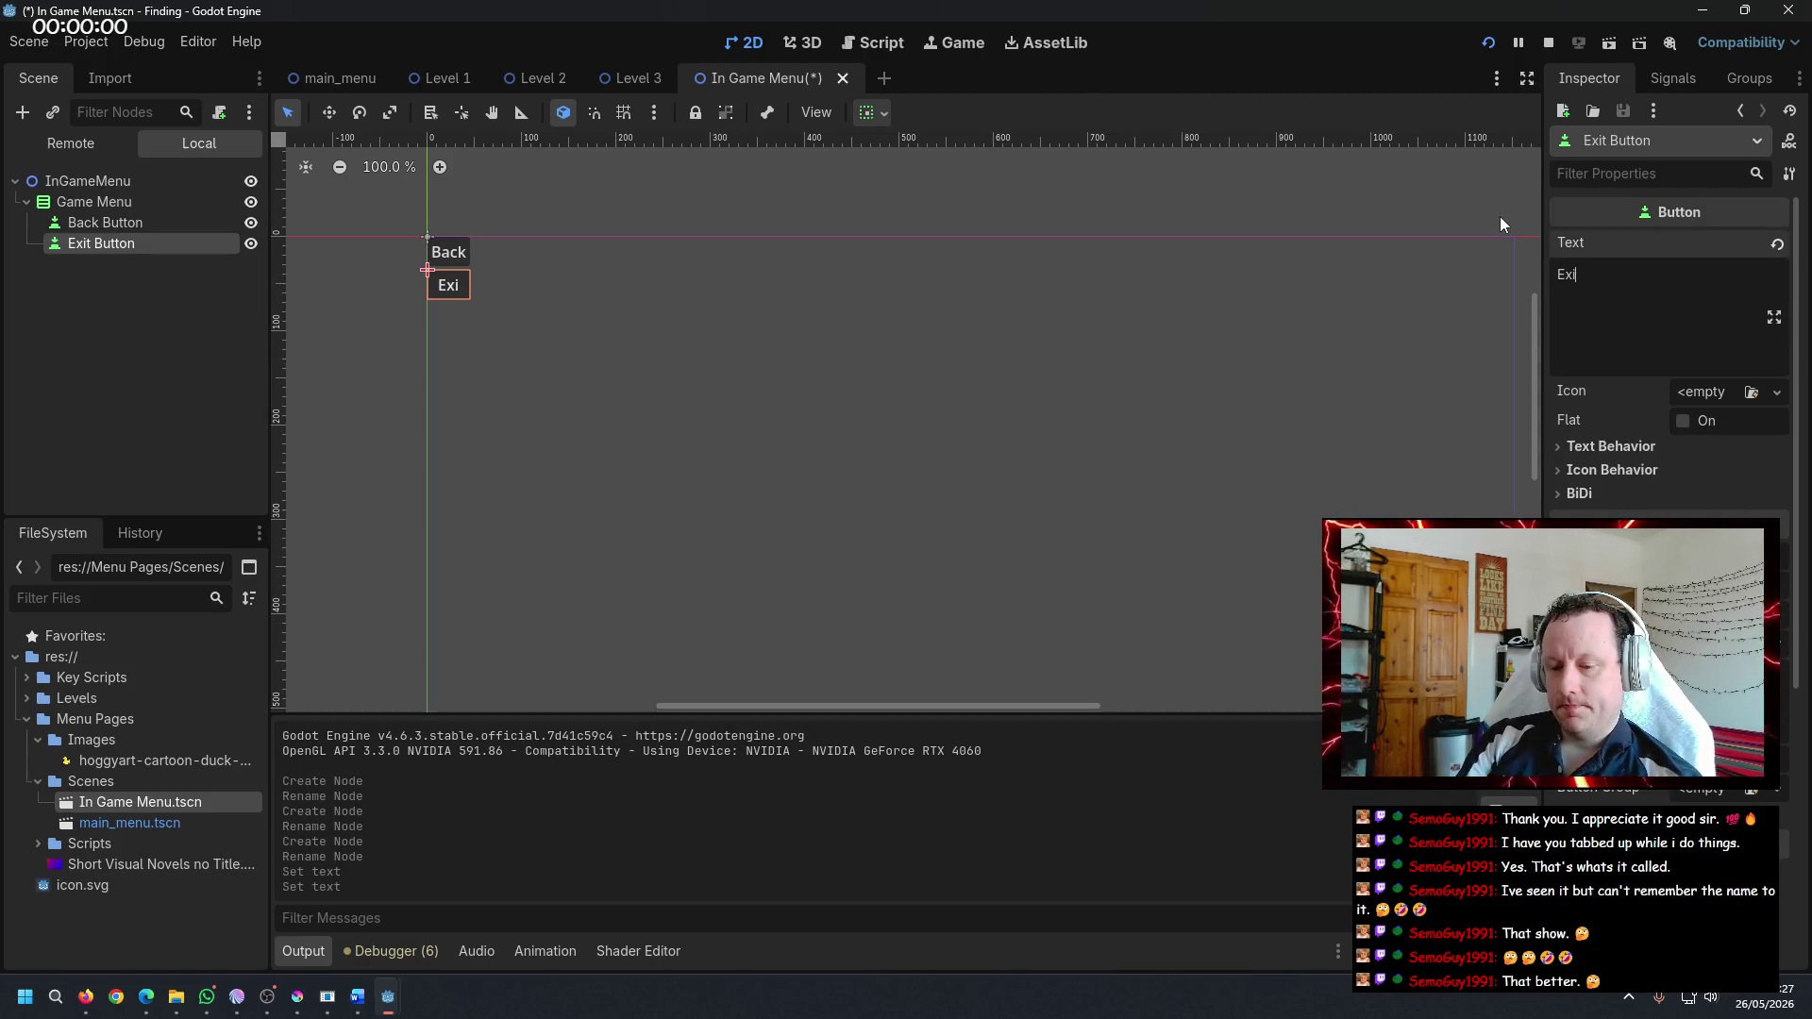
{"action": "key", "text": "Return"}
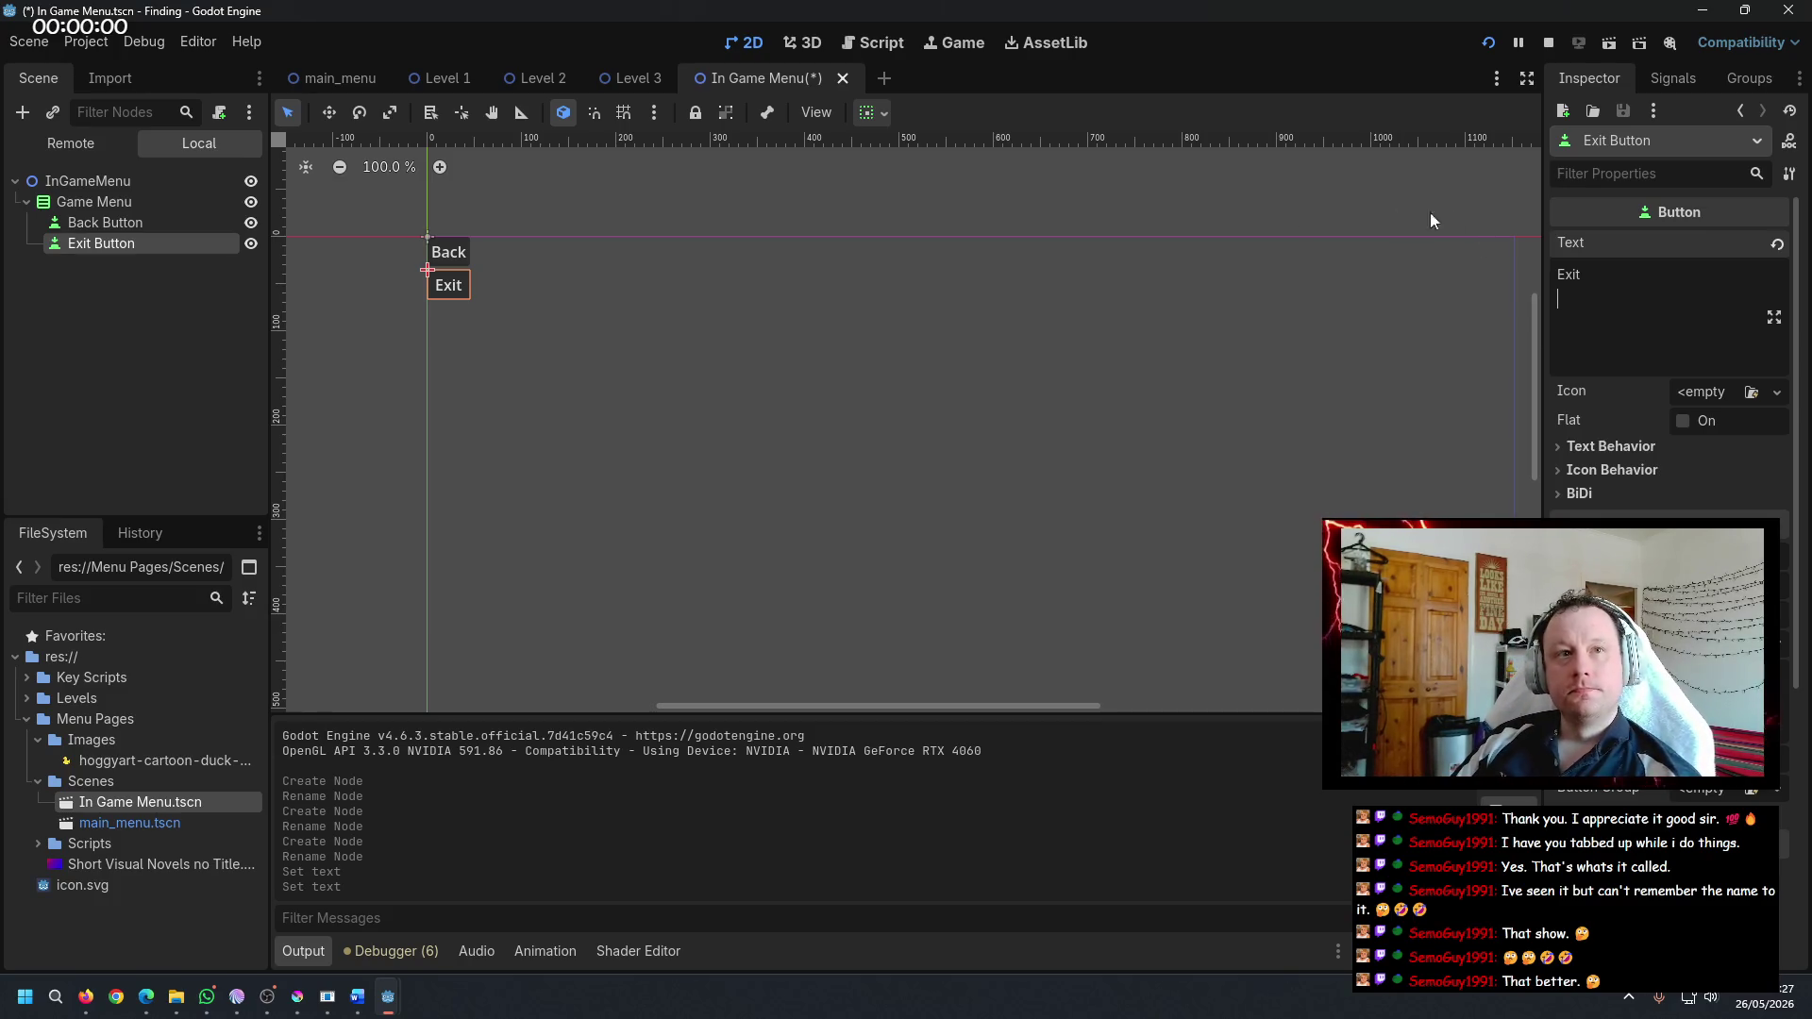
{"action": "left_click", "coordinate": [119, 180]}
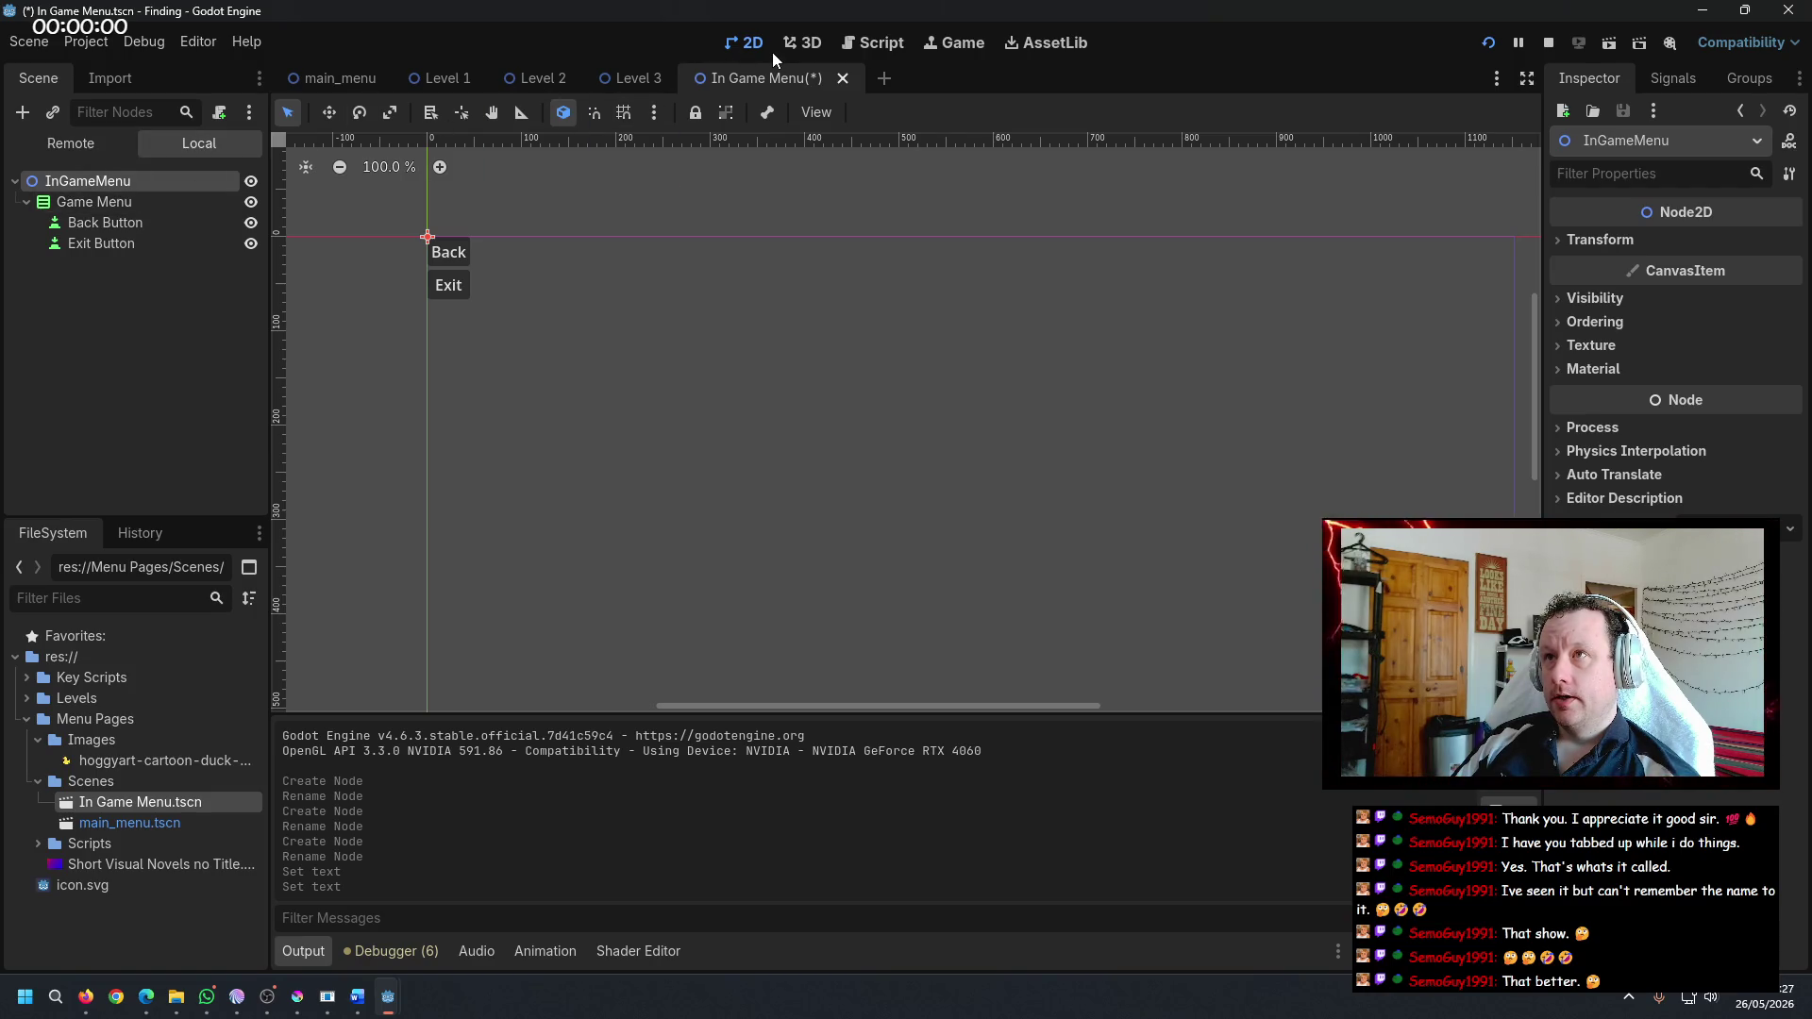
Attach a new in_game_menu.gd script to InGameMenu and move it into the Scripts folder
{"action": "left_click", "coordinate": [219, 112]}
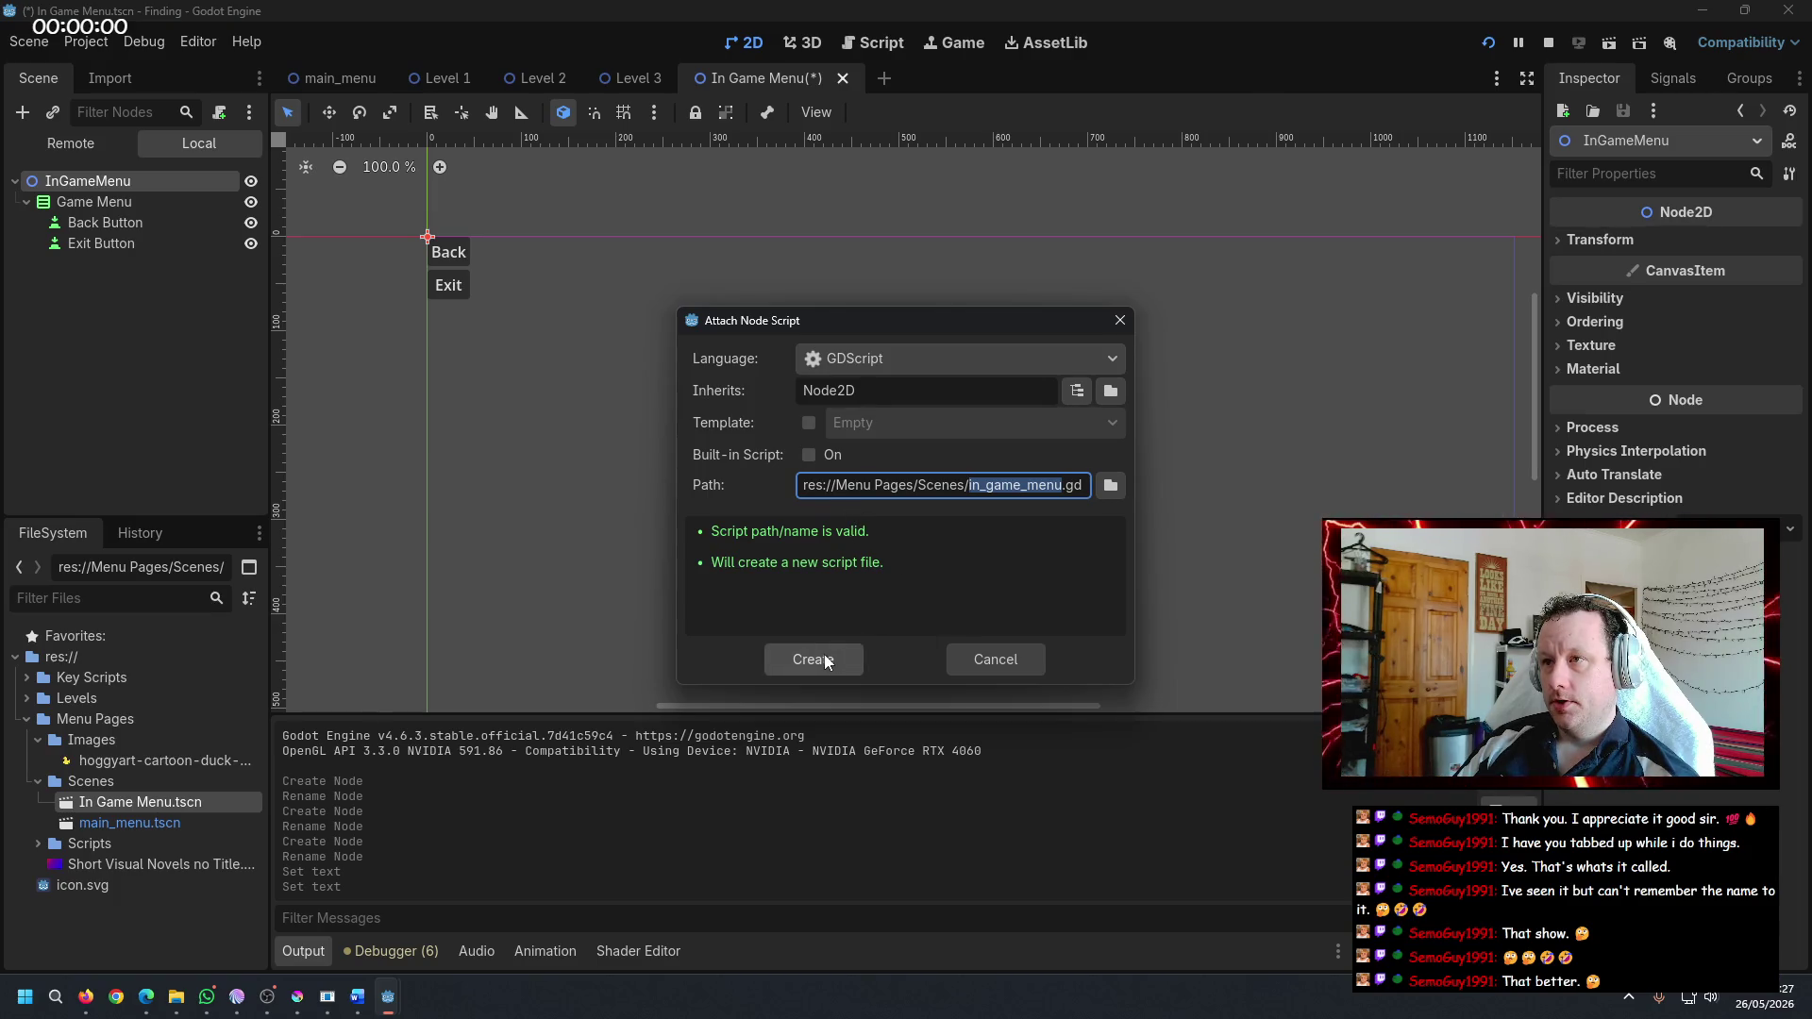
{"action": "left_click", "coordinate": [813, 659]}
{"action": "left_click_drag", "start_coordinate": [87, 824], "coordinate": [98, 863]}
{"action": "left_click", "coordinate": [815, 532]}
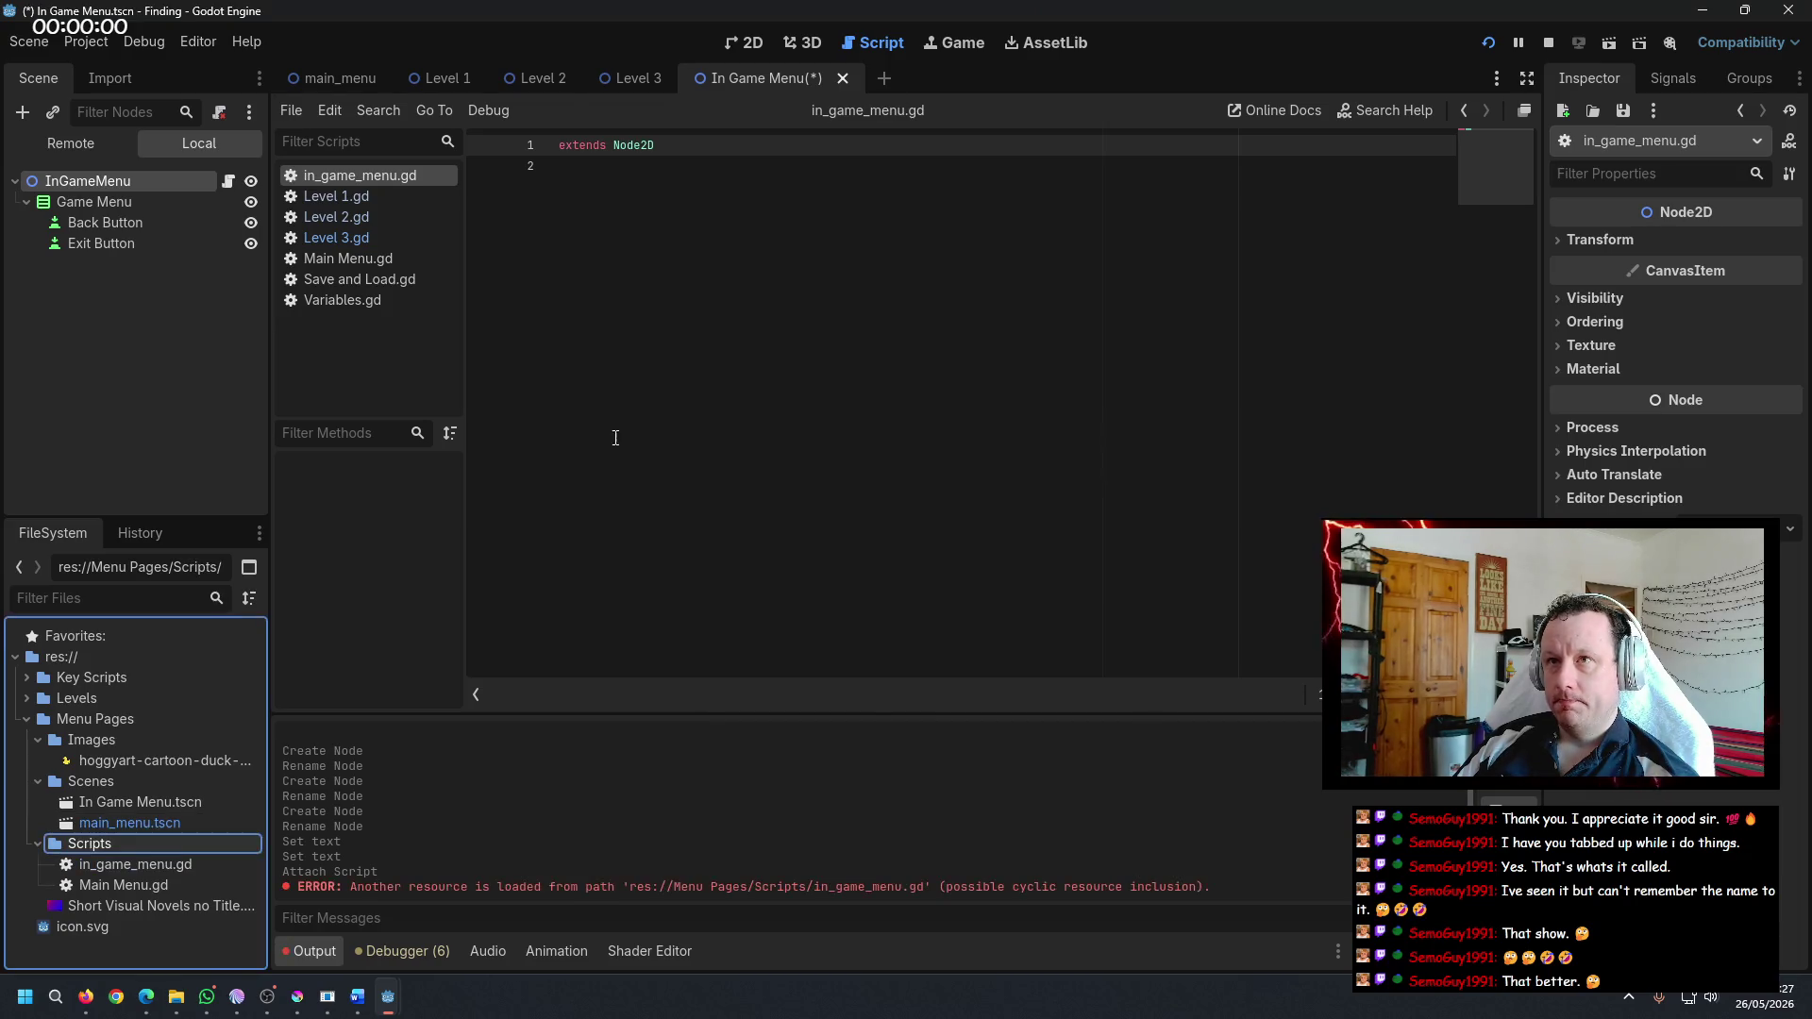
Write func _ready() with a pass body, then begin func back_button_process():
{"action": "left_click", "coordinate": [629, 172]}
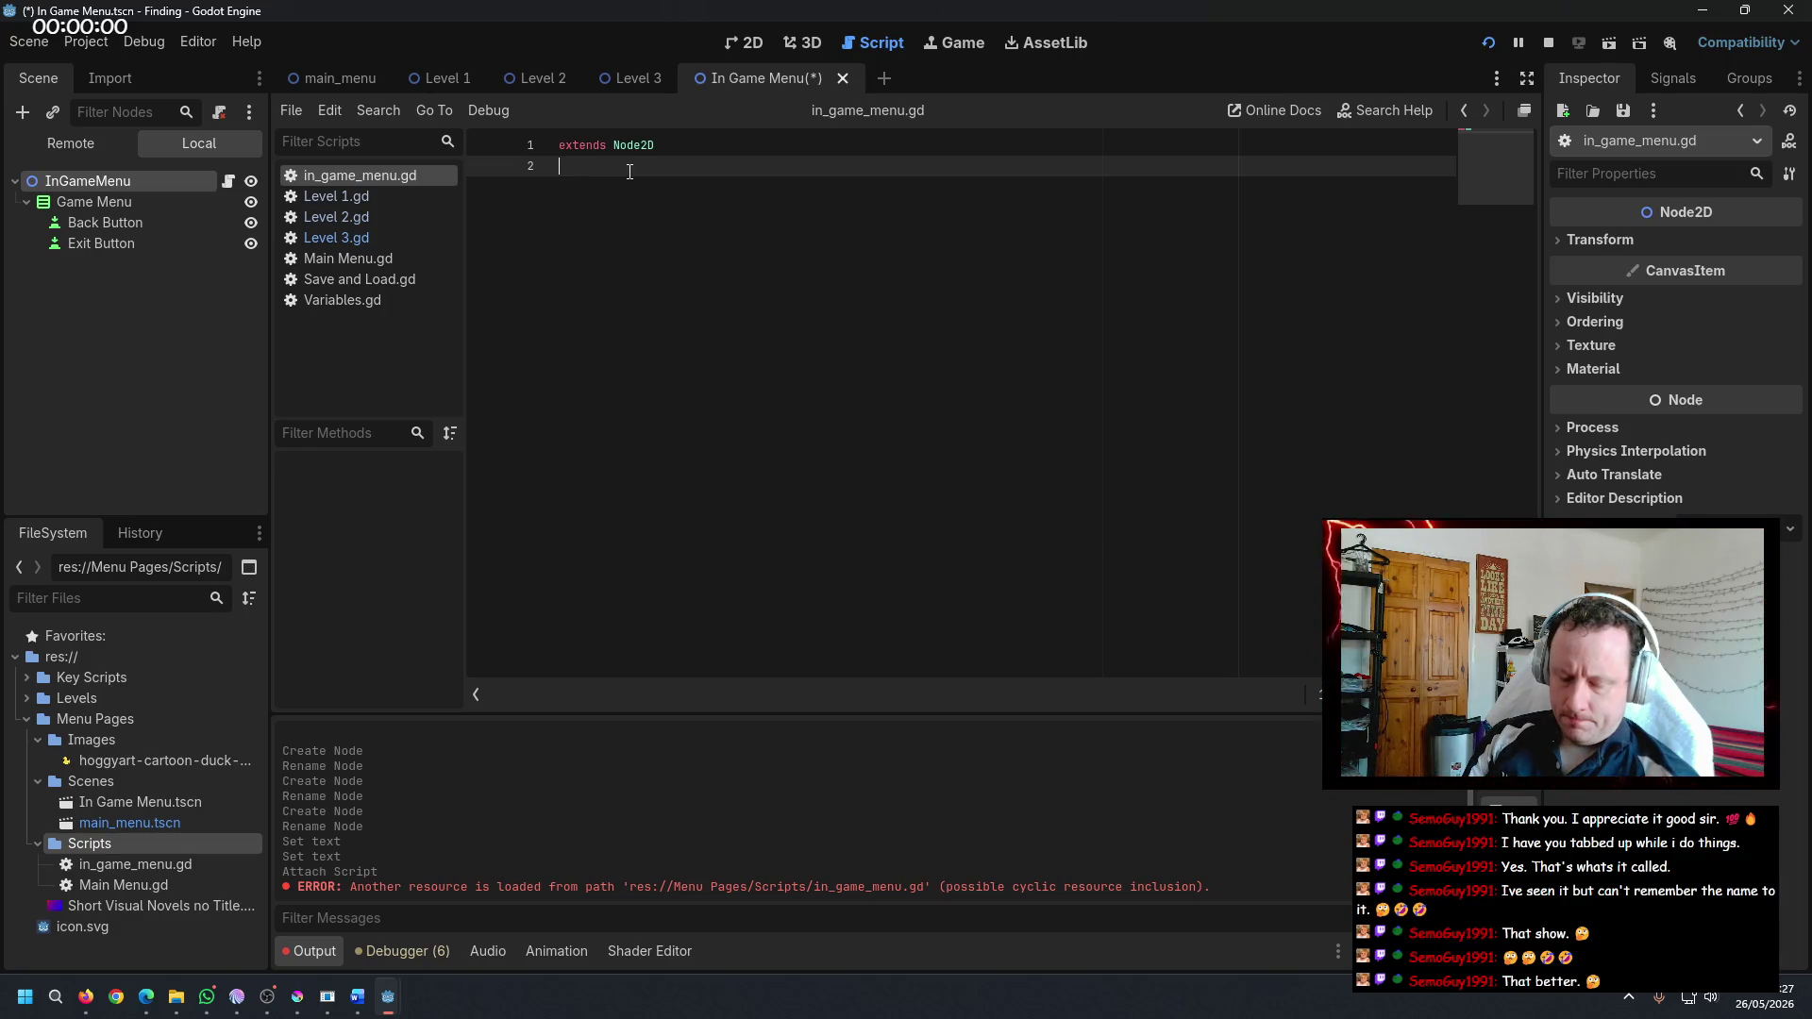
{"action": "key", "text": "Return"}
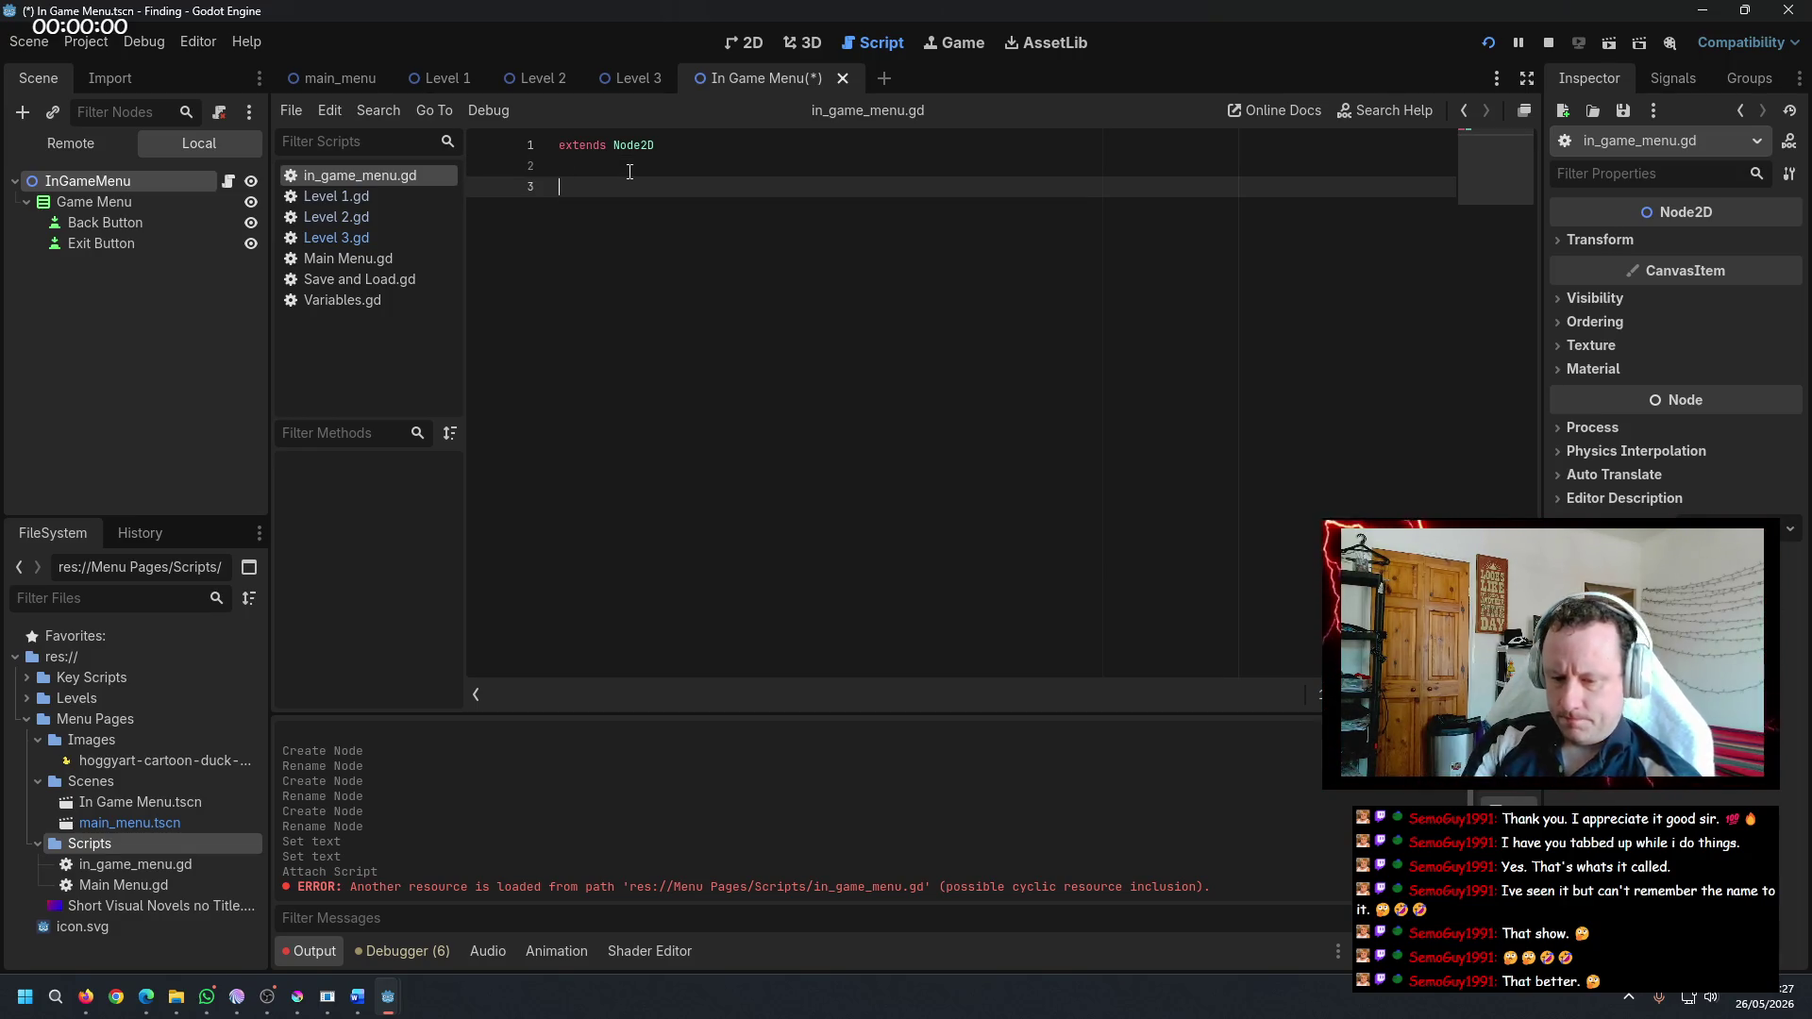
{"action": "type", "text": "unc "}
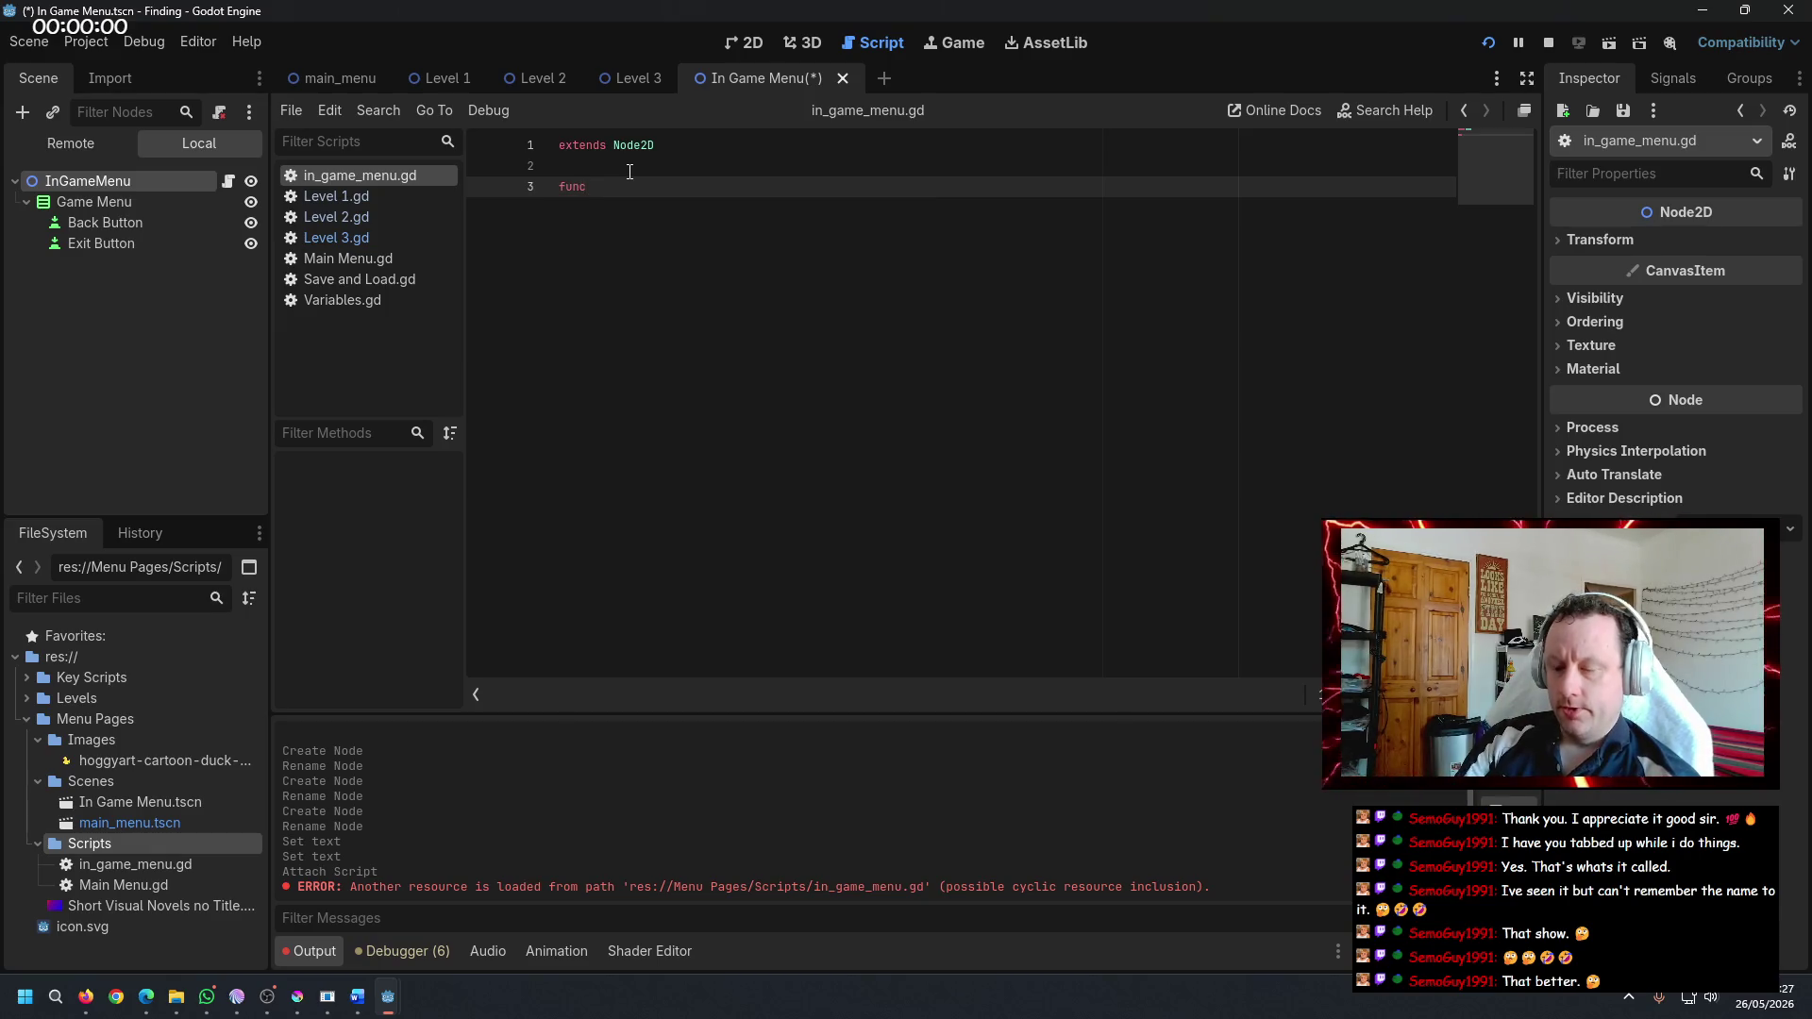
{"action": "type", "text": "_ready"}
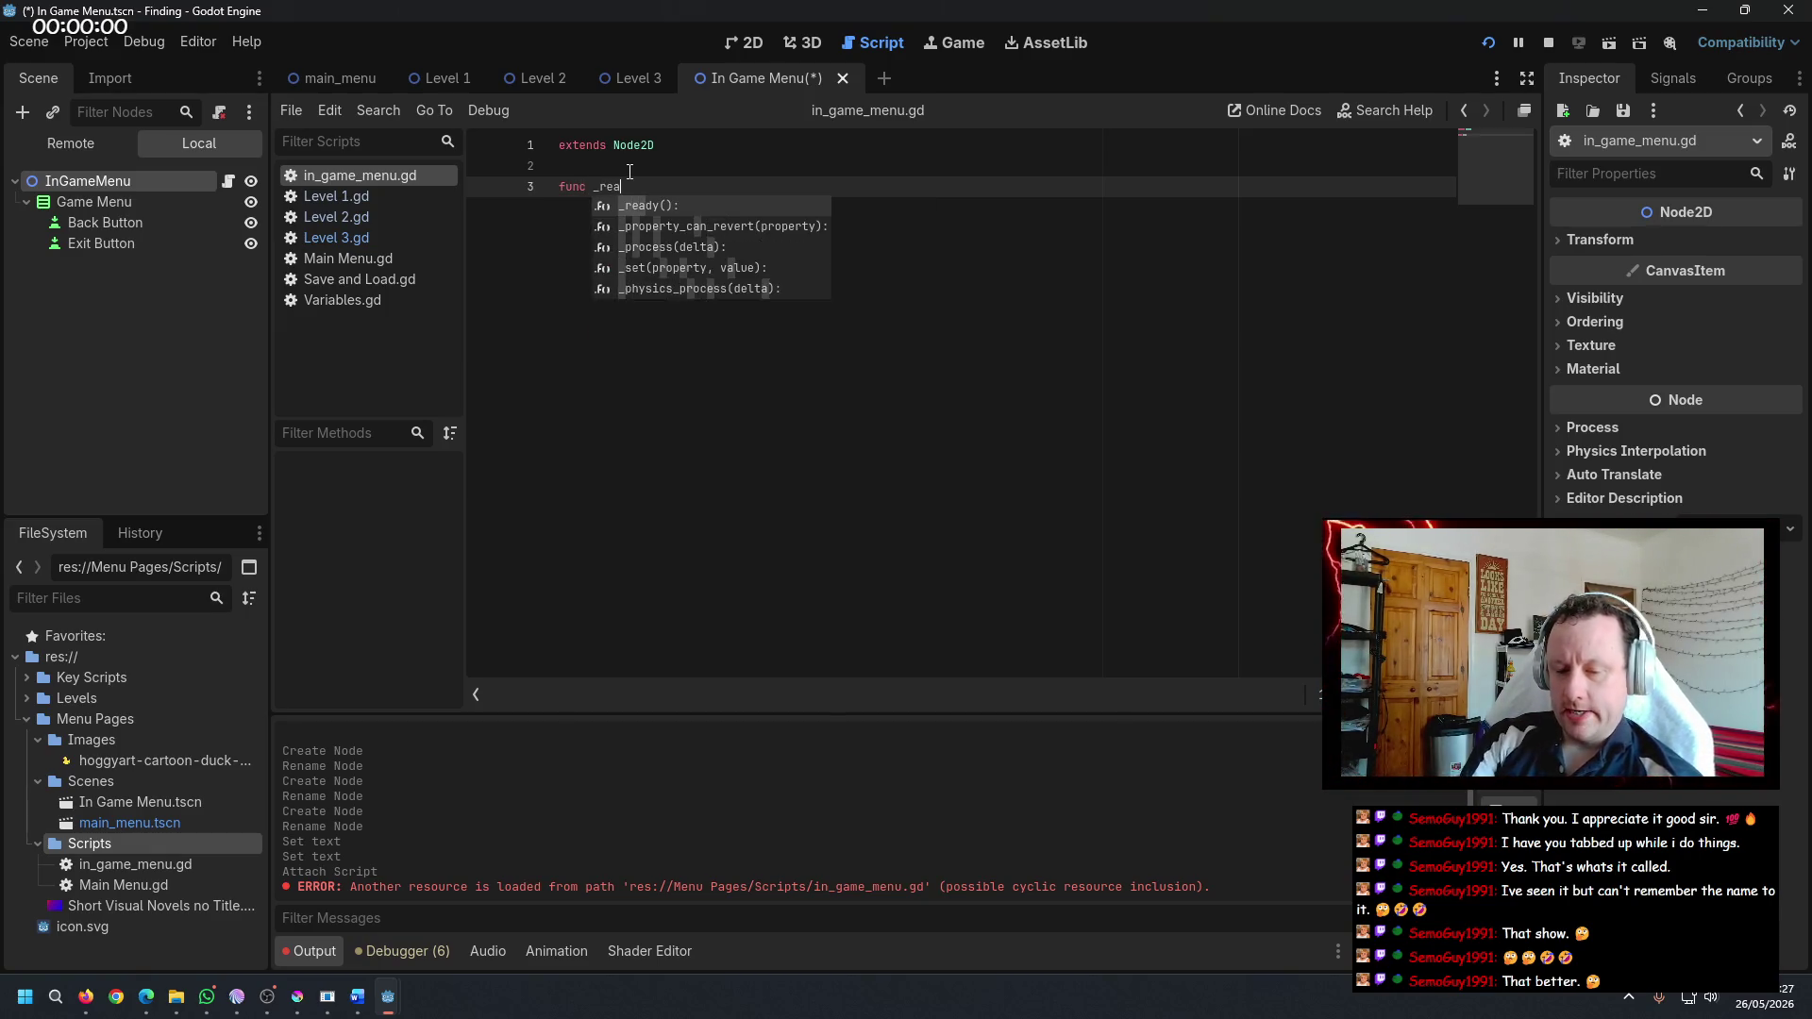
{"action": "type", "text": "():"}
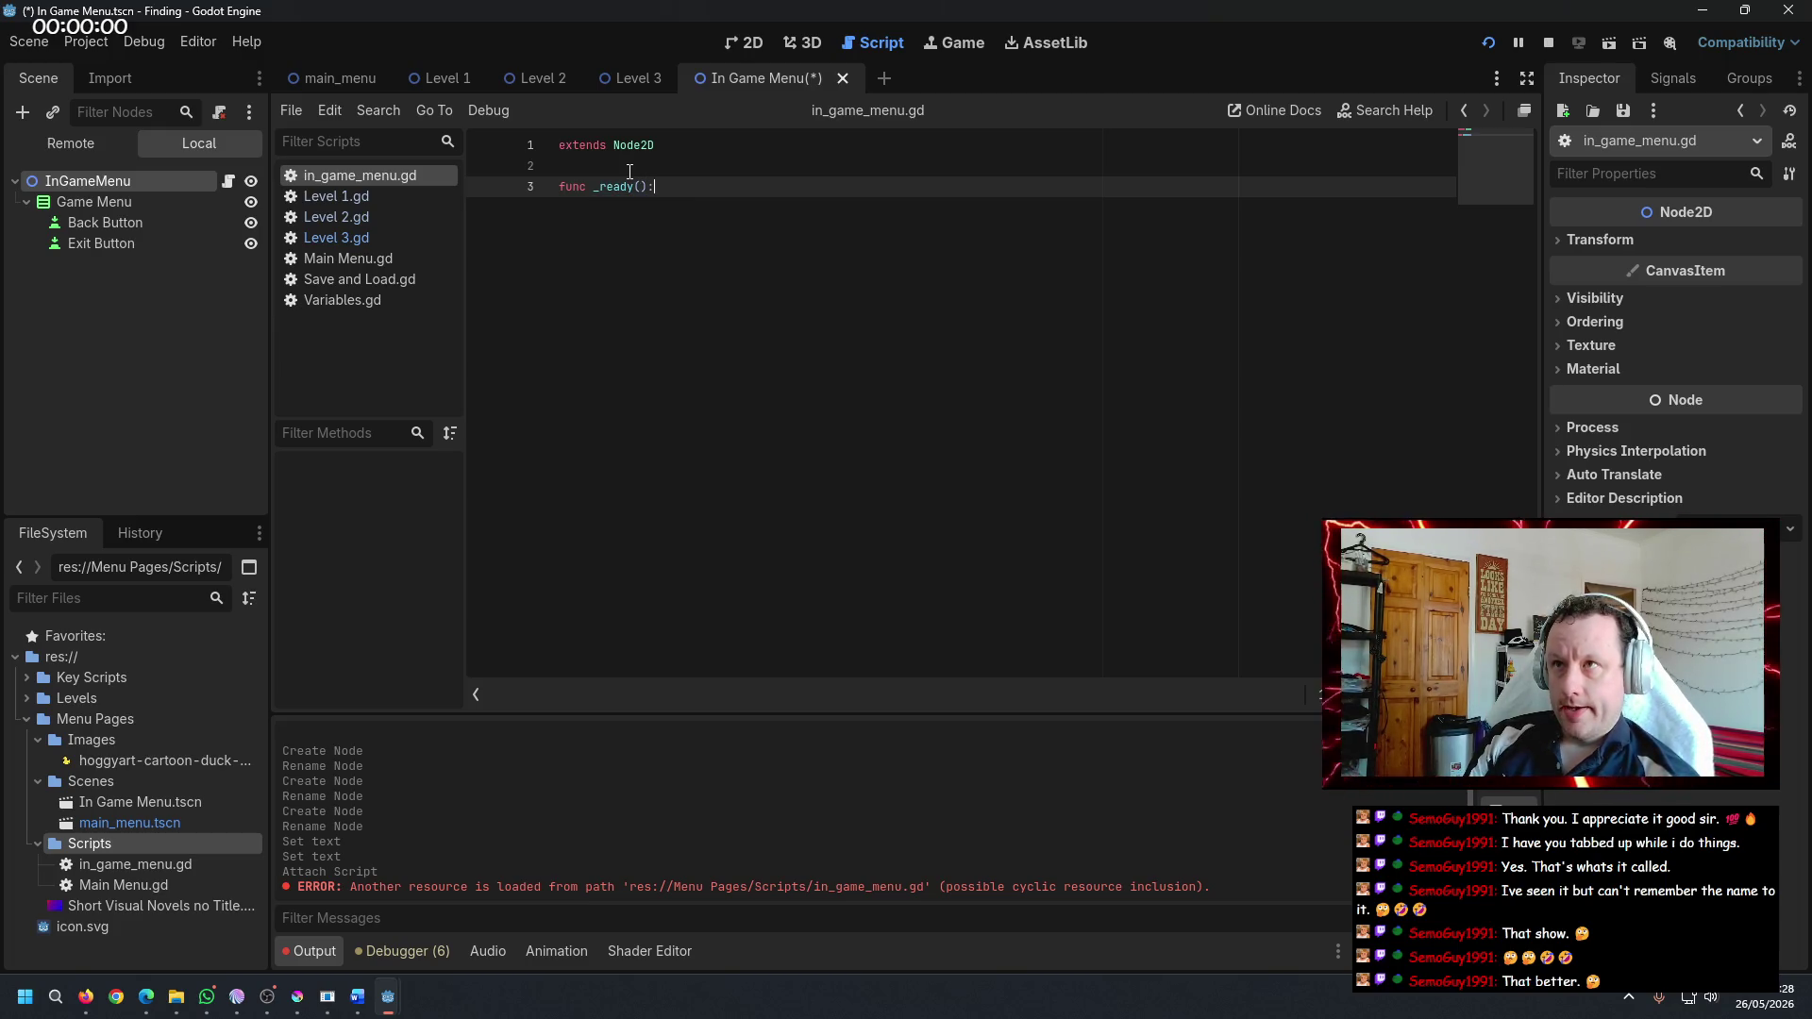
{"action": "key", "text": "Return"}
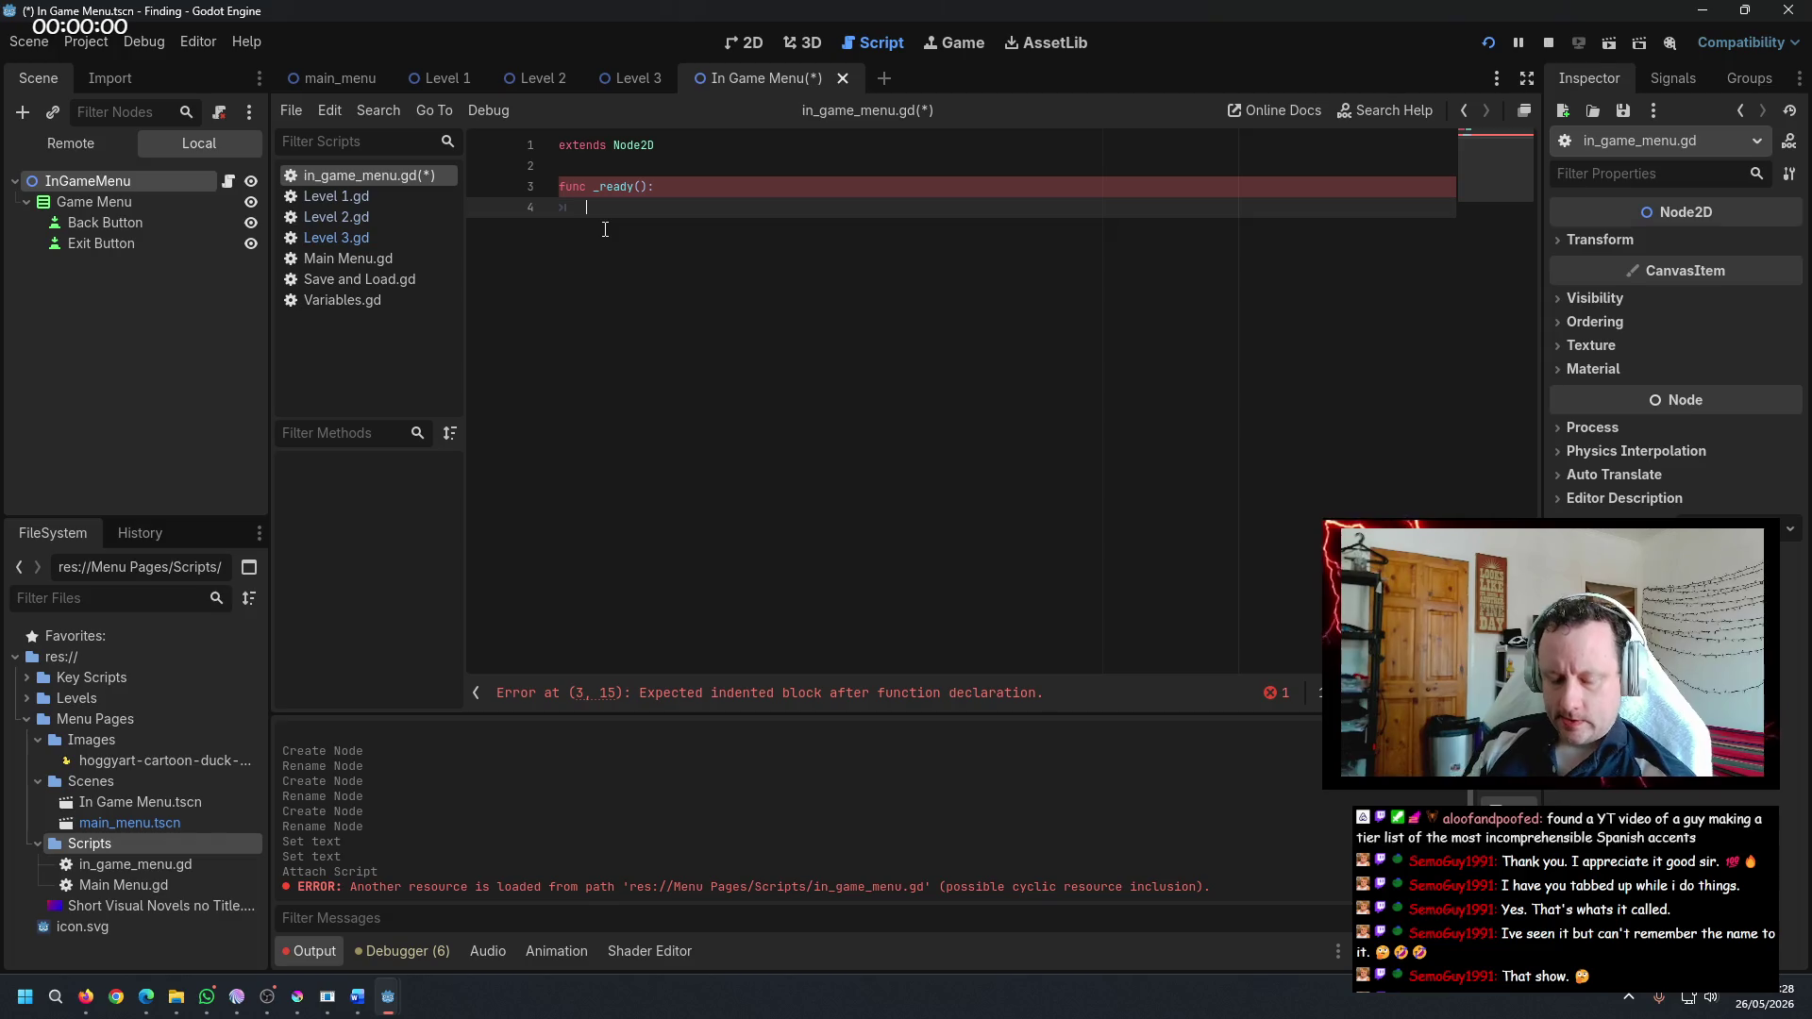
{"action": "type", "text": "pass"}
{"action": "key", "text": "Return"}
{"action": "key", "text": "Return"}
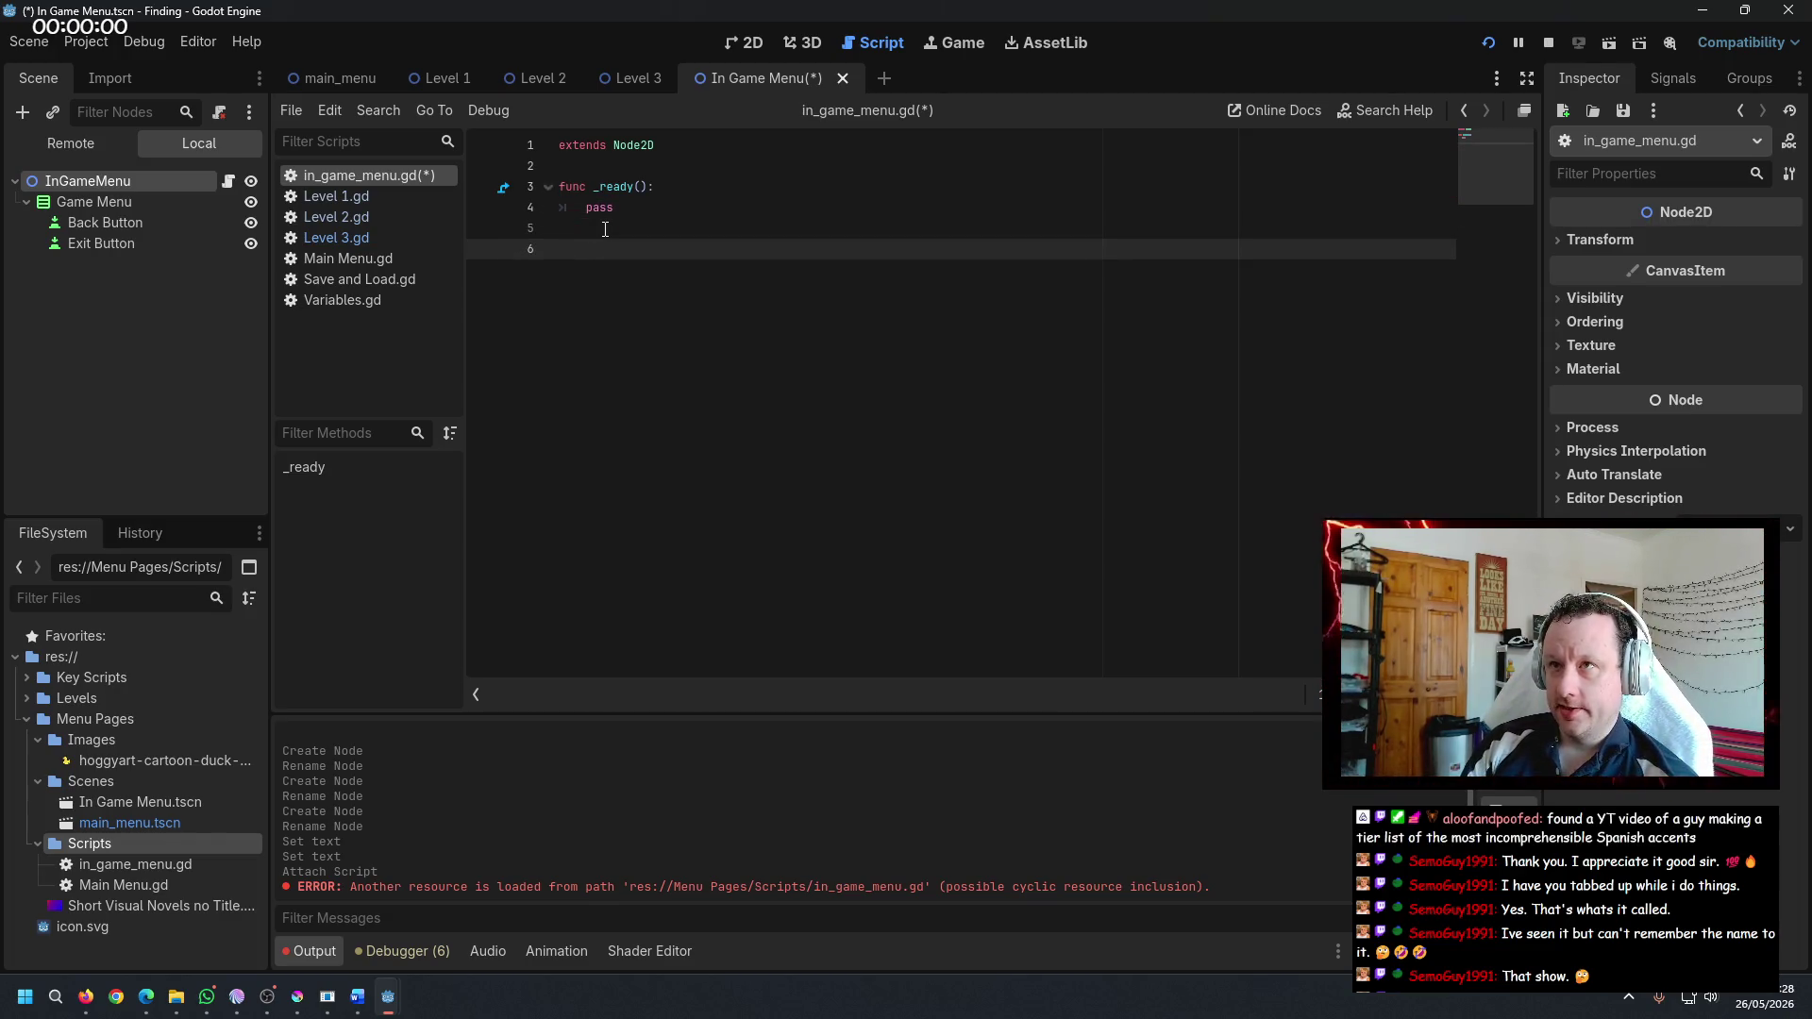
{"action": "type", "text": "c"}
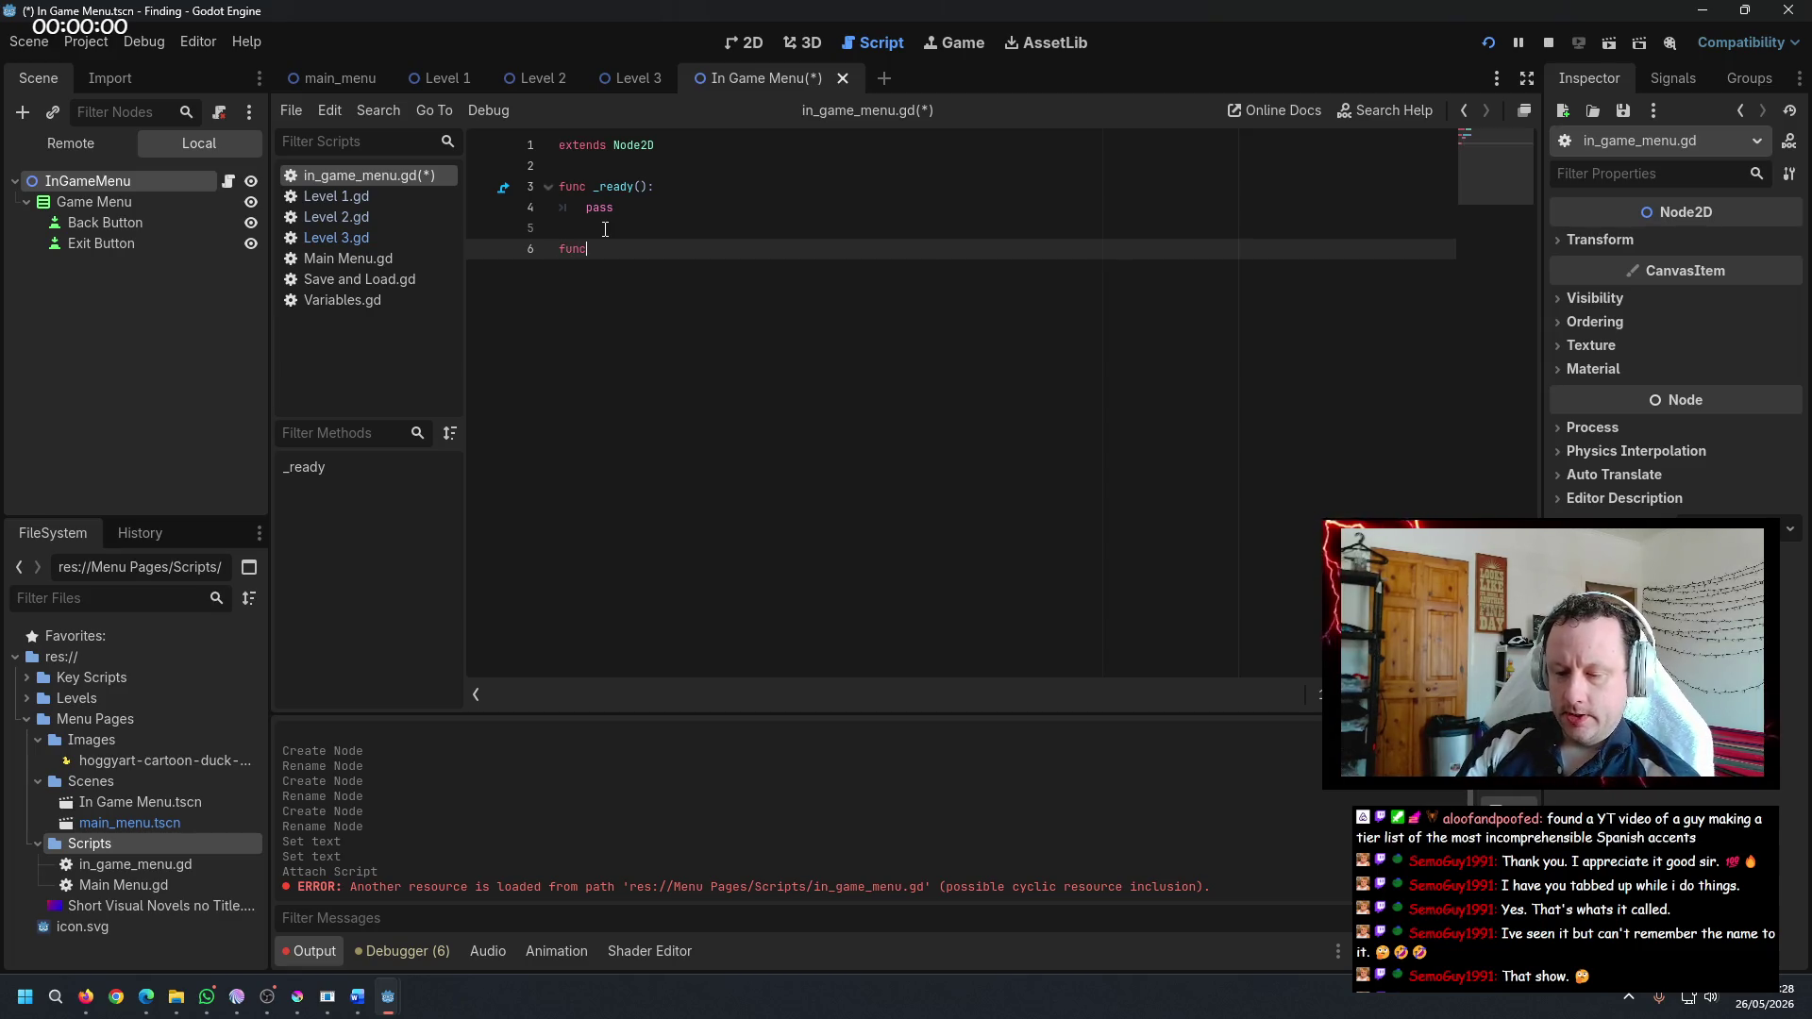
{"action": "type", "text": " bac"}
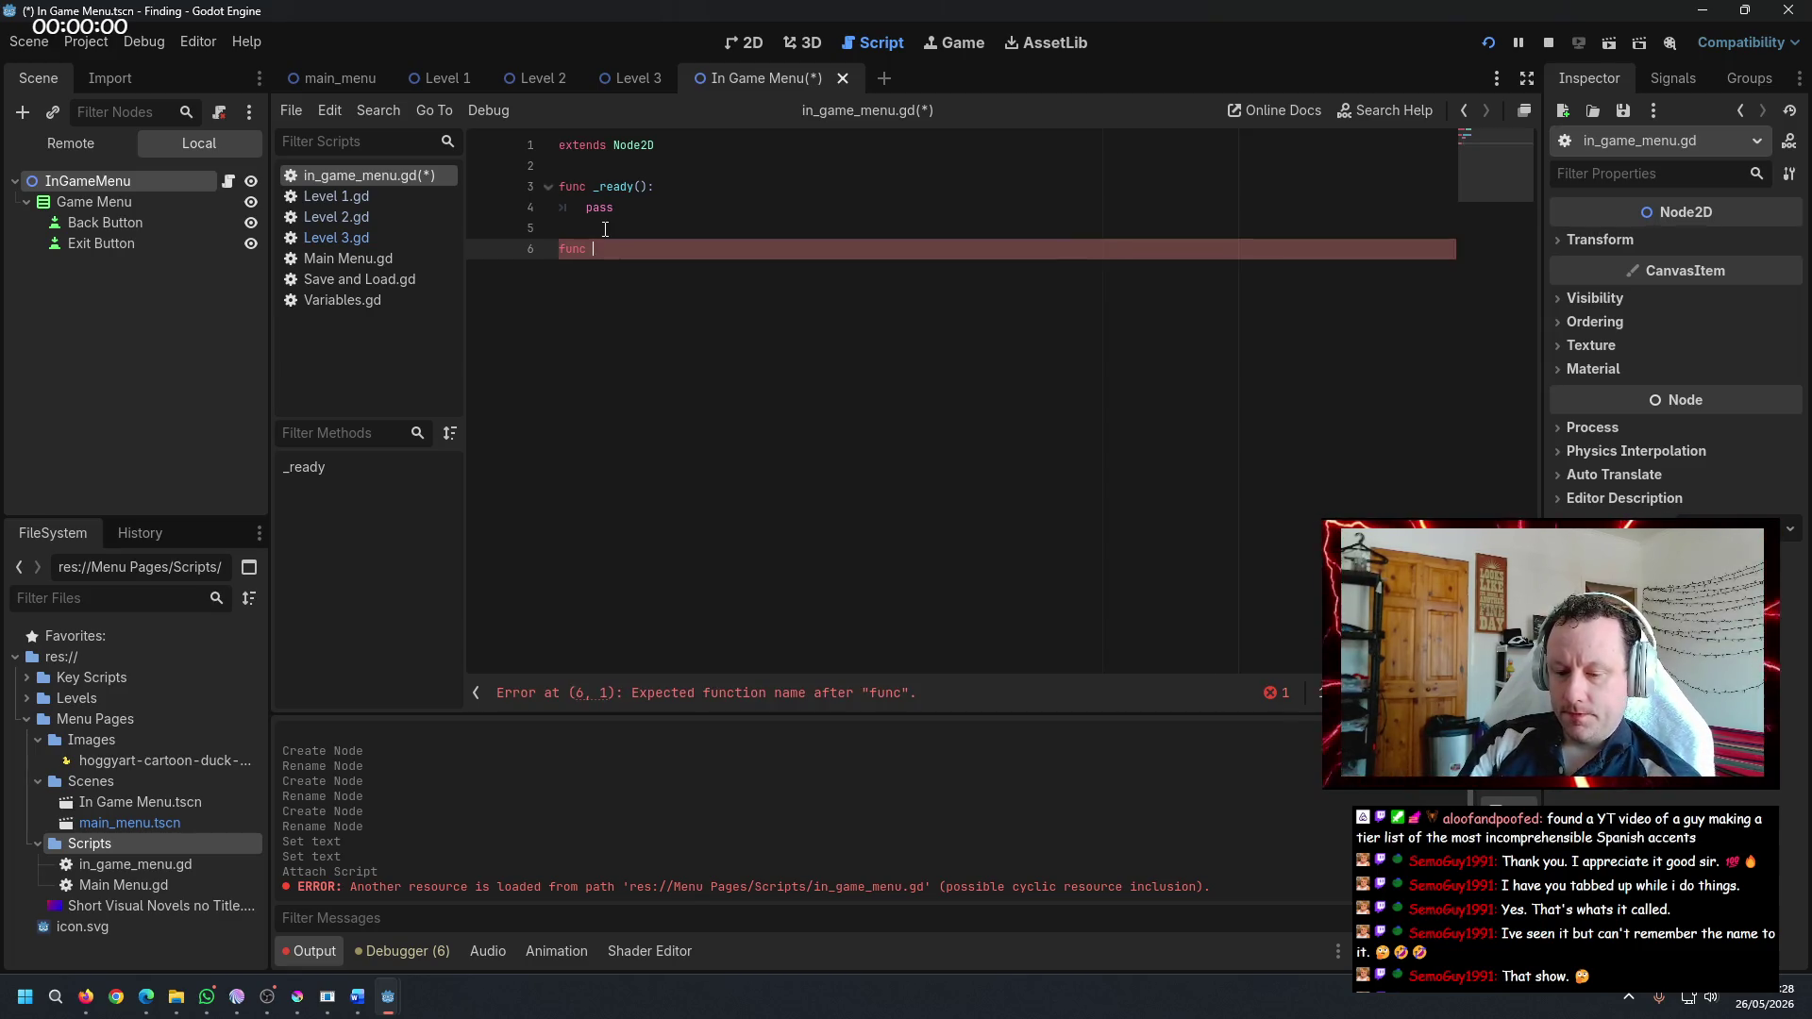
{"action": "type", "text": "k_button_p"}
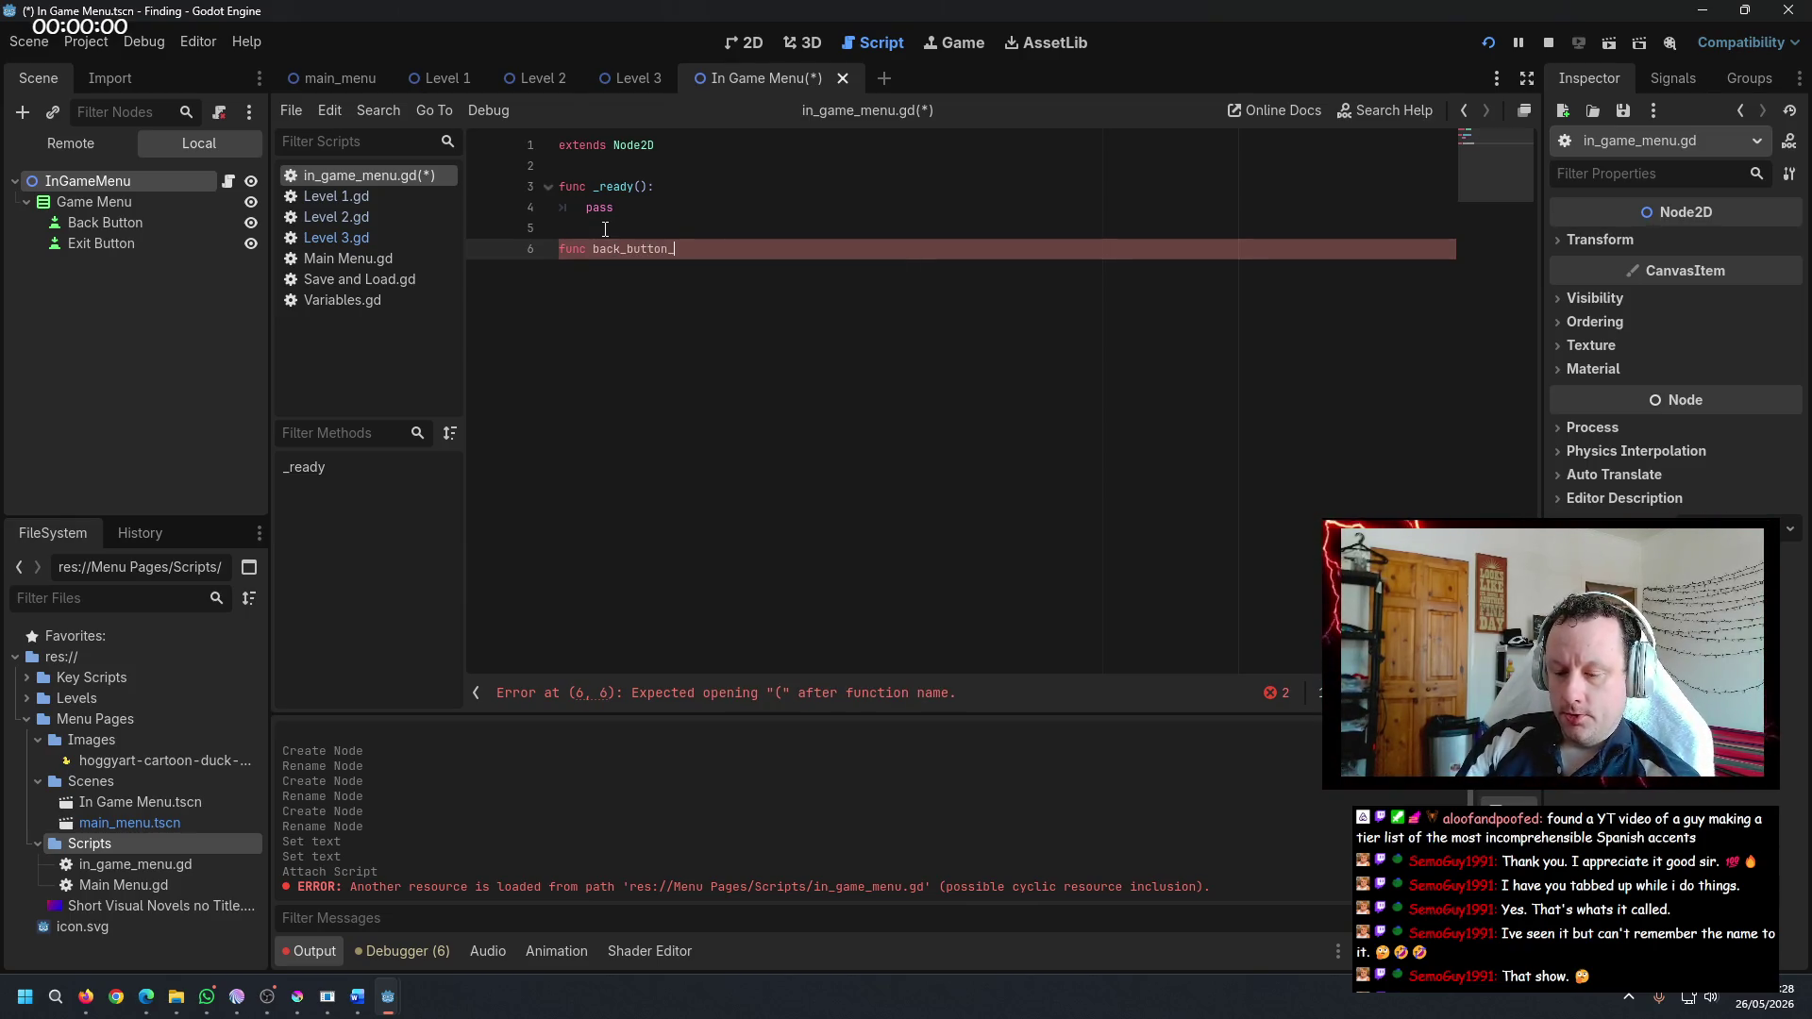
{"action": "type", "text": "roce"}
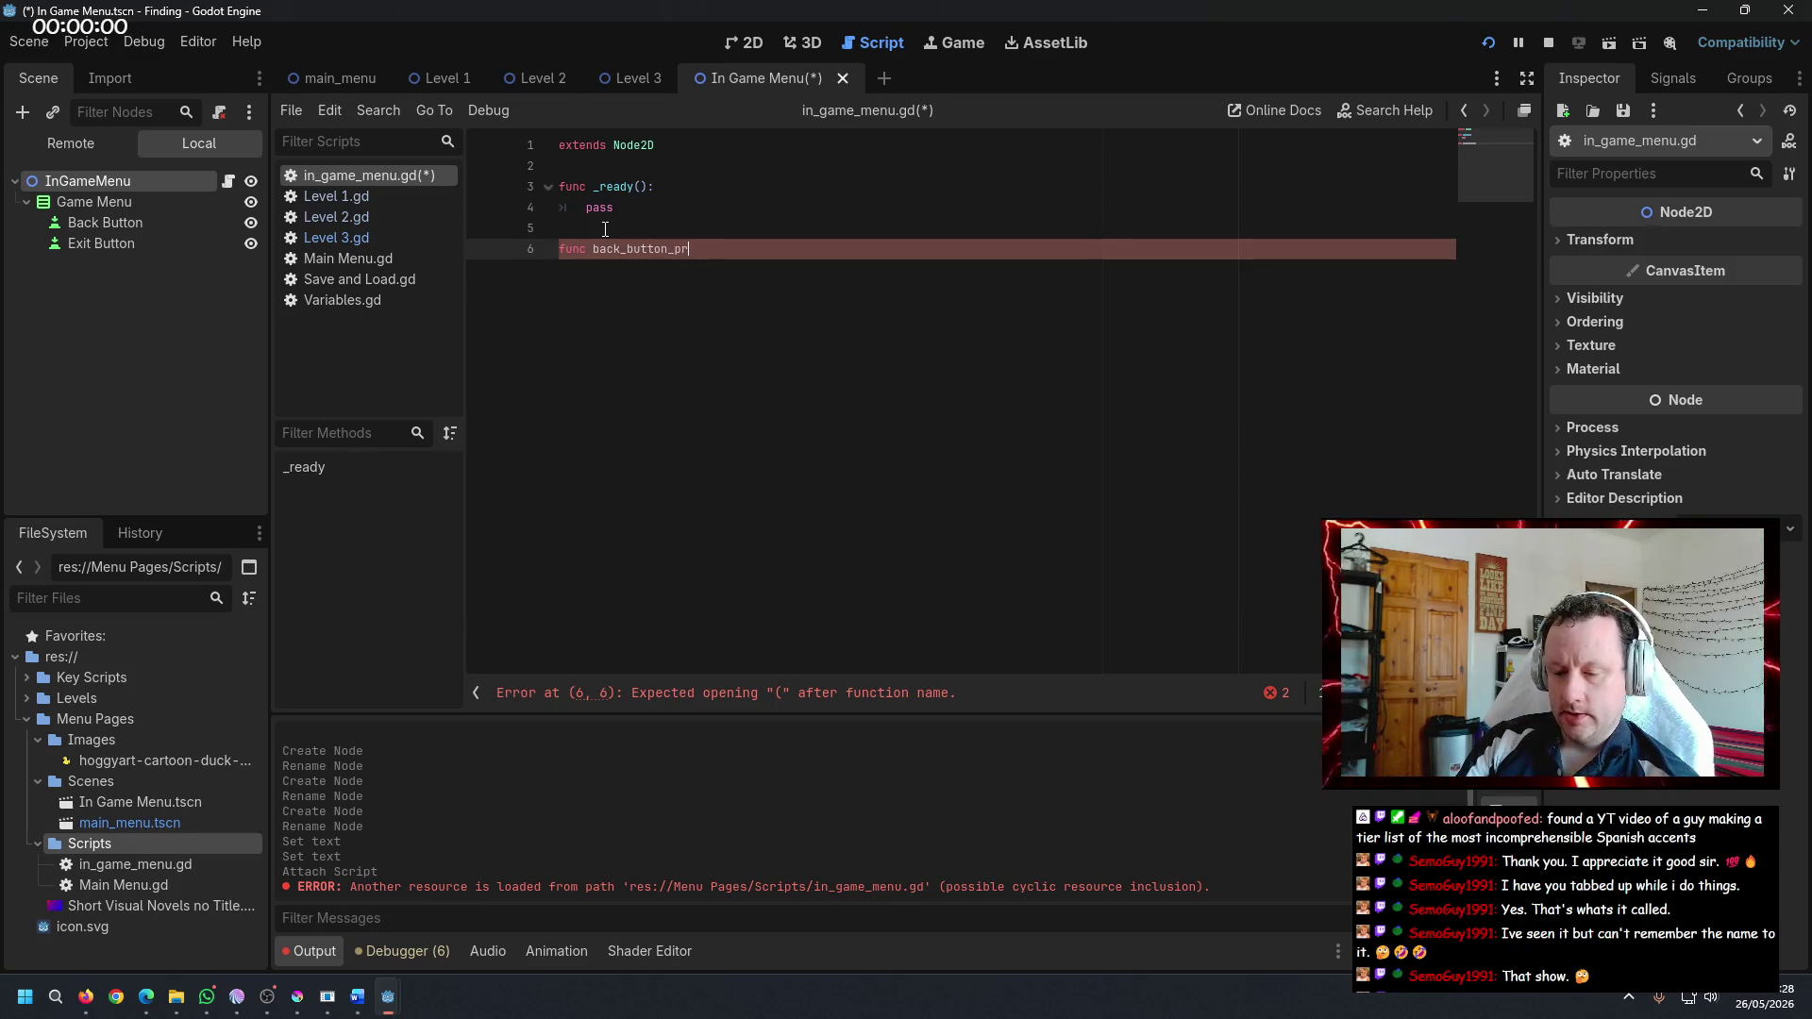
{"action": "type", "text": "ss()"}
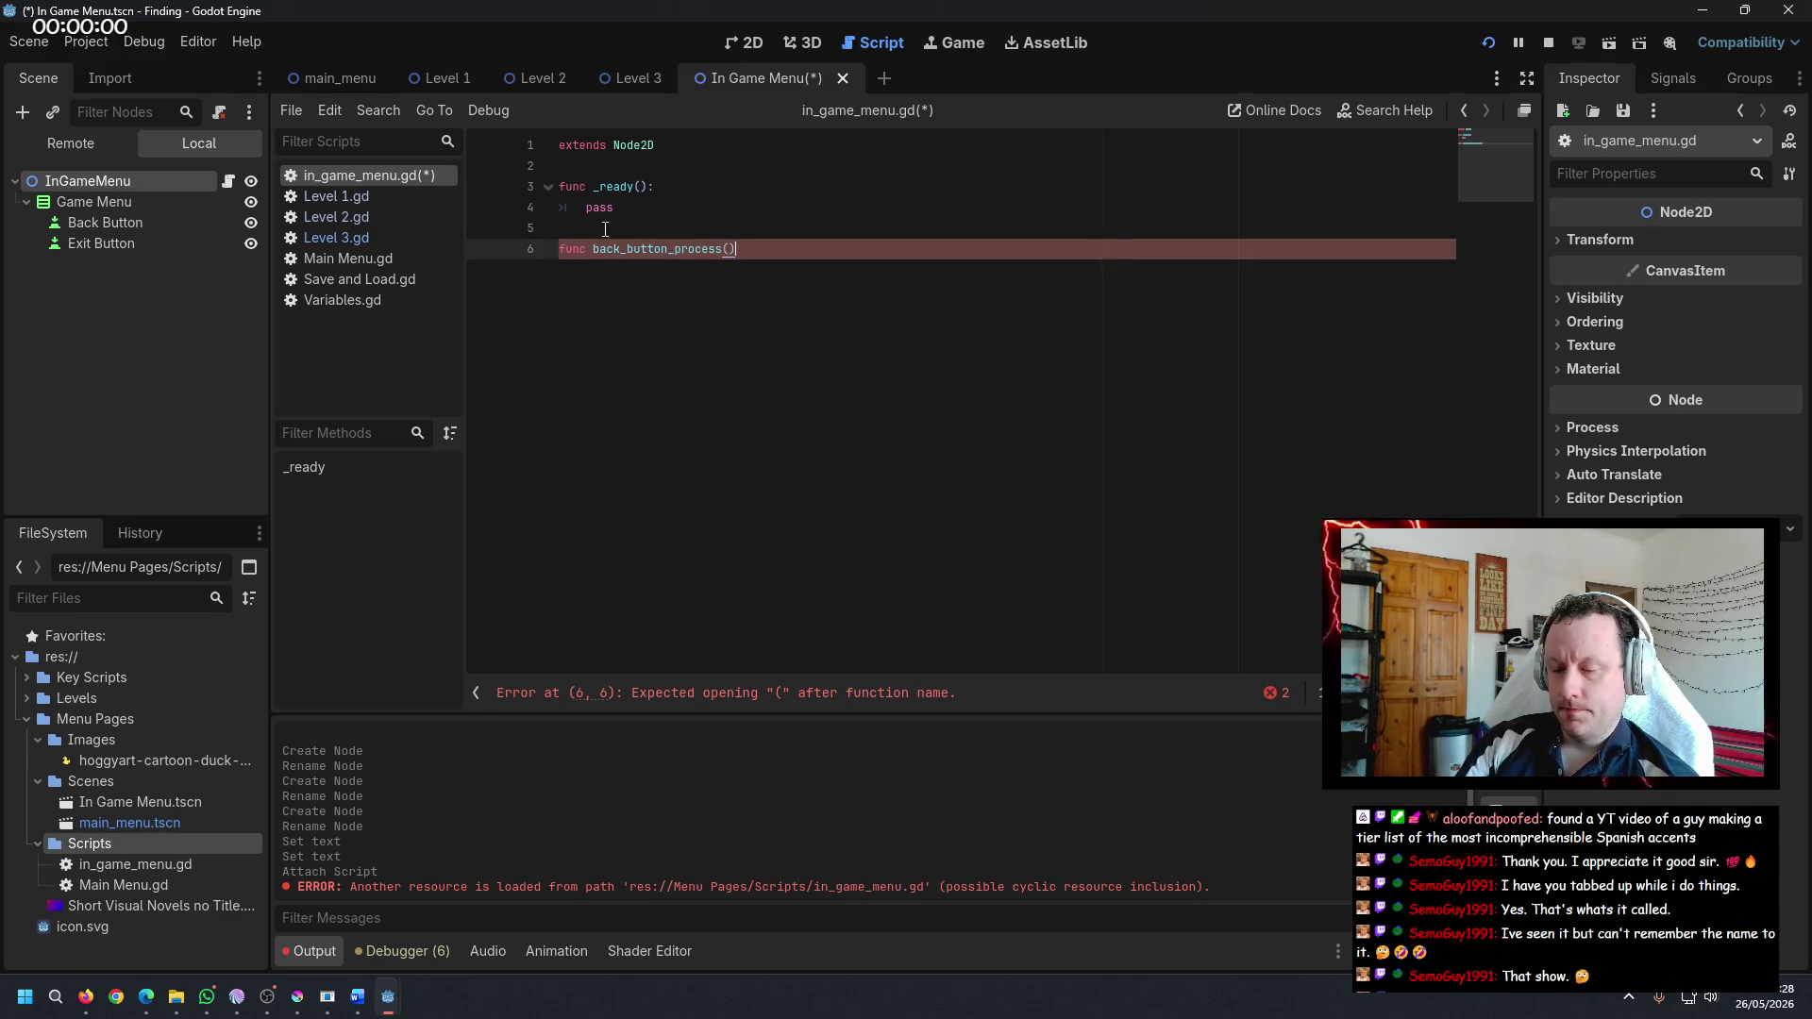
{"action": "type", "text": ":"}
Give back_button_process a body calling get_tree().change_scene_to_file() with the main_menu.tscn path
{"action": "key", "text": "Return"}
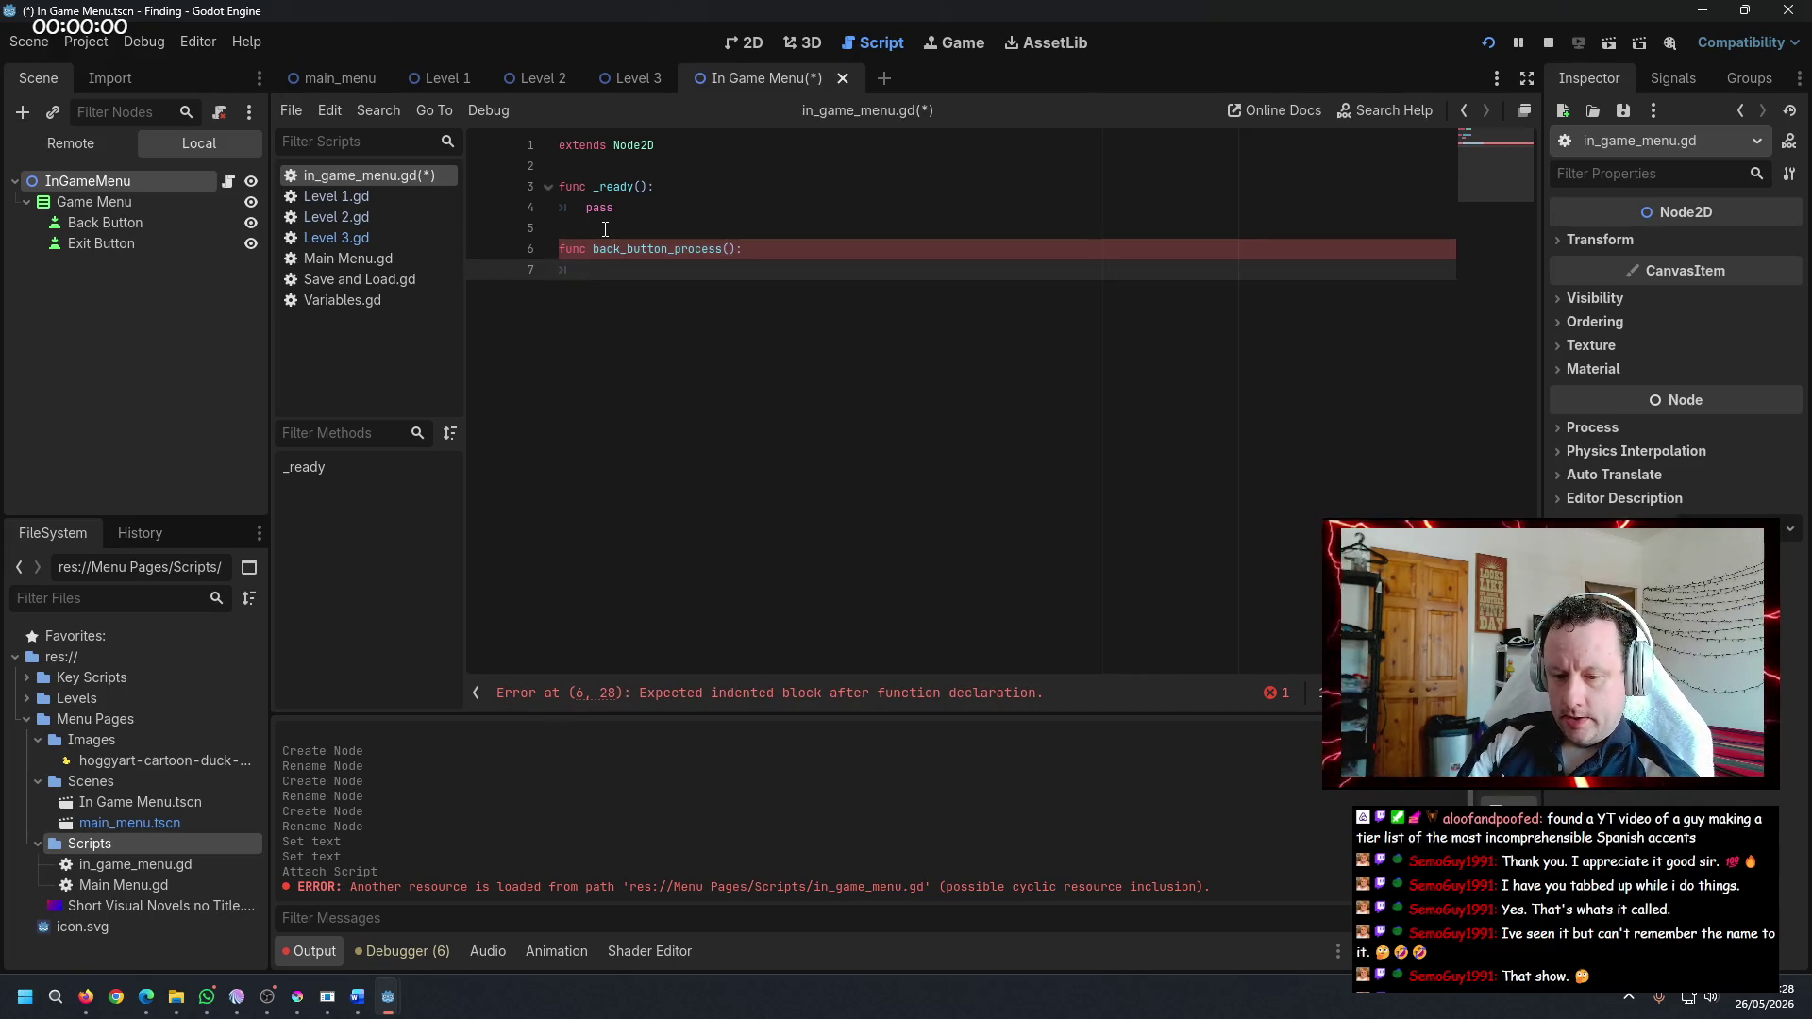
{"action": "type", "text": "et_tr"}
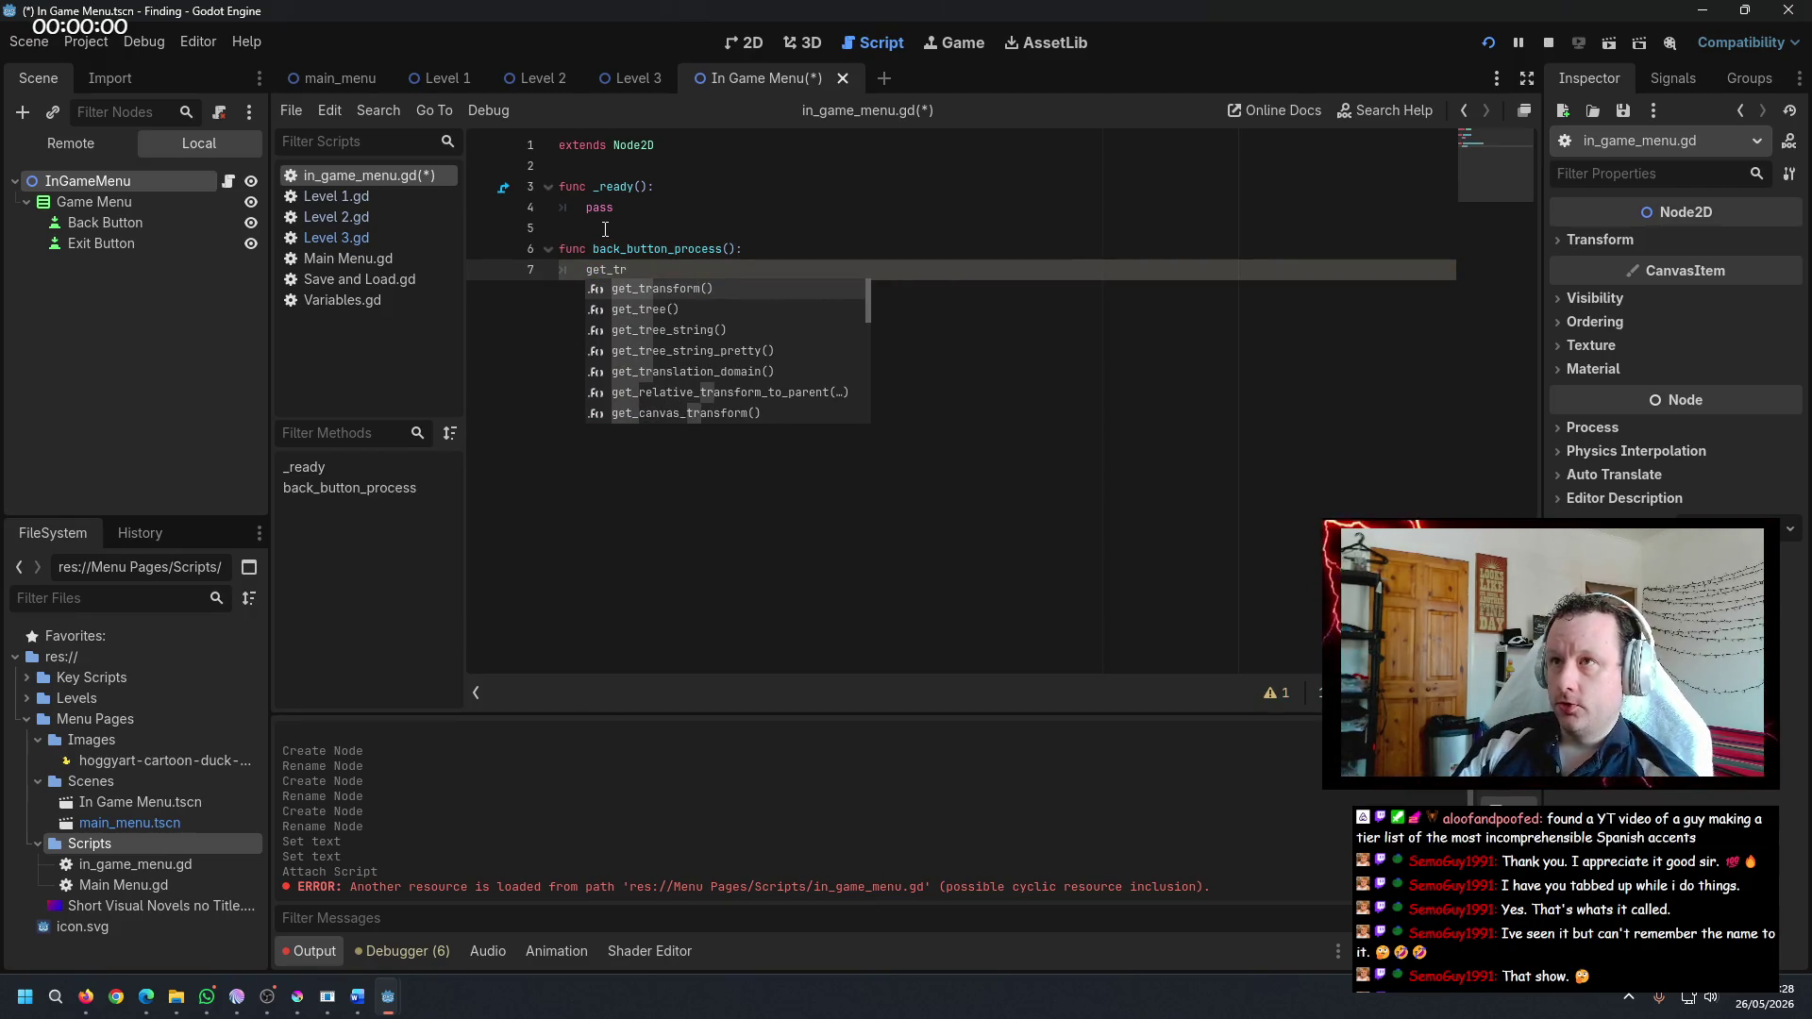
{"action": "key", "text": "Down"}
{"action": "key", "text": "Return"}
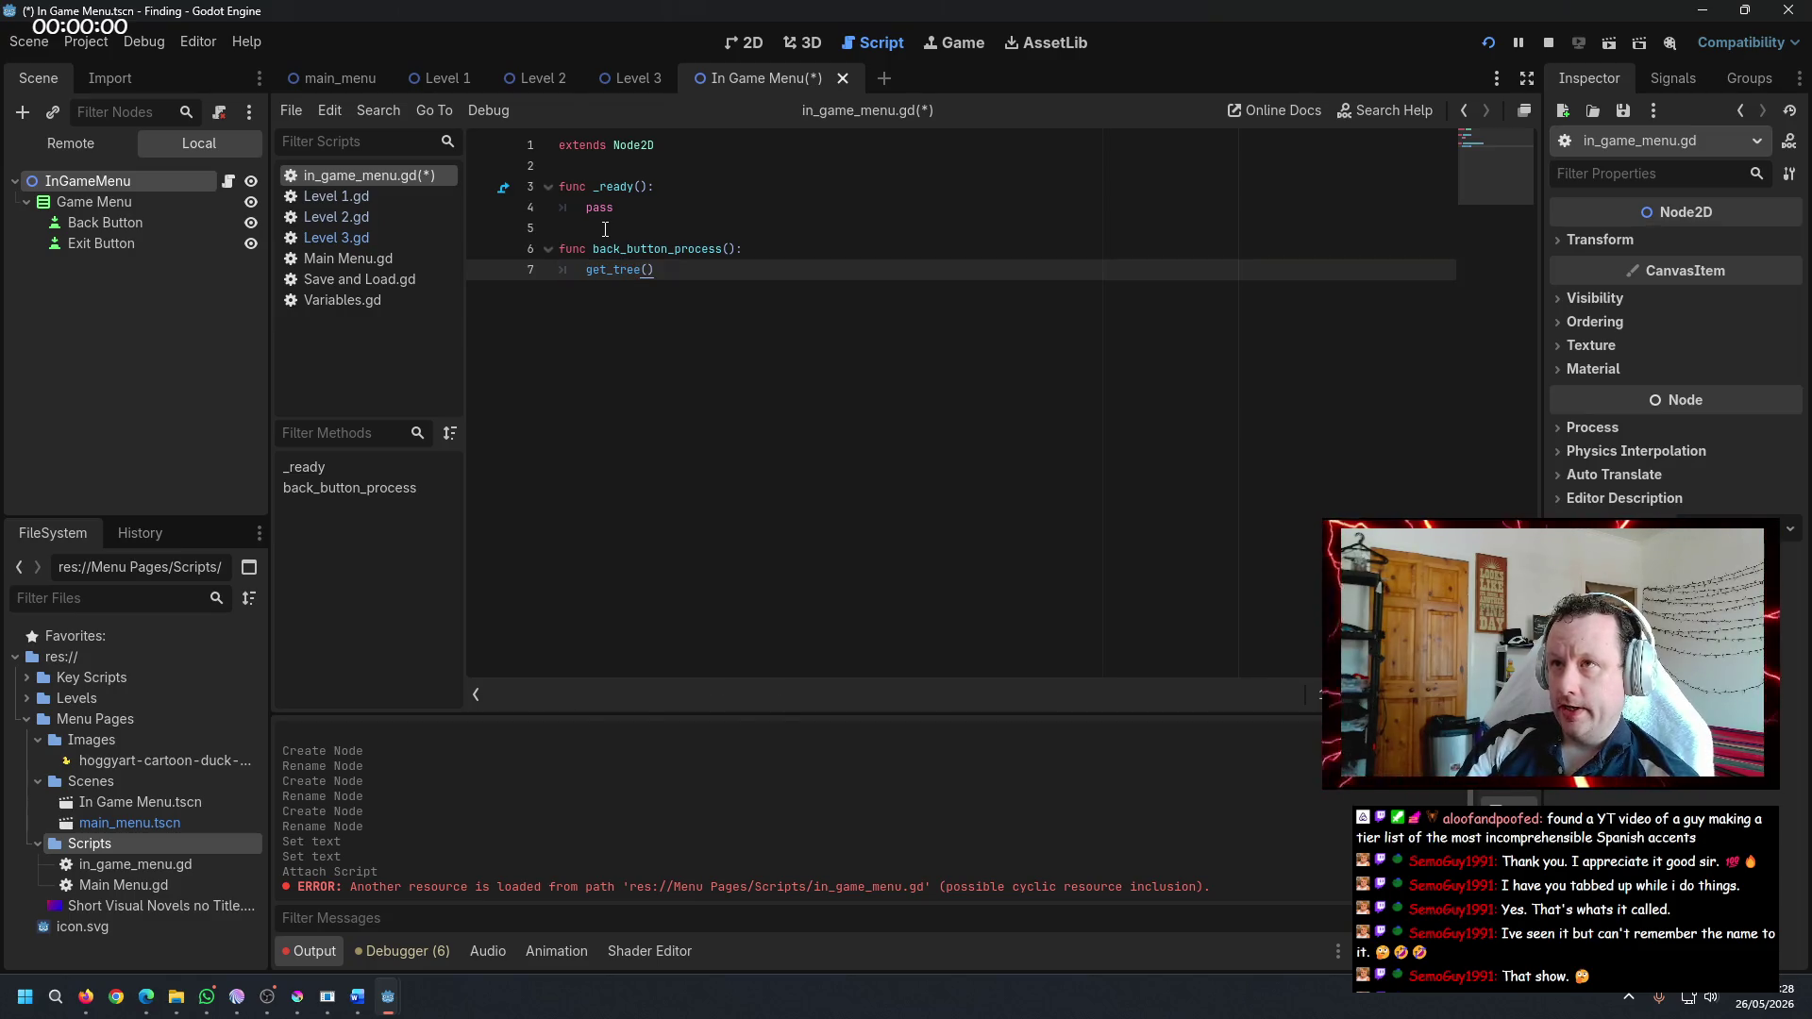
{"action": "type", "text": "."}
{"action": "key", "text": "Down"}
{"action": "key", "text": "Down"}
{"action": "key", "text": "Down"}
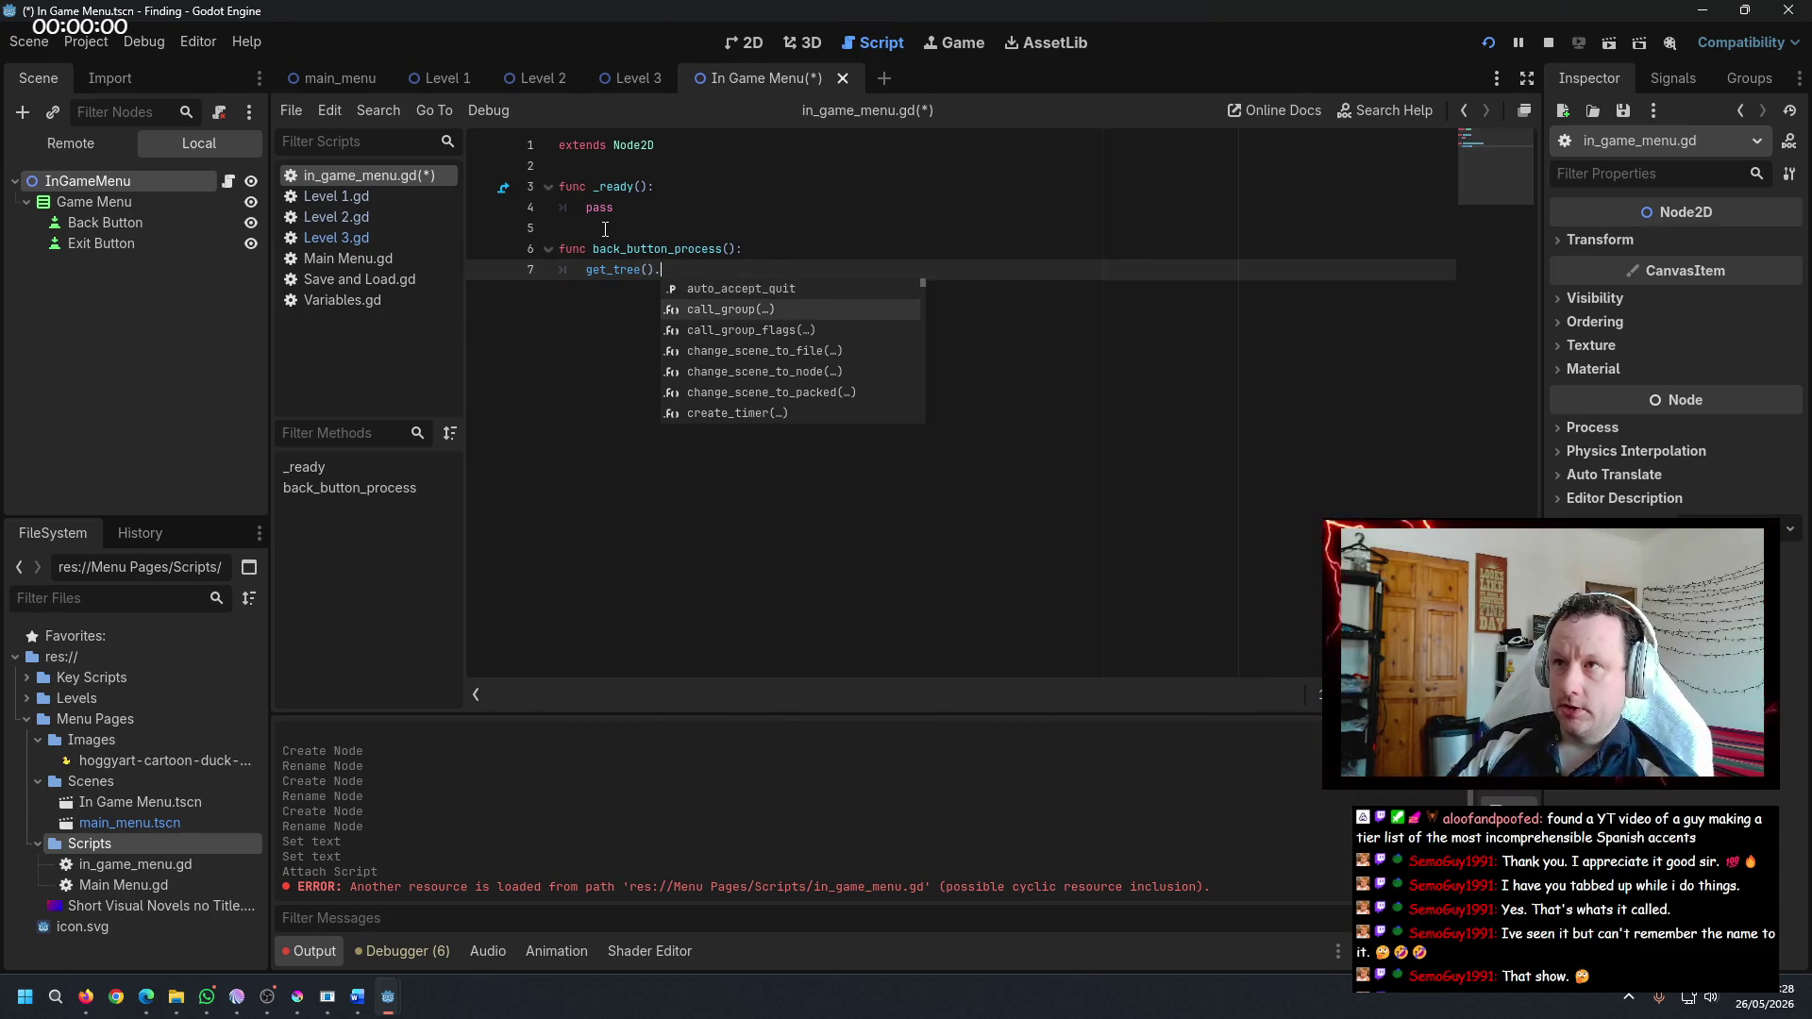
{"action": "key", "text": "Return"}
{"action": "key", "text": "Down"}
{"action": "key", "text": "Down"}
{"action": "key", "text": "Down"}
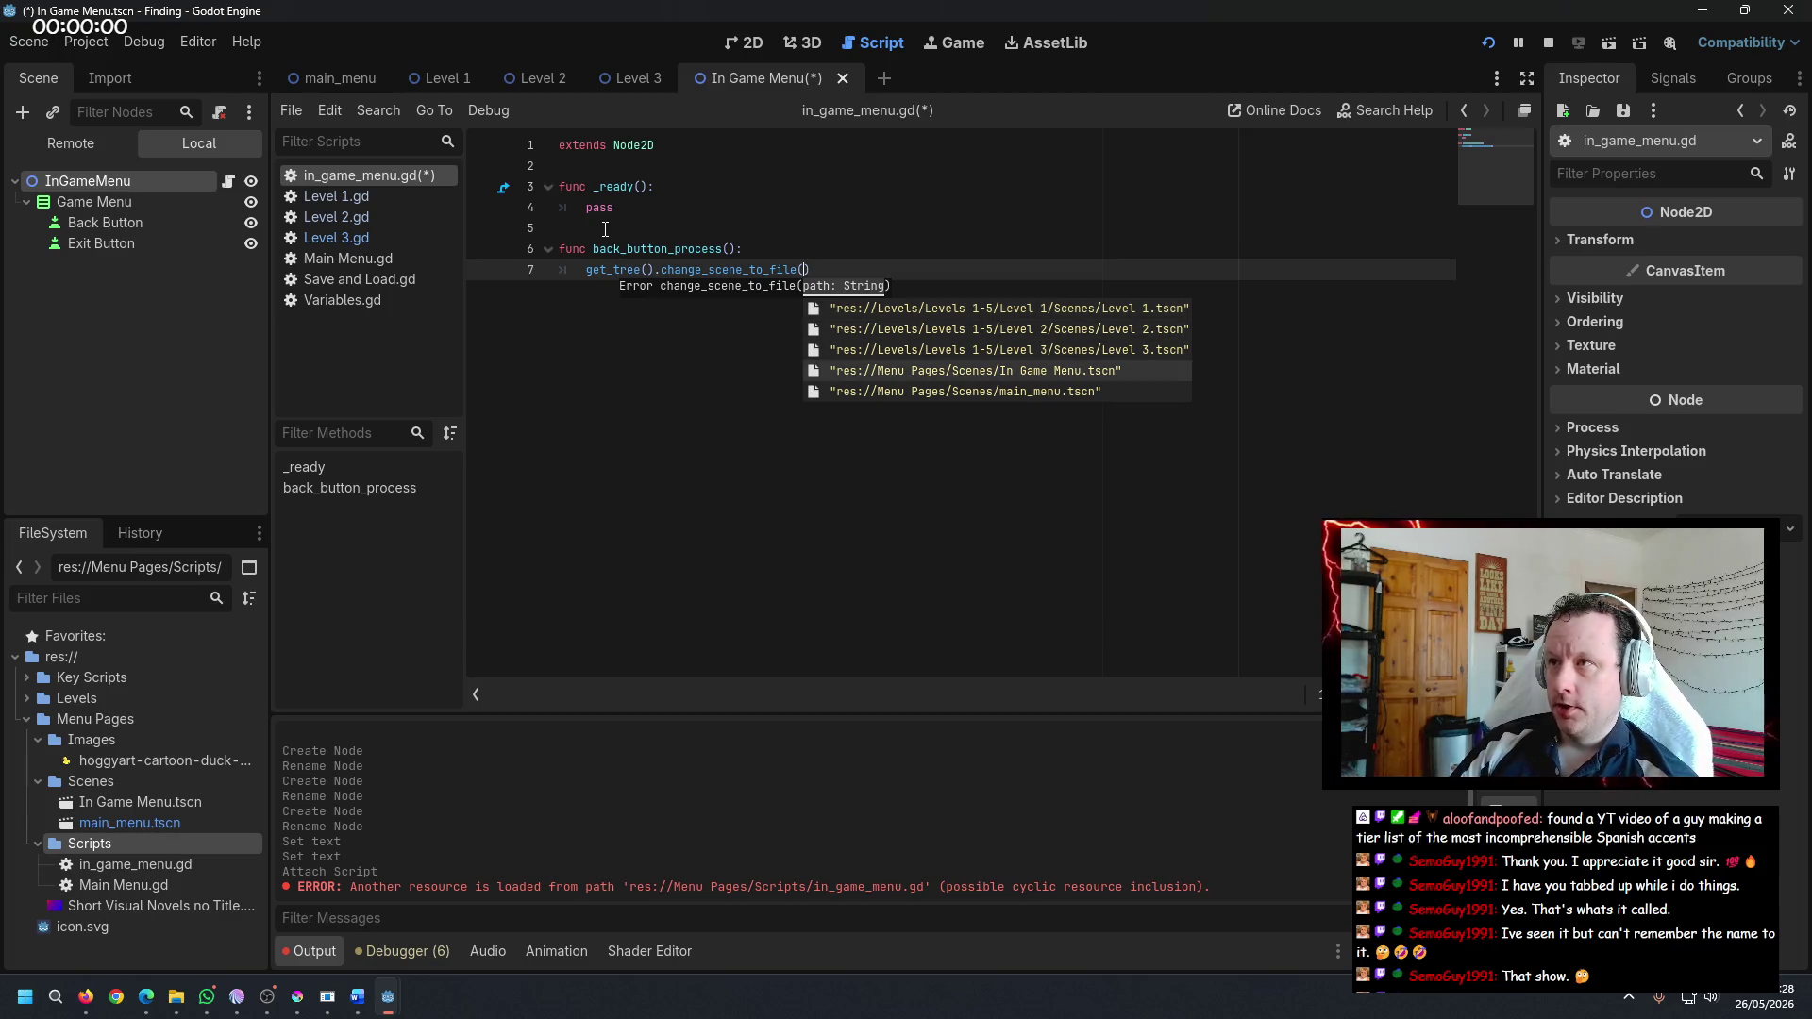
{"action": "key", "text": "Return"}
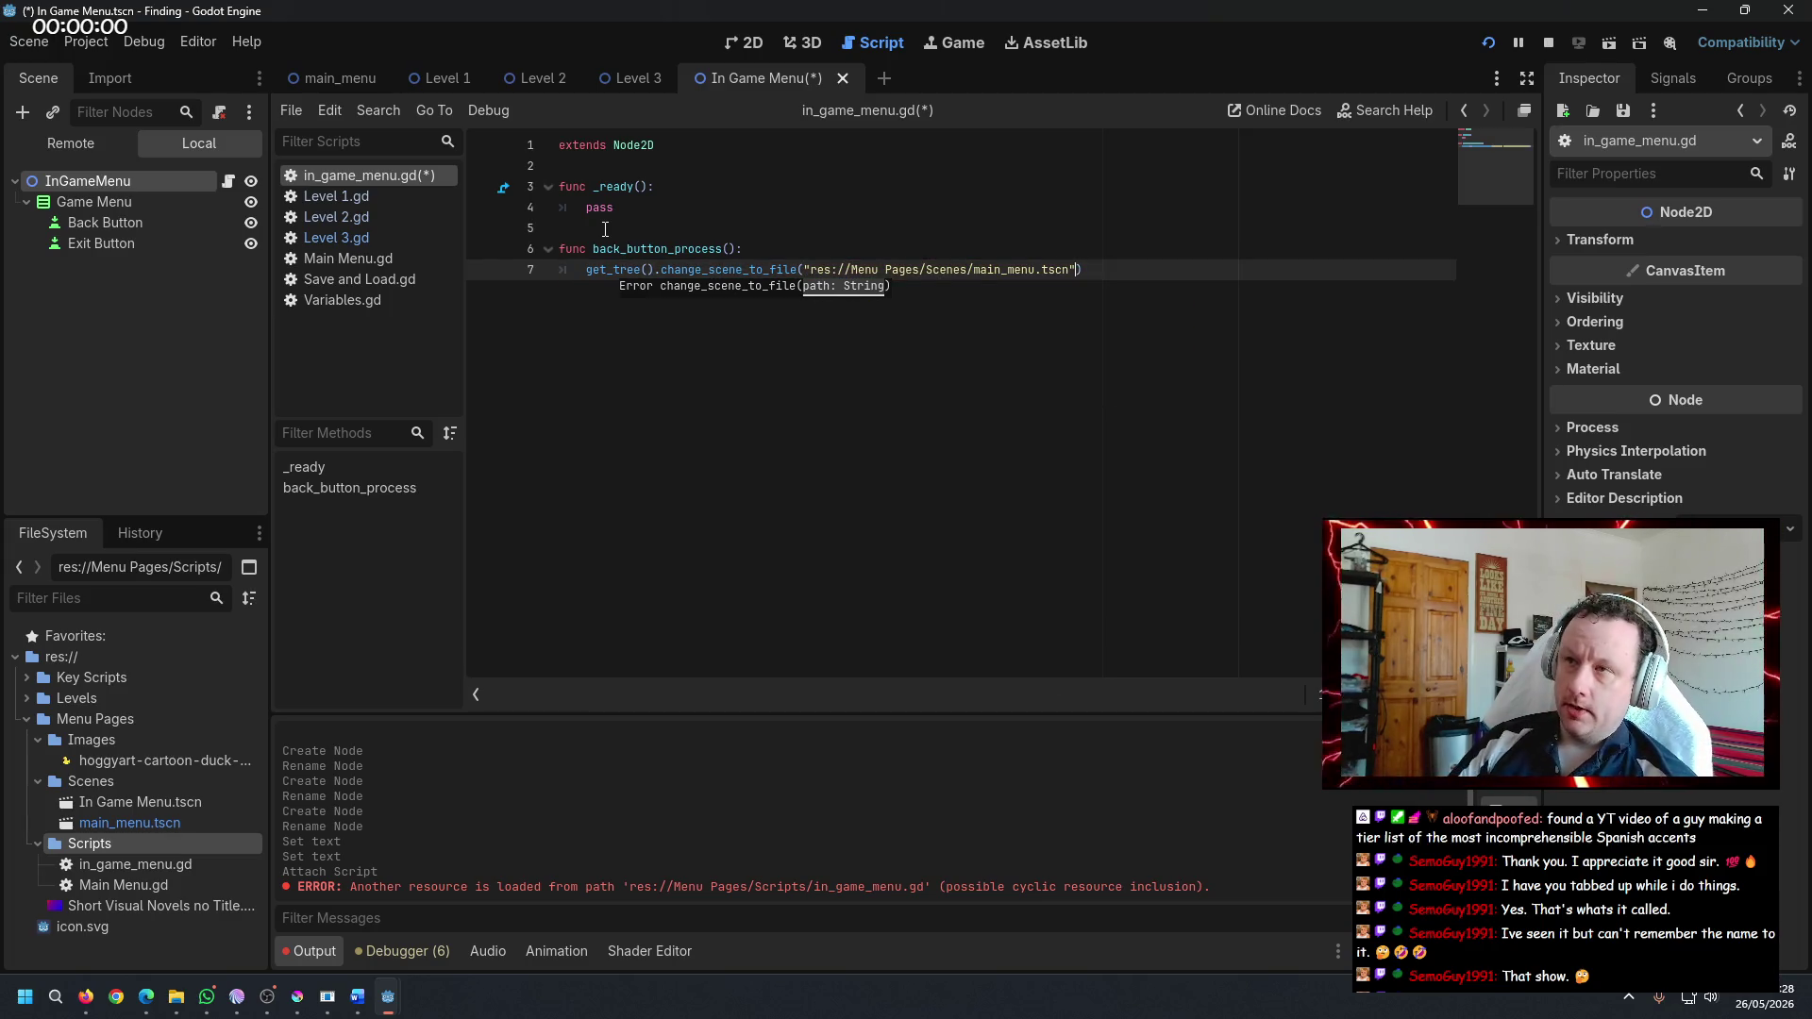
{"action": "key", "text": "End"}
{"action": "key", "text": "Return"}
{"action": "key", "text": "Return"}
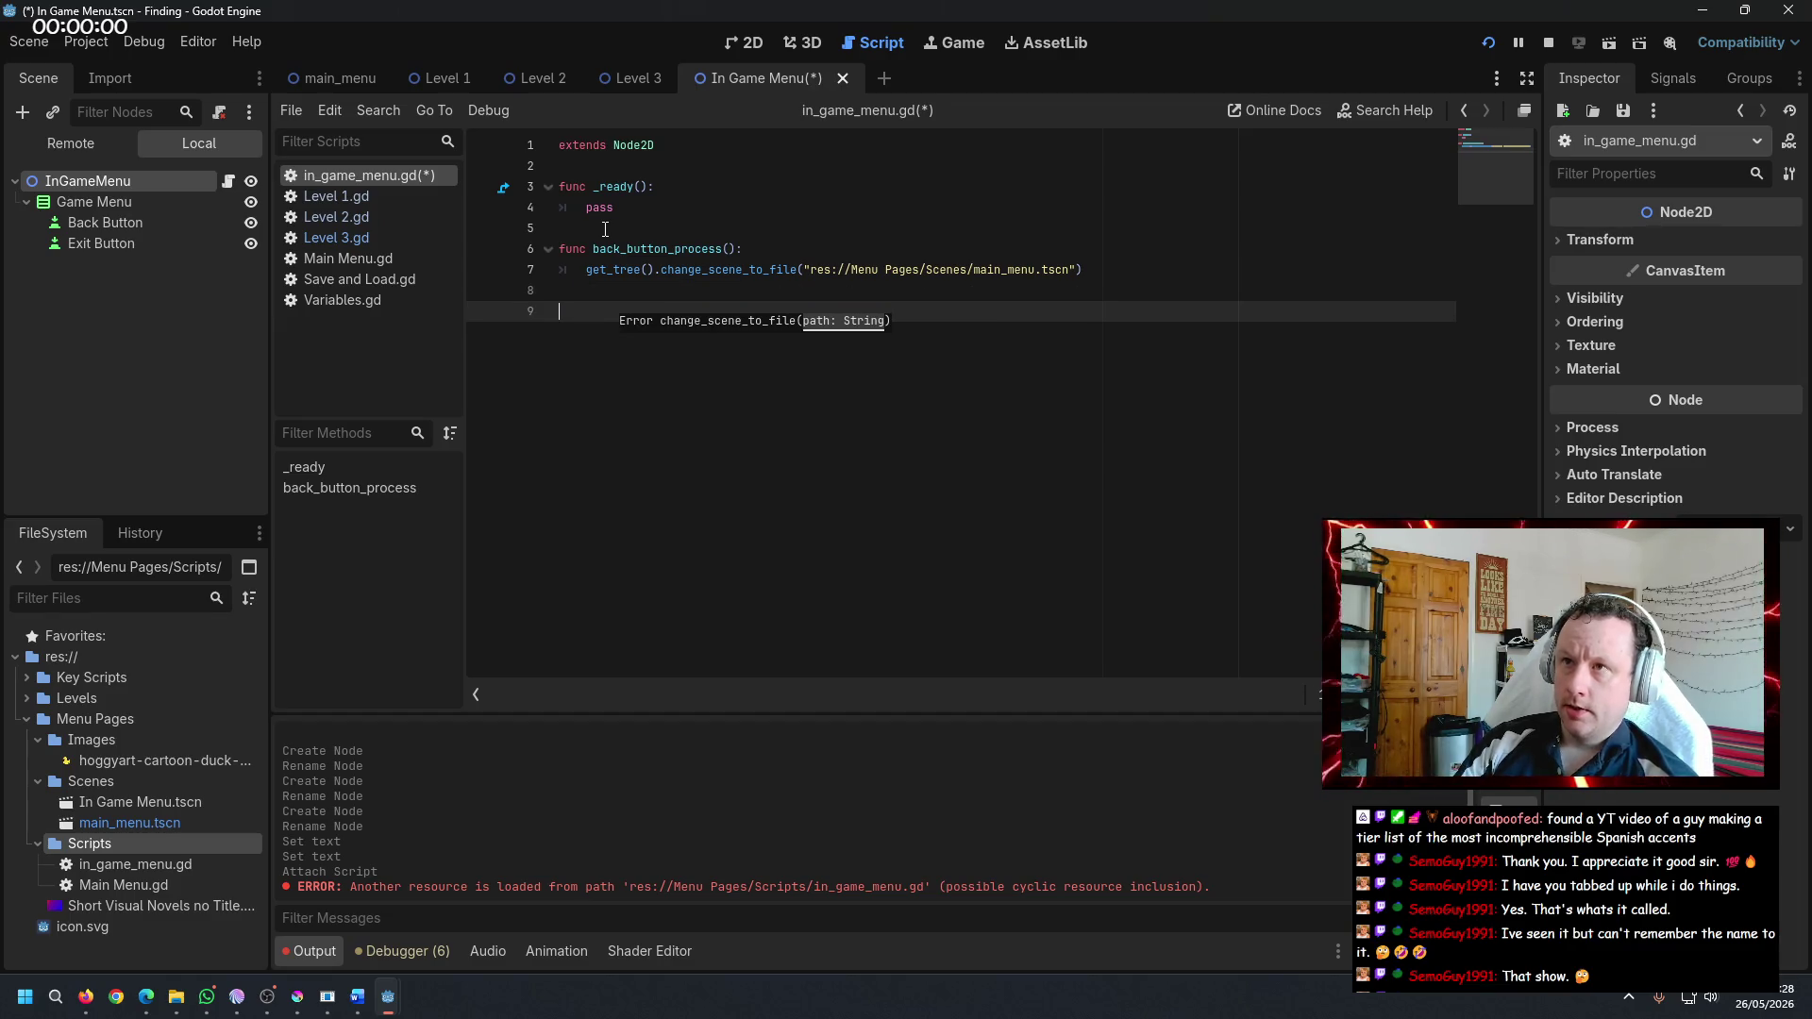
Write func exit_button_process(): with a body calling get_tree().quit()
{"action": "type", "text": "func"}
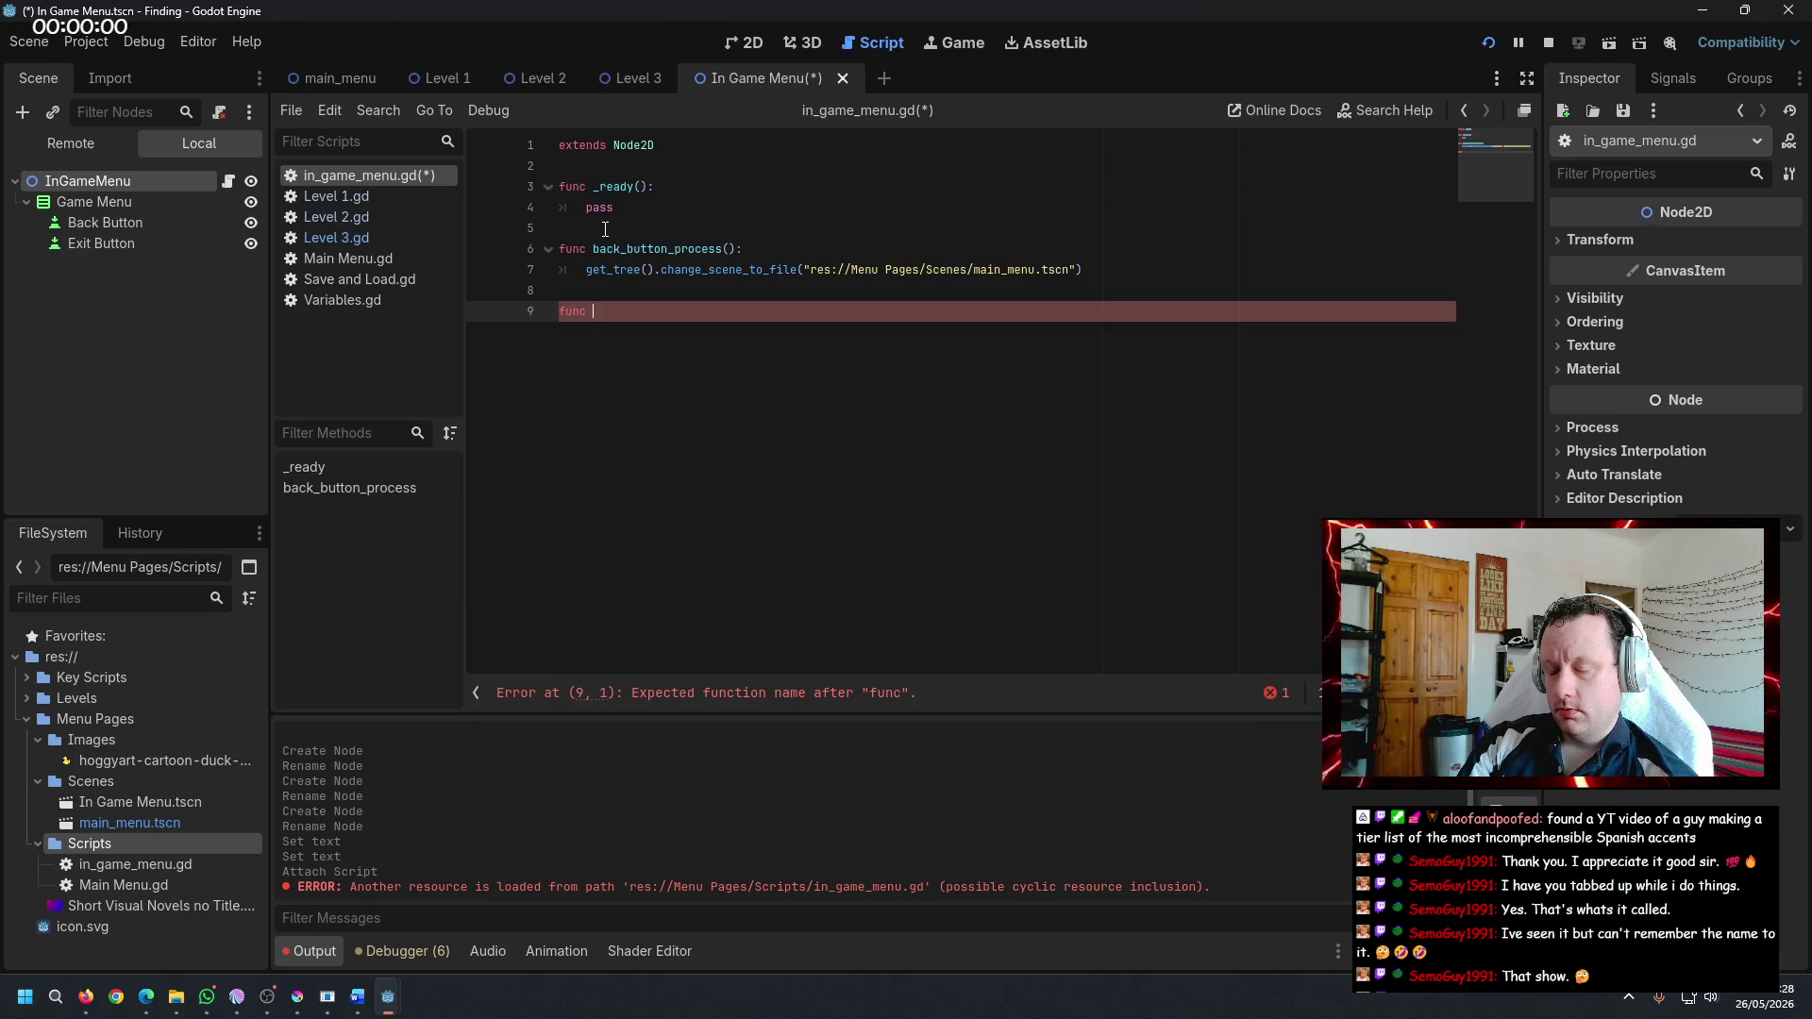
{"action": "type", "text": "e"}
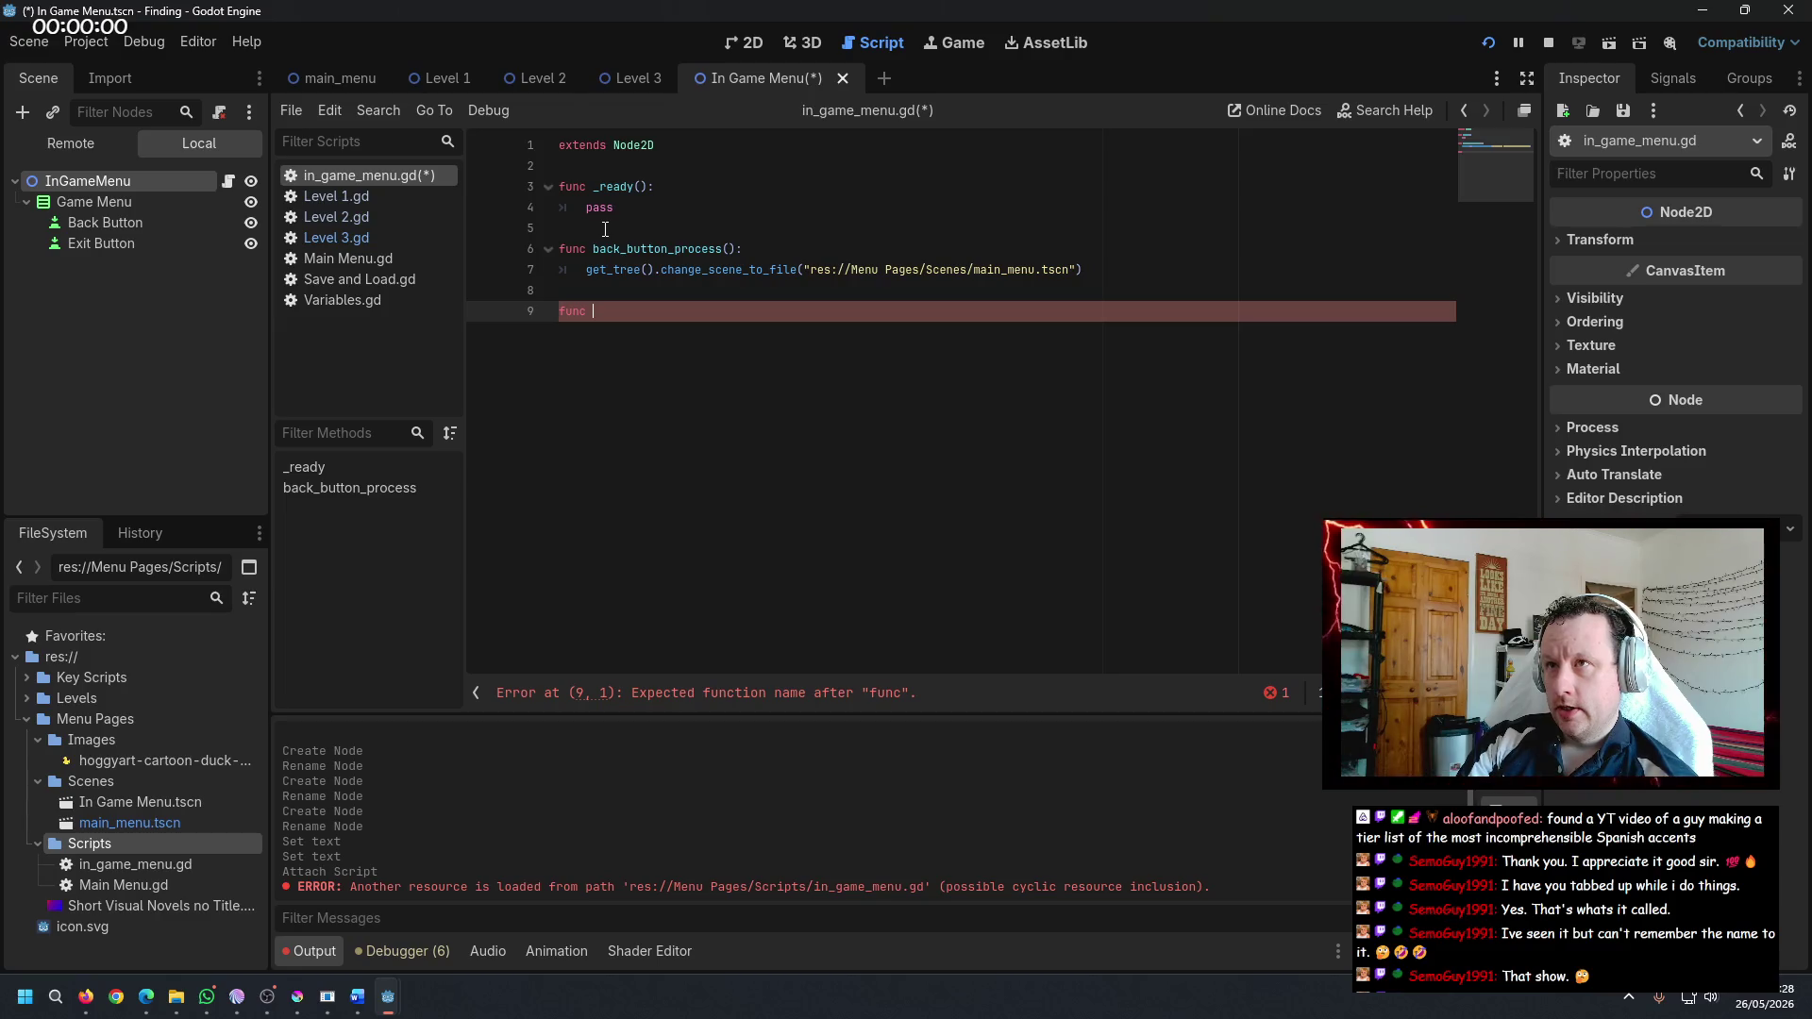
{"action": "type", "text": "xit"}
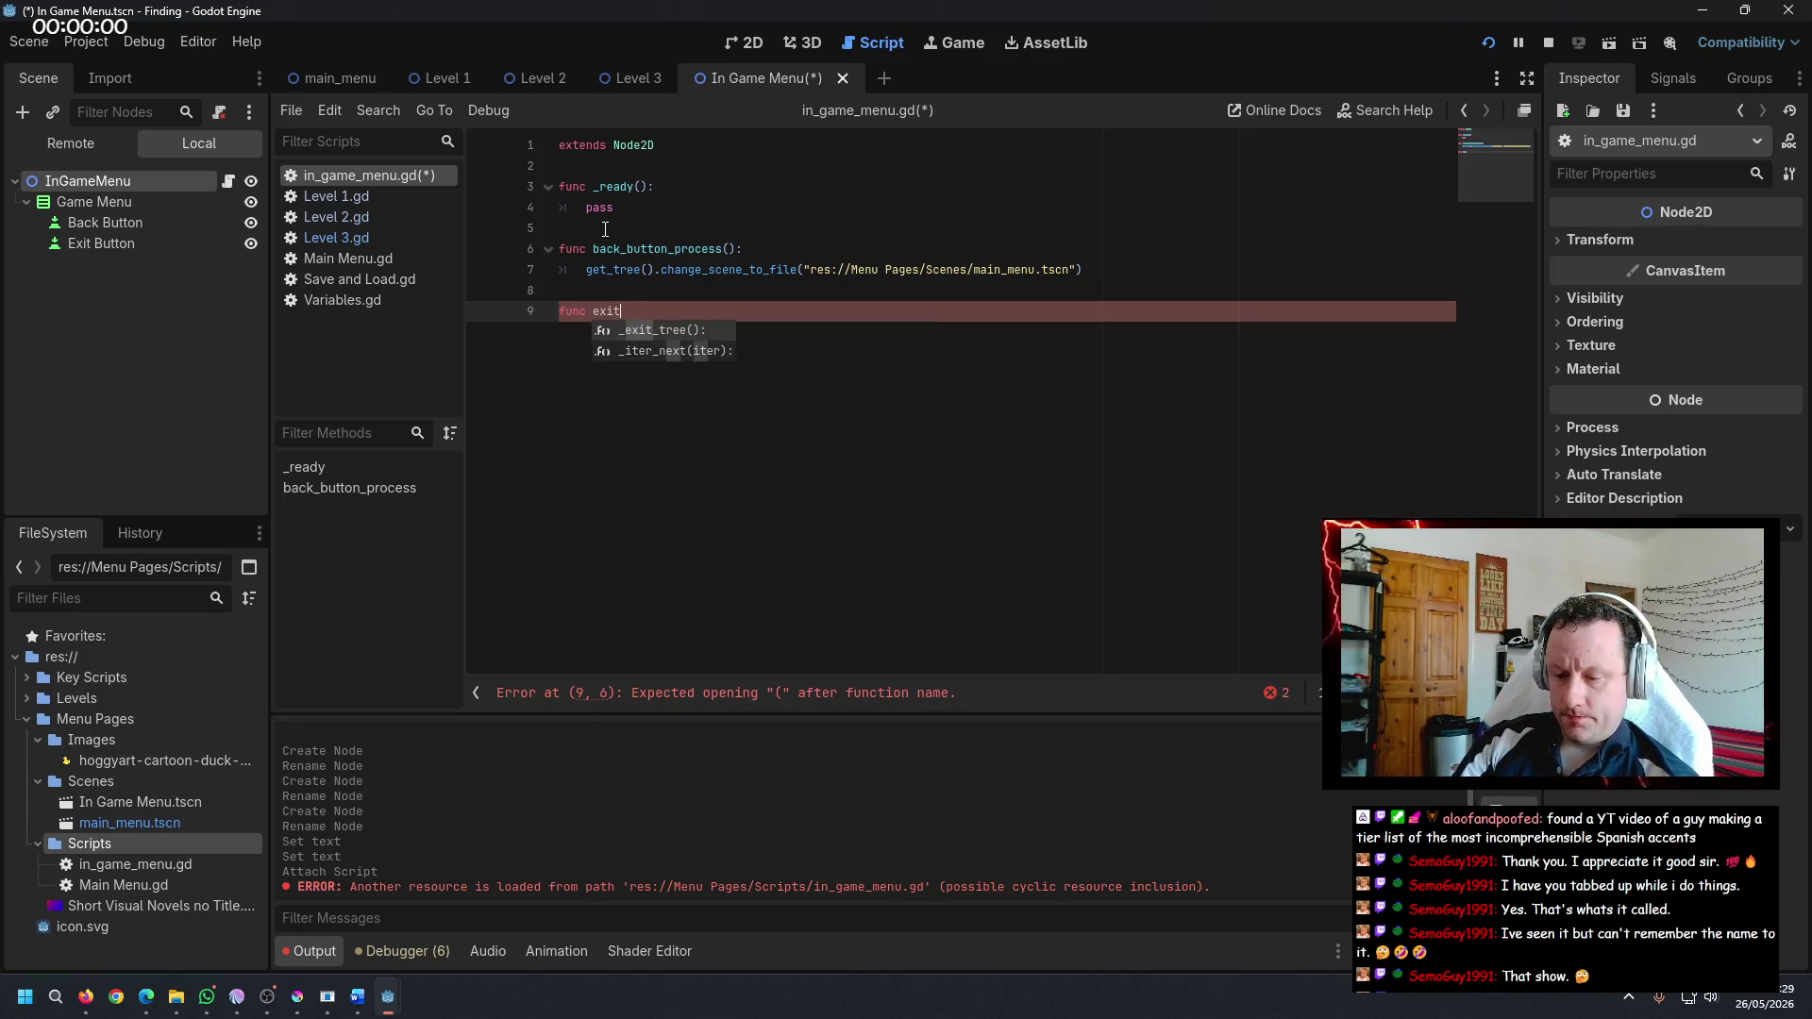
{"action": "type", "text": "_button_process()"}
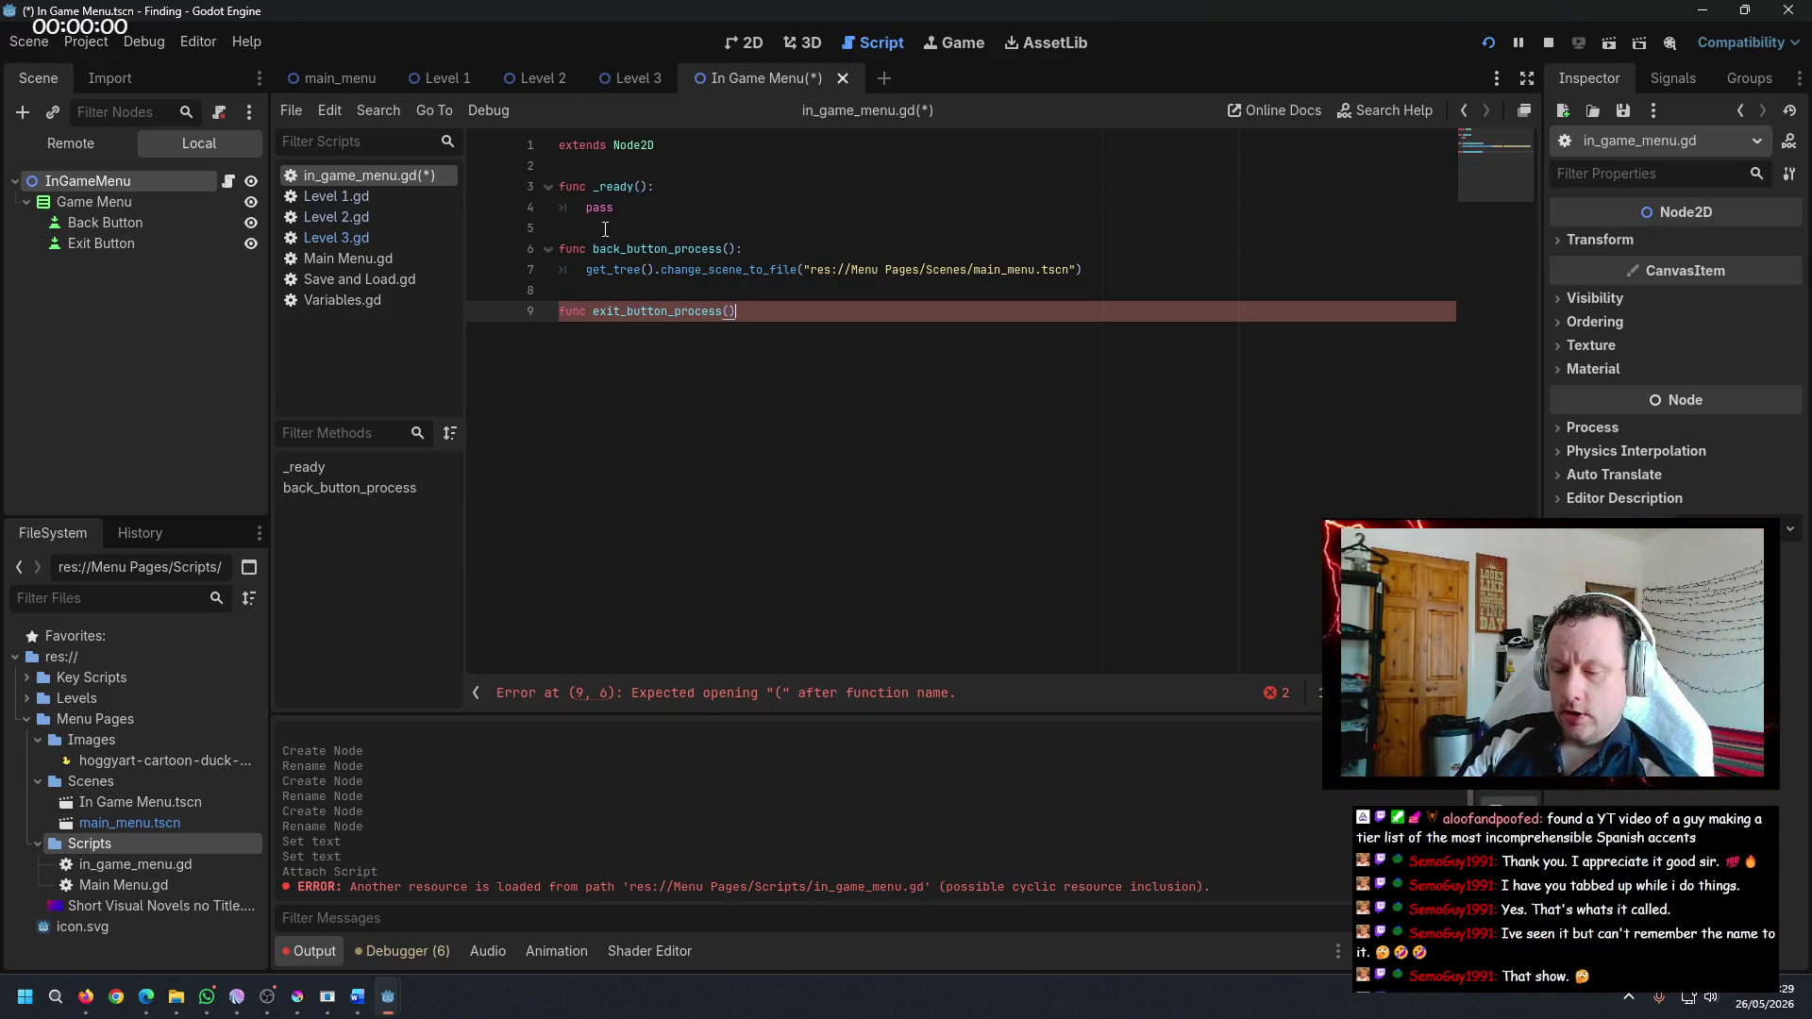
{"action": "type", "text": ":"}
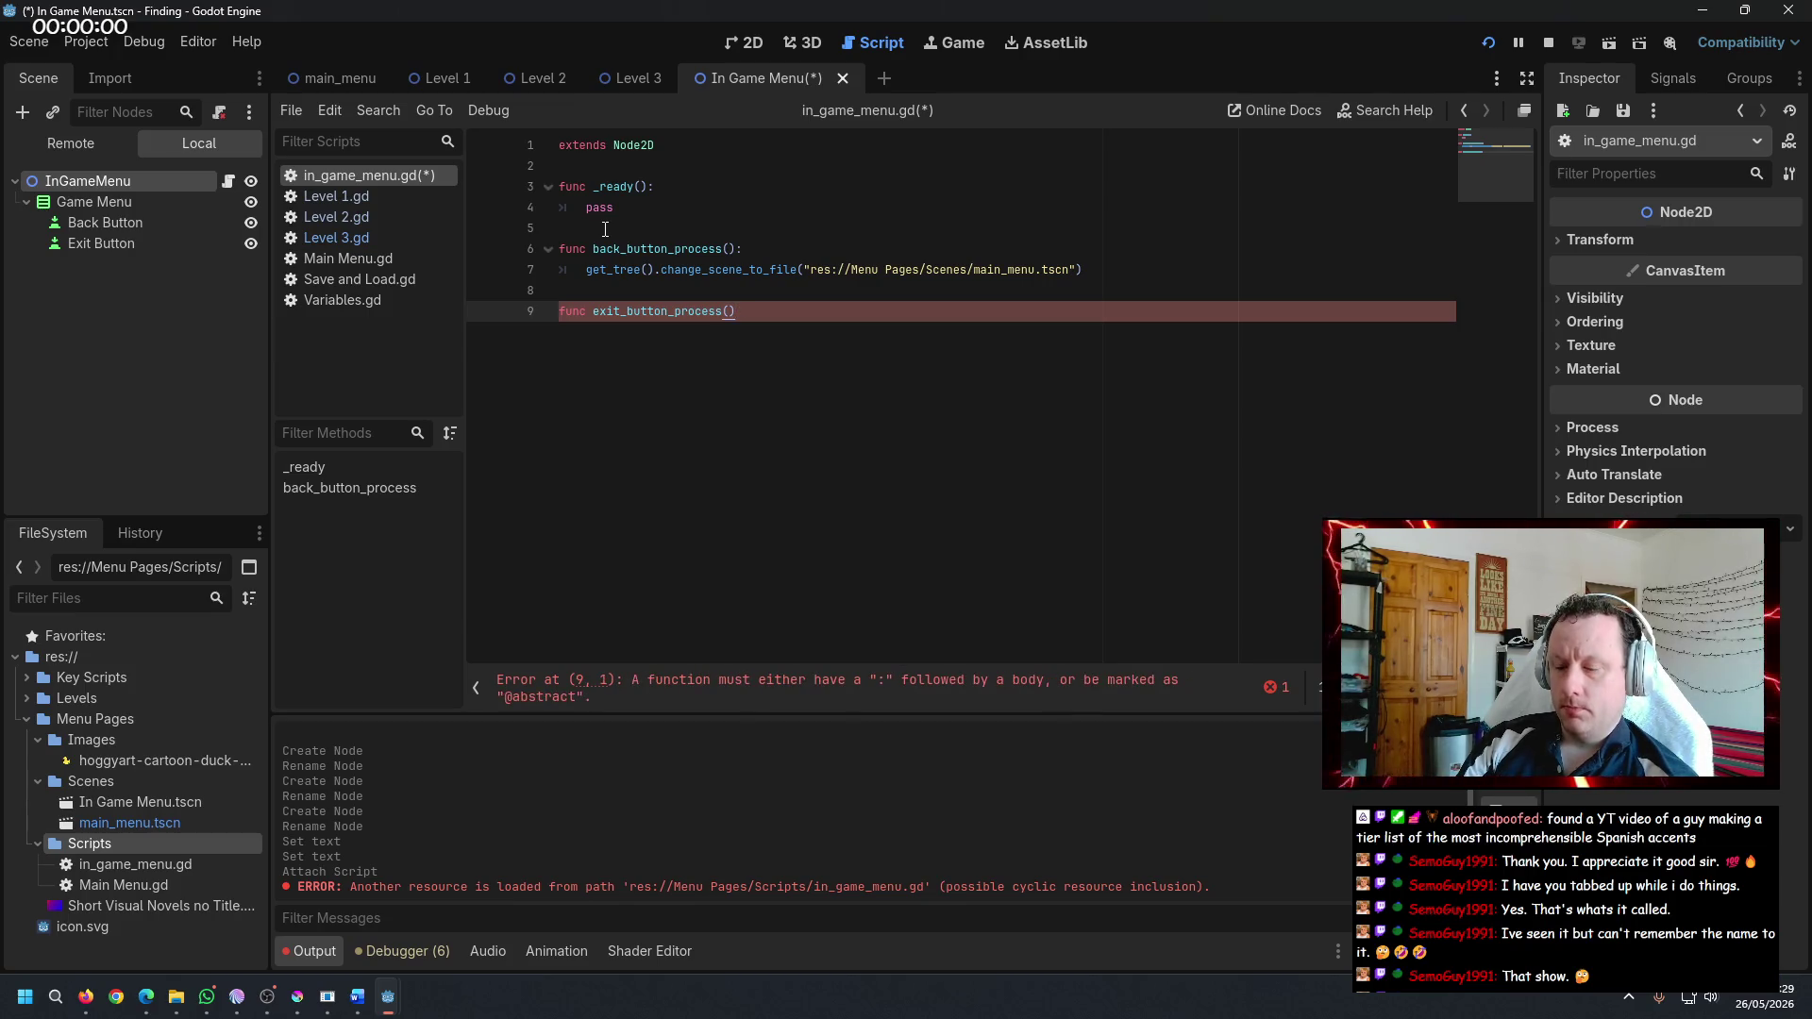
{"action": "key", "text": "Return"}
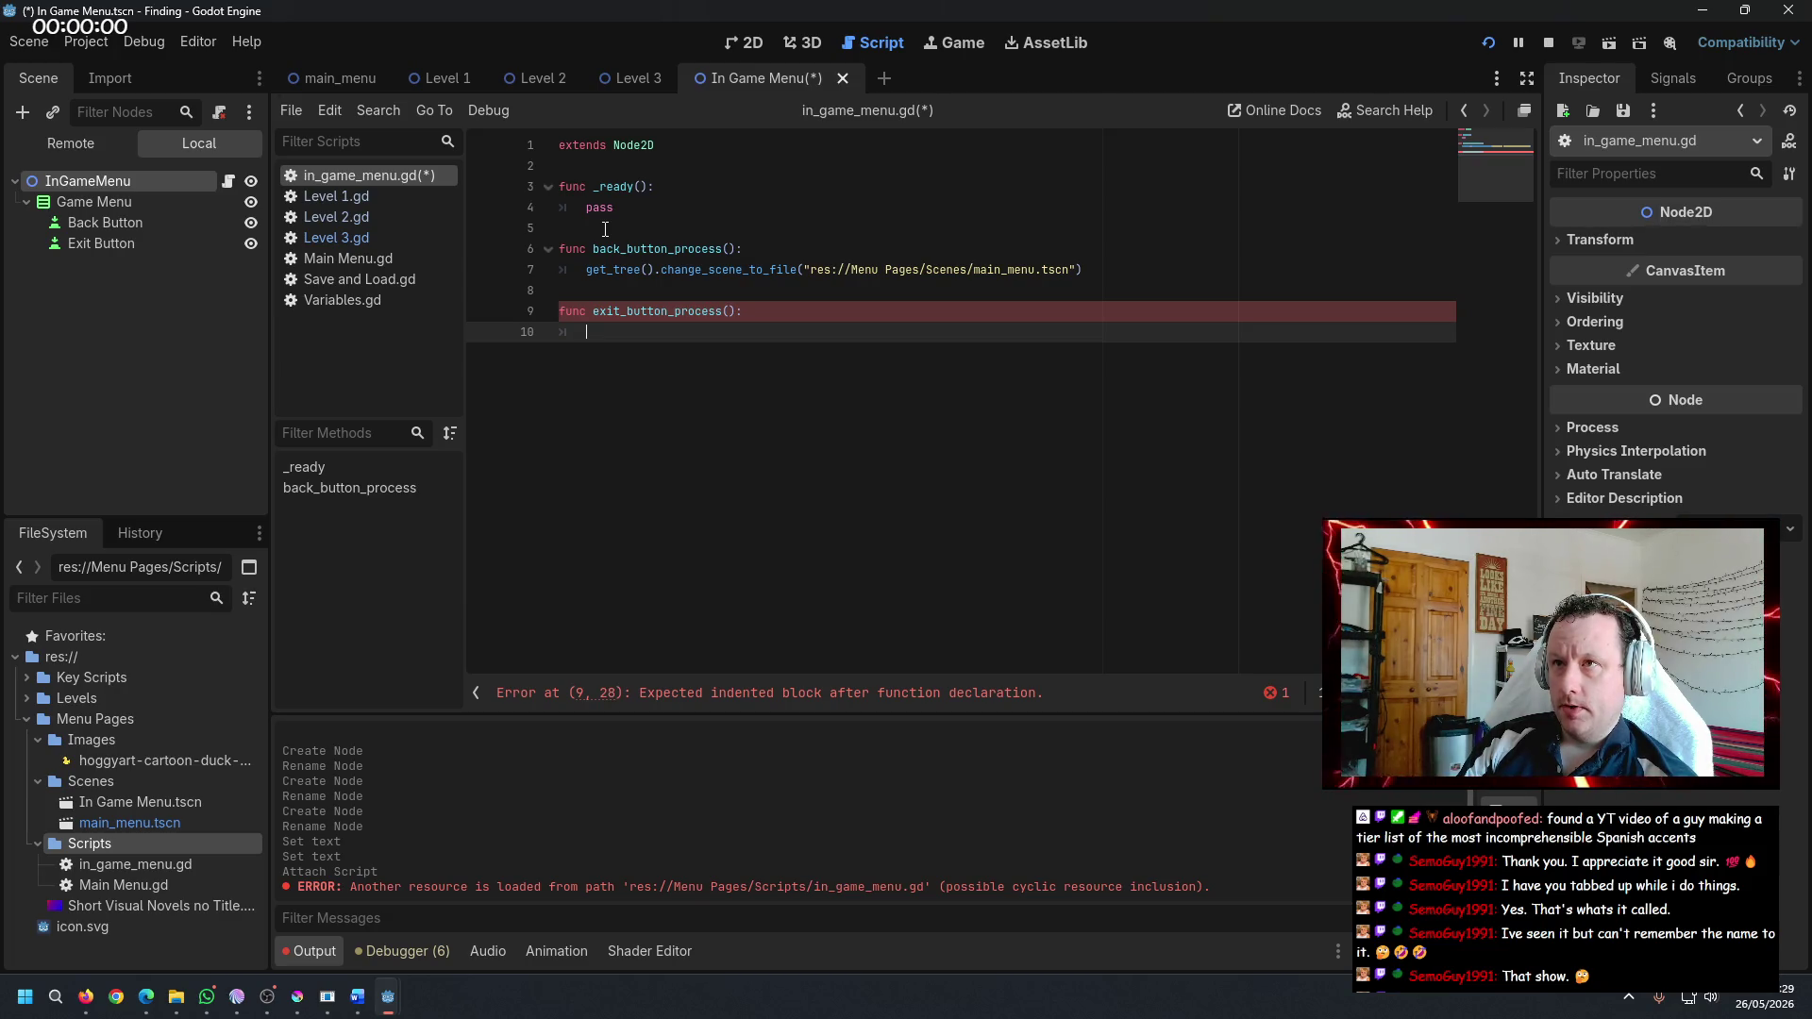
{"action": "type", "text": "get"}
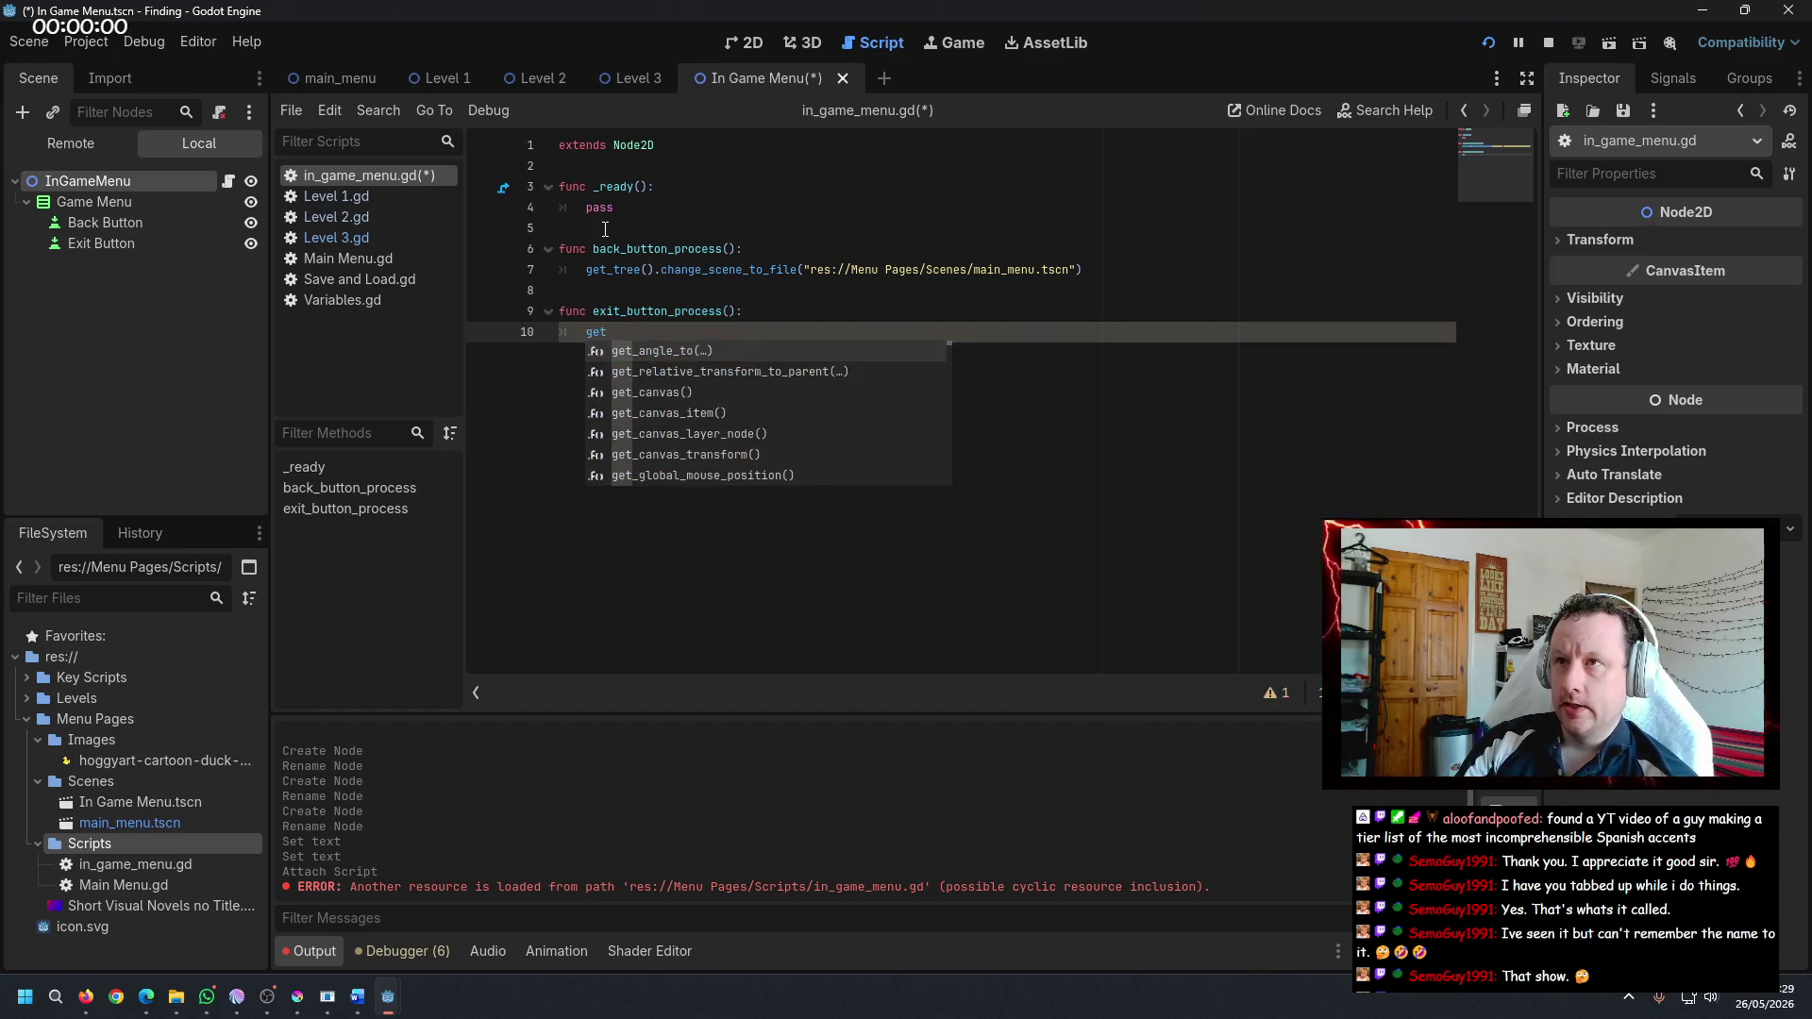
{"action": "type", "text": "_tre"}
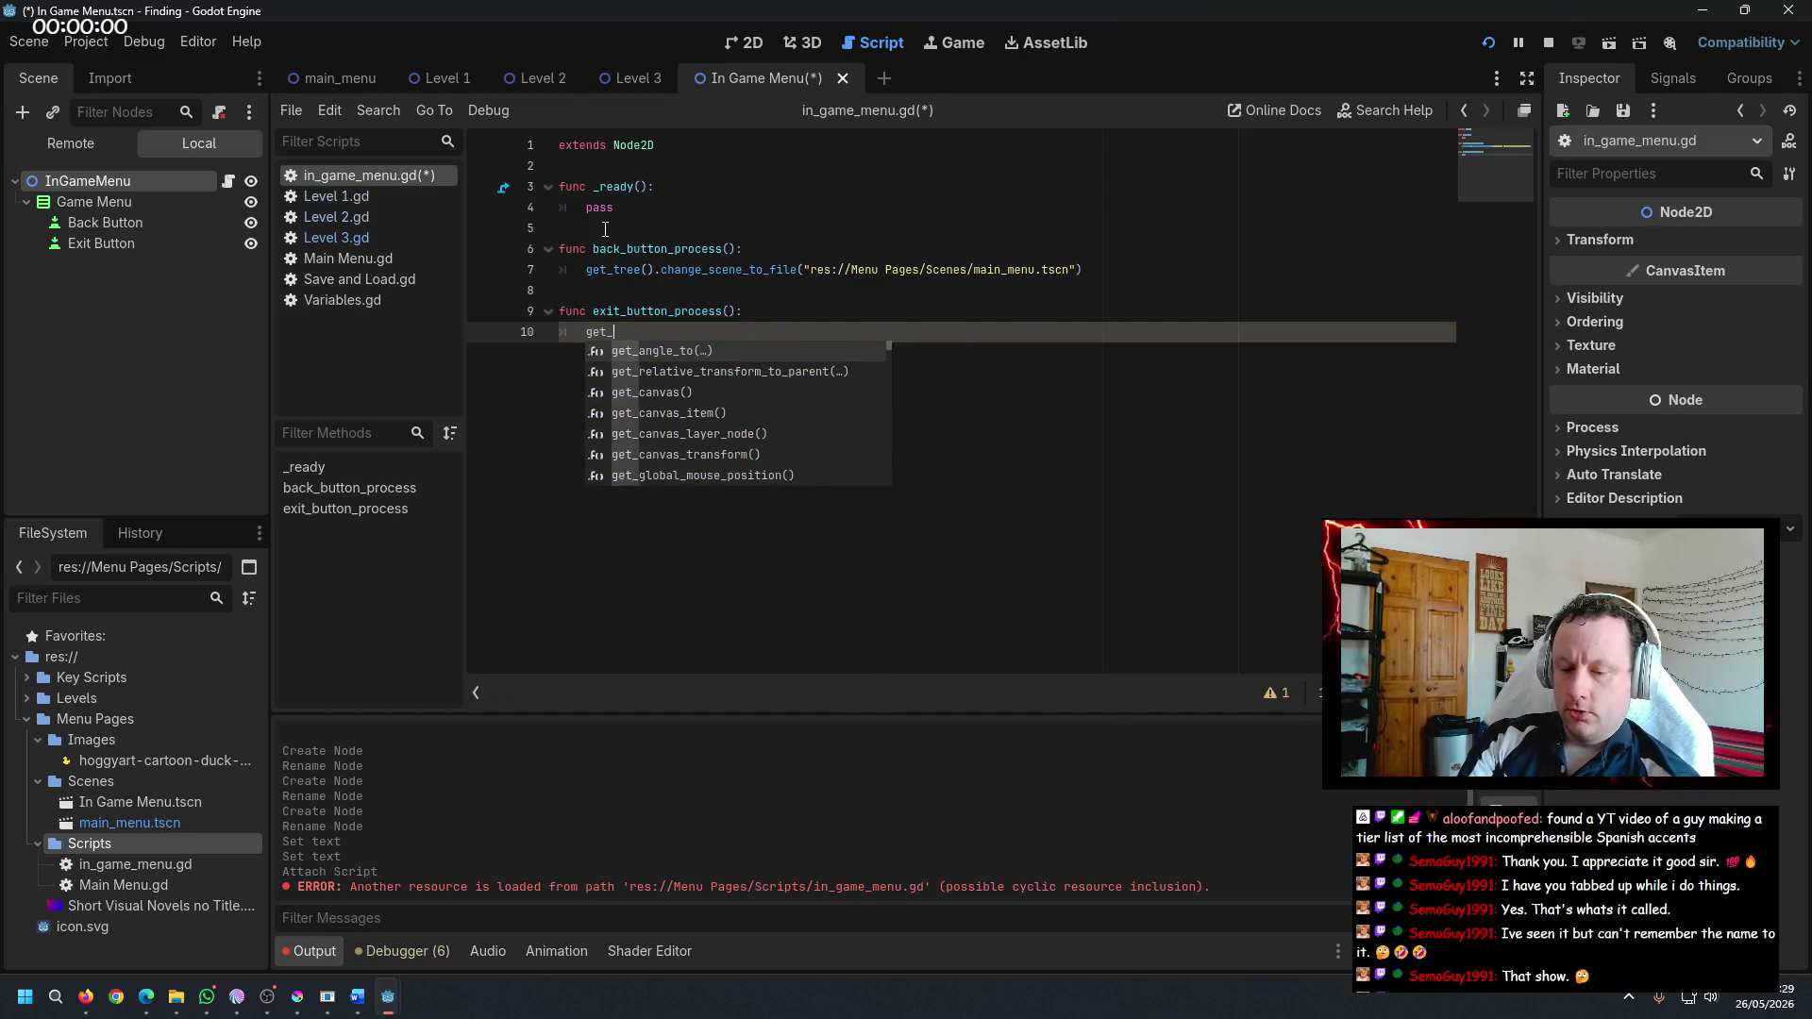
{"action": "key", "text": "Return"}
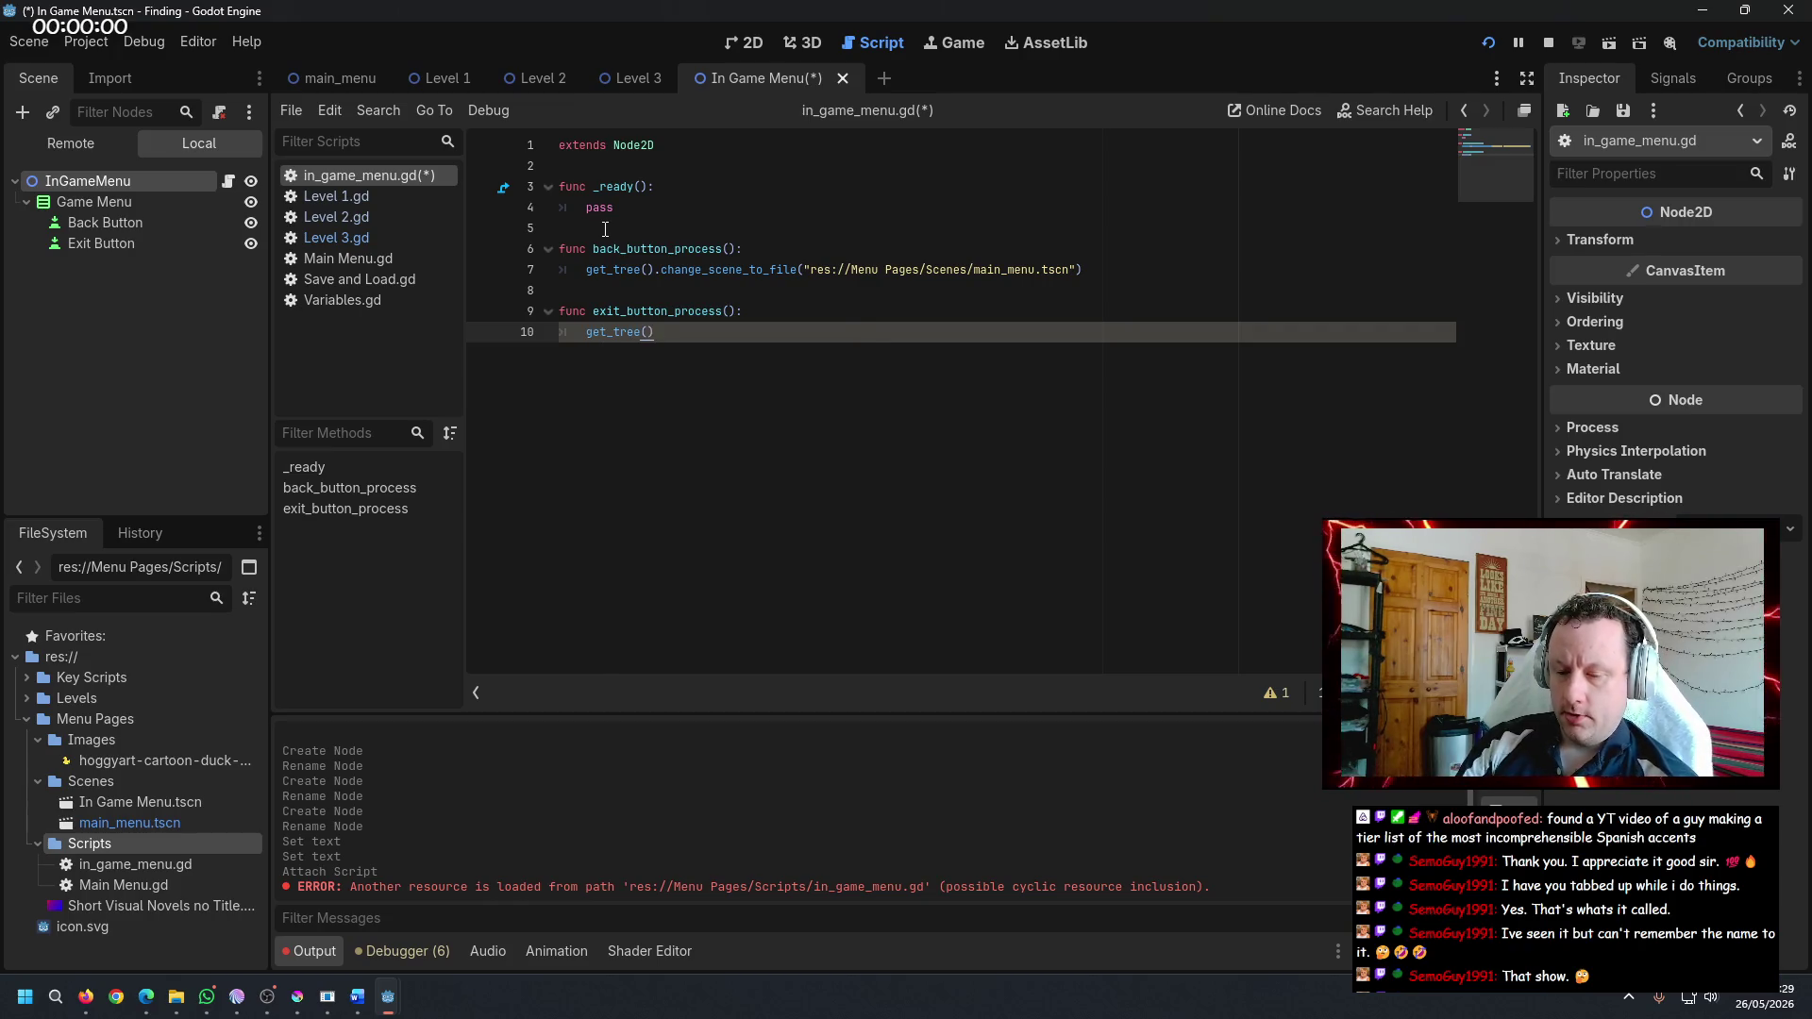
{"action": "type", "text": ".qui"}
{"action": "key", "text": "Return"}
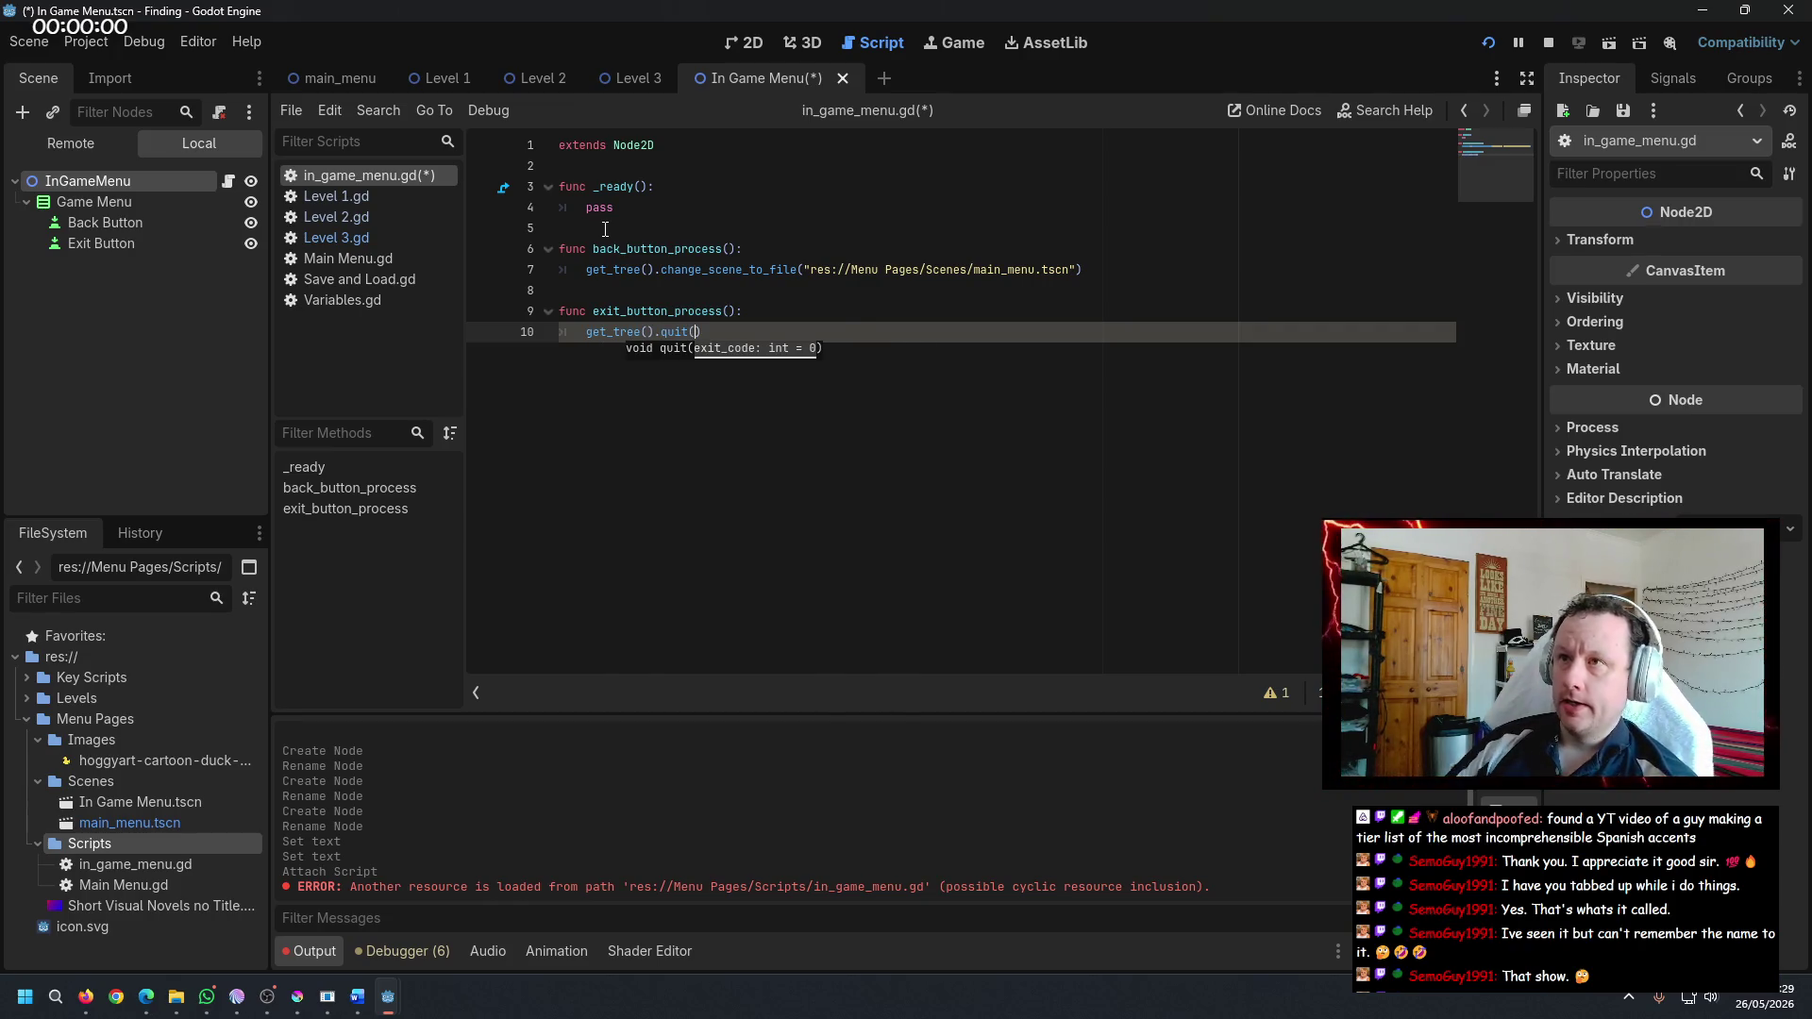
{"action": "key", "text": "End"}
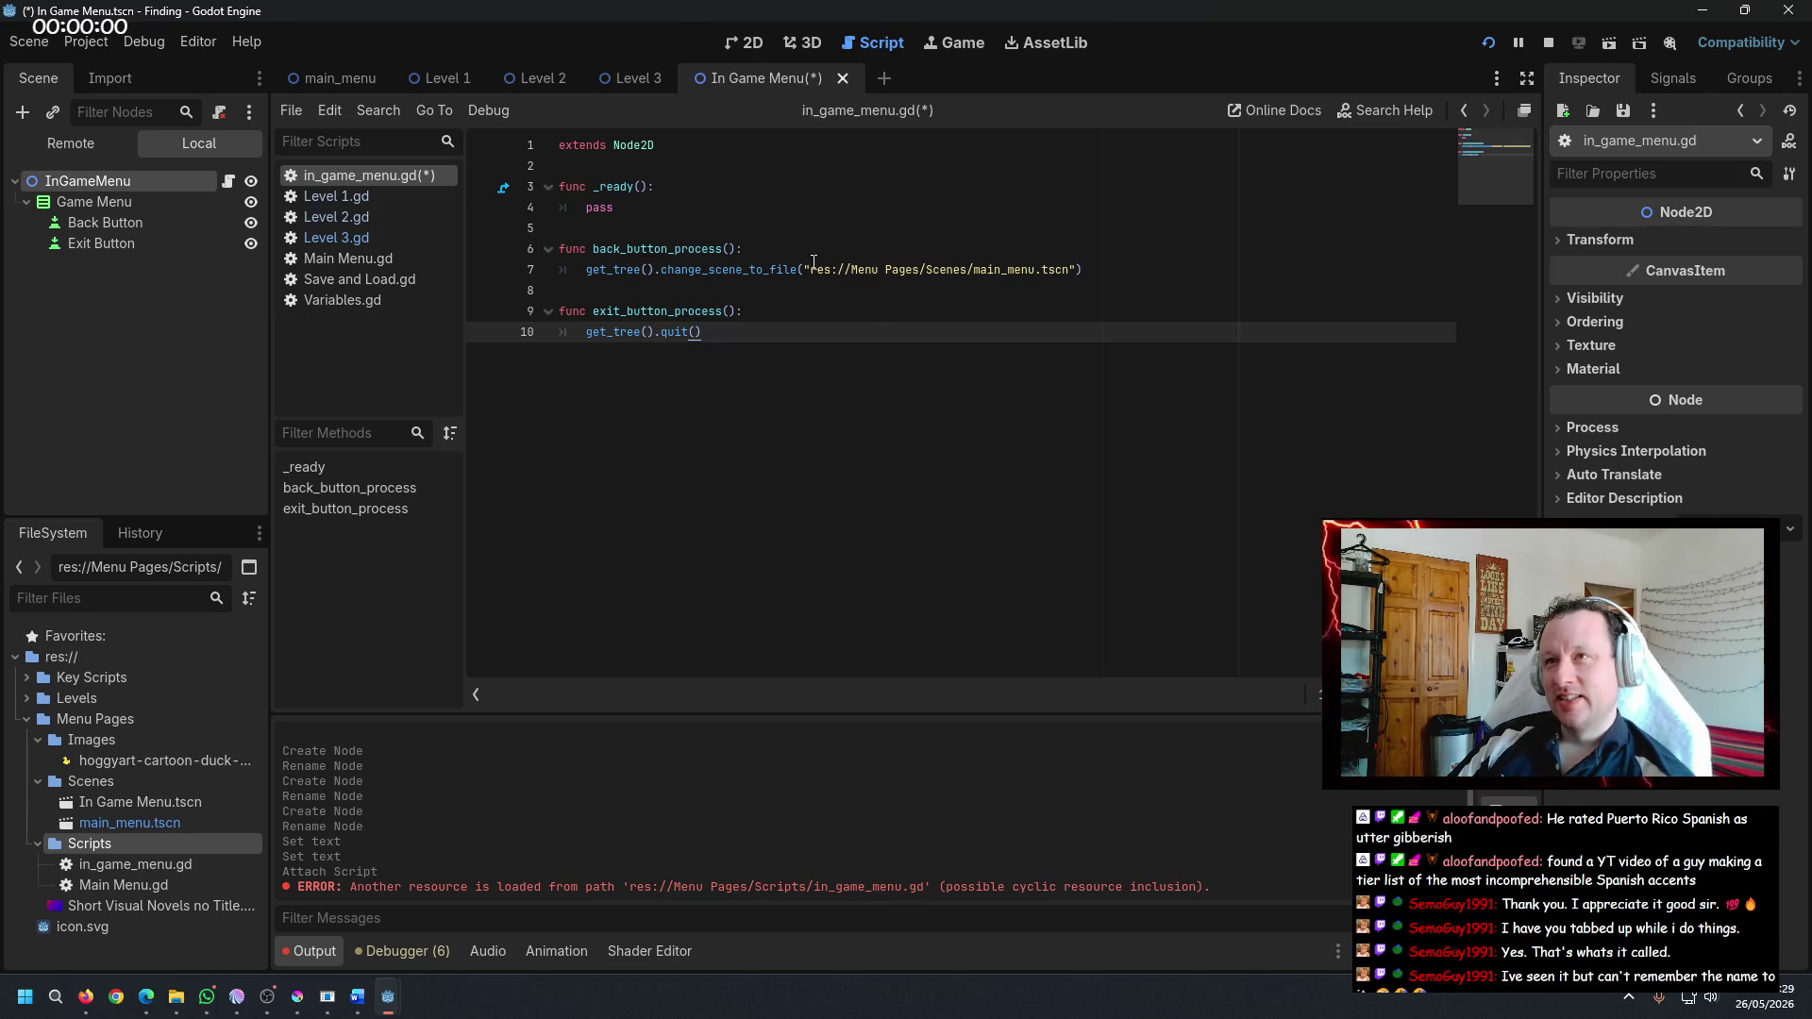
{"action": "double_click", "coordinate": [599, 207]}
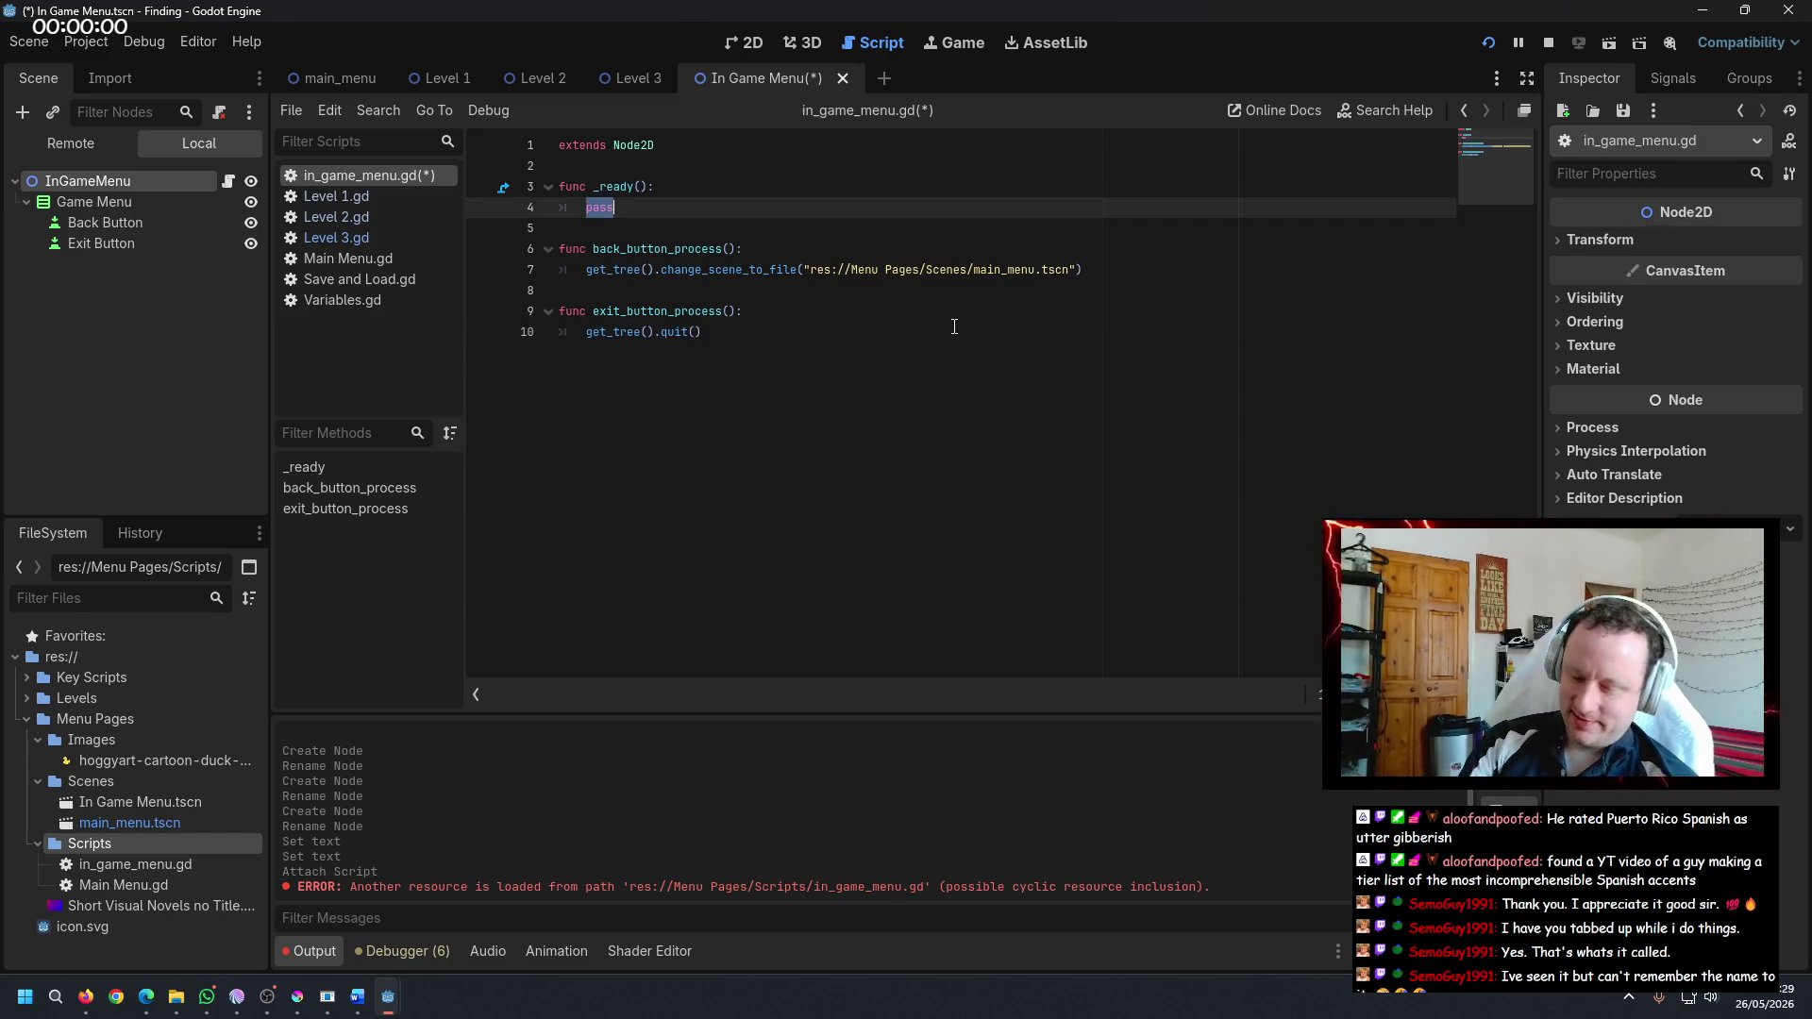
{"action": "left_click", "coordinate": [698, 143]}
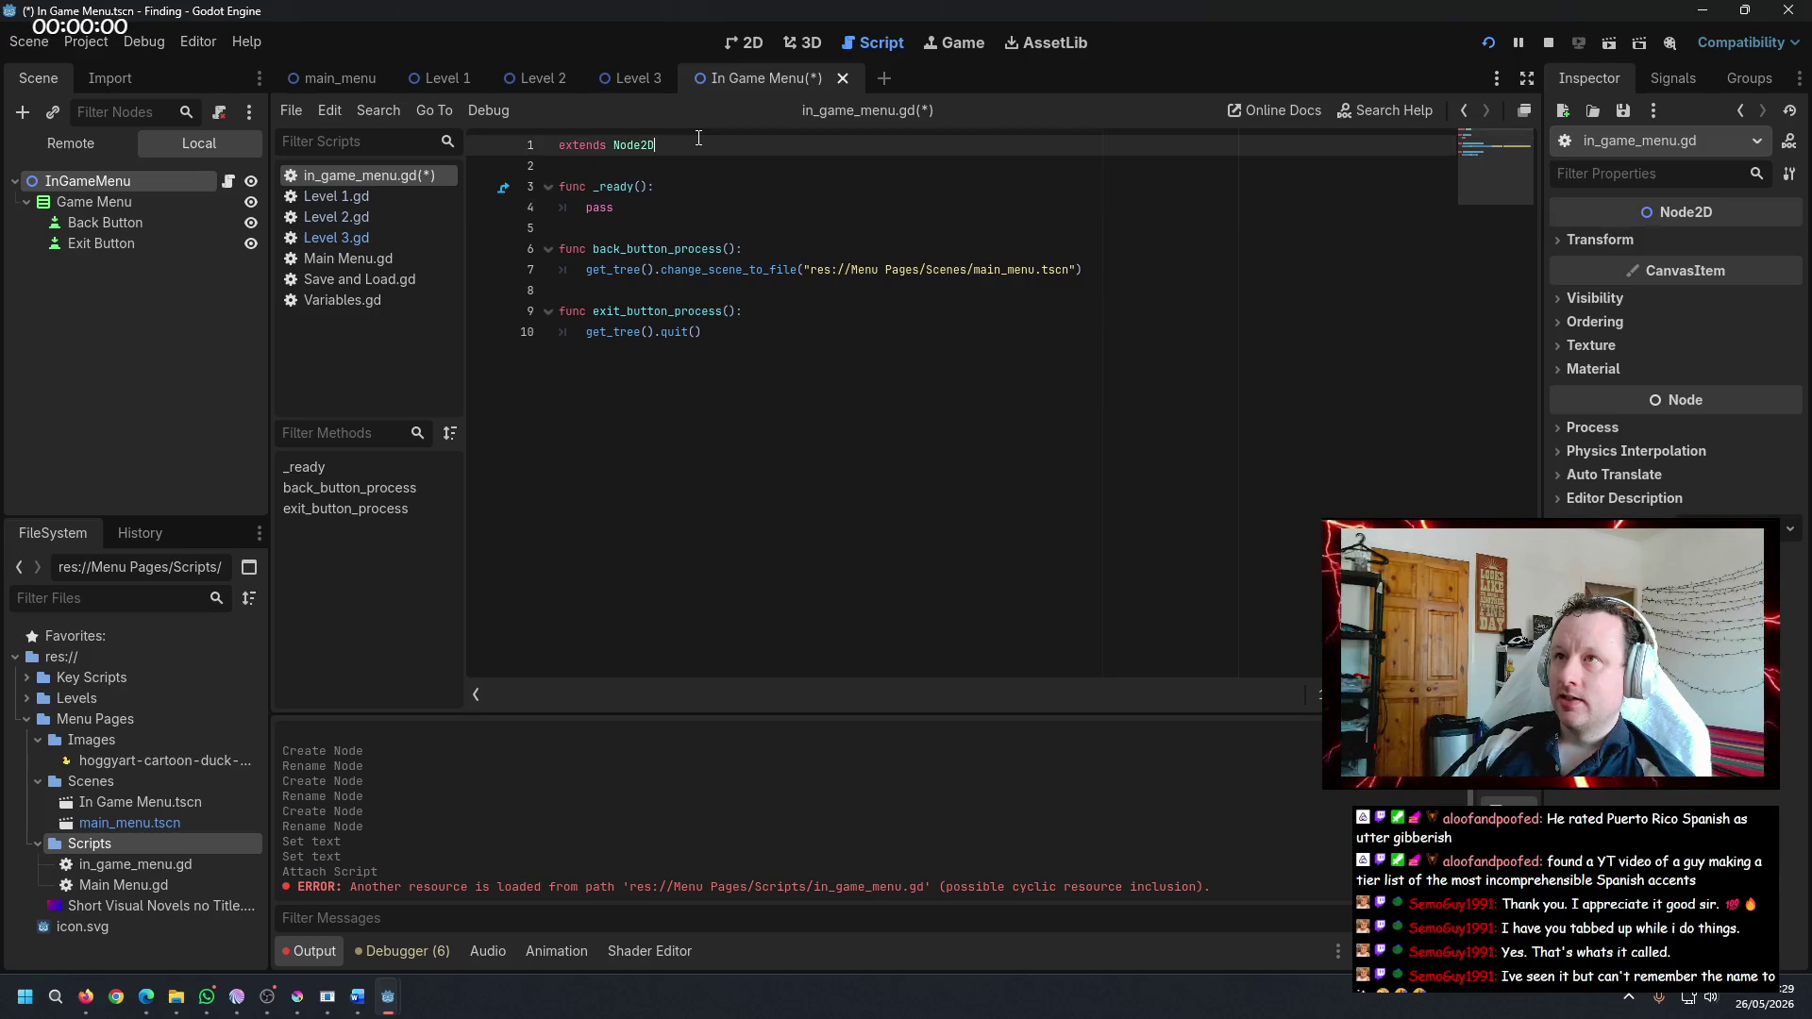
{"action": "key", "text": "Return"}
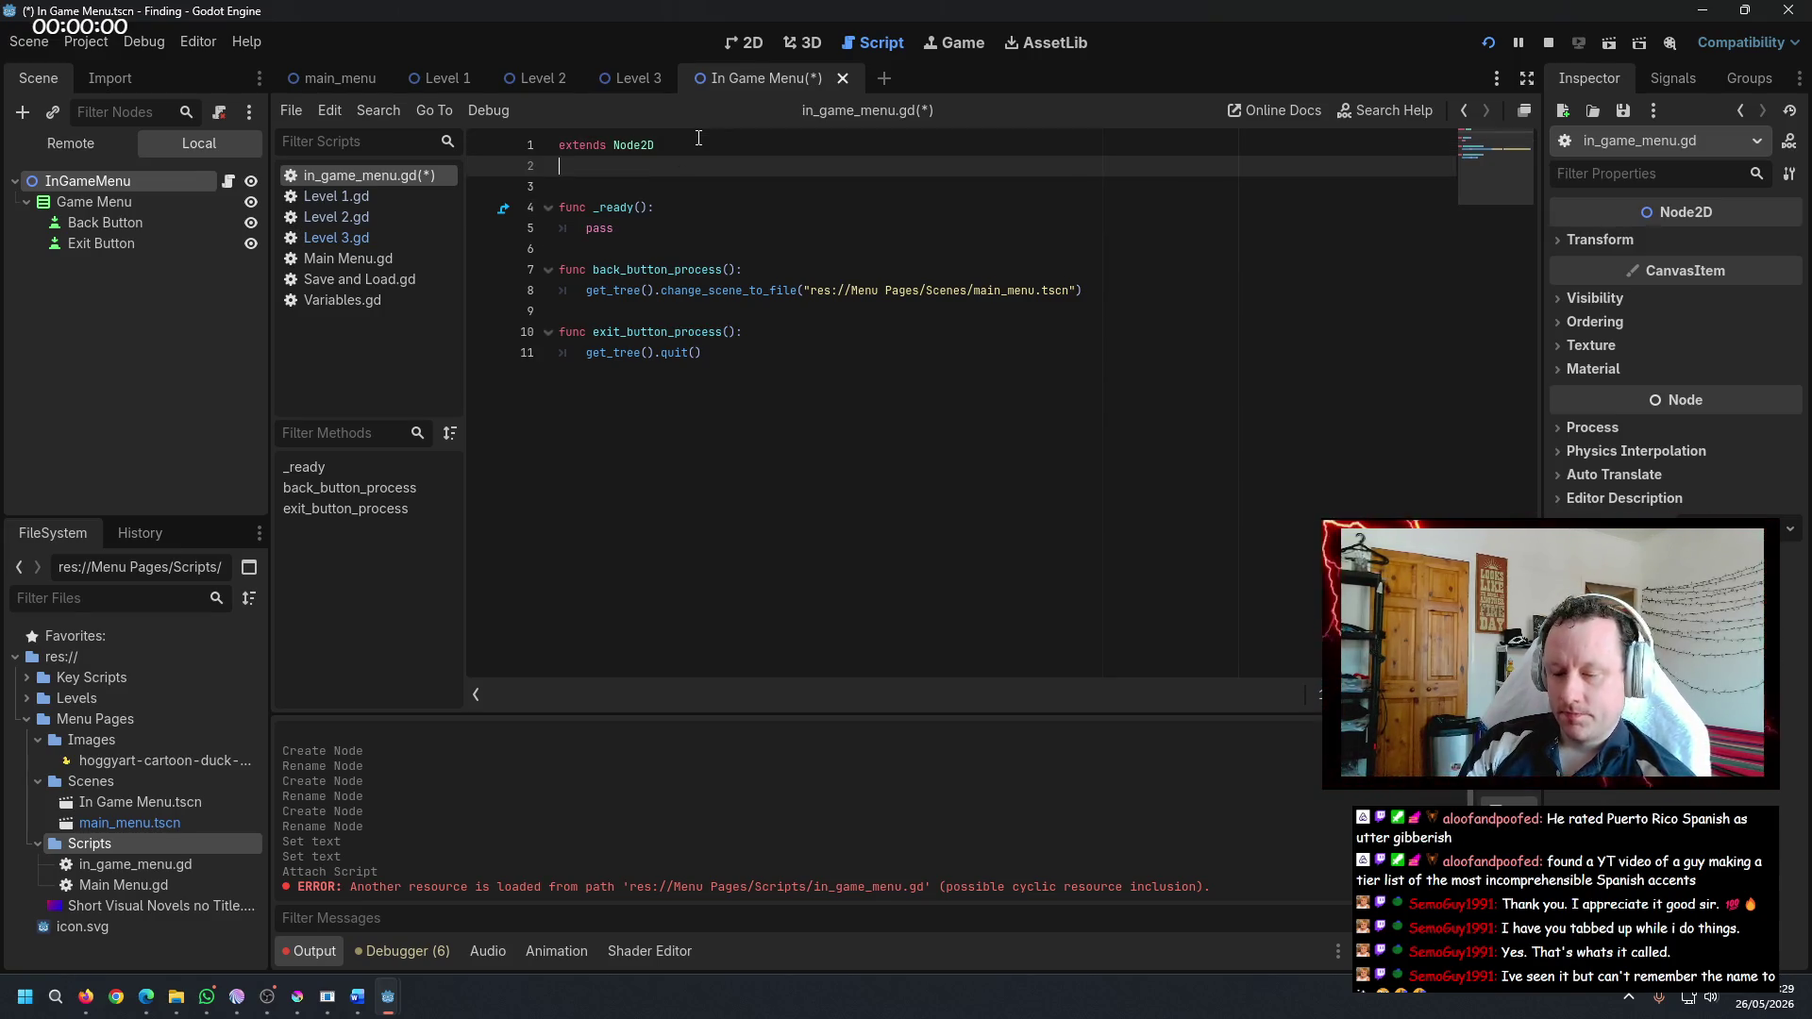
{"action": "type", "text": "@onready var "}
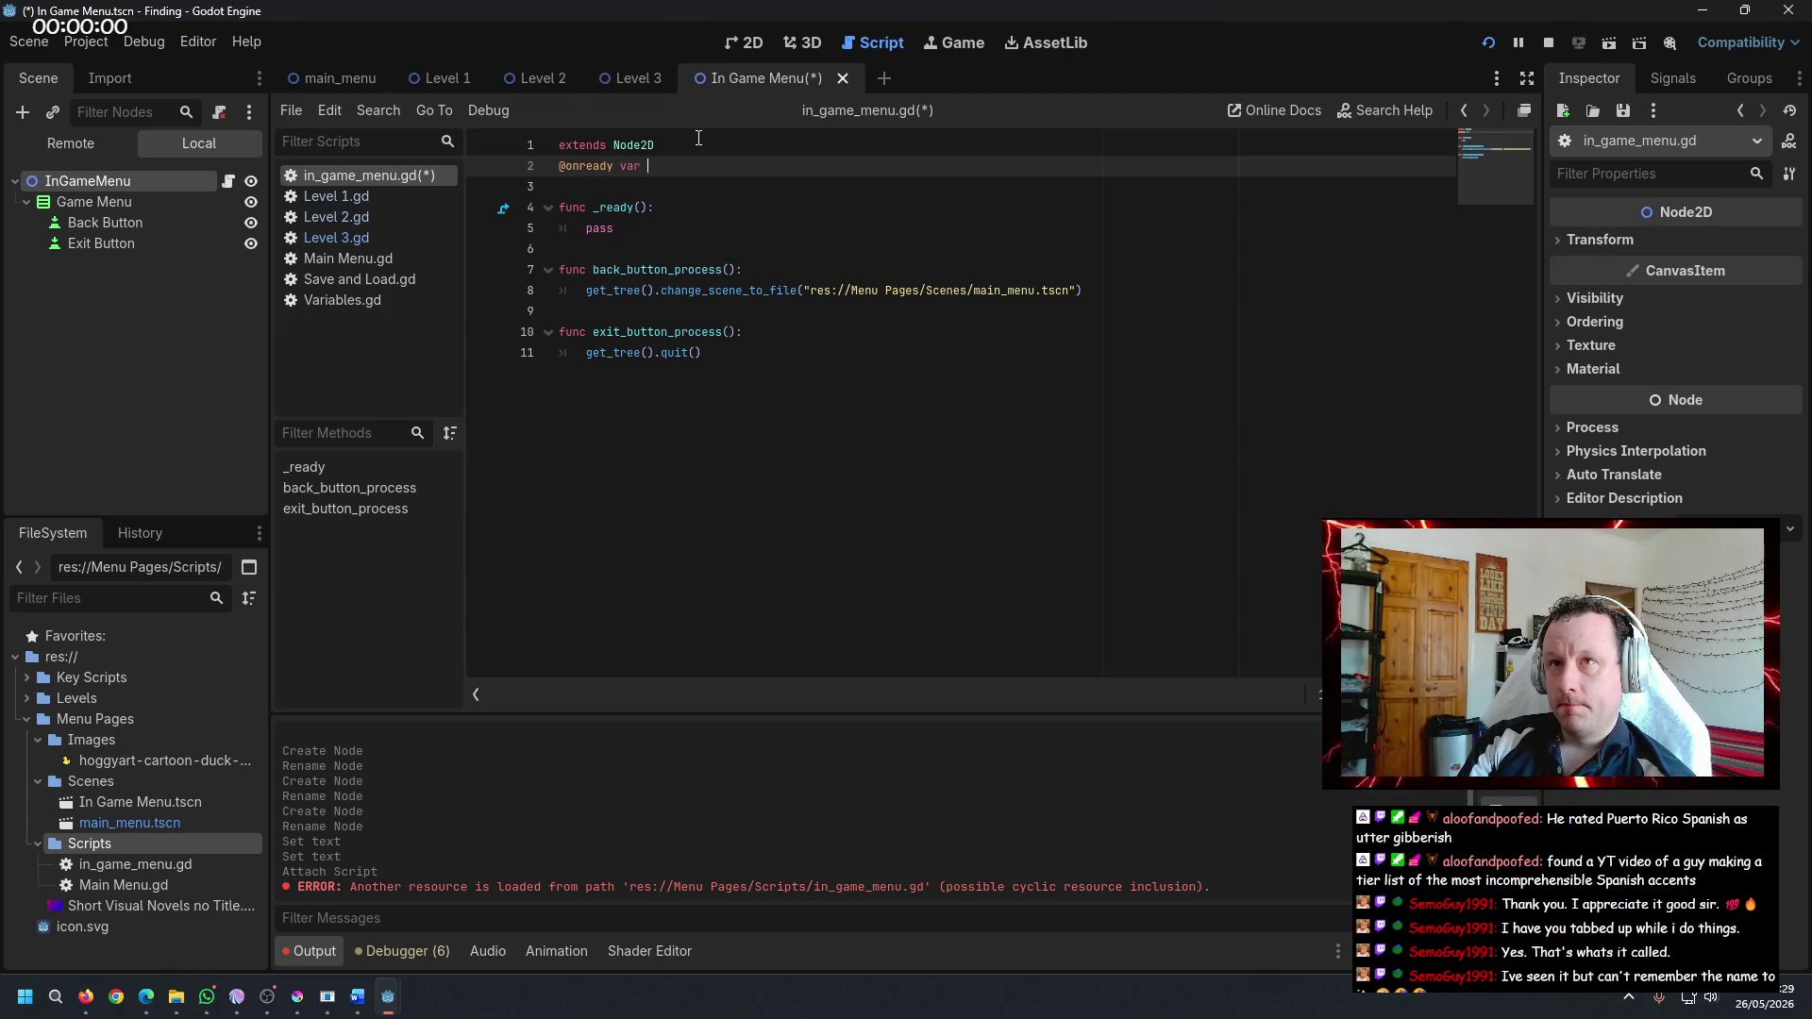
{"action": "type", "text": "back_"}
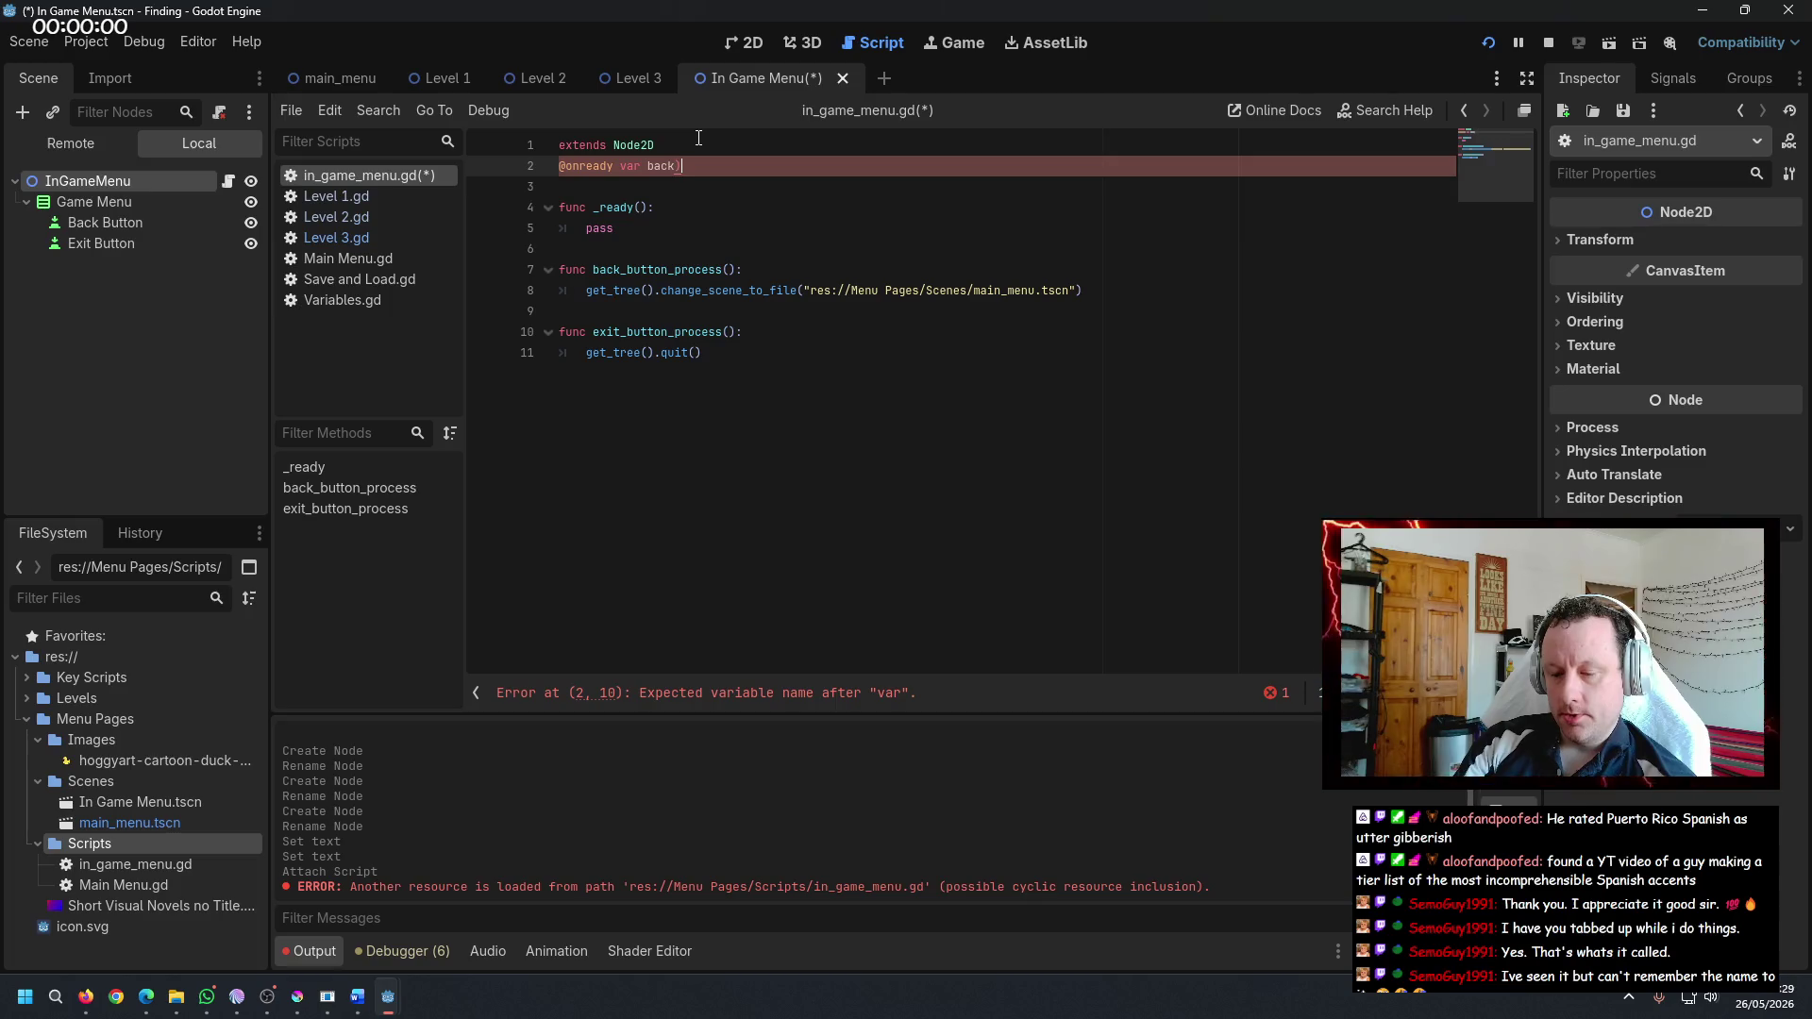
{"action": "type", "text": "button"}
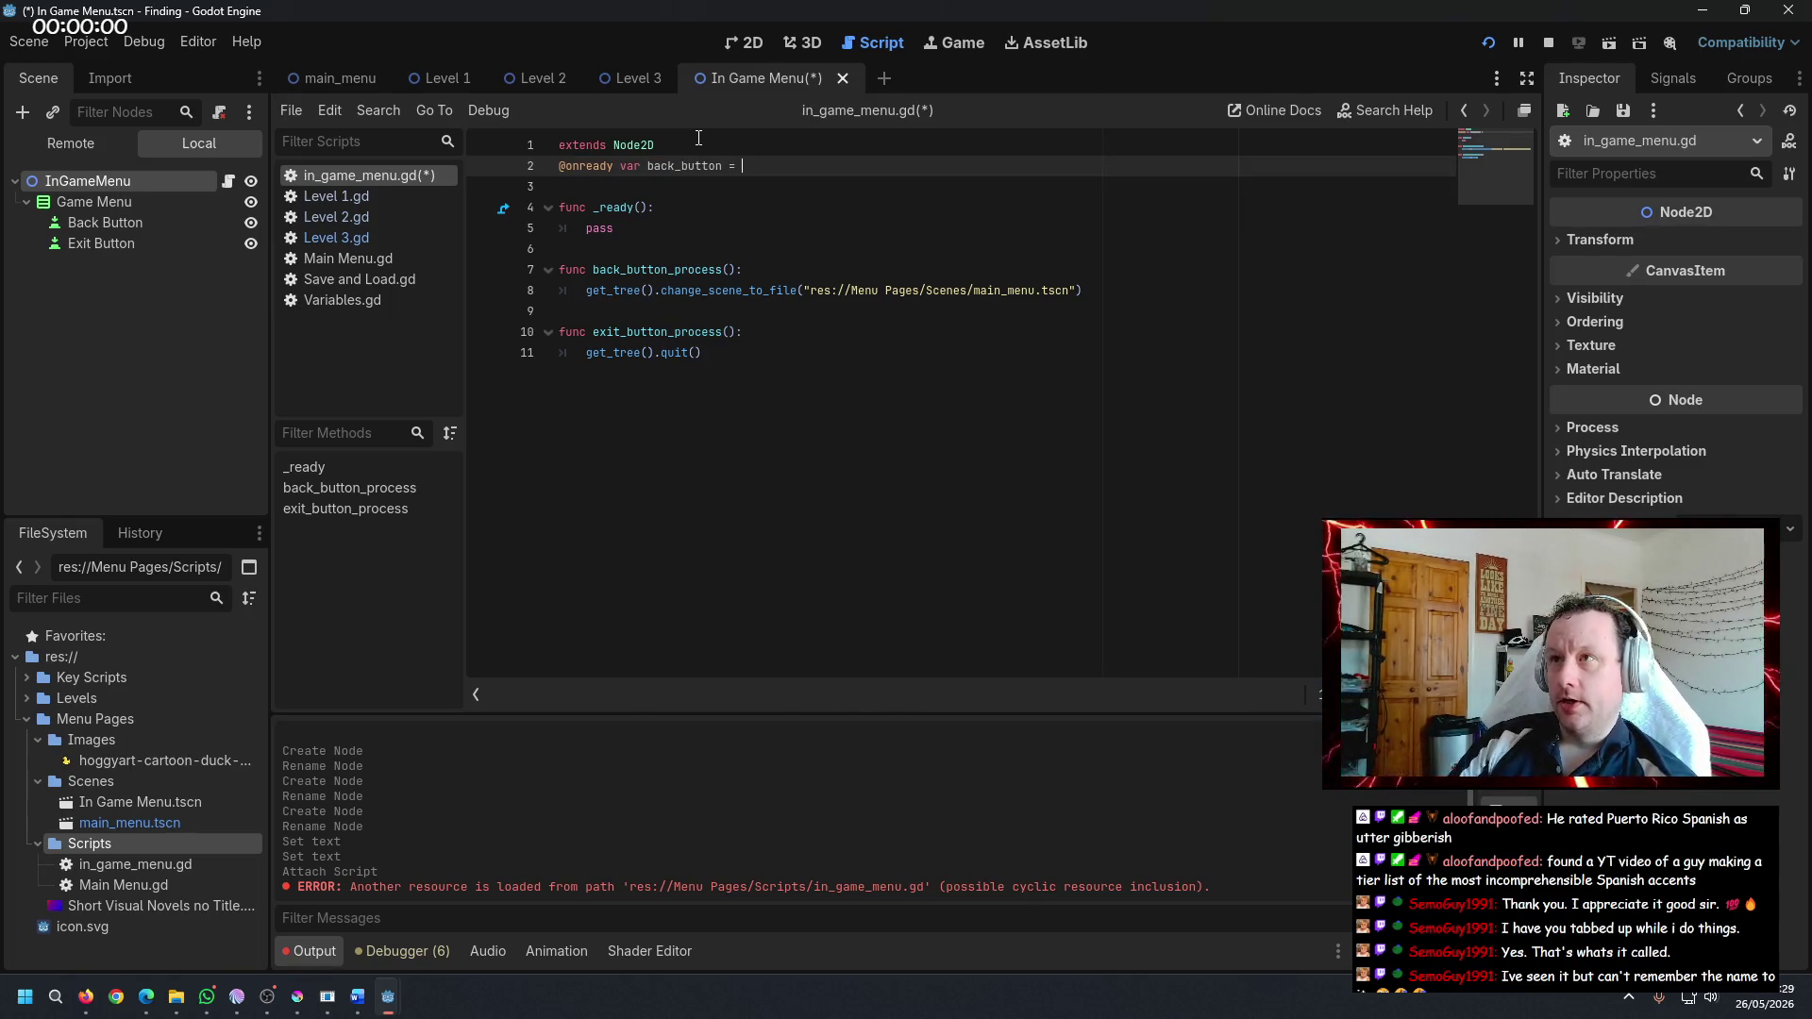
{"action": "type", "text": " ="}
{"action": "left_click_drag", "start_coordinate": [121, 226], "coordinate": [784, 165]}
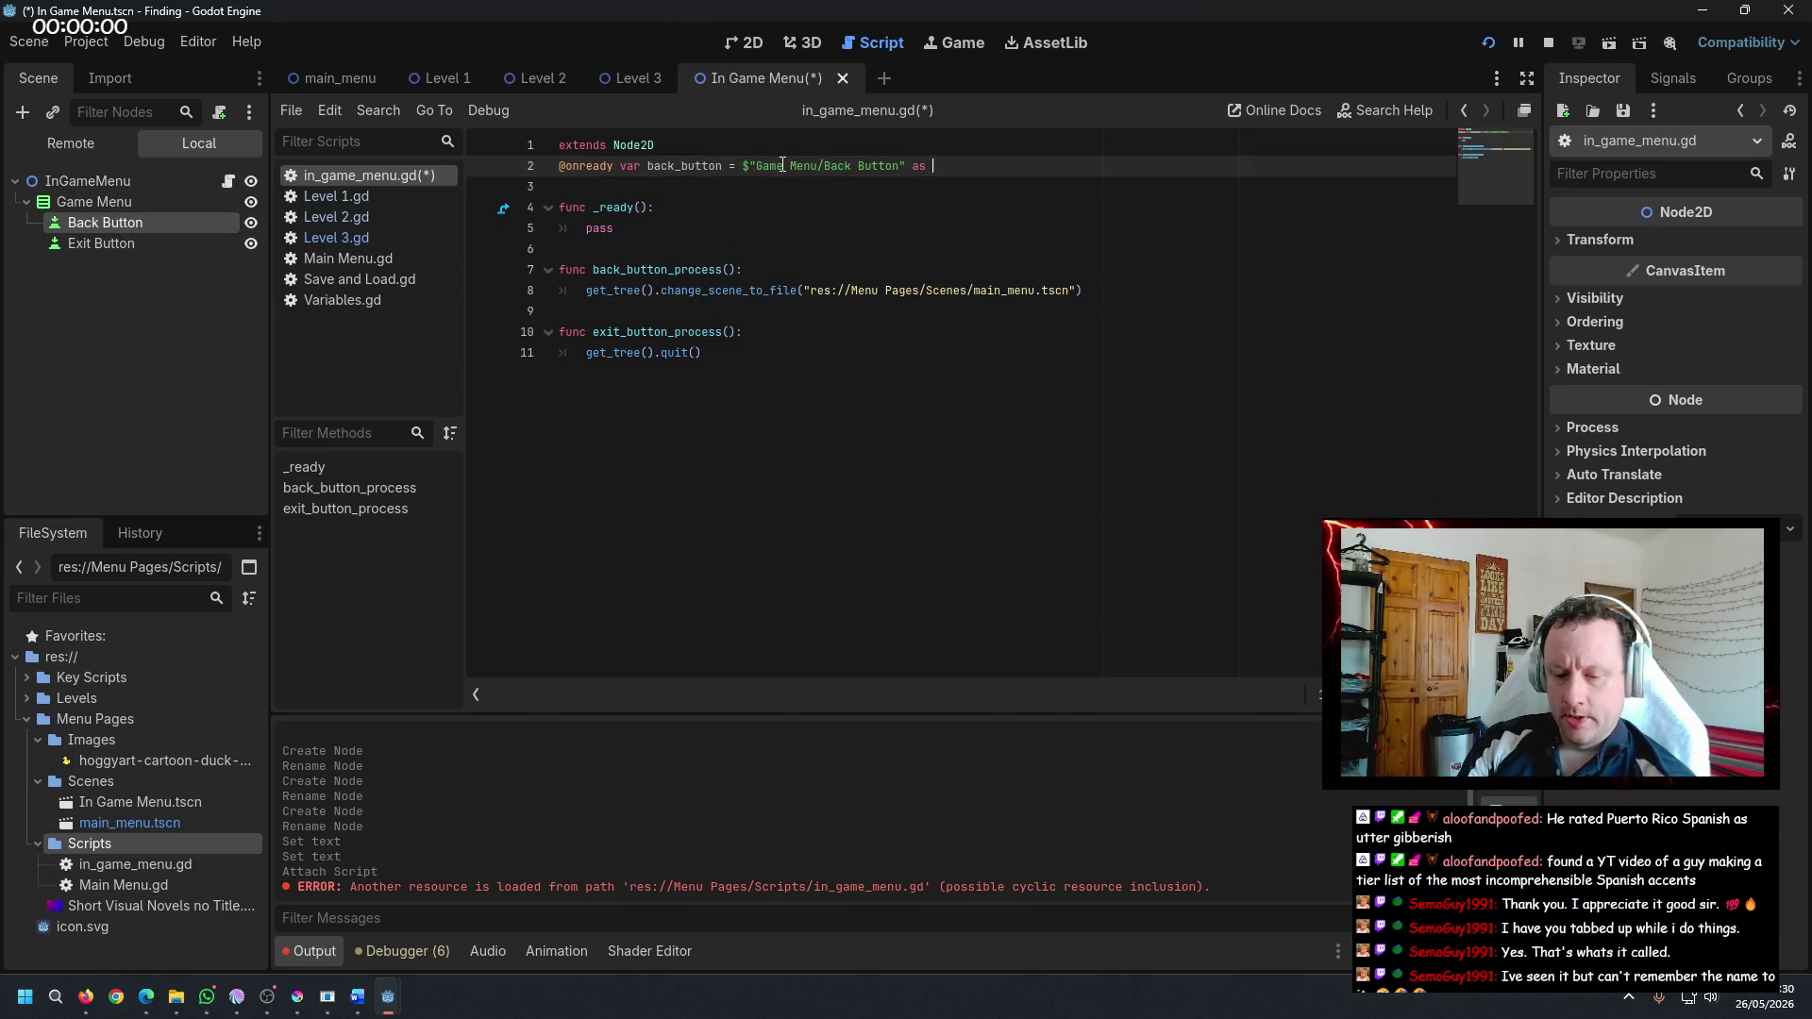
{"action": "key", "text": "BackSpace"}
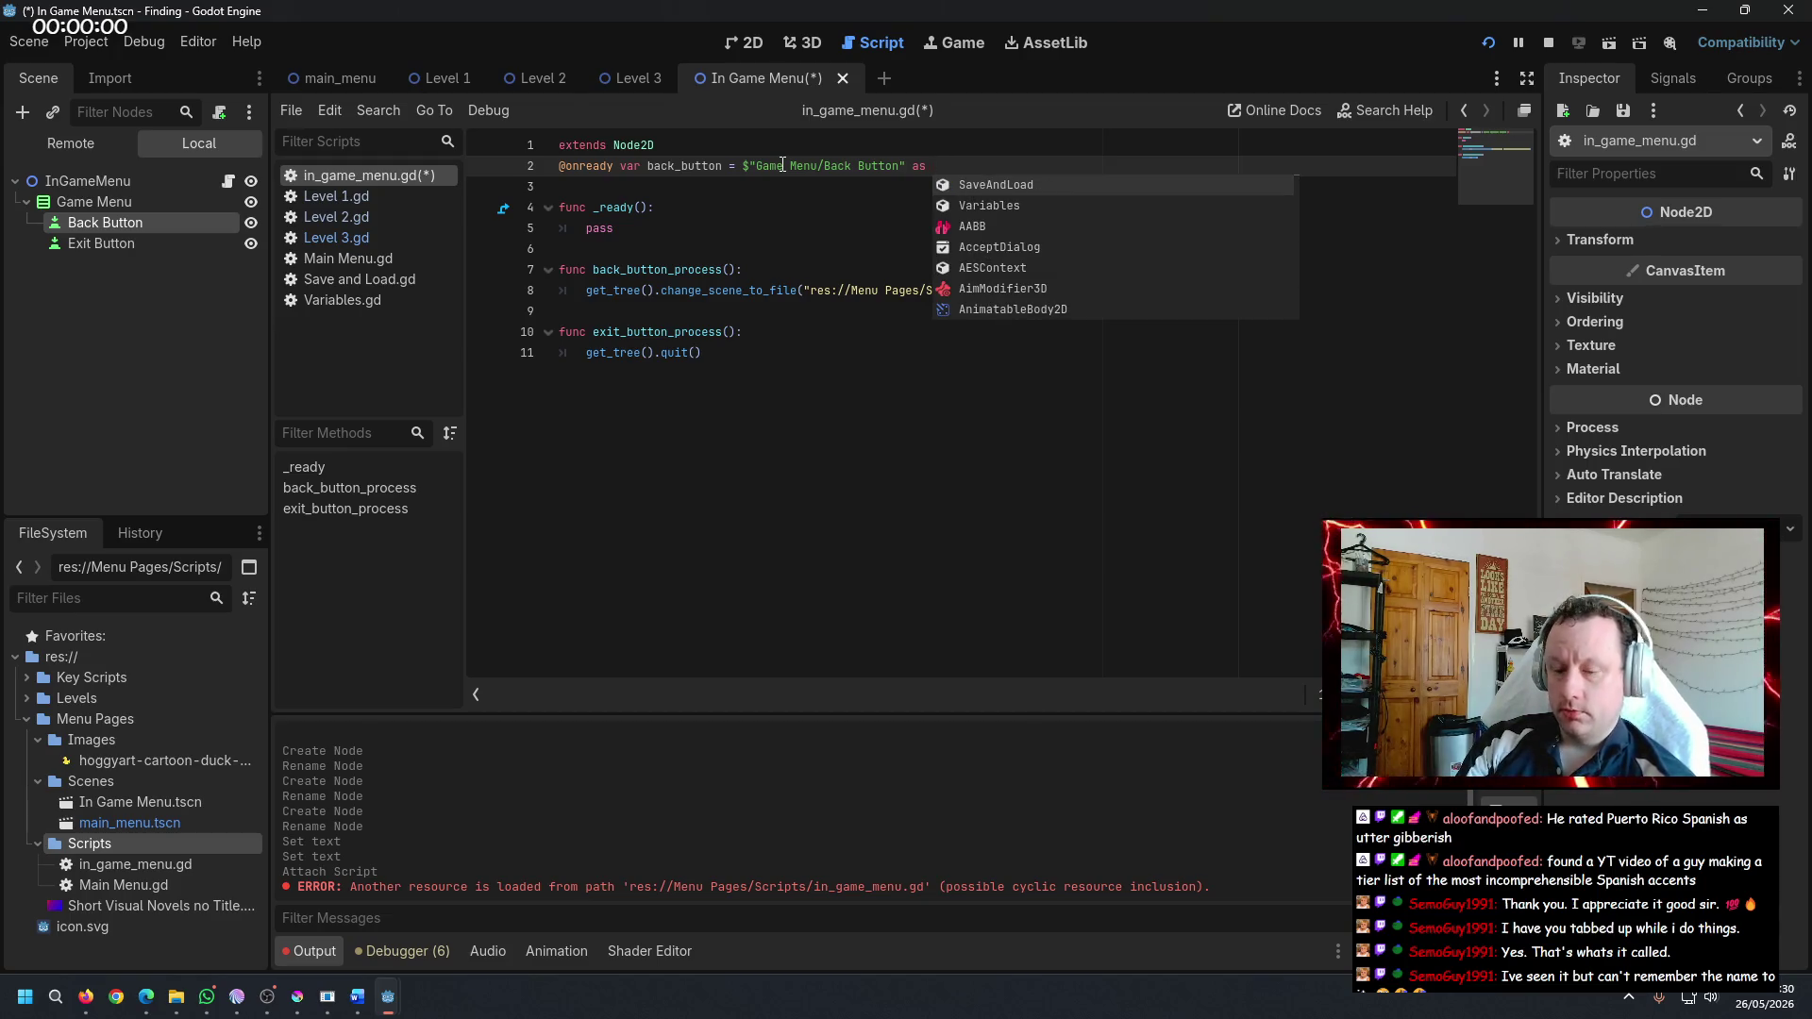
{"action": "type", "text": "utton"}
{"action": "key", "text": "Return"}
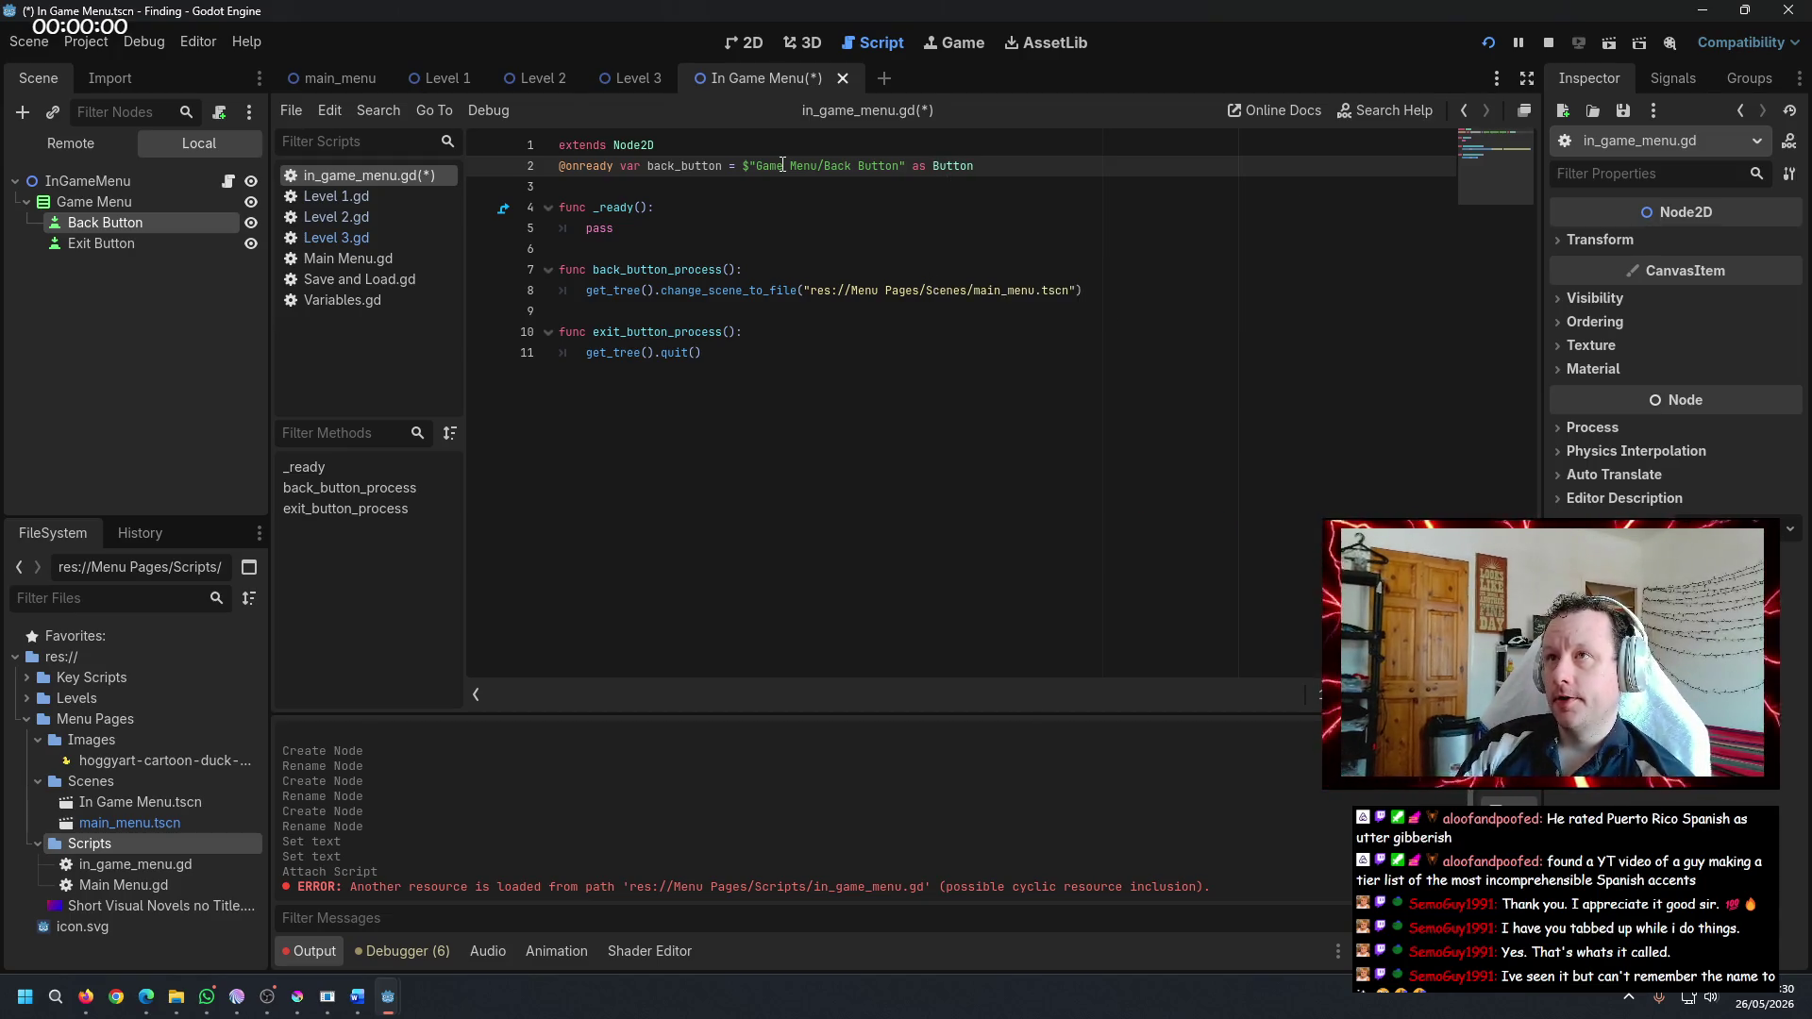
{"action": "key", "text": "Return"}
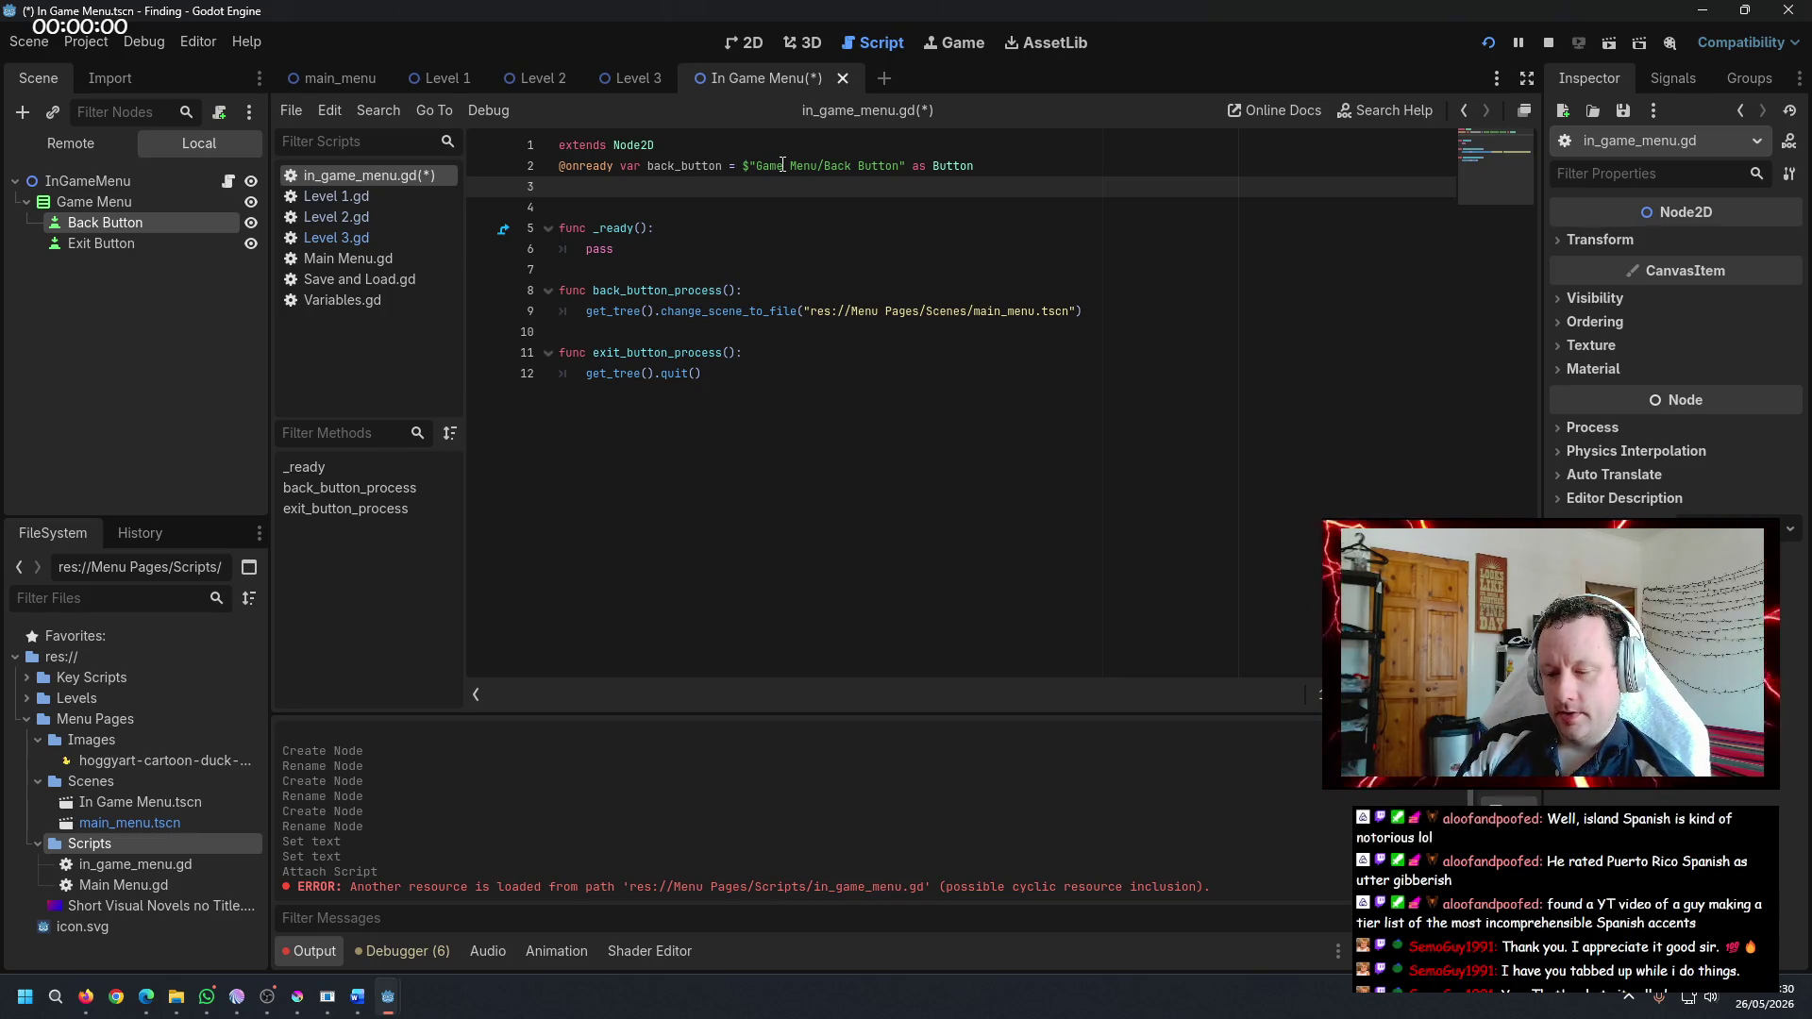
{"action": "type", "text": "@onre"}
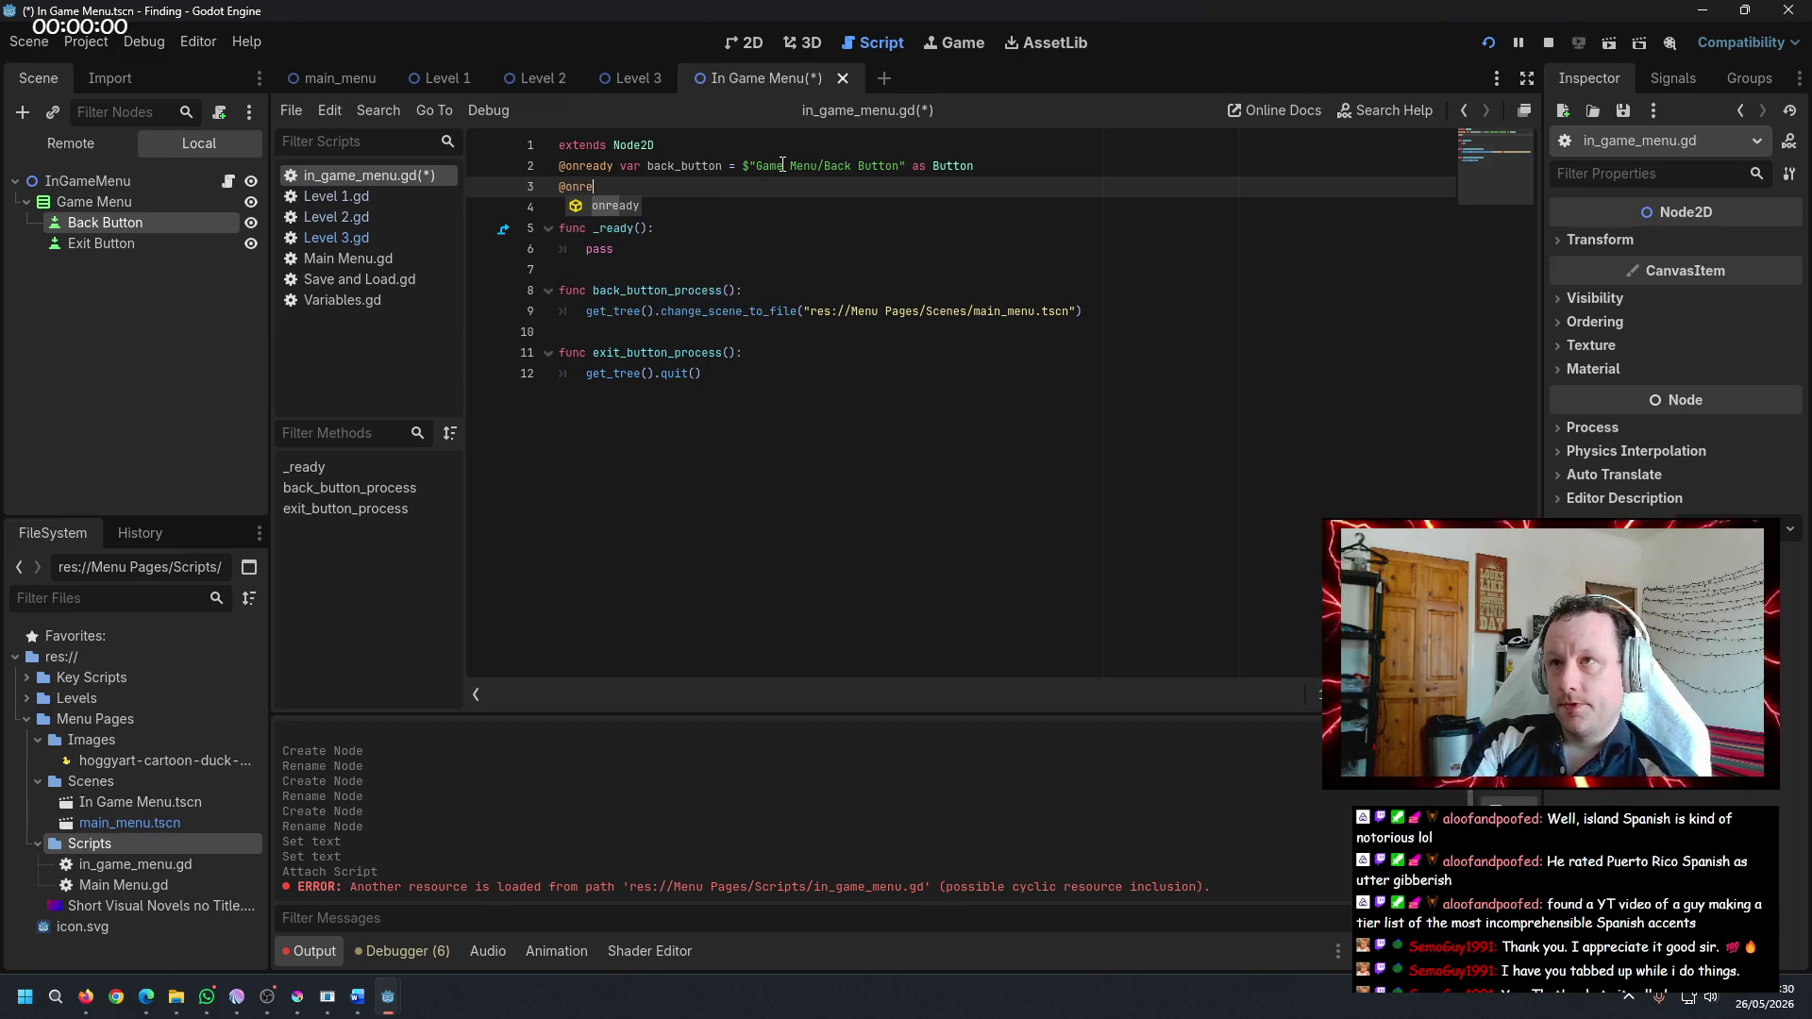
{"action": "key", "text": "Return"}
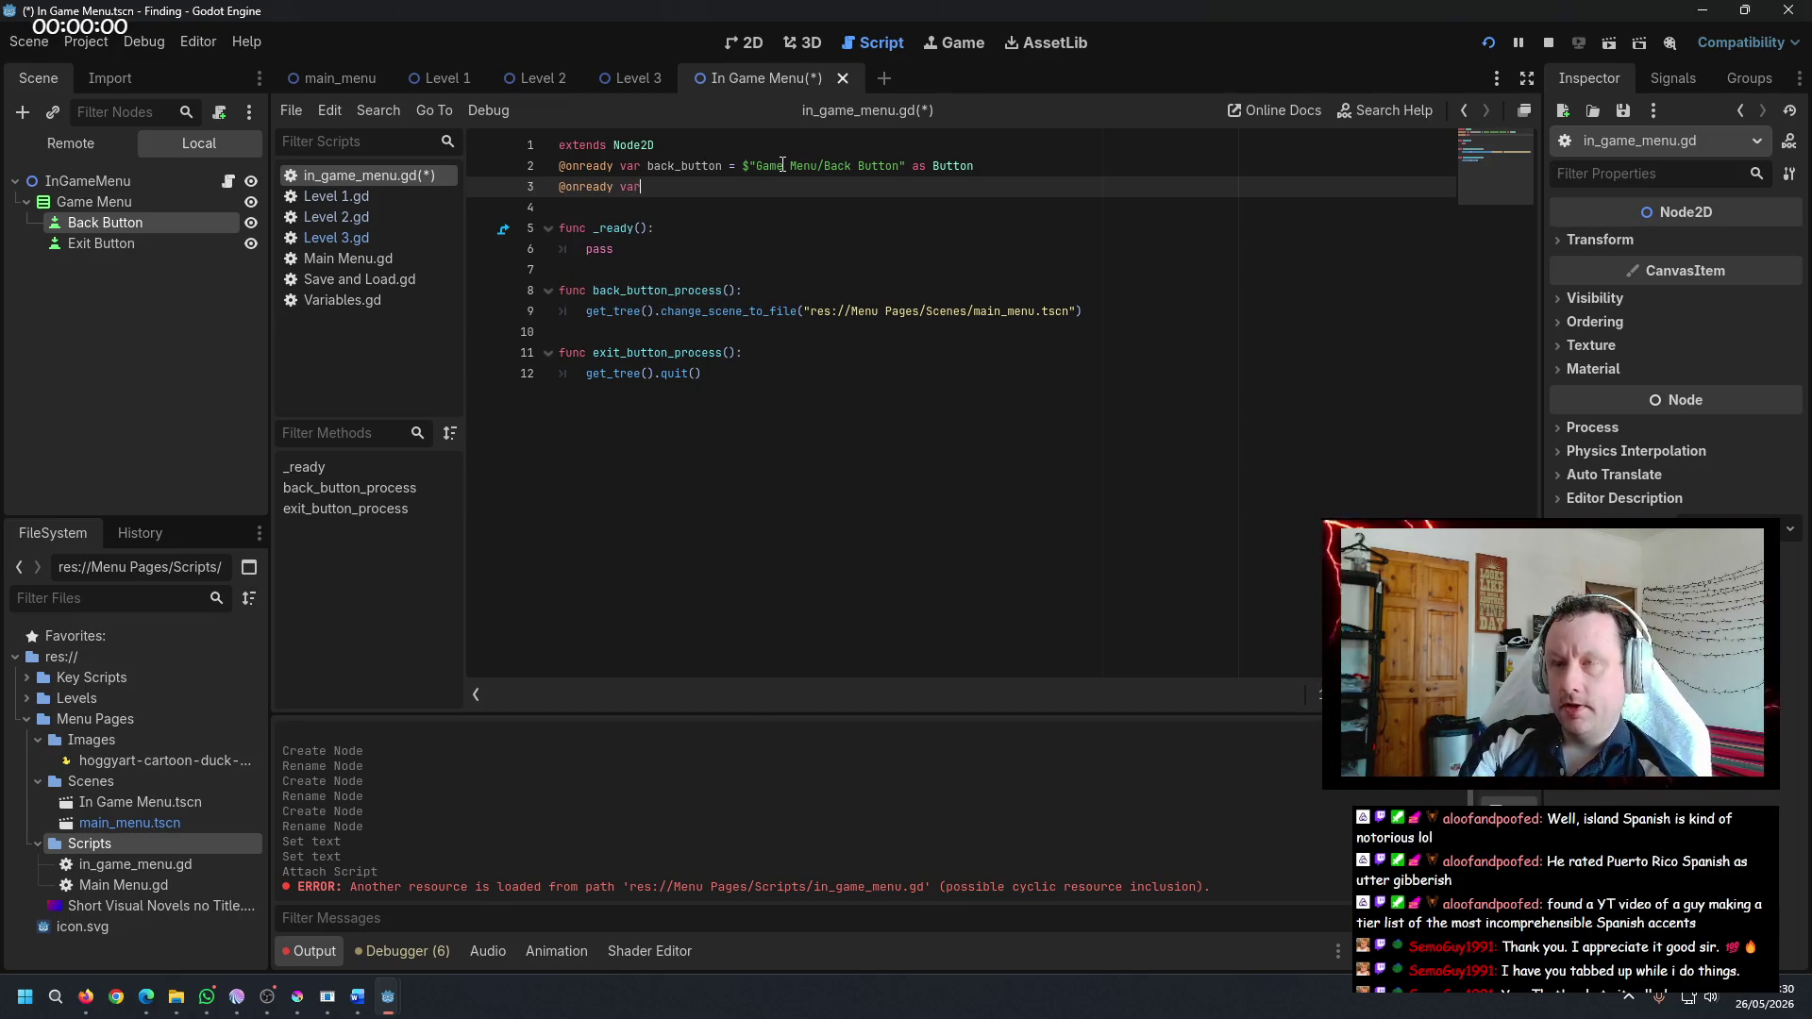
{"action": "type", "text": "quit_"}
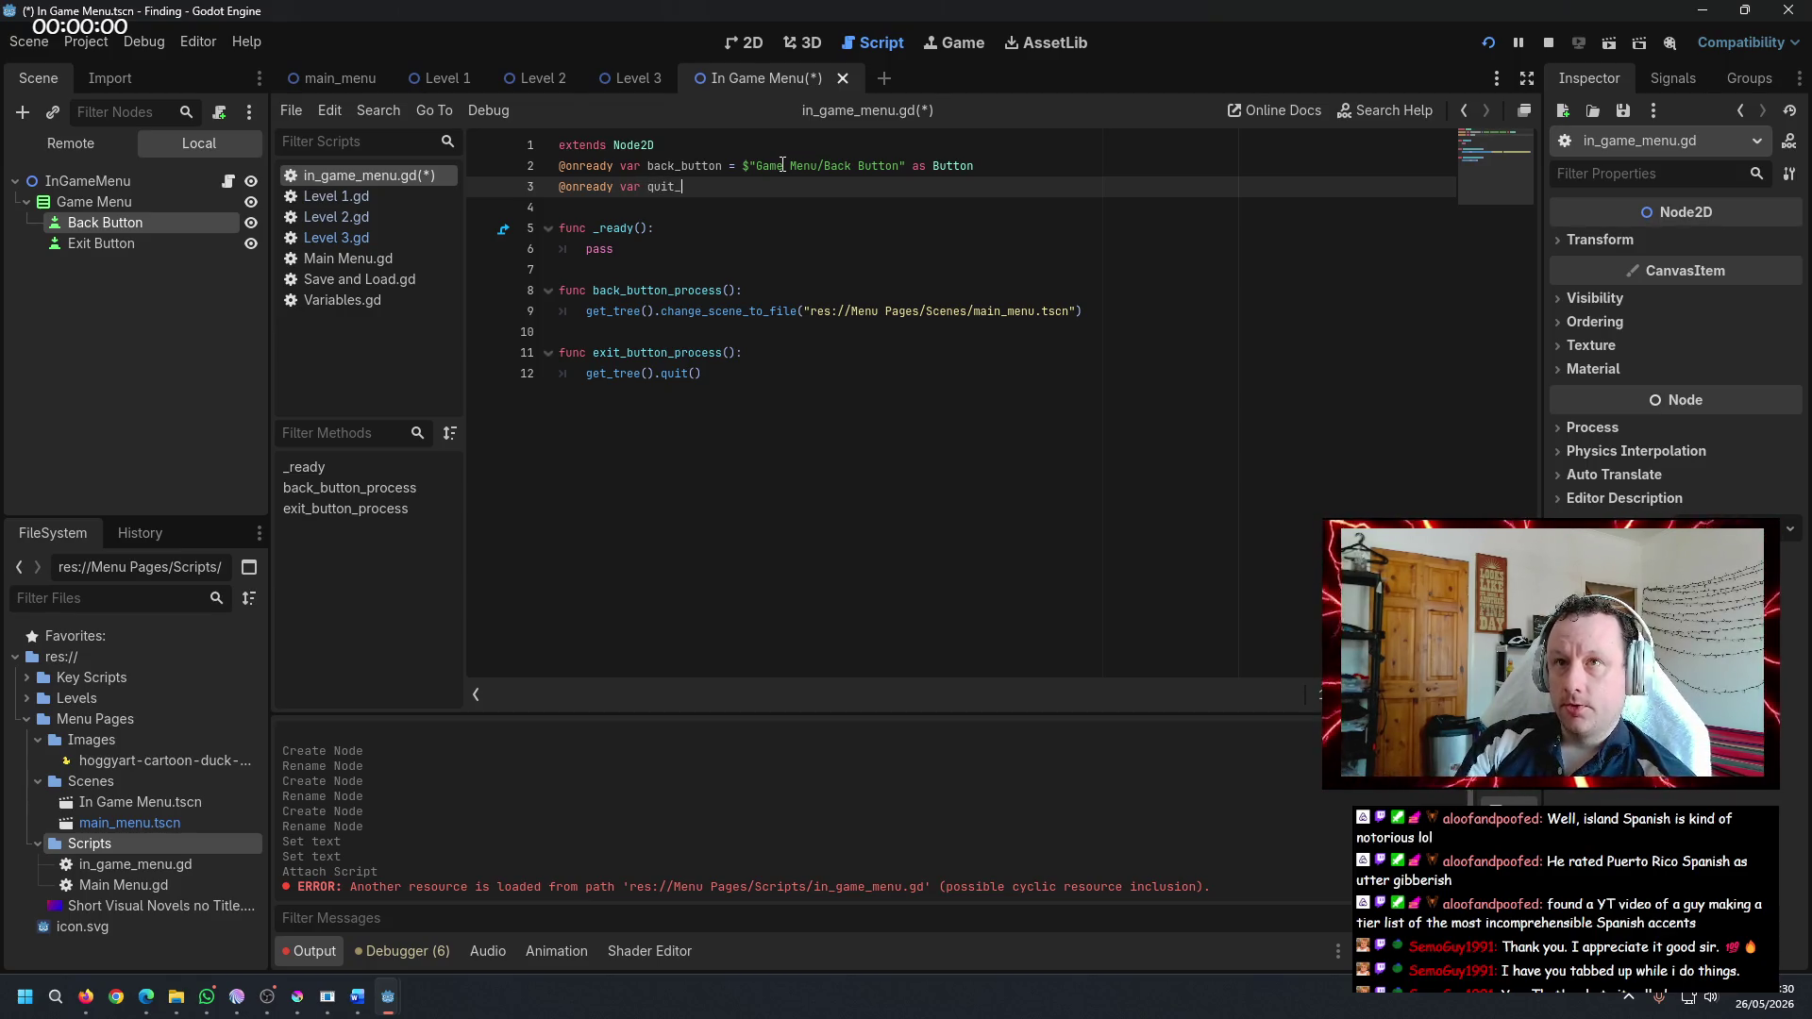
{"action": "key", "text": "BackSpace"}
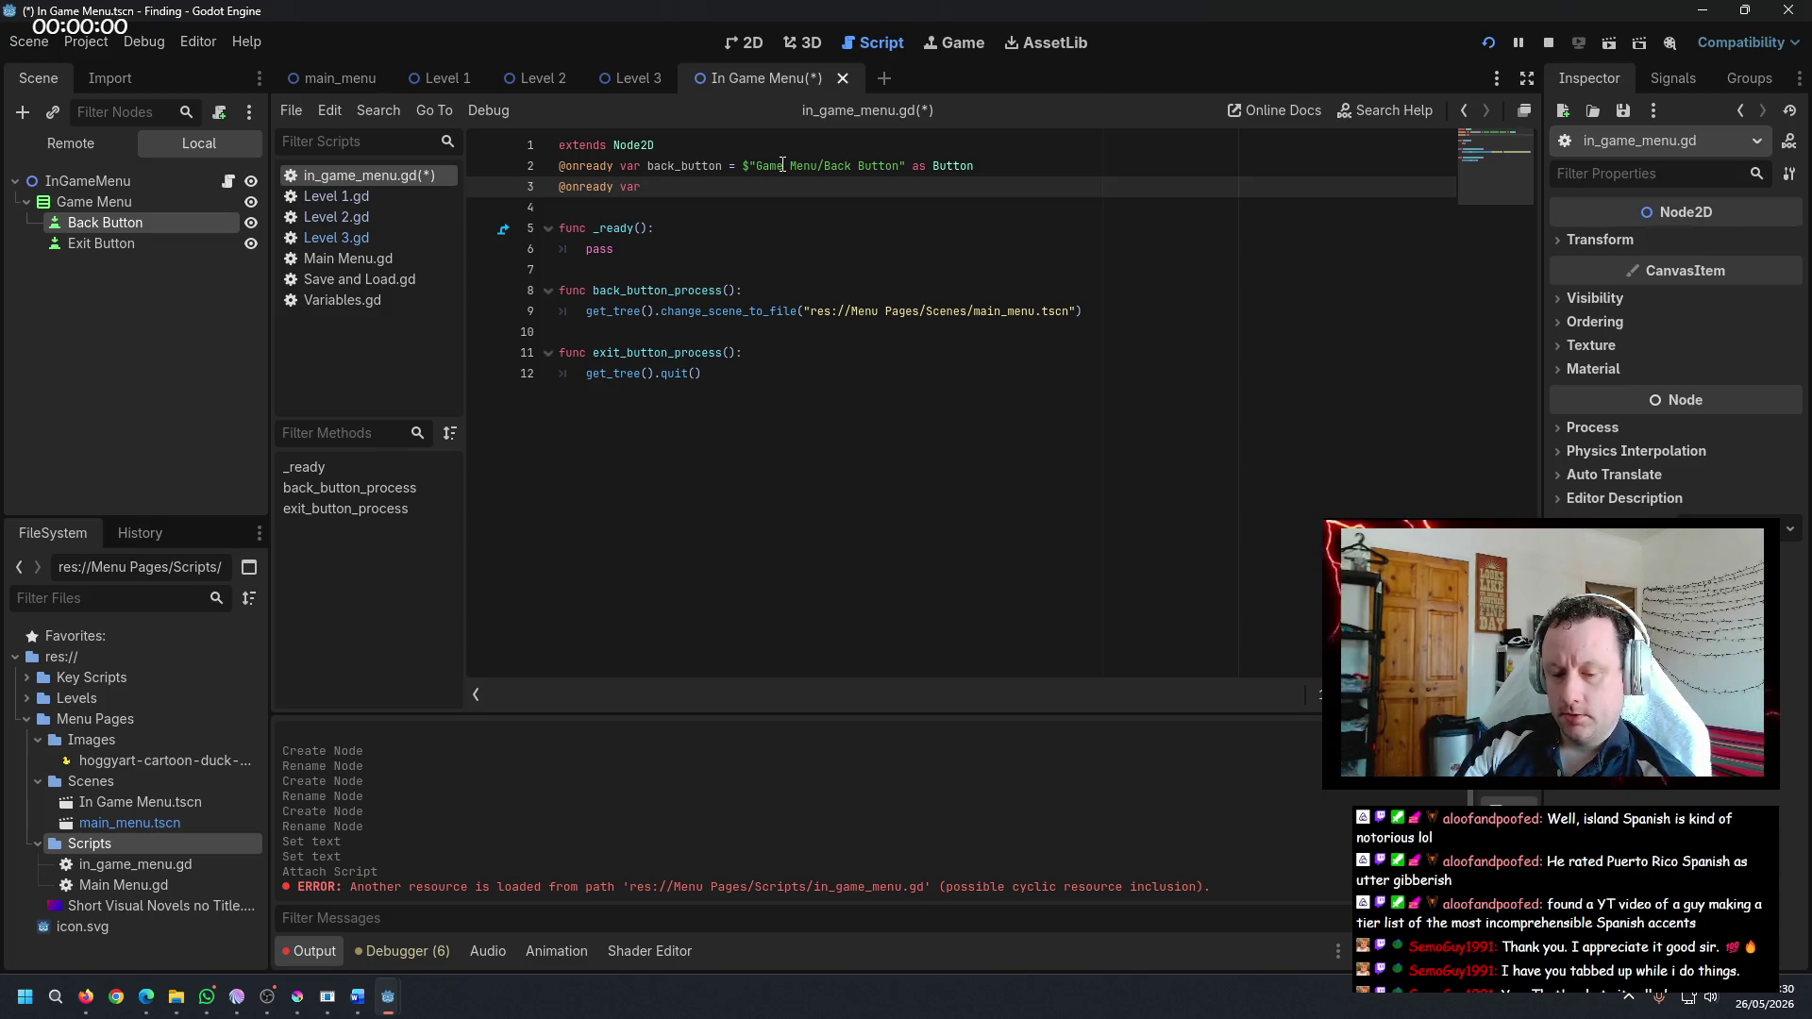
{"action": "type", "text": "_button ="}
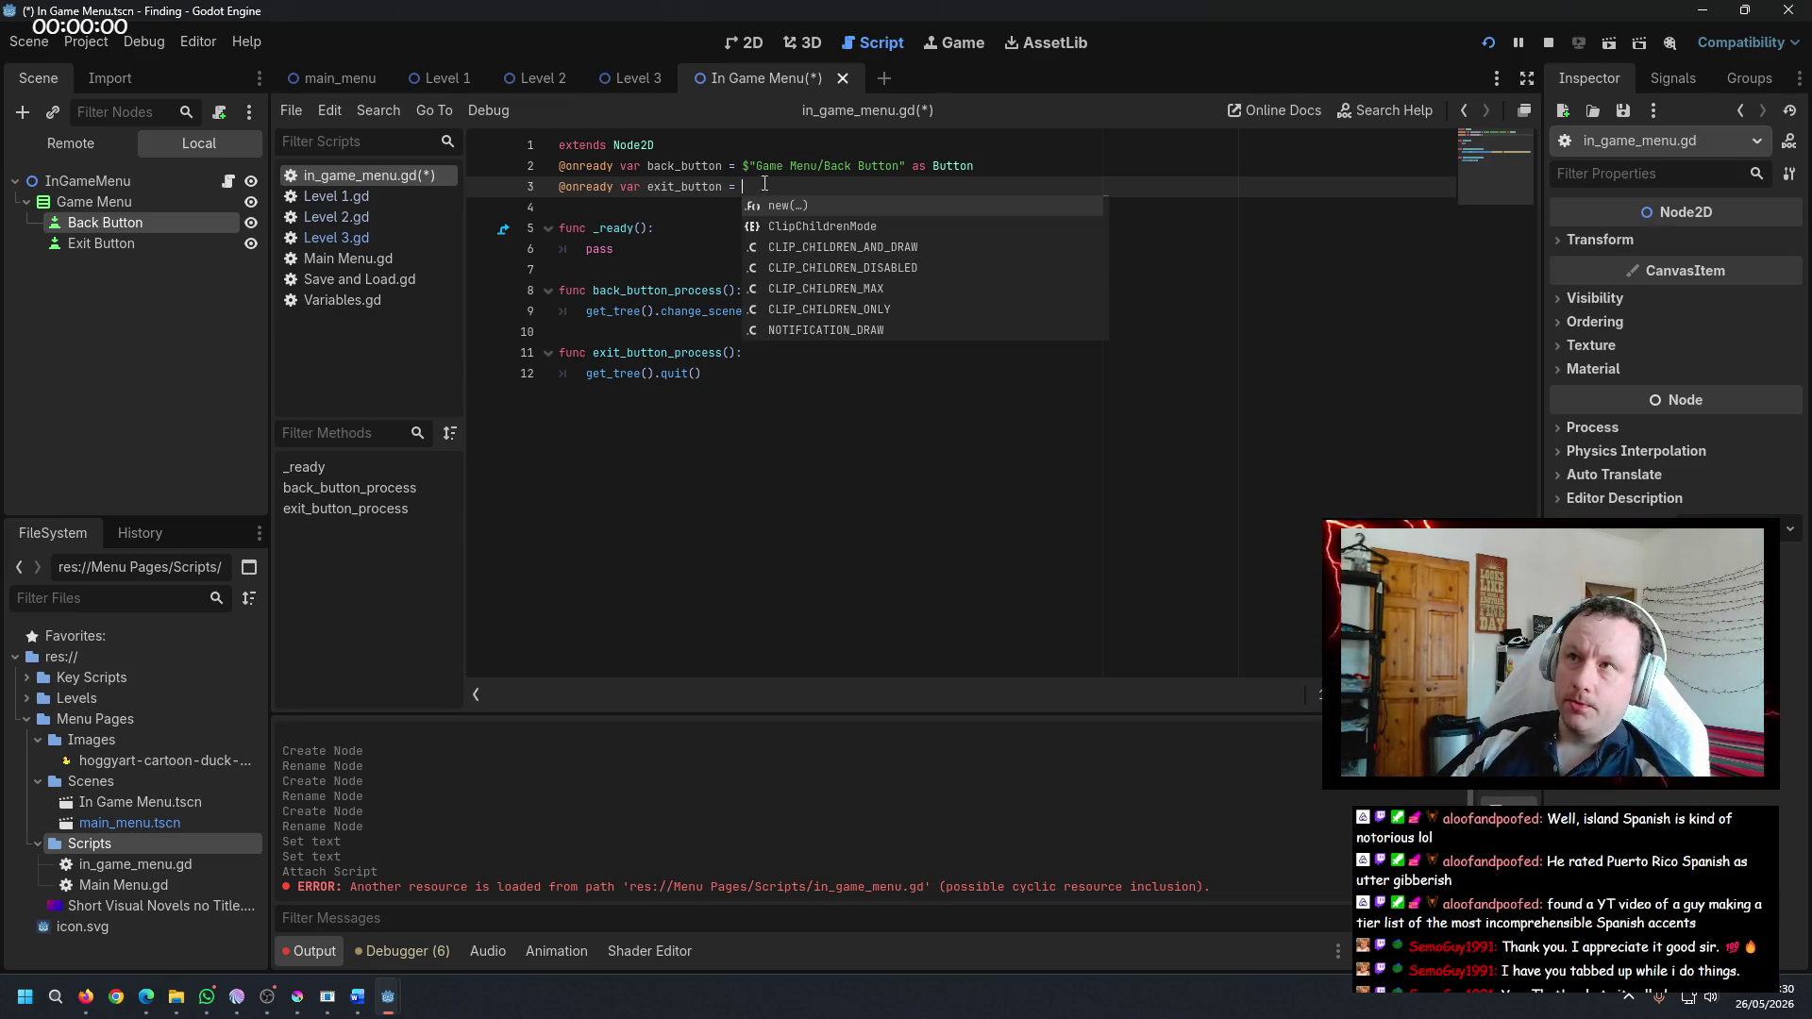
{"action": "mouse_move", "coordinate": [95, 242]}
{"action": "left_mouse_down"}
{"action": "mouse_move", "coordinate": [746, 158]}
{"action": "mouse_move", "coordinate": [764, 184]}
{"action": "left_mouse_up"}
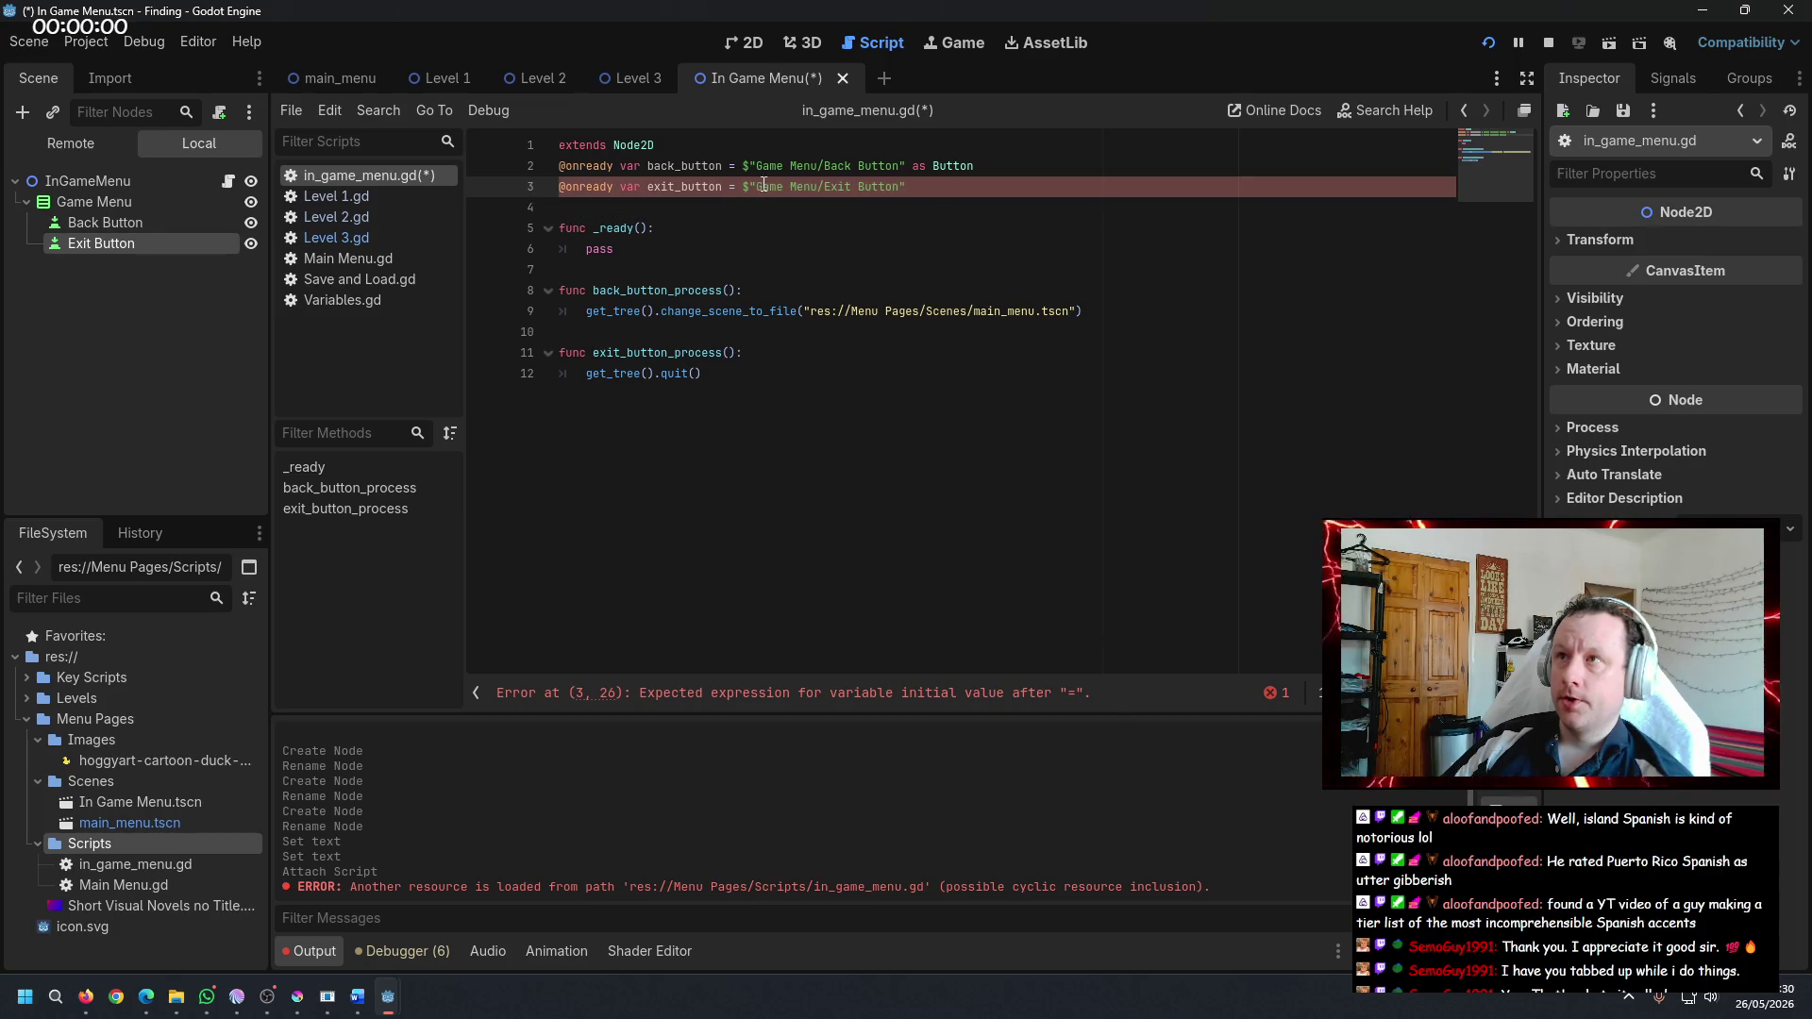
{"action": "type", "text": "as "}
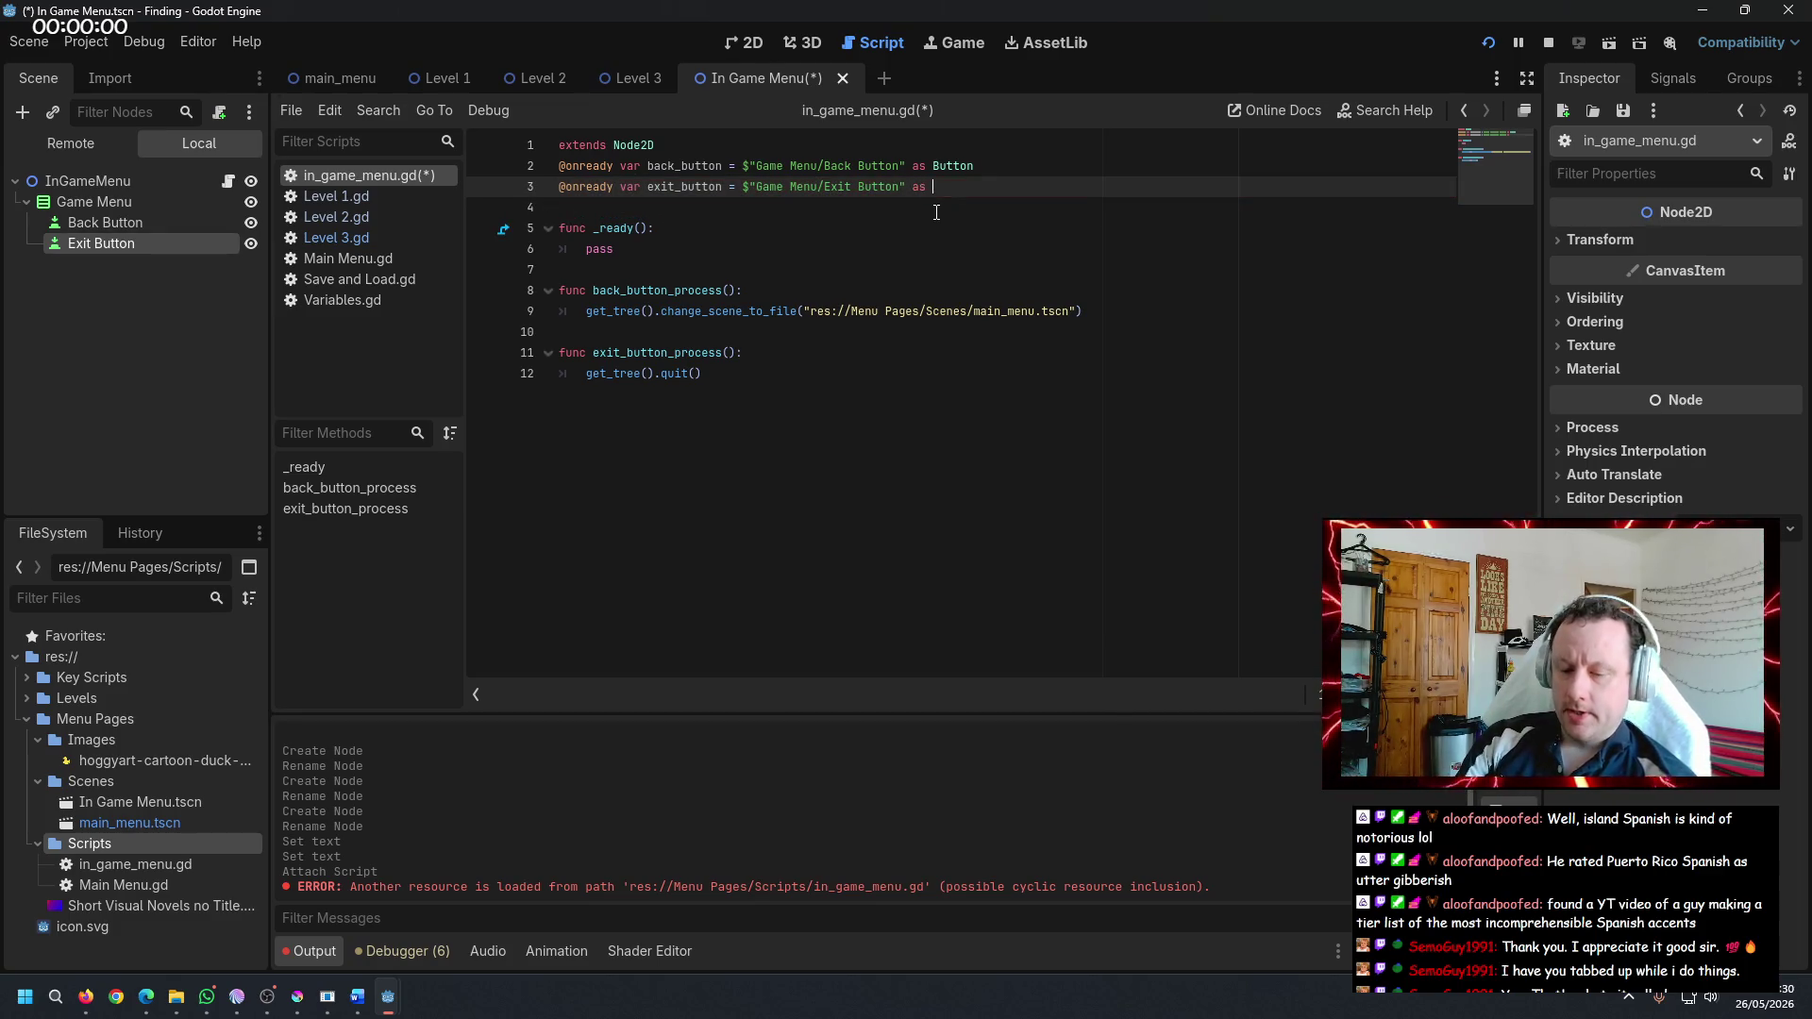
{"action": "type", "text": "Button"}
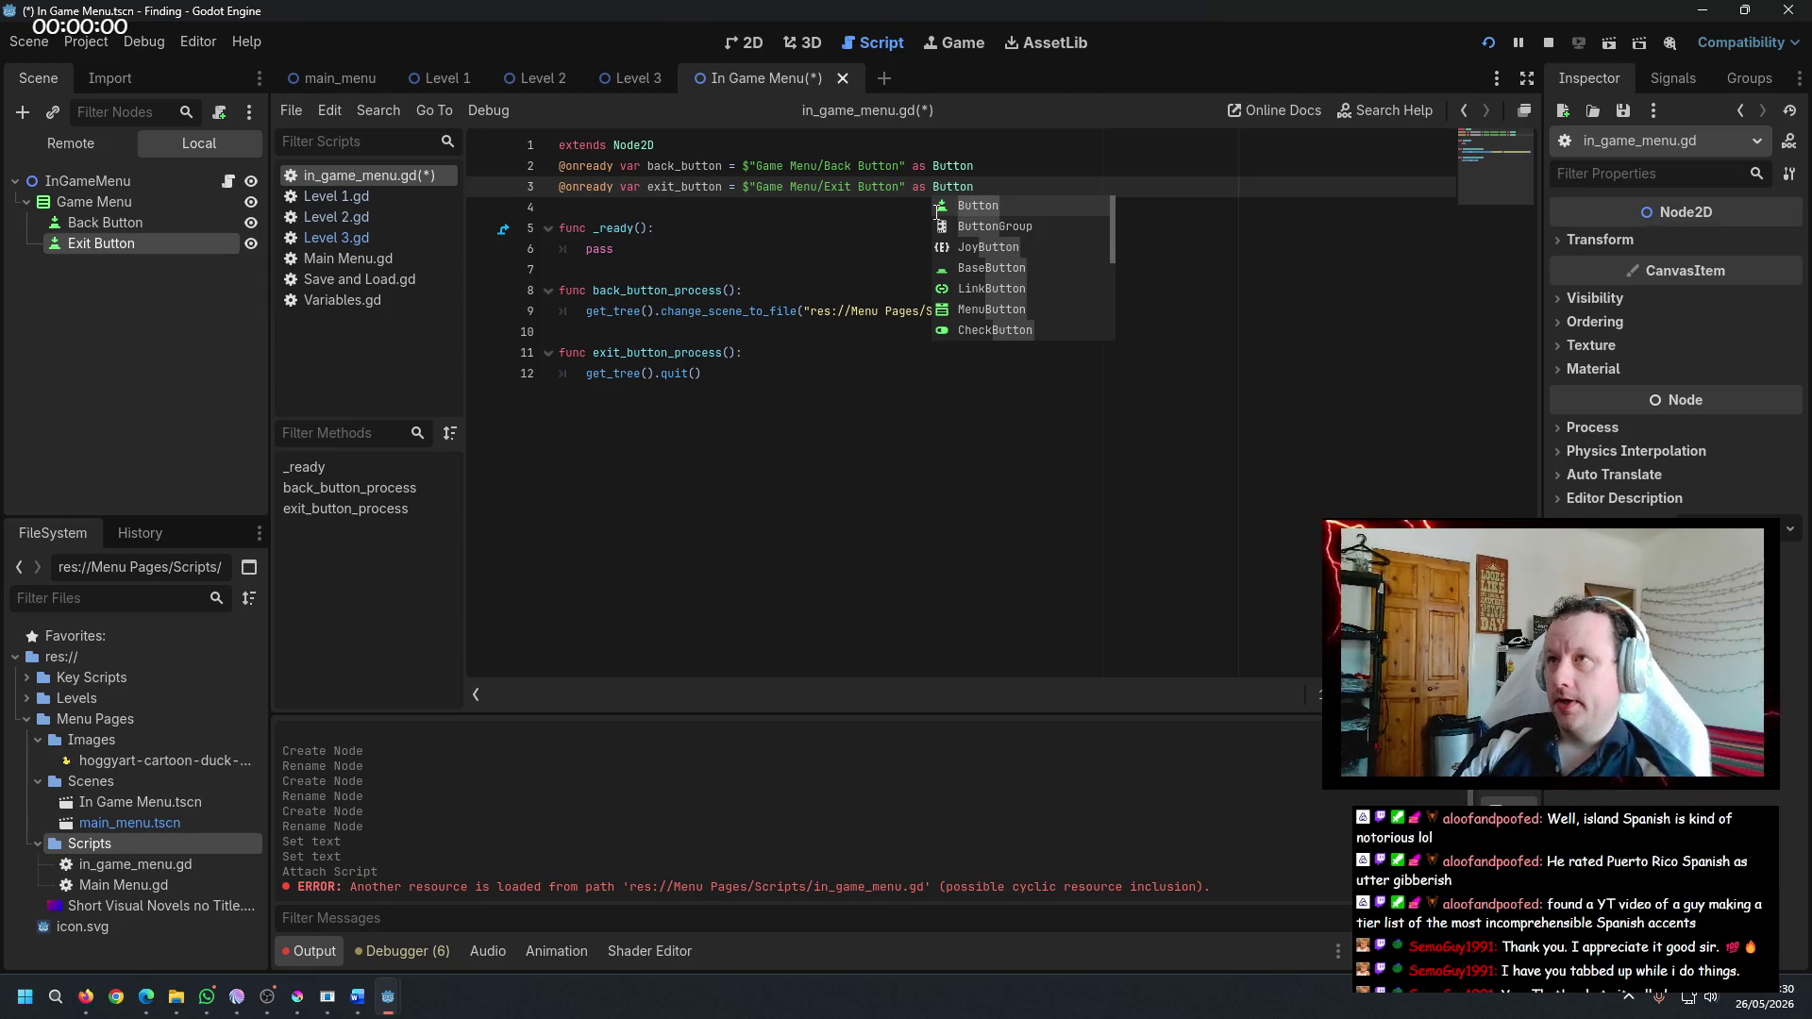
{"action": "left_click", "coordinate": [946, 152]}
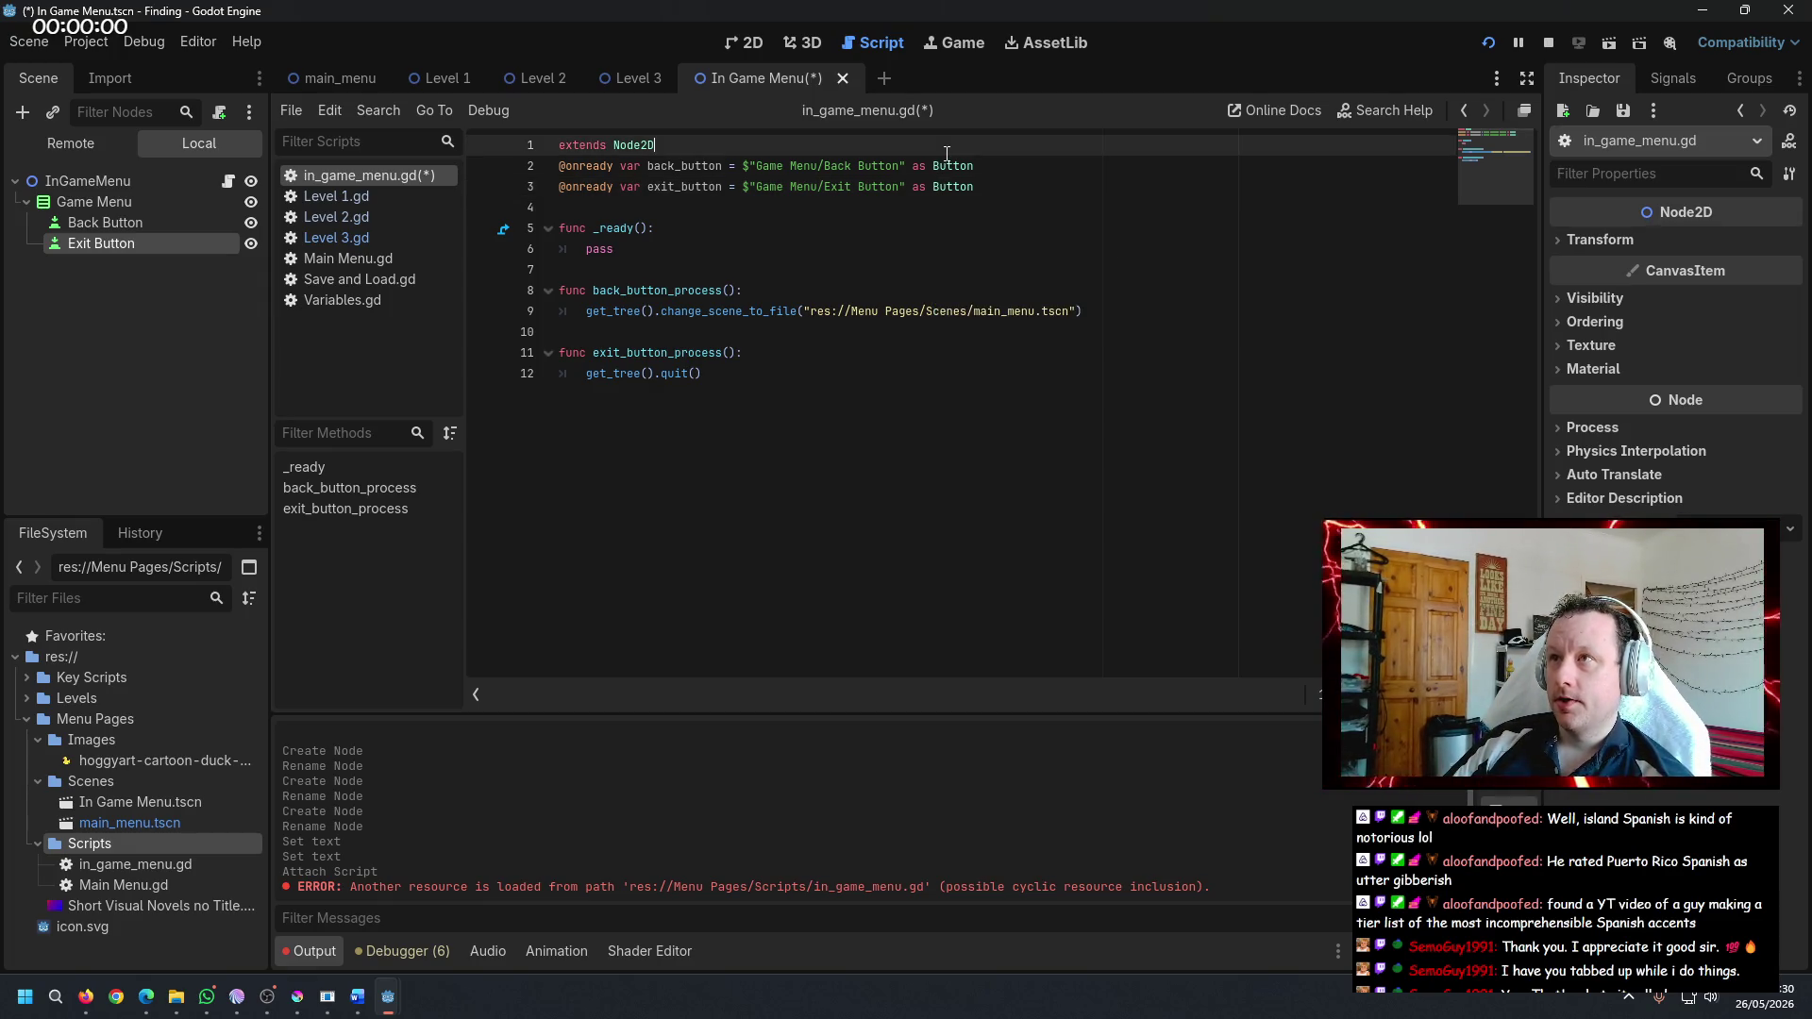
{"action": "key", "text": "Return"}
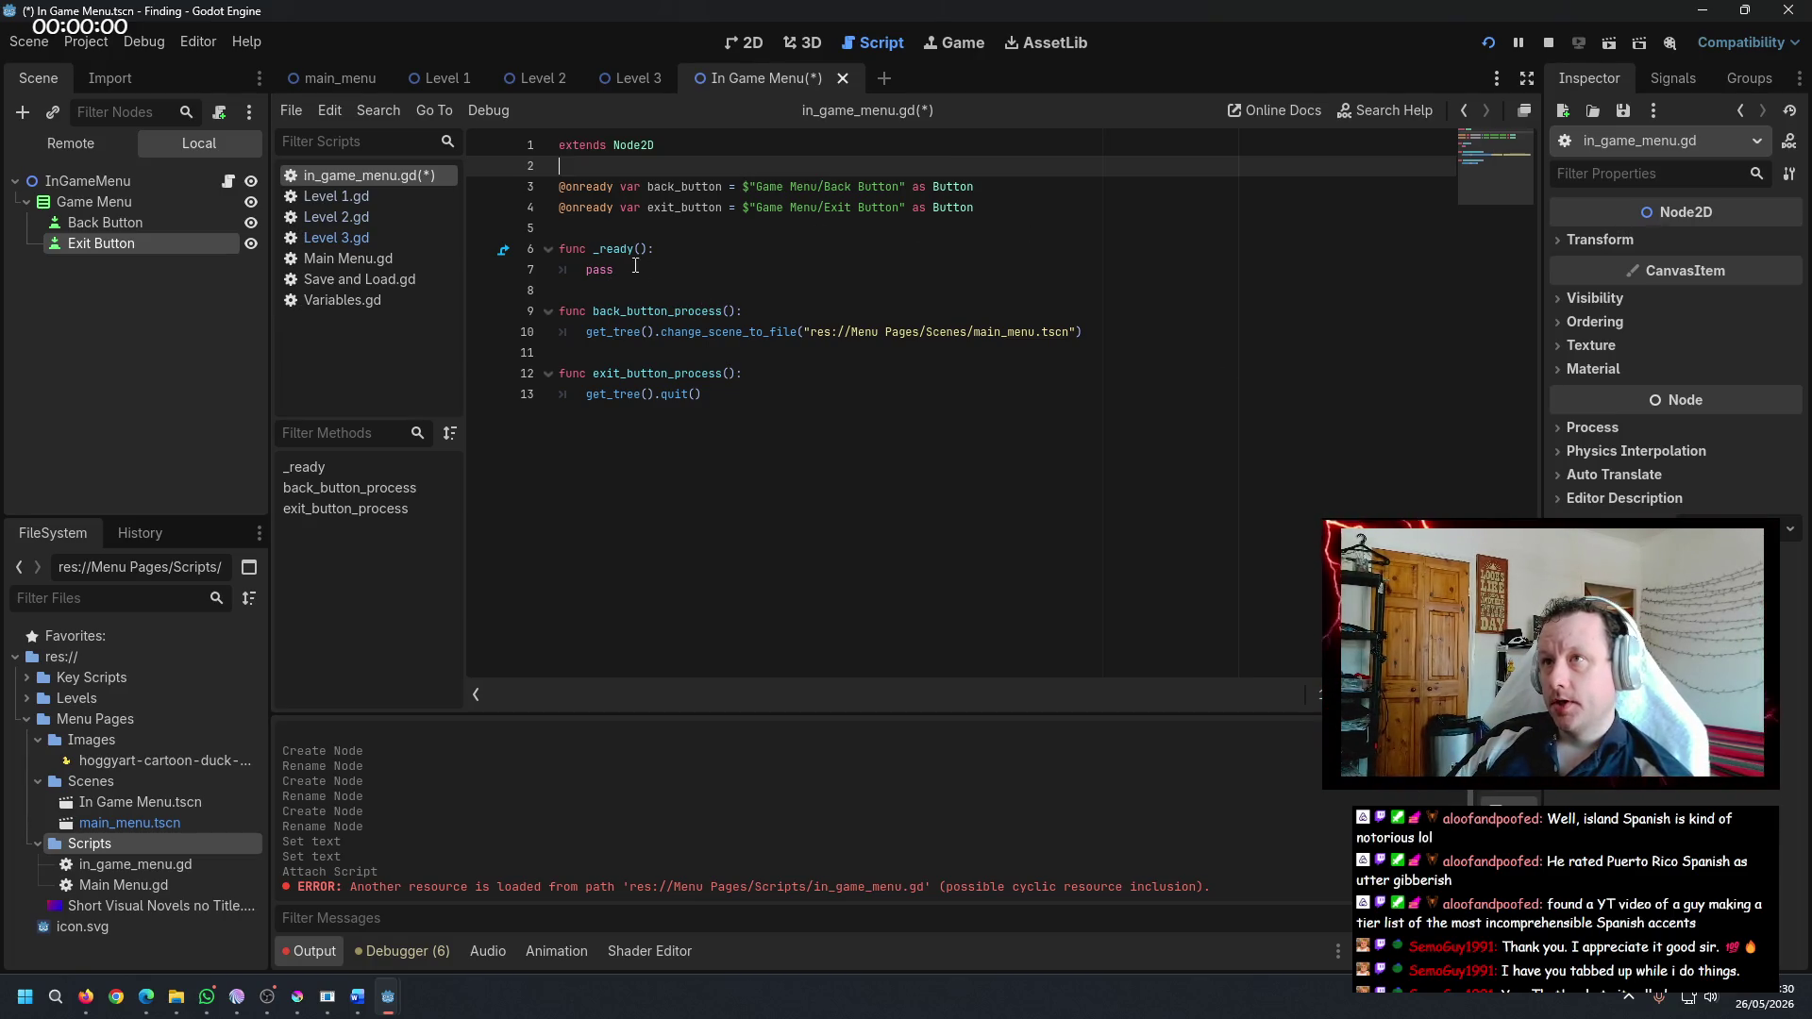
{"action": "double_click", "coordinate": [605, 269]}
In _ready, write back_button.pressed.connect() and exit_button.pressed.connect calls
{"action": "type", "text": "back"}
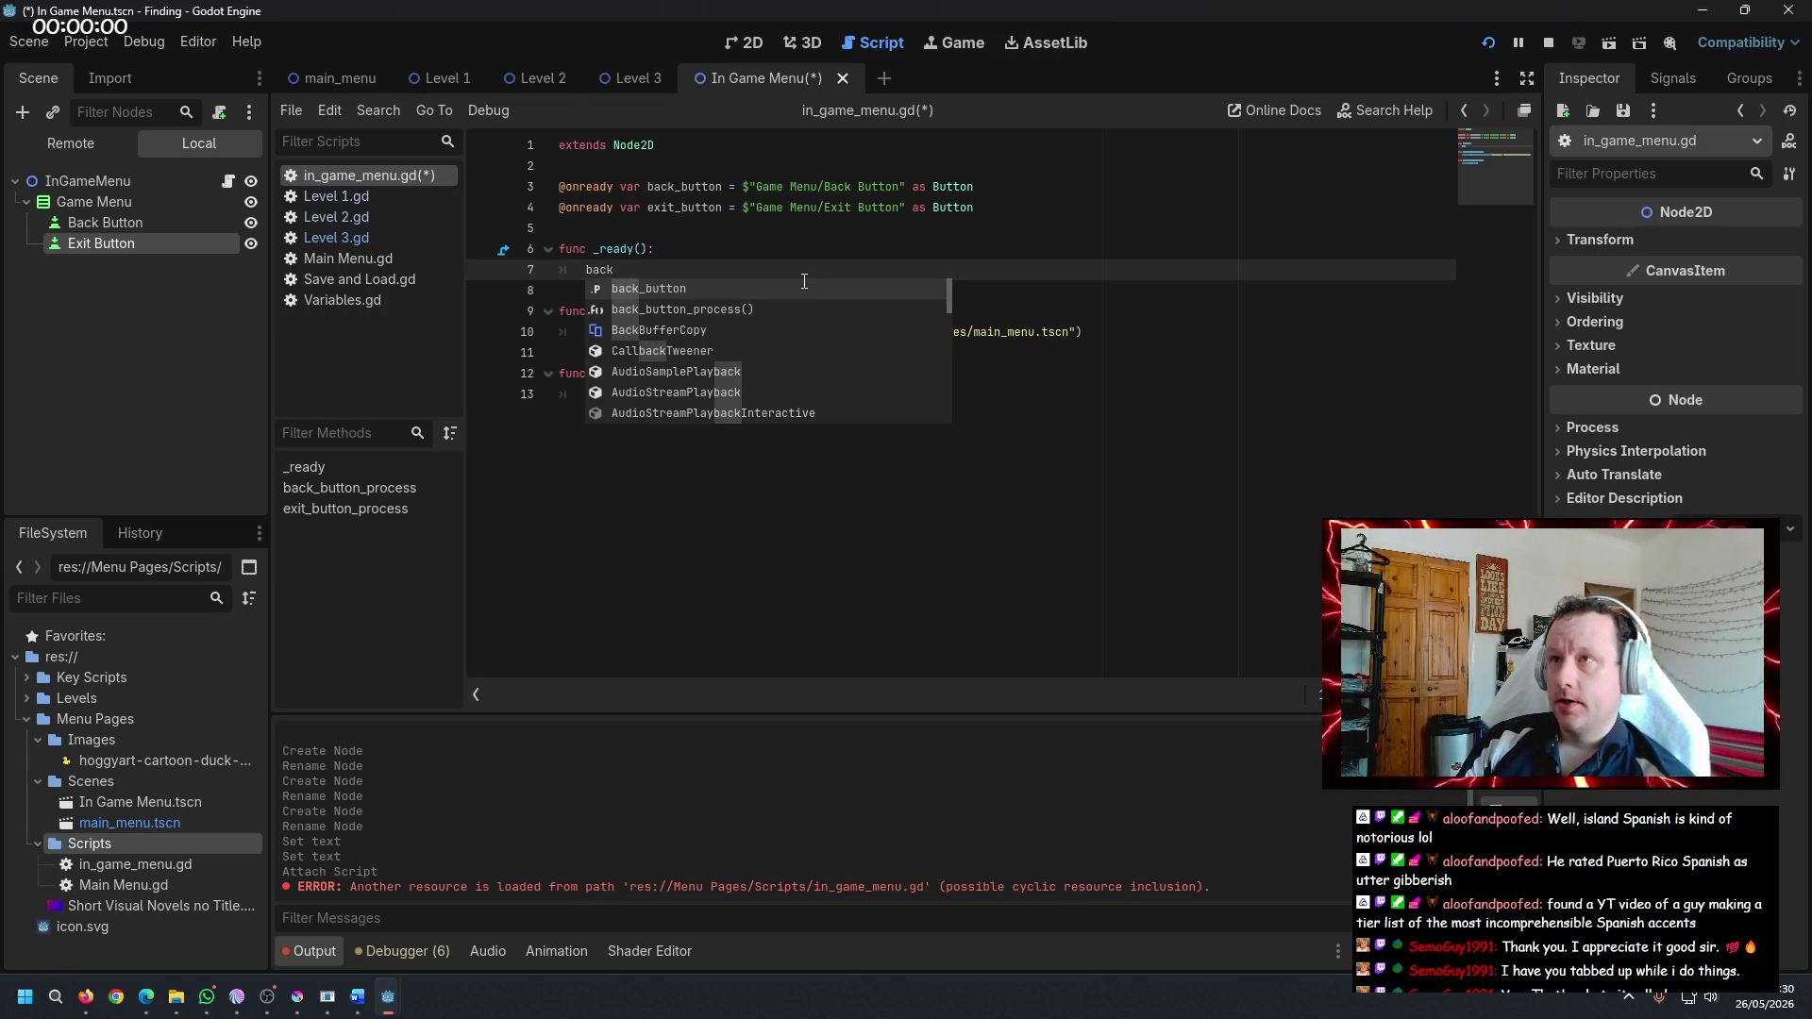
{"action": "key", "text": "Return"}
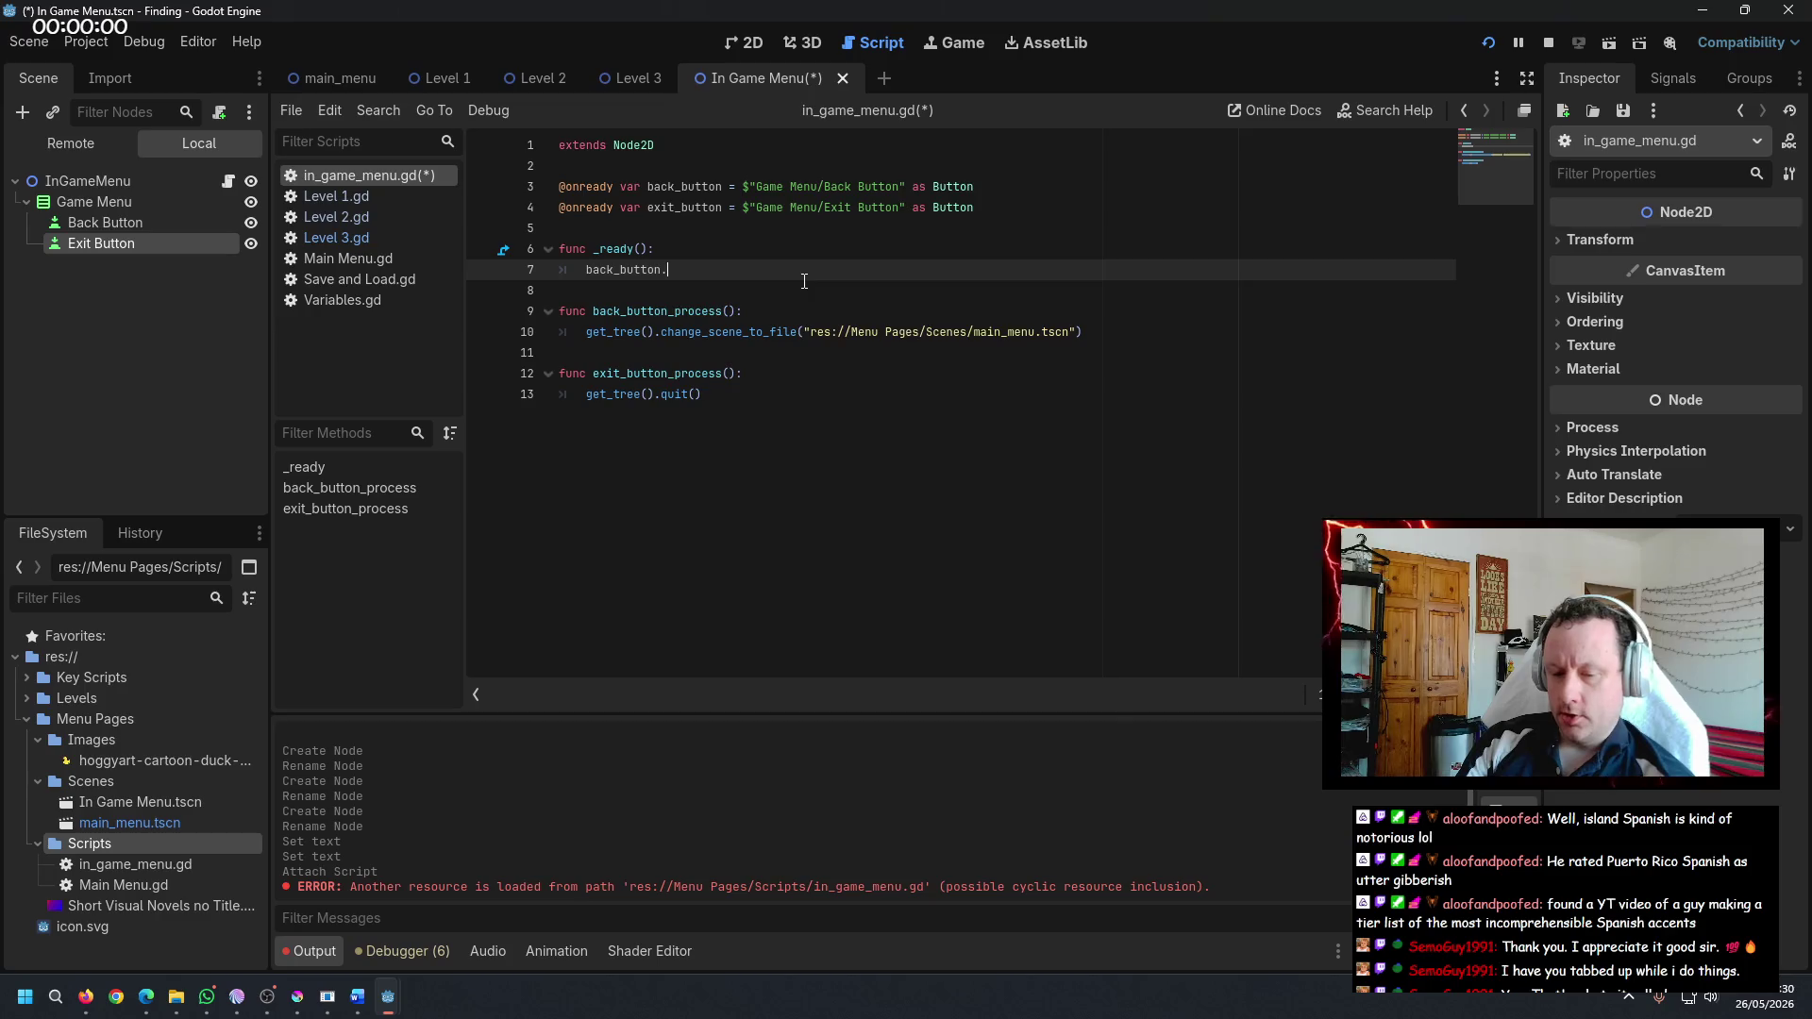
{"action": "type", "text": "pressed."}
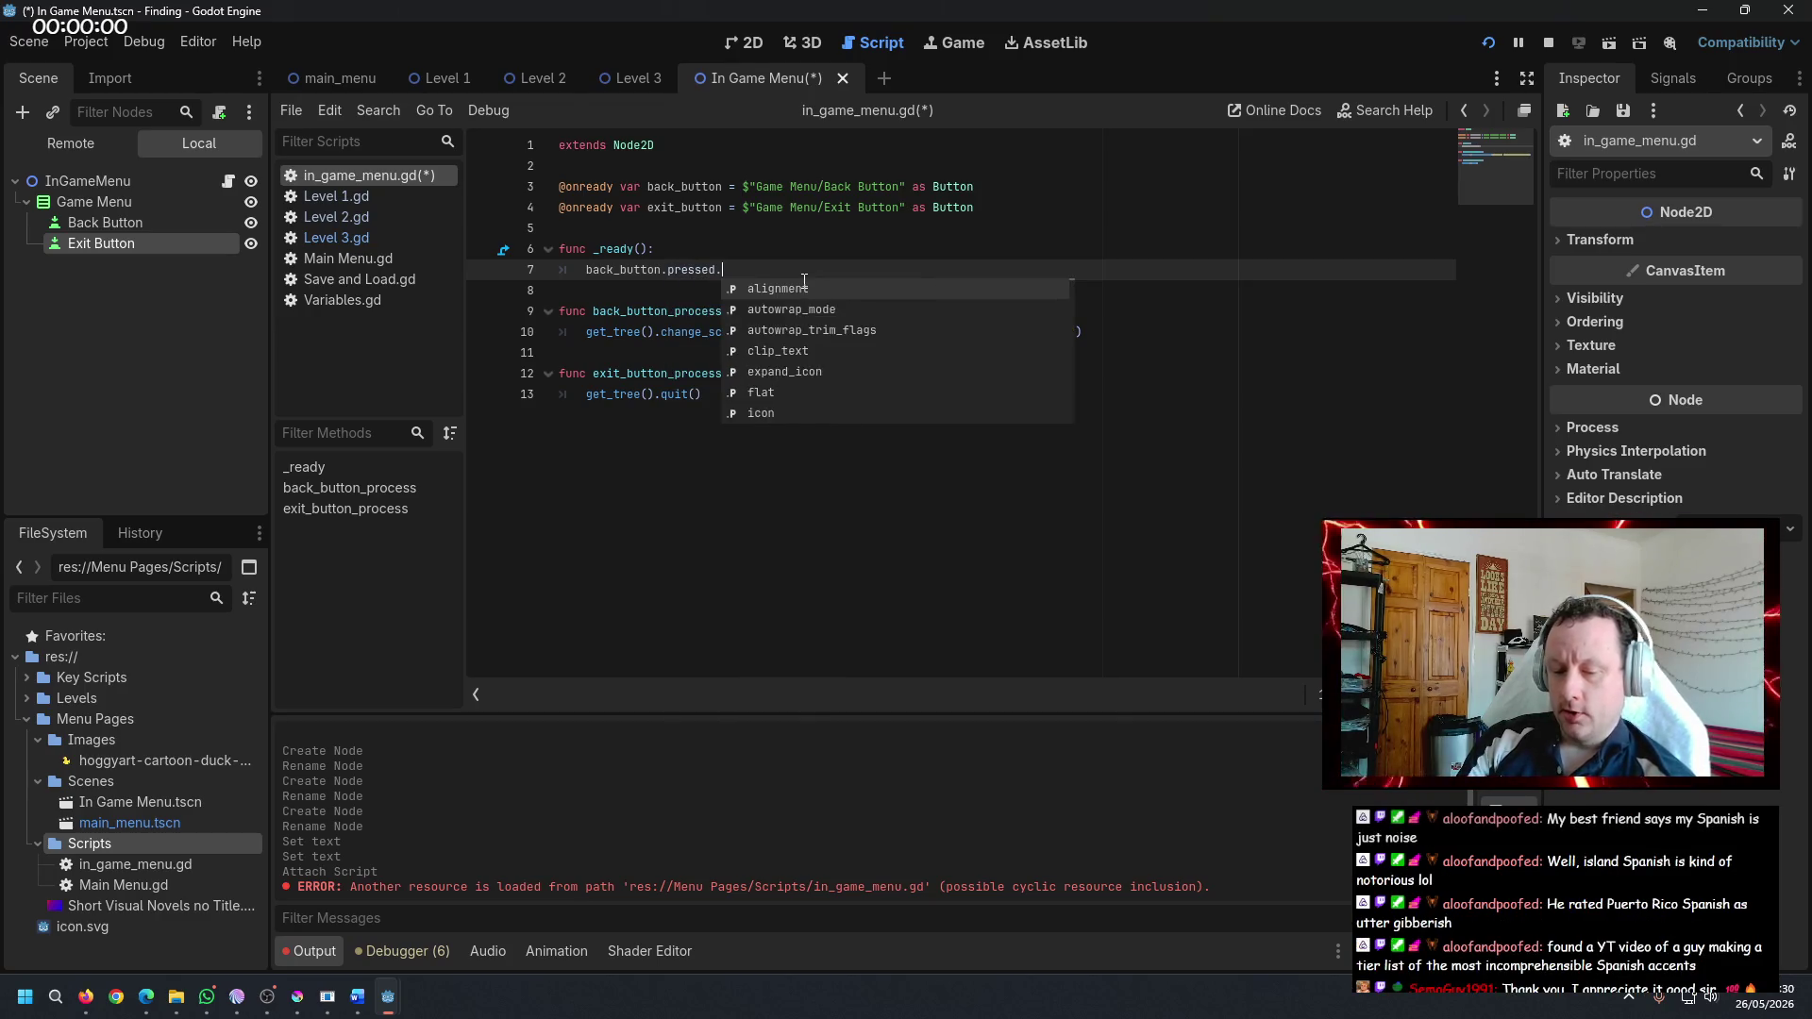
{"action": "type", "text": "connect"}
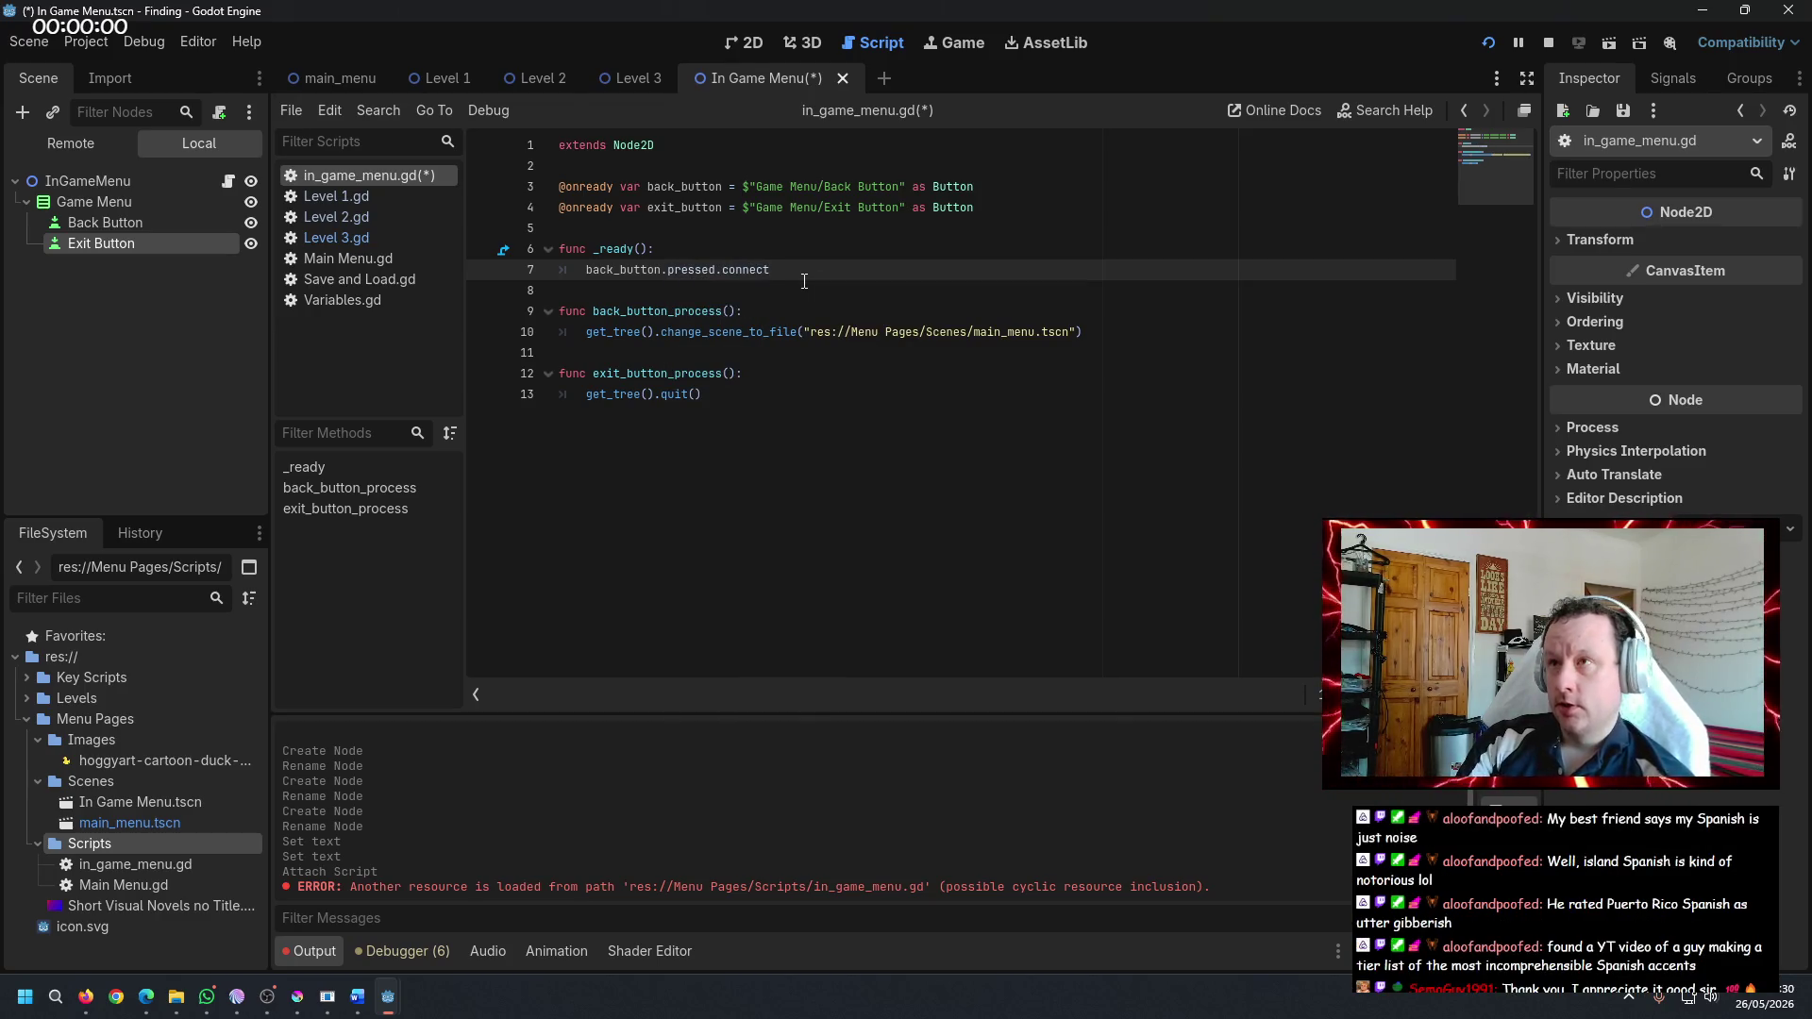
{"action": "type", "text": "("}
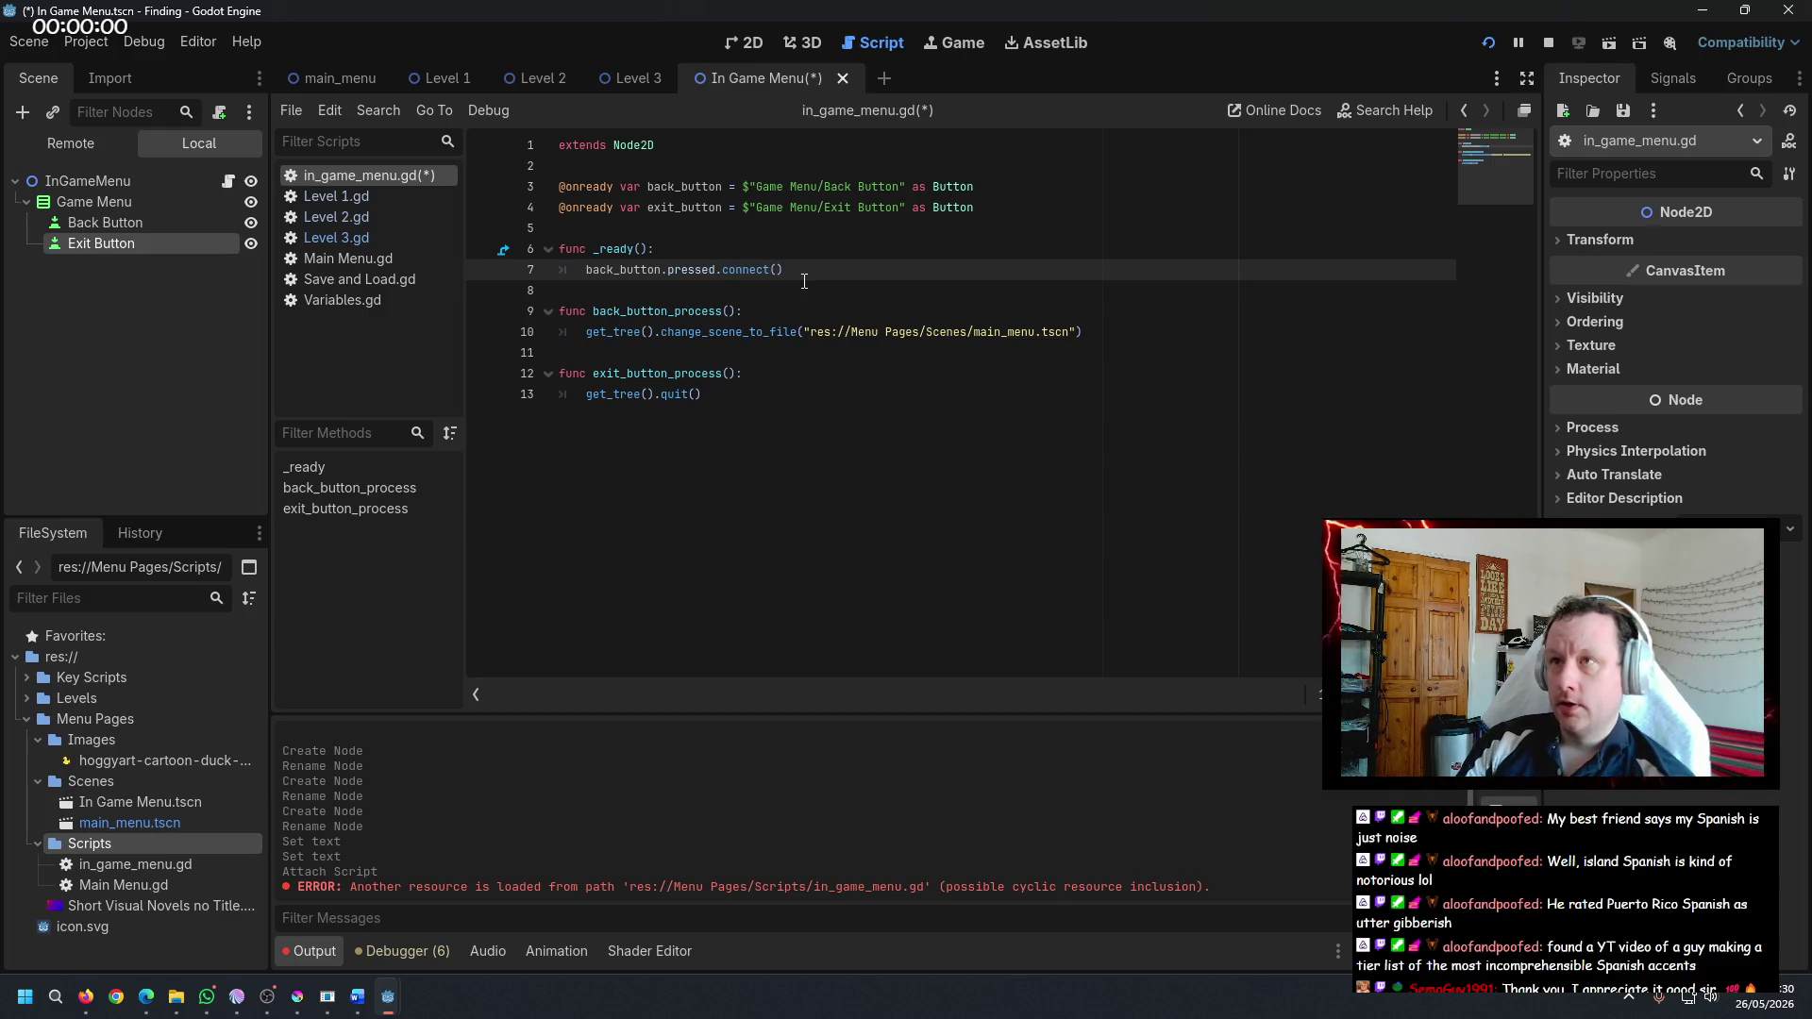
{"action": "type", "text": ")"}
{"action": "key", "text": "Return"}
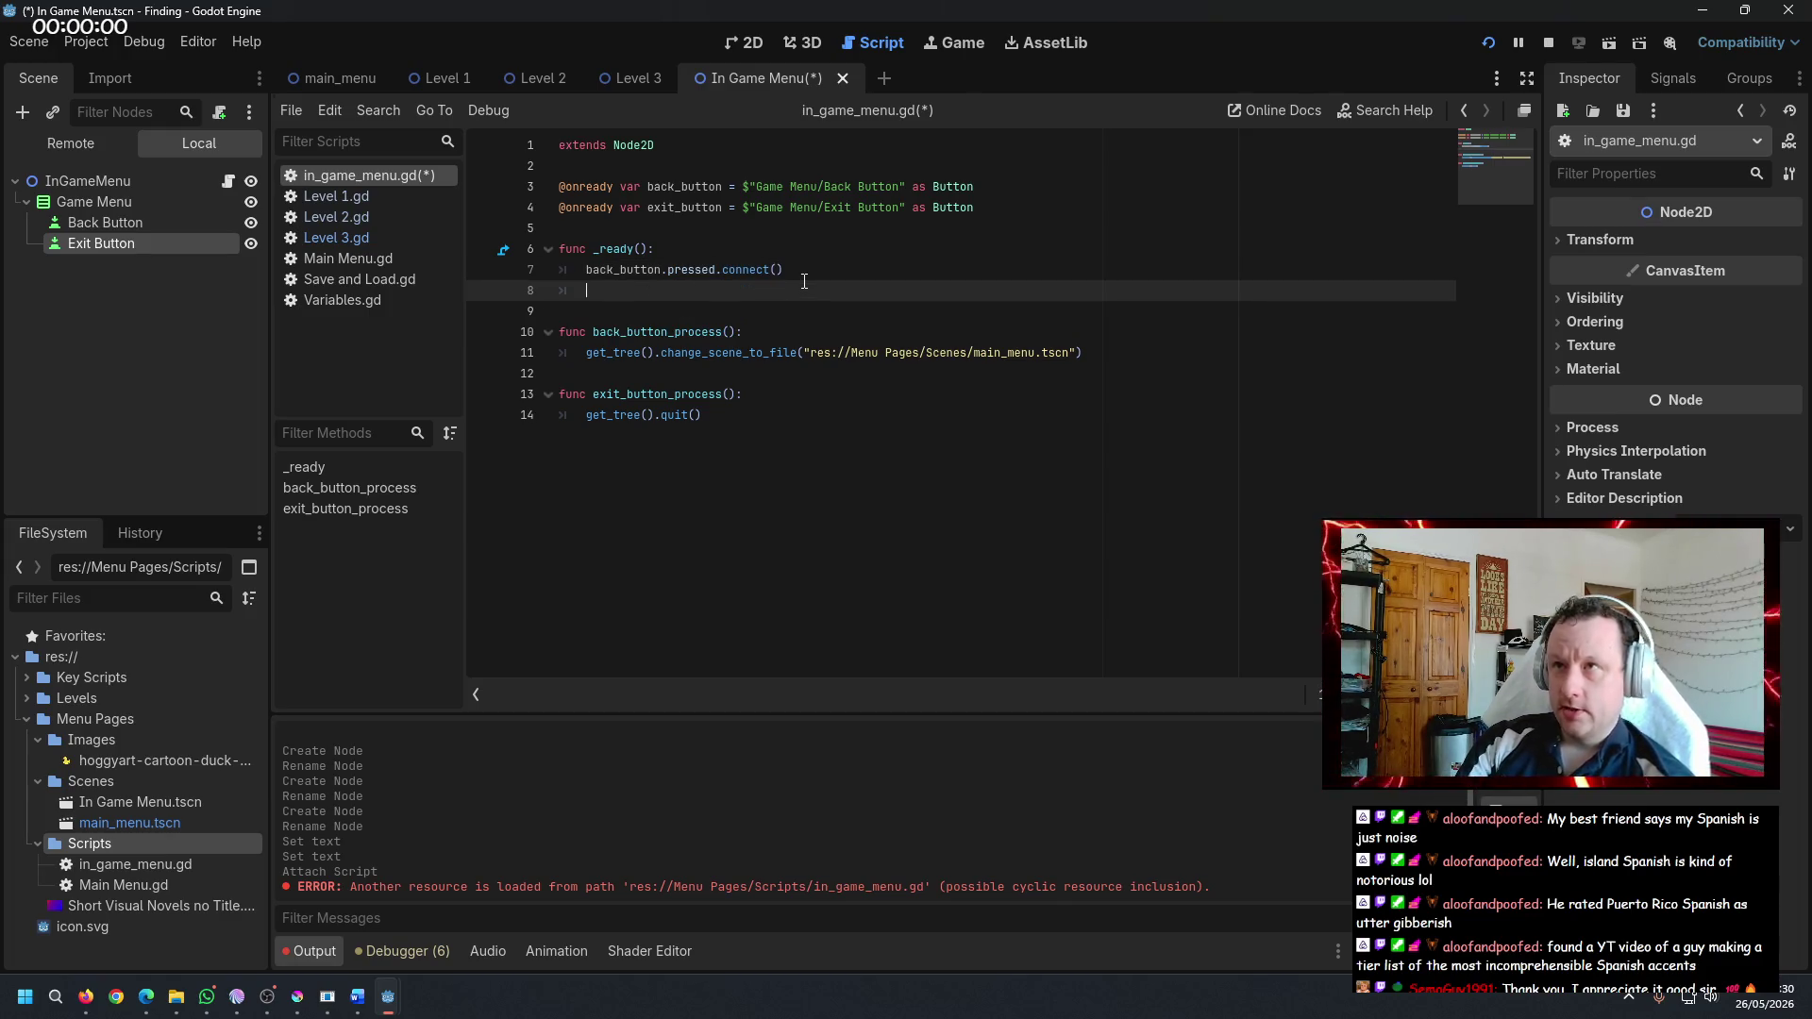
{"action": "type", "text": "exit_"}
{"action": "key", "text": "Return"}
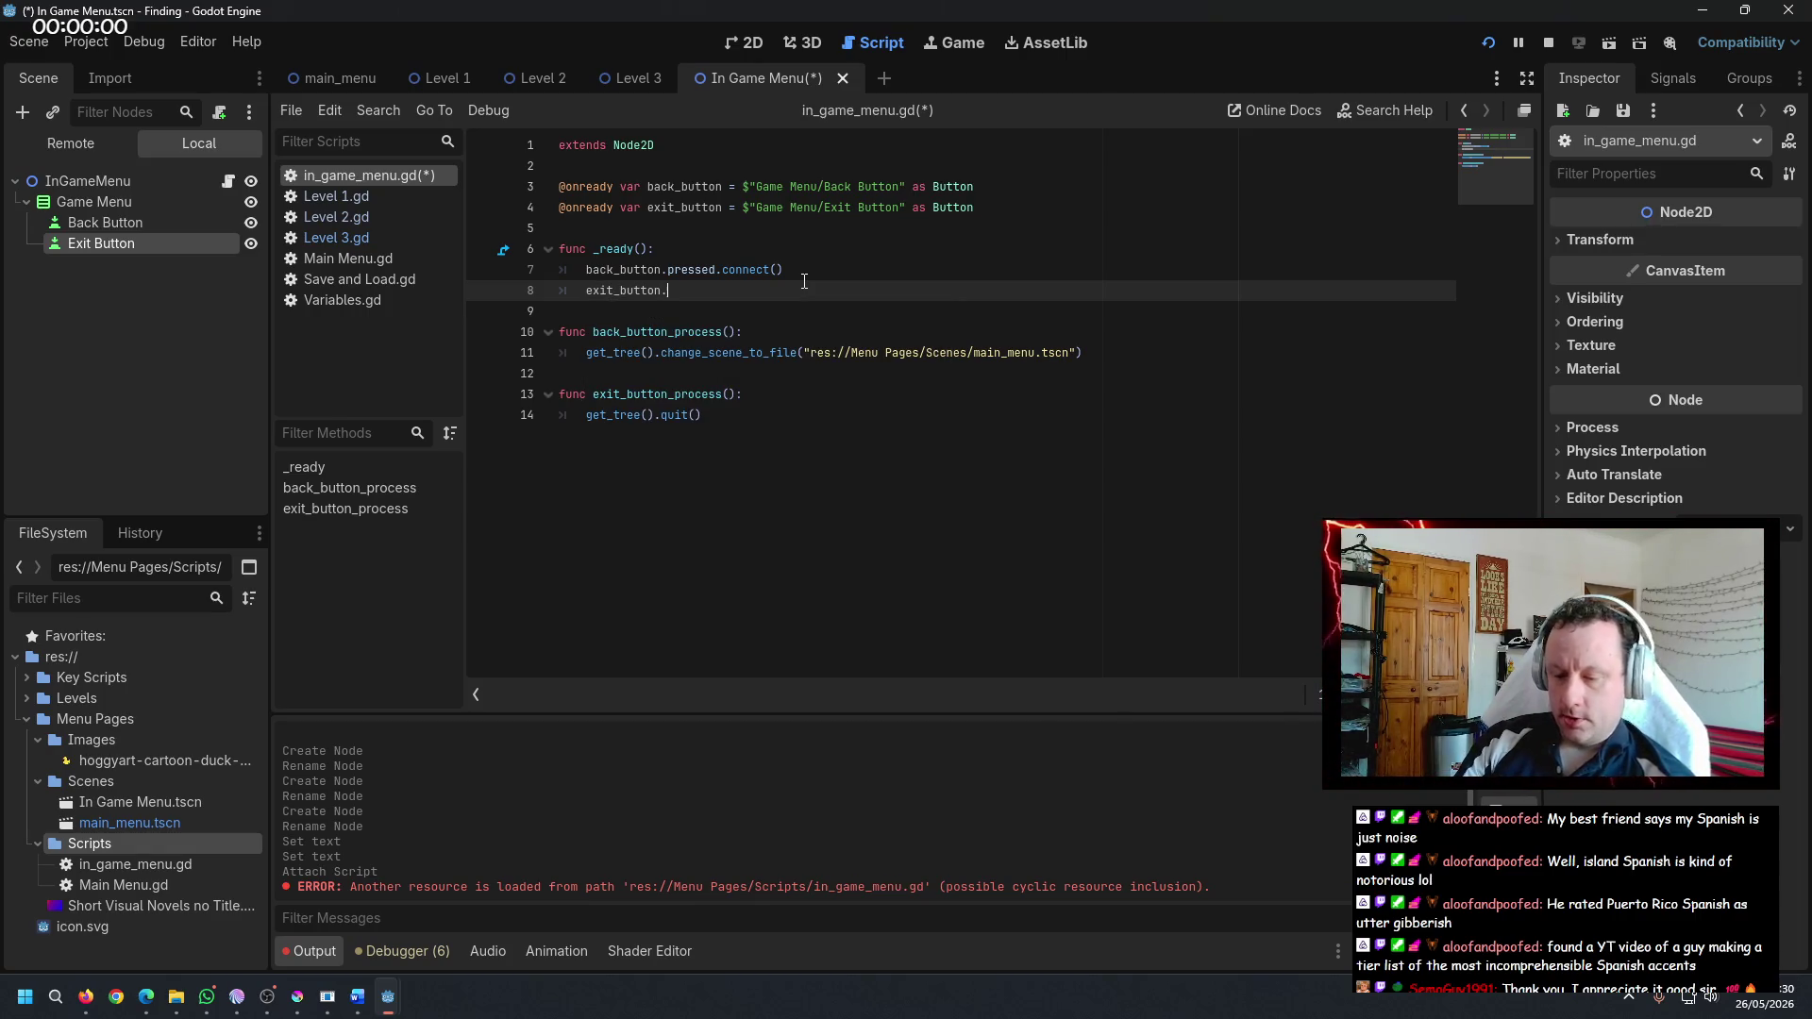
{"action": "type", "text": "press"}
{"action": "key", "text": "Return"}
{"action": "type", "text": ".con"}
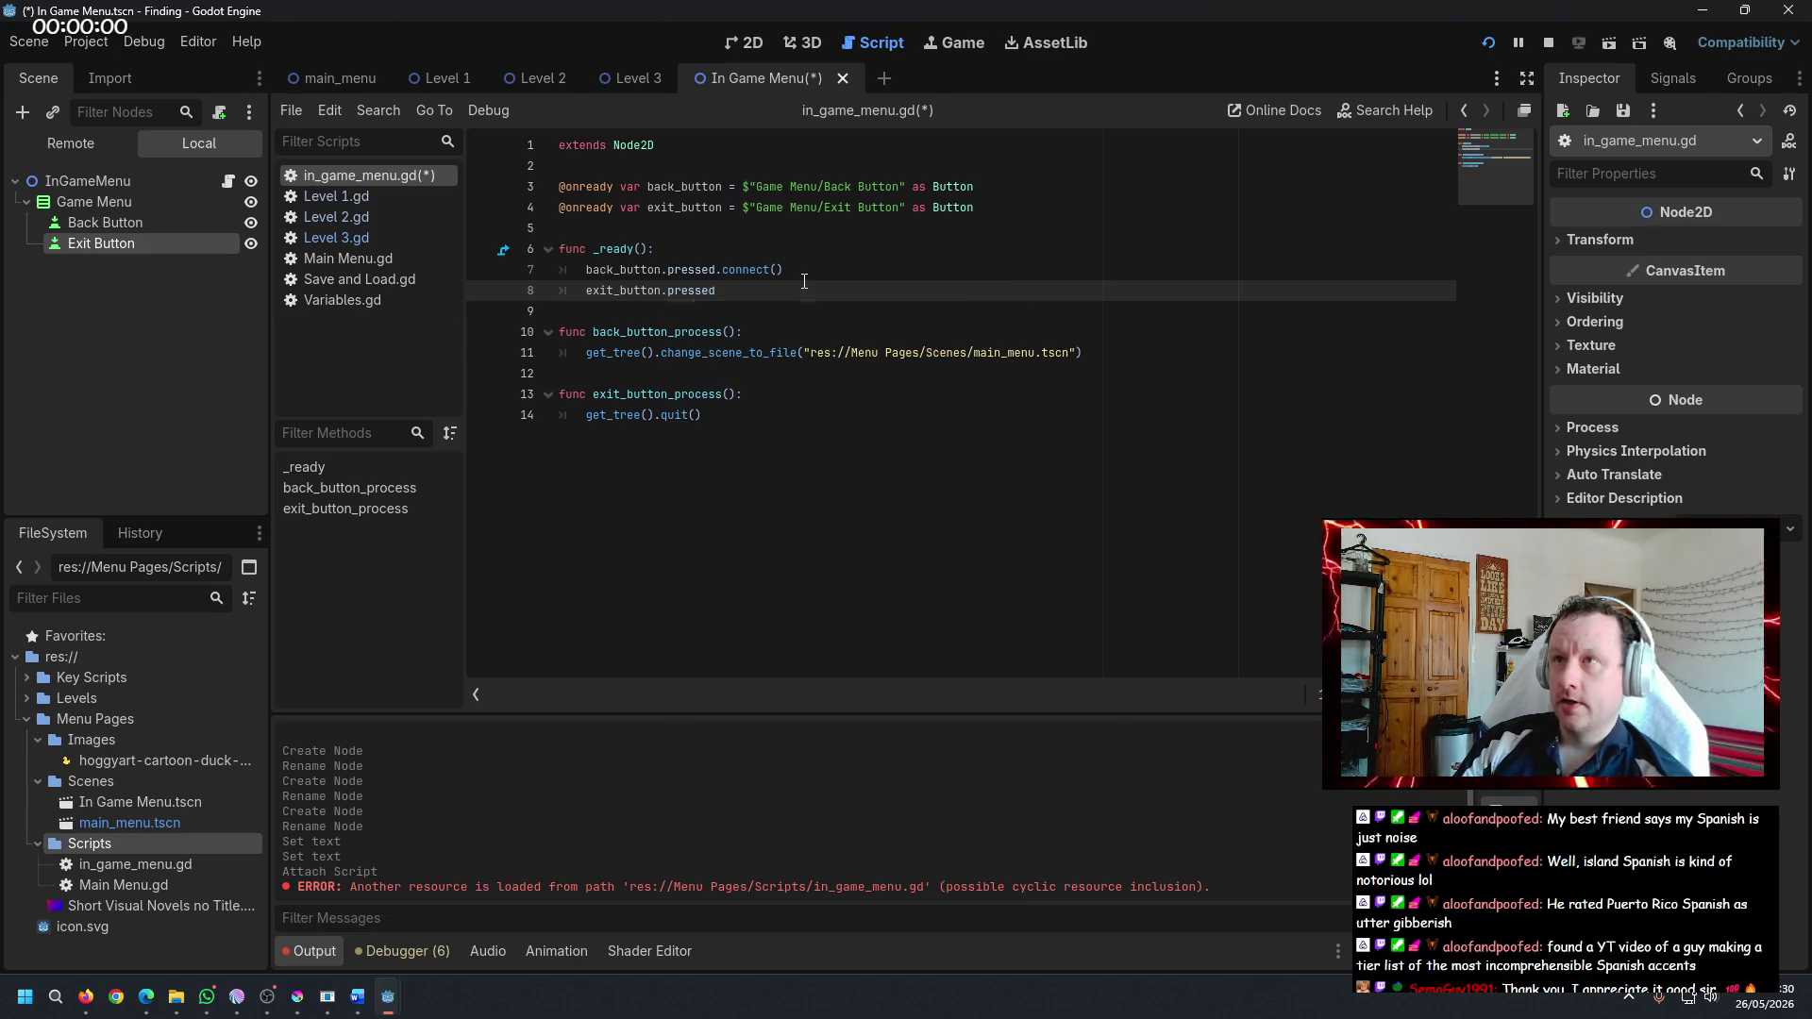
{"action": "type", "text": "nect("}
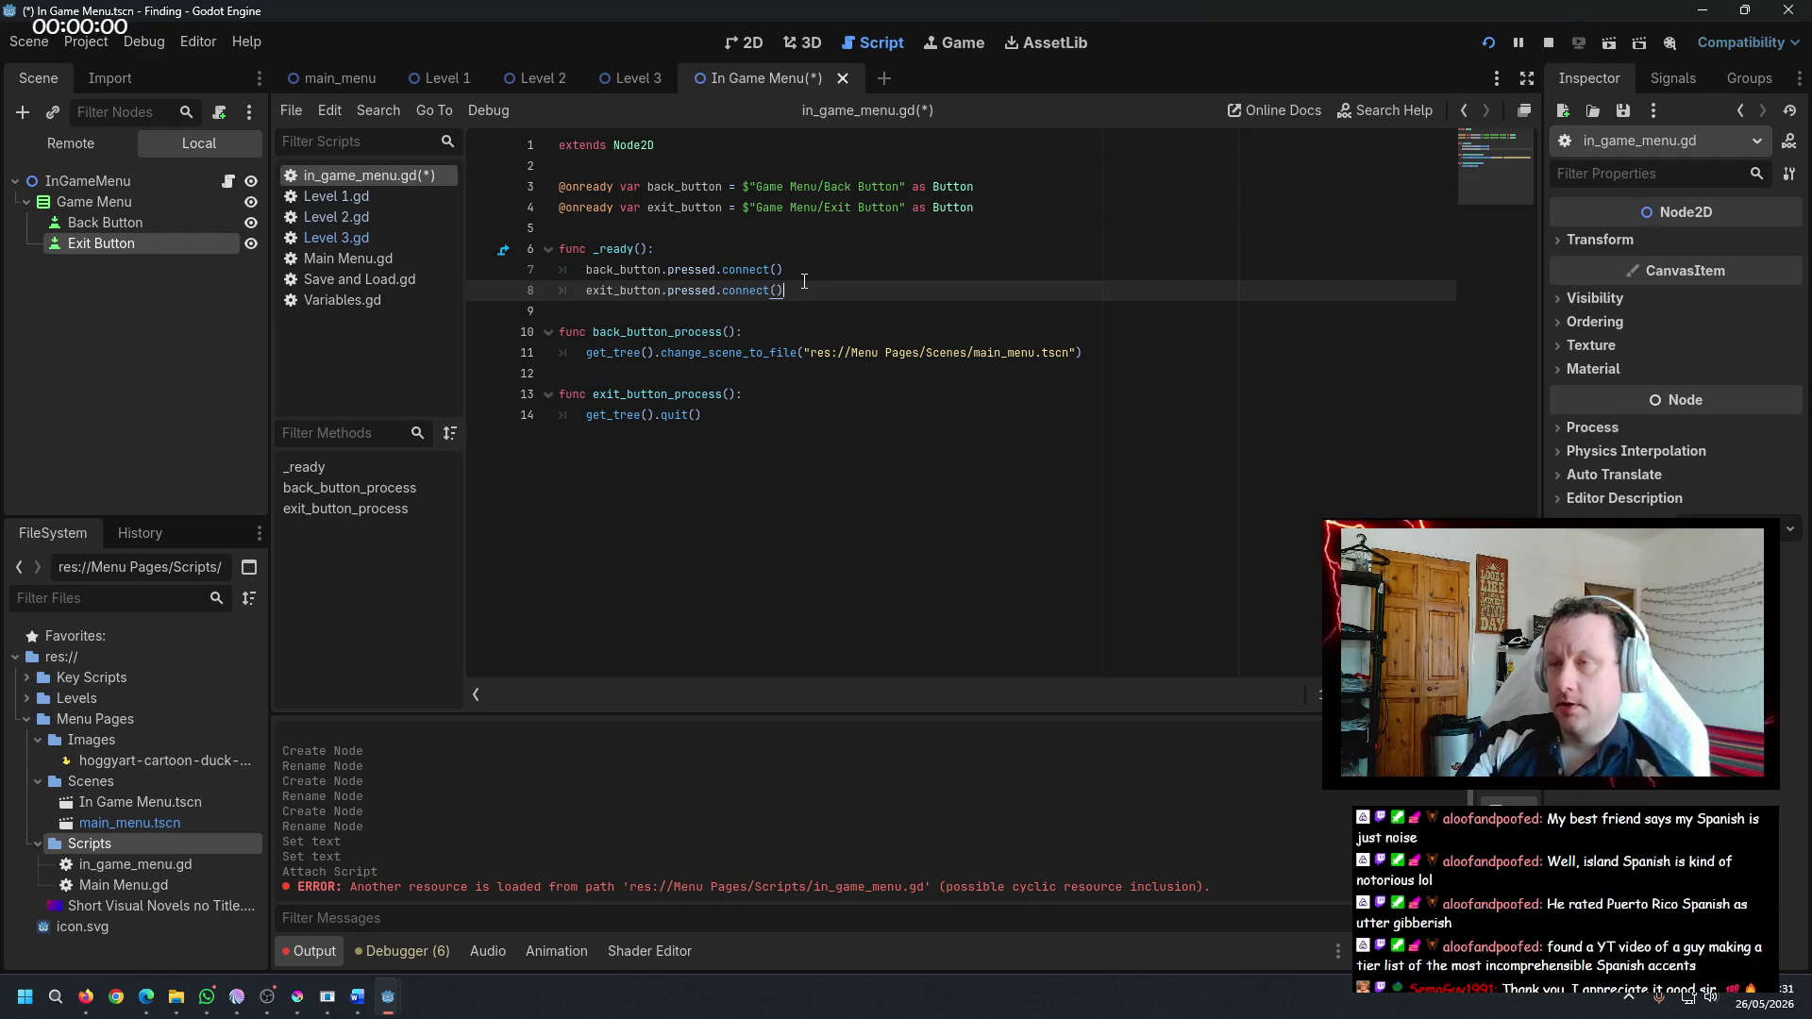
Fill the connect calls with back_button_process and exit_button_process, then save the script
{"action": "double_click", "coordinate": [679, 331]}
{"action": "right_click", "coordinate": [680, 330]}
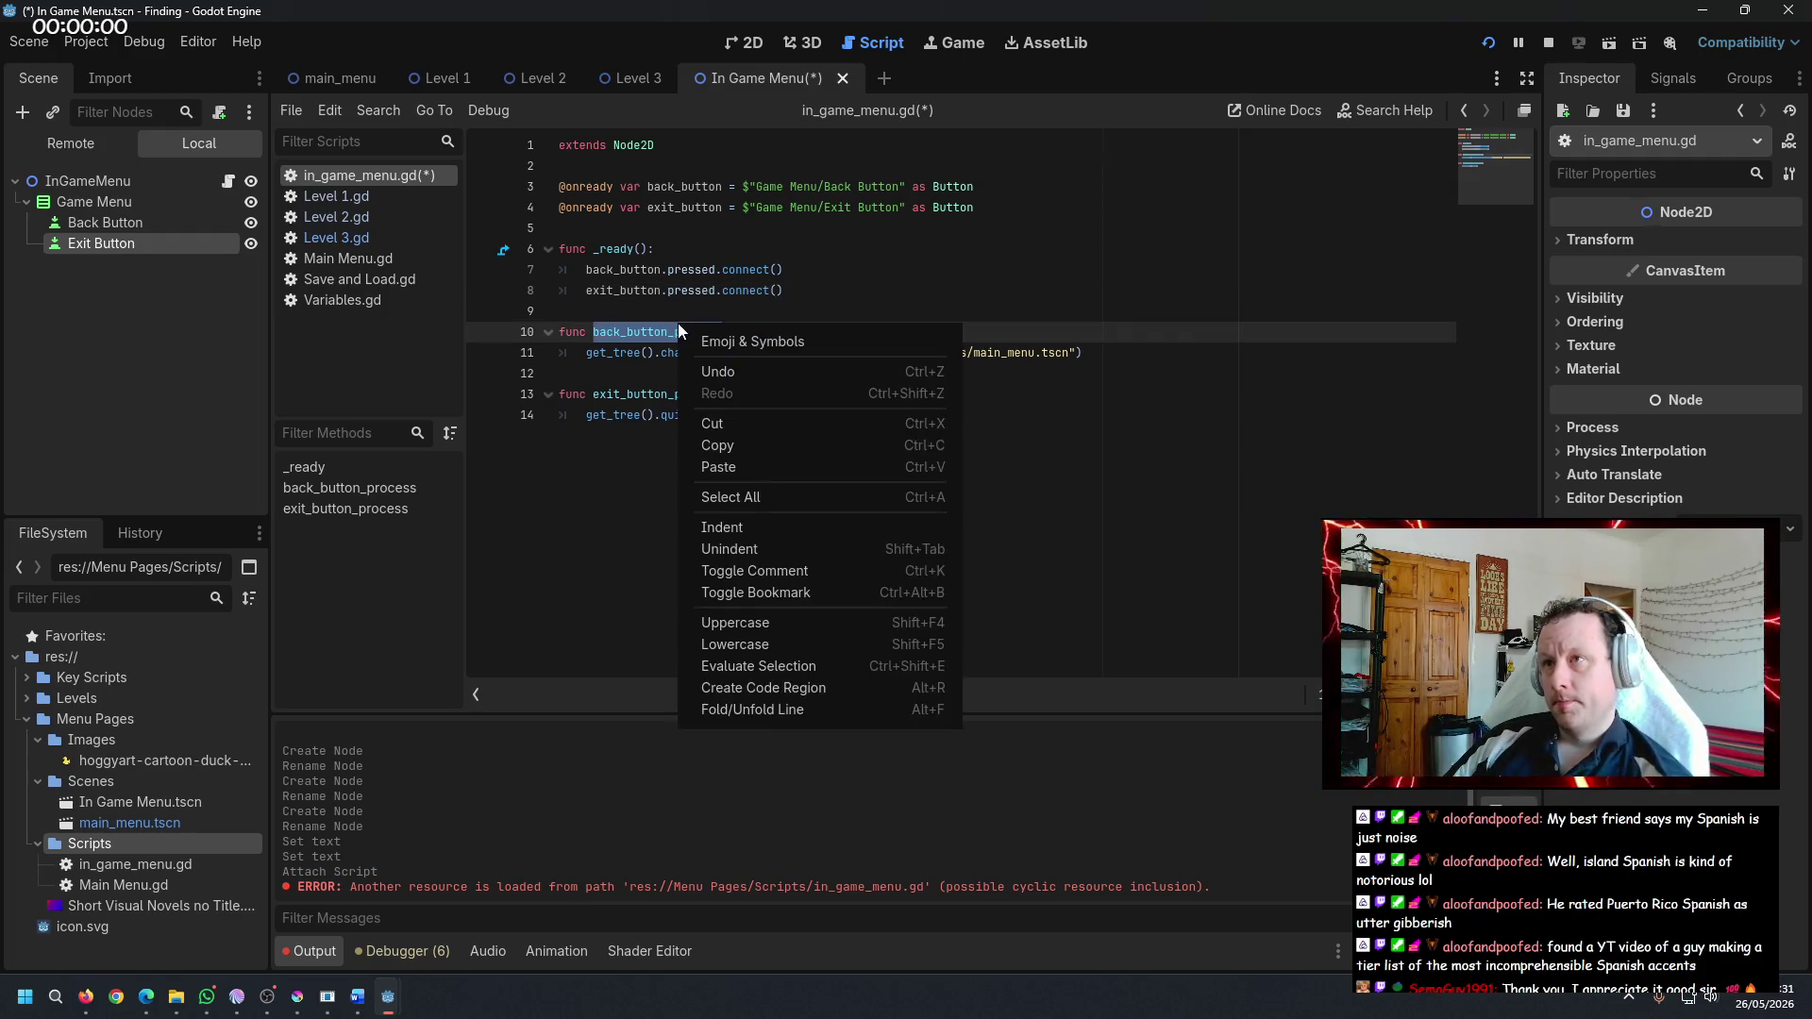
{"action": "left_click", "coordinate": [717, 443]}
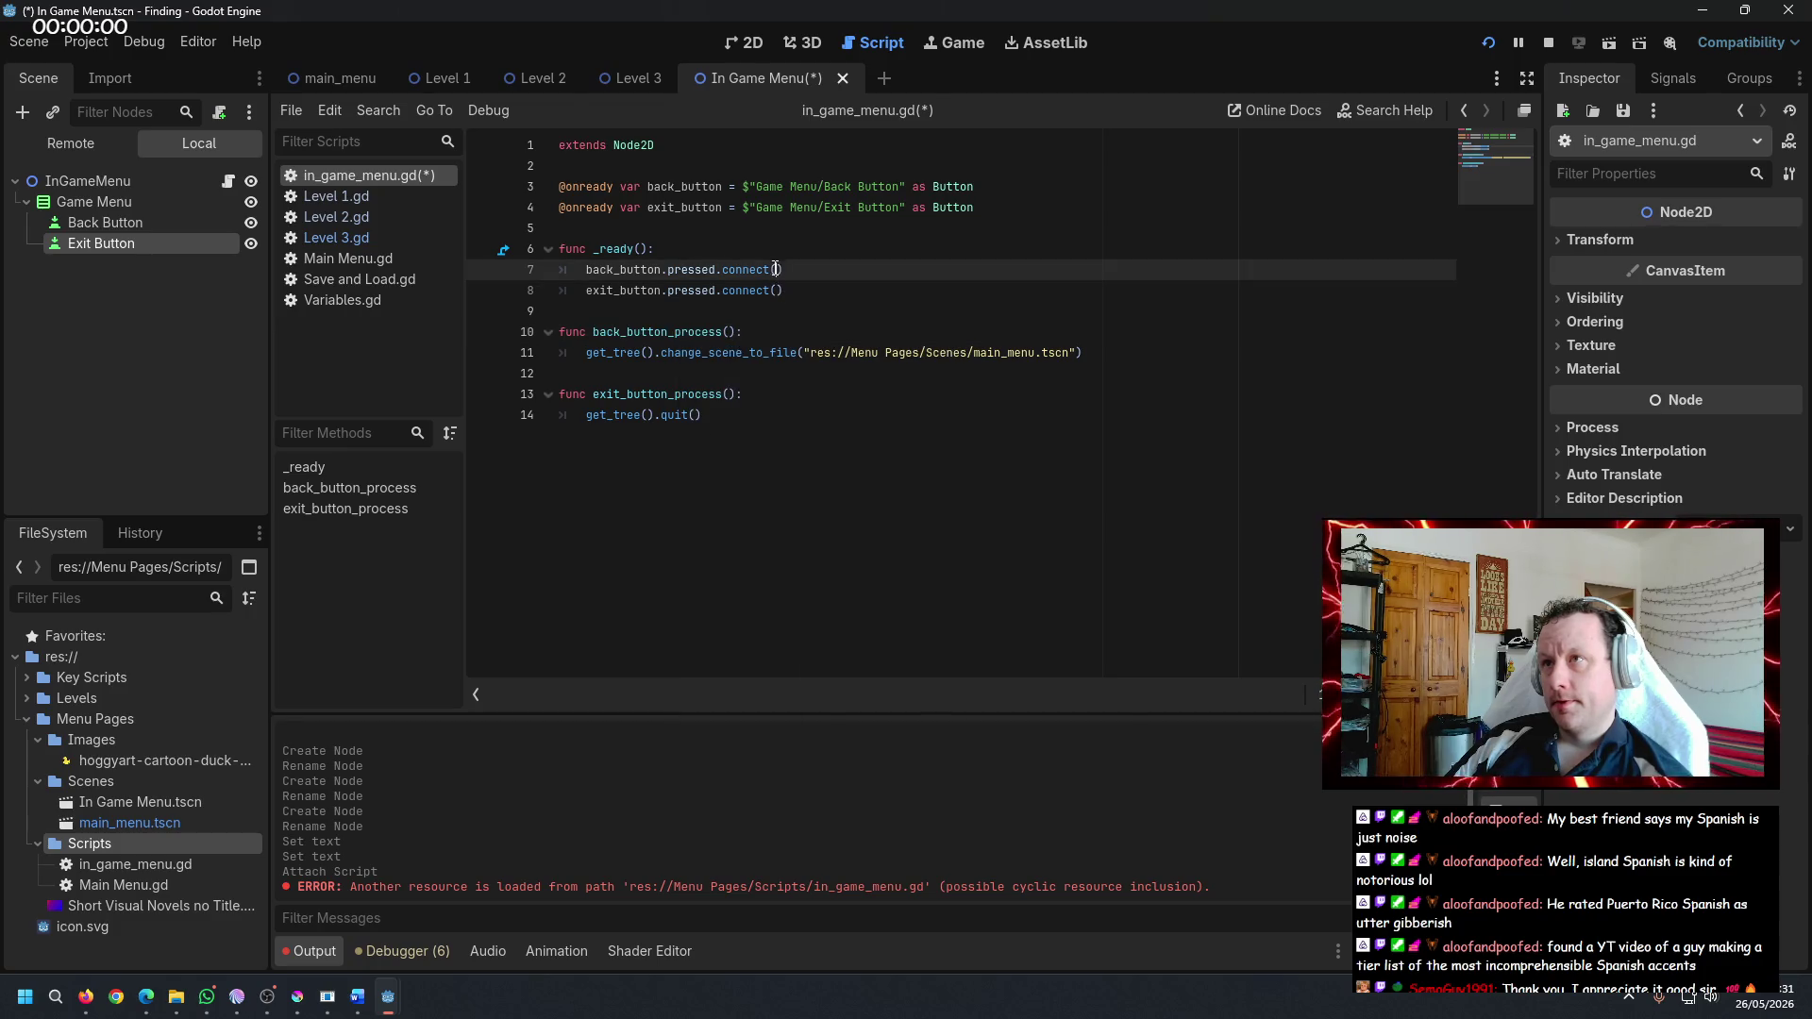
{"action": "key", "text": "Up"}
{"action": "key", "text": "Up"}
{"action": "key", "text": "Up"}
{"action": "key", "text": "ctrl+v"}
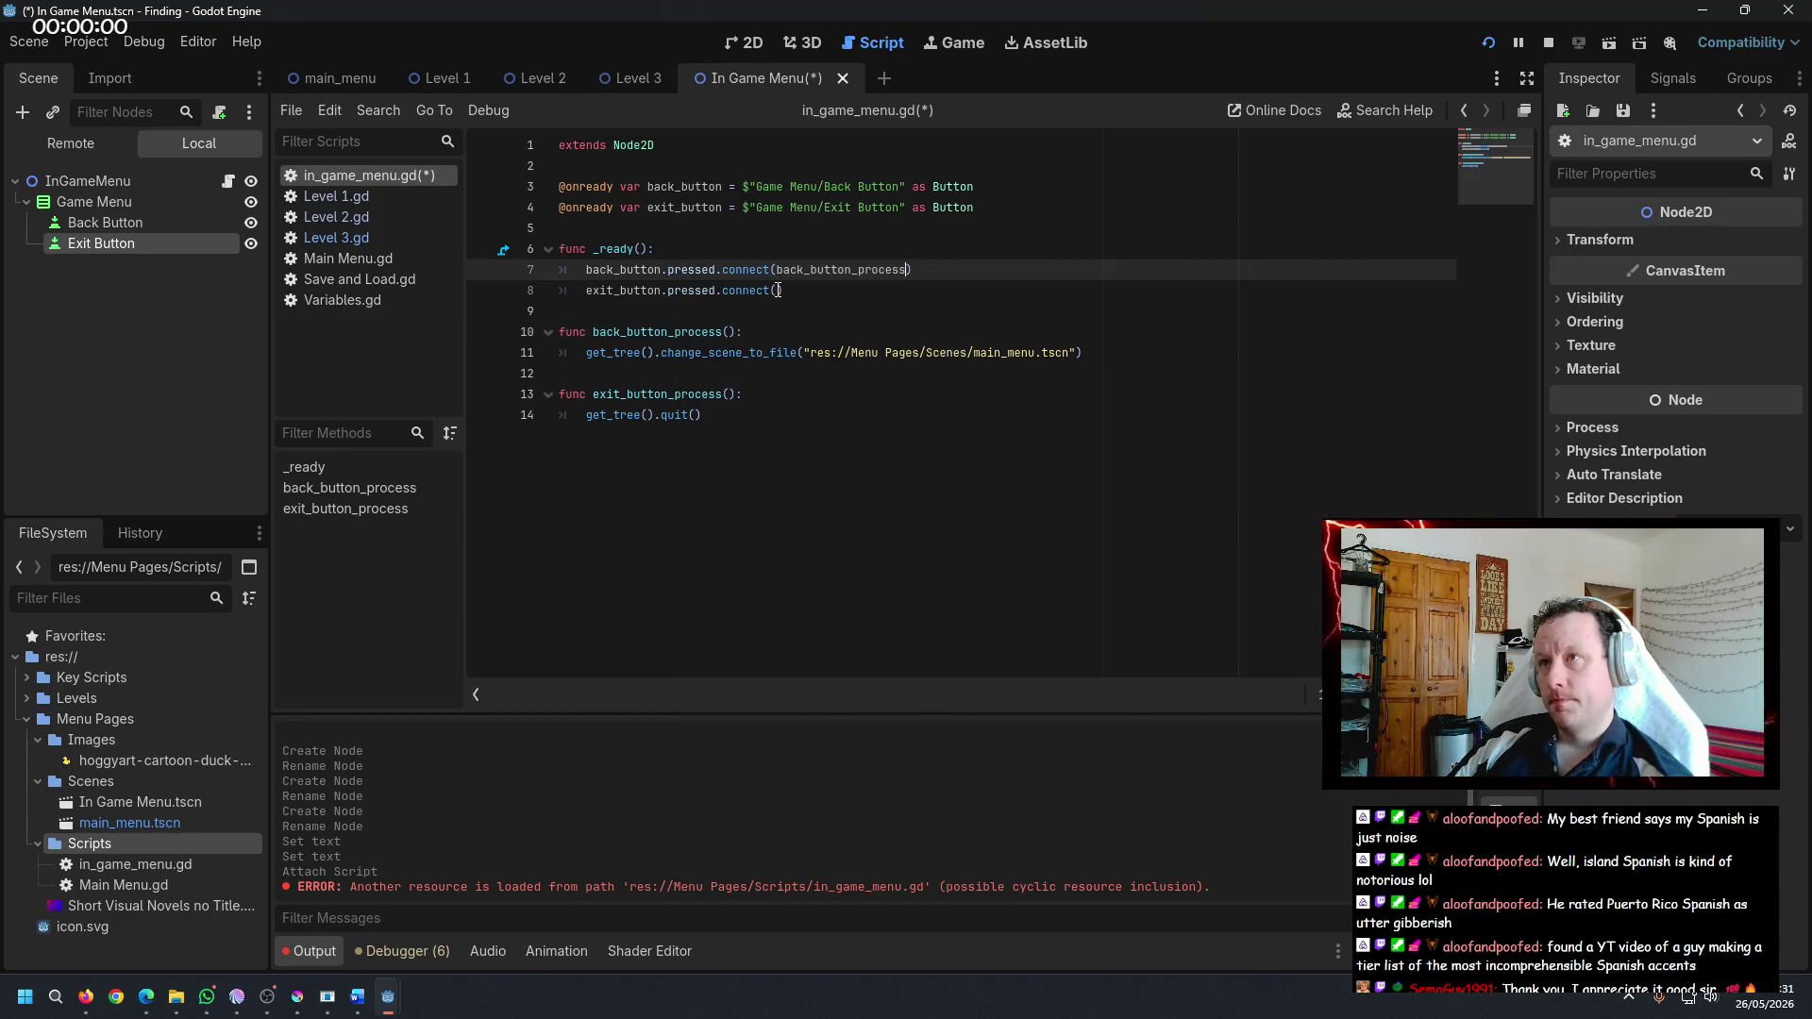
{"action": "double_click", "coordinate": [619, 395]}
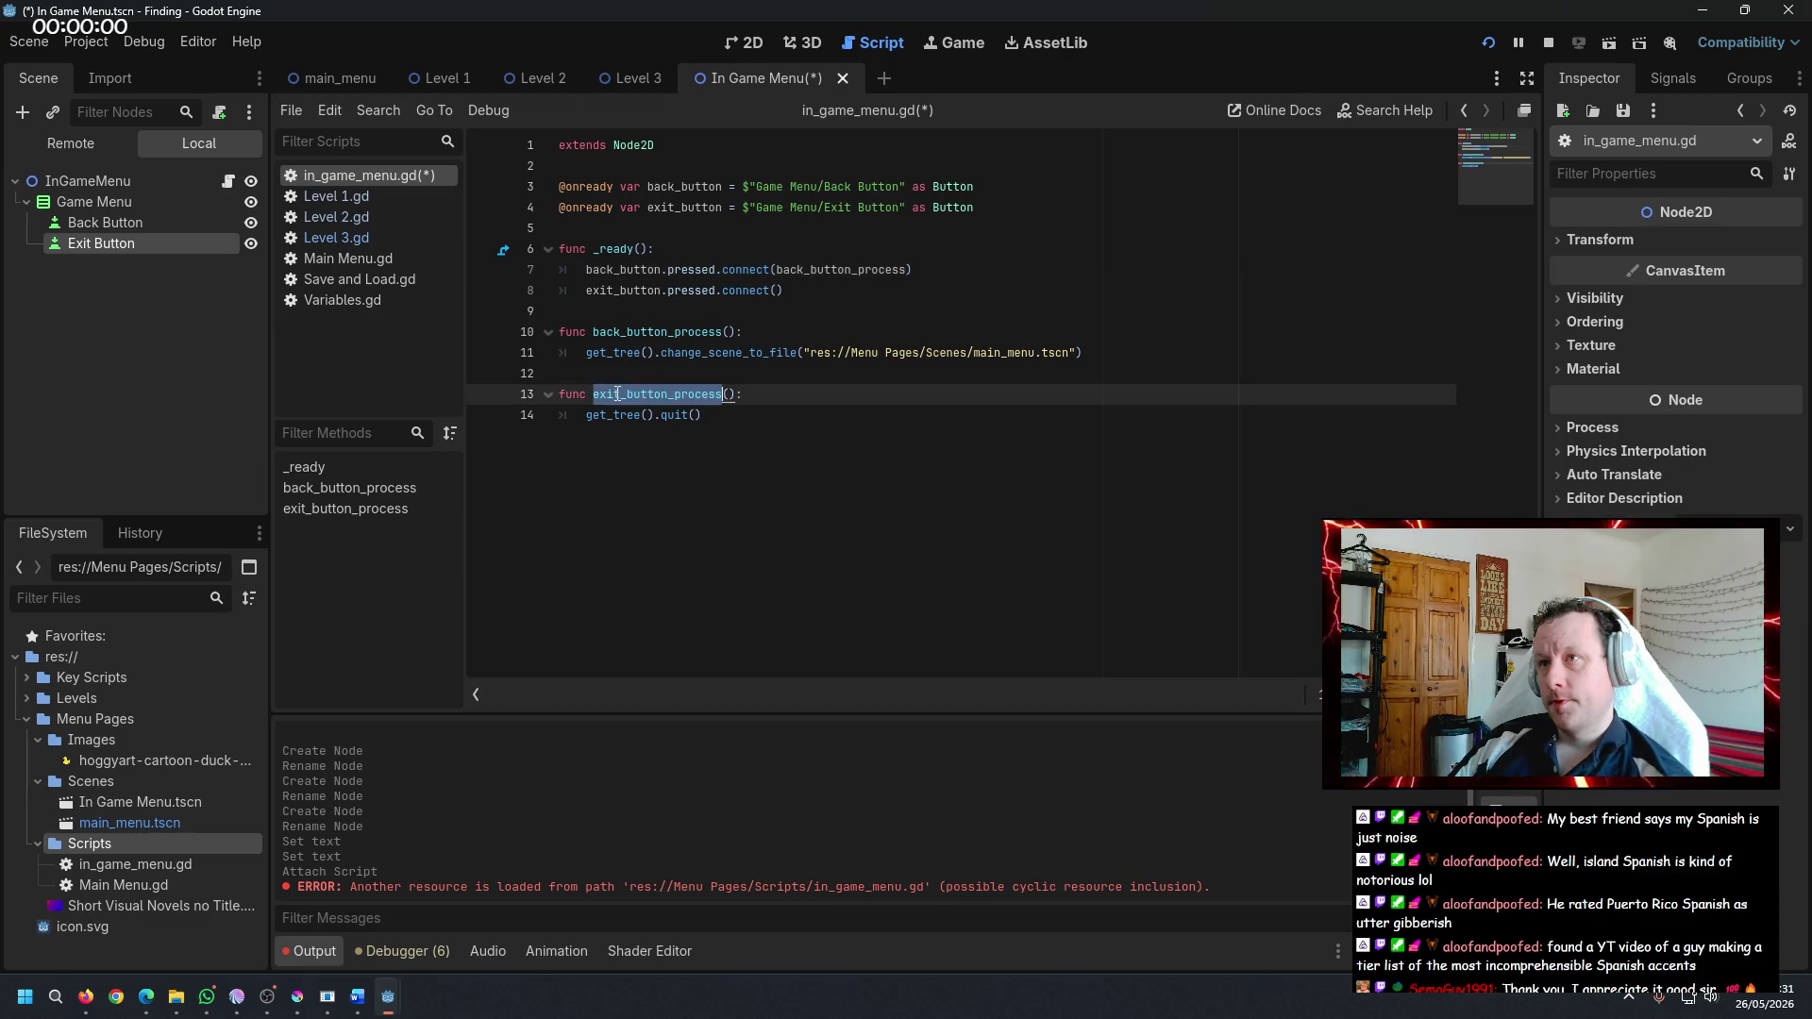
{"action": "right_click", "coordinate": [617, 396]}
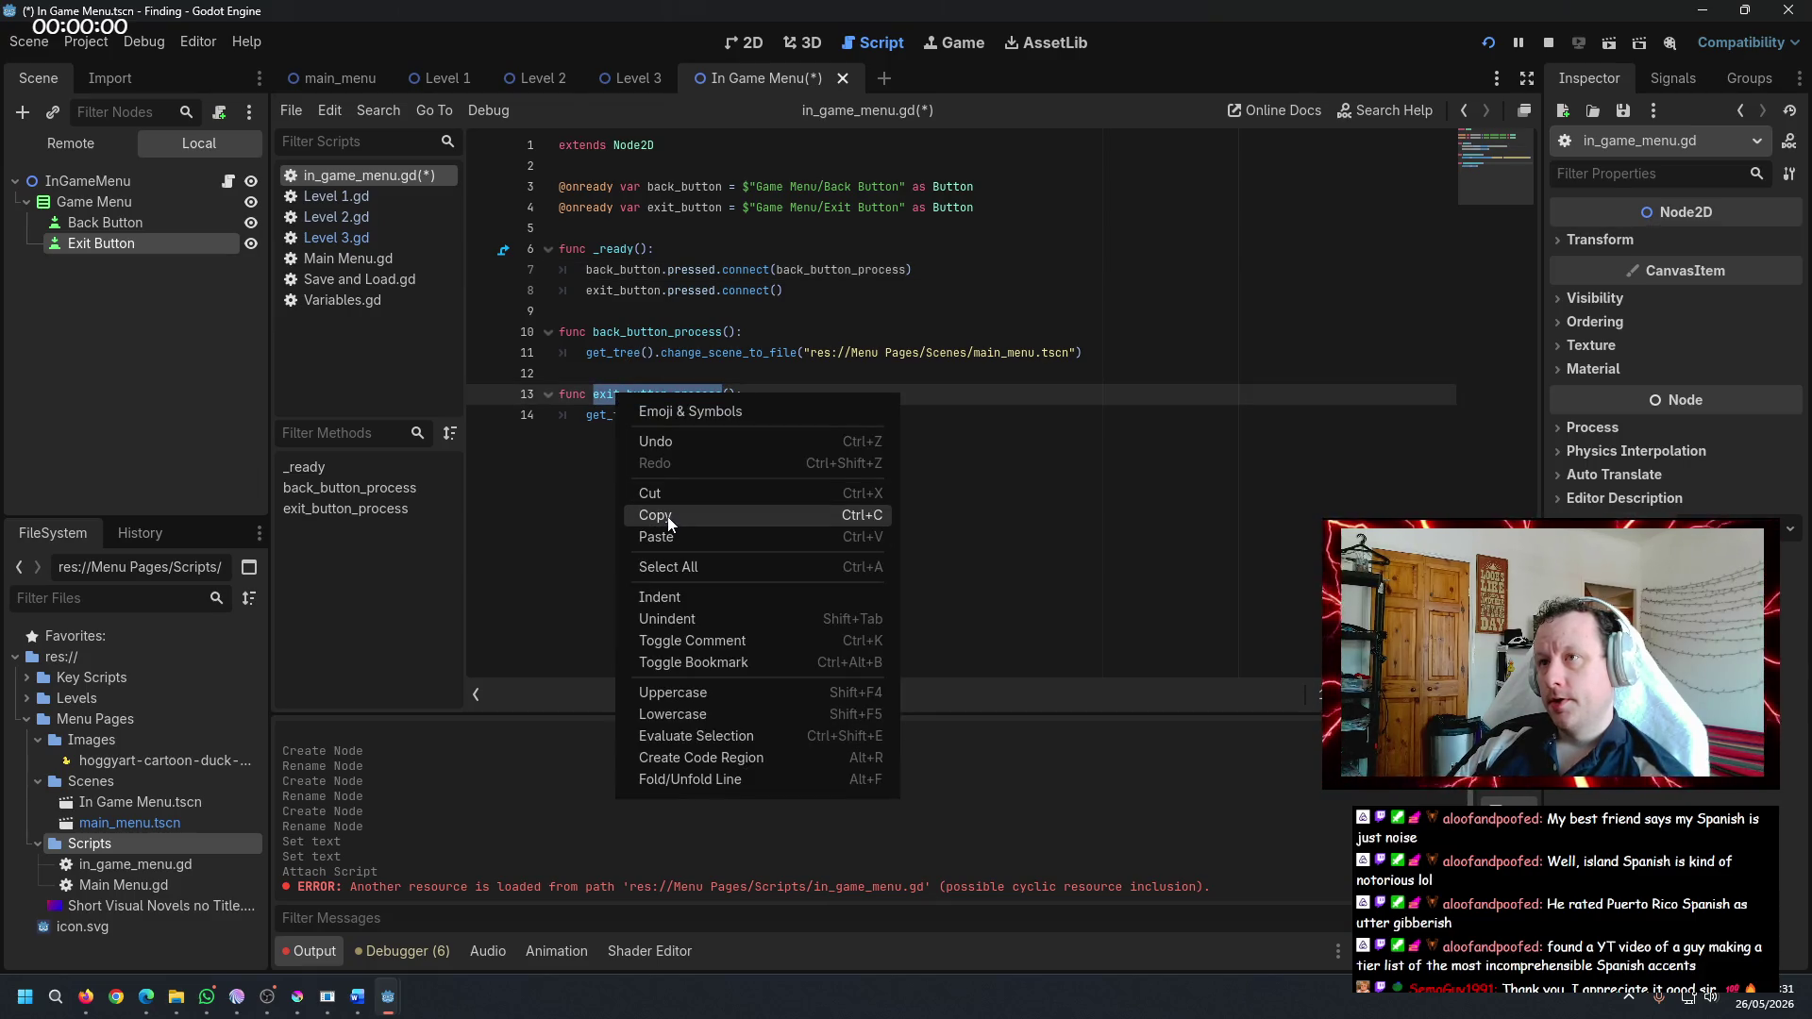
{"action": "left_click", "coordinate": [669, 515]}
{"action": "left_click", "coordinate": [776, 291]}
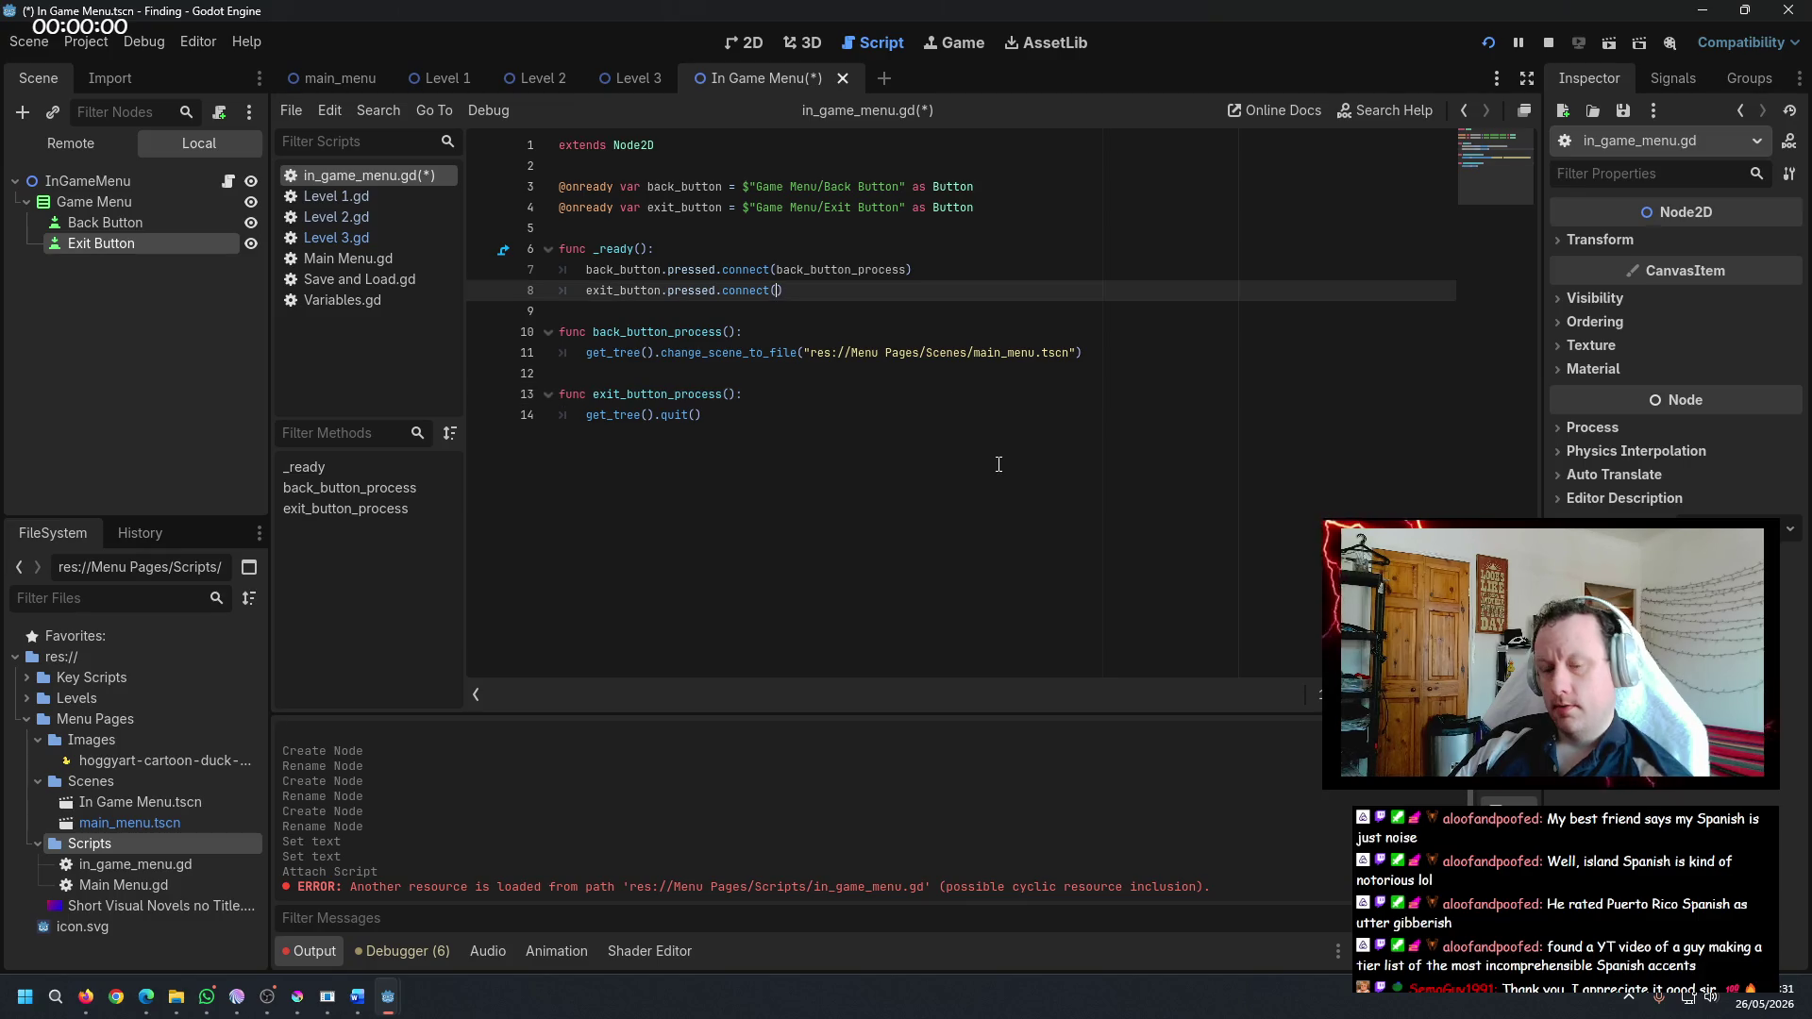
{"action": "key", "text": "ctrl+v"}
{"action": "left_click", "coordinate": [998, 415]}
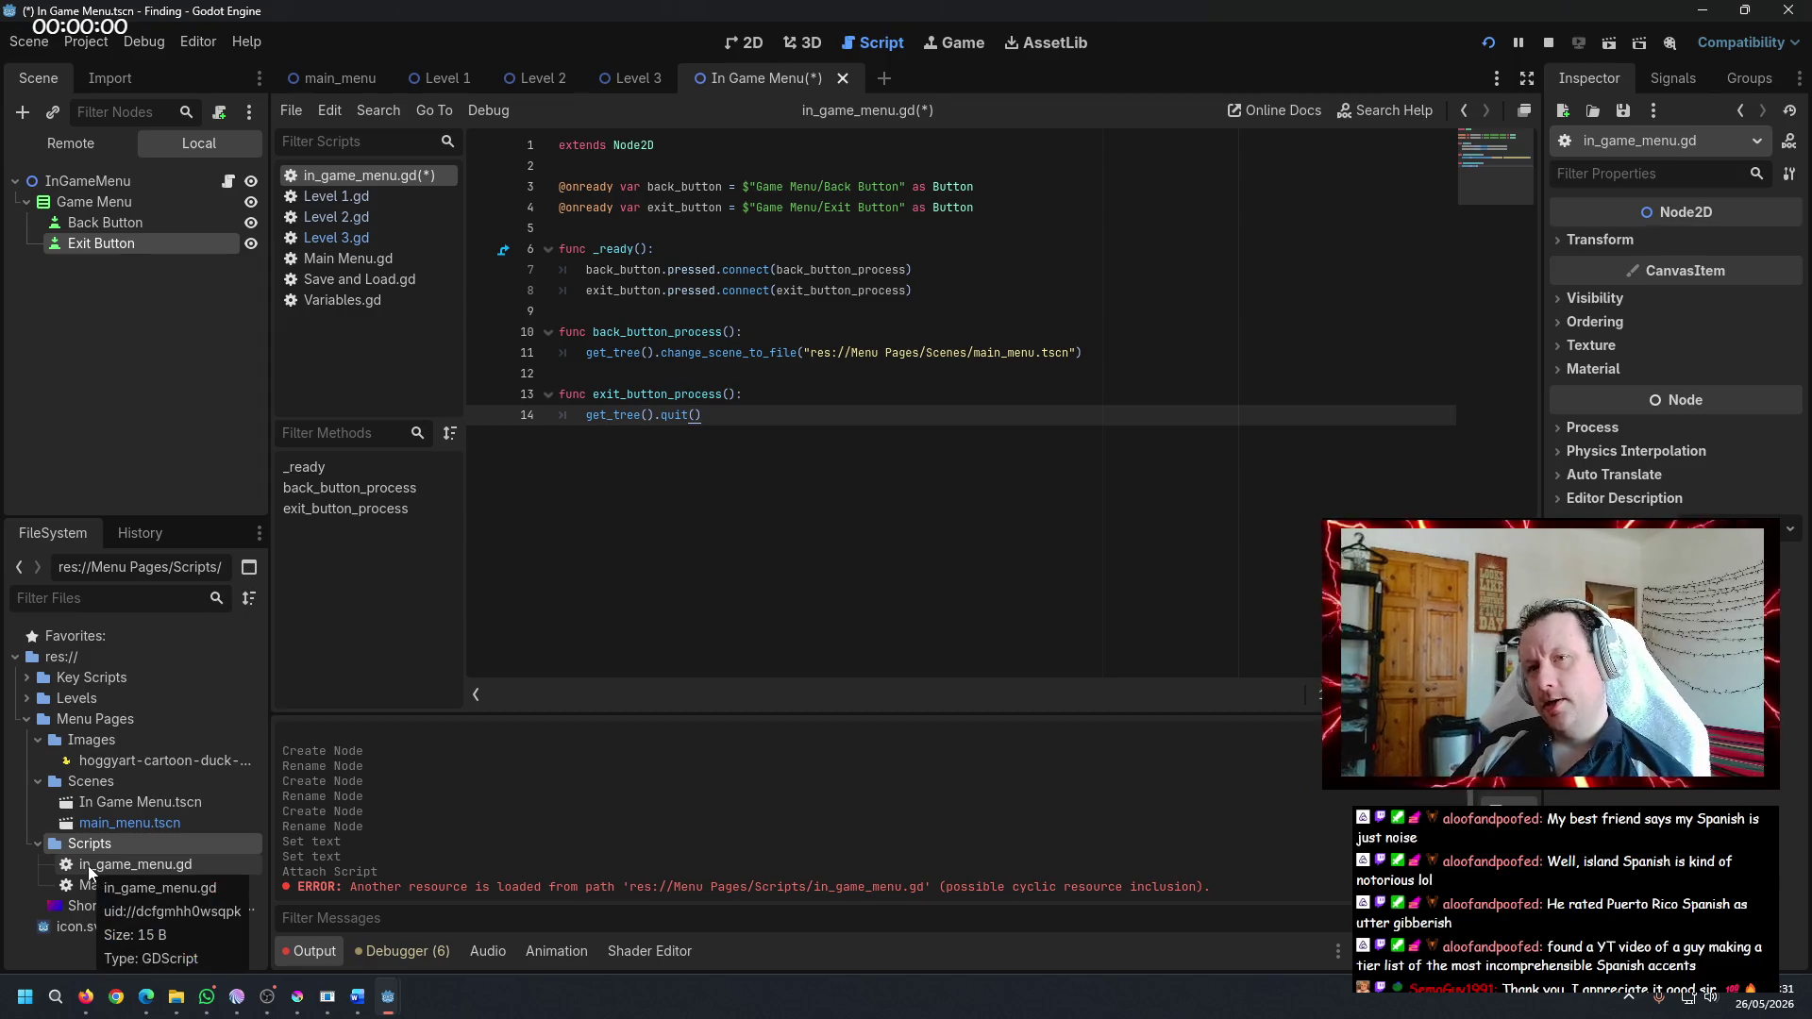
{"action": "key", "text": "ctrl+s"}
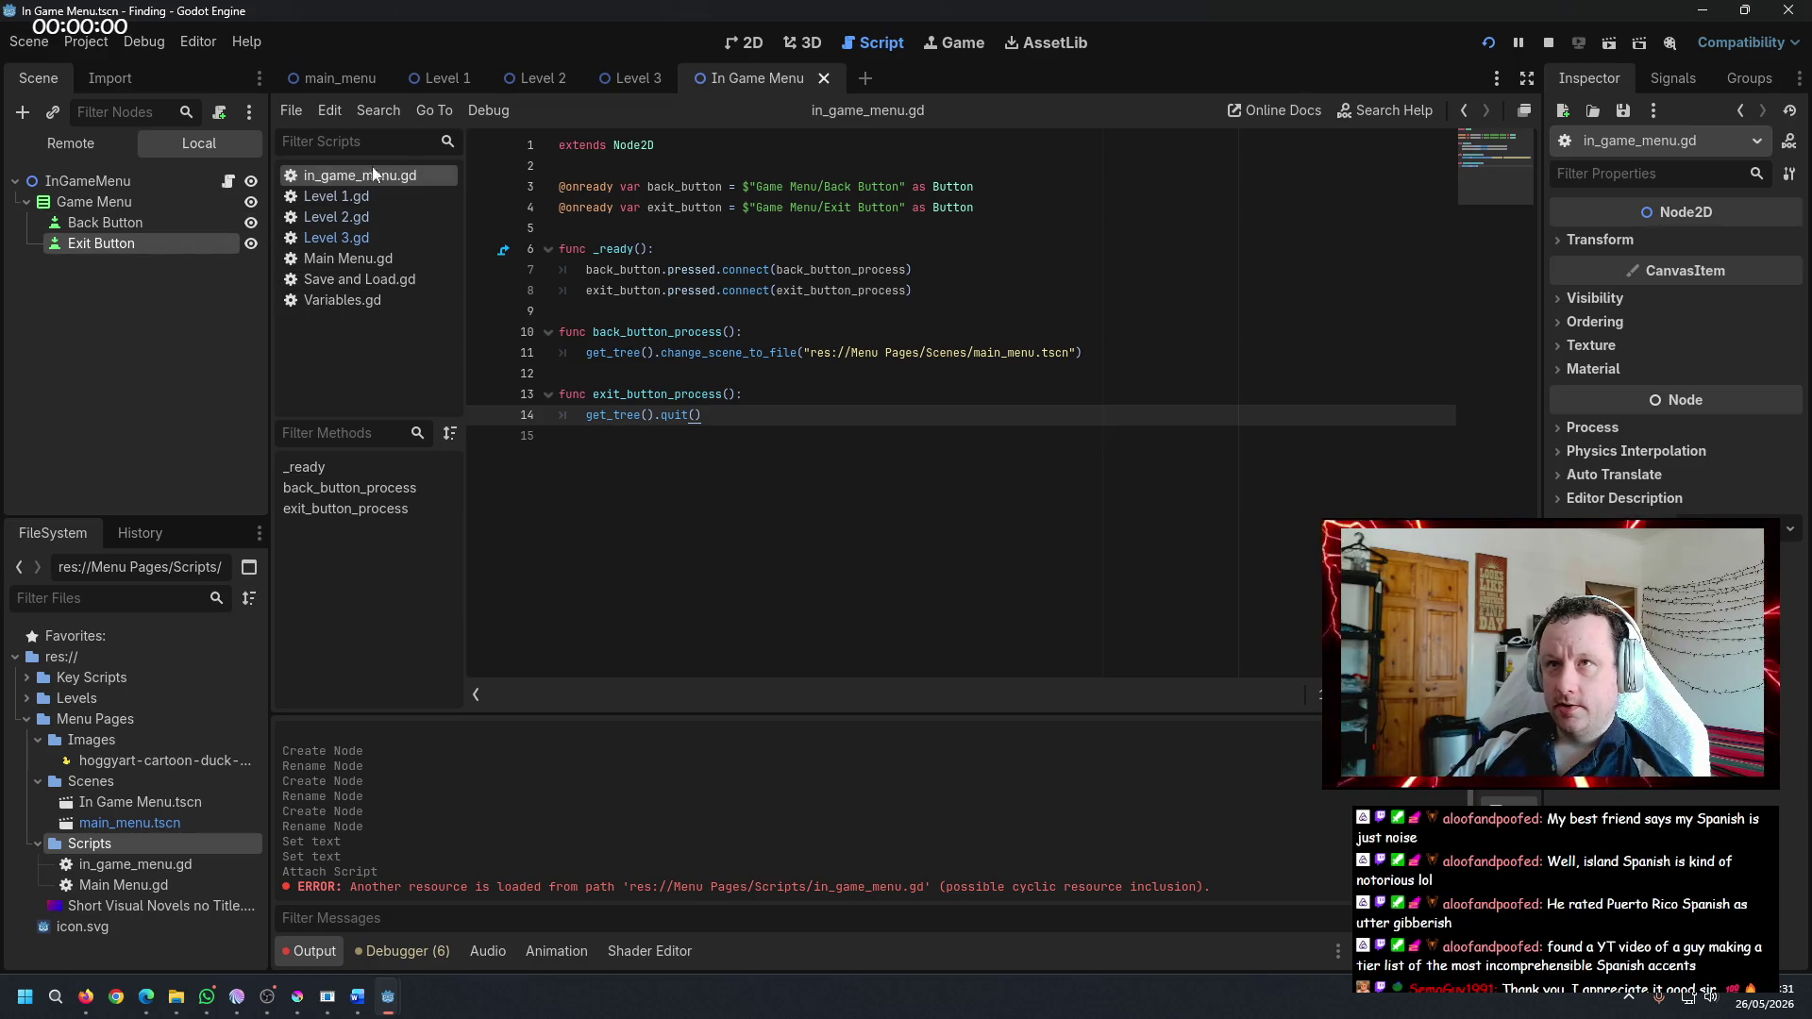
Open the context menu for In Game Menu.tscn in the FileSystem dock, then return to Level 1
{"action": "right_click", "coordinate": [132, 806]}
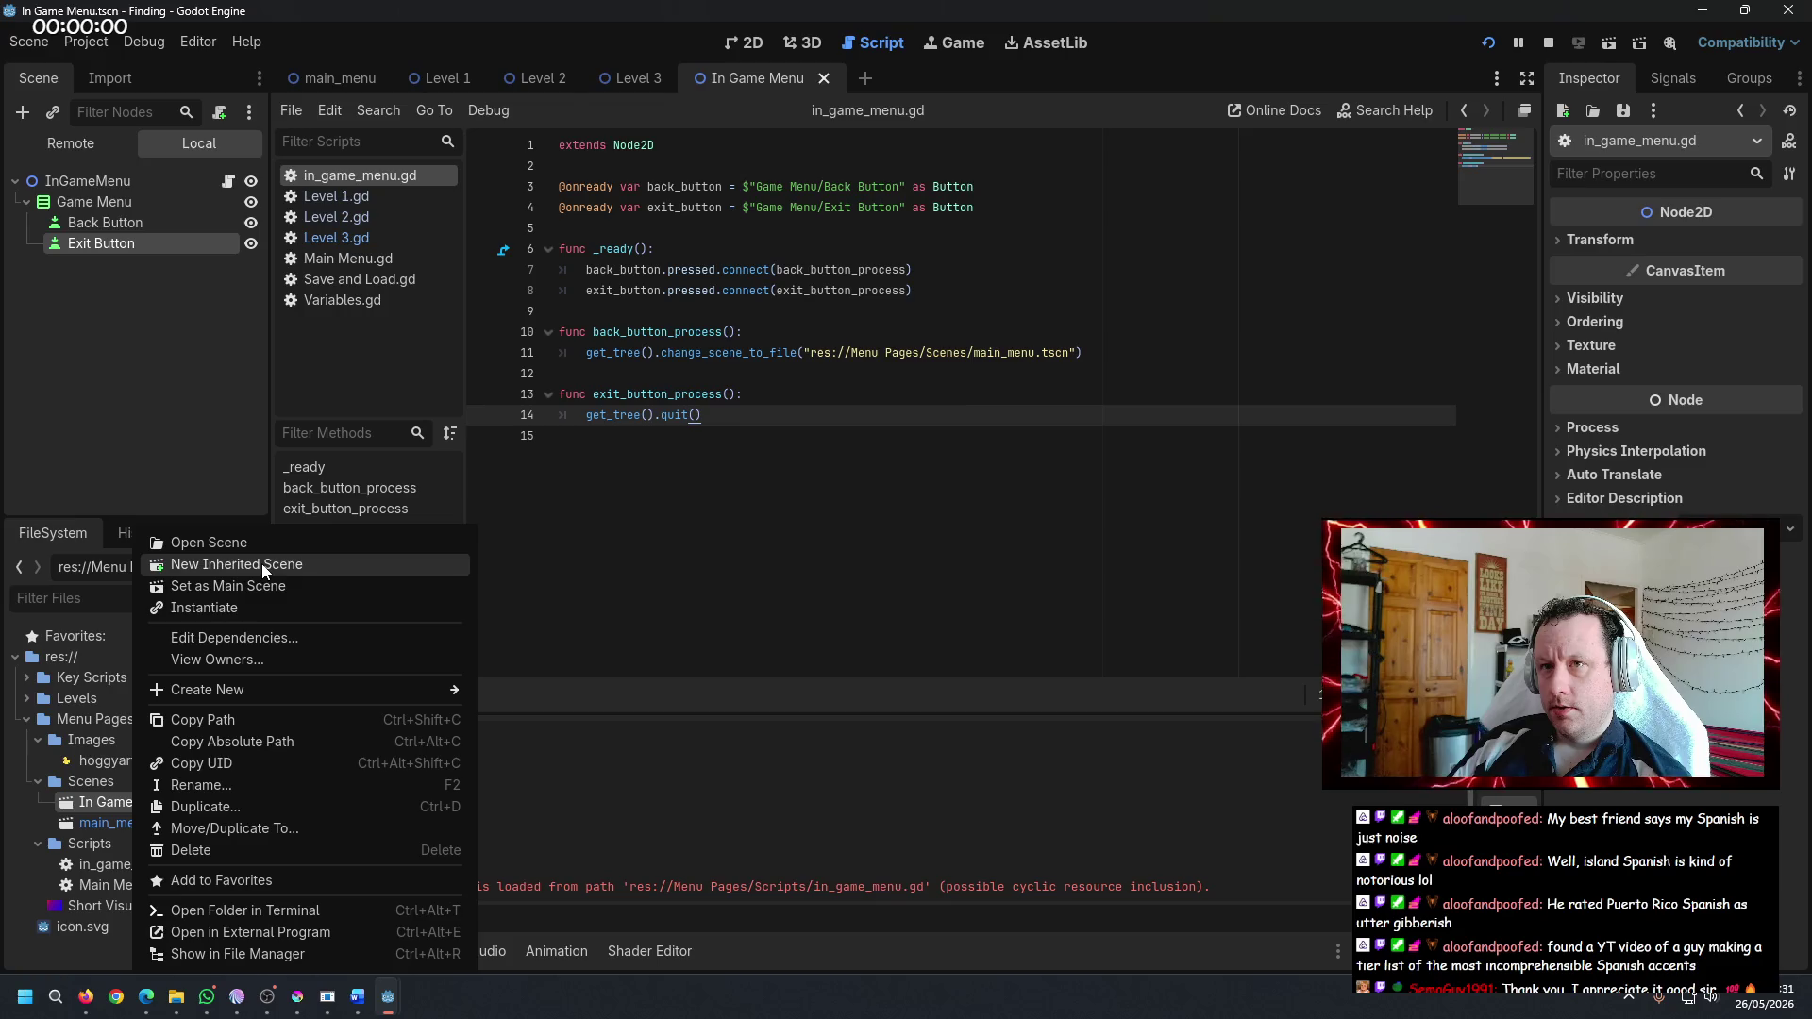
{"action": "left_click", "coordinate": [625, 549]}
{"action": "right_click", "coordinate": [121, 801]}
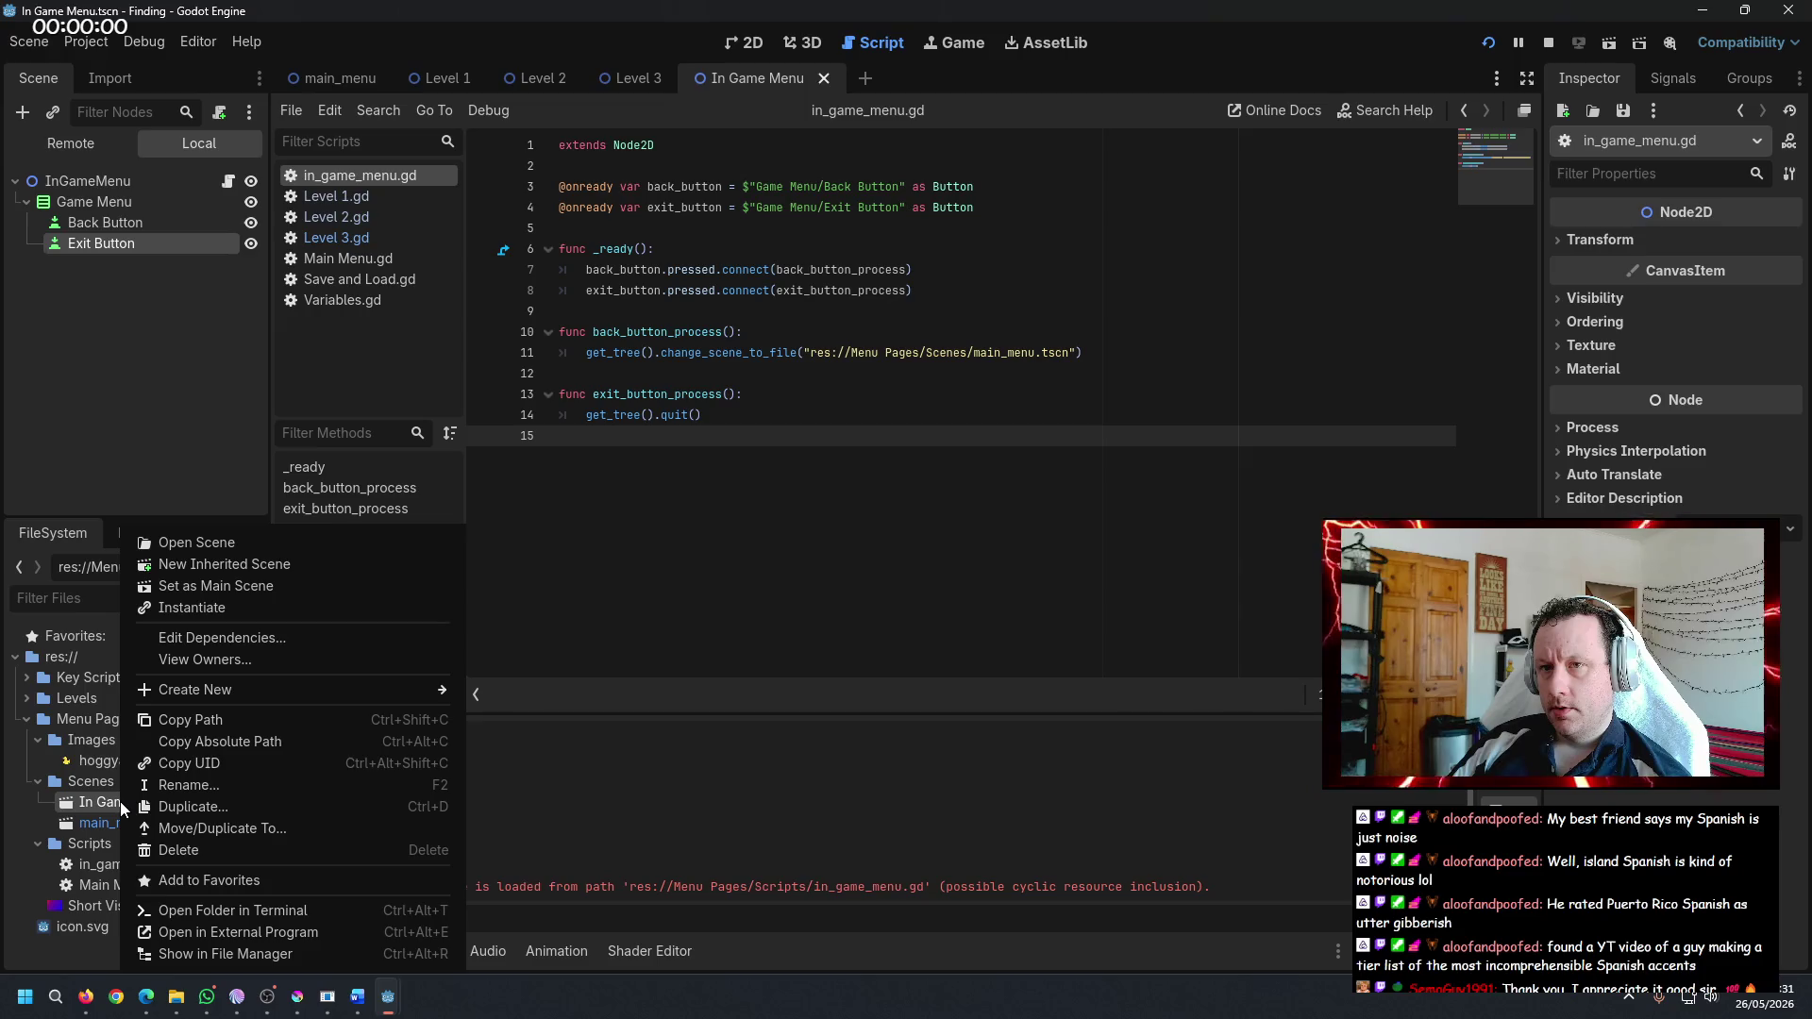
{"action": "left_click", "coordinate": [190, 302]}
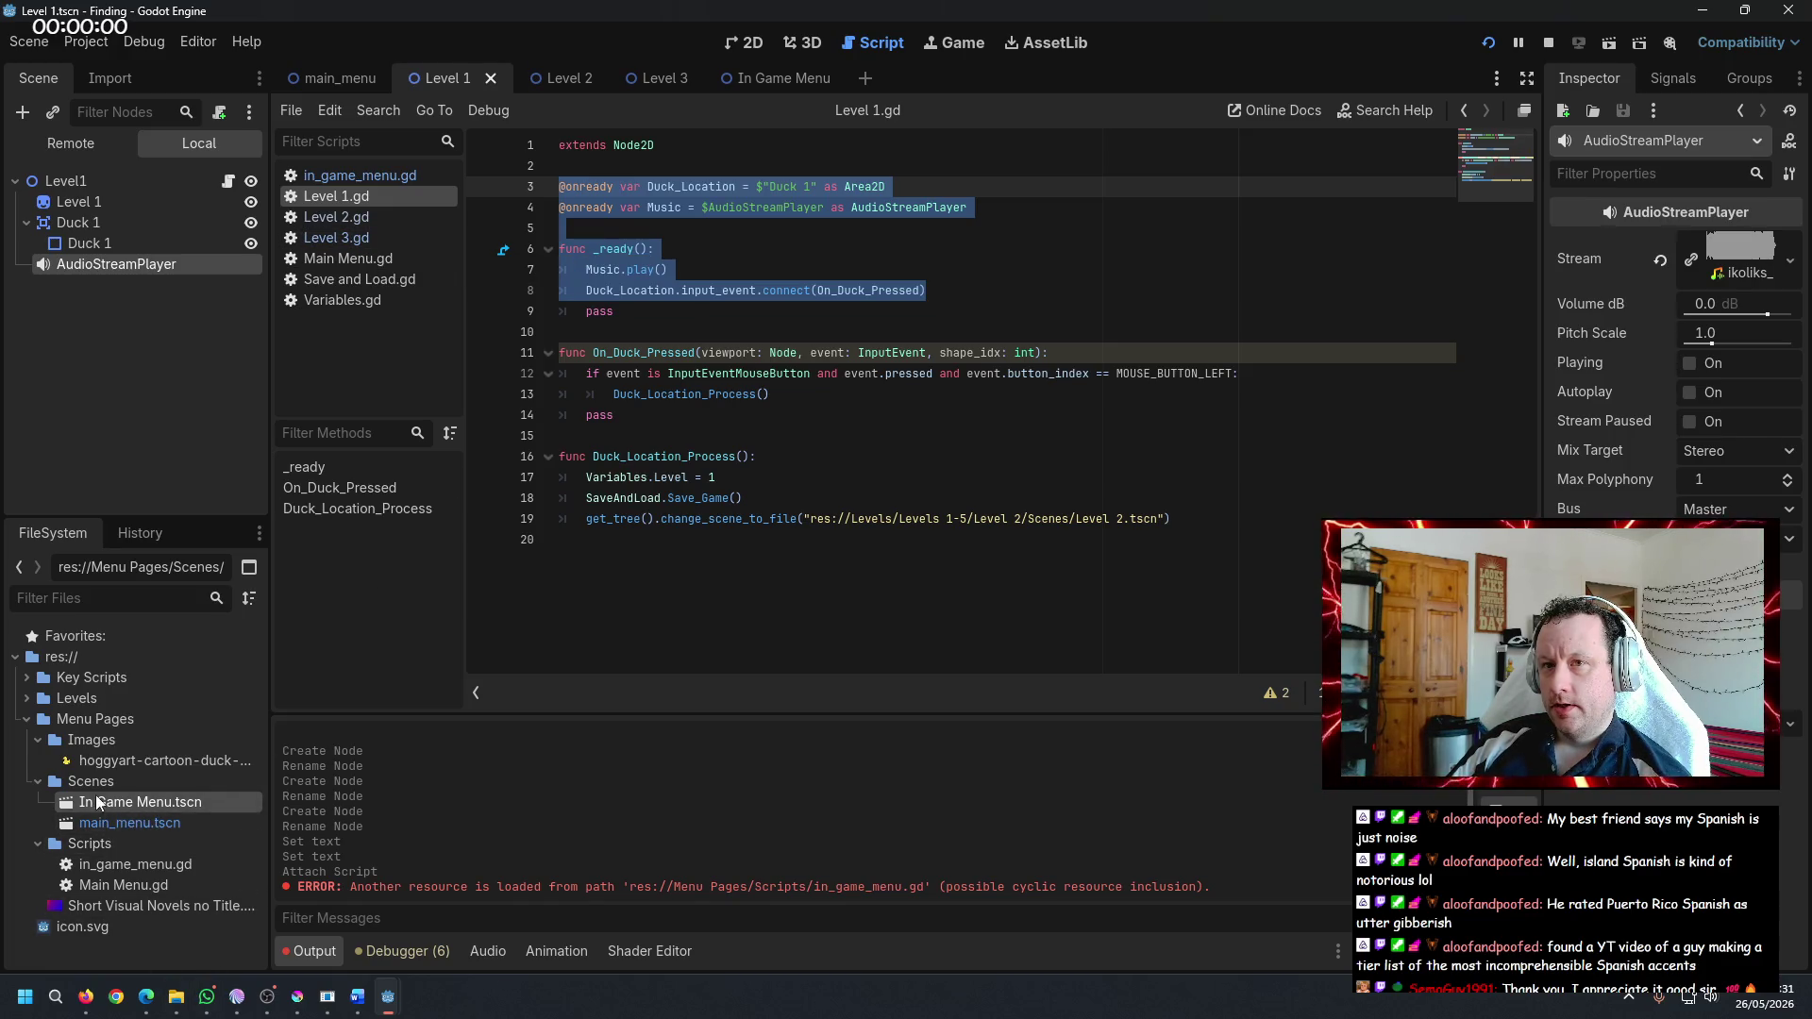
Instance In Game Menu.tscn under the Level1 node and move it below AudioStreamPlayer
{"action": "mouse_move", "coordinate": [111, 801]}
{"action": "left_mouse_down"}
{"action": "mouse_move", "coordinate": [141, 783]}
{"action": "mouse_move", "coordinate": [175, 332]}
{"action": "mouse_move", "coordinate": [151, 196]}
{"action": "mouse_move", "coordinate": [91, 181]}
{"action": "left_mouse_up"}
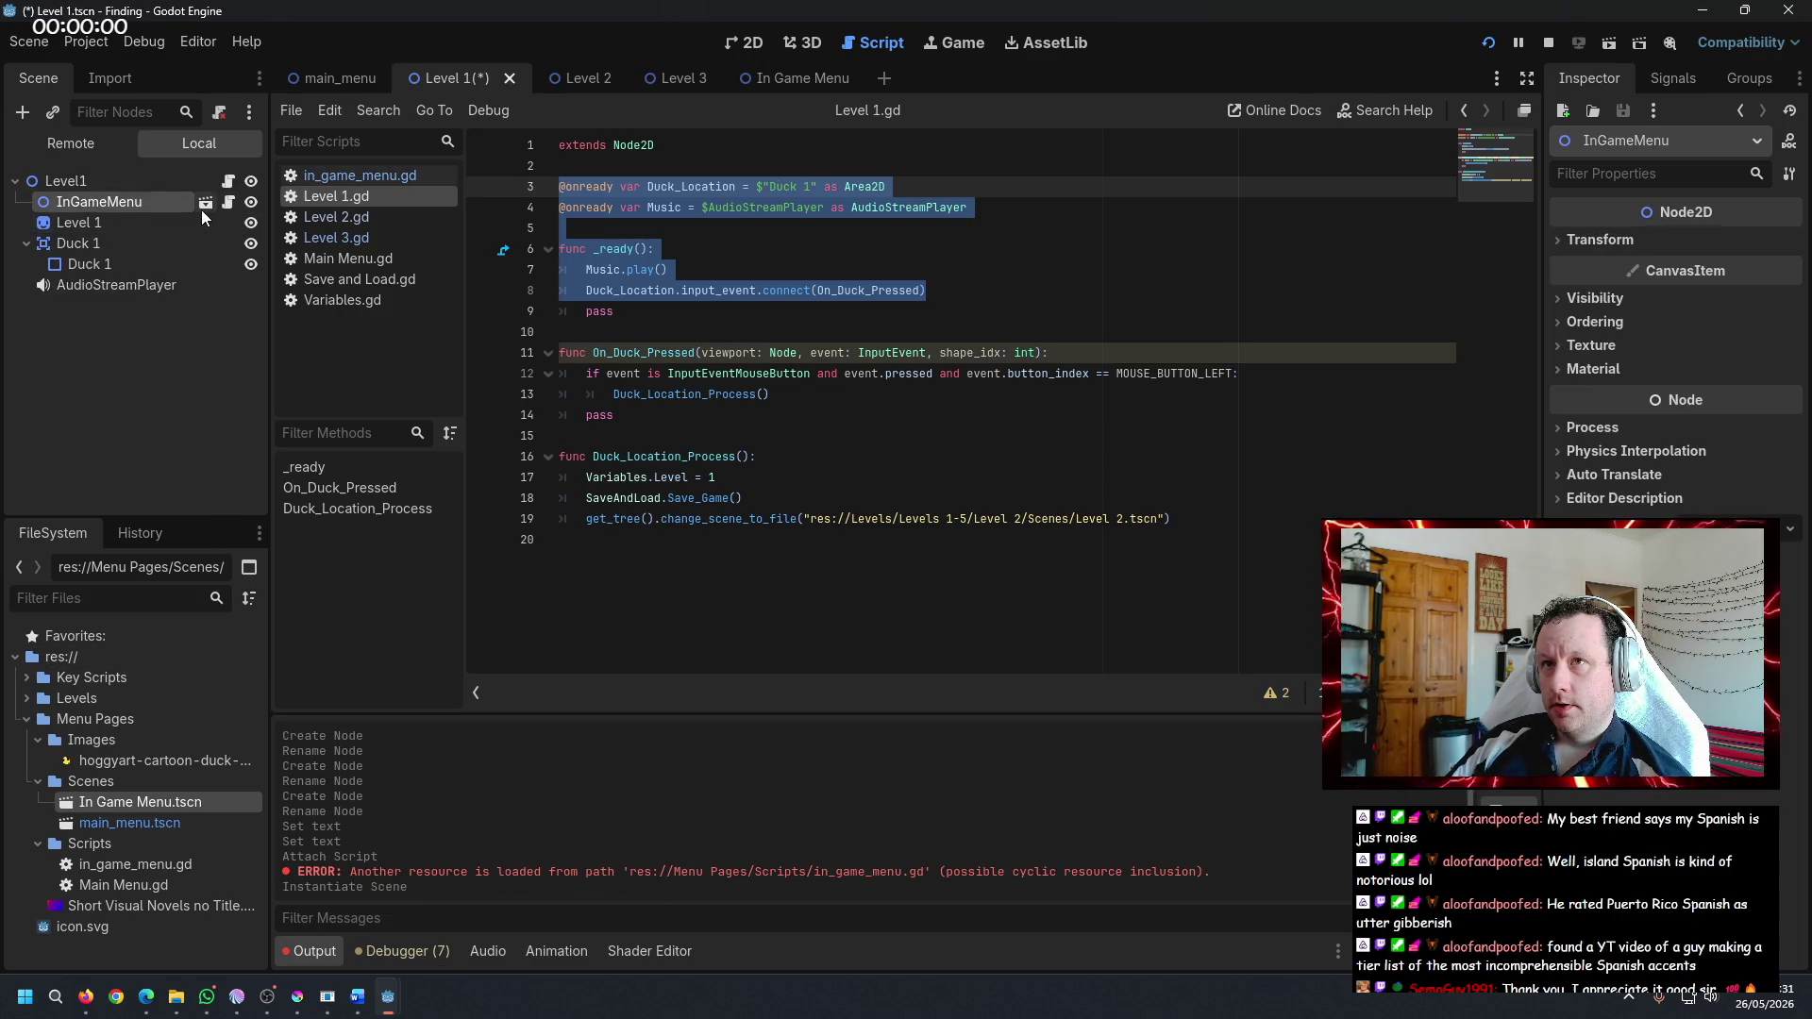
{"action": "left_click_drag", "start_coordinate": [123, 201], "coordinate": [119, 292]}
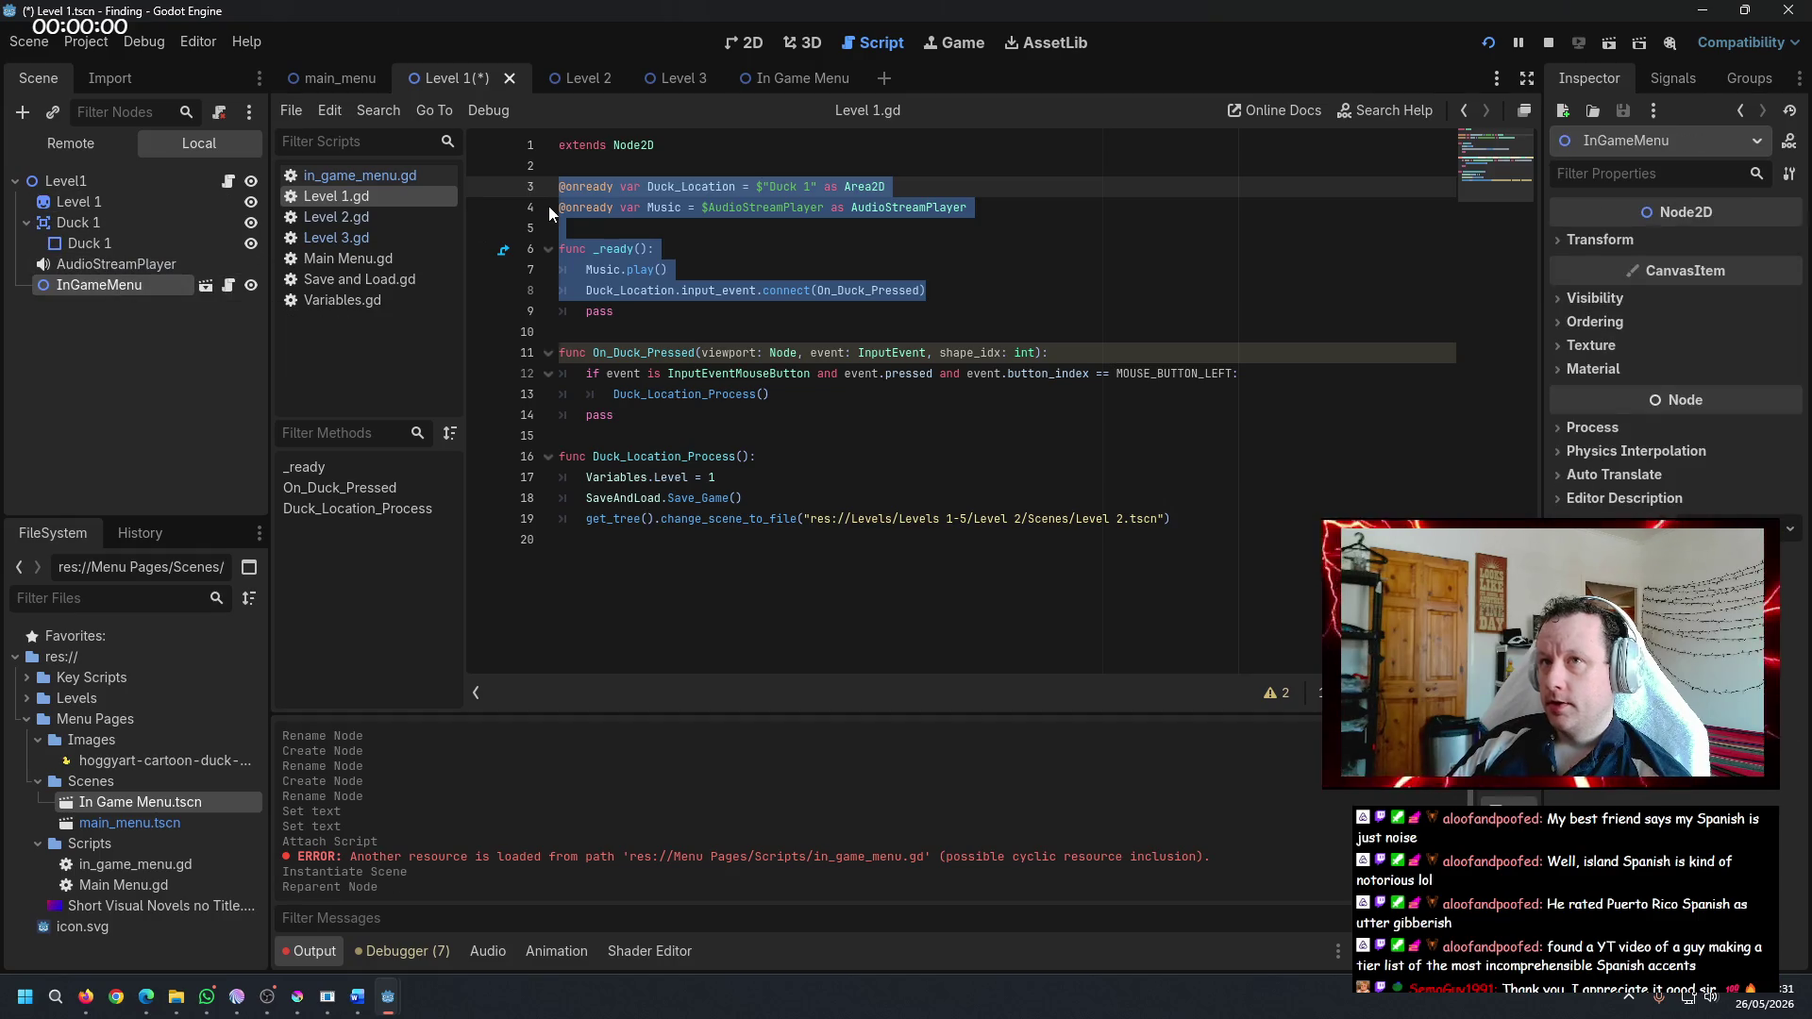
Run Level 1, confirm Back returns to the main menu, then quit the game
{"action": "left_click", "coordinate": [1609, 45]}
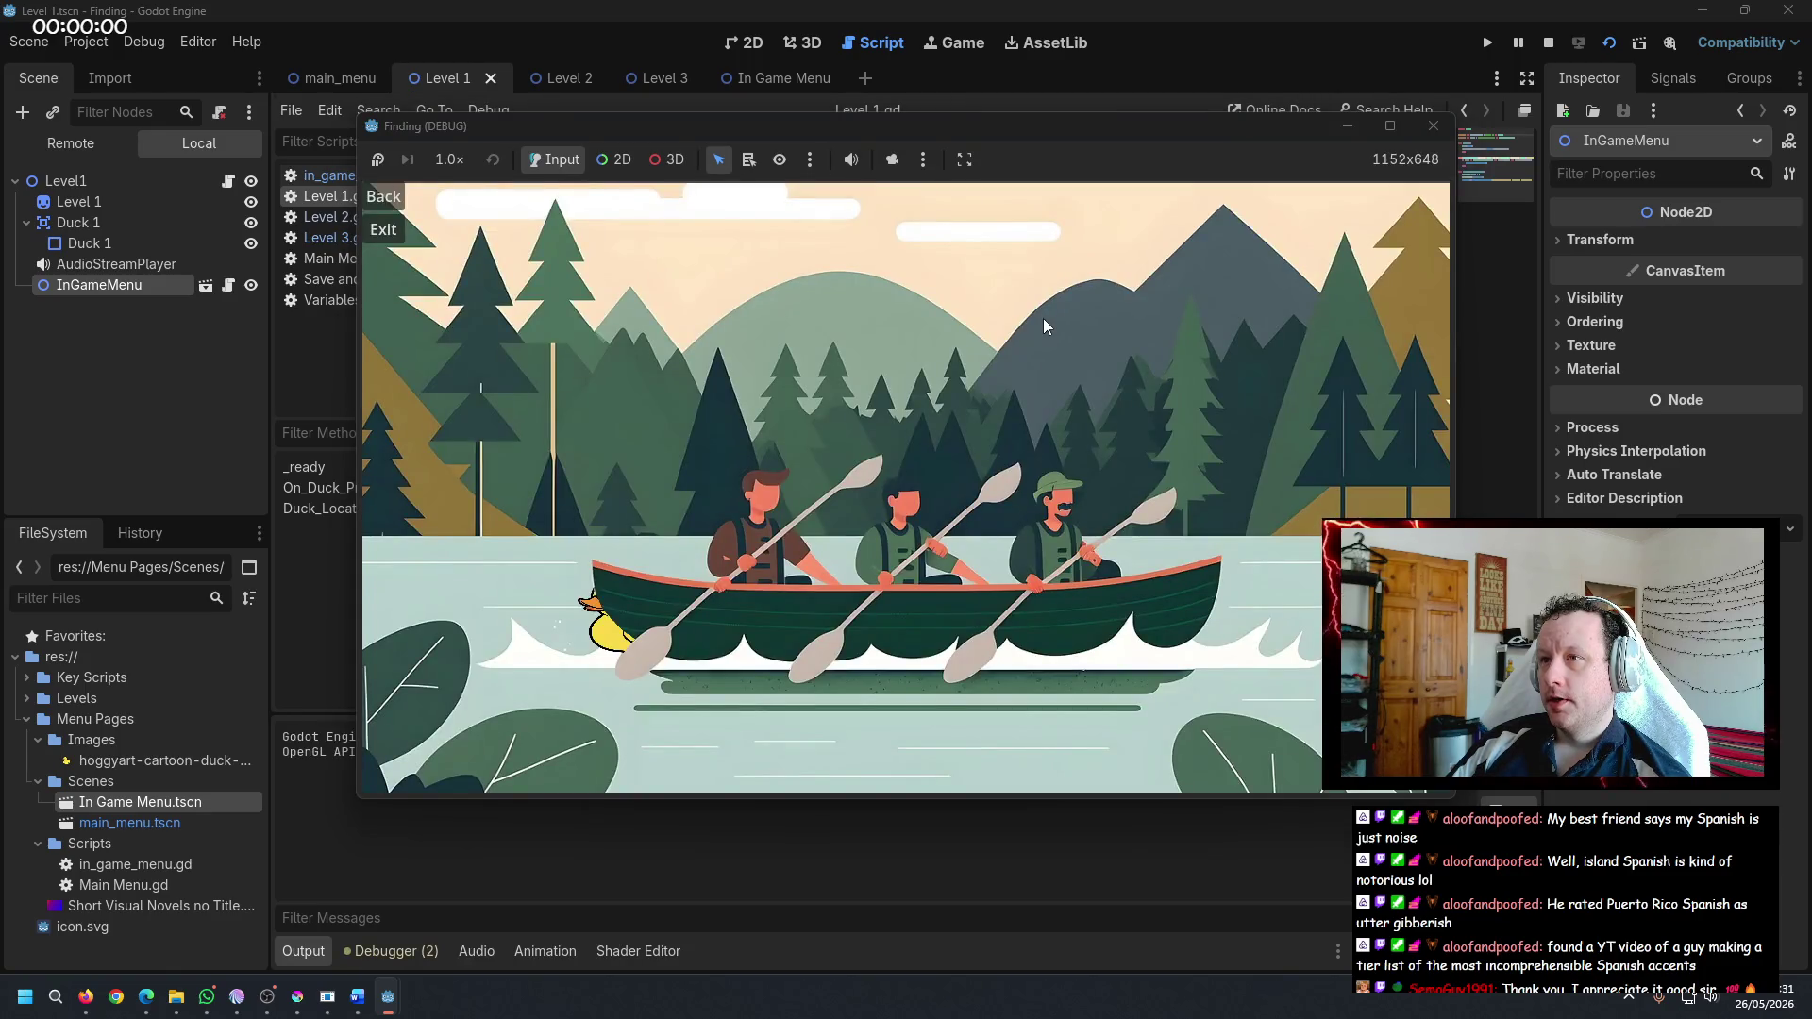
{"action": "left_click", "coordinate": [391, 197]}
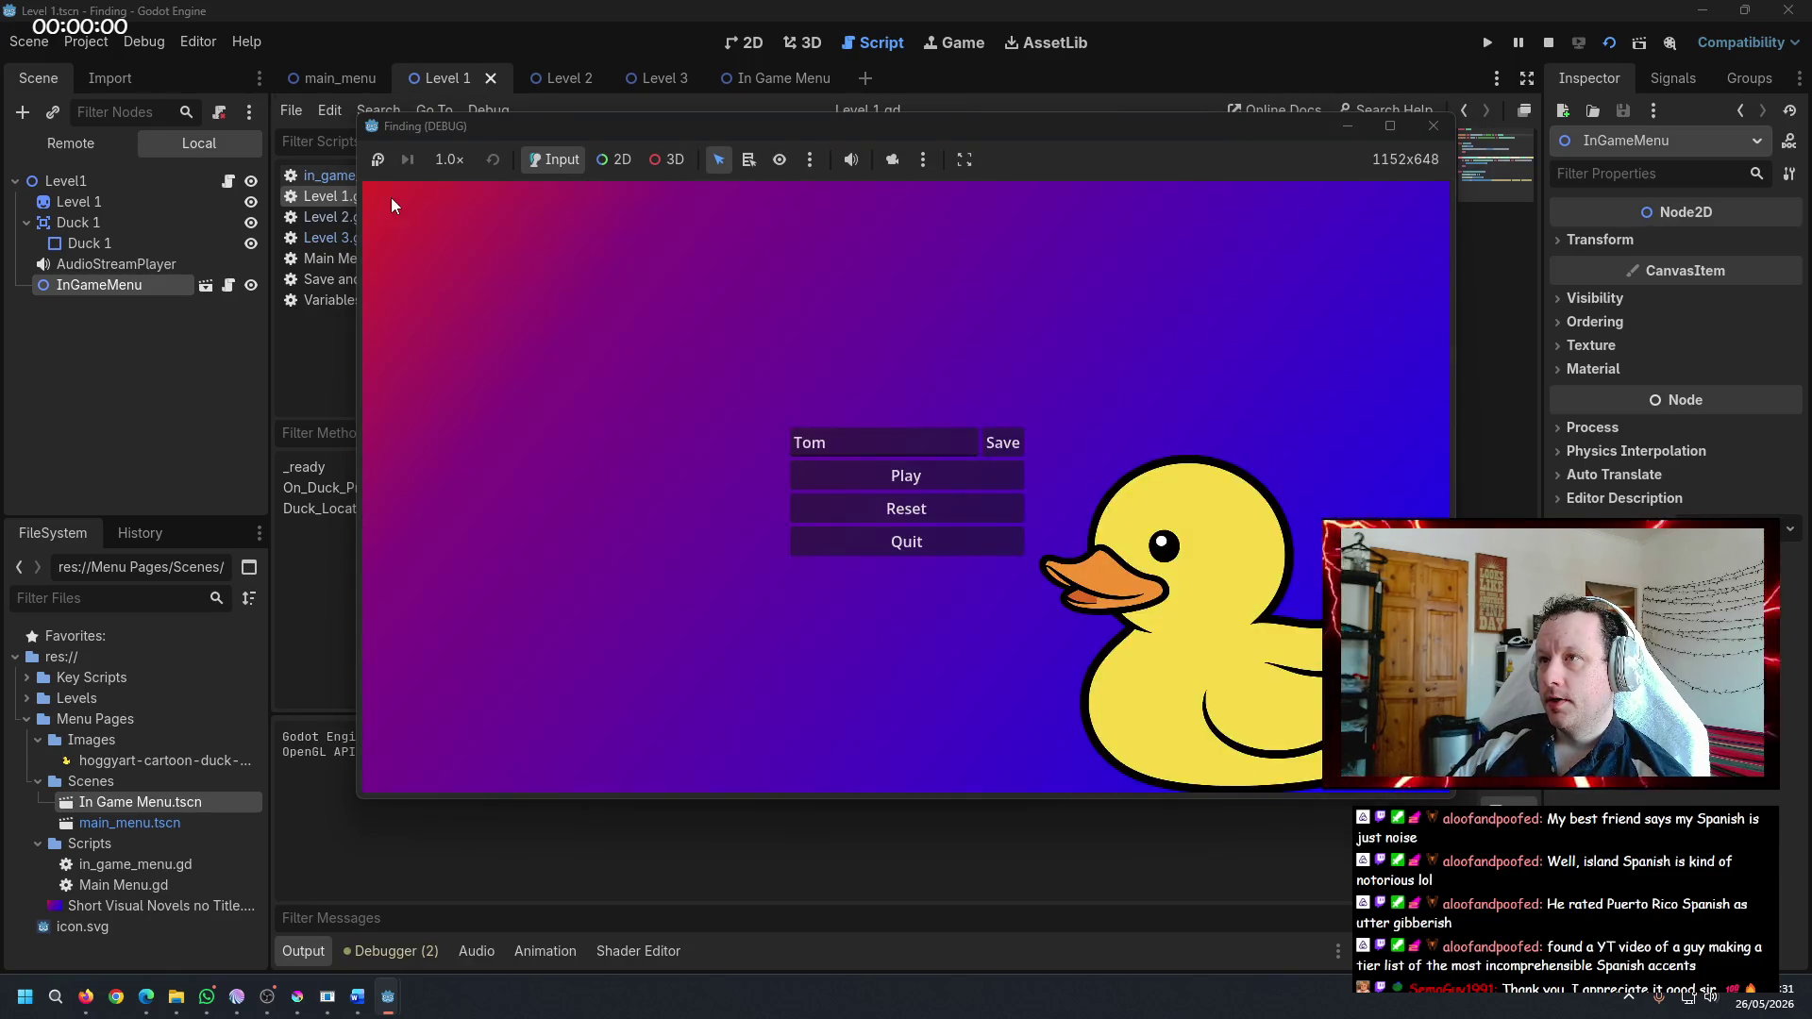
{"action": "left_click", "coordinate": [913, 542]}
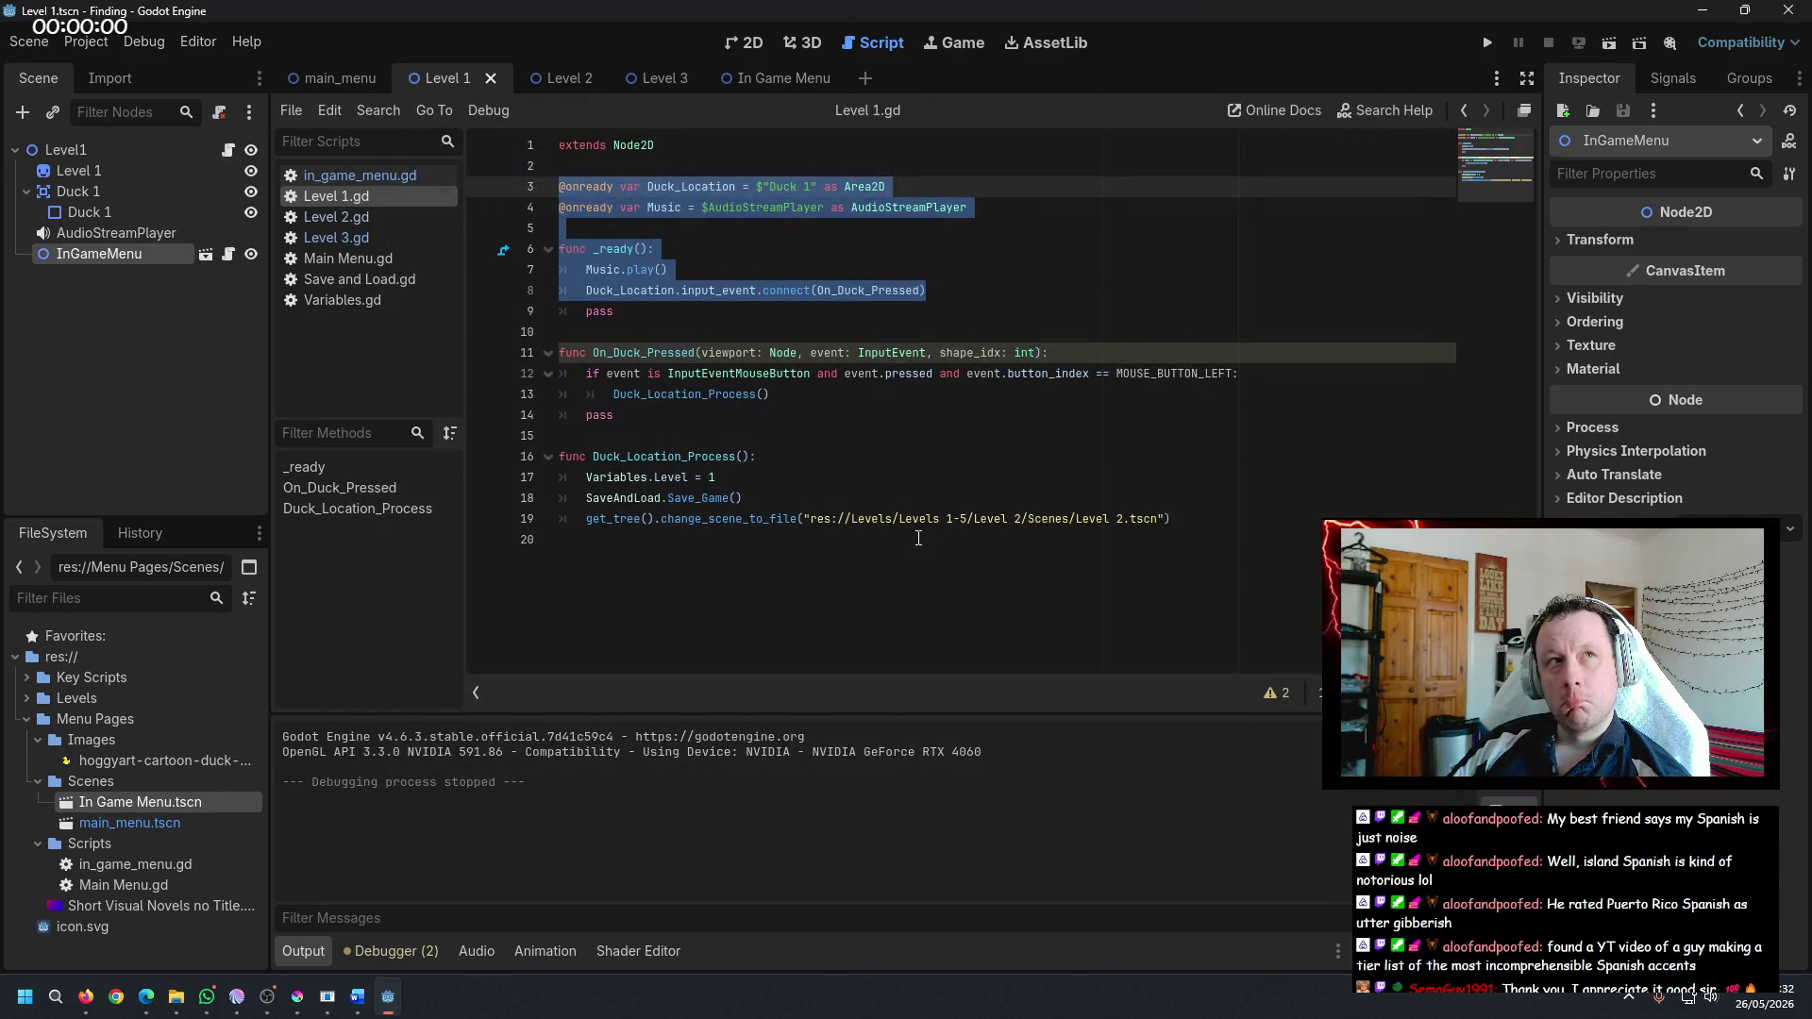
{"action": "mouse_move", "coordinate": [914, 526]}
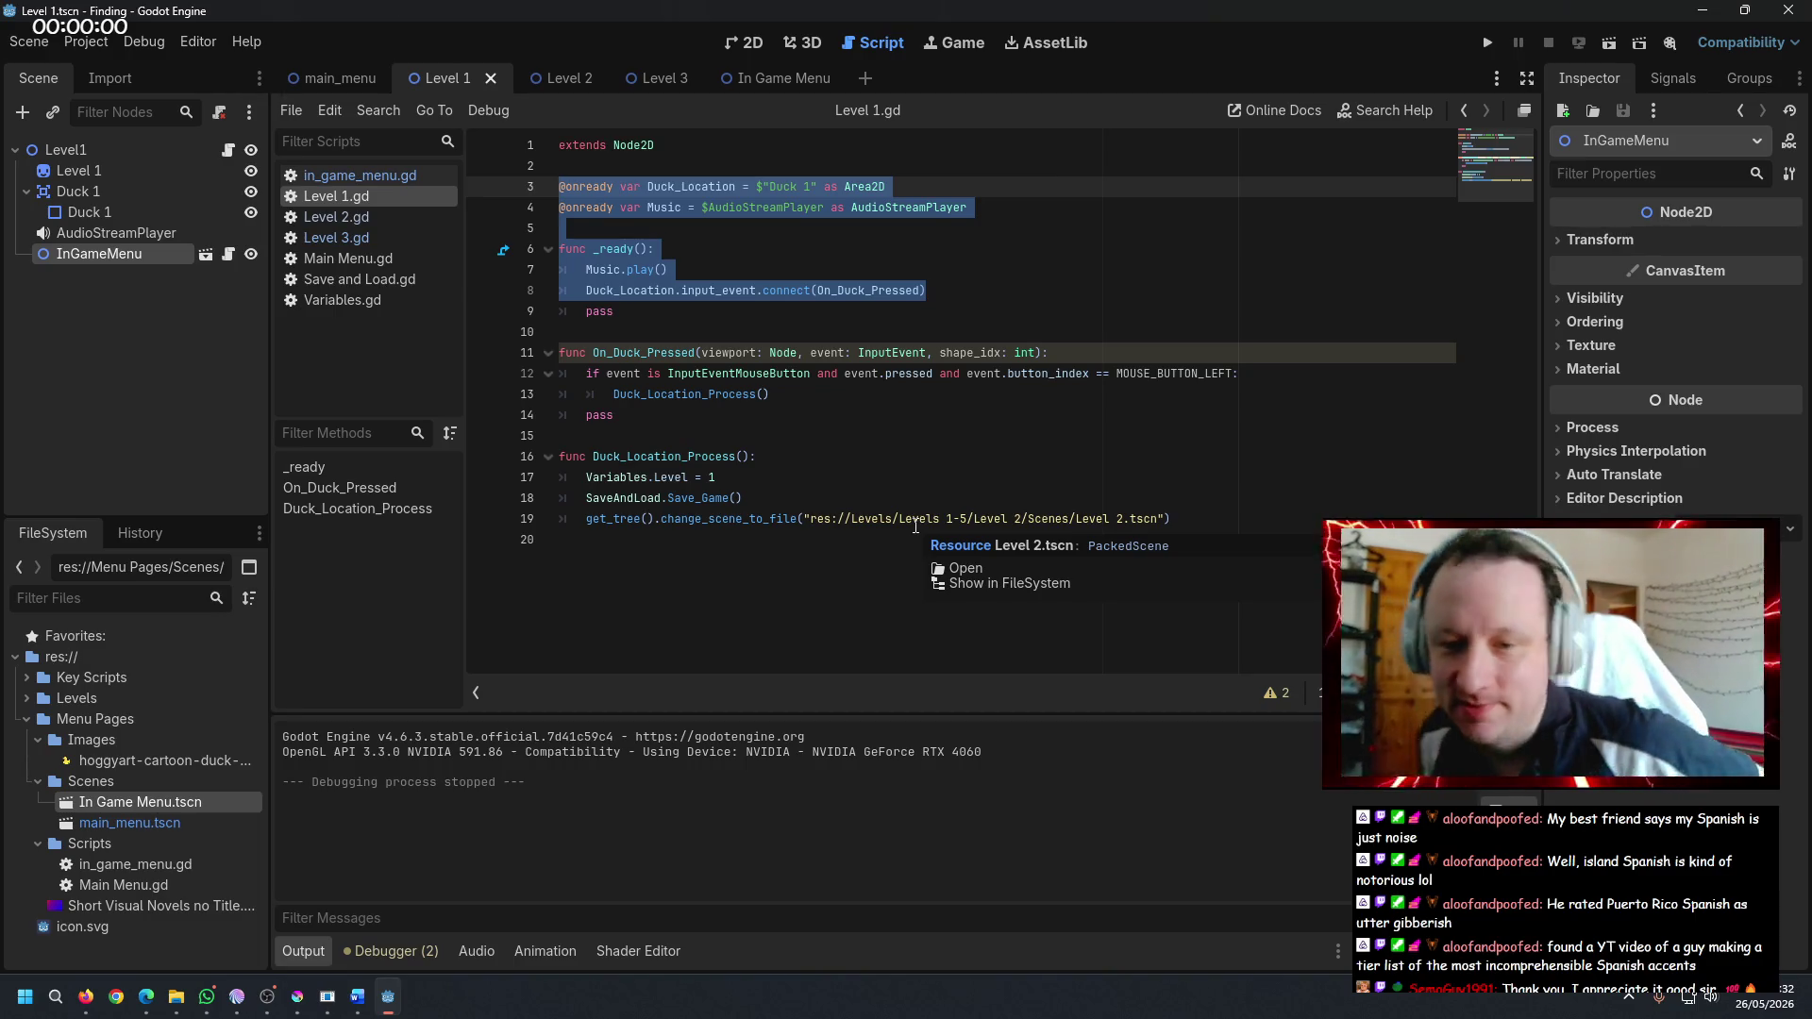
{"action": "left_click", "coordinate": [948, 307]}
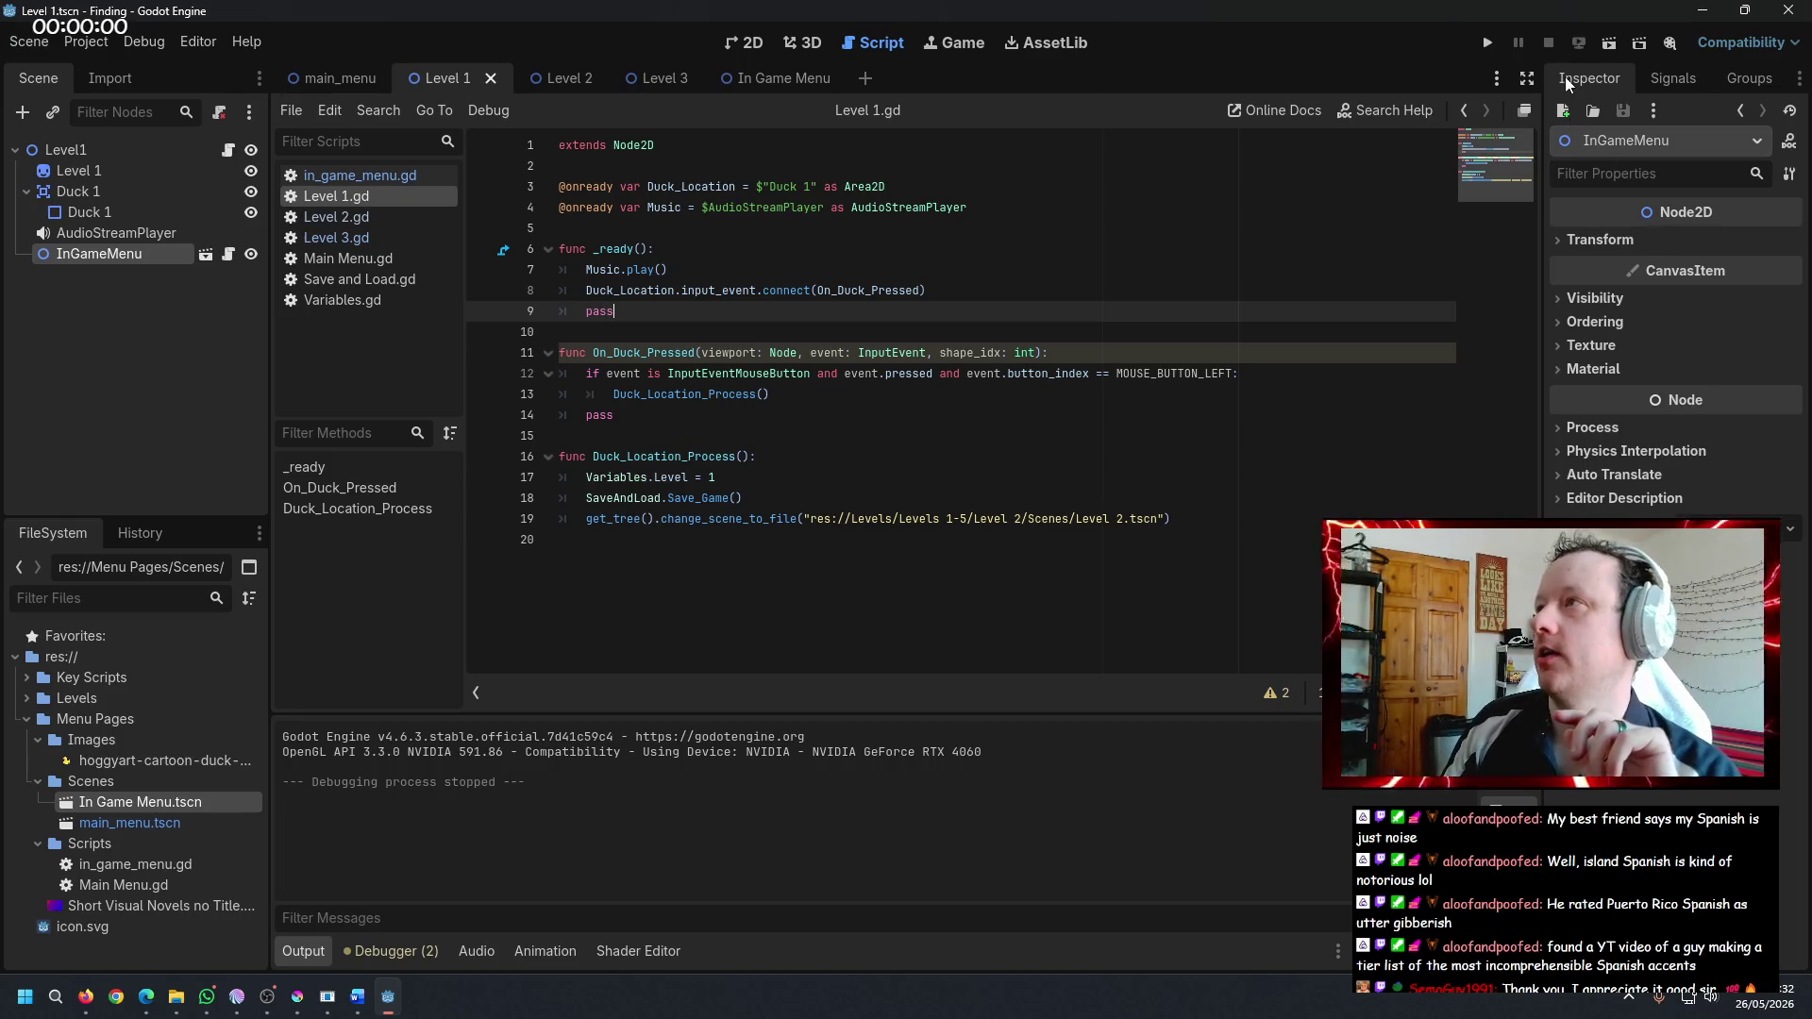
Copy the InGameMenu node and paste it under the Level2 root
{"action": "right_click", "coordinate": [118, 263]}
{"action": "left_click", "coordinate": [192, 404]}
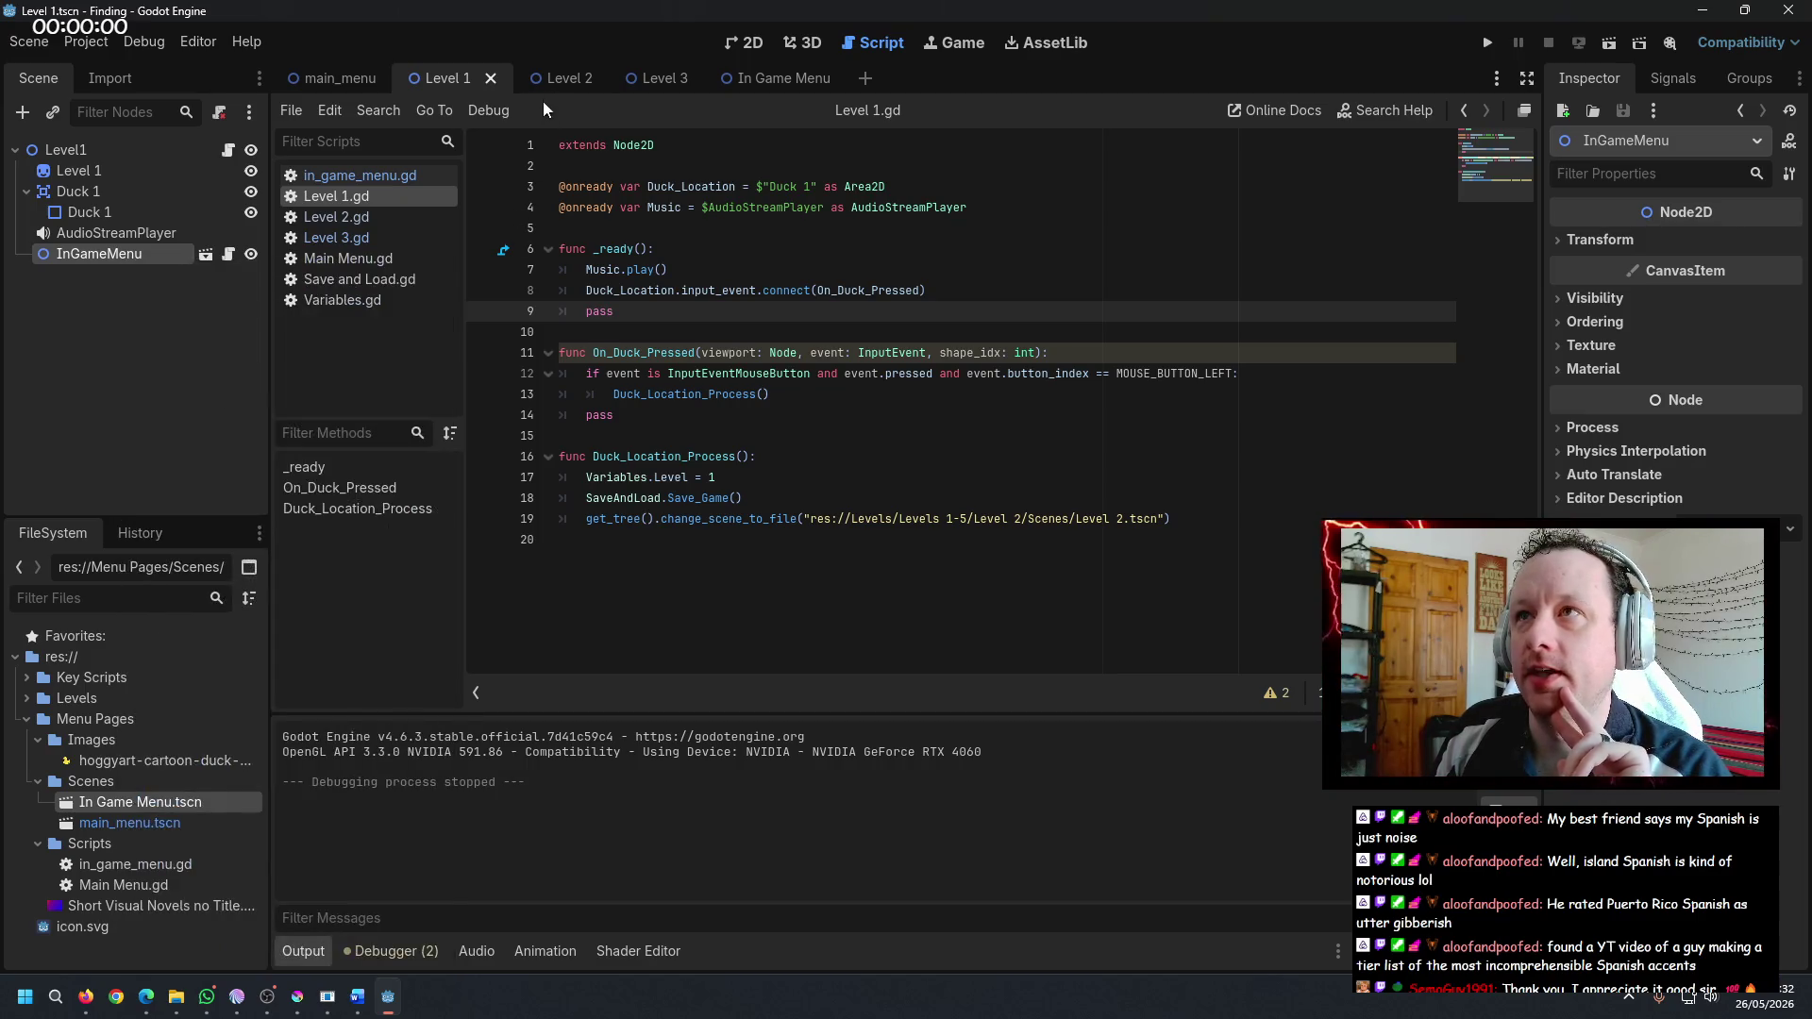
{"action": "left_click", "coordinate": [513, 89]}
{"action": "right_click", "coordinate": [92, 360]}
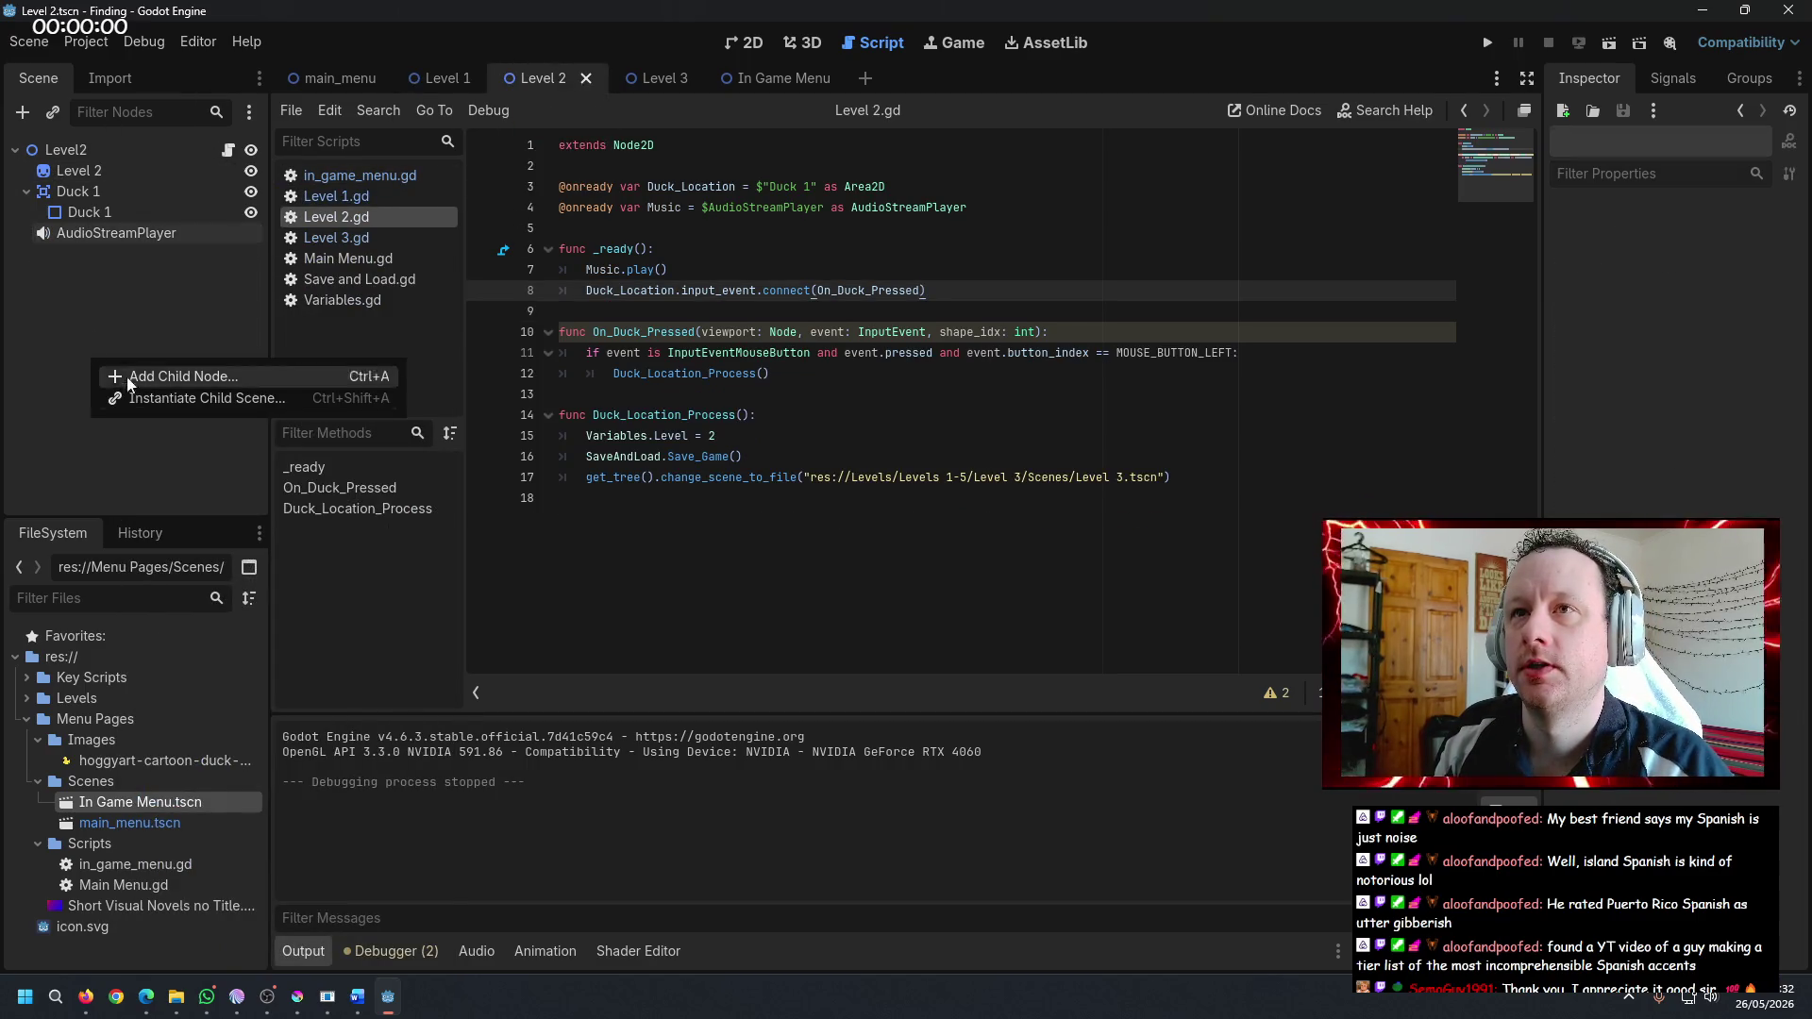
{"action": "right_click", "coordinate": [66, 153]}
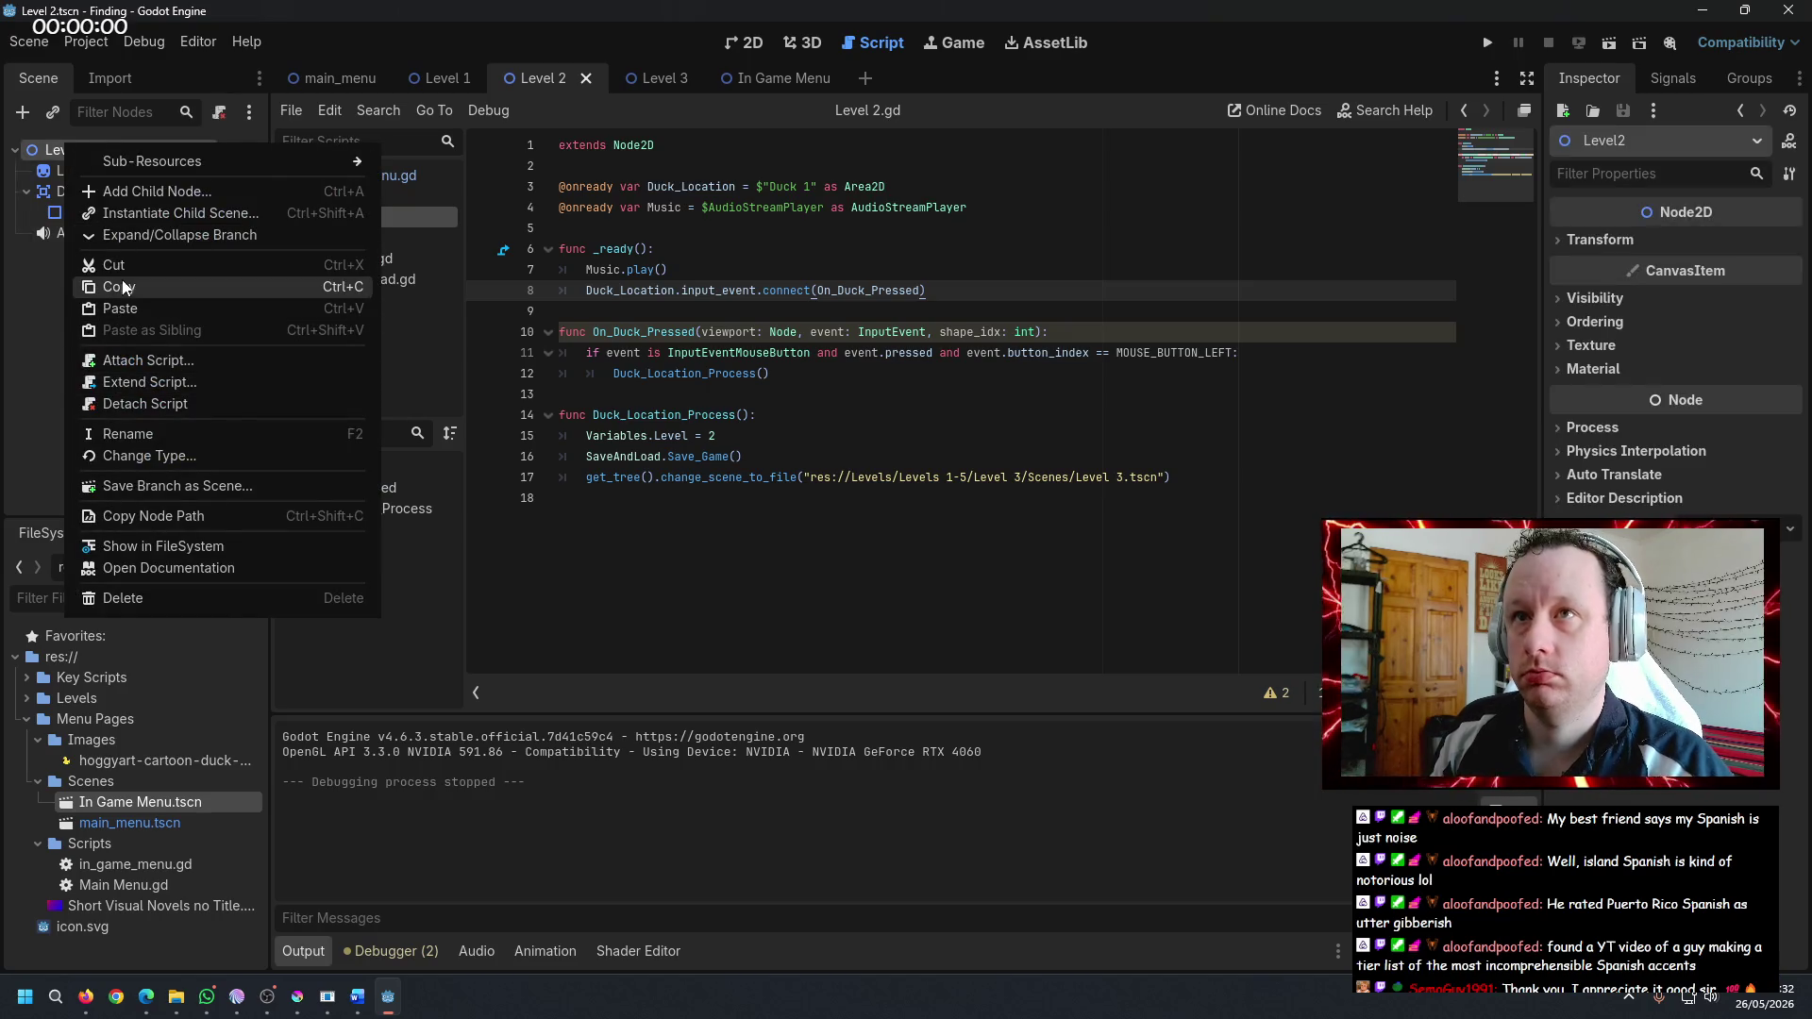
{"action": "left_click", "coordinate": [120, 313]}
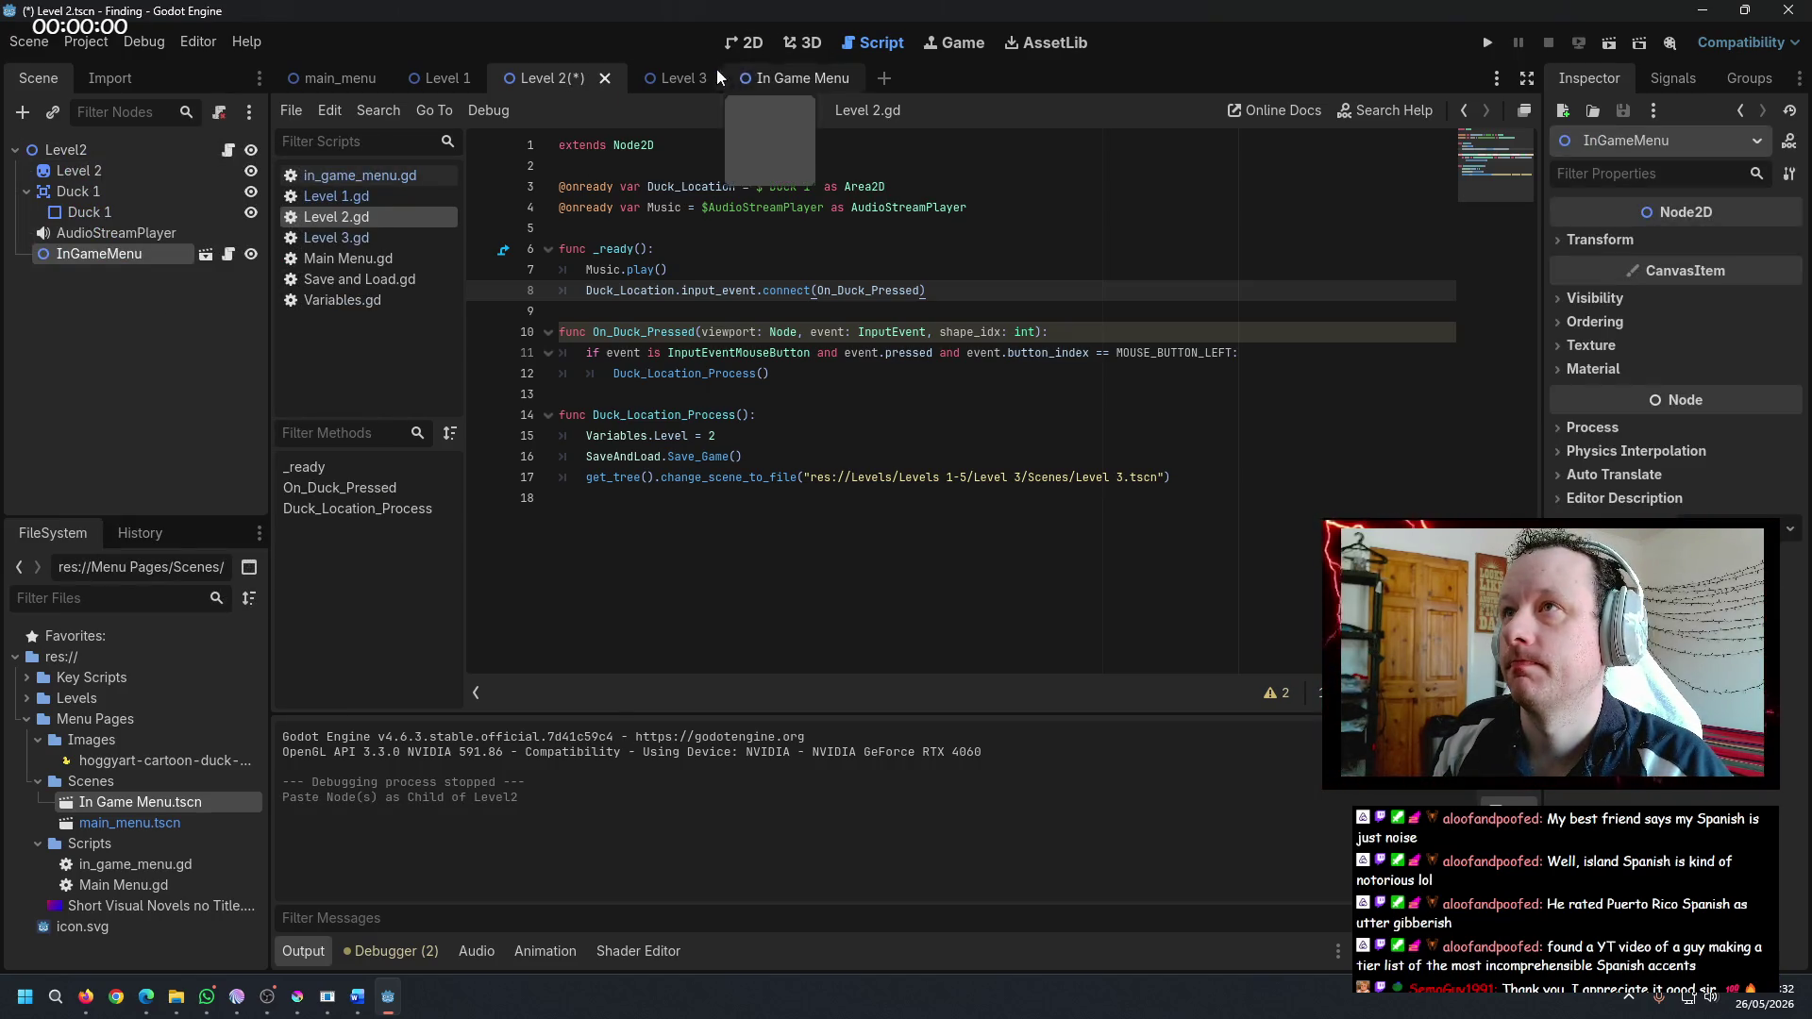
Paste the InGameMenu node under the Level 3 root as well
{"action": "left_click", "coordinate": [675, 80]}
{"action": "left_click", "coordinate": [66, 151]}
{"action": "right_click", "coordinate": [66, 153]}
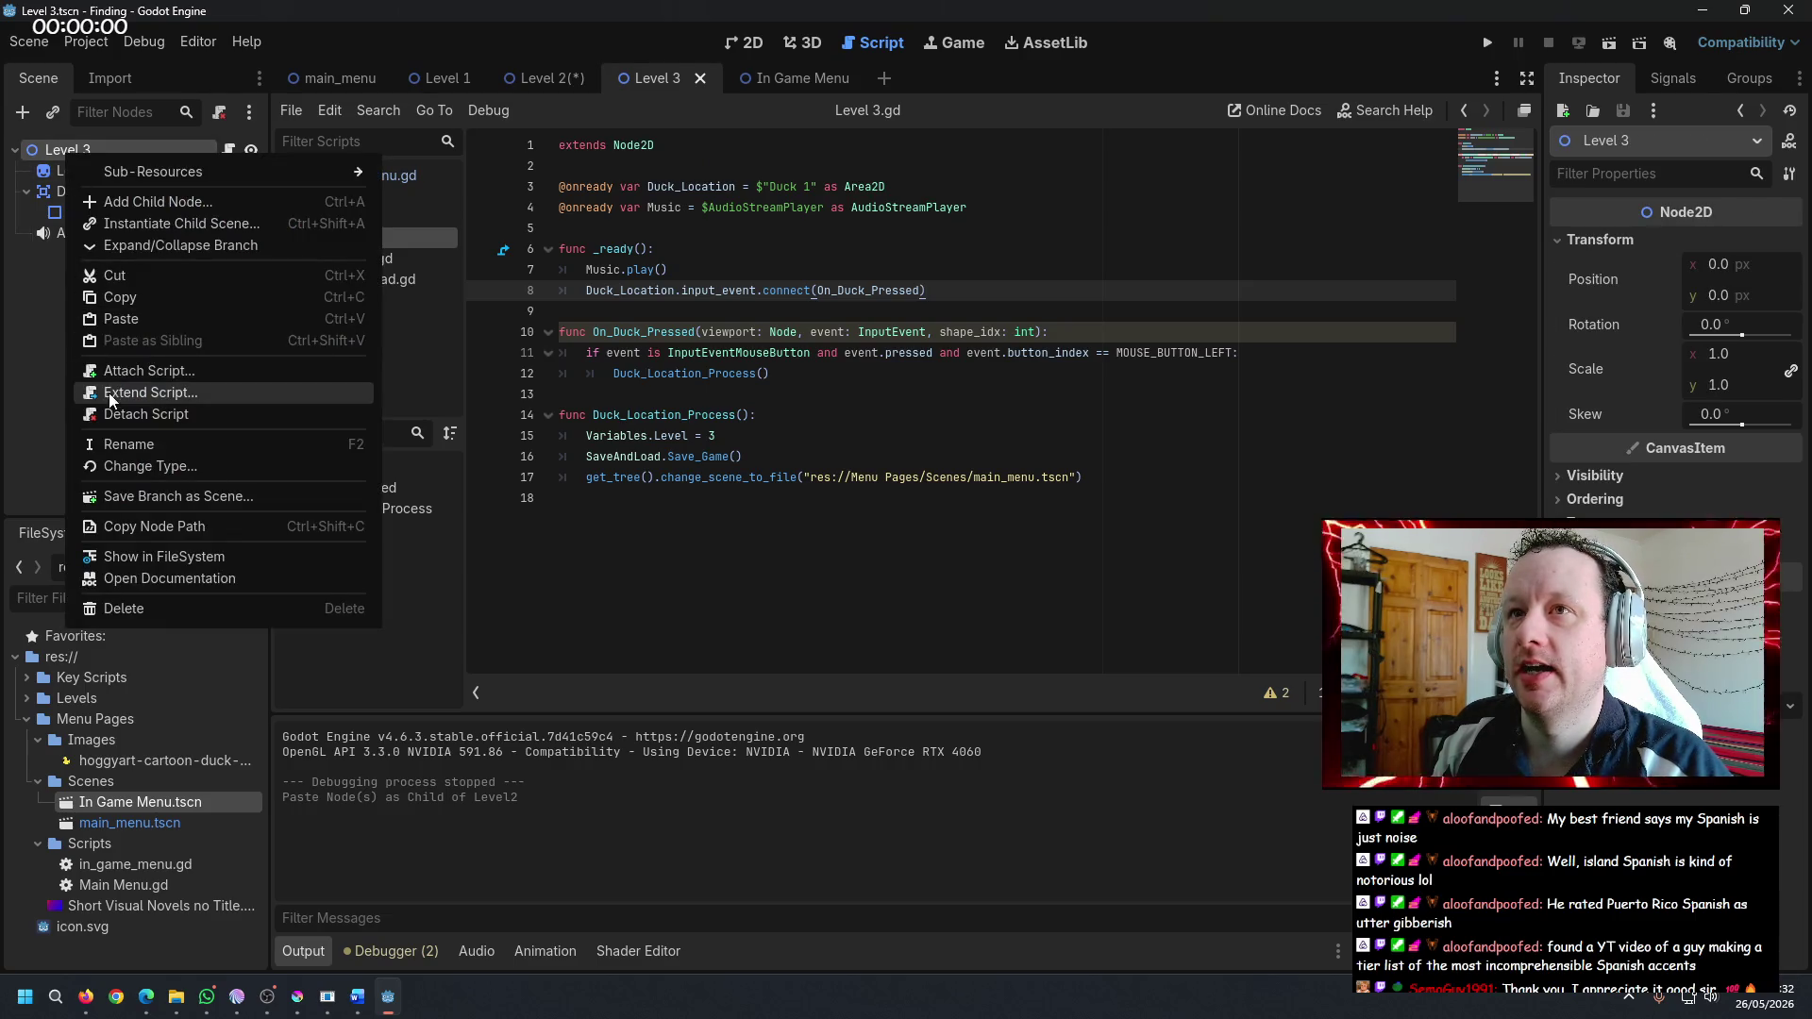
{"action": "left_click", "coordinate": [126, 320]}
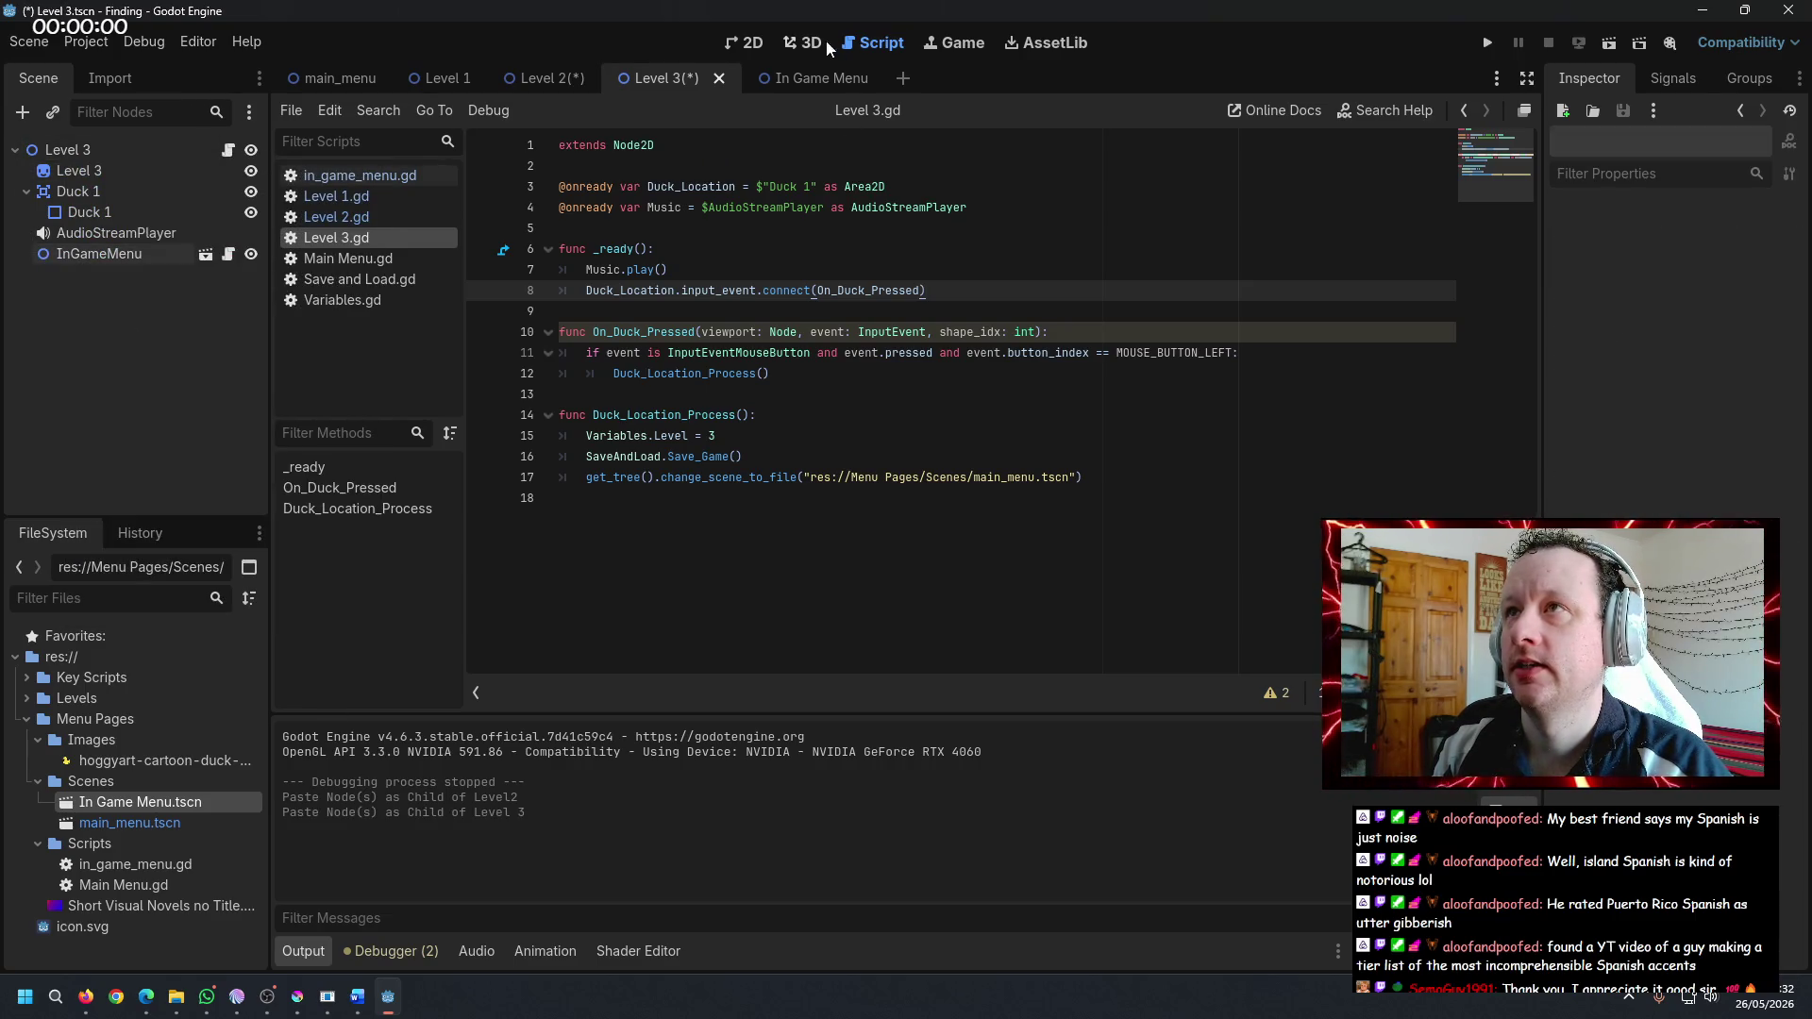
{"action": "left_click", "coordinate": [821, 80]}
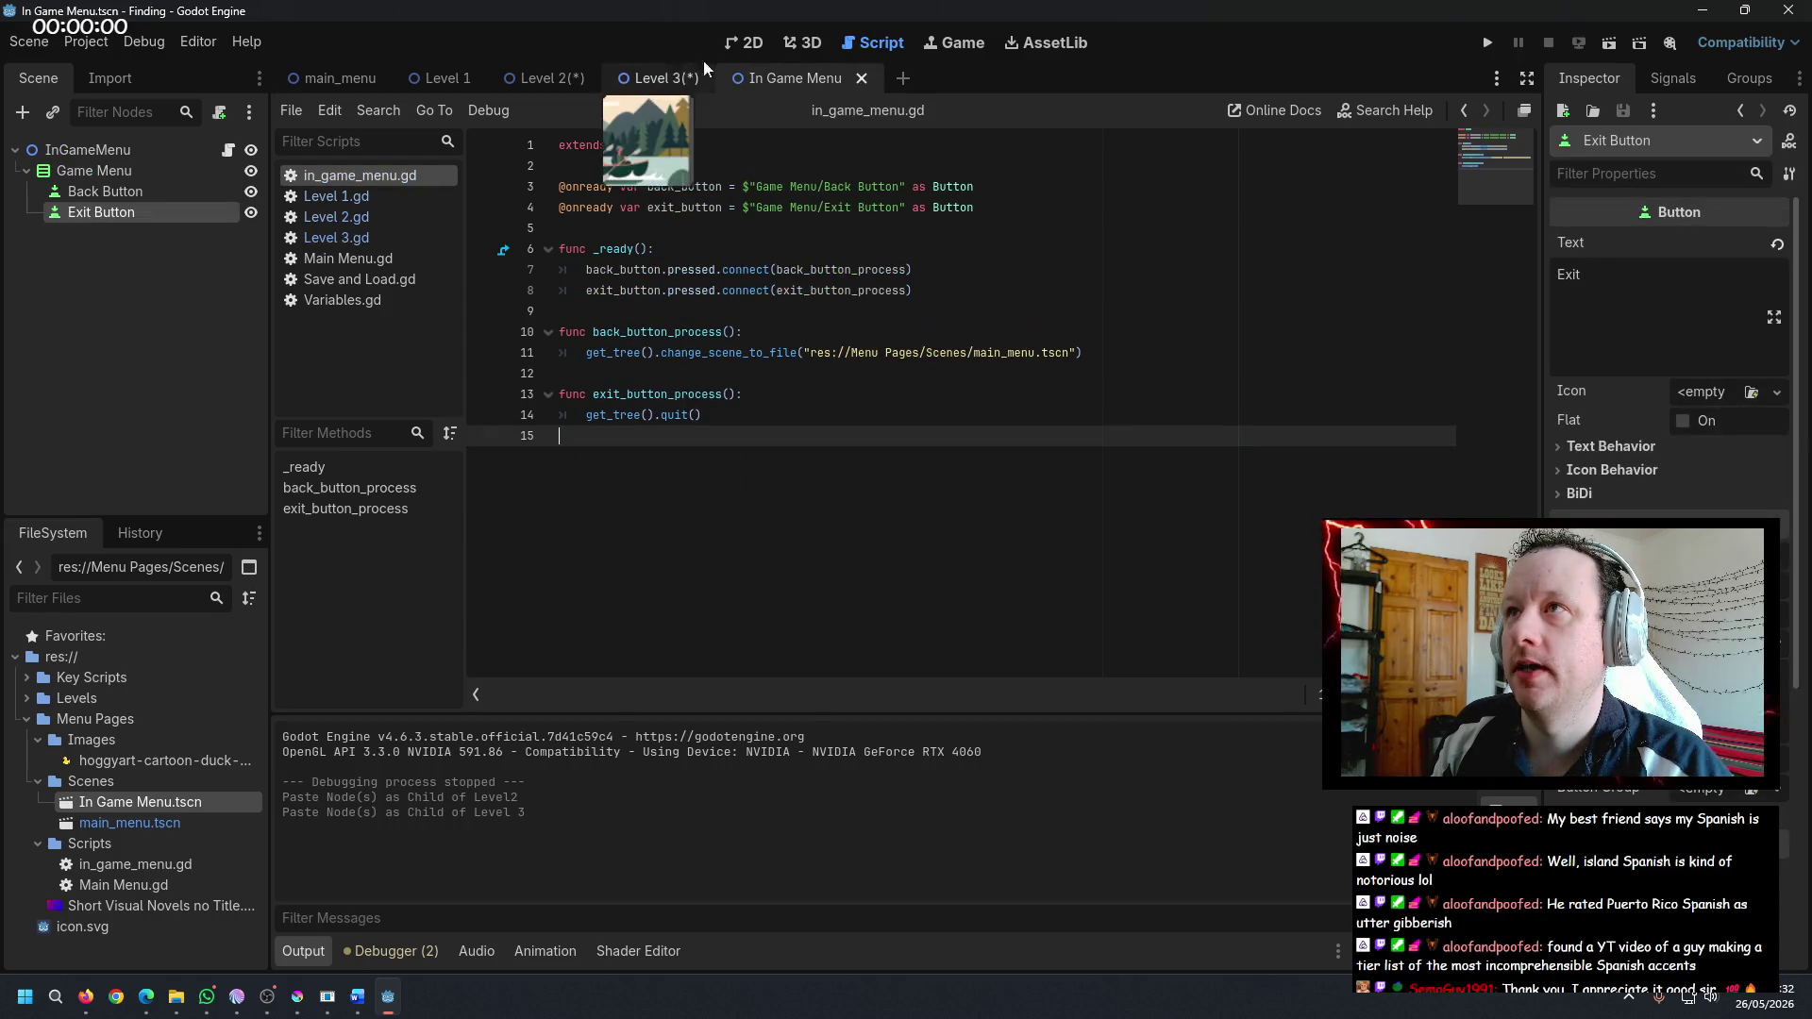
Drag the Game Menu container to about (1102, 576) in the game area's bottom-right
{"action": "left_click", "coordinate": [746, 42]}
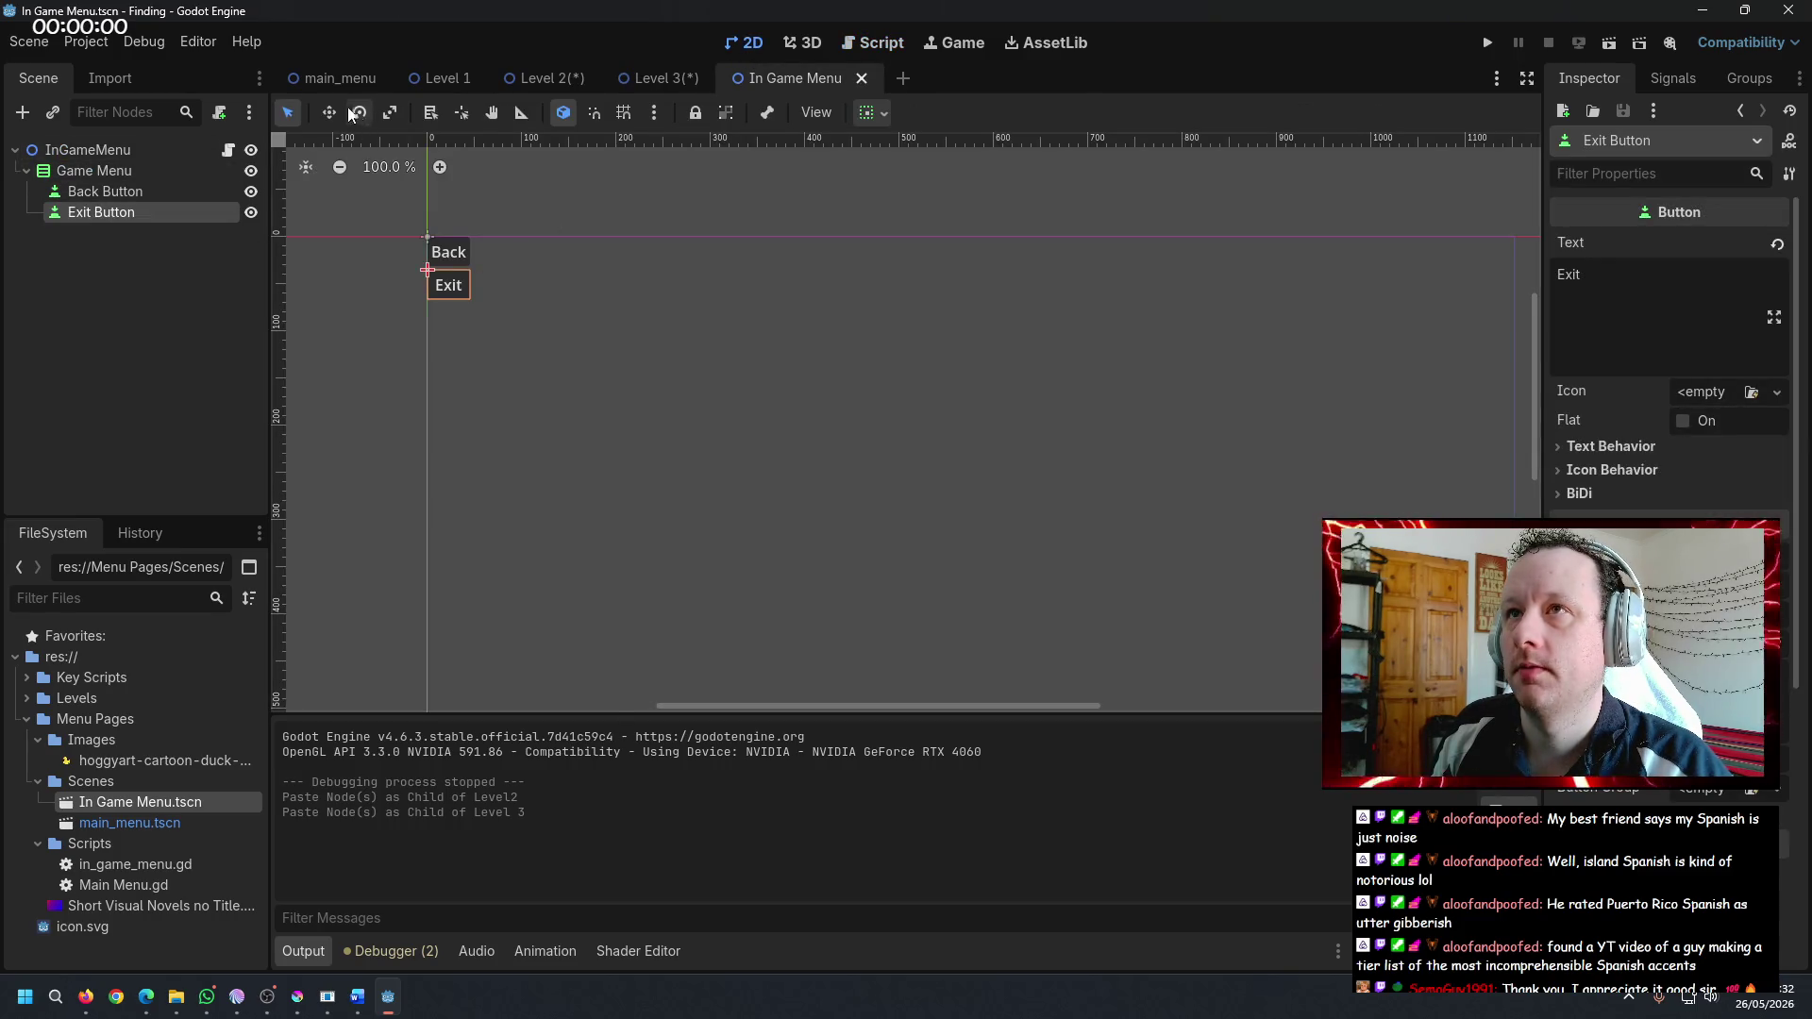
{"action": "key", "text": "w"}
{"action": "scroll", "coordinate": [699, 429], "scroll_direction": "down", "scroll_amount": 3}
{"action": "mouse_move", "coordinate": [955, 493]}
{"action": "left_mouse_down"}
{"action": "mouse_move", "coordinate": [619, 343]}
{"action": "mouse_move", "coordinate": [803, 432]}
{"action": "left_mouse_up"}
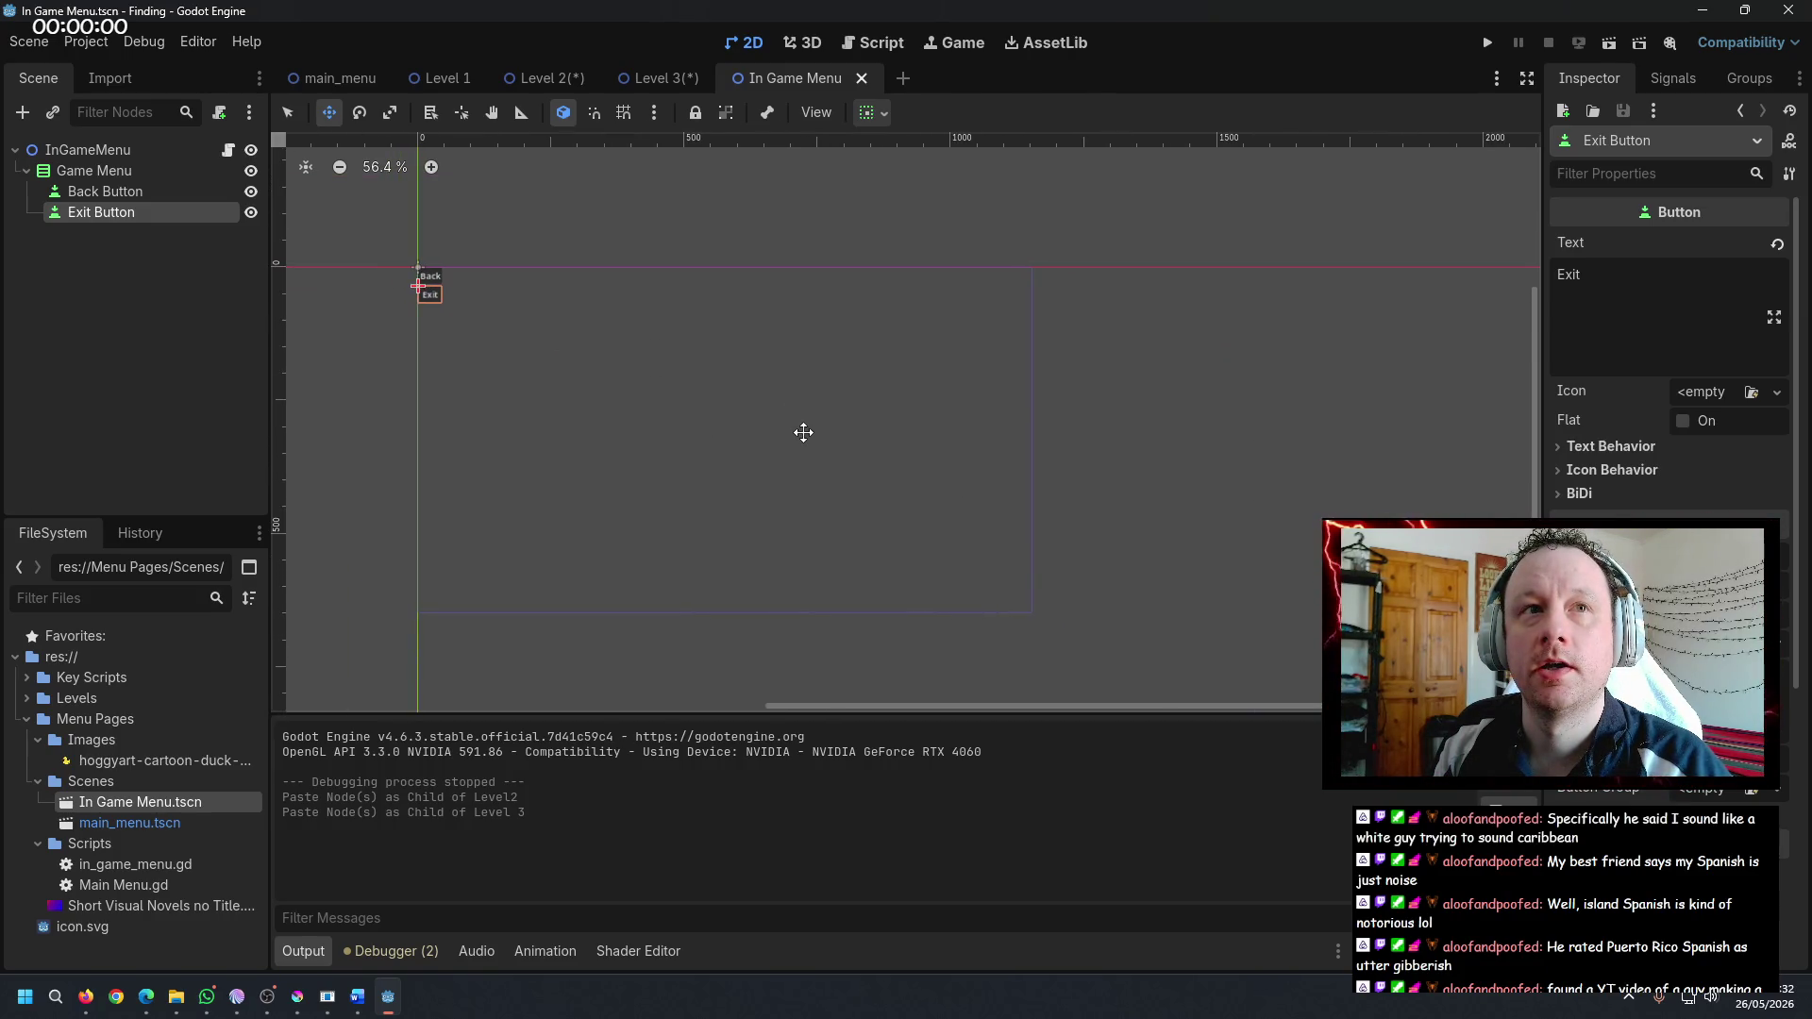
{"action": "left_click", "coordinate": [95, 170]}
{"action": "mouse_move", "coordinate": [433, 291]}
{"action": "left_mouse_down"}
{"action": "mouse_move", "coordinate": [1008, 617]}
{"action": "mouse_move", "coordinate": [995, 587]}
{"action": "mouse_move", "coordinate": [1016, 597]}
{"action": "mouse_move", "coordinate": [1005, 614]}
{"action": "left_mouse_up"}
{"action": "scroll", "coordinate": [1000, 603], "scroll_direction": "up", "scroll_amount": 8}
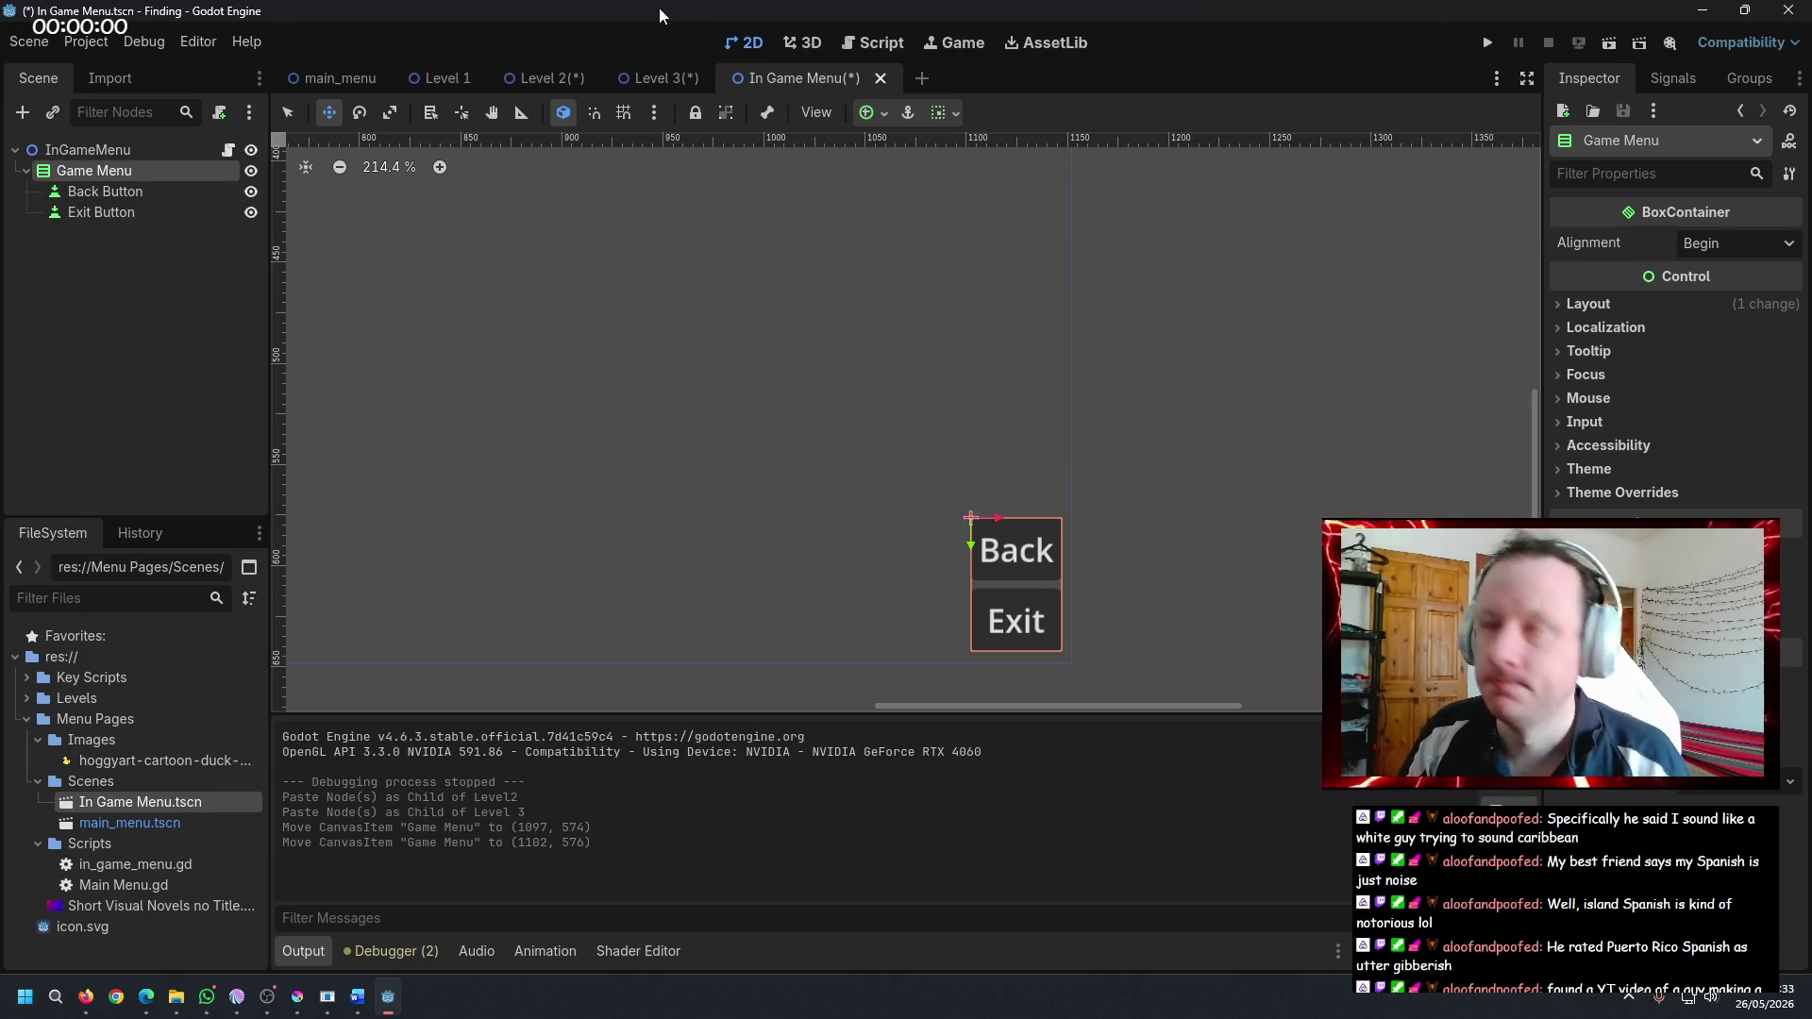
Run the game, press Play, confirm Back returns to the main menu, and play again
{"action": "left_click", "coordinate": [1609, 43]}
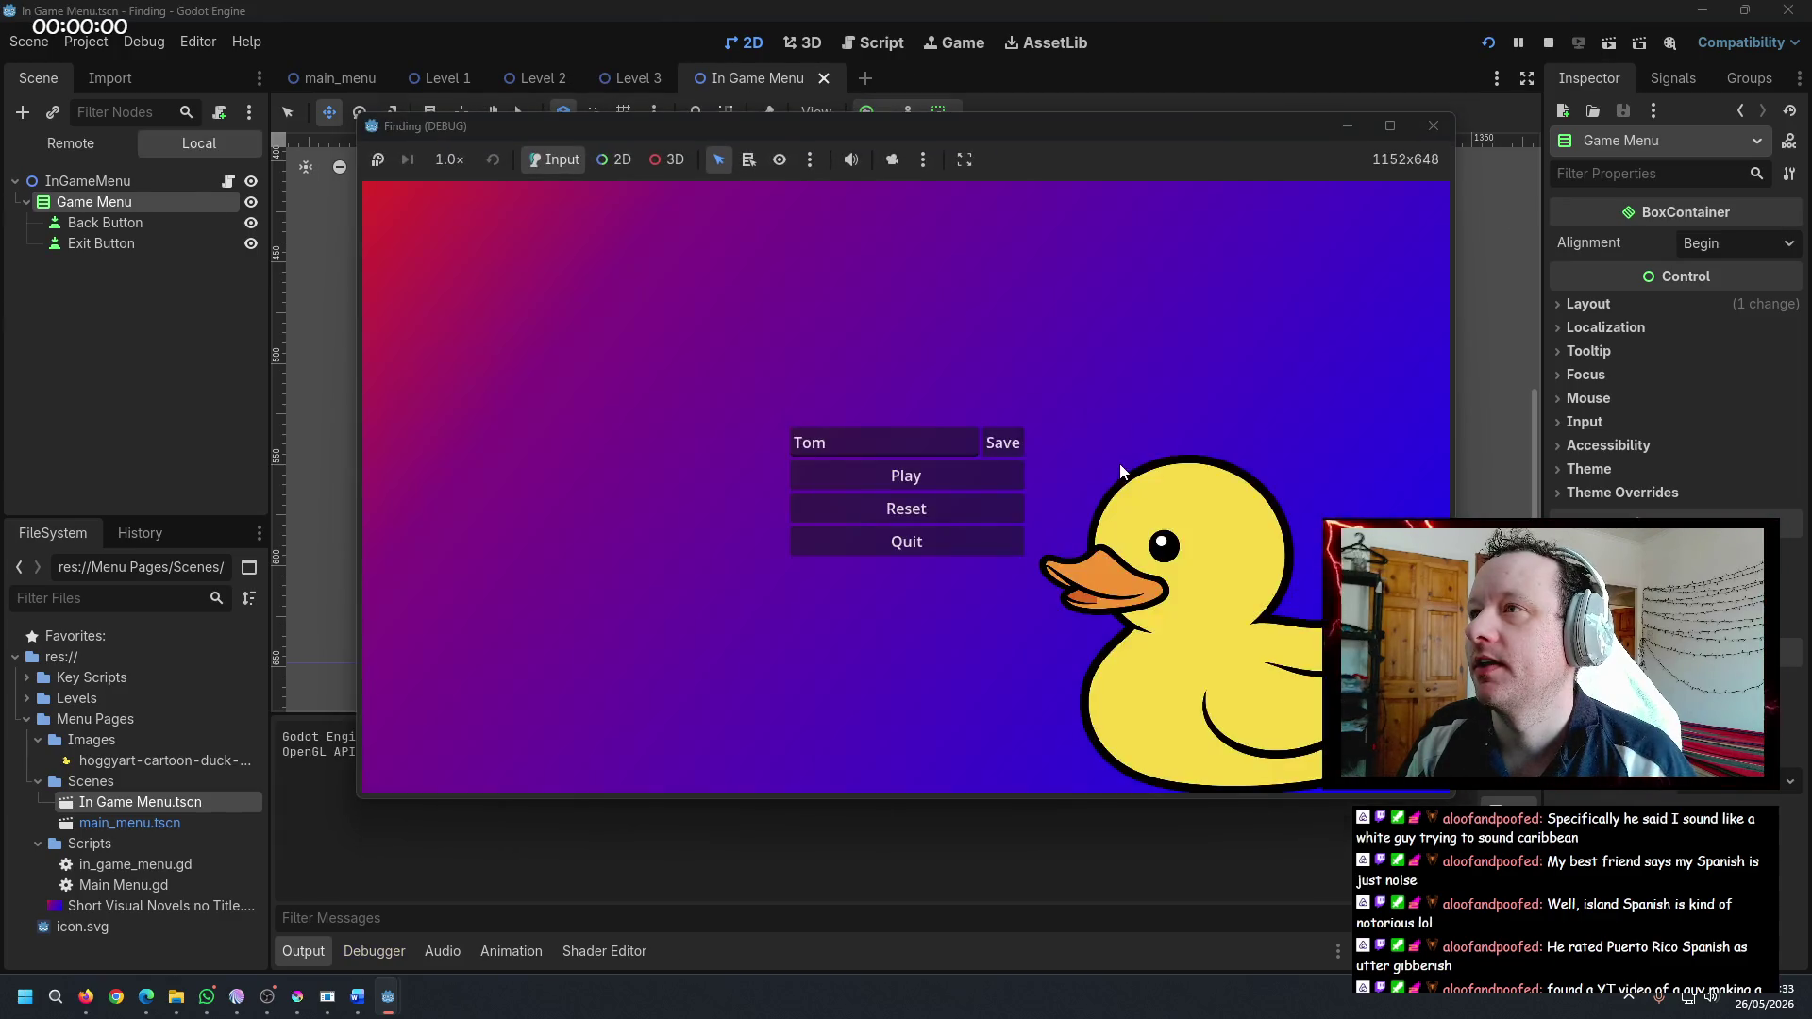
{"action": "left_click", "coordinate": [913, 478]}
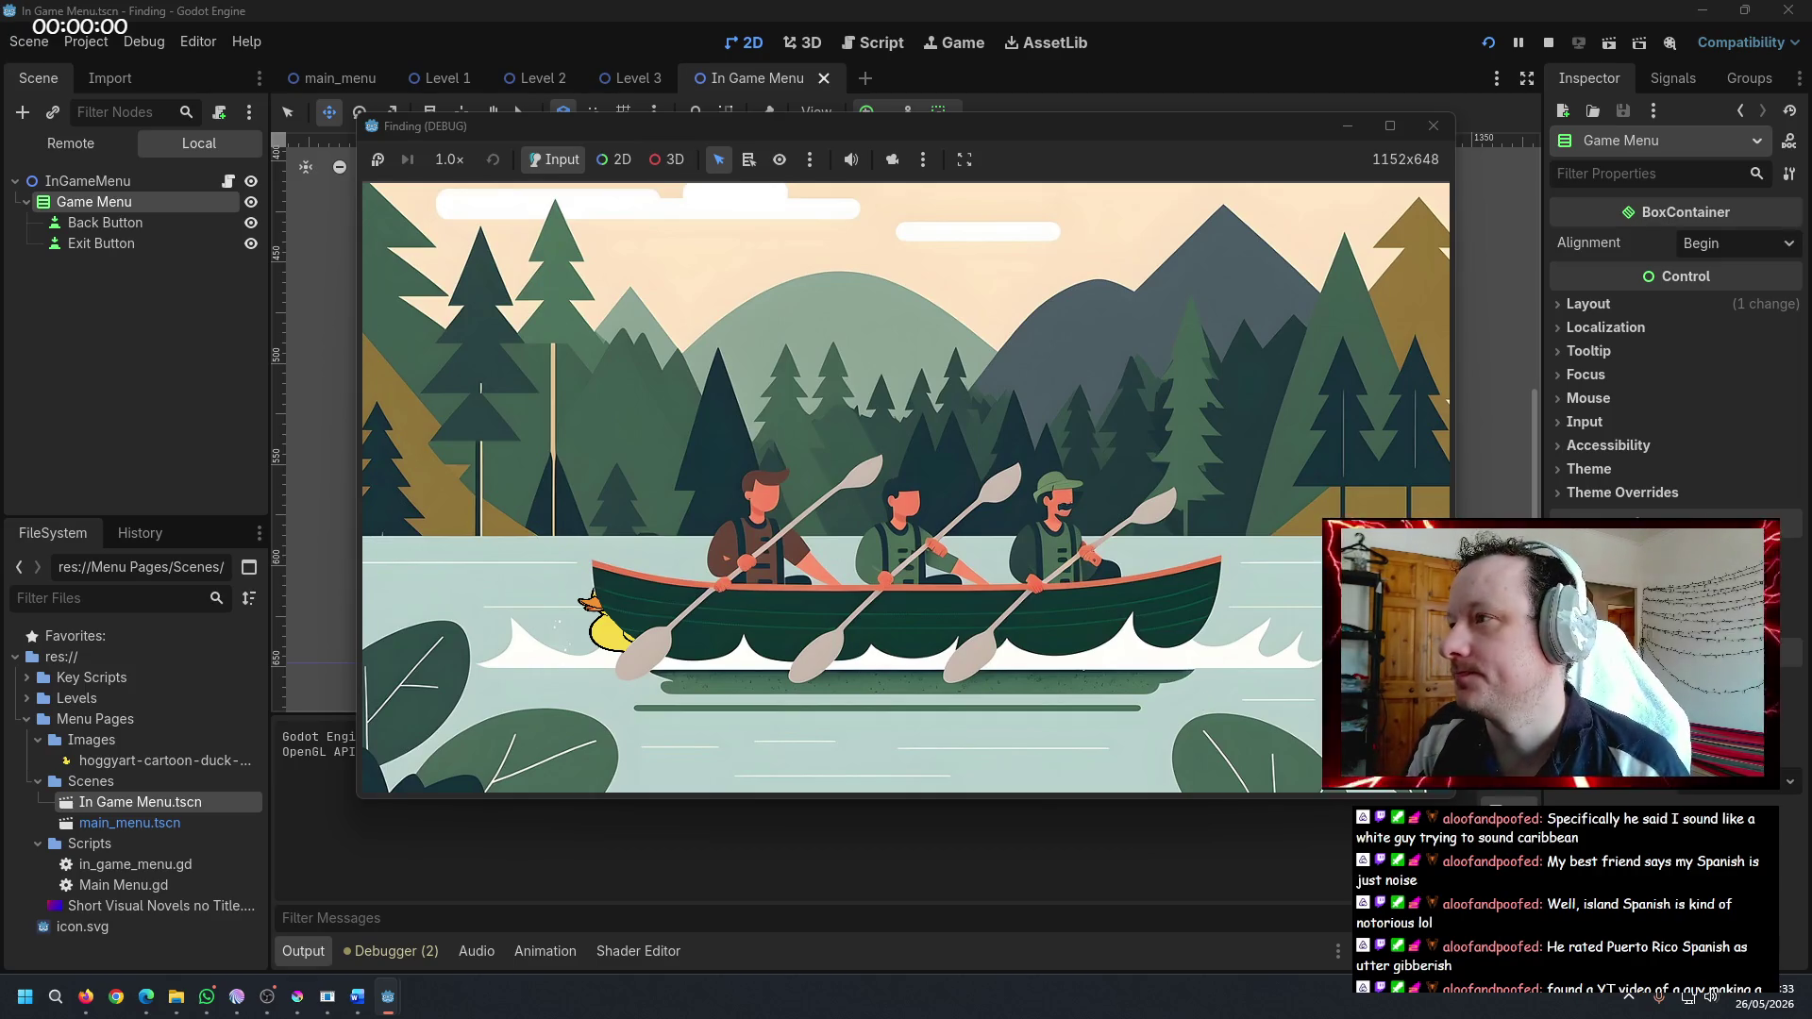
{"action": "left_click", "coordinate": [604, 625]}
{"action": "left_click", "coordinate": [898, 485]}
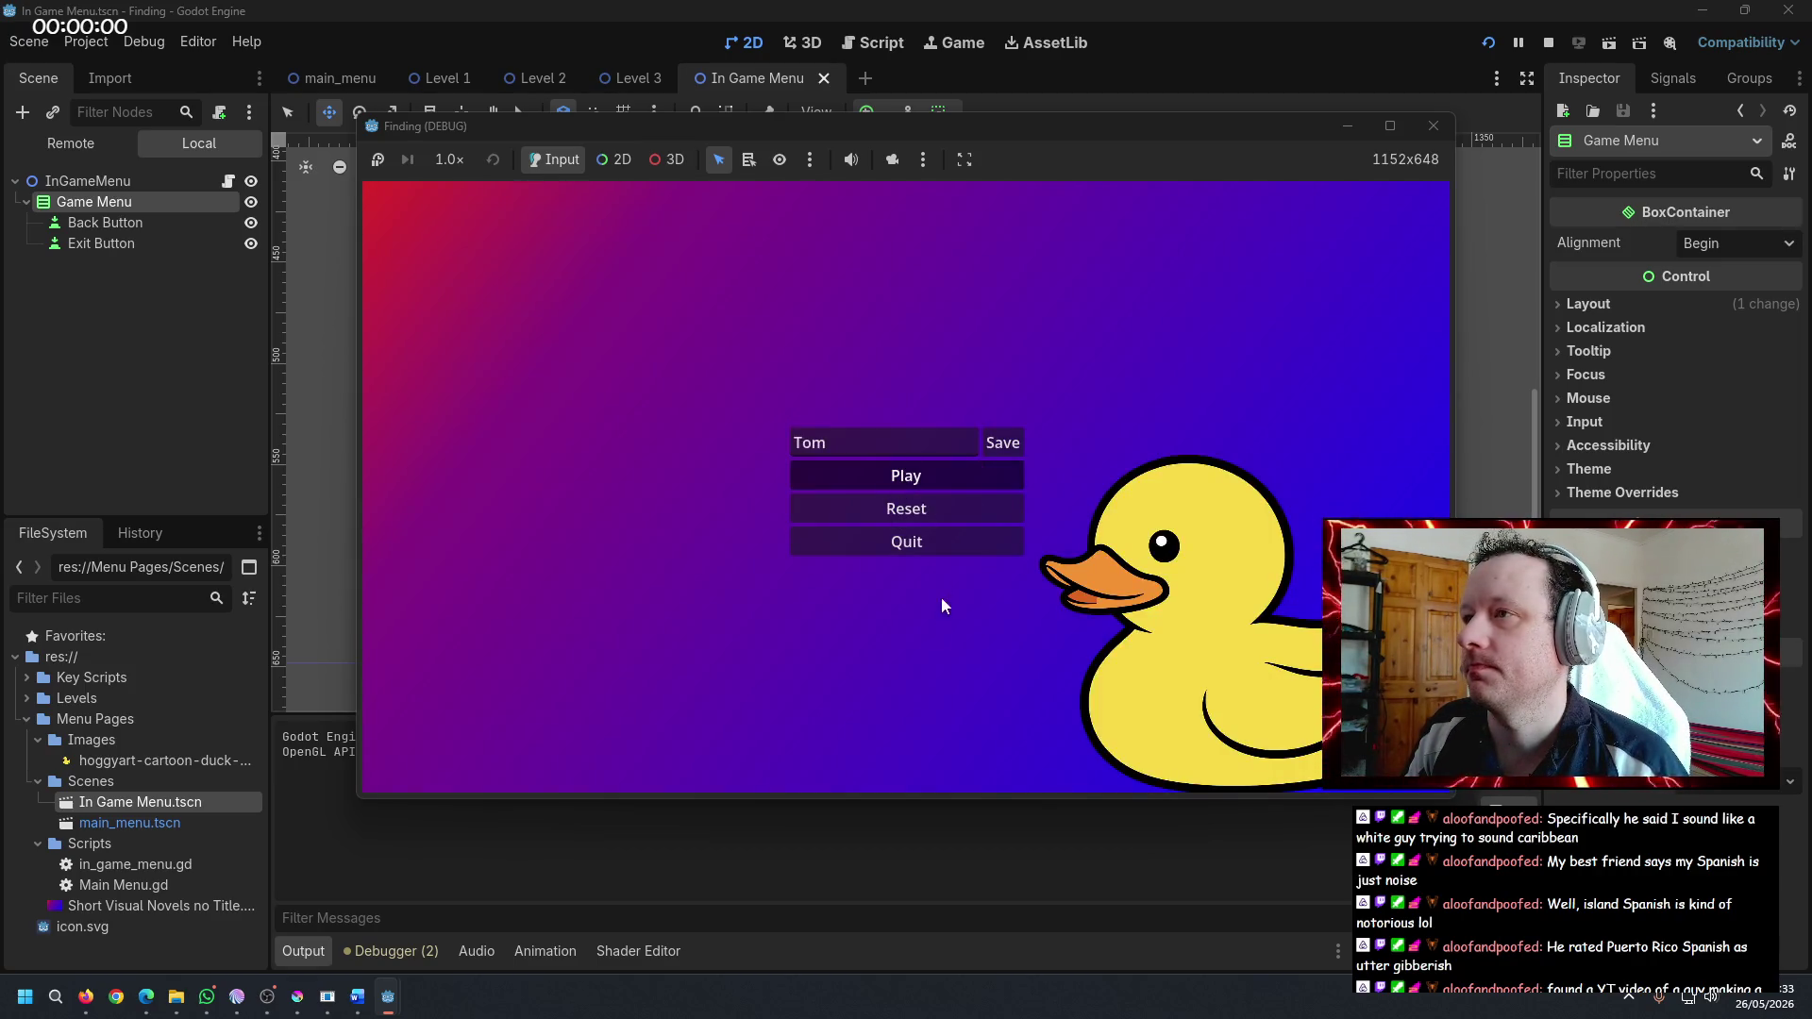
Click the hidden duck in successive levels, pausing with Escape and resuming via Play
{"action": "left_click", "coordinate": [607, 633]}
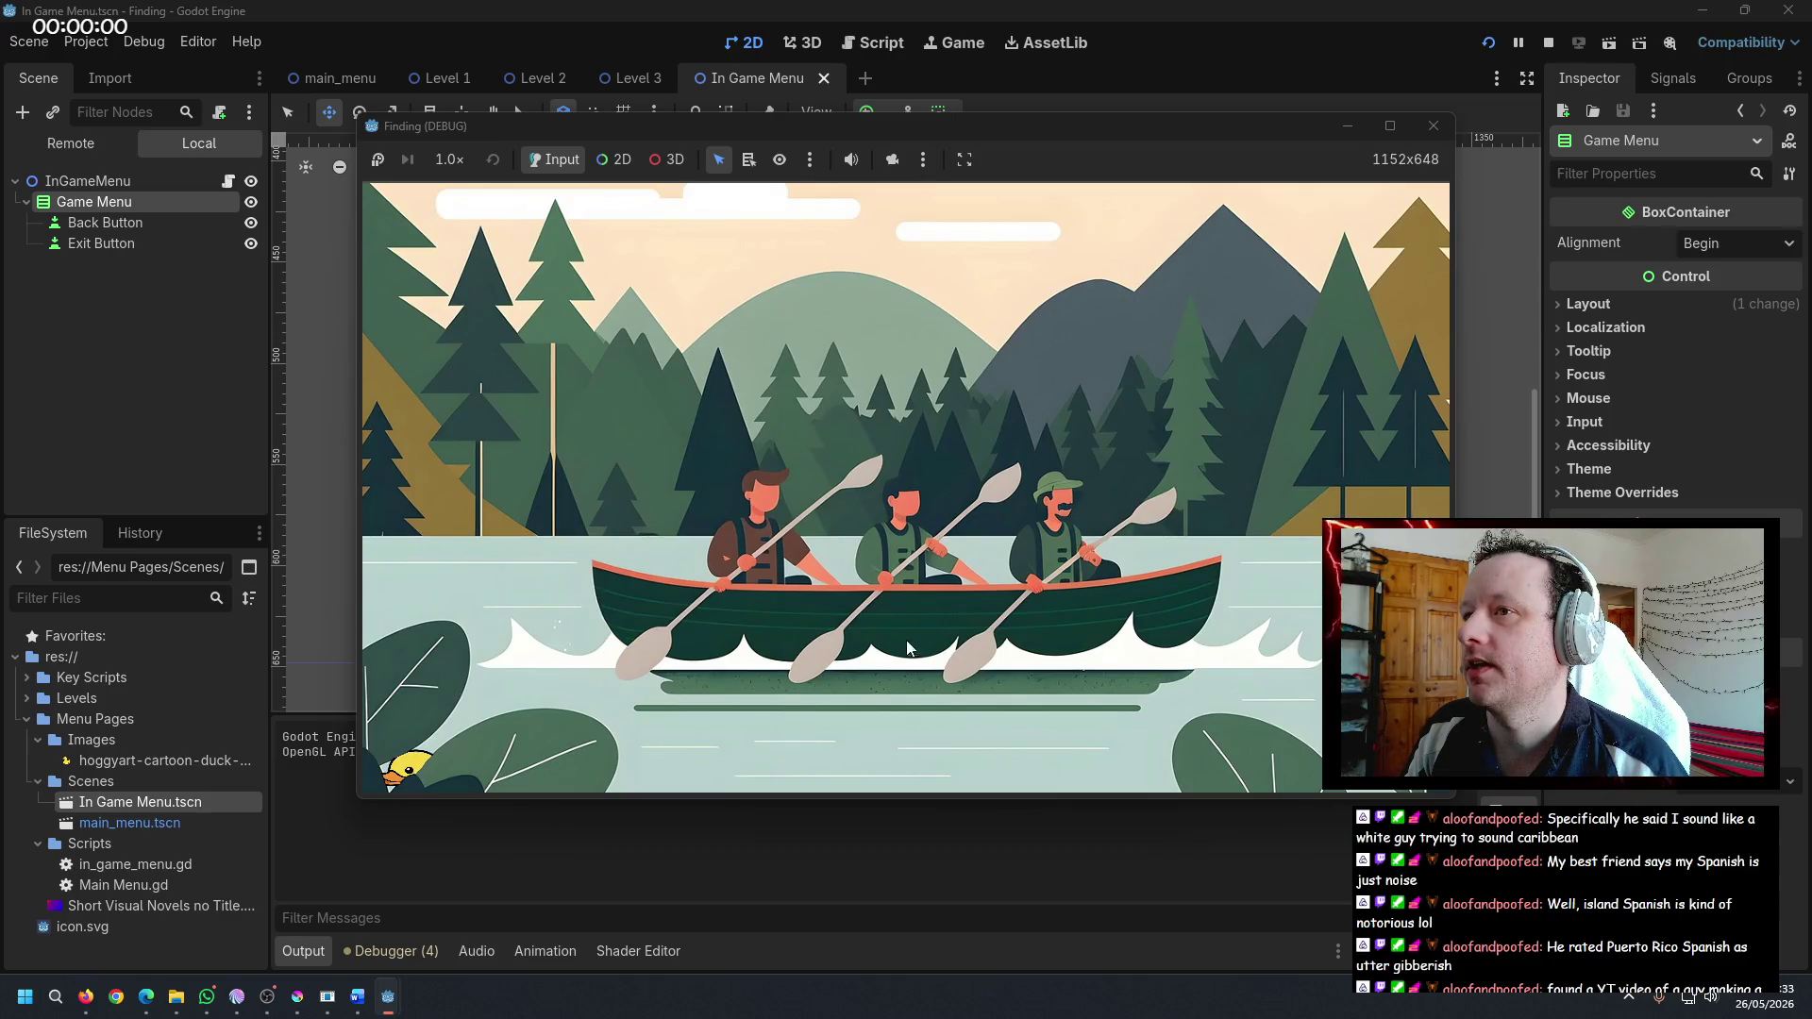
{"action": "key", "text": "Escape"}
{"action": "left_click", "coordinate": [926, 473]}
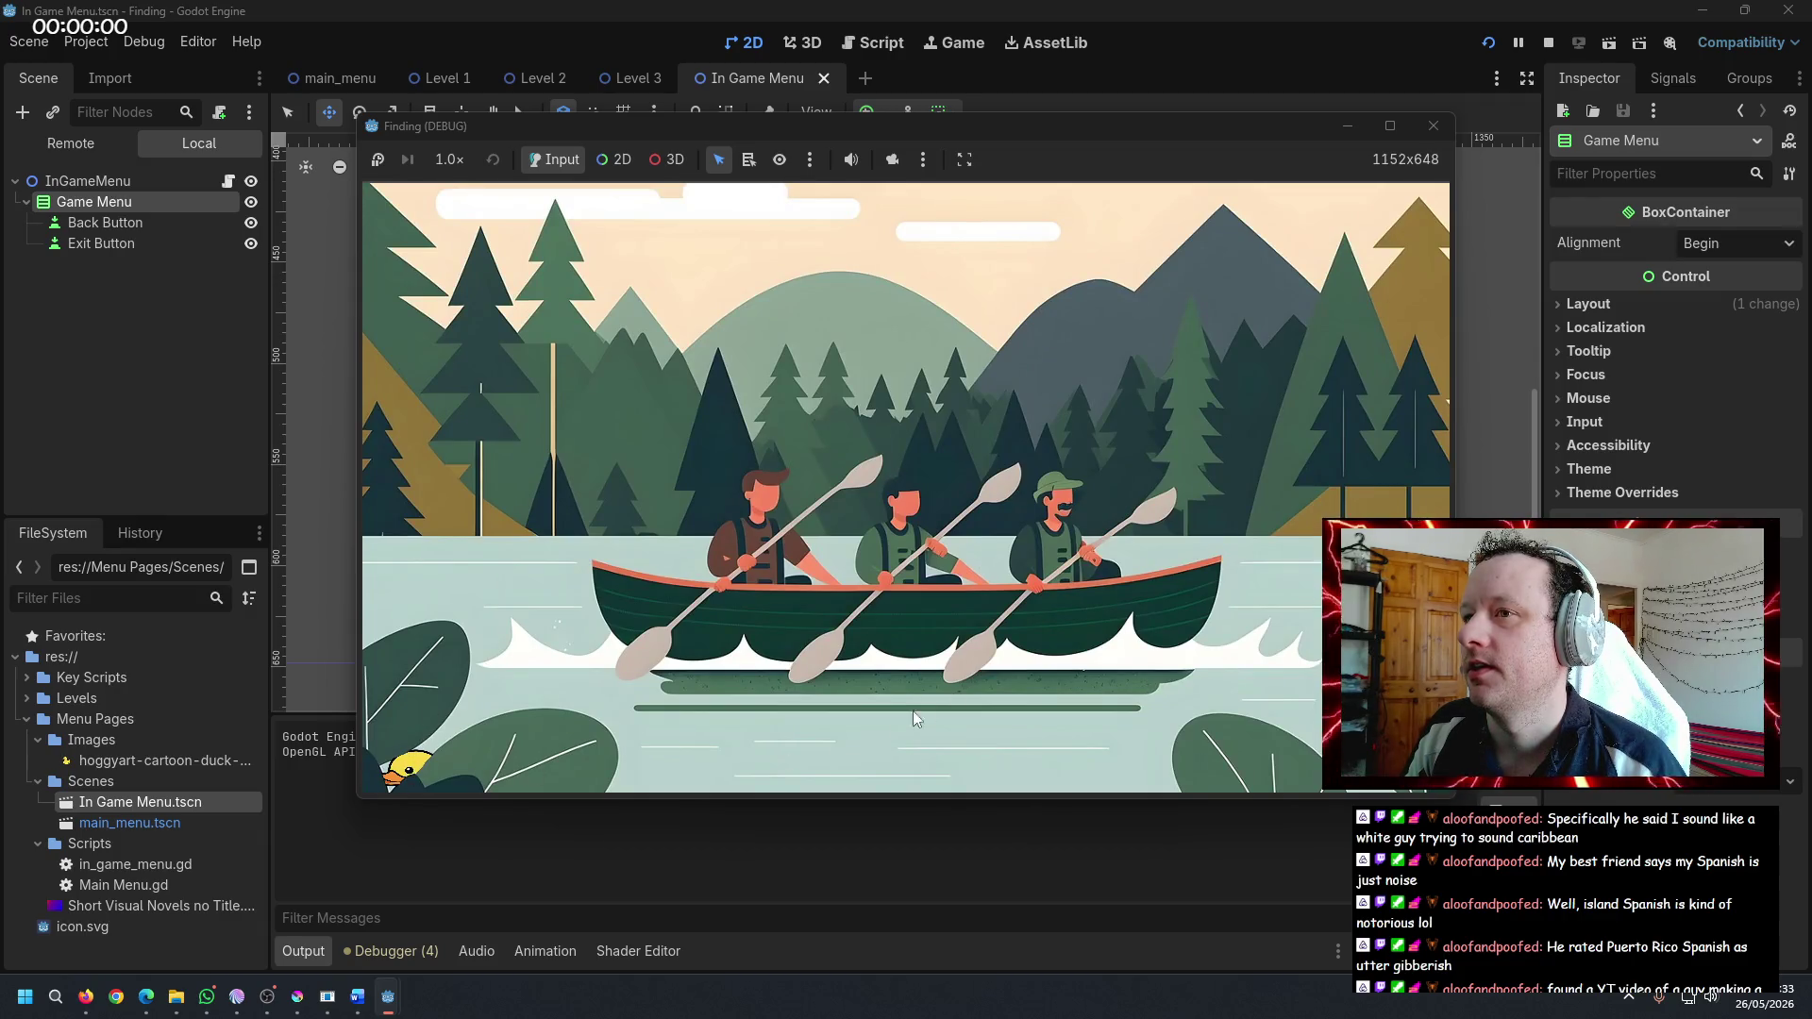
{"action": "left_click", "coordinate": [1320, 719]}
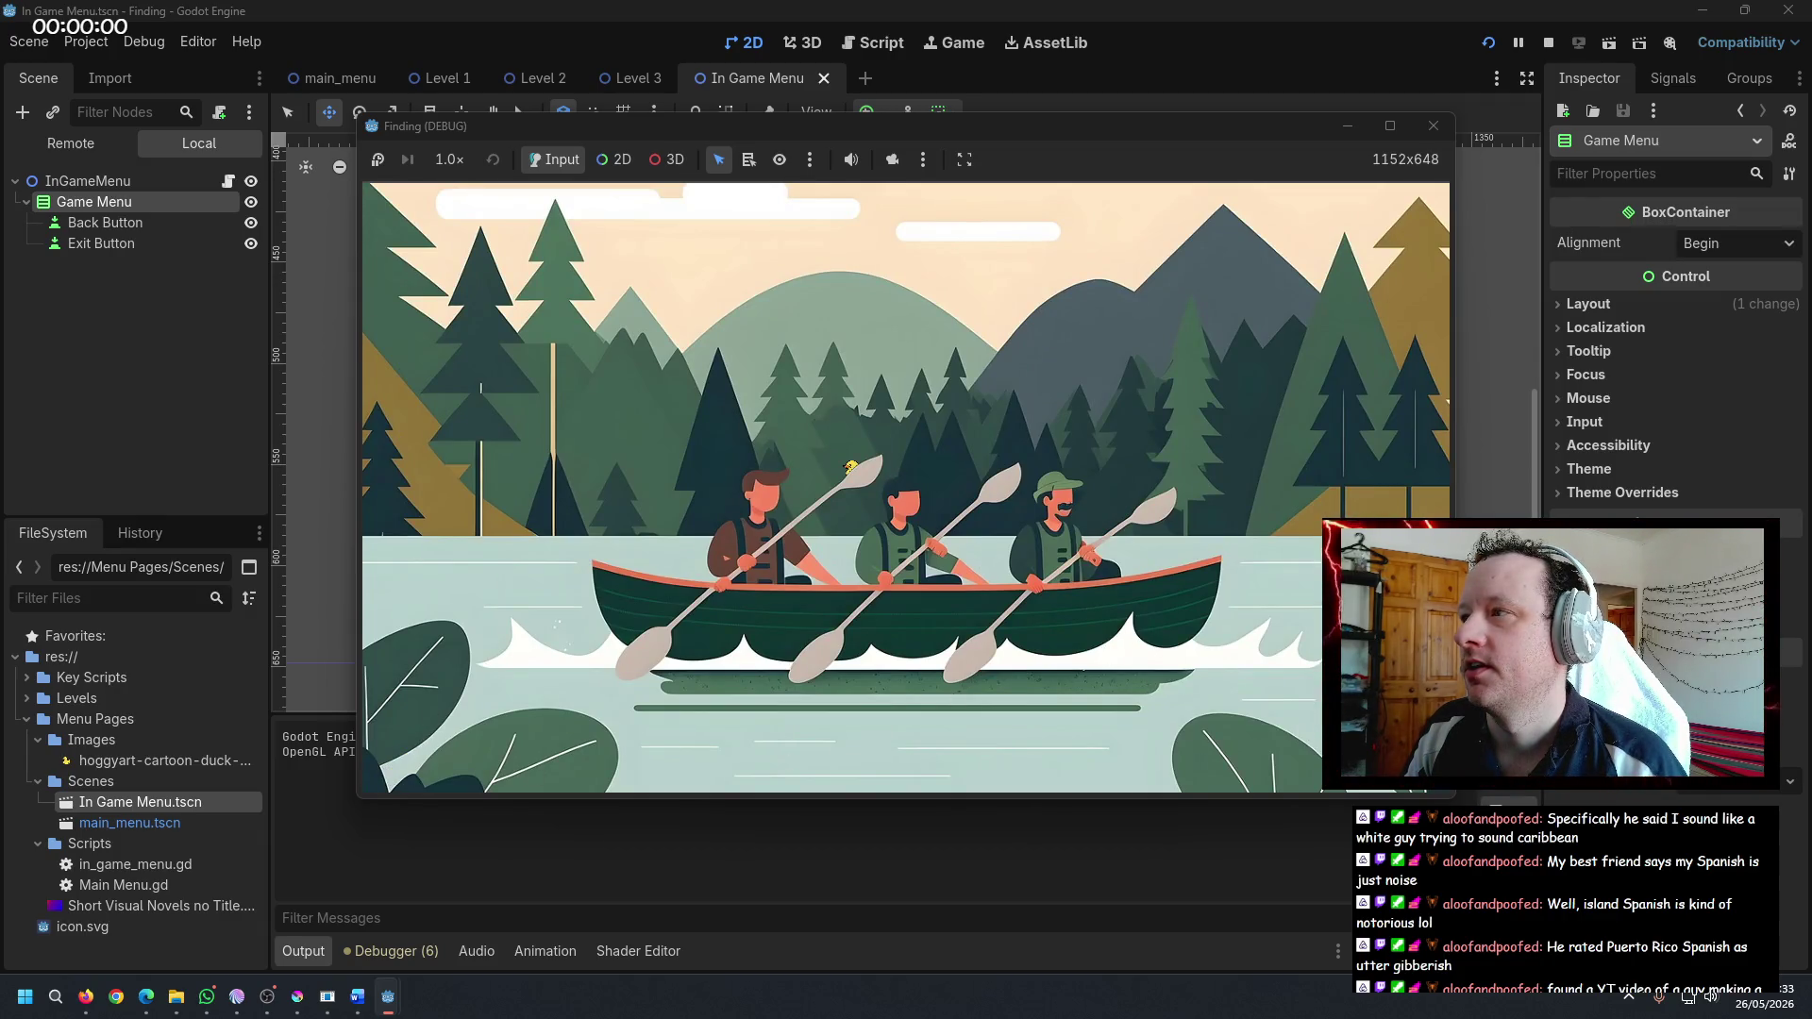
{"action": "key", "text": "Escape"}
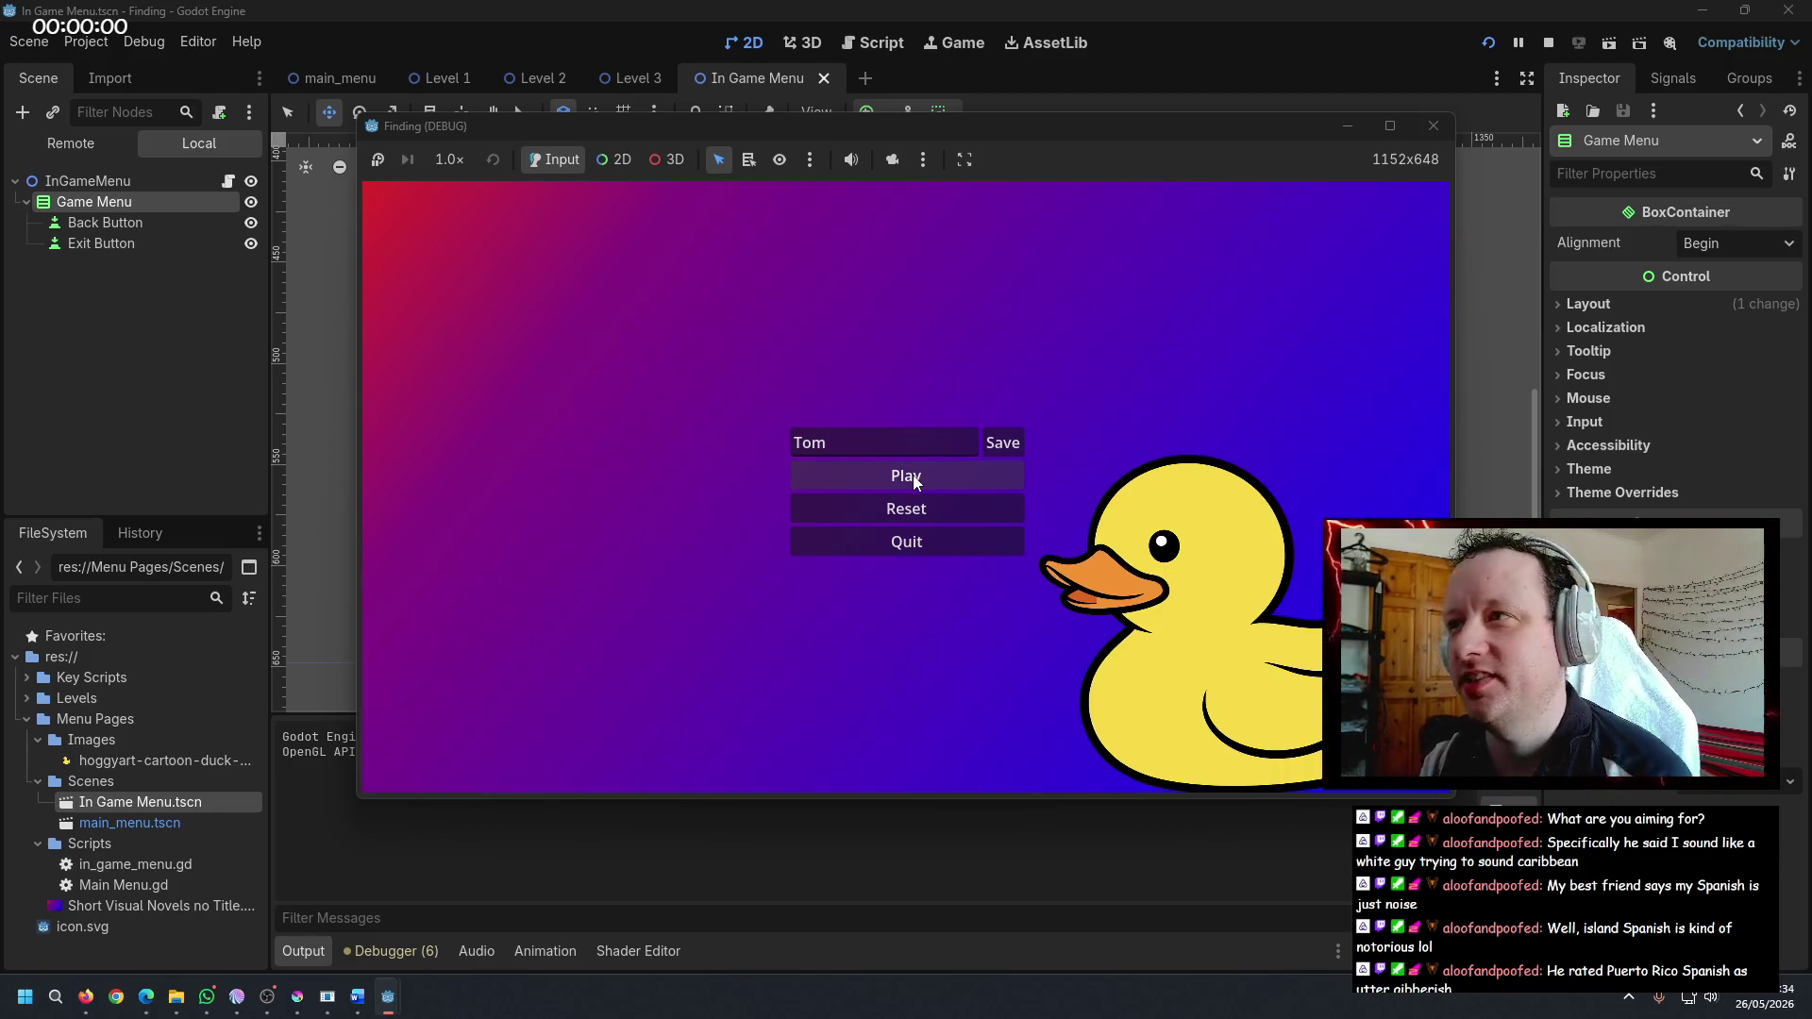
{"action": "left_click", "coordinate": [913, 478]}
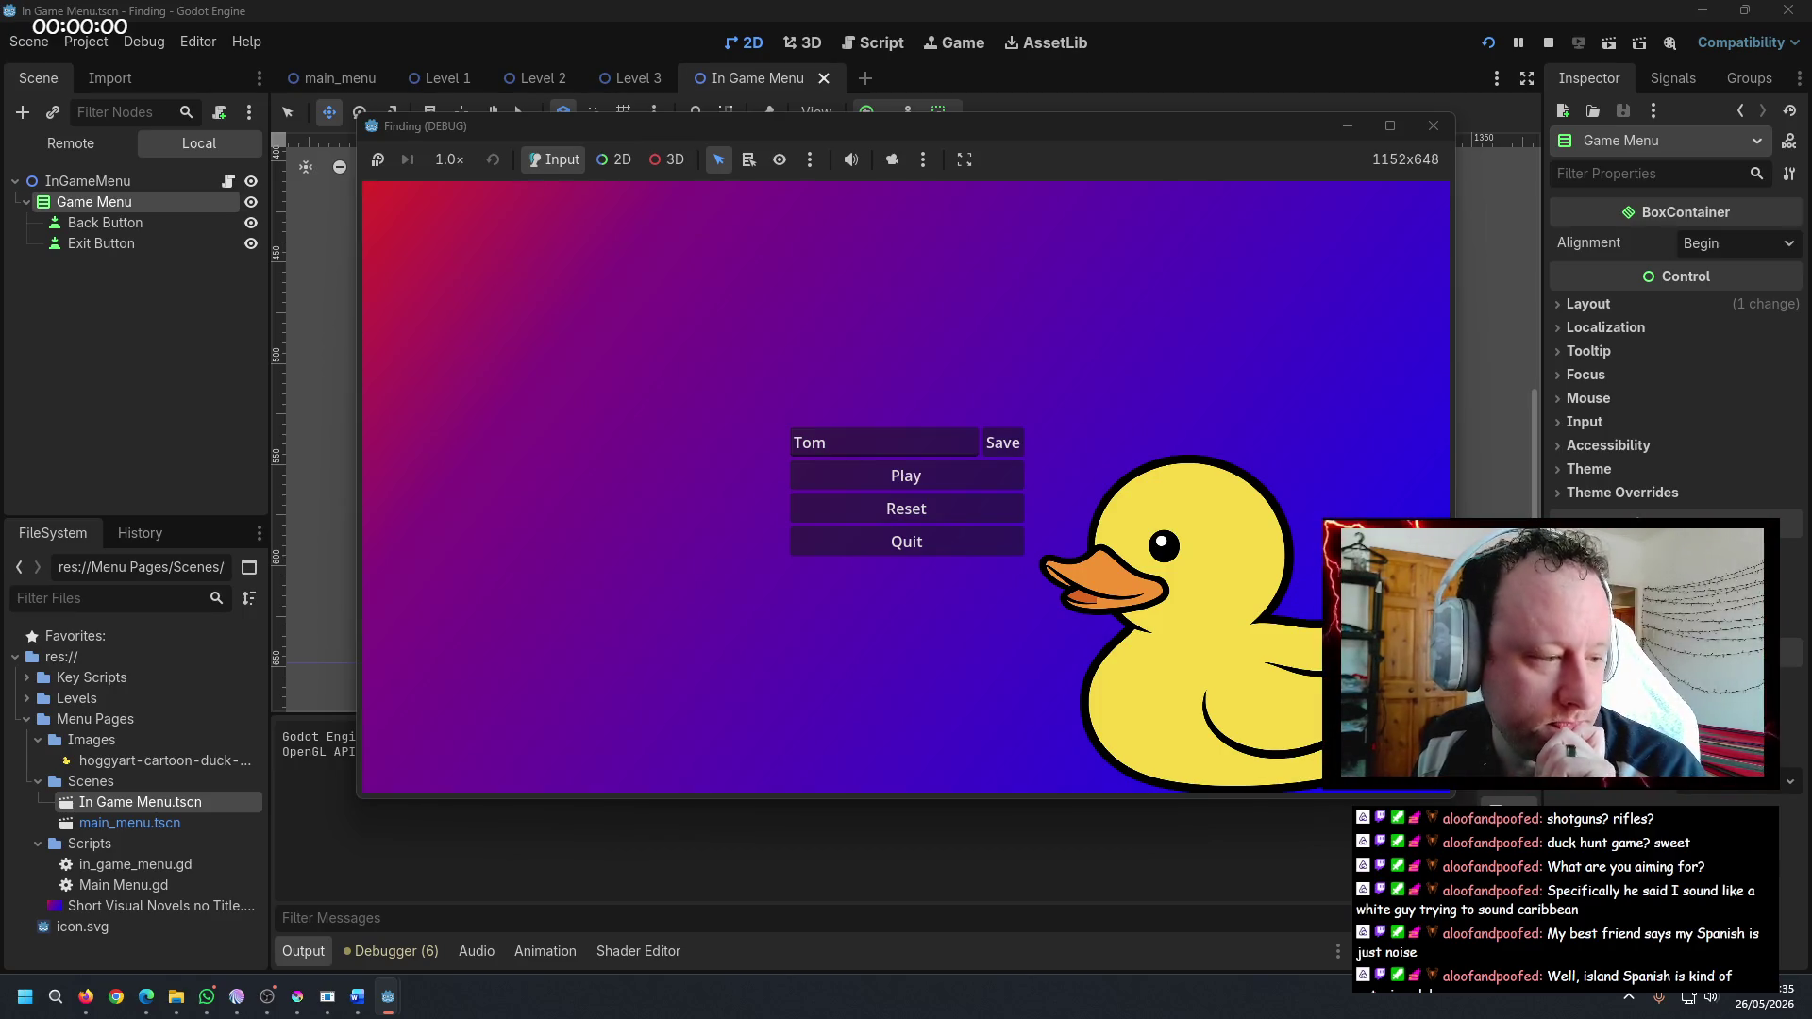
Bring the Chrome 'rifle target icon' image results over the running game window
{"action": "key", "text": "alt+Tab"}
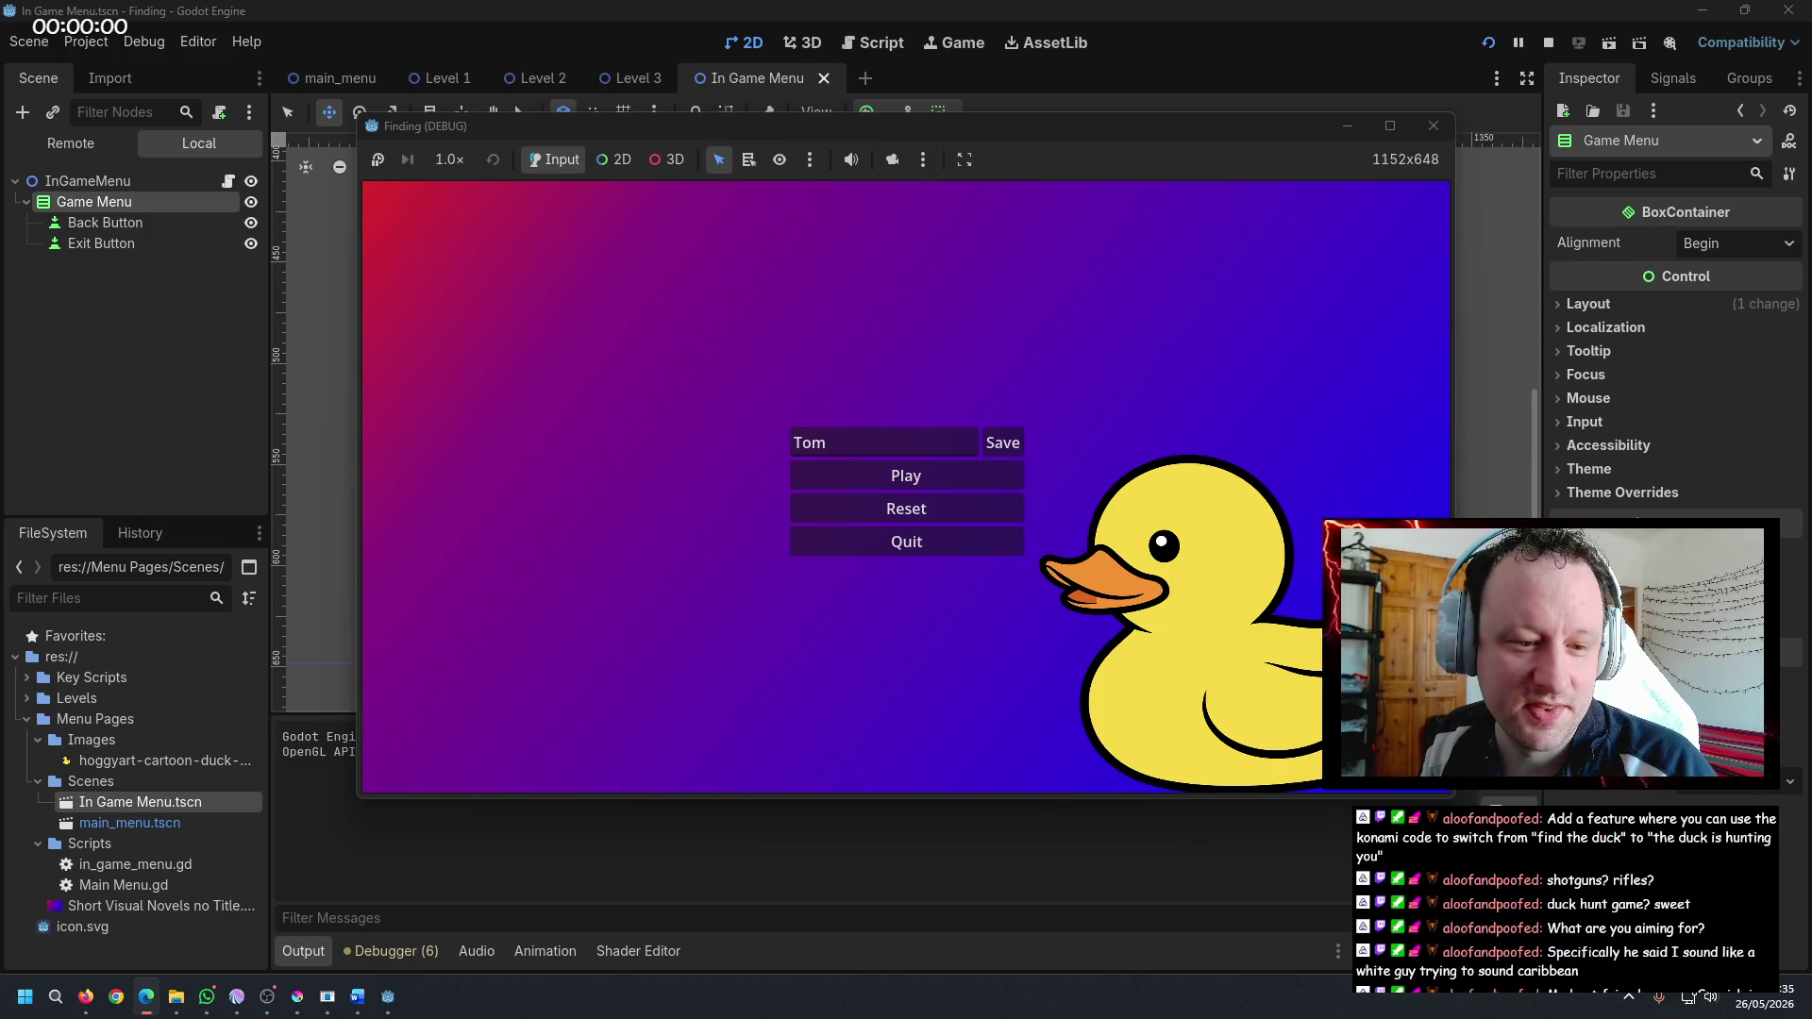
{"action": "mouse_move", "coordinate": [0, 245]}
{"action": "left_mouse_down"}
{"action": "mouse_move", "coordinate": [478, 243]}
{"action": "mouse_move", "coordinate": [781, 105]}
{"action": "mouse_move", "coordinate": [922, 195]}
{"action": "mouse_move", "coordinate": [1002, 178]}
{"action": "mouse_move", "coordinate": [997, 143]}
{"action": "left_mouse_up"}
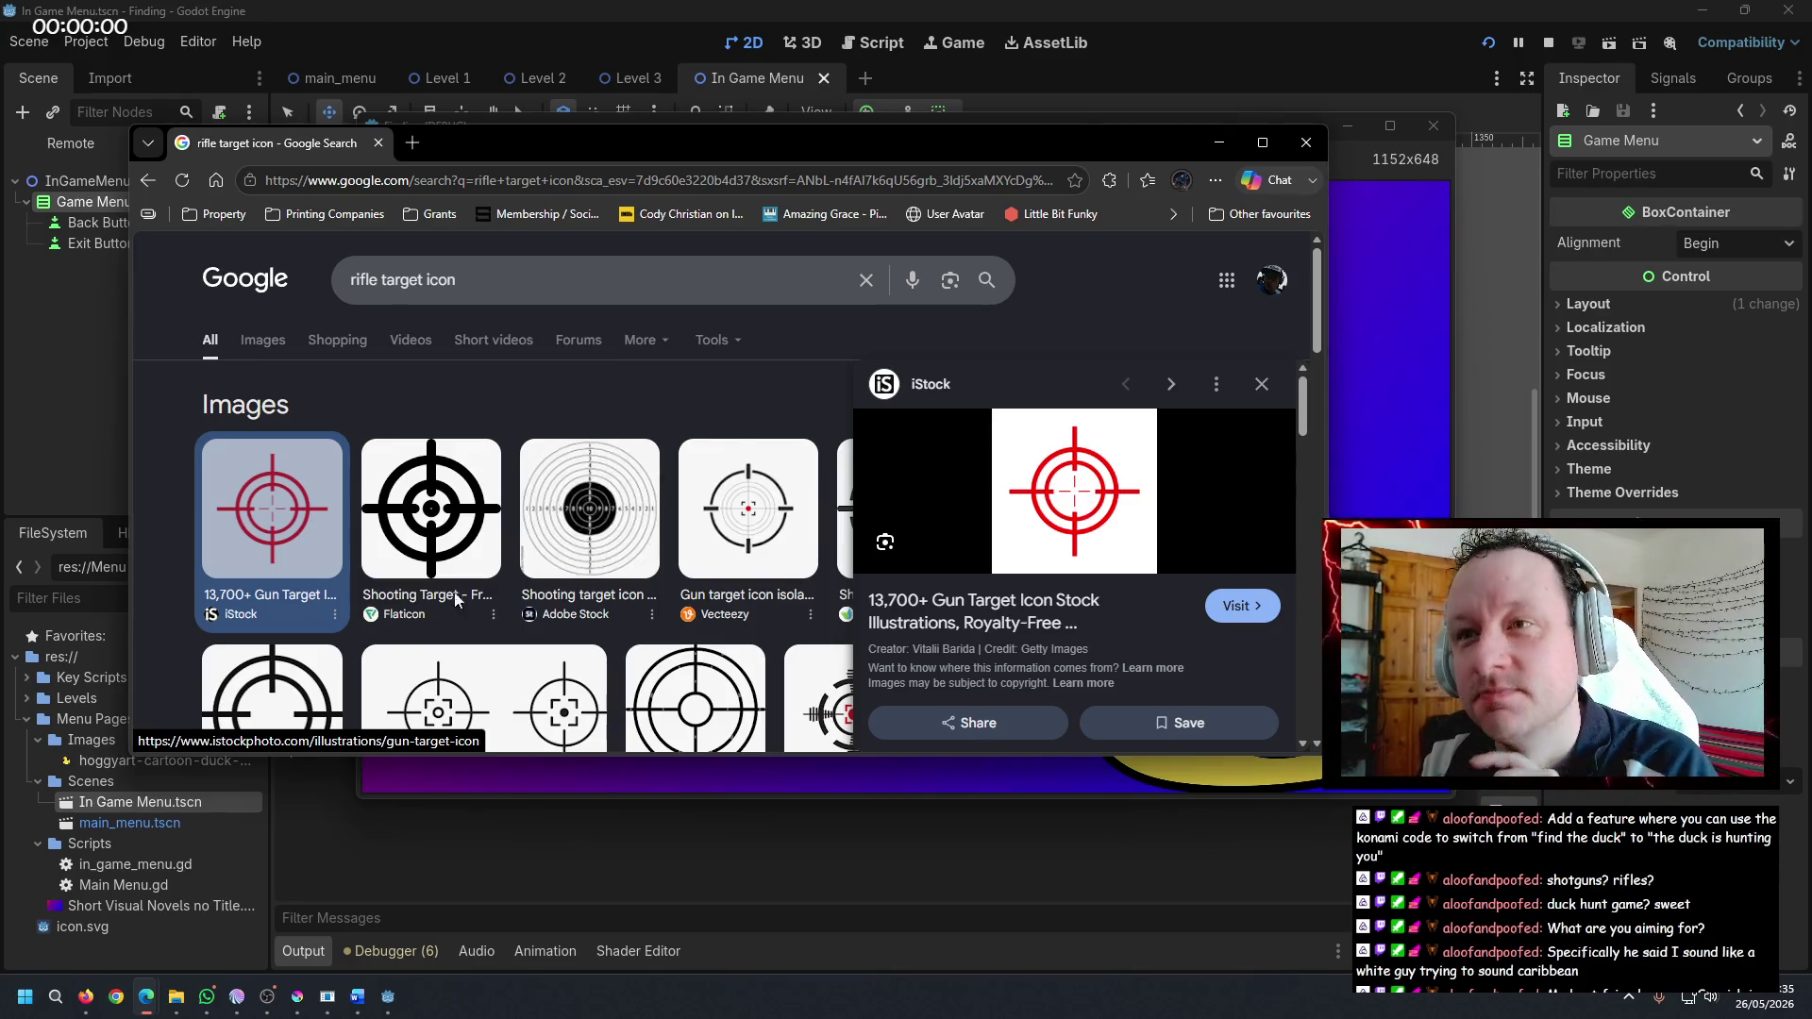
Browse further down the rifle target icon images, then minimize Chrome to reveal the game menu
{"action": "scroll", "coordinate": [396, 615], "scroll_direction": "down", "scroll_amount": 1}
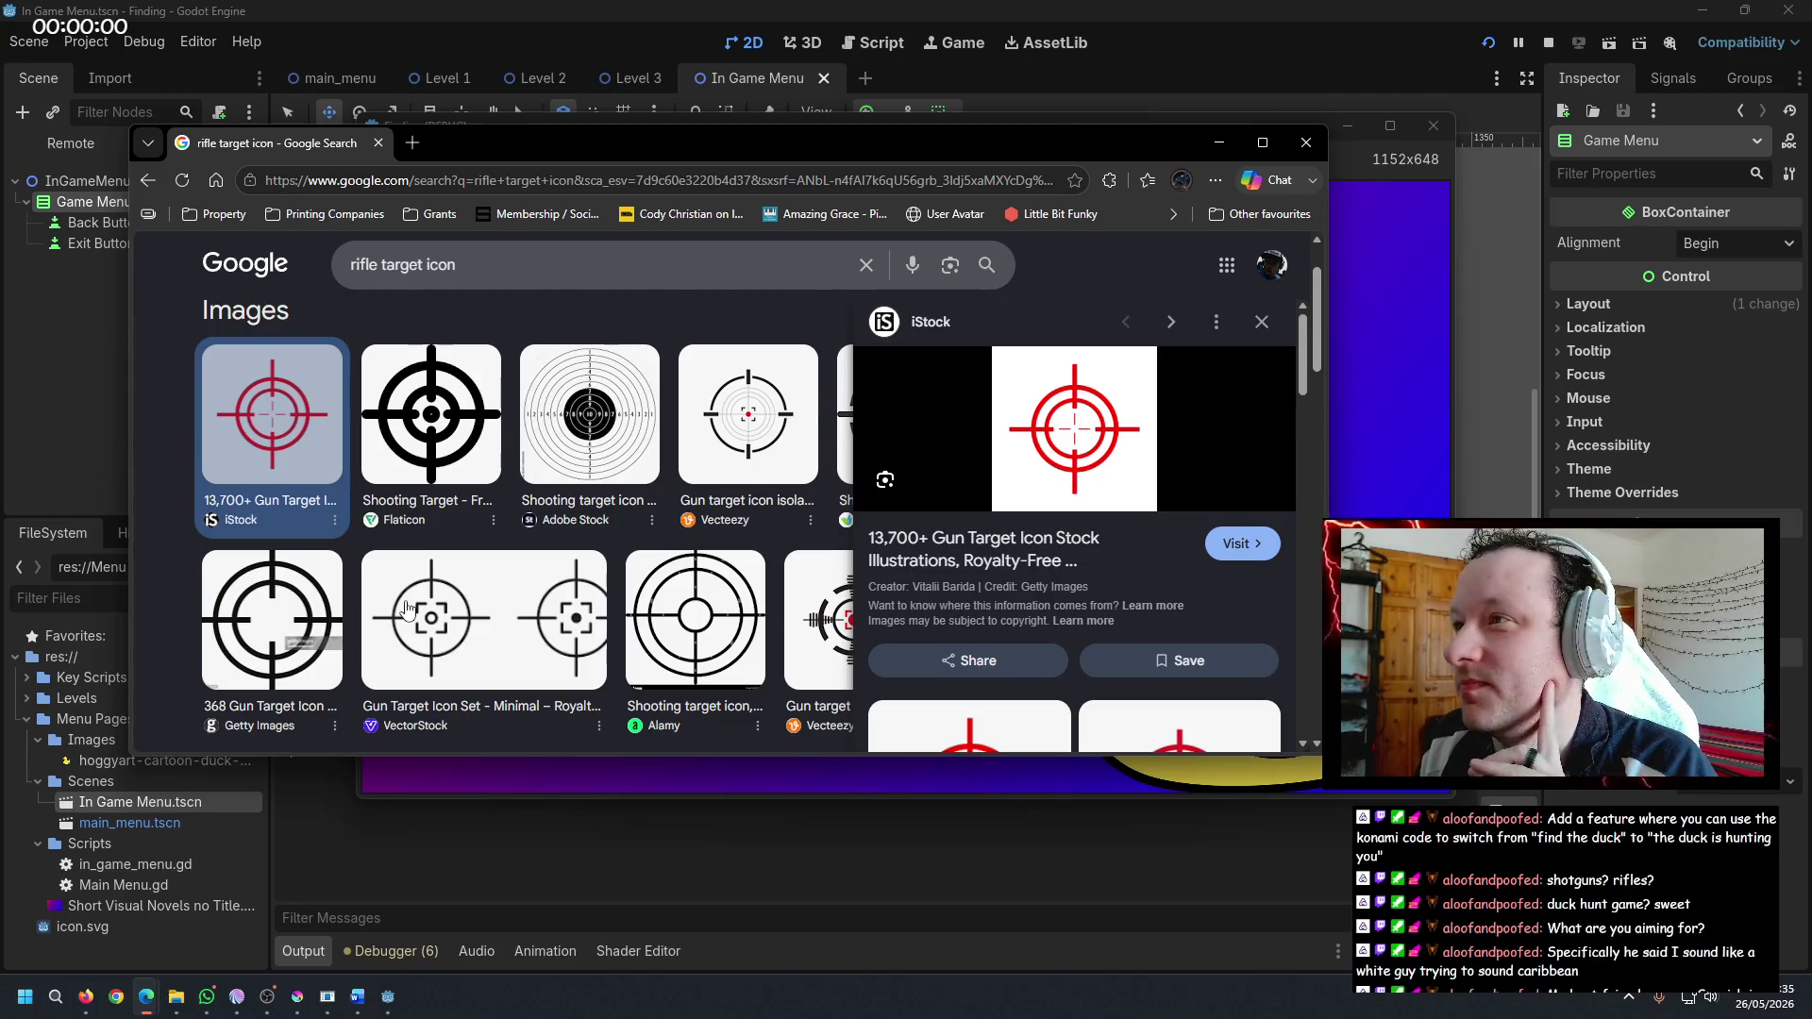
{"action": "left_click", "coordinate": [1231, 144]}
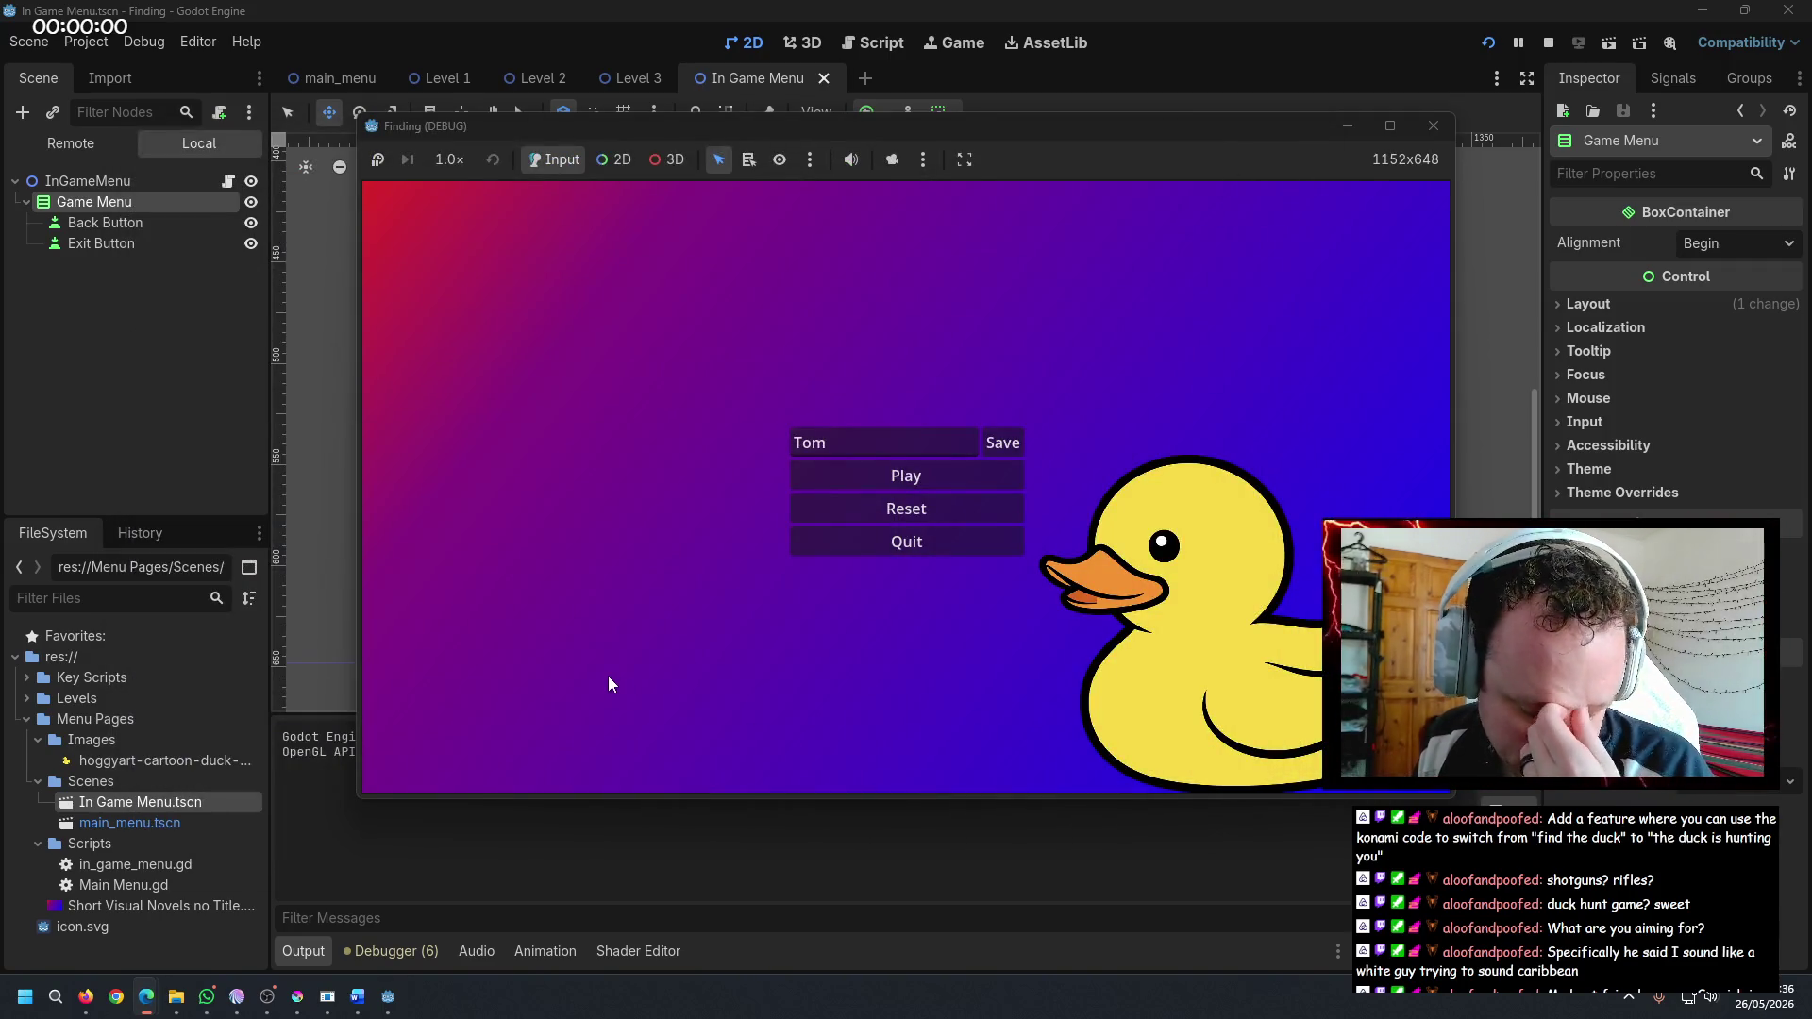
Enter a new player name, then play the canoe level and find the duck beside the paddle
{"action": "double_click", "coordinate": [851, 440]}
{"action": "type", "text": "Bareth"}
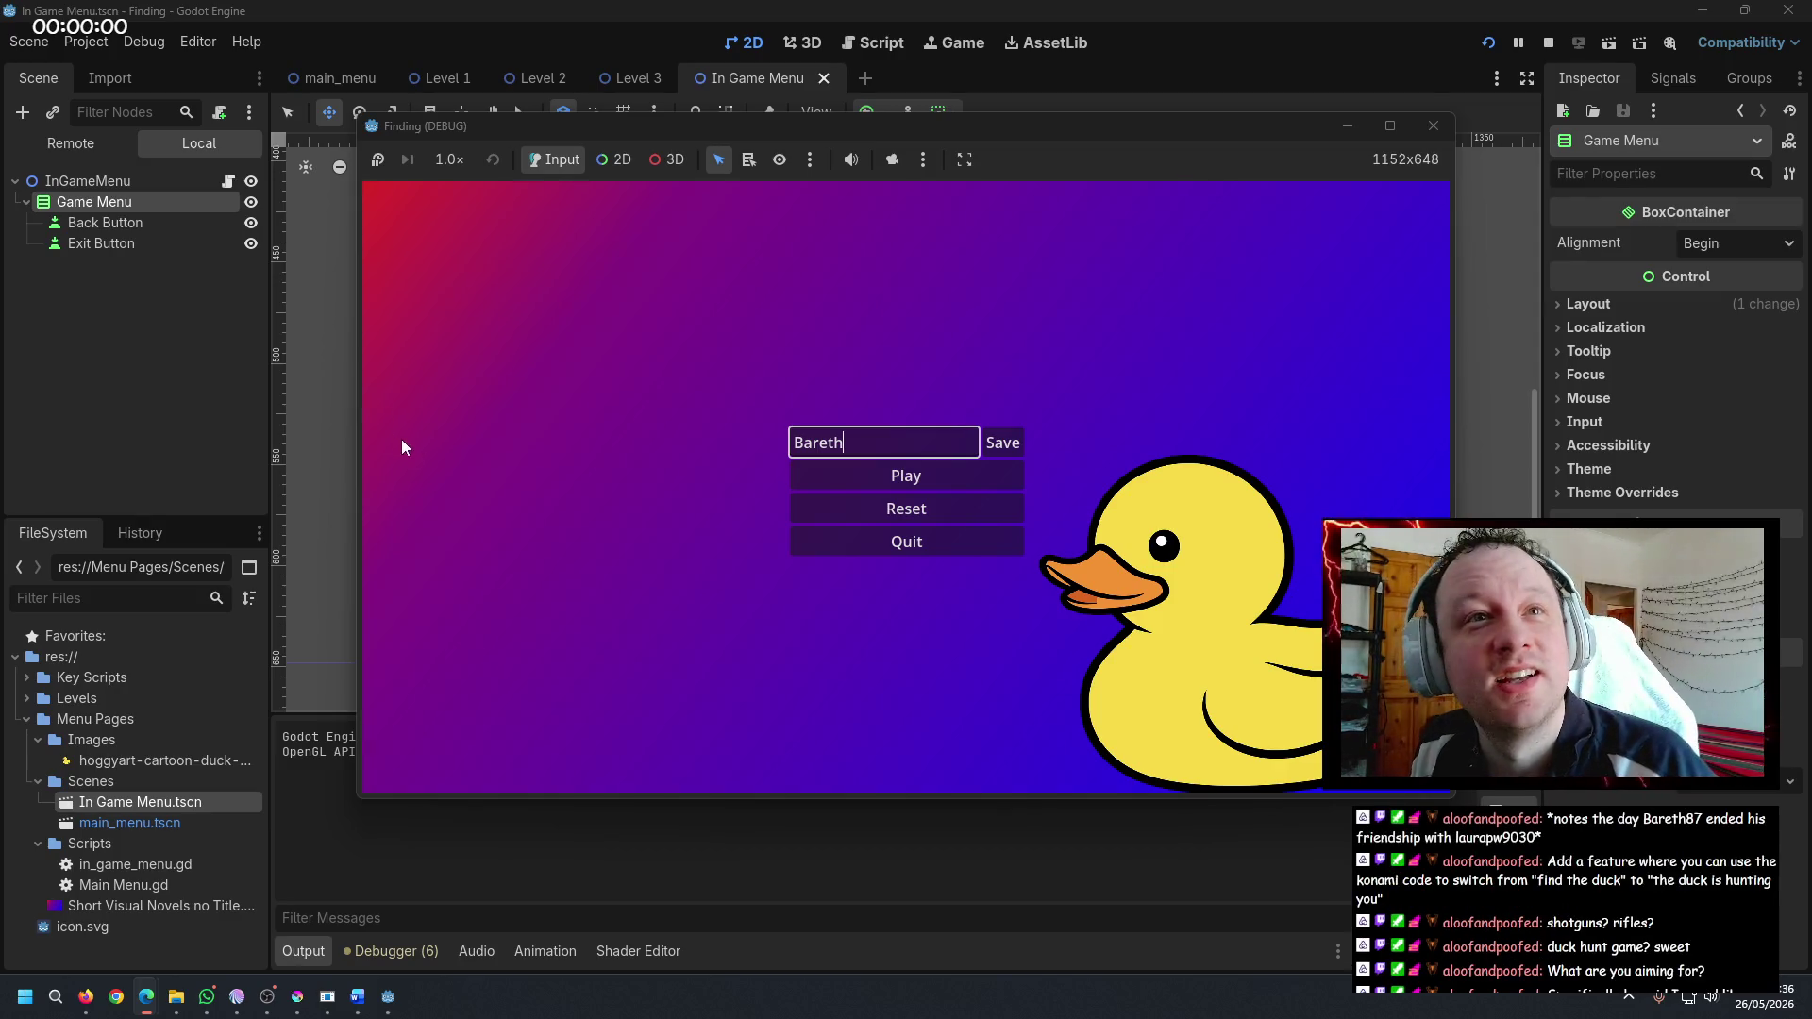
{"action": "left_click", "coordinate": [1002, 444]}
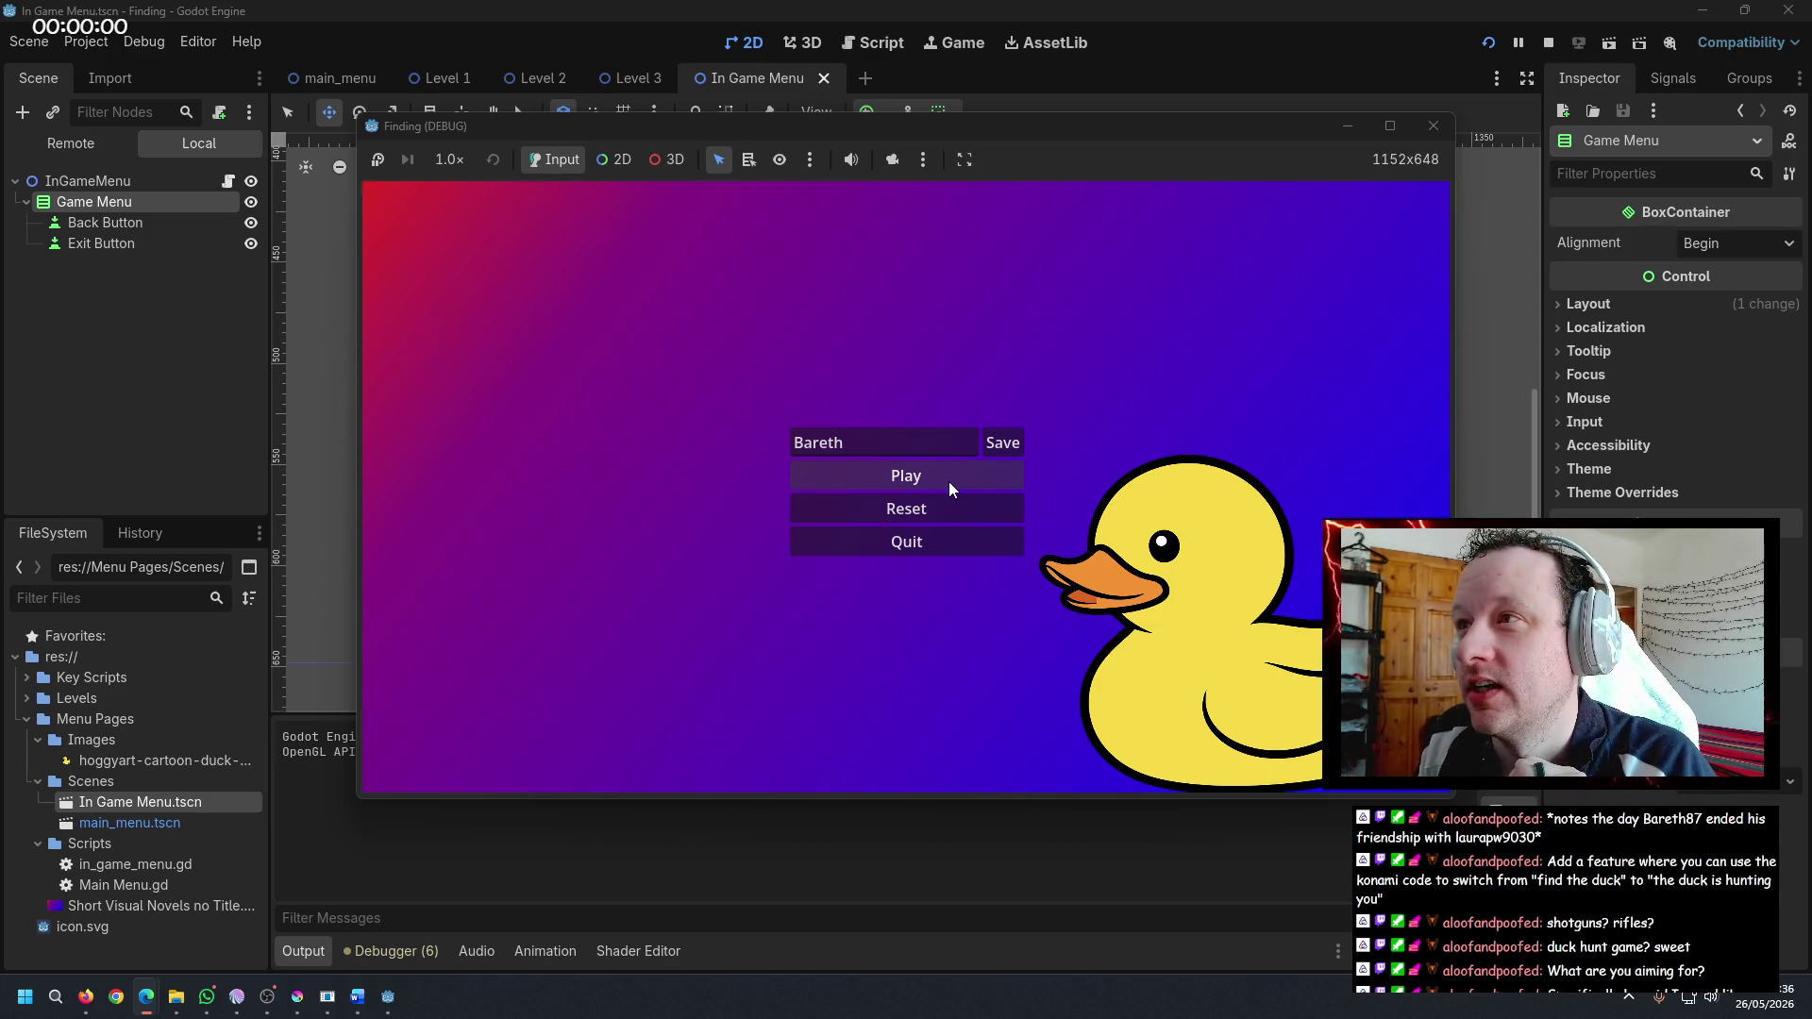
{"action": "left_click", "coordinate": [948, 482]}
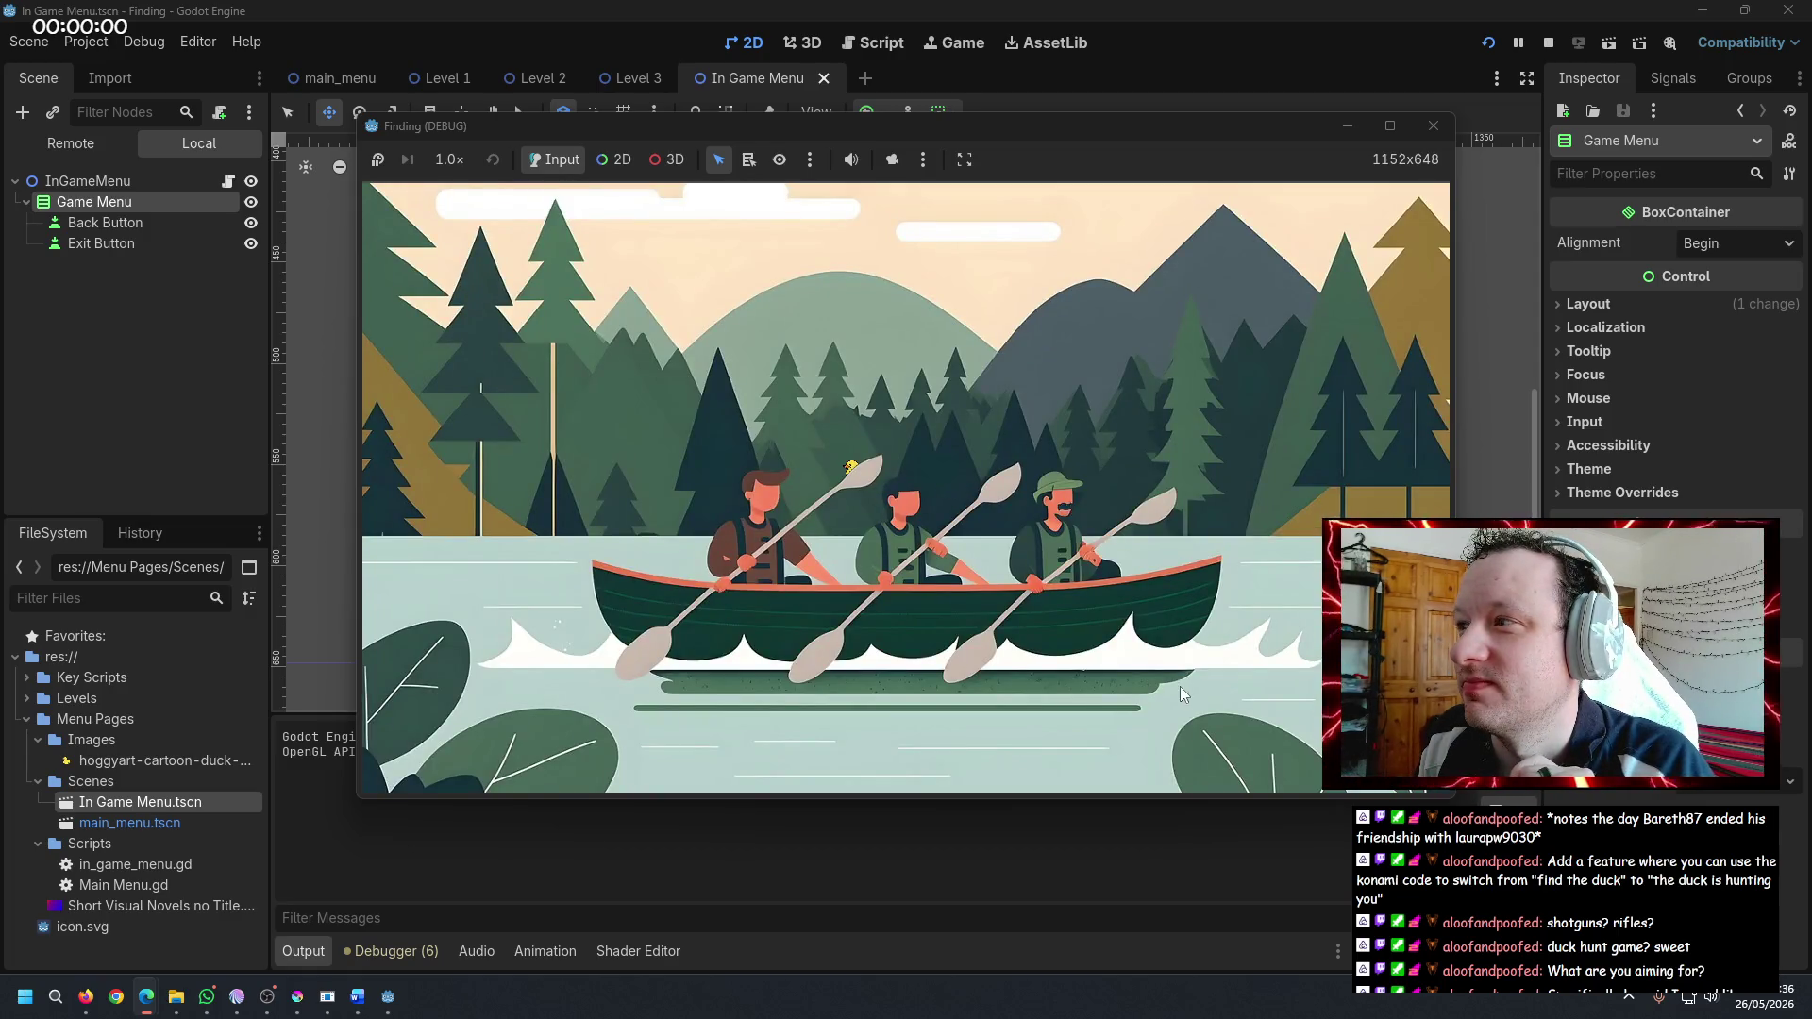
{"action": "left_click", "coordinate": [850, 465]}
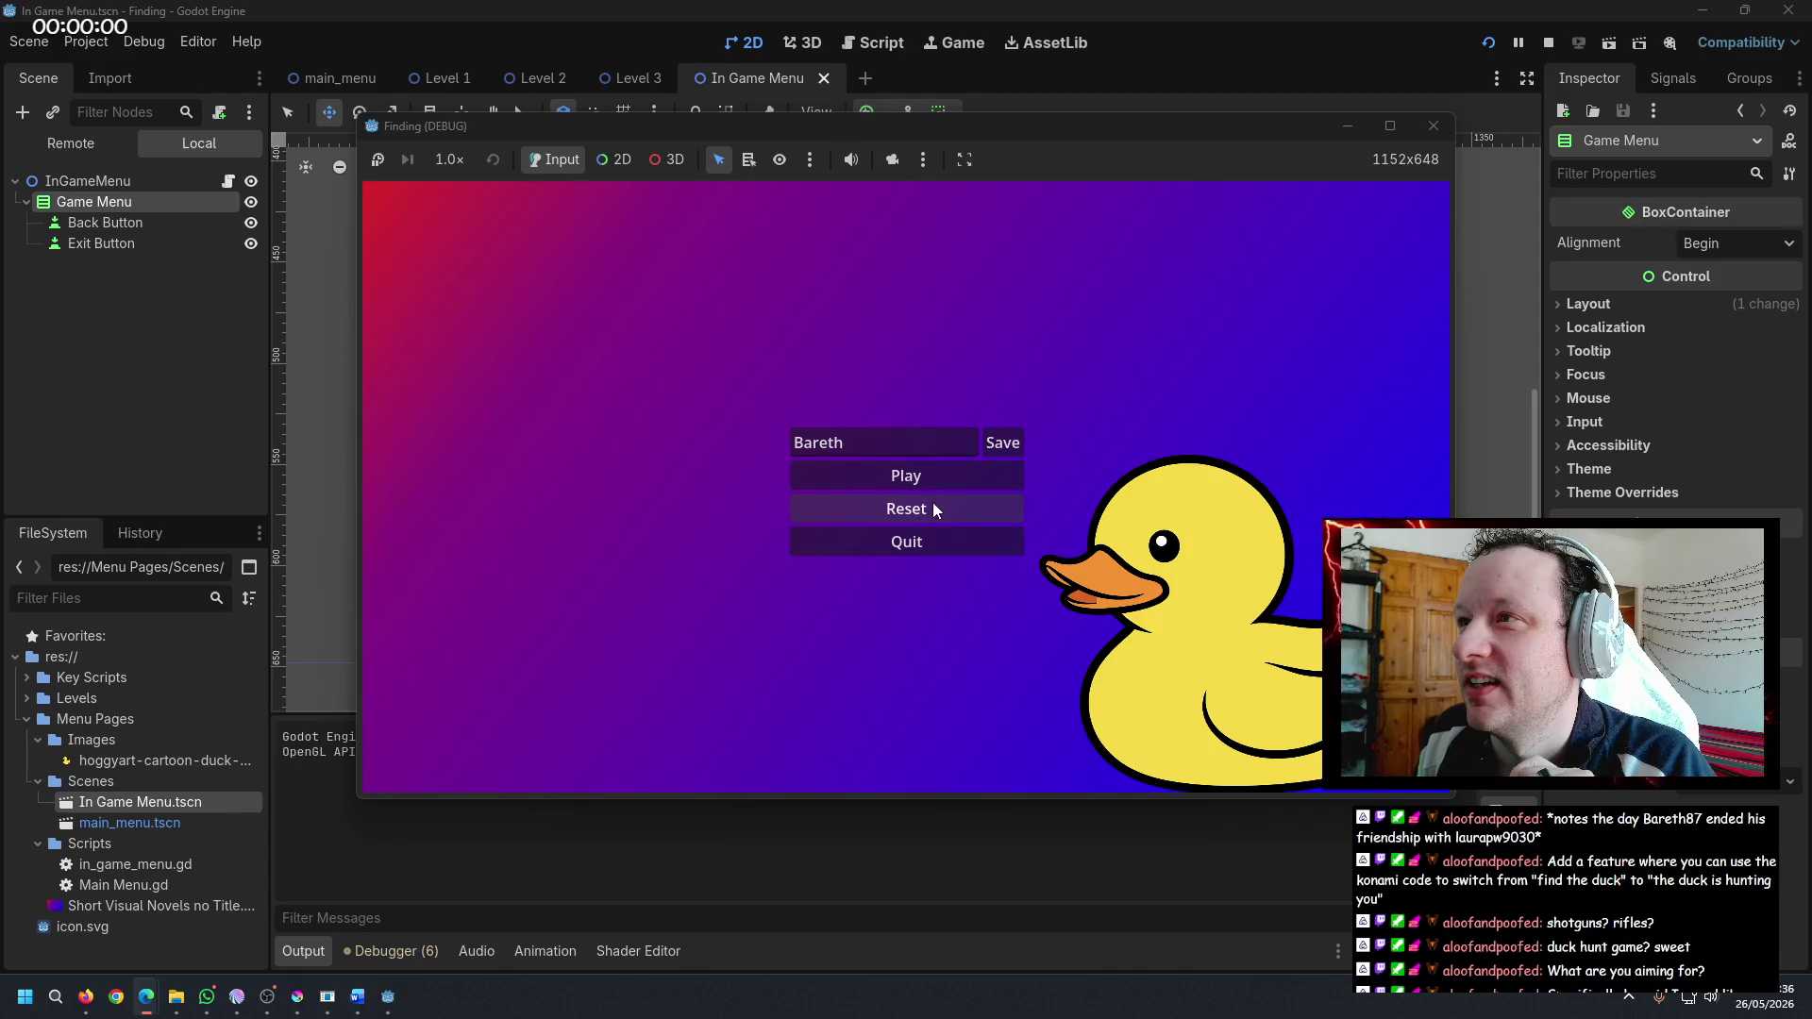
{"action": "left_click", "coordinate": [921, 472]}
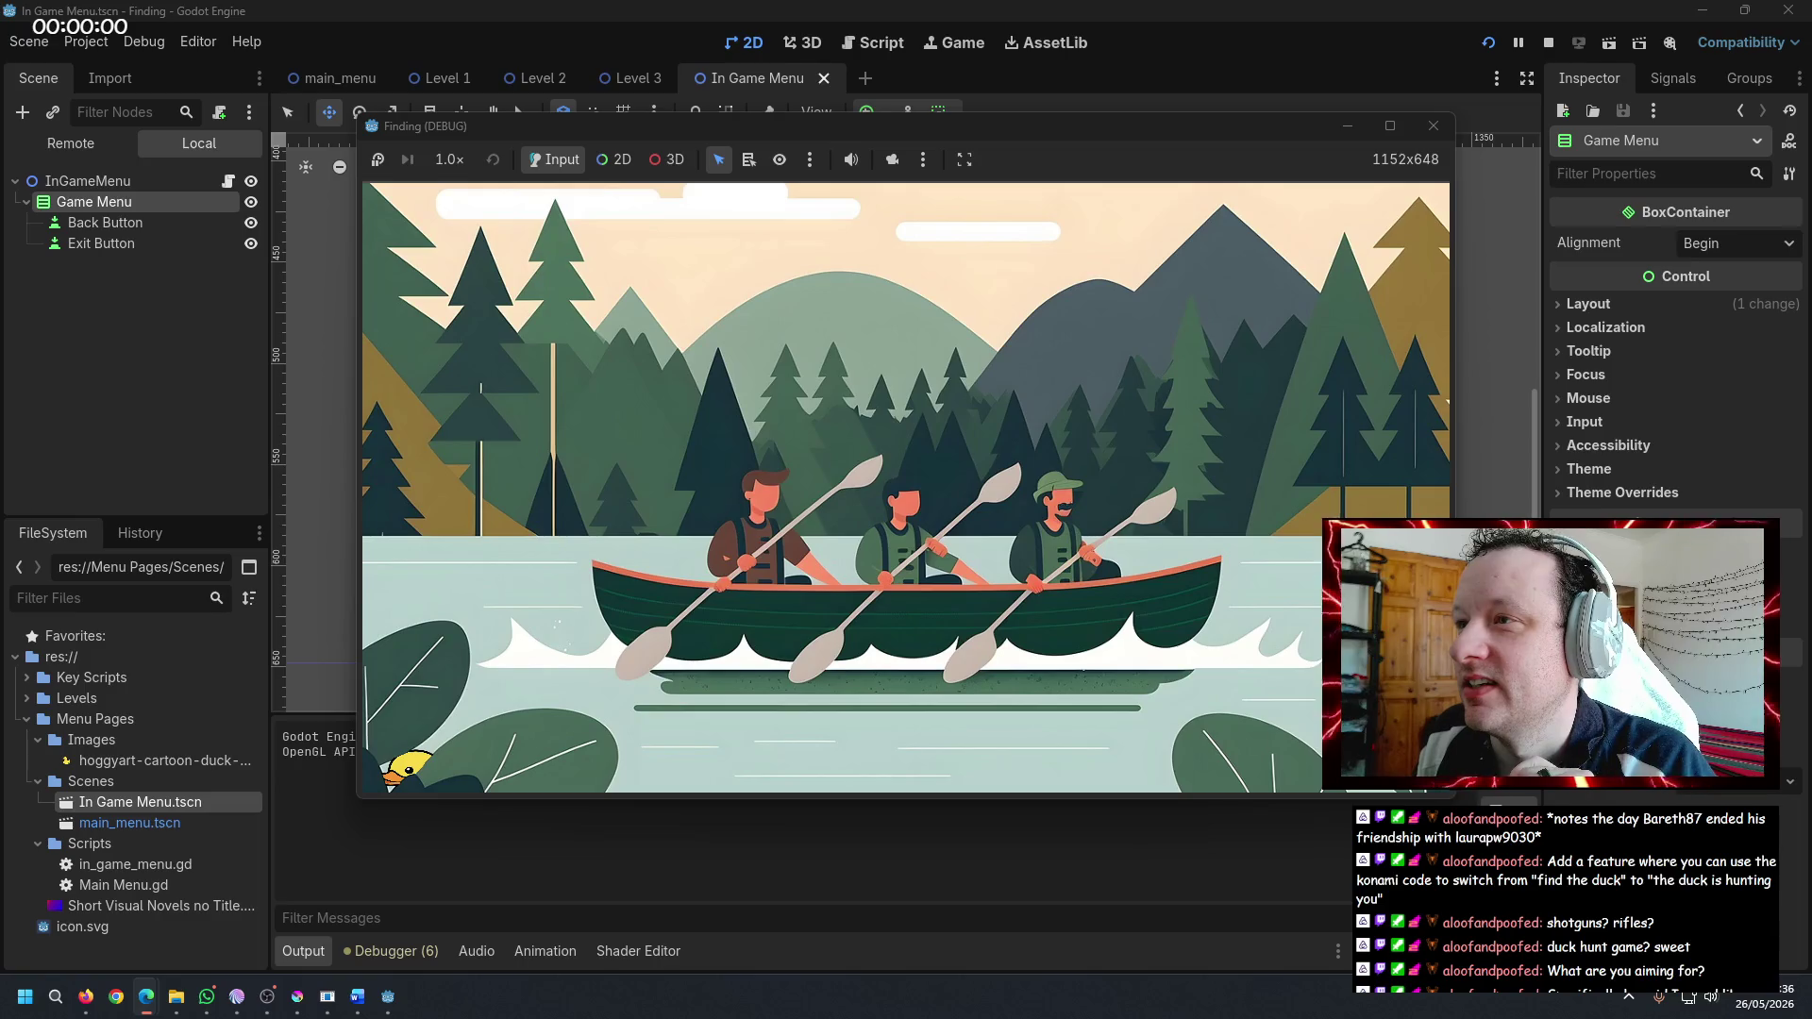
{"action": "left_click", "coordinate": [850, 463]}
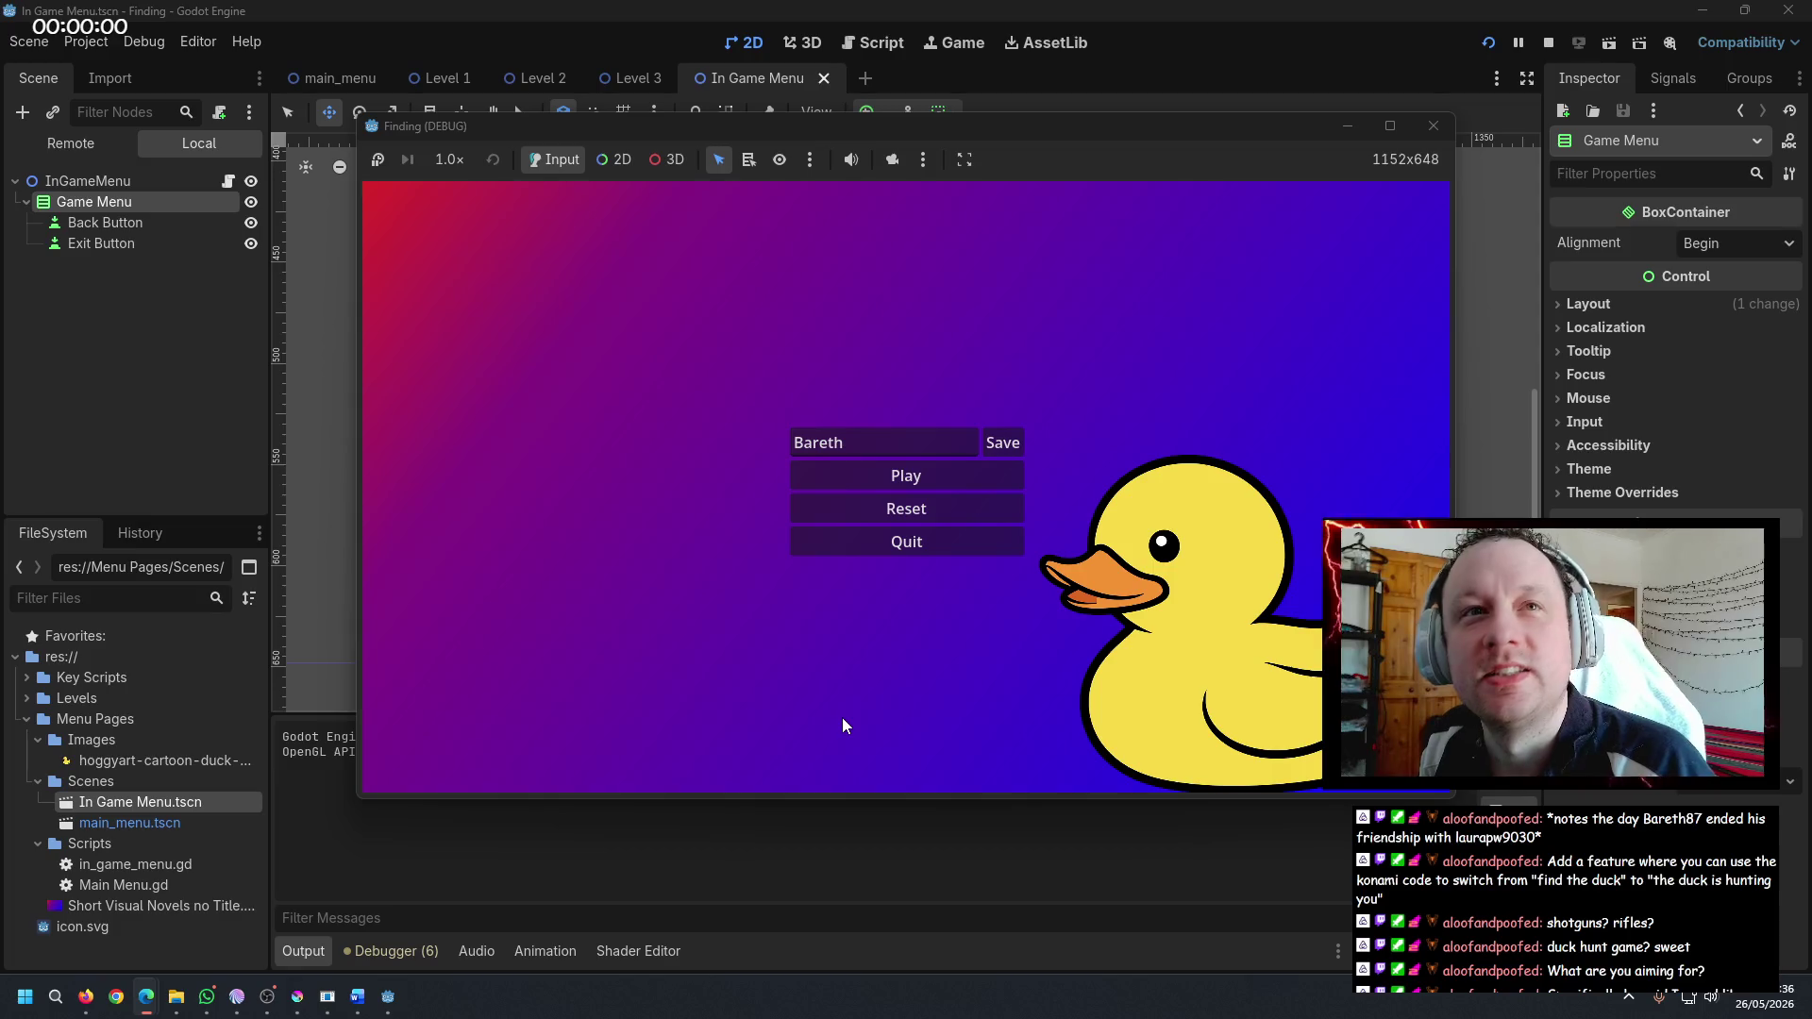
Close the running game and switch over to Krita
{"action": "left_click", "coordinate": [1423, 121]}
{"action": "left_click", "coordinate": [1429, 123]}
{"action": "scroll", "coordinate": [437, 647], "scroll_direction": "down", "scroll_amount": 4}
{"action": "left_click_drag", "start_coordinate": [959, 468], "coordinate": [1306, 542]}
{"action": "scroll", "coordinate": [663, 412], "scroll_direction": "down", "scroll_amount": 5}
{"action": "left_click_drag", "start_coordinate": [614, 429], "coordinate": [794, 447]}
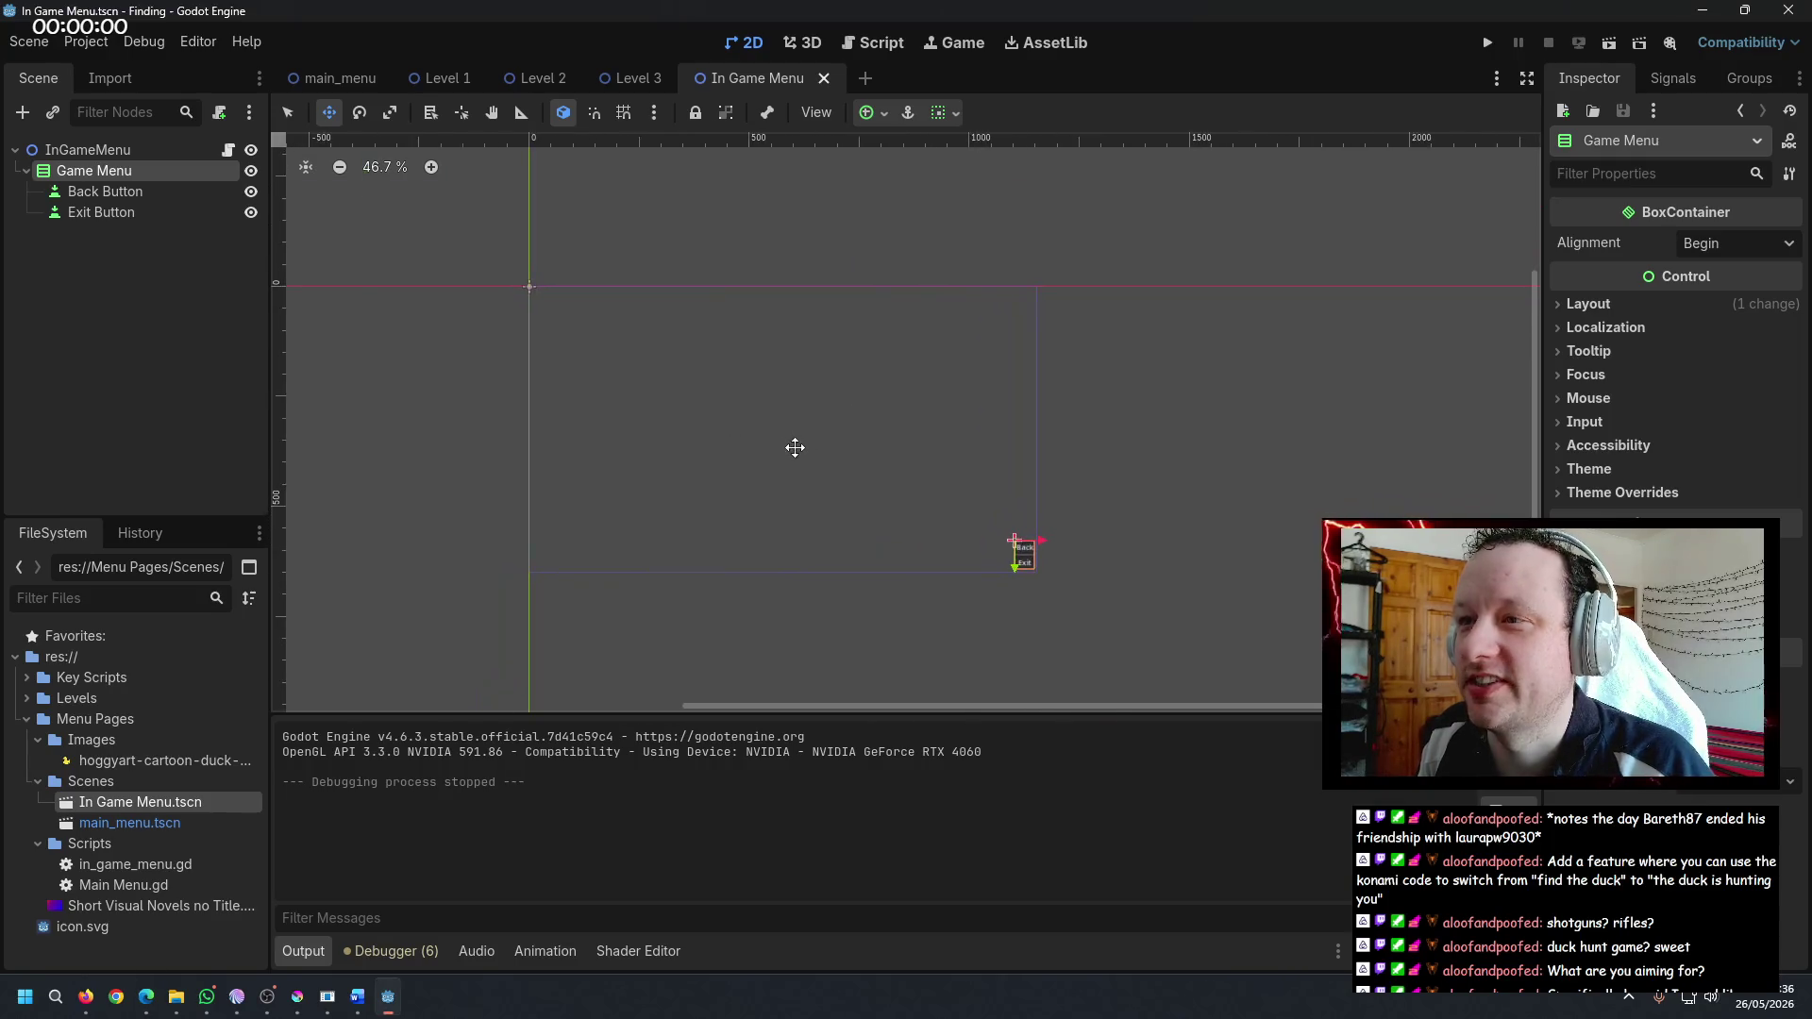
{"action": "key", "text": "alt+Tab"}
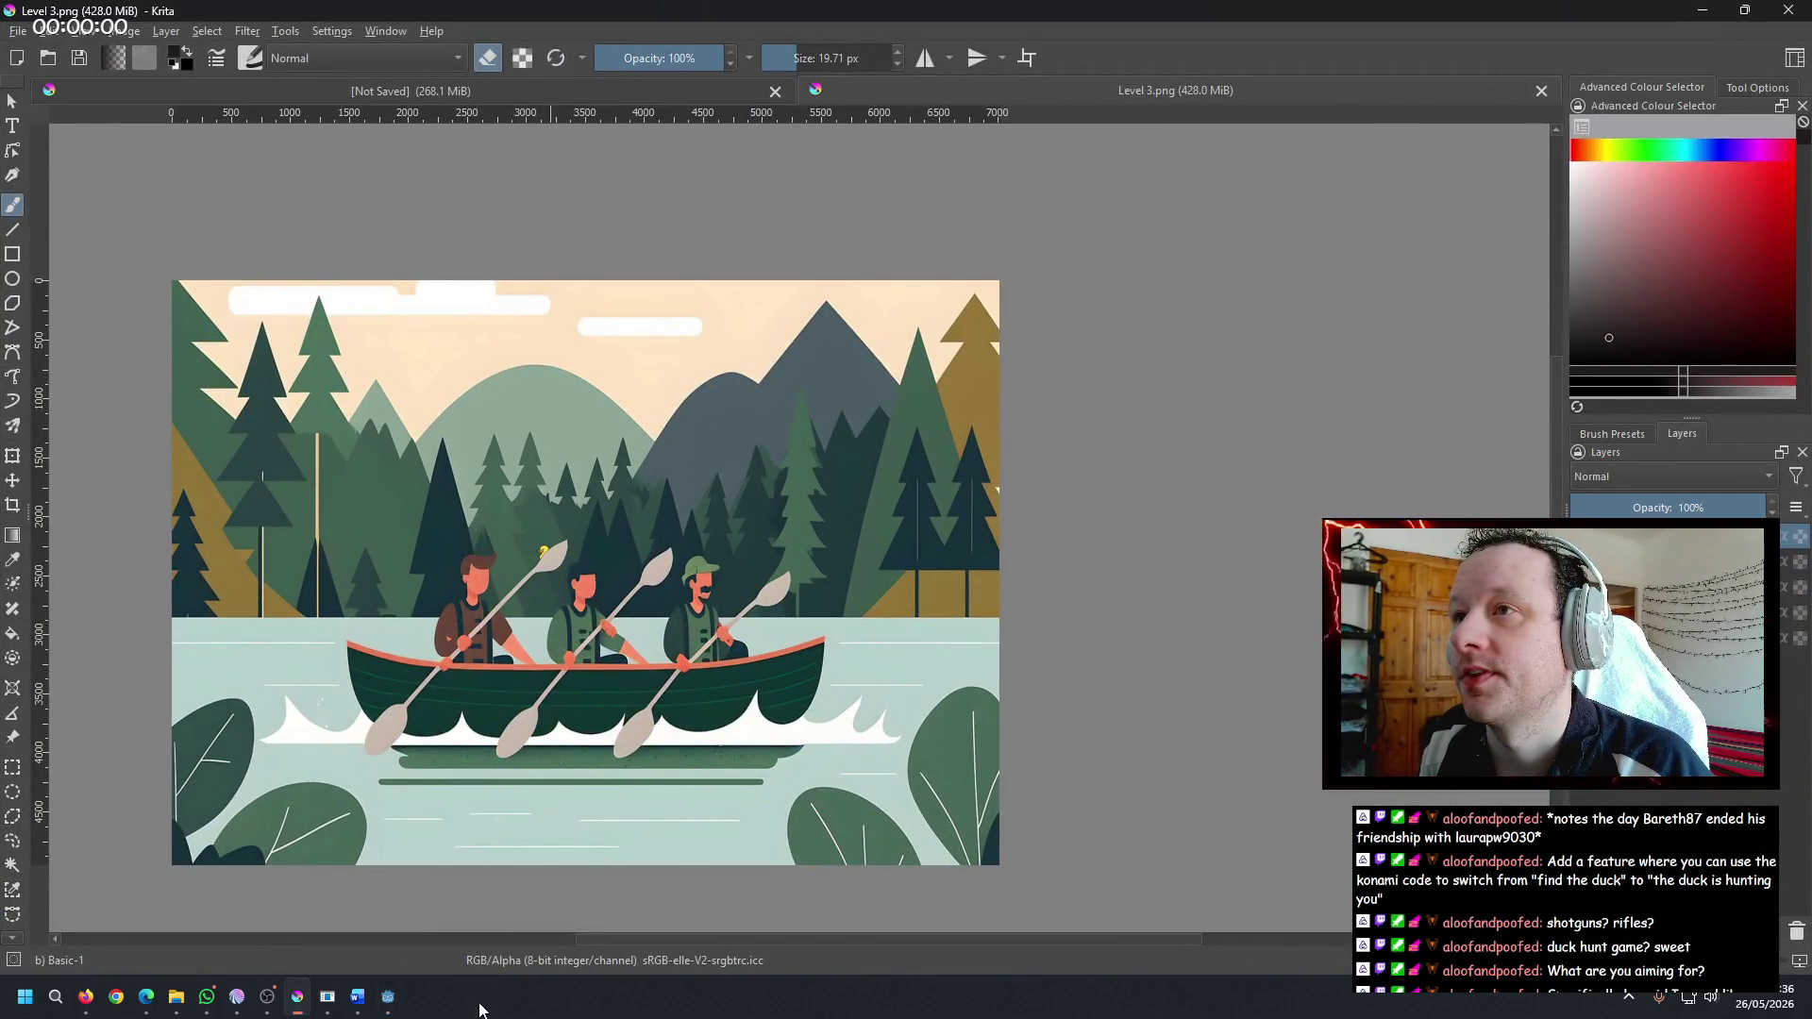
Set the Level 3 layer's opacity to 49% in the Layers docker
{"action": "scroll", "coordinate": [473, 691], "scroll_direction": "up", "scroll_amount": 4}
{"action": "scroll", "coordinate": [473, 691], "scroll_direction": "down", "scroll_amount": 3}
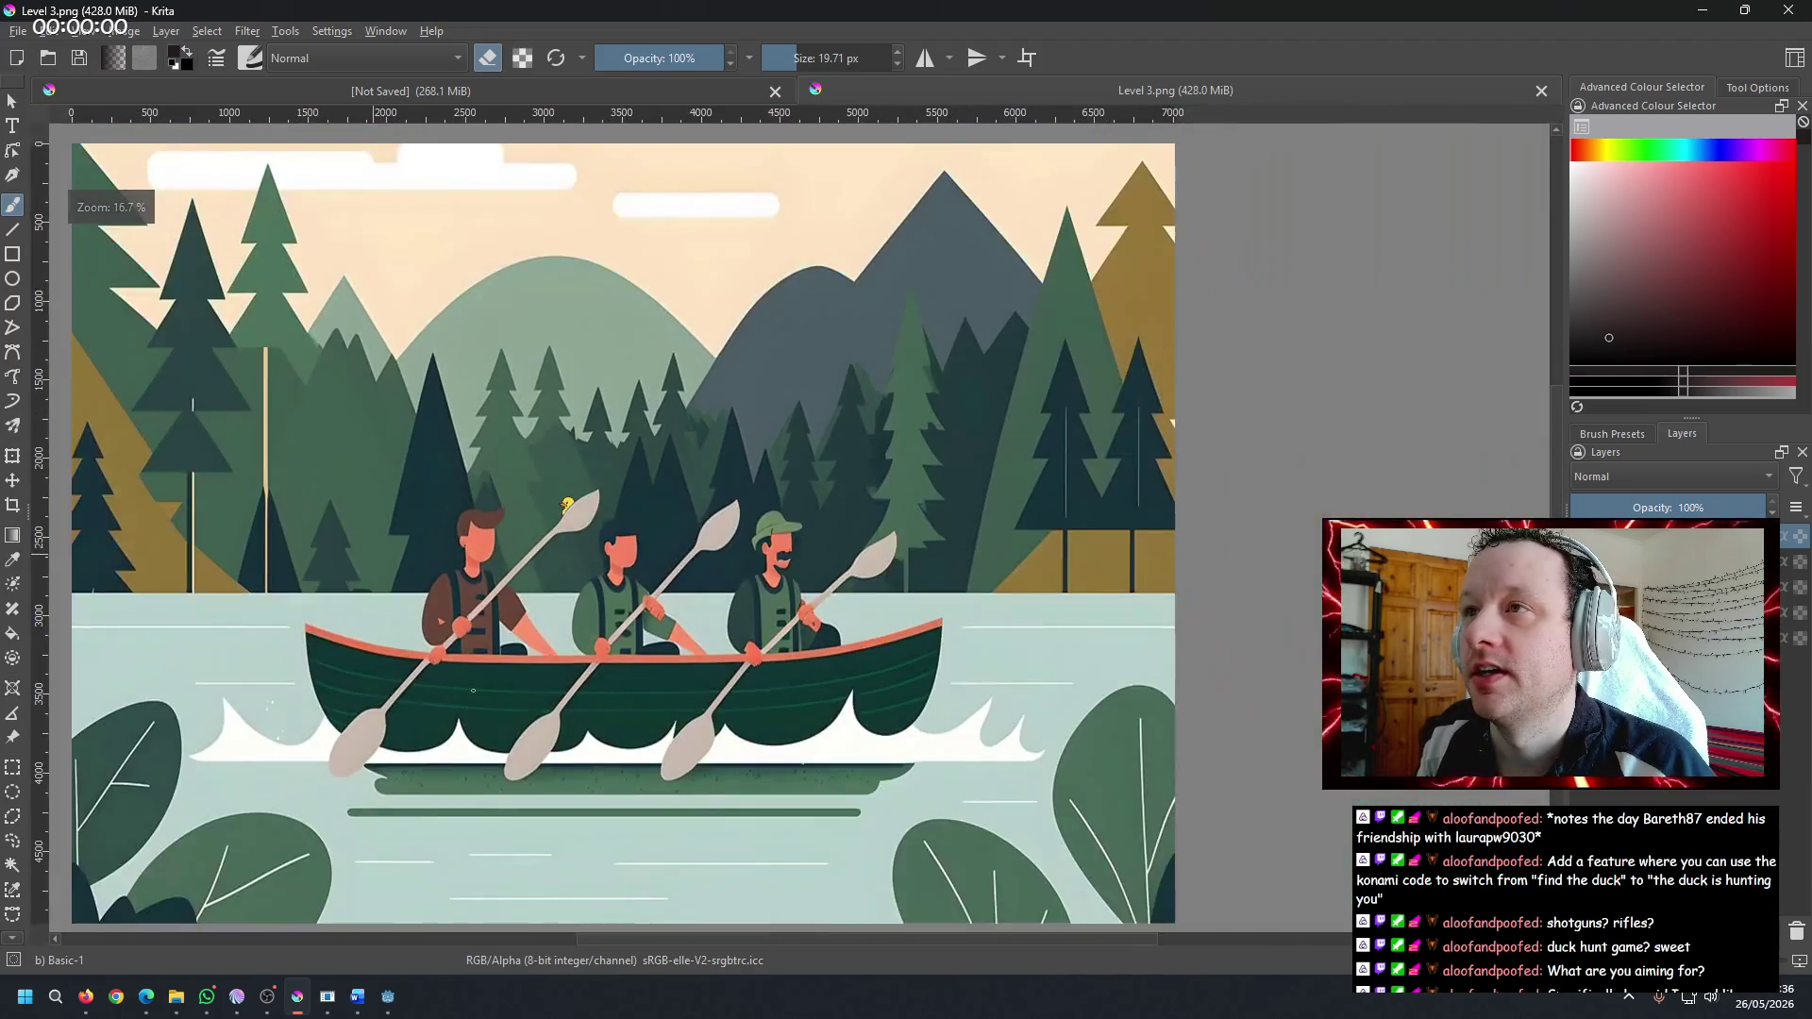
{"action": "scroll", "coordinate": [473, 691], "scroll_direction": "left", "scroll_amount": 3}
{"action": "scroll", "coordinate": [473, 690], "scroll_direction": "up", "scroll_amount": 1}
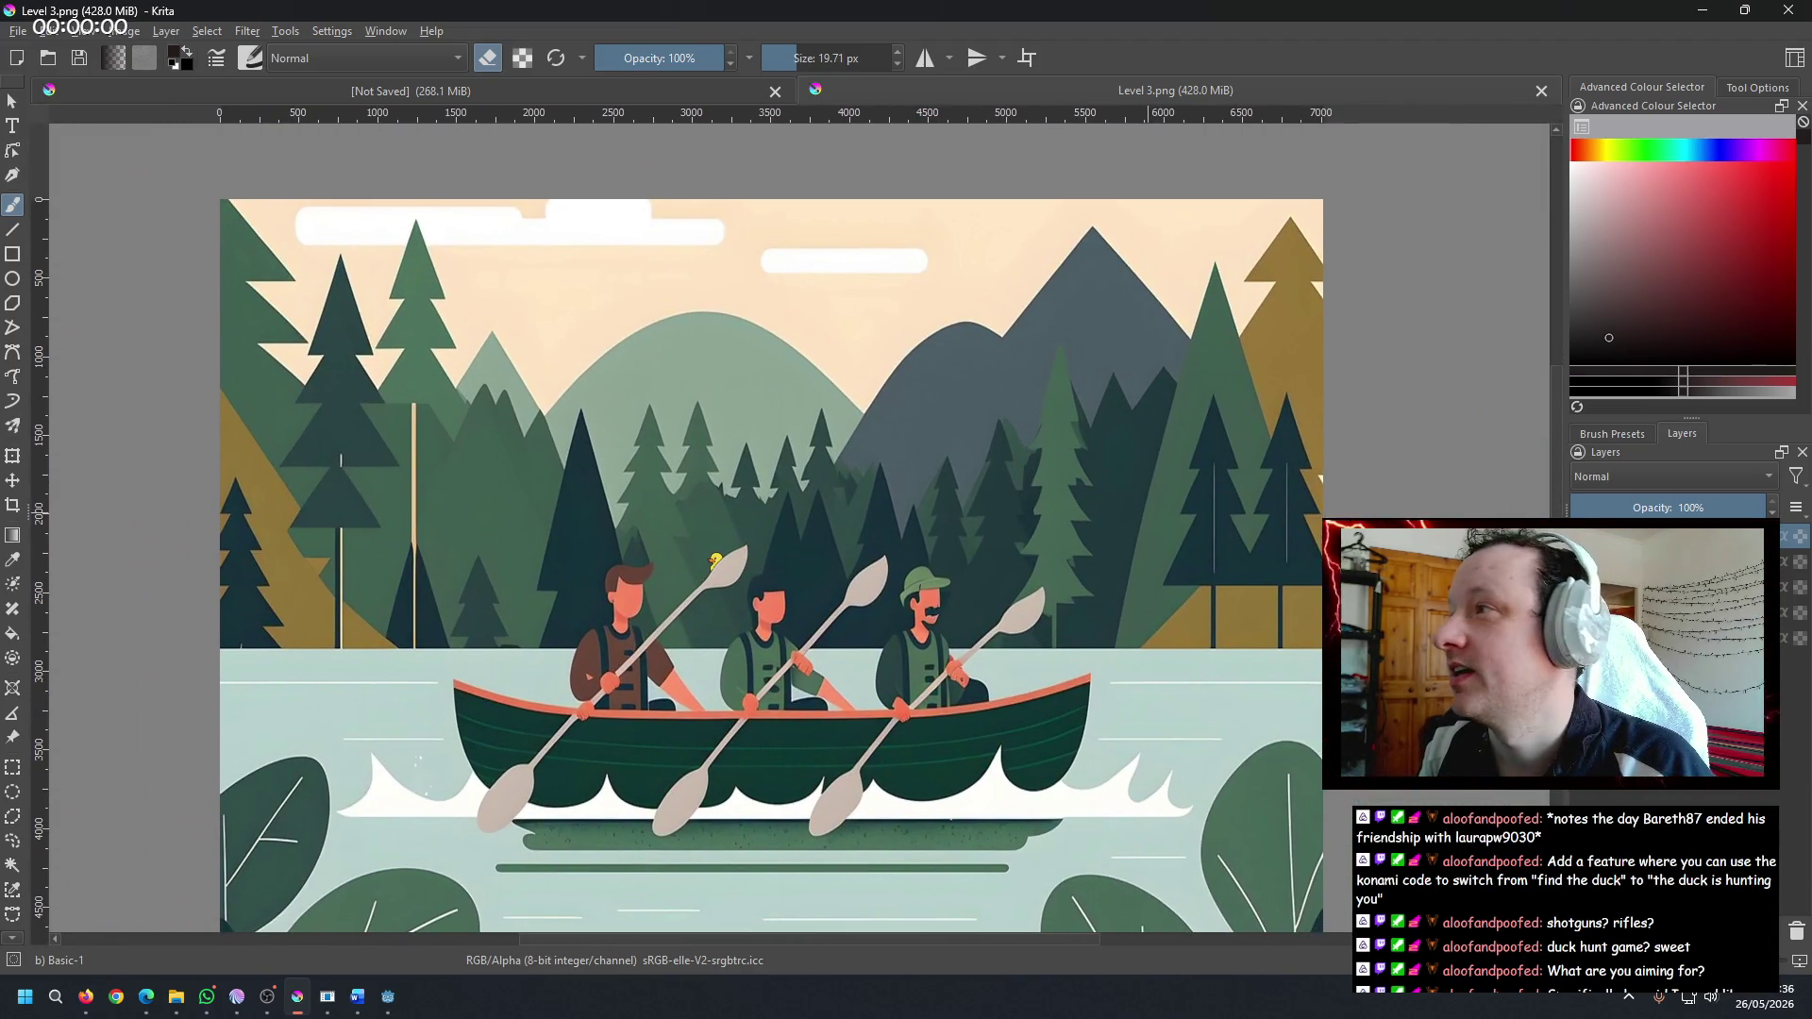
{"action": "left_click", "coordinate": [1675, 507]}
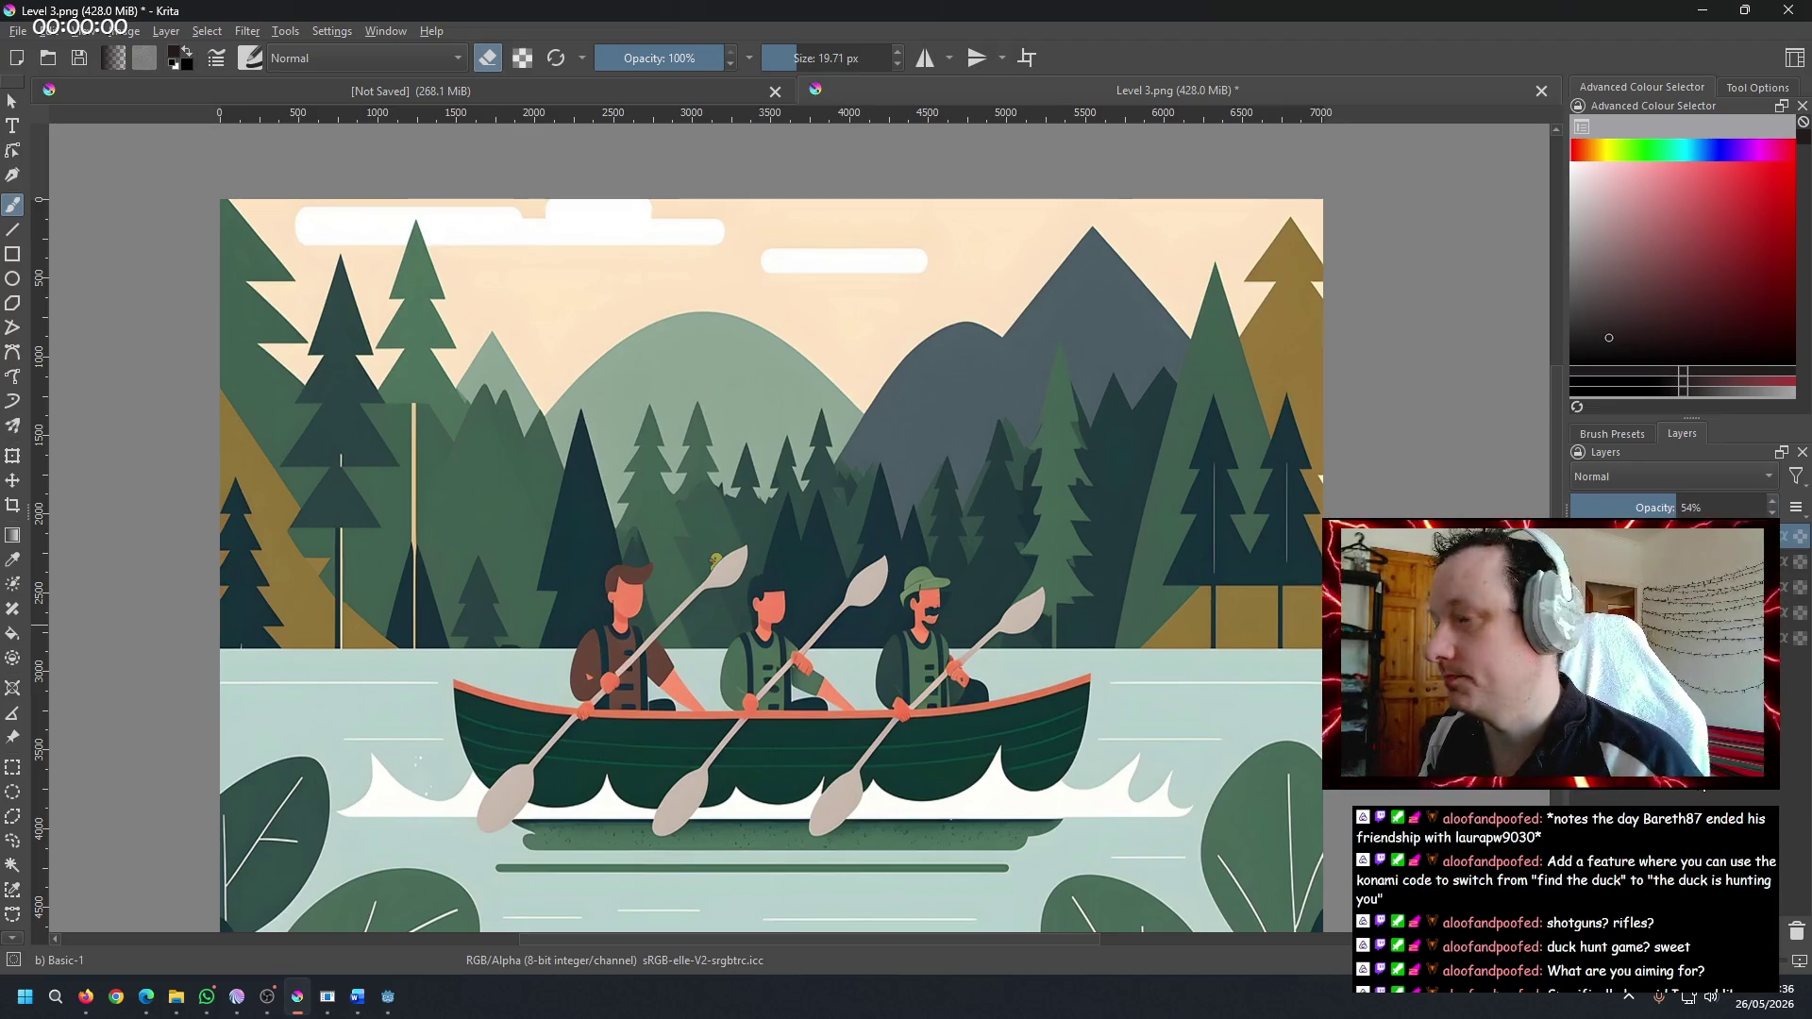
{"action": "key", "text": "ctrl+z"}
{"action": "left_click", "coordinate": [1666, 507]}
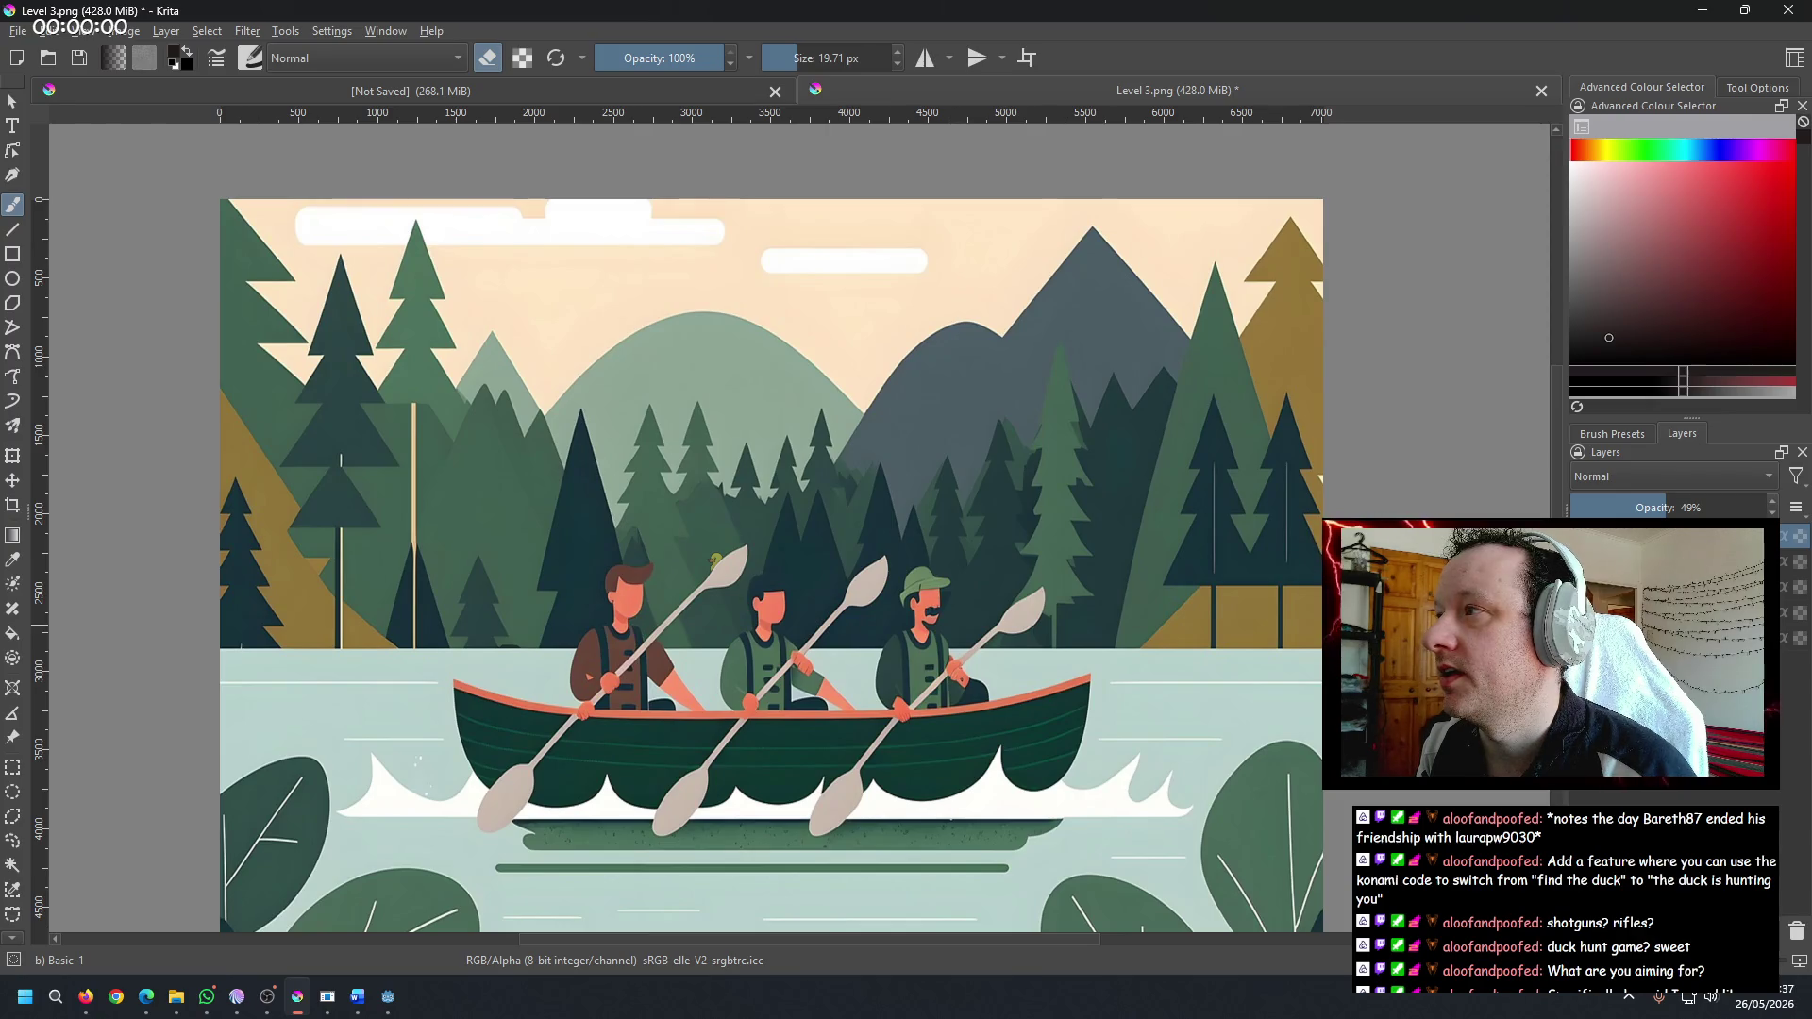
Zoom onto the small duck hidden beside the paddle, then return to the brush
{"action": "left_click", "coordinate": [8, 102]}
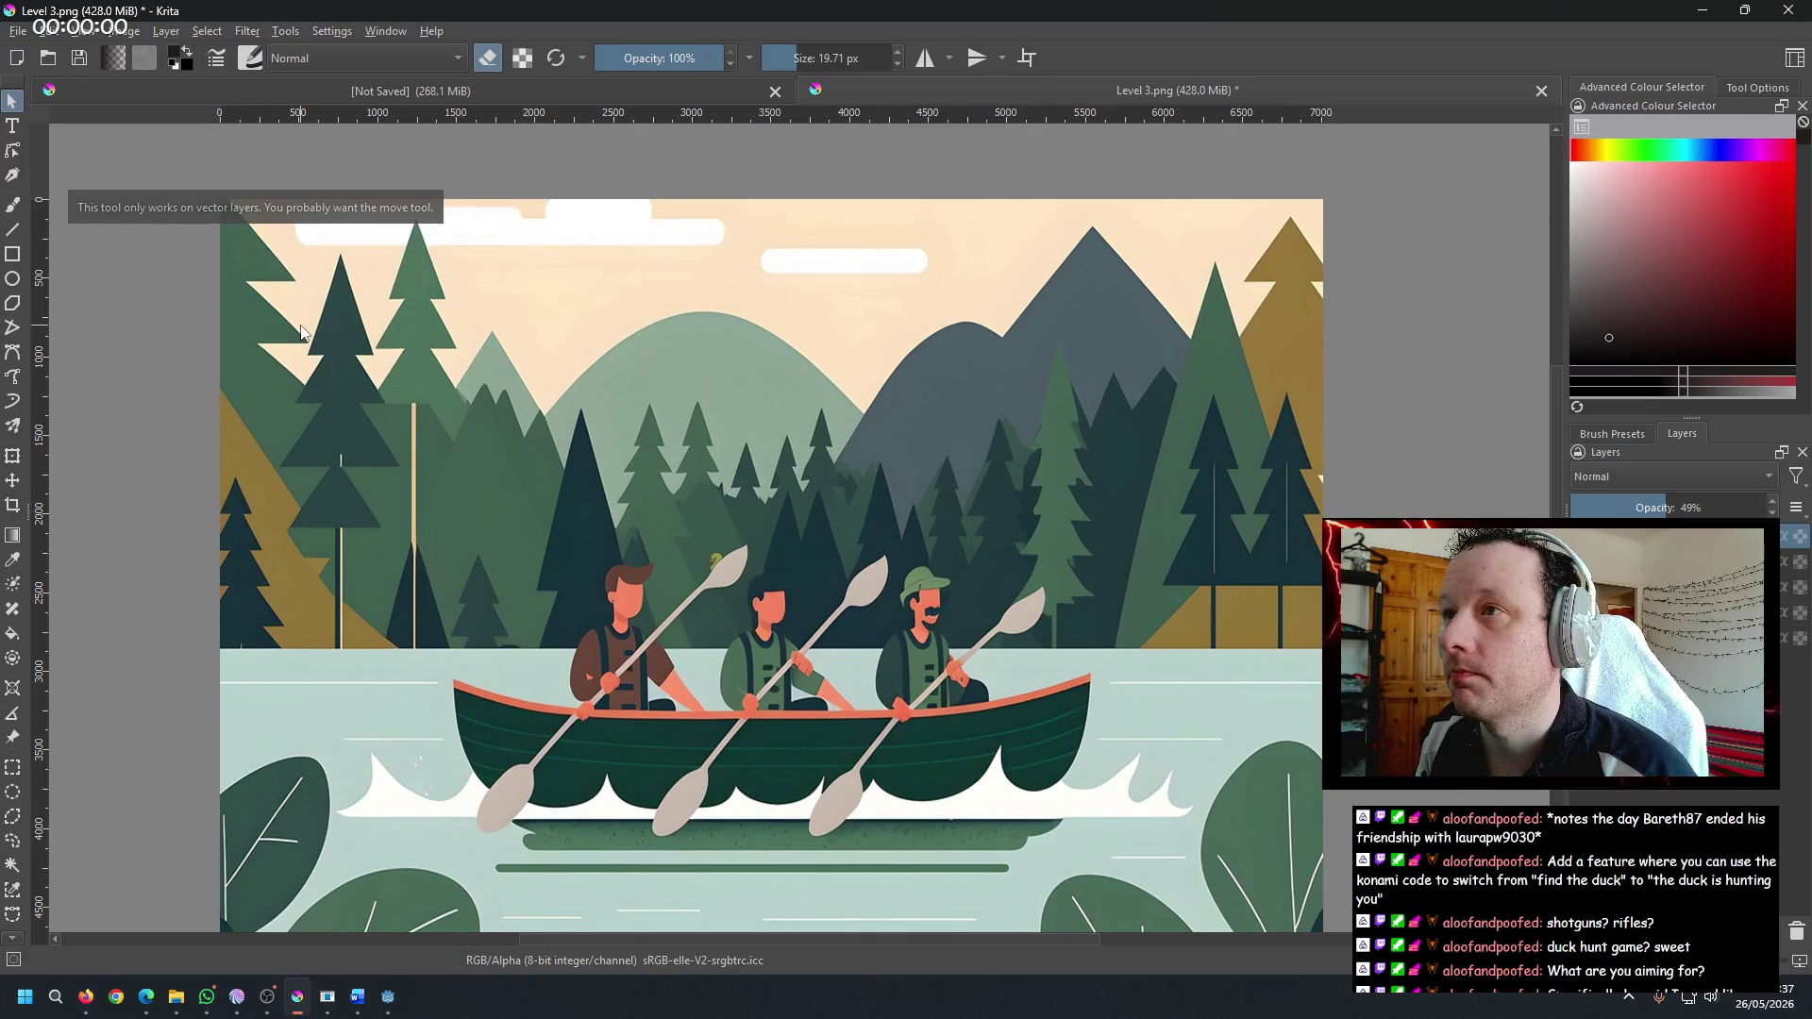
{"action": "scroll", "coordinate": [715, 560], "scroll_direction": "up", "scroll_amount": 8}
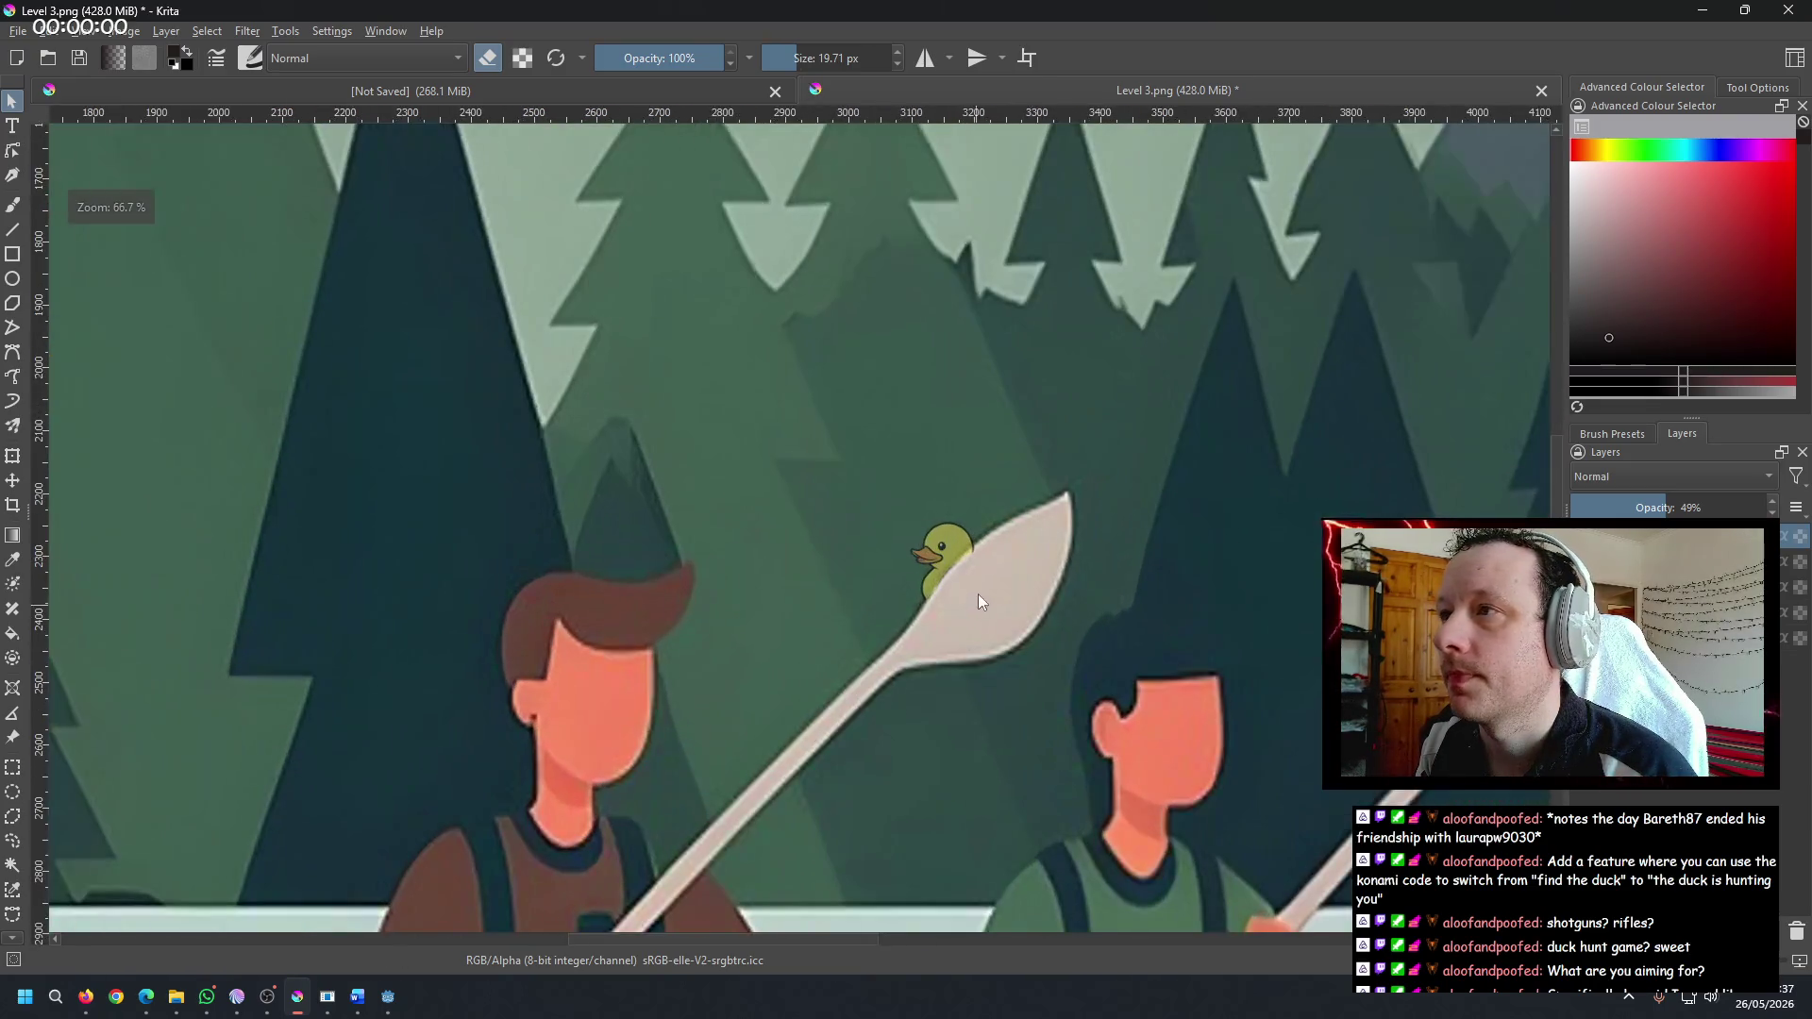
{"action": "key", "text": "b"}
{"action": "right_click", "coordinate": [1793, 567]}
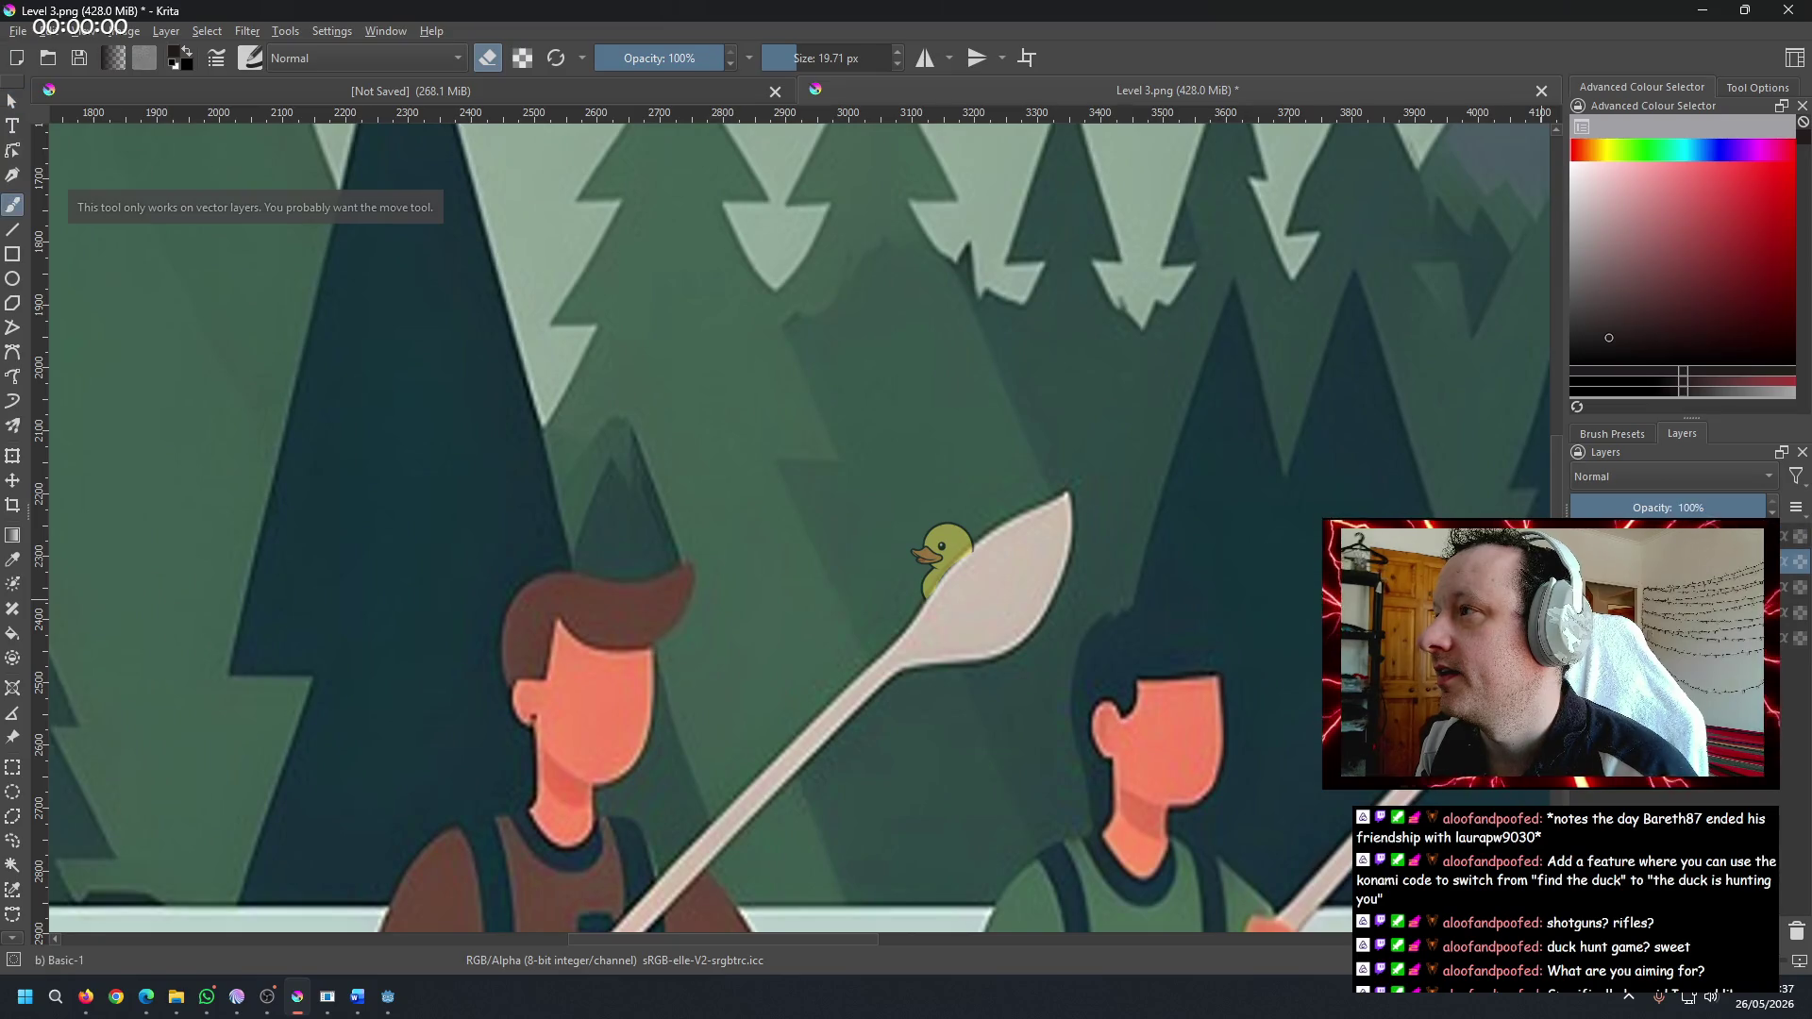
Duplicate the current layer and paste the big duck into the canoe scene
{"action": "mouse_move", "coordinate": [1571, 351]}
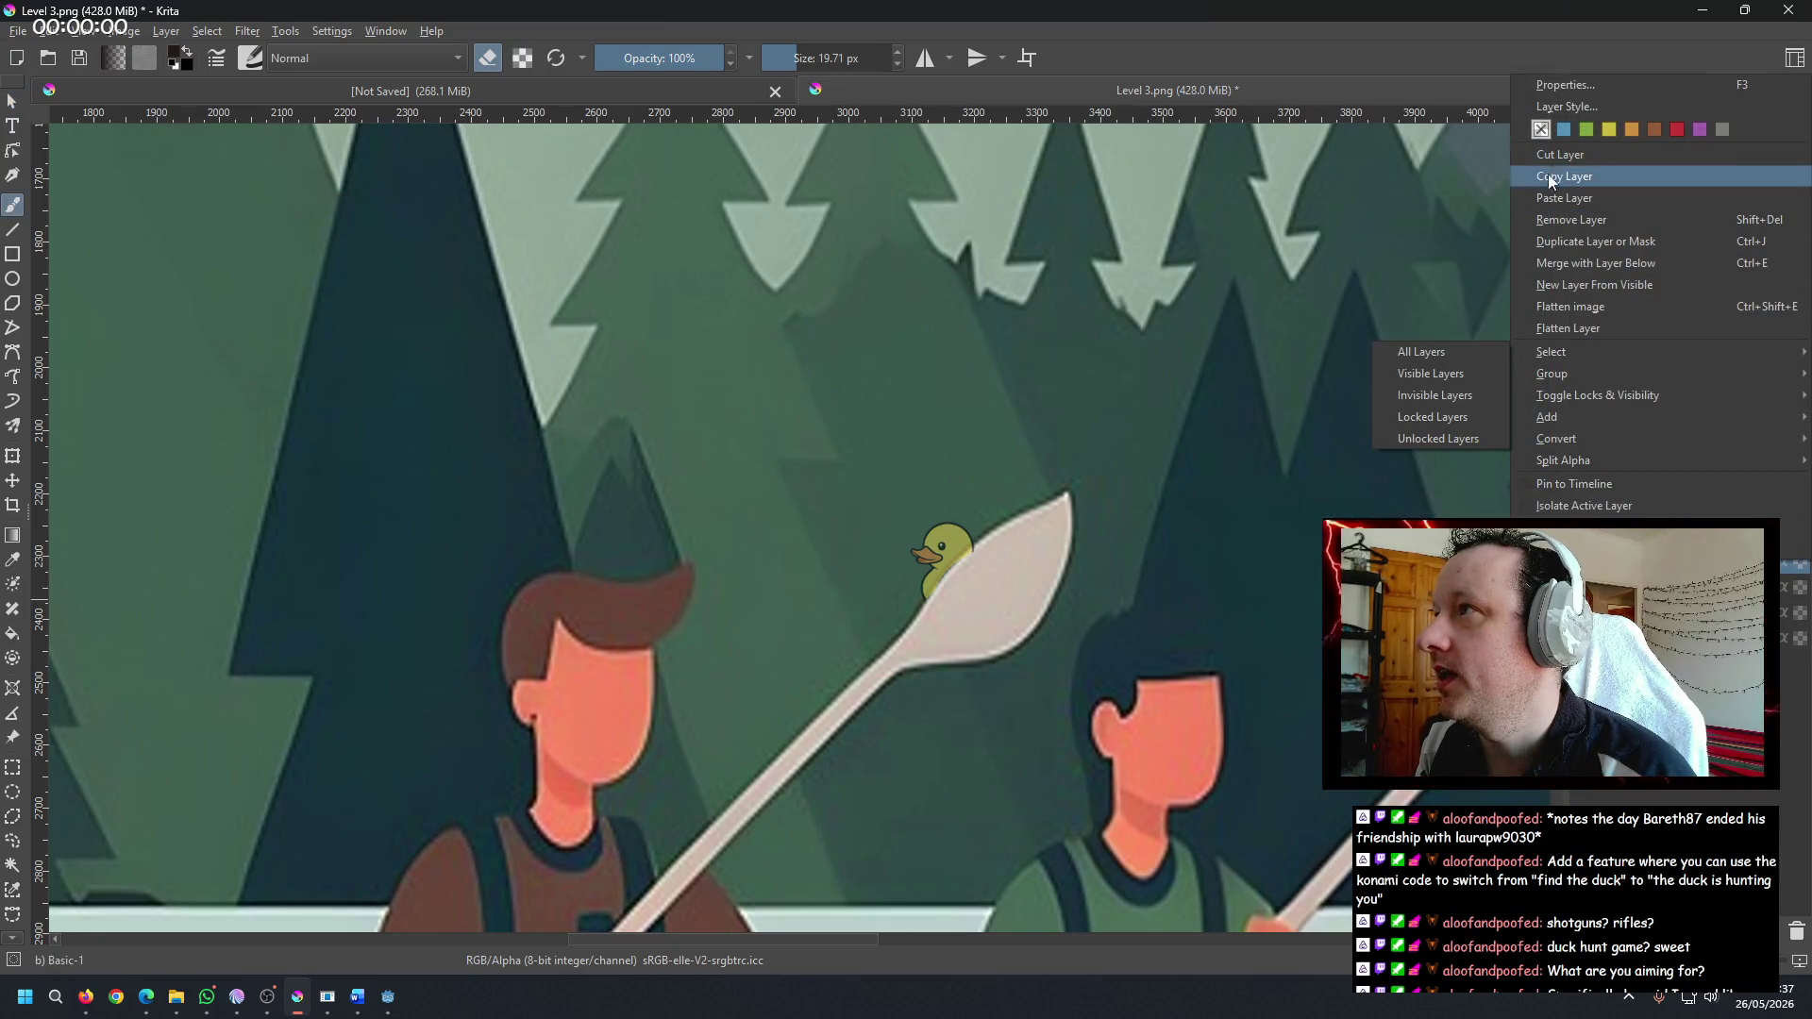
{"action": "left_click", "coordinate": [1575, 243]}
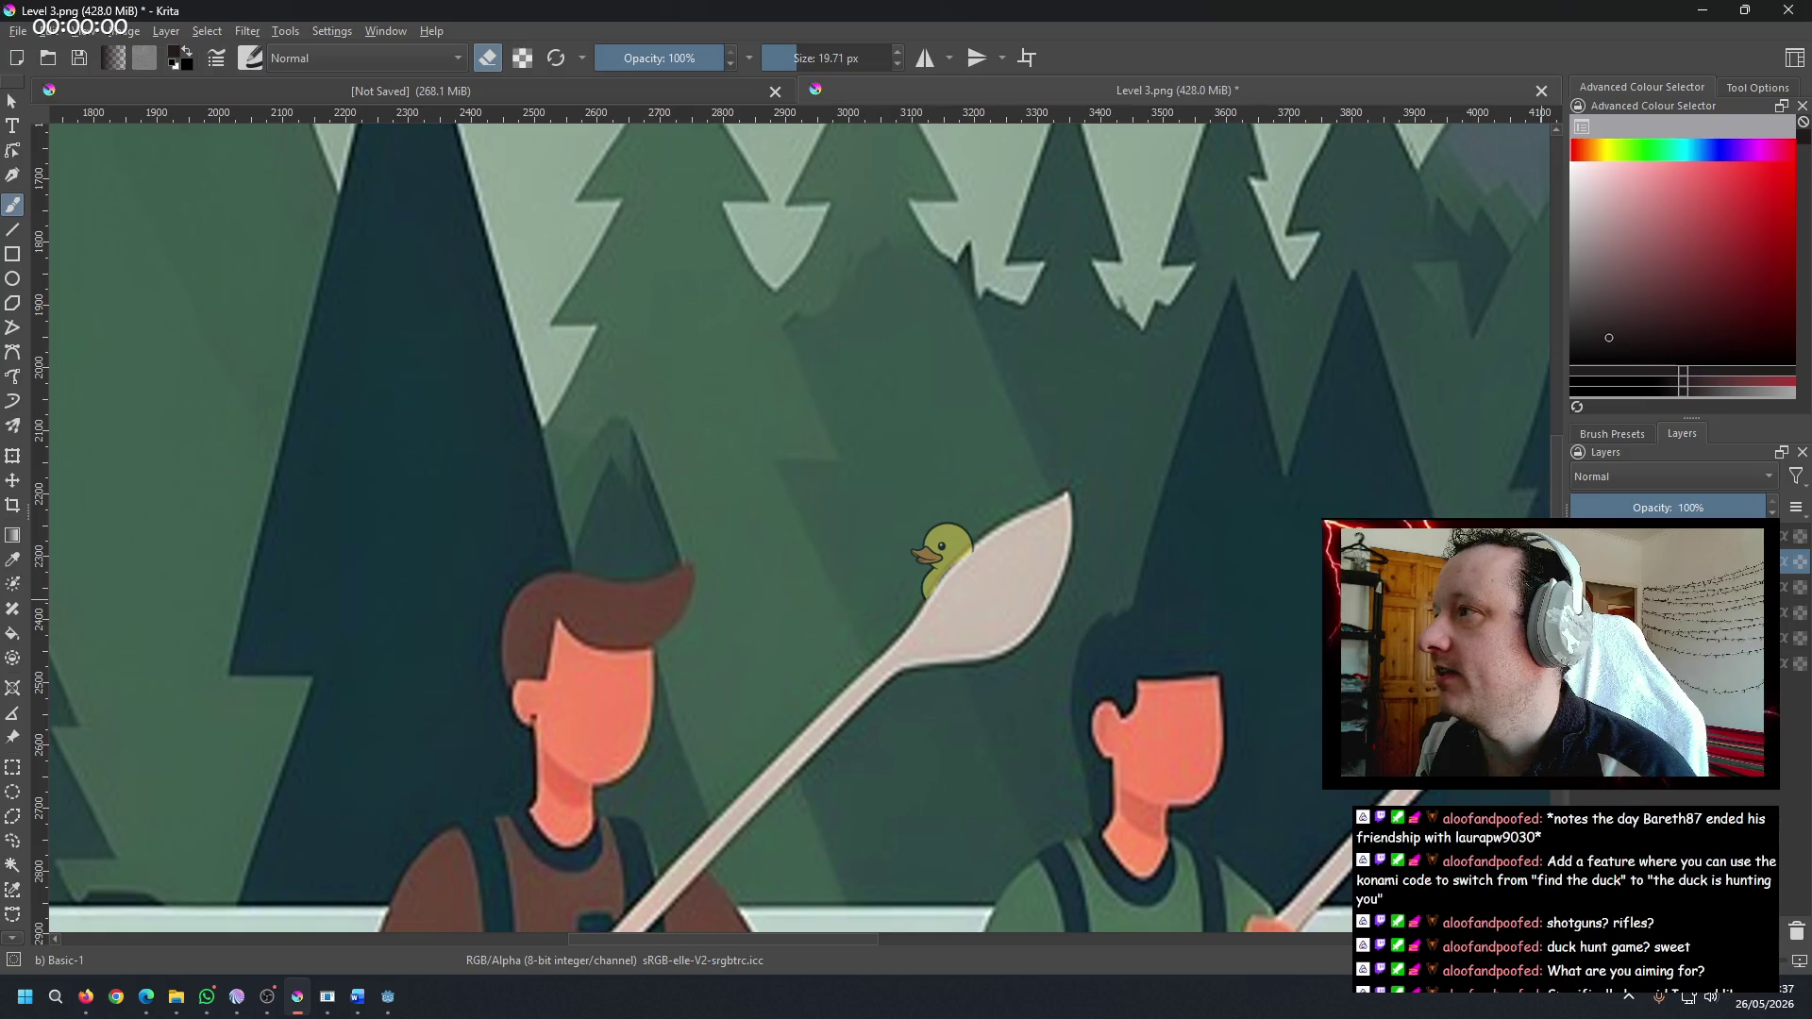
{"action": "scroll", "coordinate": [1076, 654], "scroll_direction": "down", "scroll_amount": 5}
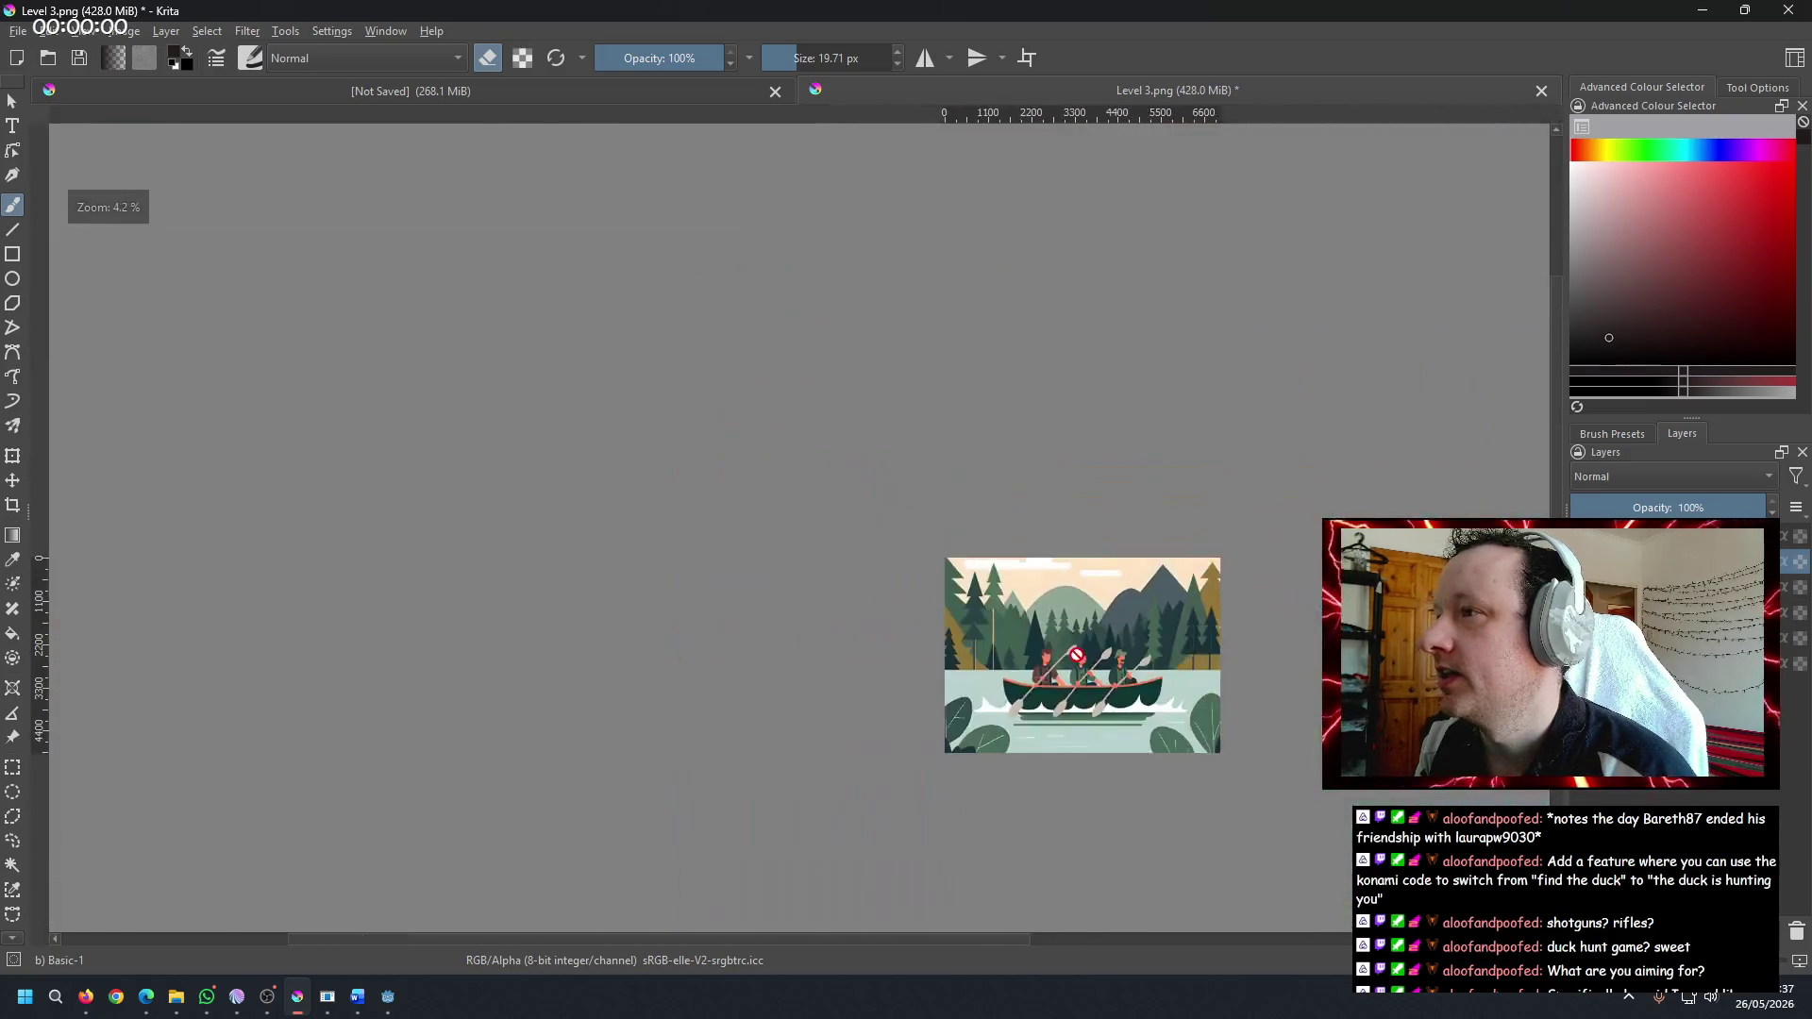
{"action": "scroll", "coordinate": [1075, 654], "scroll_direction": "up", "scroll_amount": 2}
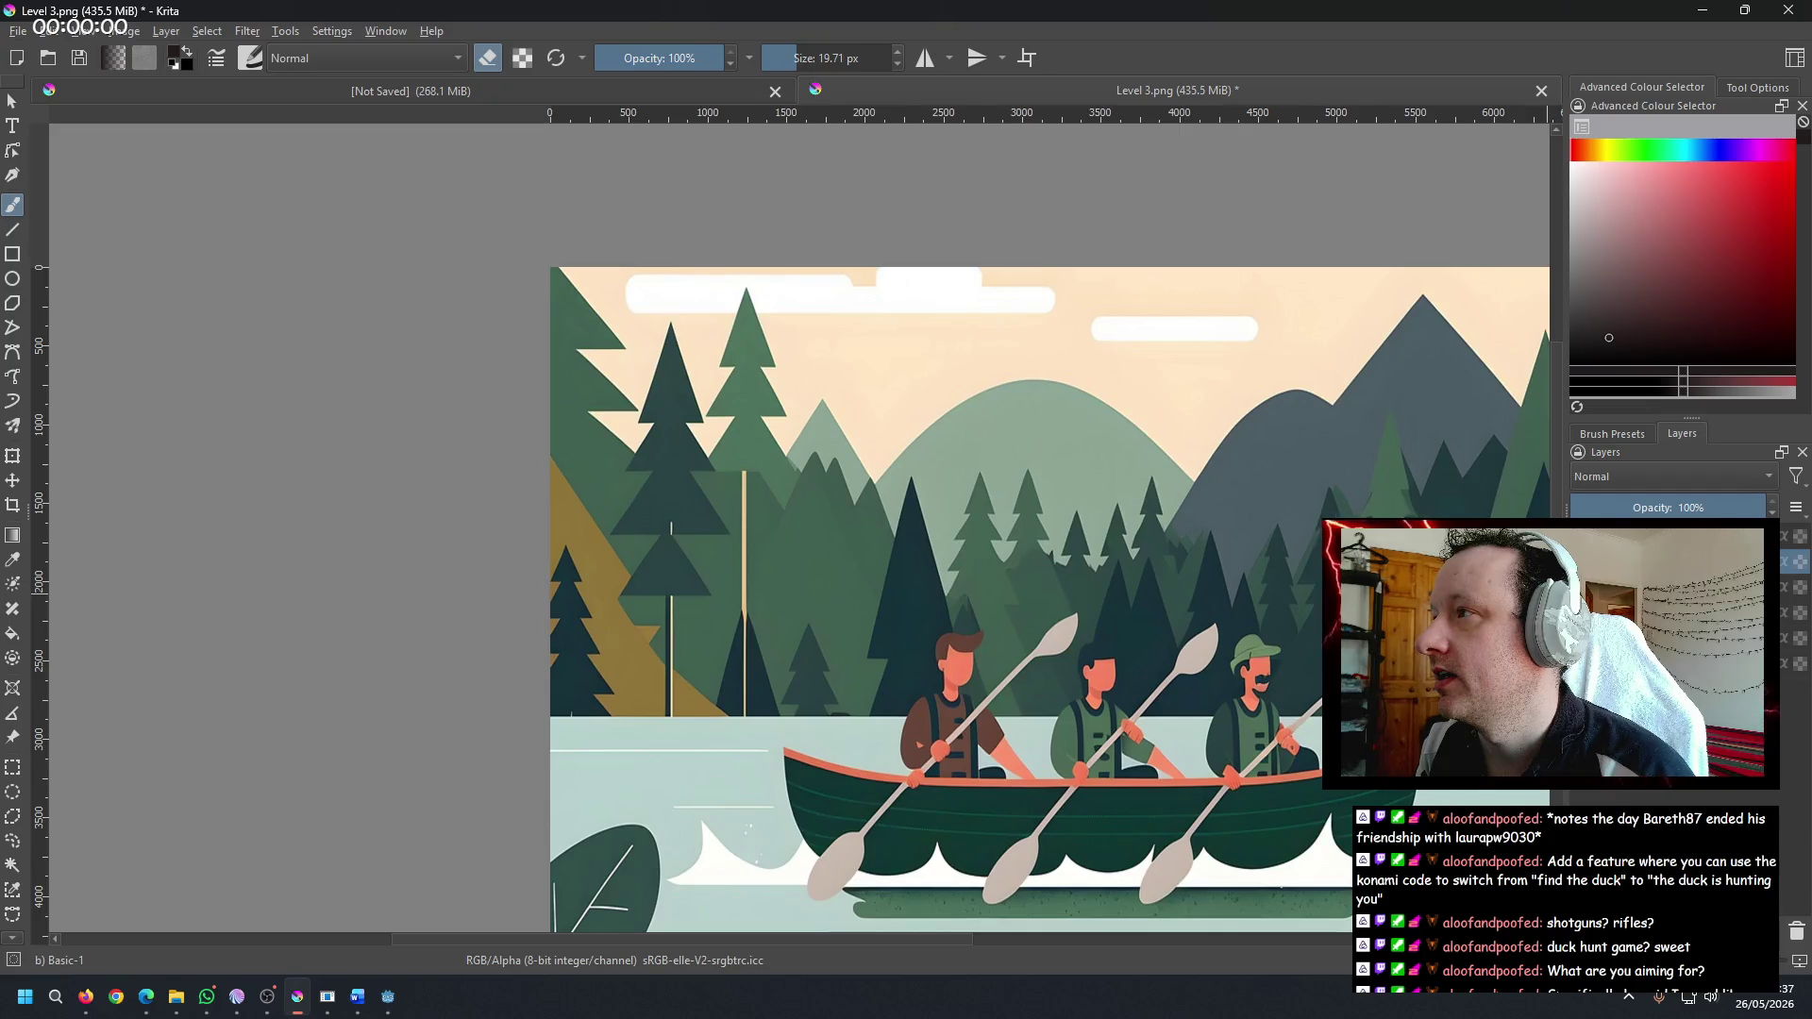
{"action": "key", "text": "ctrl+v"}
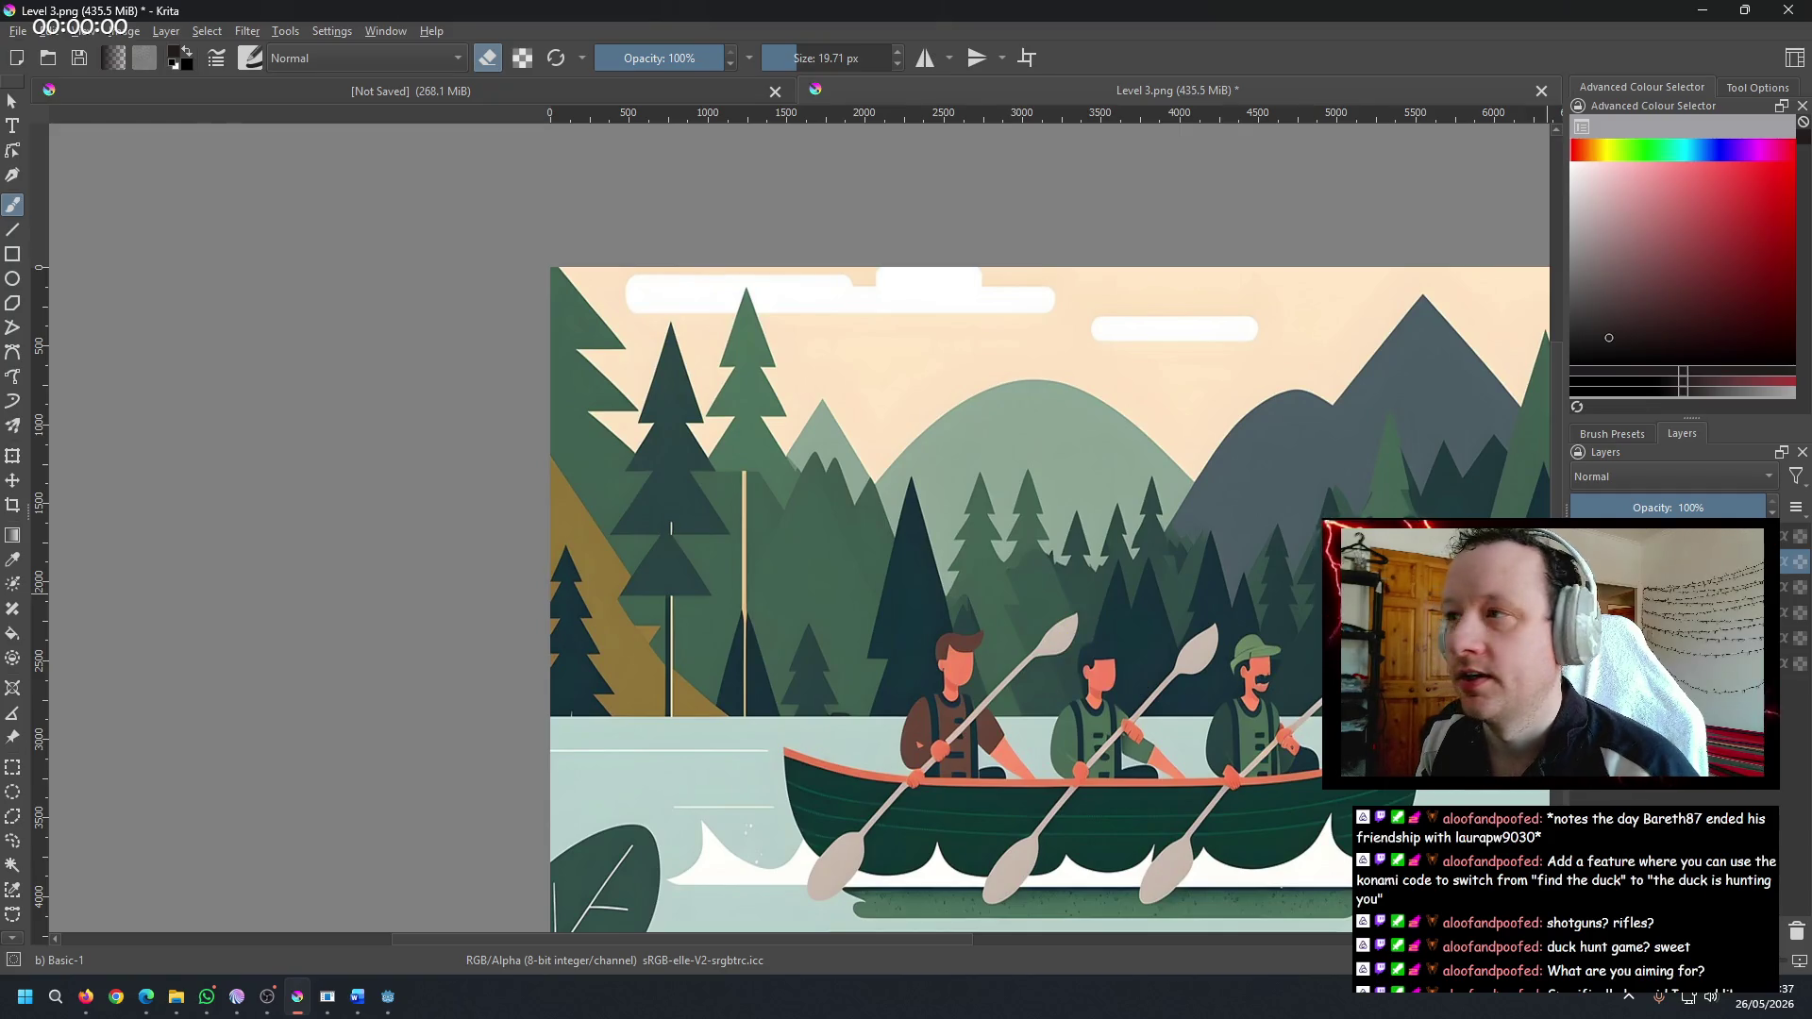
Set the duck layer to 30% opacity and view it over the paddlers
{"action": "left_click", "coordinate": [1629, 508]}
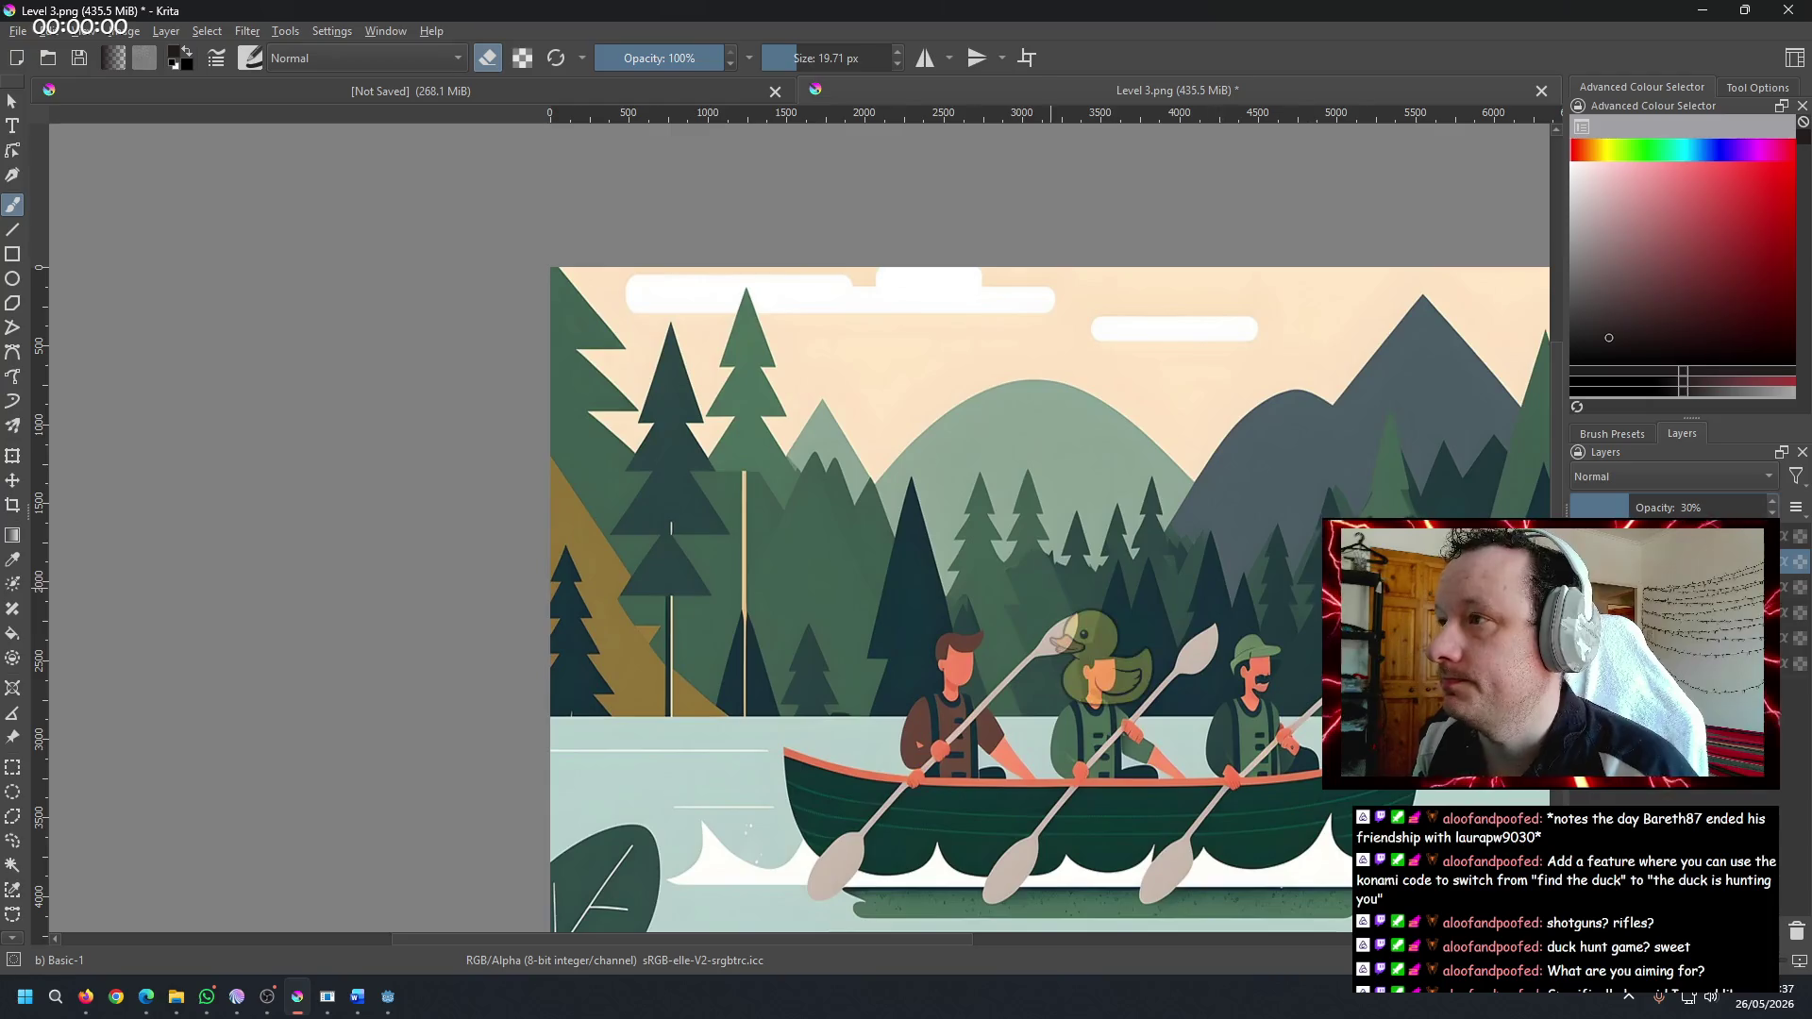
{"action": "scroll", "coordinate": [906, 641], "scroll_direction": "up", "scroll_amount": 3}
{"action": "scroll", "coordinate": [906, 642], "scroll_direction": "down", "scroll_amount": 1}
{"action": "mouse_move", "coordinate": [1047, 642]}
{"action": "left_mouse_down"}
{"action": "mouse_move", "coordinate": [826, 596]}
{"action": "mouse_move", "coordinate": [906, 577]}
{"action": "left_mouse_up"}
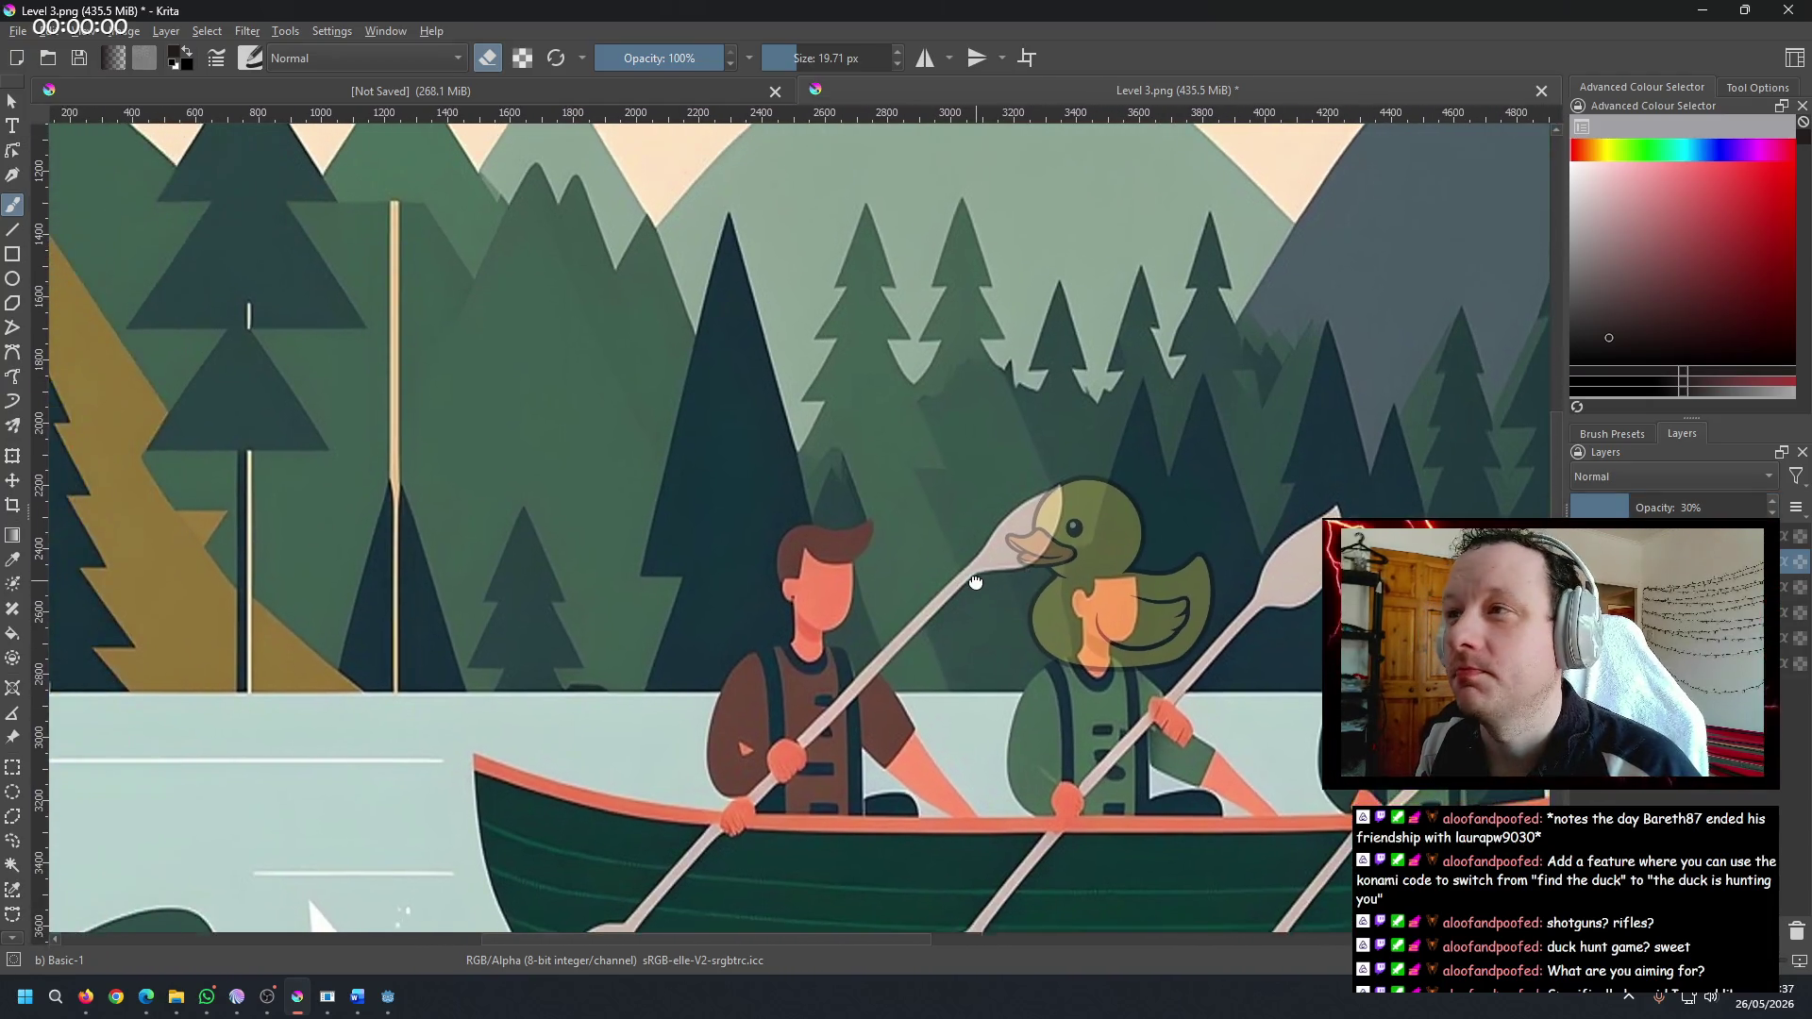
{"action": "scroll", "coordinate": [787, 682], "scroll_direction": "down", "scroll_amount": 2}
{"action": "scroll", "coordinate": [787, 682], "scroll_direction": "up", "scroll_amount": 1}
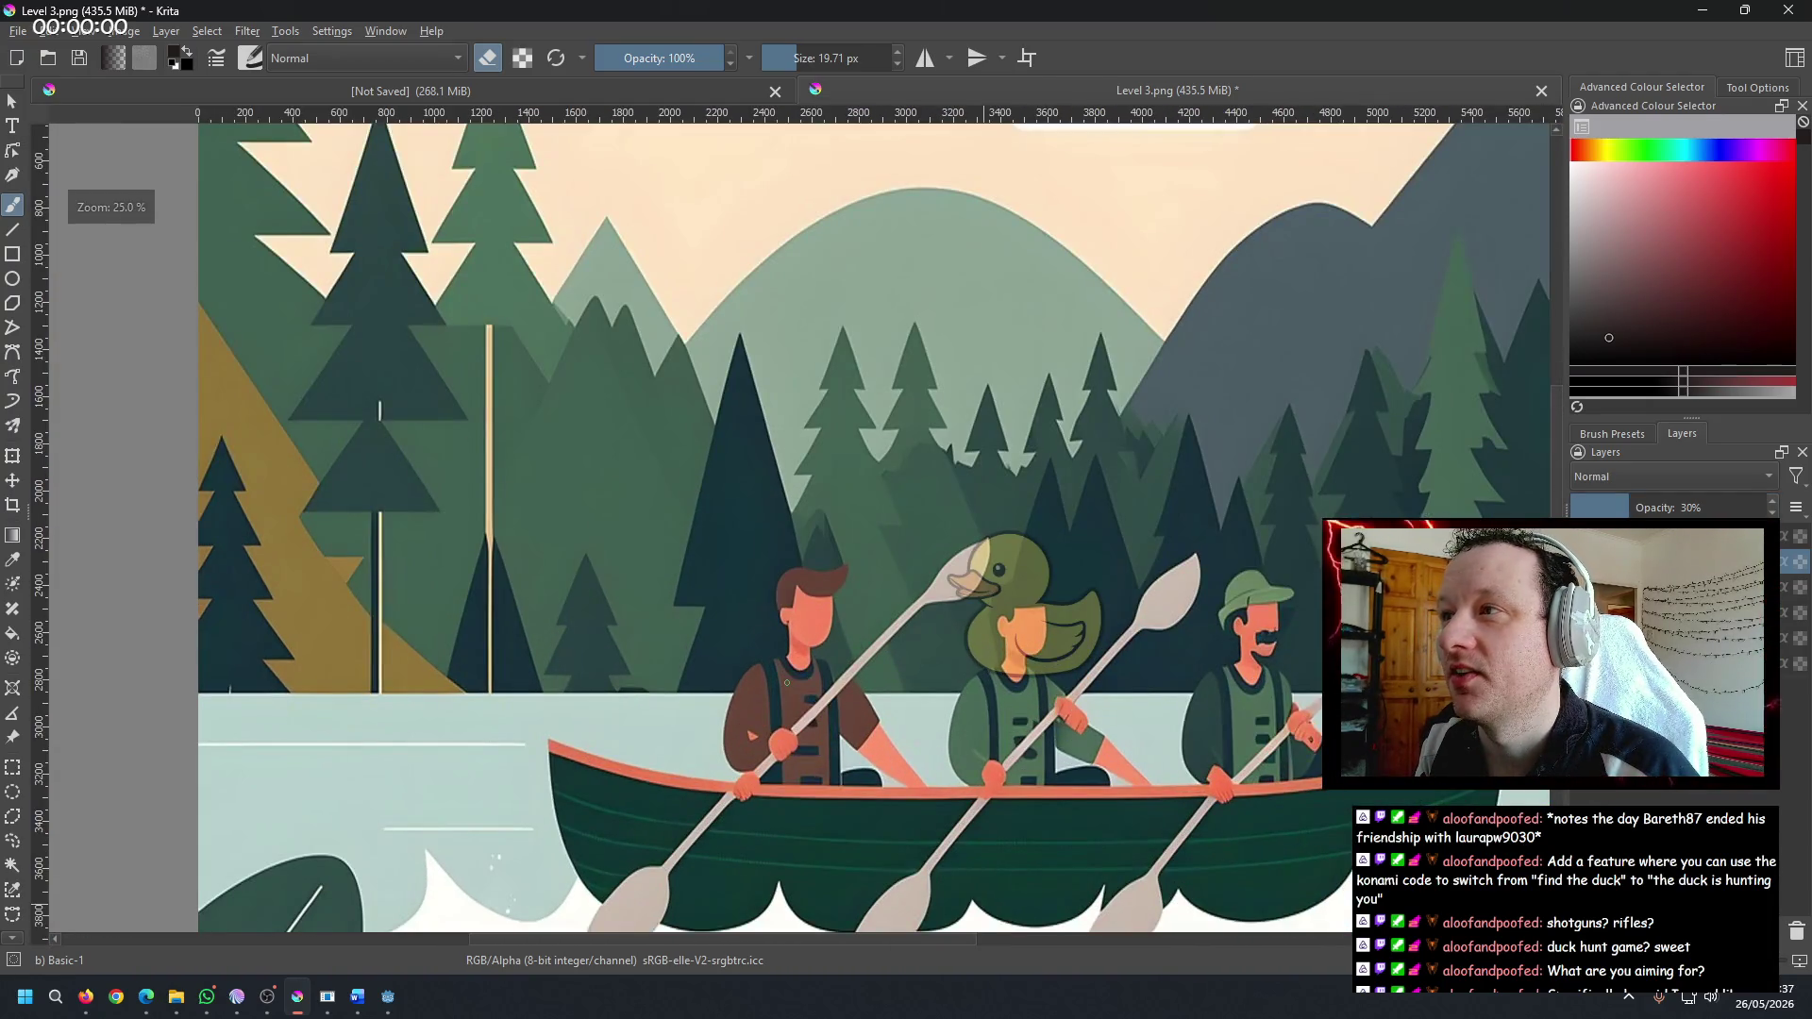
{"action": "left_click", "coordinate": [14, 457]}
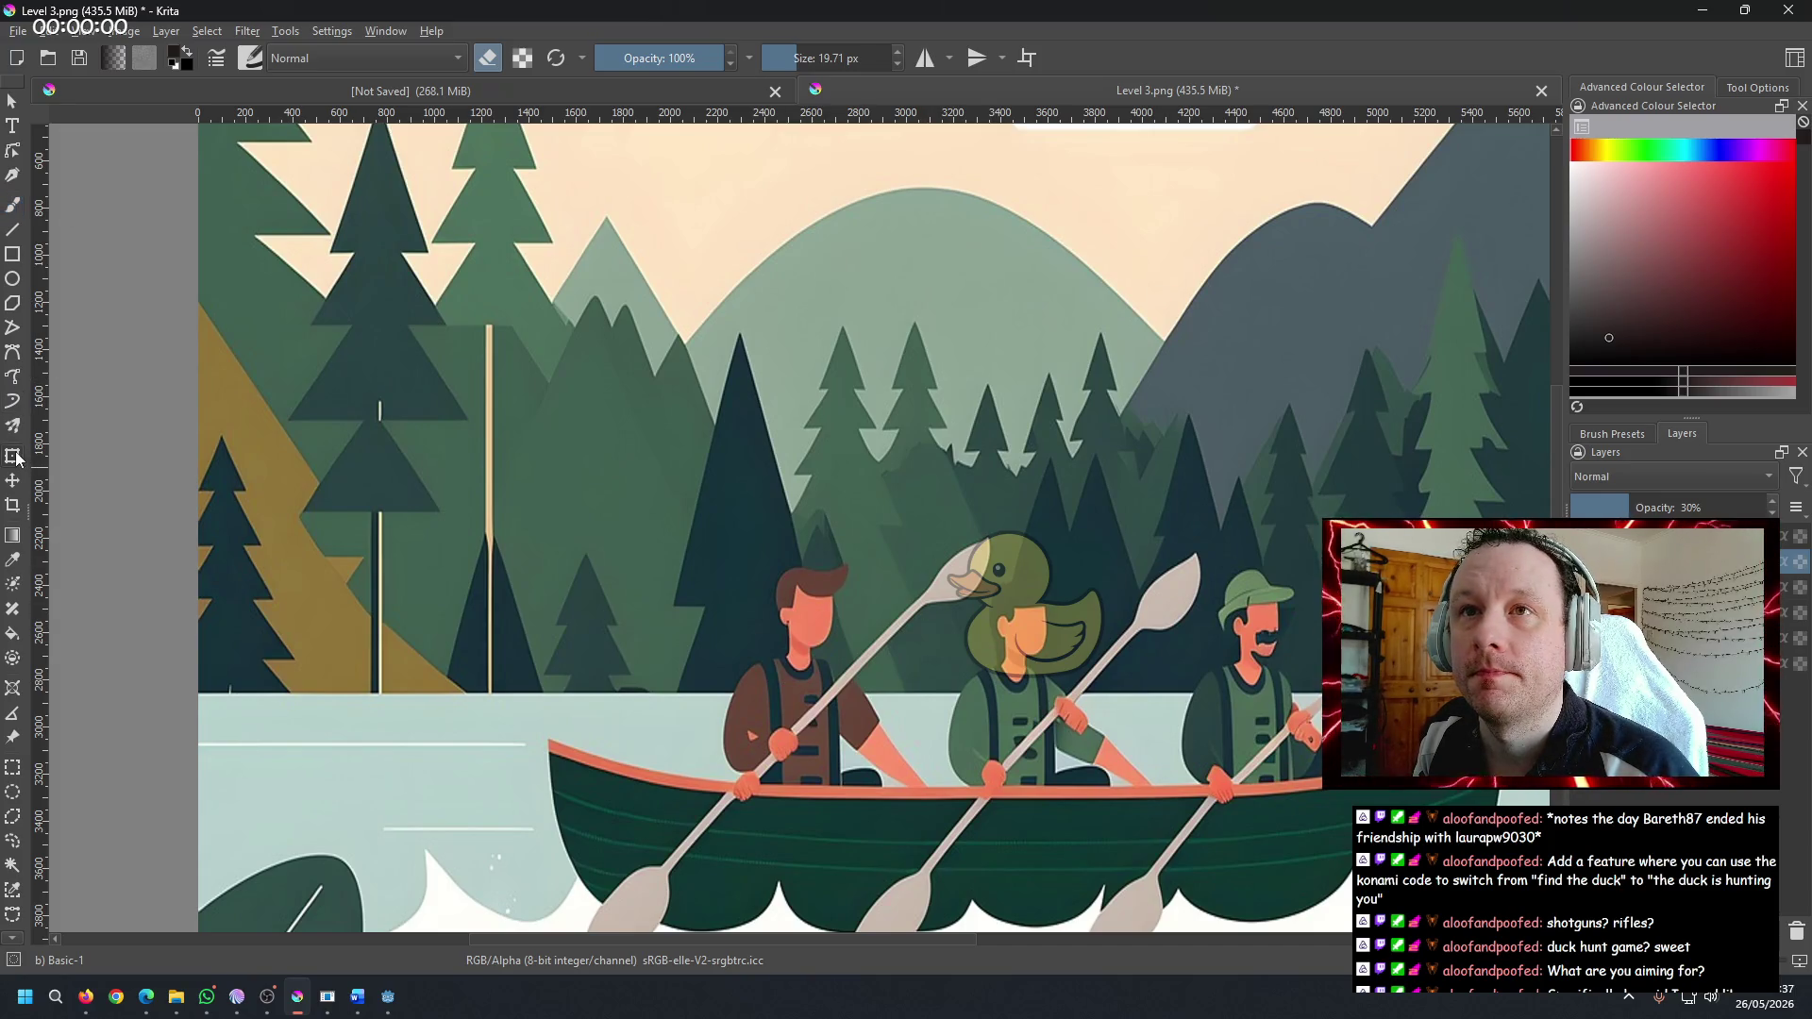
Move the duck up to the mountainside by the trees and shrink it to a tiny size
{"action": "mouse_move", "coordinate": [1028, 623]}
{"action": "left_mouse_down"}
{"action": "mouse_move", "coordinate": [626, 301]}
{"action": "mouse_move", "coordinate": [675, 344]}
{"action": "left_mouse_up"}
{"action": "mouse_move", "coordinate": [678, 425]}
{"action": "left_mouse_down"}
{"action": "mouse_move", "coordinate": [589, 547]}
{"action": "mouse_move", "coordinate": [500, 746]}
{"action": "mouse_move", "coordinate": [378, 873]}
{"action": "mouse_move", "coordinate": [338, 829]}
{"action": "mouse_move", "coordinate": [634, 677]}
{"action": "mouse_move", "coordinate": [1170, 868]}
{"action": "mouse_move", "coordinate": [1164, 247]}
{"action": "mouse_move", "coordinate": [1347, 273]}
{"action": "mouse_move", "coordinate": [1316, 288]}
{"action": "mouse_move", "coordinate": [1302, 259]}
{"action": "mouse_move", "coordinate": [1386, 246]}
{"action": "mouse_move", "coordinate": [1353, 245]}
{"action": "left_mouse_up"}
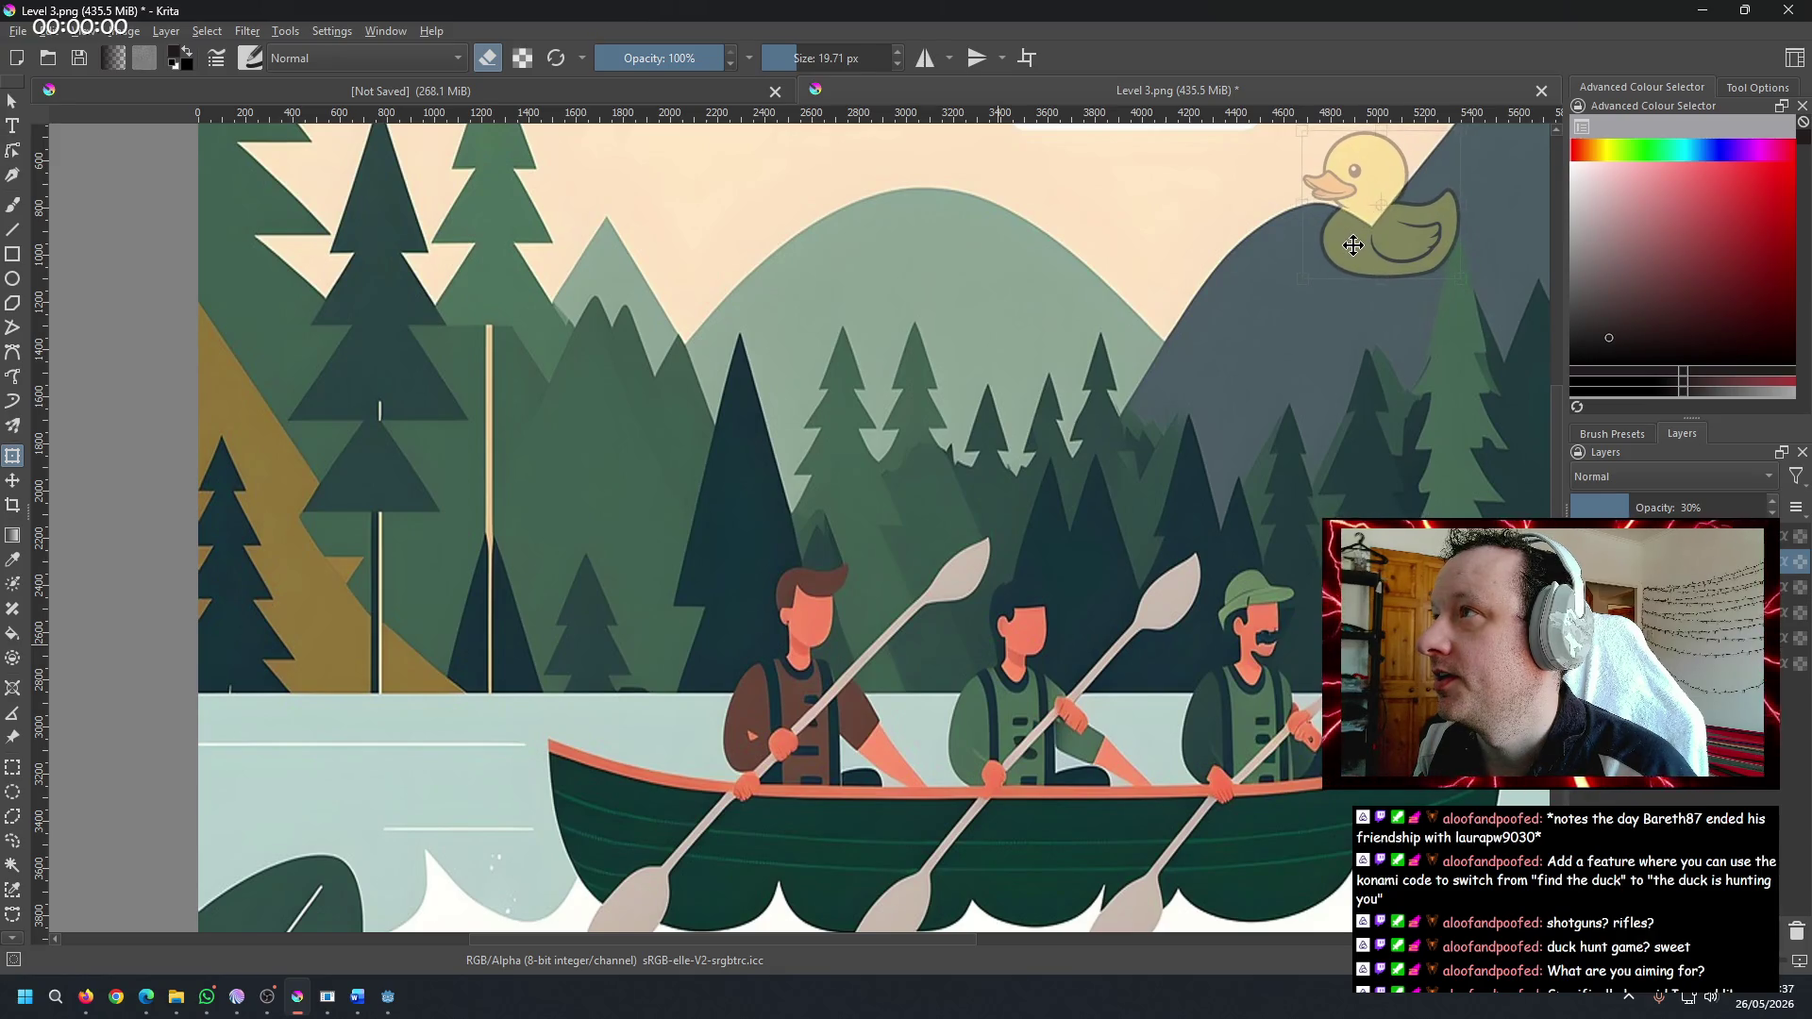
{"action": "left_click_drag", "start_coordinate": [1357, 358], "coordinate": [704, 704]}
{"action": "mouse_move", "coordinate": [803, 513]}
{"action": "left_mouse_down"}
{"action": "mouse_move", "coordinate": [1091, 405]}
{"action": "mouse_move", "coordinate": [1104, 372]}
{"action": "mouse_move", "coordinate": [1028, 524]}
{"action": "left_mouse_up"}
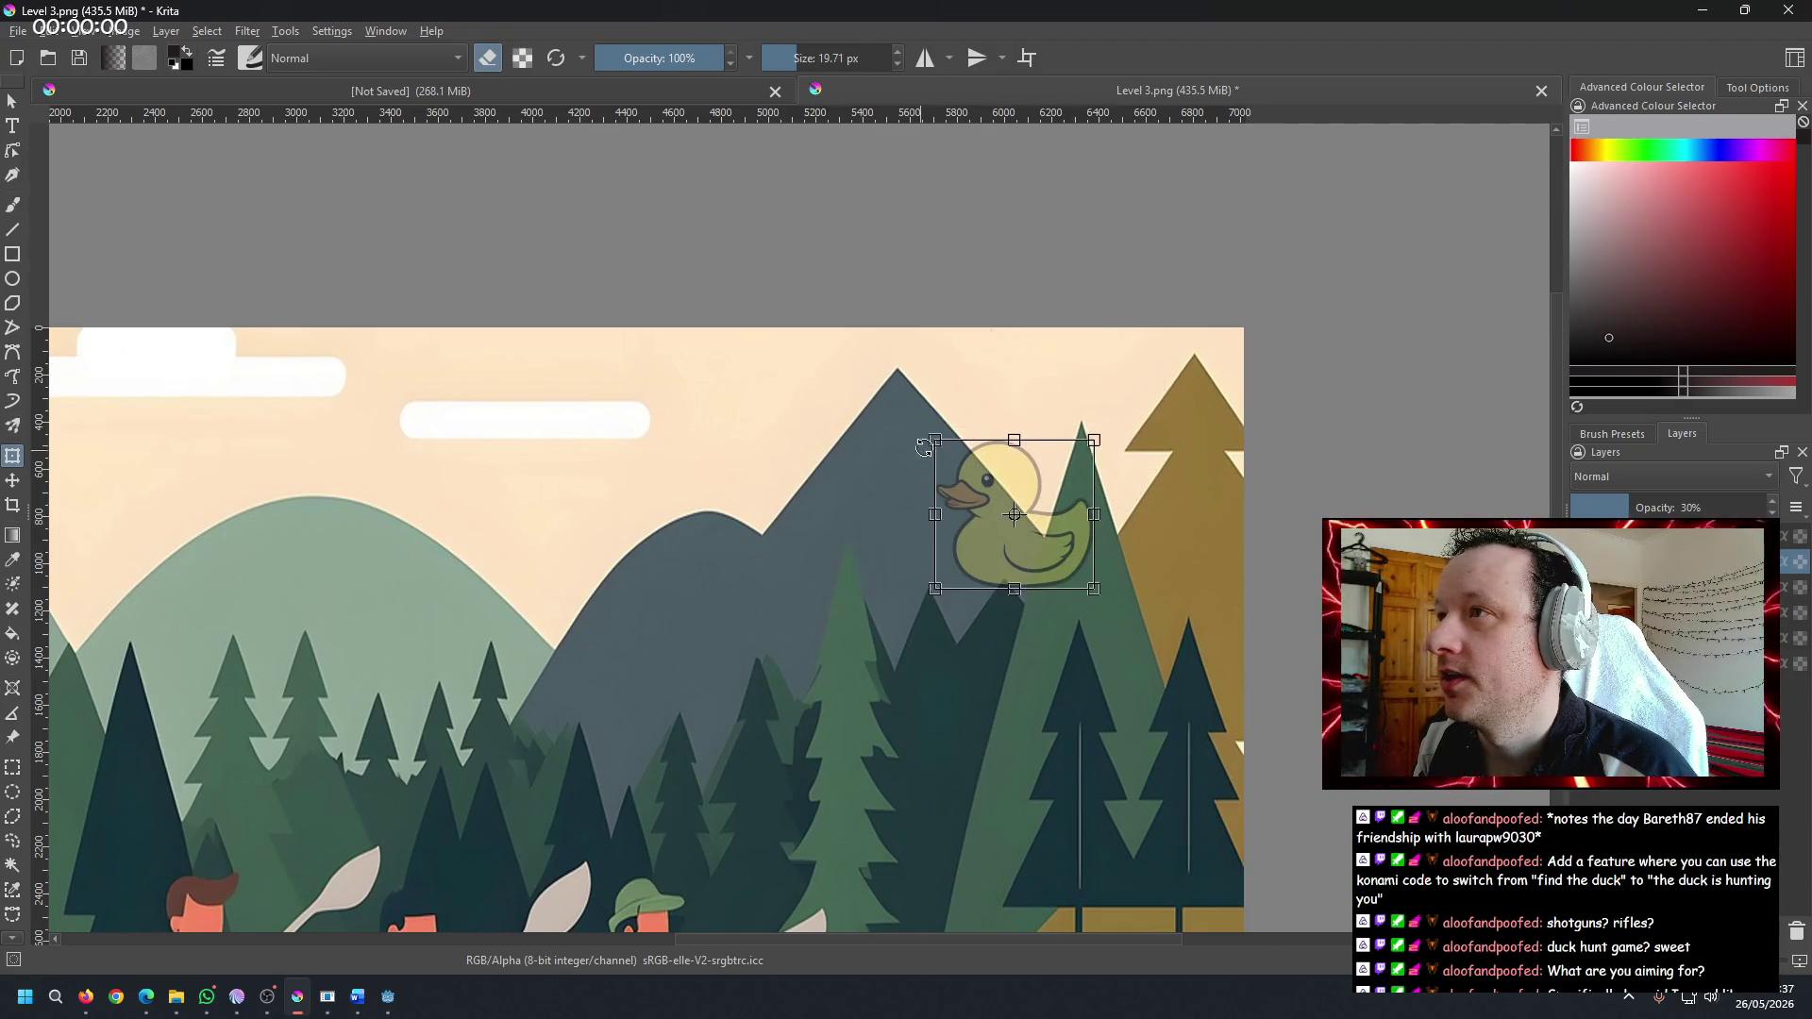
{"action": "left_click_drag", "start_coordinate": [935, 440], "coordinate": [1040, 545]}
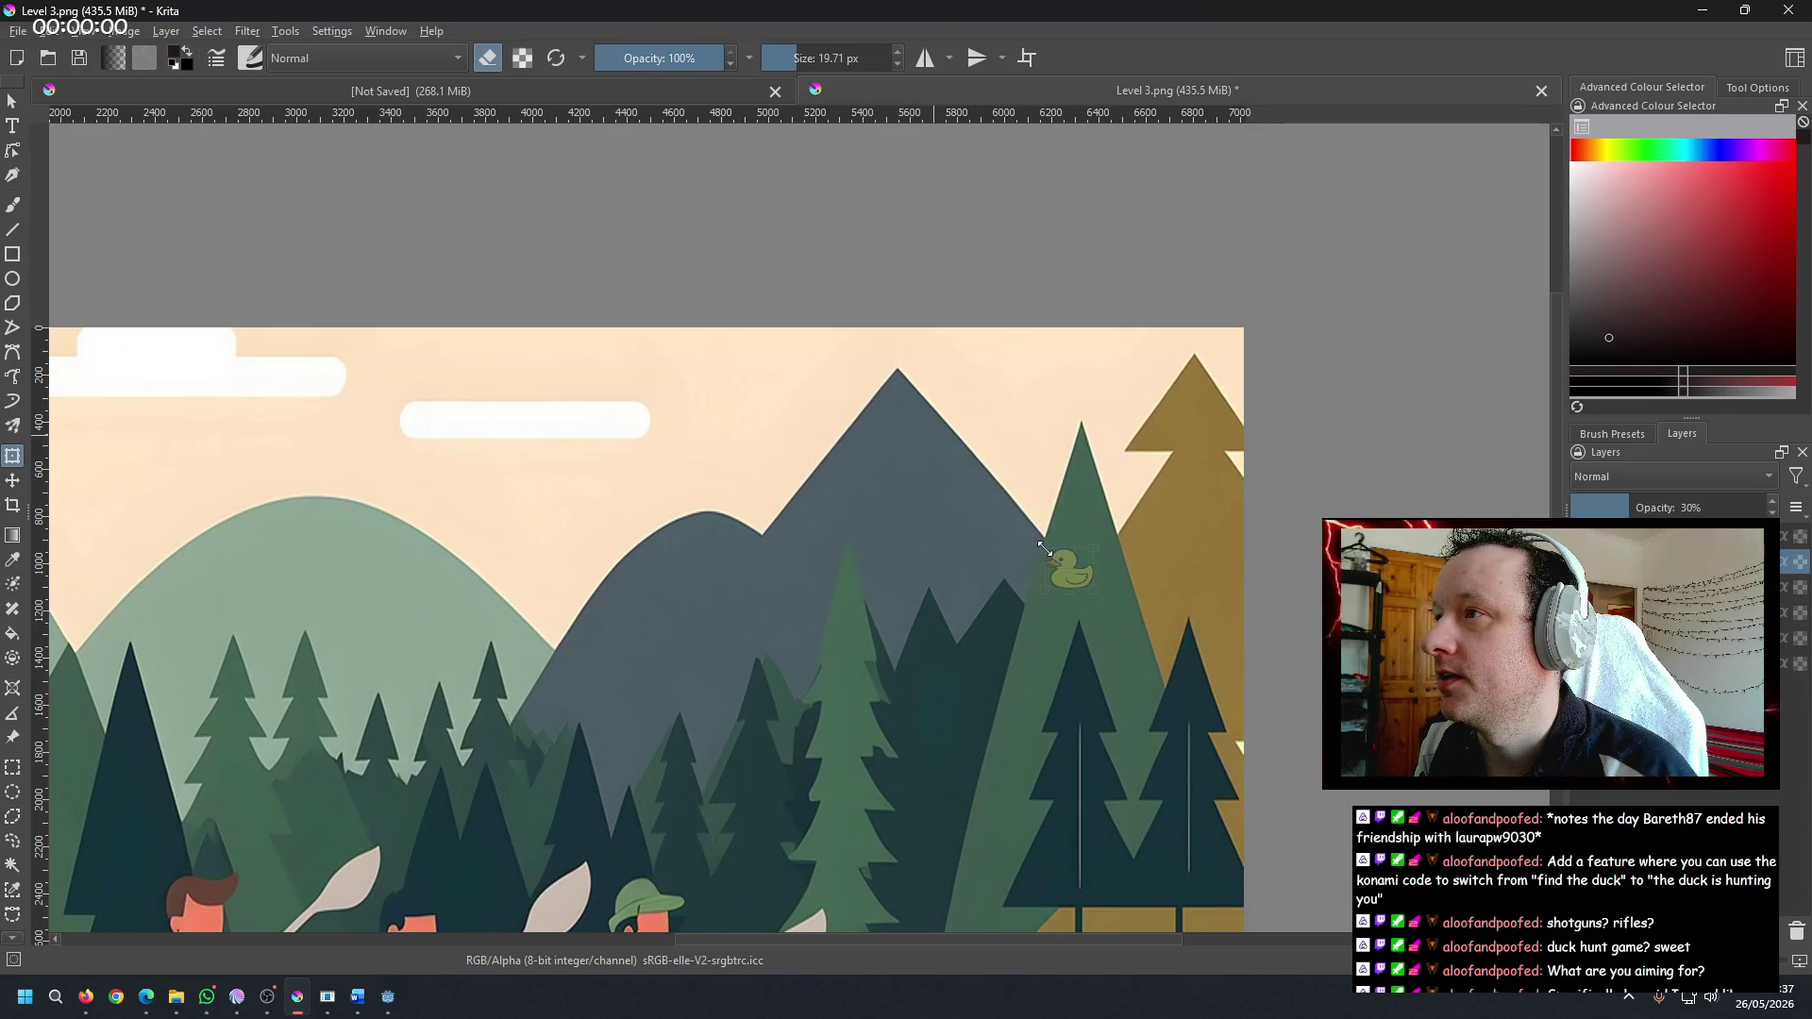
{"action": "mouse_move", "coordinate": [1062, 564]}
{"action": "left_mouse_down"}
{"action": "mouse_move", "coordinate": [1070, 420]}
{"action": "mouse_move", "coordinate": [1047, 719]}
{"action": "mouse_move", "coordinate": [1113, 715]}
{"action": "mouse_move", "coordinate": [1106, 777]}
{"action": "mouse_move", "coordinate": [1092, 760]}
{"action": "mouse_move", "coordinate": [1159, 783]}
{"action": "left_mouse_up"}
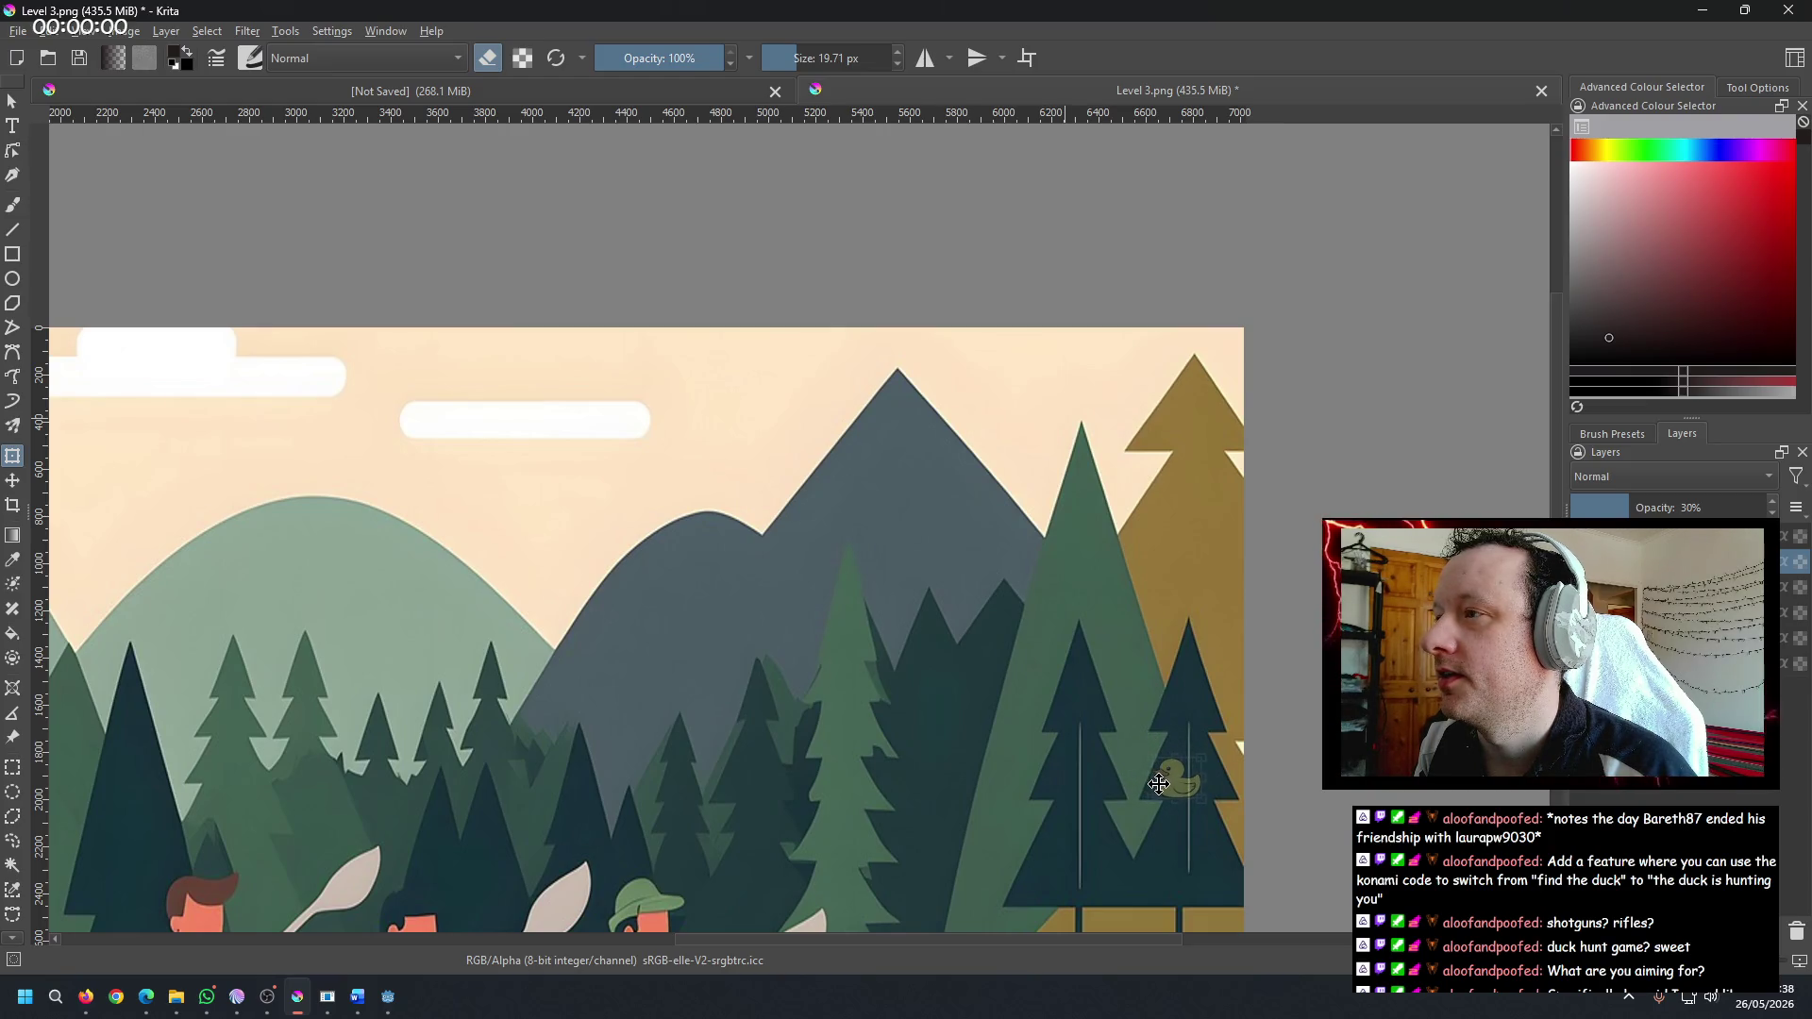
Fine-tune the duck's size and set it lower between the right-hand pines, then apply
{"action": "scroll", "coordinate": [1158, 783], "scroll_direction": "up", "scroll_amount": 6}
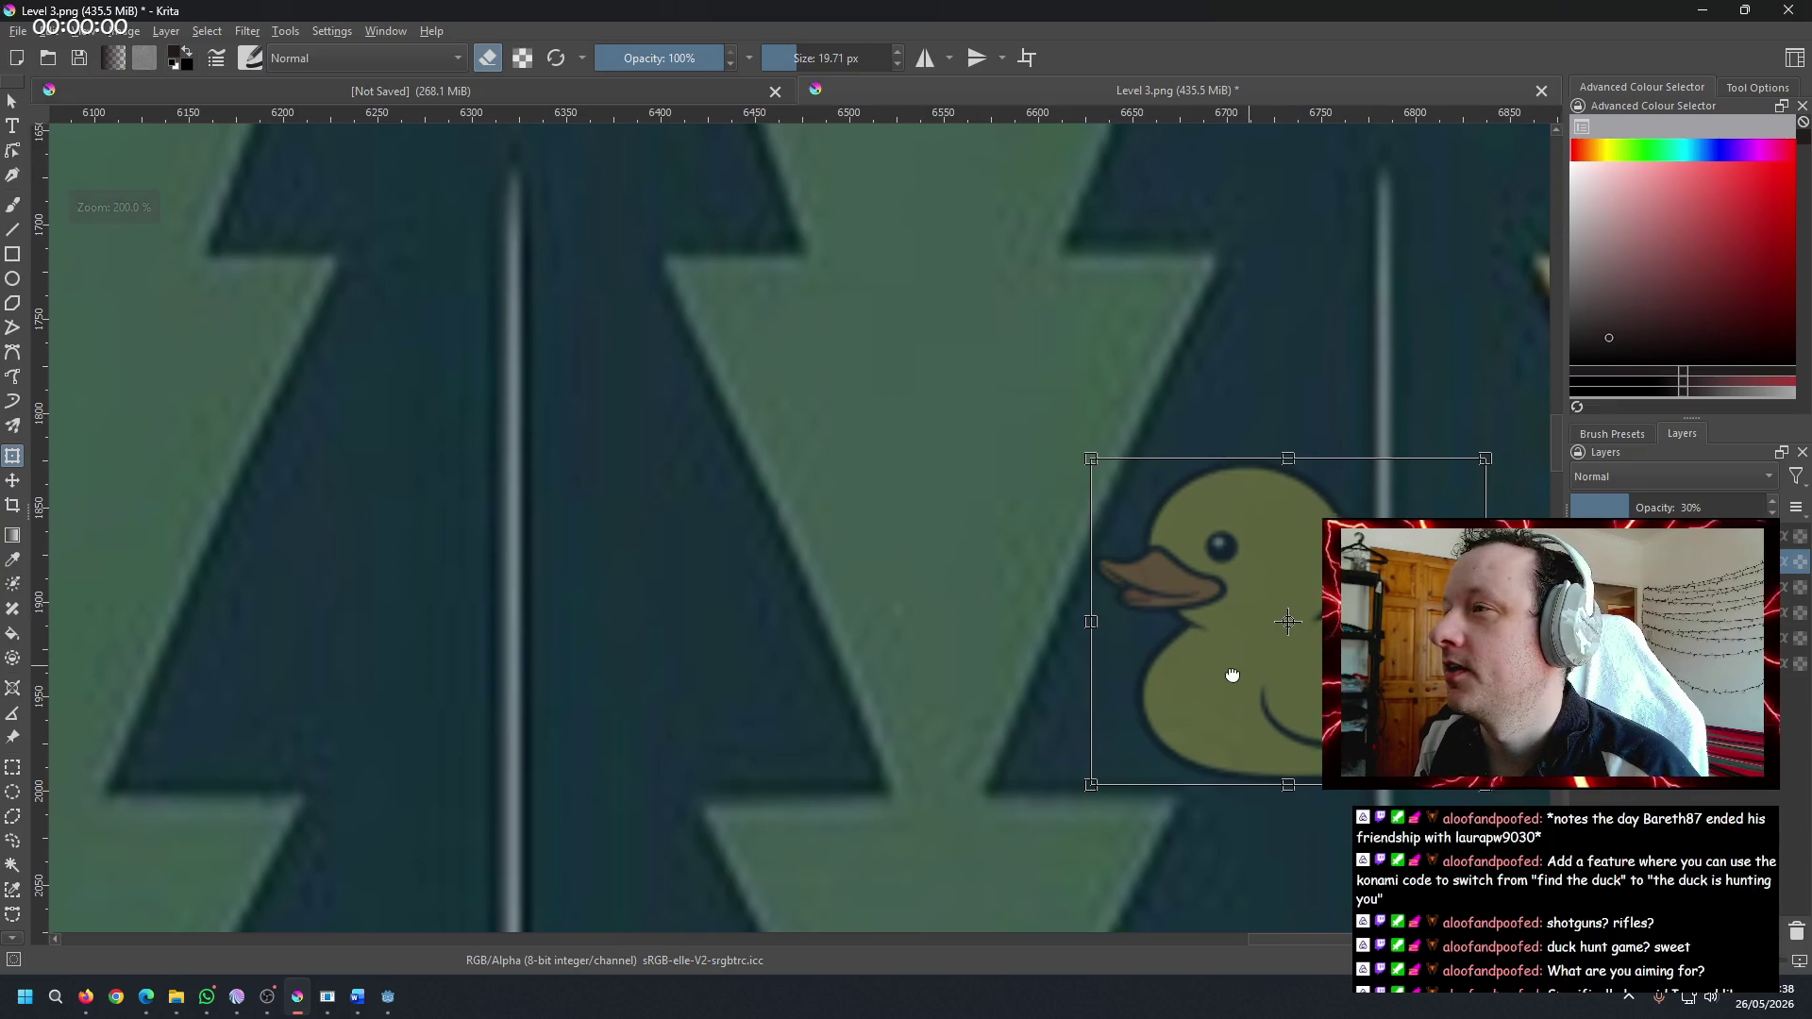
{"action": "left_click_drag", "start_coordinate": [1241, 671], "coordinate": [890, 683]}
{"action": "left_click_drag", "start_coordinate": [1134, 796], "coordinate": [950, 676]}
{"action": "scroll", "coordinate": [951, 674], "scroll_direction": "down", "scroll_amount": 6}
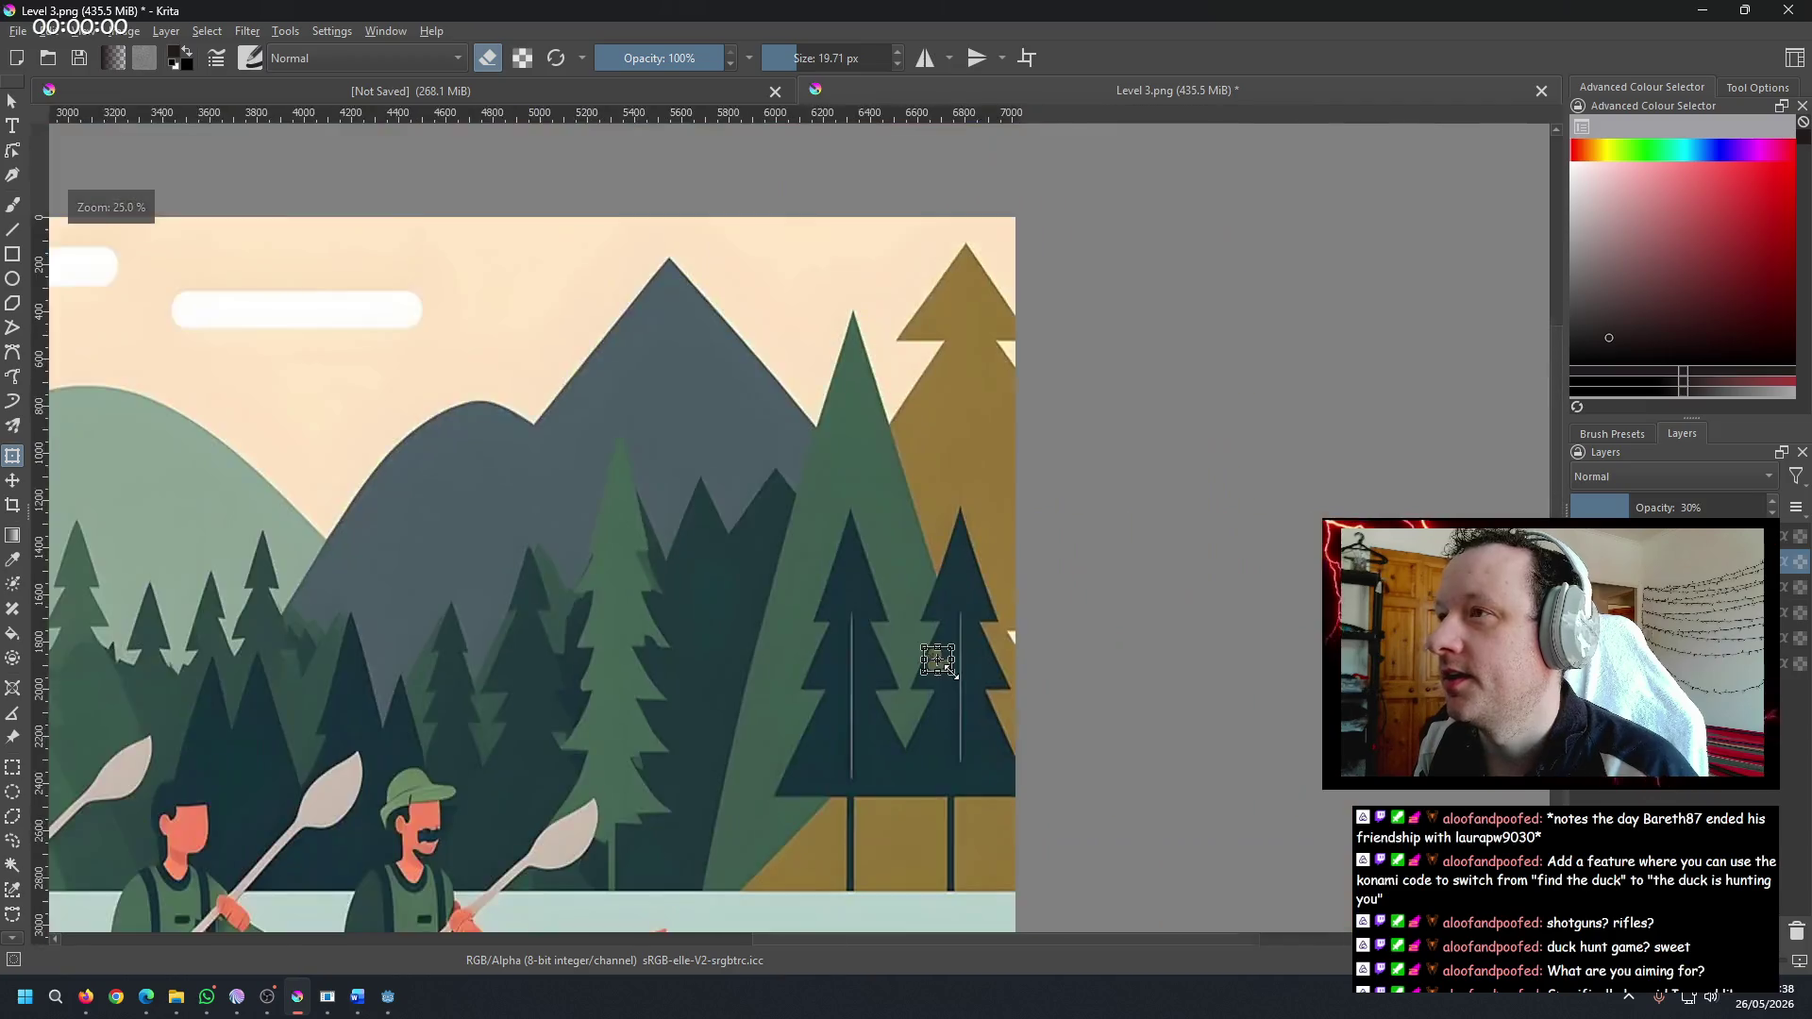
{"action": "scroll", "coordinate": [948, 665], "scroll_direction": "down", "scroll_amount": 4}
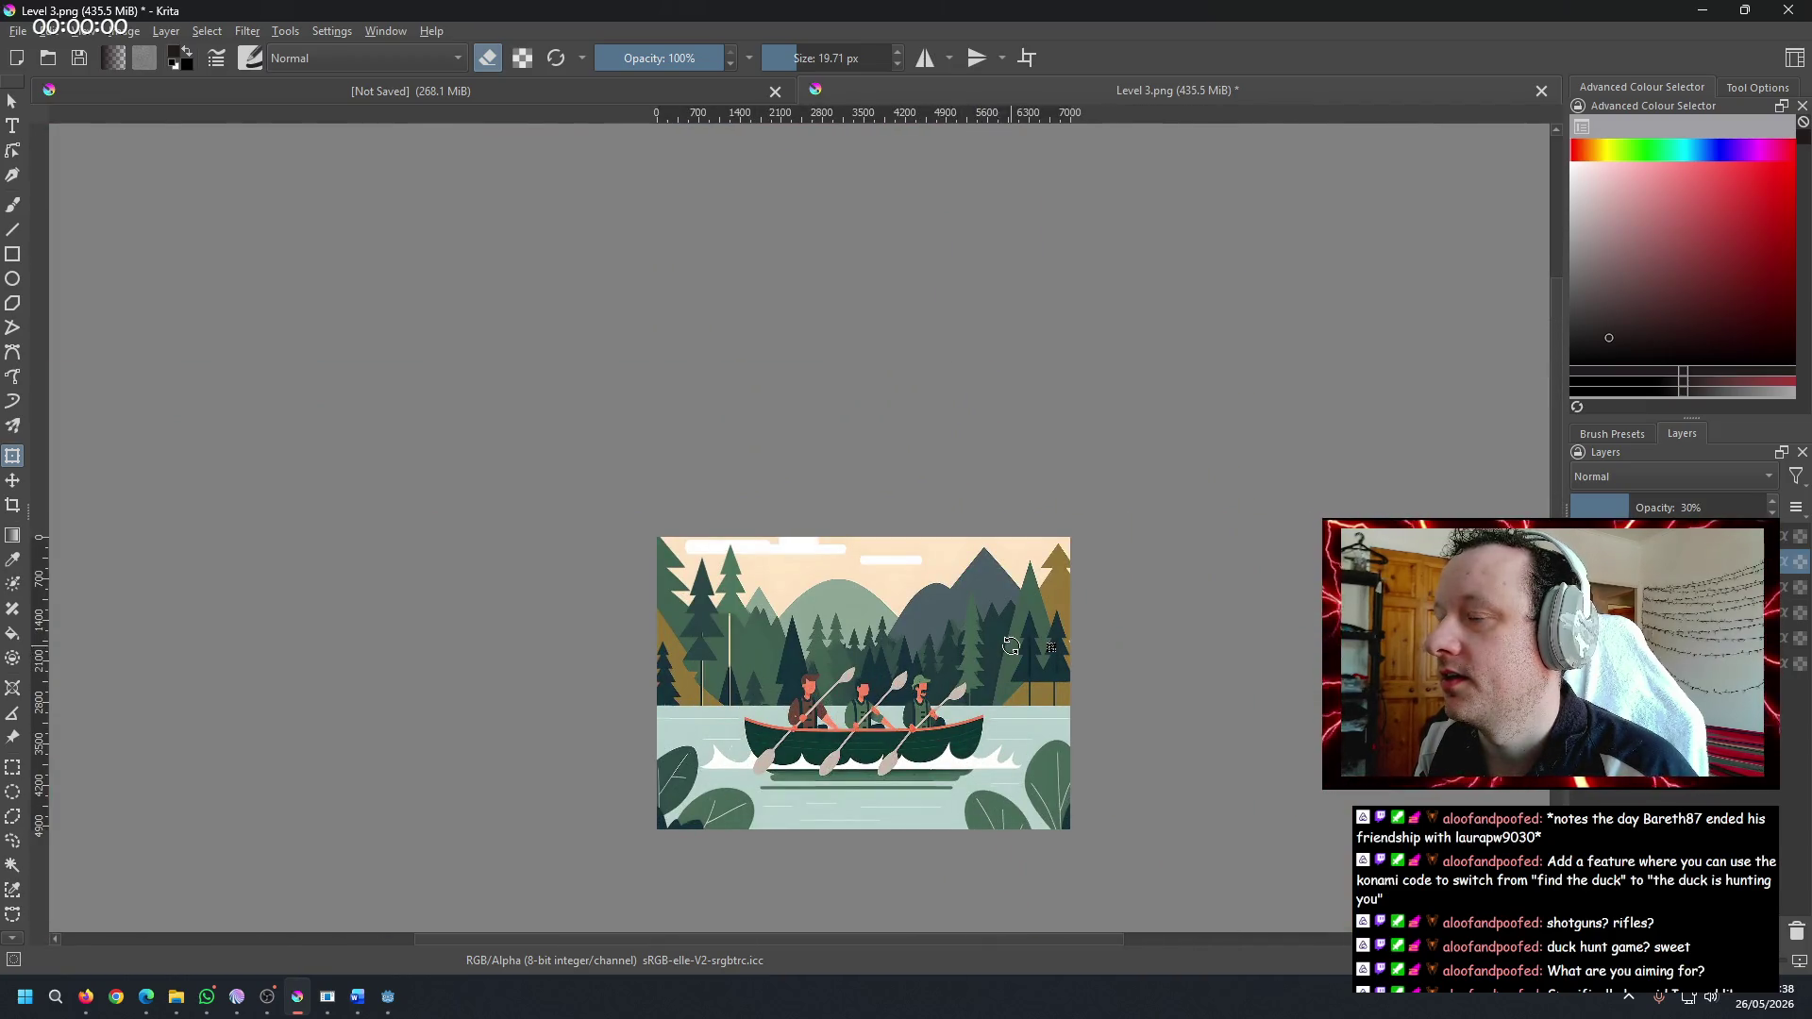
{"action": "scroll", "coordinate": [1010, 646], "scroll_direction": "up", "scroll_amount": 4}
{"action": "left_click_drag", "start_coordinate": [1187, 668], "coordinate": [988, 679]}
{"action": "scroll", "coordinate": [979, 628], "scroll_direction": "up", "scroll_amount": 6}
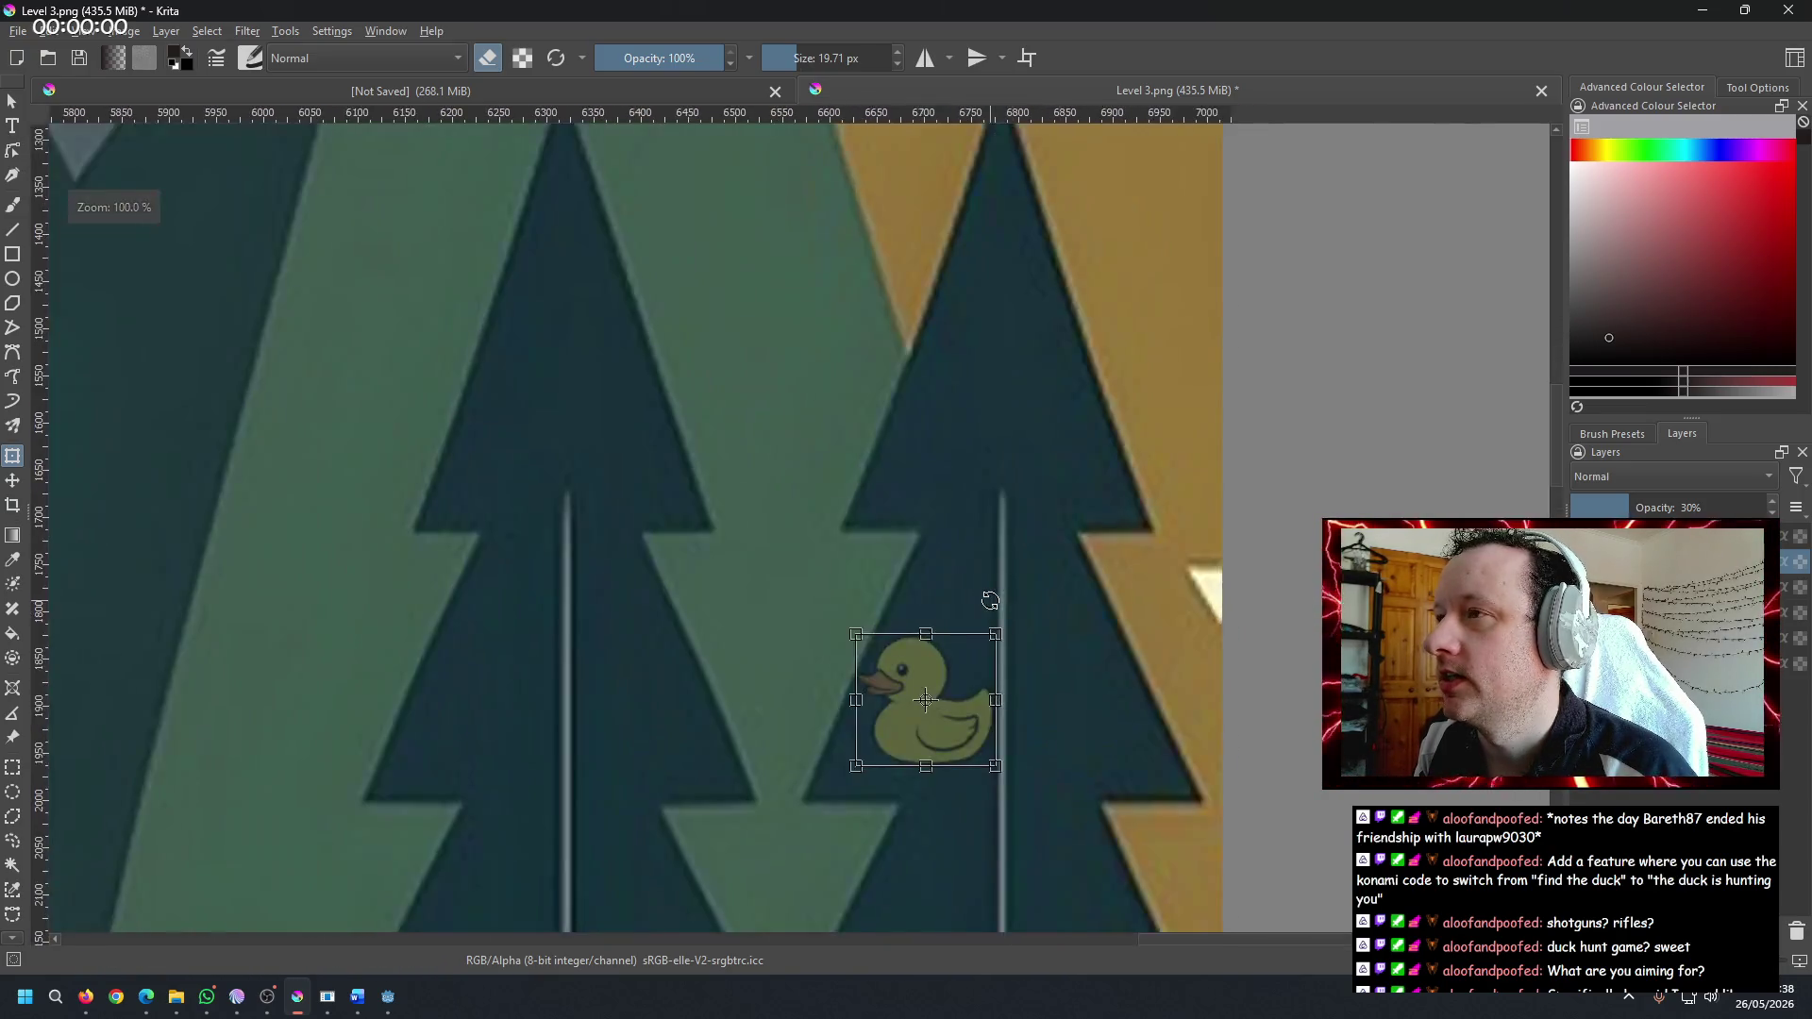
{"action": "left_click_drag", "start_coordinate": [905, 670], "coordinate": [904, 719]}
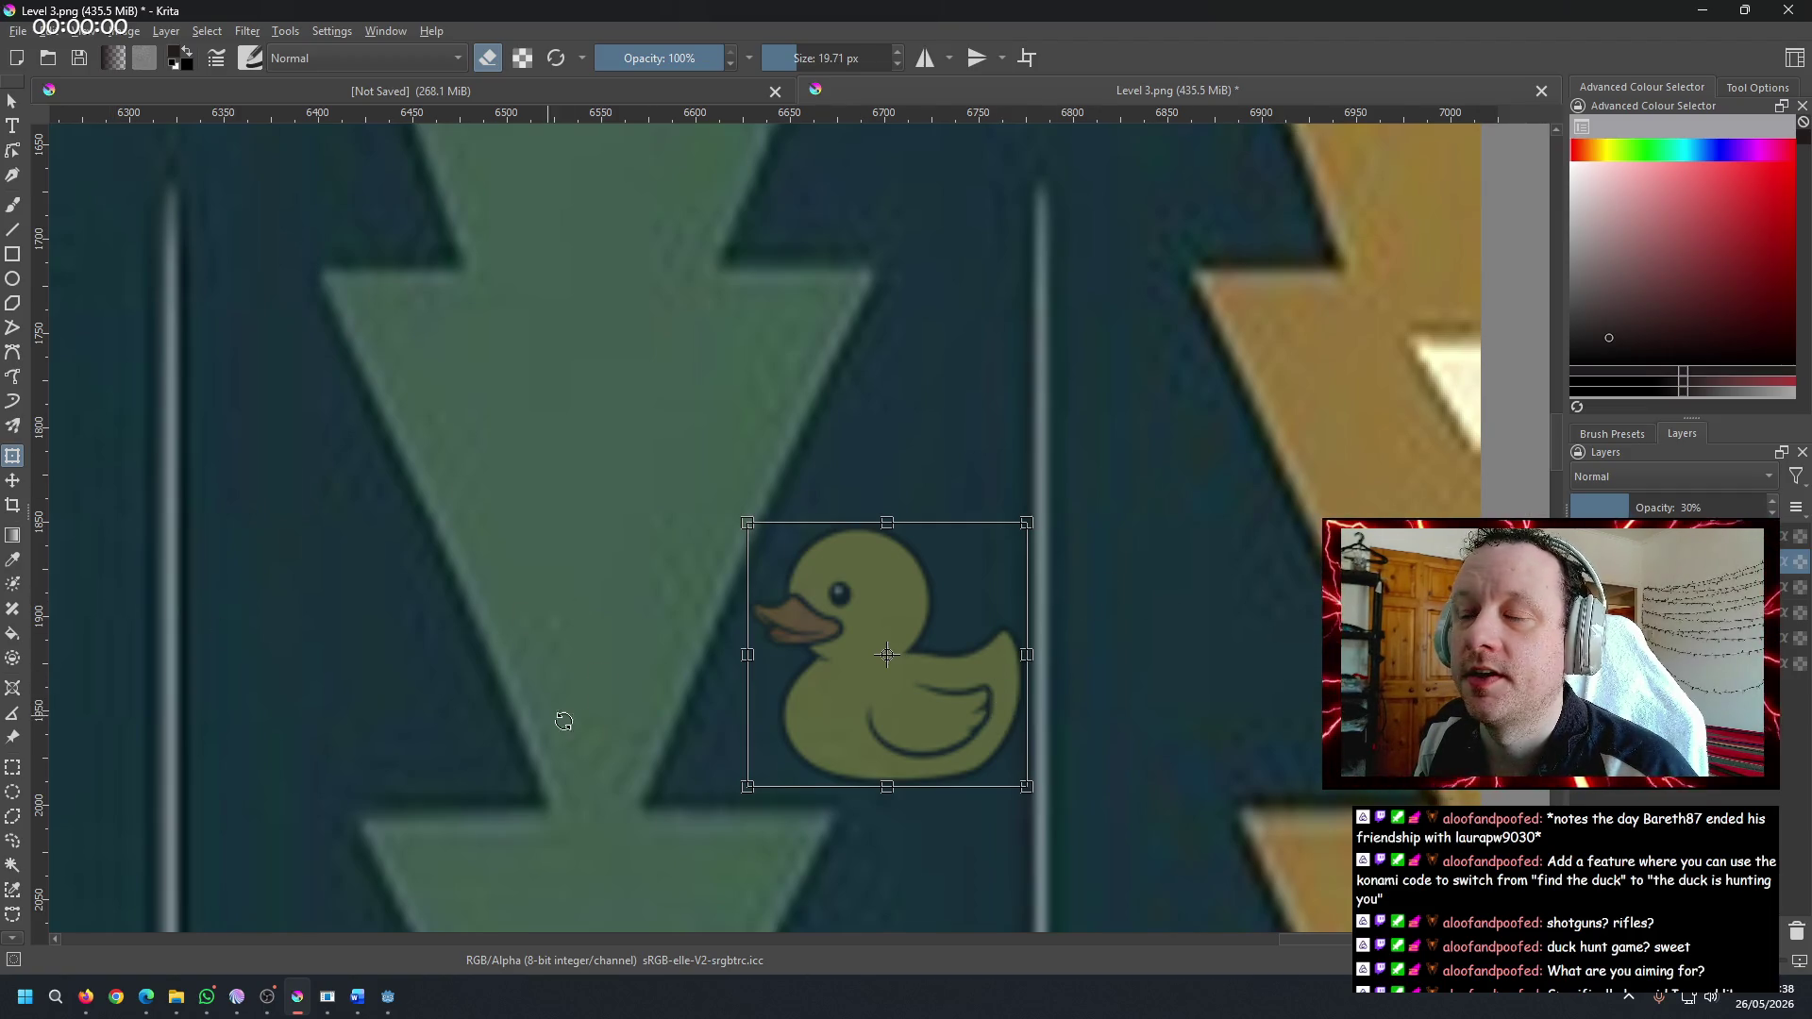
{"action": "left_click", "coordinate": [14, 207]}
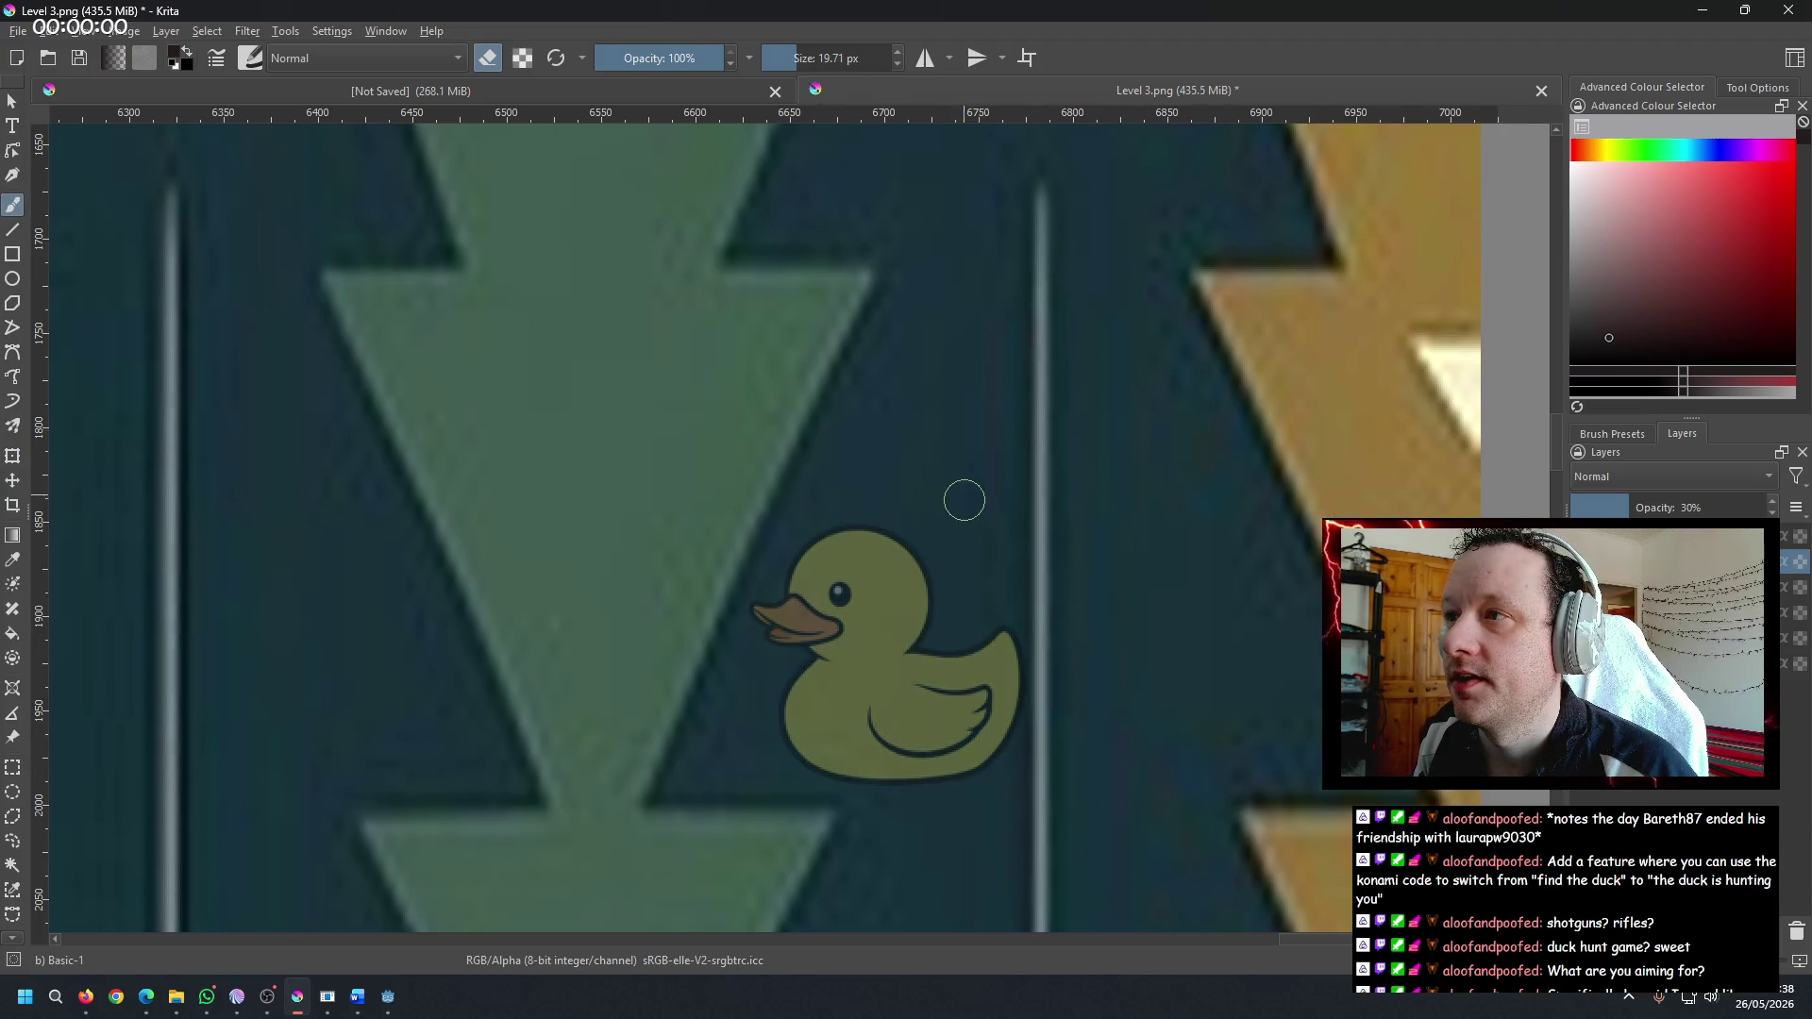
Paint a stroke over the duck's back, raise its layer to 100% opacity, then back to 30%
{"action": "mouse_move", "coordinate": [955, 604]}
{"action": "left_mouse_down"}
{"action": "mouse_move", "coordinate": [918, 683]}
{"action": "mouse_move", "coordinate": [810, 780]}
{"action": "mouse_move", "coordinate": [1029, 728]}
{"action": "mouse_move", "coordinate": [993, 630]}
{"action": "mouse_move", "coordinate": [901, 734]}
{"action": "mouse_move", "coordinate": [972, 726]}
{"action": "mouse_move", "coordinate": [942, 727]}
{"action": "mouse_move", "coordinate": [974, 654]}
{"action": "left_mouse_up"}
{"action": "scroll", "coordinate": [998, 661], "scroll_direction": "down", "scroll_amount": 10}
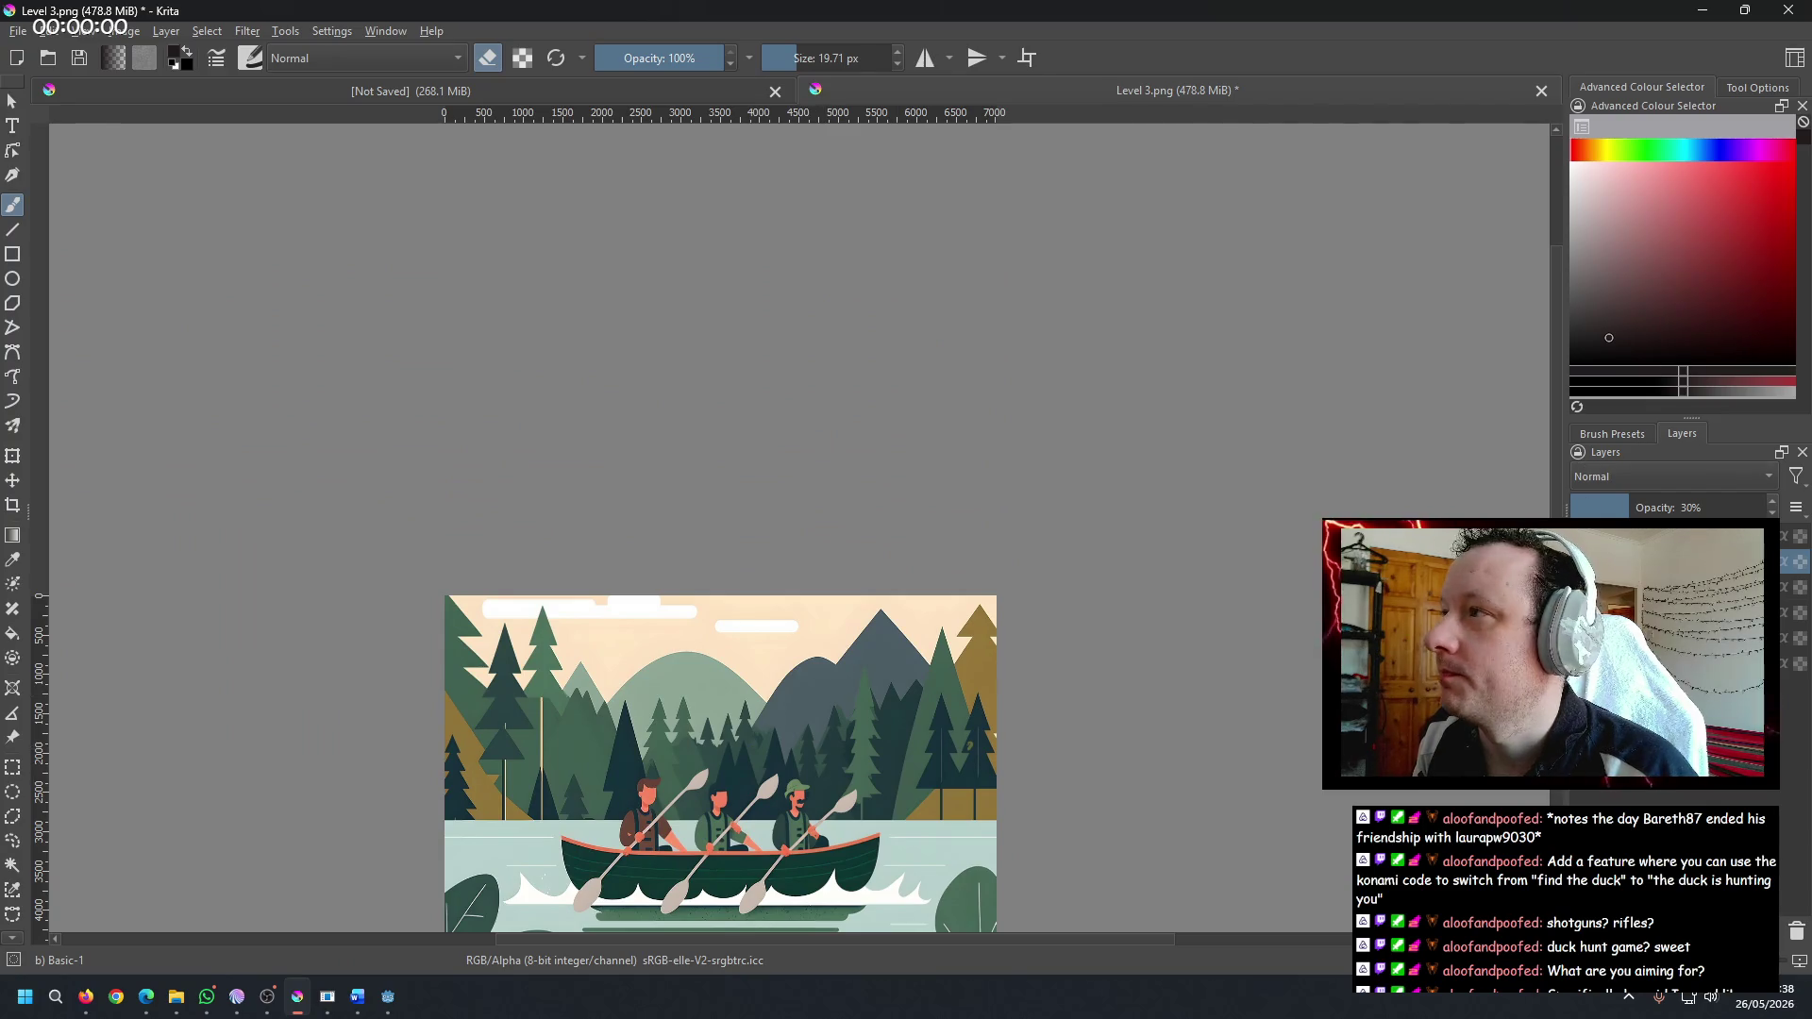
{"action": "left_click_drag", "start_coordinate": [1663, 498], "coordinate": [1774, 500]}
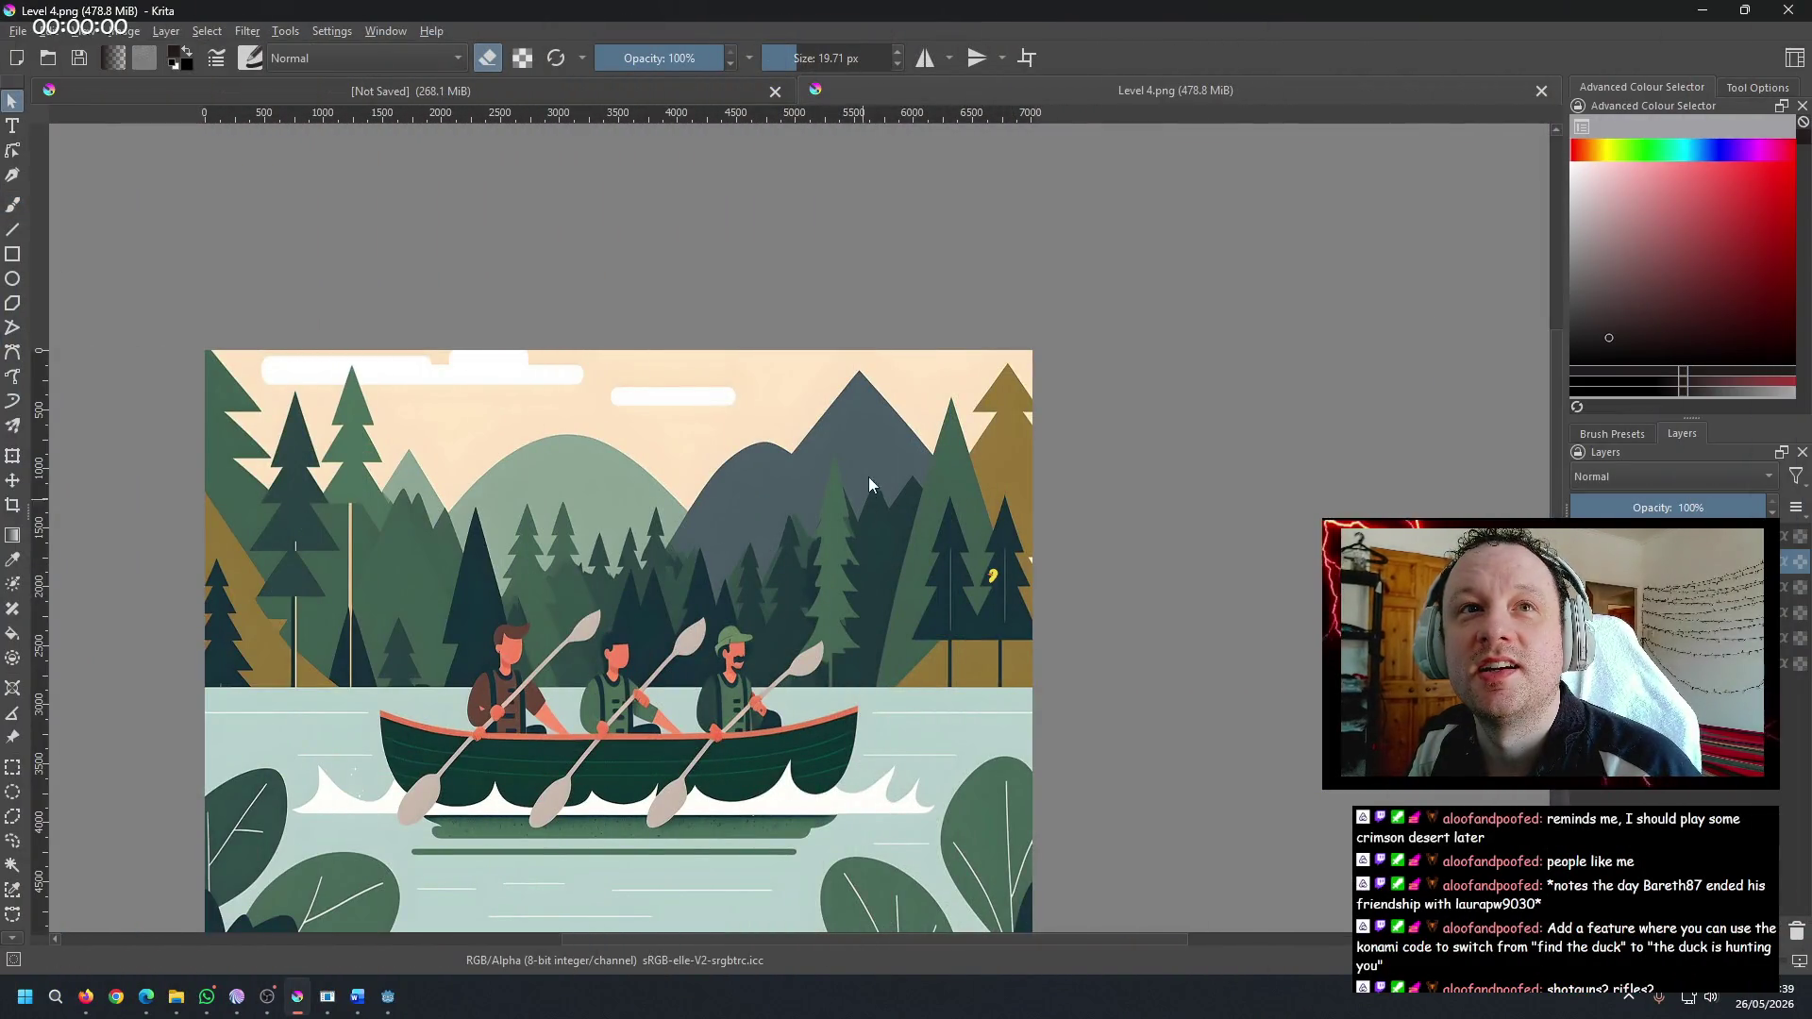
{"action": "left_click", "coordinate": [1152, 495]}
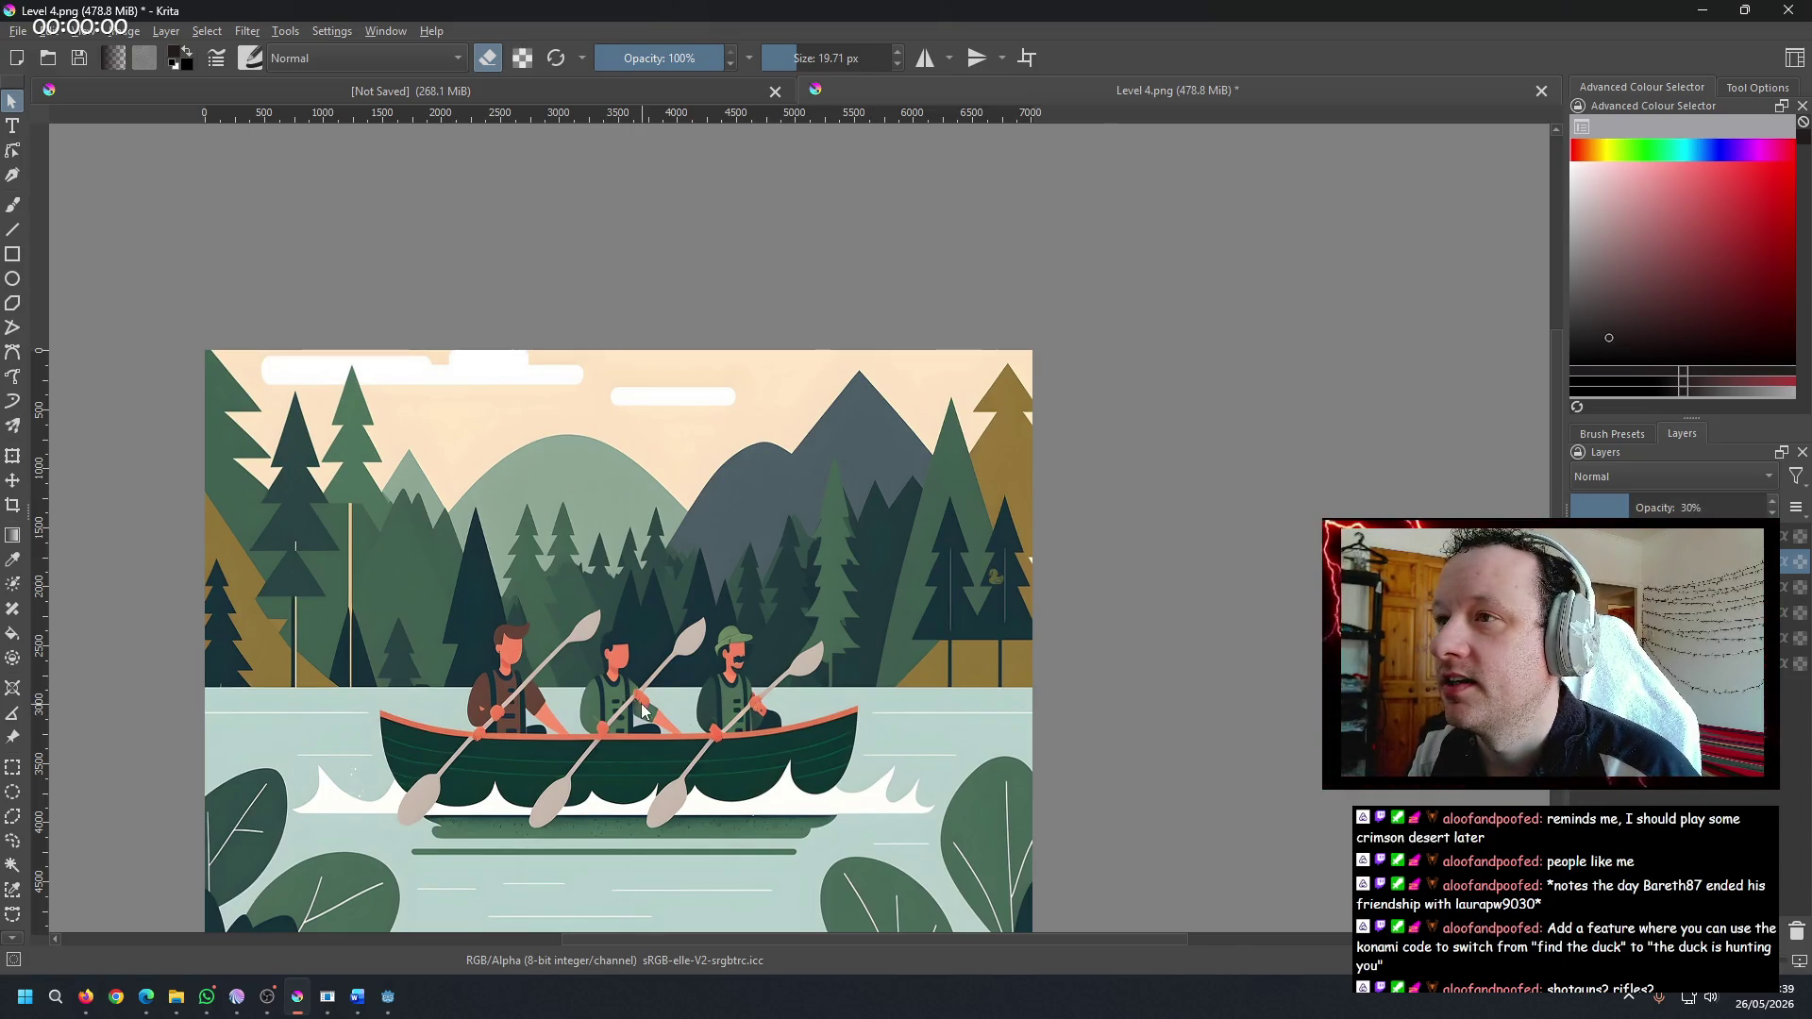
Zoom and pan around the pines, canoe and rowers, then recentre the whole scene
{"action": "scroll", "coordinate": [642, 710], "scroll_direction": "up", "scroll_amount": 4}
{"action": "scroll", "coordinate": [642, 704], "scroll_direction": "down", "scroll_amount": 2}
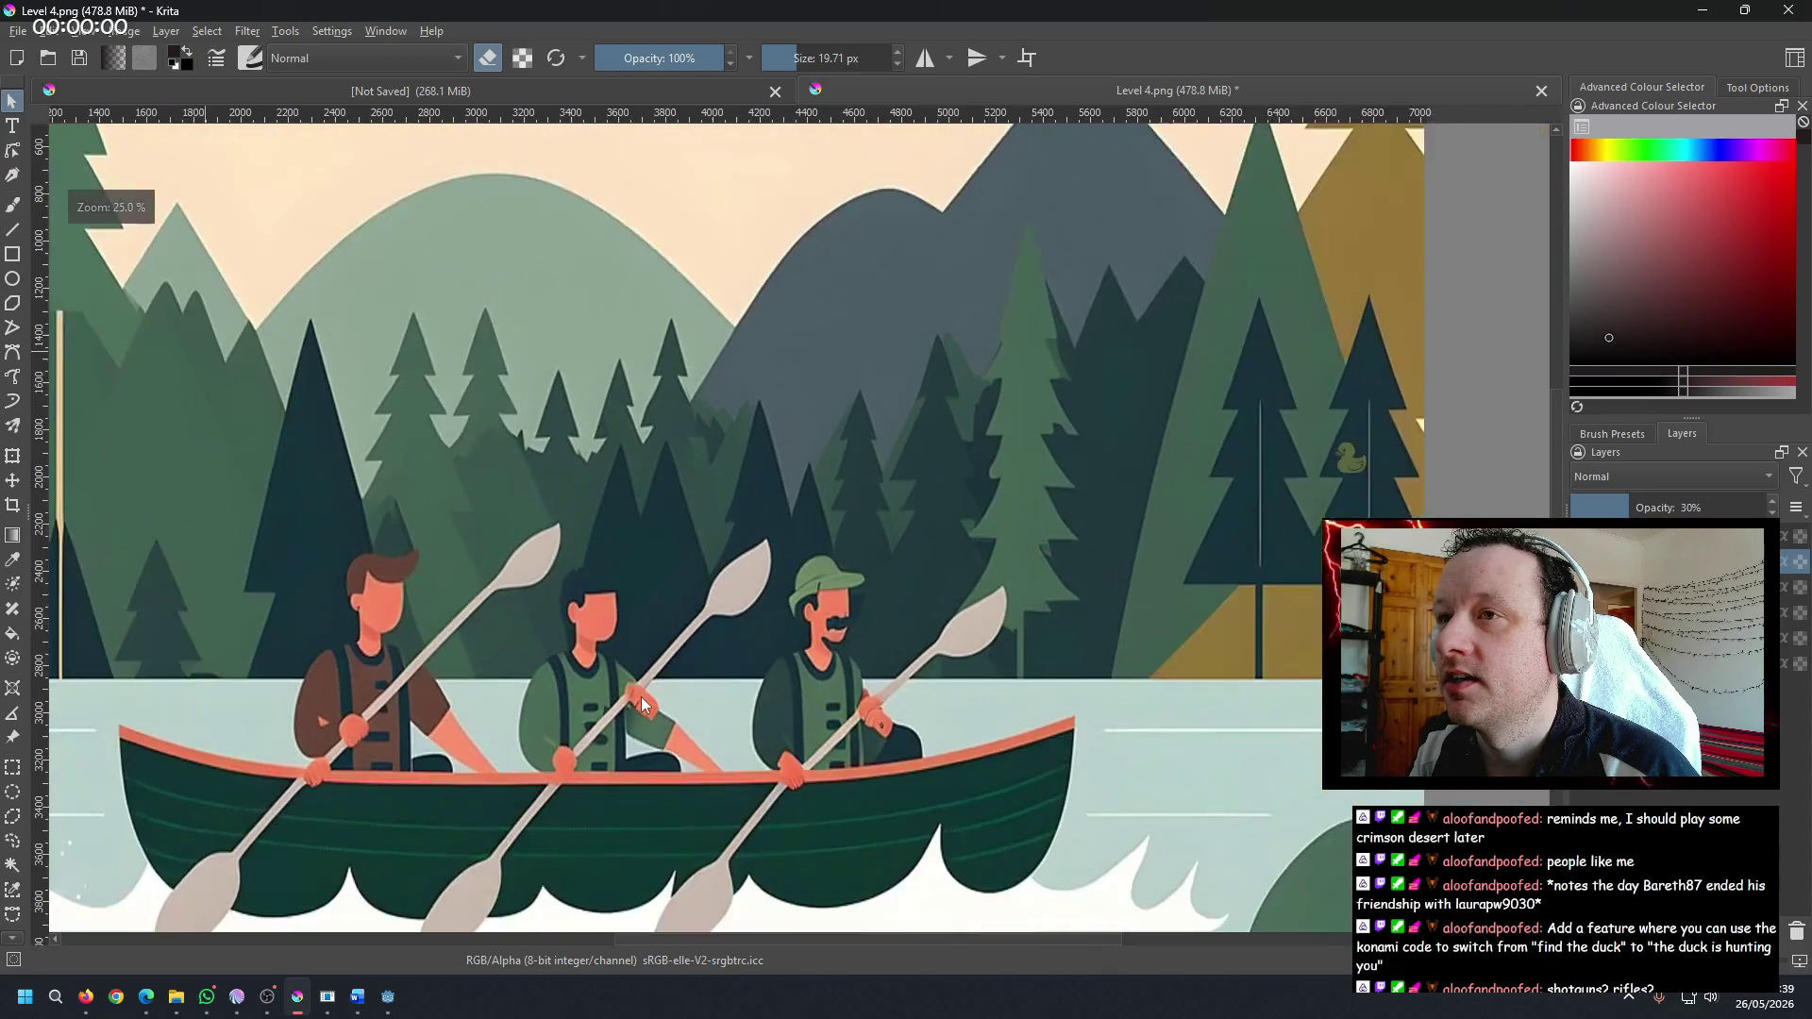
{"action": "scroll", "coordinate": [641, 704], "scroll_direction": "up", "scroll_amount": 1}
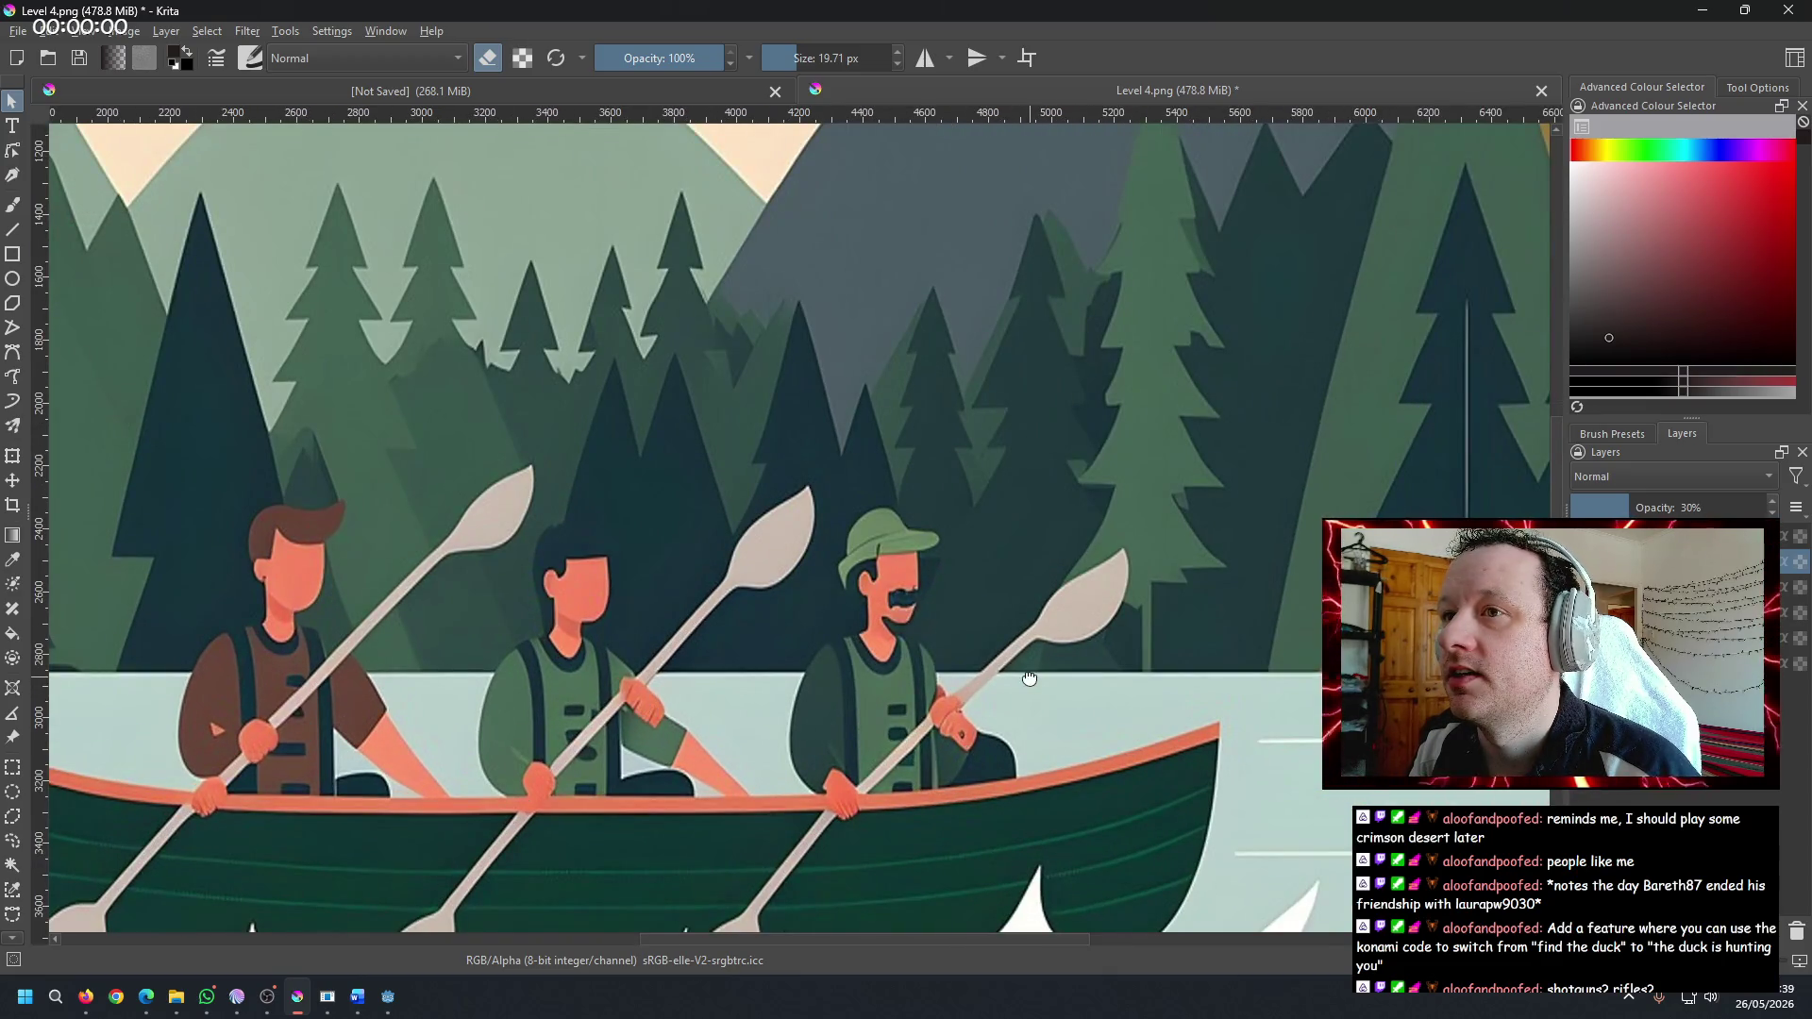
{"action": "left_click_drag", "start_coordinate": [1029, 676], "coordinate": [979, 635]}
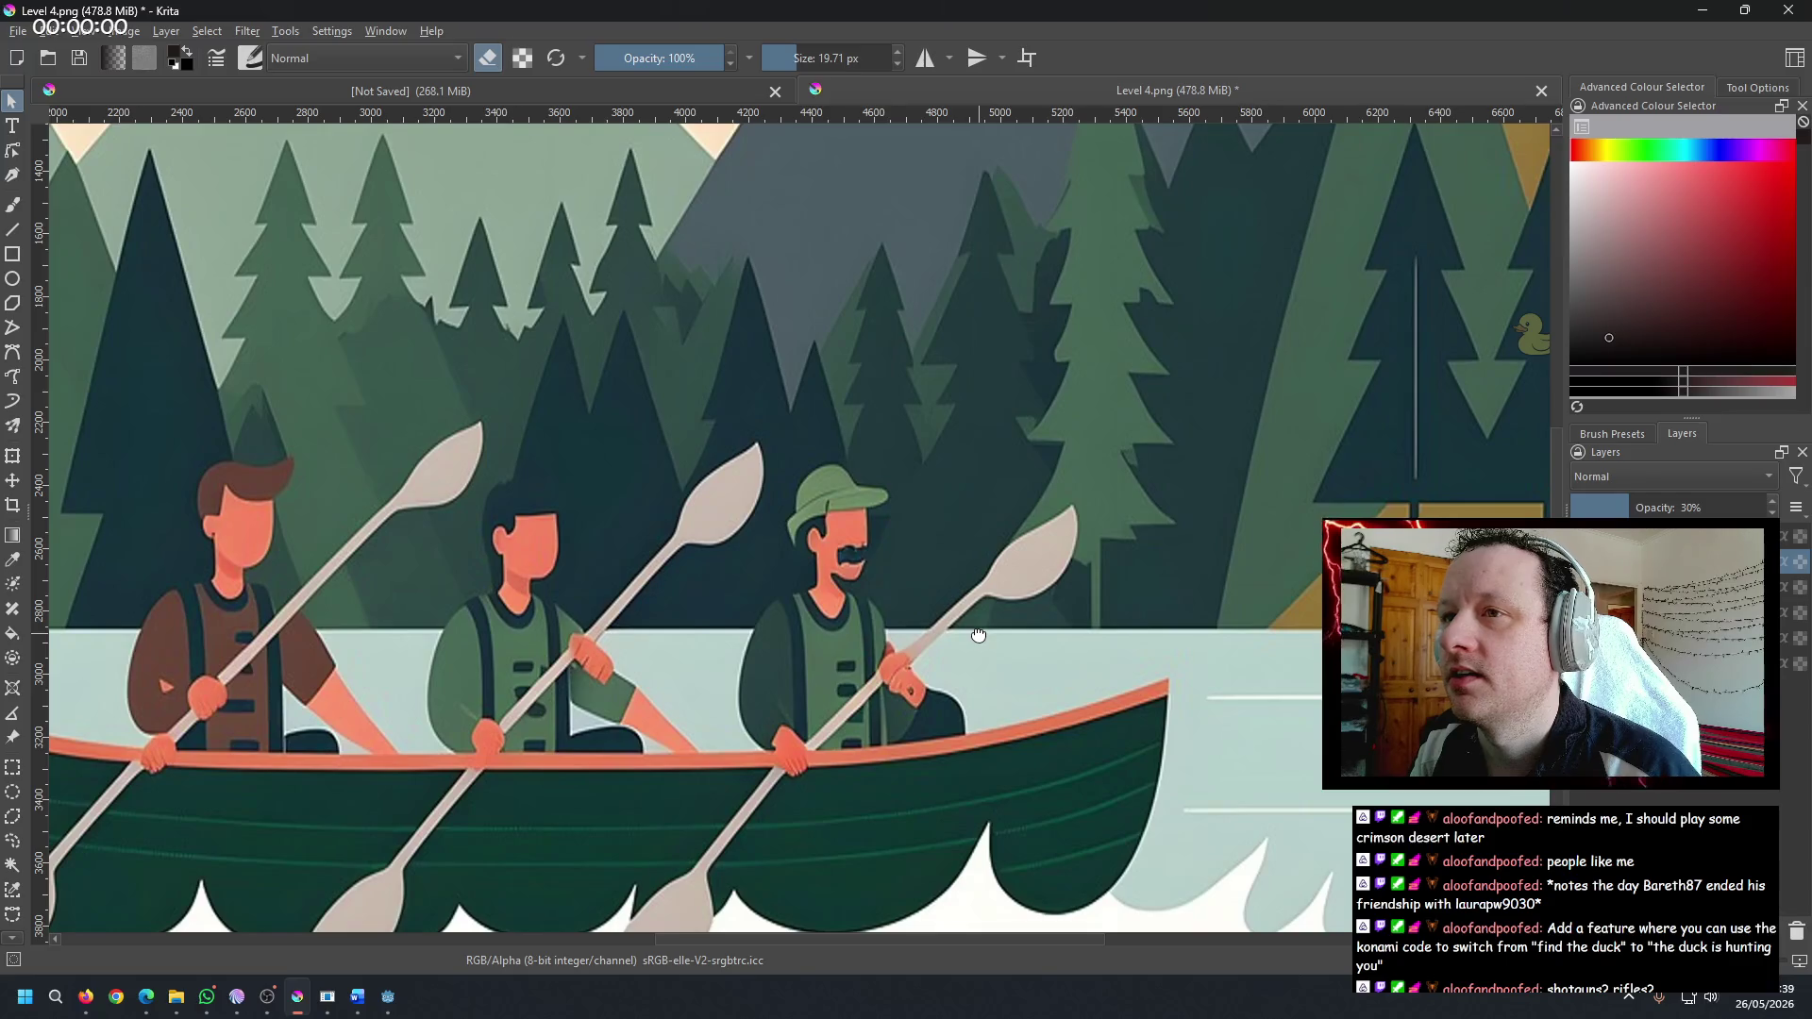
{"action": "left_click_drag", "start_coordinate": [853, 727], "coordinate": [1202, 591]}
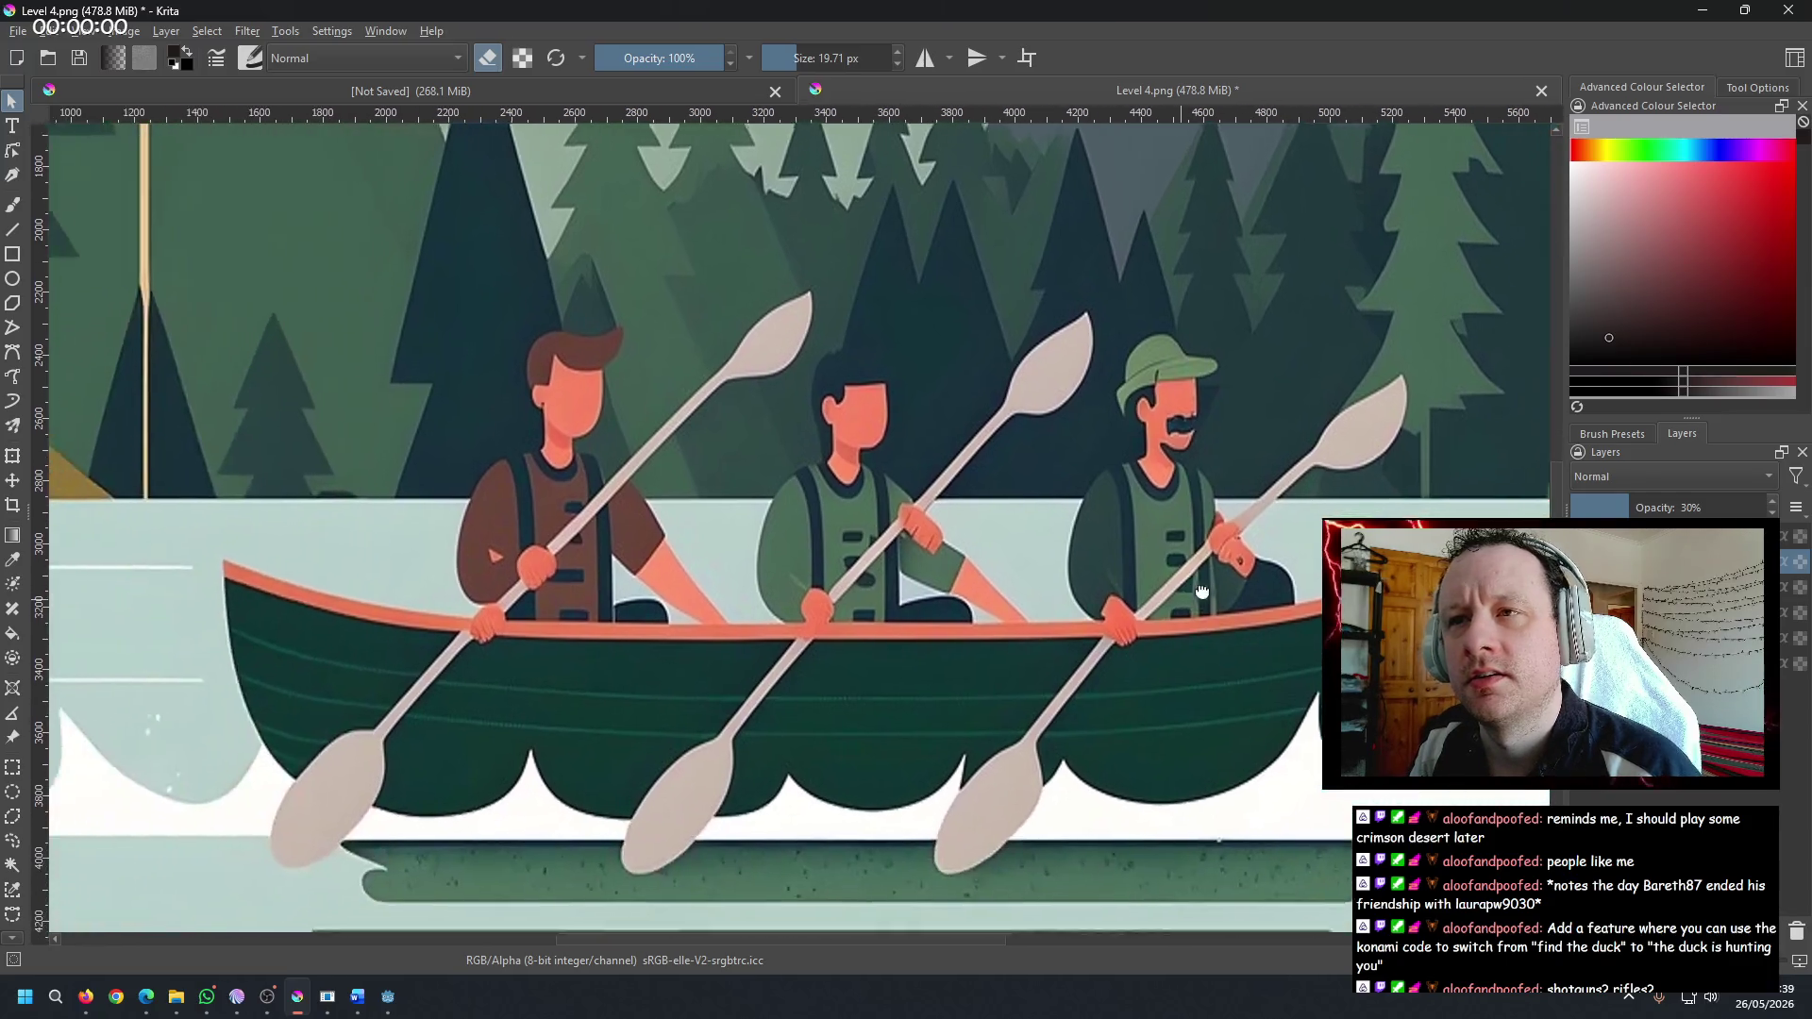
{"action": "scroll", "coordinate": [484, 586], "scroll_direction": "up", "scroll_amount": 5}
{"action": "scroll", "coordinate": [438, 547], "scroll_direction": "down", "scroll_amount": 2}
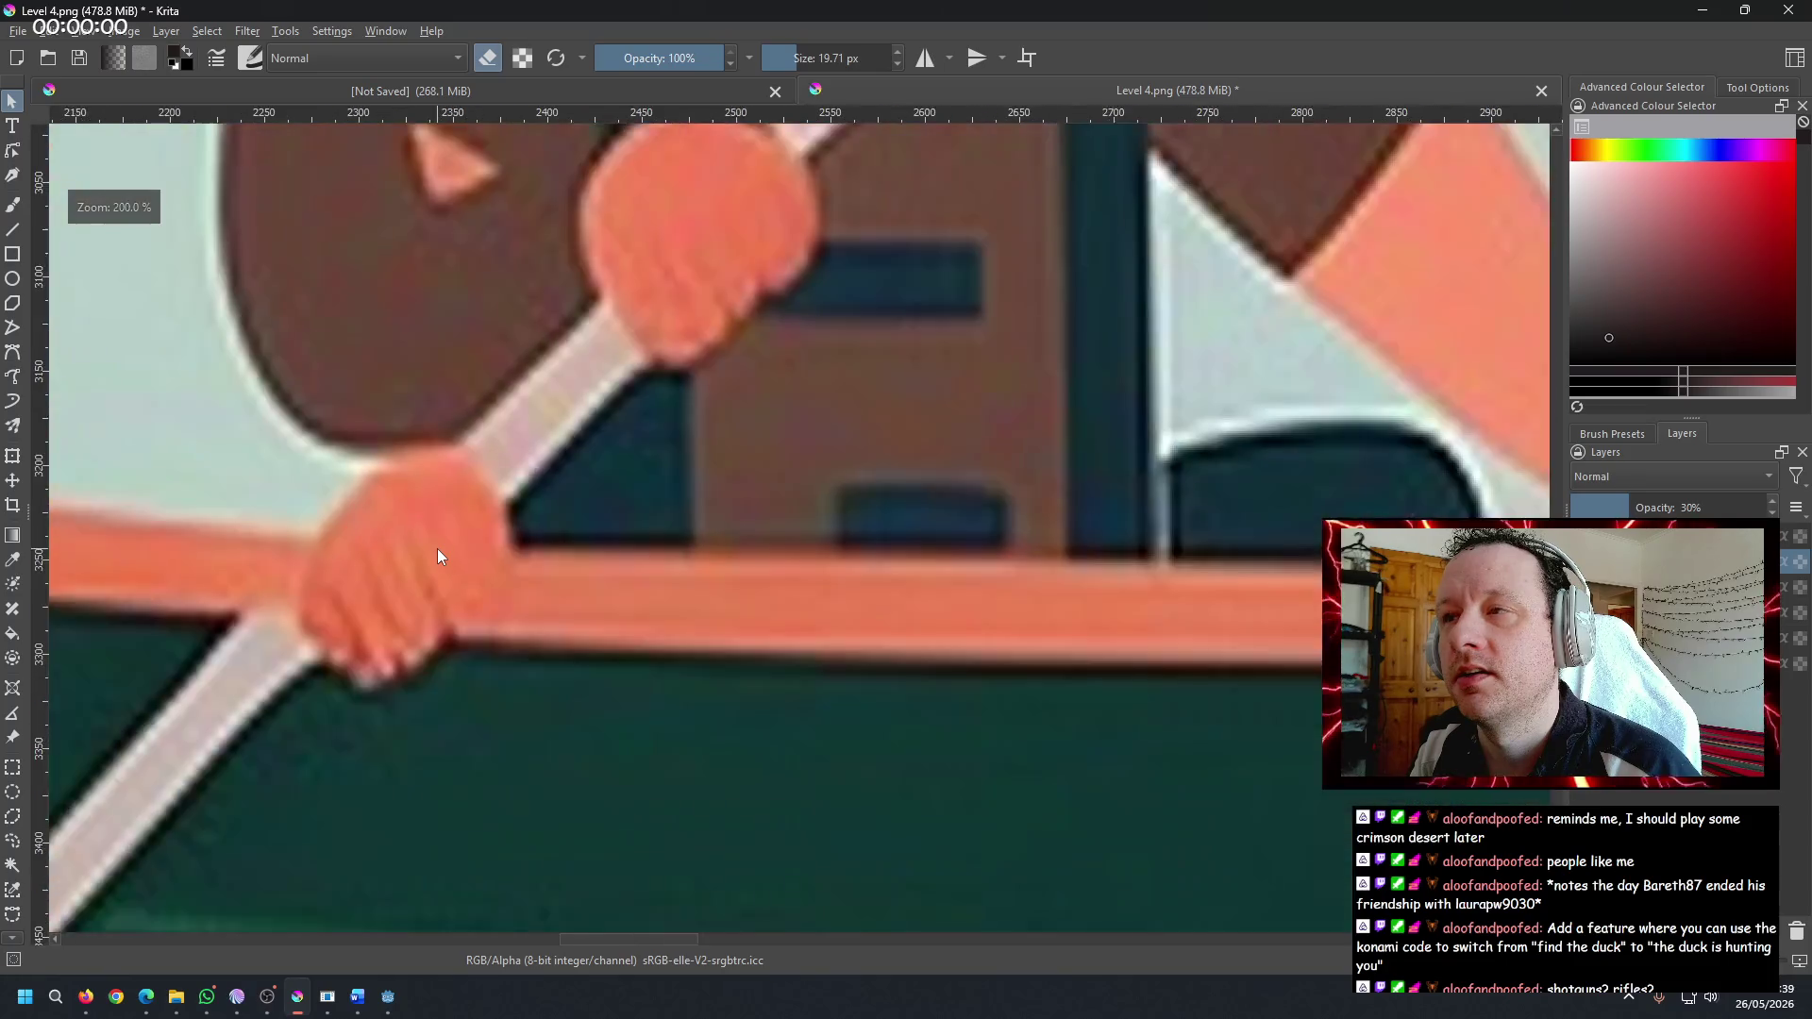
{"action": "scroll", "coordinate": [438, 547], "scroll_direction": "down", "scroll_amount": 2}
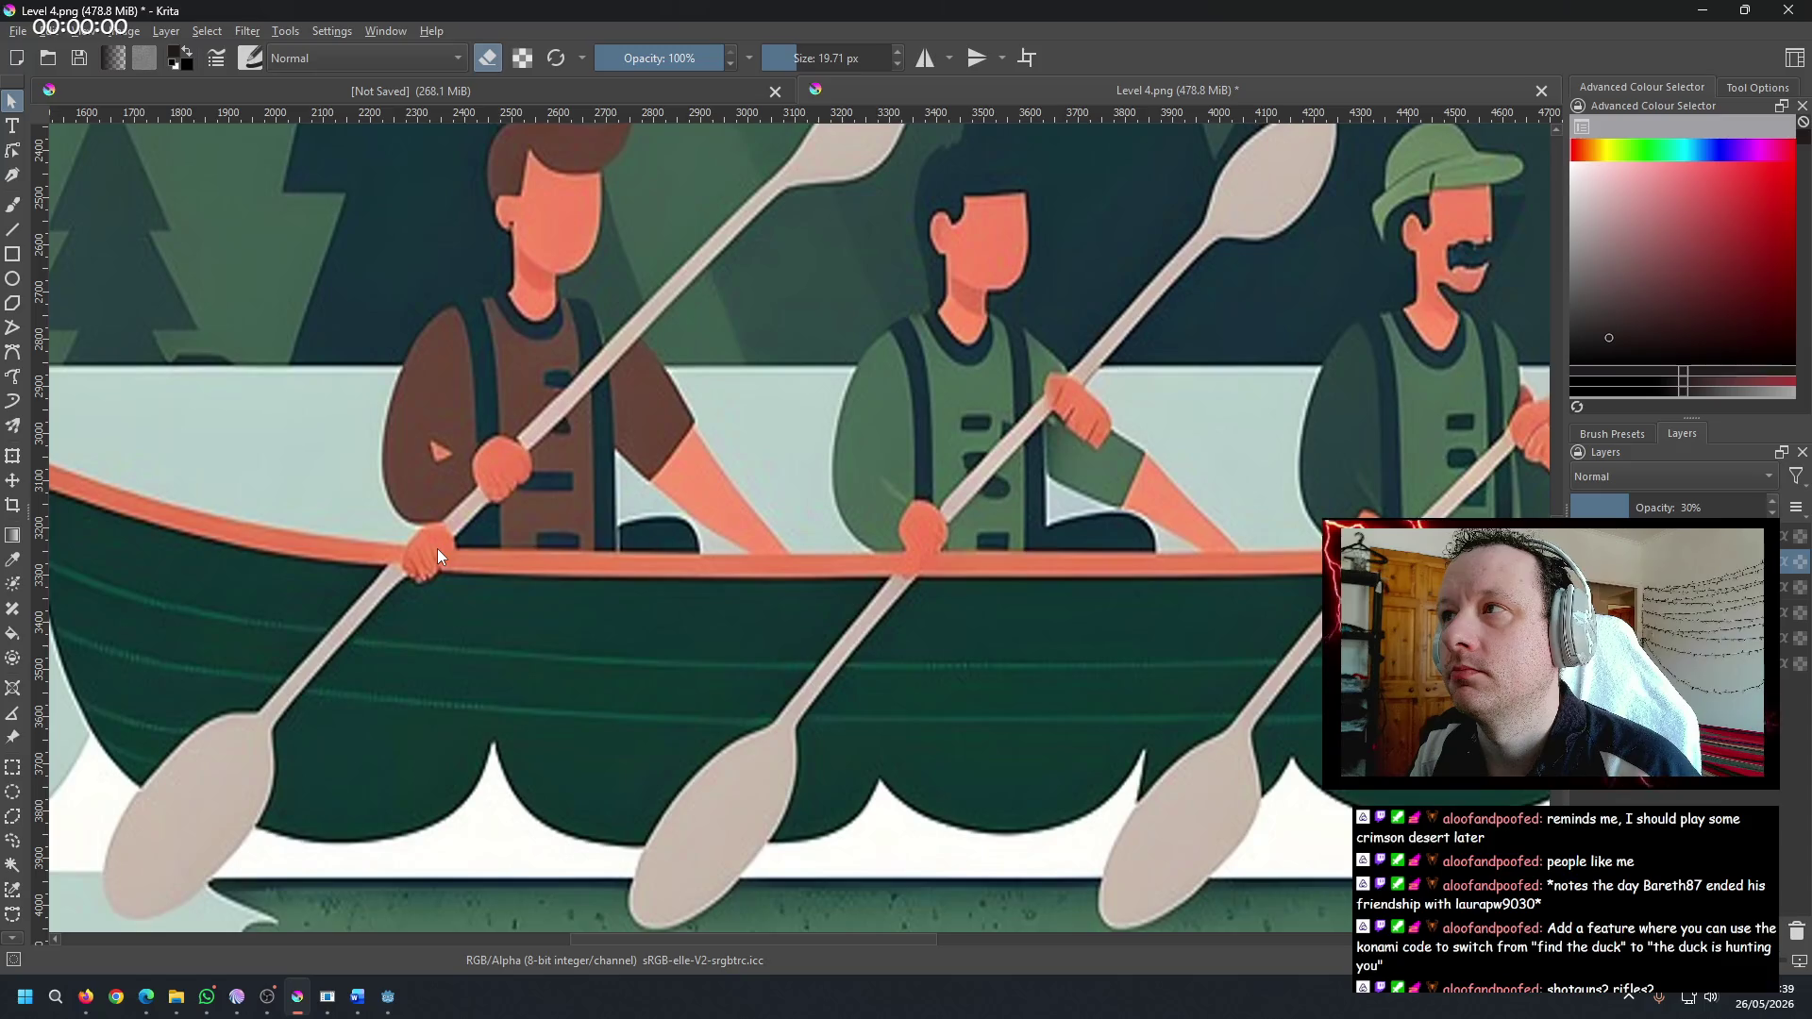
{"action": "scroll", "coordinate": [438, 547], "scroll_direction": "down", "scroll_amount": 3}
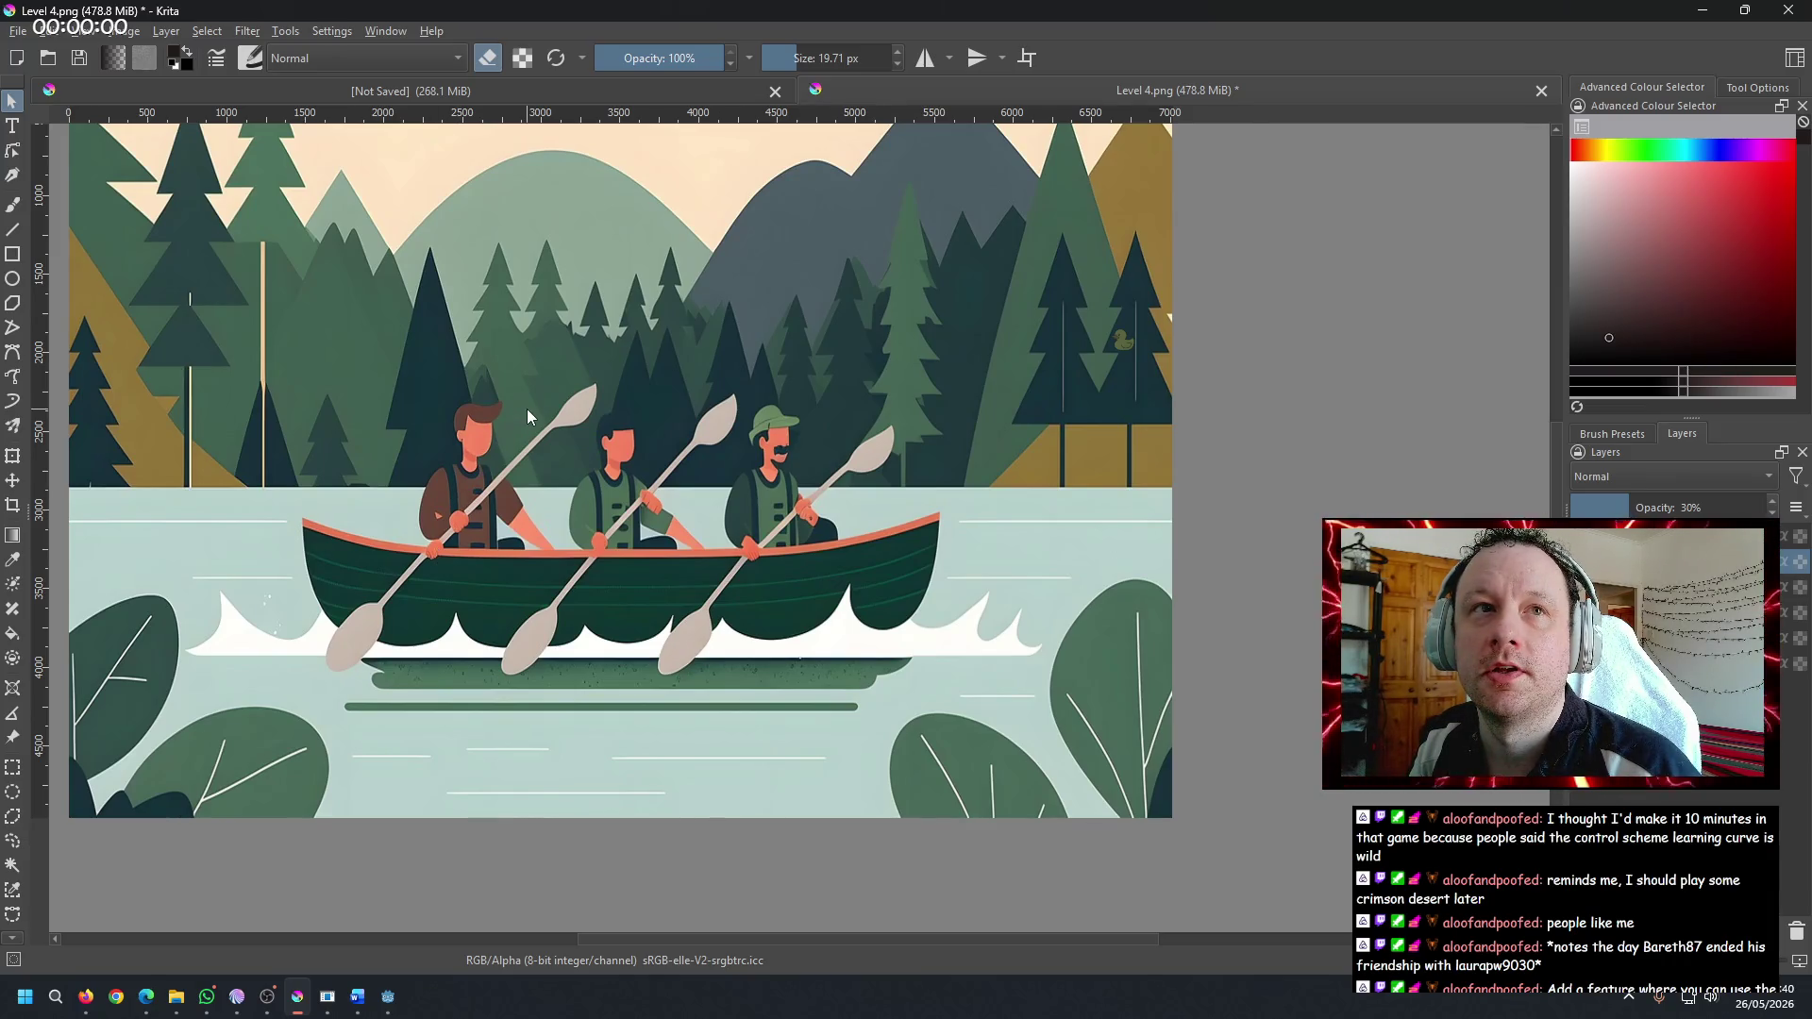
{"action": "mouse_move", "coordinate": [770, 464]}
{"action": "left_mouse_down"}
{"action": "mouse_move", "coordinate": [724, 488]}
{"action": "mouse_move", "coordinate": [760, 511]}
{"action": "left_mouse_up"}
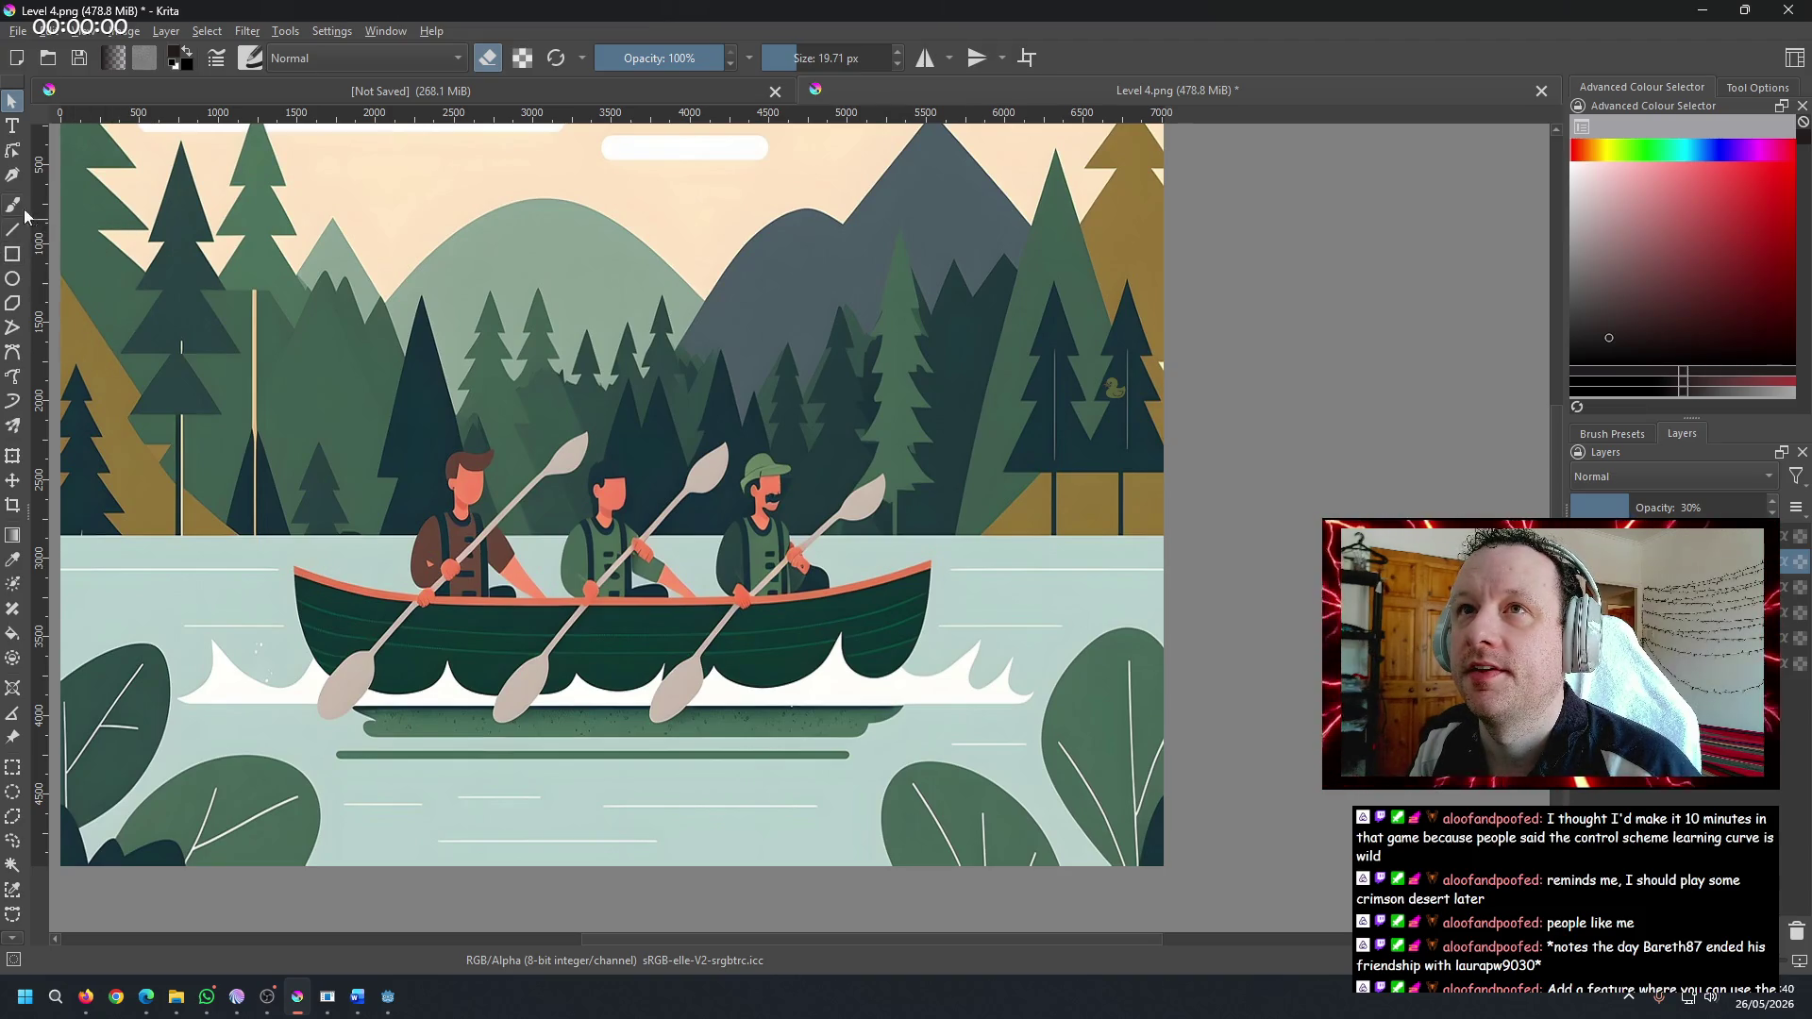
Transform the duck: move it from the trees onto the canoe's side and shrink it
{"action": "key", "text": "ctrl+t"}
{"action": "scroll", "coordinate": [1118, 396], "scroll_direction": "up", "scroll_amount": 5}
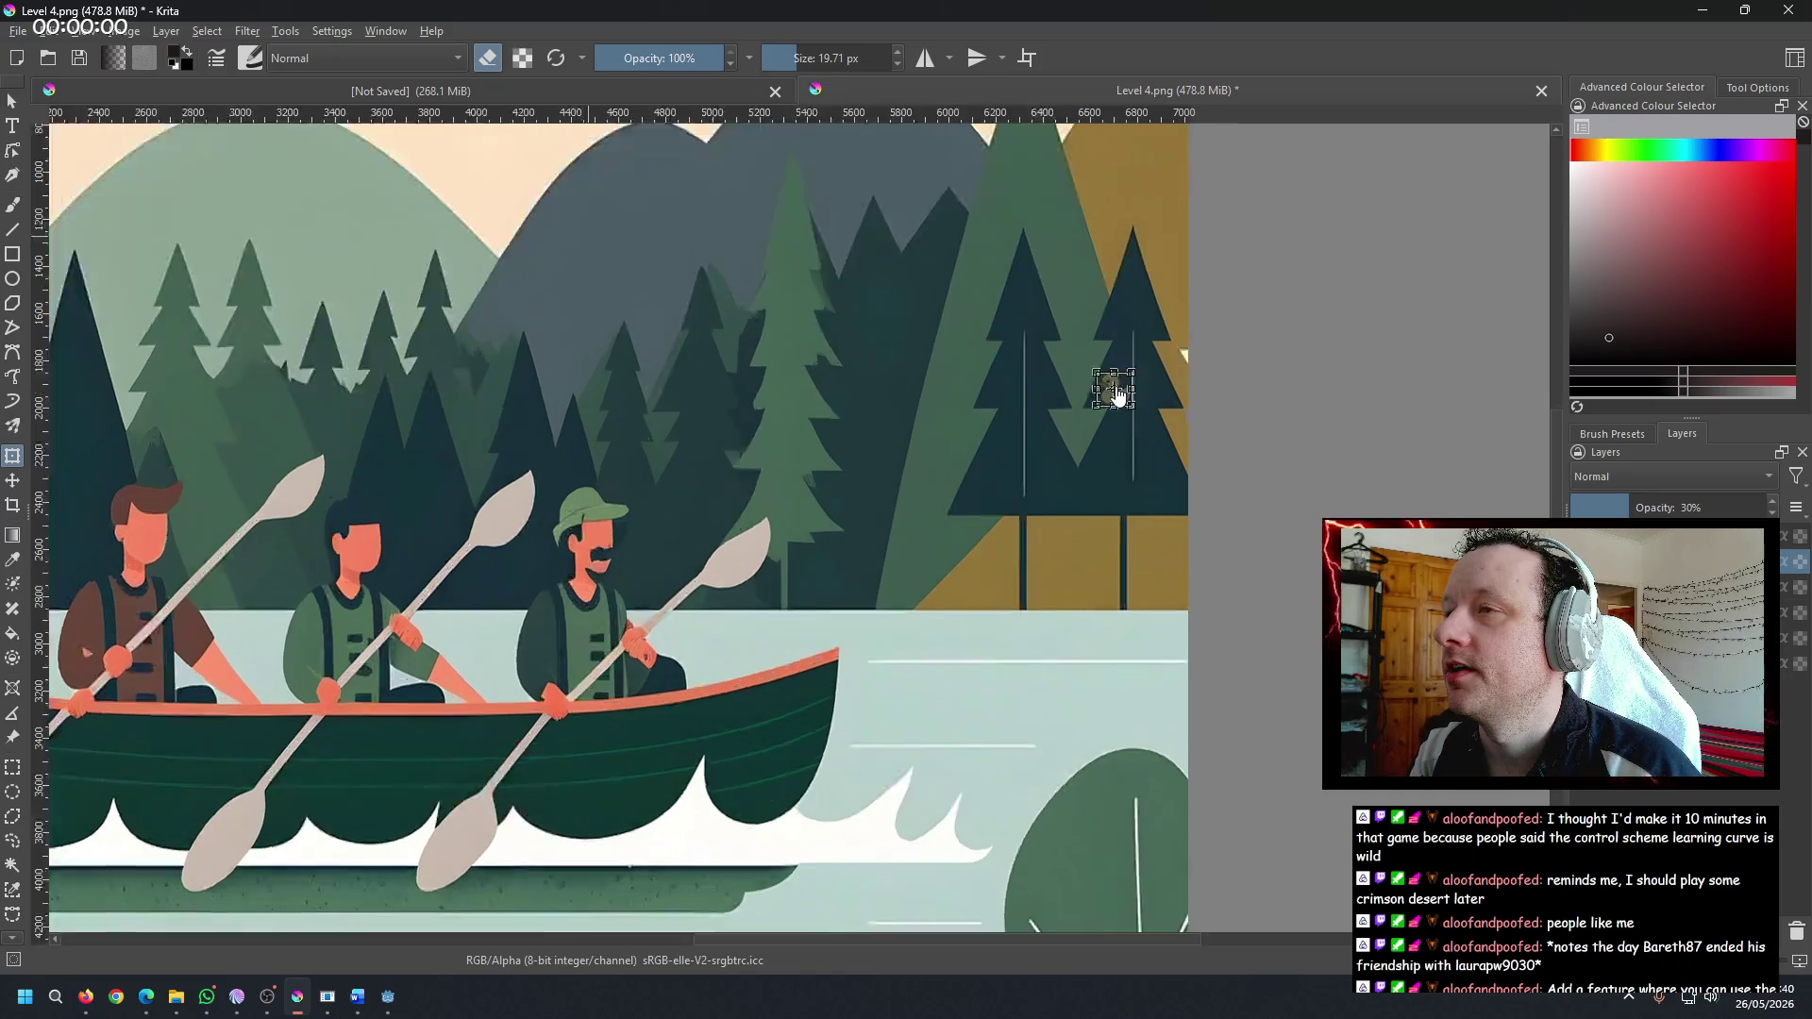
{"action": "left_click_drag", "start_coordinate": [1116, 396], "coordinate": [293, 823]}
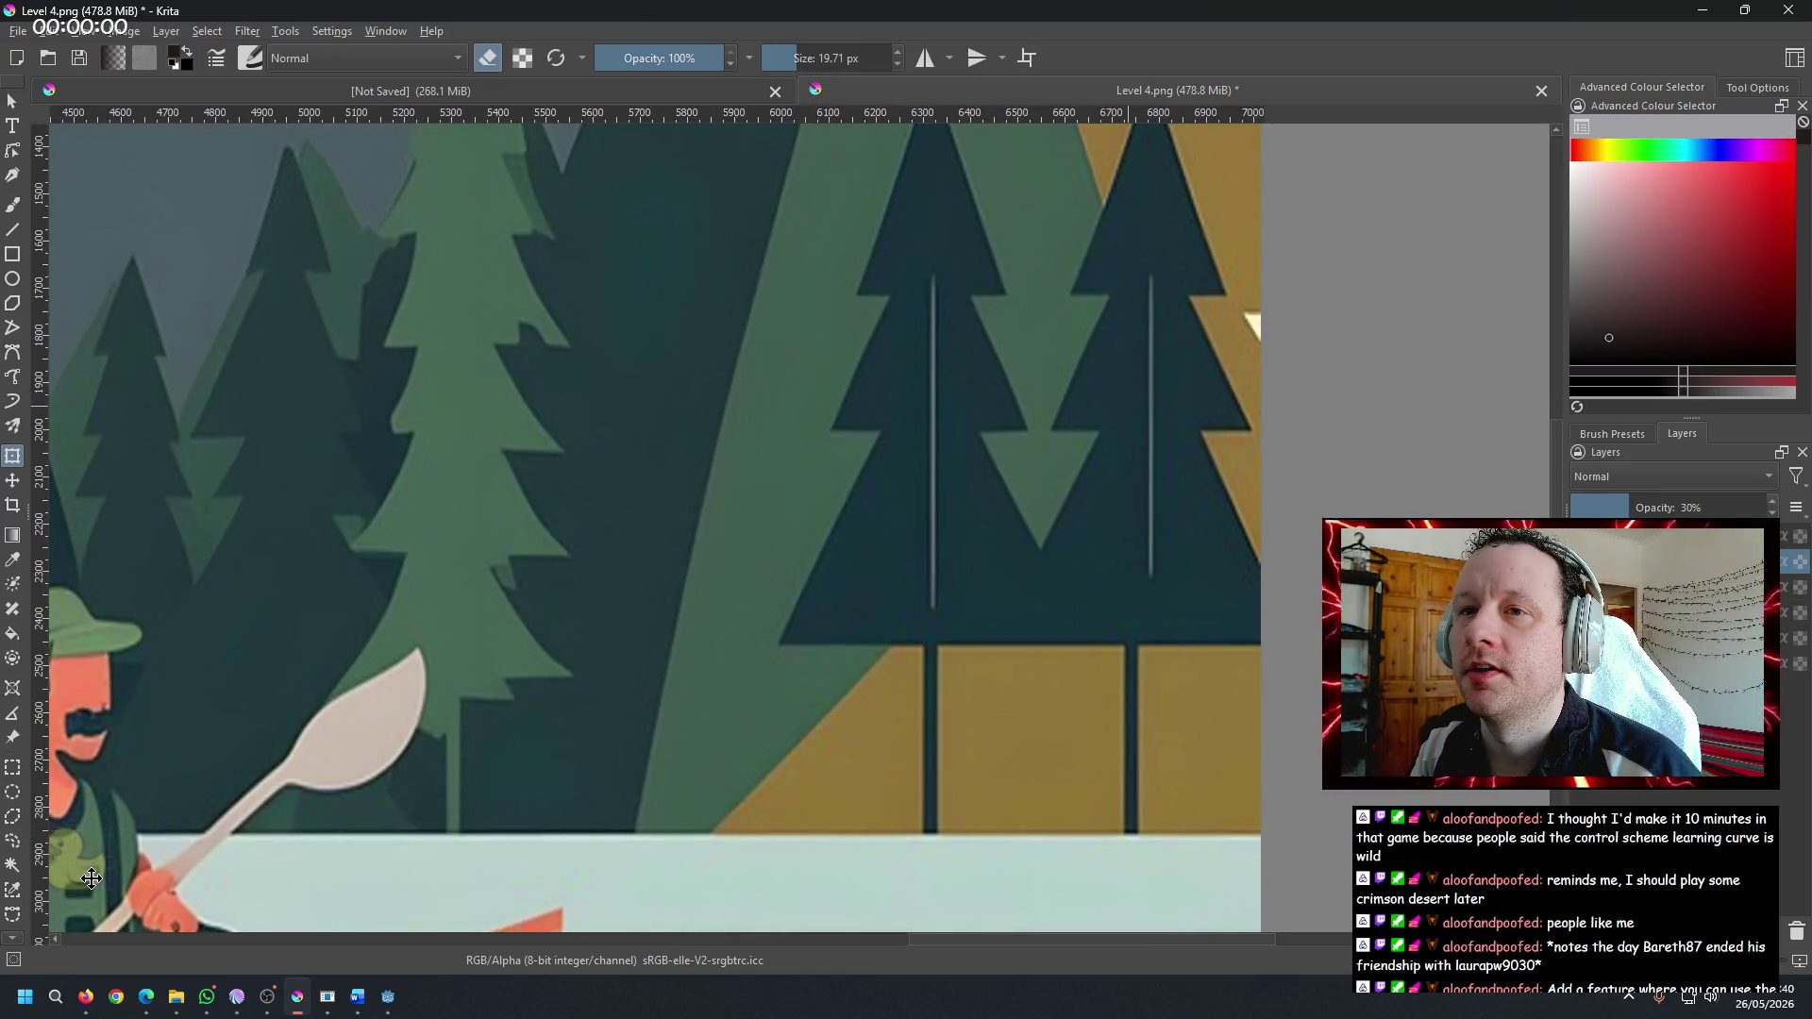
{"action": "scroll", "coordinate": [323, 854], "scroll_direction": "up", "scroll_amount": 4}
{"action": "scroll", "coordinate": [361, 763], "scroll_direction": "down", "scroll_amount": 4}
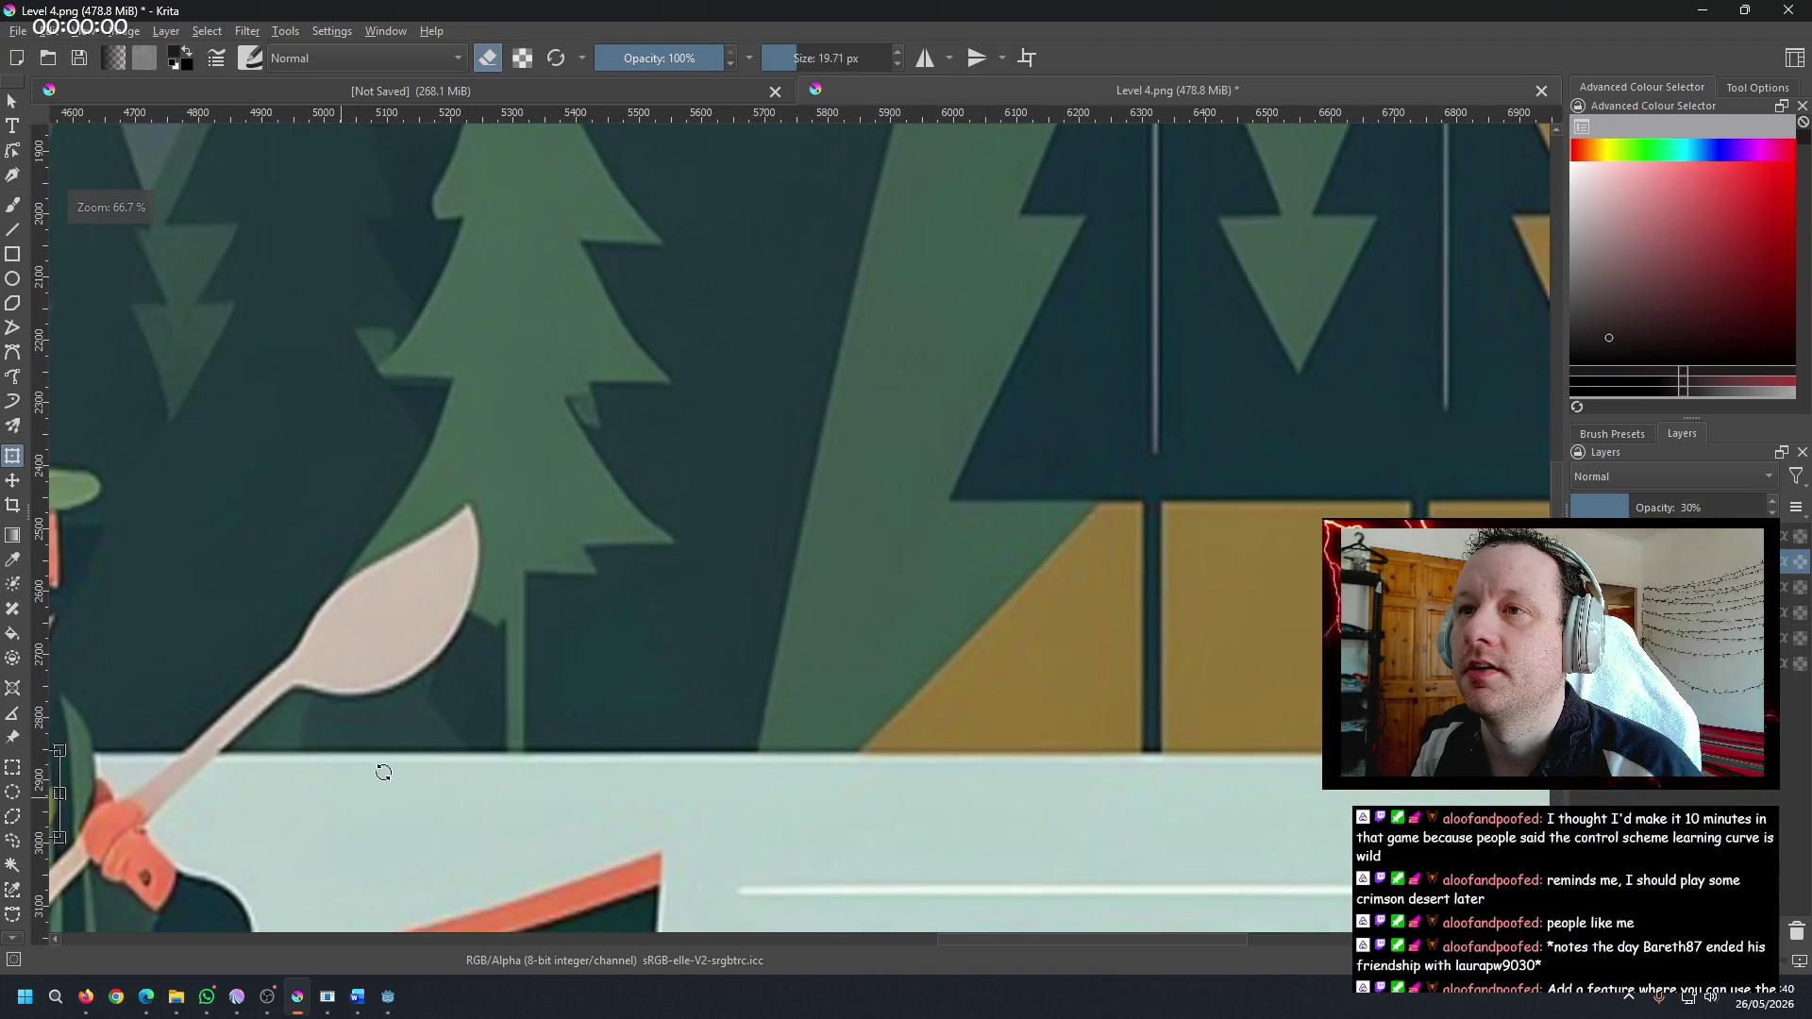
{"action": "right_click", "coordinate": [660, 634]}
{"action": "scroll", "coordinate": [750, 587], "scroll_direction": "up", "scroll_amount": 2}
{"action": "left_click_drag", "start_coordinate": [750, 586], "coordinate": [1054, 471]}
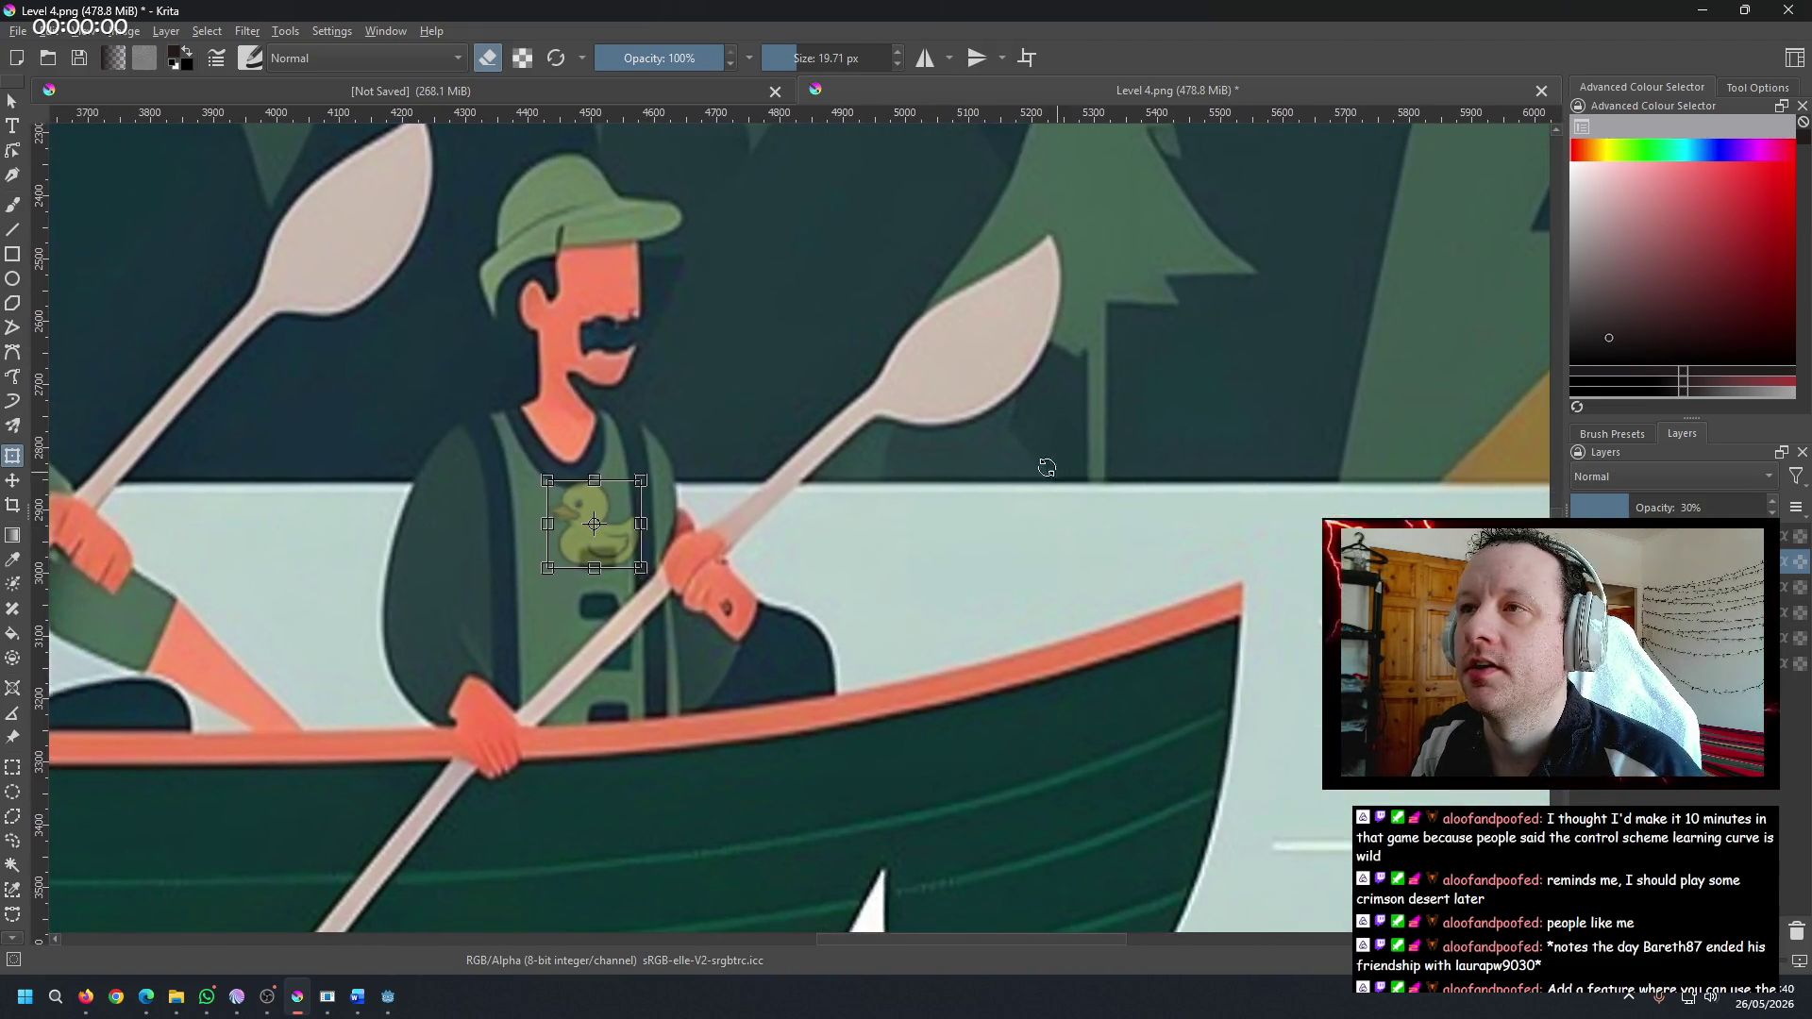
{"action": "mouse_move", "coordinate": [641, 567]}
{"action": "left_mouse_down"}
{"action": "mouse_move", "coordinate": [589, 523]}
{"action": "mouse_move", "coordinate": [966, 773]}
{"action": "mouse_move", "coordinate": [1152, 706]}
{"action": "left_mouse_up"}
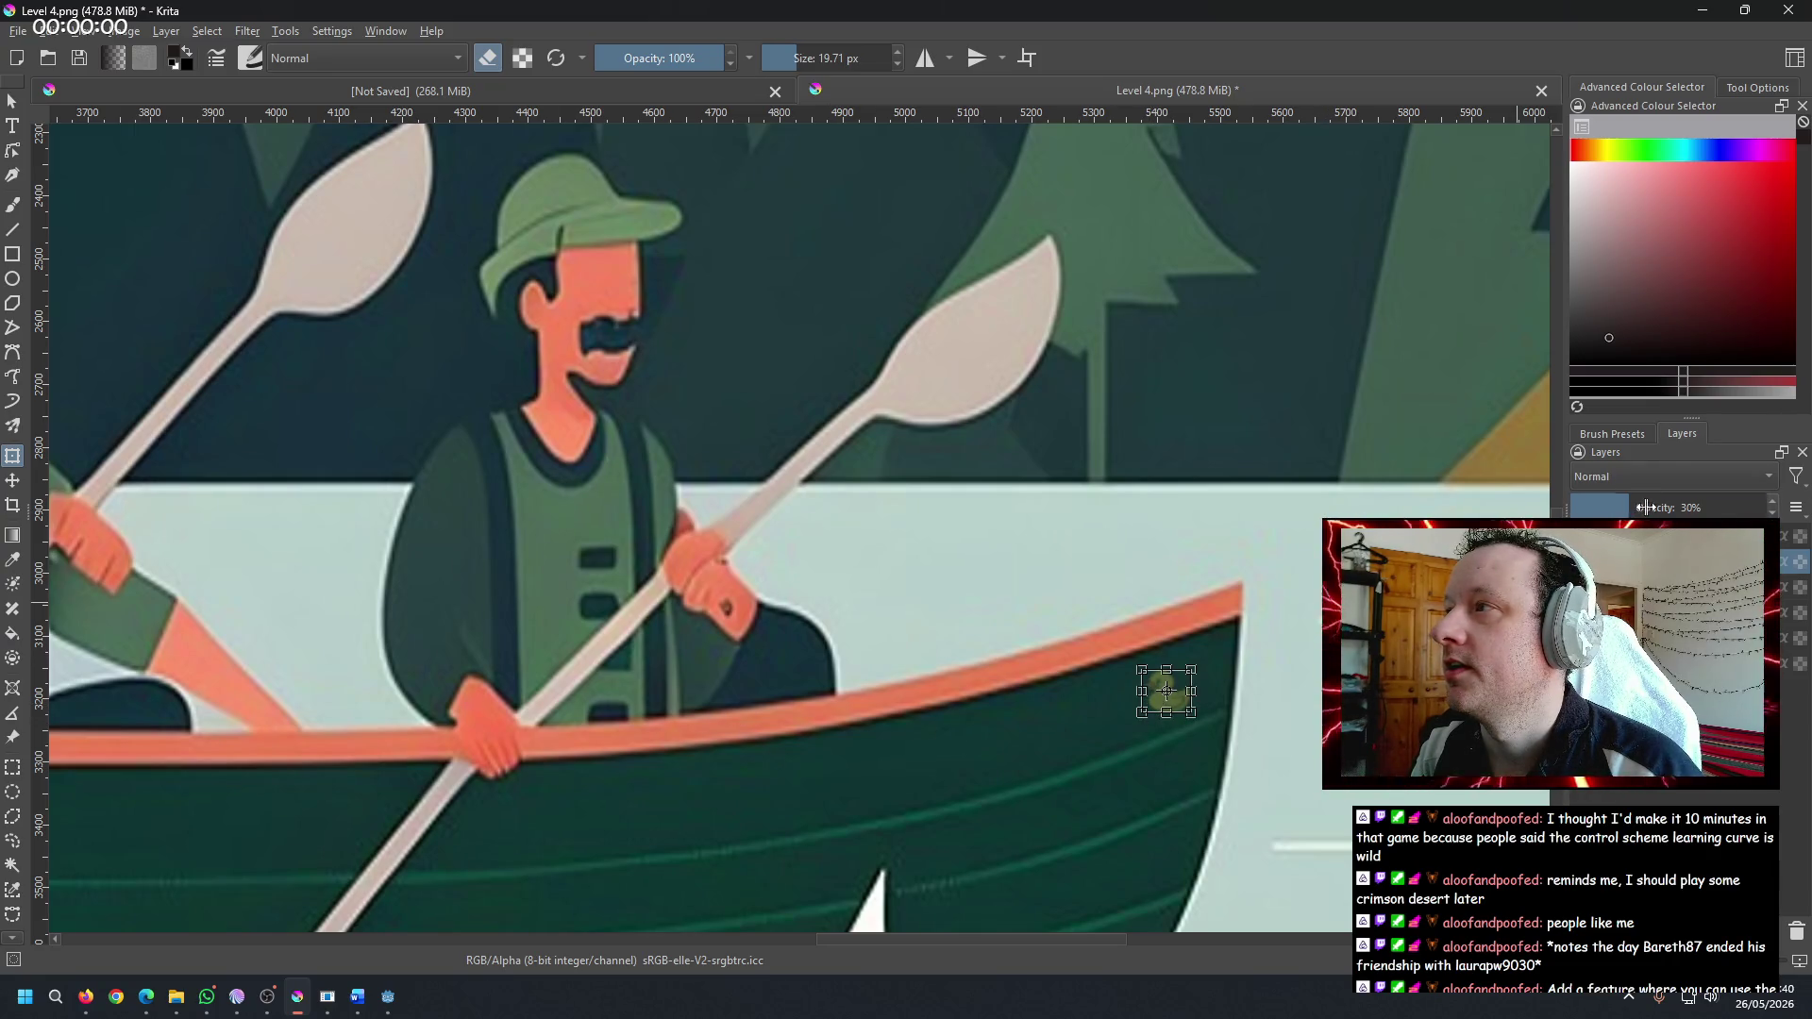
{"action": "key", "text": "Return"}
Bring the canoe's right end into view to check the tiny duck
{"action": "scroll", "coordinate": [368, 568], "scroll_direction": "down", "scroll_amount": 5}
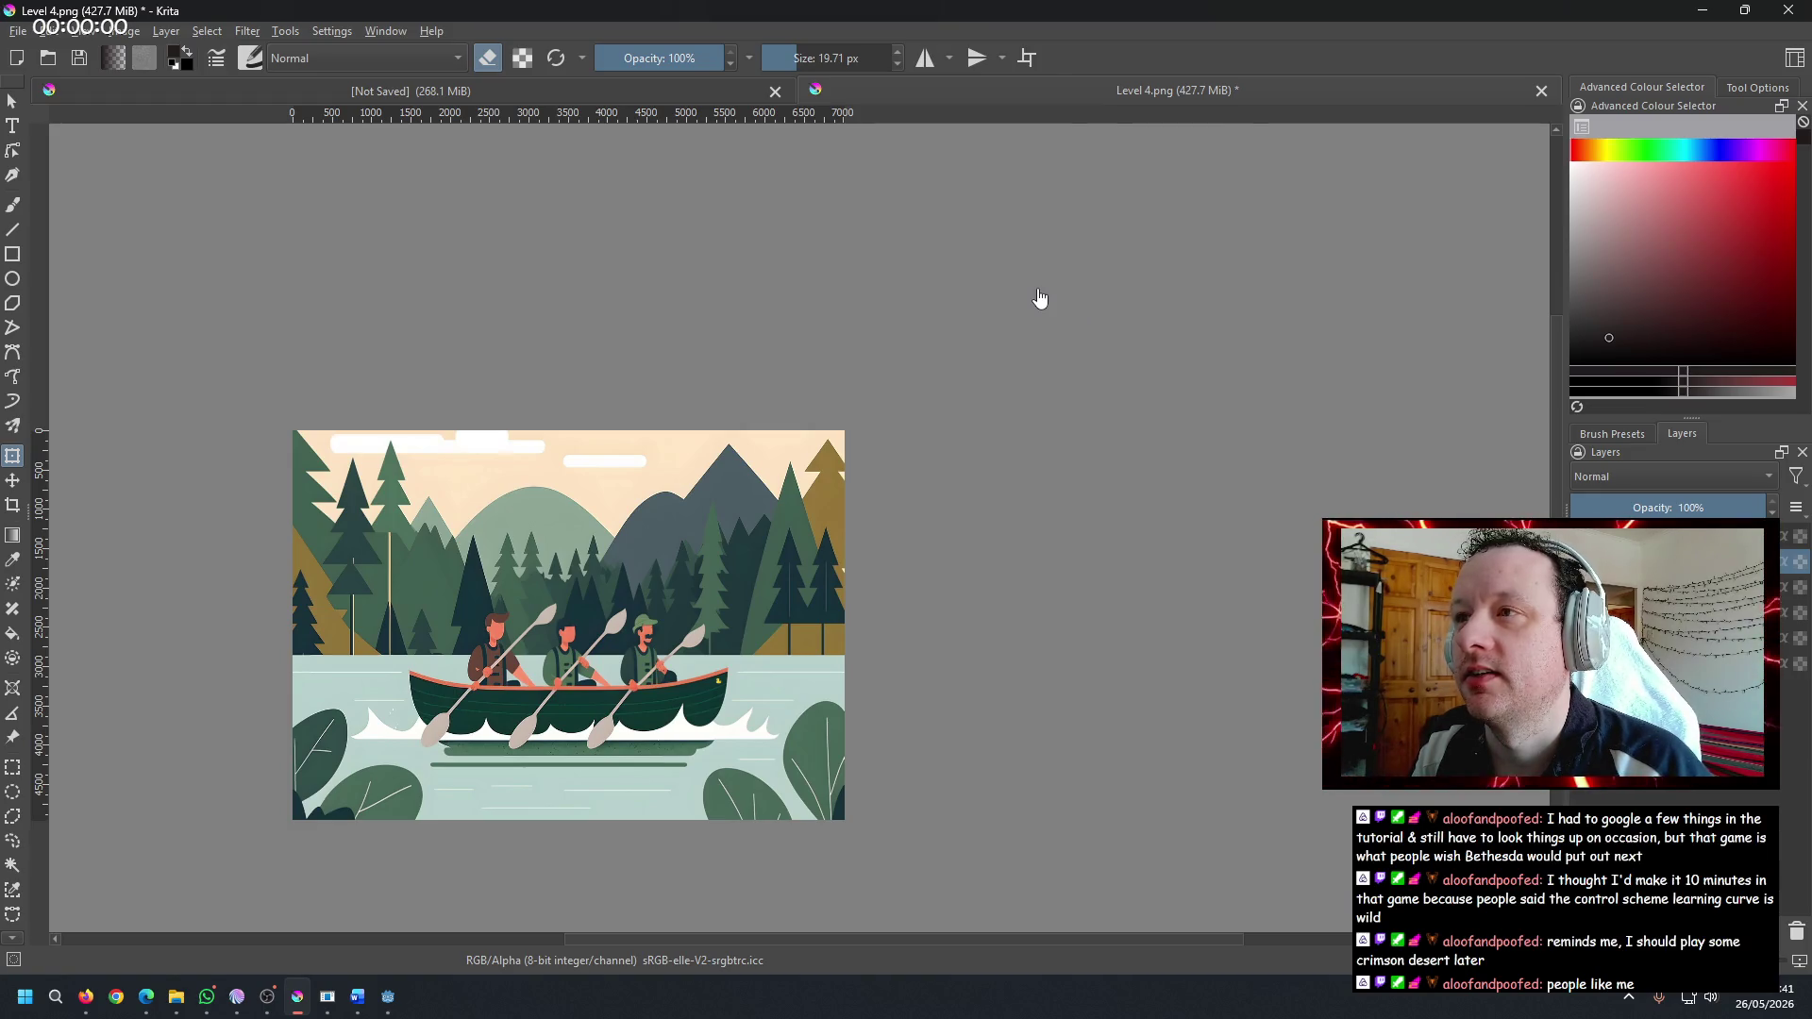
{"action": "scroll", "coordinate": [717, 691], "scroll_direction": "up", "scroll_amount": 4}
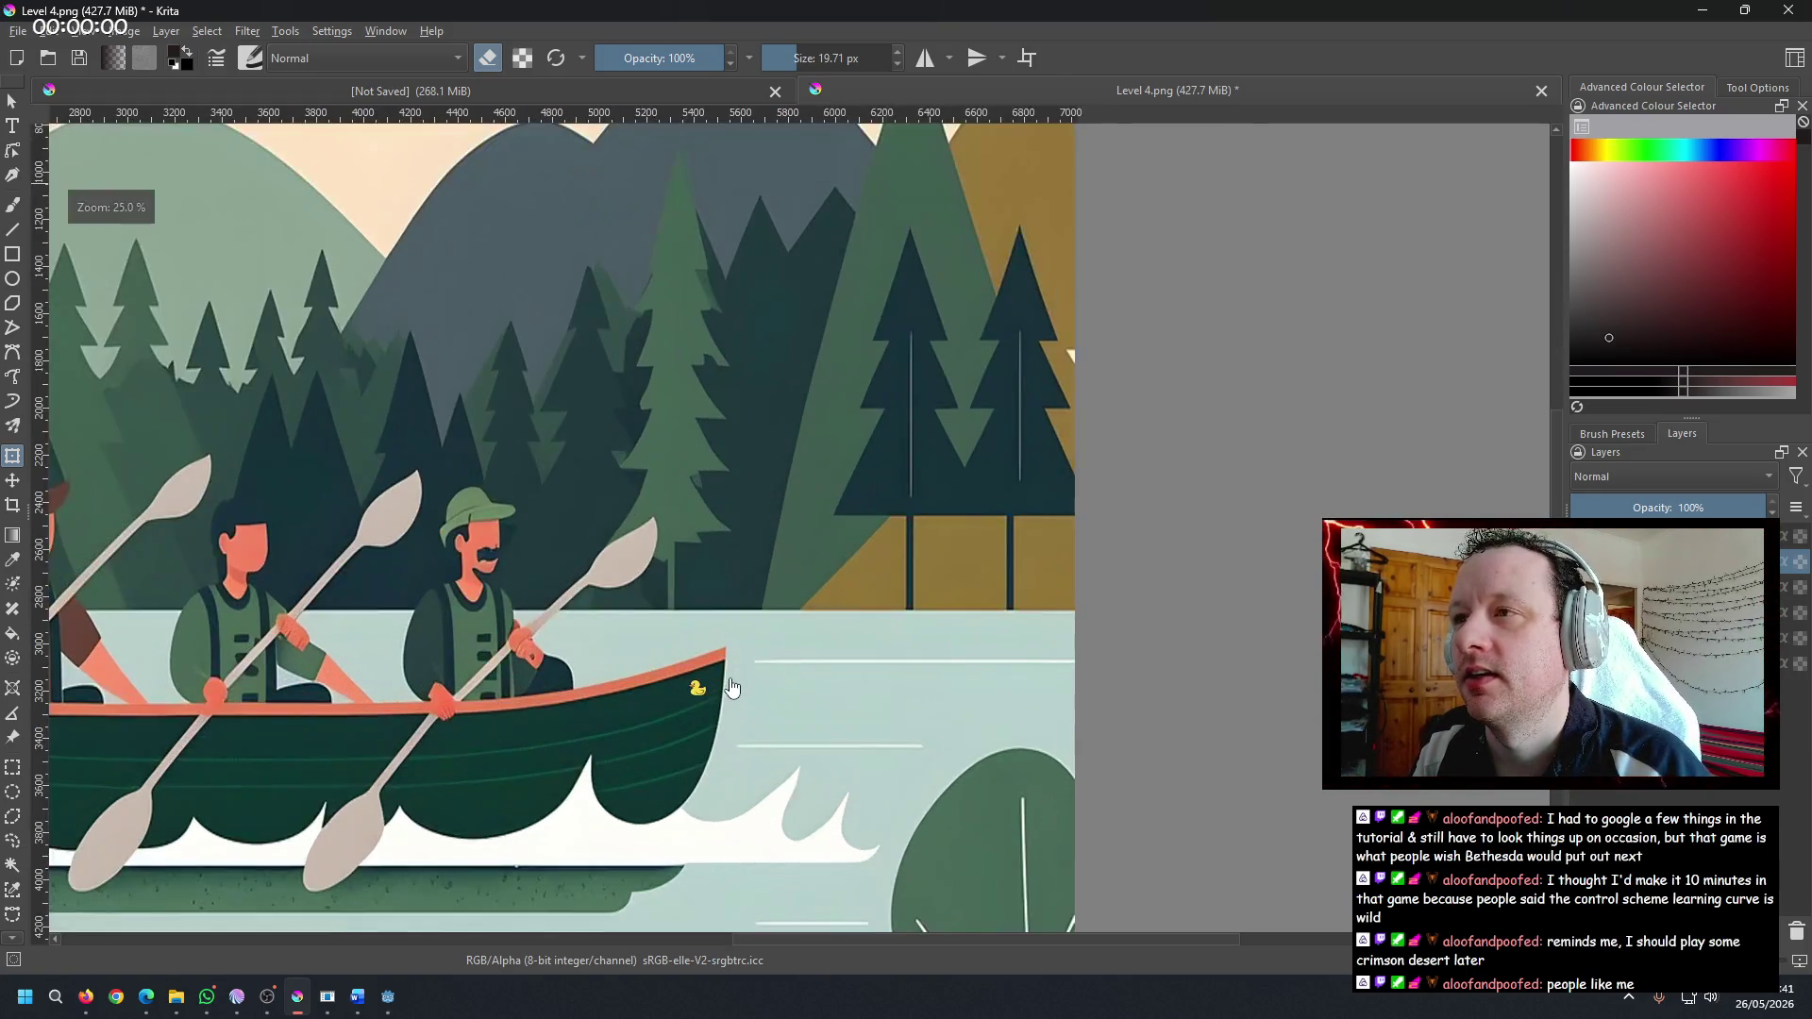
{"action": "scroll", "coordinate": [720, 687], "scroll_direction": "down", "scroll_amount": 2}
{"action": "mouse_move", "coordinate": [760, 659]}
{"action": "left_mouse_down"}
{"action": "mouse_move", "coordinate": [998, 576]}
{"action": "mouse_move", "coordinate": [1039, 612]}
{"action": "left_mouse_up"}
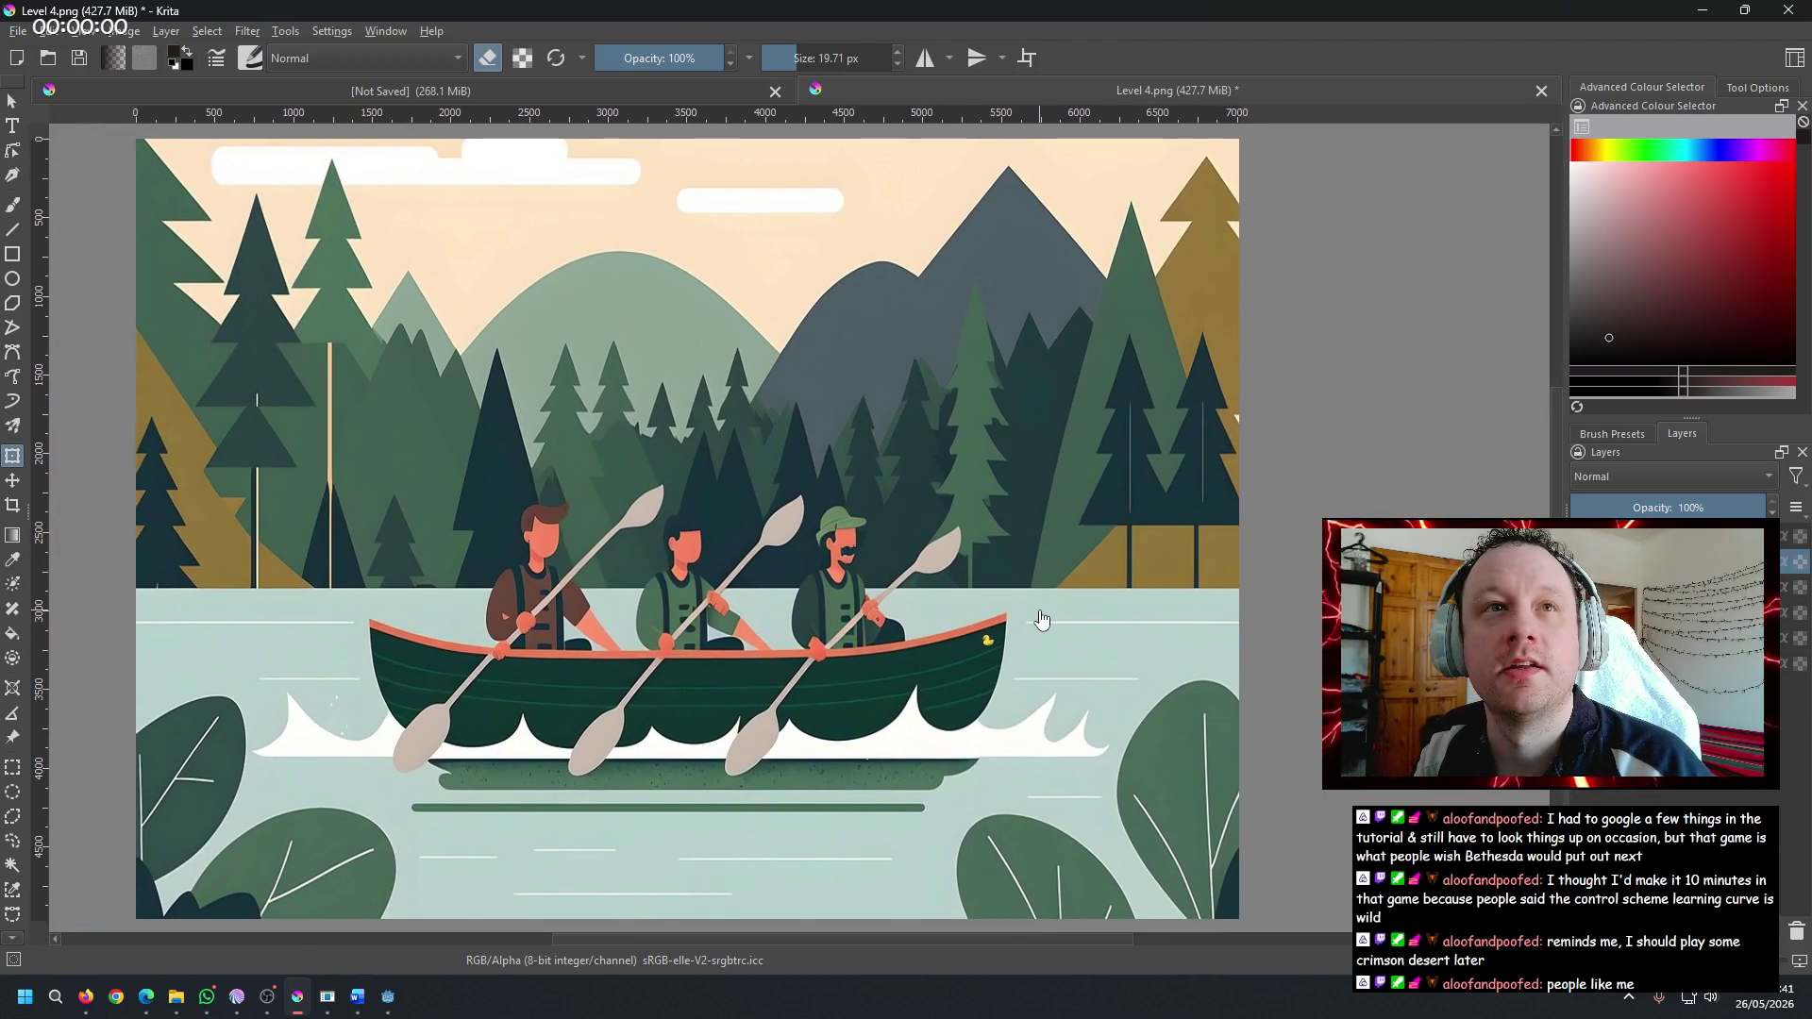
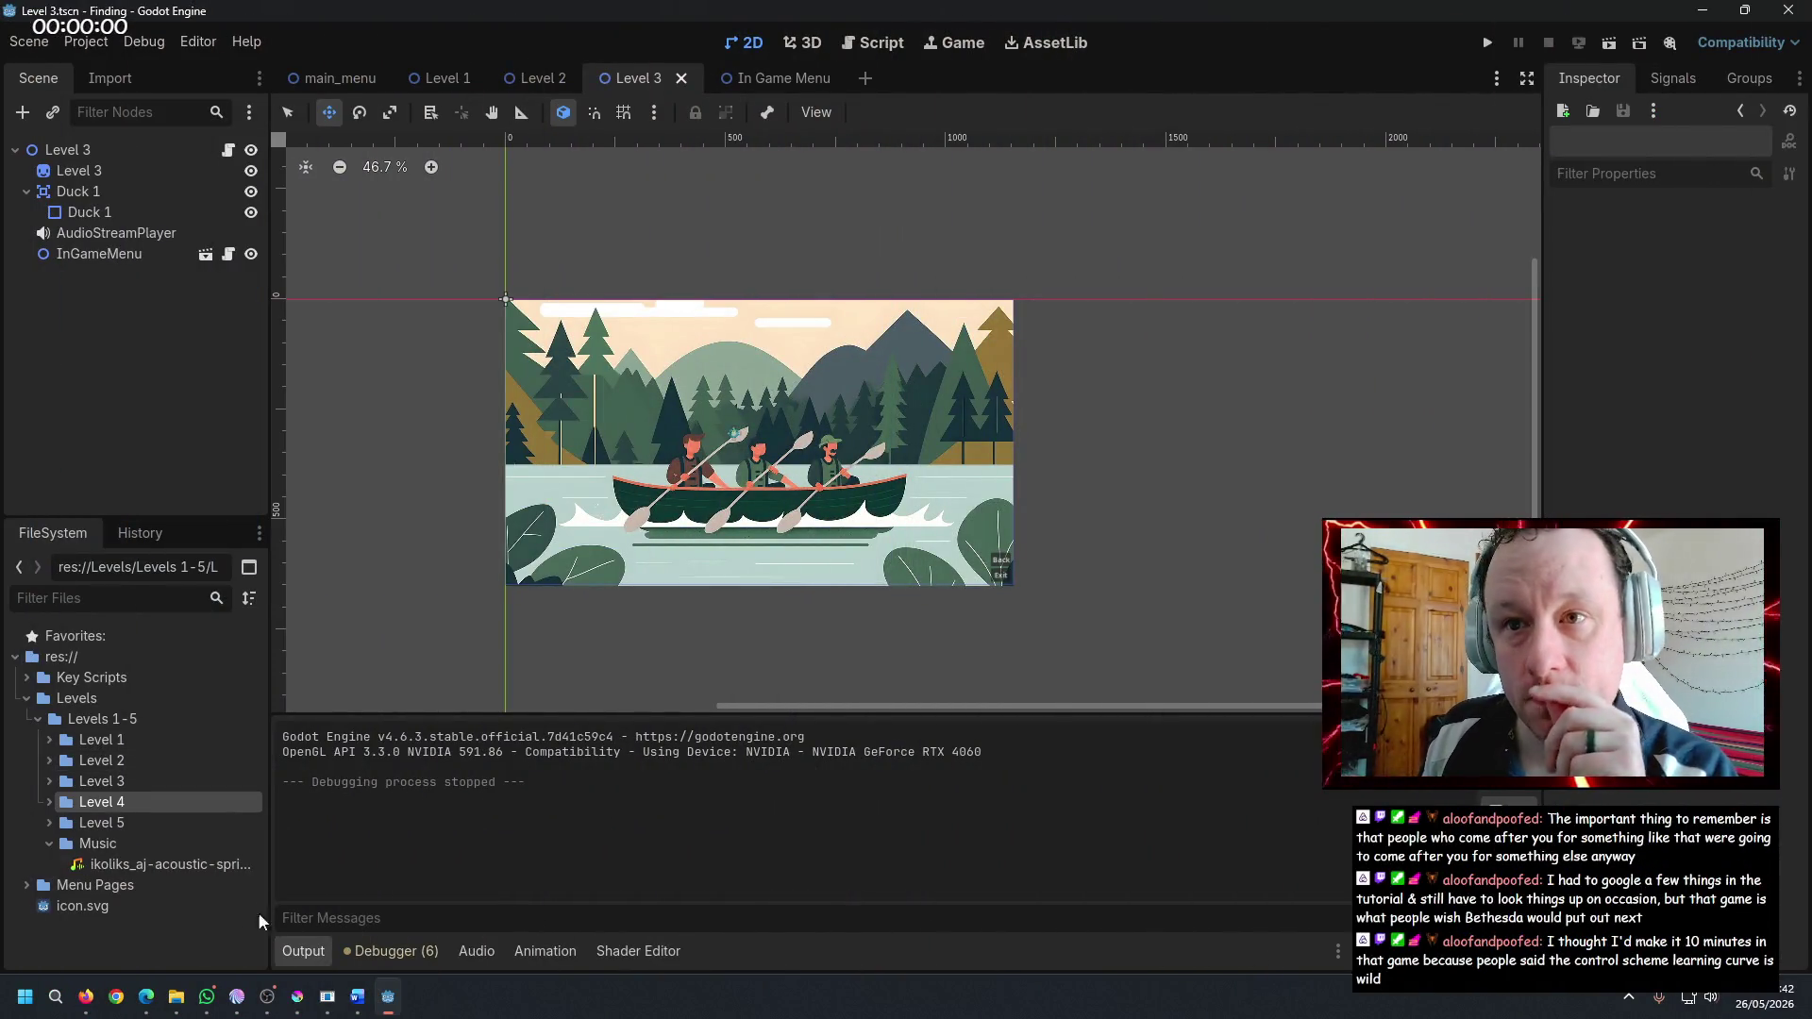
Expand Levels 1-5 > Level 4 > Images and bring in Level 4.png from File Explorer beside Level 3.png
{"action": "mouse_move", "coordinate": [231, 864]}
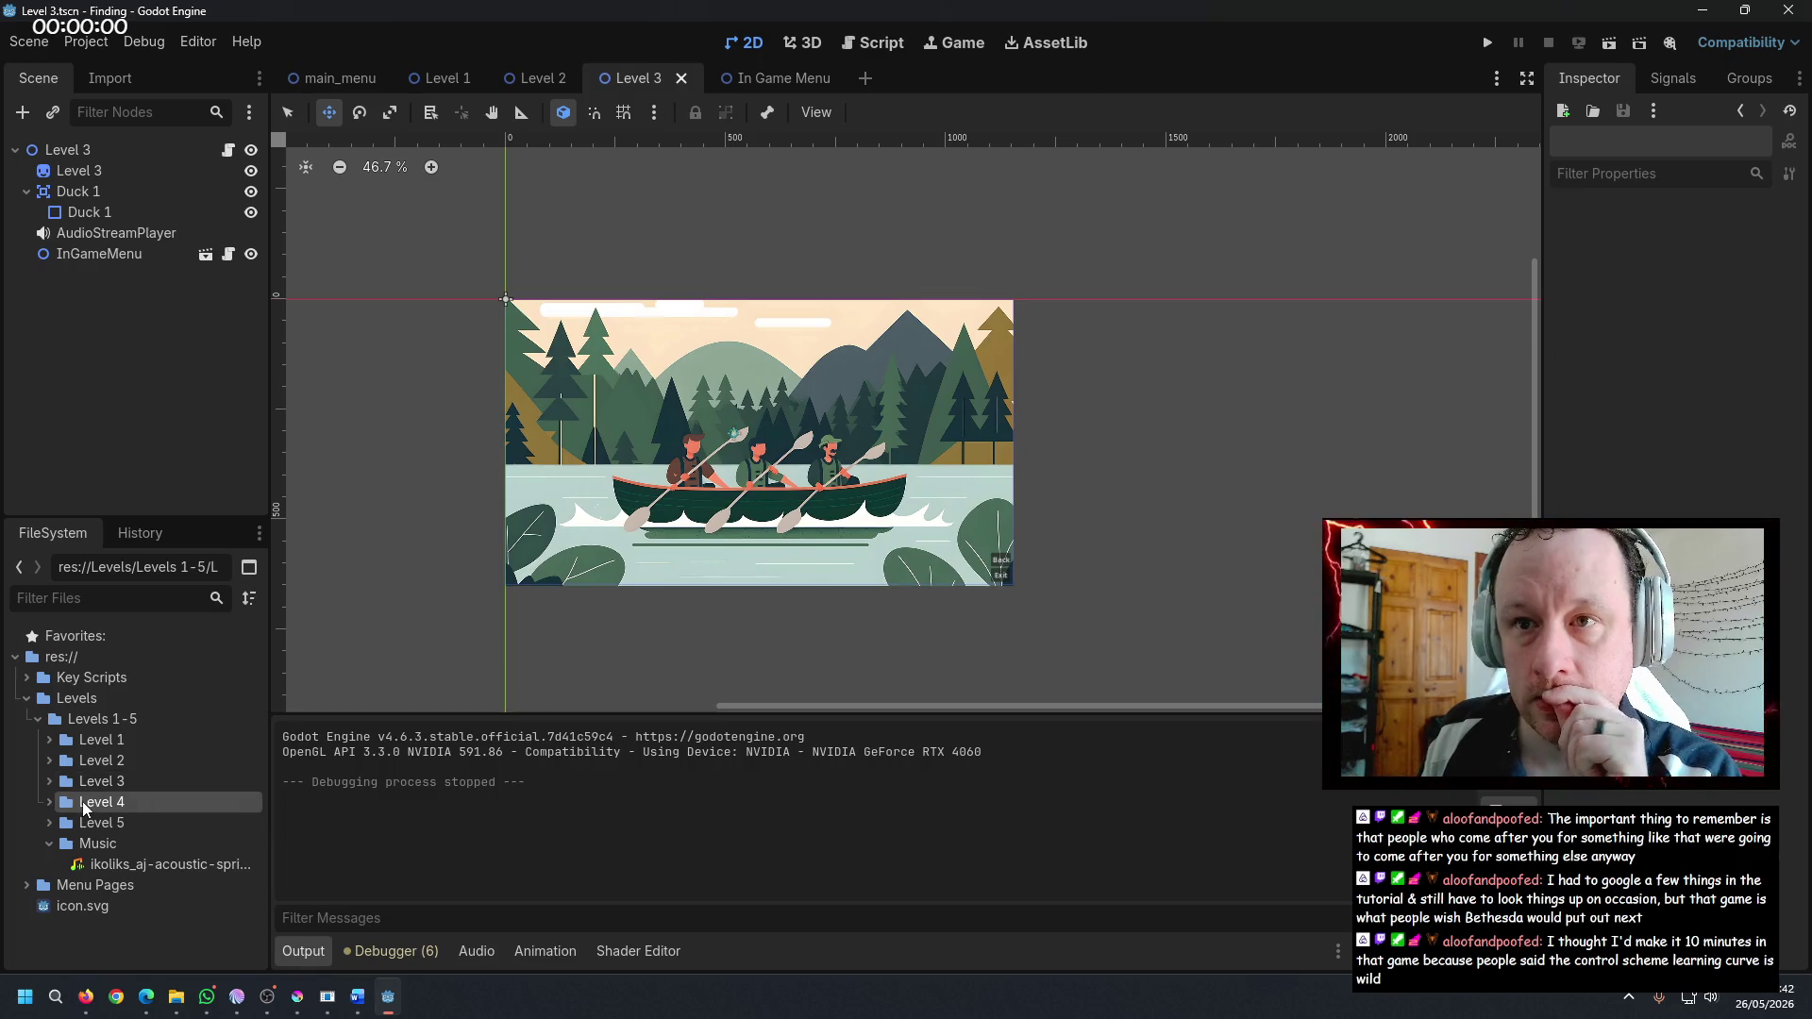
{"action": "left_click", "coordinate": [49, 801]}
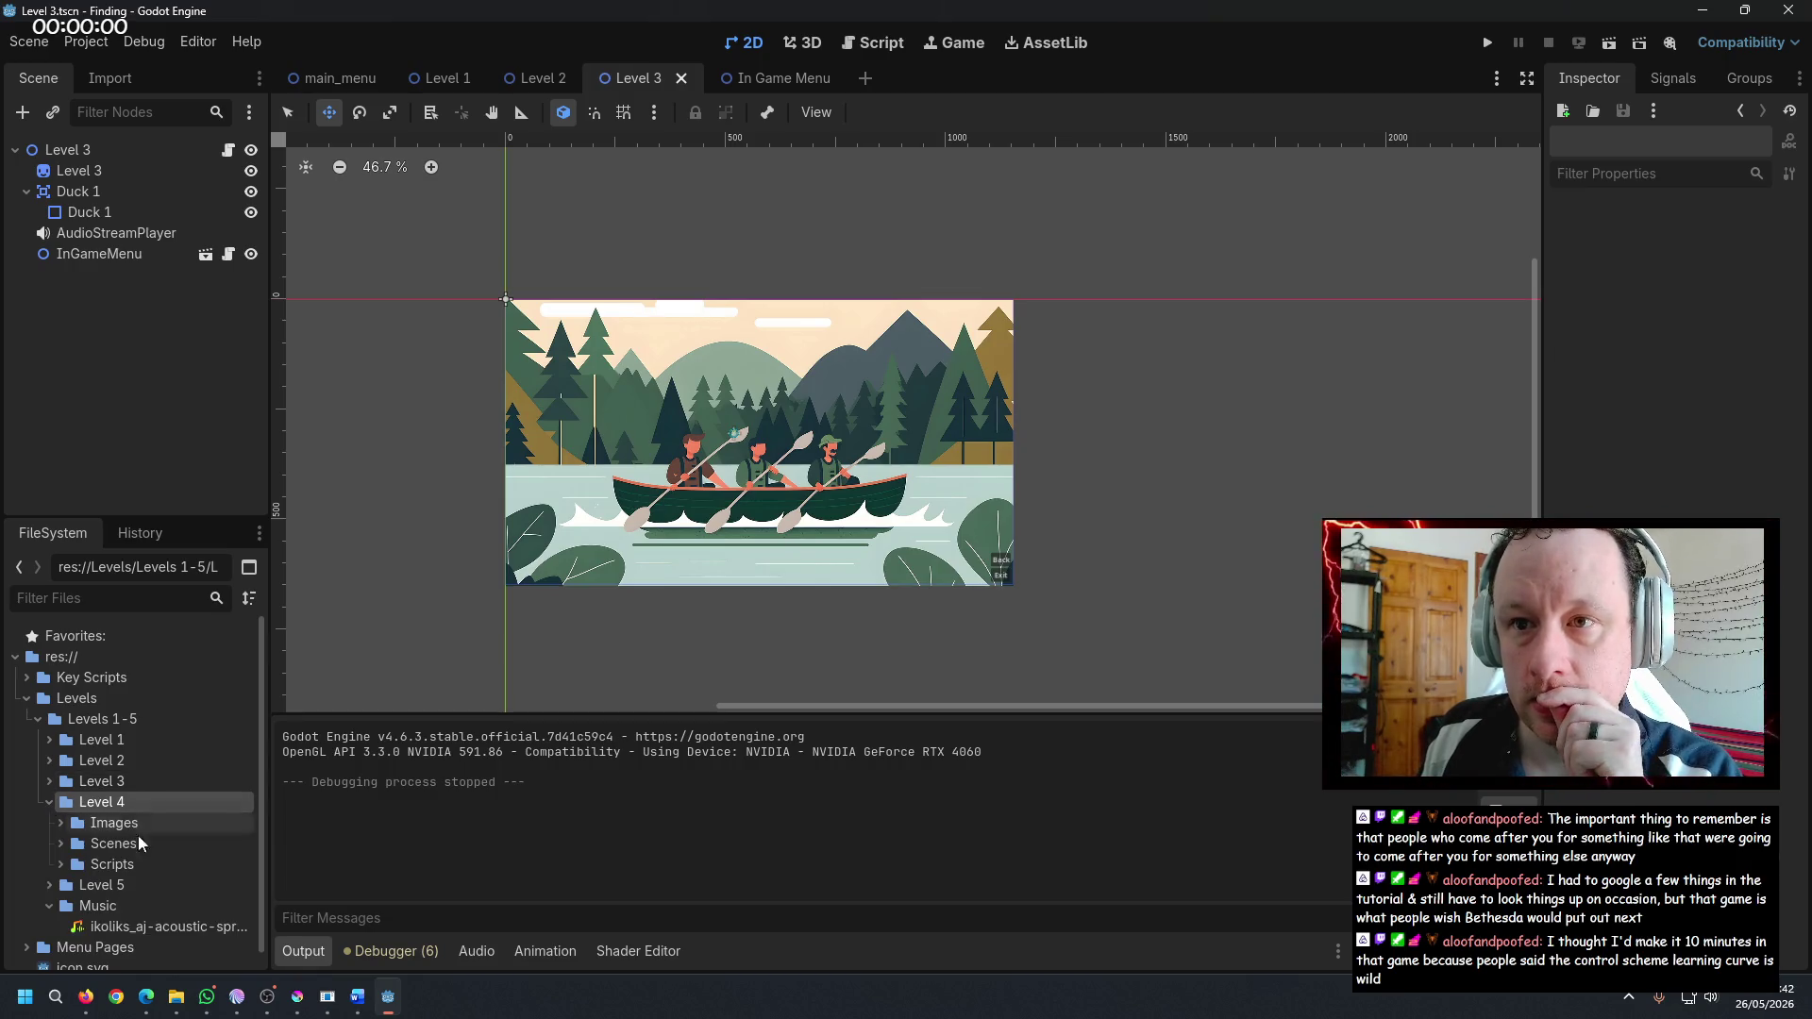
{"action": "left_click", "coordinate": [60, 823]}
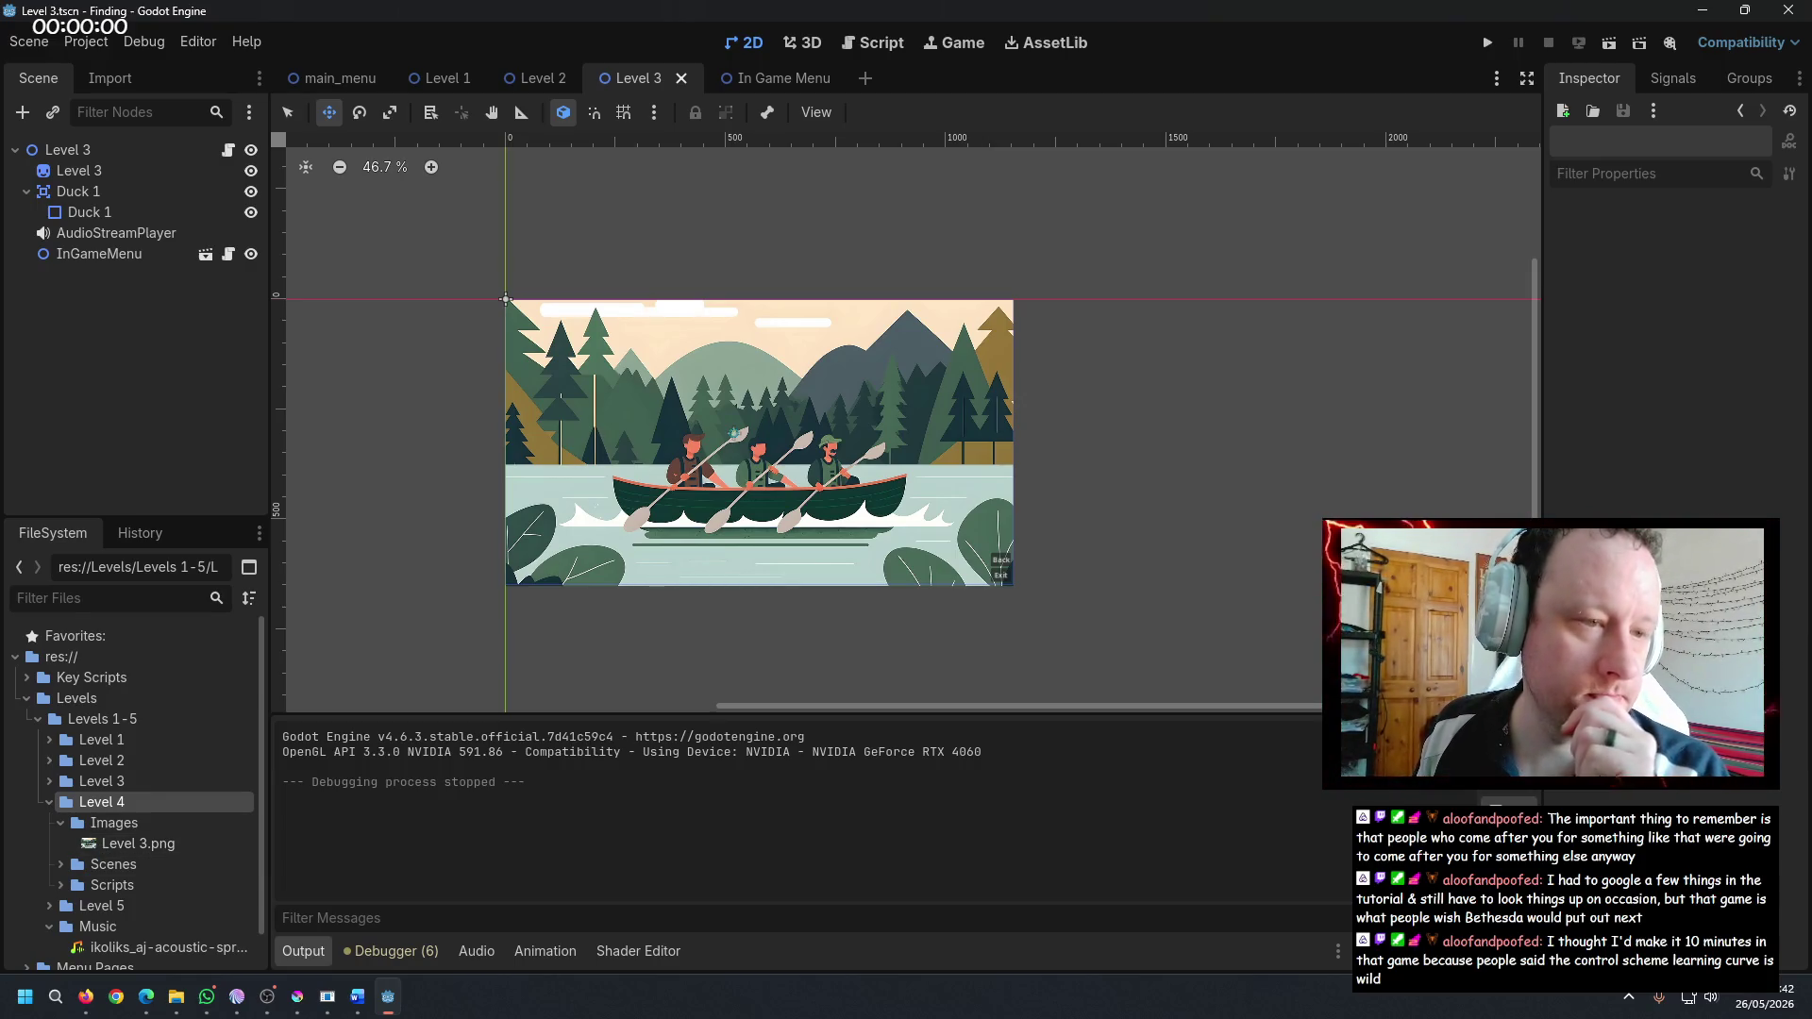
{"action": "key", "text": "alt+Tab"}
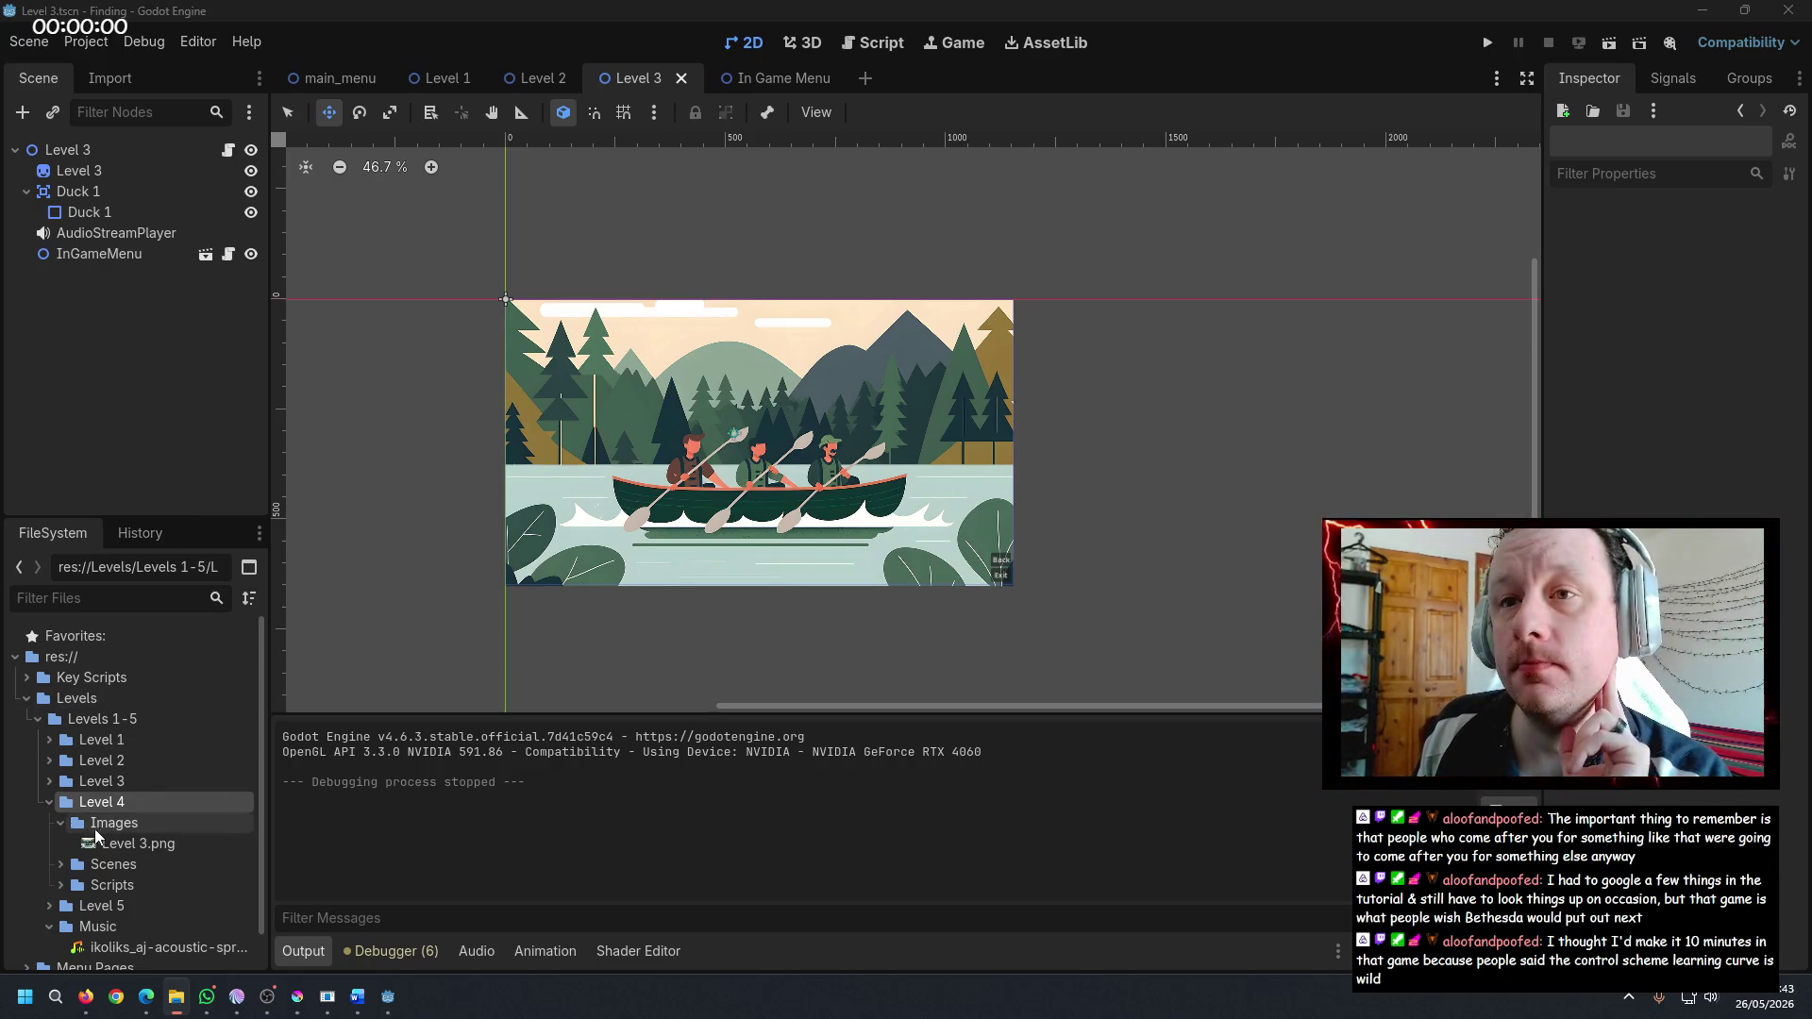
{"action": "left_click", "coordinate": [113, 823]}
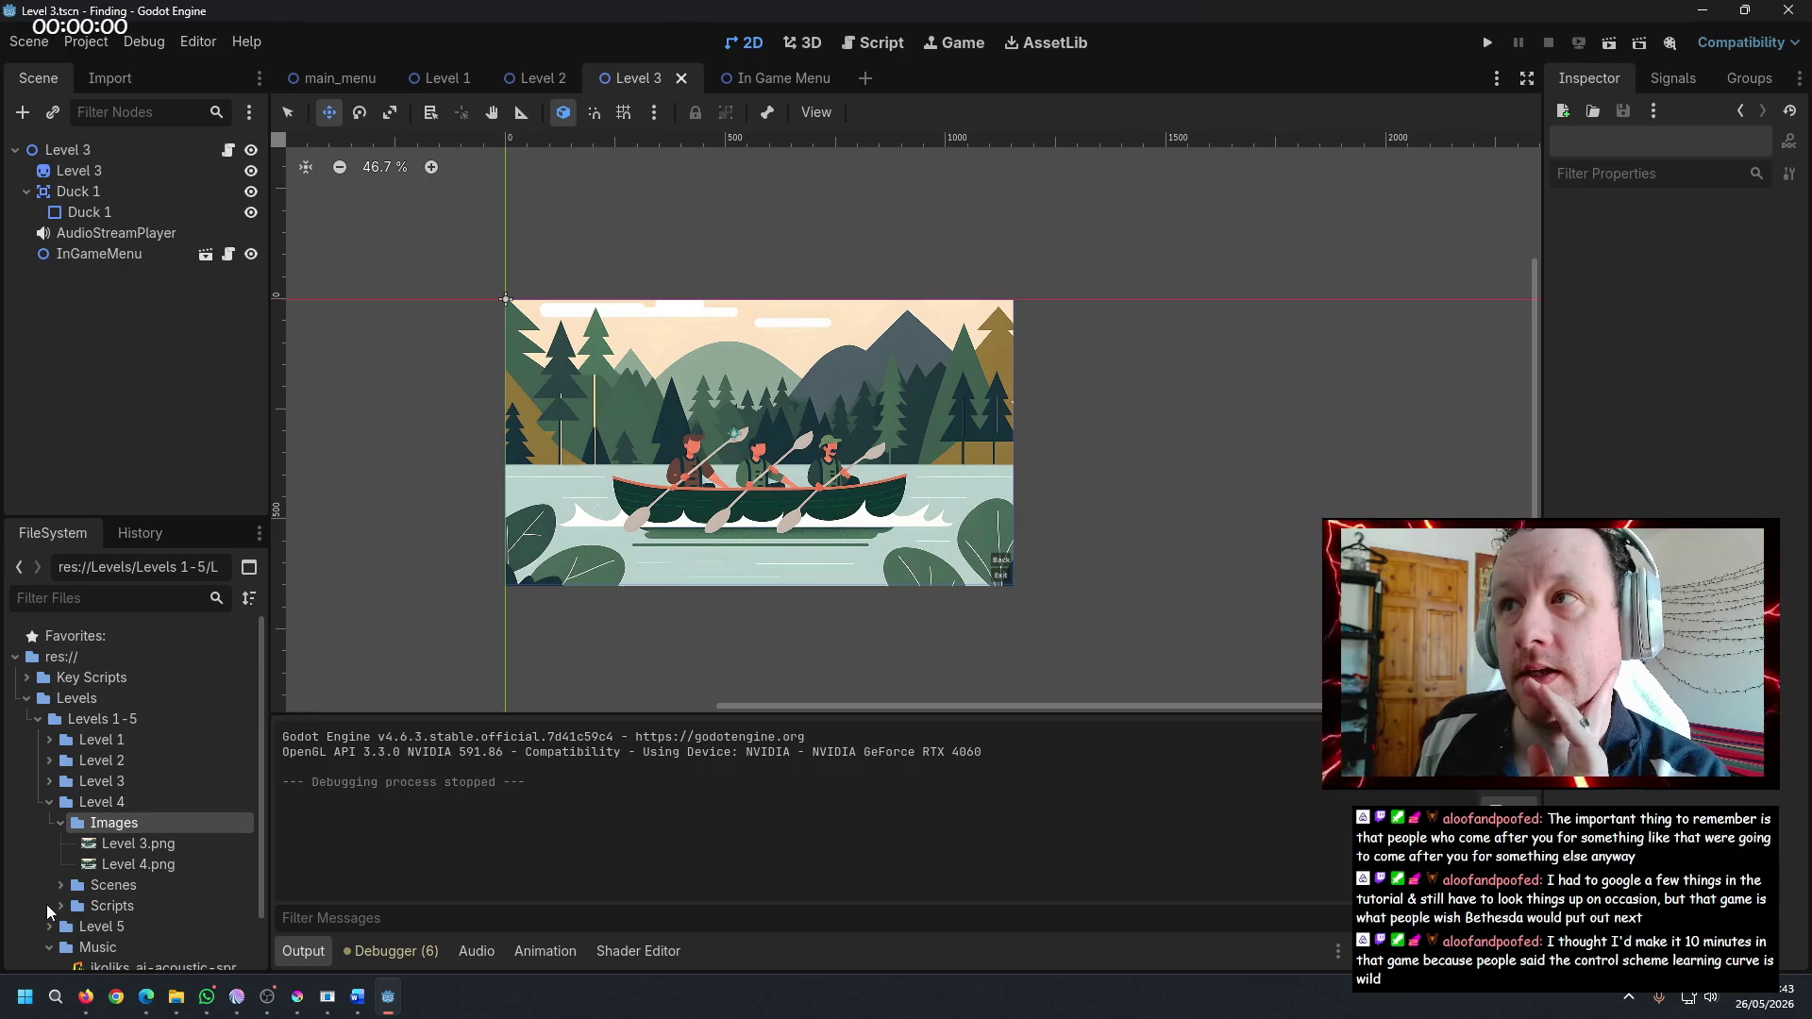
{"action": "left_click", "coordinate": [144, 847]}
Delete the old Level 3.png from Level 4's Images folder
{"action": "right_click", "coordinate": [143, 846]}
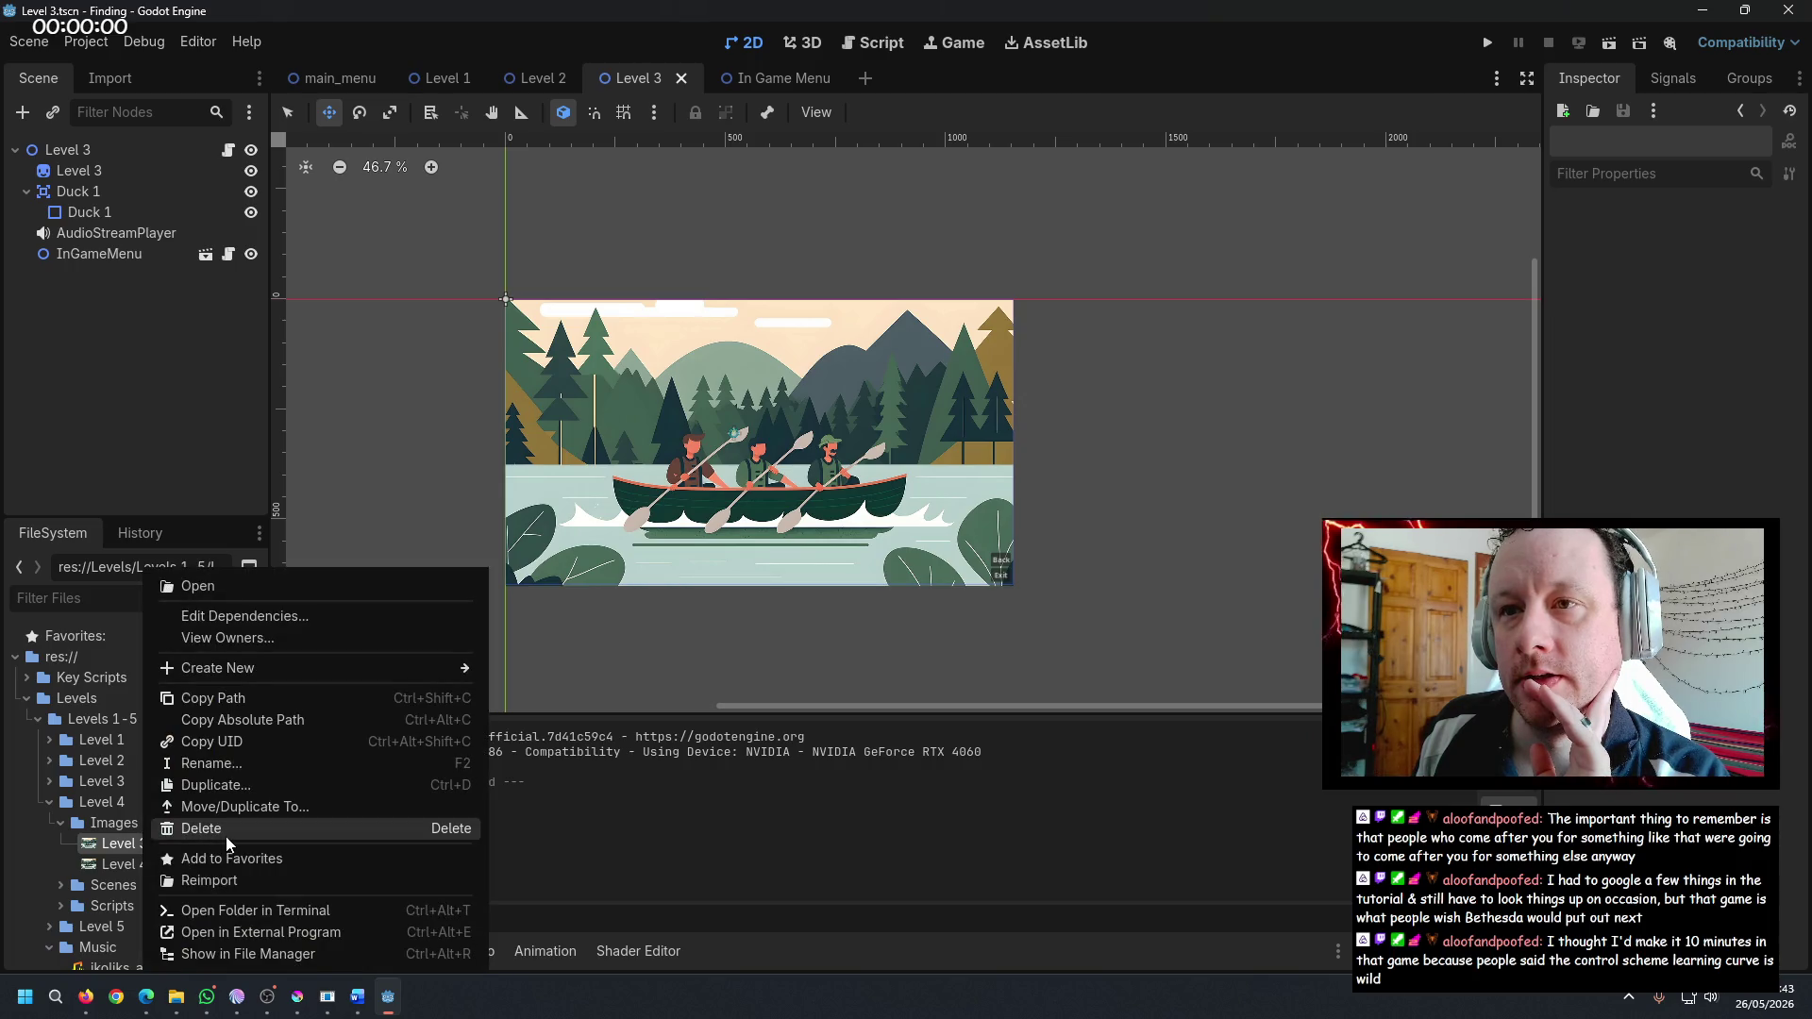
{"action": "left_click", "coordinate": [226, 828]}
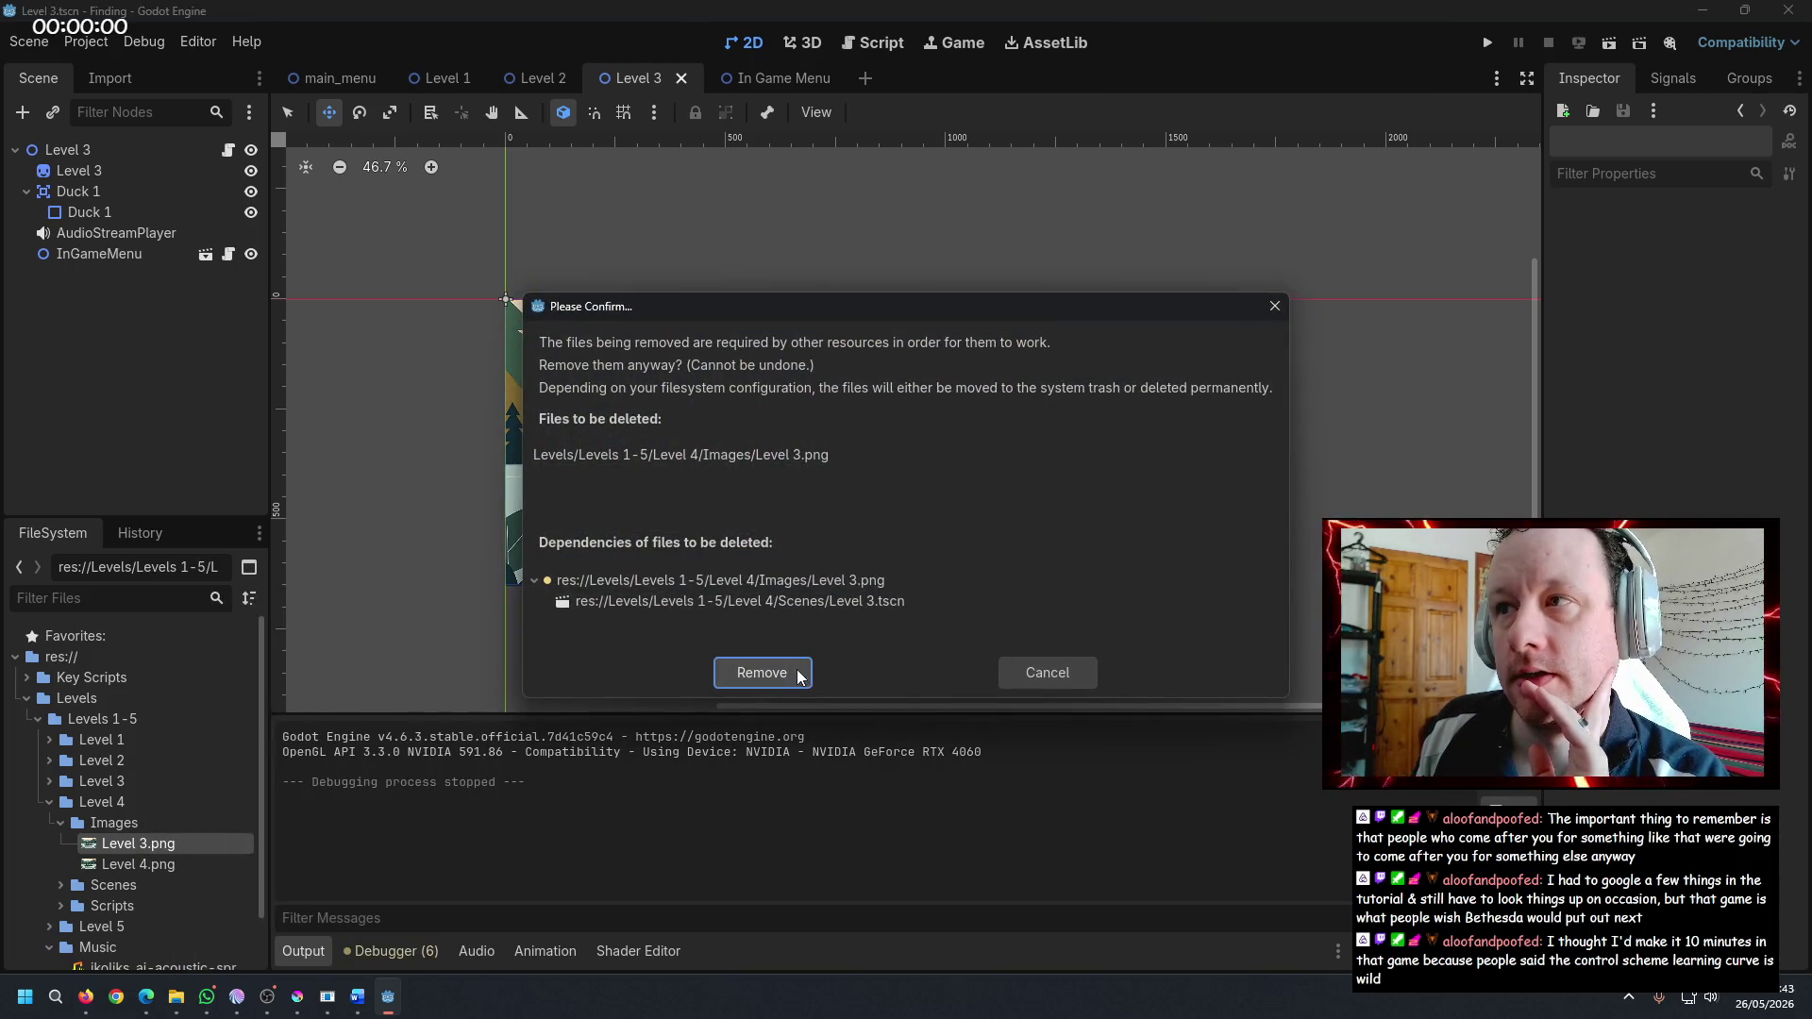
{"action": "left_click", "coordinate": [797, 674]}
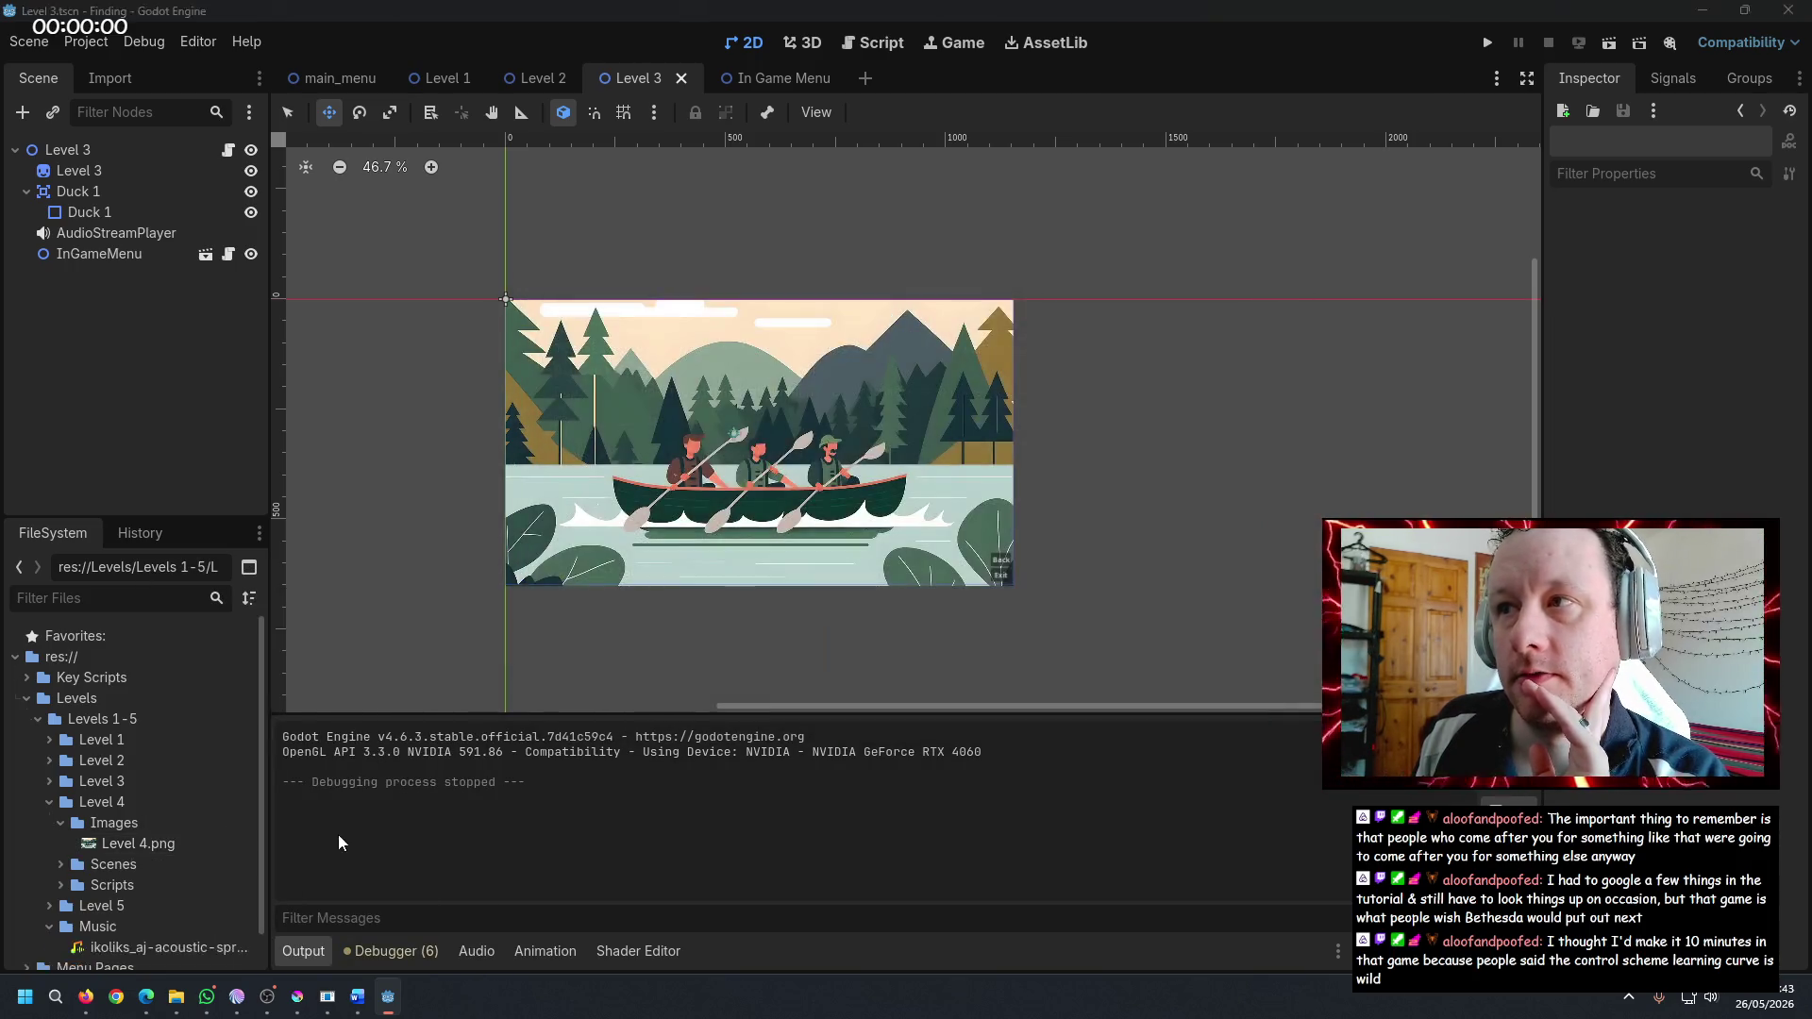
Import Level 5.png into Level 5's Images folder
{"action": "left_click", "coordinate": [50, 907]}
{"action": "scroll", "coordinate": [76, 877], "scroll_direction": "down", "scroll_amount": 2}
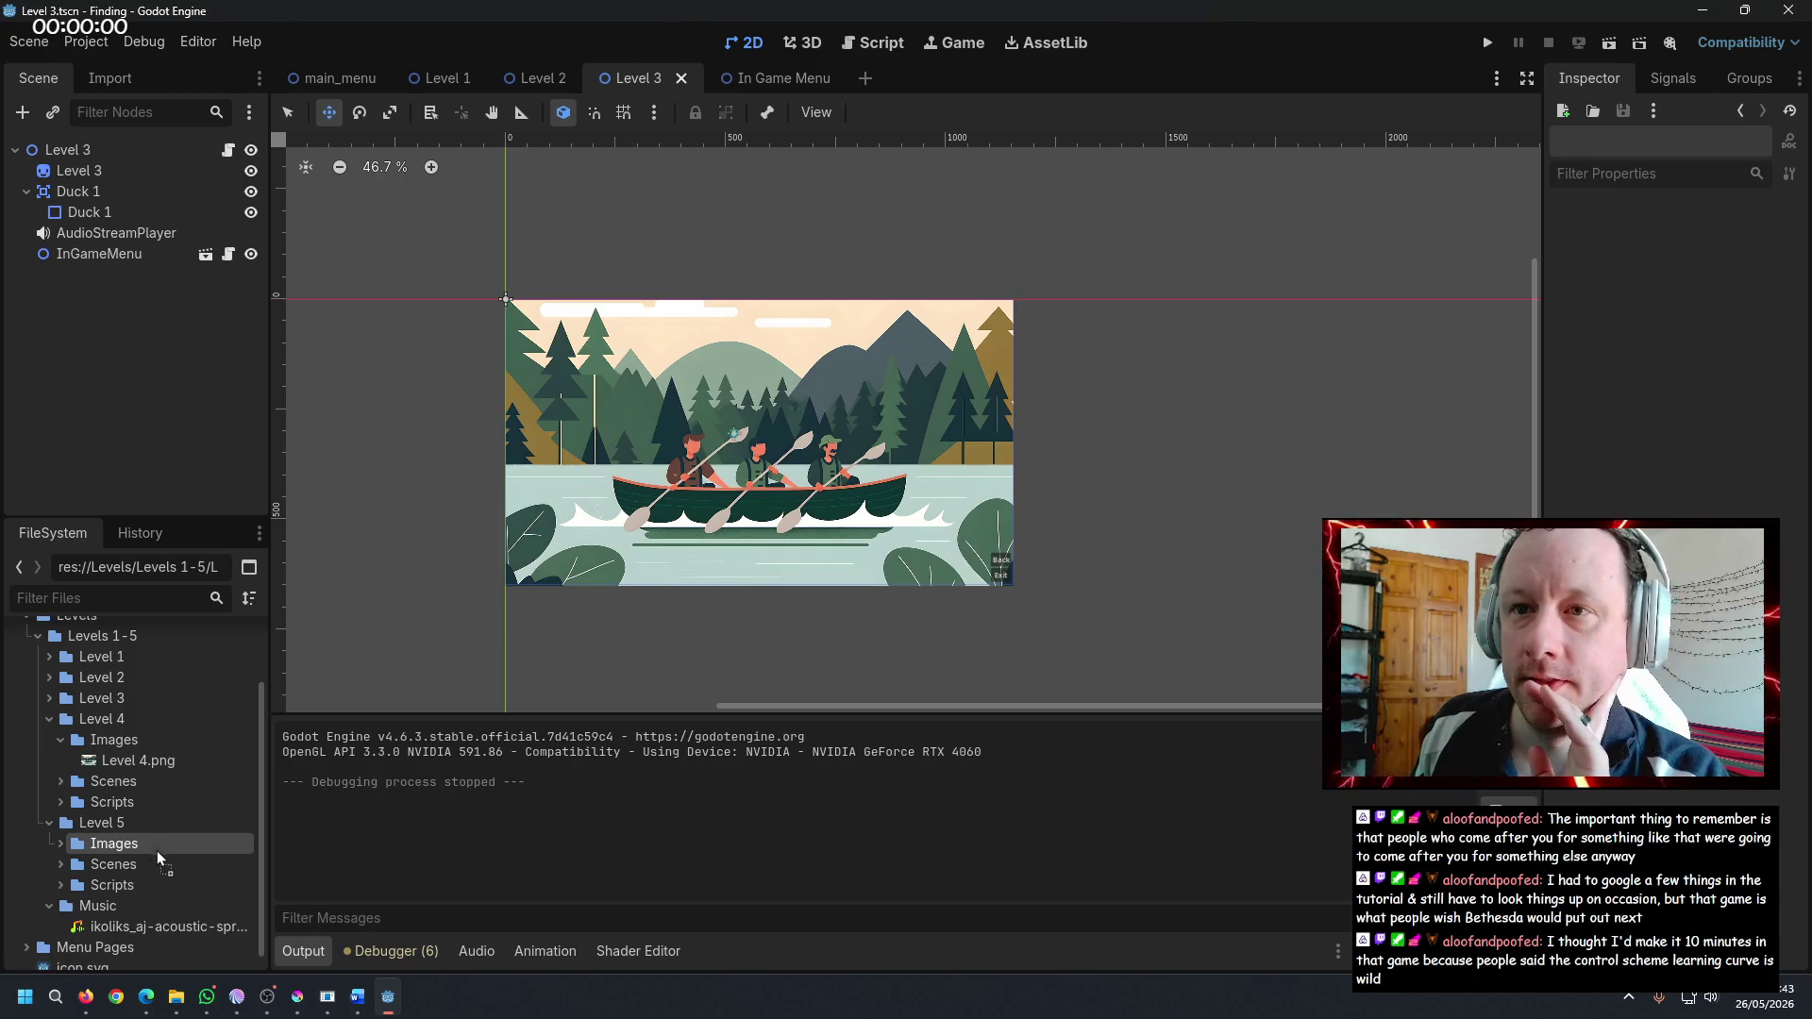
{"action": "left_click_drag", "start_coordinate": [138, 851], "coordinate": [135, 847]}
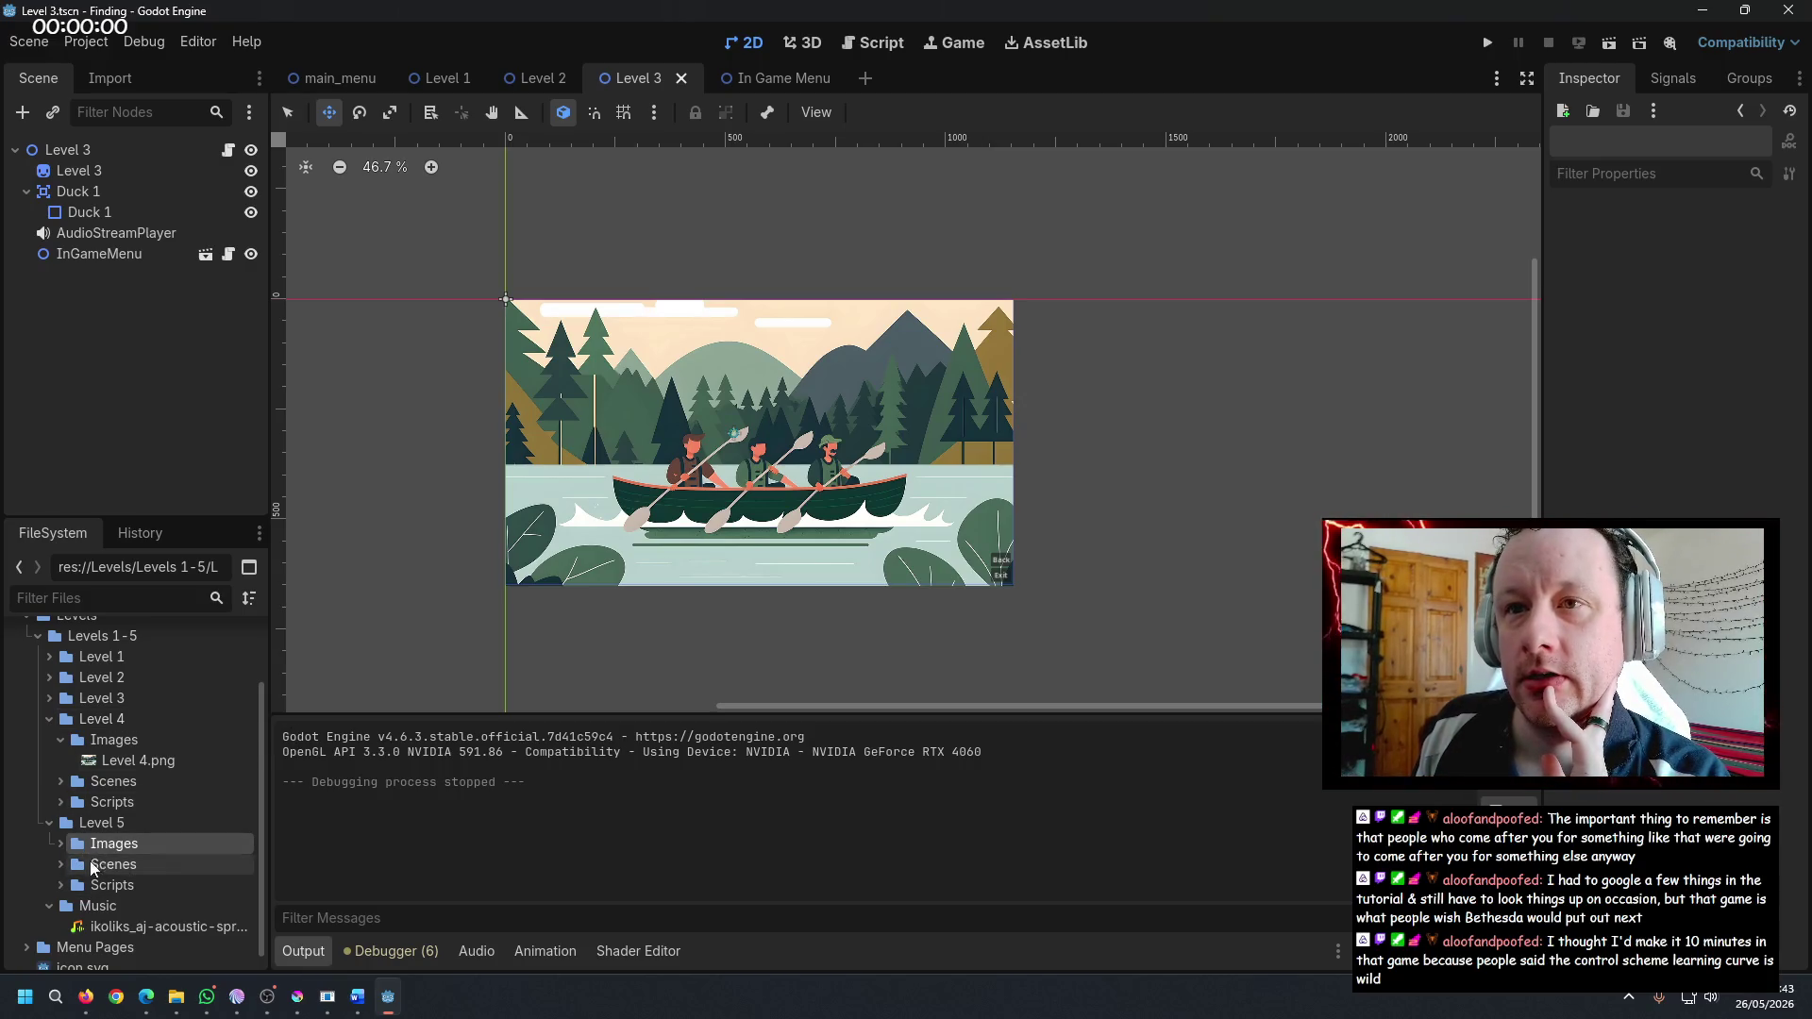
{"action": "left_click", "coordinate": [60, 844]}
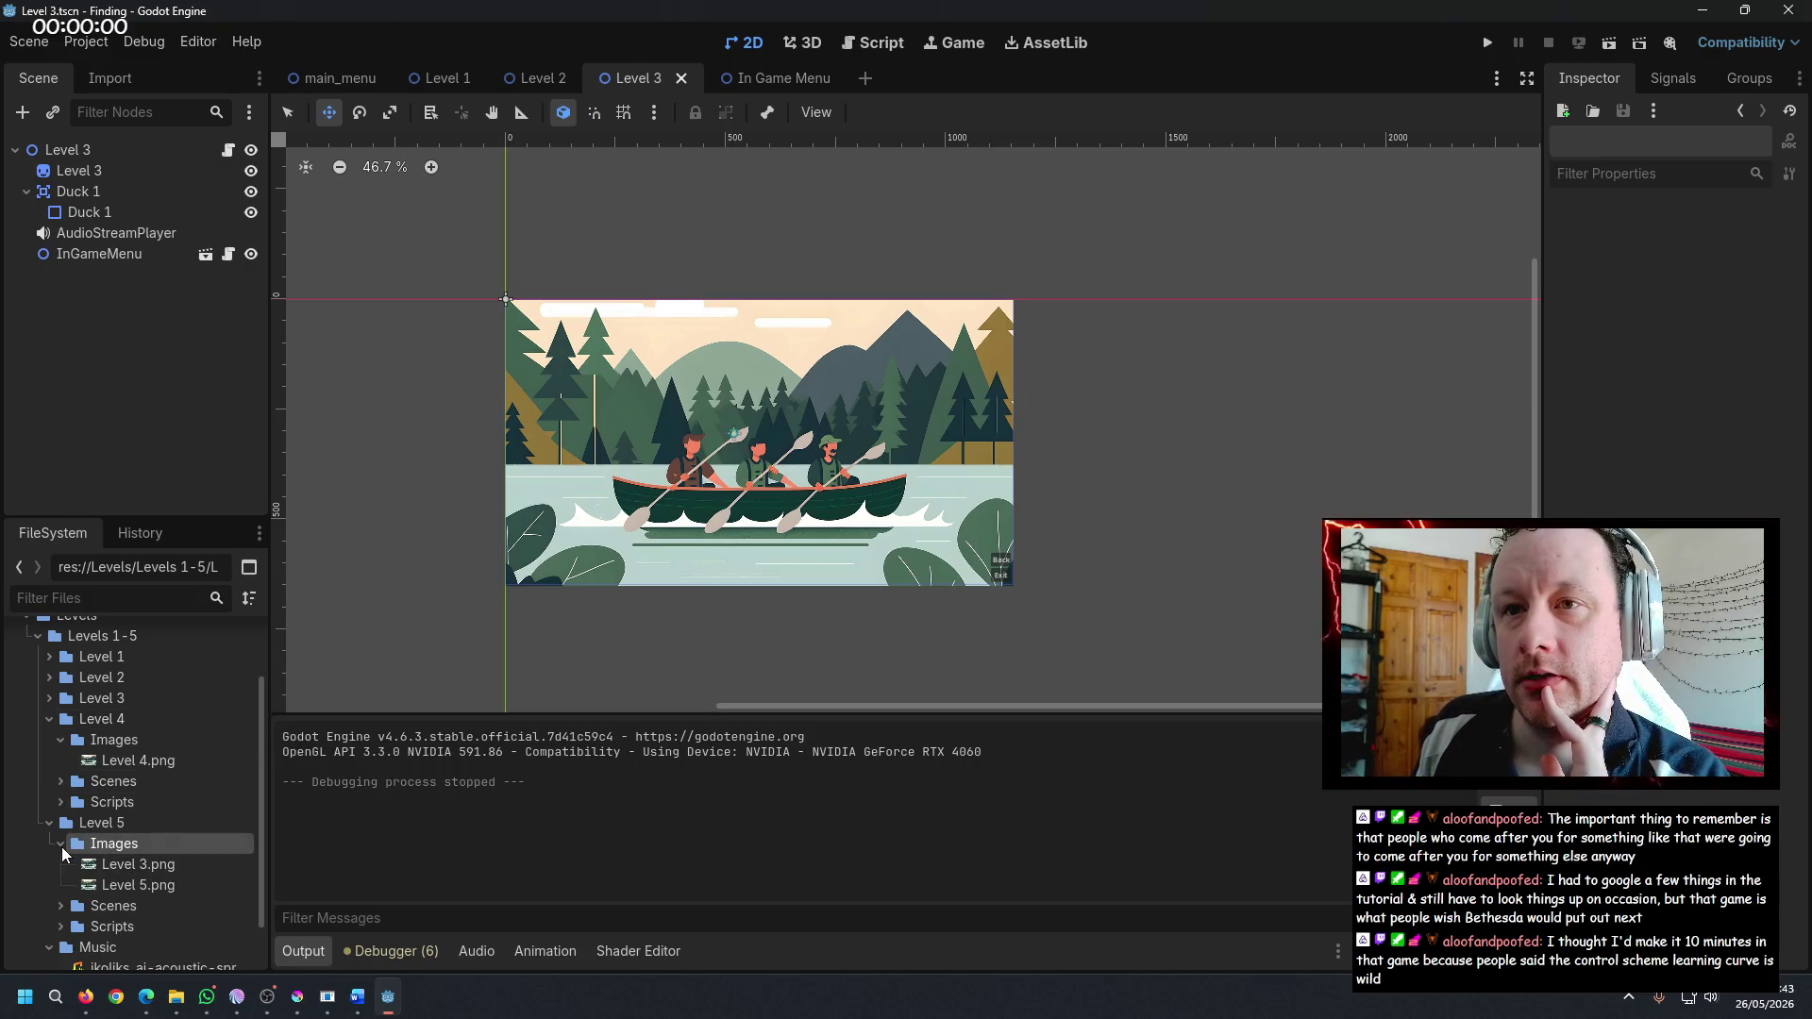
Delete the leftover Level 3.png from Level 5's Images folder
{"action": "right_click", "coordinate": [151, 864]}
{"action": "left_click", "coordinate": [208, 830]}
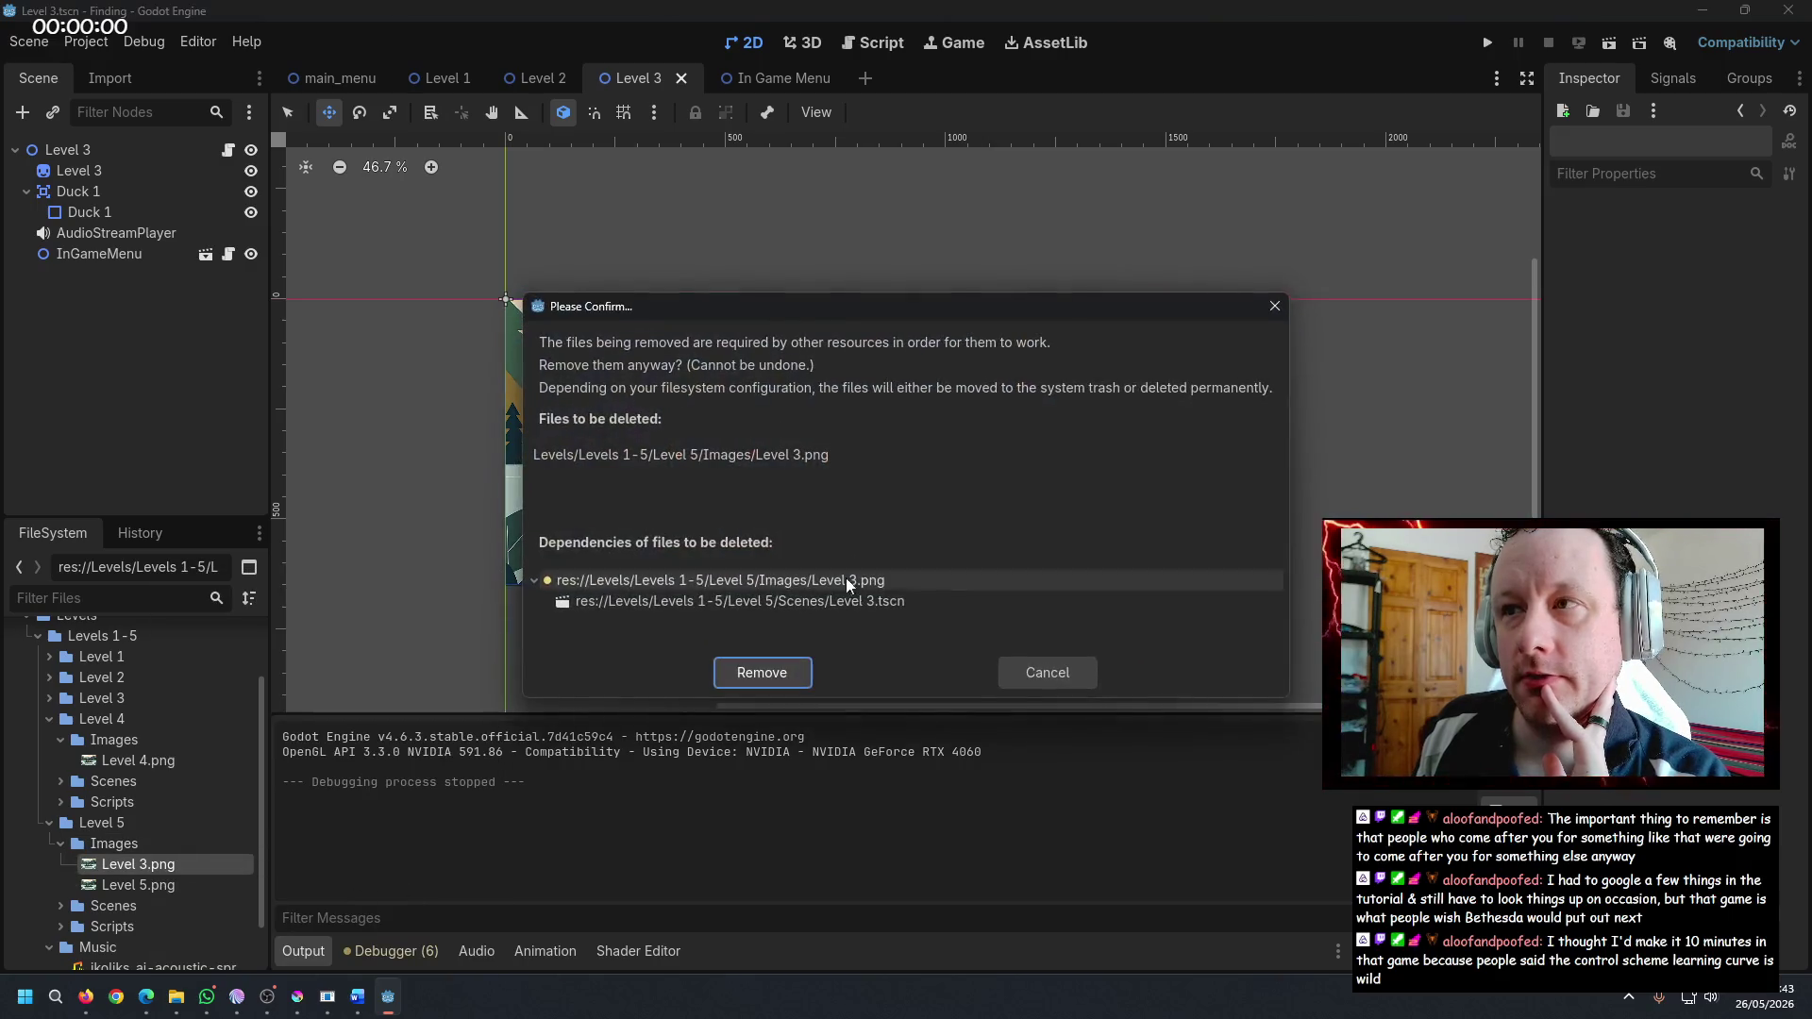
{"action": "left_click", "coordinate": [762, 672]}
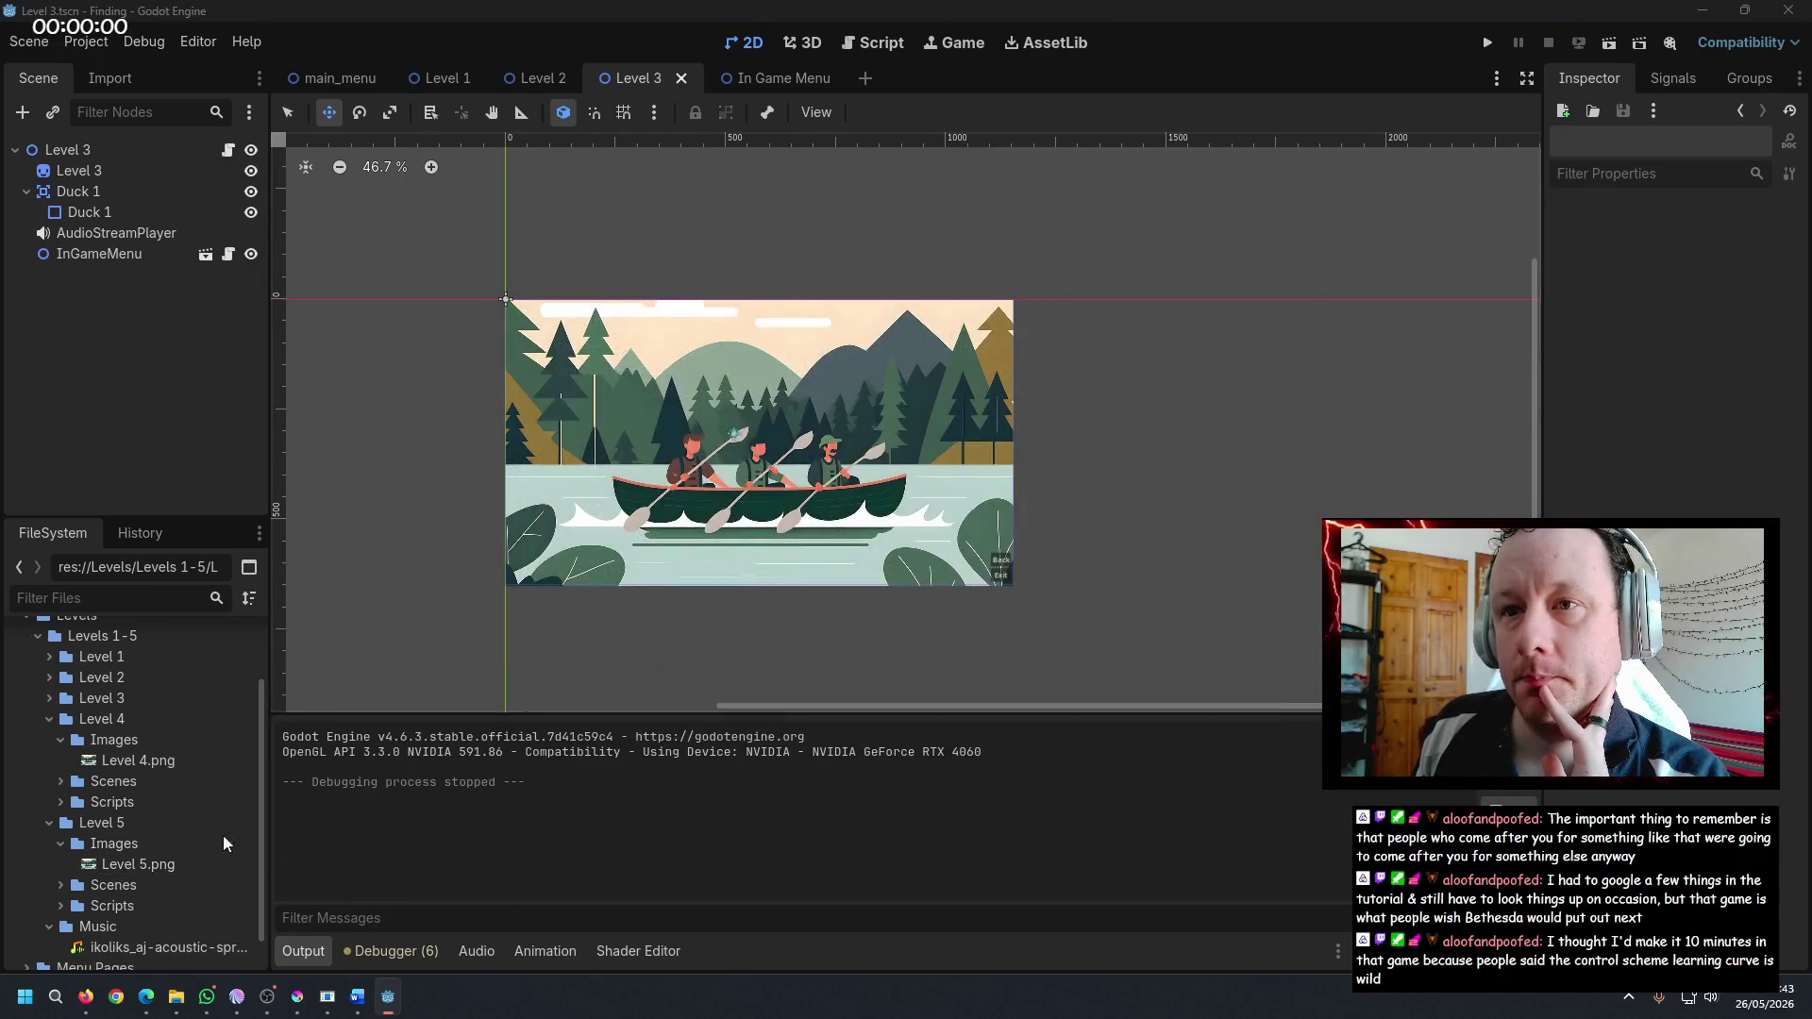
{"action": "left_click", "coordinate": [60, 781]}
Rename Level 4's scene file from Level 3.tscn to Level 4.tscn
{"action": "left_click", "coordinate": [148, 803]}
{"action": "right_click", "coordinate": [148, 803]}
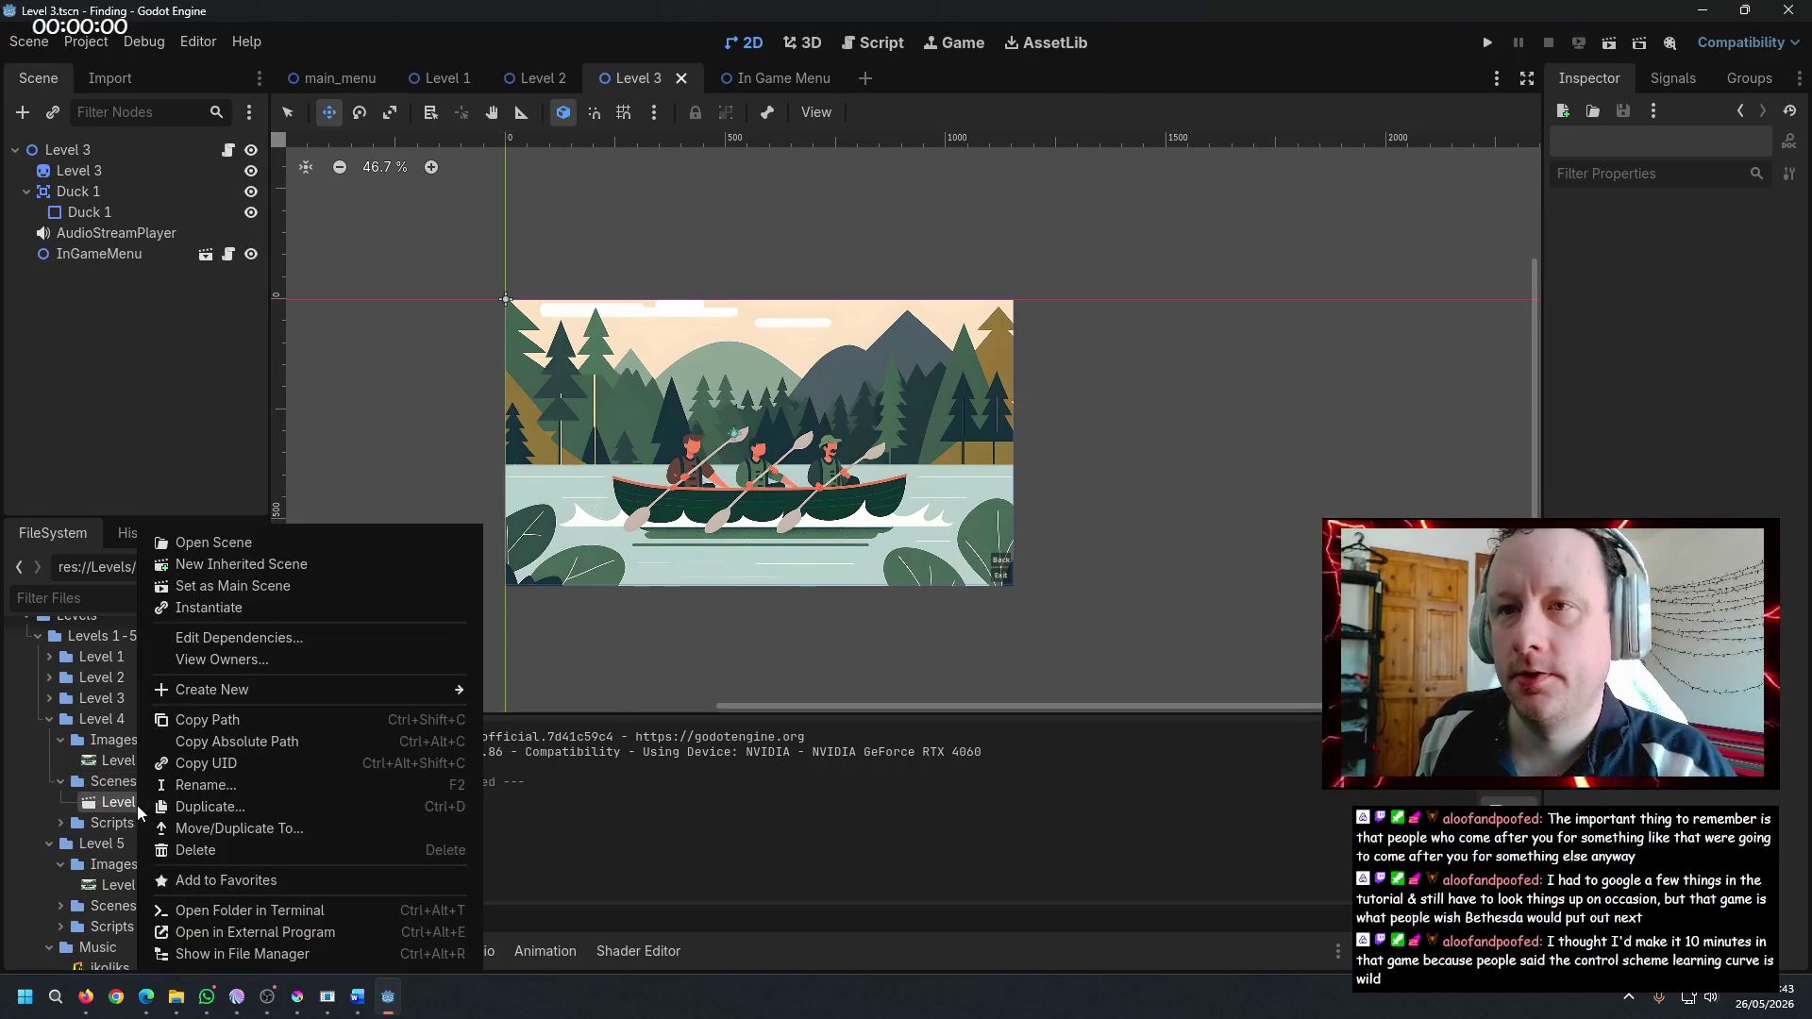
{"action": "left_click", "coordinate": [195, 797]}
{"action": "left_click", "coordinate": [151, 804]}
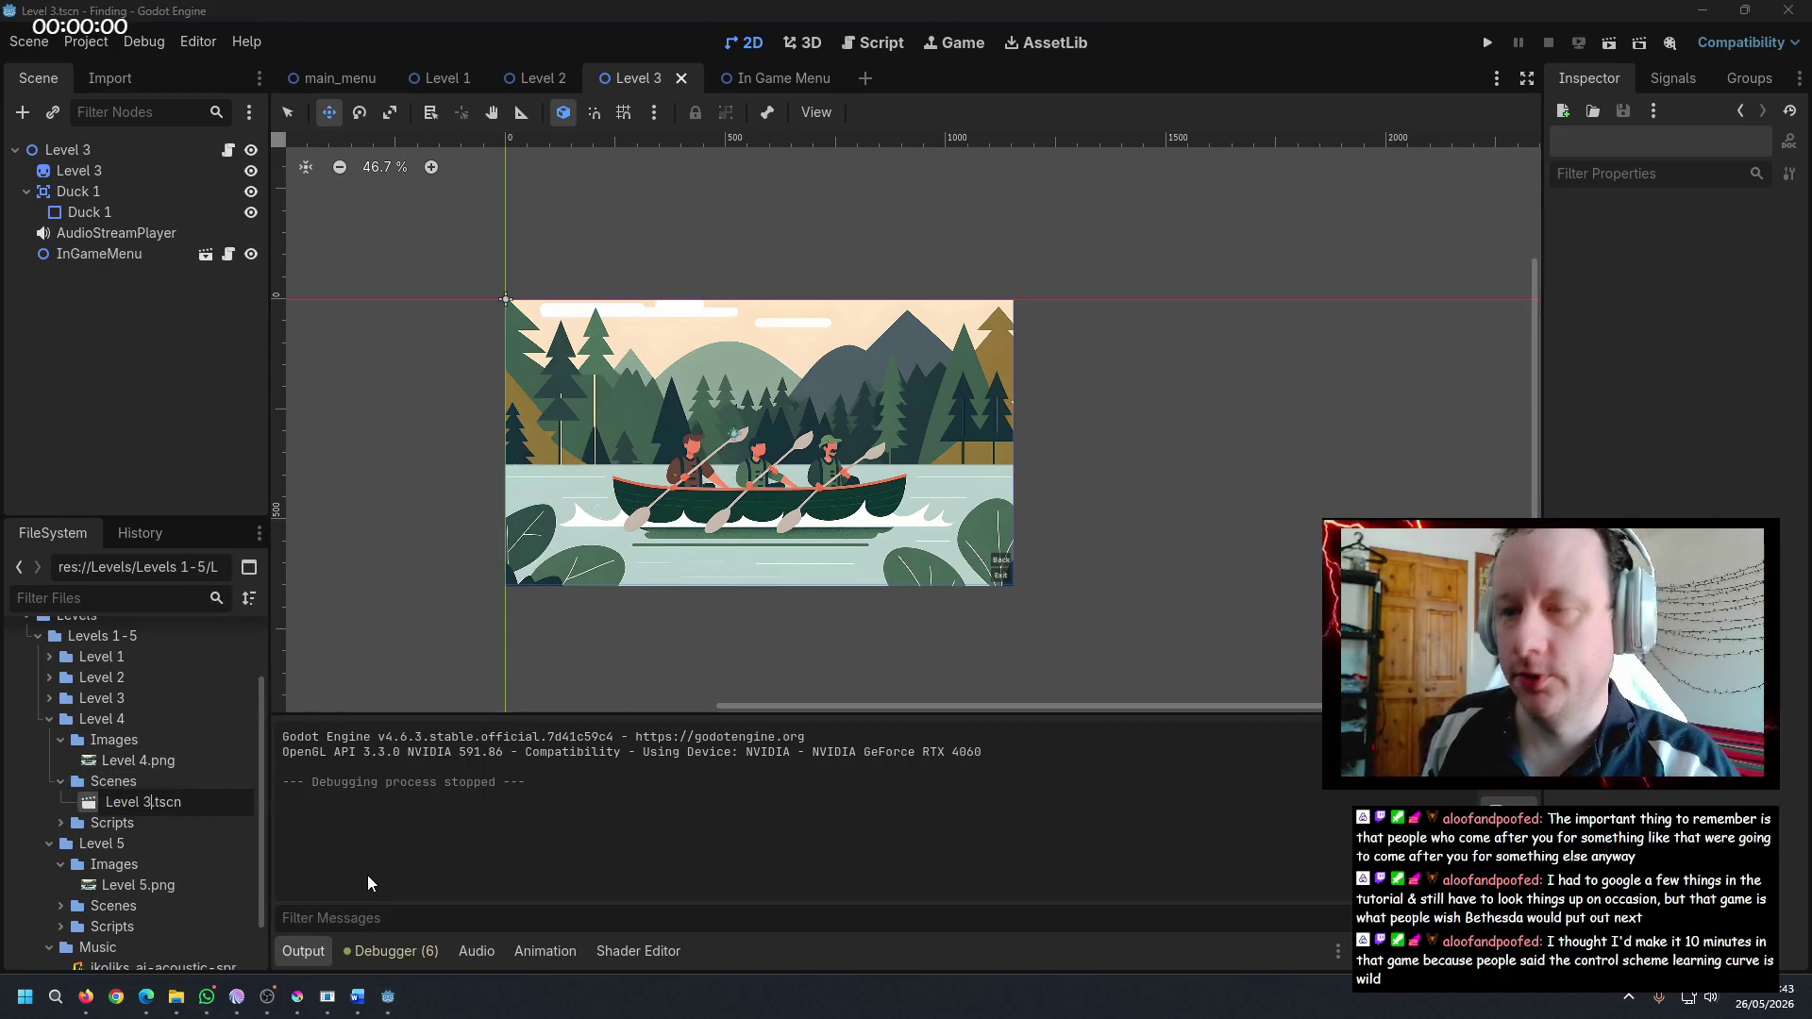
{"action": "key", "text": "BackSpace"}
{"action": "type", "text": "5"}
{"action": "key", "text": "BackSpace"}
{"action": "type", "text": "4"}
{"action": "key", "text": "Return"}
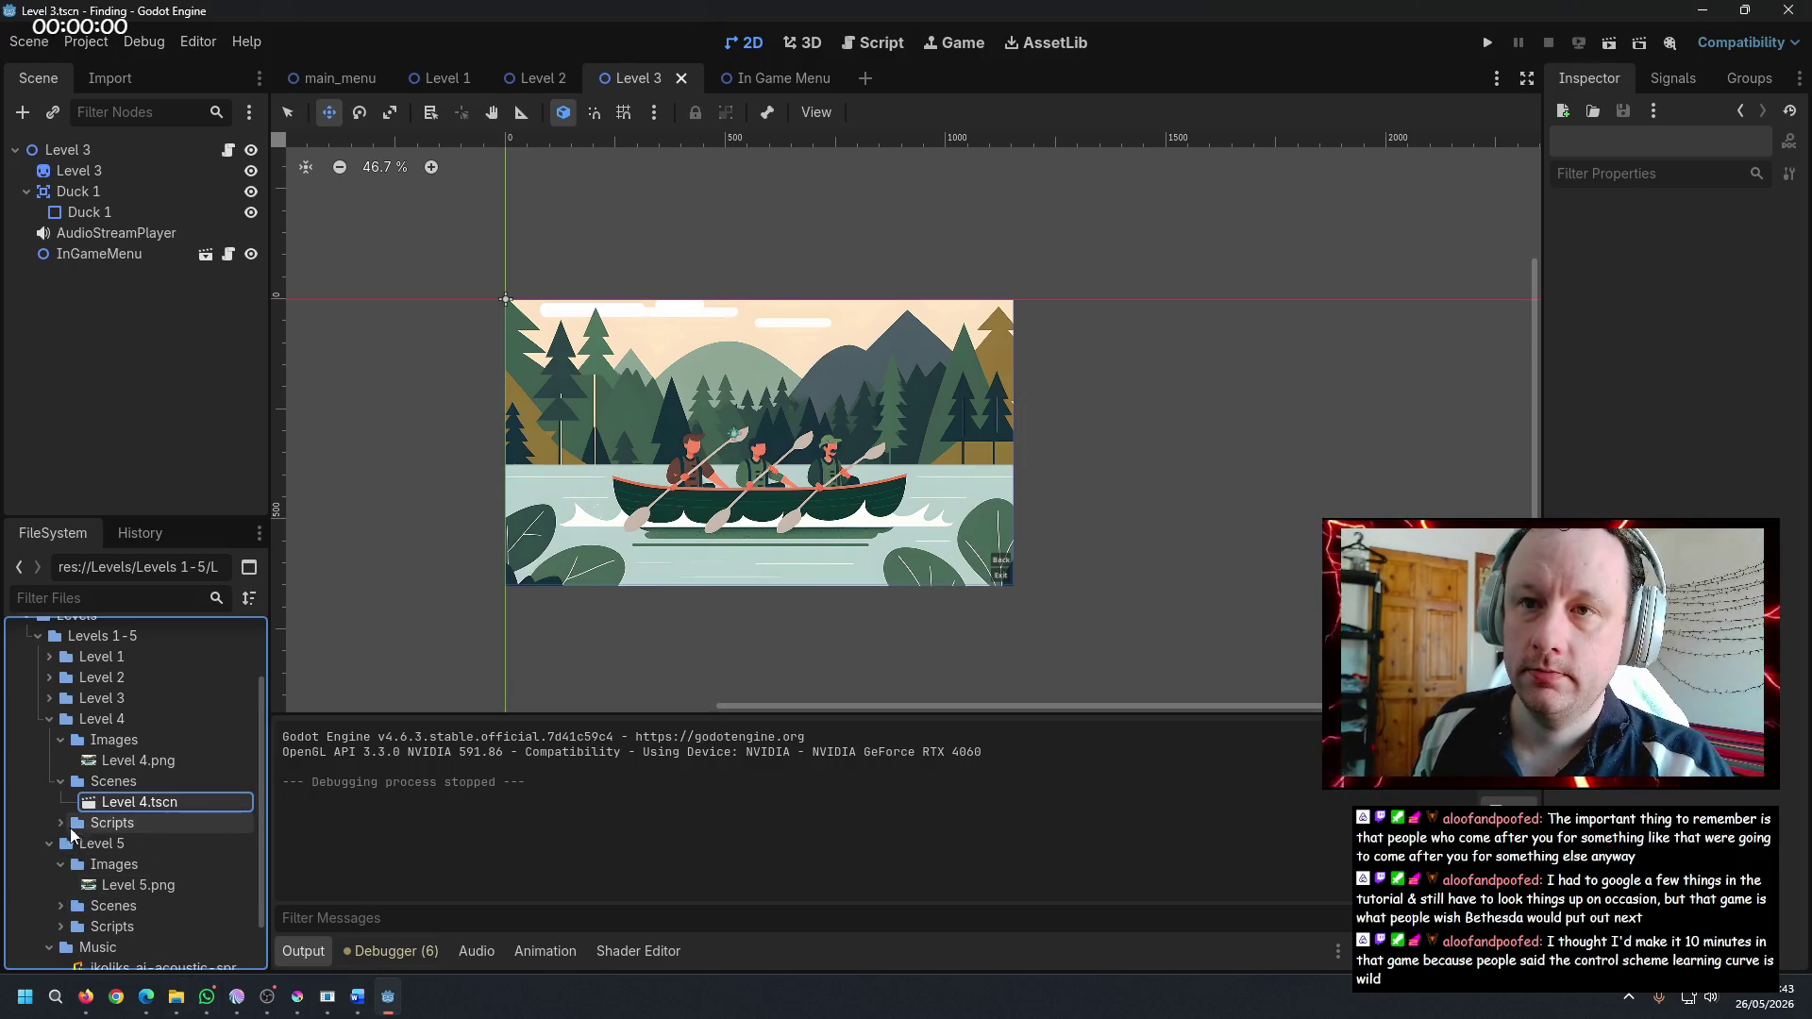
Rename Level 4's script from Level 3.gd to Level 4.gd
{"action": "left_click", "coordinate": [62, 823]}
{"action": "right_click", "coordinate": [138, 845]}
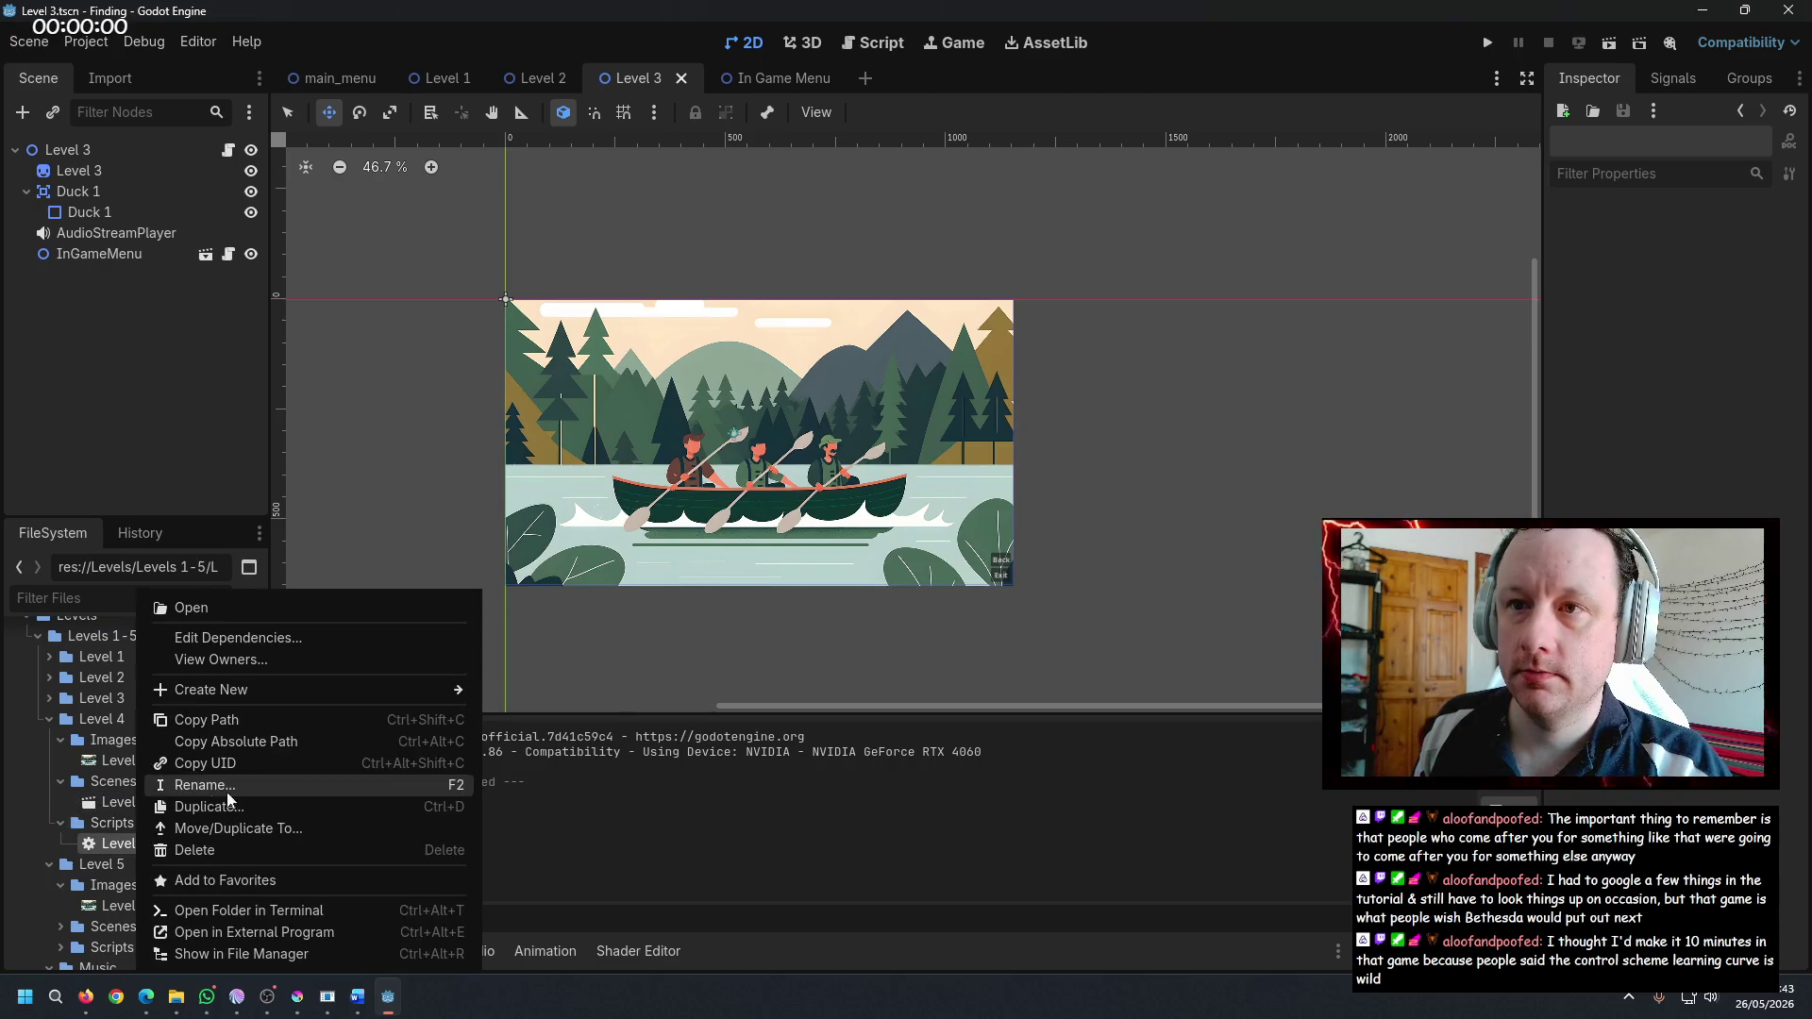
{"action": "left_click", "coordinate": [231, 787]}
{"action": "left_click", "coordinate": [148, 845]}
{"action": "key", "text": "Delete"}
{"action": "type", "text": "4"}
{"action": "key", "text": "Return"}
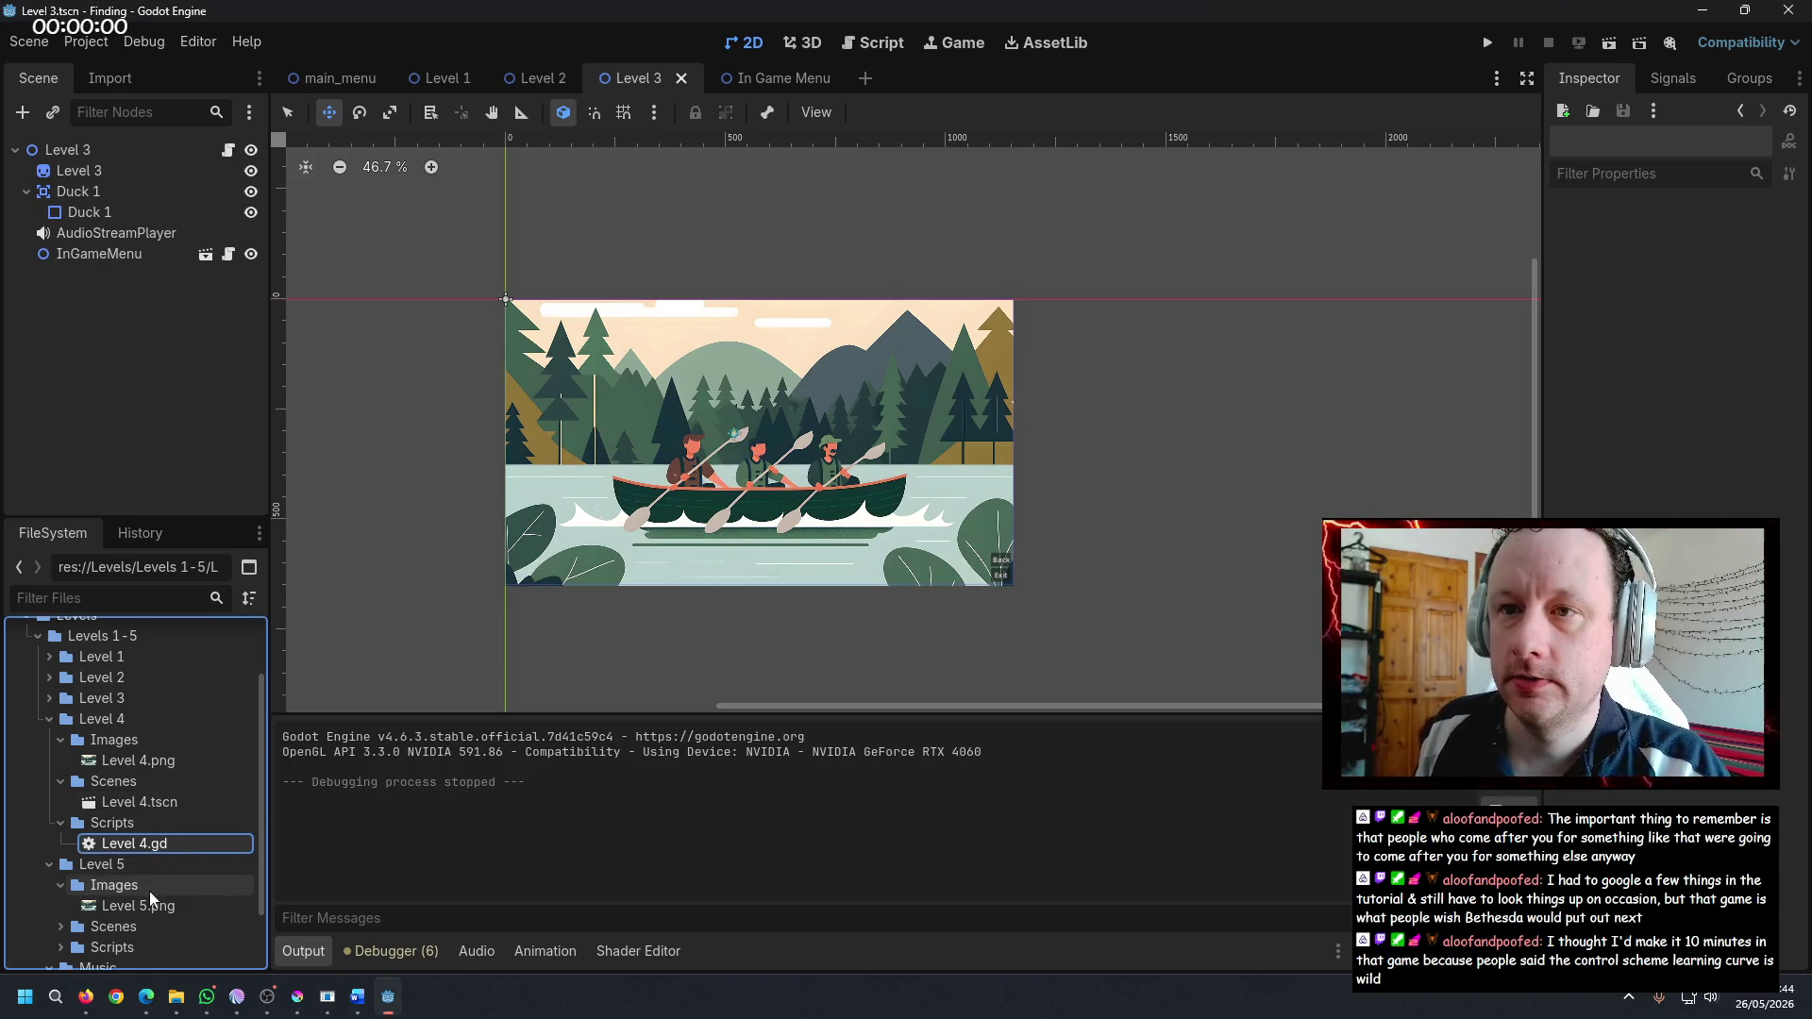
Rename Level 5's scene file from Level 3.tscn to Level 5.tscn
{"action": "left_click", "coordinate": [76, 929]}
{"action": "scroll", "coordinate": [132, 887], "scroll_direction": "down", "scroll_amount": 2}
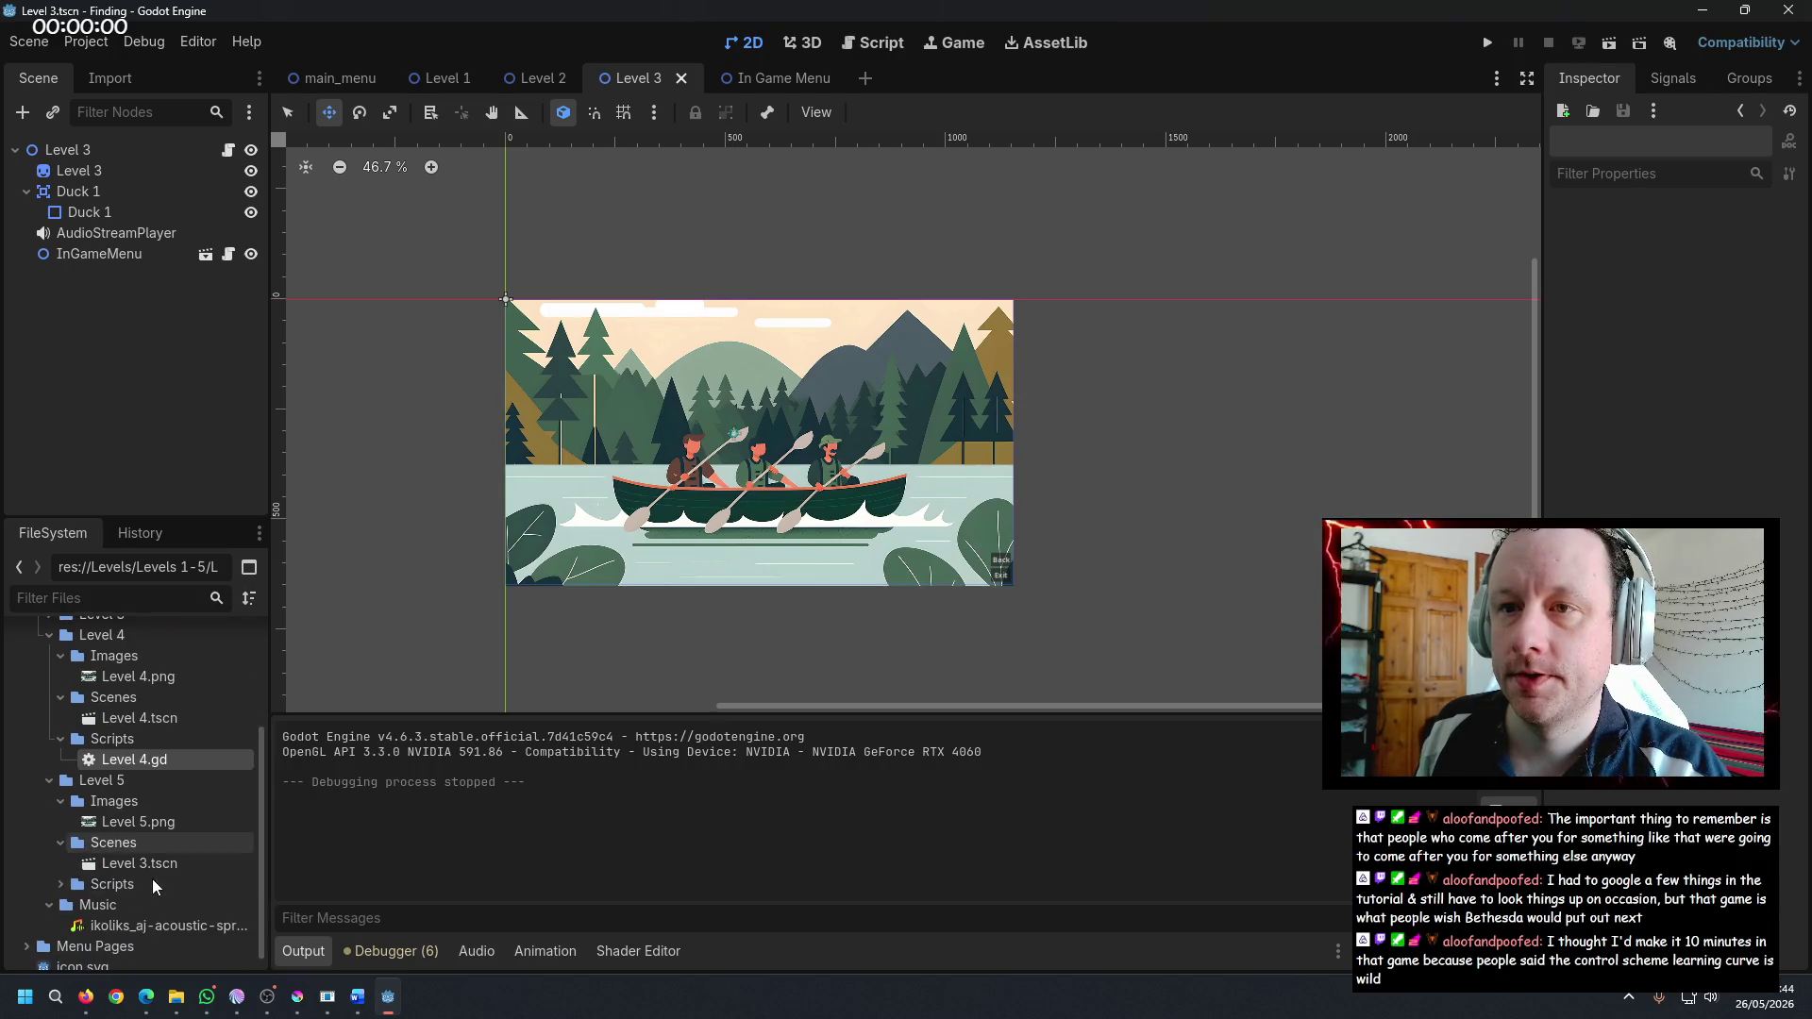
{"action": "right_click", "coordinate": [133, 868]}
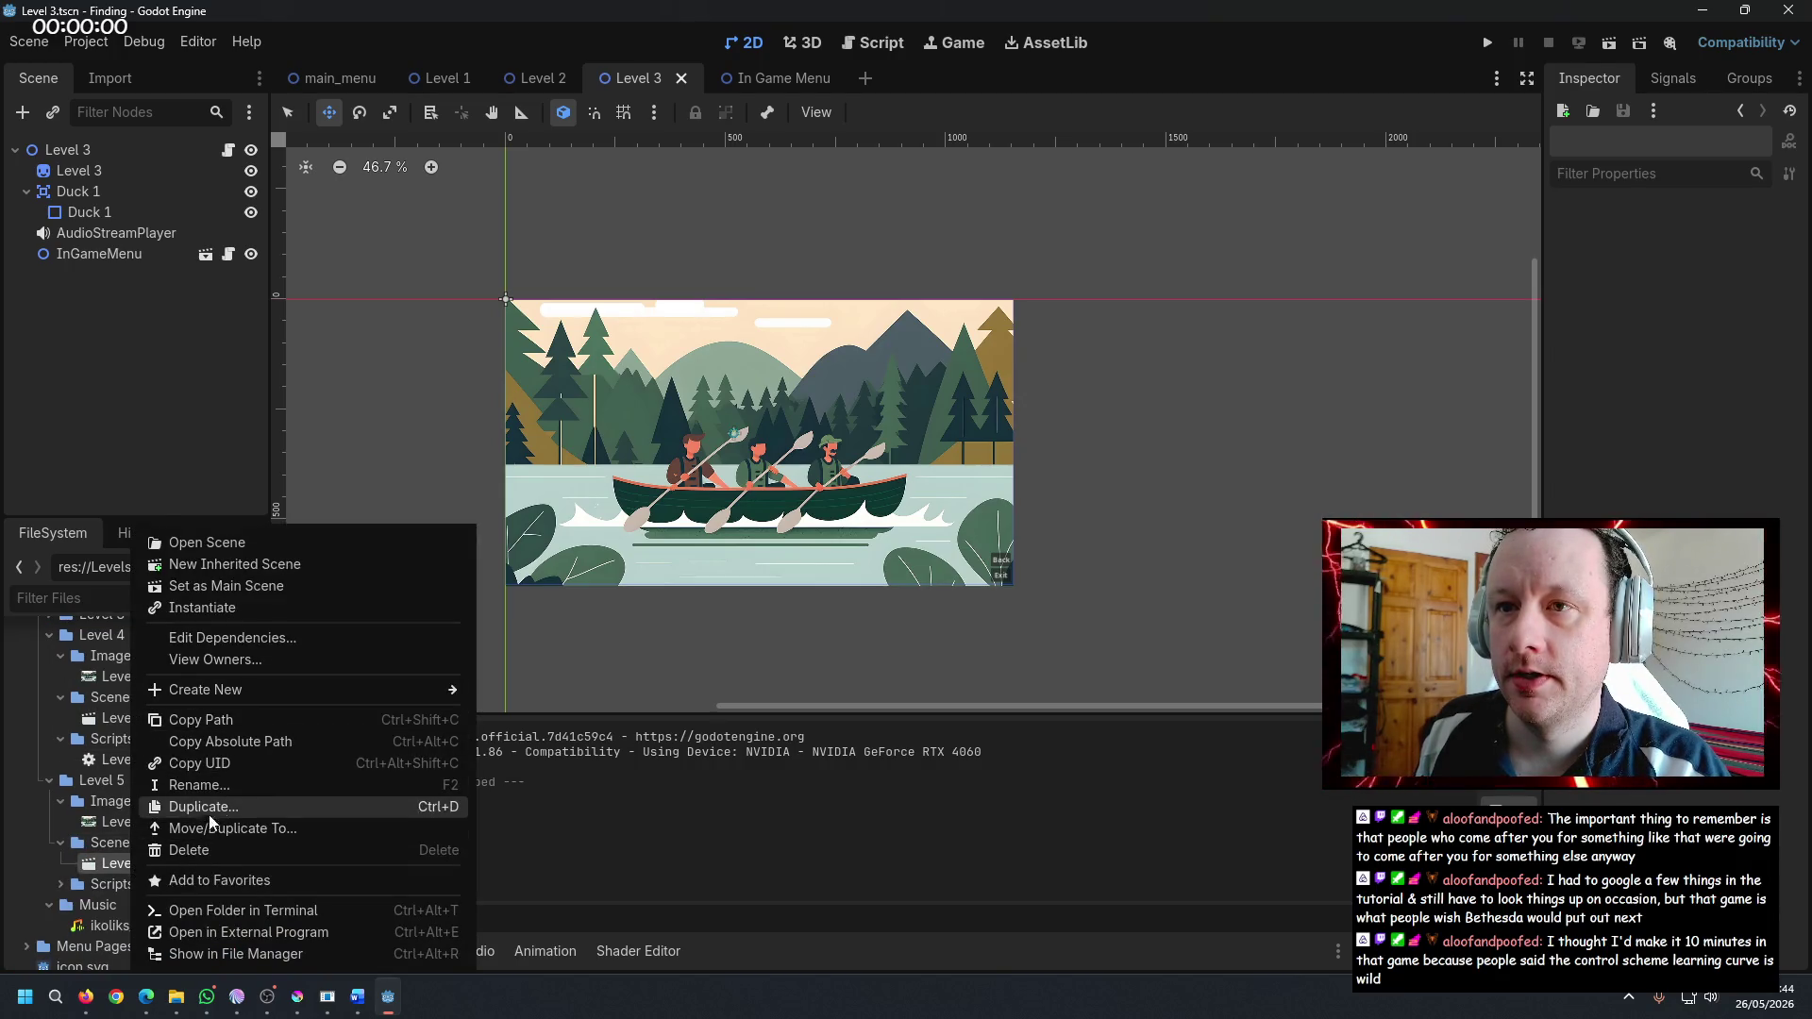
{"action": "left_click", "coordinate": [274, 780]}
{"action": "left_click", "coordinate": [146, 862]}
{"action": "key", "text": "BackSpace"}
{"action": "key", "text": "Return"}
Rename Level 5's script from Level 3.gd to Level 5.gd
{"action": "left_click", "coordinate": [61, 884]}
{"action": "right_click", "coordinate": [146, 908]}
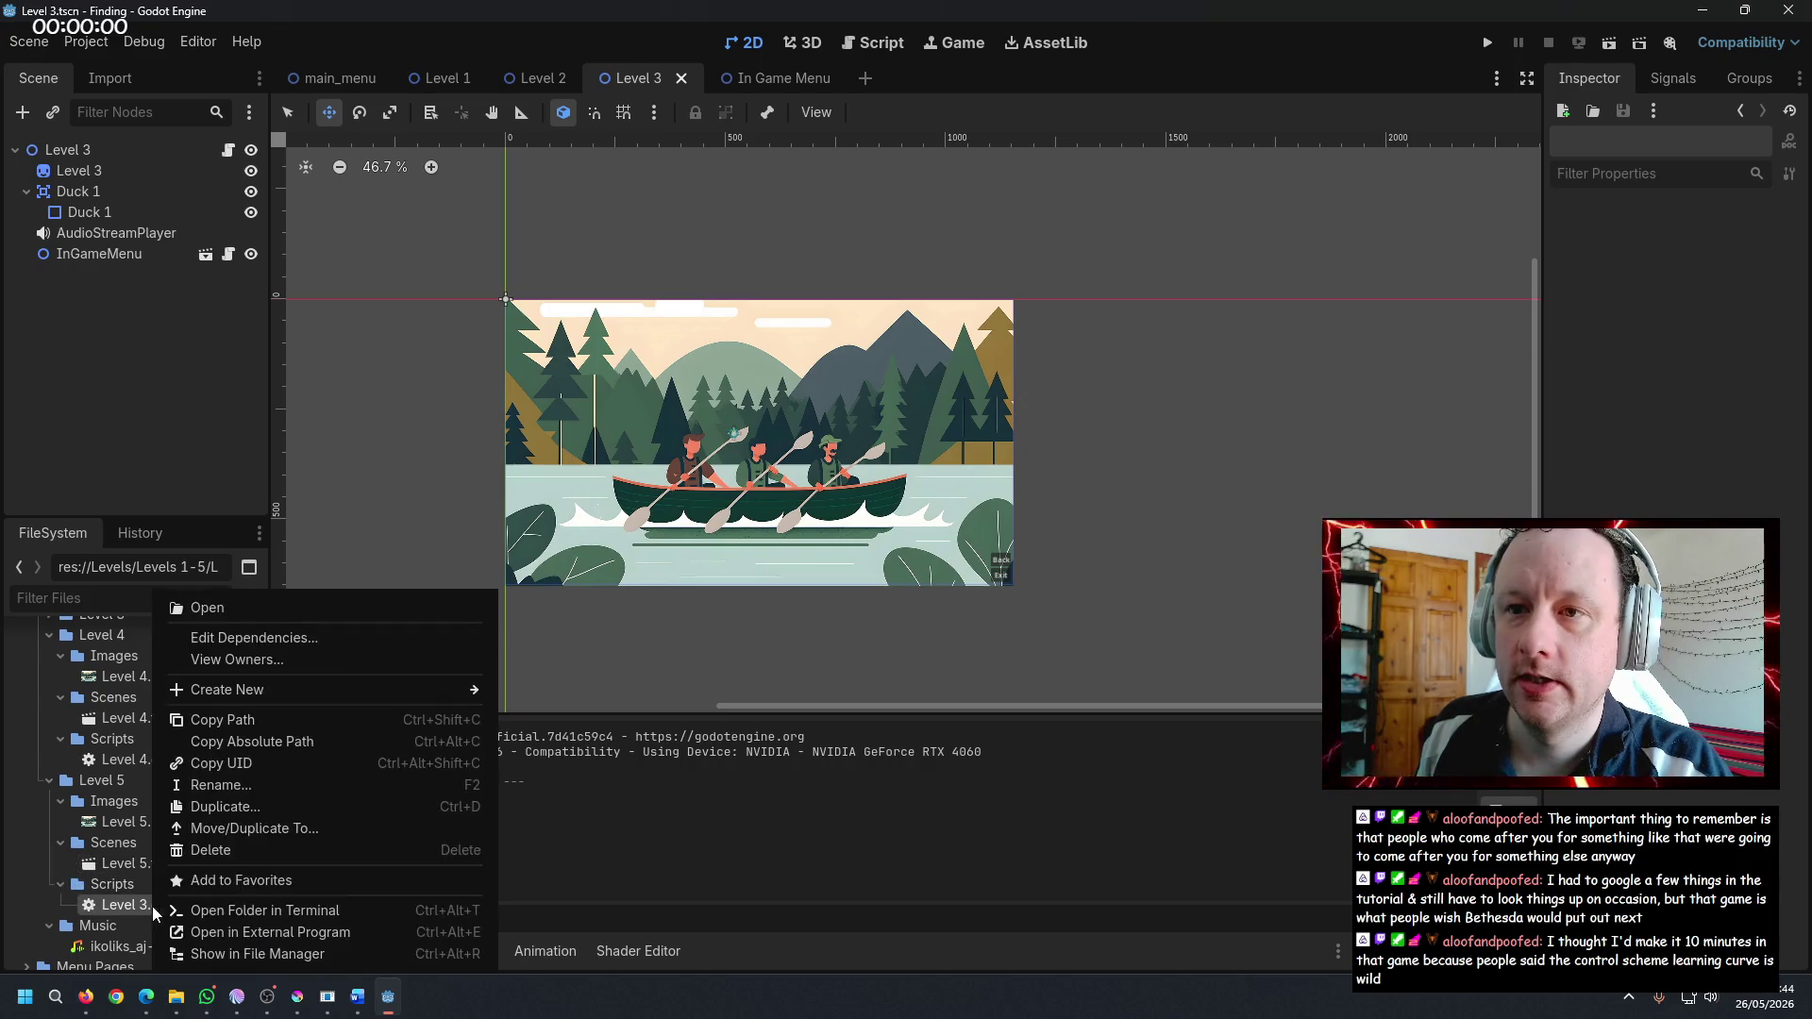
{"action": "left_click", "coordinate": [226, 787]}
{"action": "key", "text": "Escape"}
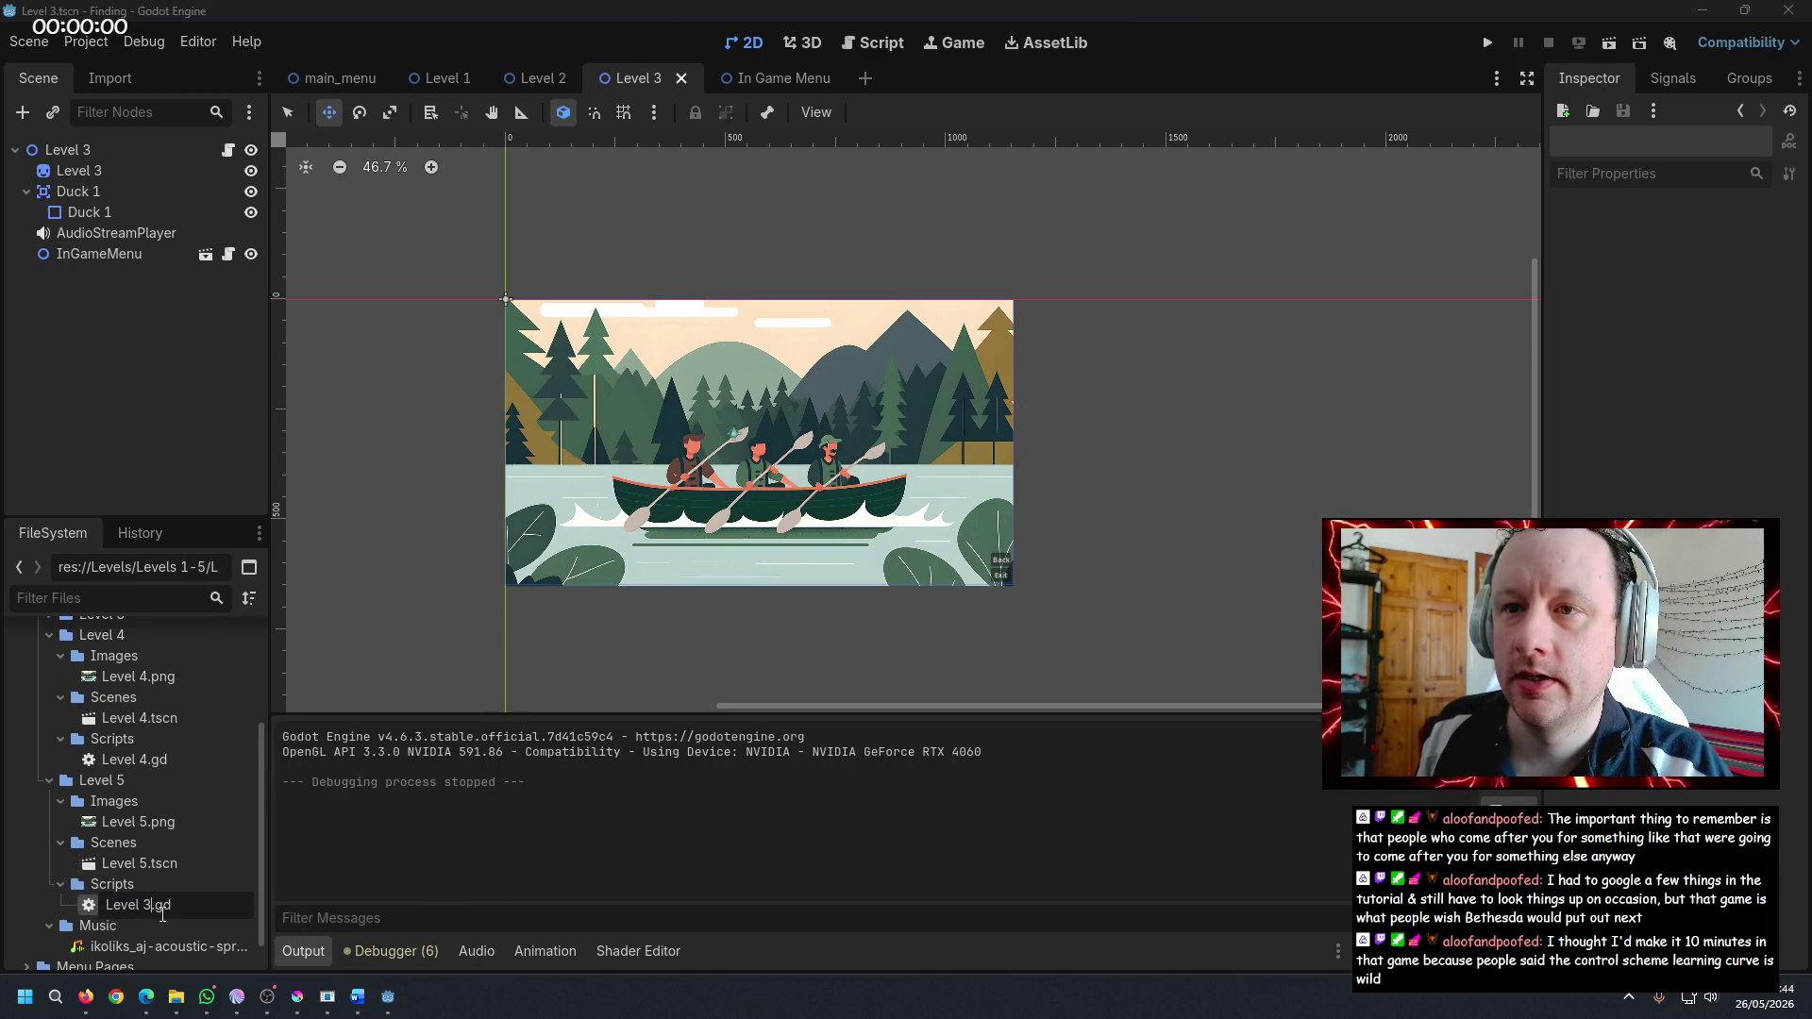
{"action": "key", "text": "Return"}
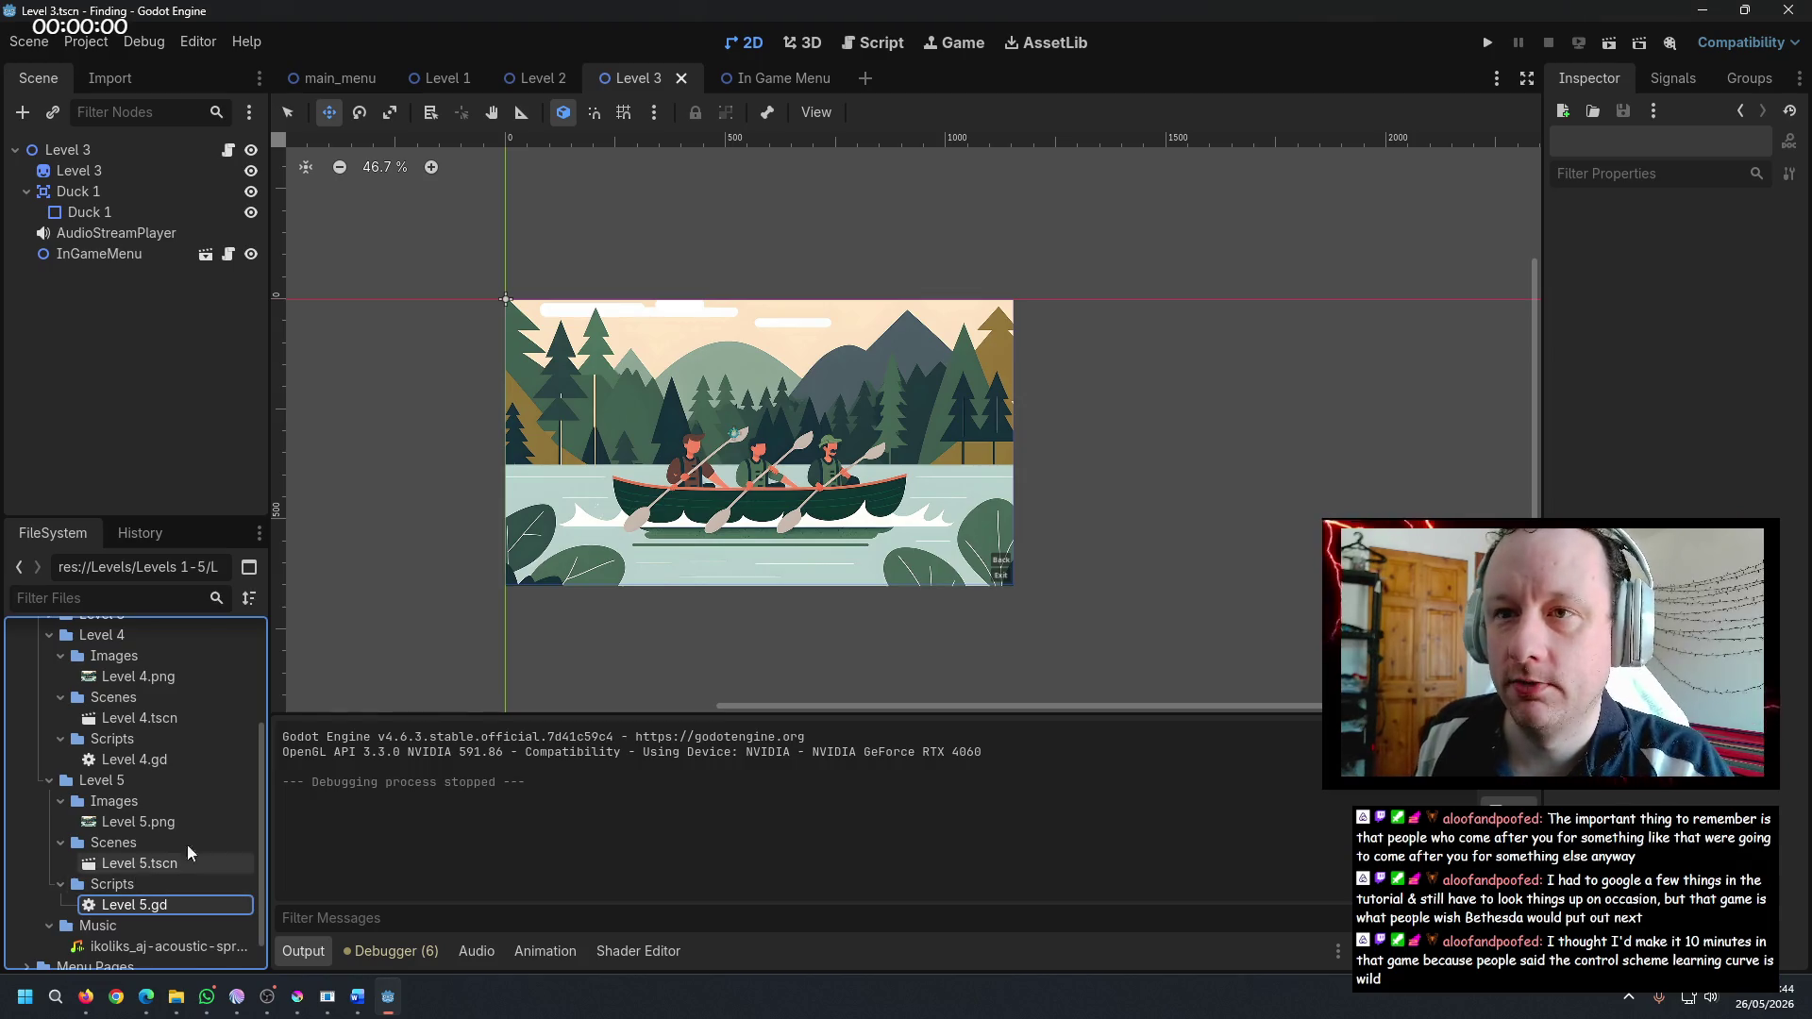
{"action": "left_click", "coordinate": [324, 409]}
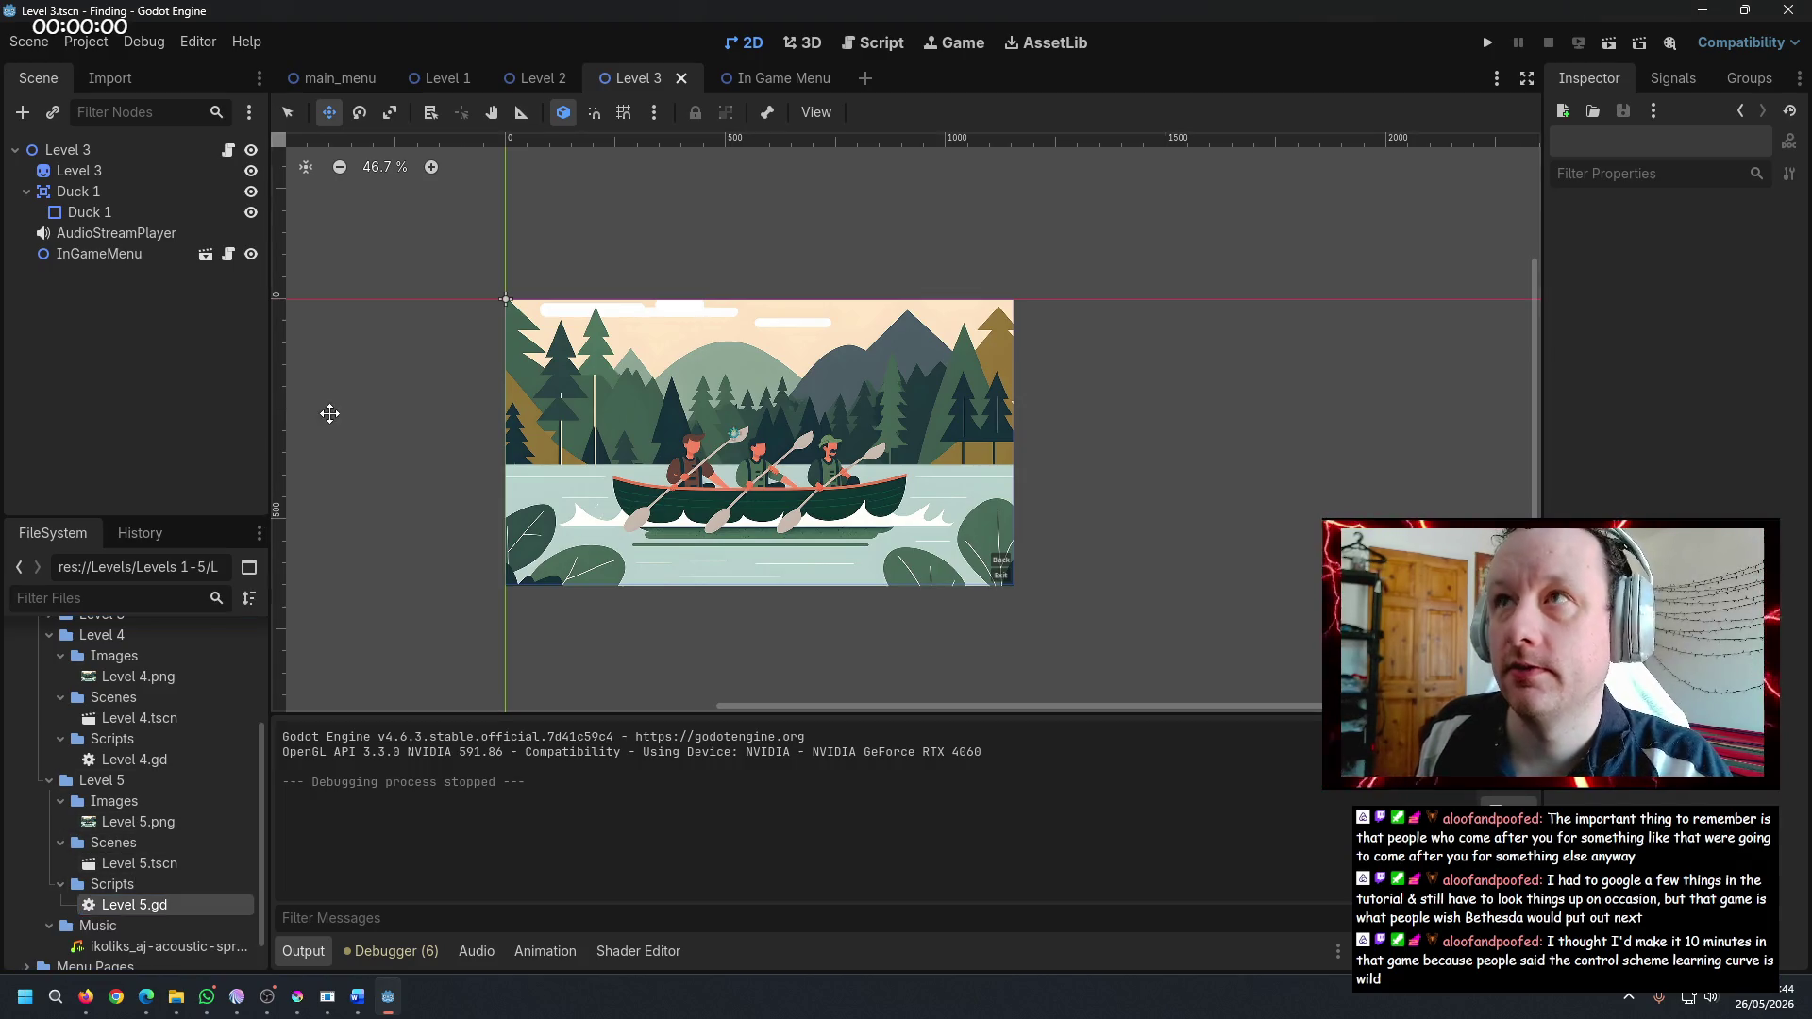
Open the Level 5 scene despite the missing image and assign Level 5.png as its background
{"action": "double_click", "coordinate": [132, 864]}
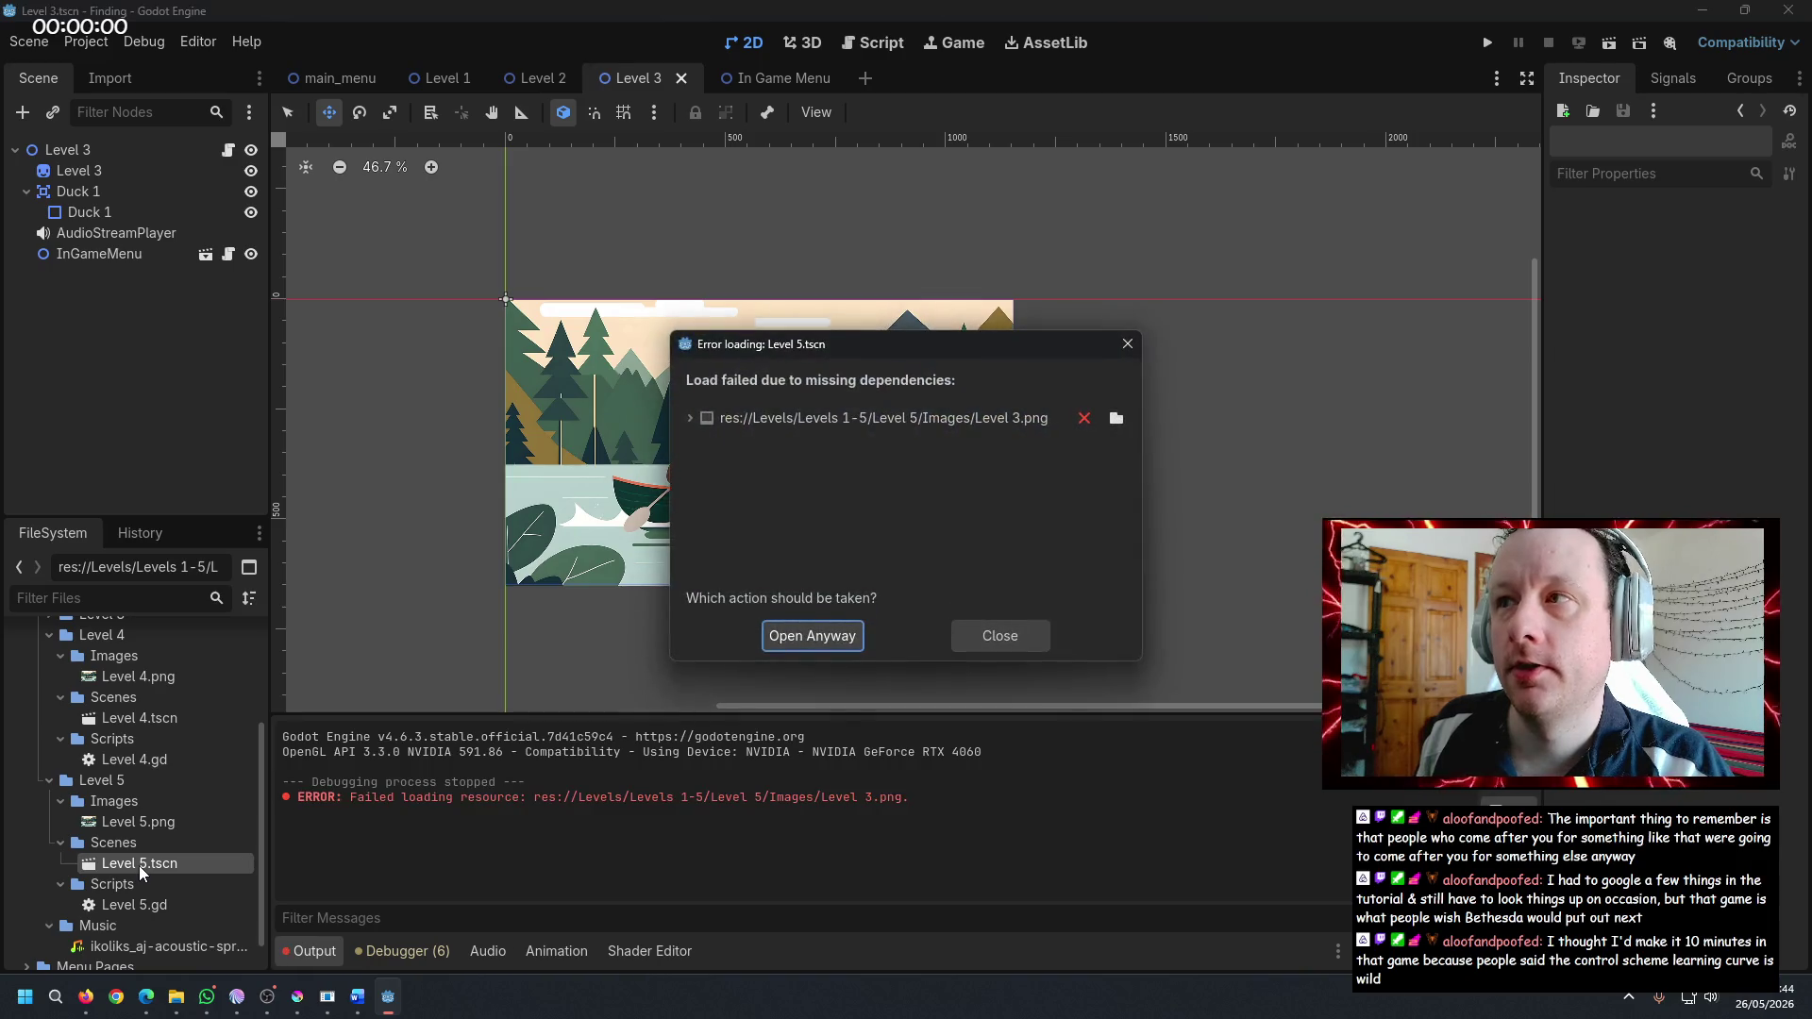
{"action": "left_click", "coordinate": [811, 632]}
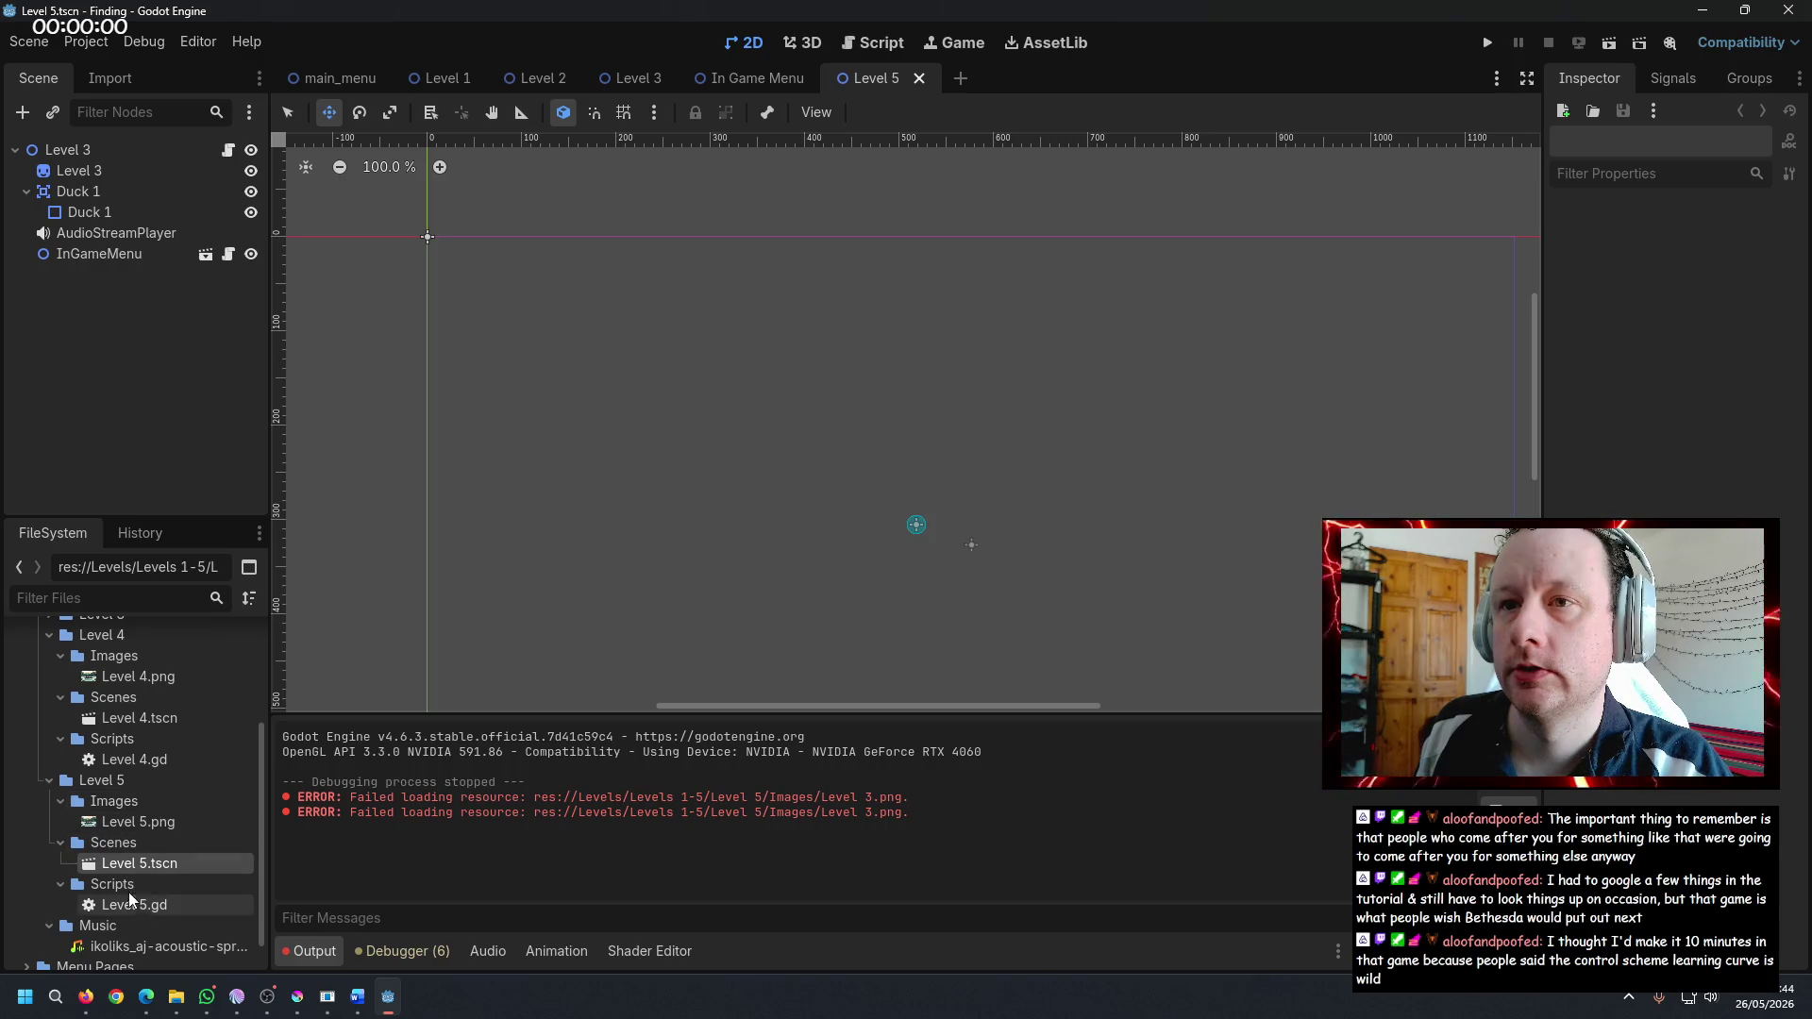
{"action": "mouse_move", "coordinate": [132, 822]}
{"action": "left_mouse_down"}
{"action": "mouse_move", "coordinate": [154, 372]}
{"action": "mouse_move", "coordinate": [58, 154]}
{"action": "mouse_move", "coordinate": [60, 171]}
{"action": "left_mouse_up"}
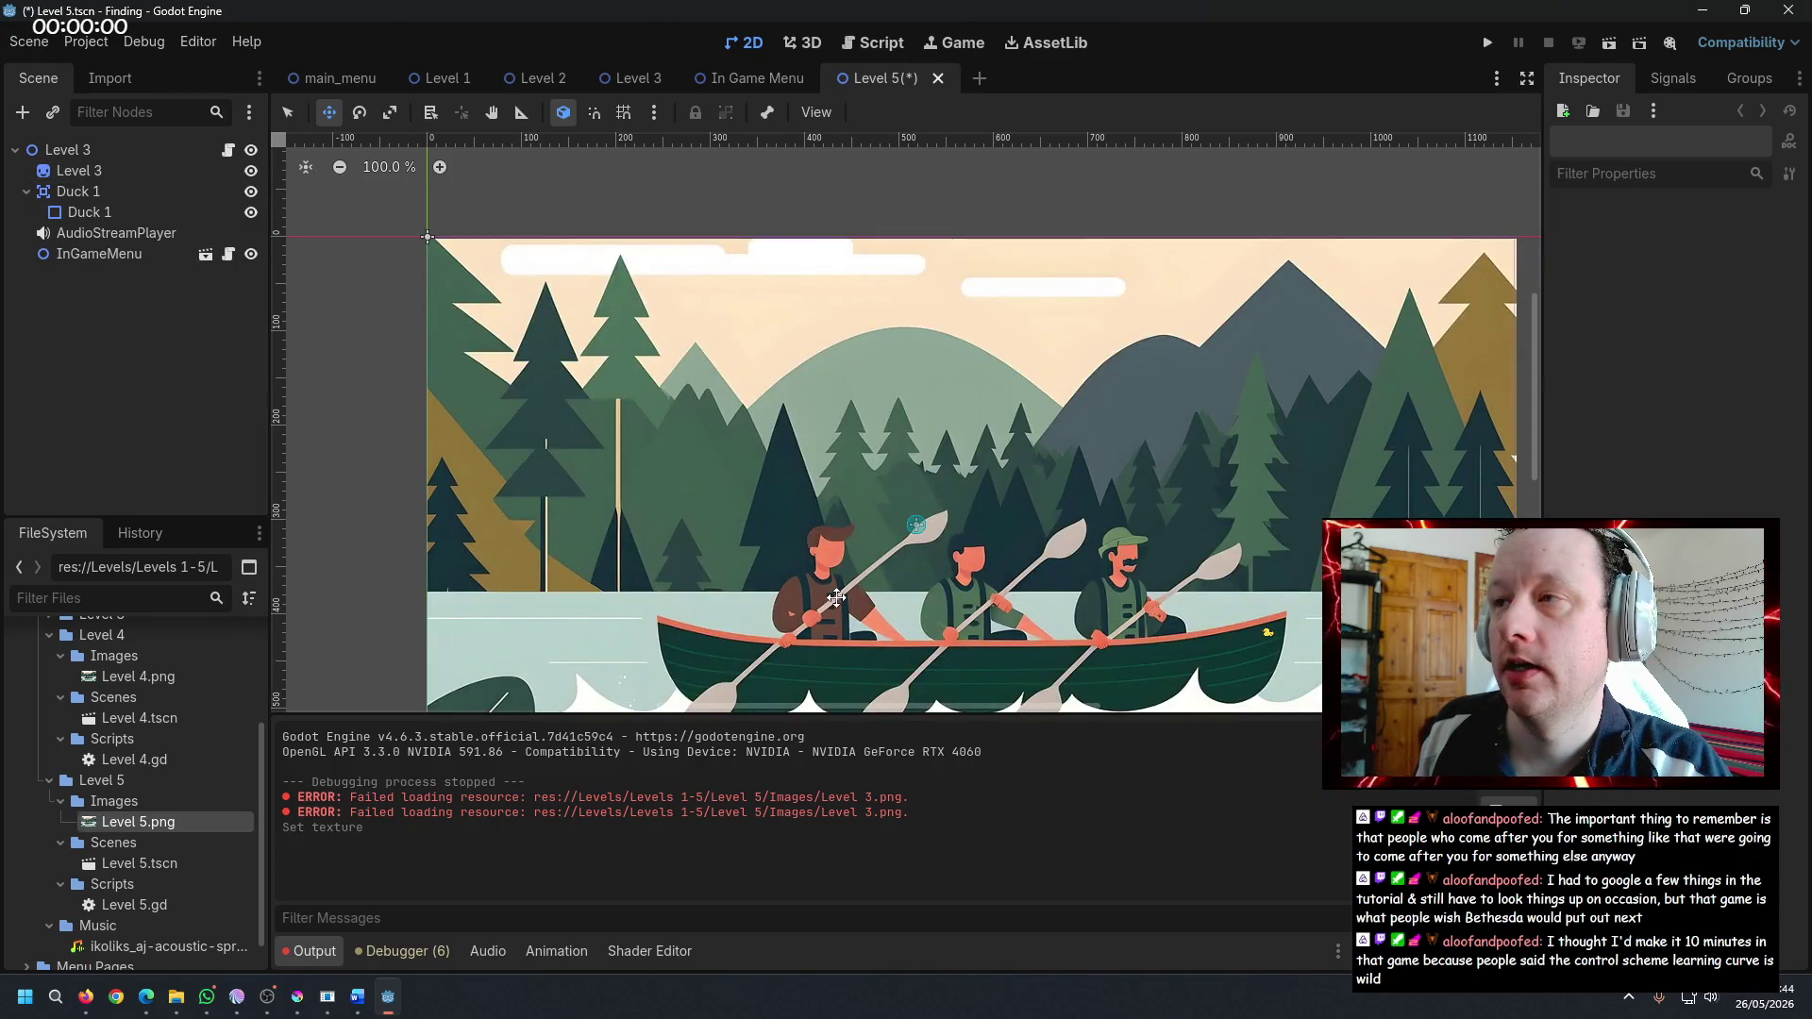
Move Level 5's duck onto the canoe's bow at (372, 115), then open Level 5.gd
{"action": "scroll", "coordinate": [1027, 493], "scroll_direction": "down", "scroll_amount": 3}
{"action": "scroll", "coordinate": [866, 350], "scroll_direction": "up", "scroll_amount": 2}
{"action": "left_click_drag", "start_coordinate": [866, 350], "coordinate": [947, 435]}
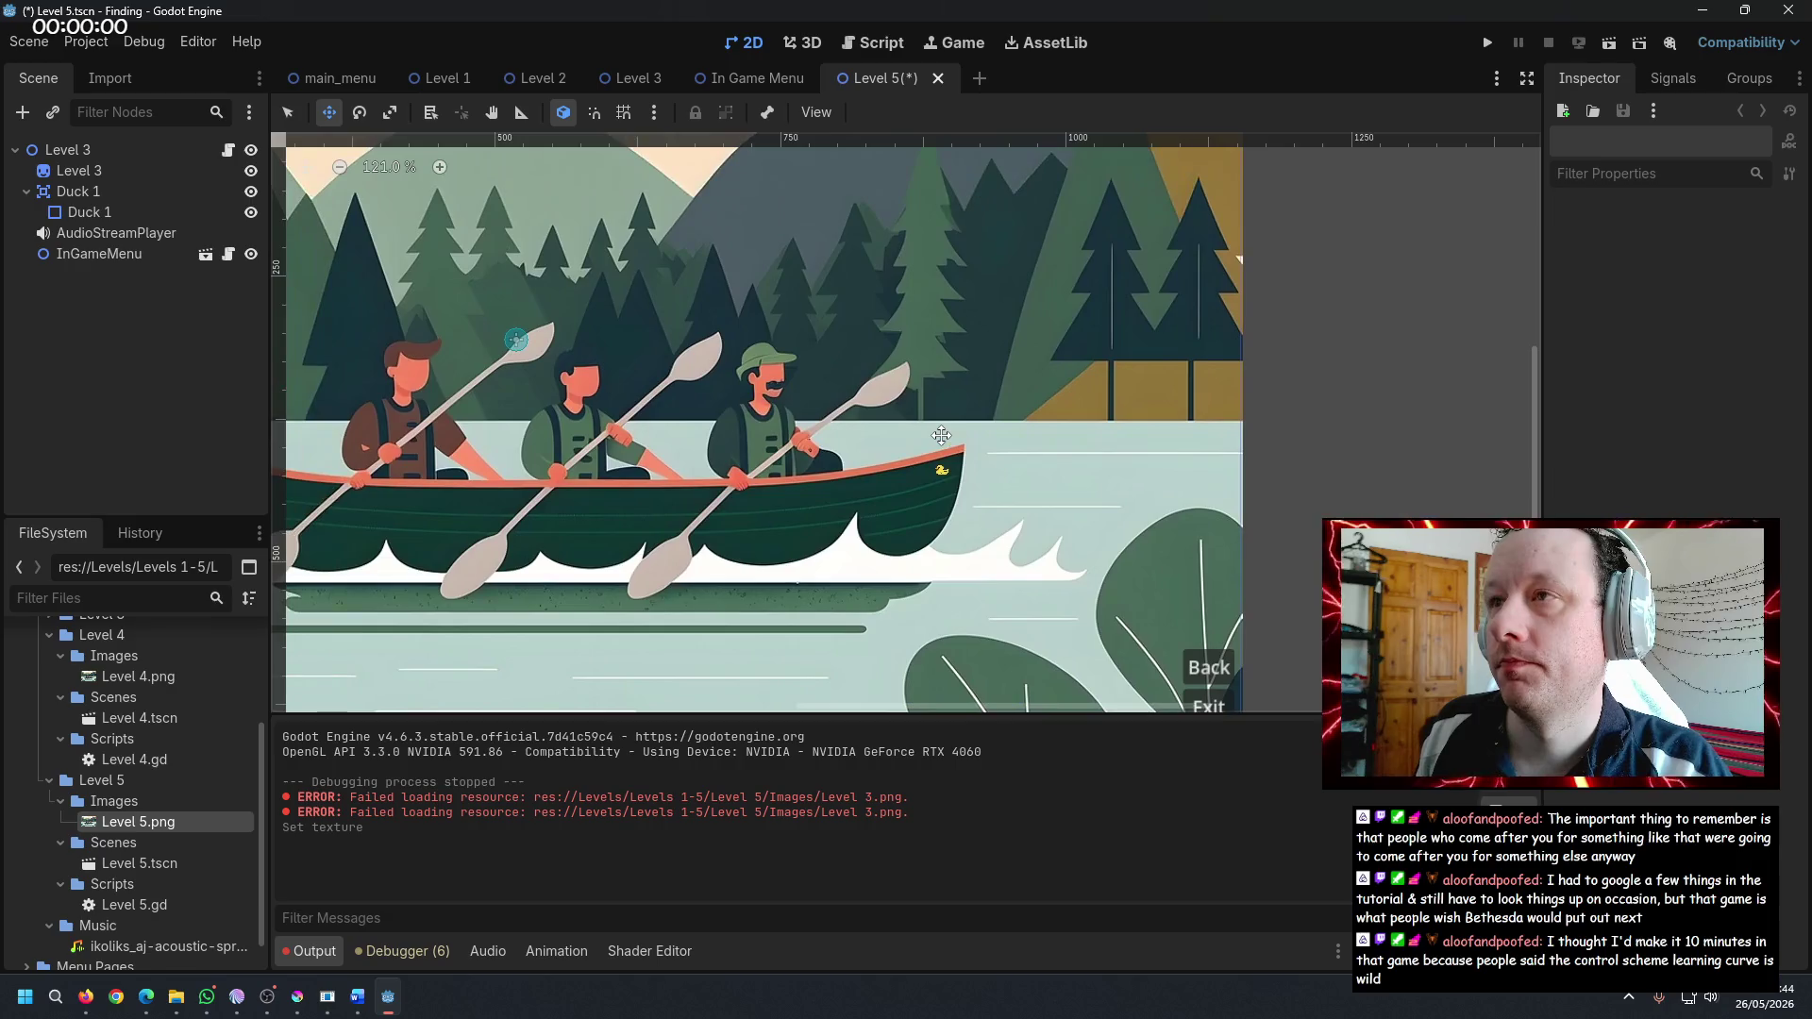
{"action": "left_click", "coordinate": [78, 191]}
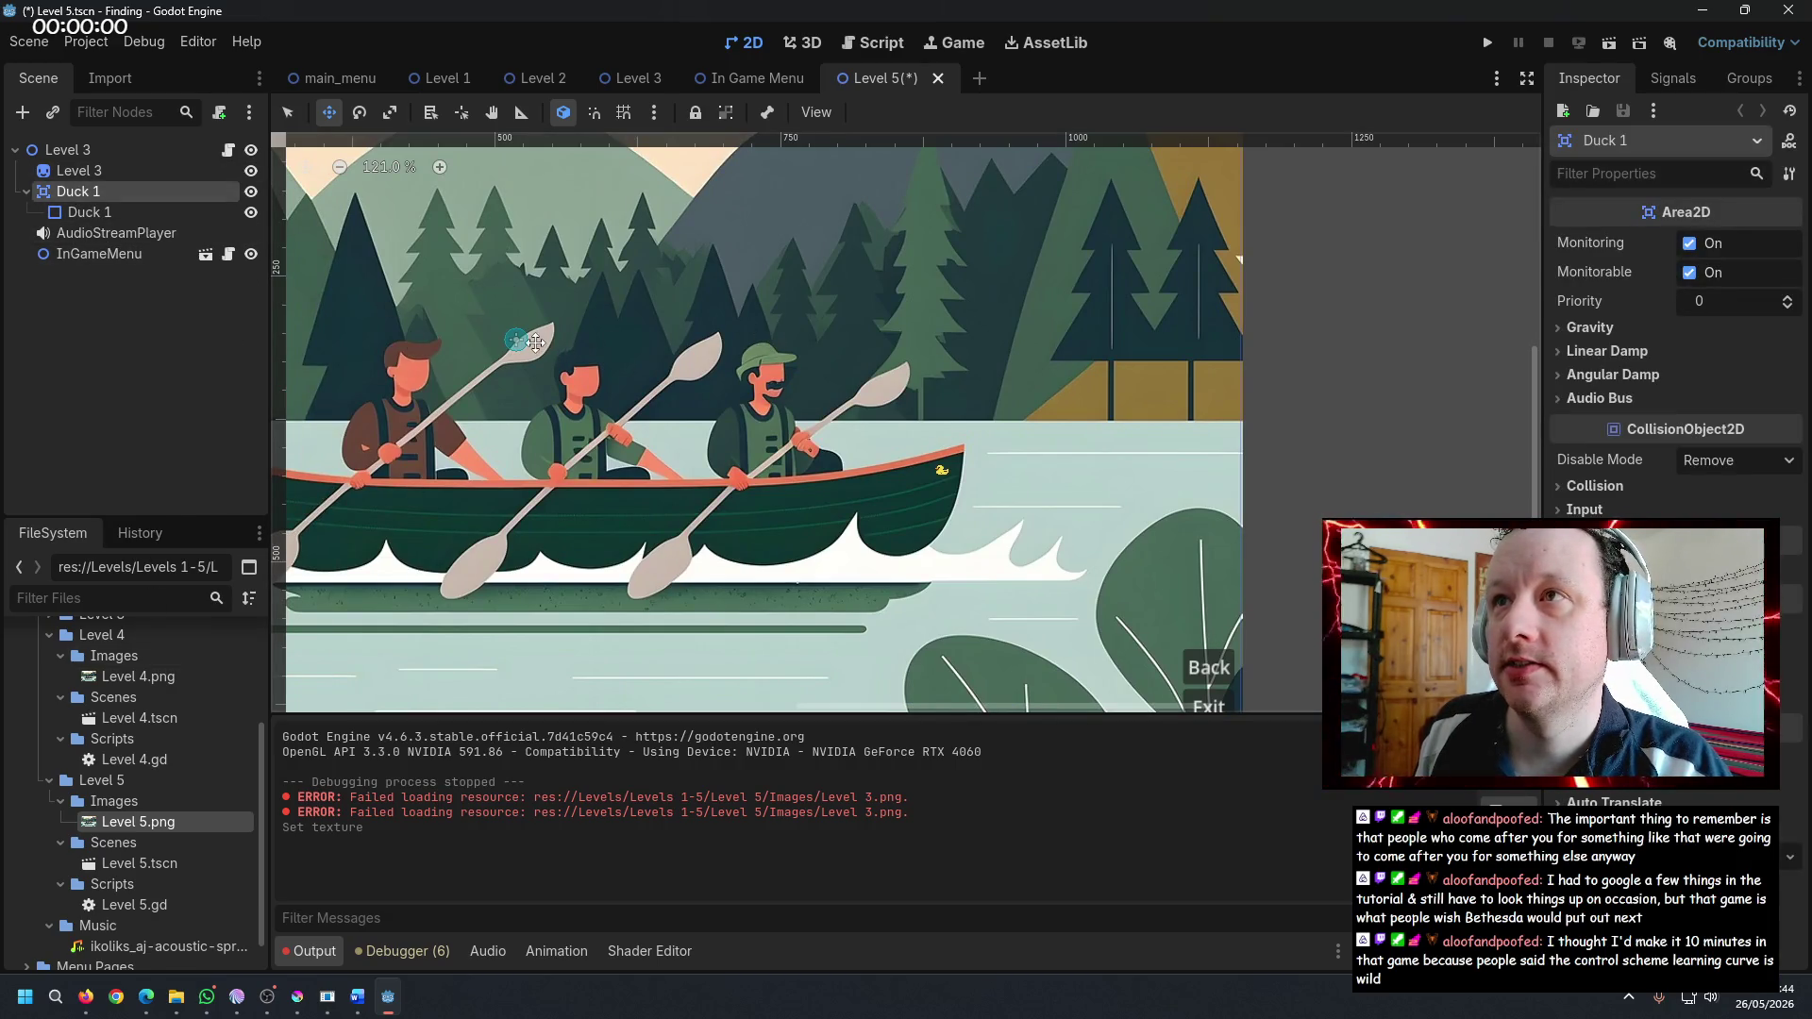
{"action": "left_click_drag", "start_coordinate": [516, 338], "coordinate": [943, 472]}
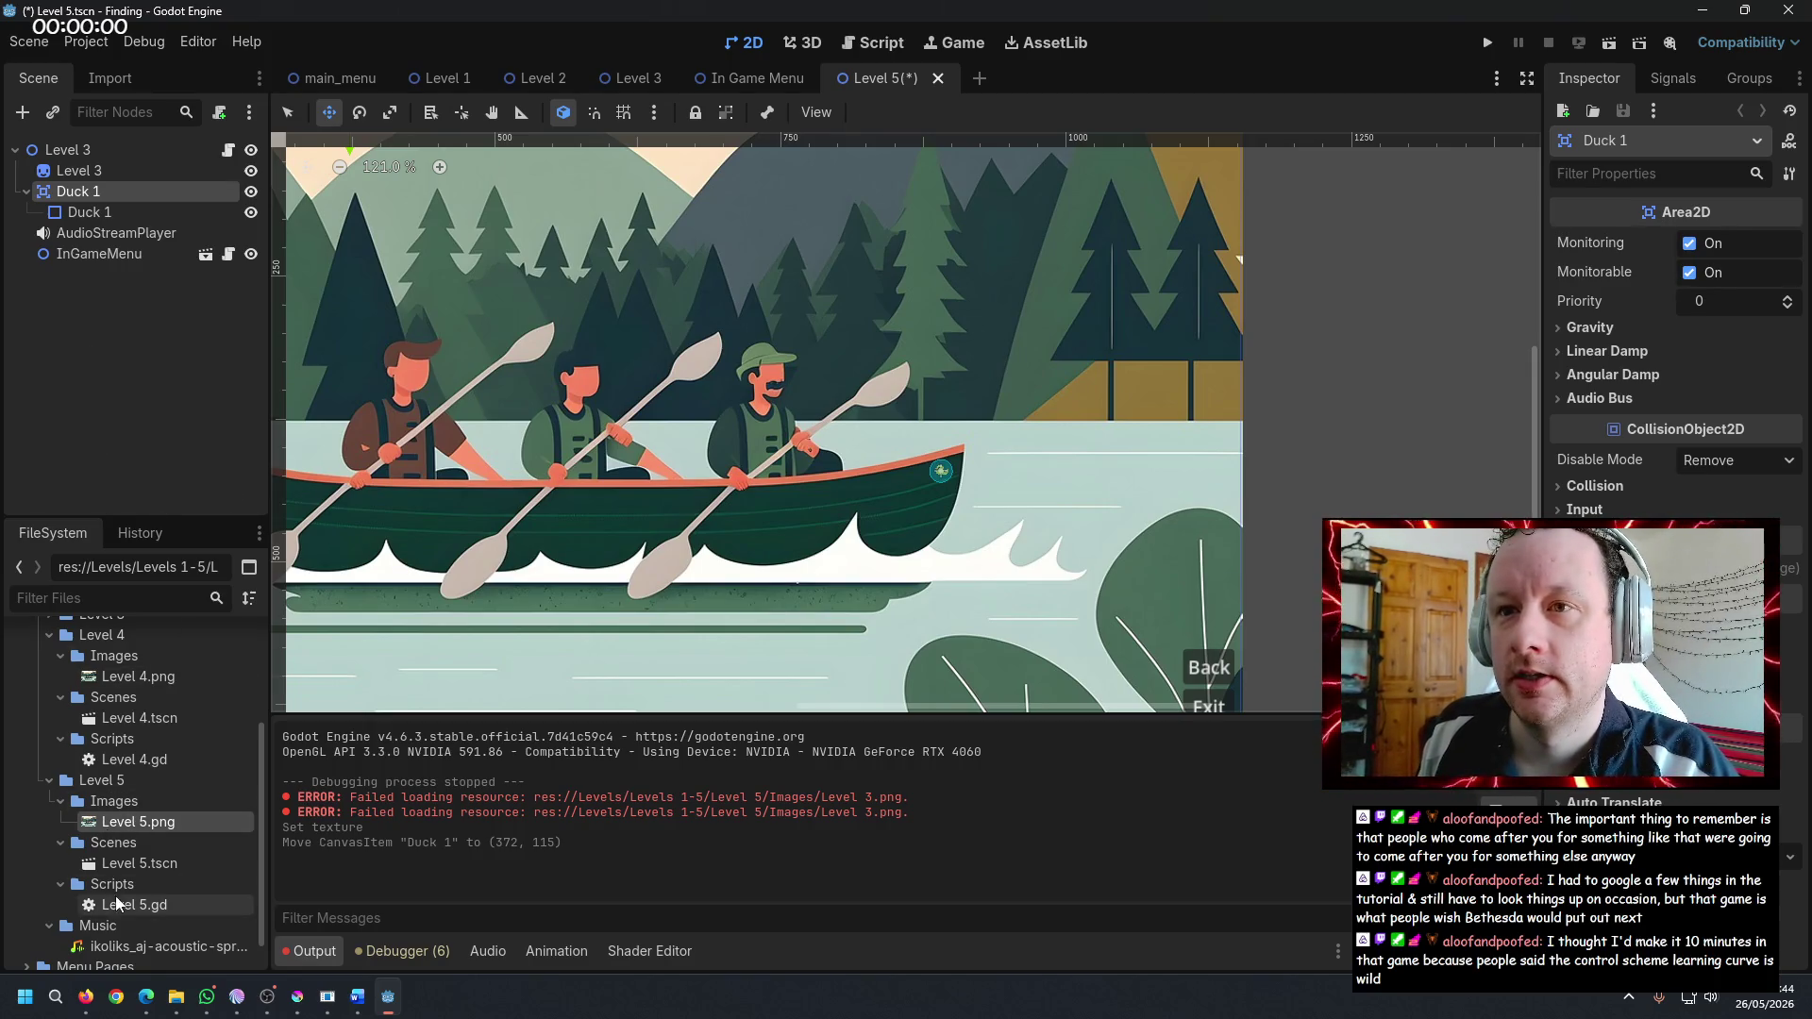
{"action": "double_click", "coordinate": [110, 908]}
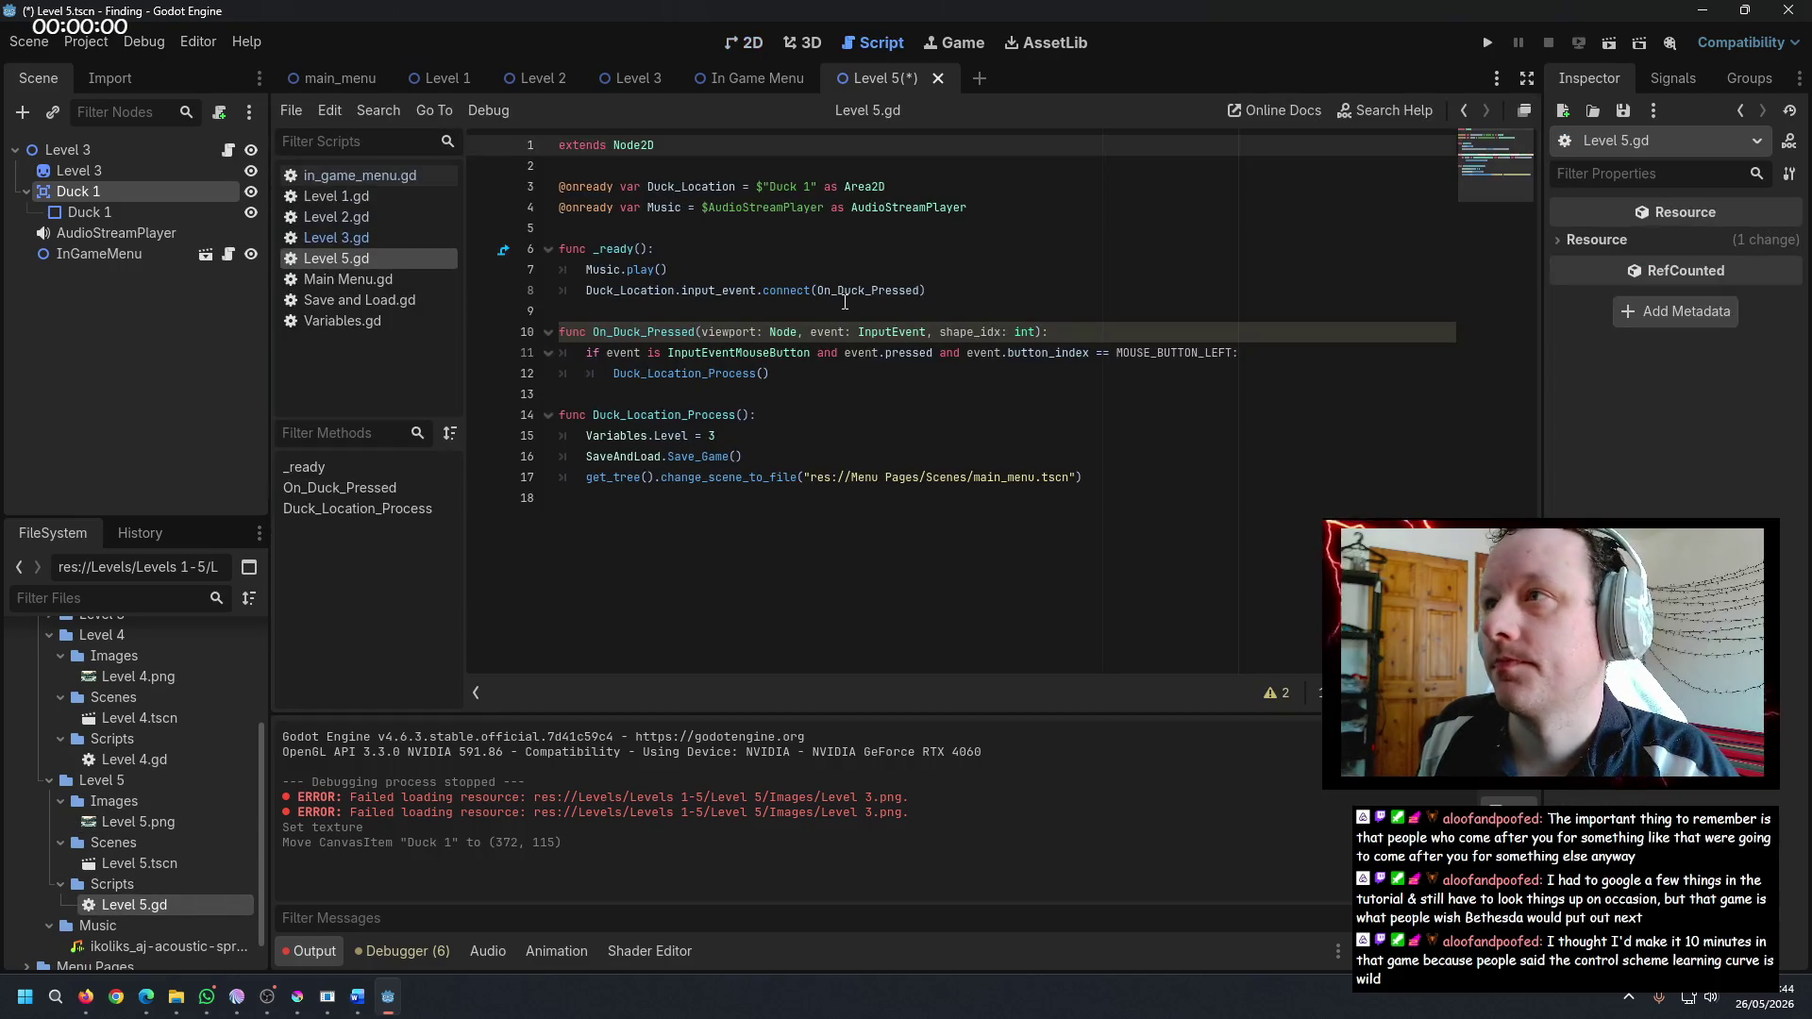
Add a '# LVL5' comment on line 5, set Variables.Level to 5 on line 15, and save Level 5.gd
{"action": "left_click", "coordinate": [587, 227]}
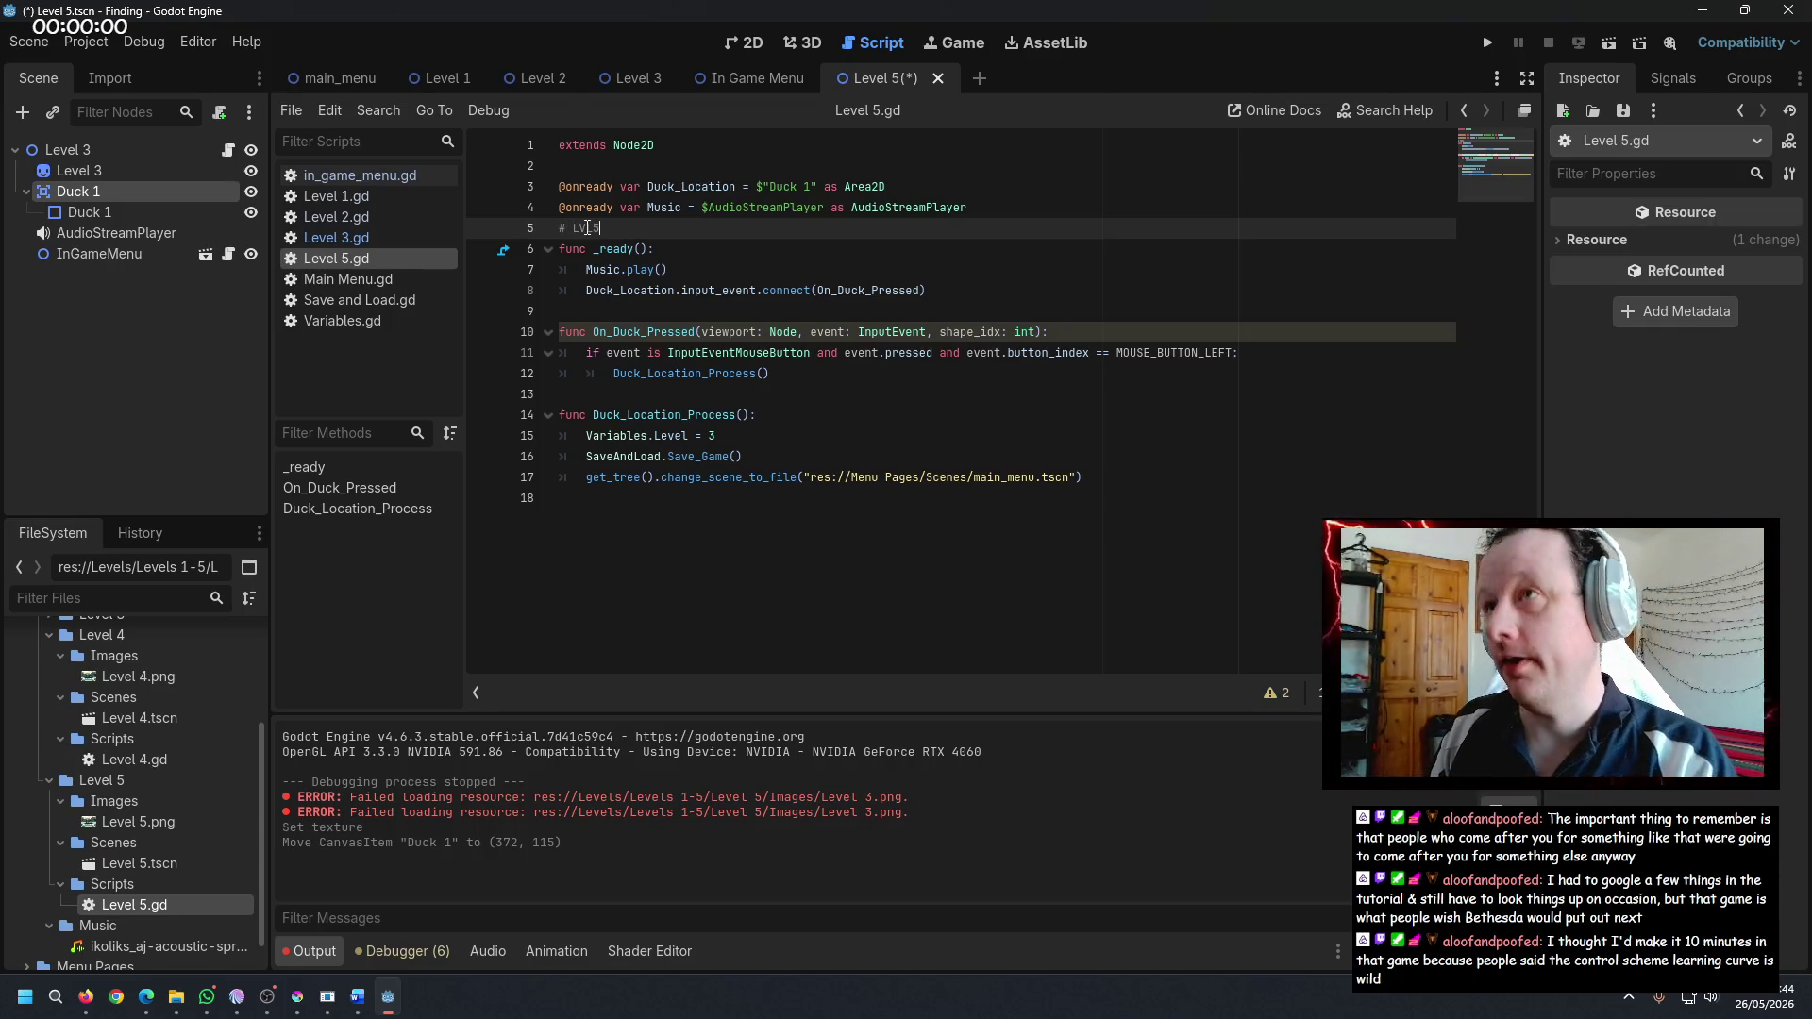
{"action": "left_click", "coordinate": [737, 431]}
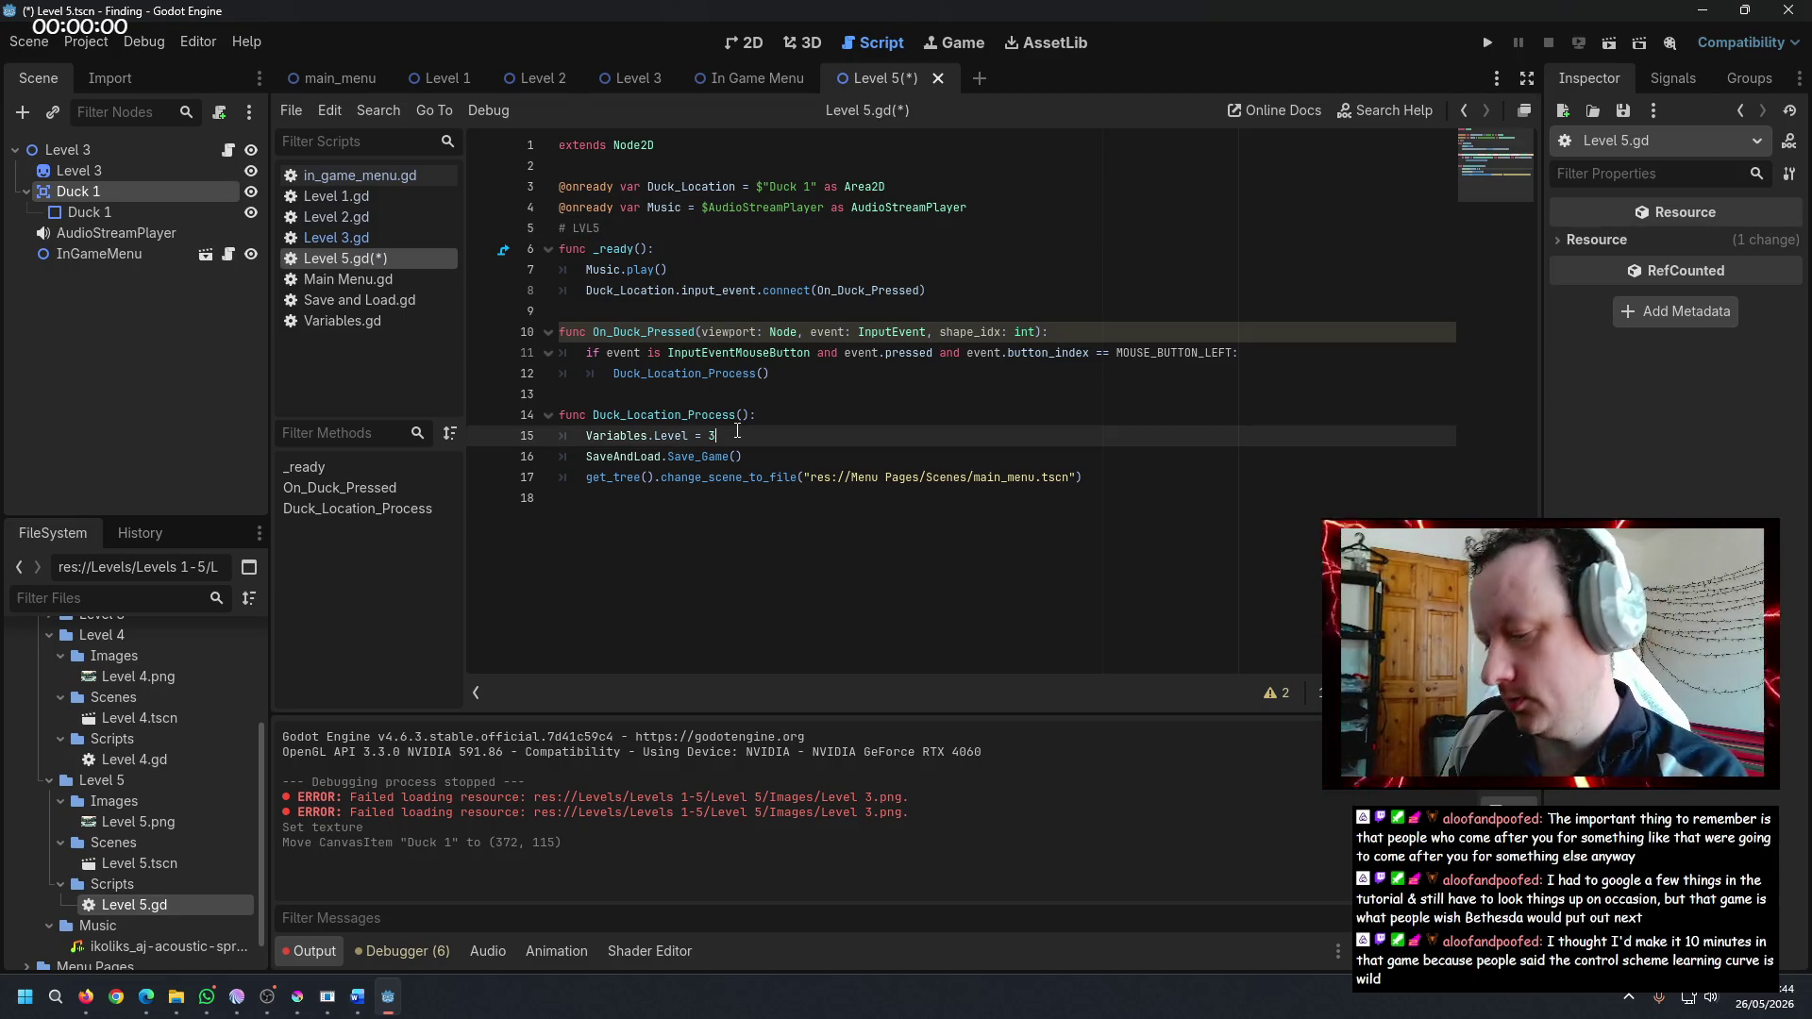
{"action": "left_click", "coordinate": [896, 567]}
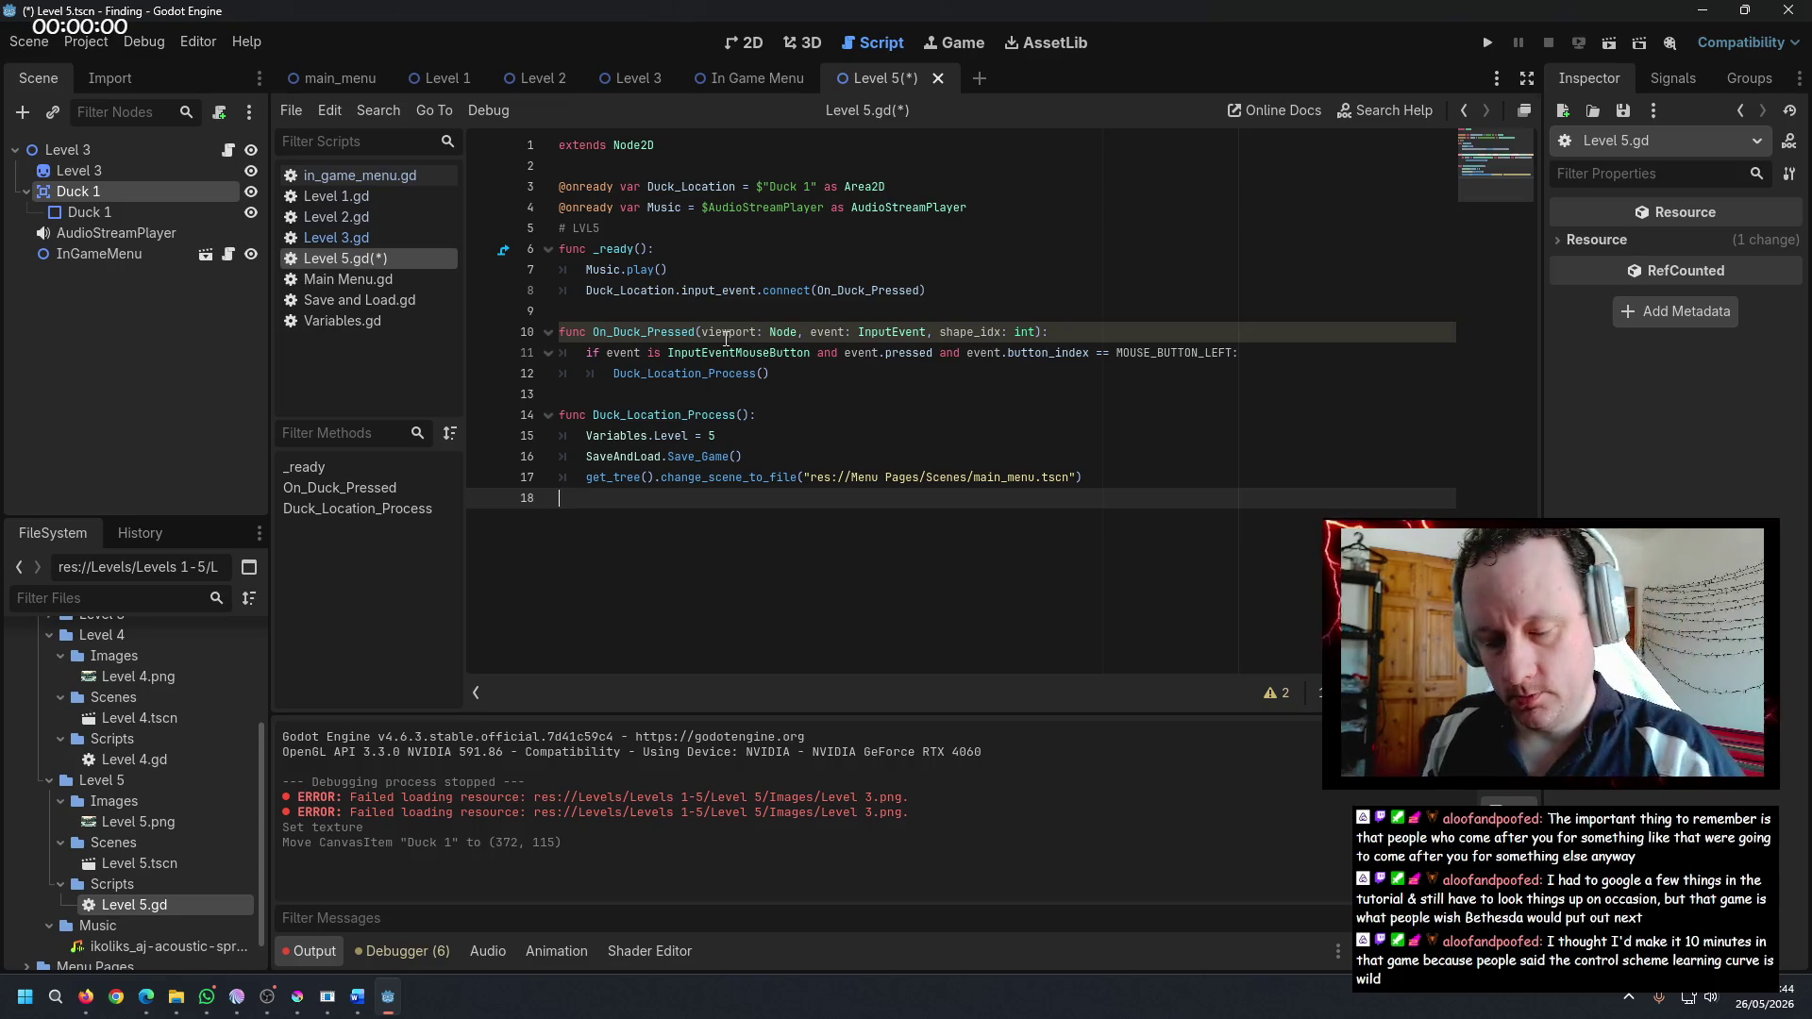
{"action": "key", "text": "ctrl+s"}
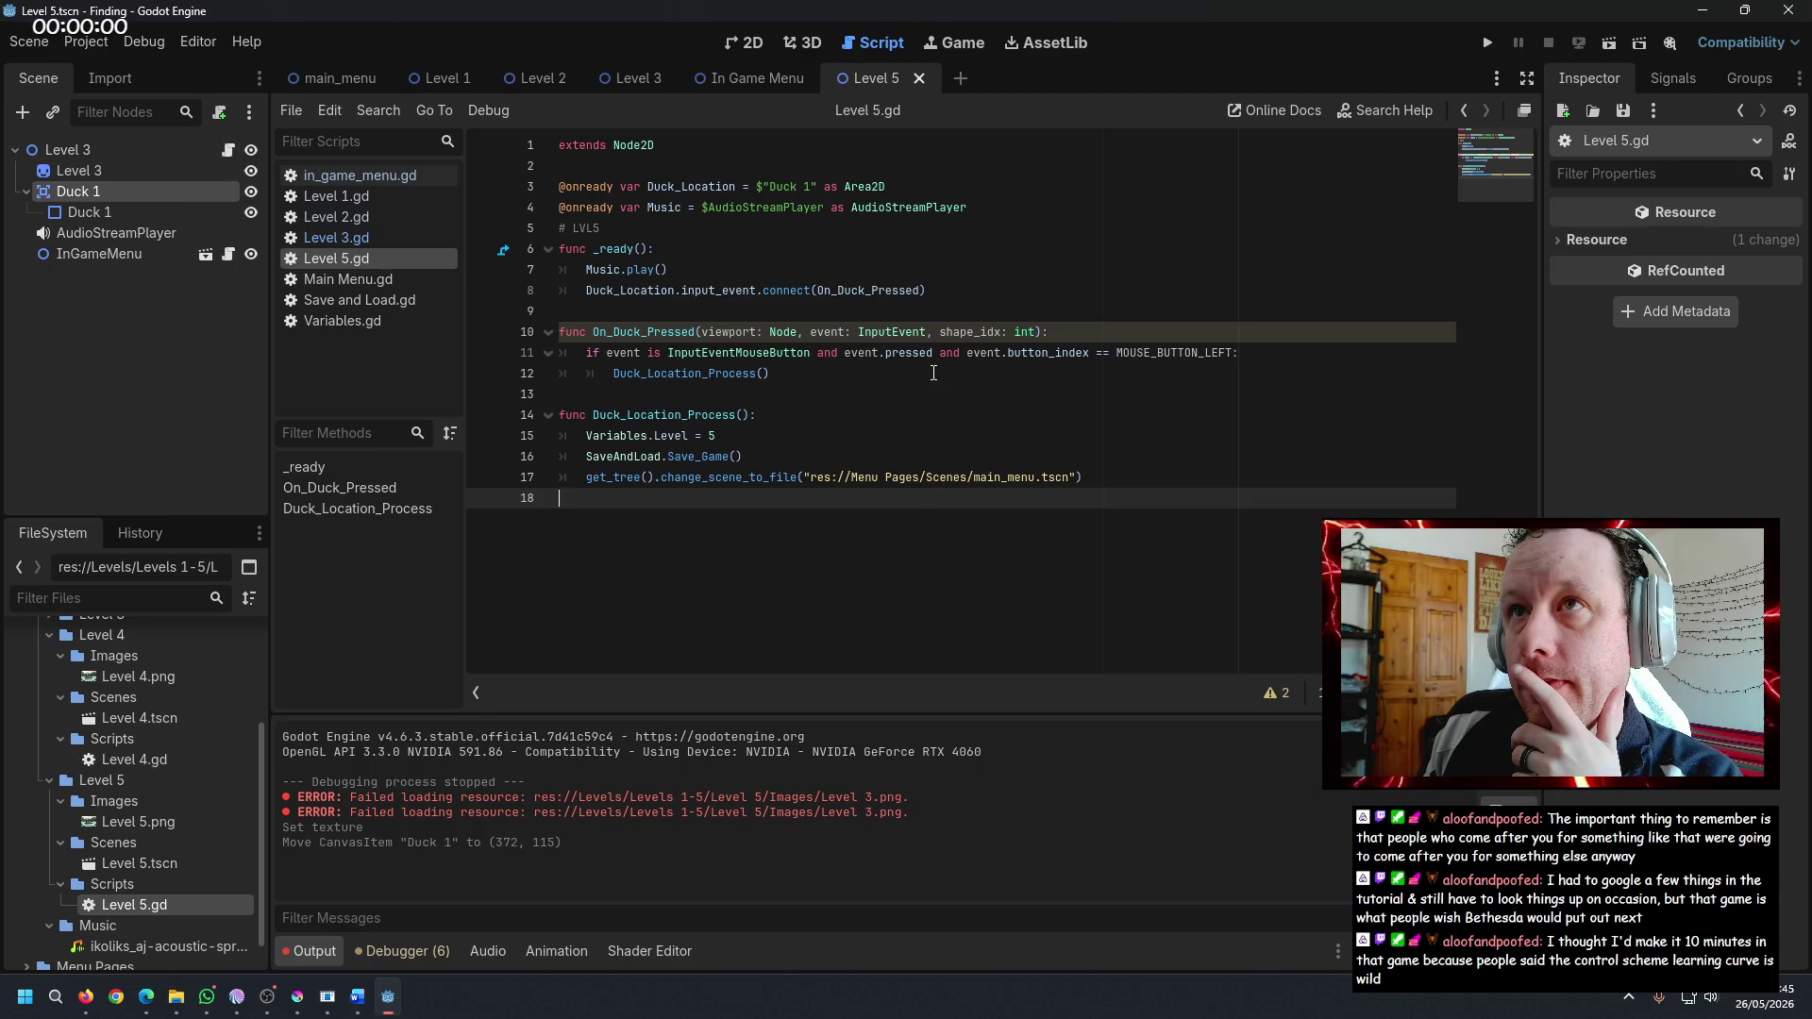
{"action": "left_click", "coordinate": [81, 151]}
Rename the scene's root node from Level 3 to Level 5
{"action": "right_click", "coordinate": [82, 151]}
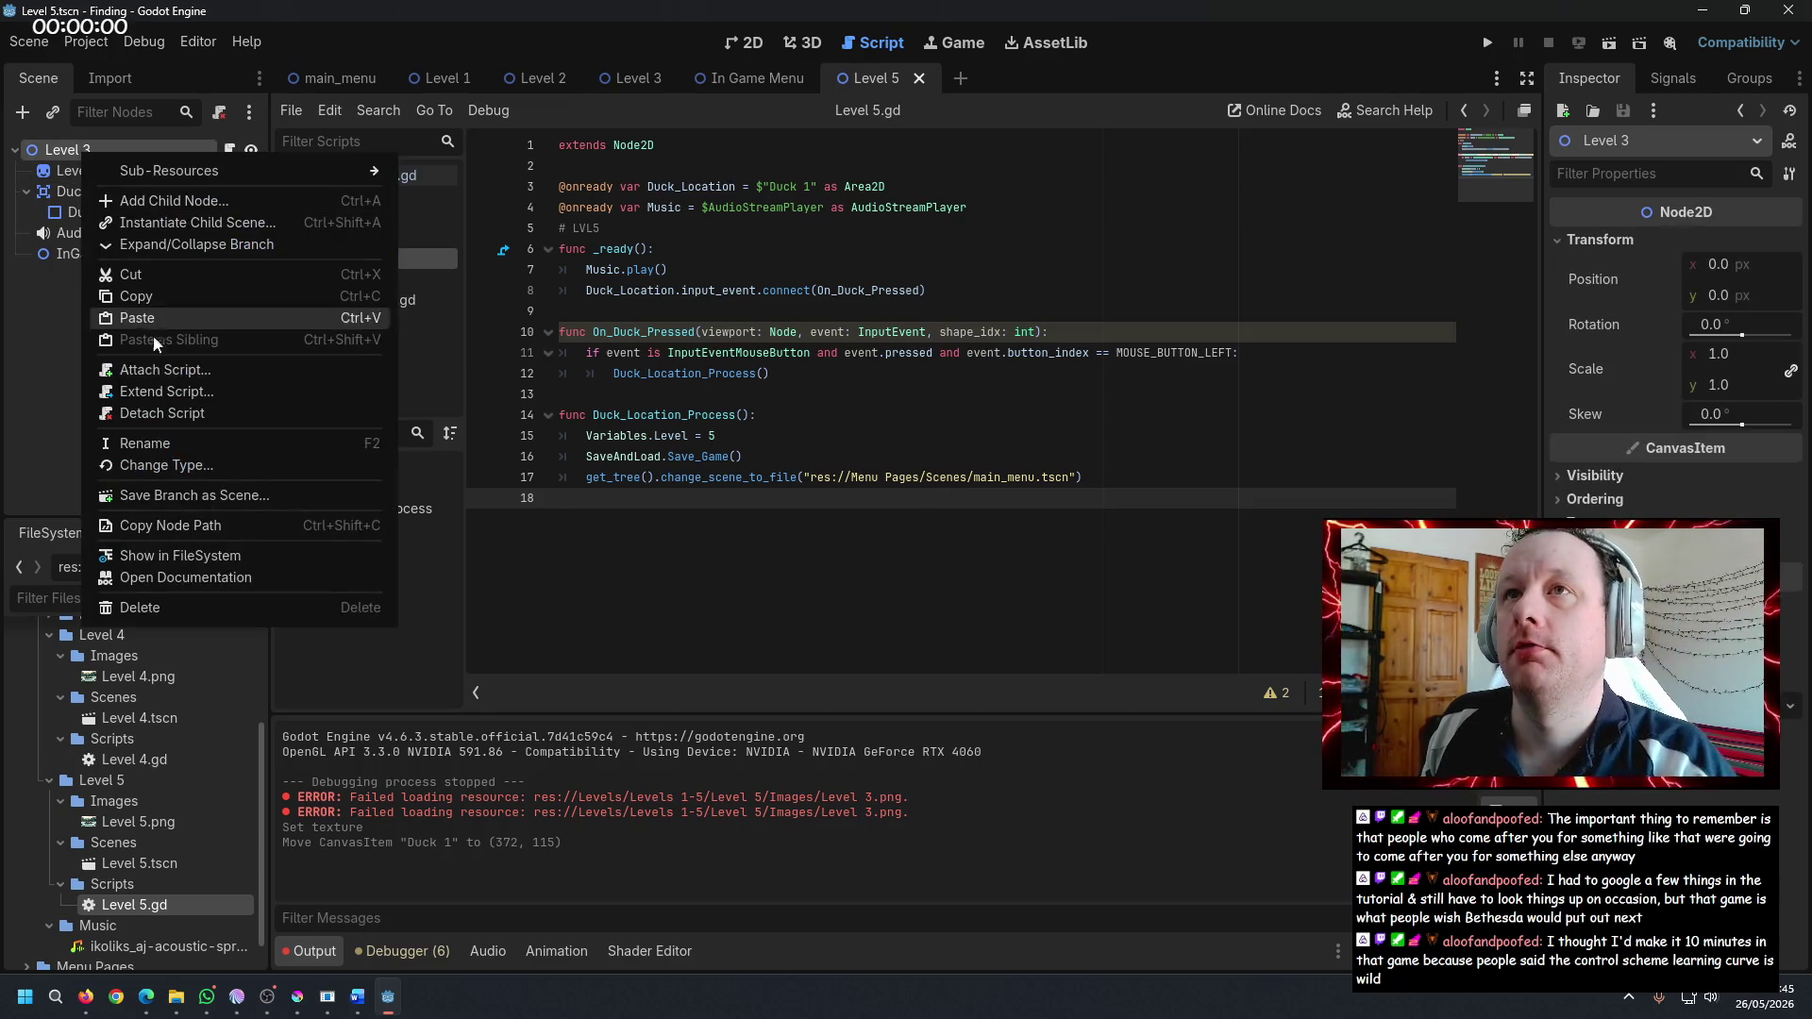
{"action": "left_click", "coordinate": [142, 443]}
{"action": "left_click", "coordinate": [134, 154]}
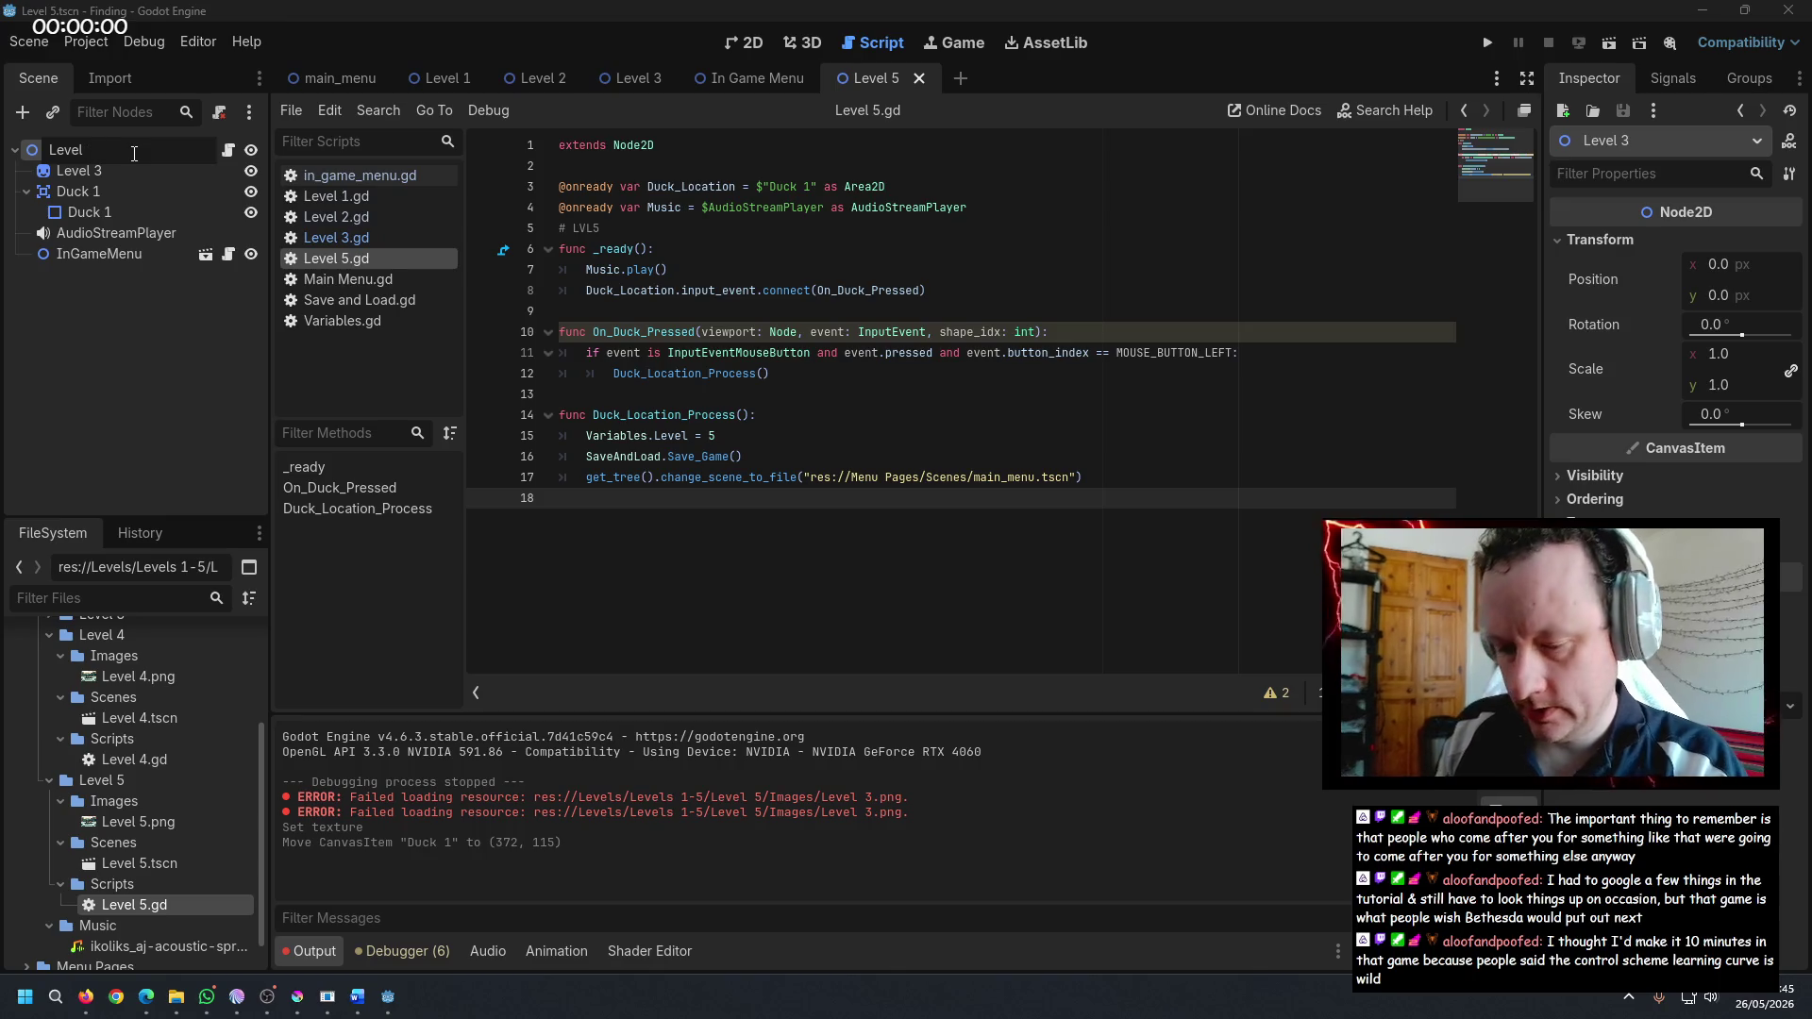
{"action": "type", "text": "5"}
{"action": "key", "text": "Return"}
Rename the background sprite node from Level 3 to Level 5
{"action": "right_click", "coordinate": [110, 170]}
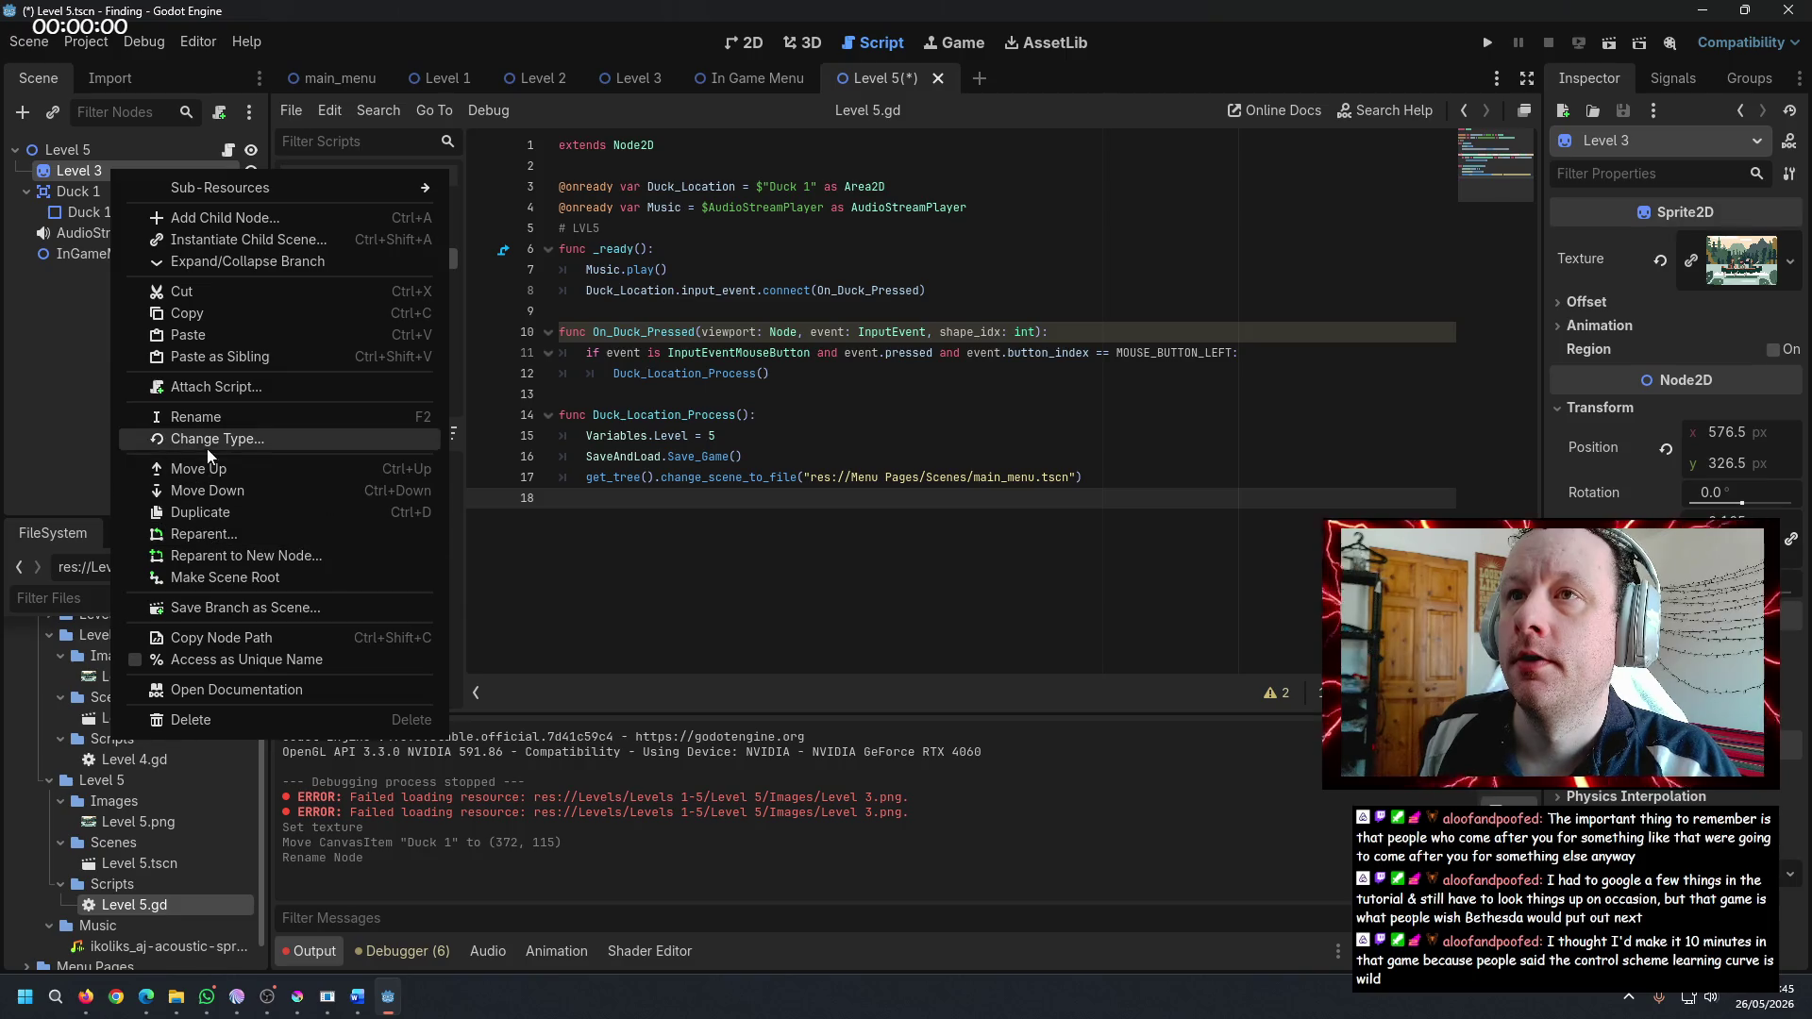
{"action": "left_click", "coordinate": [198, 414]}
{"action": "type", "text": "Level 5"}
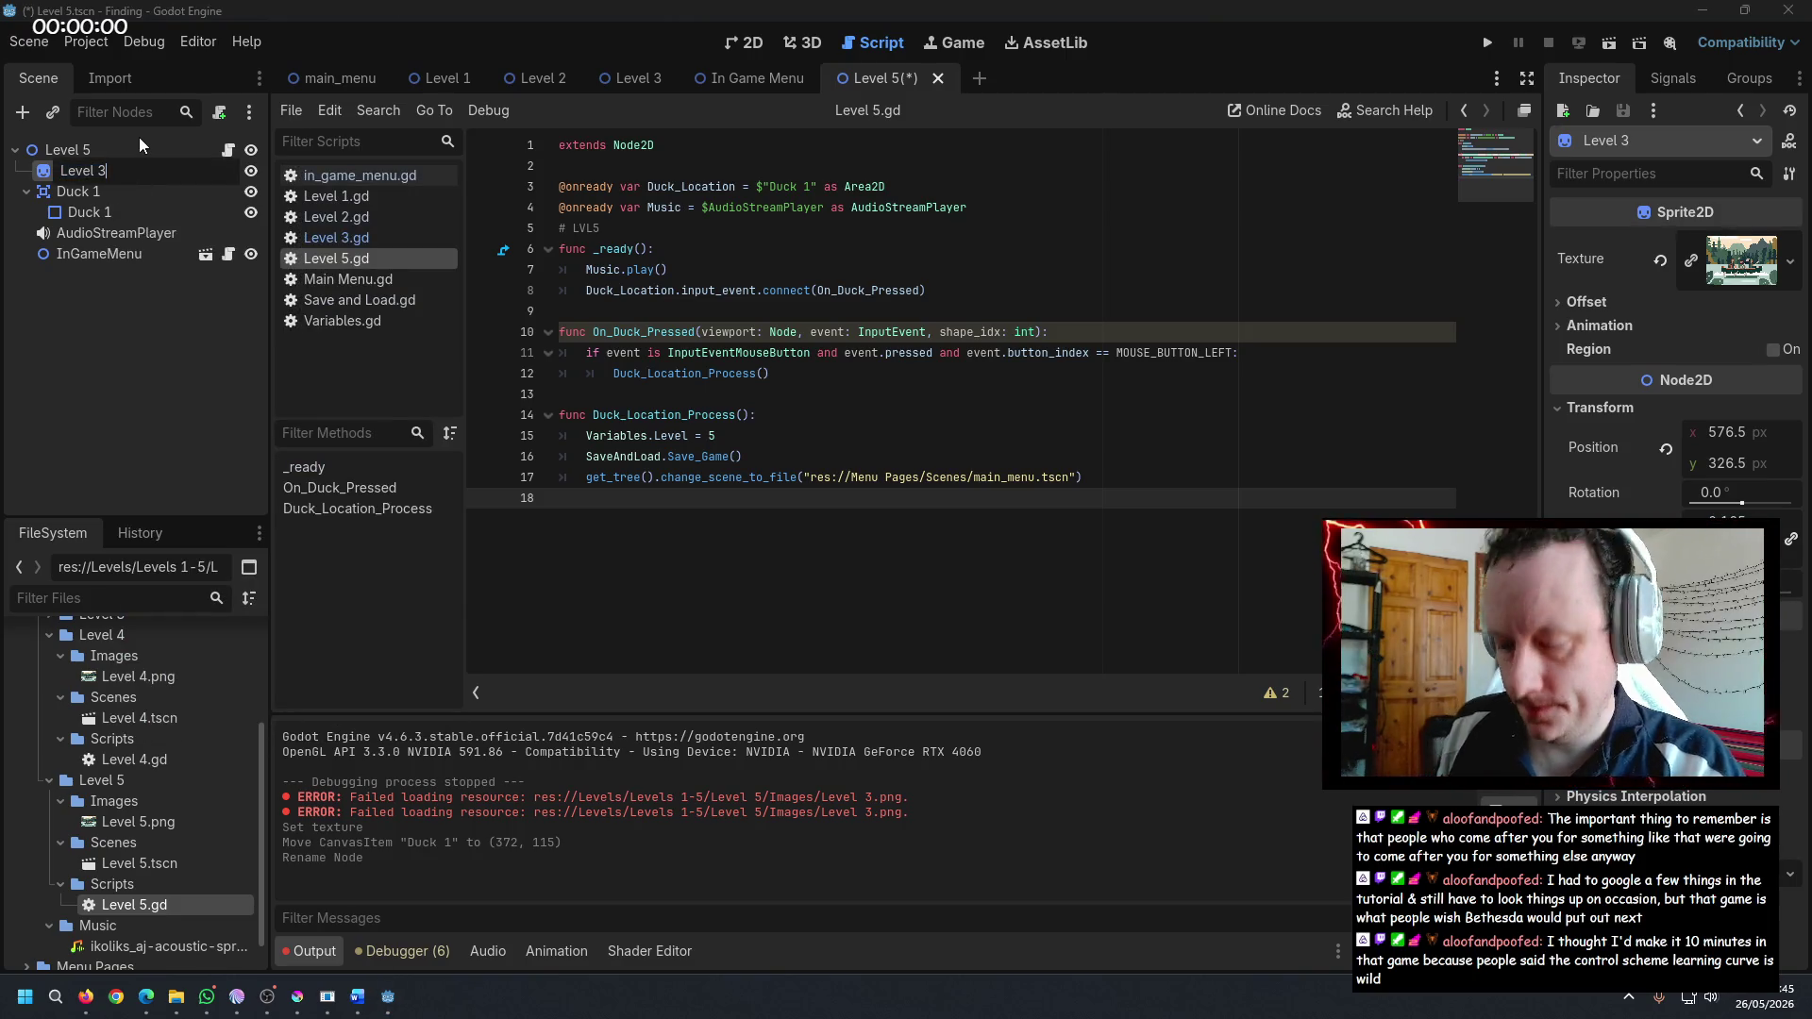
{"action": "key", "text": "Return"}
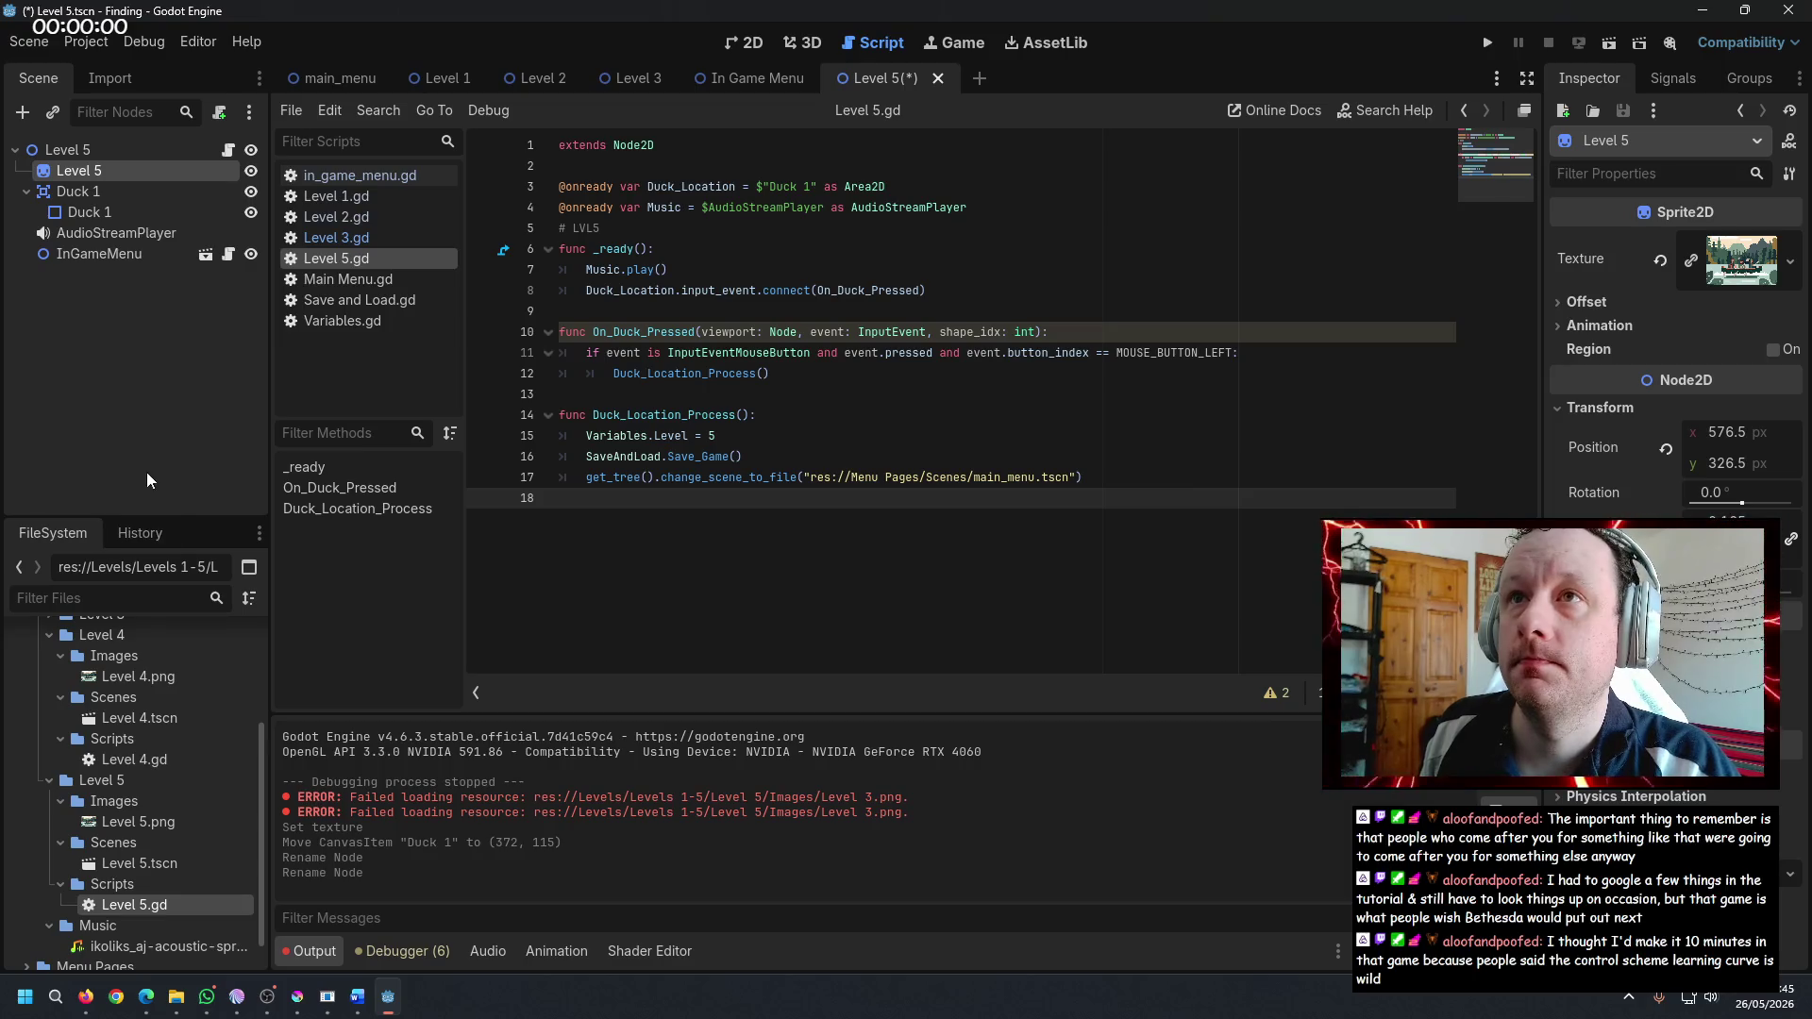
{"action": "left_click", "coordinate": [145, 472]}
{"action": "left_click", "coordinate": [910, 431]}
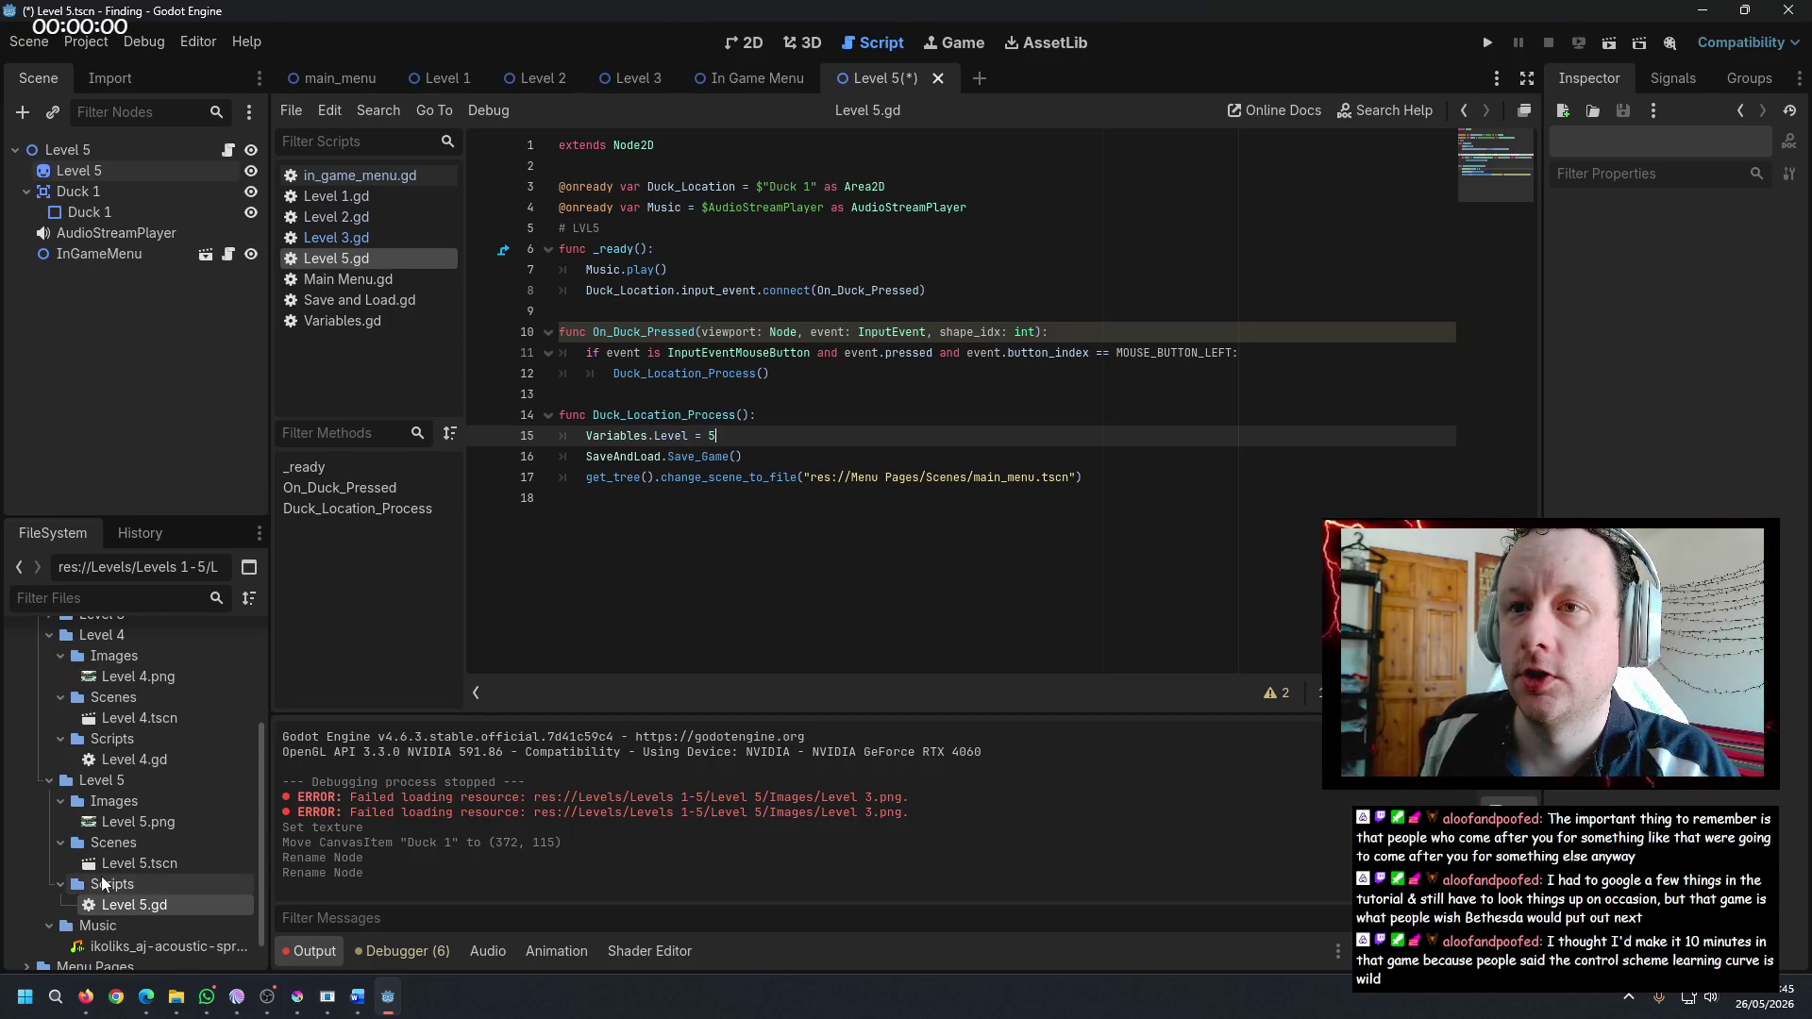
{"action": "left_click", "coordinate": [158, 866]}
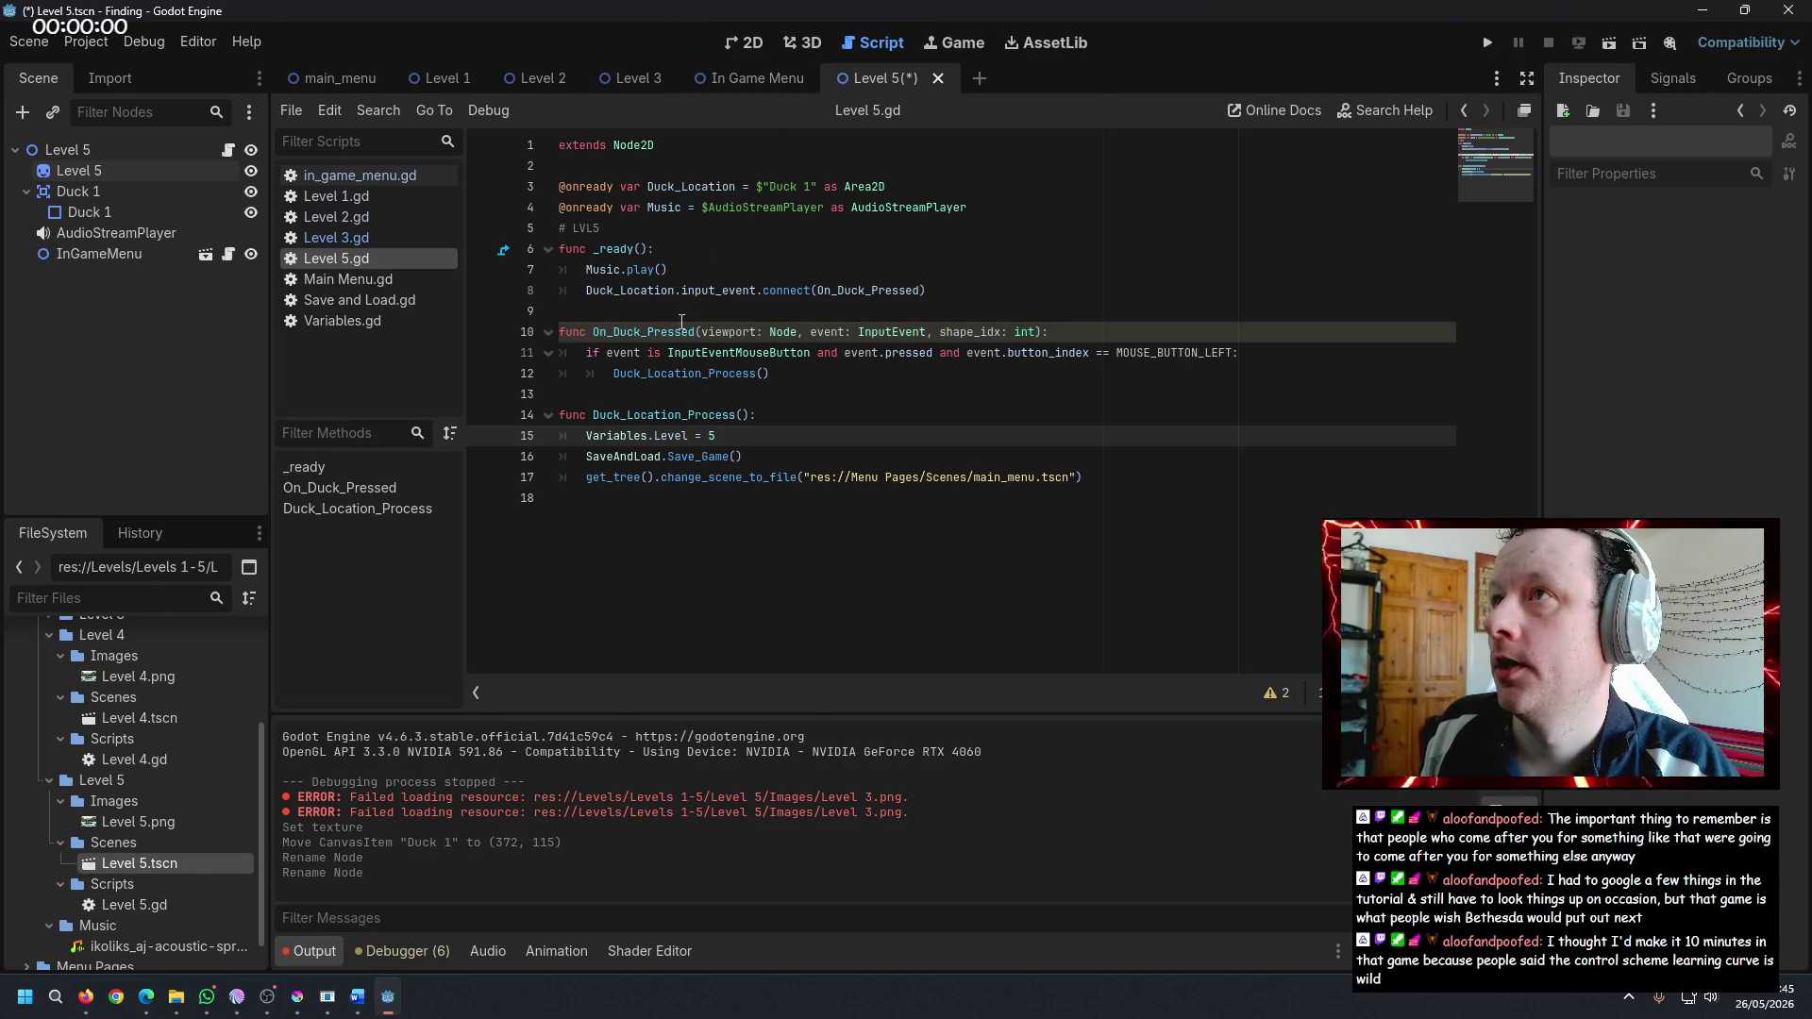
Save the Level 5 scene and delete the '# LVL5' comment from line 5 of Level 5.gd
{"action": "key", "text": "ctrl+s"}
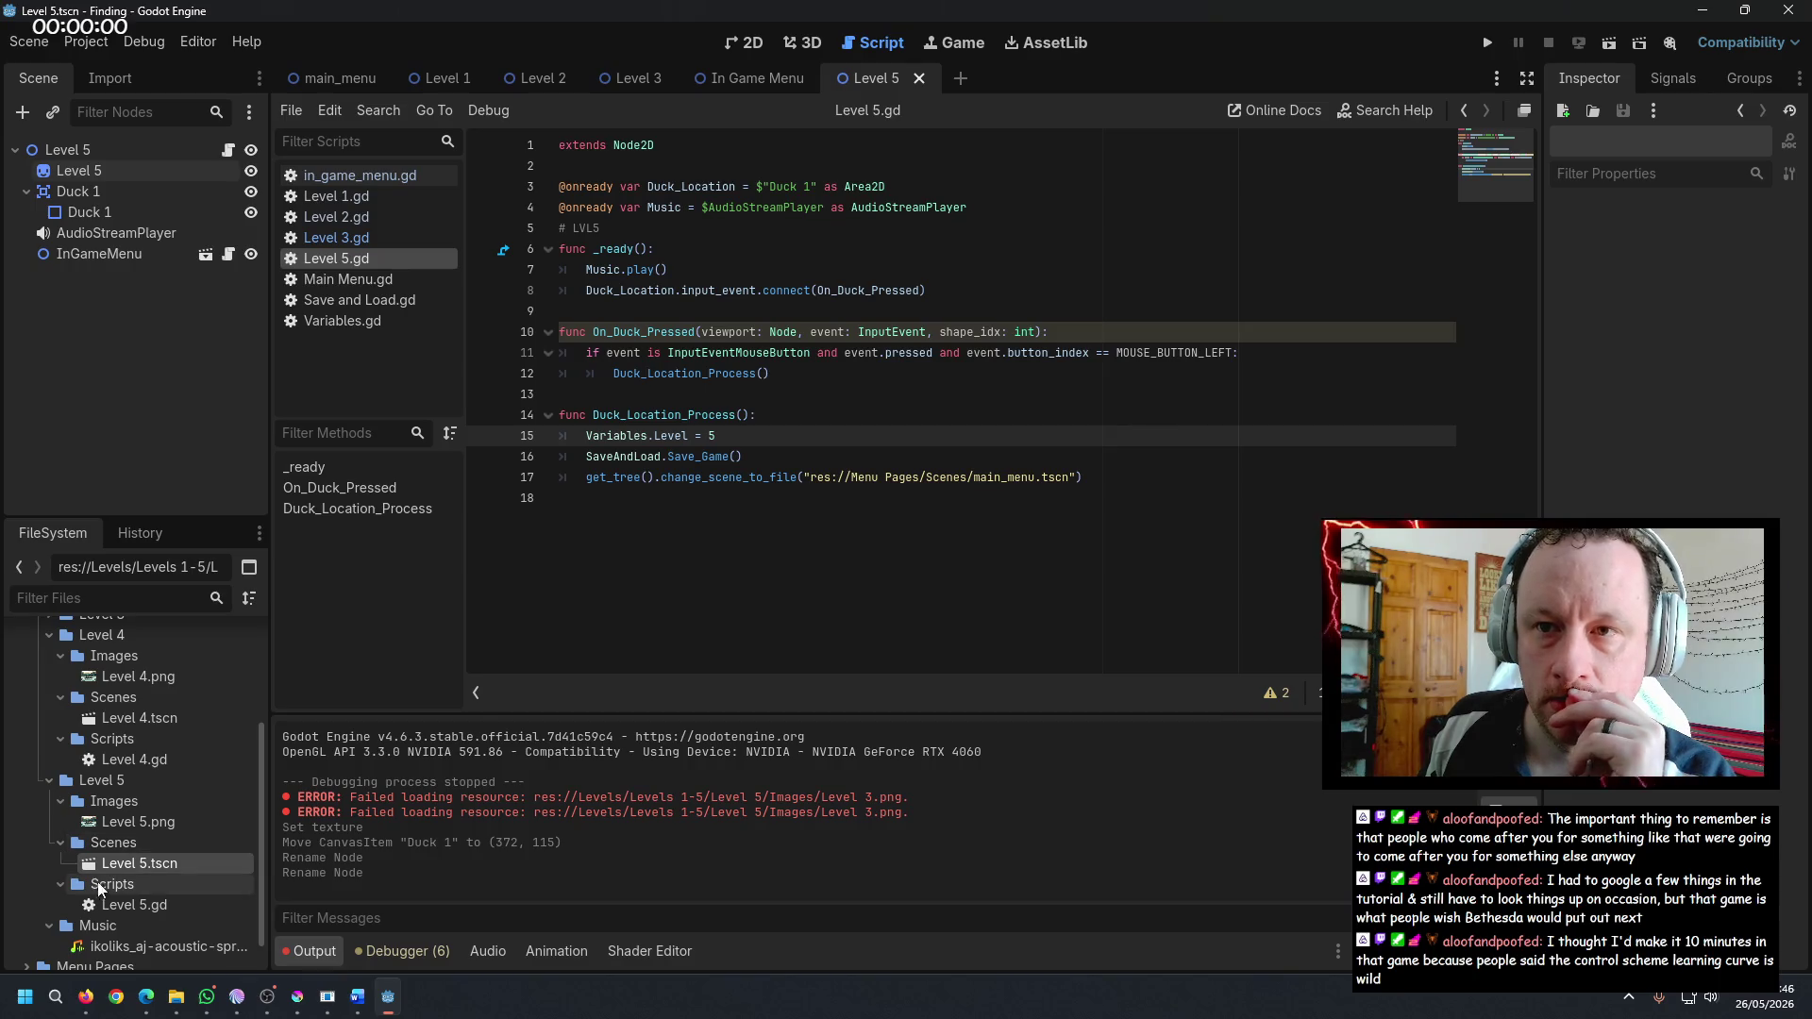
{"action": "left_click", "coordinate": [363, 238]}
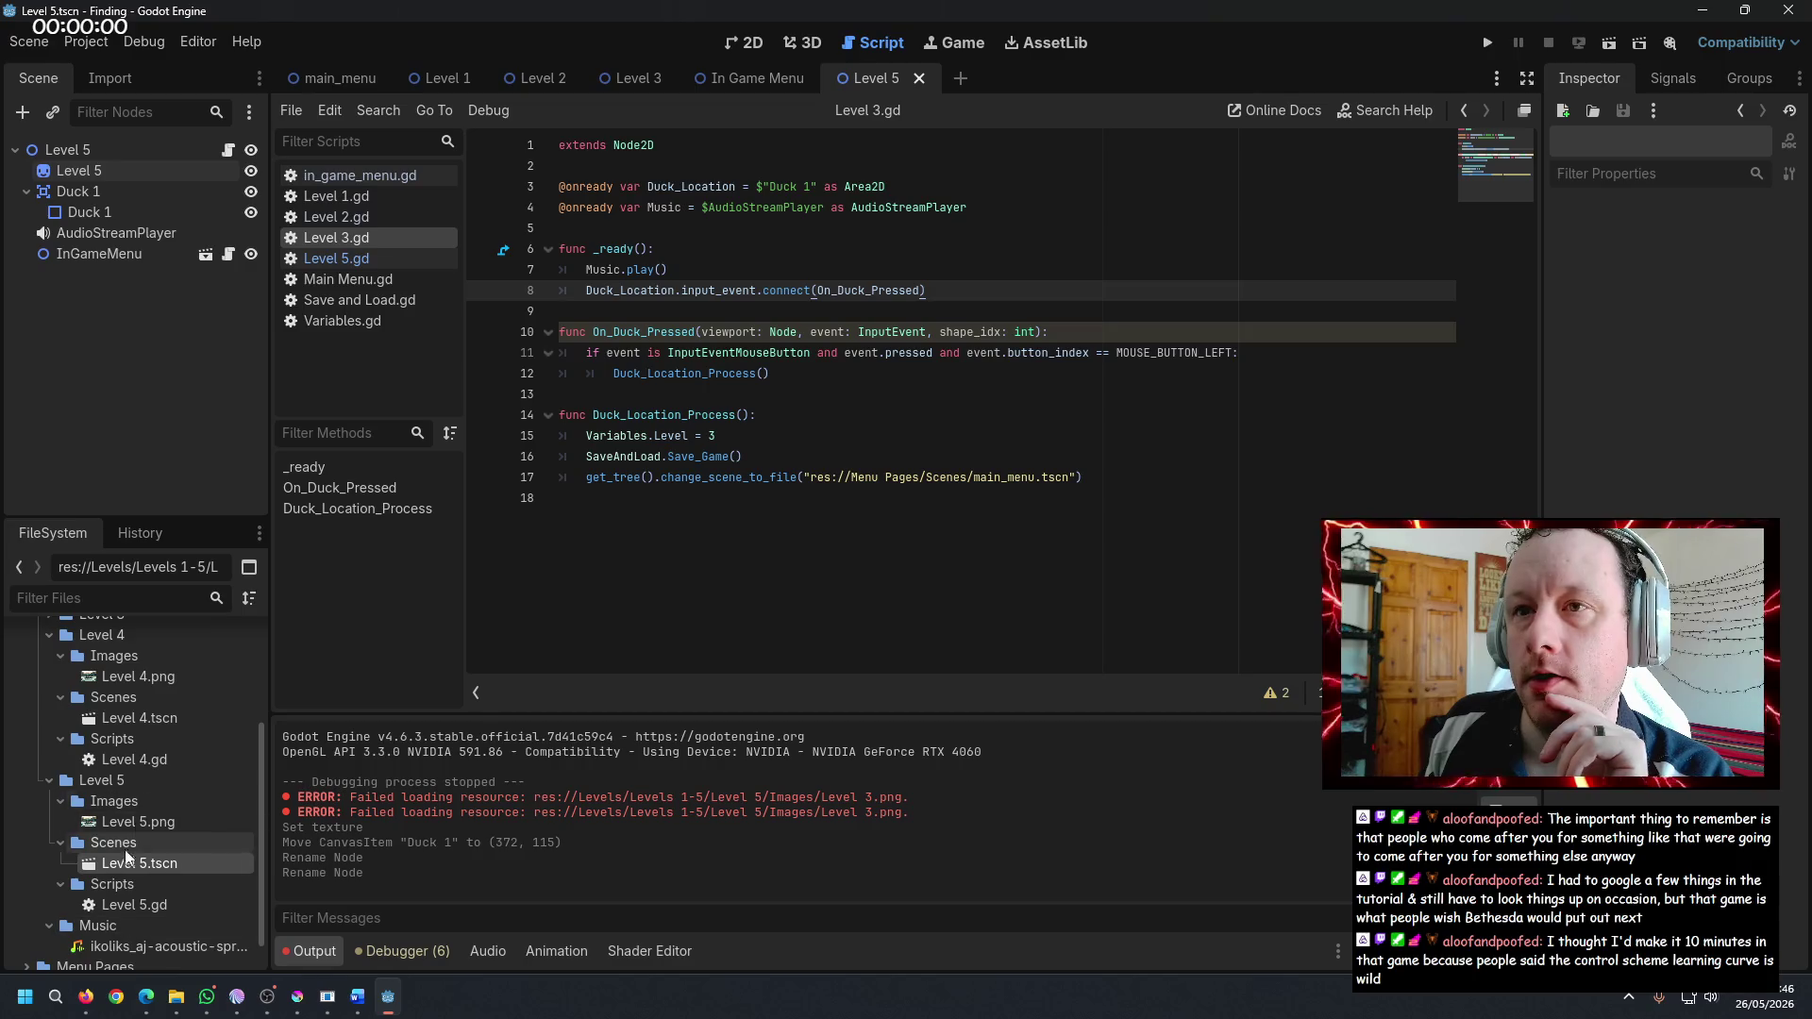
{"action": "left_click", "coordinate": [229, 151]}
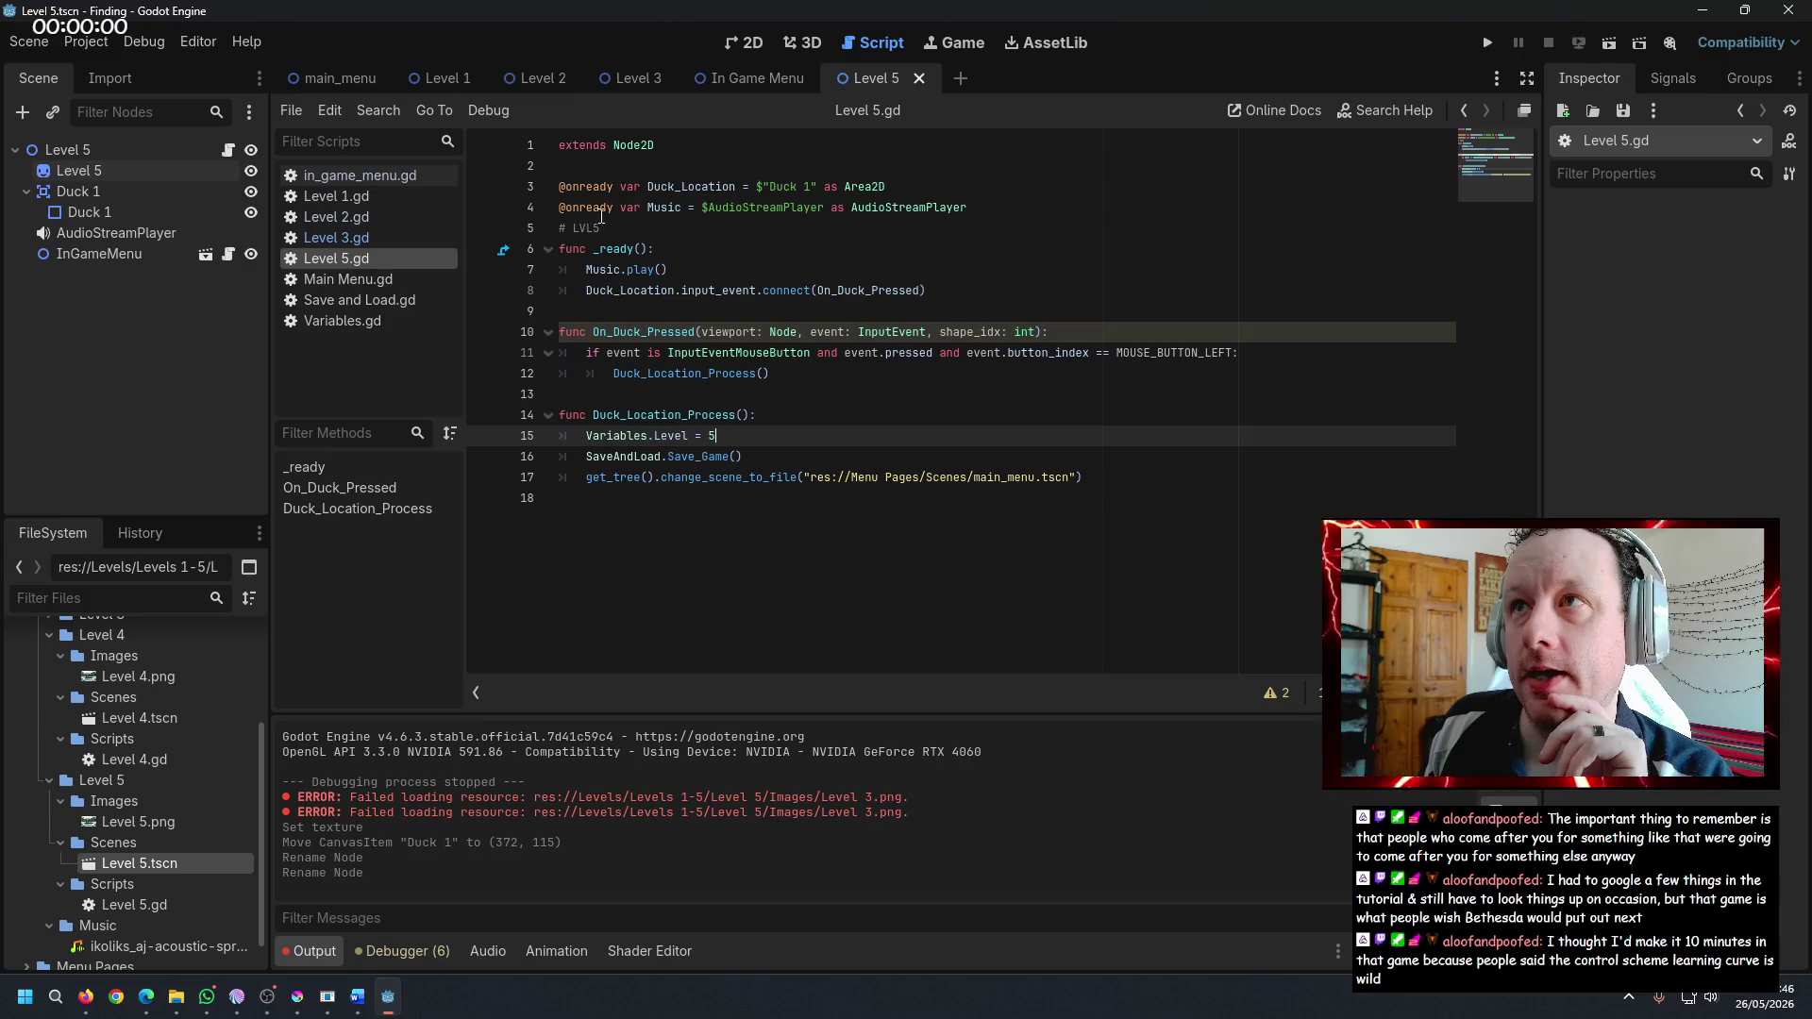
{"action": "left_click_drag", "start_coordinate": [599, 227], "coordinate": [530, 227]}
{"action": "key", "text": "BackSpace"}
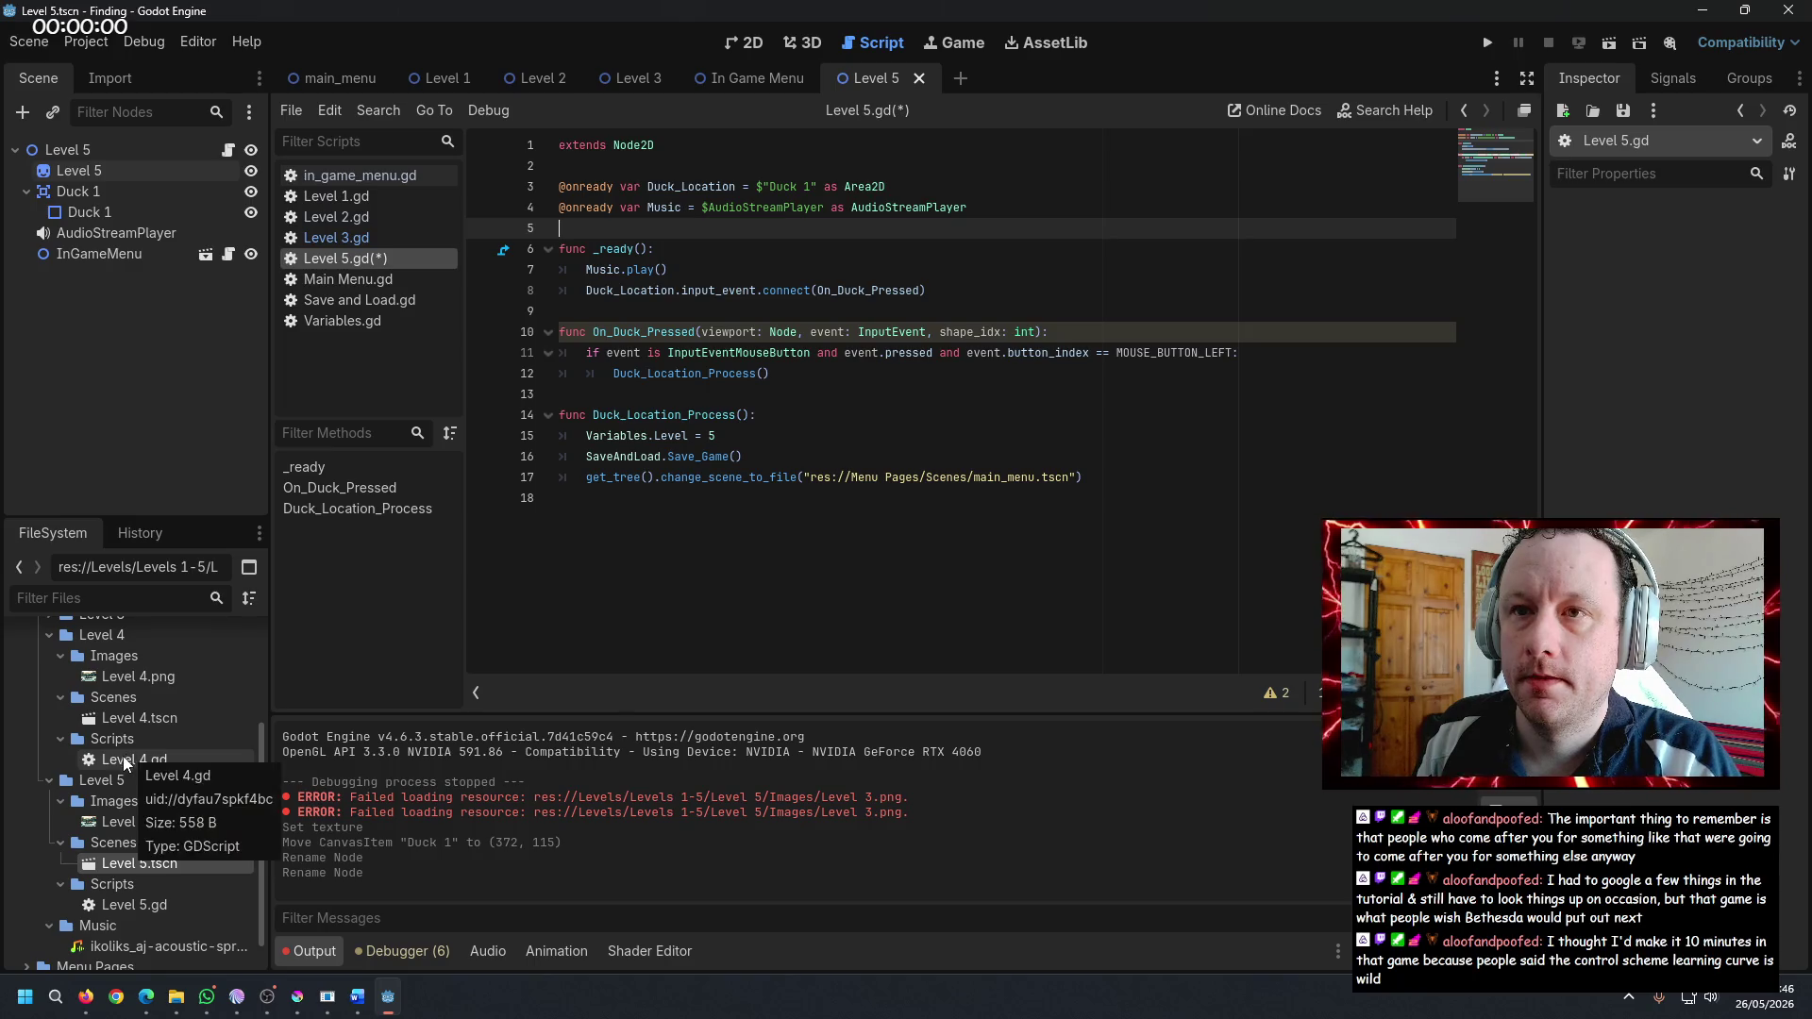
Open Level 4.tscn, which reports a missing Level 3.png dependency
{"action": "scroll", "coordinate": [153, 730], "scroll_direction": "up", "scroll_amount": 1}
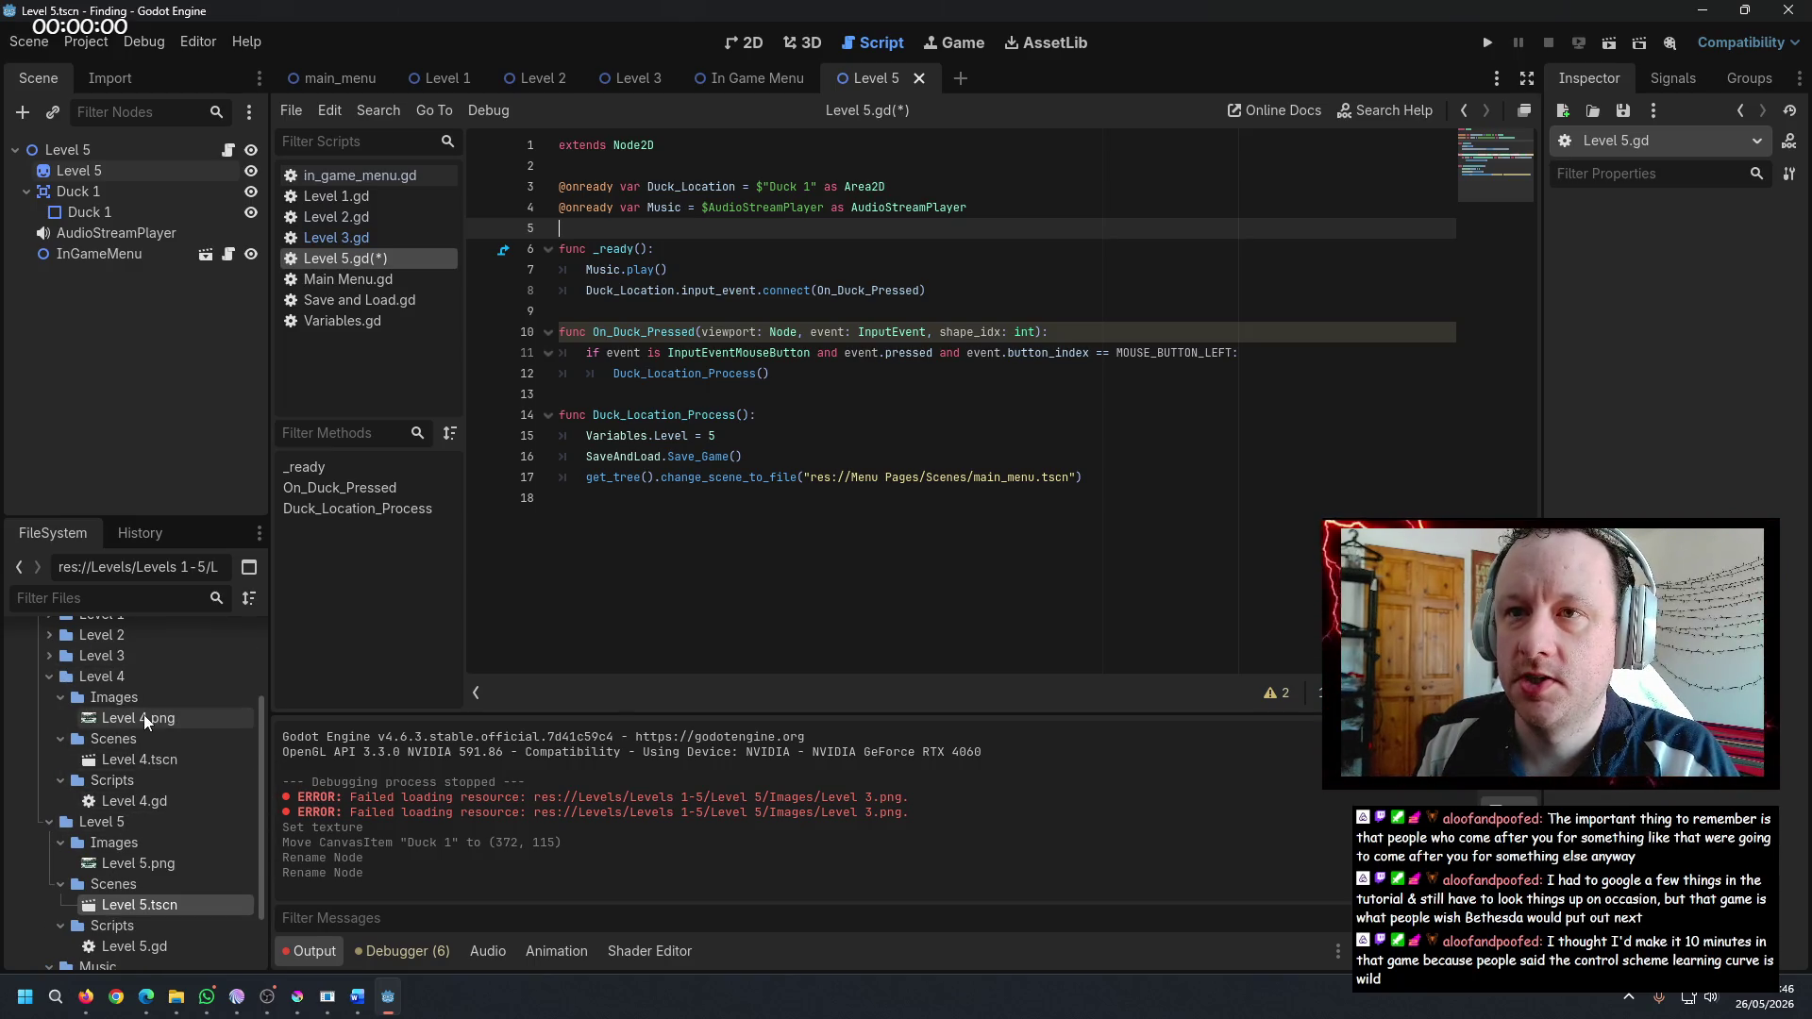
{"action": "left_click", "coordinate": [143, 715]}
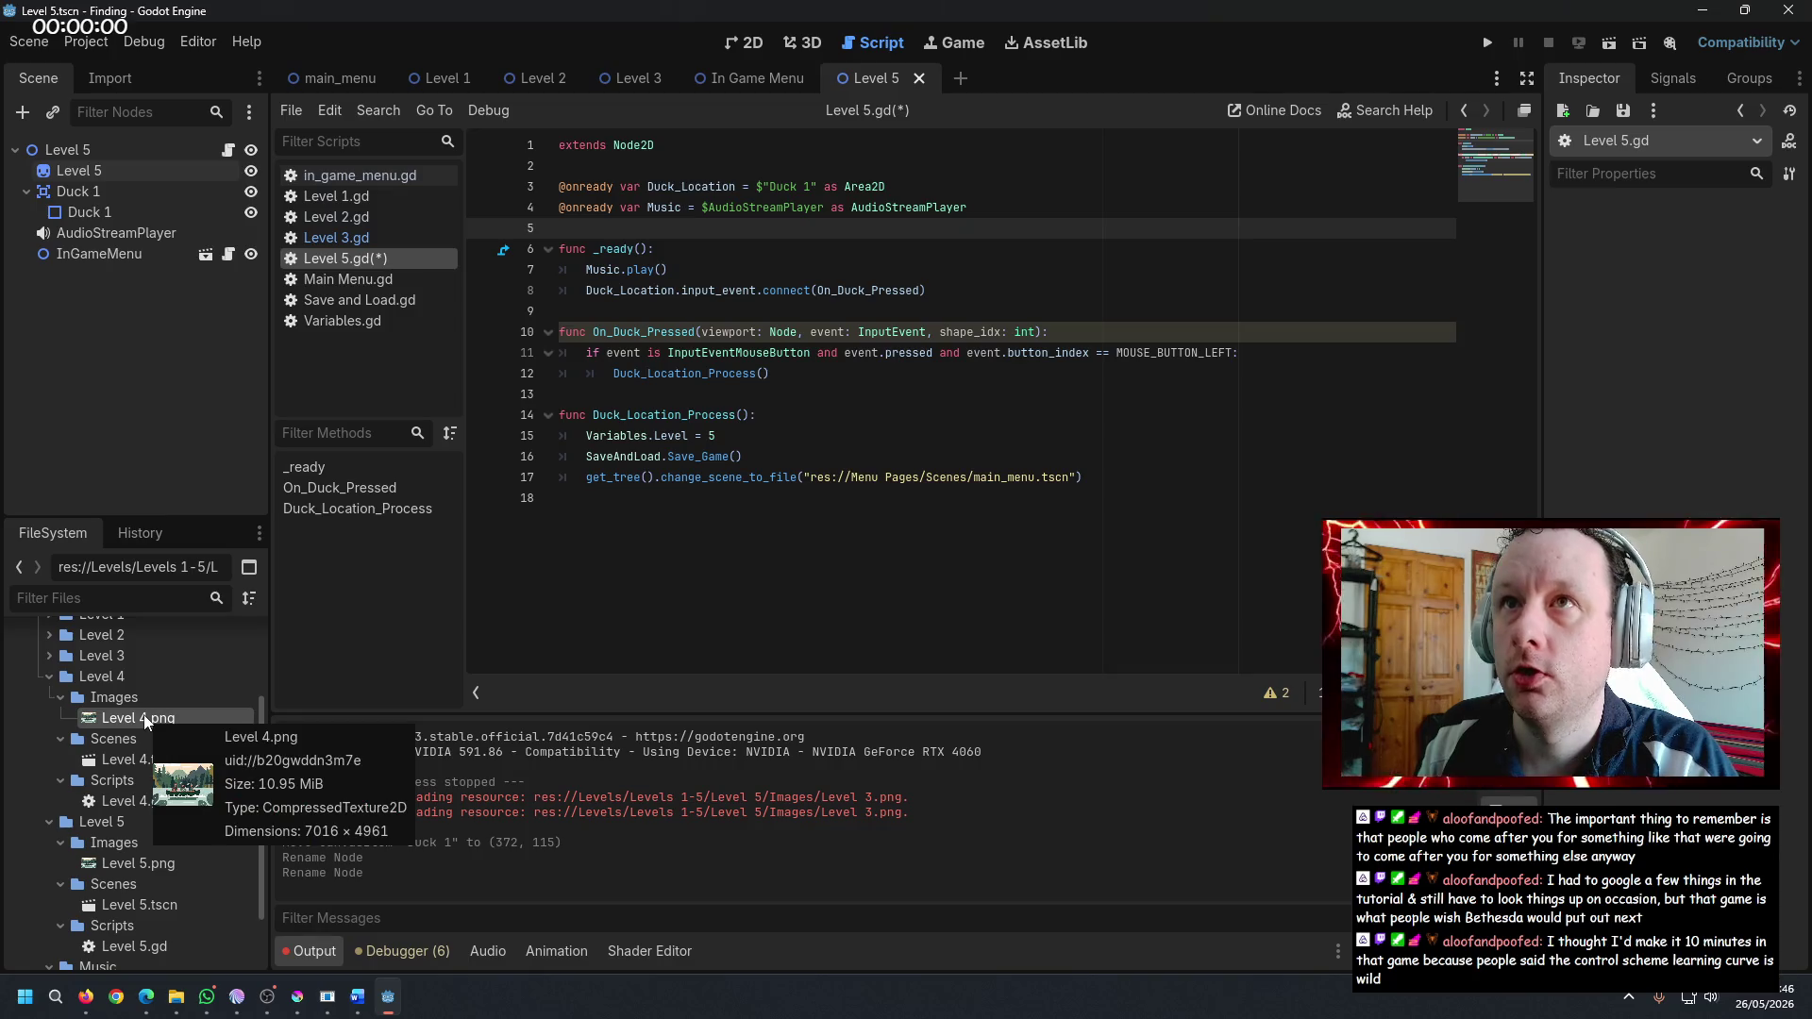
{"action": "double_click", "coordinate": [122, 760]}
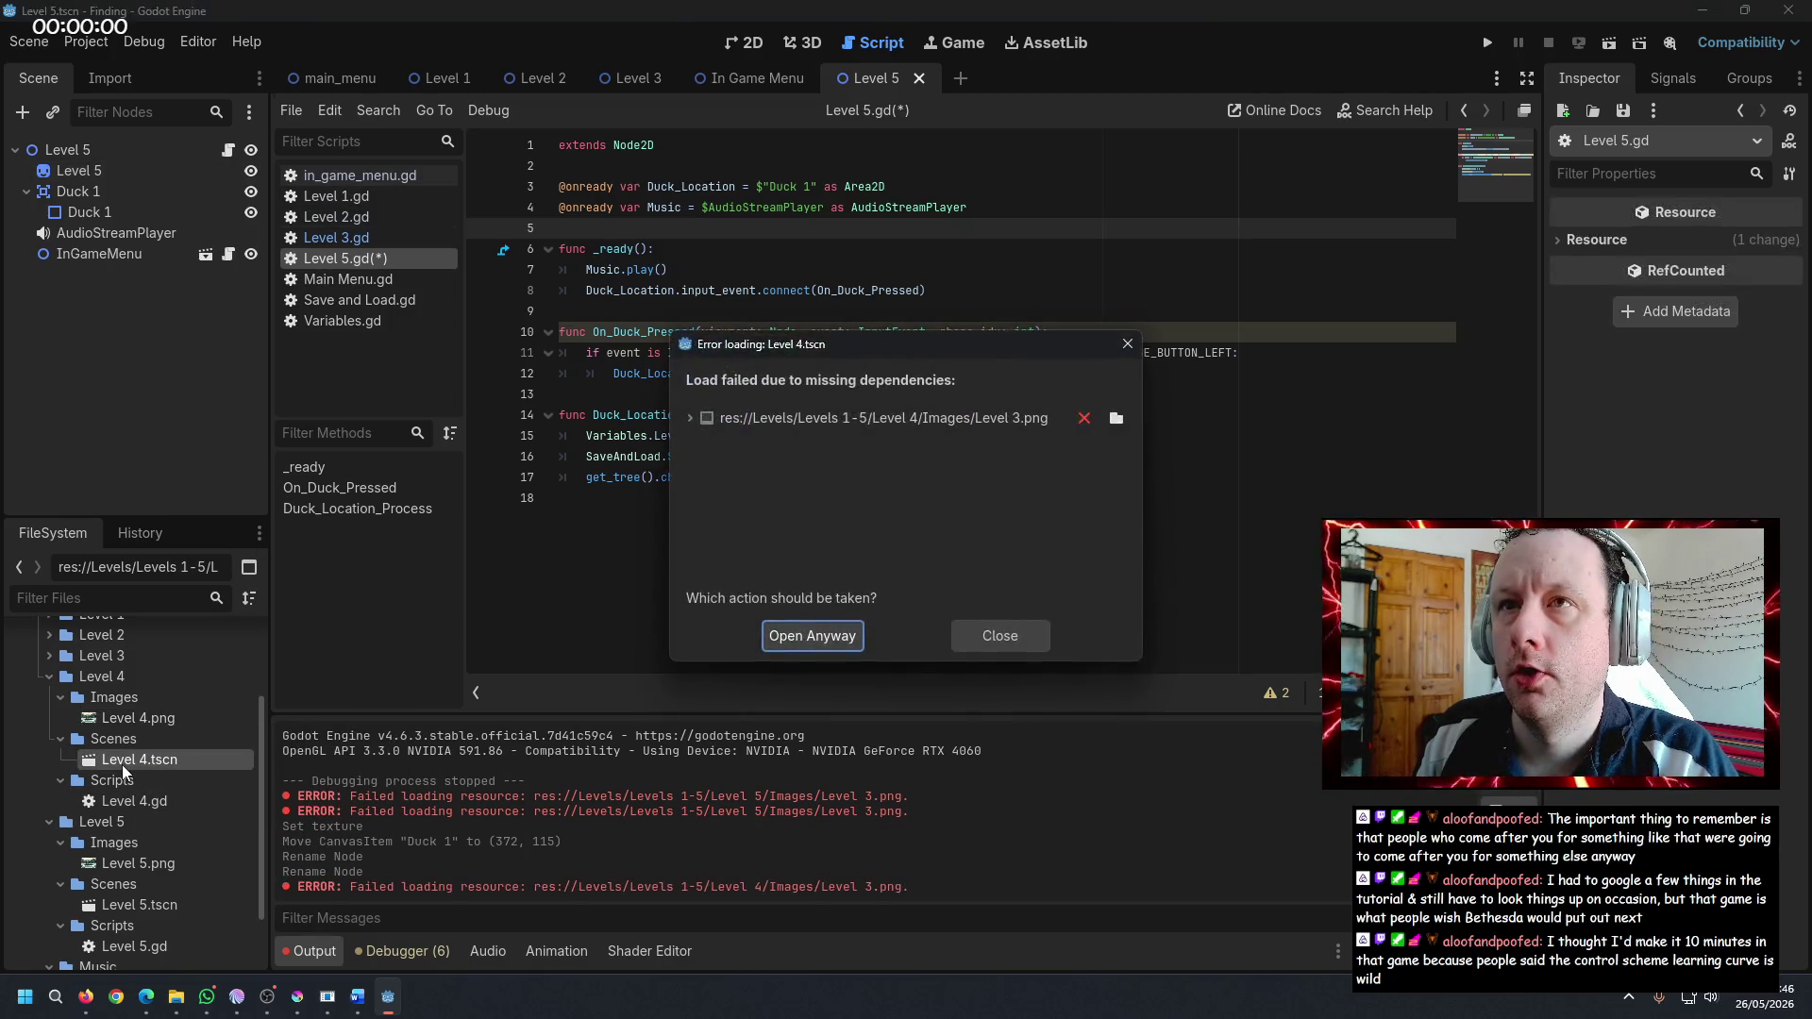
Open Level 4 anyway and set its background sprite's texture to Level 4.png
{"action": "left_click", "coordinate": [830, 626]}
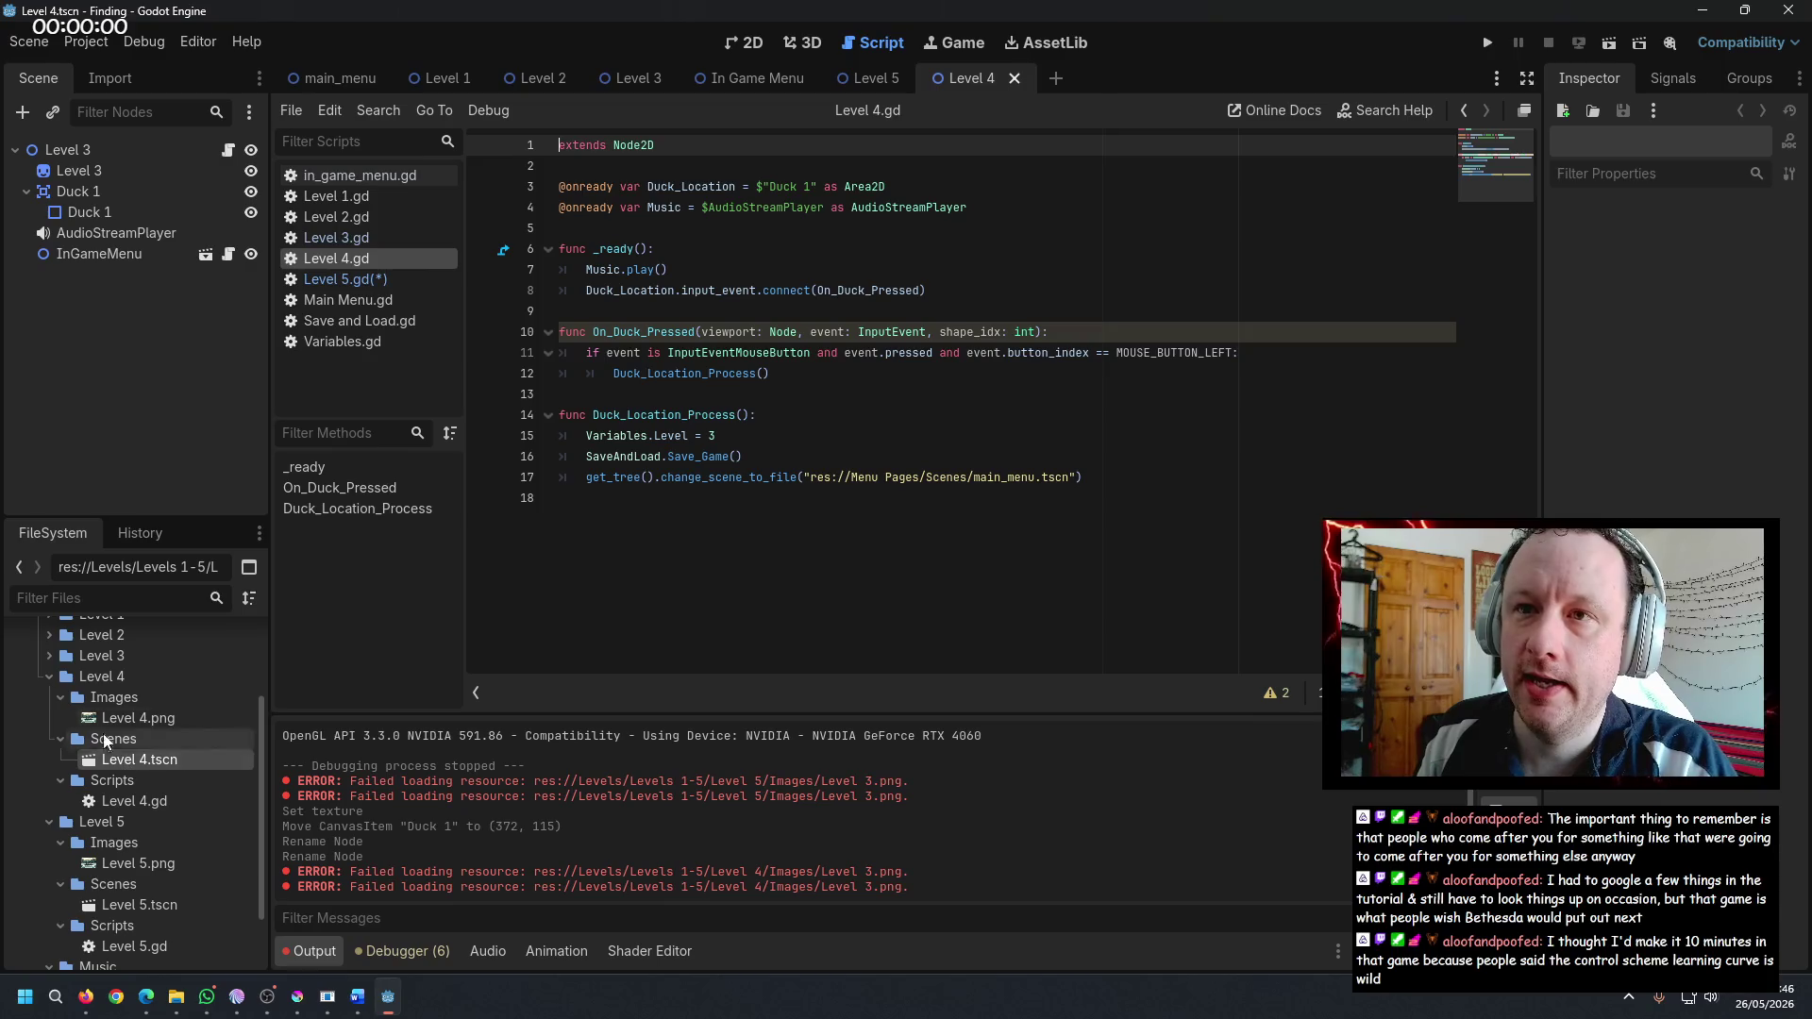
{"action": "left_click", "coordinate": [110, 715]}
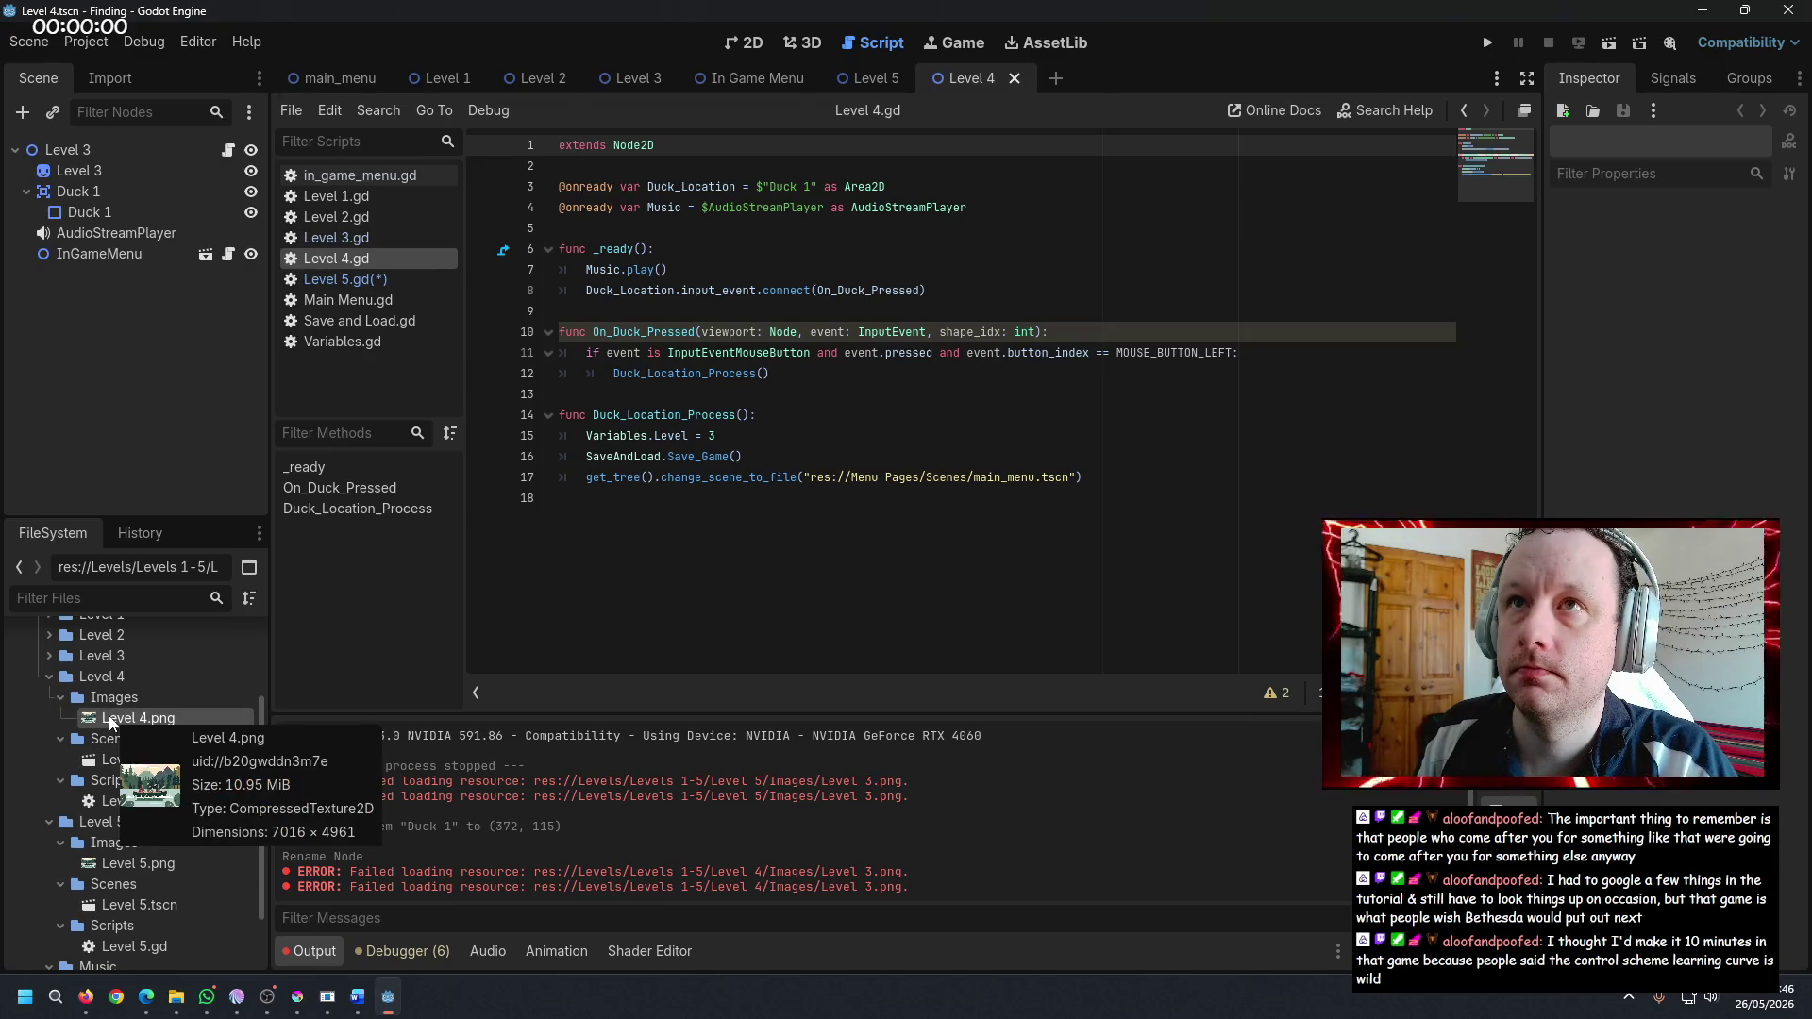
{"action": "left_click_drag", "start_coordinate": [111, 715], "coordinate": [108, 166]}
Rename the Level 3 root node to Level 4
{"action": "double_click", "coordinate": [109, 167]}
{"action": "key", "text": "Escape"}
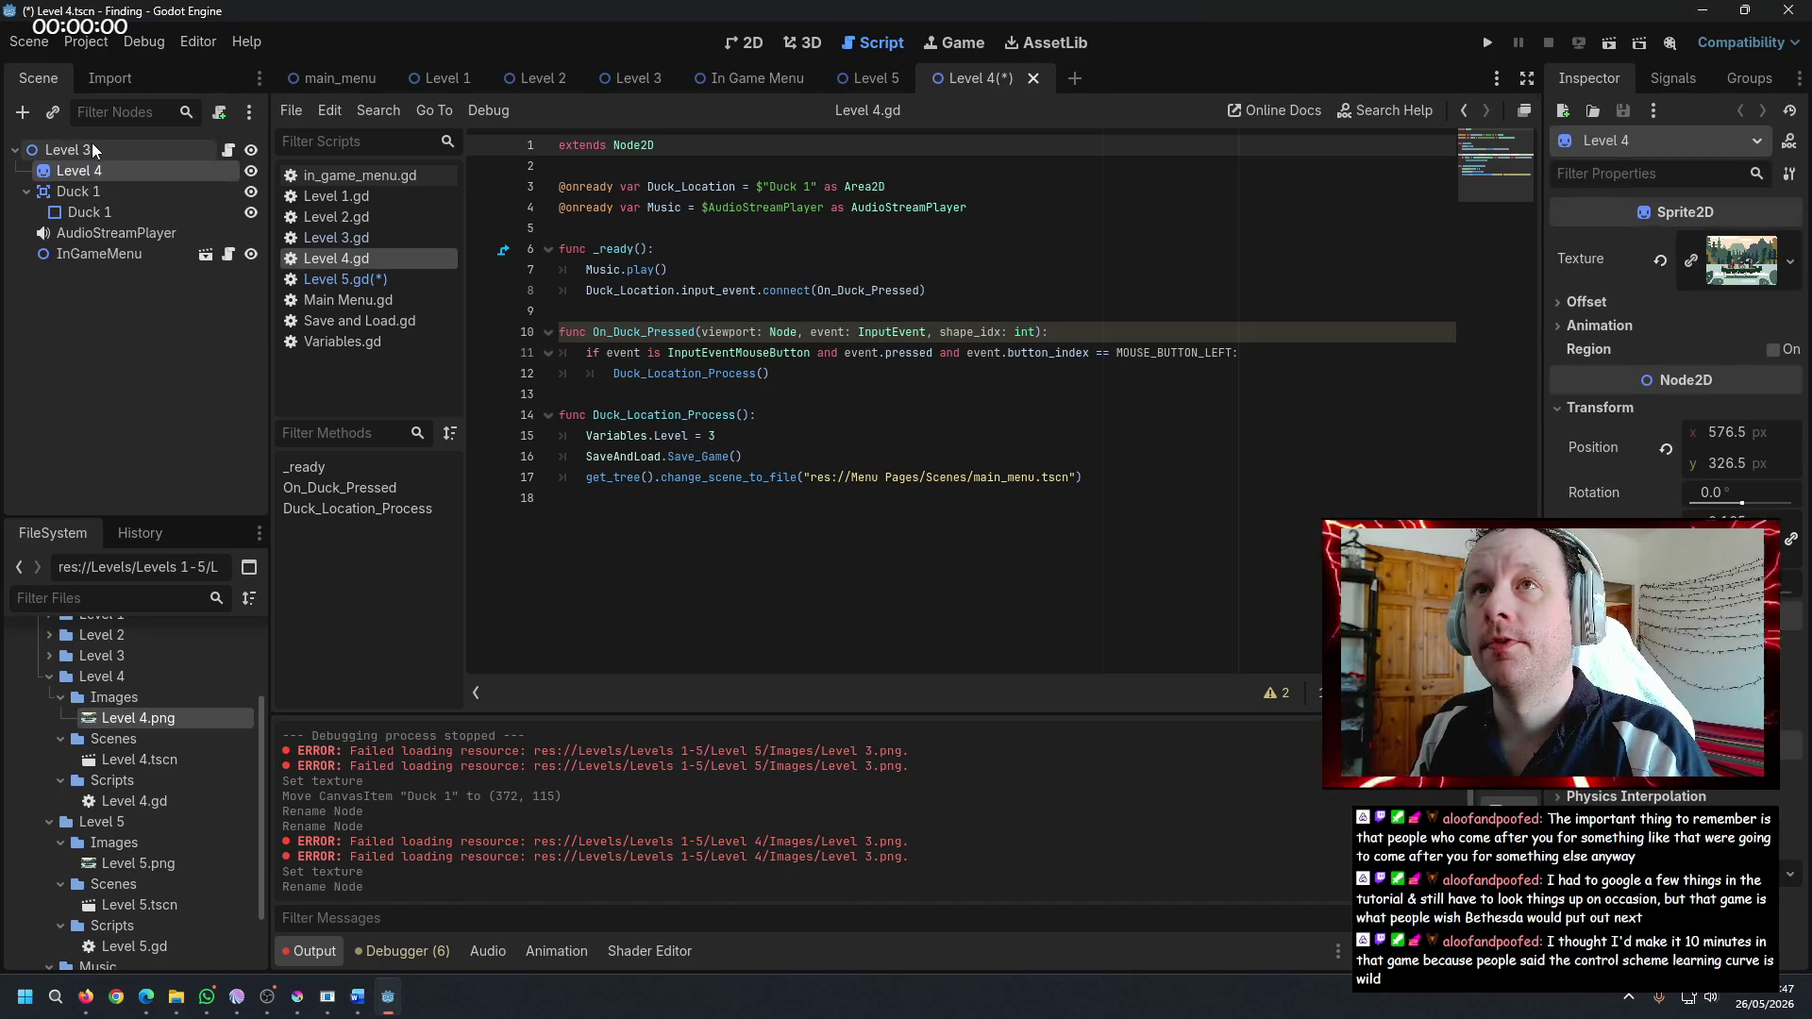
{"action": "left_click", "coordinate": [88, 147]}
{"action": "left_click", "coordinate": [124, 149]}
{"action": "key", "text": "BackSpace"}
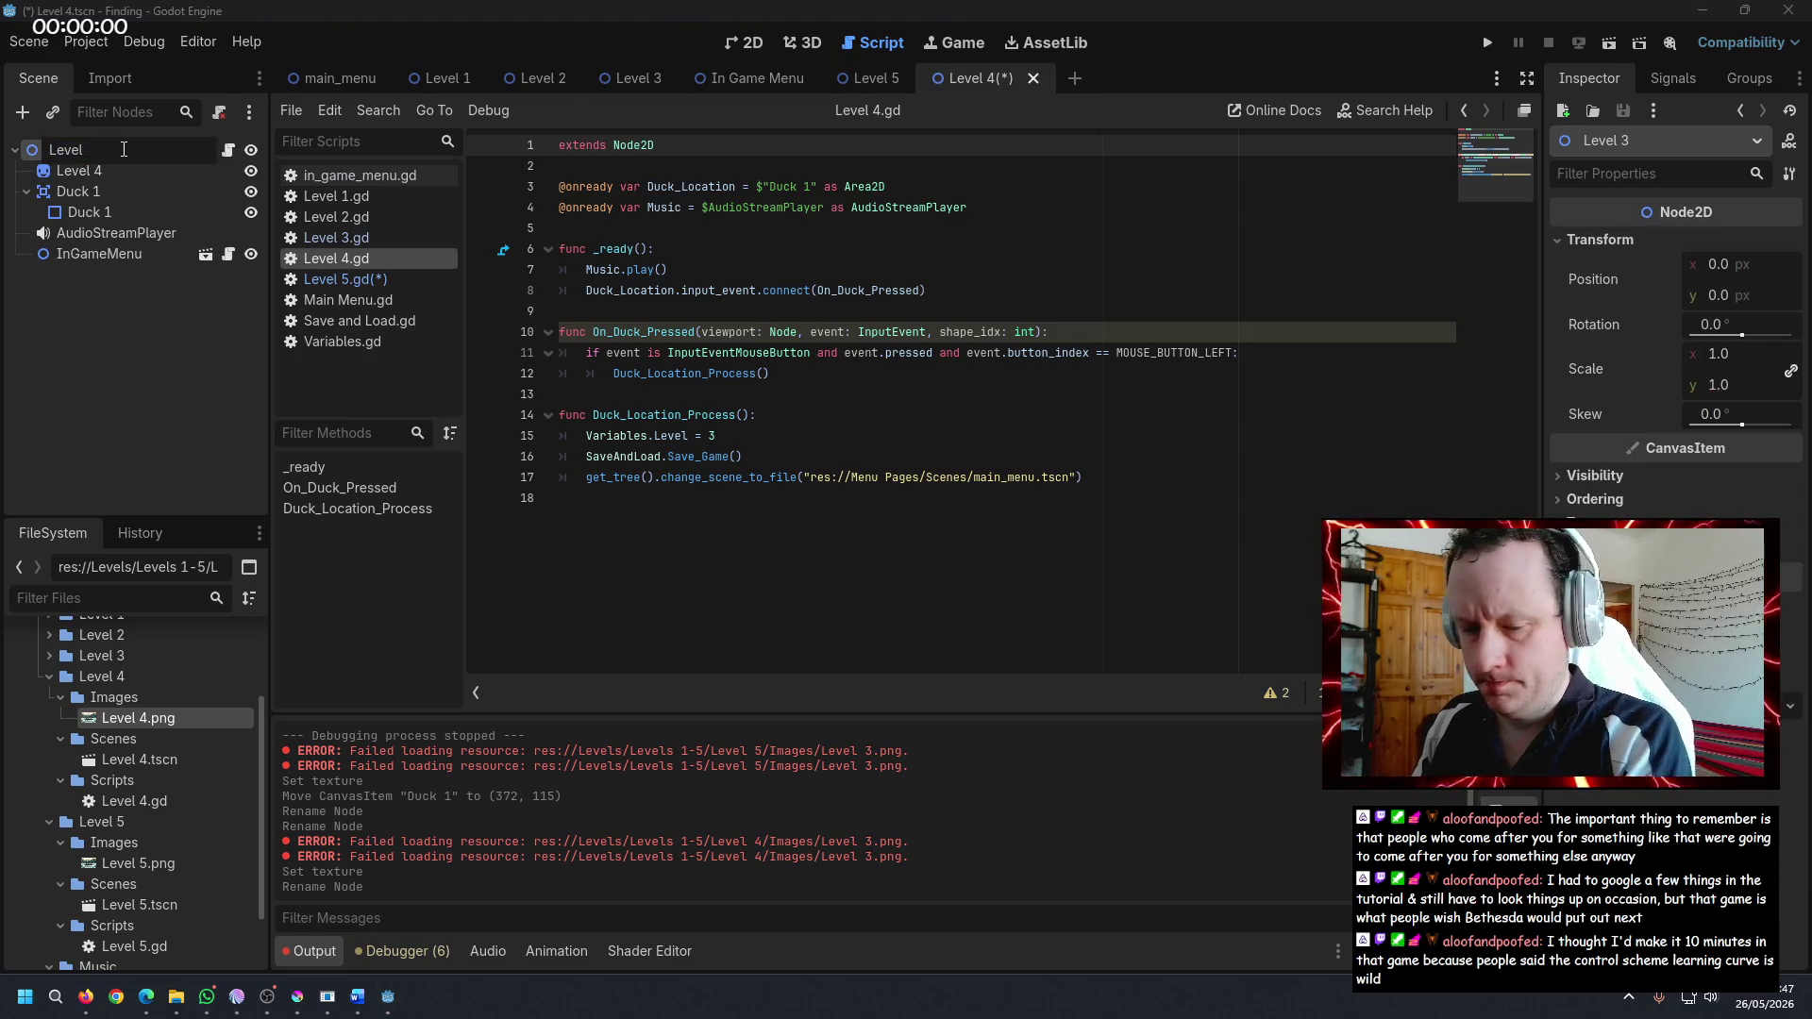
{"action": "key", "text": "Return"}
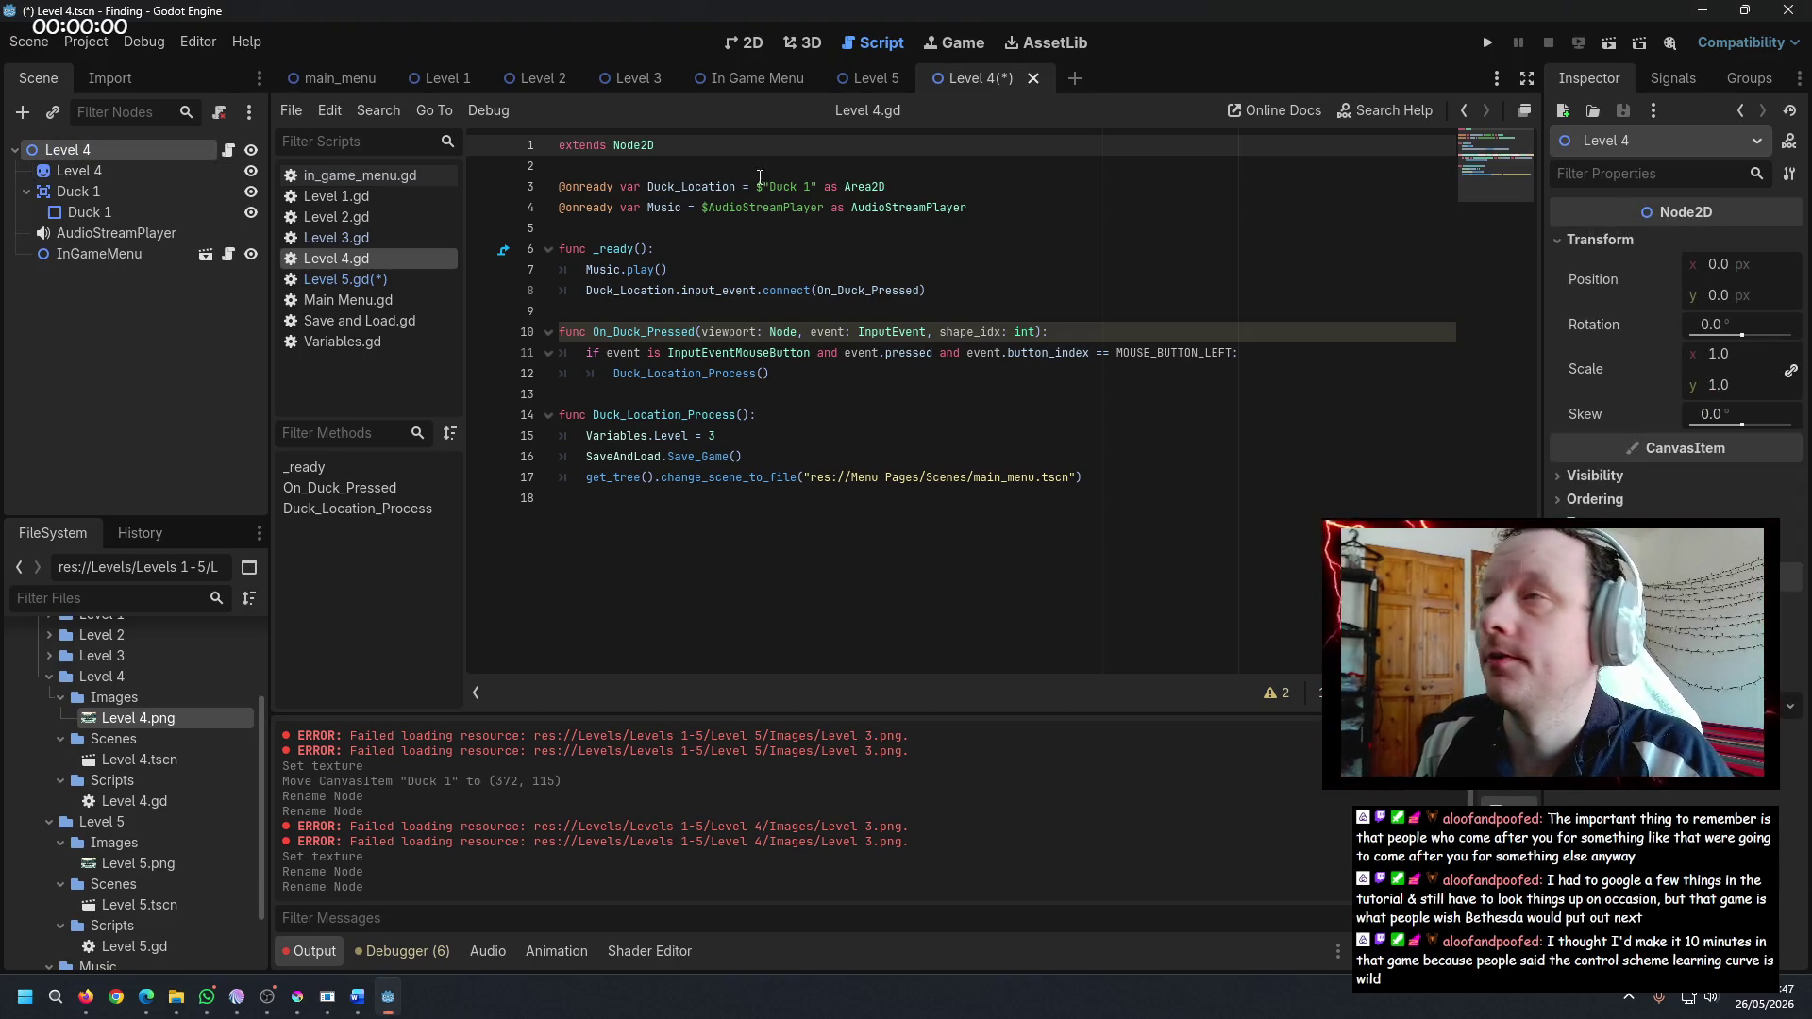
{"action": "left_click", "coordinate": [748, 599]}
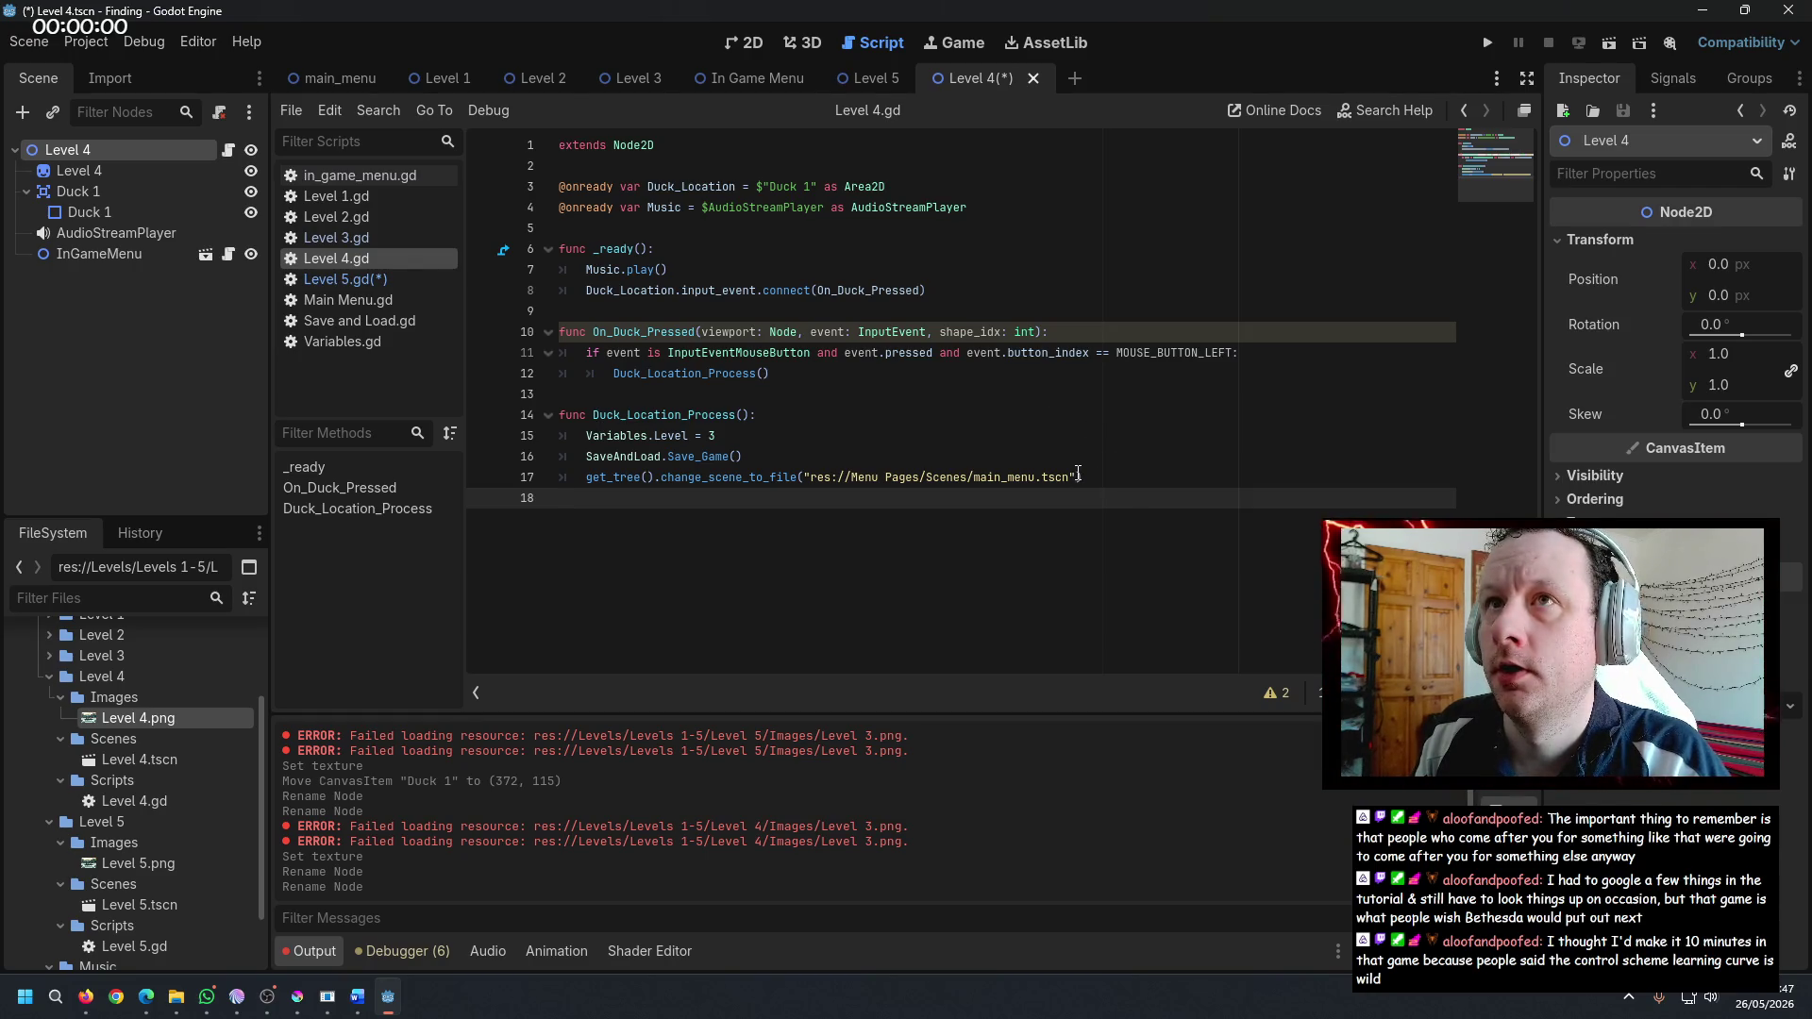
Make Level 4.gd set Variables.Level to 4 and change scene to Level 5.tscn instead of the main menu
{"action": "left_click_drag", "start_coordinate": [1076, 477], "coordinate": [803, 477]}
{"action": "left_click_drag", "start_coordinate": [111, 903], "coordinate": [907, 480]}
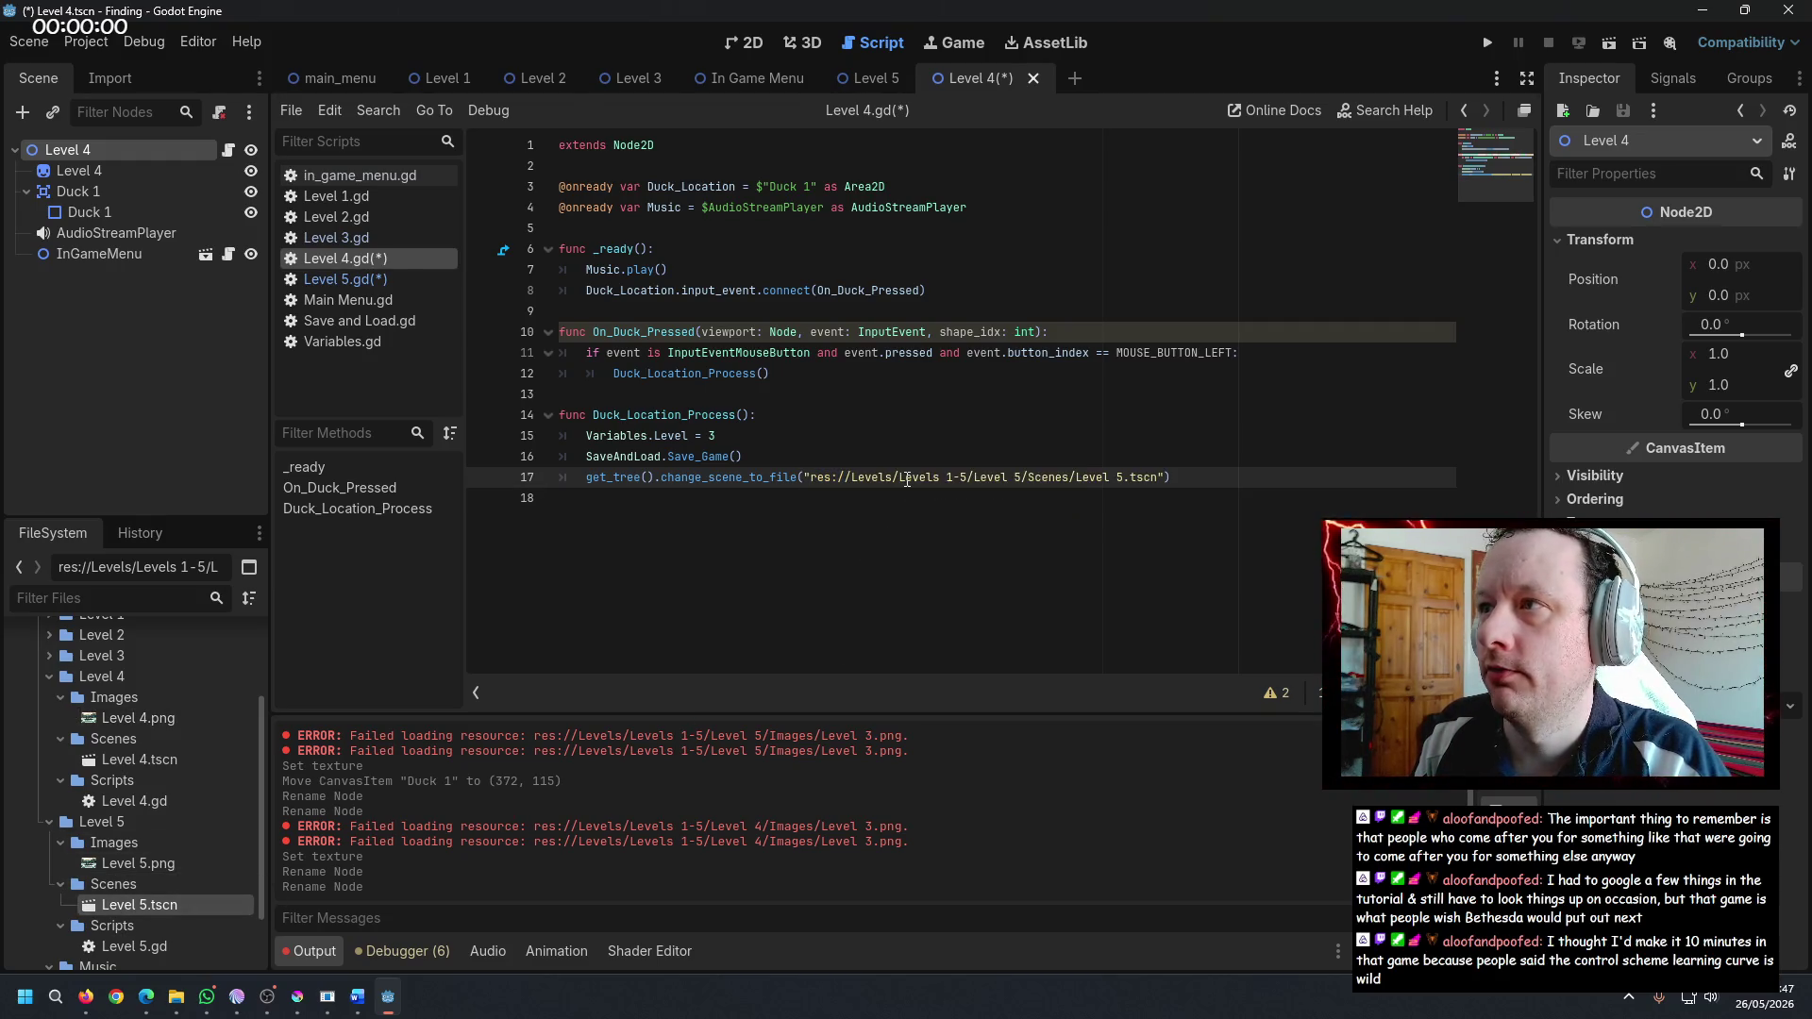
{"action": "left_click", "coordinate": [755, 438]}
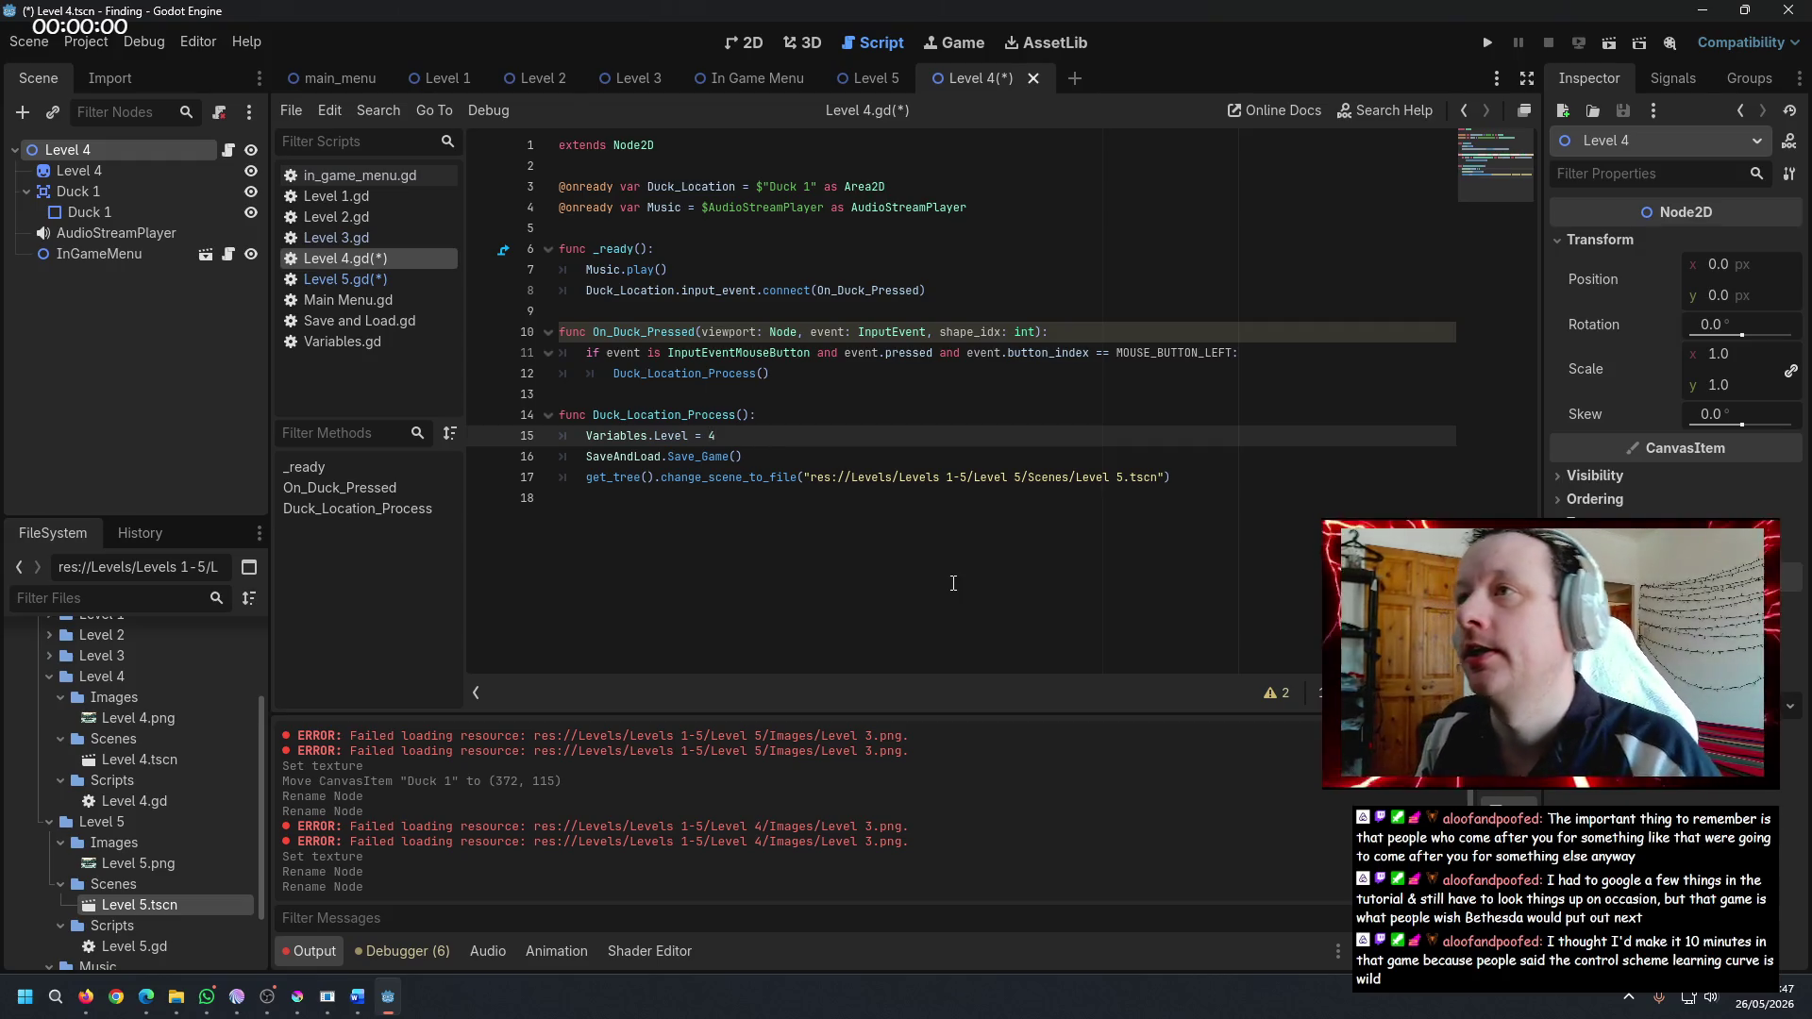
{"action": "left_click", "coordinate": [807, 509]}
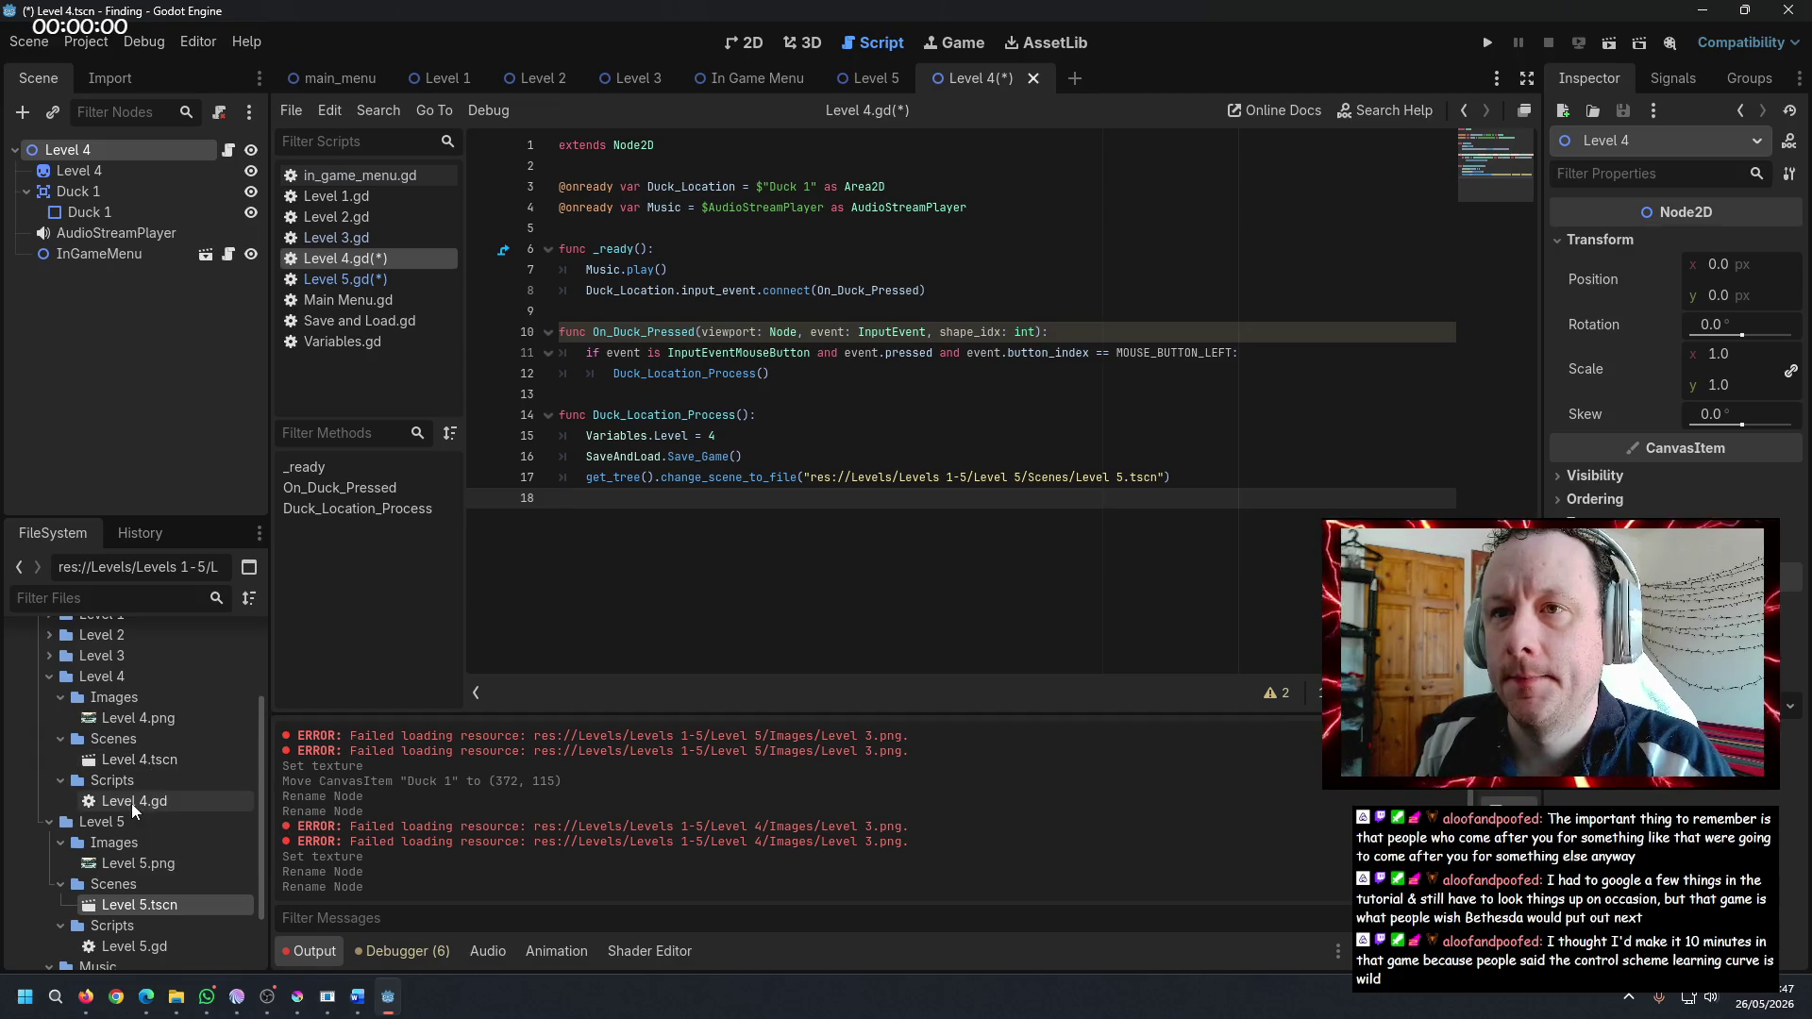
{"action": "left_click", "coordinate": [360, 280]}
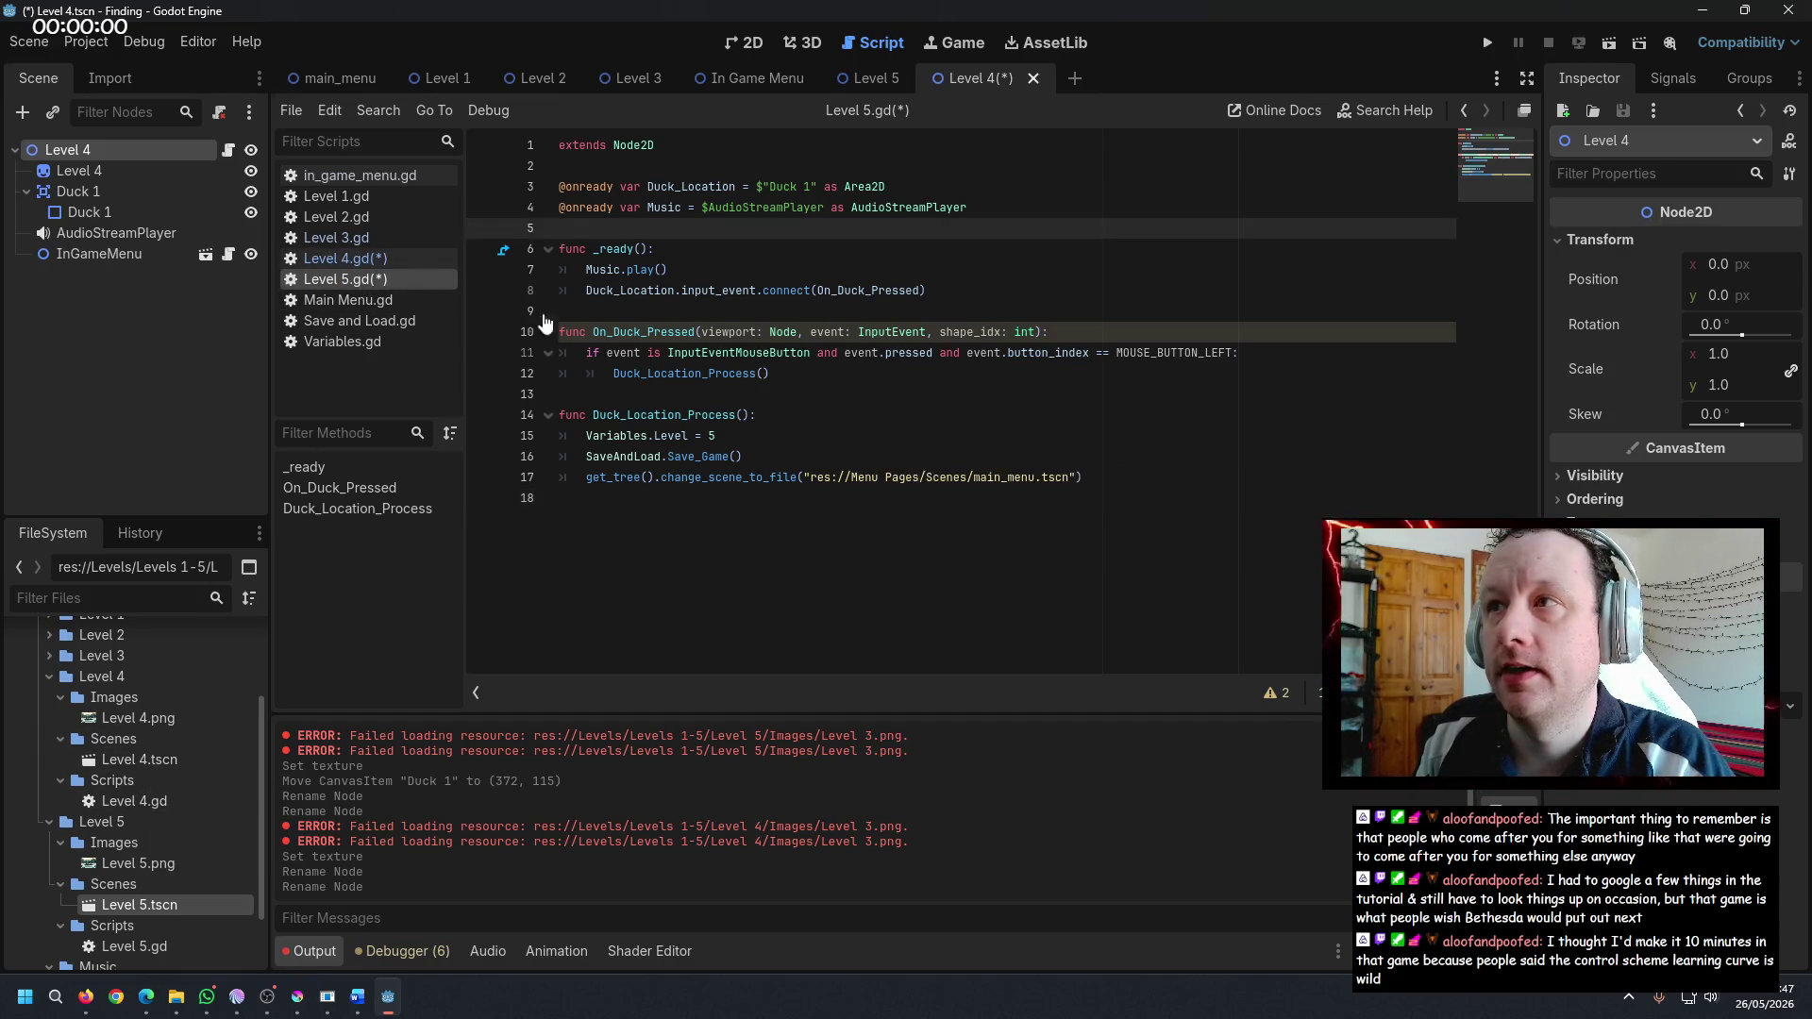
In Level 3.gd, replace the main menu path on line 17 with Level 4.tscn's path
{"action": "left_click", "coordinate": [341, 239]}
{"action": "left_click_drag", "start_coordinate": [1075, 478], "coordinate": [803, 478]}
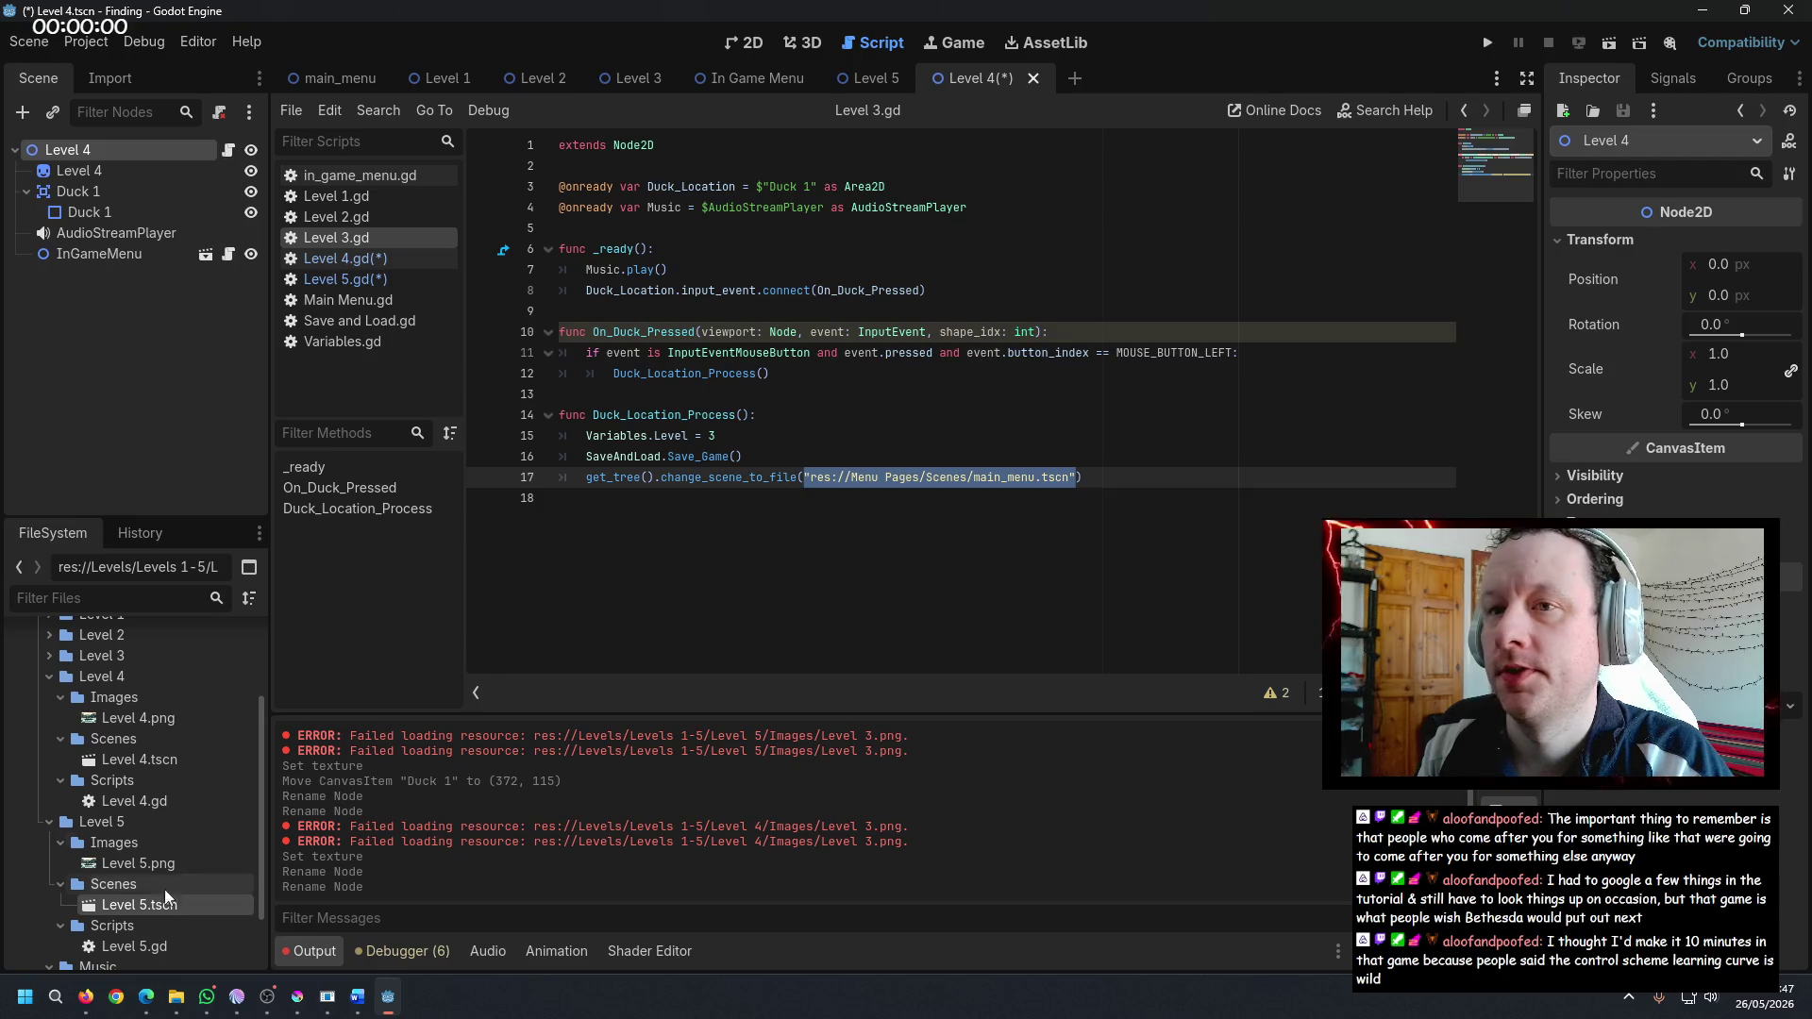
{"action": "mouse_move", "coordinate": [110, 760]}
{"action": "left_mouse_down"}
{"action": "mouse_move", "coordinate": [903, 545]}
{"action": "mouse_move", "coordinate": [906, 478]}
{"action": "left_mouse_up"}
{"action": "left_click", "coordinate": [877, 582]}
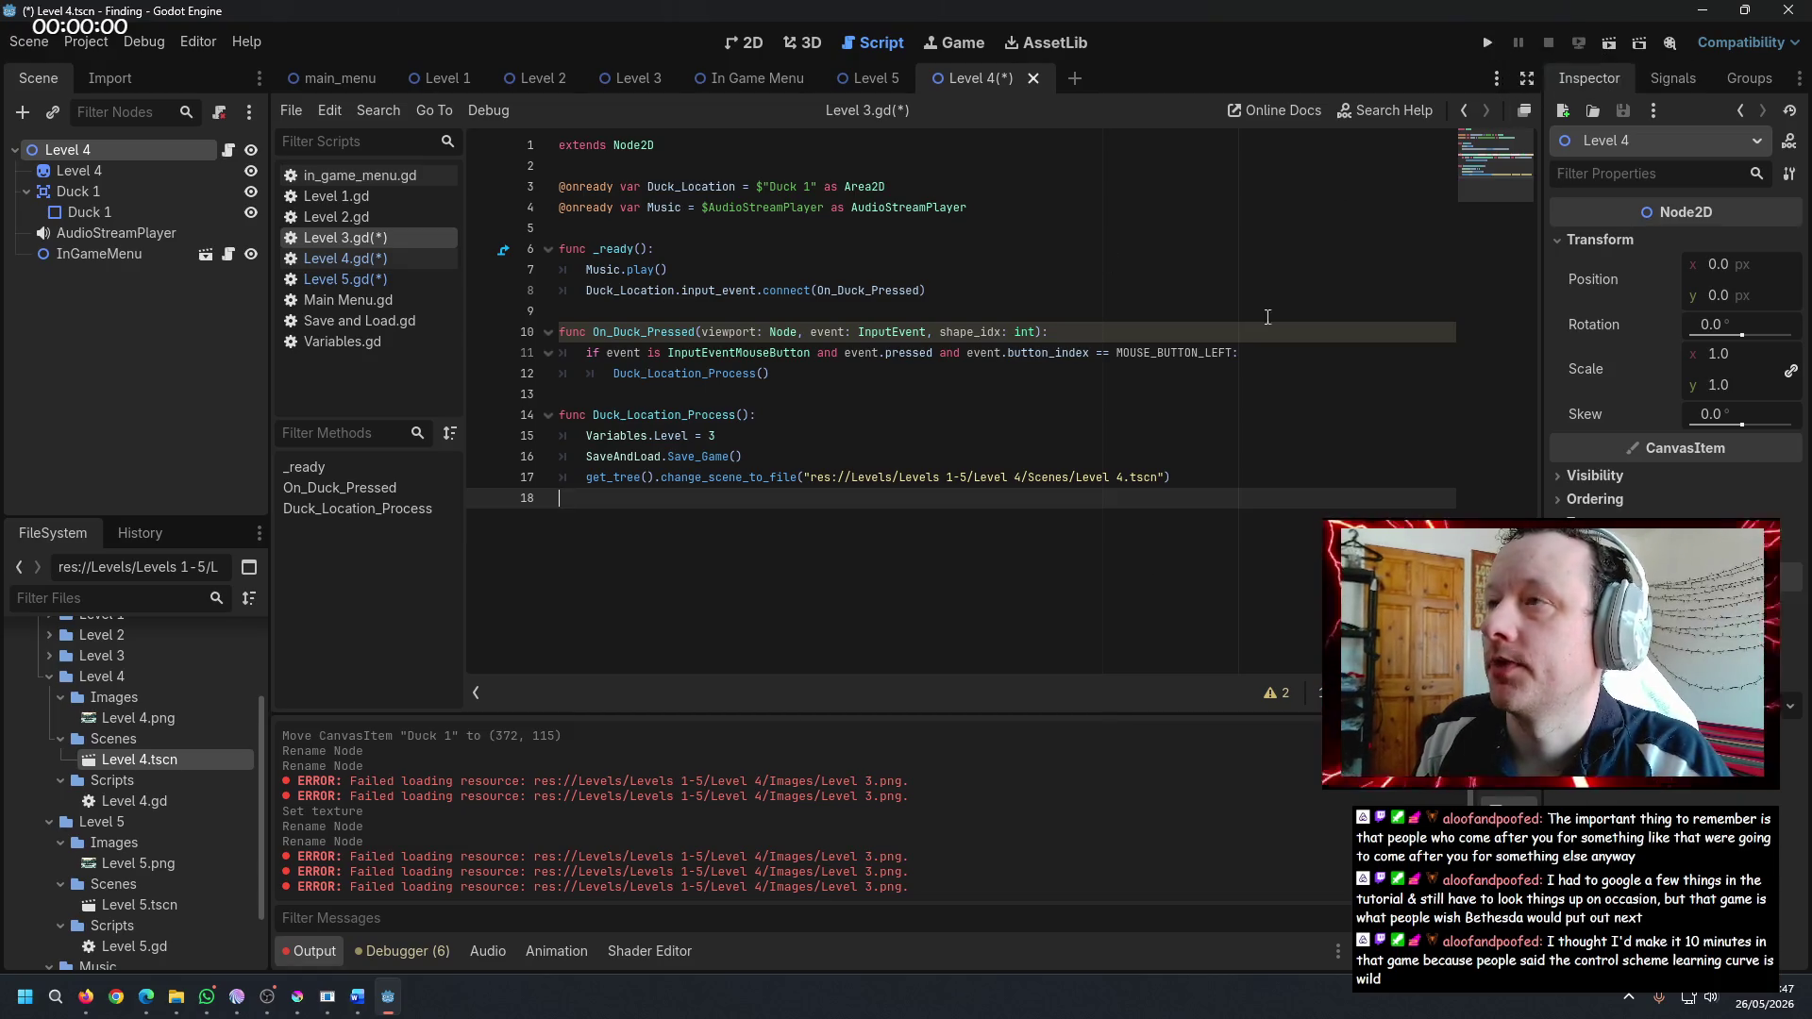
{"action": "left_click", "coordinate": [359, 304]}
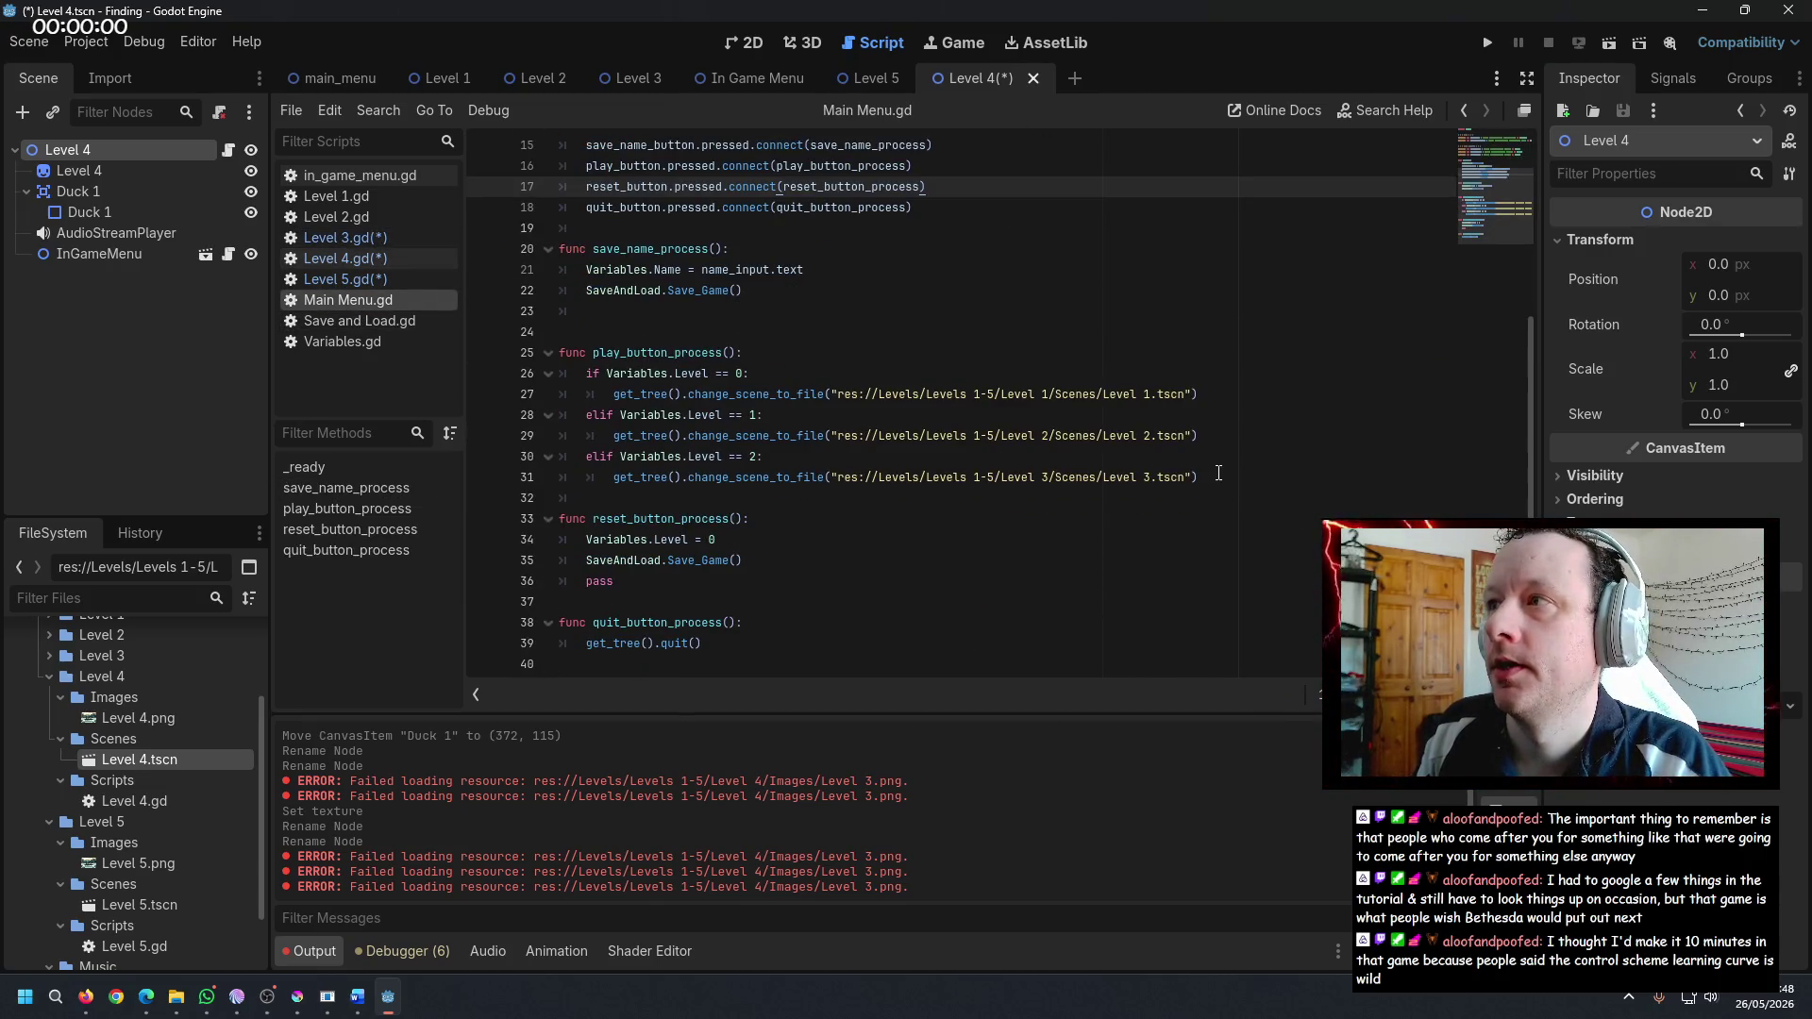
Add an 'elif Variables.Level == 3:' branch below the level 2 branch in play_button_process
{"action": "left_click", "coordinate": [1218, 474]}
{"action": "key", "text": "Return"}
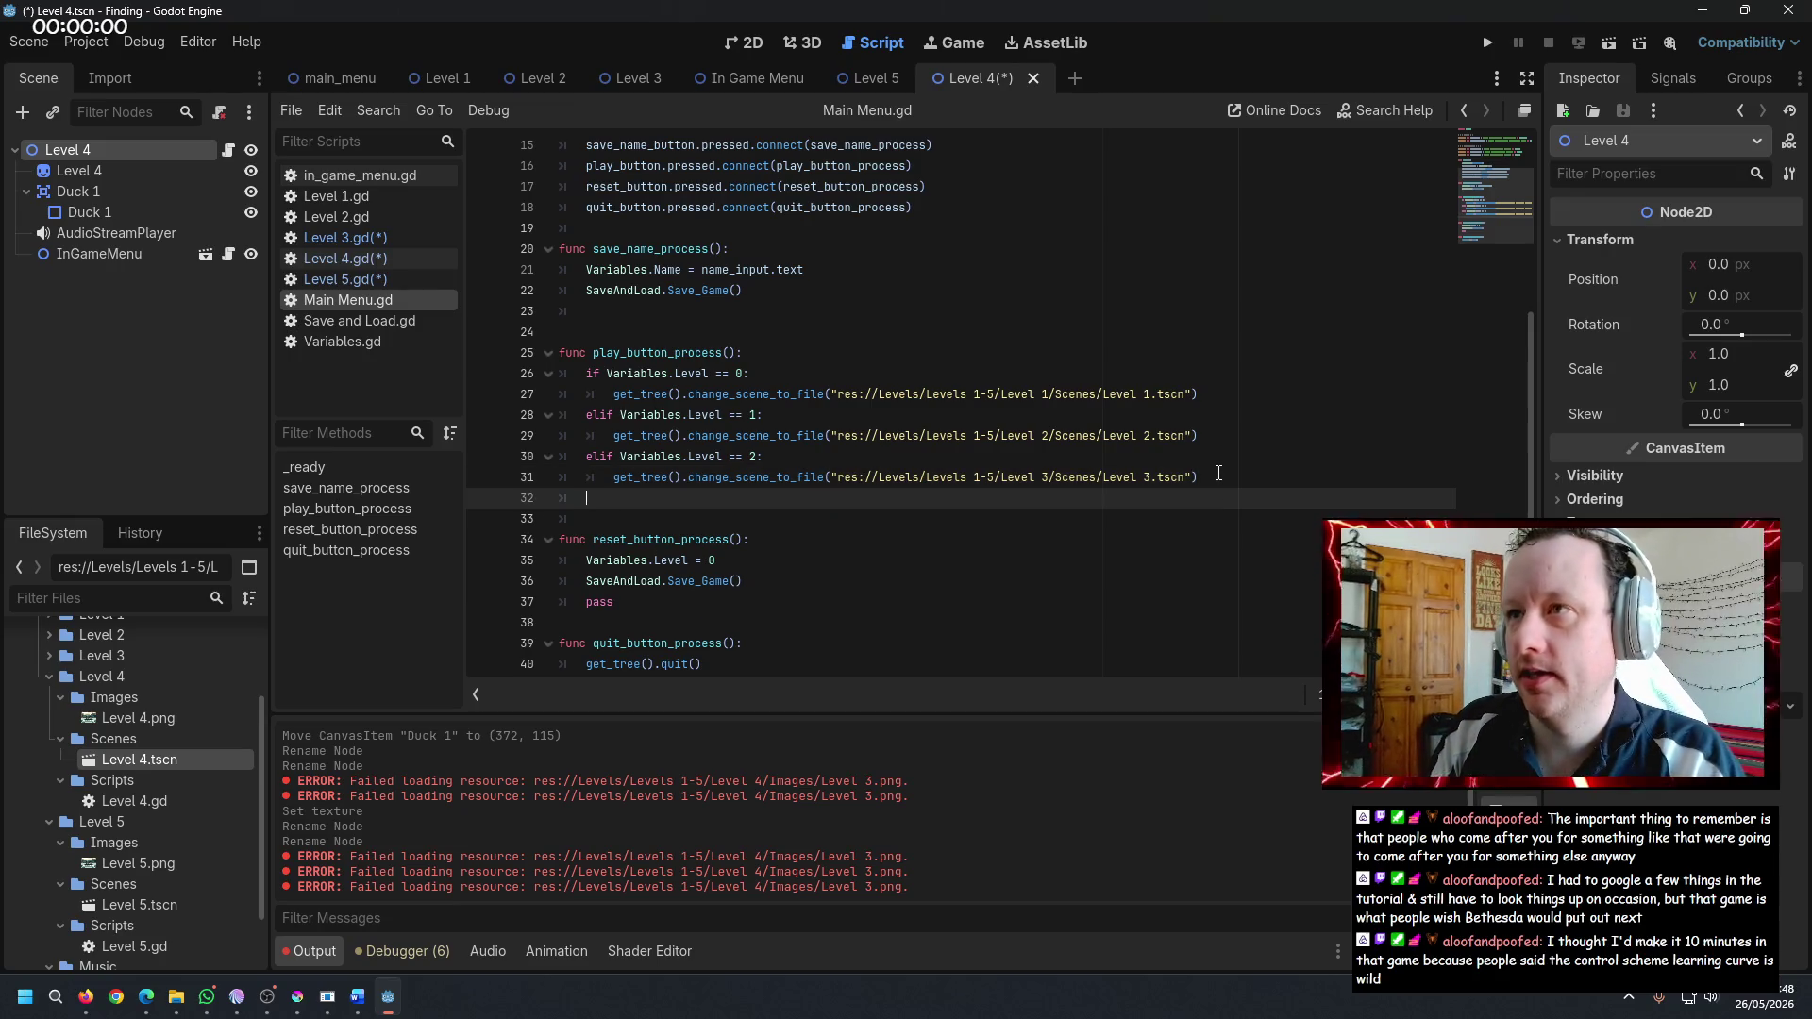
{"action": "key", "text": "BackSpace"}
{"action": "type", "text": "elif"}
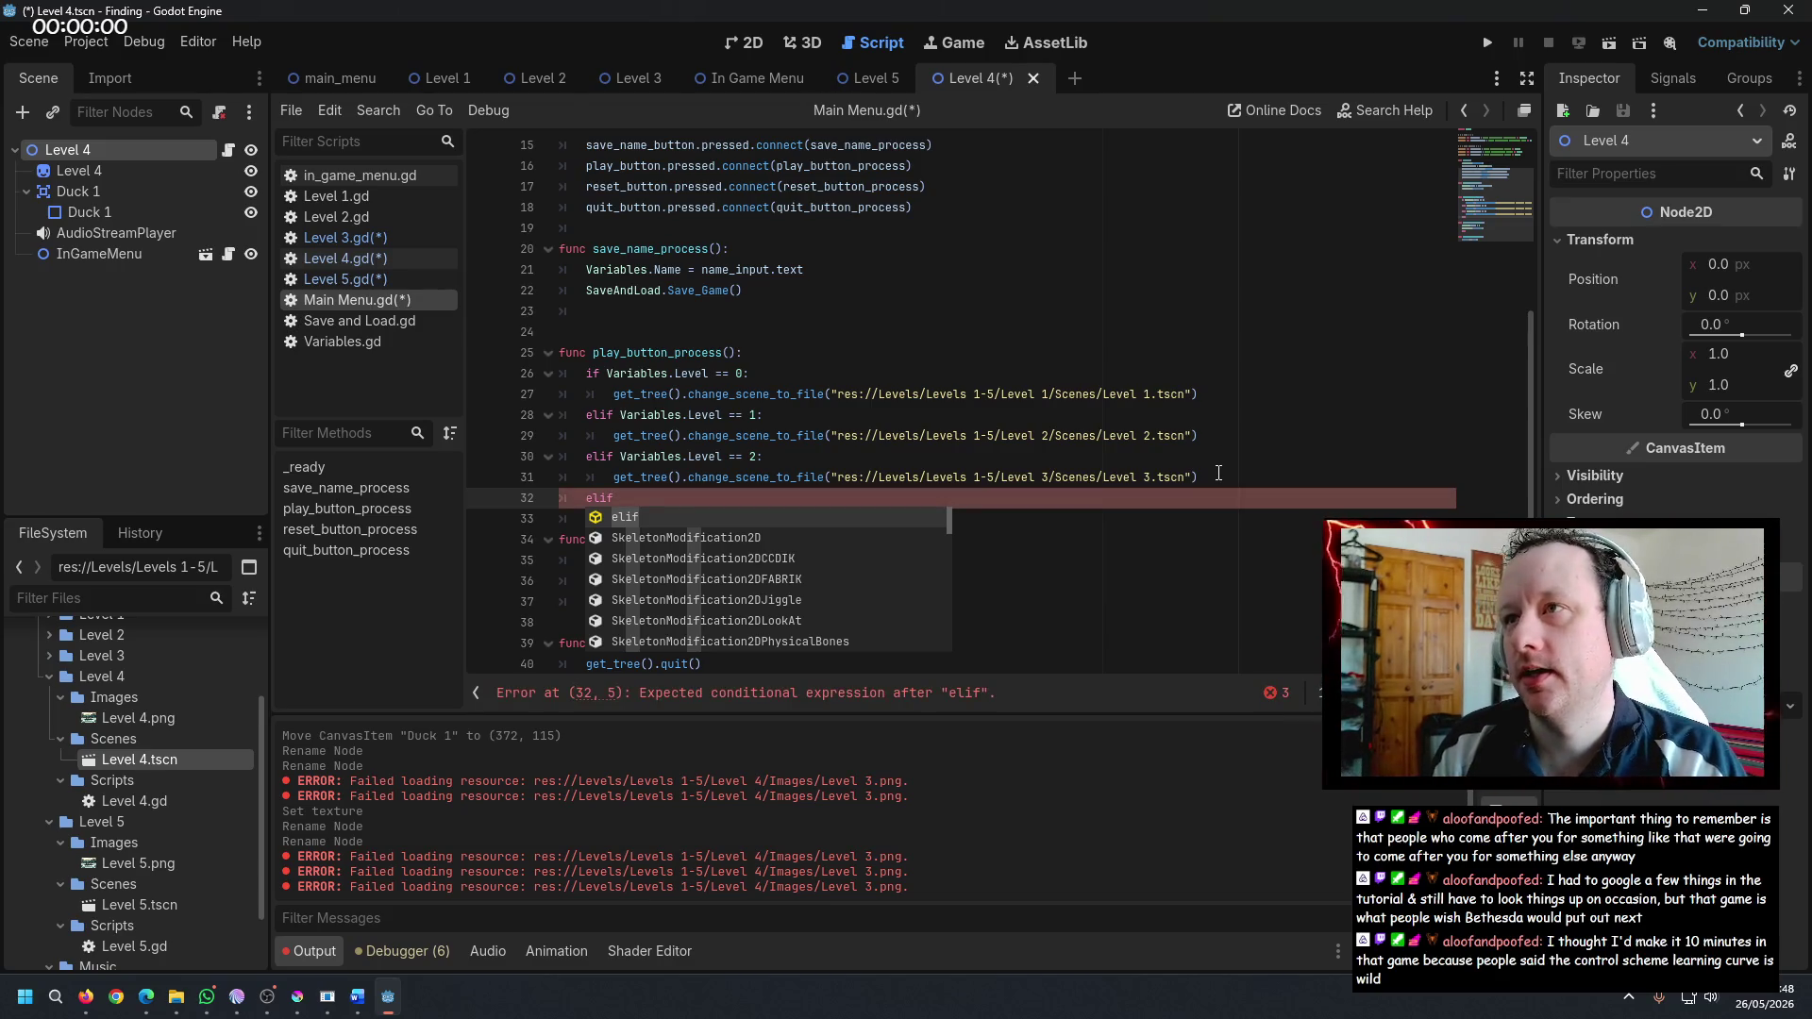
{"action": "type", "text": " Var"}
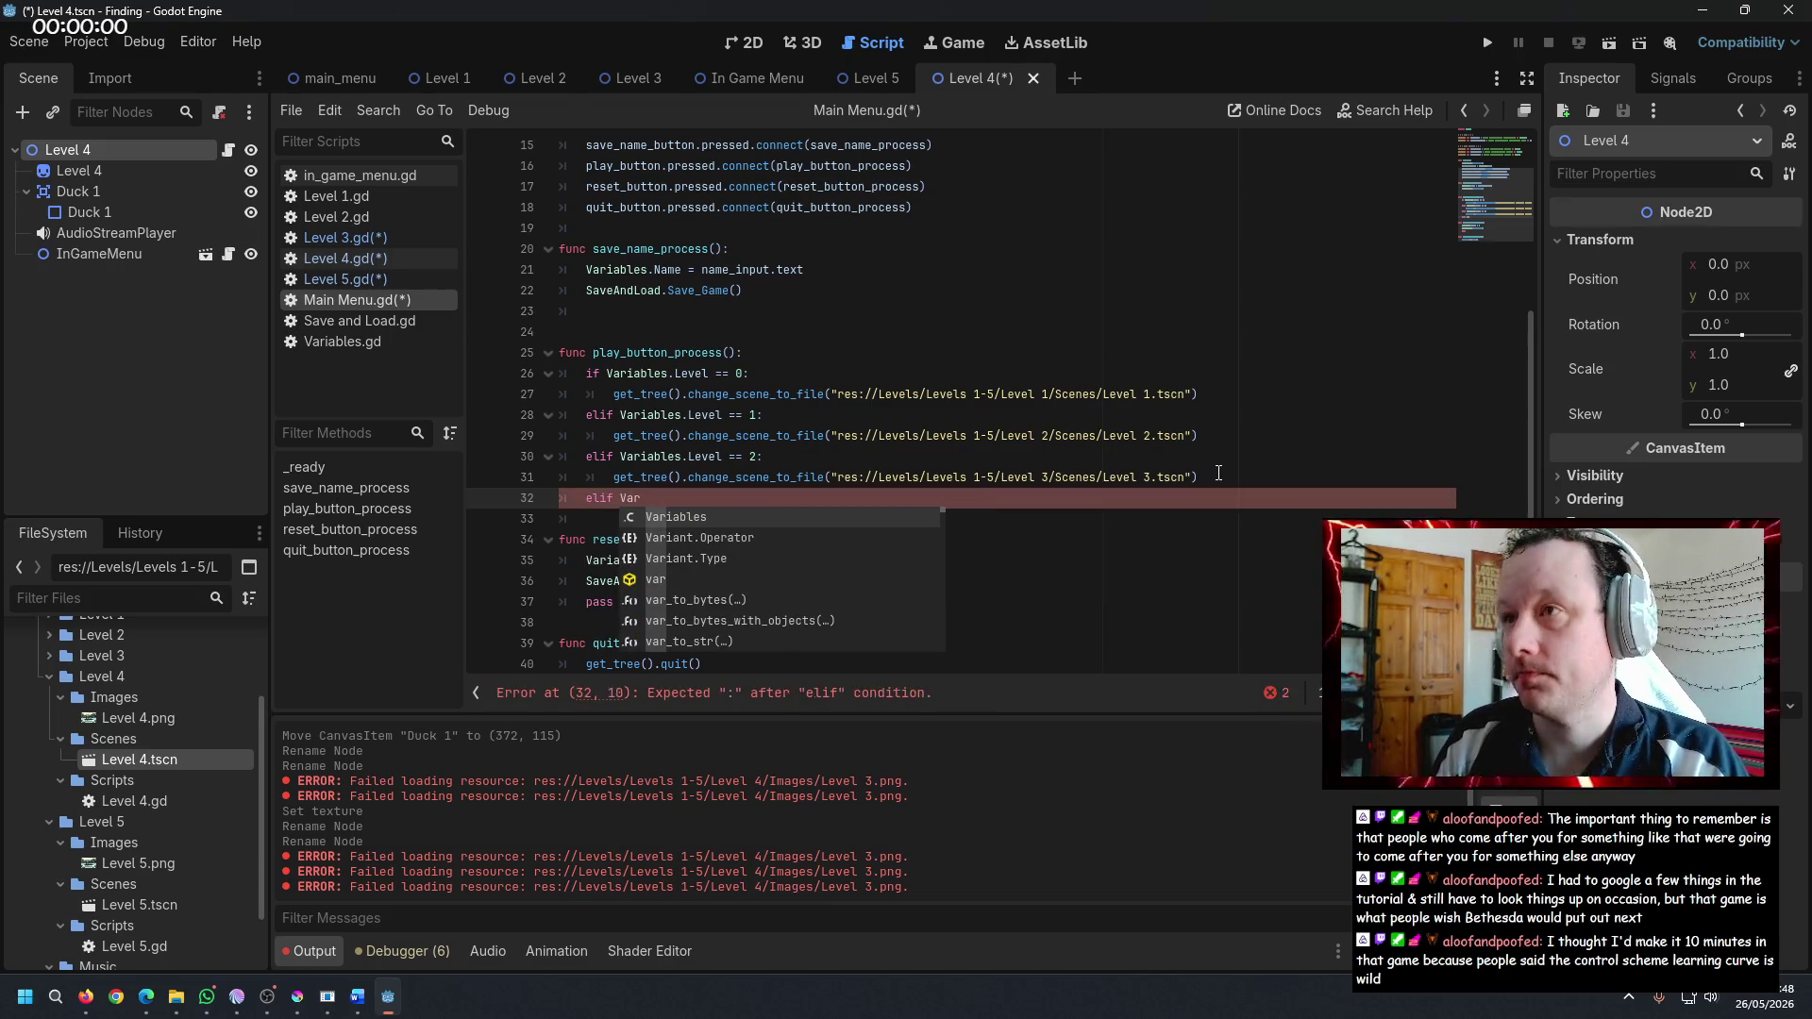
{"action": "key", "text": "Return"}
{"action": "type", "text": ".Level"}
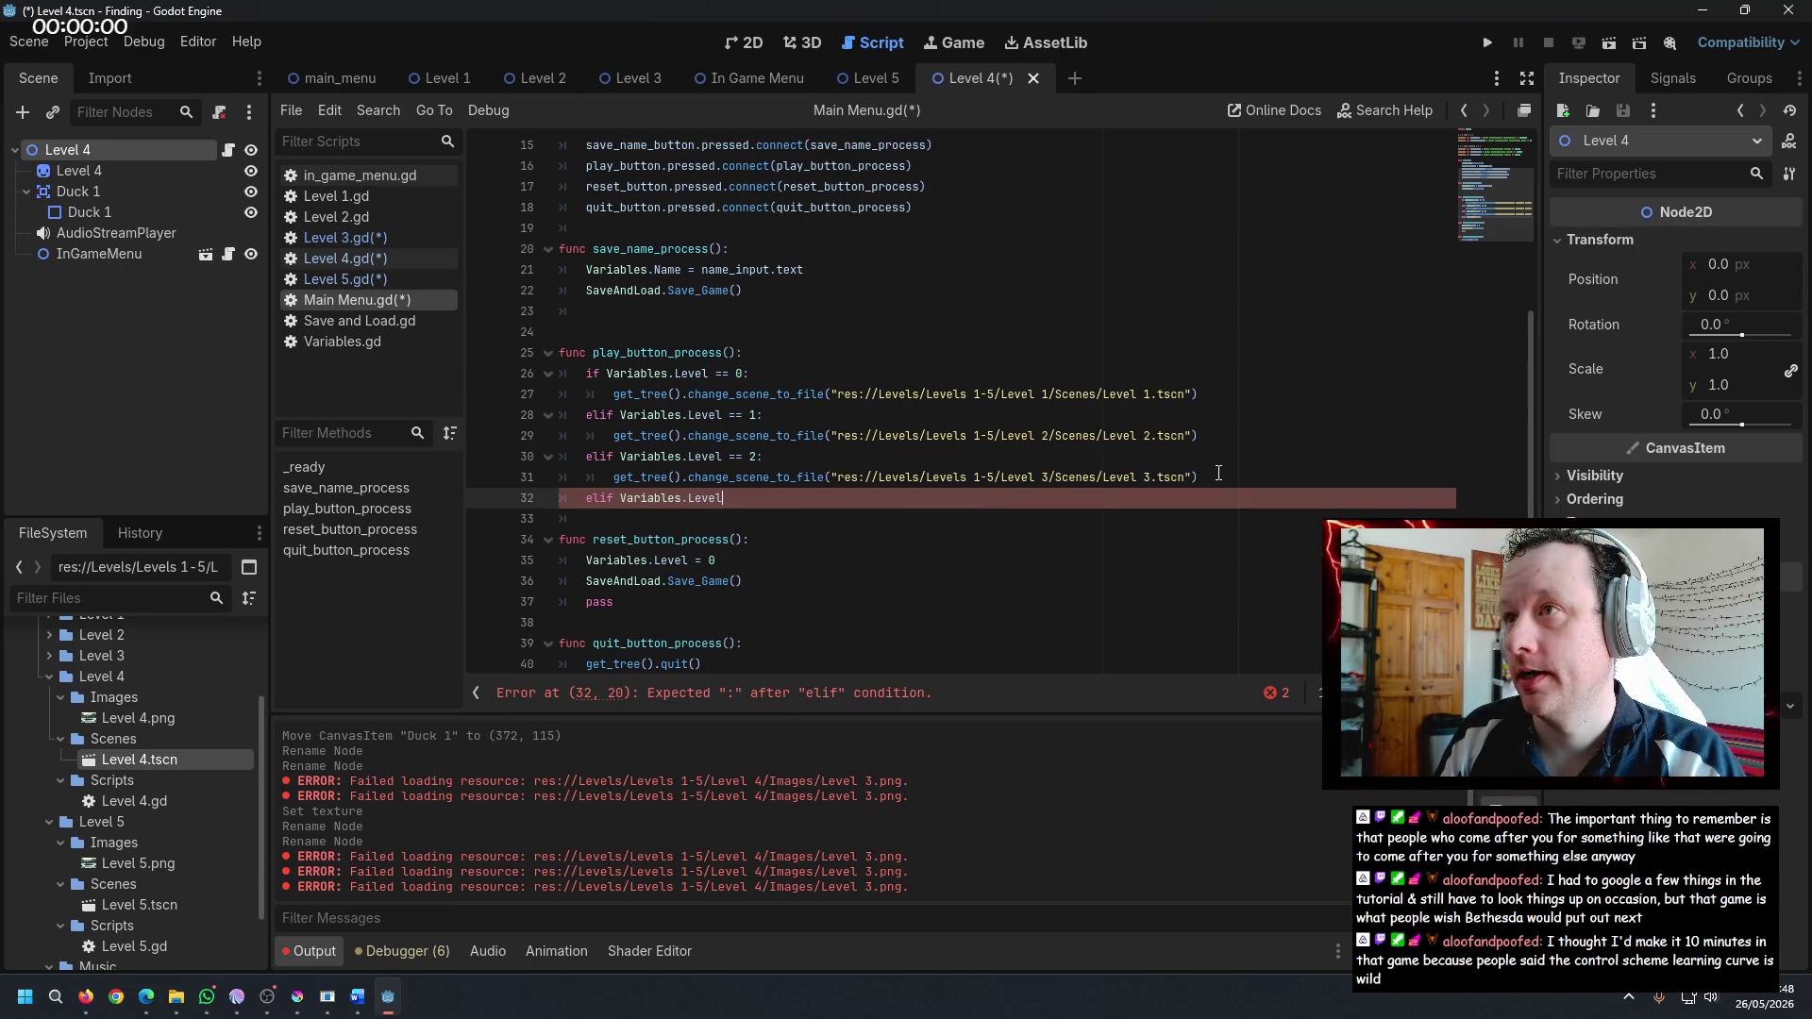
{"action": "type", "text": " == 3"}
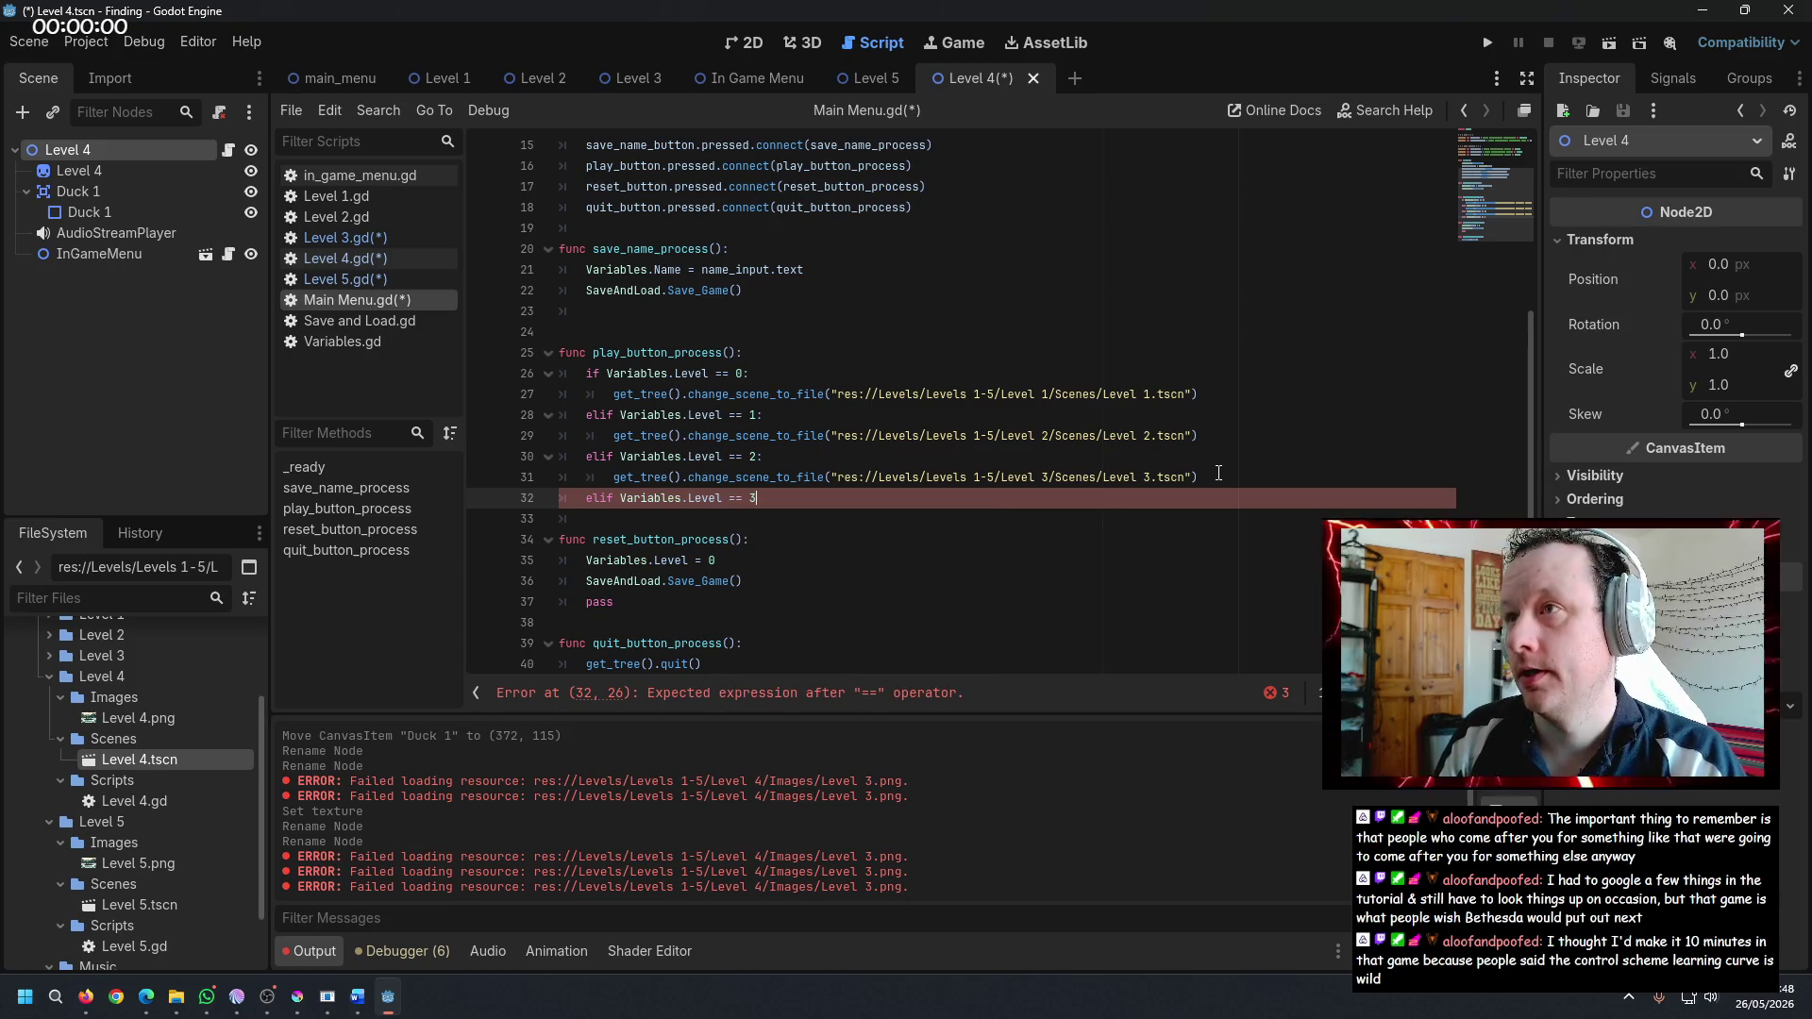
{"action": "type", "text": ":"}
Make the level 3 branch change scene to Level 4.tscn, then begin a 'Variables.Level == 4:' condition
{"action": "key", "text": "Return"}
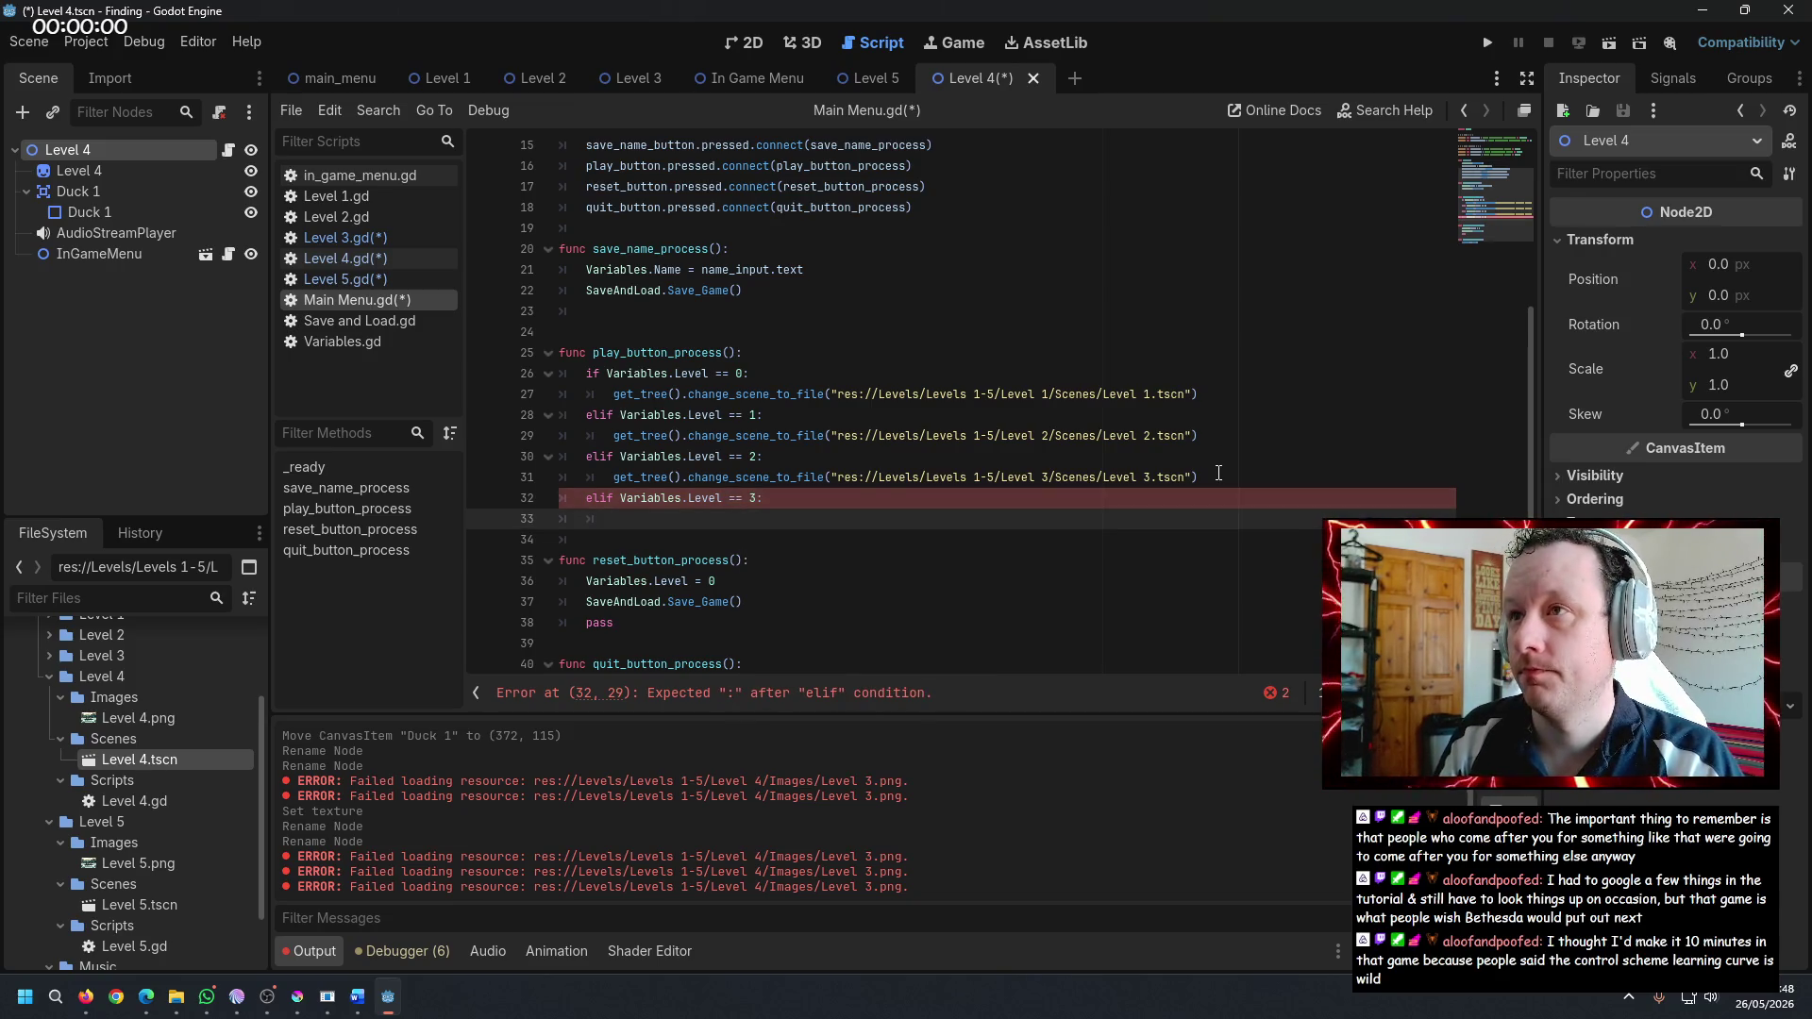
{"action": "type", "text": "get"}
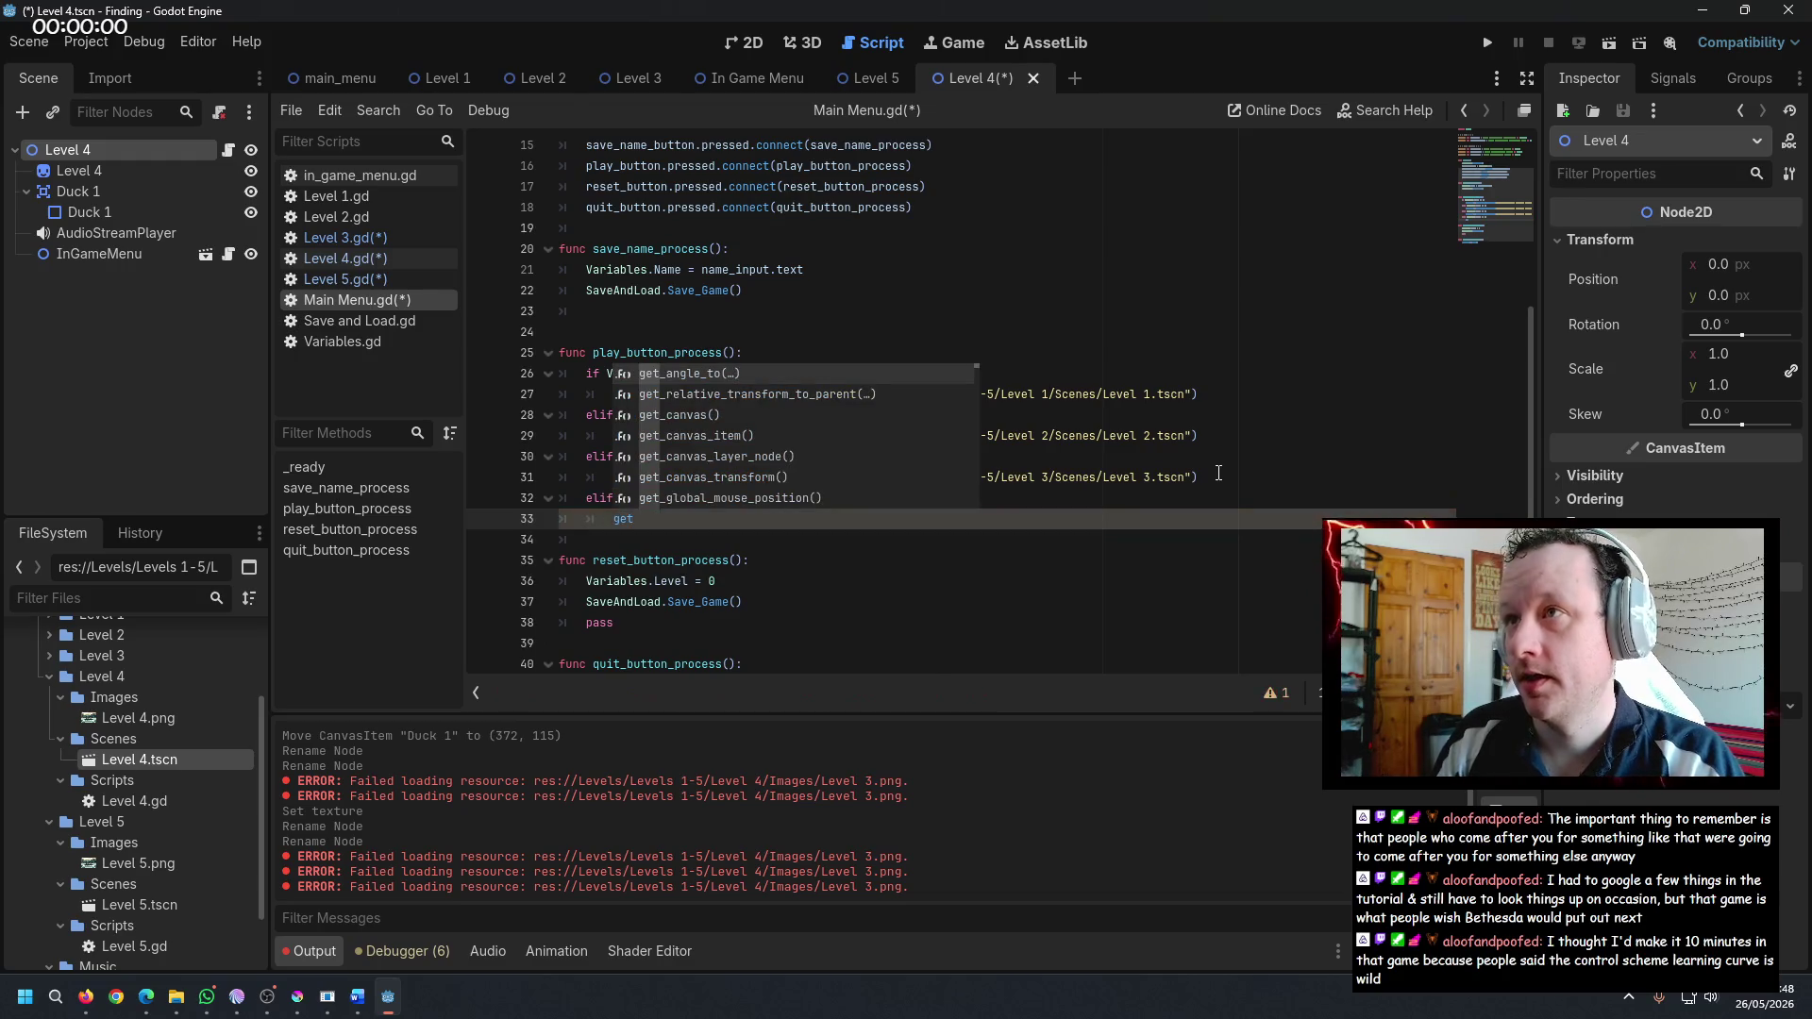
{"action": "type", "text": "_tre"}
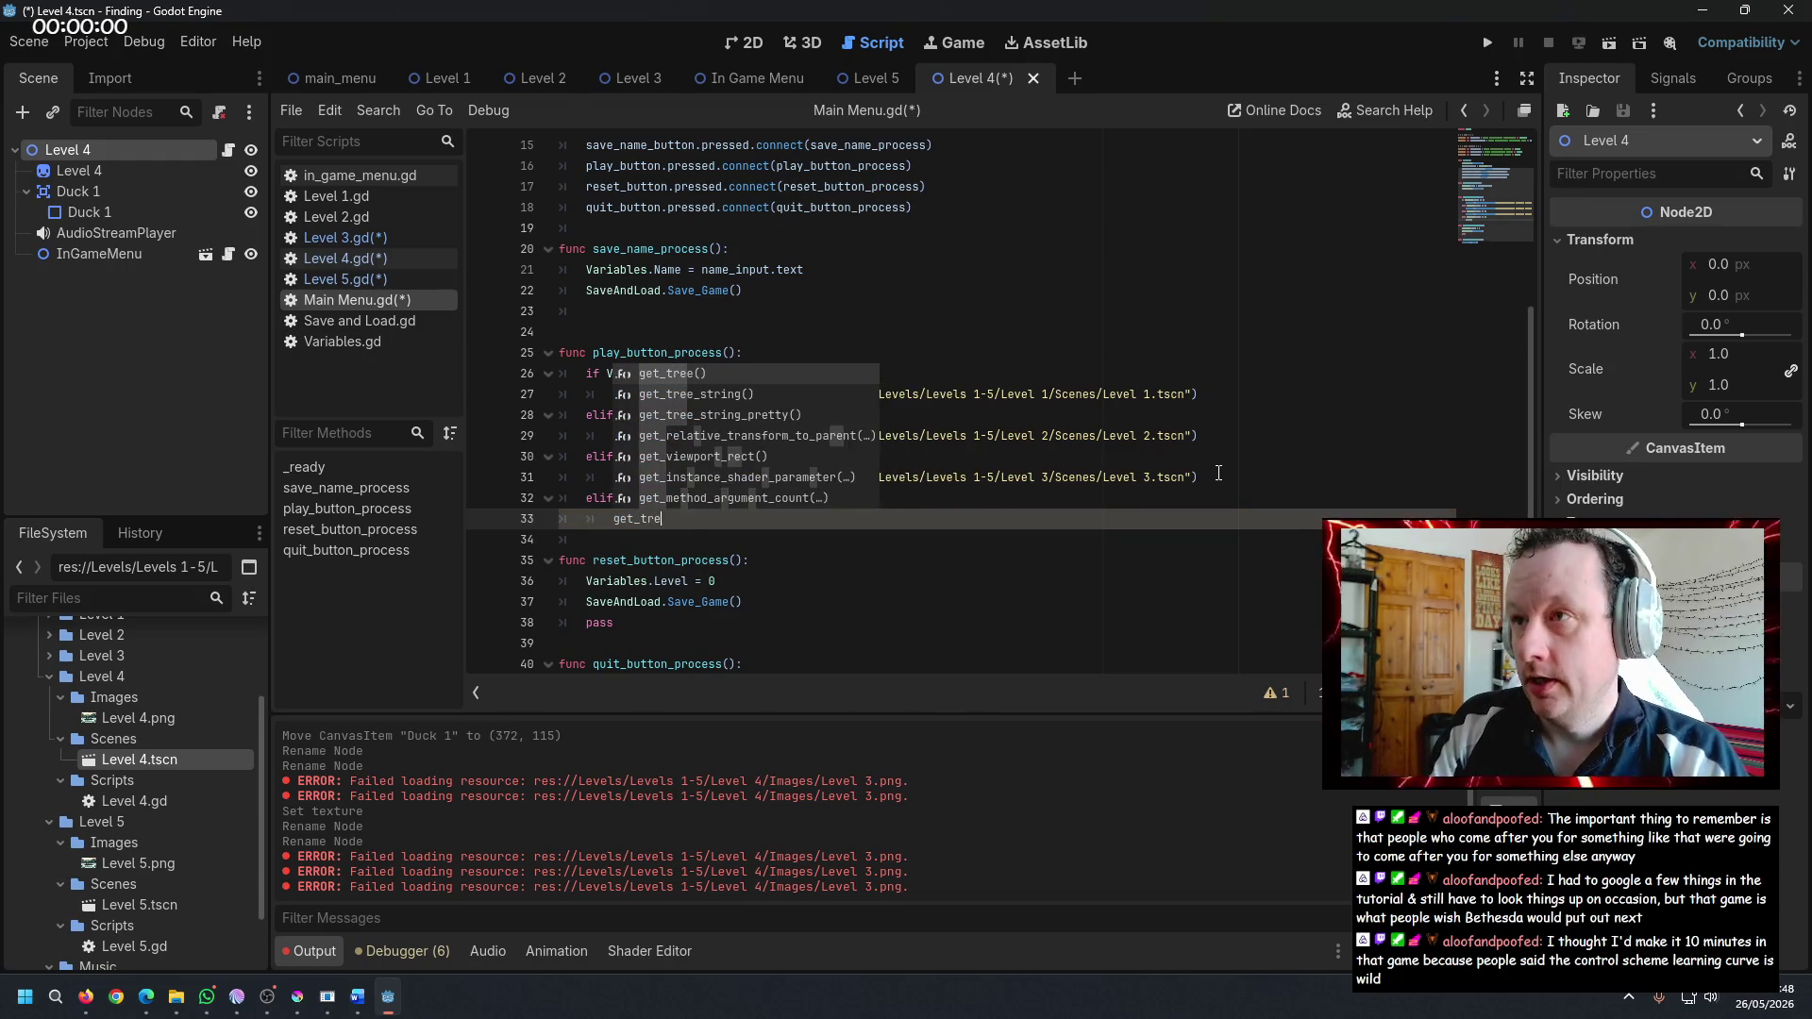
{"action": "key", "text": "Return"}
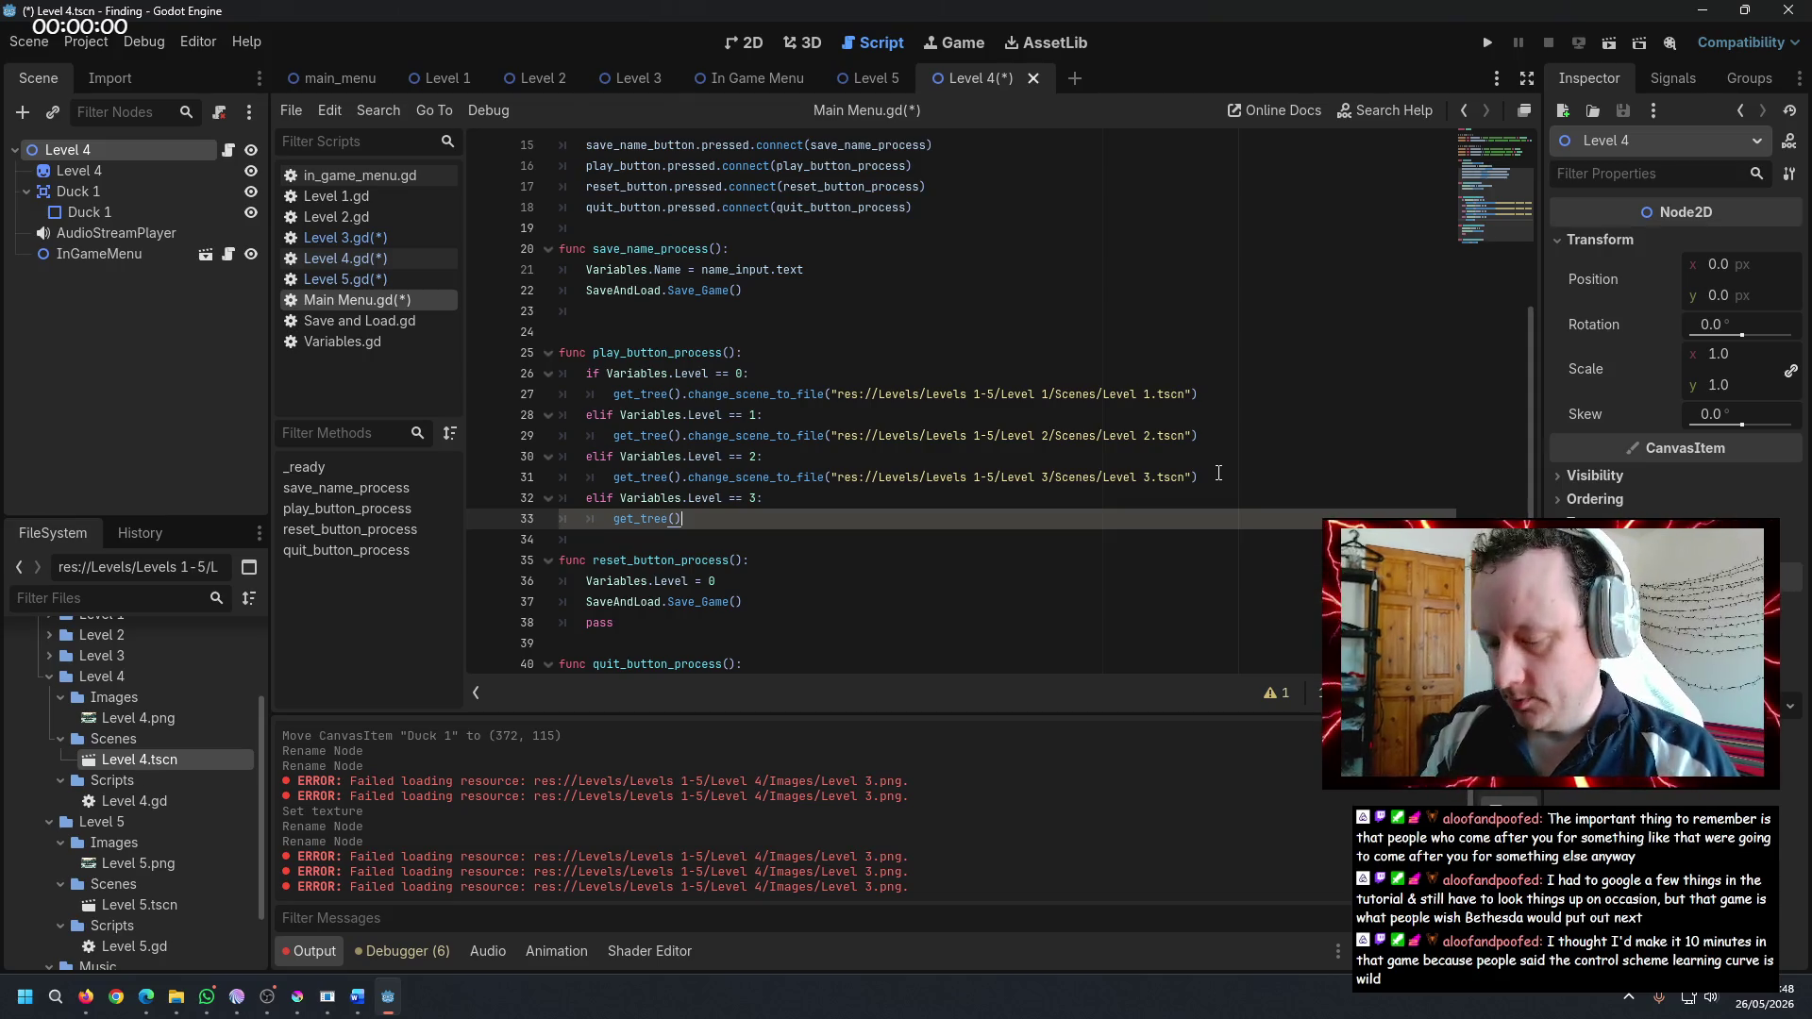
{"action": "type", "text": "nge"}
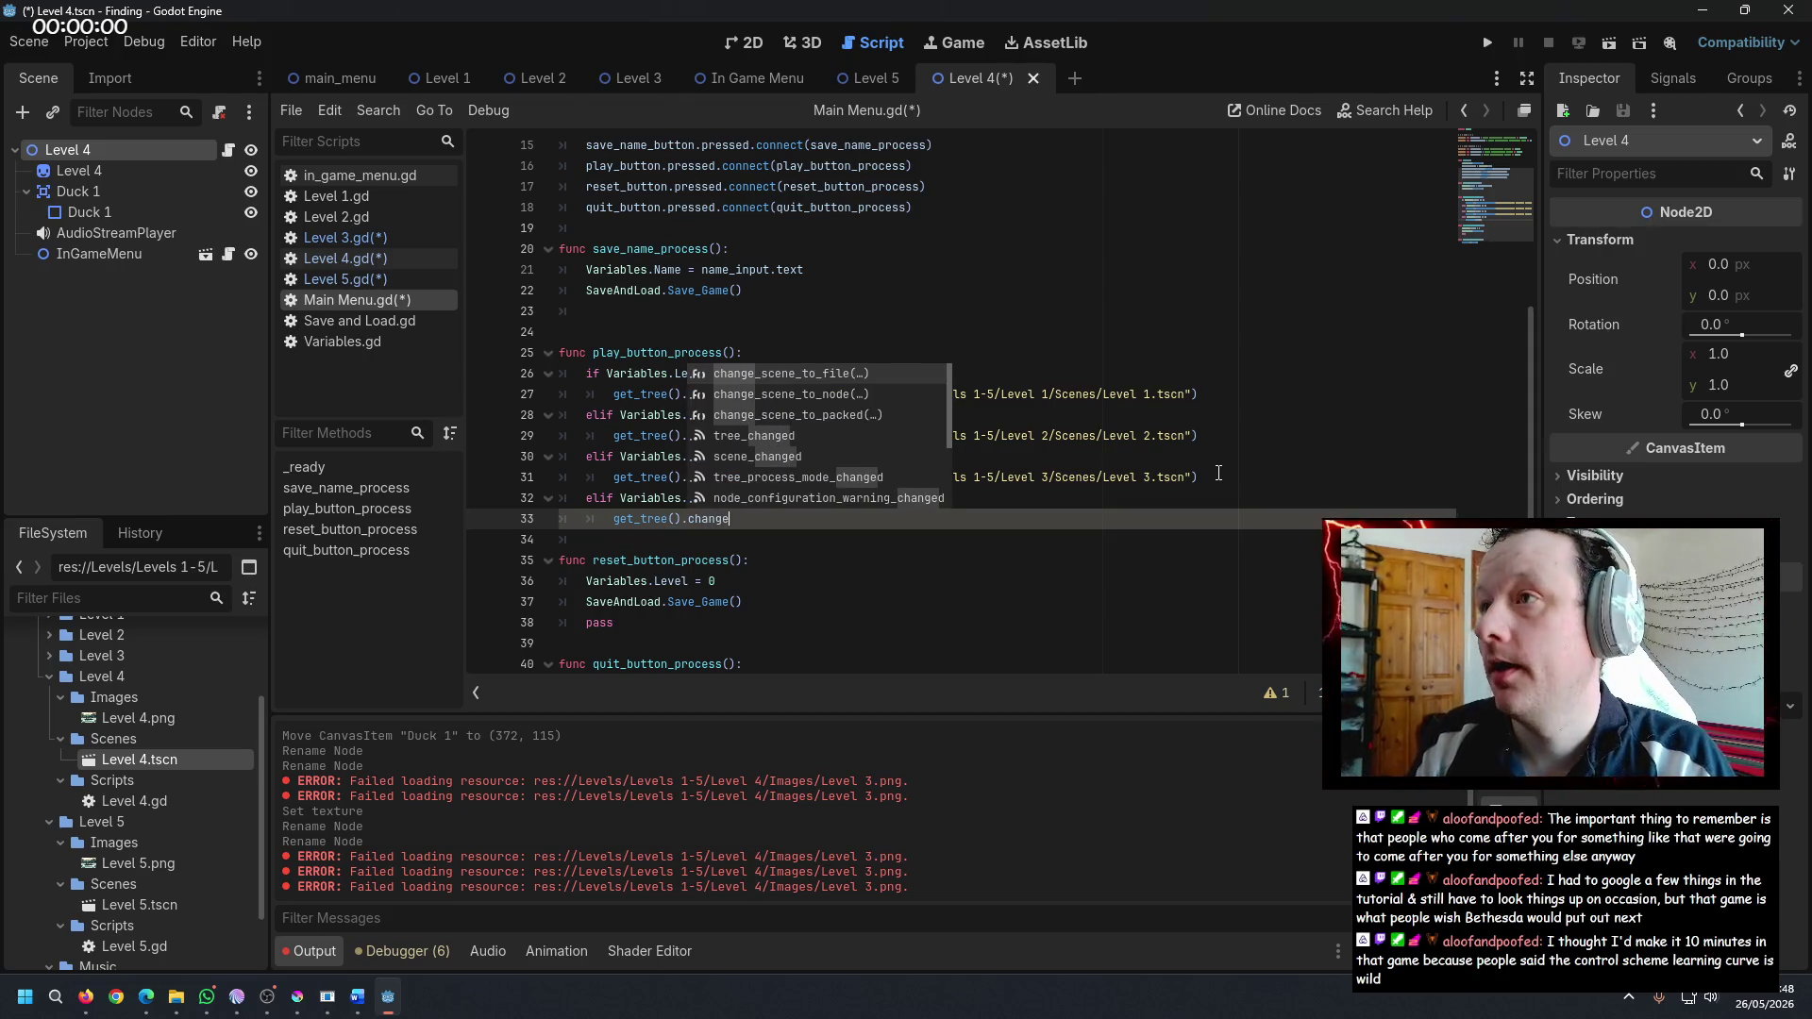
{"action": "key", "text": "Return"}
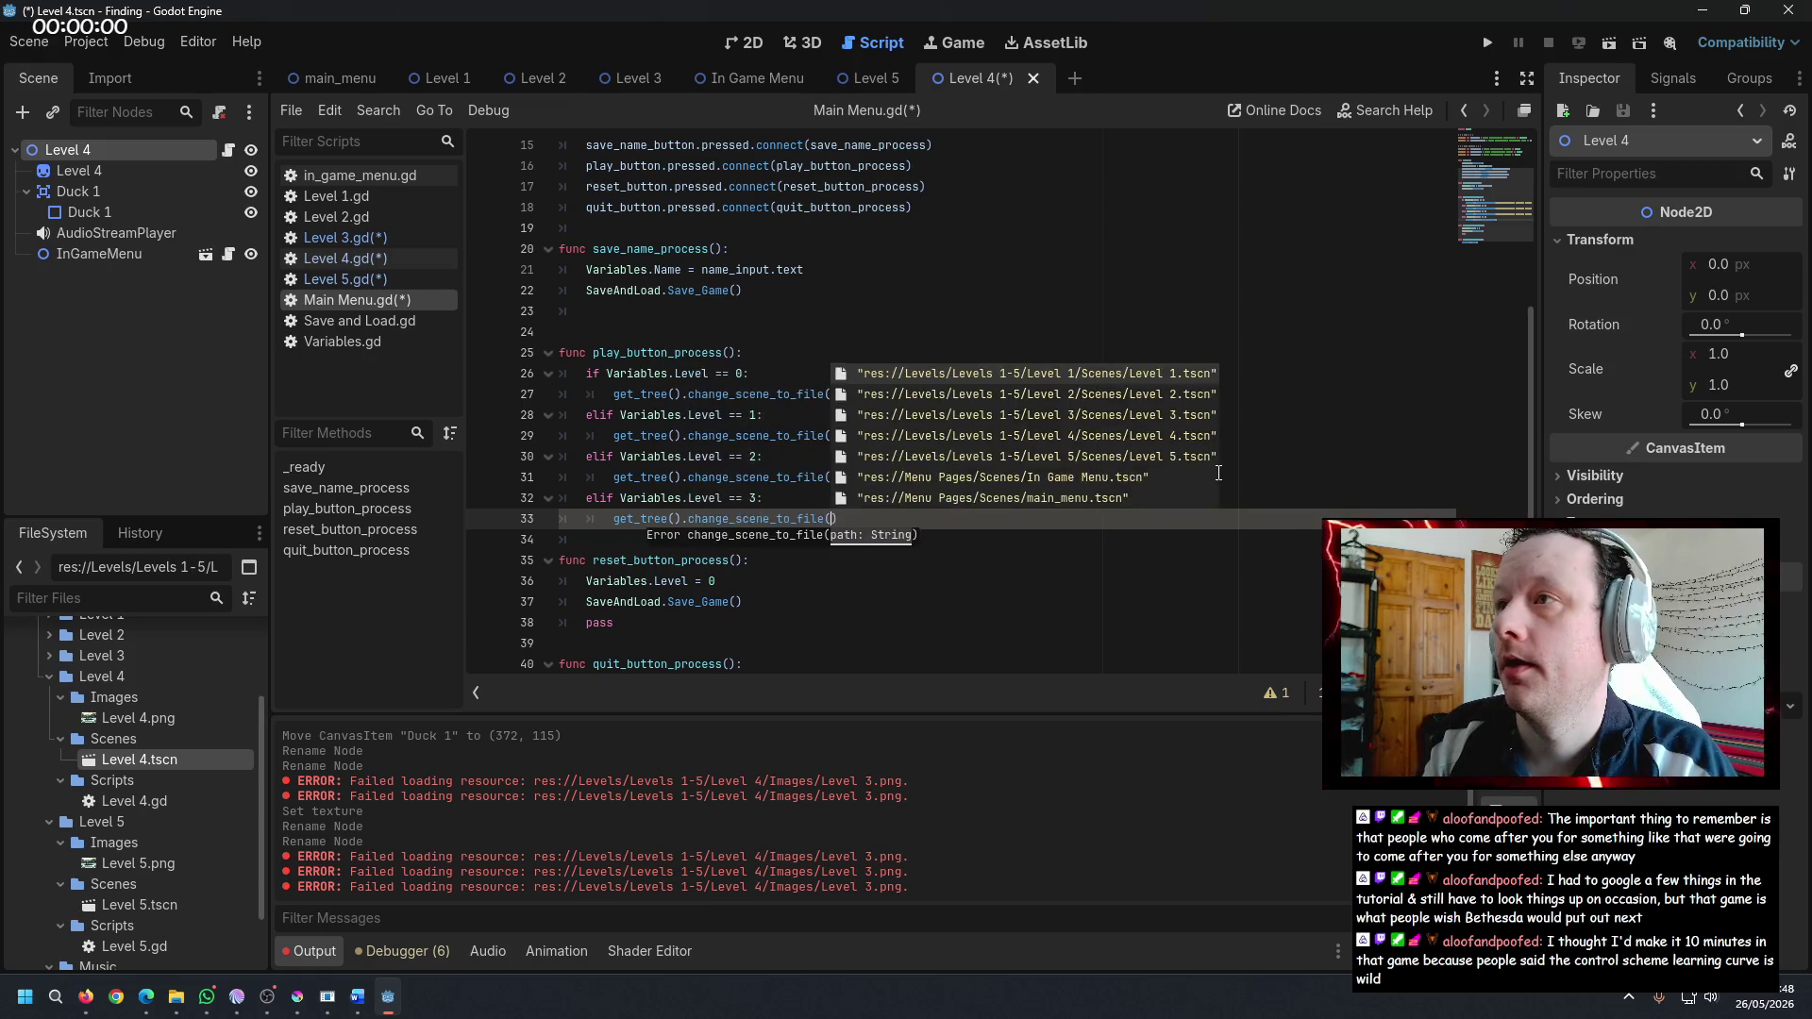
{"action": "key", "text": "Down"}
{"action": "key", "text": "Down"}
{"action": "key", "text": "Down"}
{"action": "key", "text": "Return"}
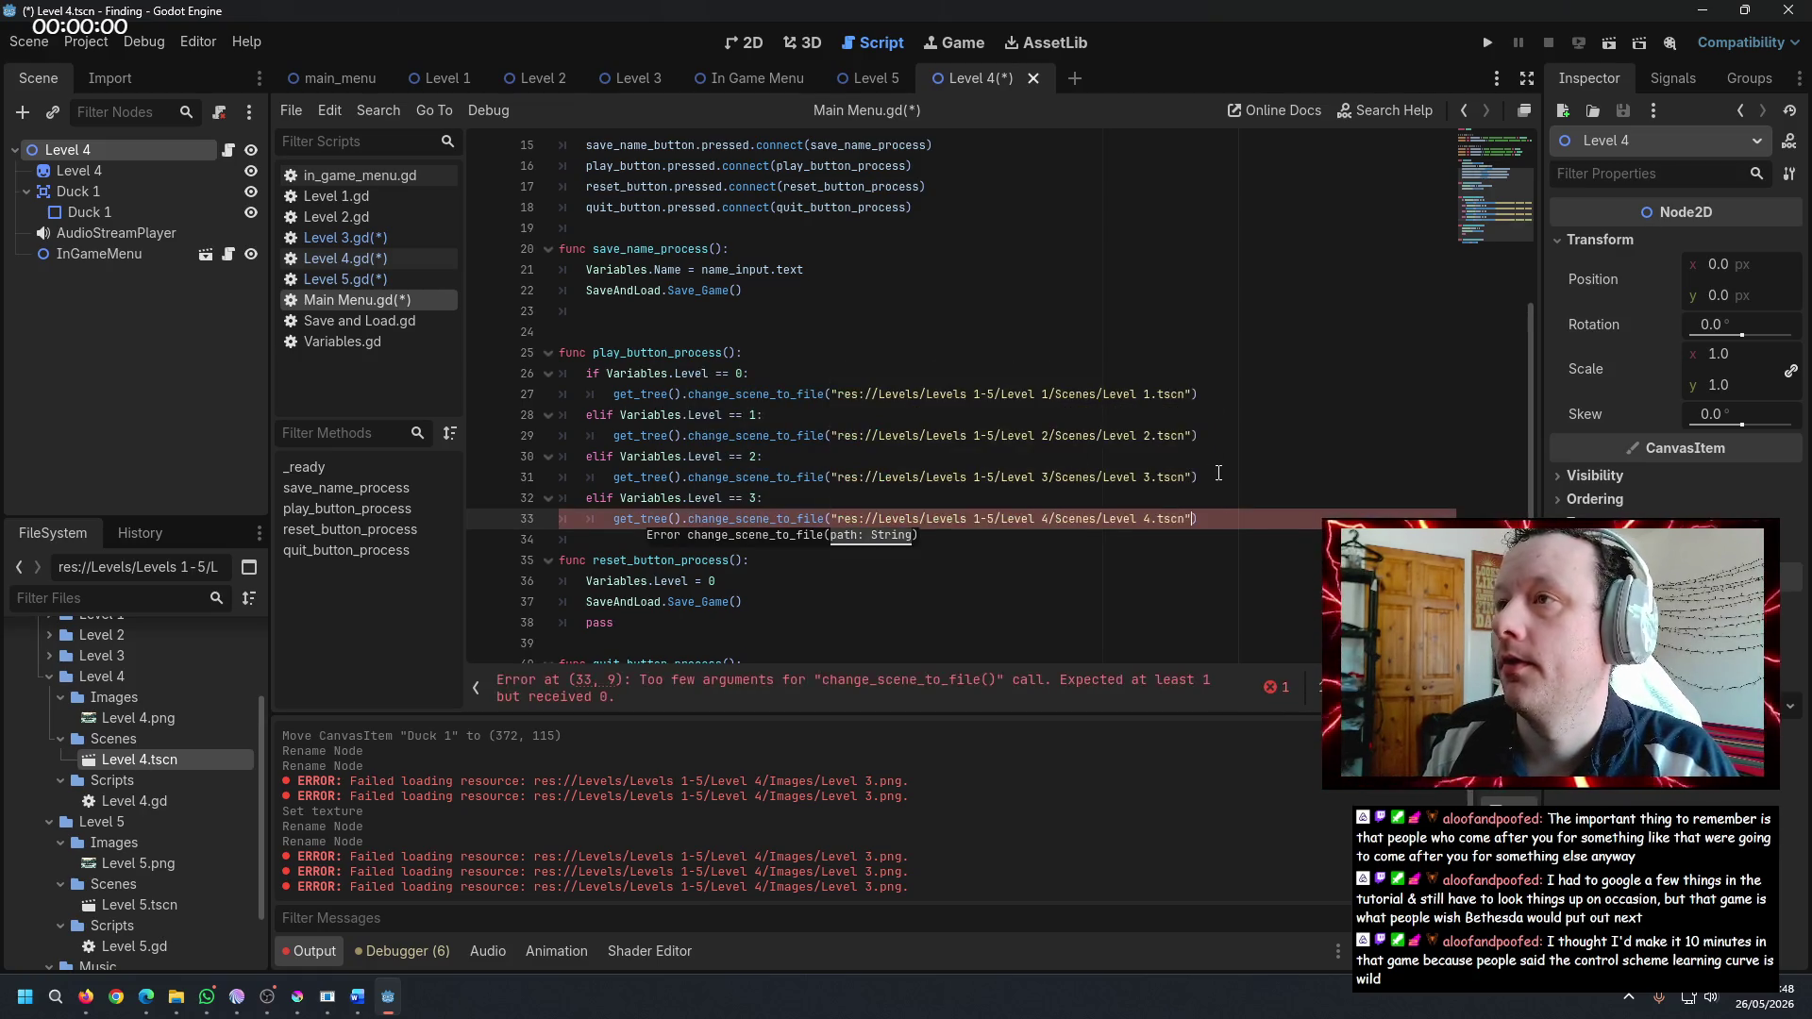
{"action": "key", "text": "Return"}
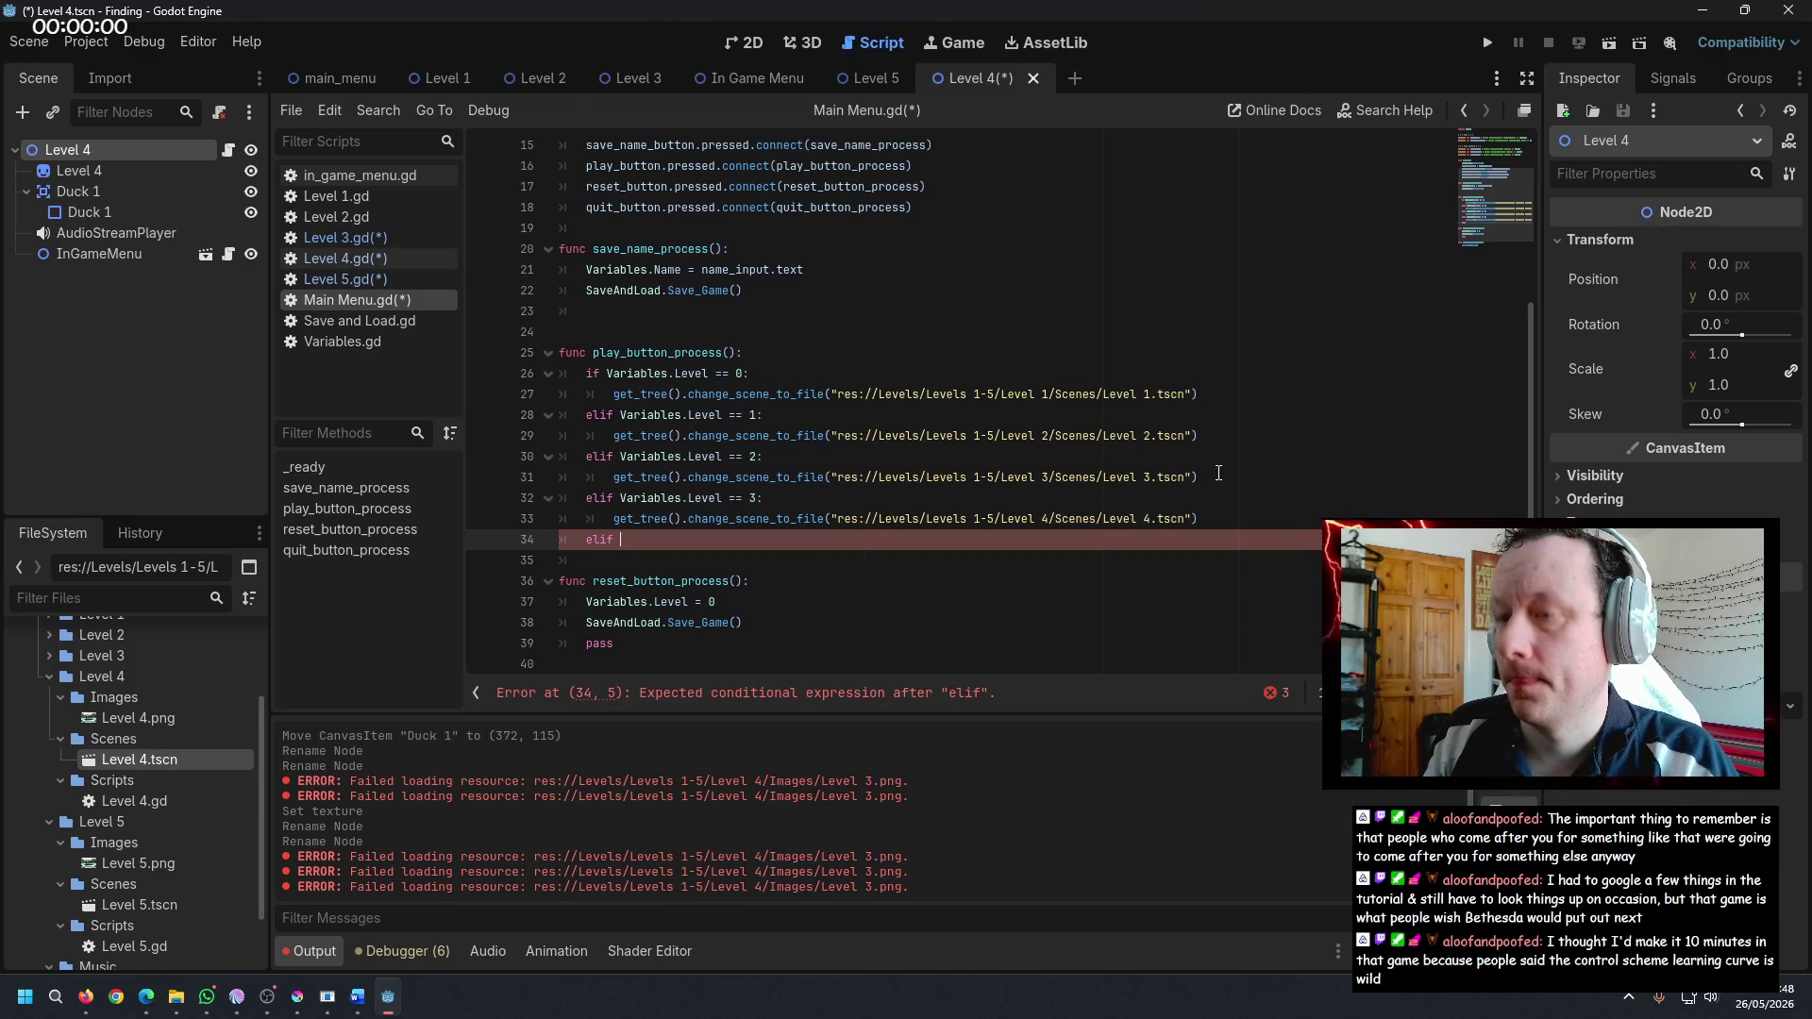
{"action": "type", "text": "Variabl"}
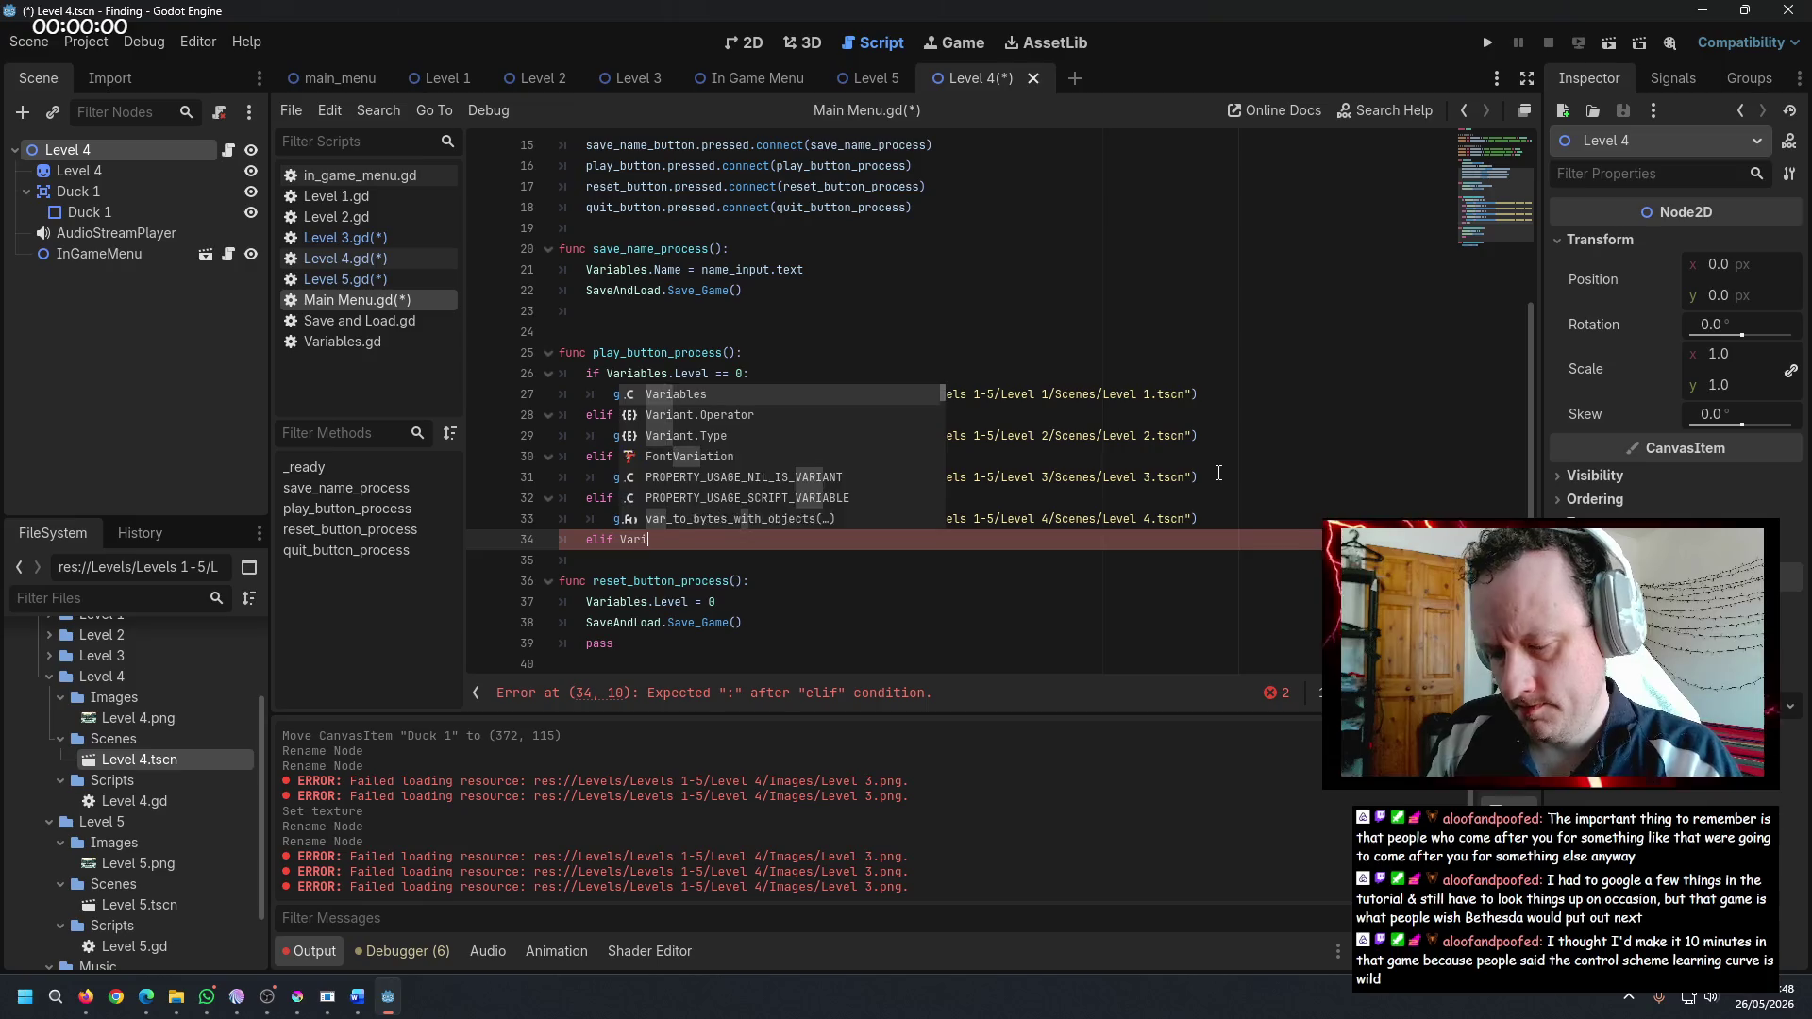
{"action": "type", "text": "es"}
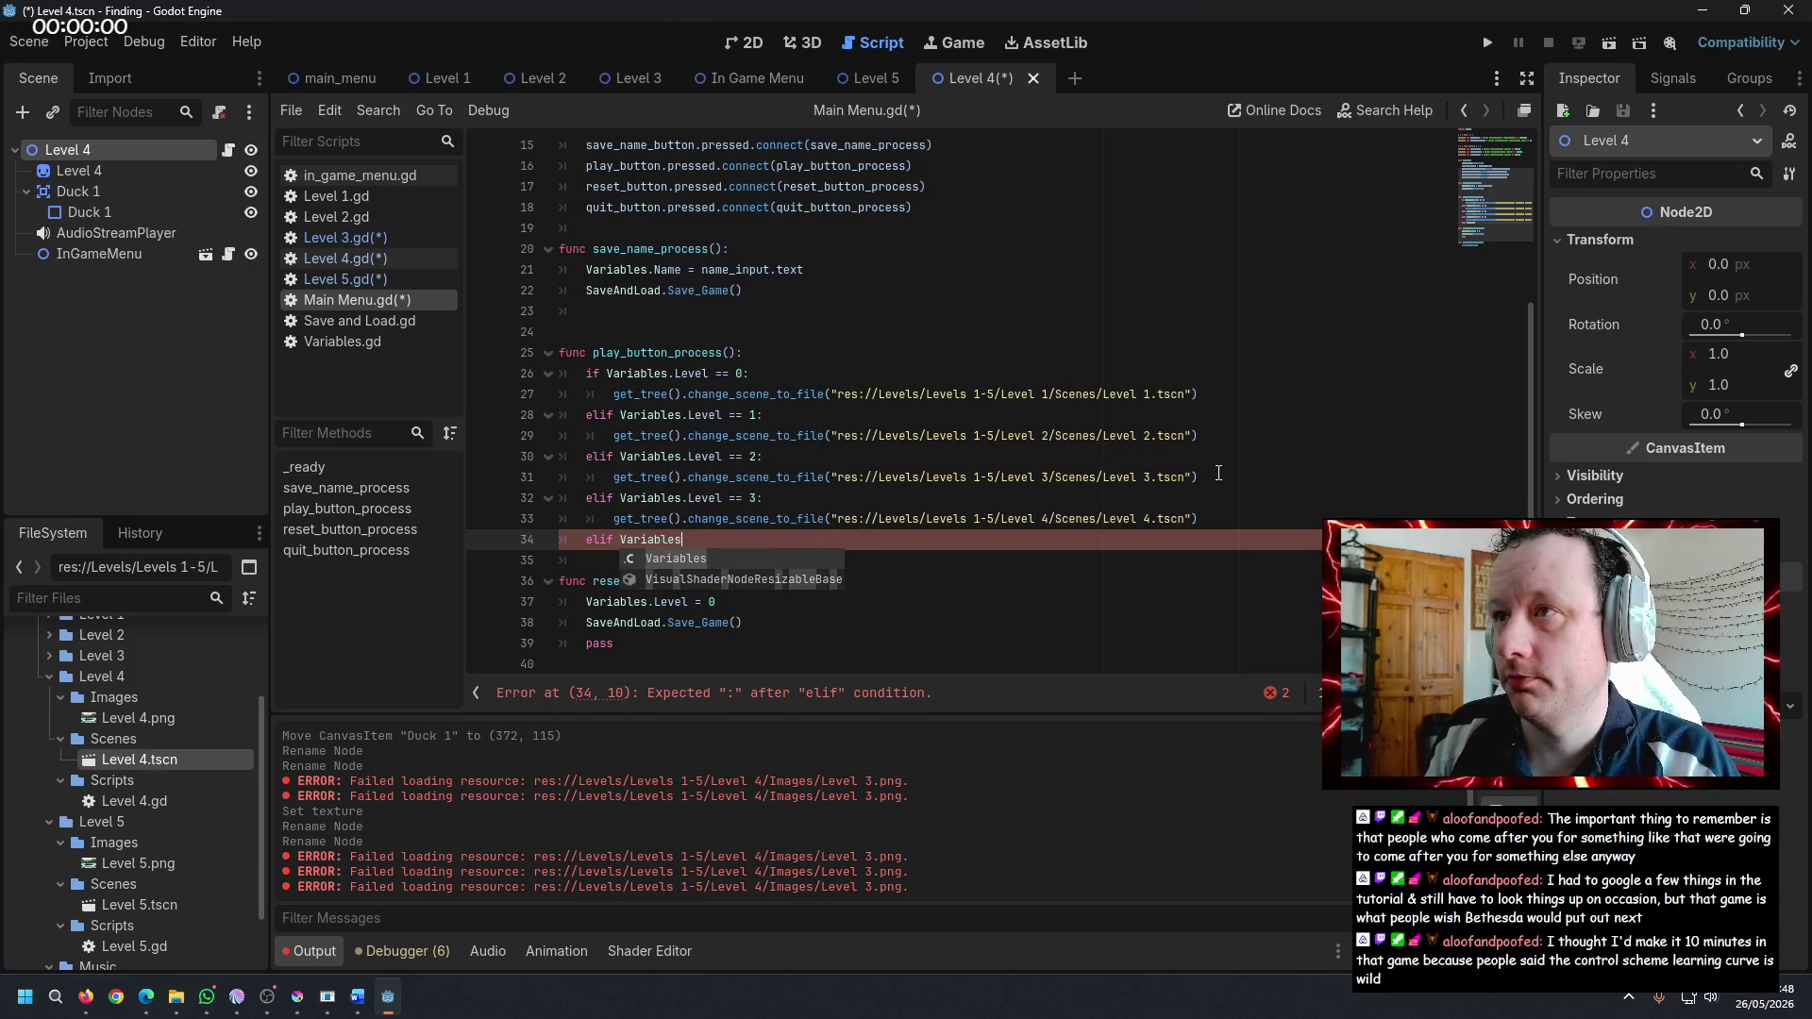
{"action": "type", "text": ".Le"}
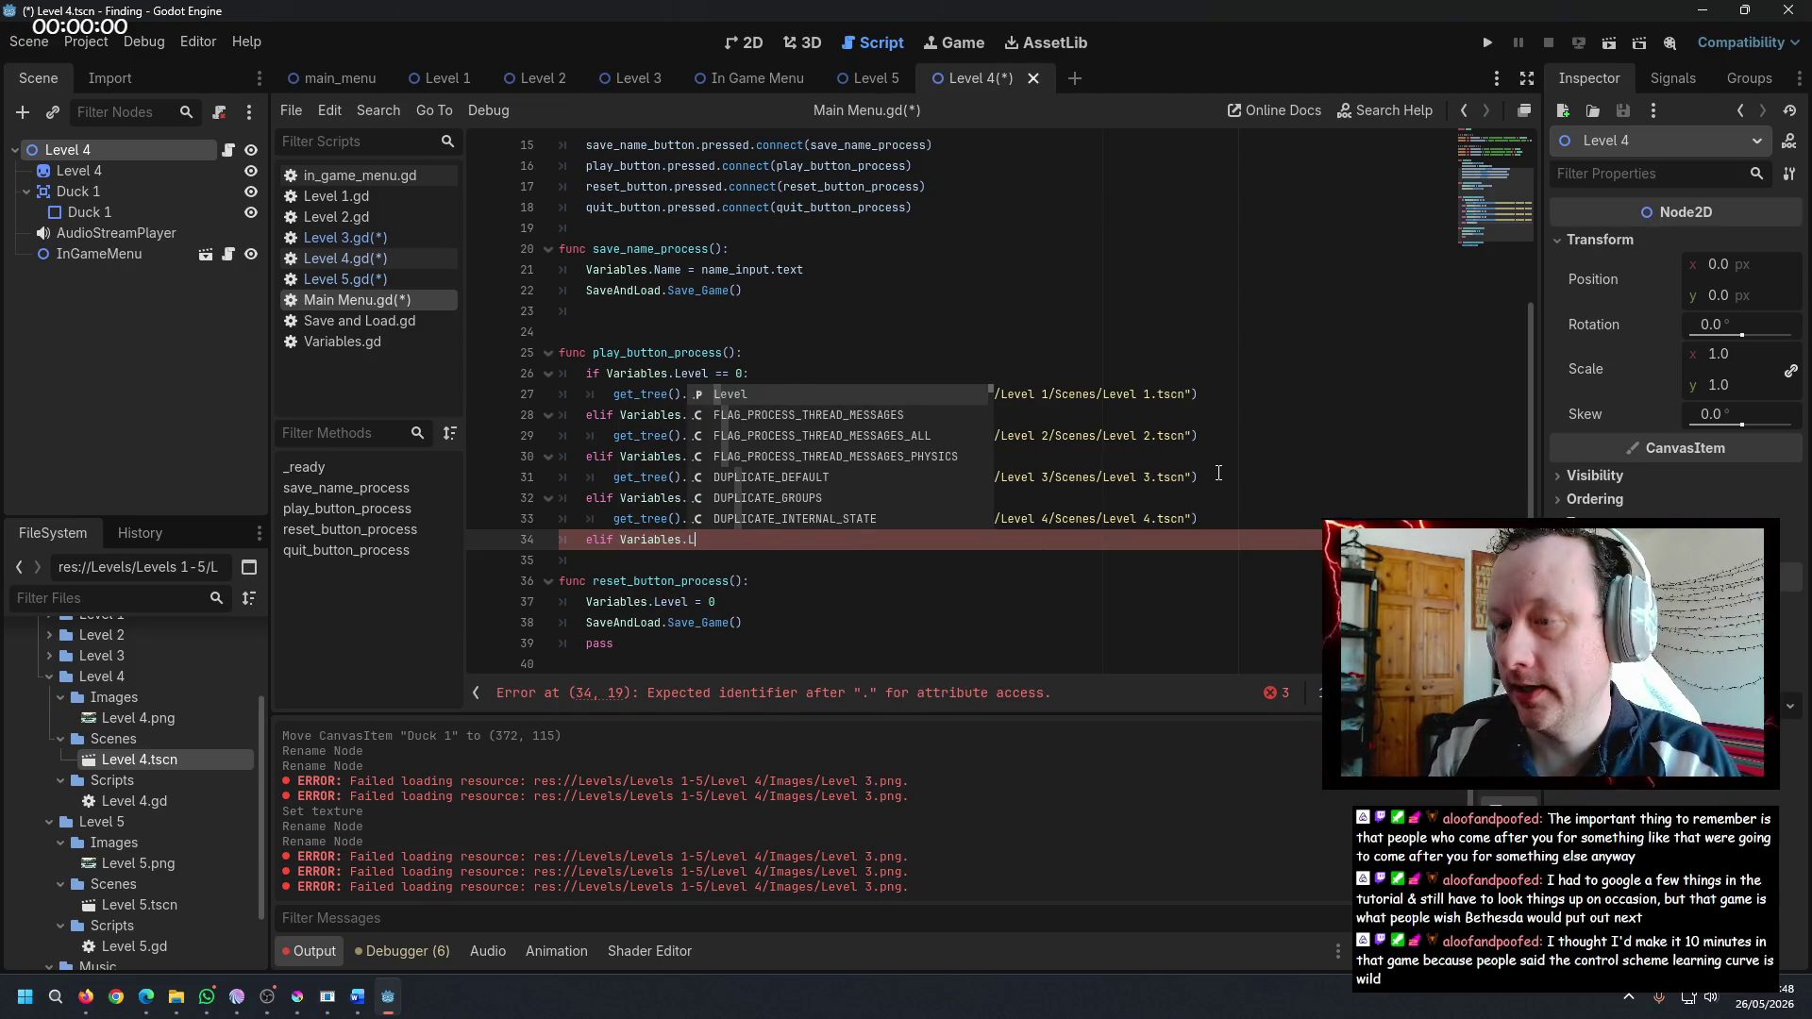
{"action": "type", "text": "vel "}
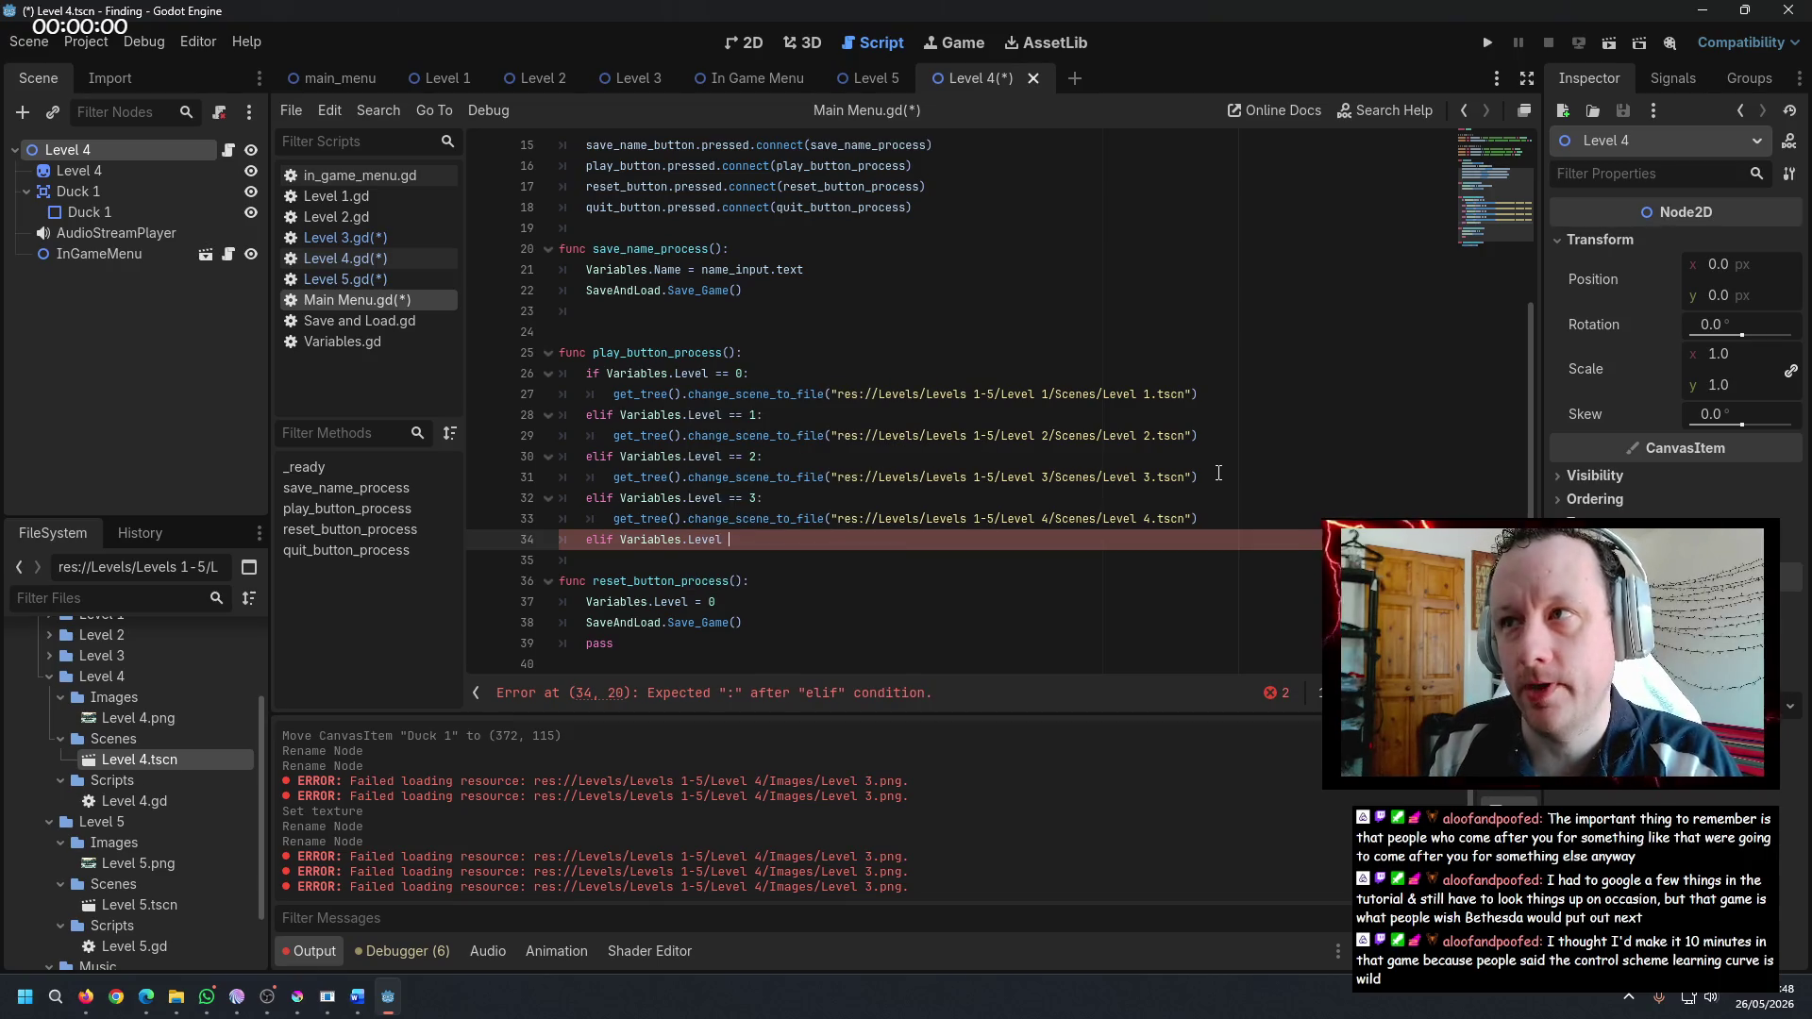
{"action": "type", "text": "== 4"}
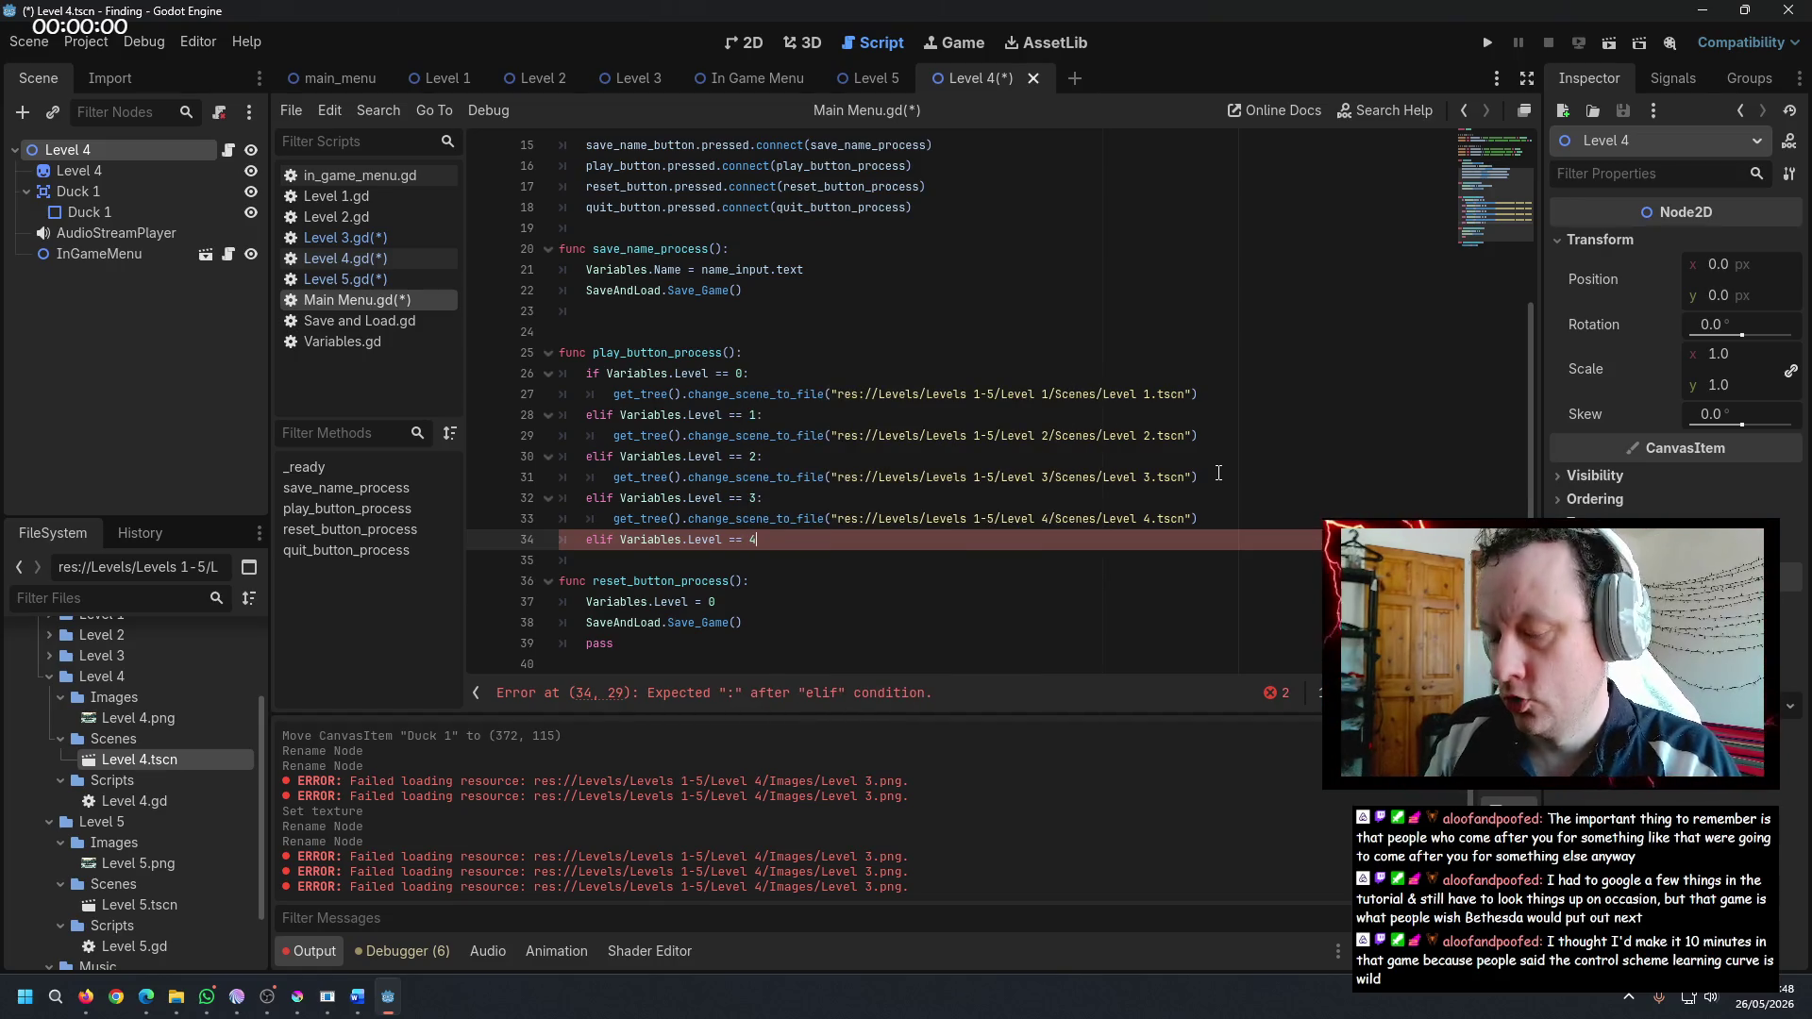
{"action": "type", "text": ":"}
Give the level 4 branch a get_tree().change_scene_to_file call with the Level 5.tscn path
{"action": "key", "text": "Return"}
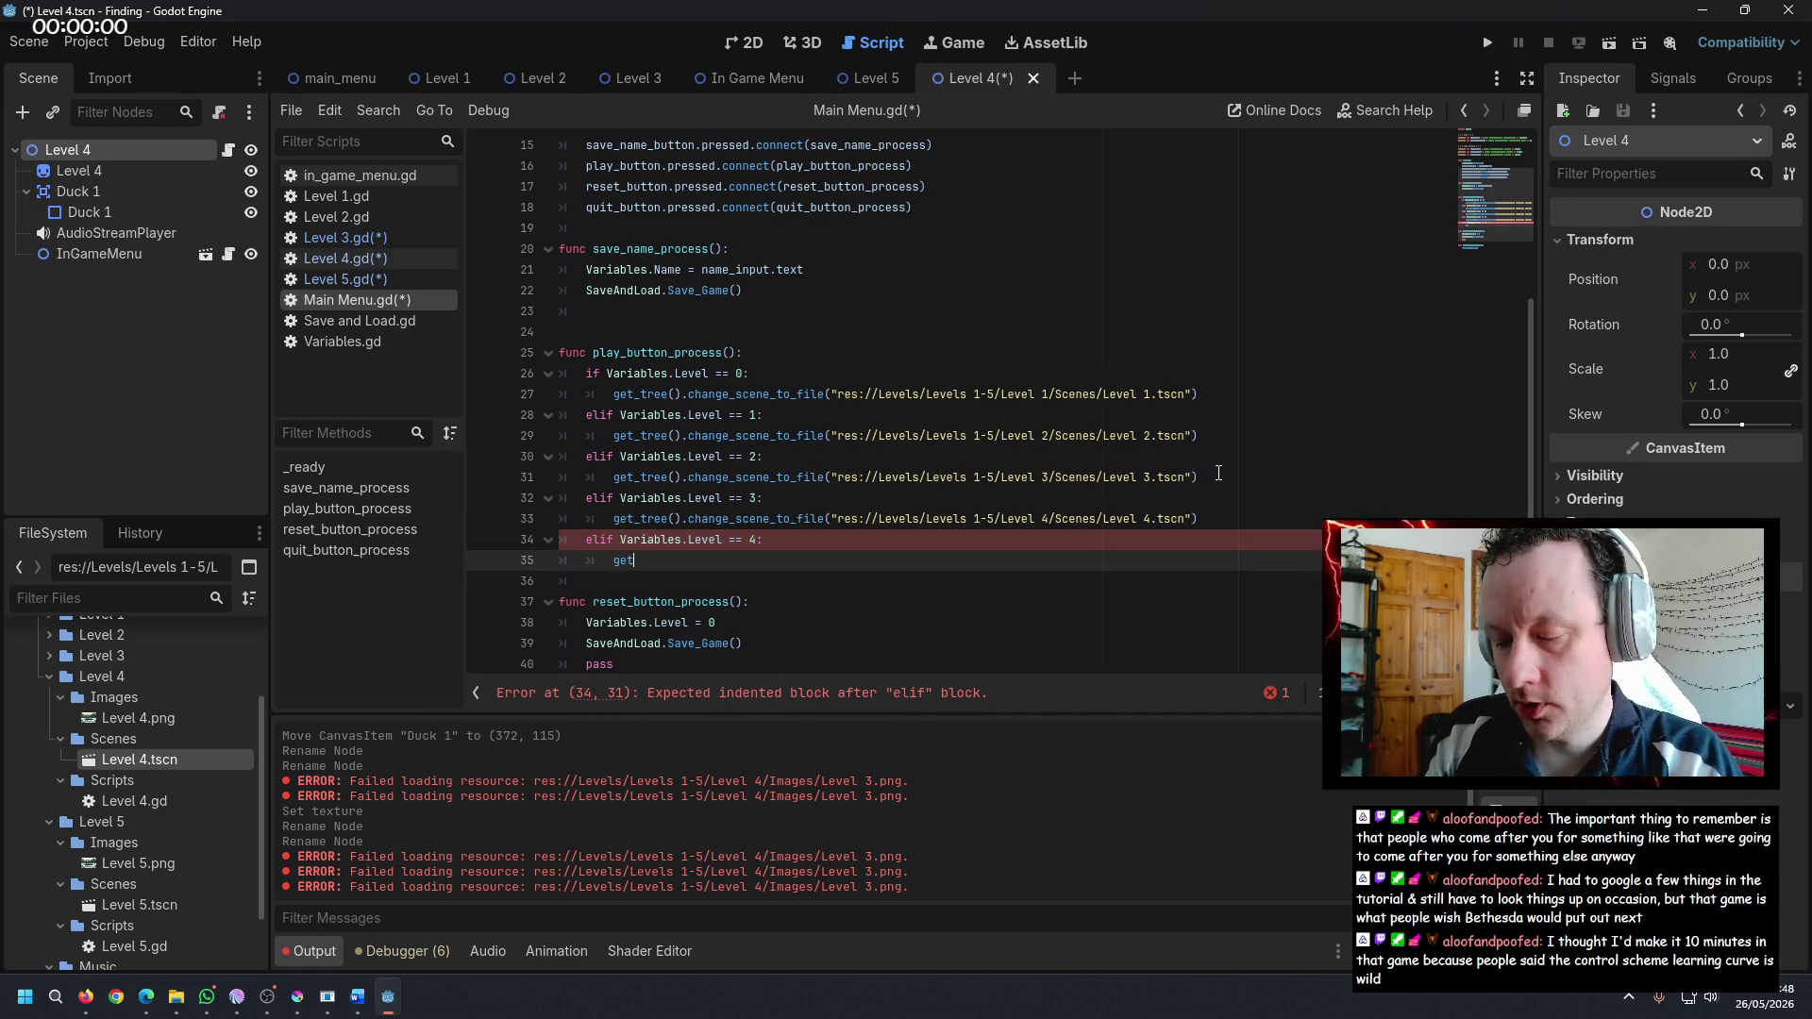
{"action": "type", "text": "_tree"}
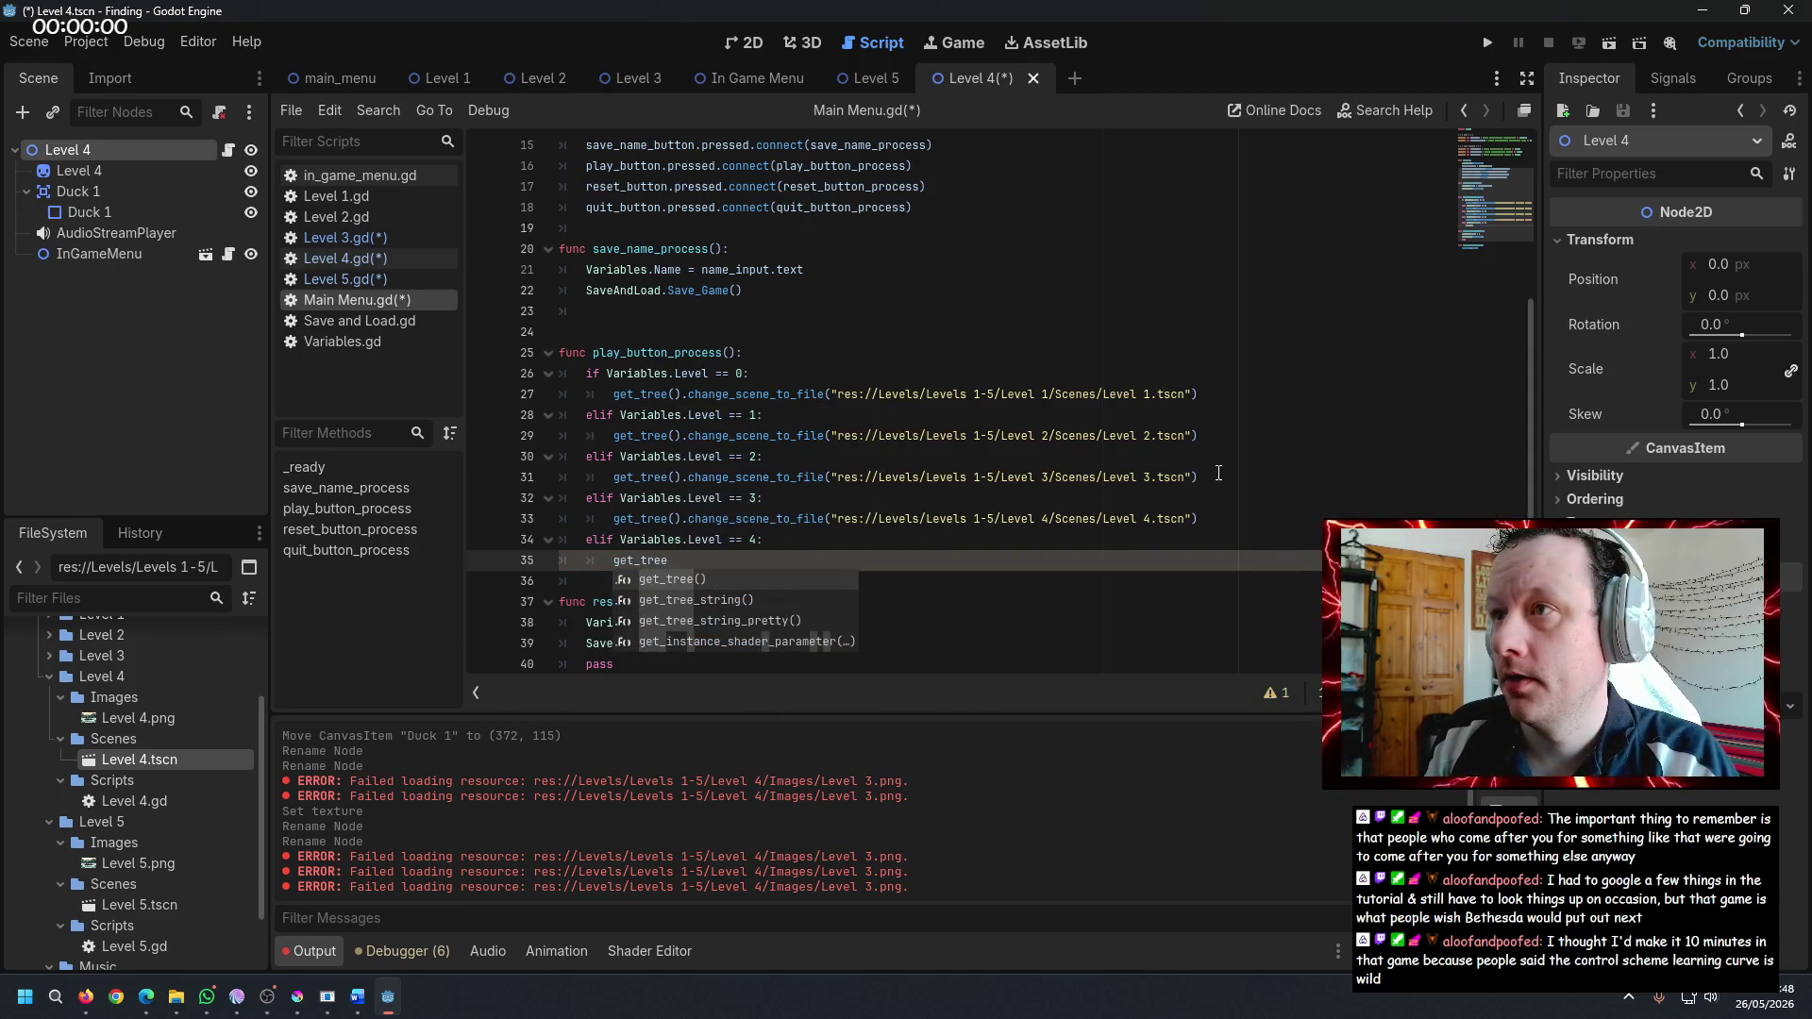
{"action": "key", "text": "Return"}
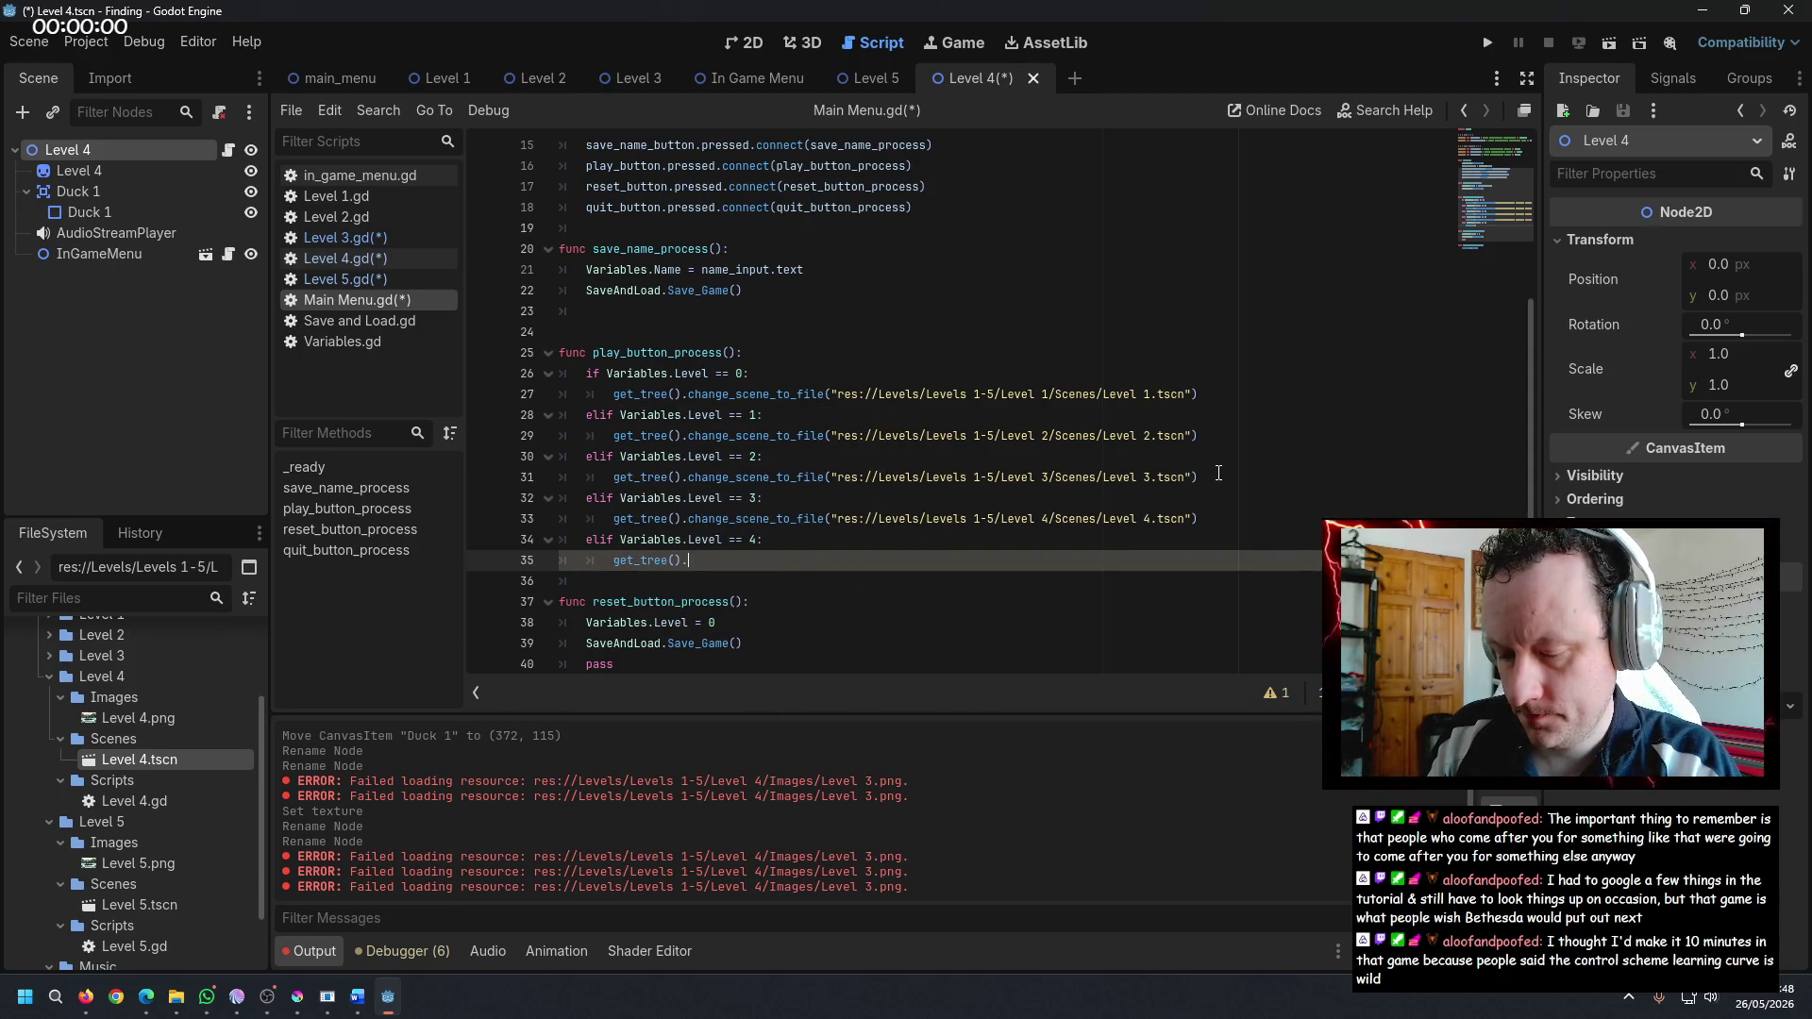
{"action": "type", "text": "chan"}
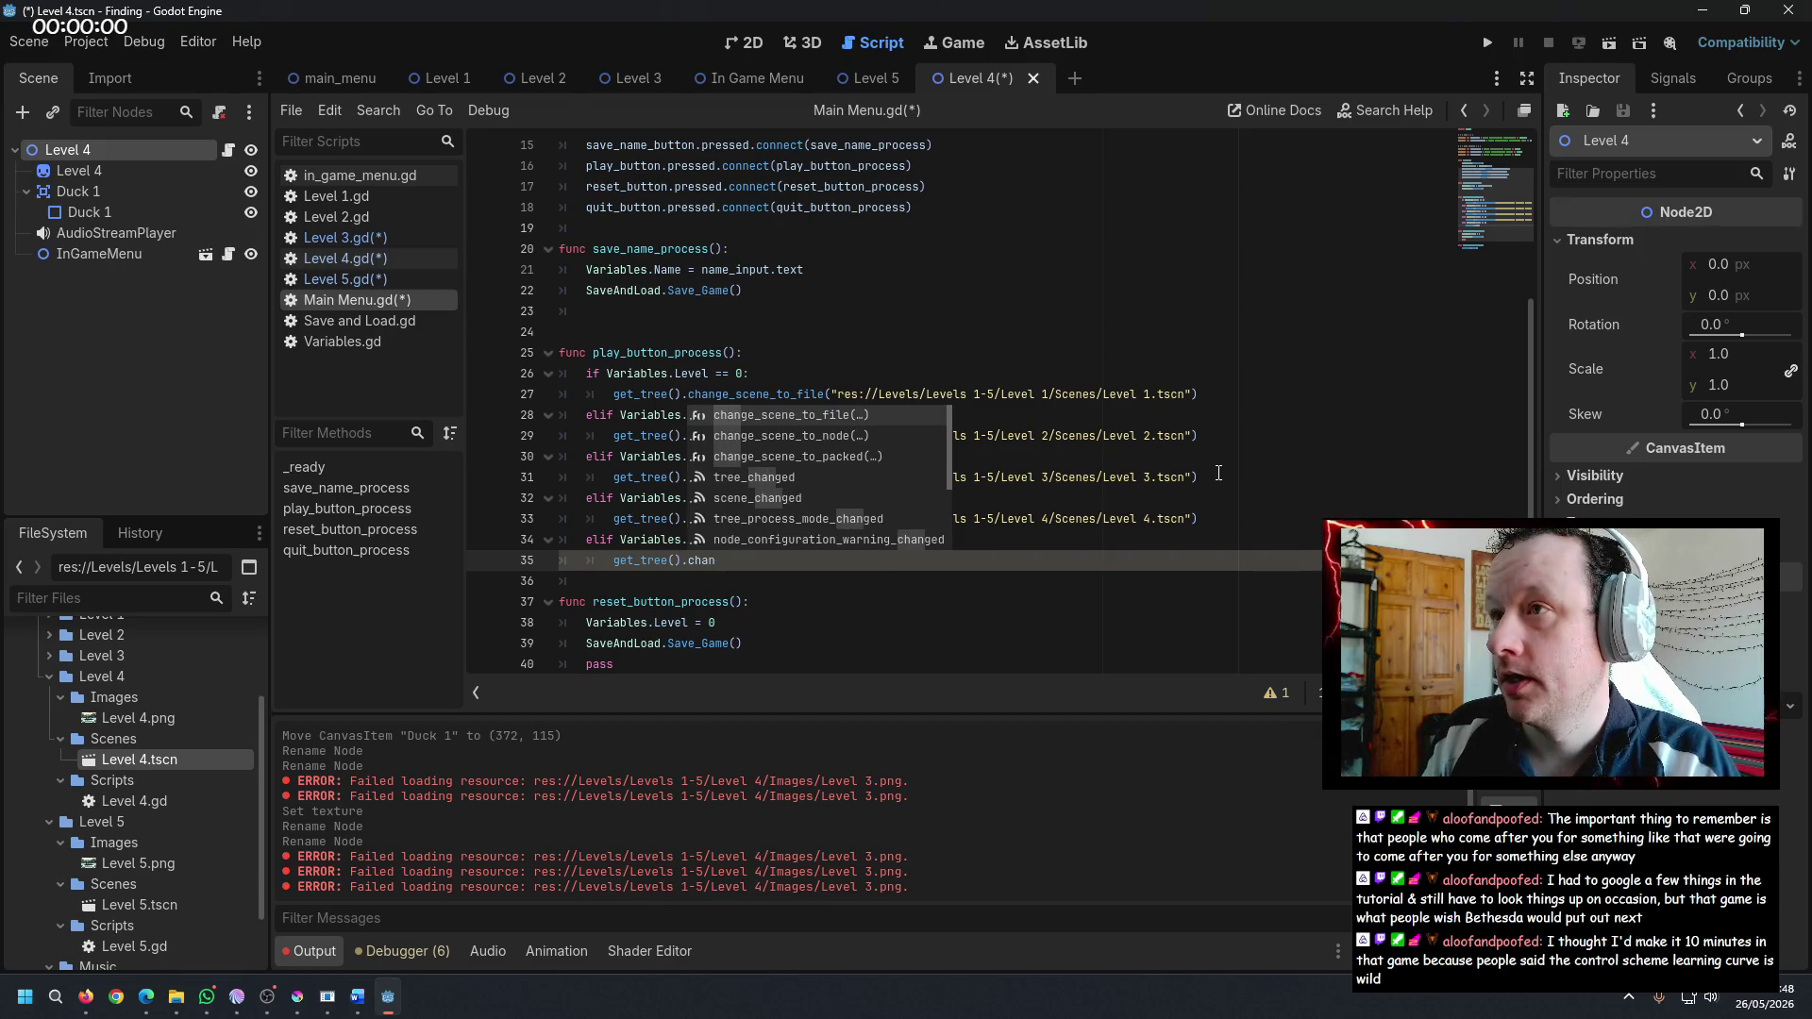
{"action": "type", "text": "ge"}
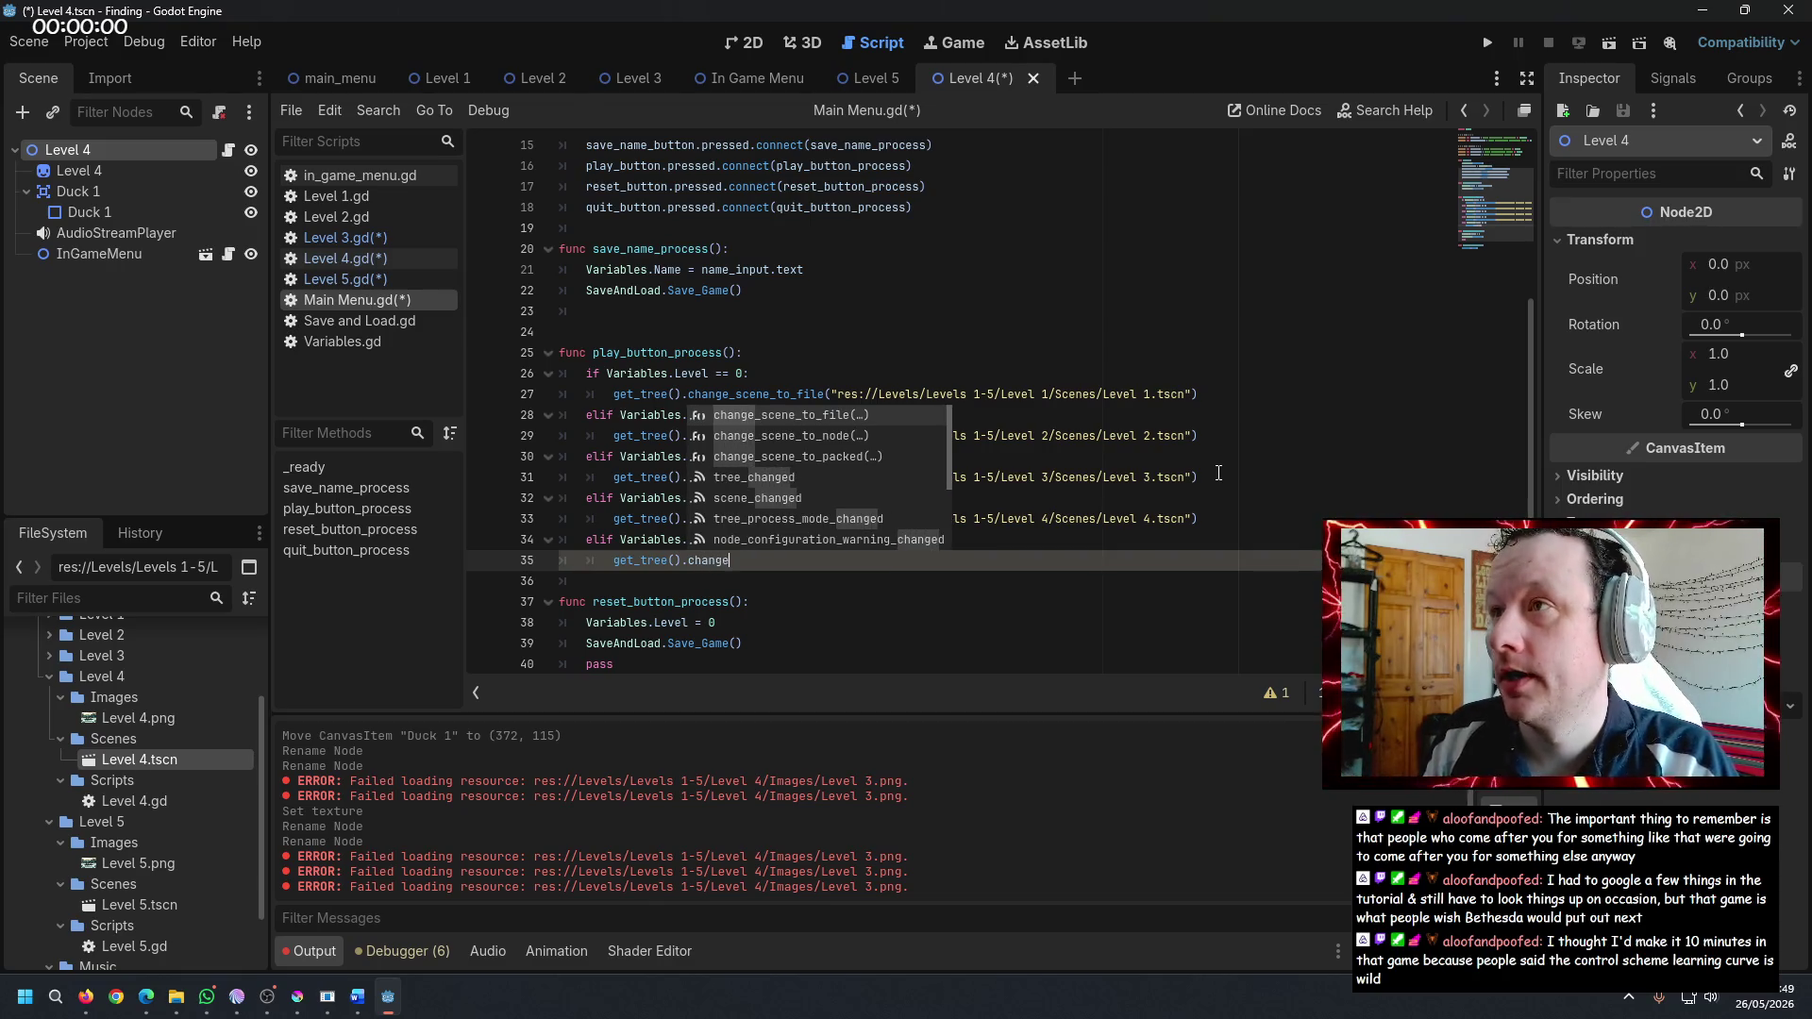
{"action": "key", "text": "Down"}
{"action": "key", "text": "Return"}
{"action": "key", "text": "BackSpace"}
{"action": "key", "text": "BackSpace"}
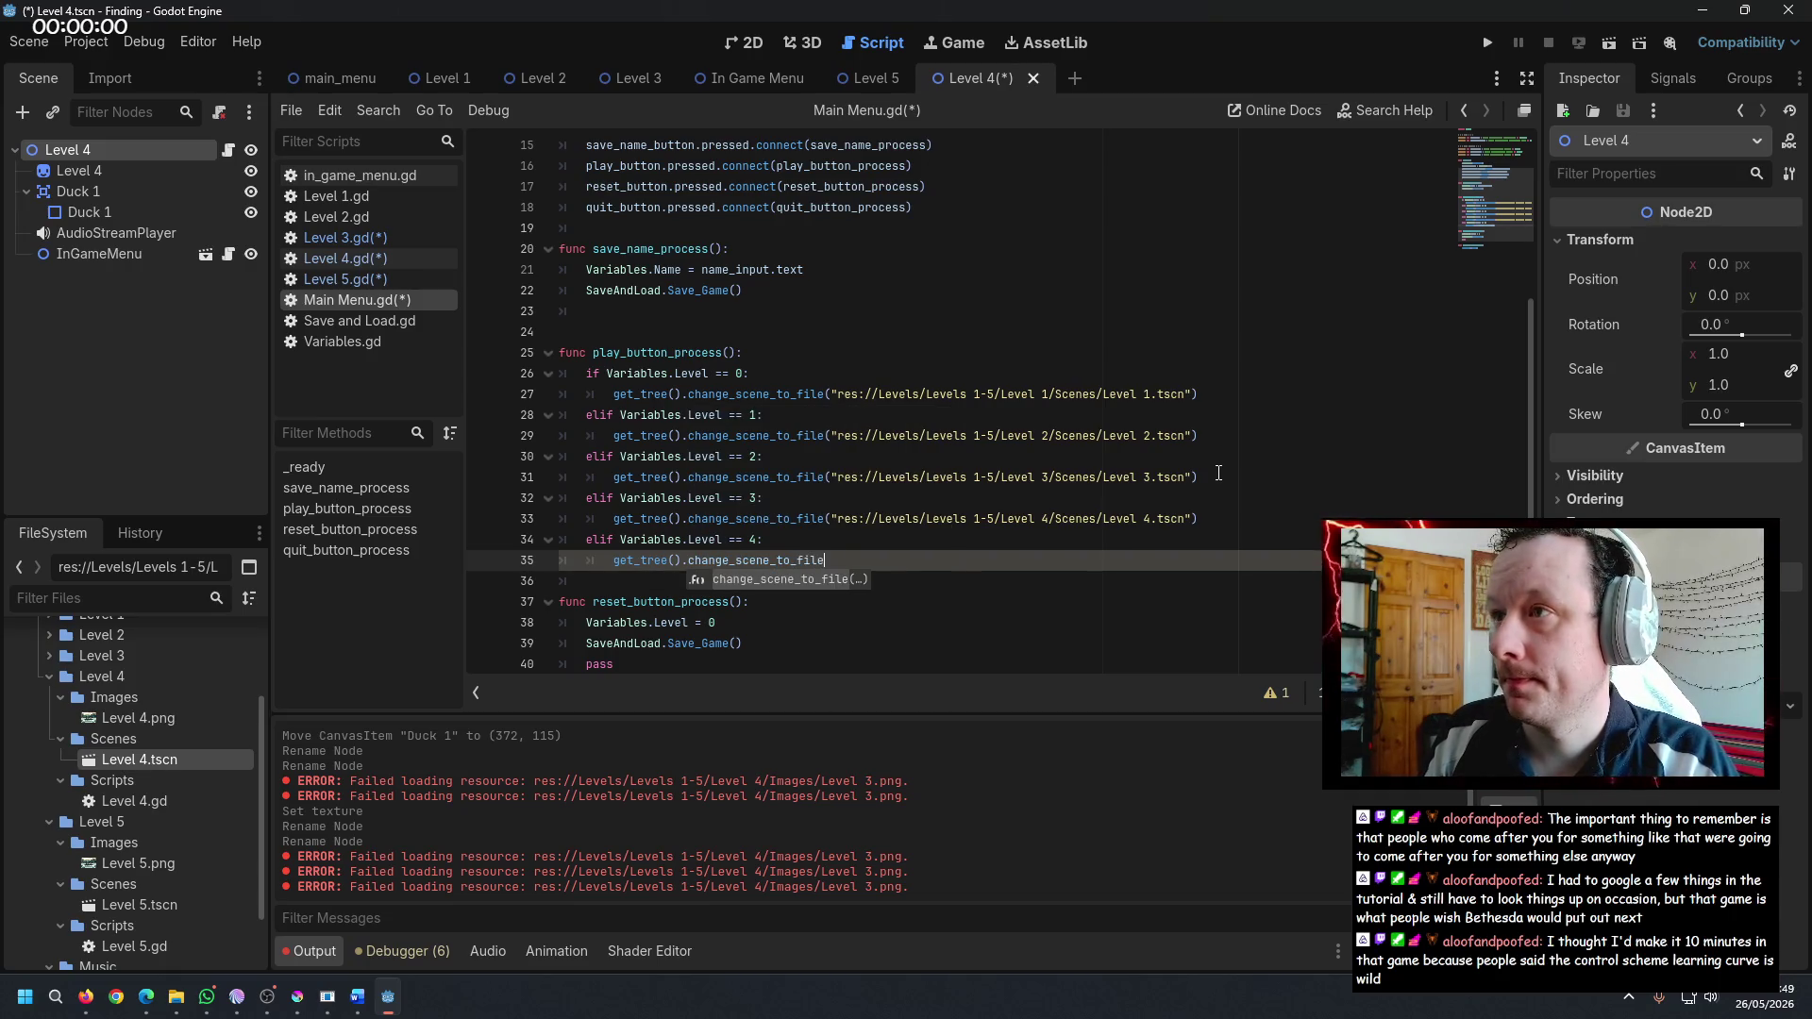
{"action": "key", "text": "Return"}
{"action": "key", "text": "Down"}
{"action": "key", "text": "Down"}
{"action": "key", "text": "Down"}
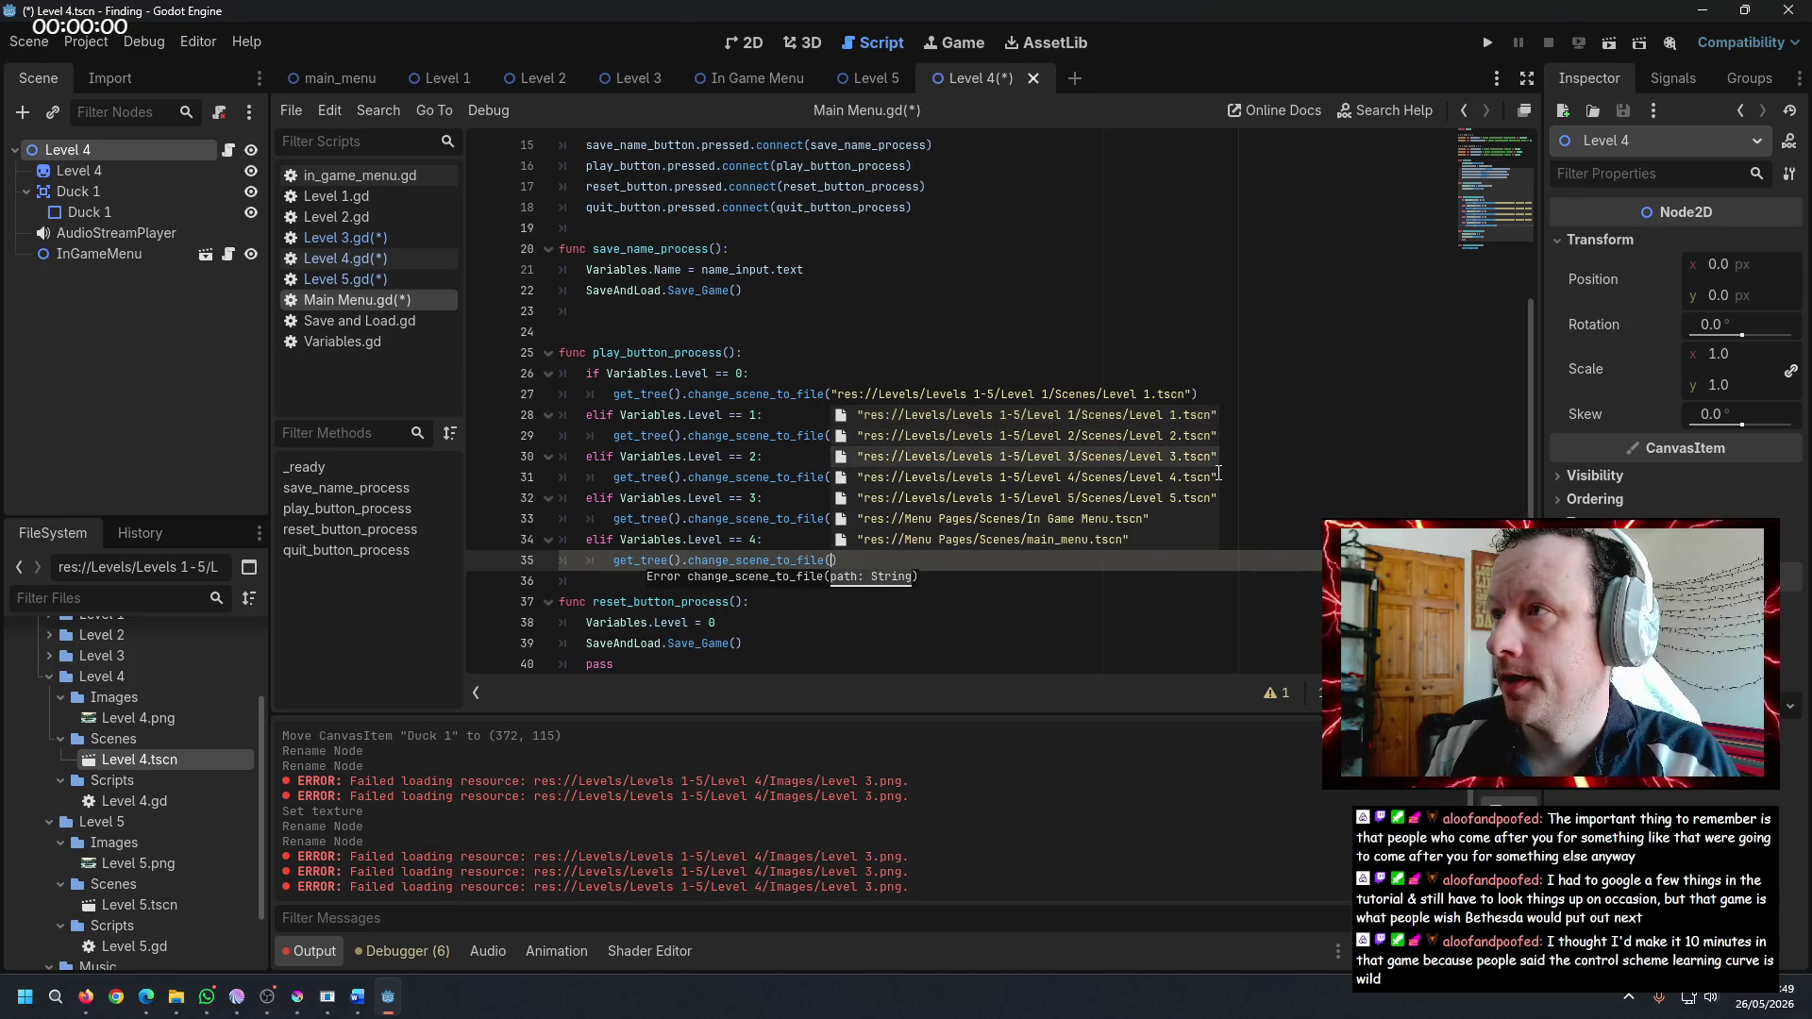
{"action": "key", "text": "Return"}
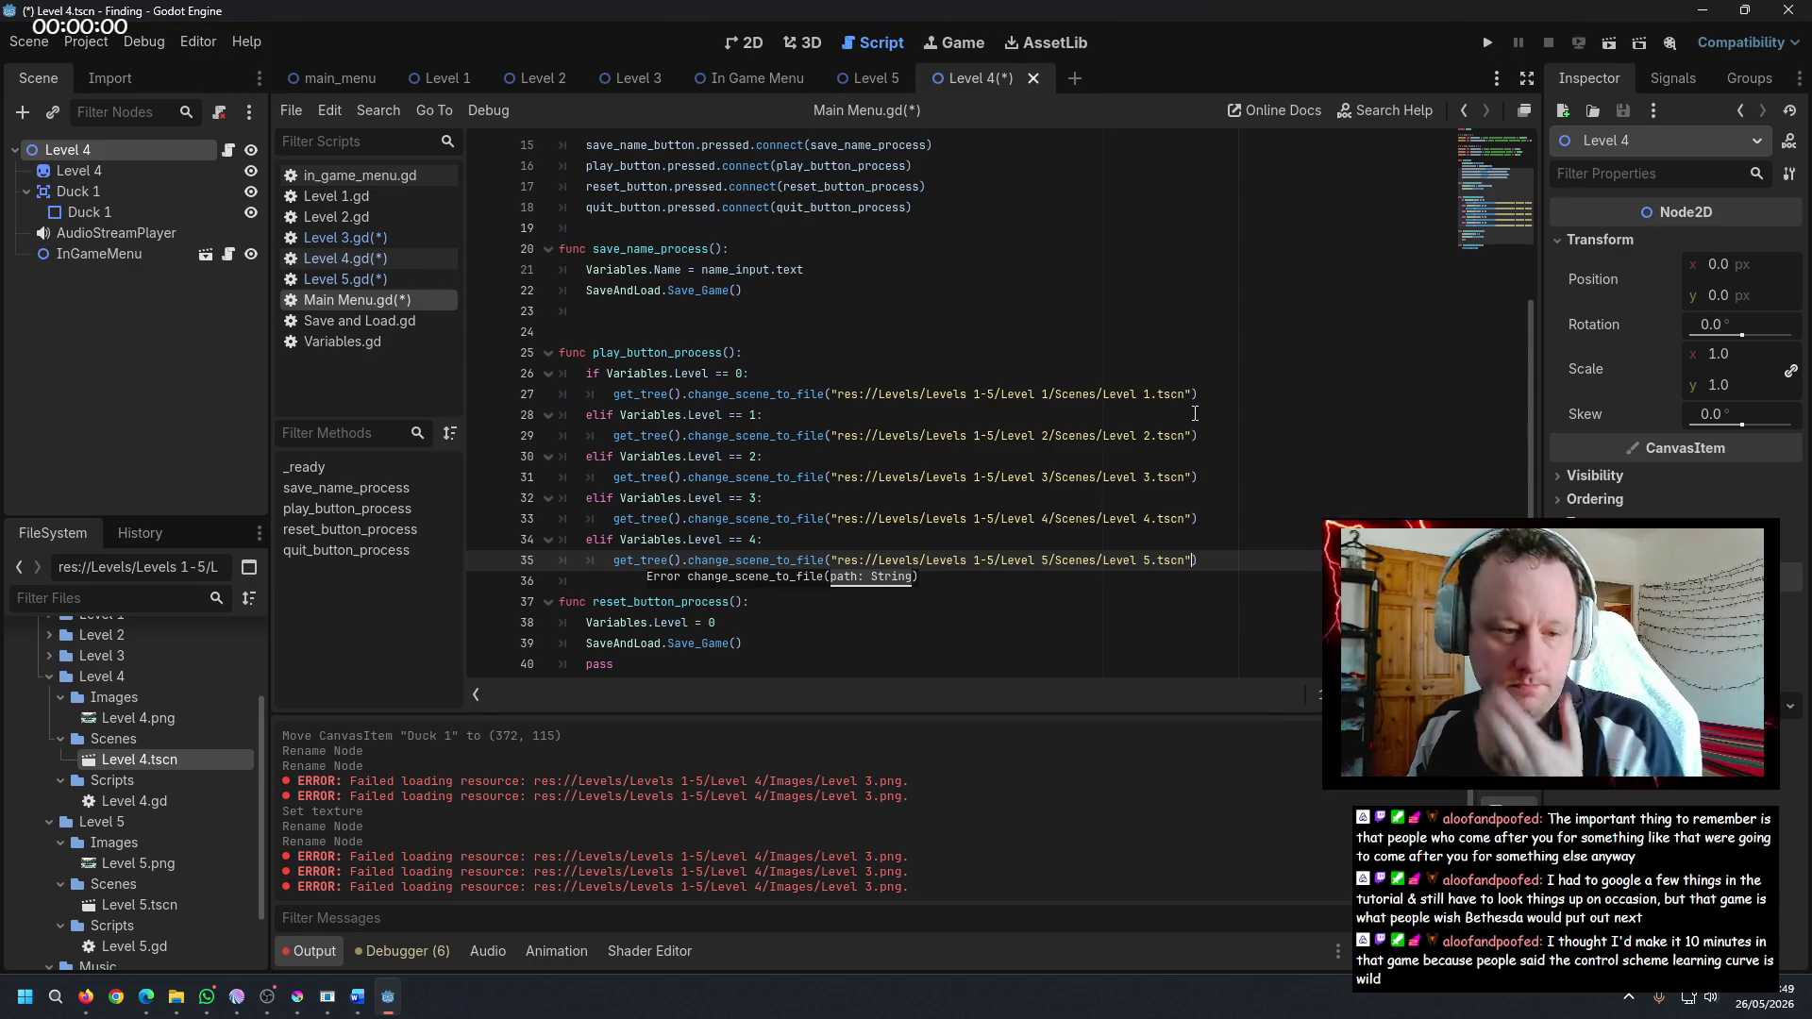
Place the caret on line 33's scene path and scroll to review the level branches
{"action": "mouse_move", "coordinate": [1186, 443]}
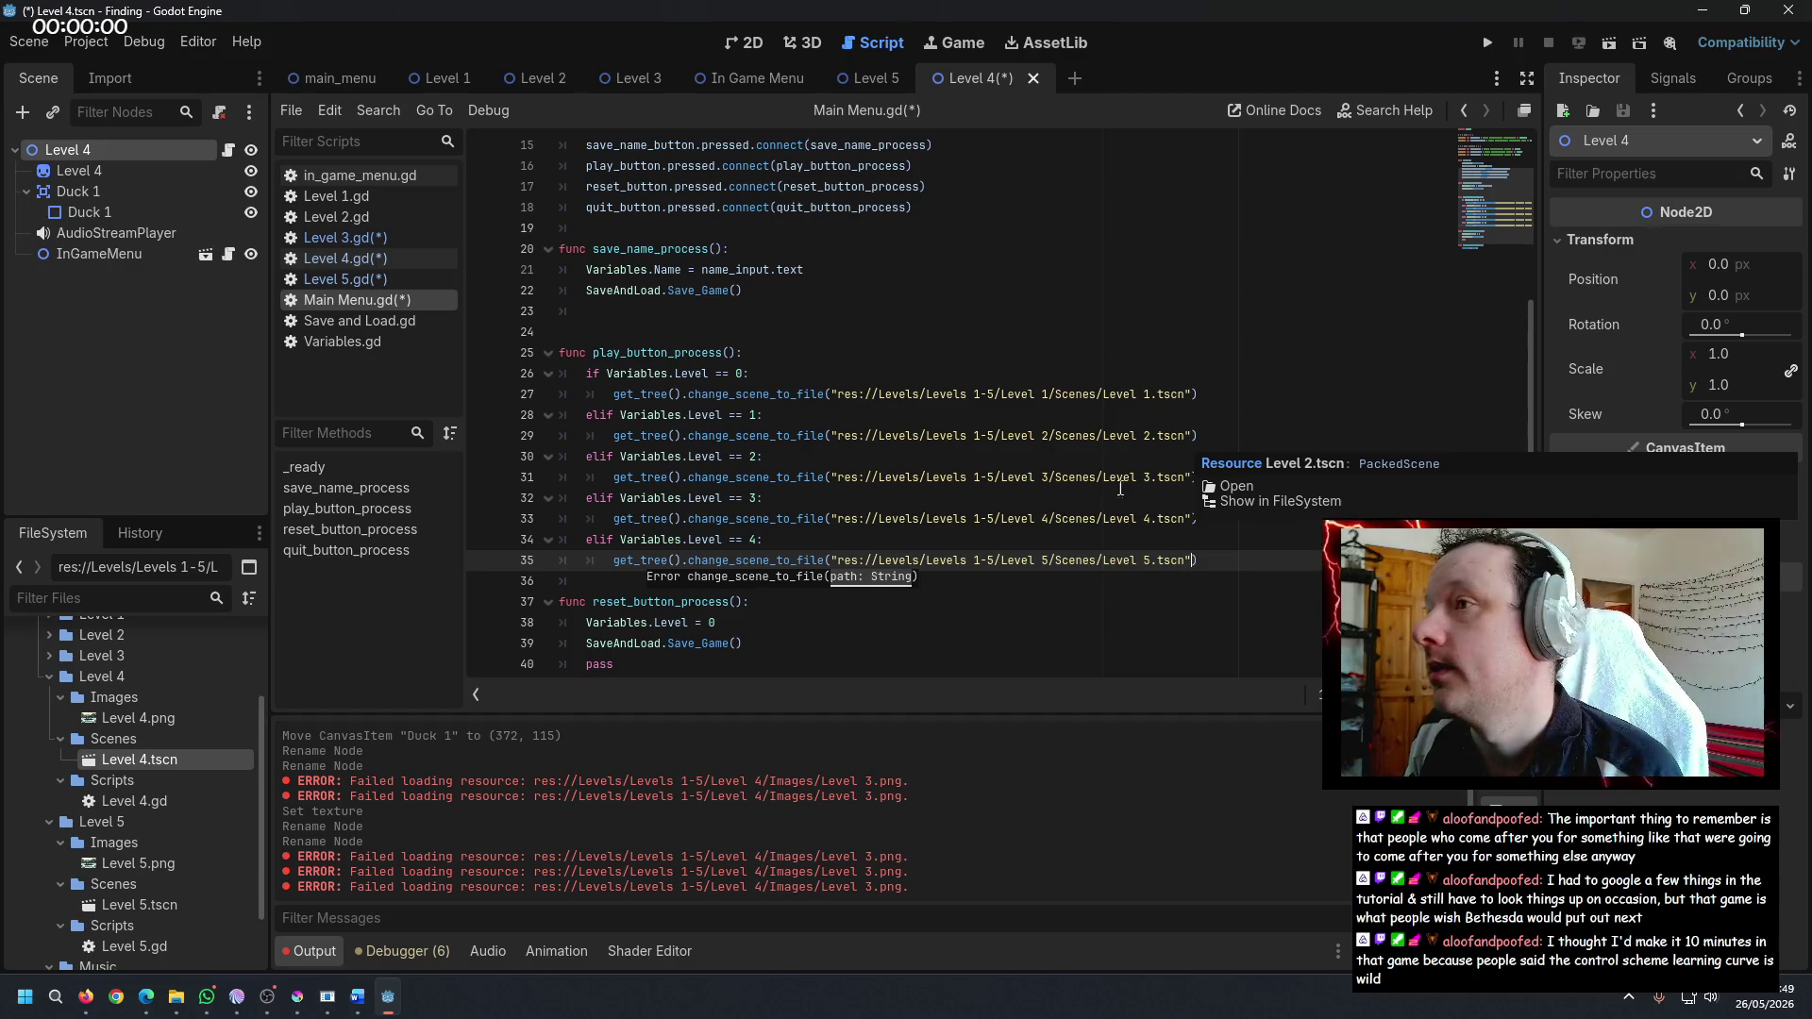
{"action": "left_click", "coordinate": [1111, 514]}
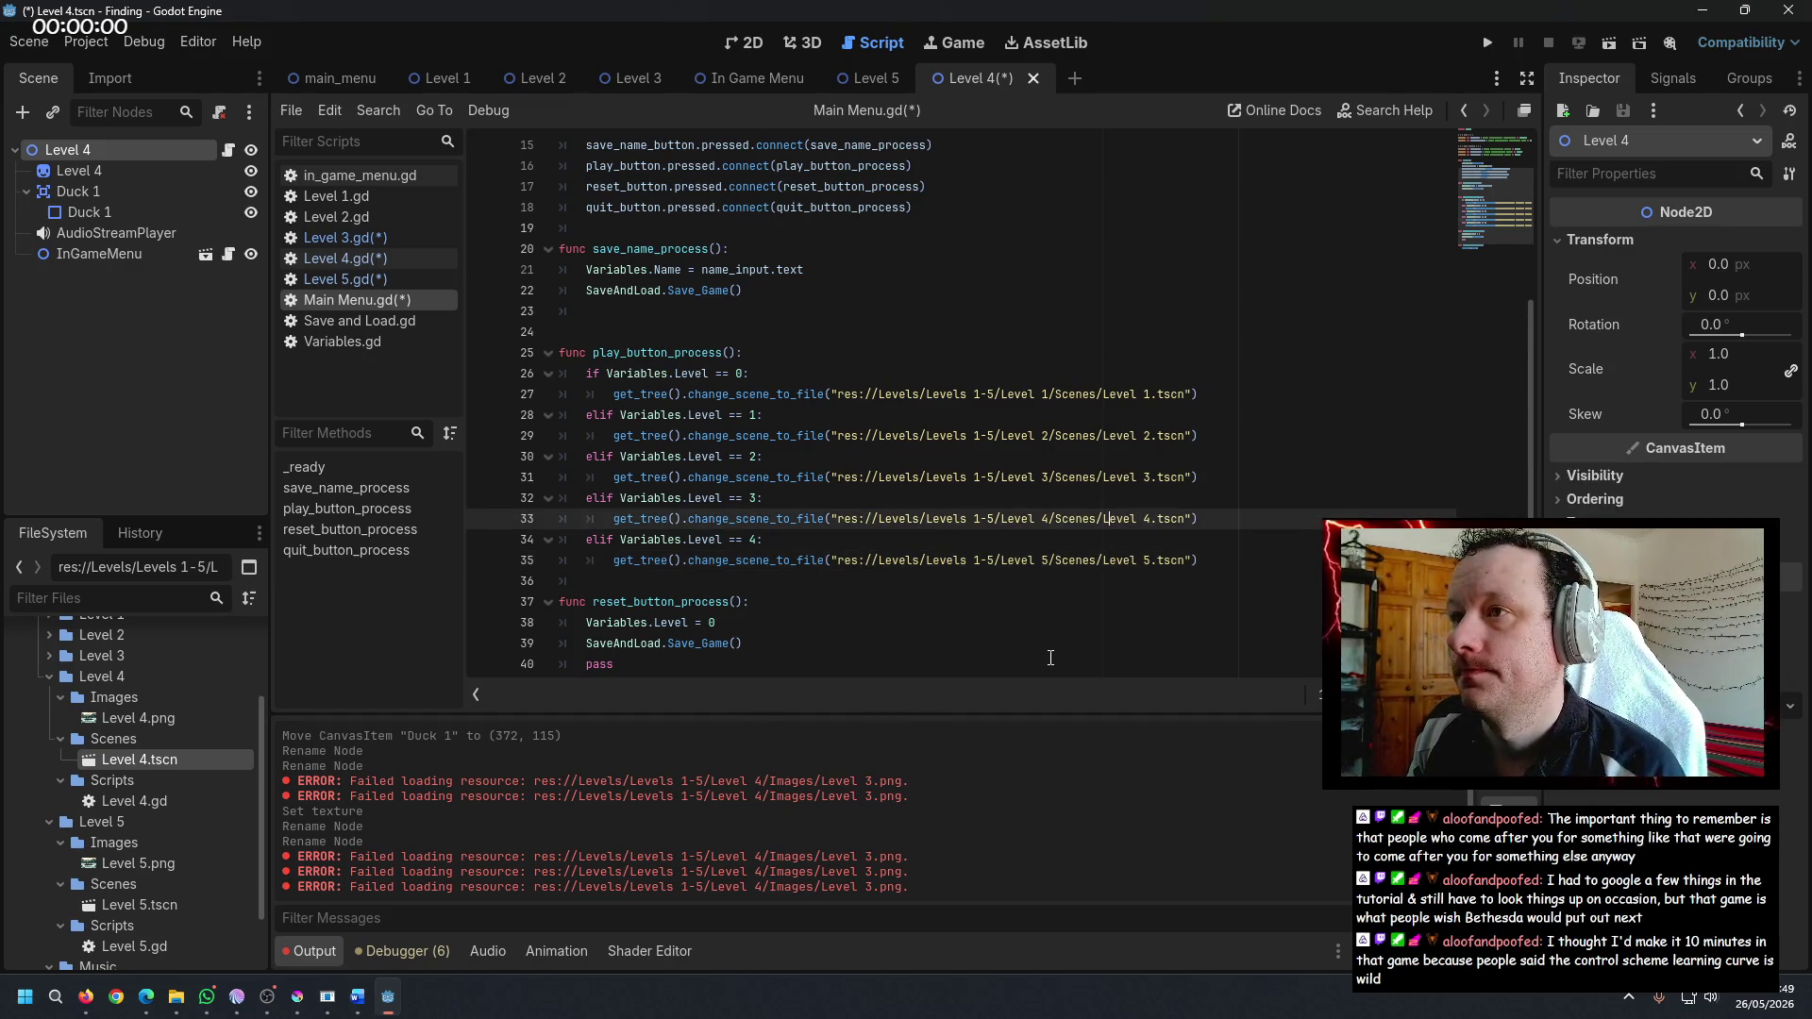
{"action": "scroll", "coordinate": [744, 591], "scroll_direction": "down", "scroll_amount": 2}
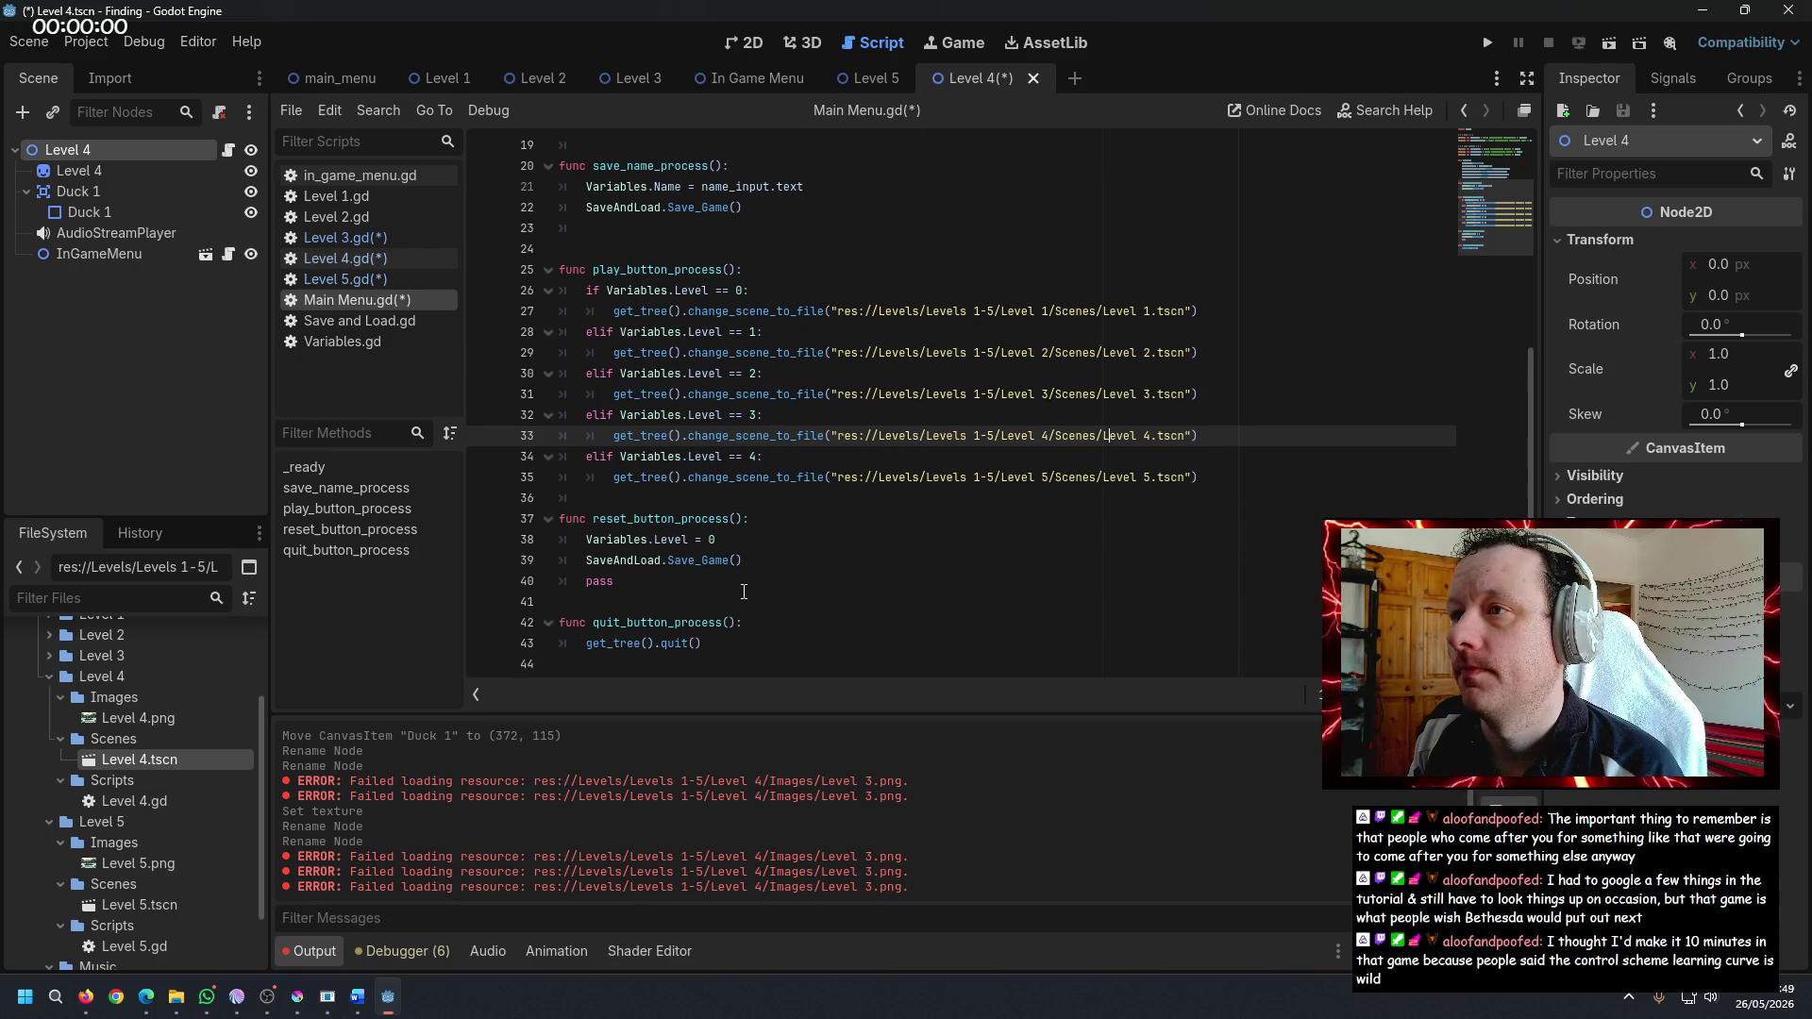
{"action": "scroll", "coordinate": [744, 592], "scroll_direction": "up", "scroll_amount": 2}
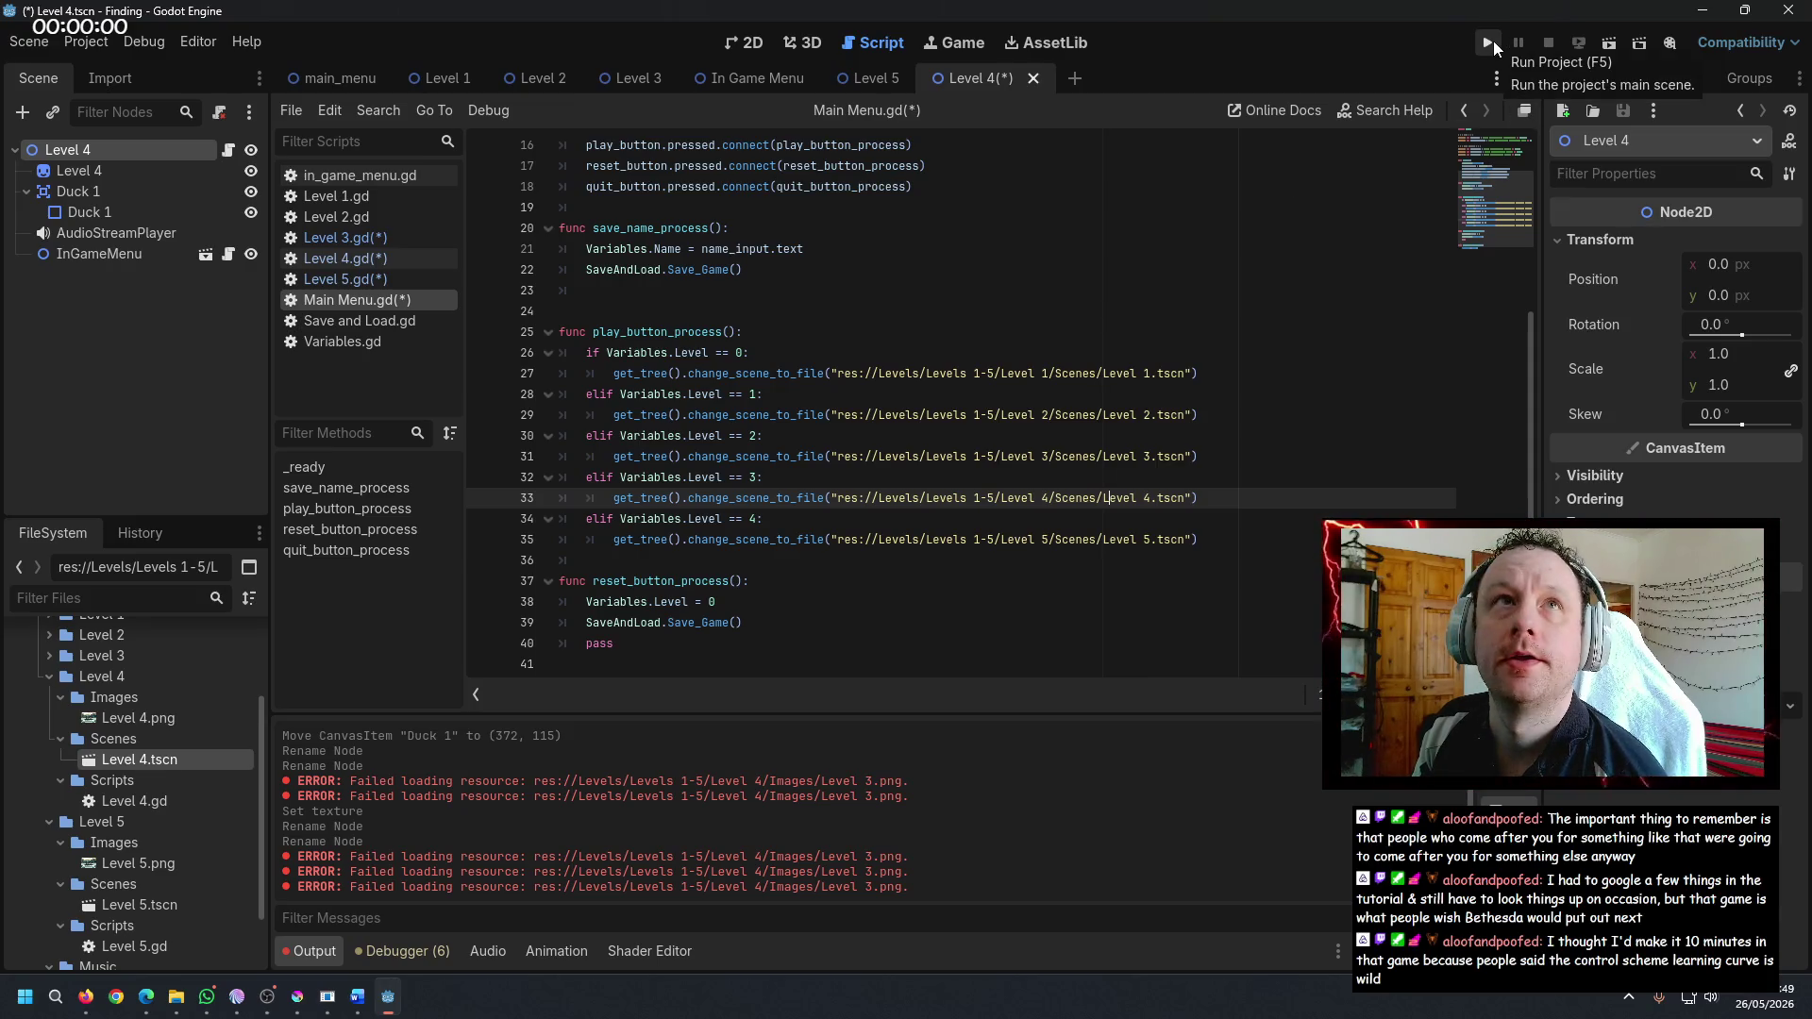
Save and run the game, press Play, find the duck twice in Level 4's canoe scene, then close it
{"action": "left_click", "coordinate": [1489, 42]}
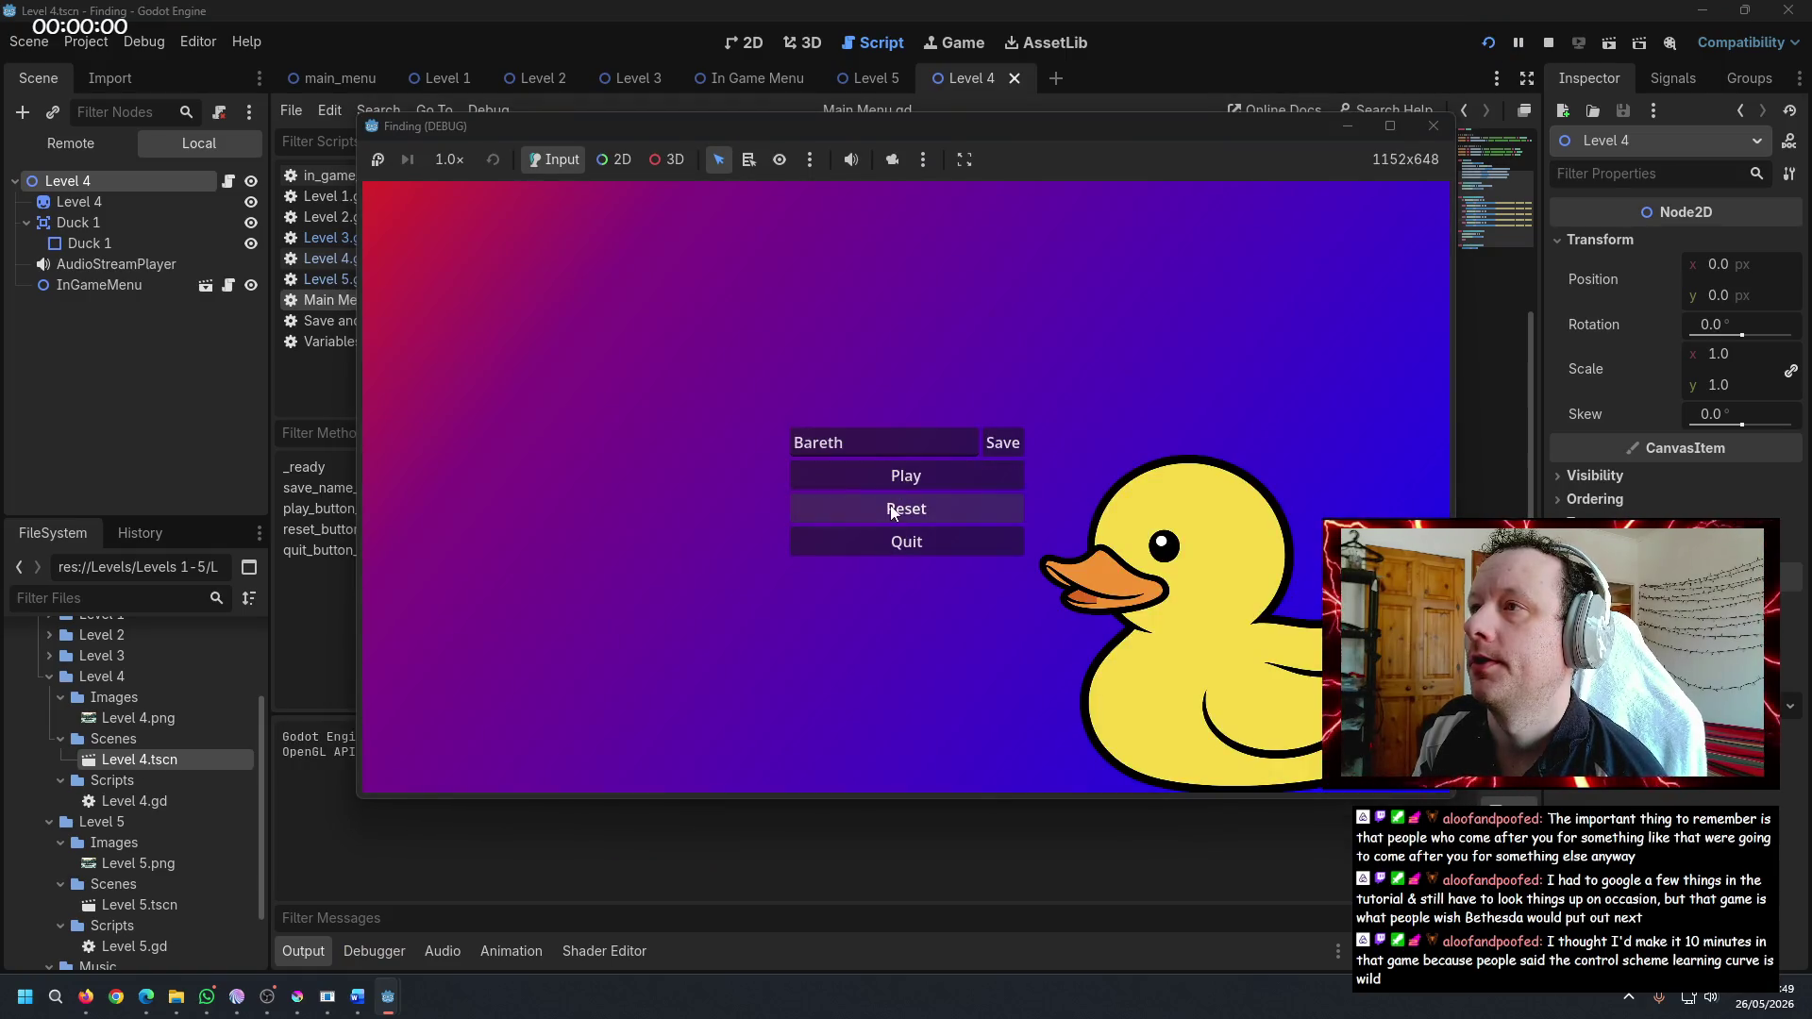
{"action": "left_click", "coordinate": [892, 485]}
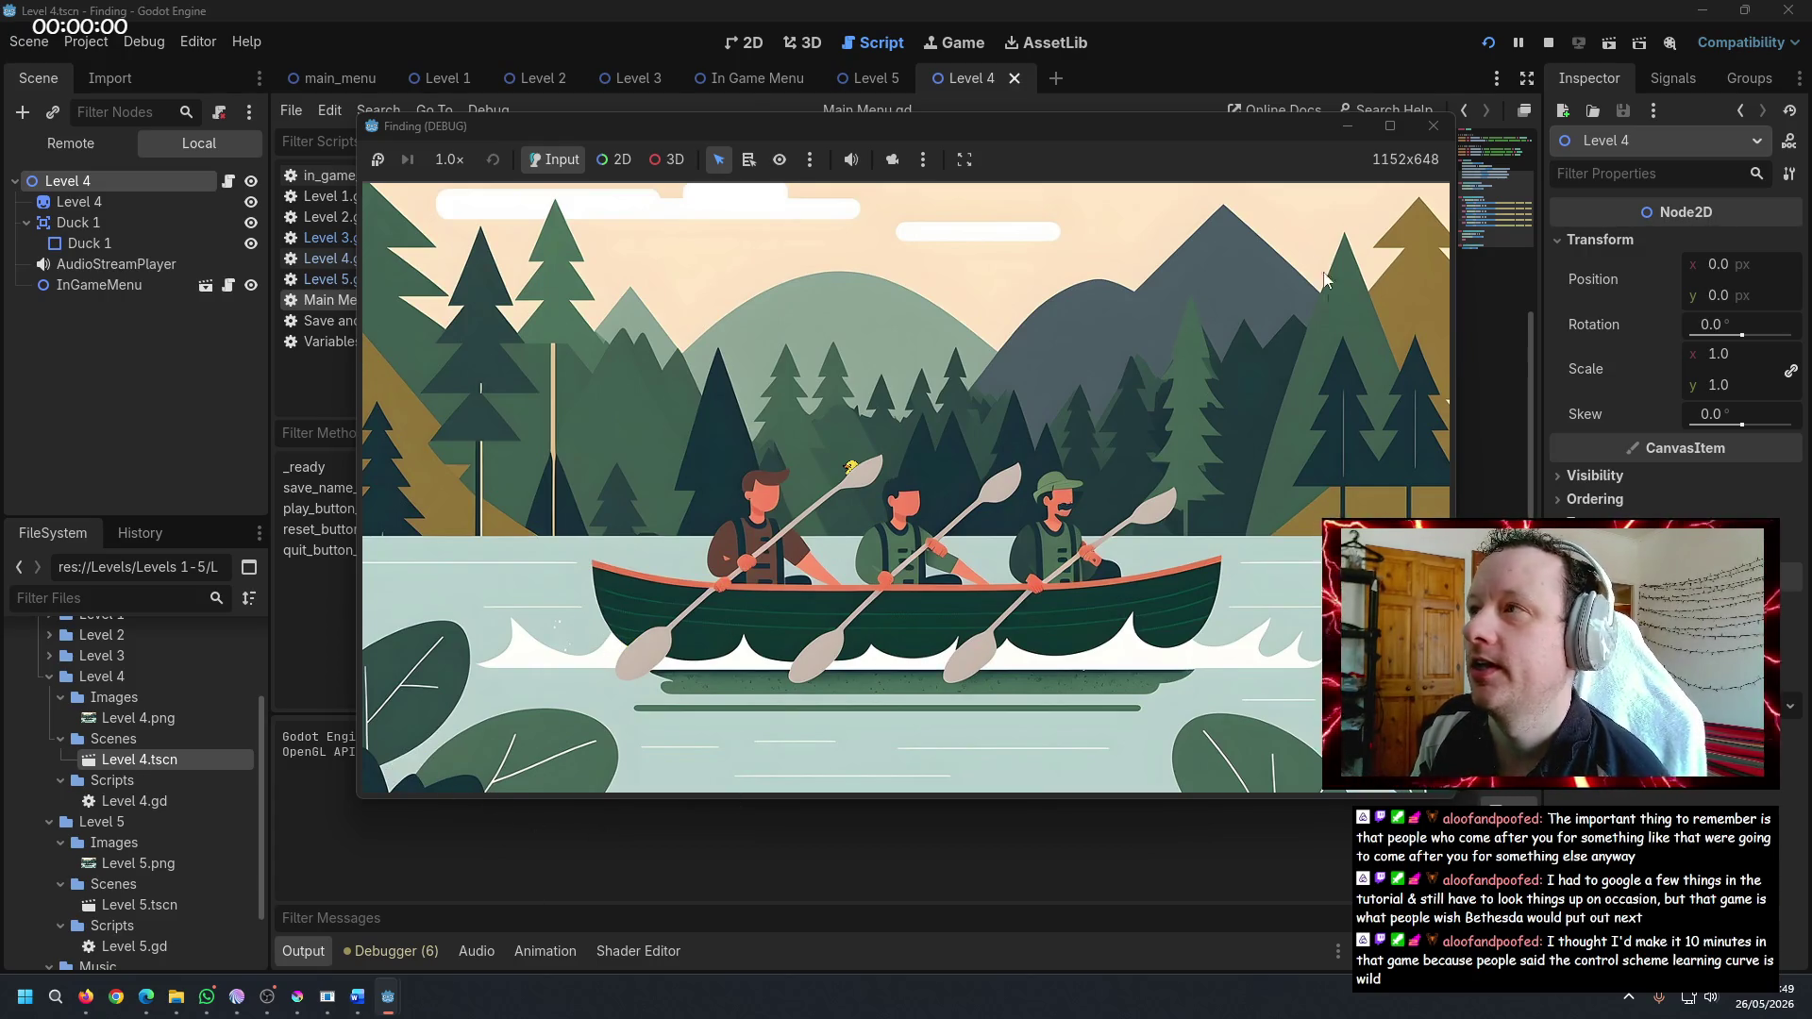
{"action": "left_click", "coordinate": [1402, 427]}
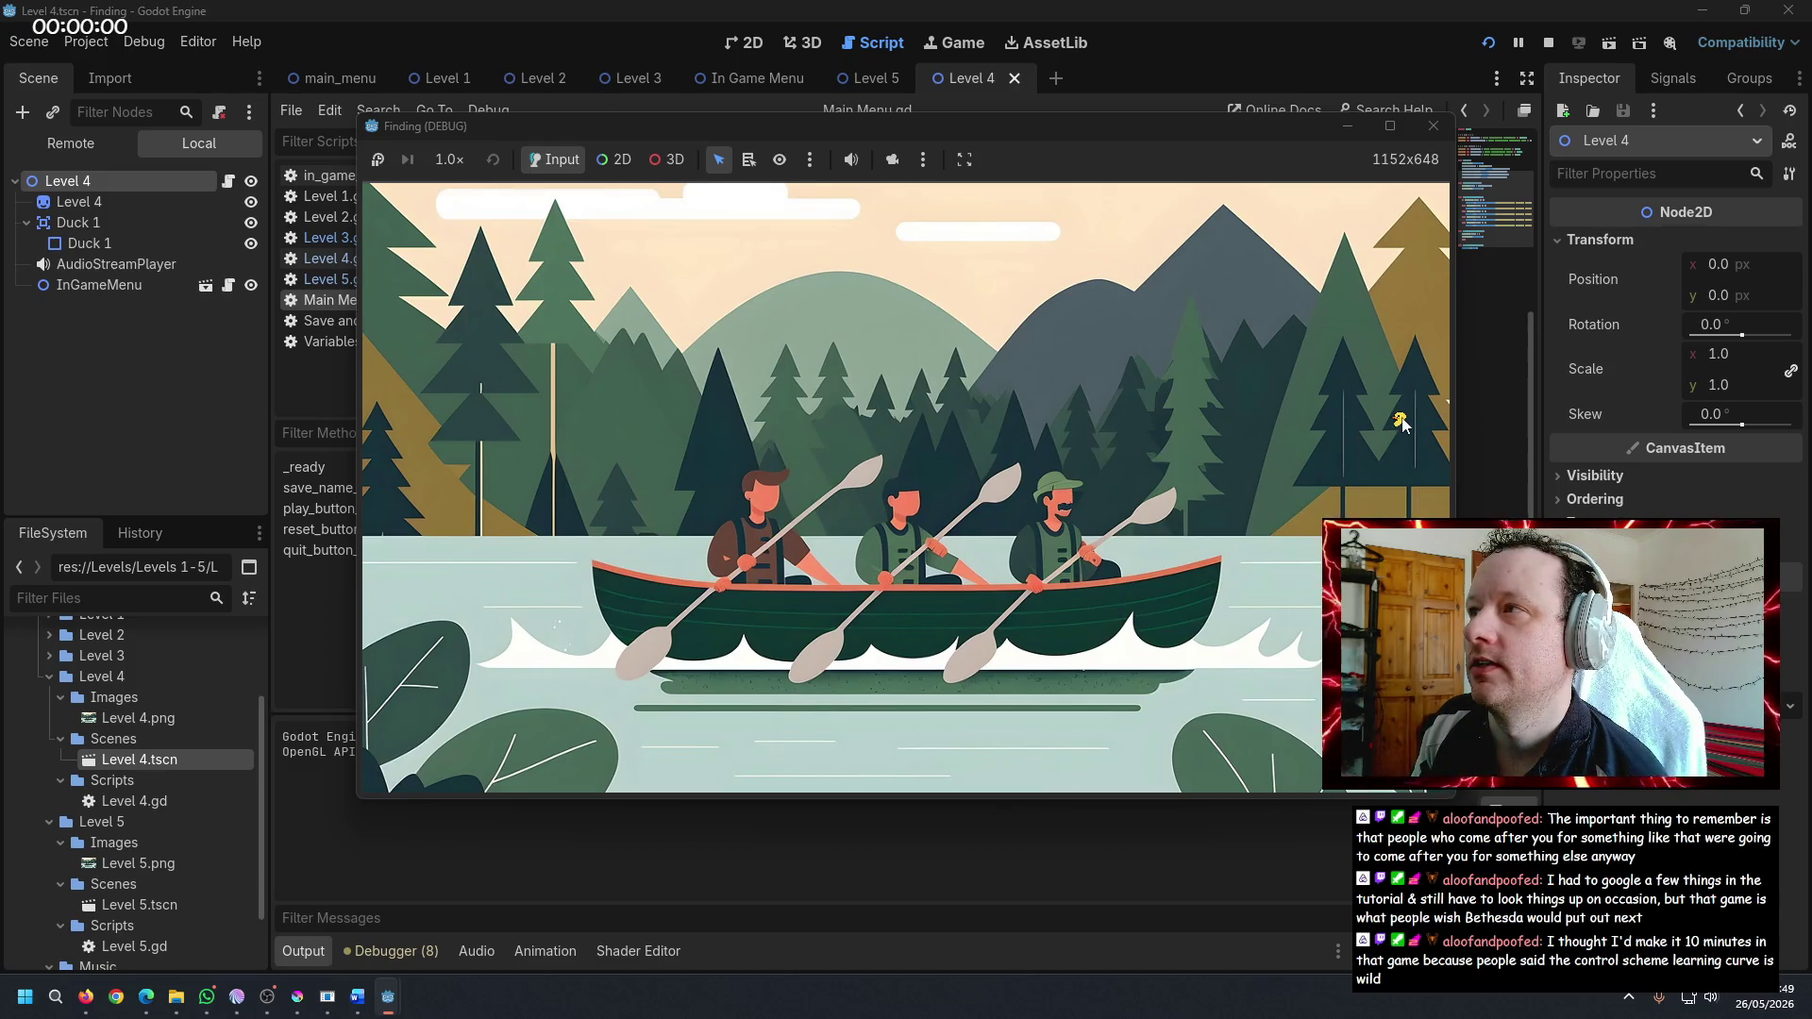
{"action": "left_click", "coordinate": [857, 472]}
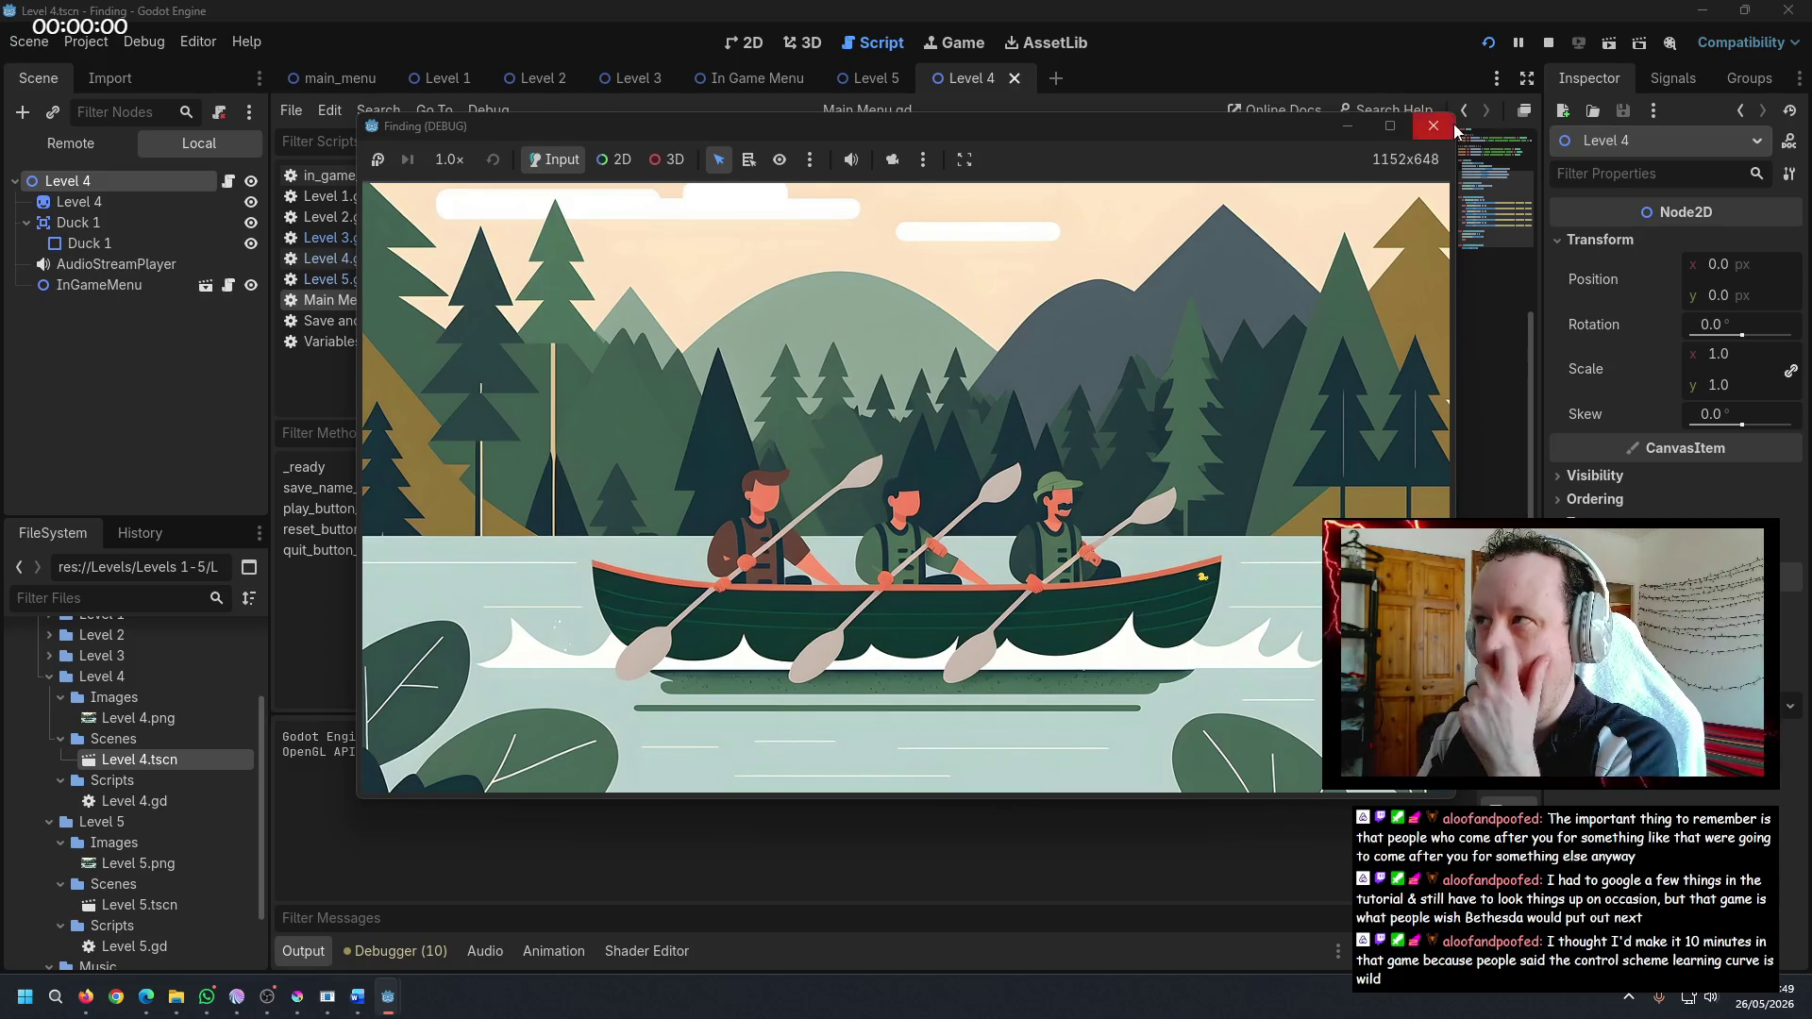
{"action": "left_click", "coordinate": [1433, 125]}
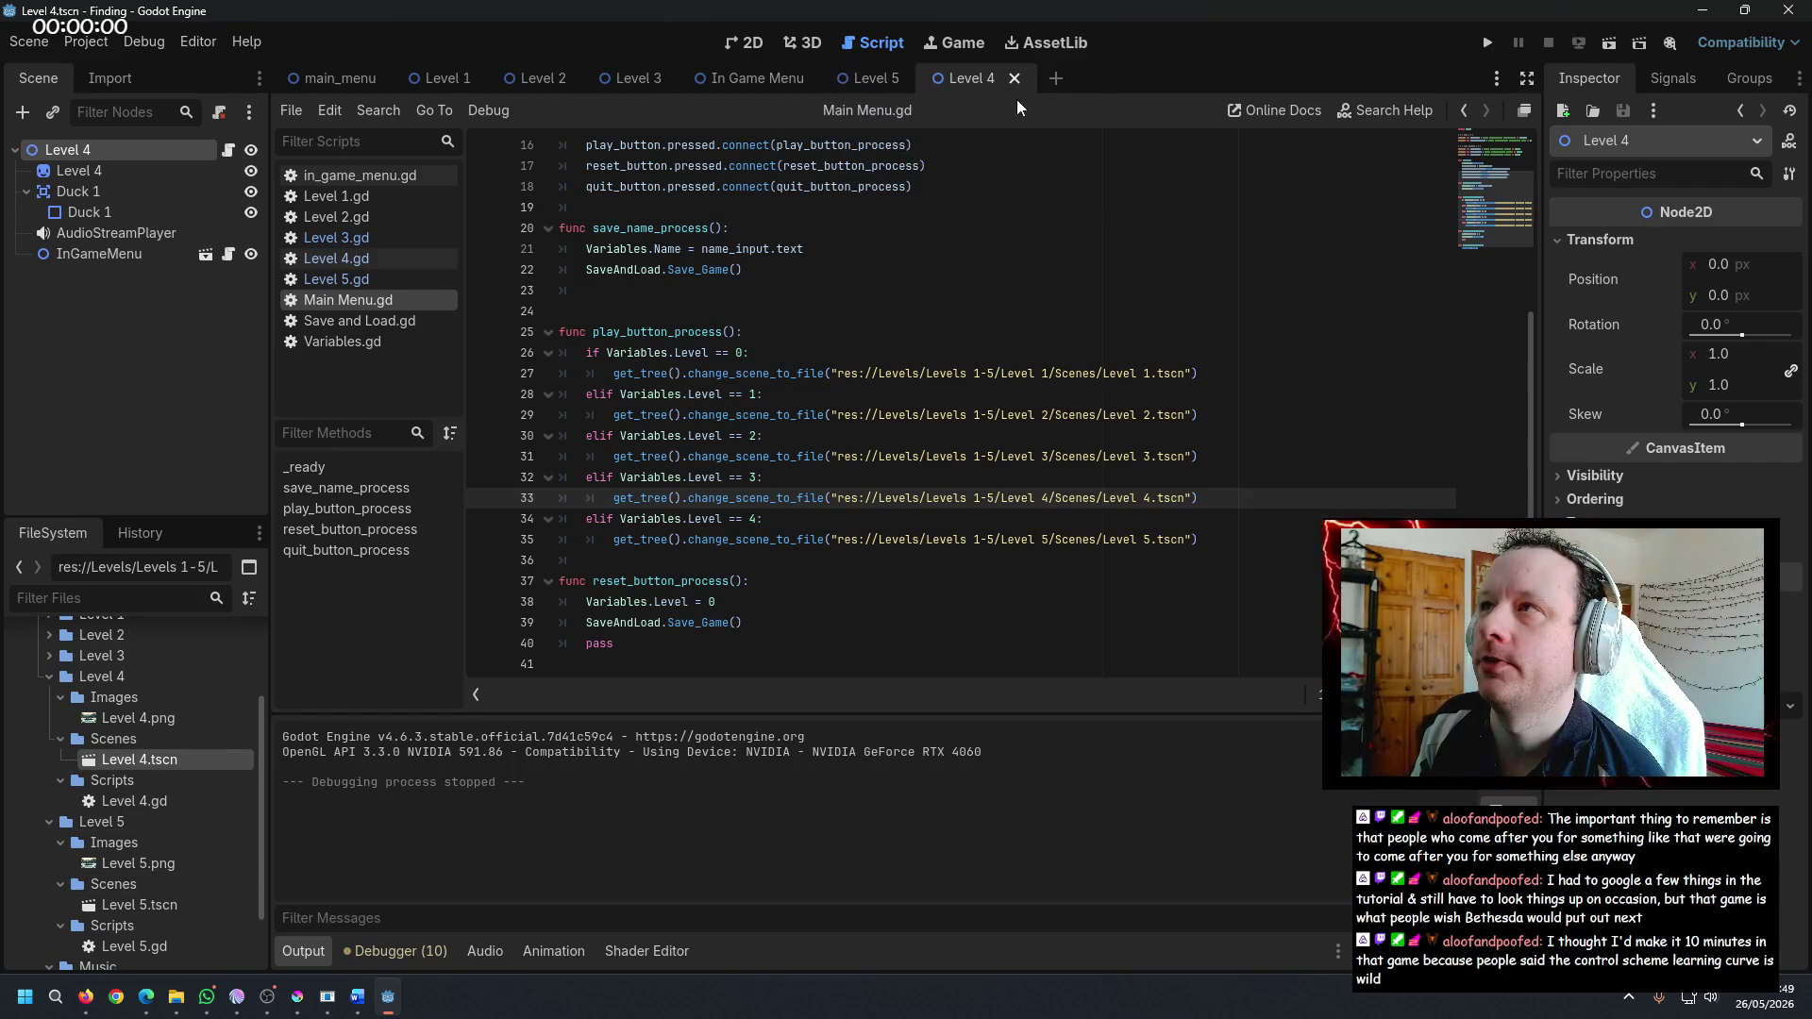
Undo the accidental root move in Level 4 and drag Duck 1 to (583, -53)
{"action": "left_click", "coordinate": [752, 43]}
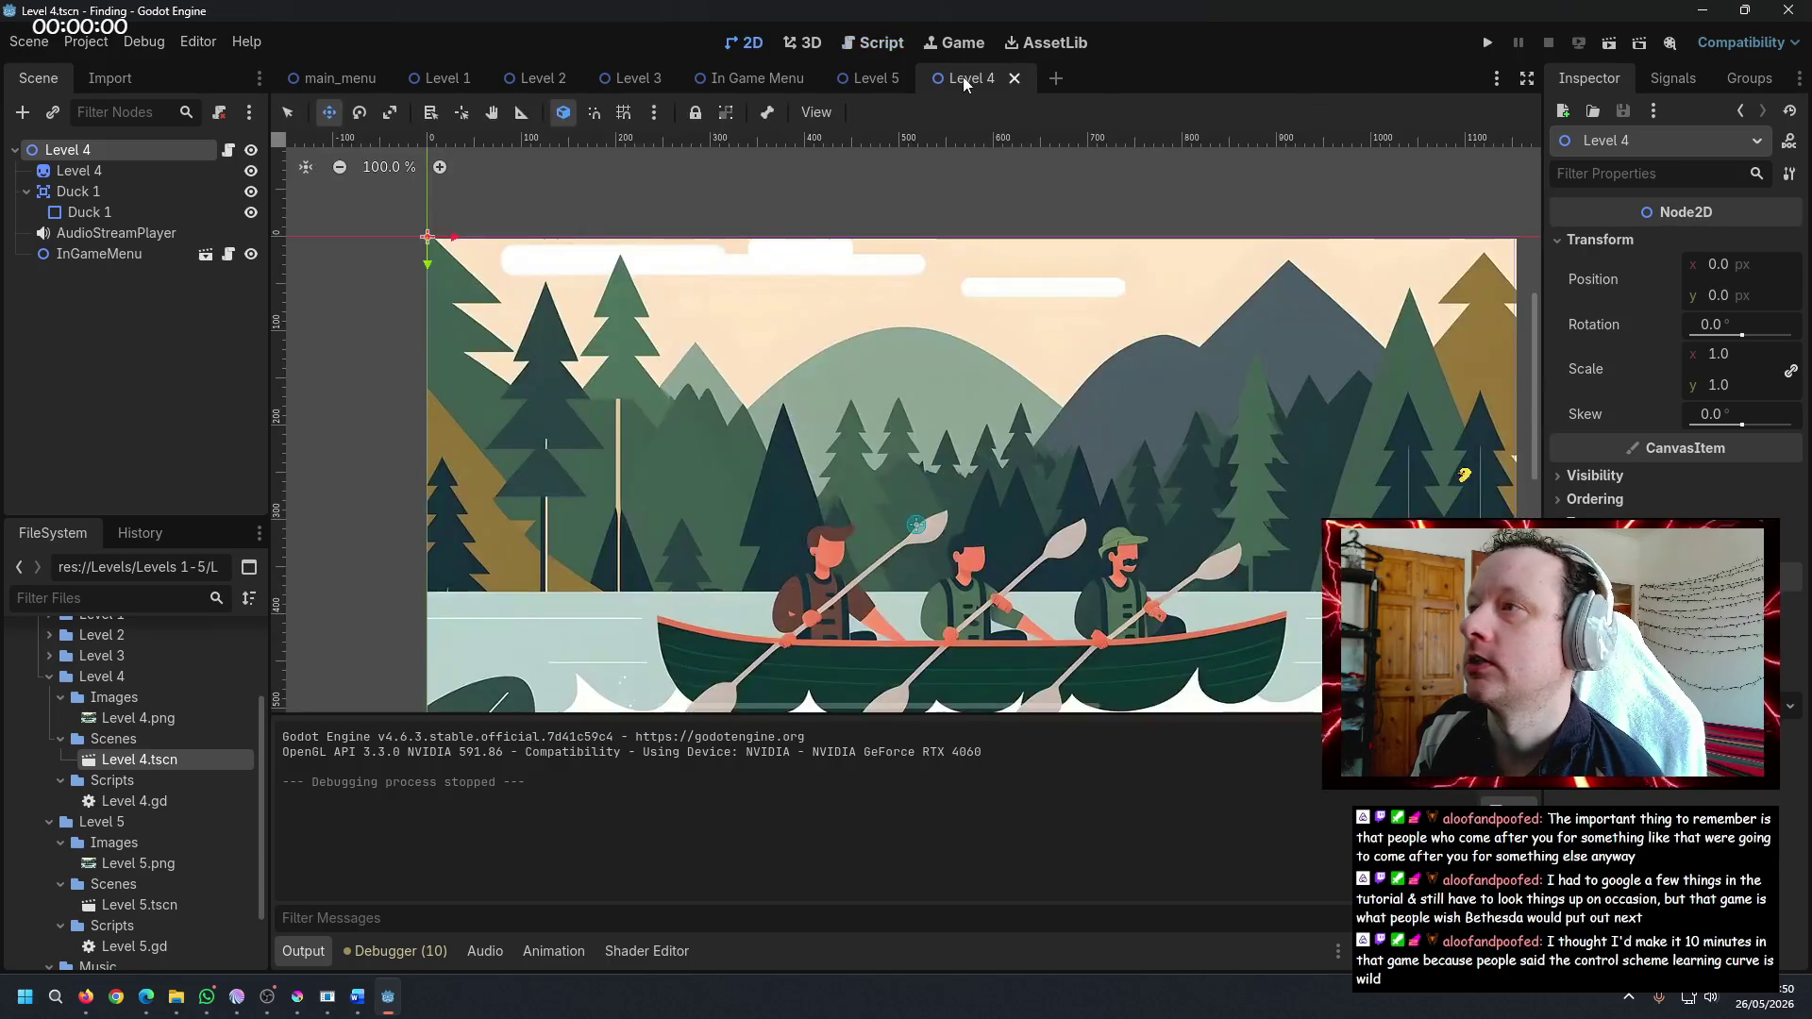
{"action": "mouse_move", "coordinate": [914, 525]}
{"action": "left_mouse_down"}
{"action": "mouse_move", "coordinate": [1094, 513]}
{"action": "mouse_move", "coordinate": [1021, 505]}
{"action": "left_mouse_up"}
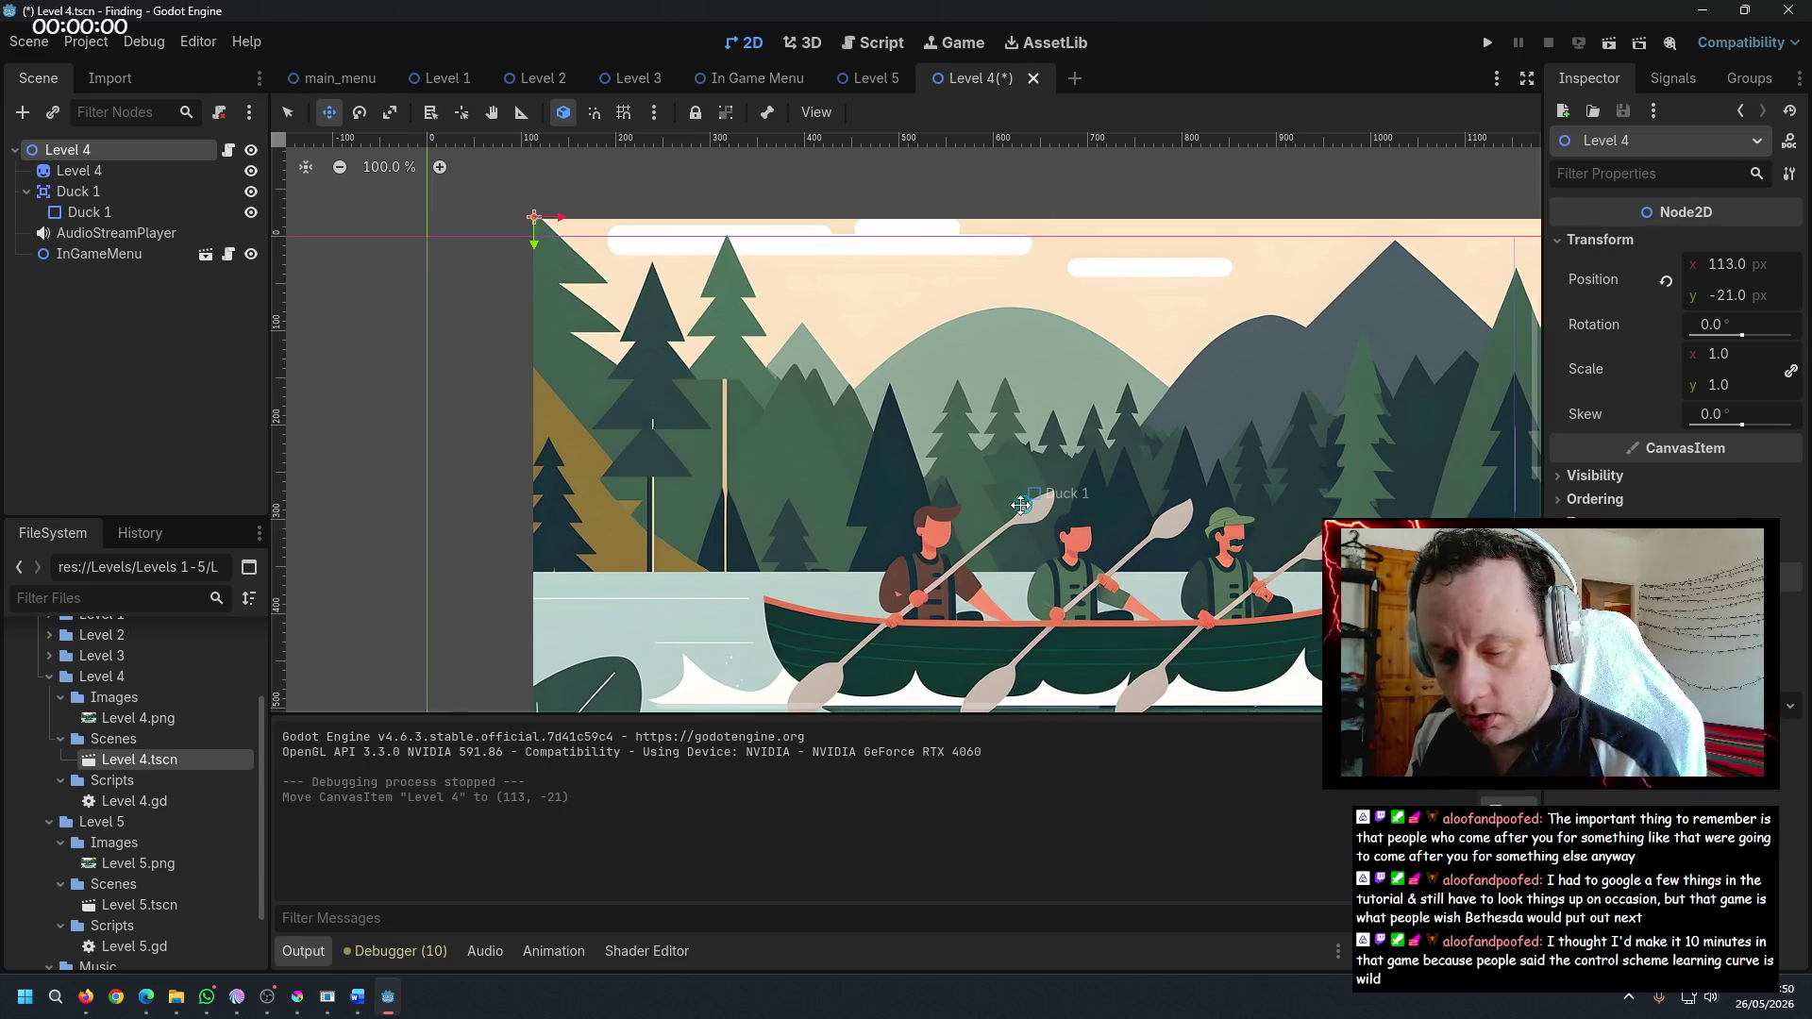
{"action": "key", "text": "ctrl+z"}
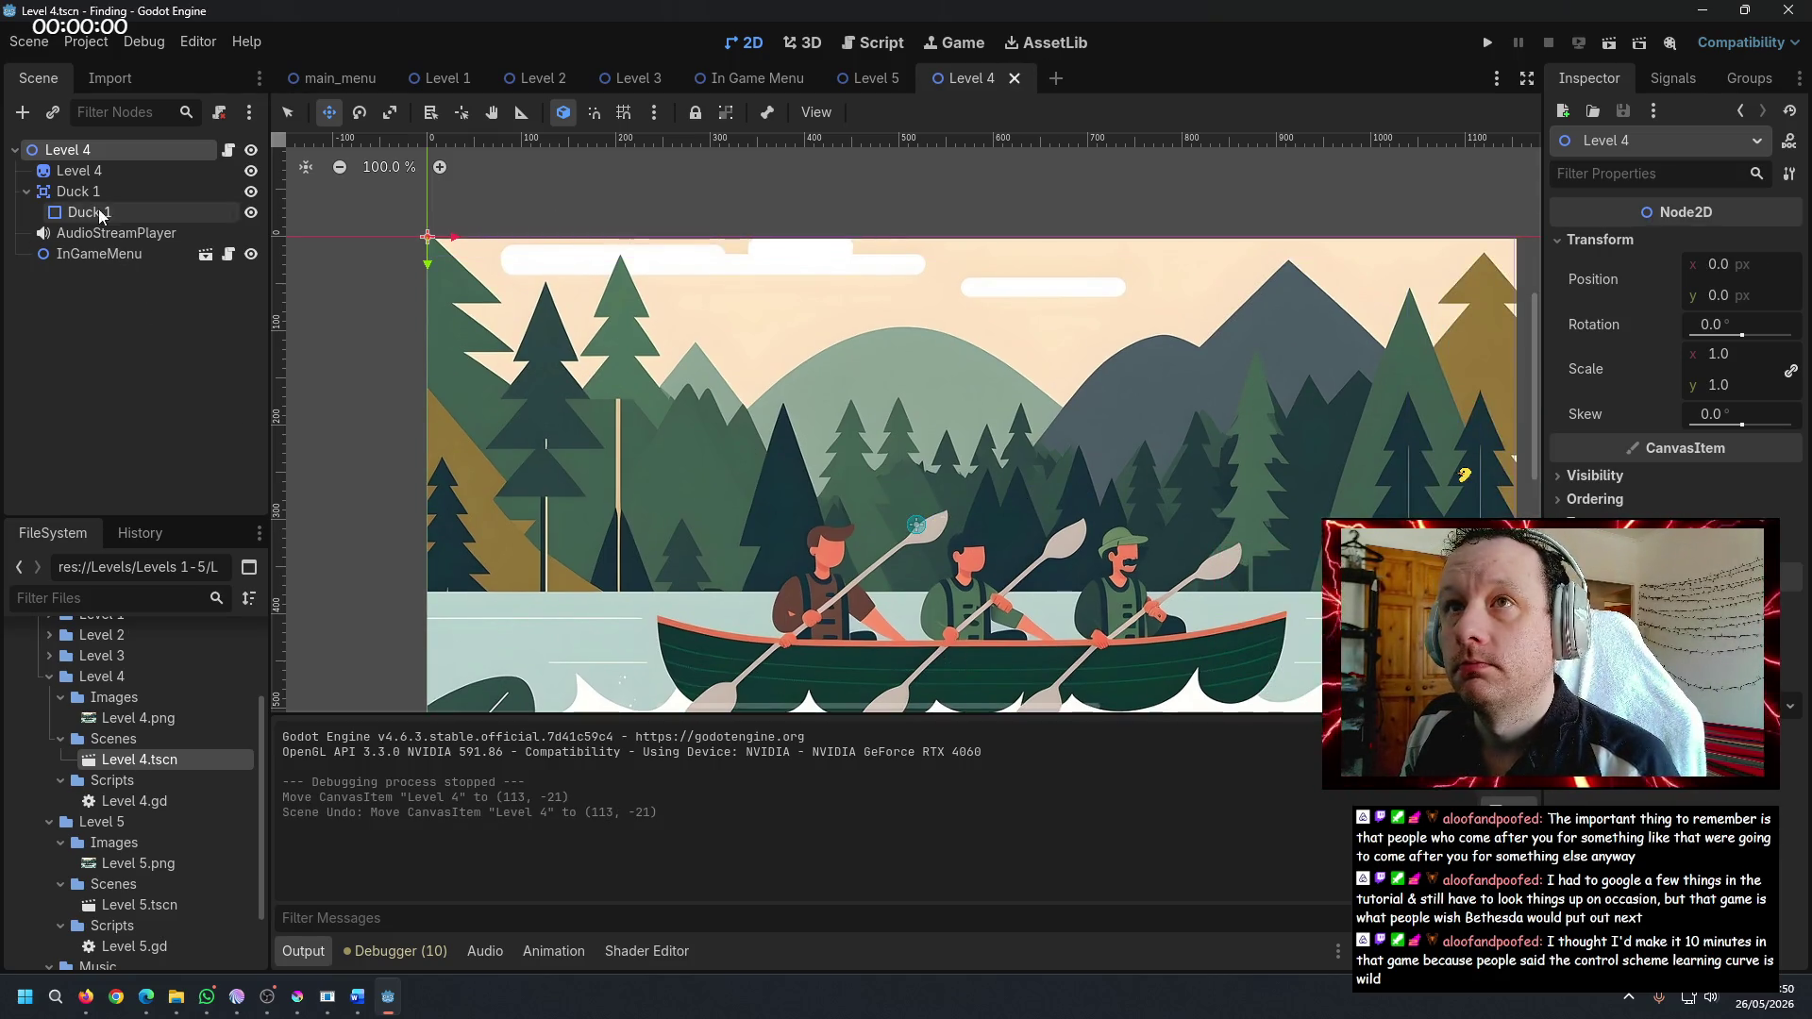
{"action": "left_click", "coordinate": [90, 212]}
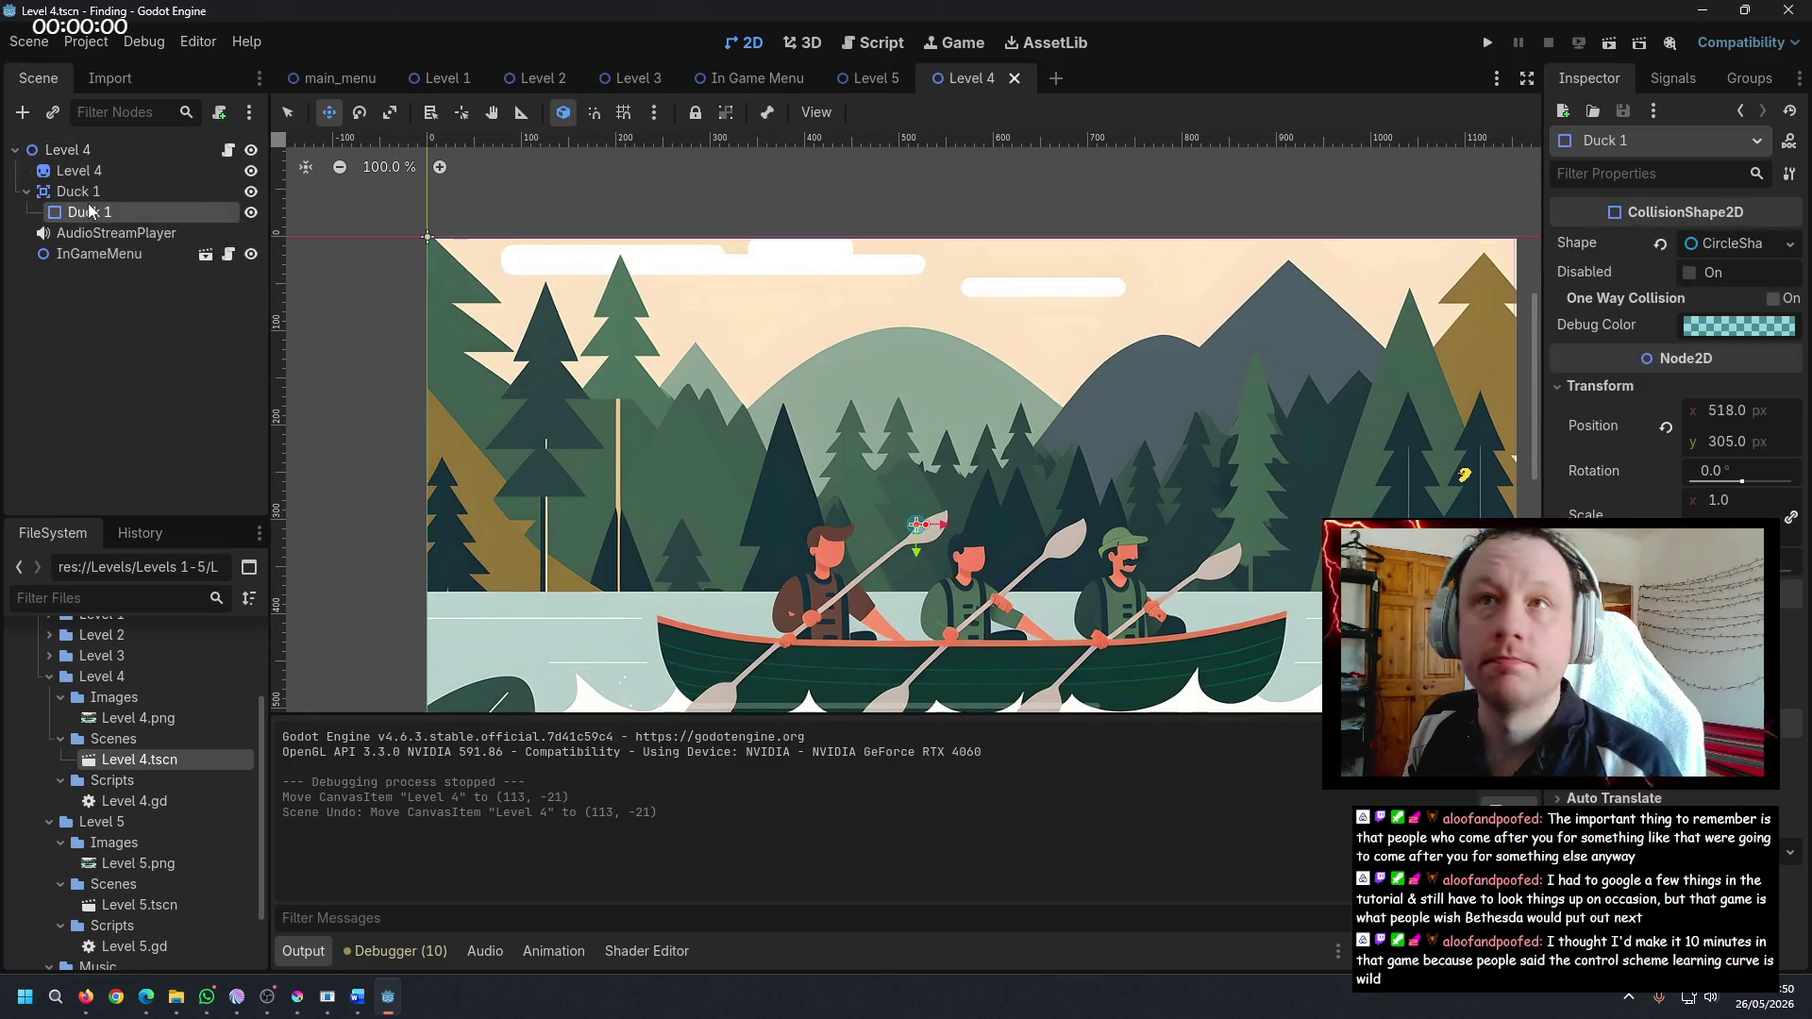
{"action": "left_click", "coordinate": [79, 192]}
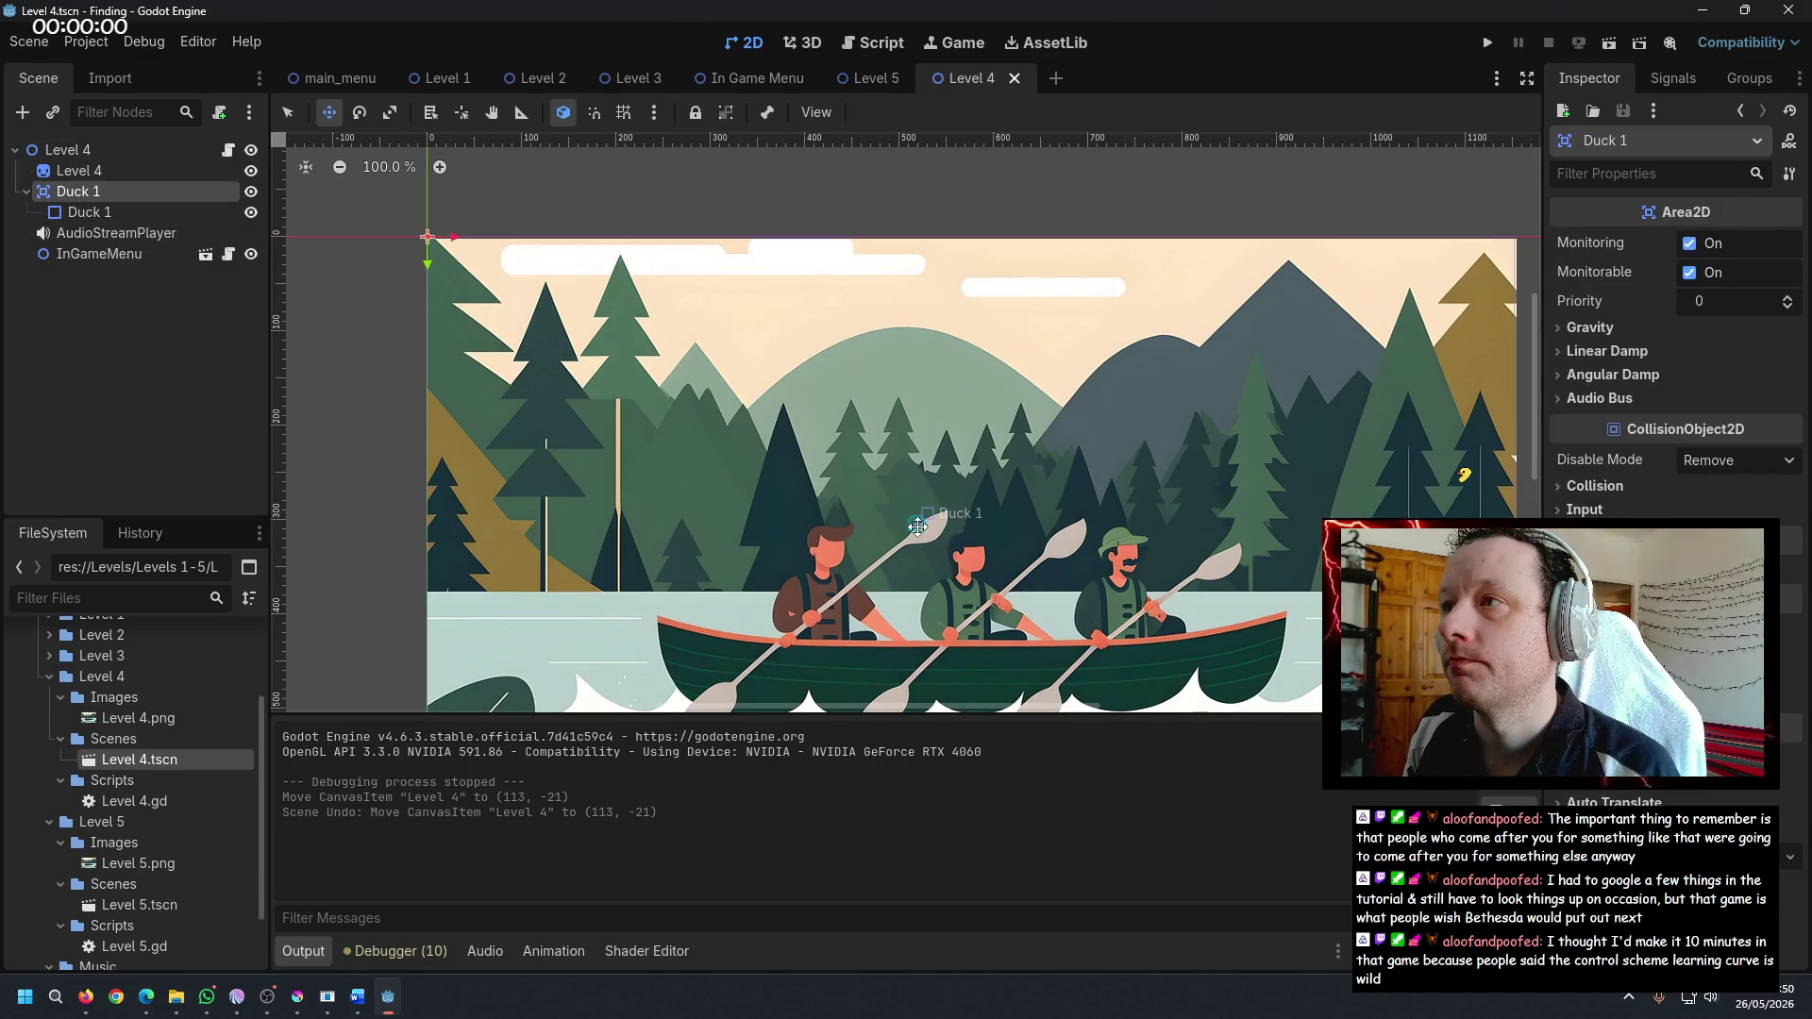
{"action": "left_click_drag", "start_coordinate": [922, 527], "coordinate": [1463, 475]}
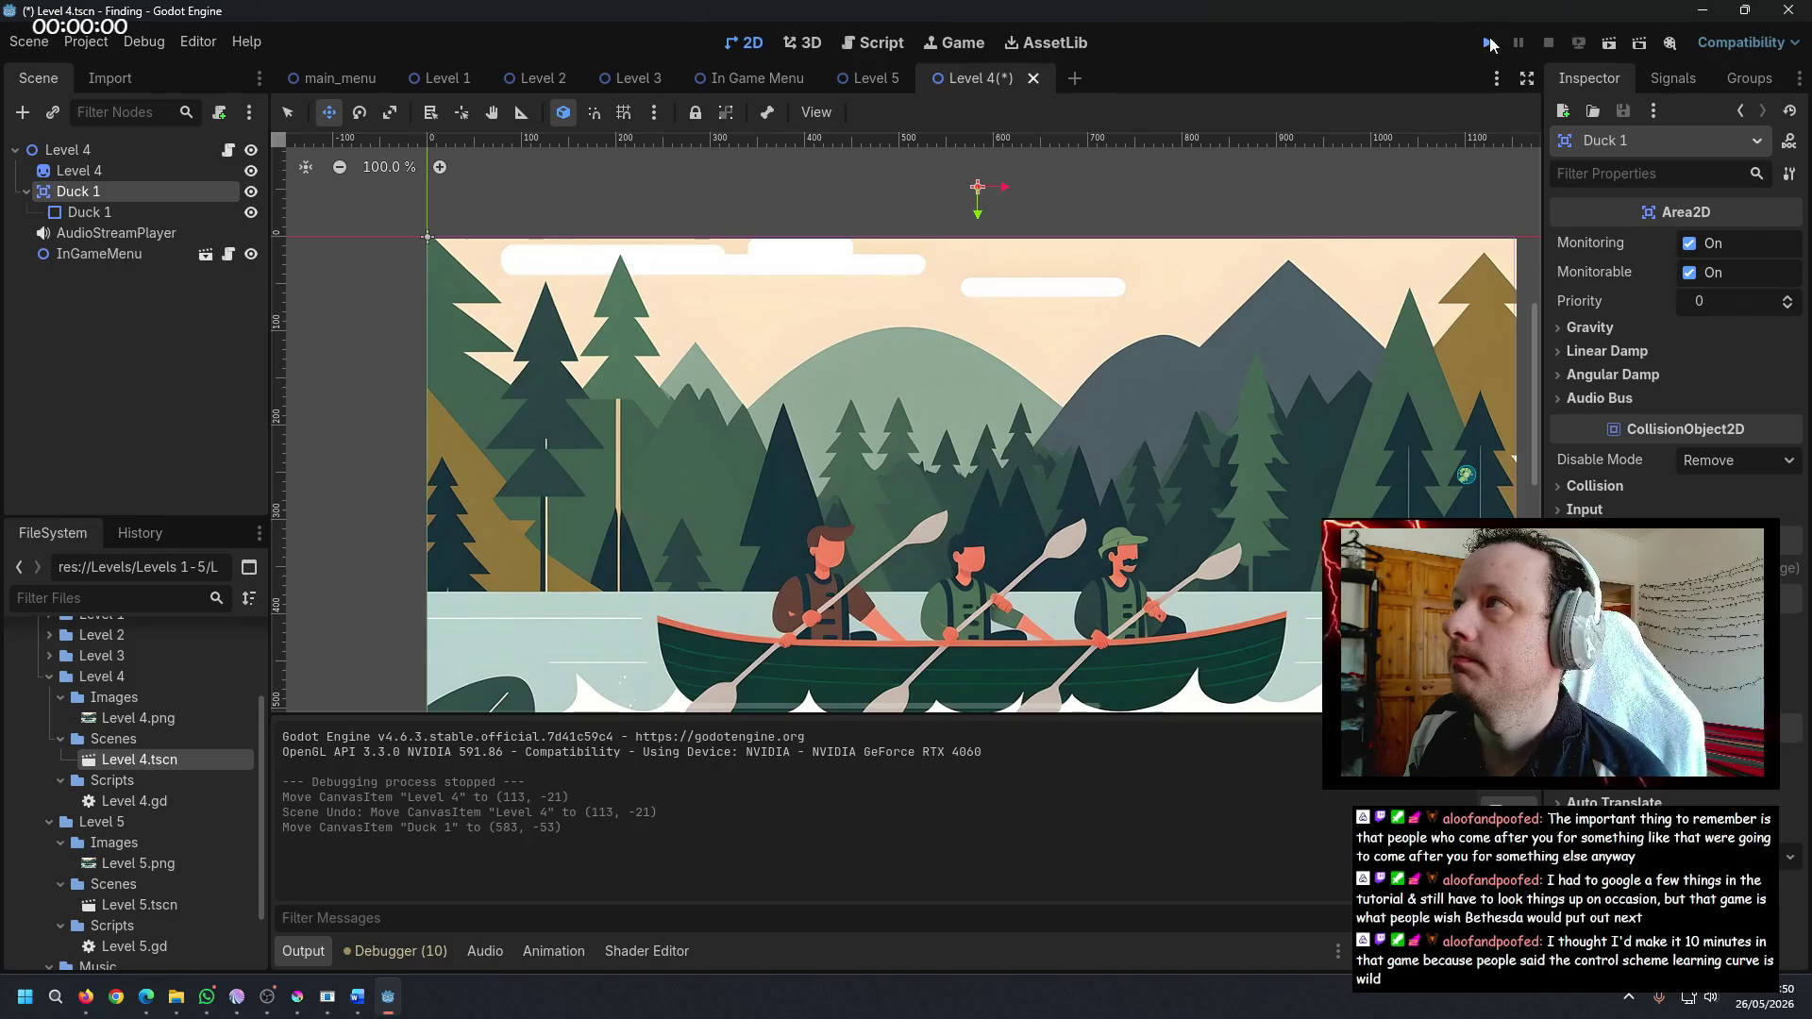
Run the game, press Play, and find the duck at each spot until the main menu returns
{"action": "left_click", "coordinate": [1487, 43]}
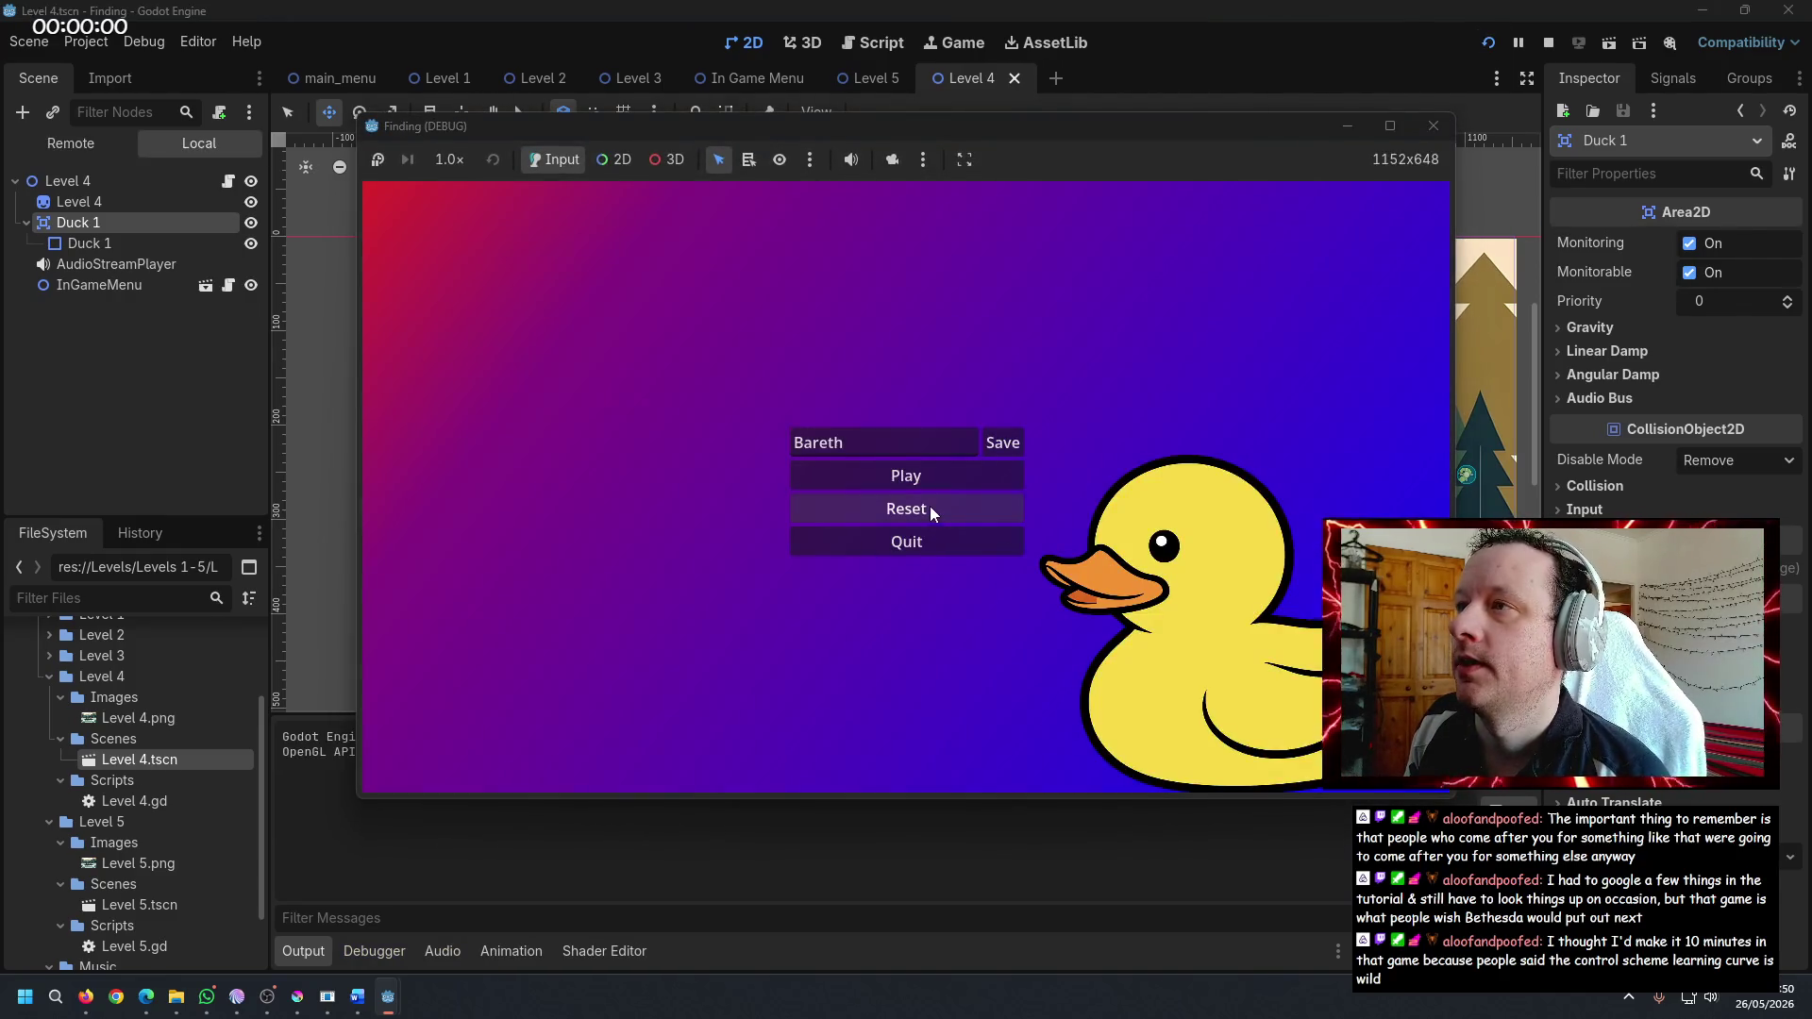
{"action": "left_click", "coordinate": [930, 471]}
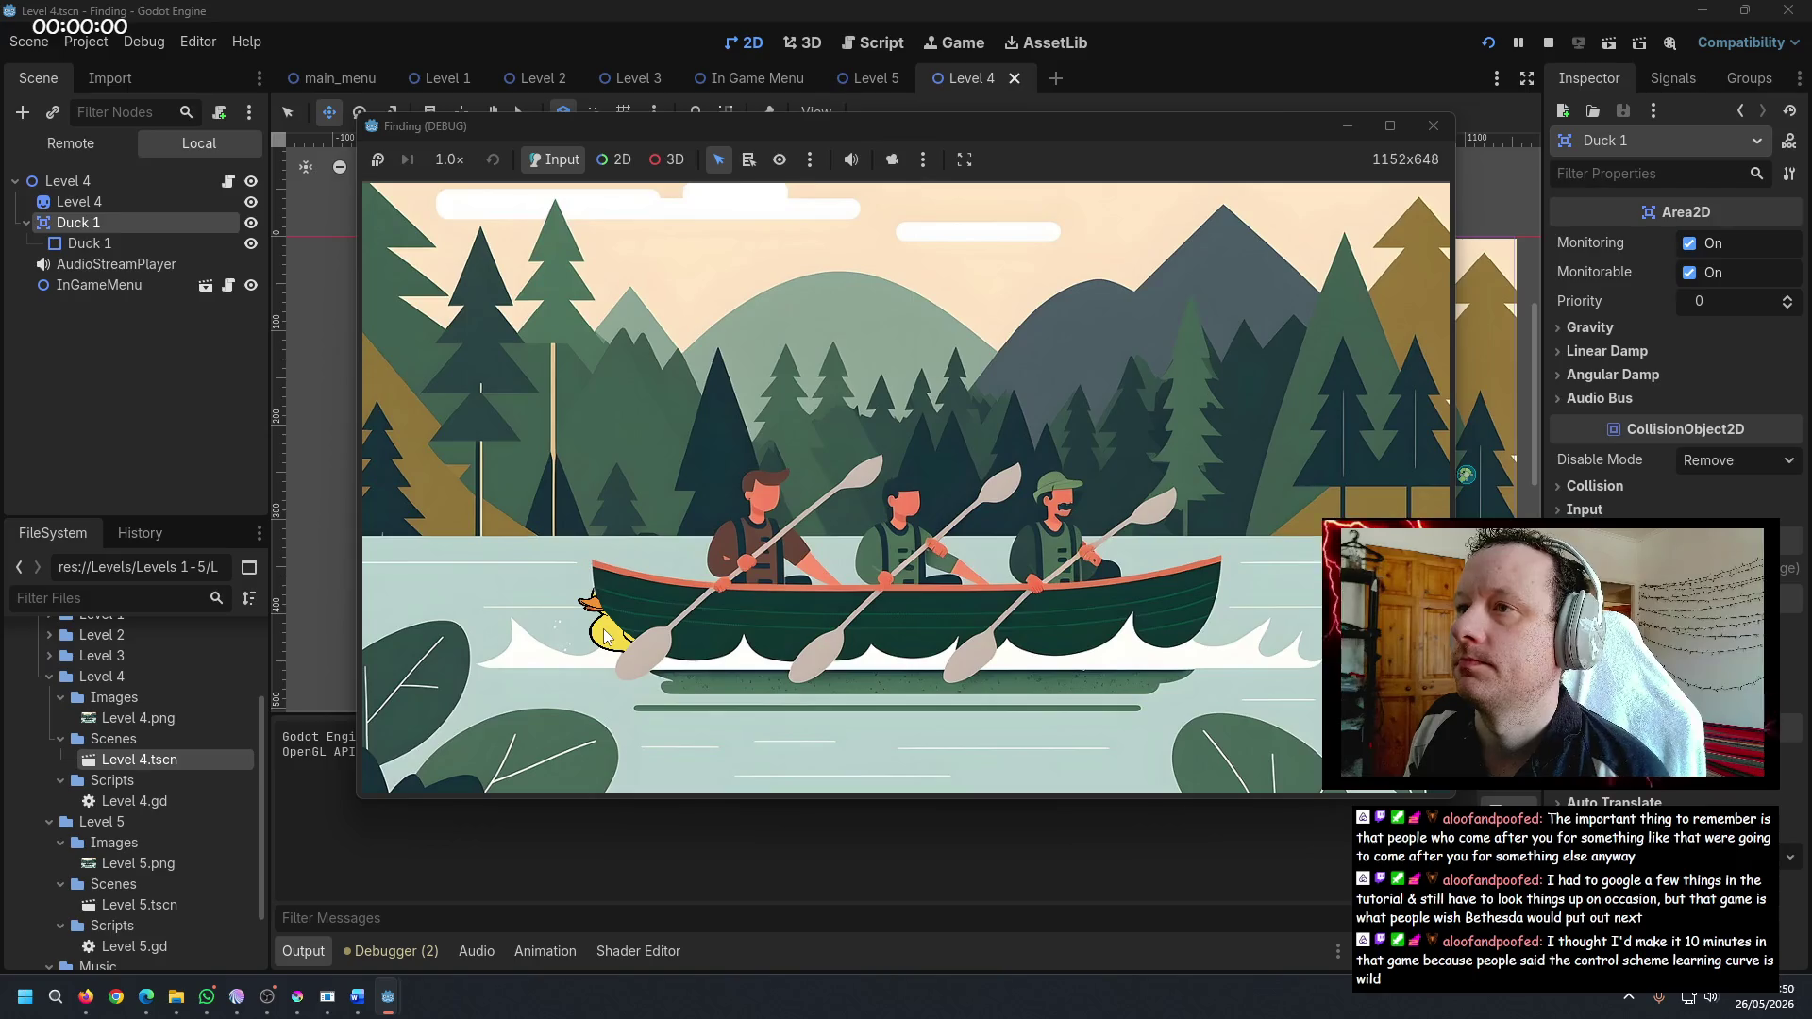
{"action": "left_click", "coordinate": [606, 660]}
{"action": "left_click", "coordinate": [855, 467]}
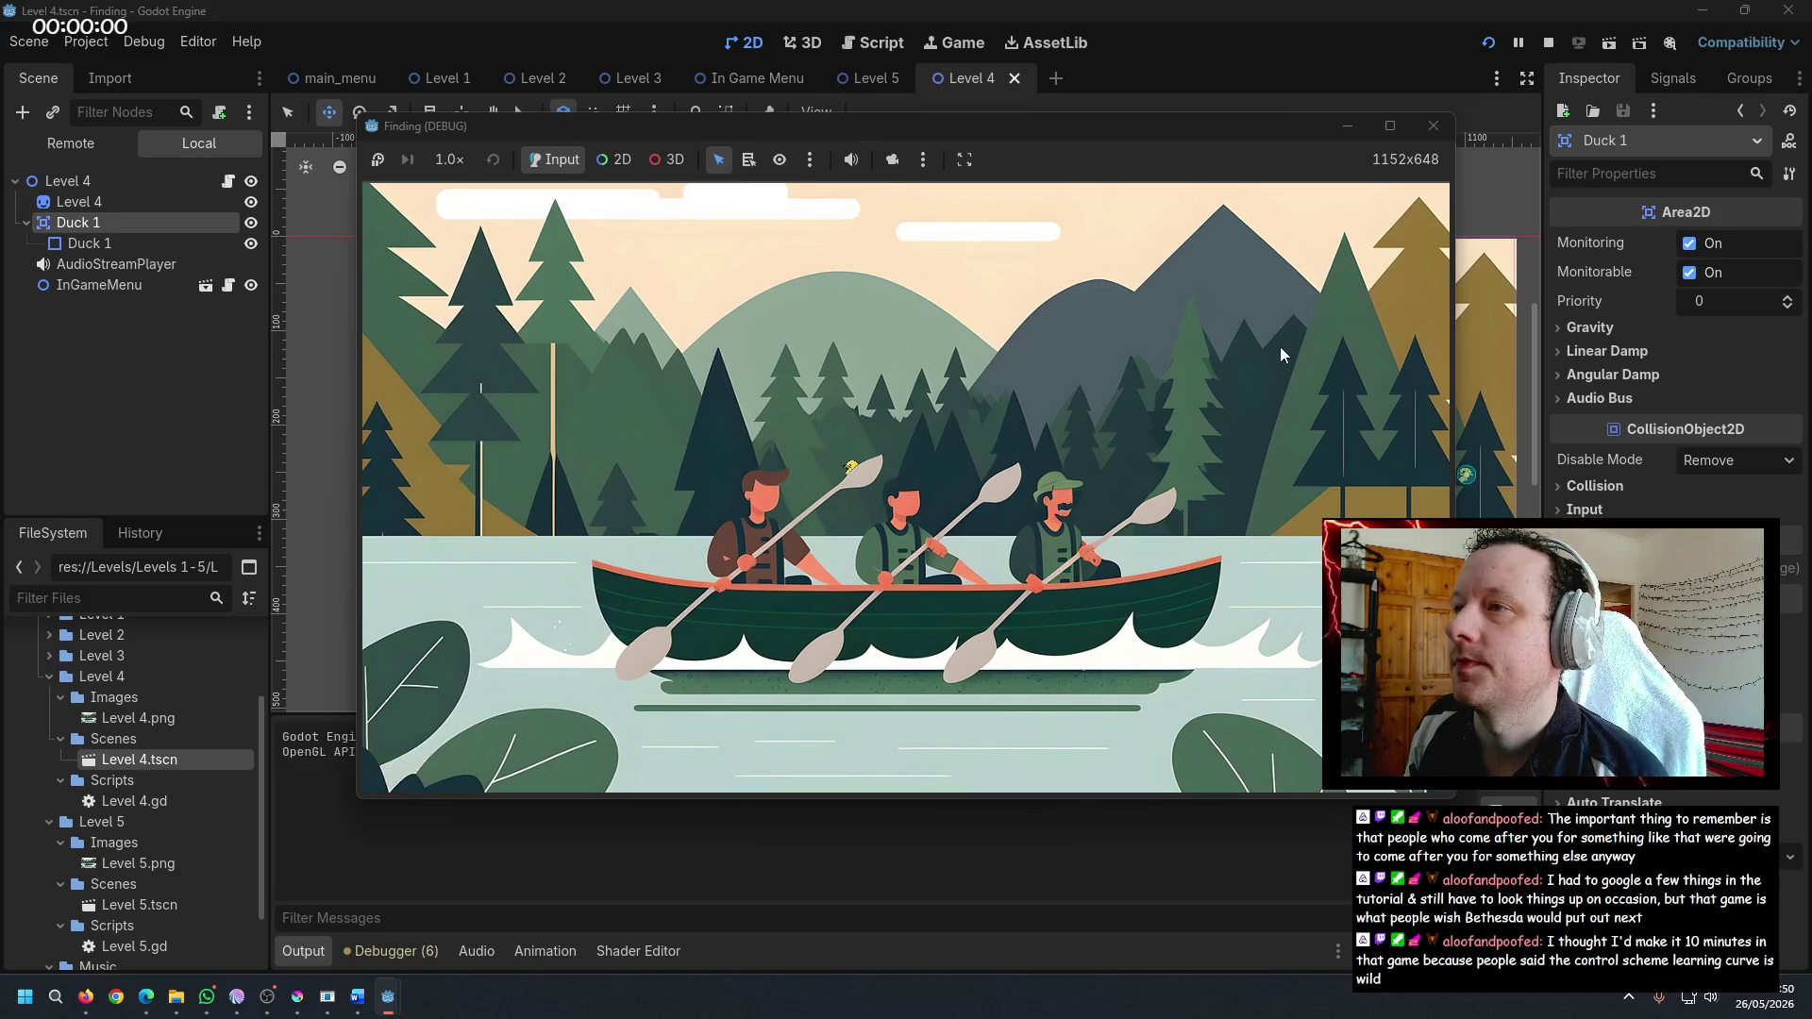
{"action": "left_click", "coordinate": [855, 467]}
{"action": "left_click", "coordinate": [1400, 421]}
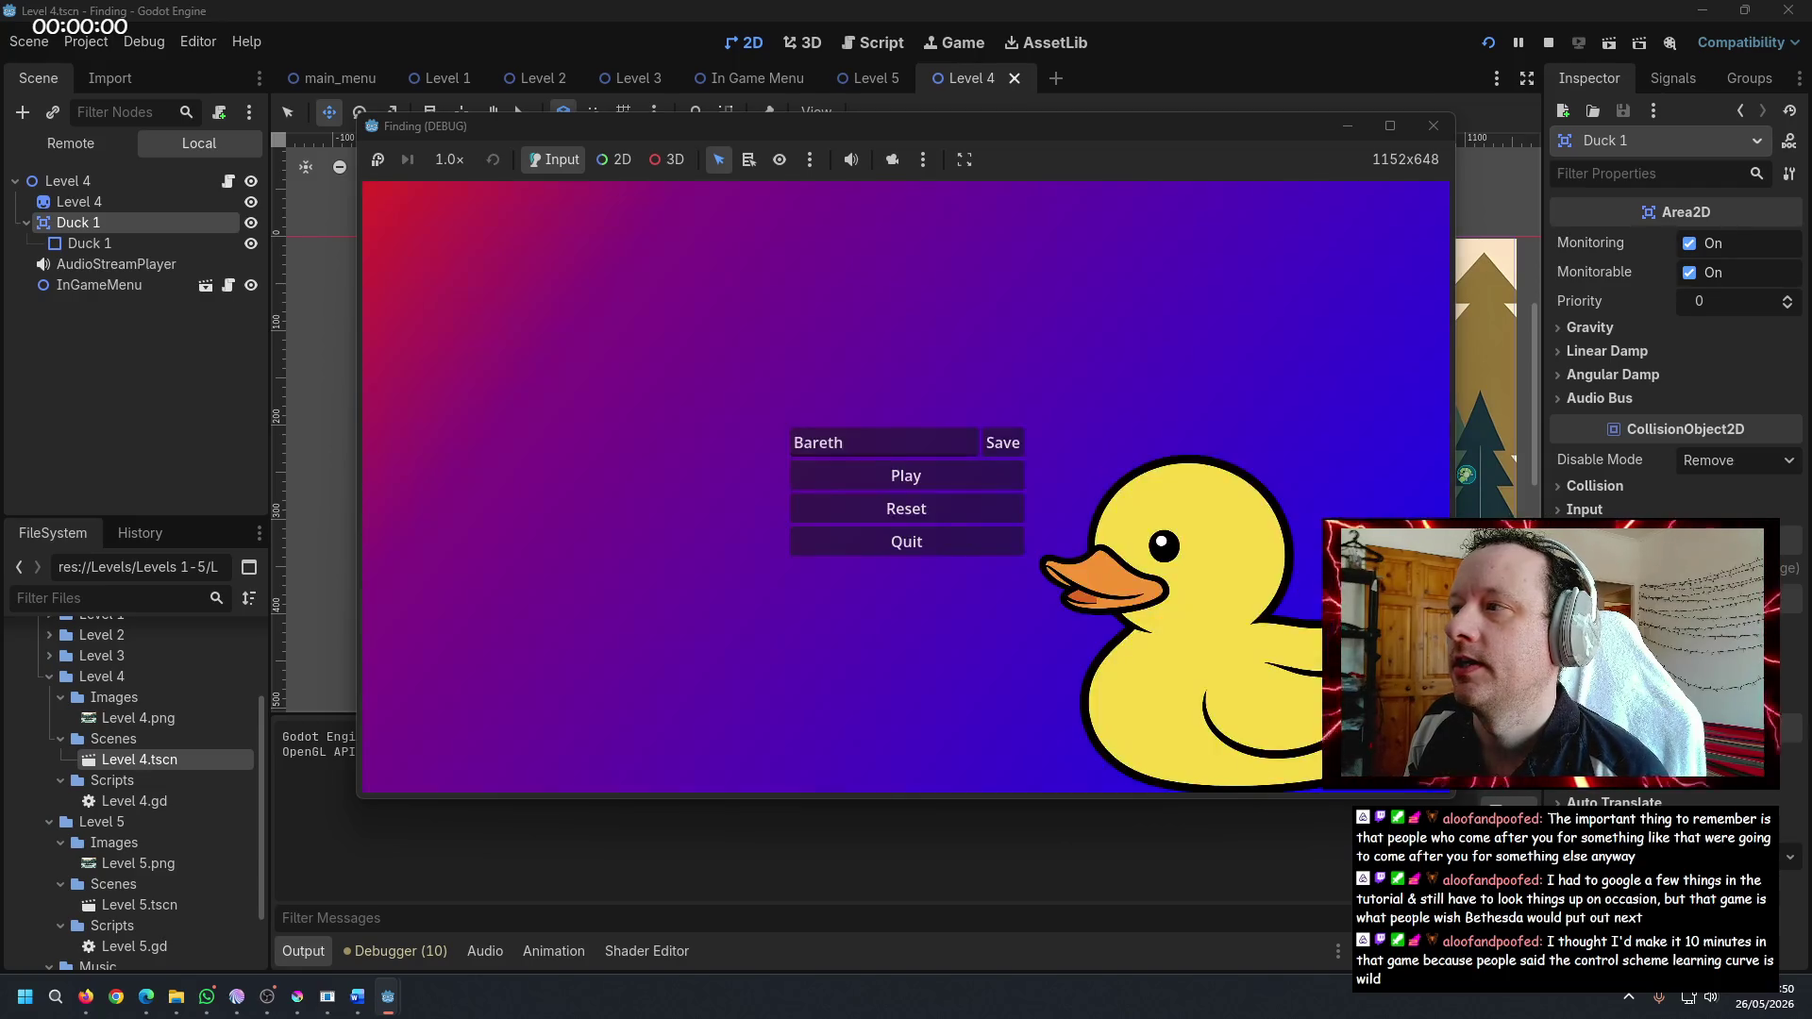
{"action": "left_click", "coordinate": [1205, 585]}
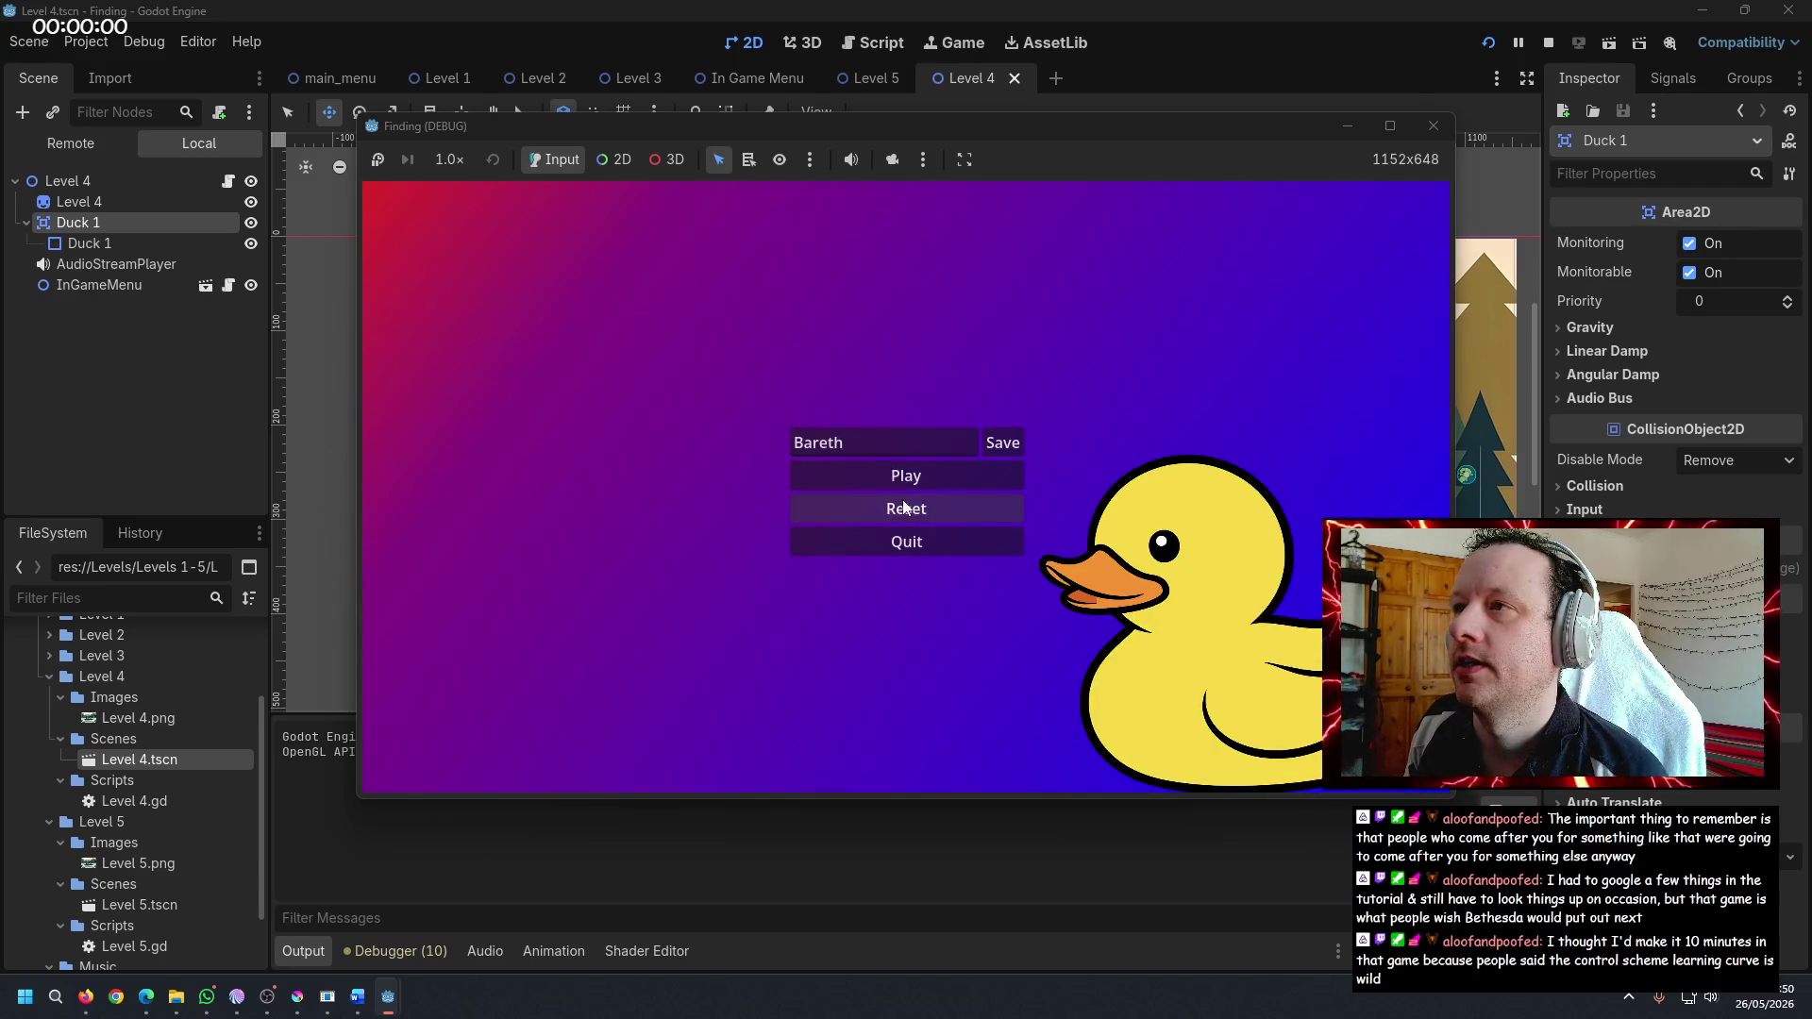
Replay Level 4, find the duck by the canoe, then bring the editor back in front
{"action": "left_click", "coordinate": [913, 483]}
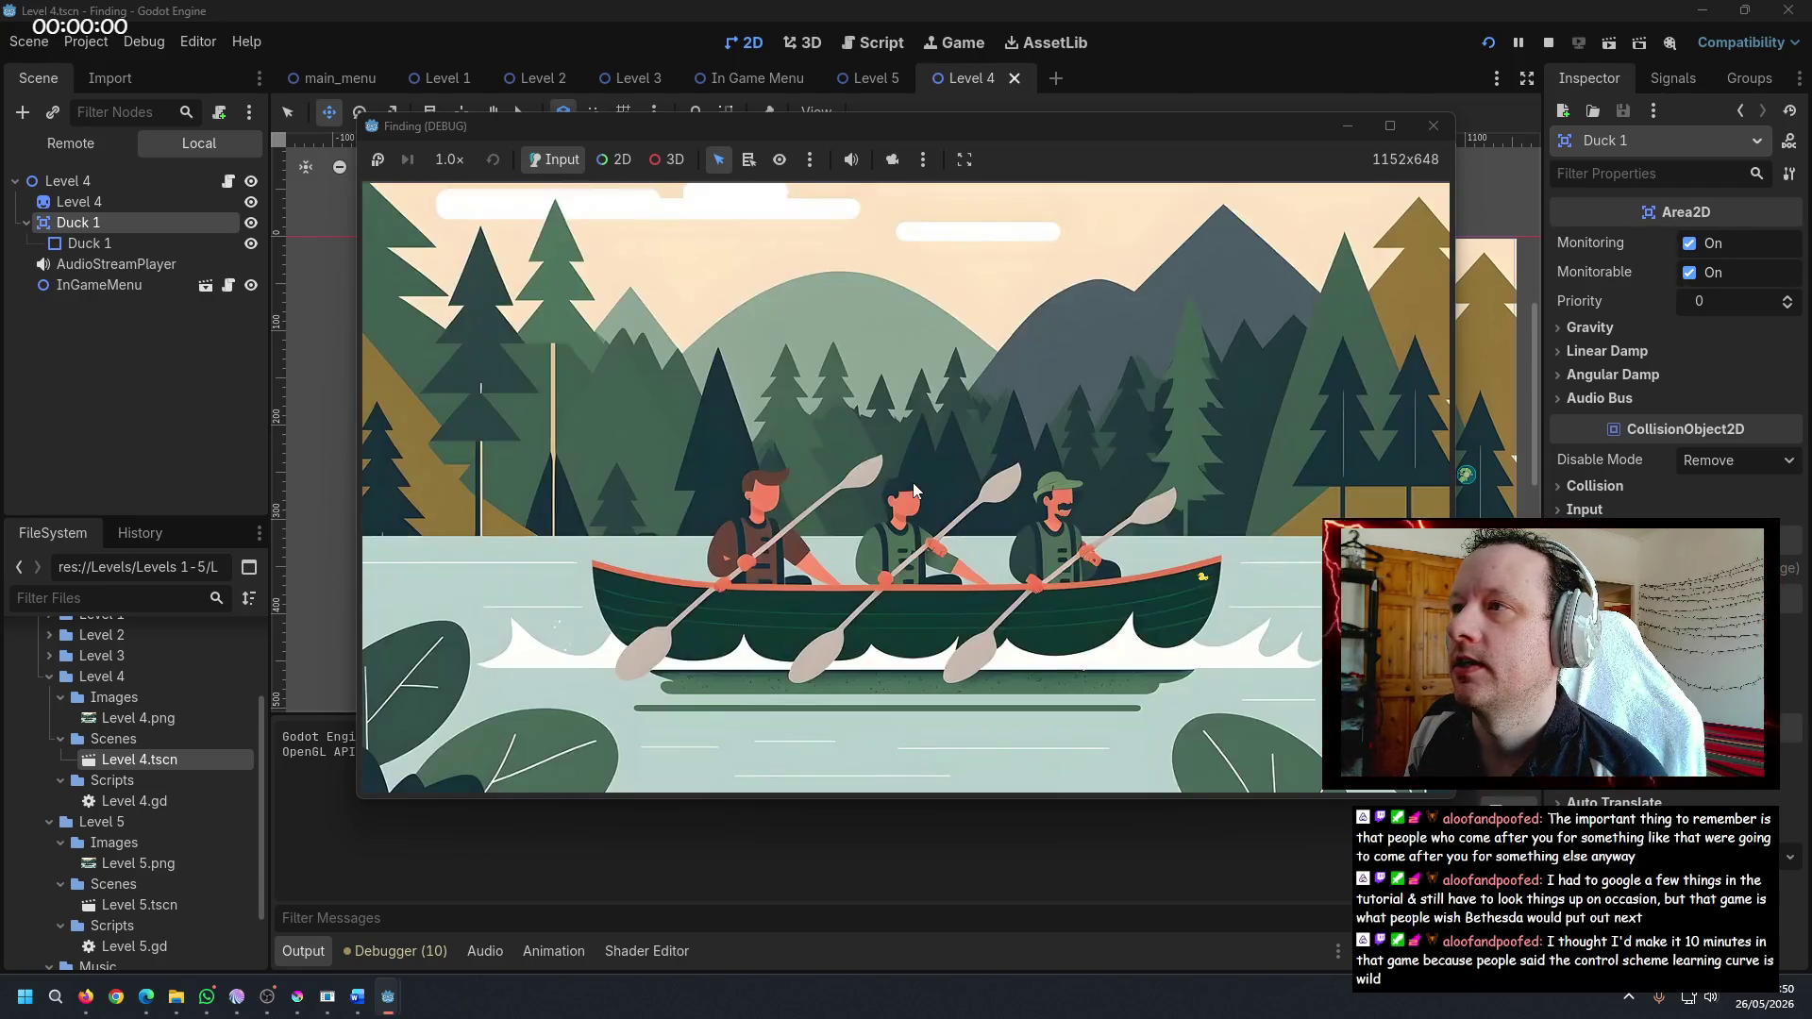
{"action": "left_click", "coordinate": [1204, 582]}
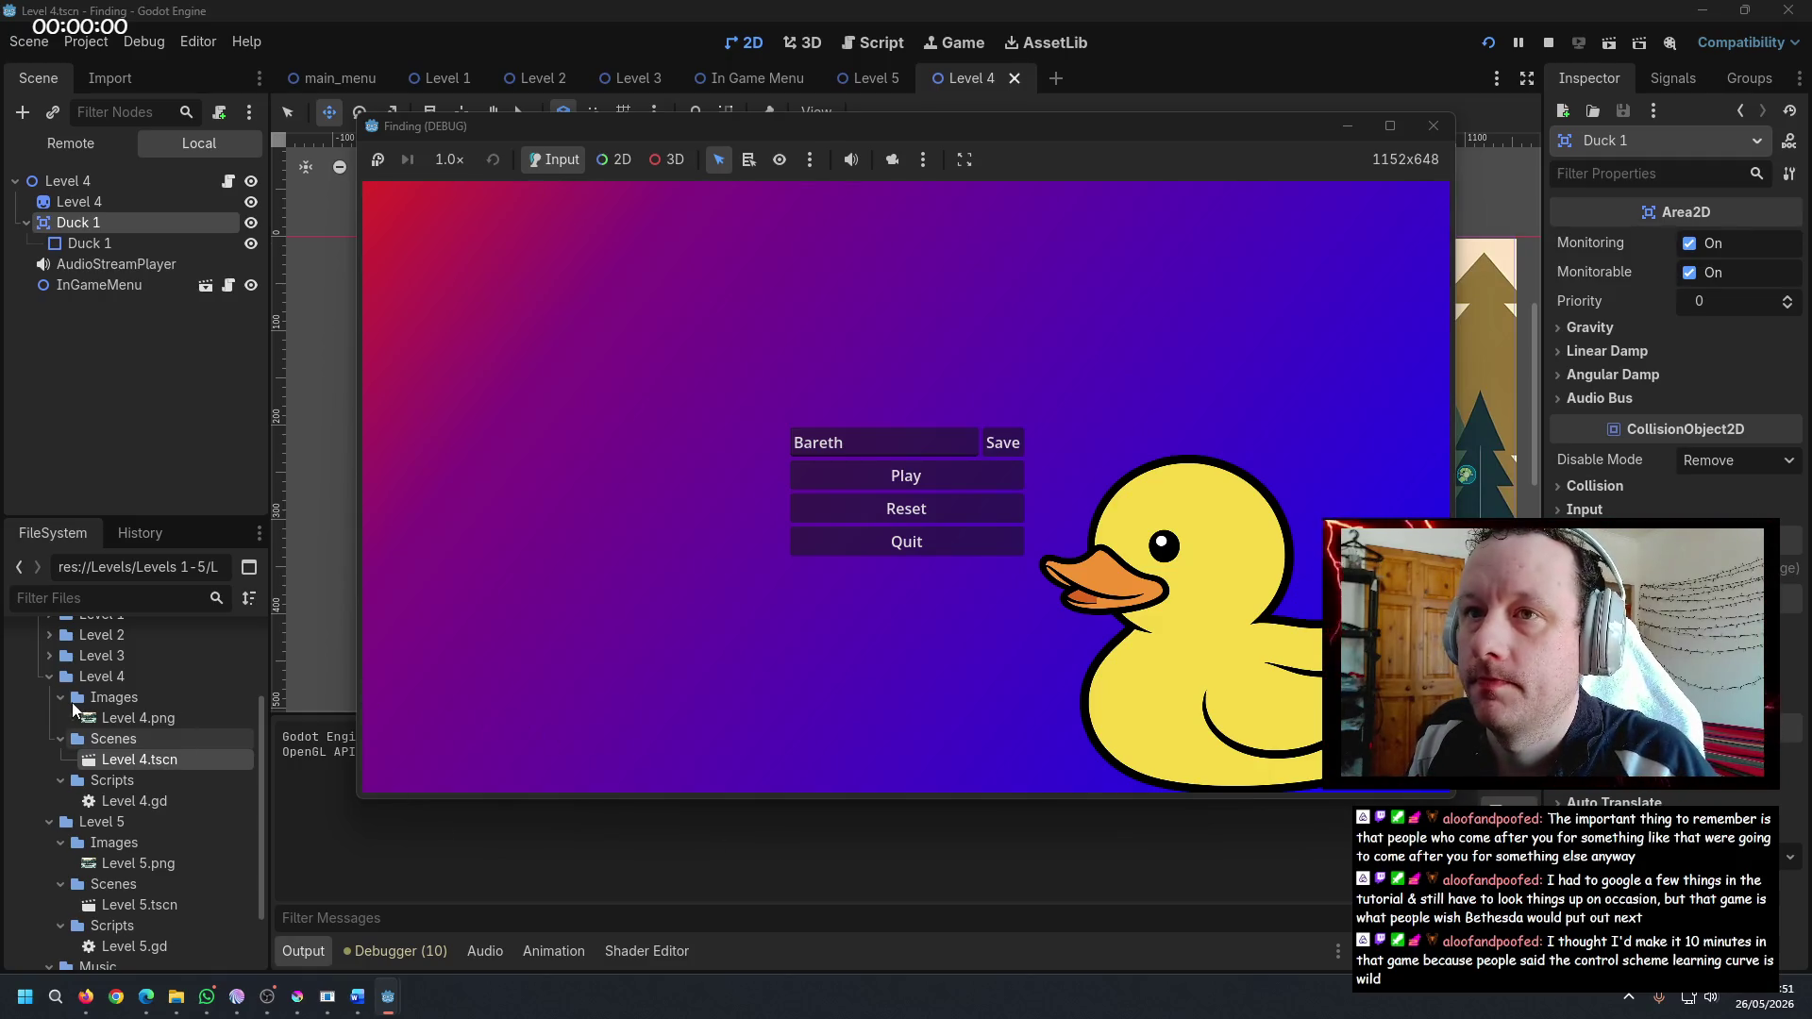
{"action": "left_click", "coordinate": [48, 677]}
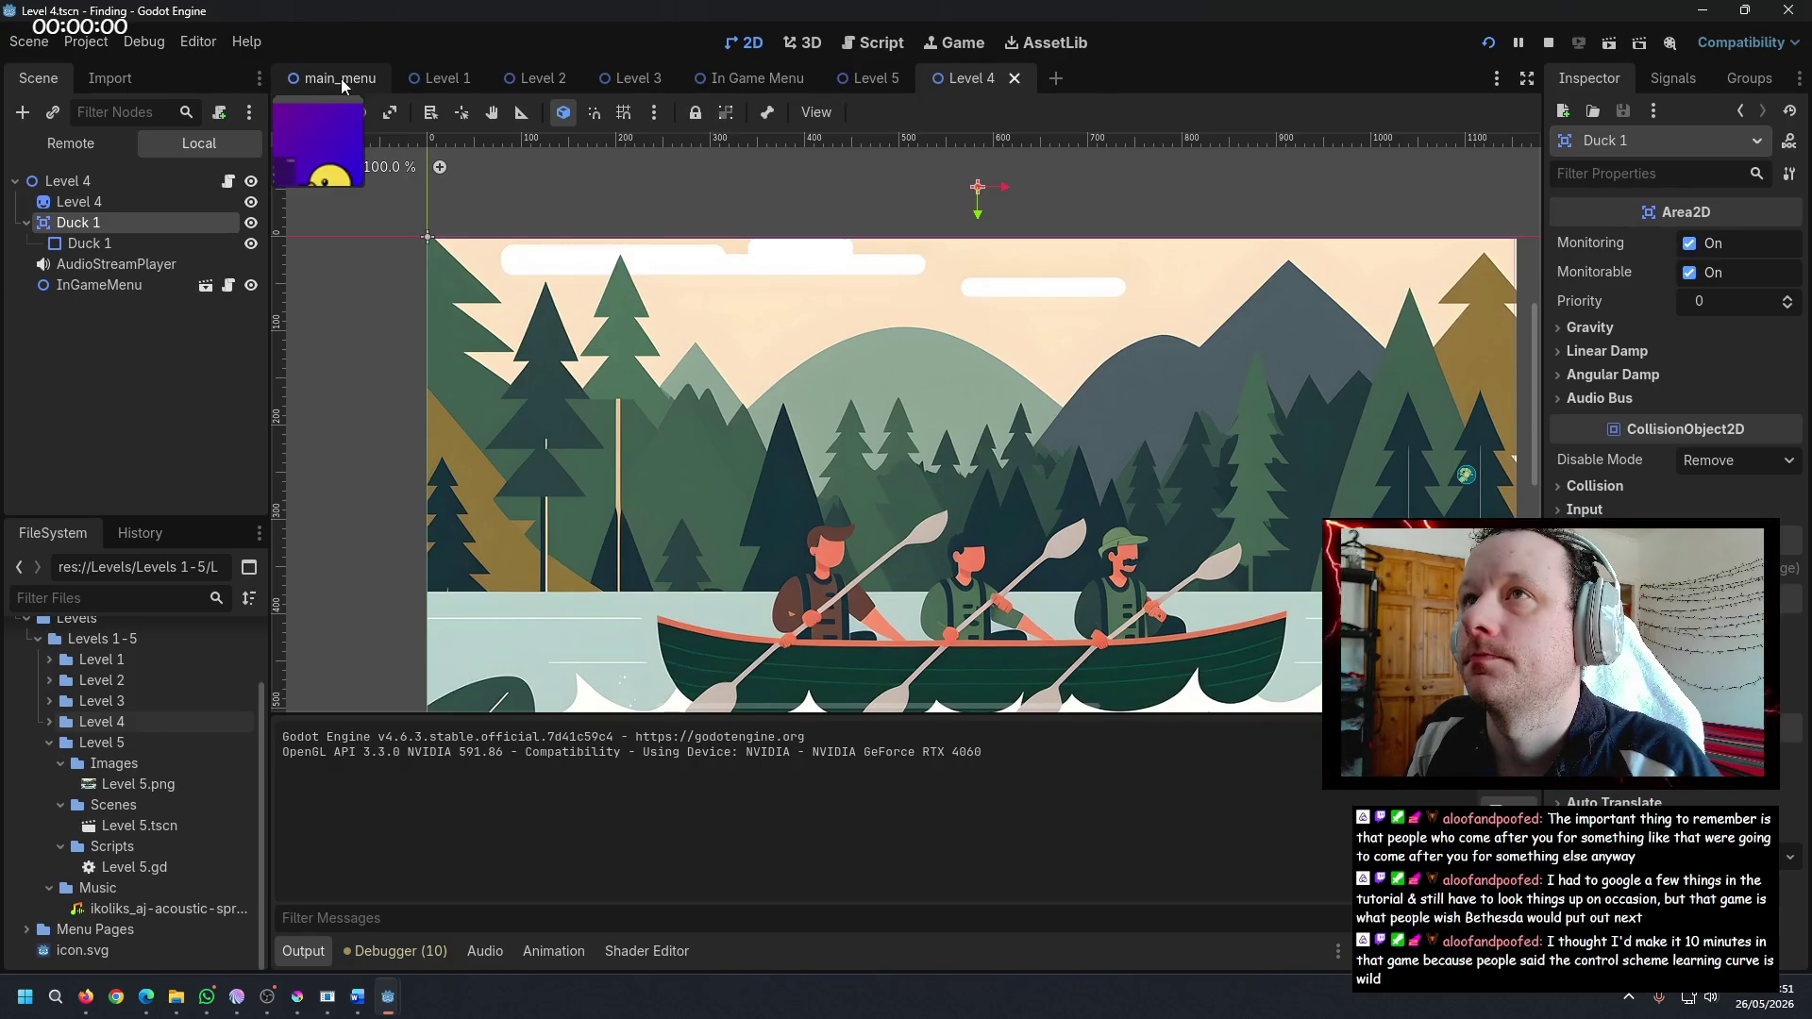
Add a "Volume" = Variables.Volume entry to Save_Game's data dictionary in Save and Load.gd
{"action": "left_click", "coordinate": [871, 42]}
{"action": "left_click", "coordinate": [333, 320]}
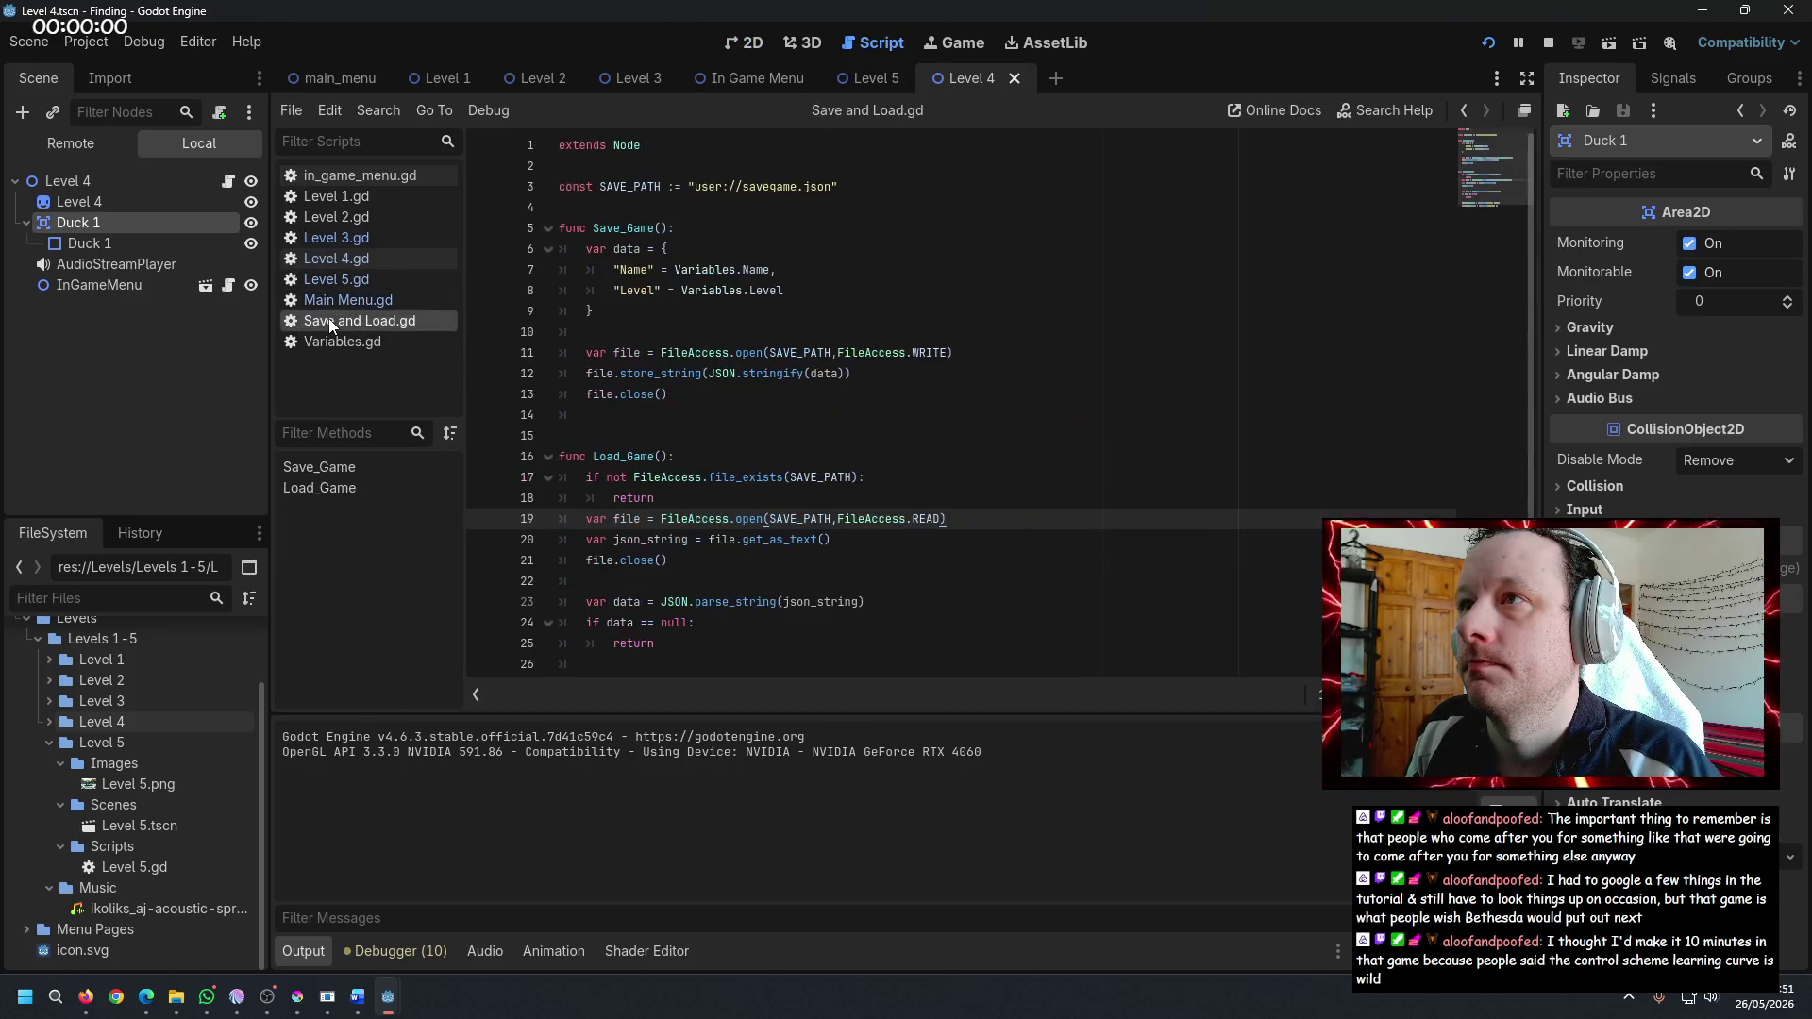
{"action": "left_click", "coordinate": [814, 294]}
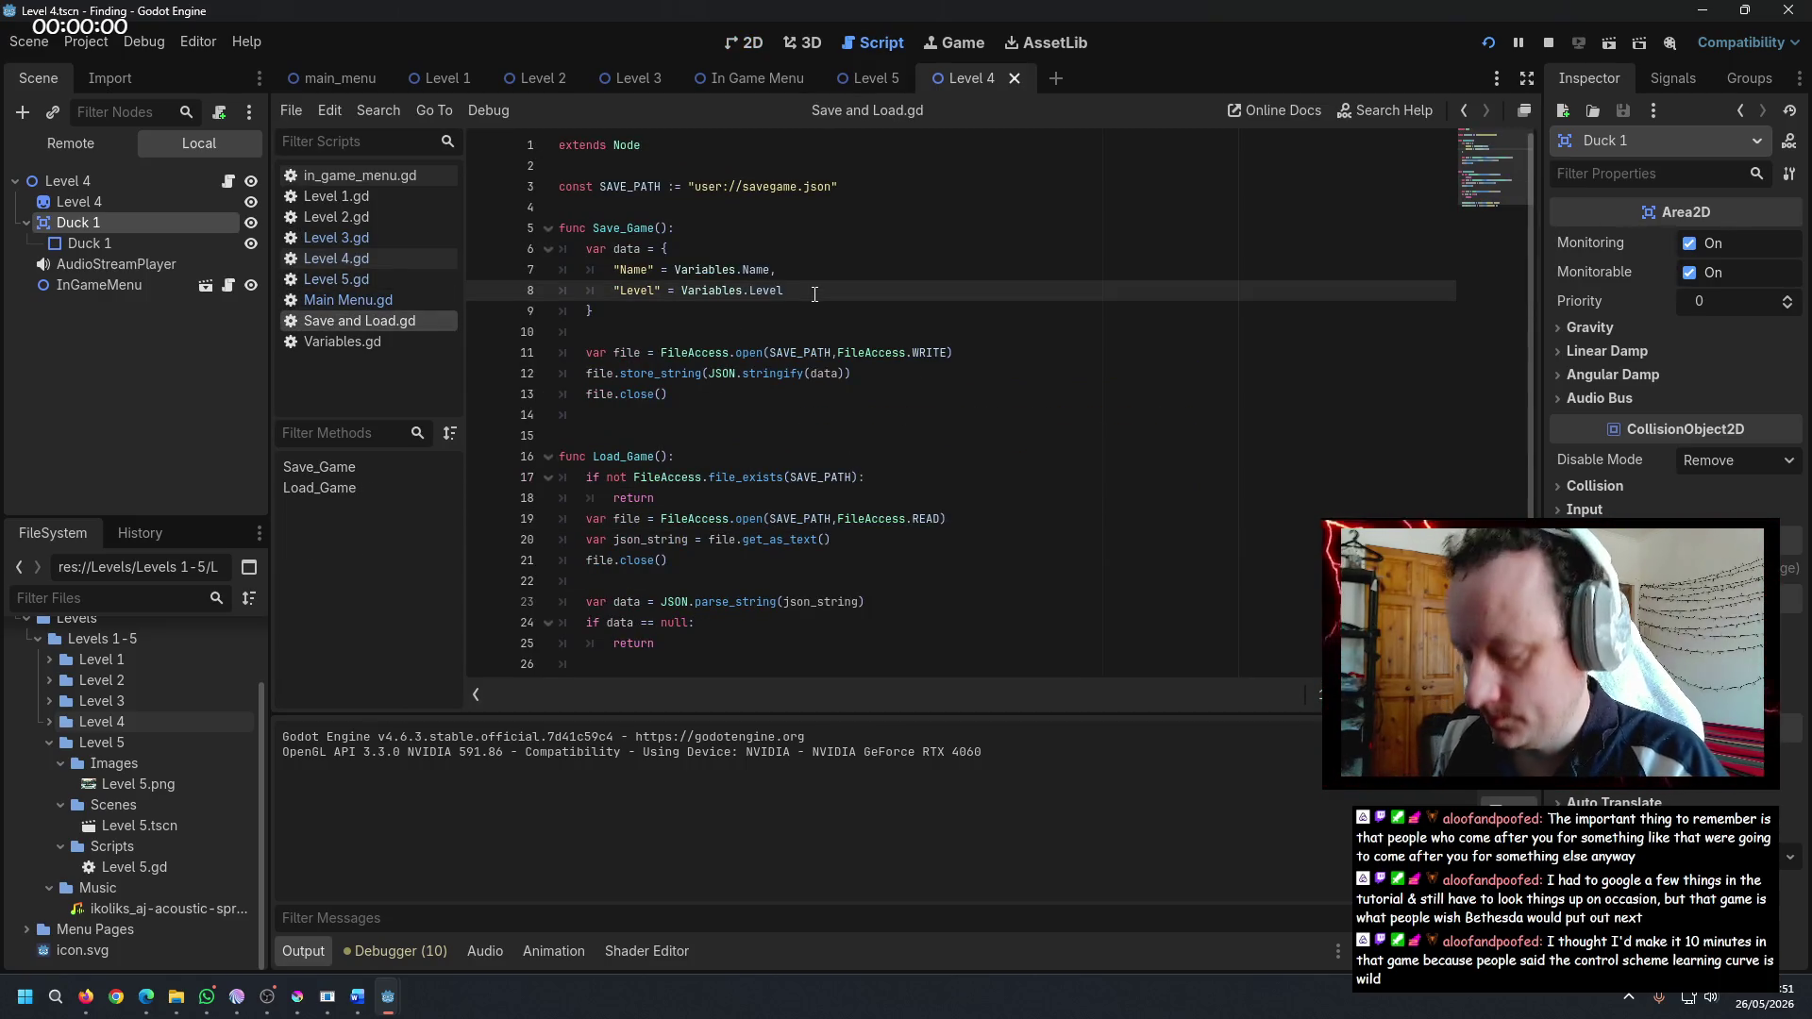
{"action": "type", "text": ","}
{"action": "key", "text": "Return"}
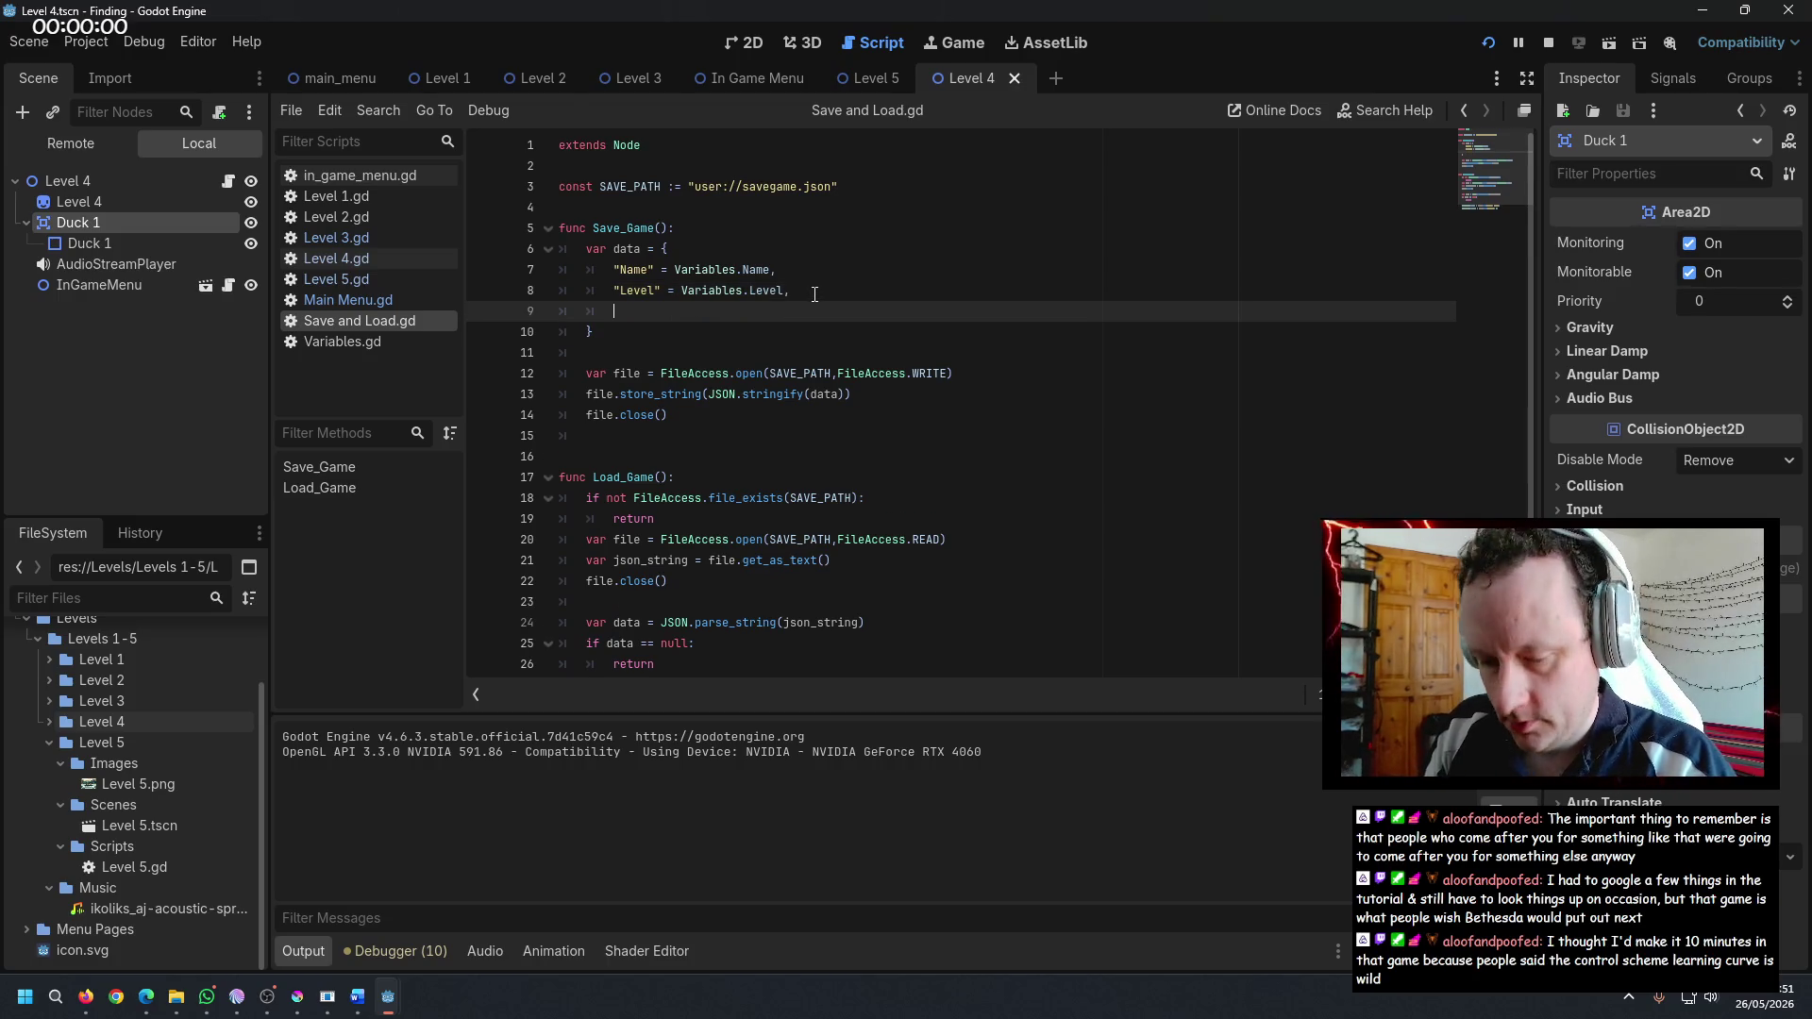
{"action": "type", "text": "\"Vol"}
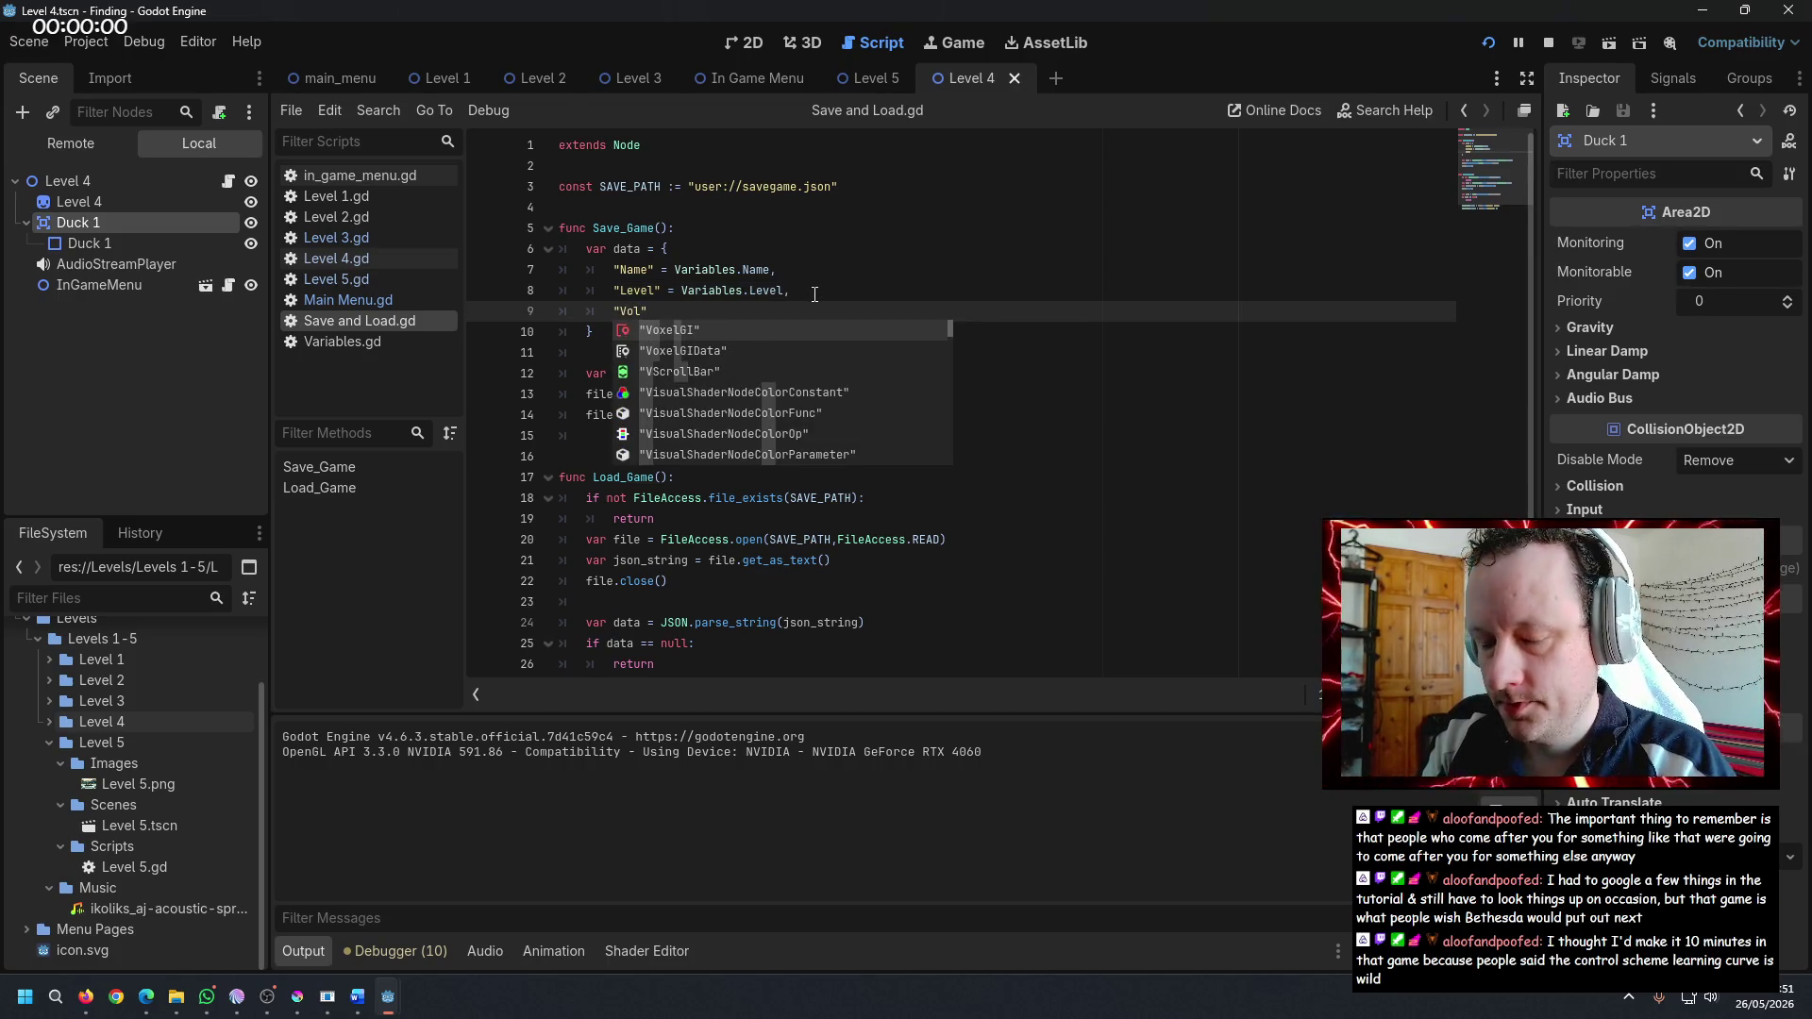
{"action": "type", "text": "um"}
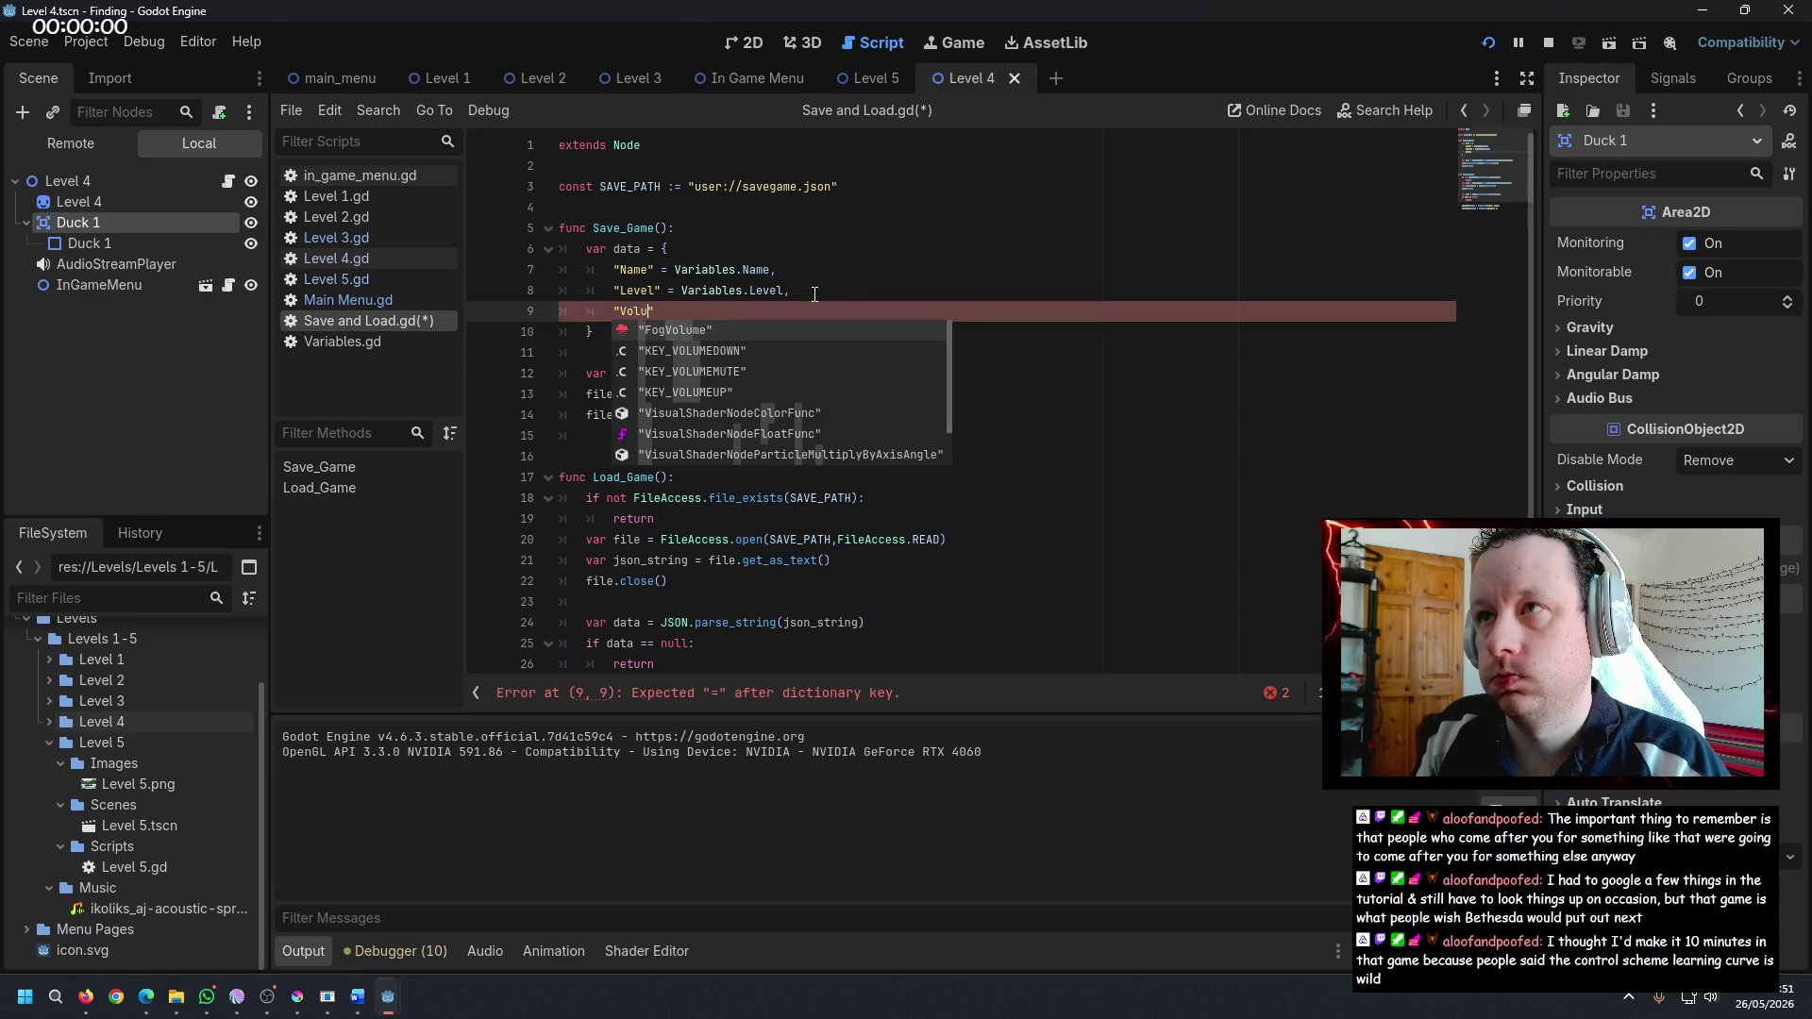
{"action": "type", "text": "e"}
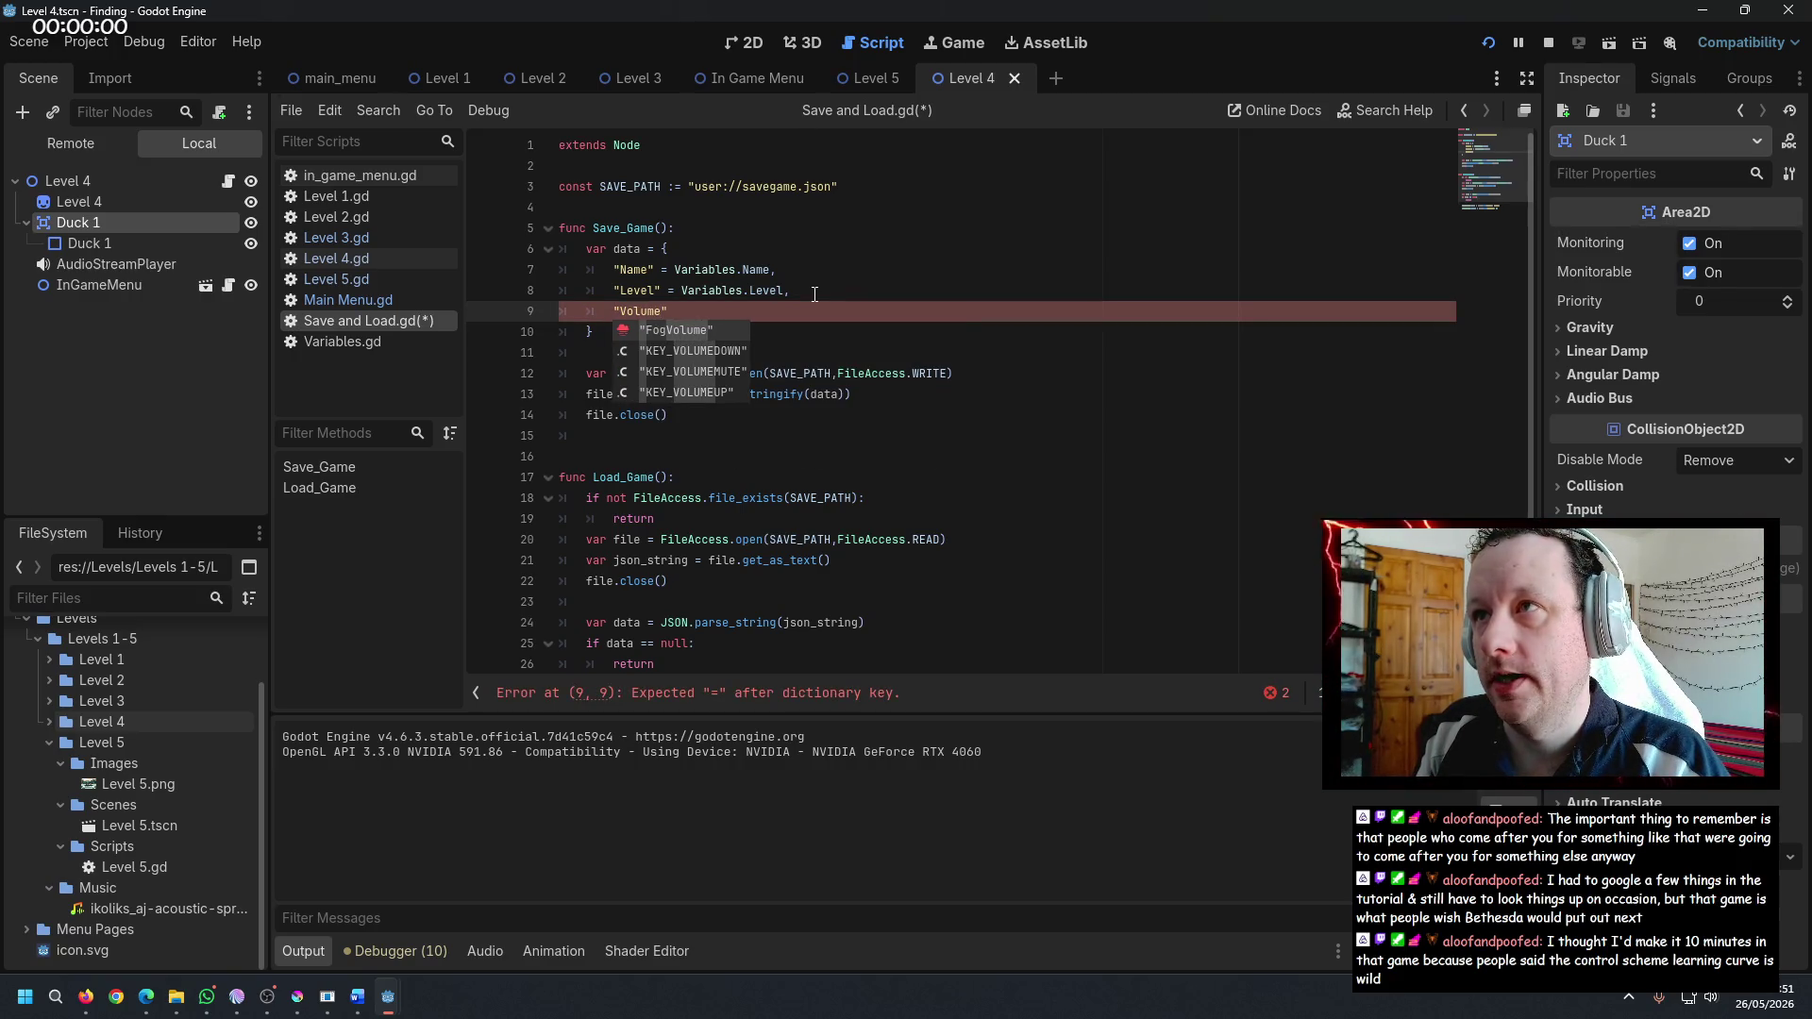
{"action": "key", "text": "Right"}
{"action": "type", "text": "= V"}
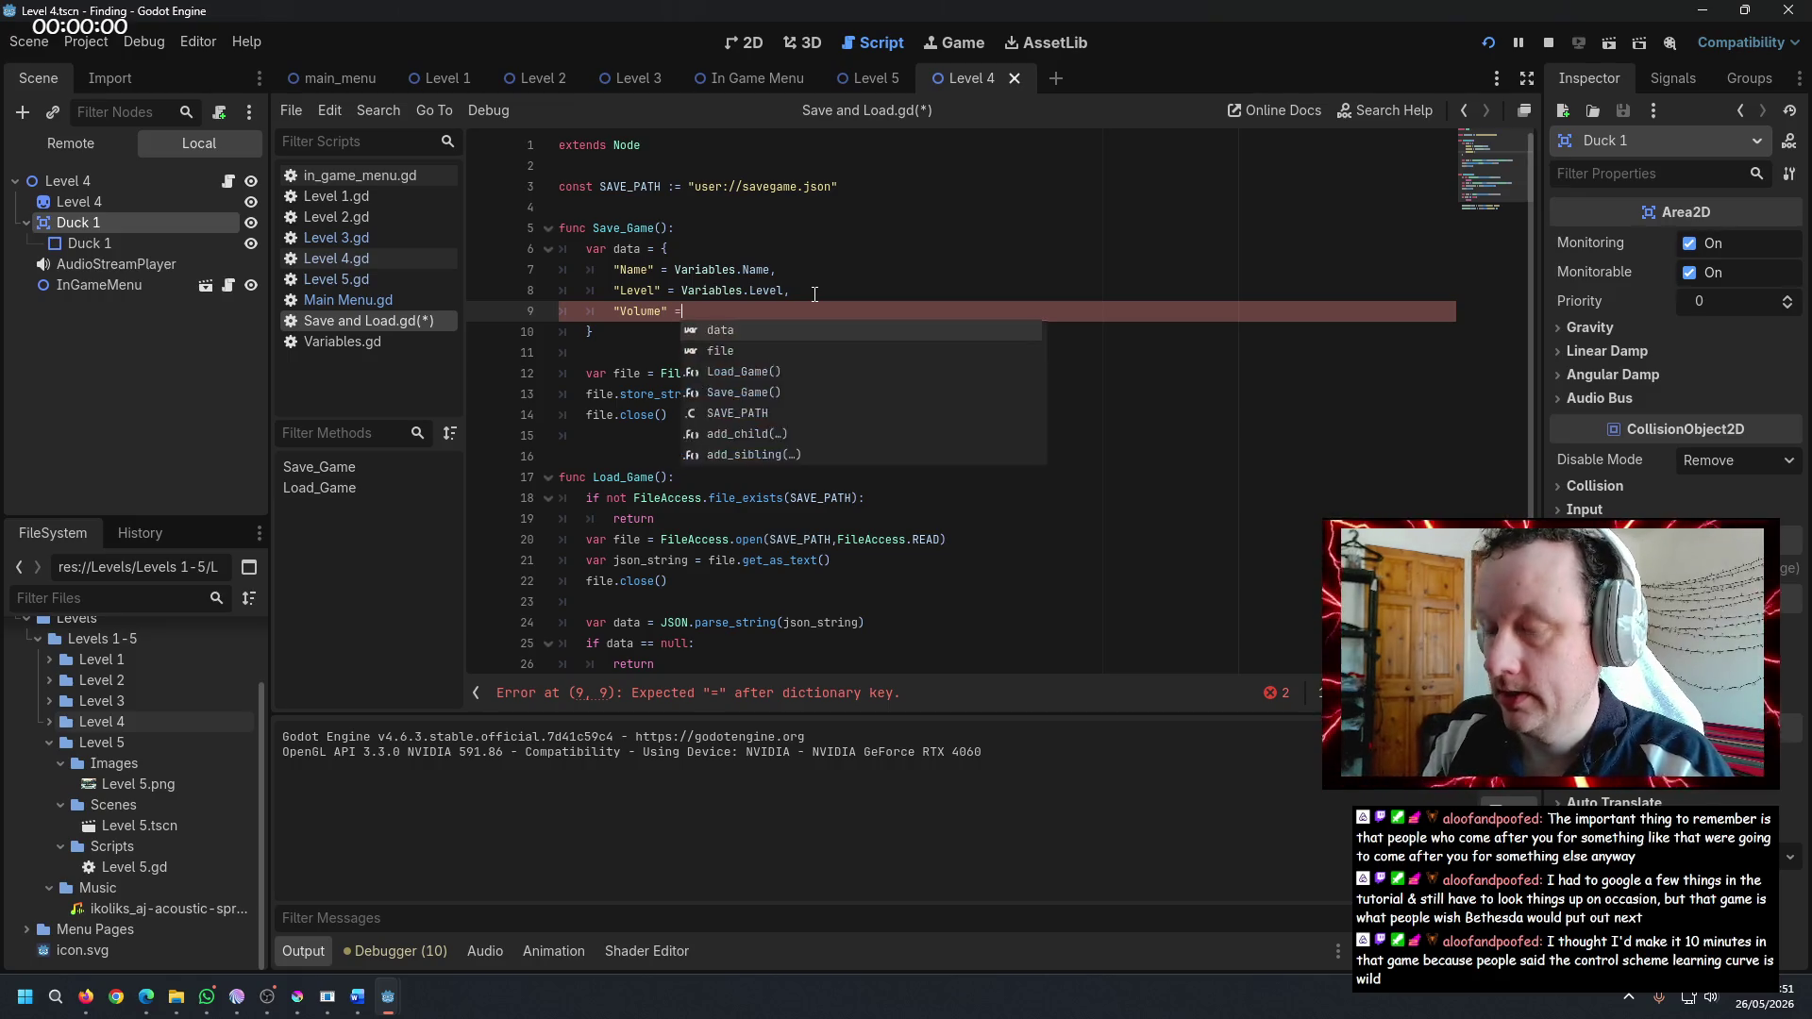
{"action": "type", "text": "ari"}
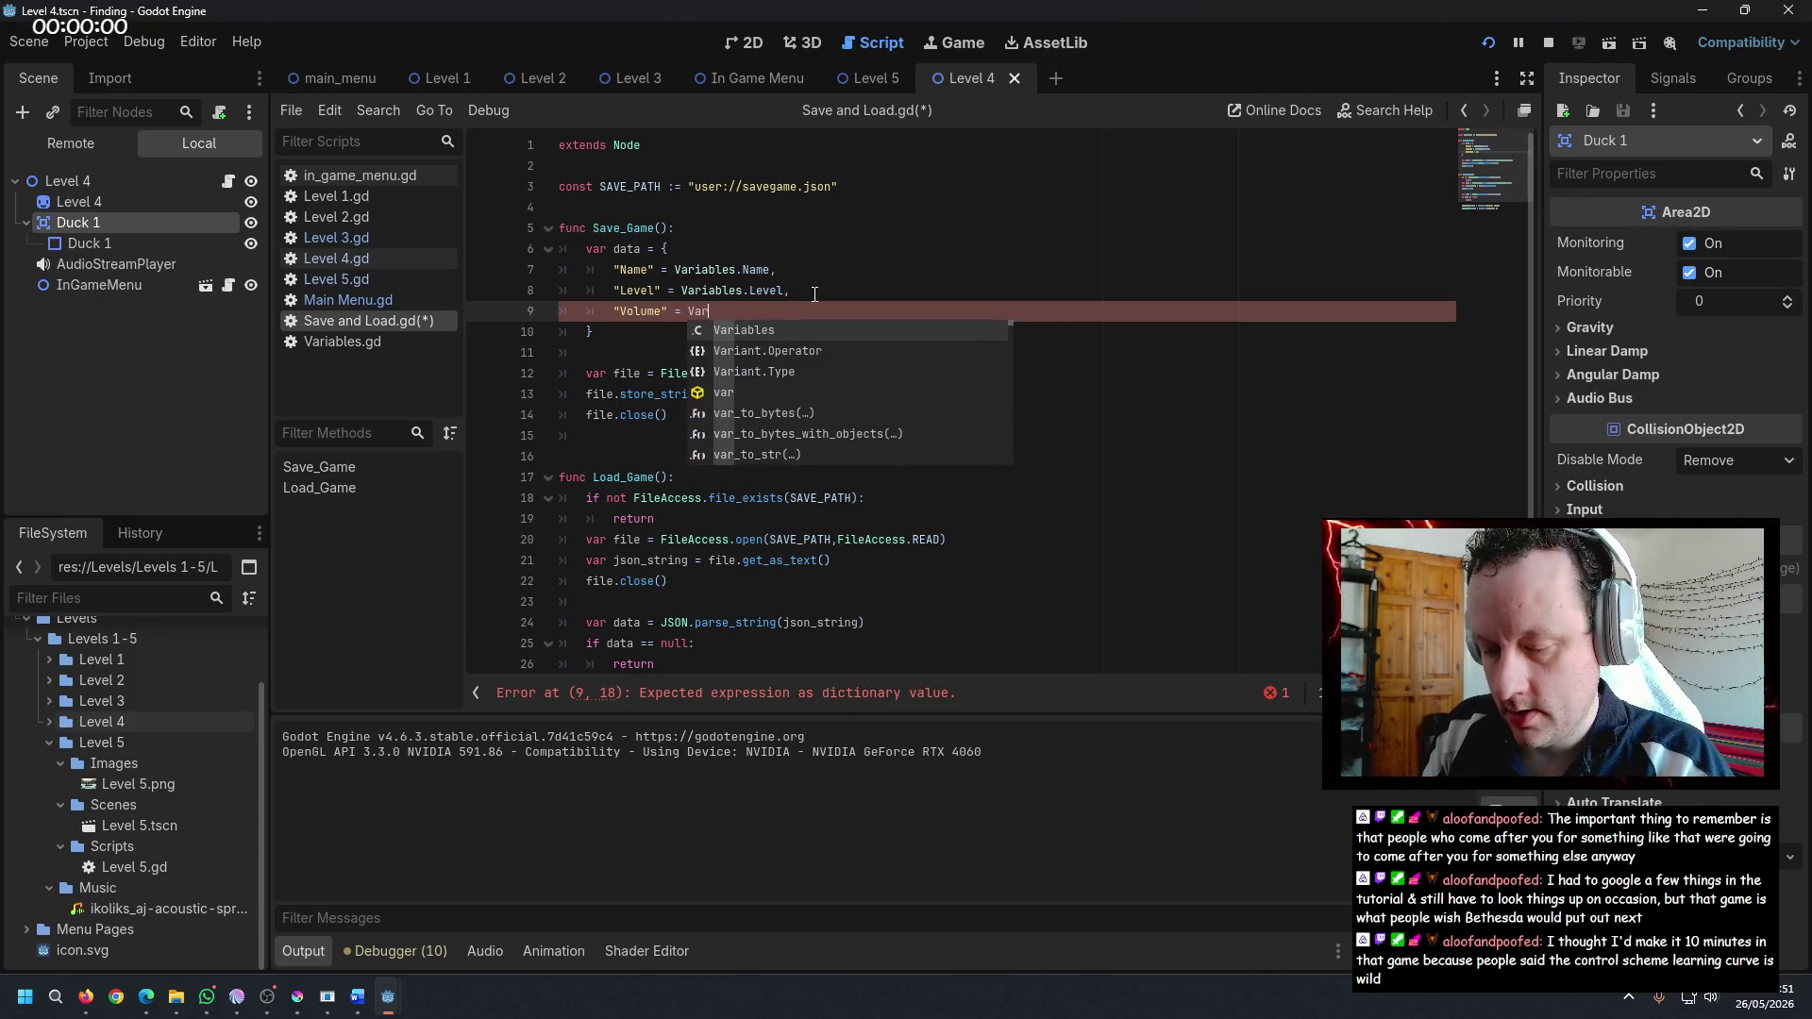
{"action": "key", "text": "Return"}
{"action": "type", "text": ".Vo"}
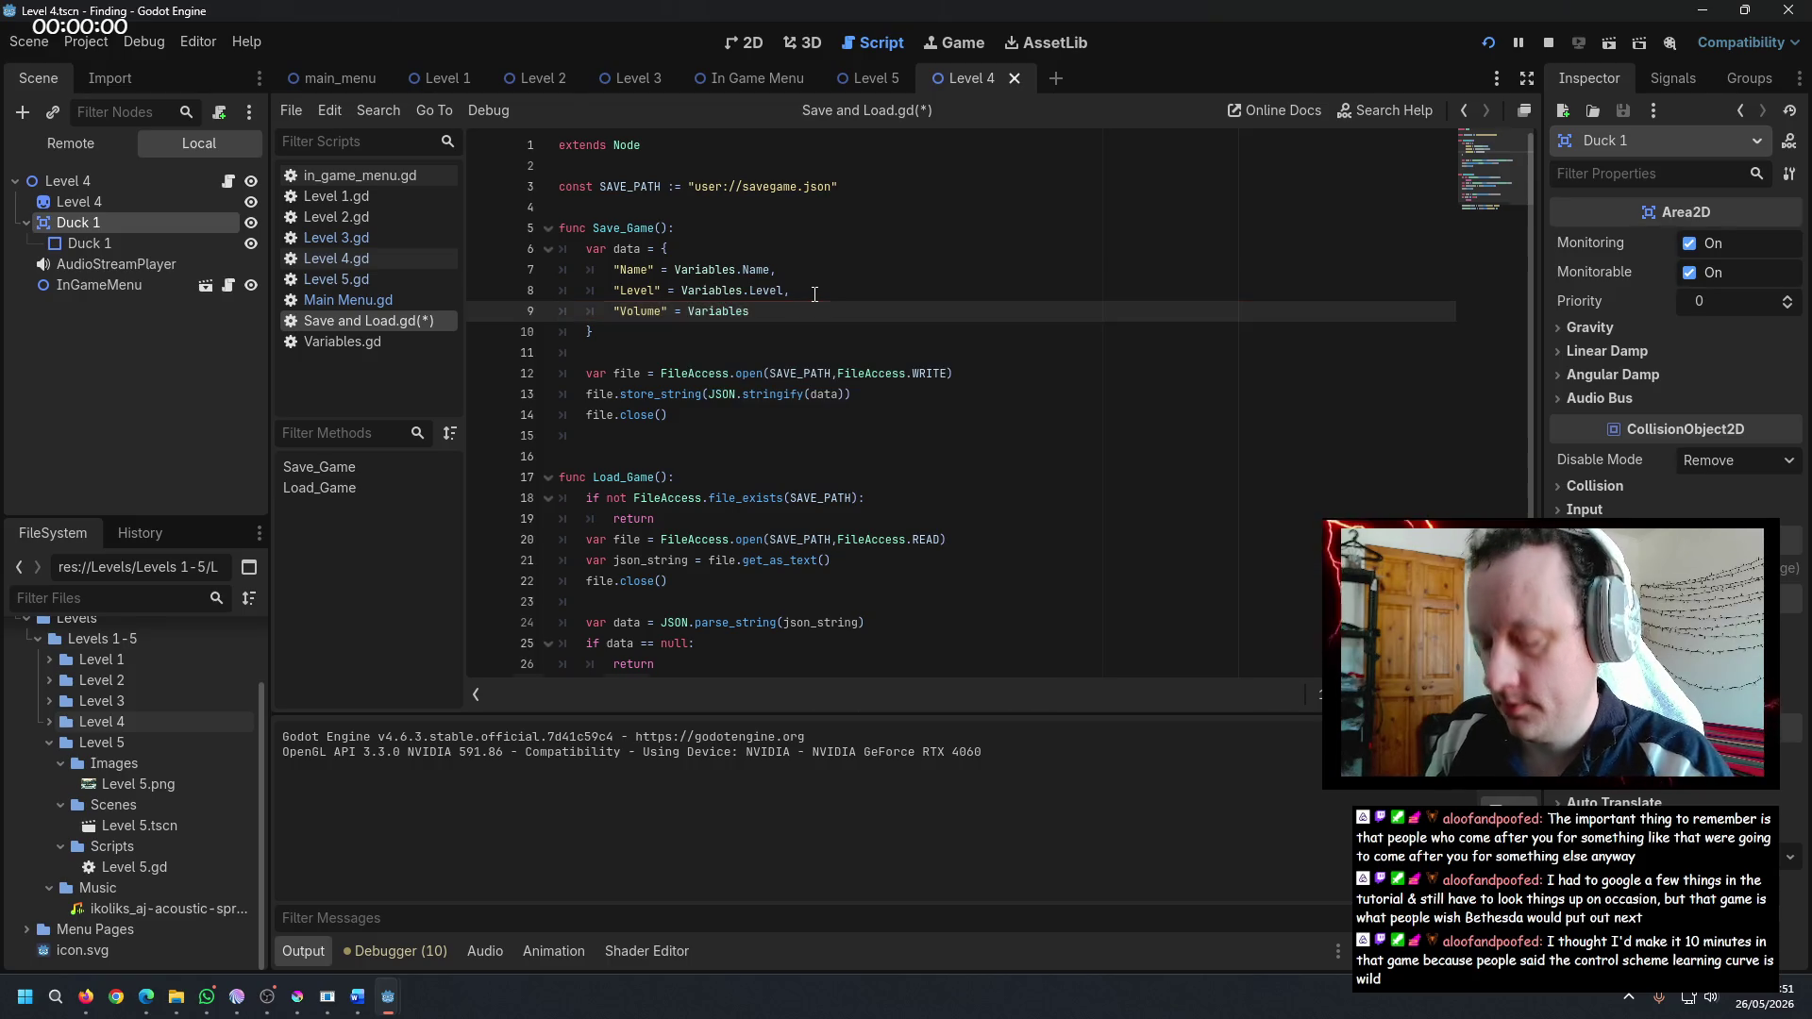
{"action": "type", "text": "lume"}
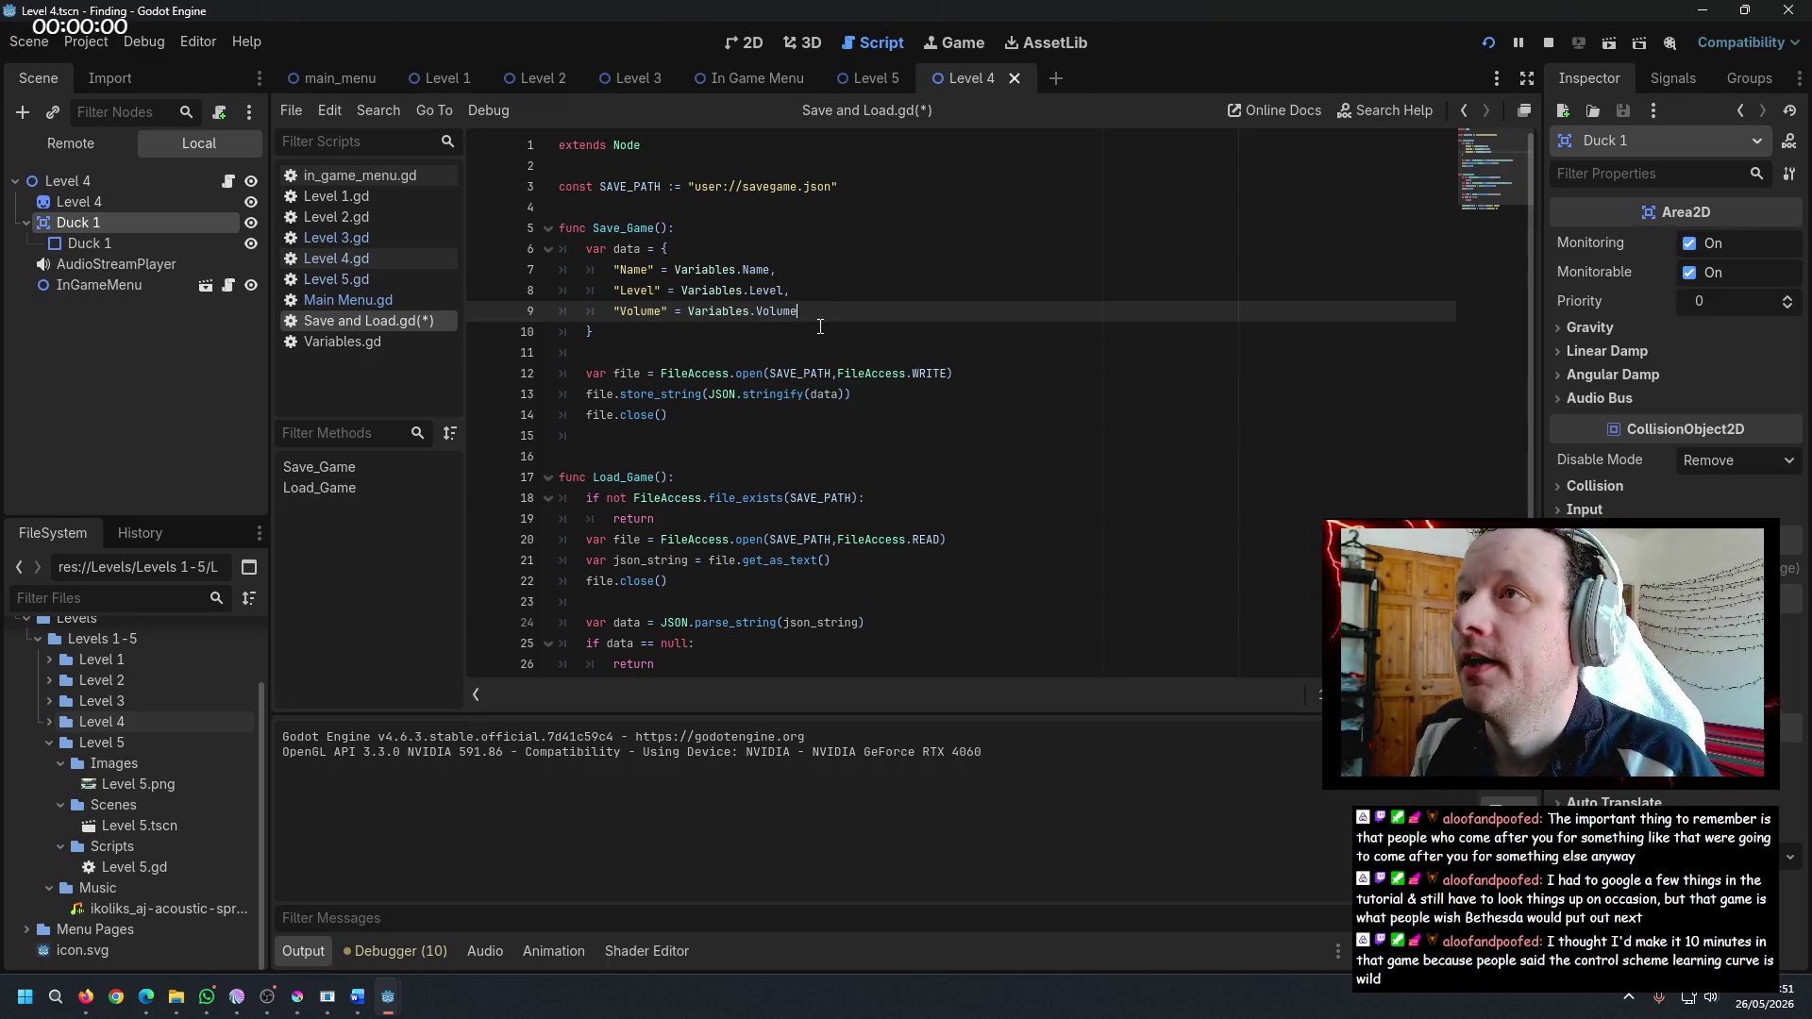
{"action": "left_click", "coordinate": [371, 342]}
{"action": "left_click", "coordinate": [710, 204]}
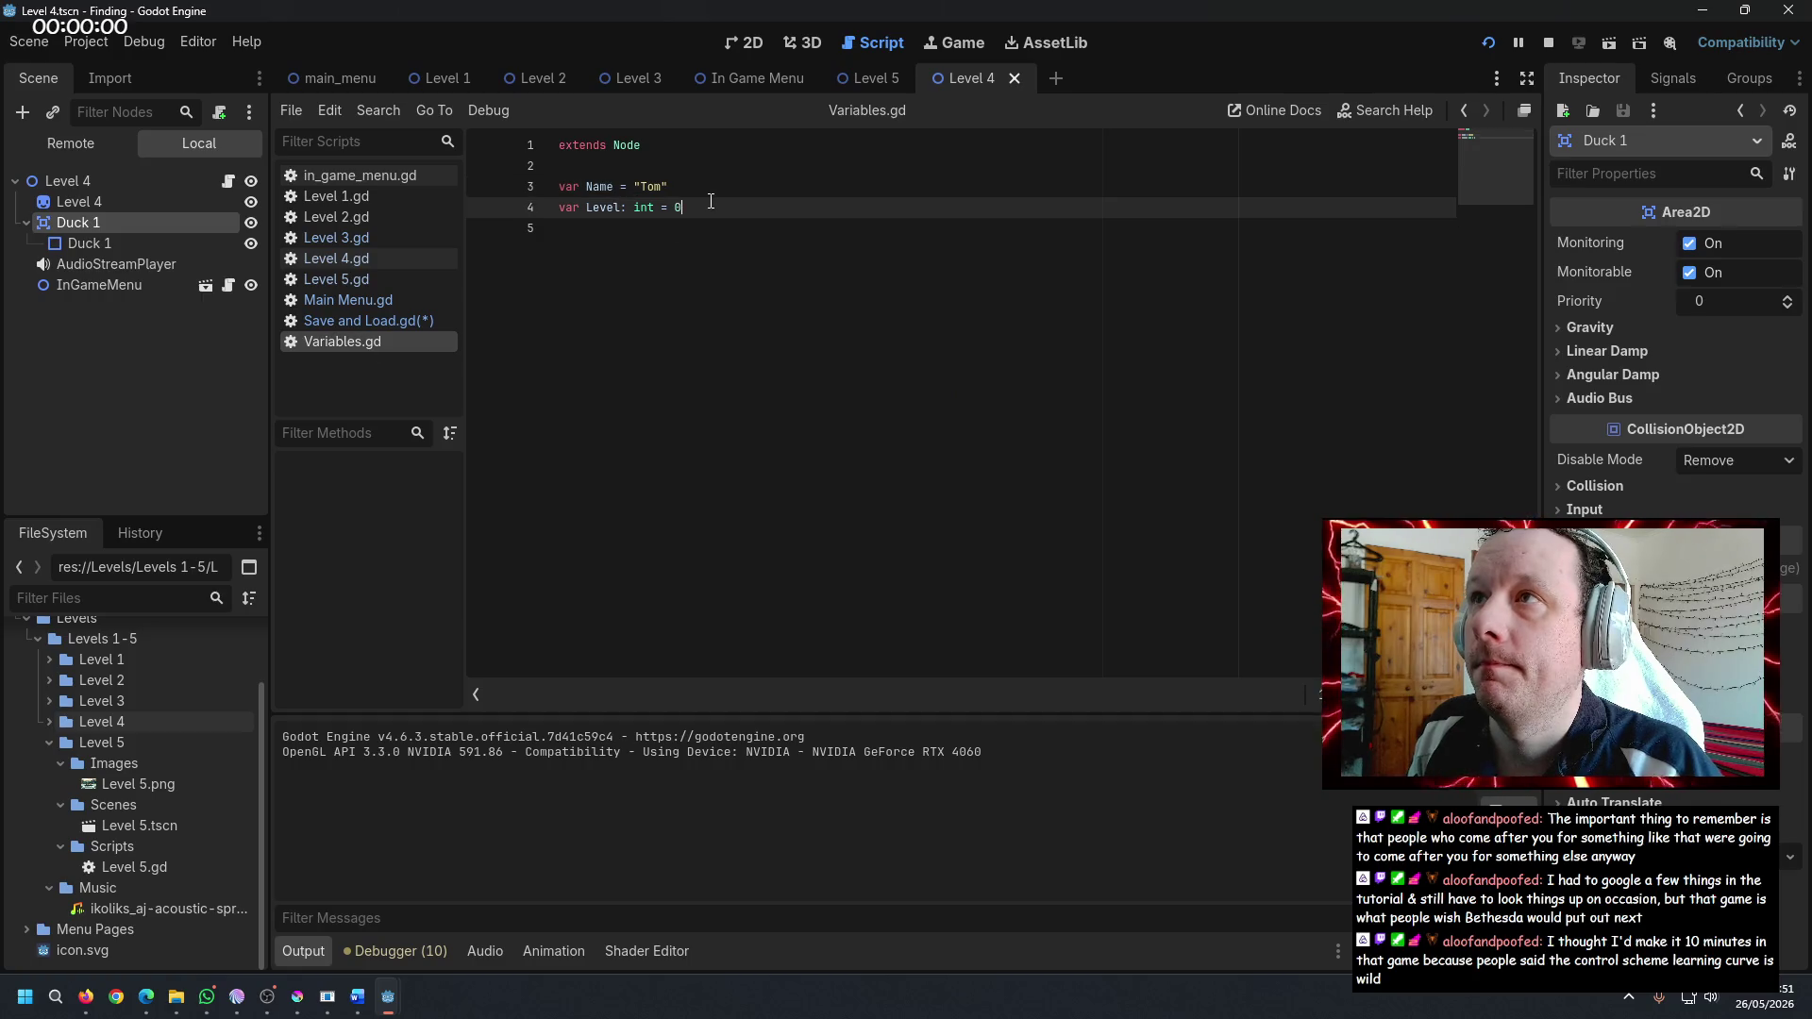
Declare 'var Volume: int = 50' in Variables.gd and save the script
{"action": "key", "text": "Return"}
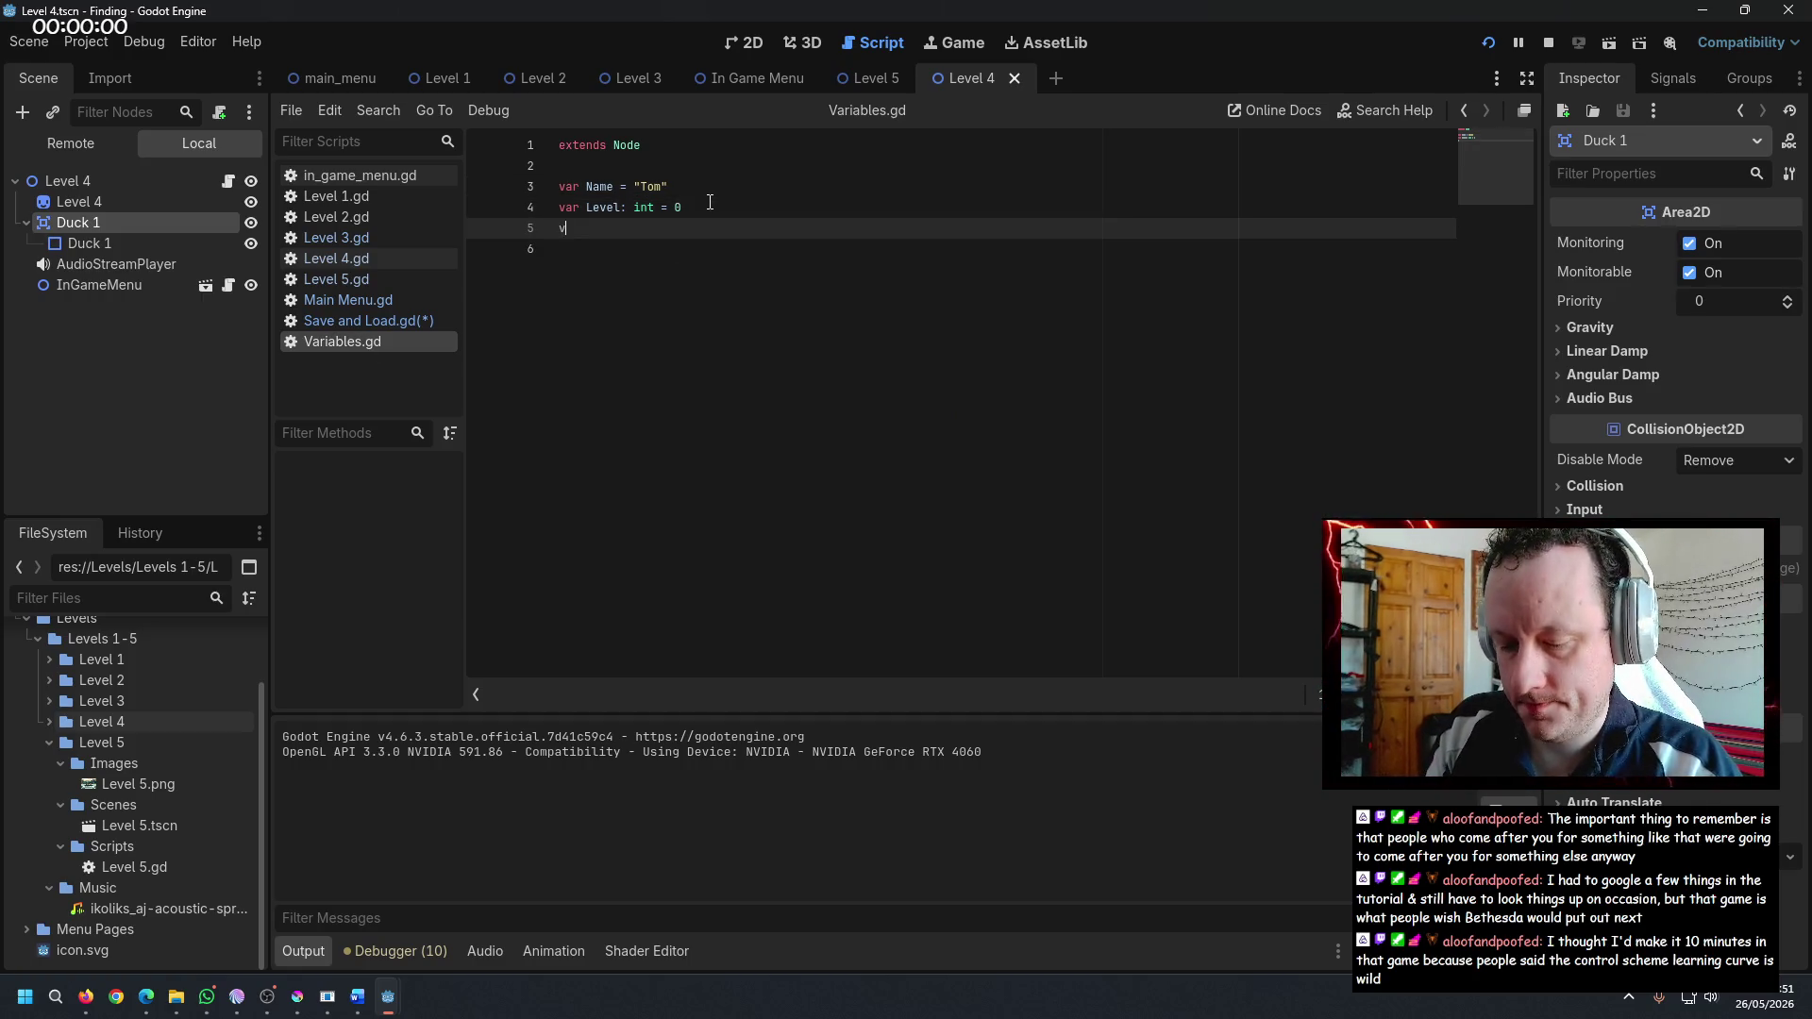
{"action": "key", "text": "BackSpace"}
{"action": "type", "text": "ar V"}
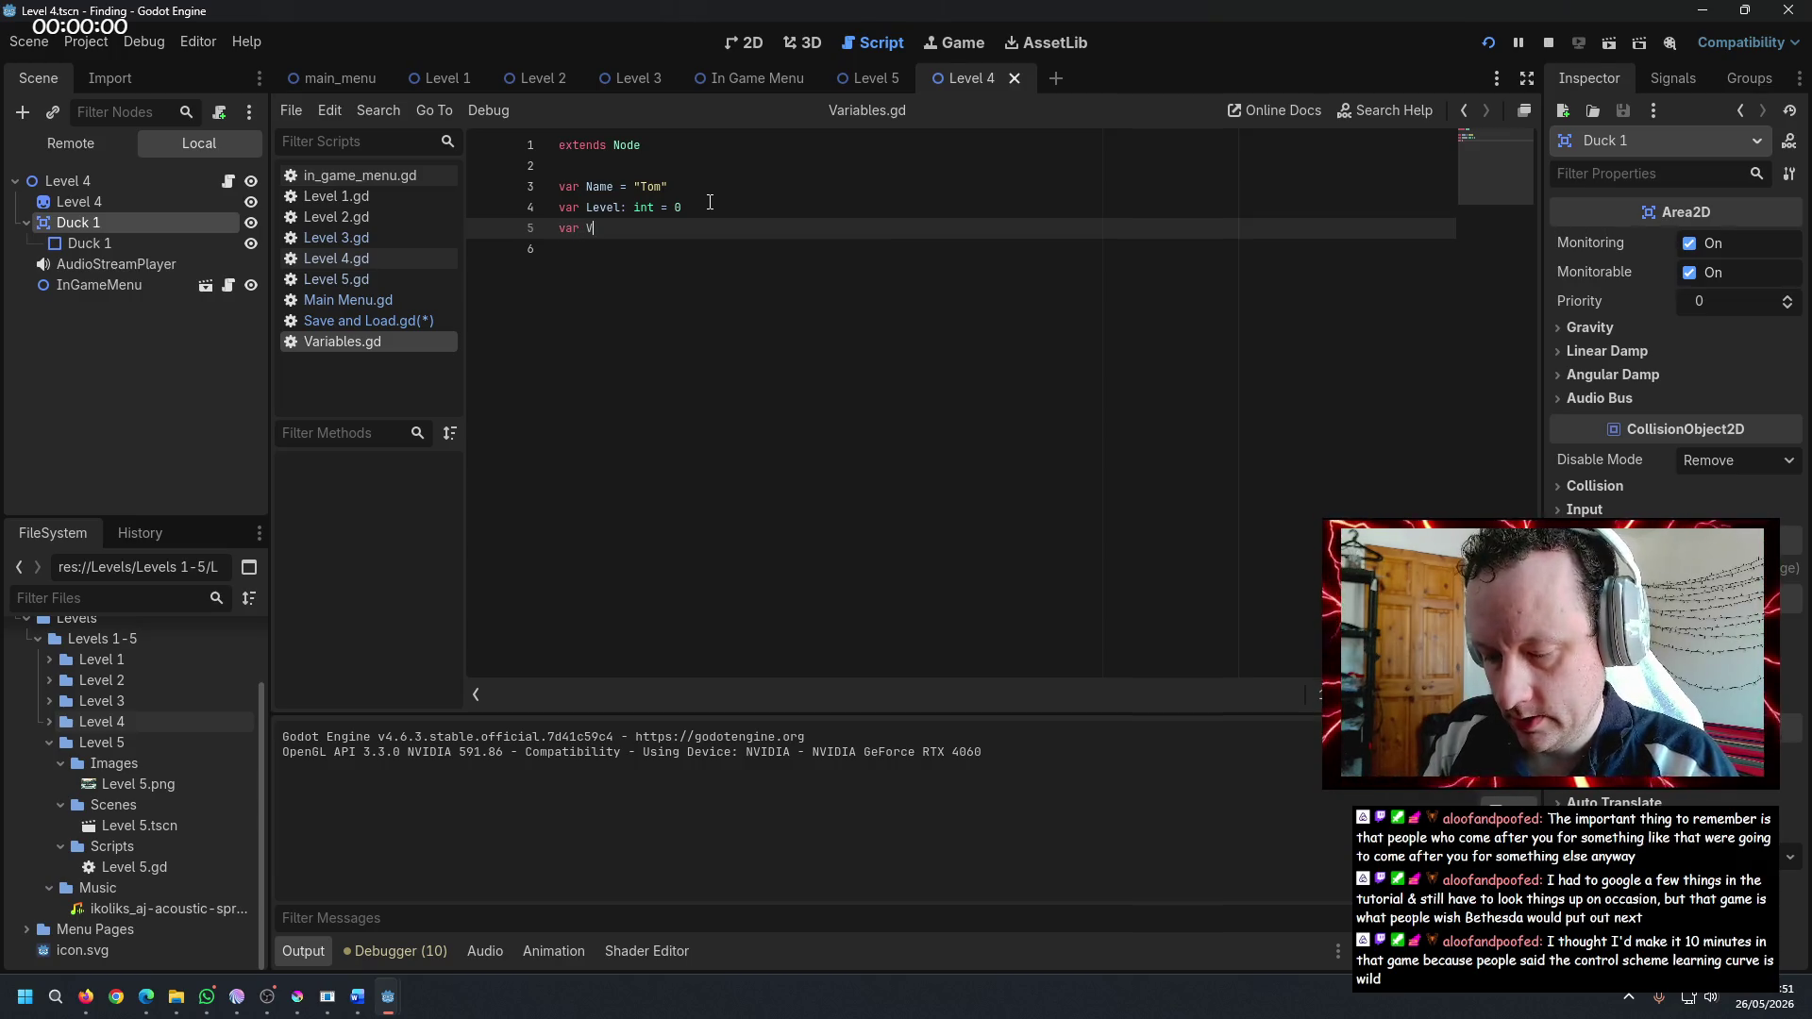
{"action": "type", "text": "olume"}
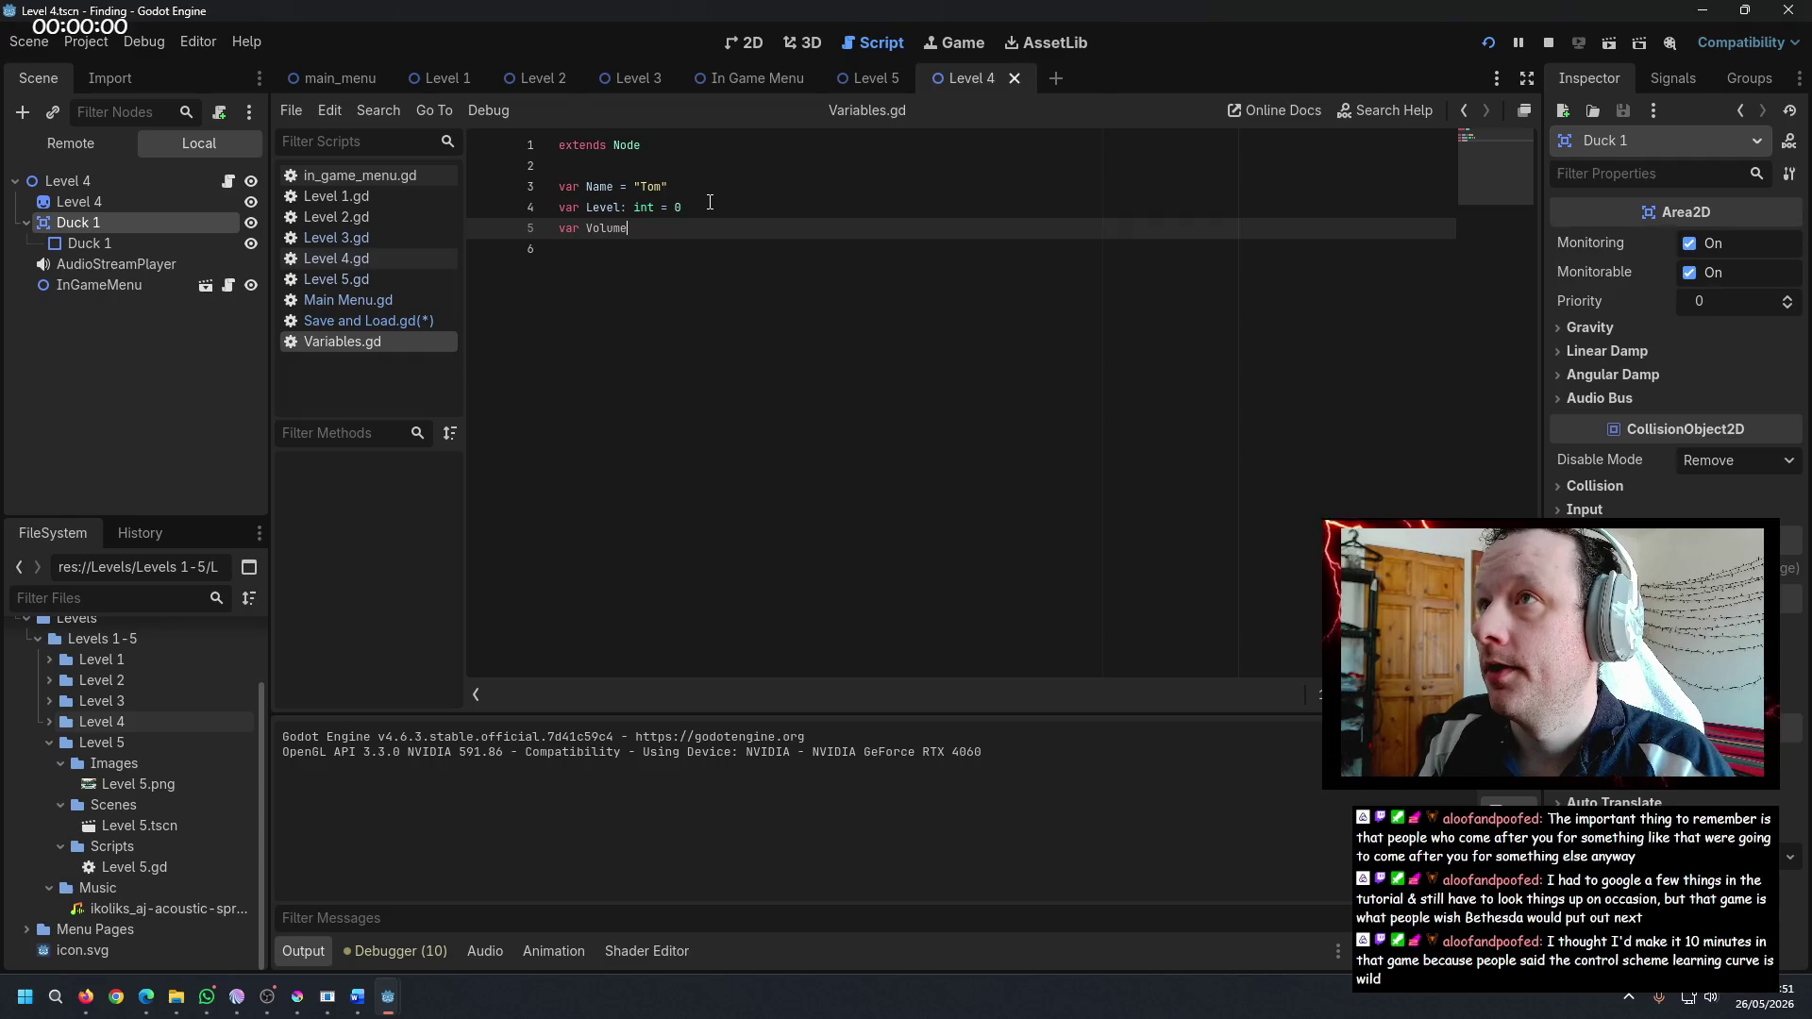
{"action": "type", "text": ":"}
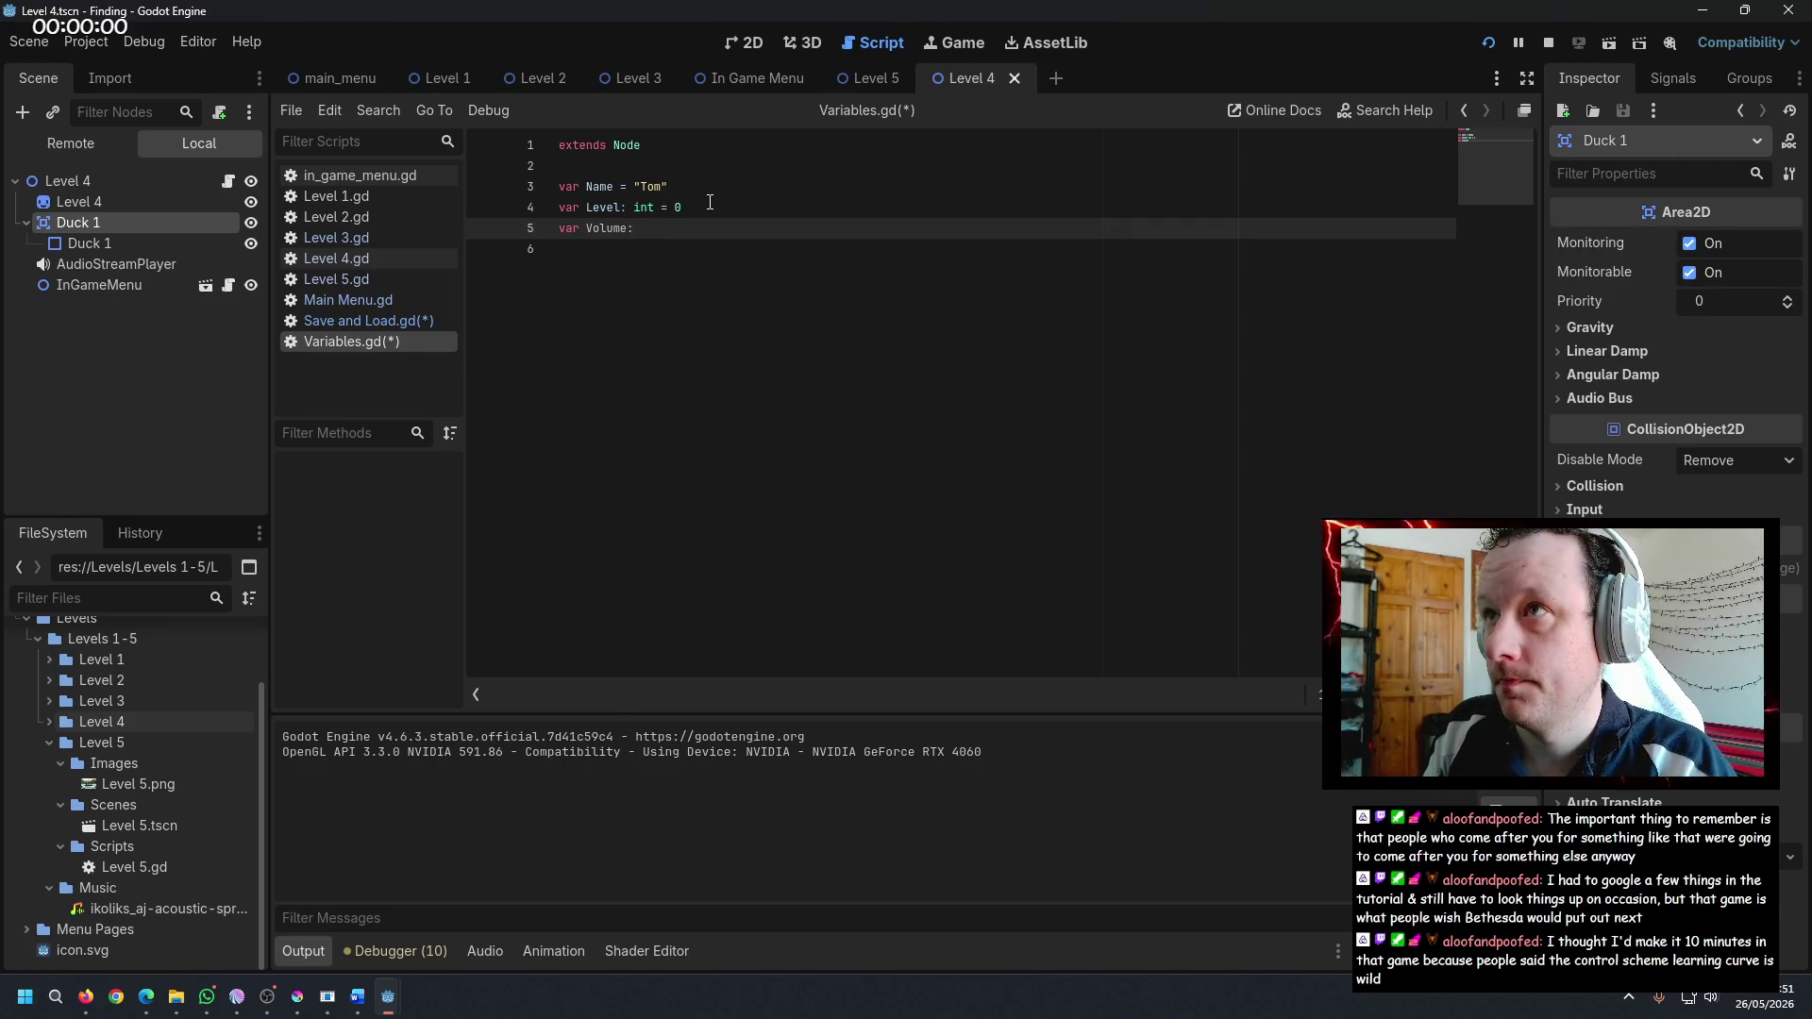
{"action": "type", "text": " int"}
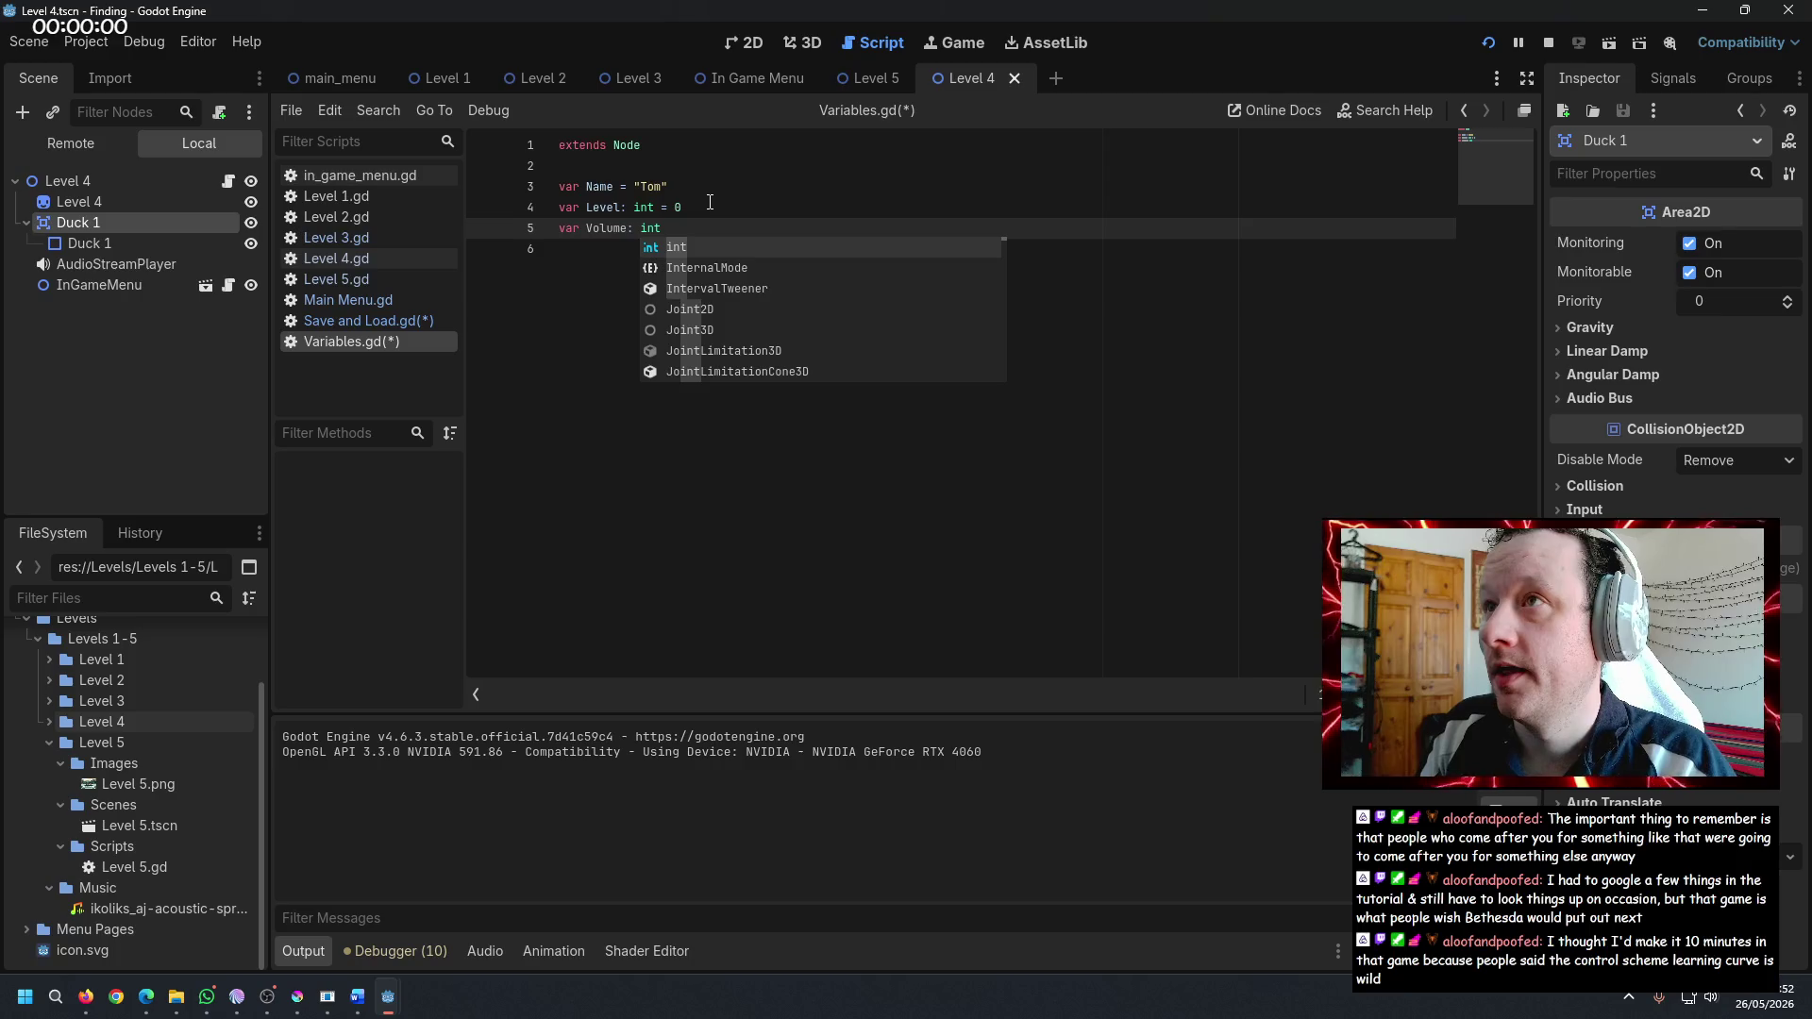
{"action": "type", "text": " = 50"}
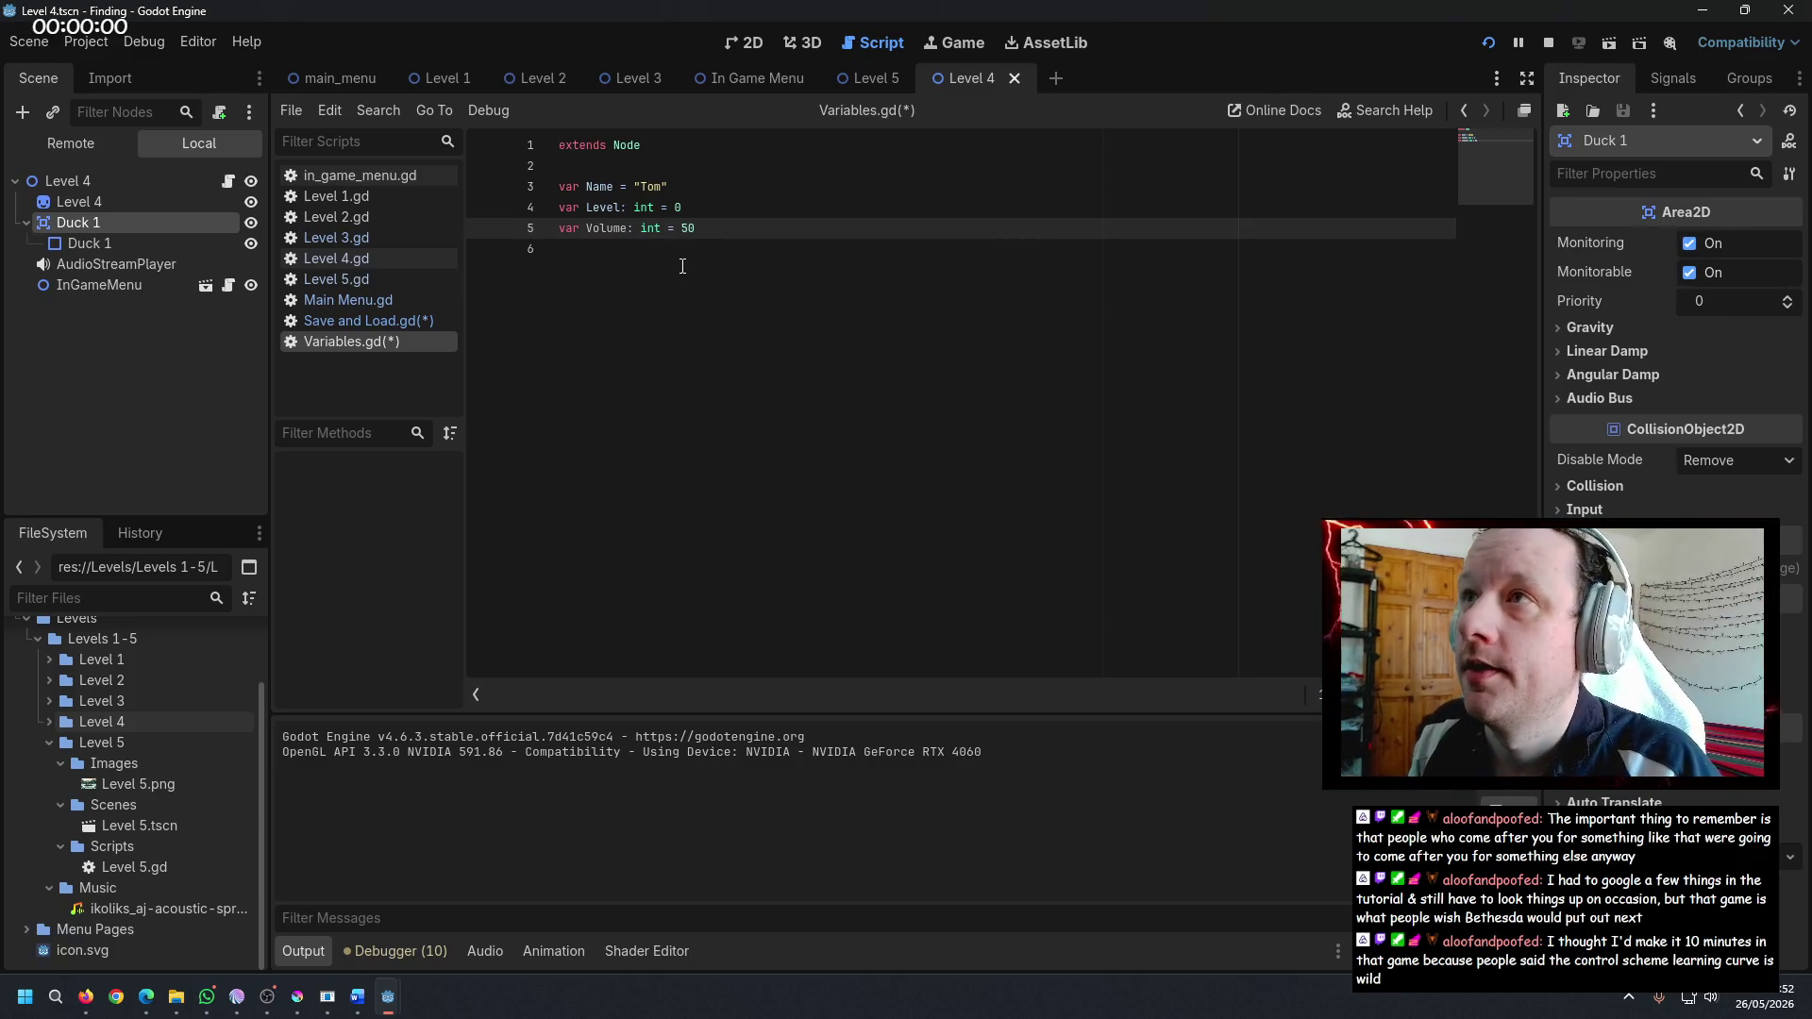
{"action": "left_click", "coordinate": [683, 266]}
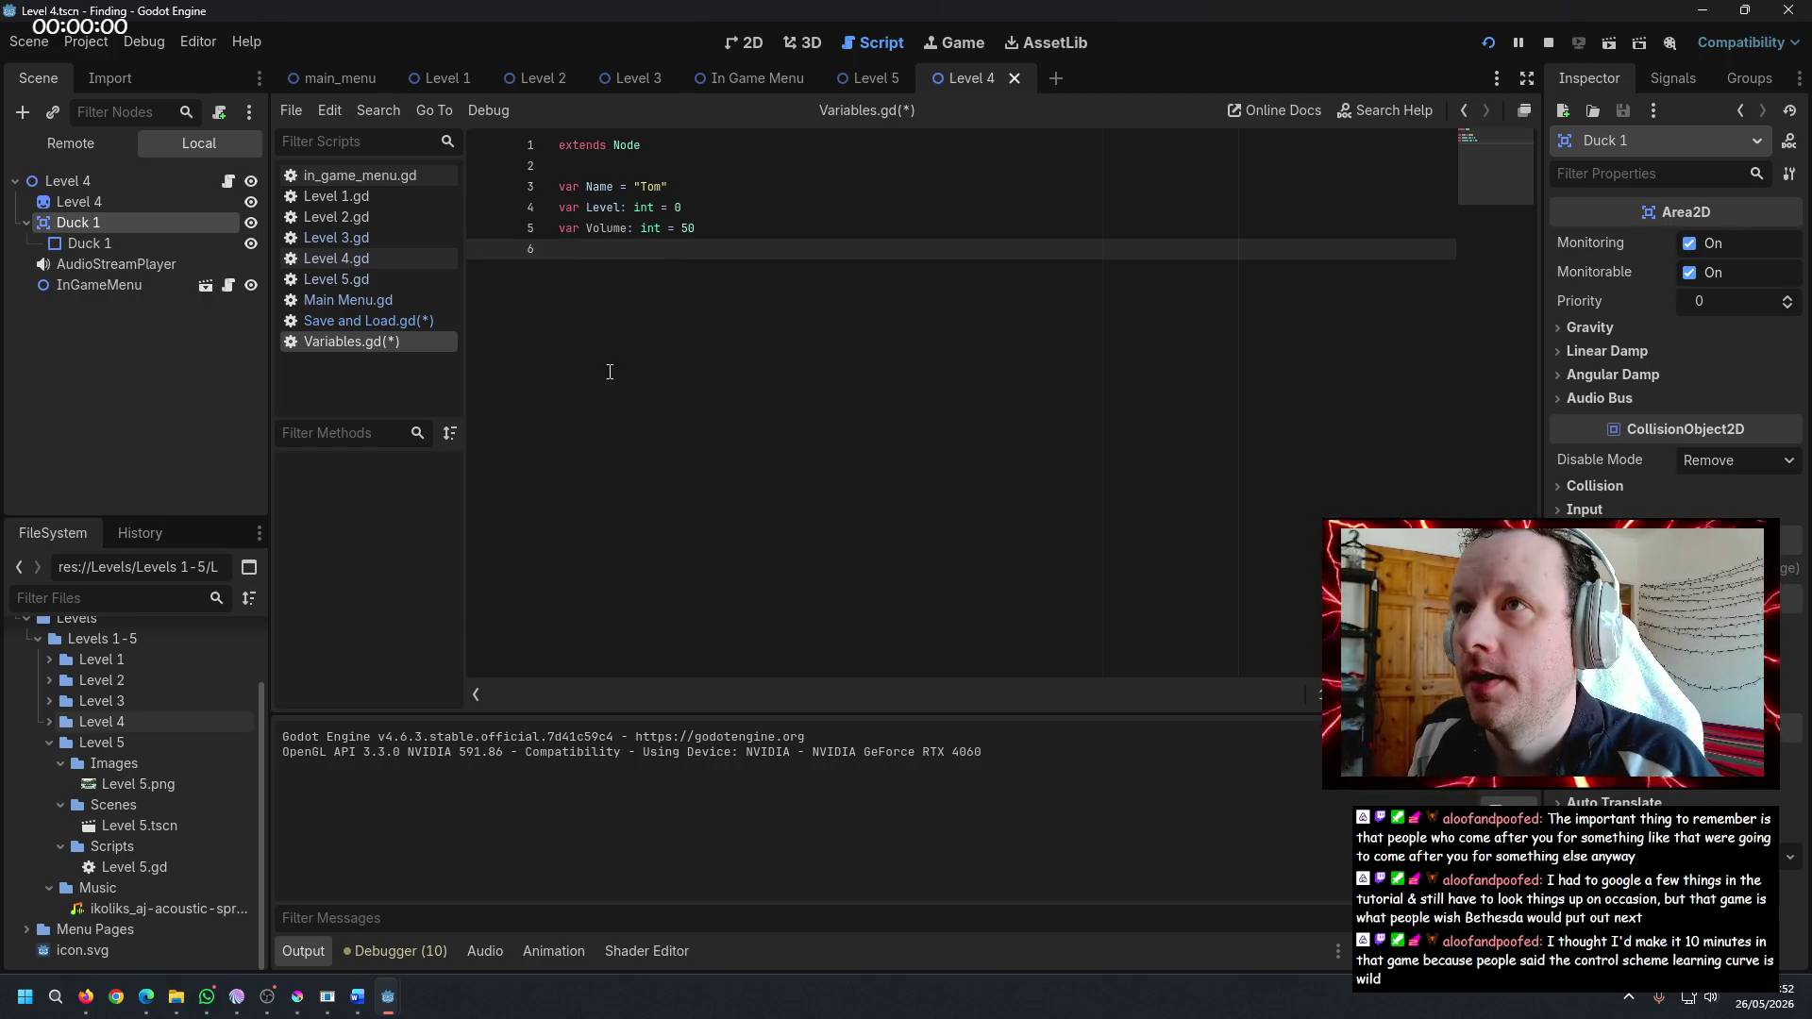
{"action": "key", "text": "ctrl+s"}
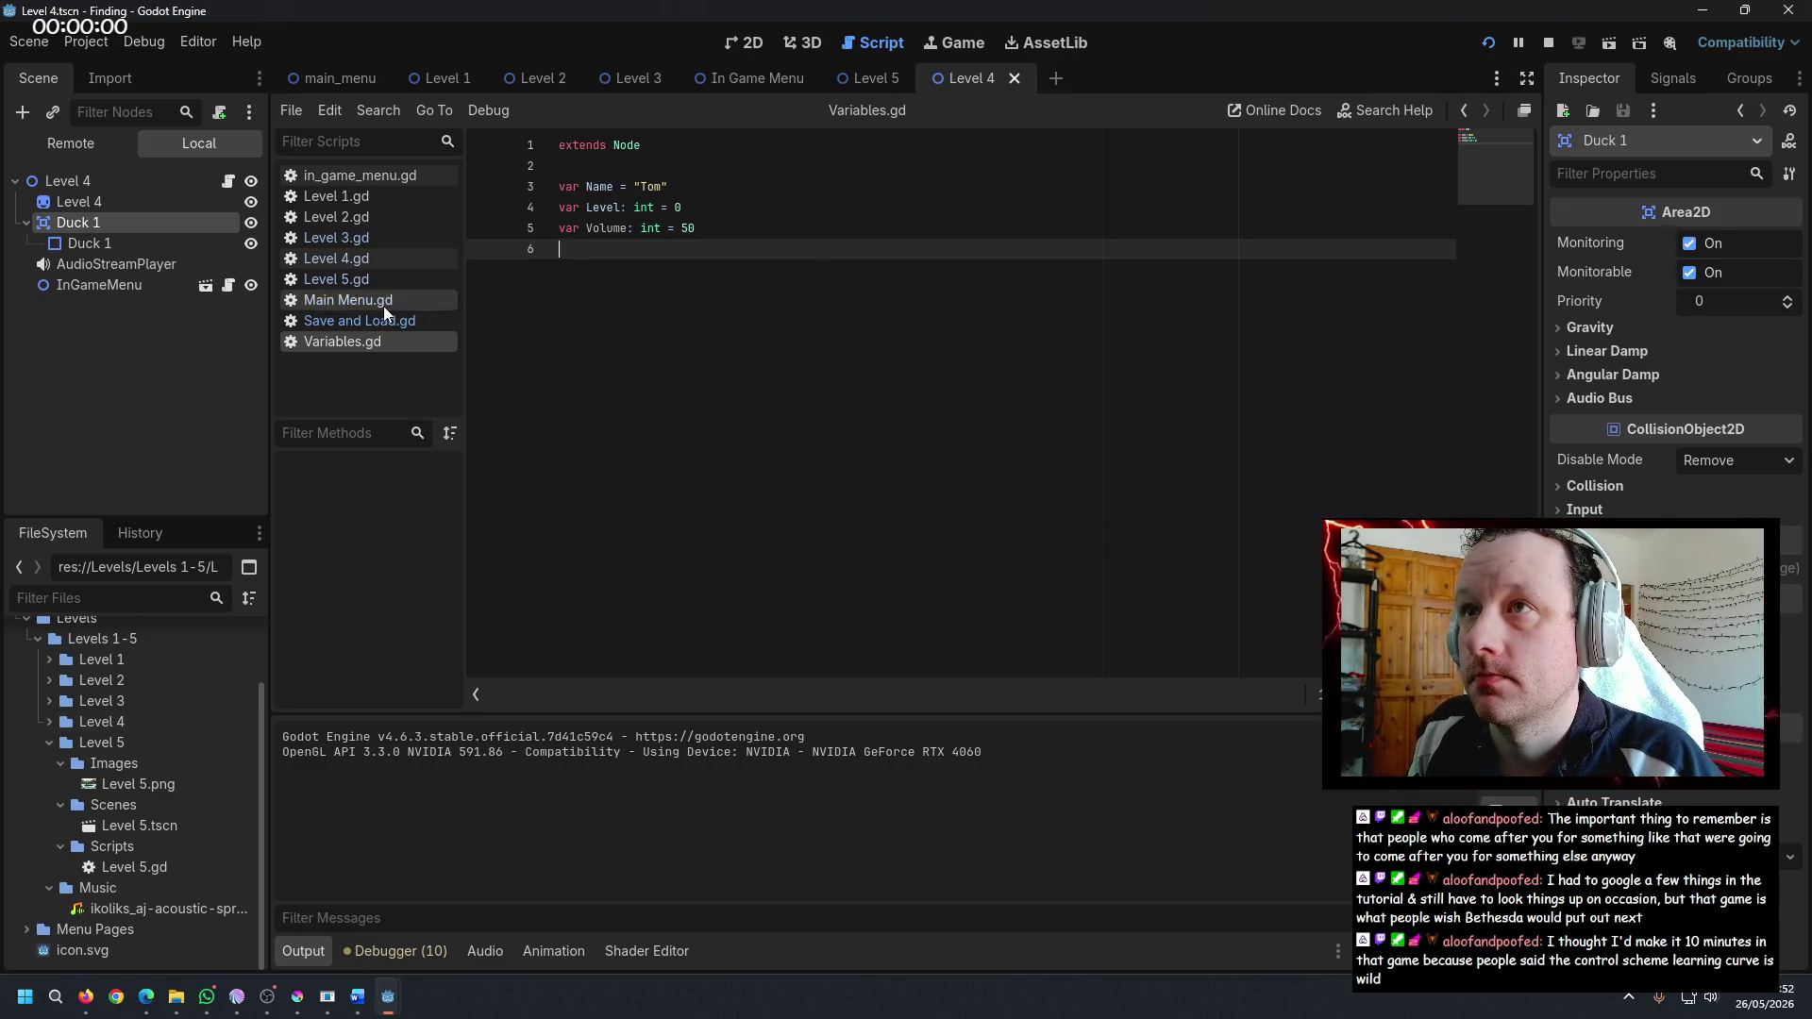
{"action": "left_click", "coordinate": [377, 321]}
Add 'Variables.Volume = data.get("Volume", 50)' after Load_Game's Level line and save the script
{"action": "scroll", "coordinate": [790, 399], "scroll_direction": "down", "scroll_amount": 2}
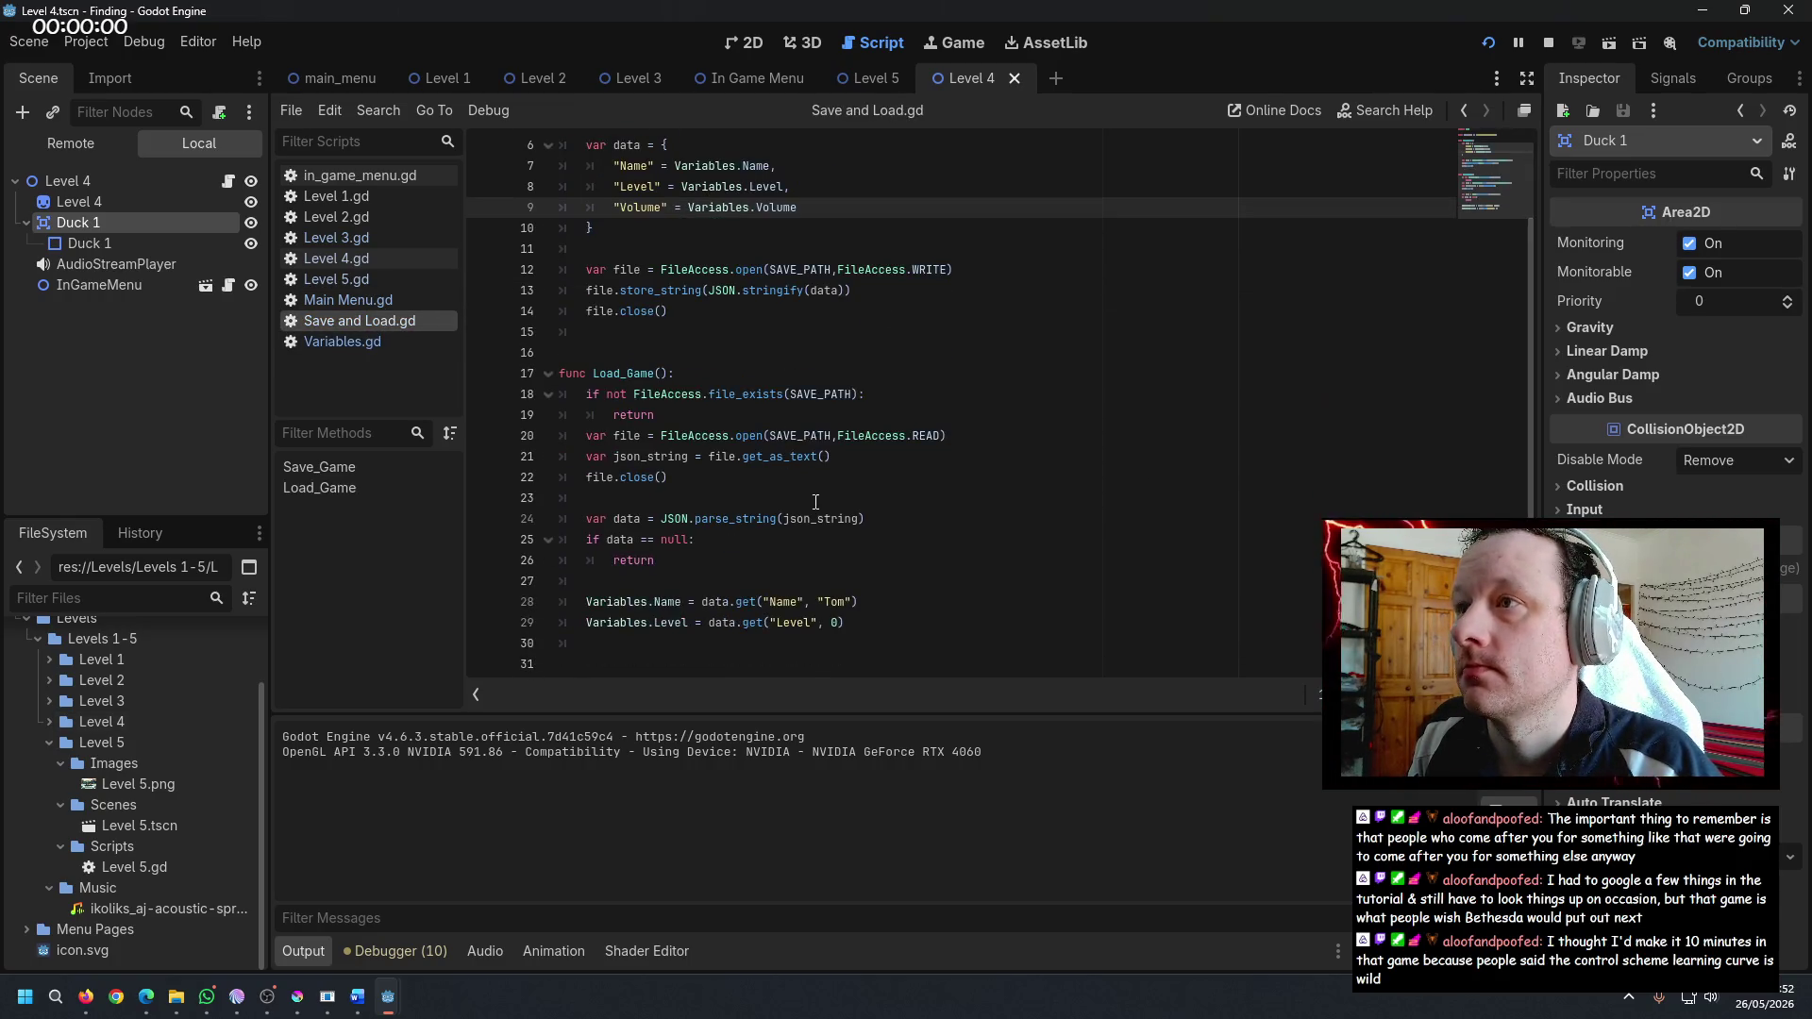
{"action": "left_click", "coordinate": [858, 620]}
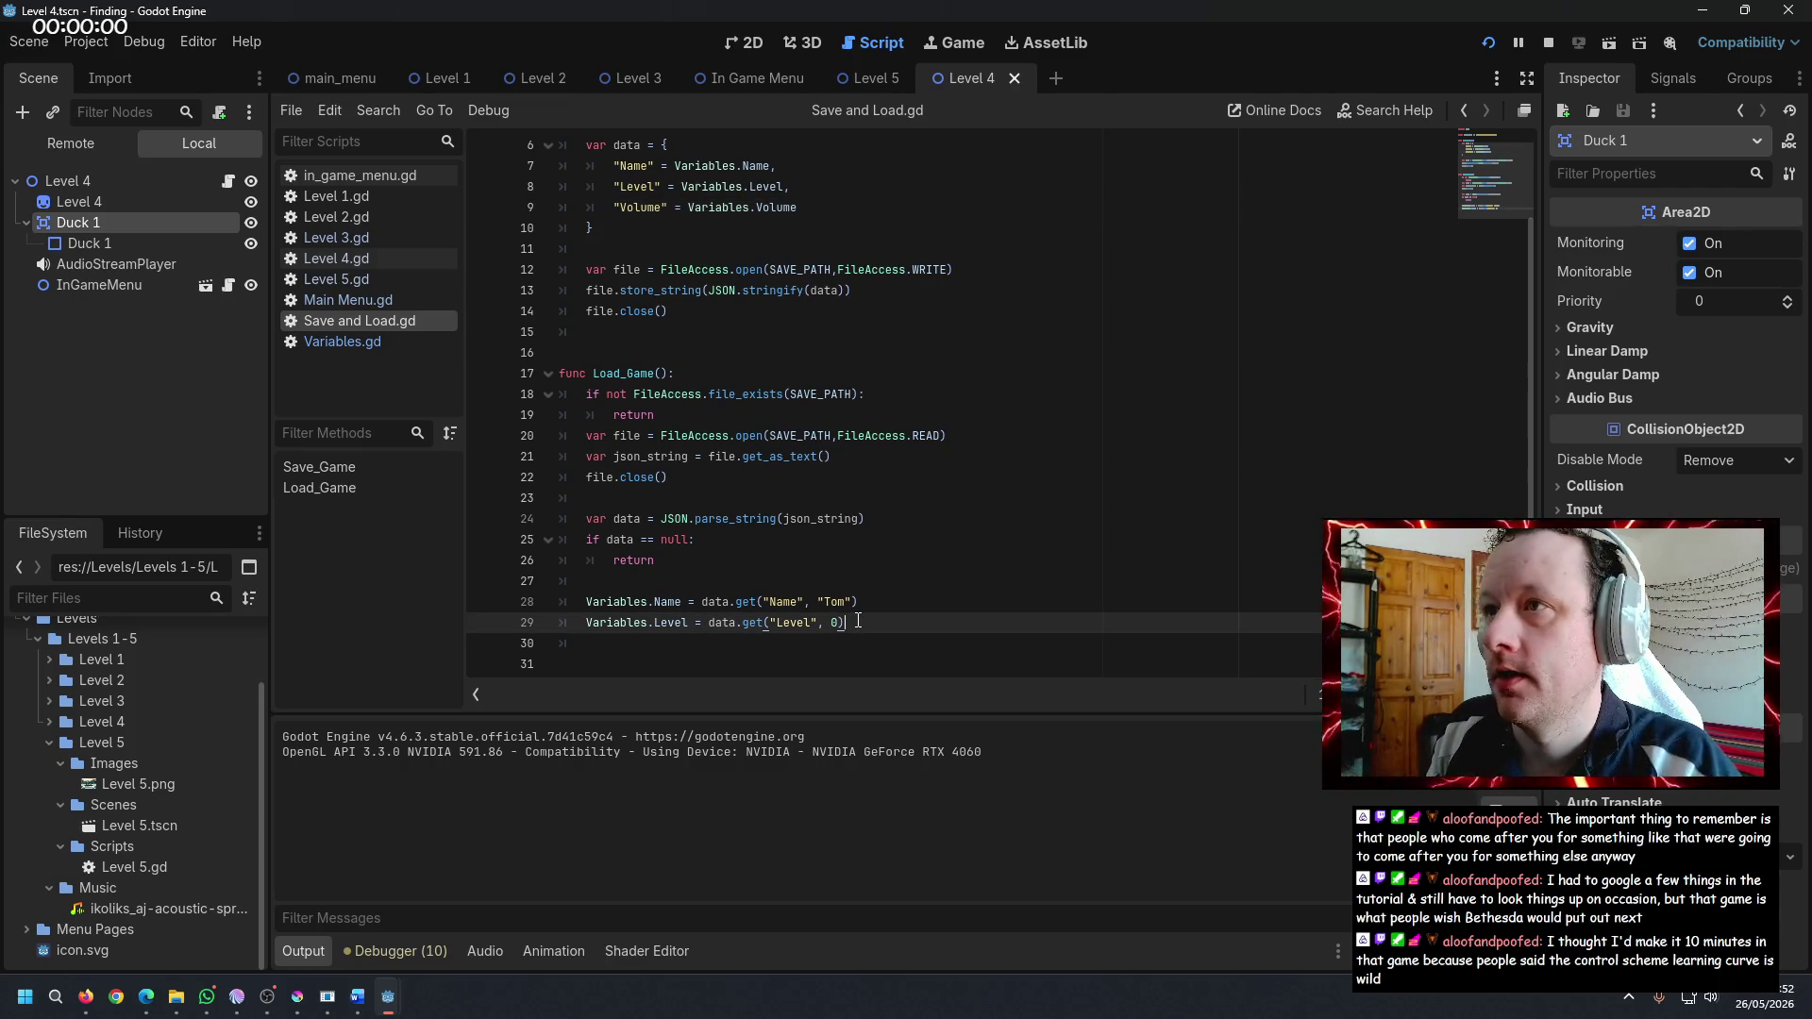
{"action": "key", "text": "Return"}
{"action": "type", "text": "Var"}
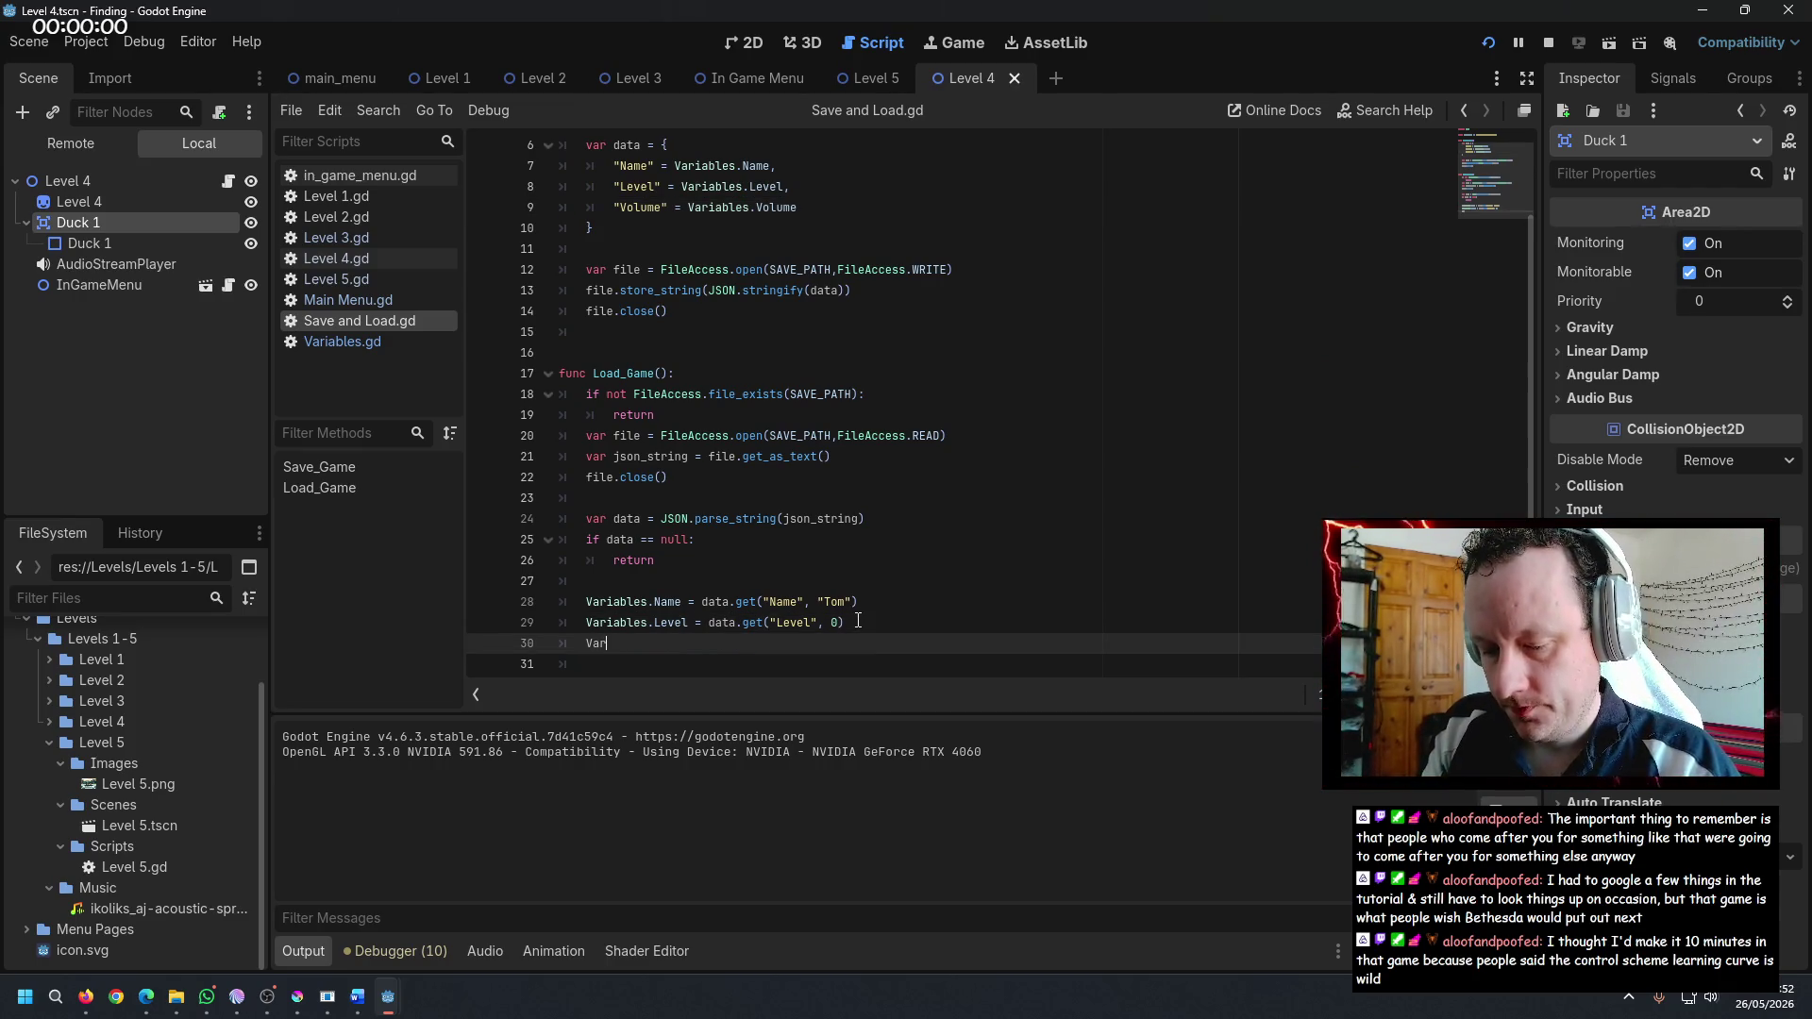
{"action": "type", "text": "iables"}
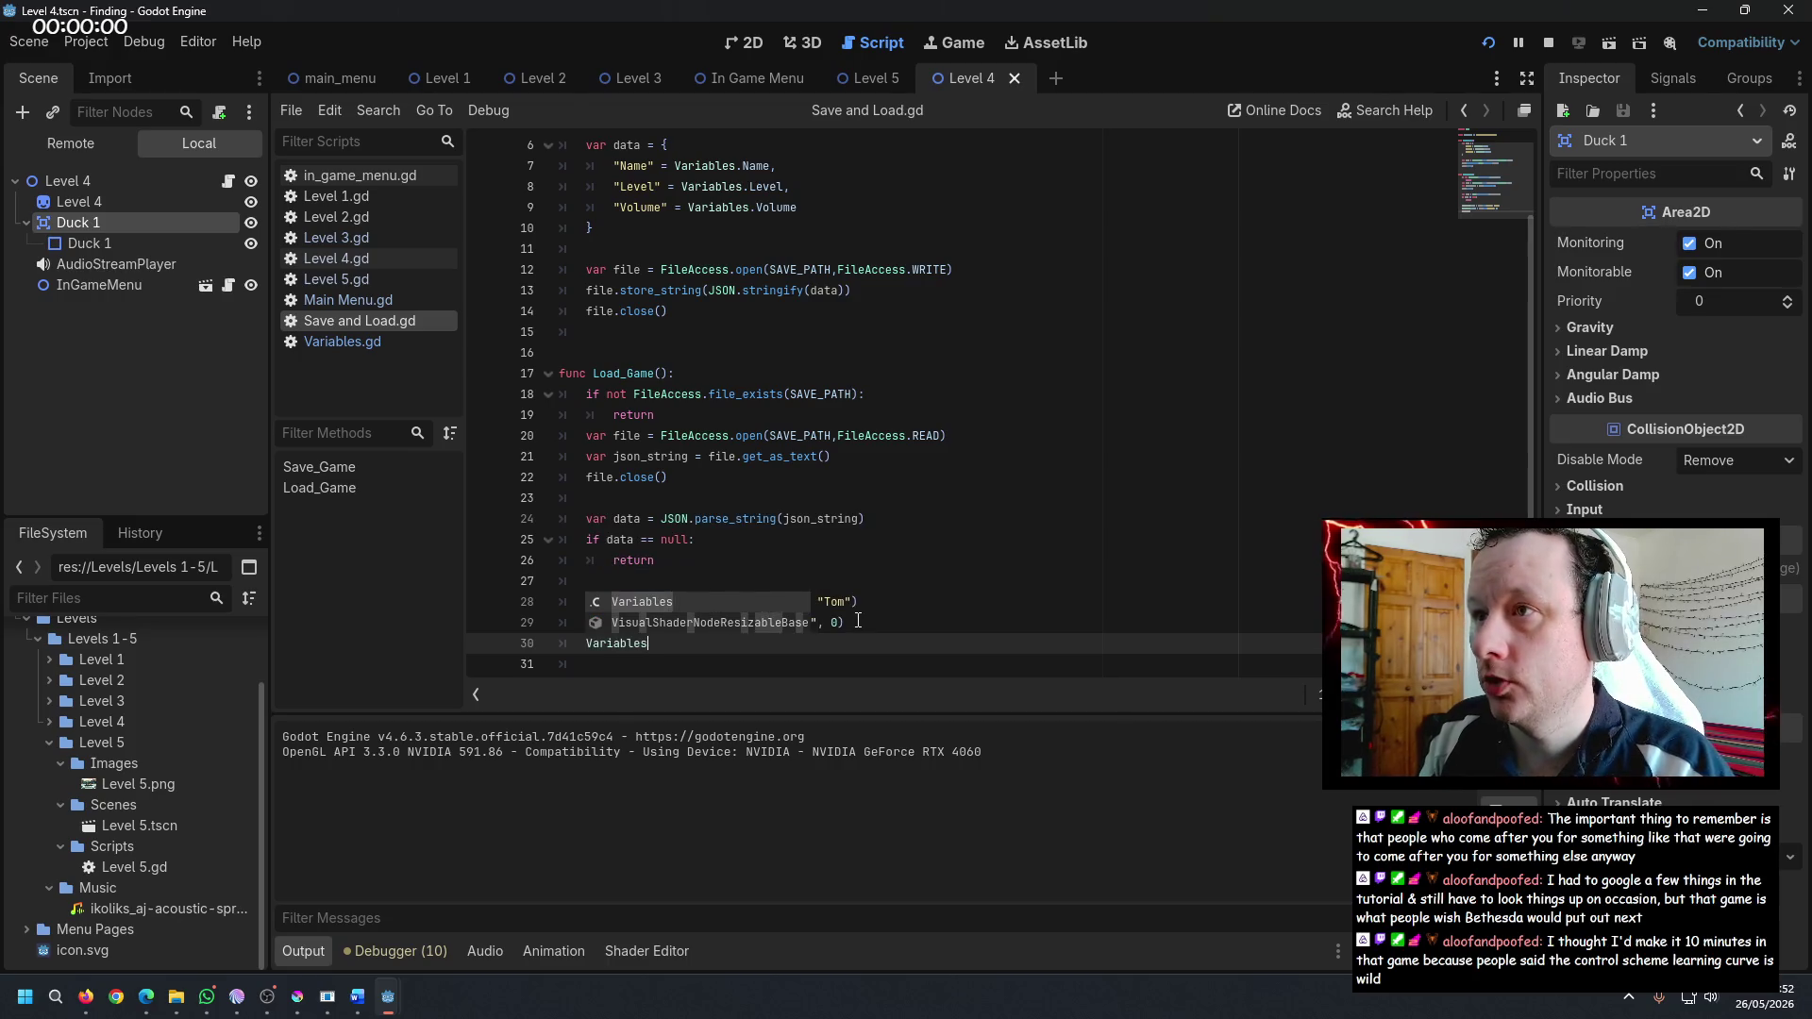
{"action": "type", "text": ".Vol"}
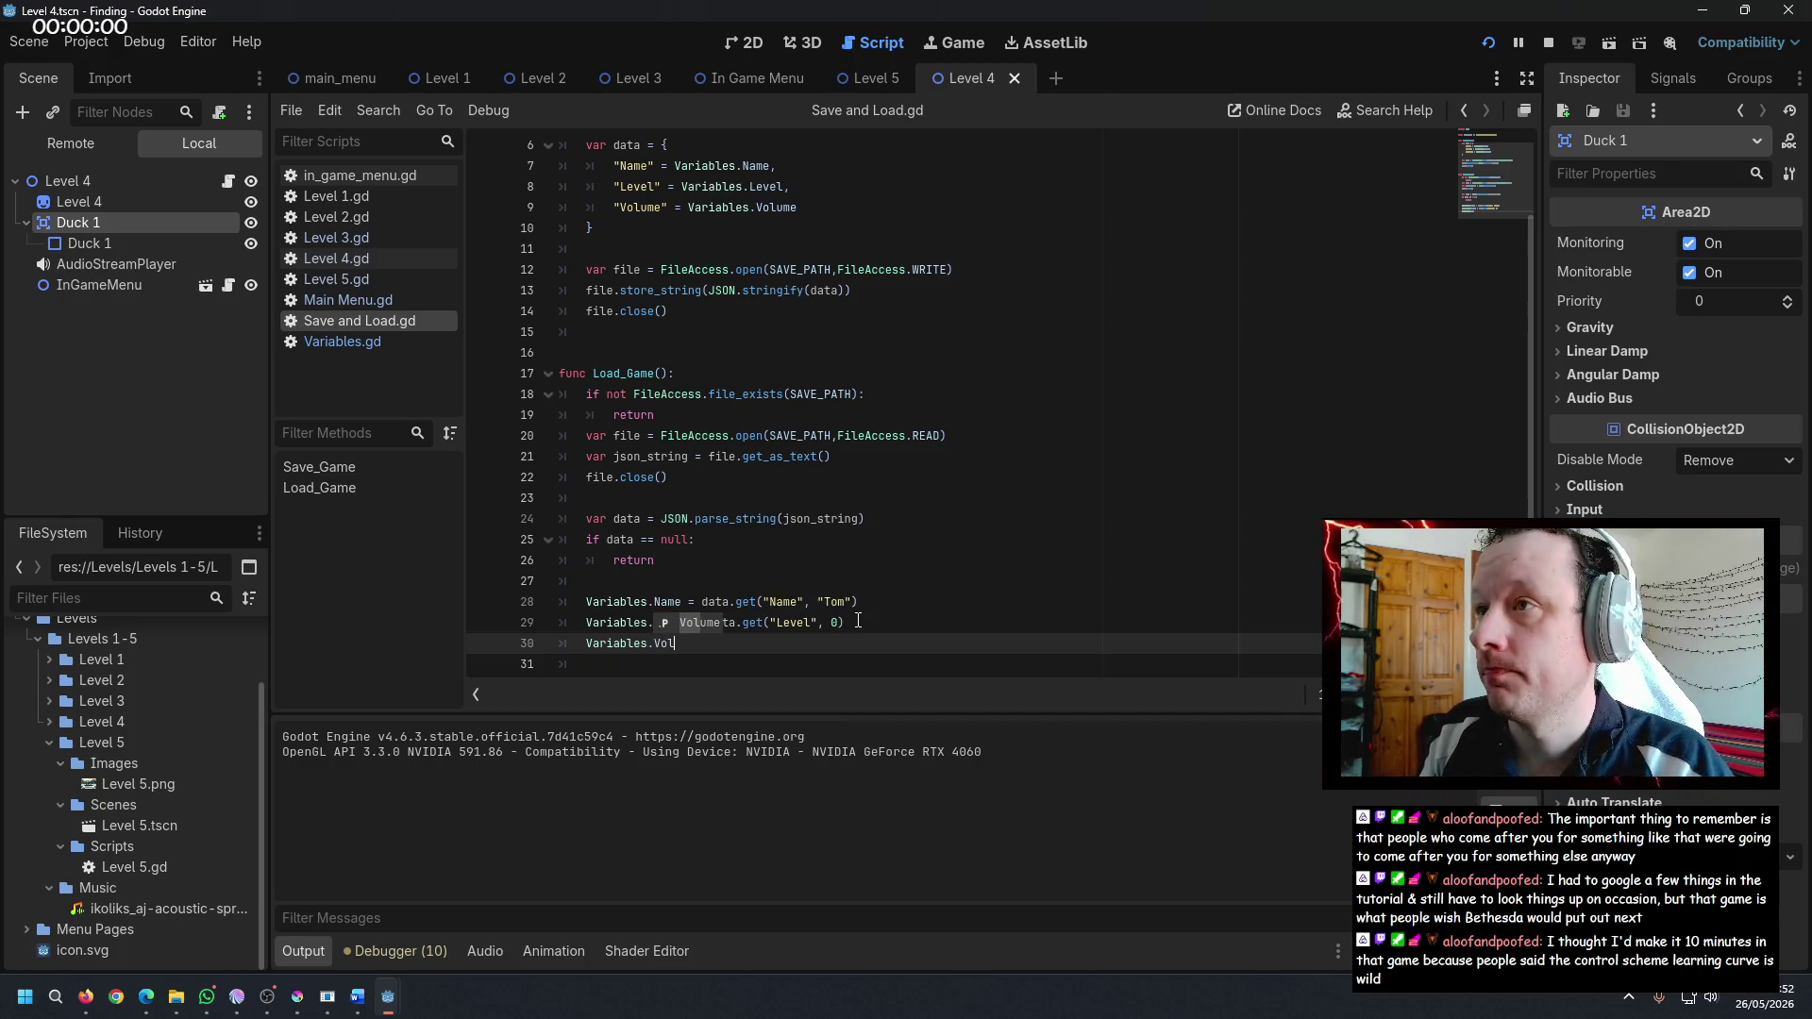
{"action": "key", "text": "Return"}
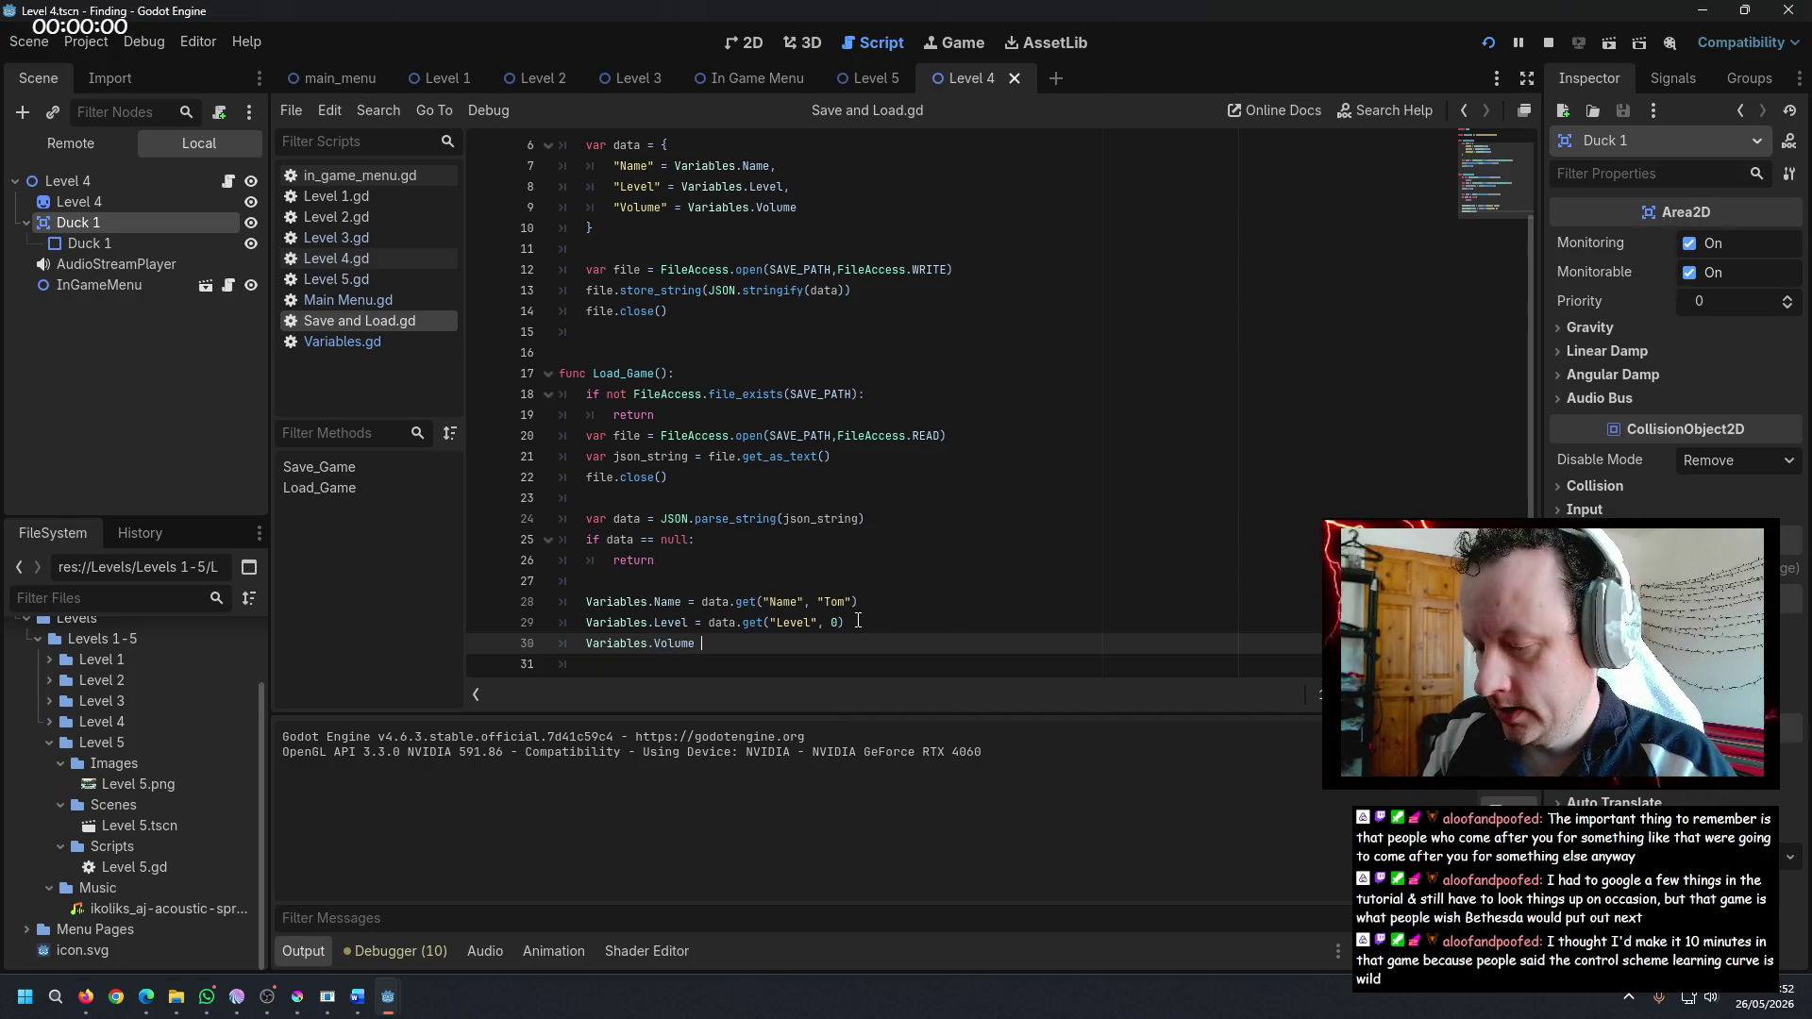
{"action": "type", "text": "data"}
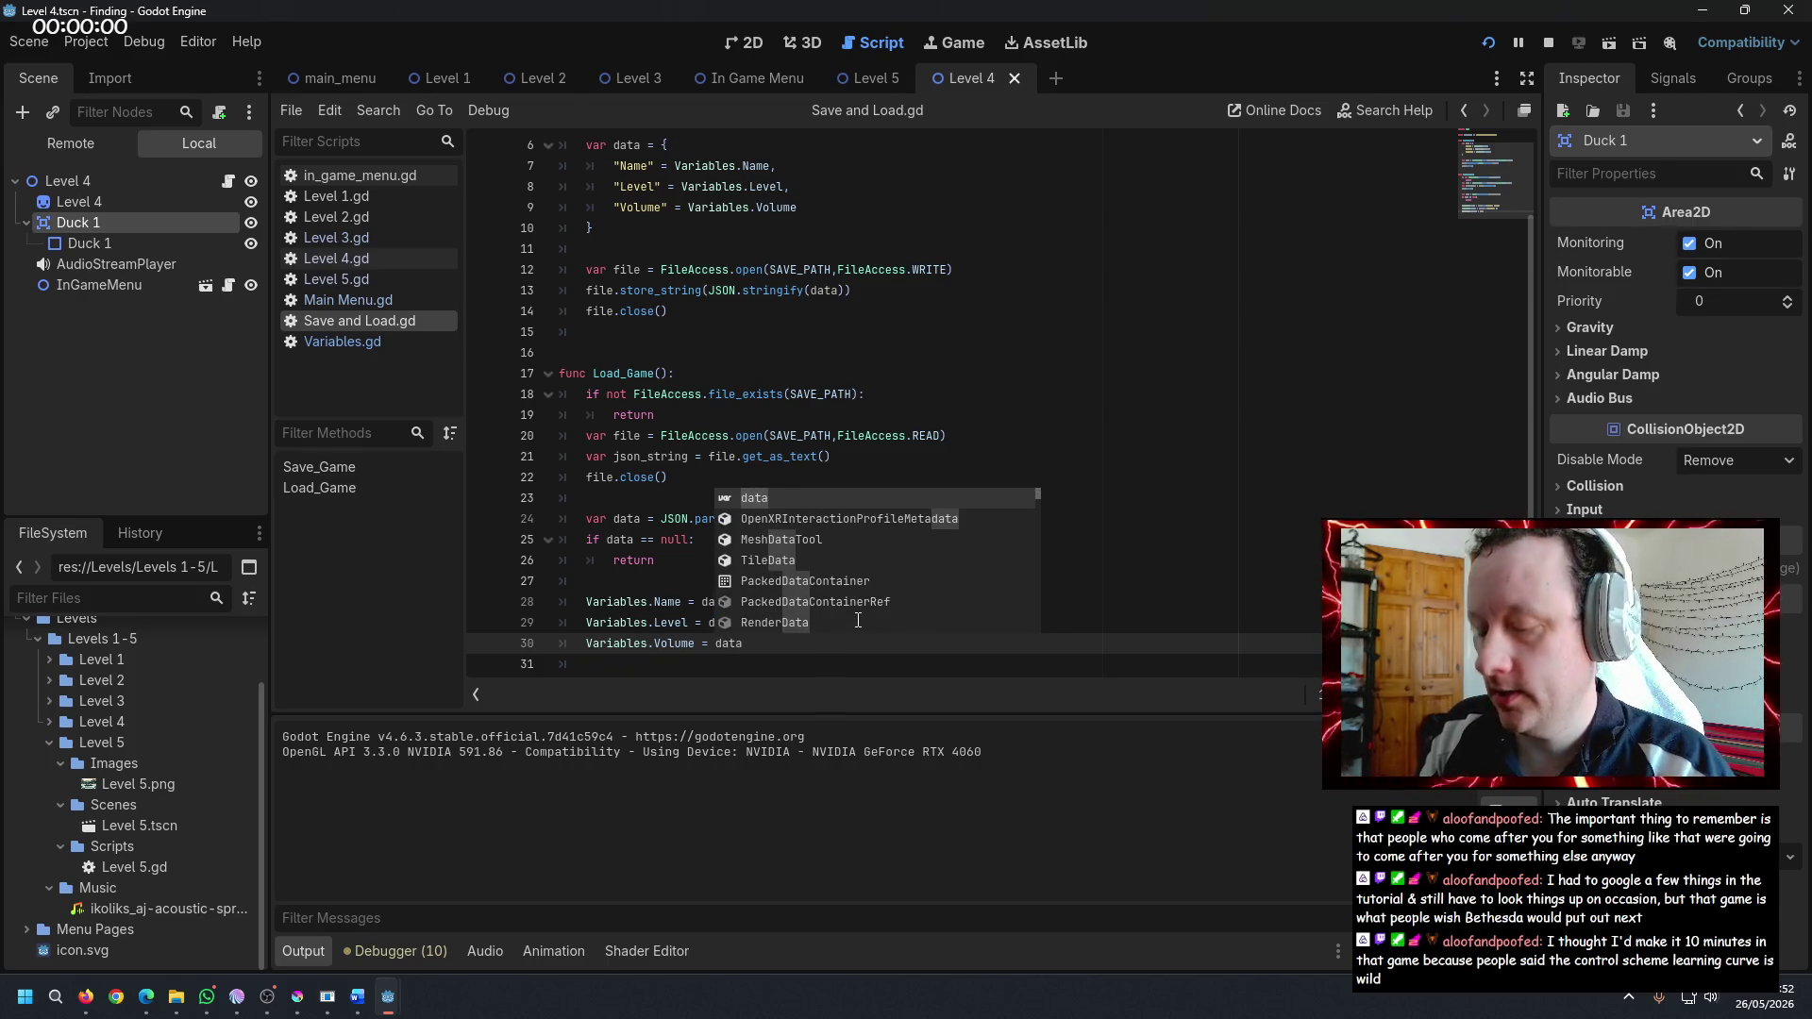
{"action": "type", "text": ".get("}
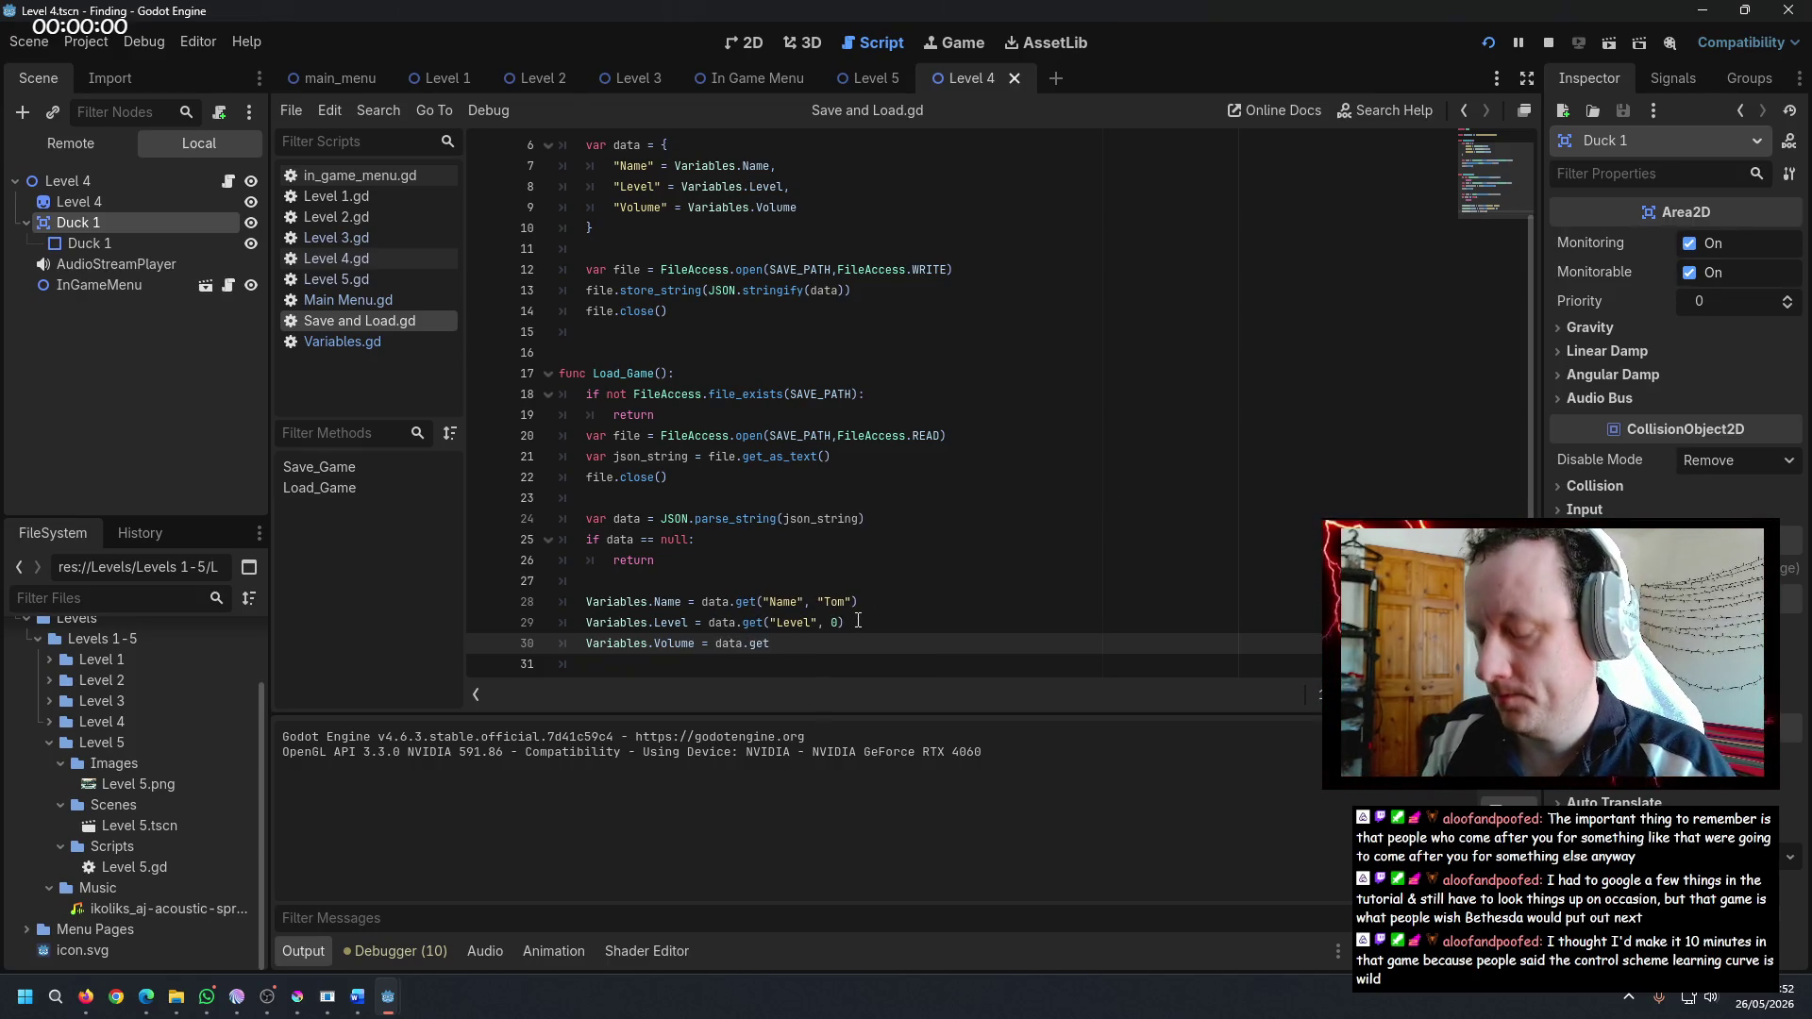
{"action": "type", "text": "\"Volume"}
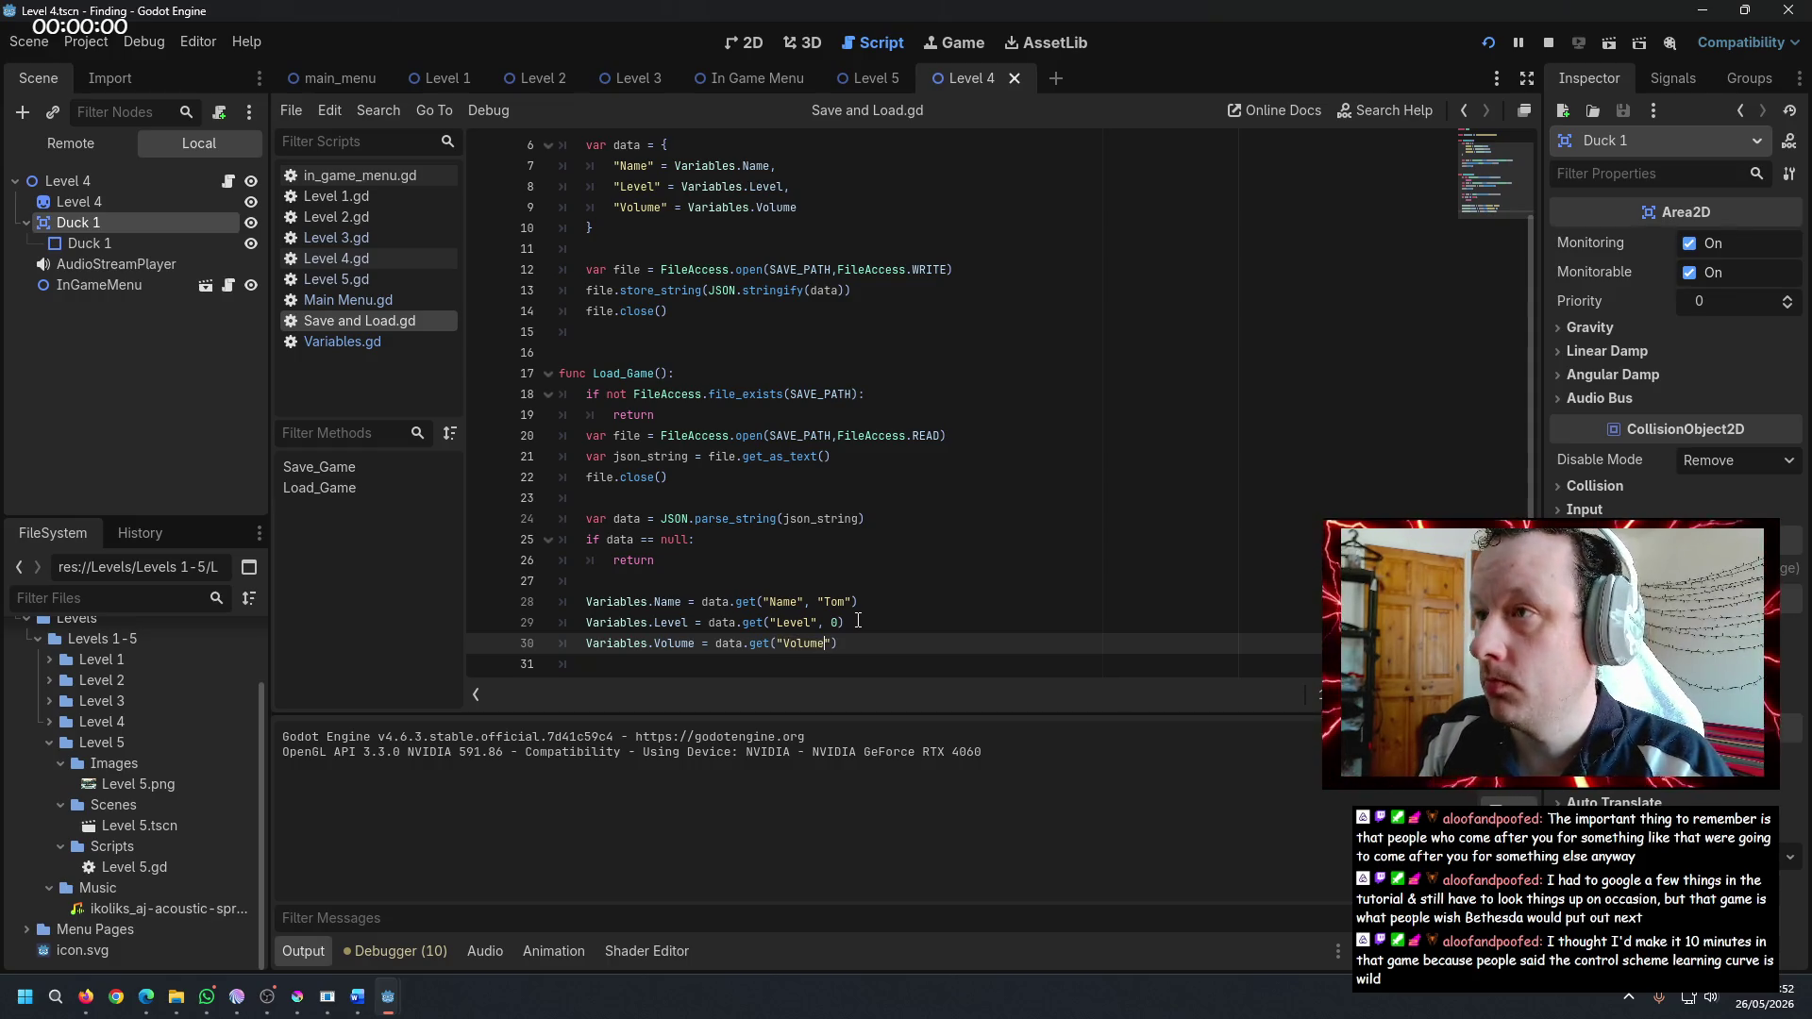
{"action": "type", "text": "\", "}
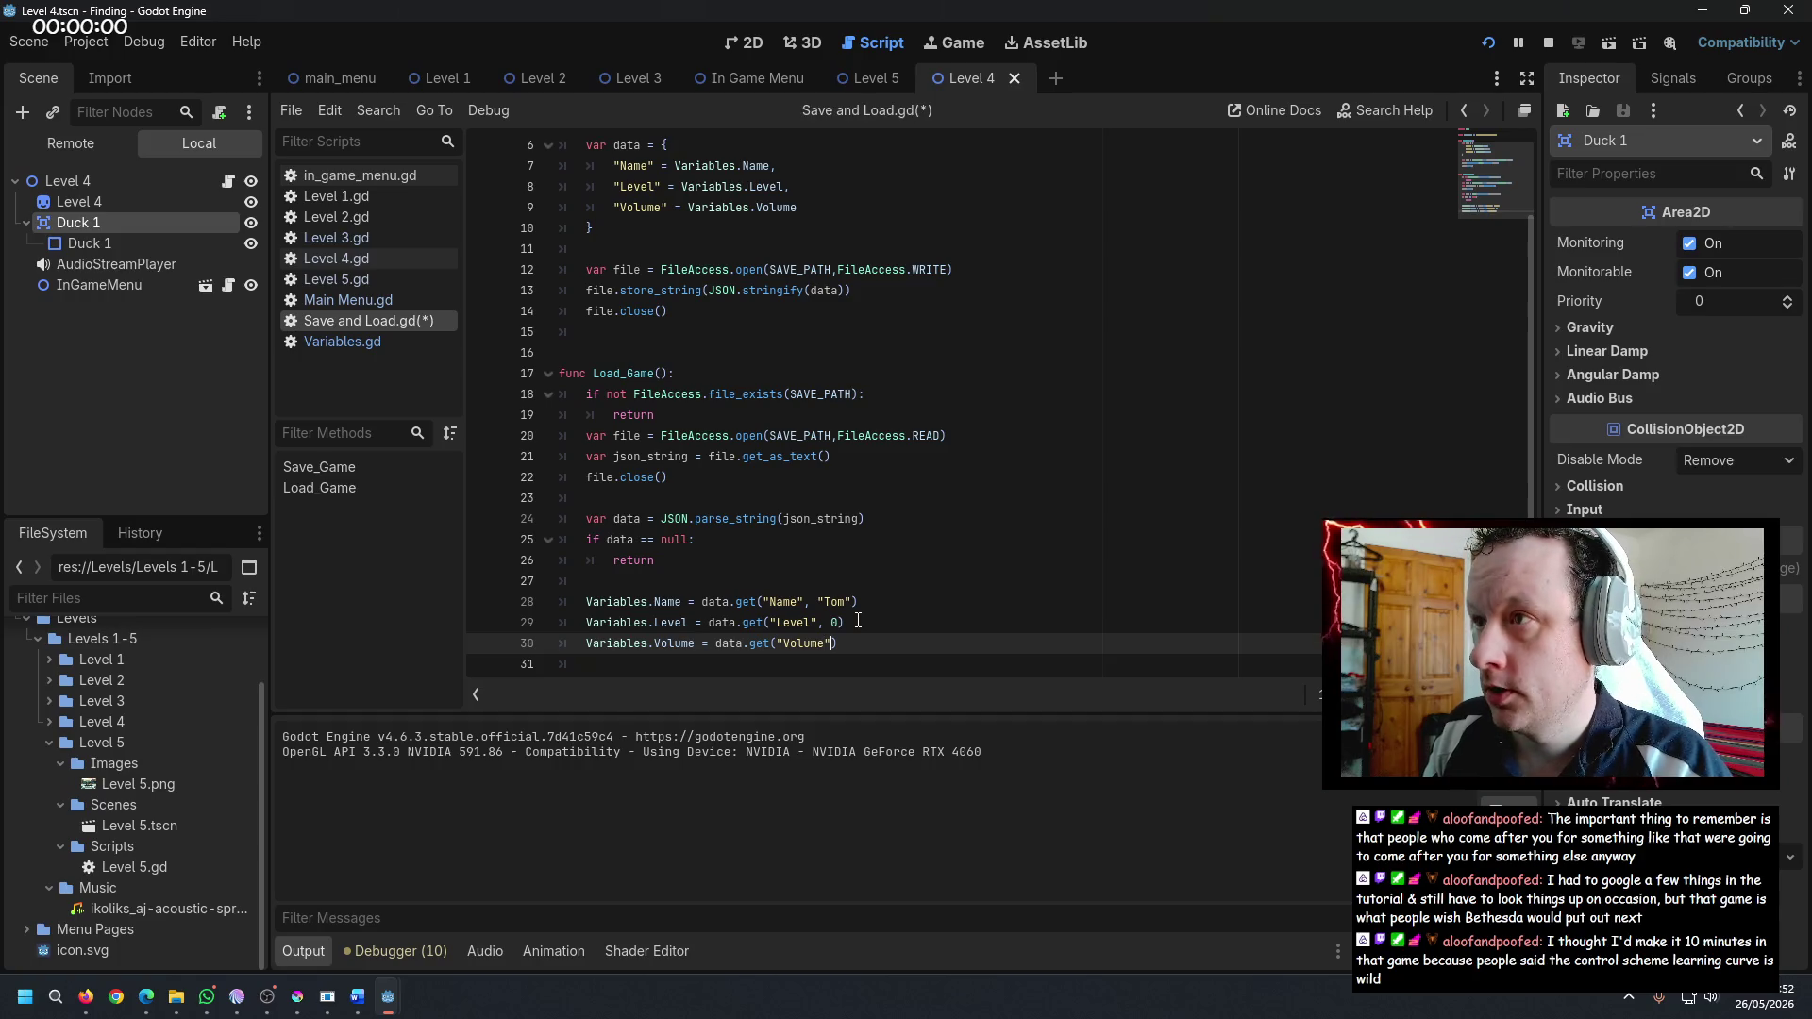
{"action": "type", "text": "50"}
{"action": "left_click", "coordinate": [570, 561]}
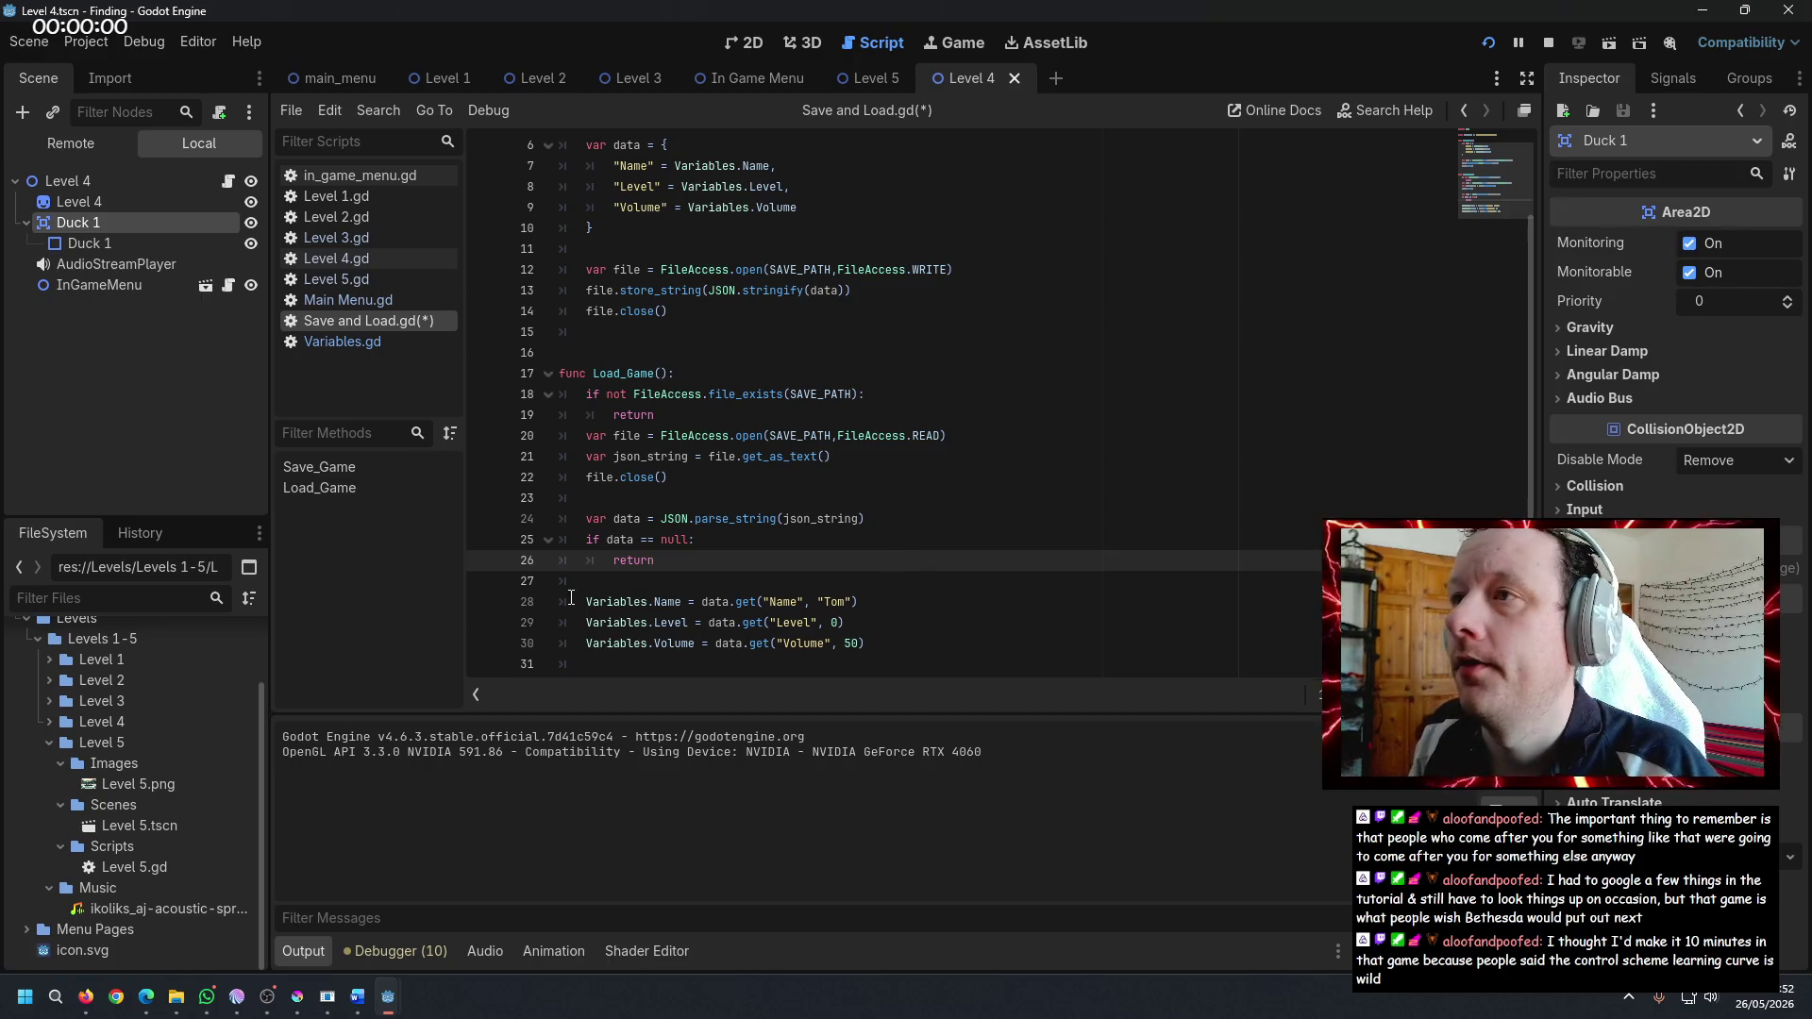
{"action": "left_click", "coordinate": [981, 472]}
{"action": "key", "text": "ctrl+s"}
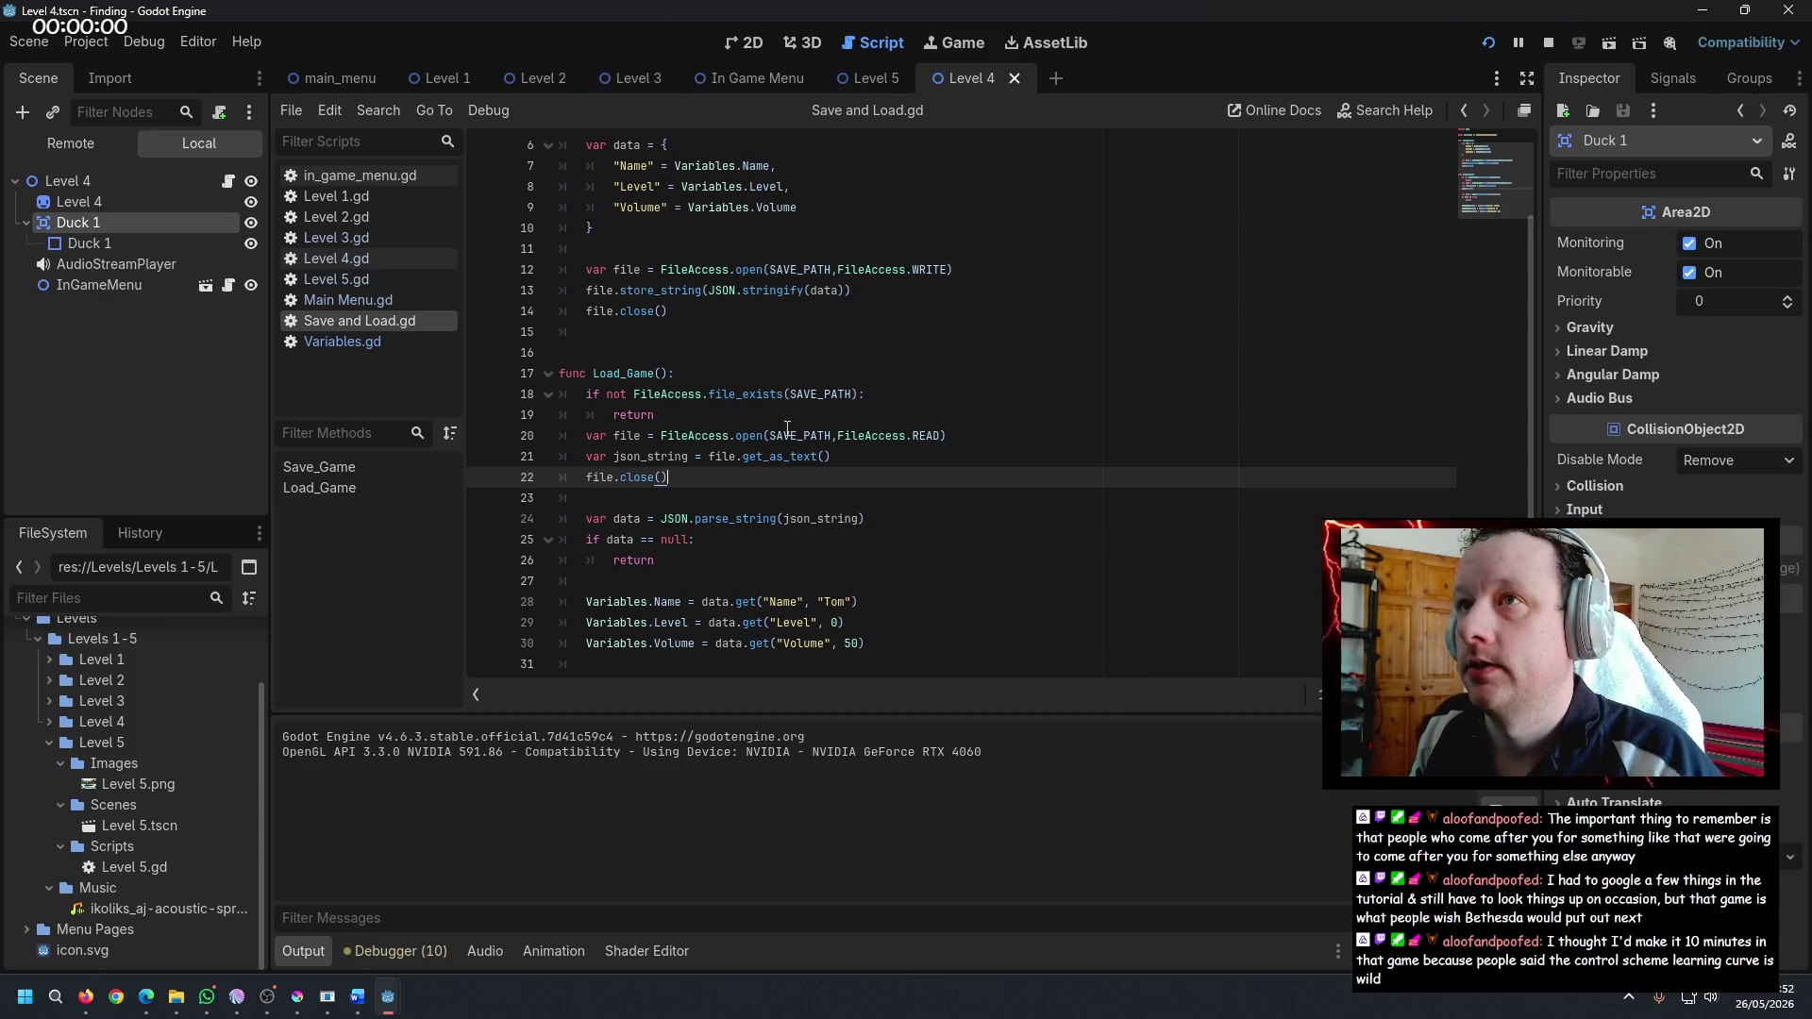
{"action": "left_click", "coordinate": [347, 299]}
In the main_menu scene, add an HSlider under Menu Container and rename it Volume
{"action": "left_click", "coordinate": [748, 42]}
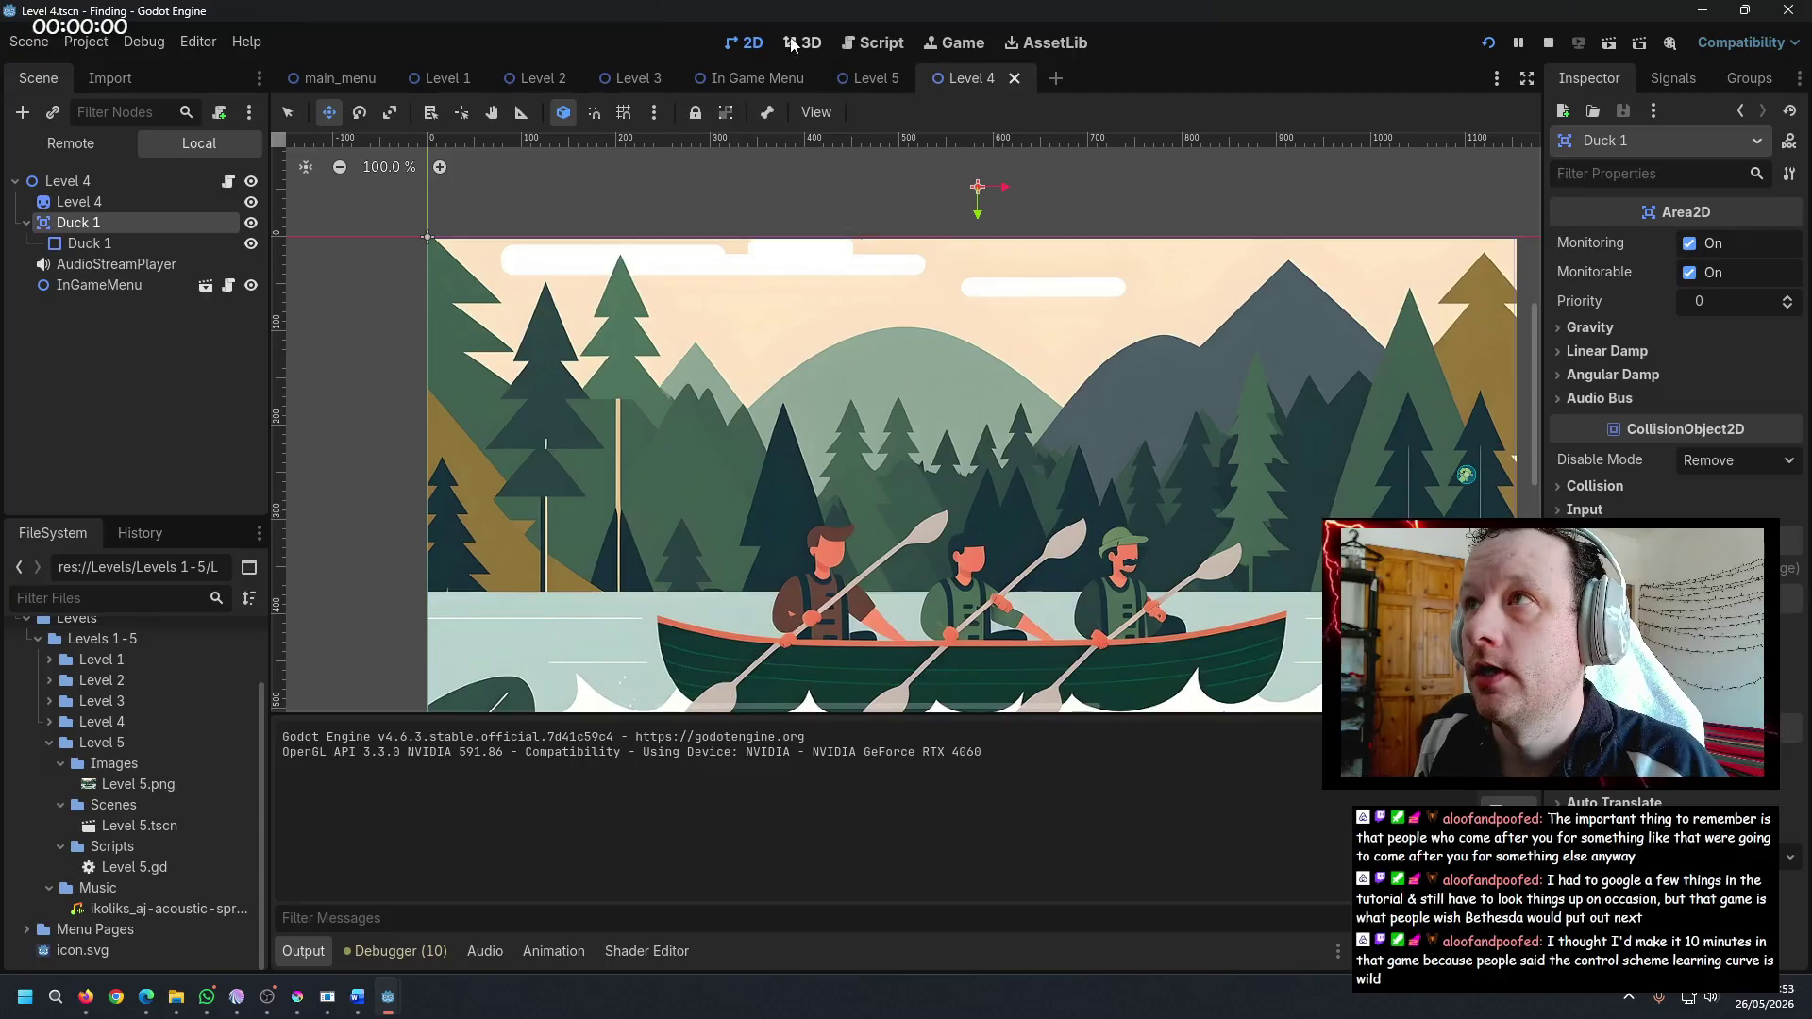
{"action": "left_click", "coordinate": [336, 81]}
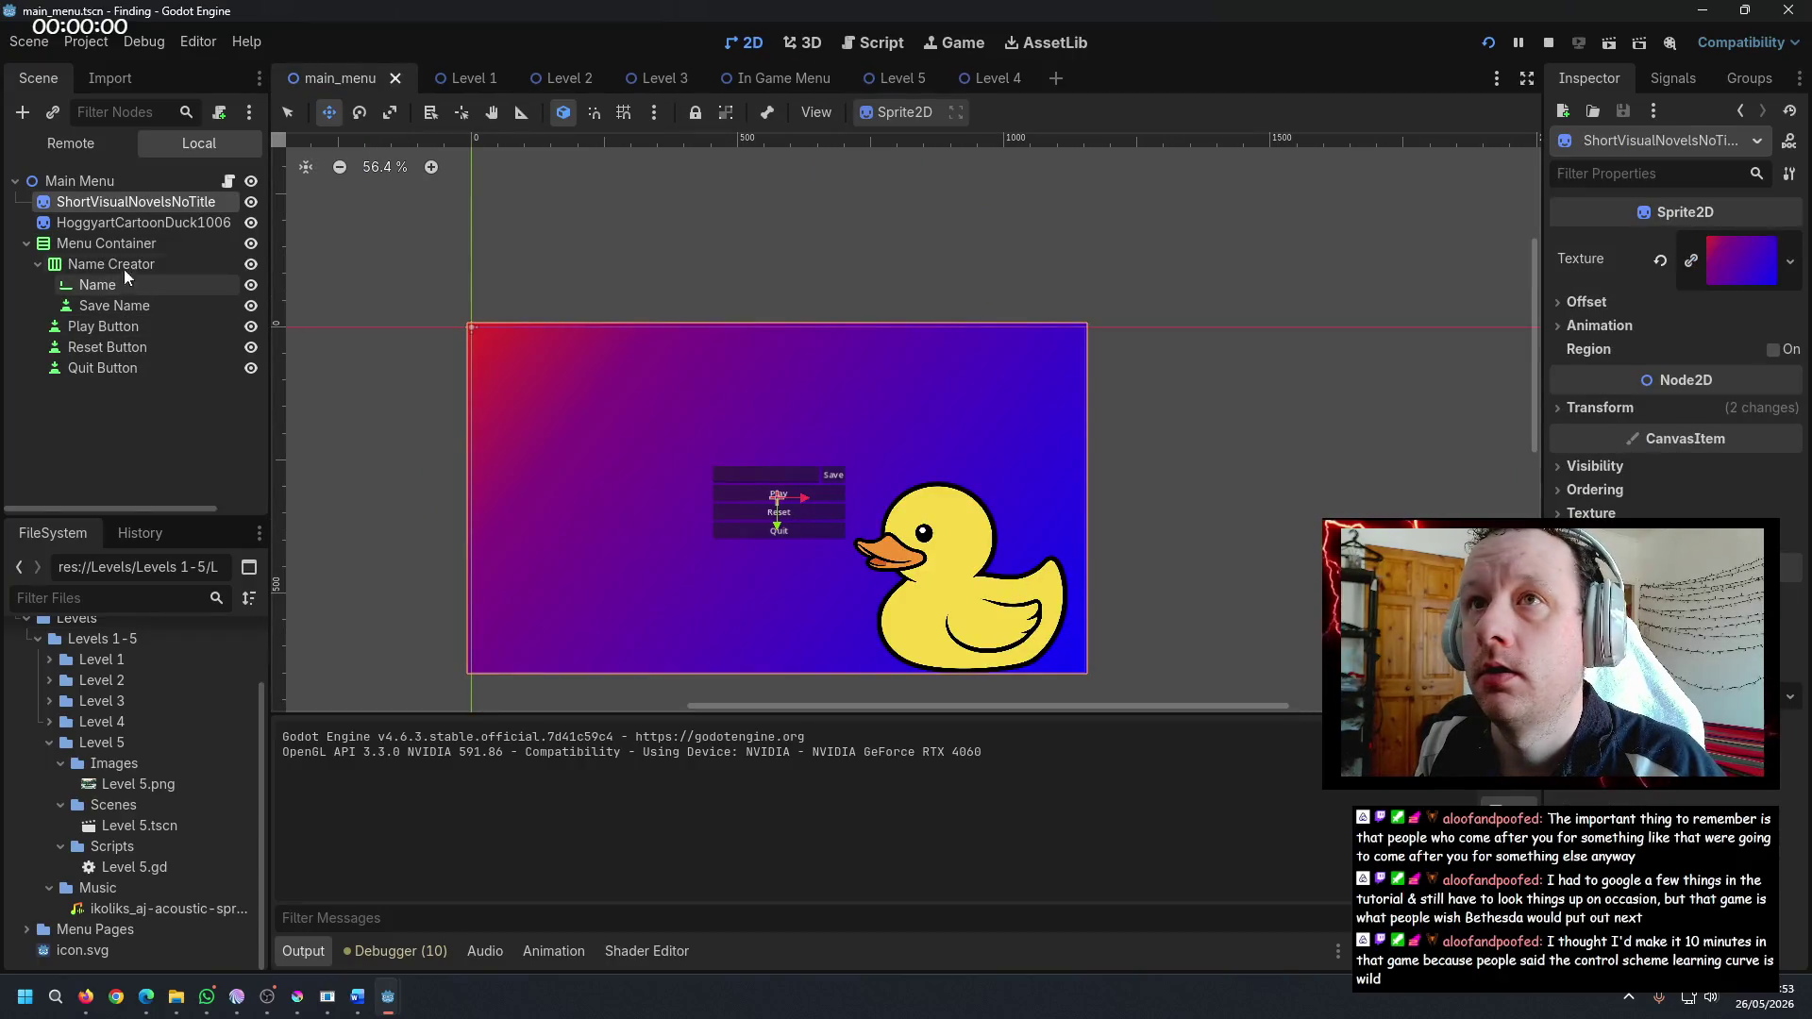
{"action": "left_click", "coordinate": [72, 239]}
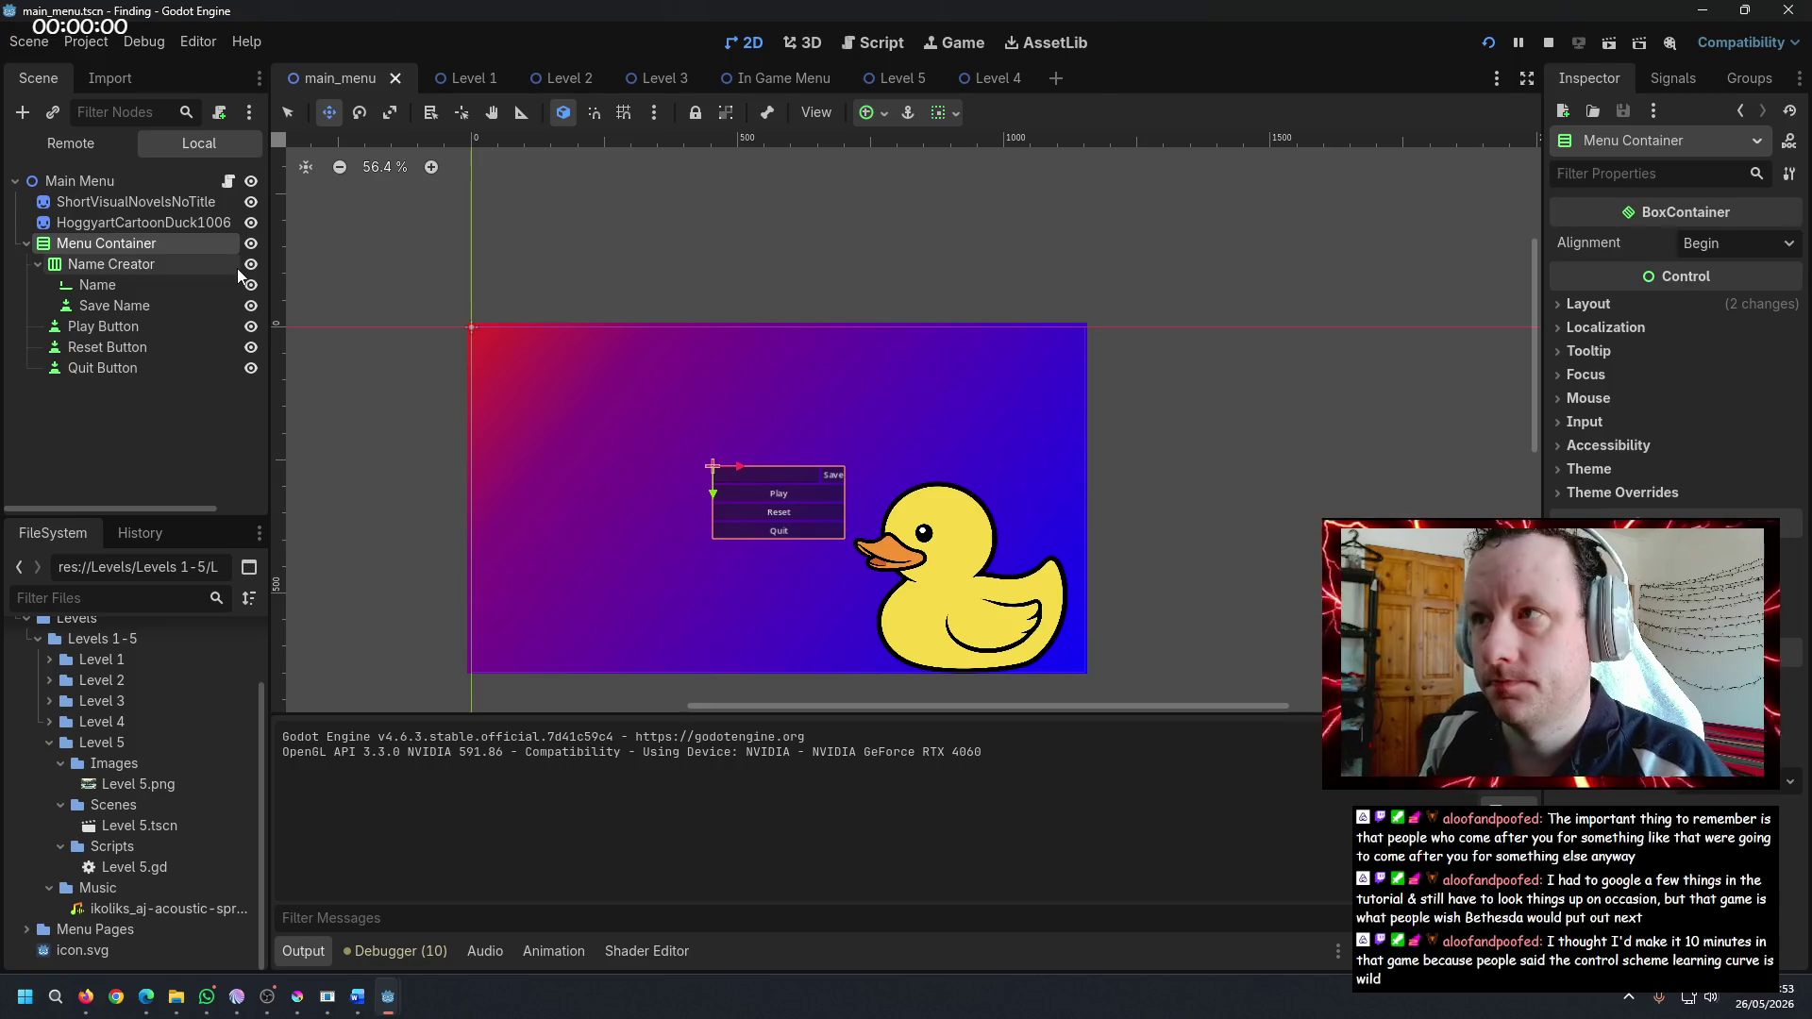
{"action": "key", "text": "ctrl+a"}
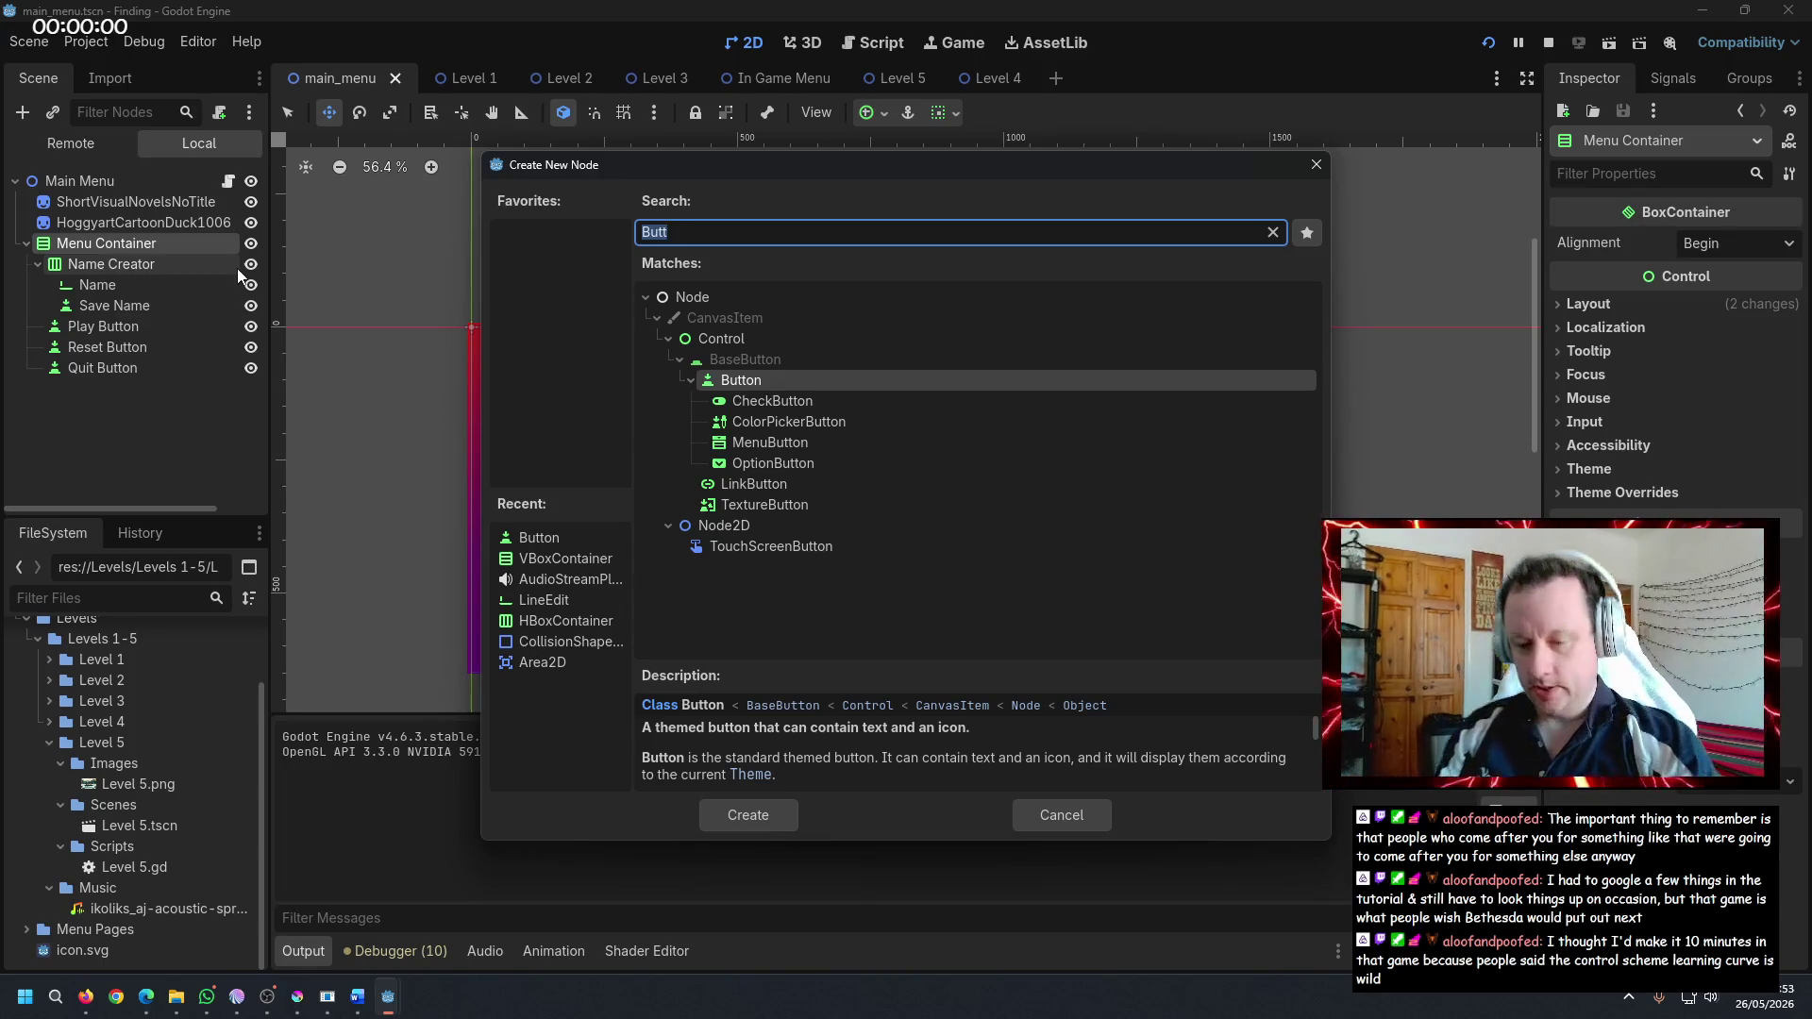
{"action": "type", "text": "hsl"}
{"action": "key", "text": "Return"}
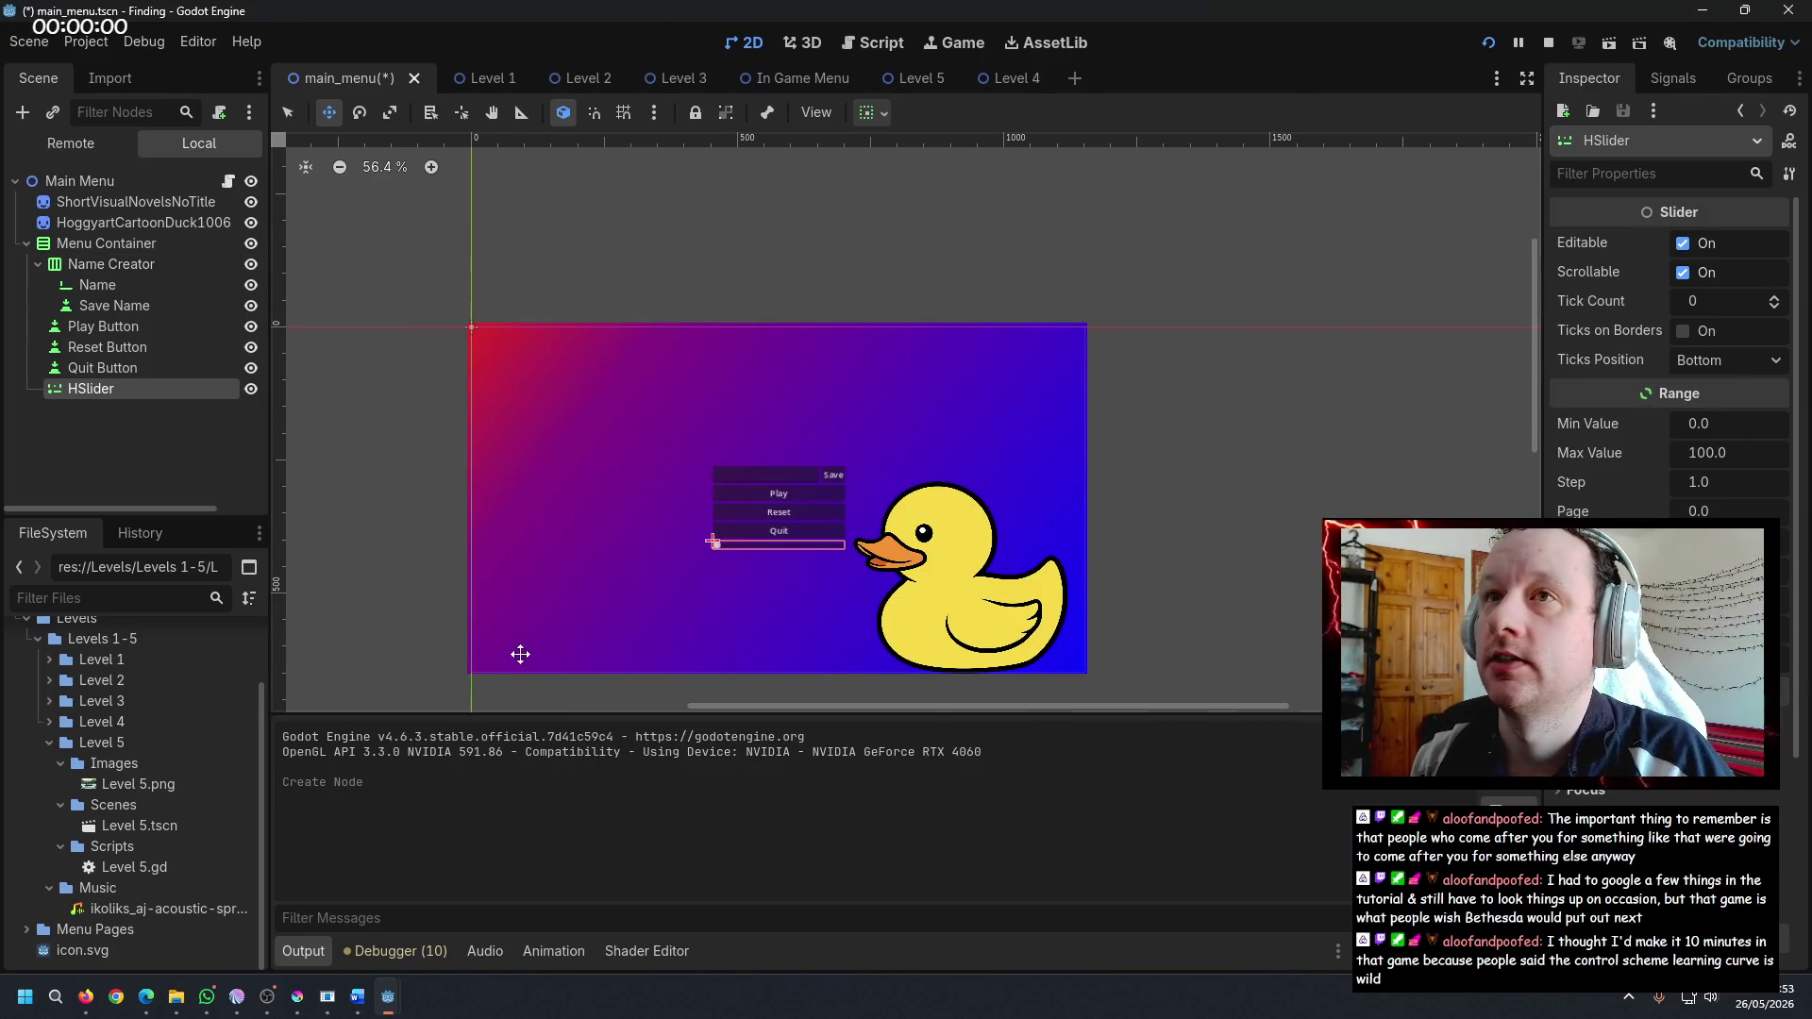
{"action": "double_click", "coordinate": [106, 388]}
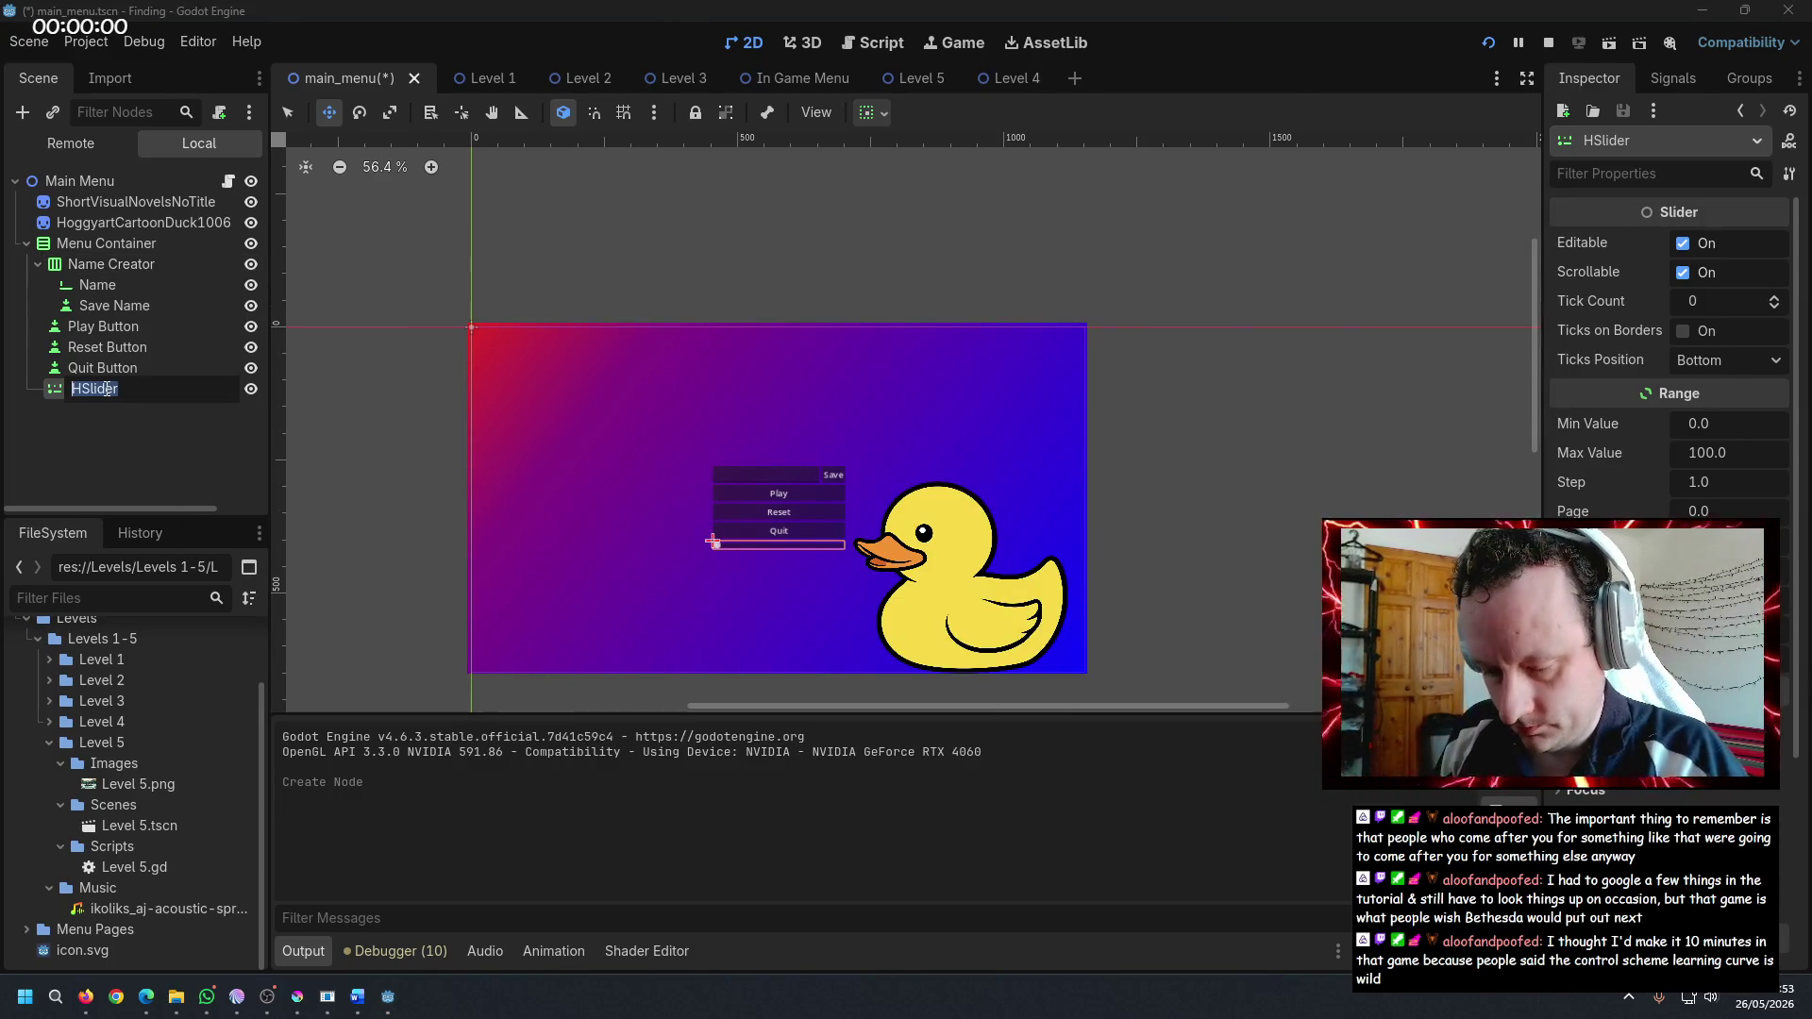
{"action": "type", "text": "Volume"}
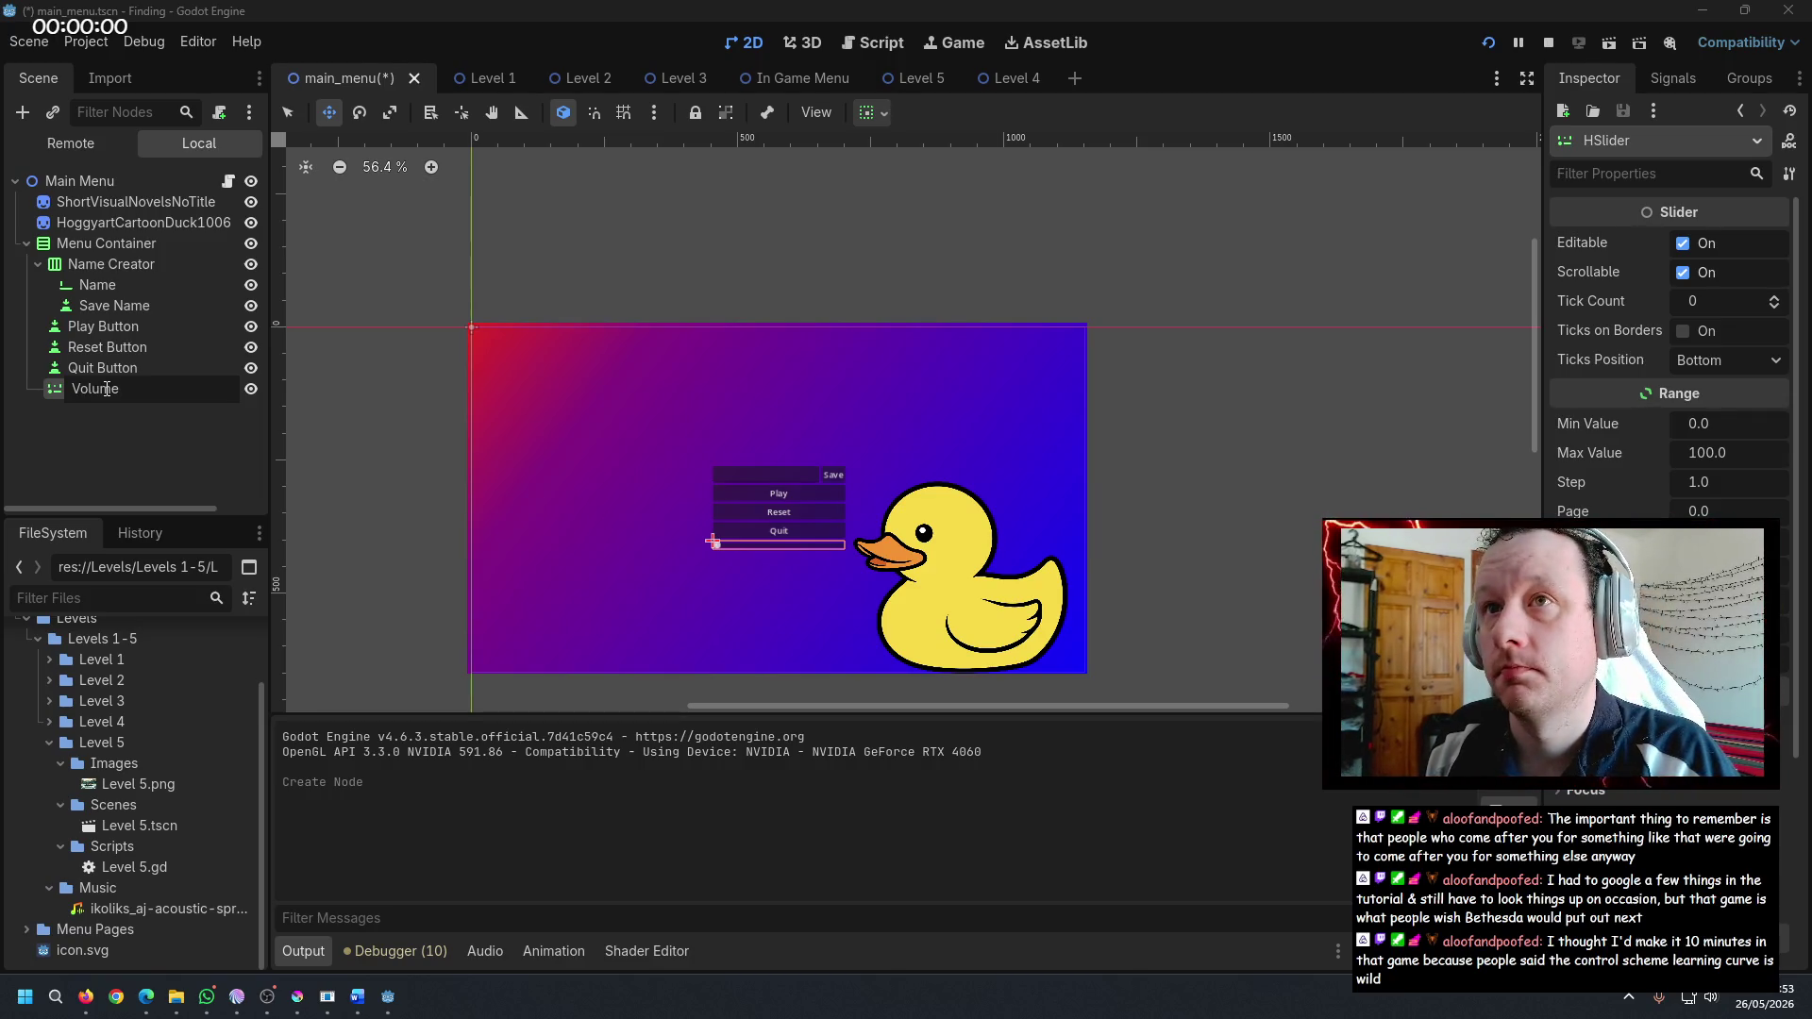
{"action": "key", "text": "Return"}
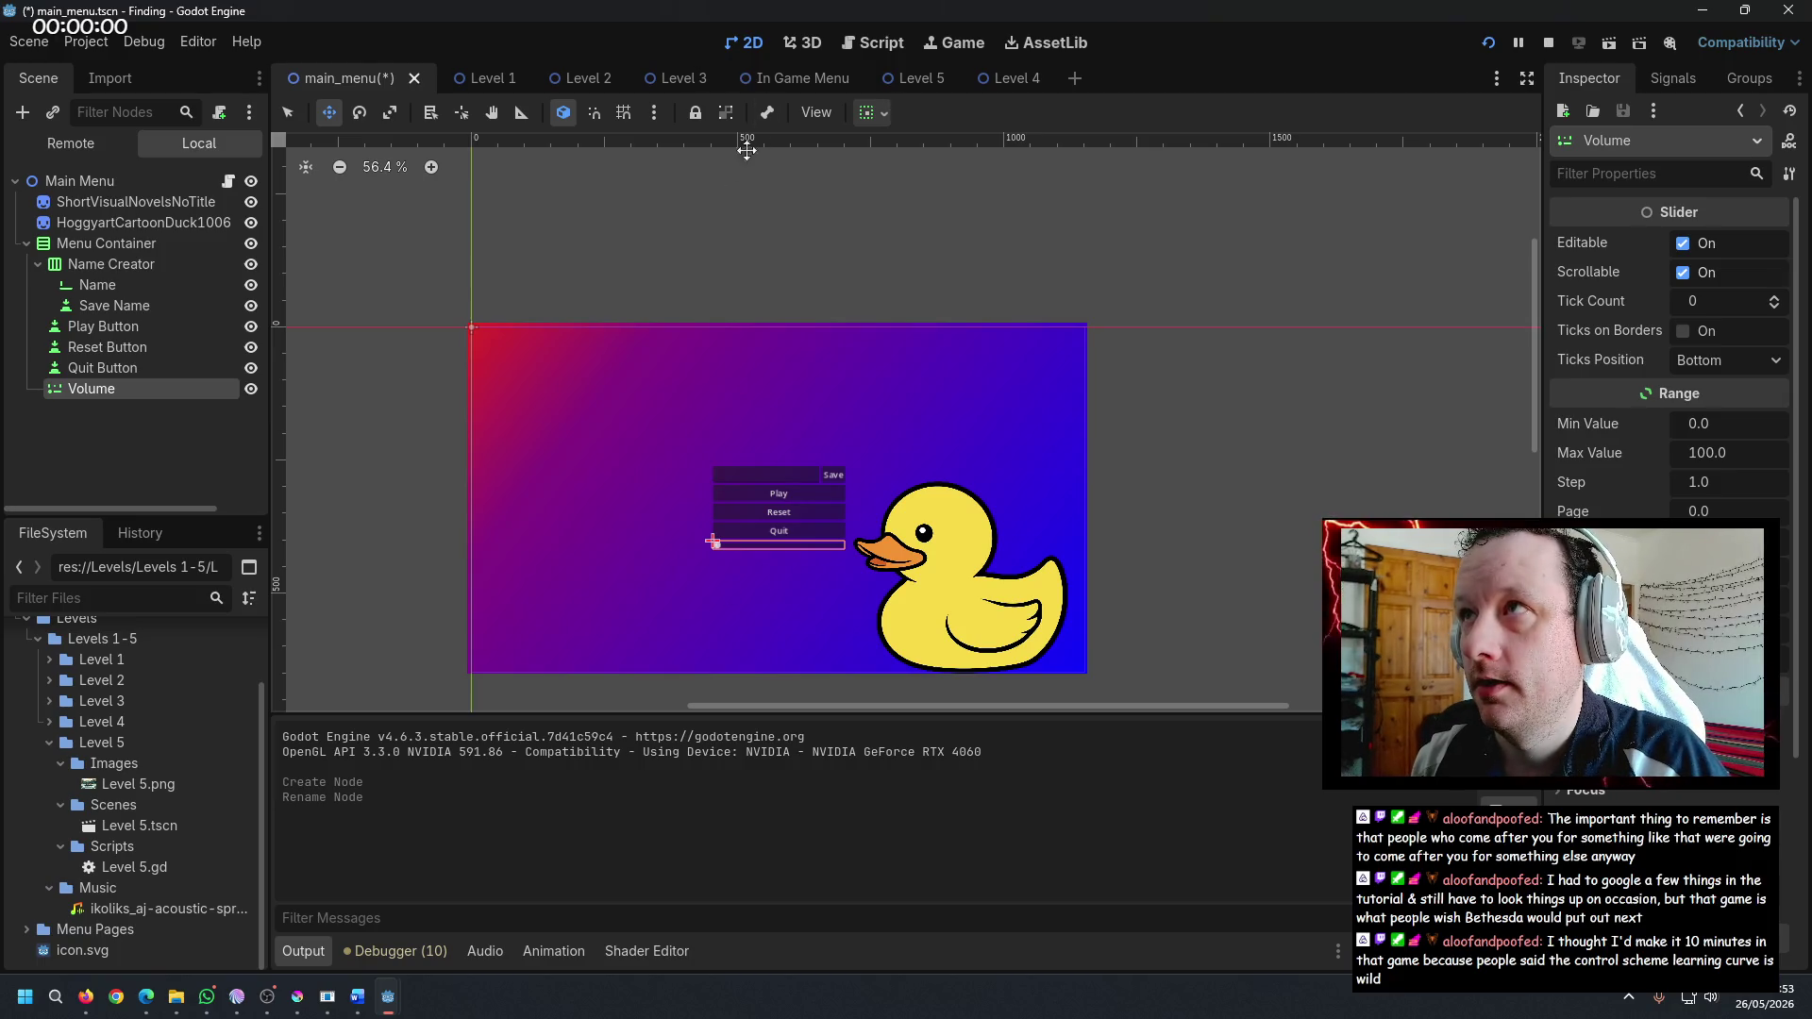
{"action": "left_click", "coordinate": [868, 46]}
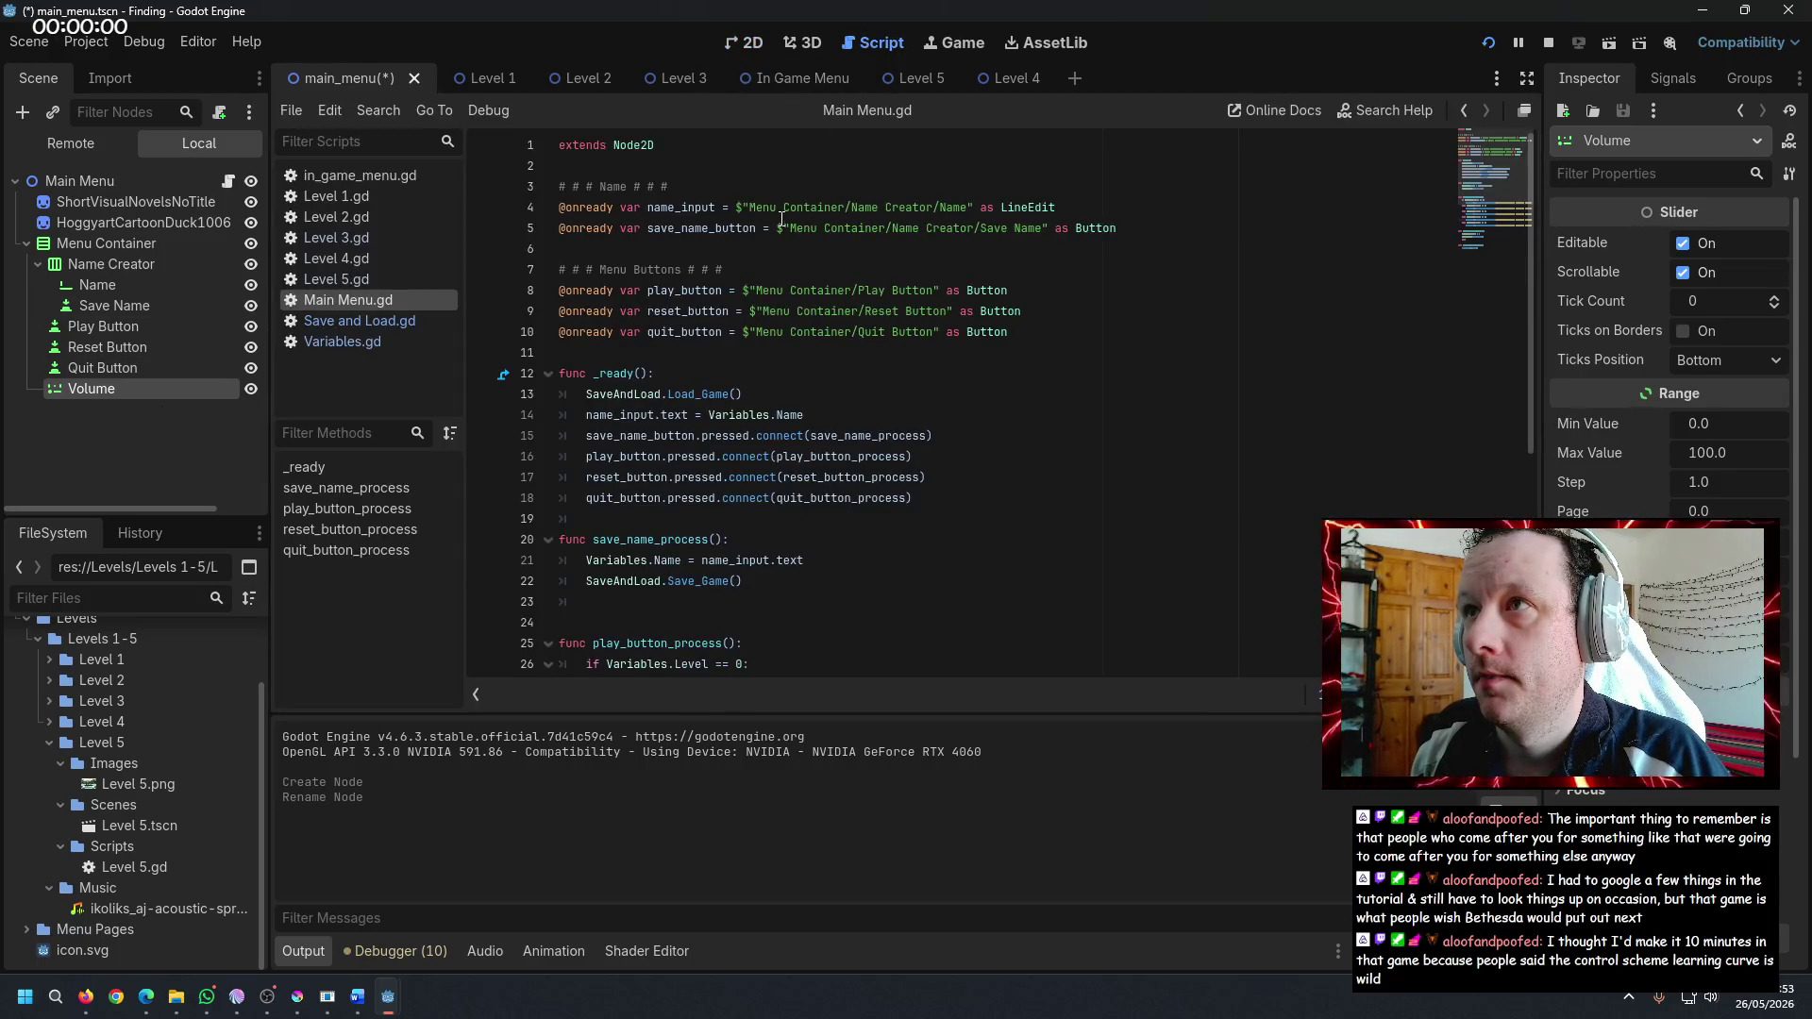
{"action": "left_click", "coordinate": [1031, 332]}
{"action": "key", "text": "Return"}
{"action": "key", "text": "Return"}
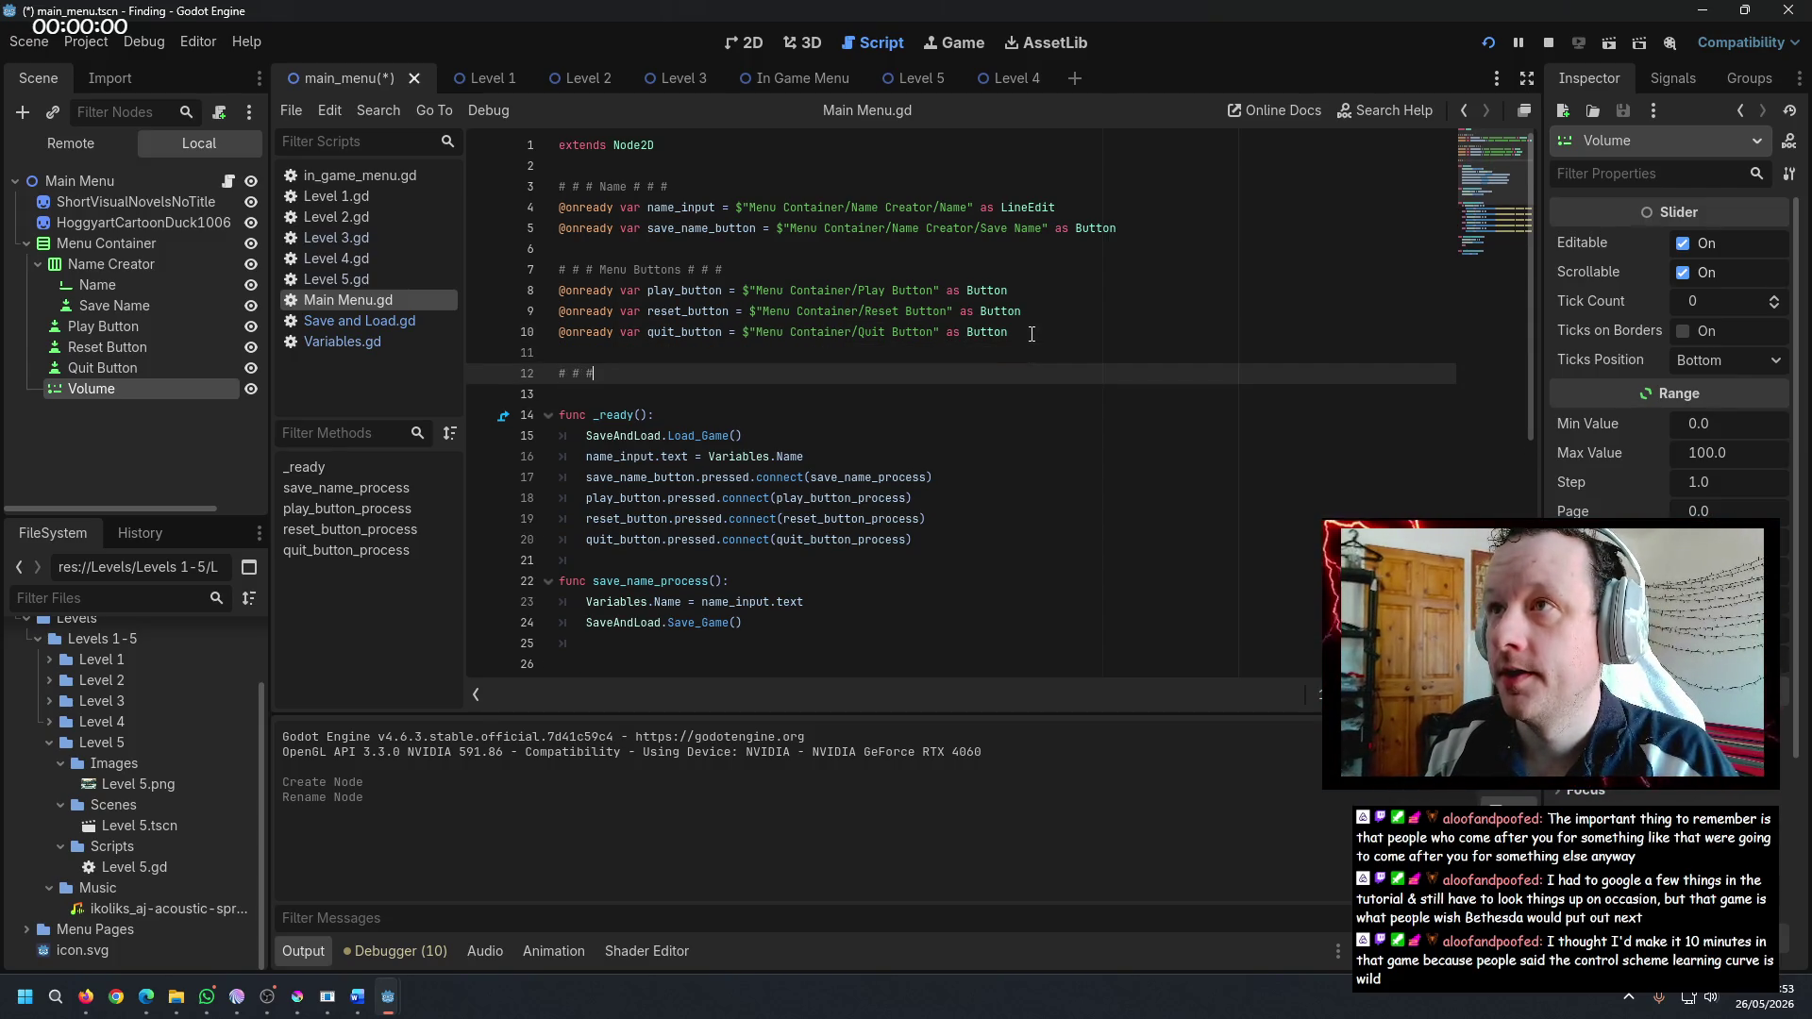
{"action": "type", "text": "Vol"}
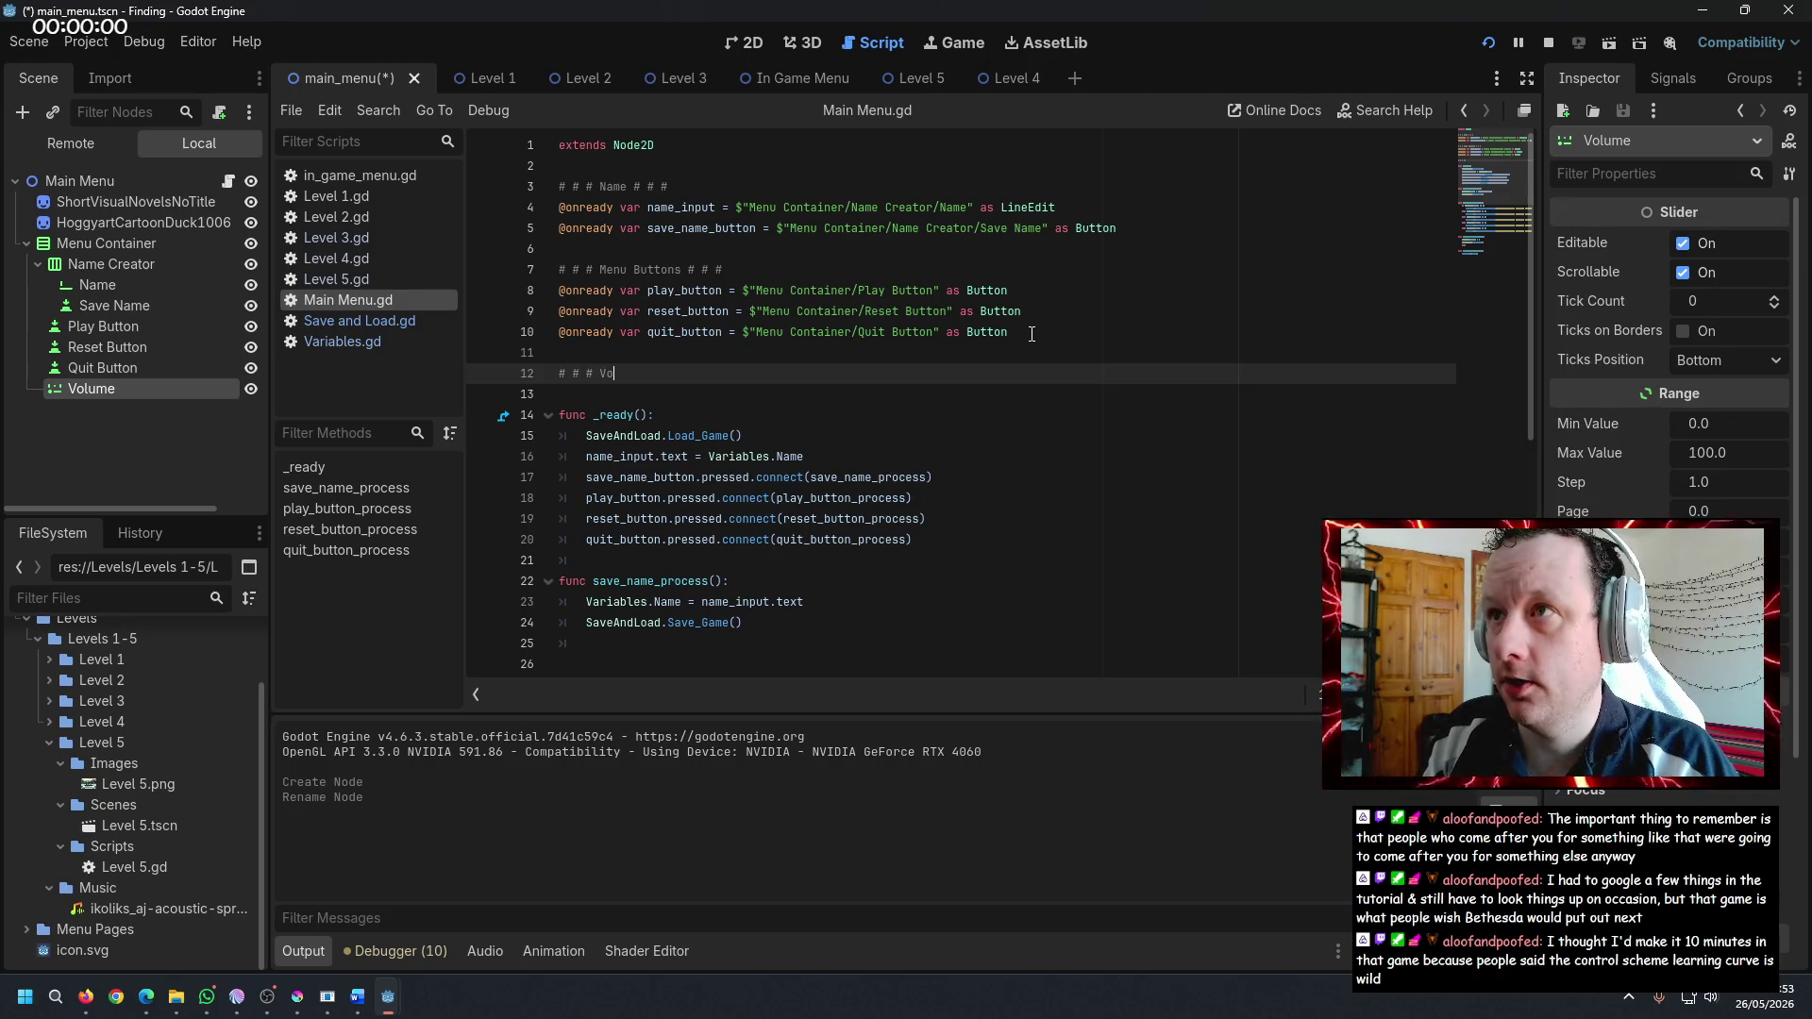
{"action": "type", "text": "ume #"}
{"action": "key", "text": "Return"}
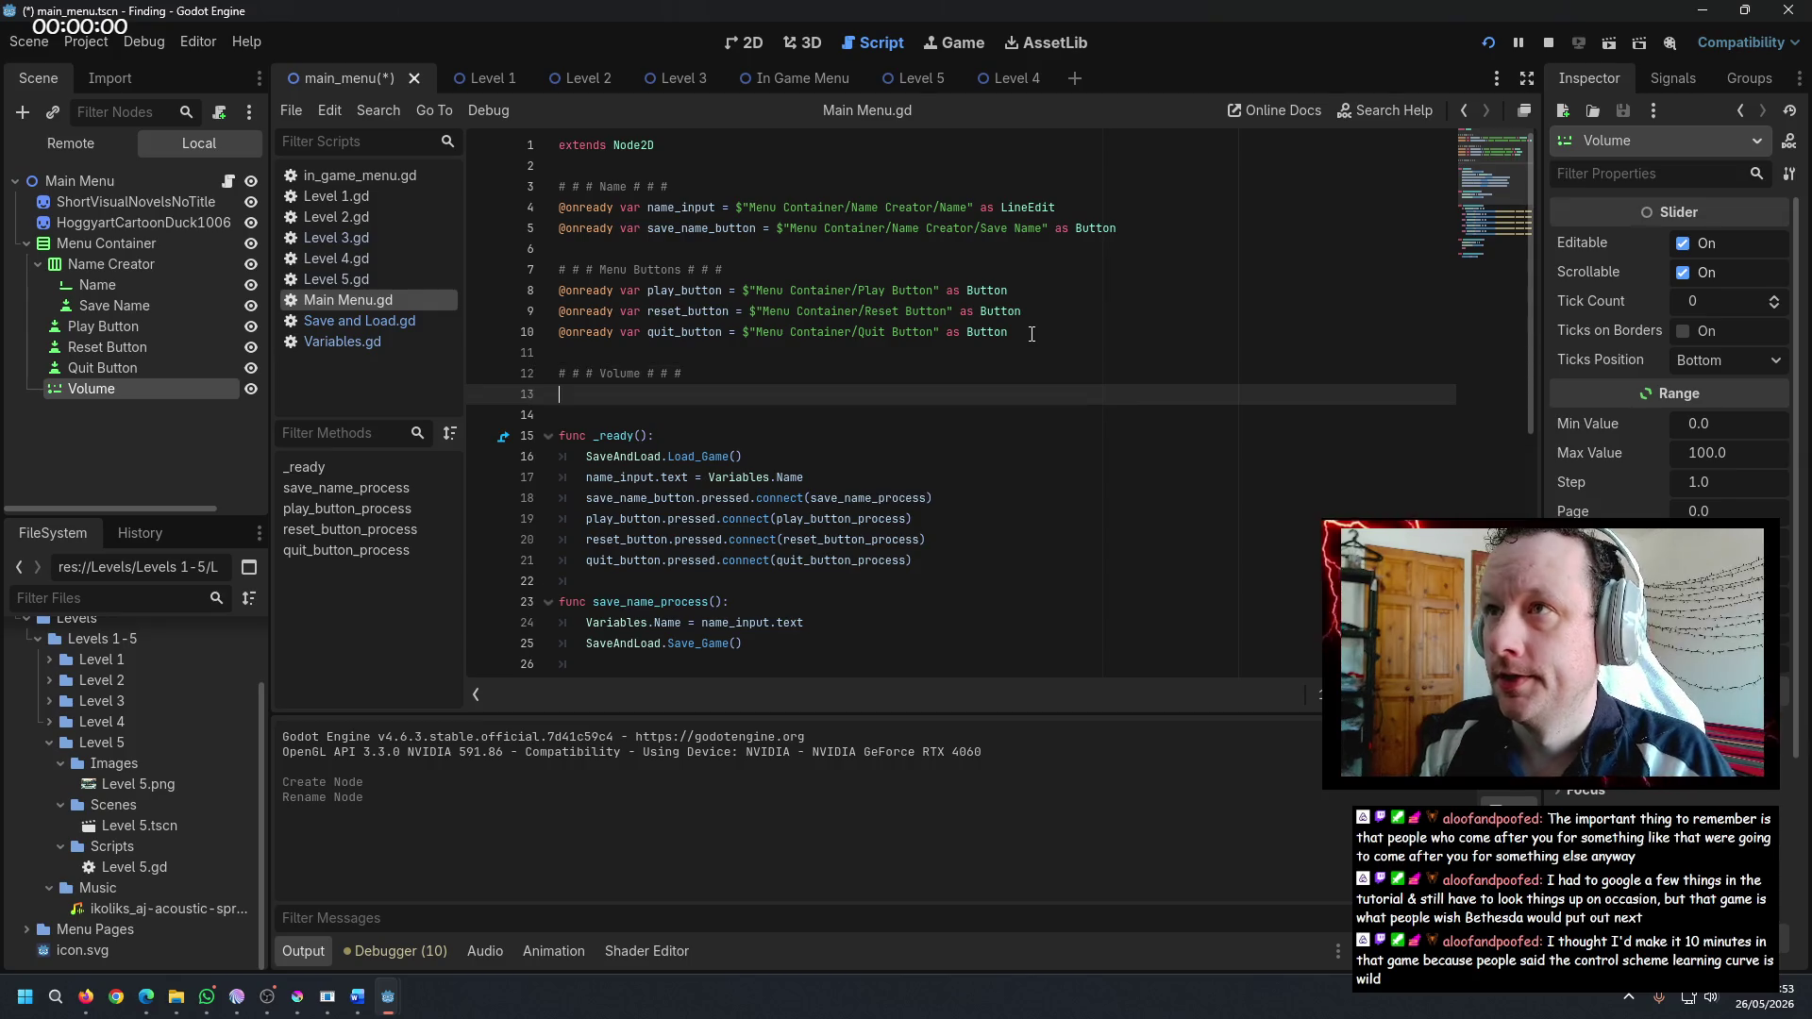
{"action": "type", "text": "@onready"}
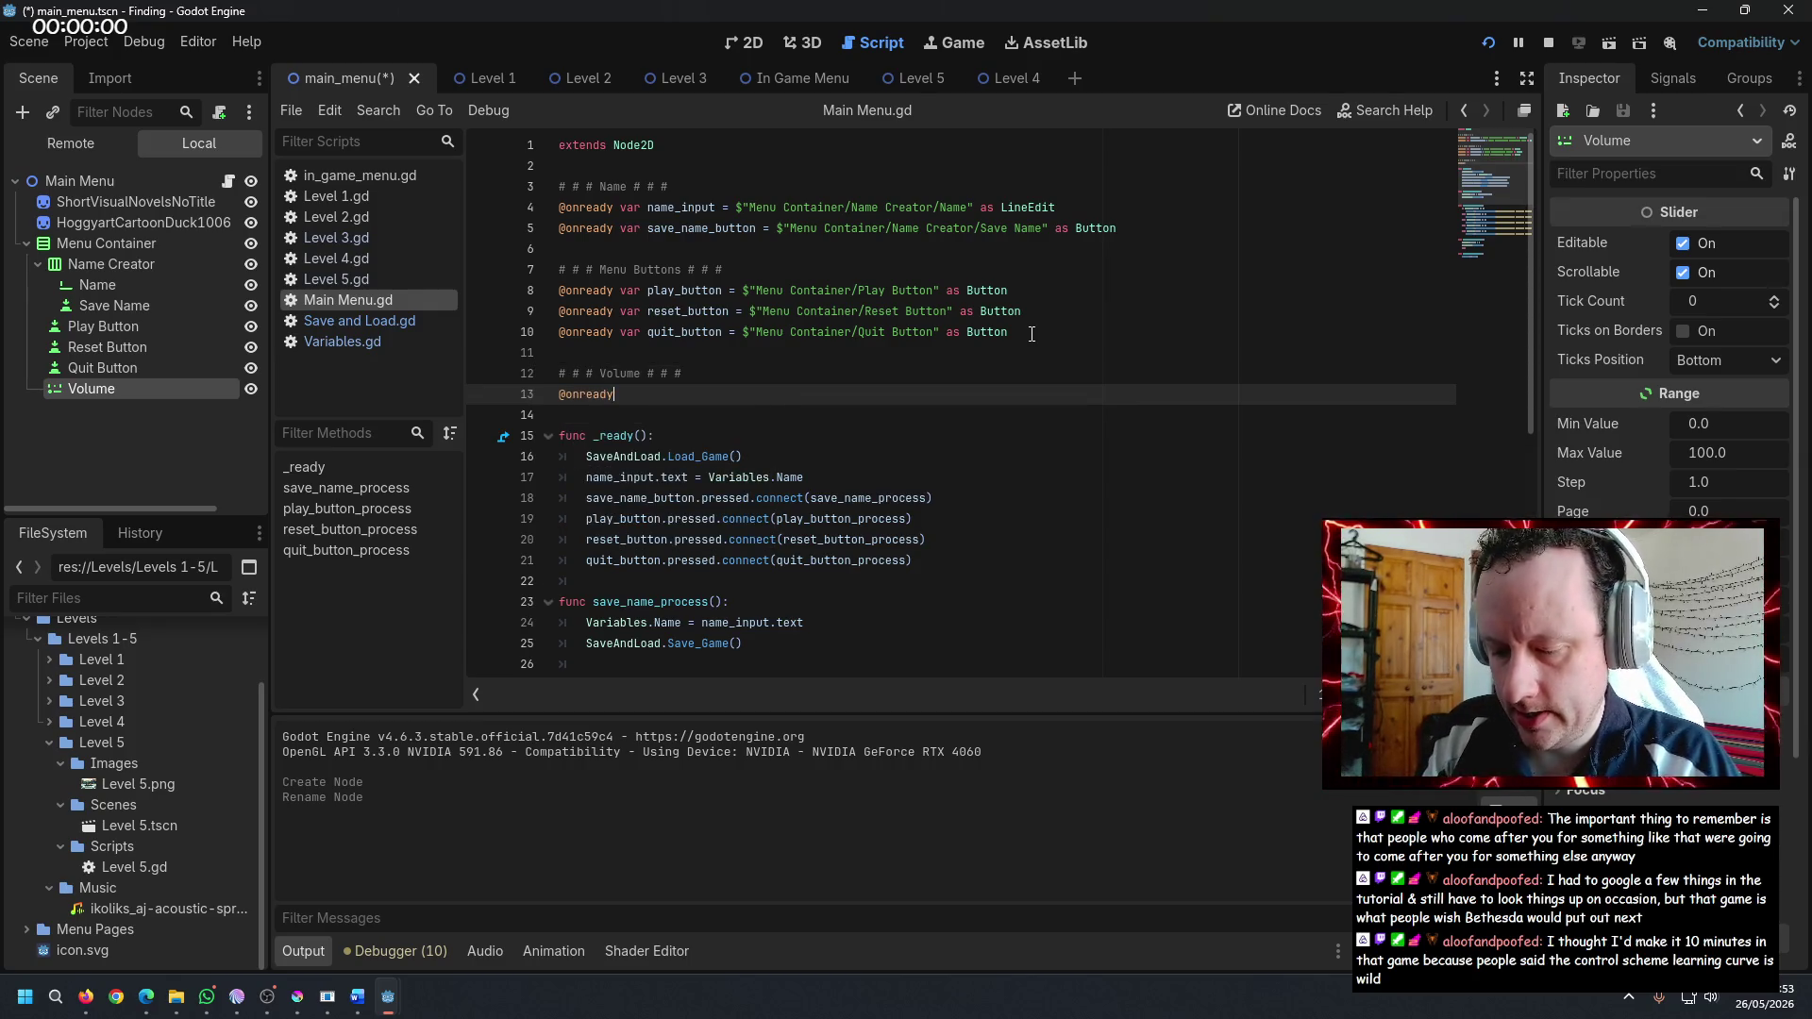
{"action": "type", "text": " var volu"}
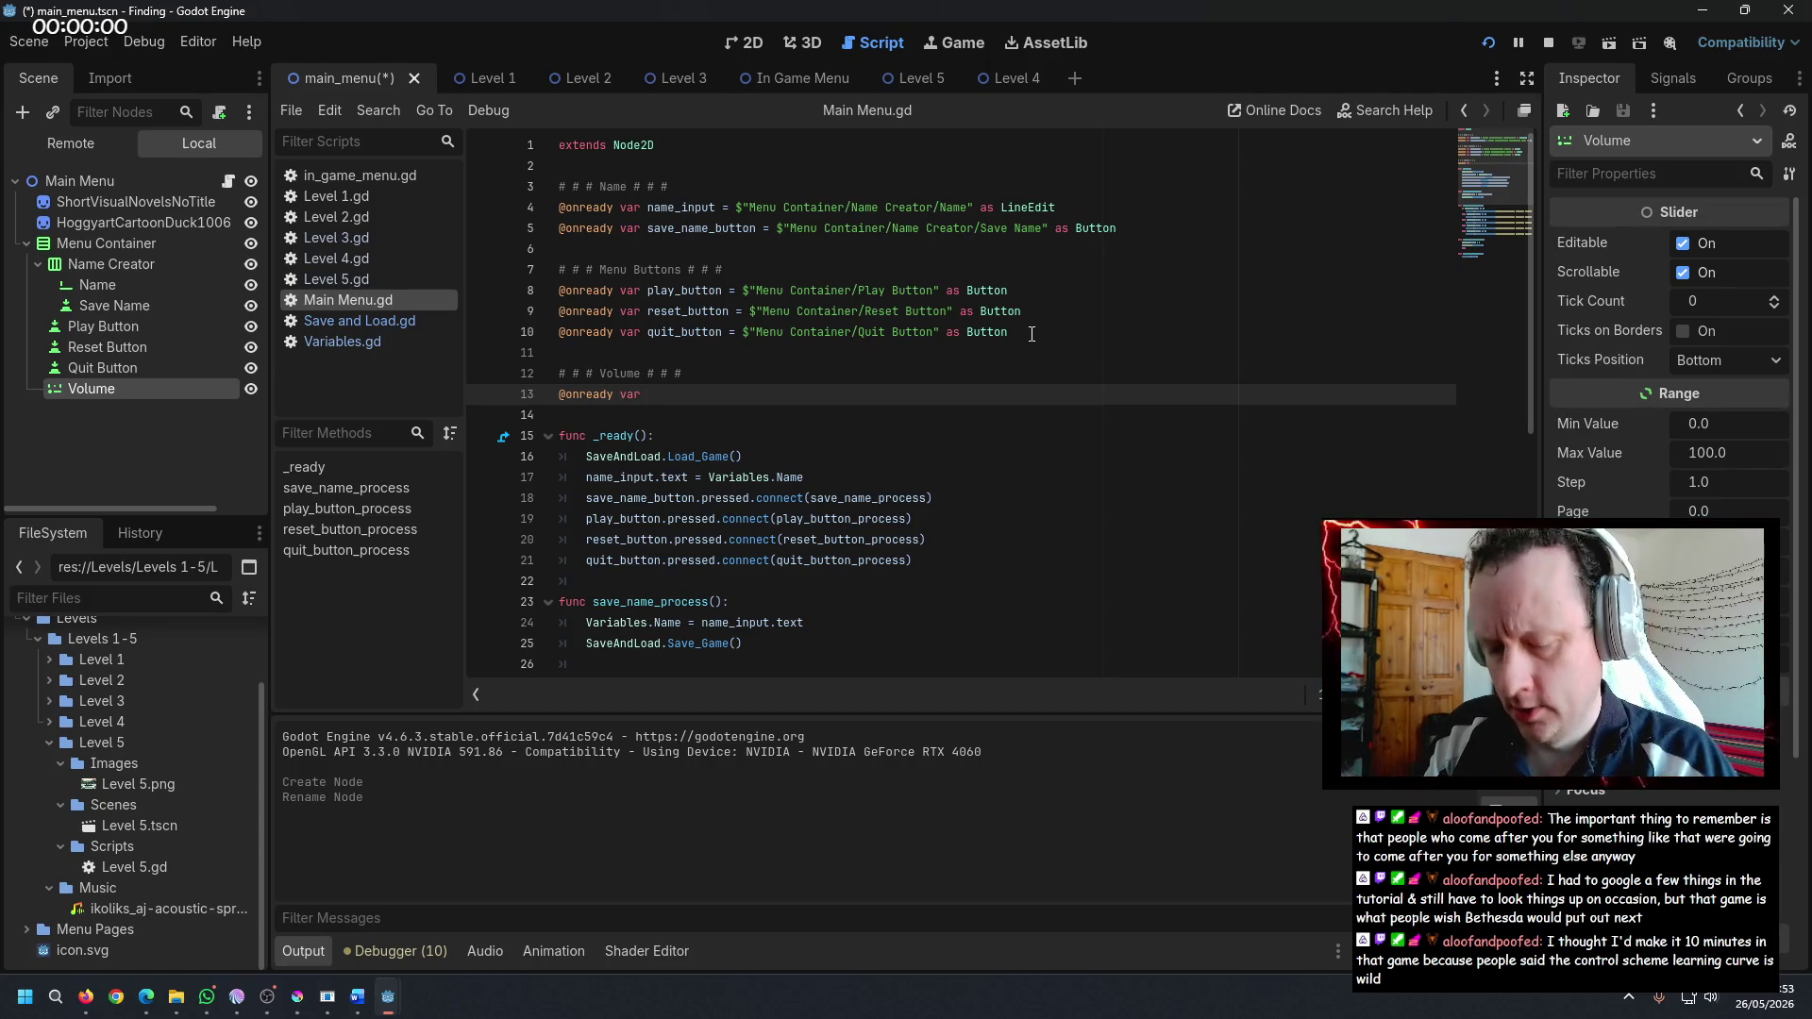
{"action": "type", "text": "me"}
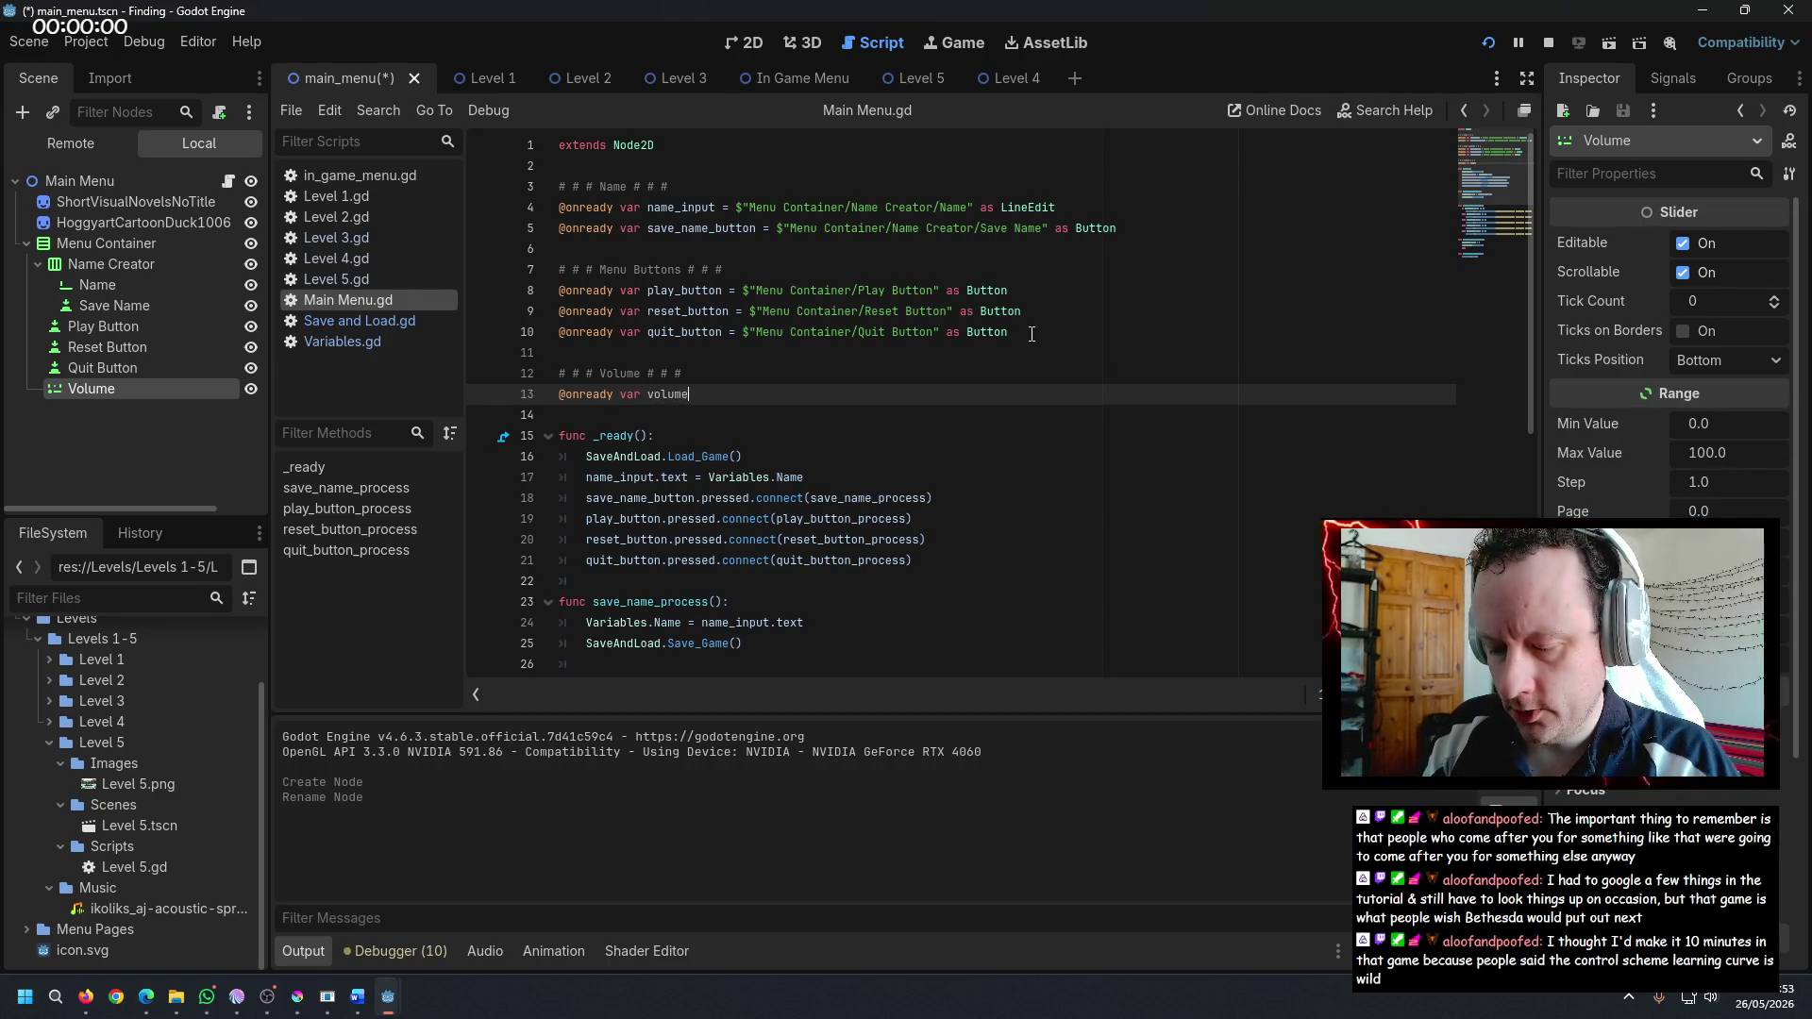
{"action": "type", "text": "_s"}
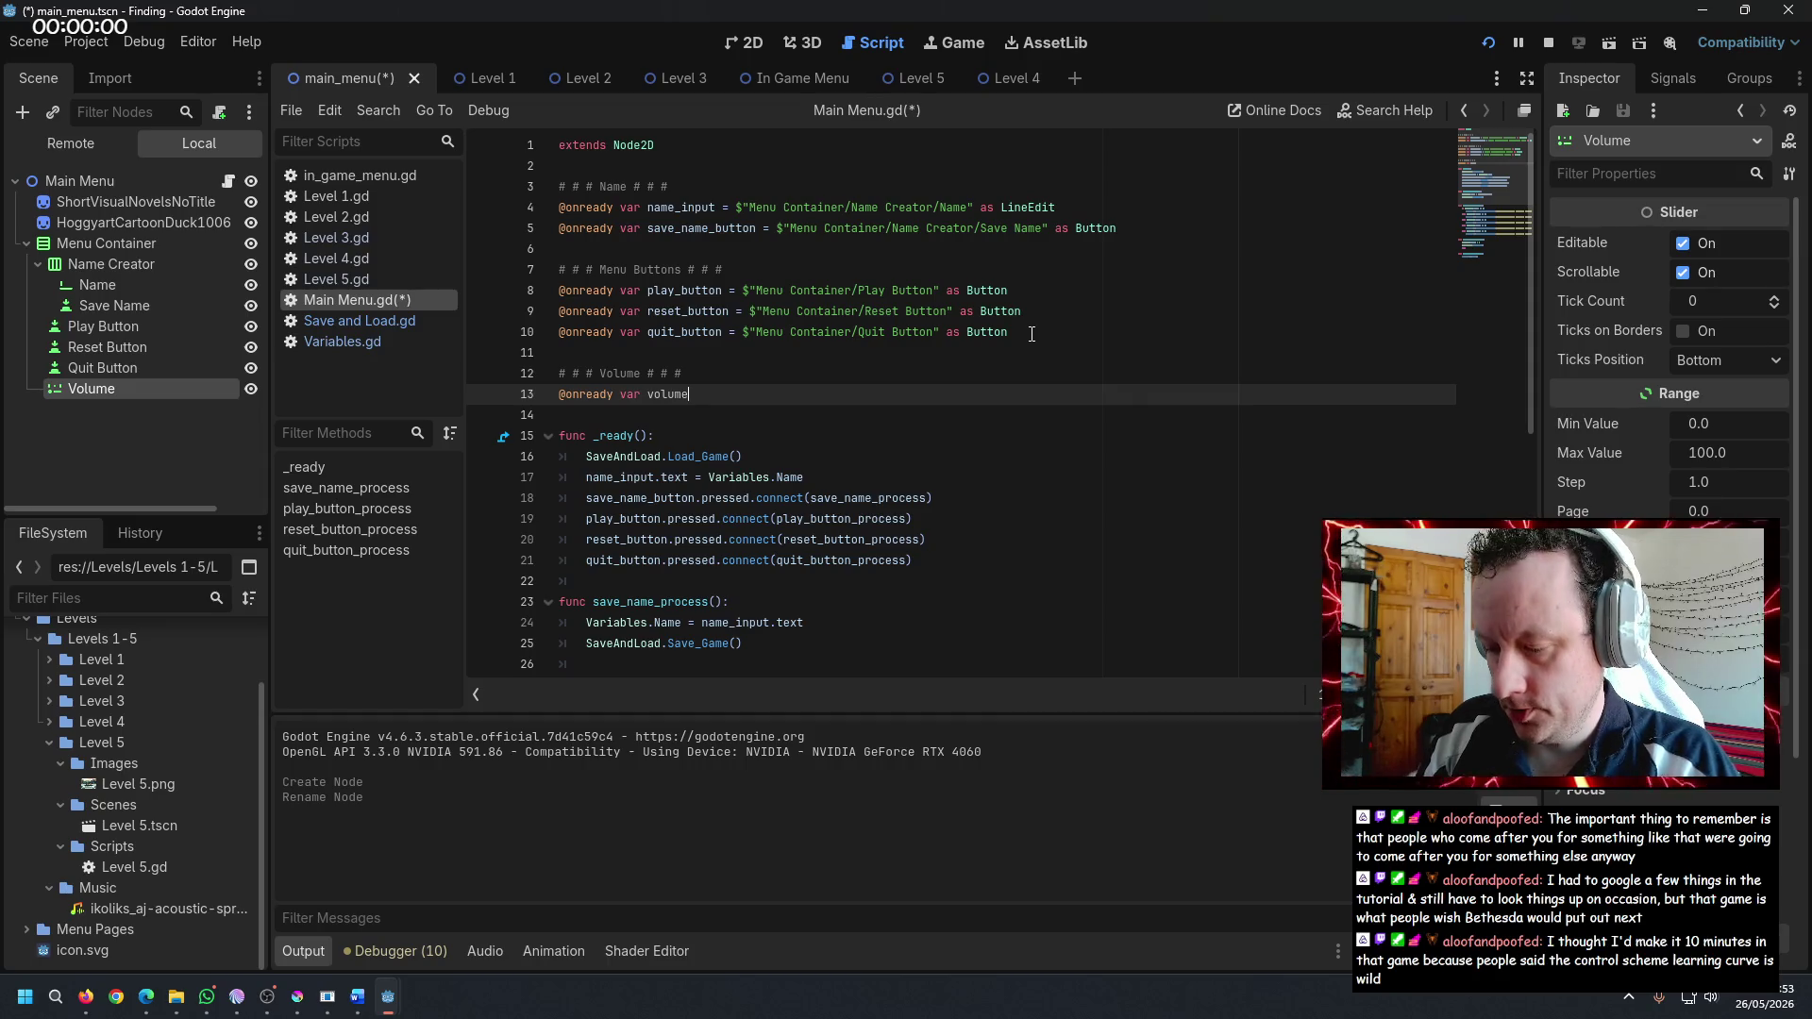
{"action": "type", "text": "lider ="}
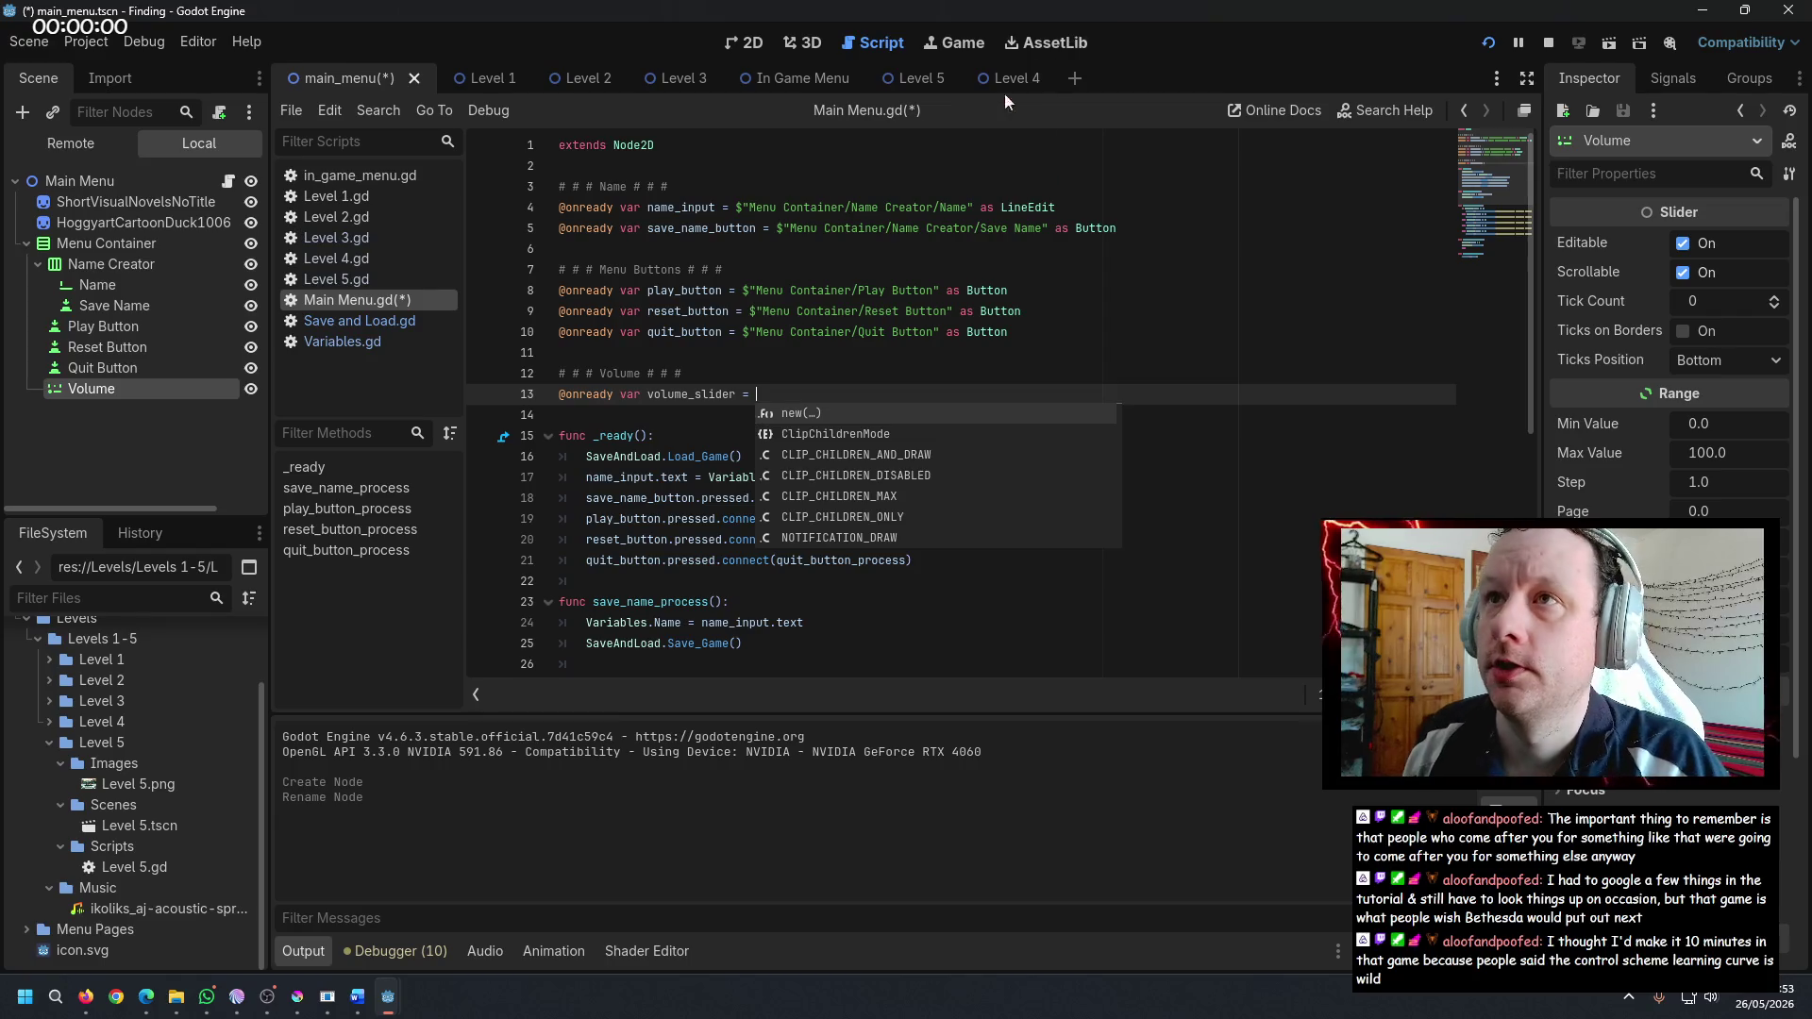
{"action": "left_click_drag", "start_coordinate": [98, 389], "coordinate": [773, 389]}
{"action": "type", "text": "s "}
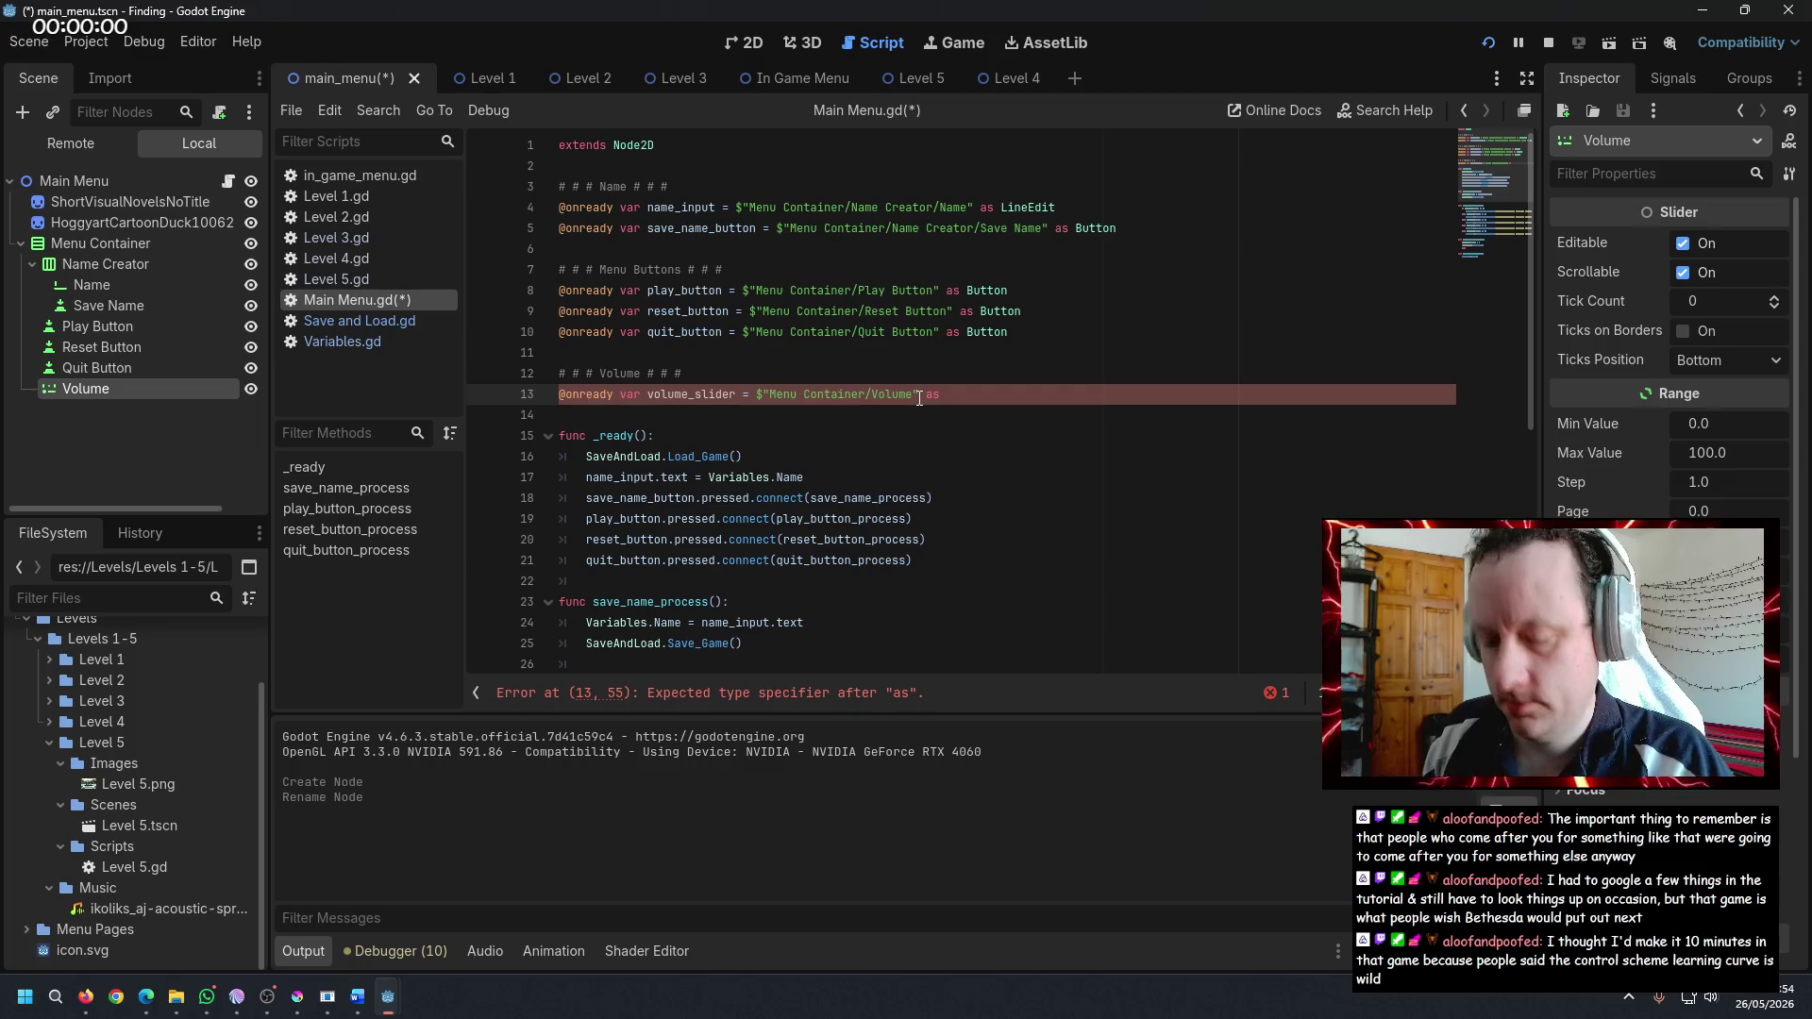
{"action": "type", "text": "HSlider"}
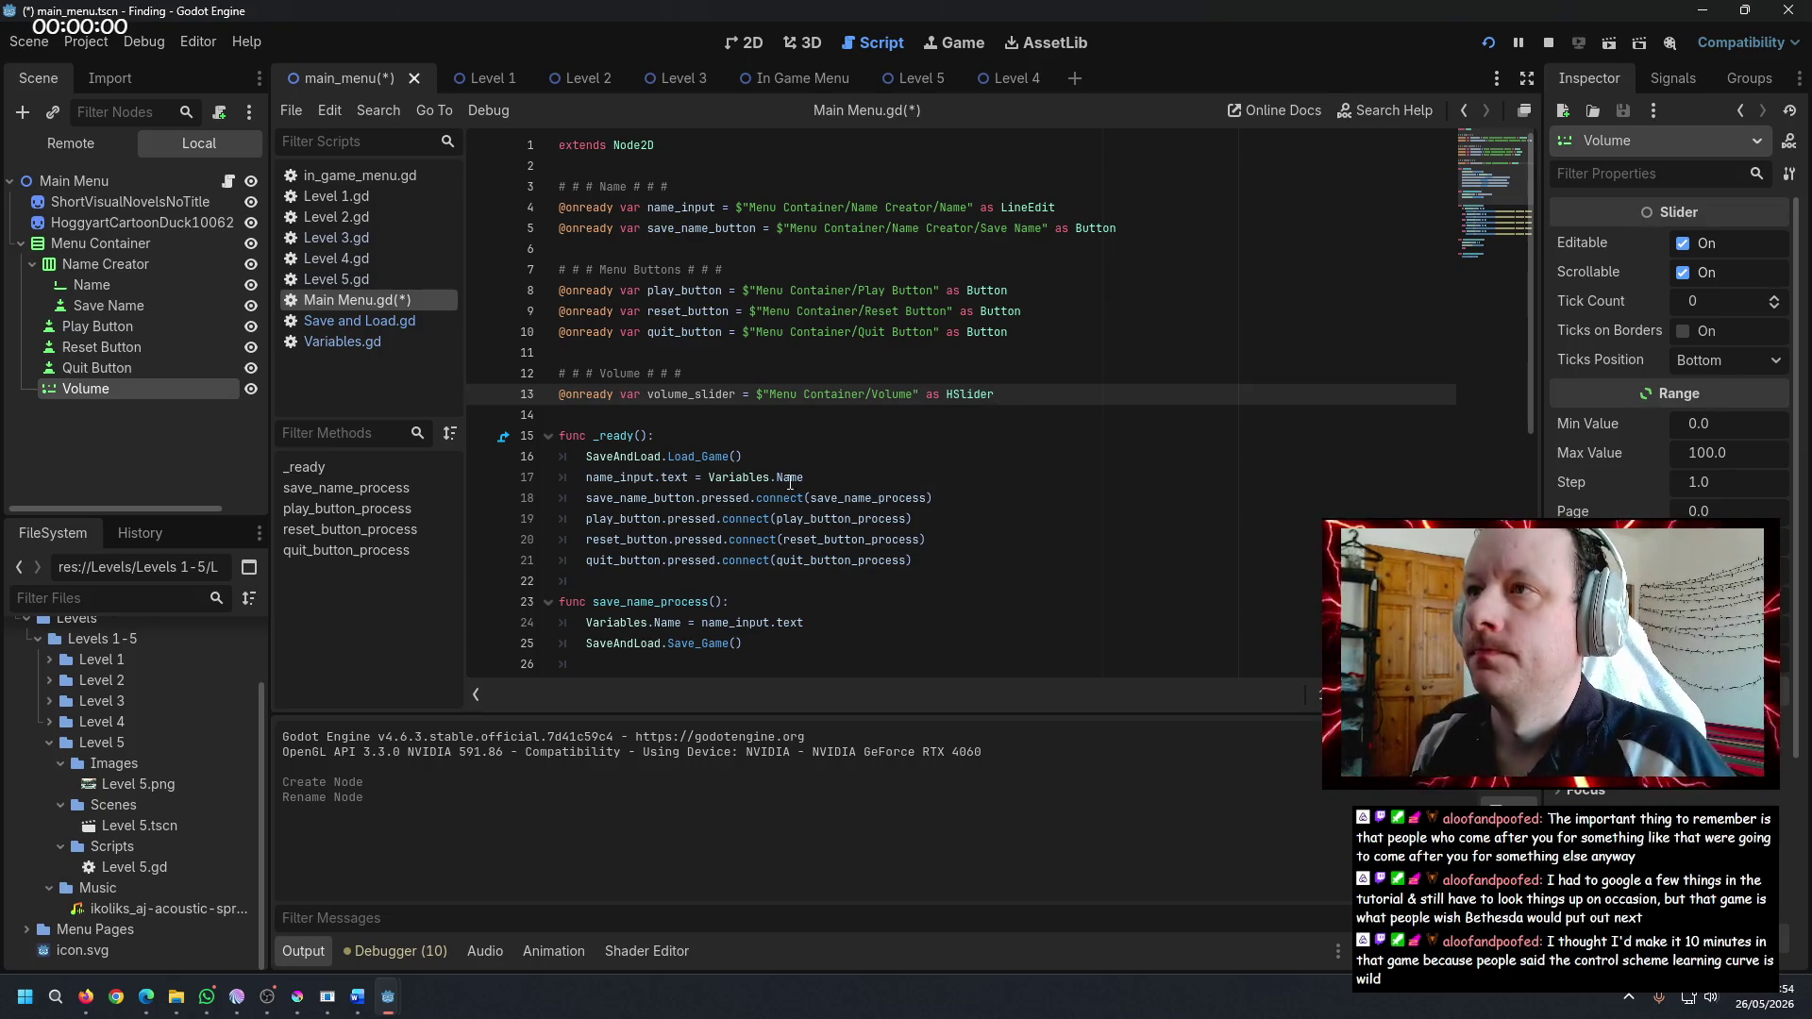
Add a new line after the name-loading line in _ready, starting it with 'volume_slider.'
{"action": "left_click", "coordinate": [763, 458]}
{"action": "left_click", "coordinate": [860, 479]}
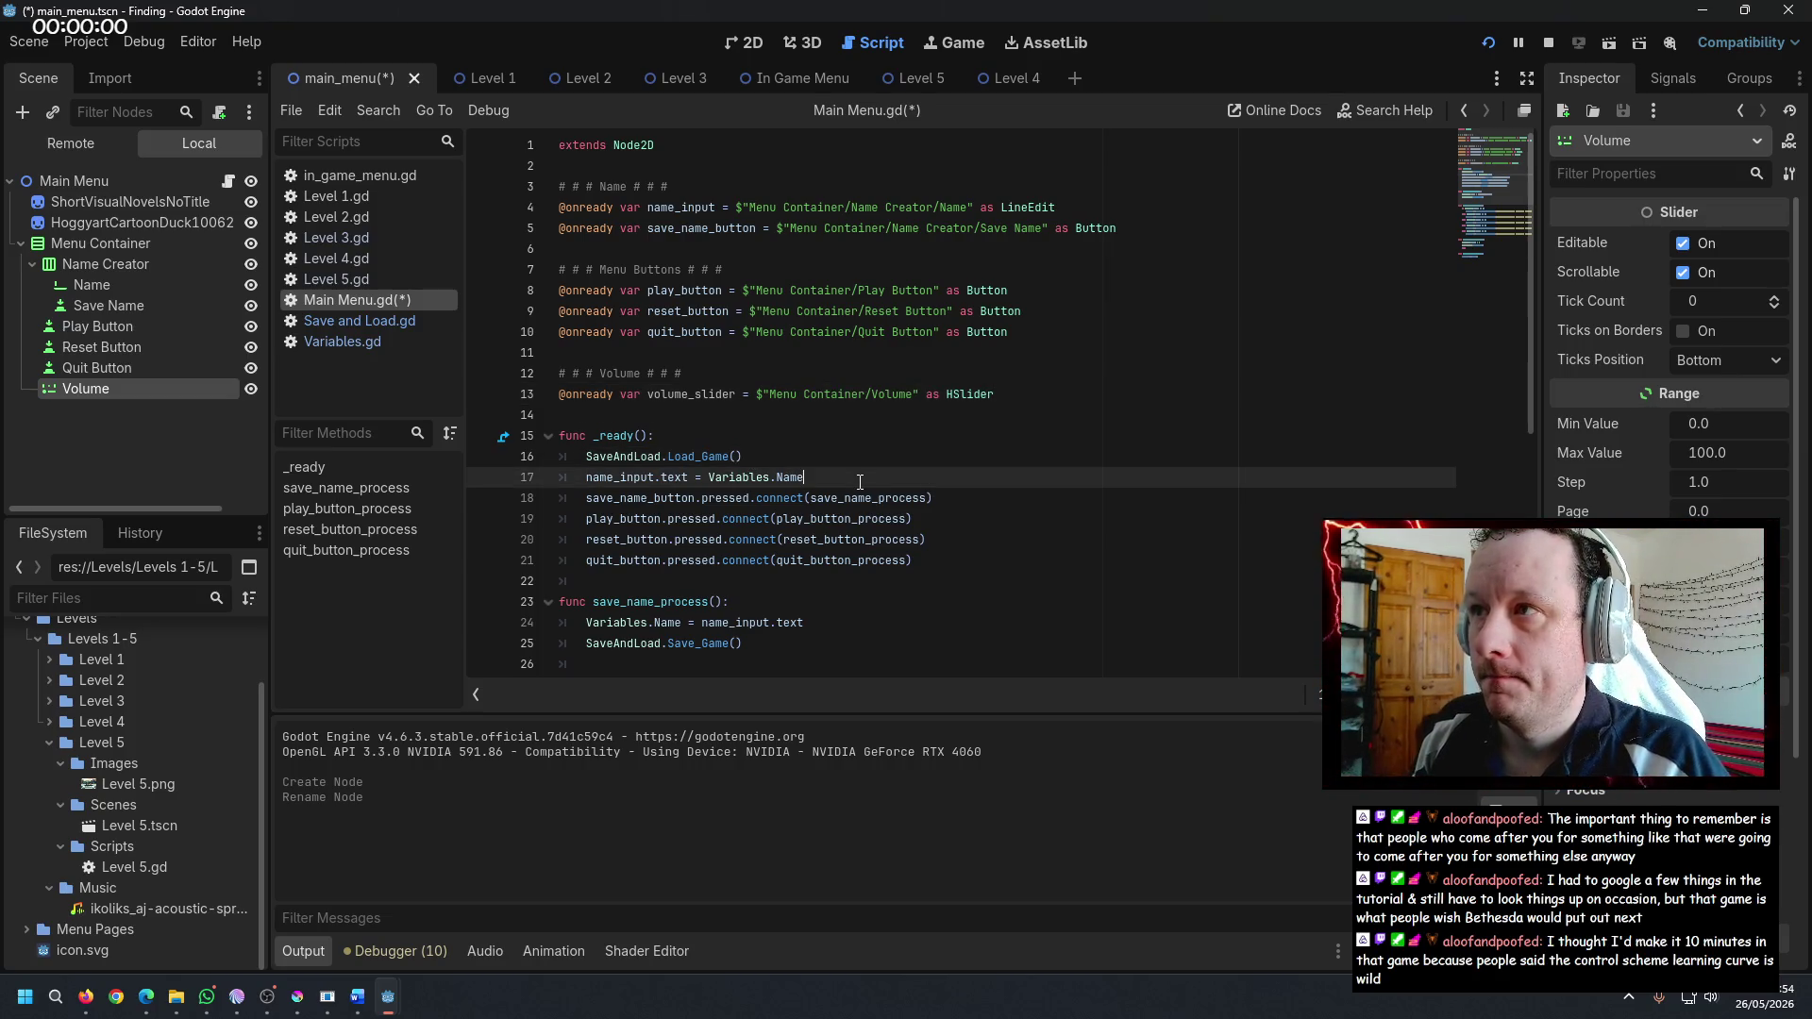
{"action": "key", "text": "Return"}
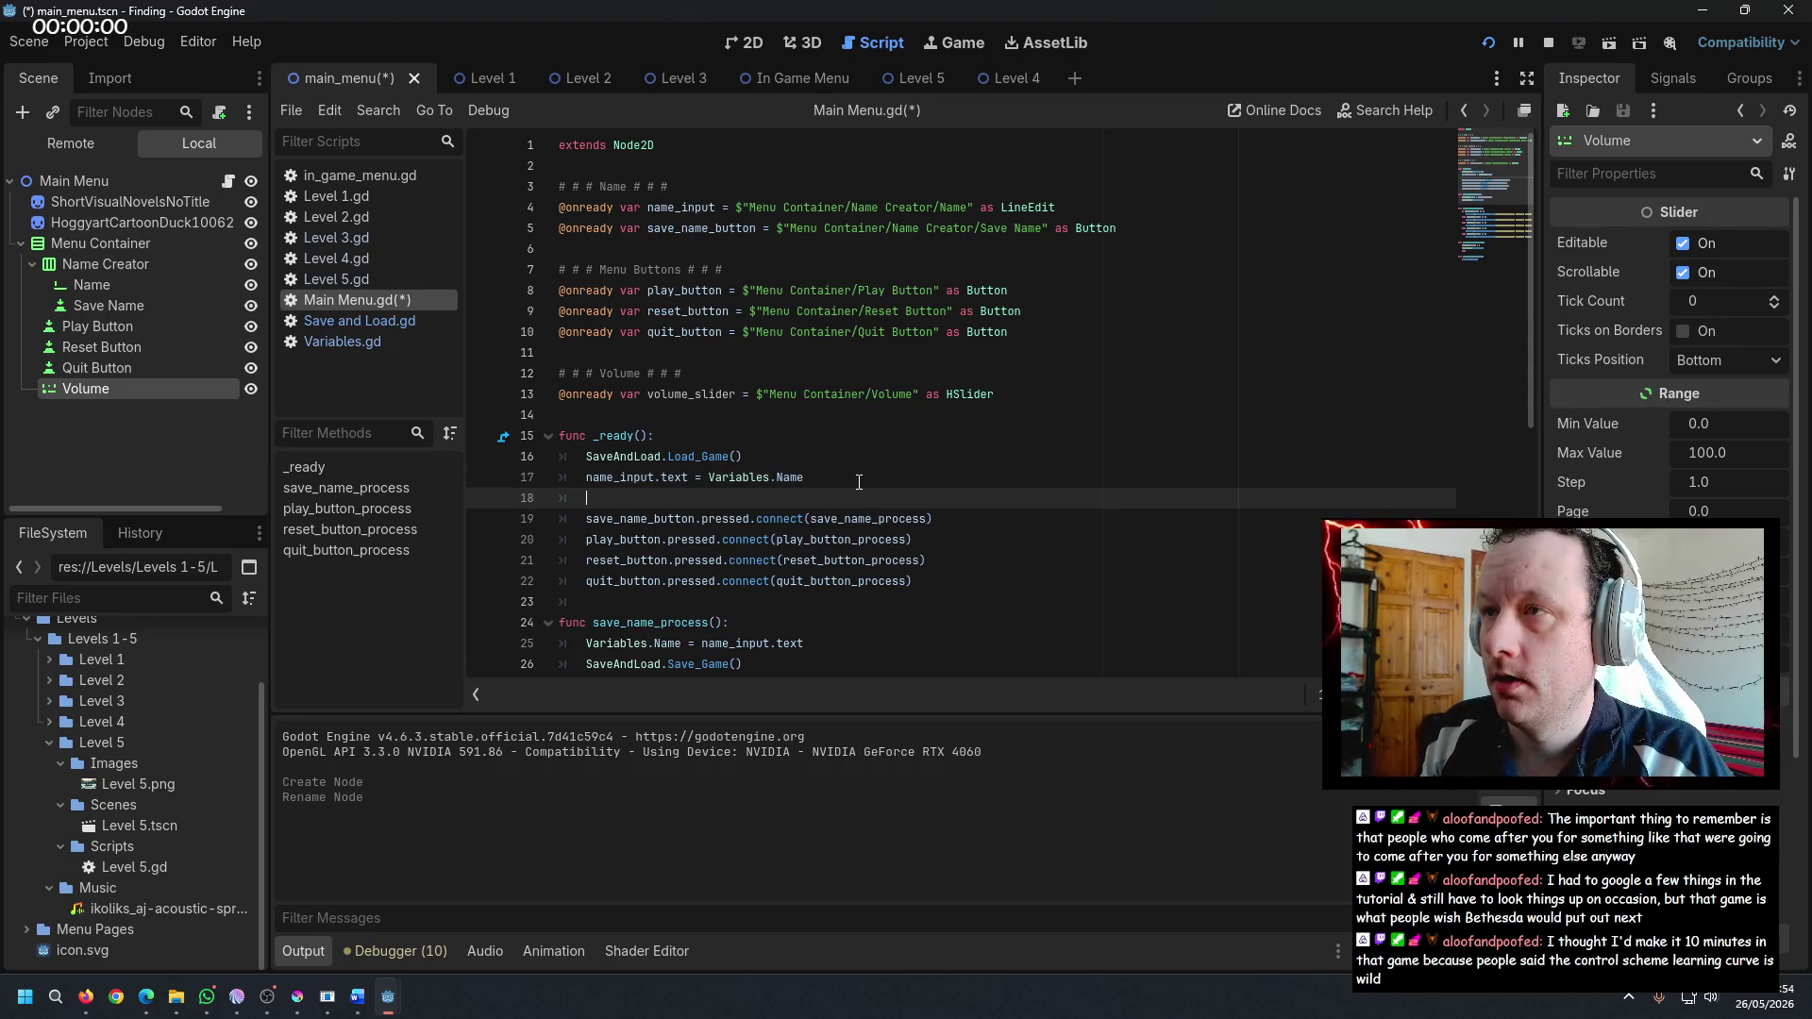
{"action": "type", "text": "colum"}
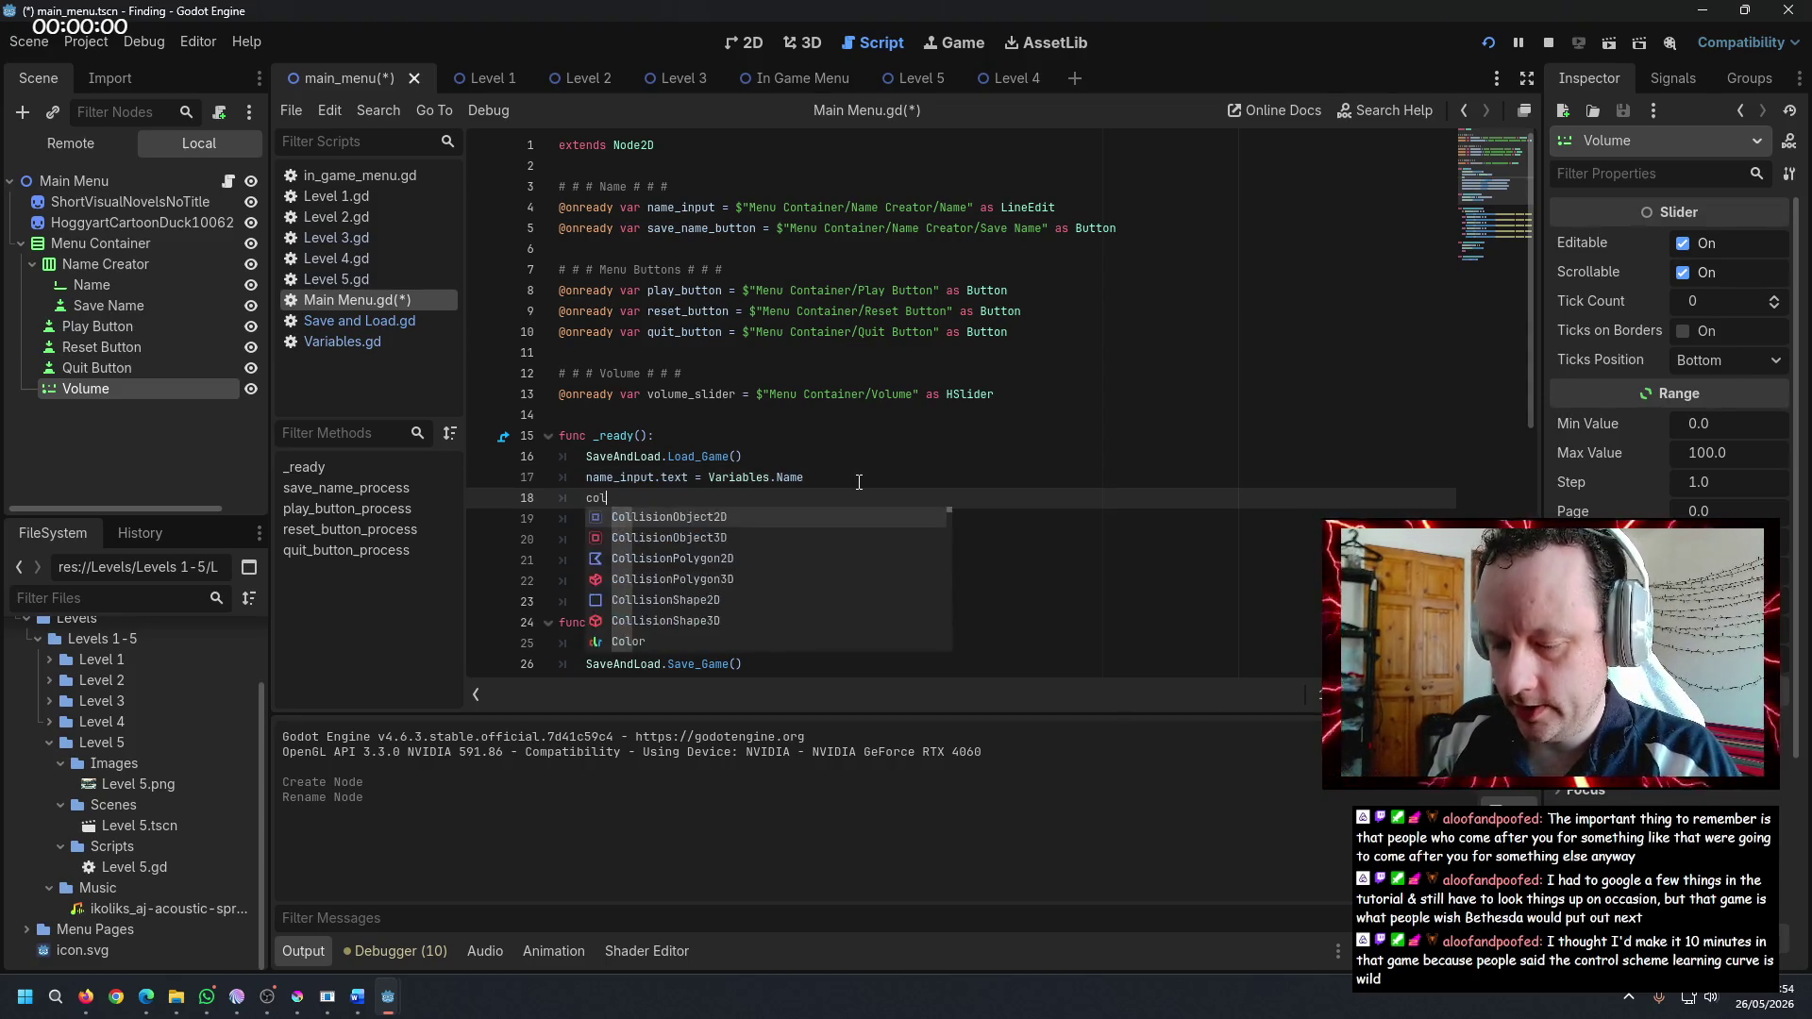
{"action": "key", "text": "BackSpace"}
{"action": "key", "text": "BackSpace"}
{"action": "key", "text": "BackSpace"}
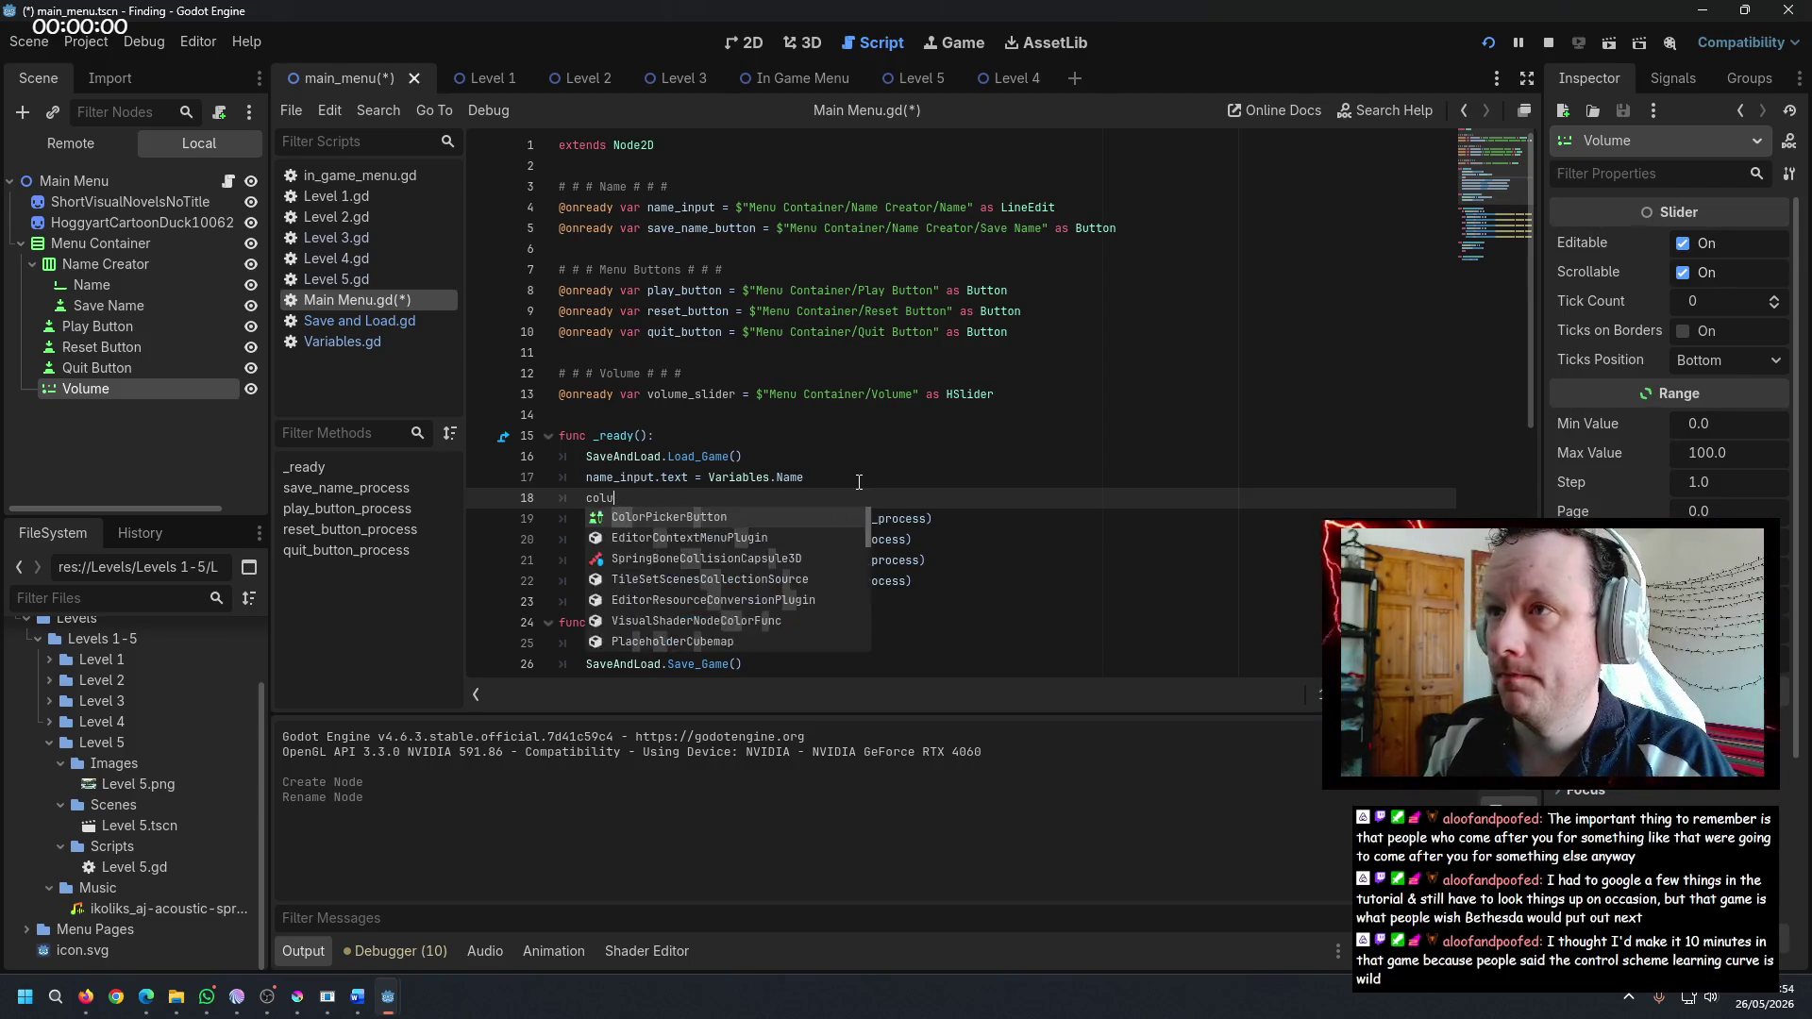
{"action": "key", "text": "BackSpace"}
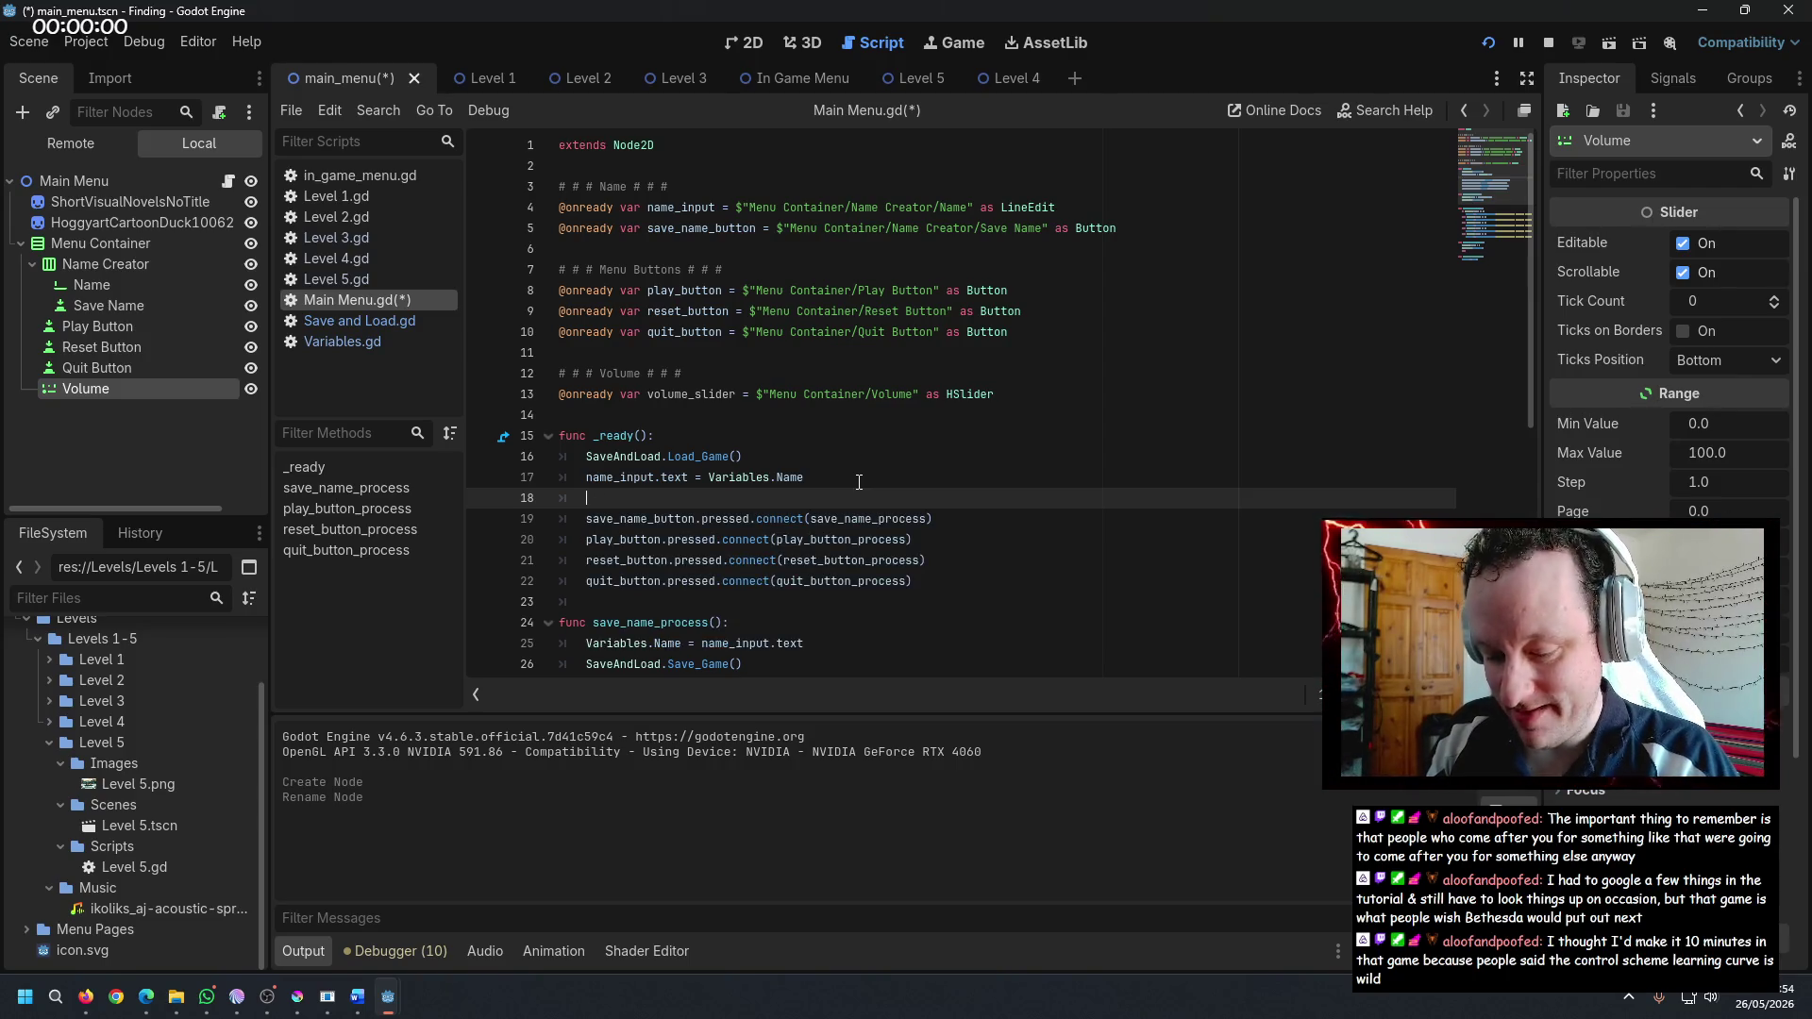
{"action": "type", "text": "l"}
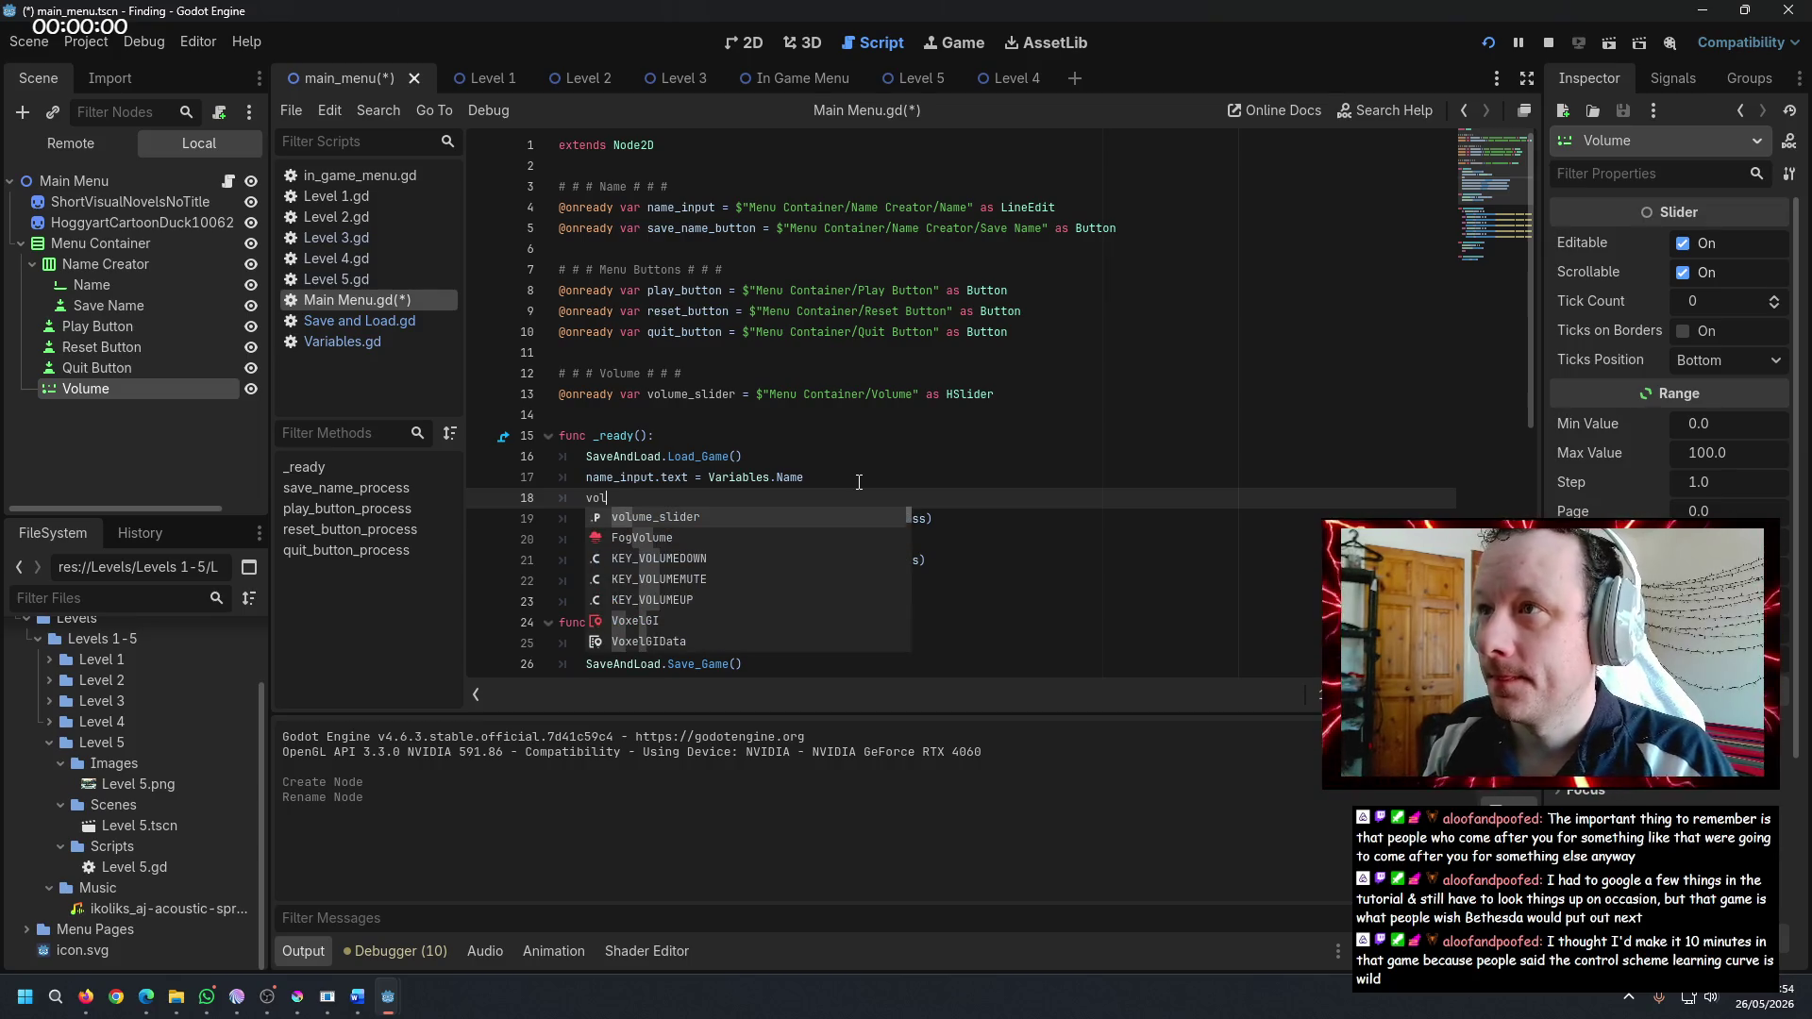
{"action": "key", "text": "Return"}
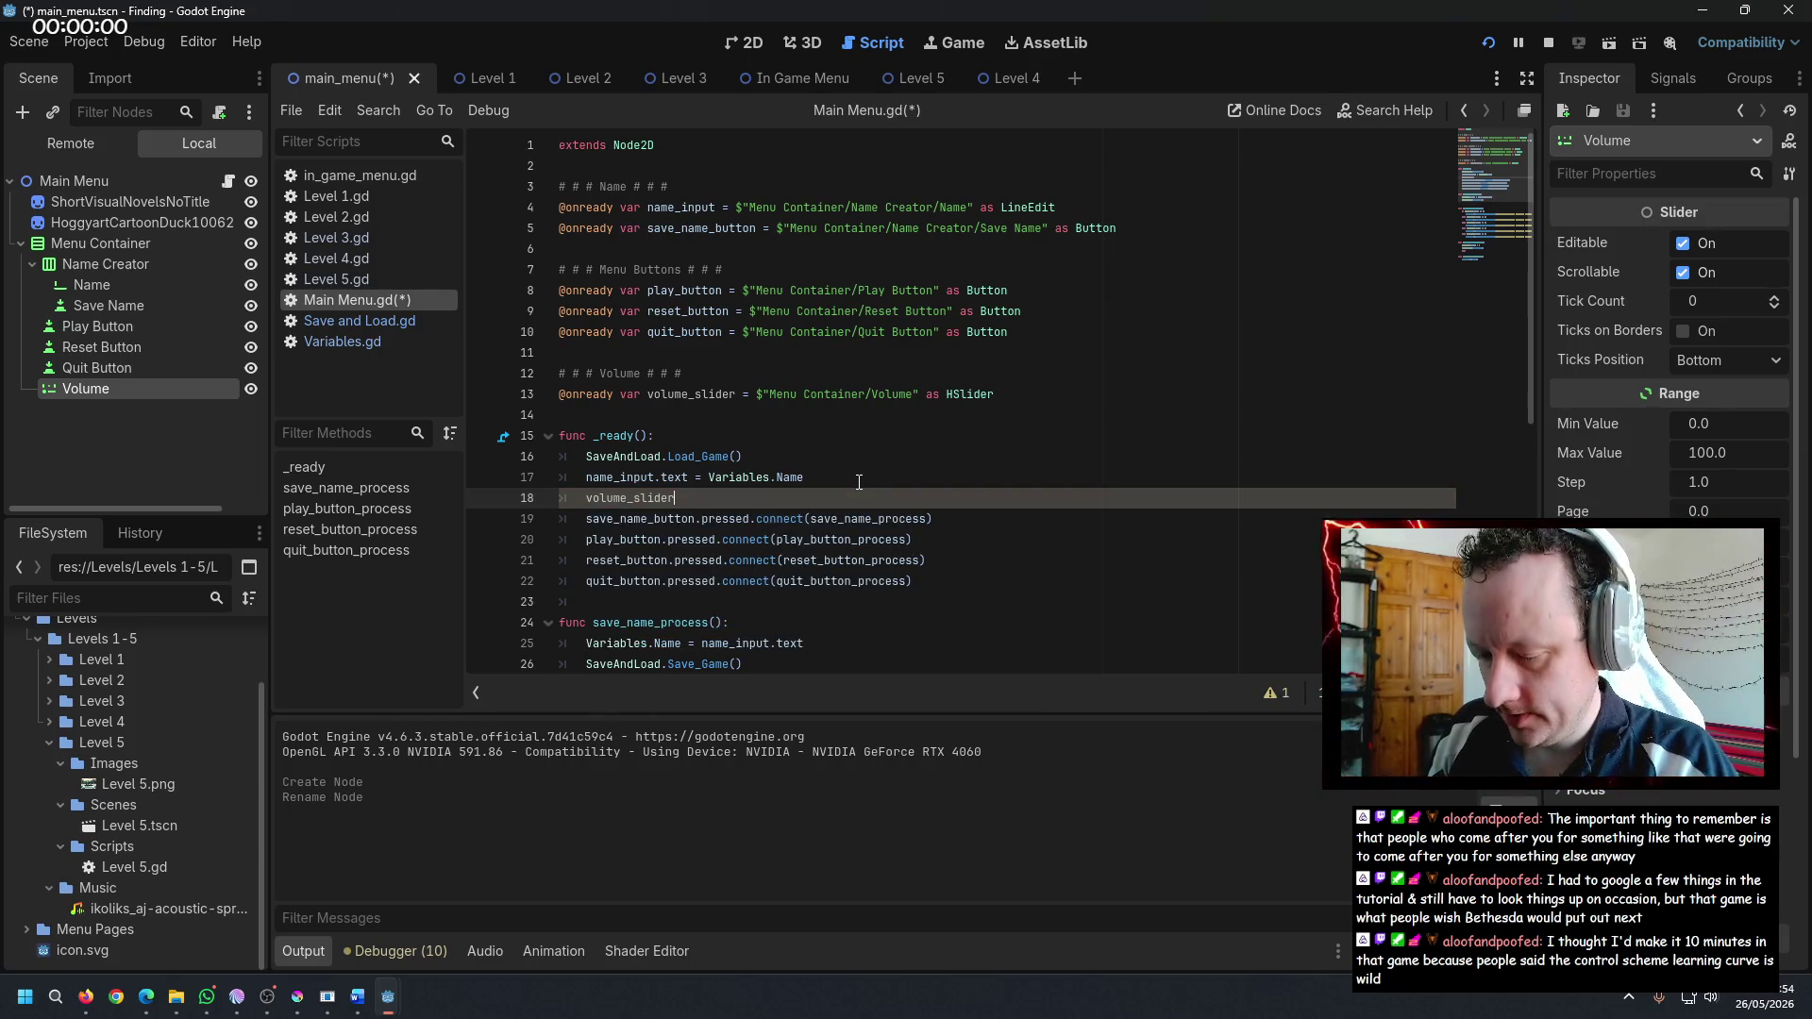
{"action": "type", "text": "."}
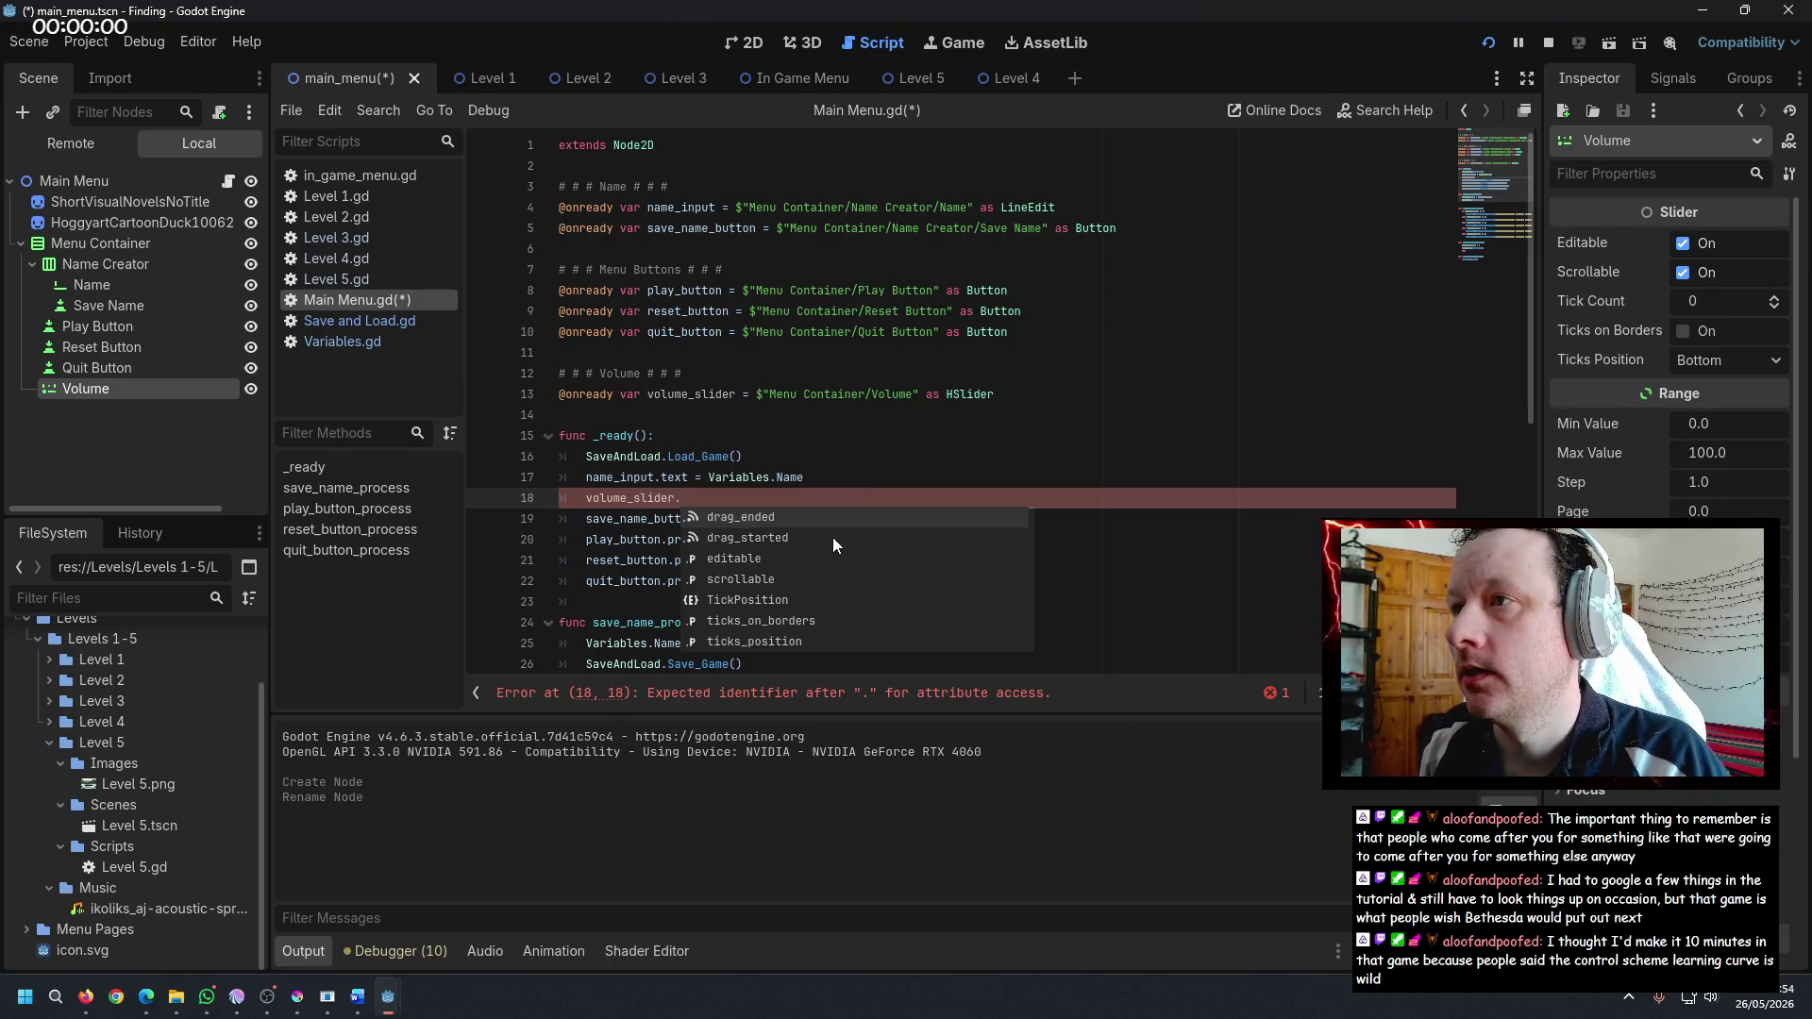
Complete line 18 as 'volume_slider.value = Variables.Volume' using autocomplete
{"action": "scroll", "coordinate": [795, 604], "scroll_direction": "down", "scroll_amount": 5}
{"action": "scroll", "coordinate": [794, 604], "scroll_direction": "down", "scroll_amount": 5}
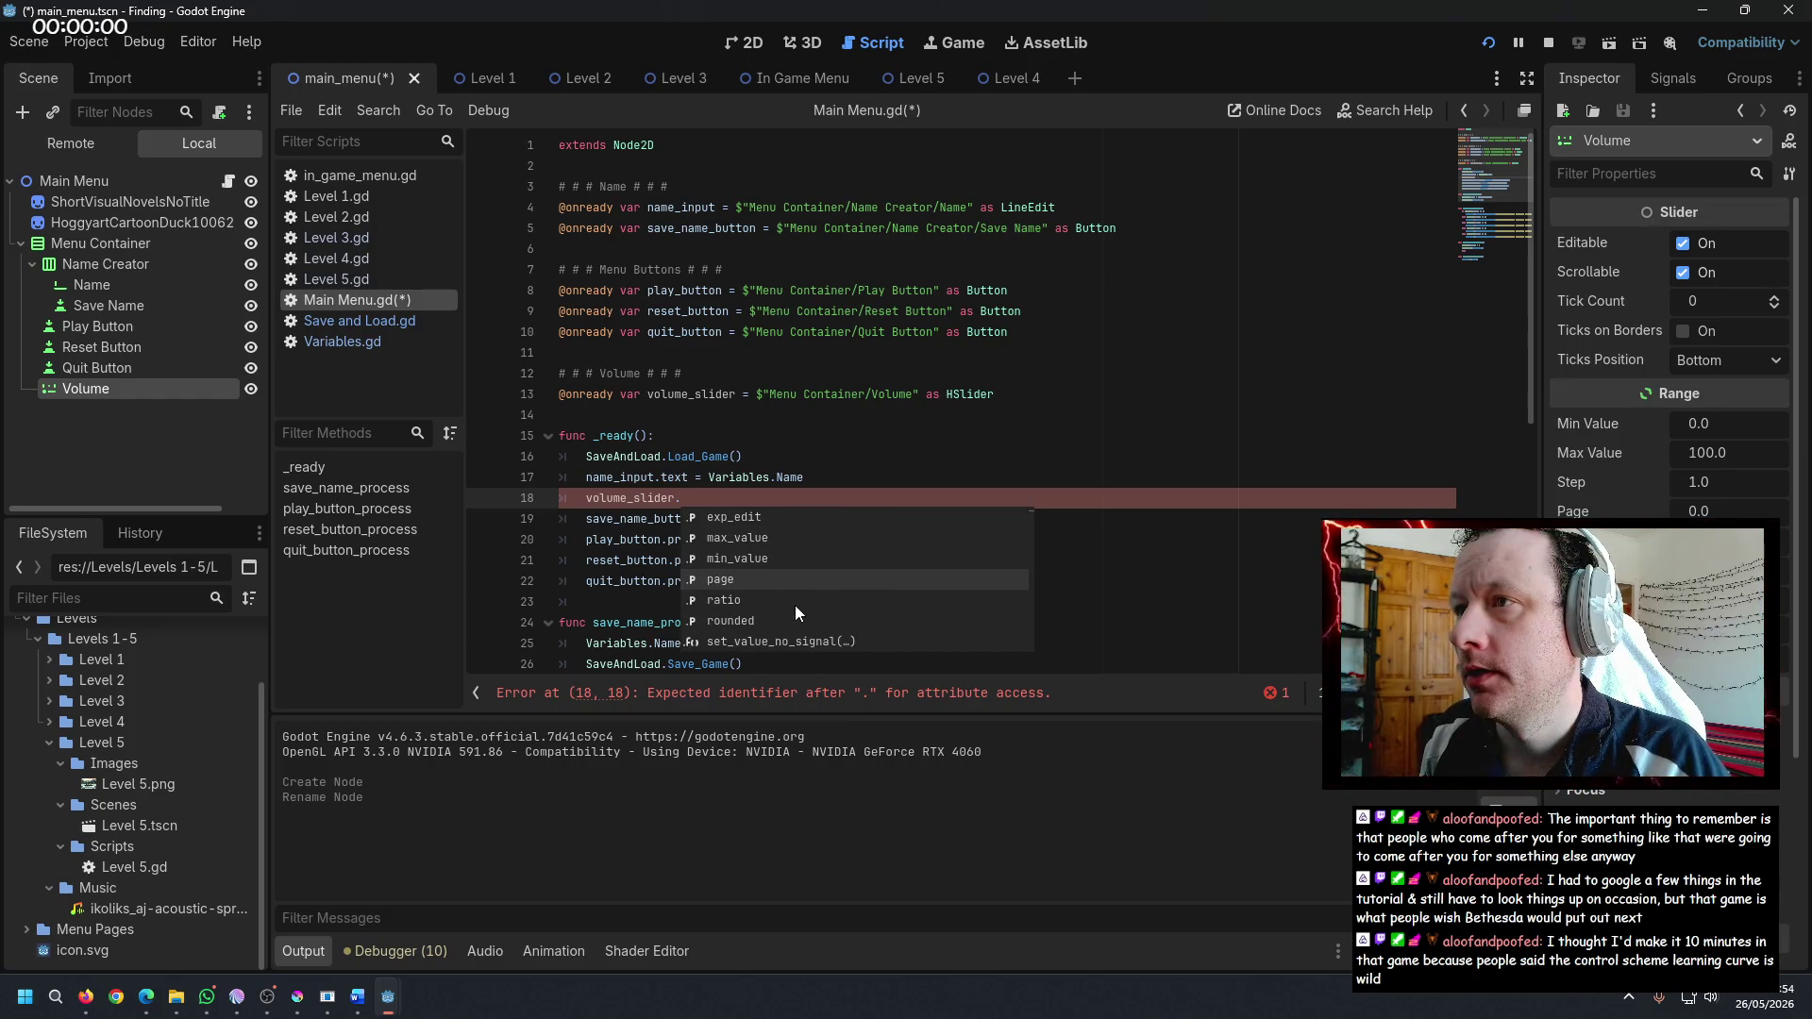
{"action": "scroll", "coordinate": [794, 604], "scroll_direction": "down", "scroll_amount": 5}
{"action": "scroll", "coordinate": [795, 604], "scroll_direction": "down", "scroll_amount": 3}
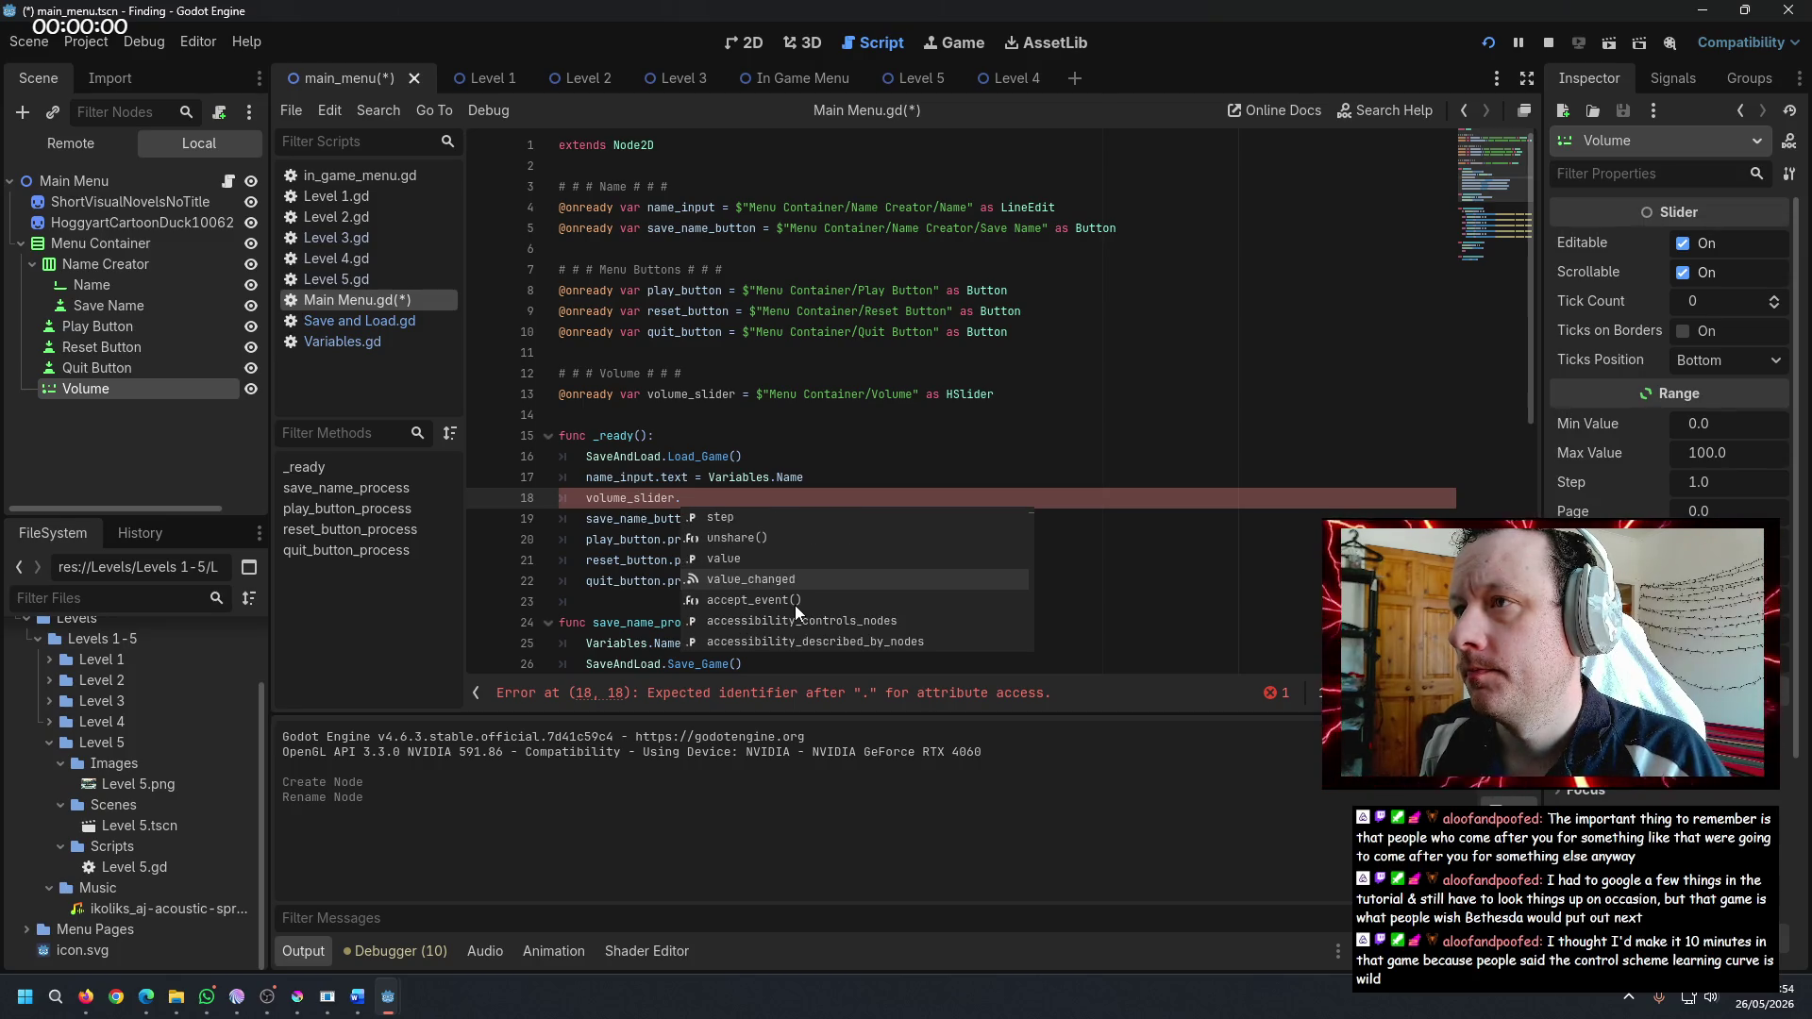
{"action": "double_click", "coordinate": [722, 562]}
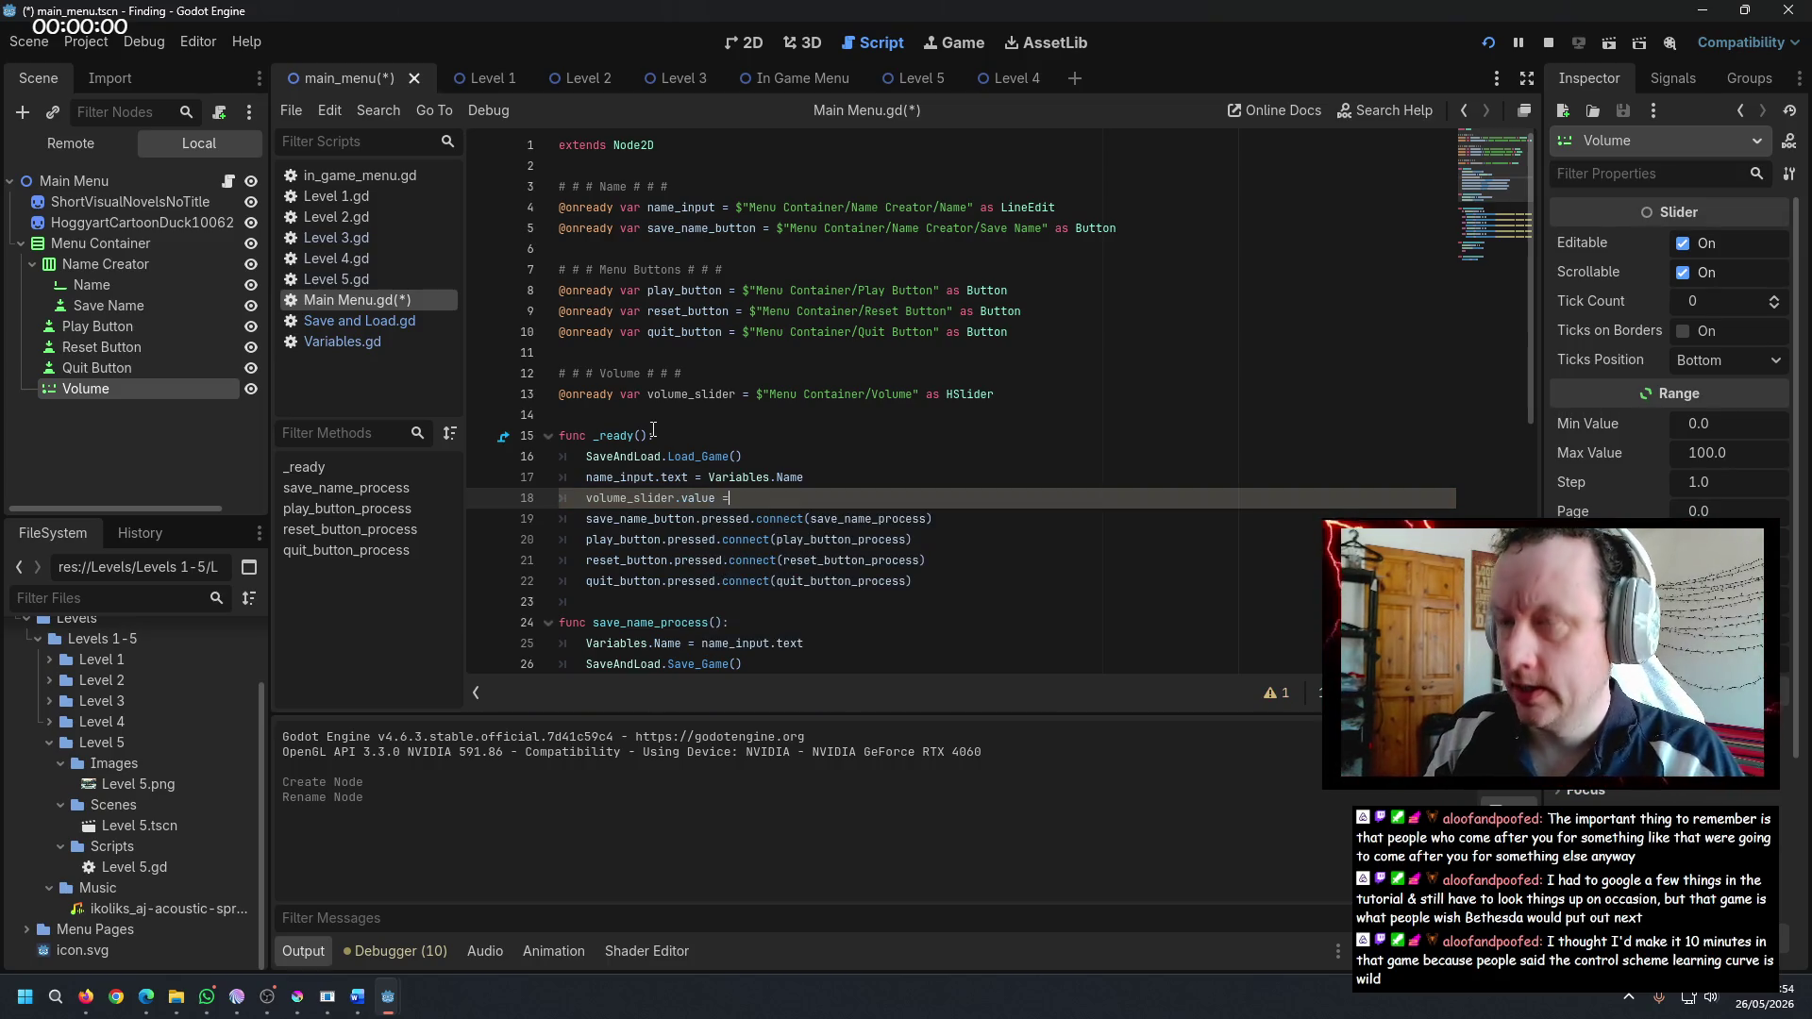
{"action": "type", "text": "Vari"}
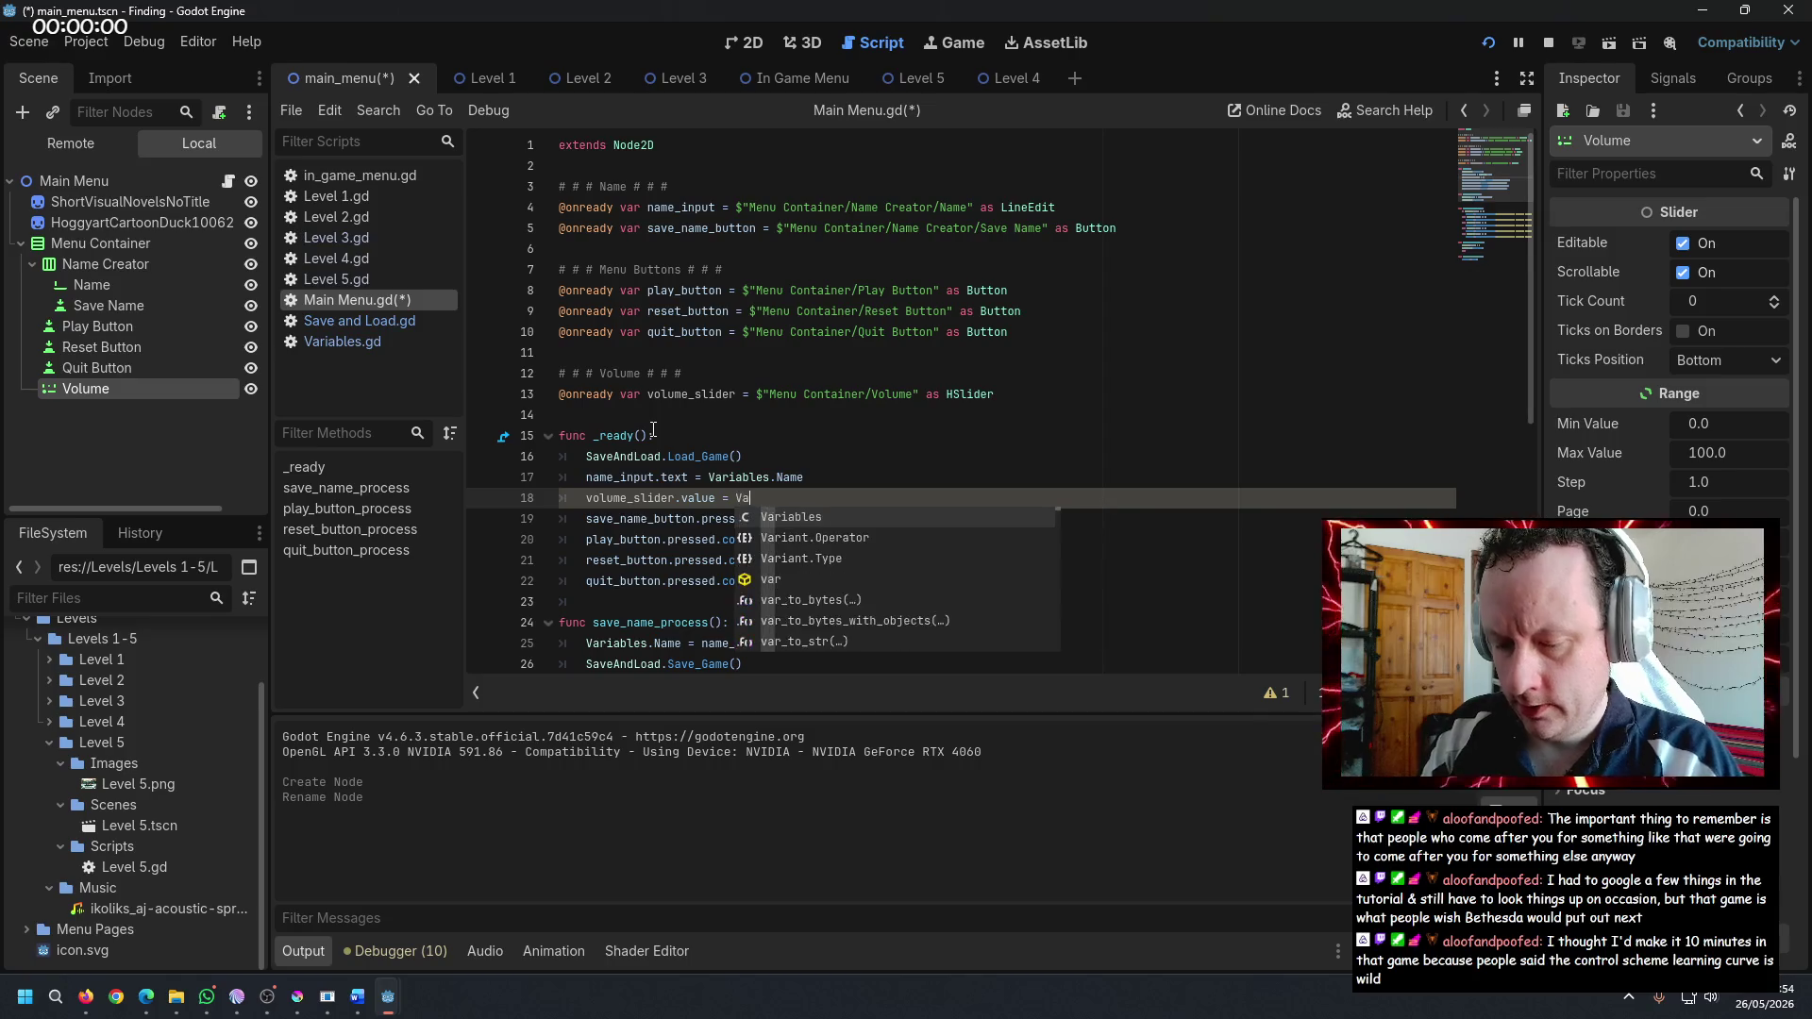
{"action": "key", "text": "Return"}
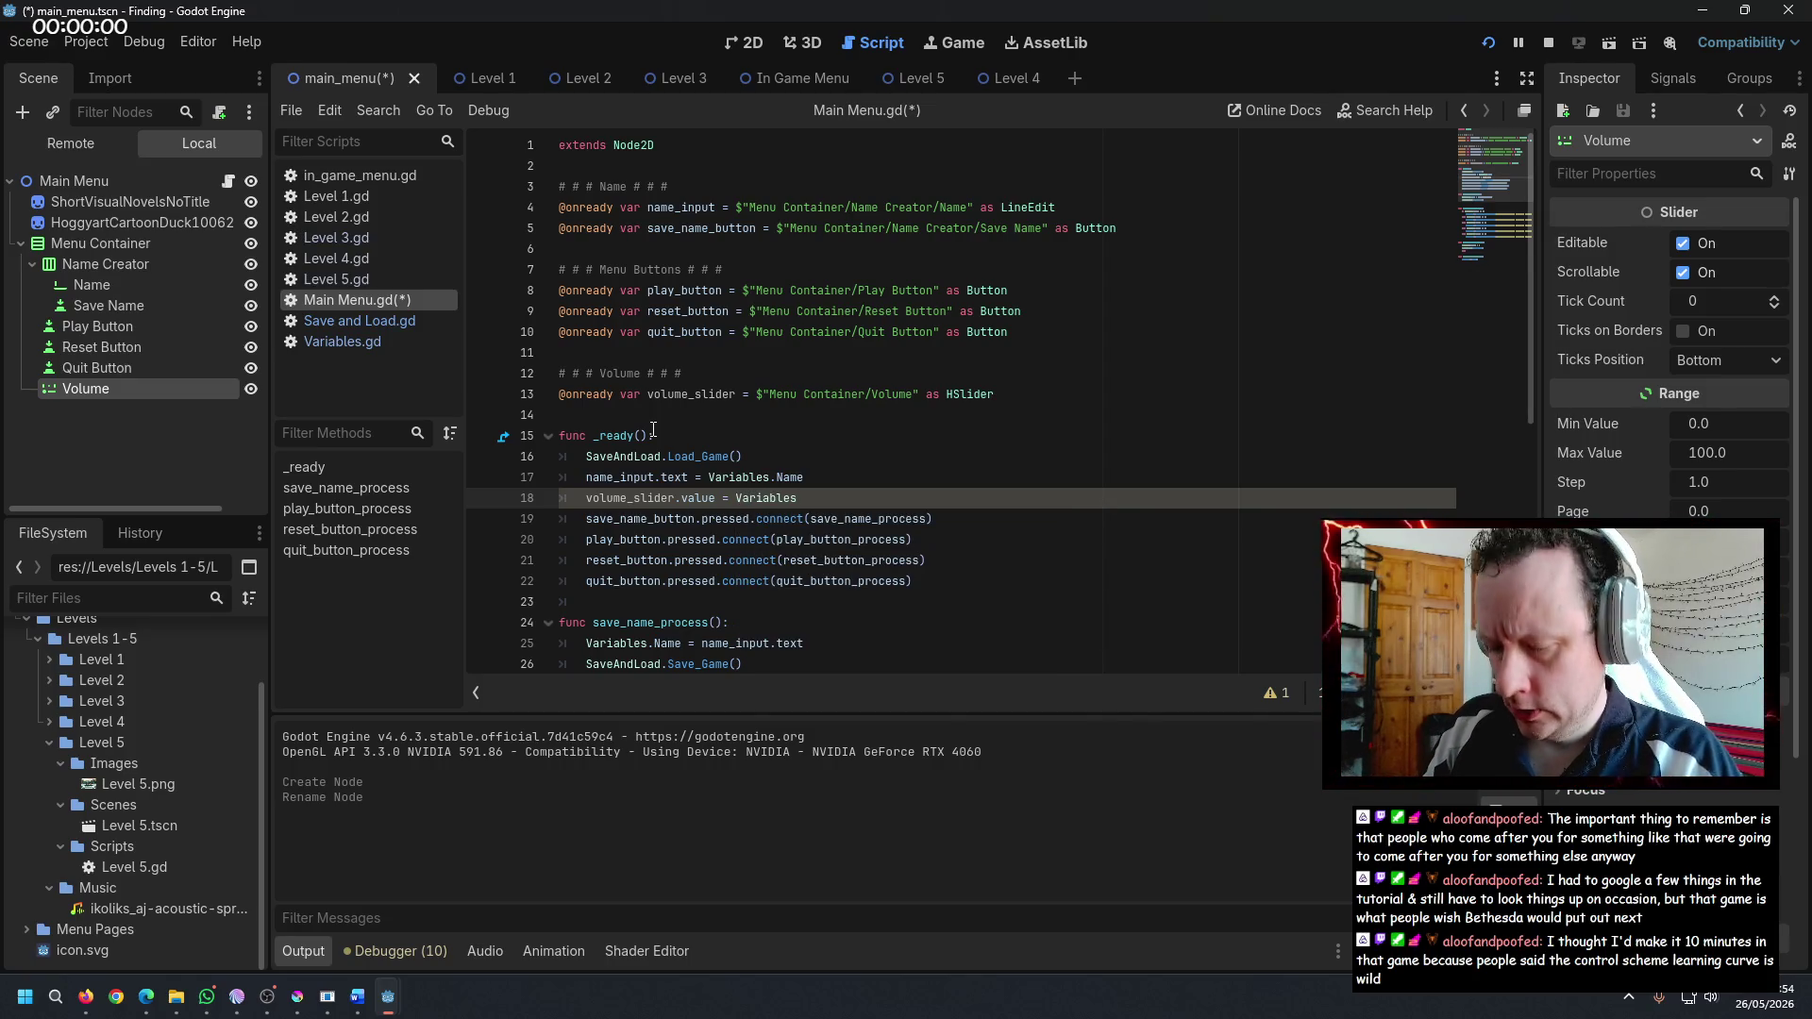
{"action": "type", "text": "Vo"}
{"action": "key", "text": "Return"}
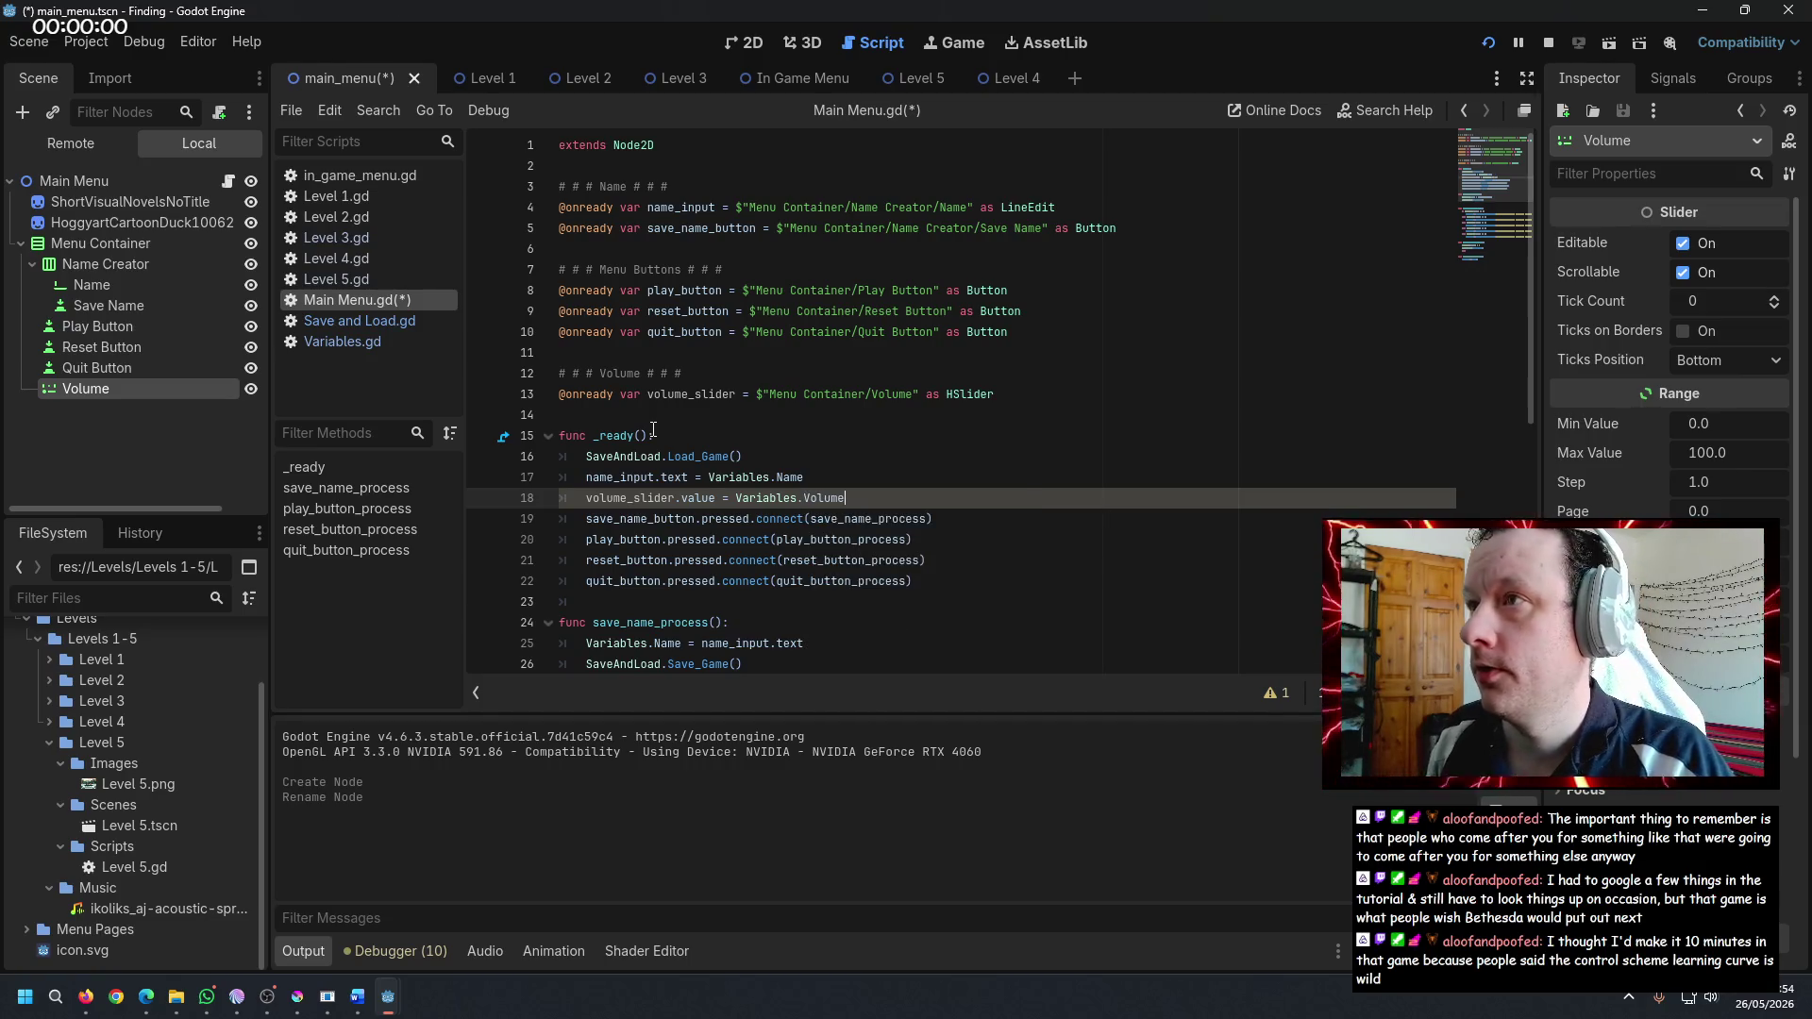
{"action": "left_click", "coordinate": [1608, 45]}
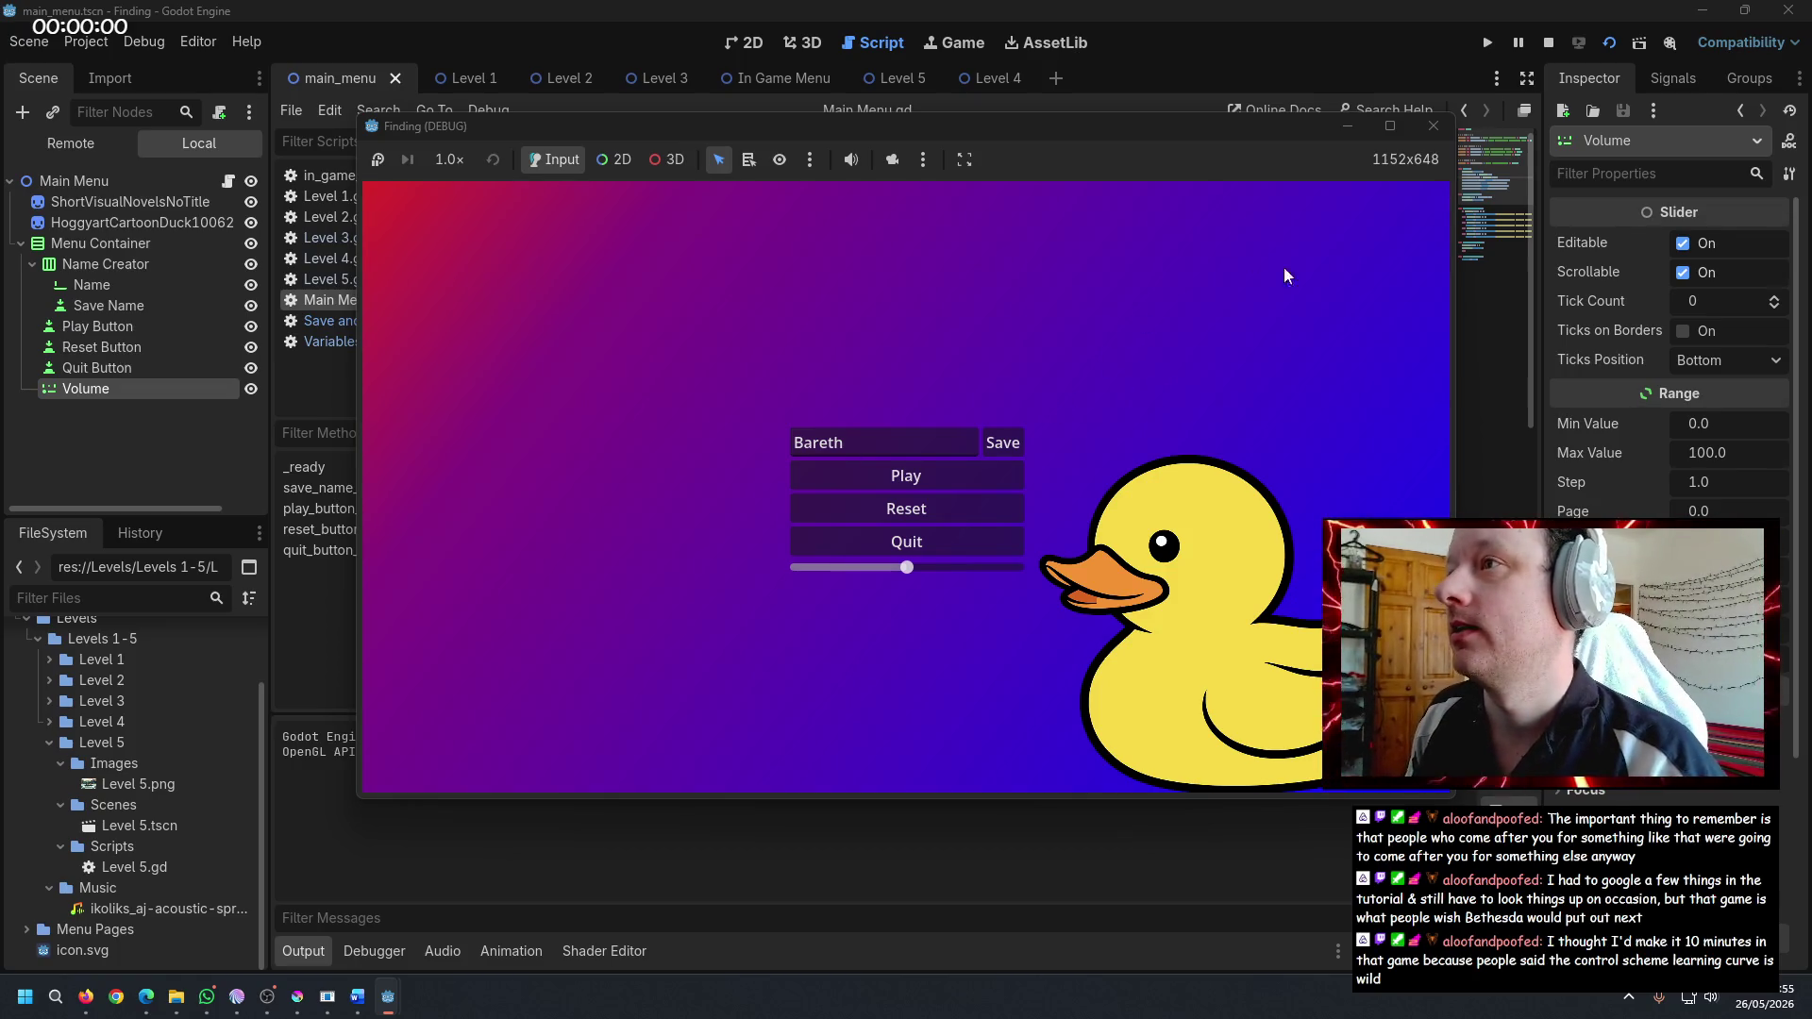
Stop the running main menu test after checking the volume slider
{"action": "left_click", "coordinate": [1422, 133]}
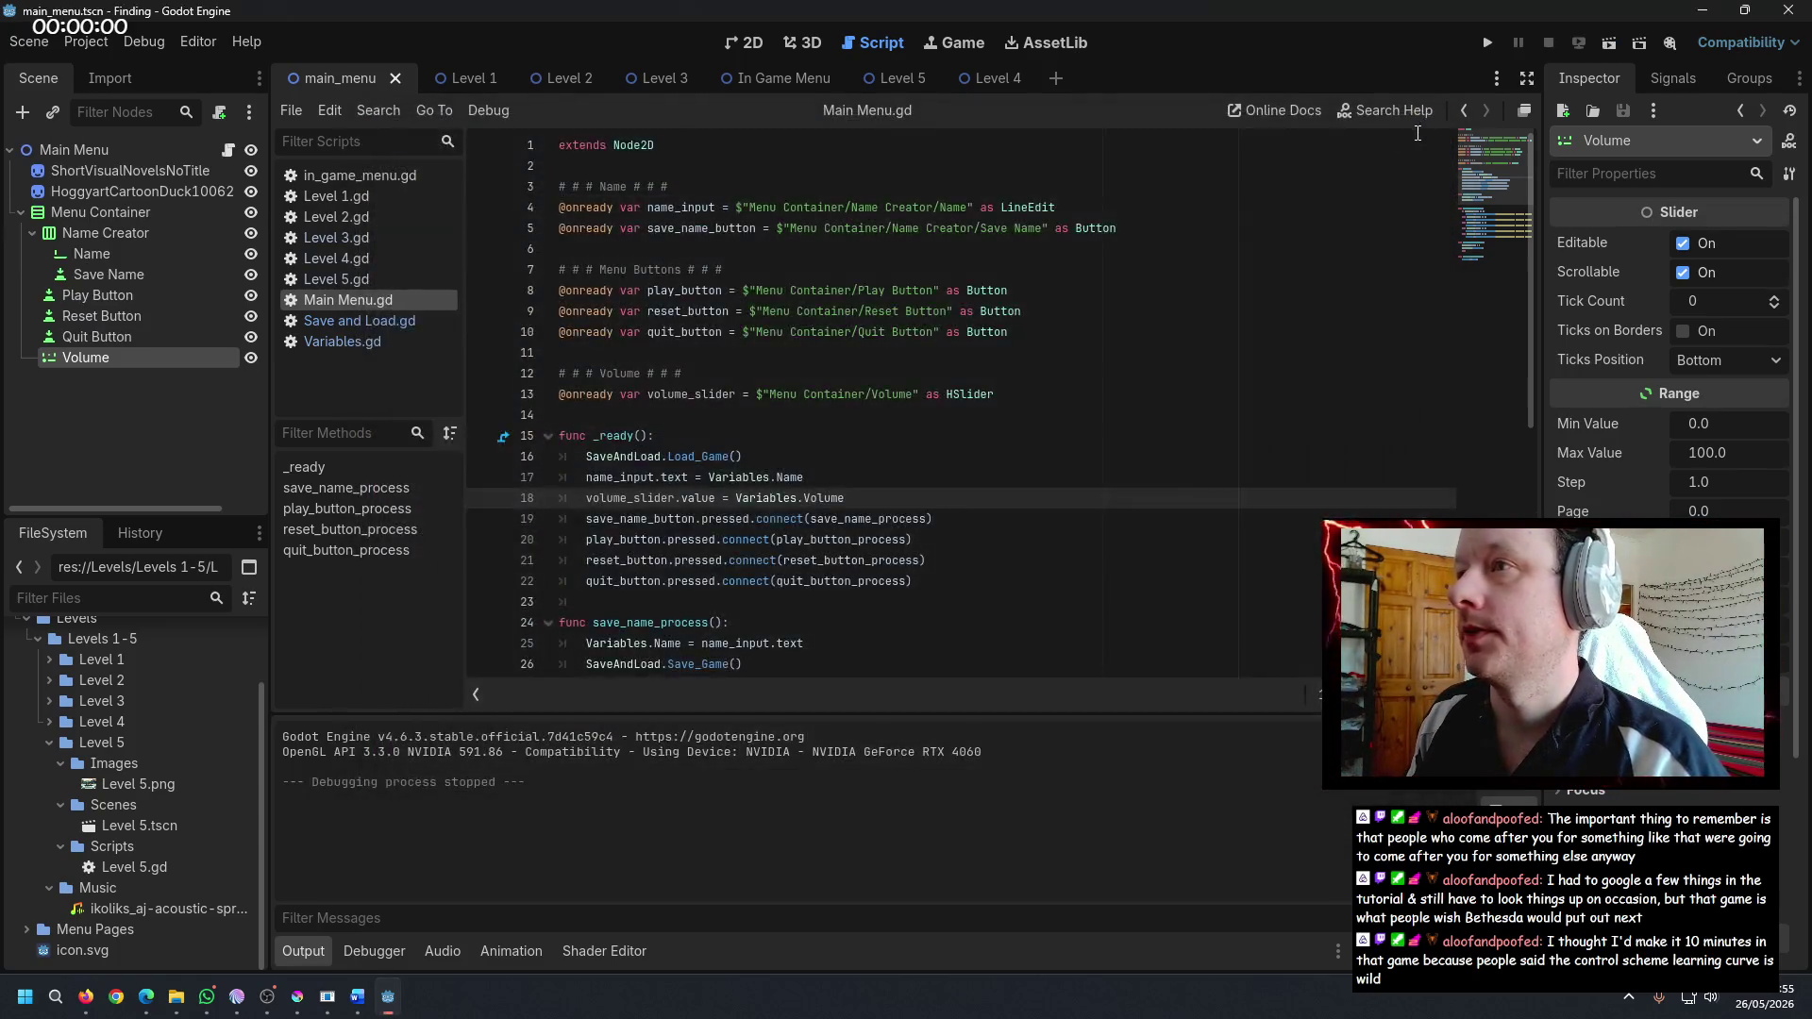
Remove pass from reset_button_process and add 'func volume_slider_process():' with a pass body
{"action": "scroll", "coordinate": [733, 587], "scroll_direction": "down", "scroll_amount": 7}
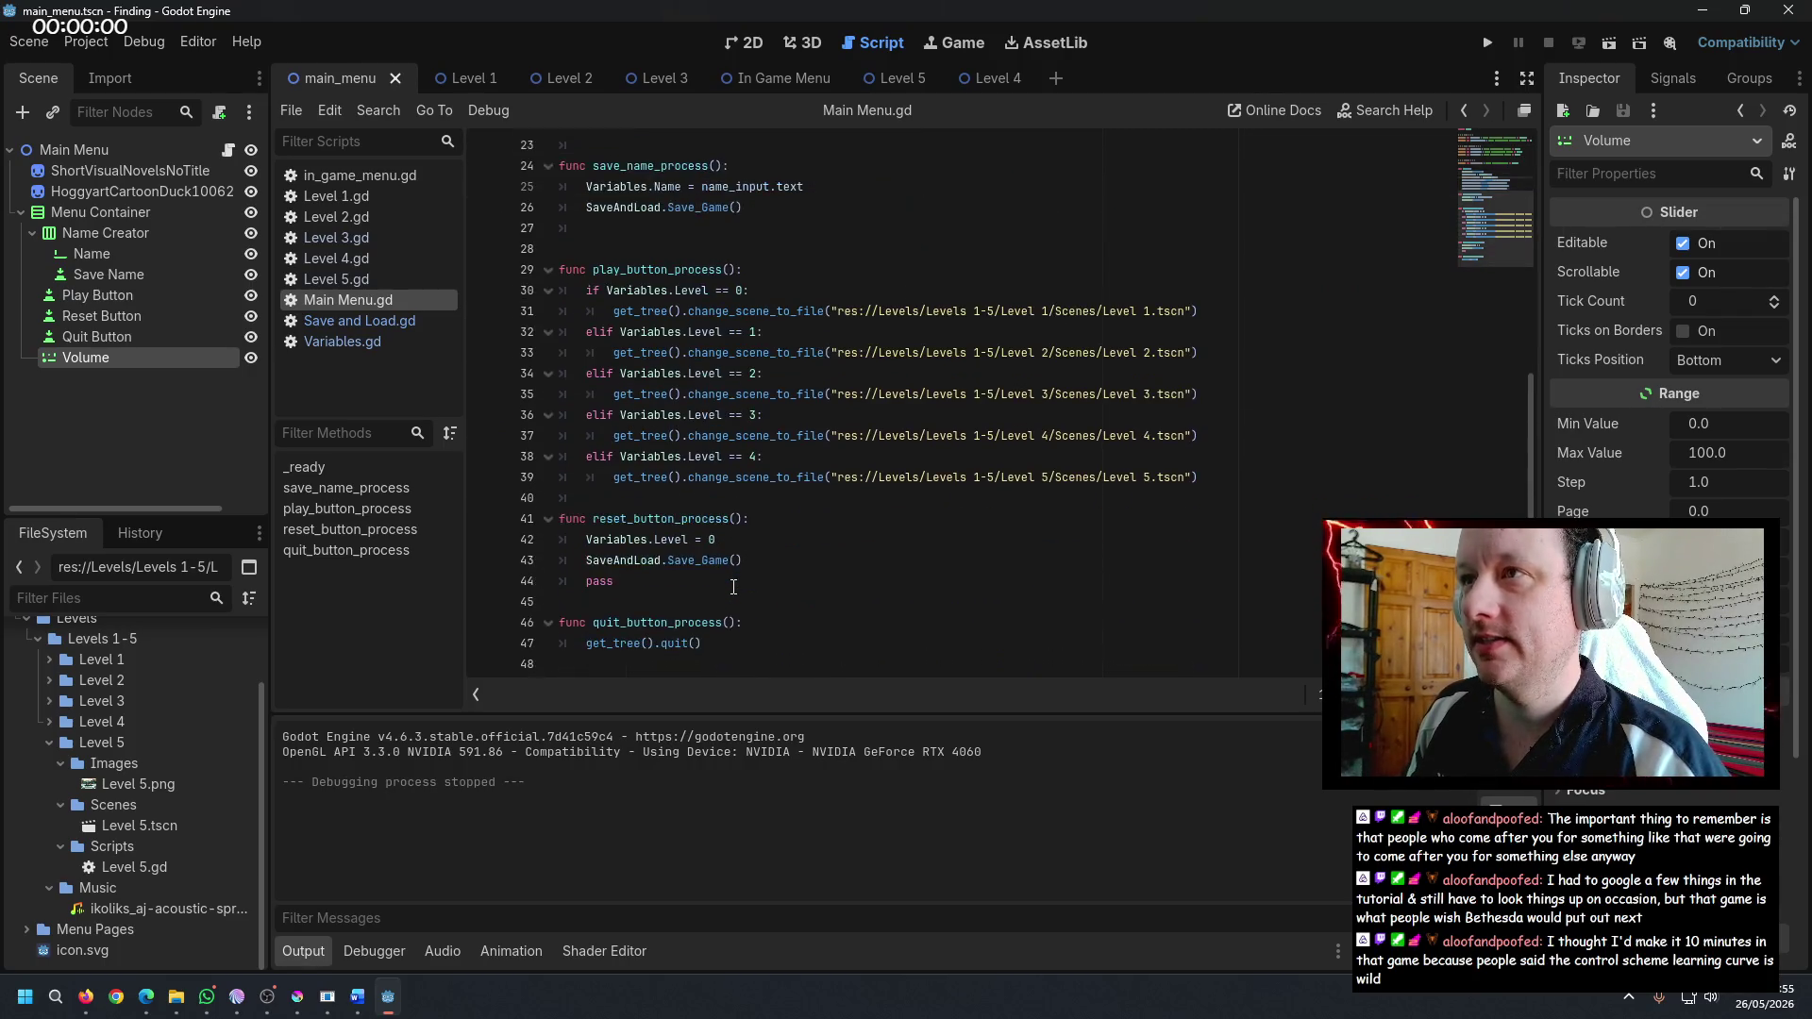
{"action": "left_click", "coordinate": [642, 578]}
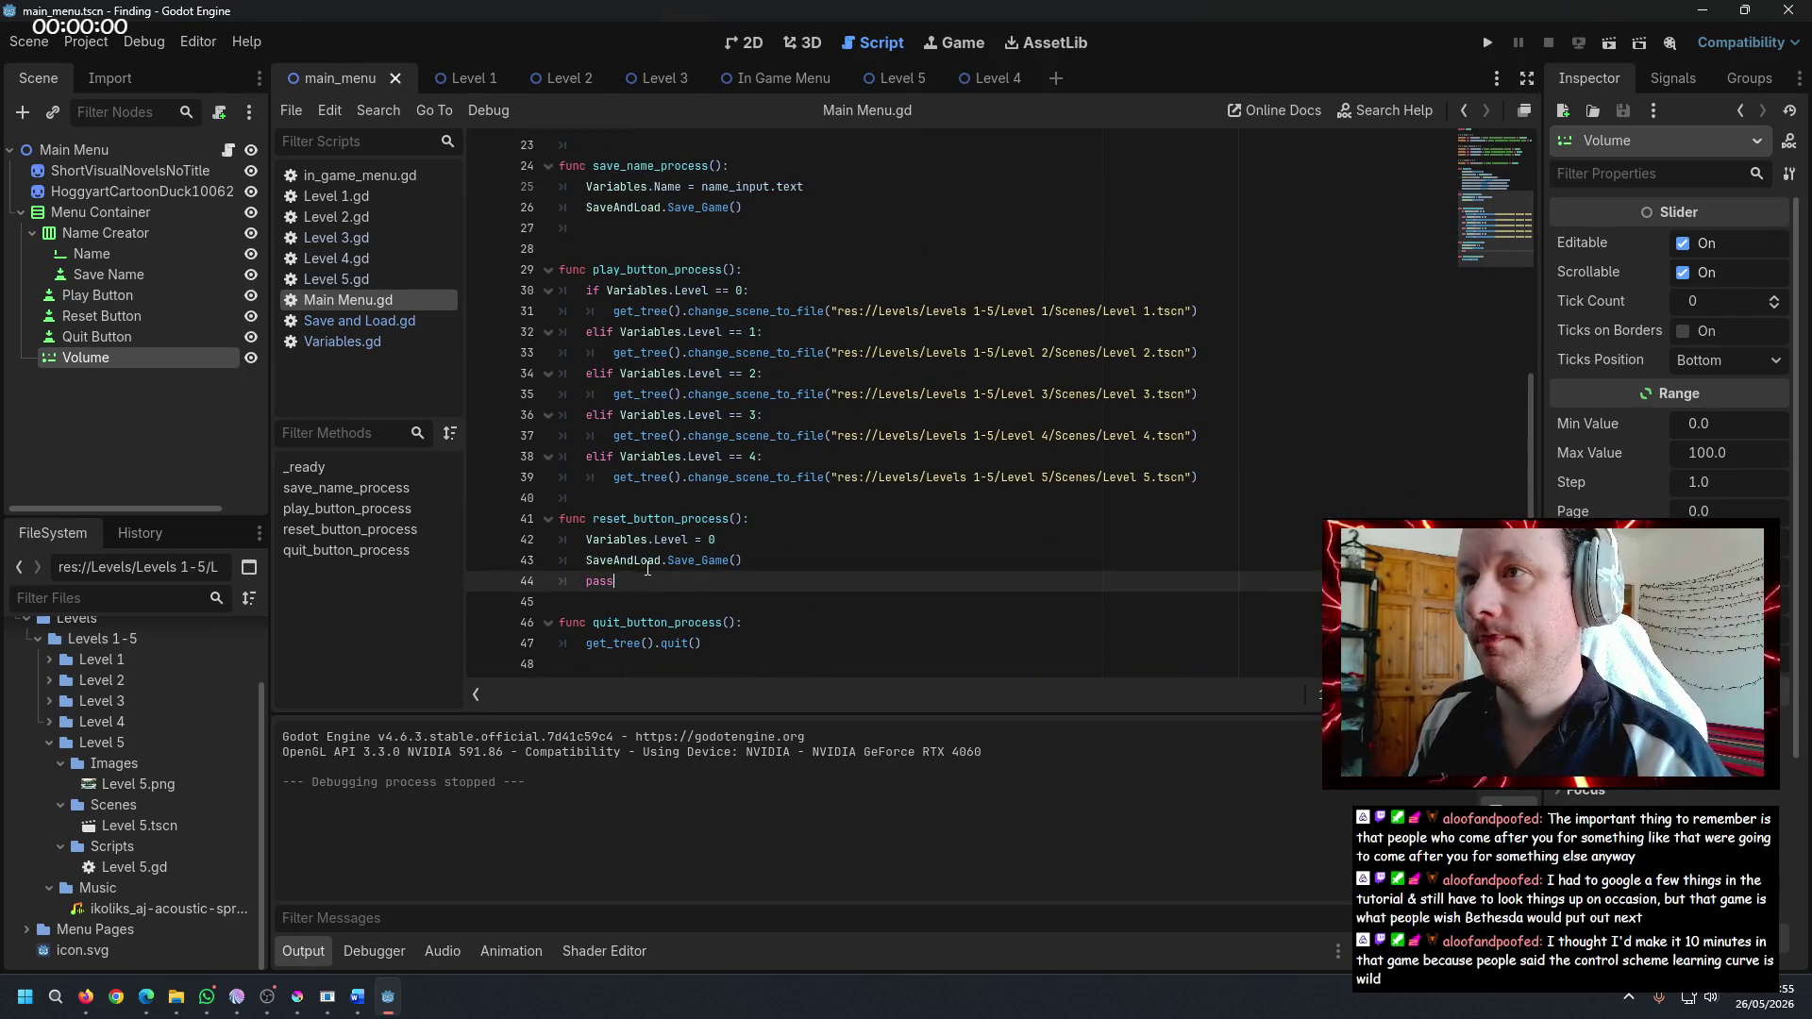
{"action": "key", "text": "BackSpace"}
{"action": "key", "text": "BackSpace"}
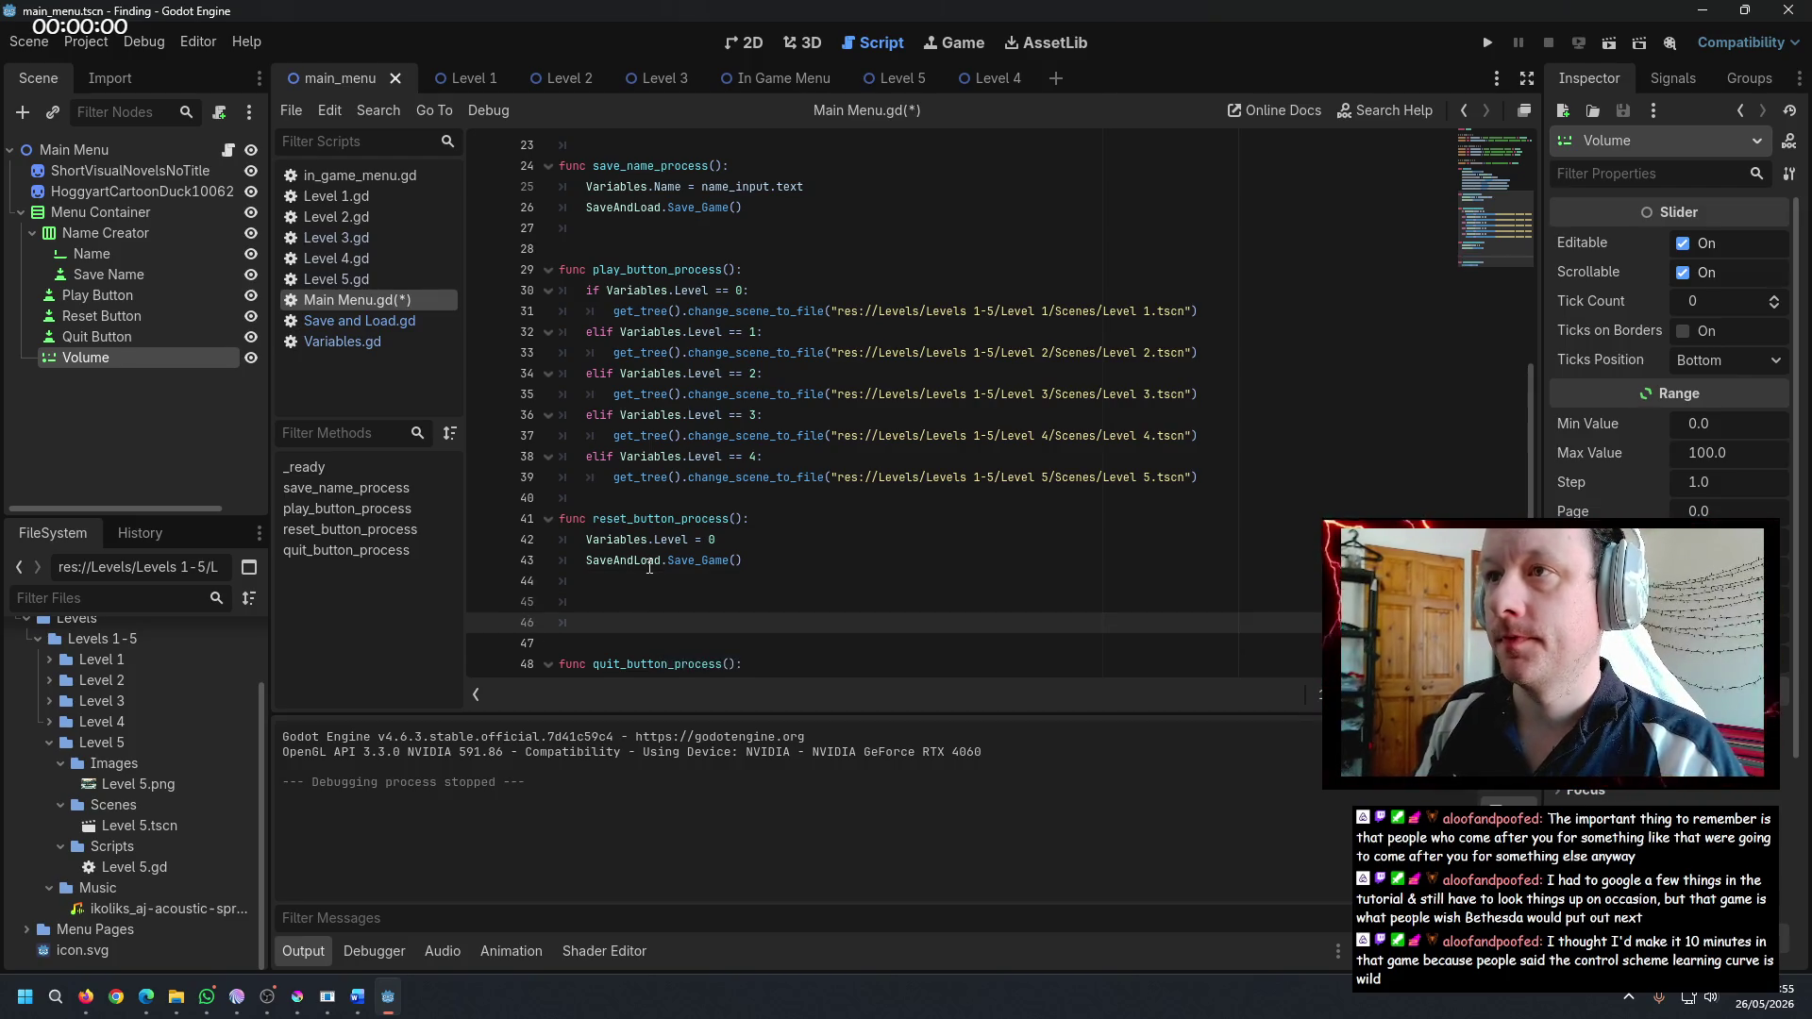
{"action": "key", "text": "Return"}
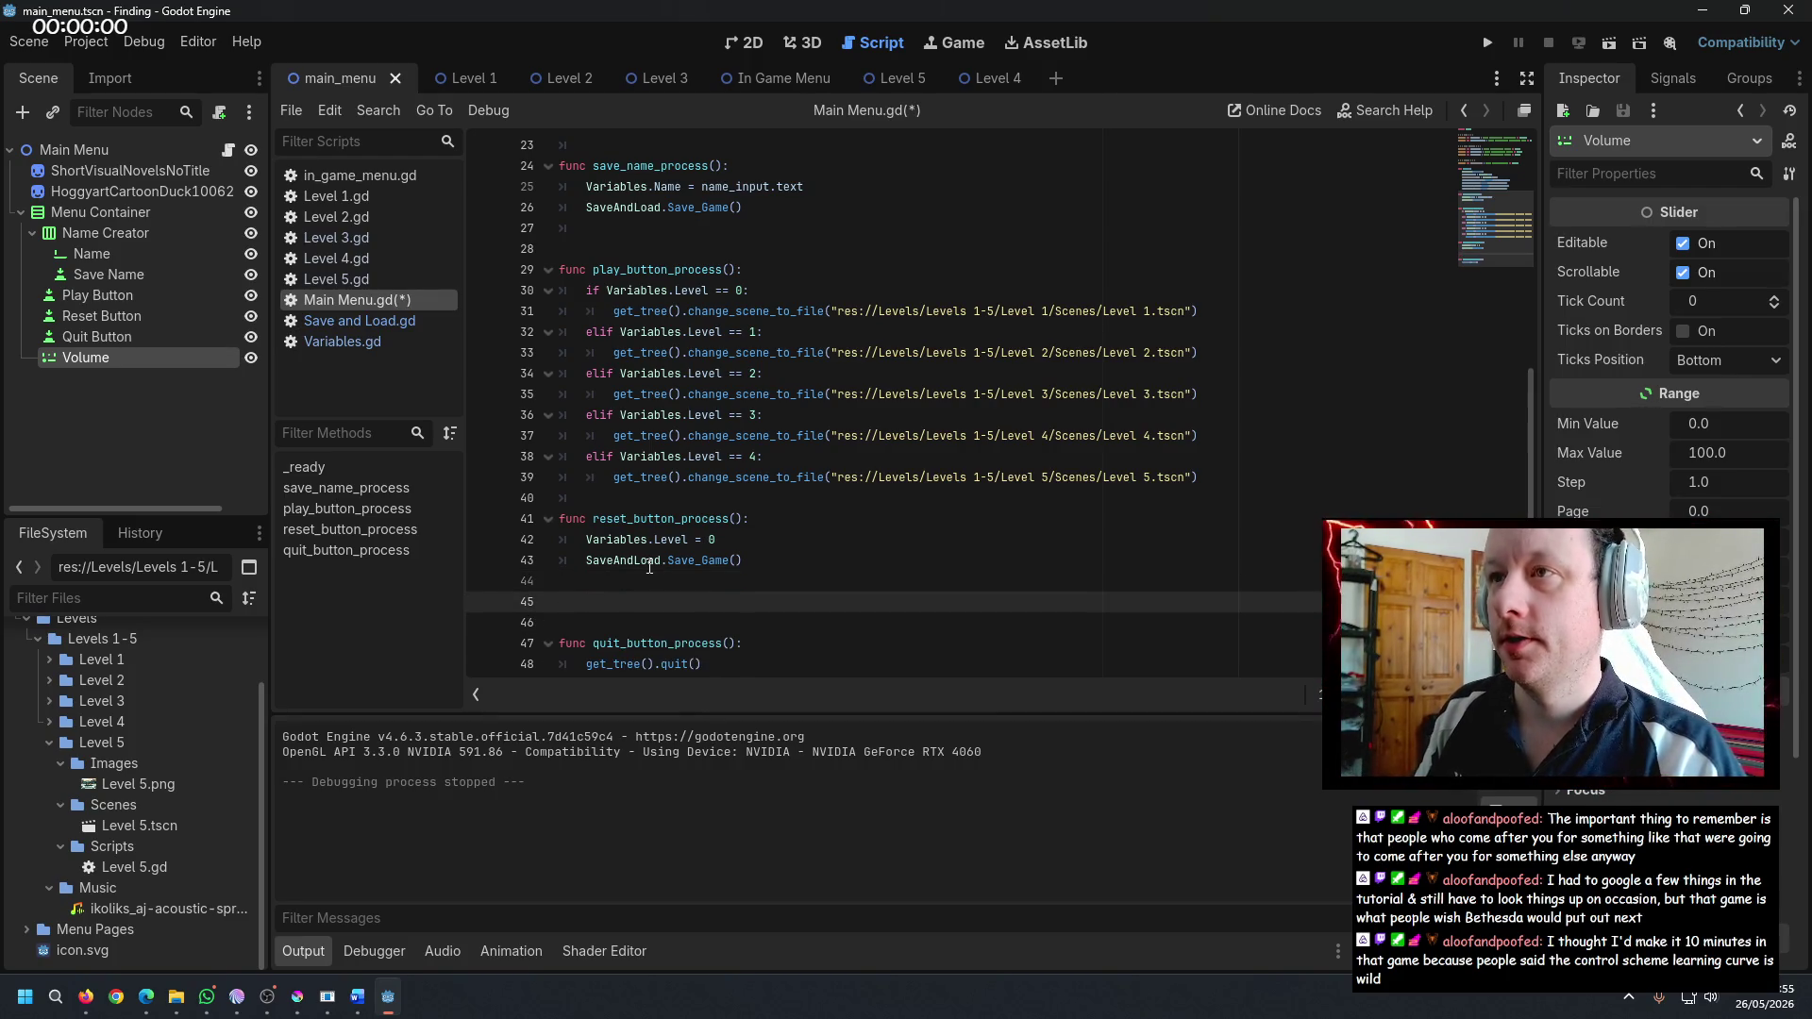
{"action": "type", "text": "func volume"}
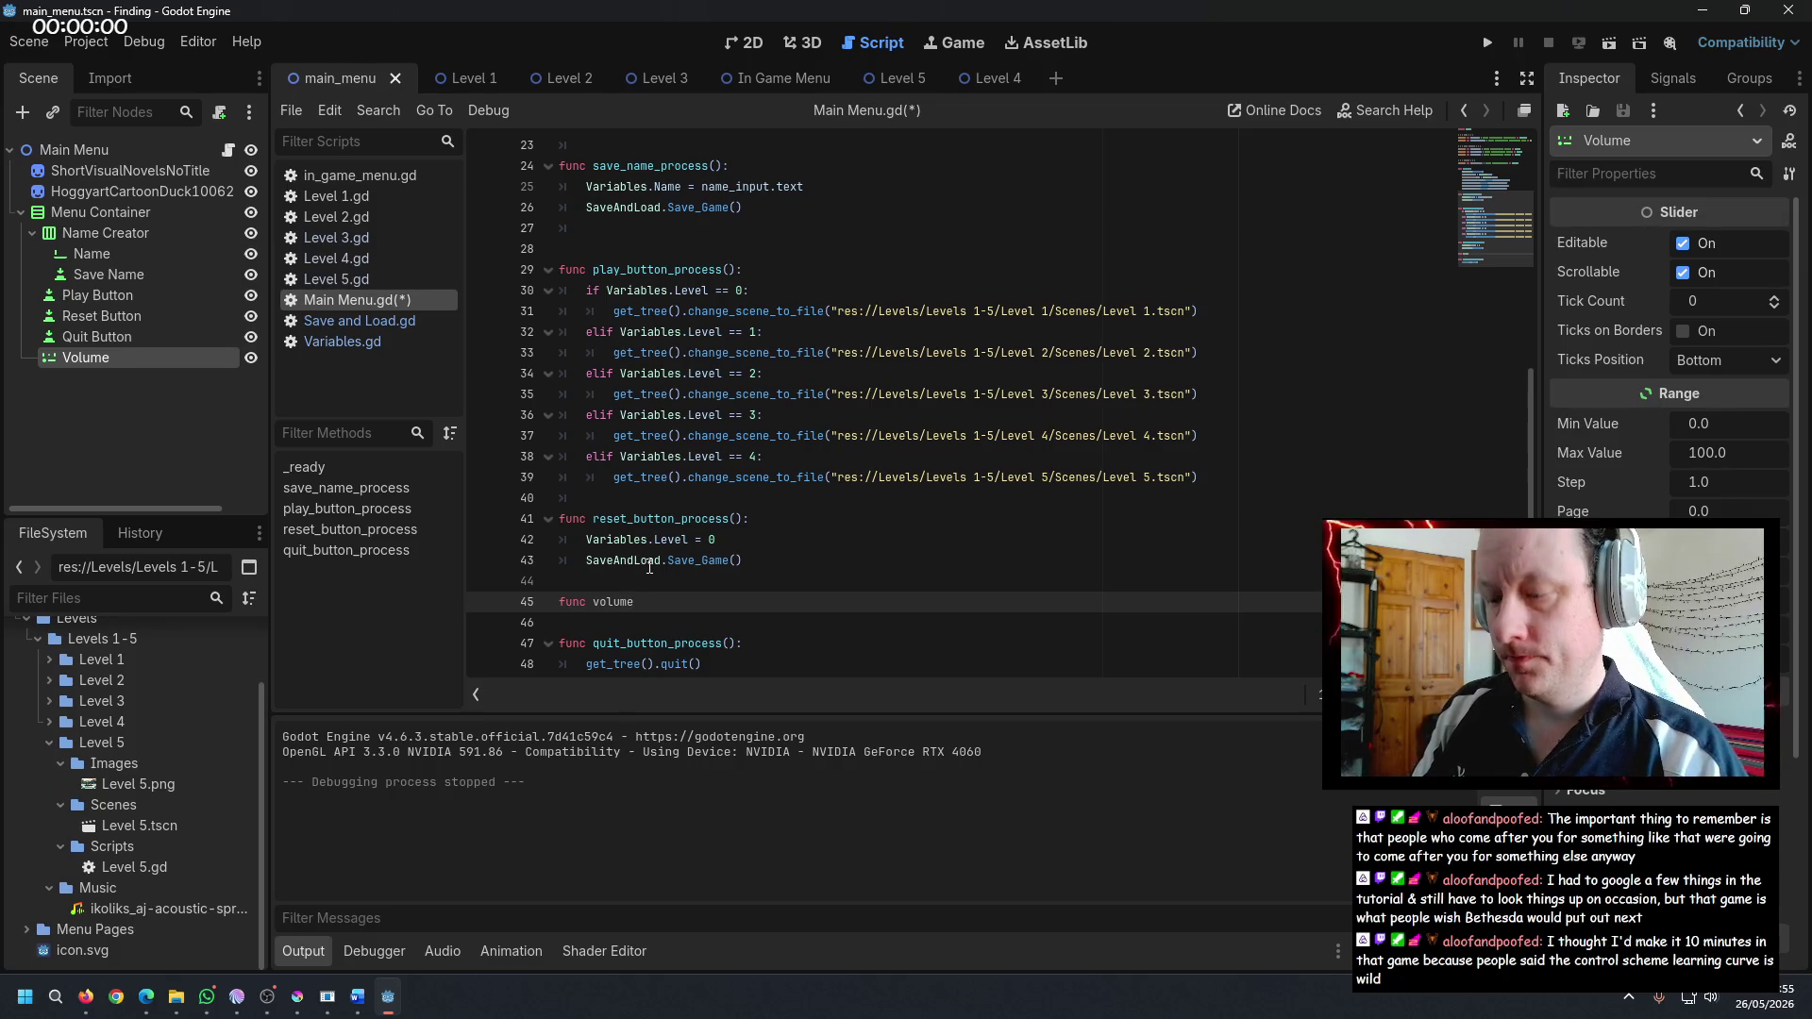
{"action": "type", "text": "slider"}
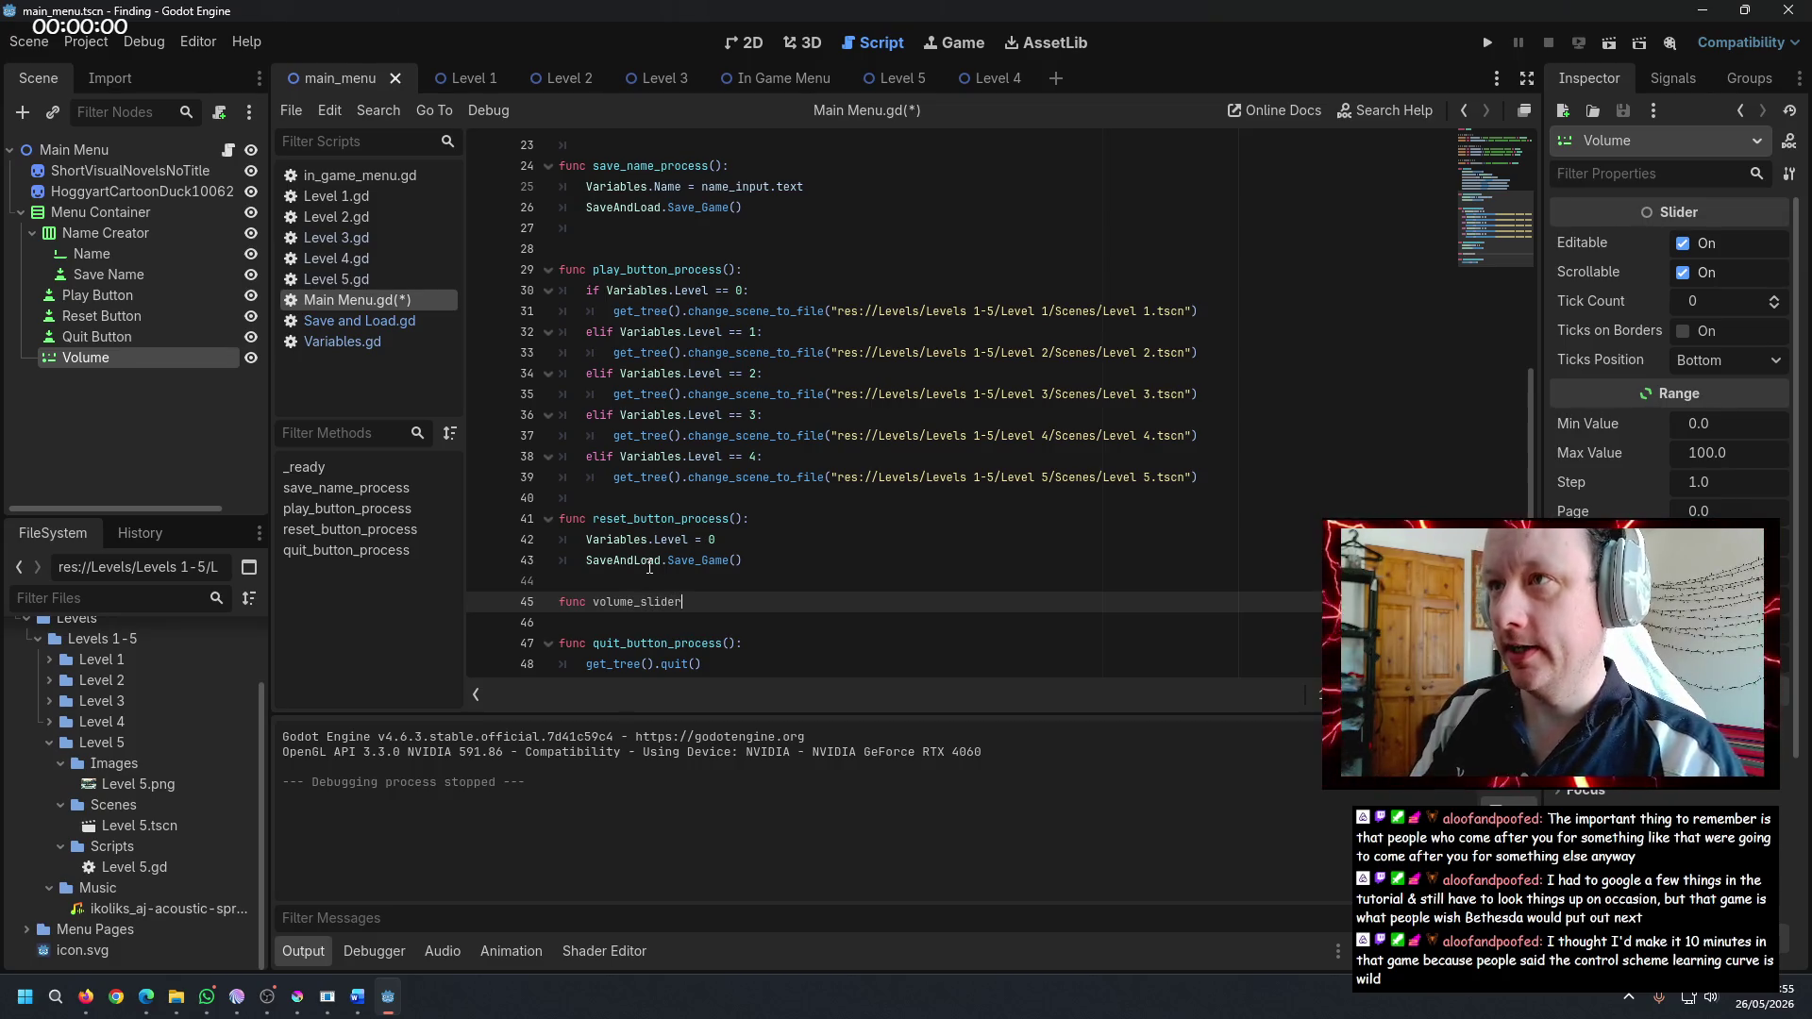
{"action": "type", "text": "_process():"}
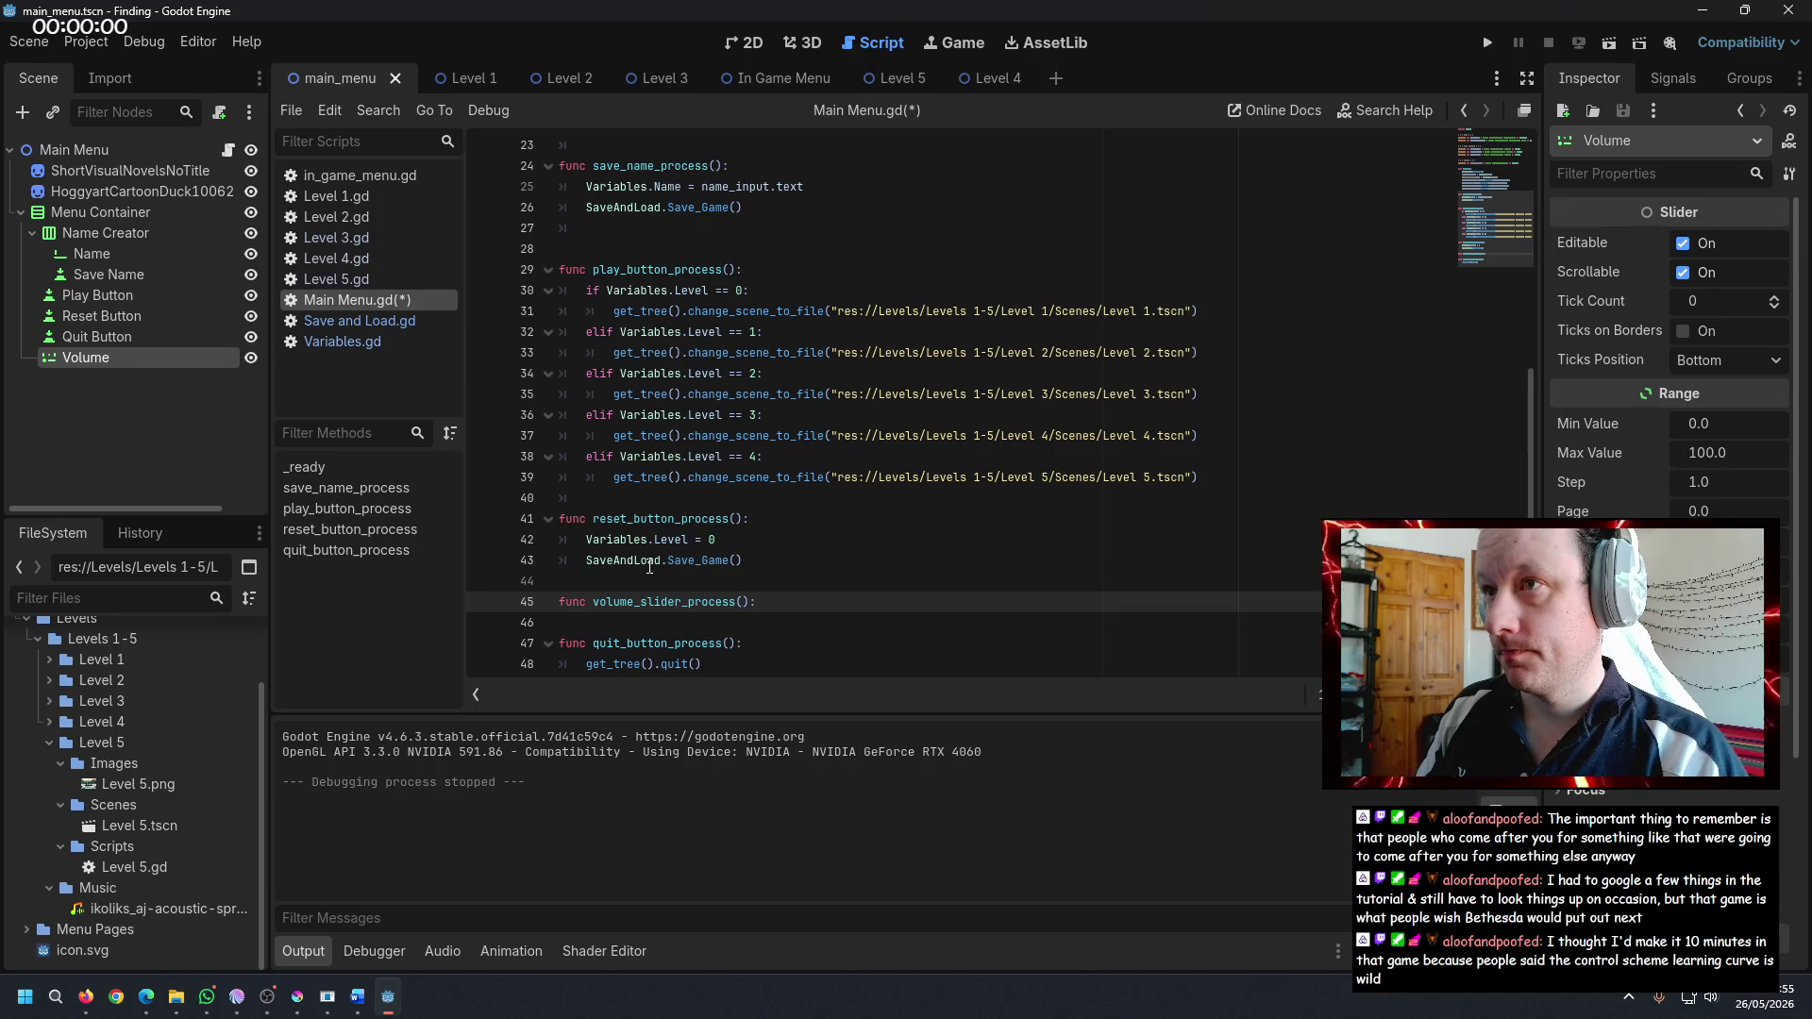
{"action": "key", "text": "Return"}
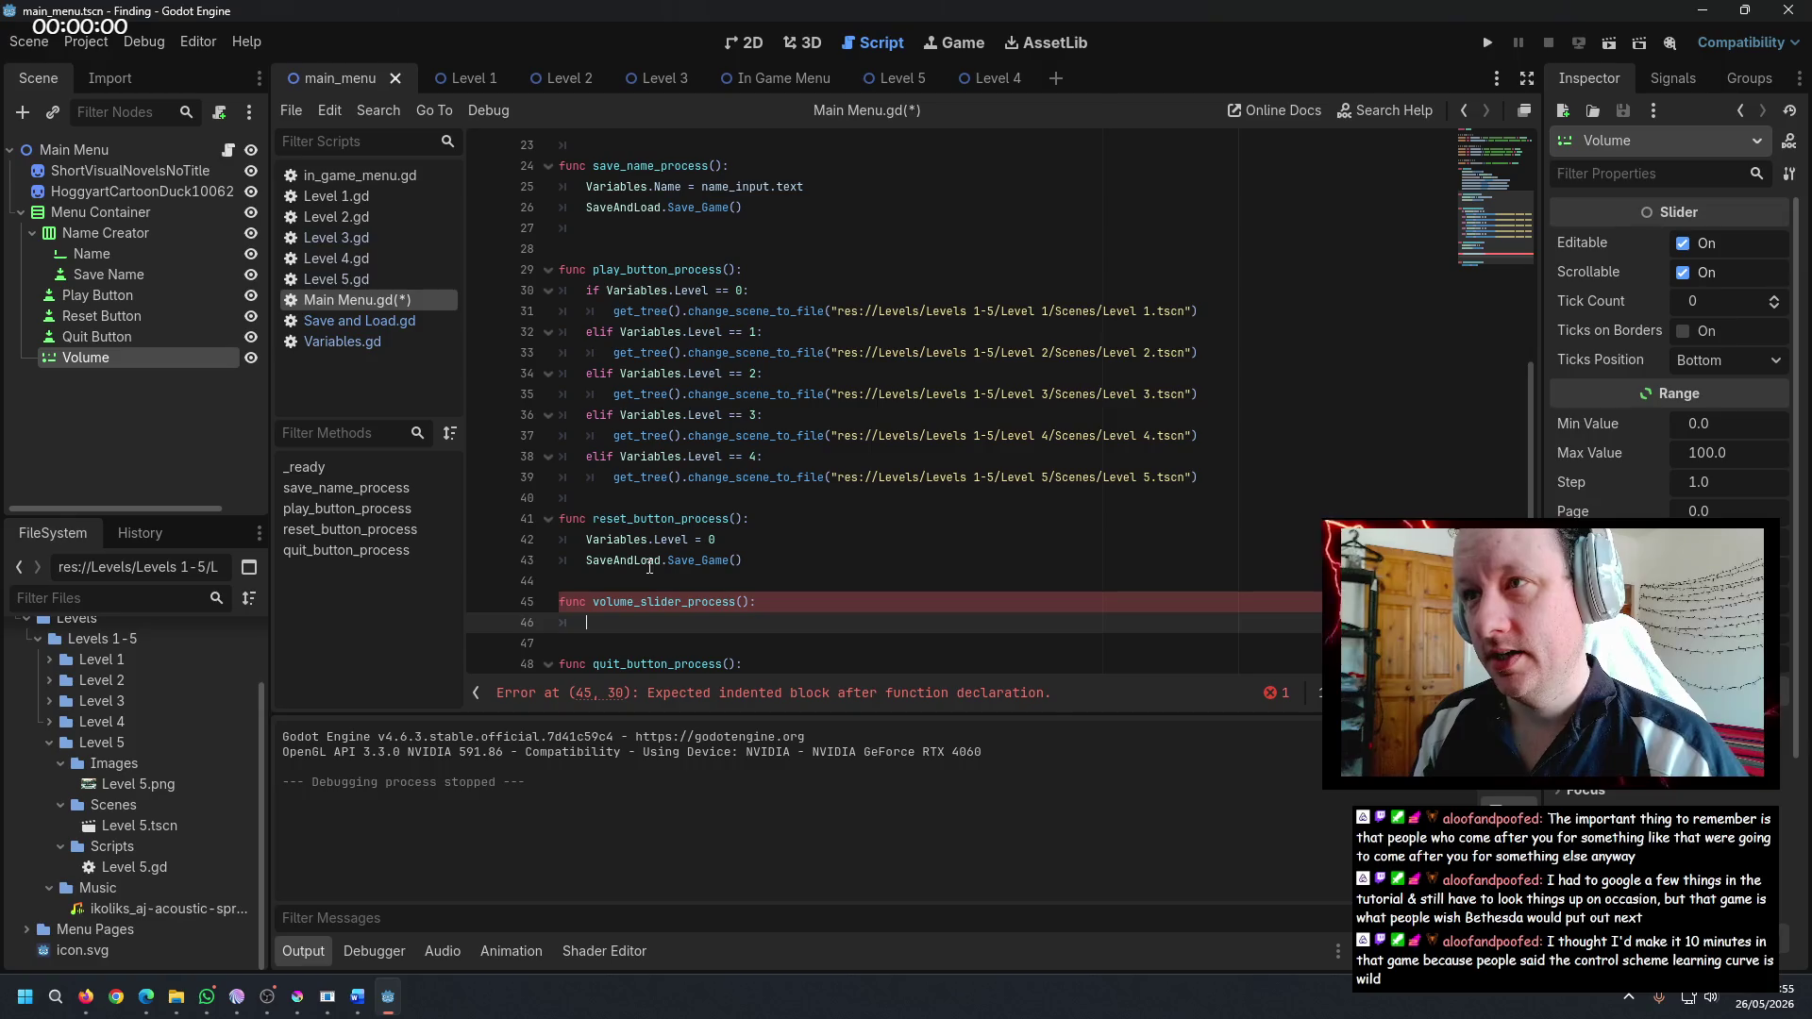
{"action": "type", "text": "ss"}
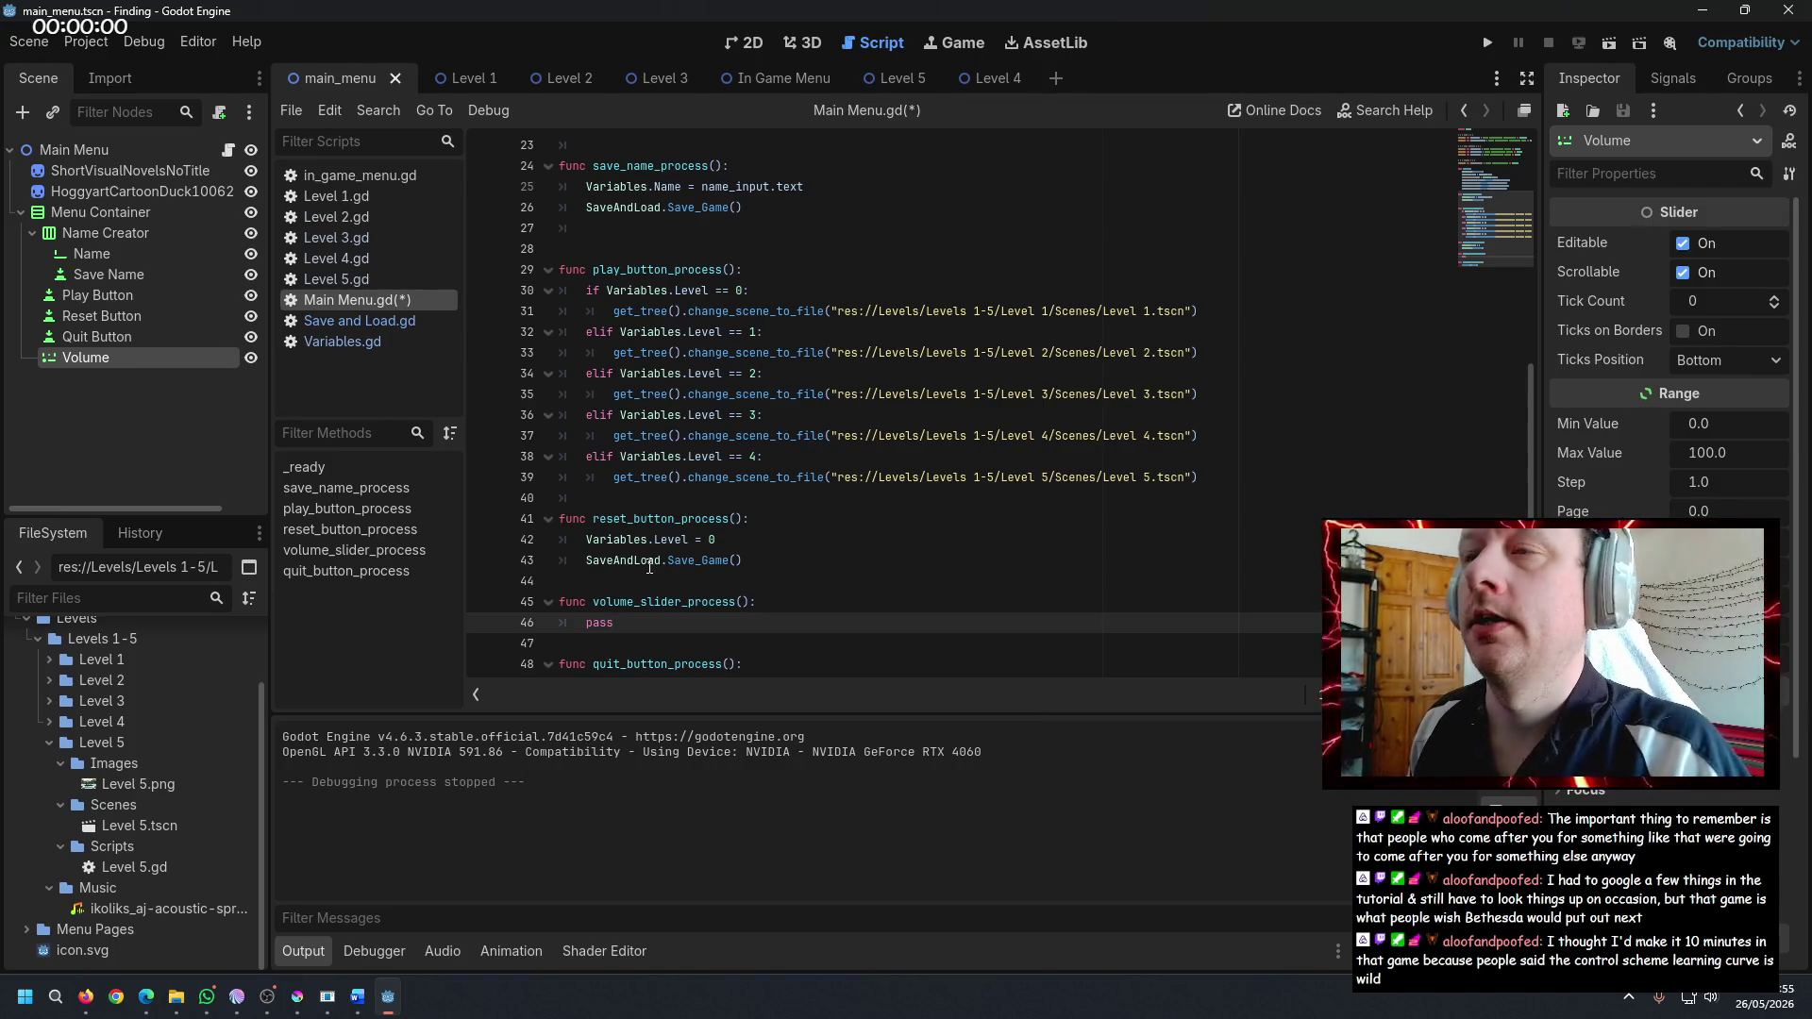
Insert 'var volume_altered =' above pass, then check the Volume slider's signals list
{"action": "scroll", "coordinate": [601, 617], "scroll_direction": "up", "scroll_amount": 3}
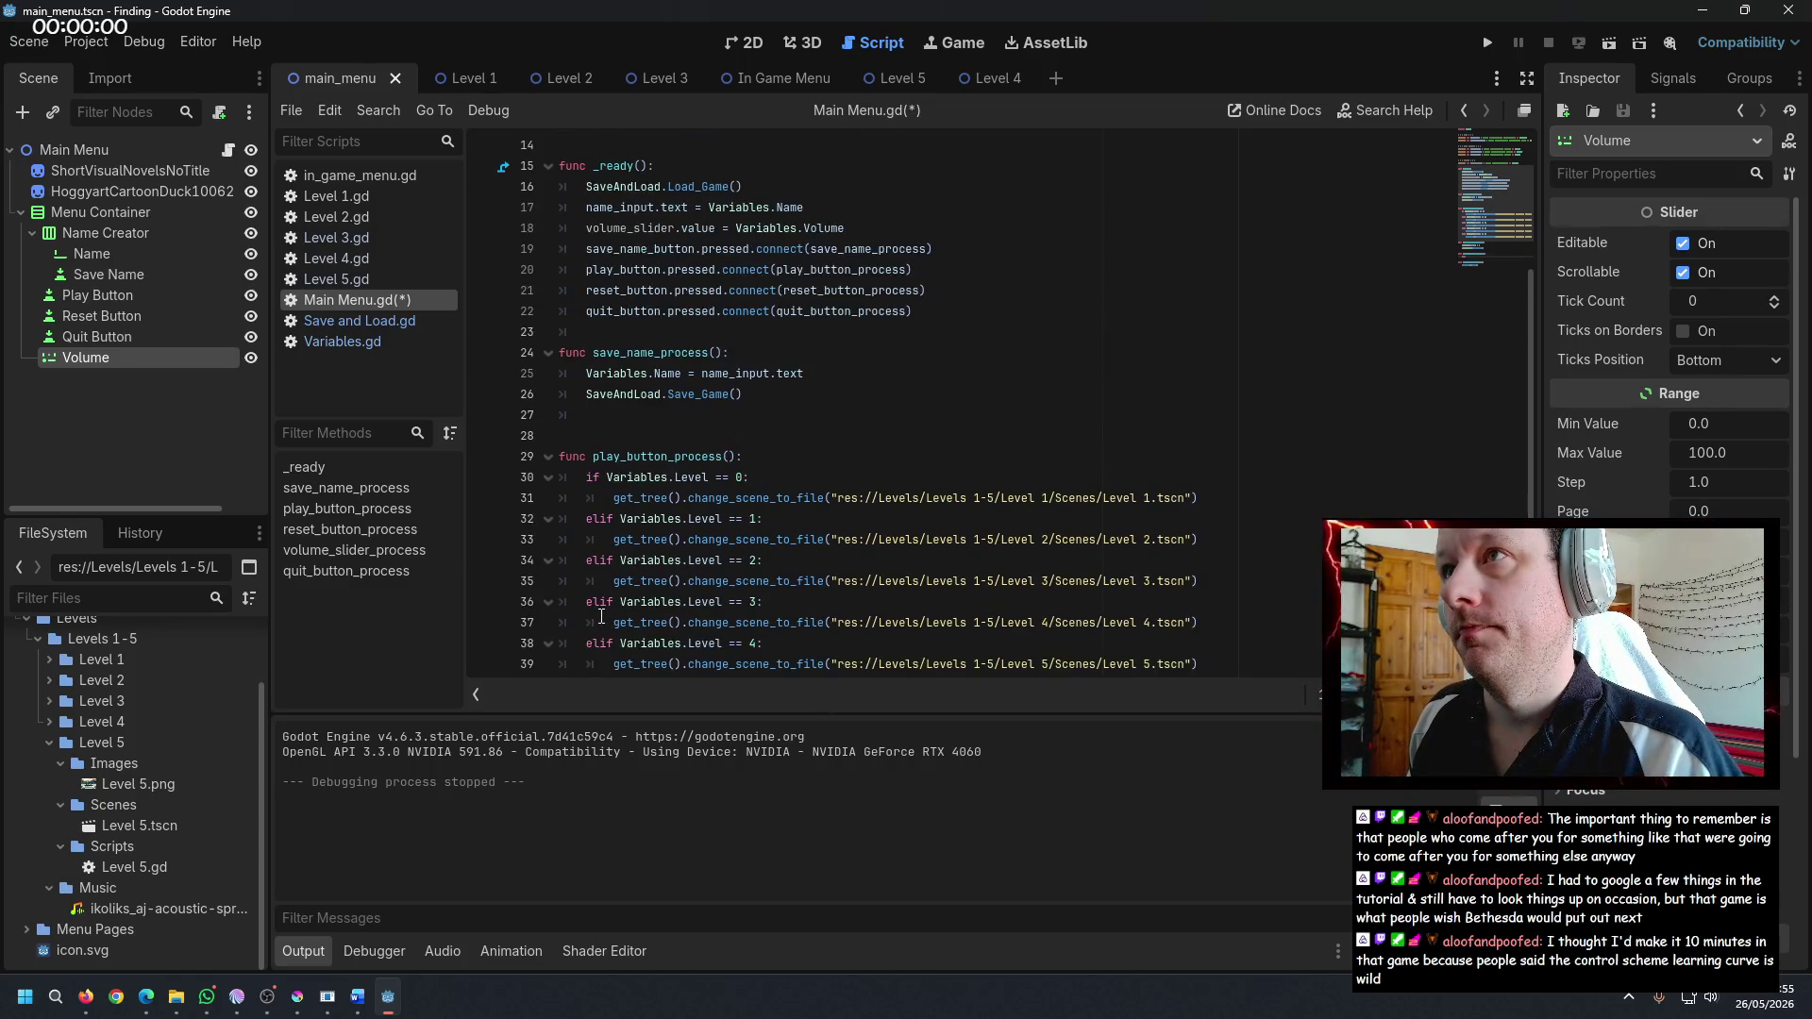
{"action": "scroll", "coordinate": [652, 492], "scroll_direction": "down", "scroll_amount": 4}
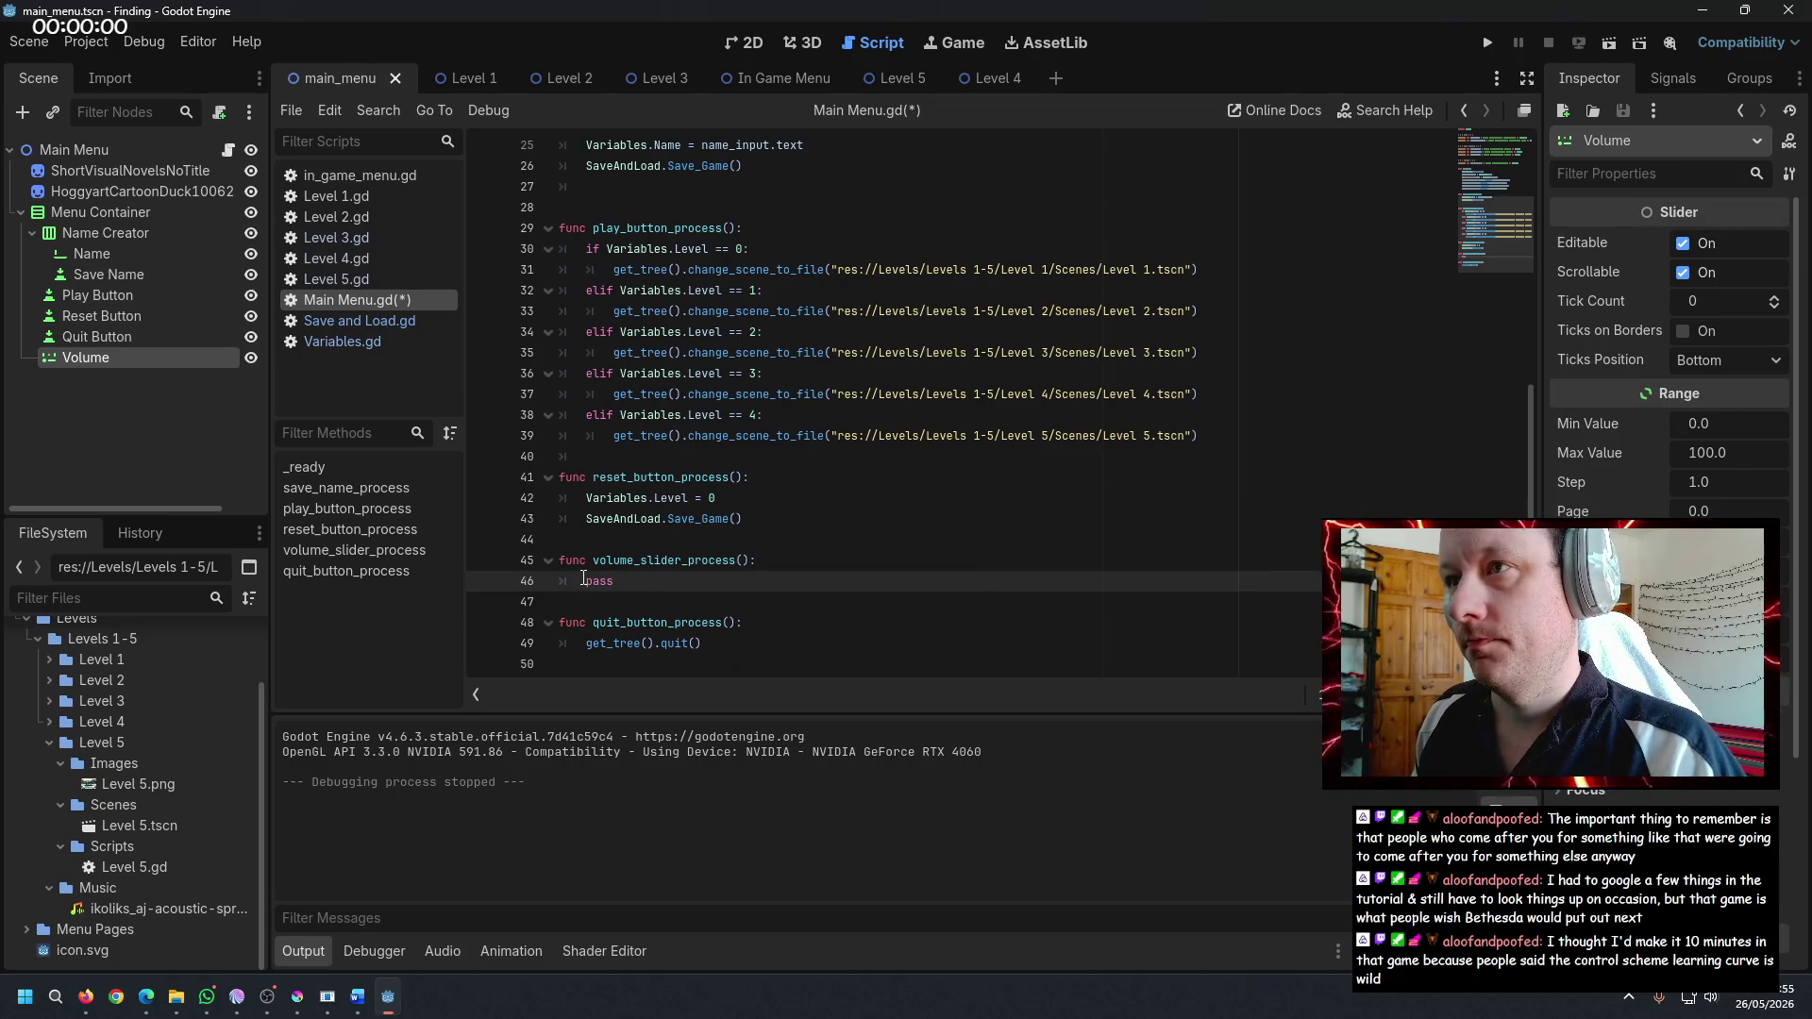
{"action": "key", "text": "ctrl+shift+Return"}
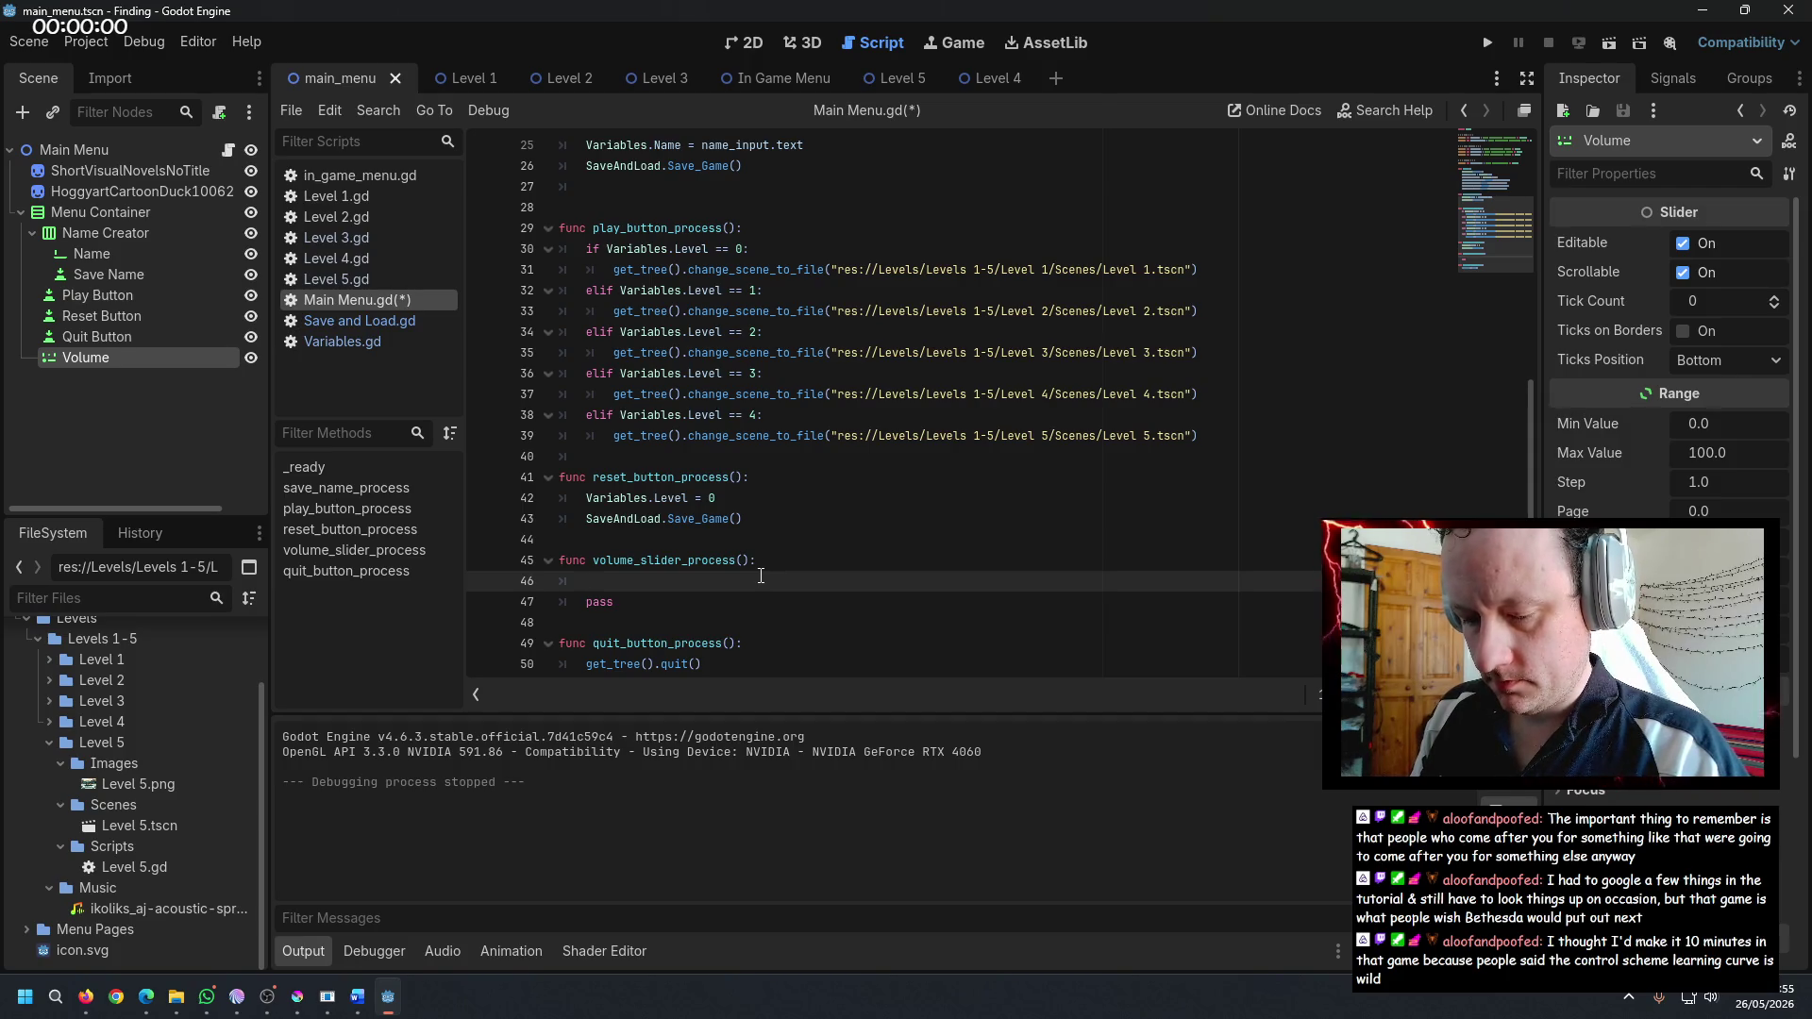
{"action": "type", "text": "ar"}
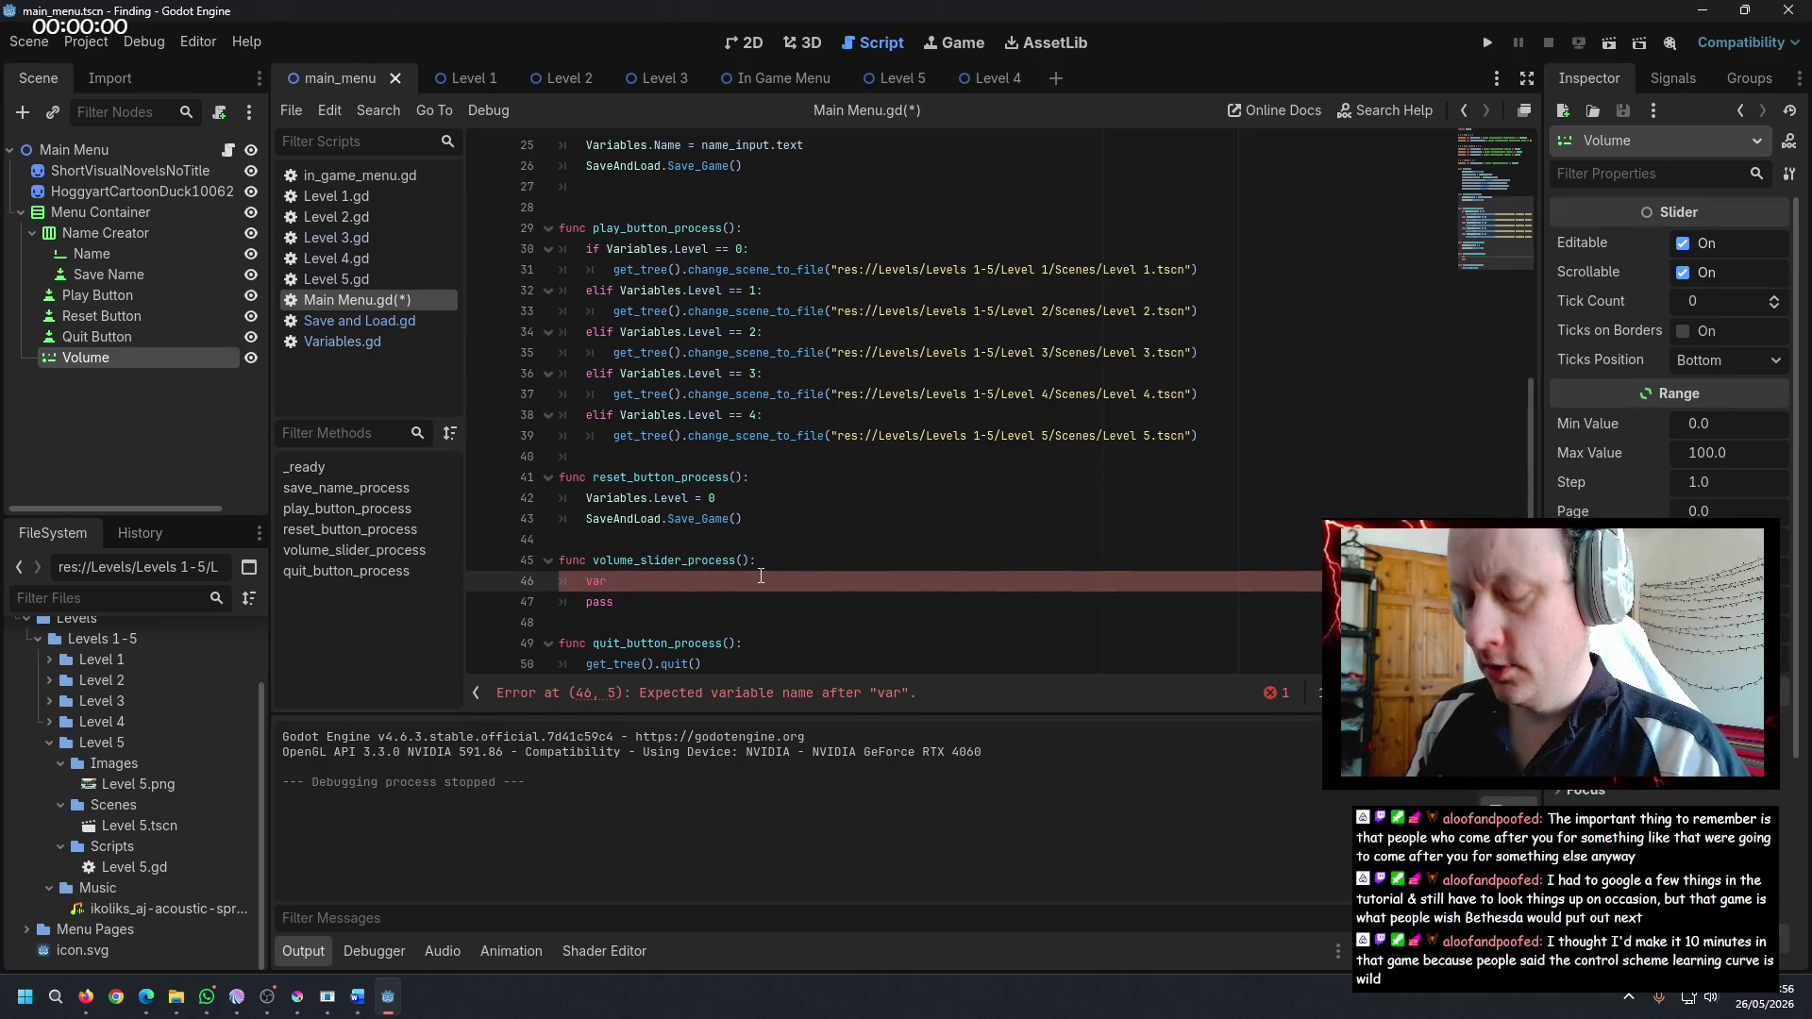
{"action": "type", "text": "ume_"}
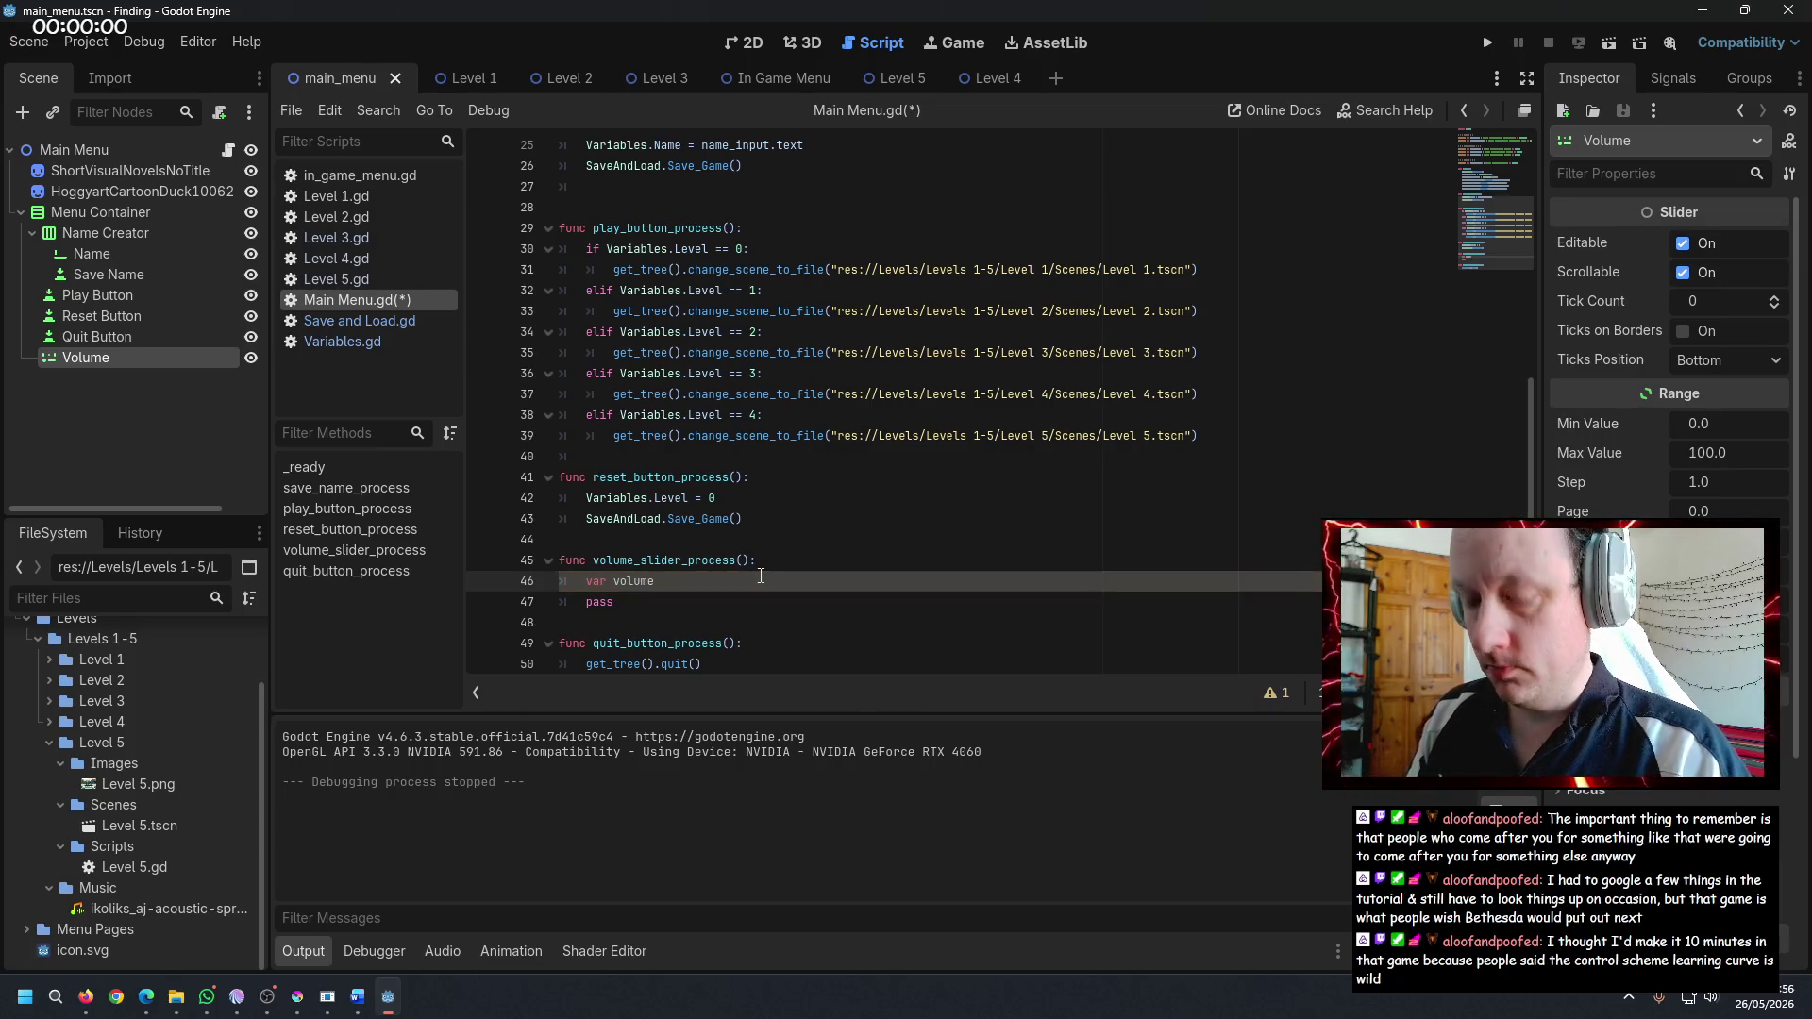
{"action": "type", "text": "altered"}
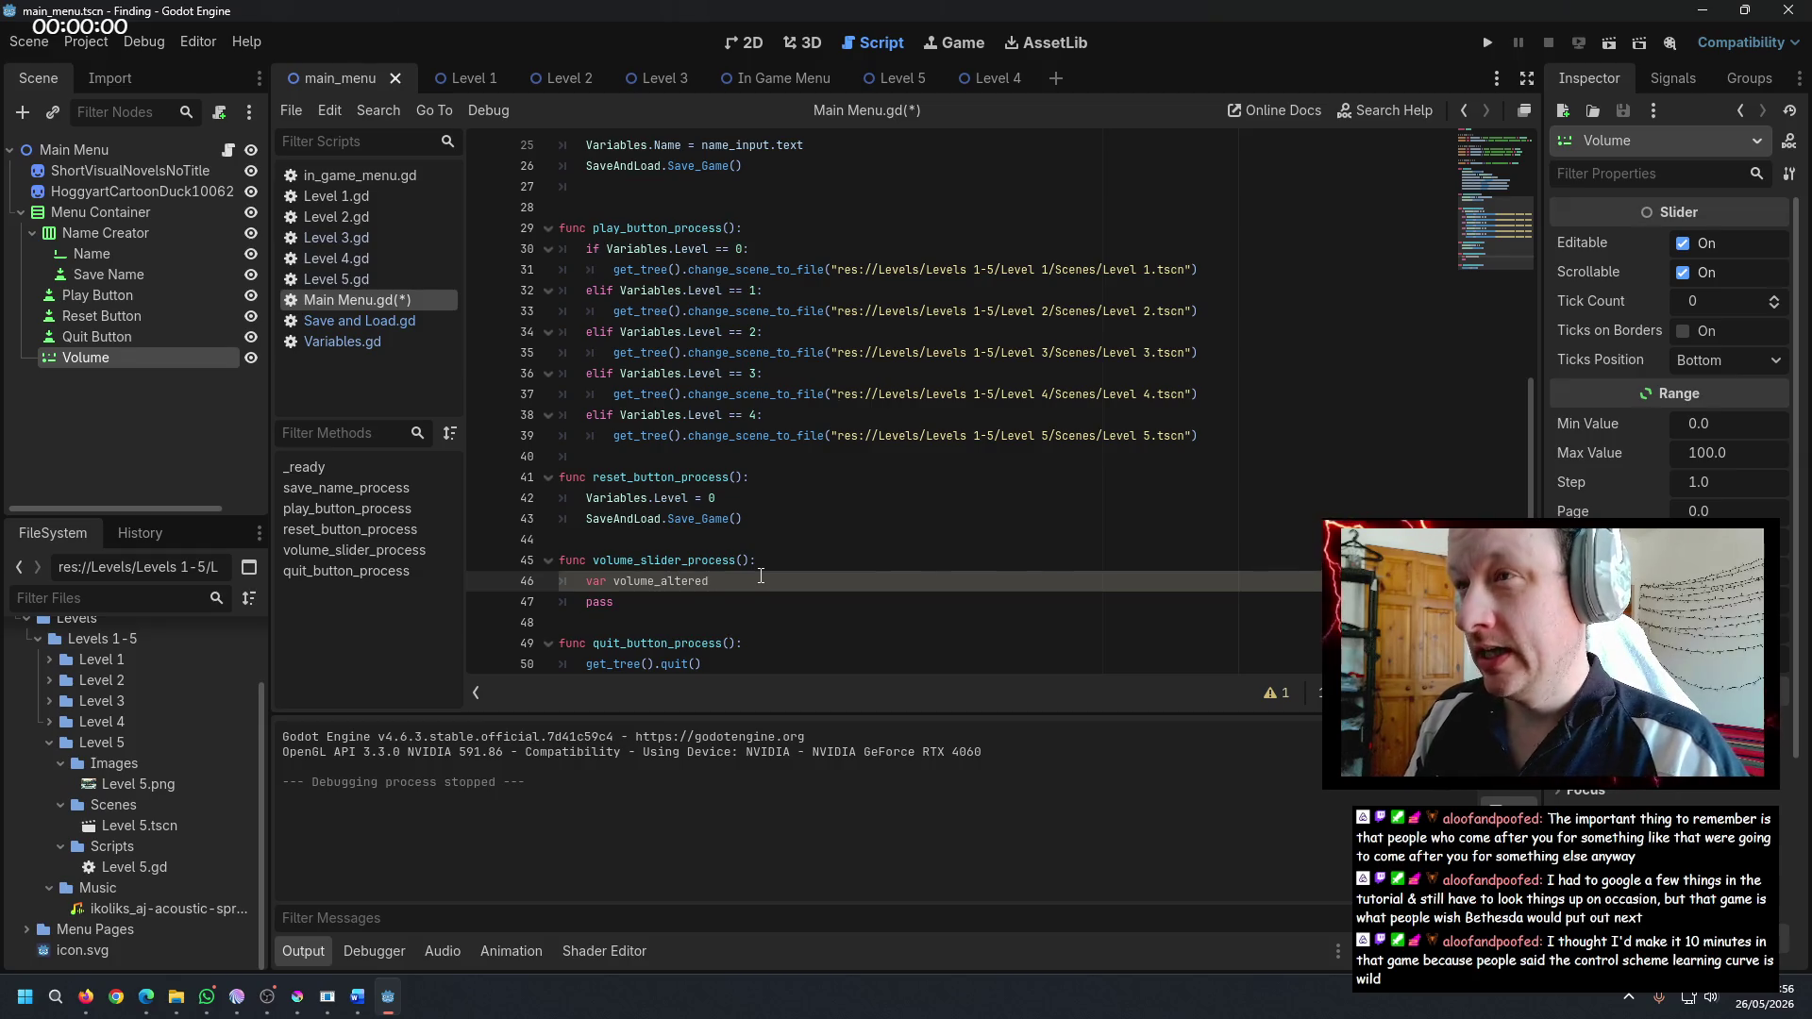
{"action": "type", "text": " = "}
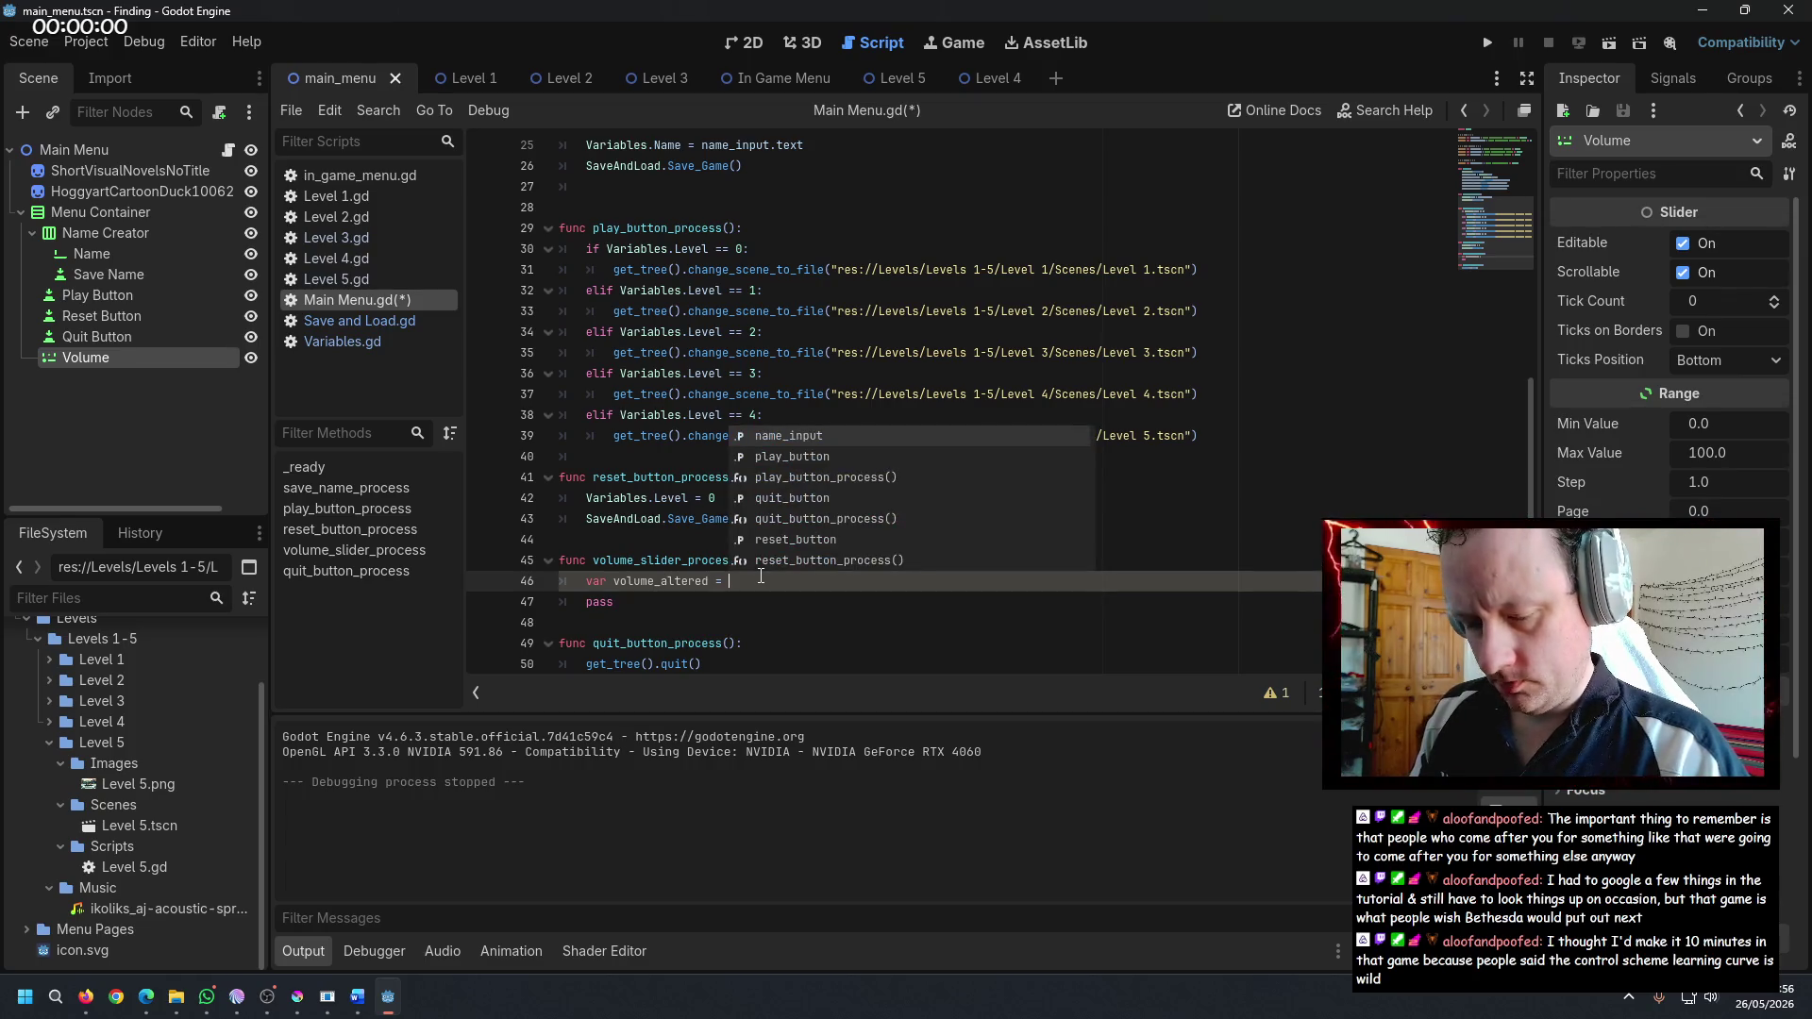
{"action": "type", "text": "hsli"}
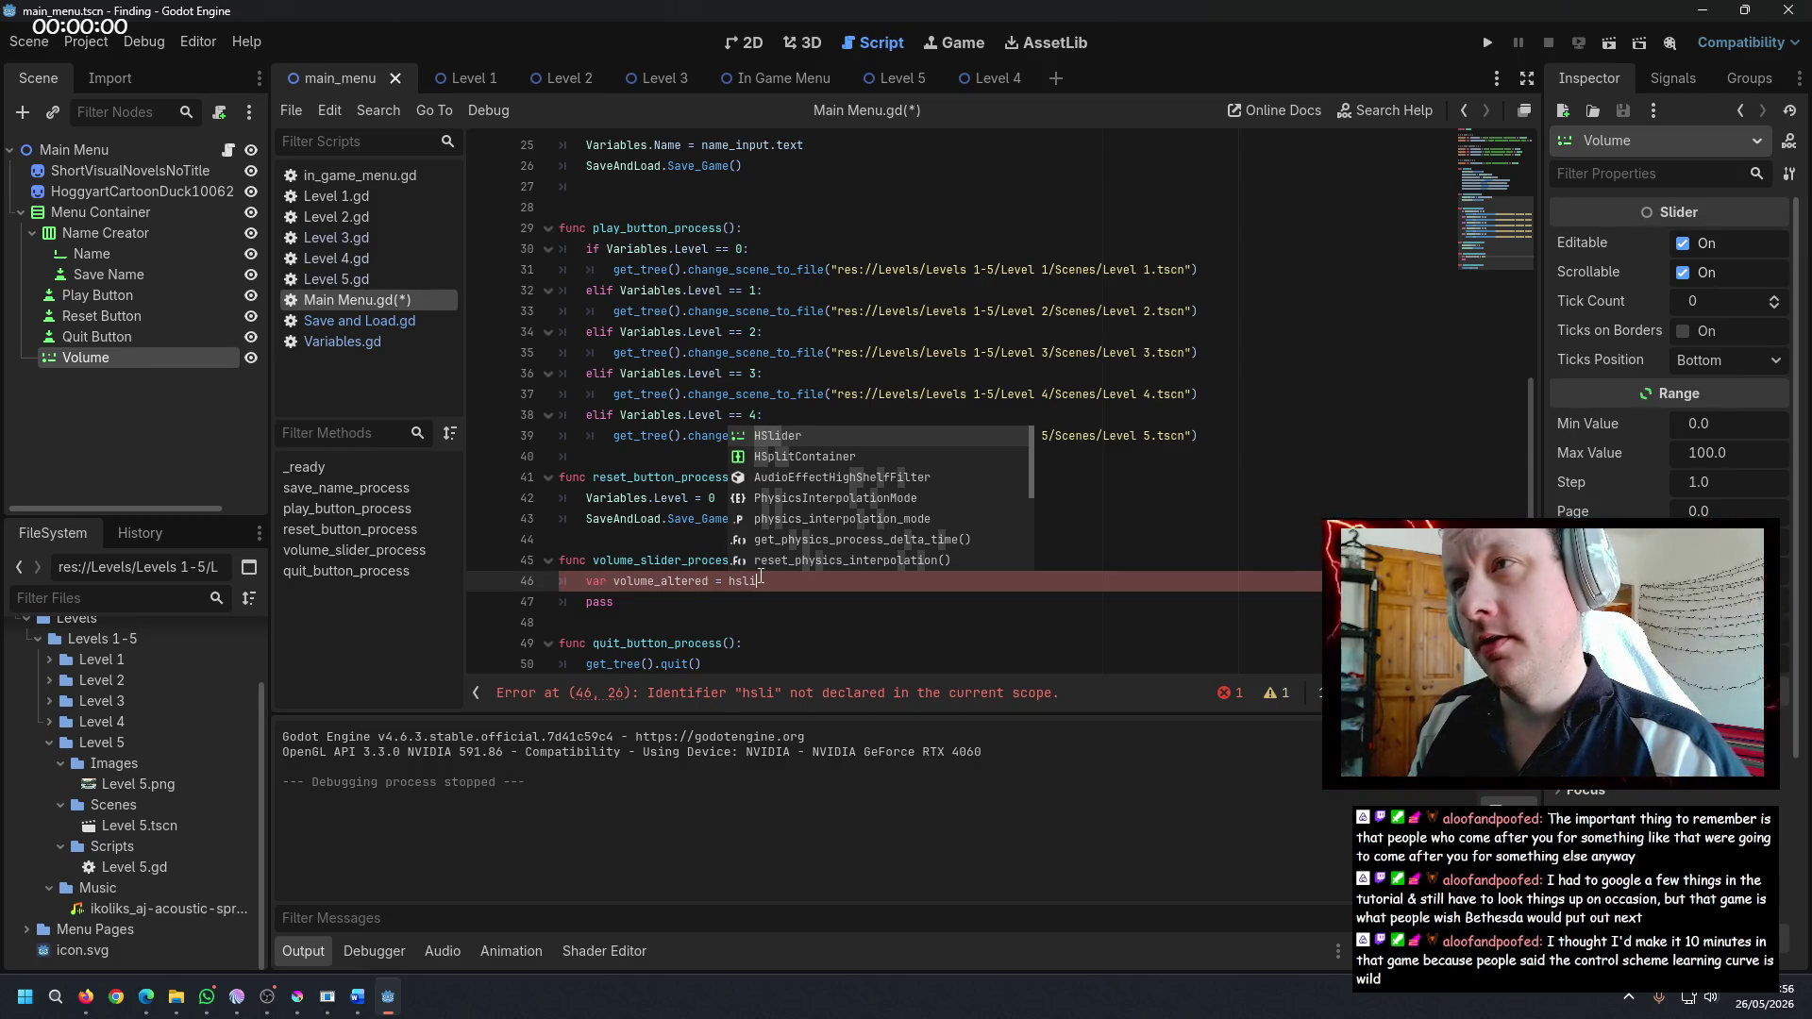
{"action": "key", "text": "Down"}
{"action": "key", "text": "Down"}
{"action": "key", "text": "Down"}
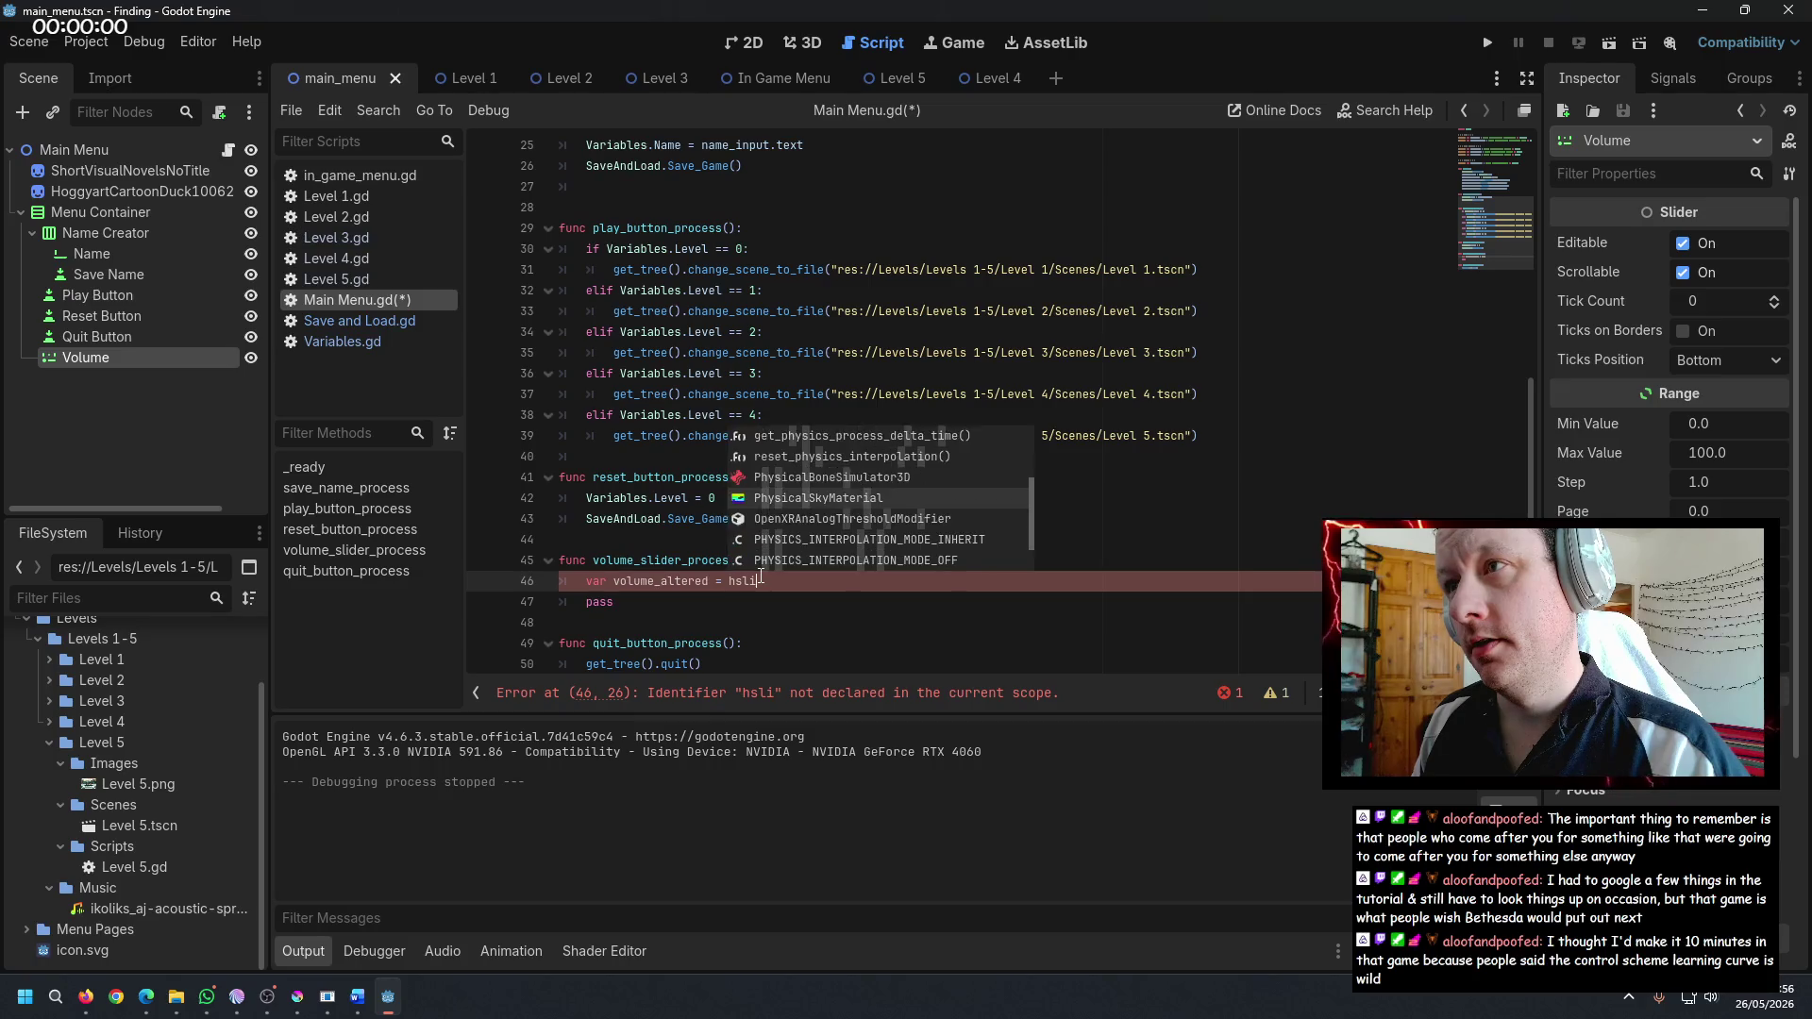
{"action": "key", "text": "BackSpace"}
{"action": "key", "text": "BackSpace"}
{"action": "key", "text": "BackSpace"}
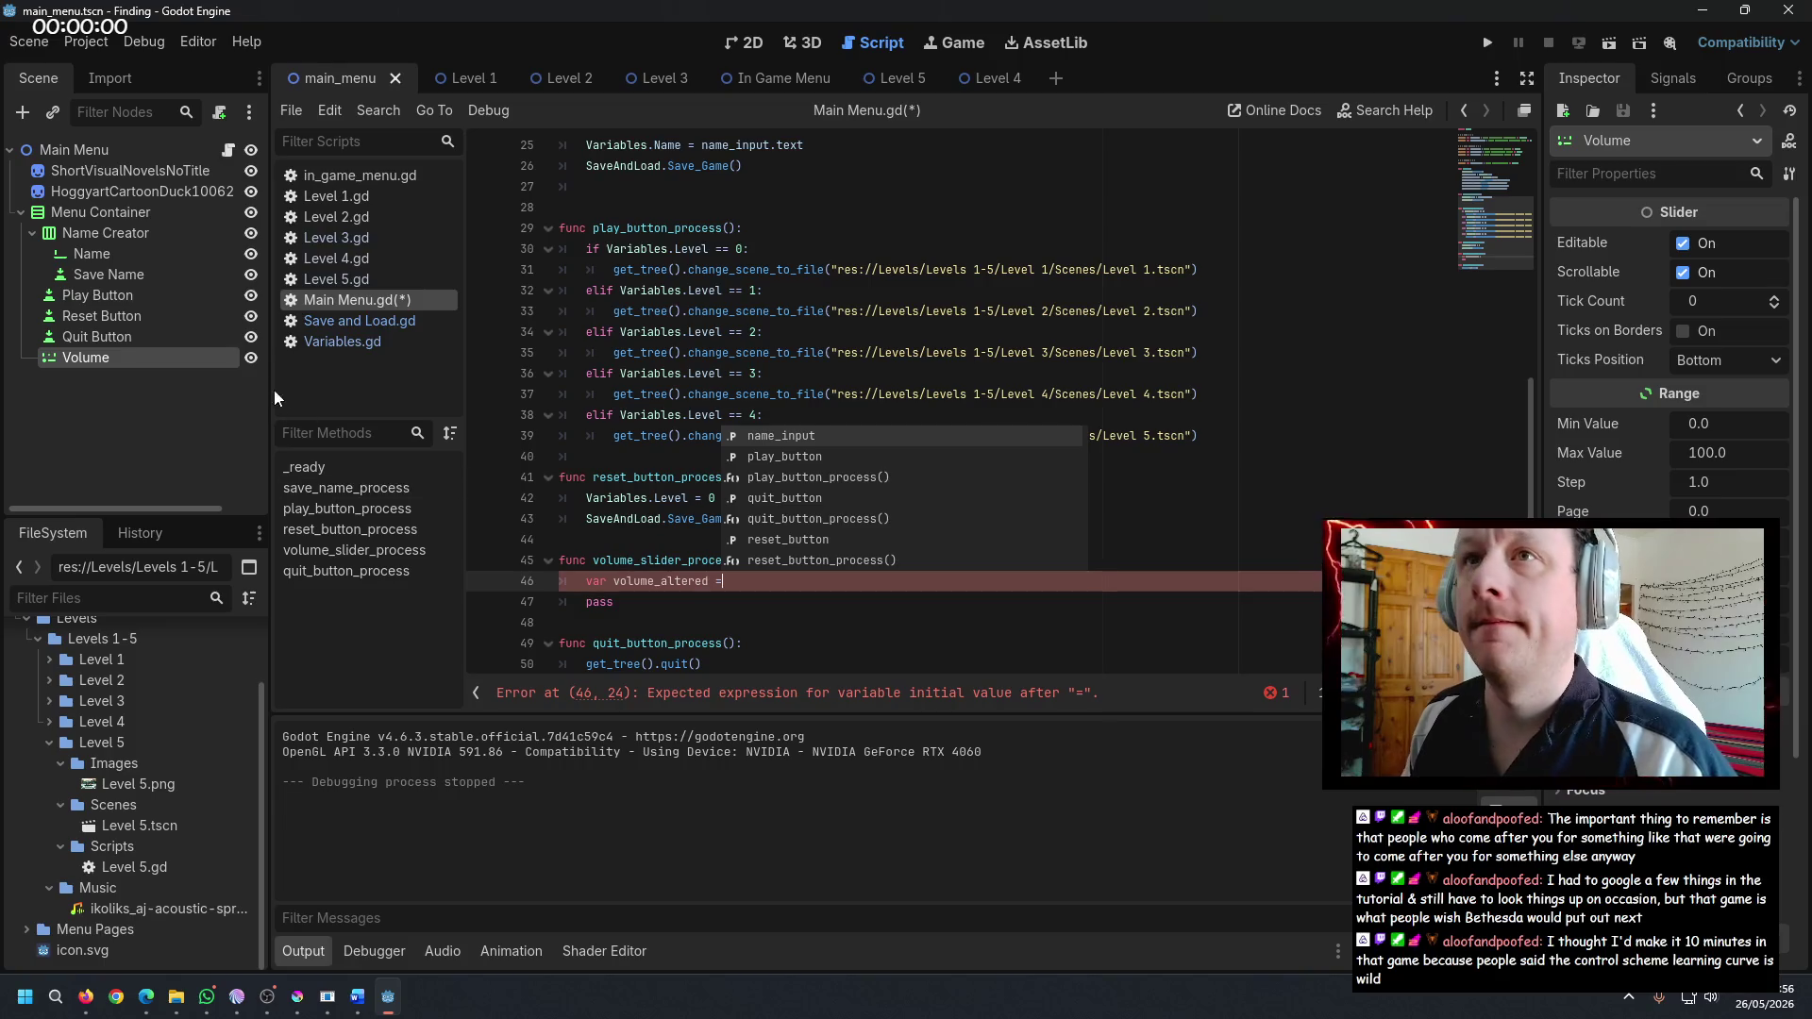
{"action": "left_click", "coordinate": [1655, 76]}
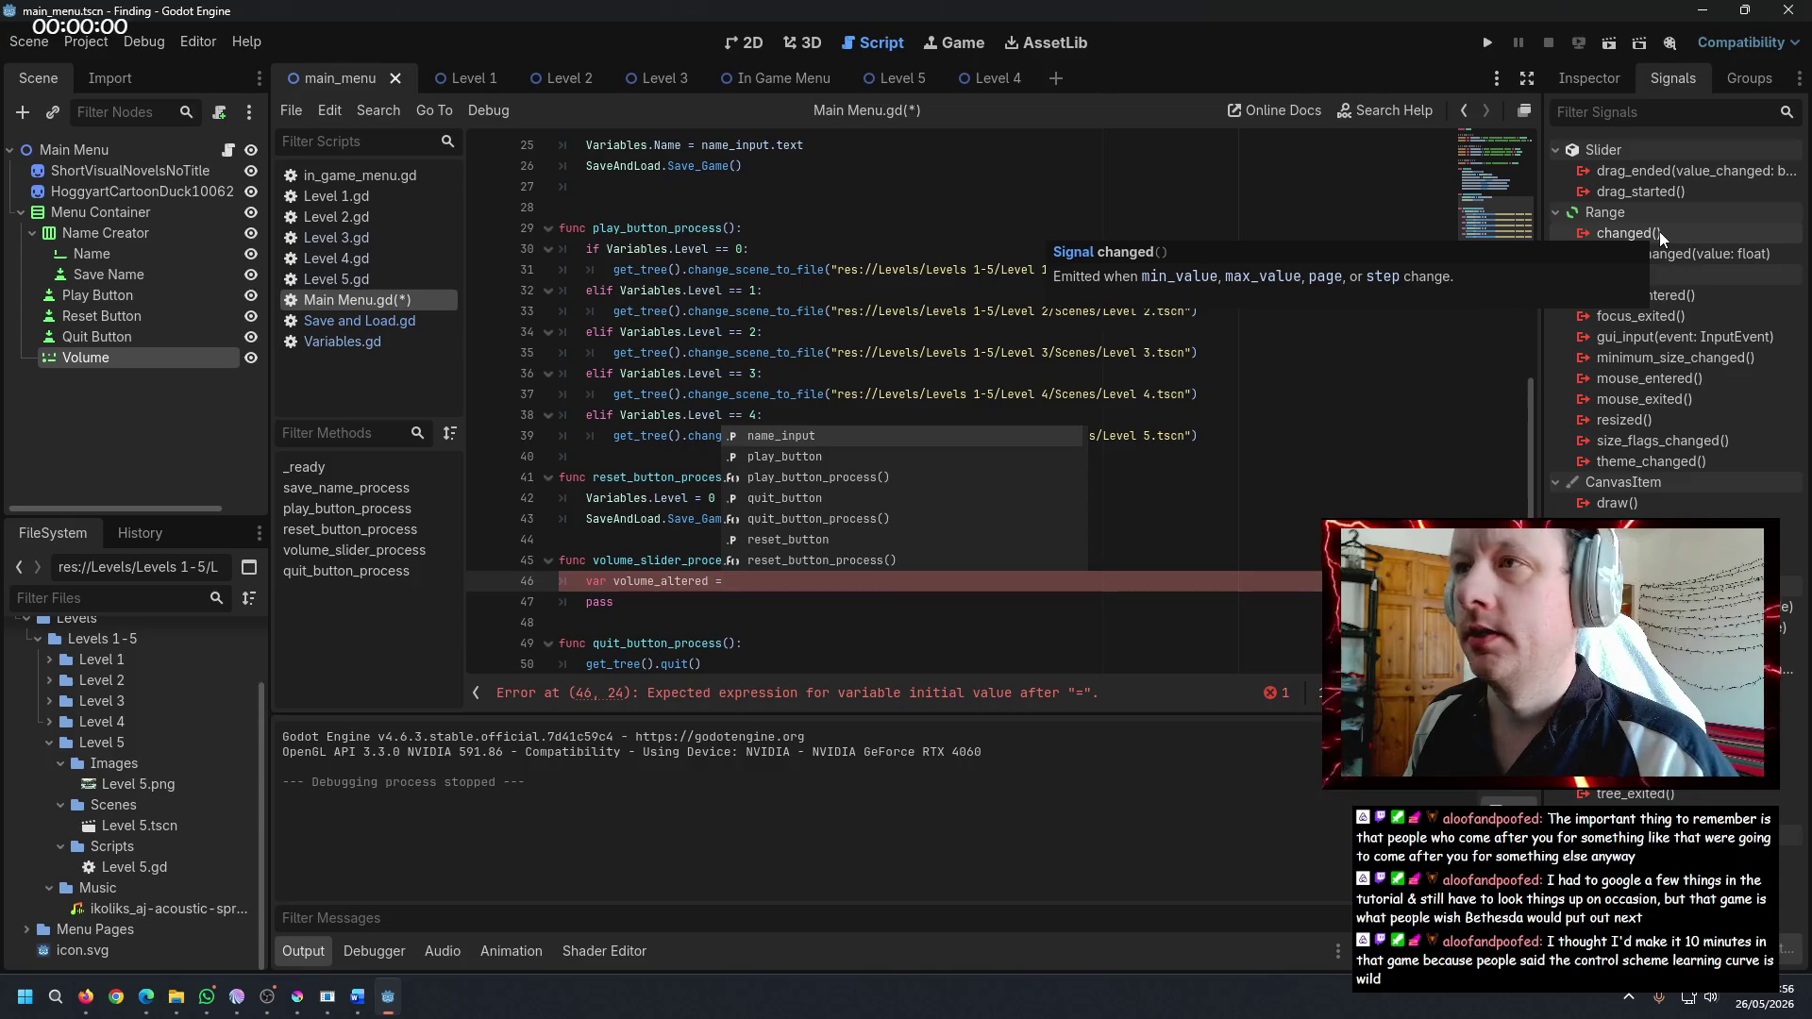
Assign volume_slider.changed to volume_altered and leave a blank line 47 before pass
{"action": "left_click", "coordinate": [739, 582]}
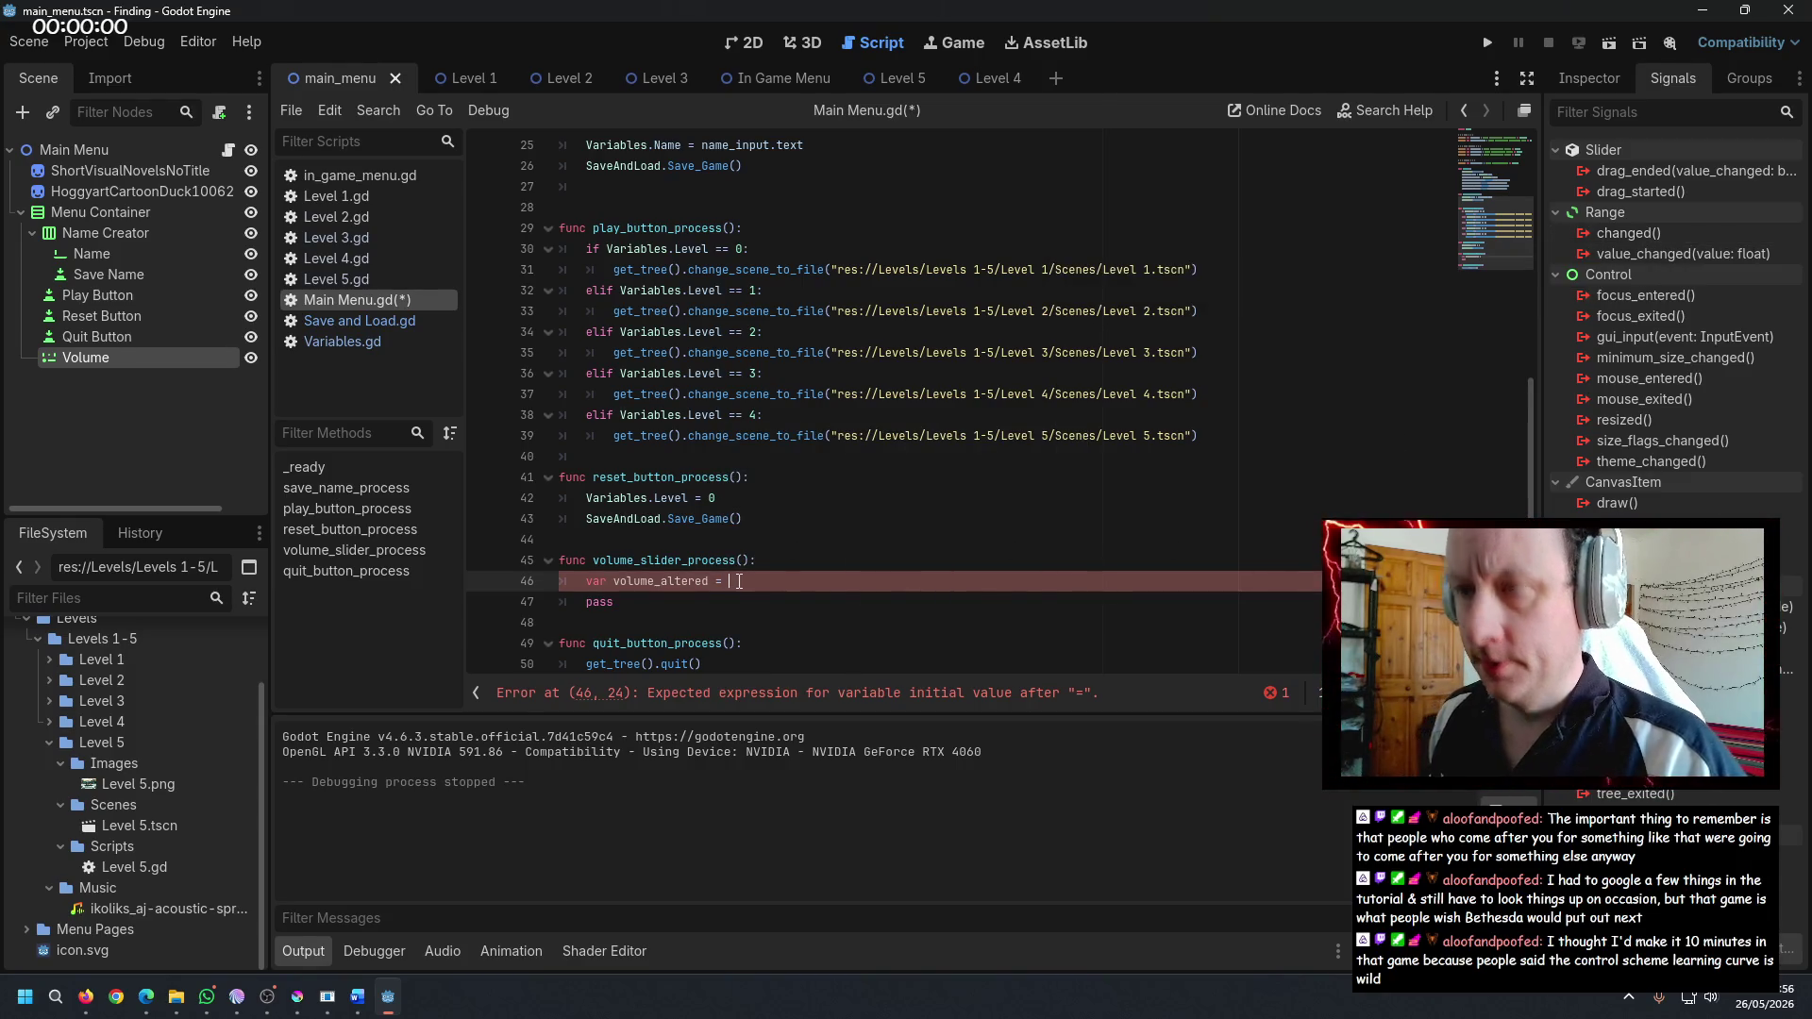
{"action": "key", "text": "ctrl+space"}
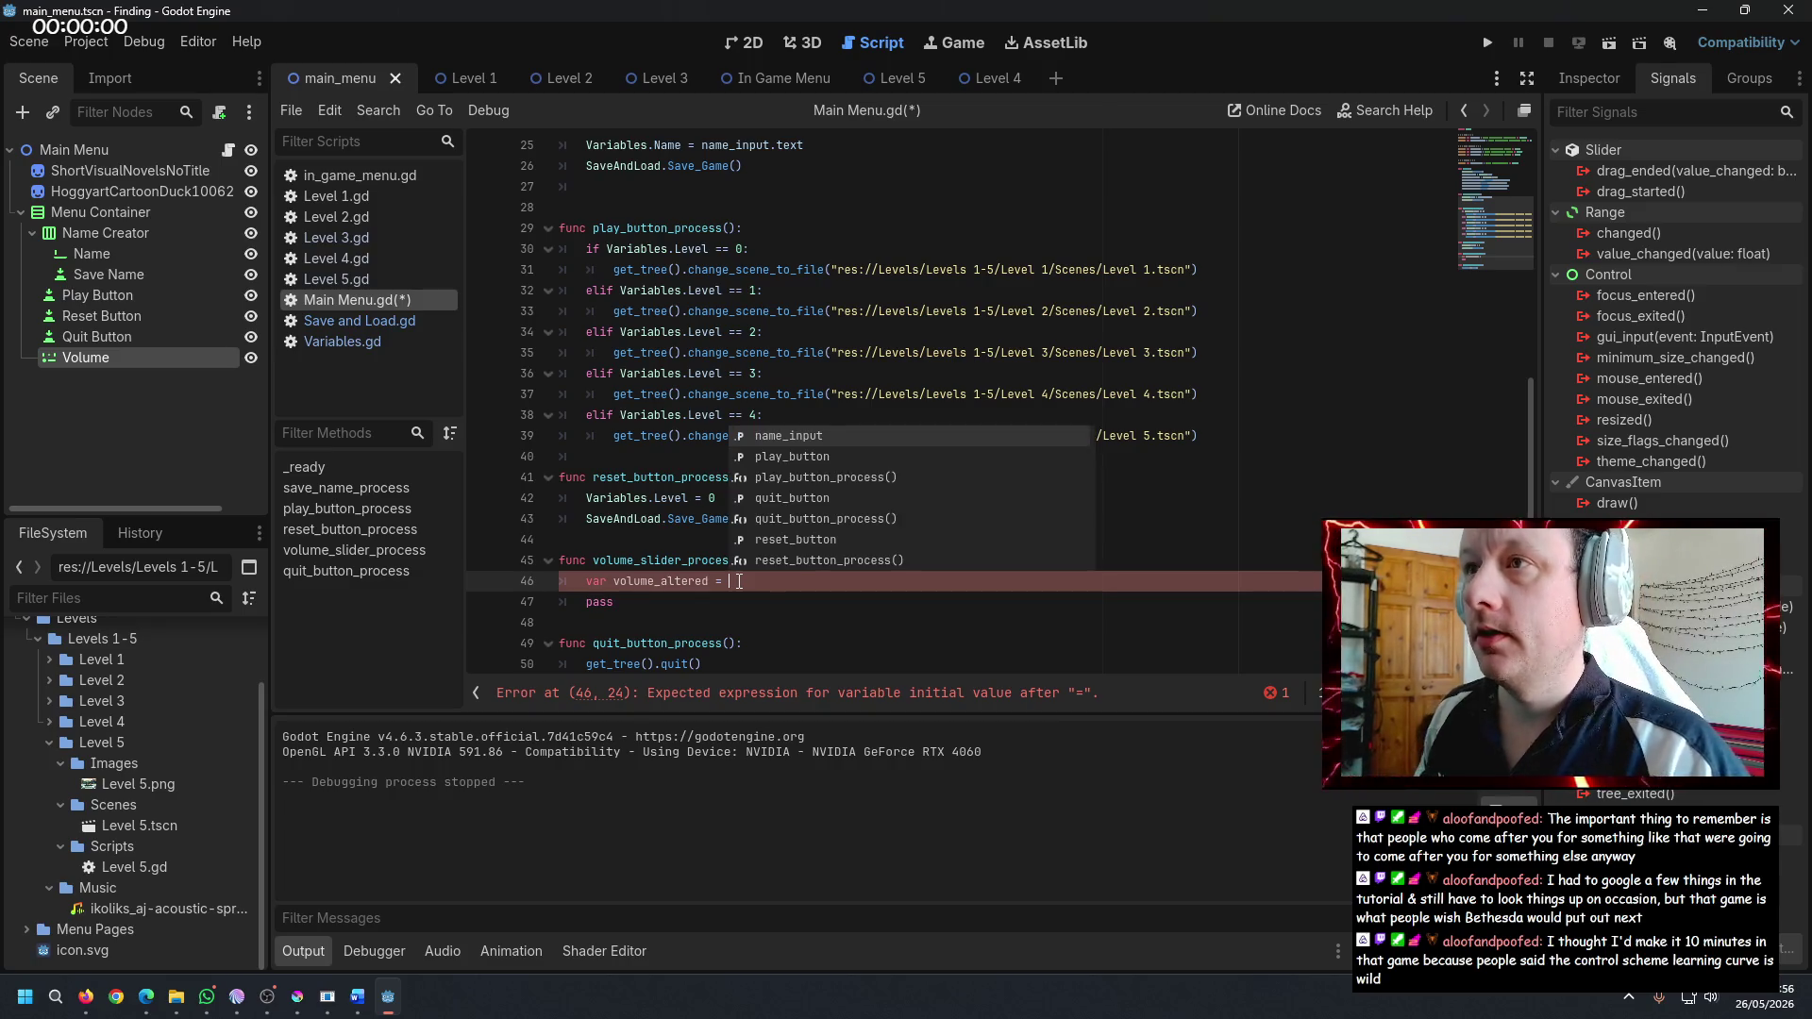
{"action": "scroll", "coordinate": [739, 581], "scroll_direction": "up", "scroll_amount": 3}
{"action": "scroll", "coordinate": [738, 581], "scroll_direction": "up", "scroll_amount": 3}
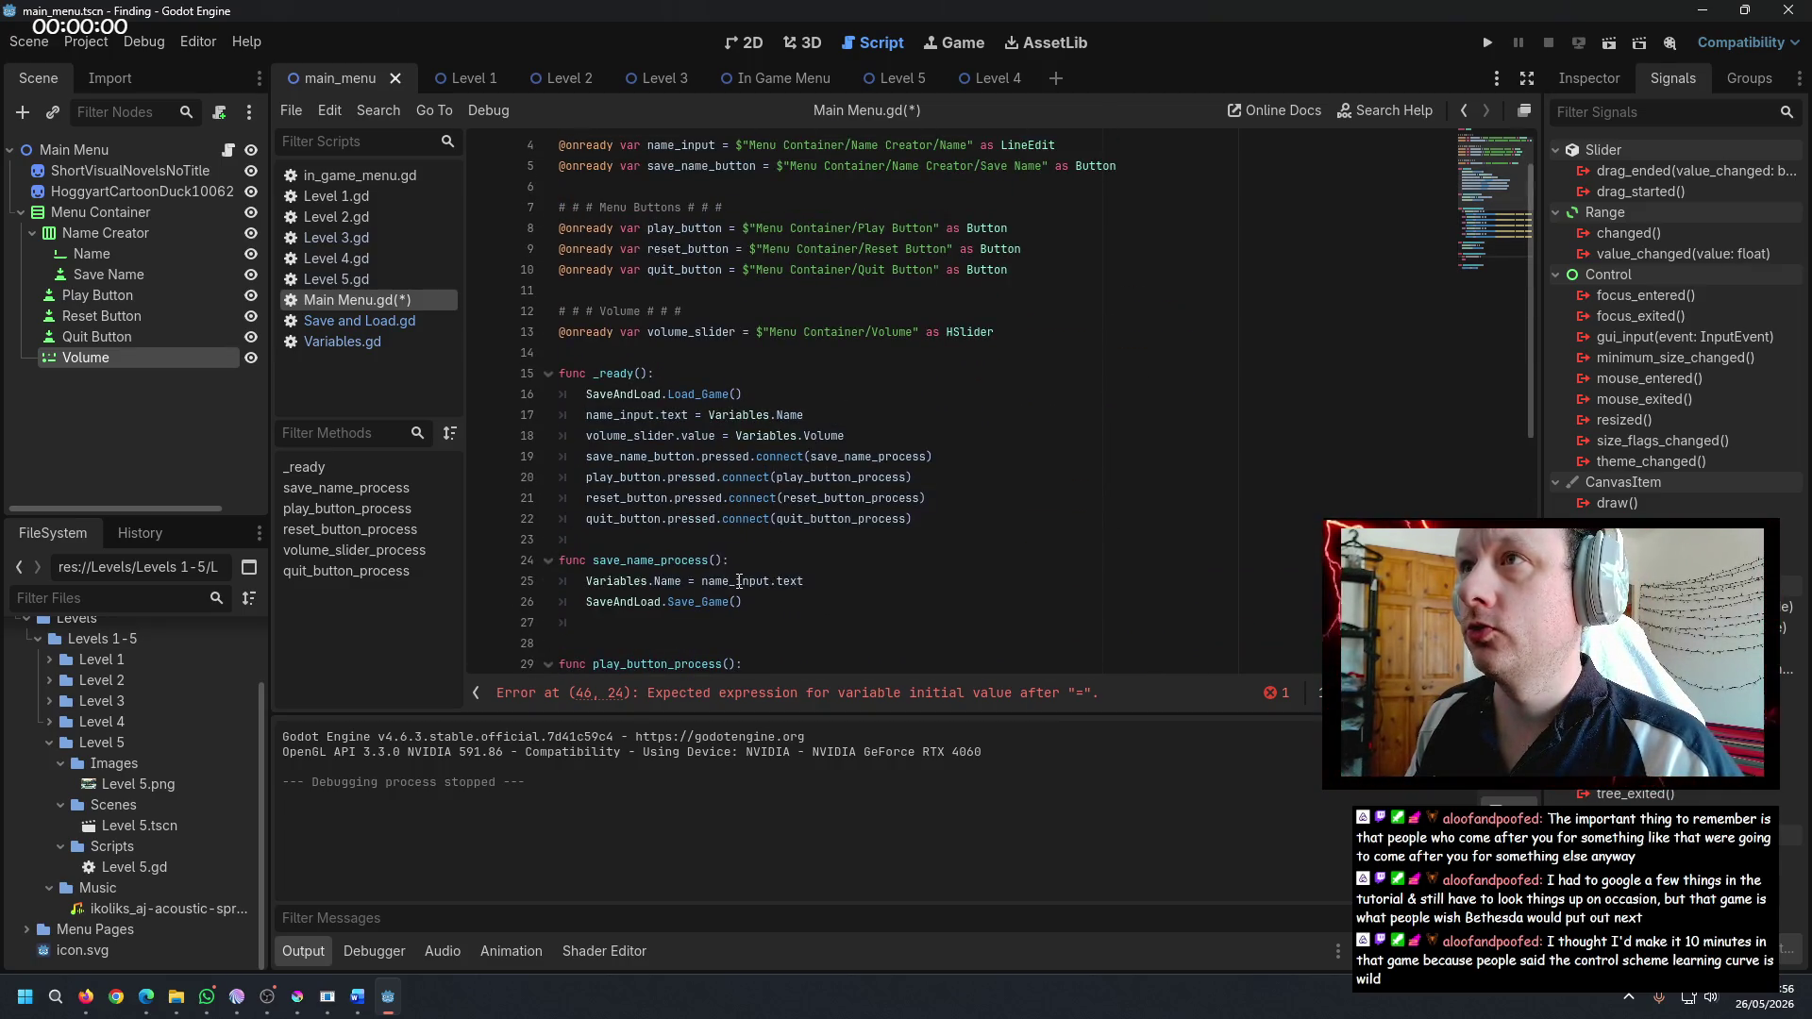
{"action": "scroll", "coordinate": [739, 581], "scroll_direction": "down", "scroll_amount": 7}
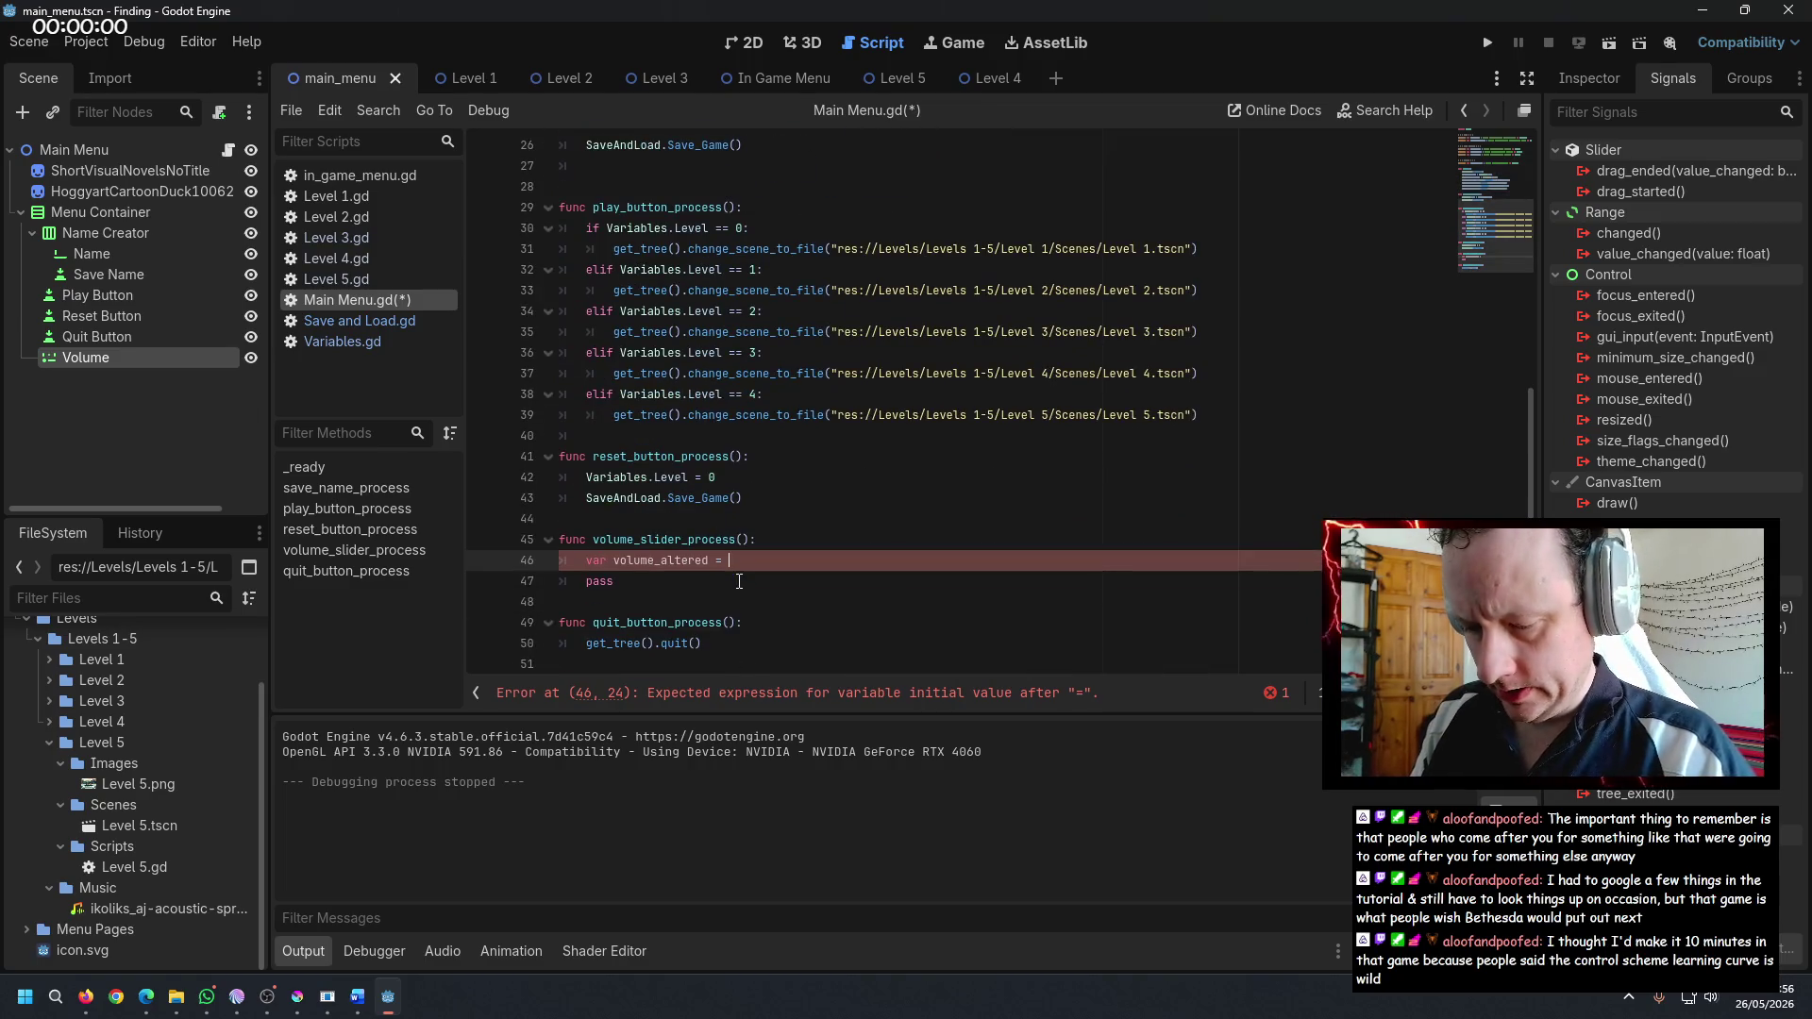
{"action": "type", "text": "ume_slider."}
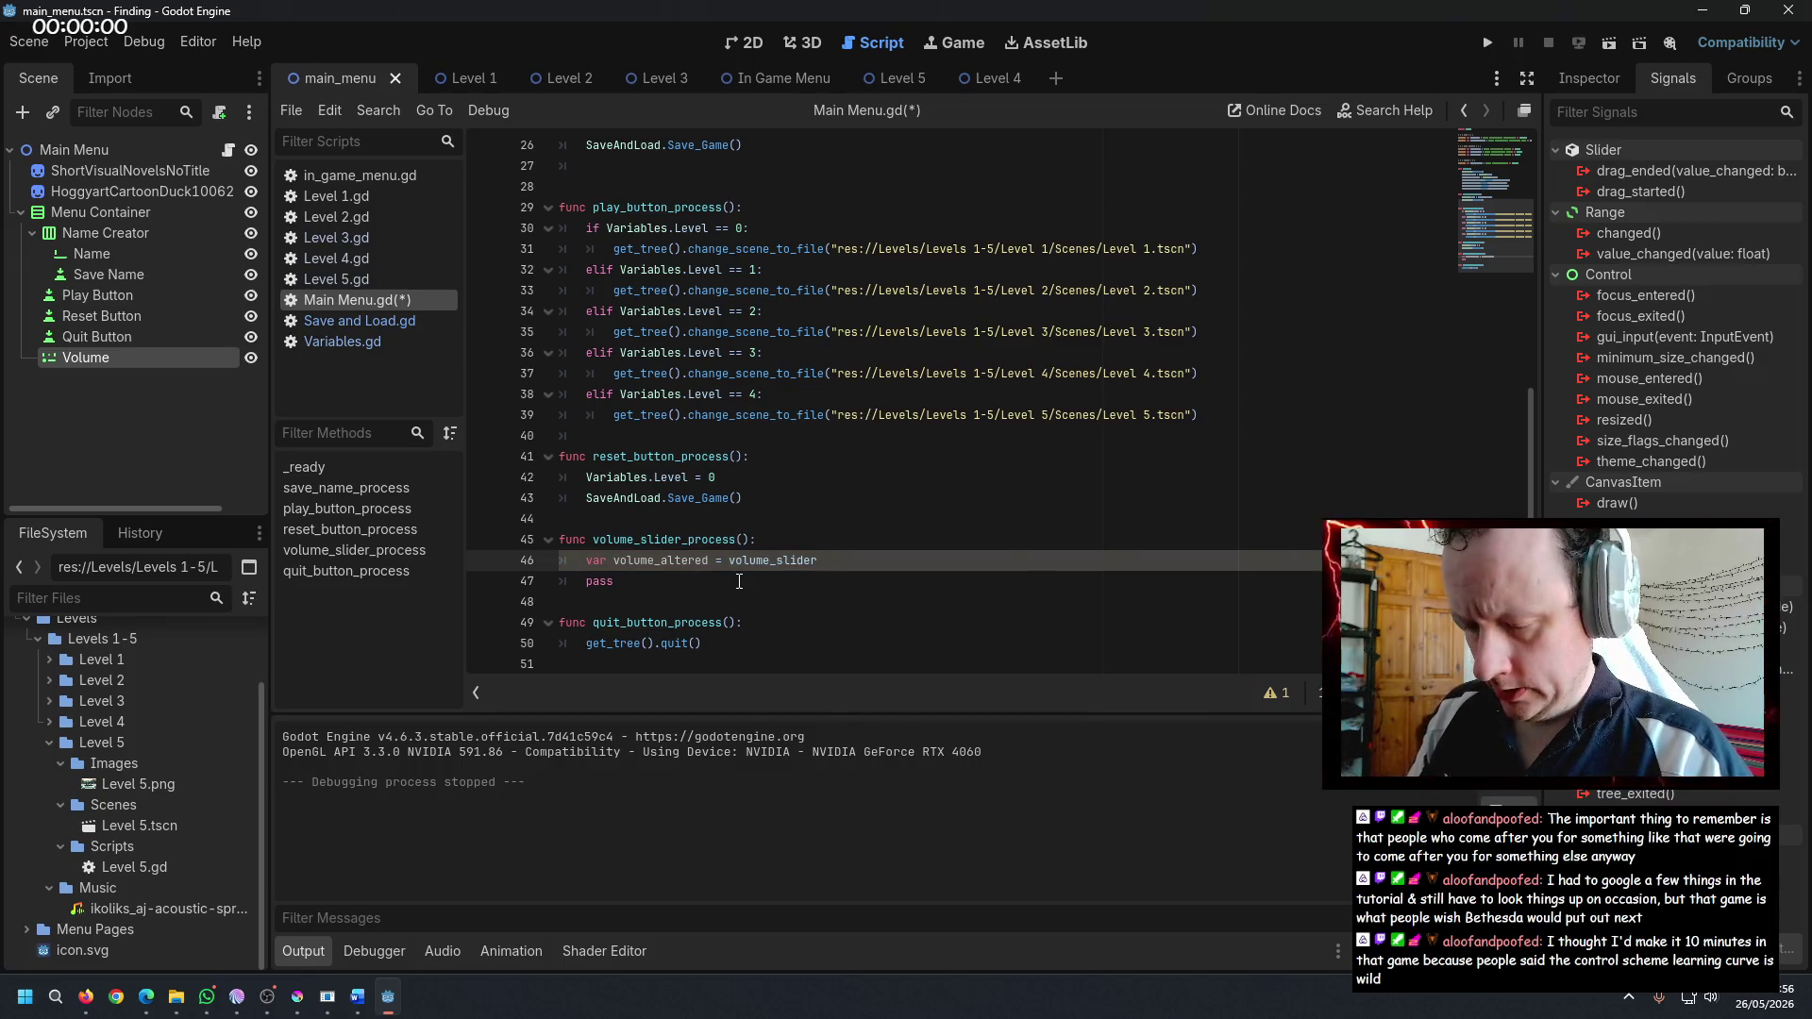
{"action": "type", "text": "changed"}
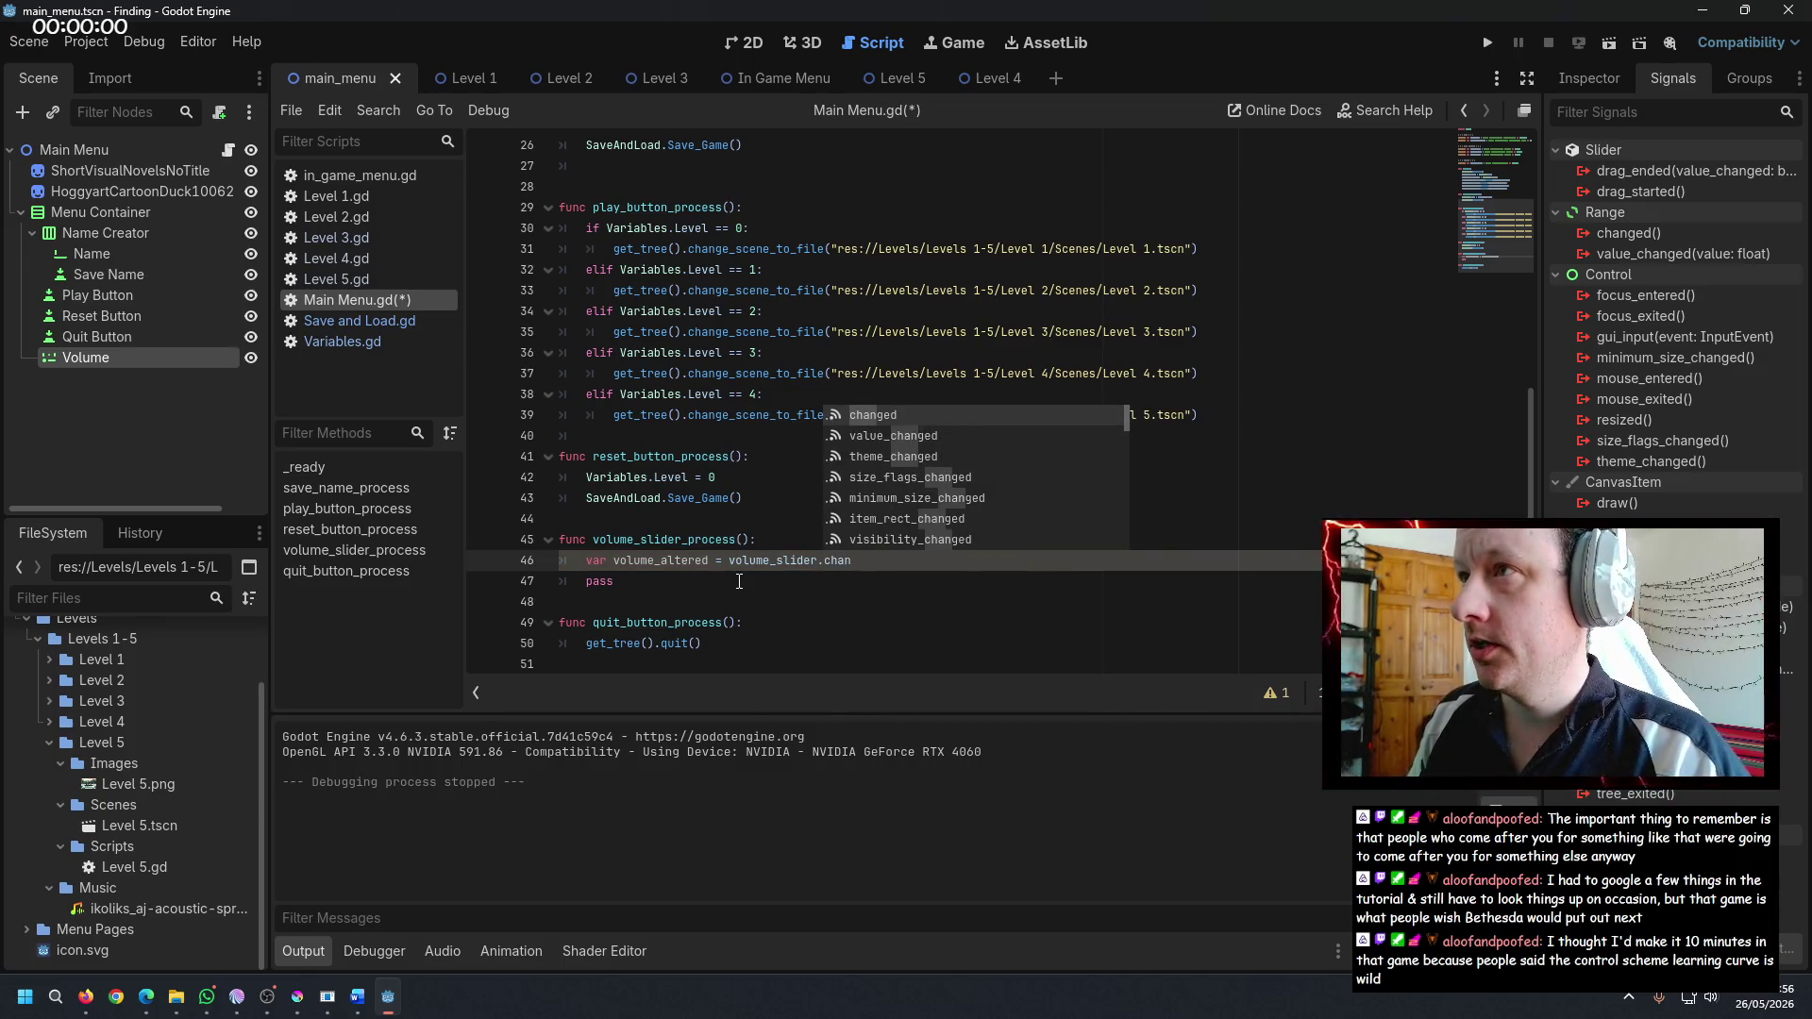
{"action": "key", "text": "Return"}
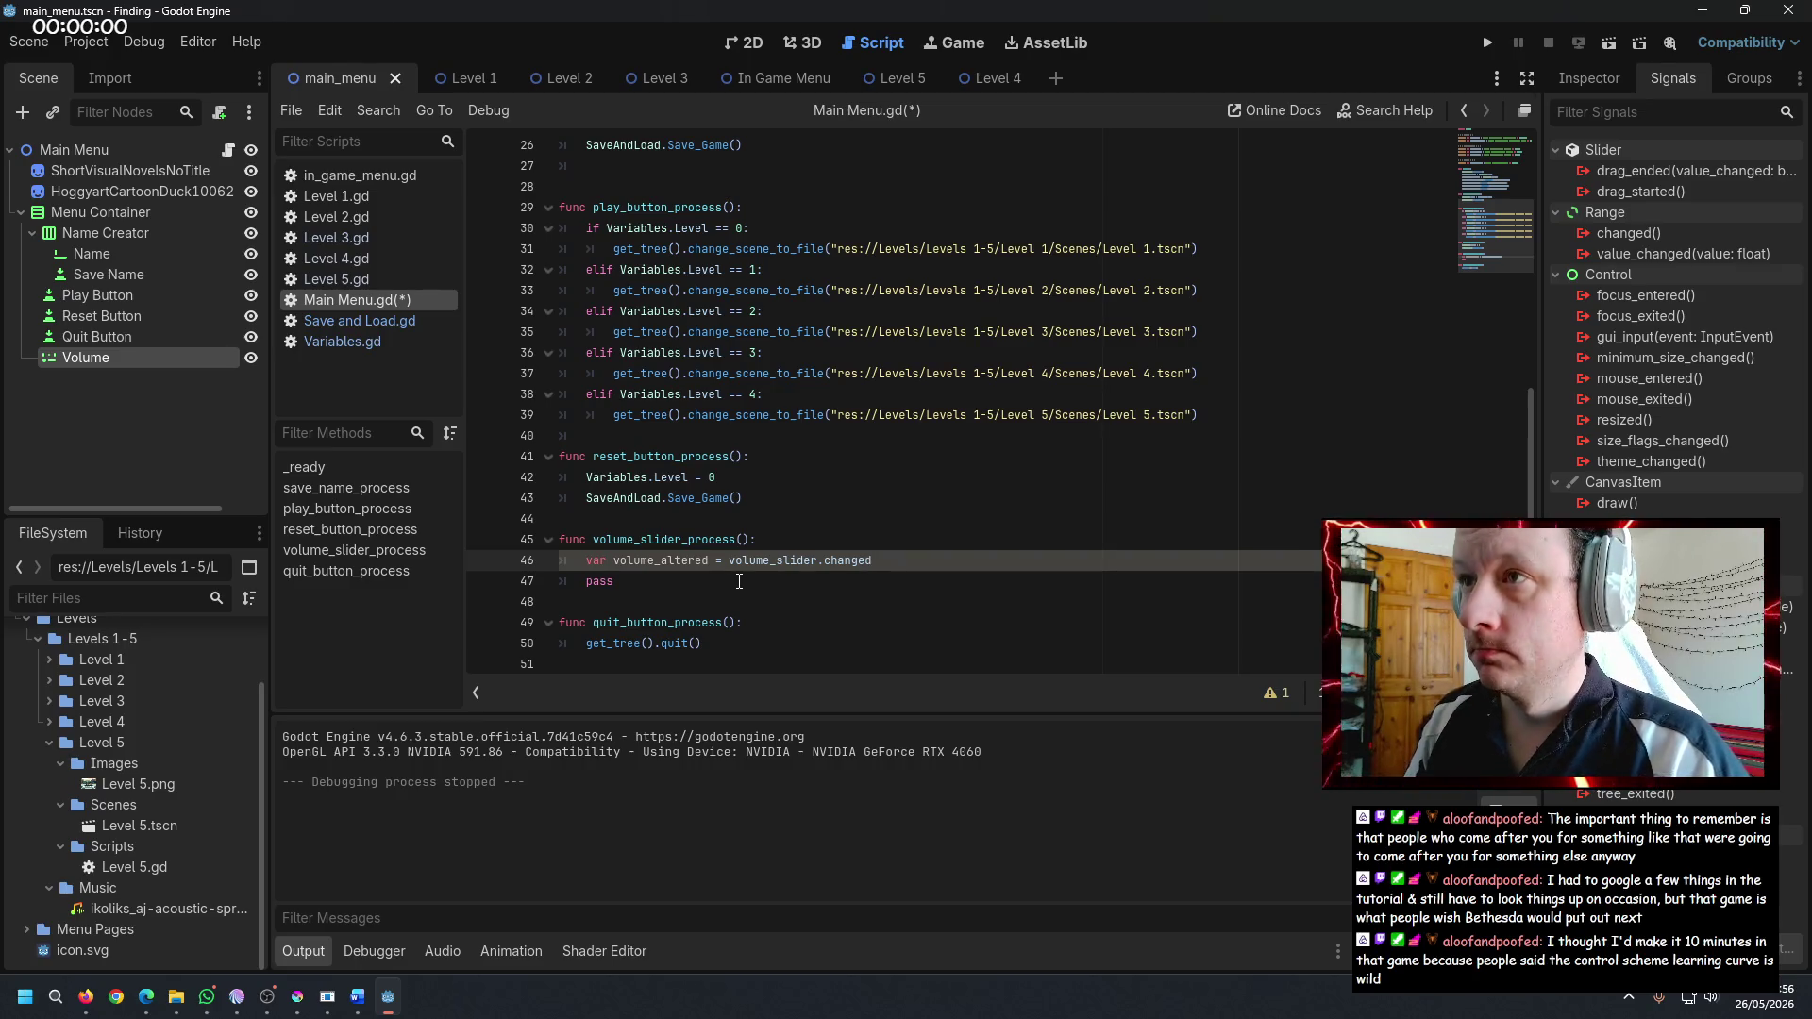
{"action": "key", "text": "Return"}
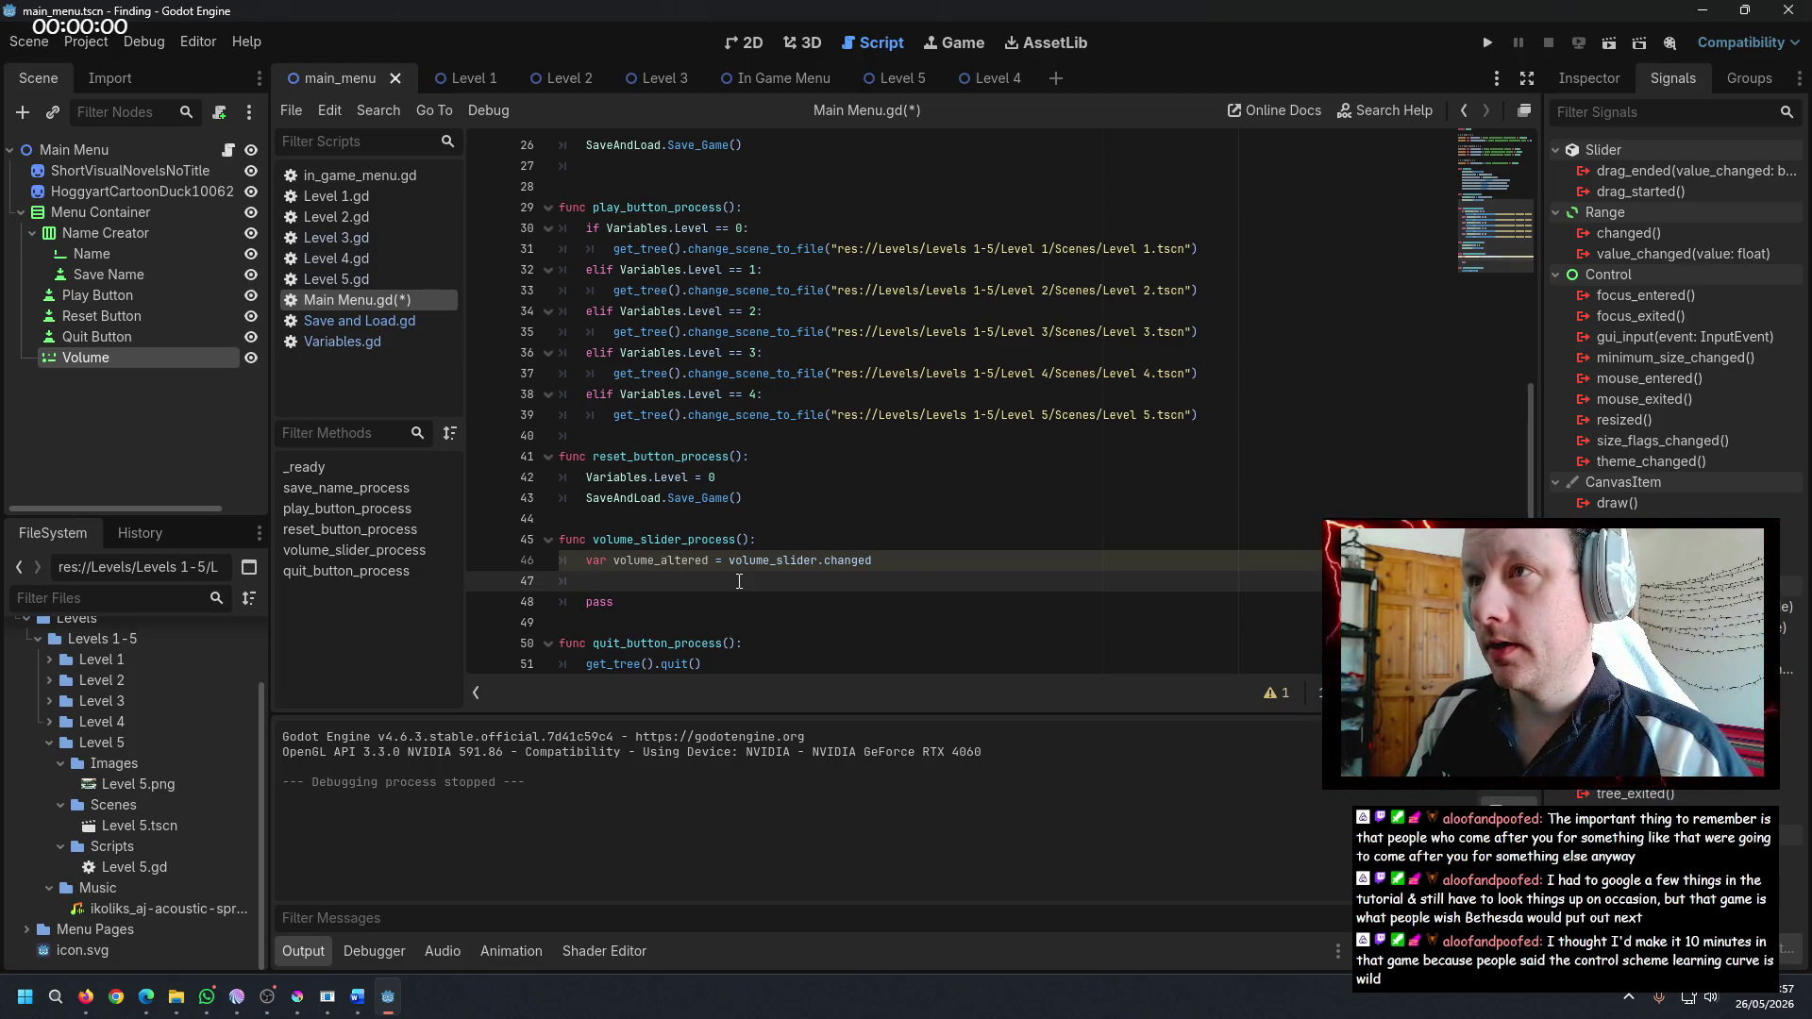
On line 47, write 'Variables.Volume = volume_altered' and start a new line
{"action": "type", "text": "V"}
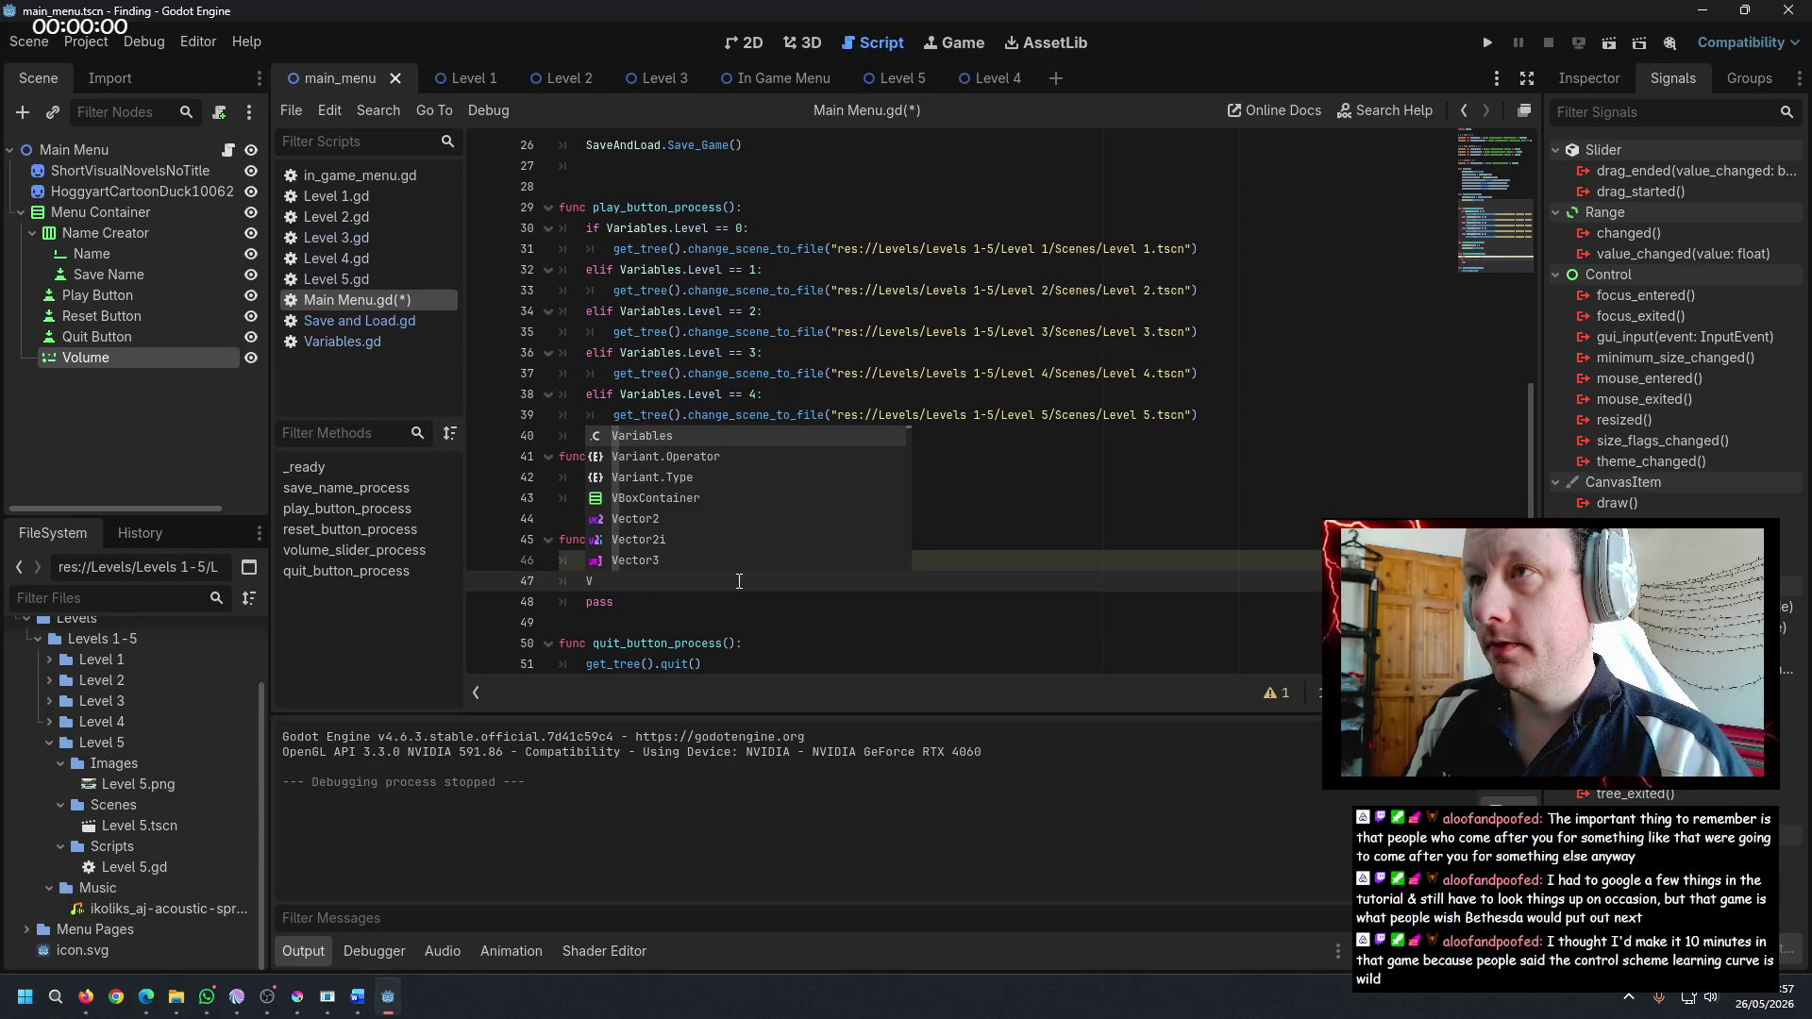
{"action": "type", "text": "ar"}
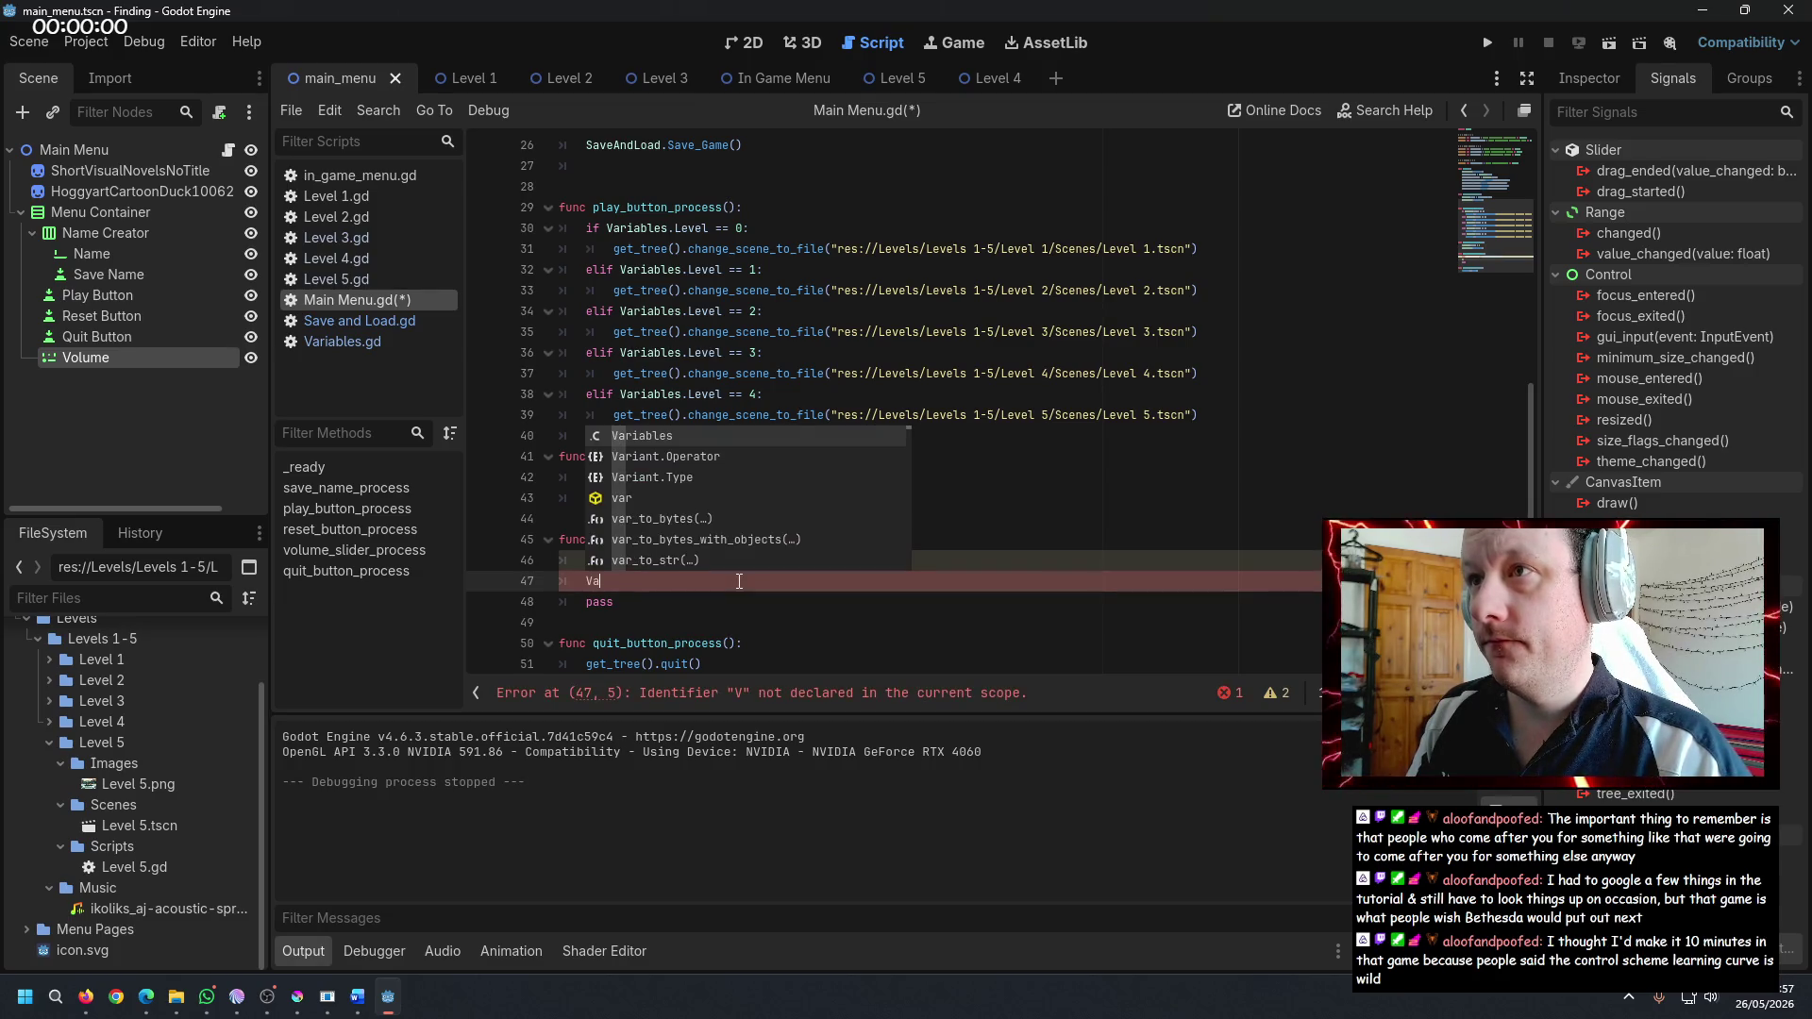
{"action": "type", "text": "ia"}
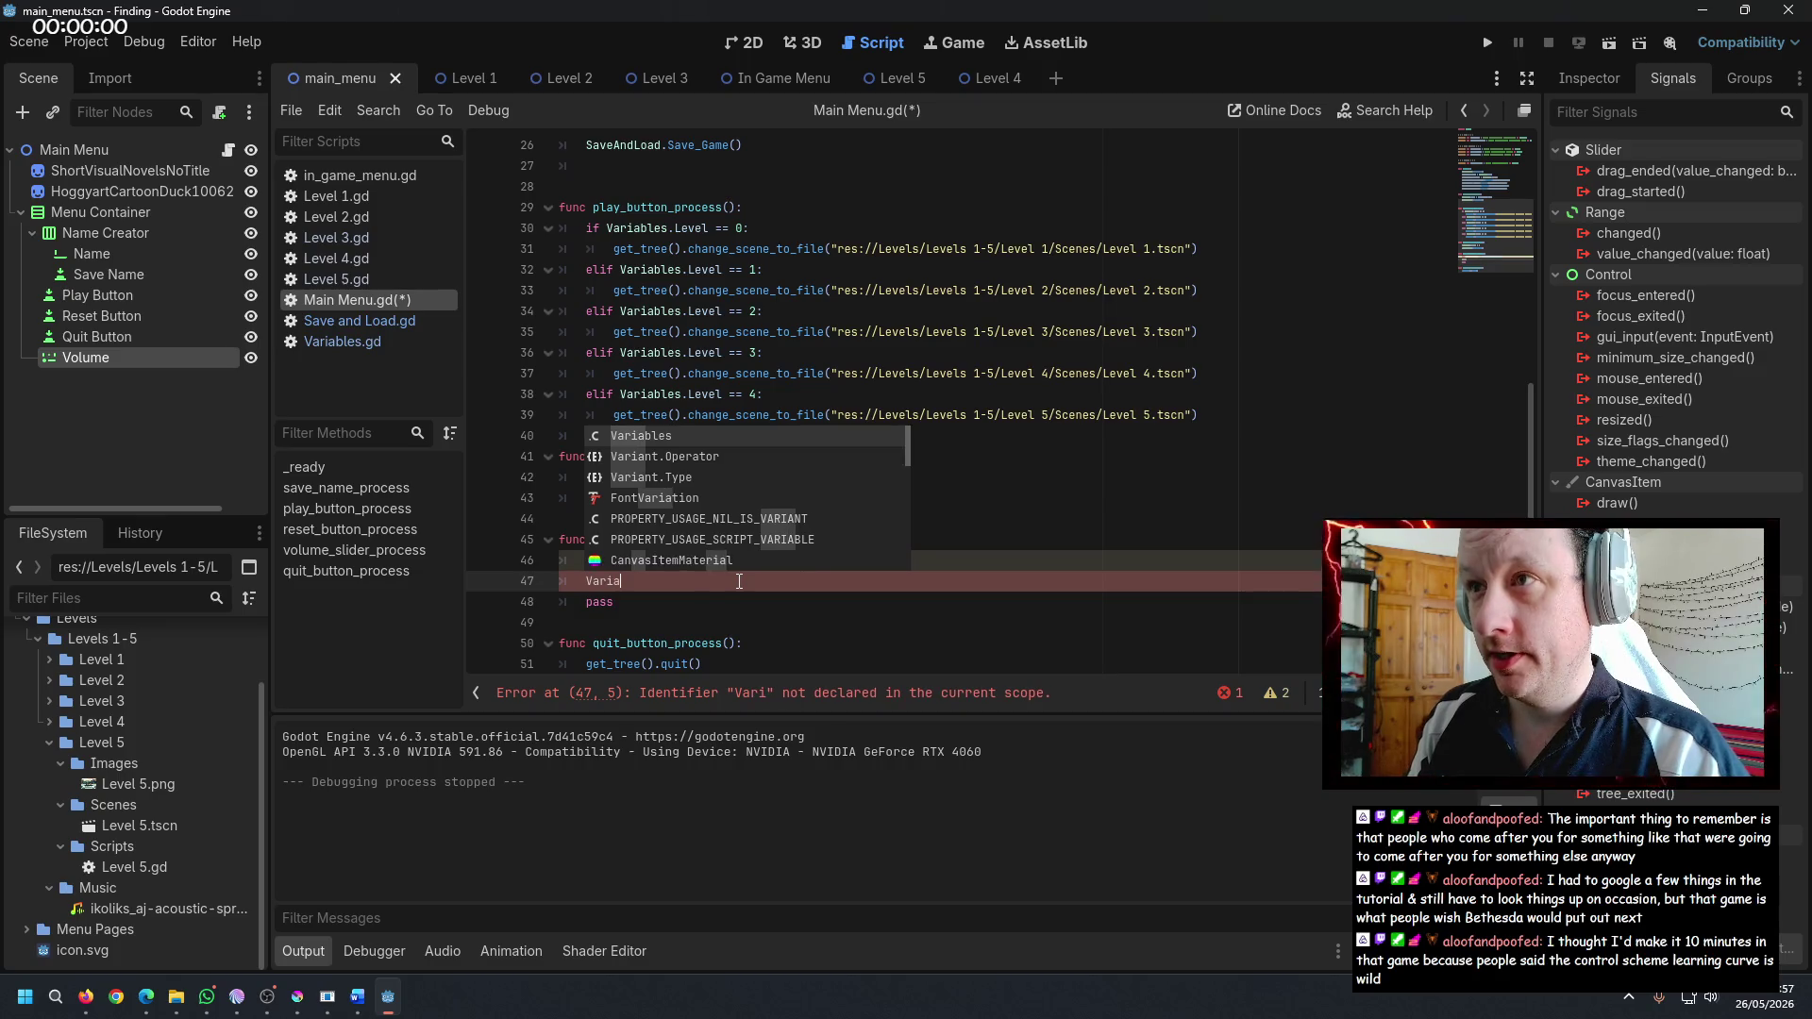
{"action": "key", "text": "Return"}
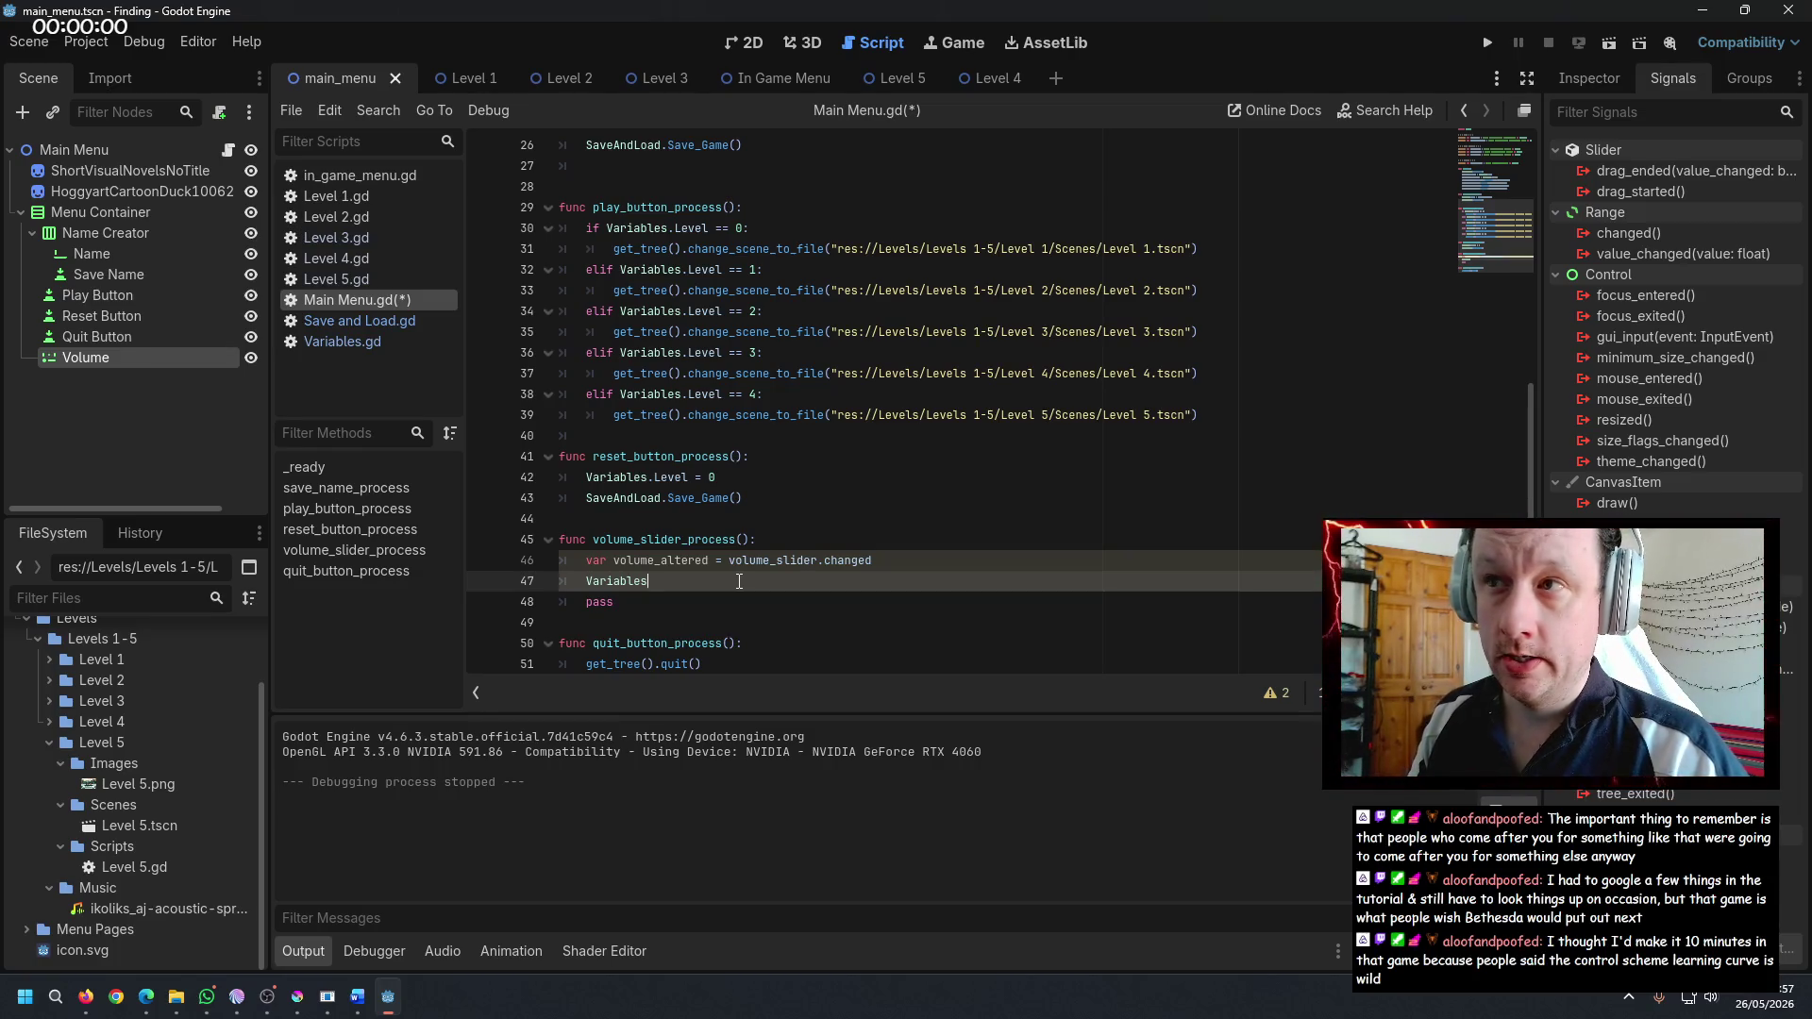
{"action": "type", "text": ".Volume"}
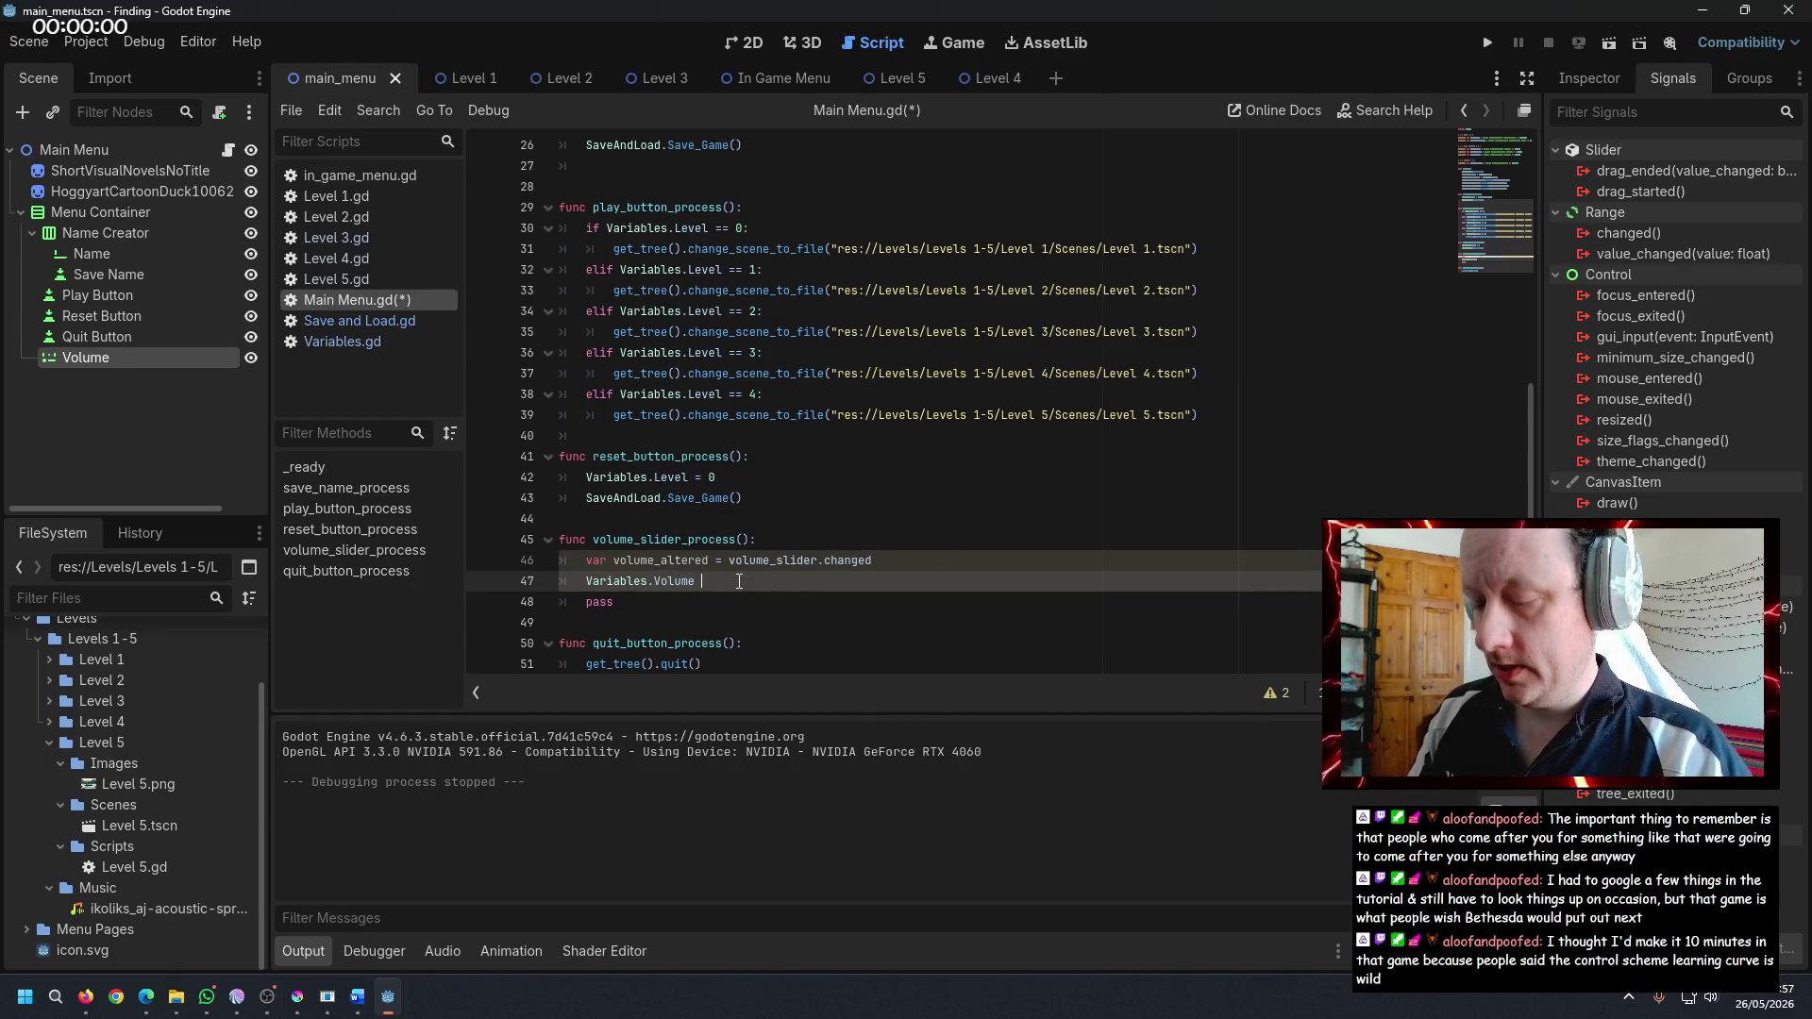
{"action": "type", "text": " = volume_altered"}
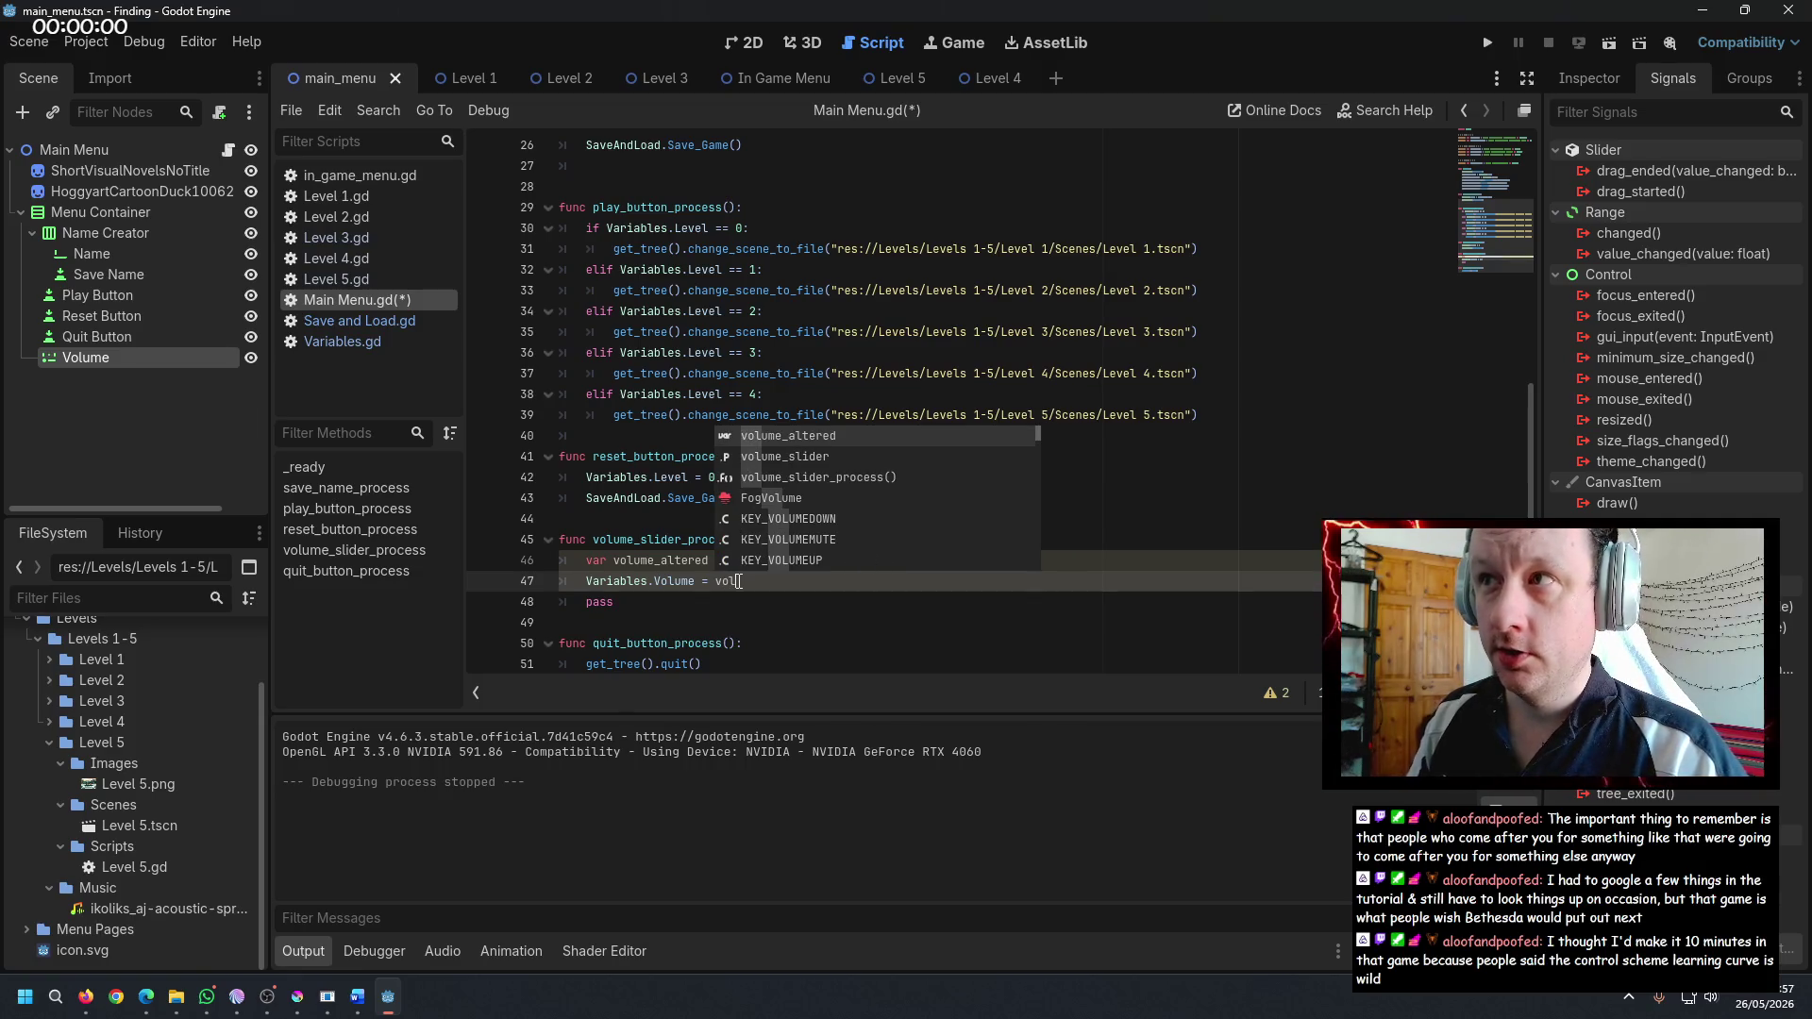
{"action": "key", "text": "Return"}
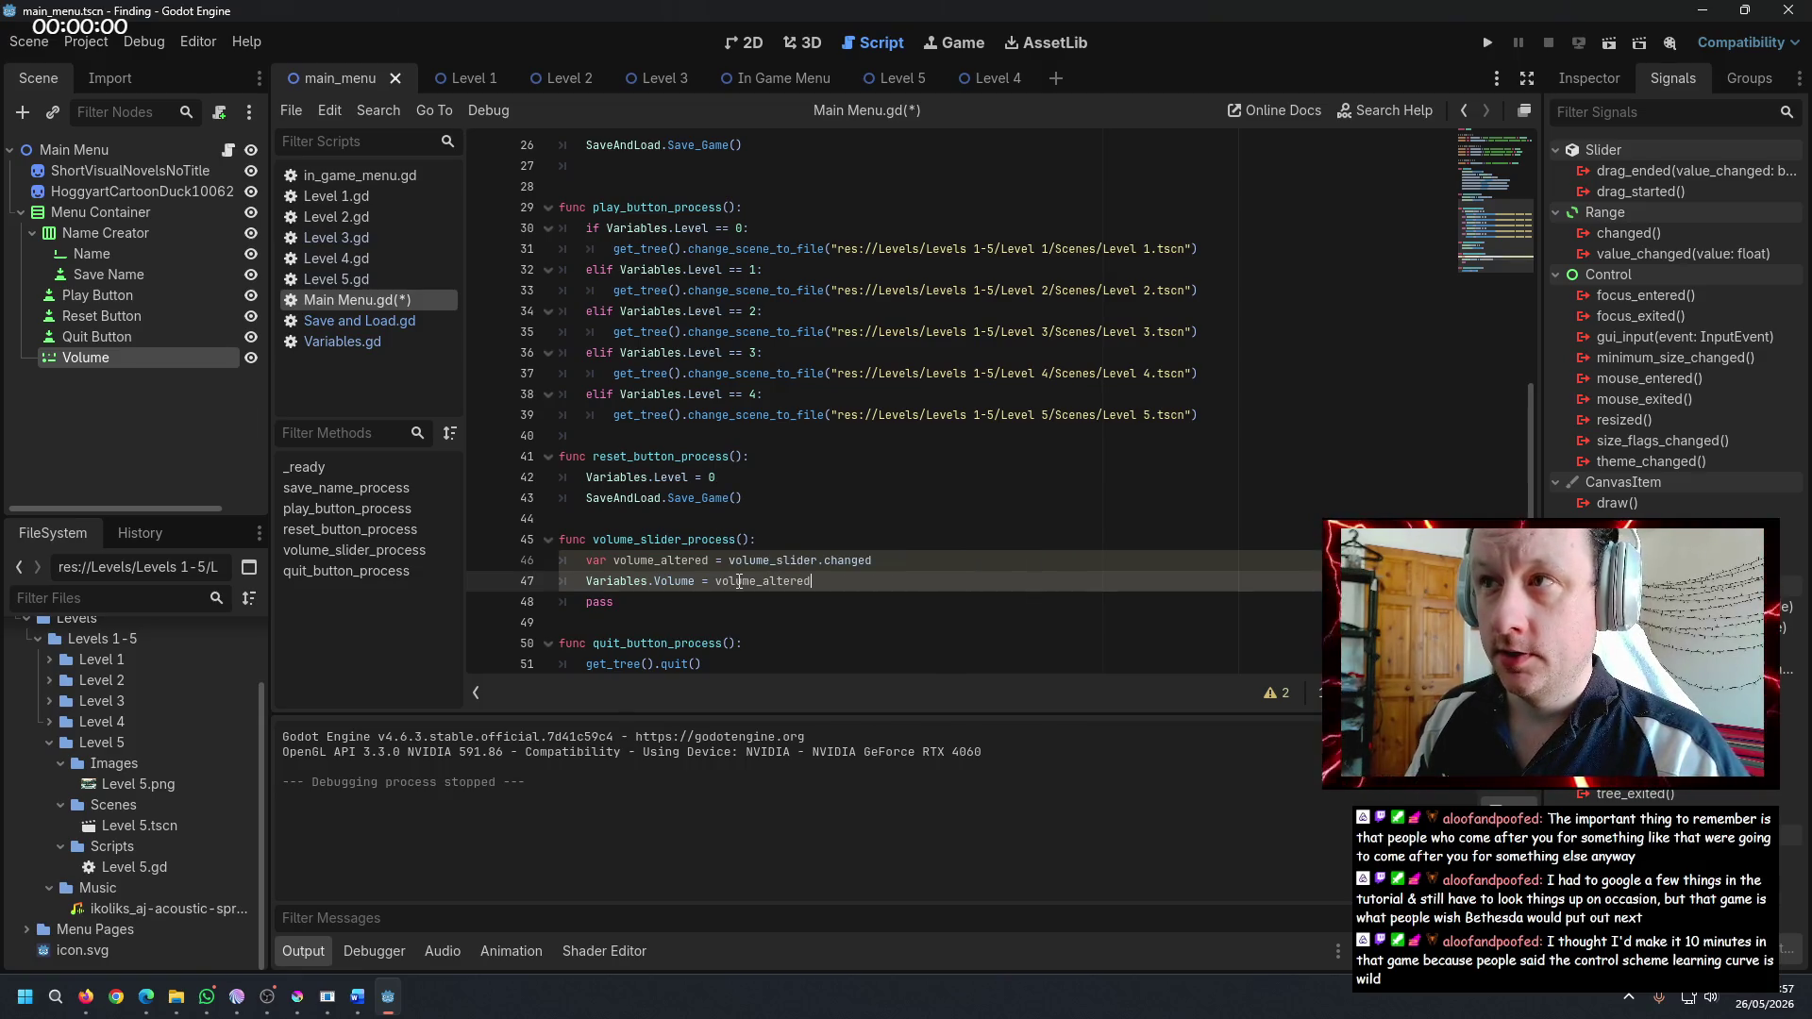
{"action": "key", "text": "Return"}
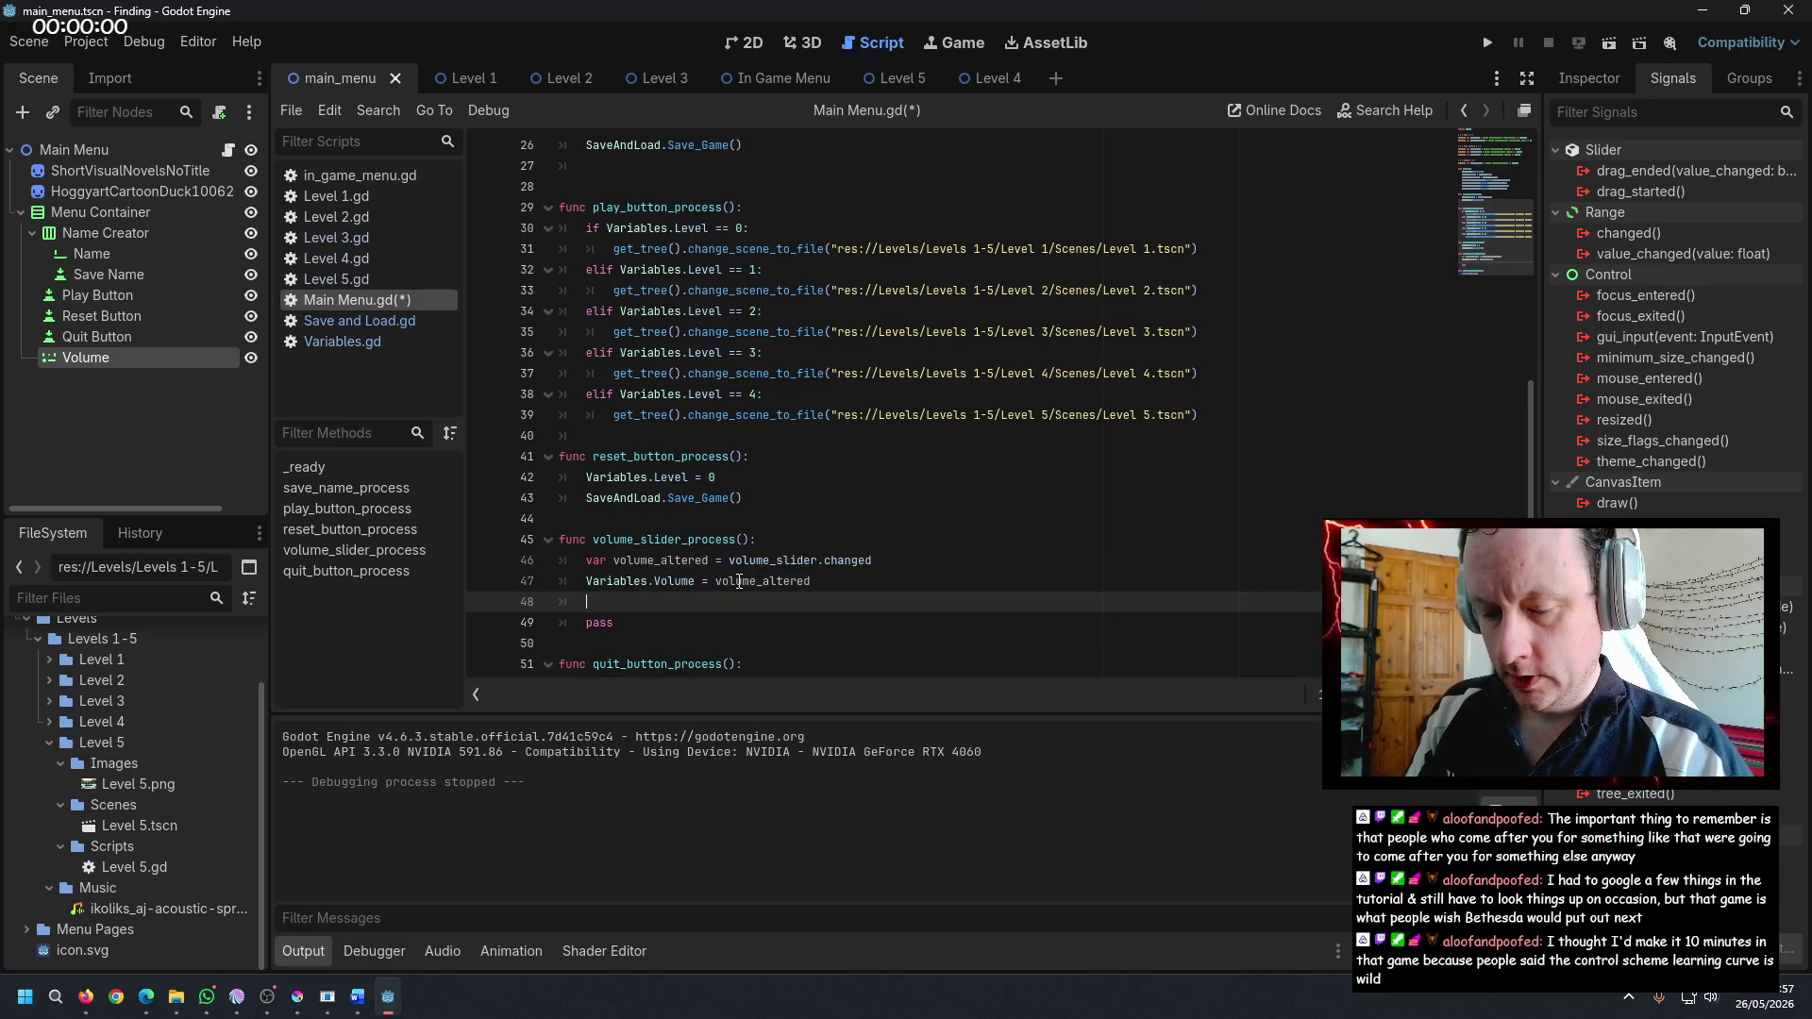
Add the 'SaveAndLoad.Save_Game()' call on line 48
{"action": "type", "text": "e"}
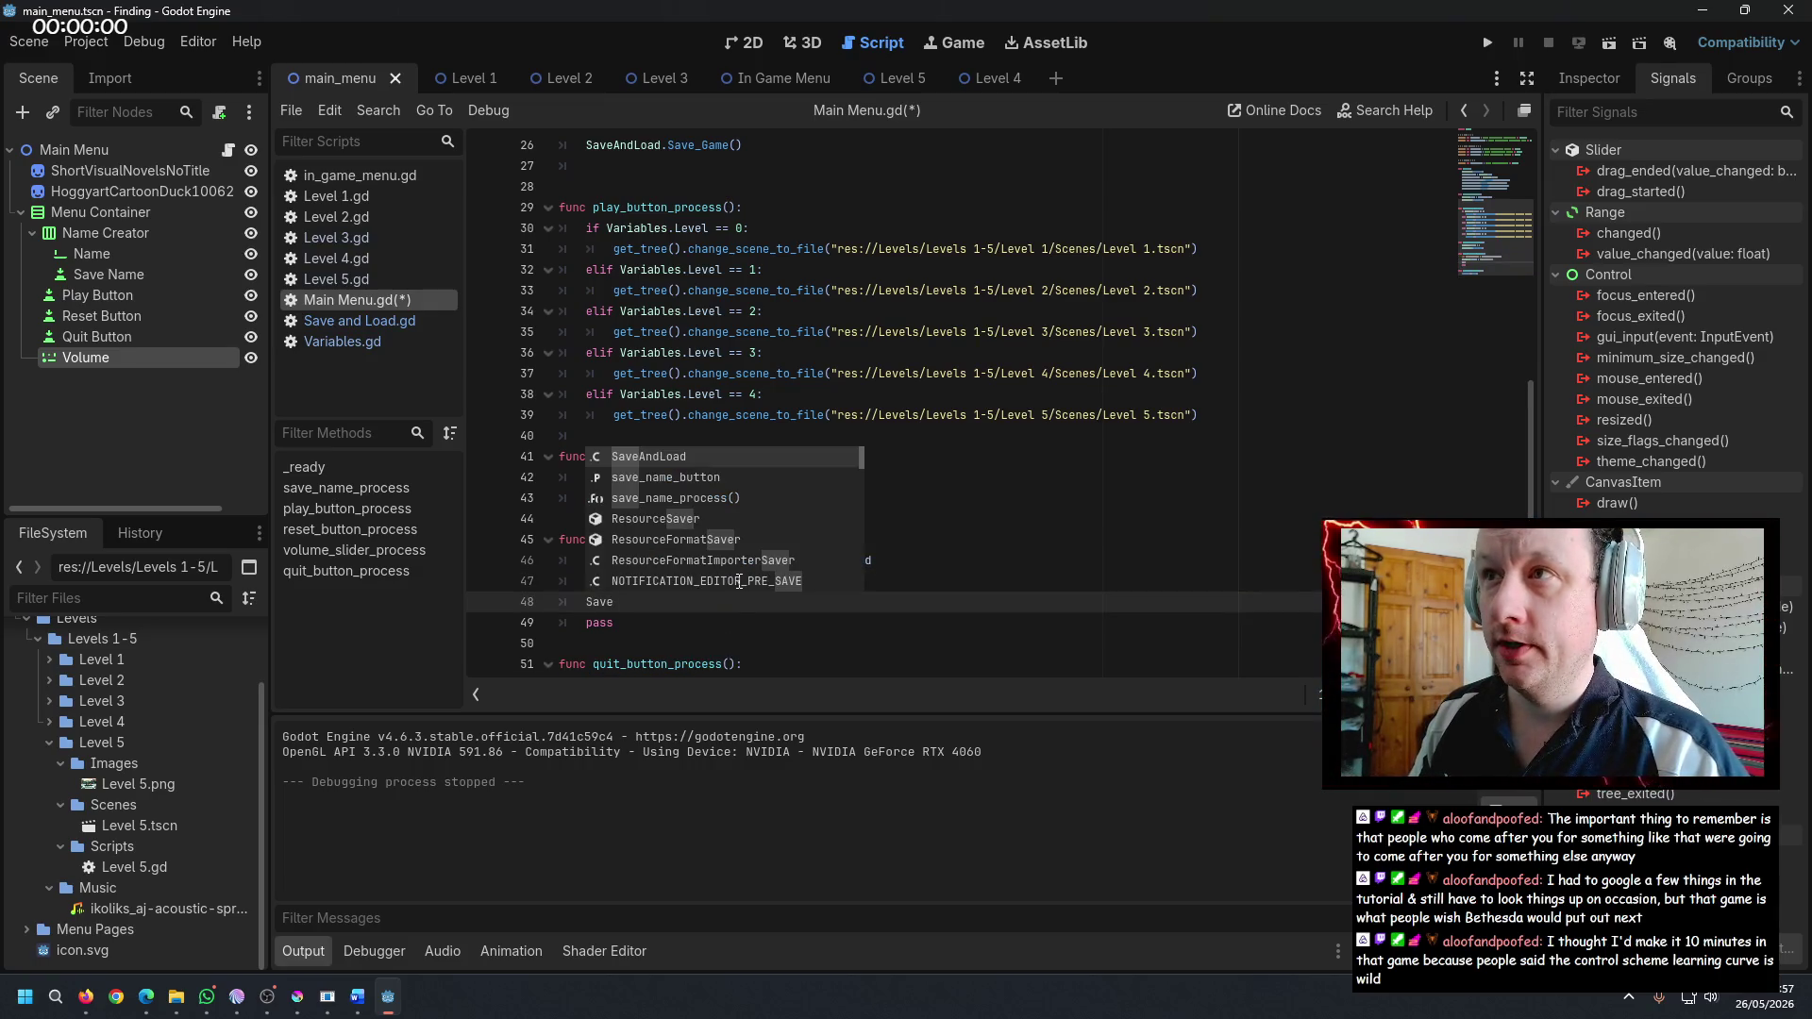
{"action": "key", "text": "Return"}
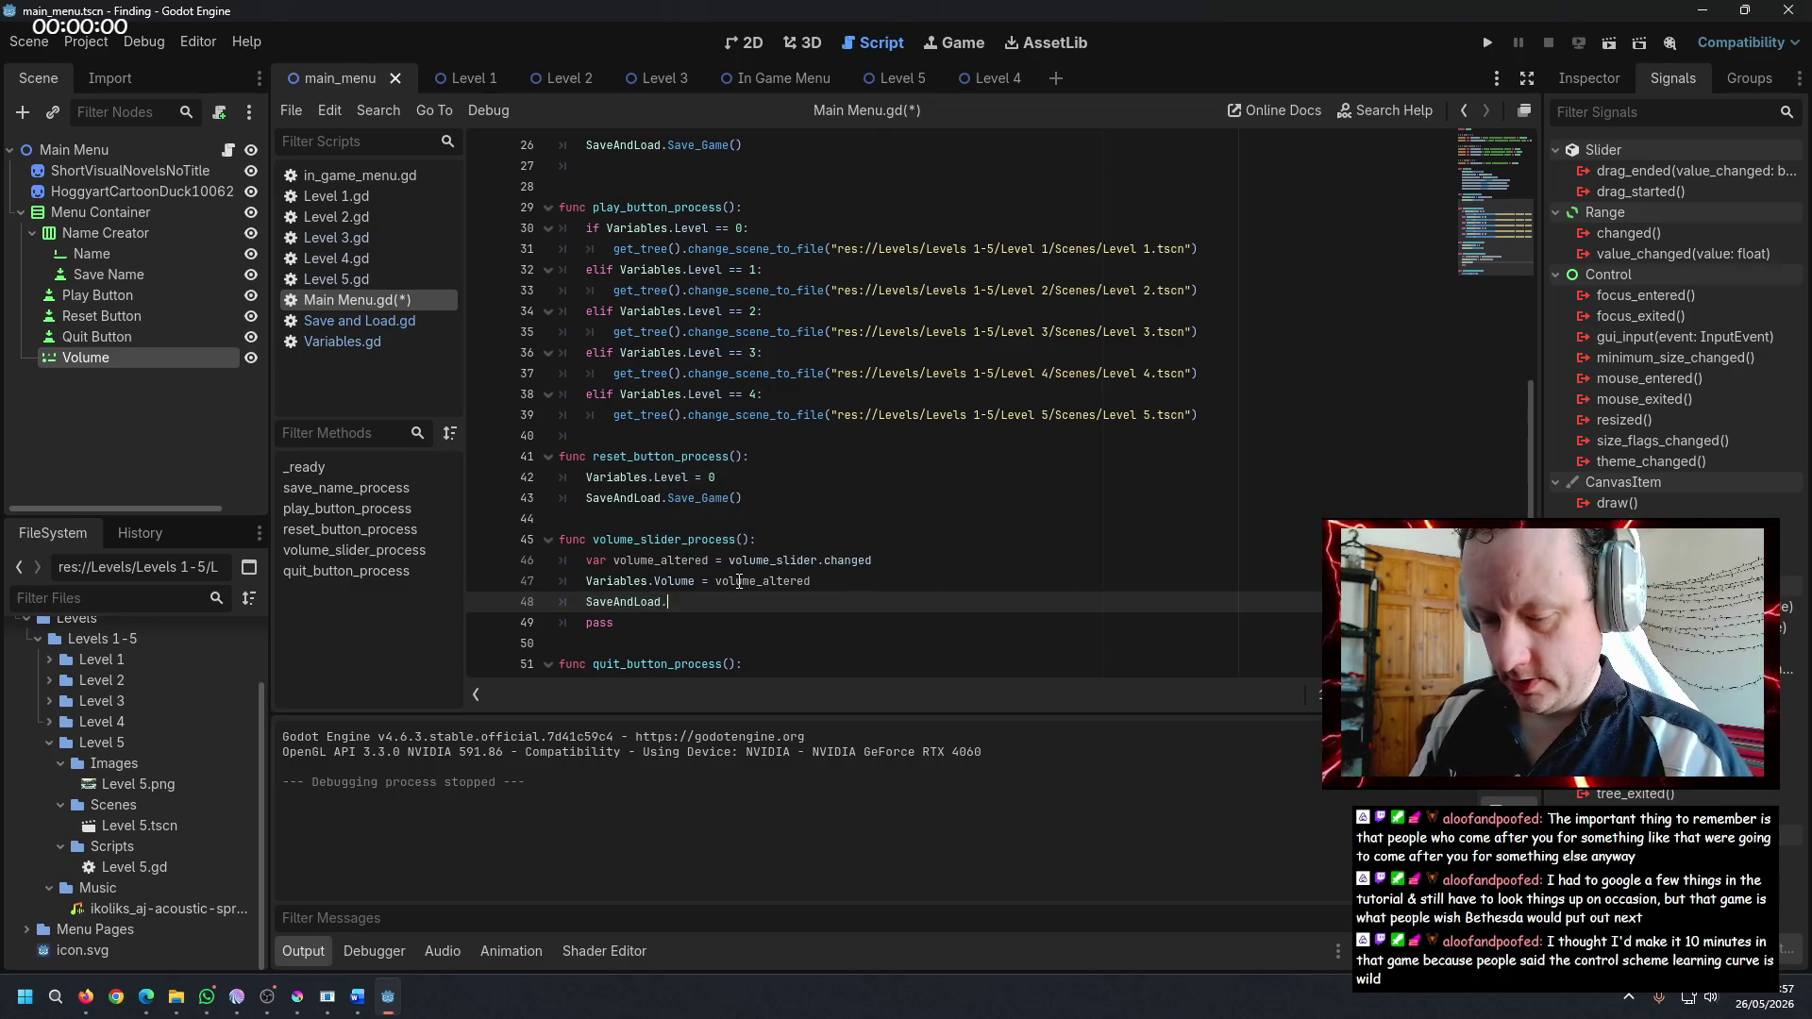
{"action": "type", "text": ".S"}
{"action": "key", "text": "Return"}
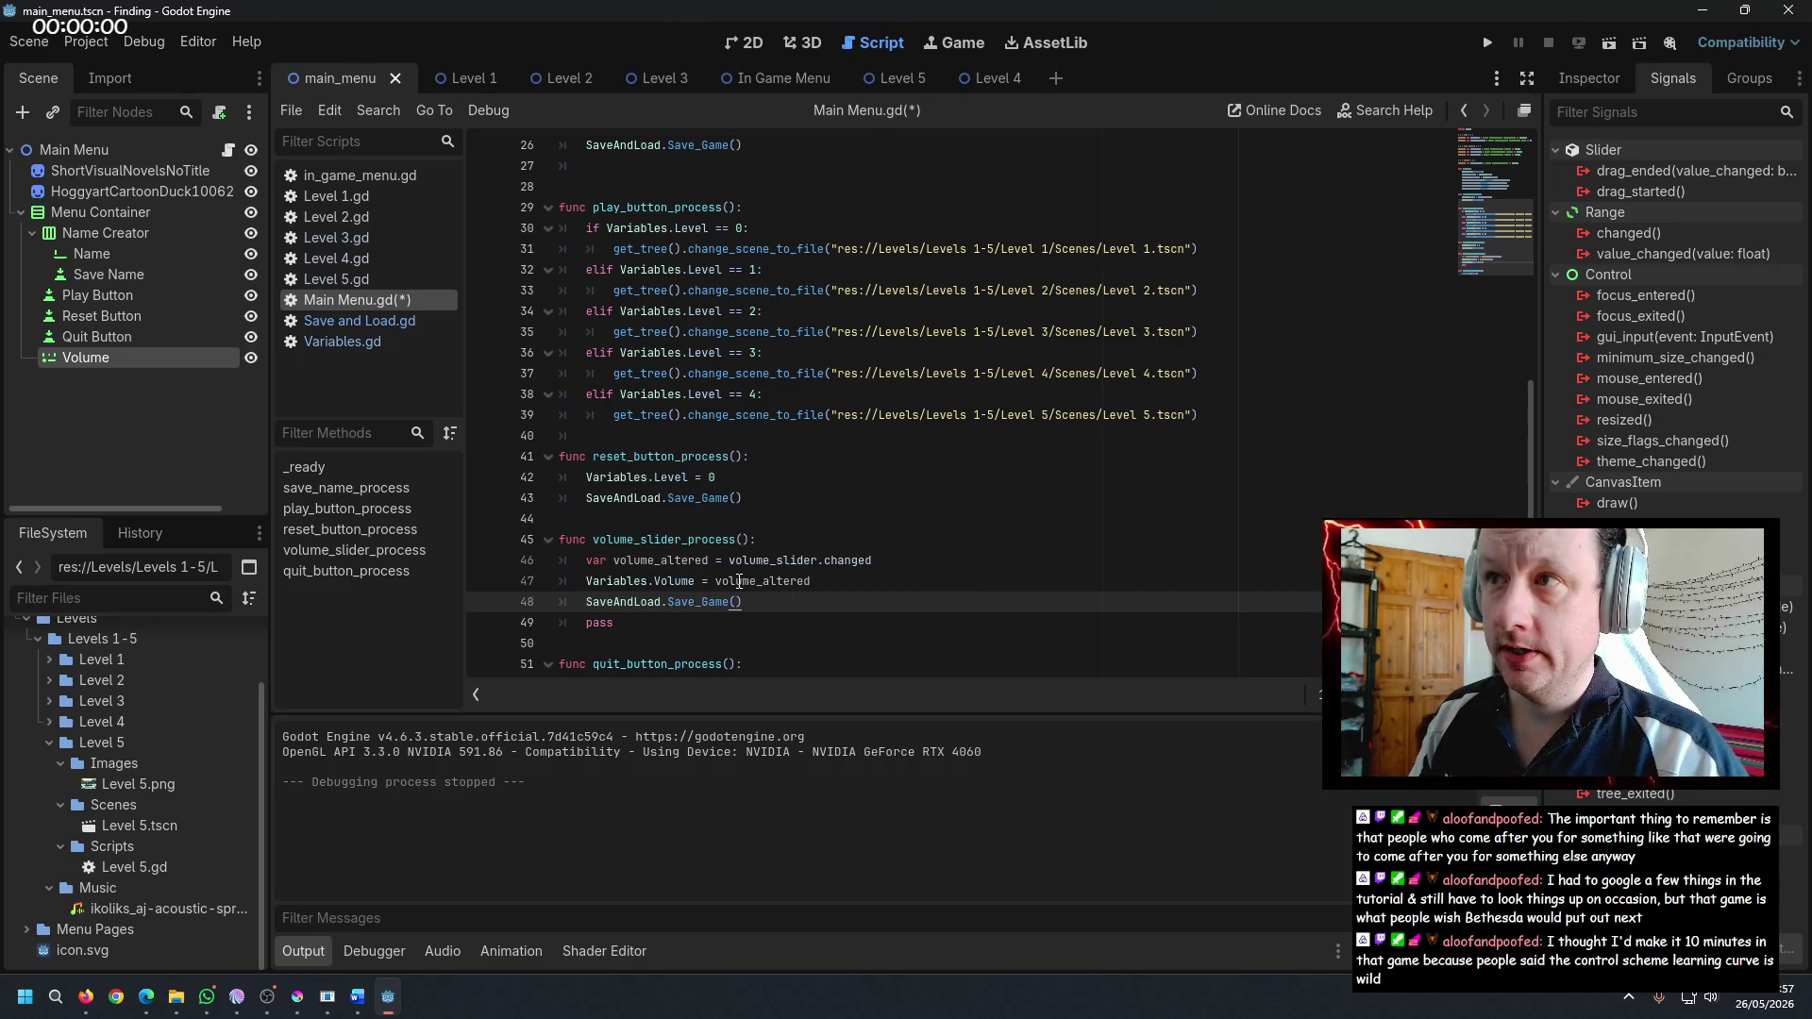
Test-run the main menu twice, lowering the volume slider and closing the game each time
{"action": "left_click", "coordinate": [1609, 43]}
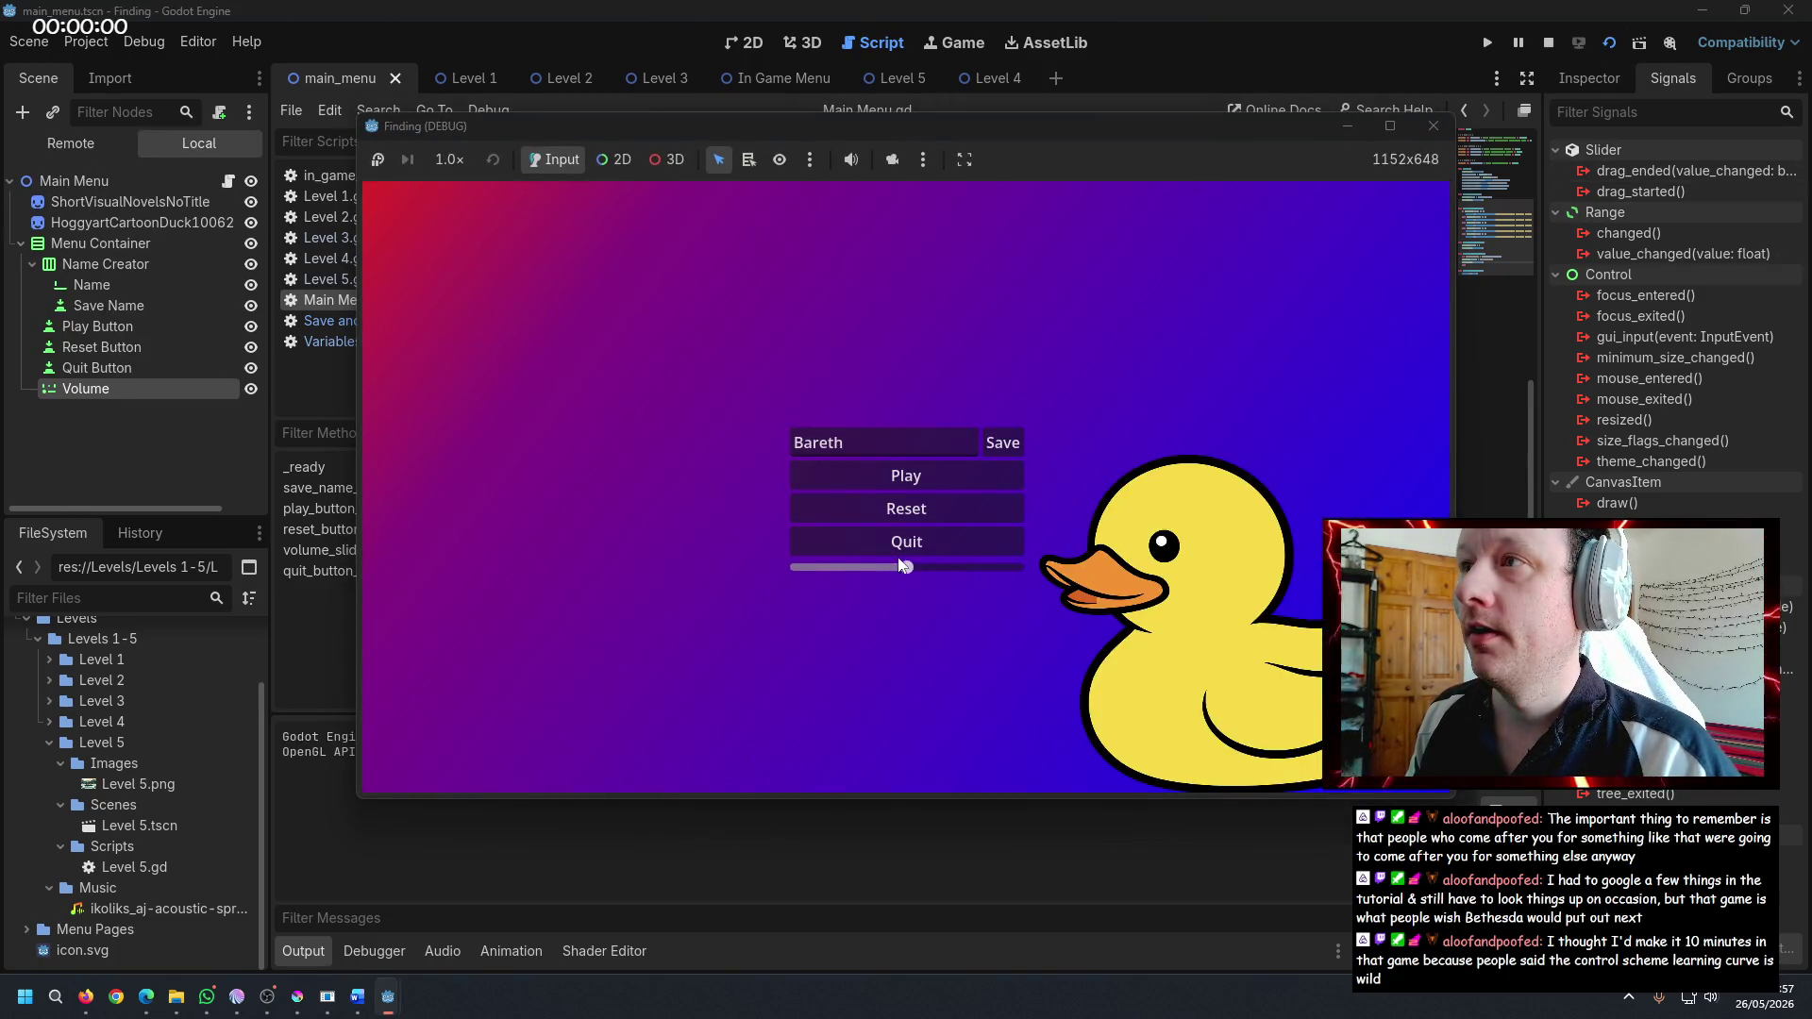
{"action": "left_click_drag", "start_coordinate": [906, 567], "coordinate": [853, 567]}
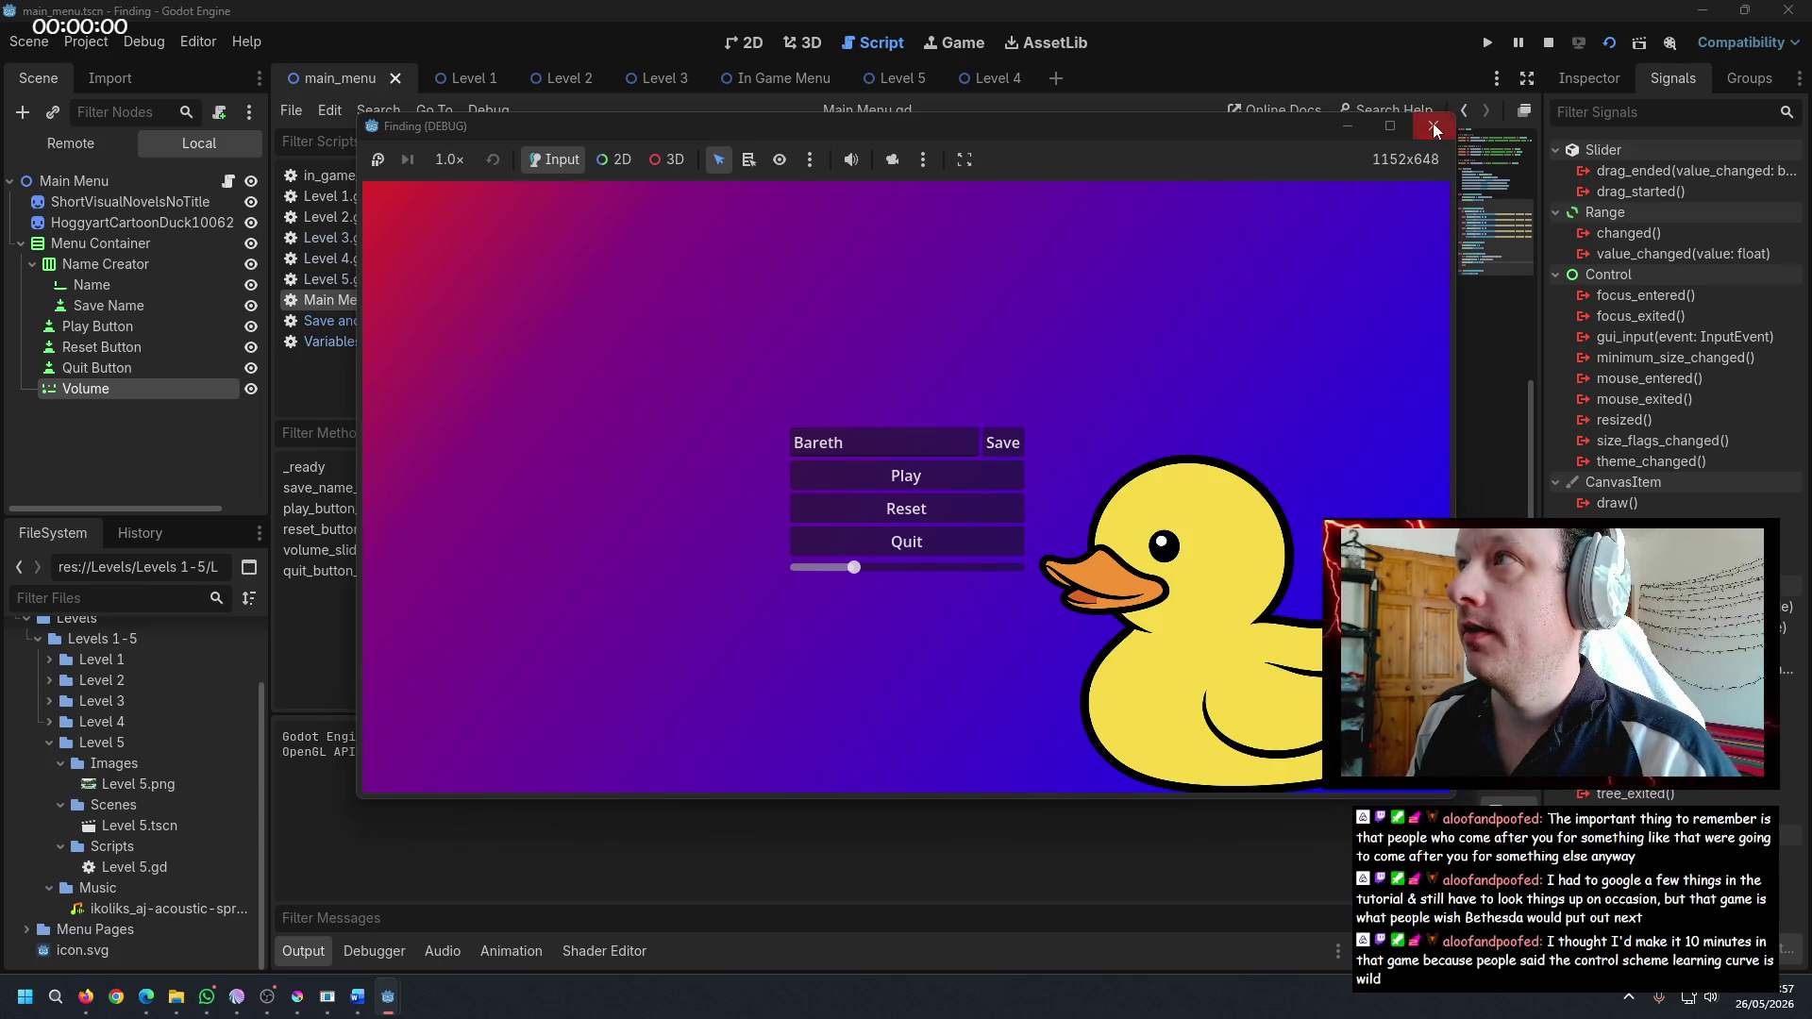
{"action": "left_click", "coordinate": [1433, 126]}
{"action": "left_click", "coordinate": [1610, 45]}
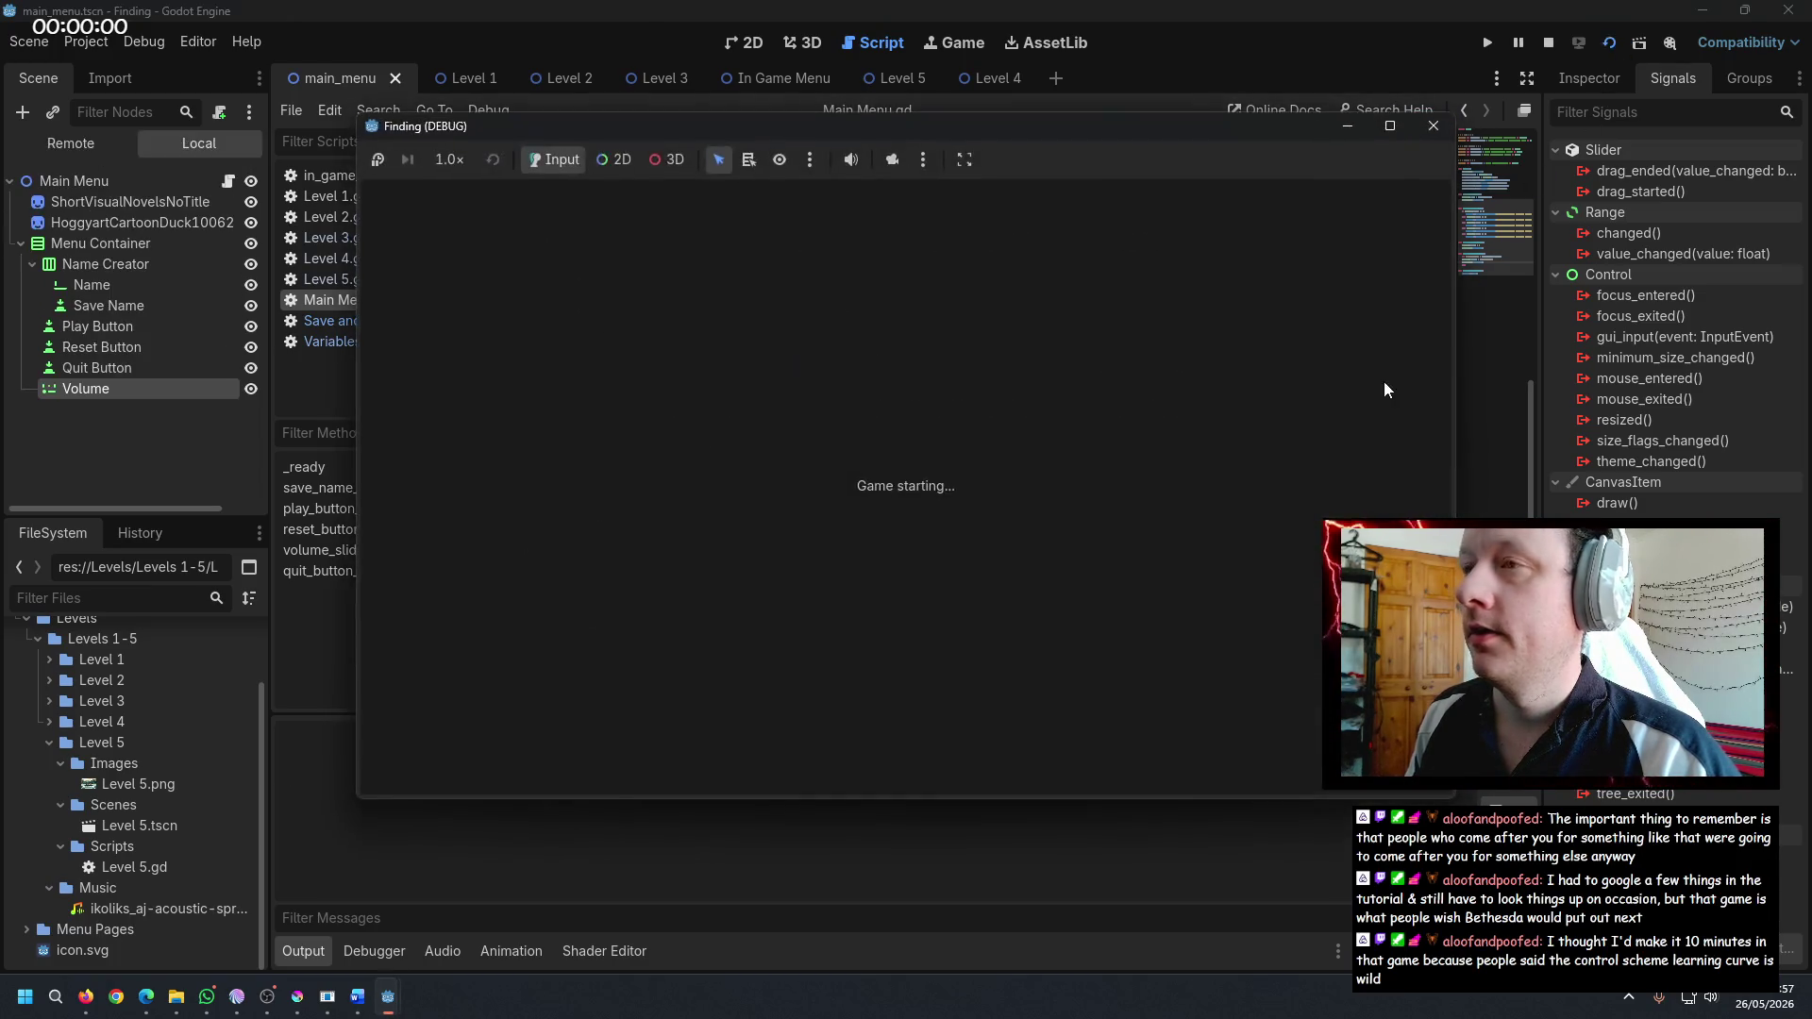
{"action": "left_click_drag", "start_coordinate": [906, 566], "coordinate": [846, 571]}
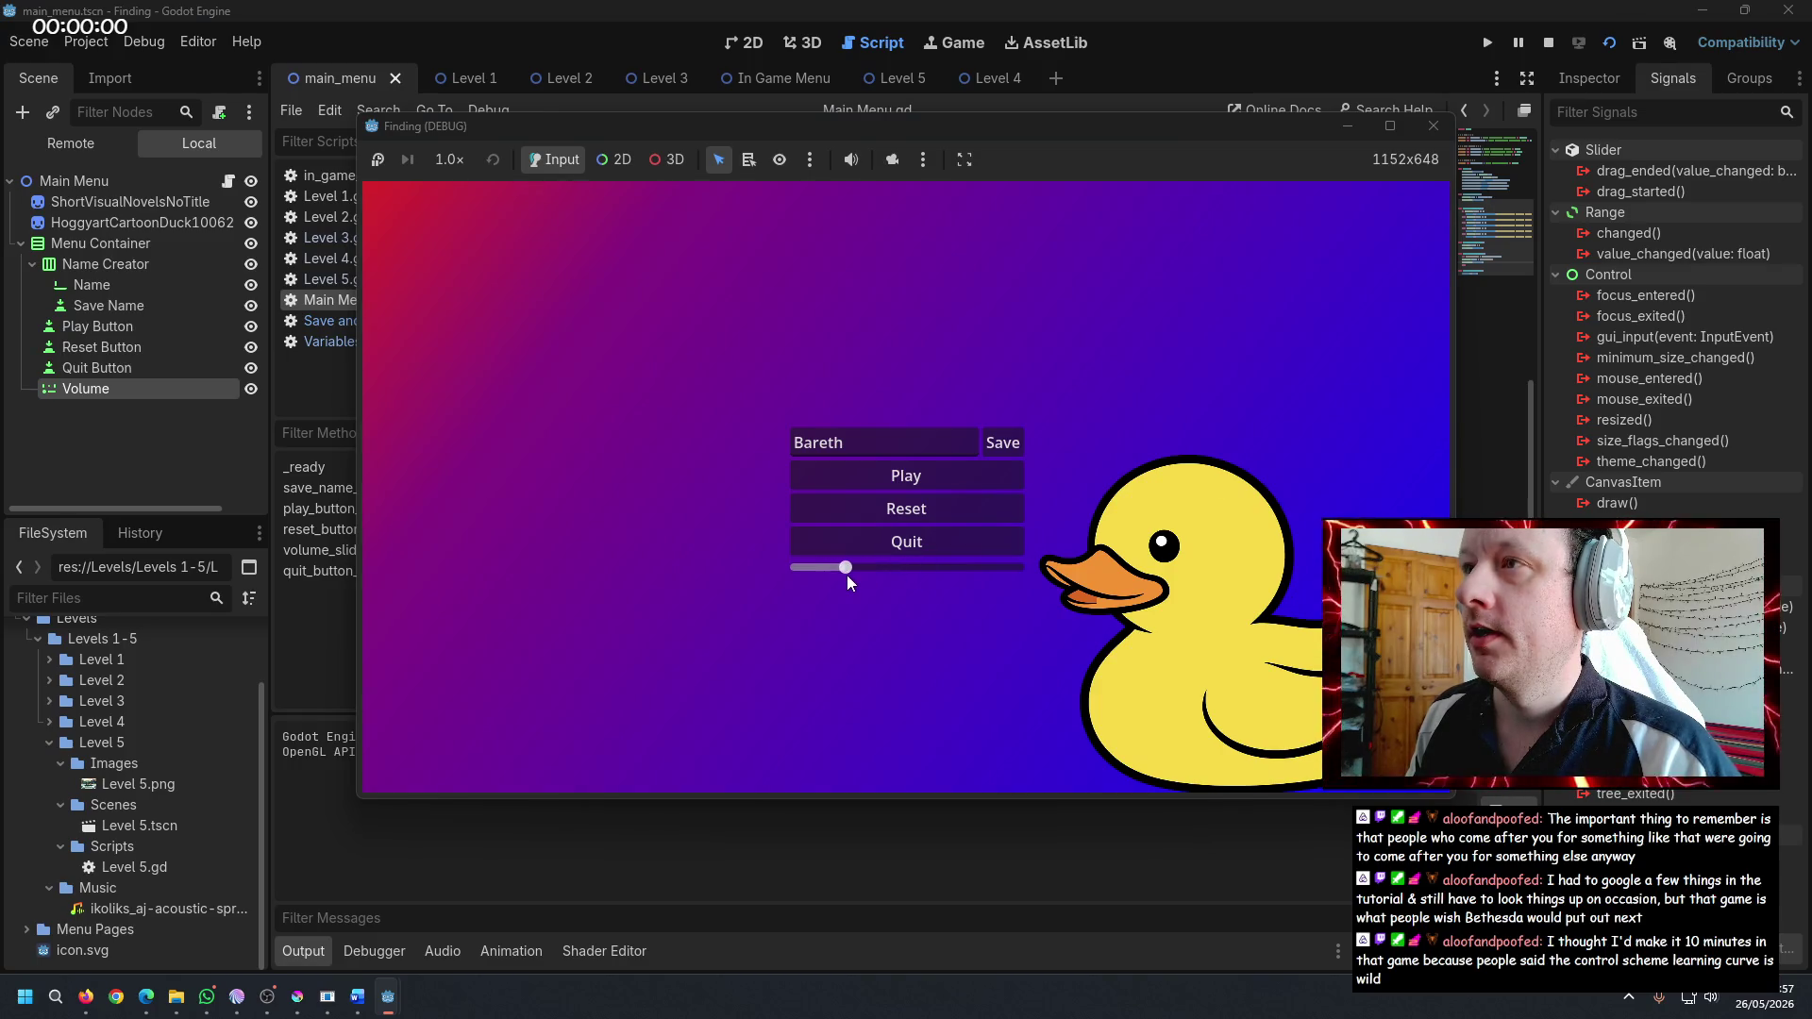
{"action": "left_click", "coordinate": [1433, 126]}
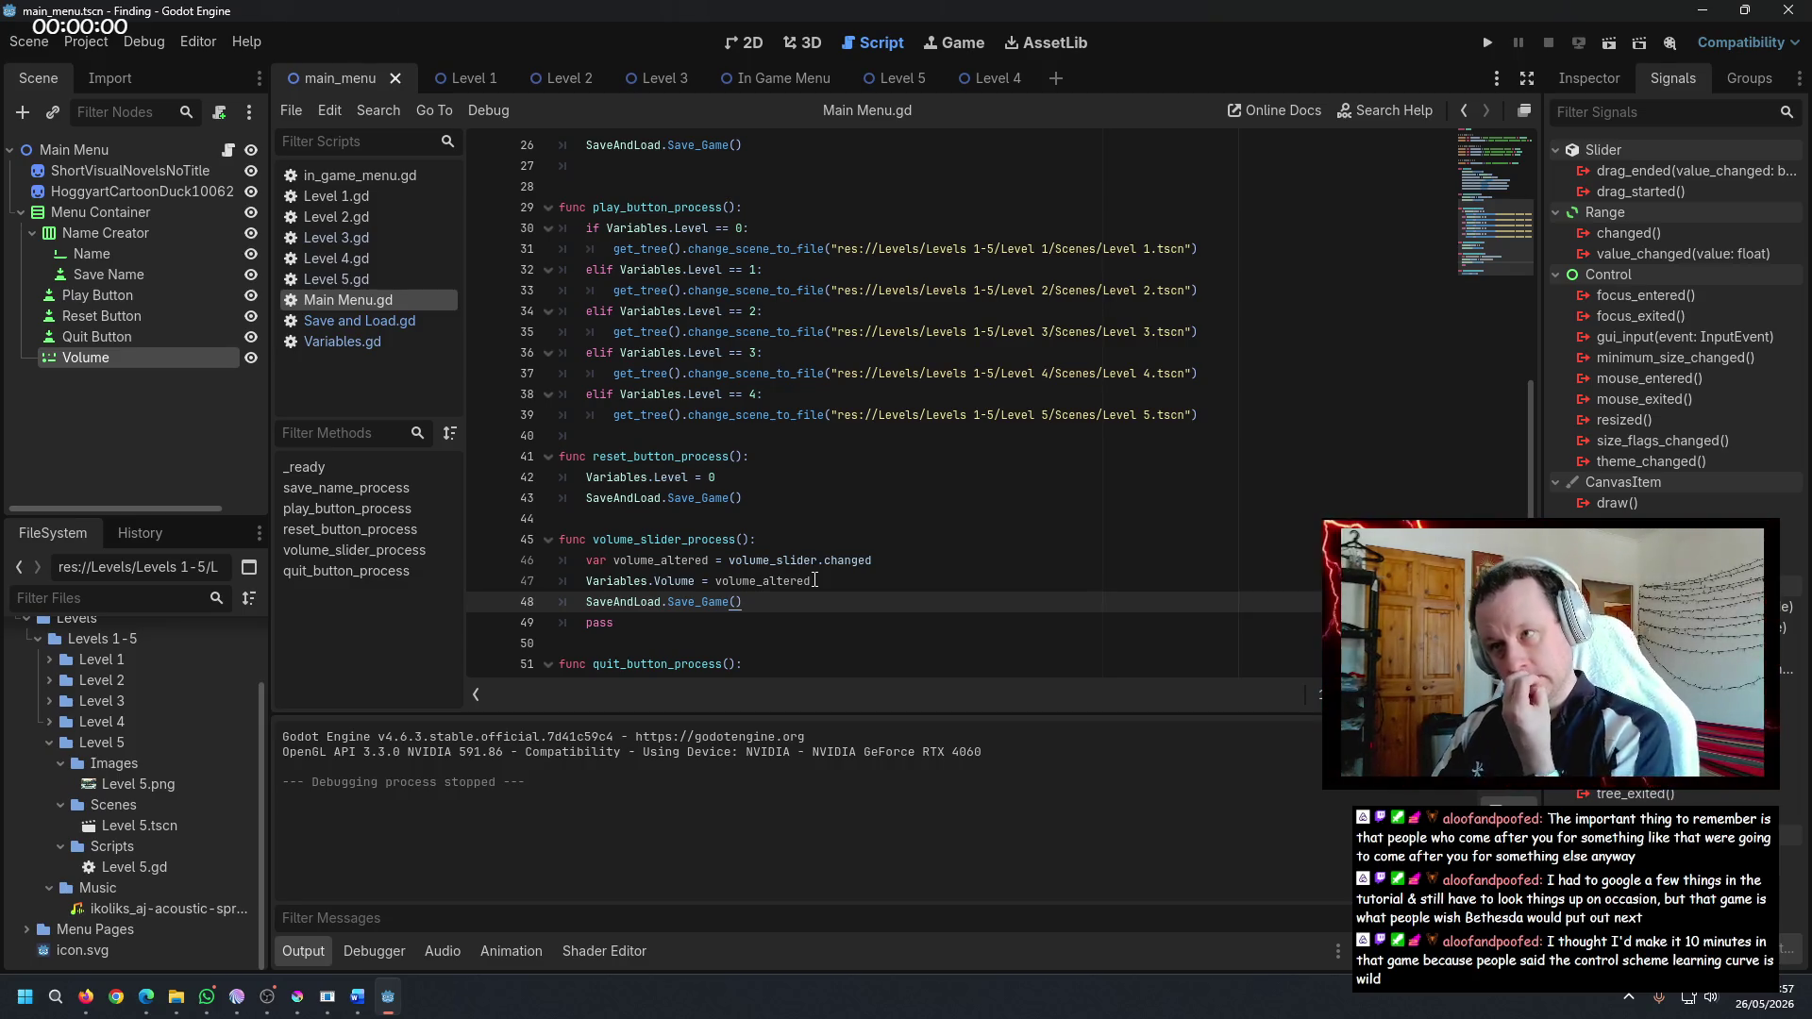
Open Save and Load.gd and review Volume in Save_Game and Load_Game, defaulting to 50
{"action": "left_click", "coordinate": [331, 319]}
{"action": "scroll", "coordinate": [864, 475], "scroll_direction": "up", "scroll_amount": 2}
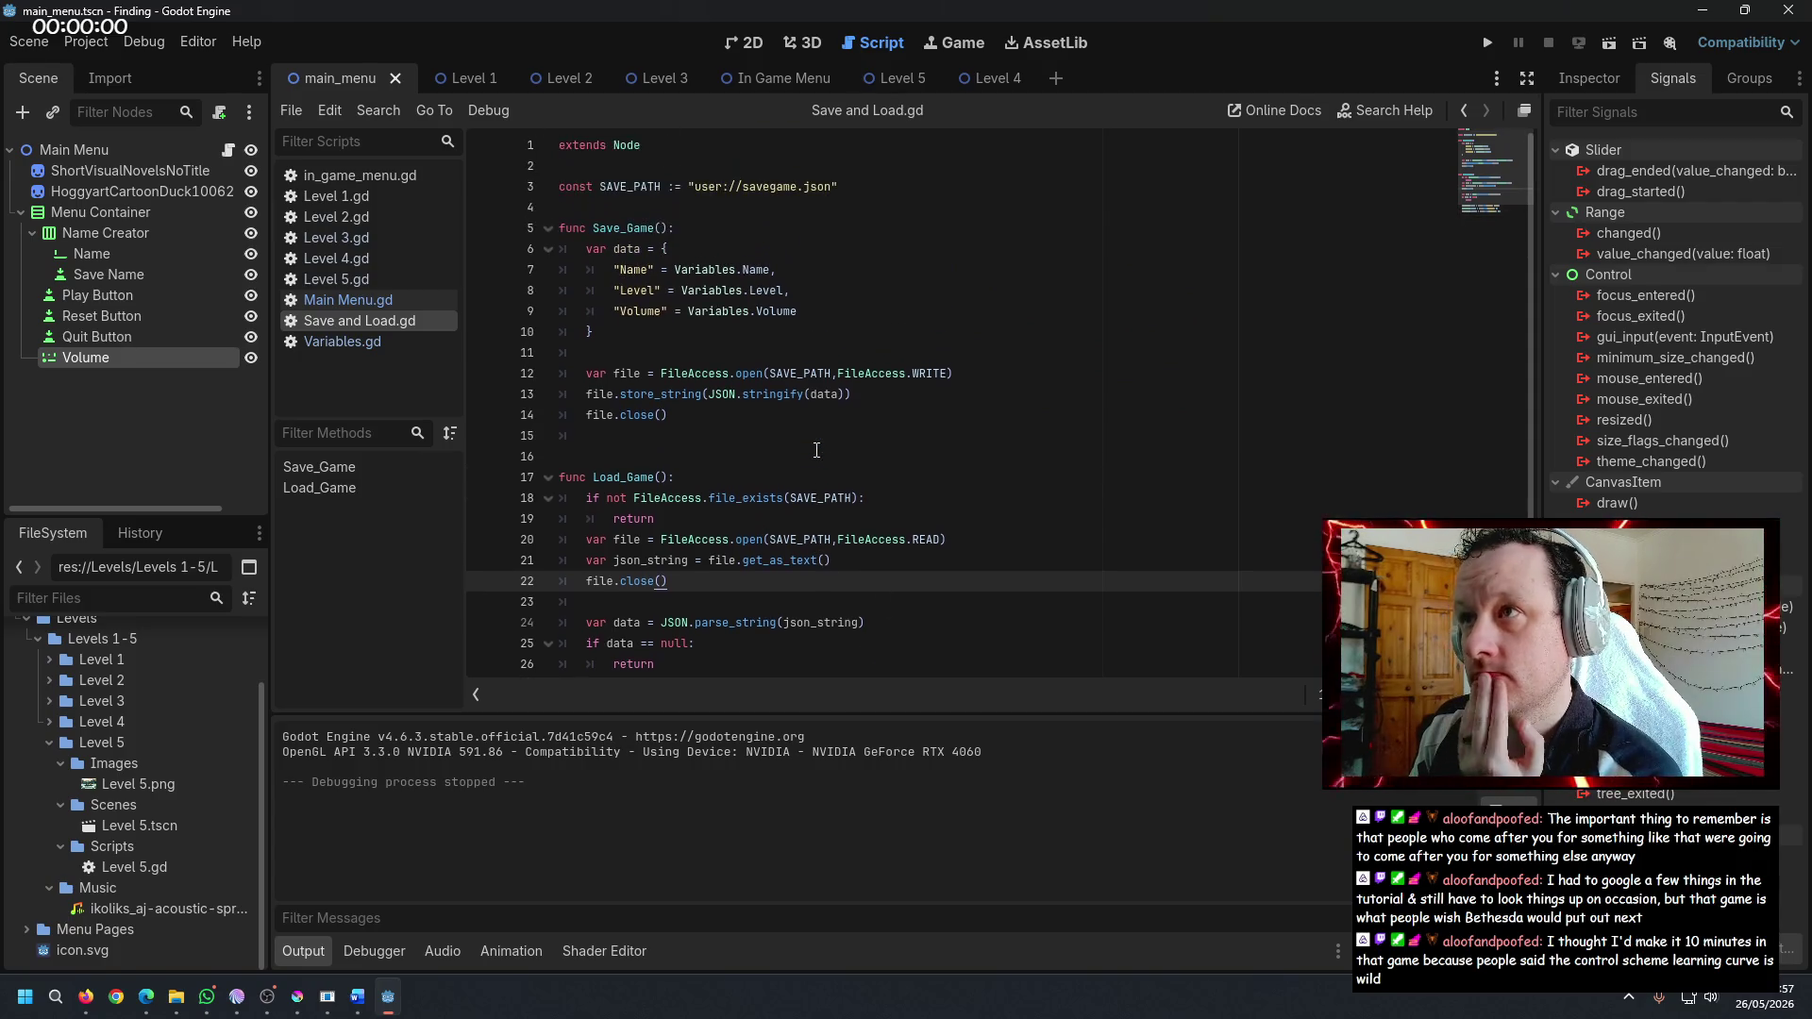
{"action": "mouse_move", "coordinate": [799, 312]}
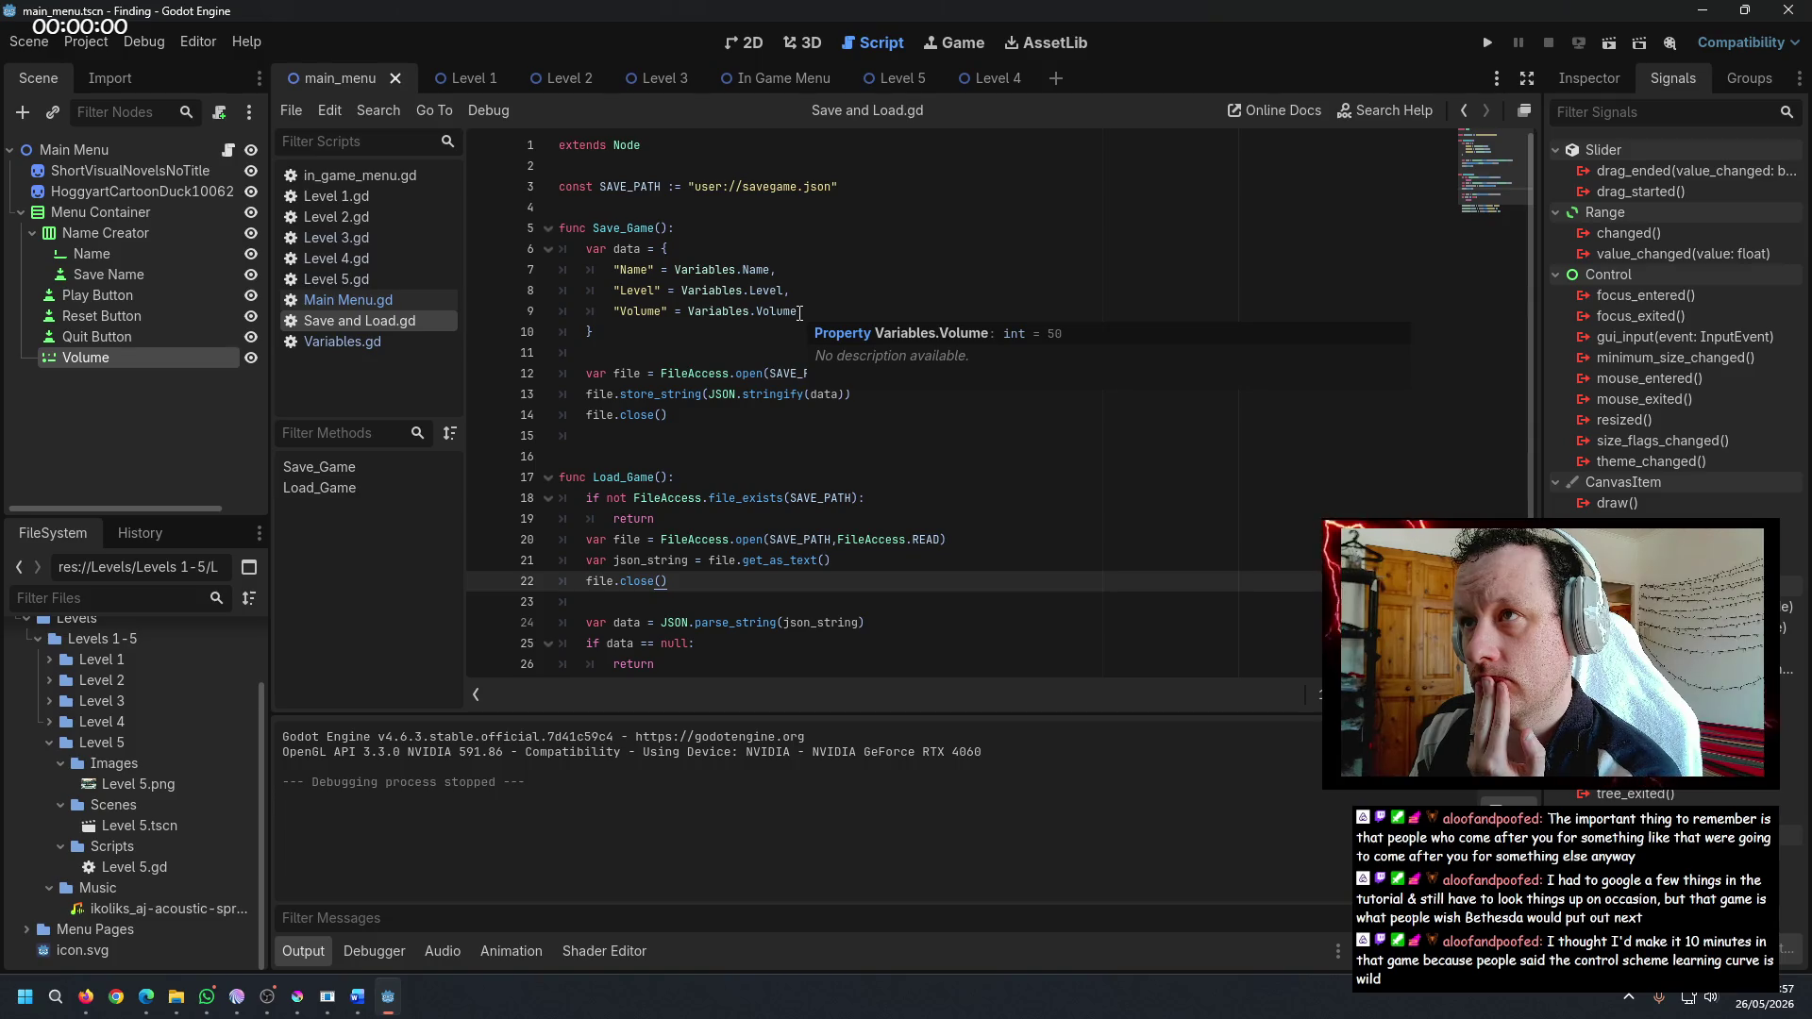
{"action": "scroll", "coordinate": [767, 494], "scroll_direction": "down", "scroll_amount": 2}
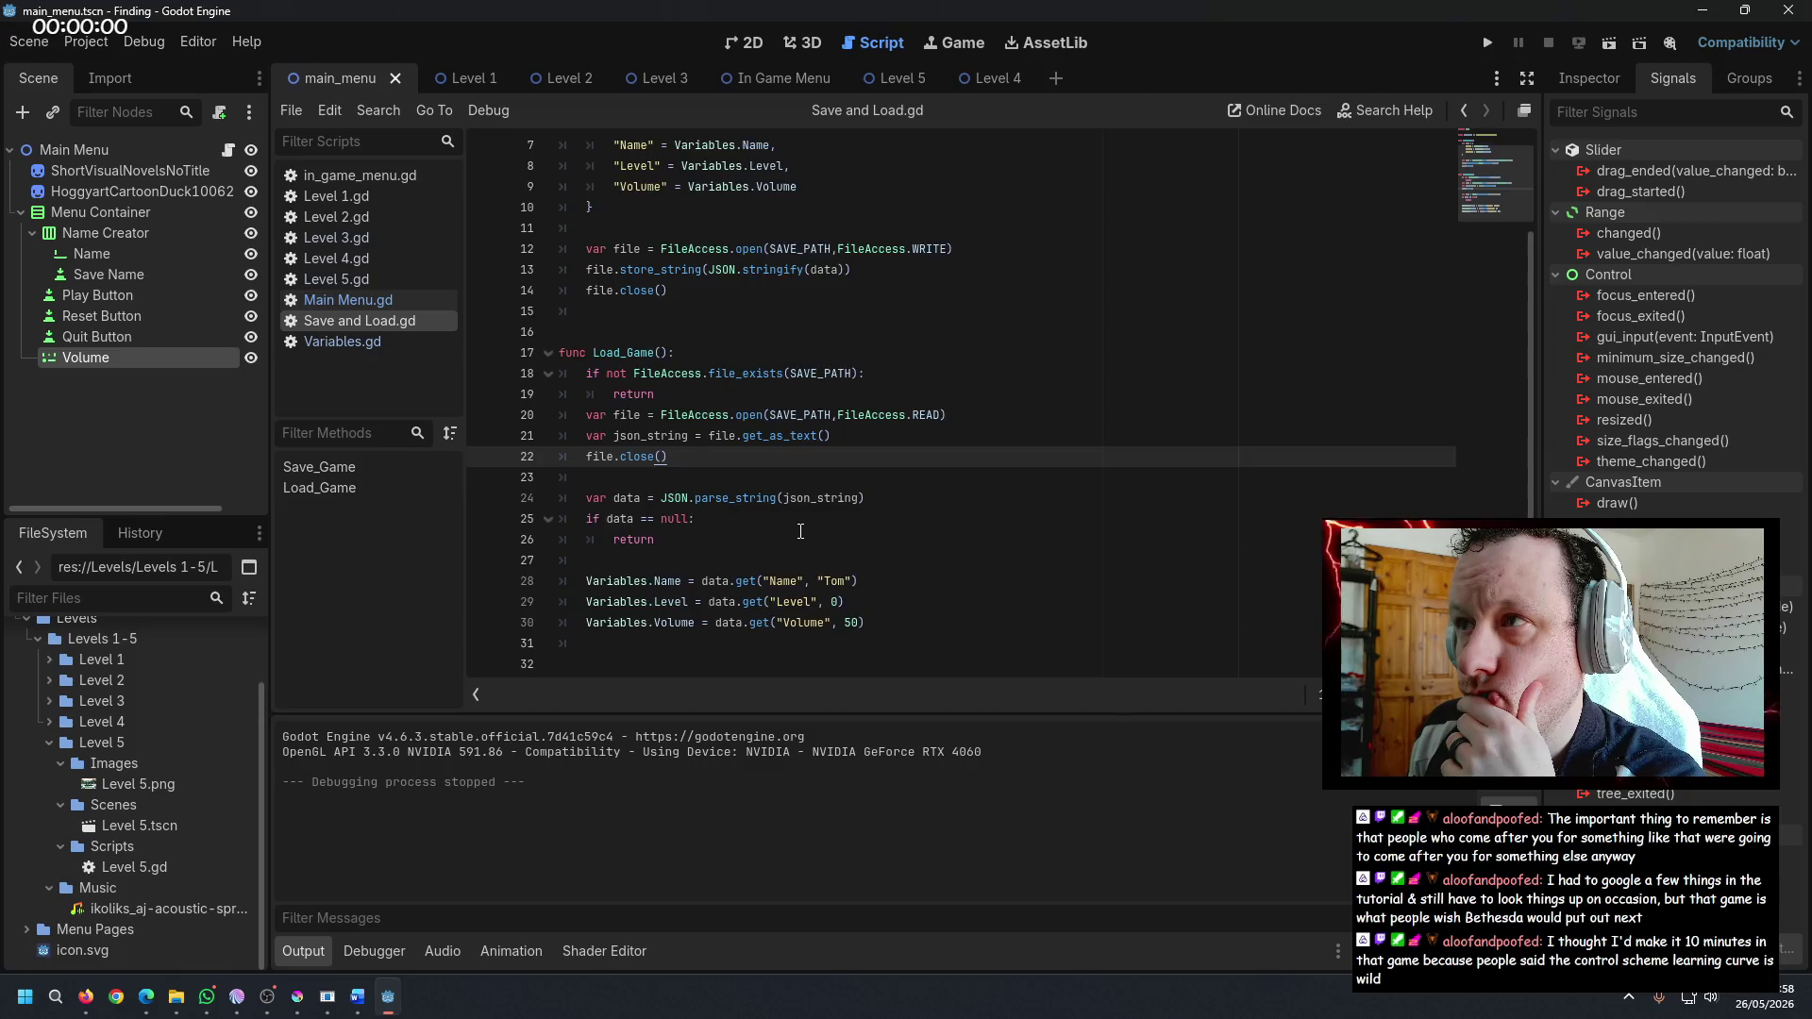
{"action": "scroll", "coordinate": [800, 531], "scroll_direction": "up", "scroll_amount": 2}
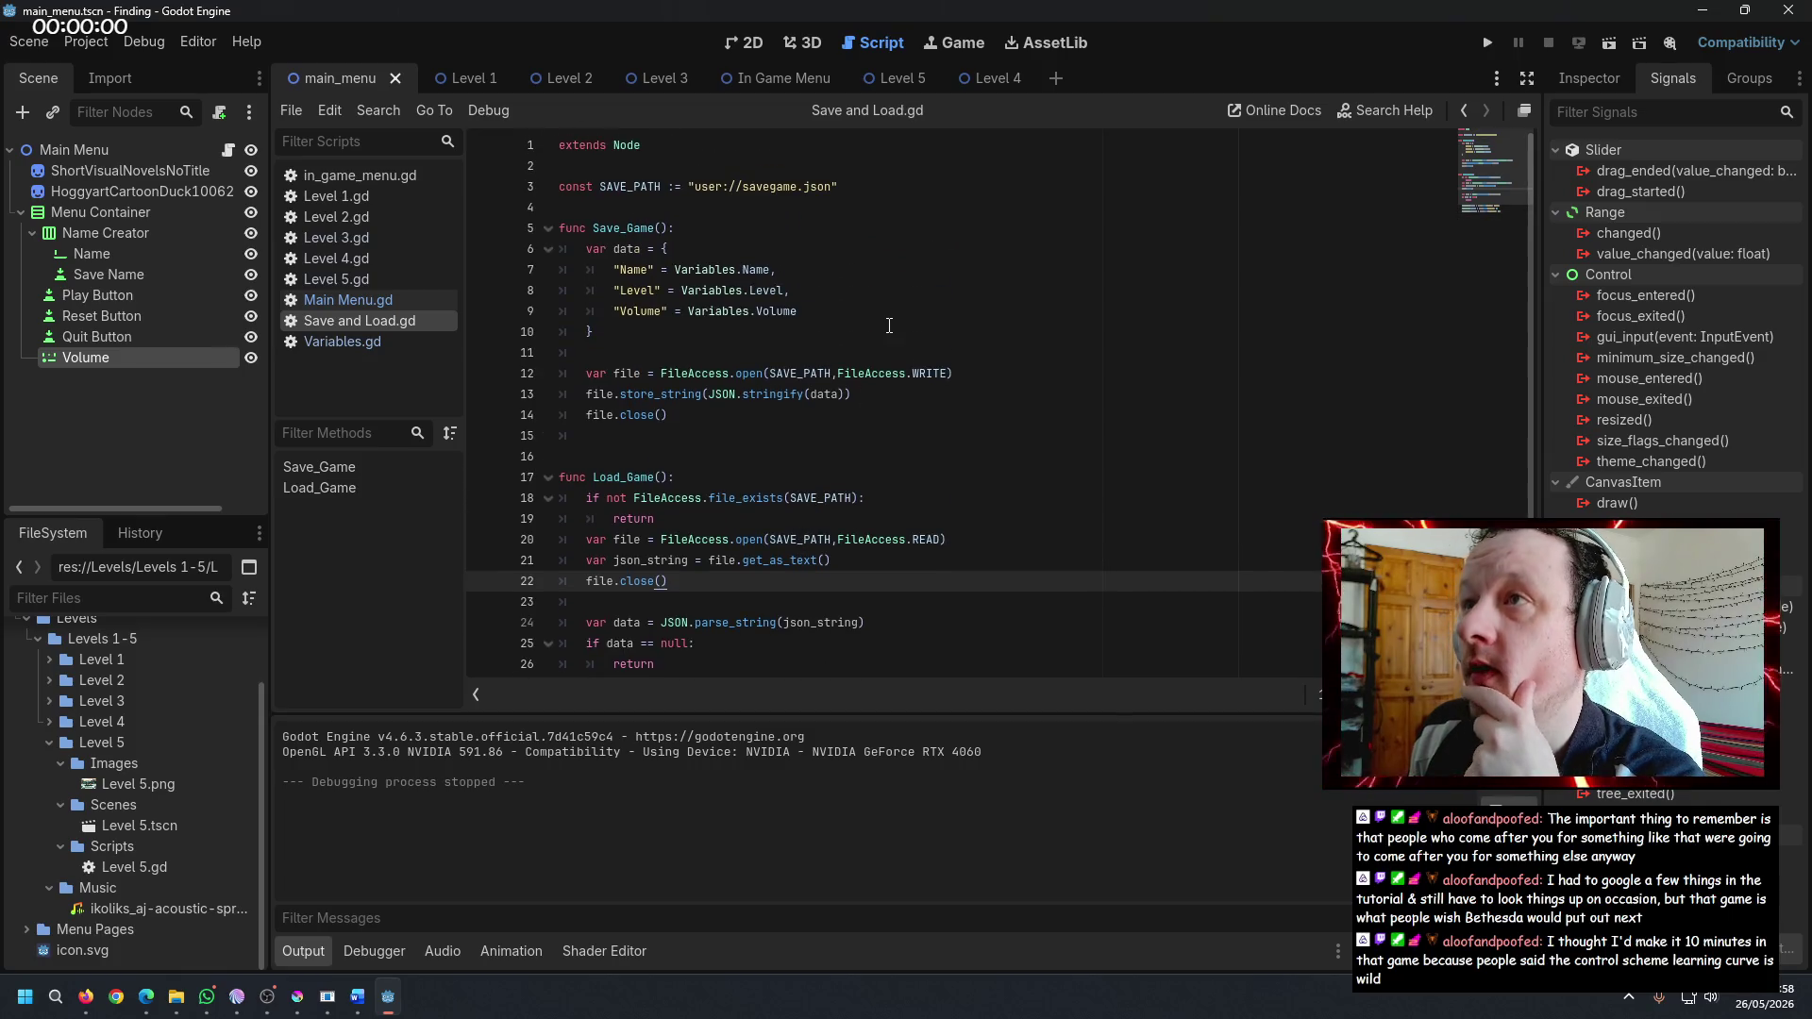
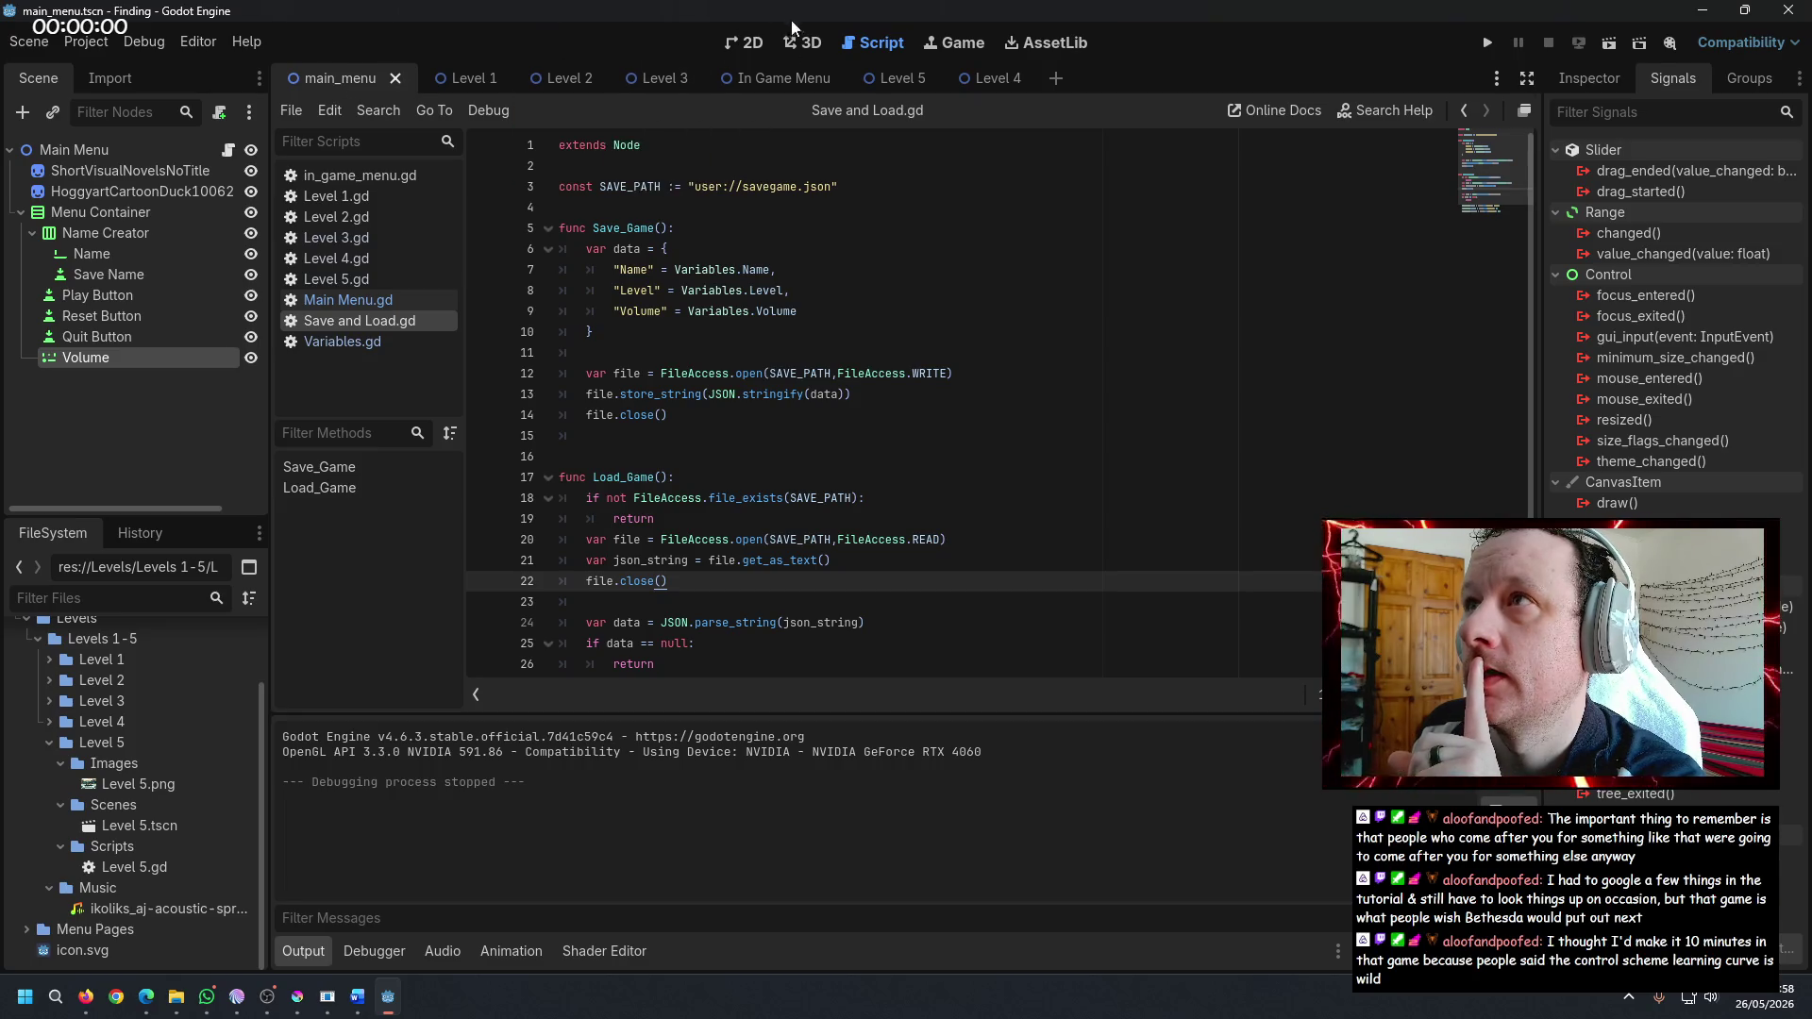
Preview the main menu scene in 2D, then open Main Menu.gd from the script list
{"action": "left_click", "coordinate": [734, 43]}
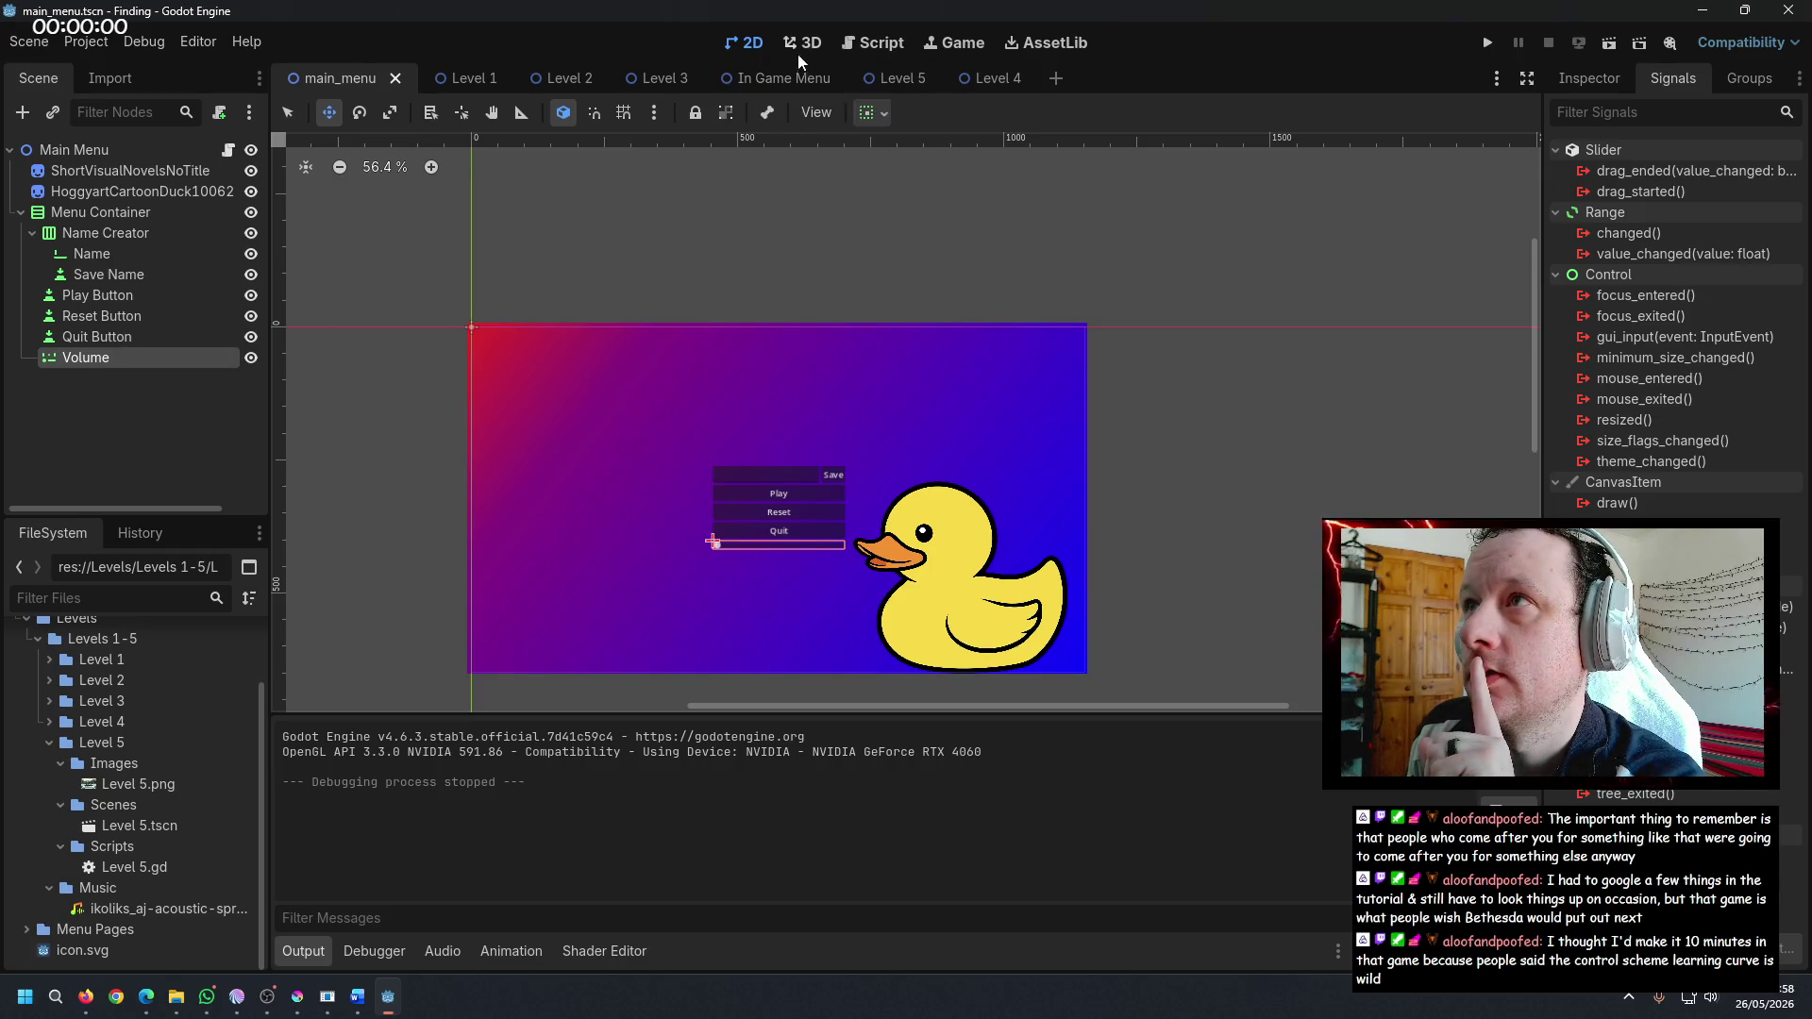
{"action": "left_click", "coordinate": [875, 43]}
{"action": "scroll", "coordinate": [773, 510], "scroll_direction": "down", "scroll_amount": 2}
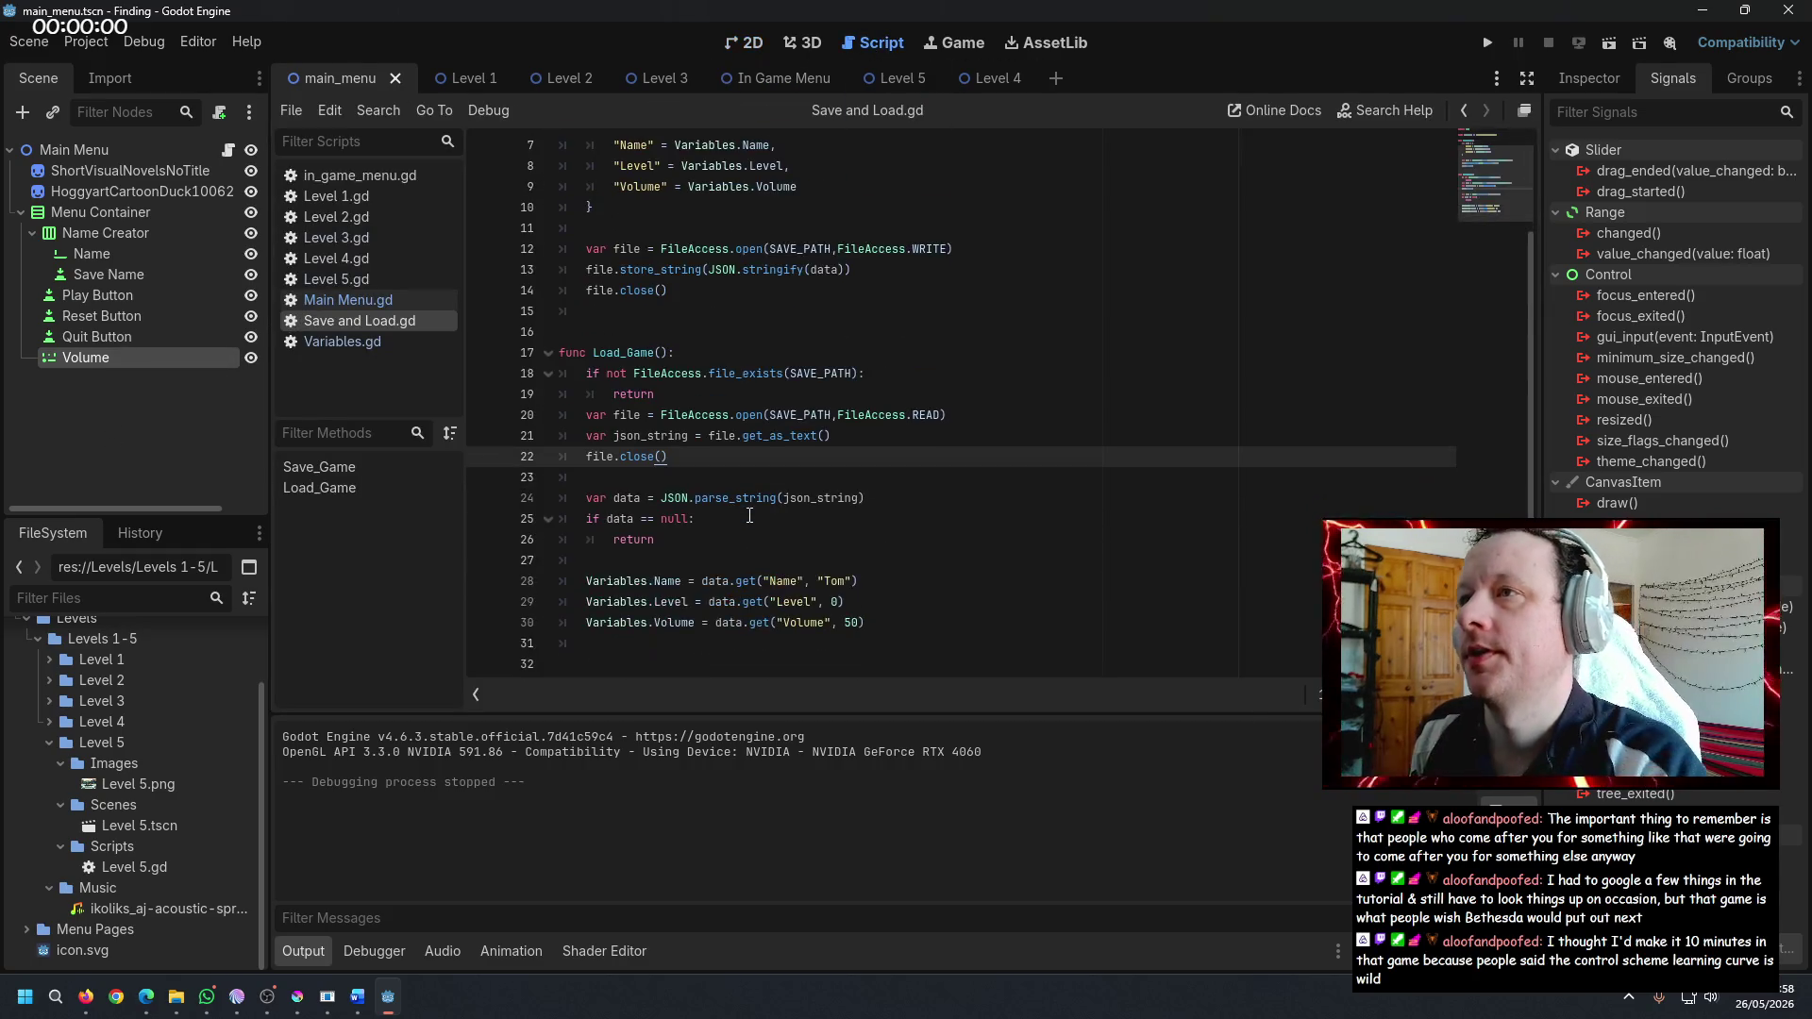
{"action": "left_click", "coordinate": [377, 298]}
{"action": "scroll", "coordinate": [868, 594], "scroll_direction": "down", "scroll_amount": 1}
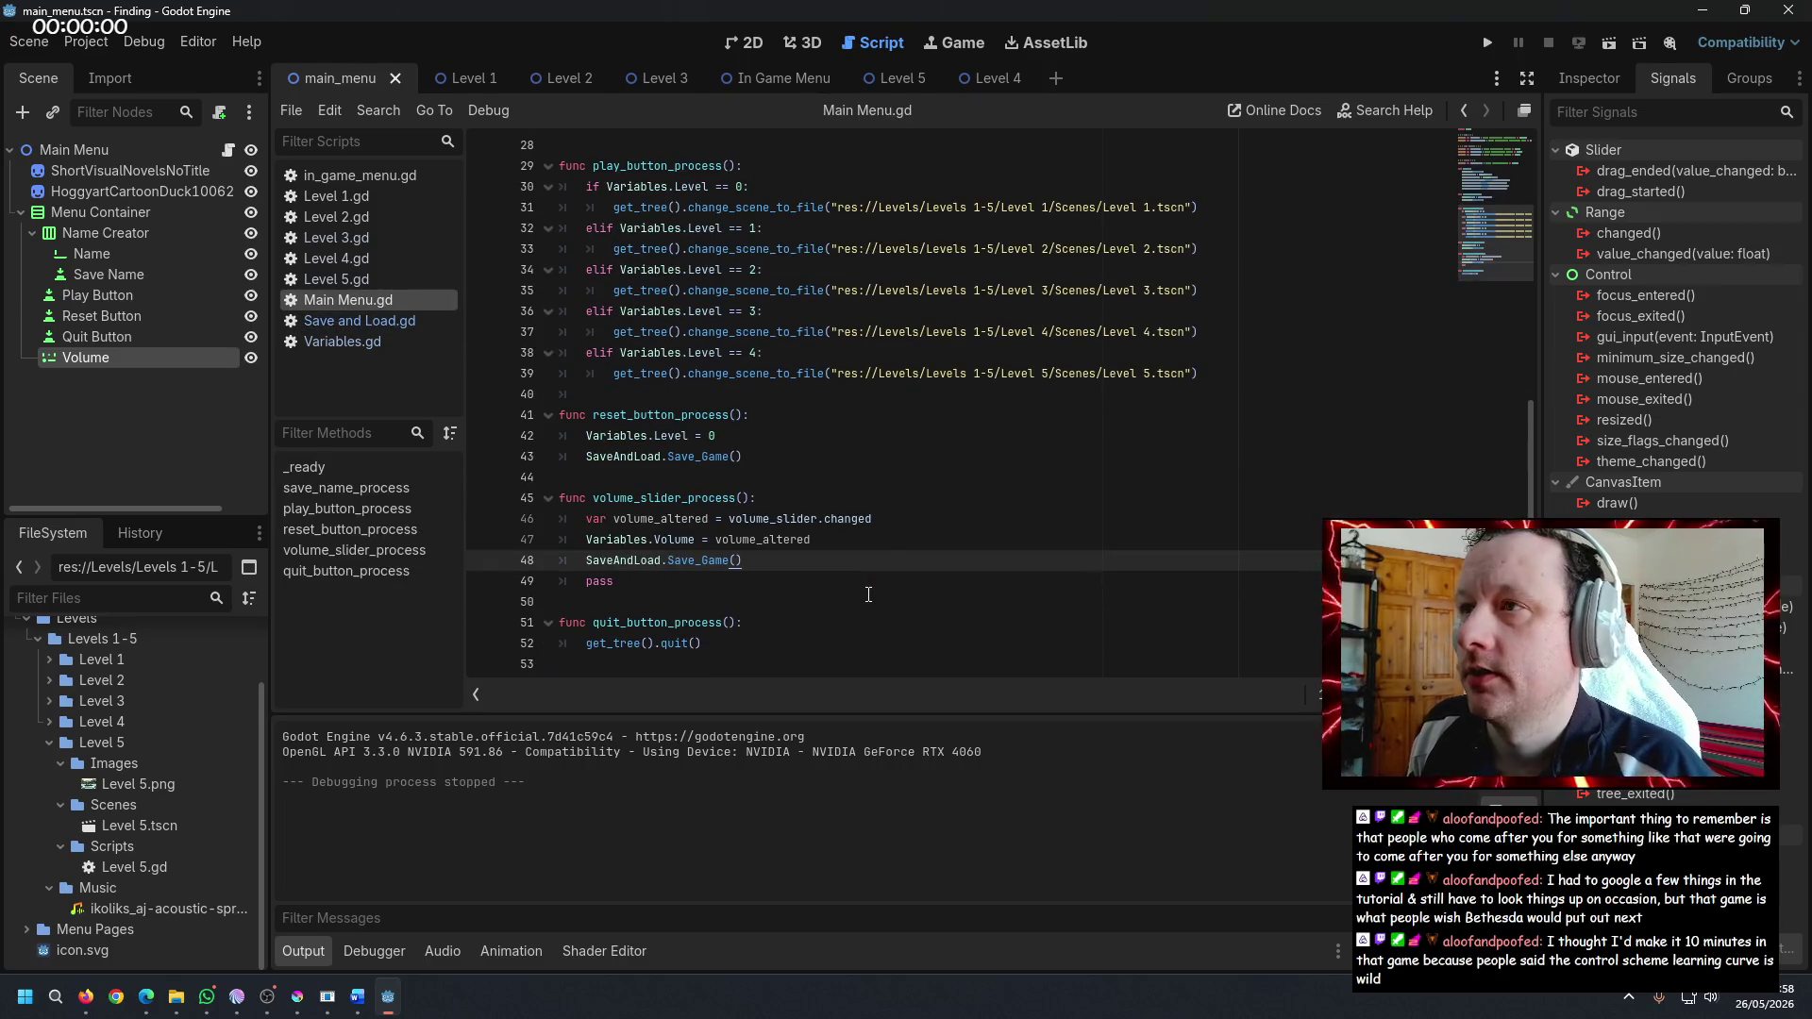
Add and remove a blank line after Variables.Volume, then put the caret at the end of _ready
{"action": "left_click", "coordinate": [888, 540]}
{"action": "key", "text": "Return"}
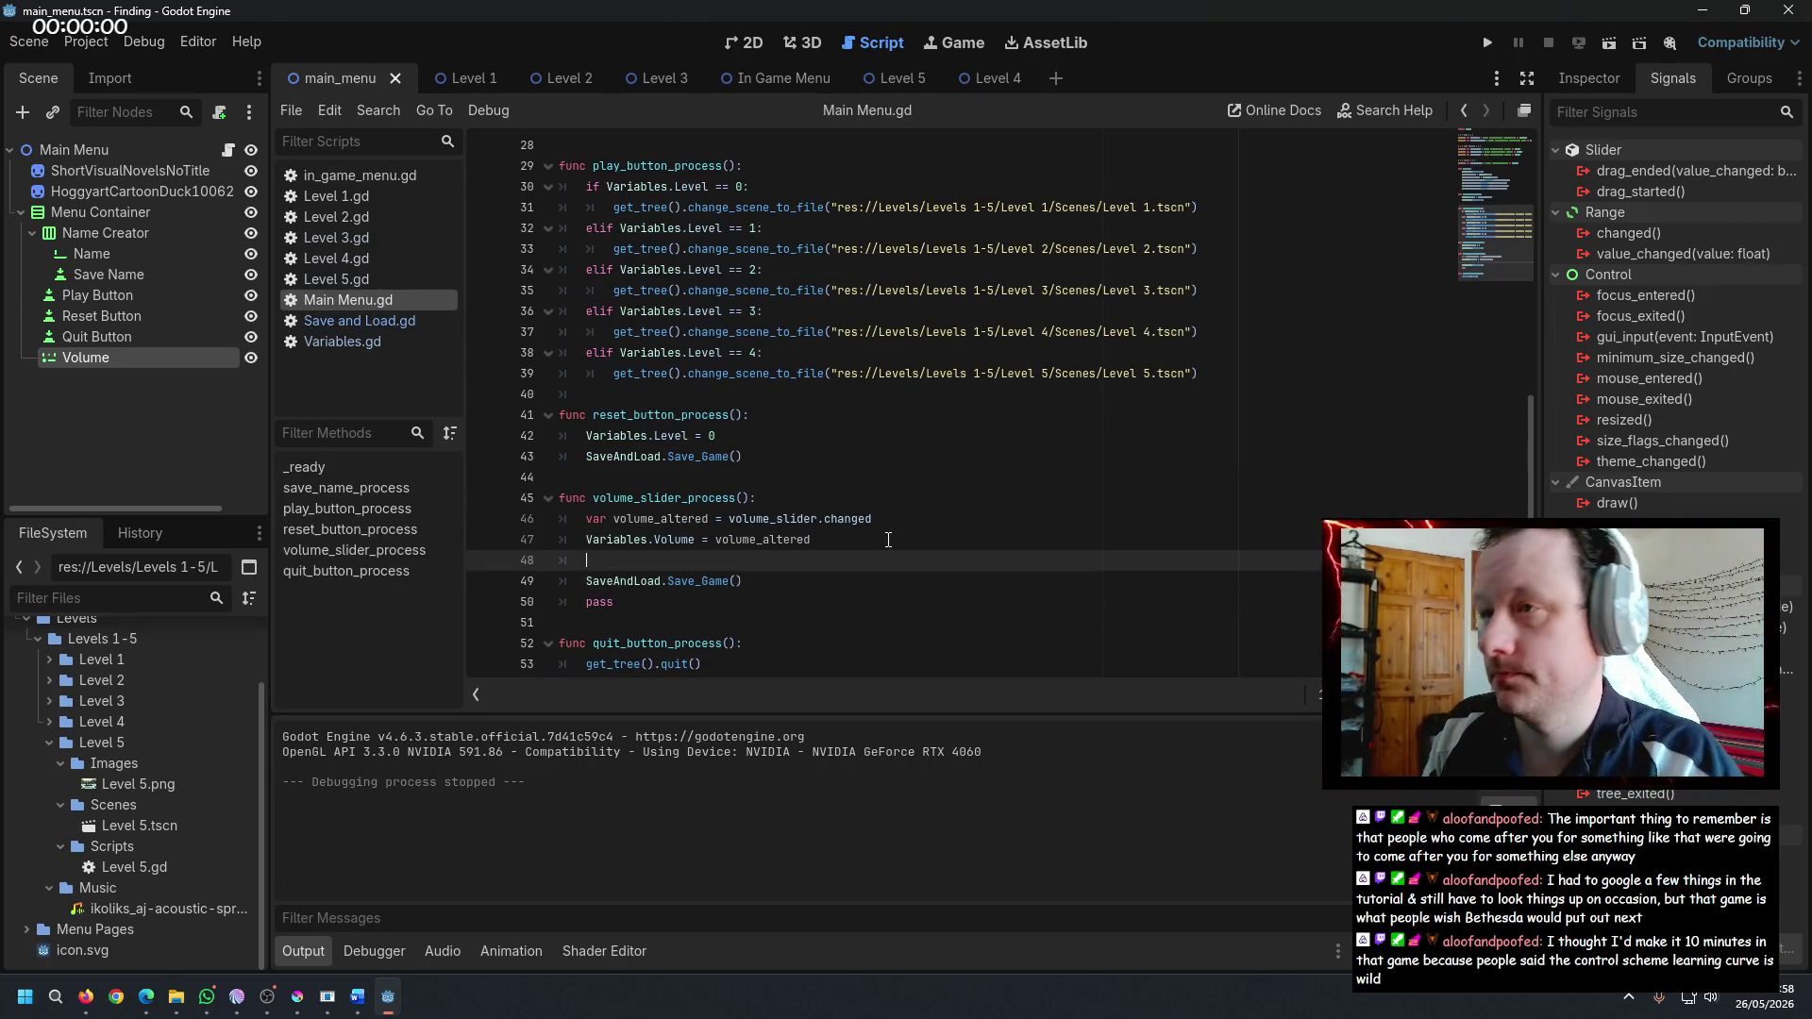
{"action": "key", "text": "BackSpace"}
{"action": "key", "text": "BackSpace"}
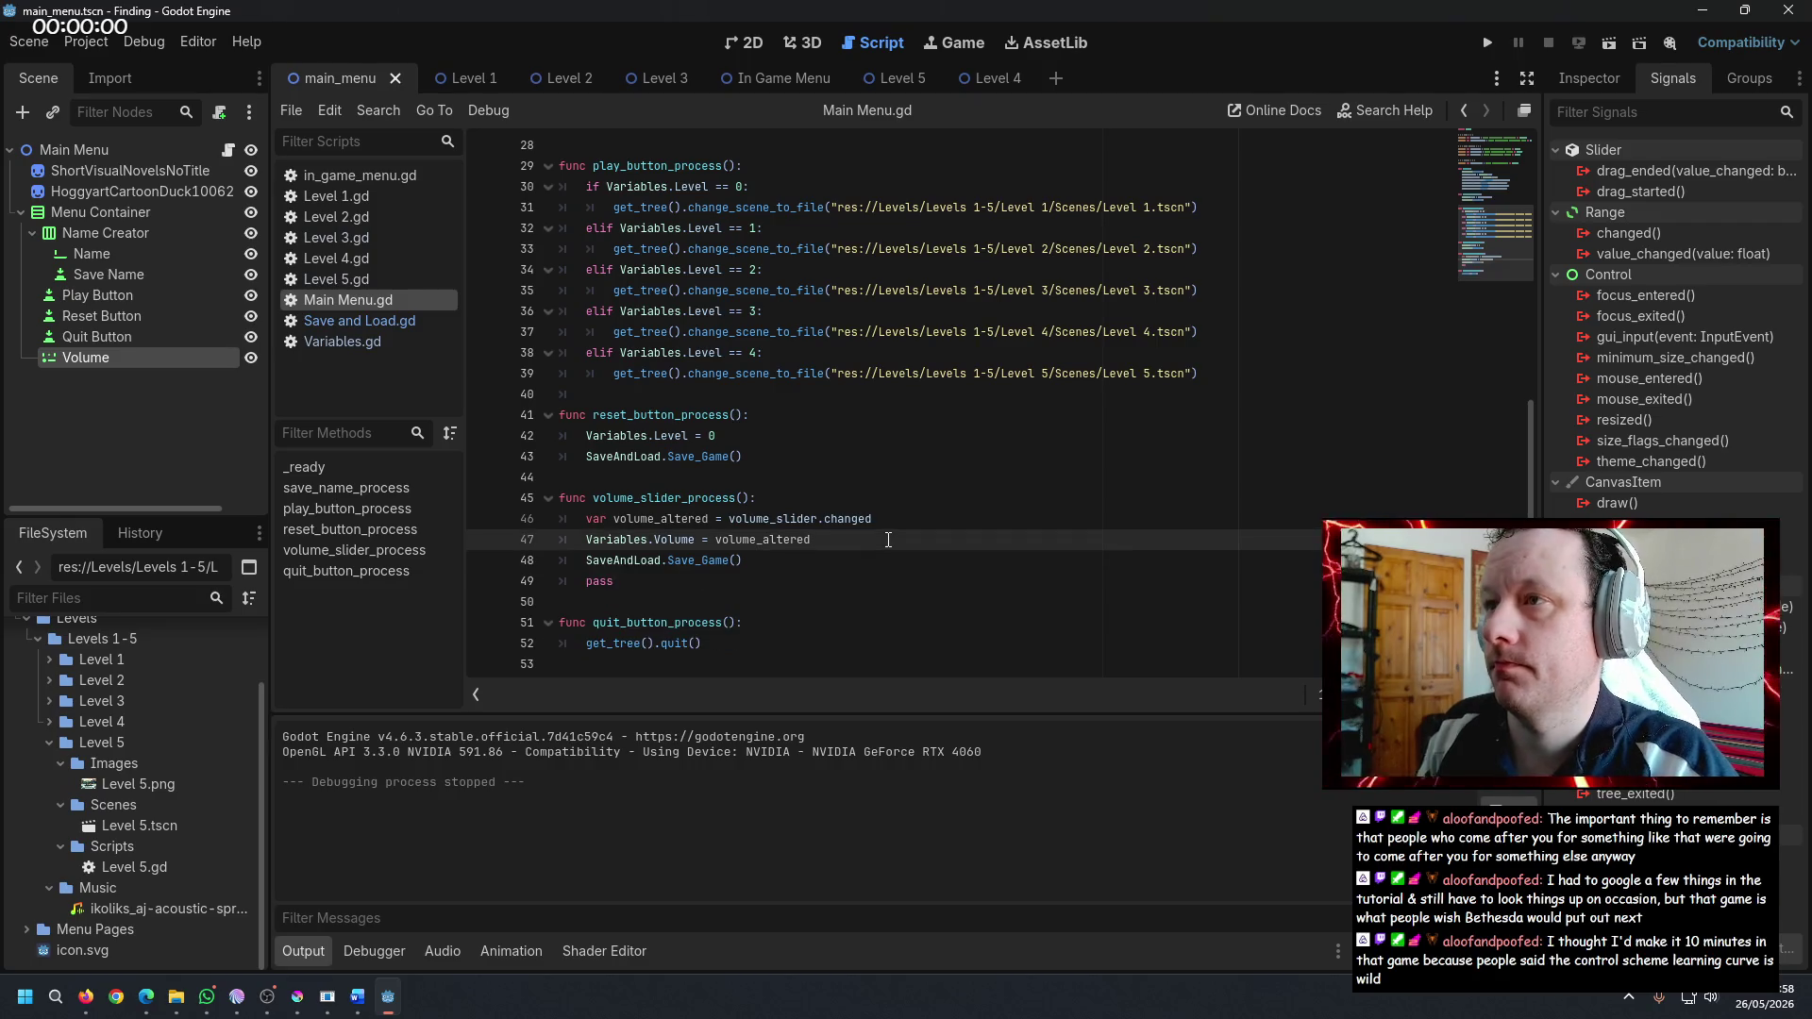
{"action": "scroll", "coordinate": [874, 279], "scroll_direction": "up", "scroll_amount": 2}
{"action": "scroll", "coordinate": [874, 280], "scroll_direction": "up", "scroll_amount": 8}
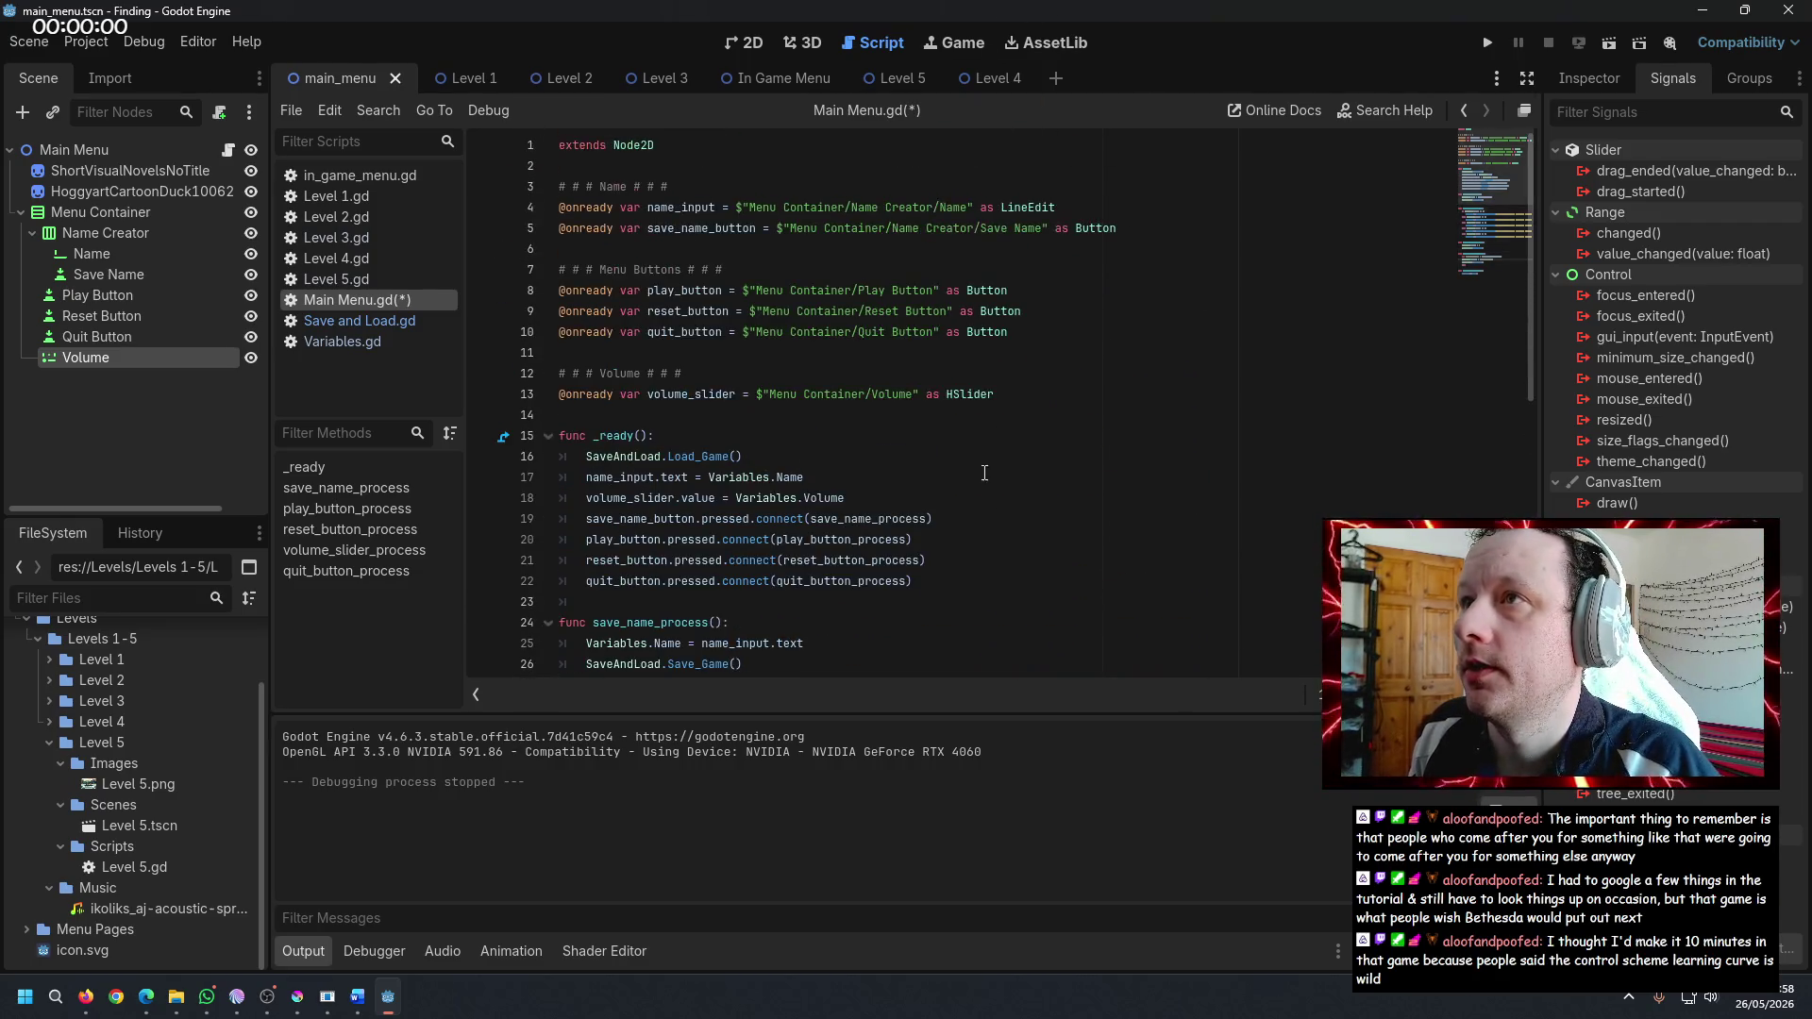
{"action": "left_click", "coordinate": [1212, 580]}
Add blank lines below _ready and write a '# Debug' comment line
{"action": "key", "text": "Return"}
{"action": "key", "text": "Return"}
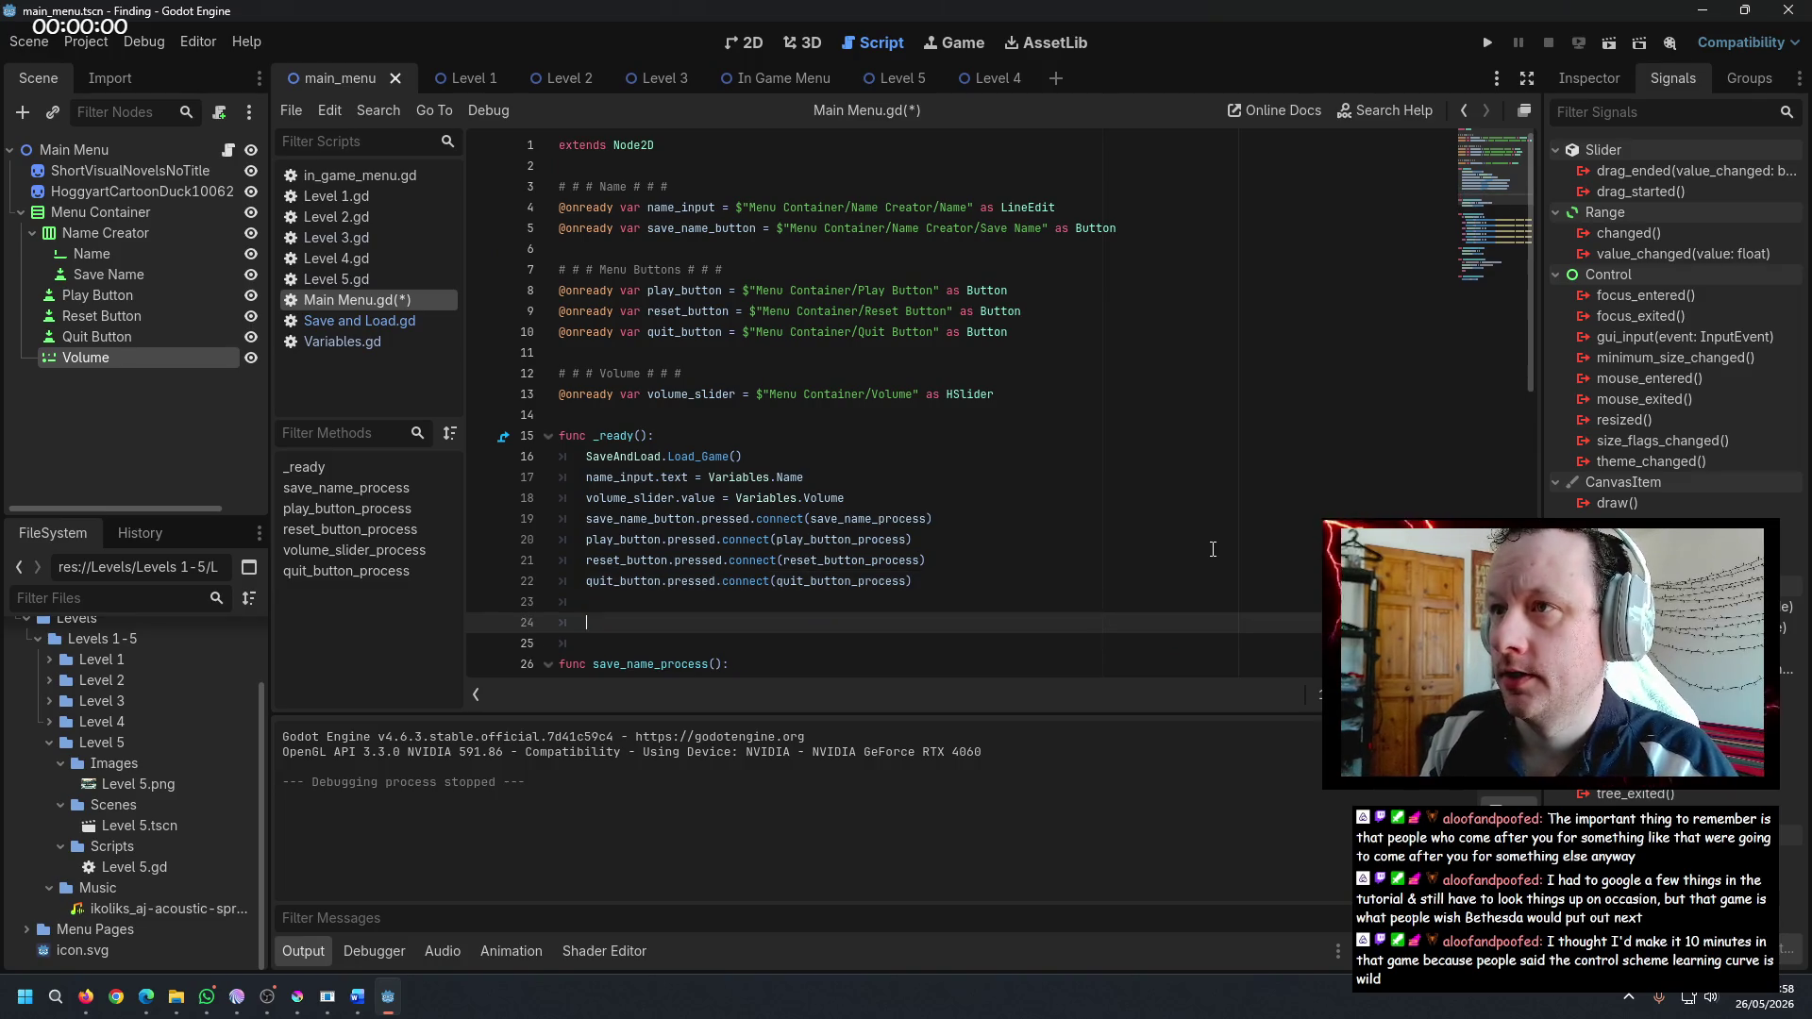
{"action": "key", "text": "Down"}
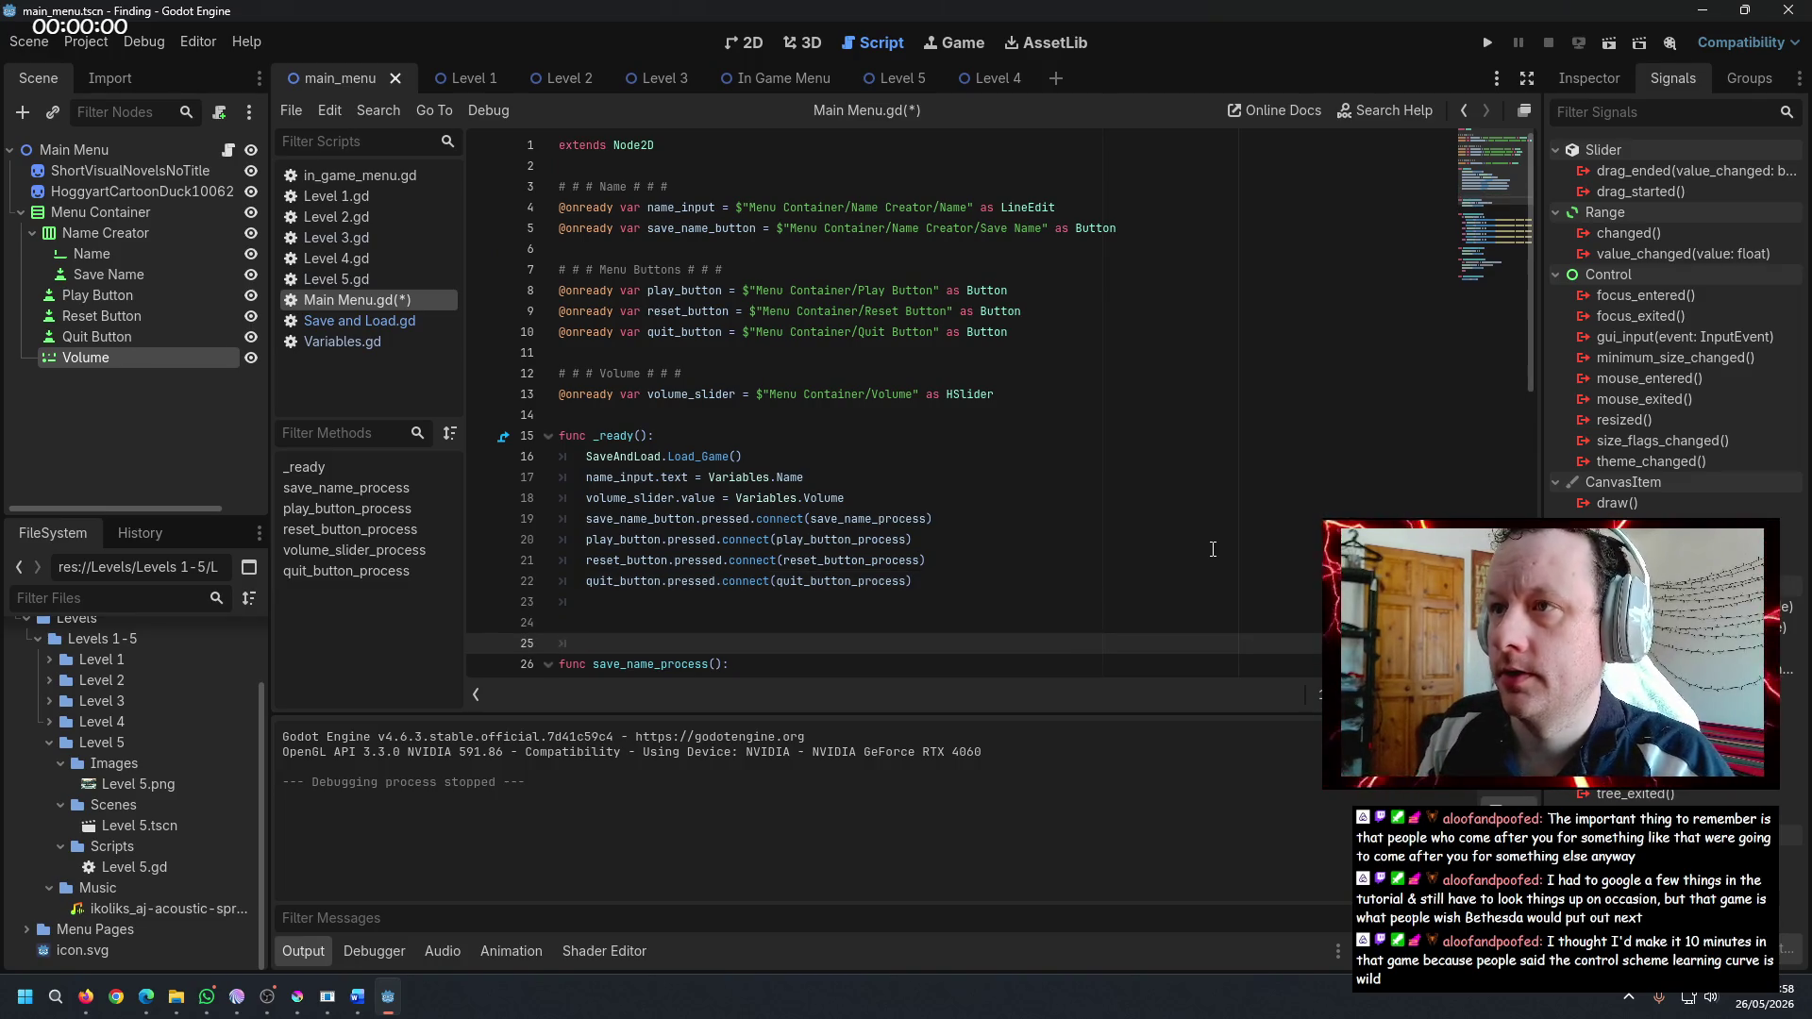
{"action": "key", "text": "Up"}
{"action": "key", "text": "Up"}
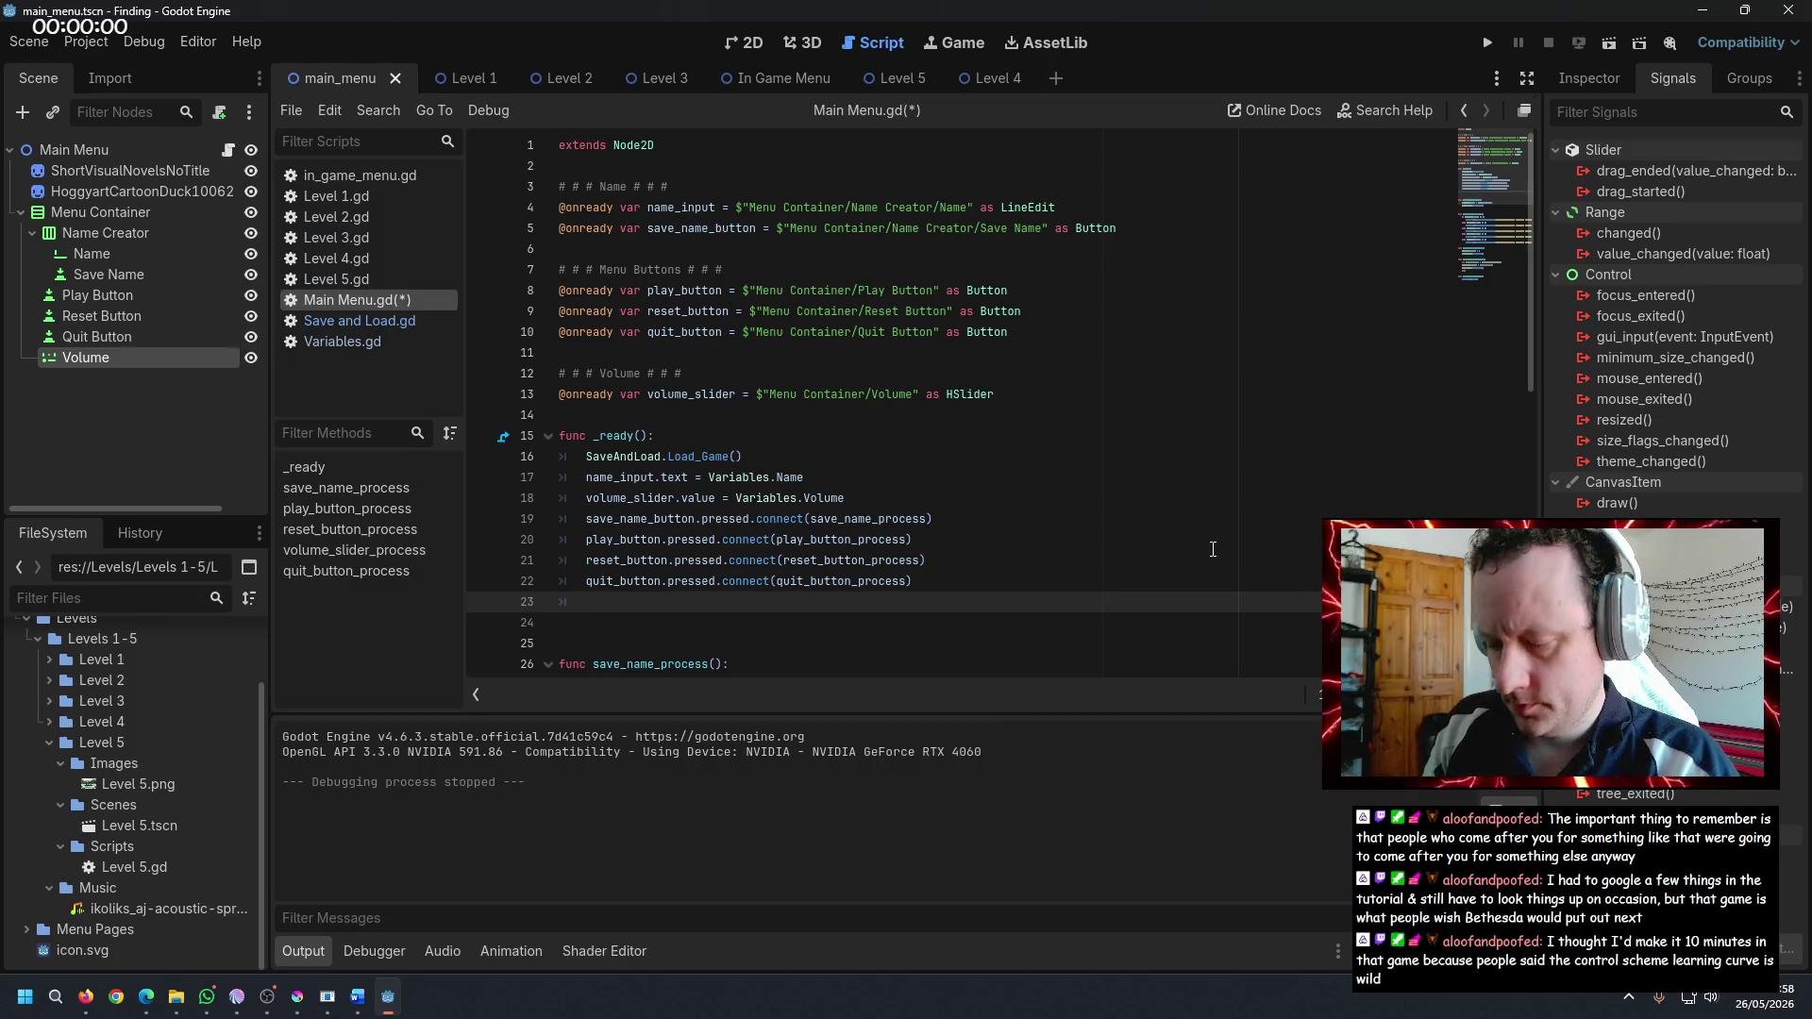
{"action": "key", "text": "Return"}
{"action": "type", "text": "# De"}
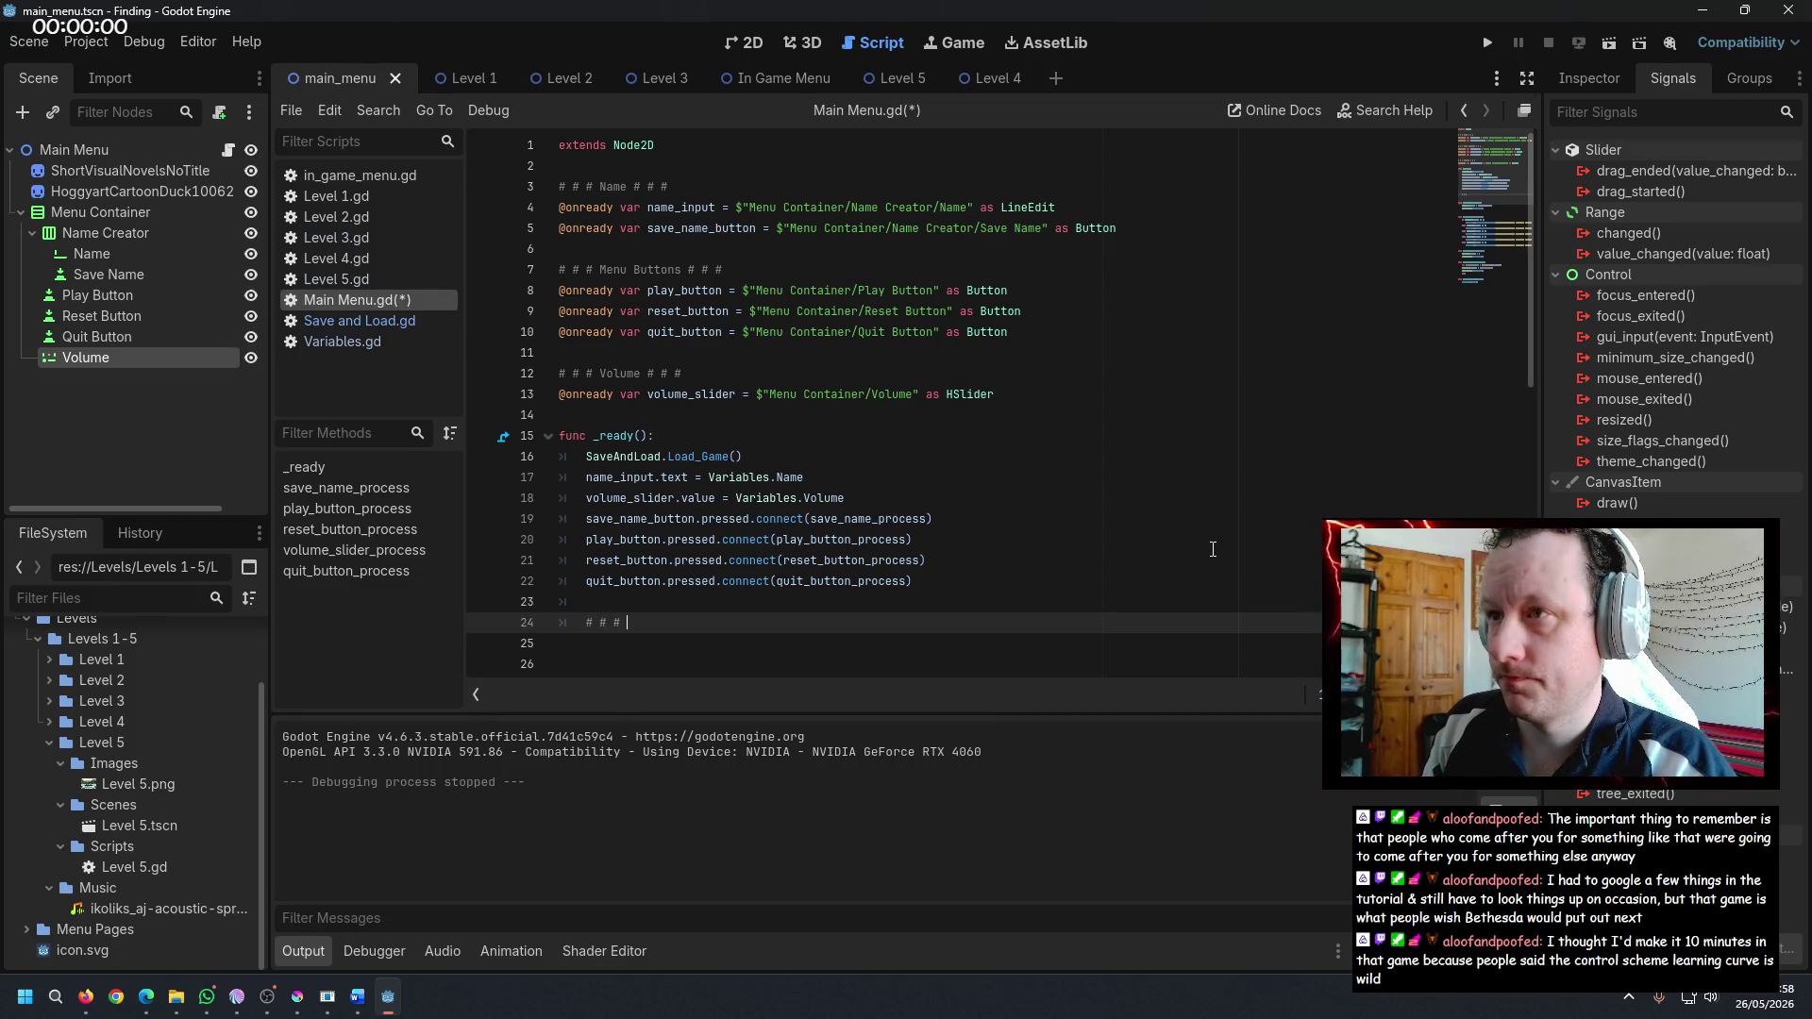
{"action": "type", "text": "bug # # #"}
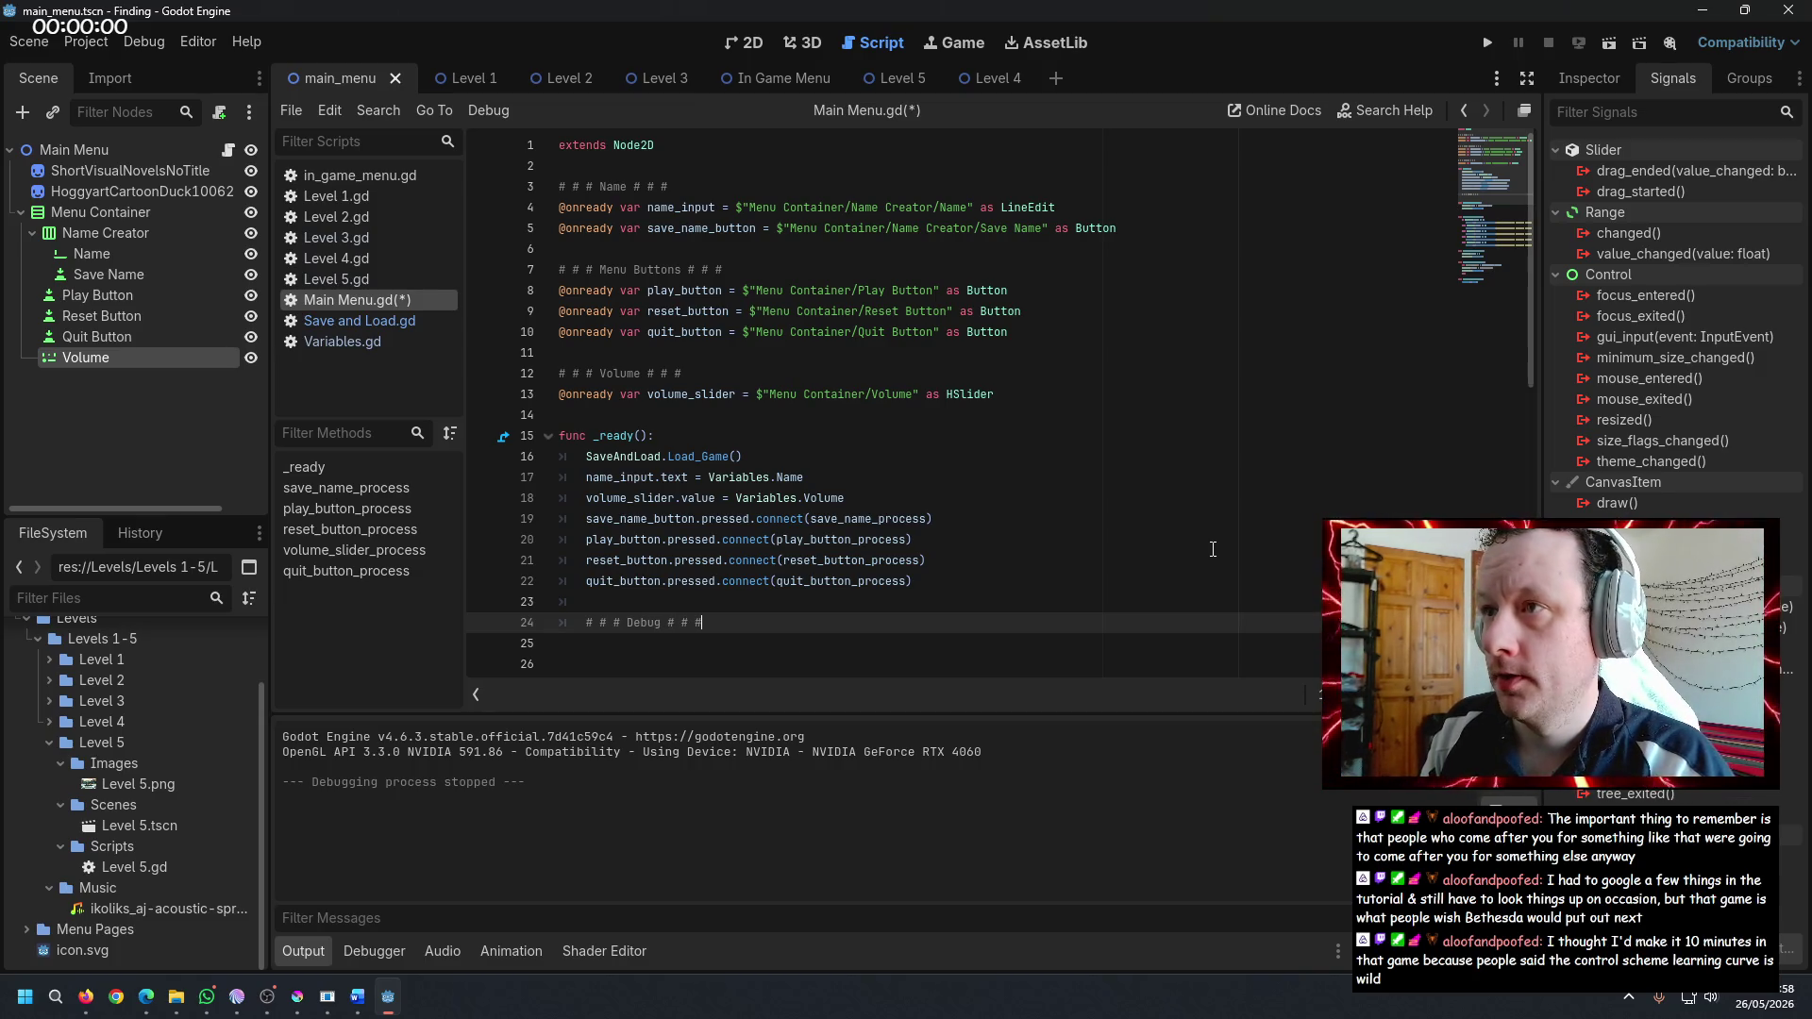
{"action": "key", "text": "Return"}
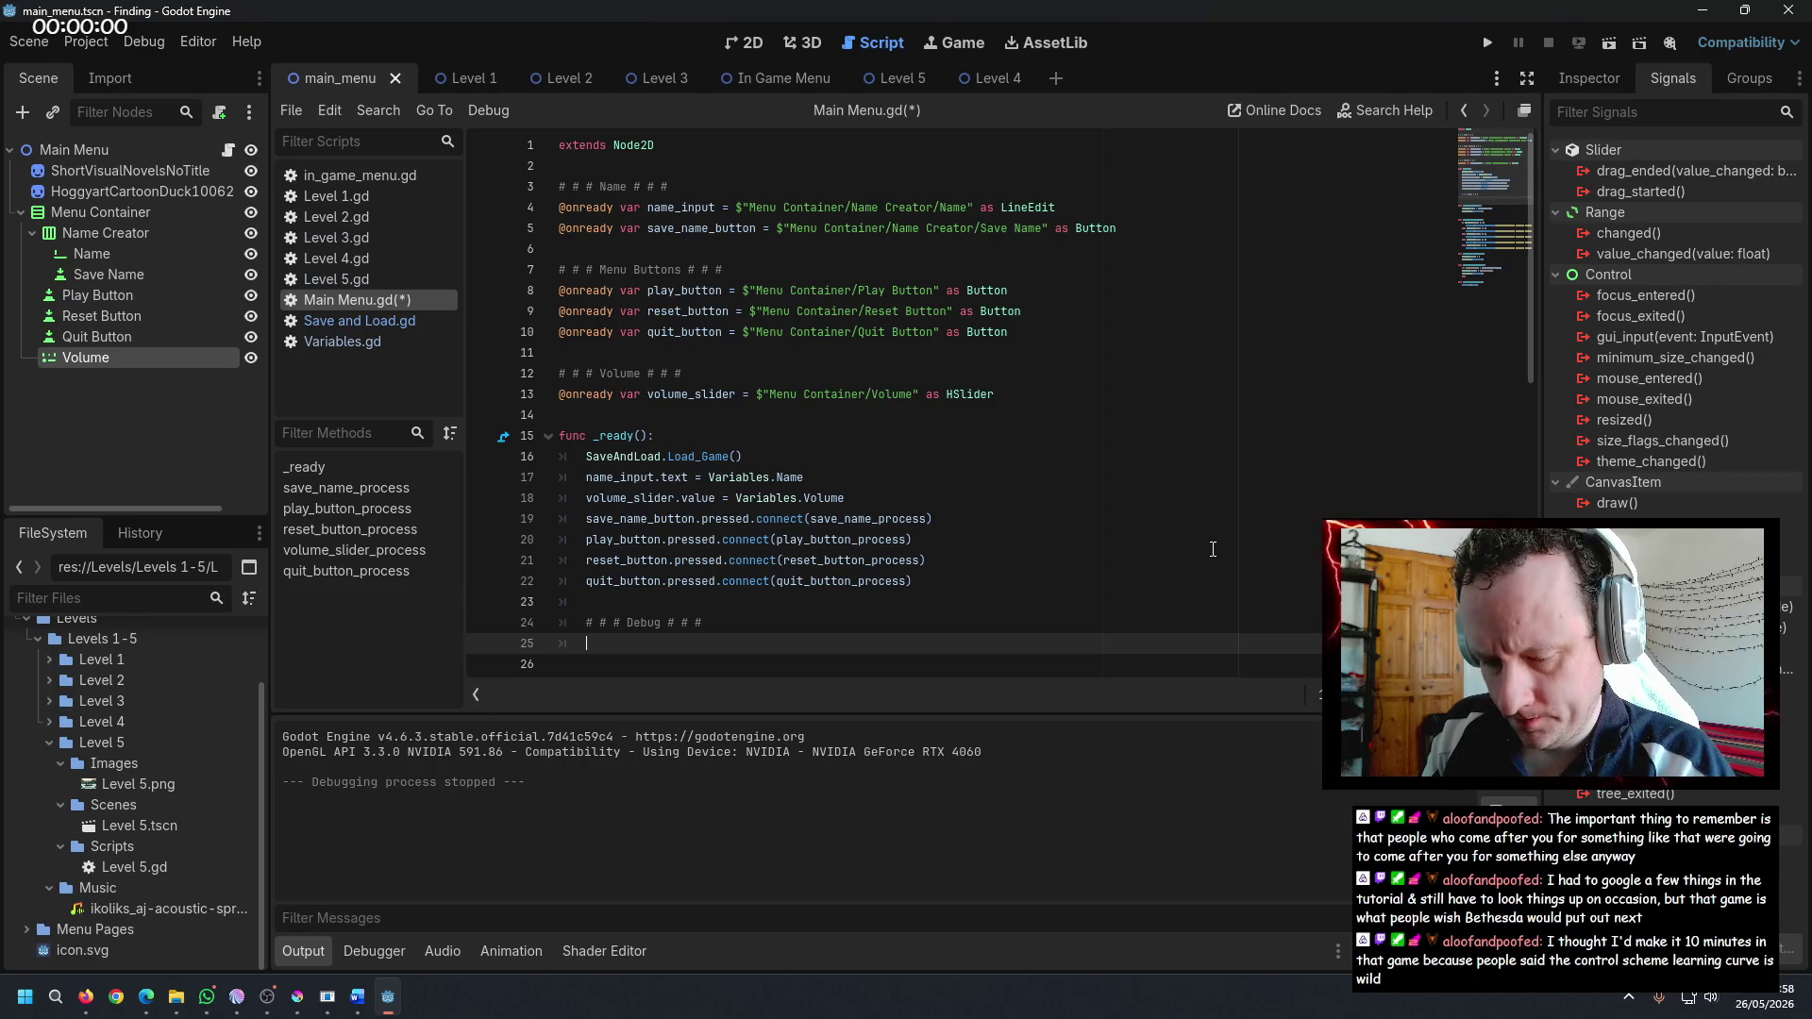
Write print("{Variable.Name}") on the line beneath the Debug comment
{"action": "type", "text": "nt"}
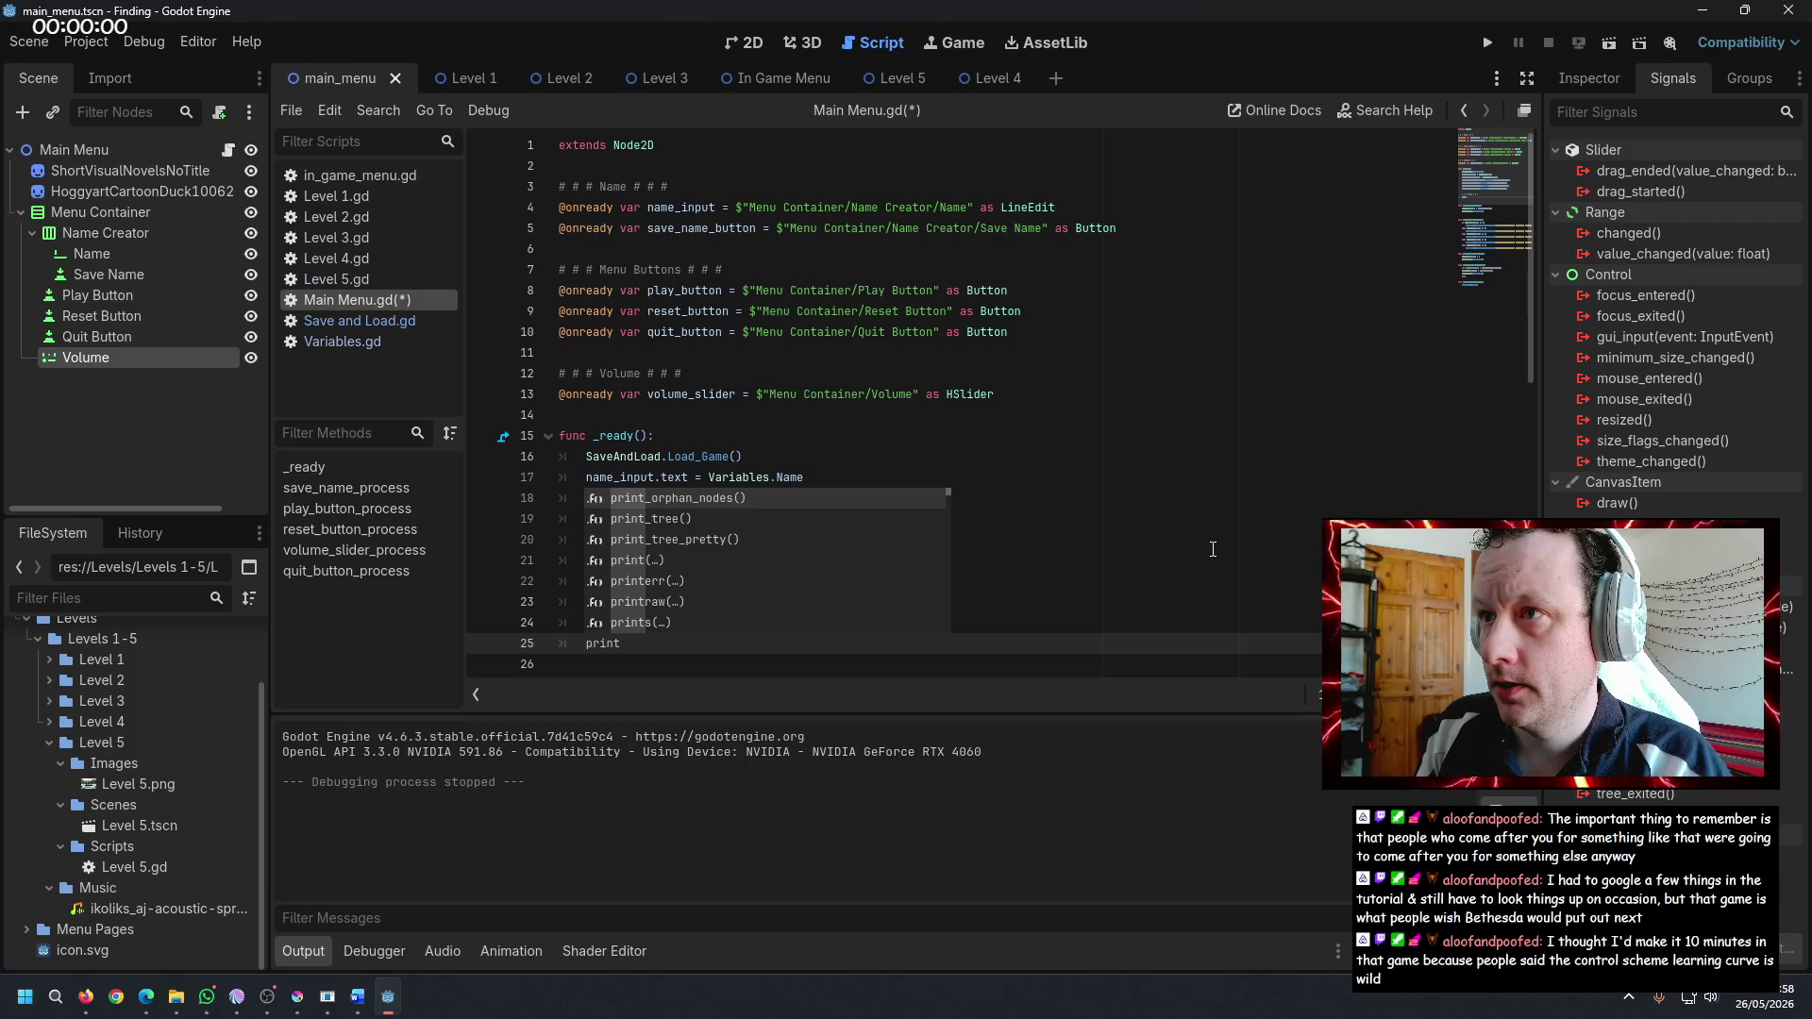
{"action": "type", "text": "(\""}
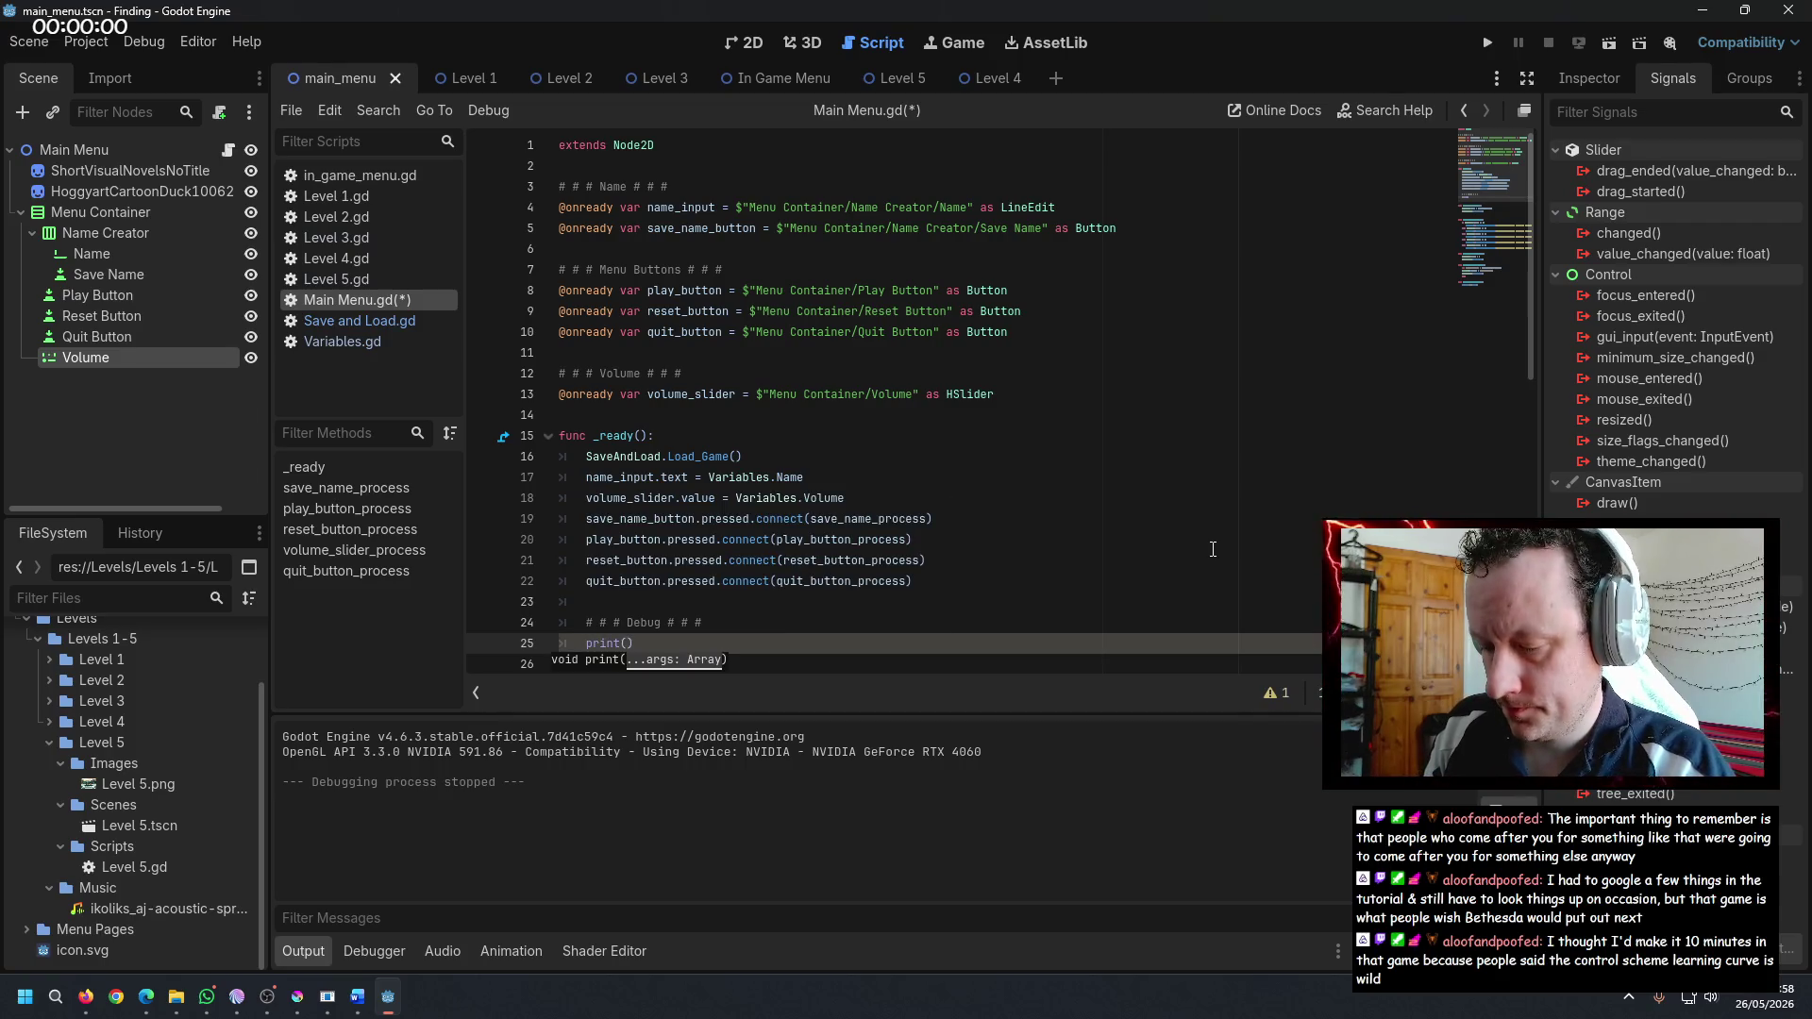
{"action": "type", "text": "{V"}
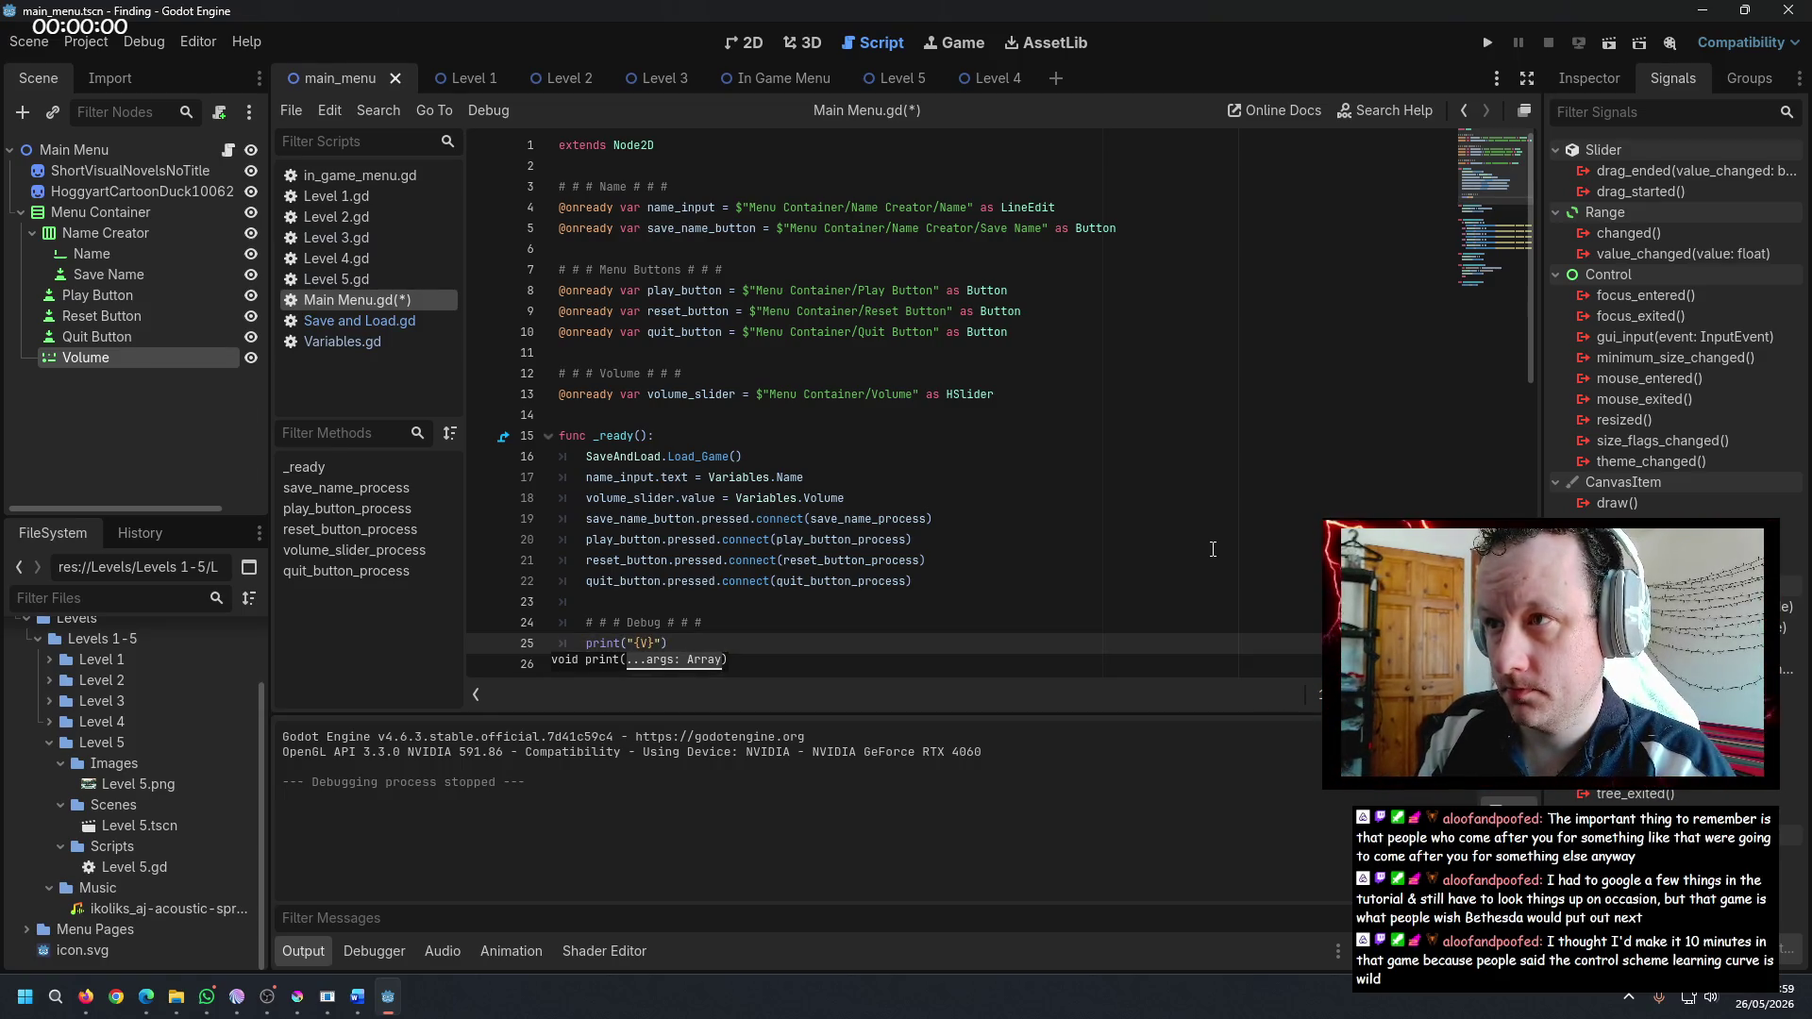
{"action": "type", "text": "iable"}
{"action": "key", "text": "BackSpace"}
{"action": "key", "text": "BackSpace"}
{"action": "key", "text": "BackSpace"}
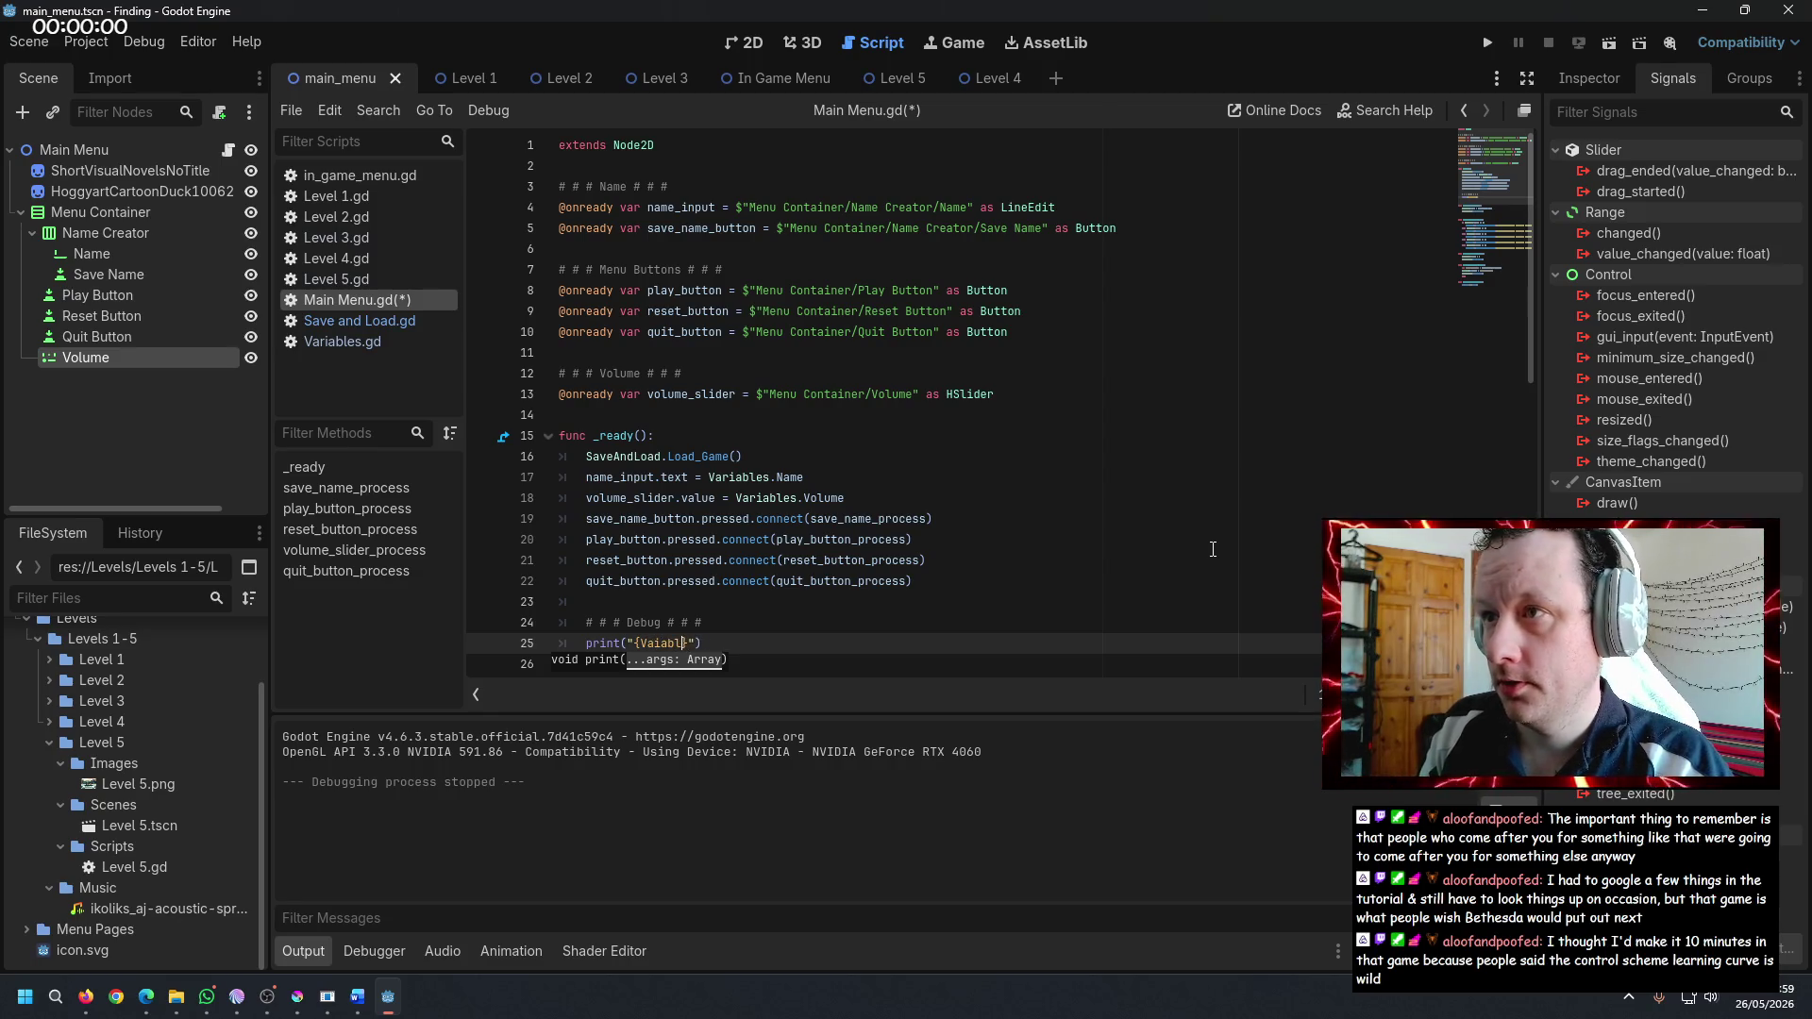
{"action": "type", "text": "ria"}
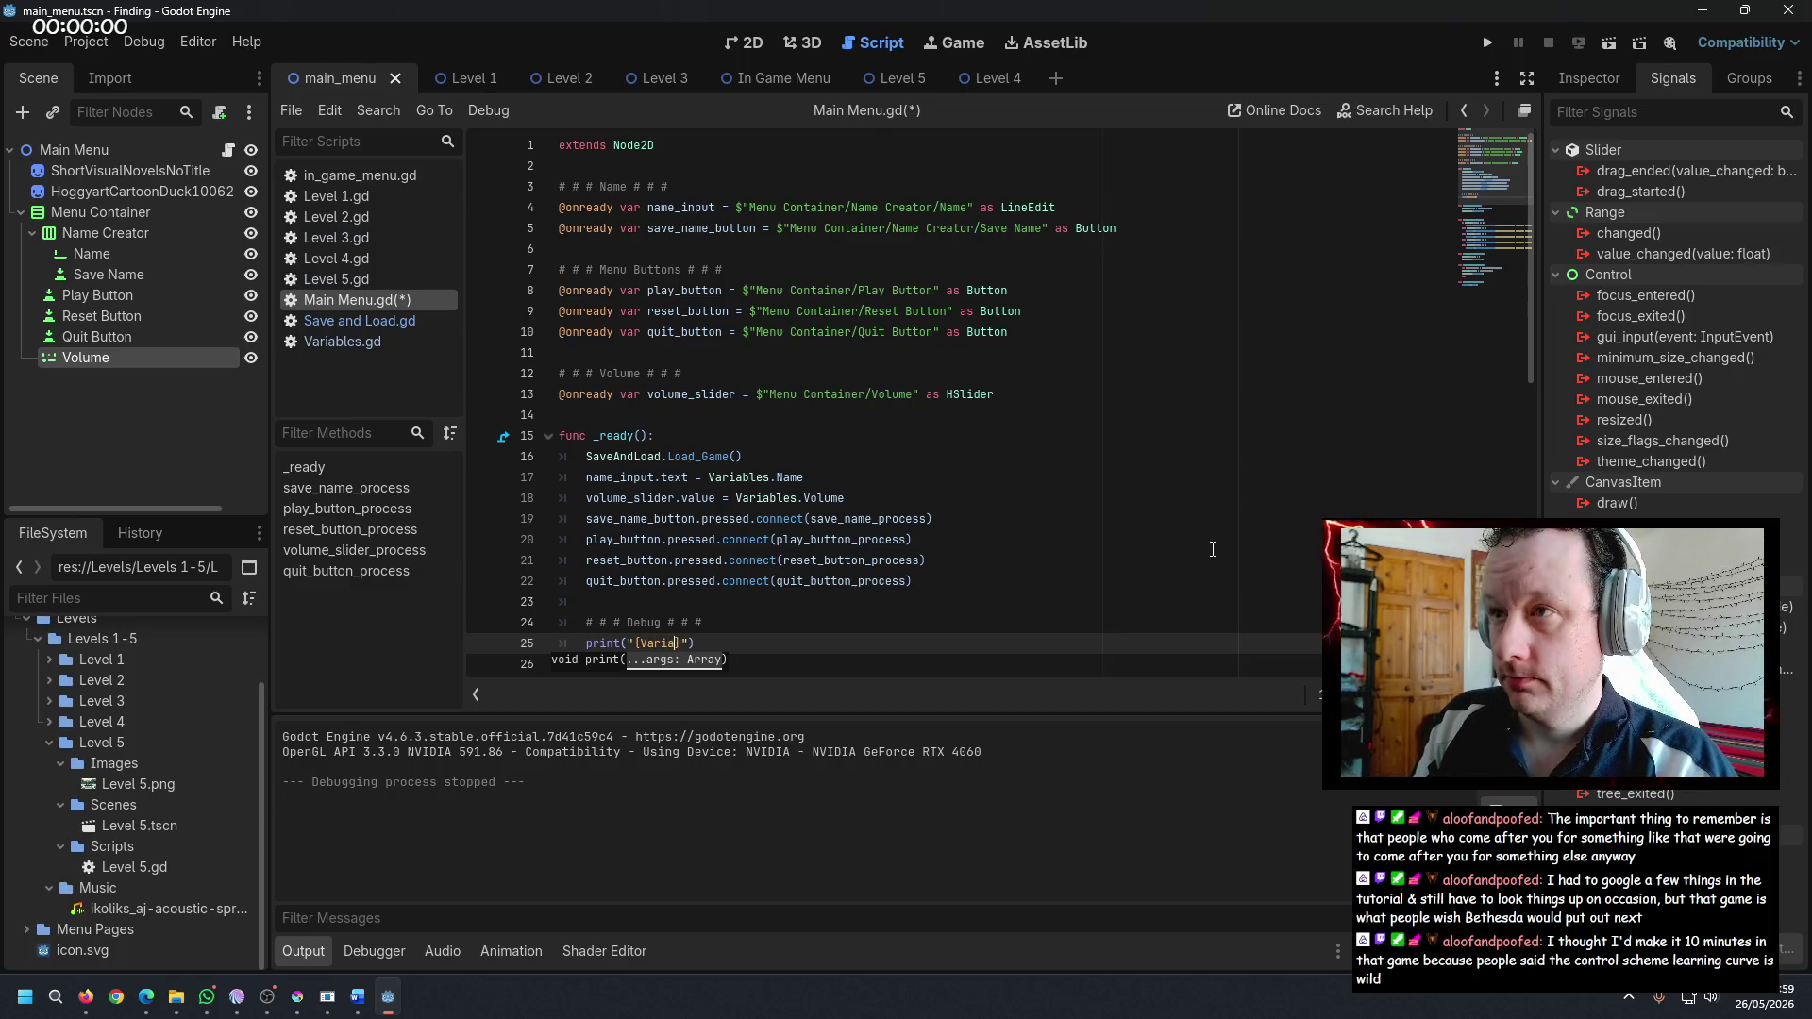
{"action": "type", "text": "ble"}
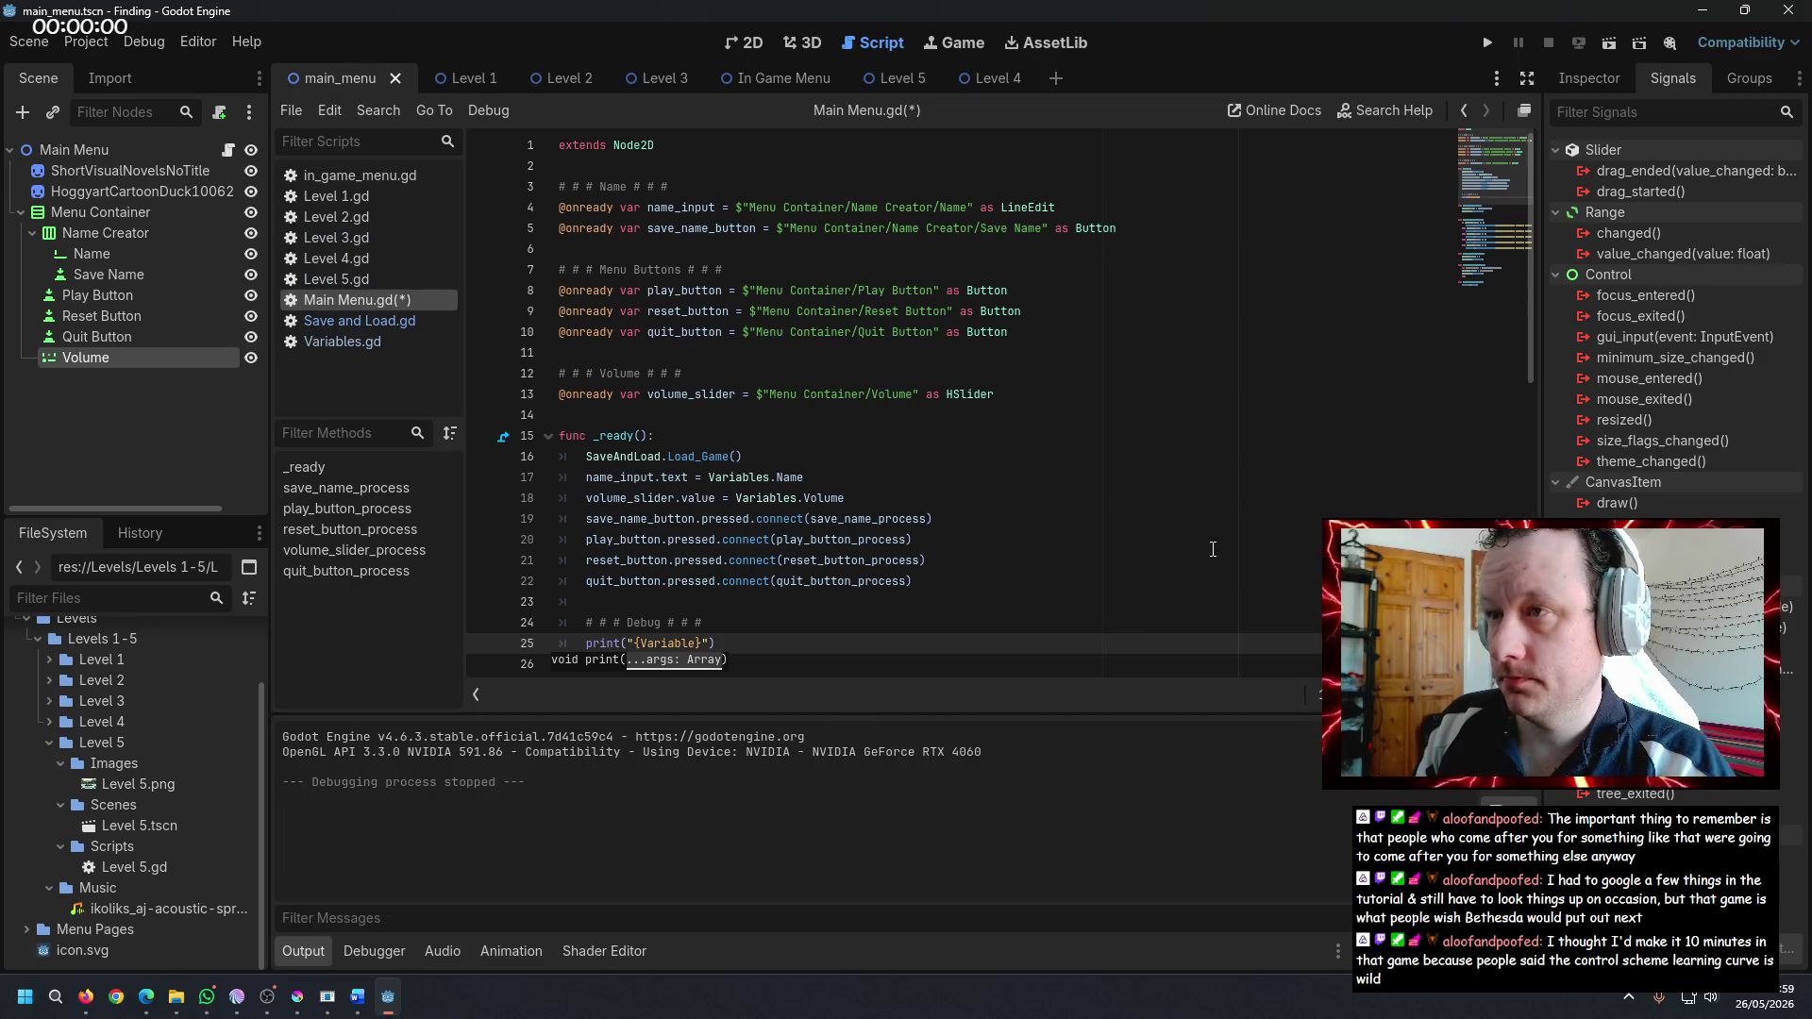
{"action": "key", "text": "BackSpace"}
{"action": "key", "text": "BackSpace"}
{"action": "key", "text": "BackSpace"}
{"action": "key", "text": "BackSpace"}
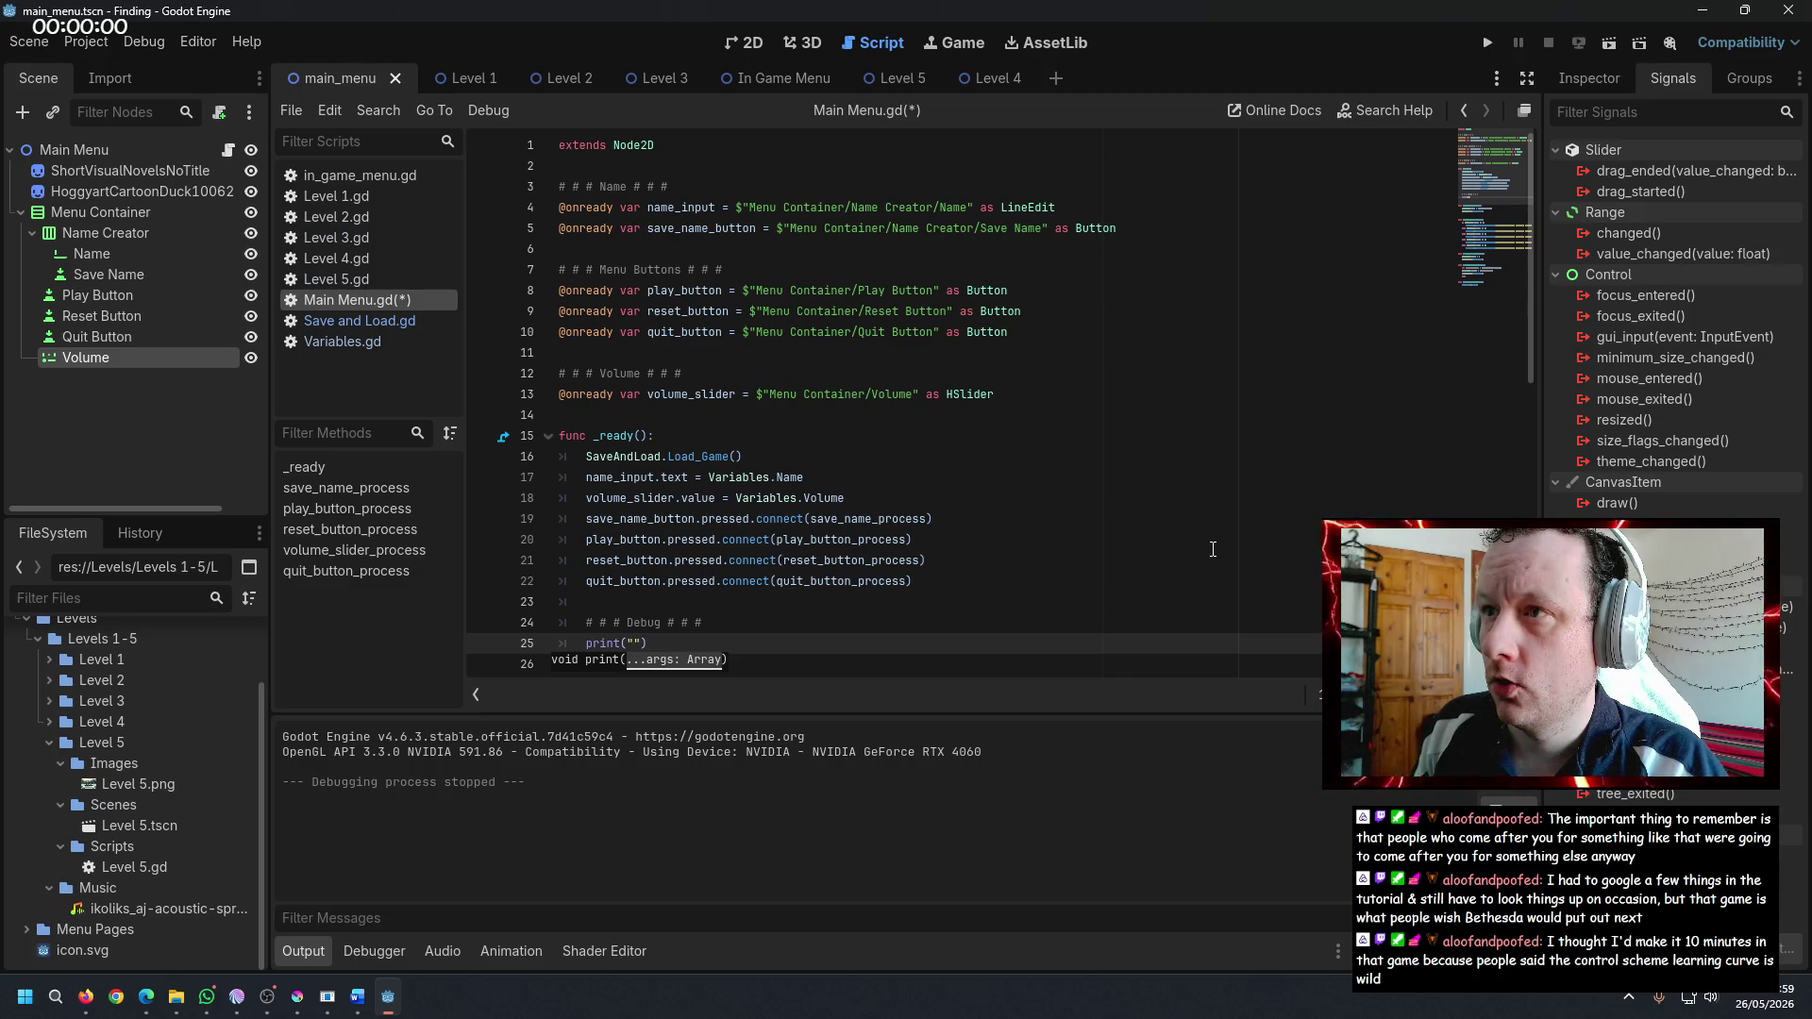
{"action": "type", "text": "{Variable."}
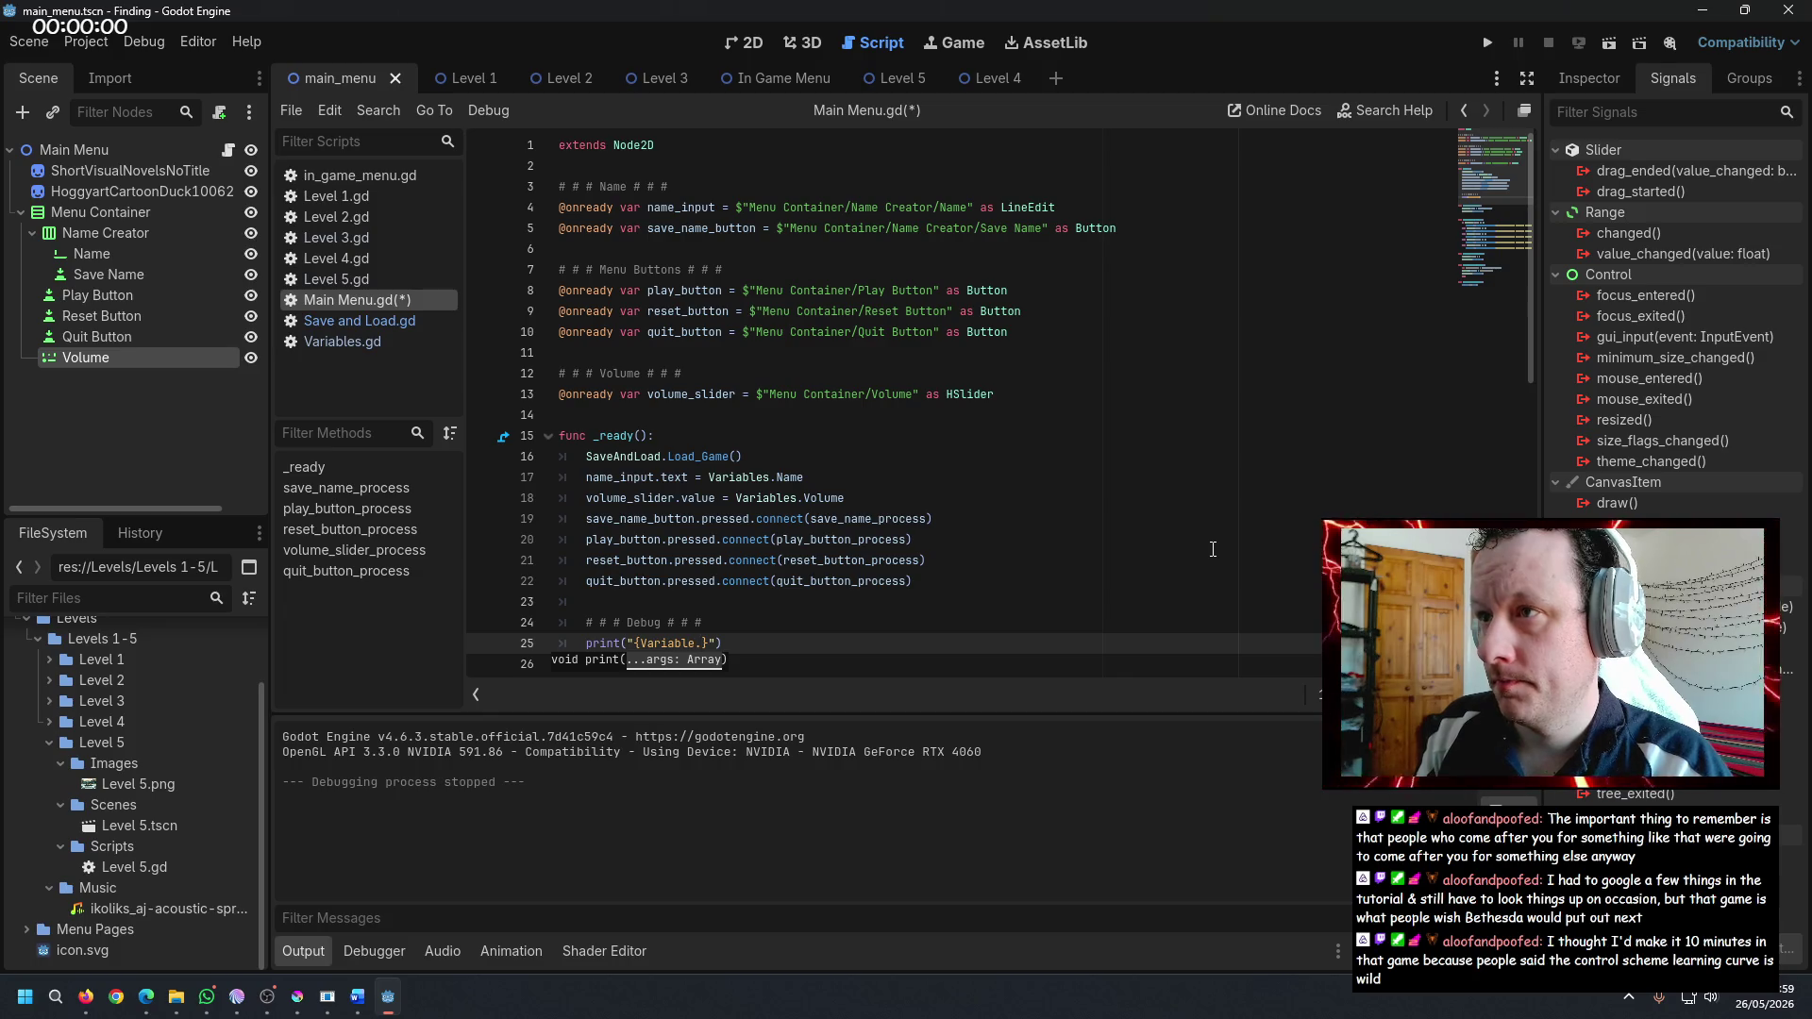
{"action": "type", "text": "Name"}
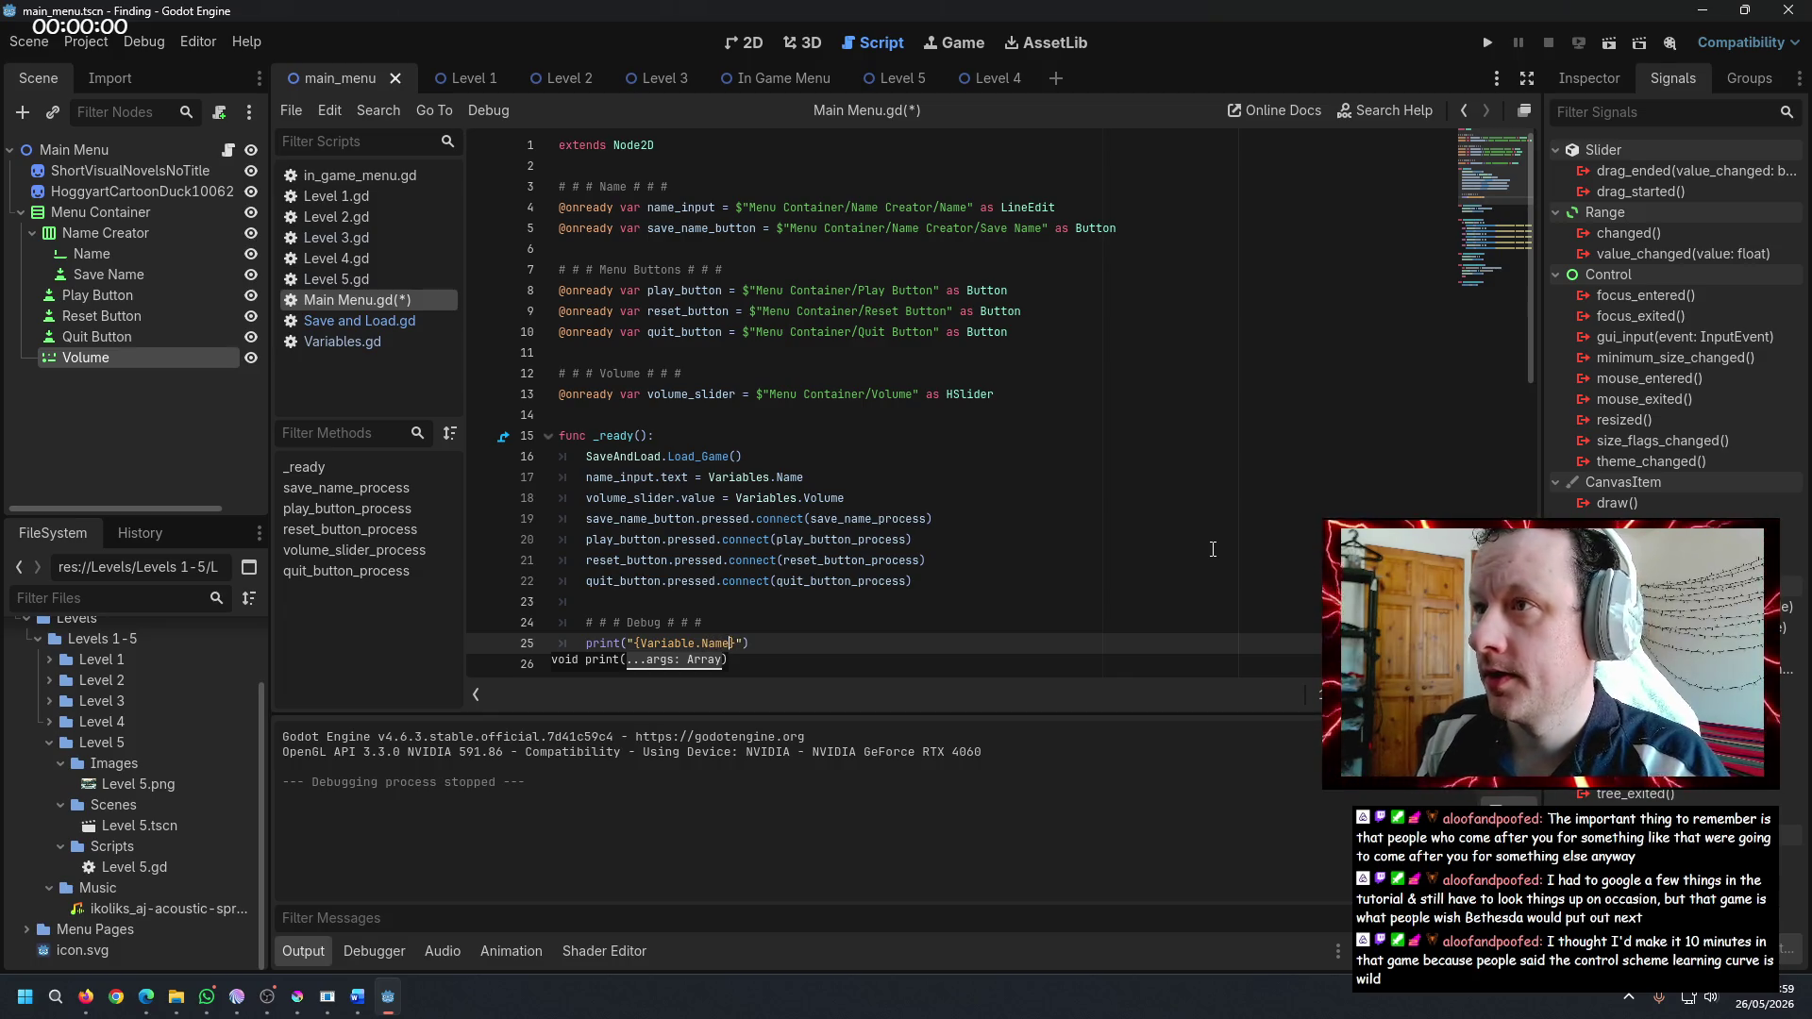
{"action": "left_click", "coordinate": [1100, 567]}
Test-run the main menu, then delete Variable.Name from the print call
{"action": "left_click", "coordinate": [1617, 49]}
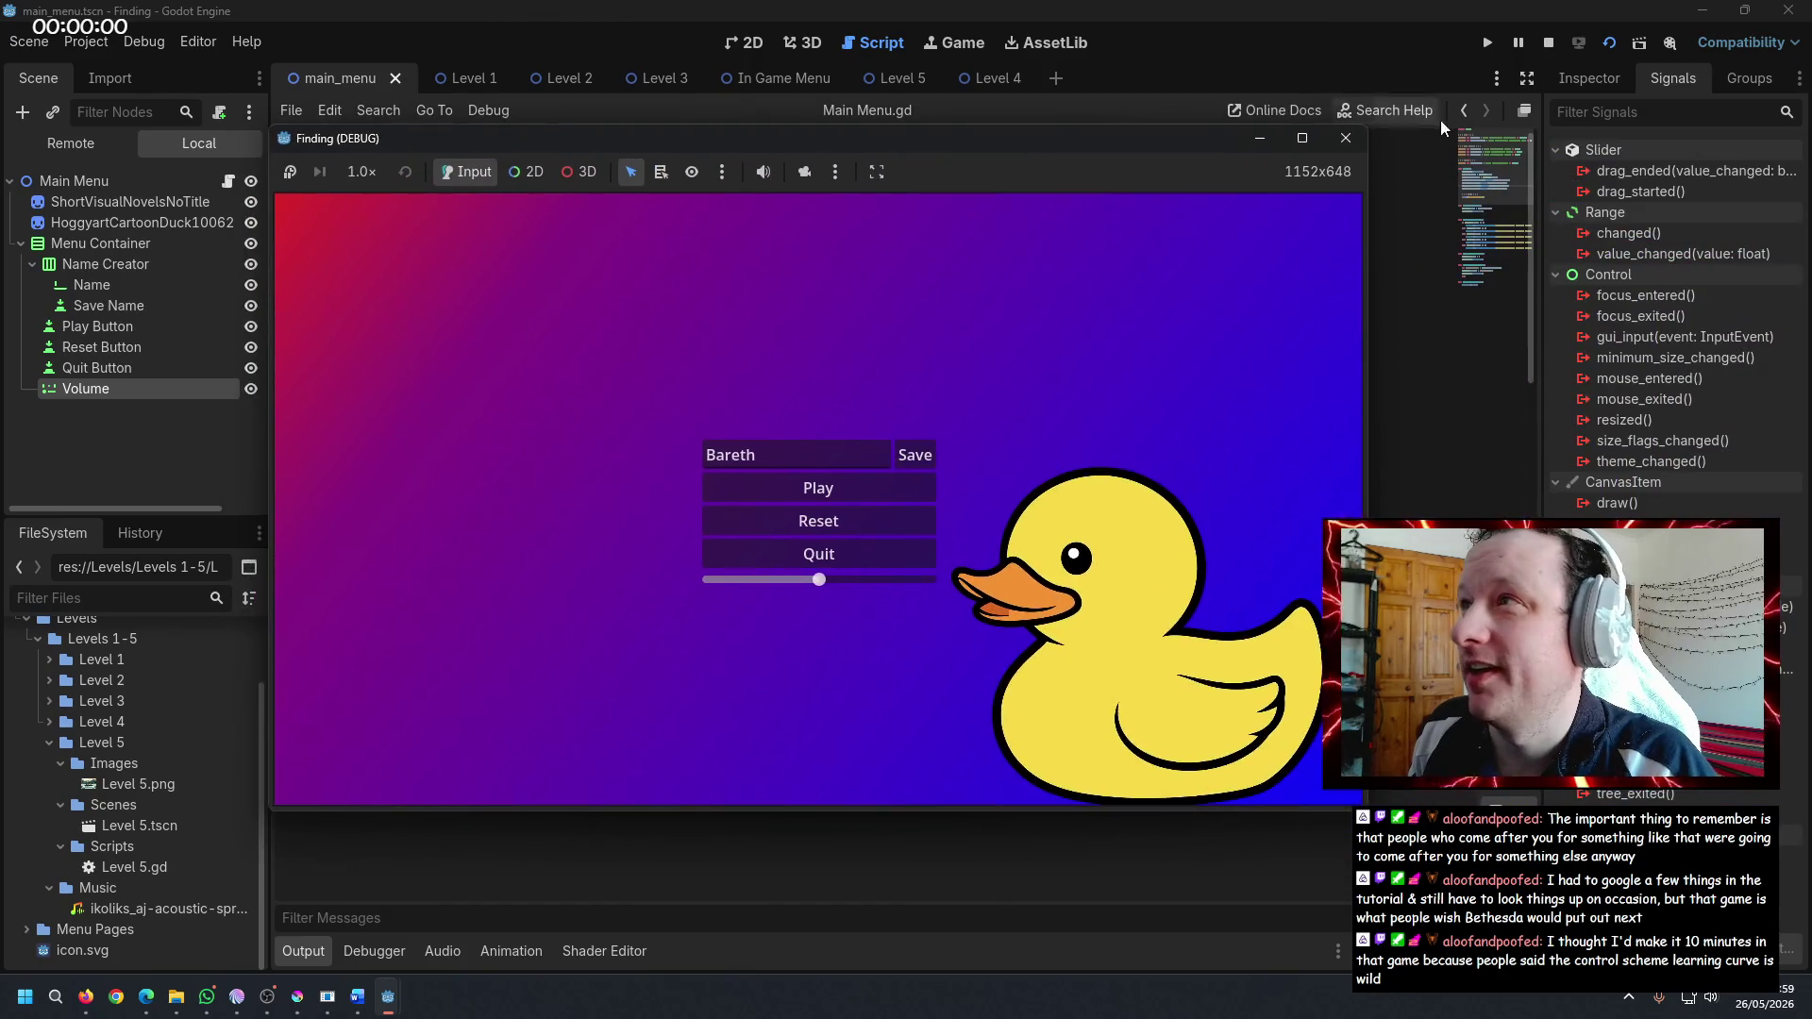
{"action": "left_click", "coordinate": [1346, 138]}
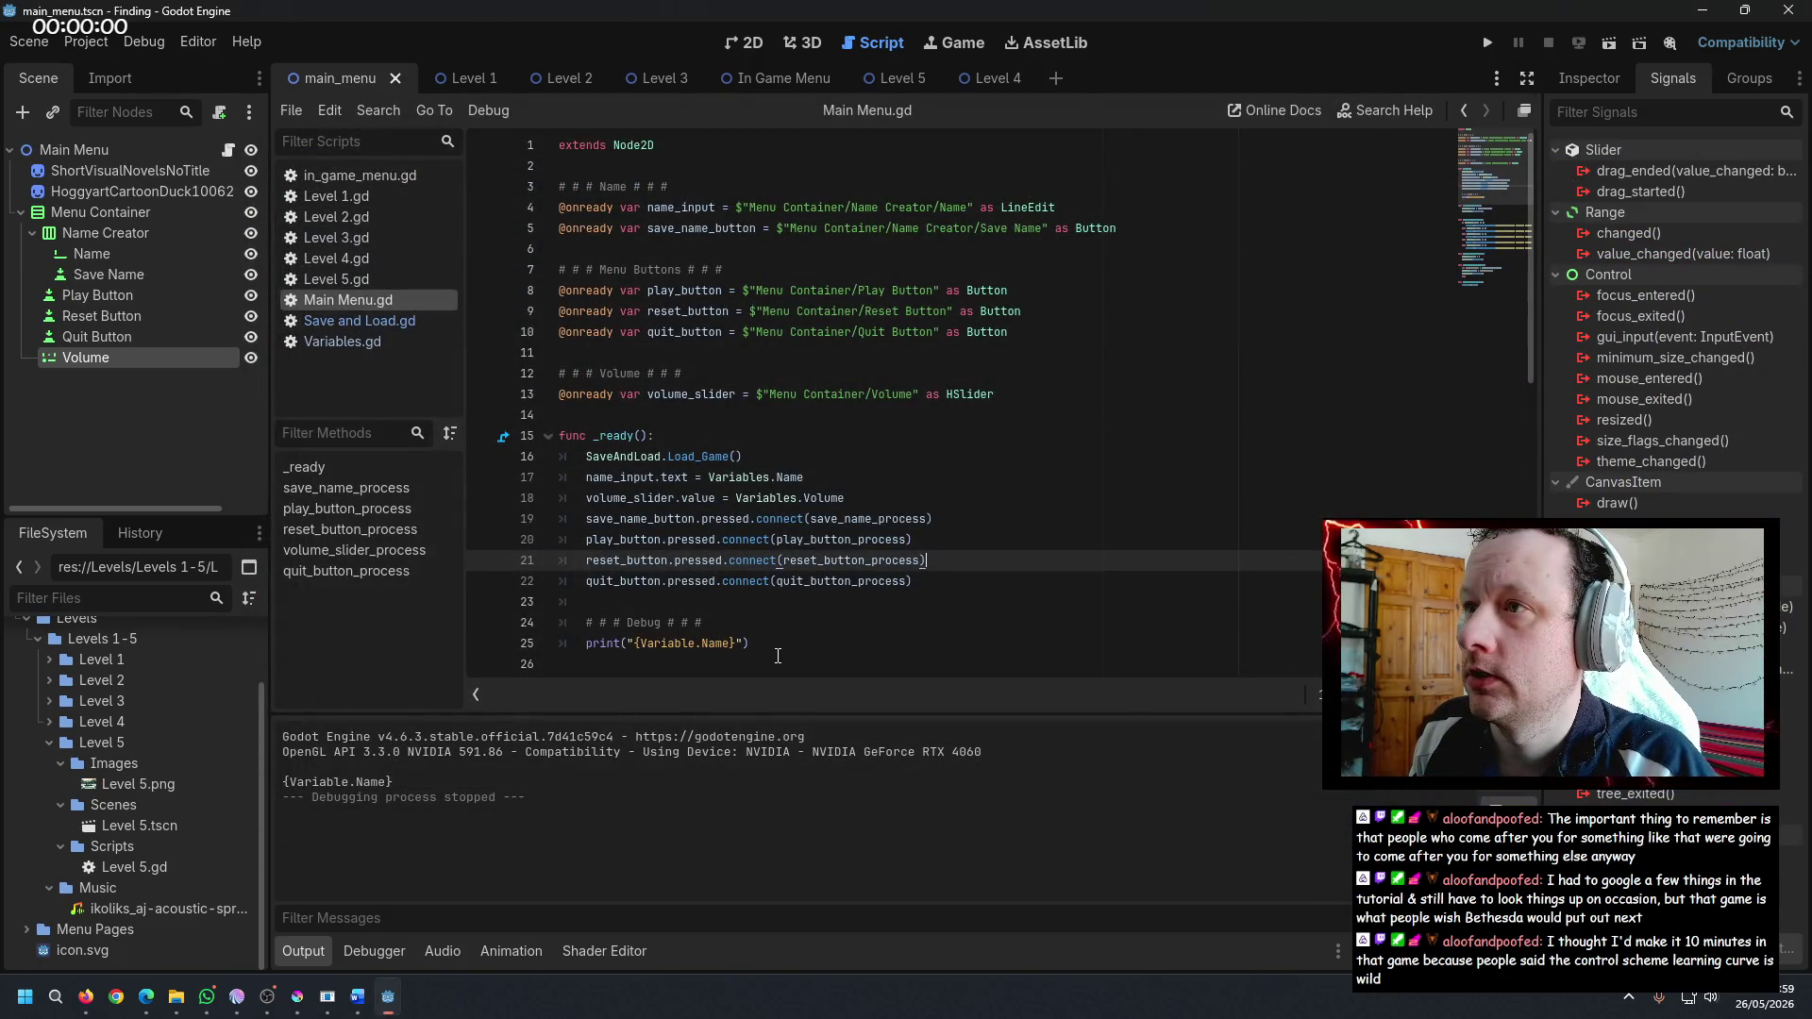
{"action": "mouse_move", "coordinate": [759, 644]}
{"action": "left_mouse_down"}
{"action": "mouse_move", "coordinate": [586, 644]}
{"action": "mouse_move", "coordinate": [649, 645]}
{"action": "left_mouse_up"}
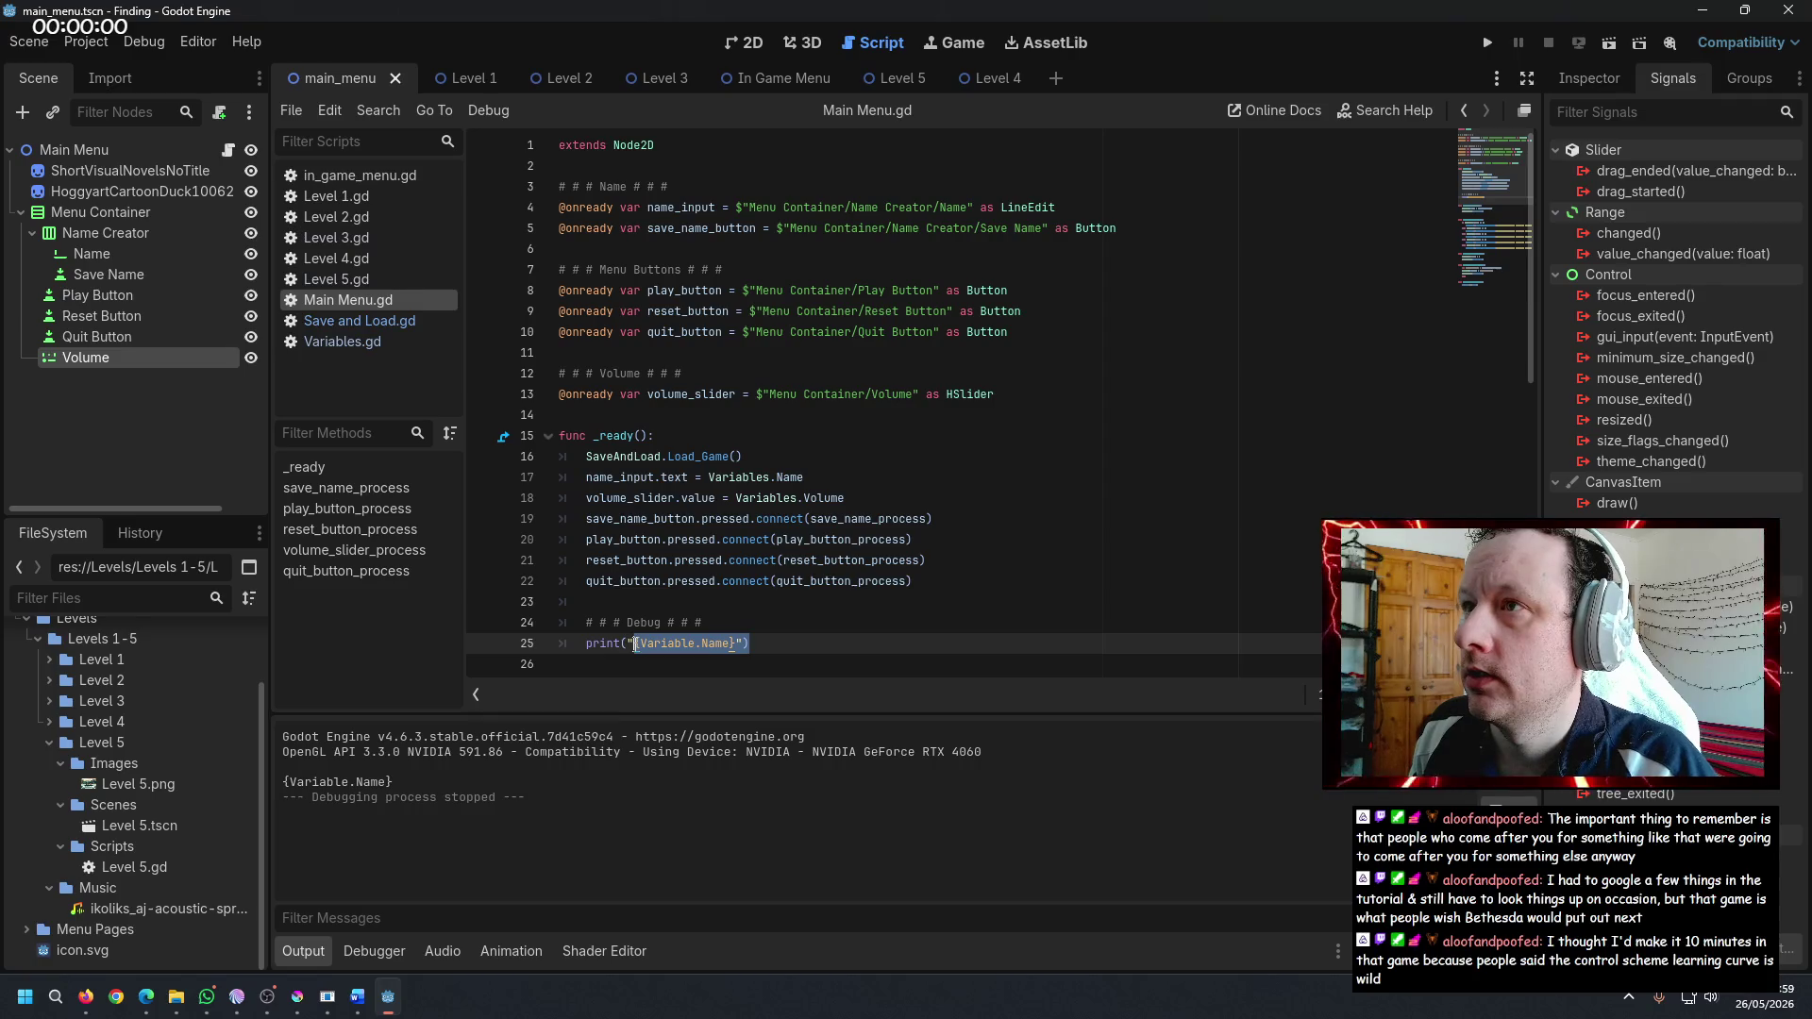
{"action": "double_click", "coordinate": [649, 644]}
{"action": "left_click", "coordinate": [705, 644]}
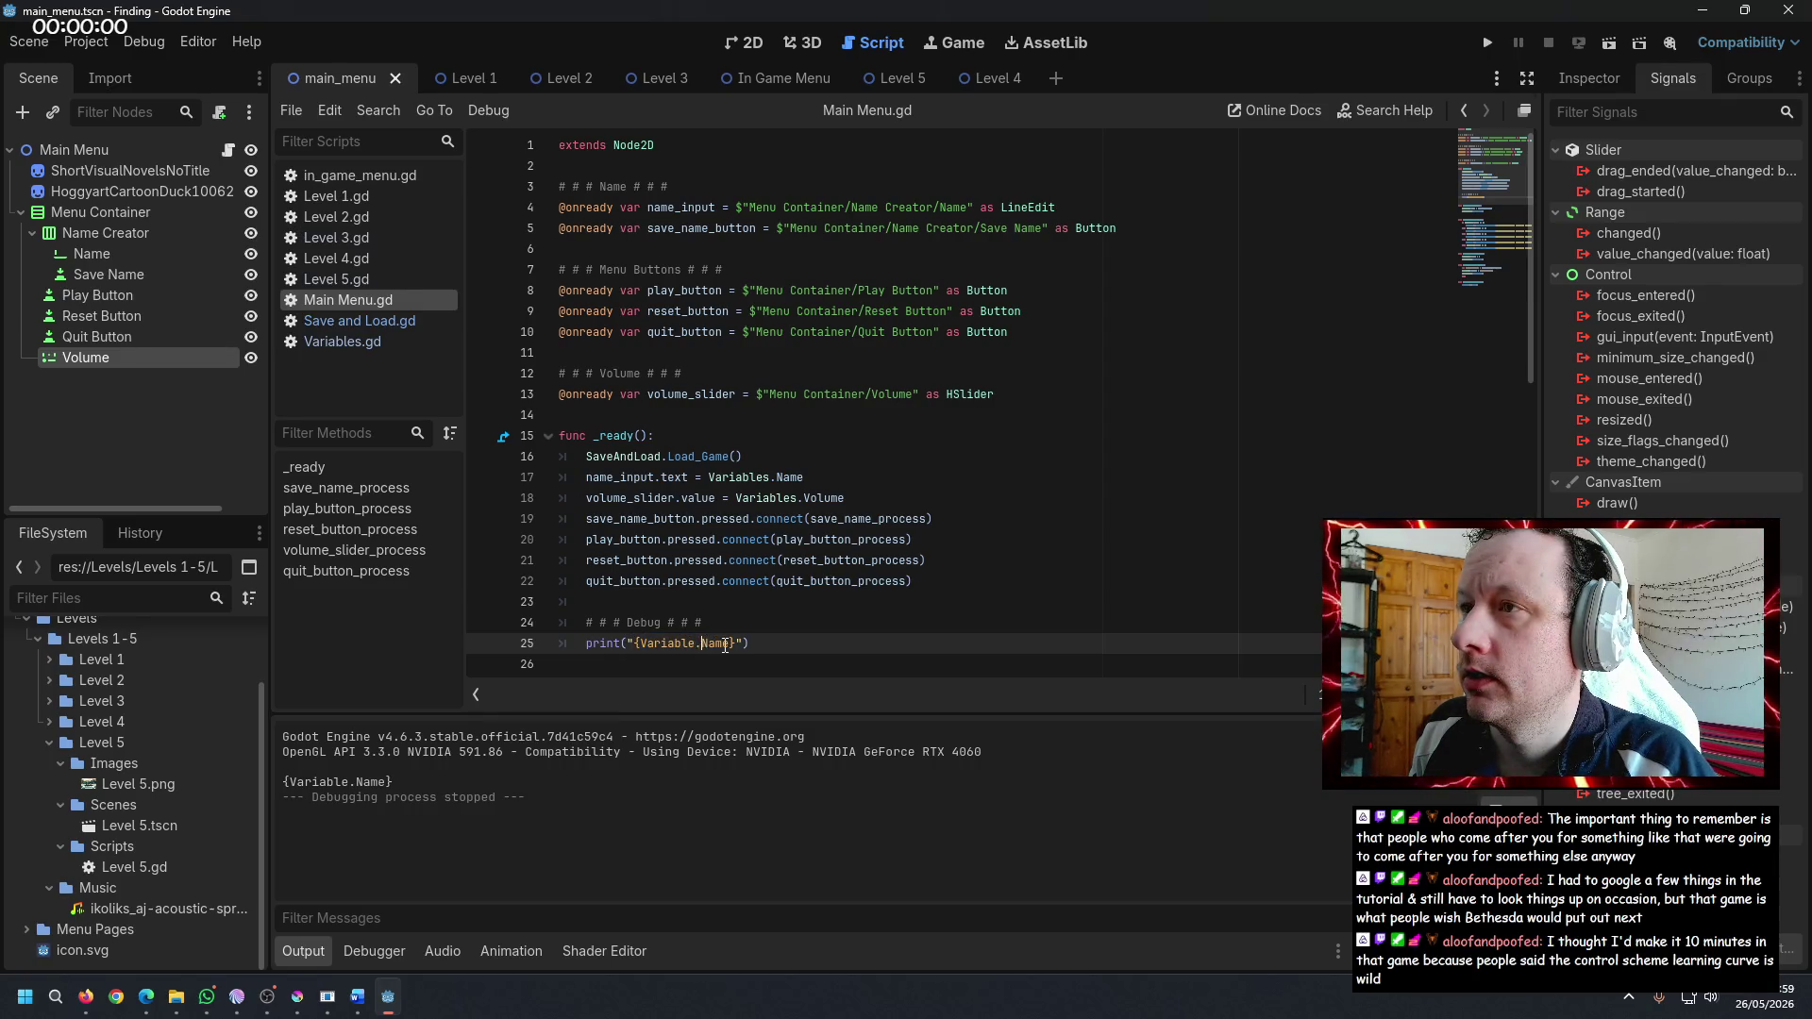
{"action": "left_click_drag", "start_coordinate": [735, 644], "coordinate": [641, 645]}
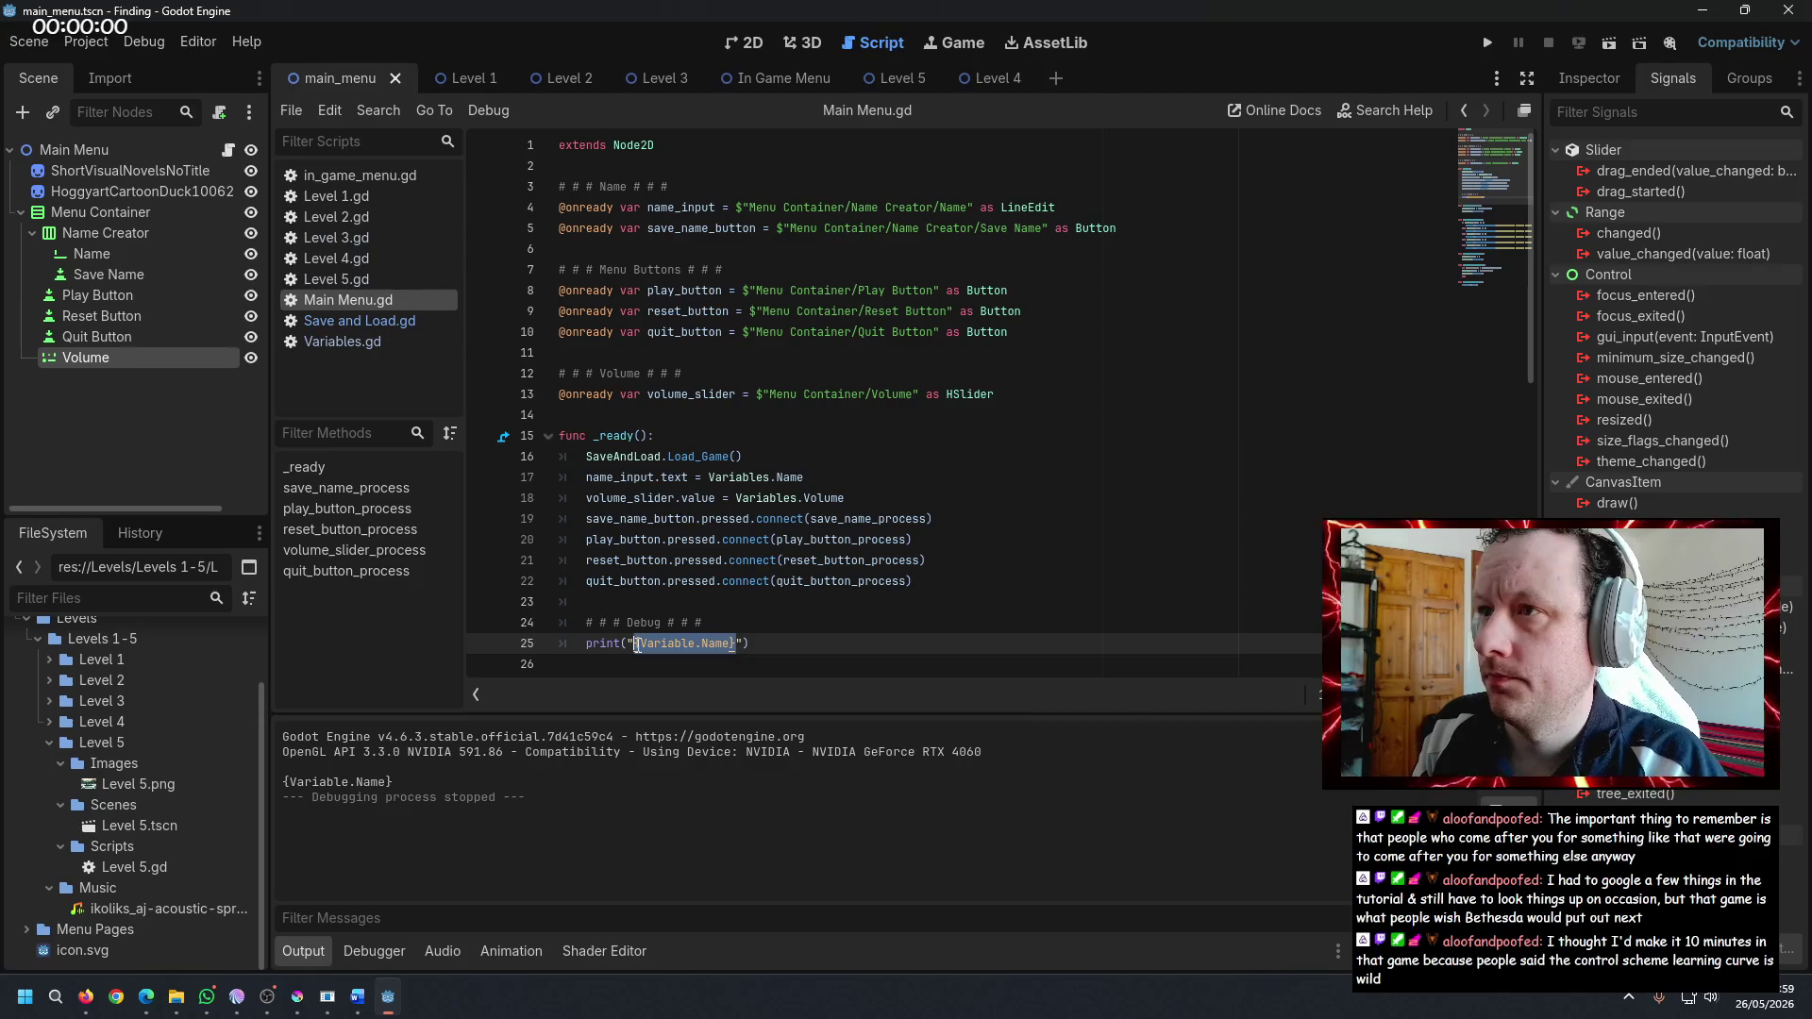
{"action": "key", "text": "BackSpace"}
Clear the remaining print line contents and scroll down to volume_slider_process
{"action": "type", "text": "1"}
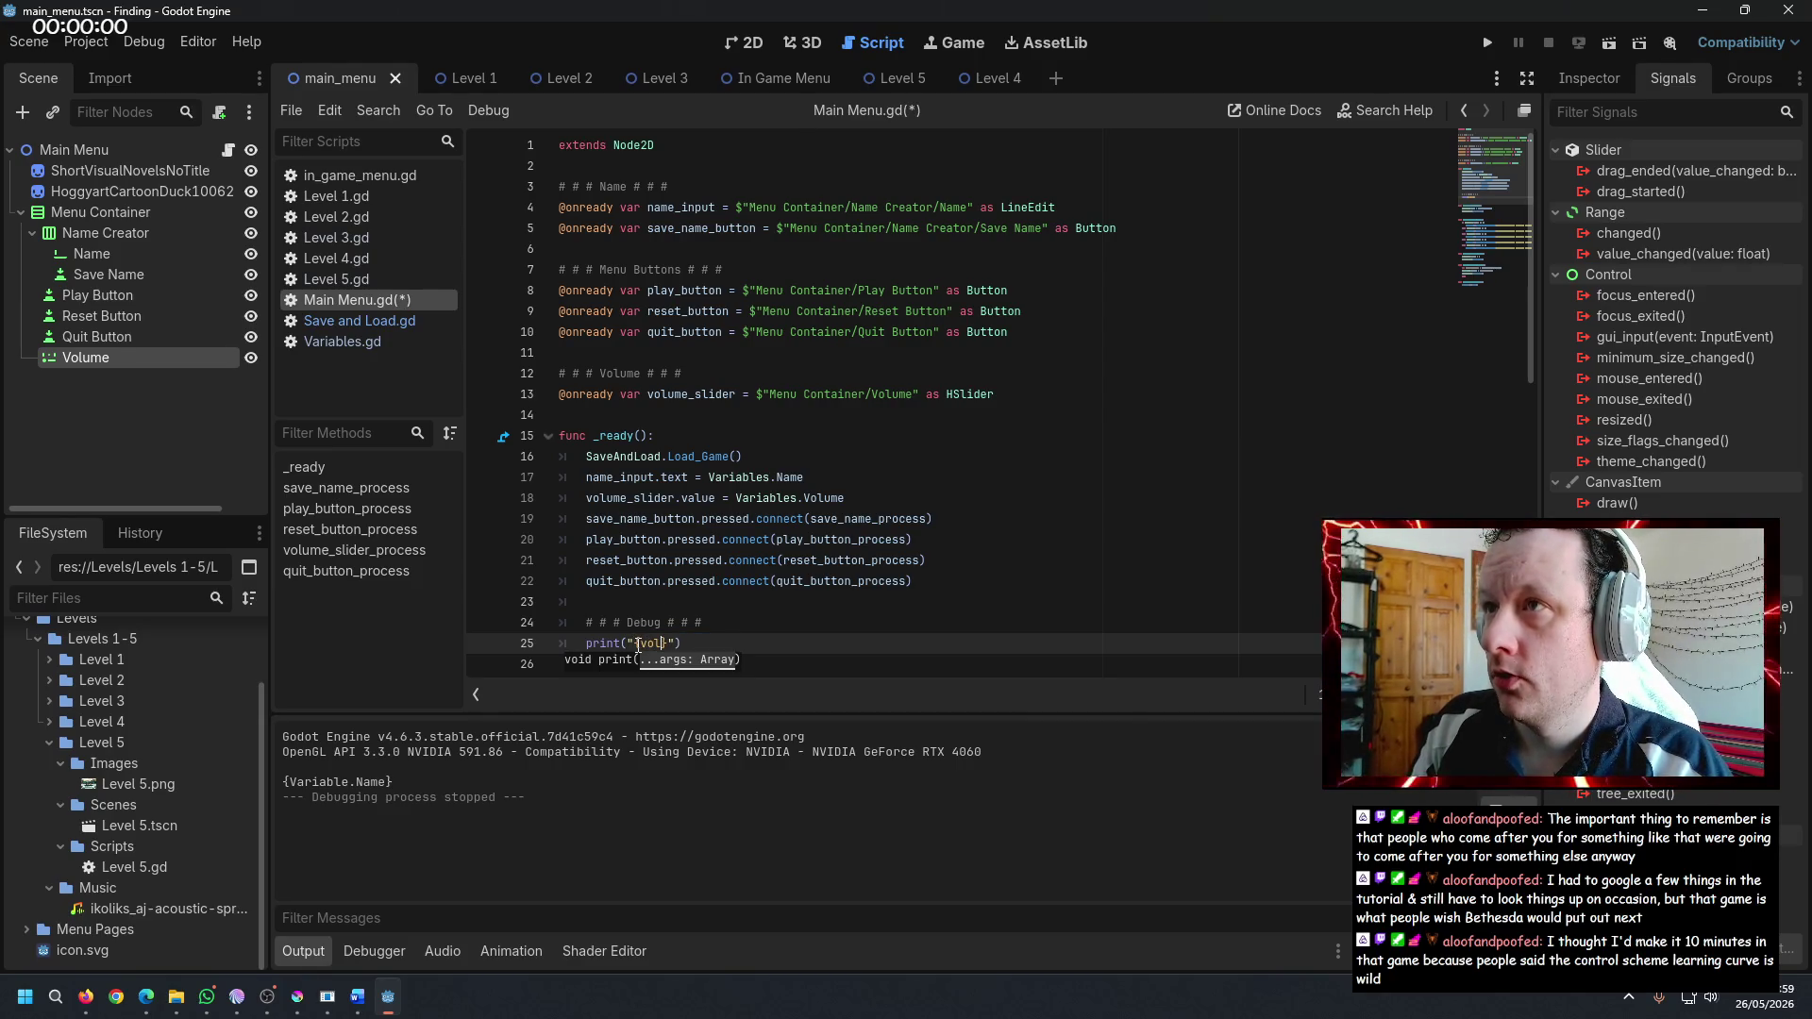
{"action": "type", "text": "lume}"}
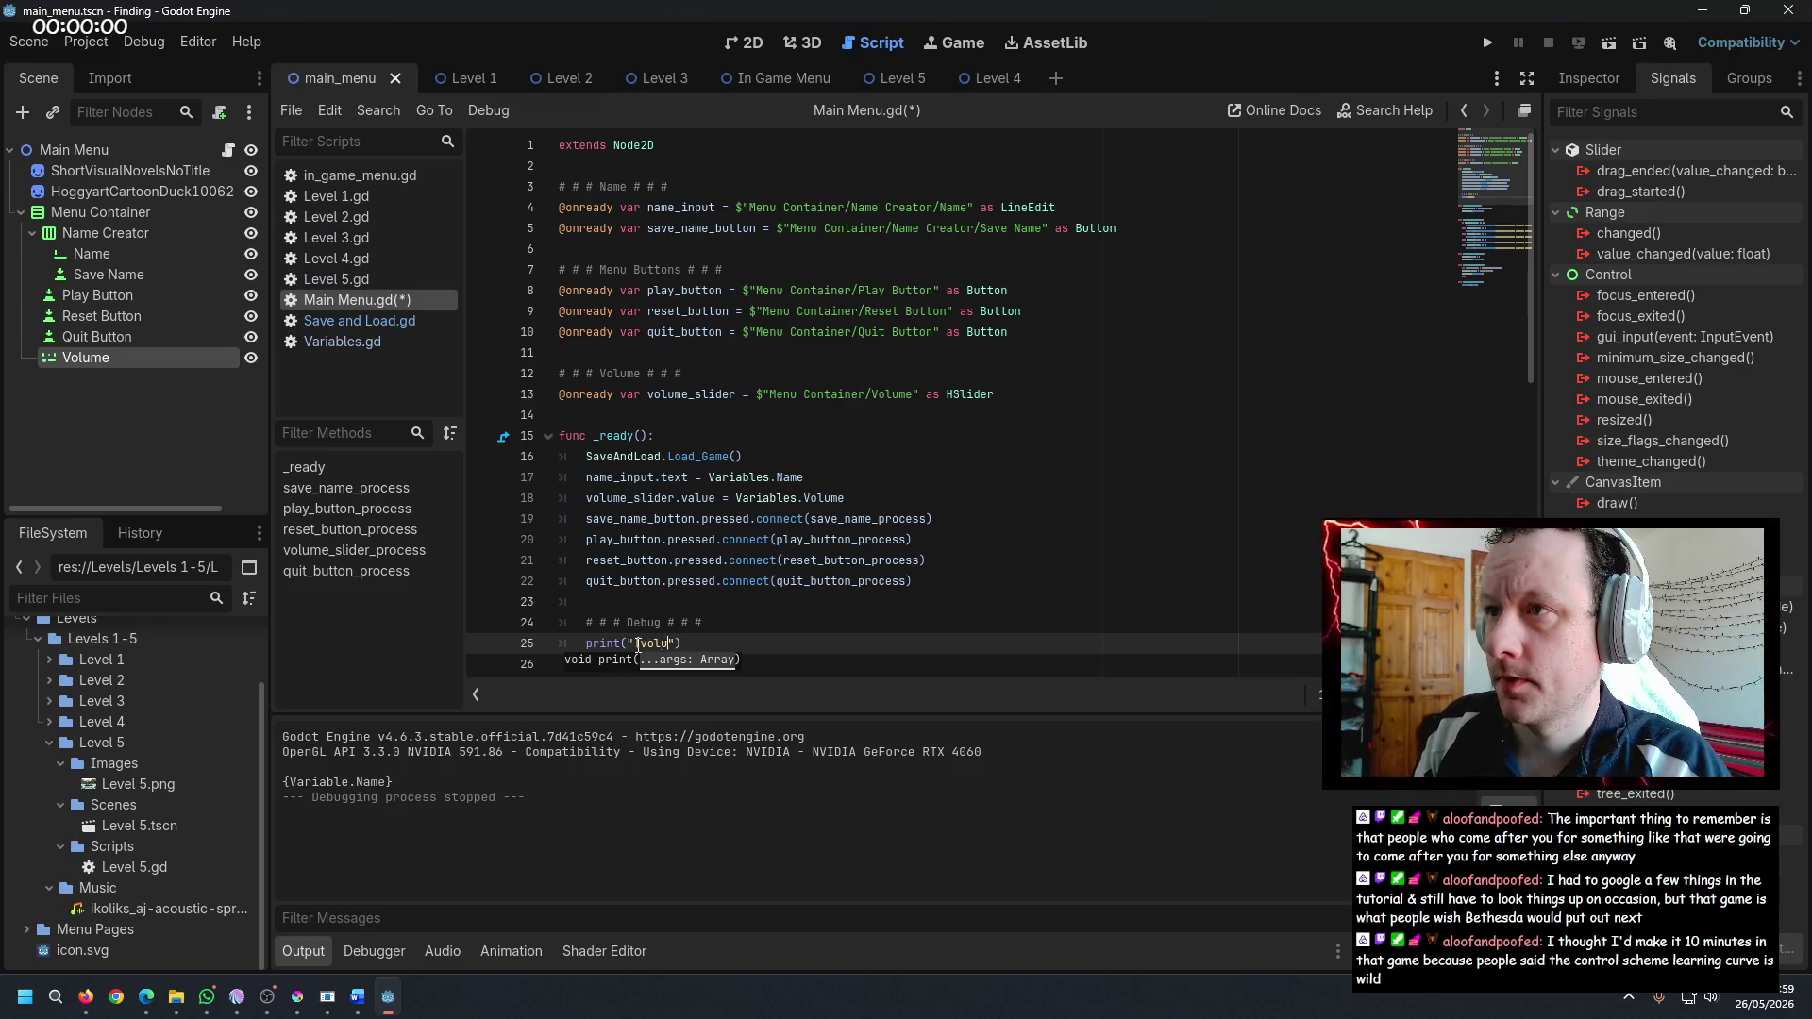
{"action": "key", "text": "BackSpace"}
{"action": "key", "text": "BackSpace"}
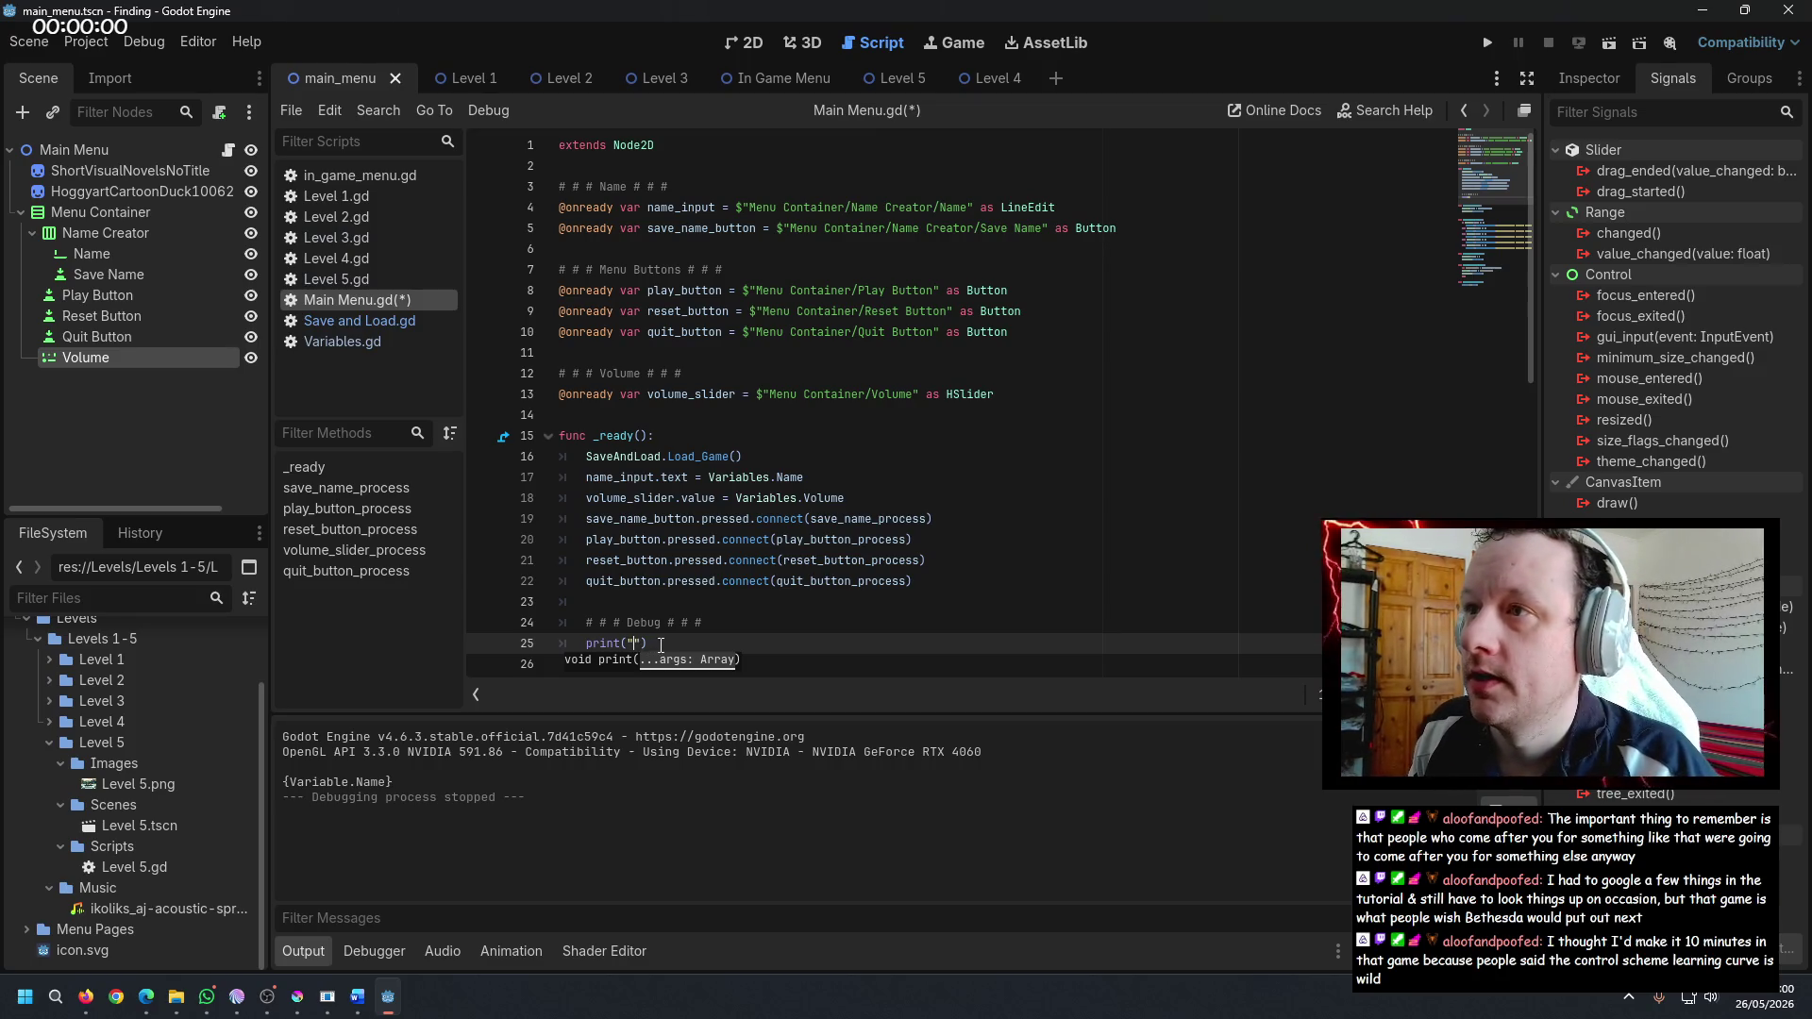
{"action": "left_click_drag", "start_coordinate": [661, 645], "coordinate": [542, 640]}
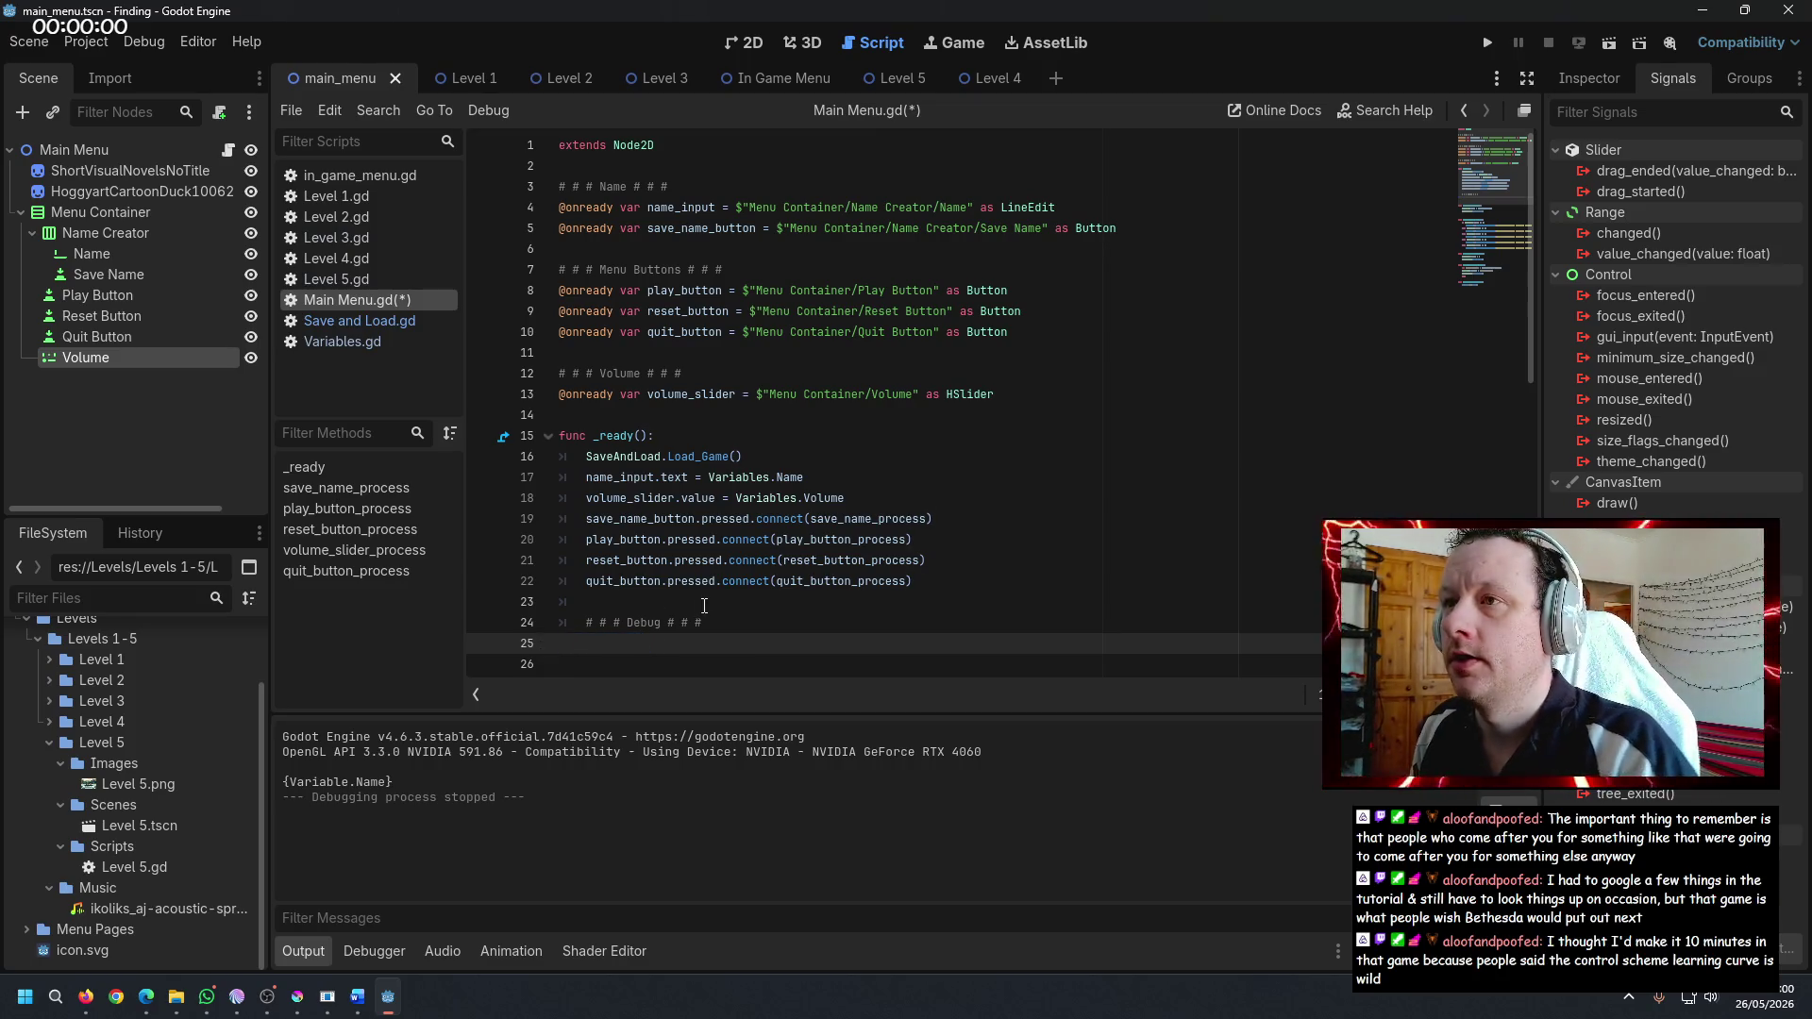
{"action": "scroll", "coordinate": [705, 605], "scroll_direction": "down", "scroll_amount": 10}
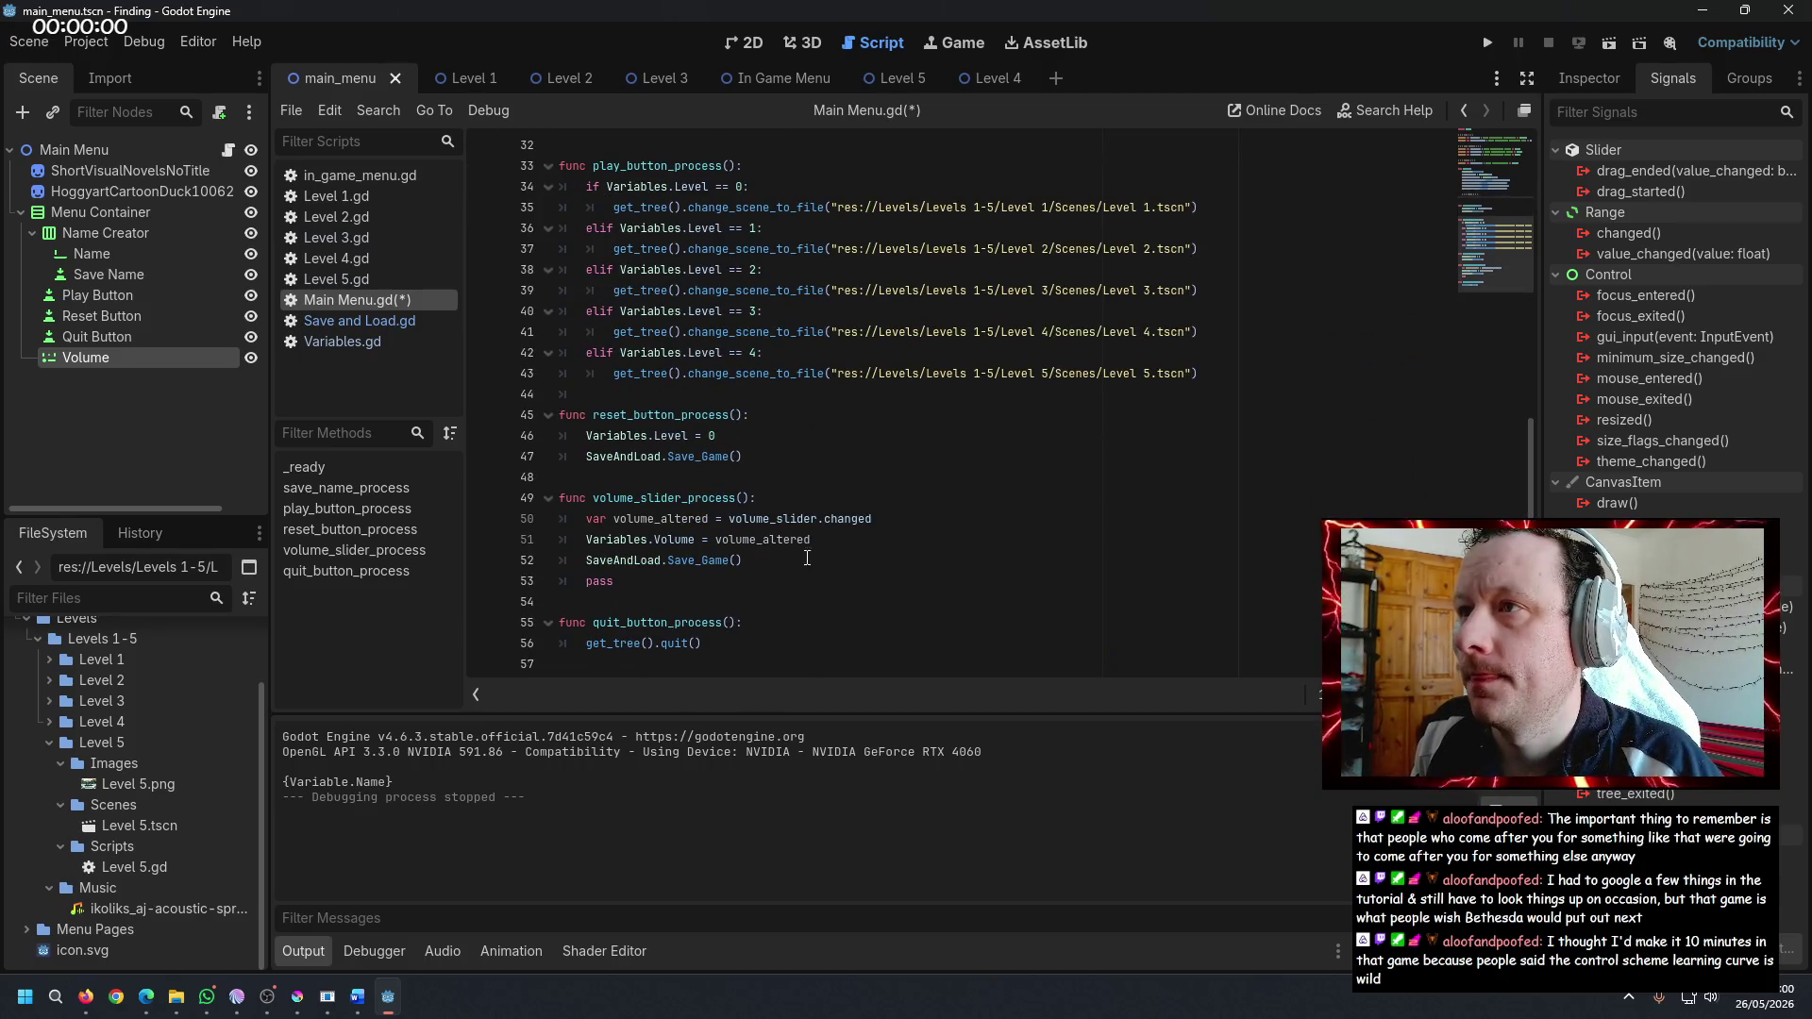
Add print(volume_altered) after the Save_Game call in volume_slider_process
{"action": "left_click", "coordinate": [785, 560]}
{"action": "key", "text": "Return"}
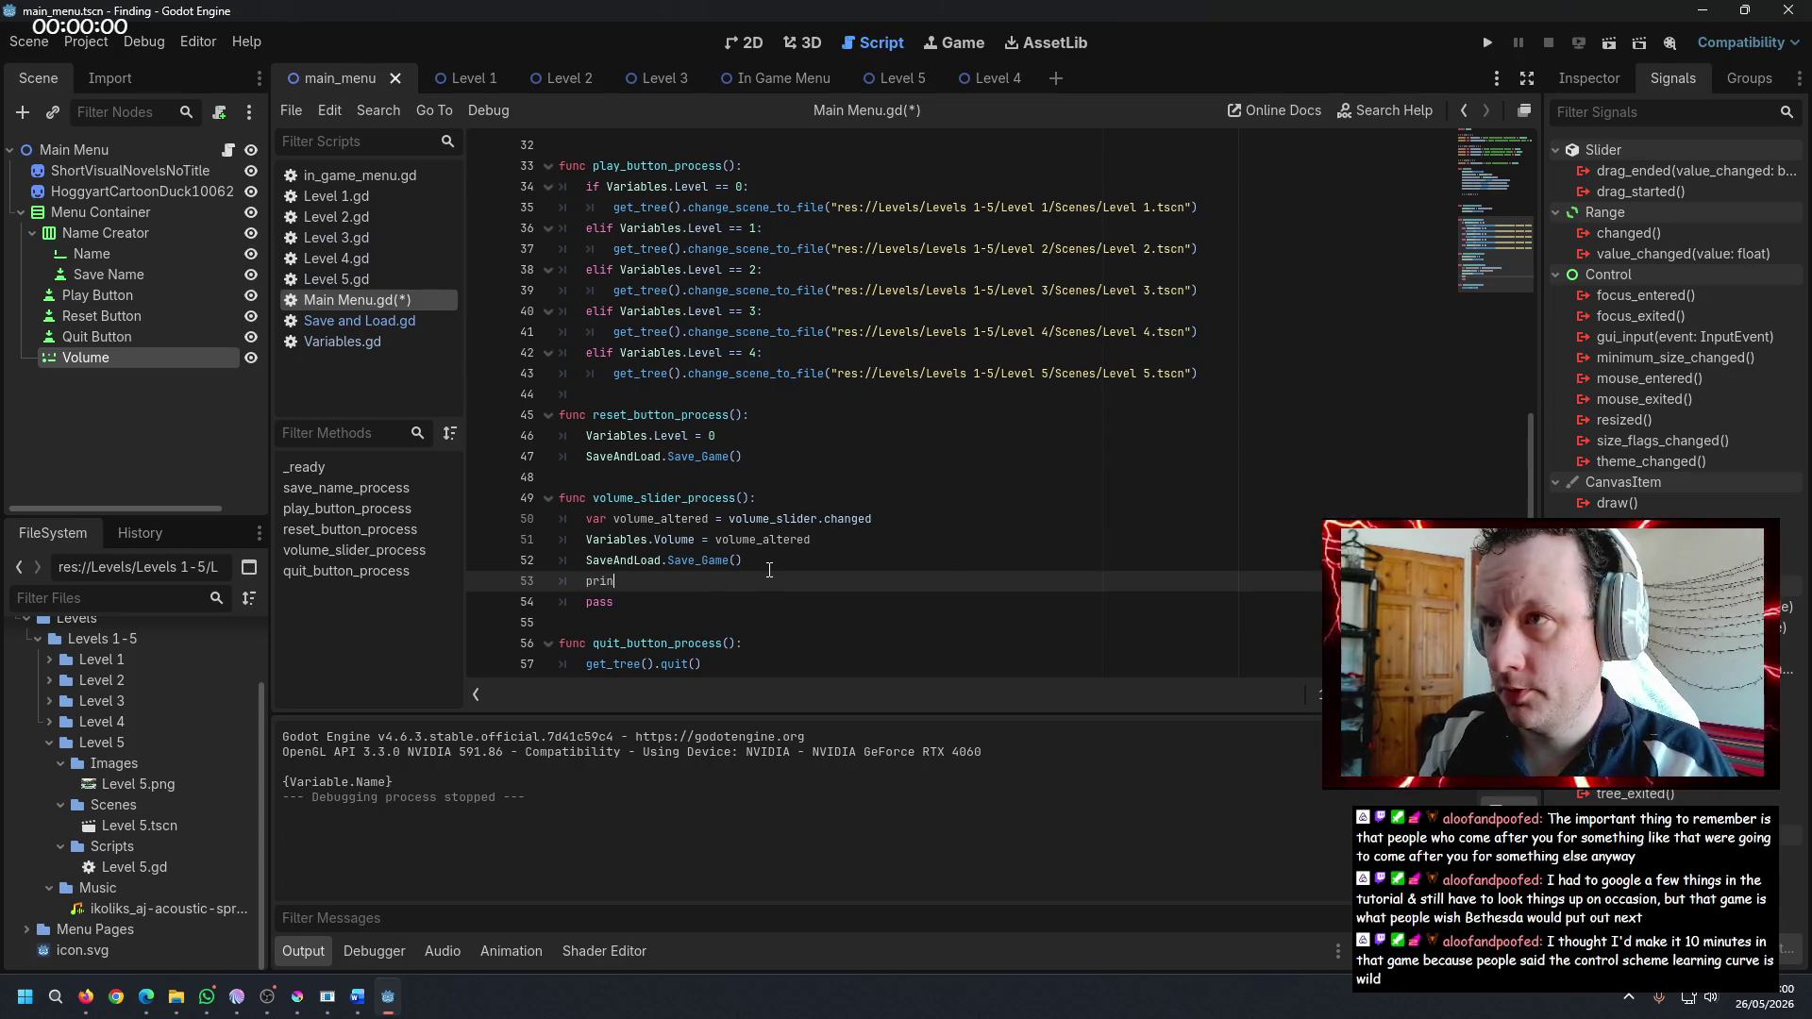
{"action": "type", "text": "int"}
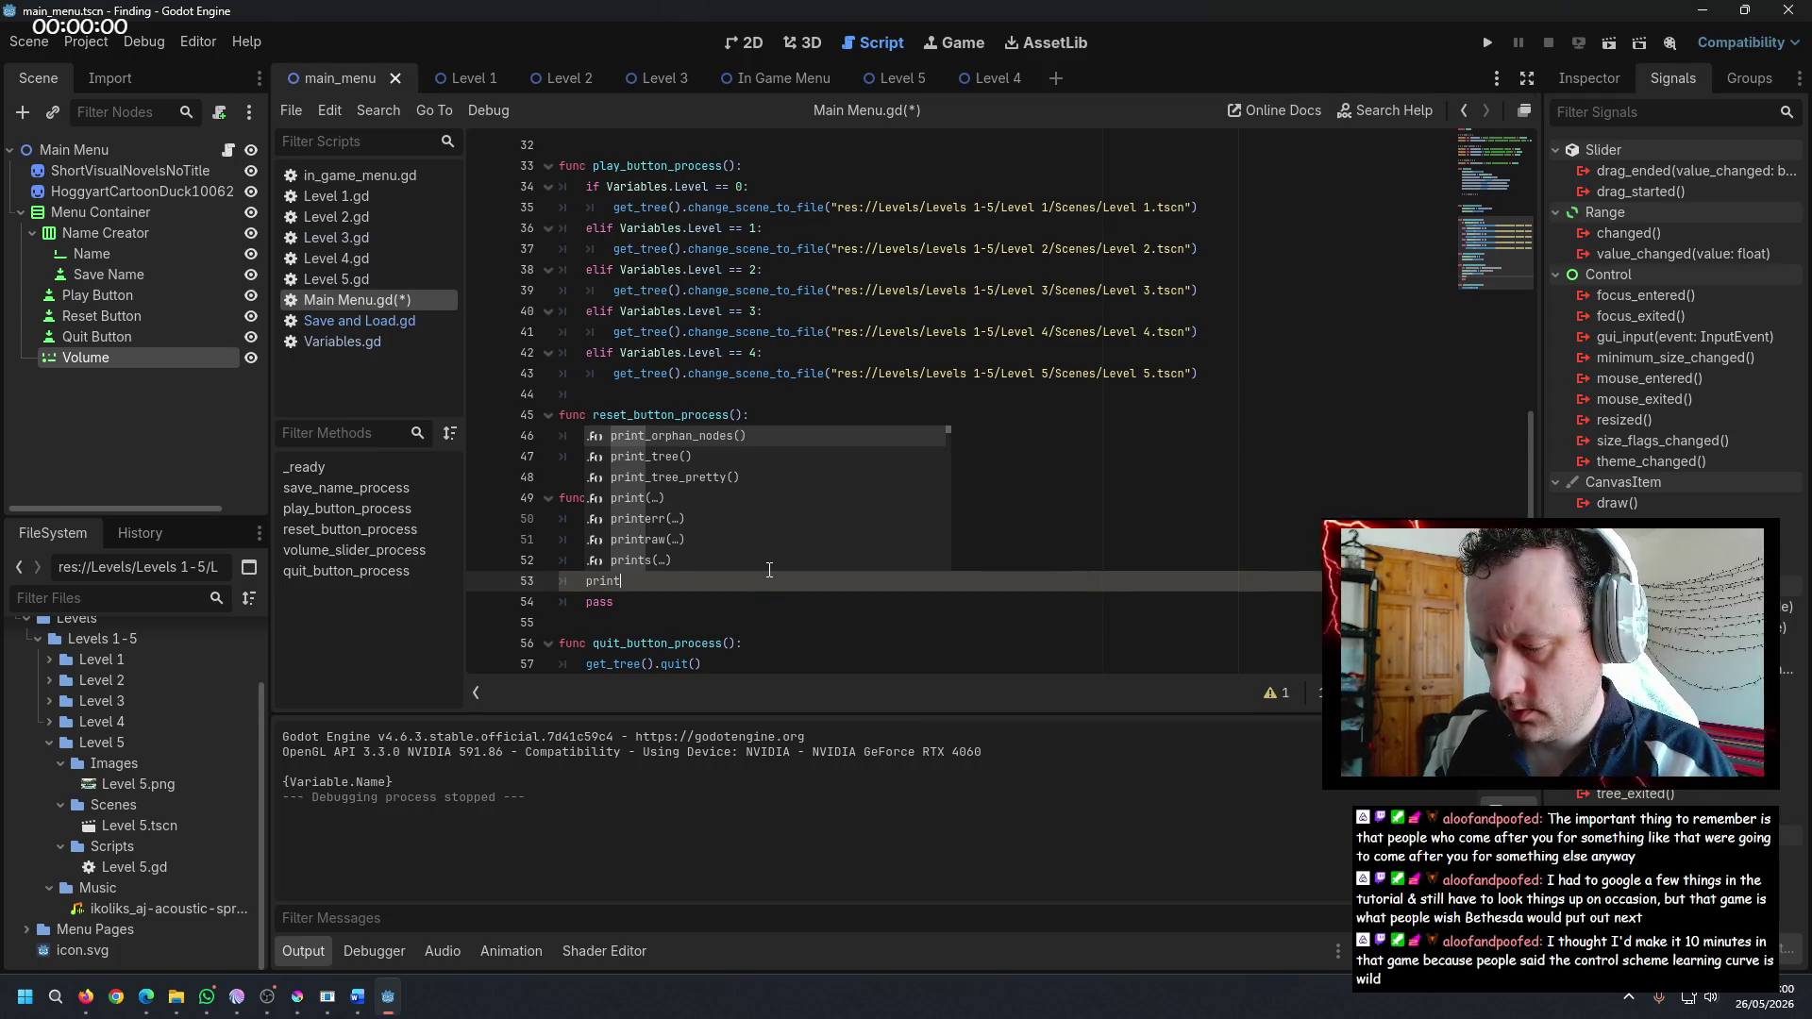
{"action": "type", "text": "("}
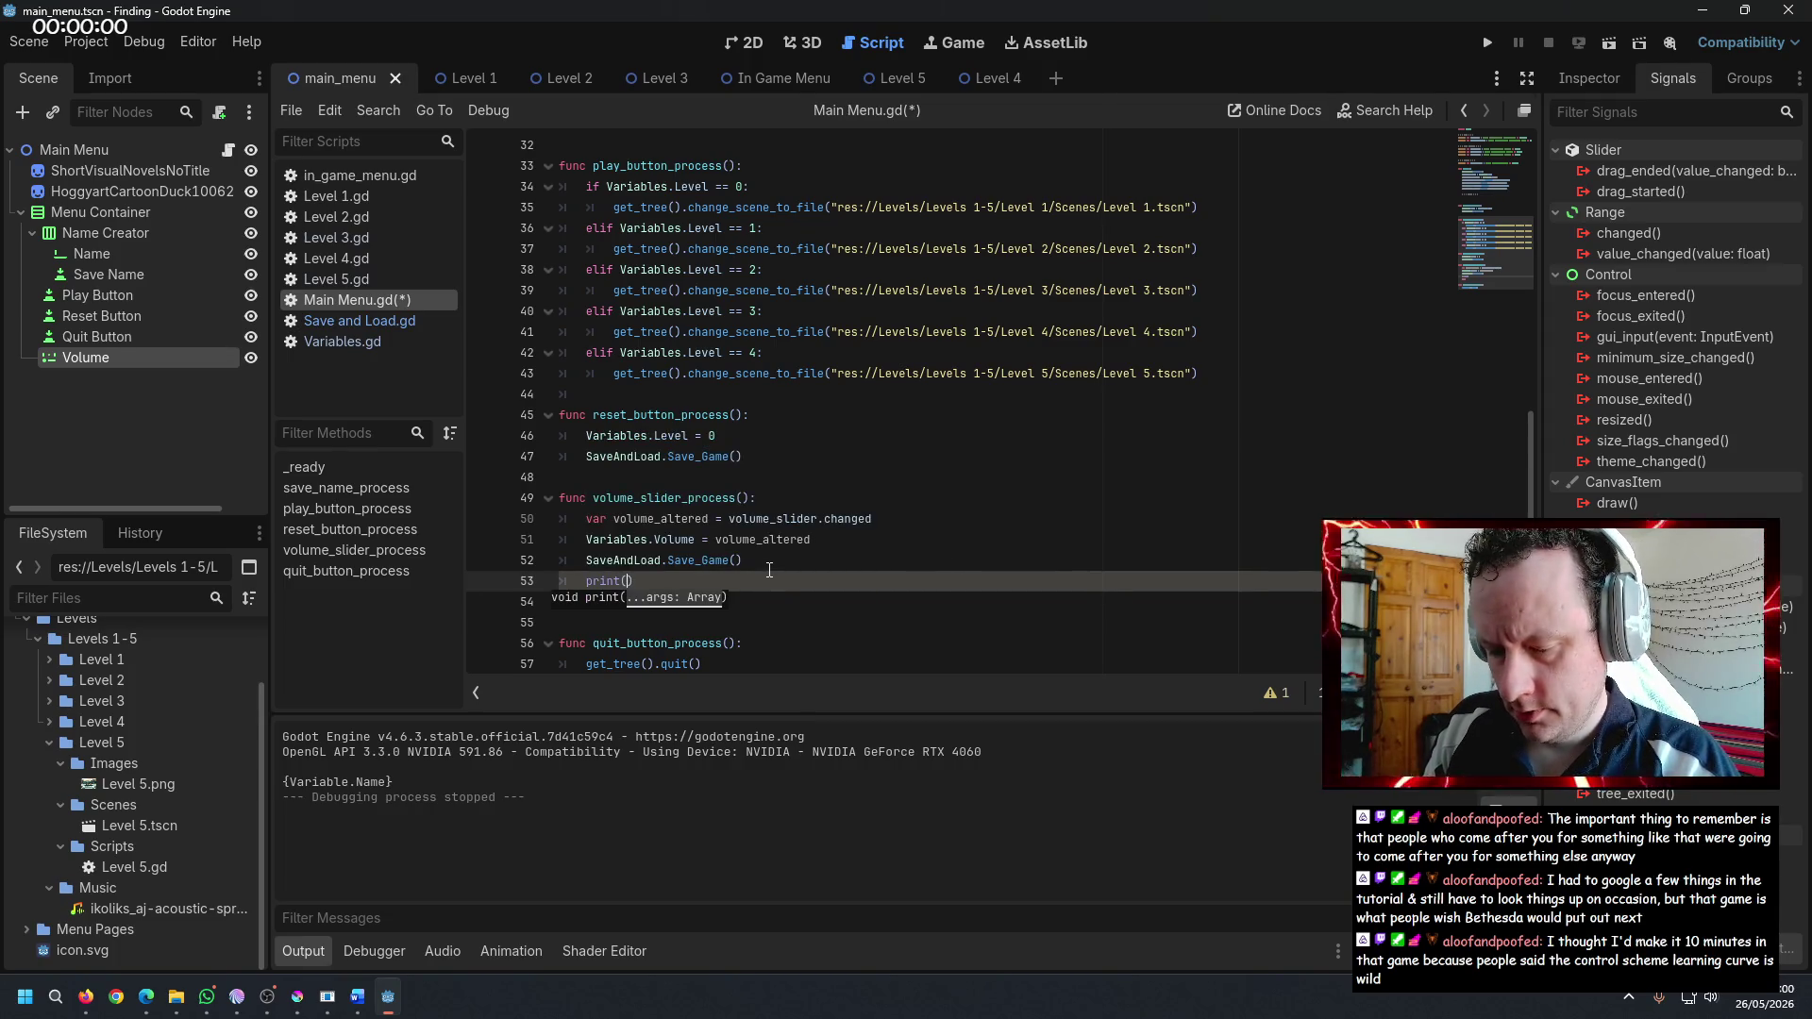
{"action": "type", "text": "volume"}
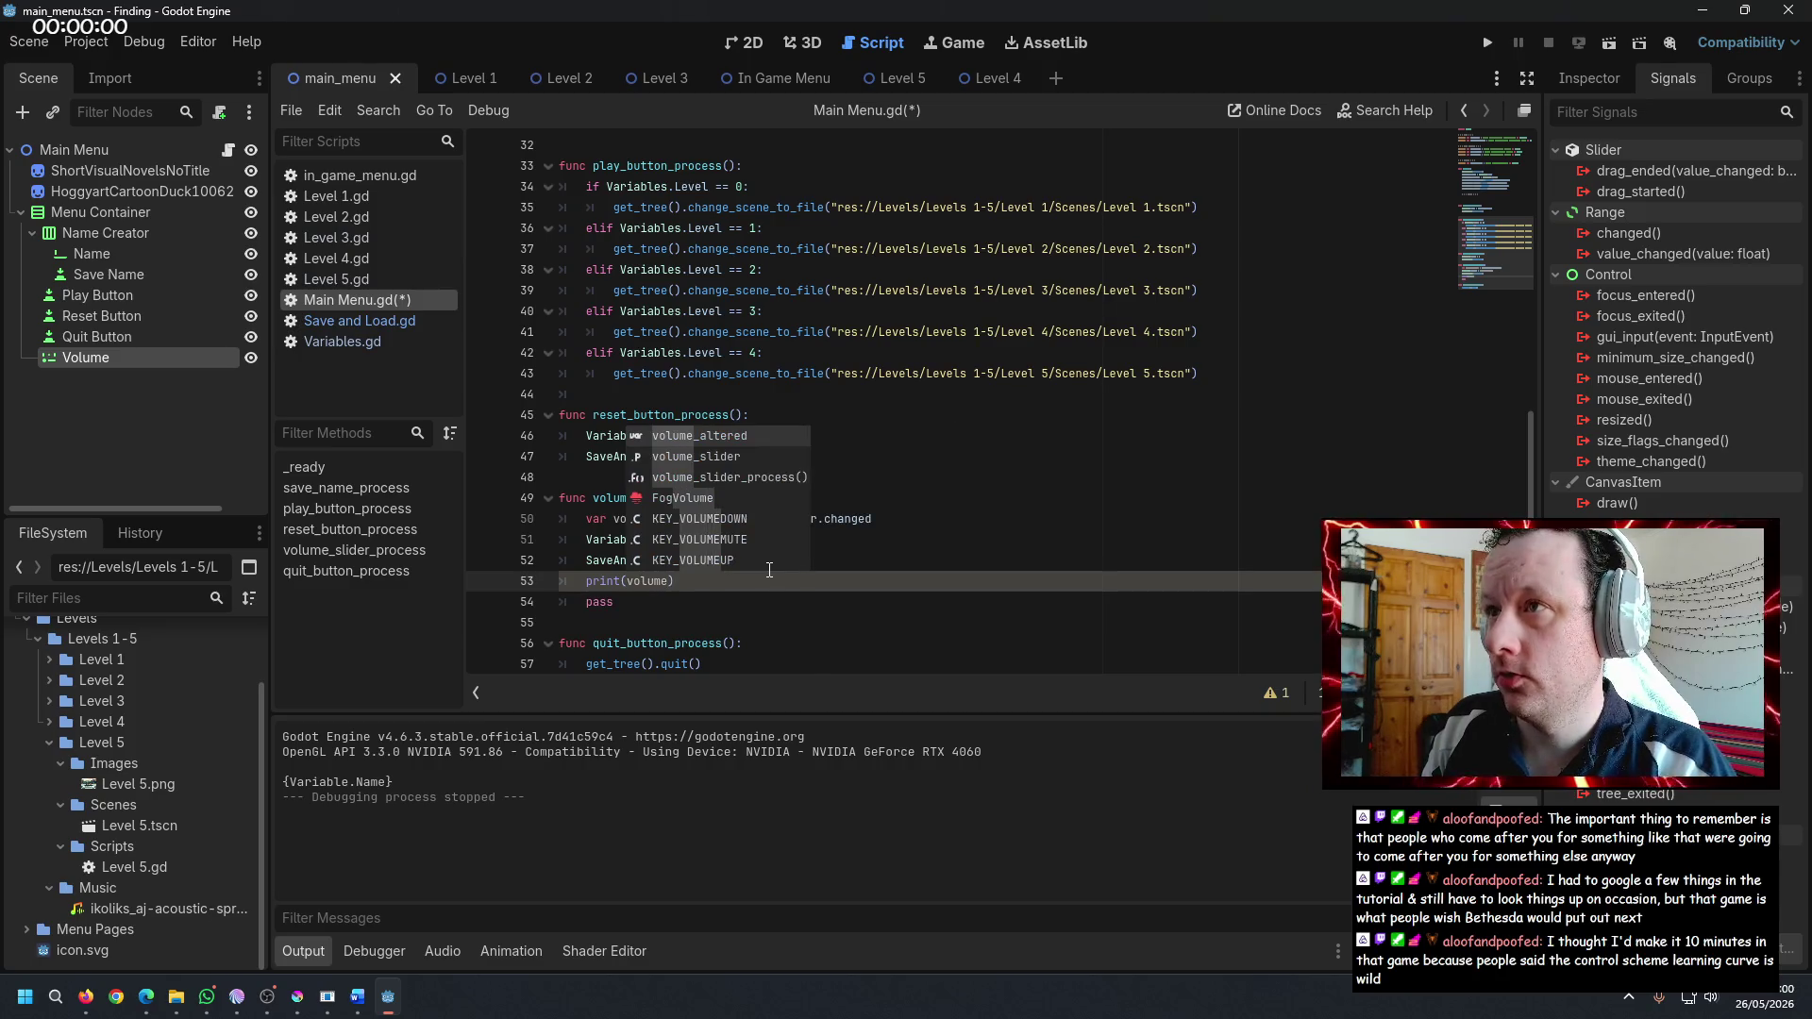
{"action": "key", "text": "Return"}
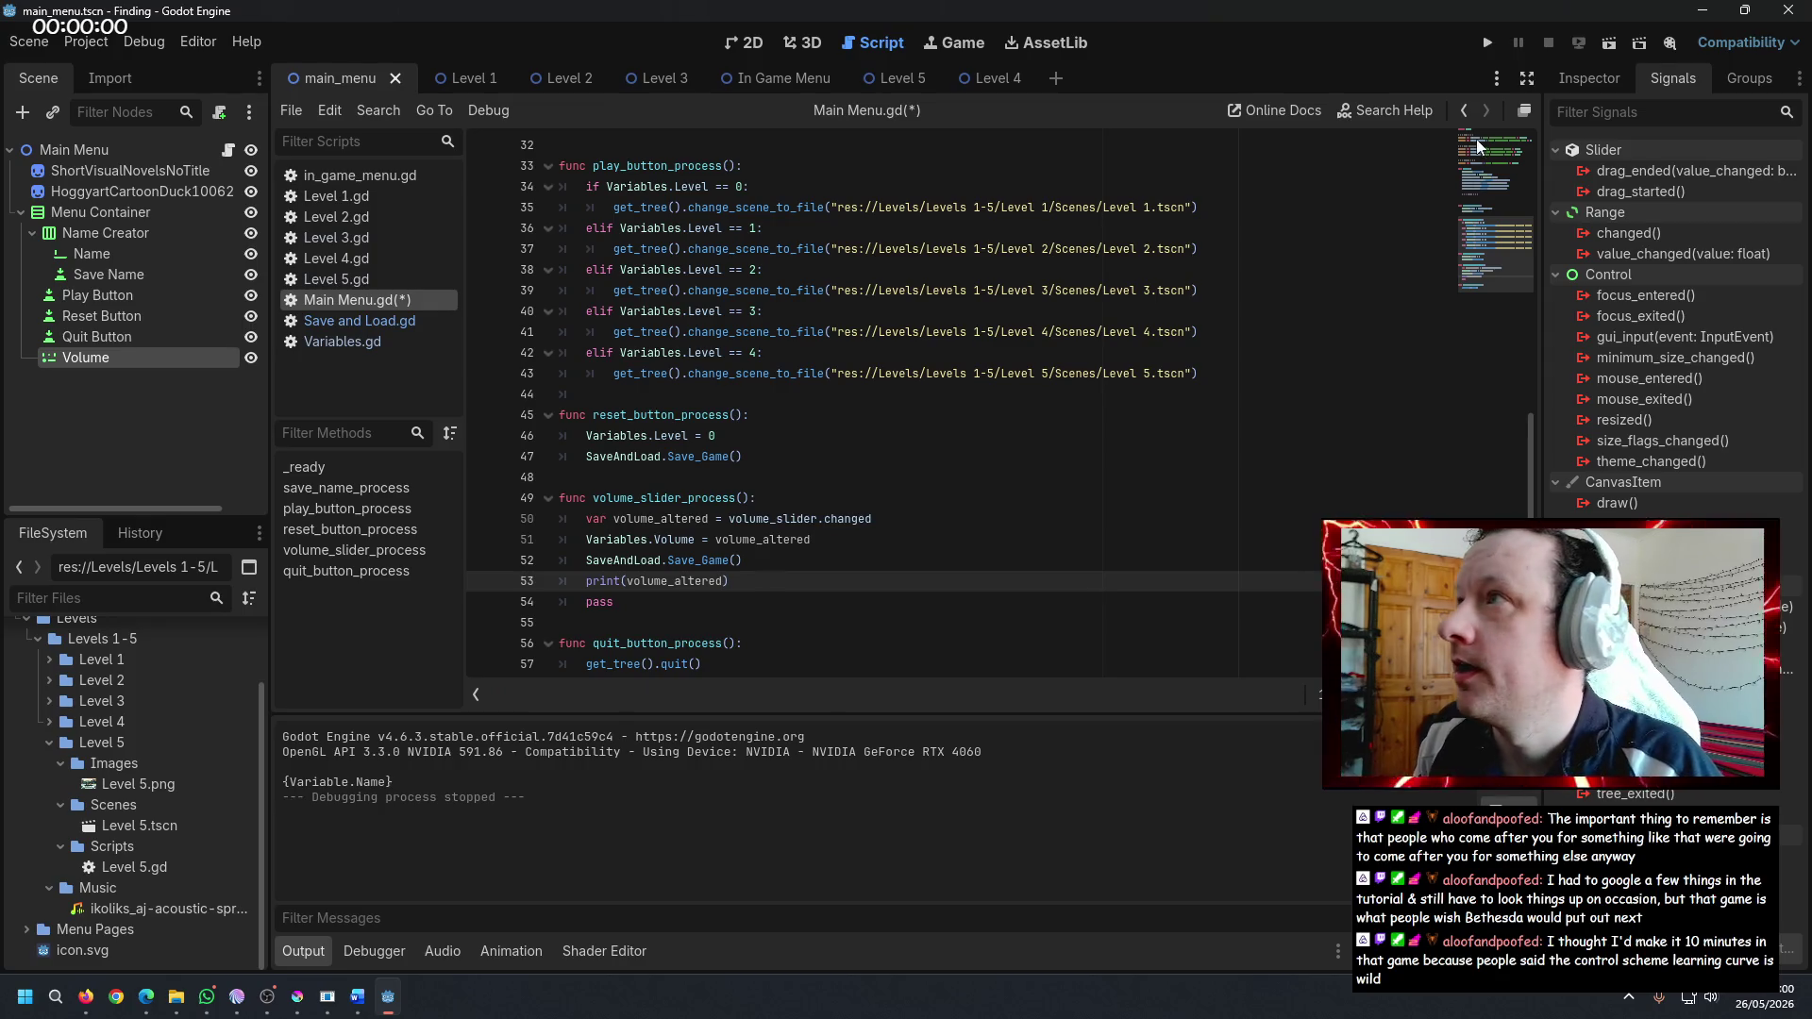
Test the volume slider in the running menu, then review line 50 and the empty line under Debug
{"action": "left_click", "coordinate": [1608, 42]}
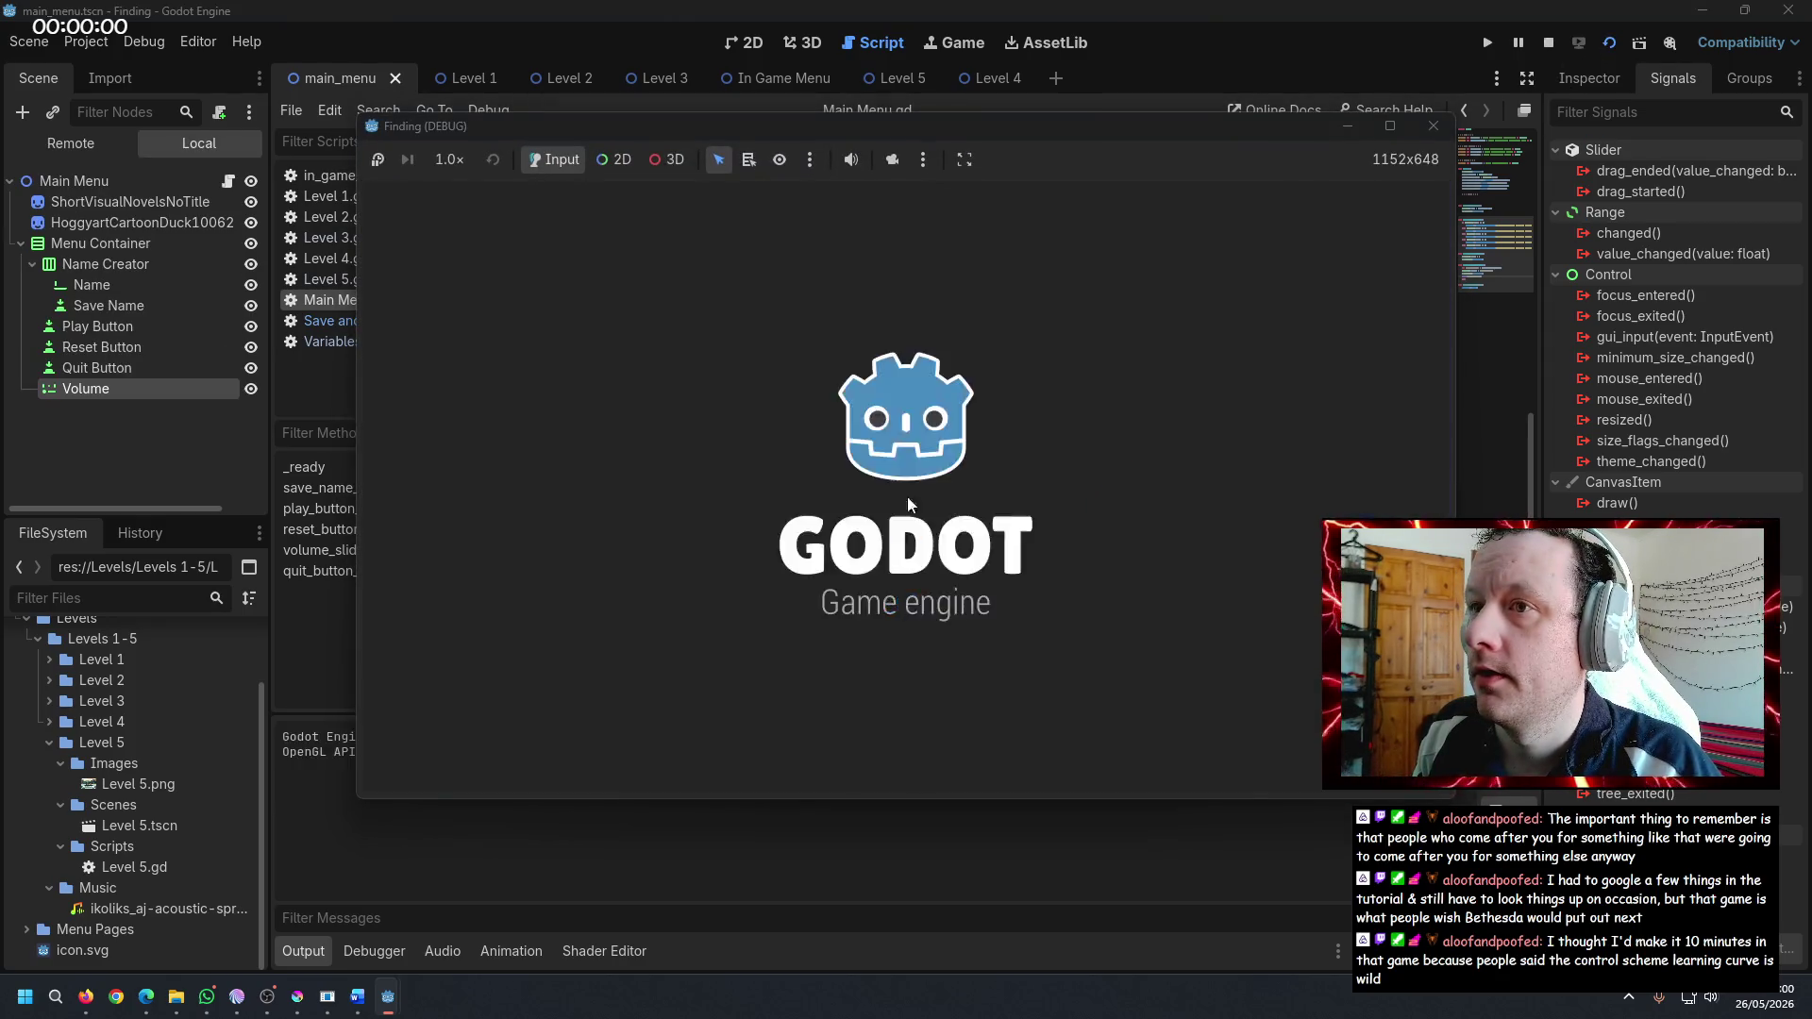
{"action": "mouse_move", "coordinate": [948, 562]}
{"action": "left_mouse_down"}
{"action": "mouse_move", "coordinate": [825, 563]}
{"action": "mouse_move", "coordinate": [961, 564]}
{"action": "left_mouse_up"}
{"action": "left_click", "coordinate": [1433, 125]}
{"action": "scroll", "coordinate": [742, 469], "scroll_direction": "up", "scroll_amount": 10}
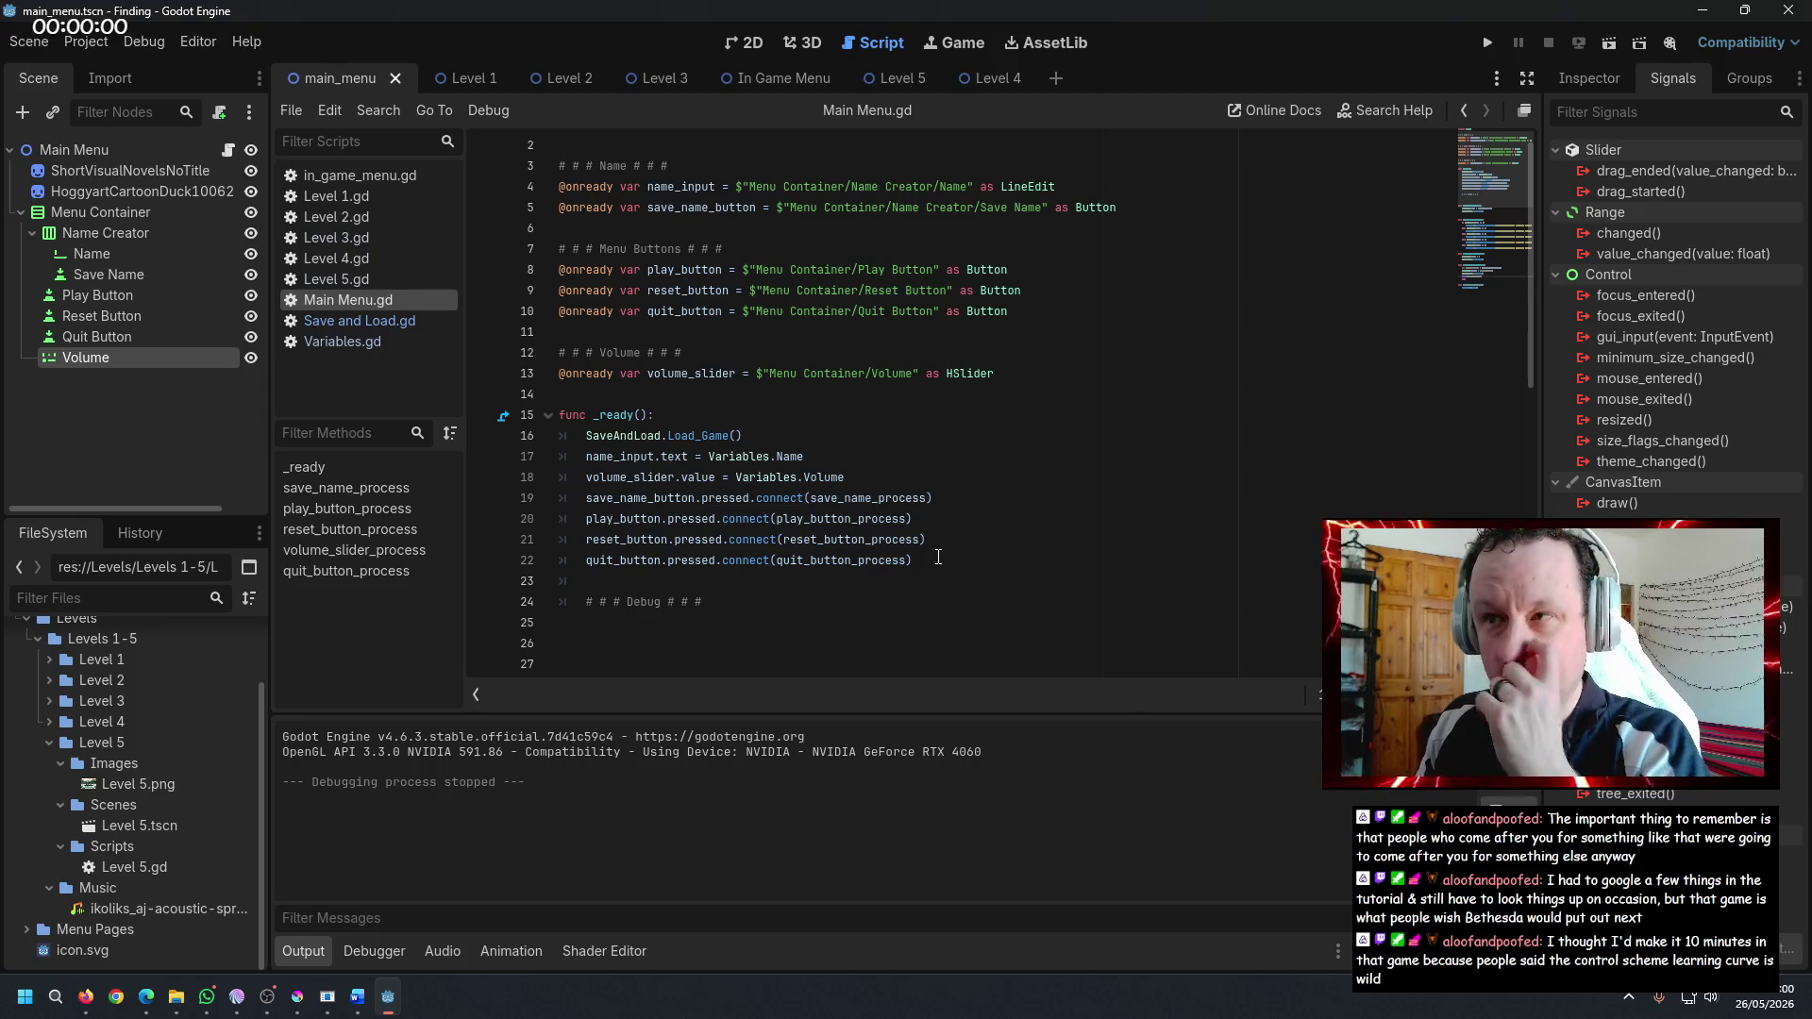
{"action": "scroll", "coordinate": [832, 608], "scroll_direction": "down", "scroll_amount": 5}
{"action": "scroll", "coordinate": [833, 609], "scroll_direction": "down", "scroll_amount": 5}
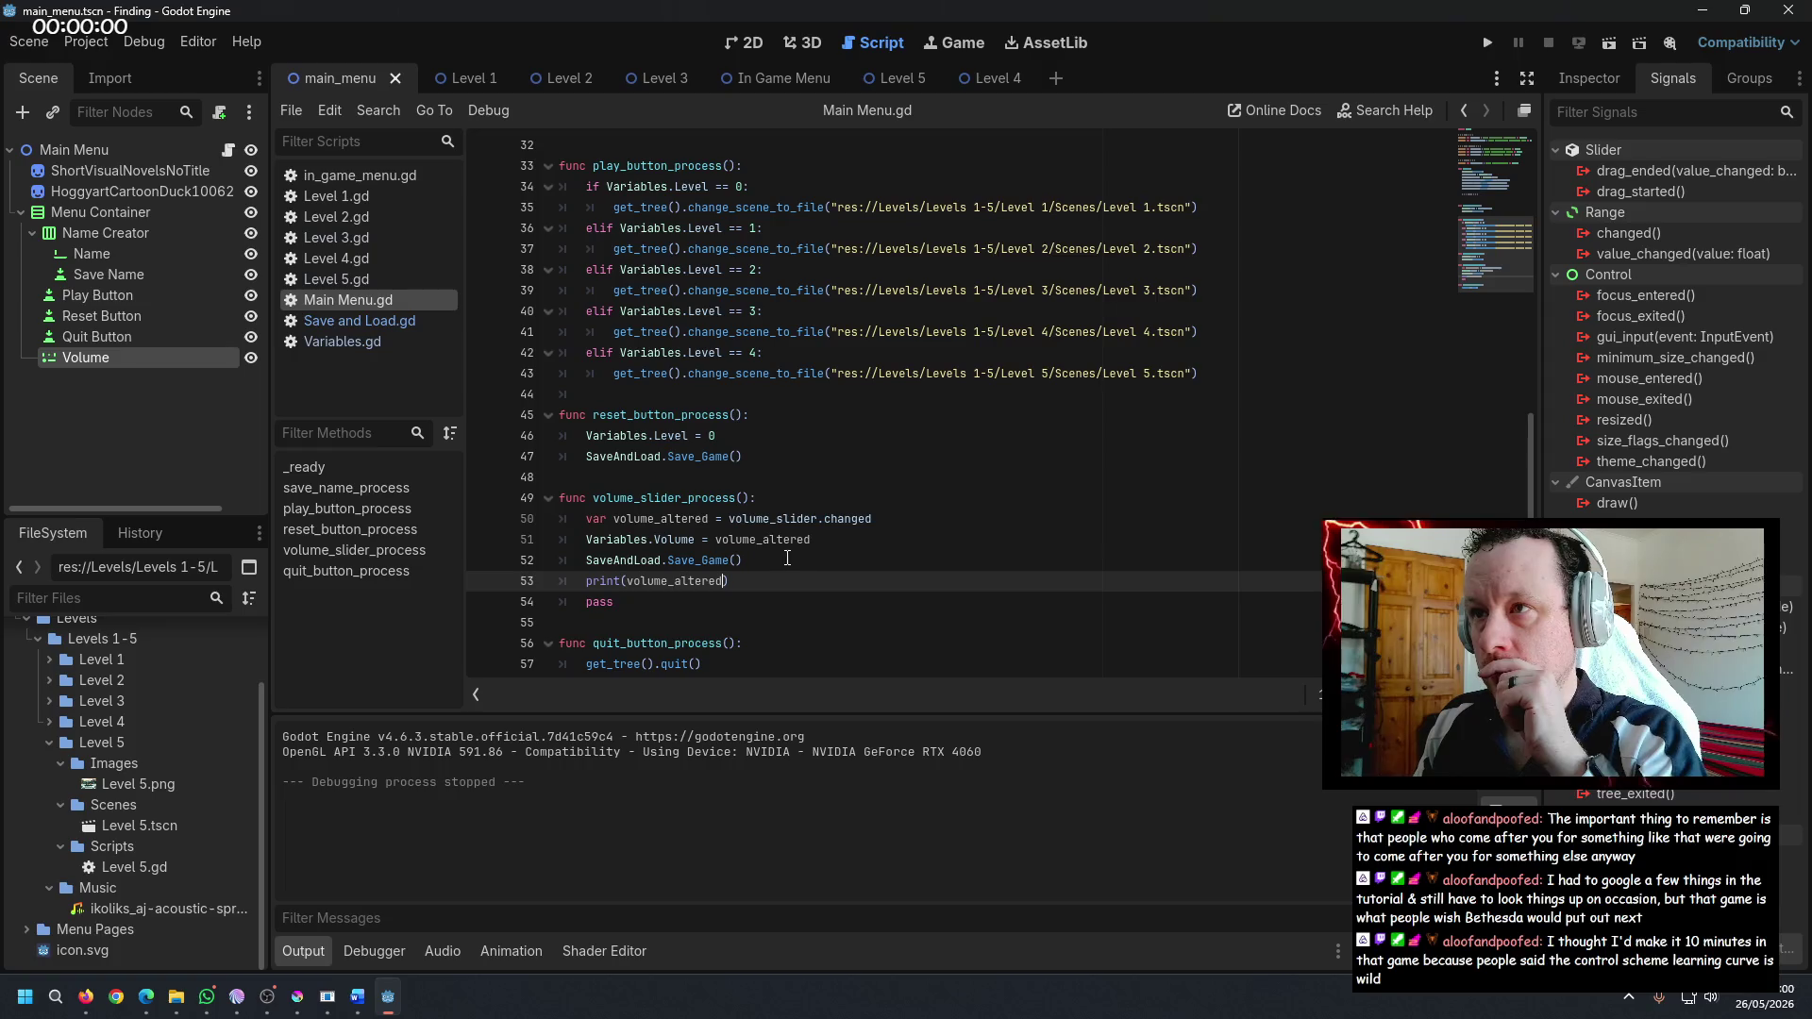
{"action": "left_click_drag", "start_coordinate": [871, 519], "coordinate": [729, 519]}
{"action": "scroll", "coordinate": [822, 514], "scroll_direction": "up", "scroll_amount": 9}
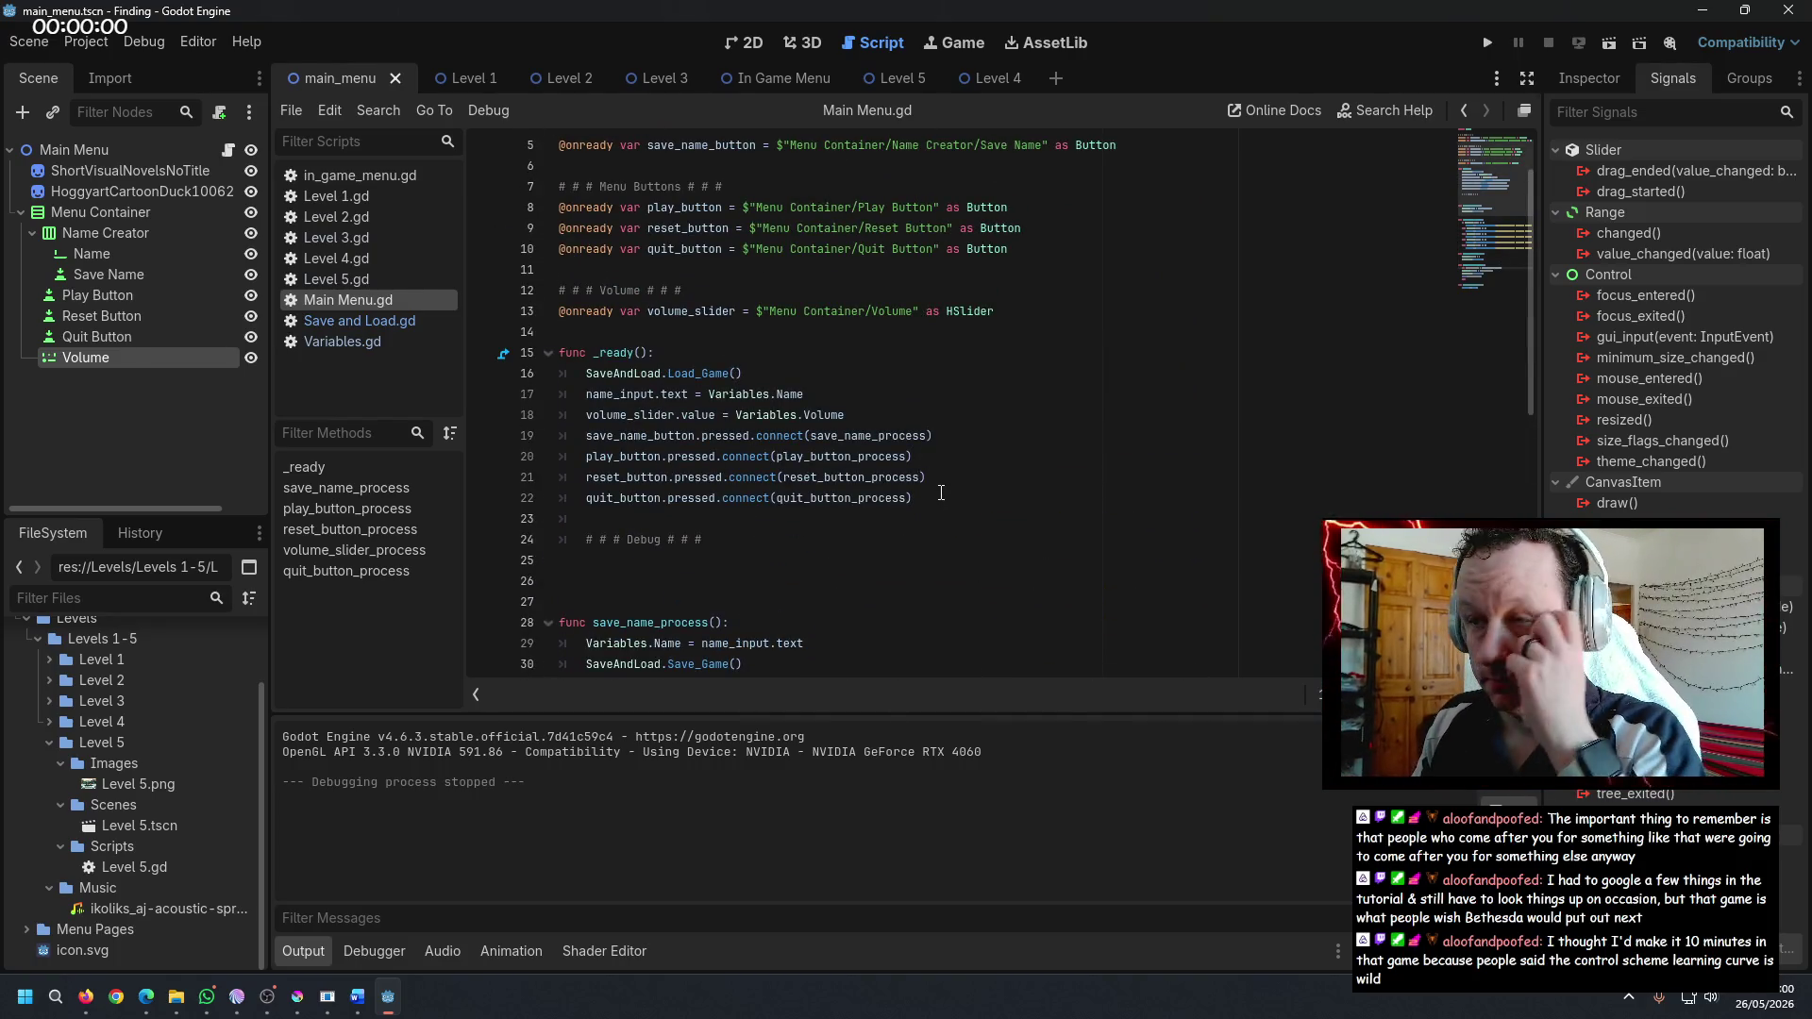
{"action": "left_click", "coordinate": [618, 559]}
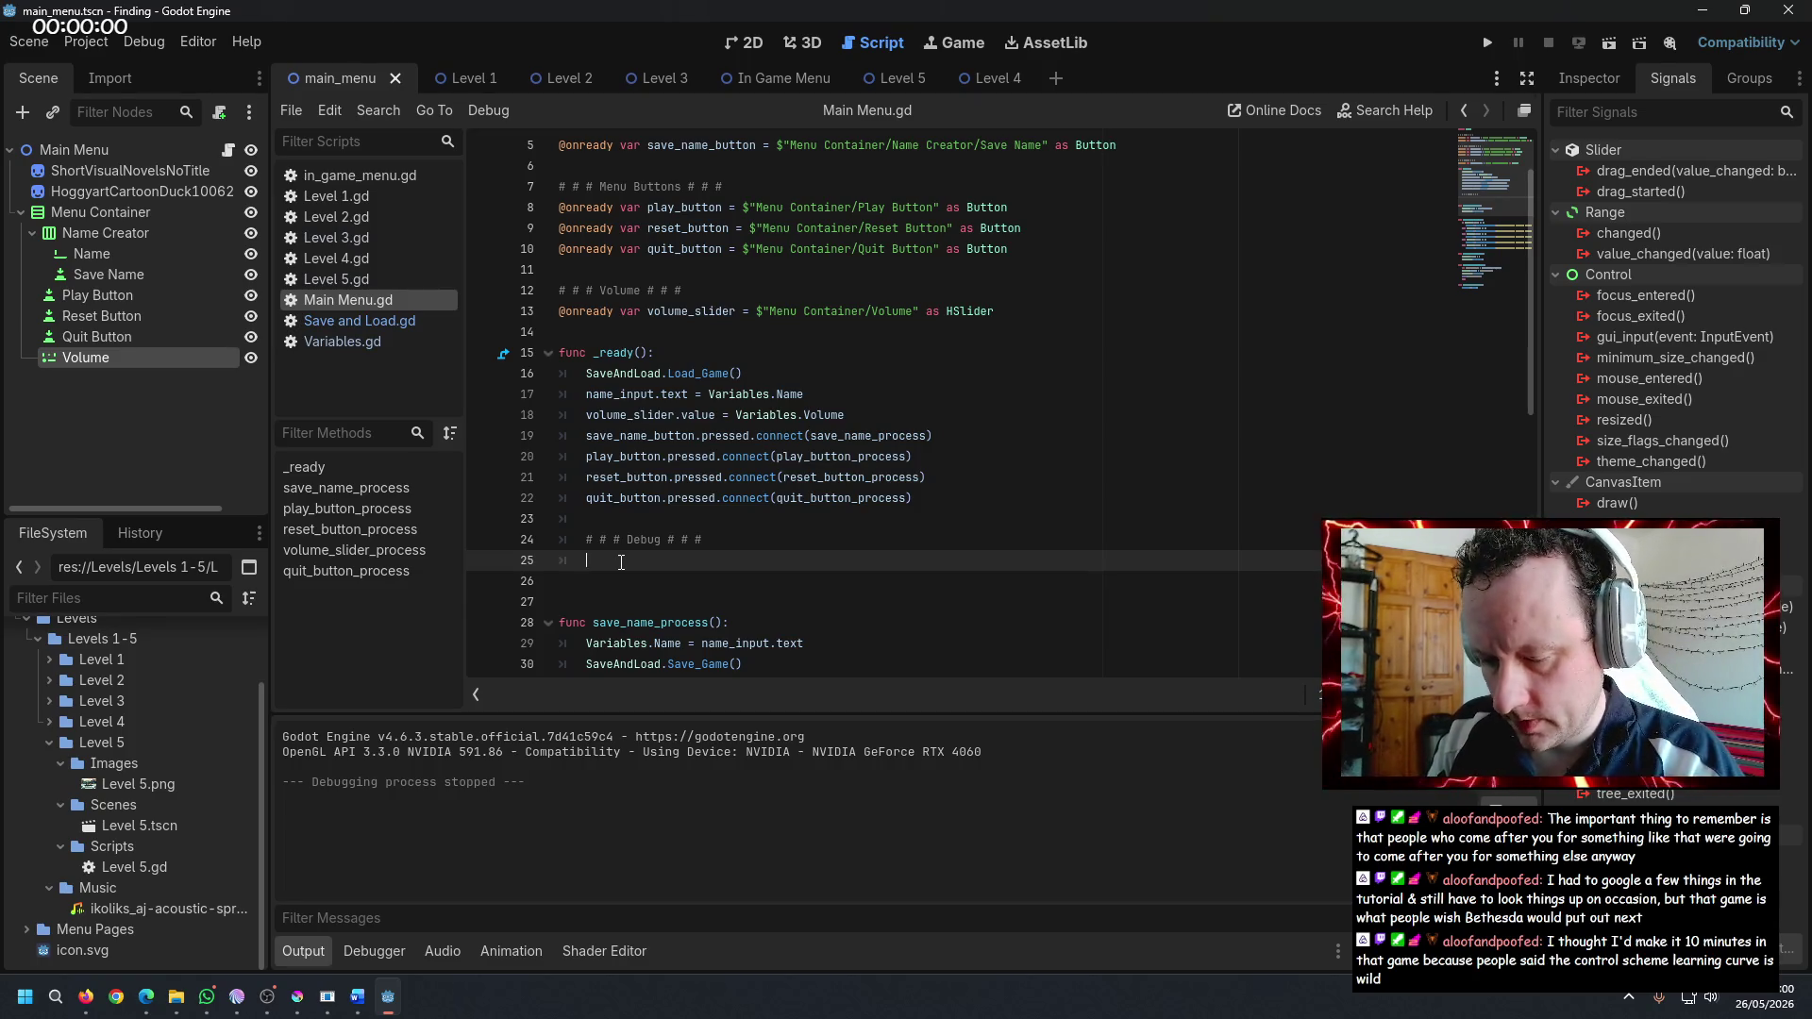
Type volume_slider.changed.connect() on the line under the Debug comment
{"action": "type", "text": "vol"}
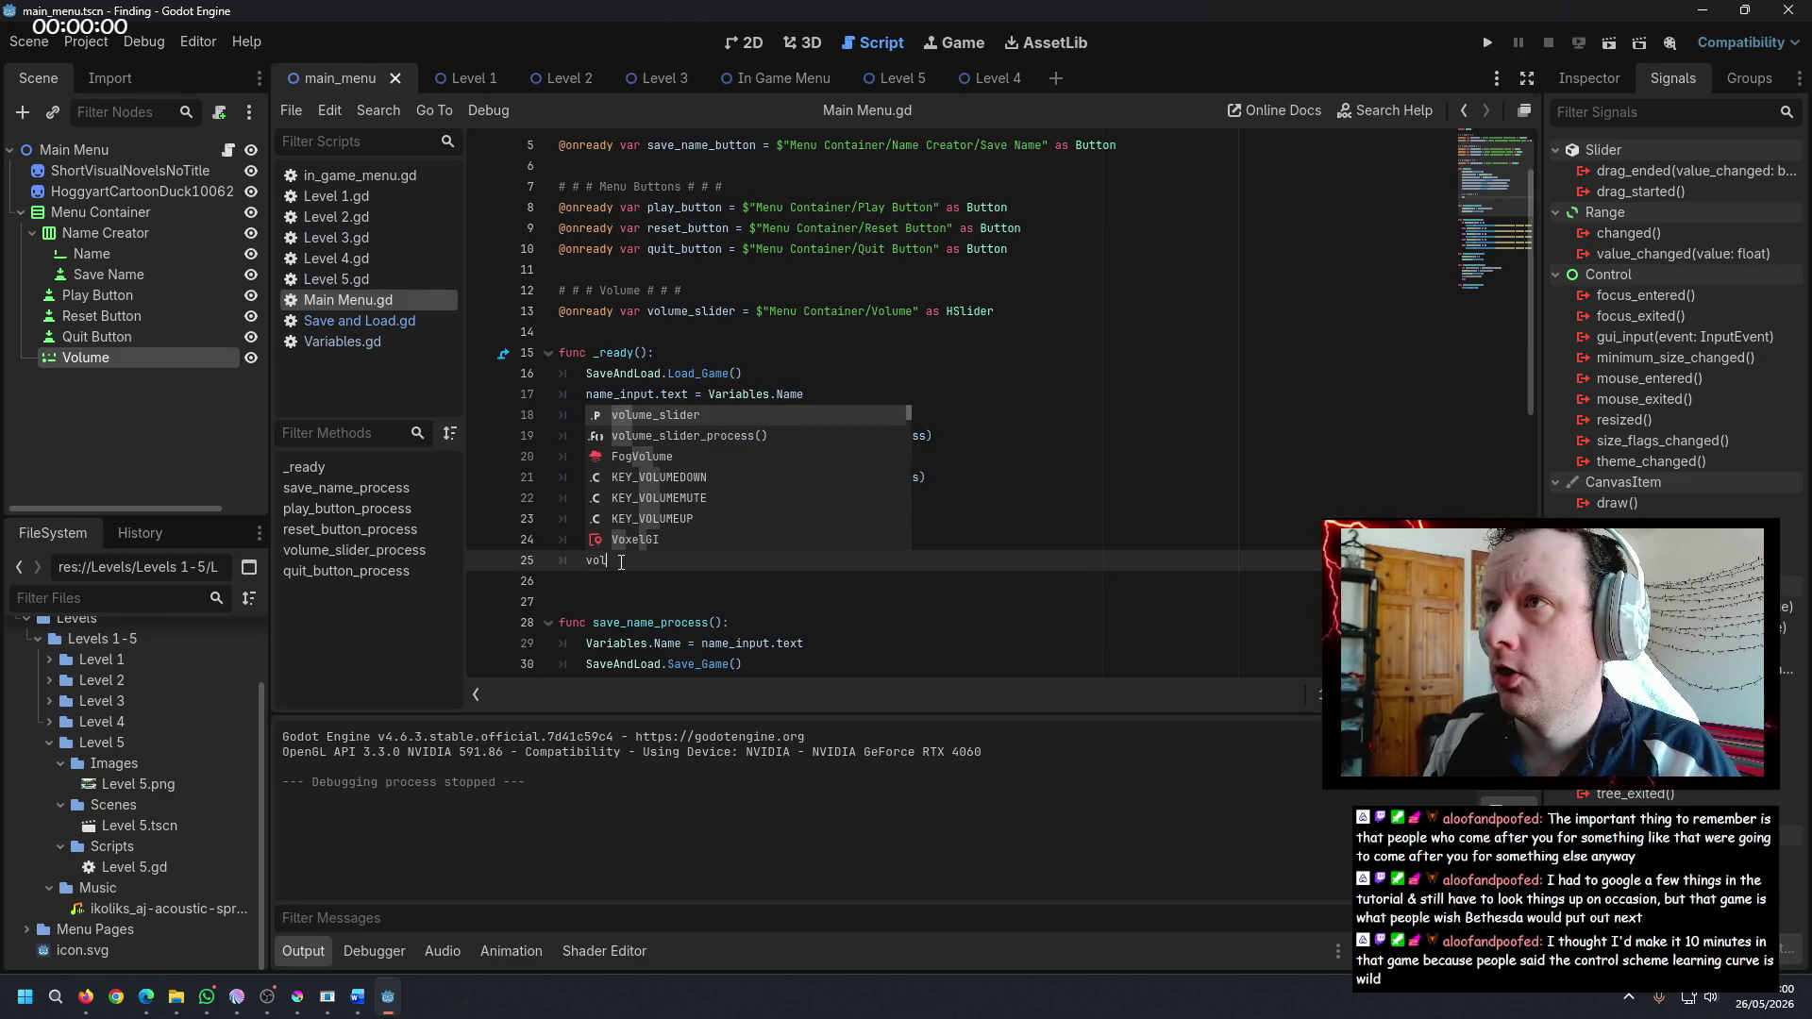
{"action": "key", "text": "Return"}
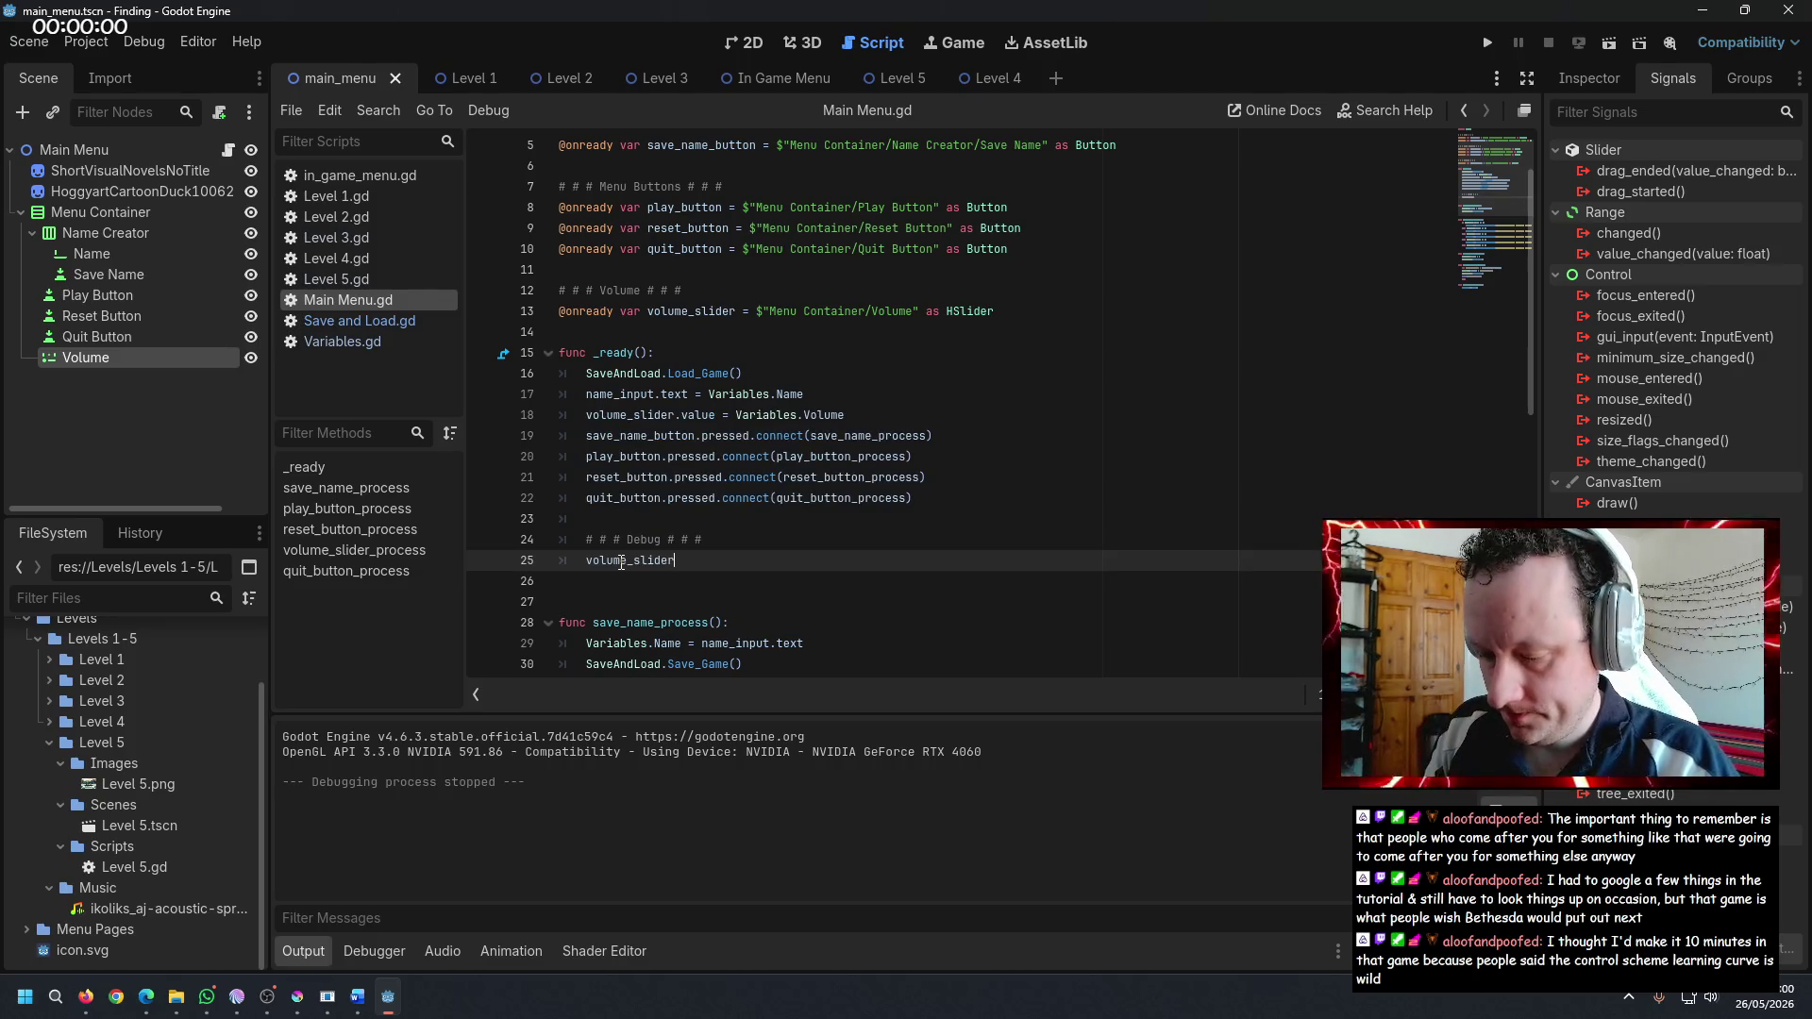
{"action": "type", "text": ".changed"}
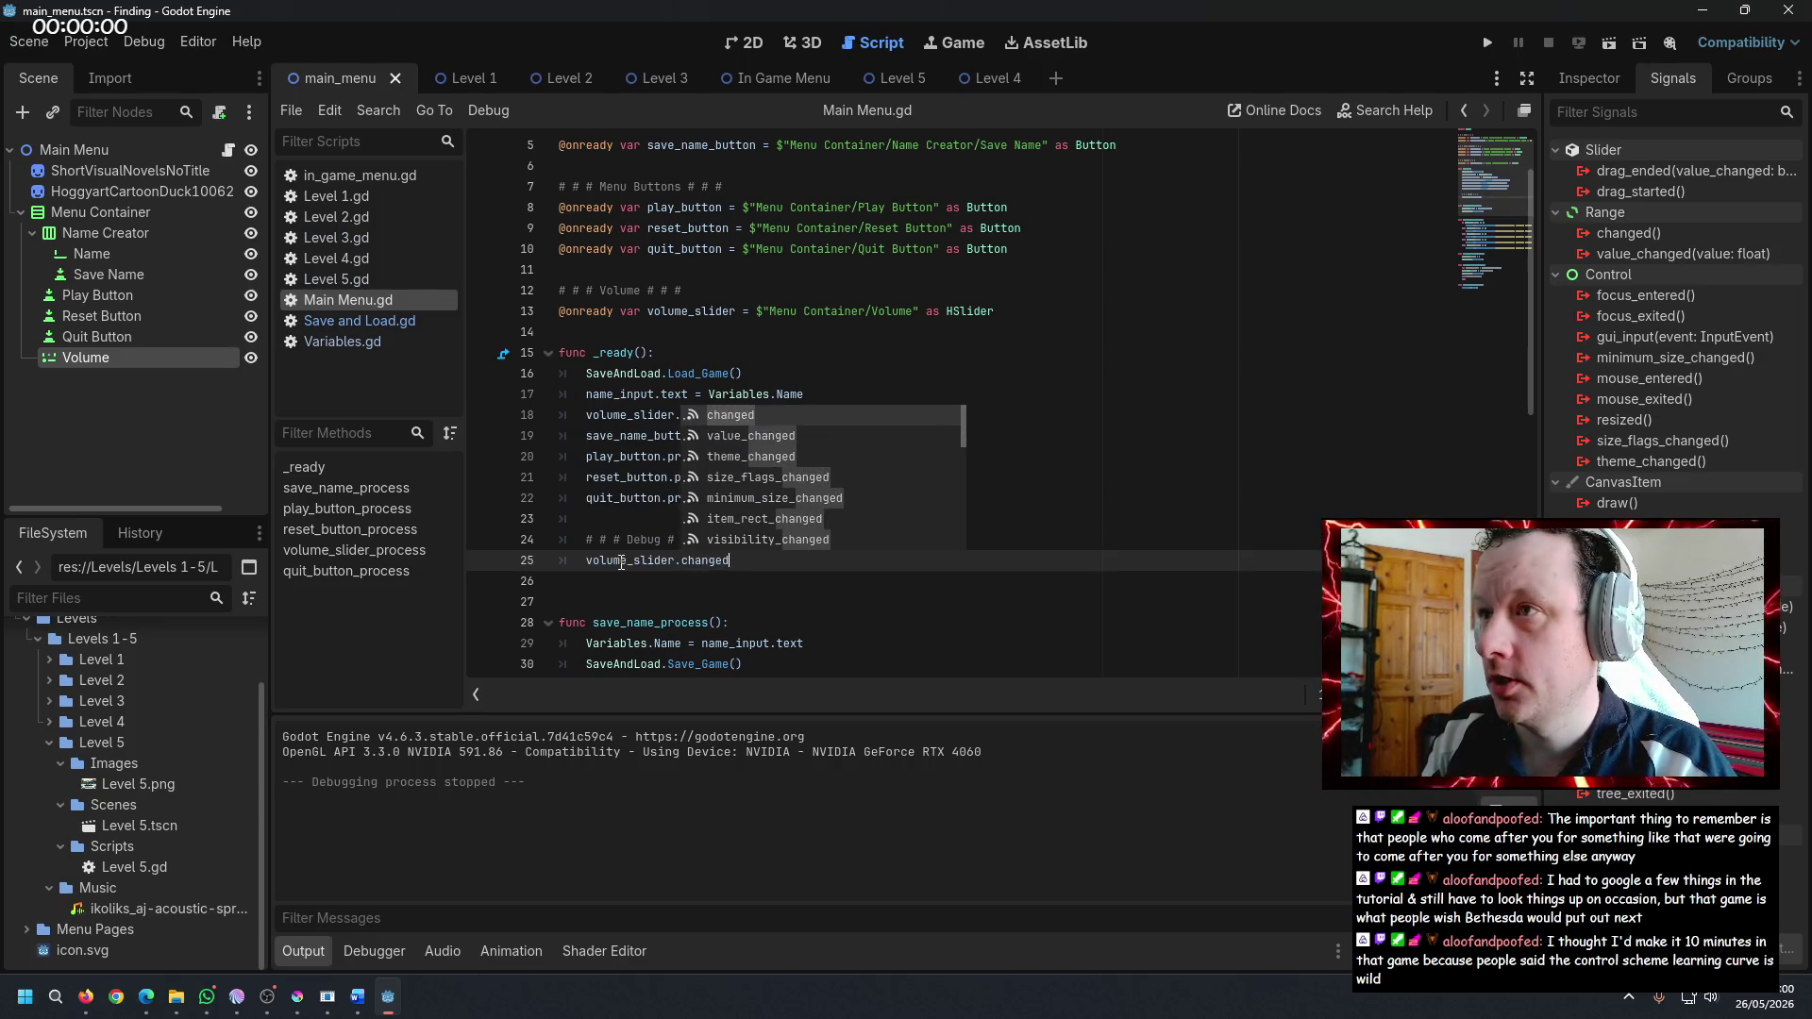
{"action": "key", "text": "Return"}
{"action": "type", "text": ".connect"}
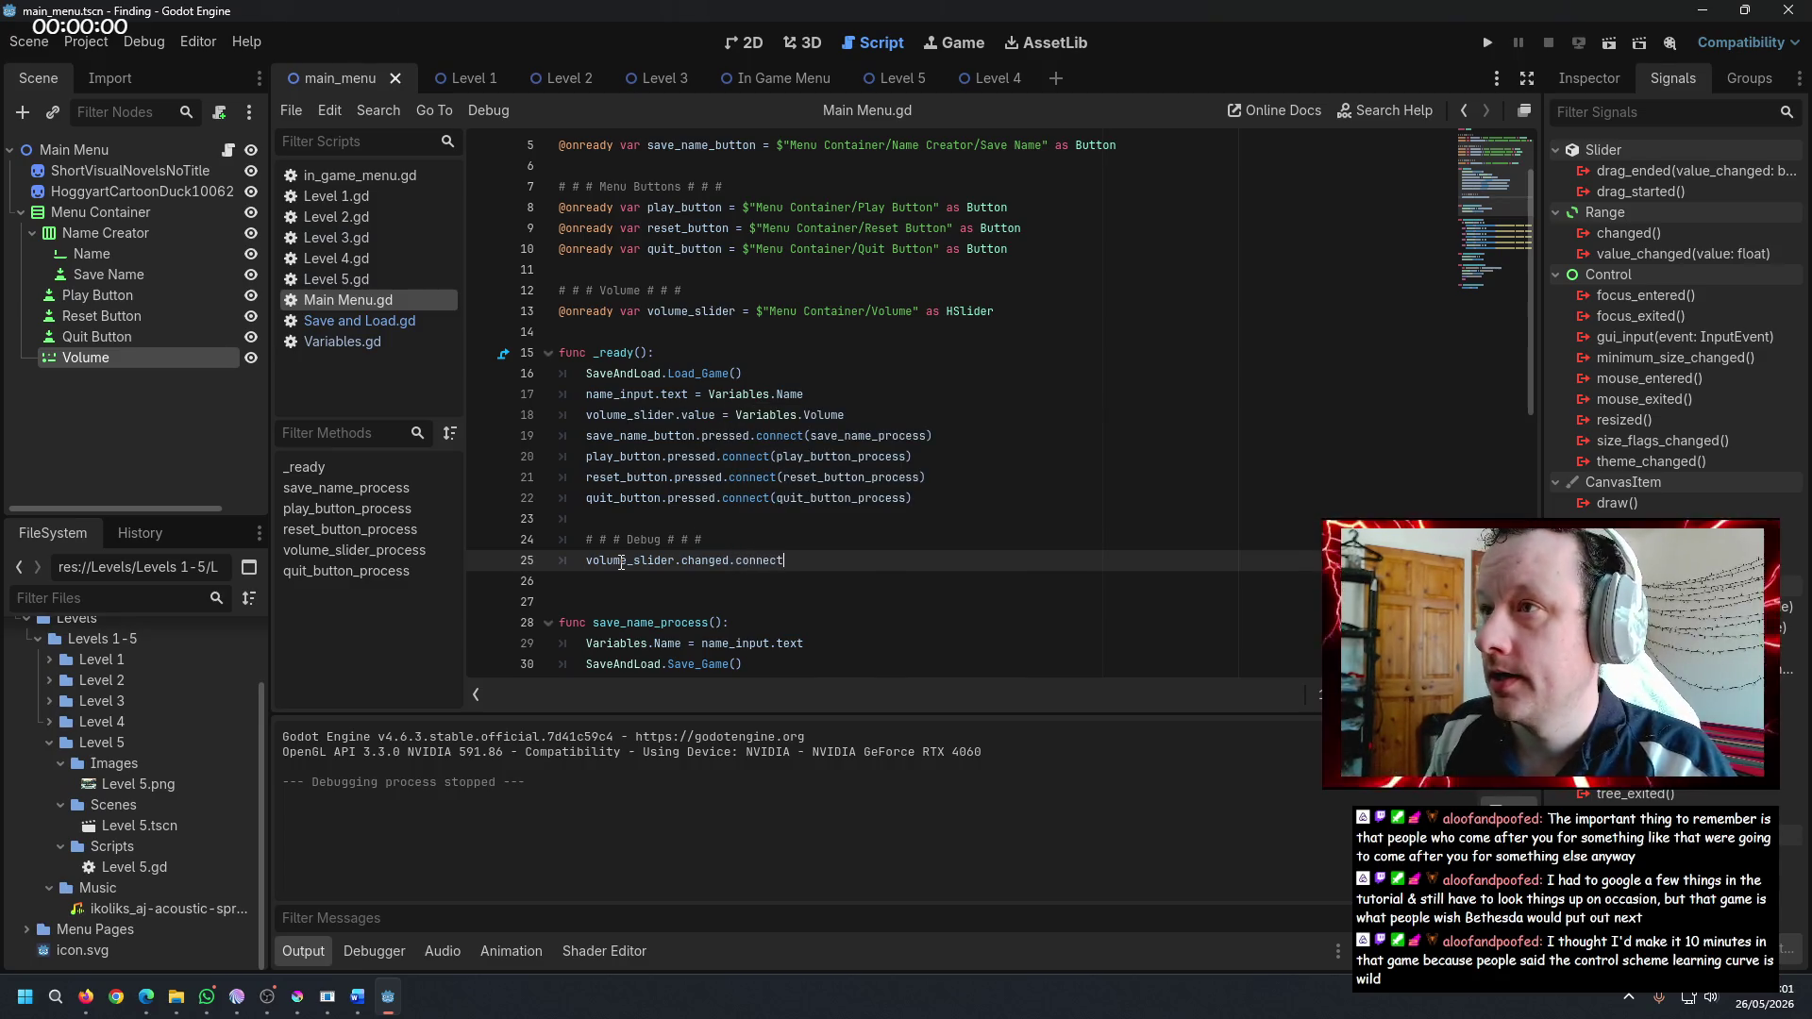
{"action": "type", "text": "("}
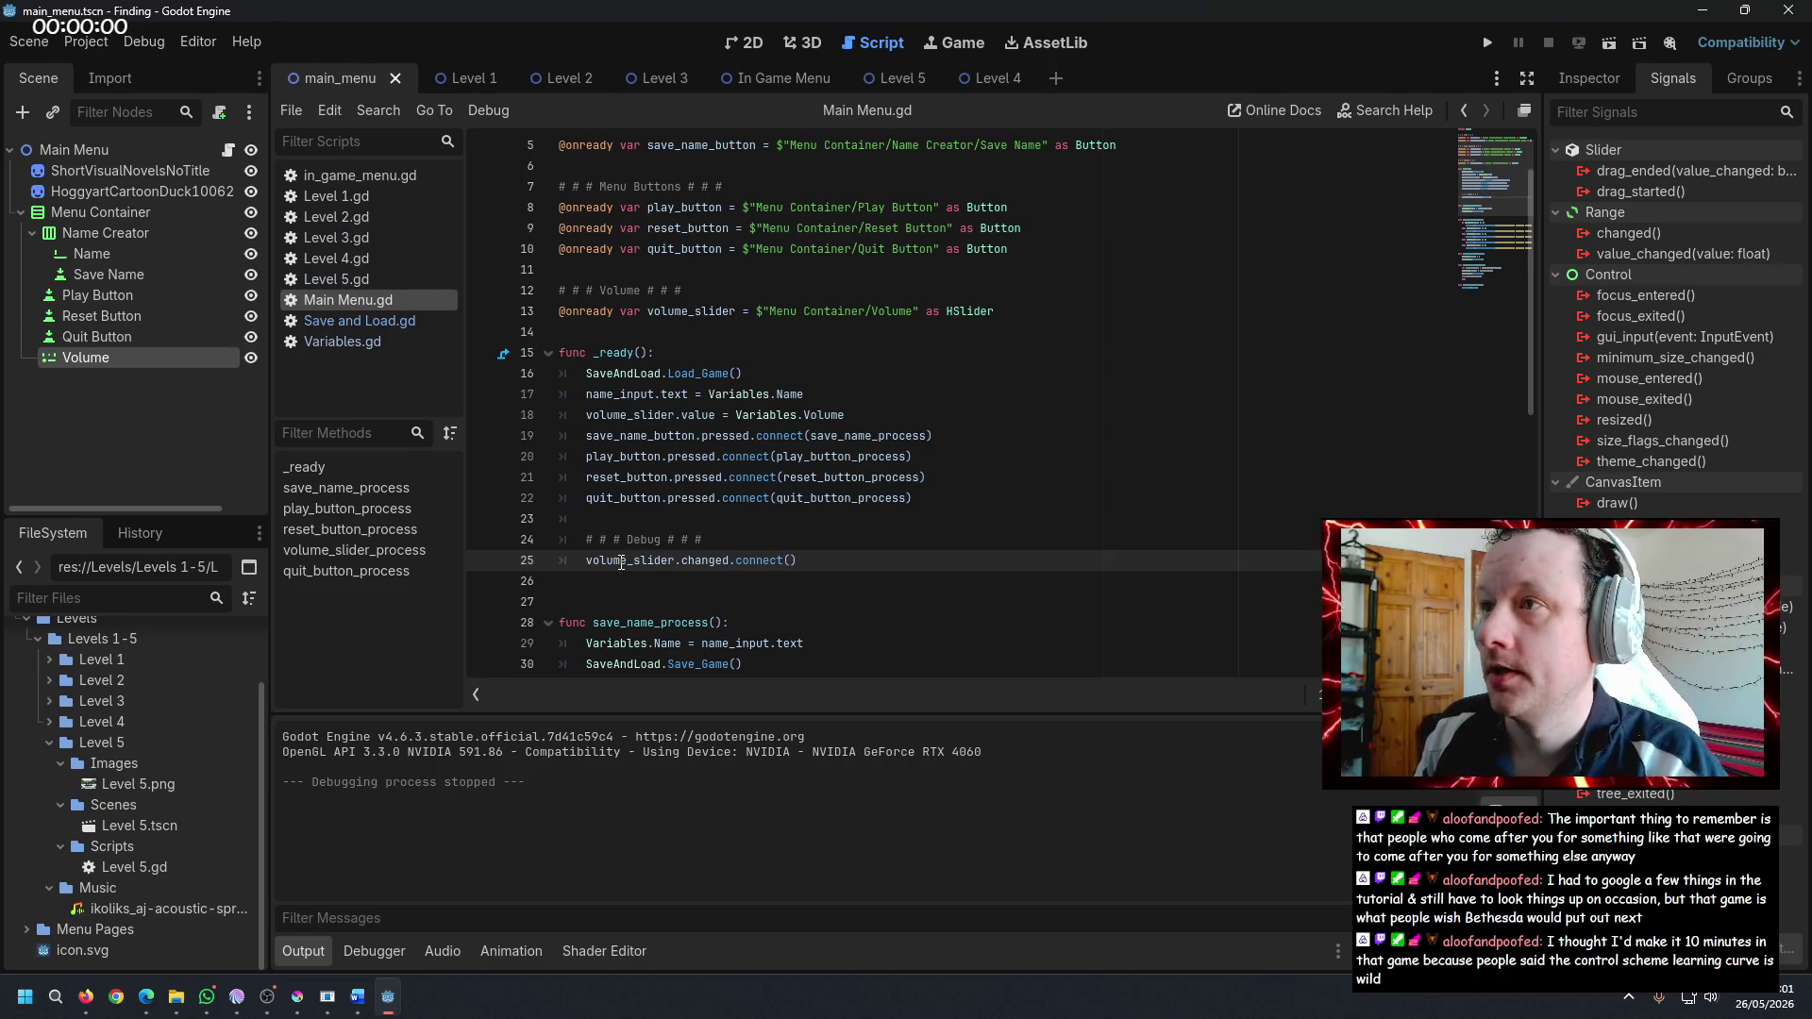
Copy the volume_slider_process name into connect() and launch the menu scene to test
{"action": "scroll", "coordinate": [660, 575], "scroll_direction": "down", "scroll_amount": 8}
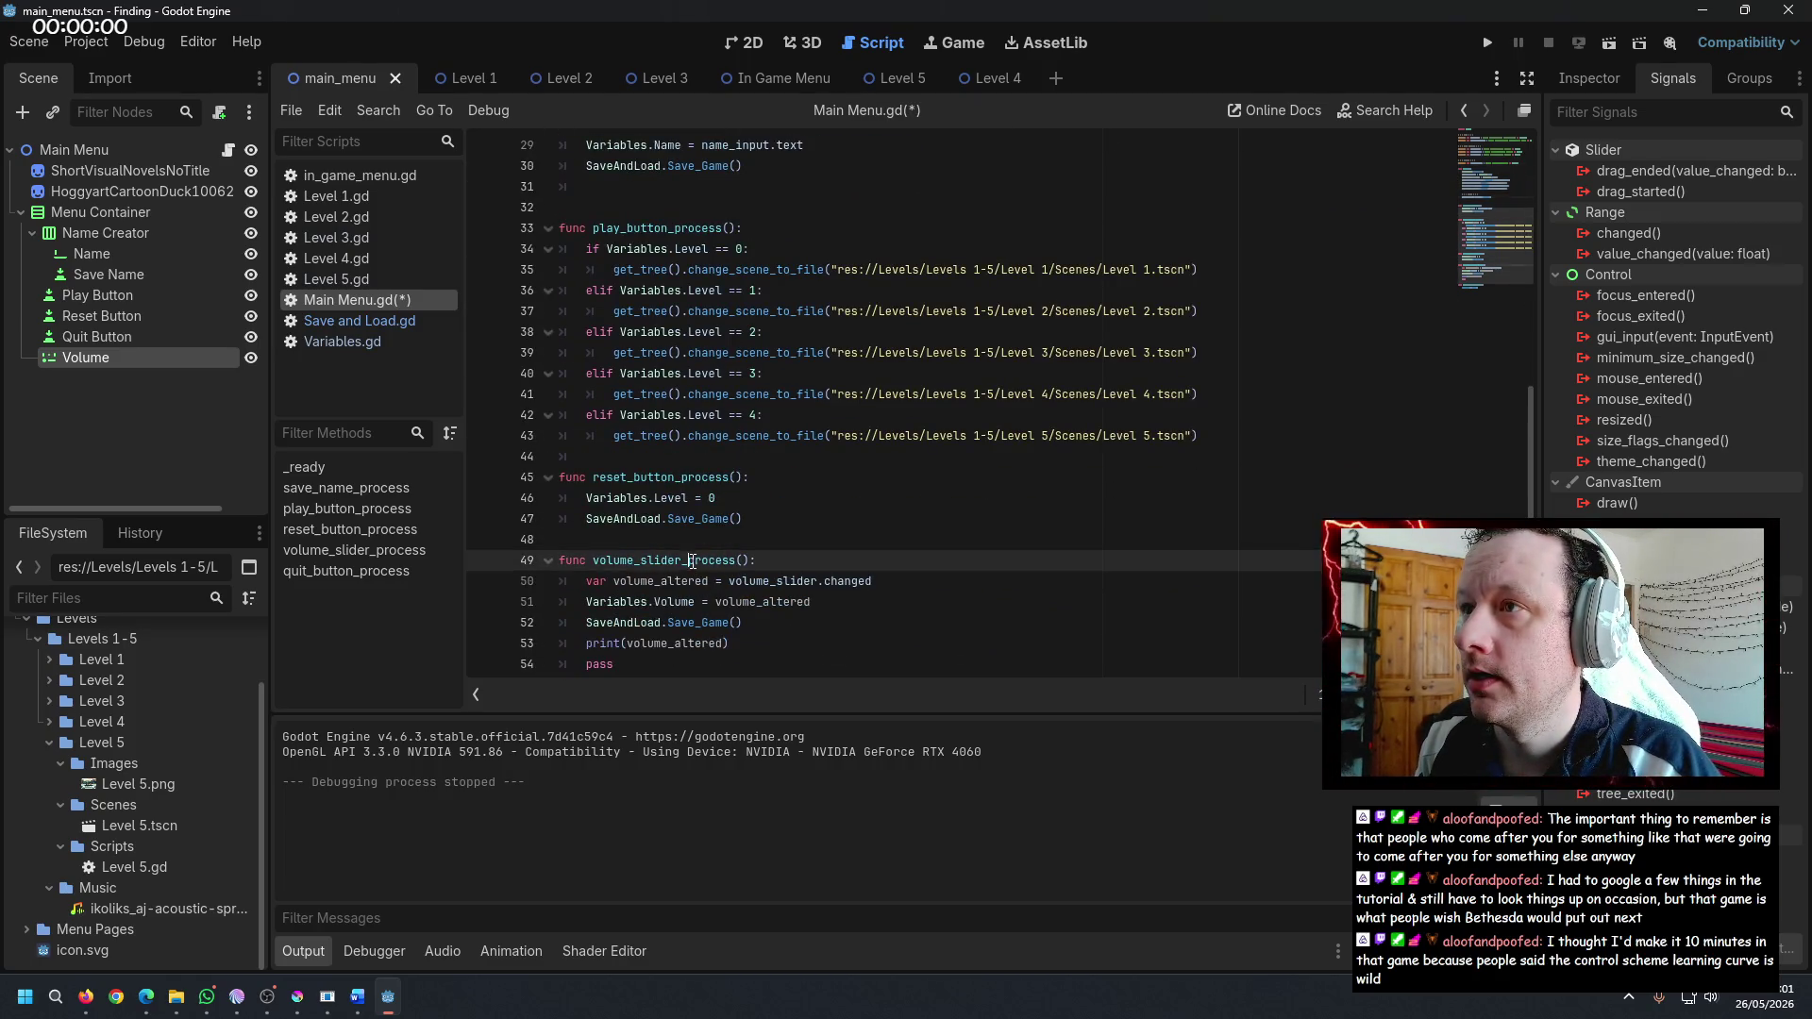
{"action": "double_click", "coordinate": [691, 560]}
{"action": "right_click", "coordinate": [691, 561]}
{"action": "left_click", "coordinate": [732, 679]}
{"action": "scroll", "coordinate": [790, 377], "scroll_direction": "up", "scroll_amount": 4}
{"action": "left_click", "coordinate": [791, 312]}
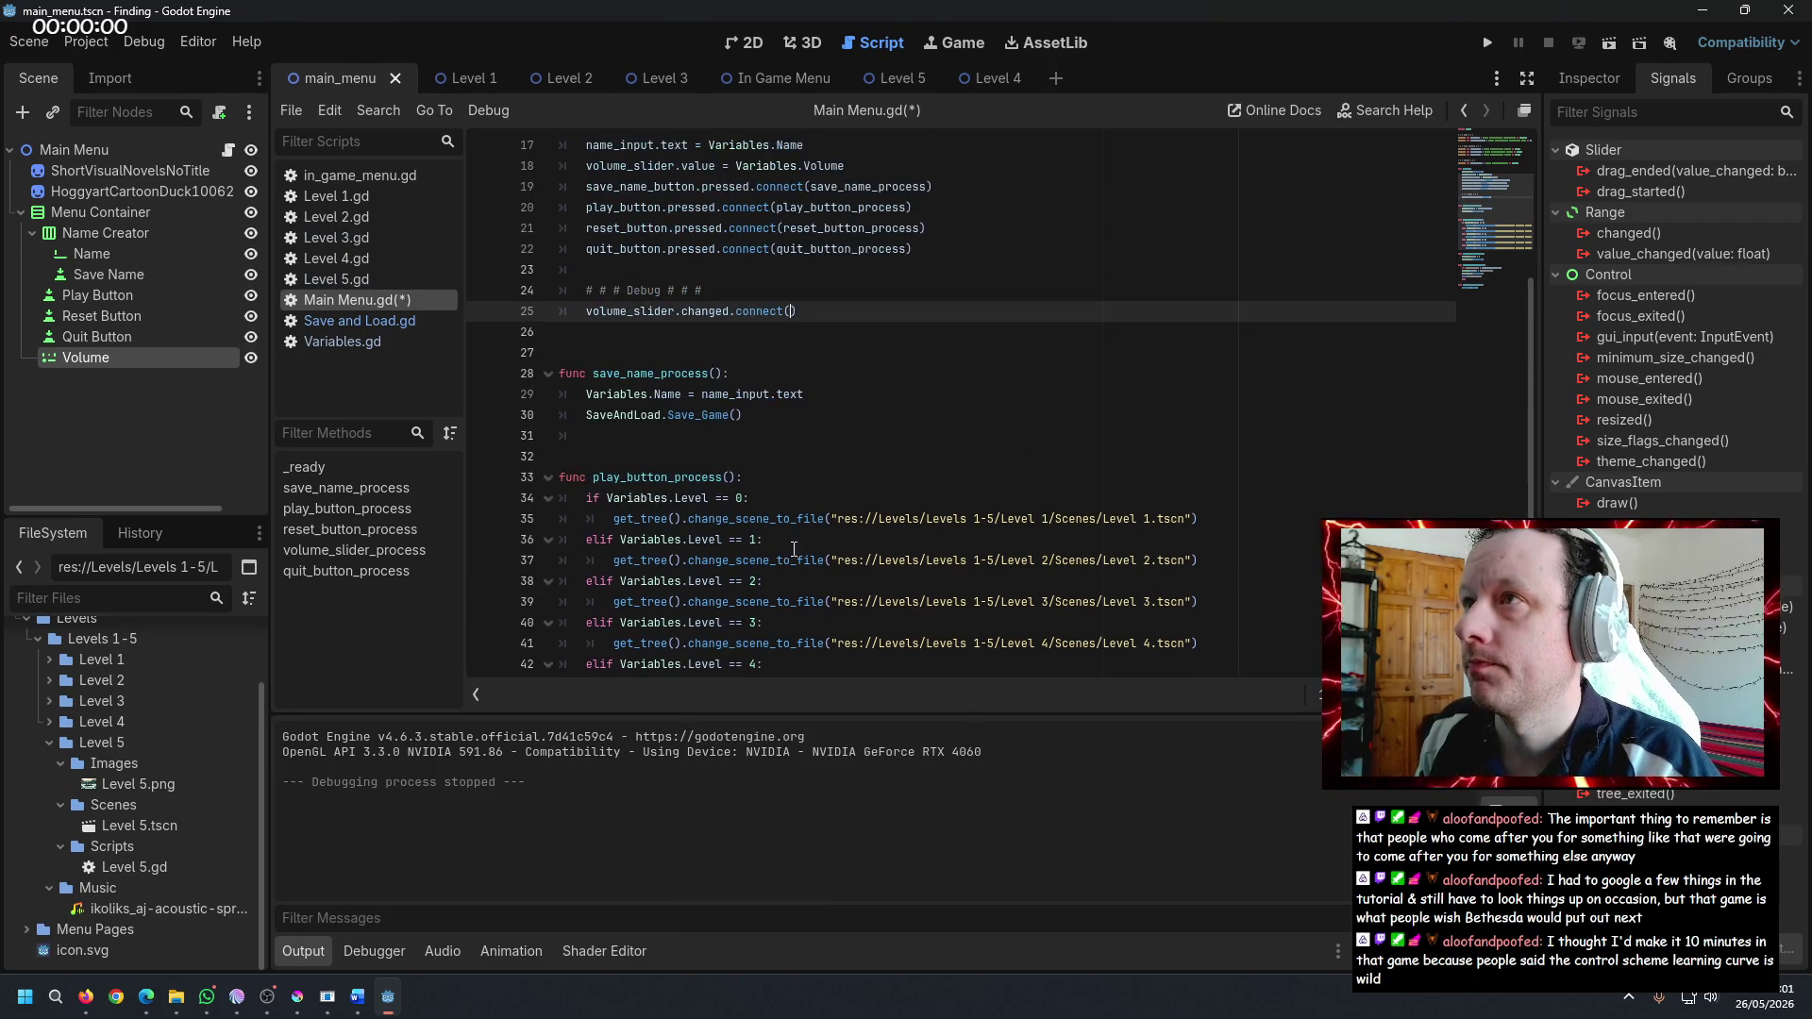
{"action": "key", "text": "ctrl+v"}
{"action": "left_click", "coordinate": [902, 362]}
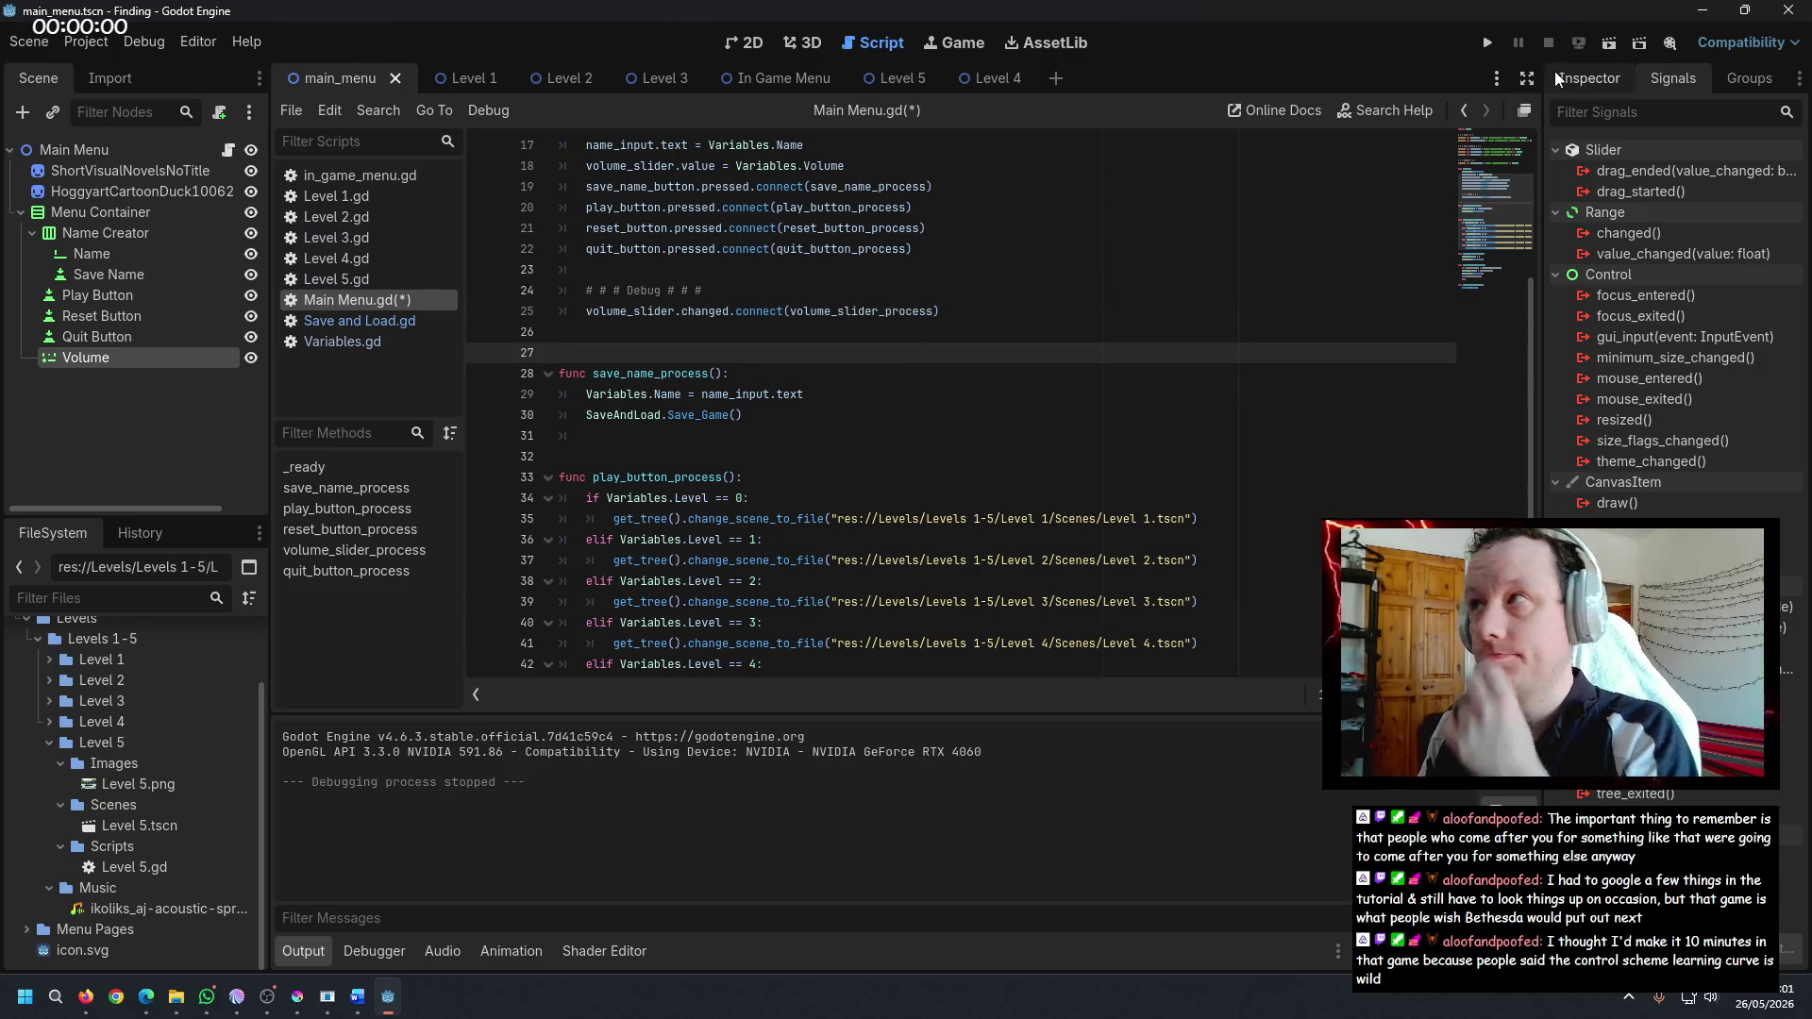
{"action": "left_click", "coordinate": [1607, 49]}
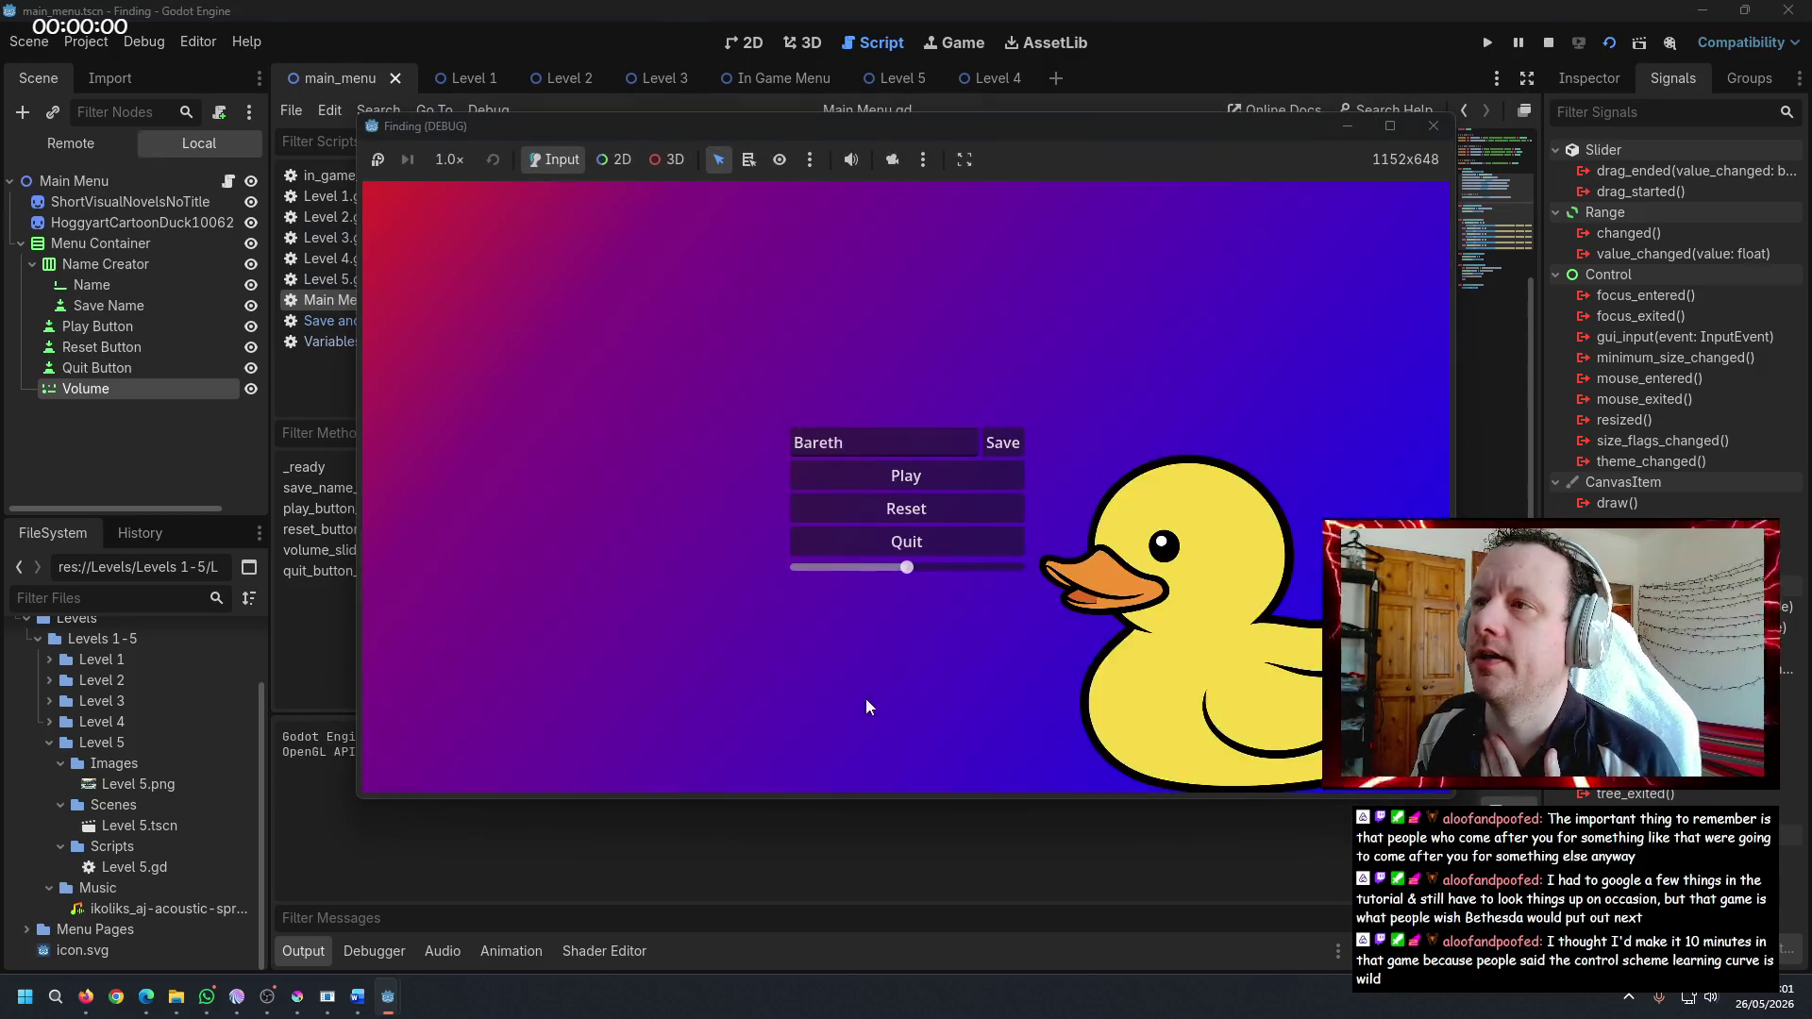
Drag the volume slider in the running menu, relaunch the game, and close it
{"action": "left_click_drag", "start_coordinate": [915, 567], "coordinate": [963, 567]}
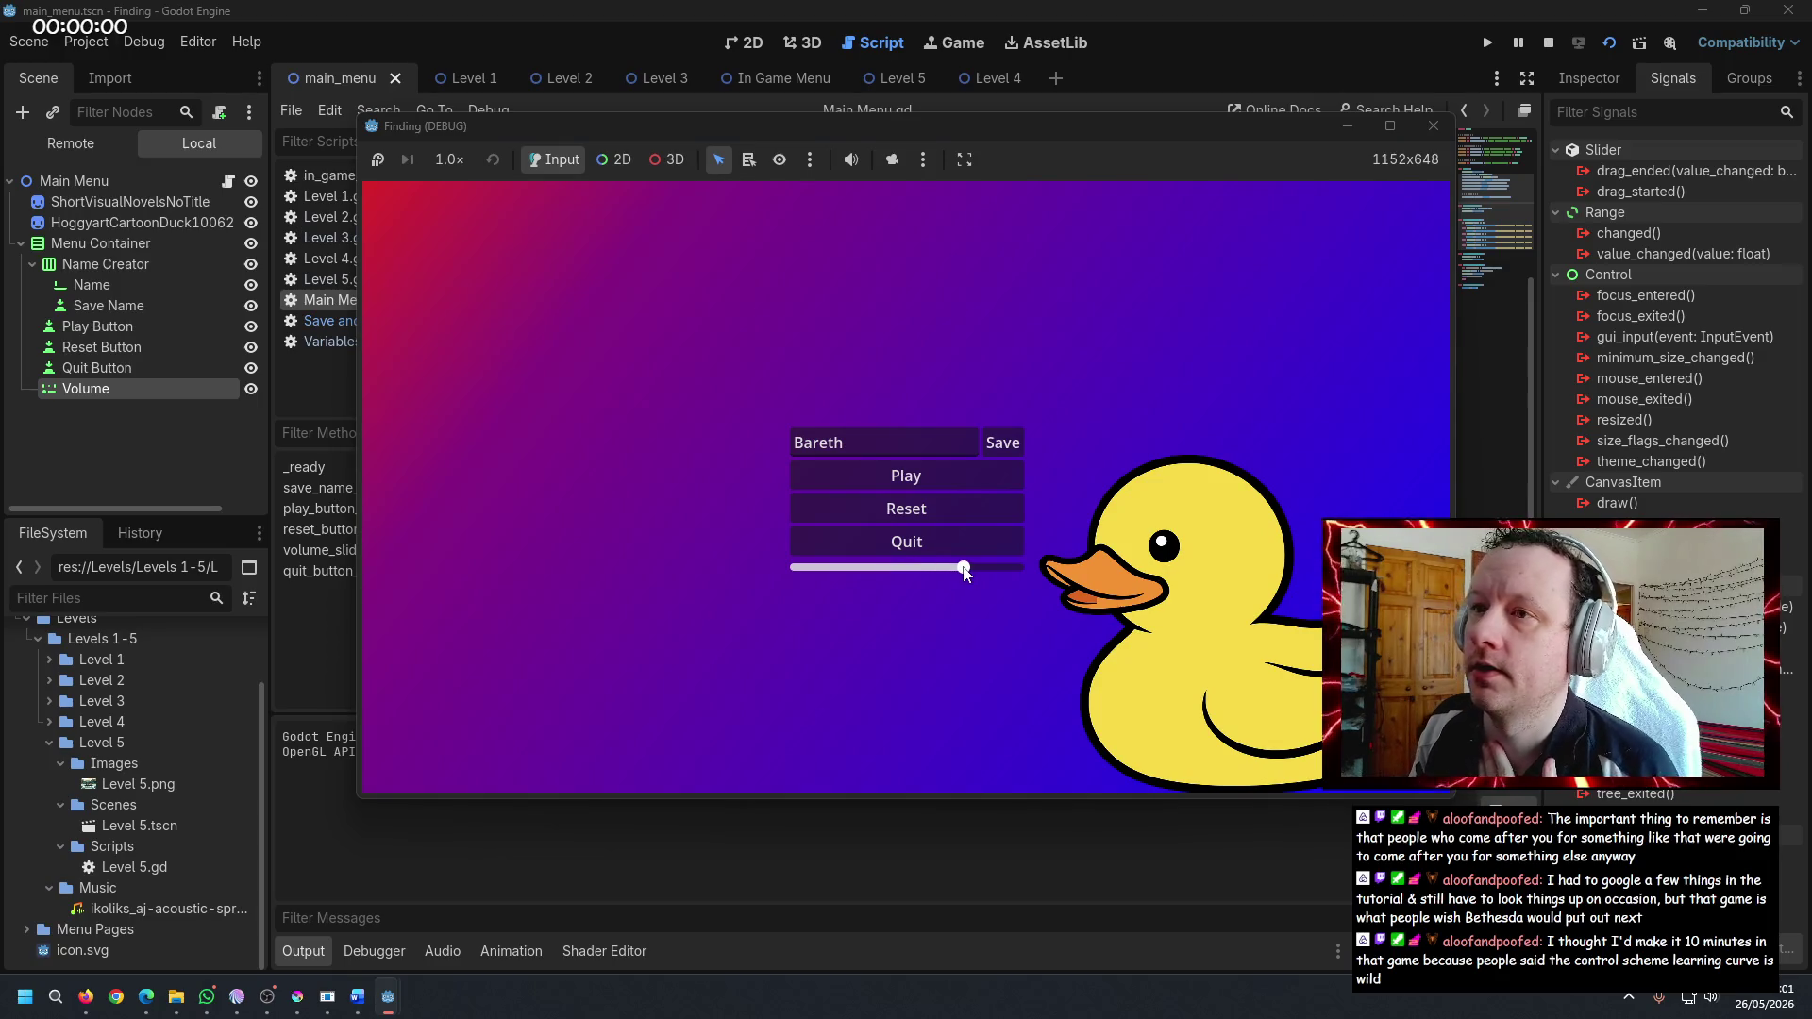
{"action": "left_click", "coordinate": [981, 543]}
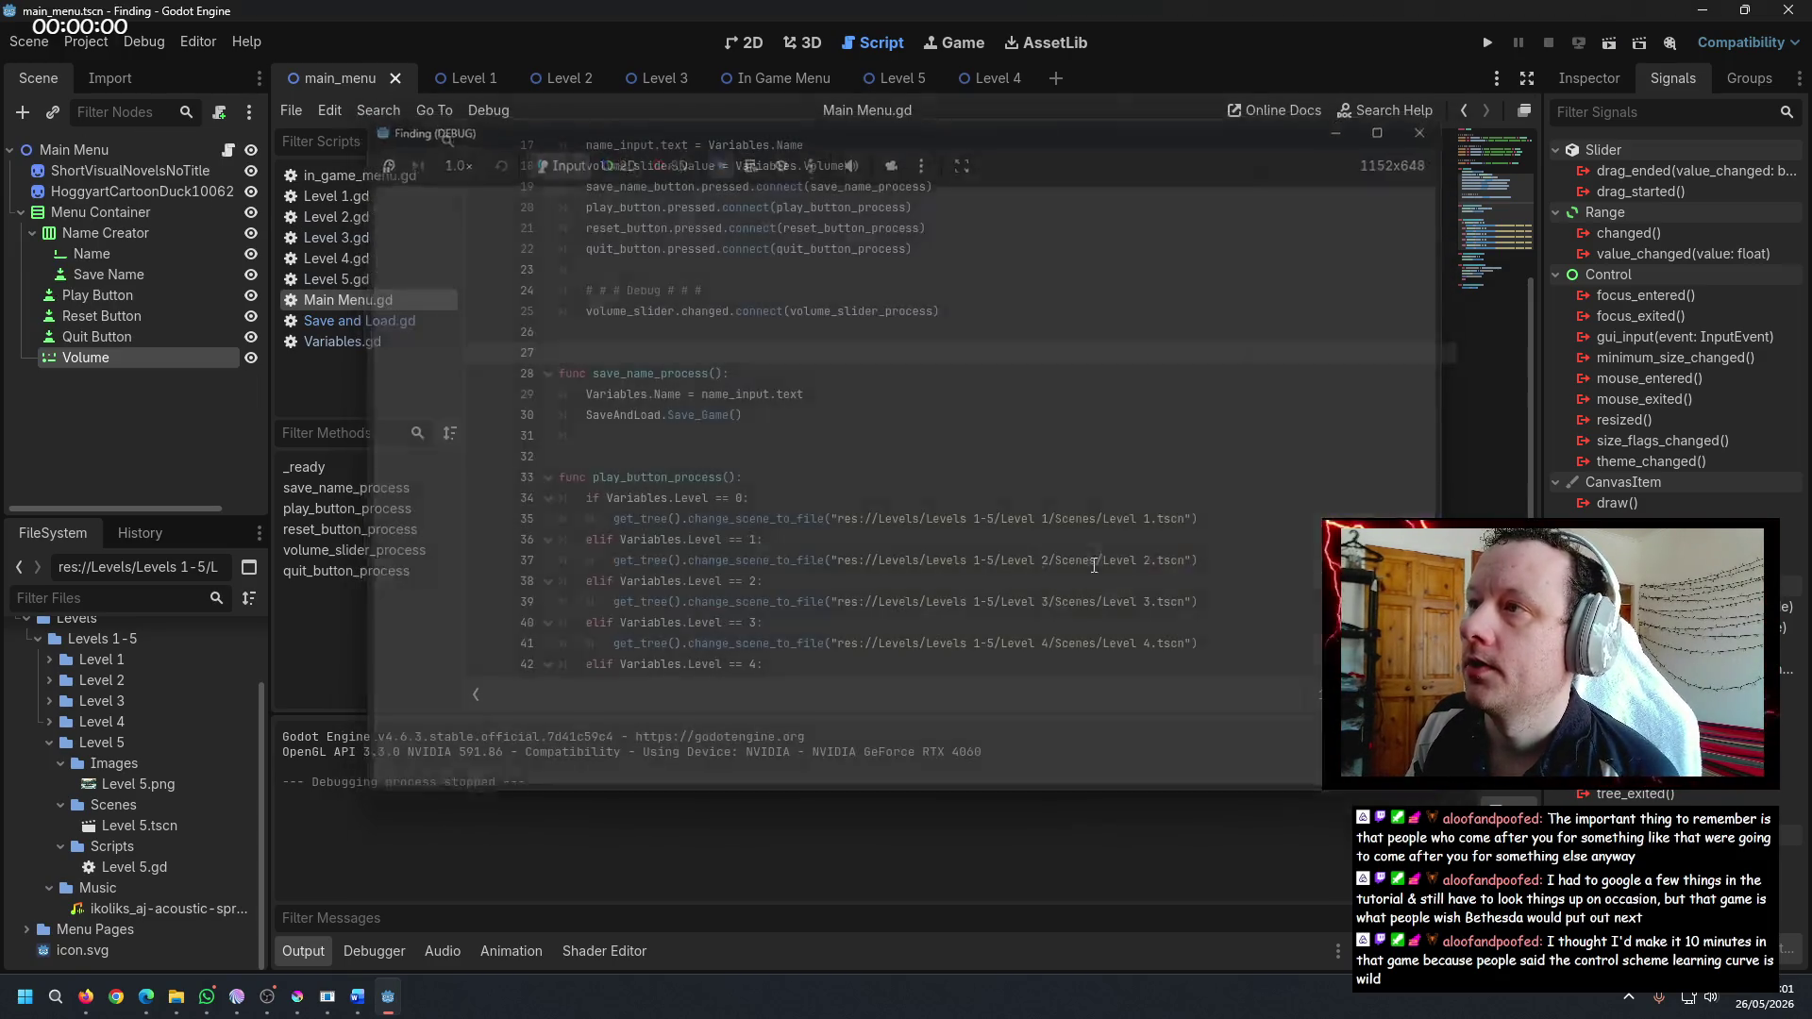
{"action": "left_click", "coordinate": [1608, 49]}
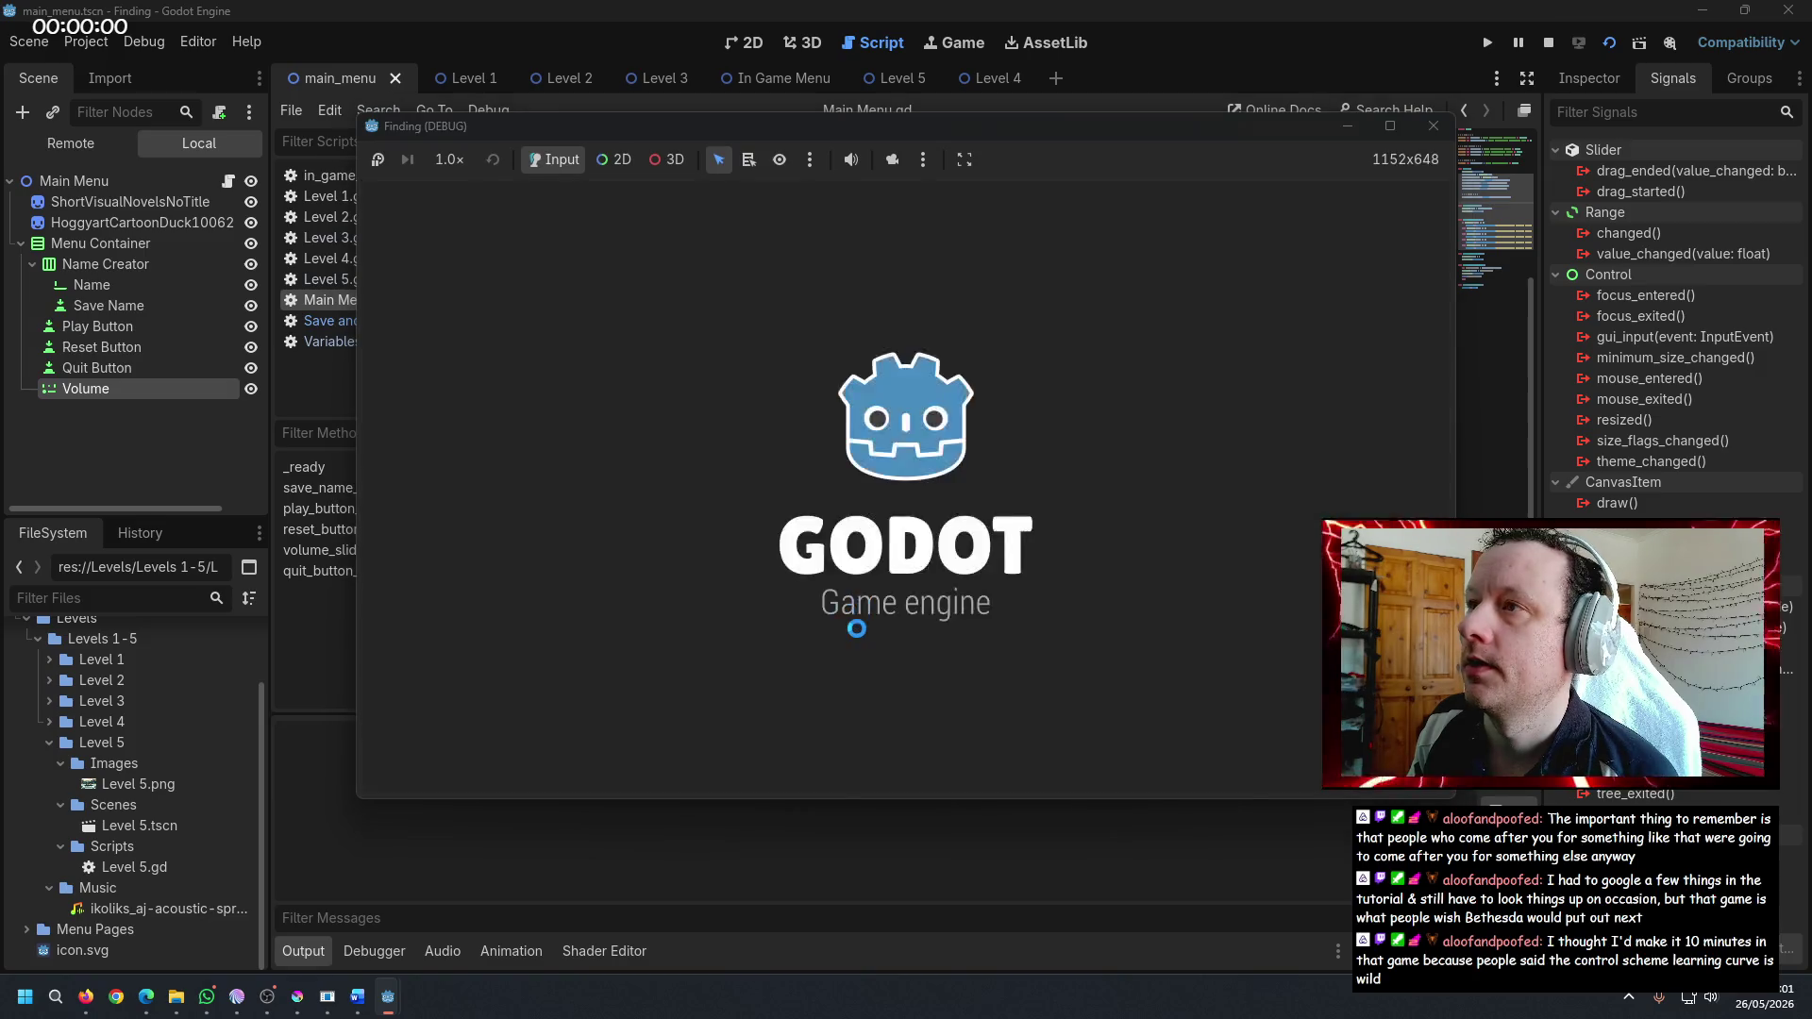
{"action": "left_click", "coordinate": [1433, 126]}
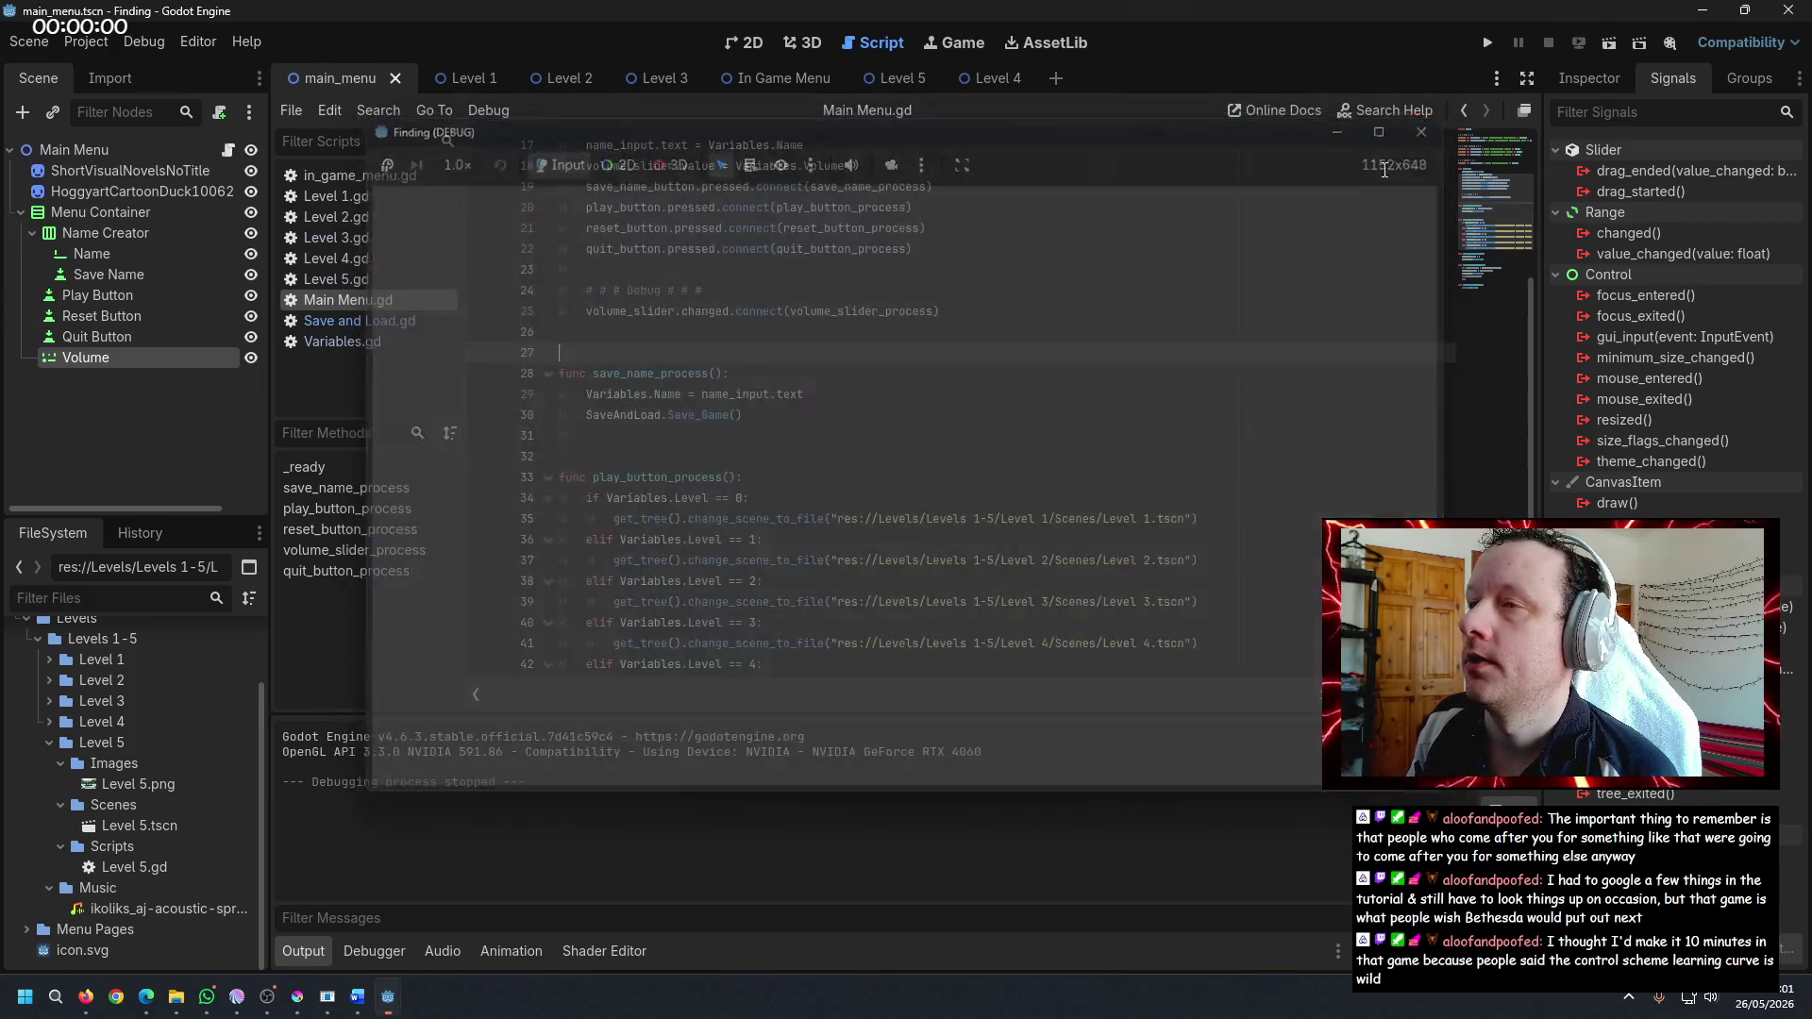
{"action": "scroll", "coordinate": [729, 462], "scroll_direction": "up", "scroll_amount": 2}
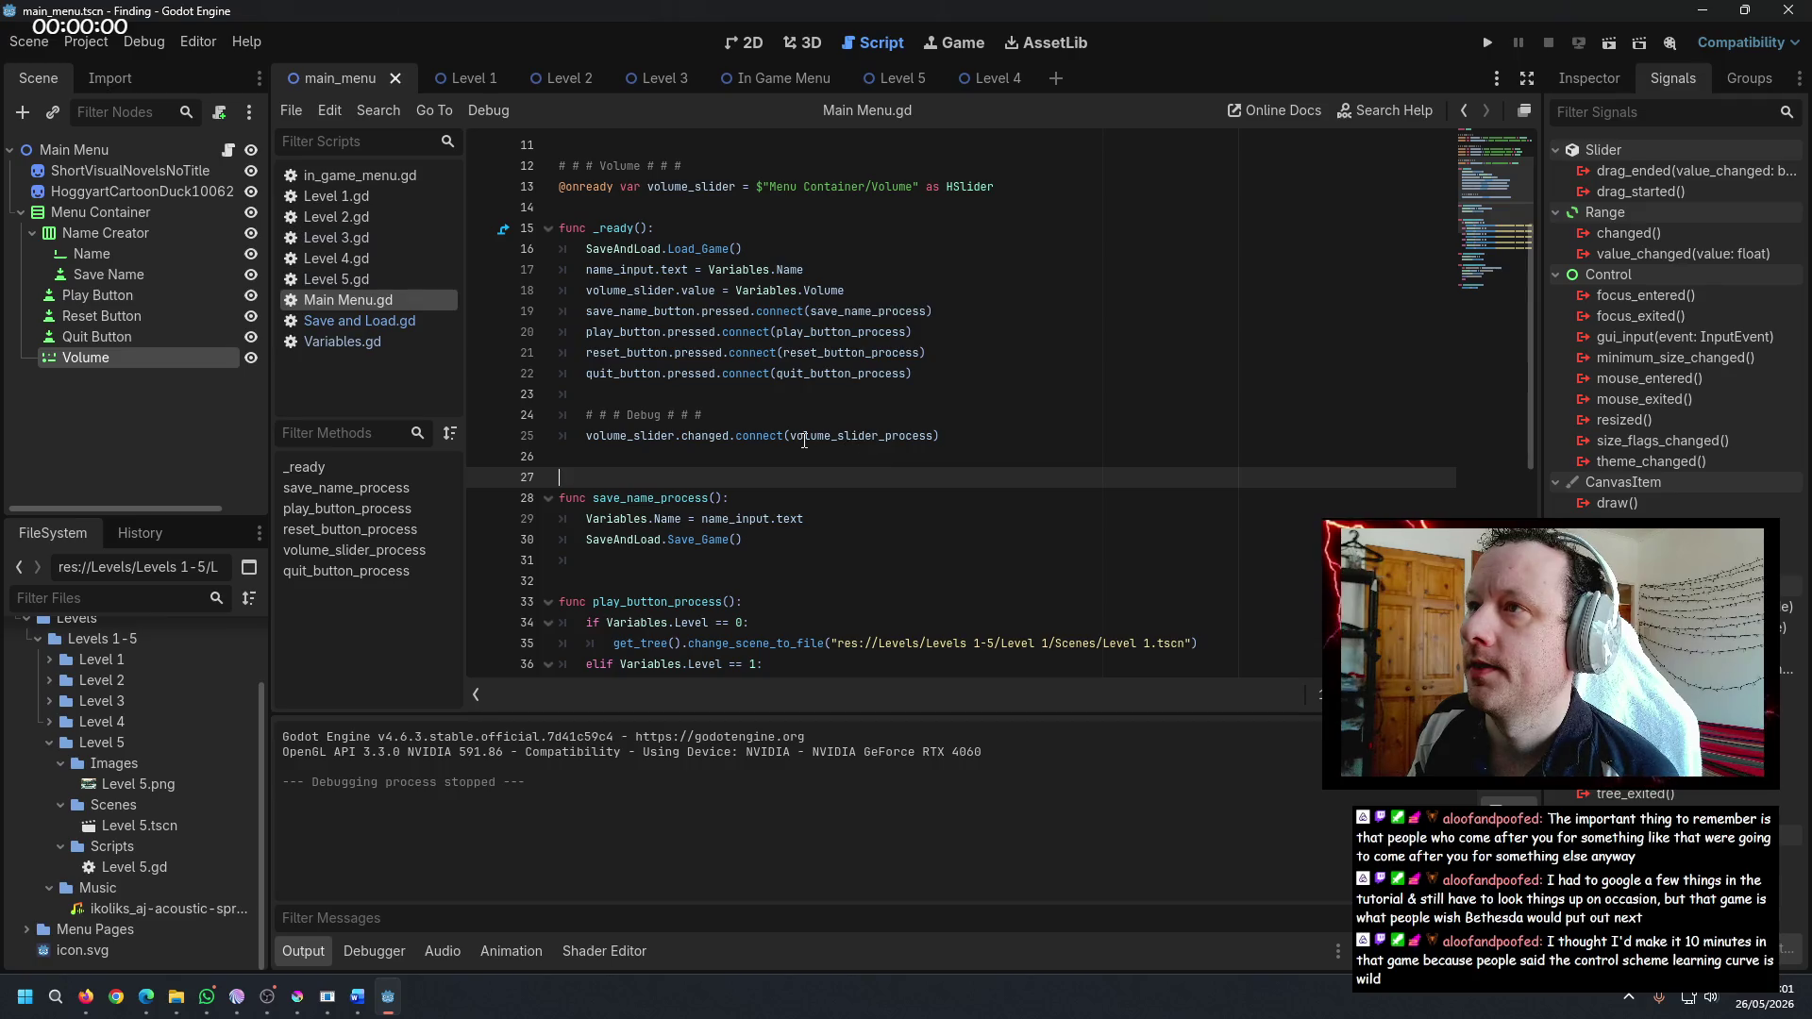
{"action": "scroll", "coordinate": [802, 441], "scroll_direction": "down", "scroll_amount": 6}
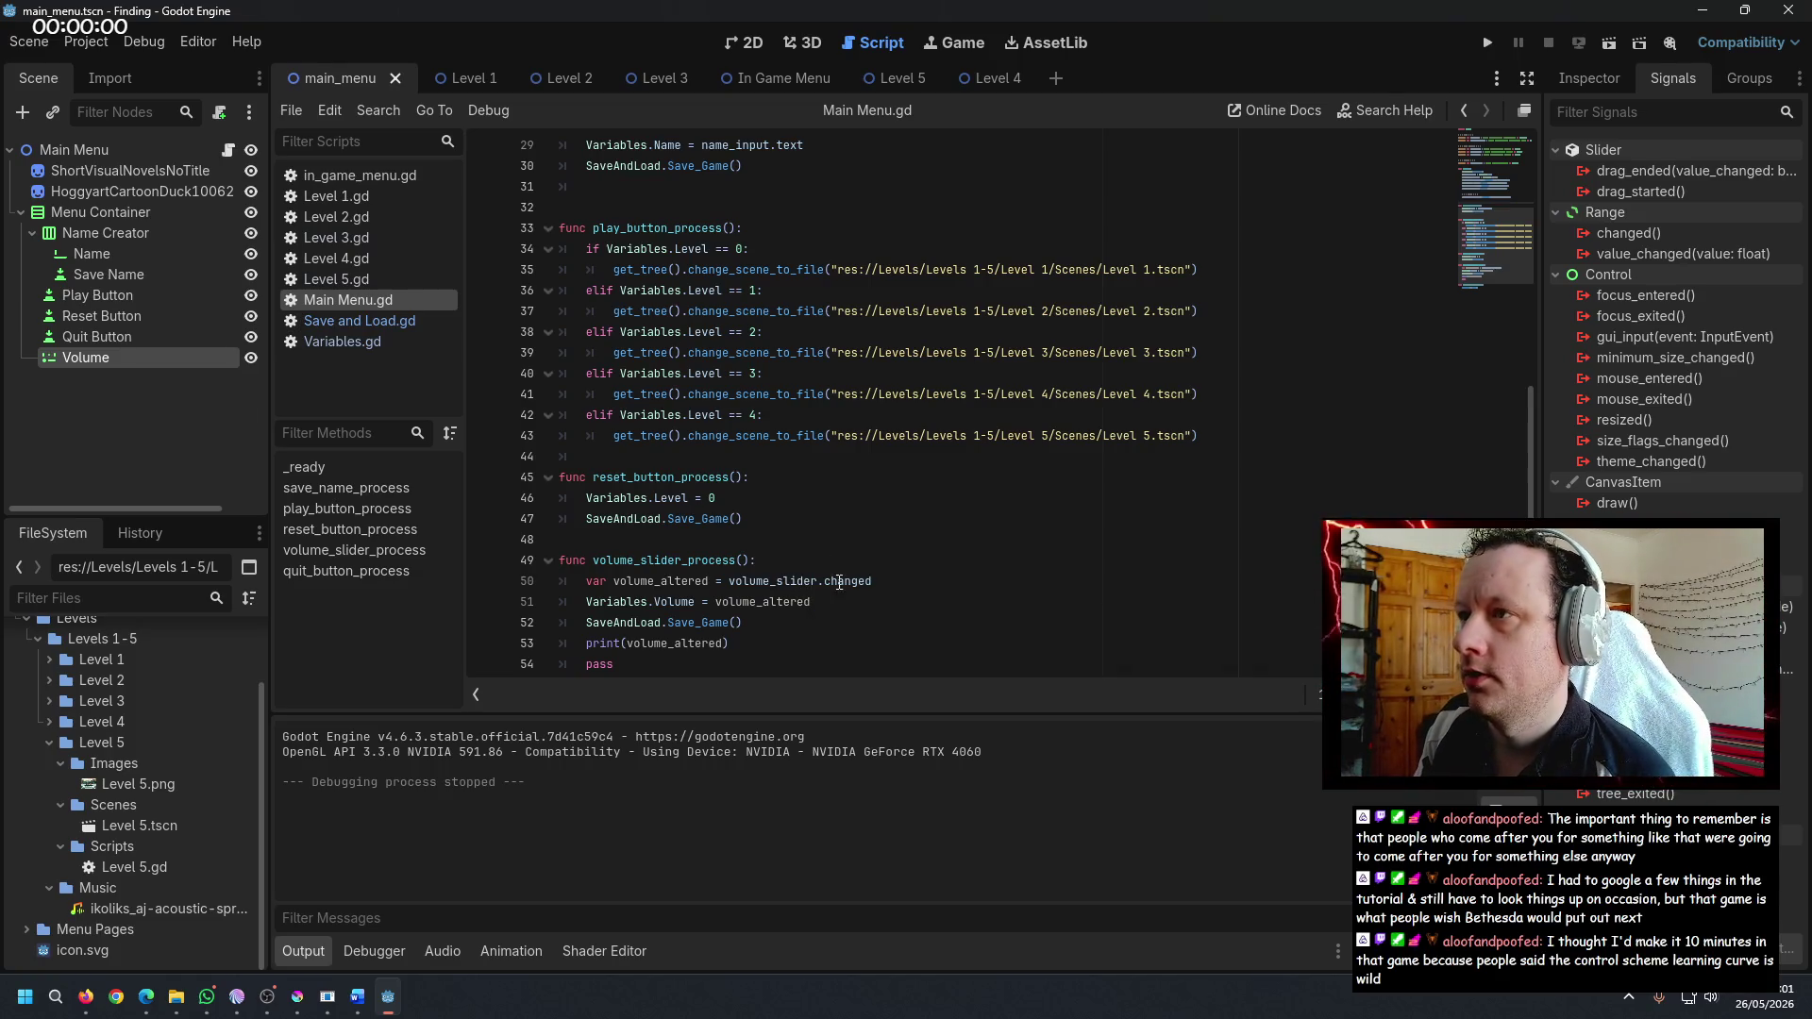
Delete .changed from line 50 so volume_altered uses volume_slider, then retest the slider
{"action": "left_click_drag", "start_coordinate": [876, 580], "coordinate": [821, 584]}
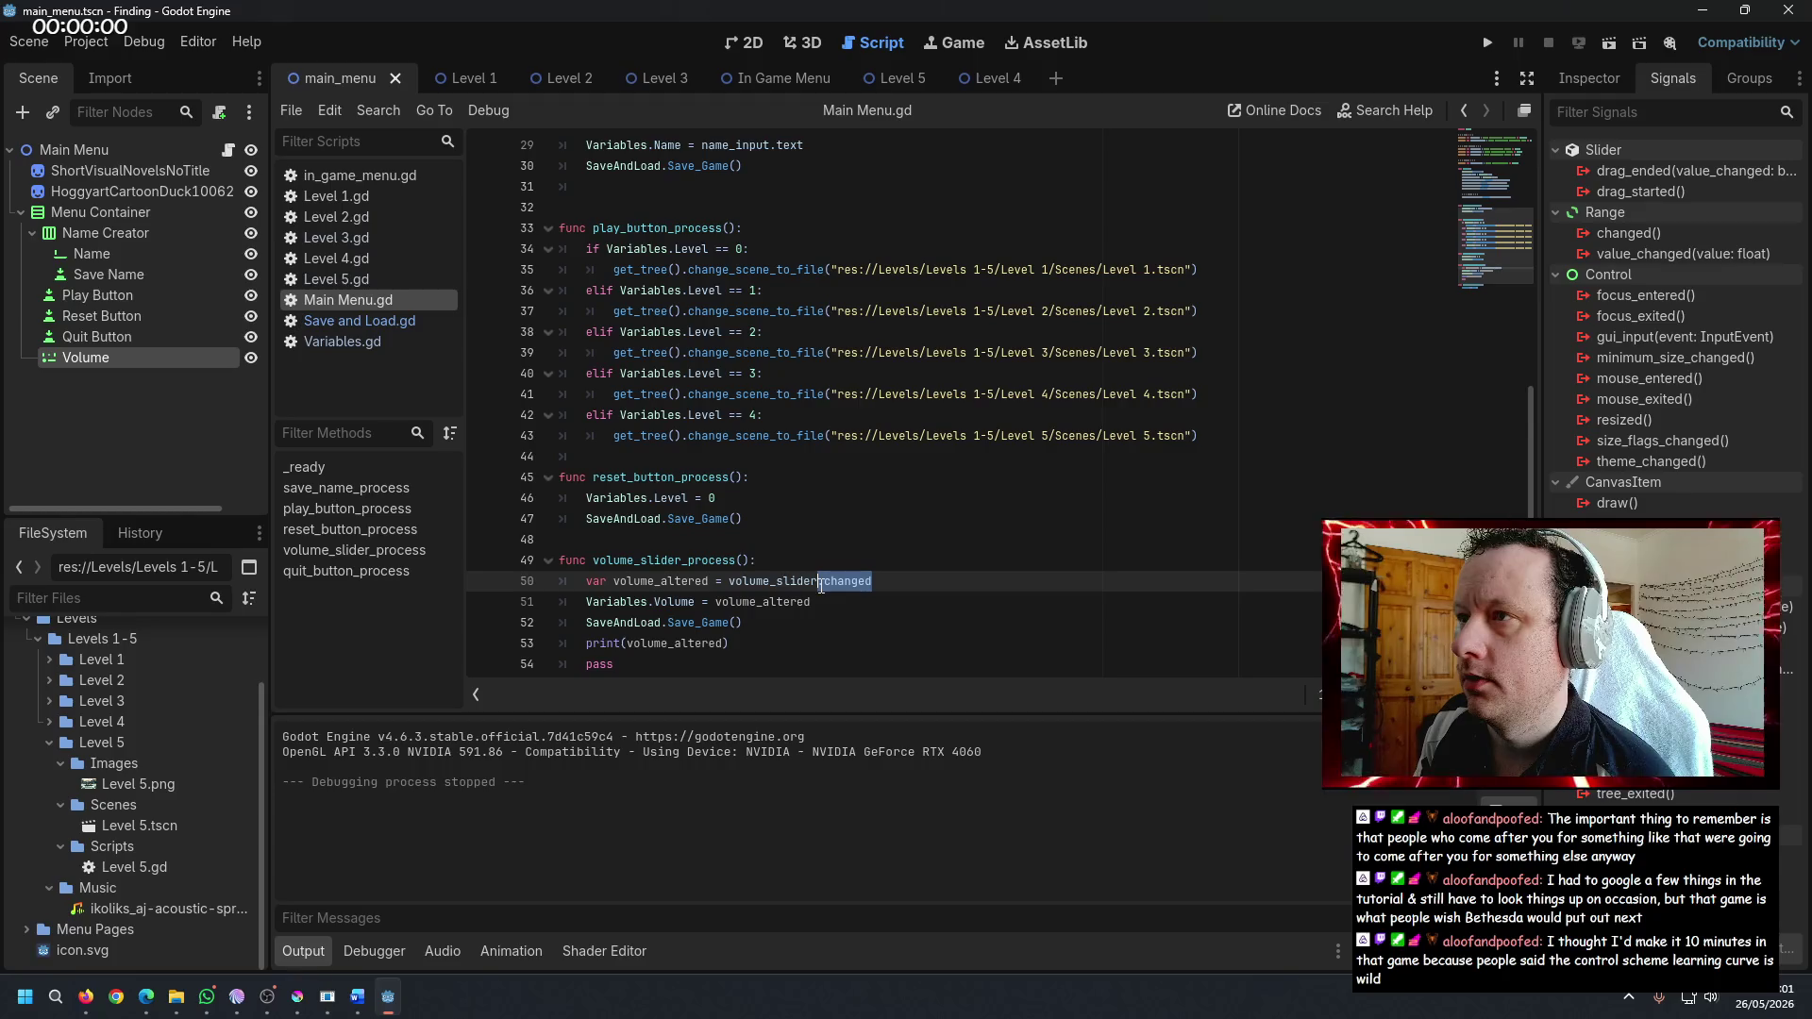
{"action": "key", "text": "Return"}
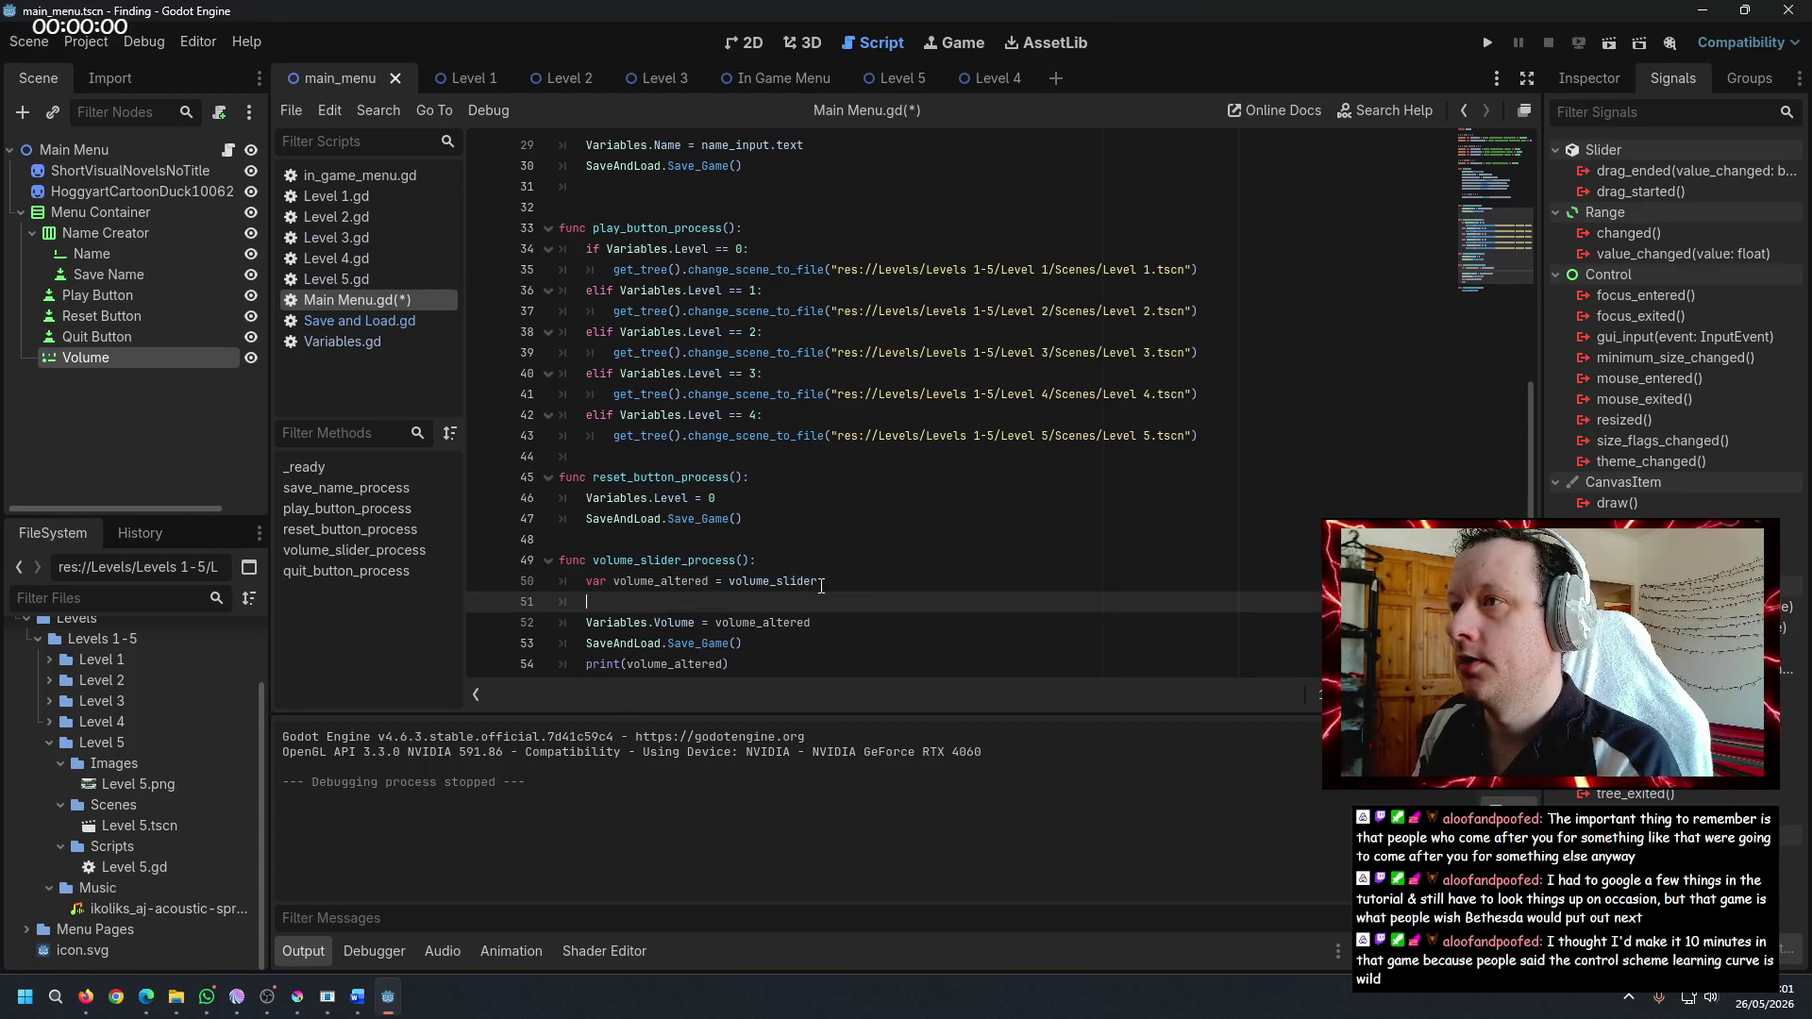
{"action": "key", "text": "BackSpace"}
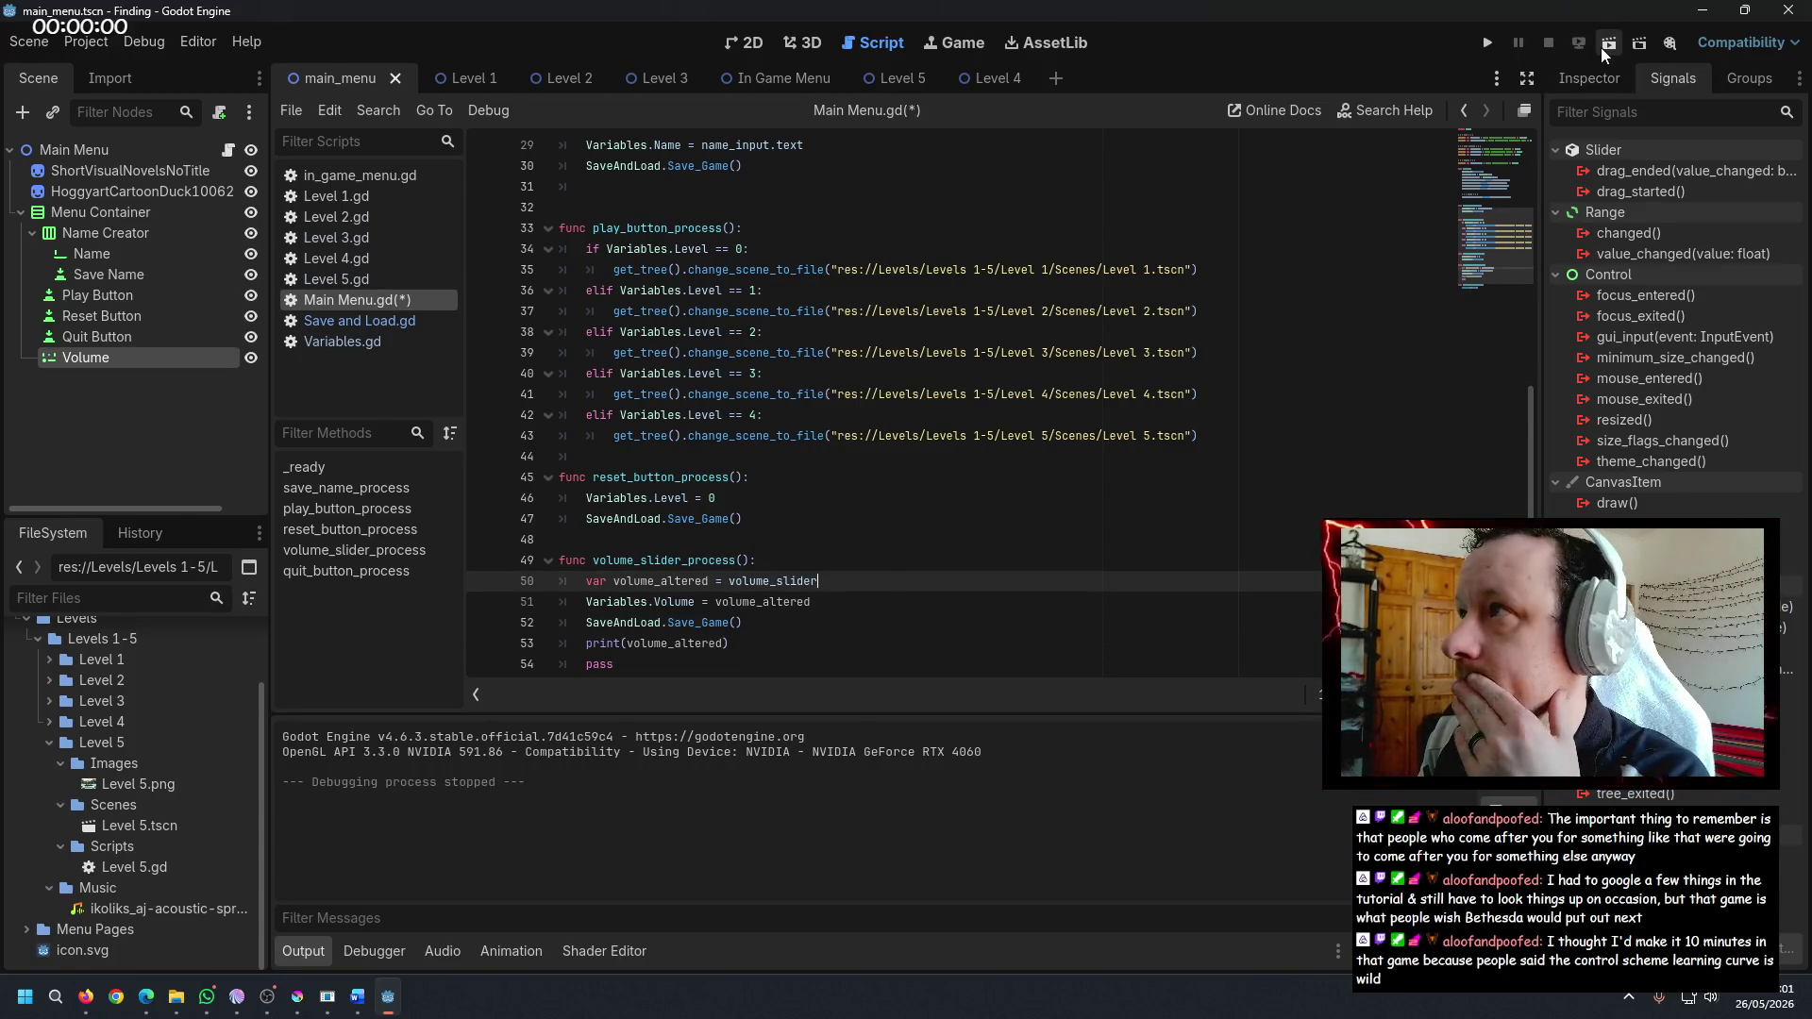
{"action": "left_click", "coordinate": [1605, 44]}
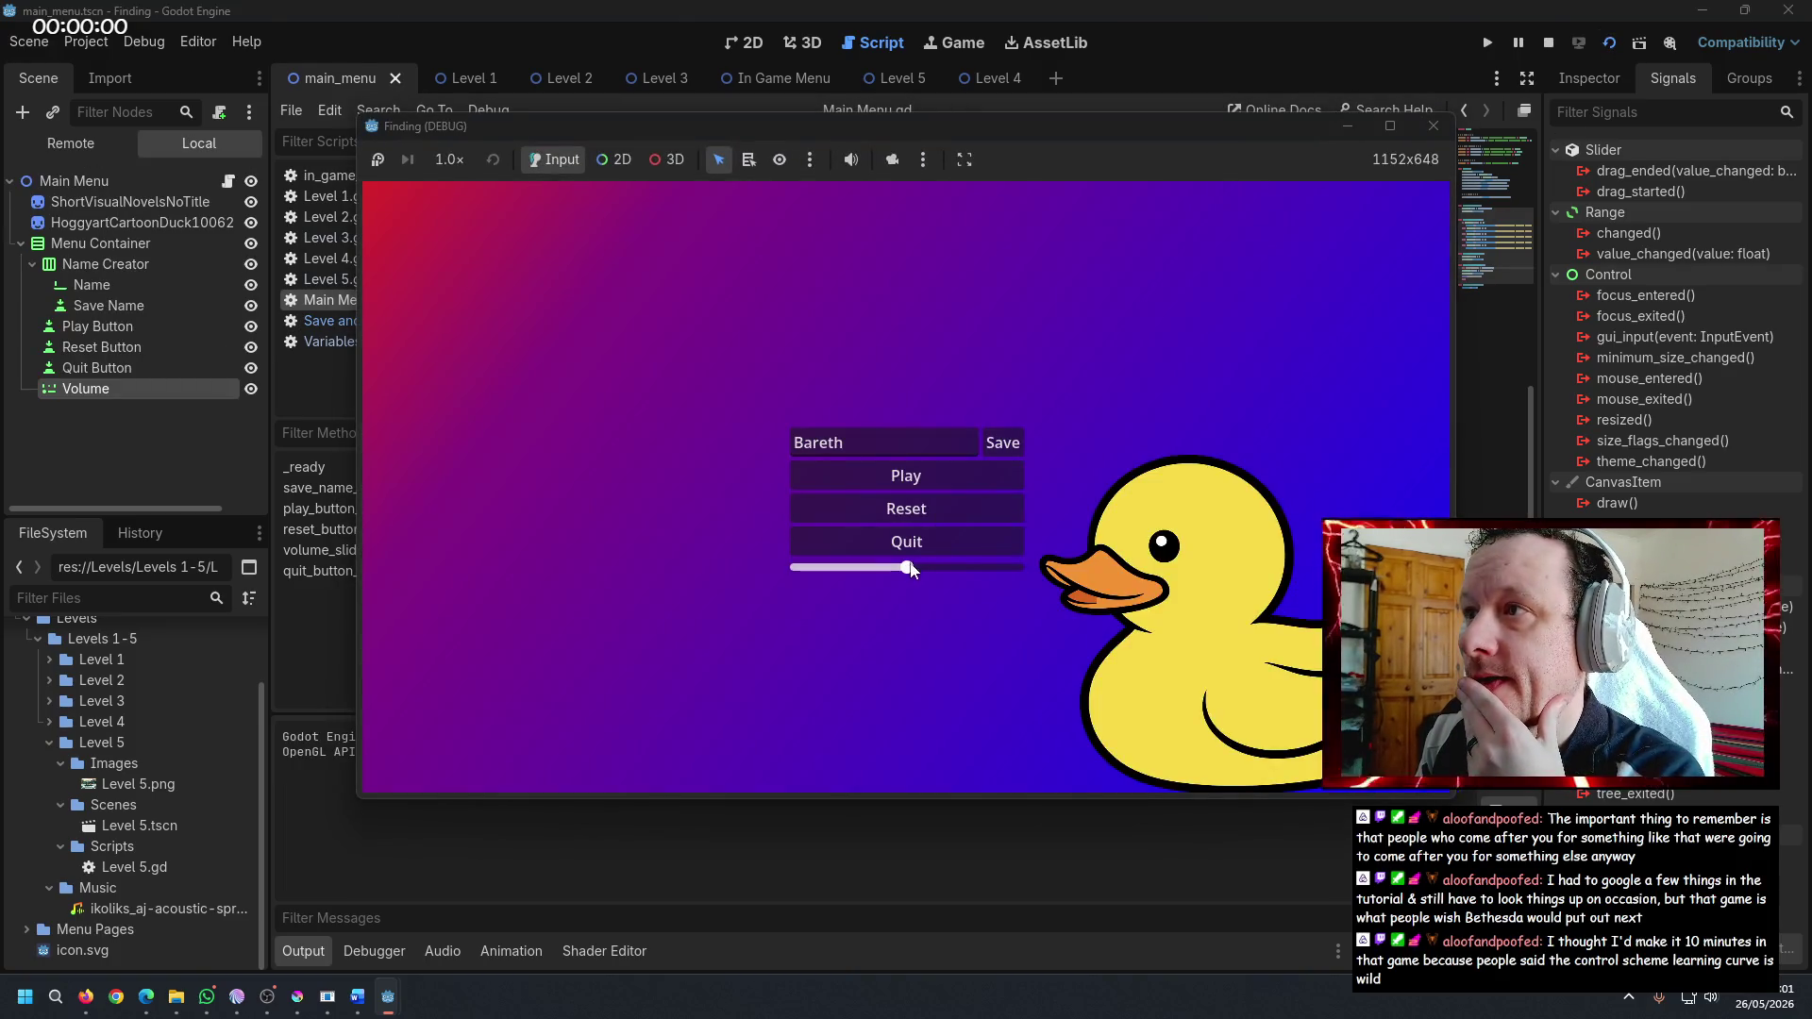
{"action": "left_click", "coordinate": [900, 569]}
{"action": "left_click_drag", "start_coordinate": [901, 574], "coordinate": [855, 574]}
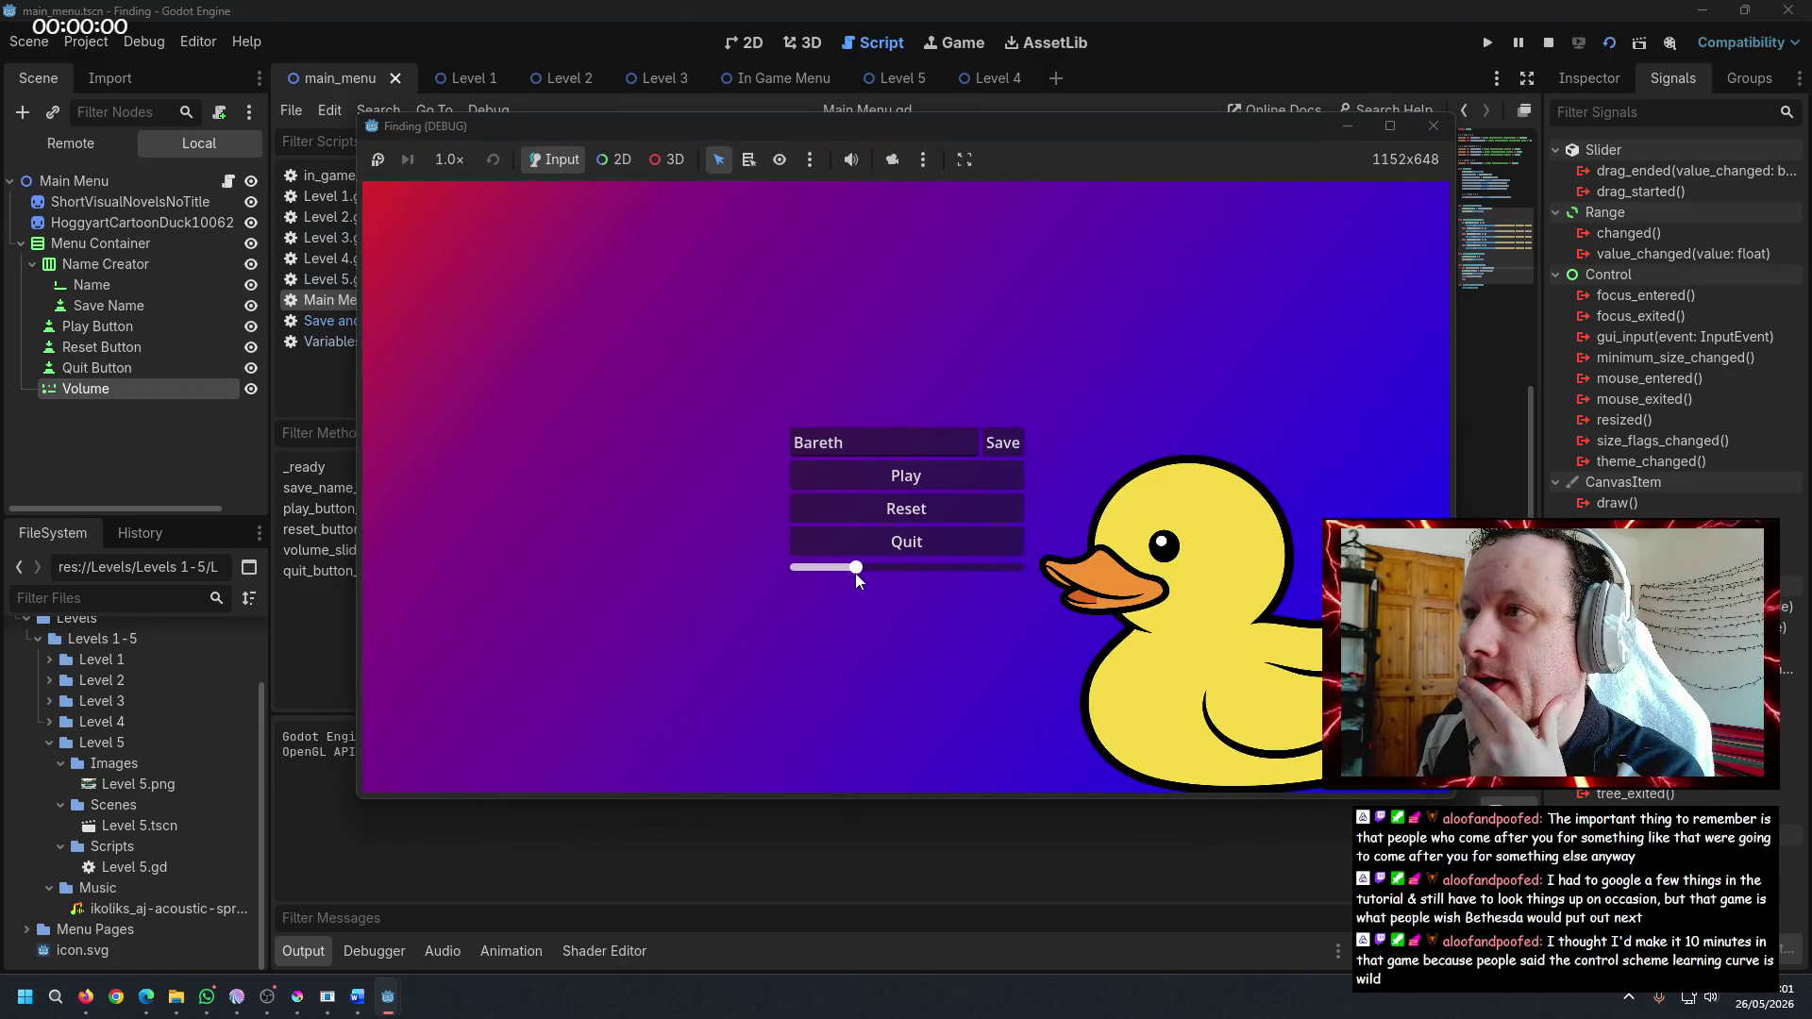
{"action": "left_click", "coordinate": [1432, 127]}
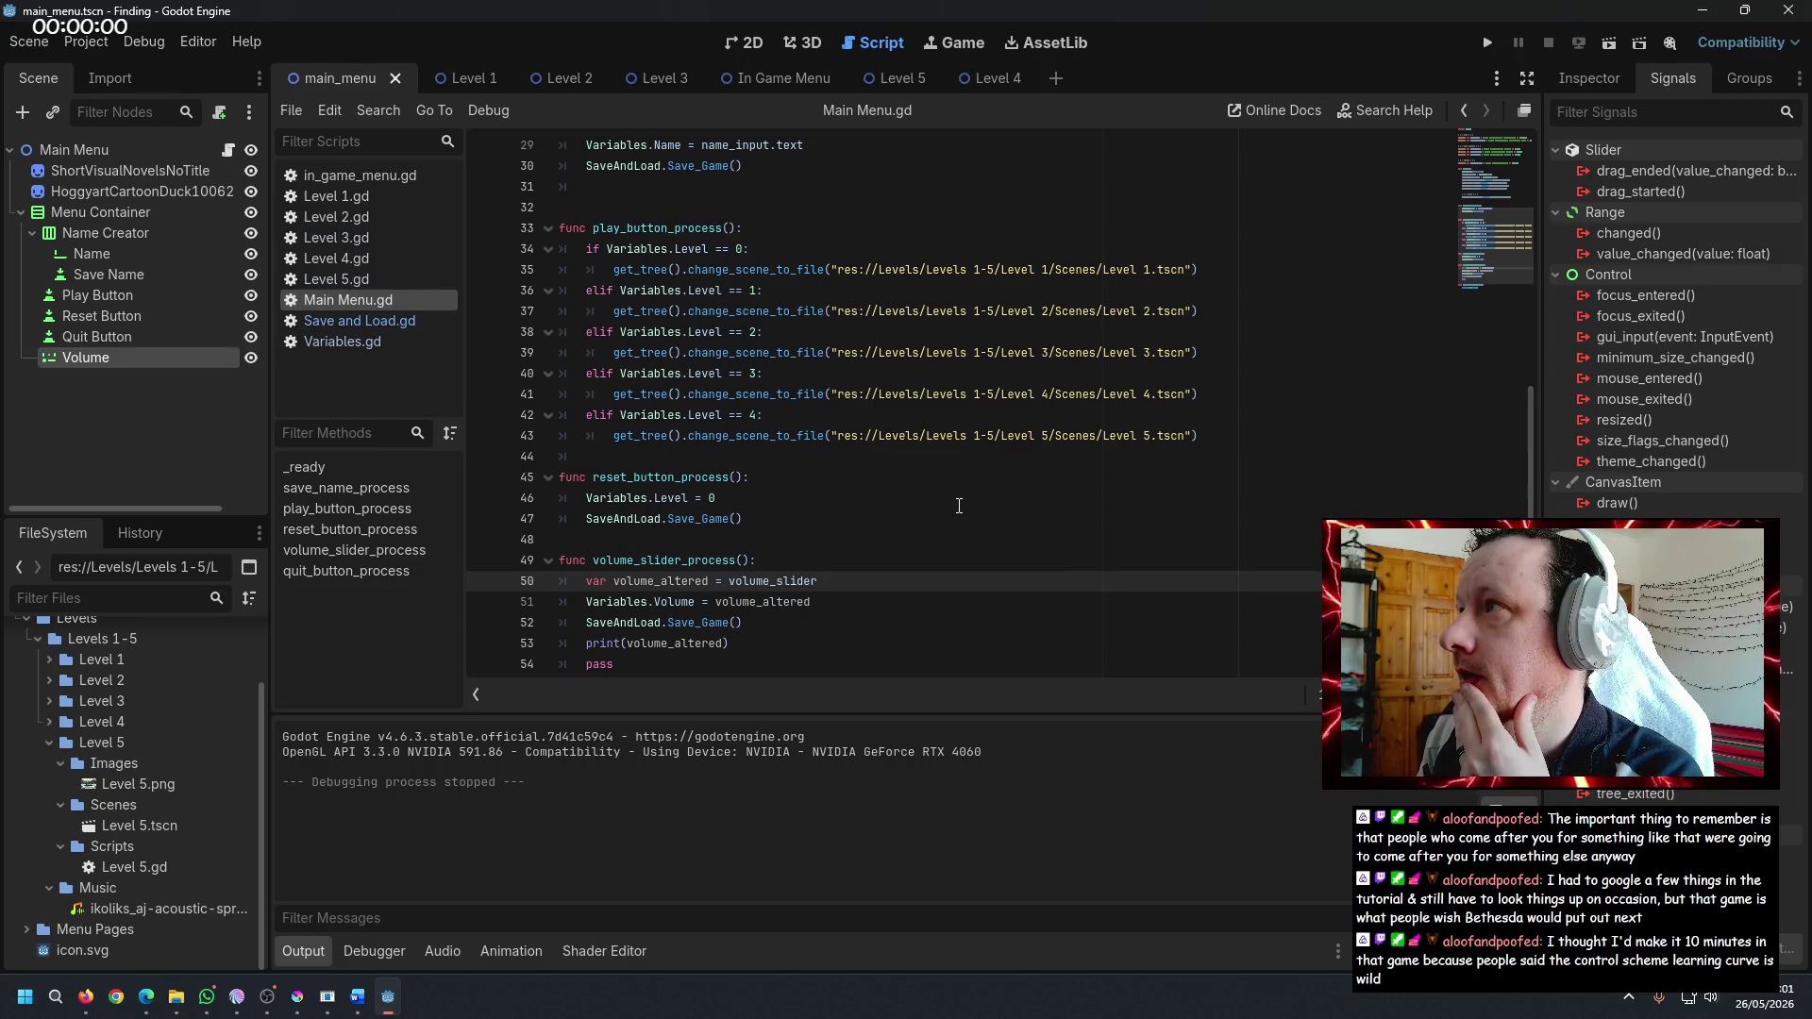
{"action": "scroll", "coordinate": [799, 574], "scroll_direction": "up", "scroll_amount": 6}
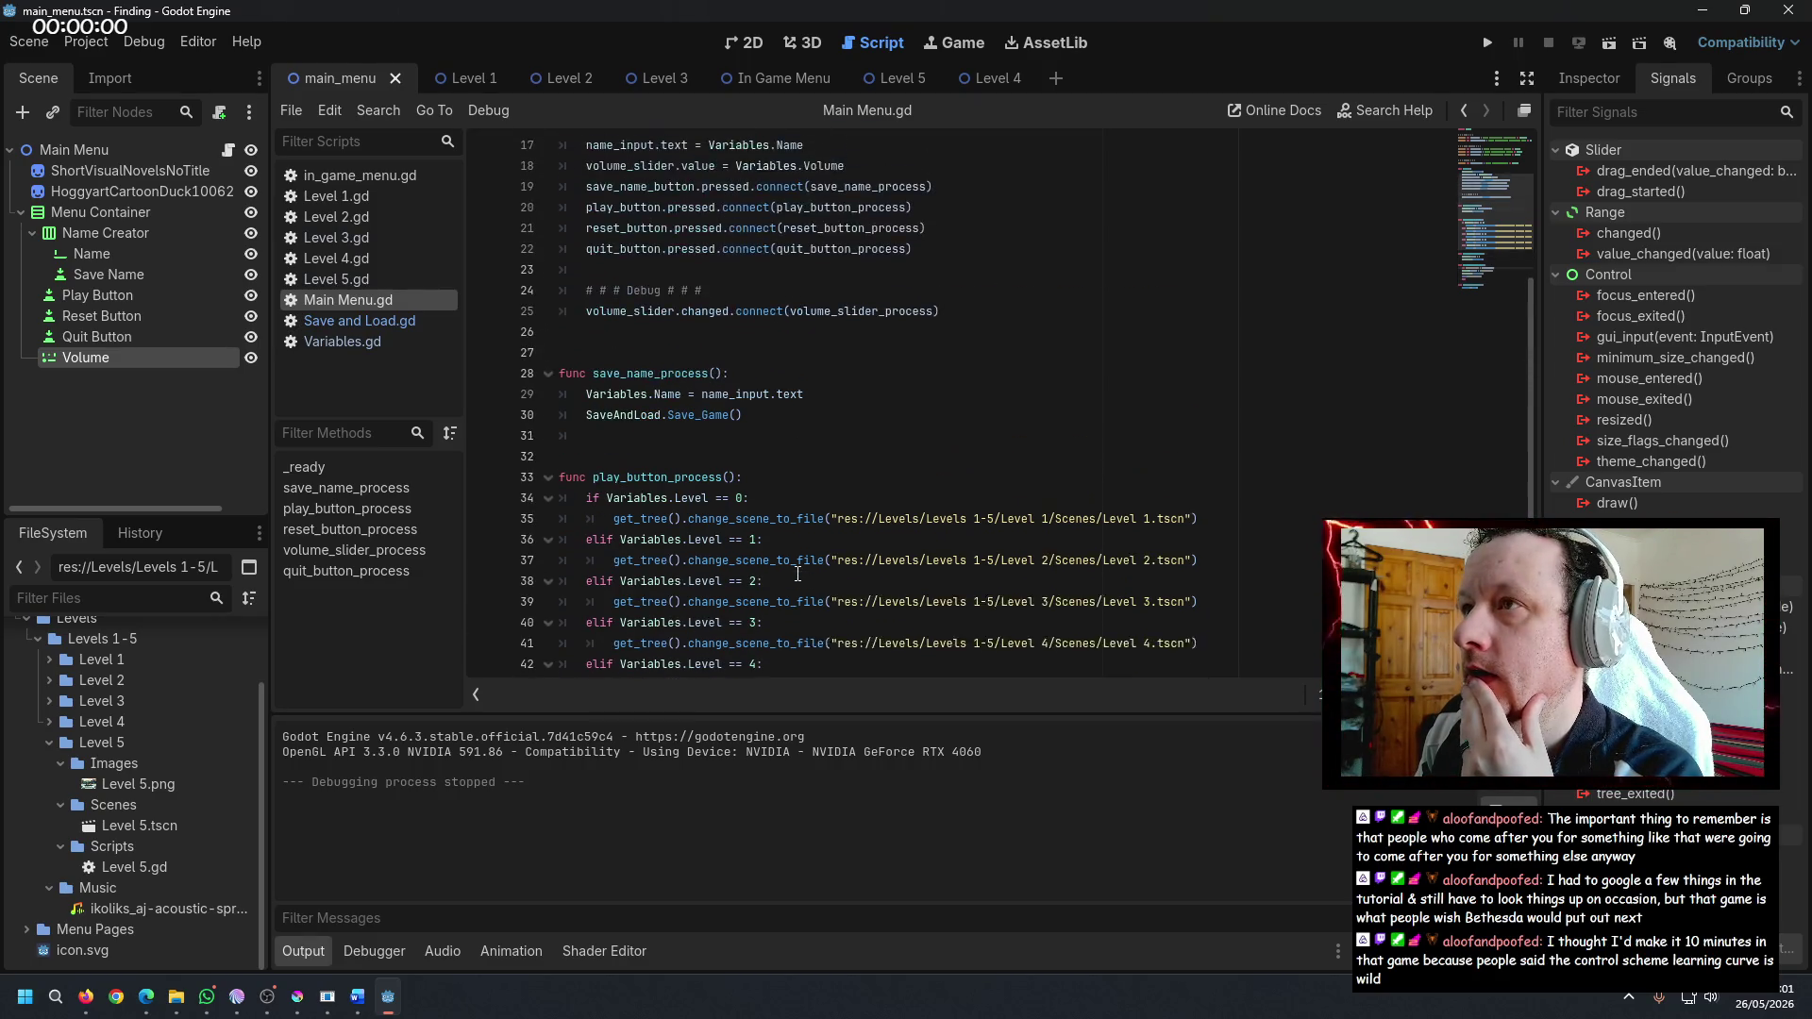
Switch the line 25 connection to drag_ended and test the slider in the running menu
{"action": "double_click", "coordinate": [715, 439]}
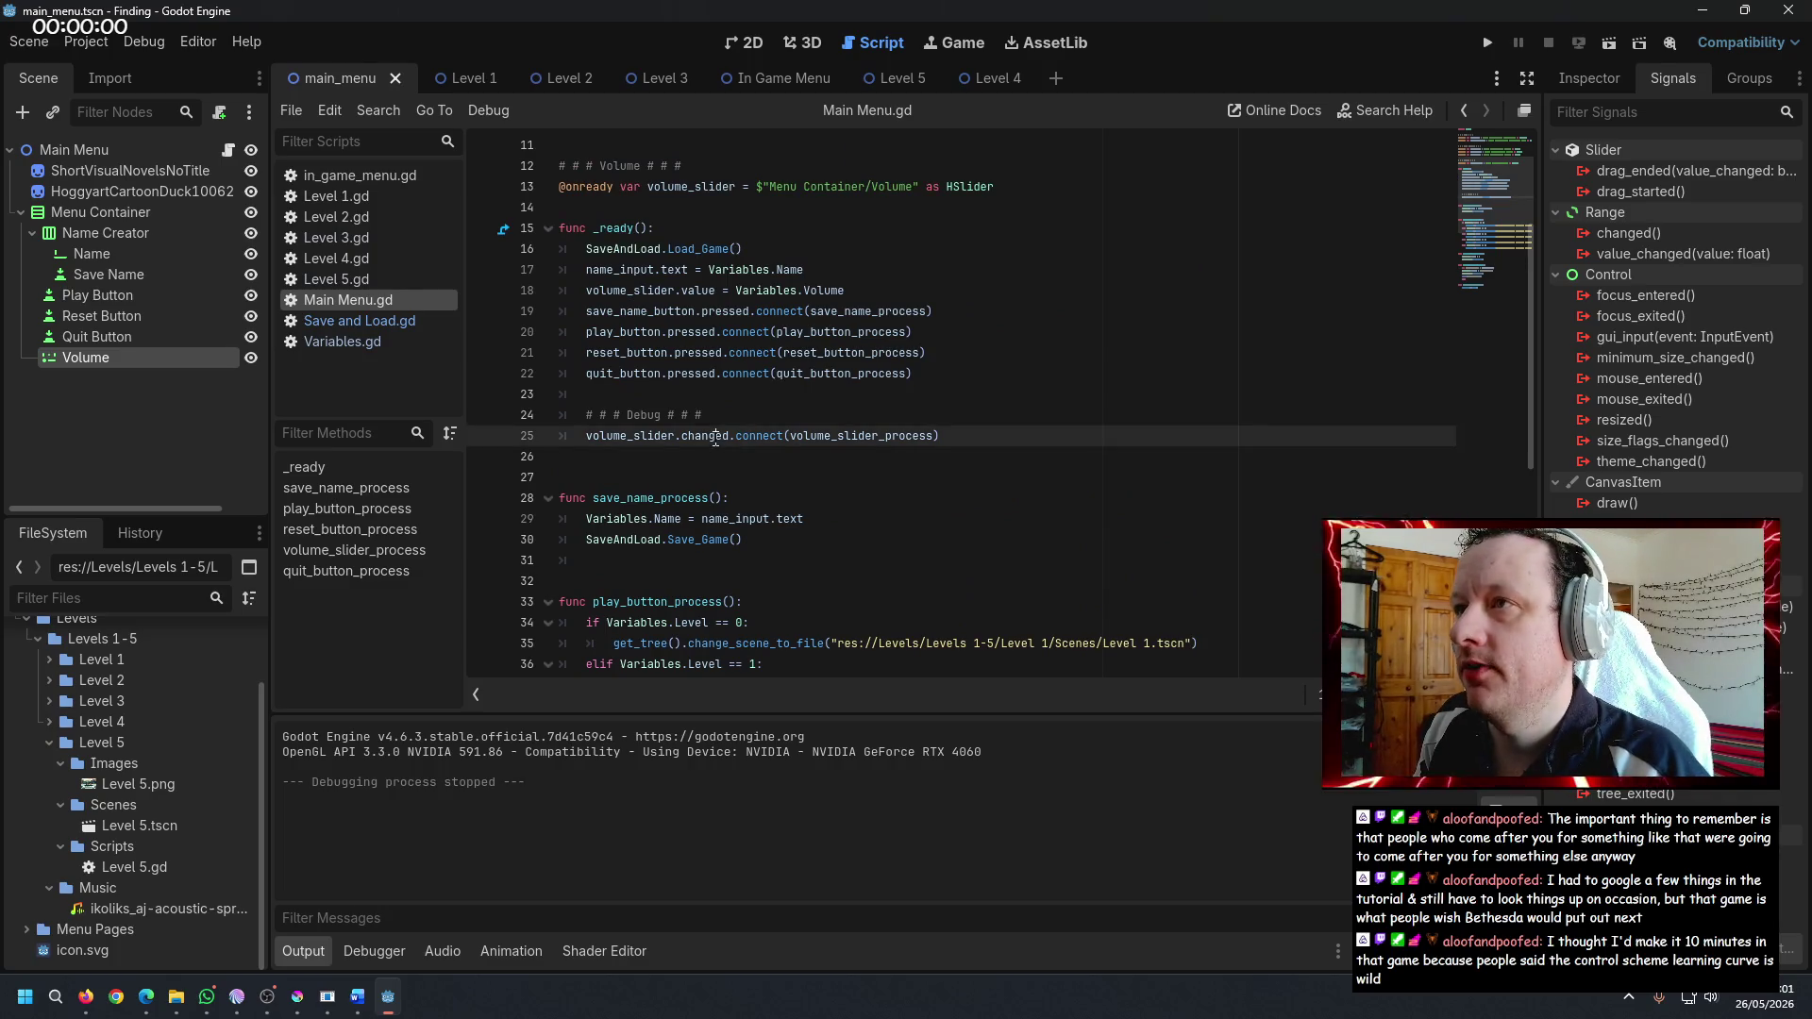
{"action": "type", "text": "drag"}
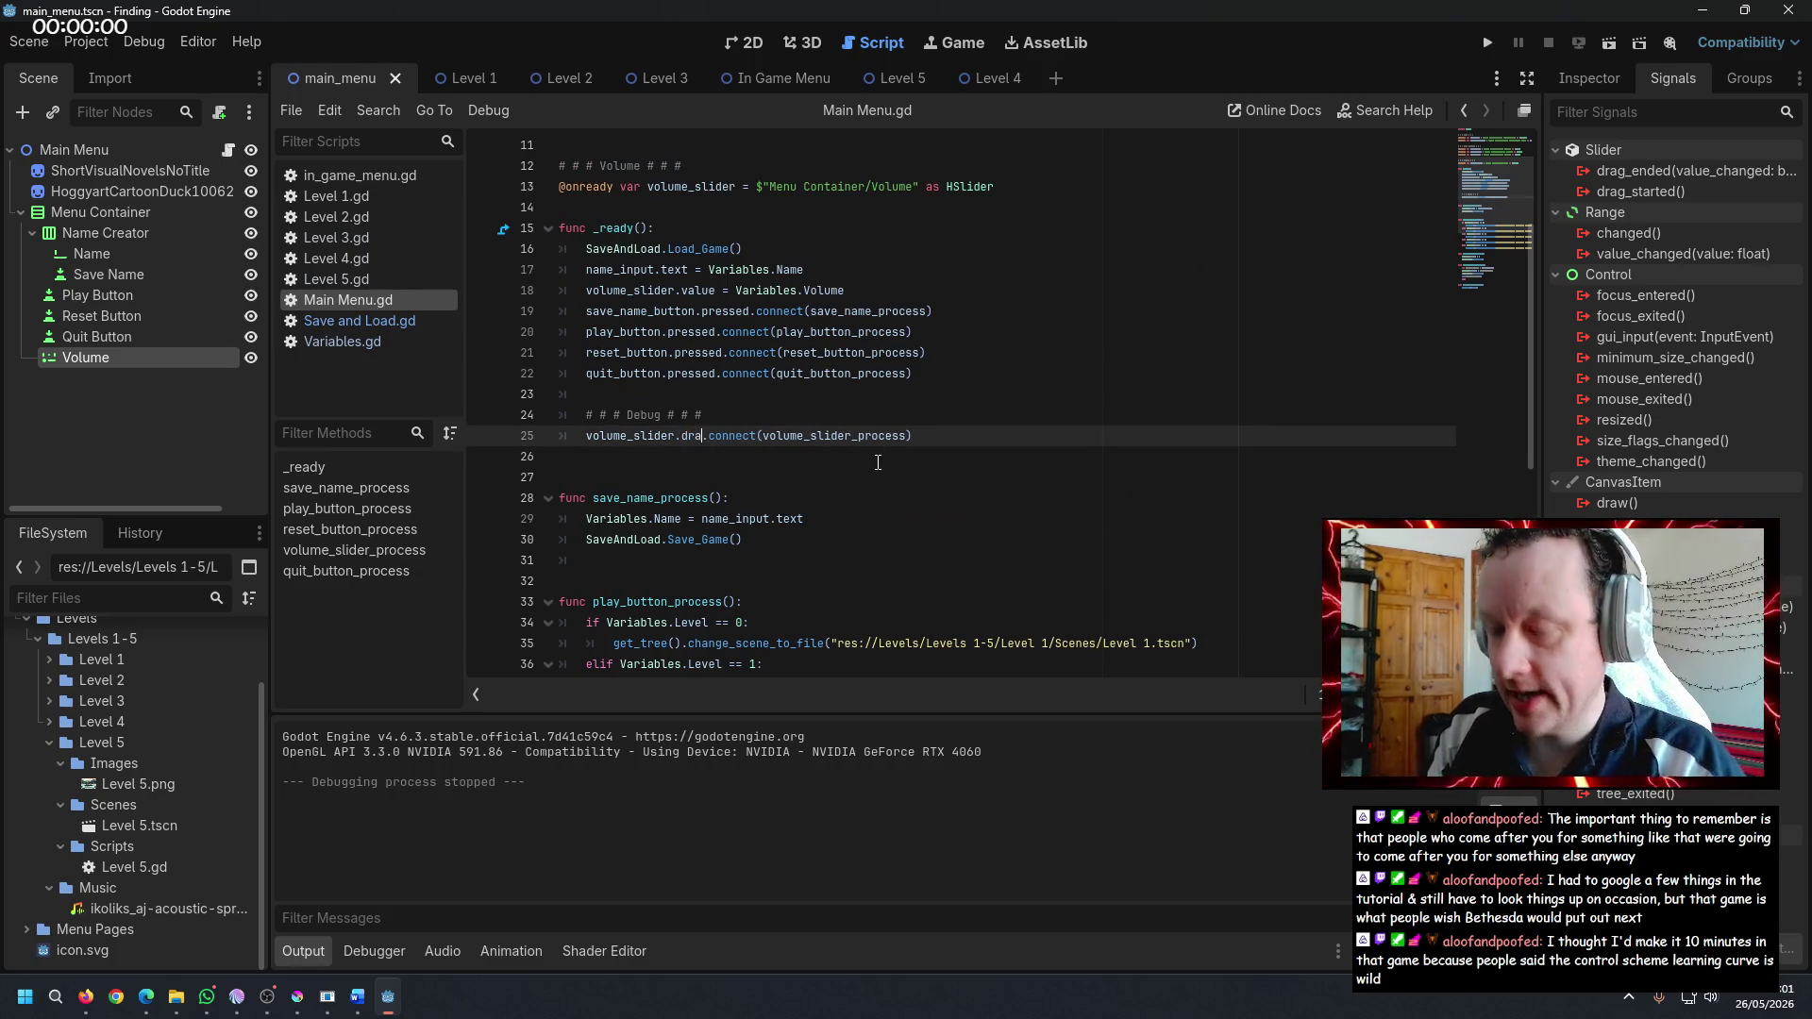
{"action": "key", "text": "Return"}
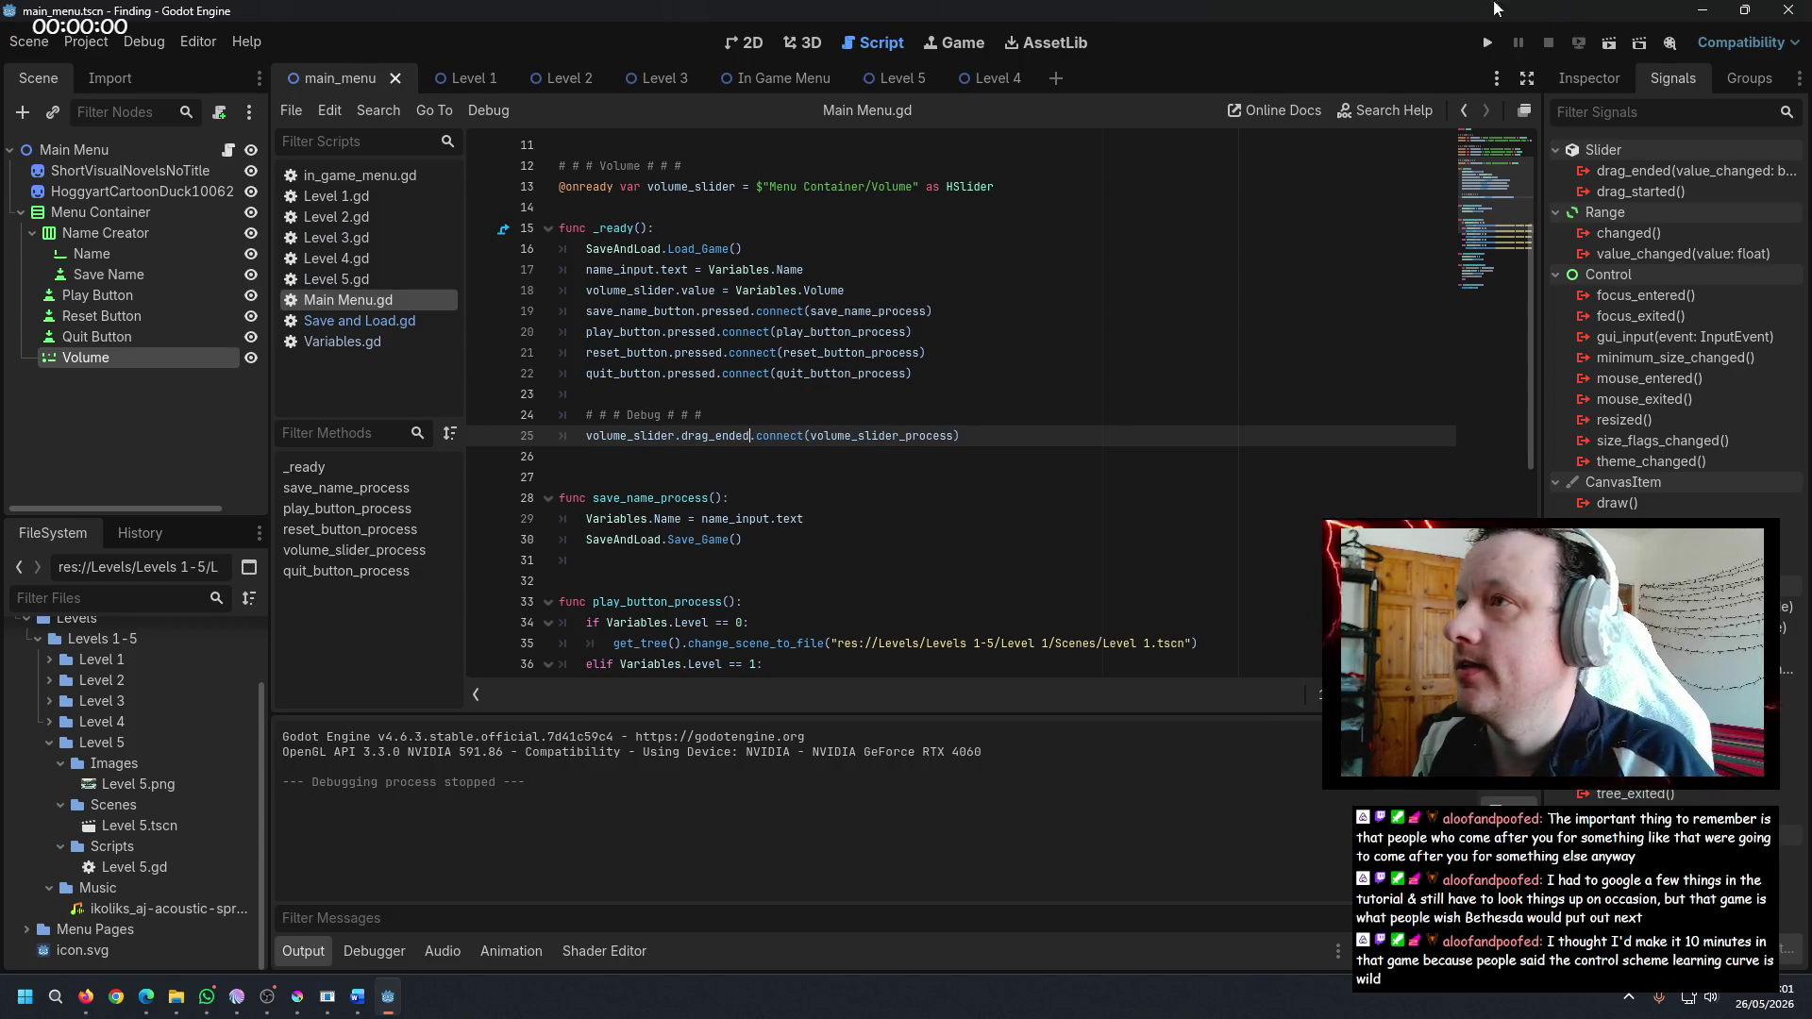
{"action": "left_click", "coordinate": [1487, 43]}
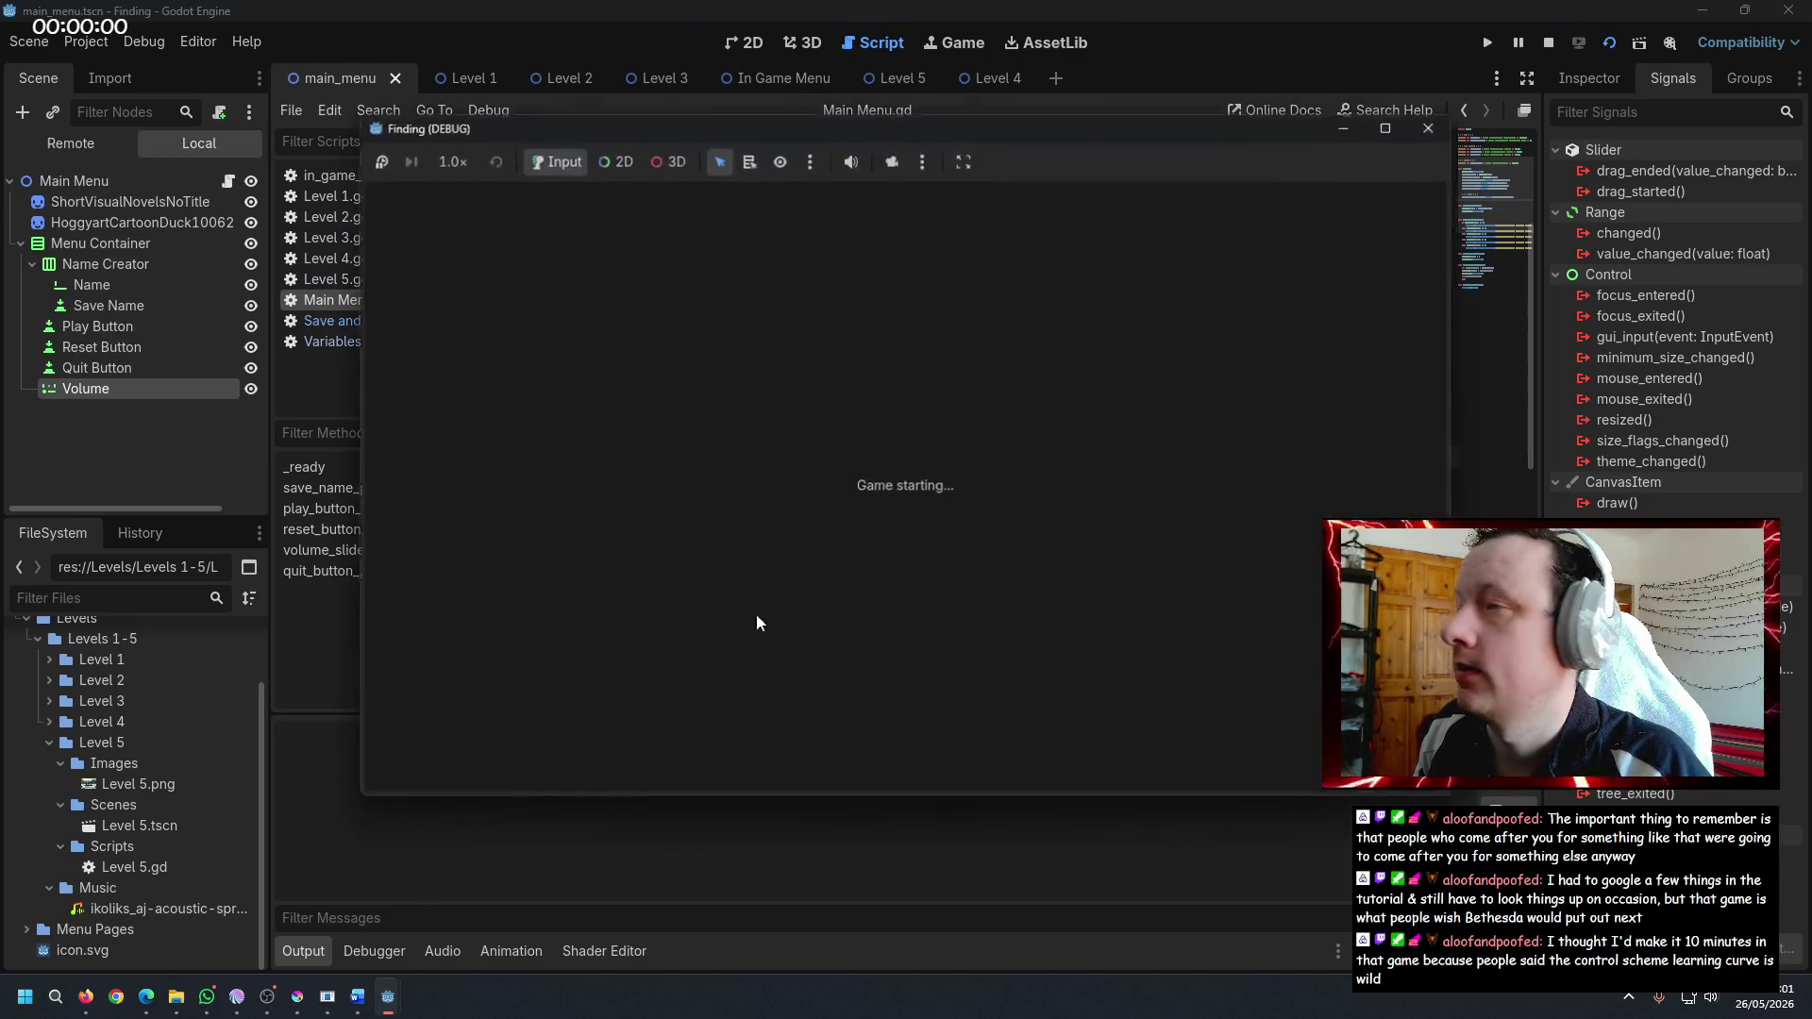
{"action": "left_click_drag", "start_coordinate": [908, 569], "coordinate": [958, 571]}
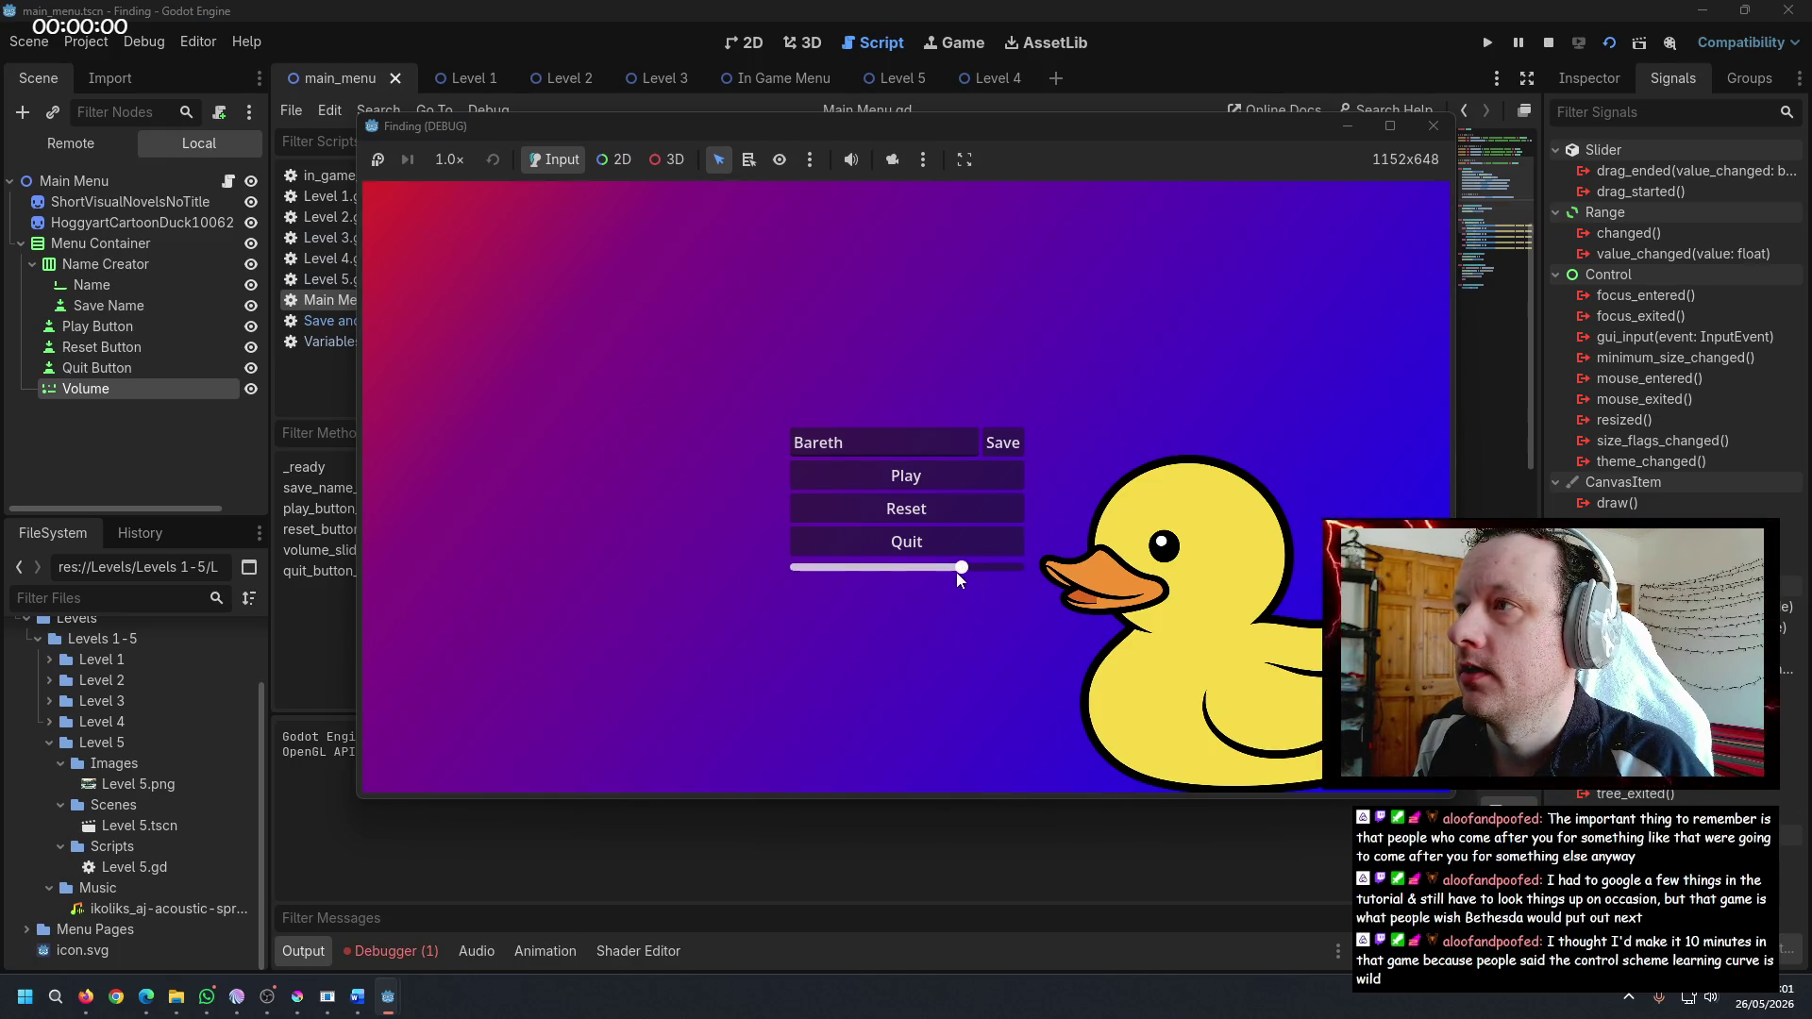
{"action": "left_click", "coordinate": [1548, 43]}
{"action": "left_click", "coordinate": [1486, 43]}
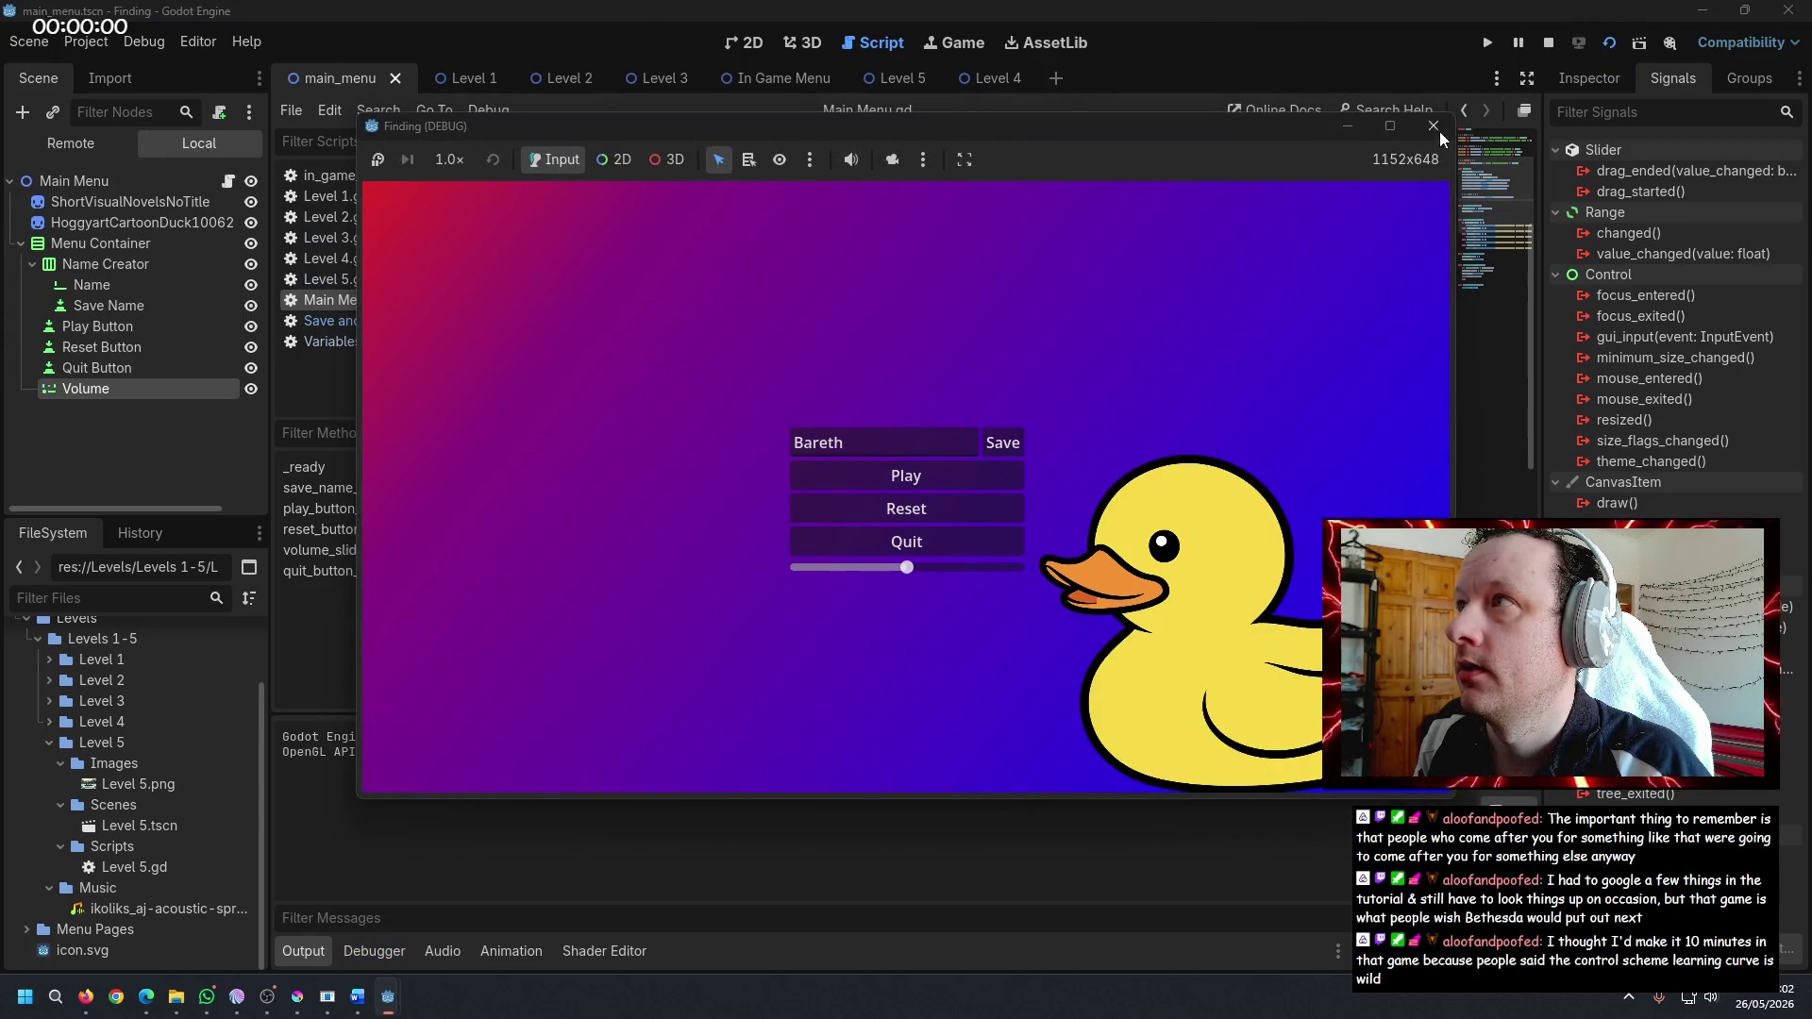
{"action": "left_click_drag", "start_coordinate": [905, 567], "coordinate": [847, 568]}
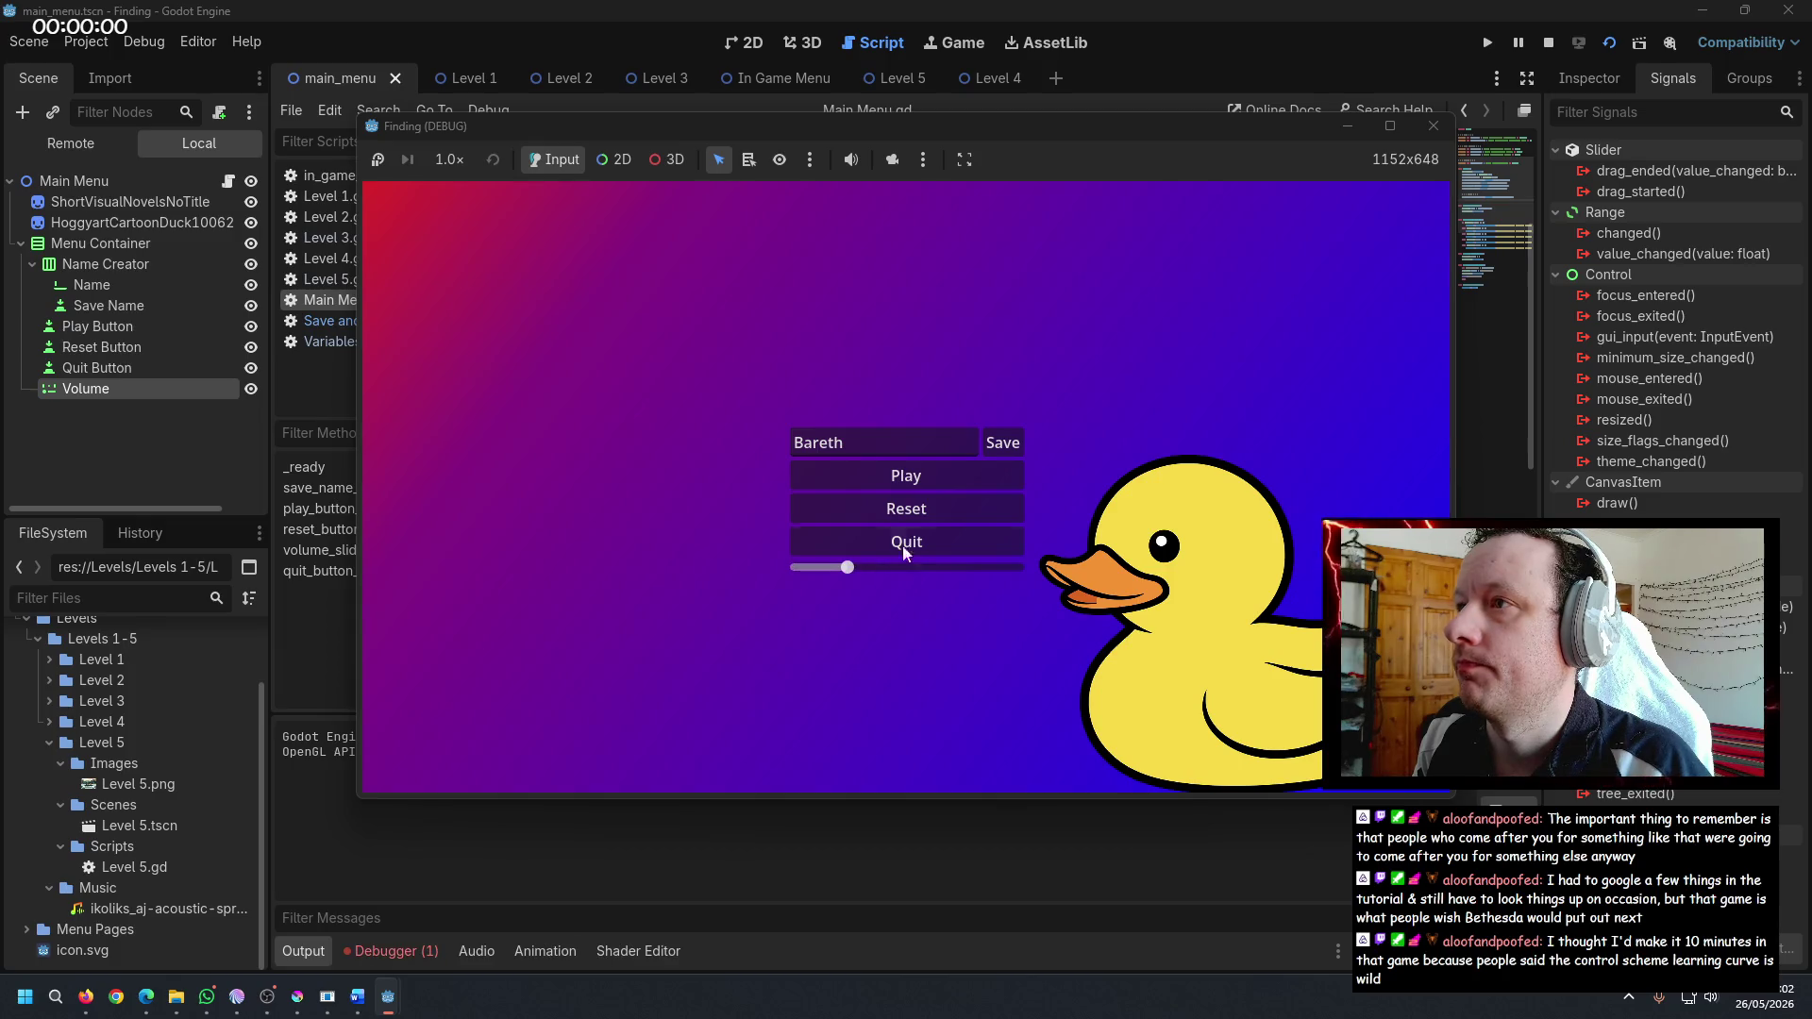
{"action": "left_click", "coordinate": [1428, 117]}
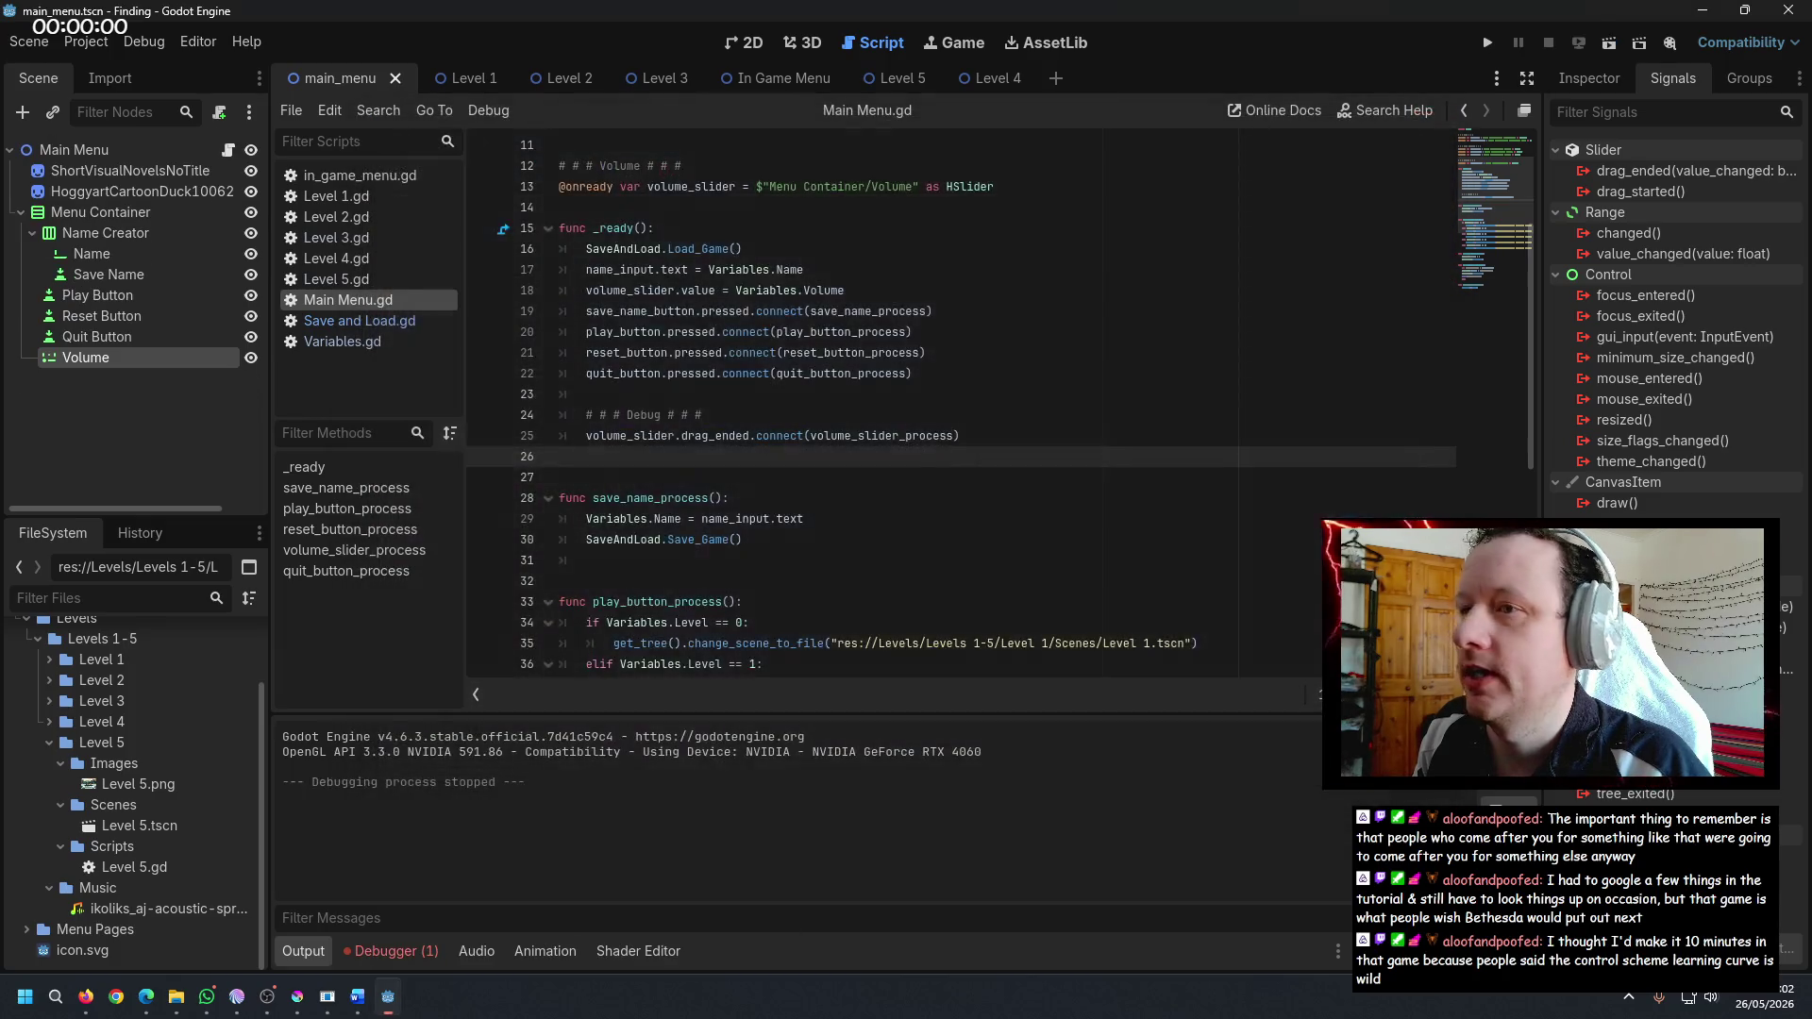
Read the drag_ended error in the debugger, then change line 50 to volume_slider.value and rerun
{"action": "left_click", "coordinate": [363, 949]}
{"action": "left_click", "coordinate": [416, 715]}
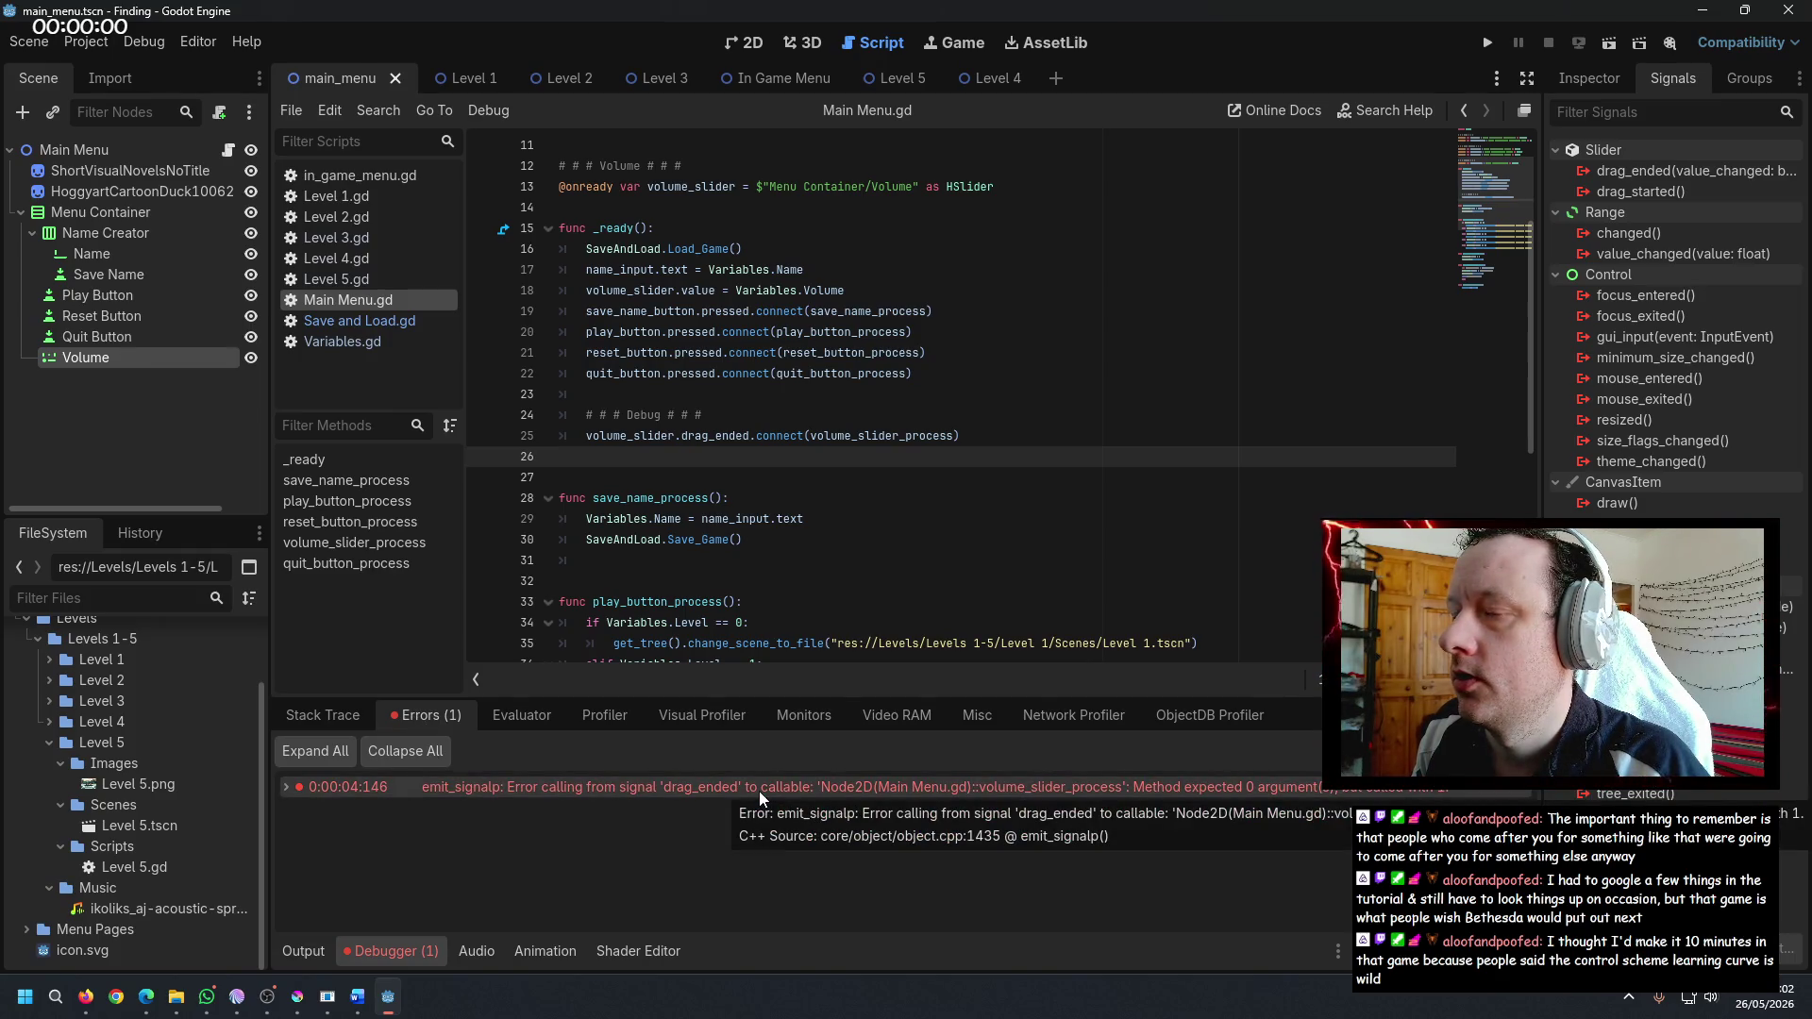
{"action": "scroll", "coordinate": [726, 566], "scroll_direction": "down", "scroll_amount": 7}
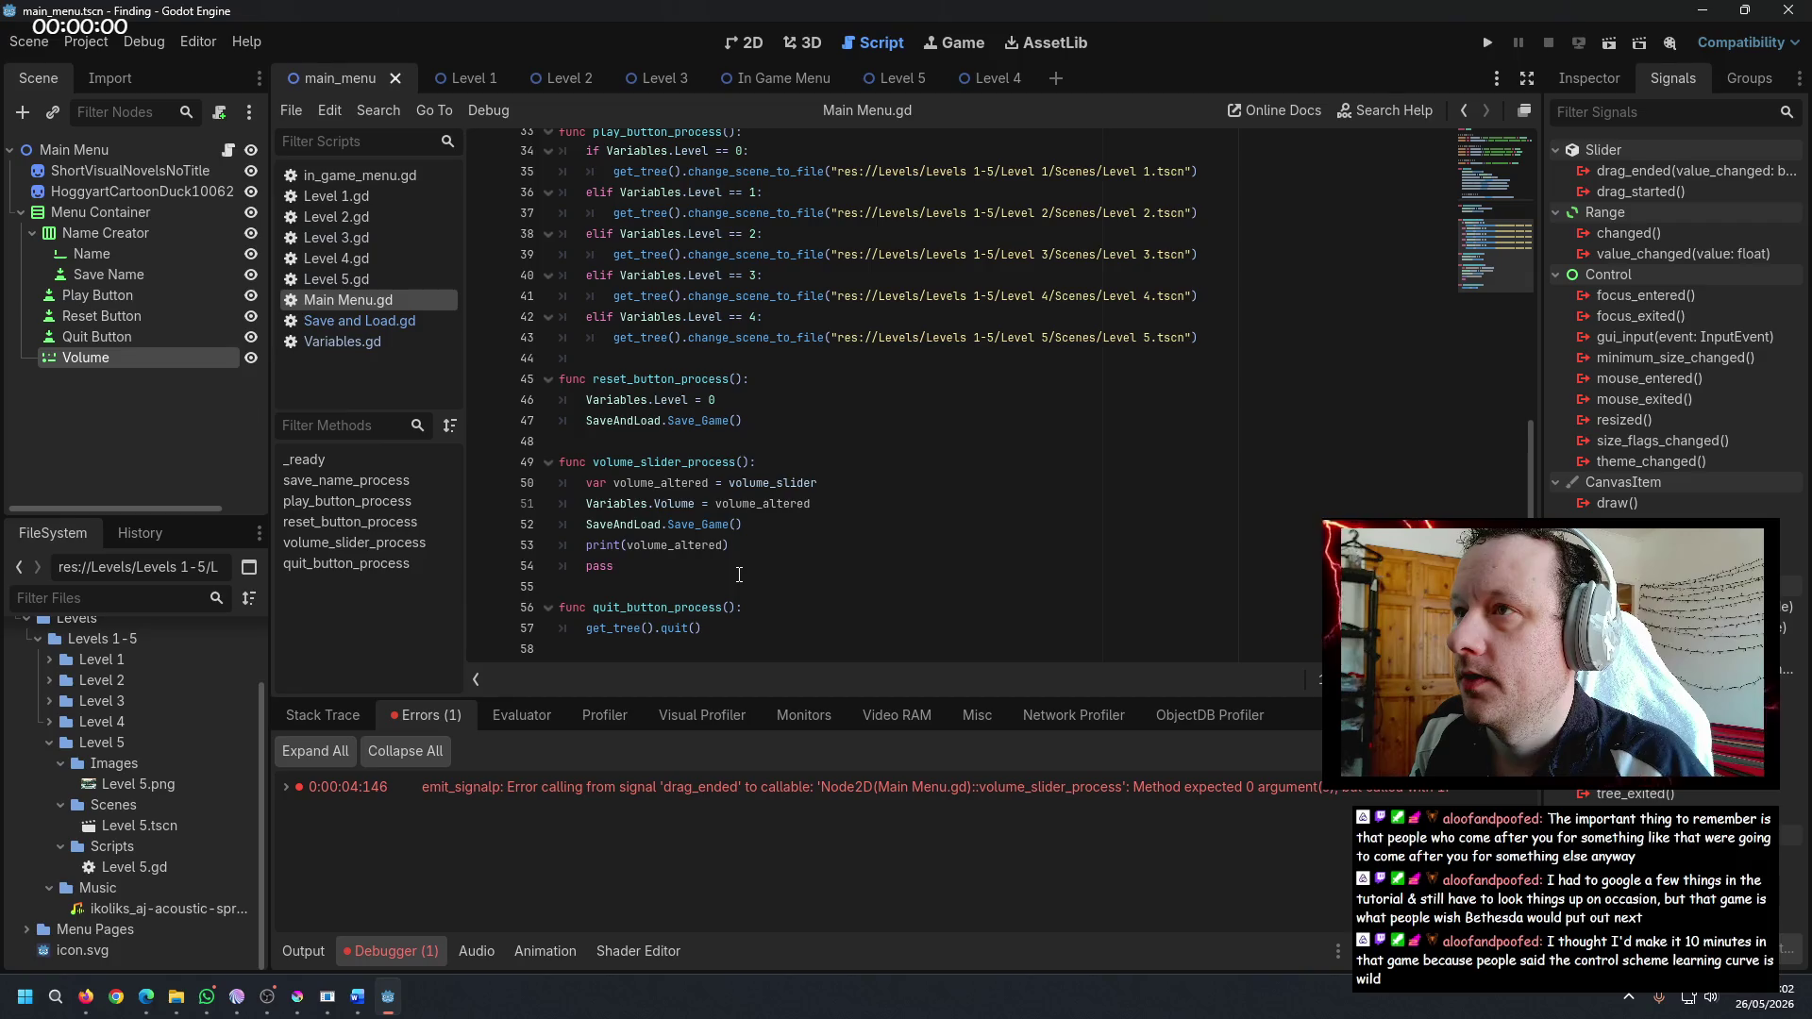
{"action": "left_click", "coordinate": [833, 484]}
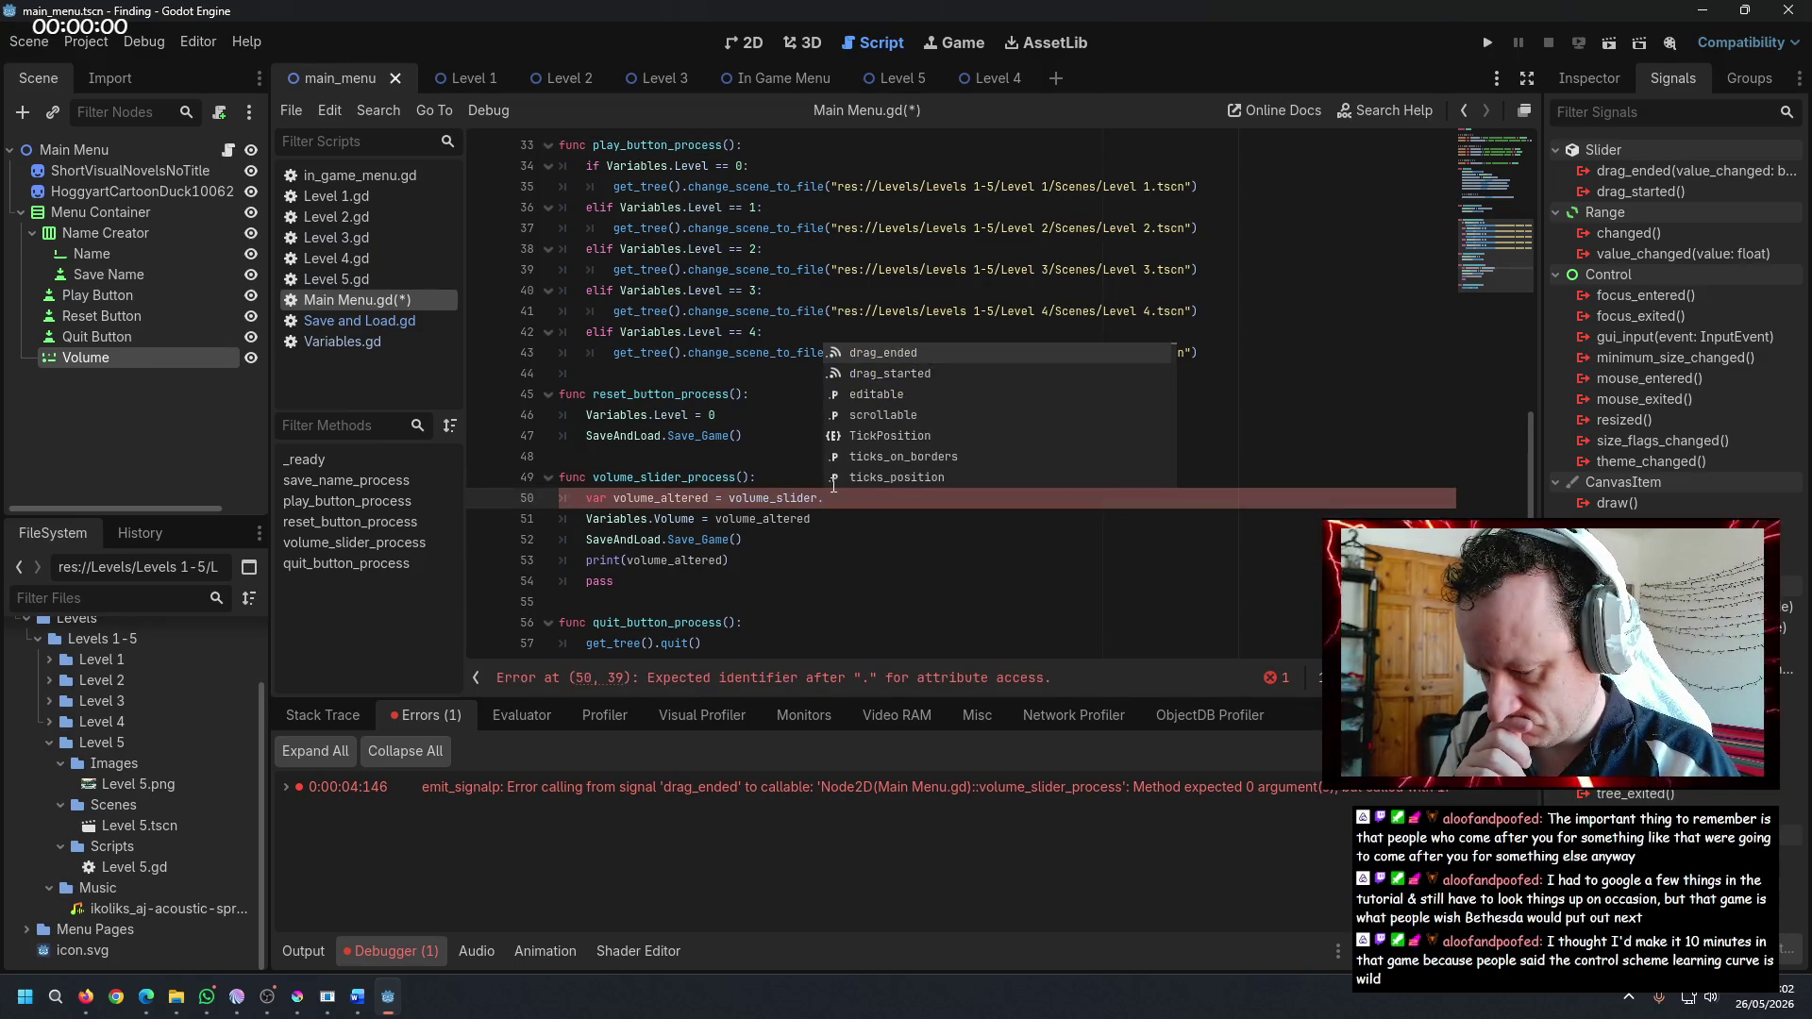
{"action": "type", "text": "value"}
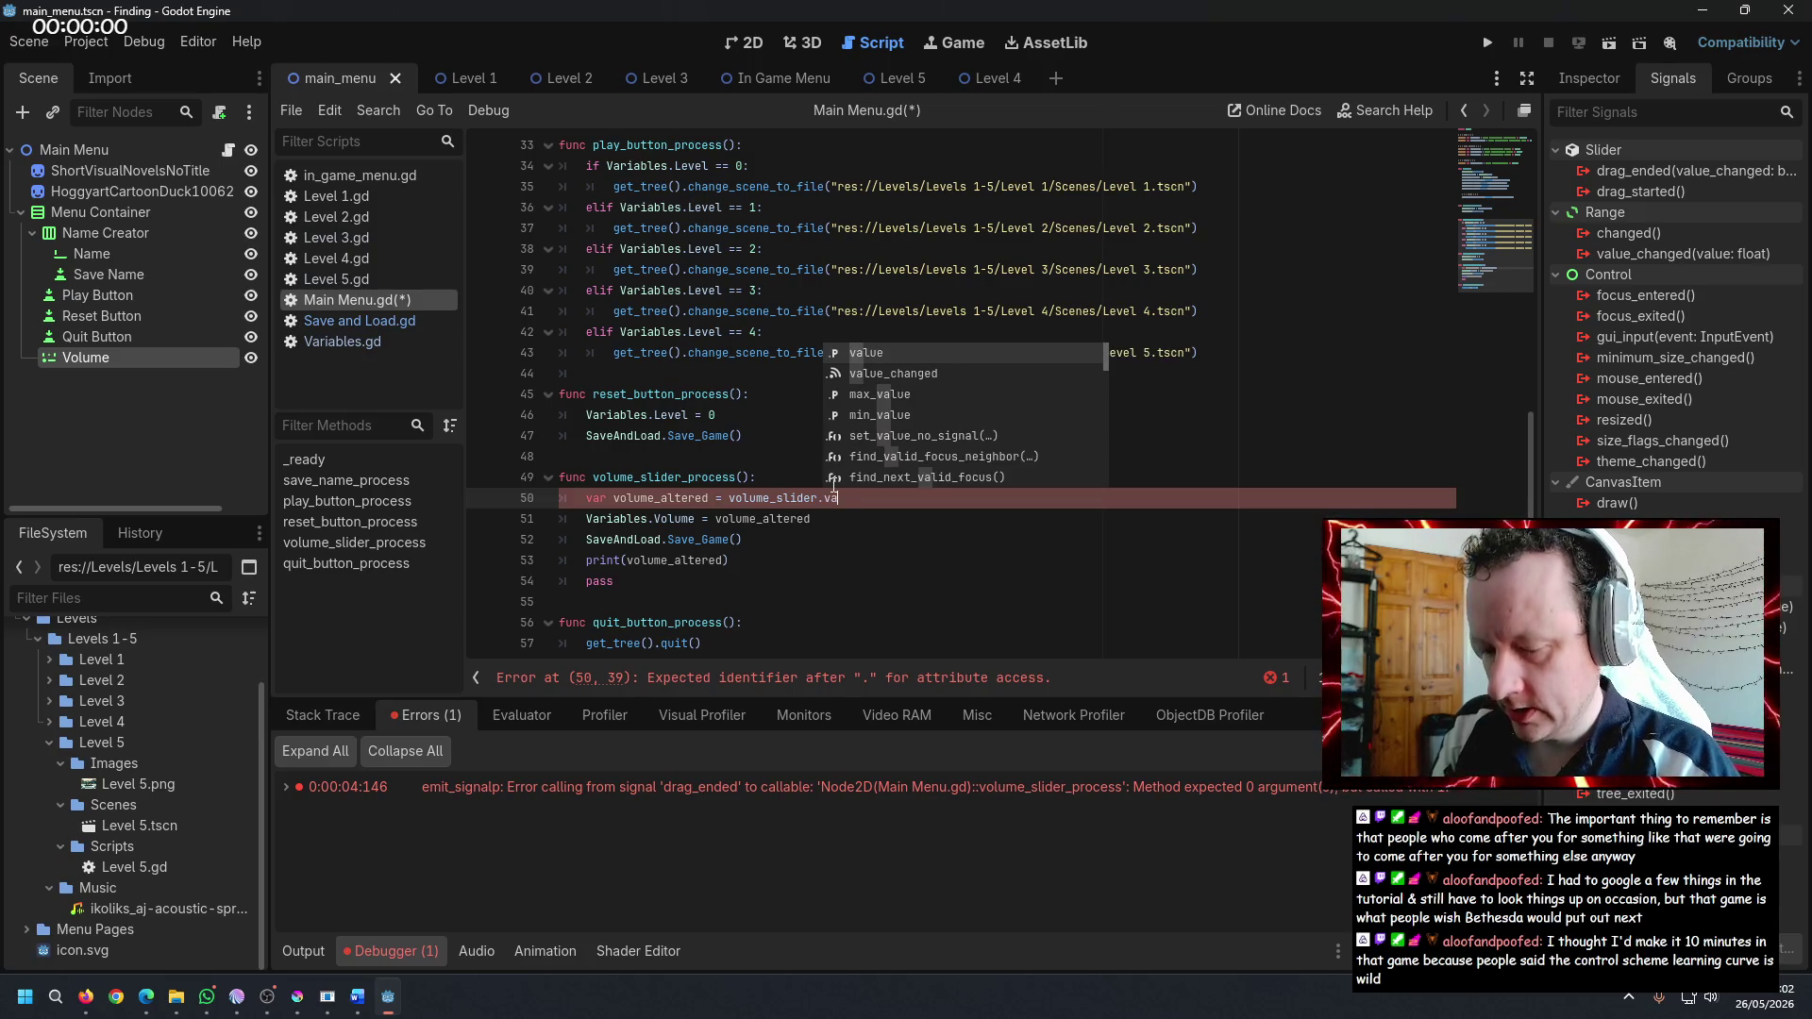
{"action": "left_click", "coordinate": [898, 455]}
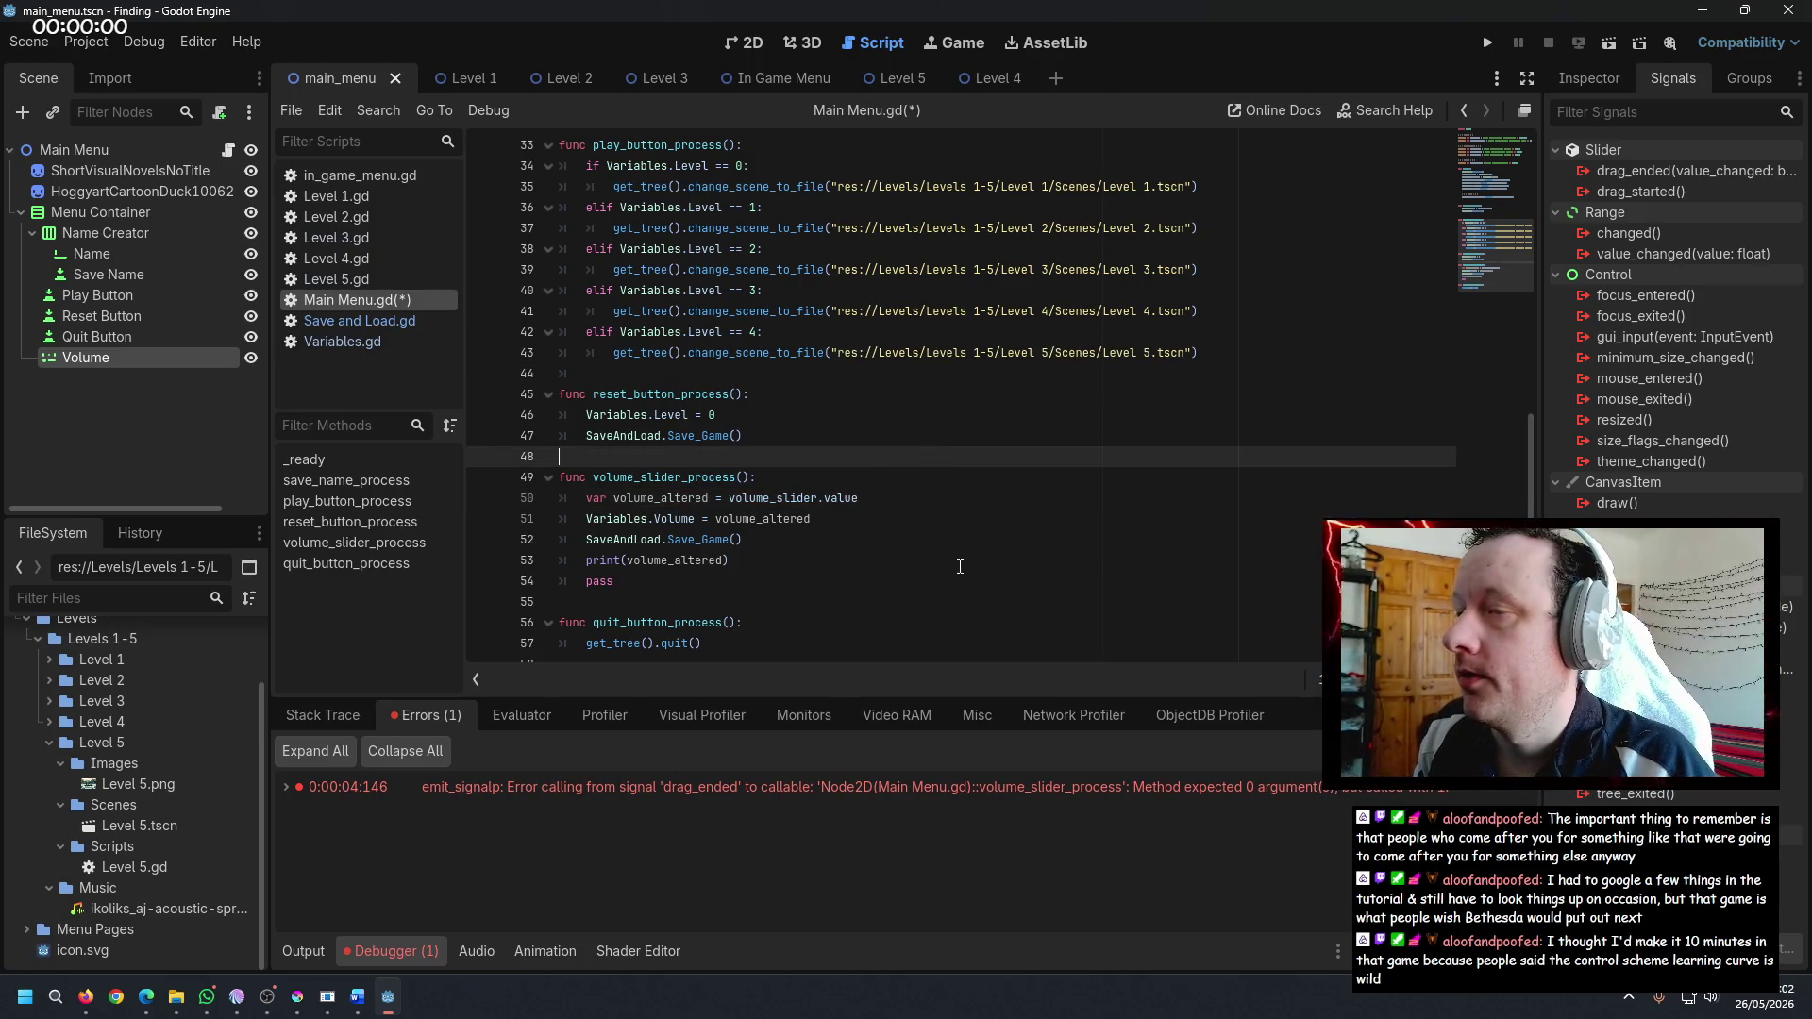
{"action": "left_click", "coordinate": [1611, 49]}
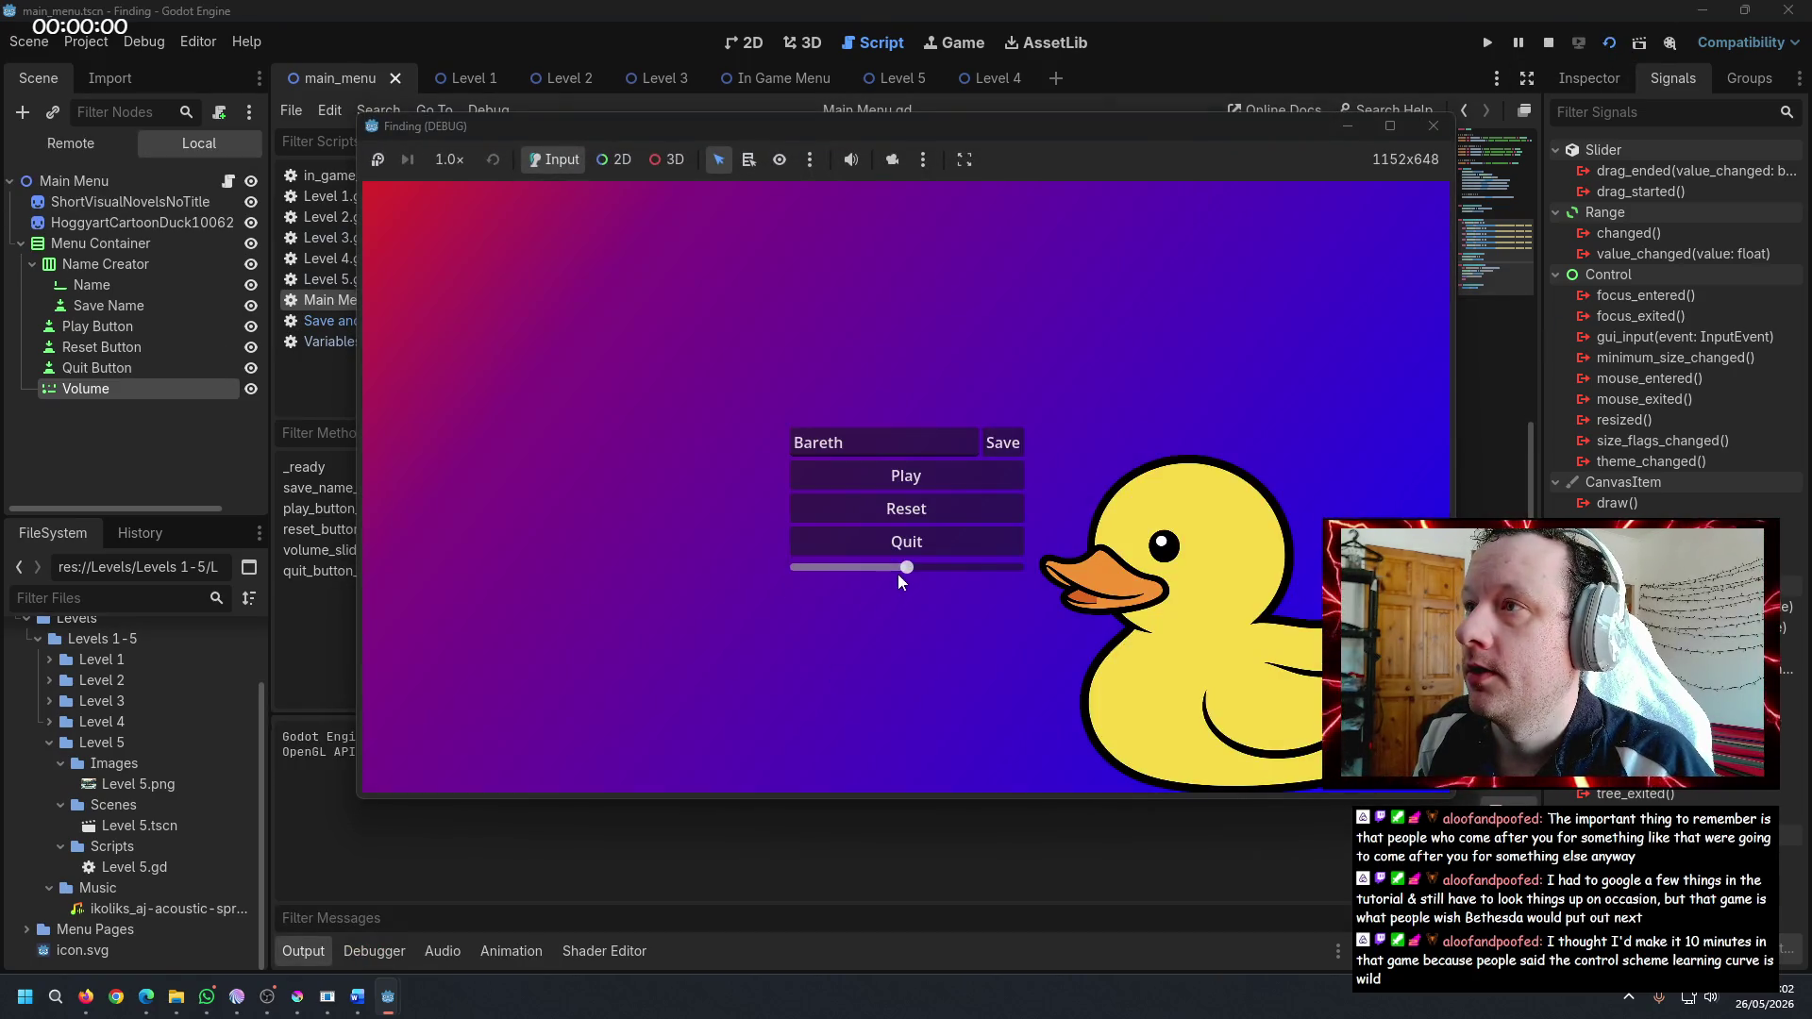
Drag the volume slider across several game launches, then read the drag_ended expected-0-arguments error in the debugger
{"action": "mouse_move", "coordinate": [904, 568]}
{"action": "left_mouse_down"}
{"action": "mouse_move", "coordinate": [994, 568]}
{"action": "mouse_move", "coordinate": [882, 568]}
{"action": "left_mouse_up"}
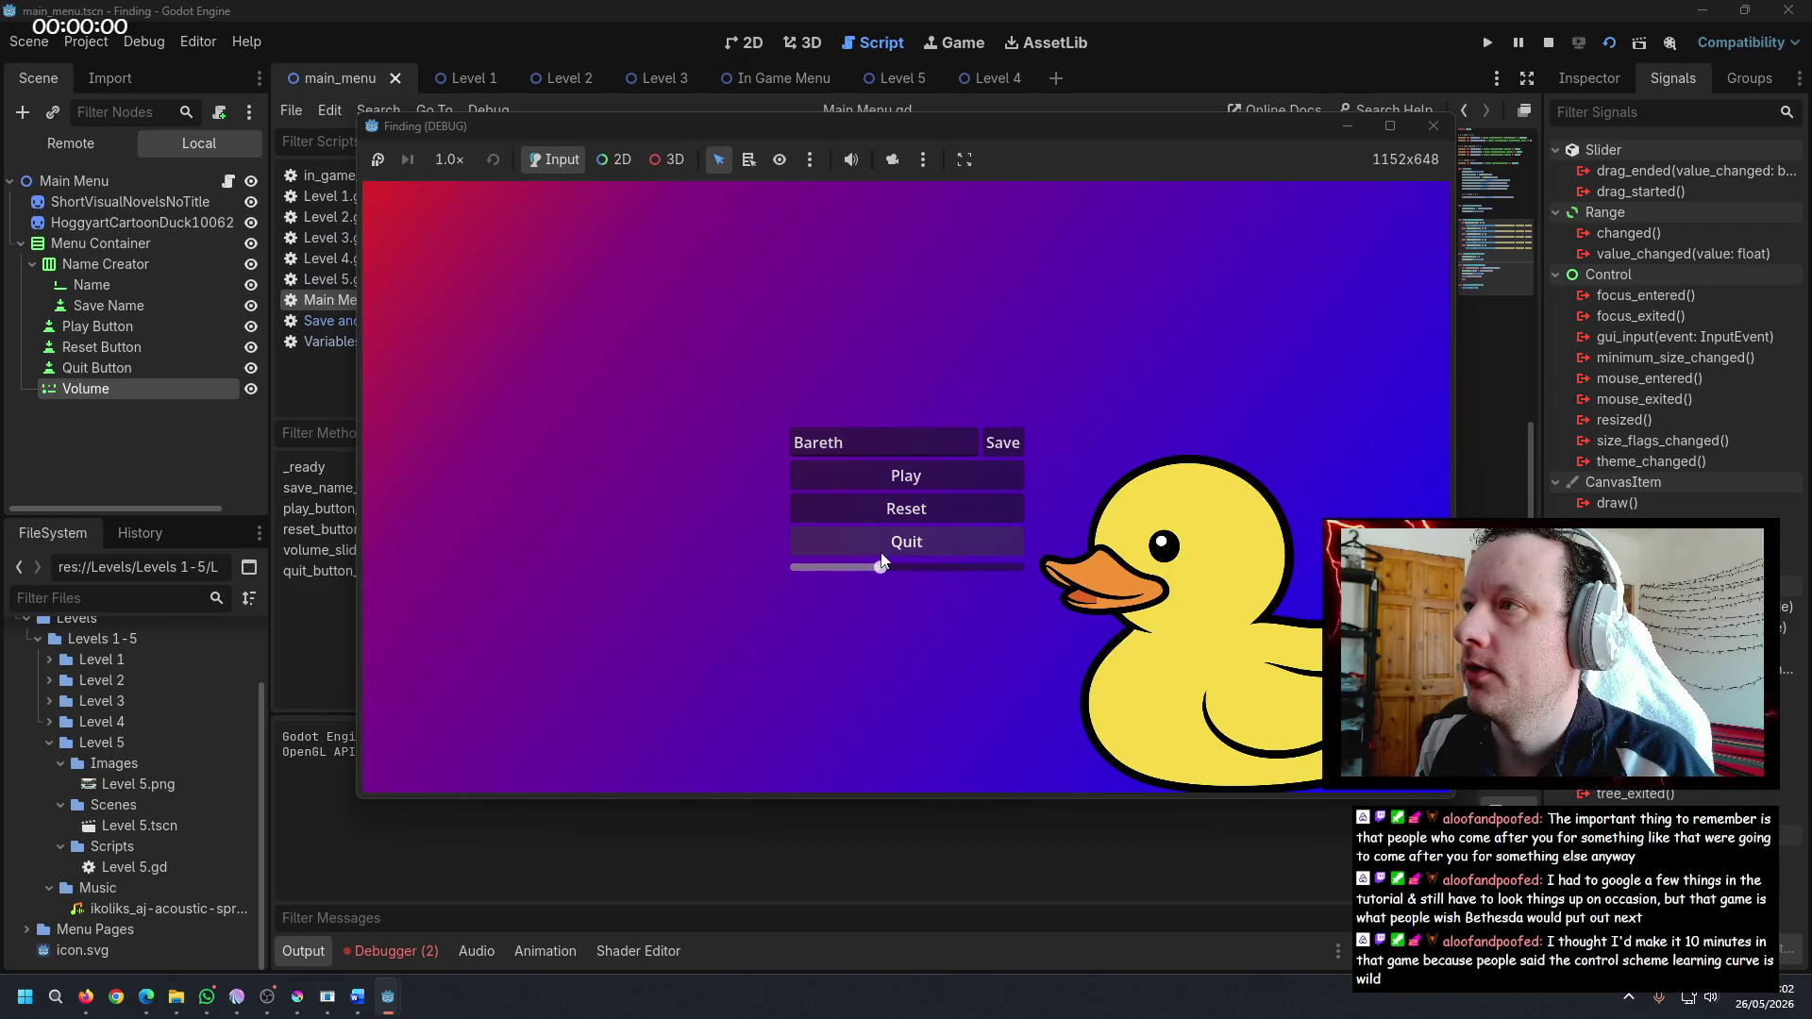
{"action": "left_click", "coordinate": [1433, 125]}
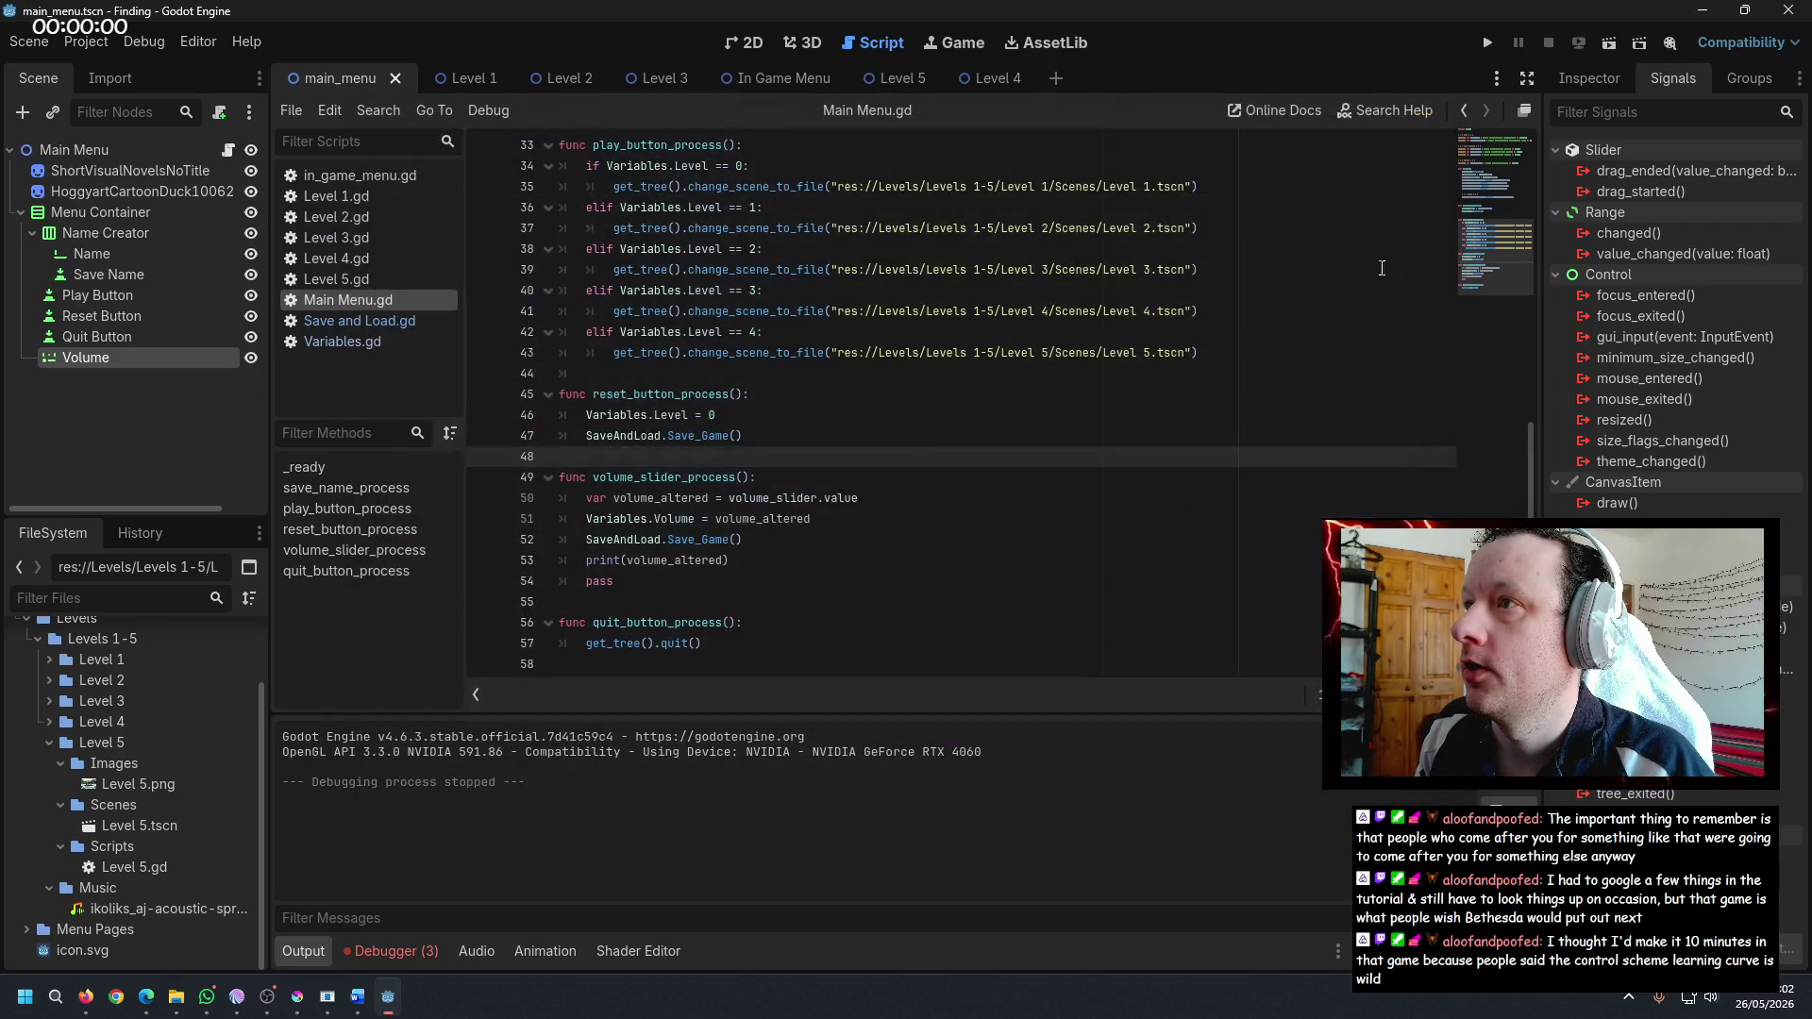
{"action": "left_click", "coordinate": [1610, 49]}
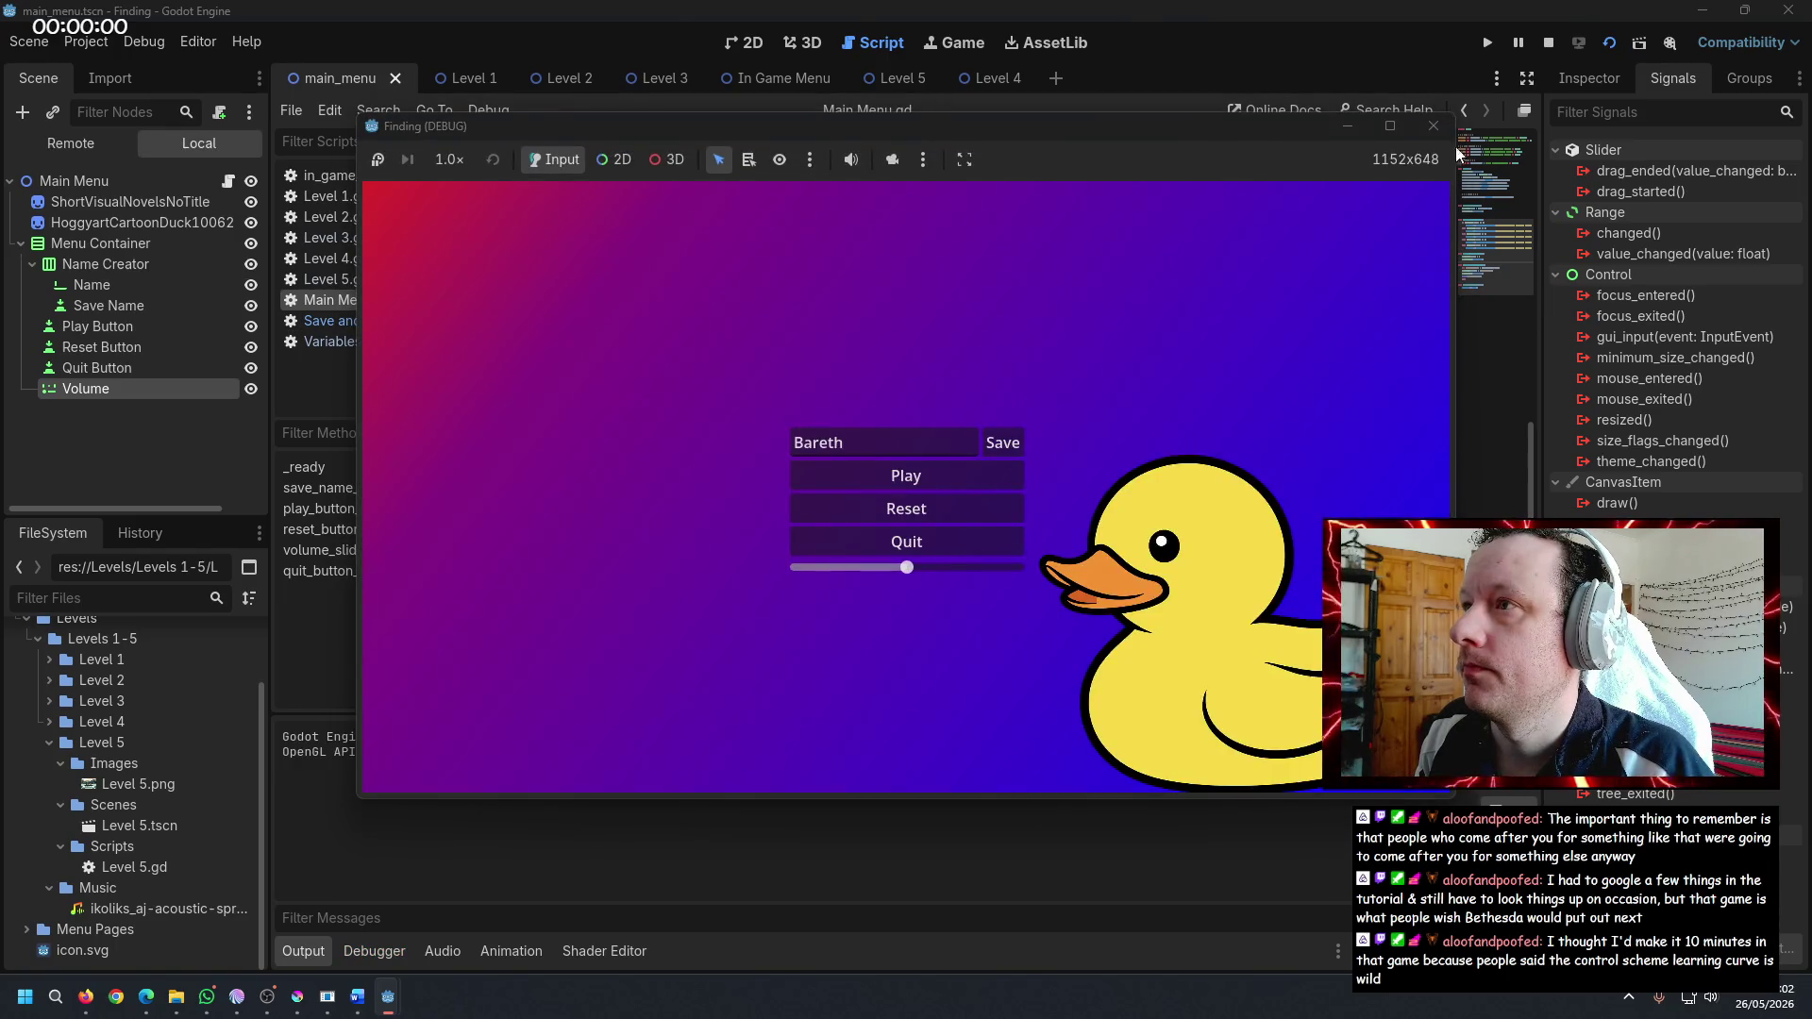
{"action": "left_click", "coordinate": [1433, 126]}
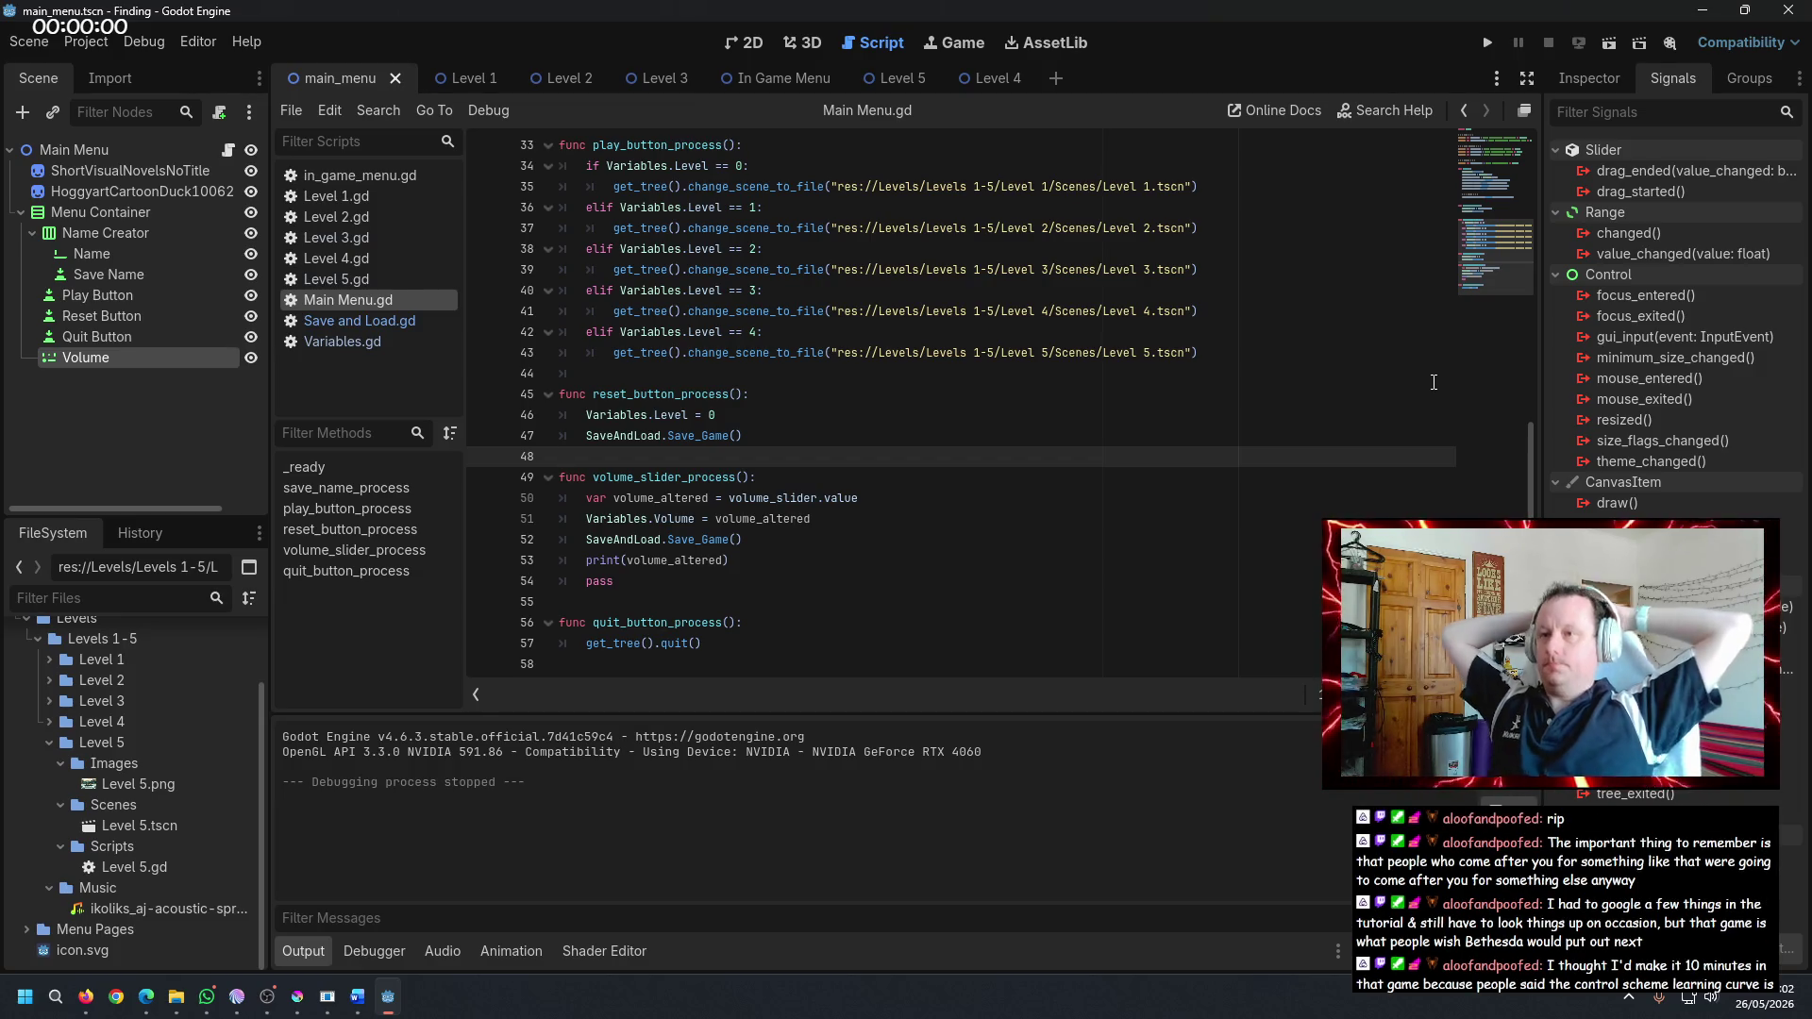
{"action": "left_click", "coordinate": [1610, 43]}
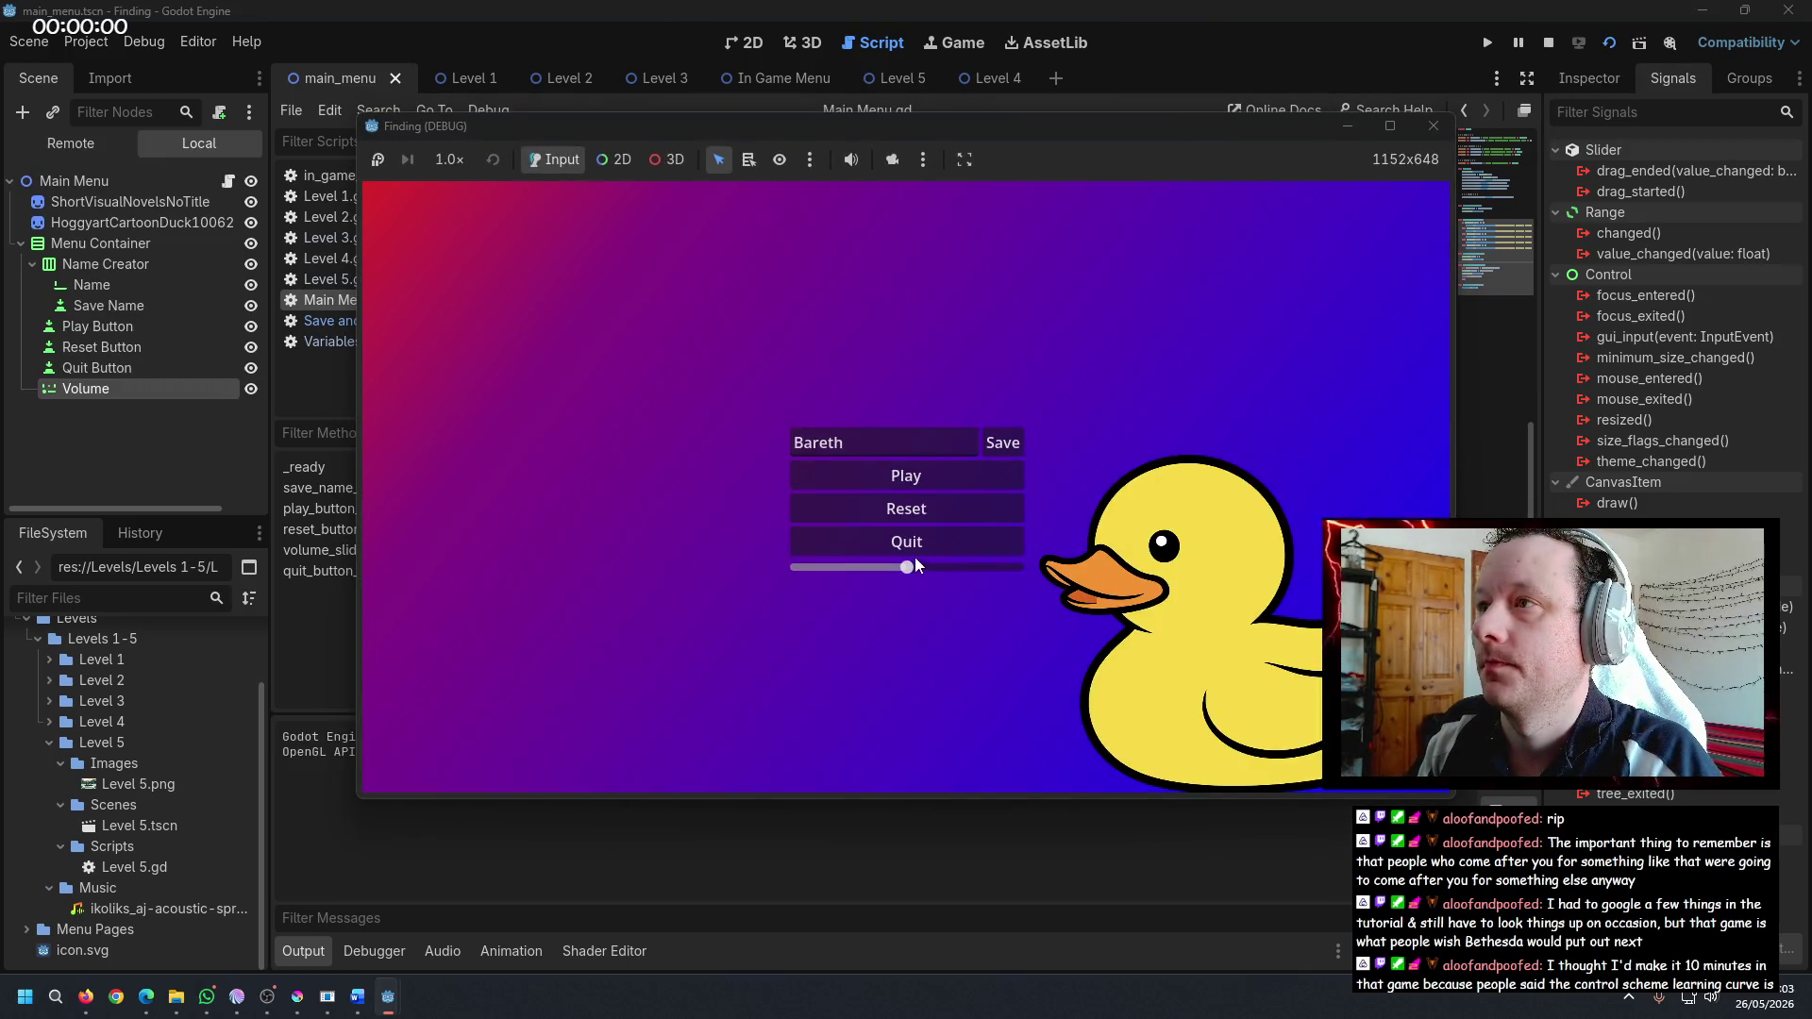
{"action": "left_click_drag", "start_coordinate": [908, 567], "coordinate": [857, 566]}
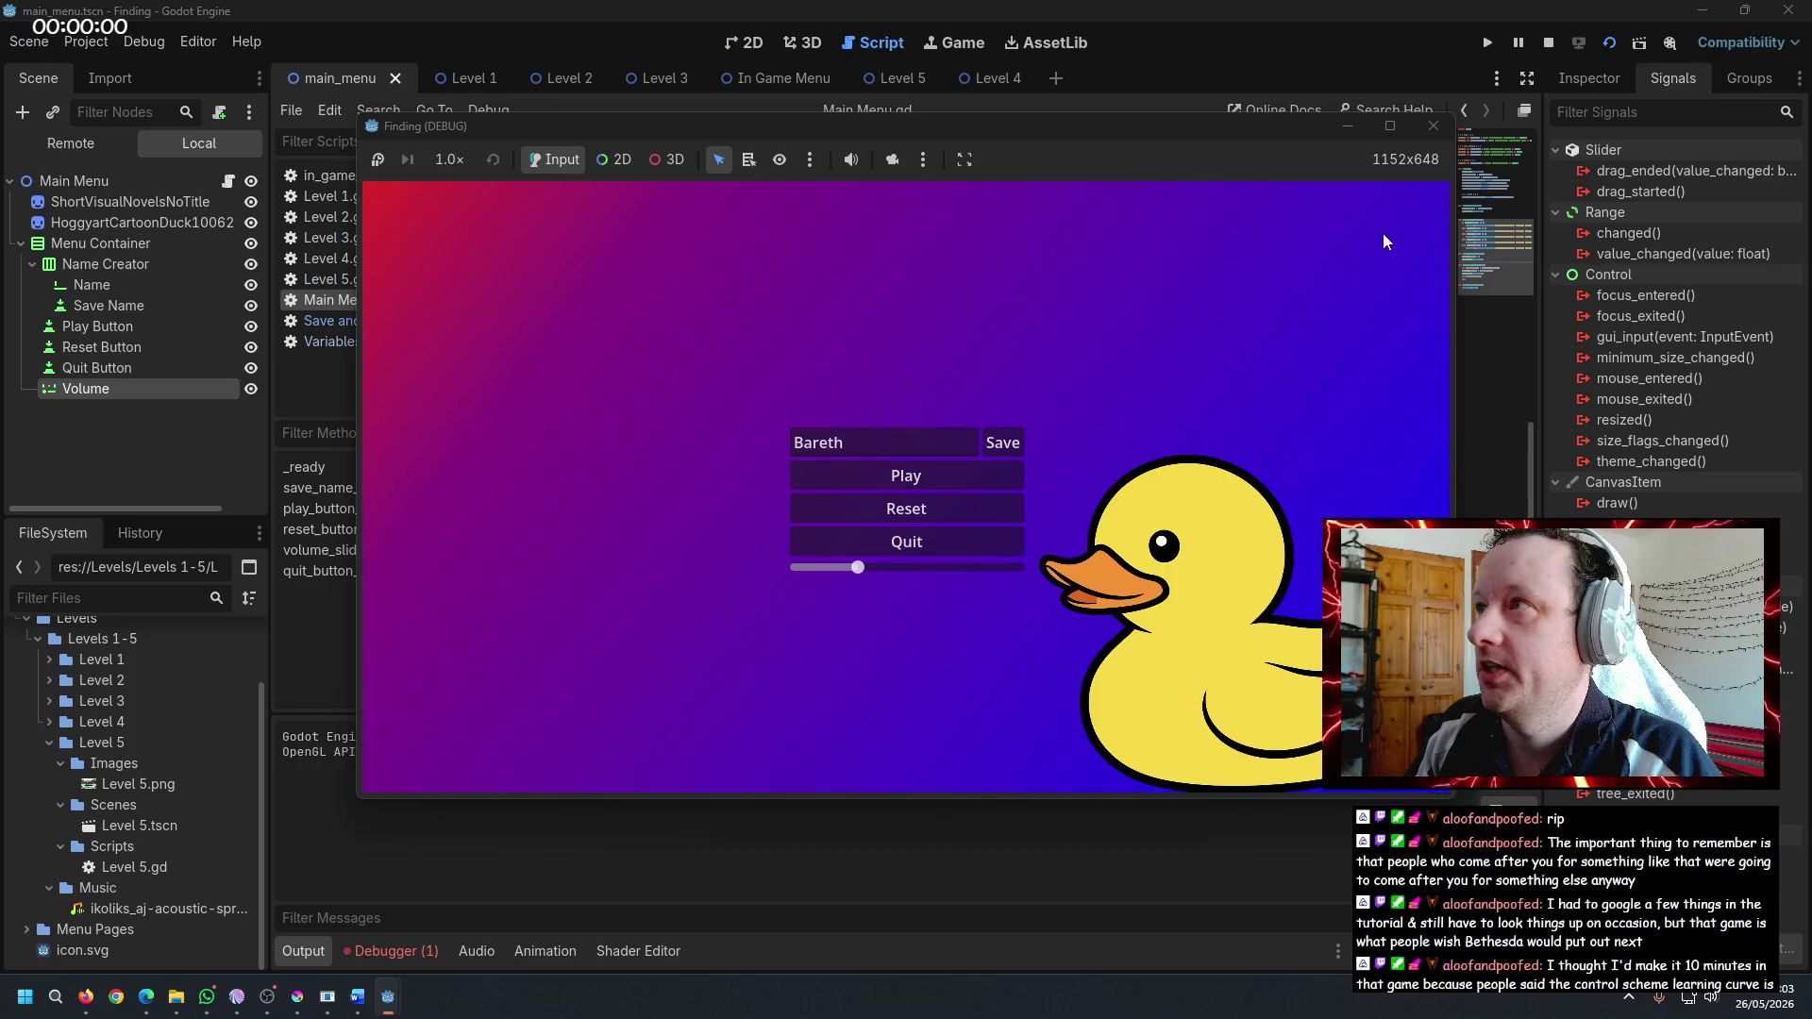
{"action": "left_click", "coordinate": [1433, 125]}
{"action": "left_click", "coordinate": [382, 954]}
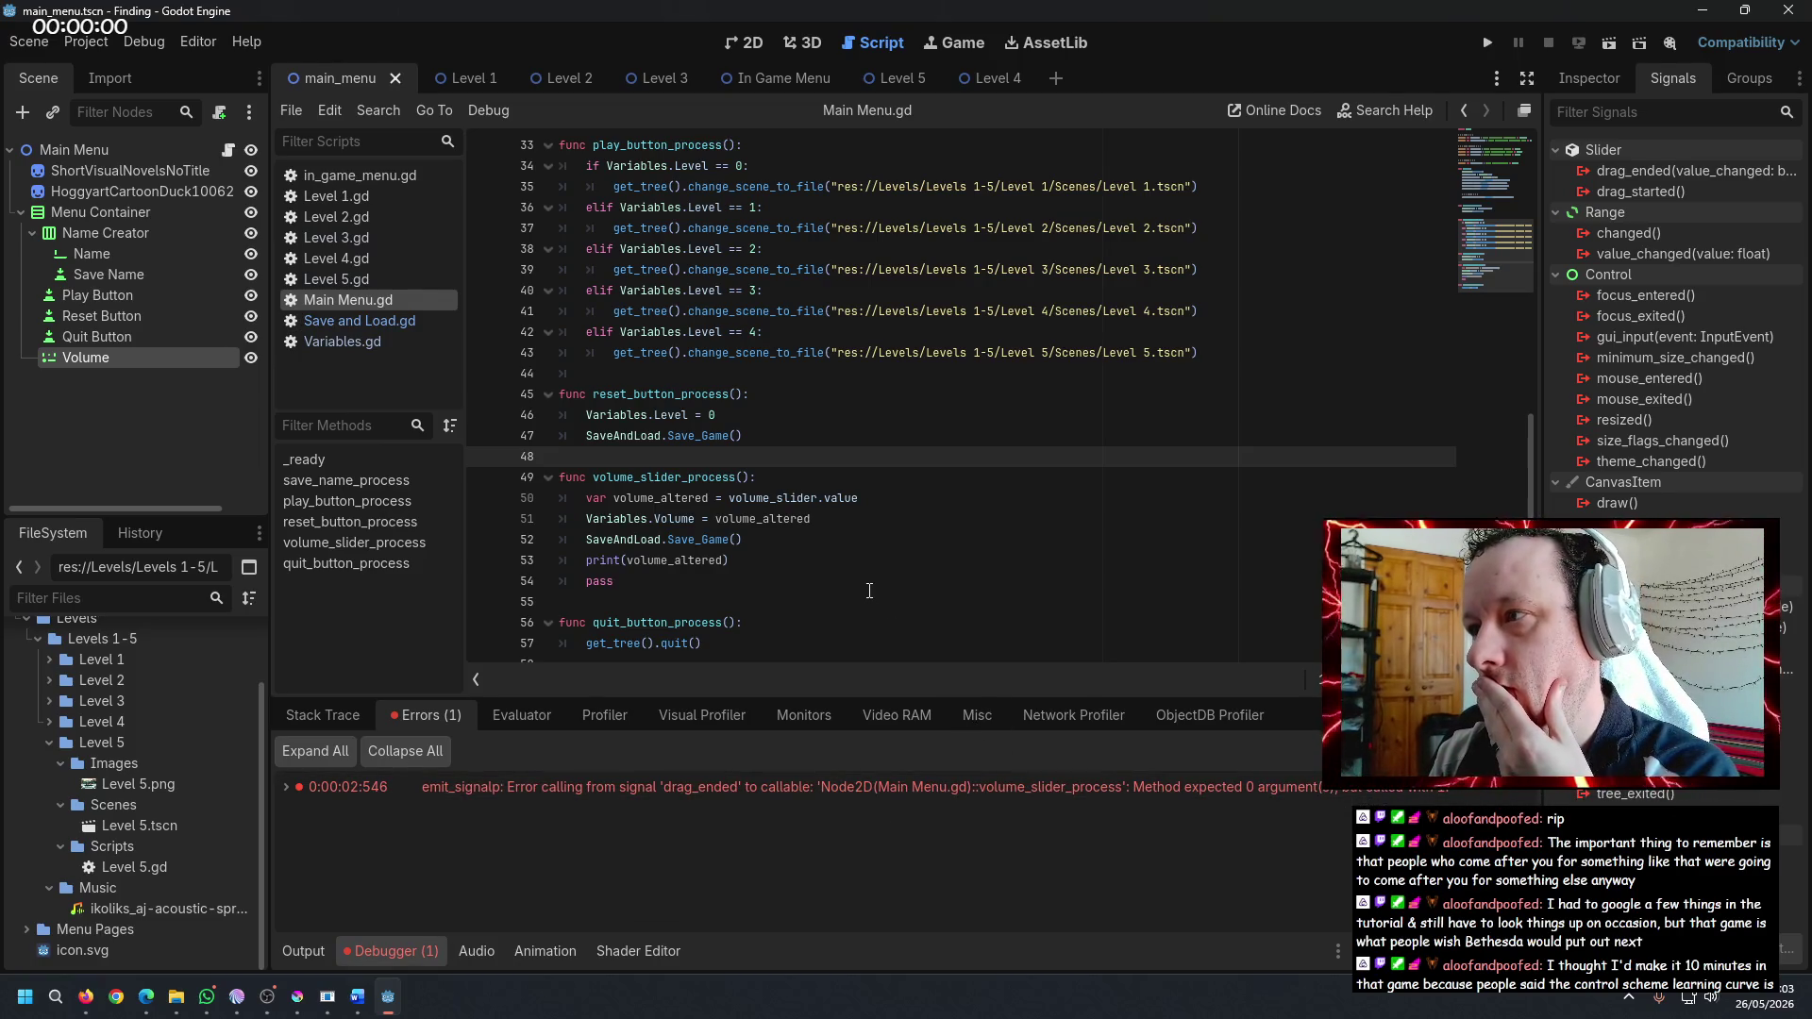
Select the whole Main Menu.gd script with Ctrl+A and Alt+Tab over to Microsoft Edge
{"action": "left_click", "coordinate": [728, 534]}
{"action": "key", "text": "ctrl+a"}
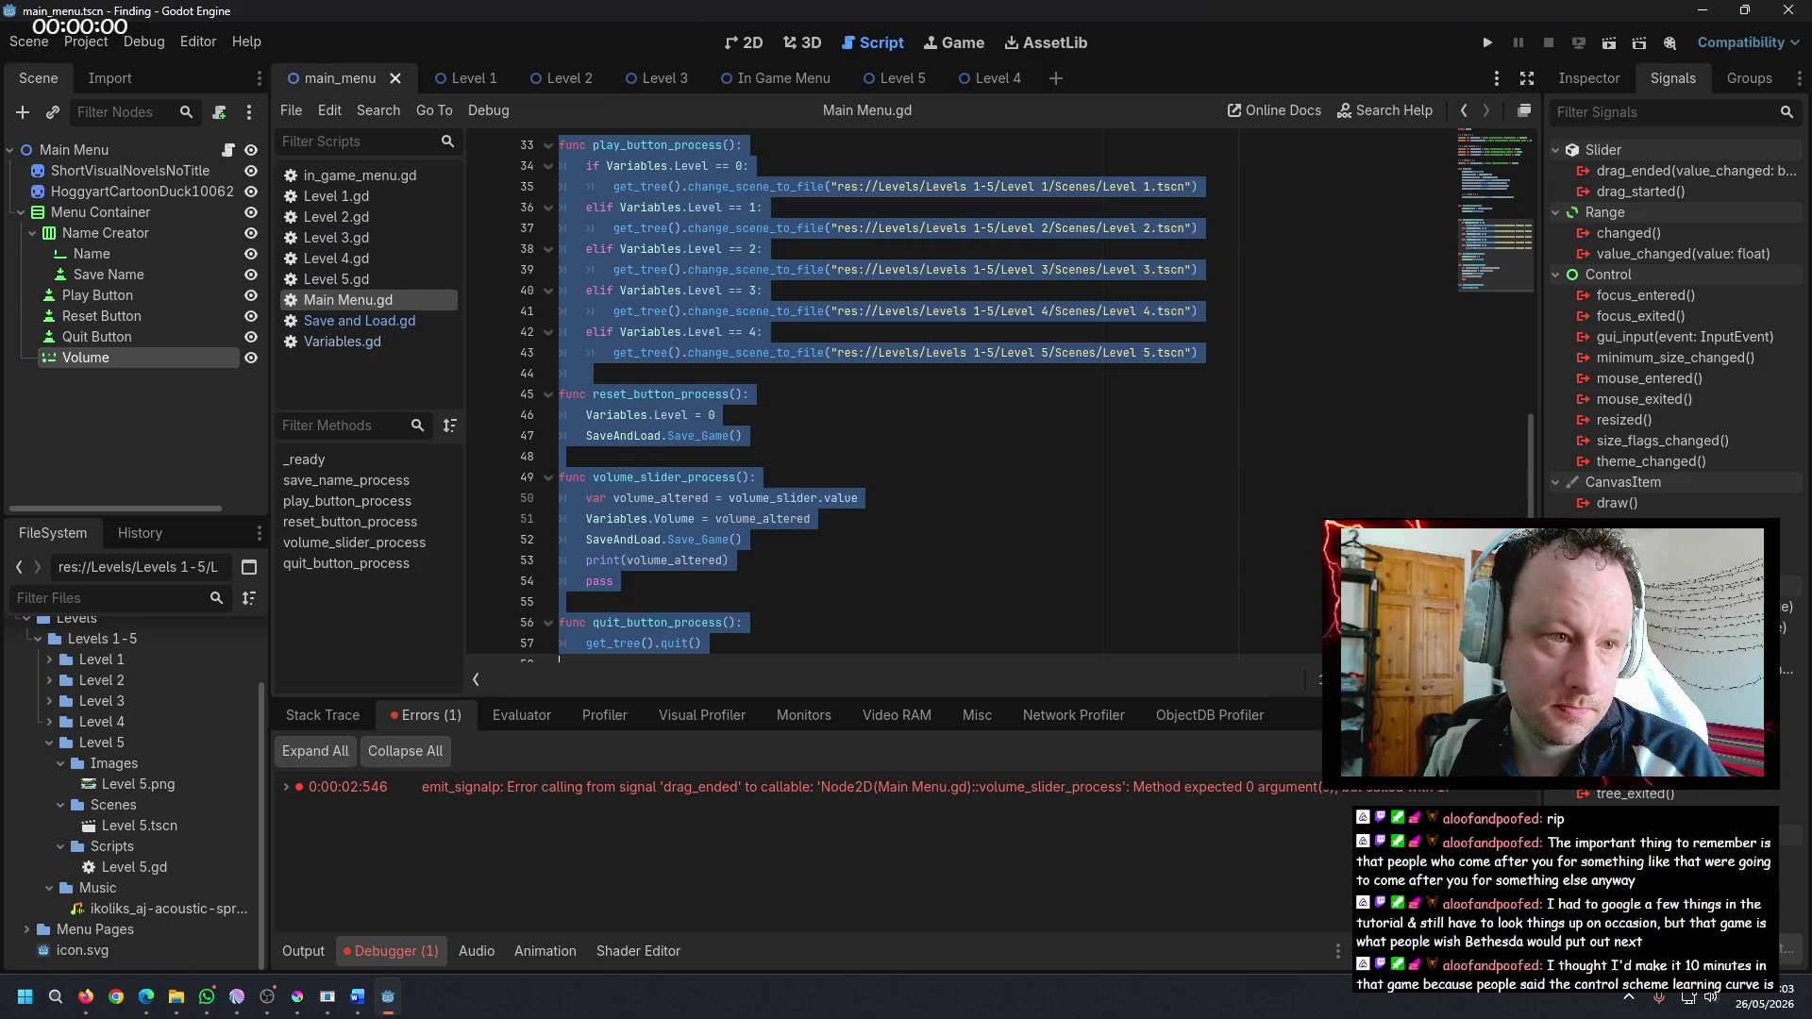
{"action": "key", "text": "alt+Tab"}
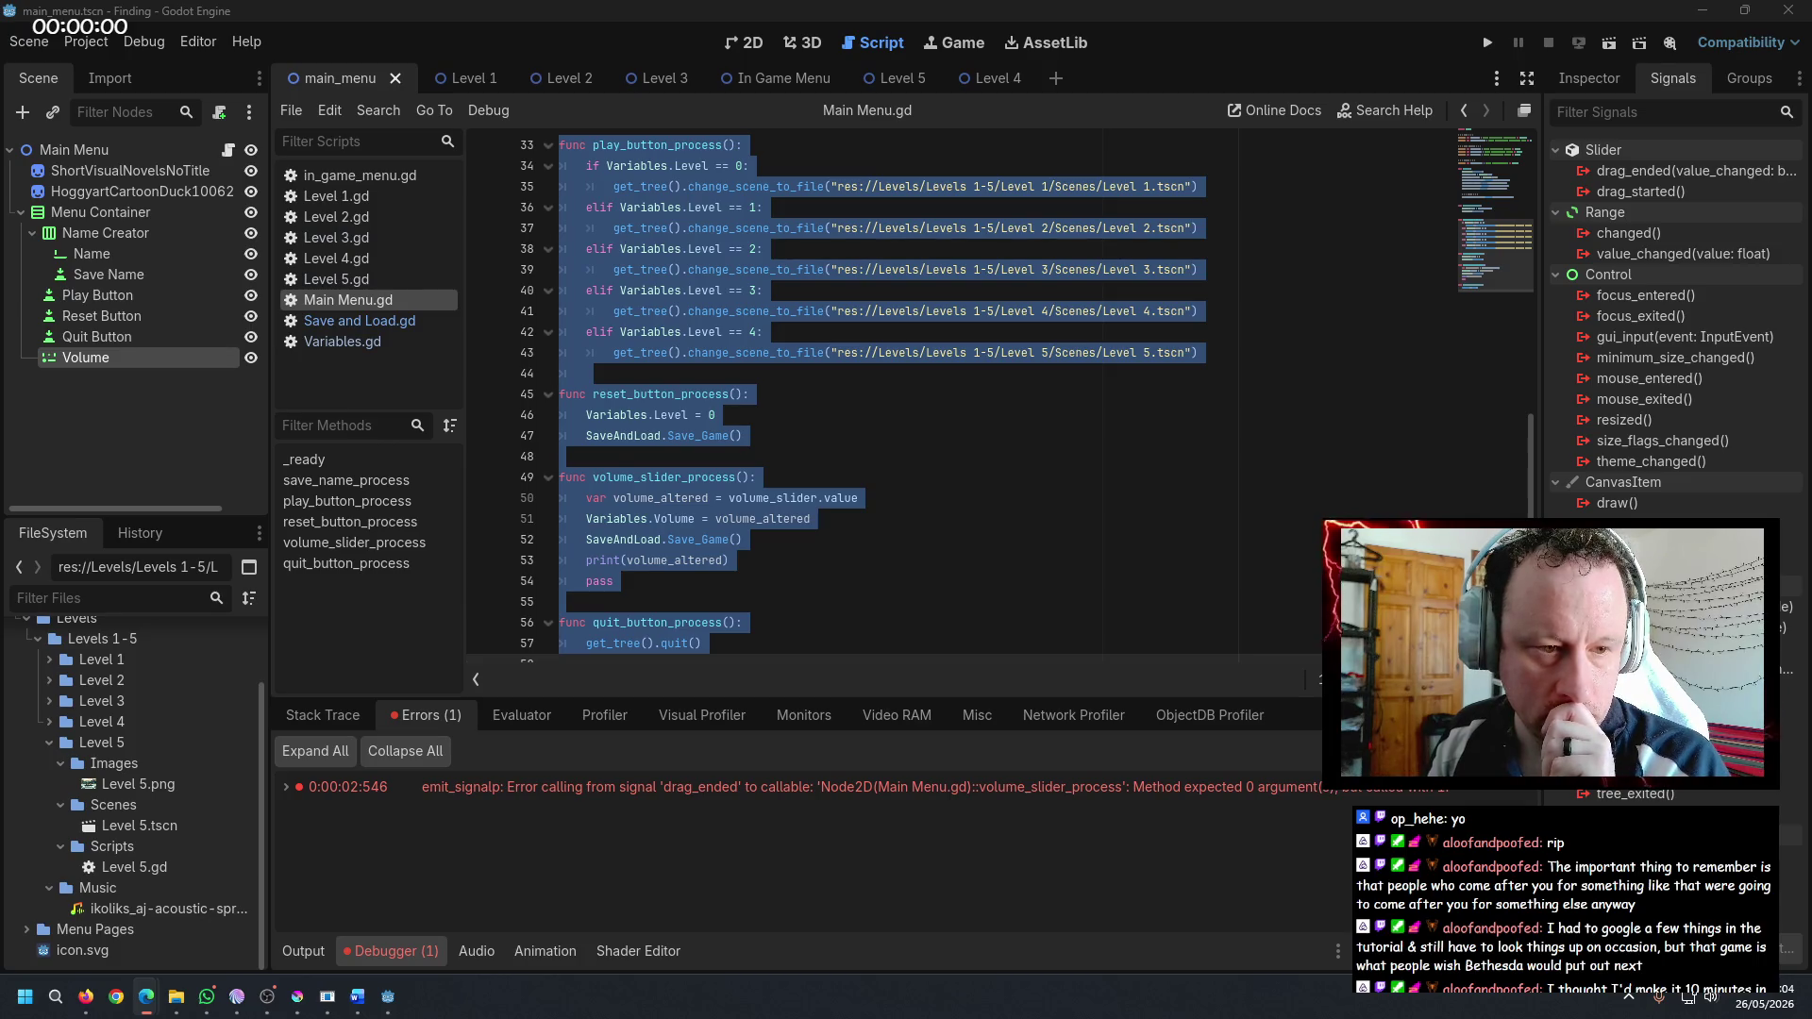
Replace drag_ended on line 25 with the value_changed signal
{"action": "left_click", "coordinate": [845, 428]}
{"action": "scroll", "coordinate": [845, 529], "scroll_direction": "up", "scroll_amount": 10}
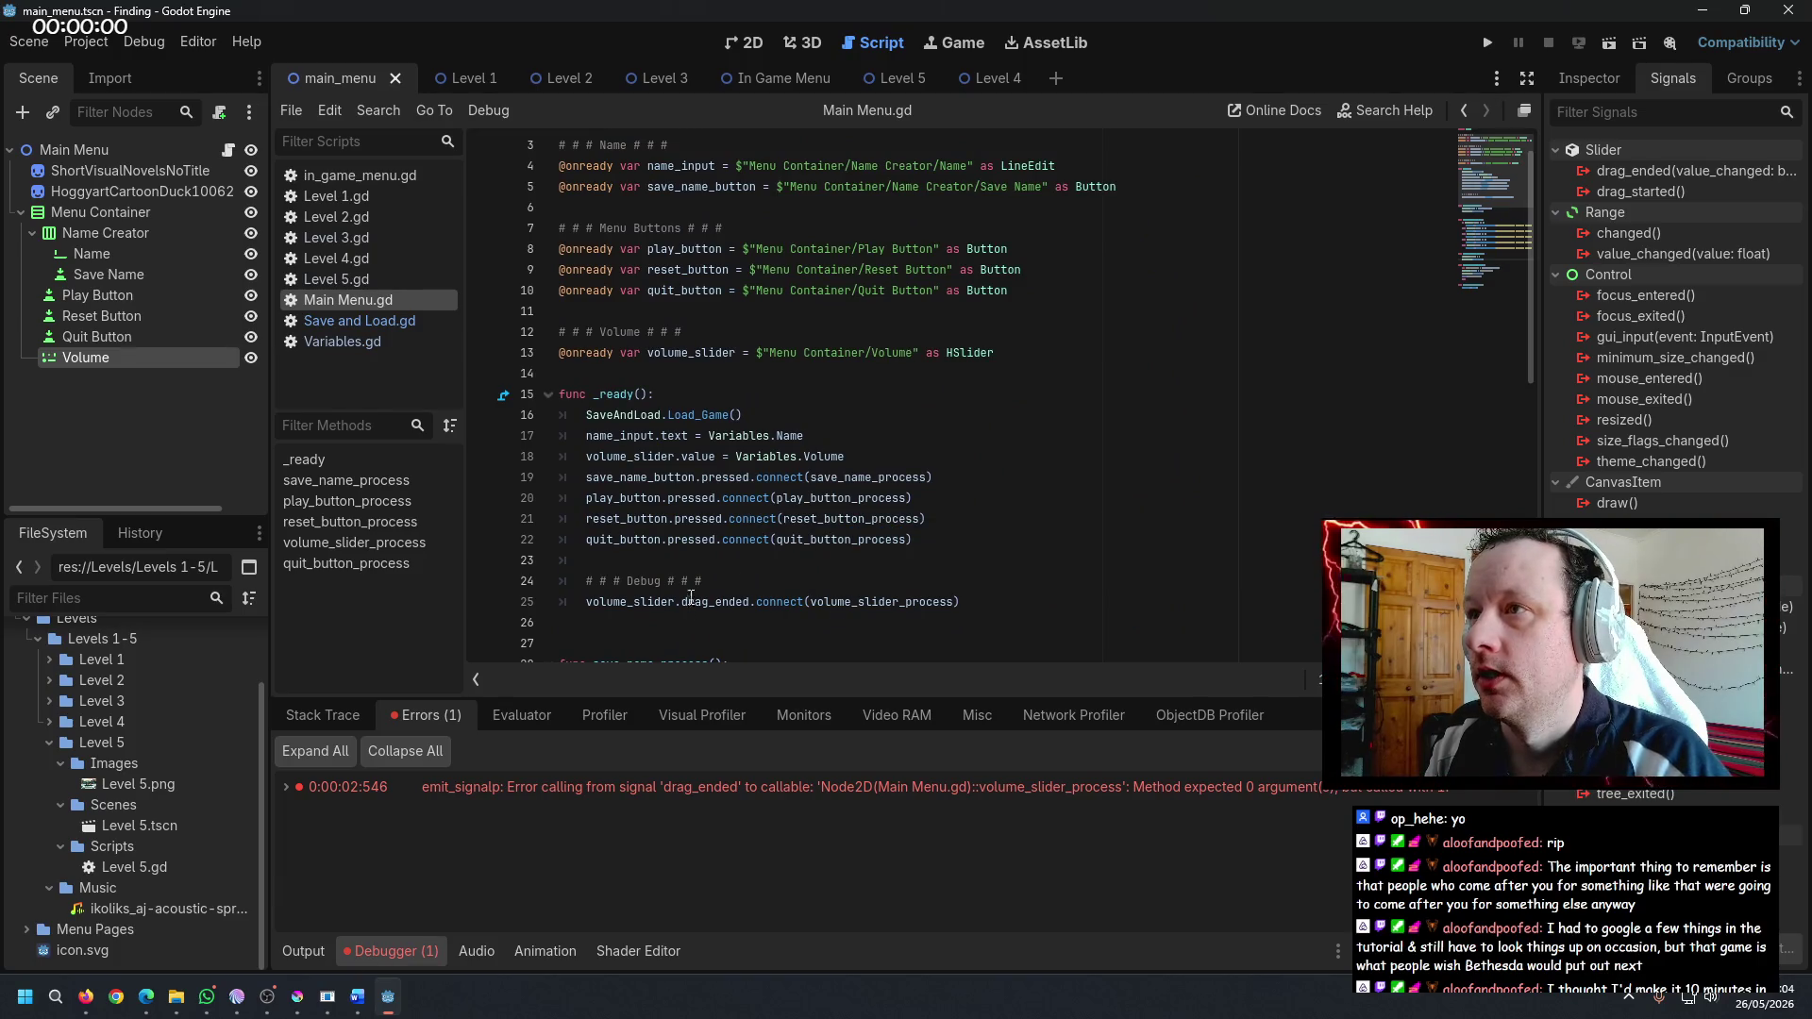
{"action": "double_click", "coordinate": [699, 605]}
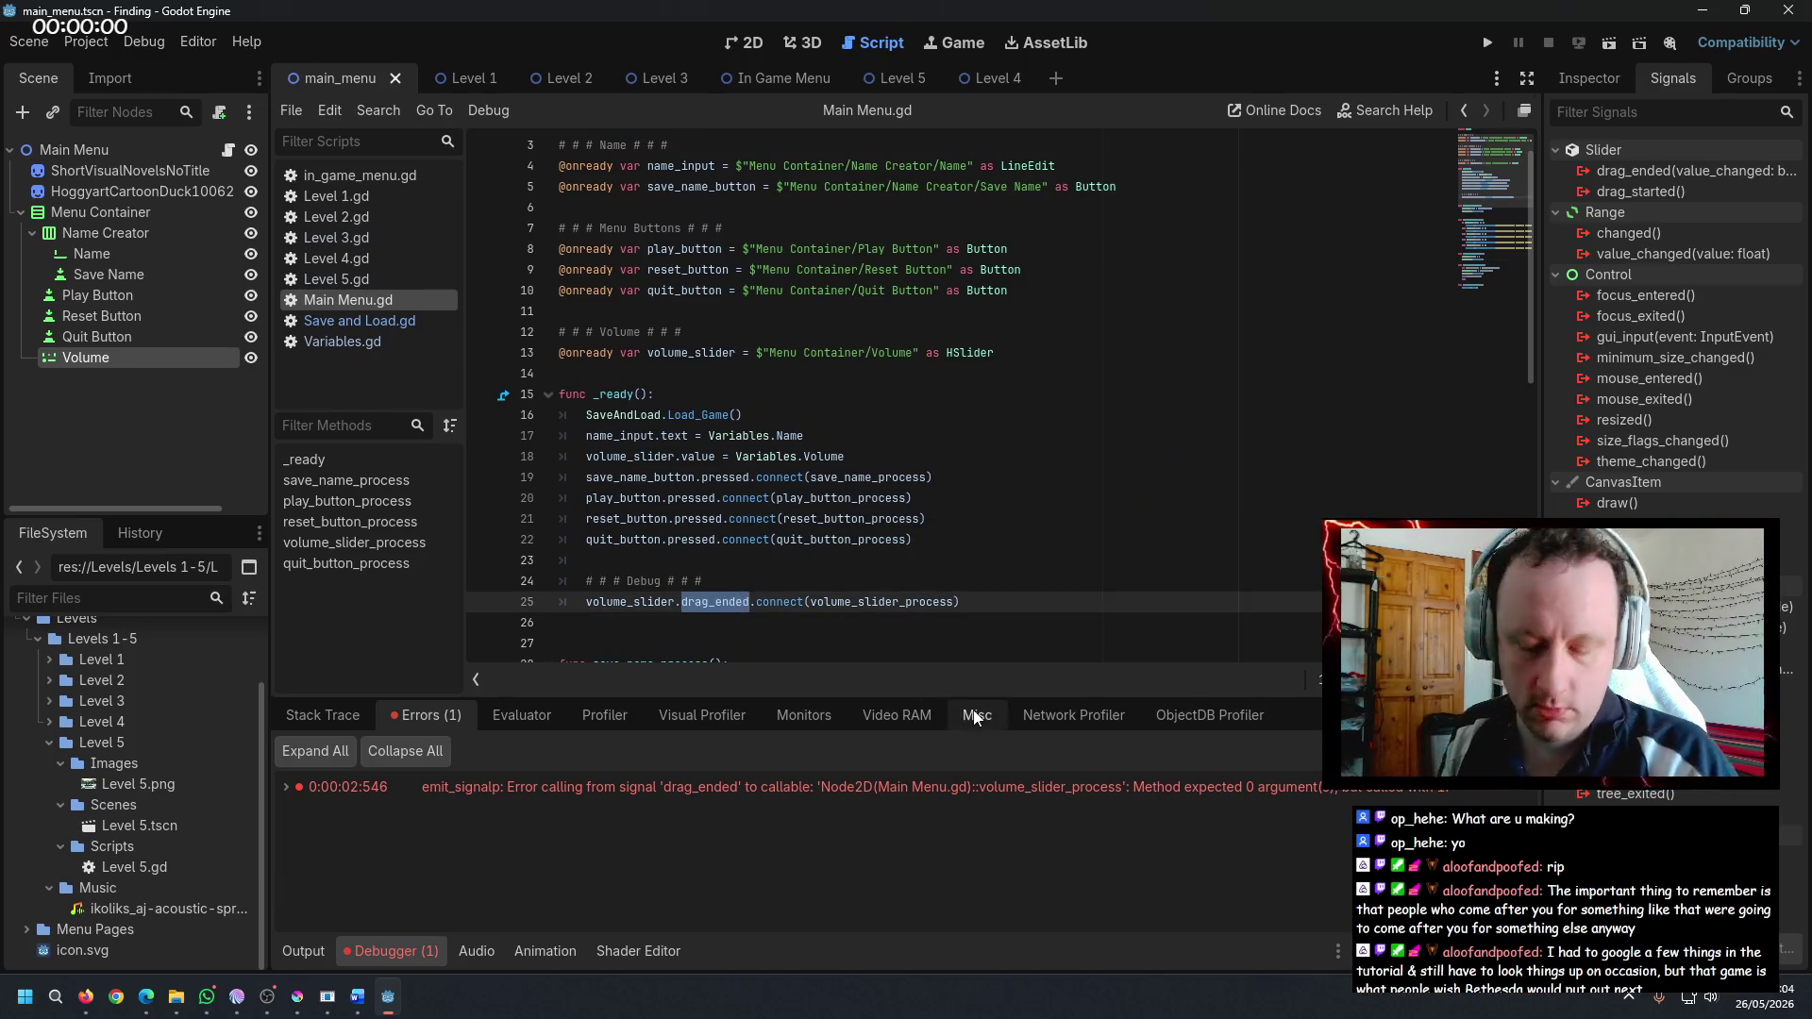
{"action": "type", "text": "value"}
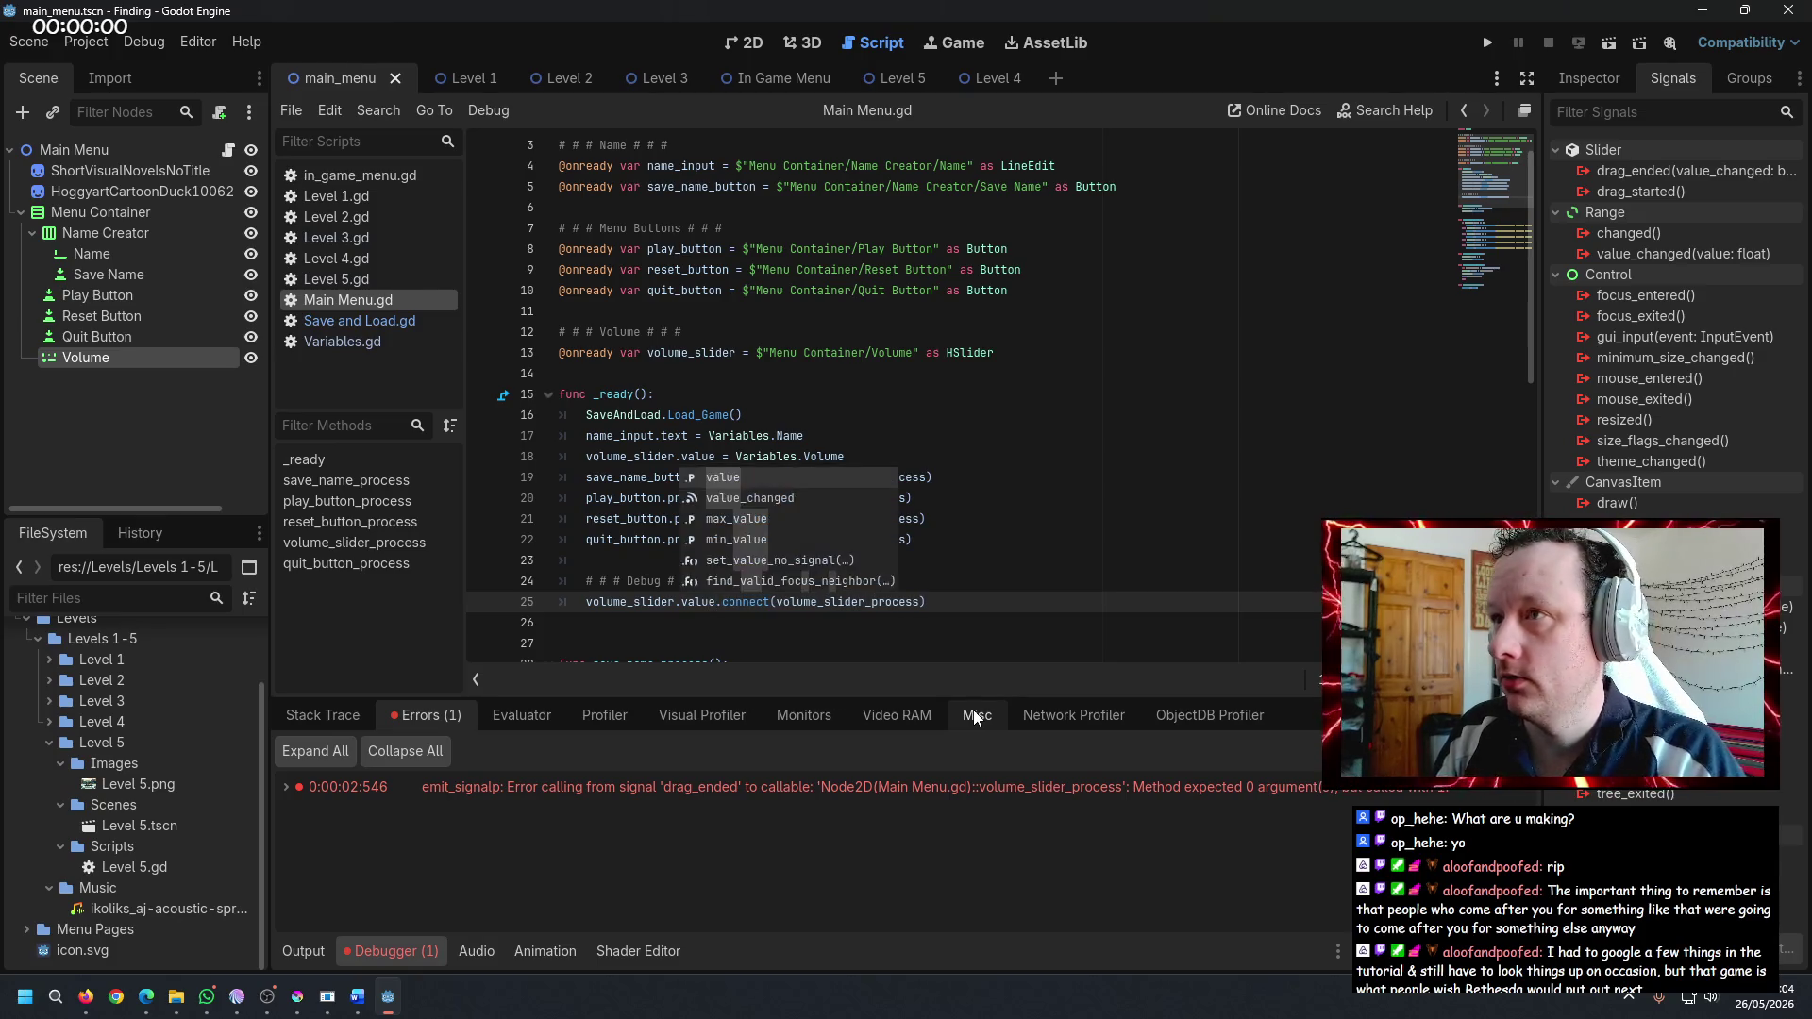
{"action": "key", "text": "Down"}
{"action": "key", "text": "Return"}
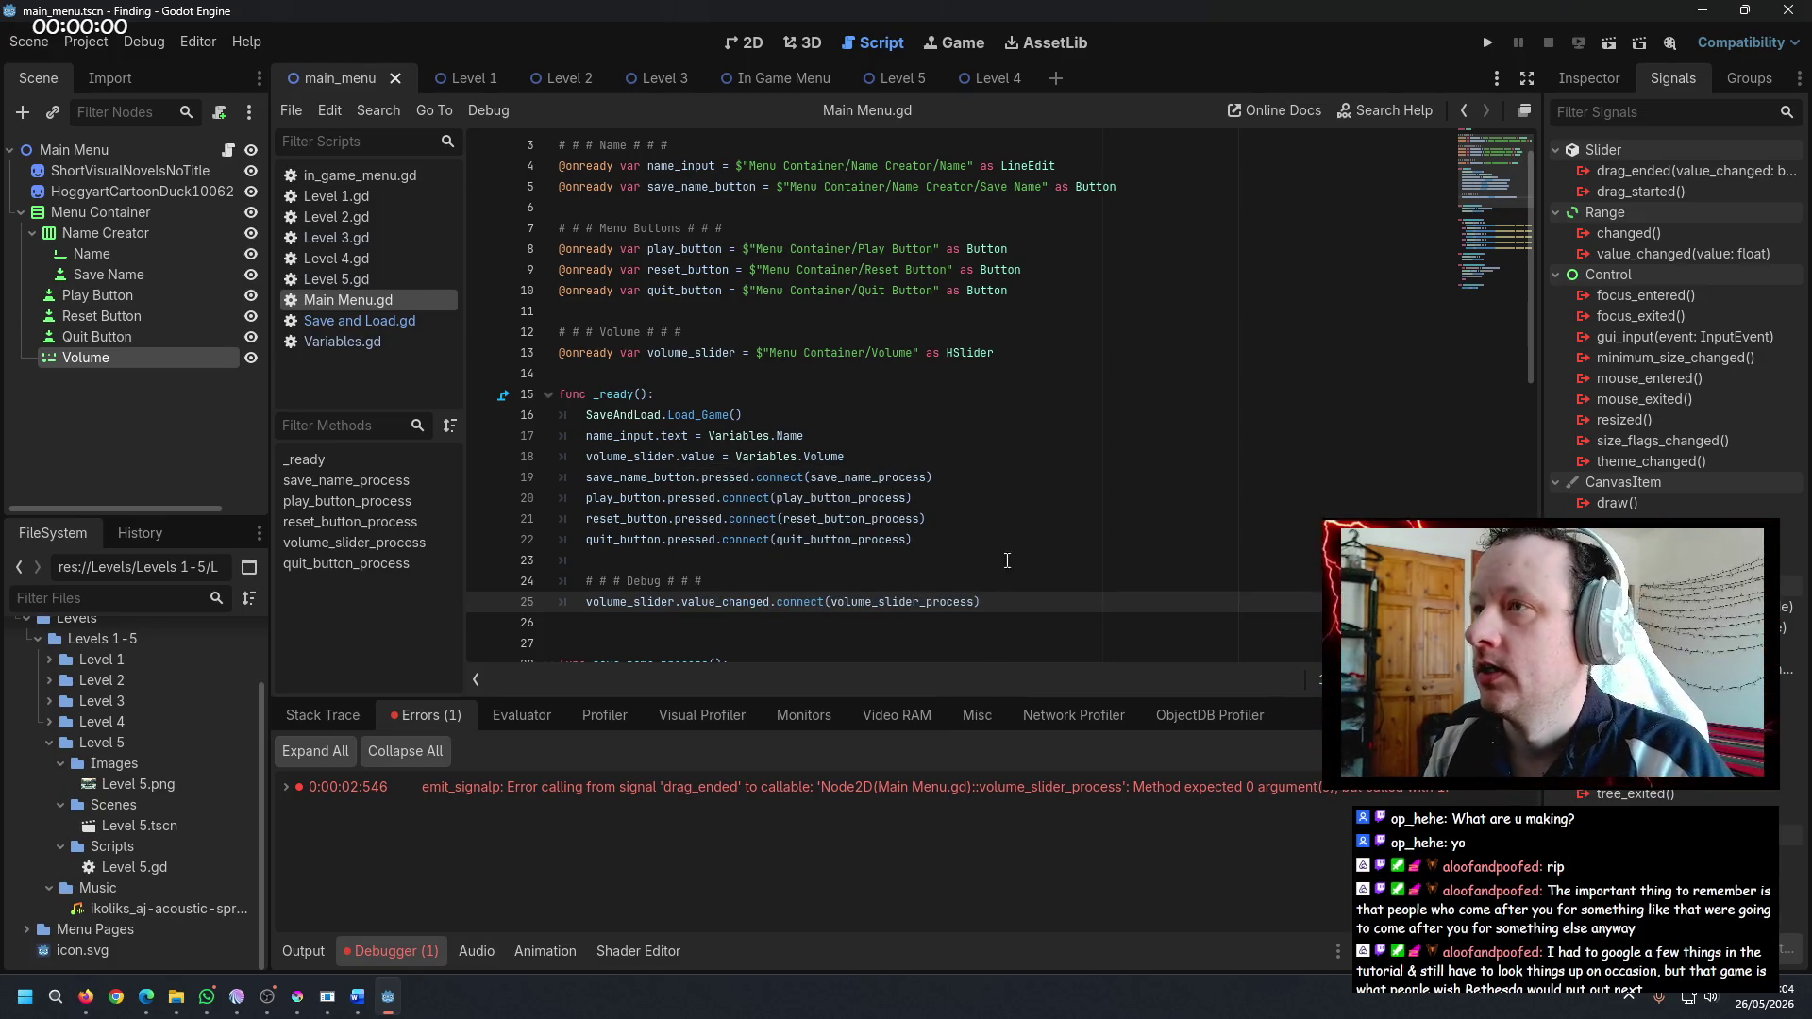
Test the slider, copy the volume_slider_process argument error from the debugger, and switch to Edge
{"action": "left_click", "coordinate": [1610, 42]}
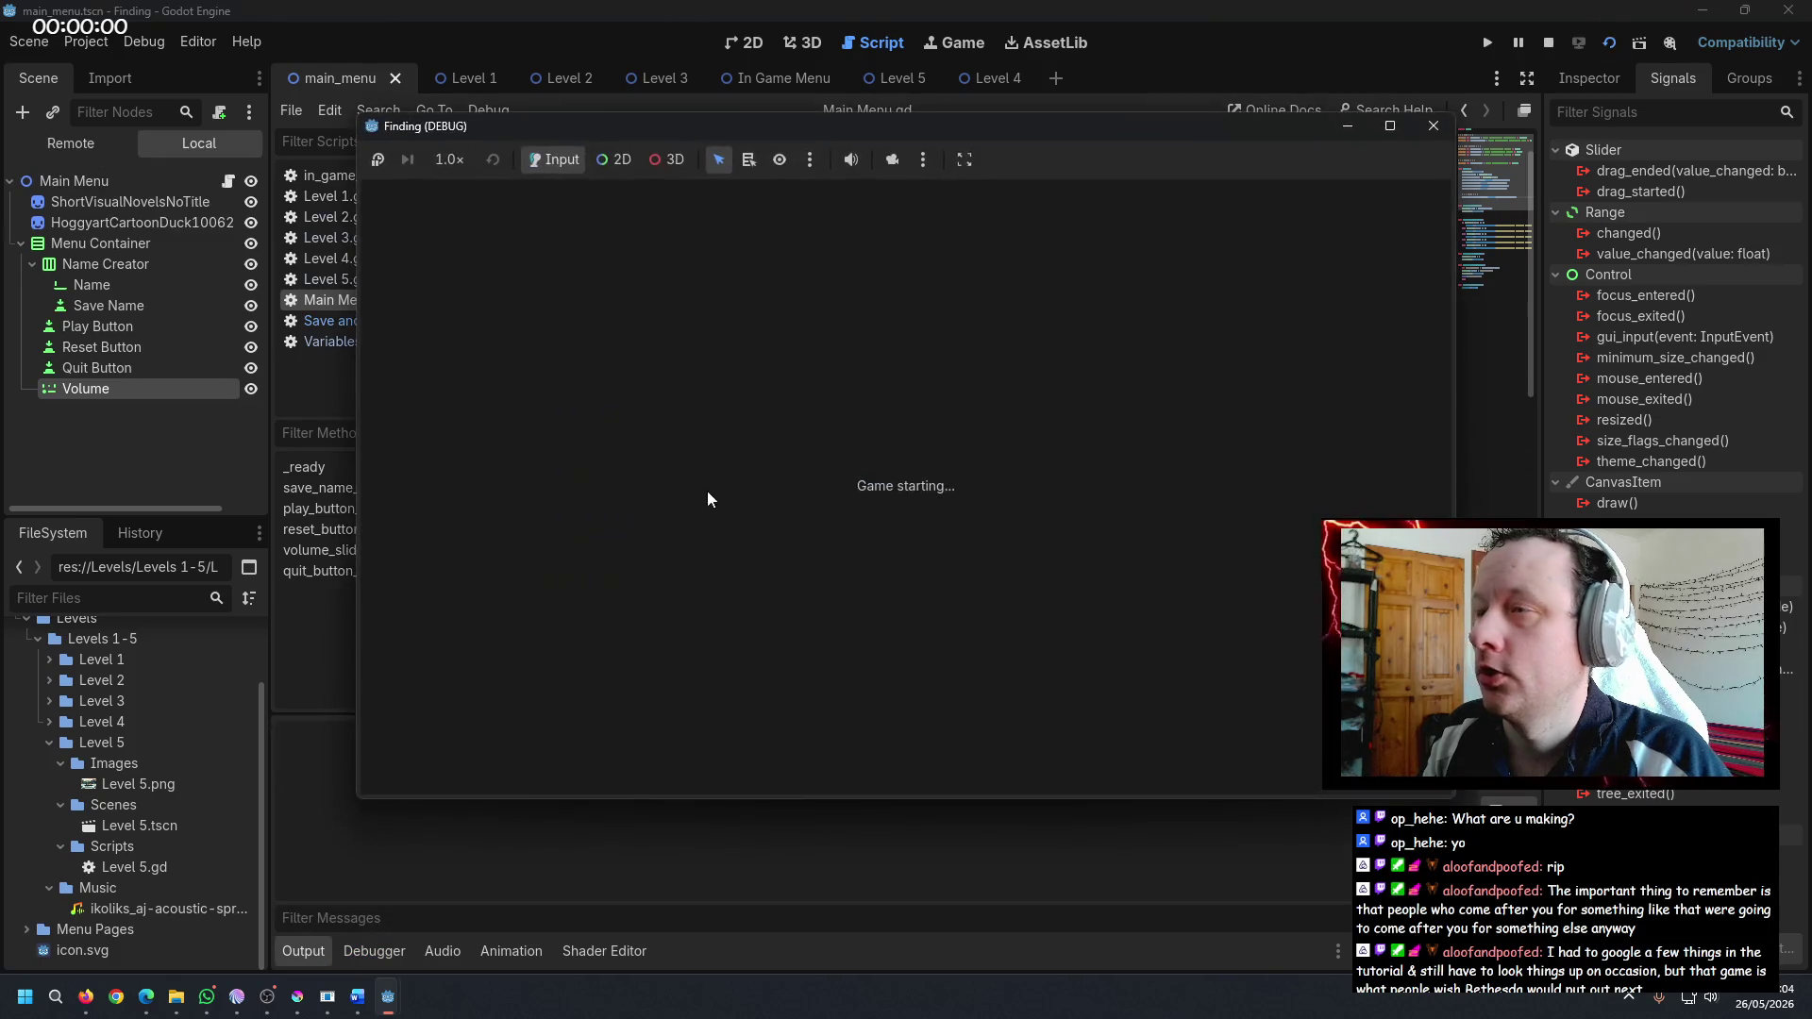
{"action": "mouse_move", "coordinate": [916, 576]}
{"action": "left_mouse_down"}
{"action": "mouse_move", "coordinate": [968, 571]}
{"action": "mouse_move", "coordinate": [867, 574]}
{"action": "left_mouse_up"}
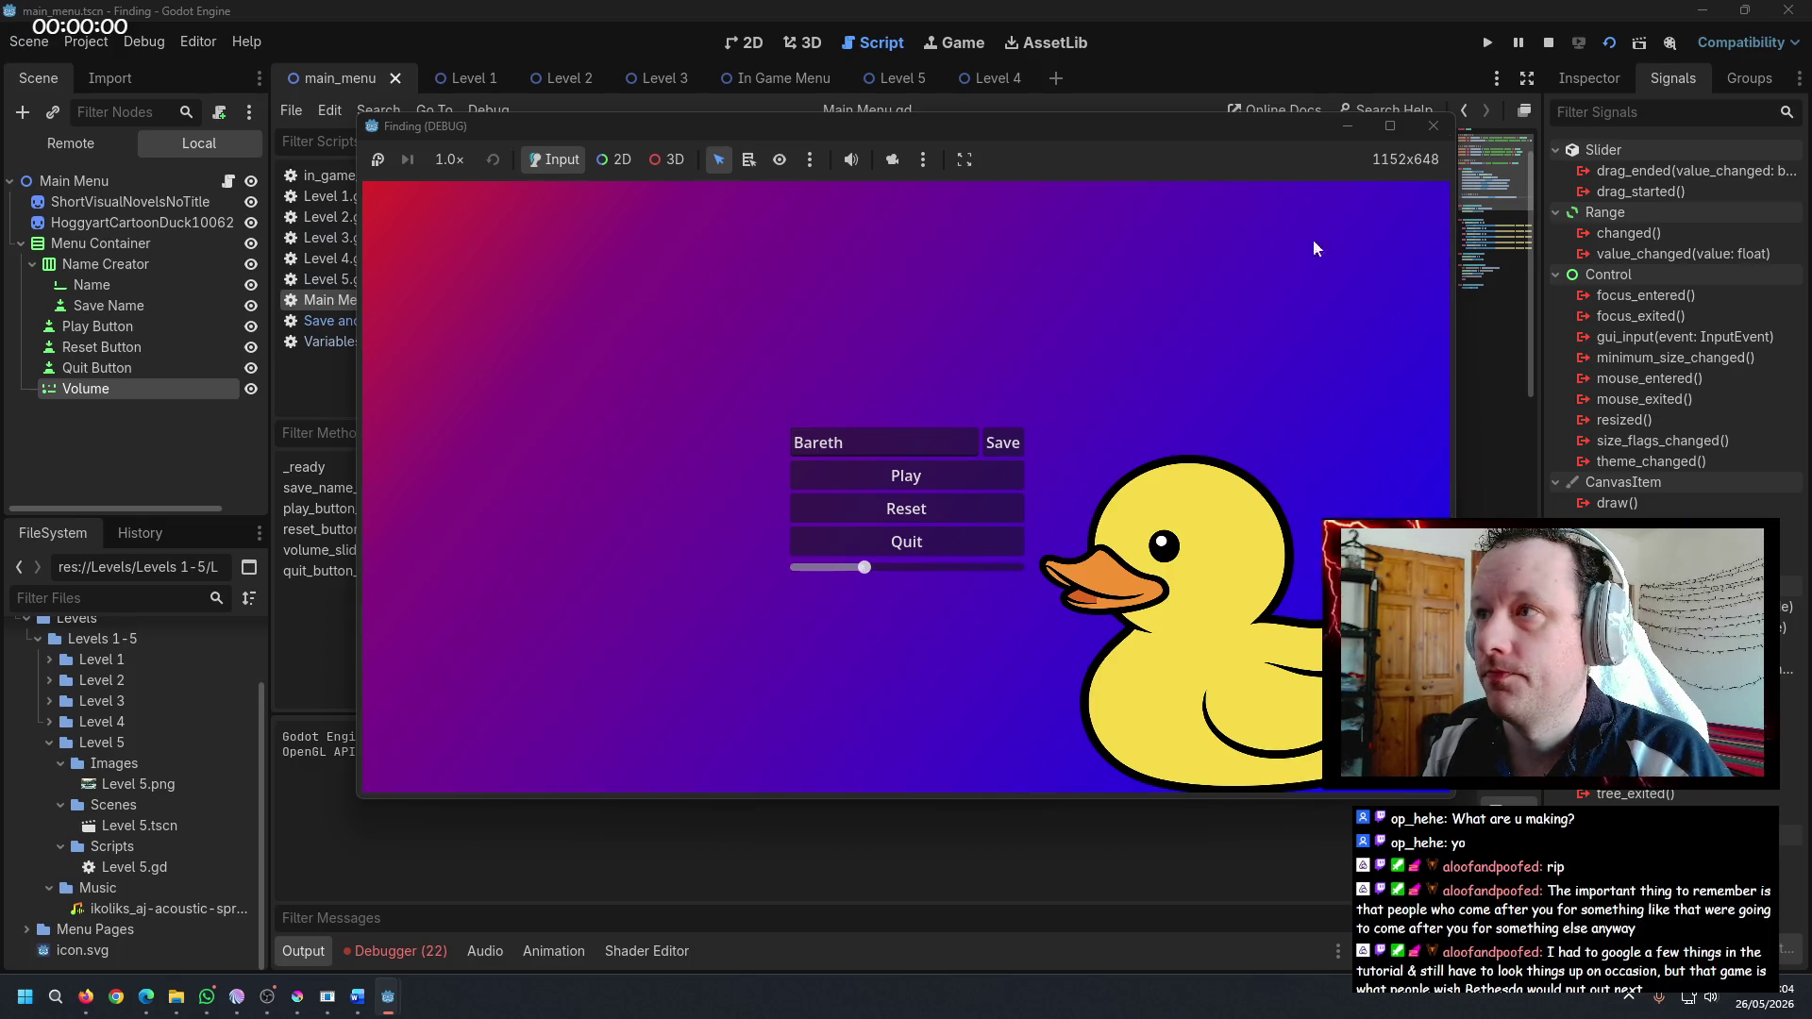
{"action": "left_click", "coordinate": [1433, 126]}
{"action": "left_click", "coordinate": [434, 953]}
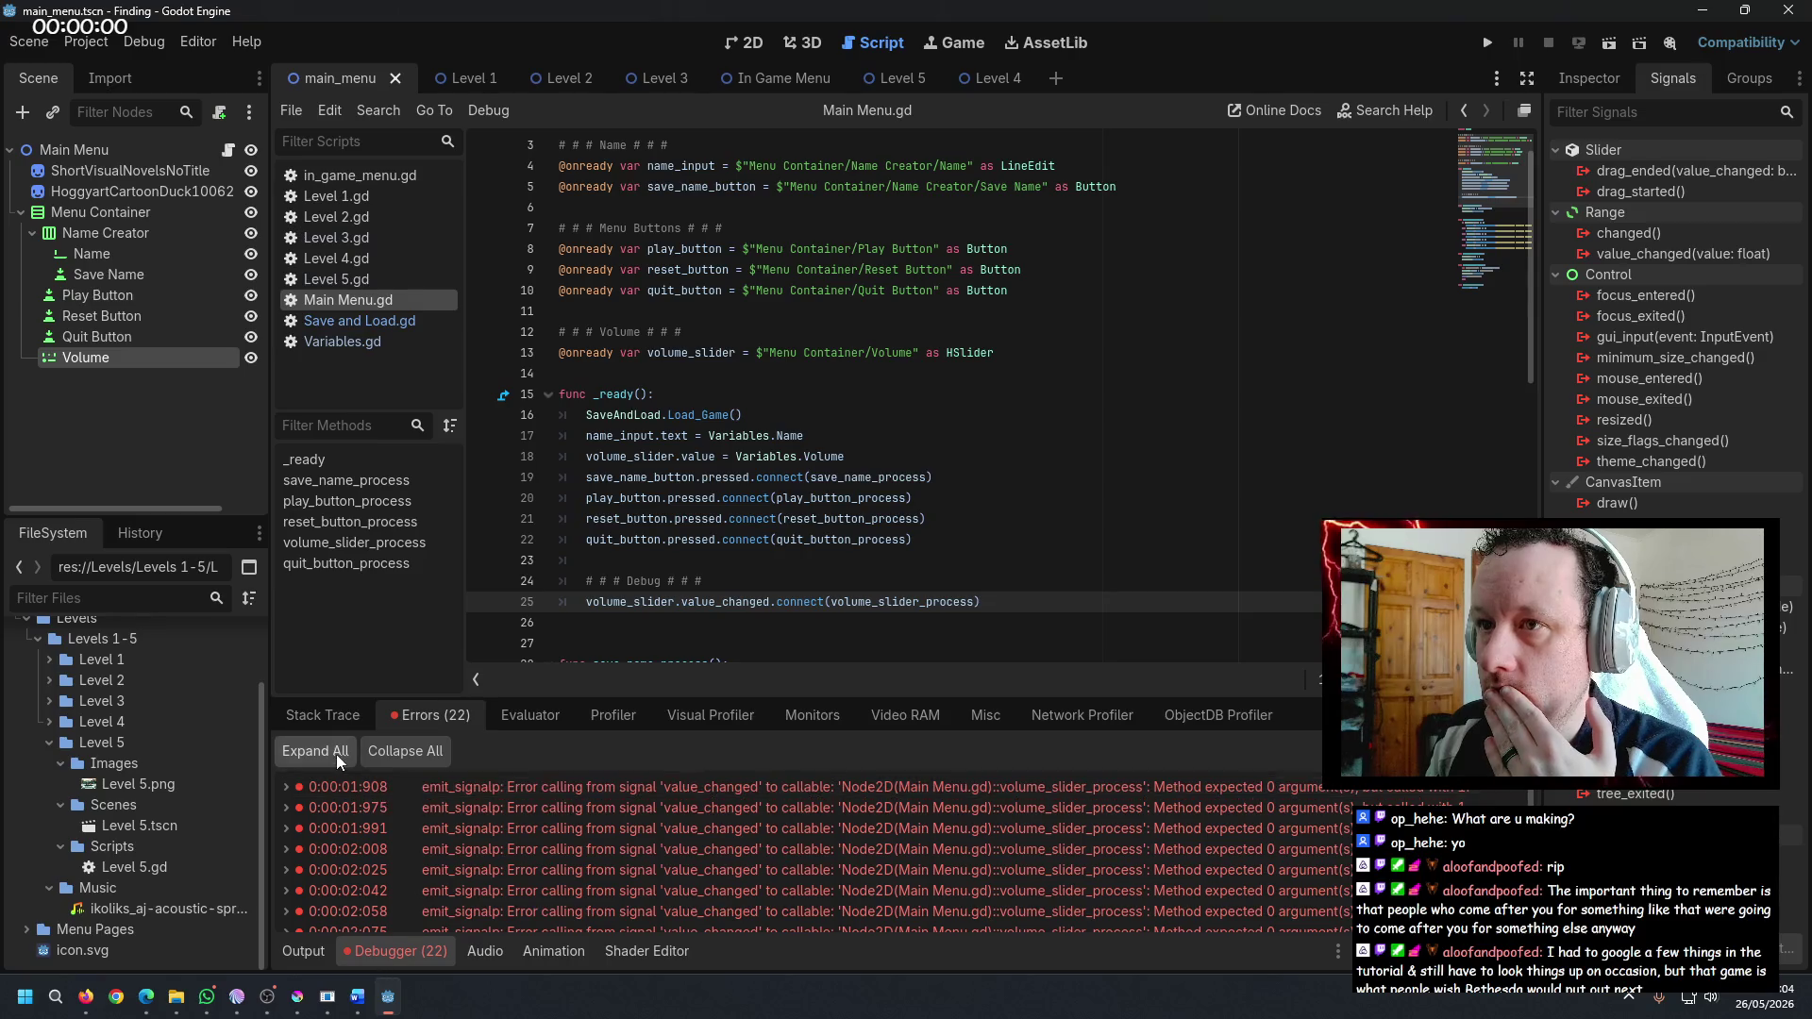
{"action": "scroll", "coordinate": [1083, 880], "scroll_direction": "down", "scroll_amount": 2}
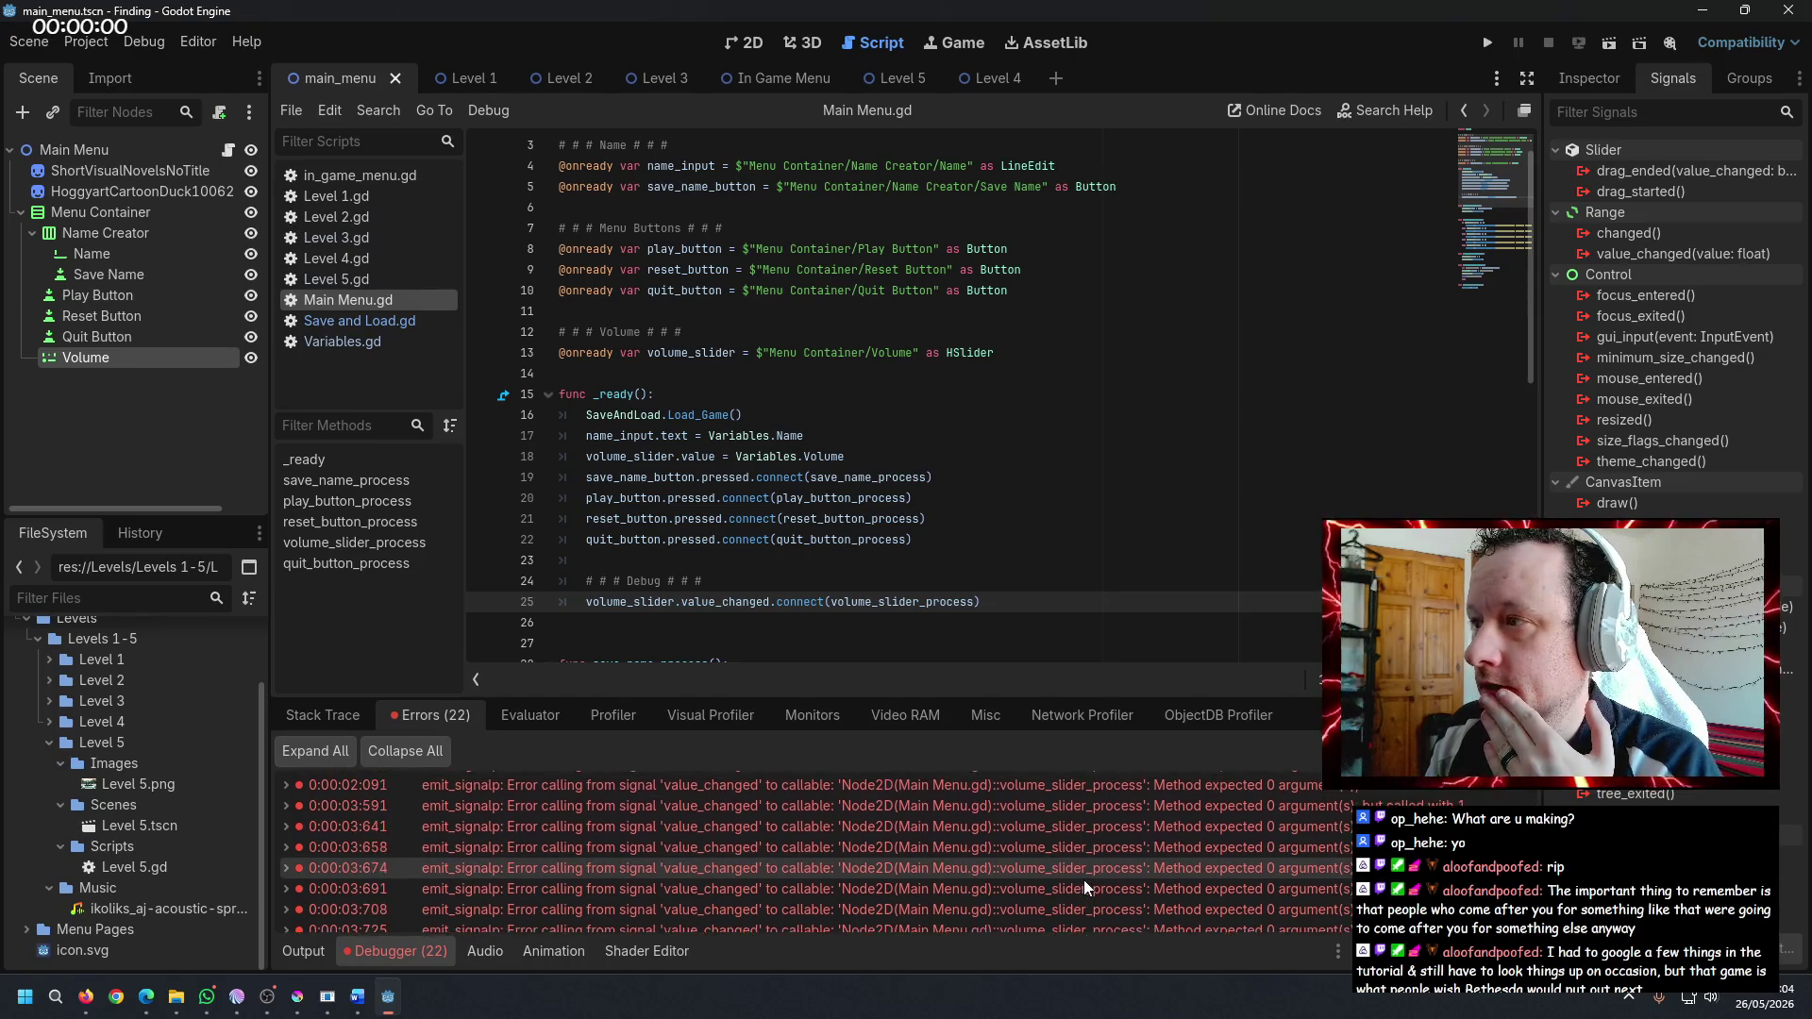
{"action": "right_click", "coordinate": [955, 869]}
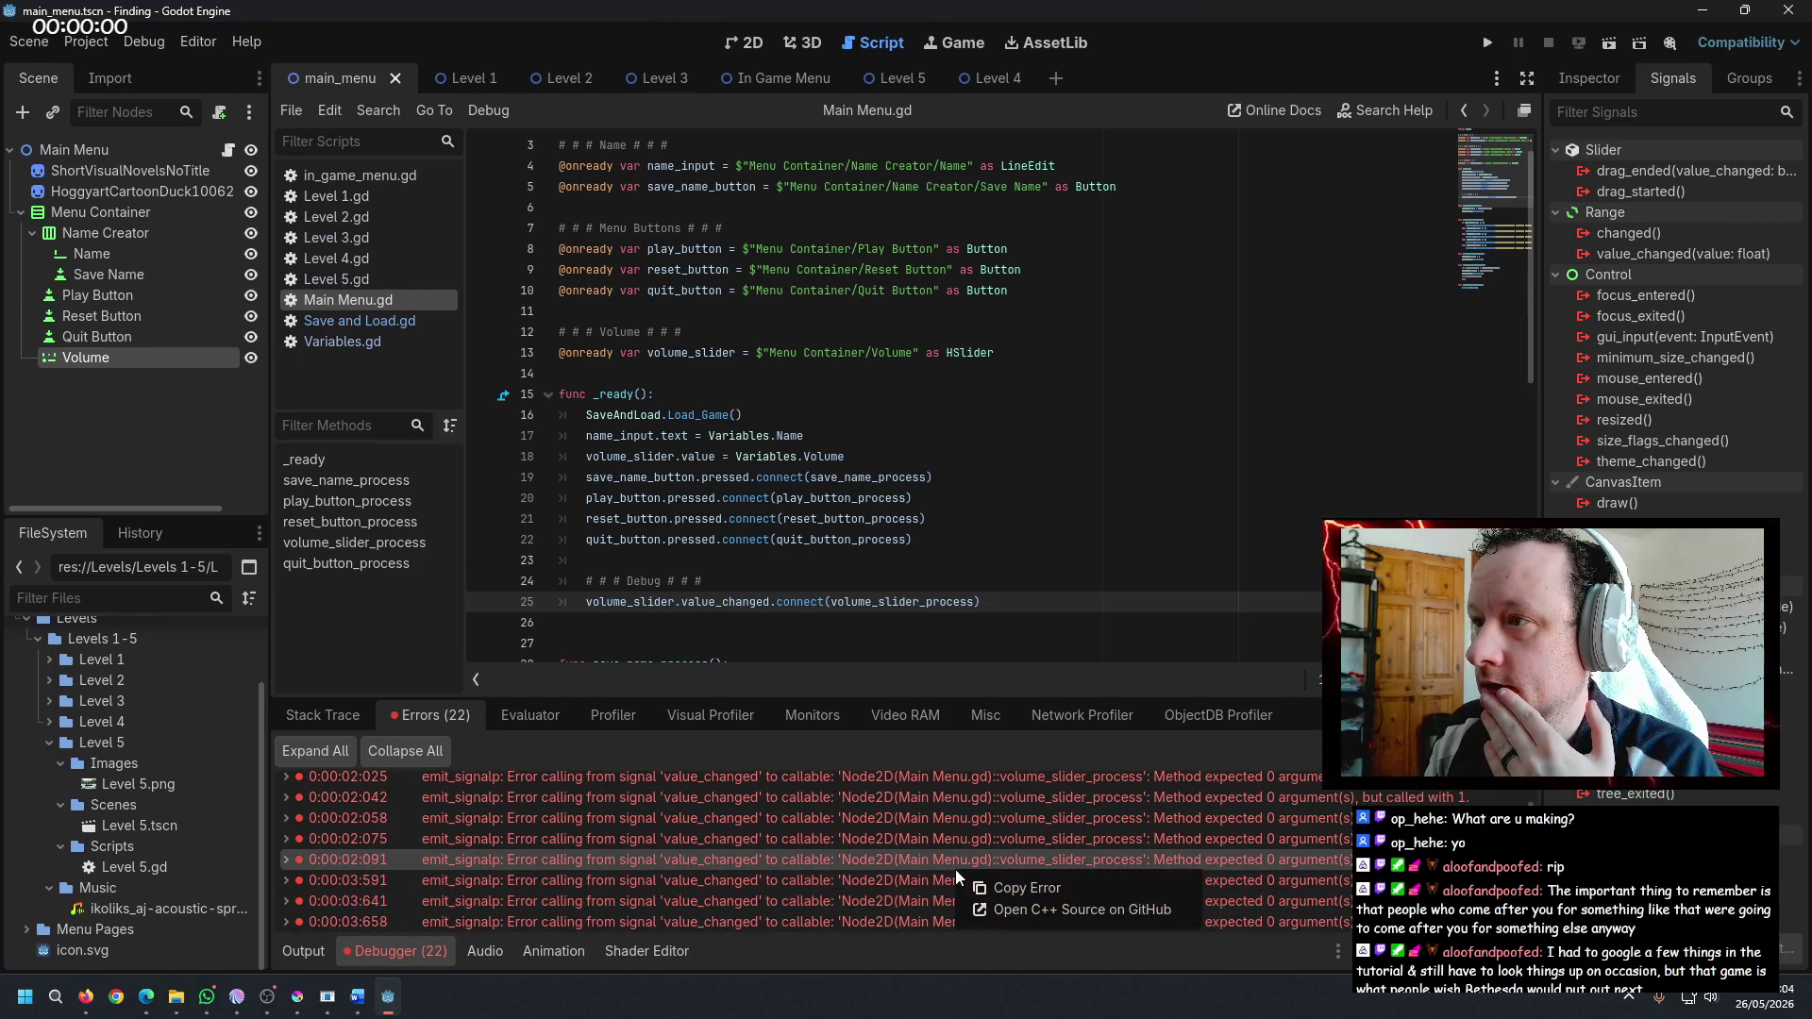
{"action": "left_click", "coordinate": [1023, 889]}
{"action": "key", "text": "alt+Tab"}
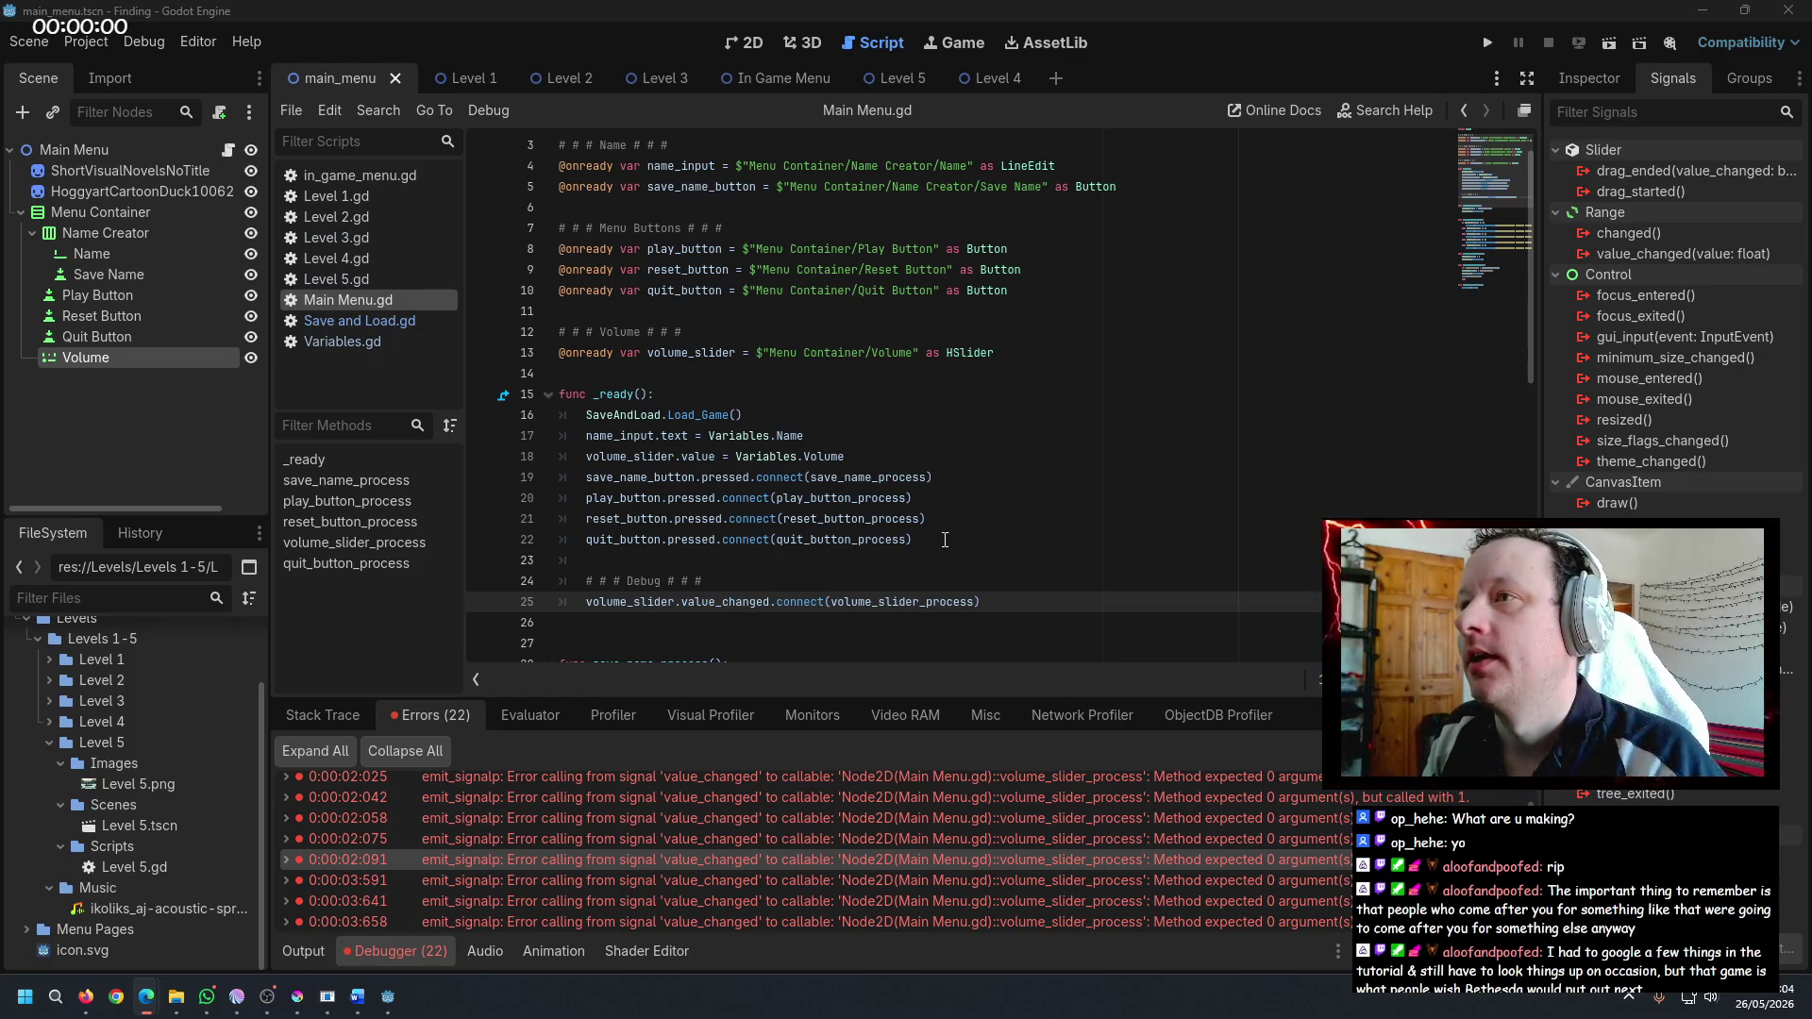
{"action": "scroll", "coordinate": [862, 432], "scroll_direction": "down", "scroll_amount": 10}
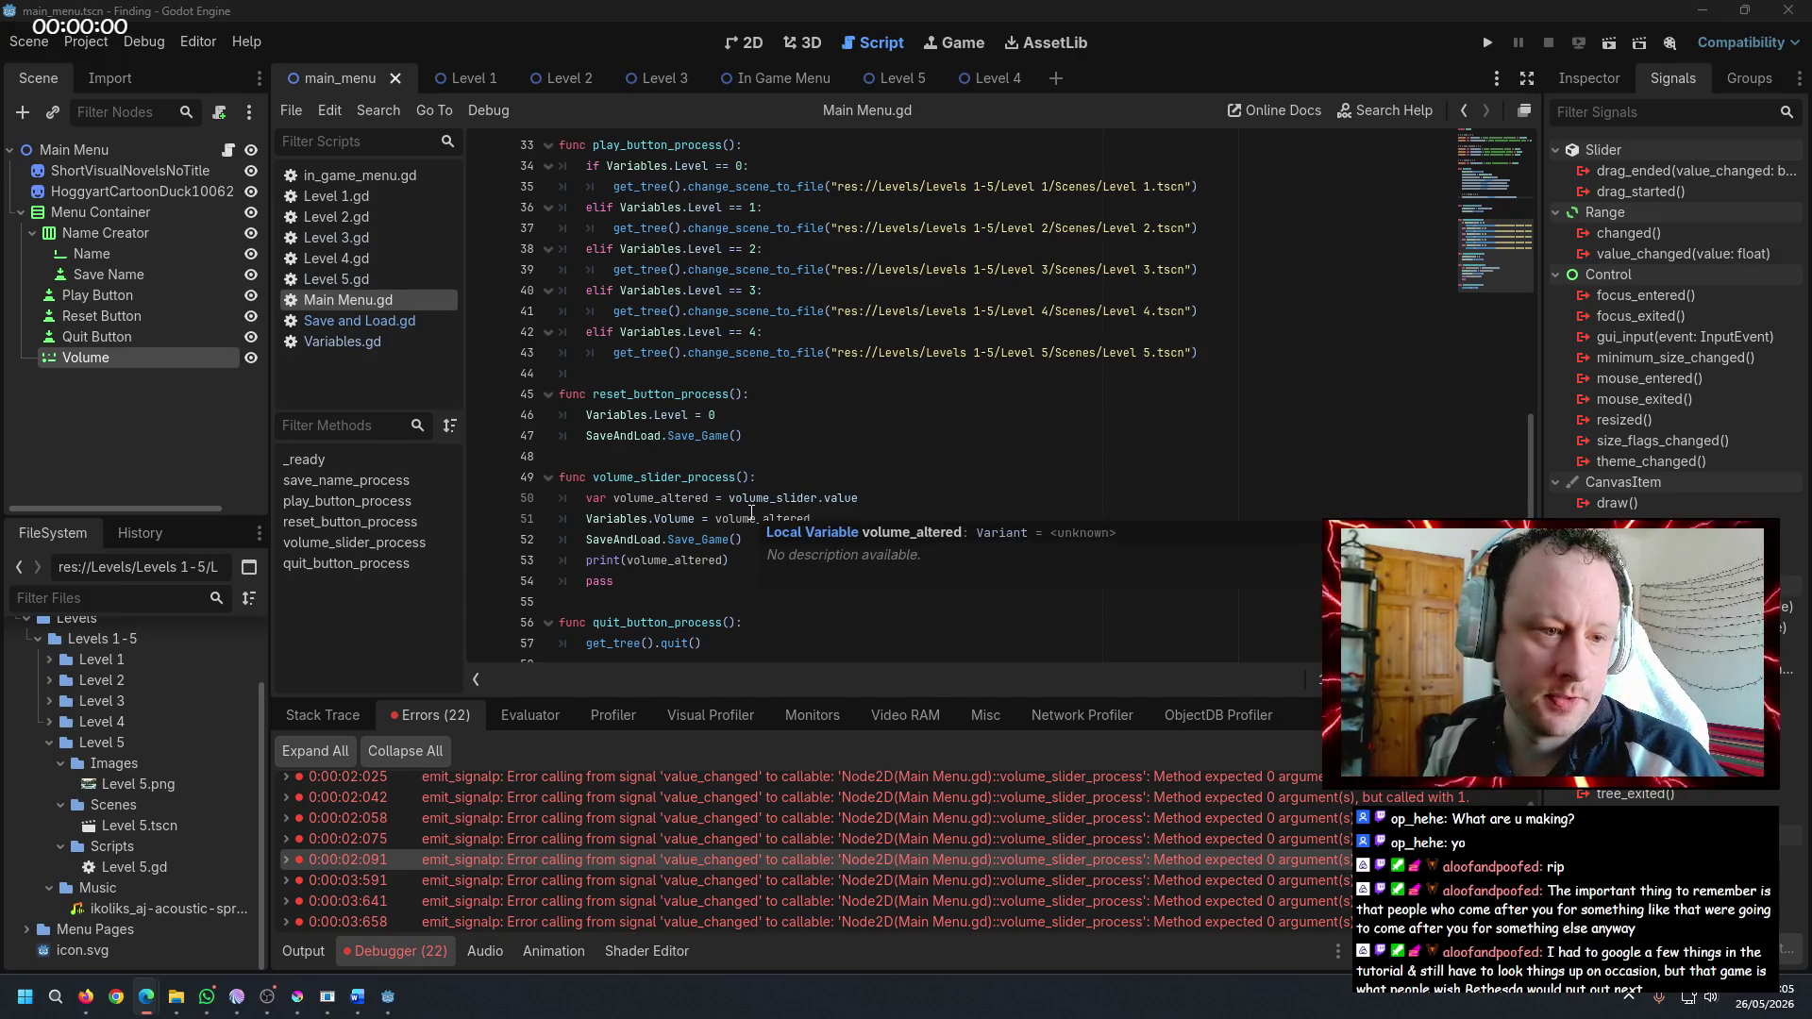
Assign value to Variables.Volume and delete the volume_altered declaration line
{"action": "double_click", "coordinate": [751, 516]}
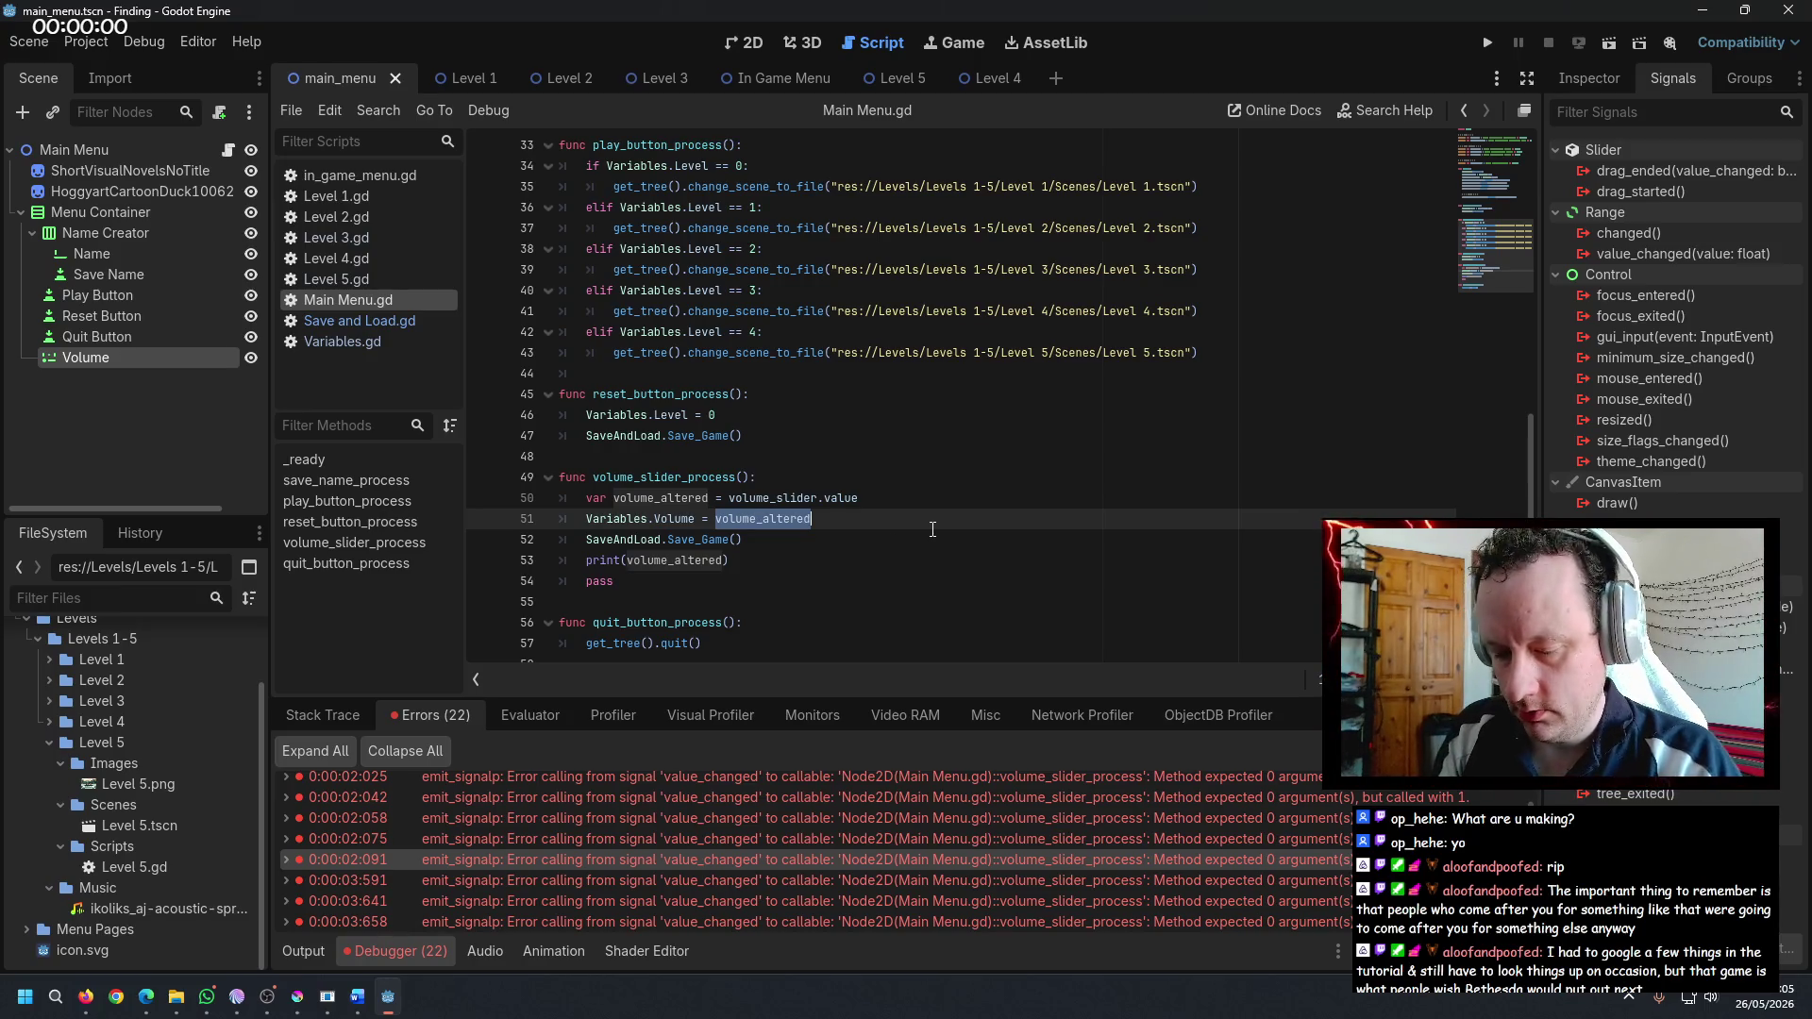
{"action": "type", "text": "va"}
{"action": "key", "text": "Escape"}
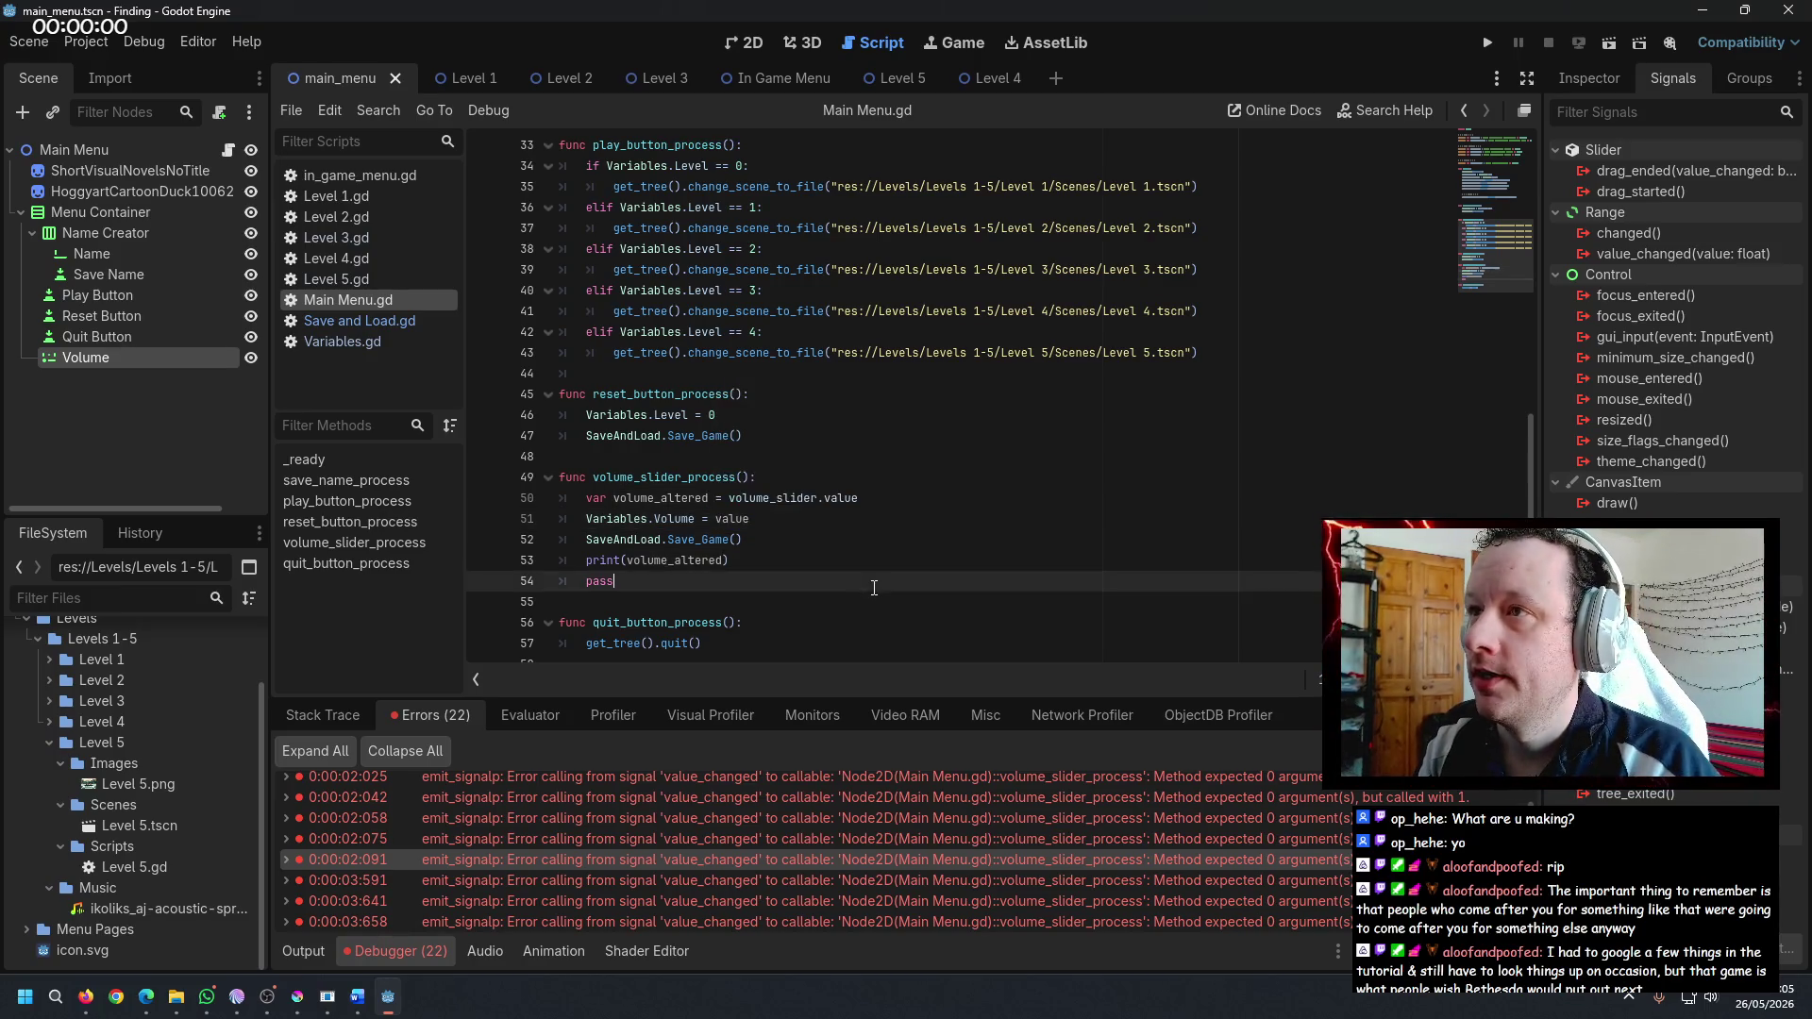
{"action": "left_click_drag", "start_coordinate": [857, 497], "coordinate": [615, 497]}
{"action": "triple_click", "coordinate": [614, 497]}
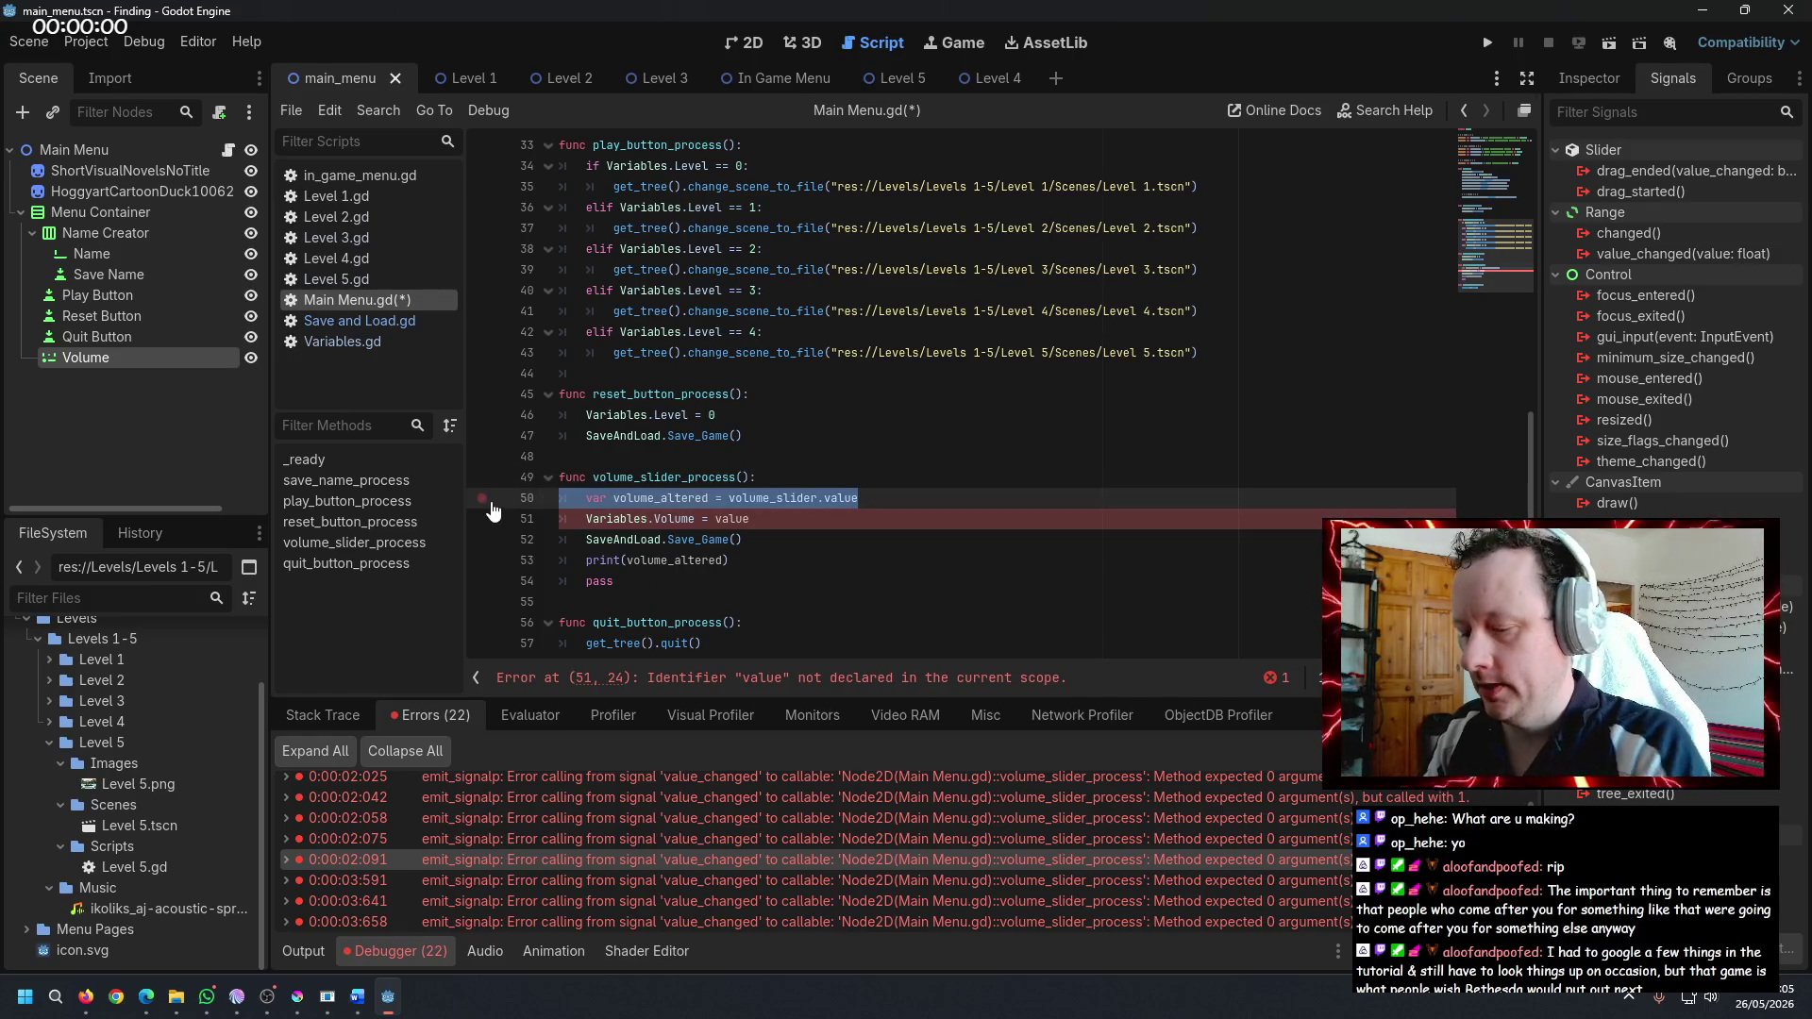
{"action": "key", "text": "BackSpace"}
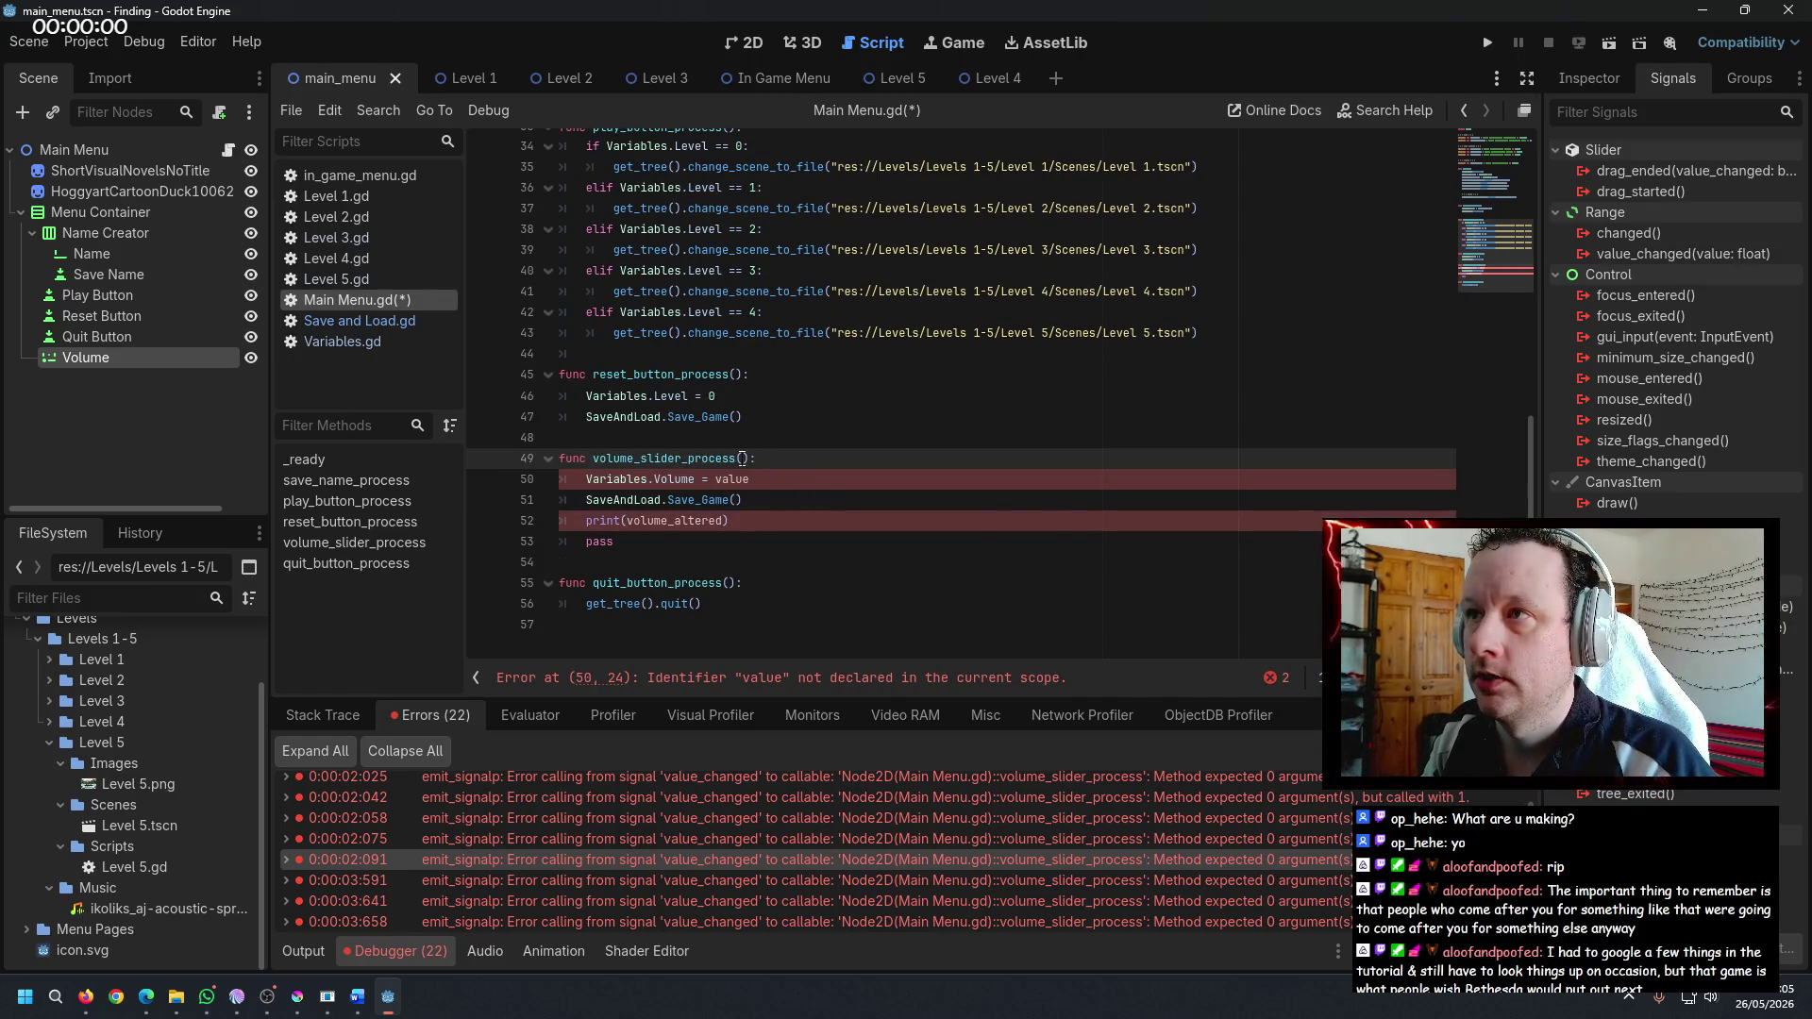
Finish the value parameter, change the print call to print(value), and run the game
{"action": "type", "text": "e"}
{"action": "left_click", "coordinate": [774, 506]}
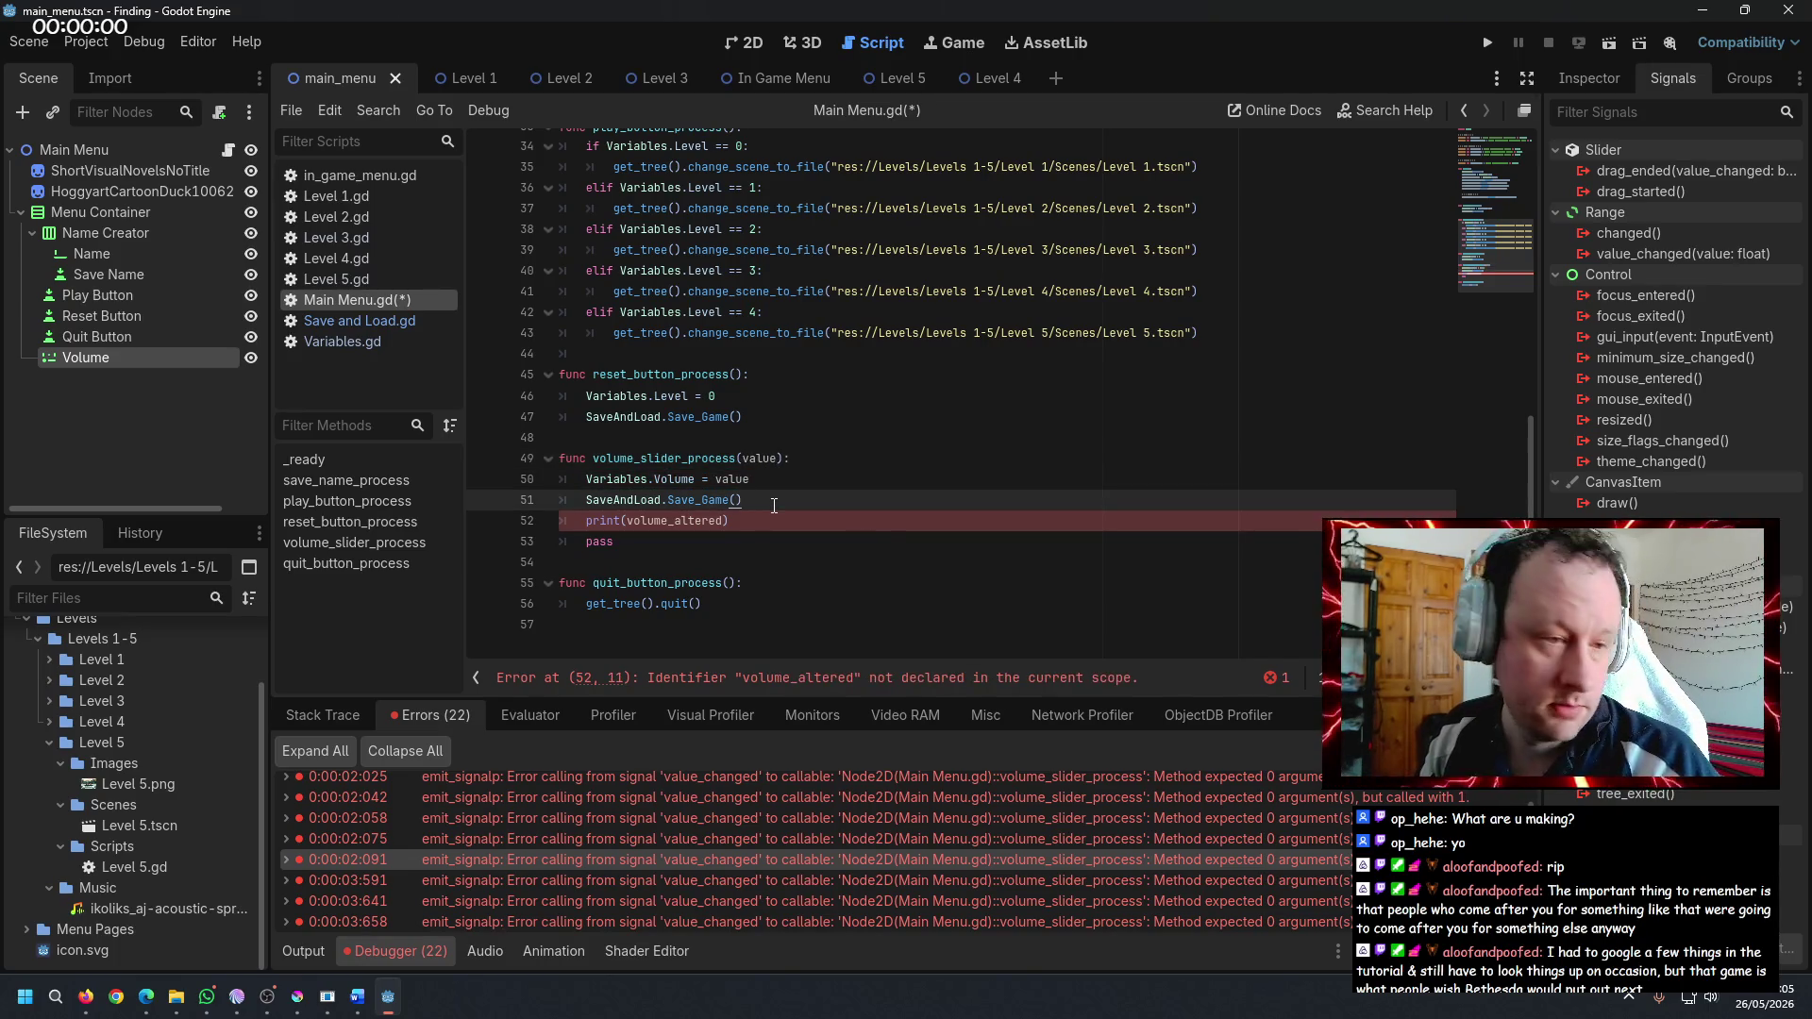
{"action": "double_click", "coordinate": [700, 520]}
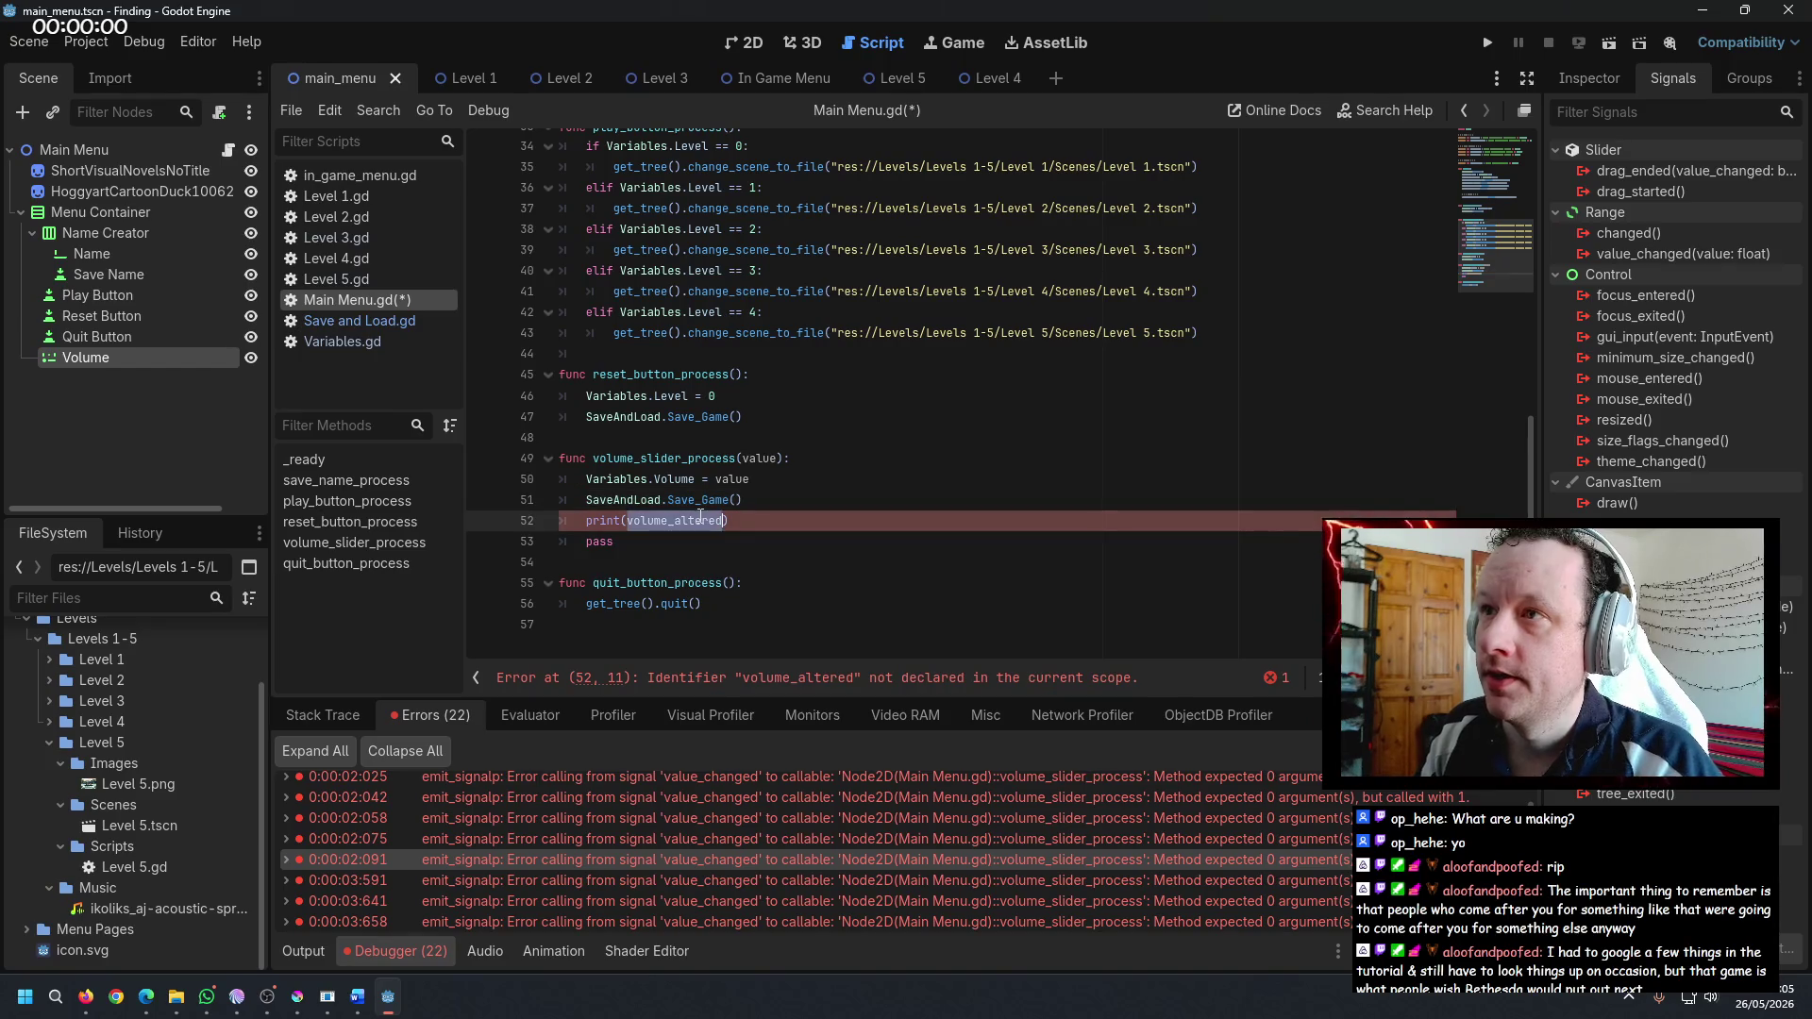
{"action": "type", "text": "va"}
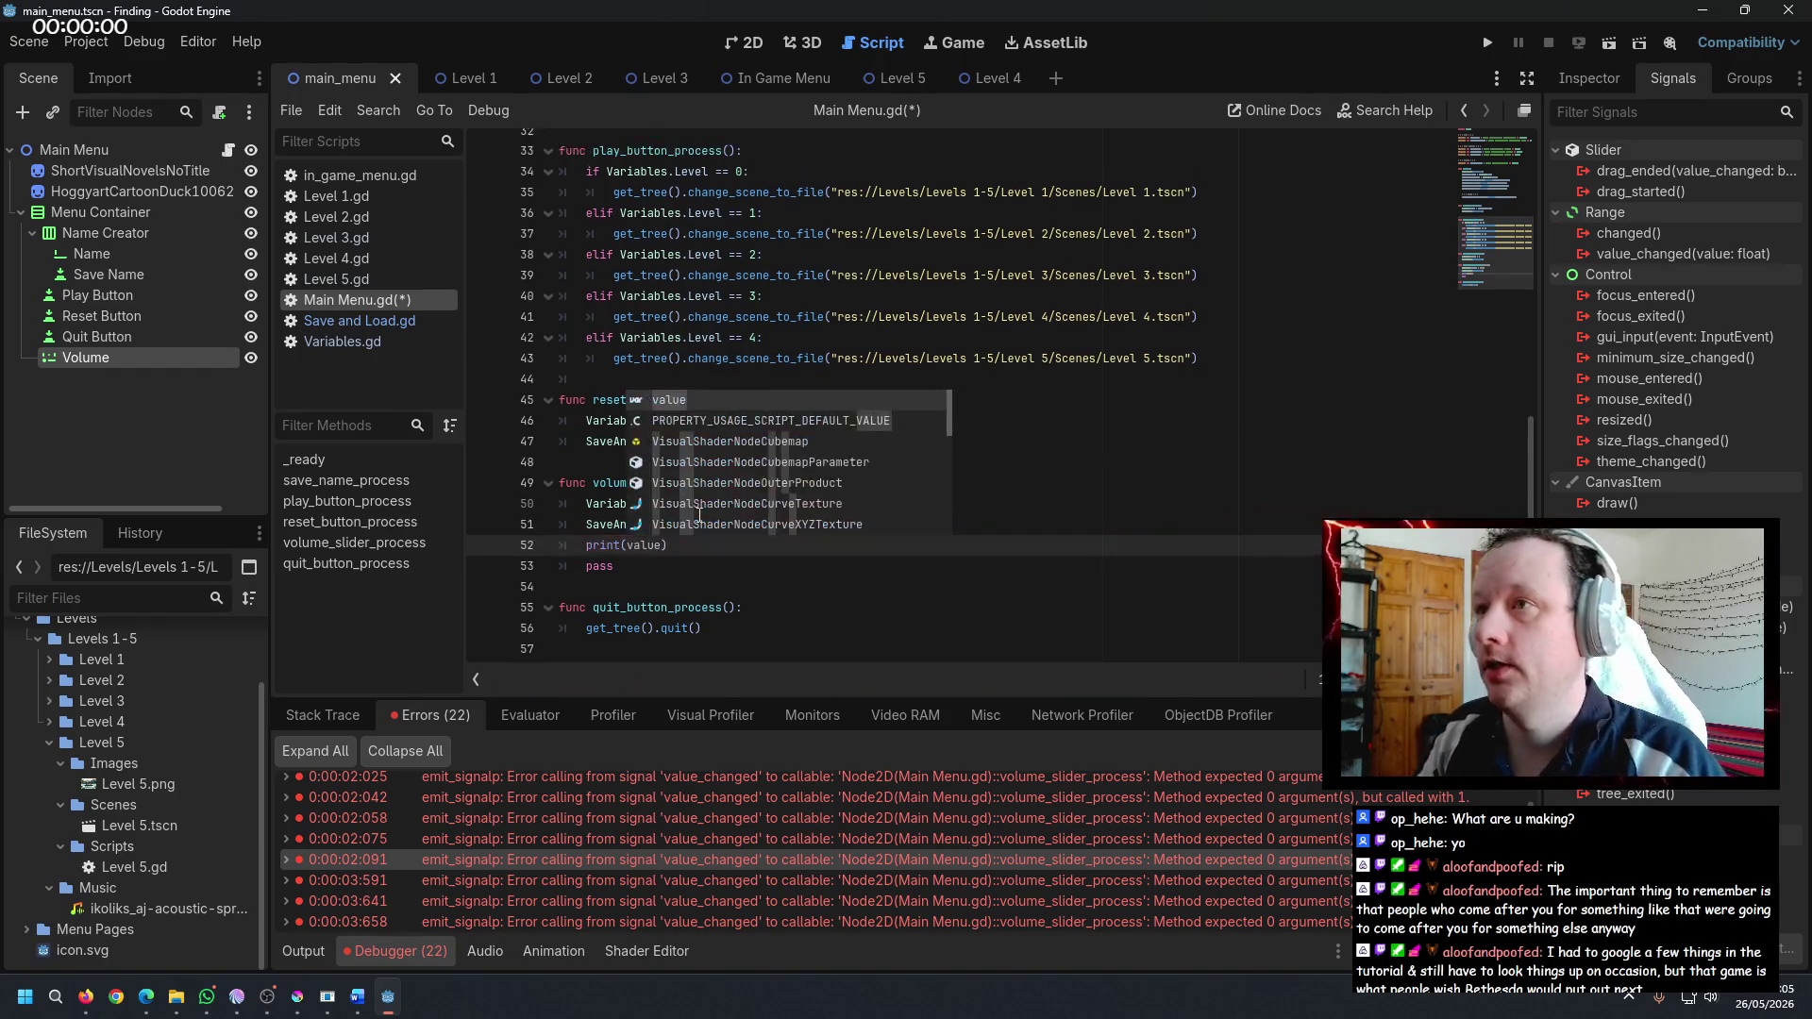
{"action": "left_click", "coordinate": [661, 565]}
{"action": "left_click", "coordinate": [1604, 48]}
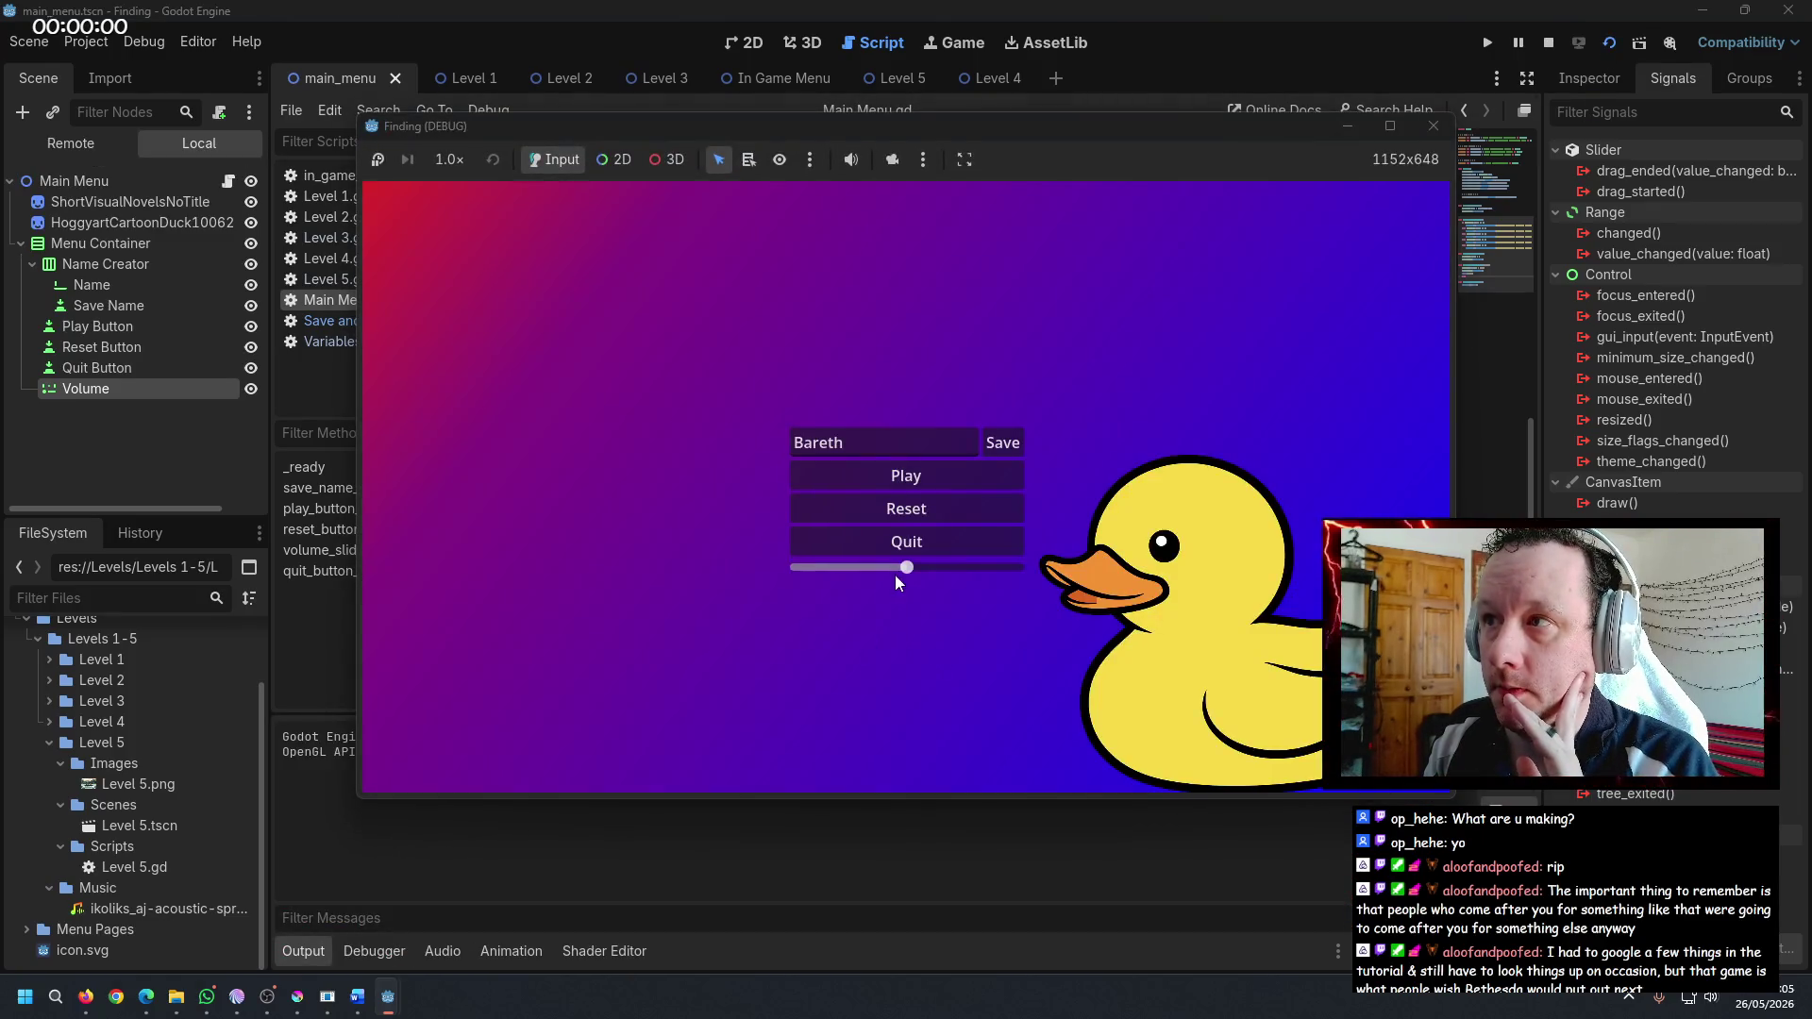
Raise the volume slider, quit, relaunch, lower the slider, and quit again
{"action": "left_click_drag", "start_coordinate": [894, 575], "coordinate": [957, 575]}
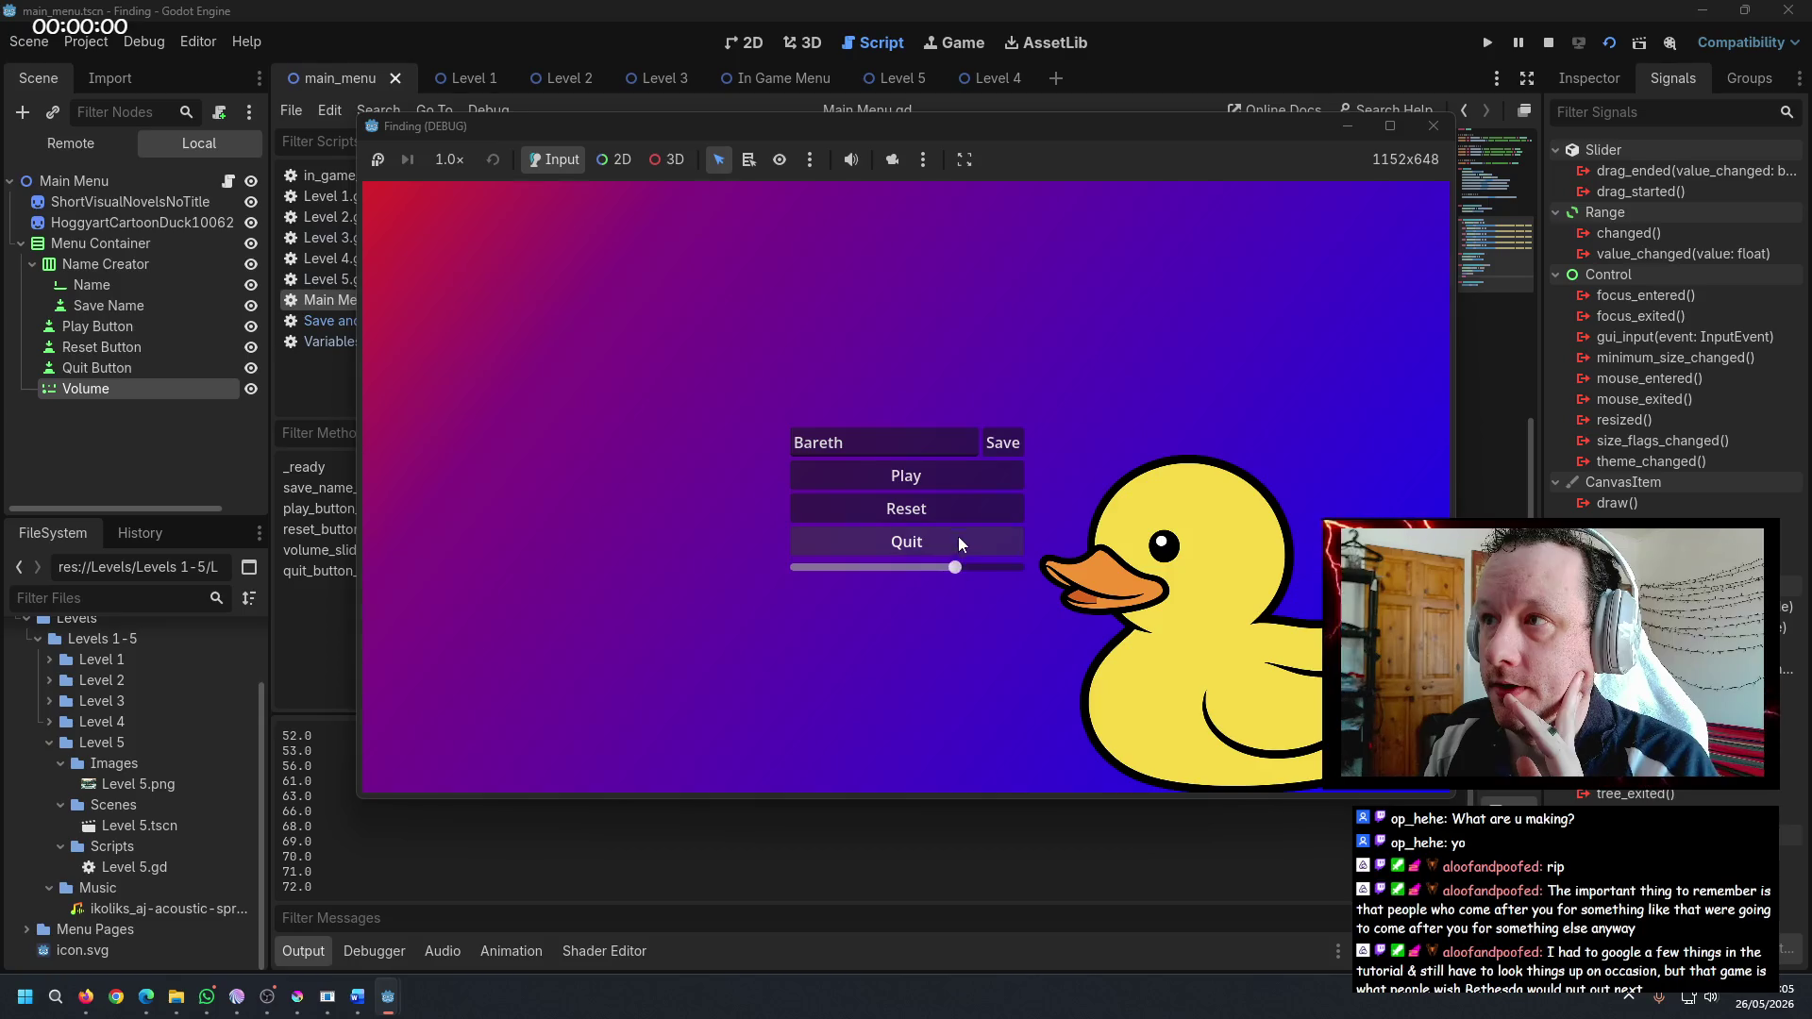
{"action": "left_click", "coordinate": [958, 537]}
{"action": "left_click", "coordinate": [1614, 39]}
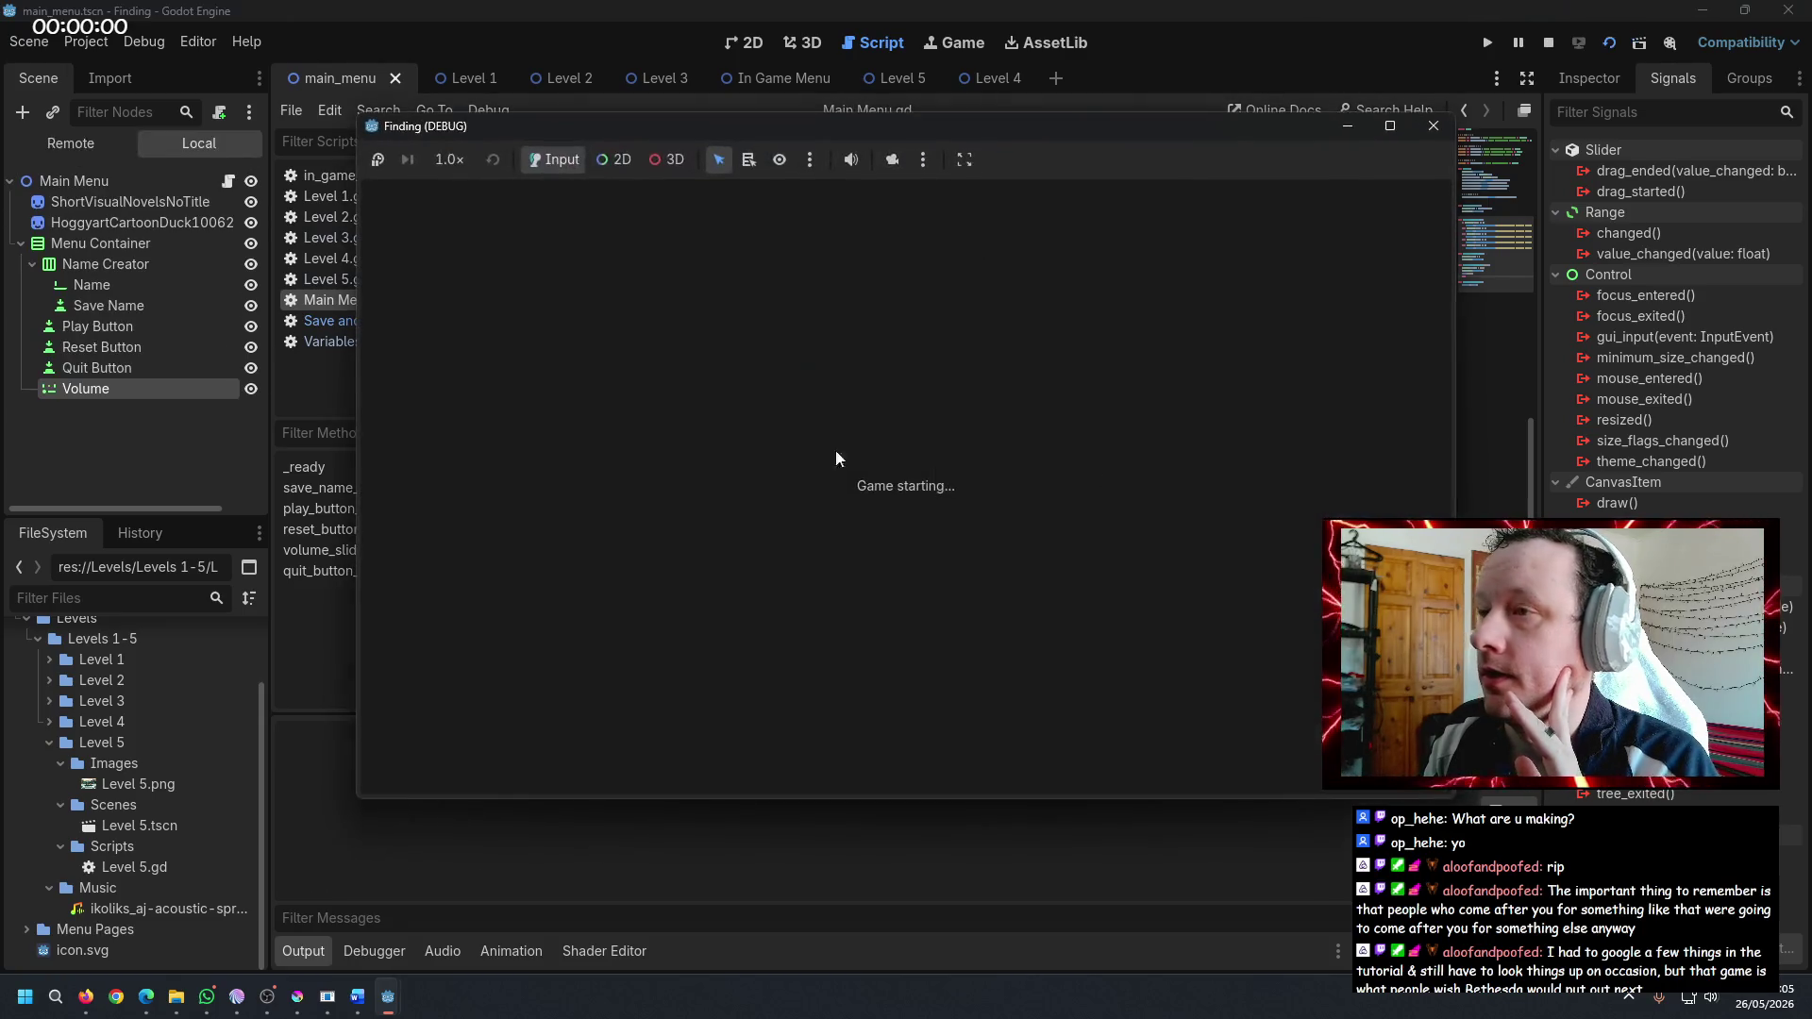
{"action": "left_click_drag", "start_coordinate": [955, 567], "coordinate": [843, 564]}
{"action": "left_click", "coordinate": [927, 545]}
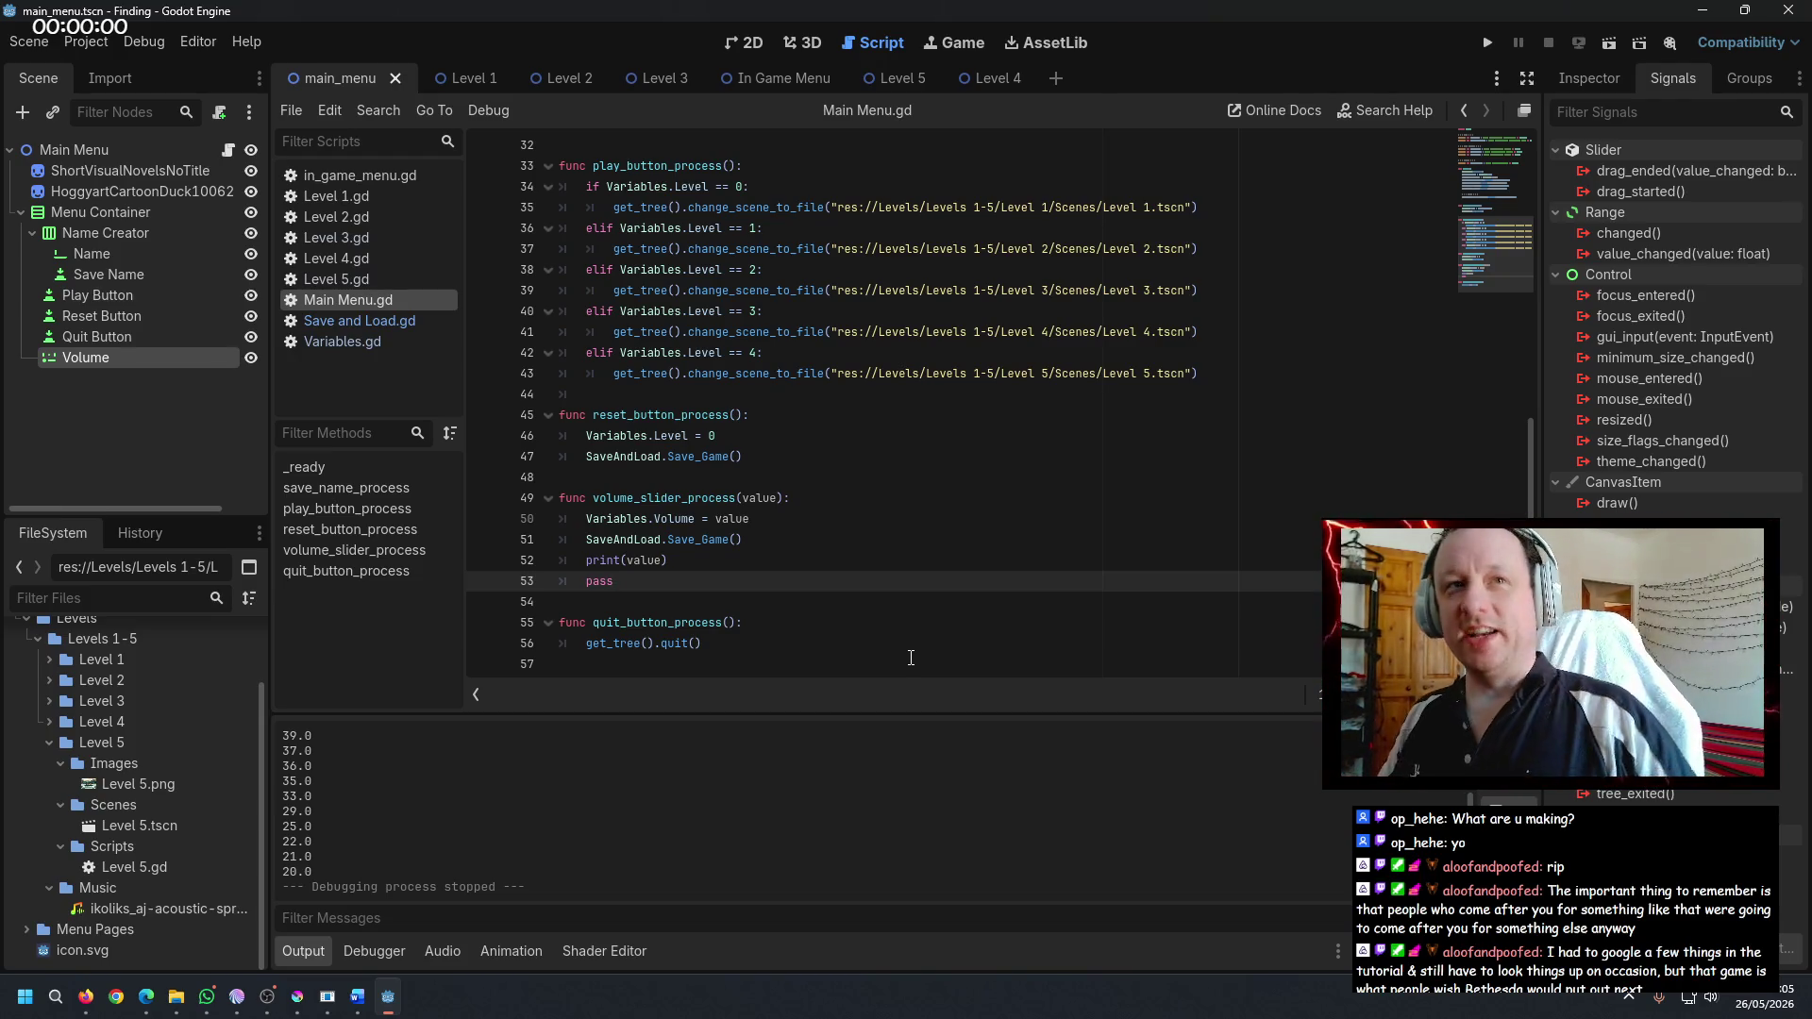
Relaunch, move the volume slider higher, and select all text in the player name field
{"action": "left_click", "coordinate": [1487, 43]}
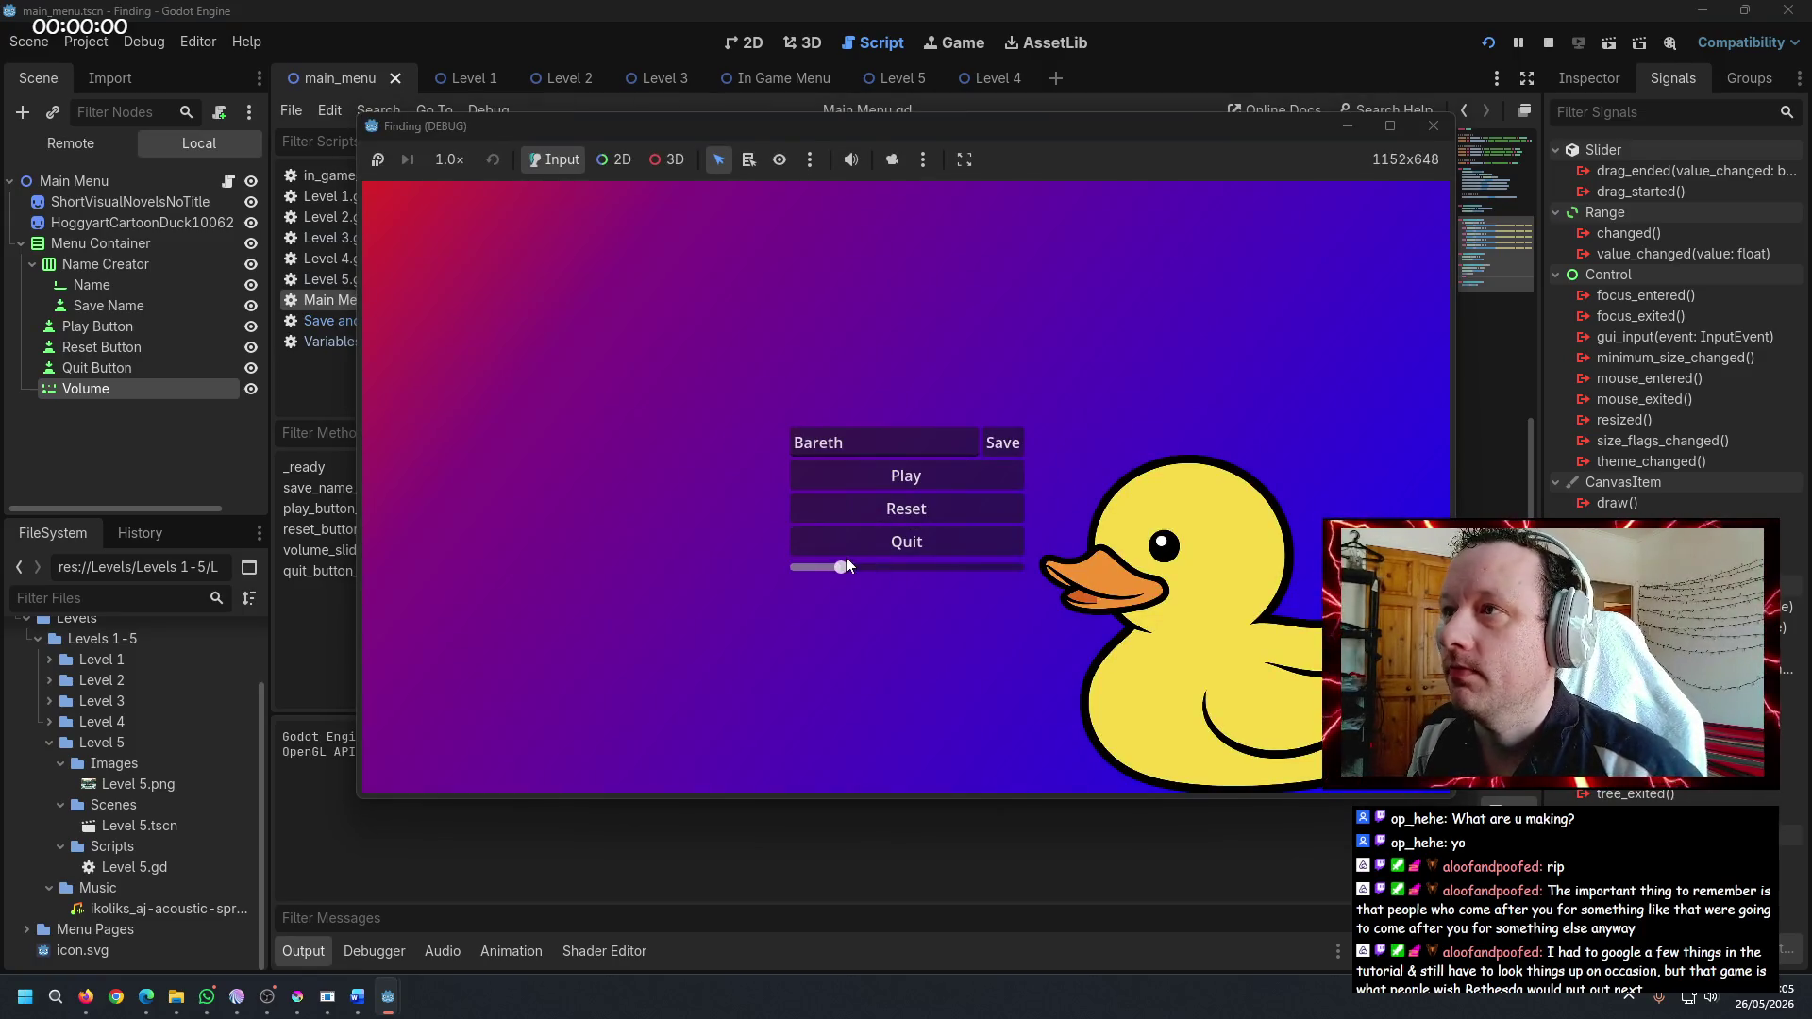
{"action": "left_click_drag", "start_coordinate": [847, 577], "coordinate": [977, 574]}
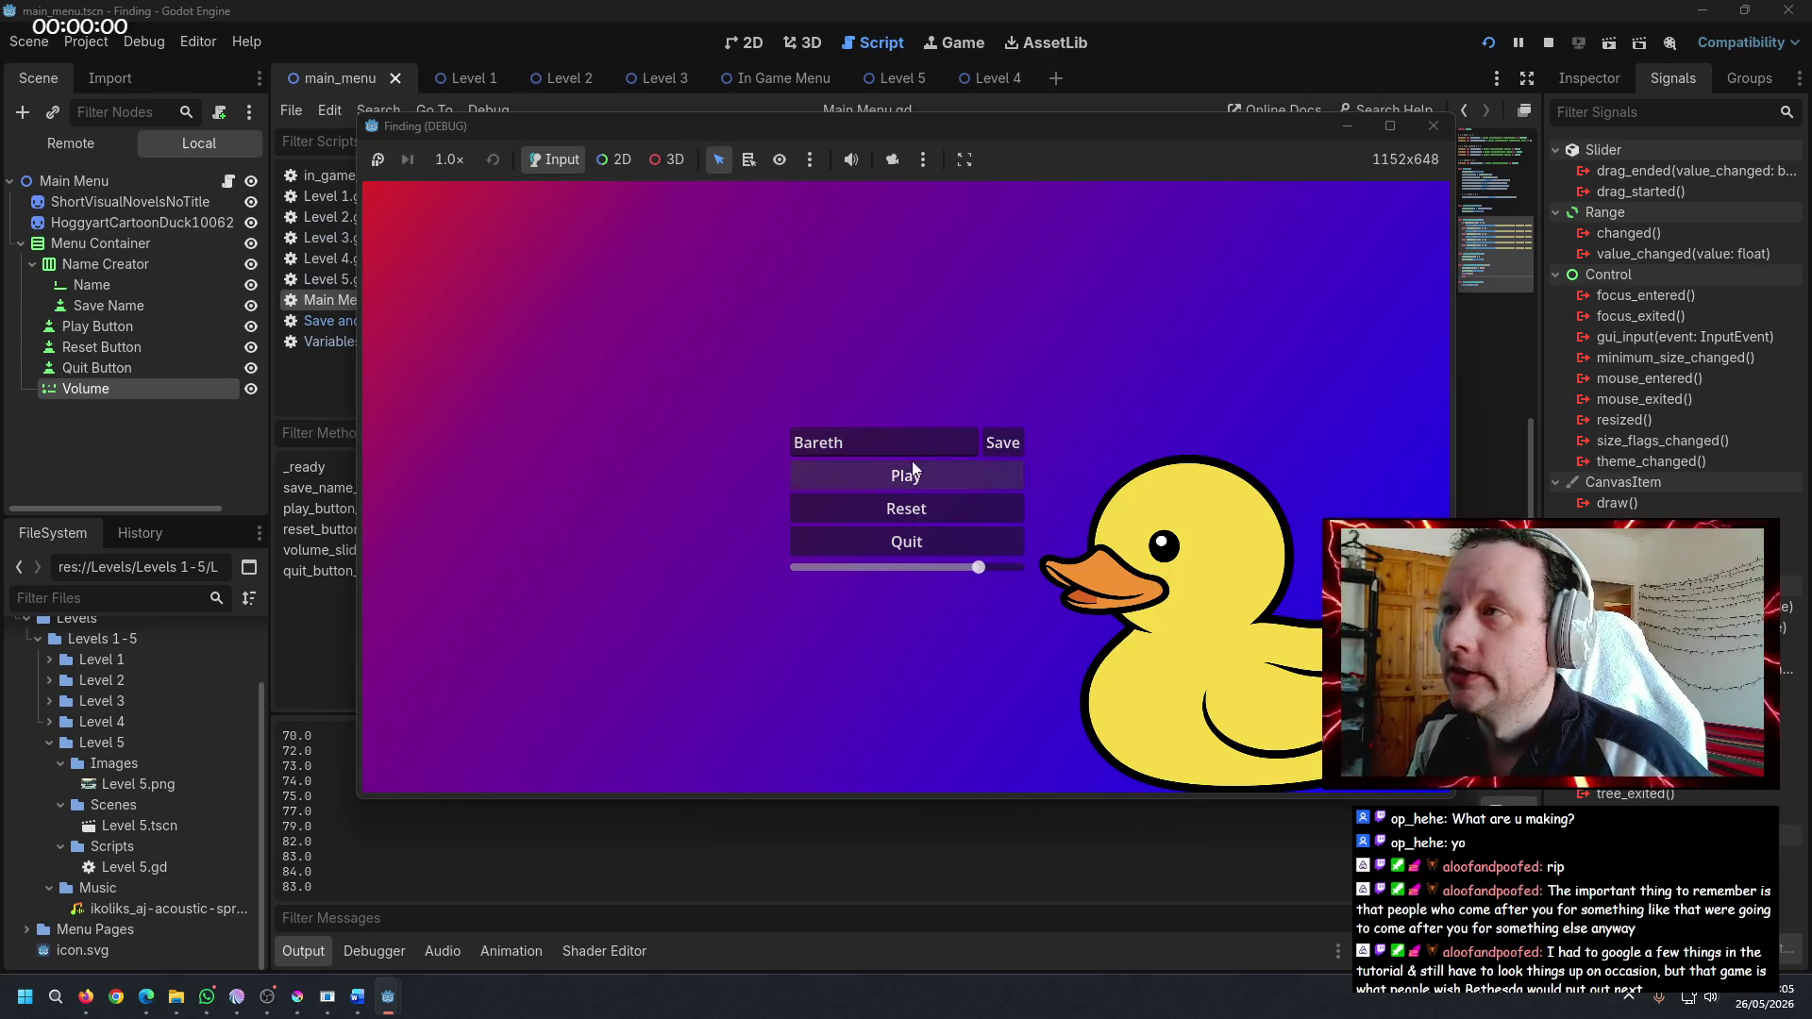
{"action": "left_click", "coordinate": [911, 435]}
{"action": "key", "text": "ctrl+a"}
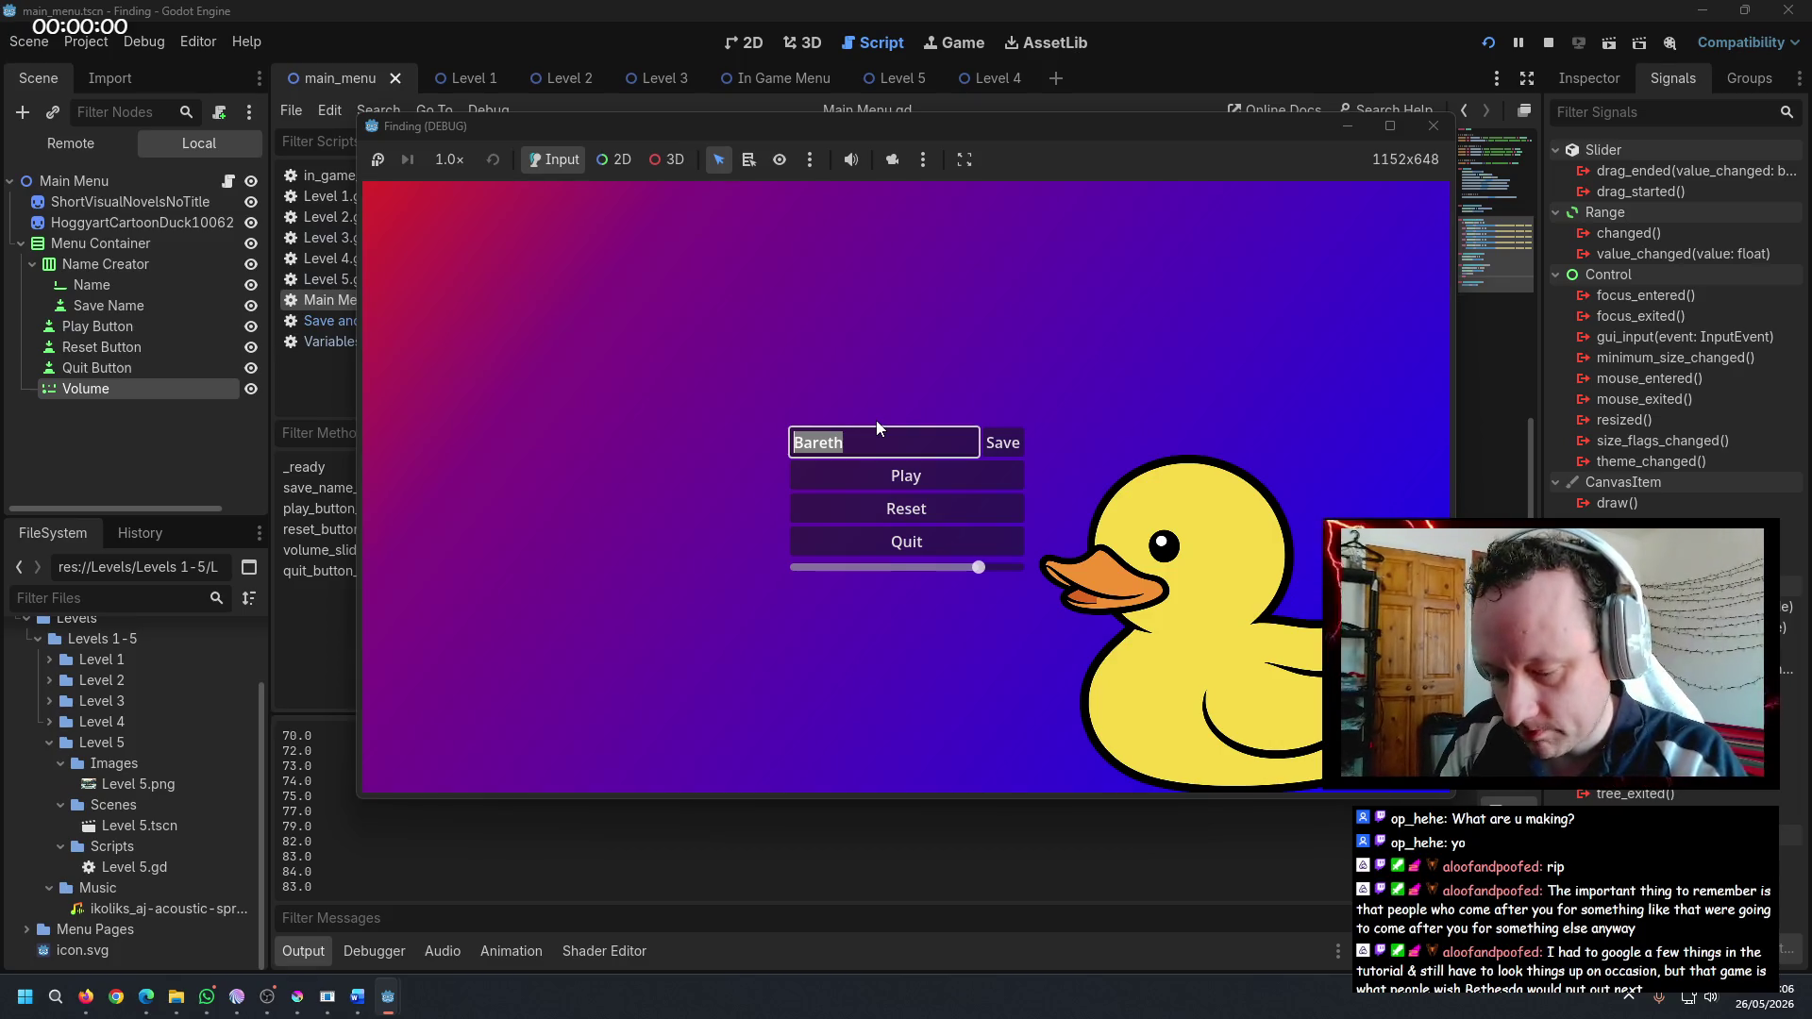
Enter and save a new player name, then adjust the volume slider
{"action": "type", "text": "Dave"}
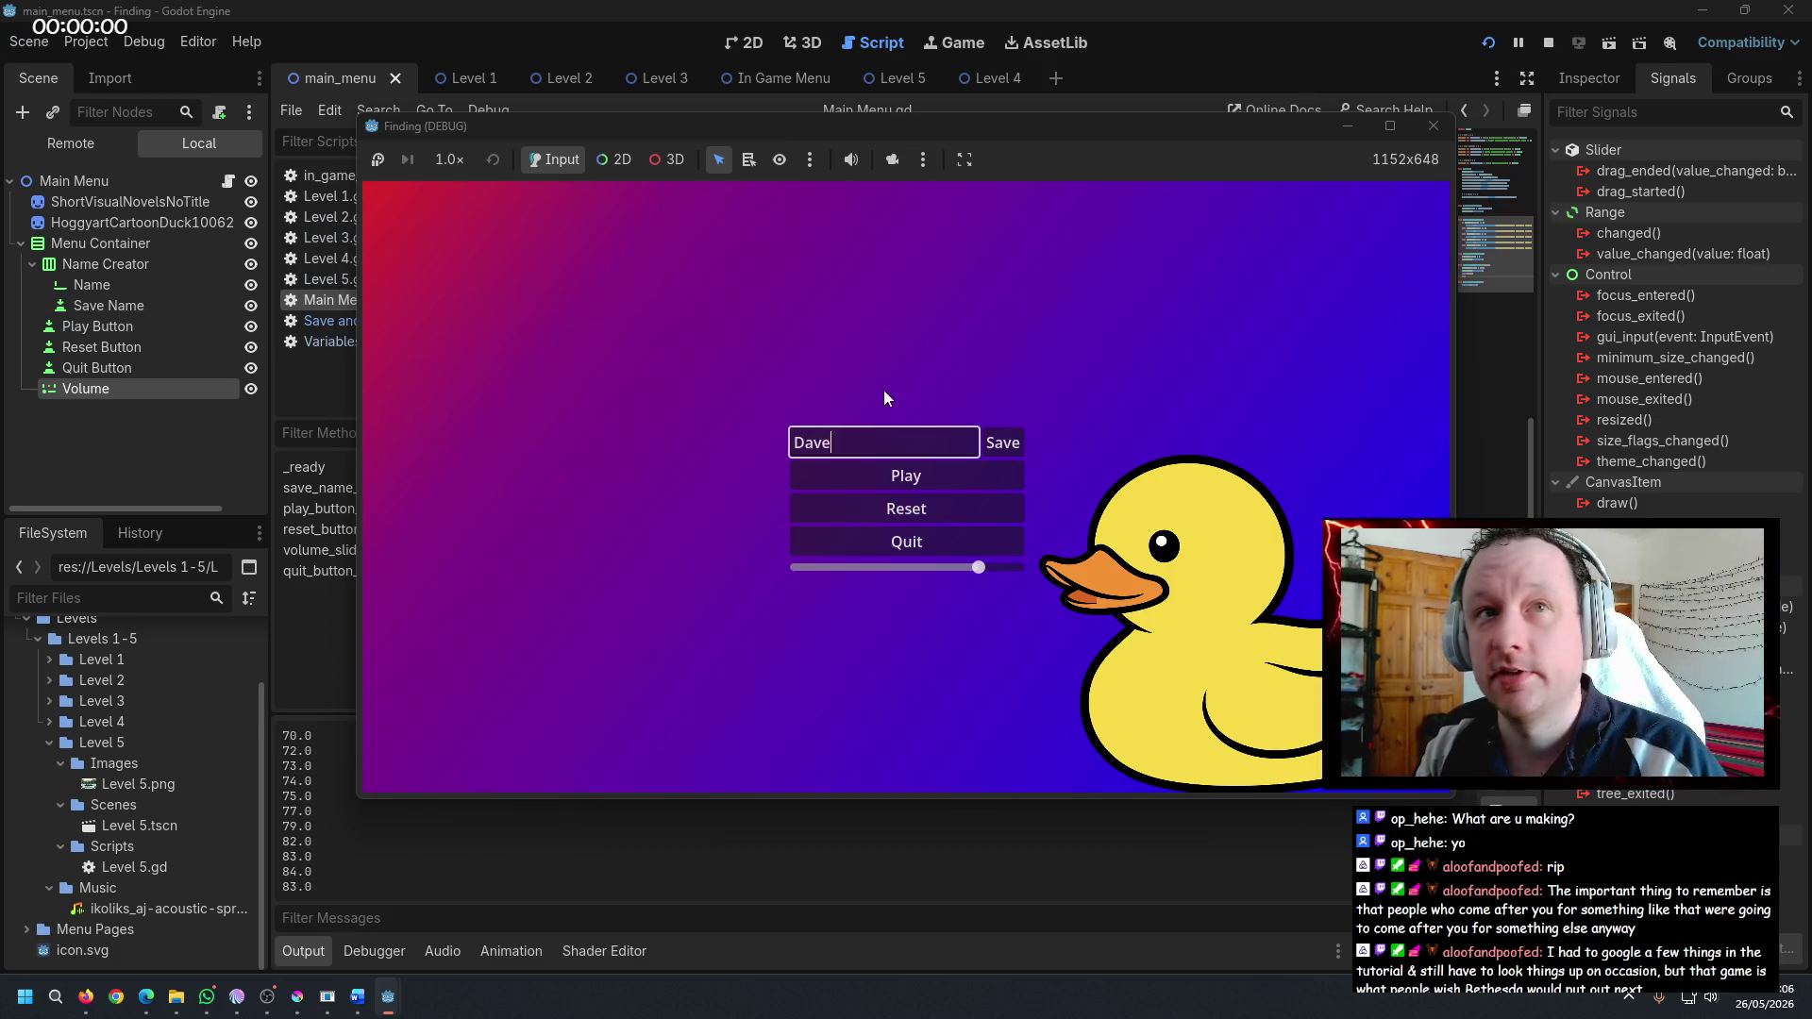
{"action": "left_click", "coordinate": [1007, 448]}
{"action": "mouse_move", "coordinate": [979, 567]}
{"action": "left_mouse_down"}
{"action": "mouse_move", "coordinate": [907, 567]}
{"action": "mouse_move", "coordinate": [962, 571]}
{"action": "mouse_move", "coordinate": [935, 569]}
{"action": "left_mouse_up"}
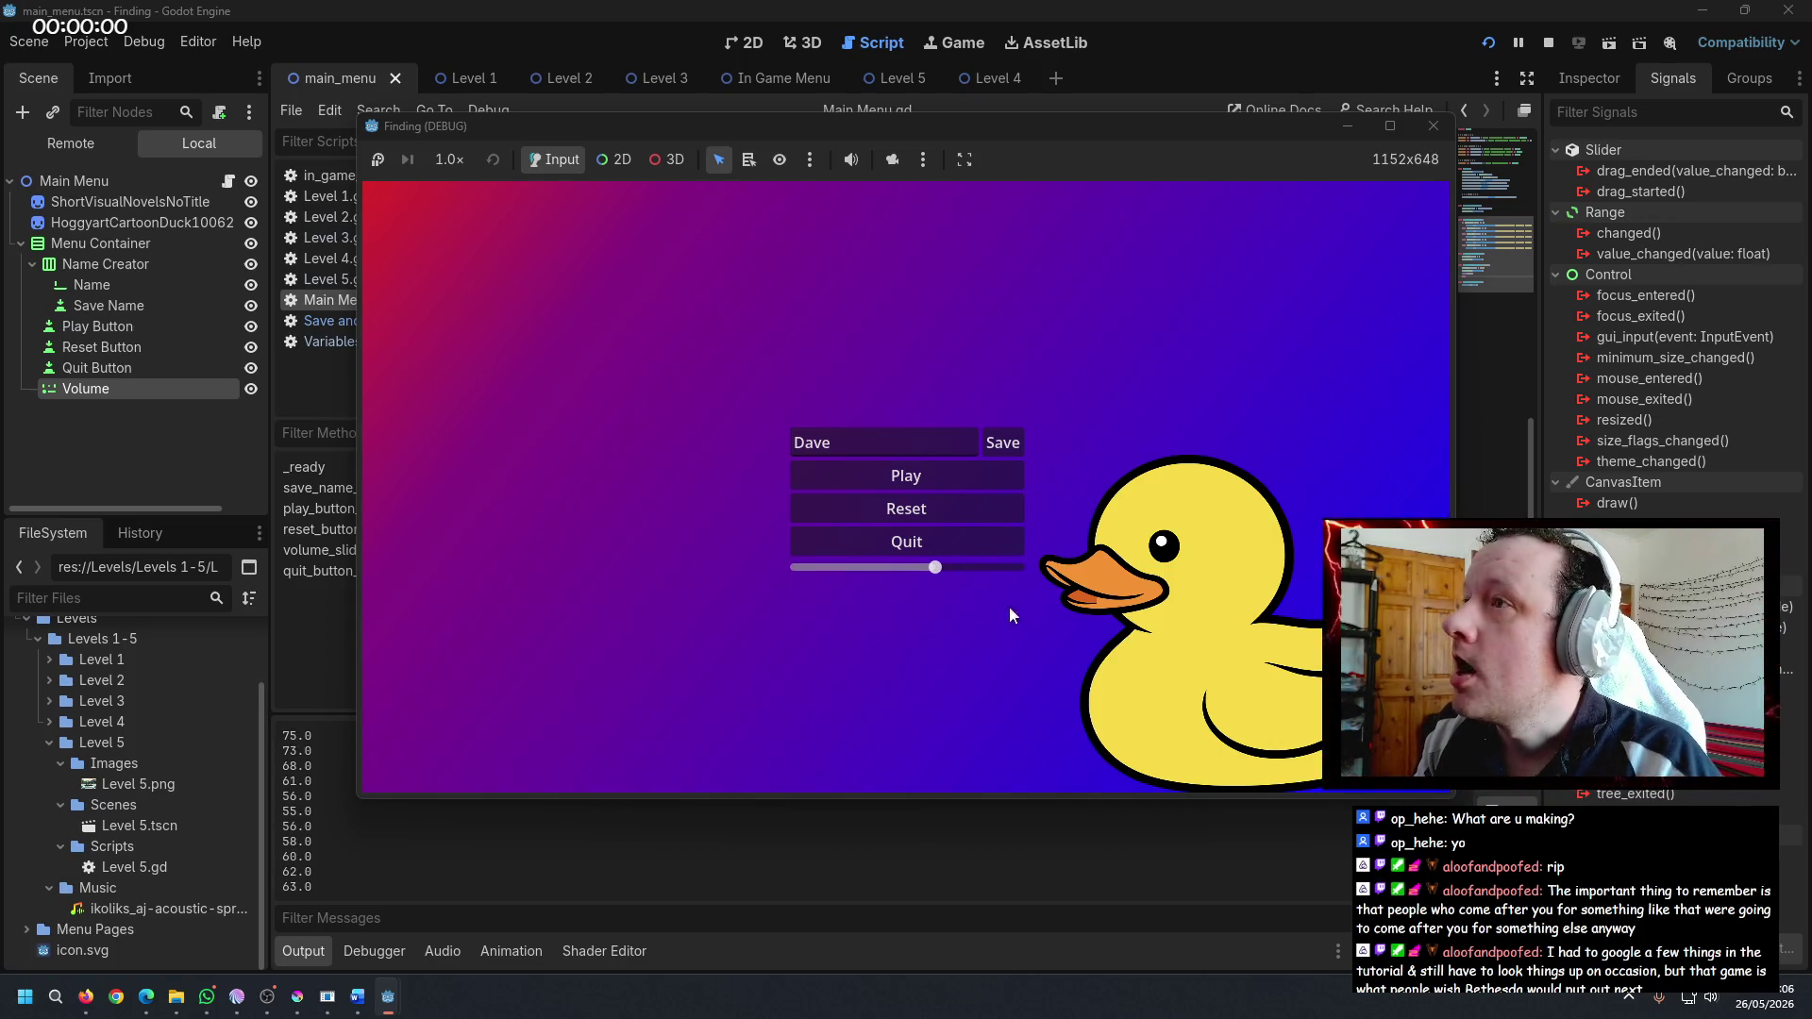
Play into the canoe level, click the duck, turn volume down to about a fifth, and quit
{"action": "left_click", "coordinate": [997, 481]}
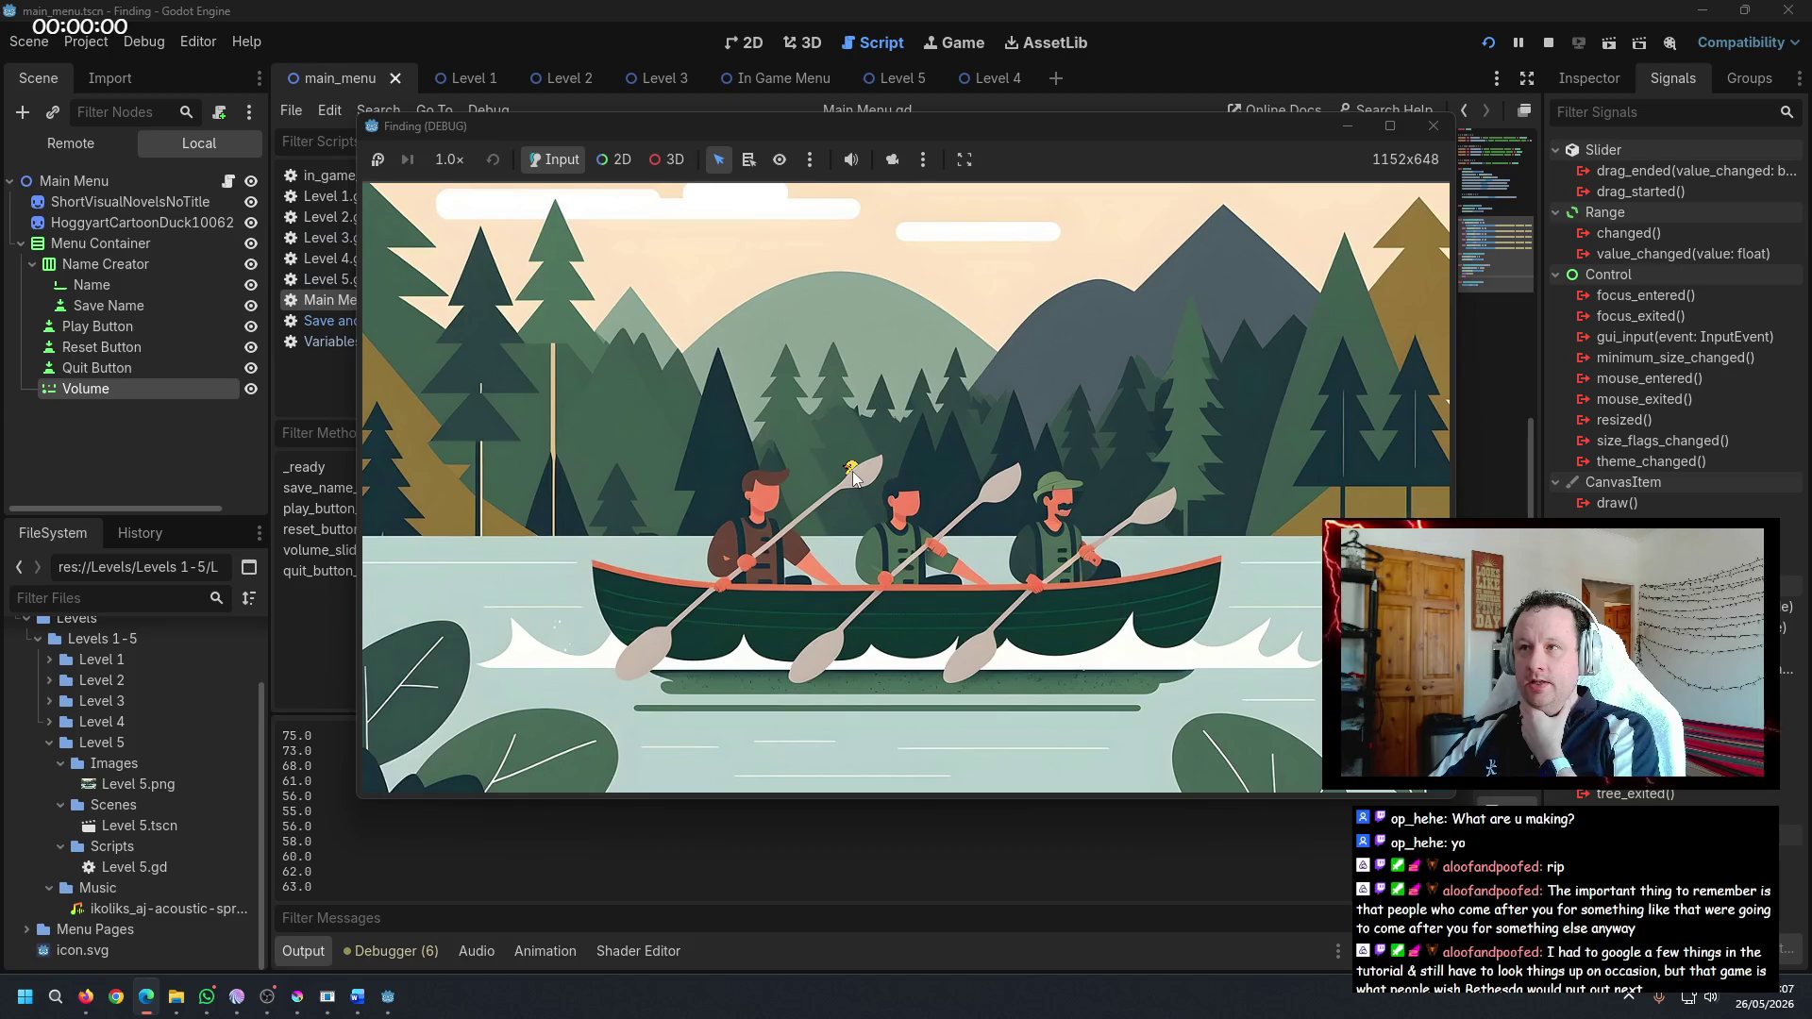
{"action": "left_click", "coordinate": [1399, 421]}
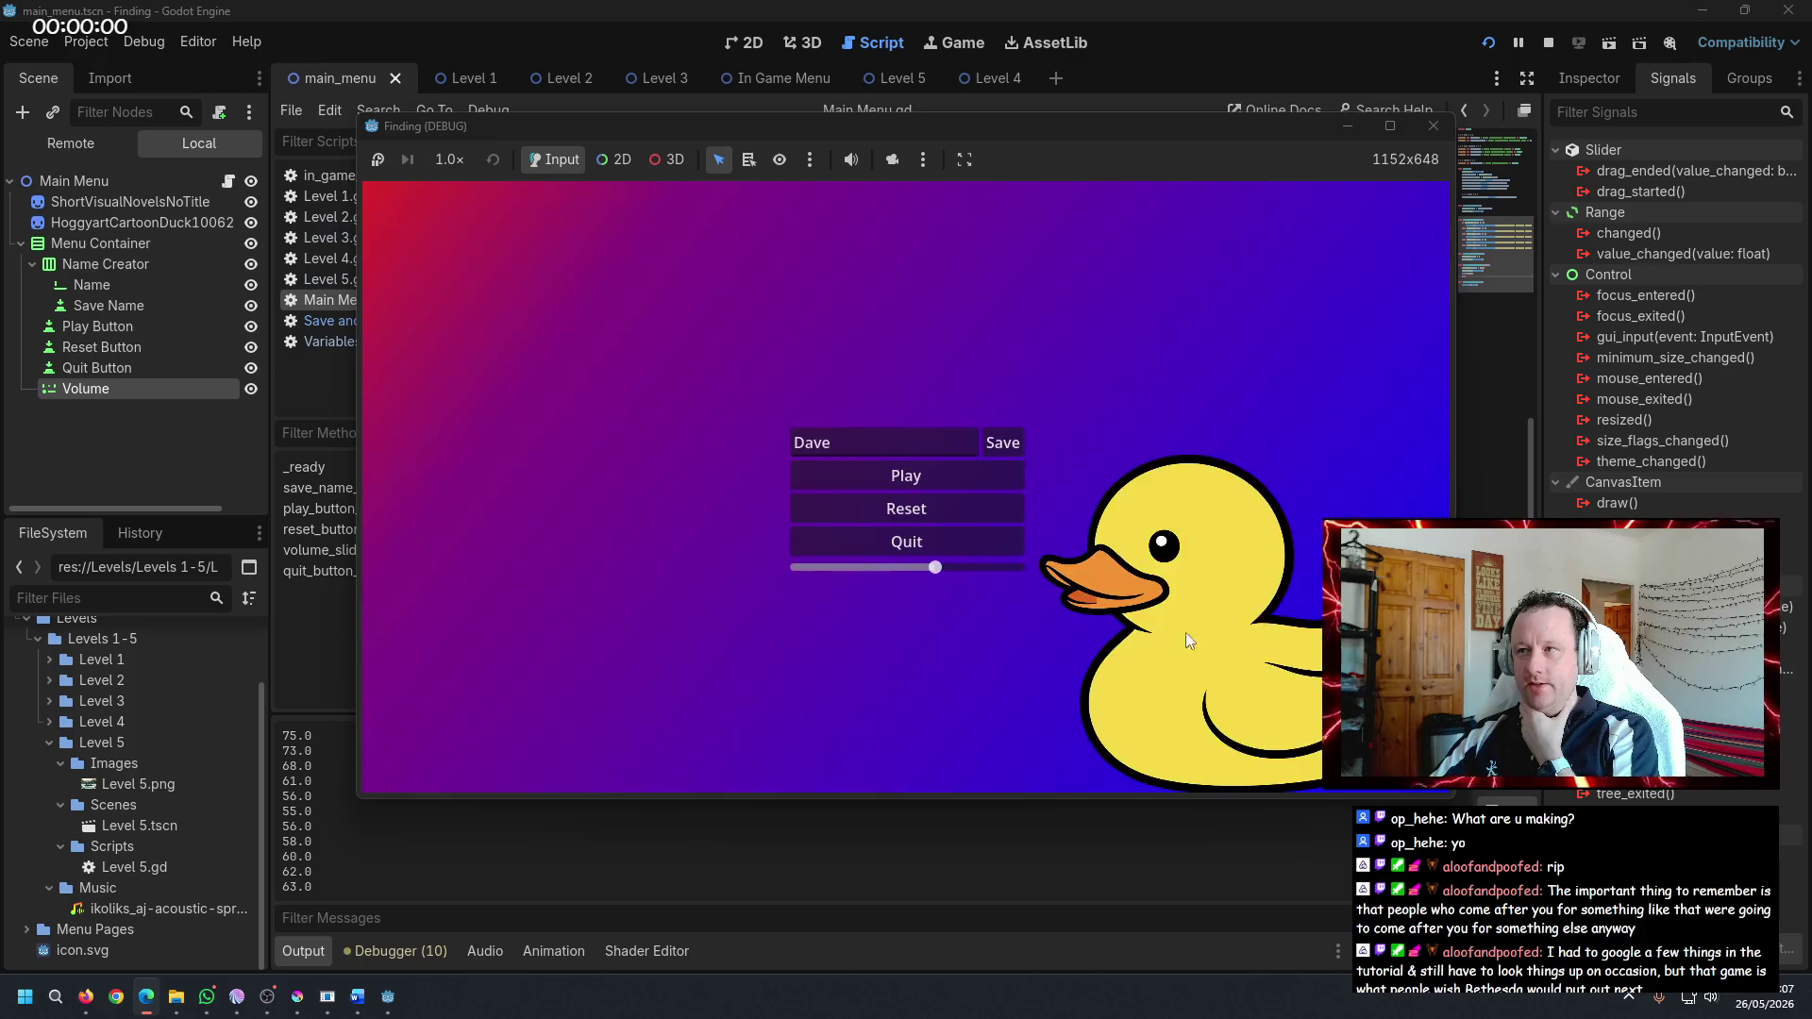
{"action": "left_click_drag", "start_coordinate": [934, 567], "coordinate": [834, 567]}
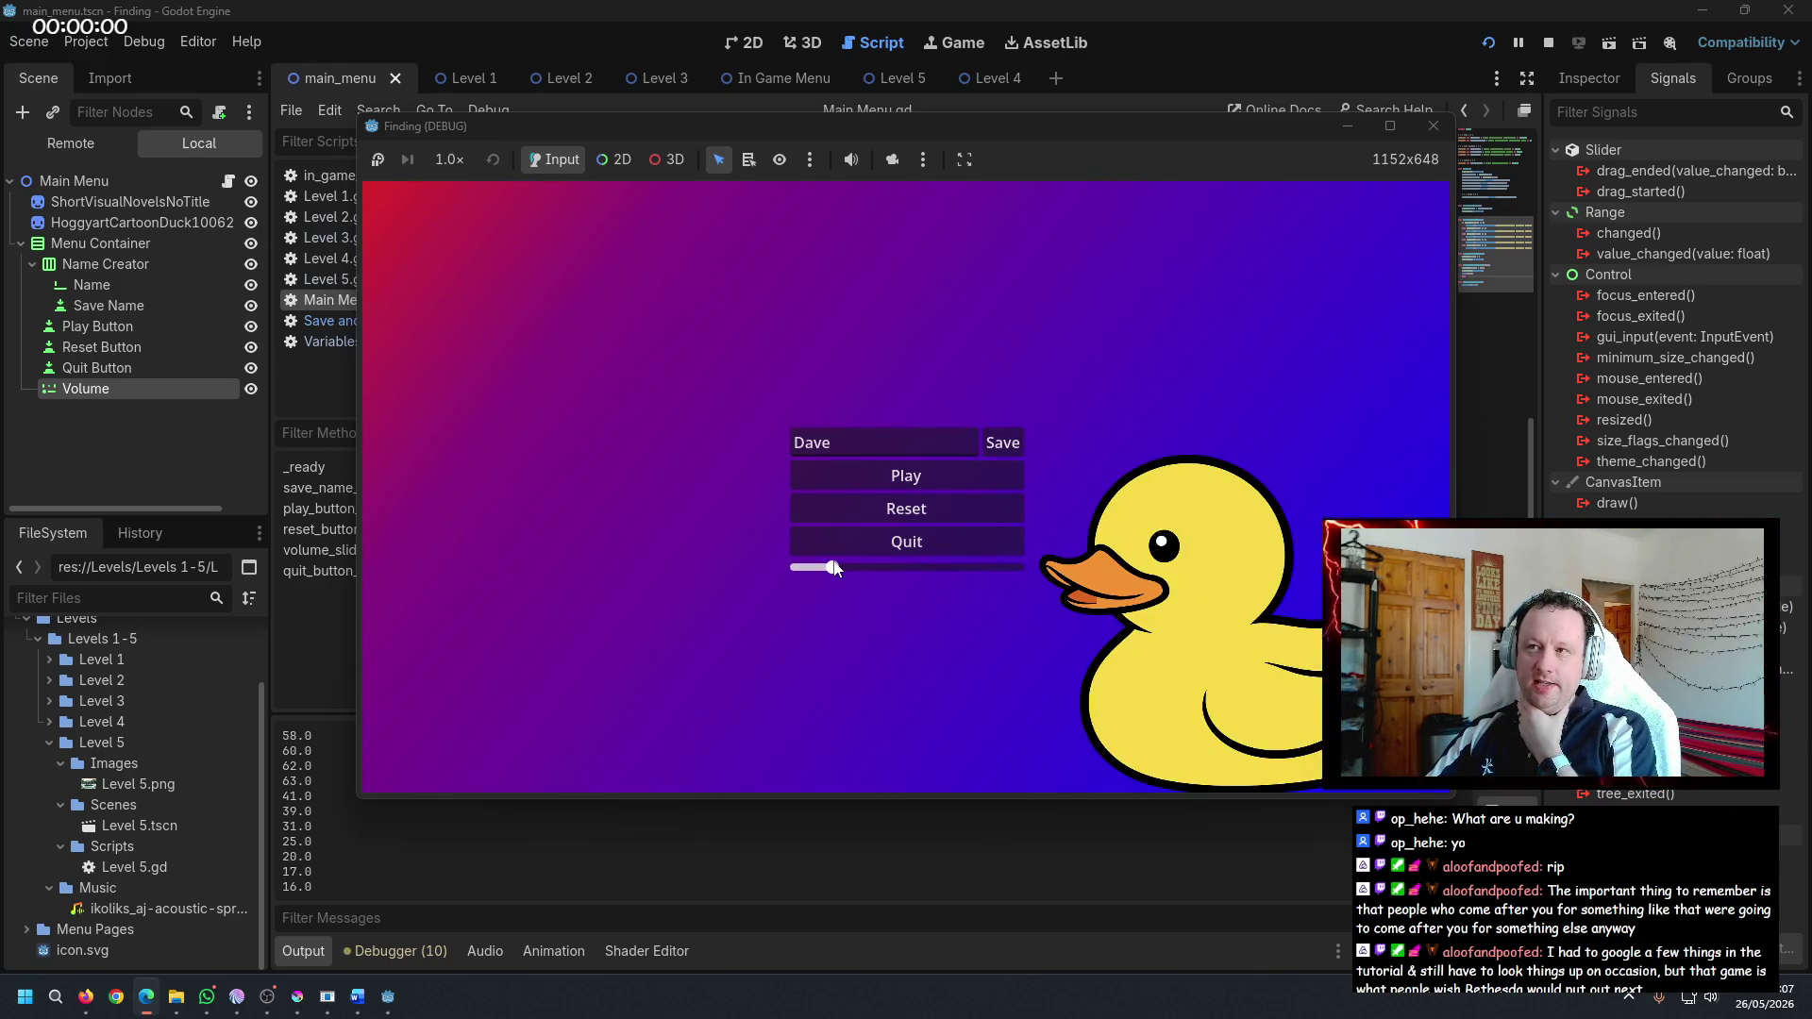
{"action": "left_click", "coordinate": [1433, 126]}
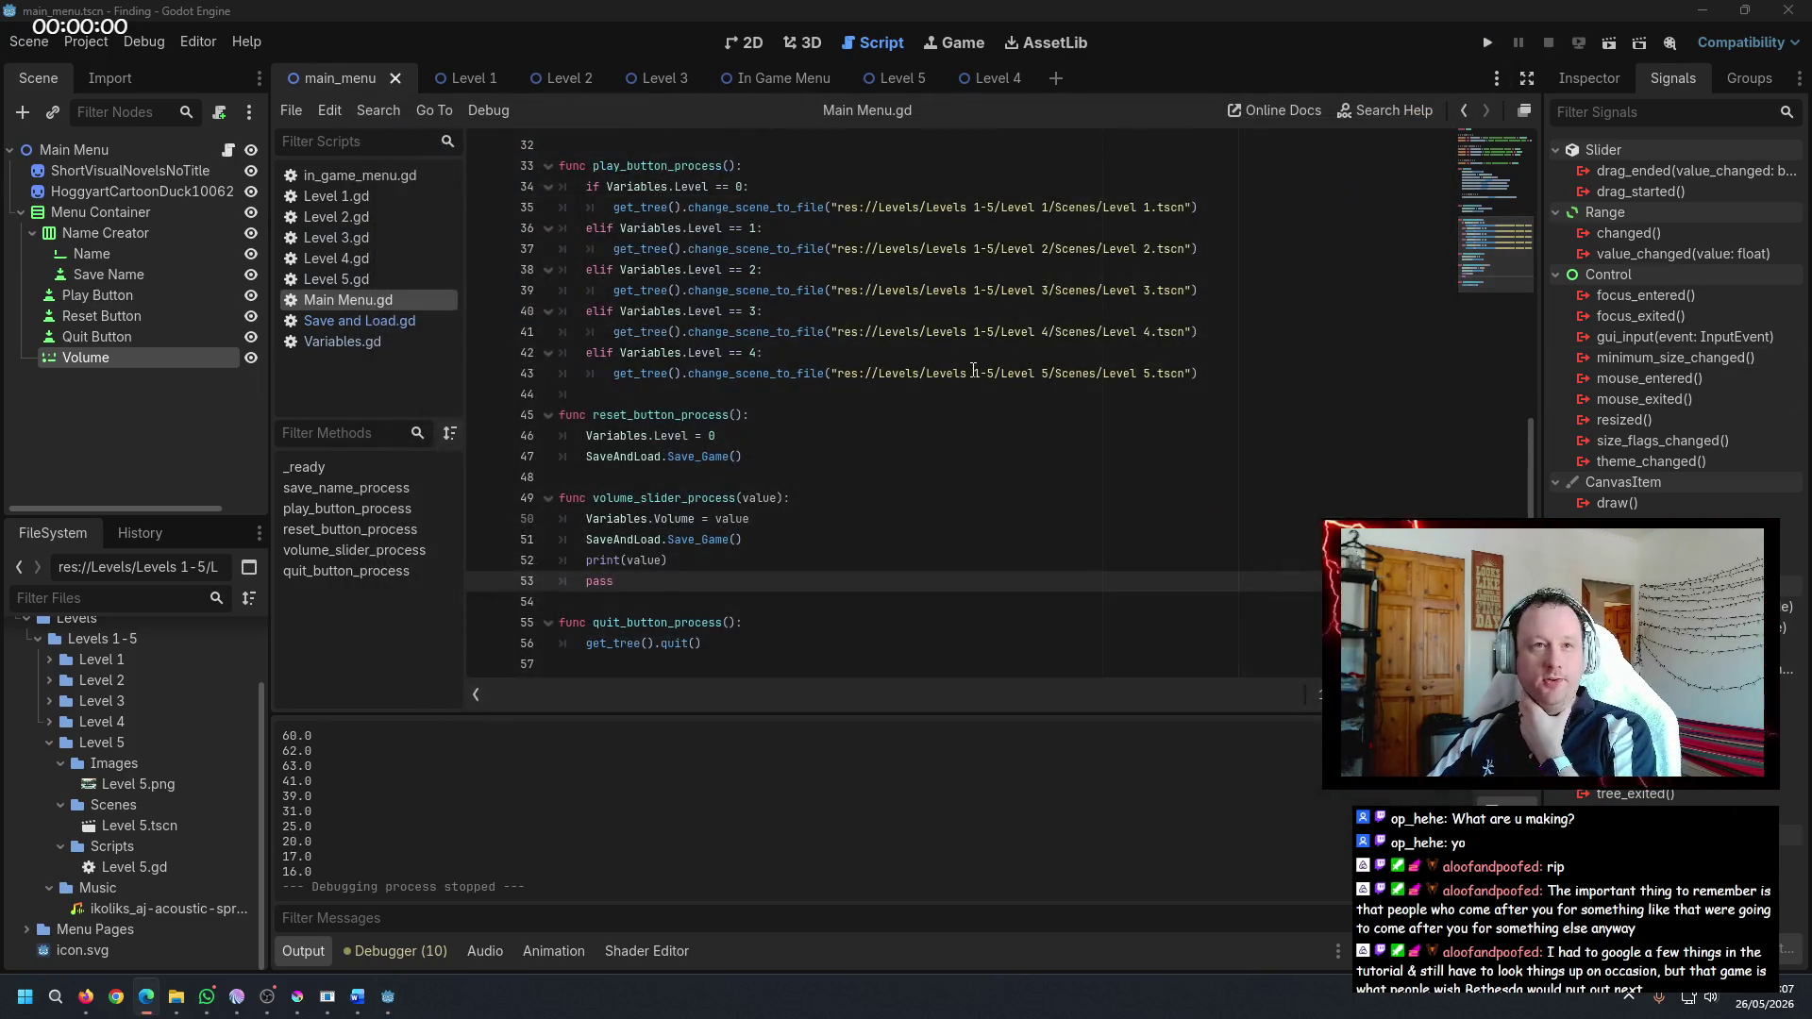
Relaunch to confirm the lowered volume persisted, enter the canoe level, stop, and open Level 1.gd
{"action": "left_click", "coordinate": [1487, 42]}
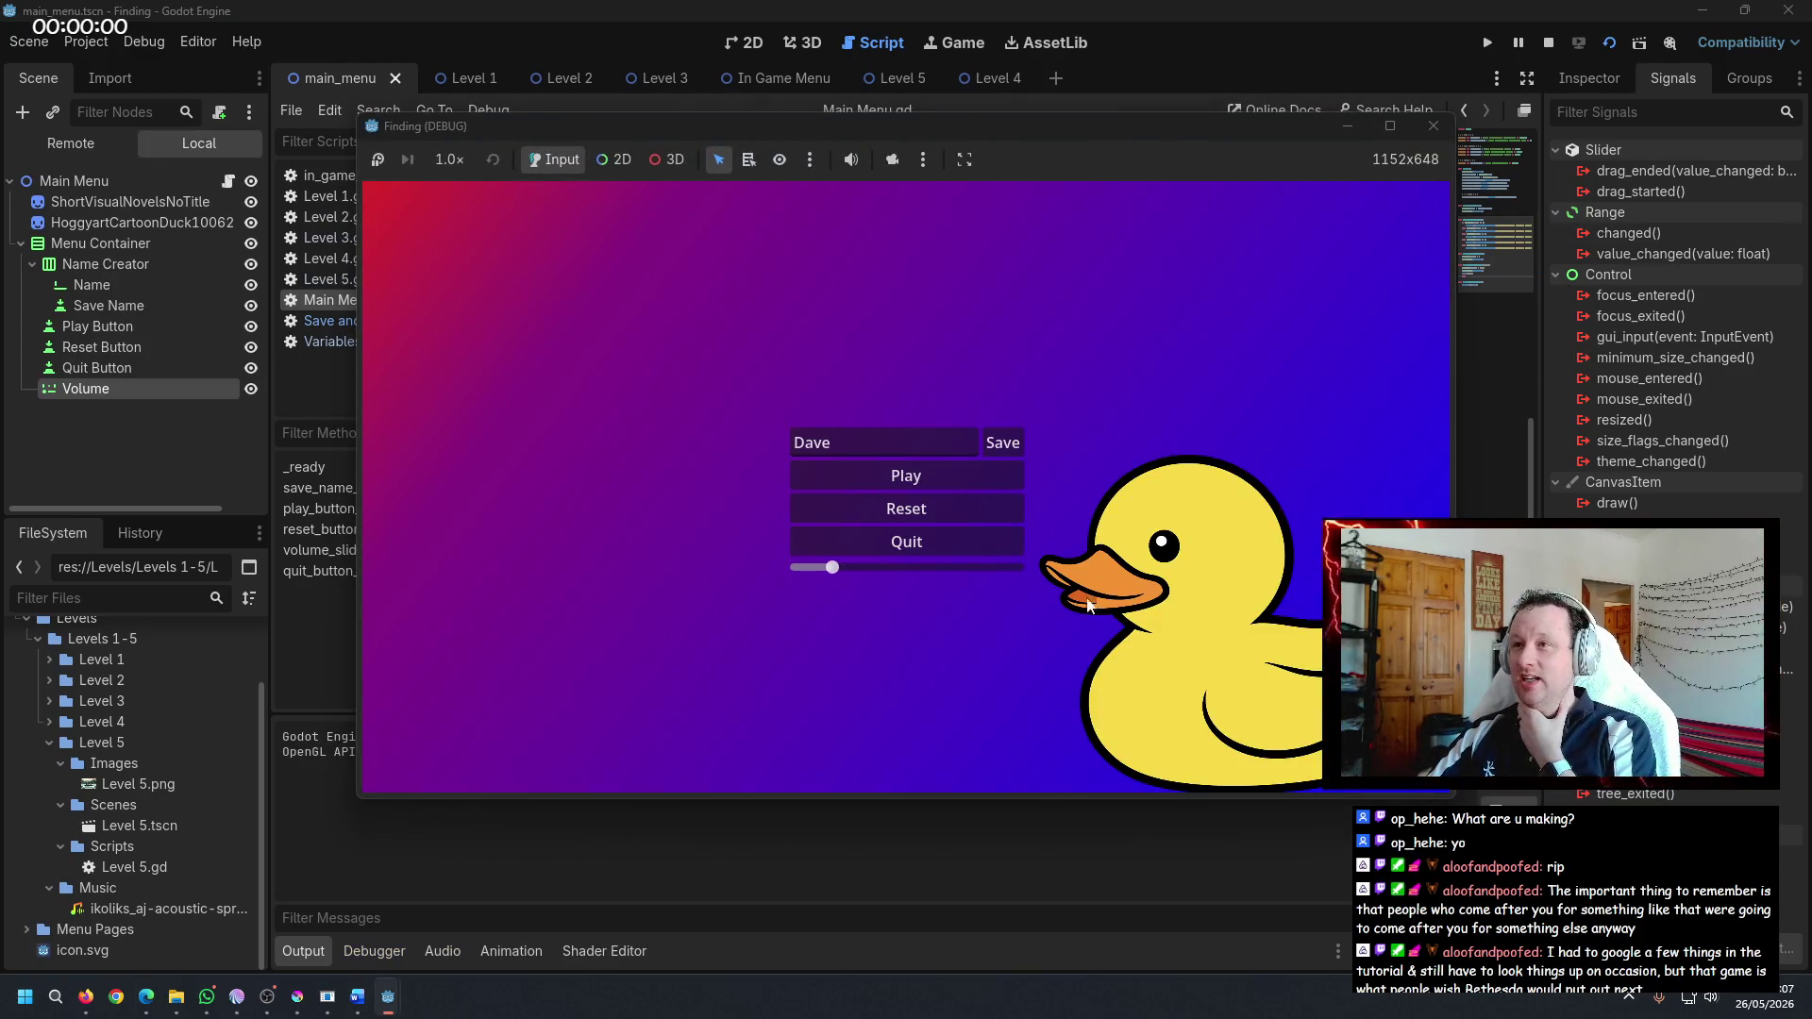
{"action": "left_click", "coordinate": [926, 470]}
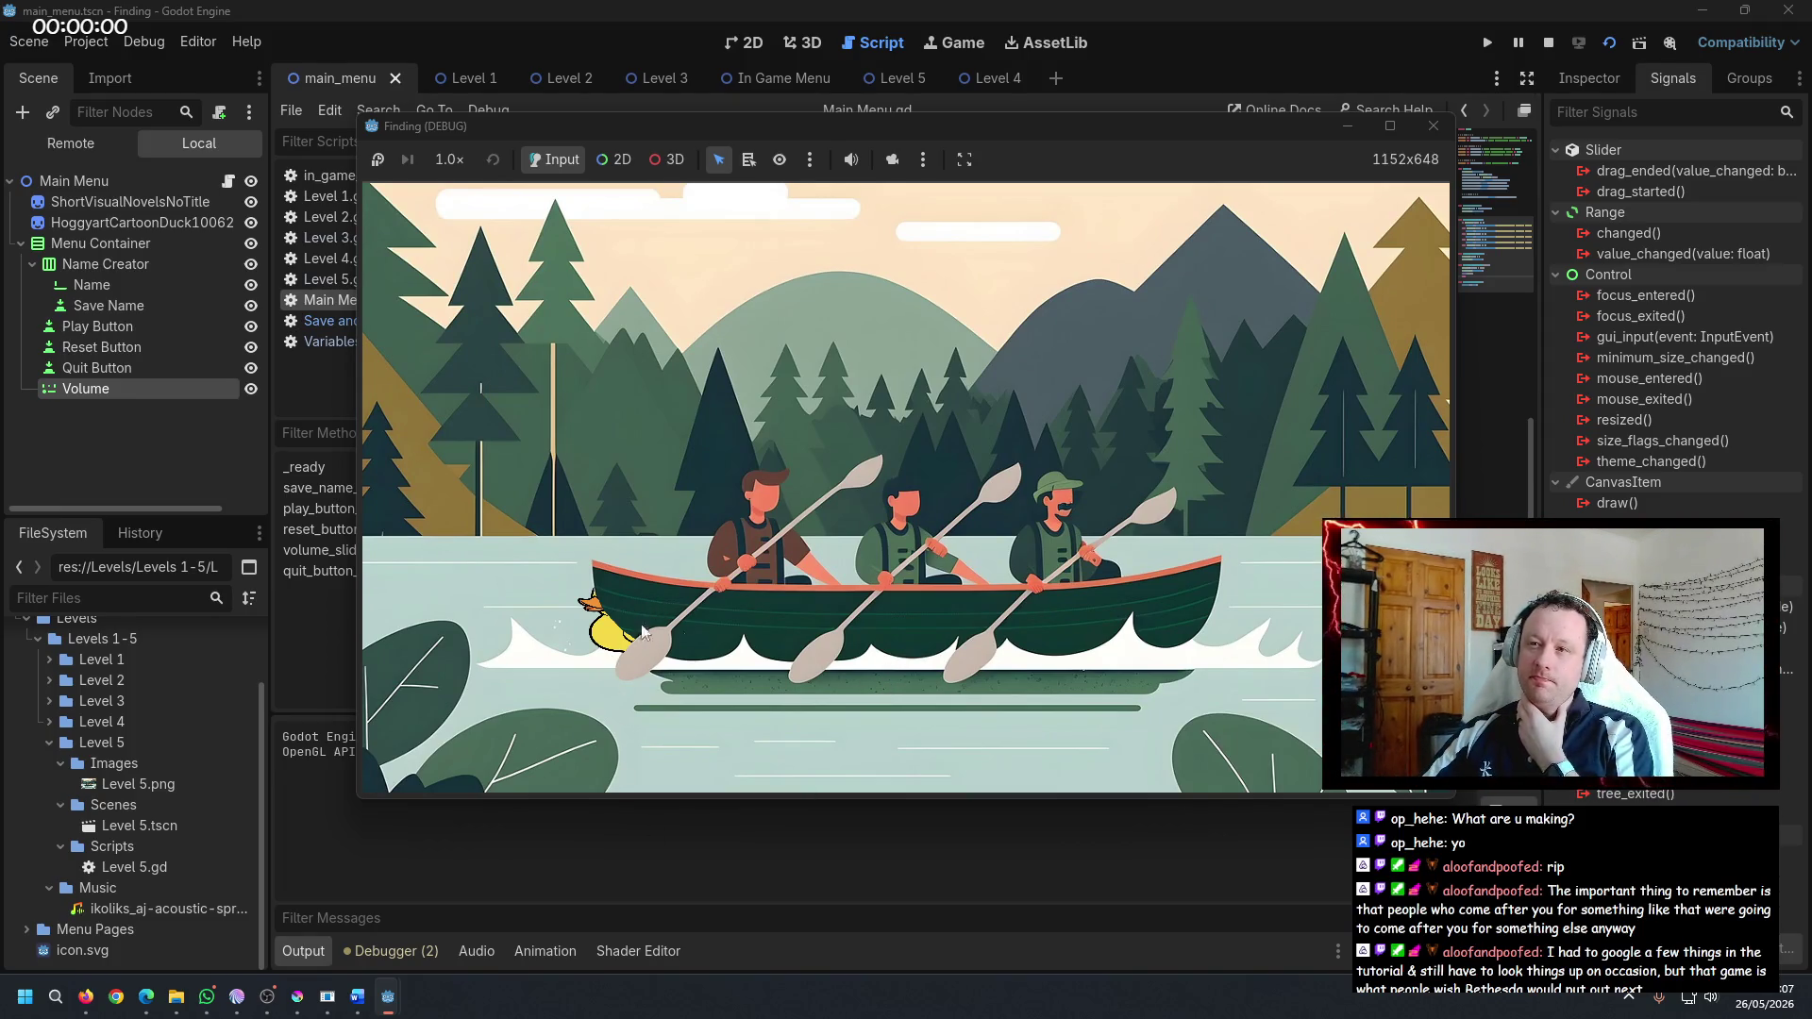
{"action": "left_click", "coordinate": [1426, 126]}
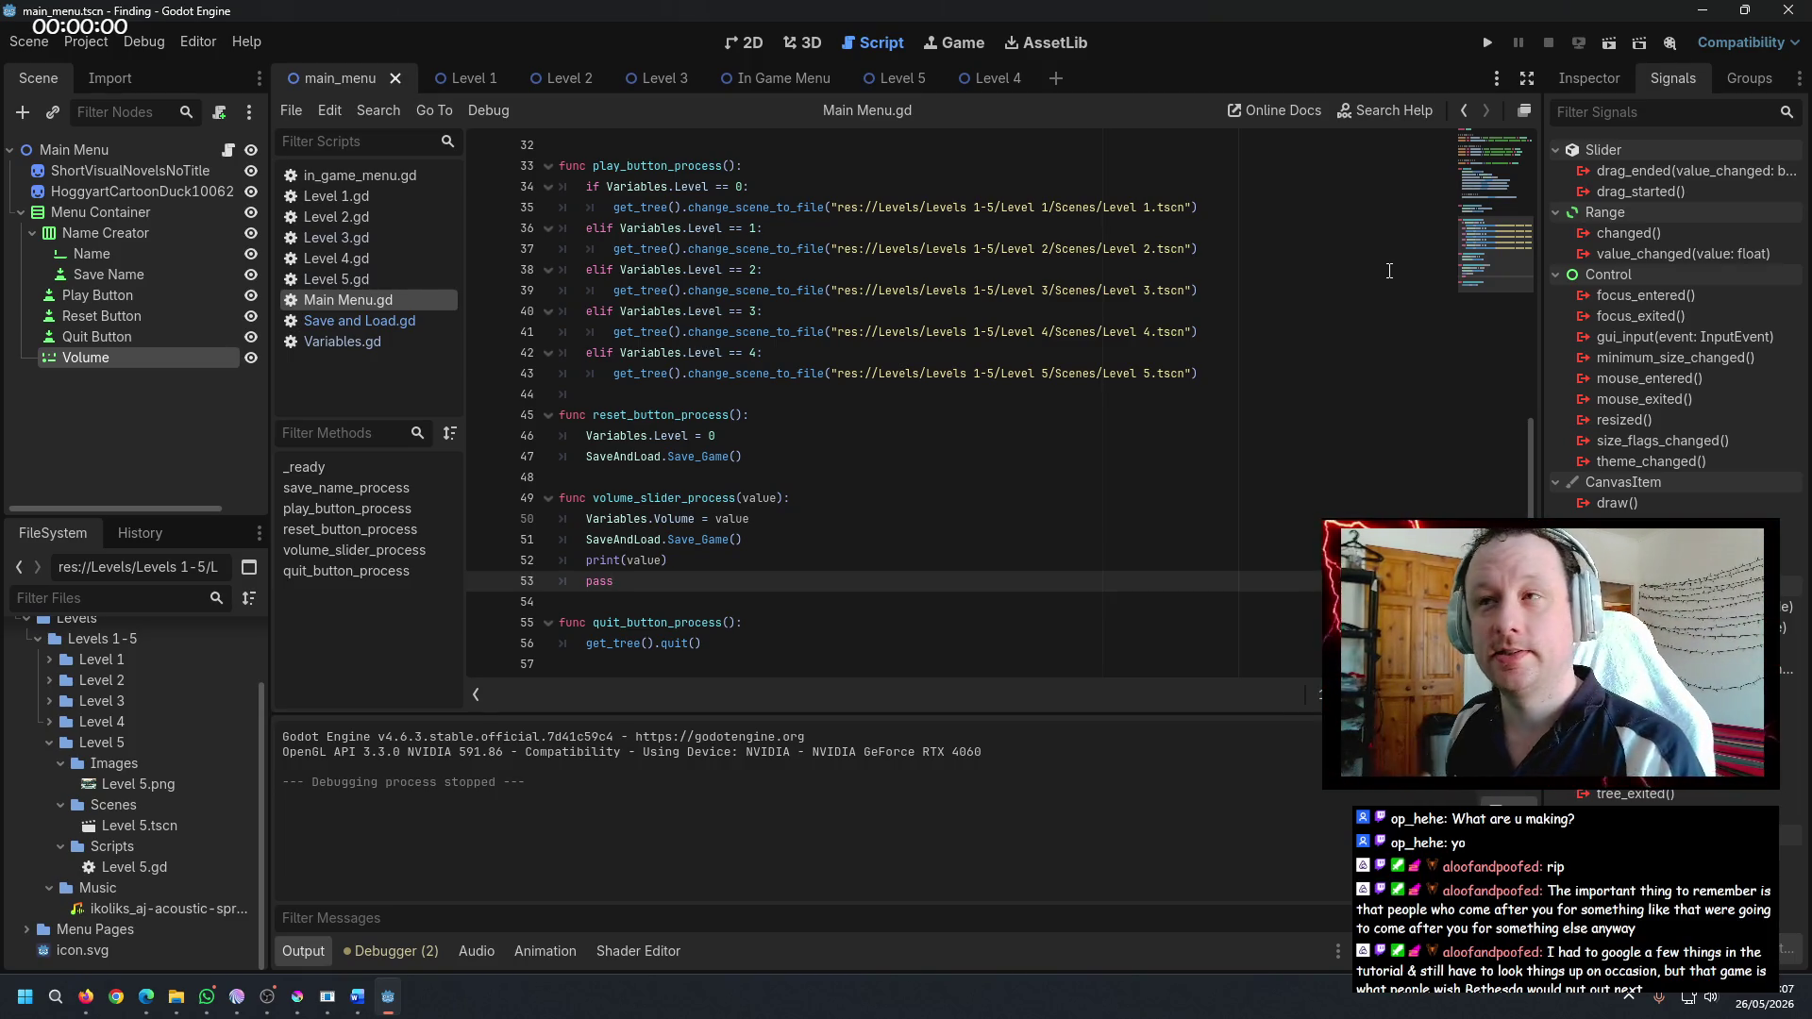
{"action": "left_click", "coordinate": [334, 199]}
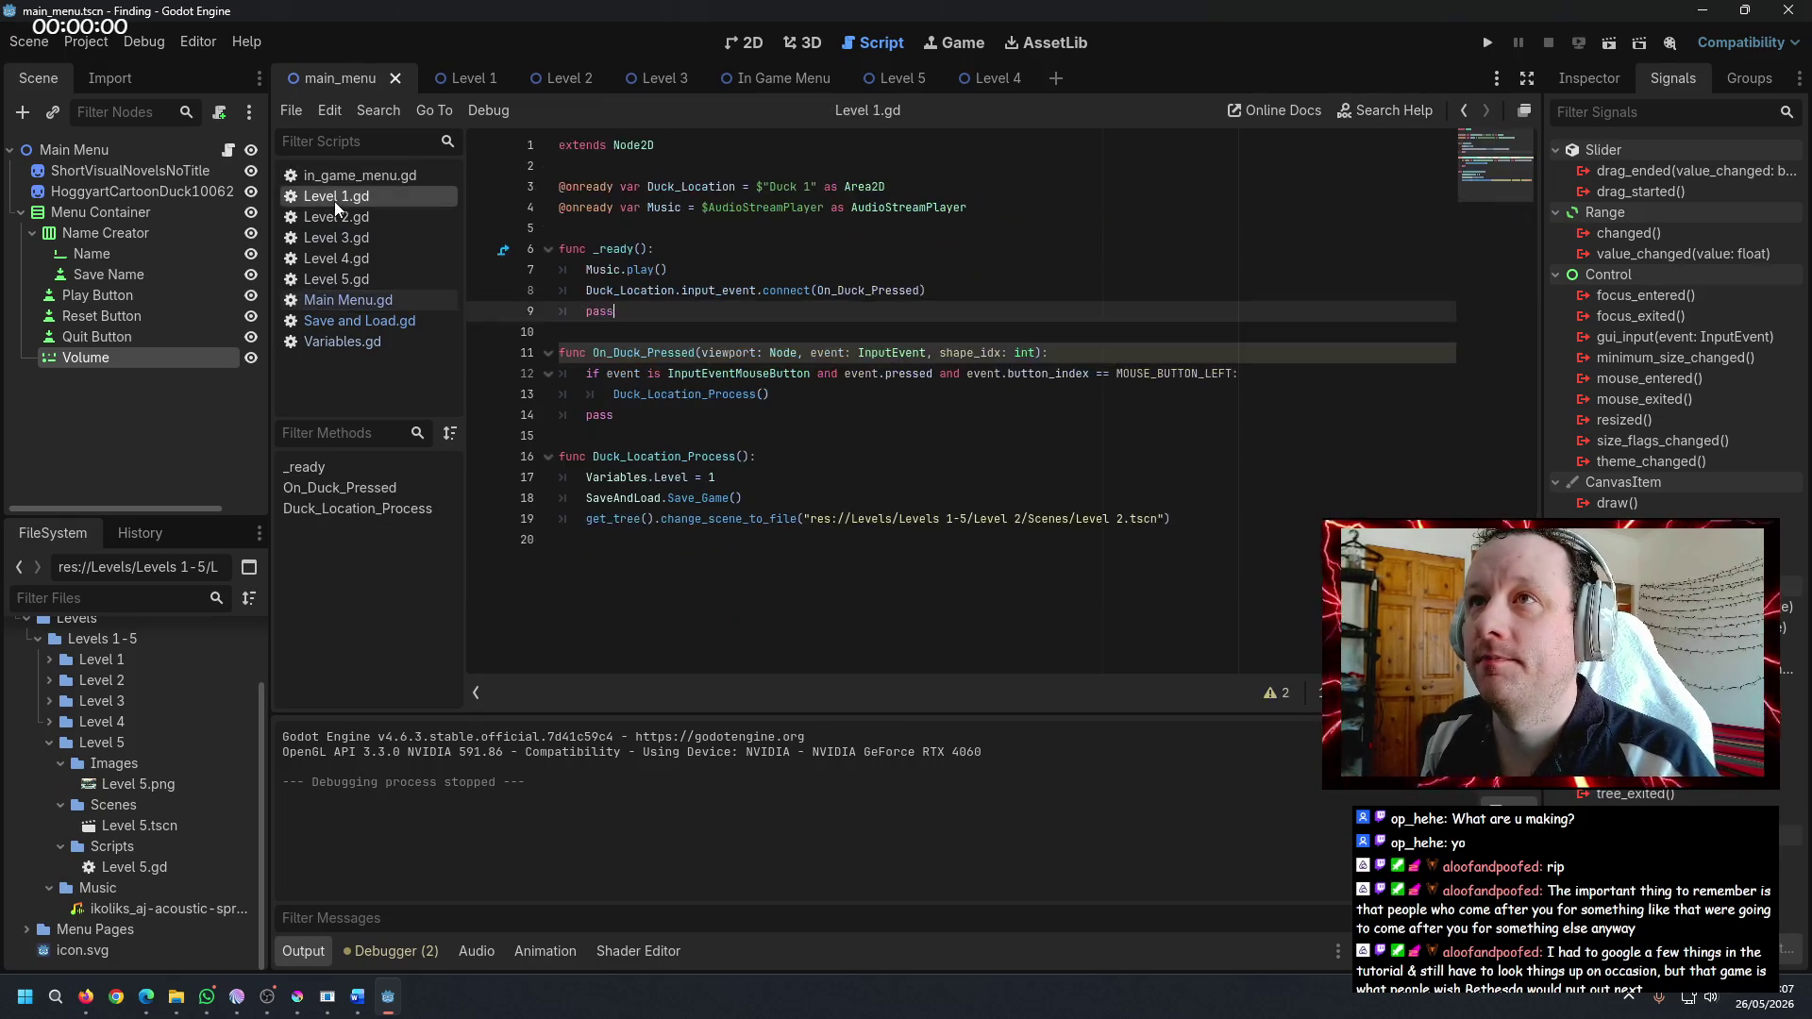
Add a new line under Music.play() in _ready and start typing Music.vol for the volume property
{"action": "left_click", "coordinate": [682, 272]}
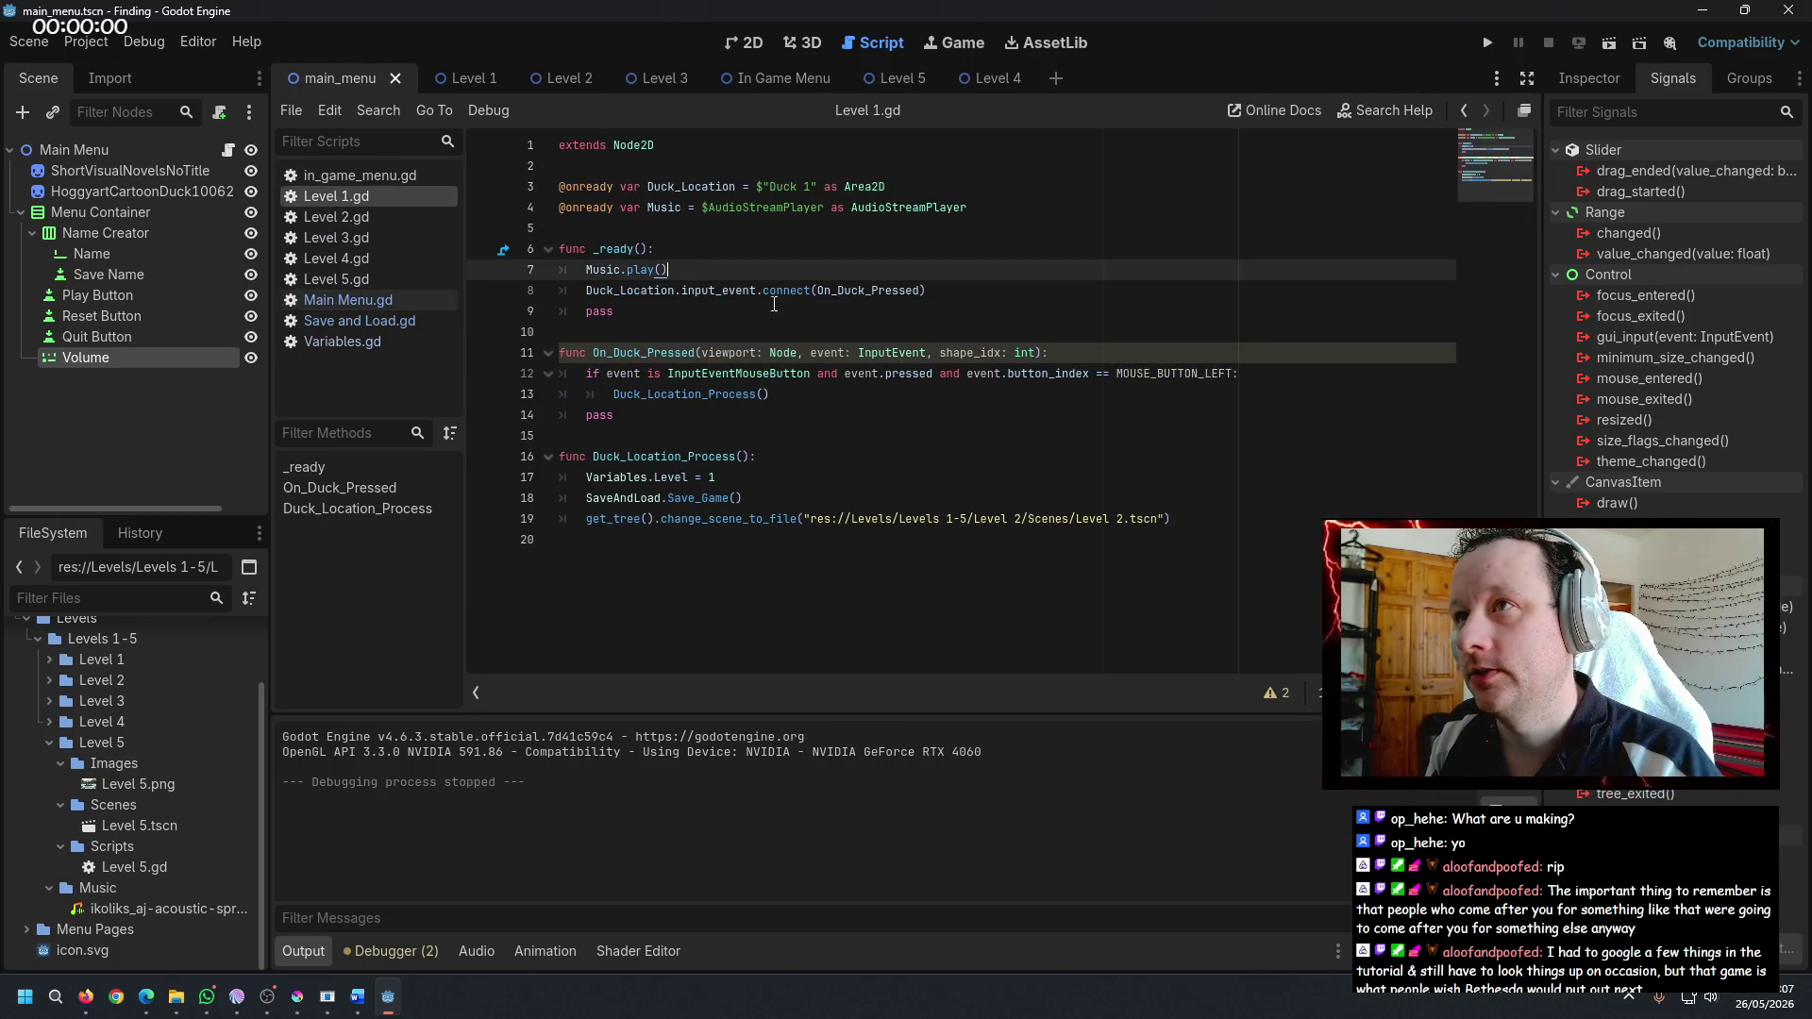
{"action": "key", "text": "Return"}
{"action": "type", "text": "usic."}
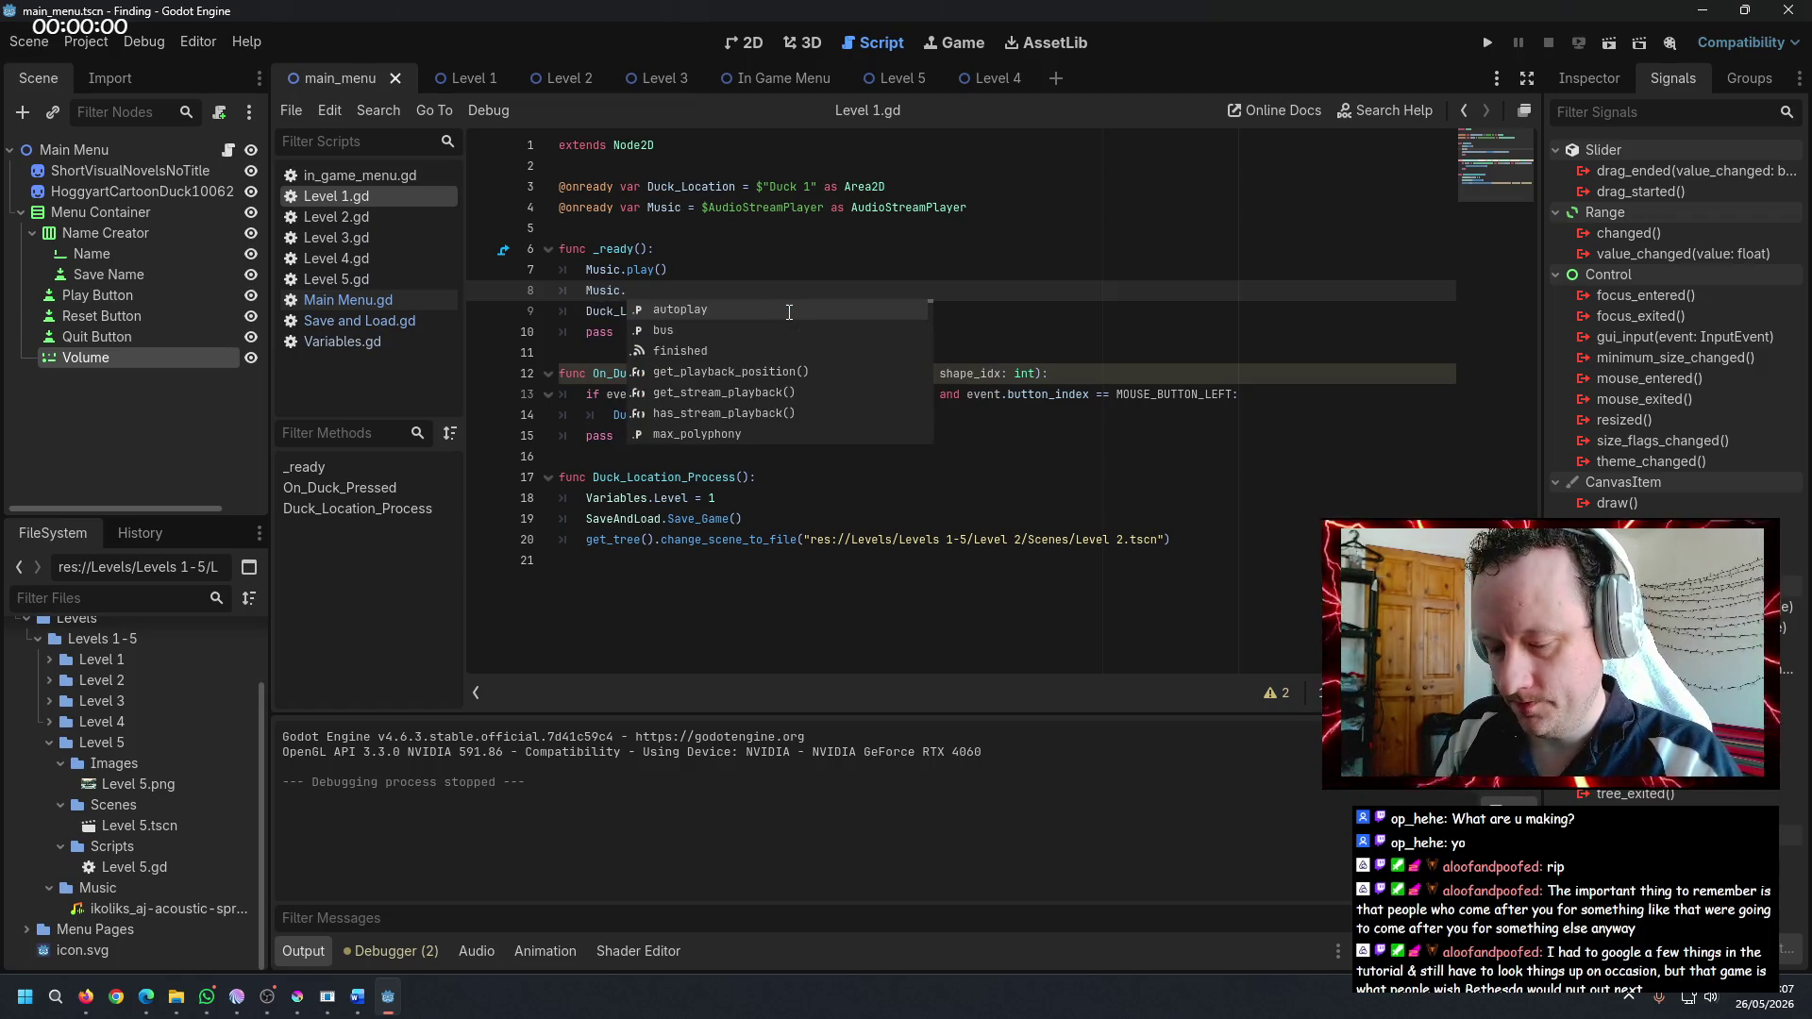
{"action": "type", "text": "voumnme"}
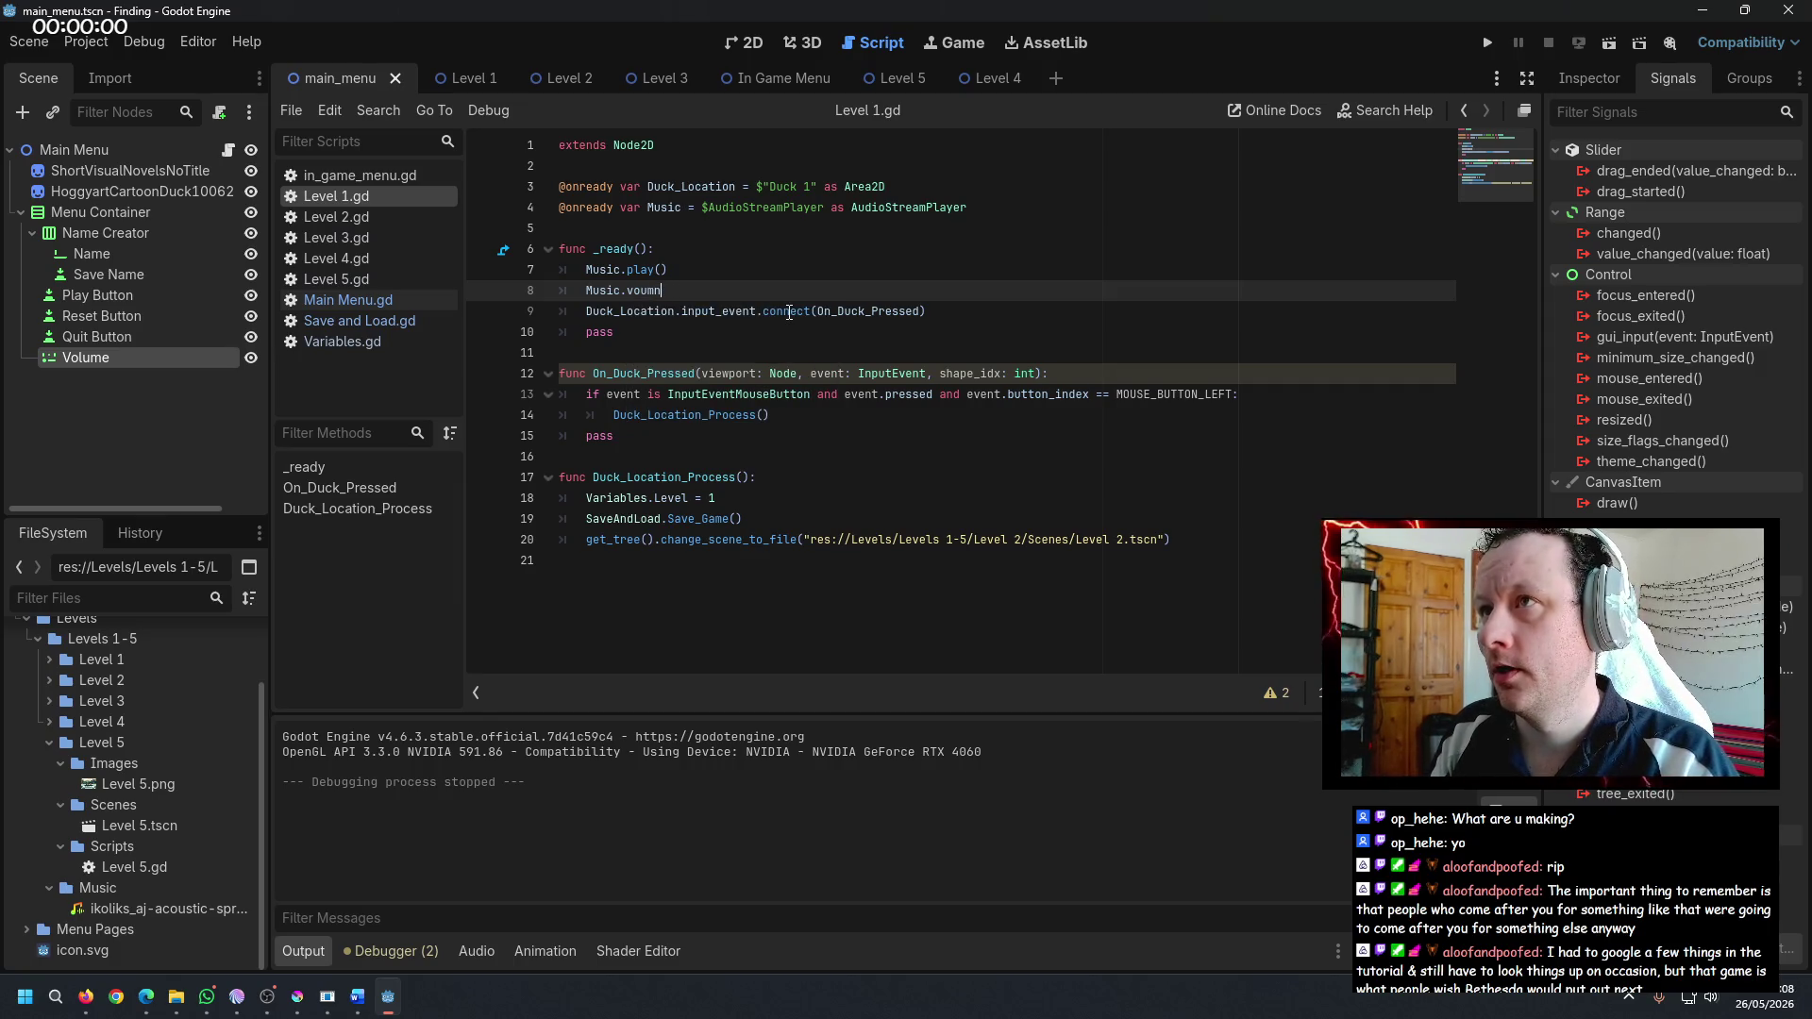
{"action": "key", "text": "BackSpace"}
{"action": "key", "text": "BackSpace"}
{"action": "type", "text": "l"}
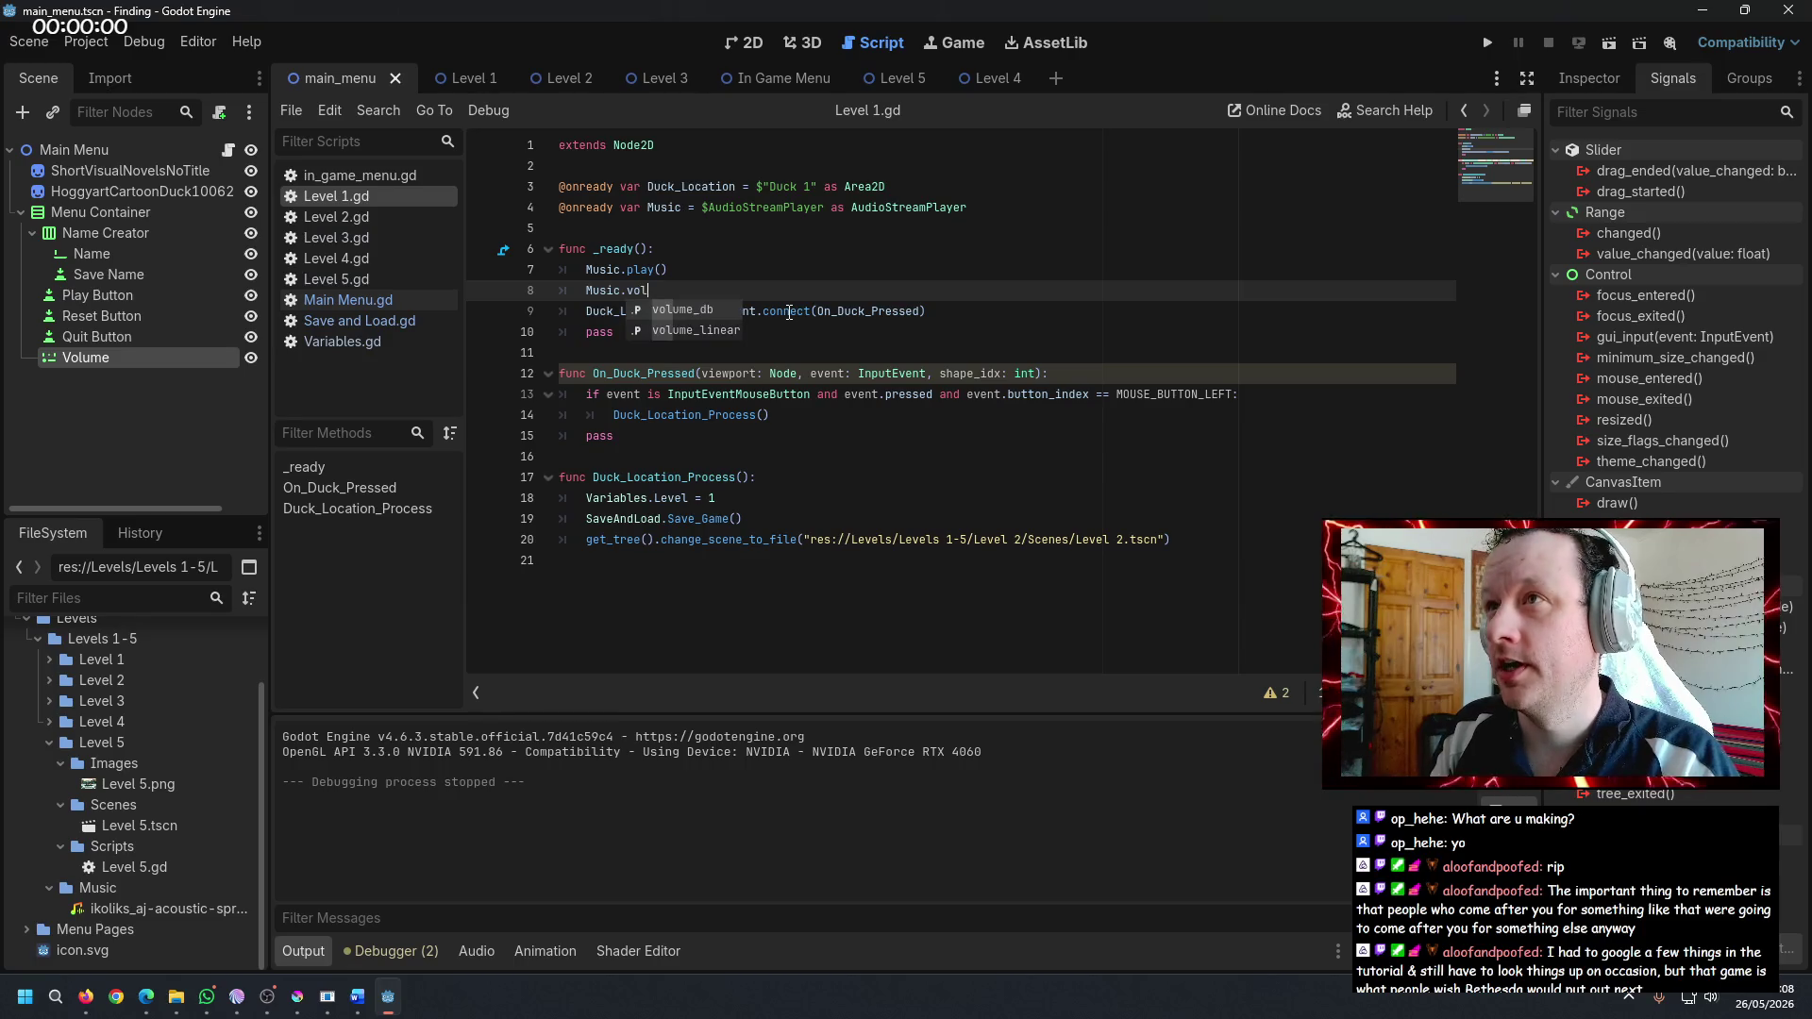